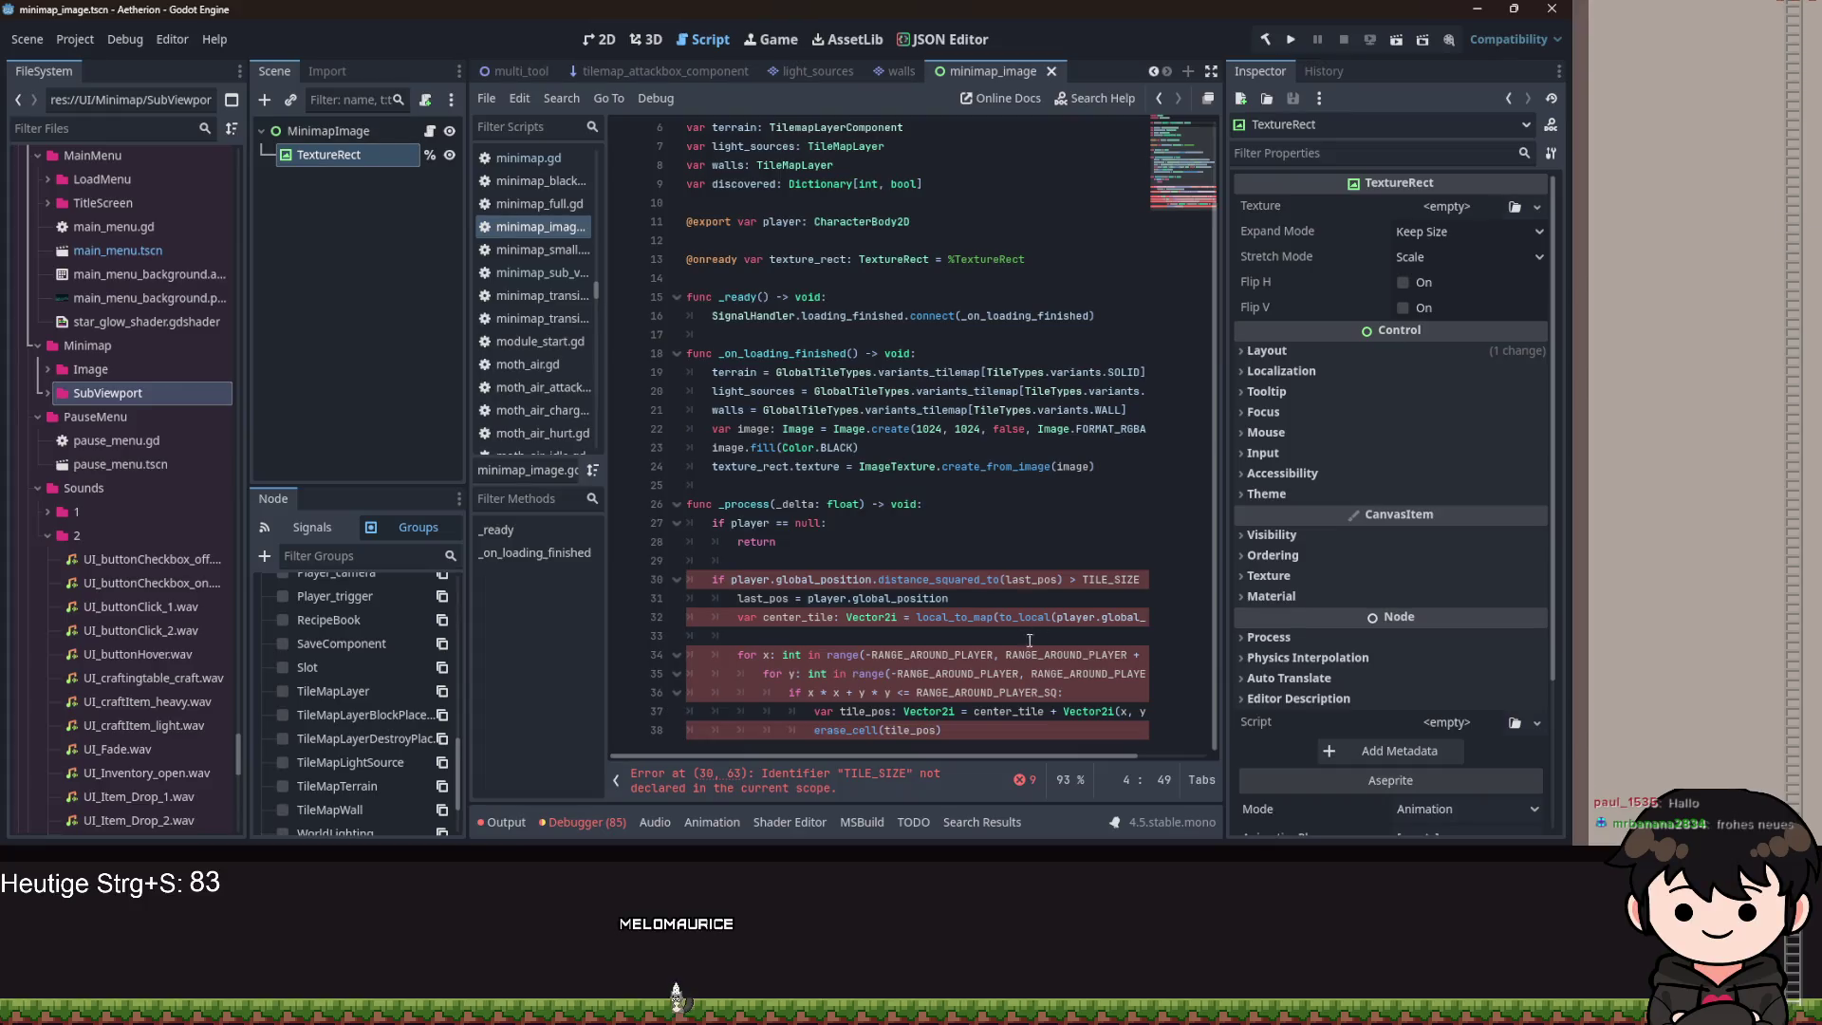
Declare const TILE_SIZE: int = 16 below the texture_rect onready line.
scroll(952, 229, "up", 2)
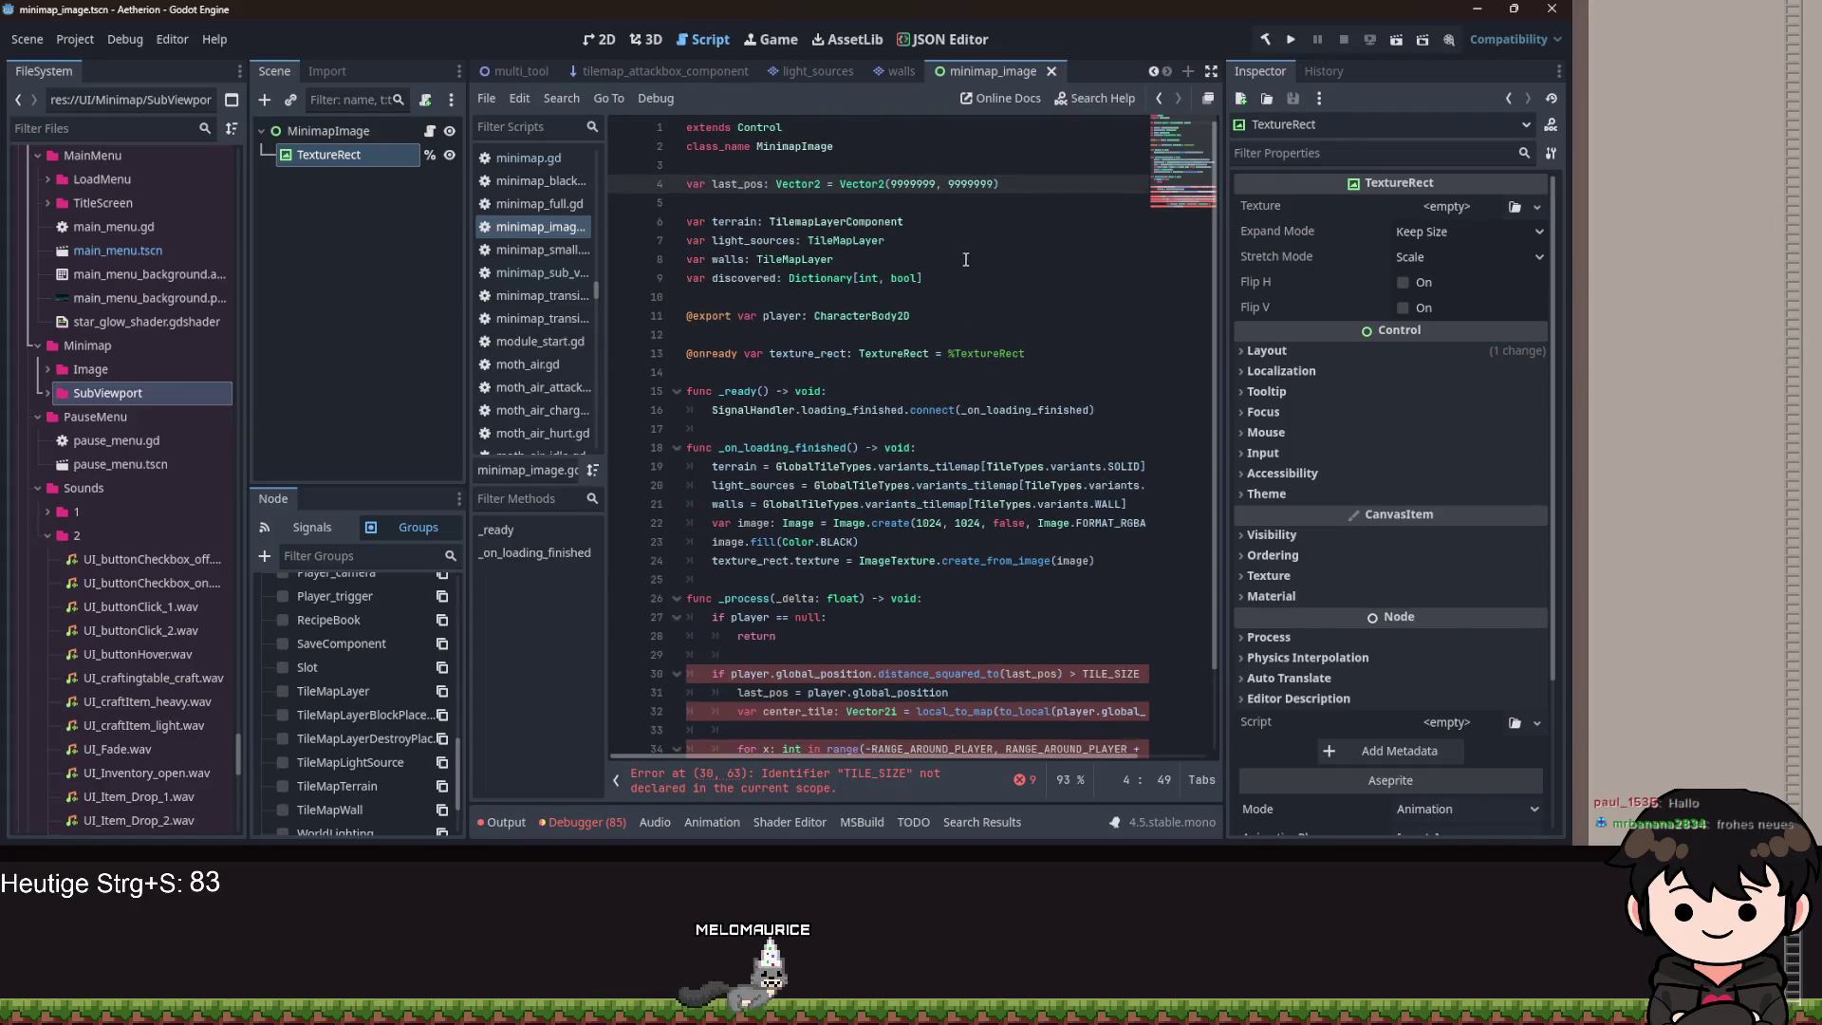
scroll(1012, 264, "down", 2)
scroll(1044, 303, "up", 2)
left_click(1080, 355)
key("Return")
key("Return")
type("const TILE_SIZE: int = 16")
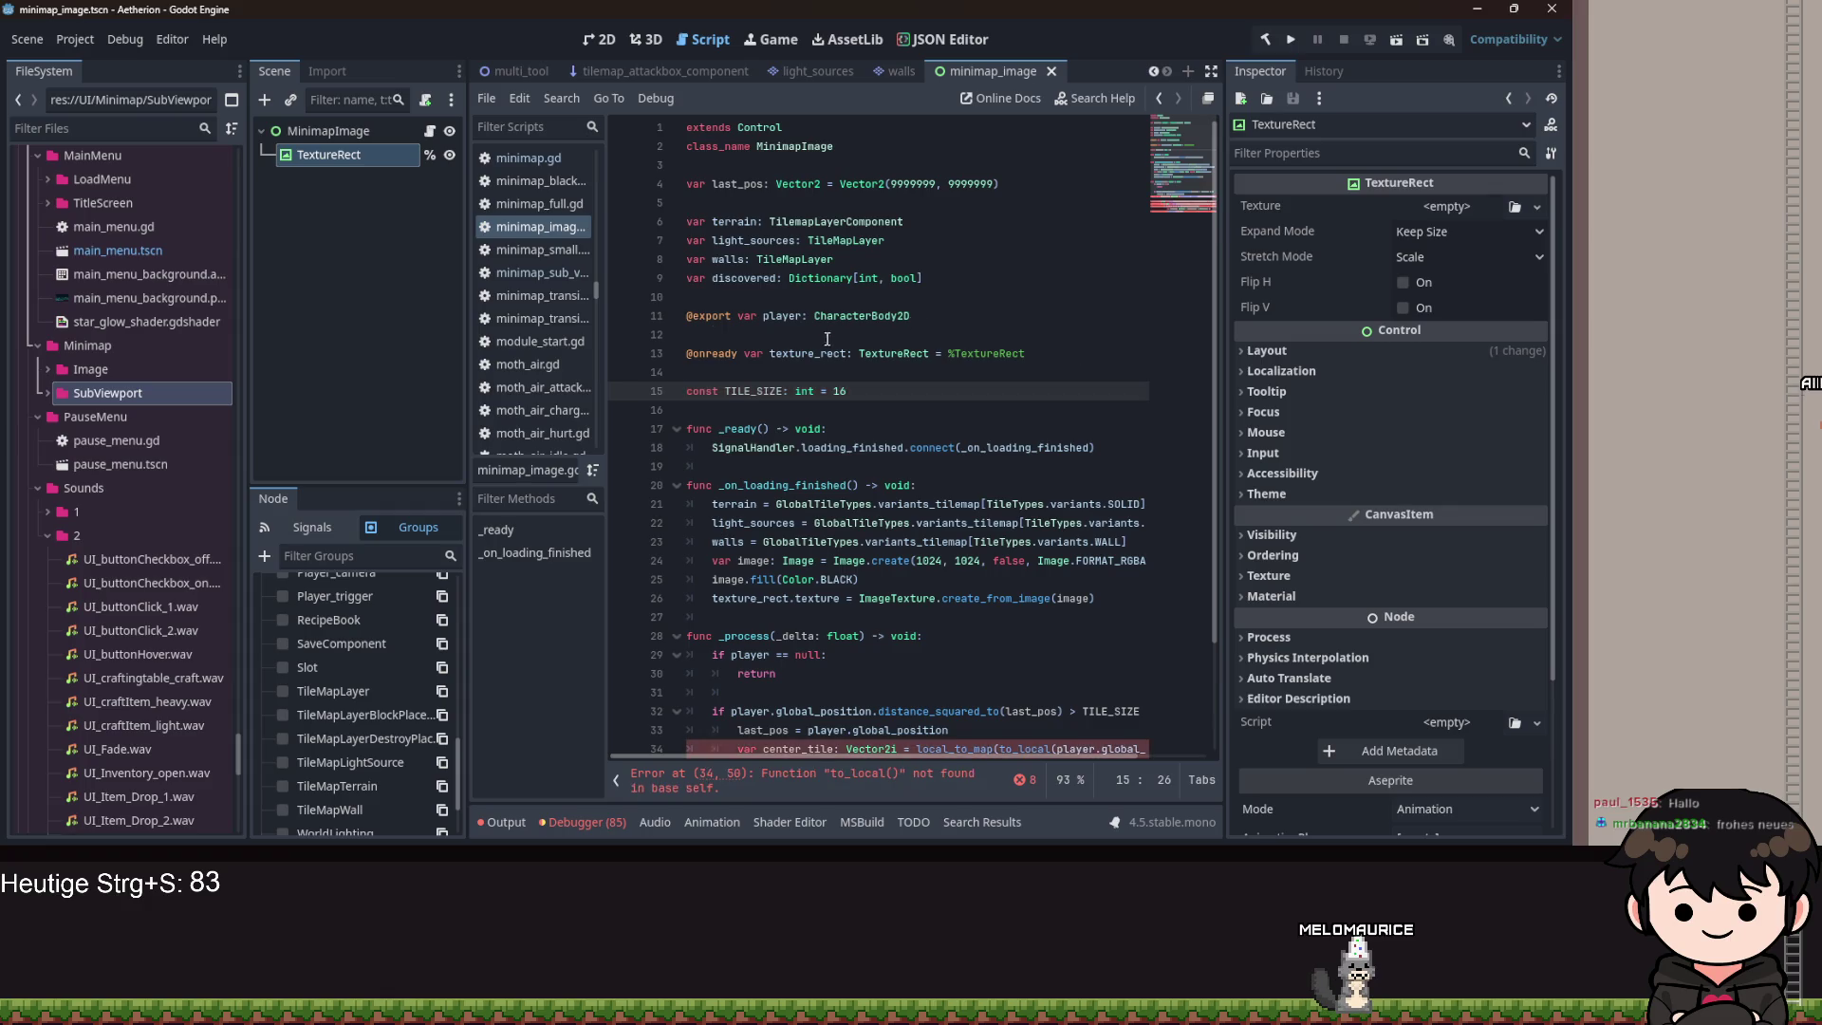
scroll(856, 565, "down", 2)
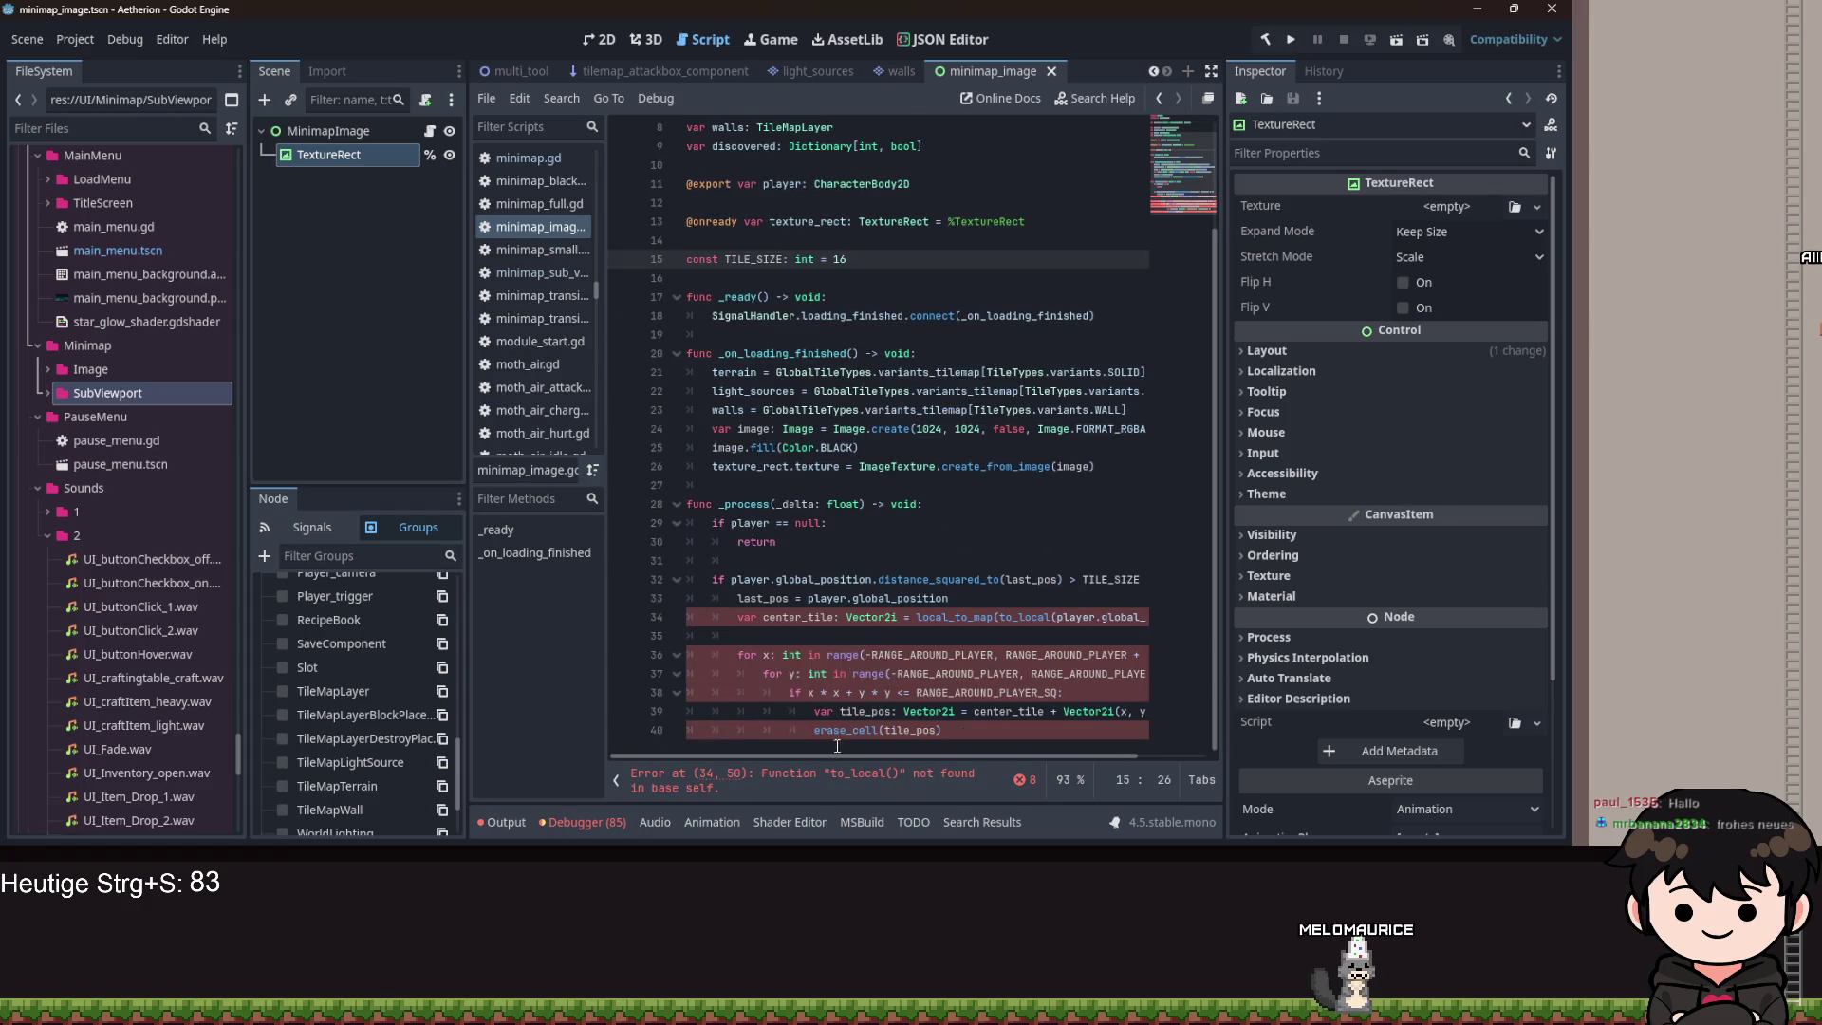
Prefix local_to_map and to_local on line 34 with 'terrain.'.
left_click_drag(829, 755, 913, 755)
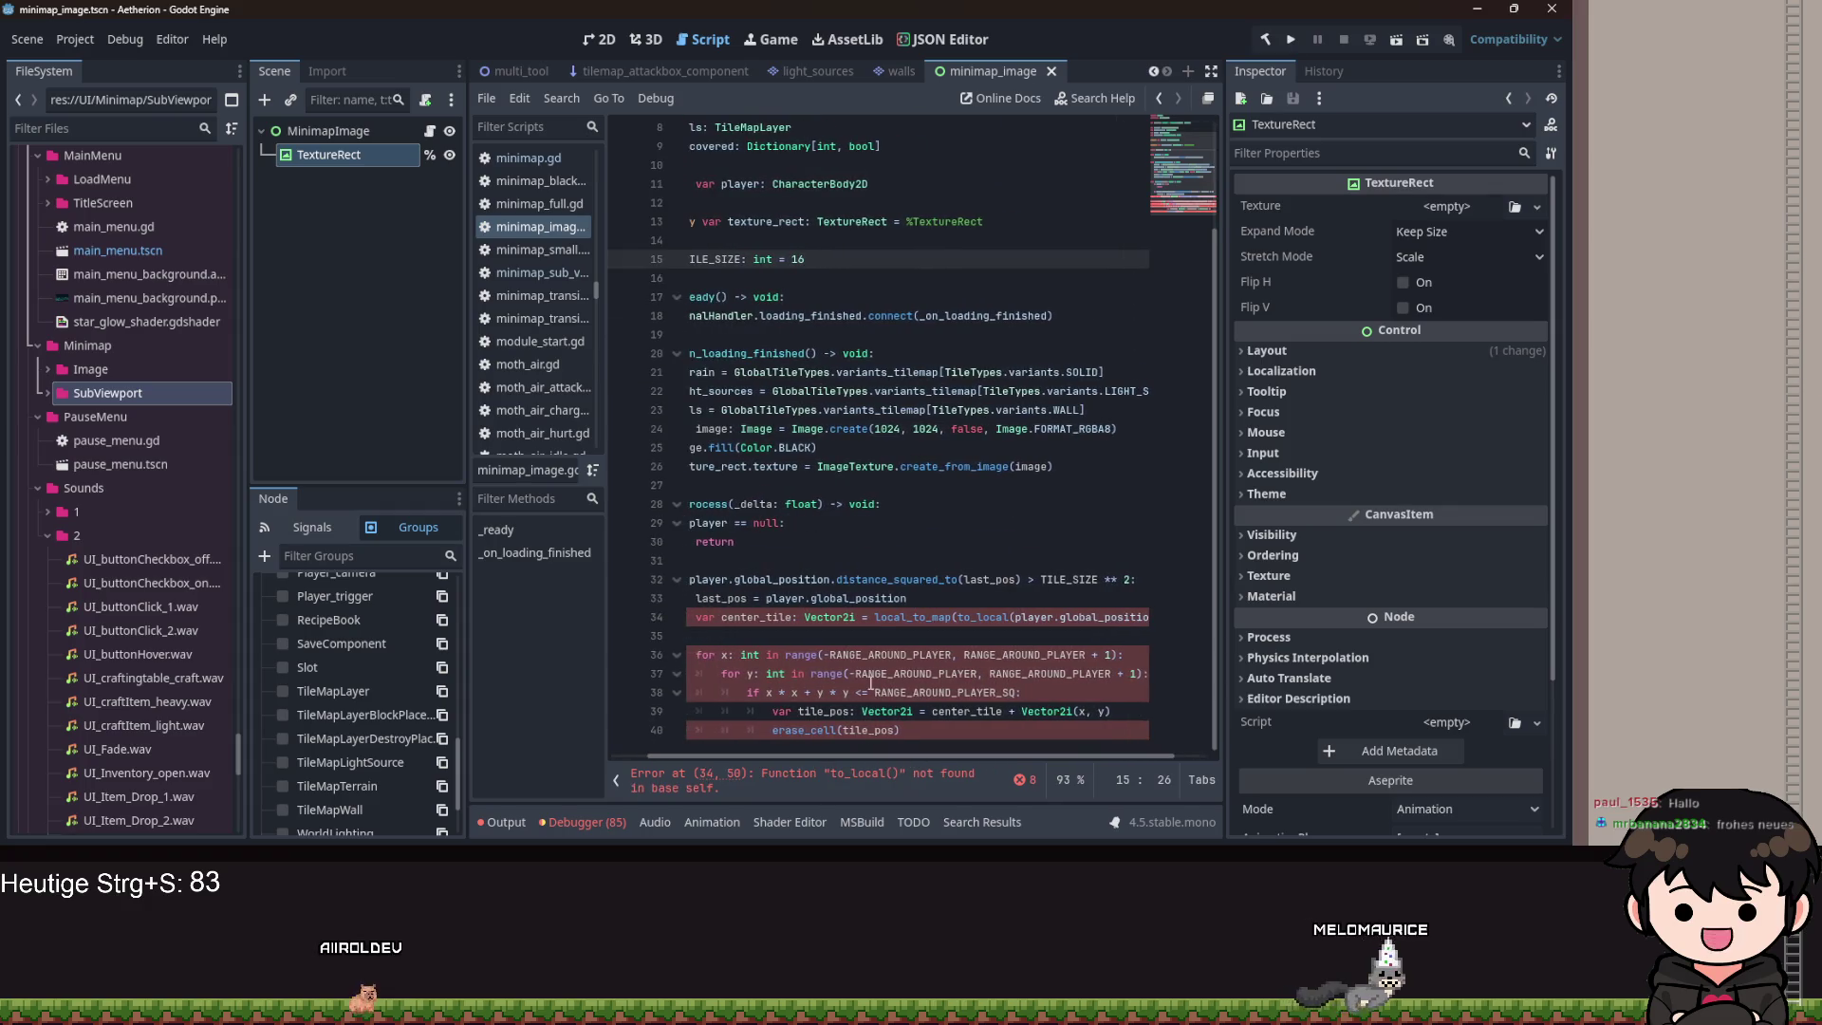
left_click(875, 618)
type("terrain")
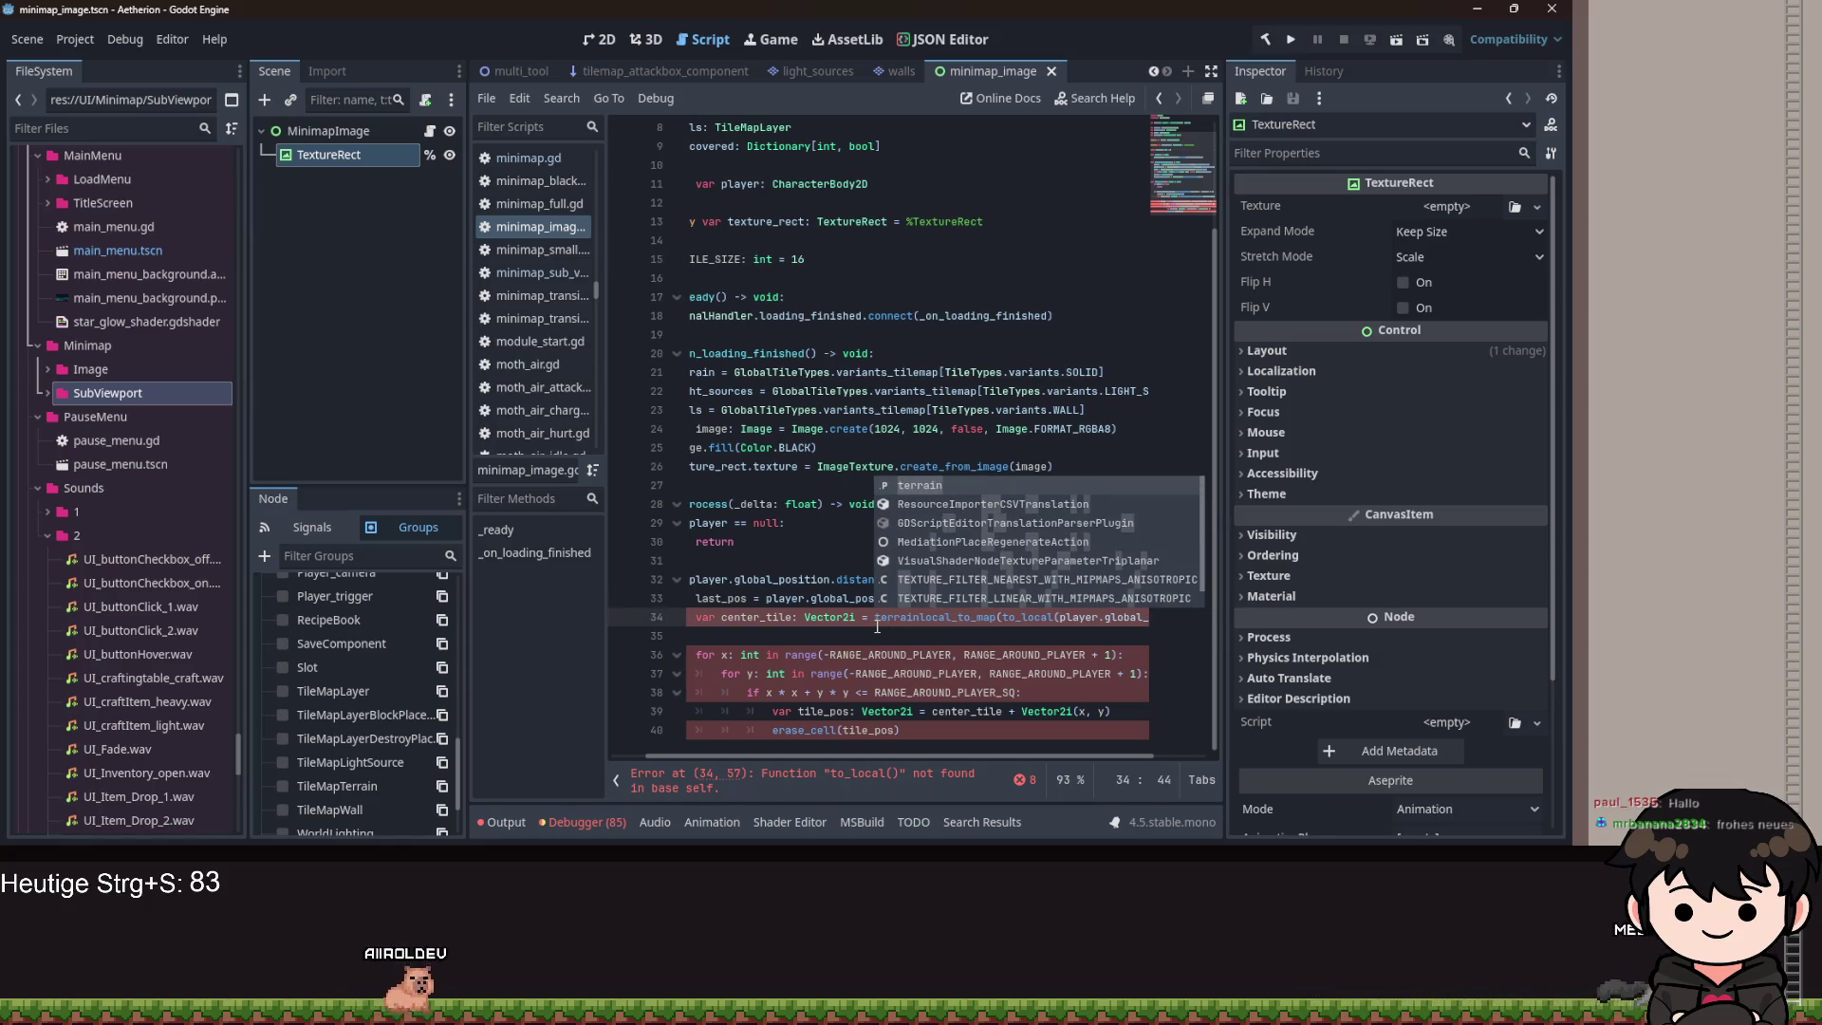
type(".local_")
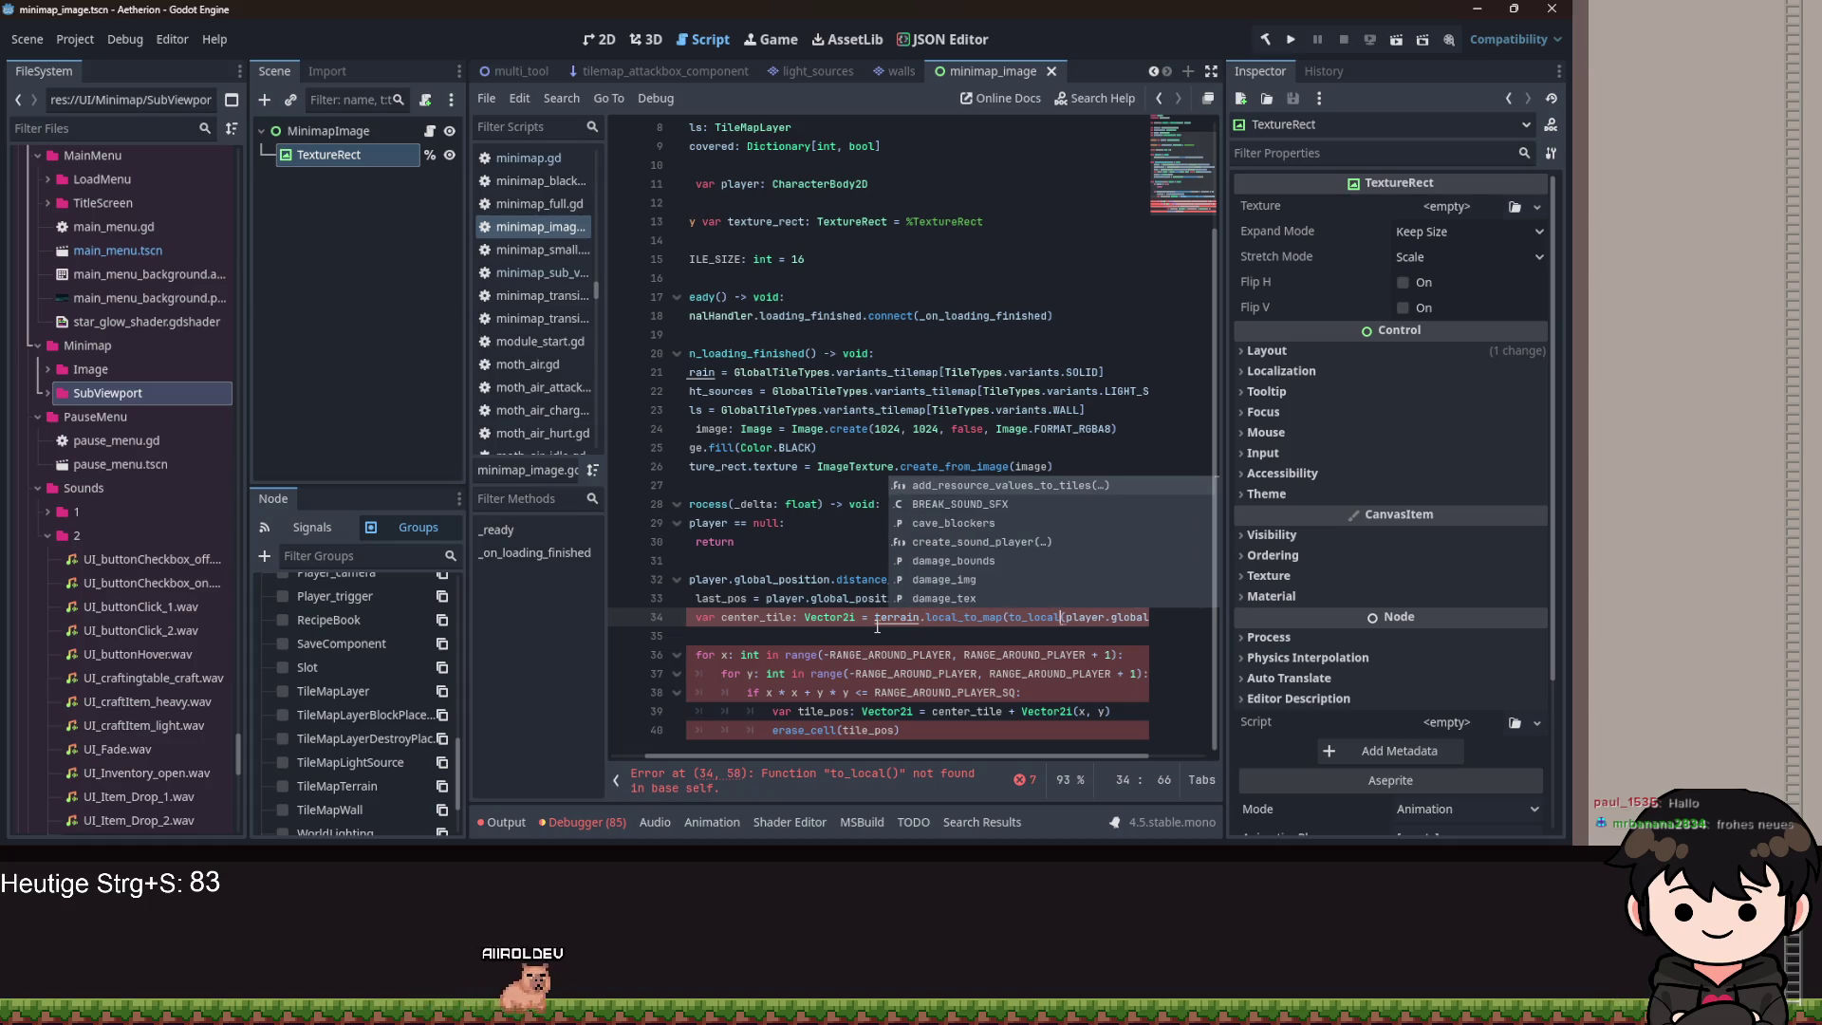
type("to_map(terrain.t")
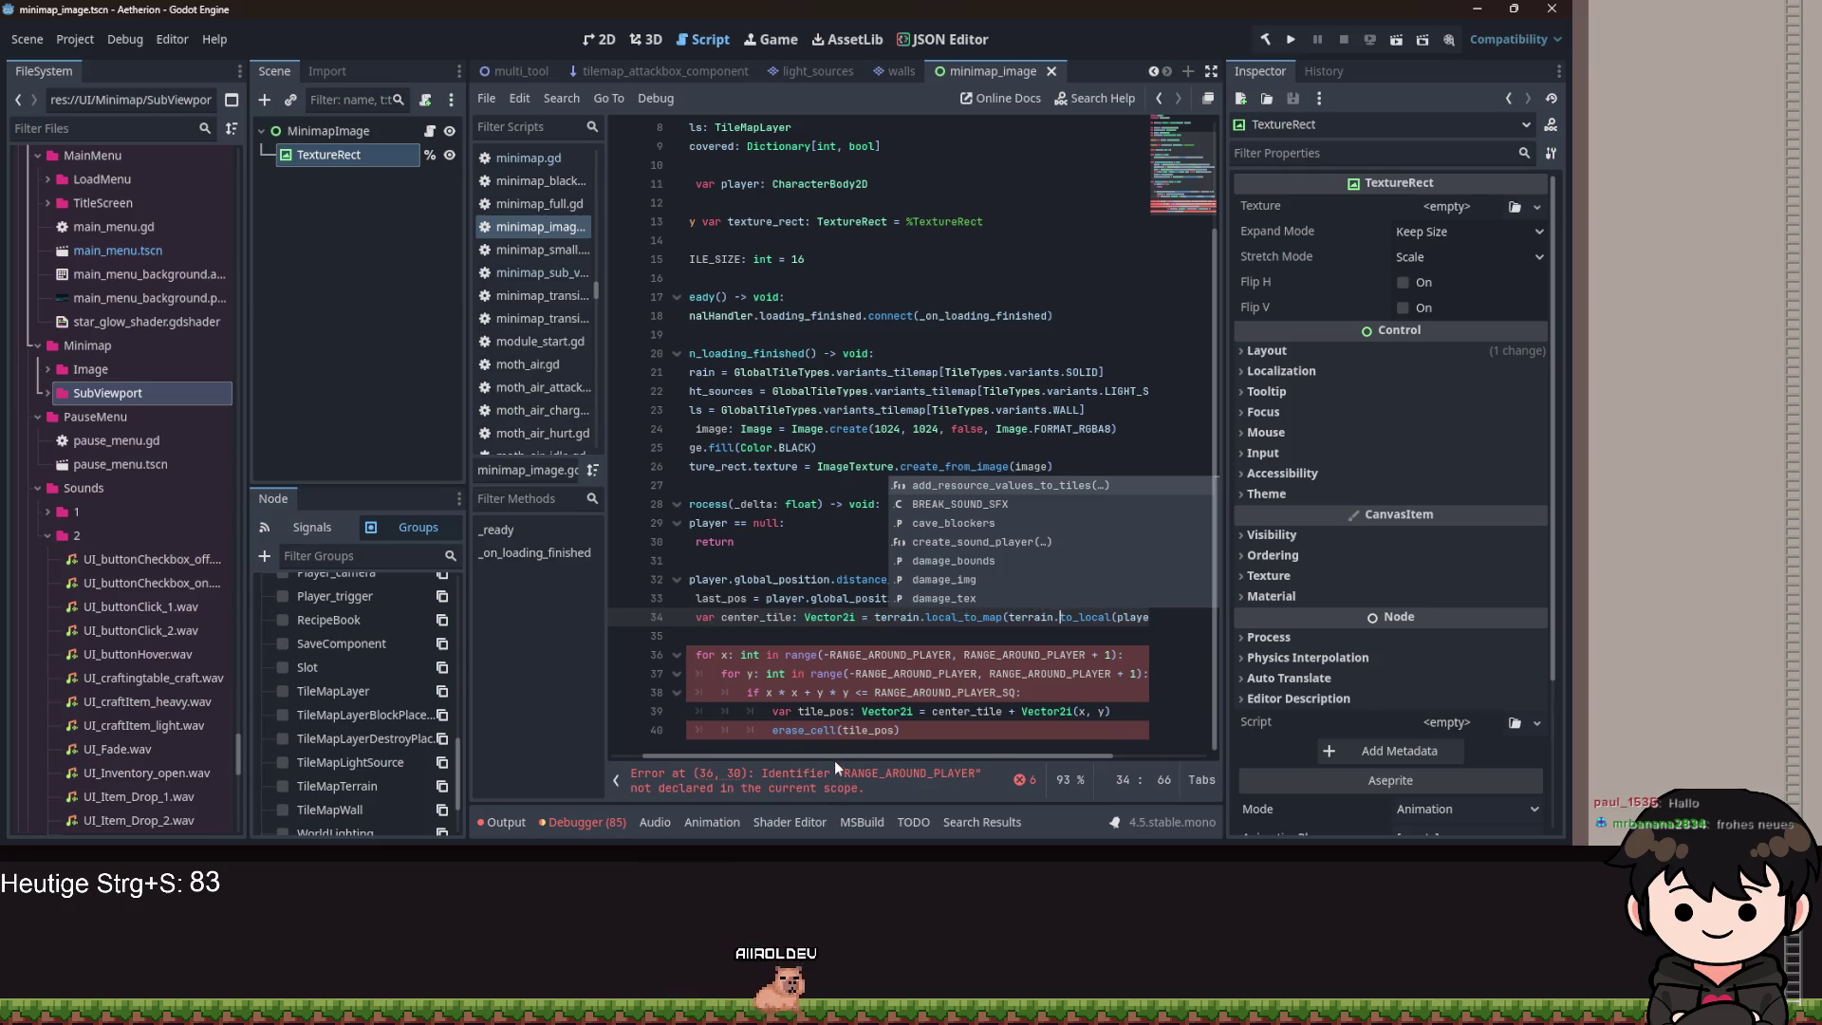
scroll(824, 756, "left", 1)
scroll(874, 373, "up", 2)
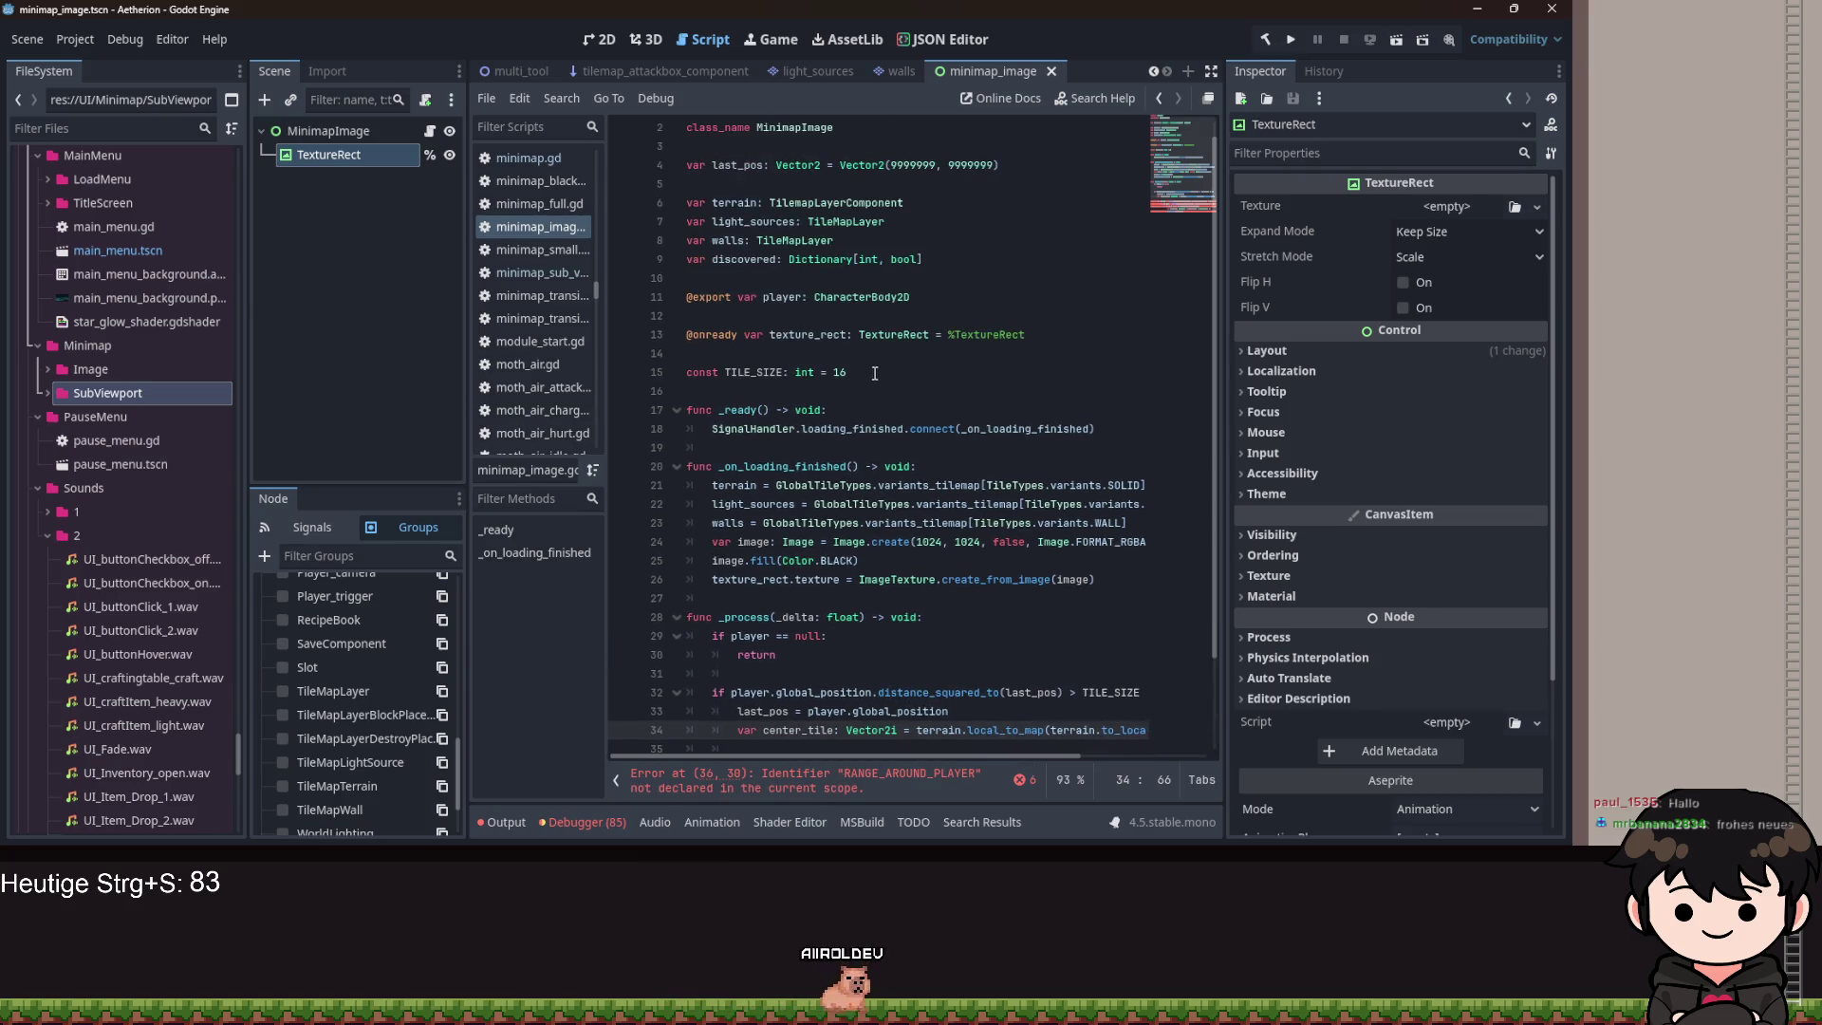
Add const RANGE_AROUND_PLAYER: int = 8 and const RANGE_AROUND_PLAYER_SQ: int = RANGE_AROUND_PLAYER ** 2.
left_click(986, 379)
key("Return")
type("const")
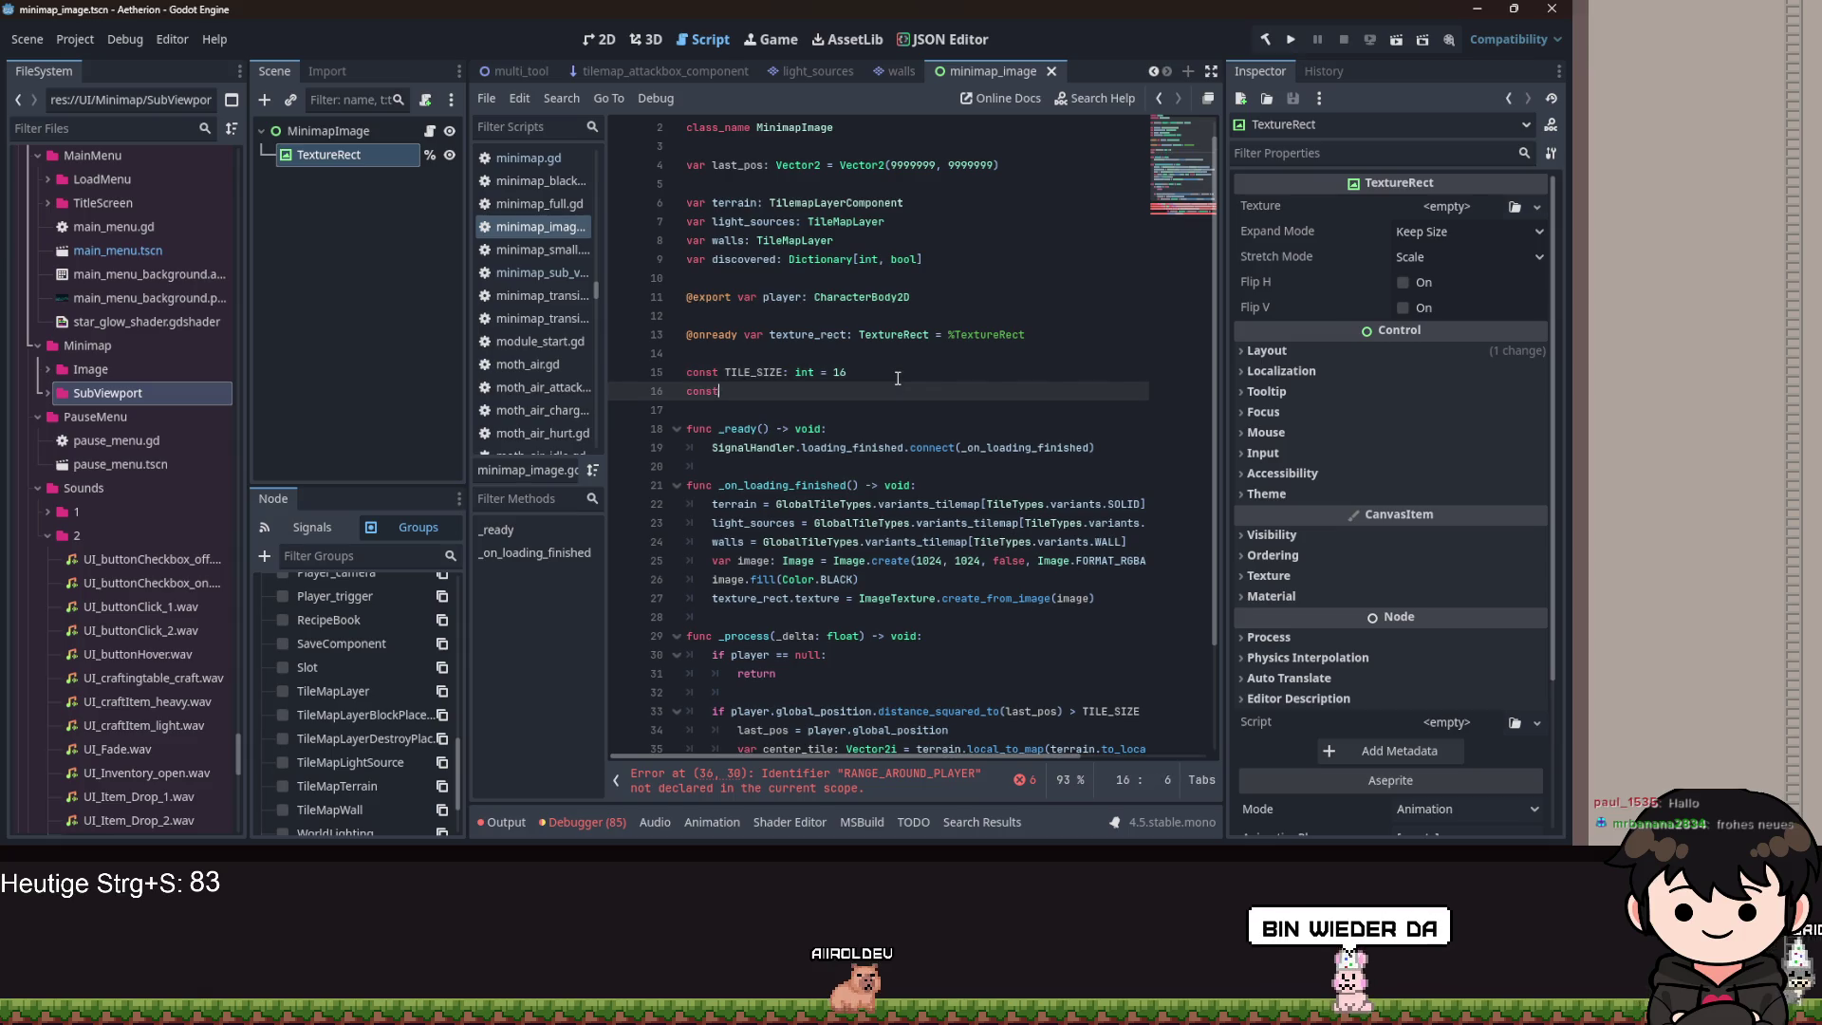
scroll(890, 408, "down", 2)
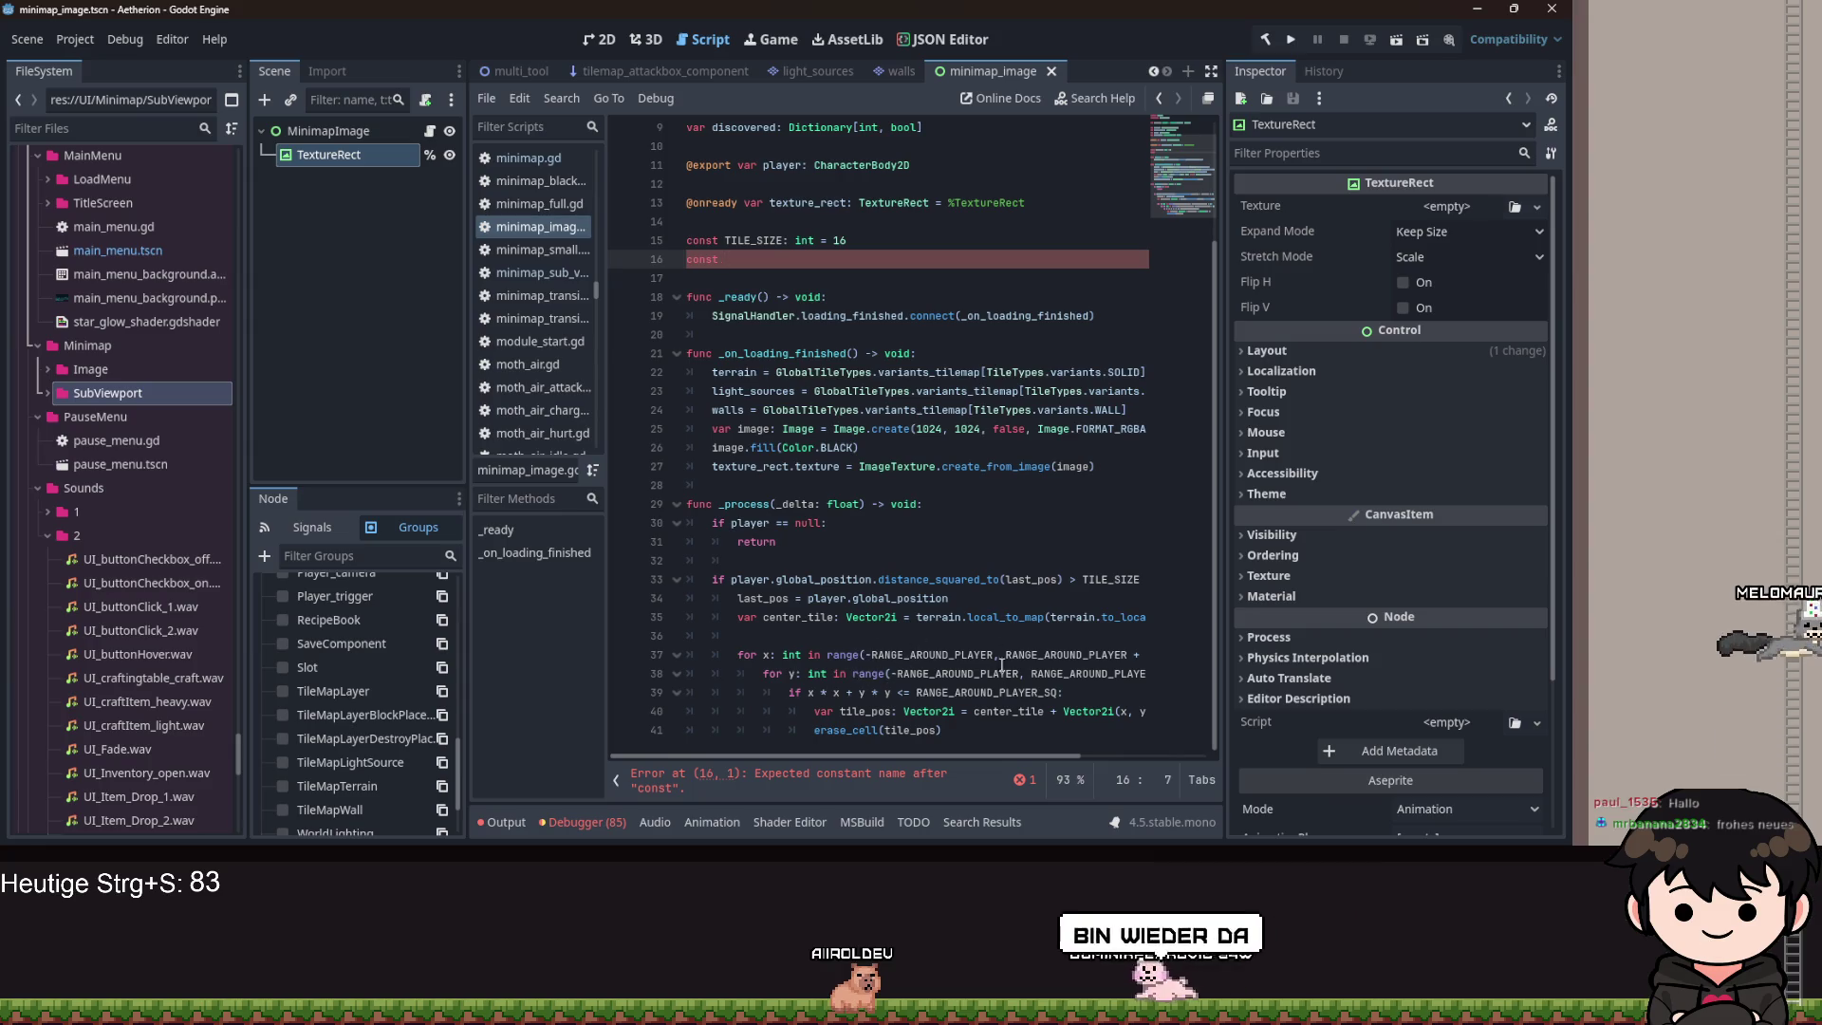
type("RAN")
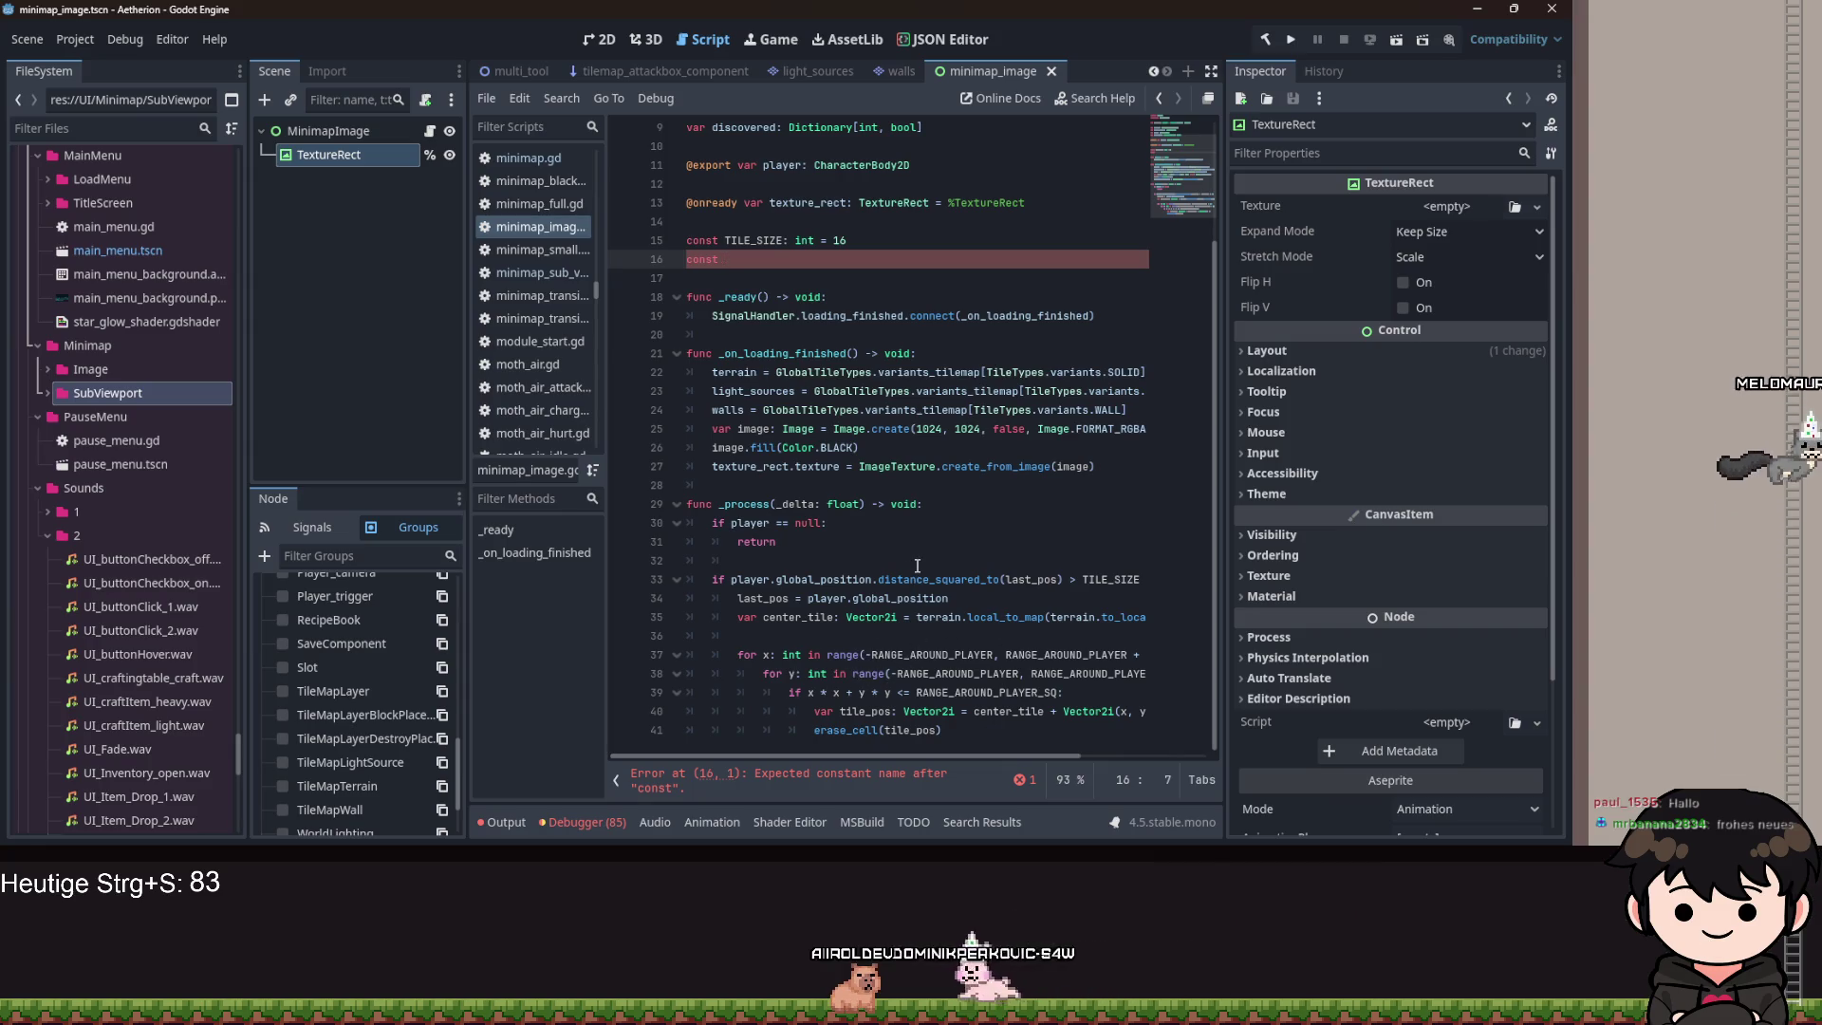
type("GE_ARO")
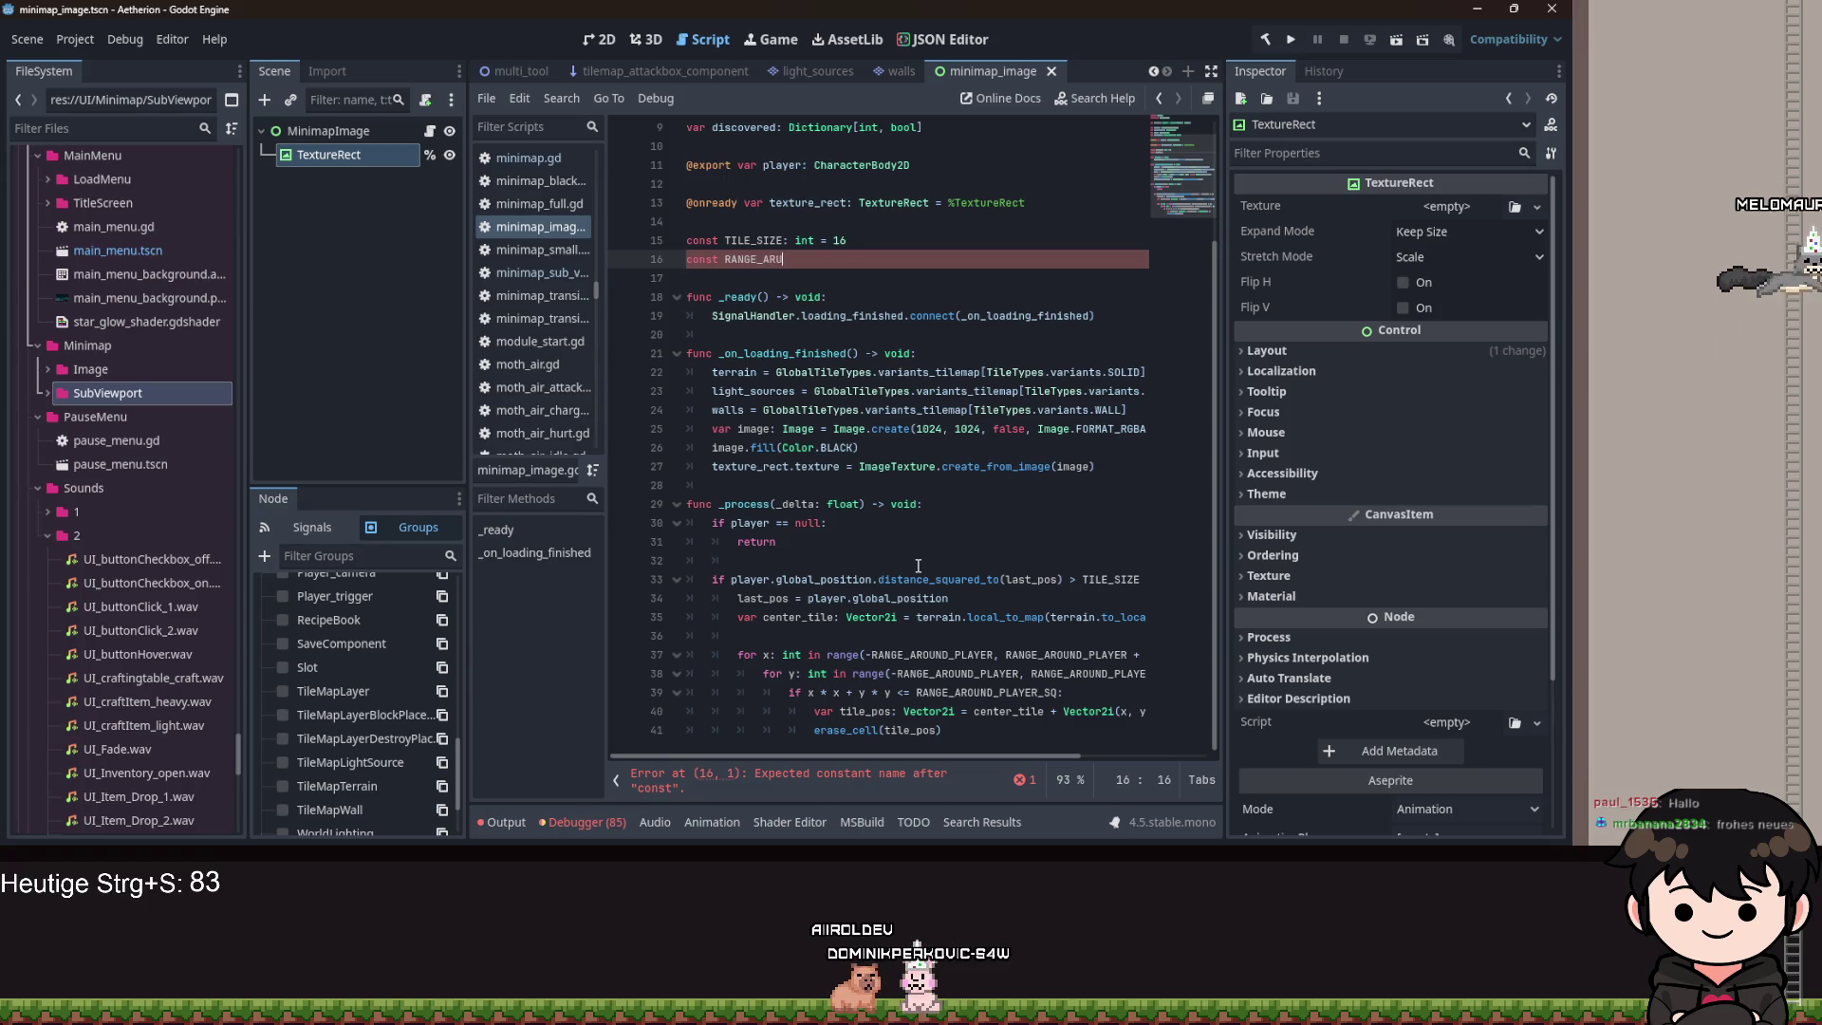
type("UND_PLAYE")
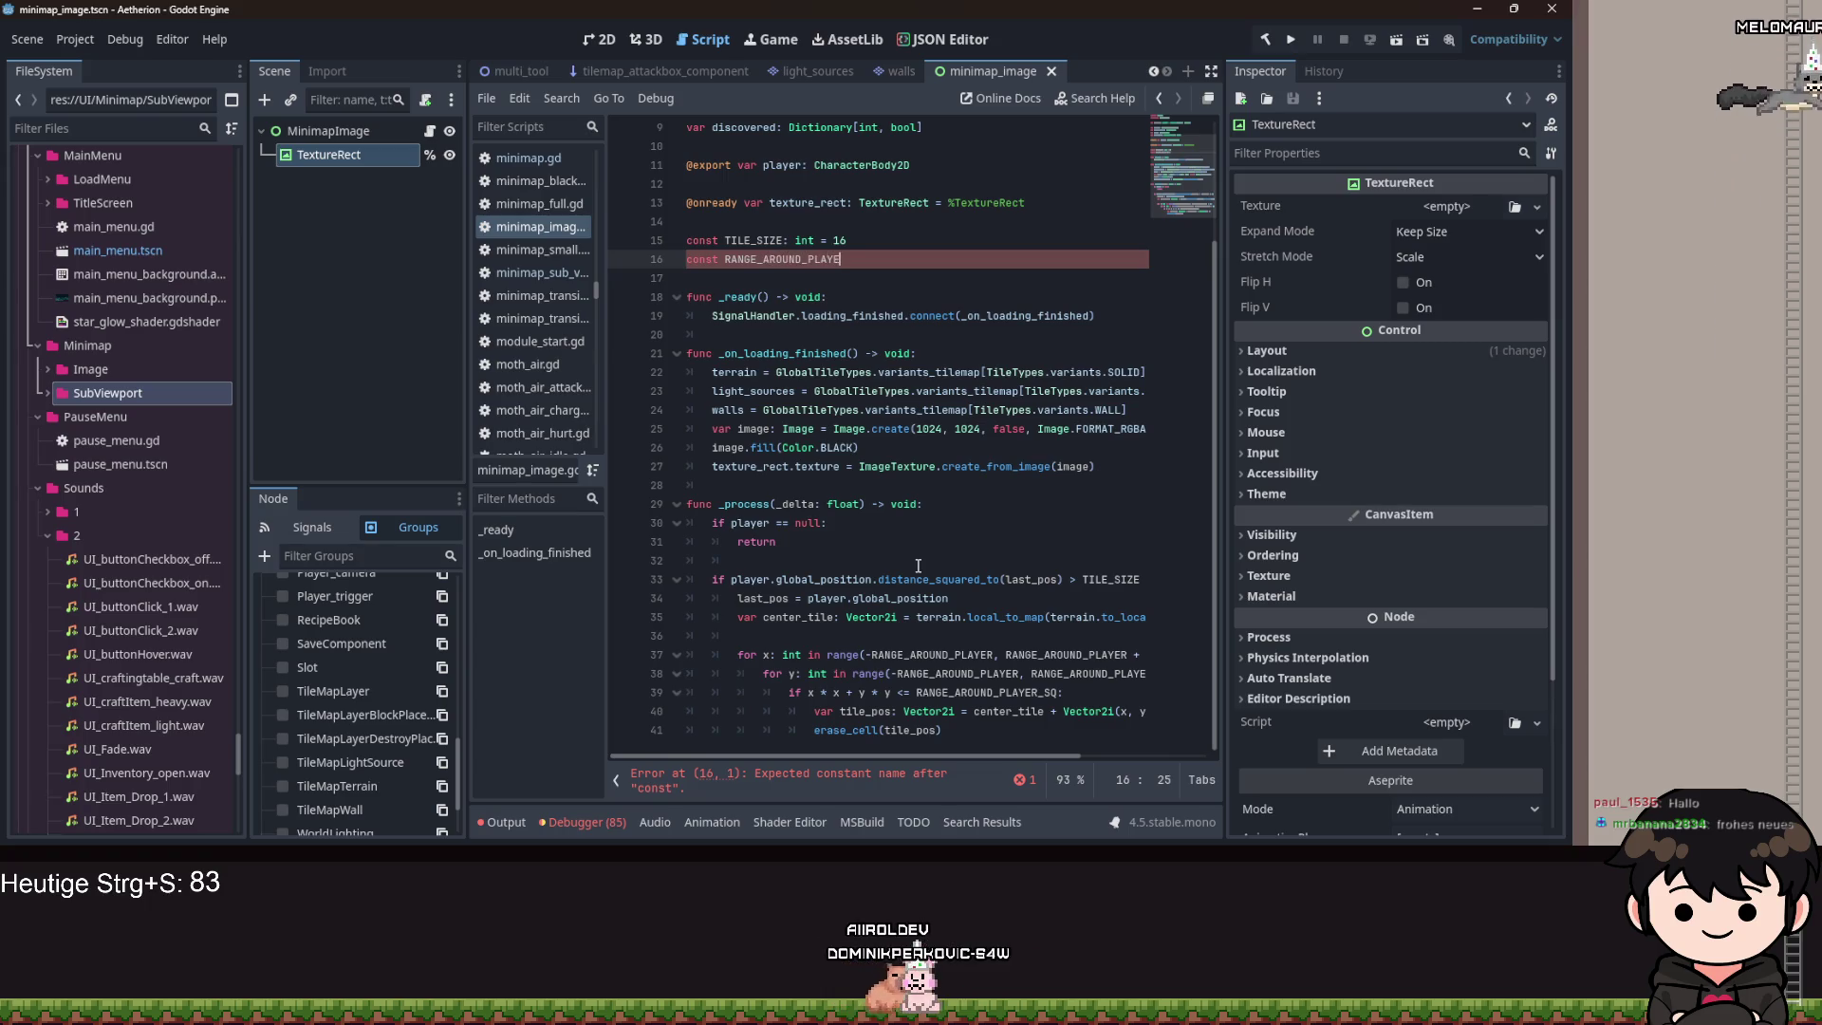
type("R: int = 8")
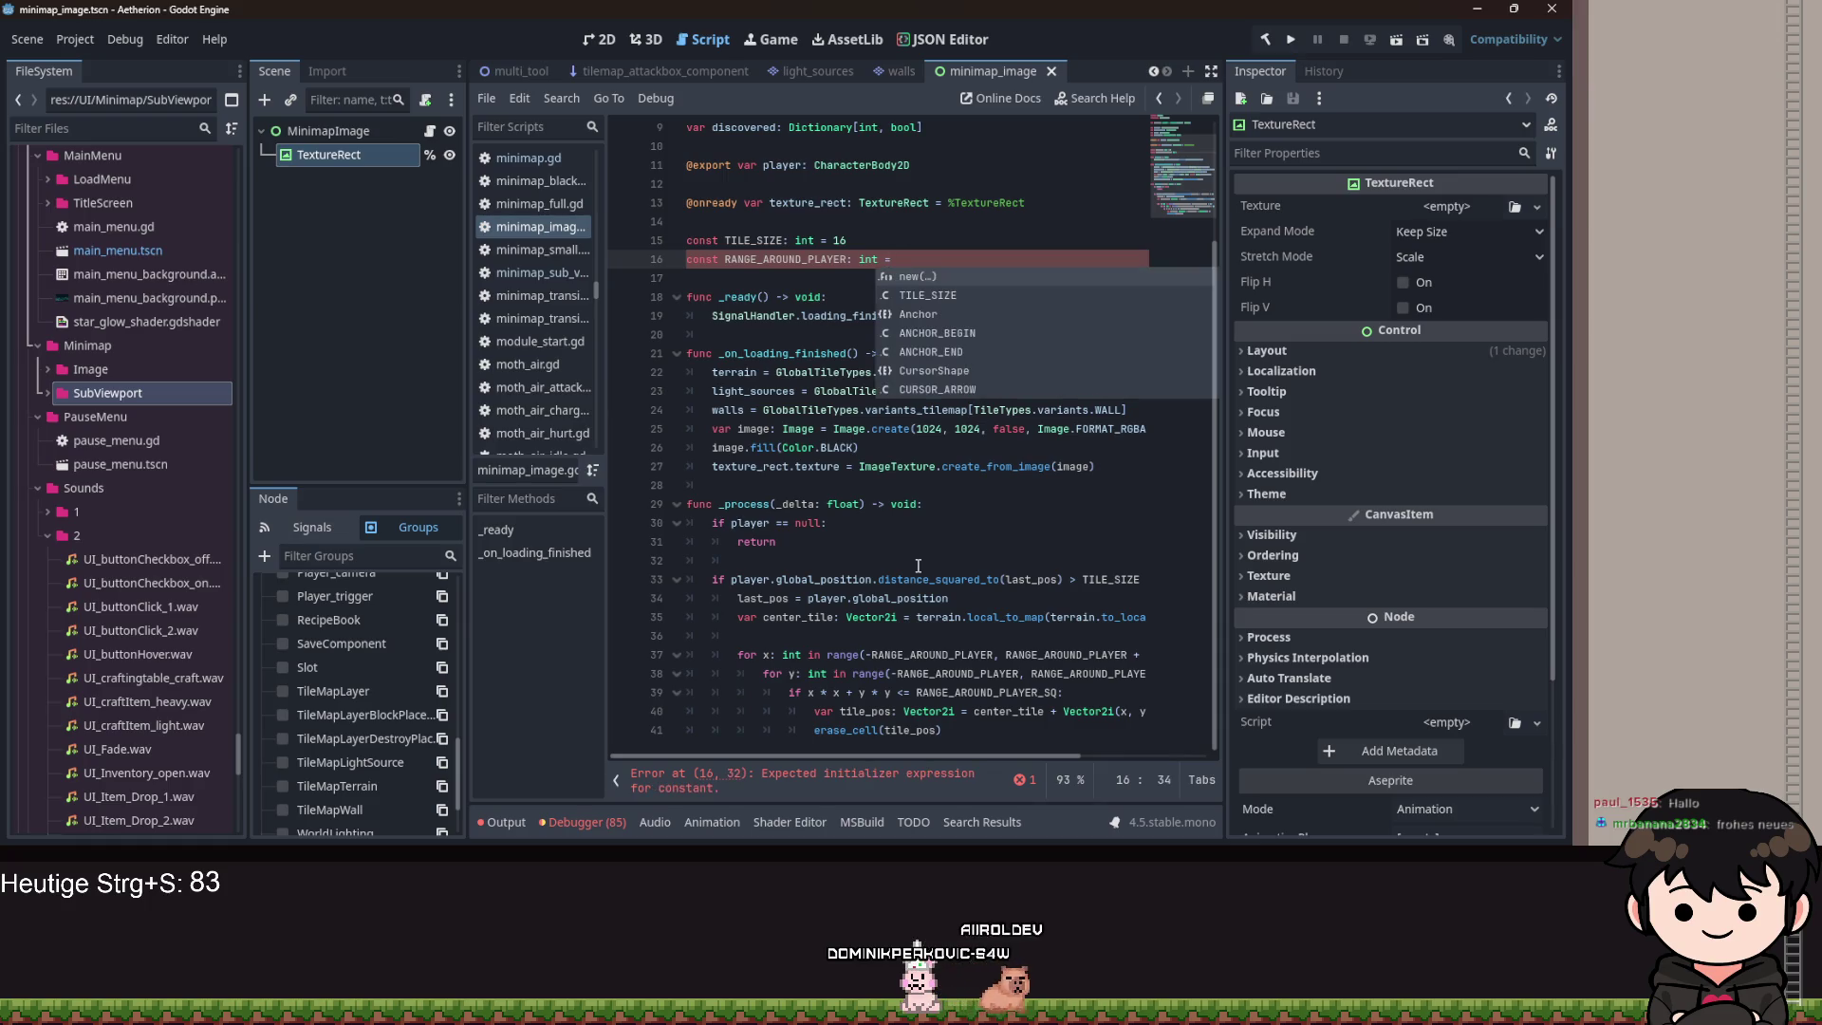
key("Return")
type("const RANGE_AROUND_PLAYER")
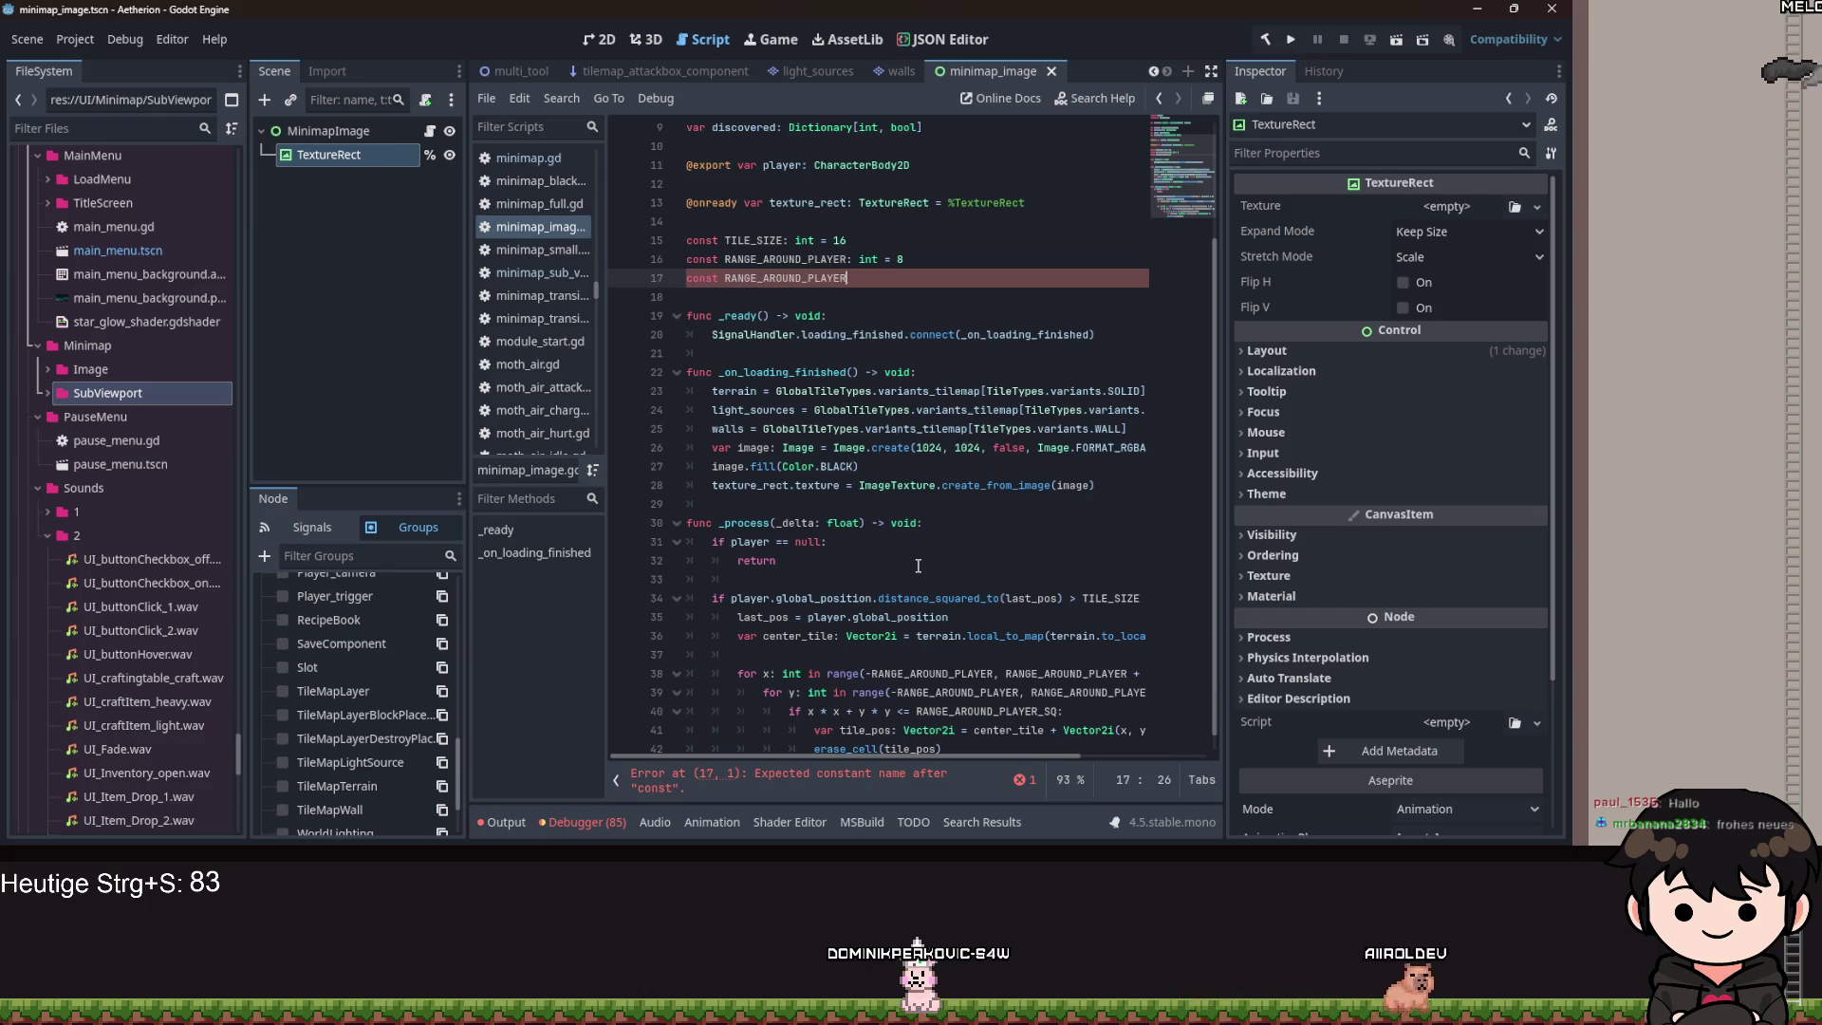
type("_SQ: int = RANGE_AROUND_PLAYER ** 2")
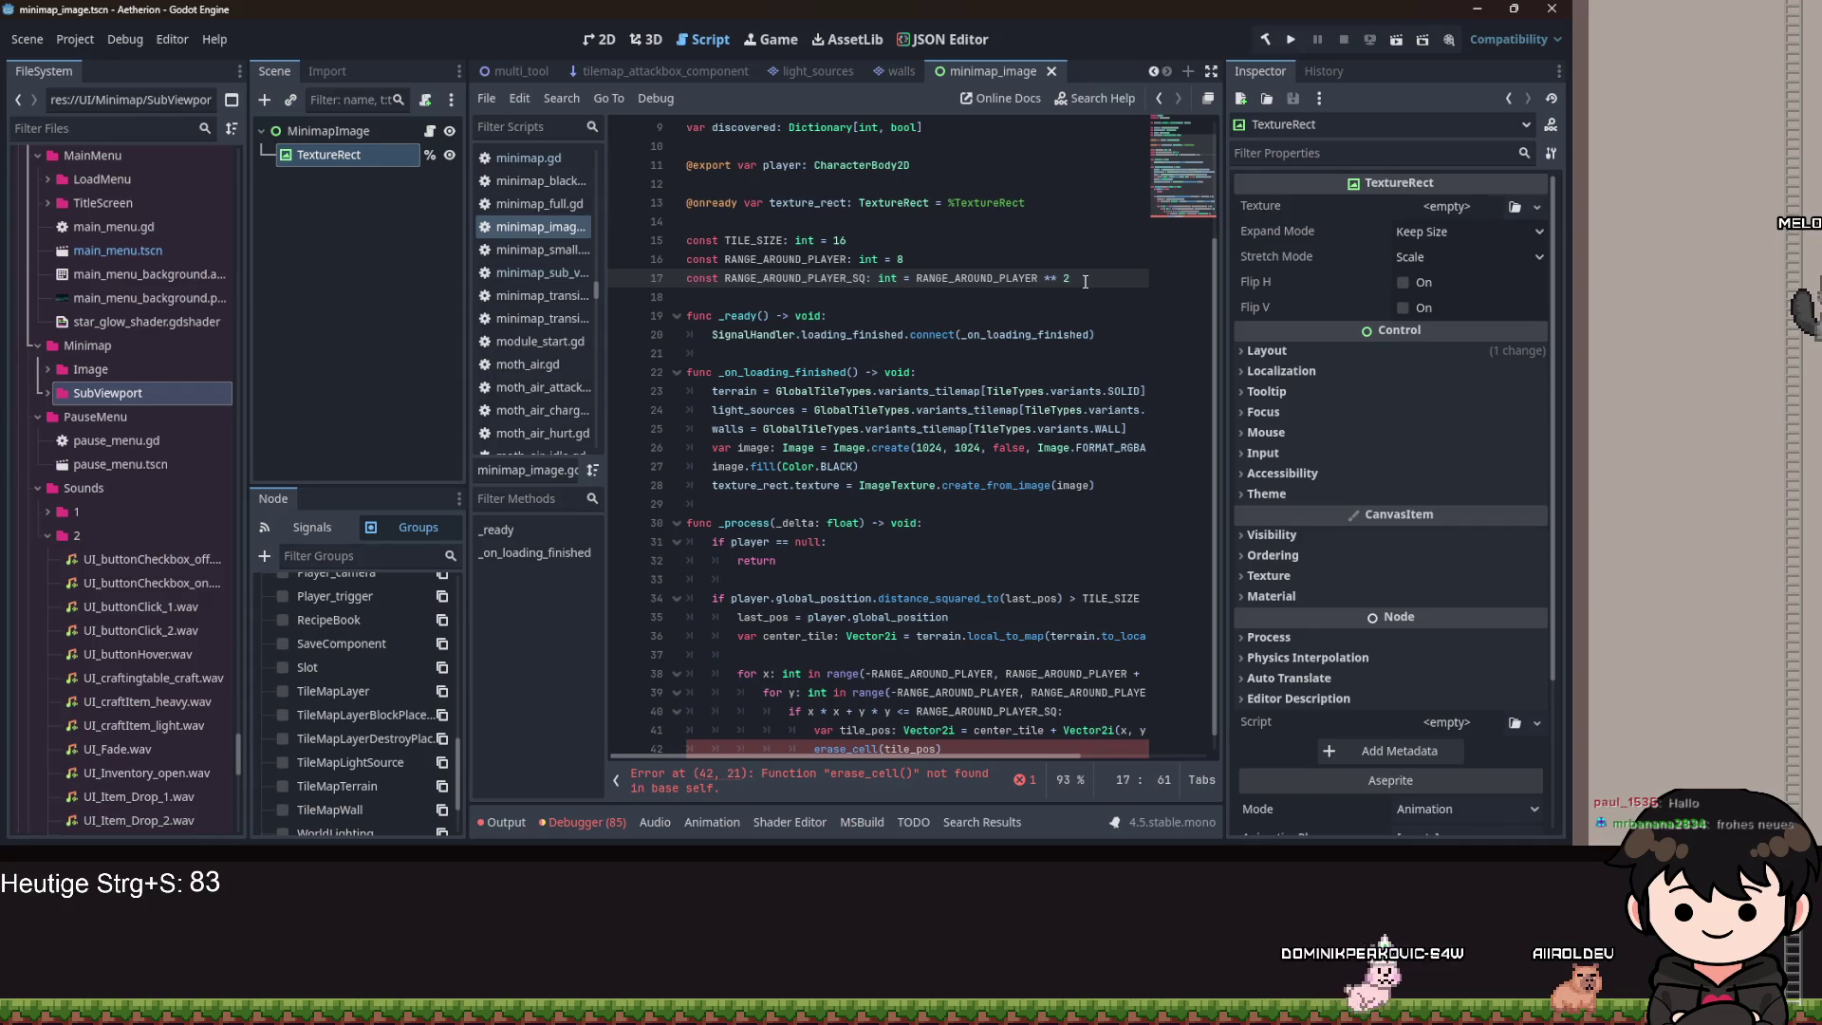
Select and review the tile_pos and erase_cell lines in the loop.
left_click(814, 748)
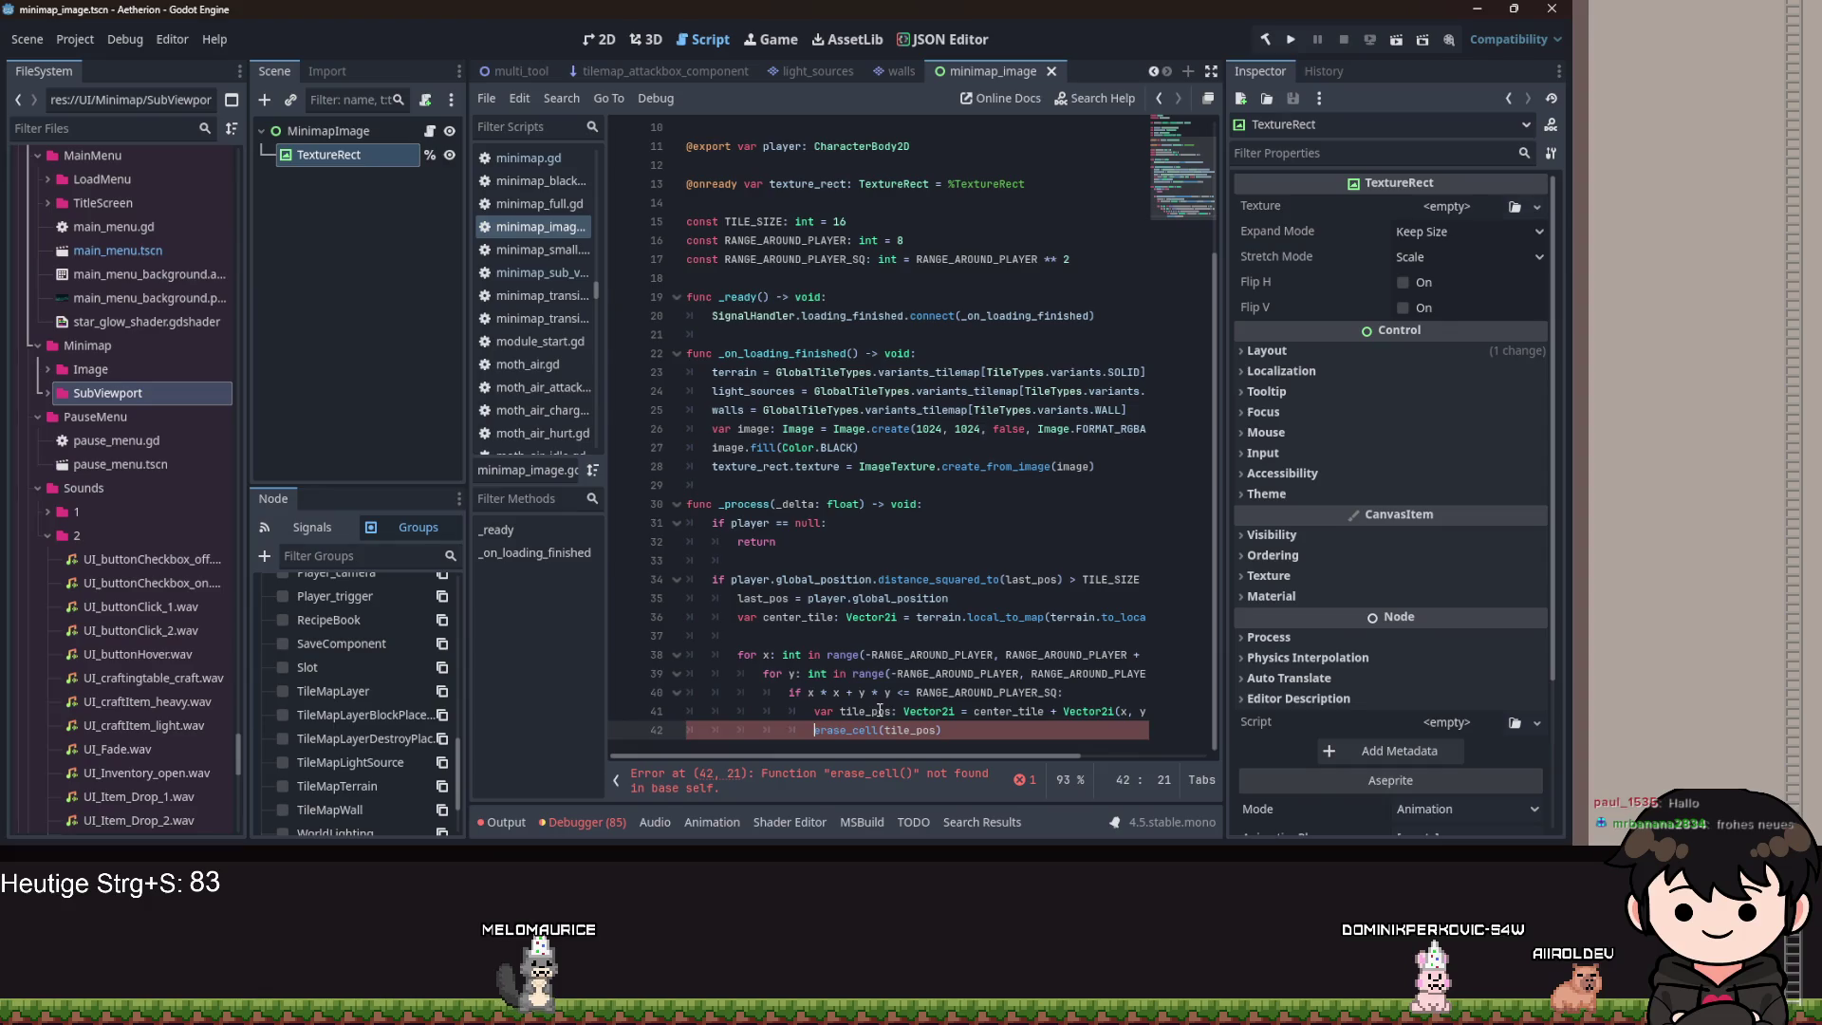
left_click_drag(965, 728, 810, 713)
key("shift+Right")
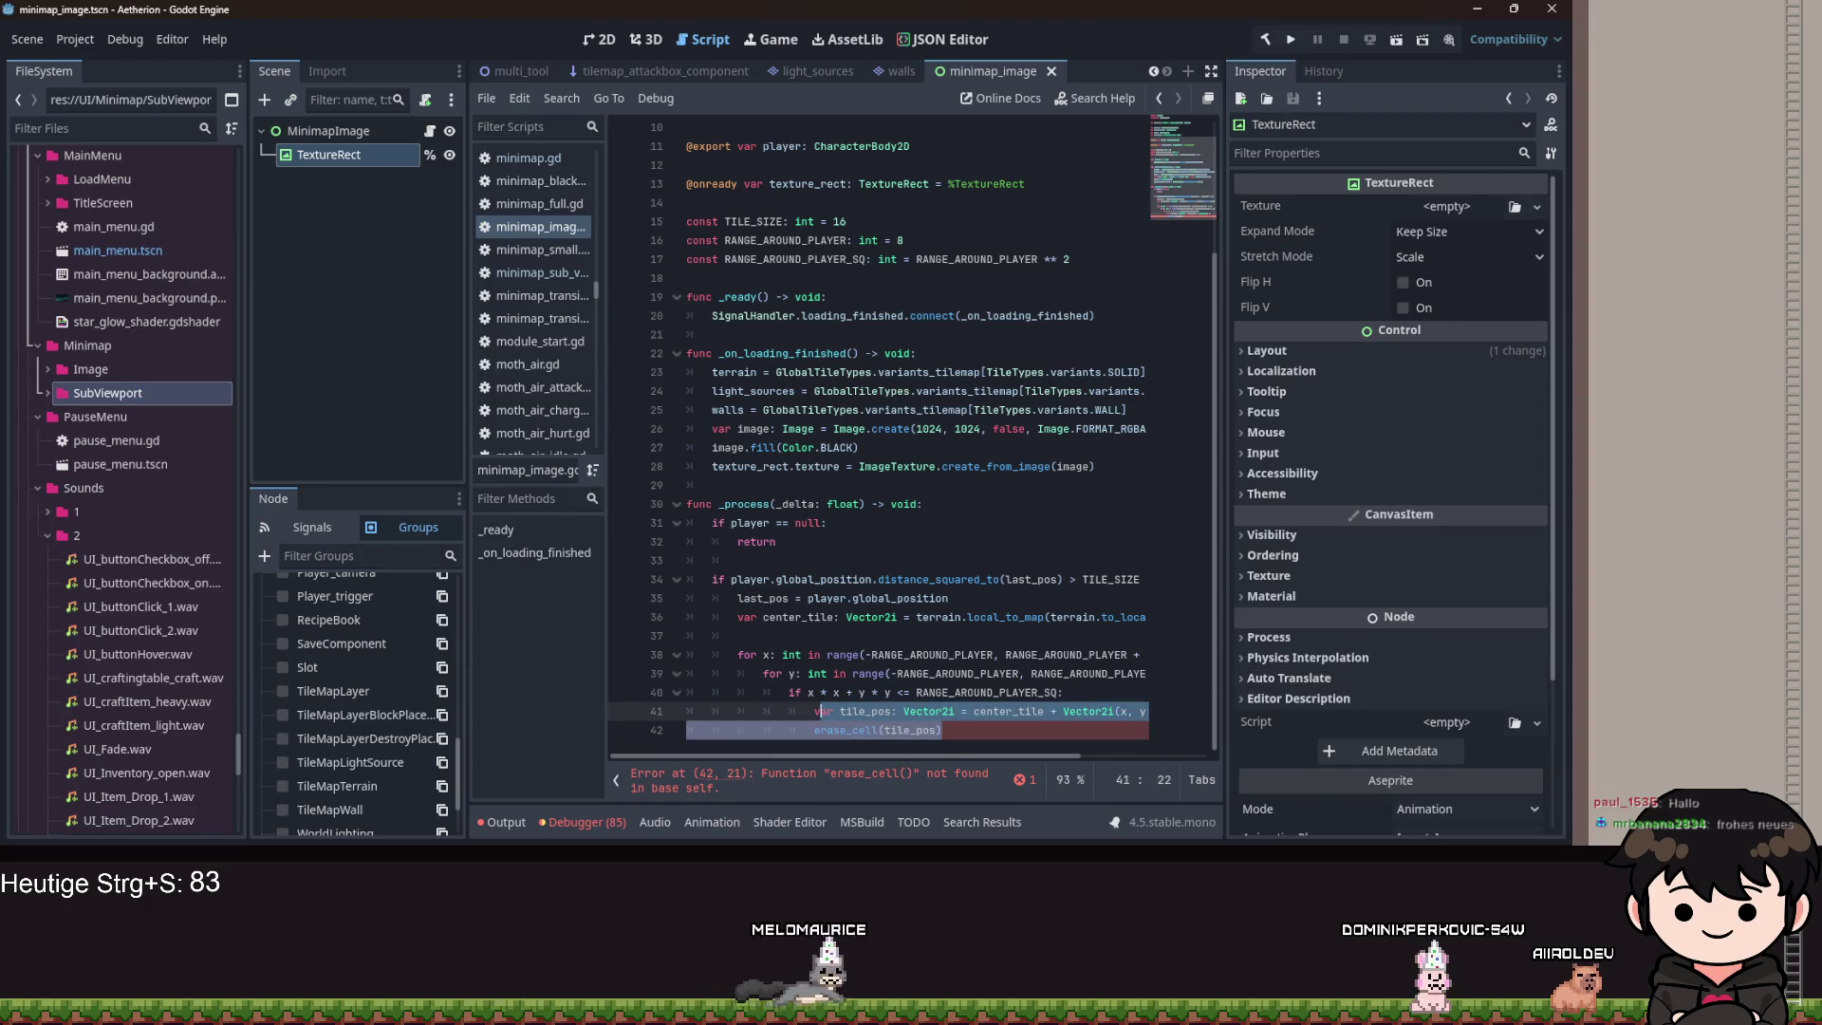
left_click(992, 725)
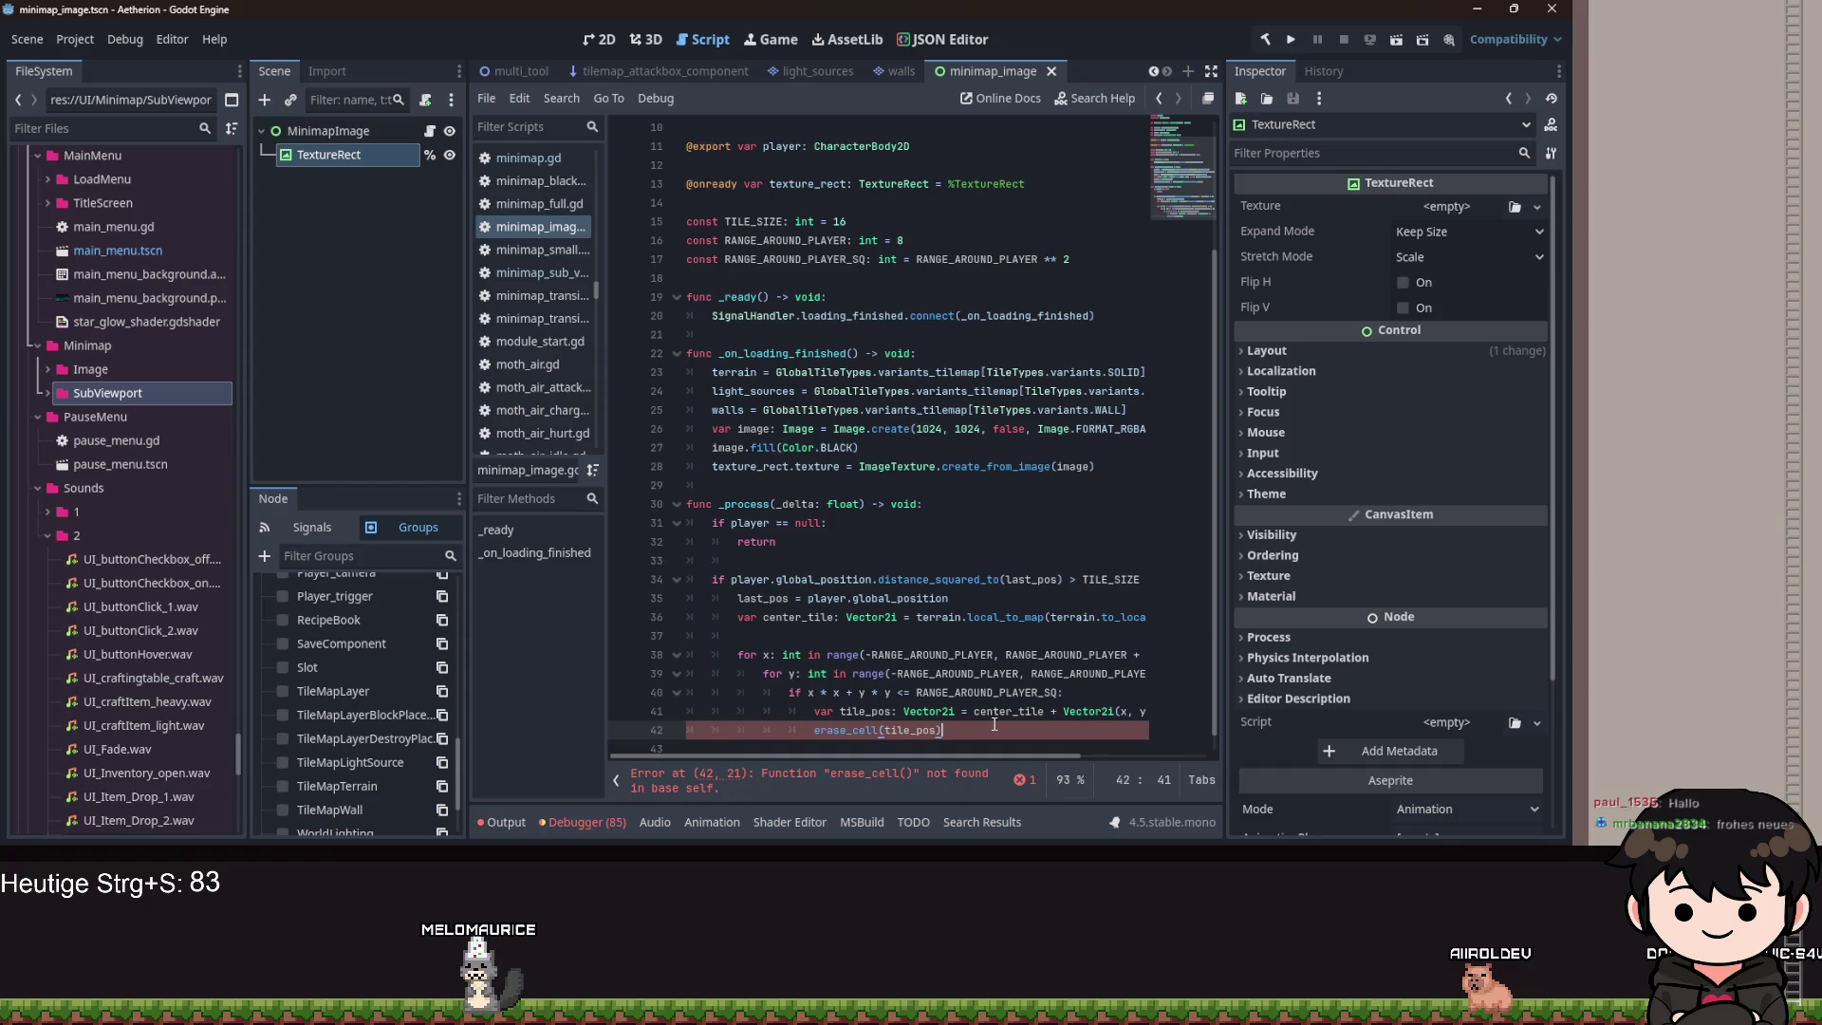
scroll(649, 72, "up", 5)
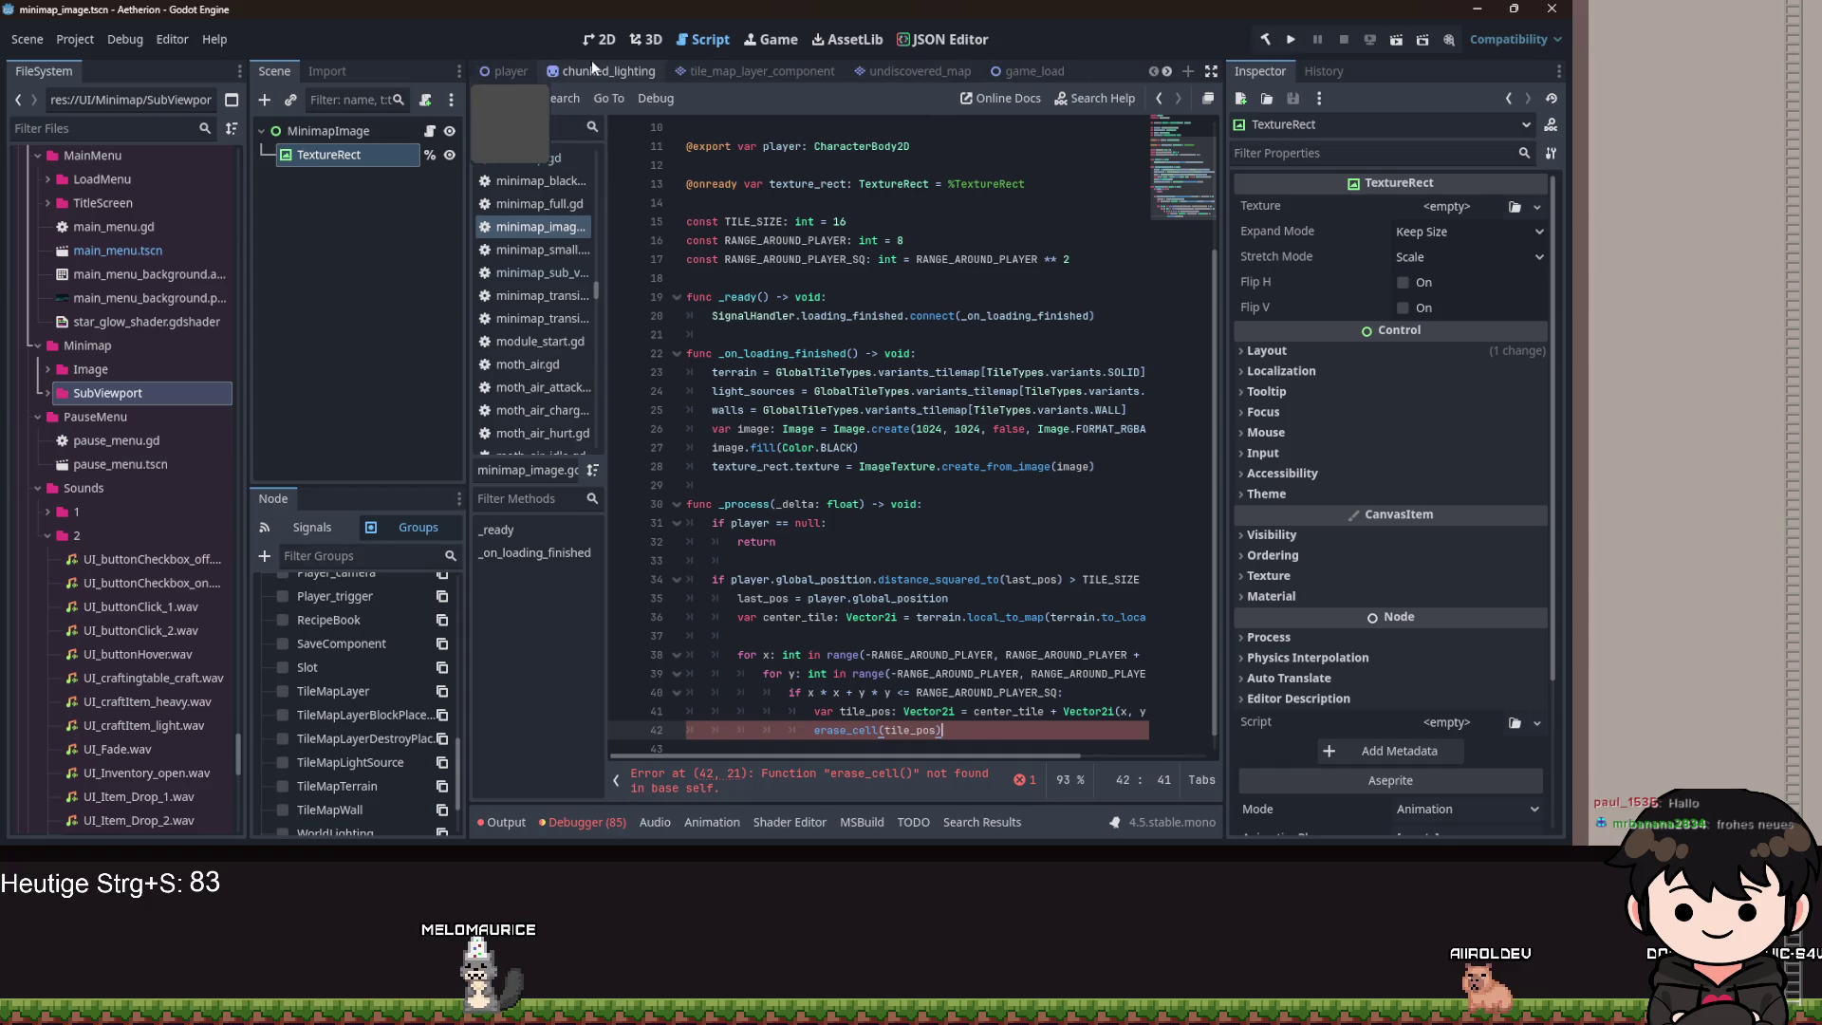
Open the game_new level scene in 2D and shrink the bottom panel to enlarge the view.
left_click(516, 73)
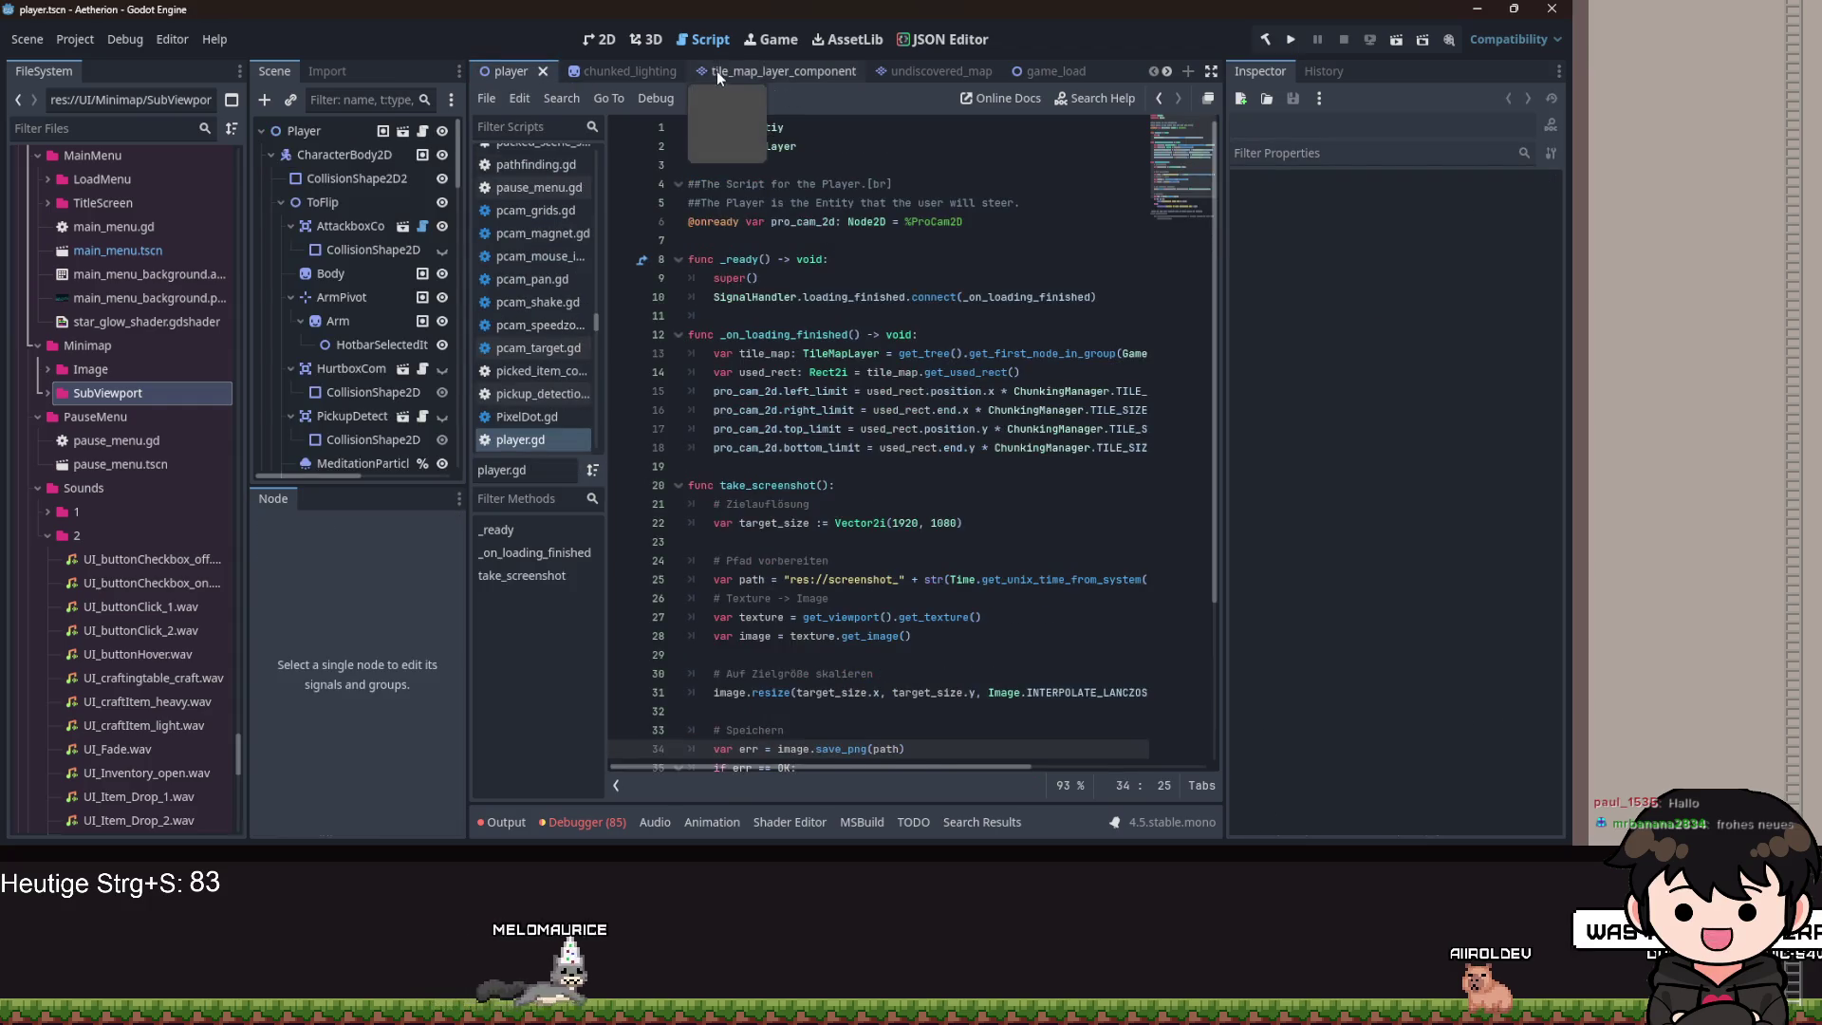
left_click(1054, 73)
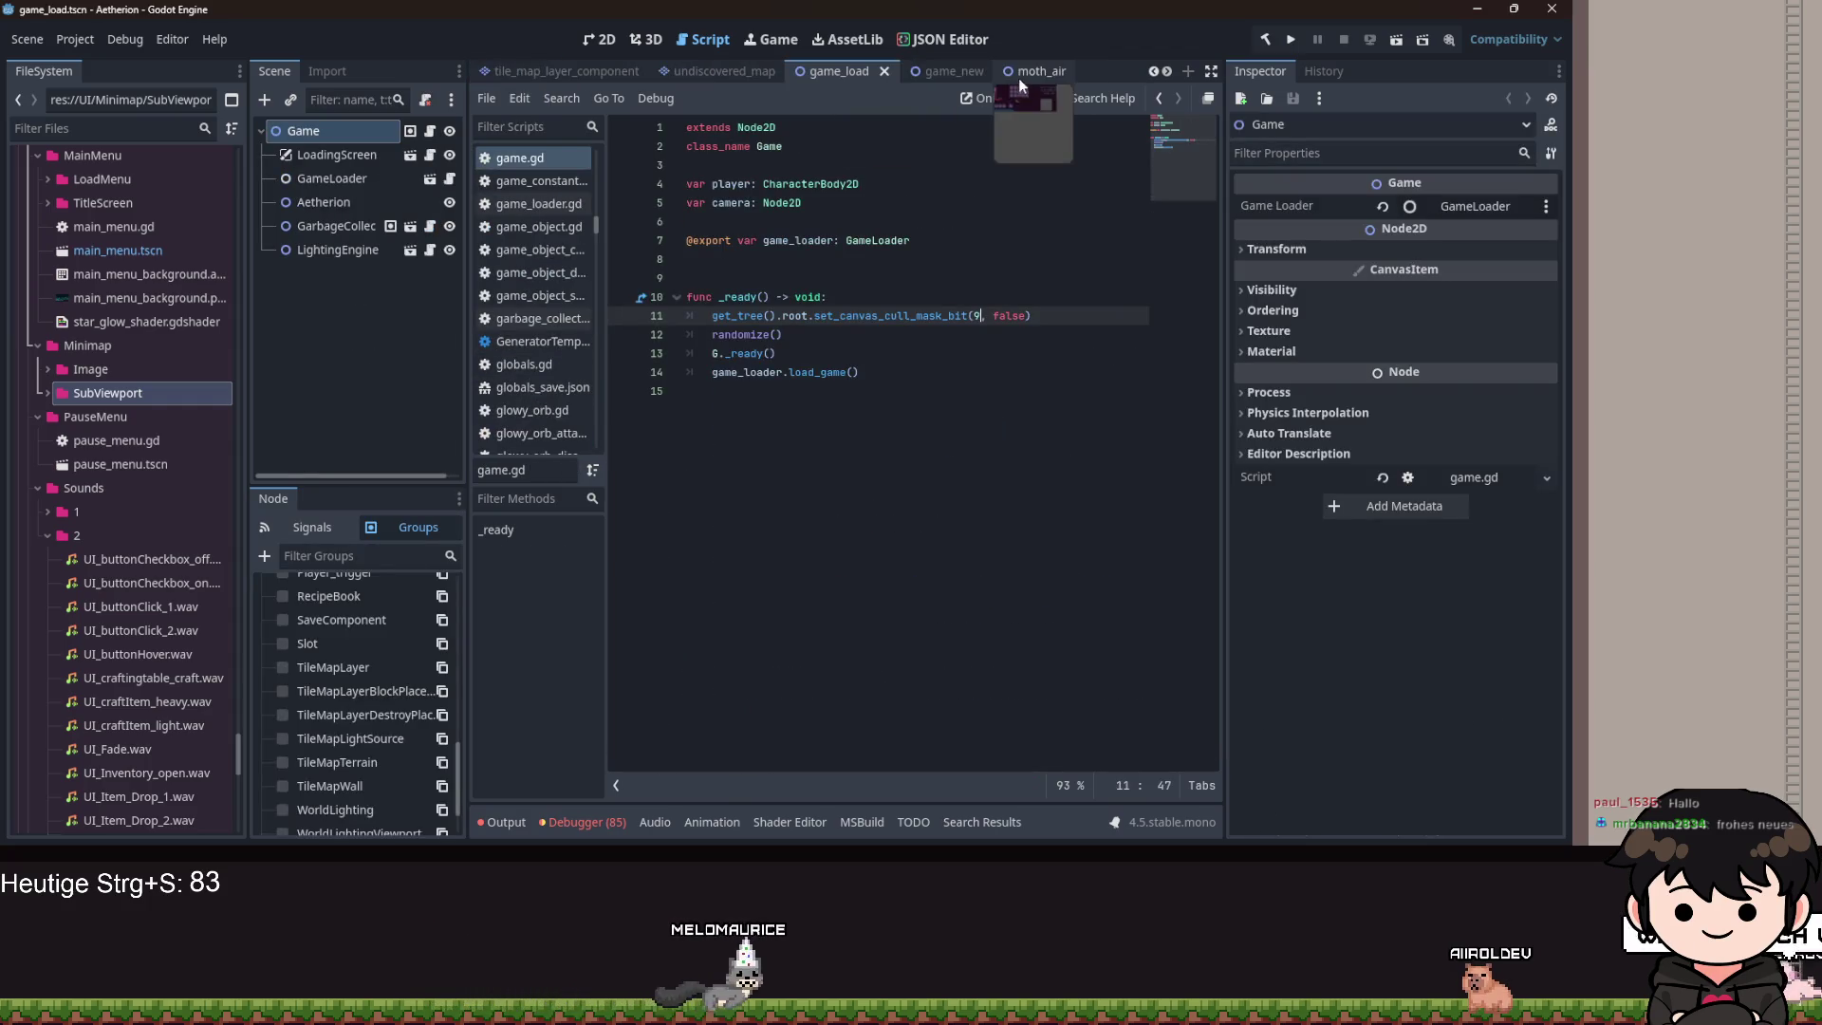
left_click(926, 71)
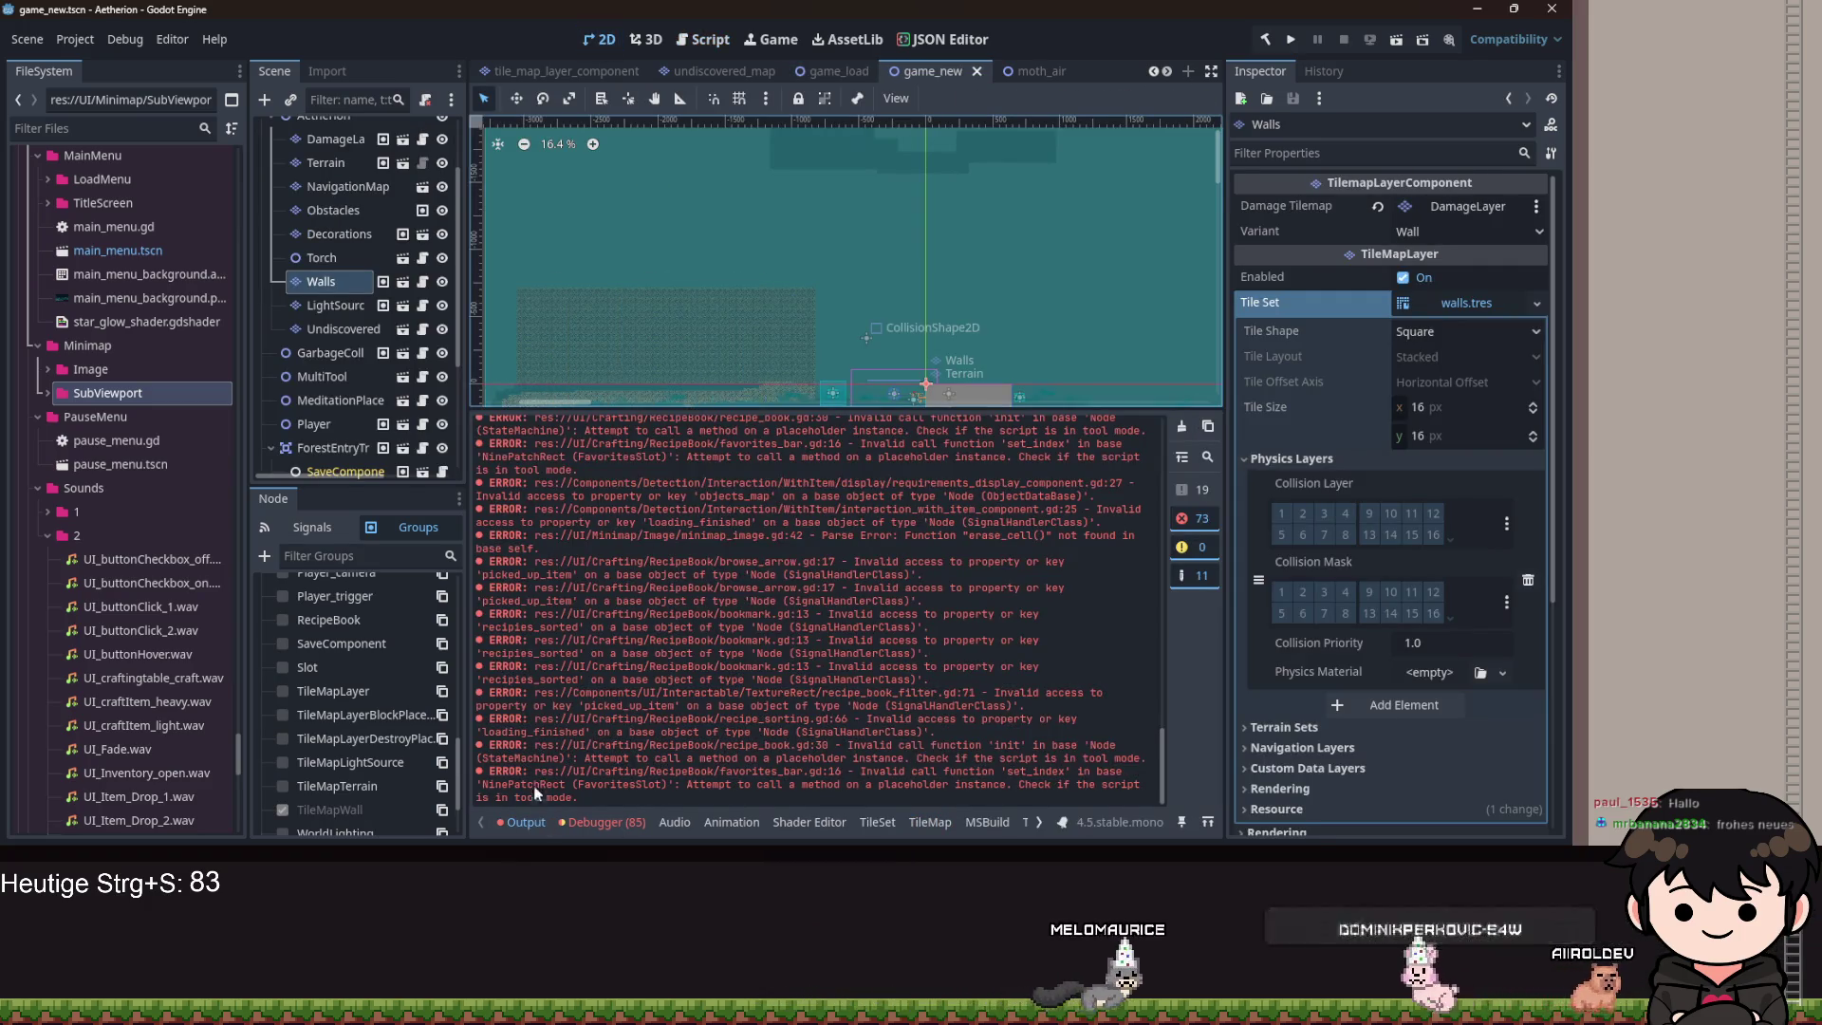
left_click(522, 822)
scroll(730, 383, "up", 4)
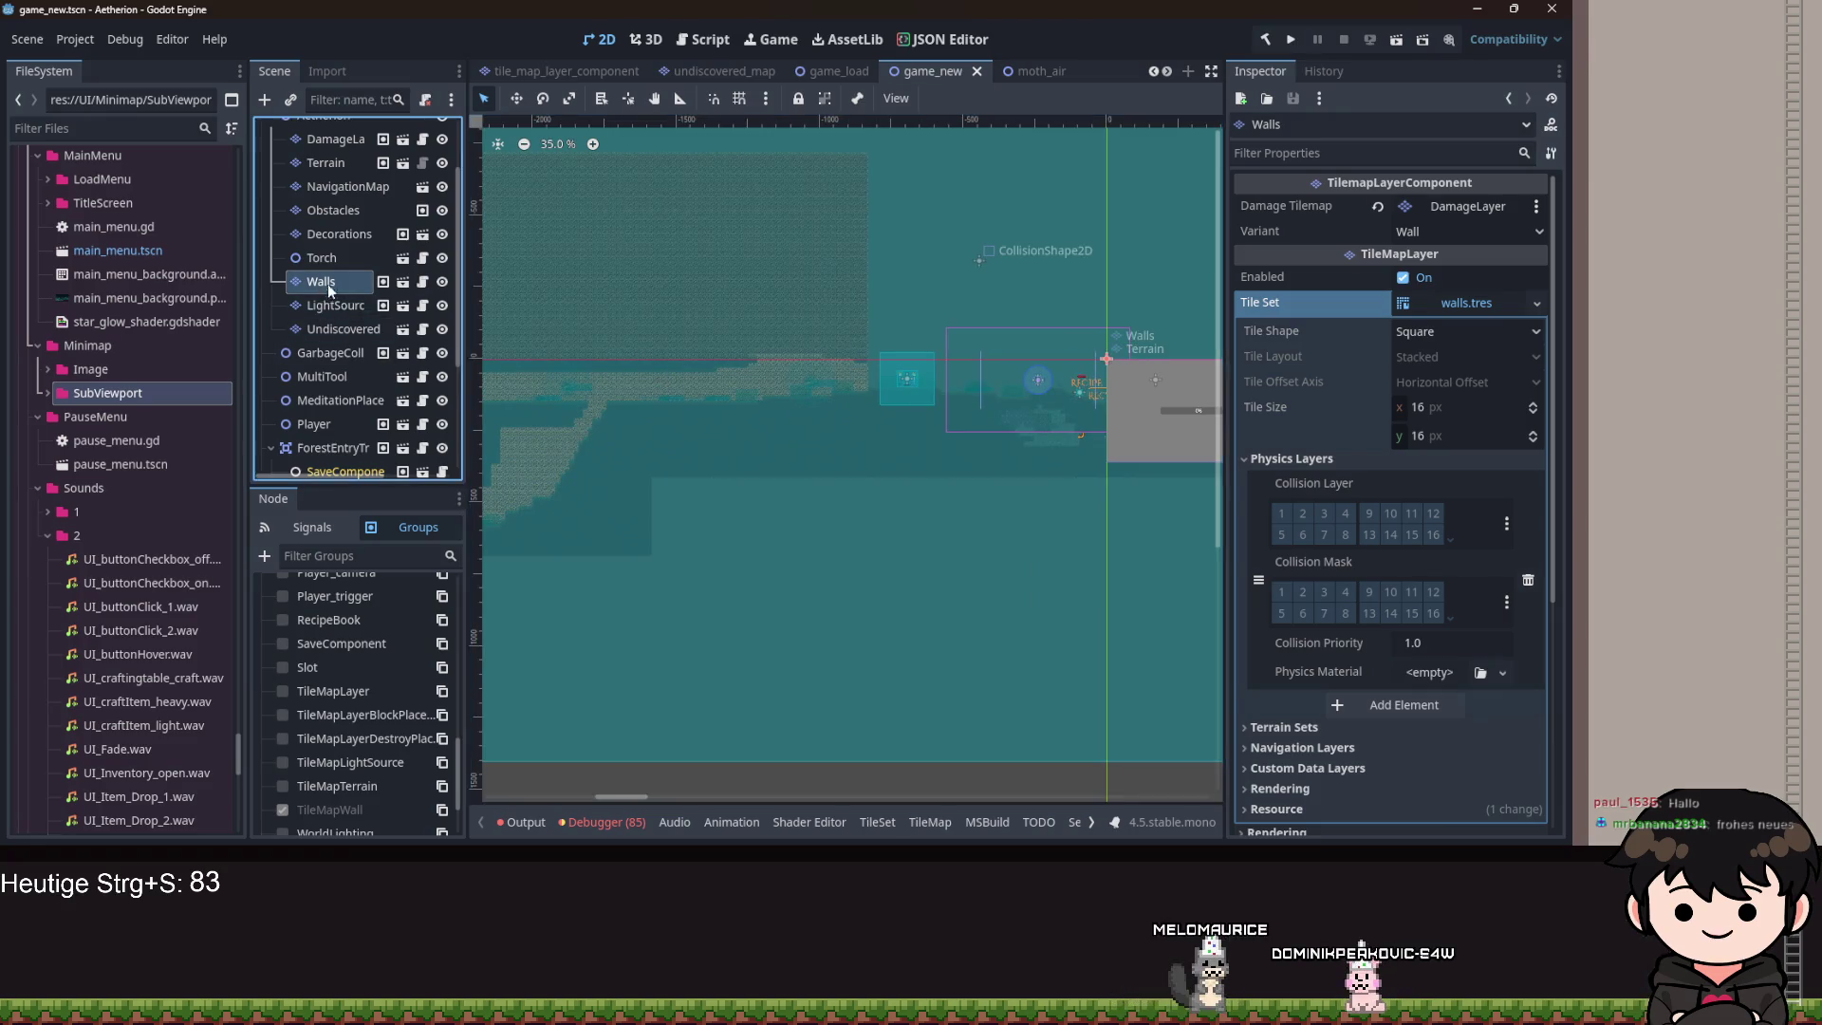
left_click(891, 823)
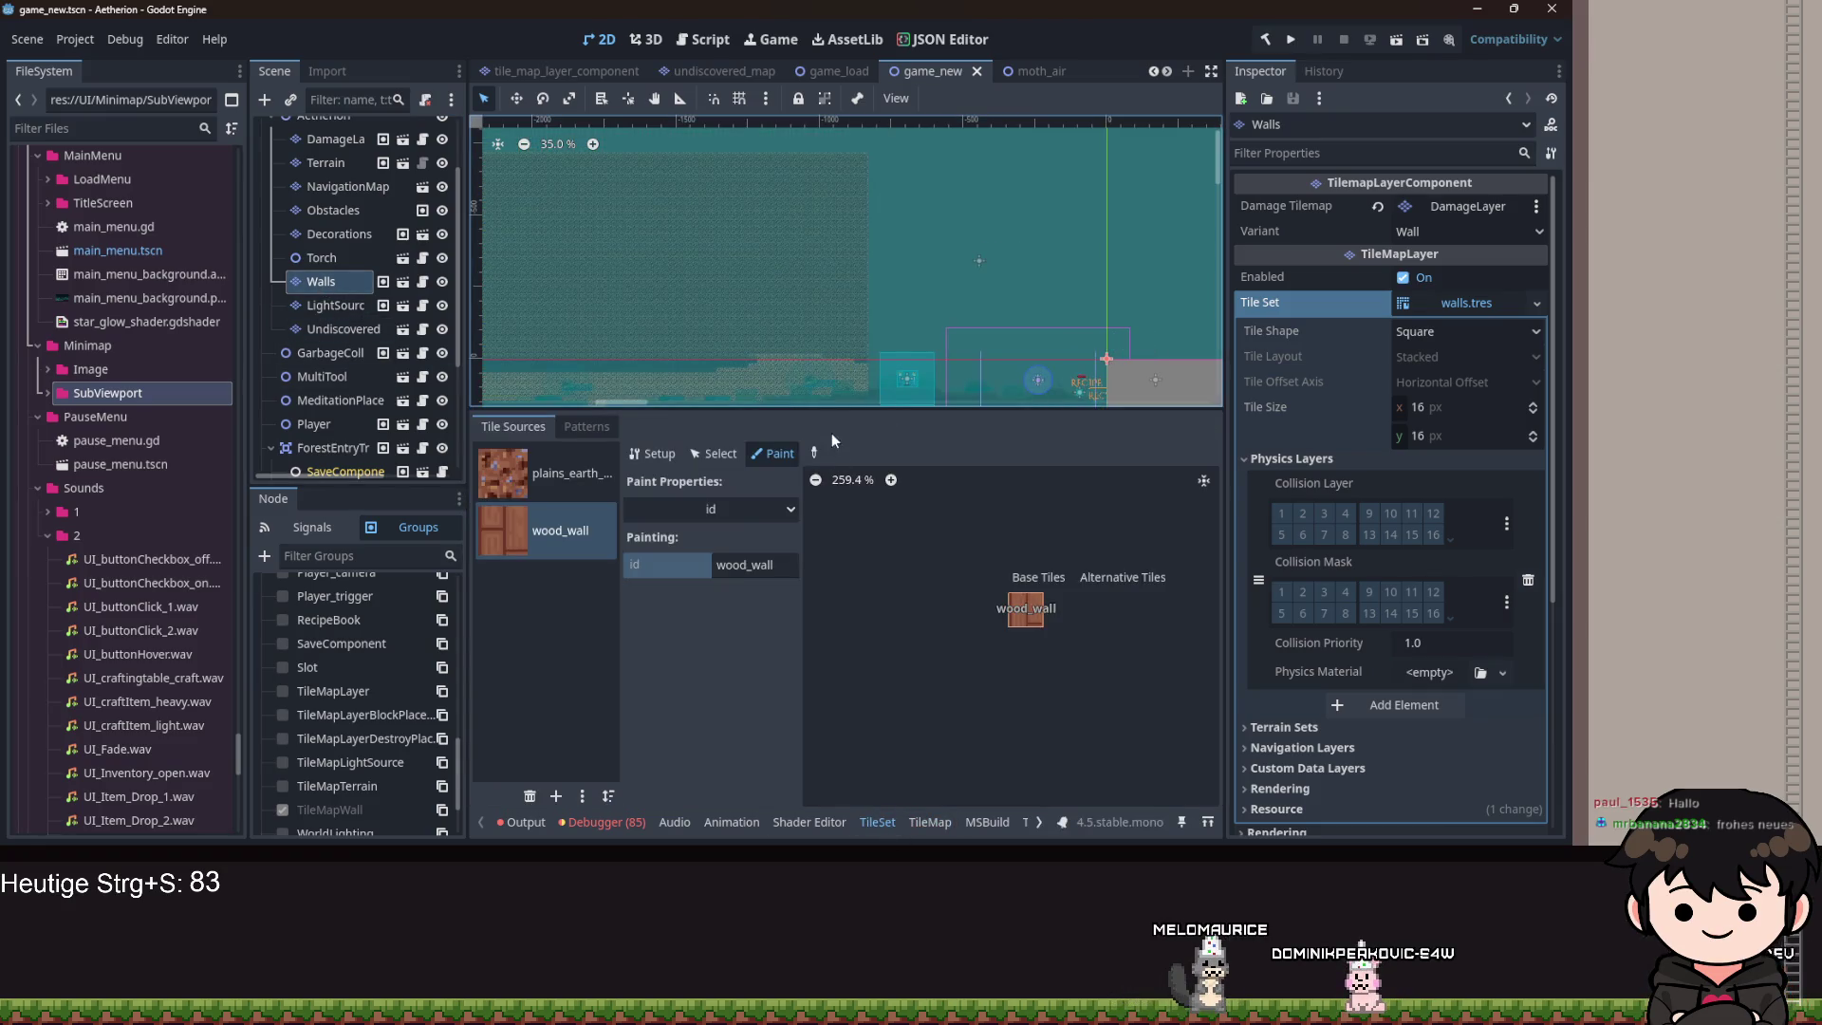
left_click_drag(830, 408, 830, 628)
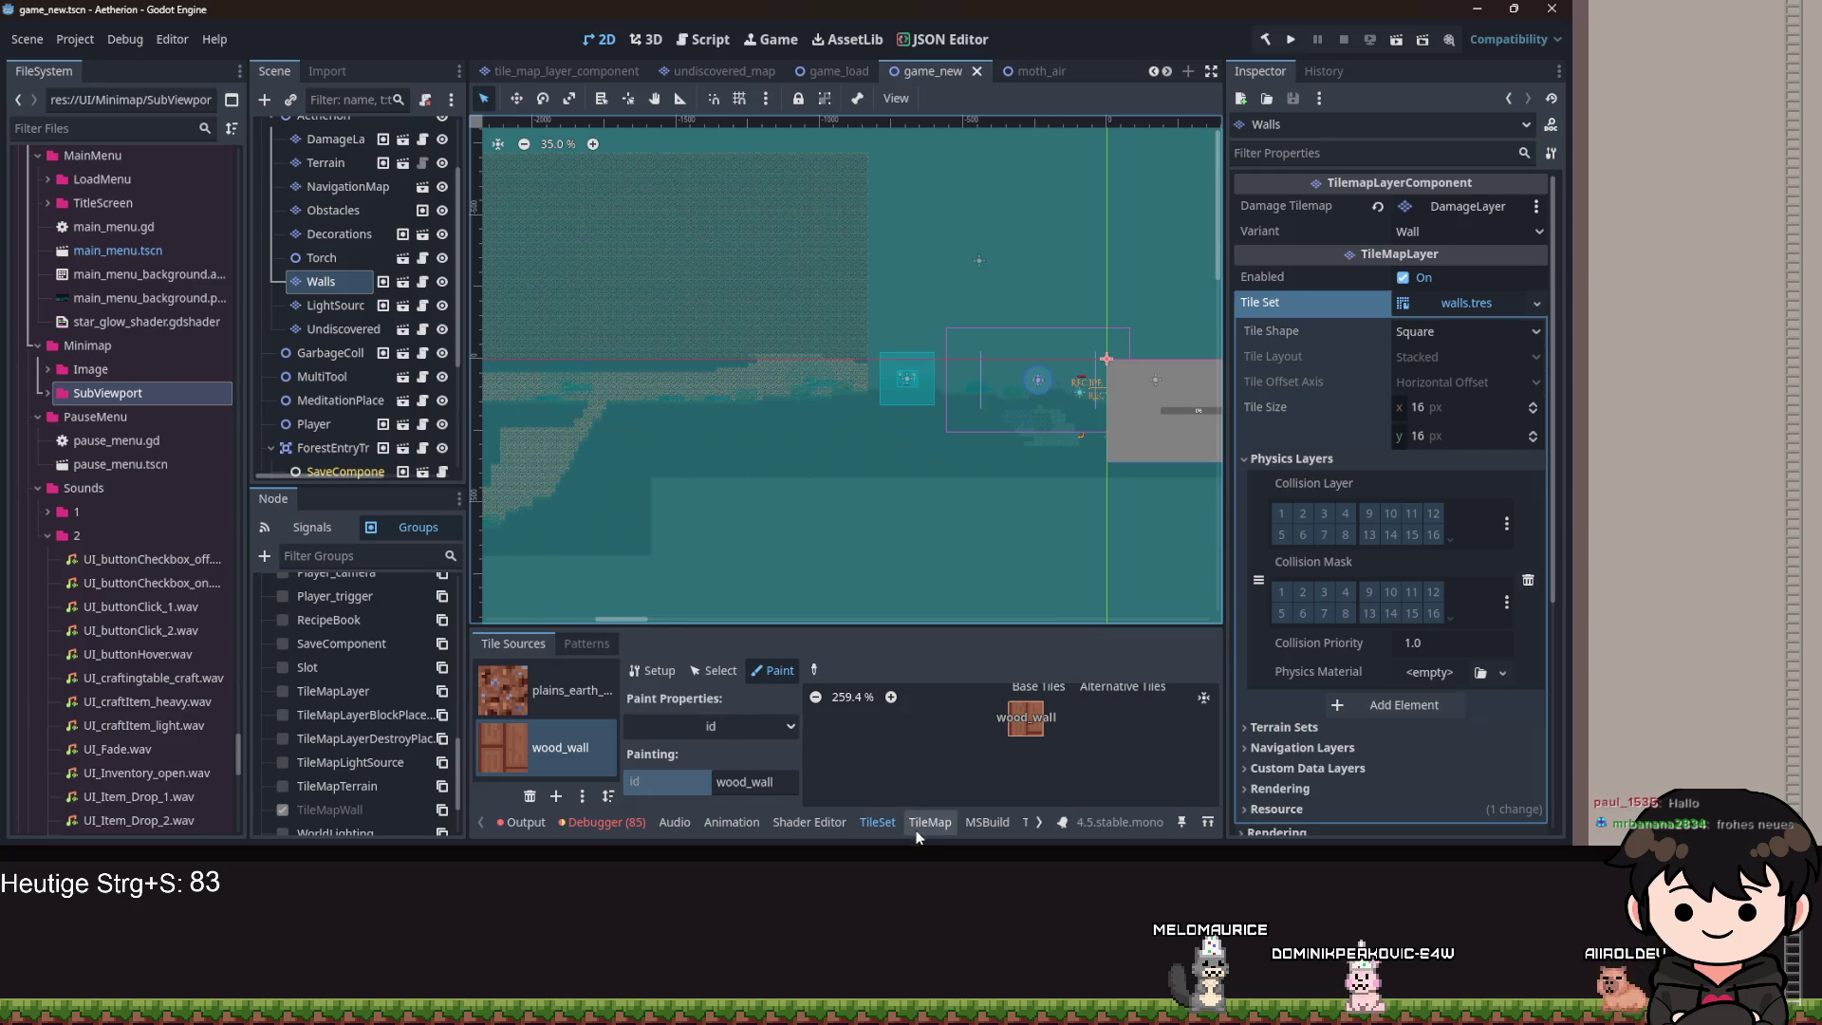
left_click(930, 822)
scroll(682, 400, "up", 10)
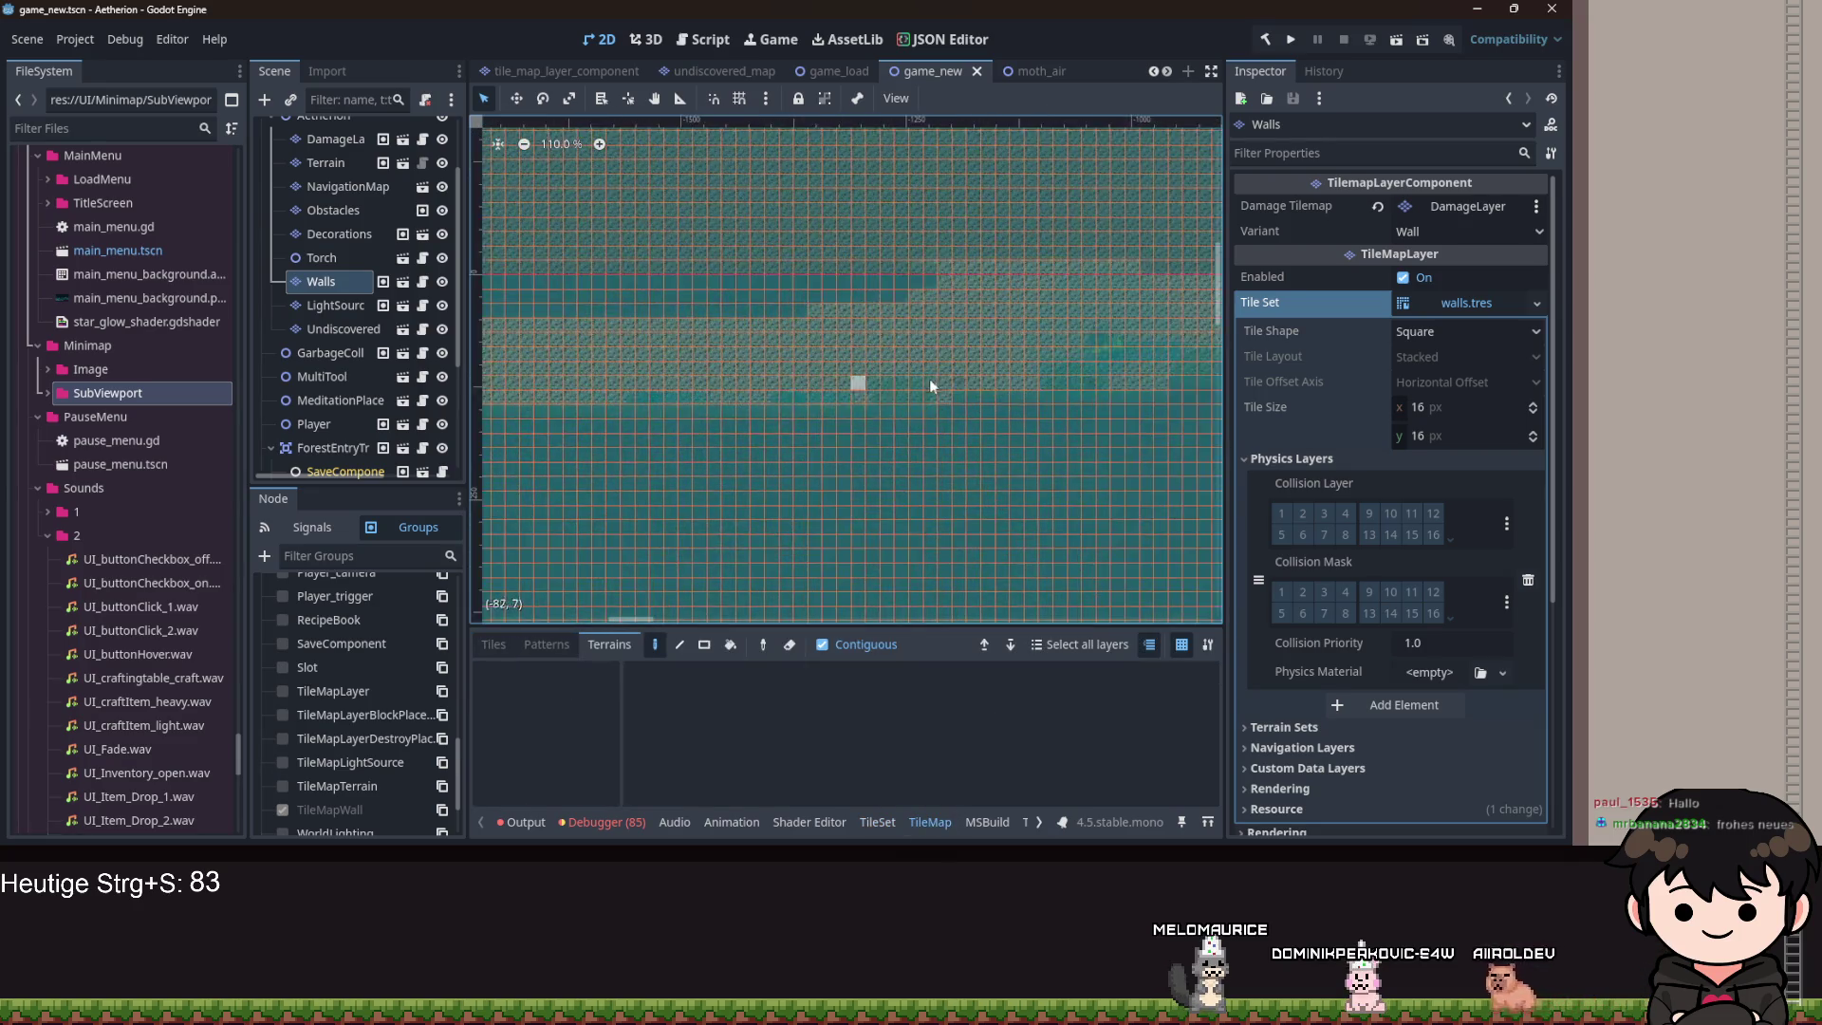
scroll(671, 285, "right", 8)
scroll(984, 374, "down", 2)
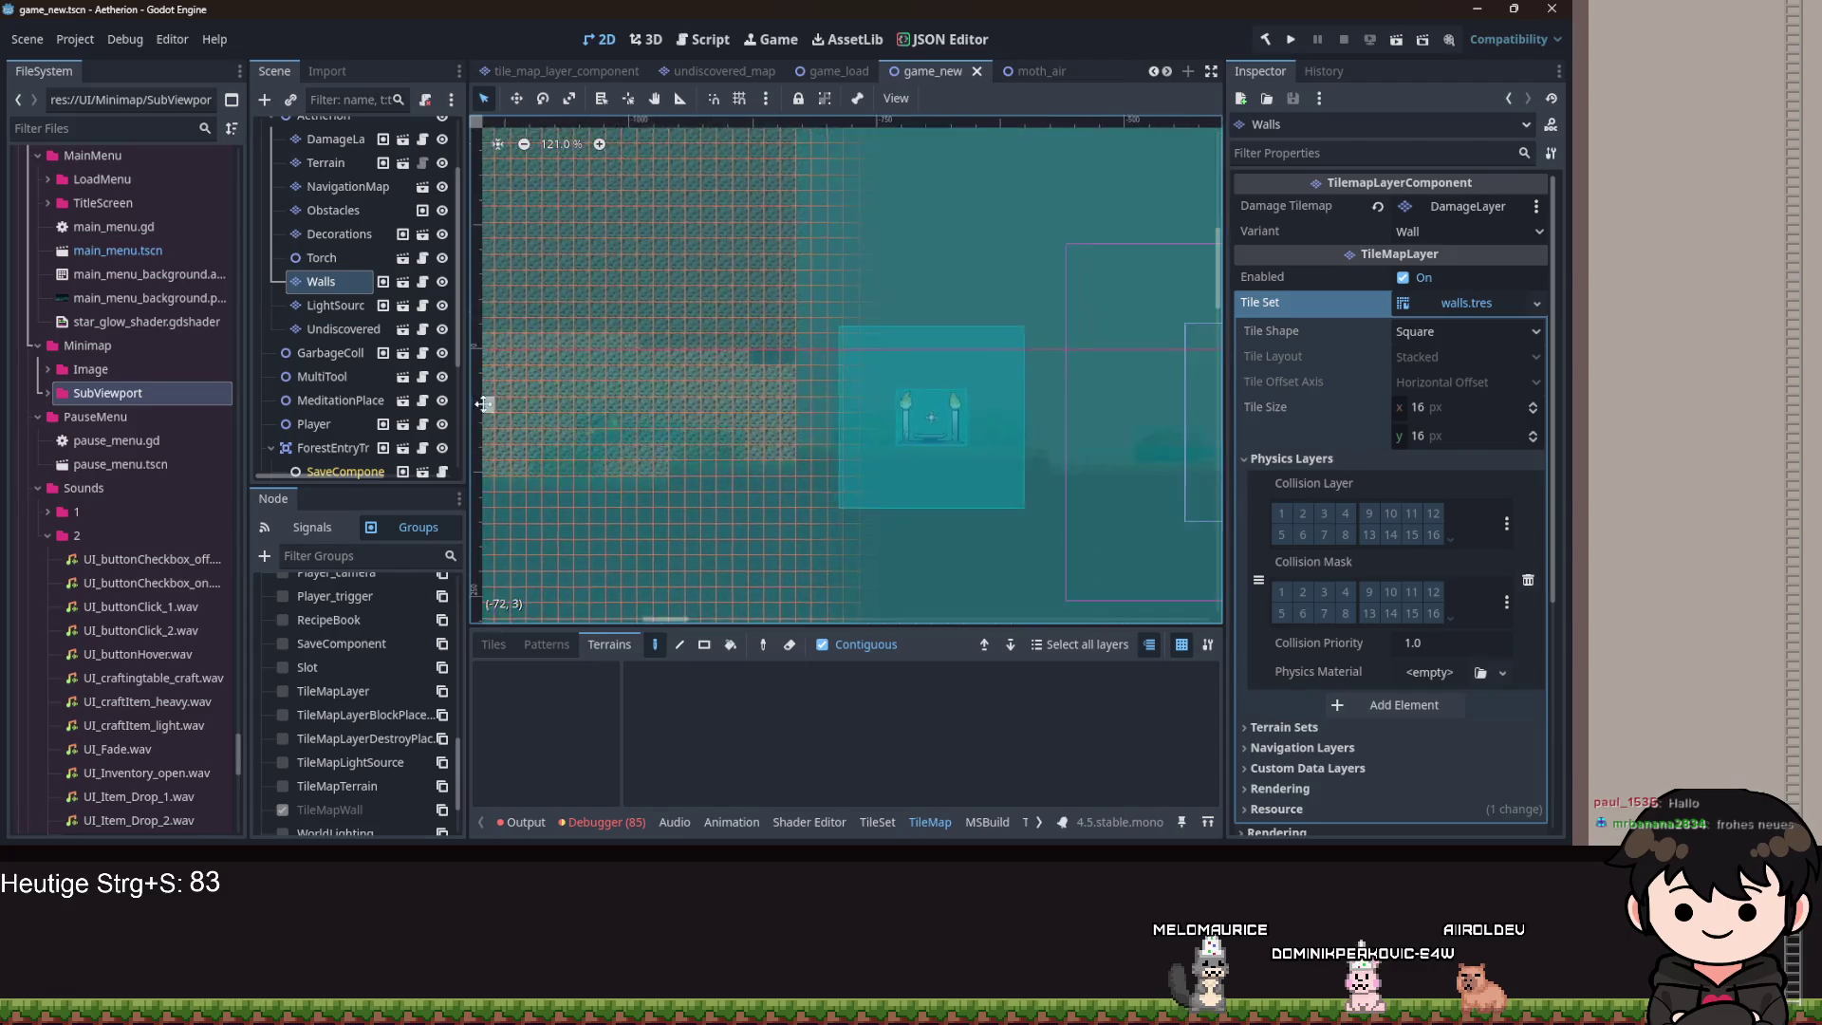
scroll(830, 401, "up", 5)
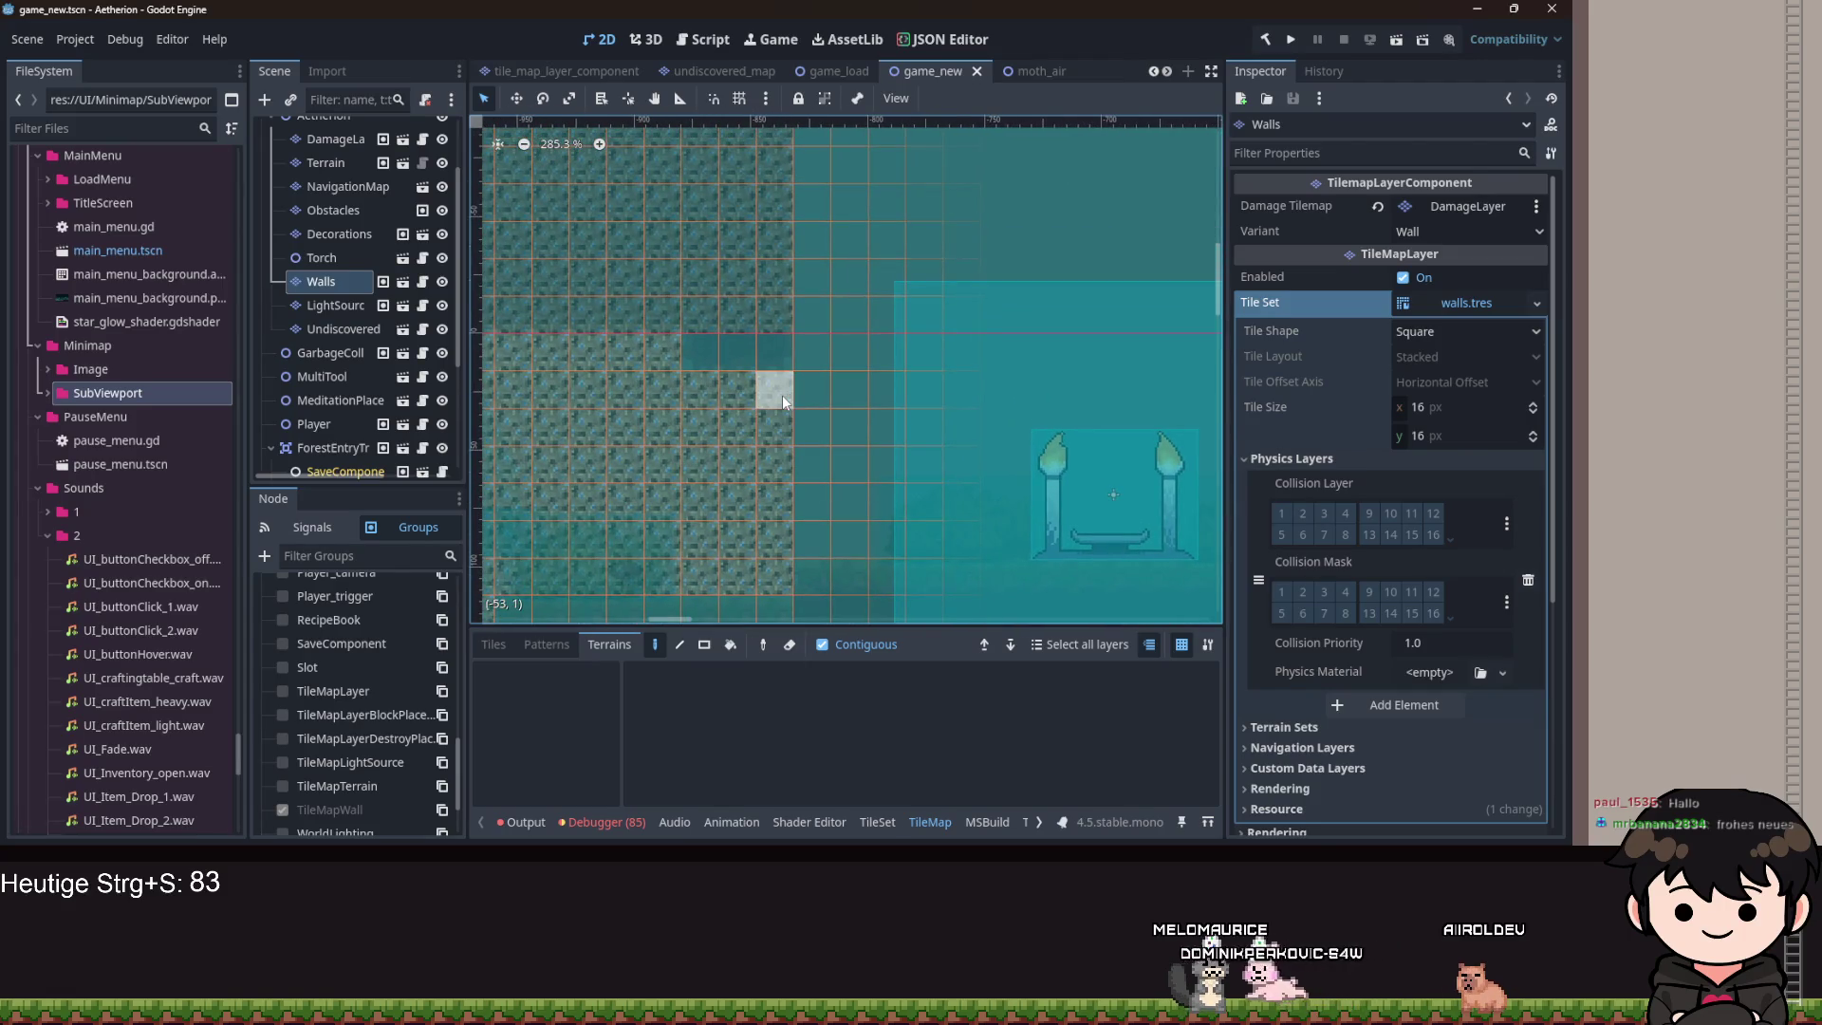
Inspect the LightSource, Terrain, DamageLayer and NavigationMap layers, then return to the script editor.
left_click(322, 304)
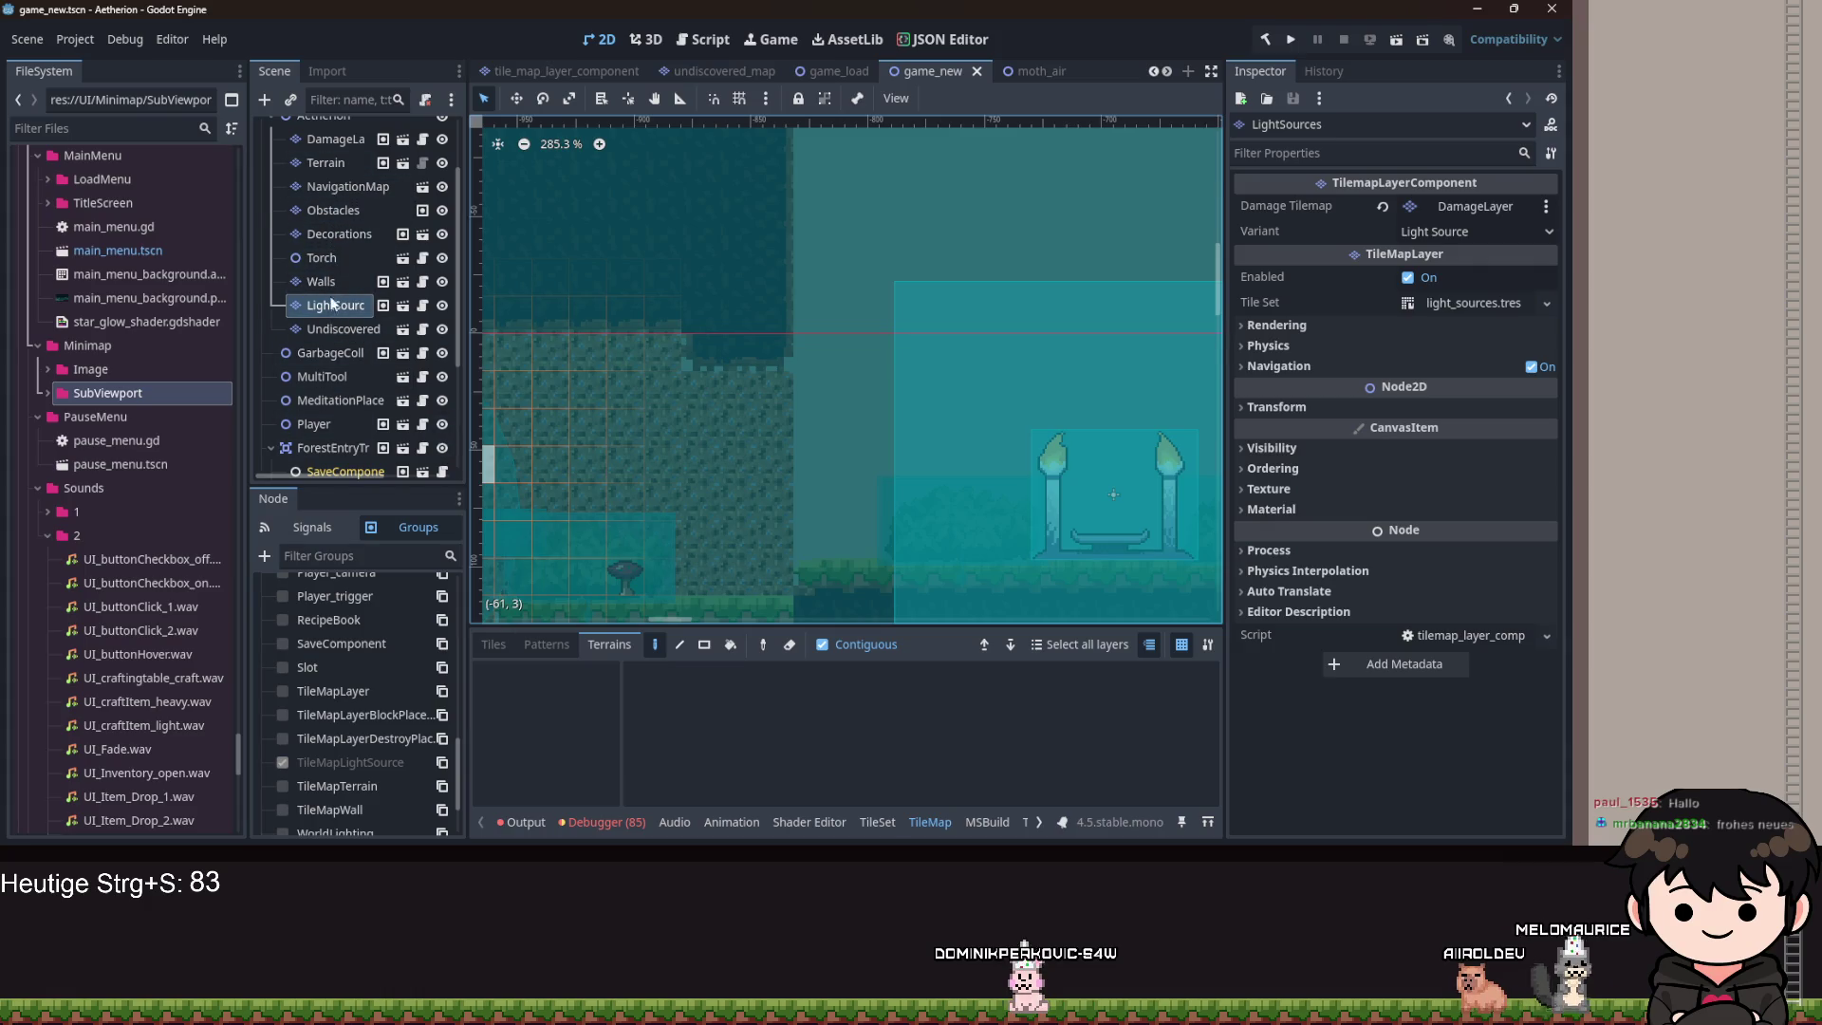
scroll(328, 183, "up", 2)
left_click(332, 209)
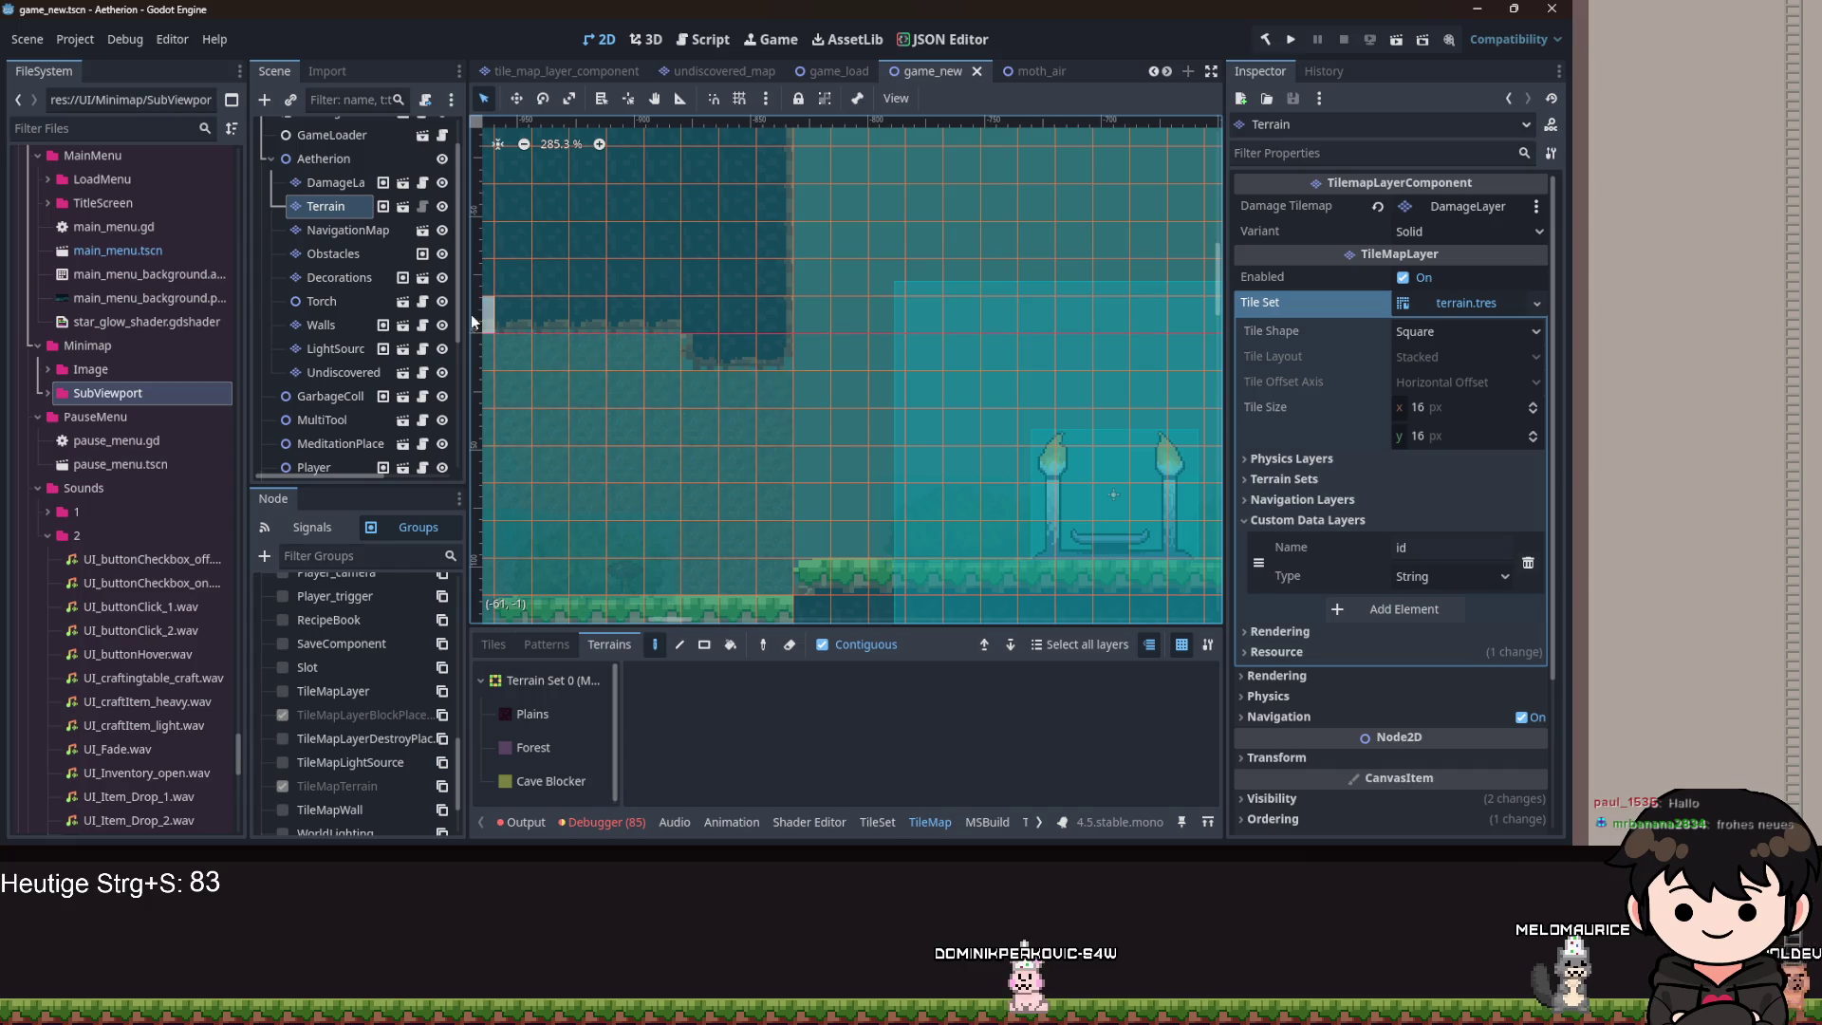
left_click(313, 184)
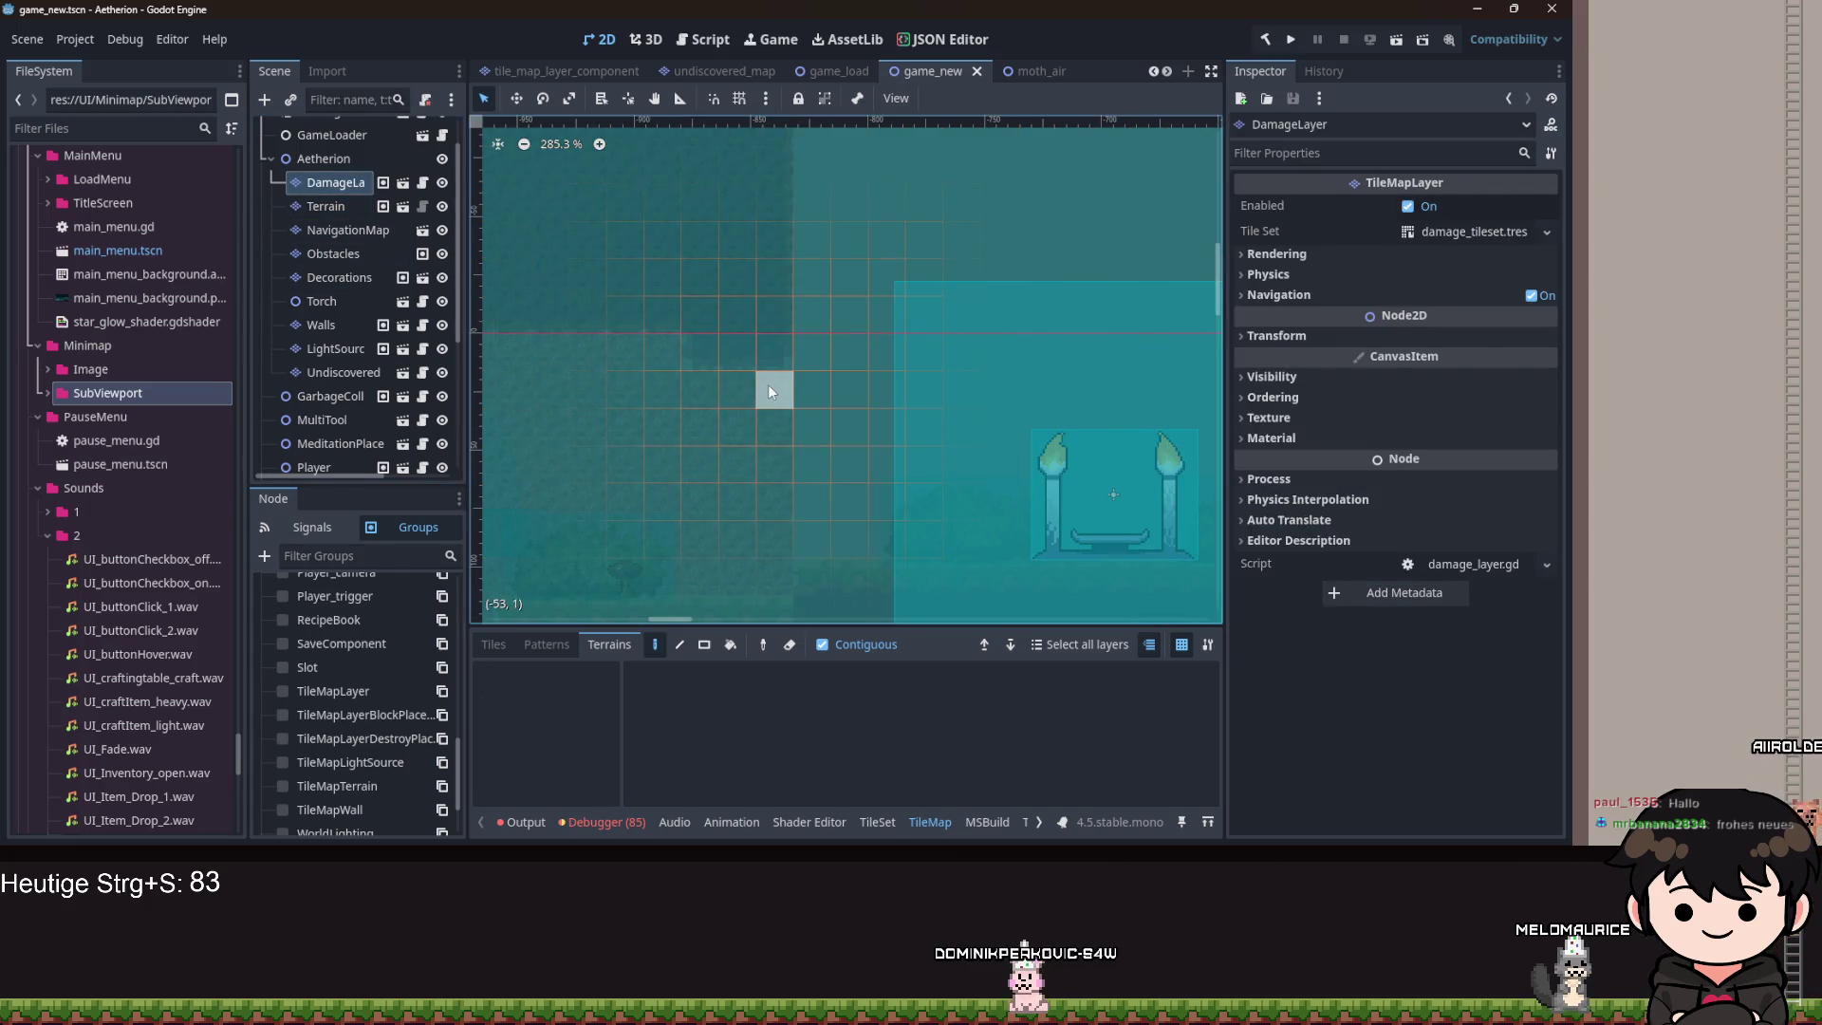
left_click(344, 231)
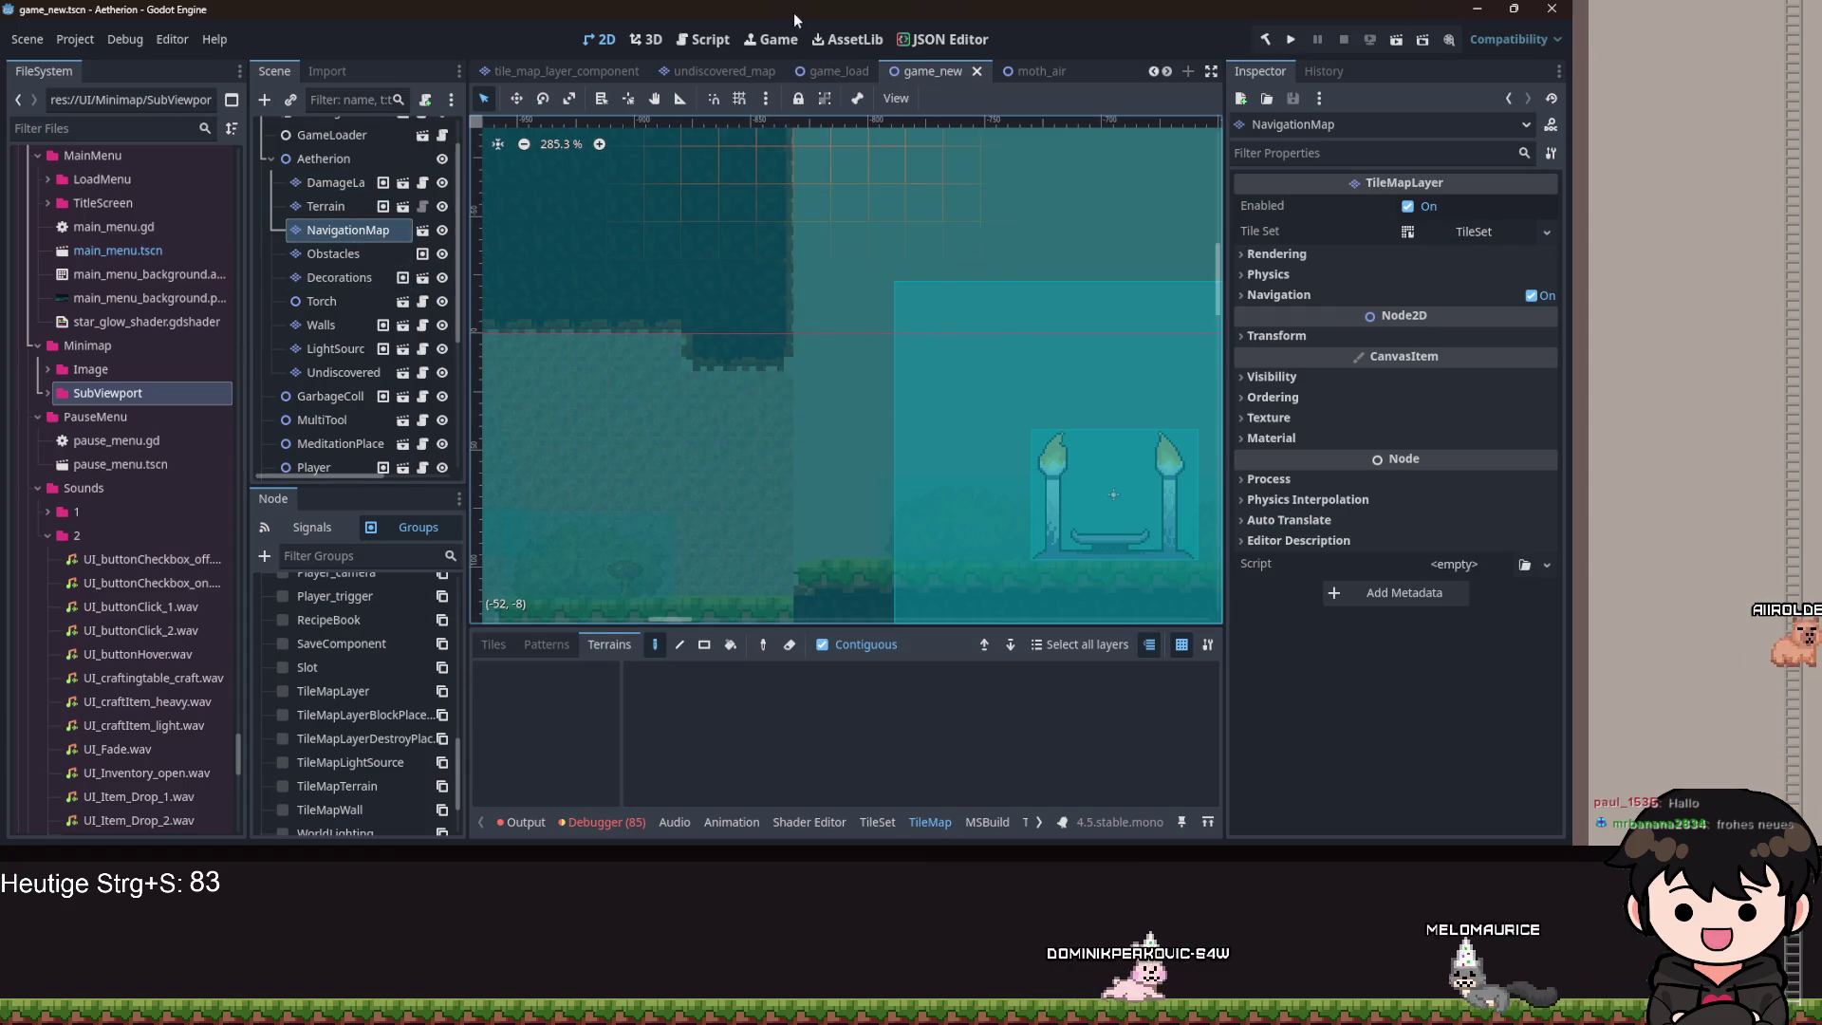
left_click(704, 41)
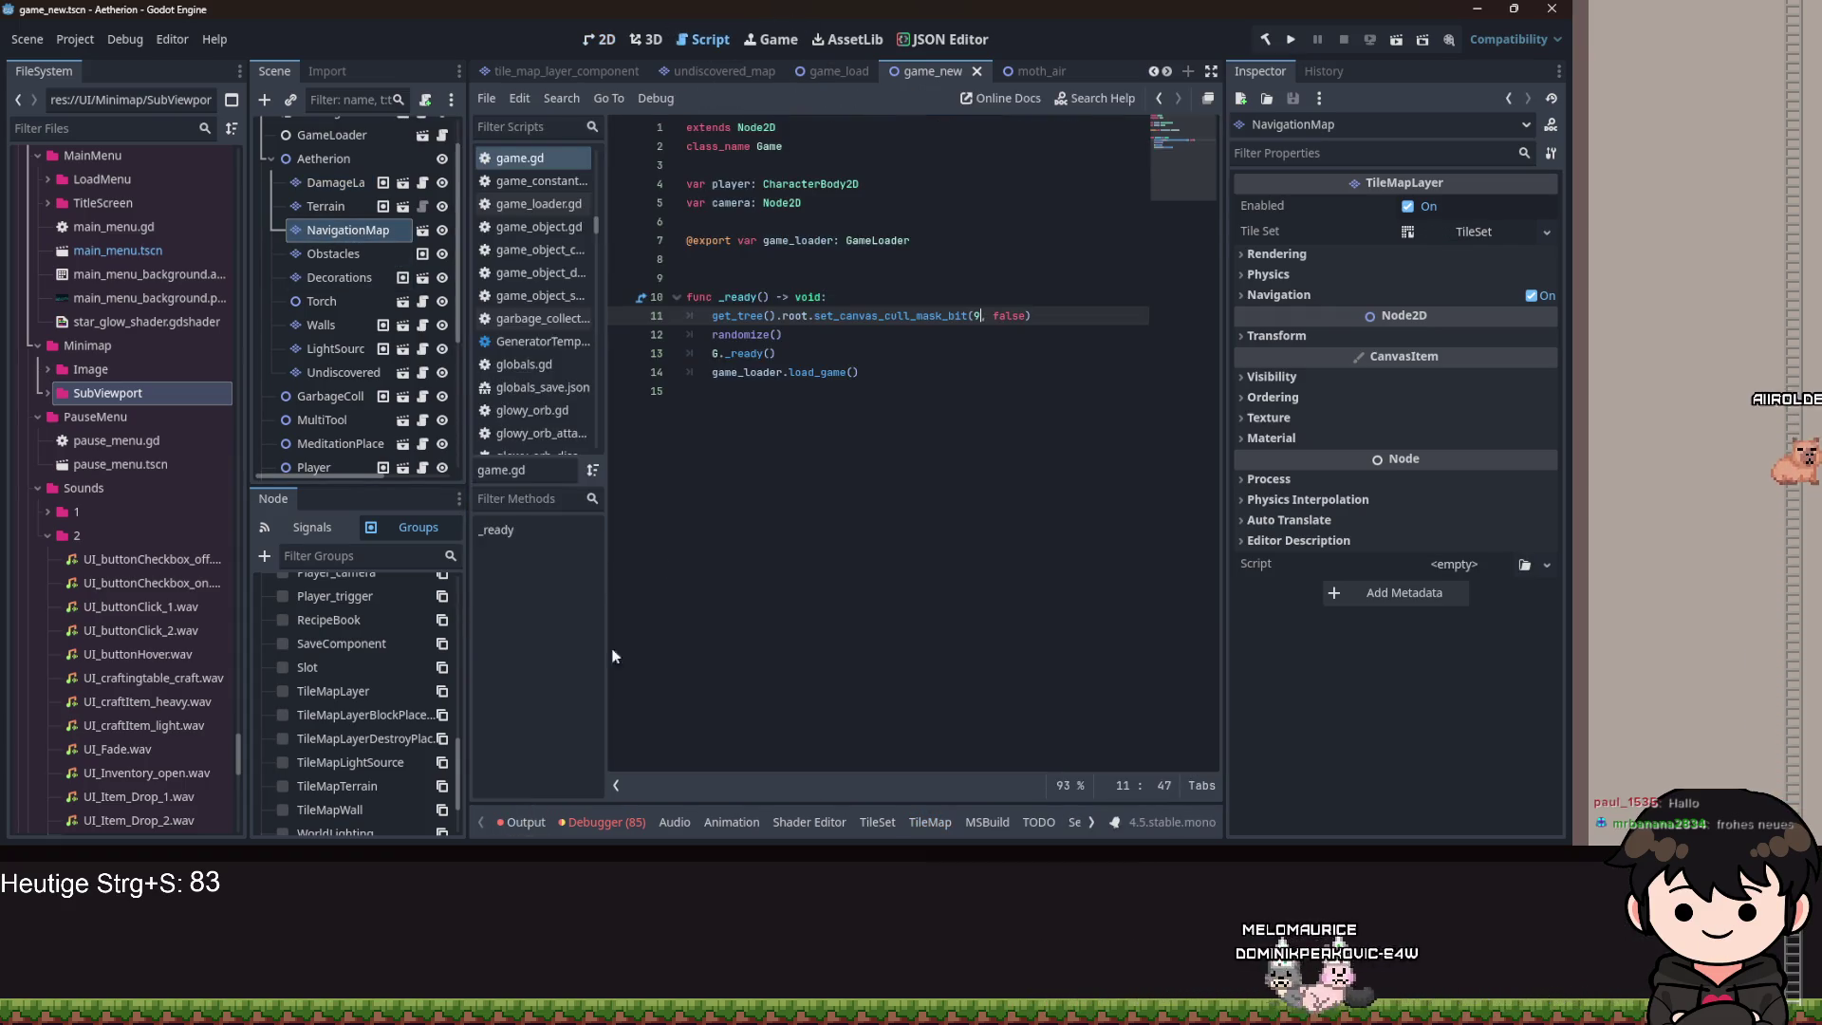
scroll(414, 304, "down", 5)
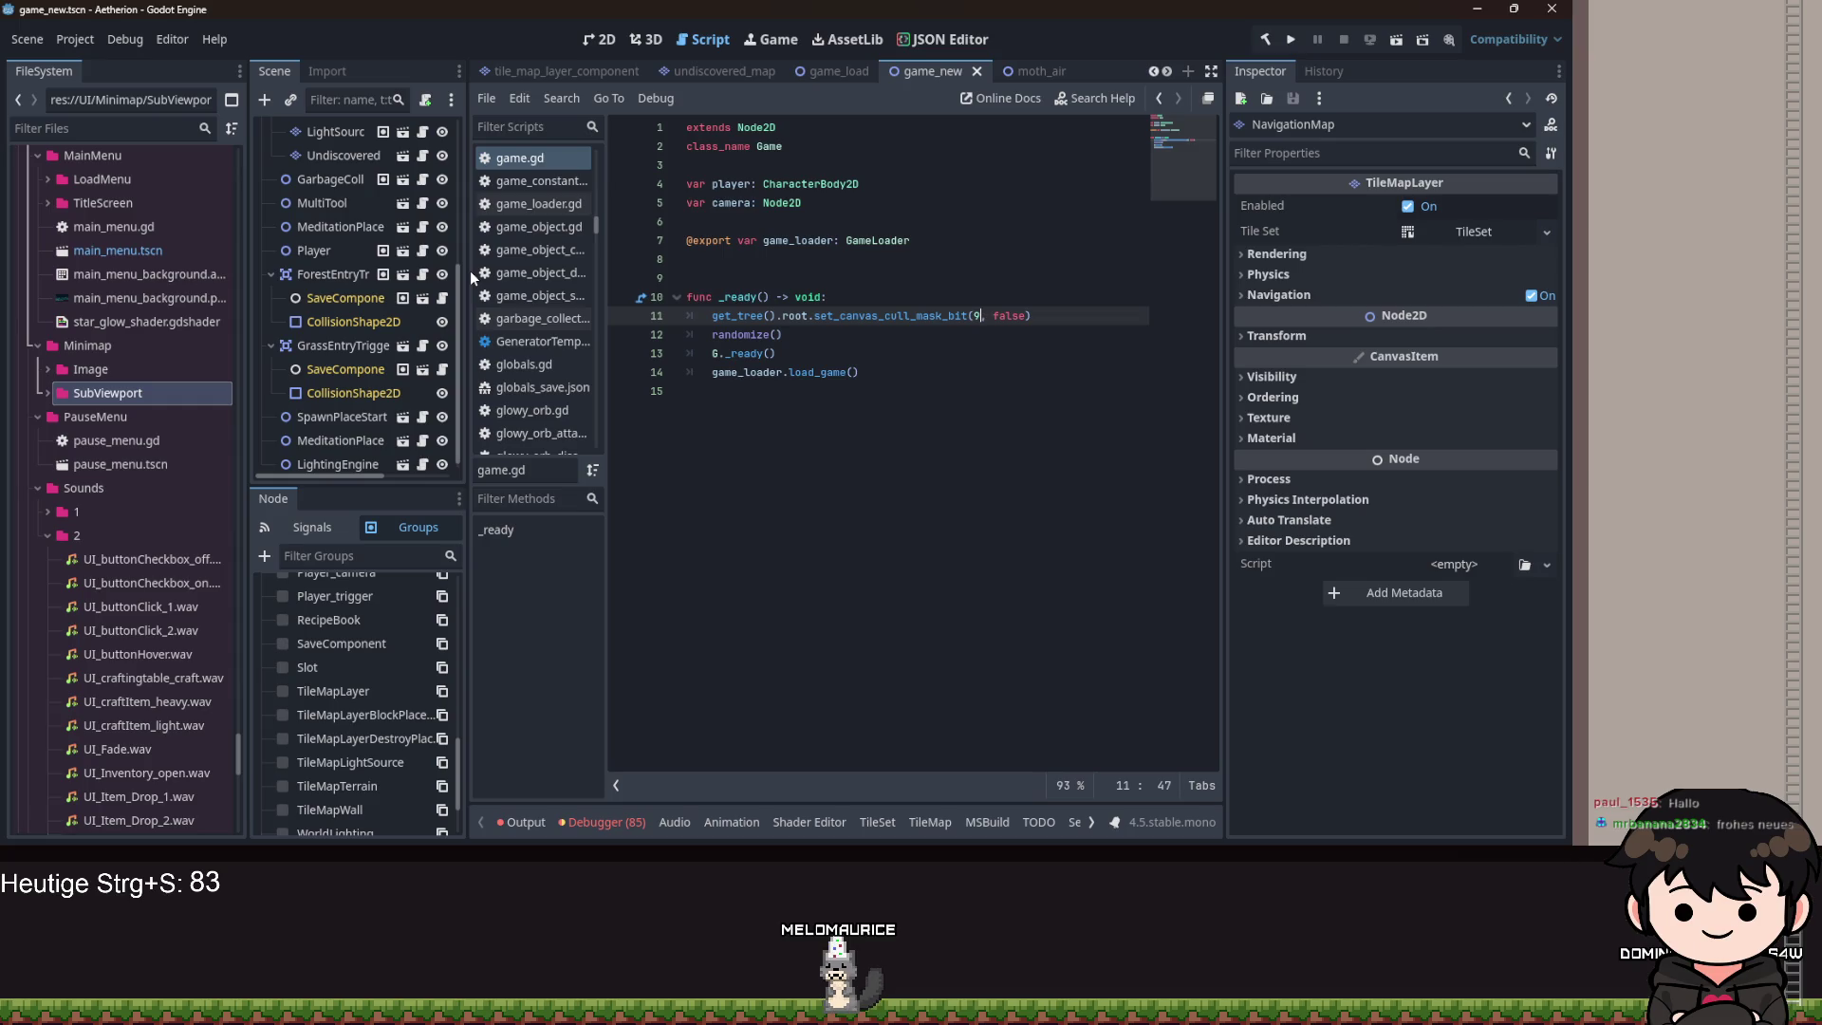
scroll(1044, 72, "down", 5)
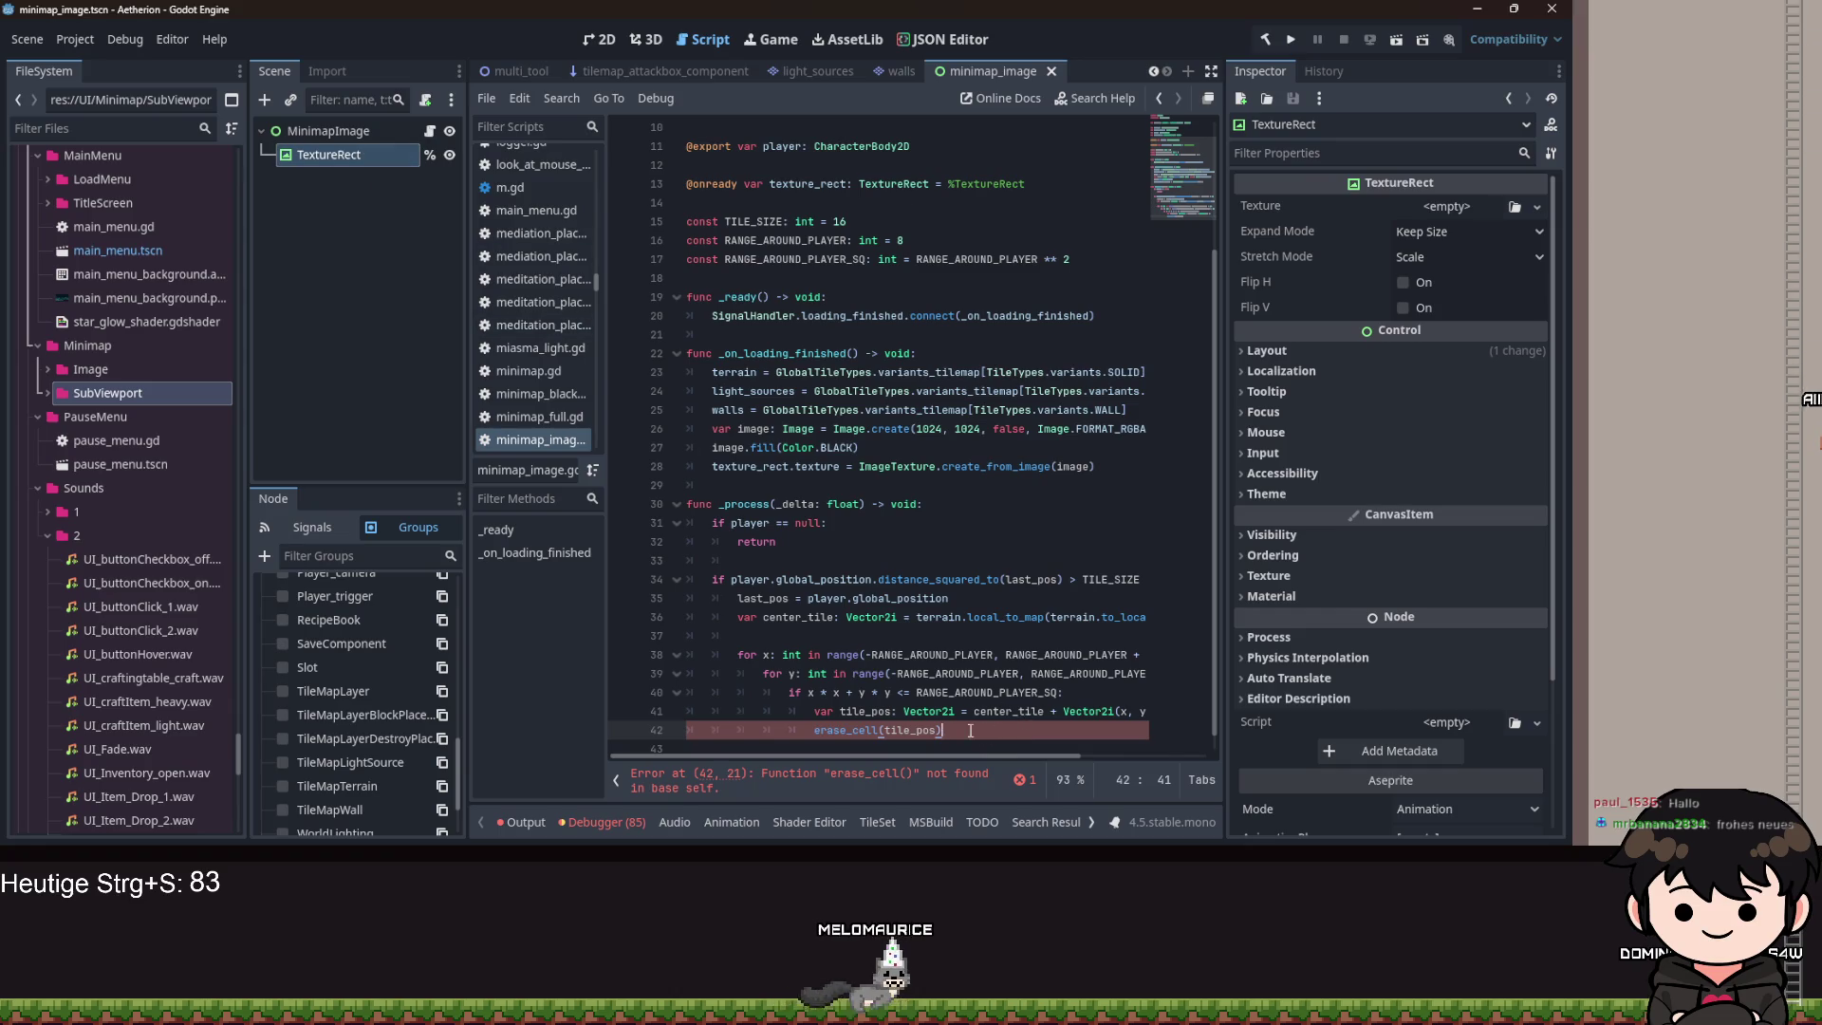
Replace erase_cell(tile_pos) with discovered[hash(tile_pos)] = true and begin a func get_key(coord: Vector2i) -> int signature.
left_click_drag(970, 731, 832, 711)
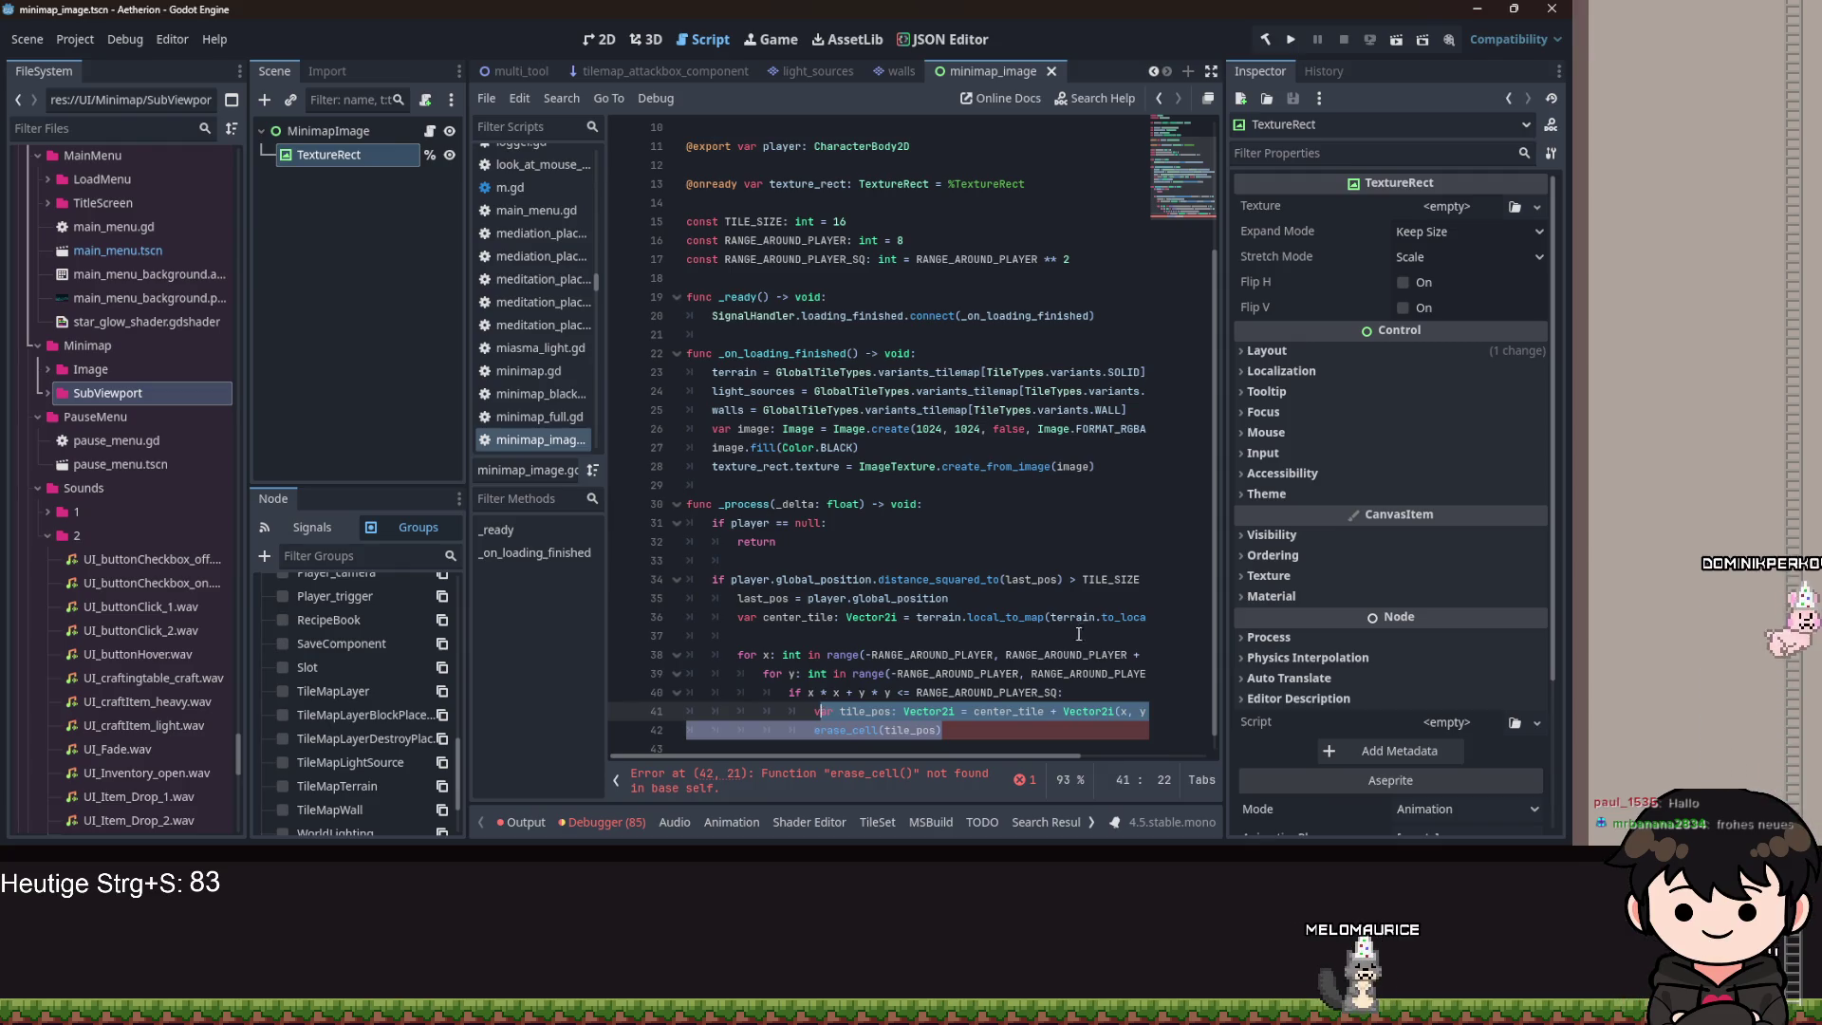
mouse_move(987, 752)
left_mouse_down()
mouse_move(1015, 754)
mouse_move(797, 731)
left_mouse_up()
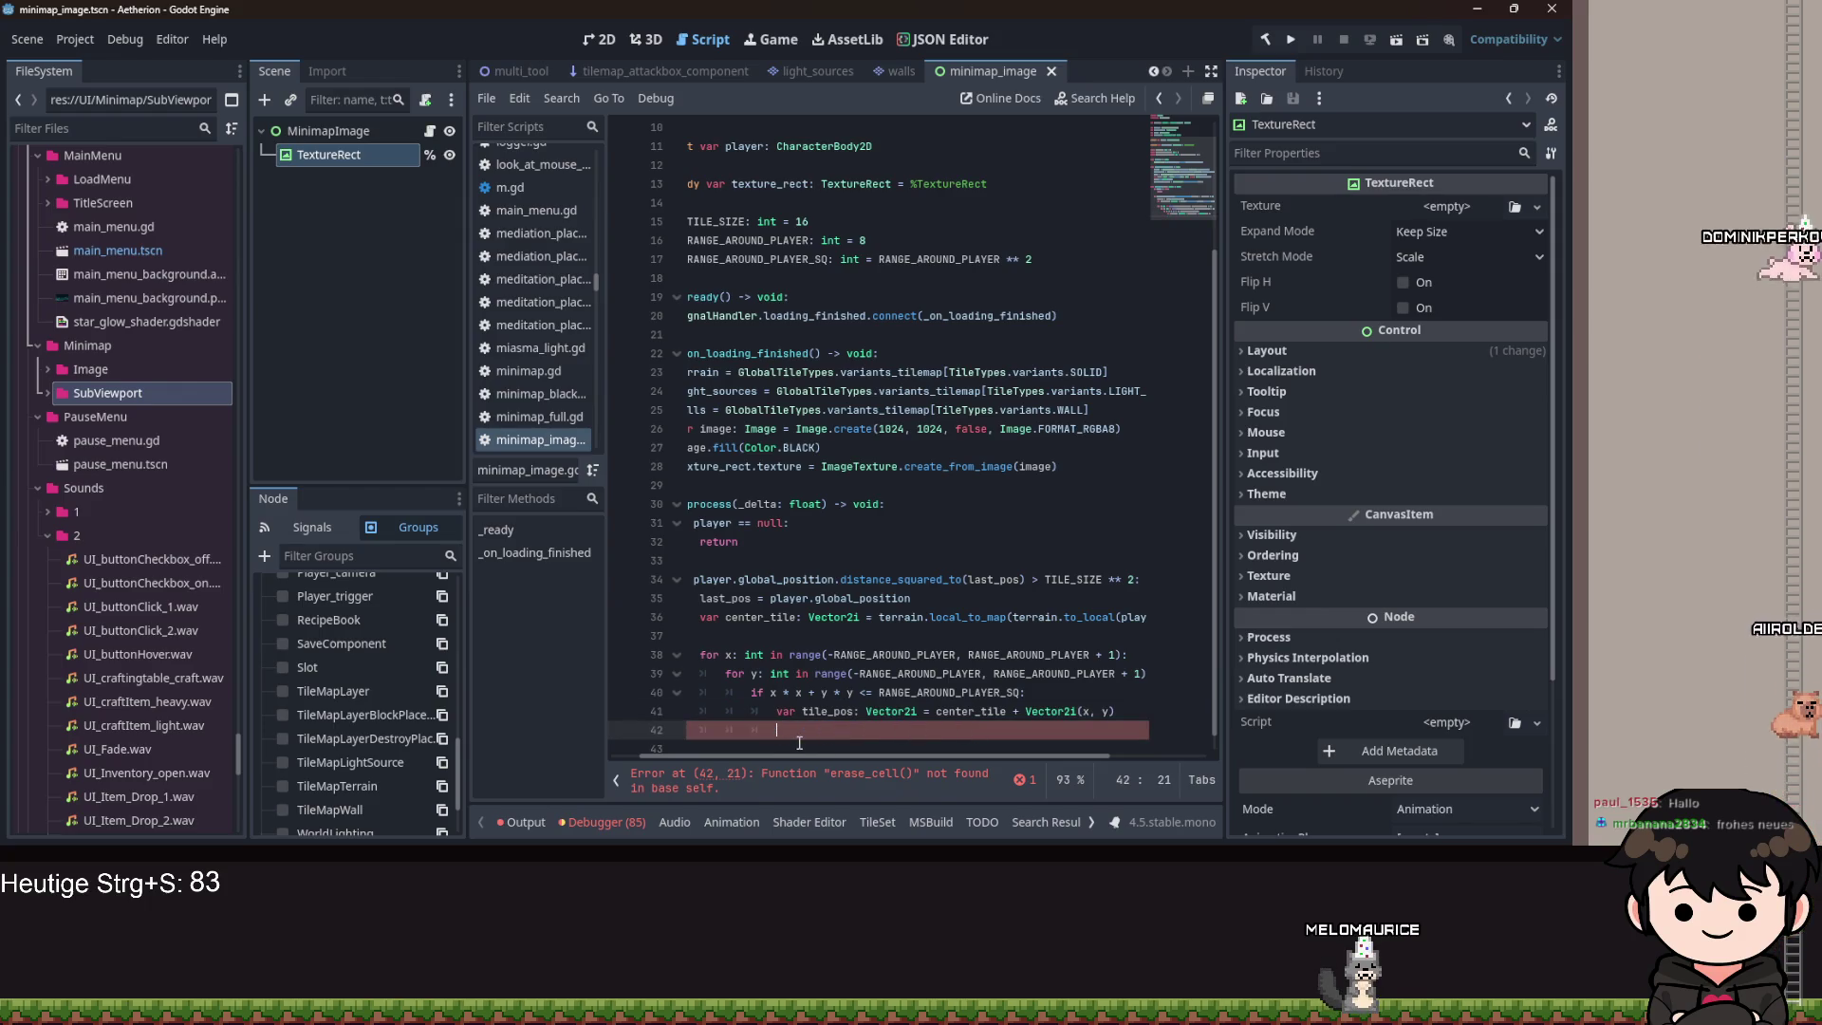
key("BackSpace")
key("BackSpace")
key("BackSpace")
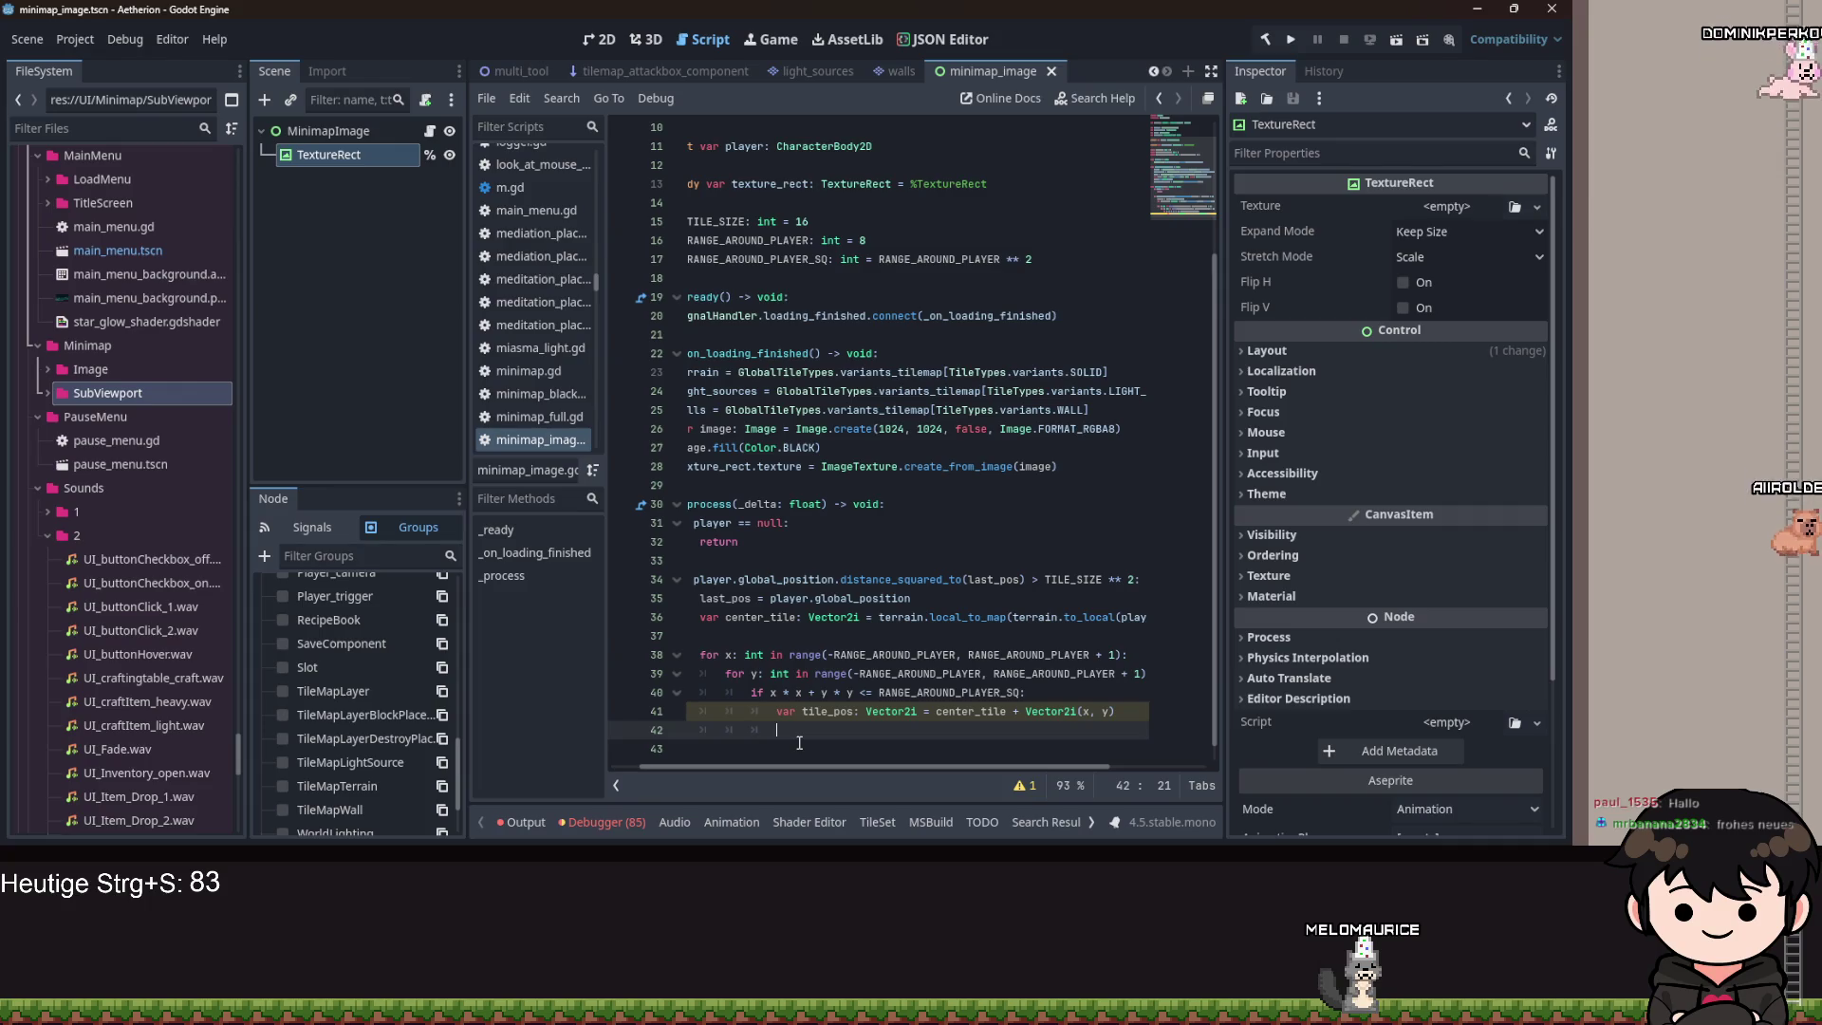
type("dis")
key("Return")
type("[")
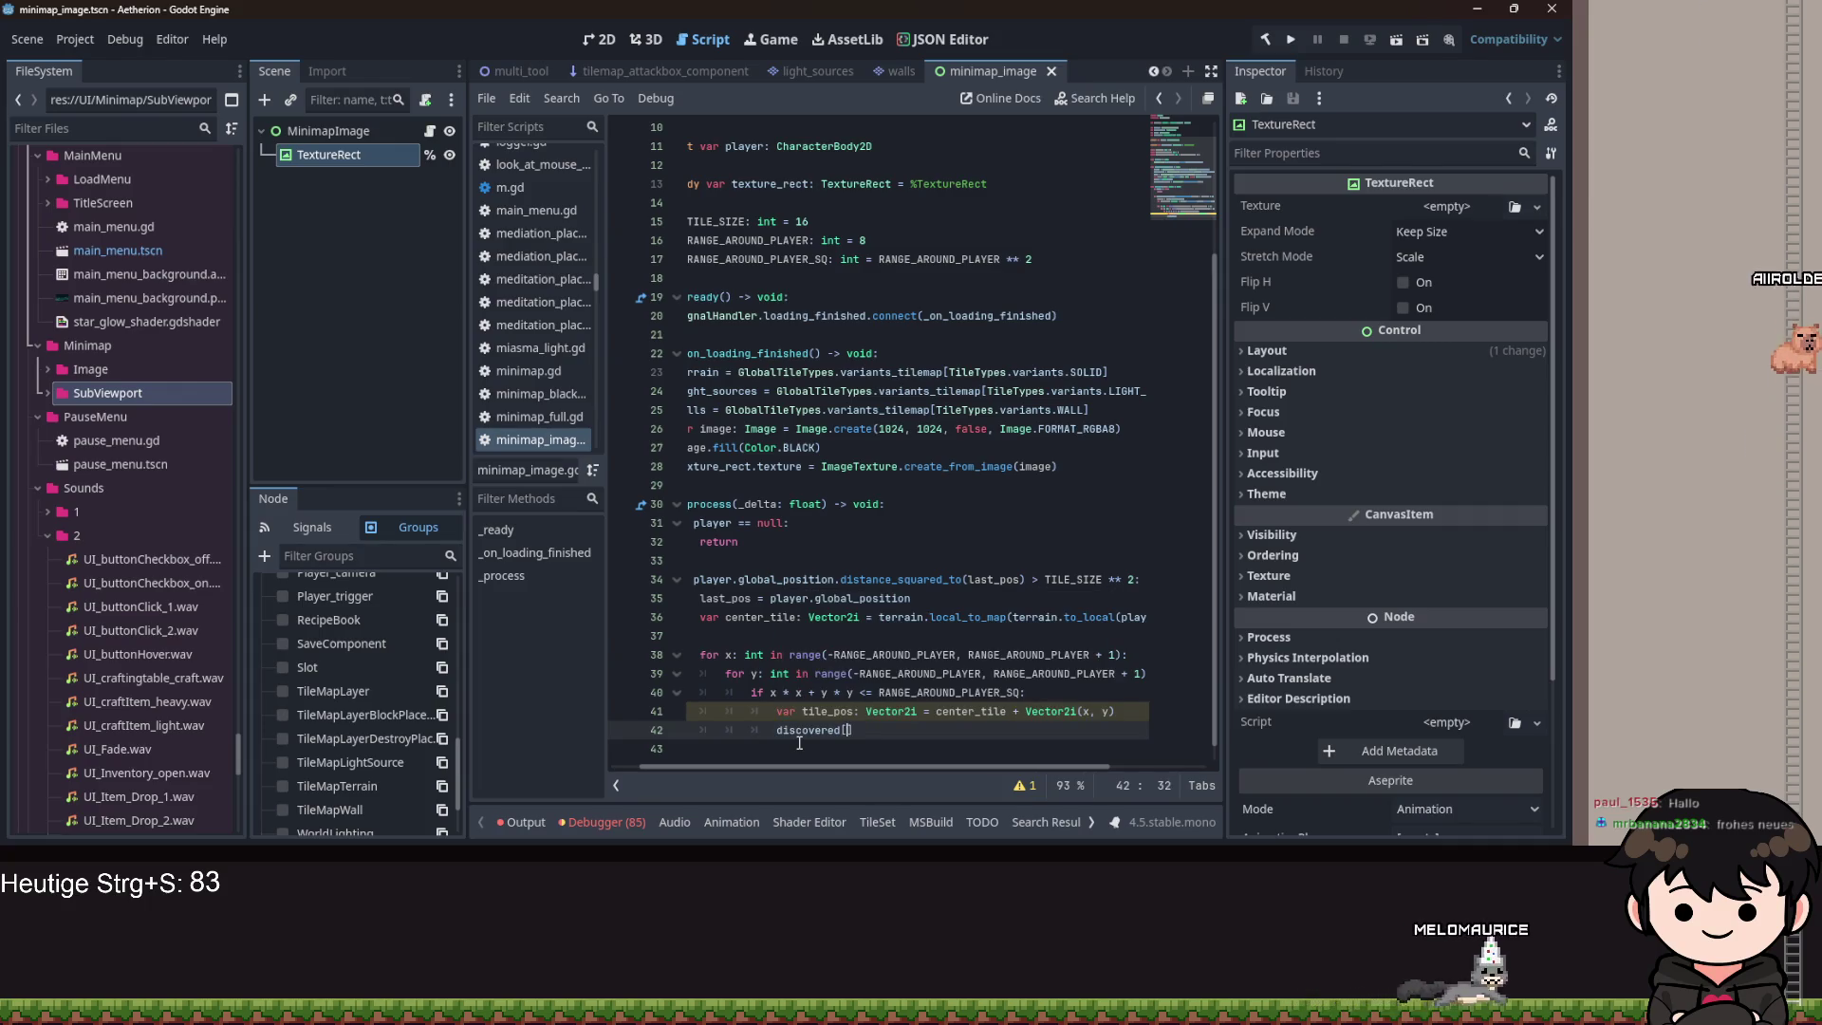
type("hash(til")
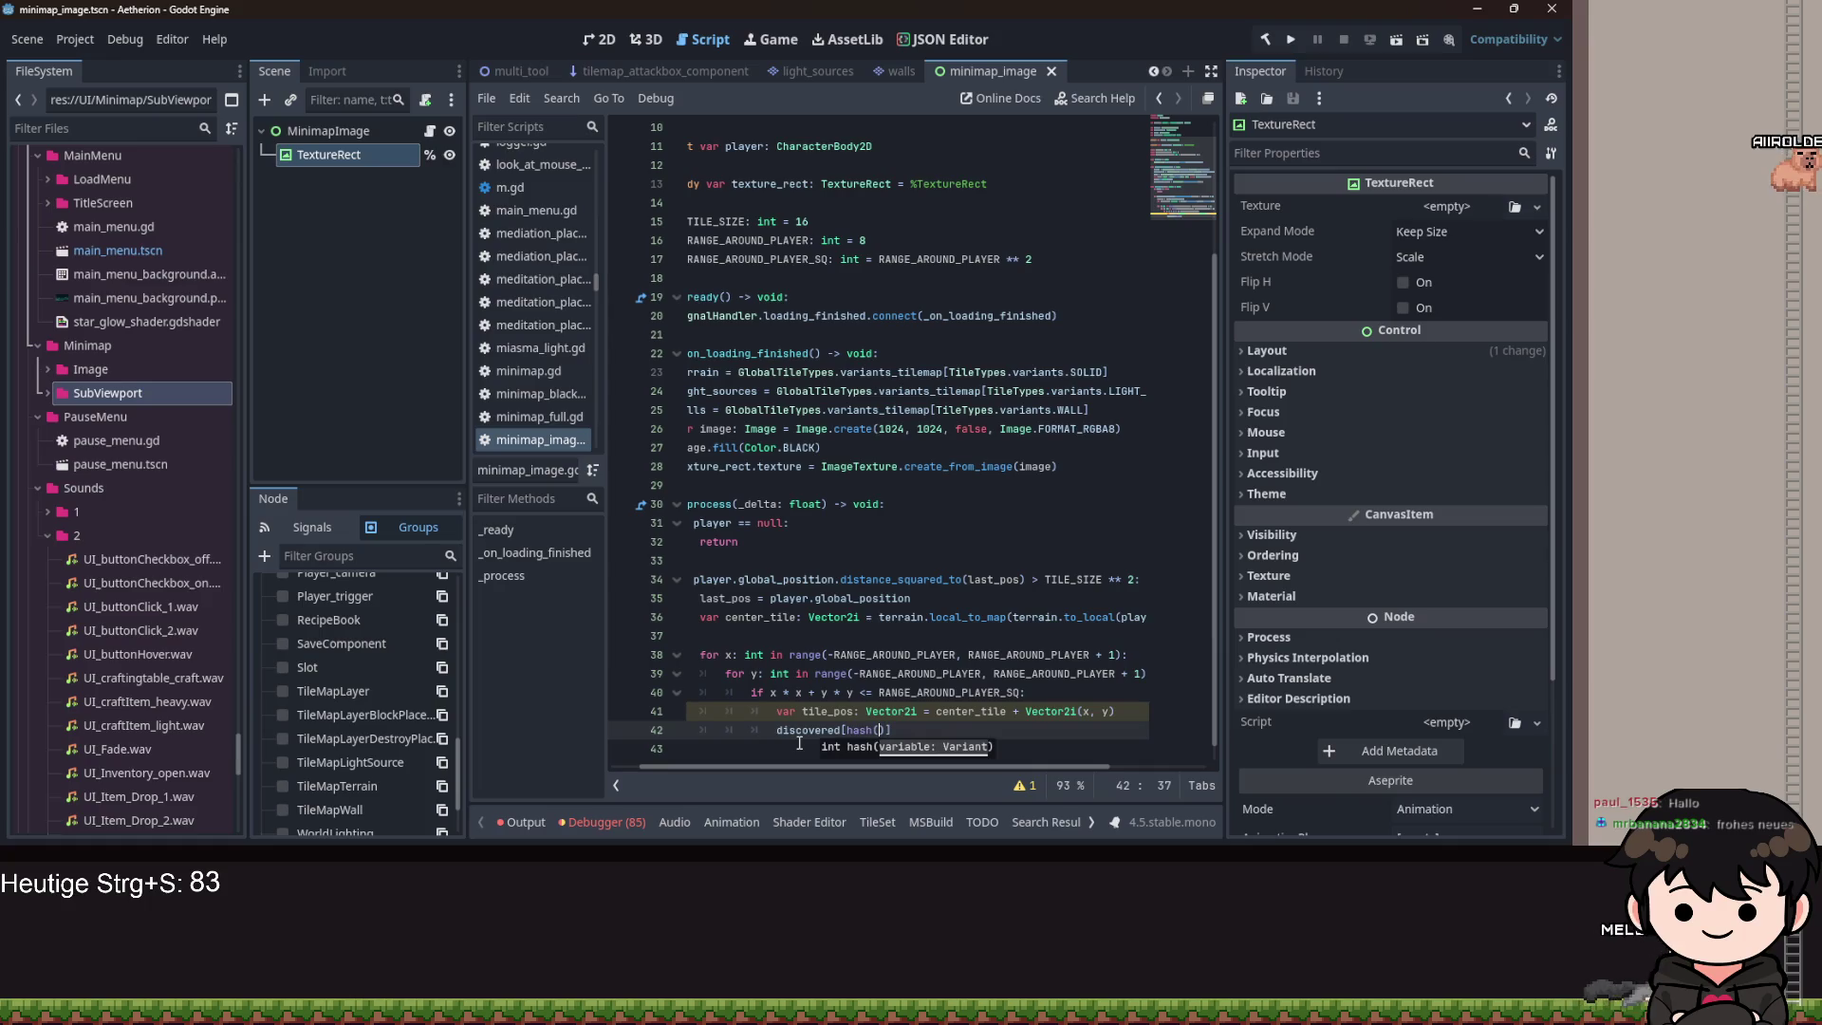
type("e")
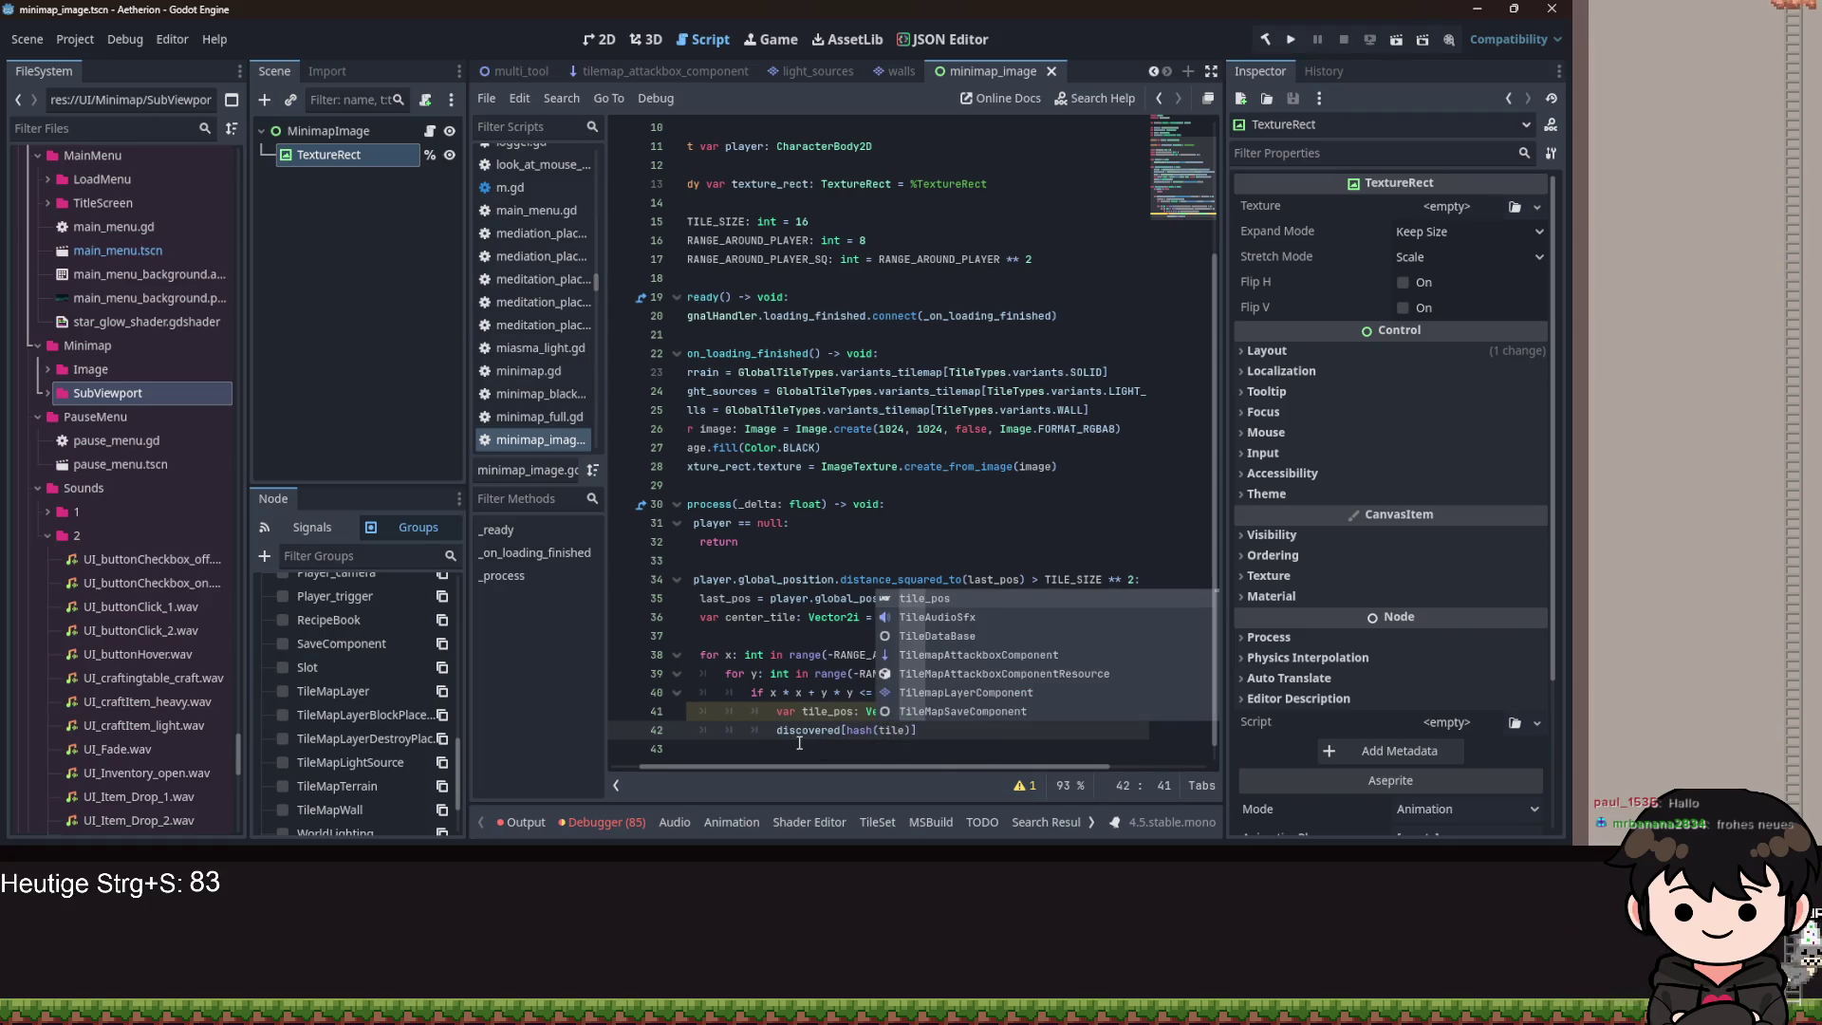
key("Return")
type("= tr")
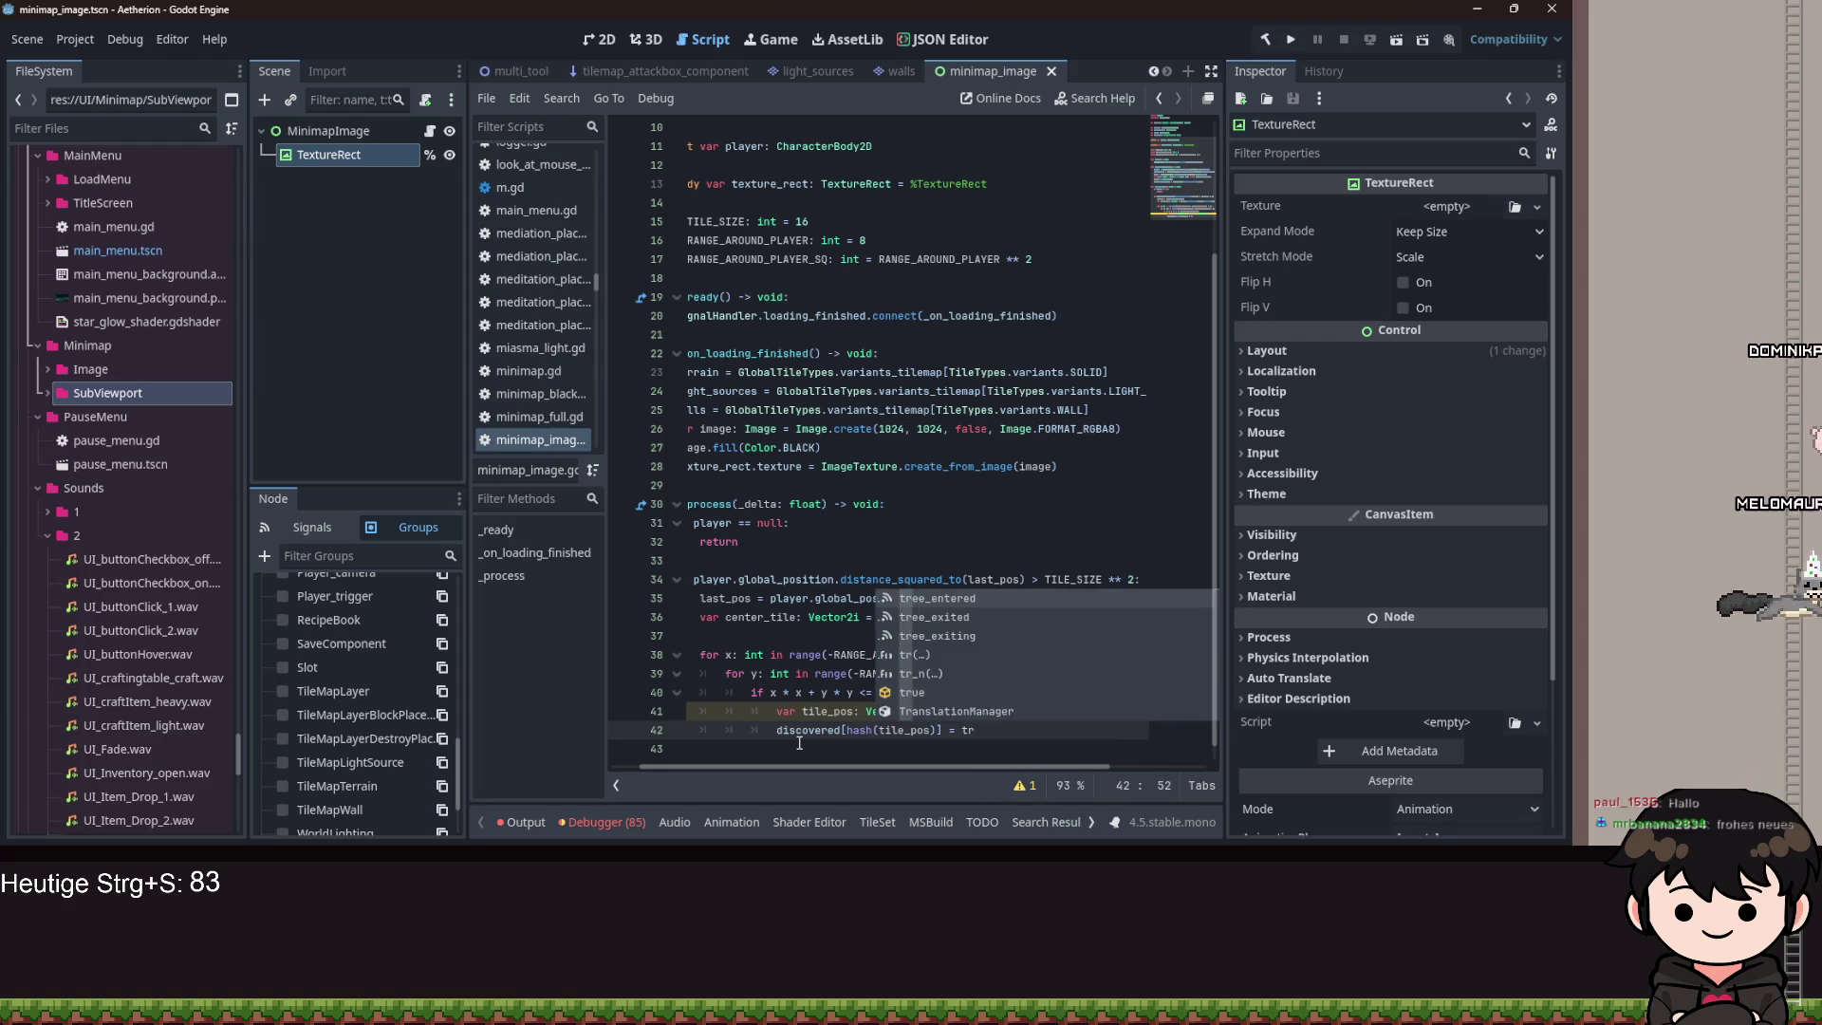
type("eue")
key("Down")
key("Return")
key("Return")
type("func get_key(")
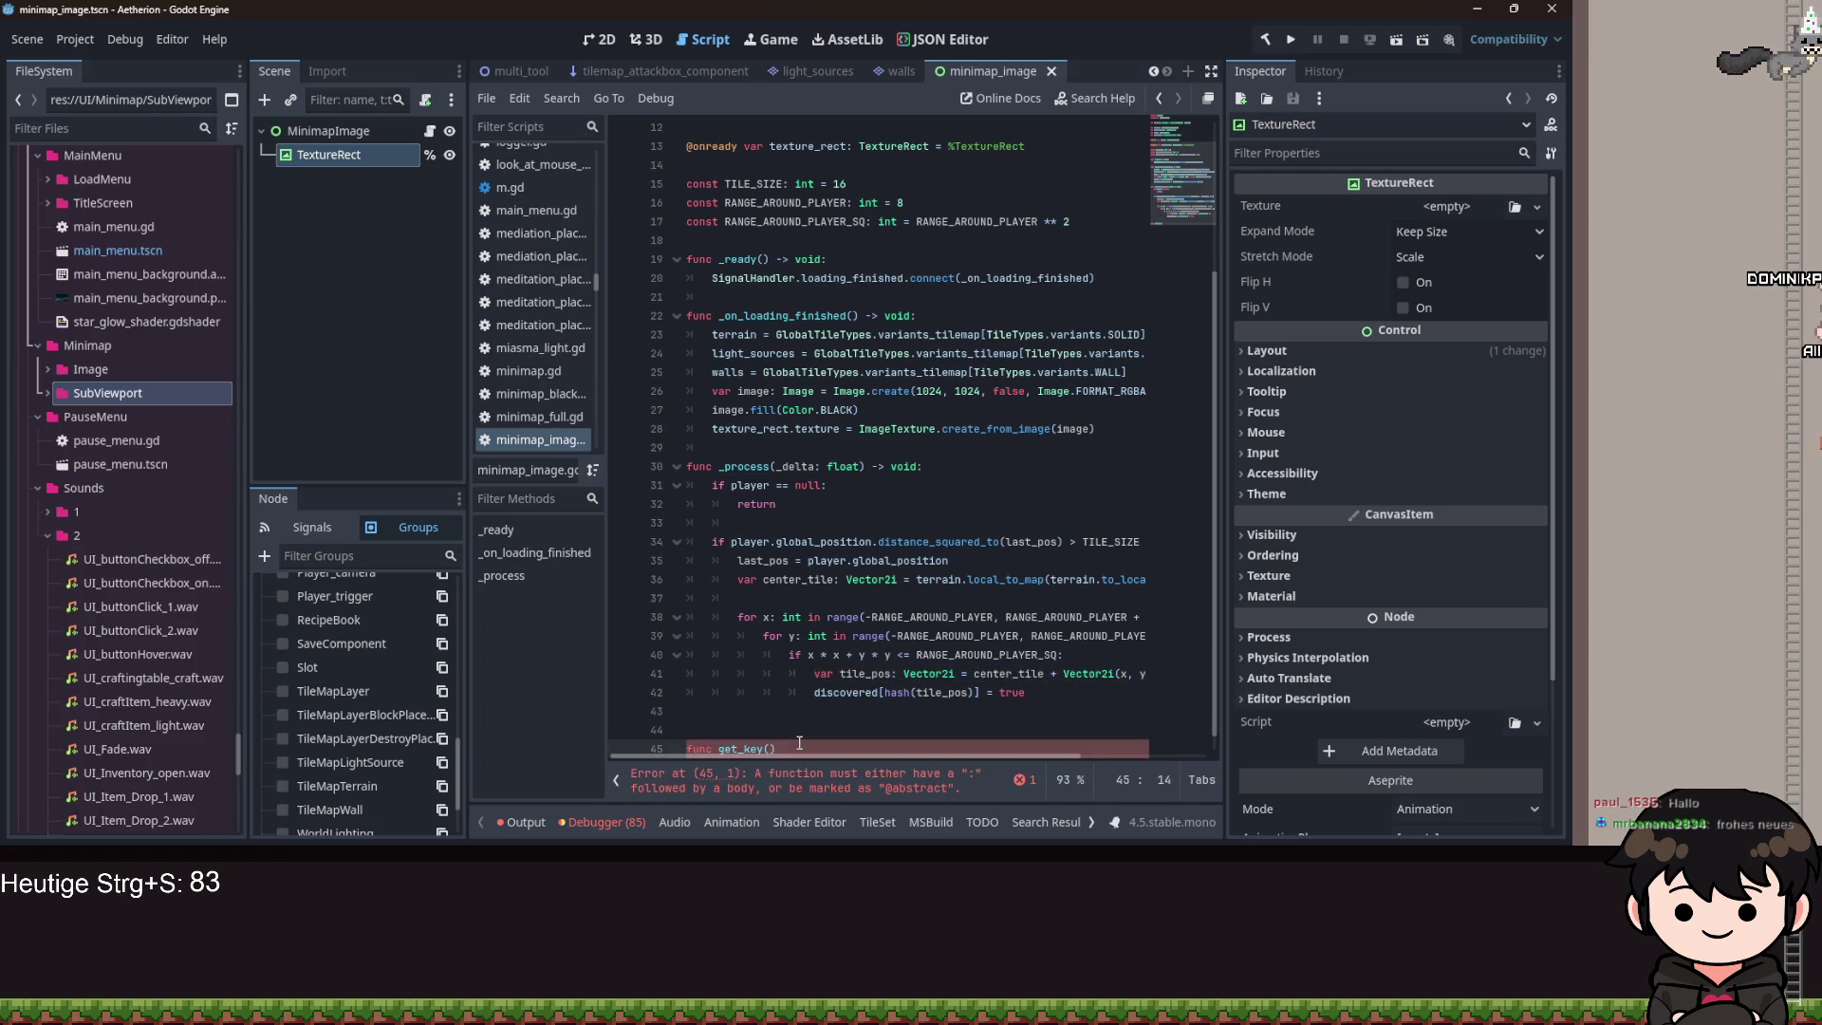
type("coord: V")
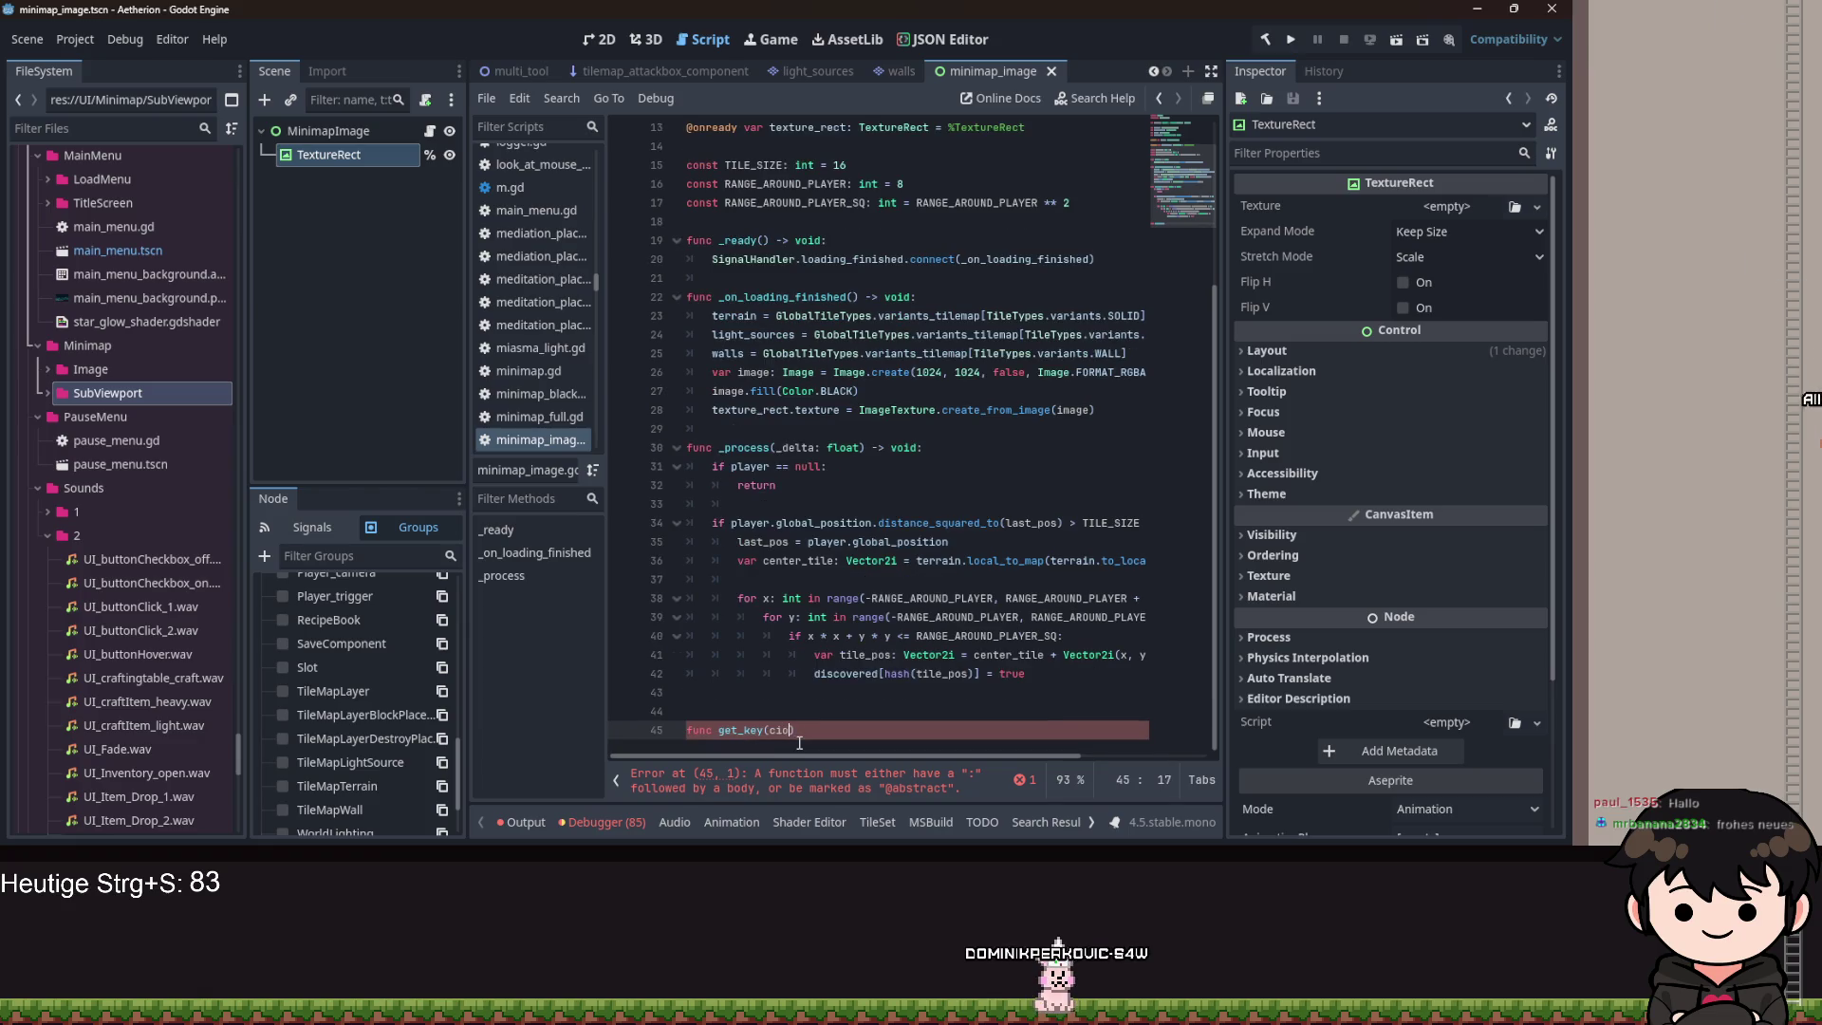
type("ector2i)")
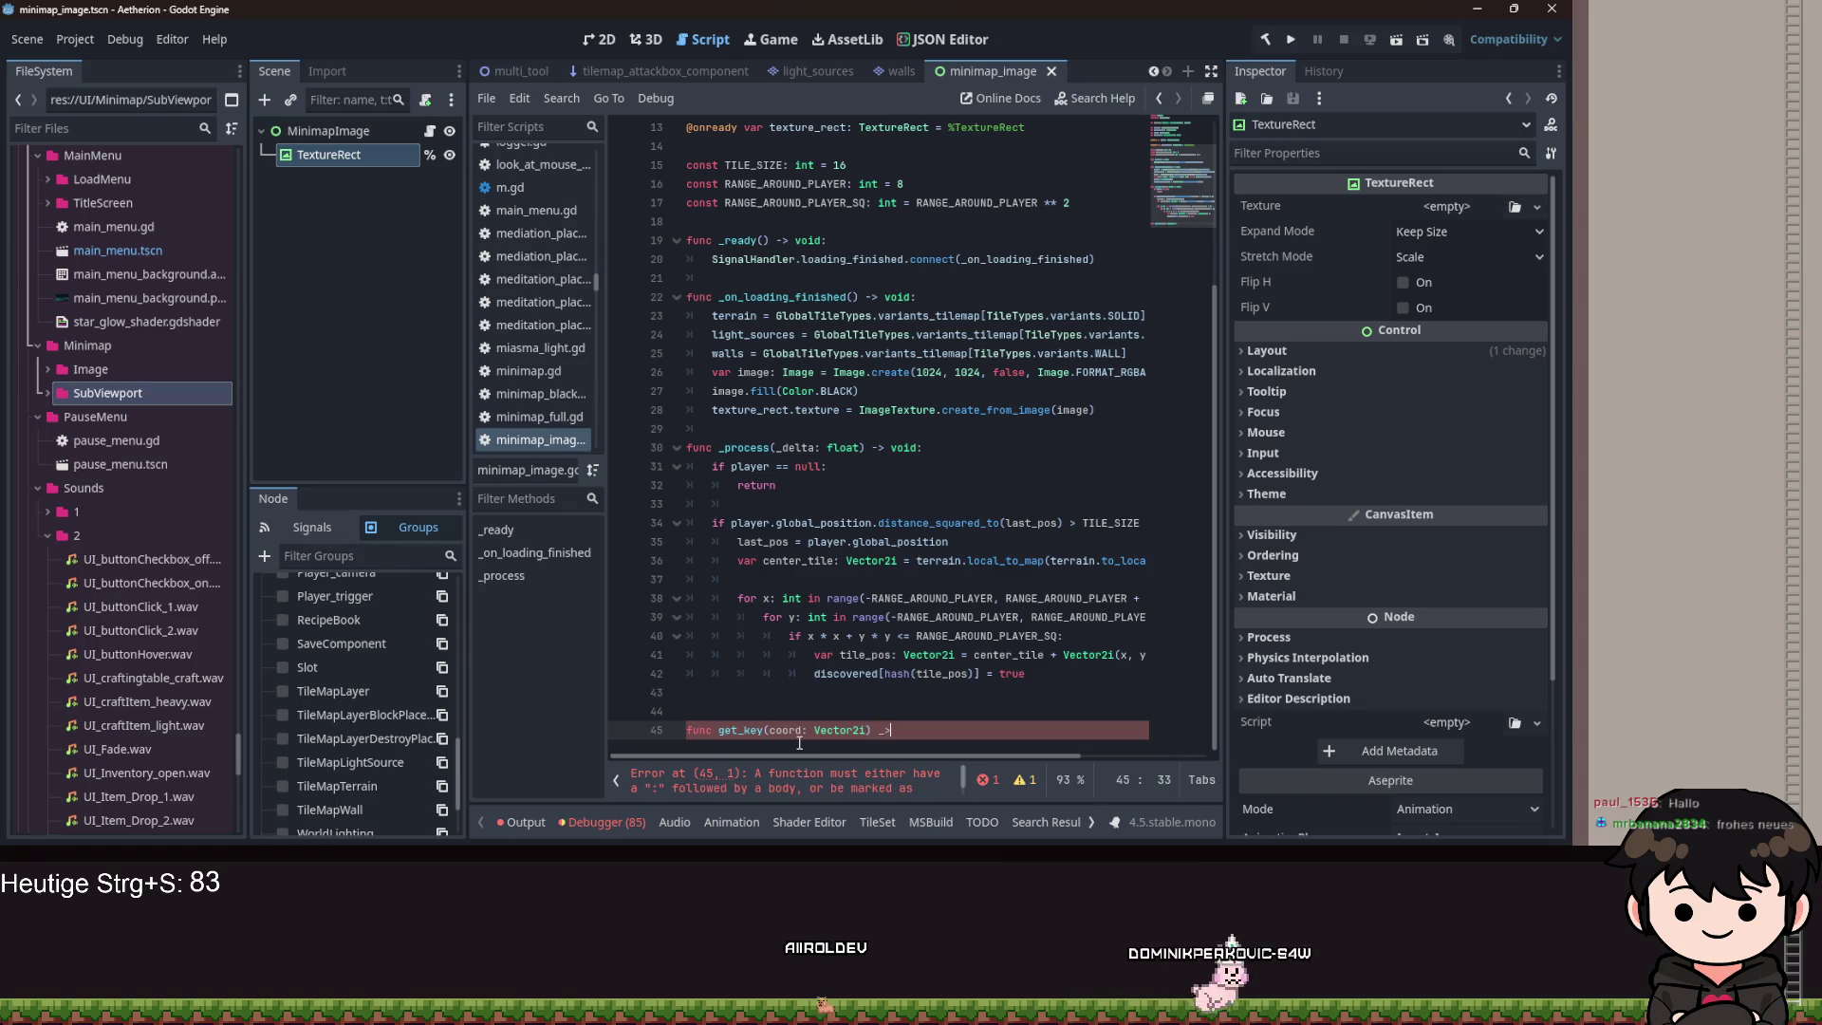
type(" -> int")
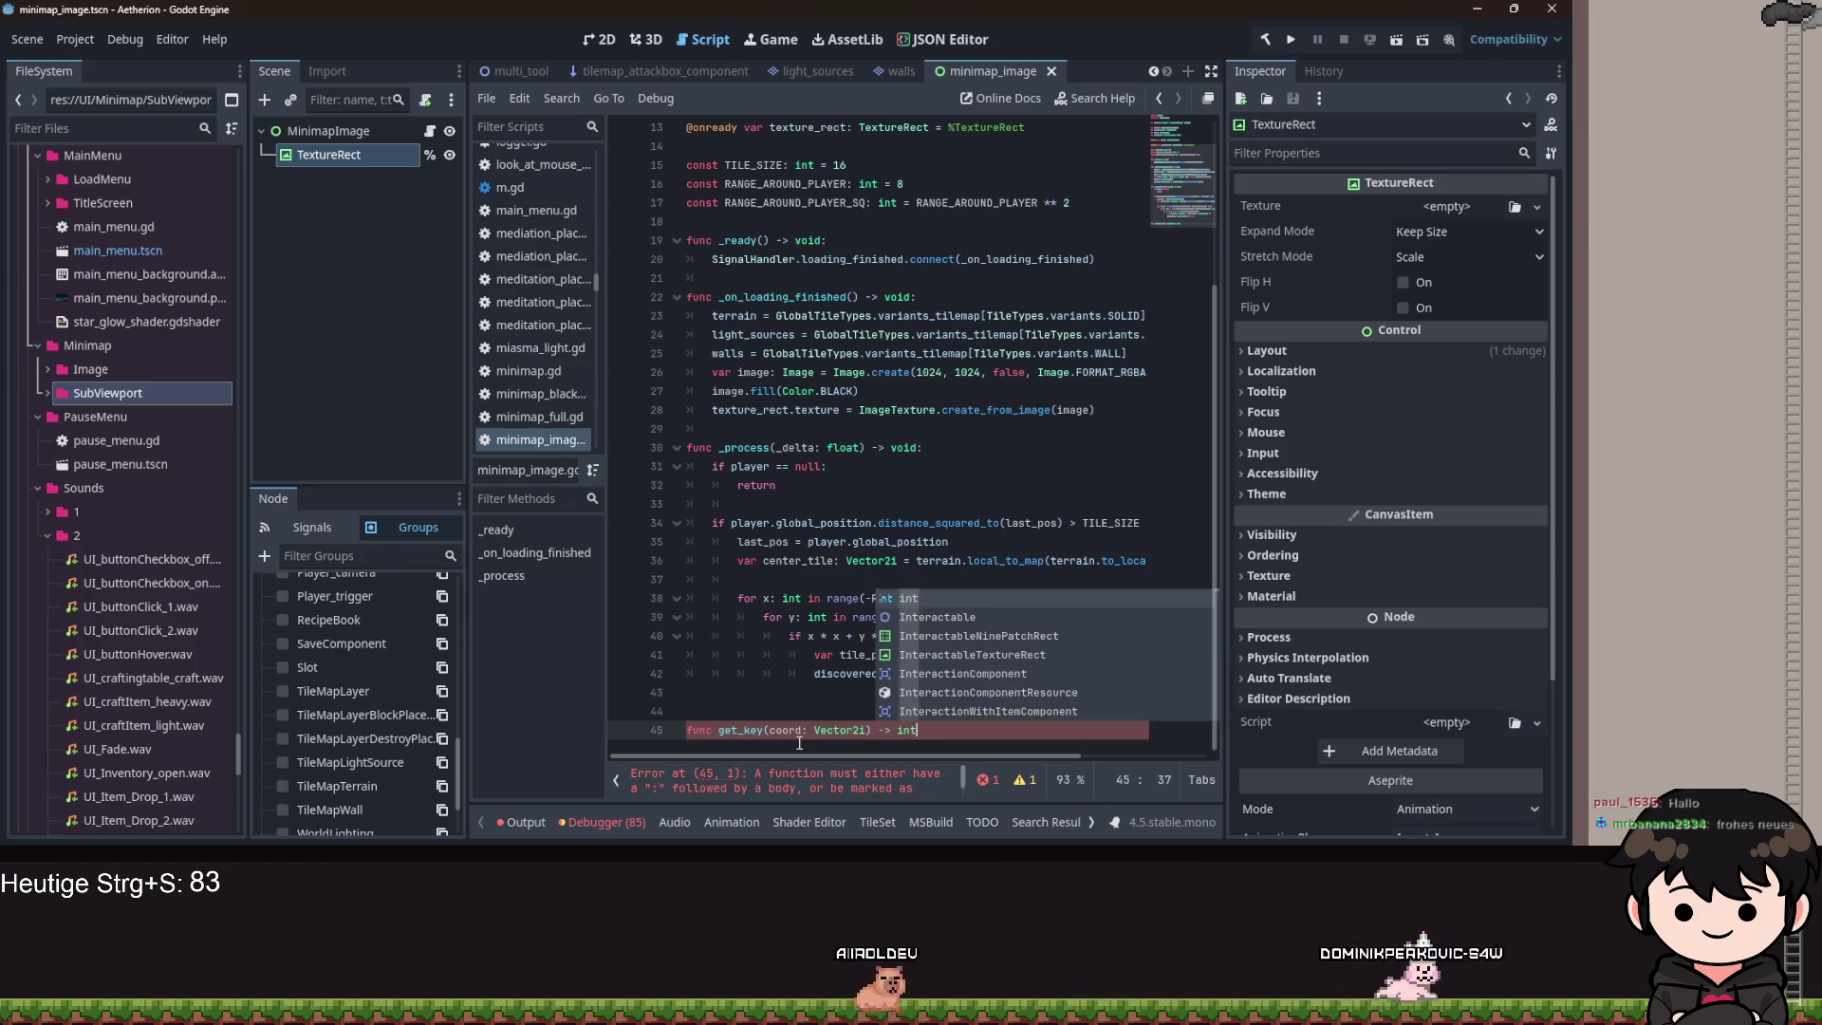
type(":")
Make get_key return hash(coord) and change line 42 to discovered[get_key(tile_pos)] = true.
key("Return")
type("return")
type(" hash(")
type("coord")
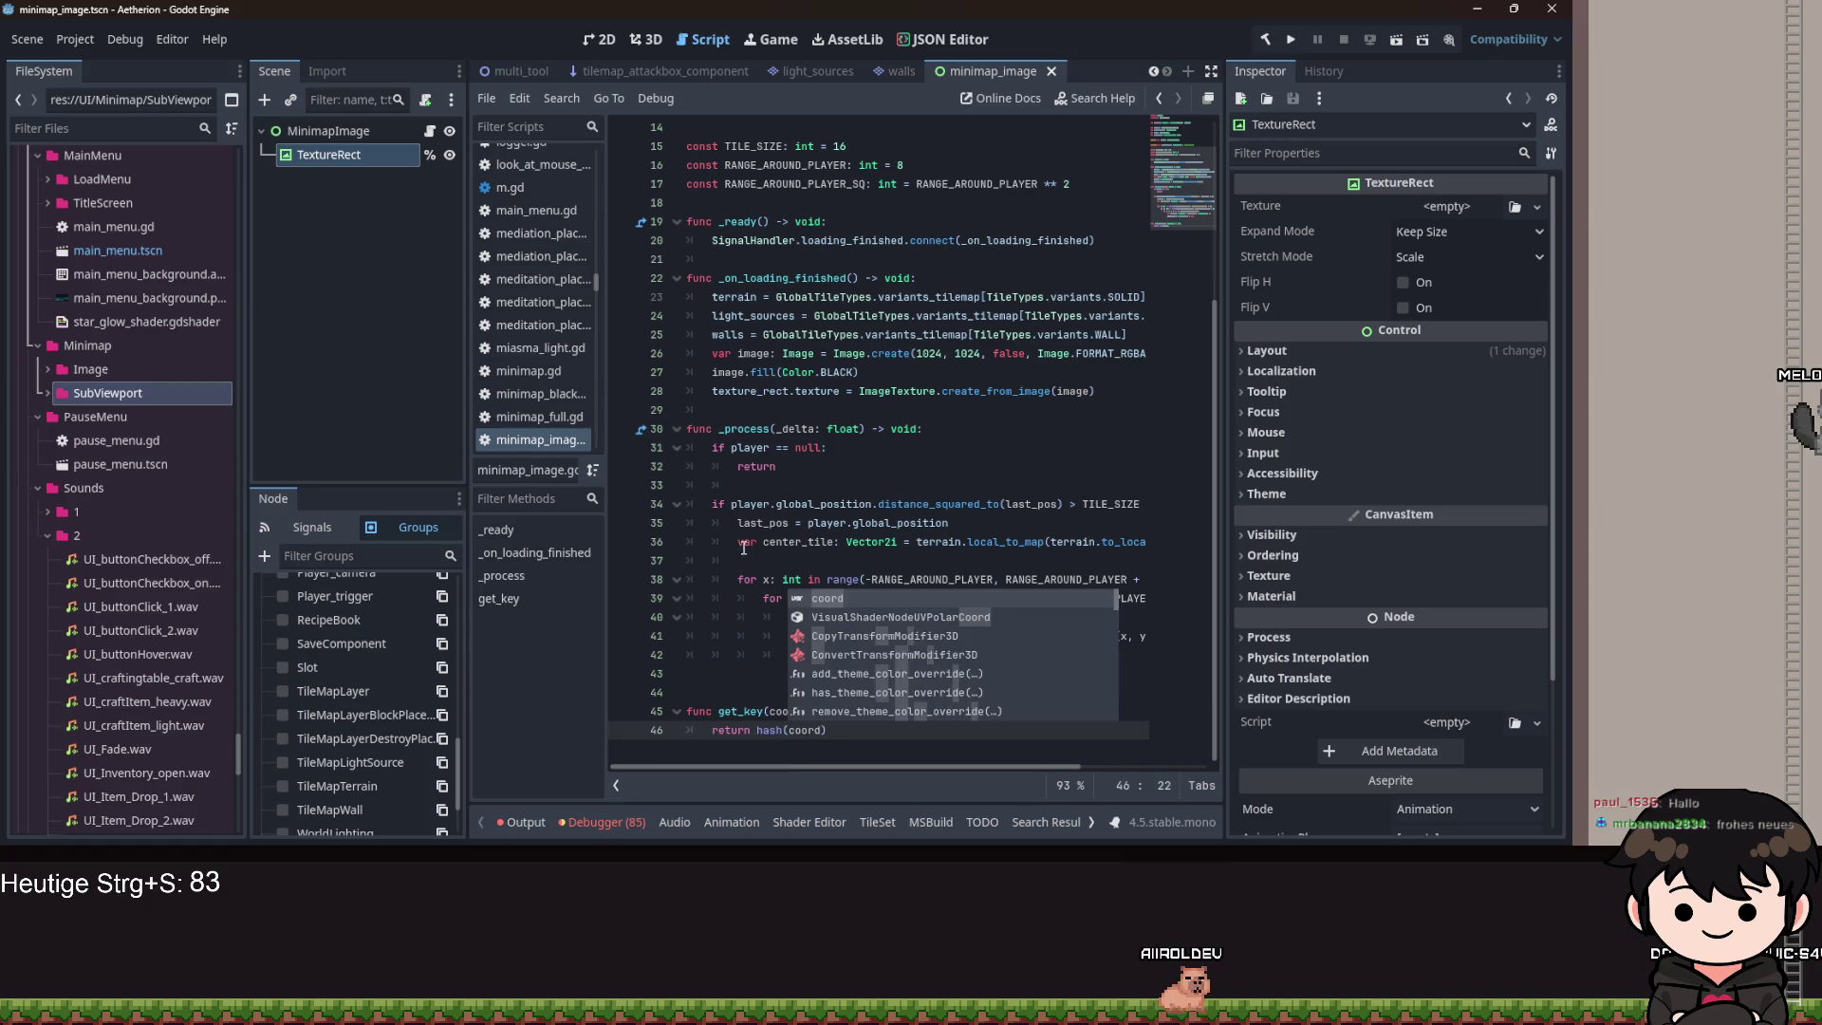
left_click(949, 542)
left_click(976, 655)
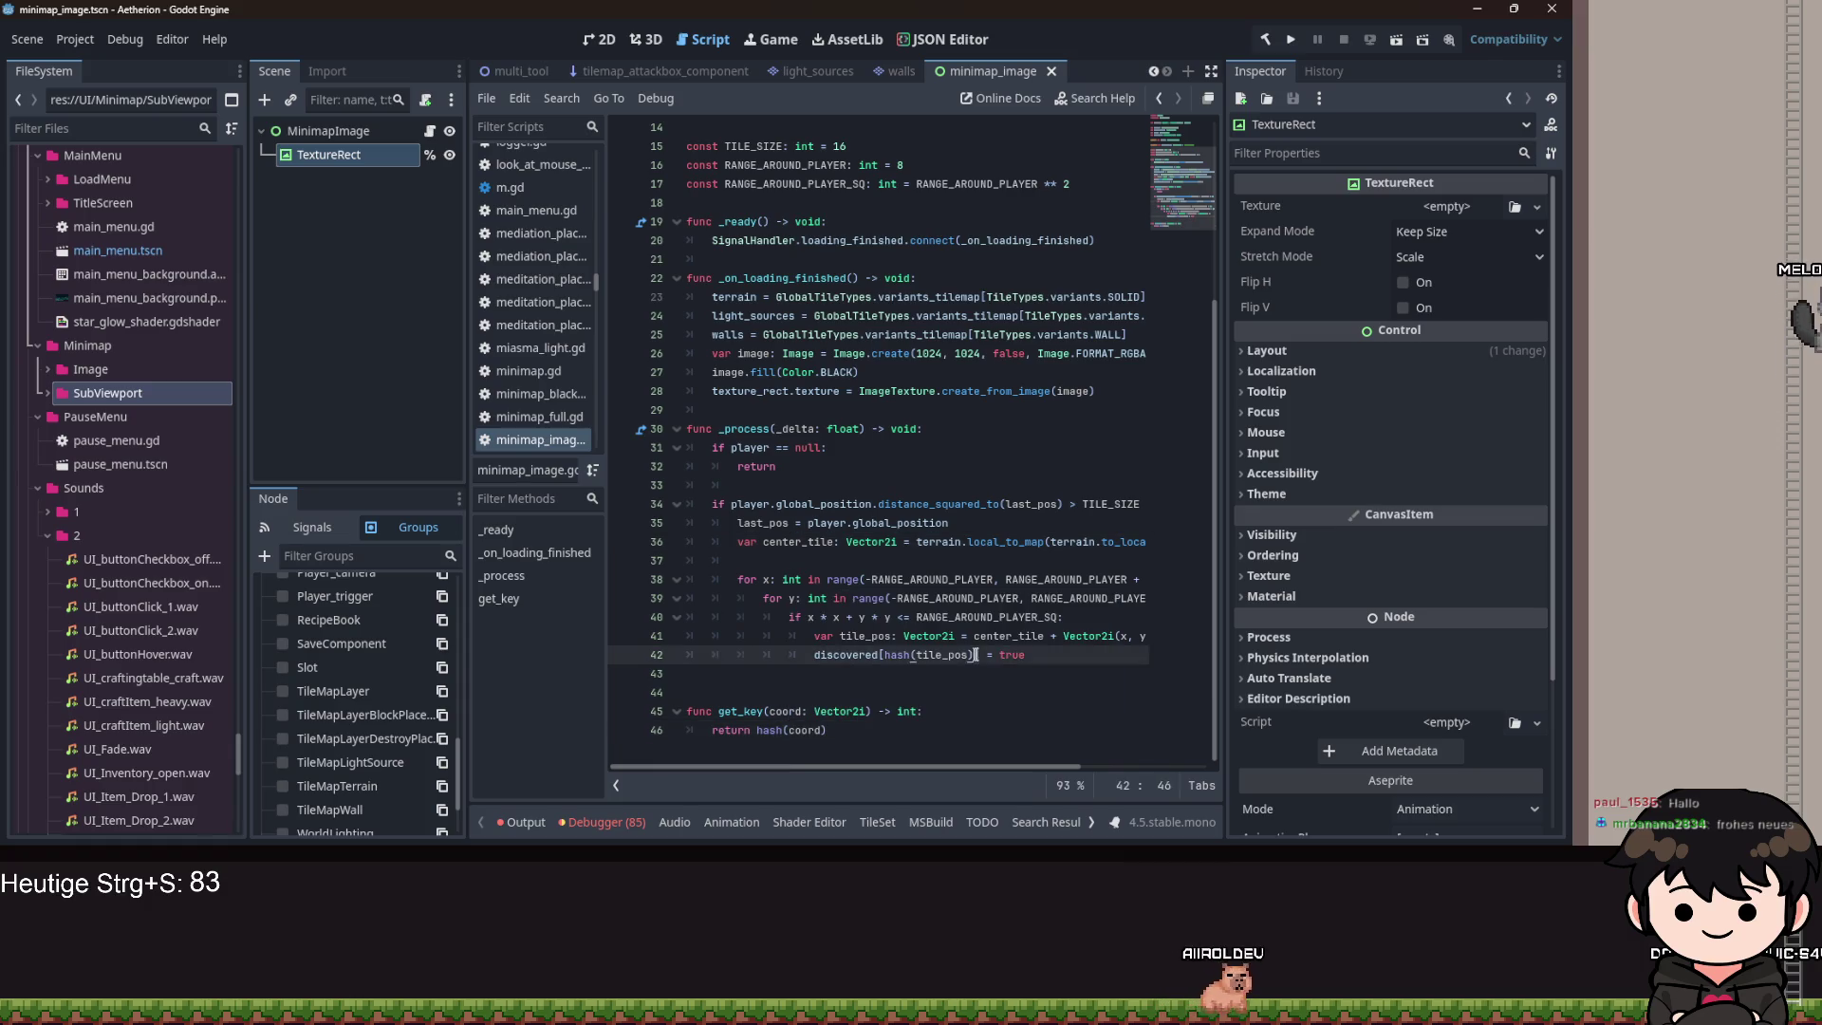
type("get_key(")
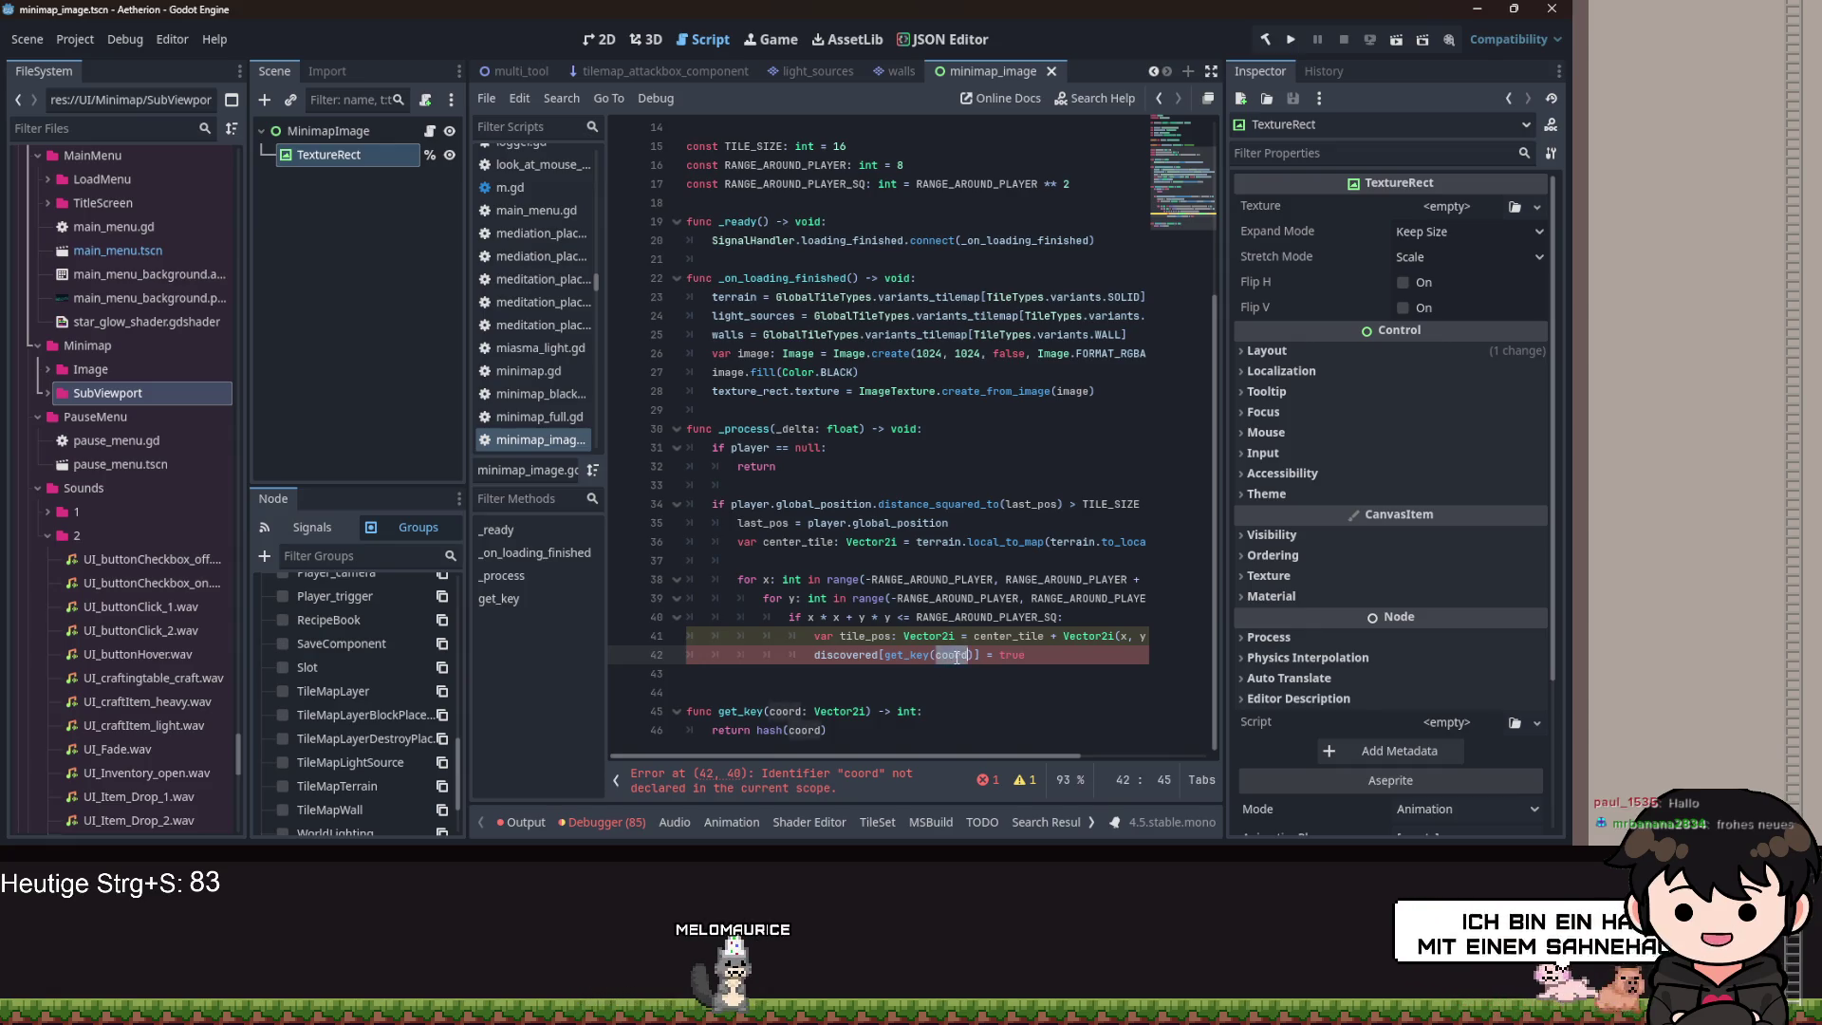
key("BackSpace")
key("BackSpace")
key("BackSpace")
type("tile_pos")
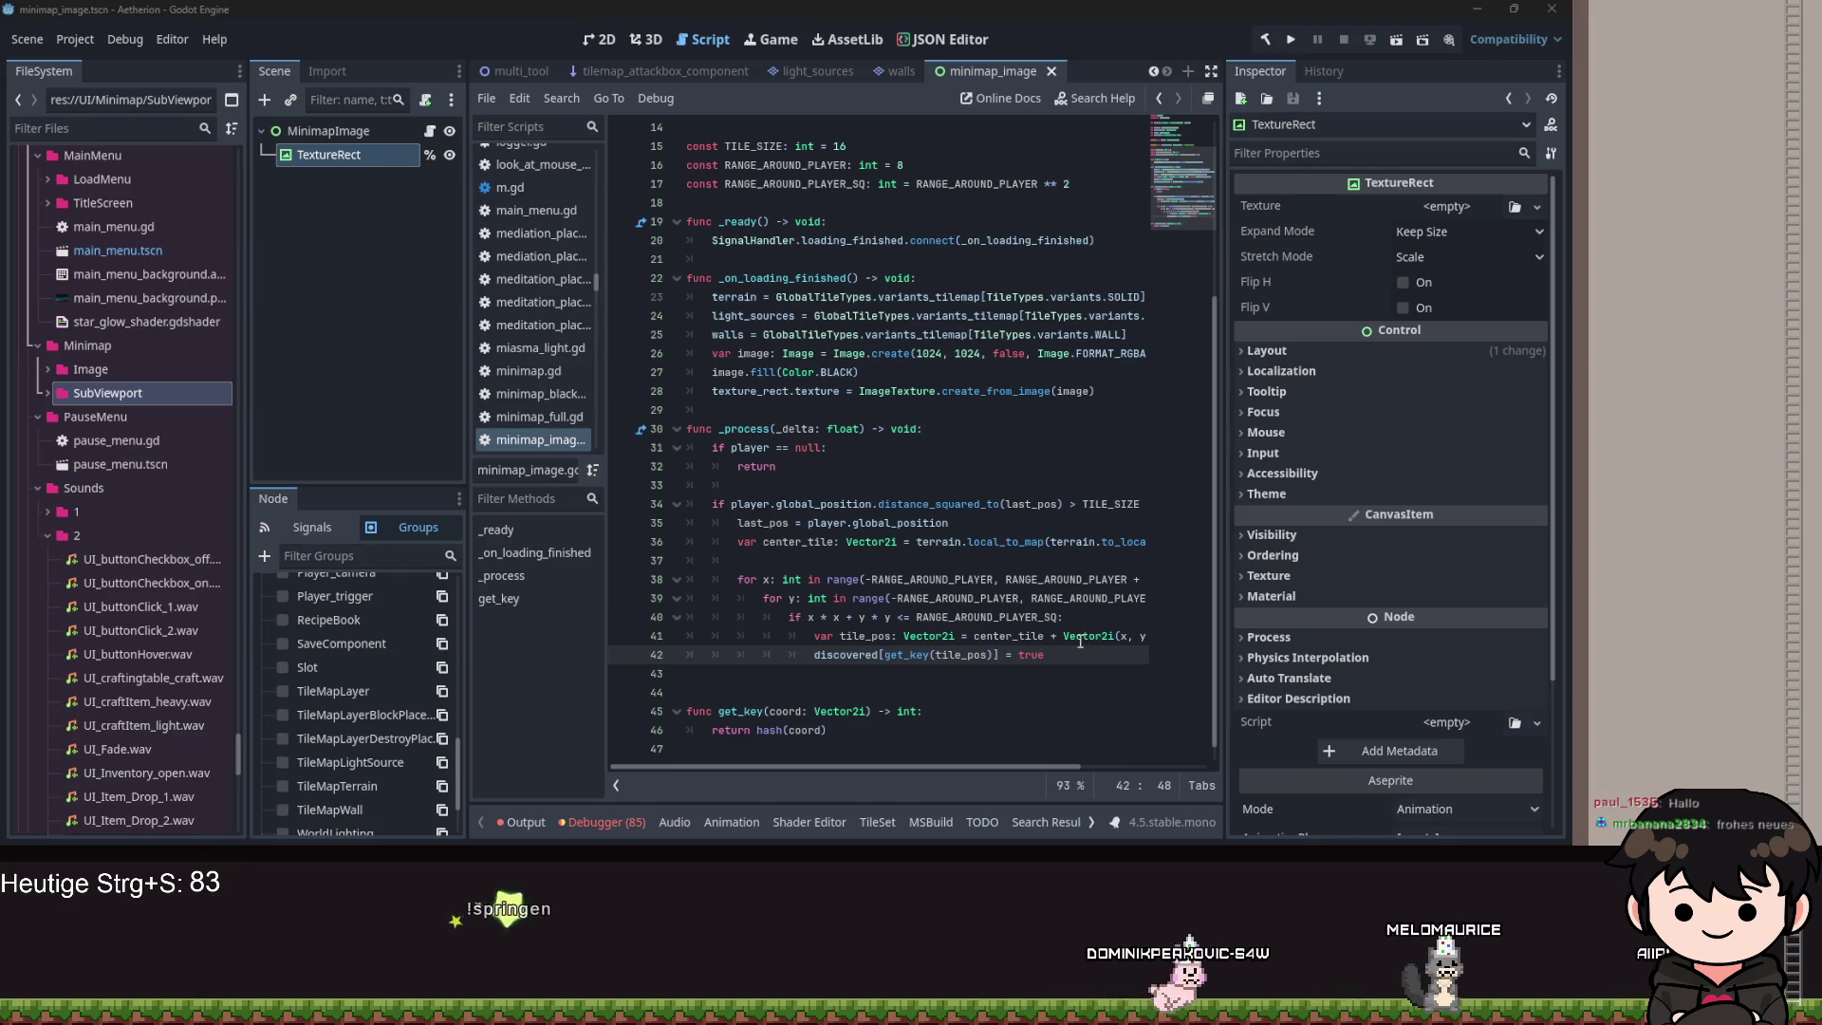
key("End")
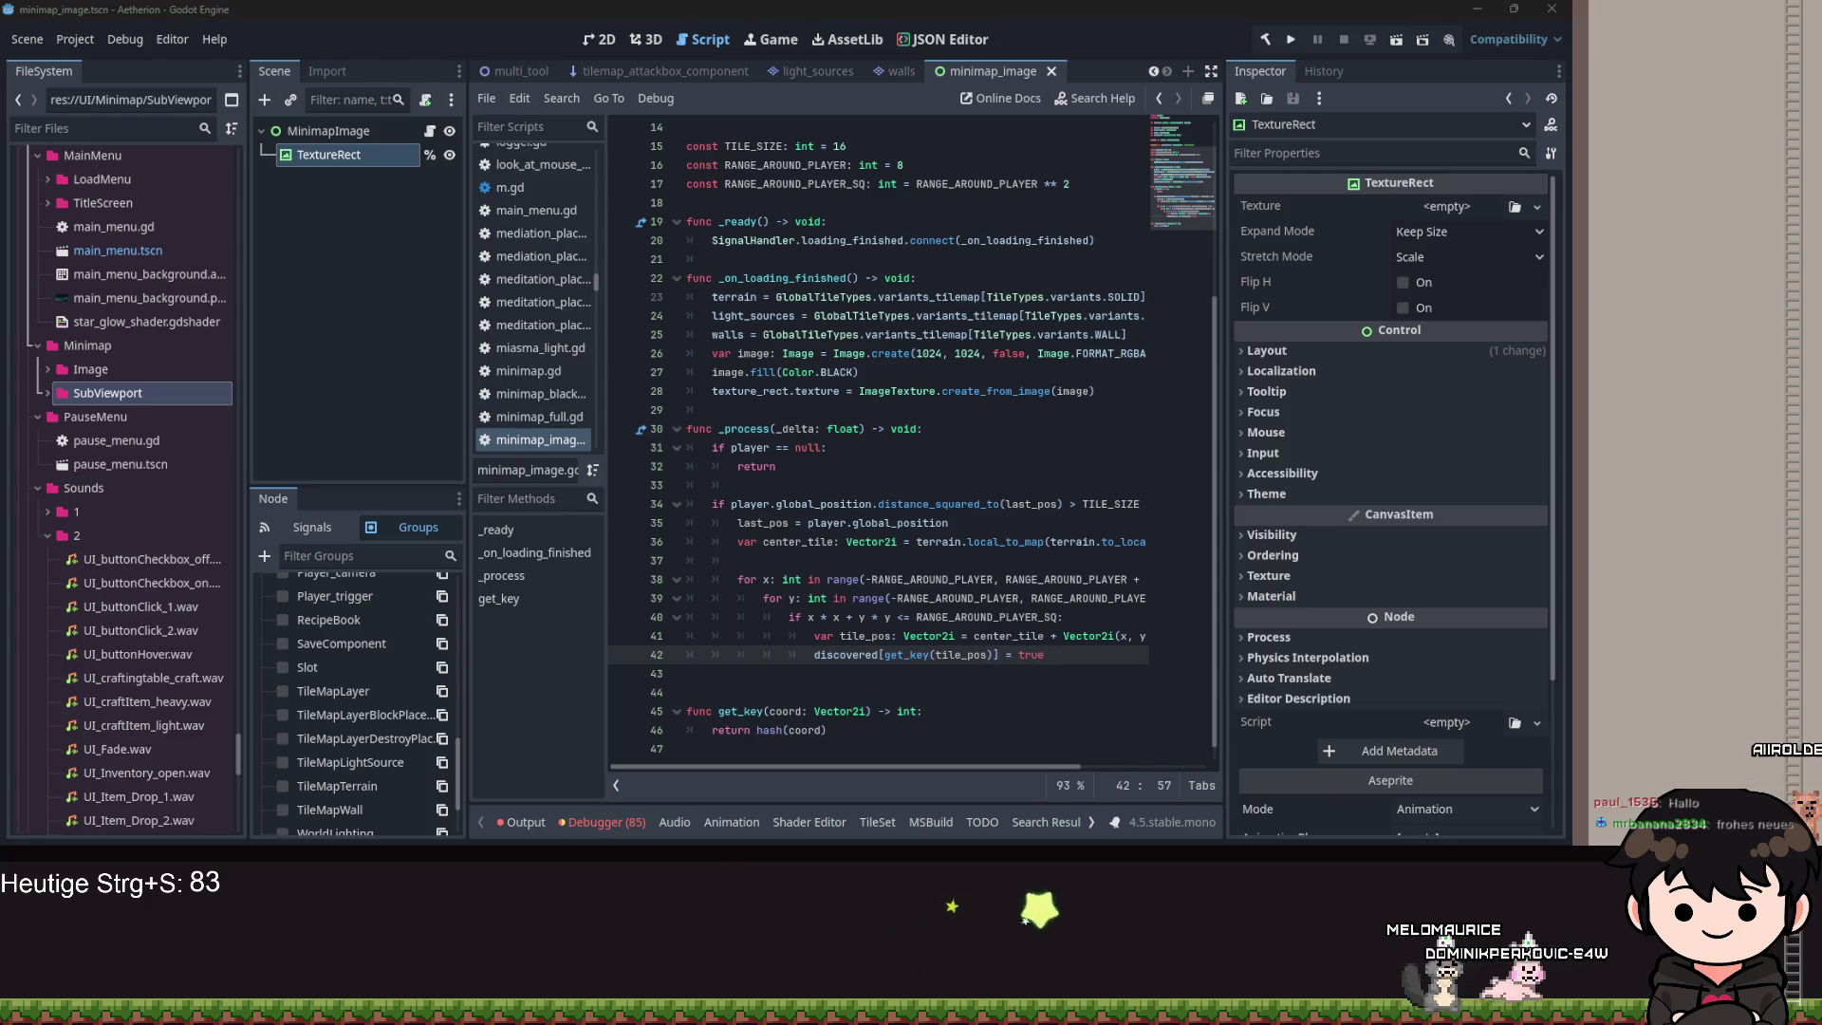
Add an Array[Vector2i] dirty_pixels variable below the discovered declaration.
left_click(944, 503)
scroll(945, 496, "up", 4)
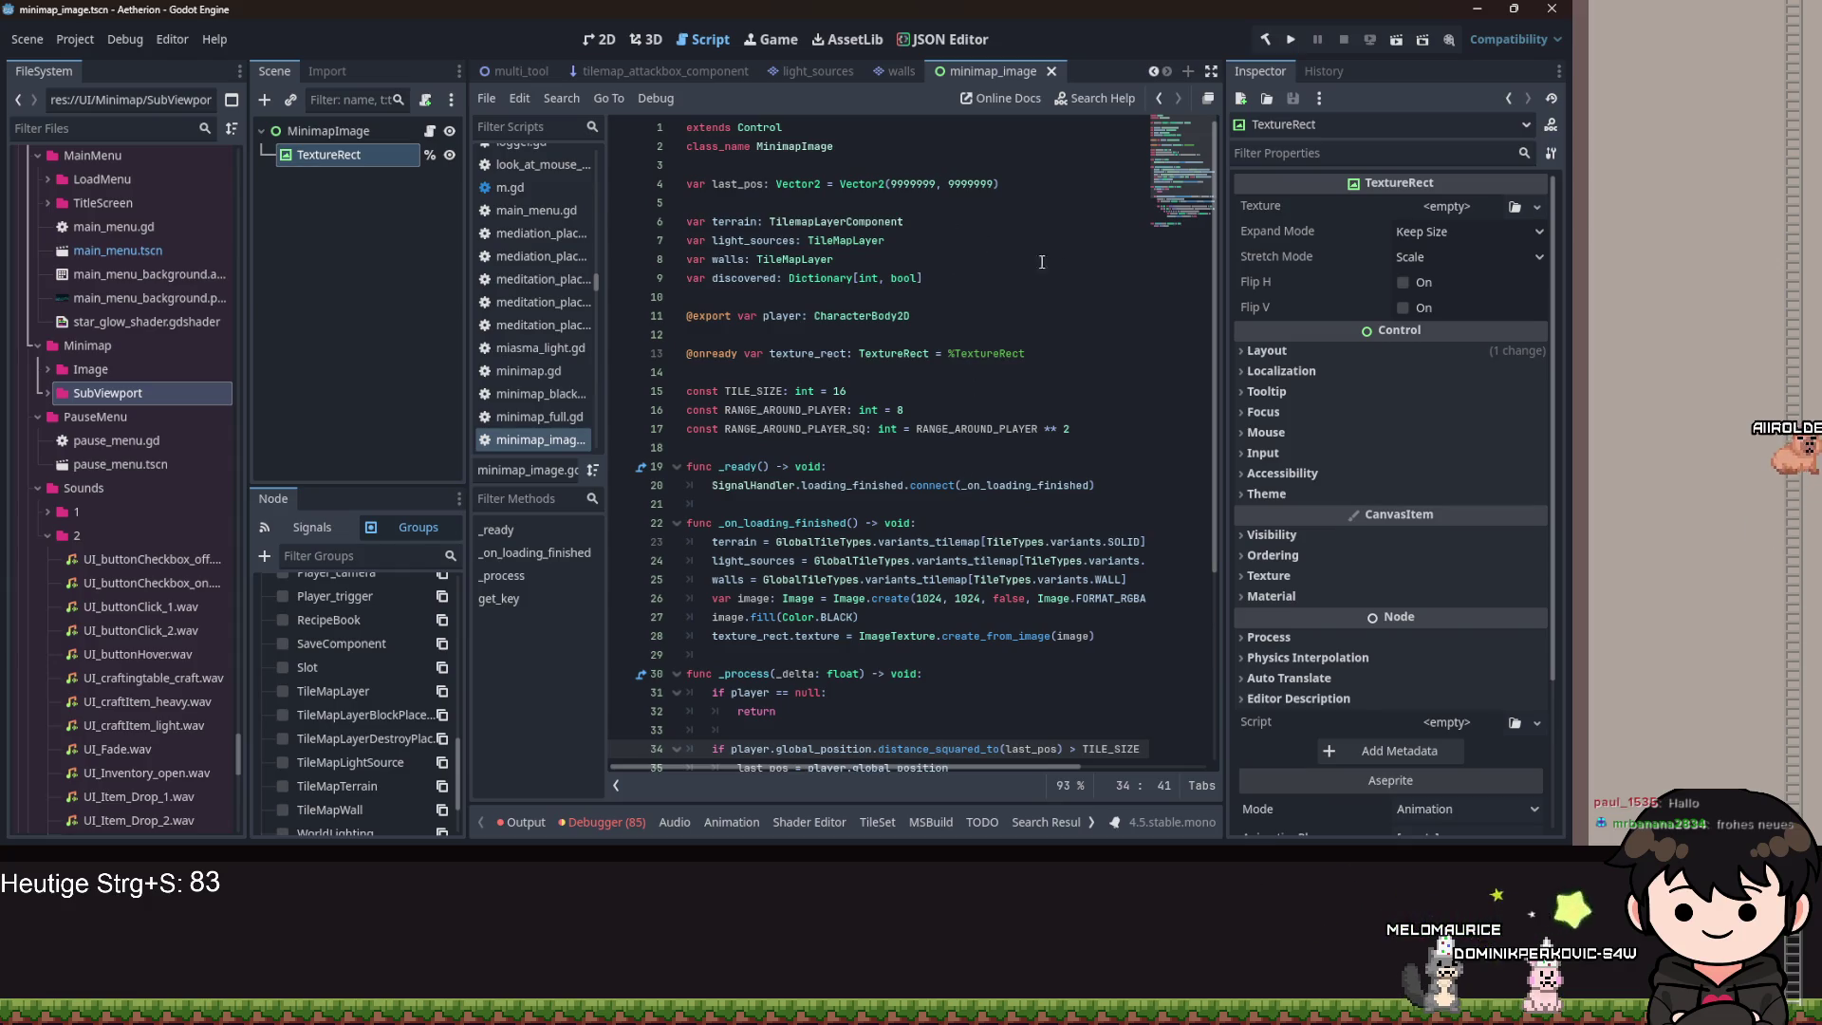
left_click(791, 159)
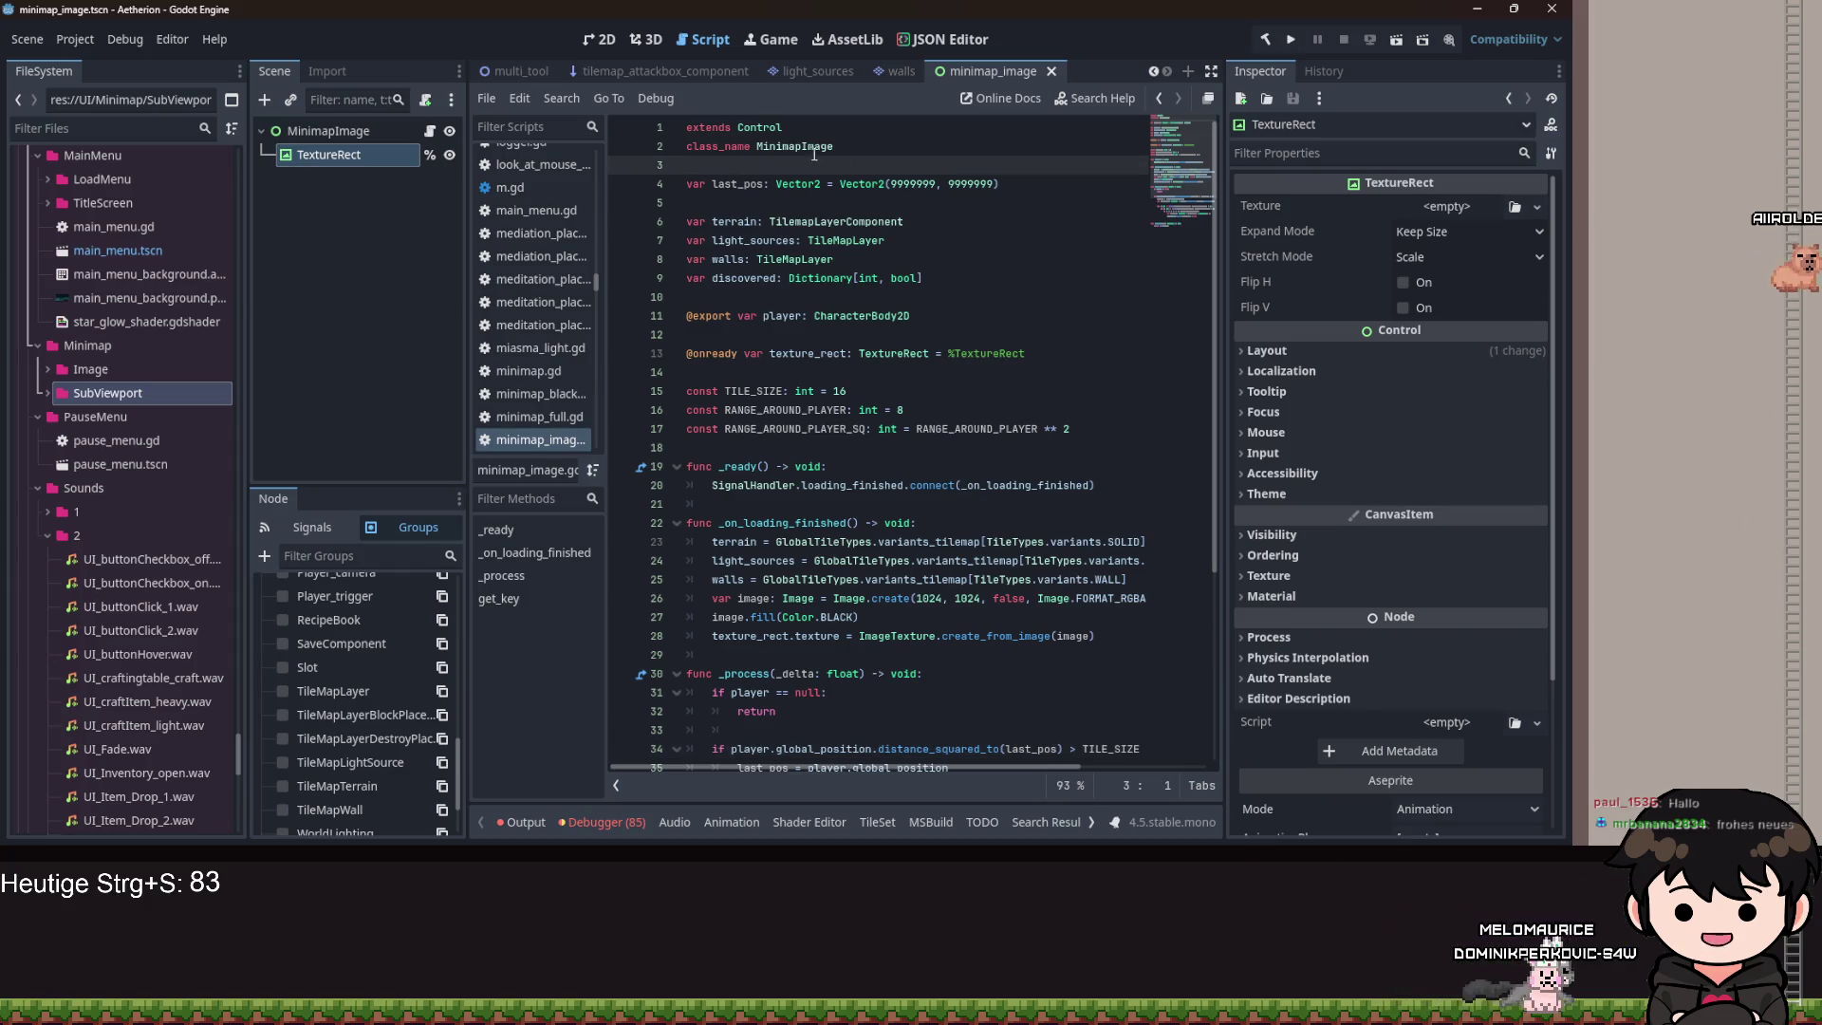
left_click(997, 293)
left_click(1012, 274)
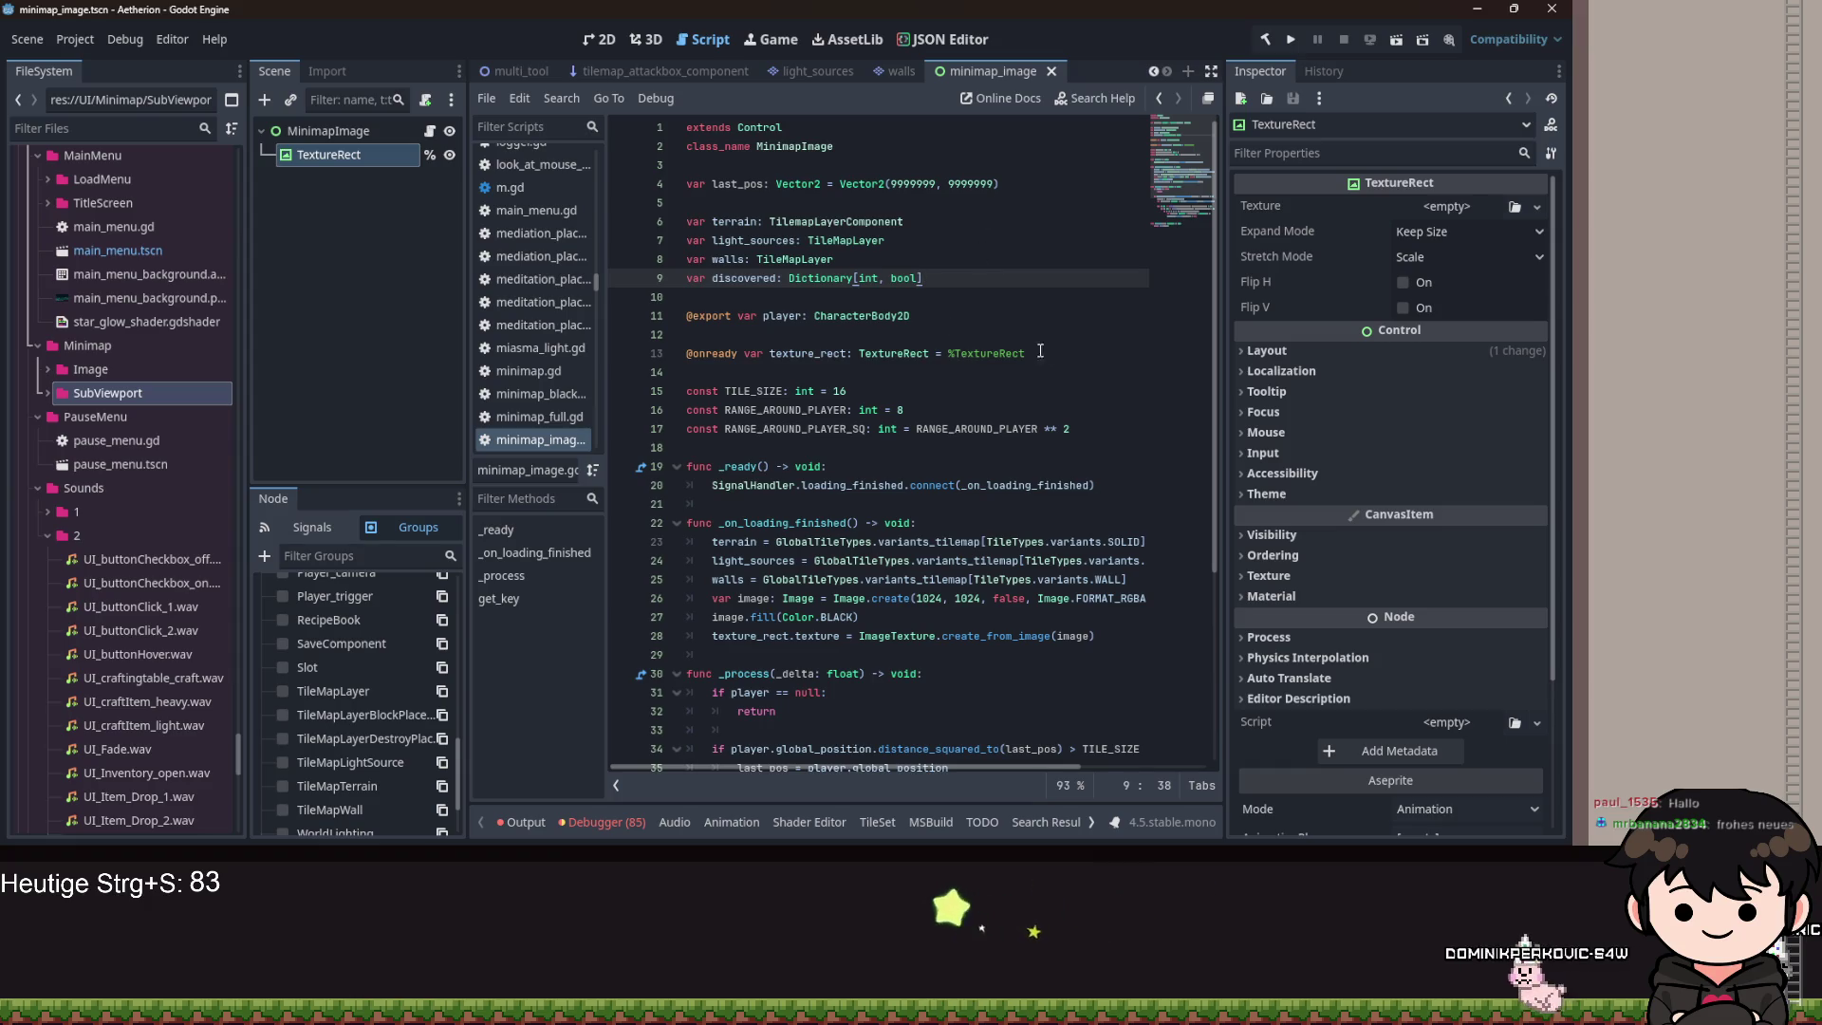
left_click(1007, 314)
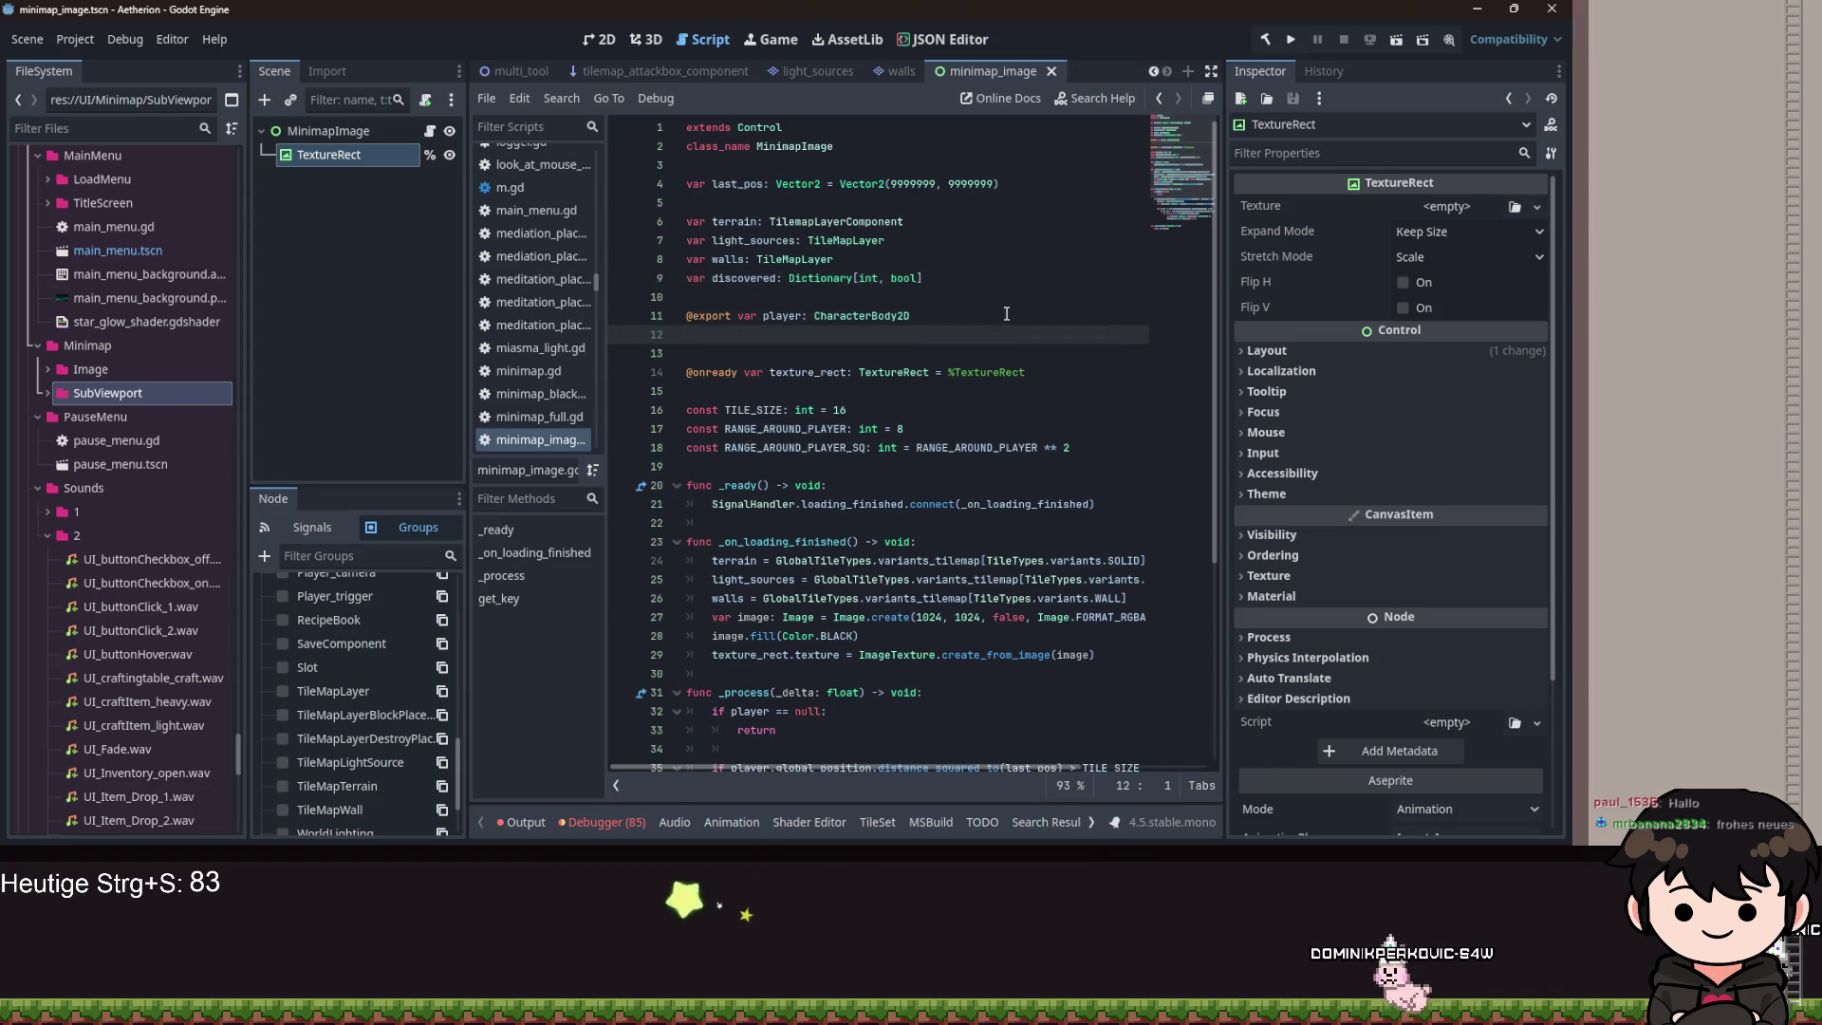
left_click(994, 278)
key("Return")
type("var dirty_pixels:")
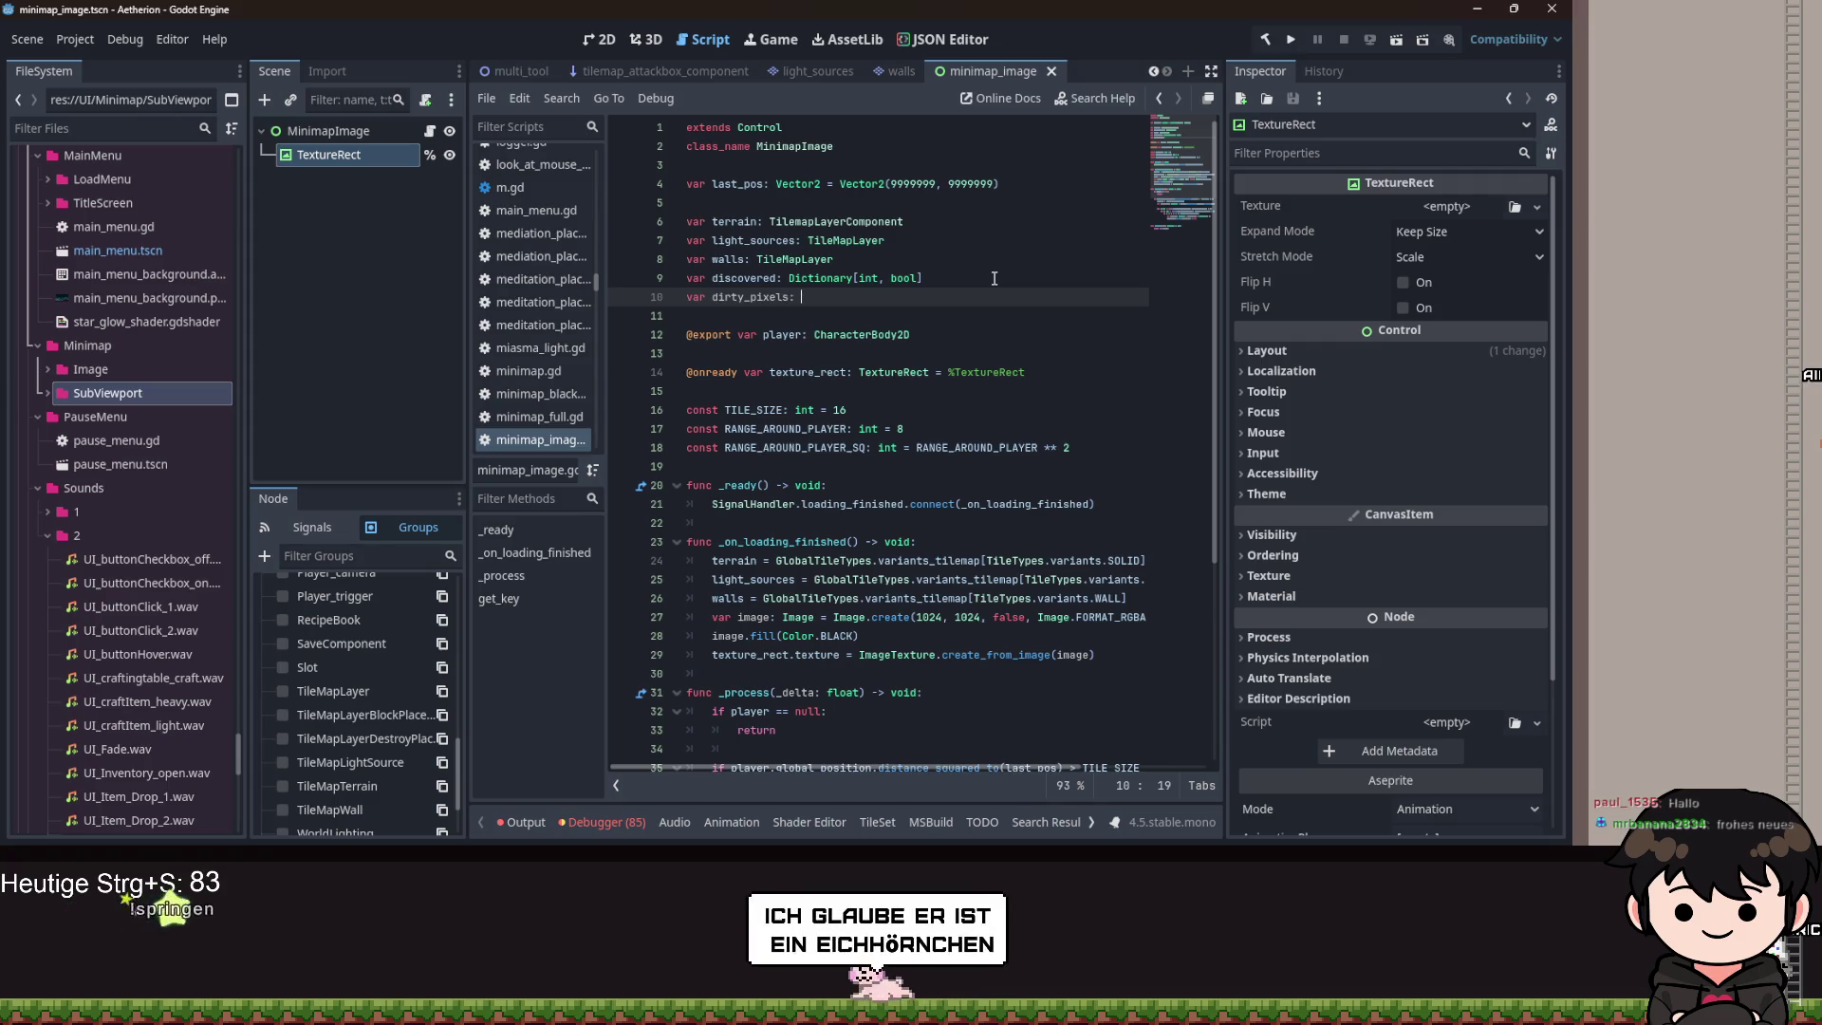
type("Array[")
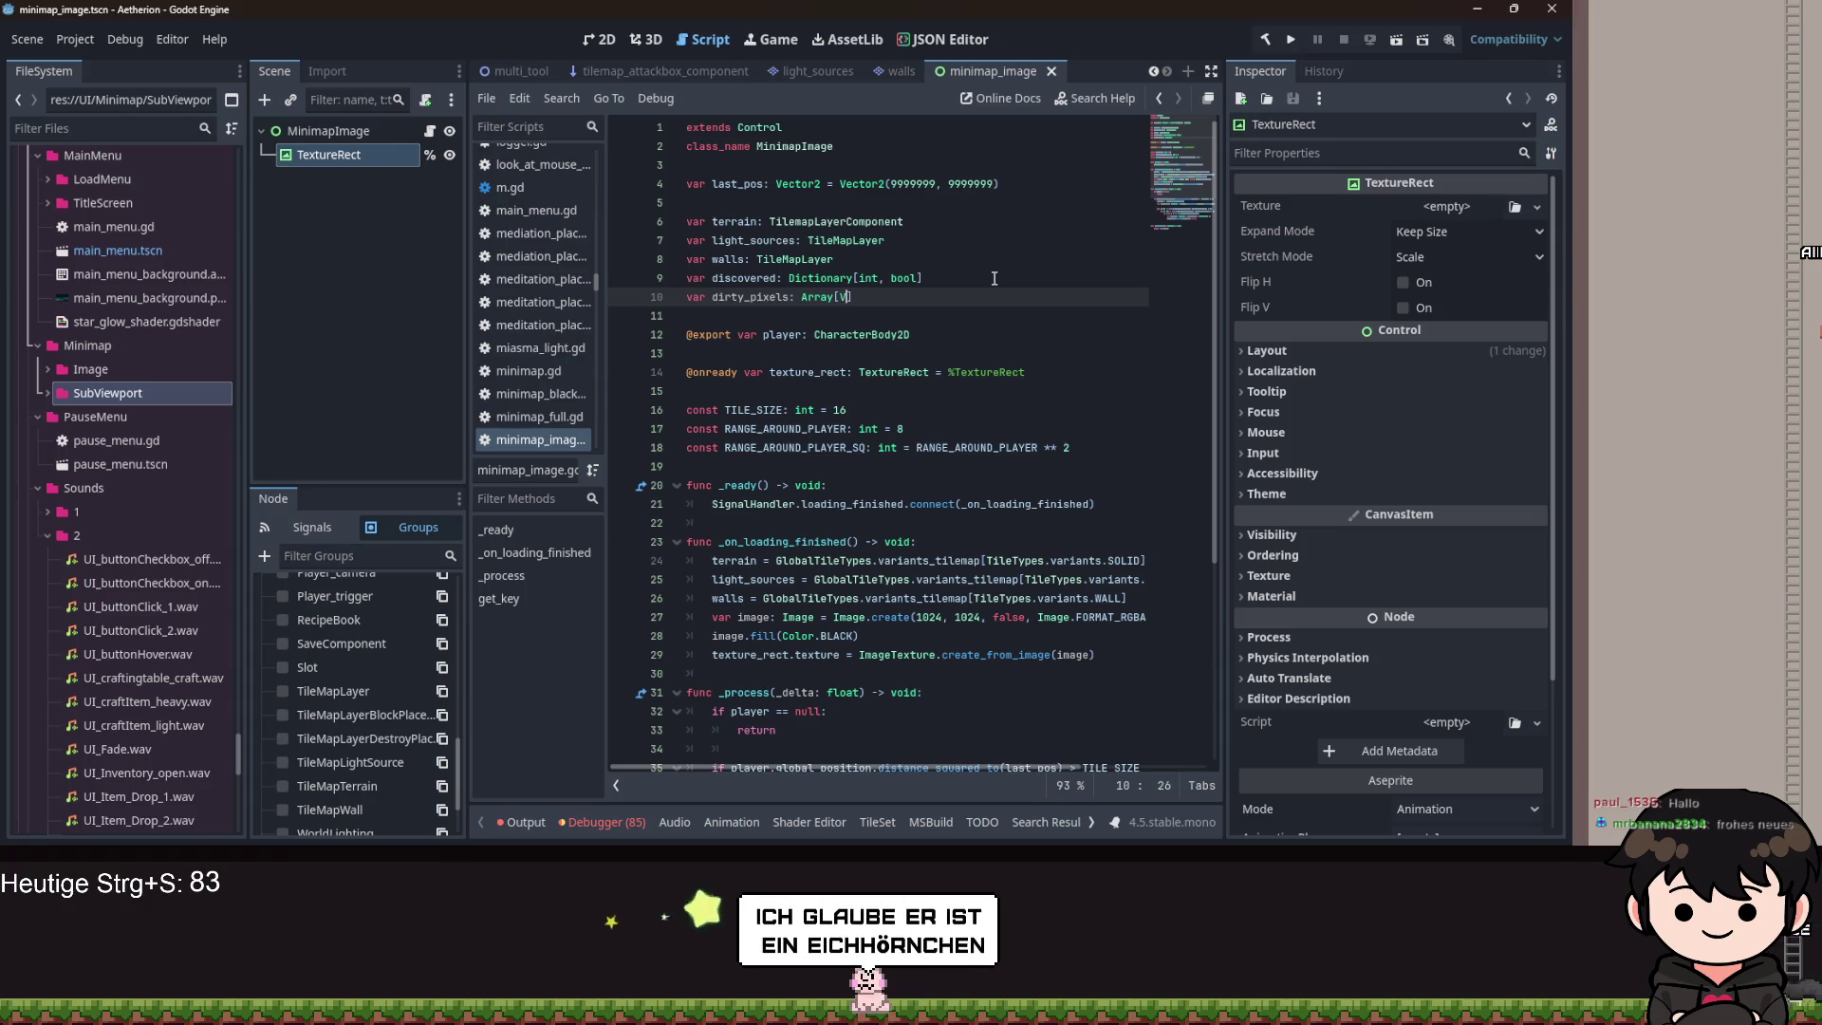
type("Vector2i")
Add dirty_pixels.append(tile_pos) after the discovered assignment in the loop.
scroll(854, 380, "down", 5)
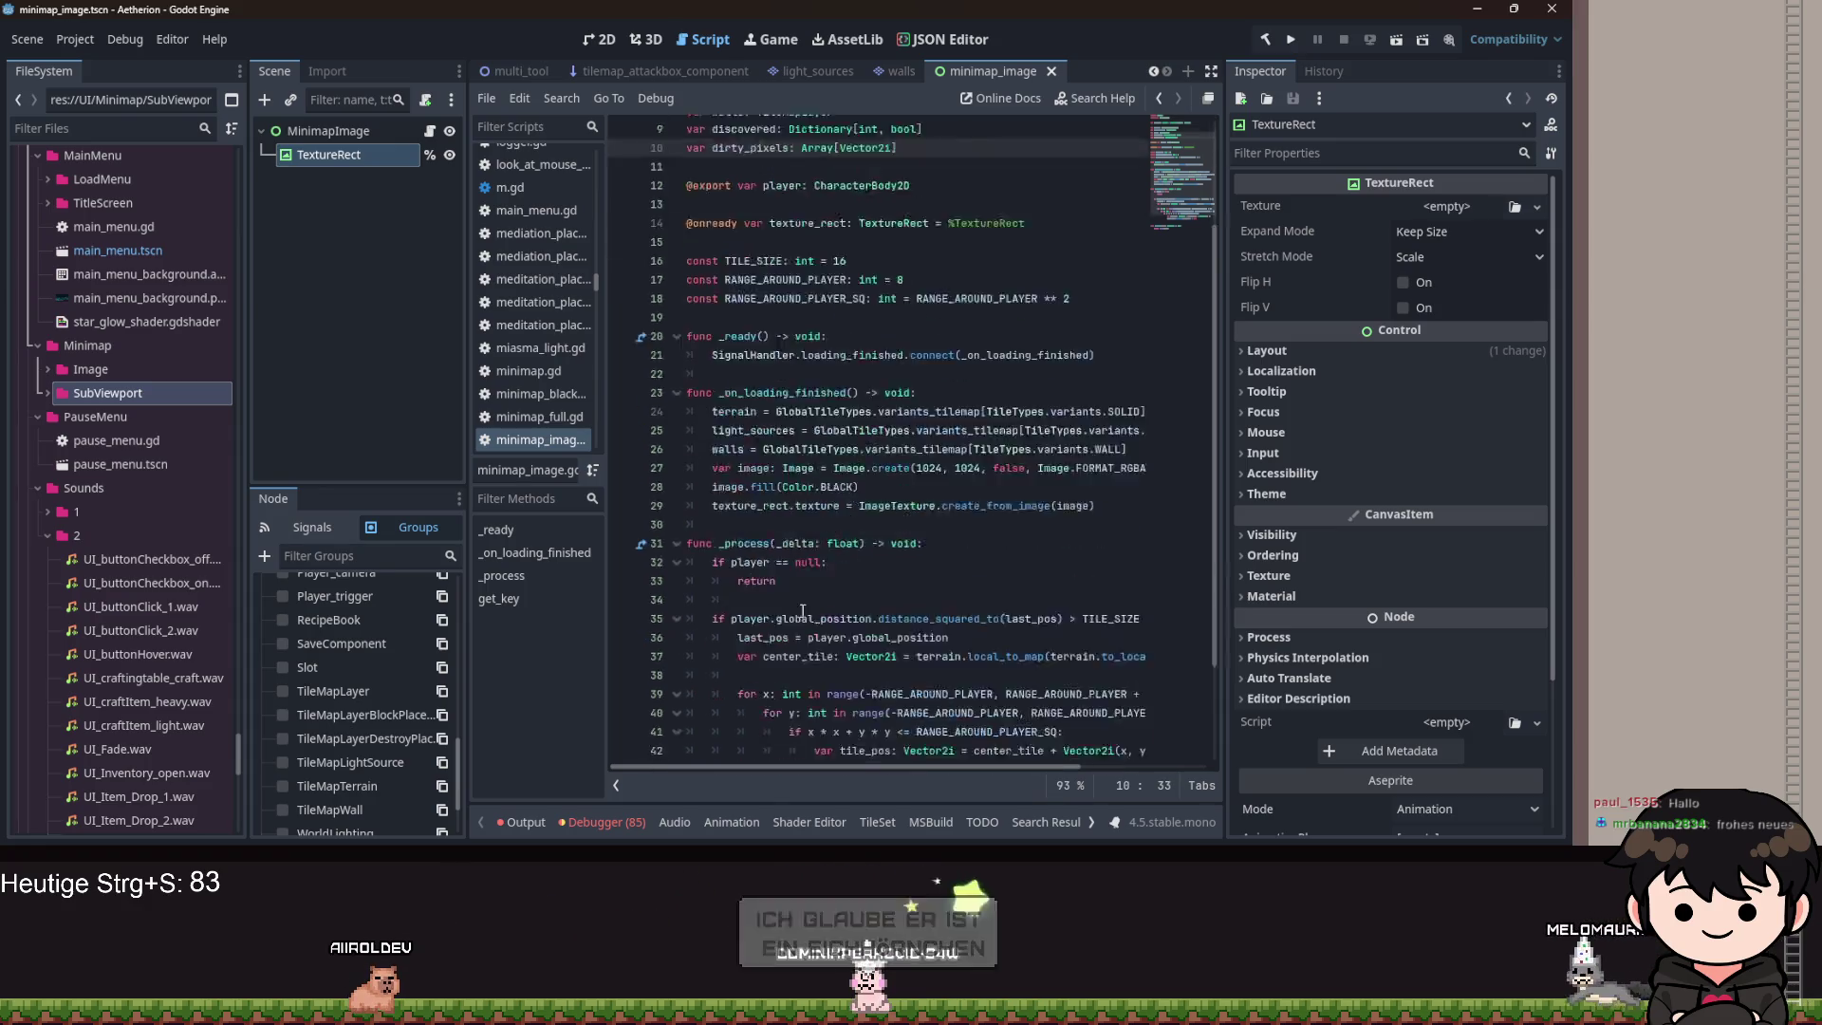
left_click(1084, 641)
key("Down")
type("dirty_pixels.ap")
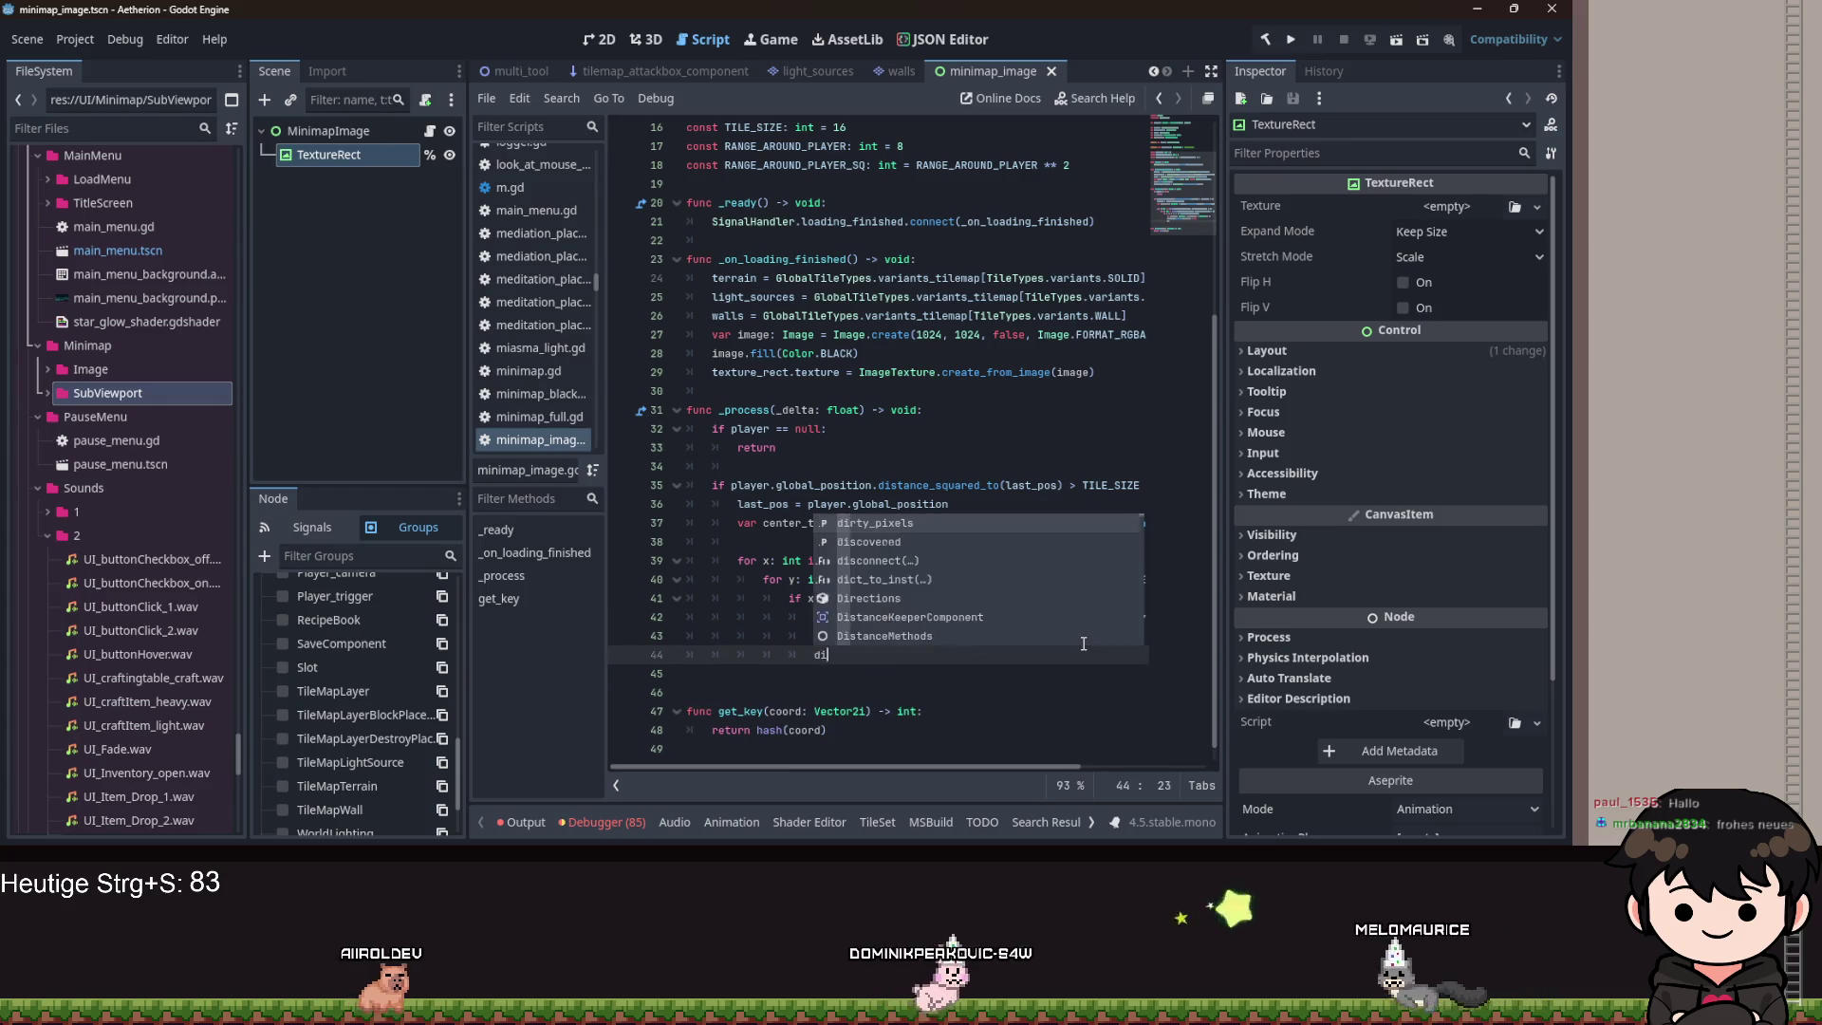
key("Return")
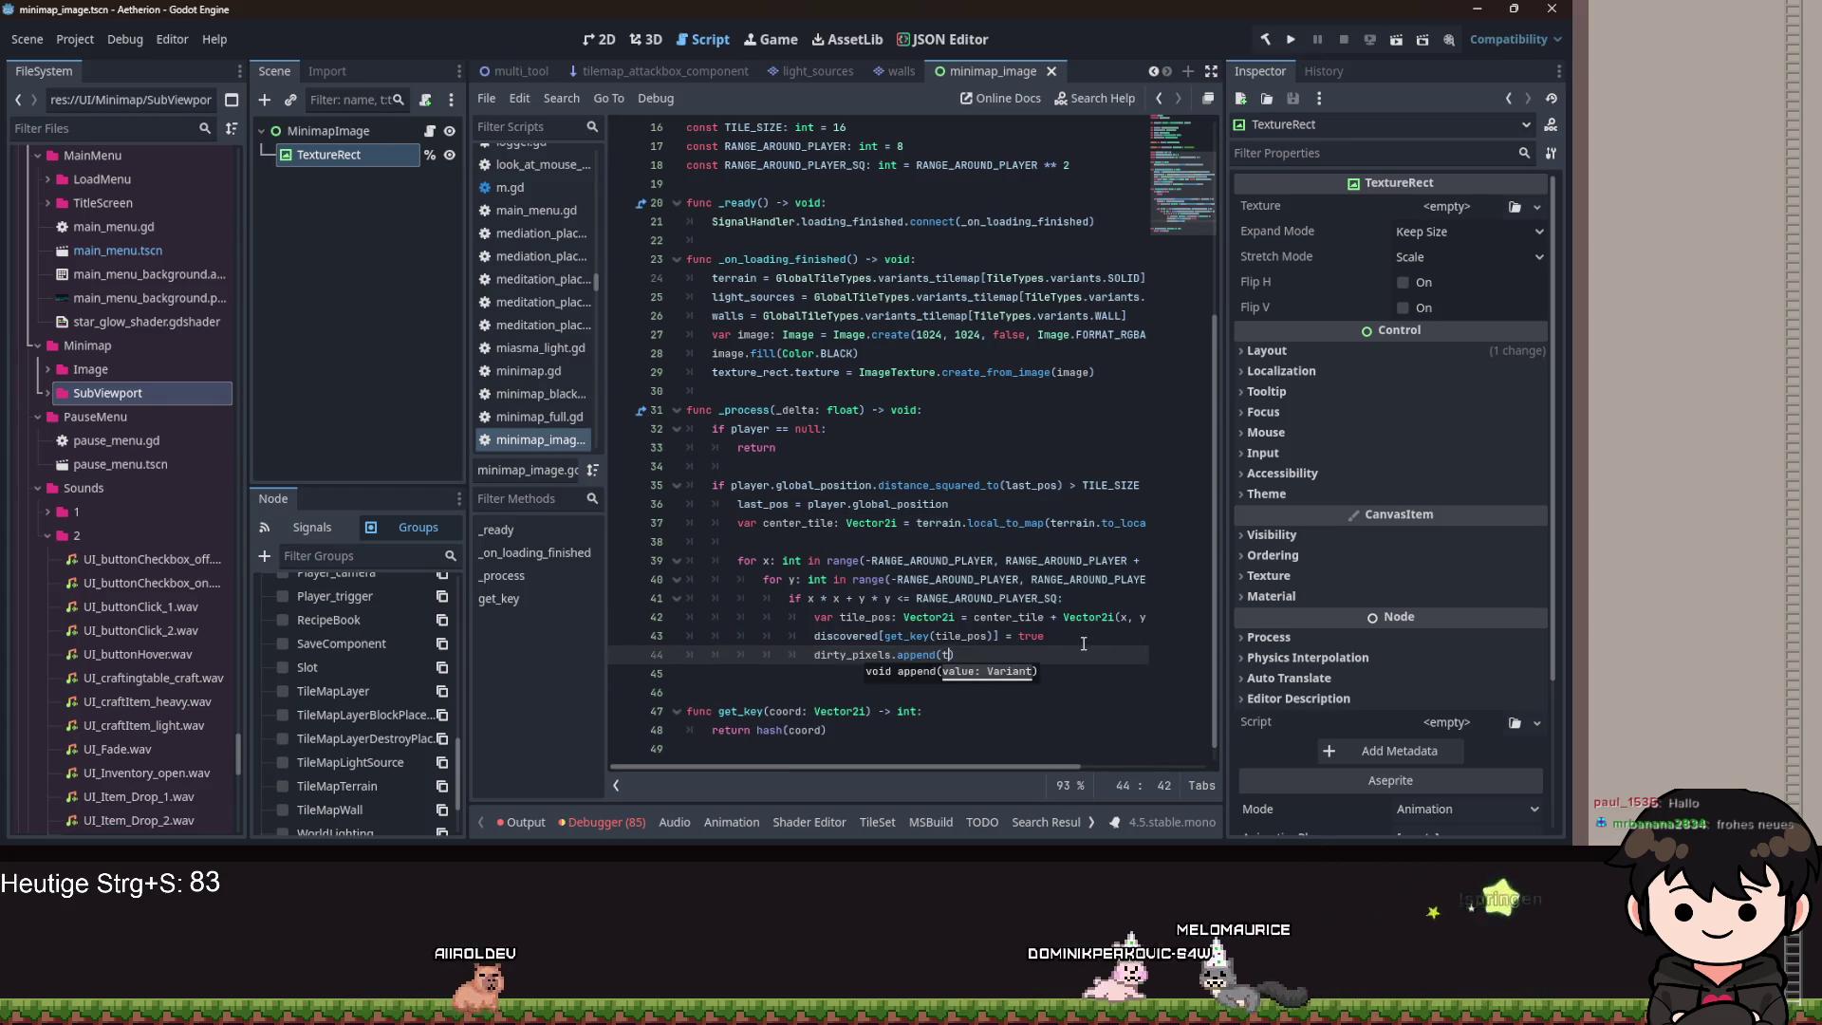
type("tile_pos")
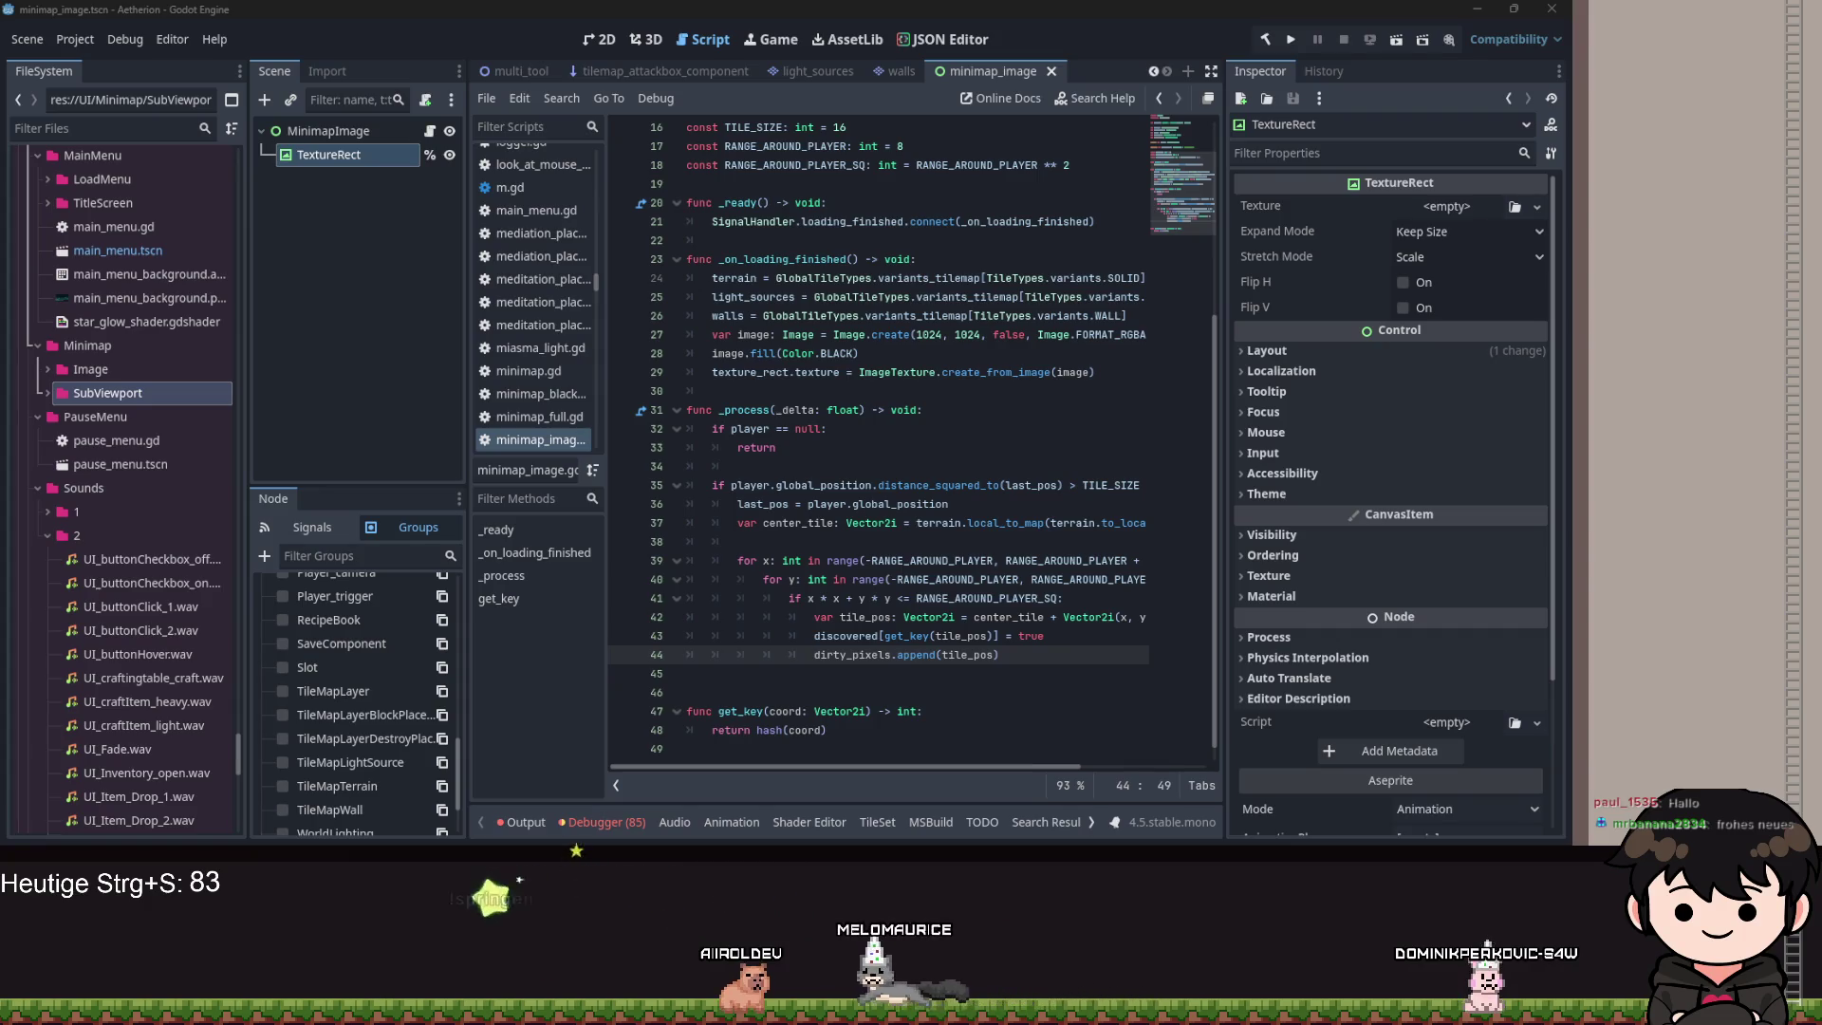
key("ctrl+z")
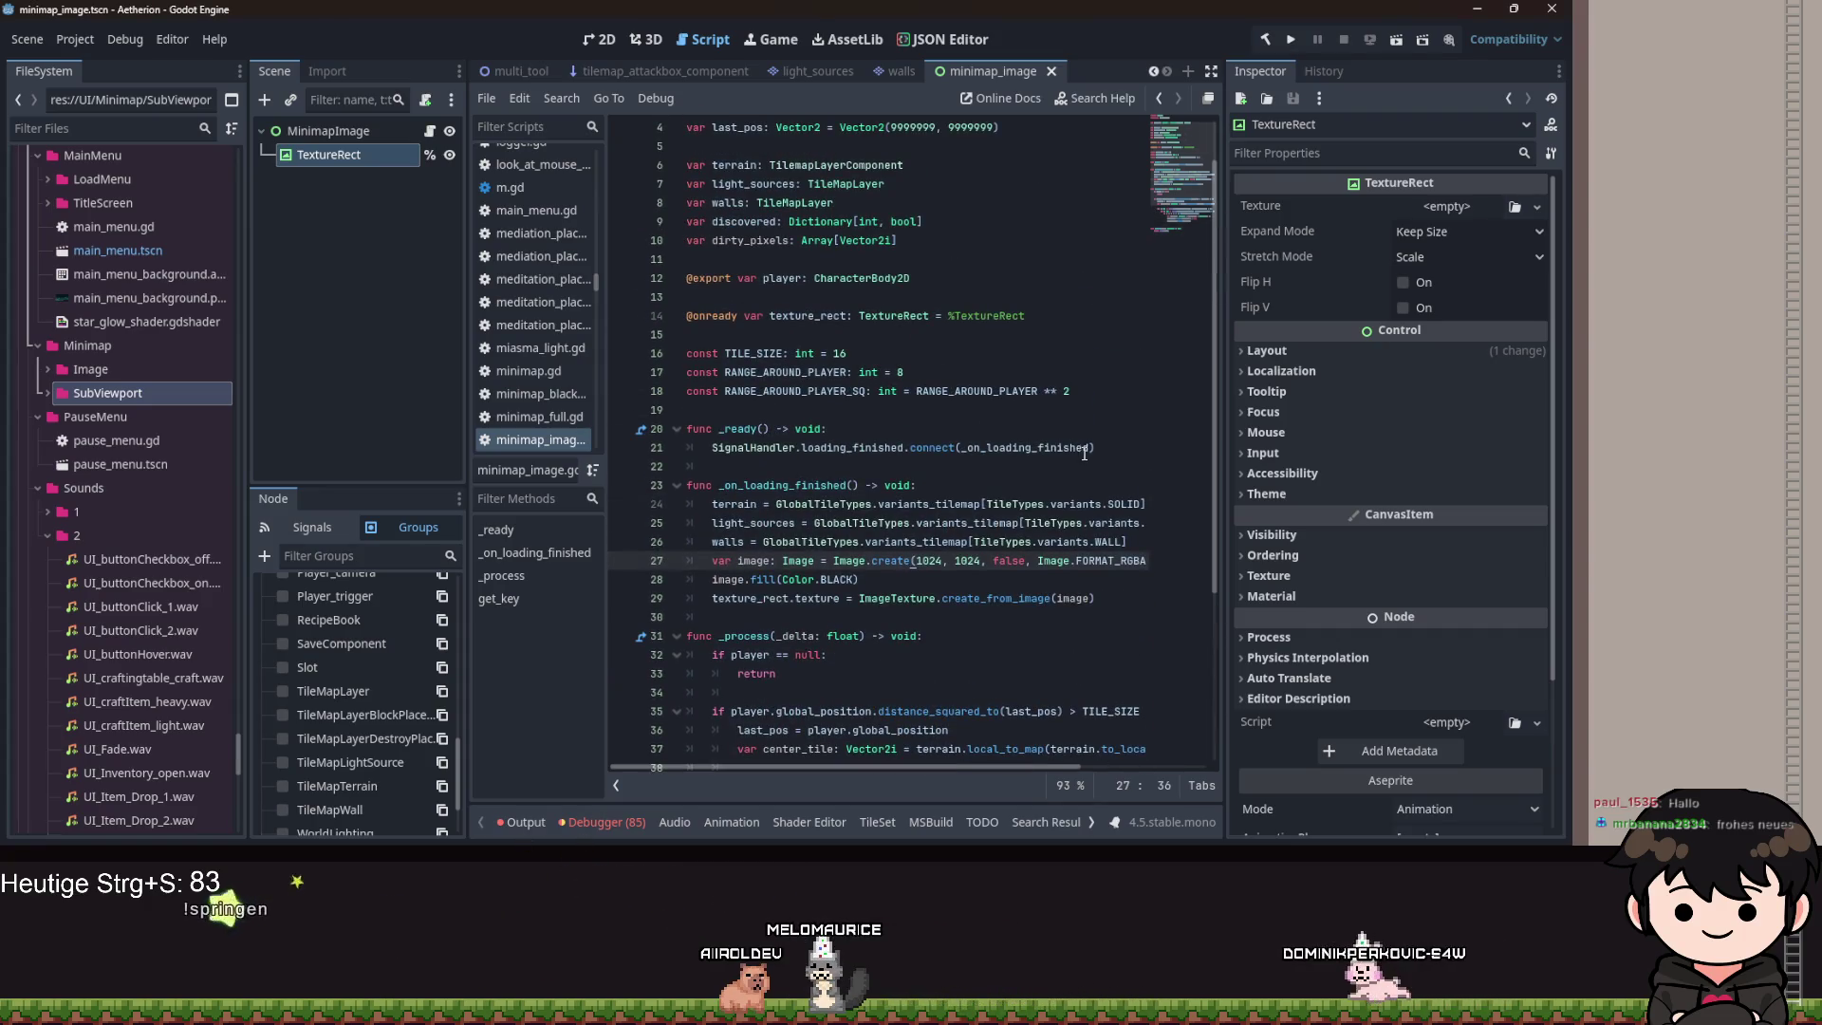
Add a line referencing Chunking.block_changed below the loading_finished connection on line 21.
left_click(1090, 452)
key("Return")
type("Sign")
key("BackSpace")
key("BackSpace")
key("BackSpace")
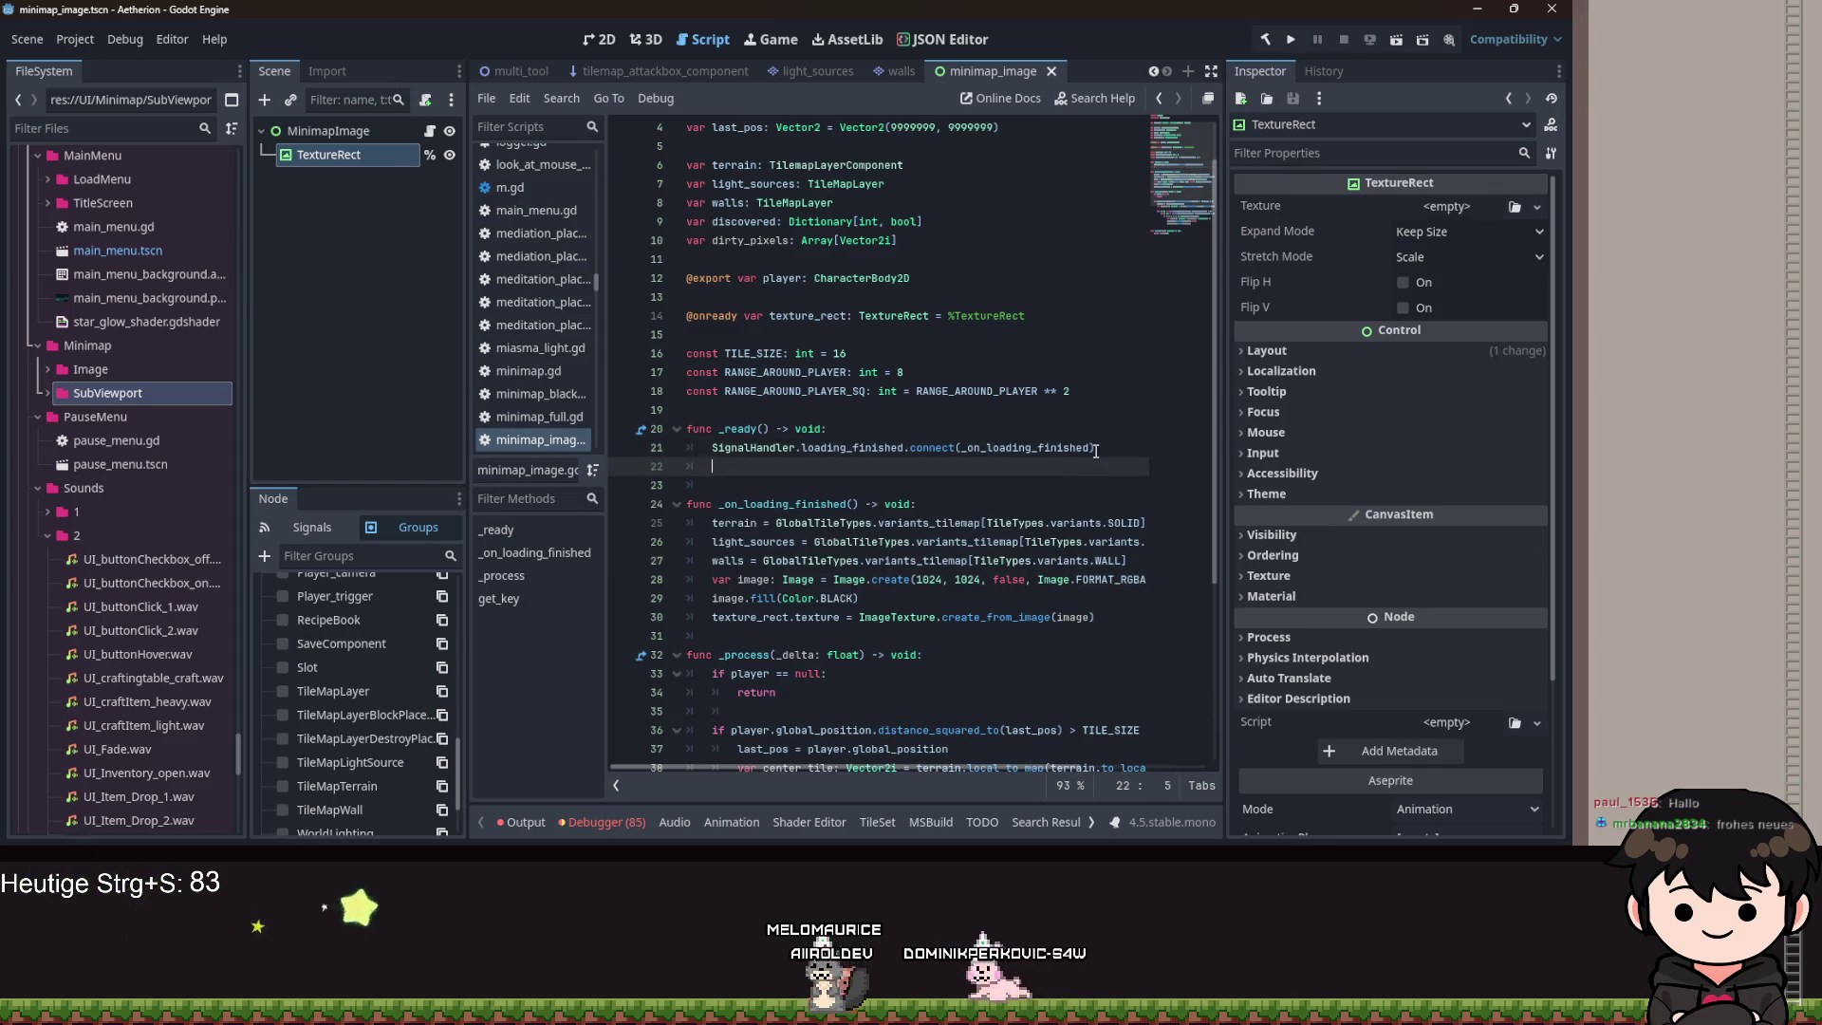
type("Chunli")
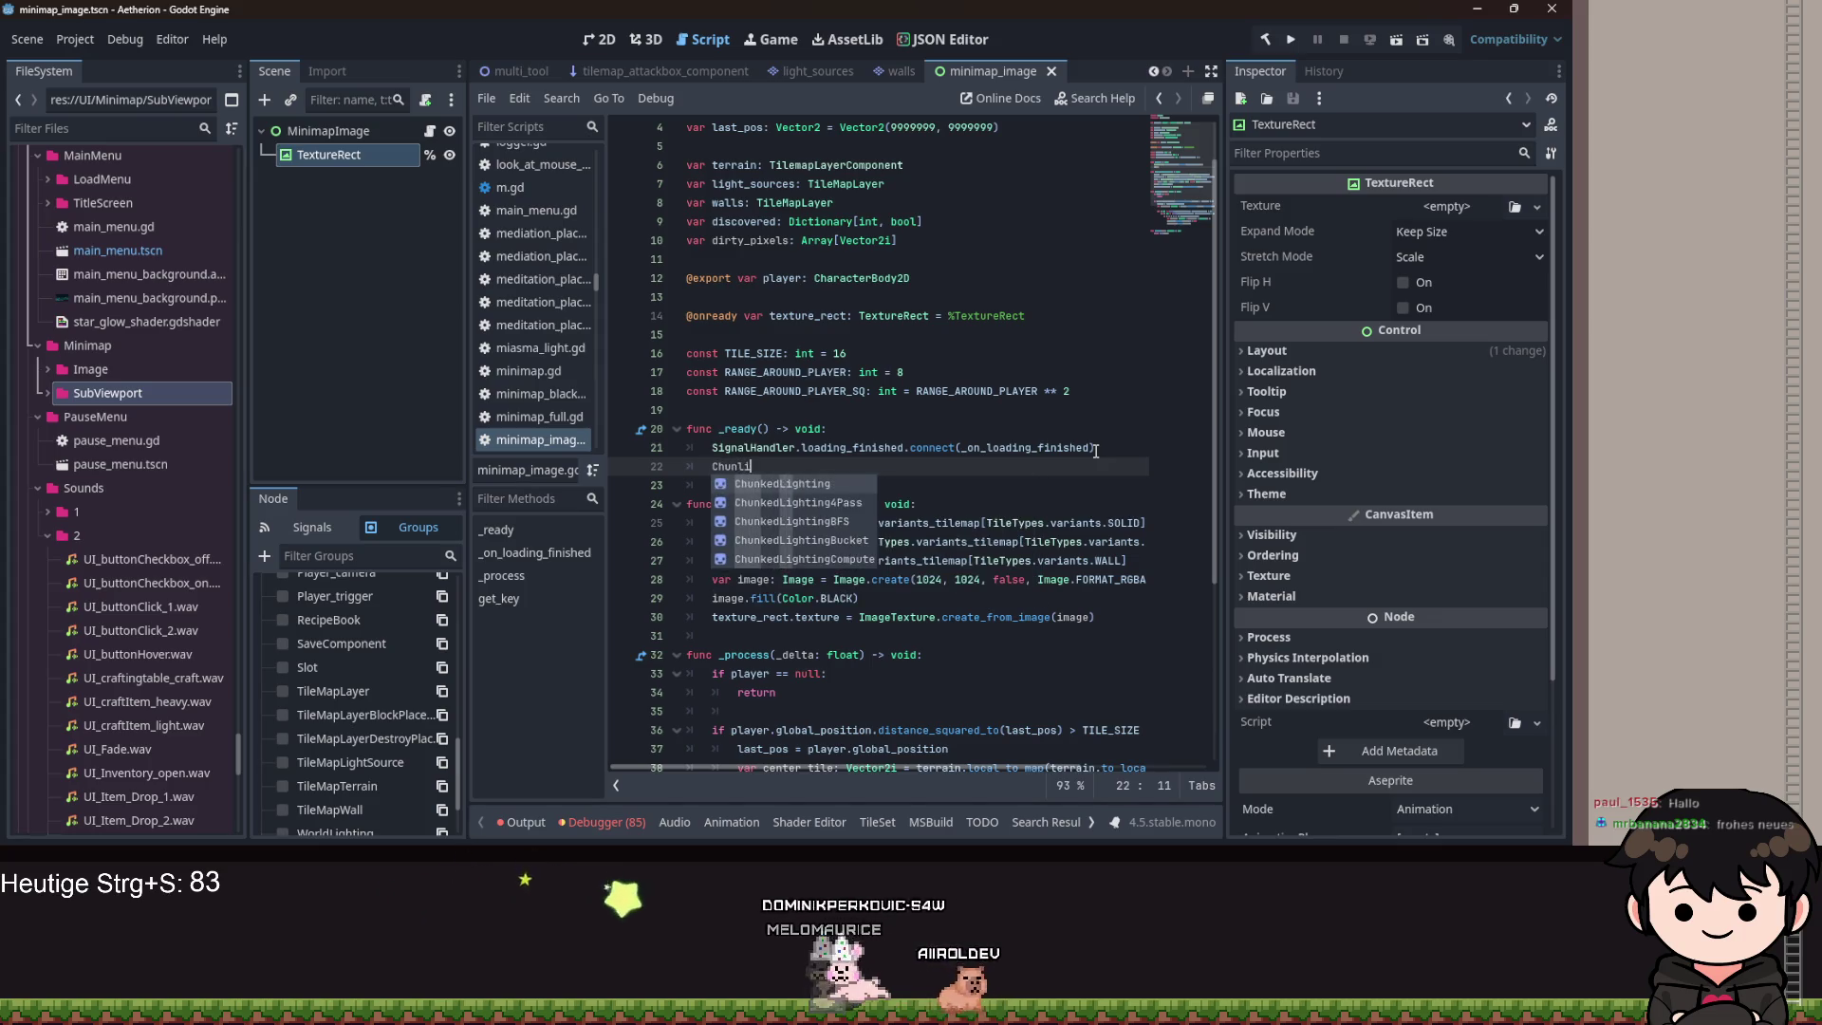
type("mg")
type("ing")
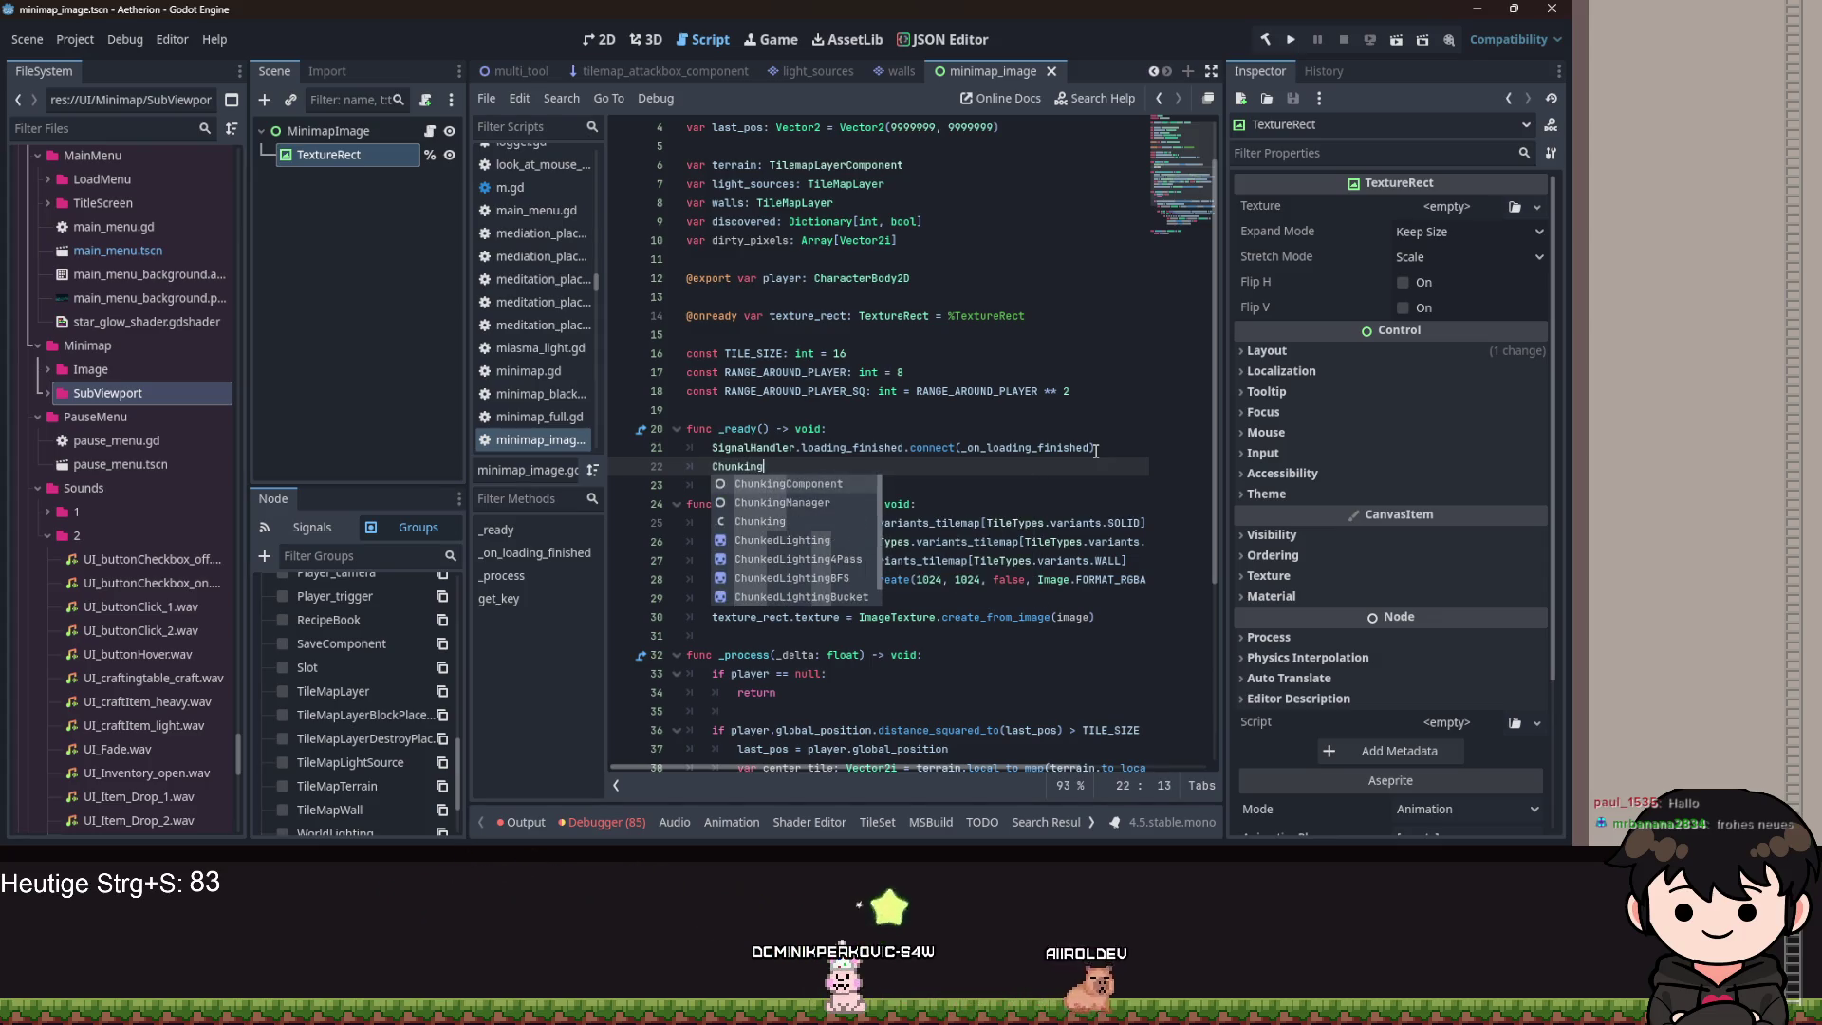
key("Escape")
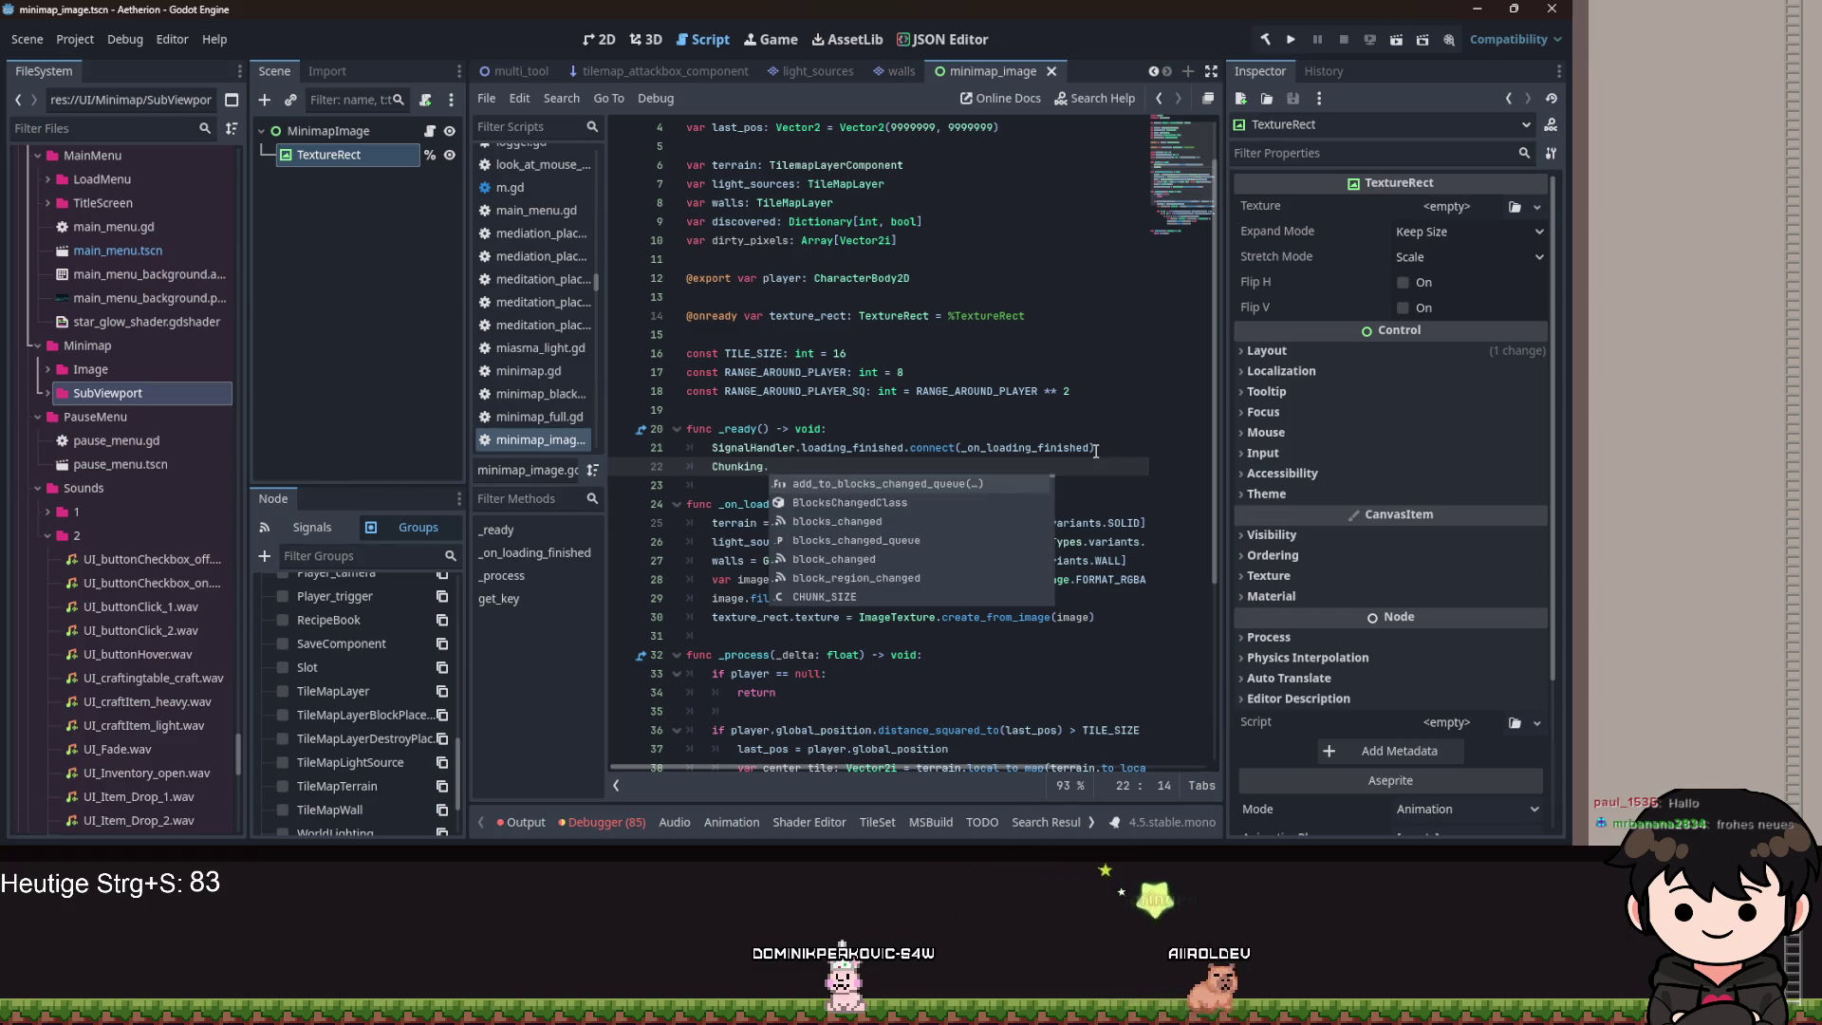
key("Left")
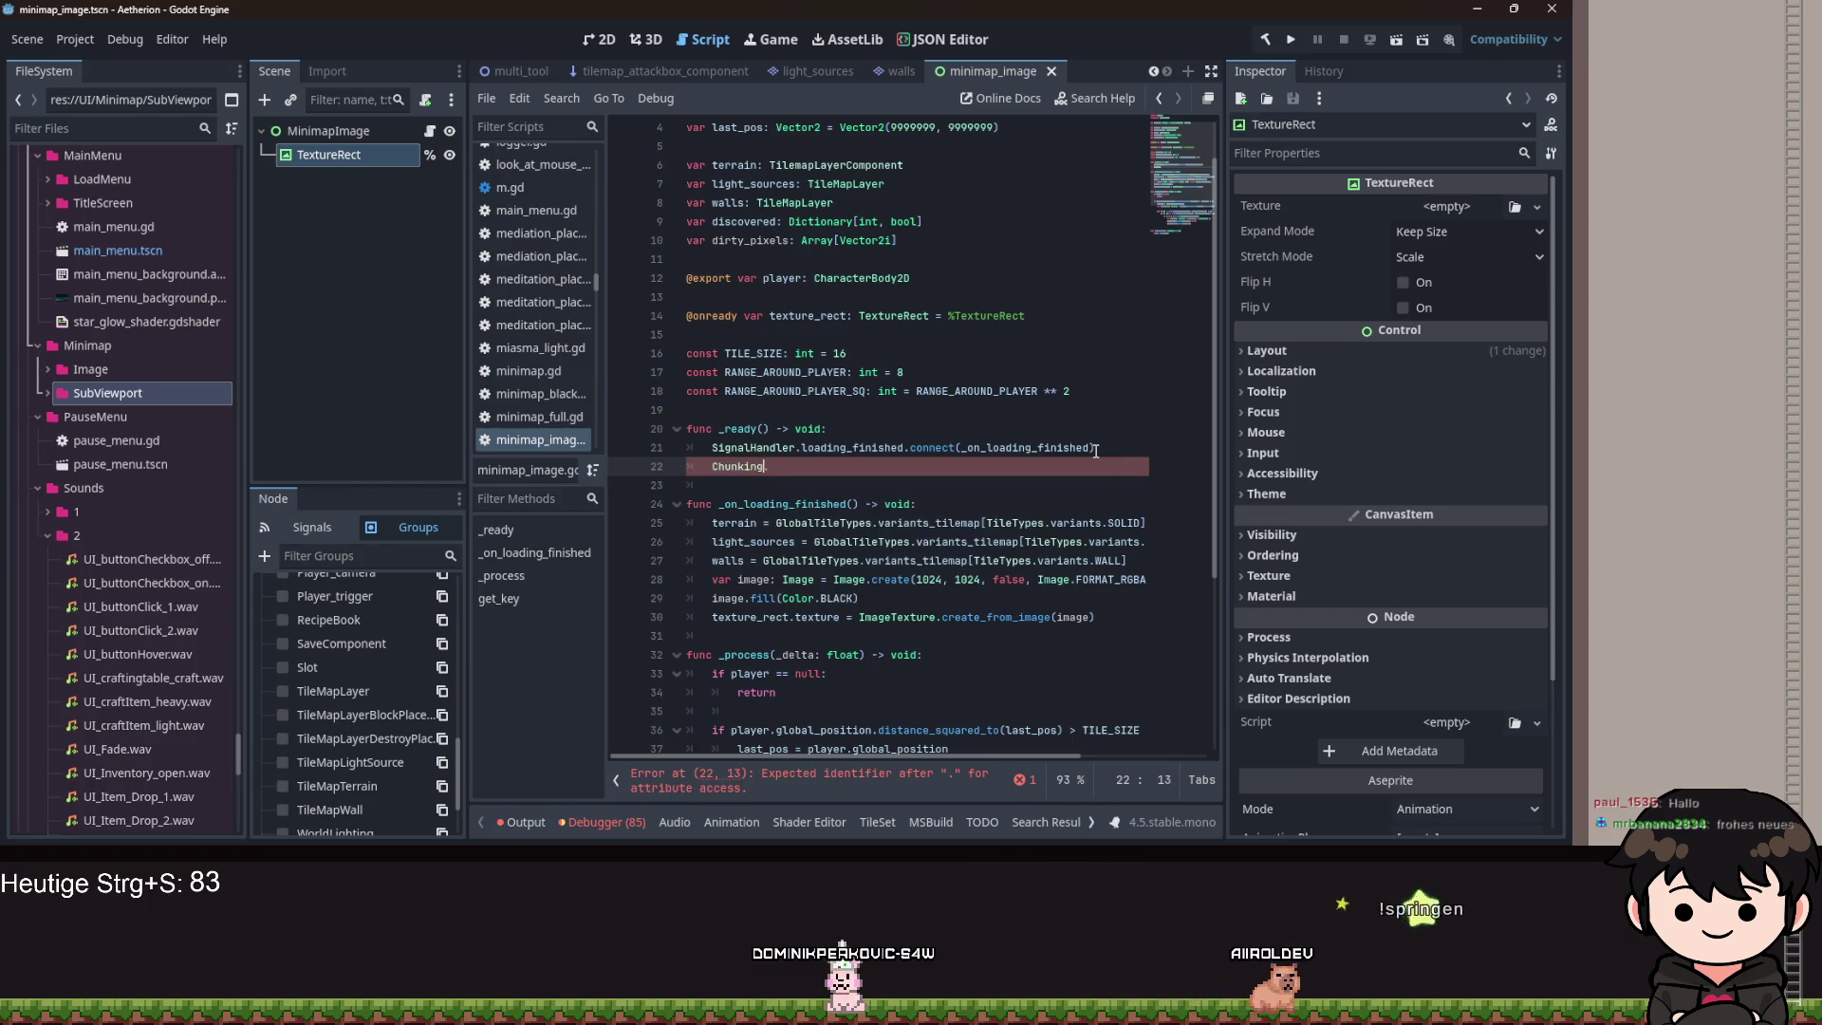
type("bloc")
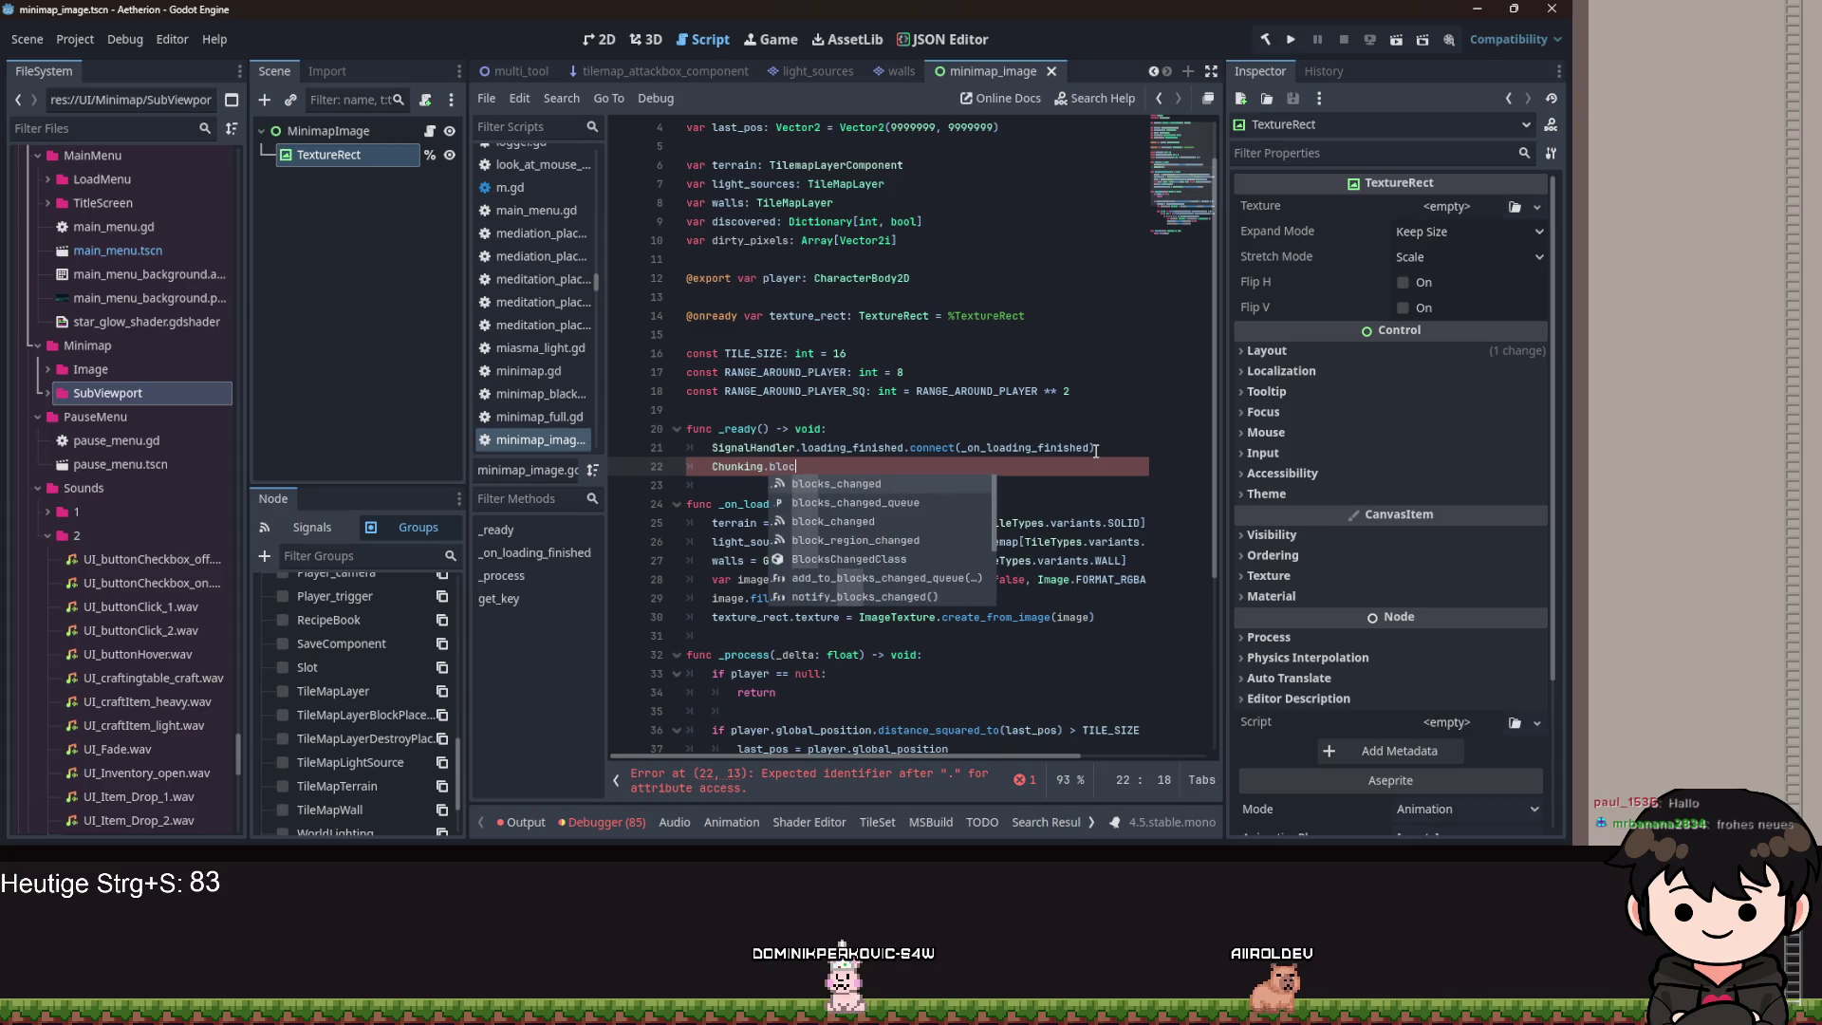
key("Return")
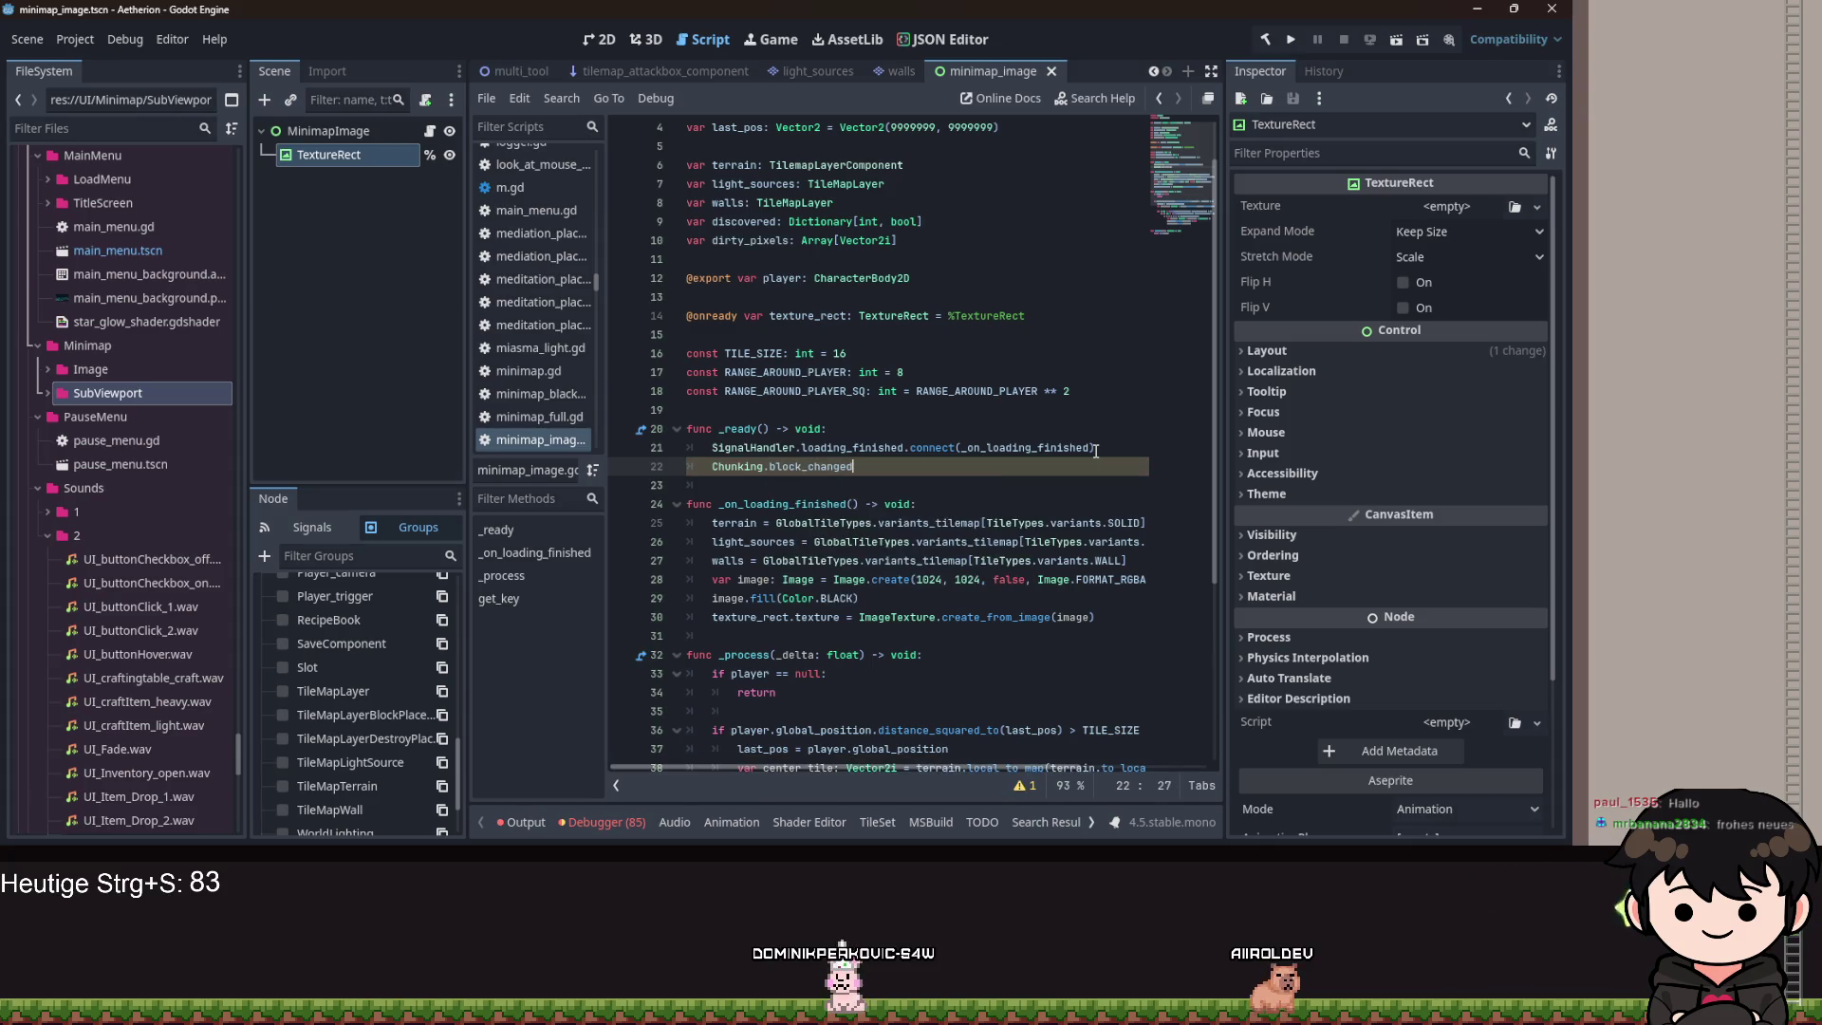
Jump to the block_changed signal definition in Chunking_manager.gd and review the signal declarations.
left_click(822, 469, "ctrl")
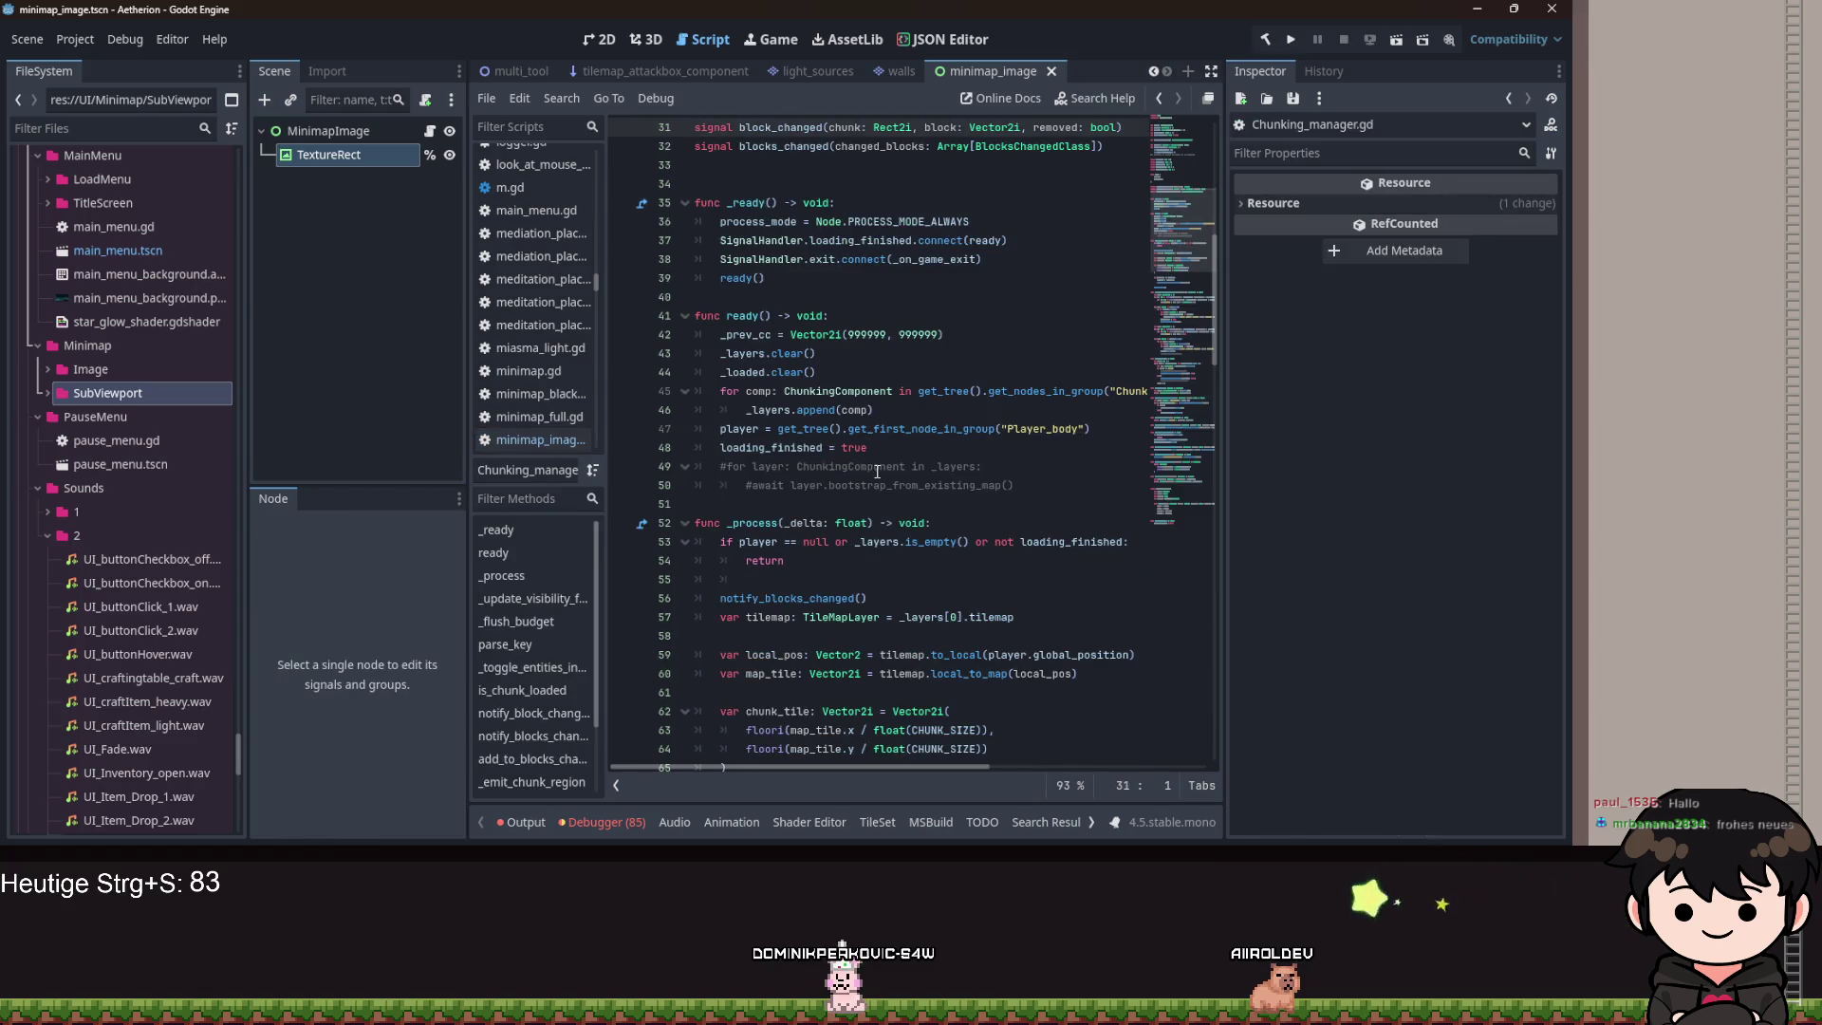
scroll(878, 472, "up", 1)
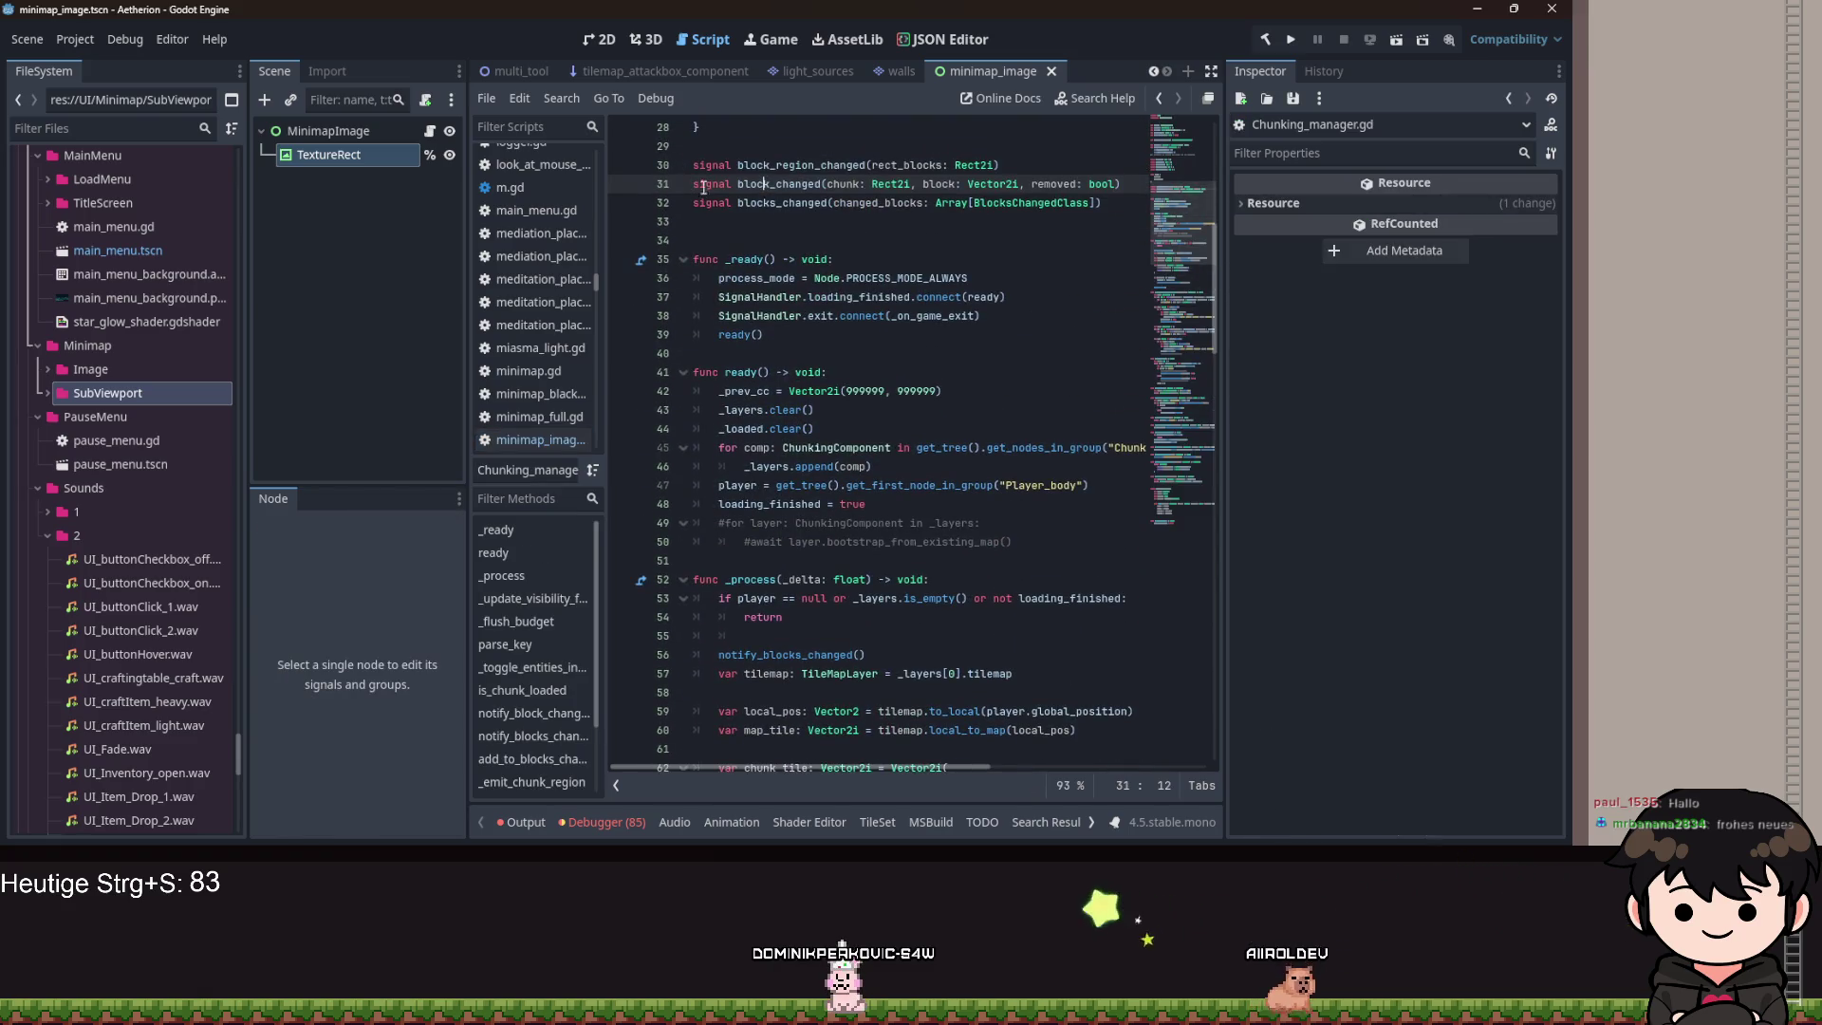
double_click(705, 187)
scroll(888, 451, "down", 20)
scroll(888, 451, "up", 20)
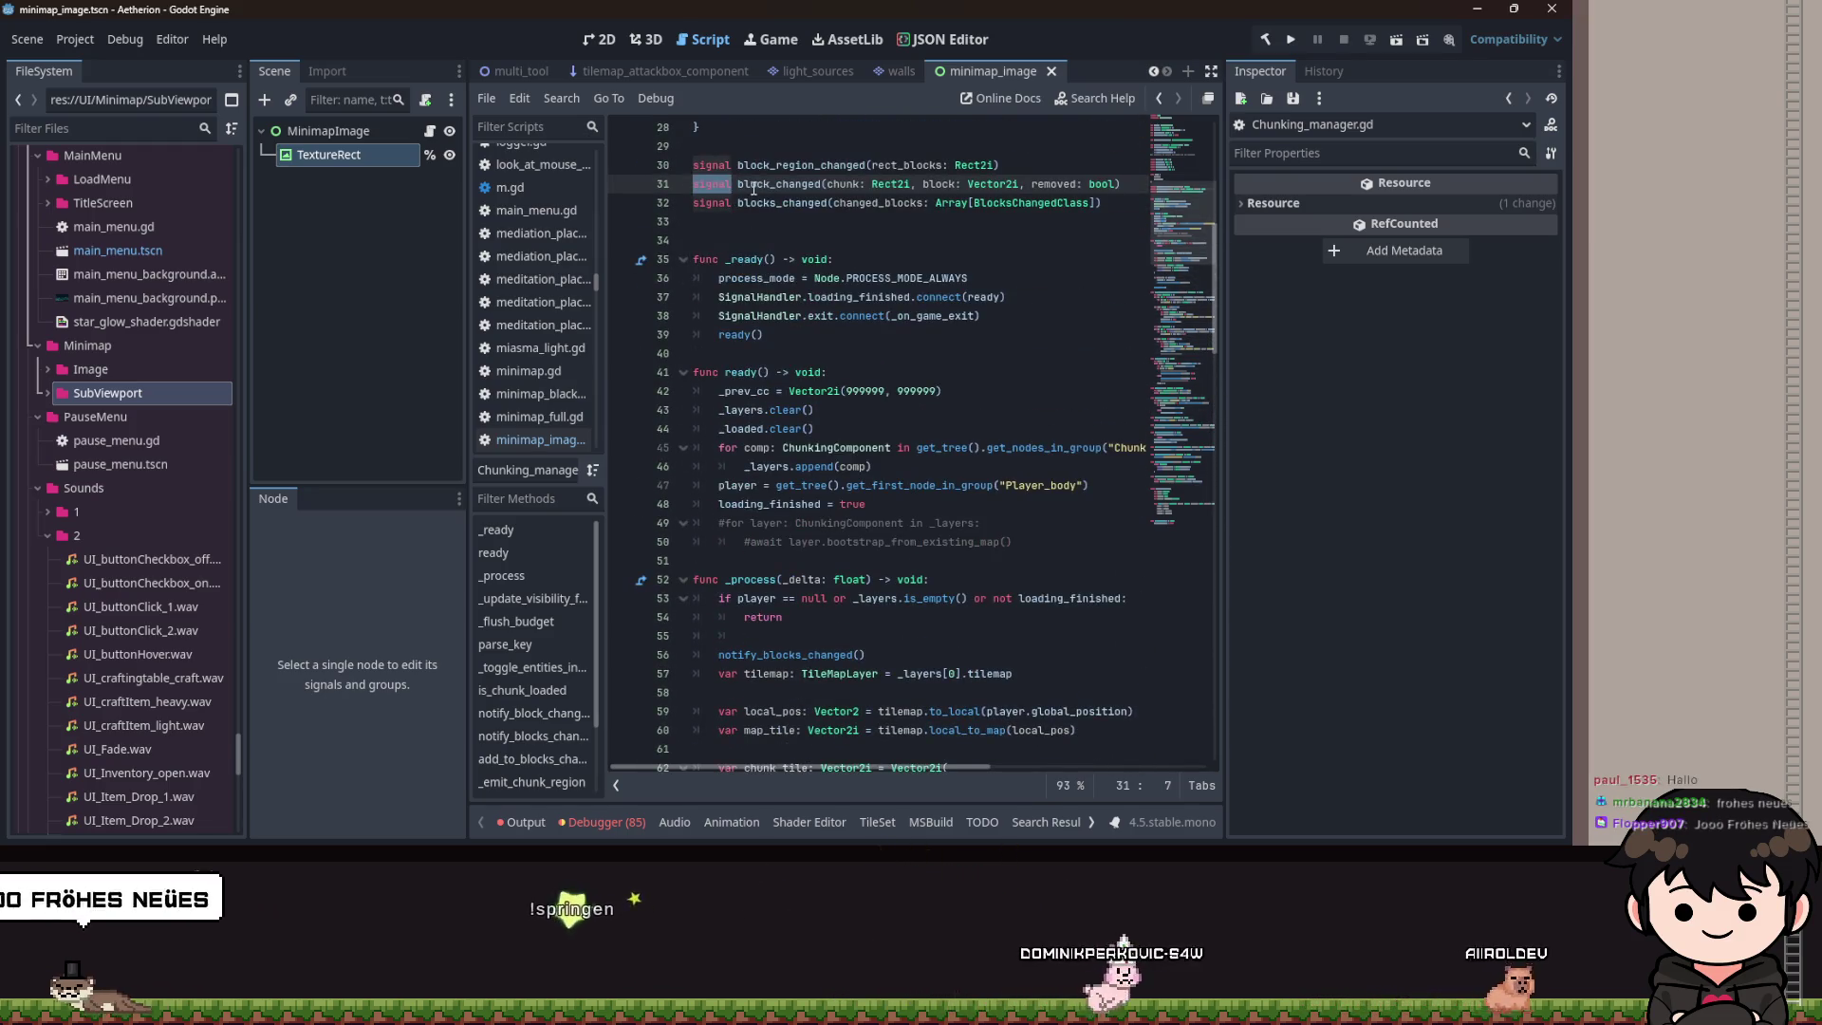
double_click(779, 184)
scroll(901, 468, "down", 20)
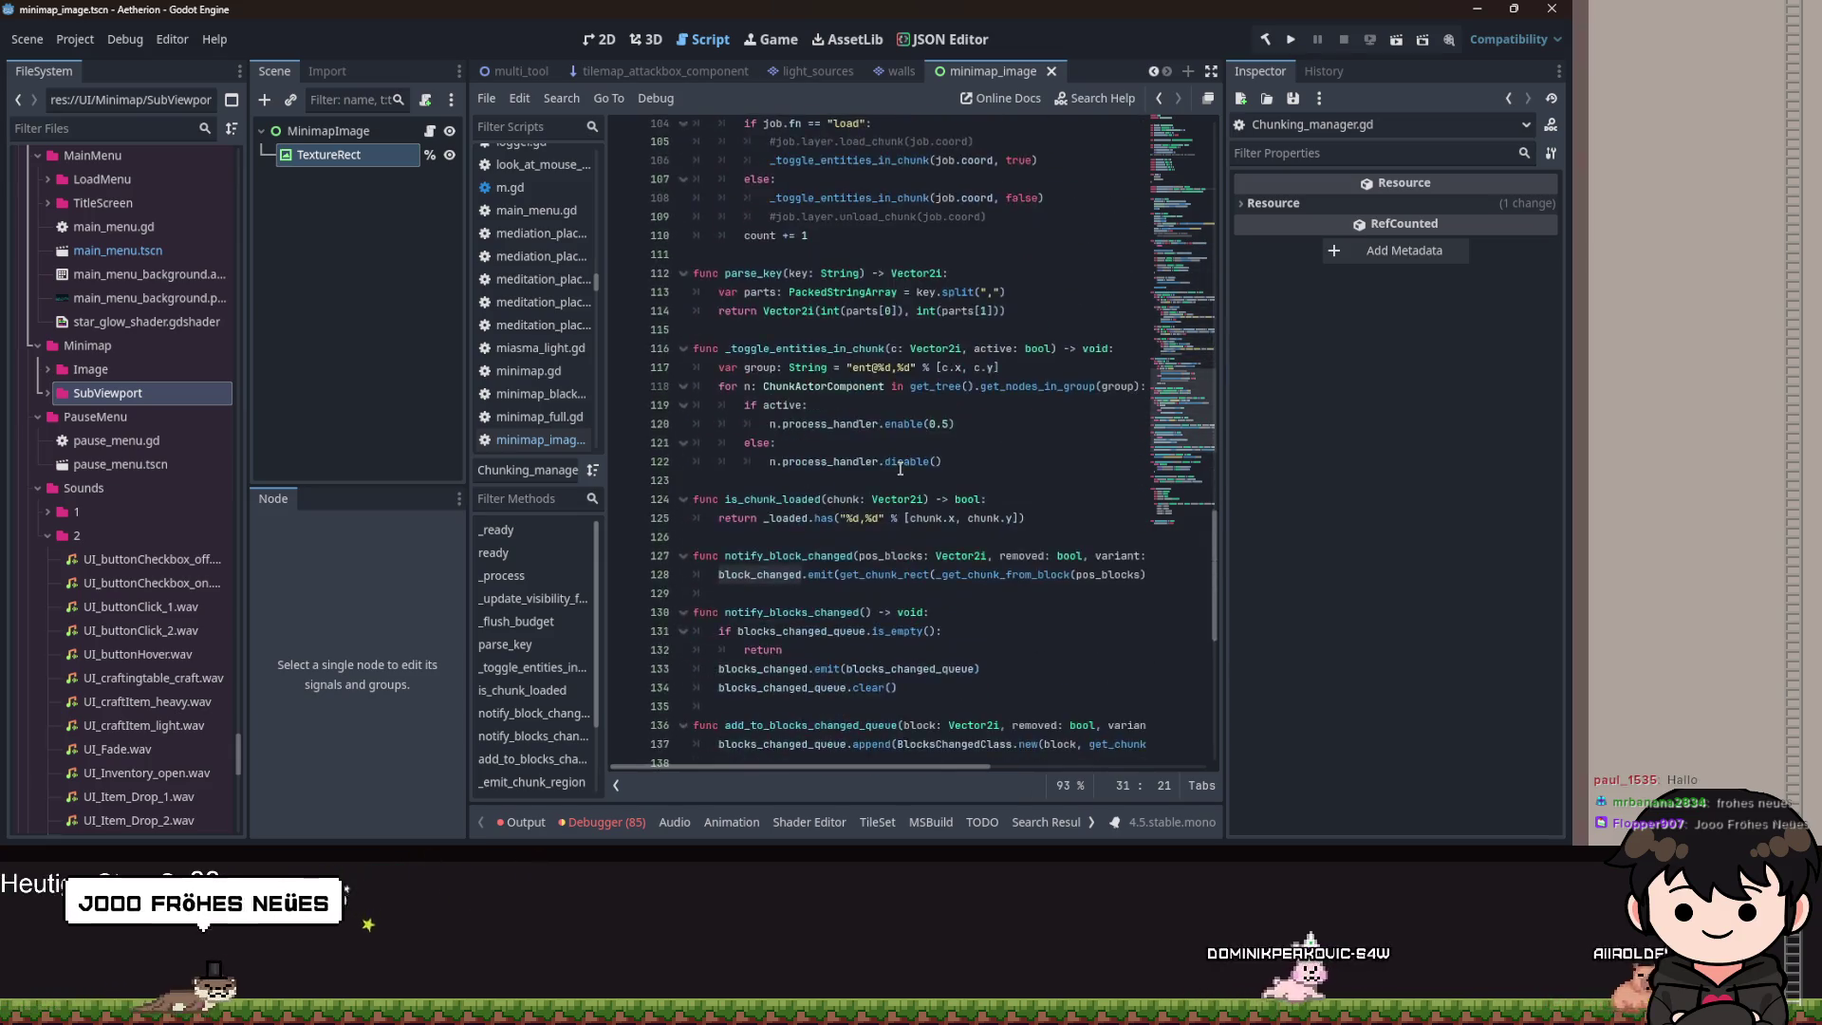
scroll(901, 468, "down", 3)
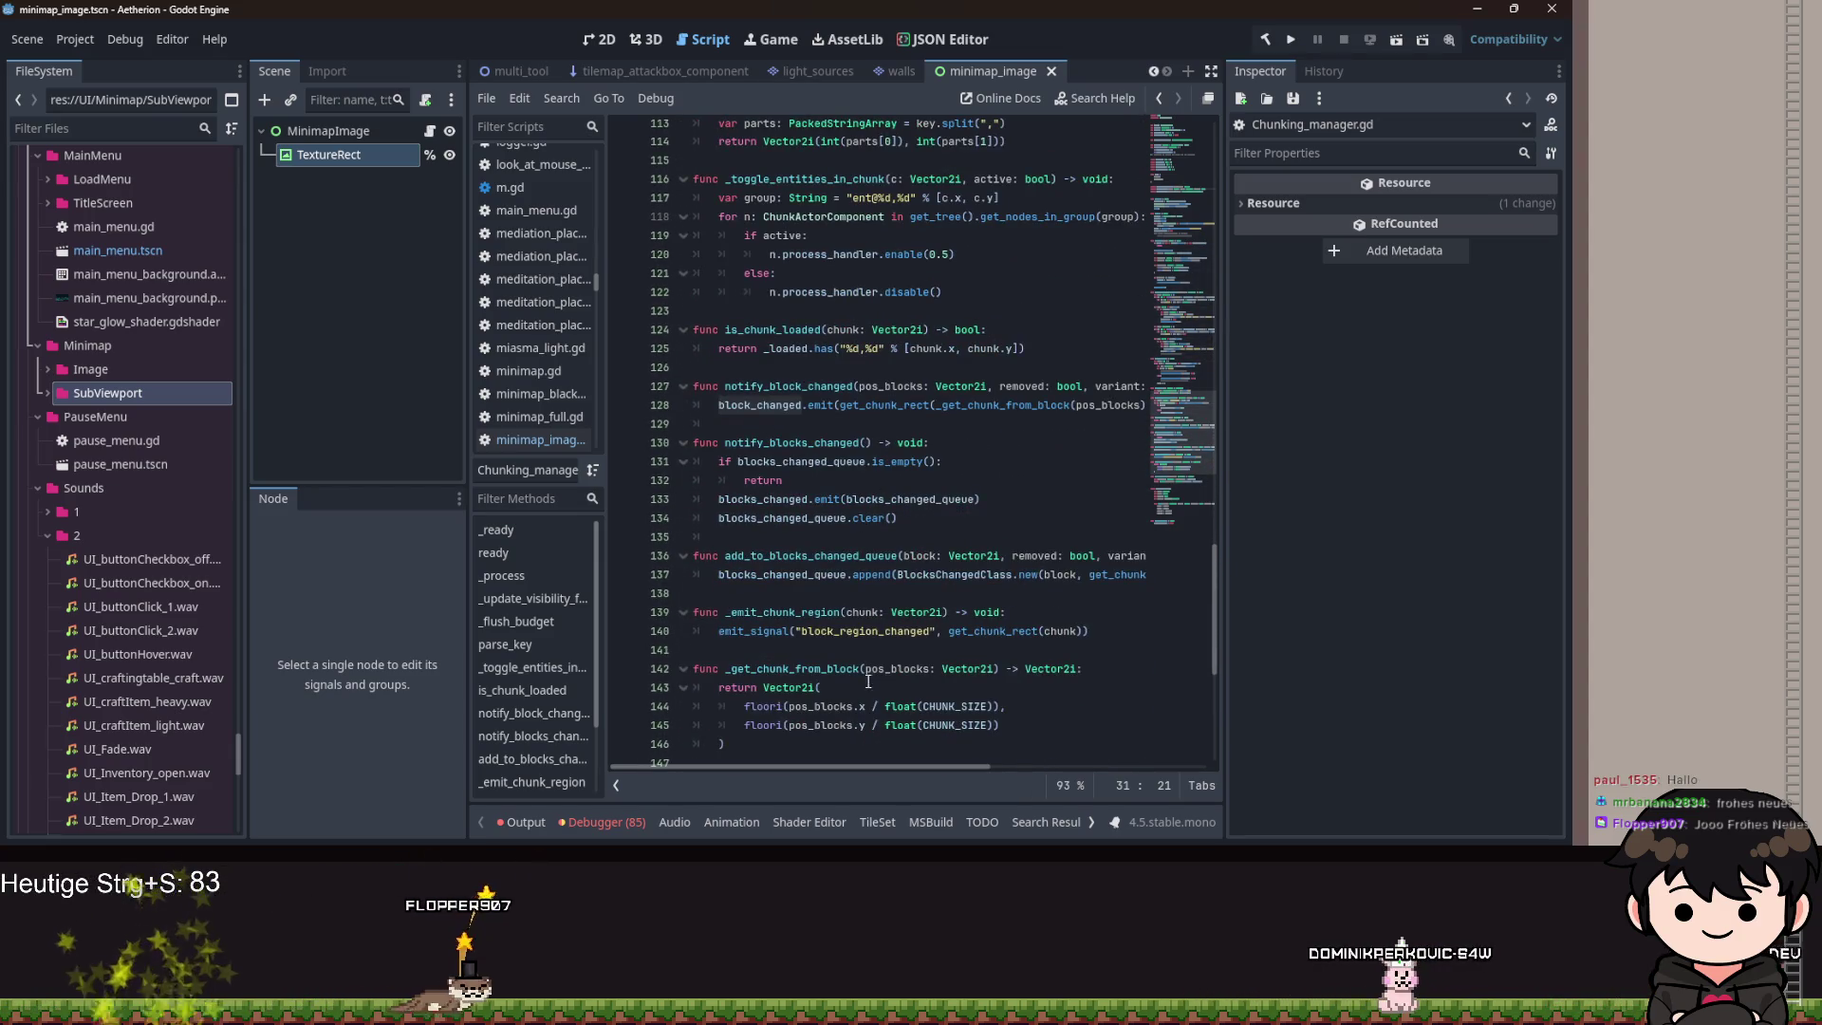
mouse_move(888, 775)
left_mouse_down()
mouse_move(1000, 780)
mouse_move(789, 741)
left_mouse_up()
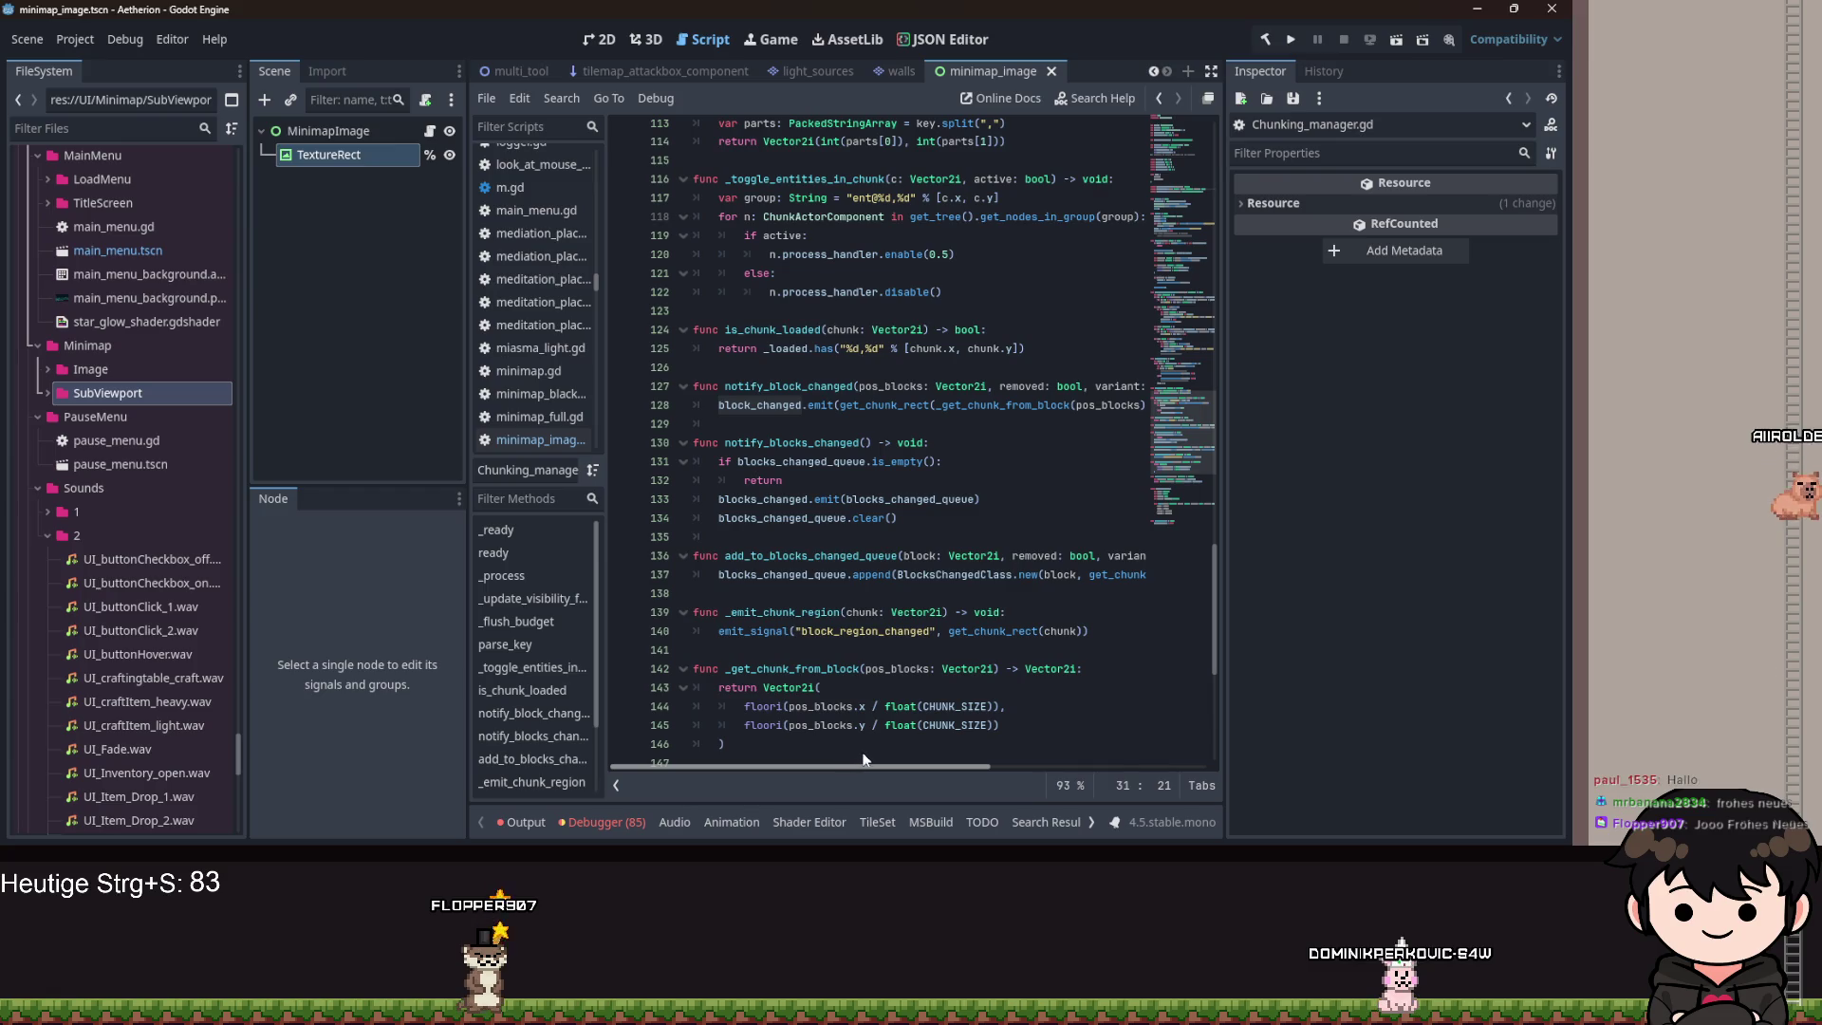
mouse_move(886, 757)
left_mouse_down()
mouse_move(1062, 765)
mouse_move(954, 757)
mouse_move(885, 721)
left_mouse_up()
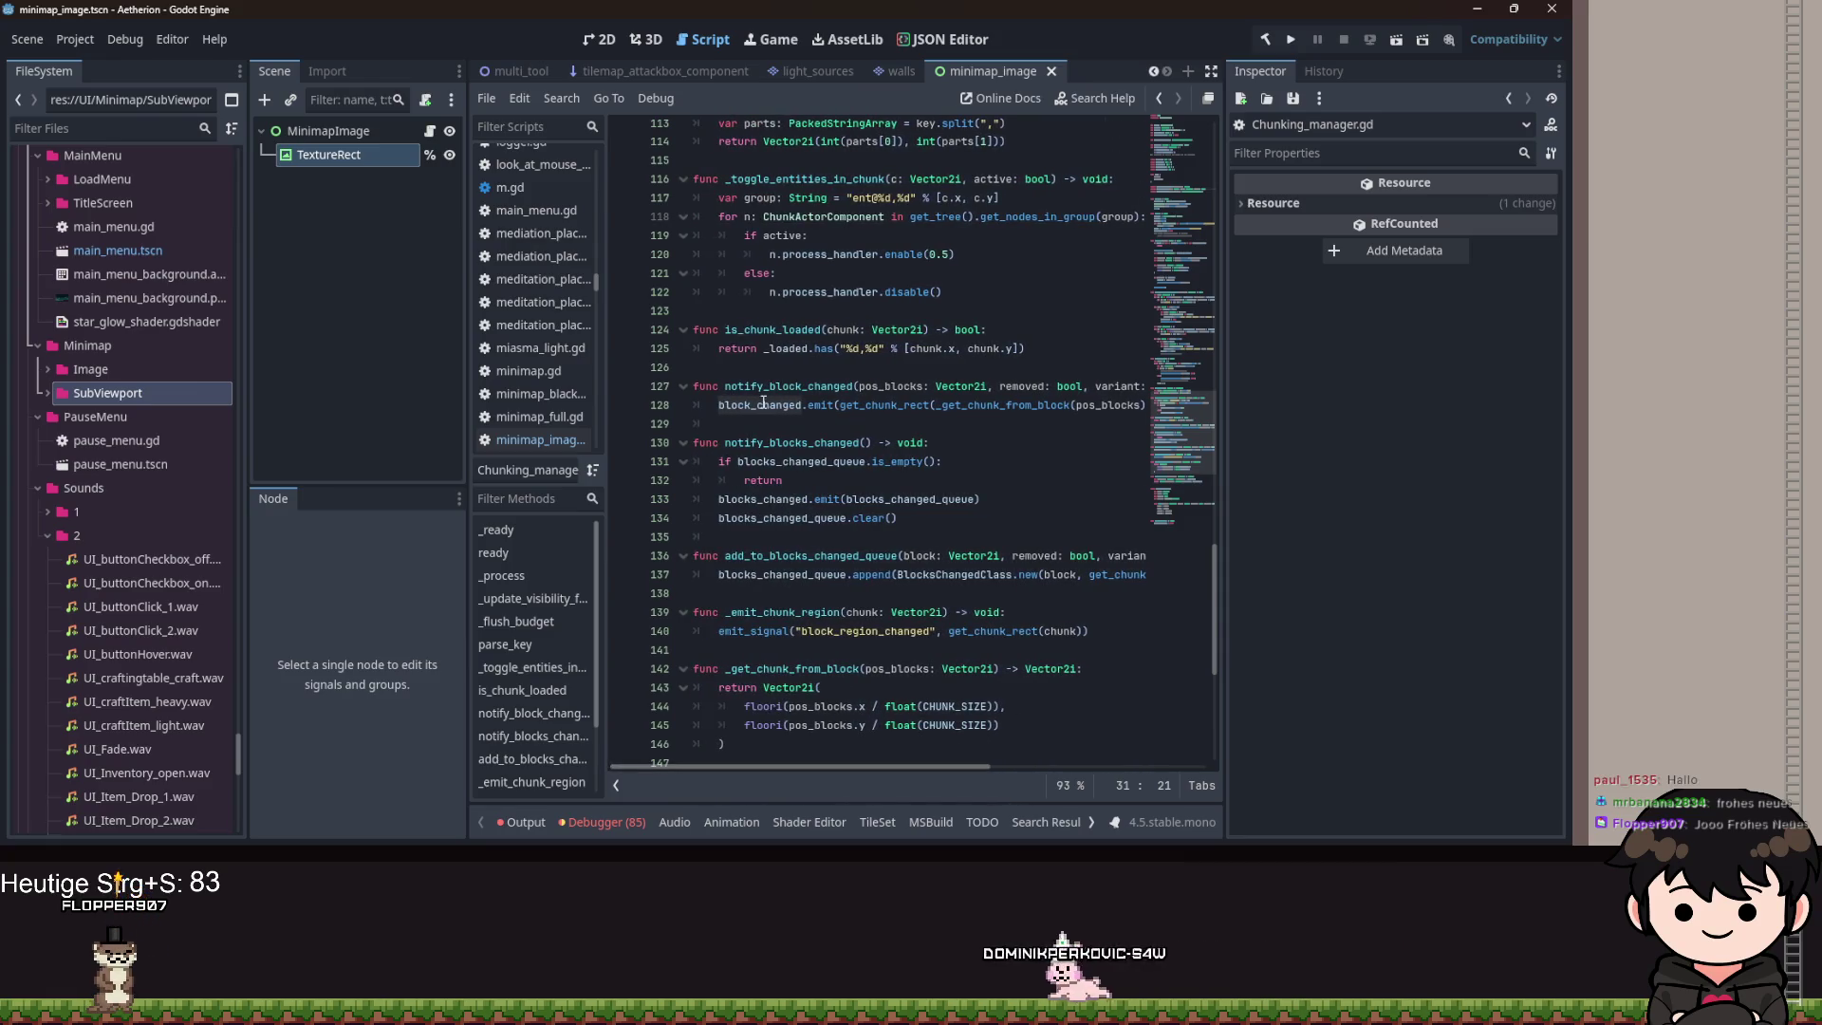
Examine the block_changed emit call and notify_blocks_changed function around line 133.
mouse_move(778, 455)
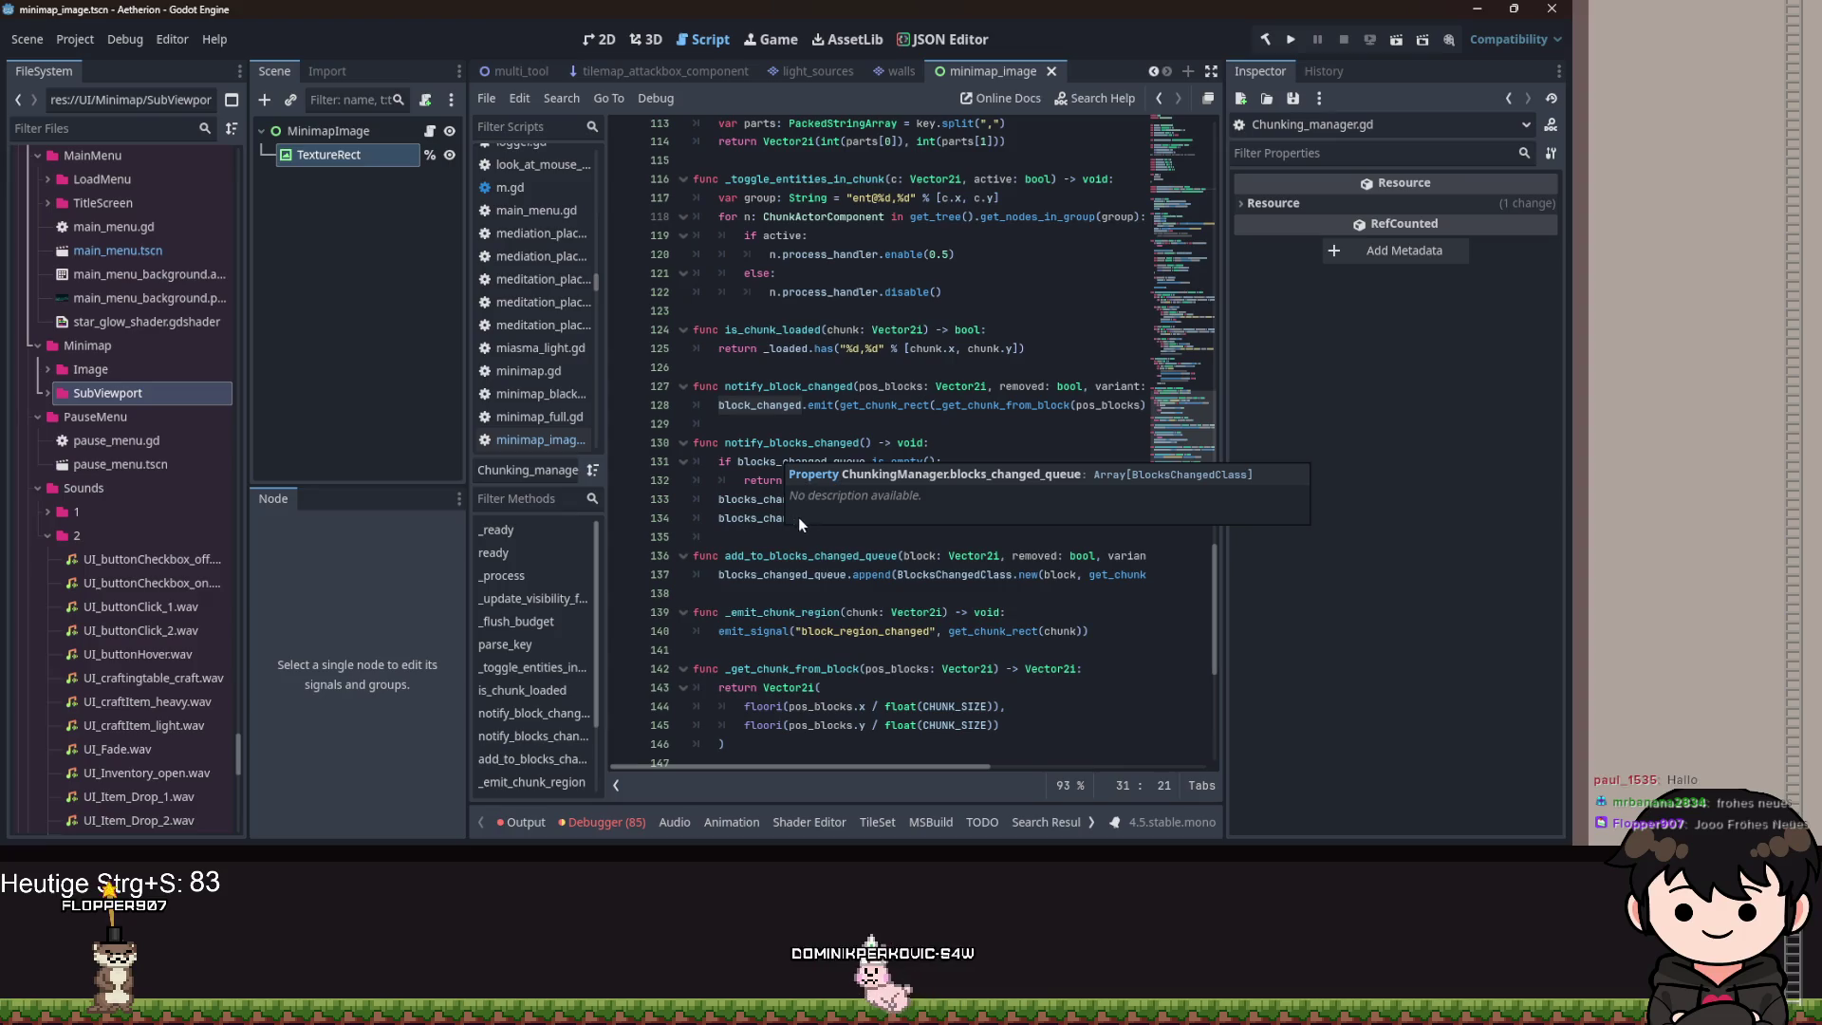
left_click(1006, 405)
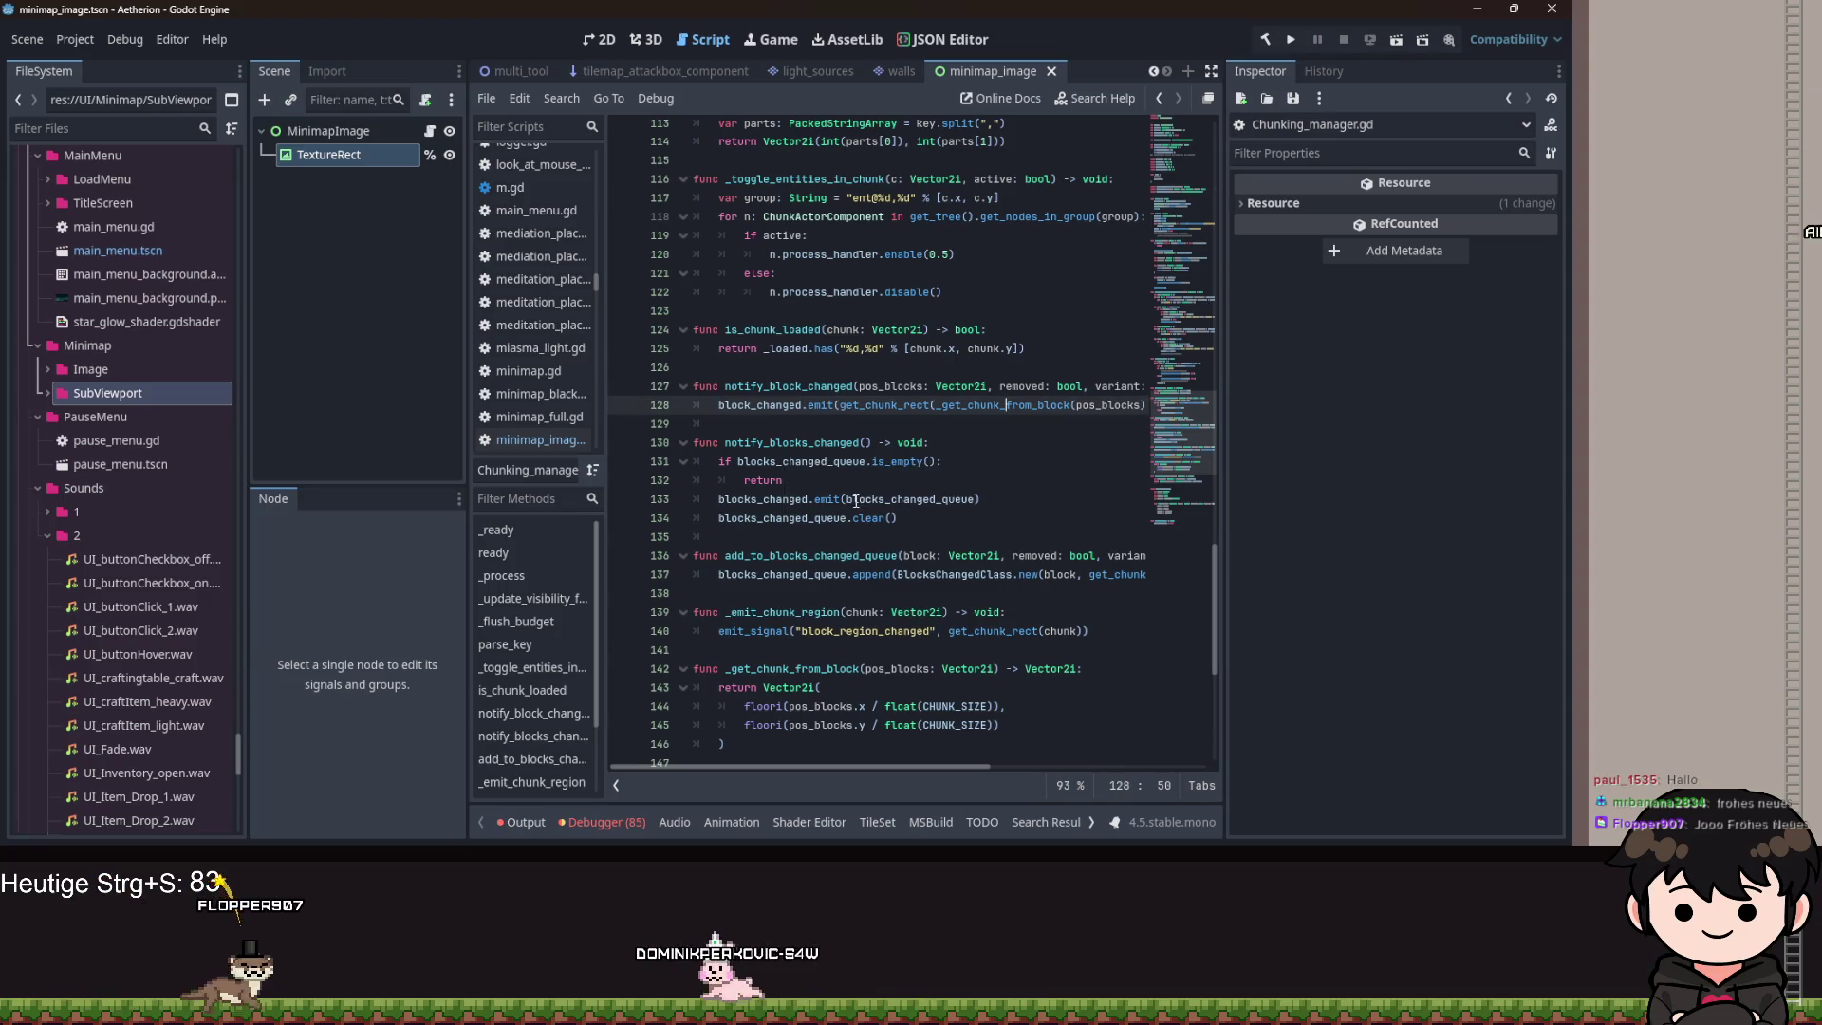
mouse_move(855, 500)
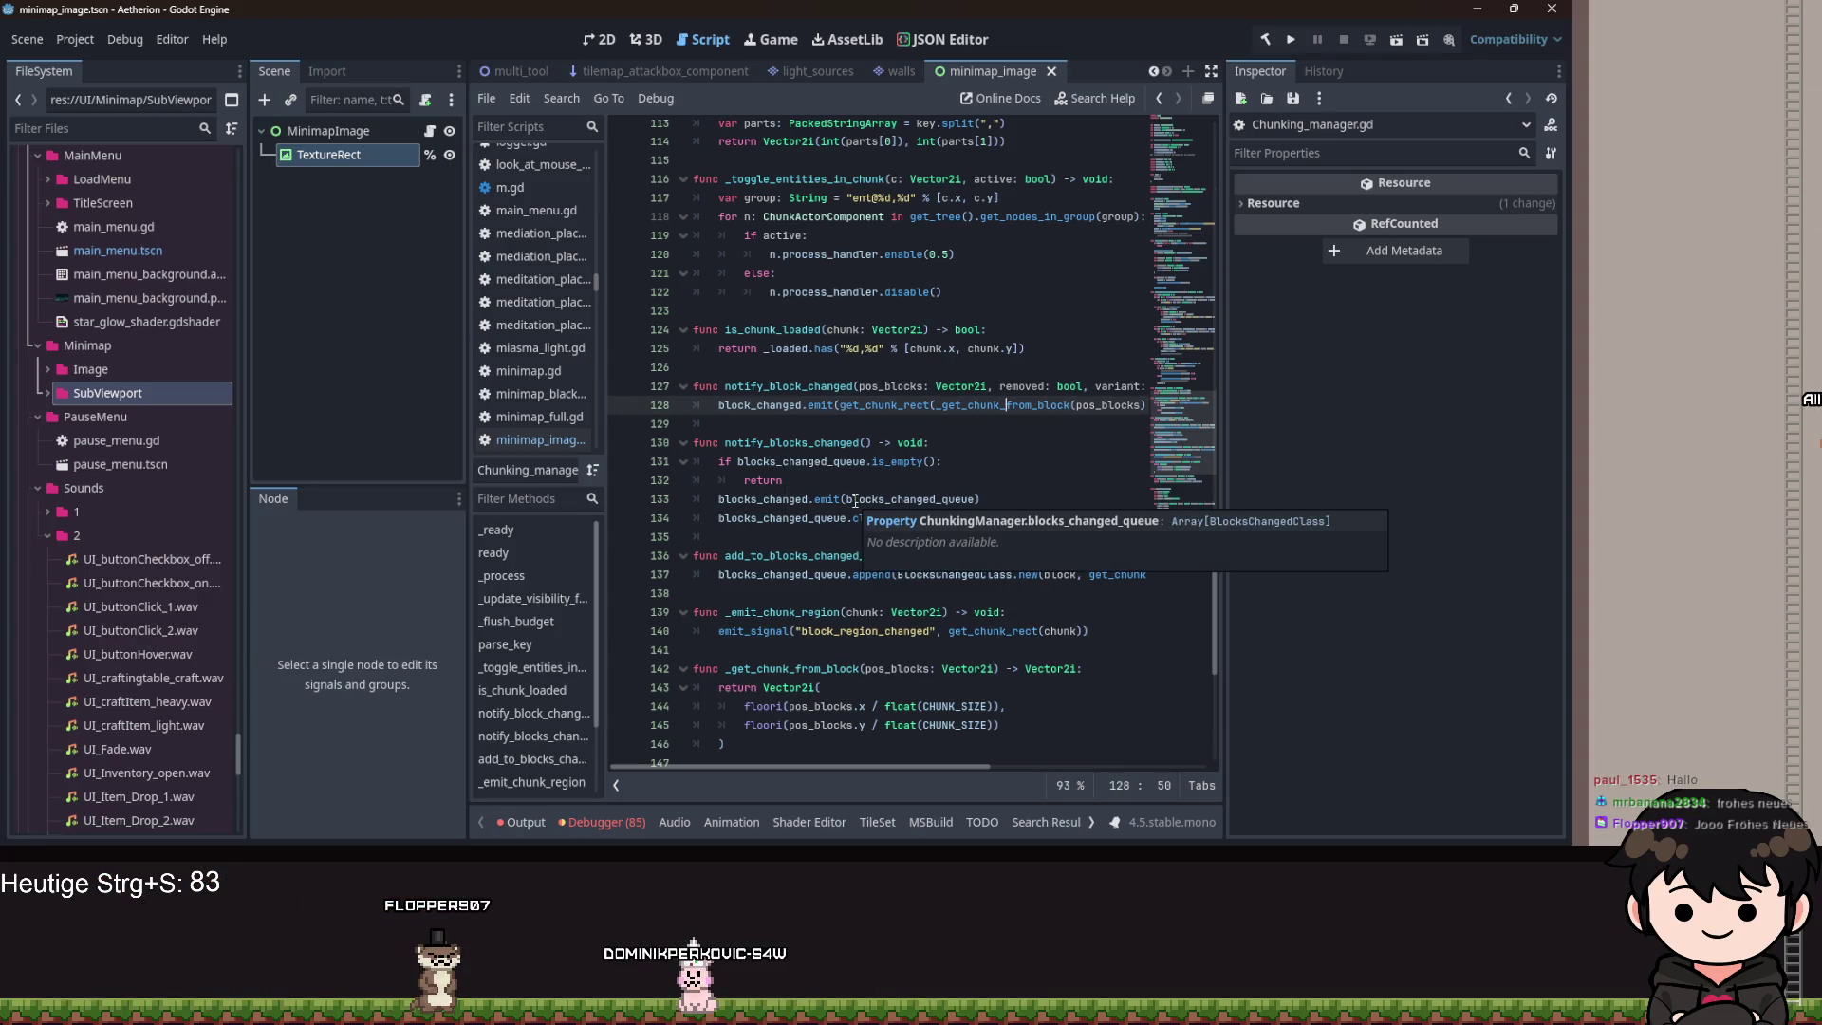
double_click(772, 504)
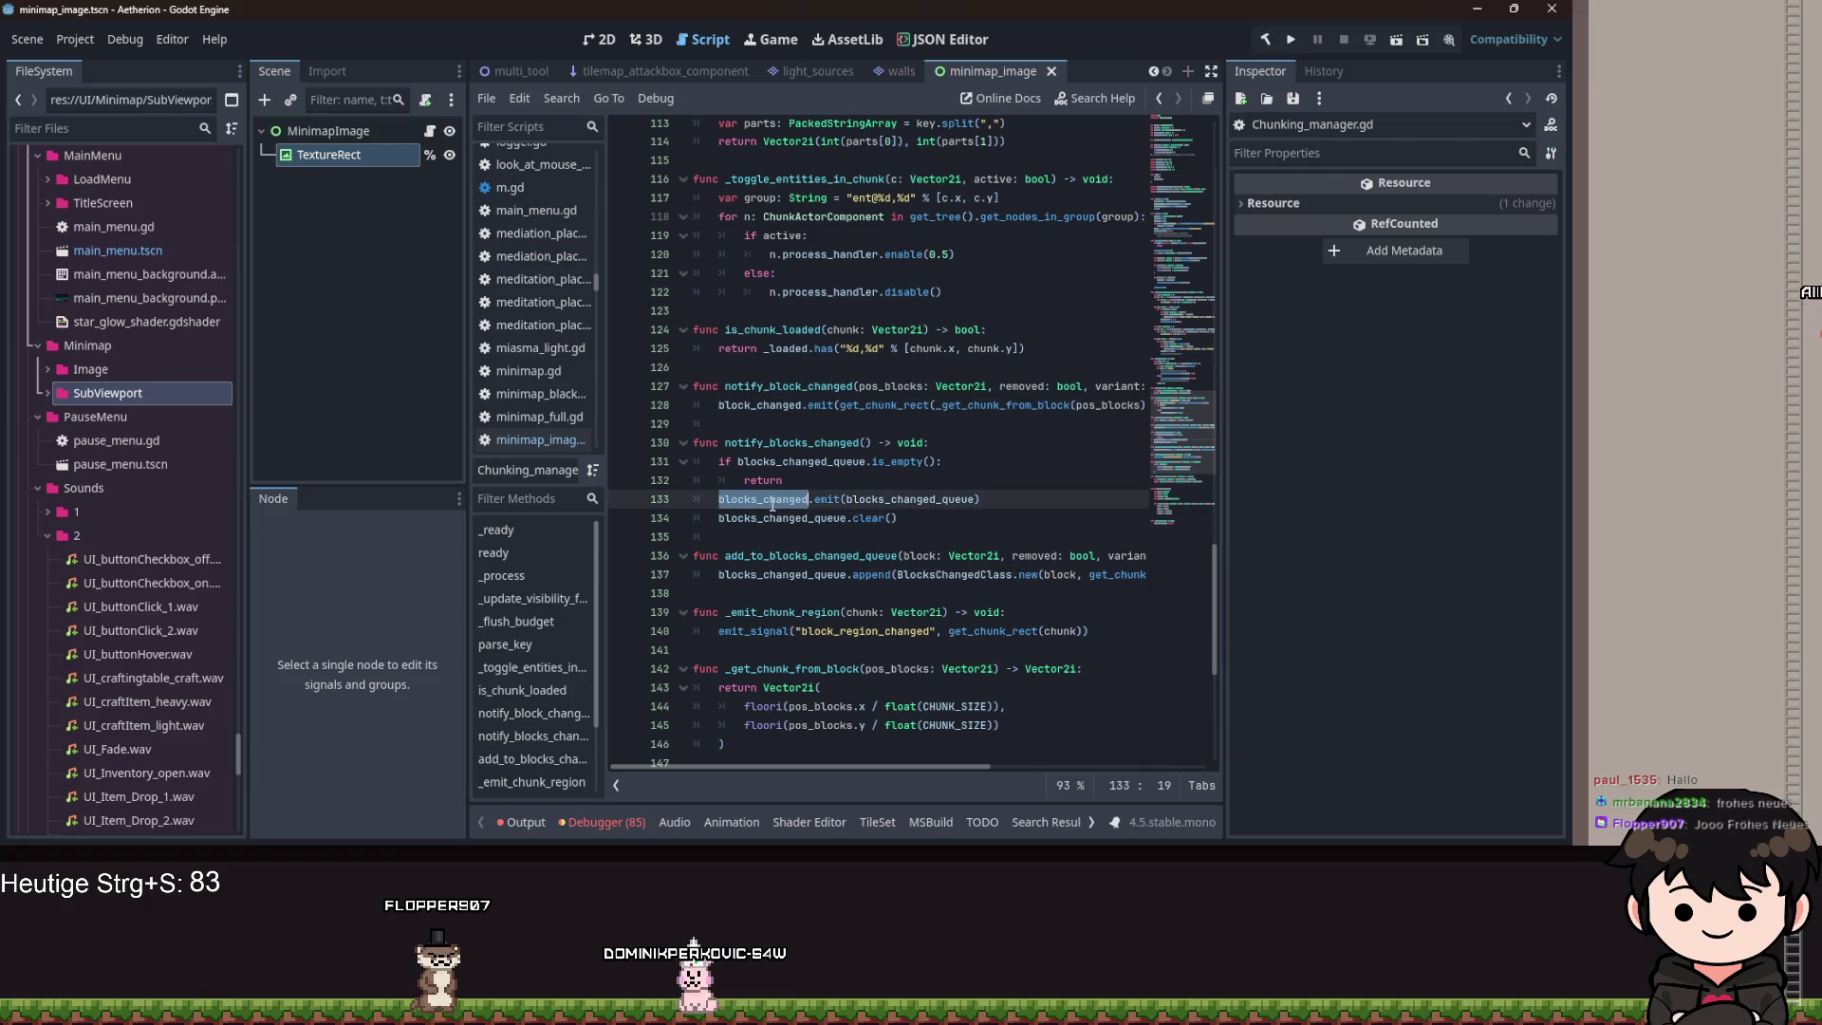
double_click(758, 447)
scroll(816, 455, "up", 12)
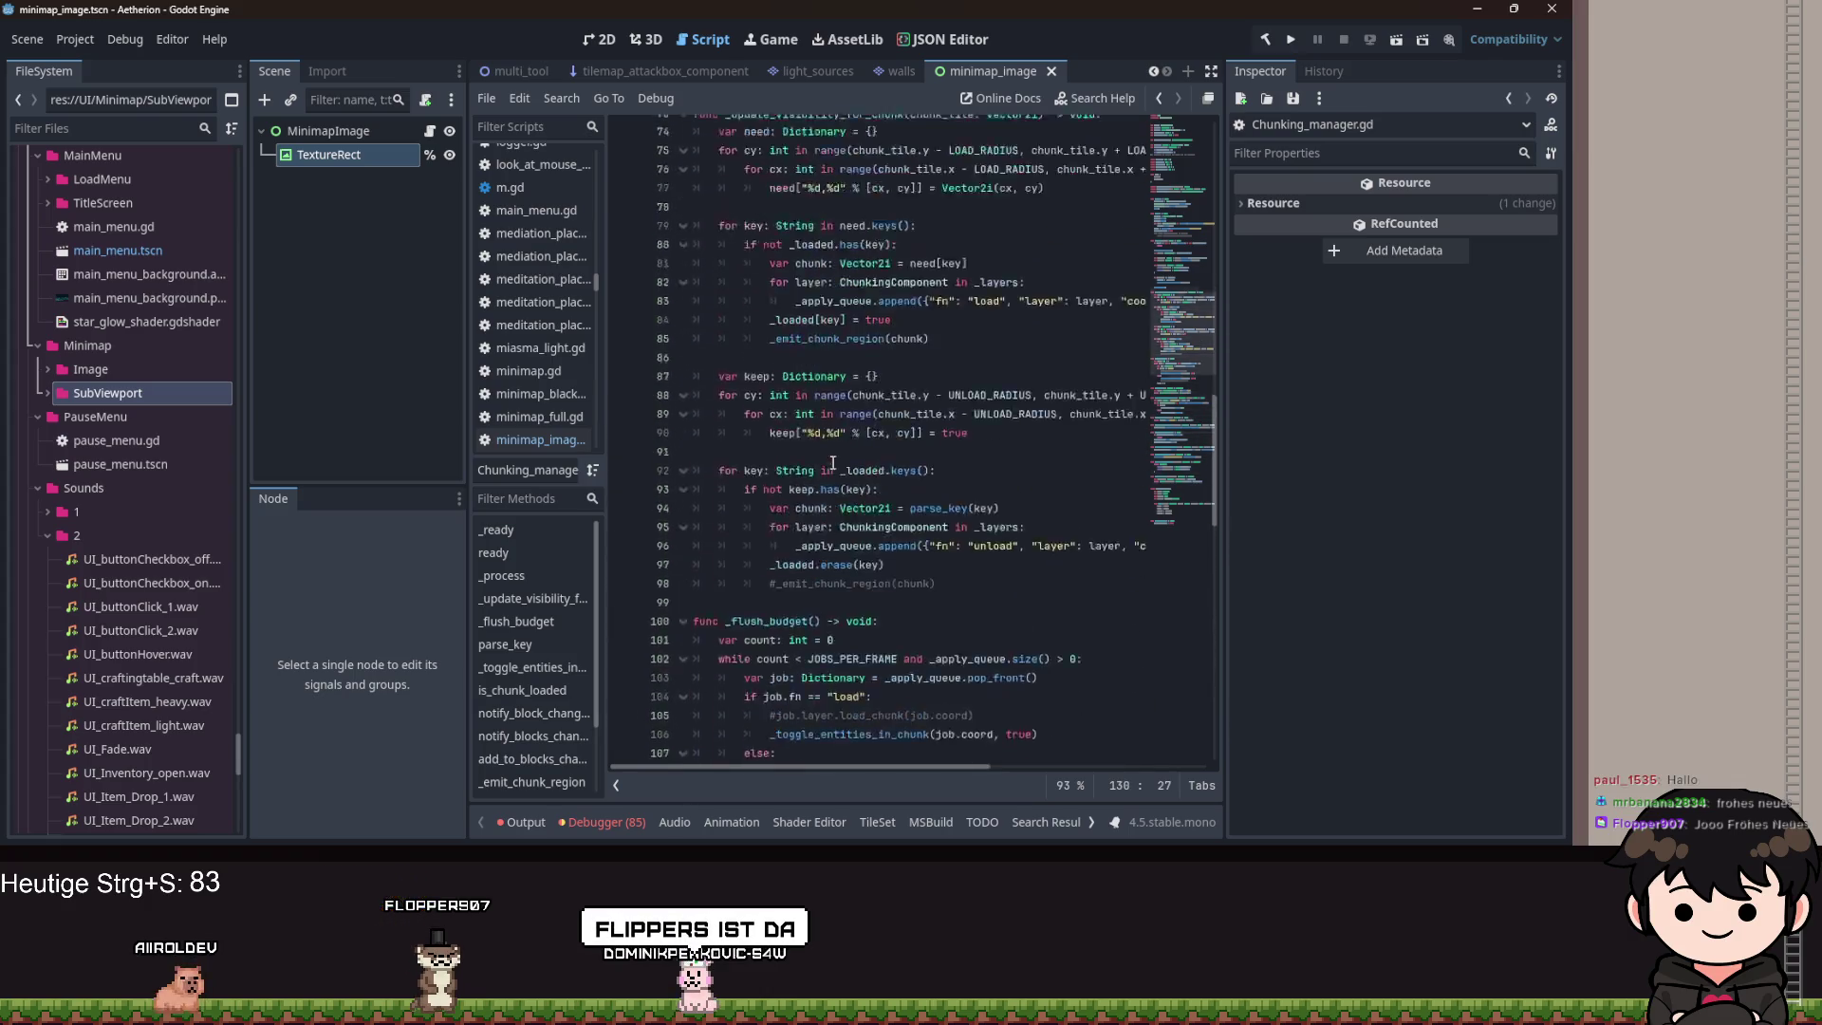
scroll(832, 463, "up", 10)
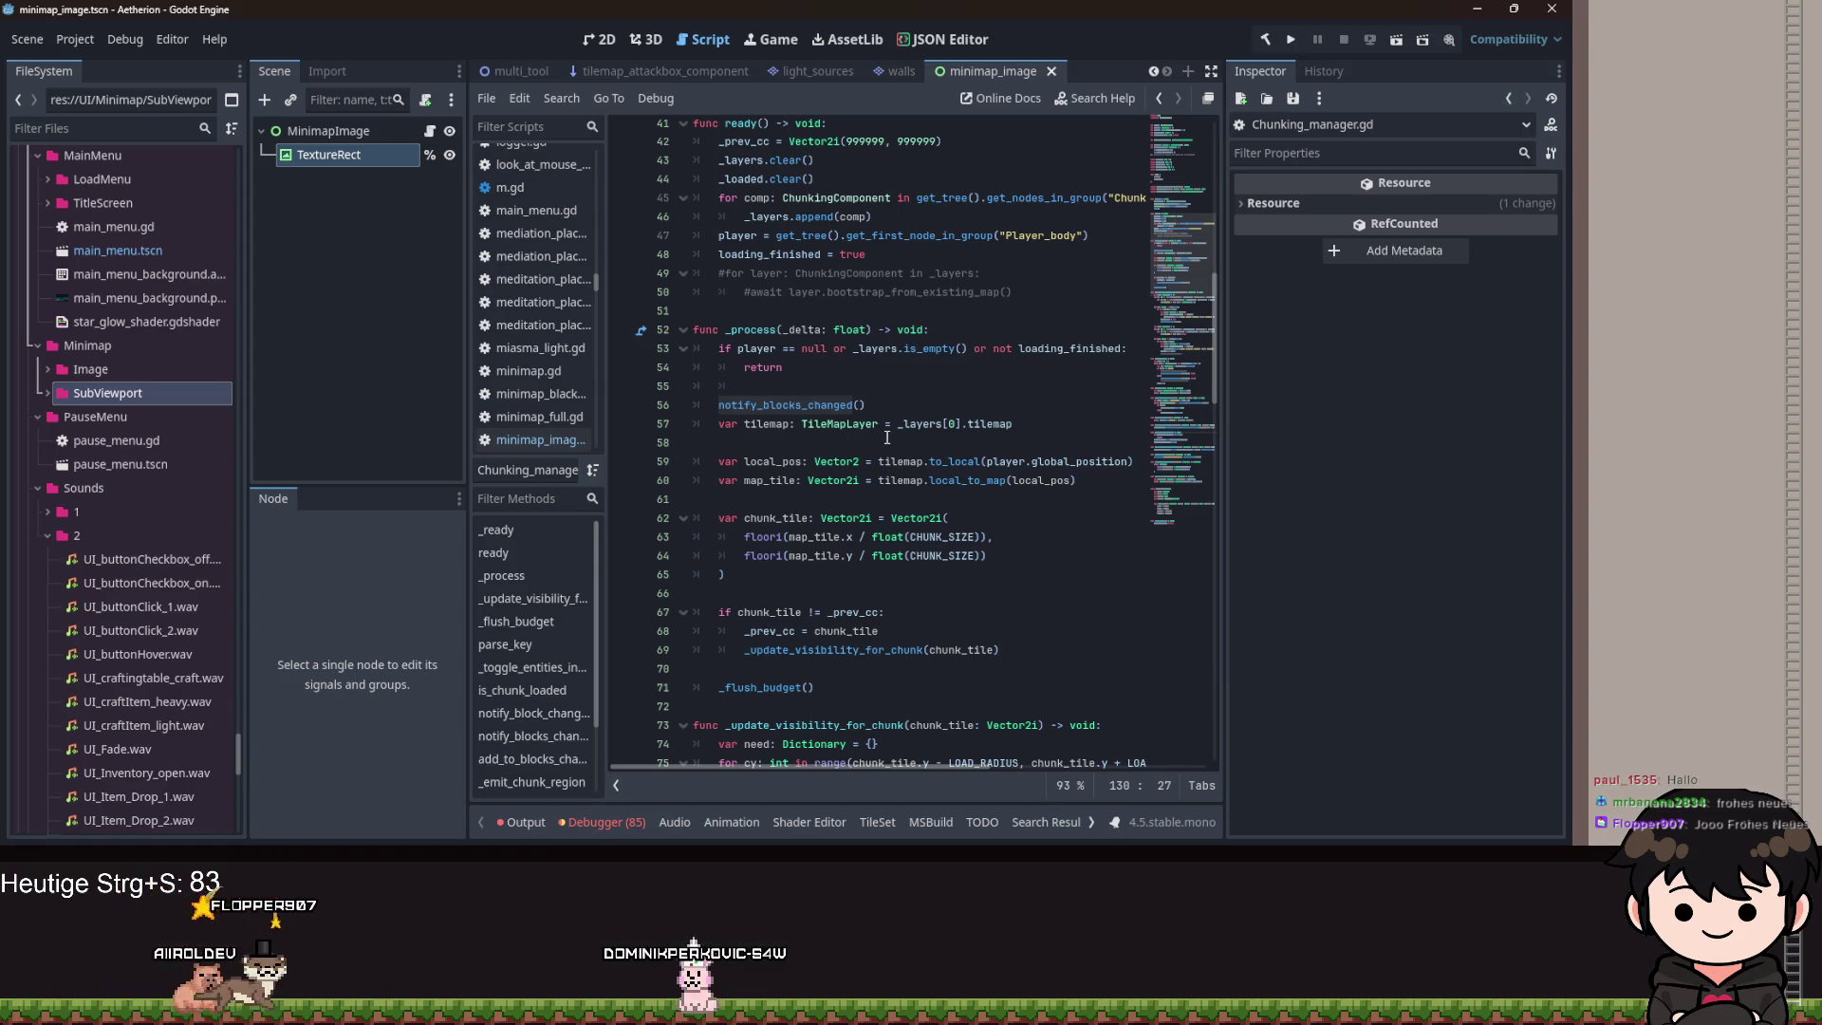
mouse_move(901, 428)
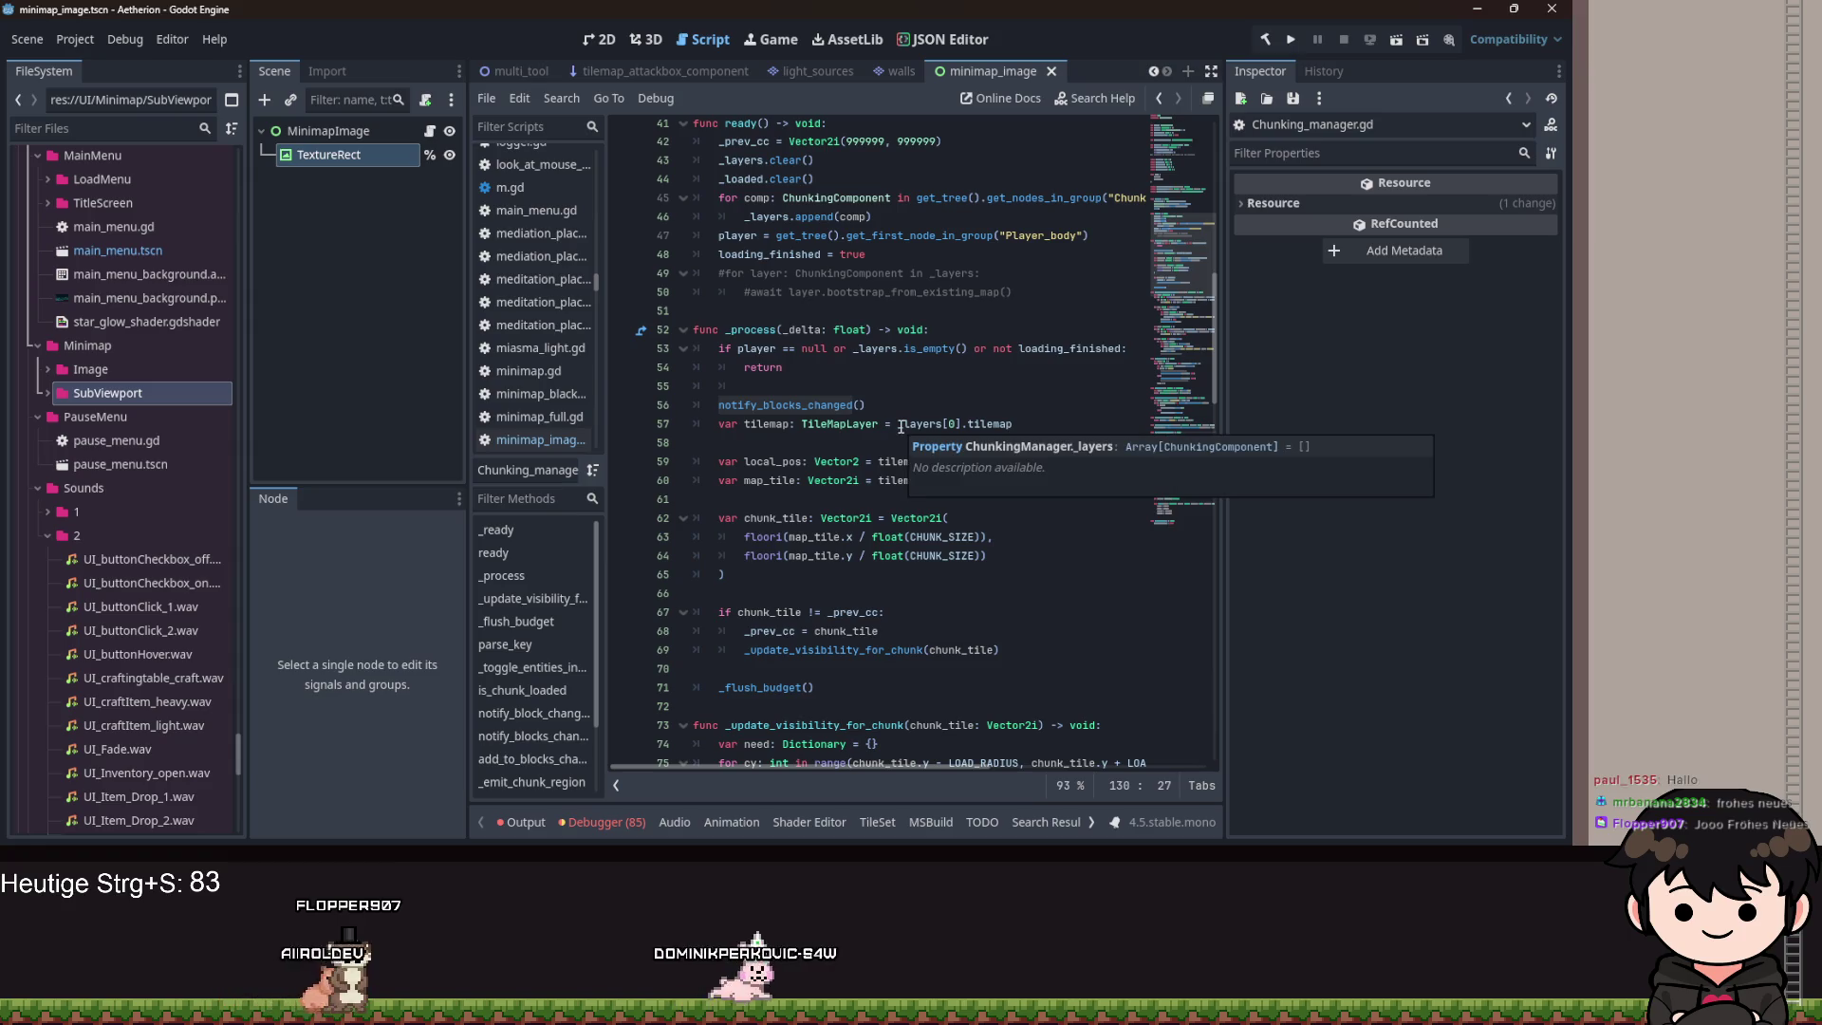
scroll(831, 387, "up", 3)
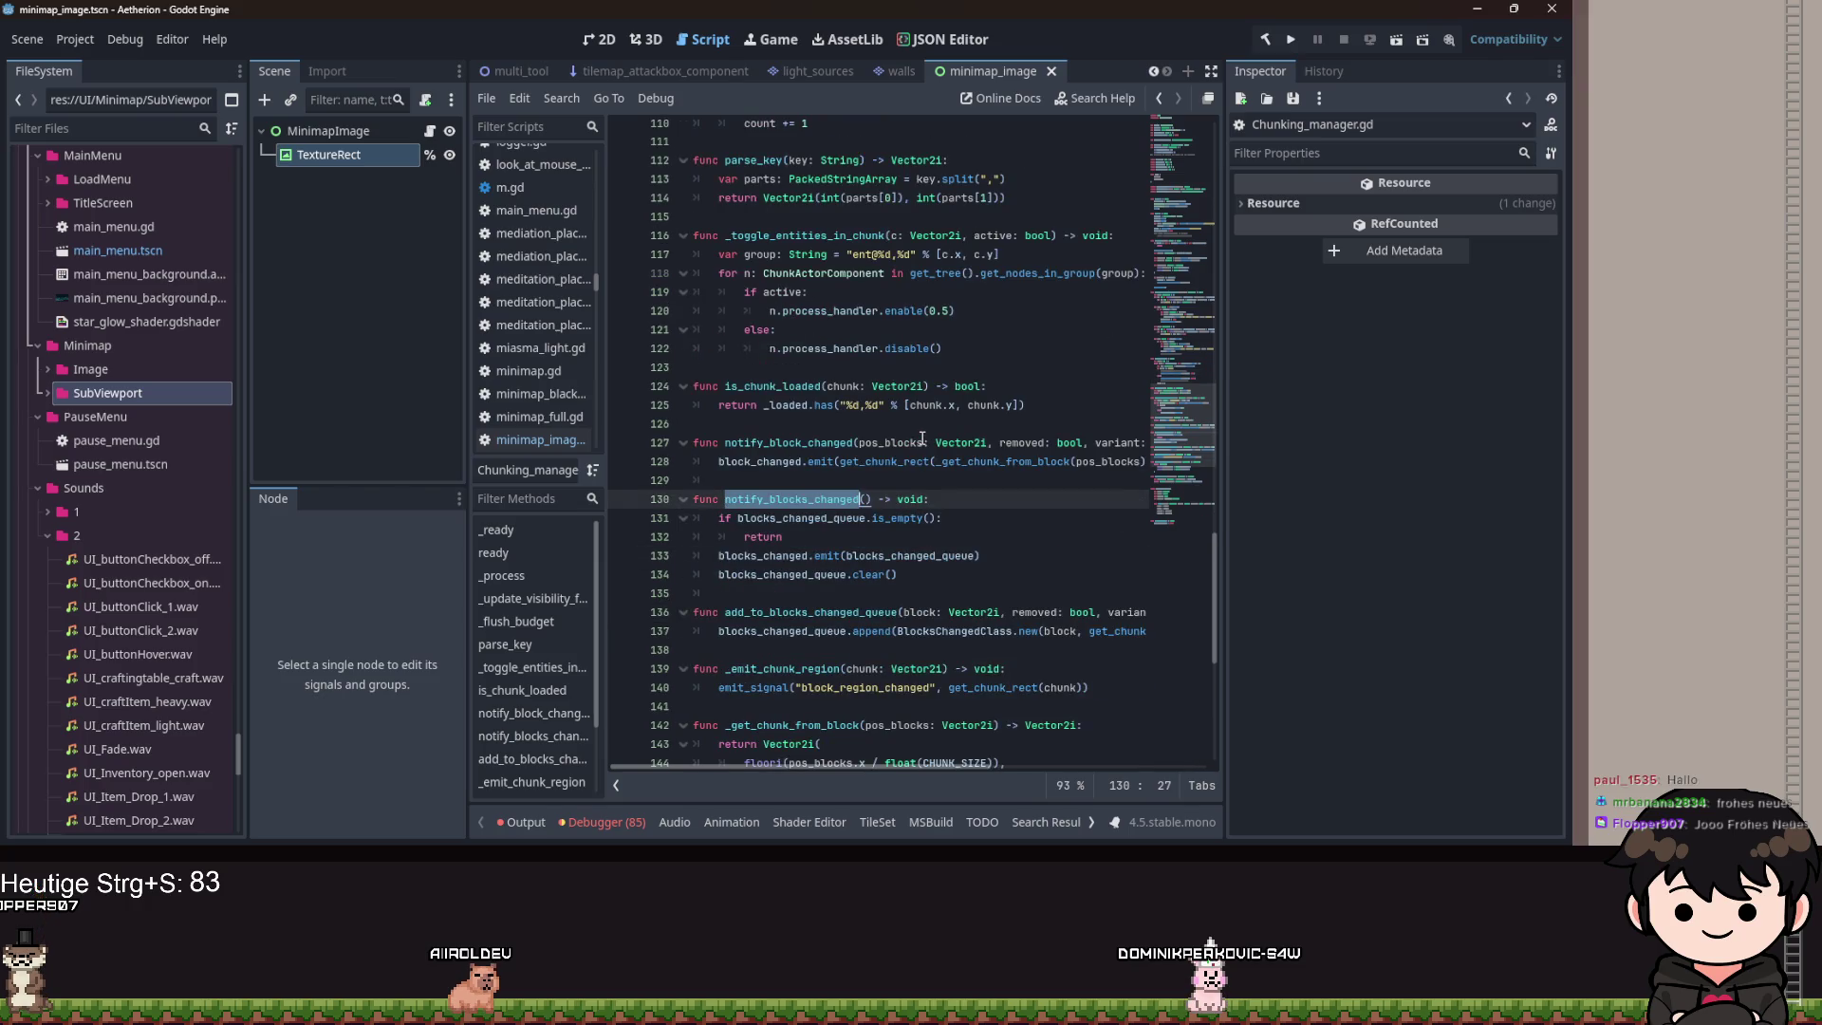
left_click(764, 559)
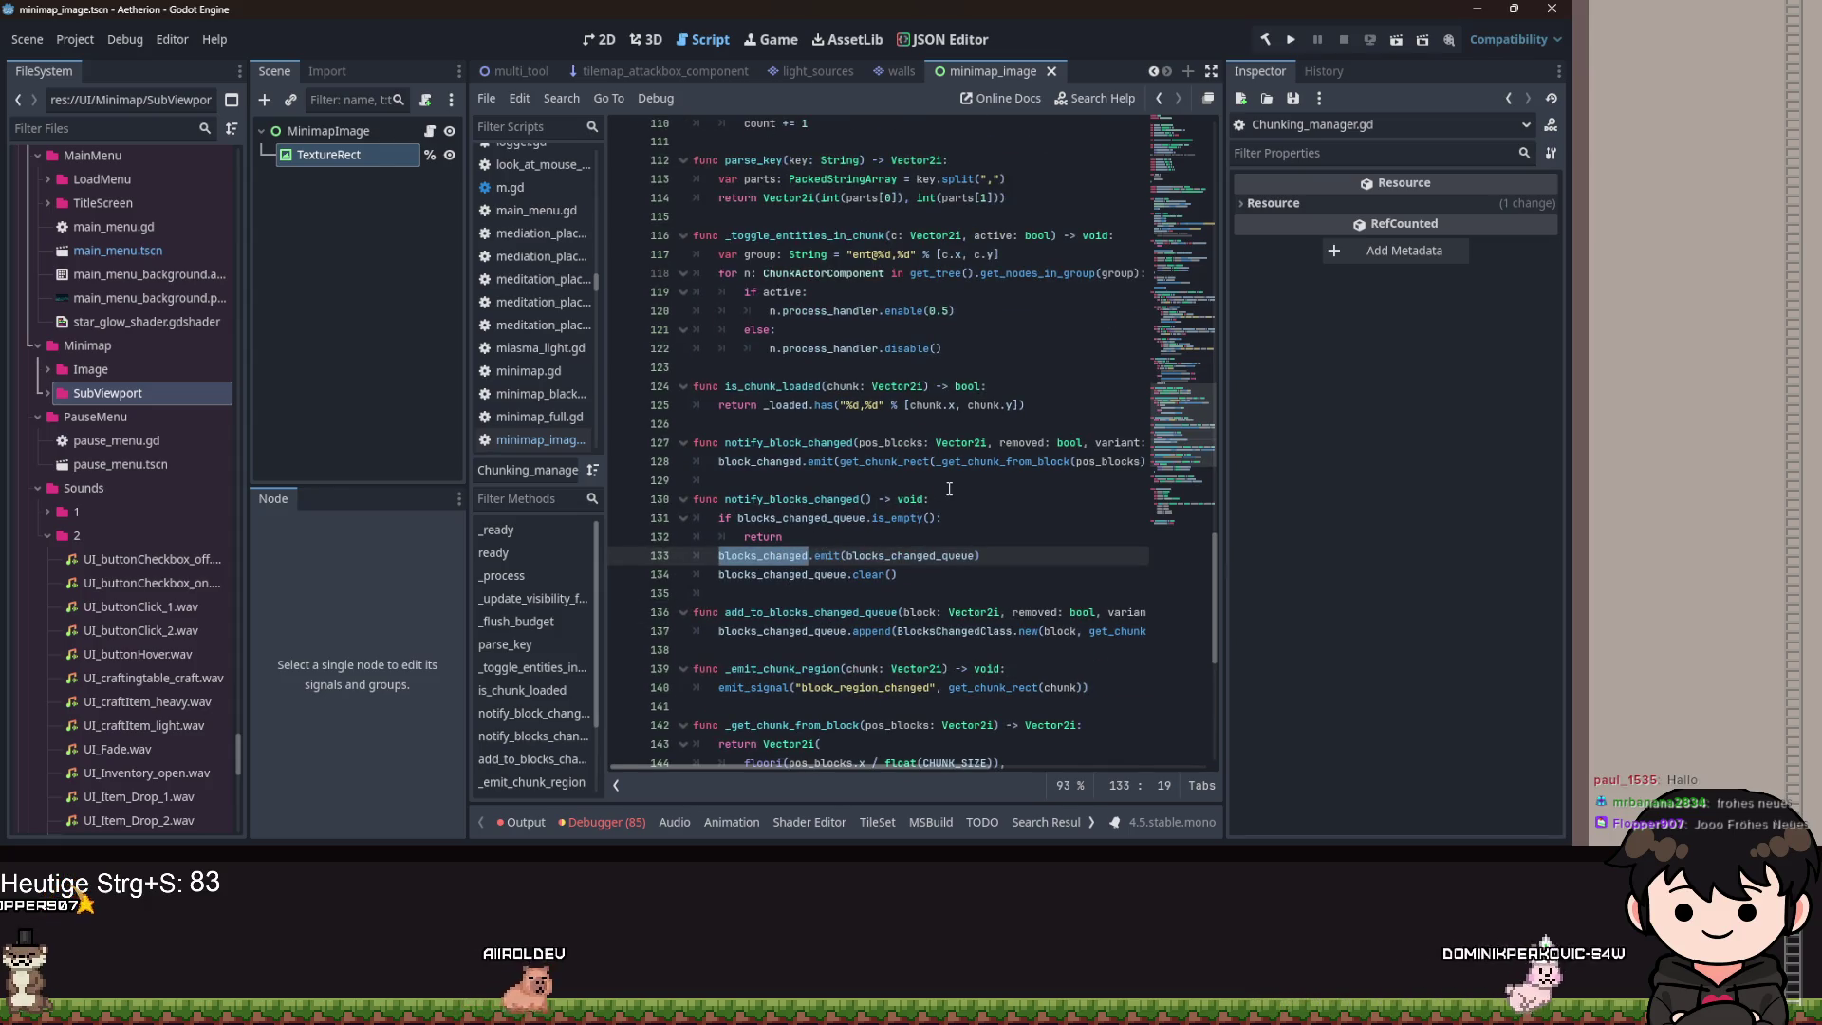
Review the blocks_changed signal's changed_blocks parameter and TileTypes.variants on line 157.
scroll(813, 540, "up", 20)
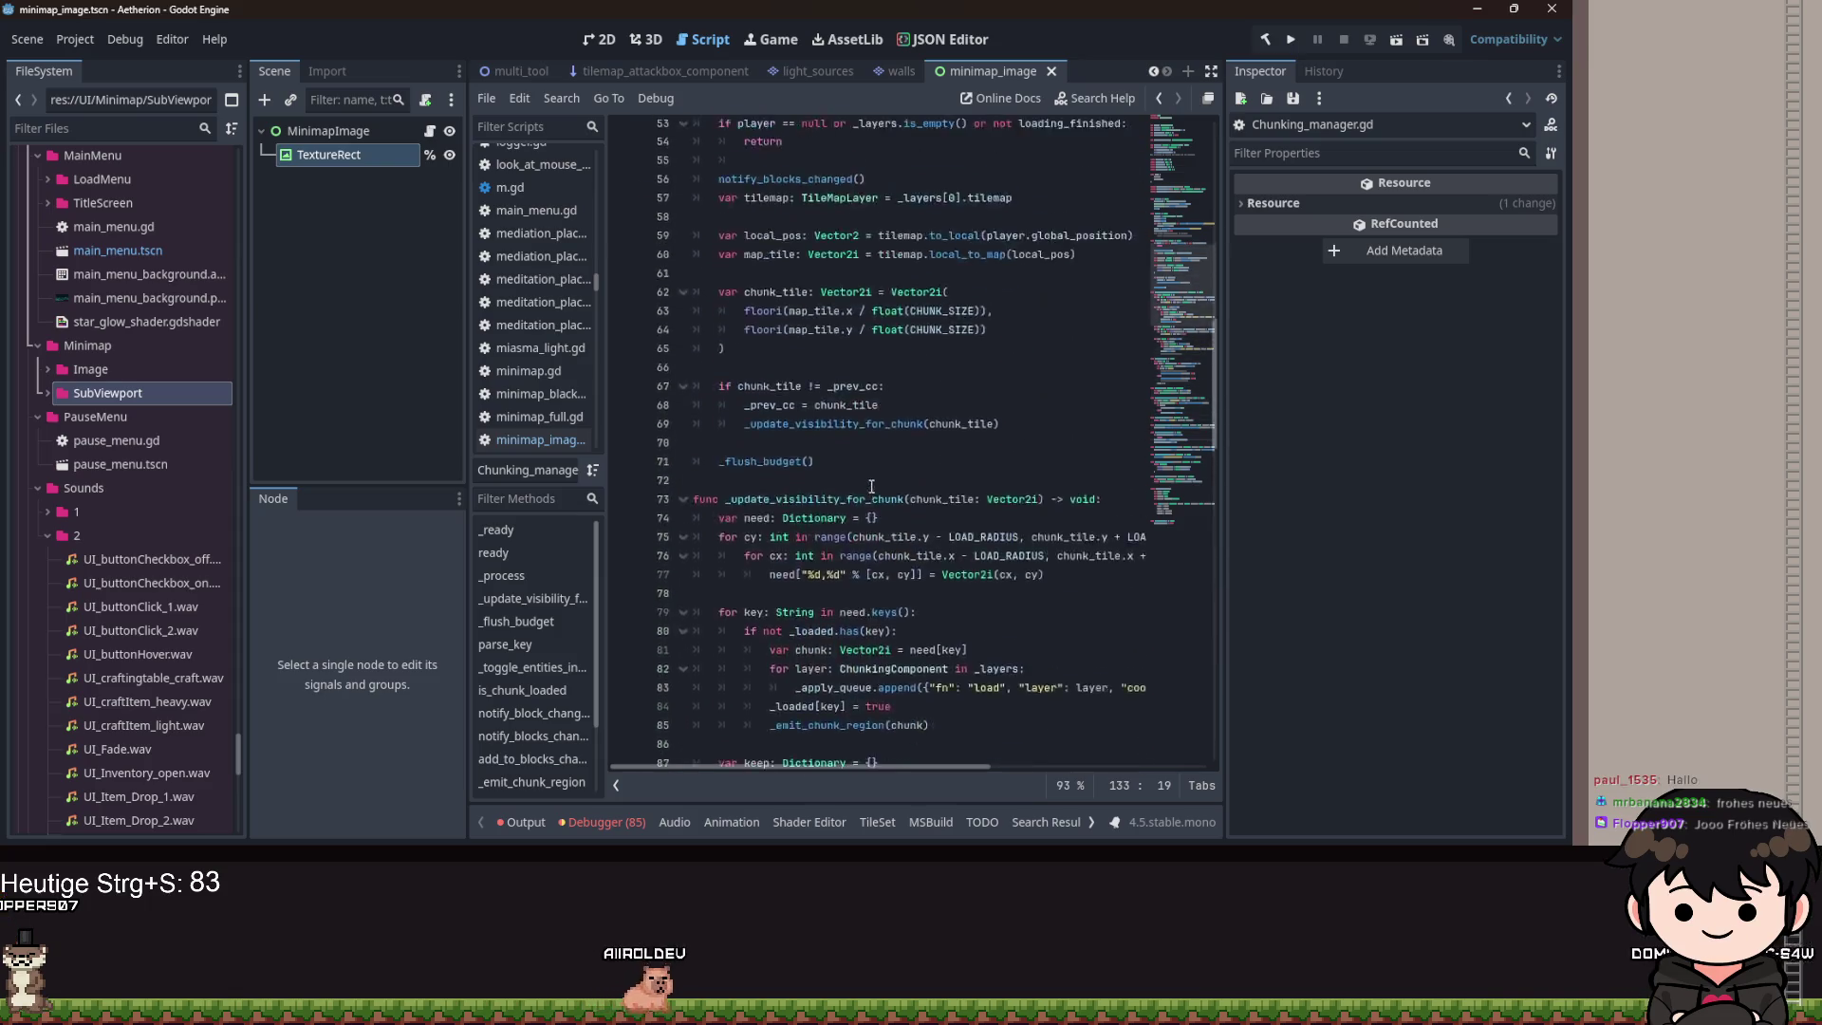
scroll(879, 464, "up", 3)
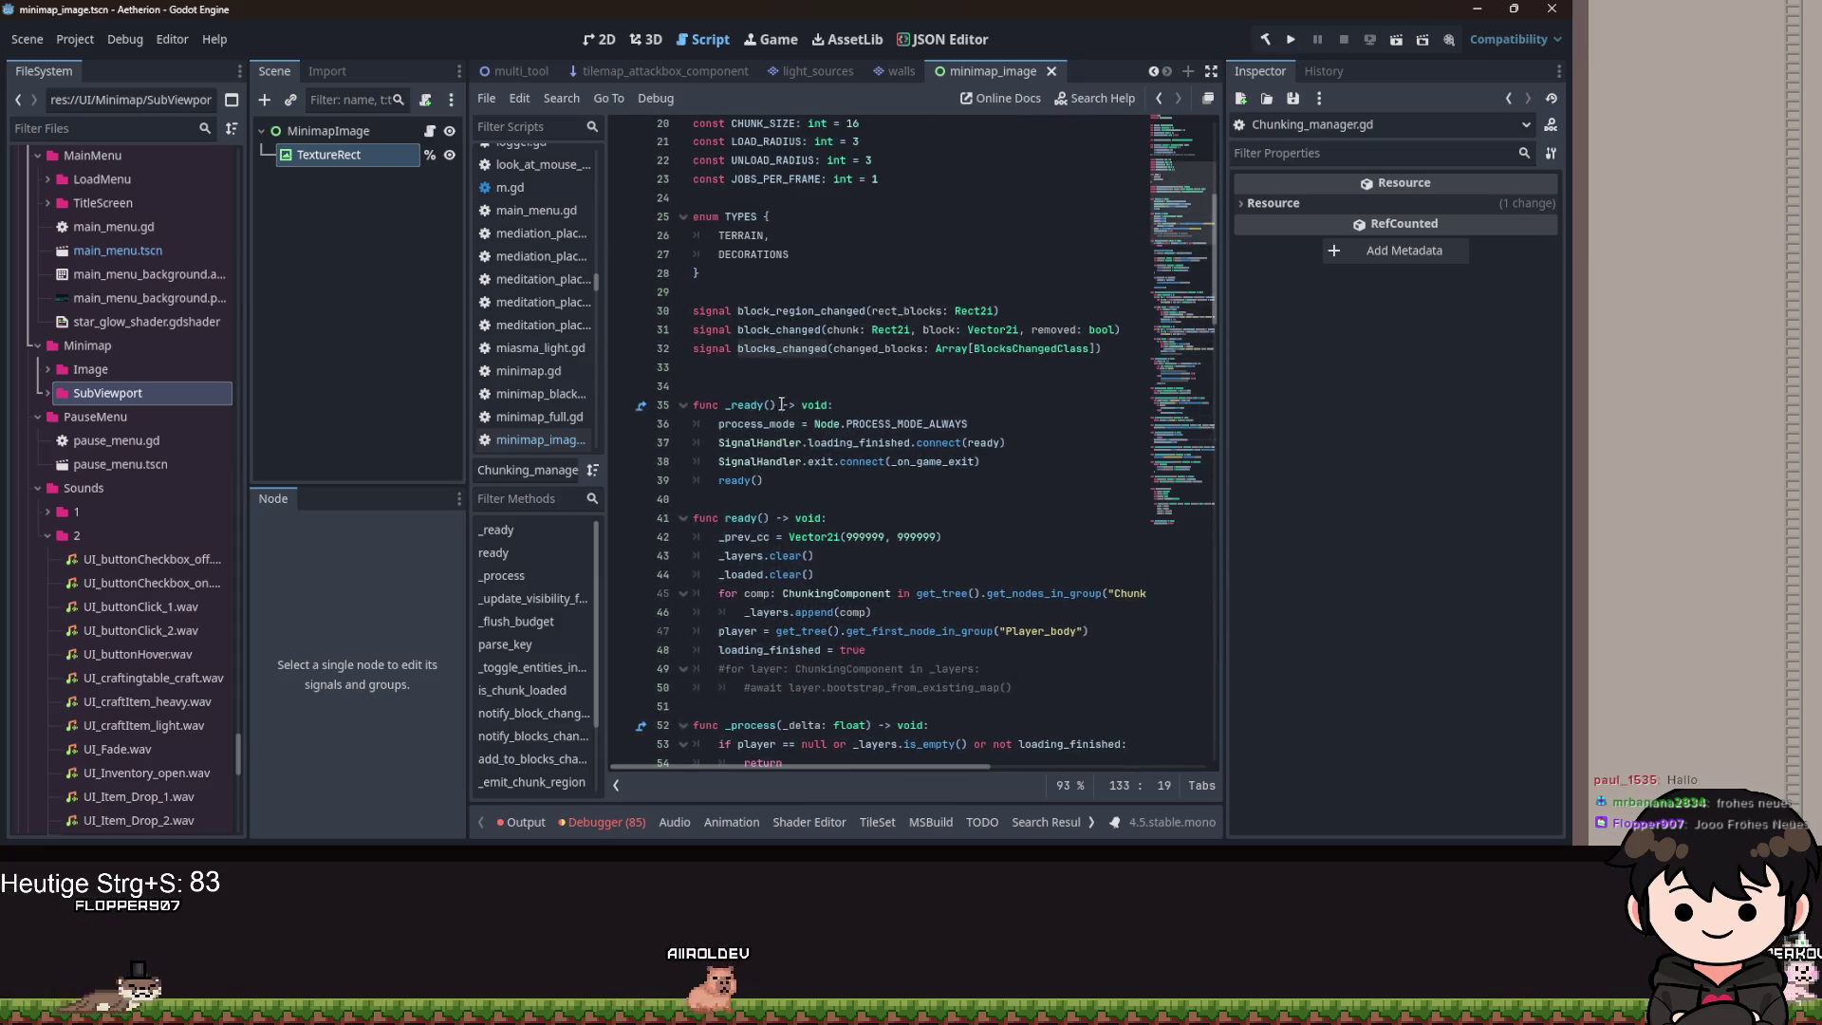
double_click(899, 350)
left_click(1092, 349)
scroll(977, 421, "down", 17)
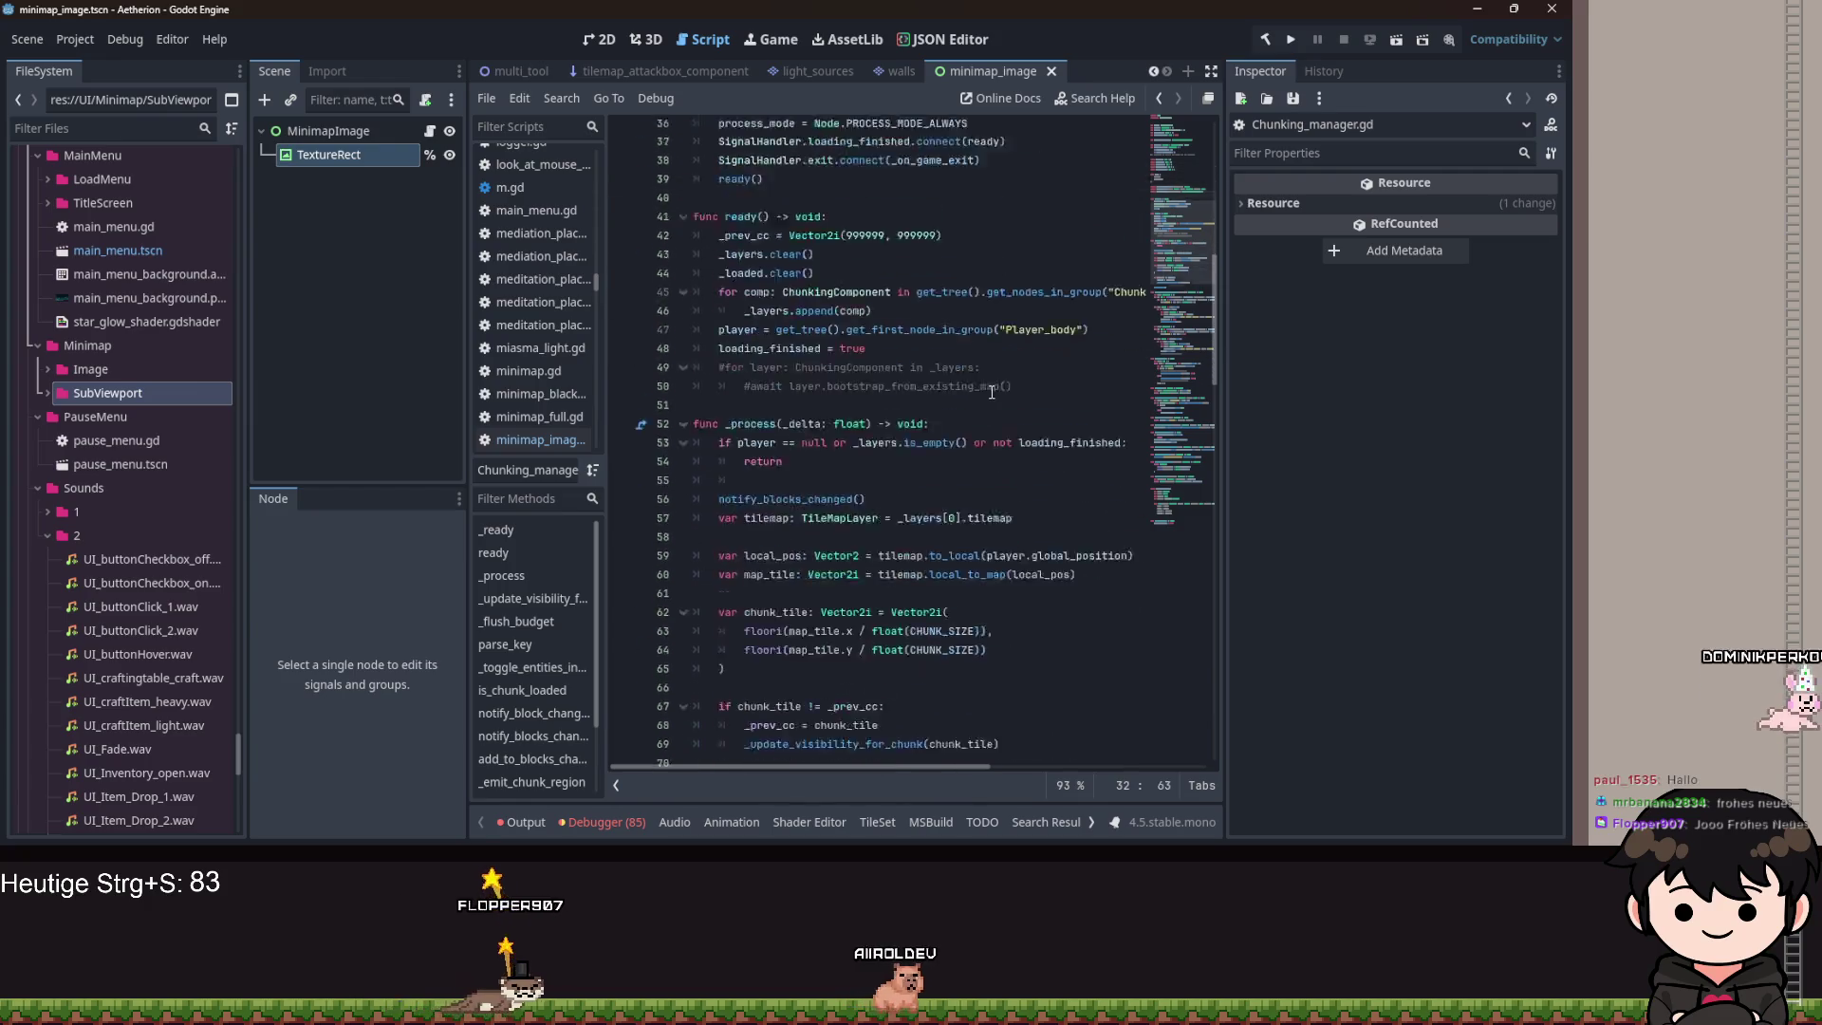
scroll(978, 421, "down", 20)
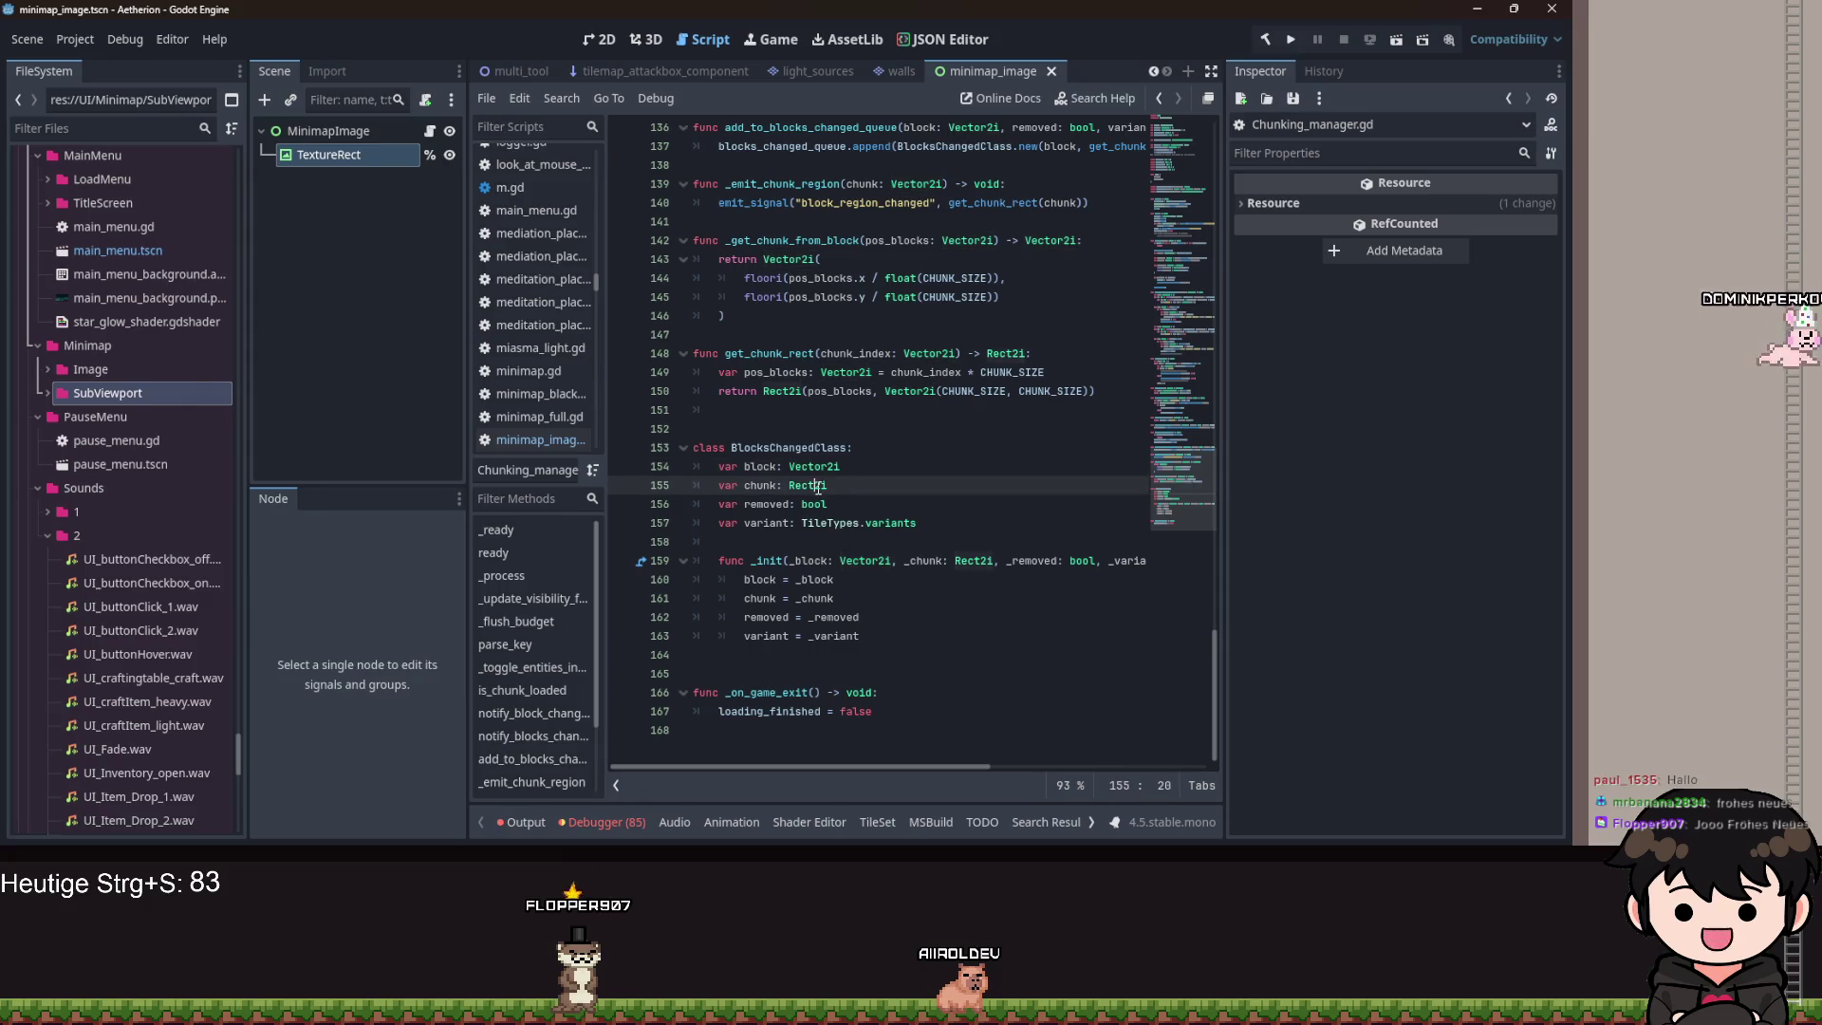
left_click(832, 505)
double_click(900, 525)
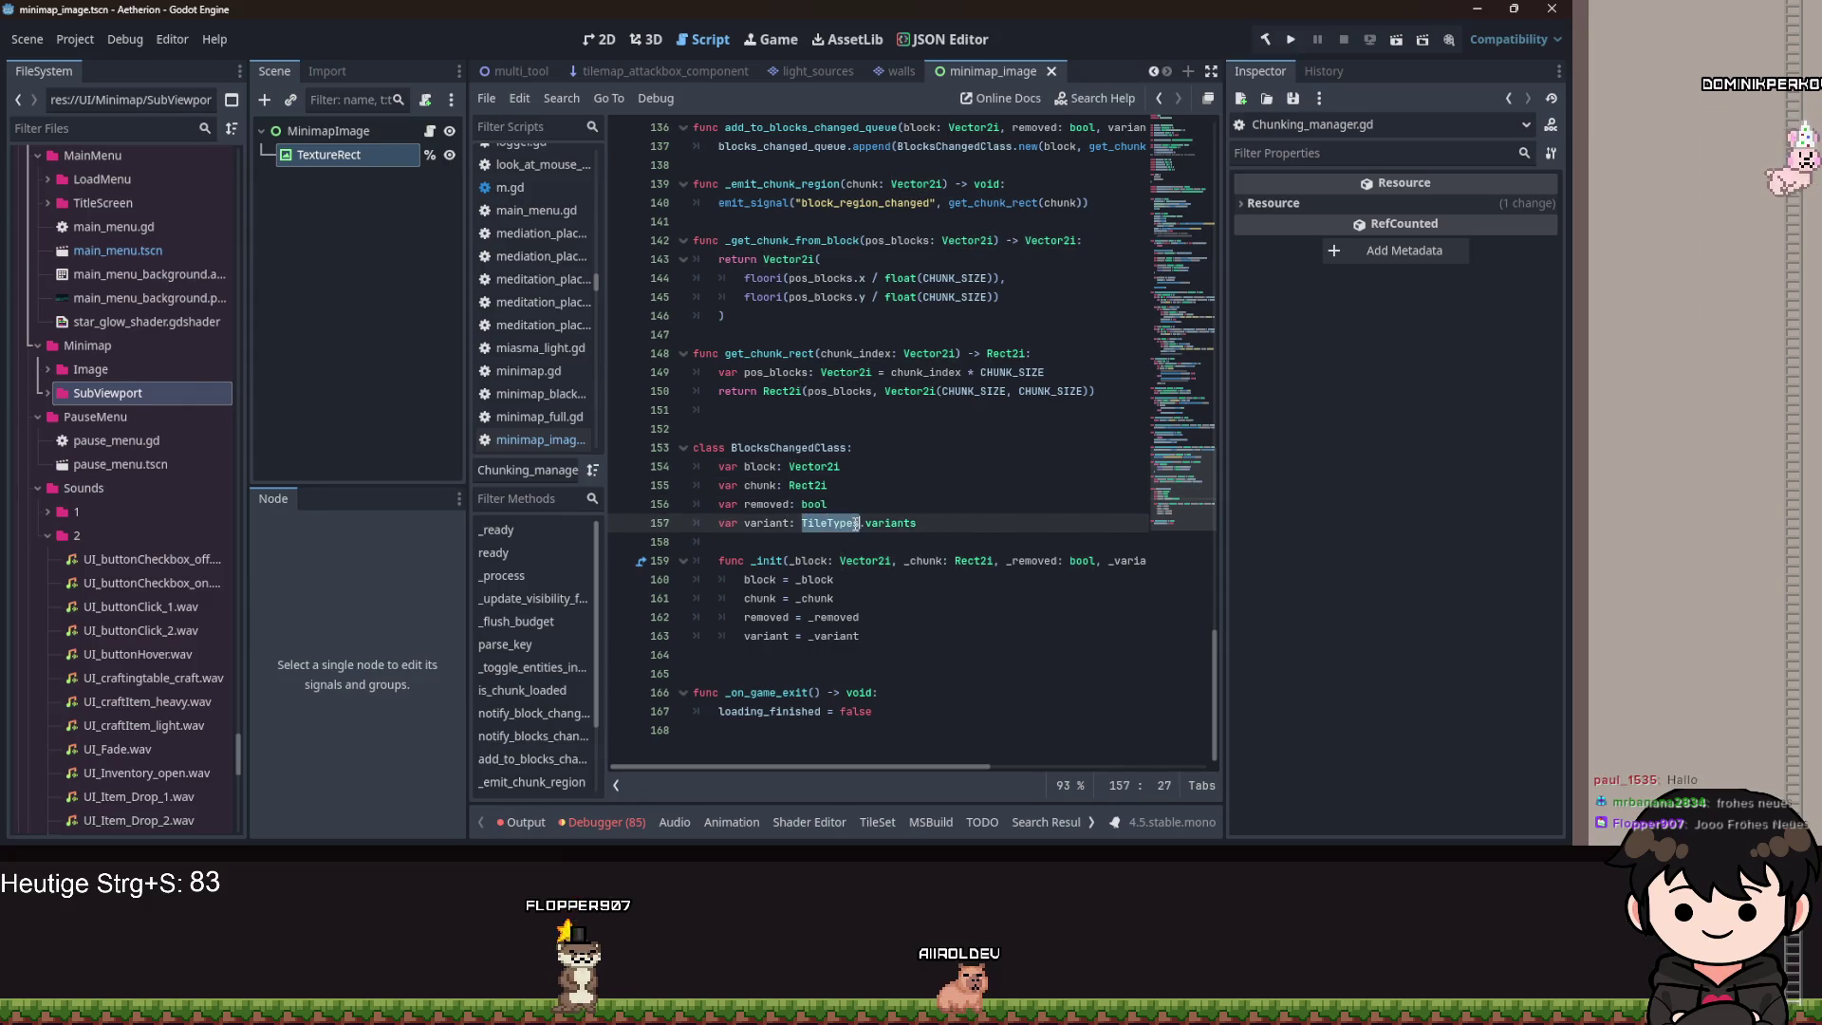
left_click(892, 525)
left_click_drag(917, 527, 803, 530)
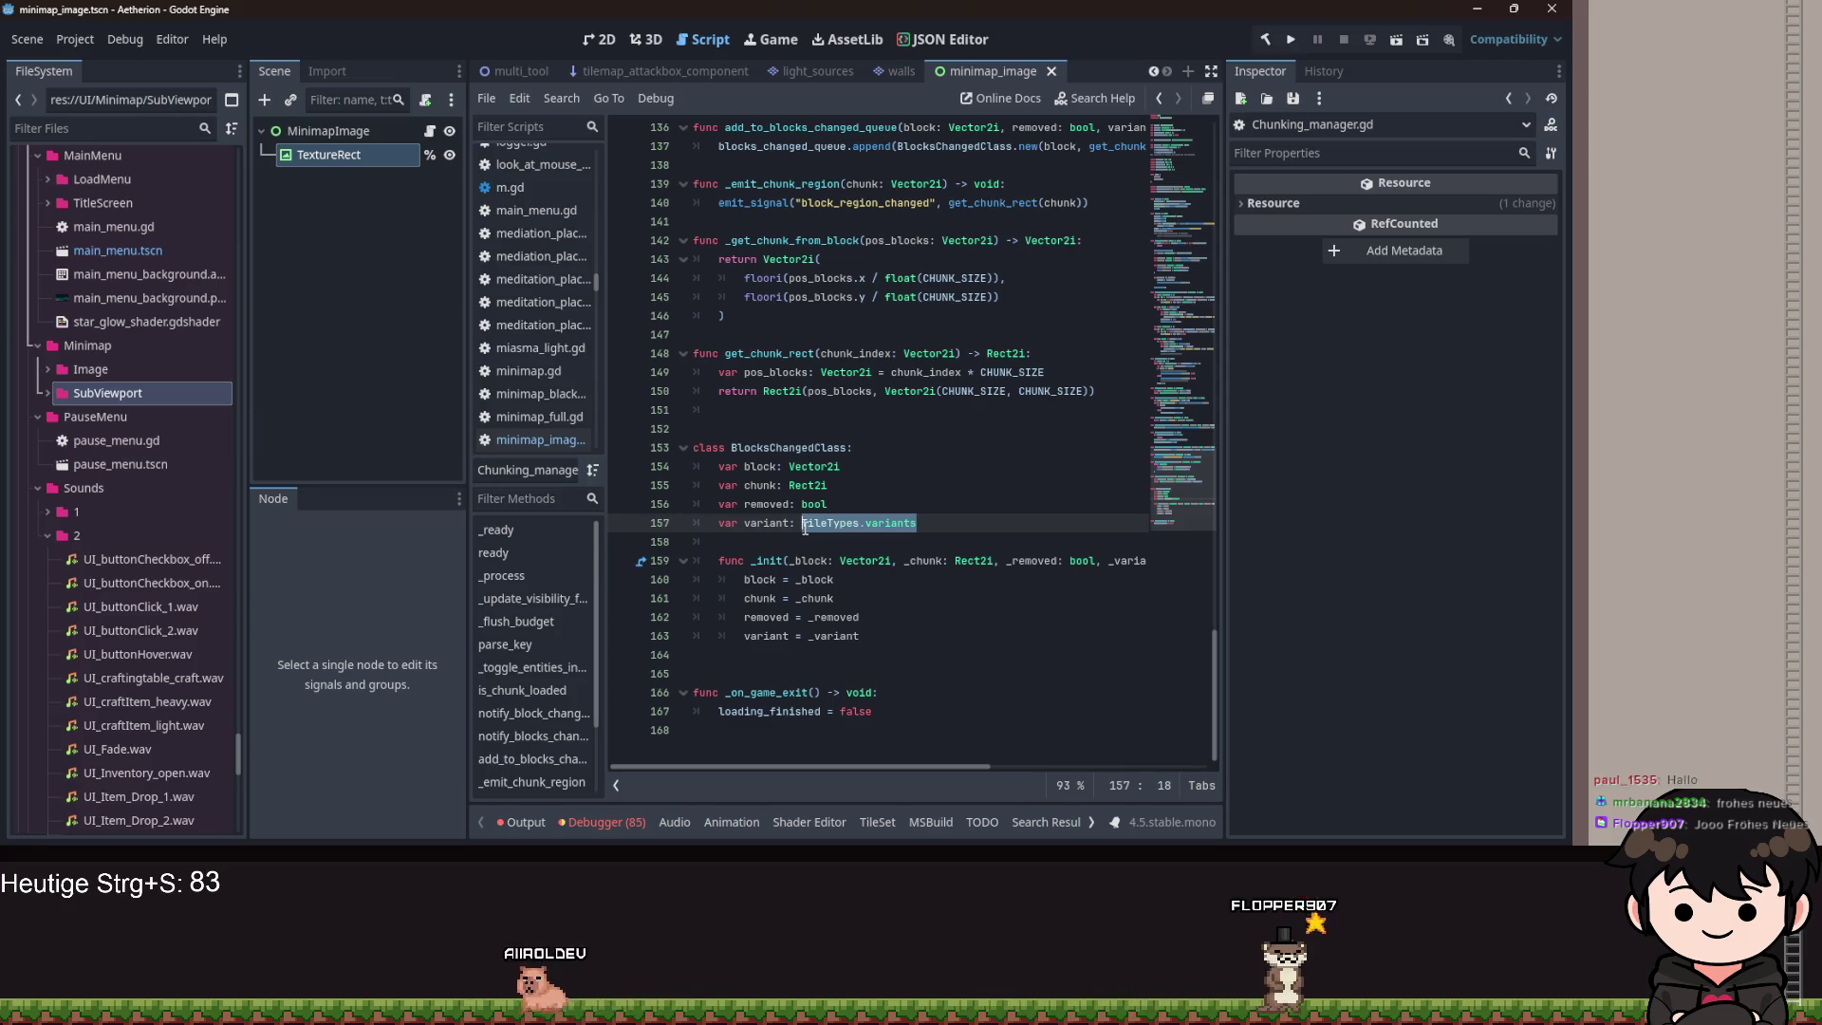
Follow the blocks_changed call on line 133 to its declaration and navigate back.
scroll(805, 528, "up", 8)
scroll(882, 487, "down", 2)
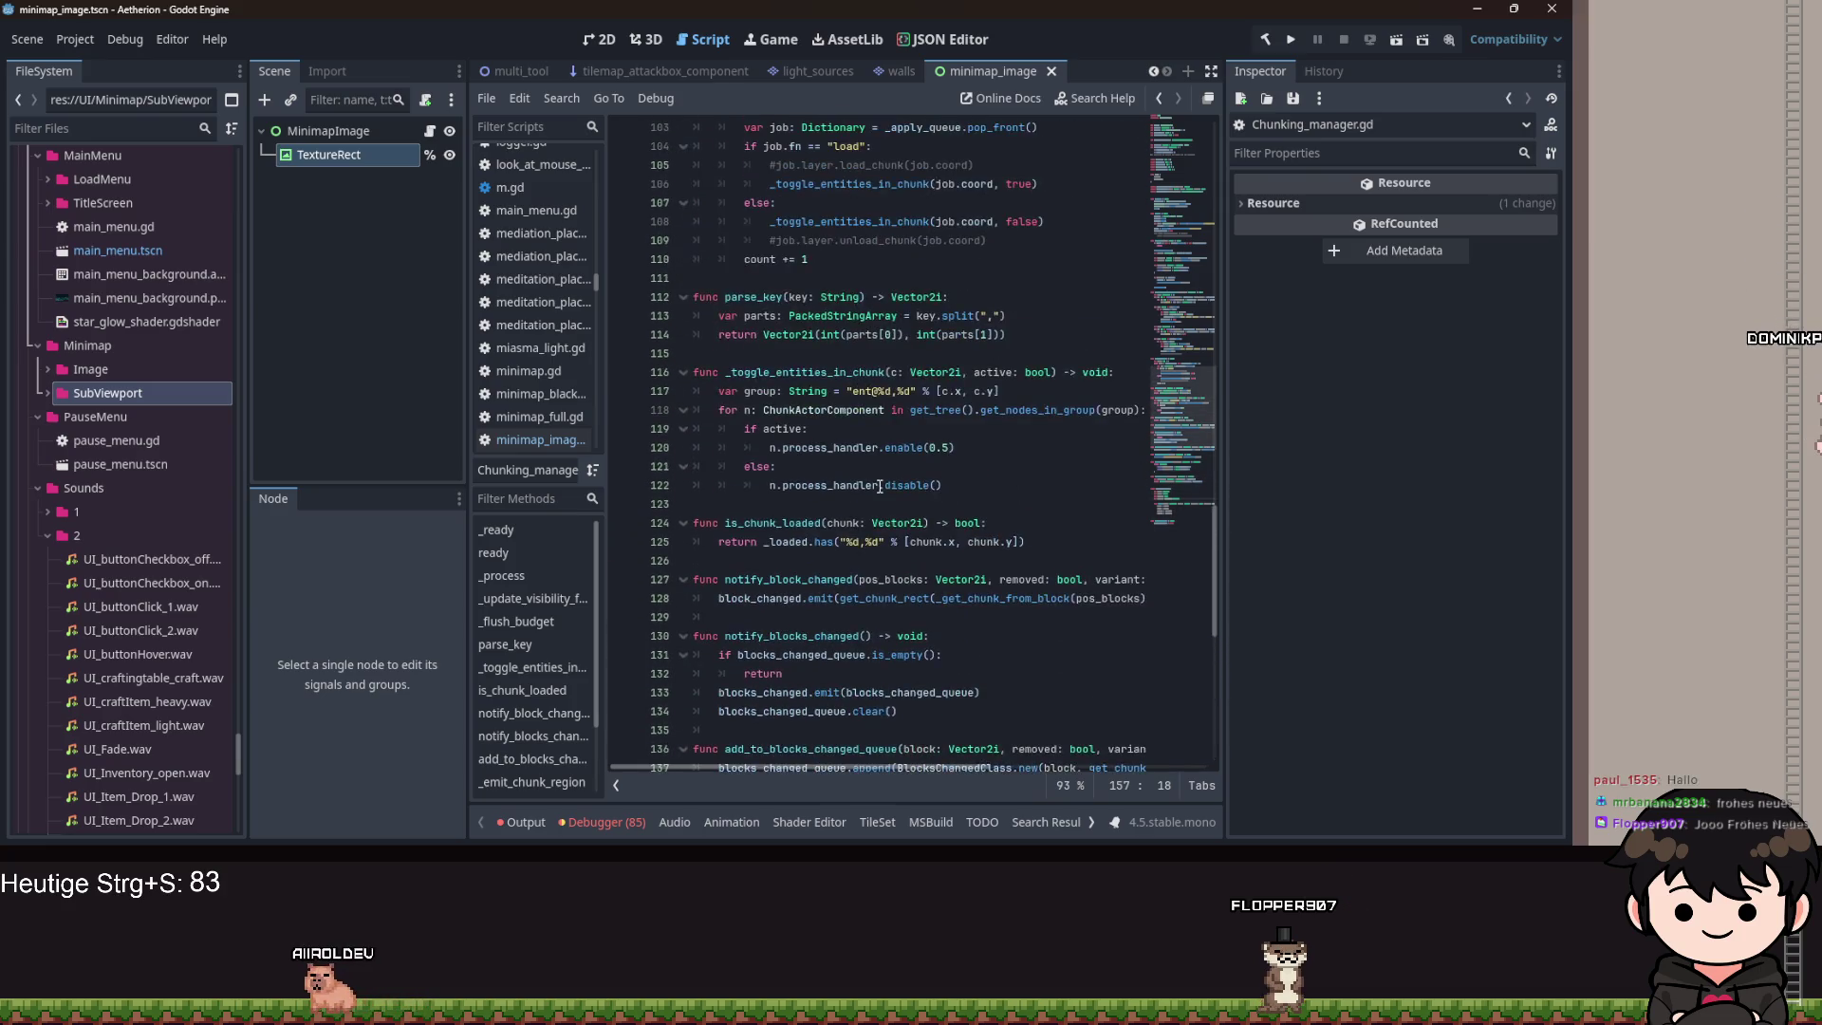
scroll(882, 501, "down", 1)
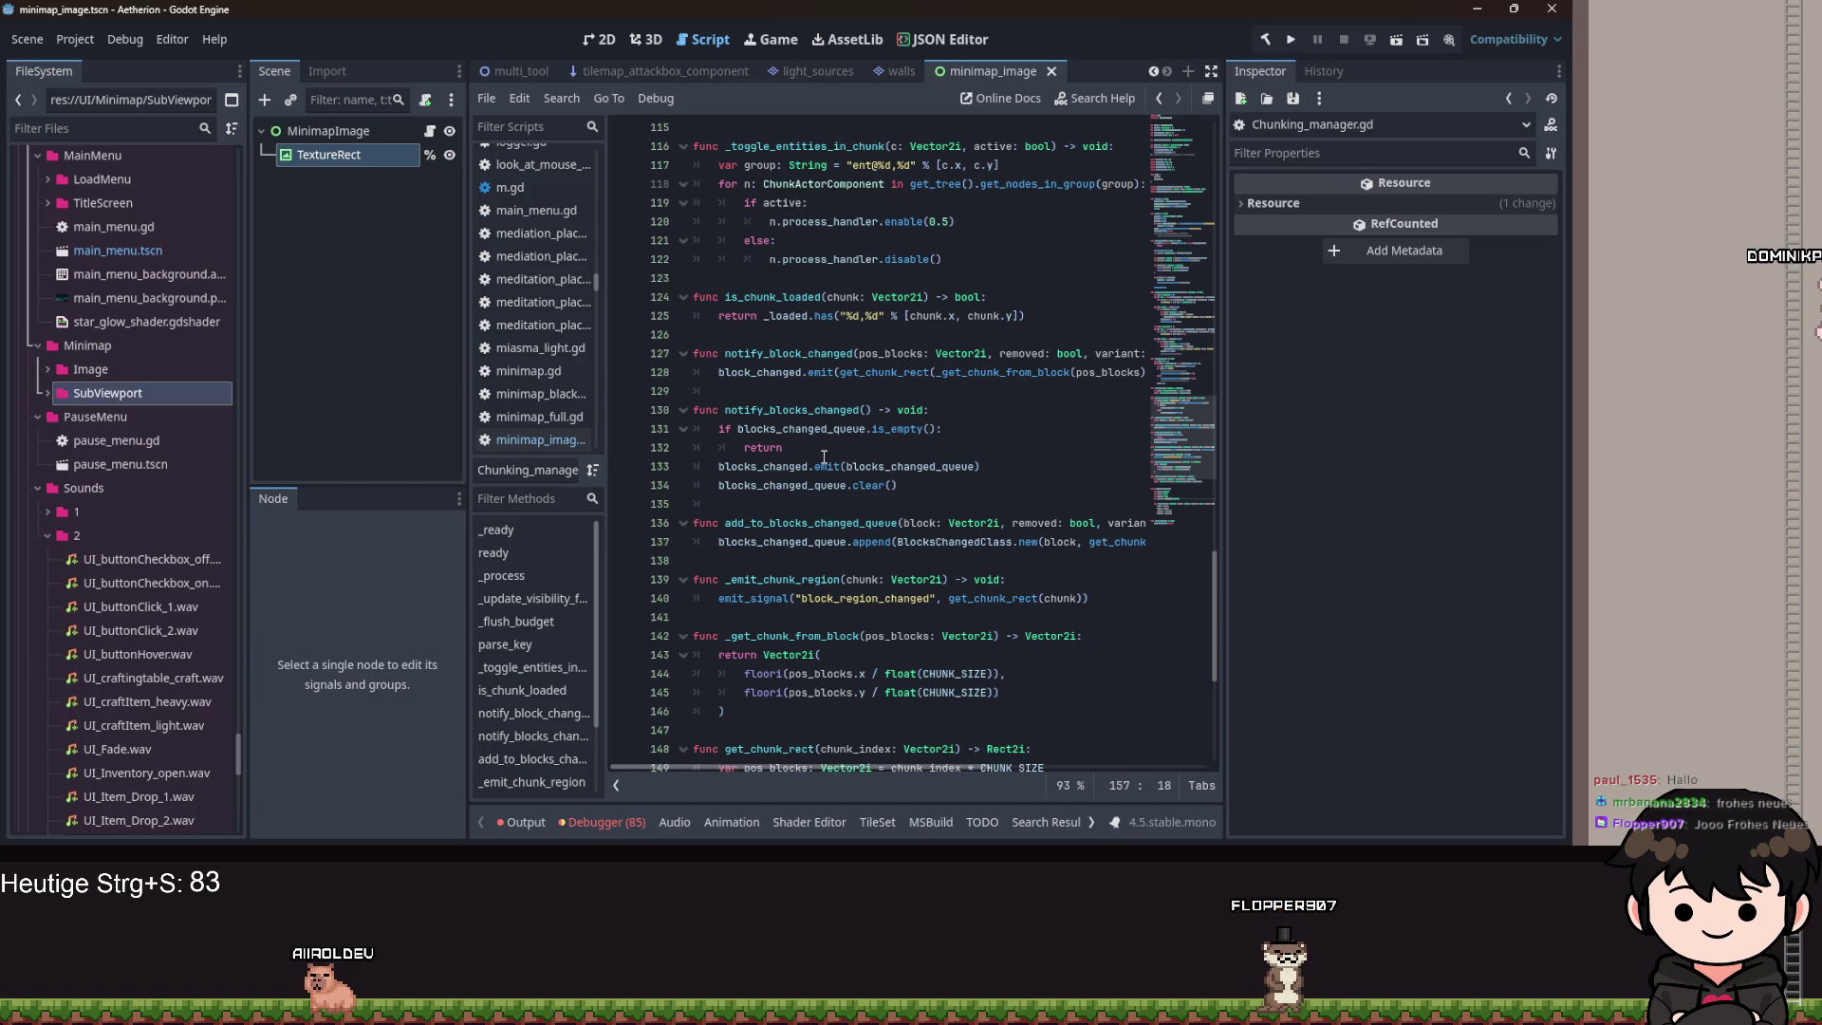
left_click_drag(783, 449, 761, 453)
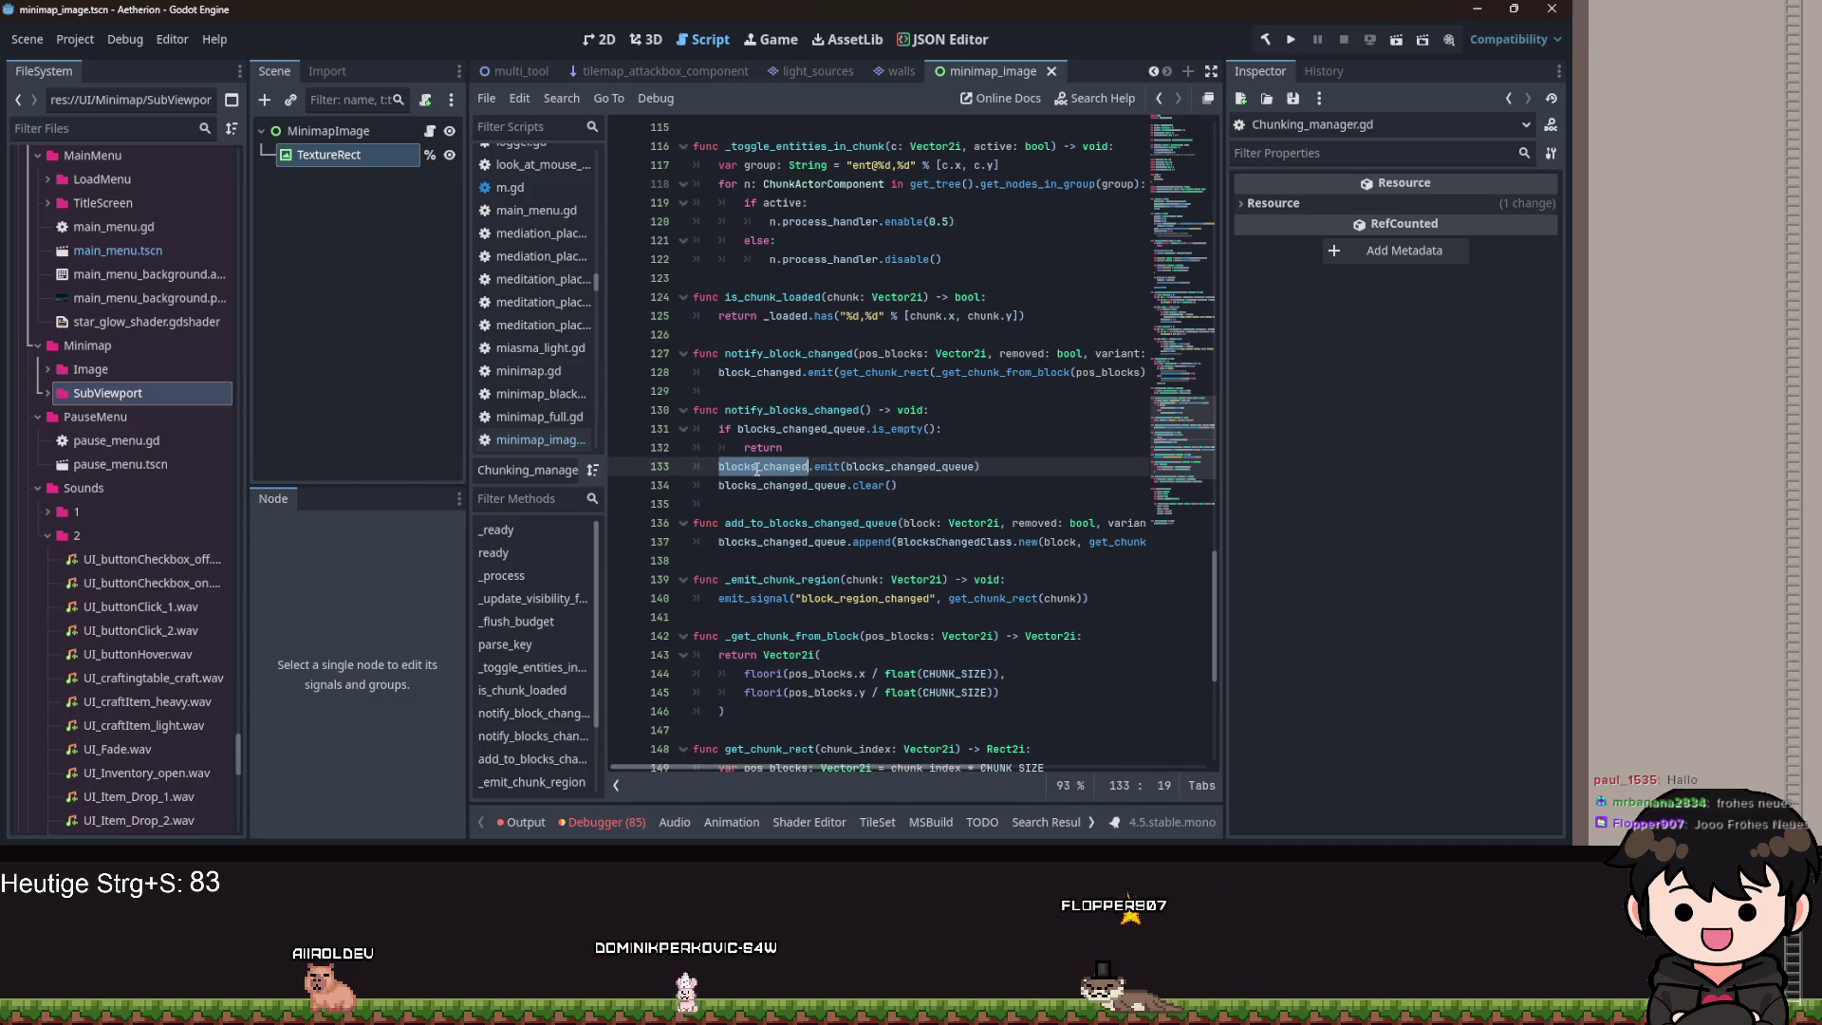
left_click(758, 467, "ctrl")
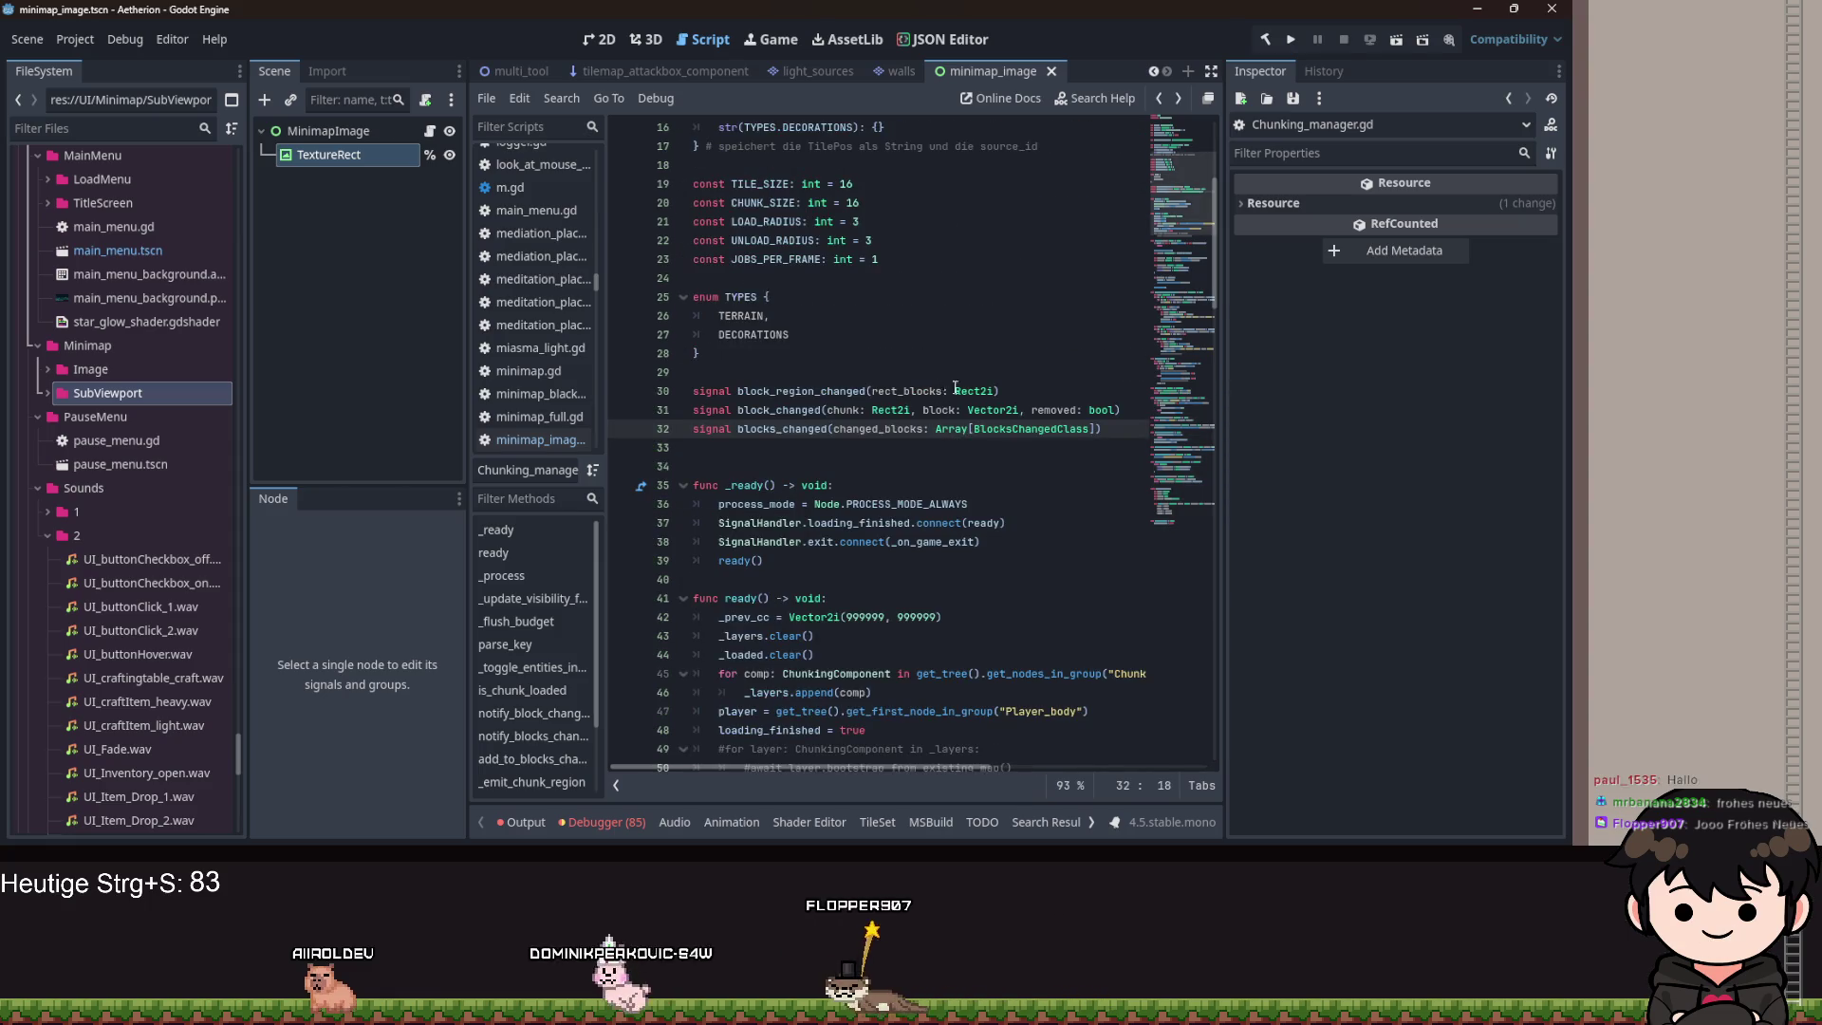
key("alt+Left")
key("alt+Left")
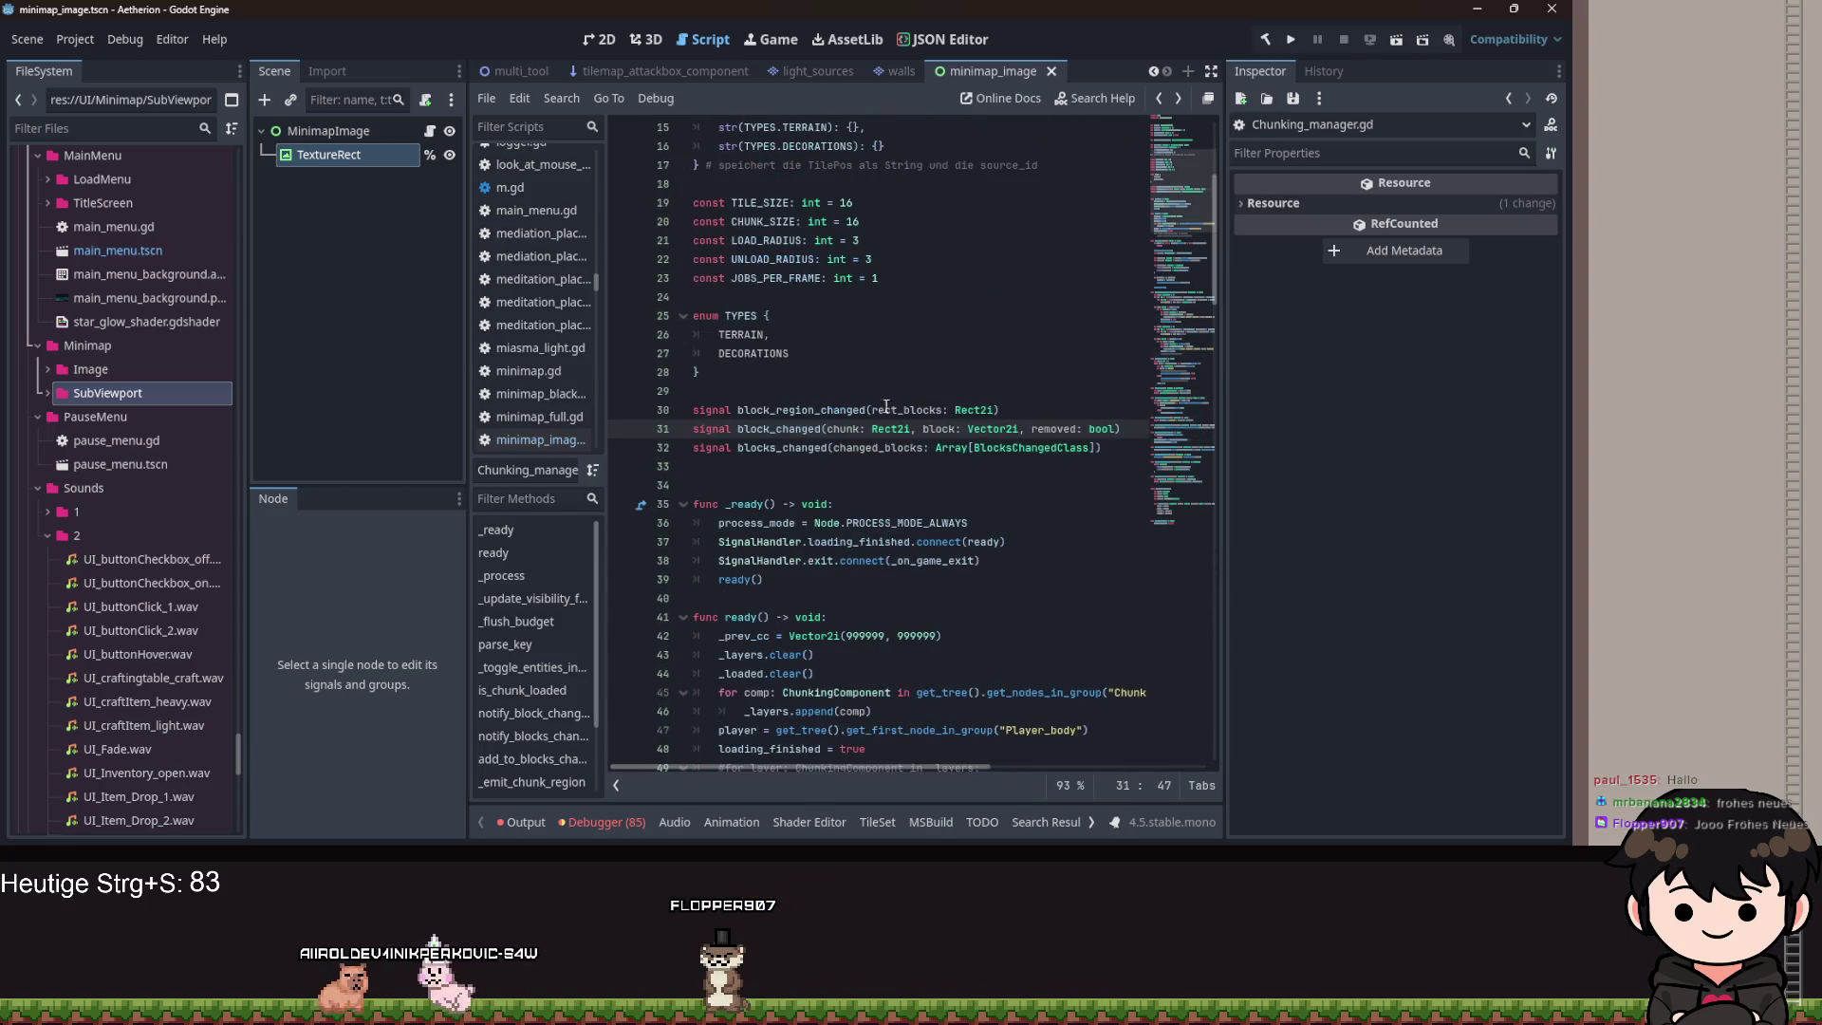
key("alt+Left")
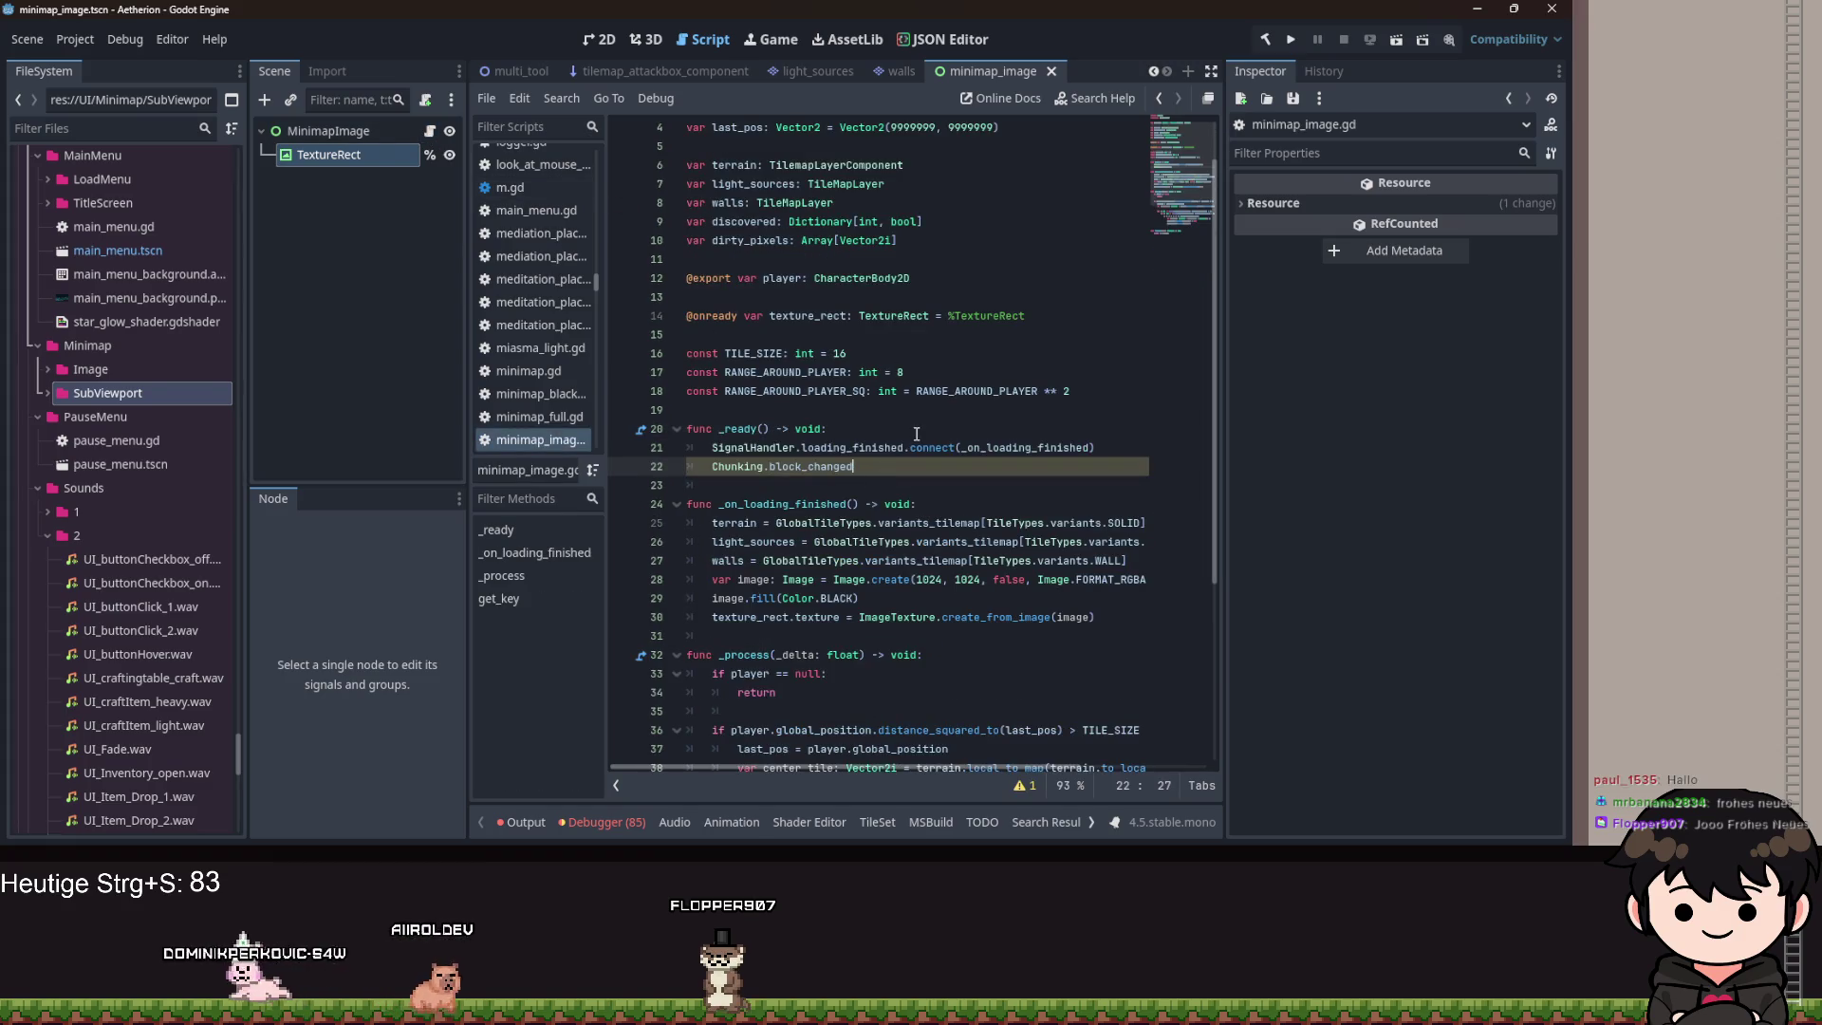
Complete line 22 as Chunking.blocks_changed.connect(_on_blocks_changed).
key("BackSpace")
key("BackSpace")
key("BackSpace")
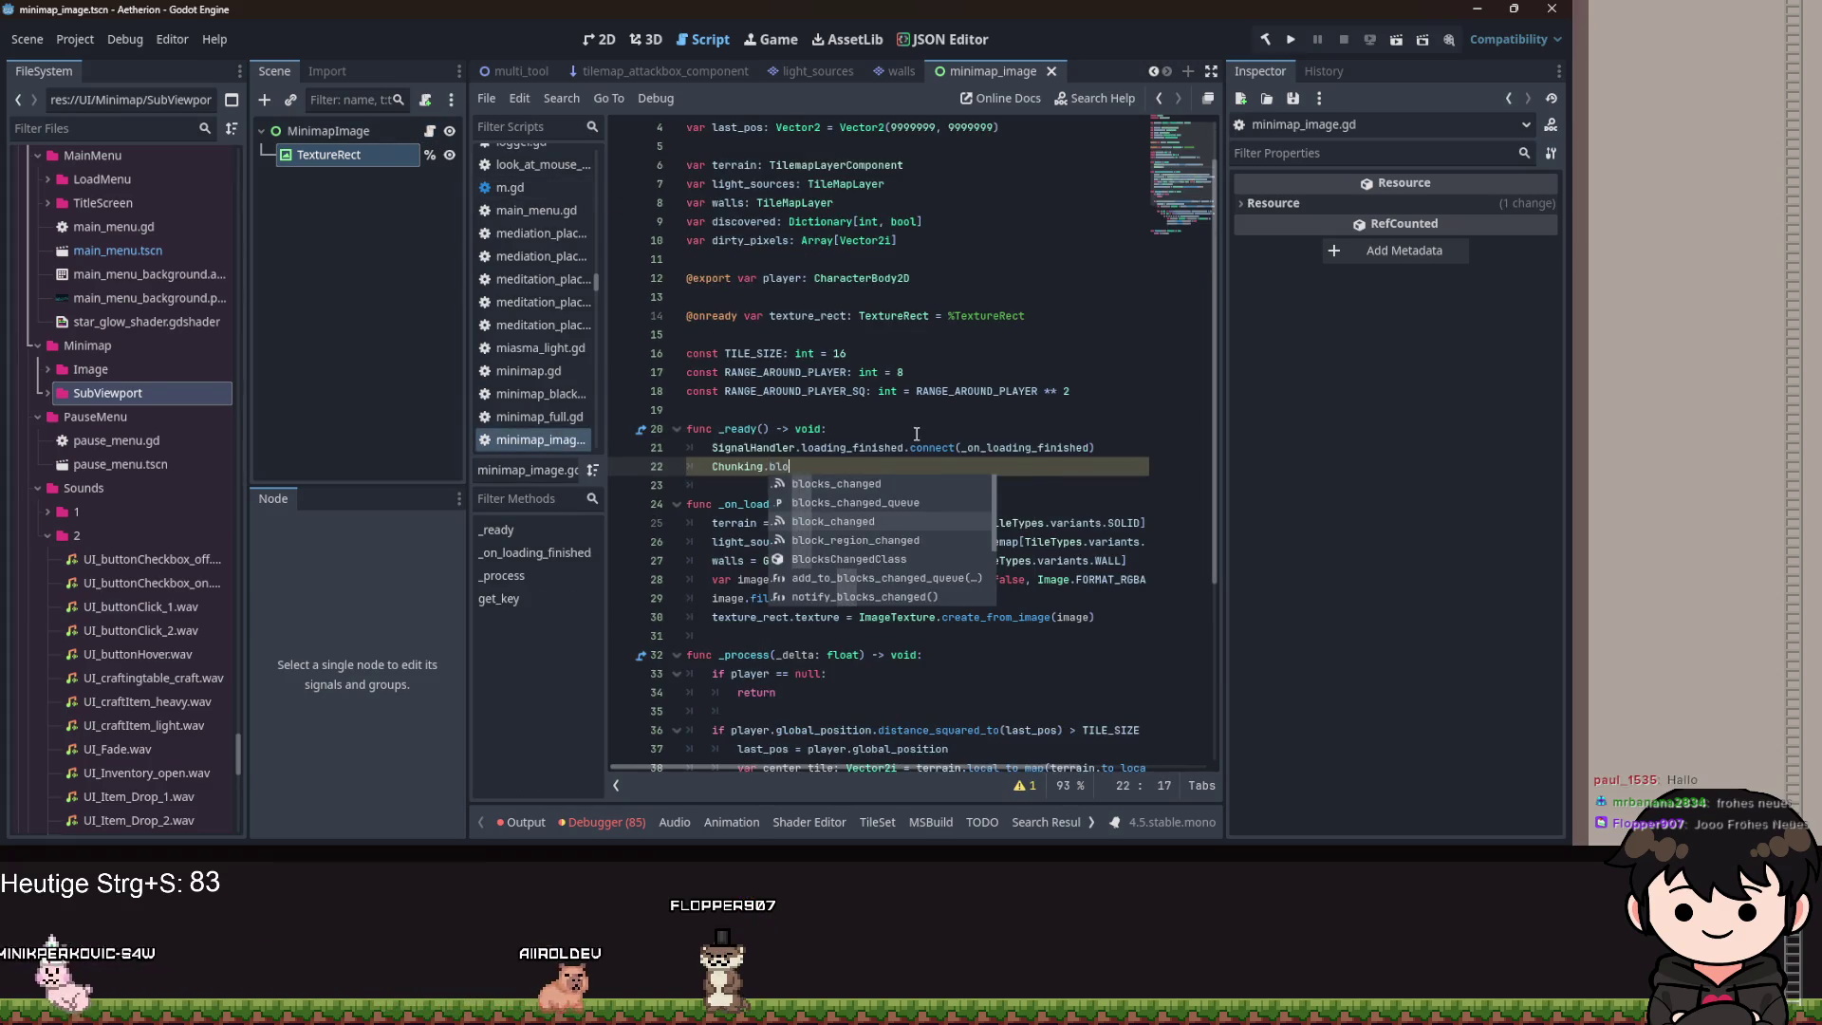
key("Return")
type(".co")
key("Return")
type("_o")
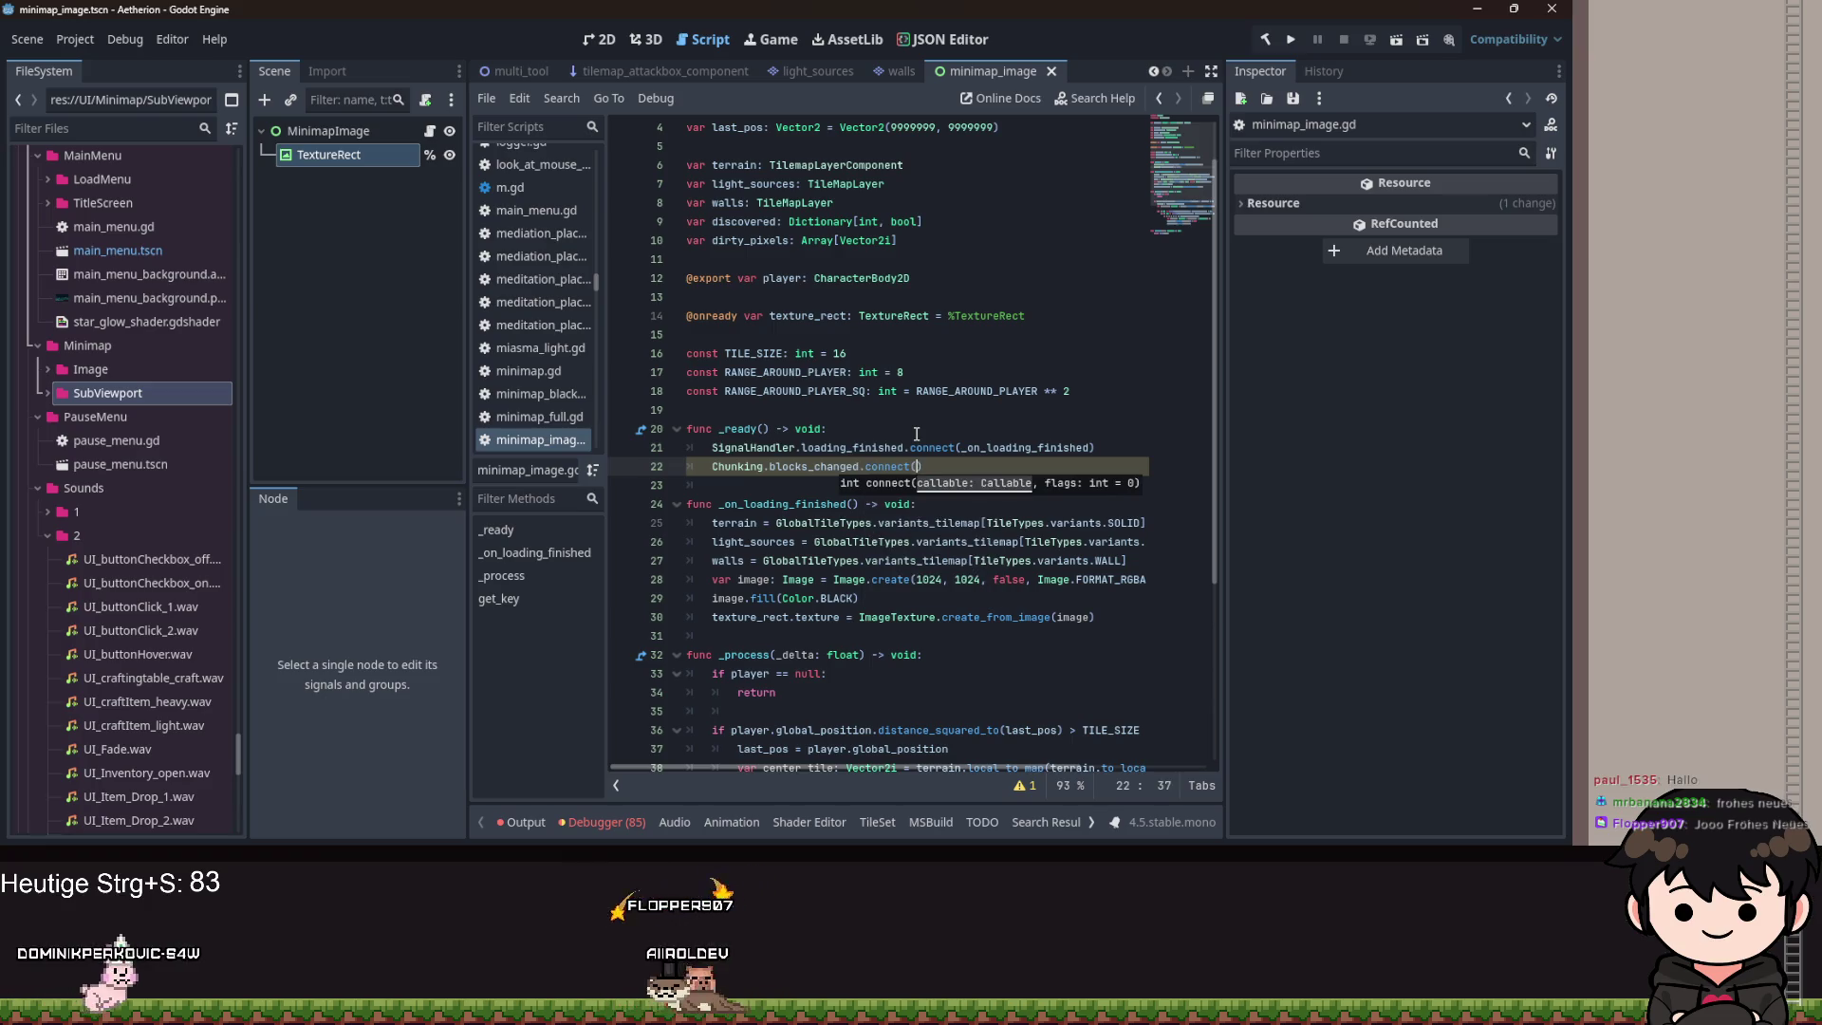
type("n_blocks_chan")
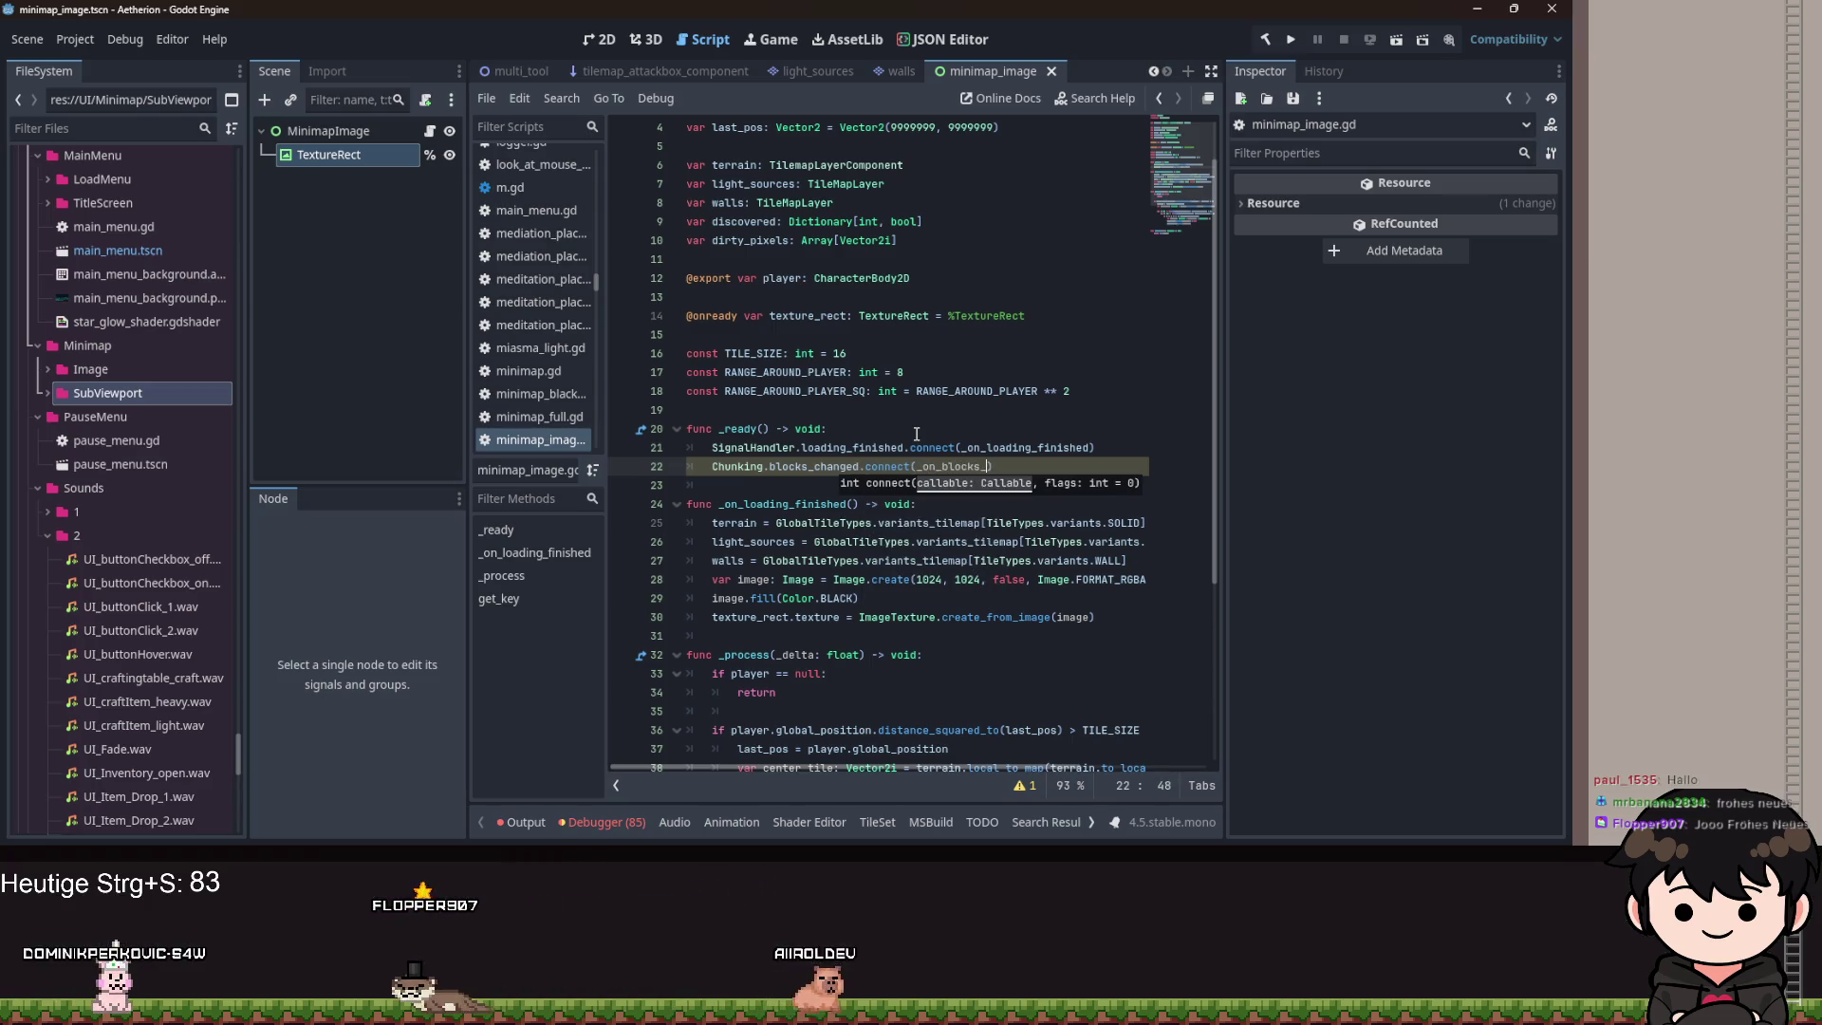
type("ged")
Generate the missing _on_blocks_changed function with the Create function fix.
right_click(958, 475)
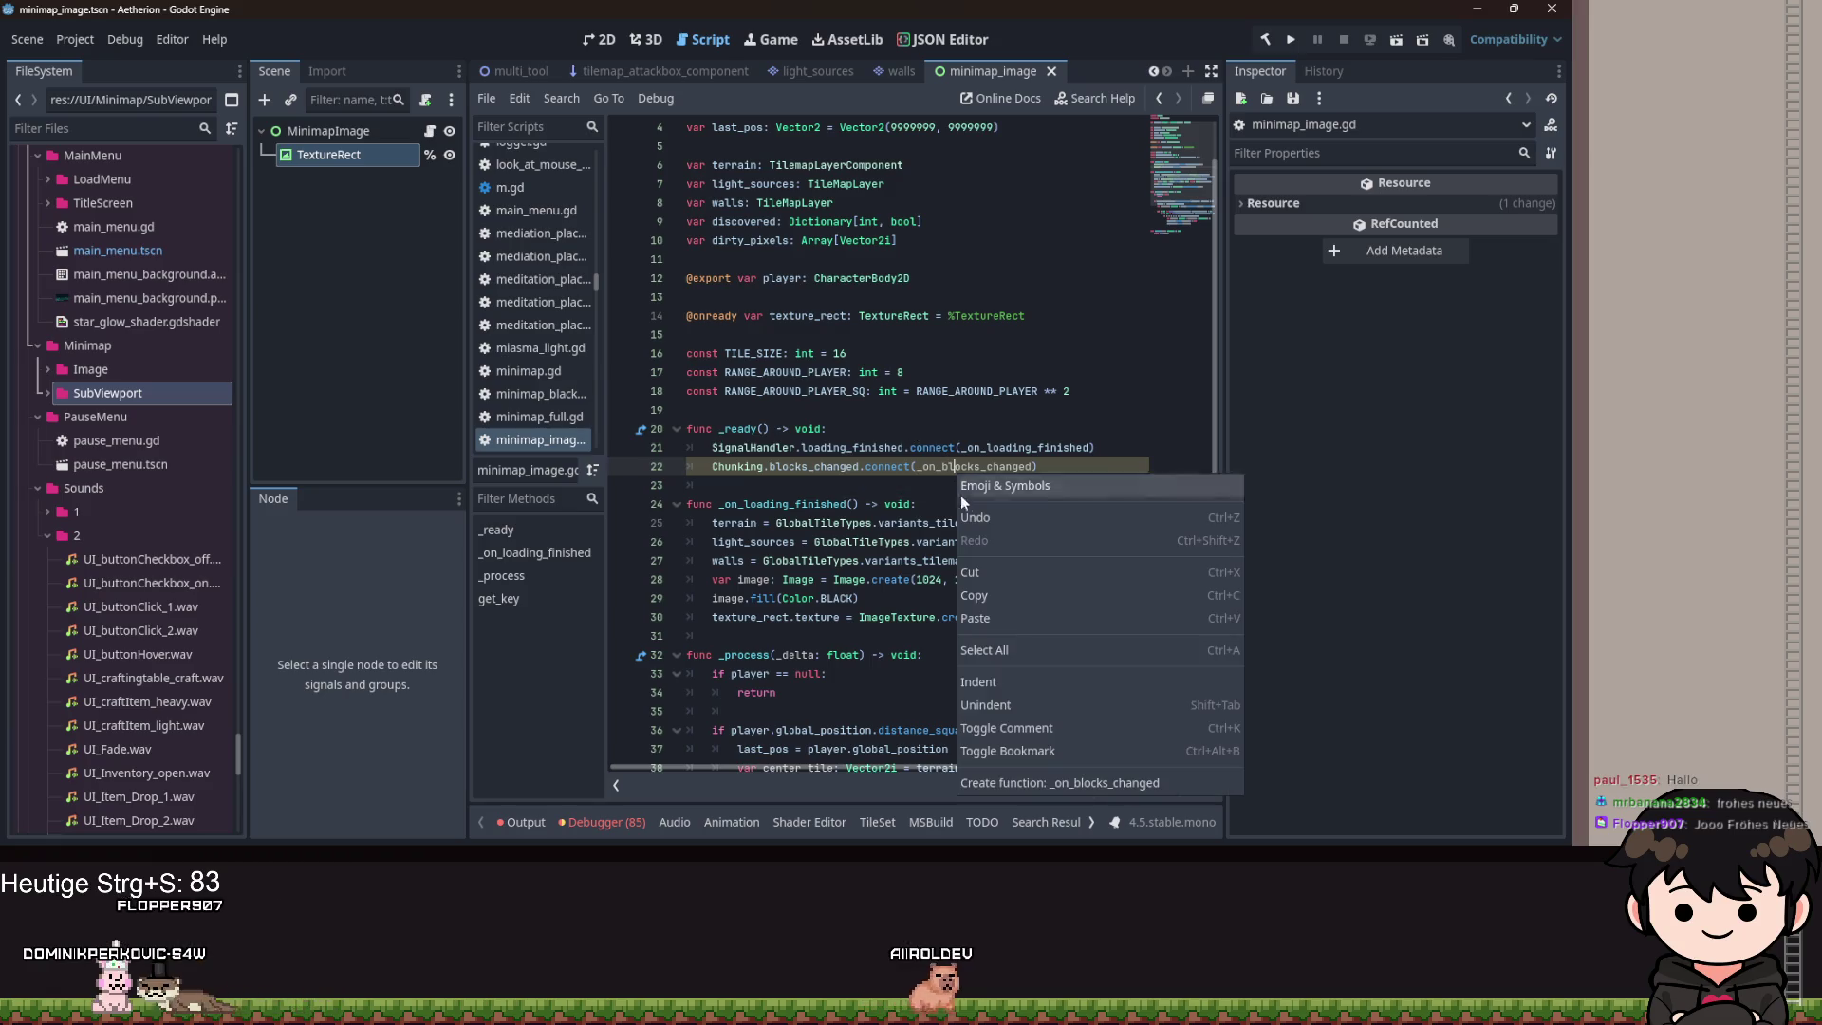
left_click(1010, 782)
scroll(929, 433, "up", 5)
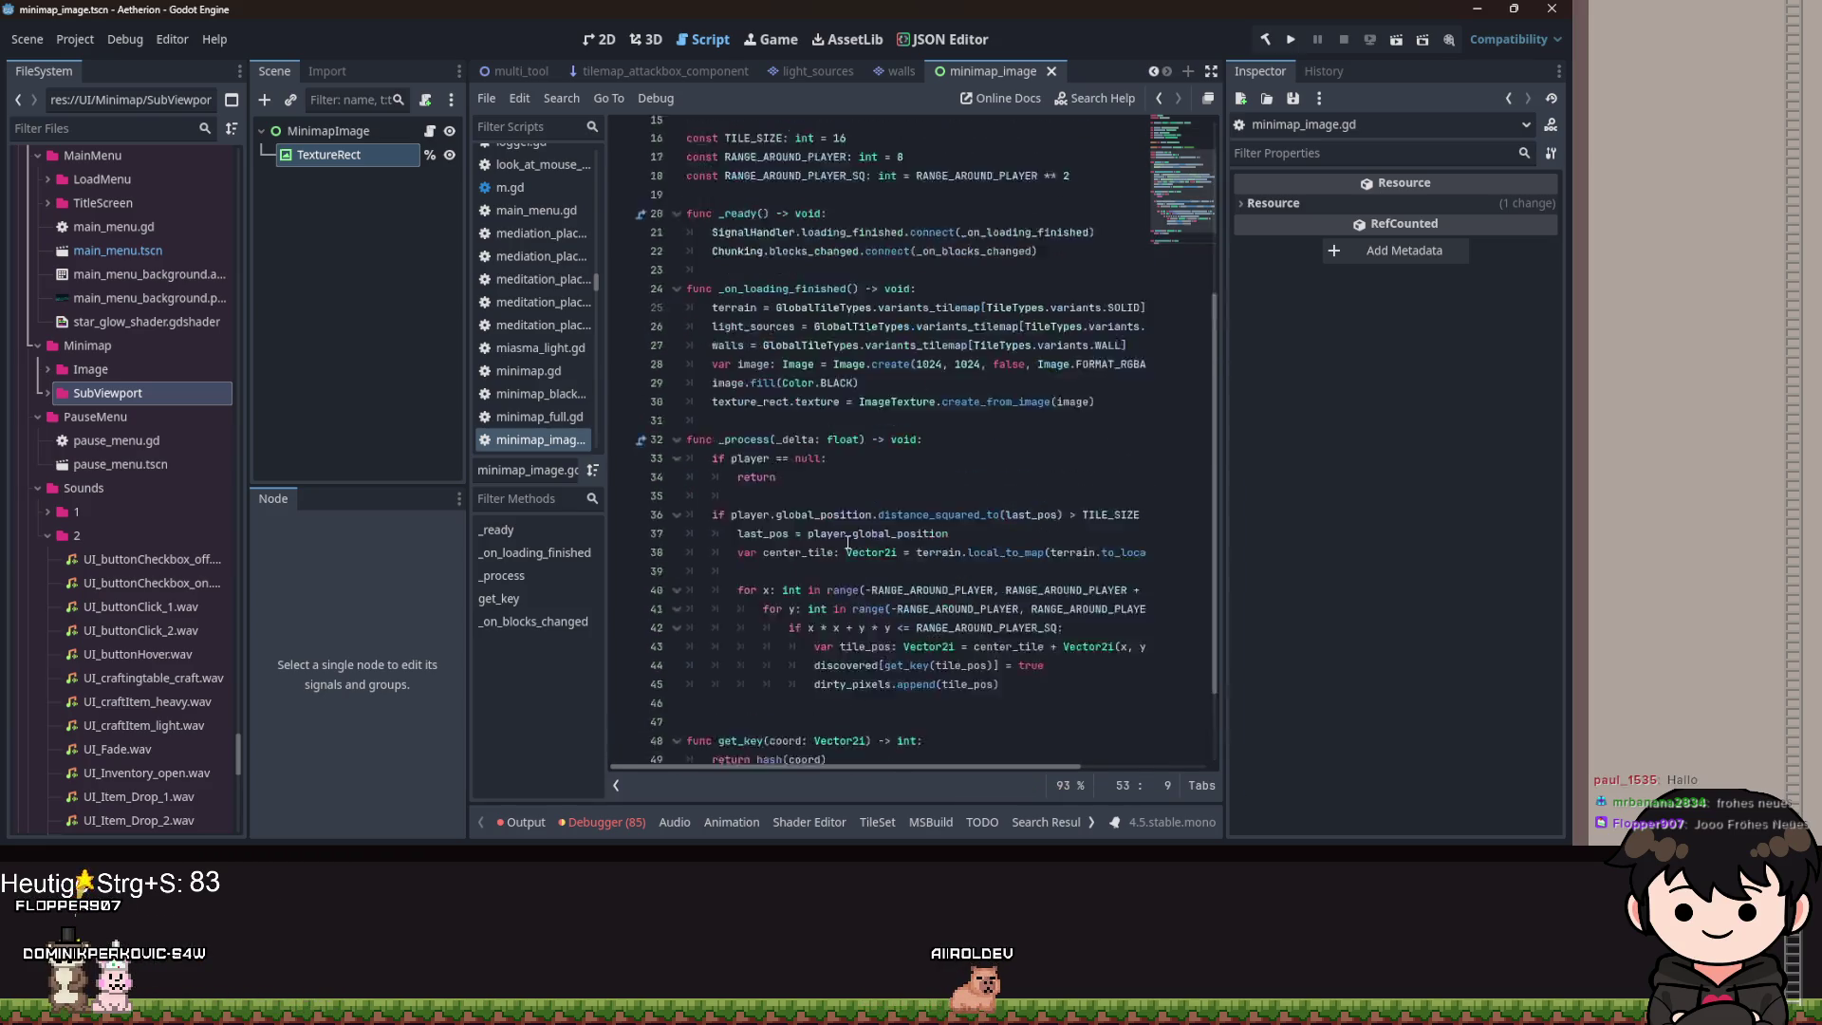
left_click(831, 523, "ctrl")
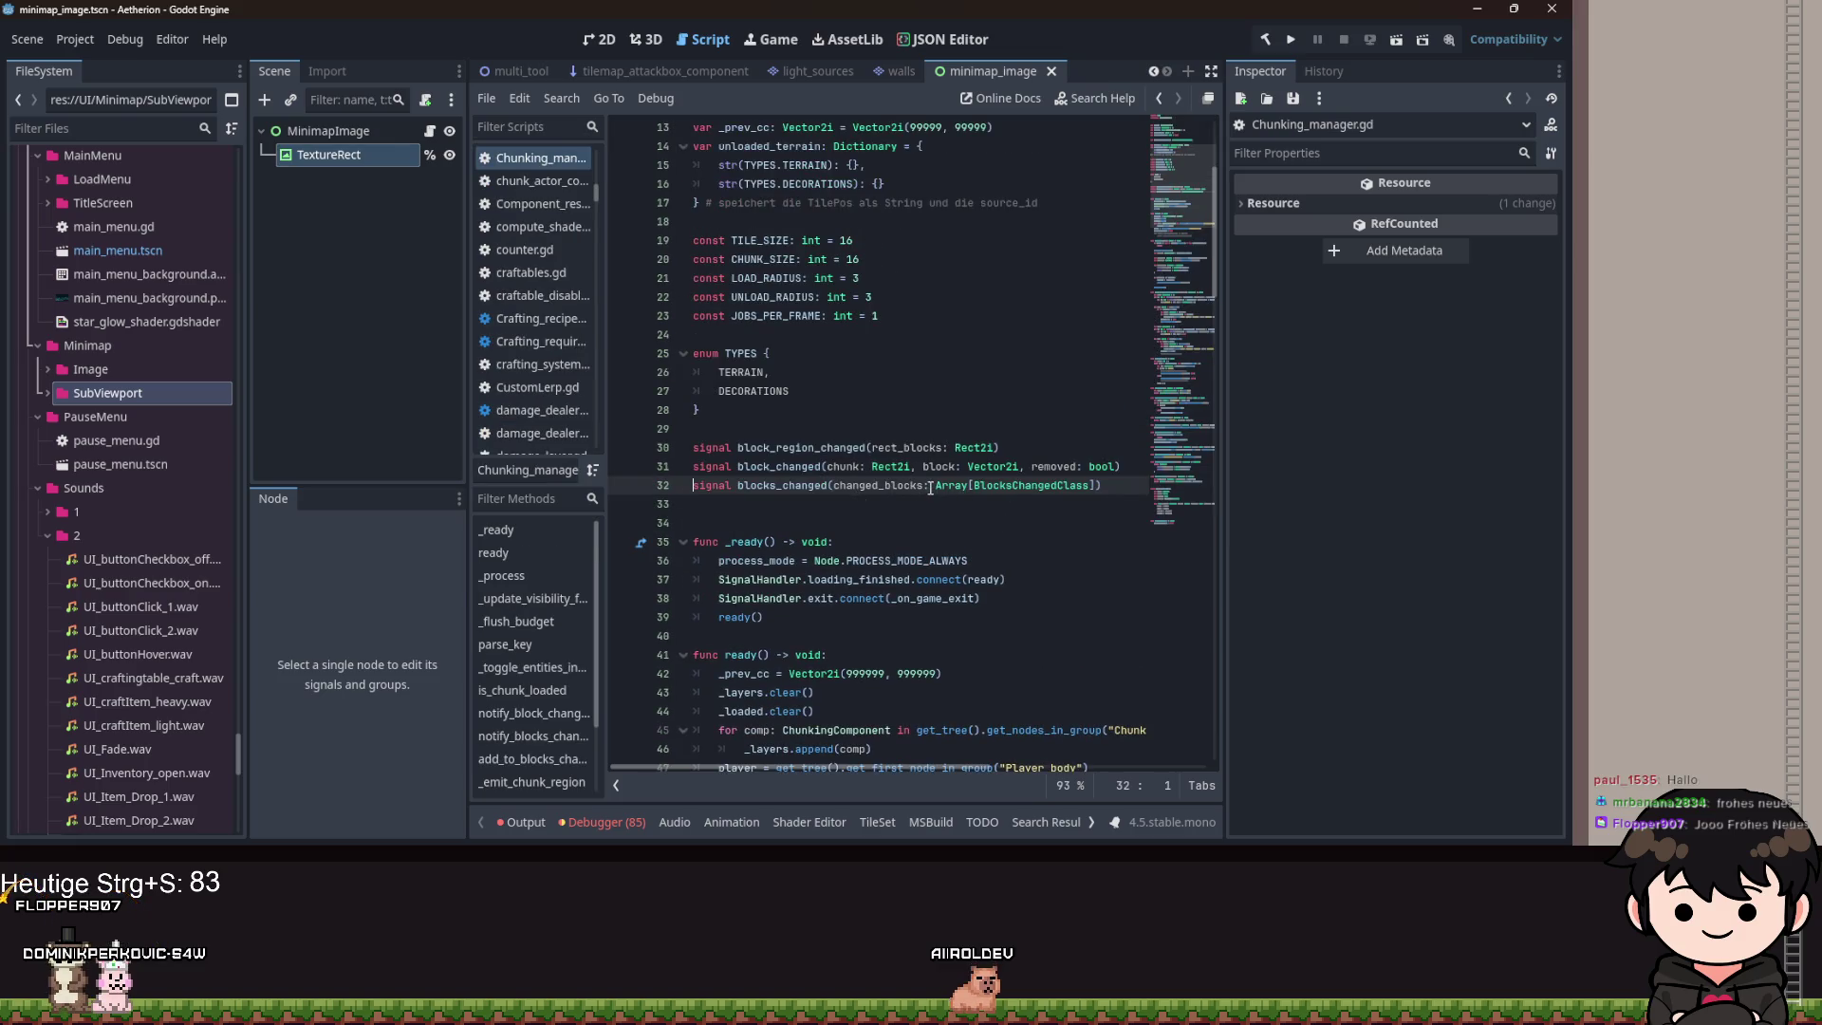
scroll(866, 489, "down", 3)
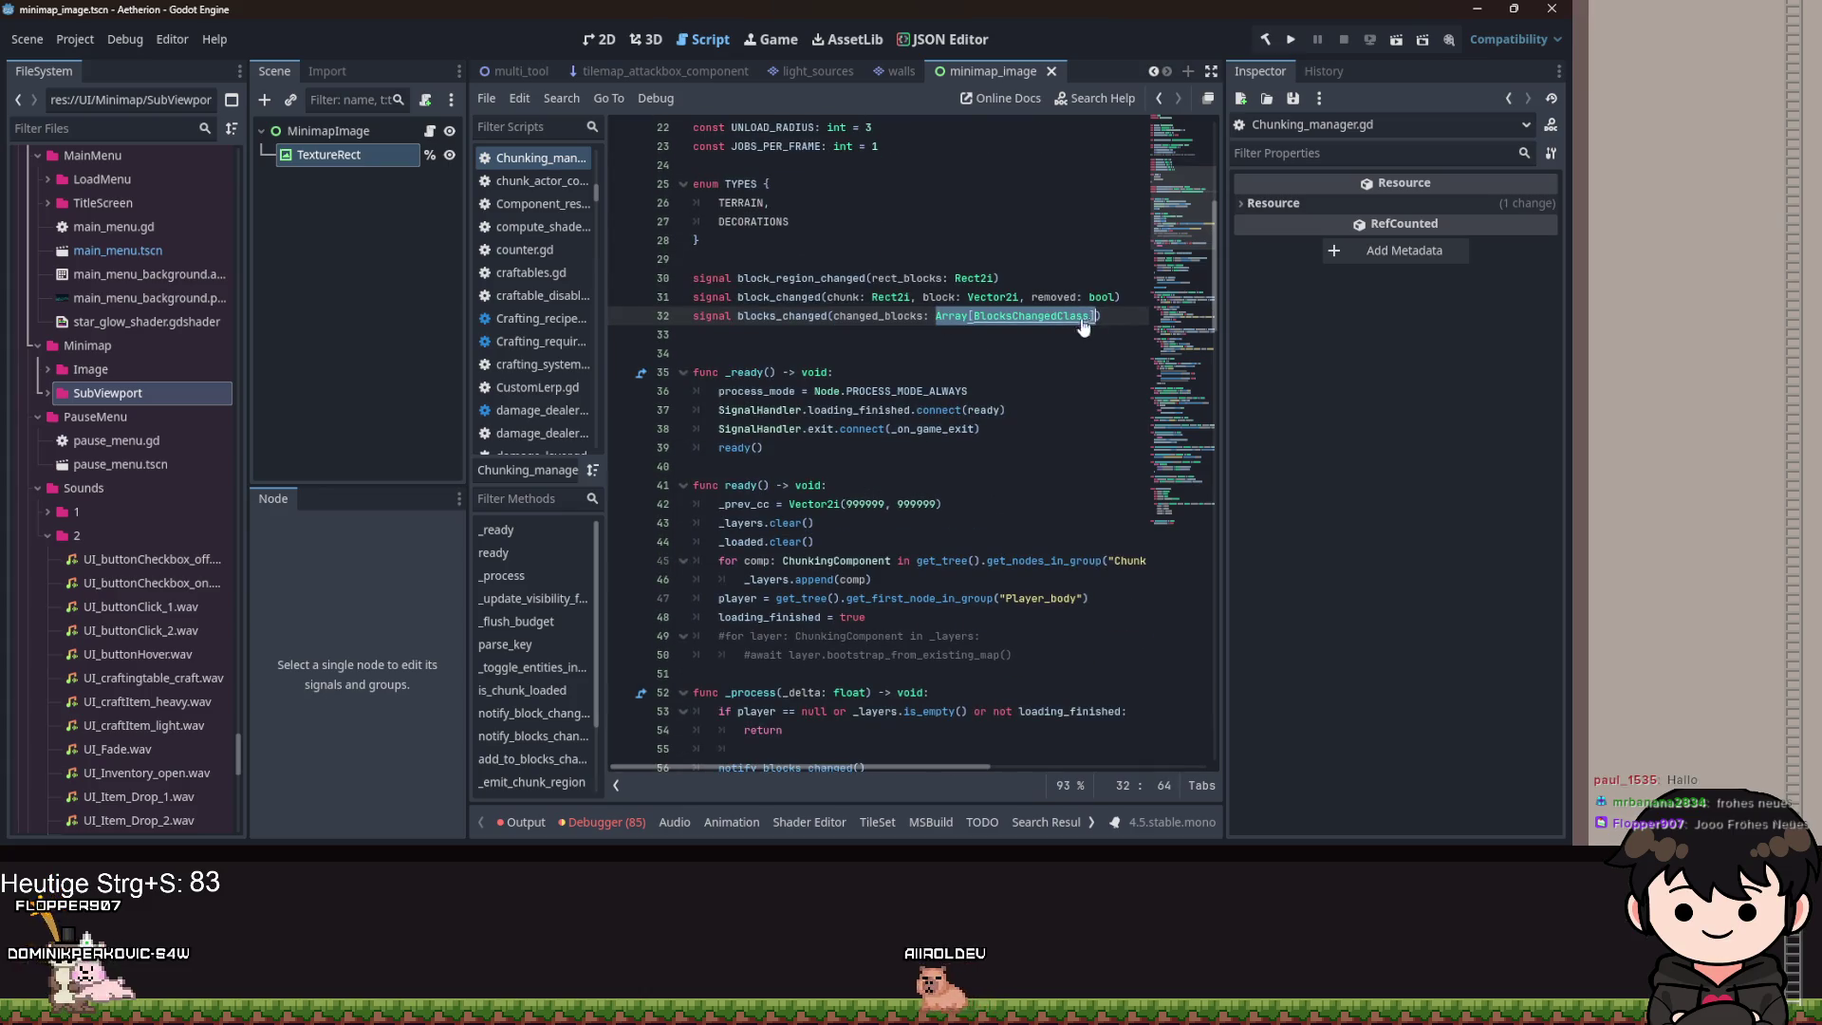
scroll(907, 398, "up", 2)
left_click_drag(841, 307, 1099, 316)
key("ctrl+c")
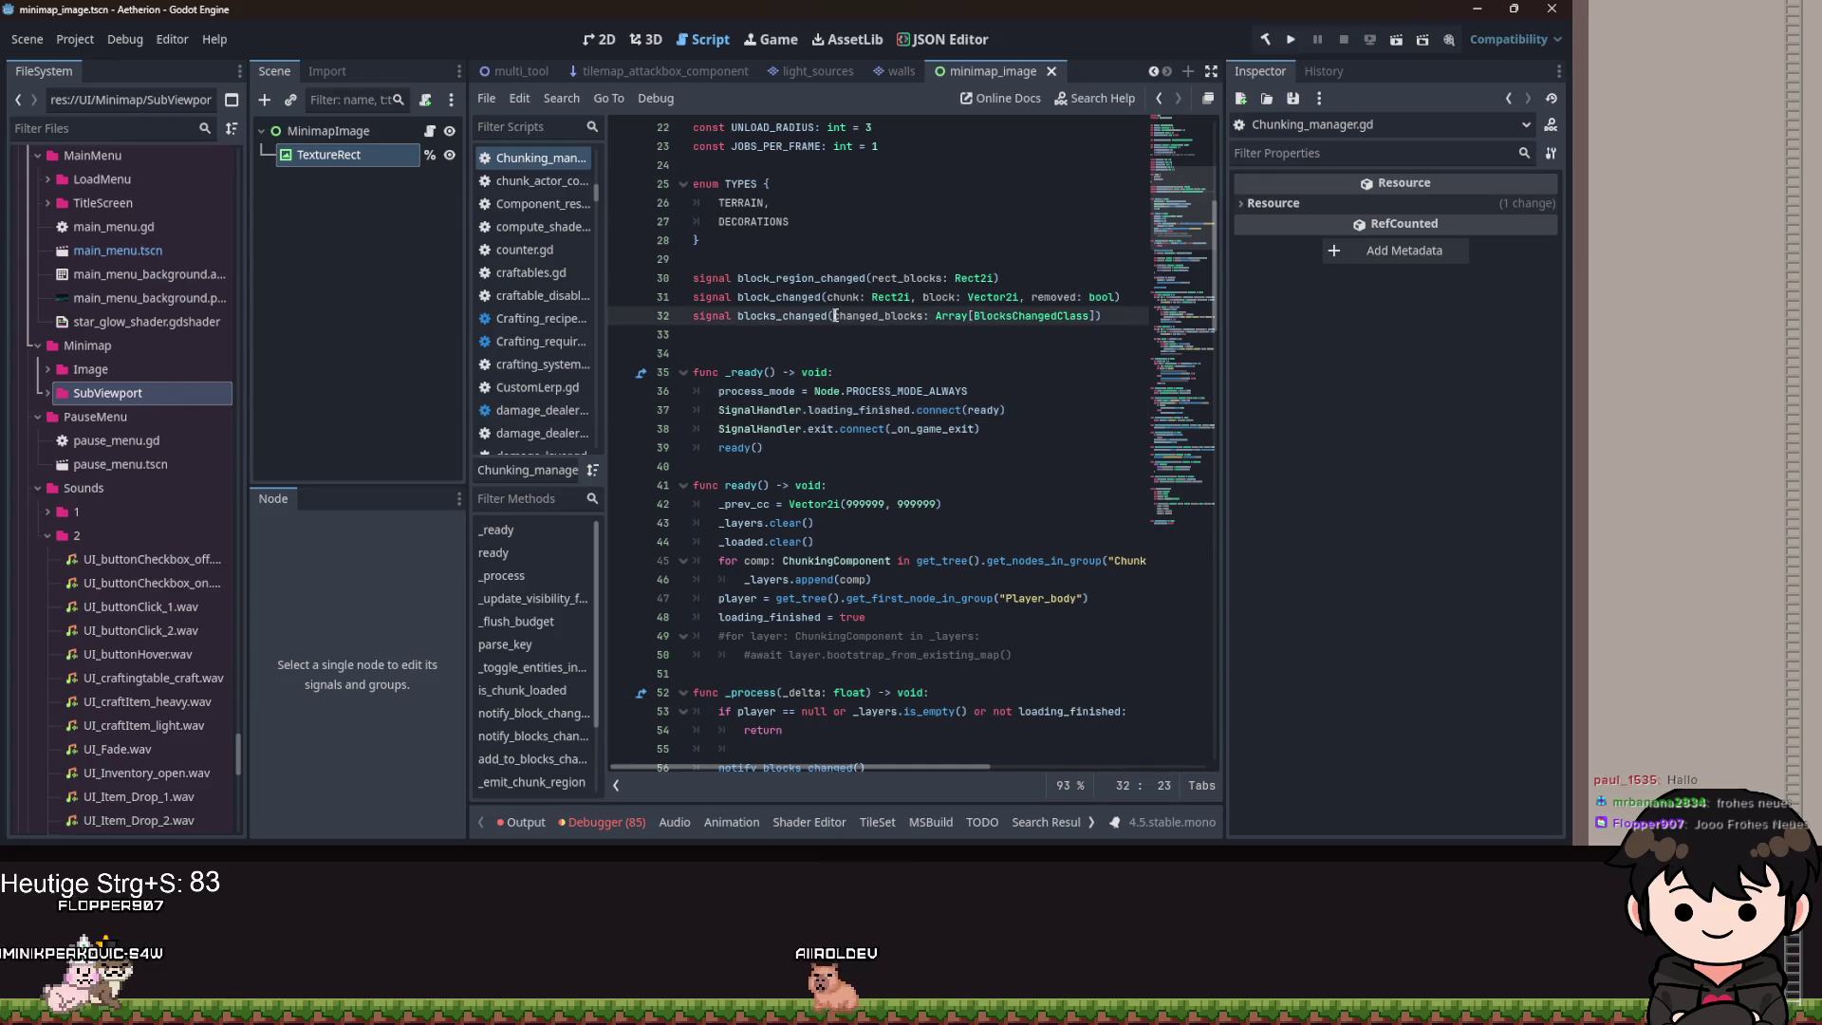
left_click(1044, 405)
key("alt+Left")
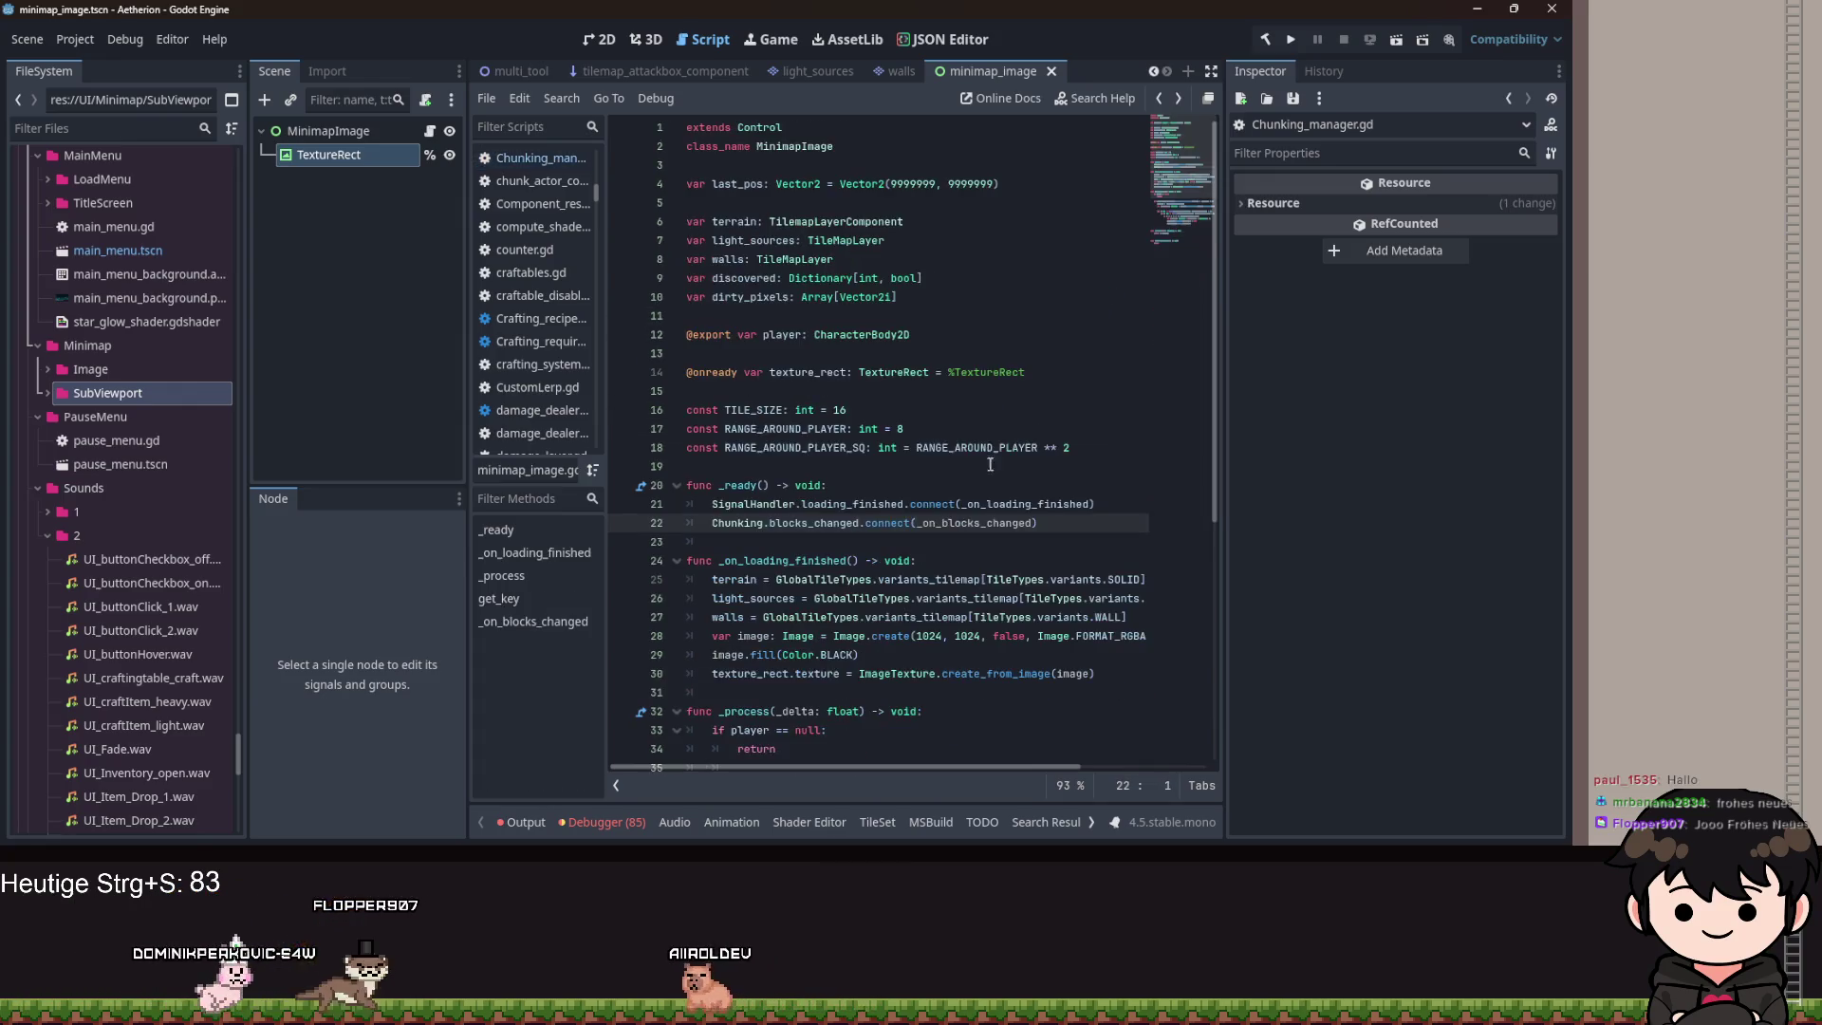
scroll(829, 693, "down", 5)
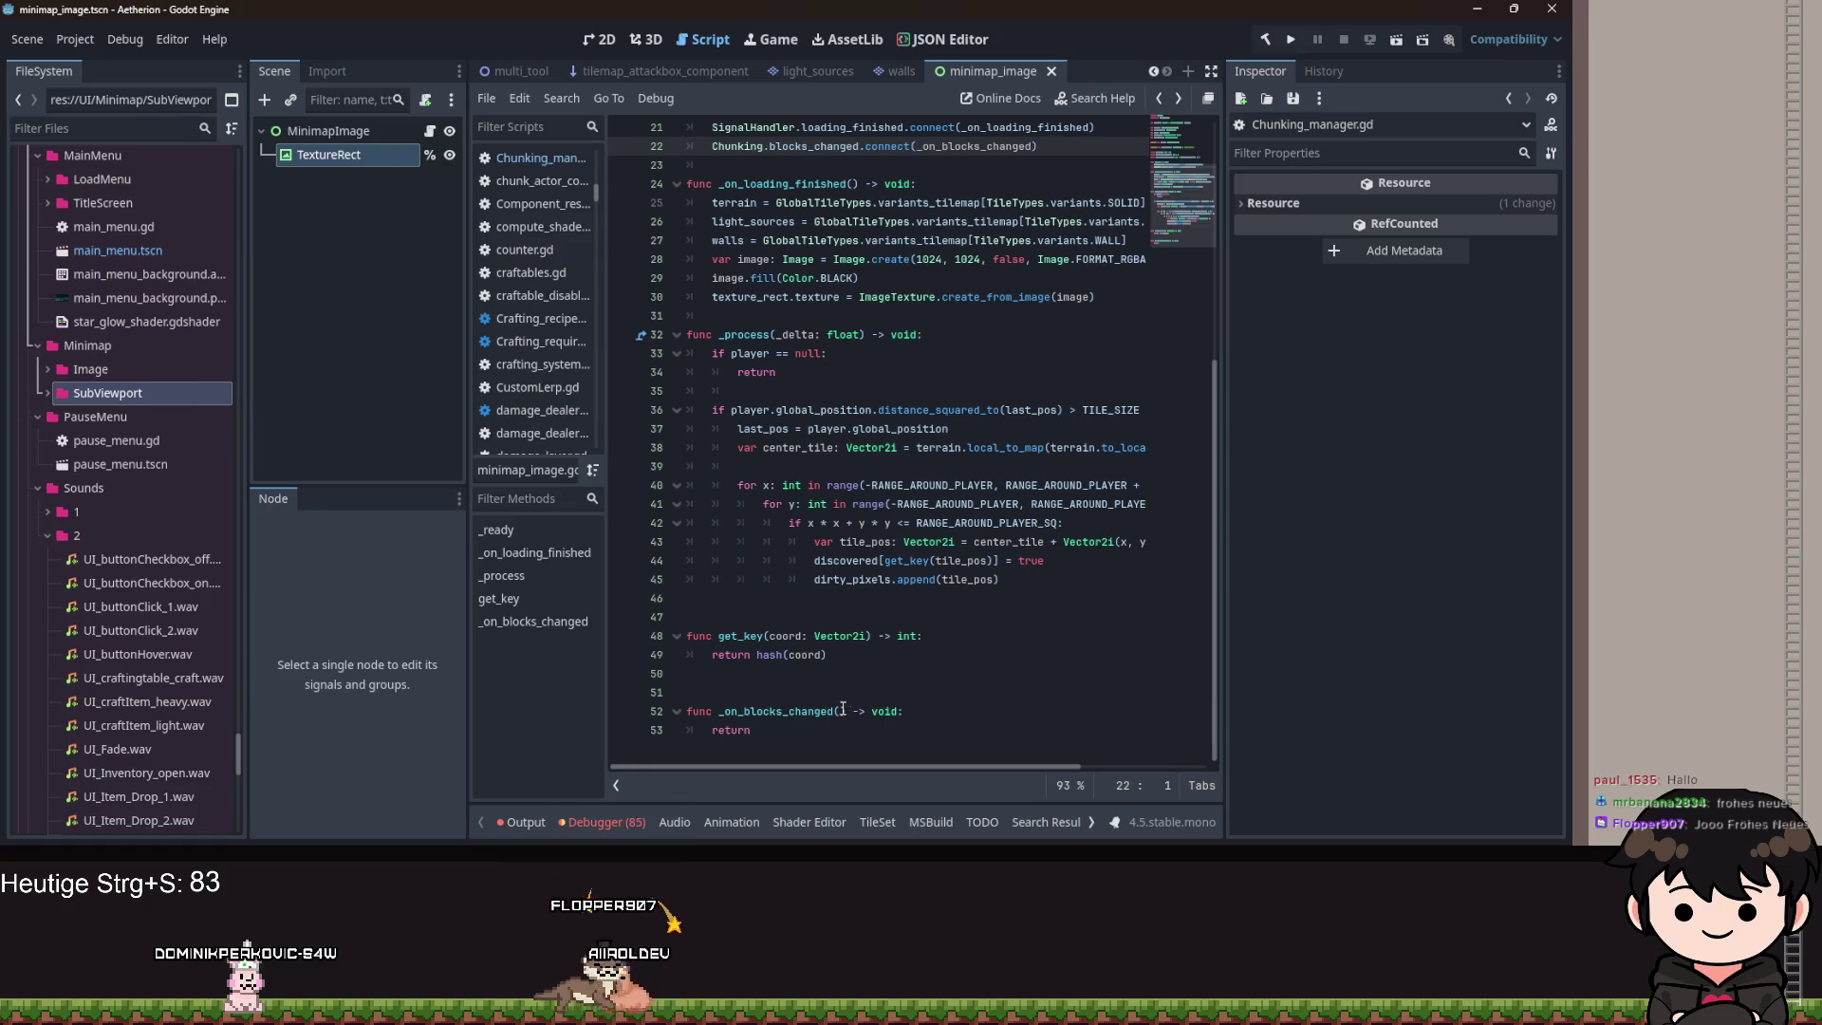
Paste the changed_blocks parameter into _on_blocks_changed and start a 'for block in changed_blocks' loop.
left_click(844, 711)
key("ctrl+v")
left_click_drag(786, 732, 704, 739)
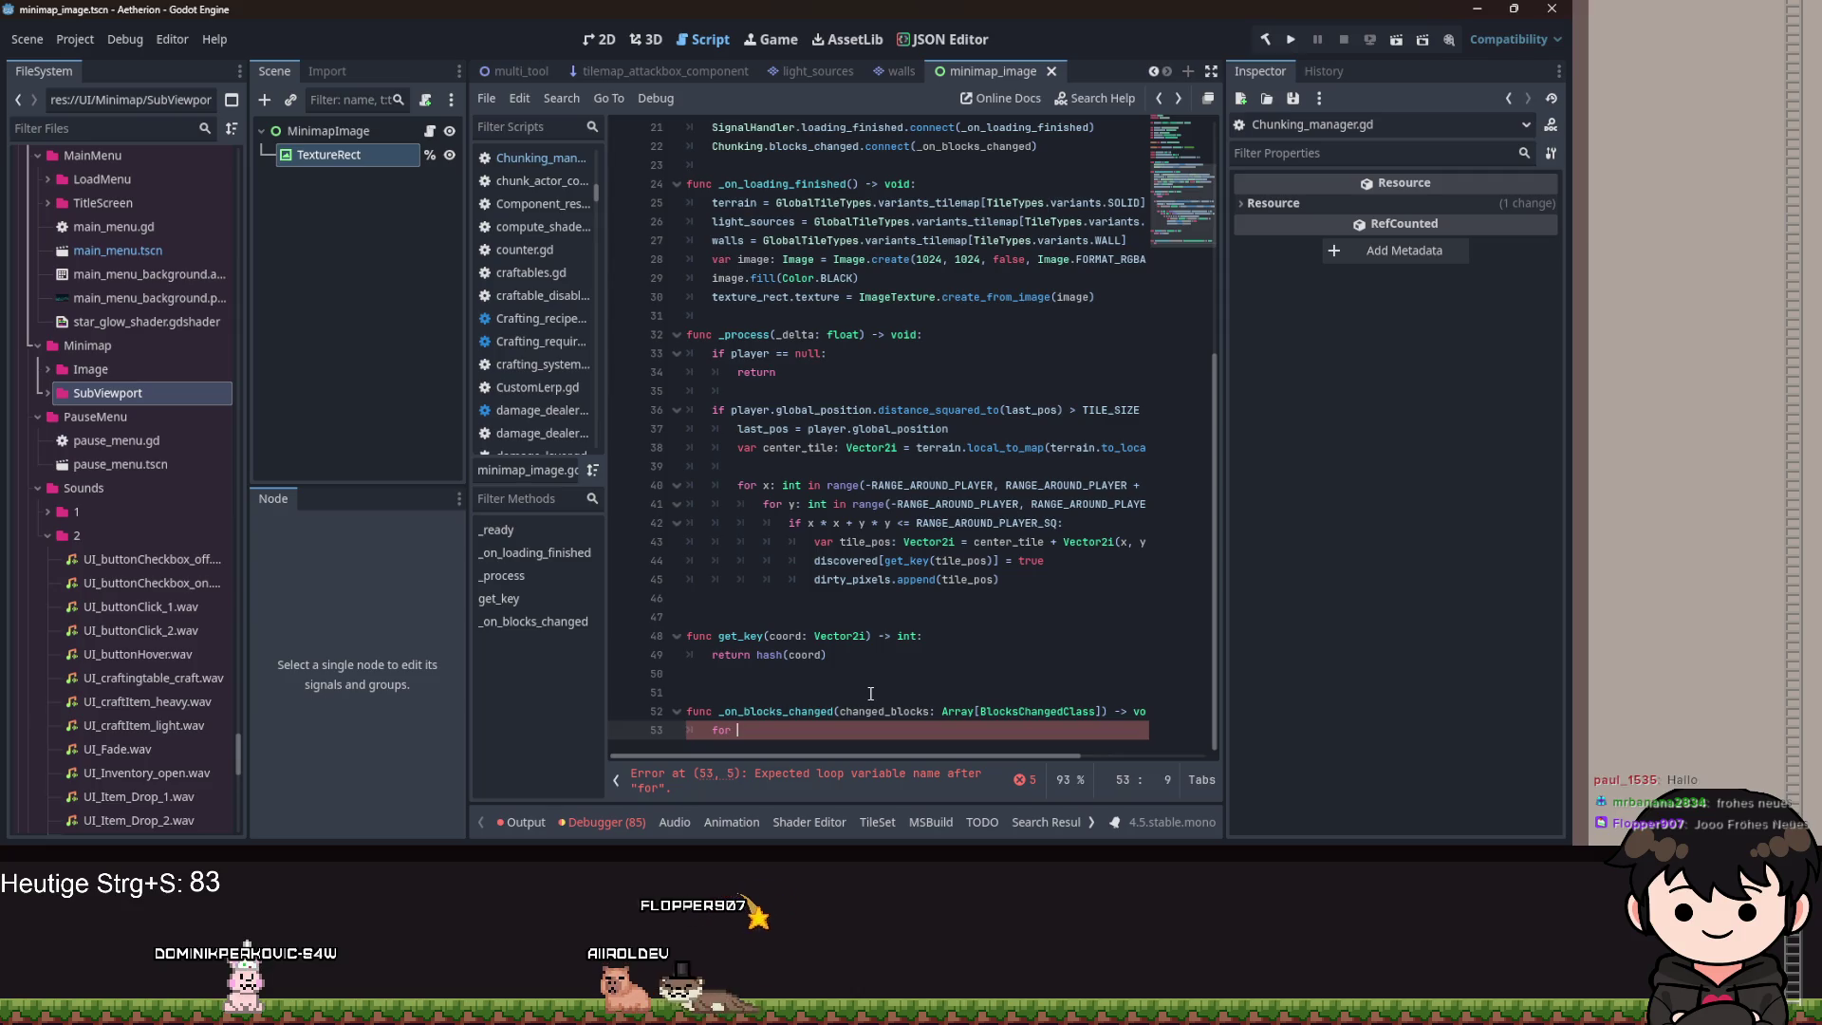
type("changed")
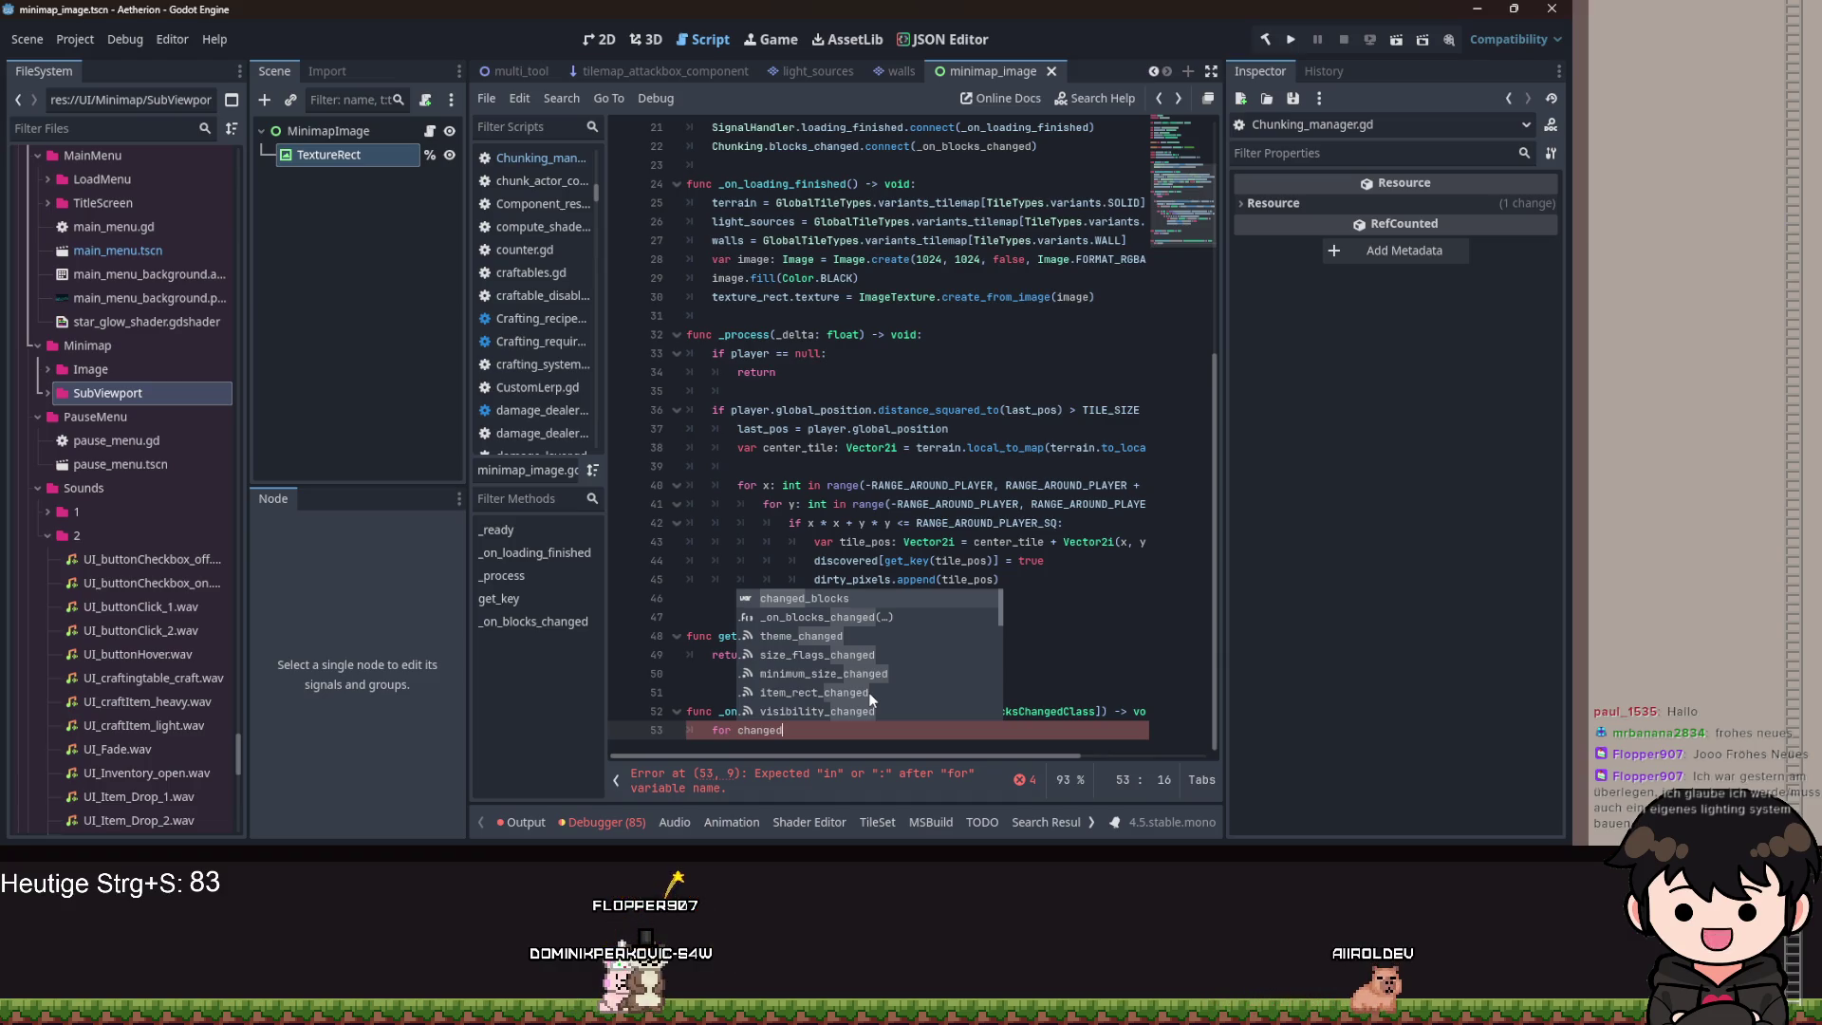
key("ctrl+BackSpace")
type("block:")
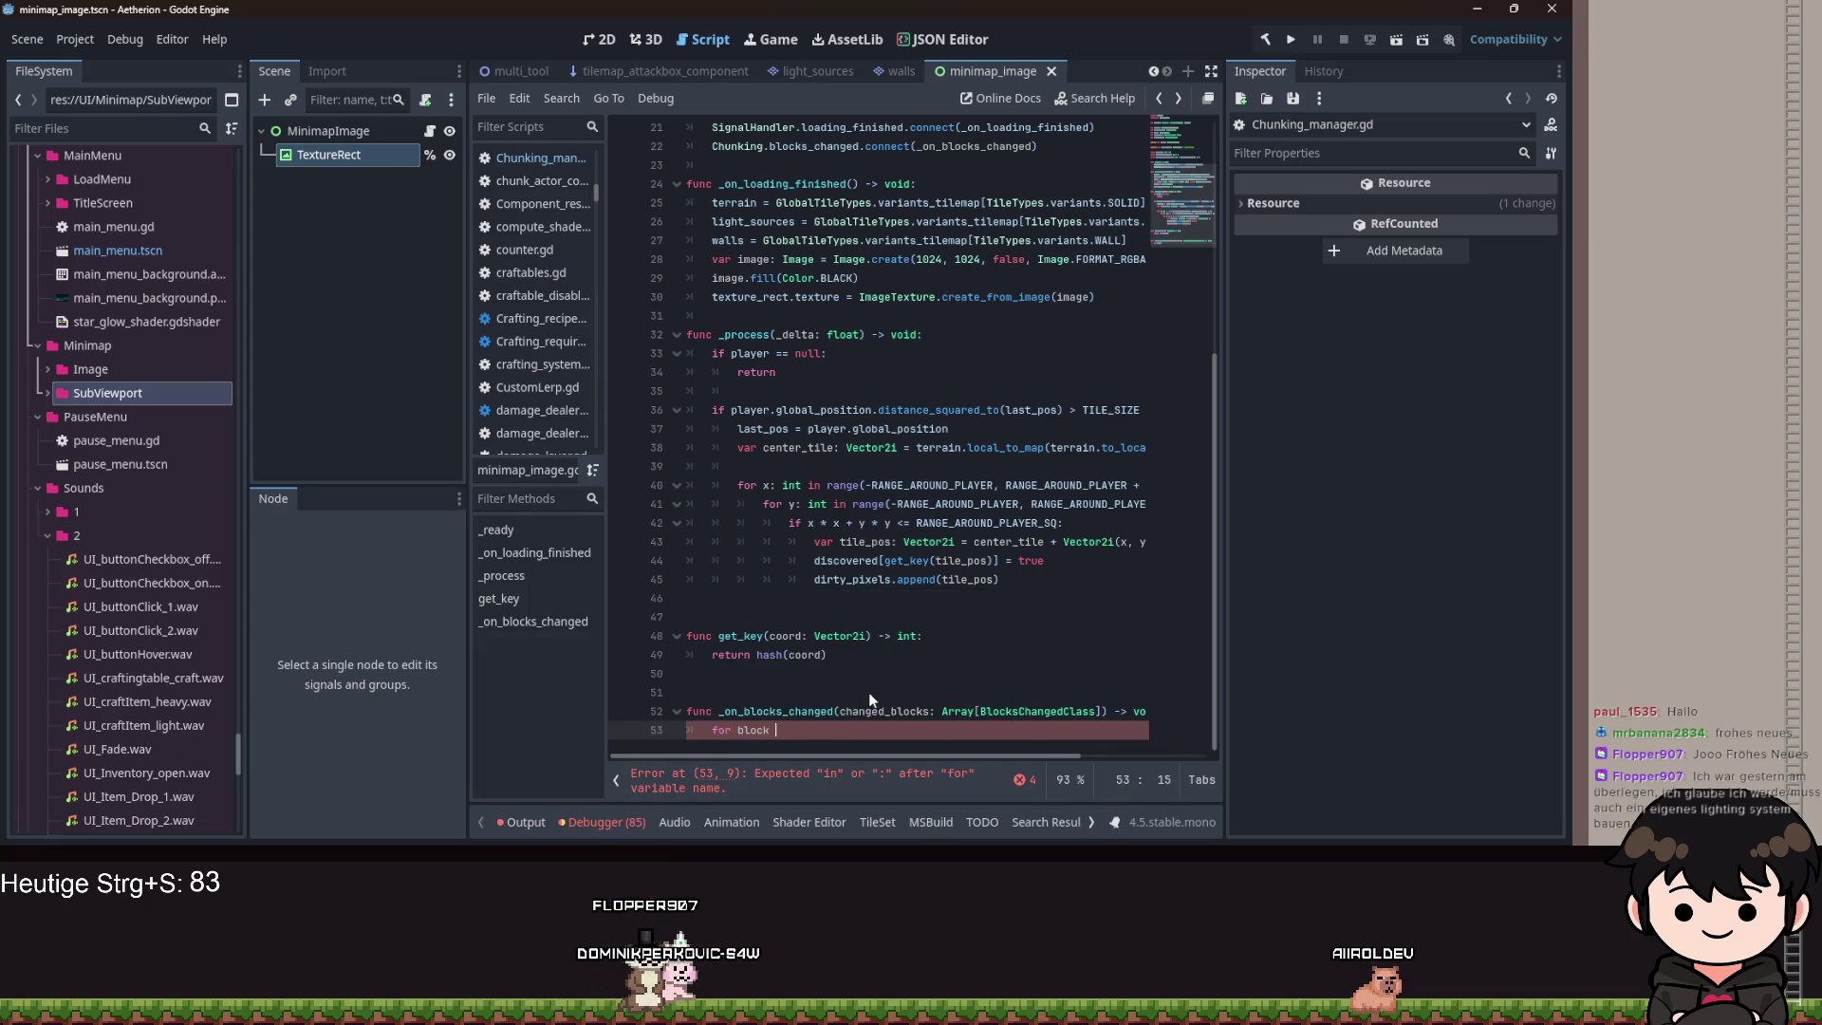
type("changed_blocks:")
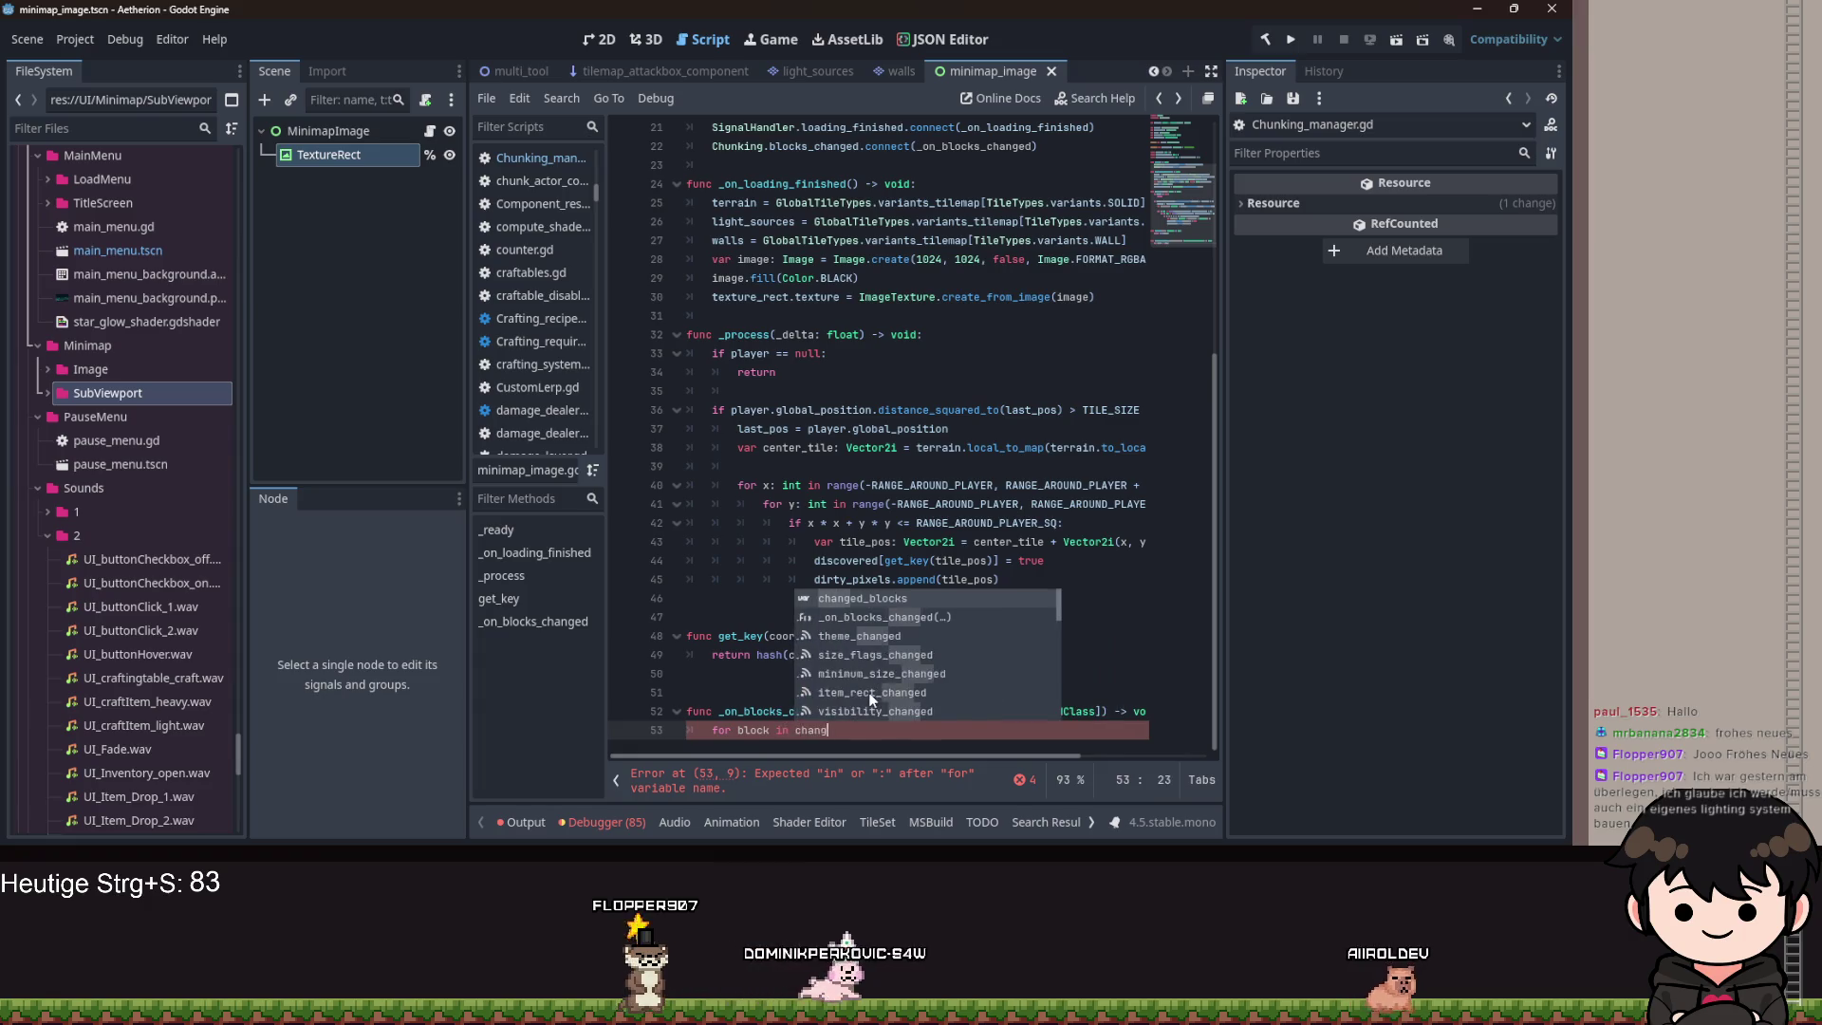
key("Return")
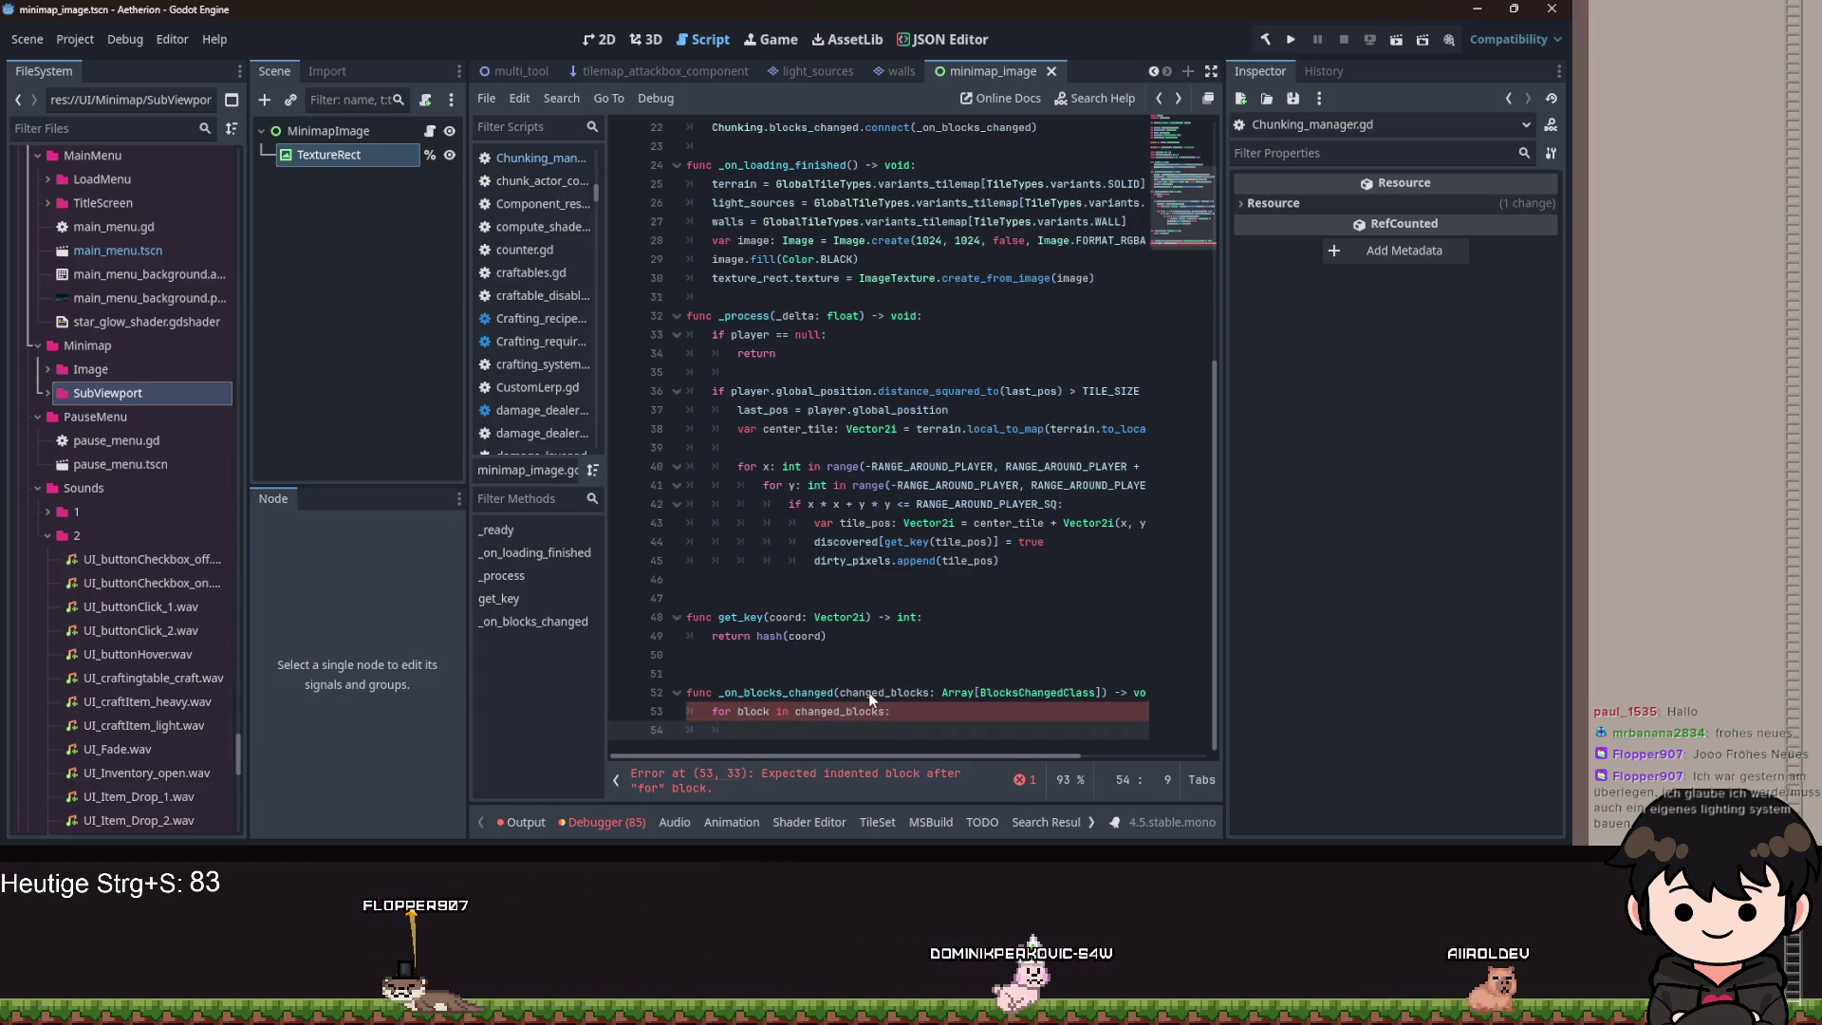
Type the parameter as ChunkingManager.BlocksChangedClass and append block.block to dirty_pixels inside the loop.
type("dirty_pixels.append(block.")
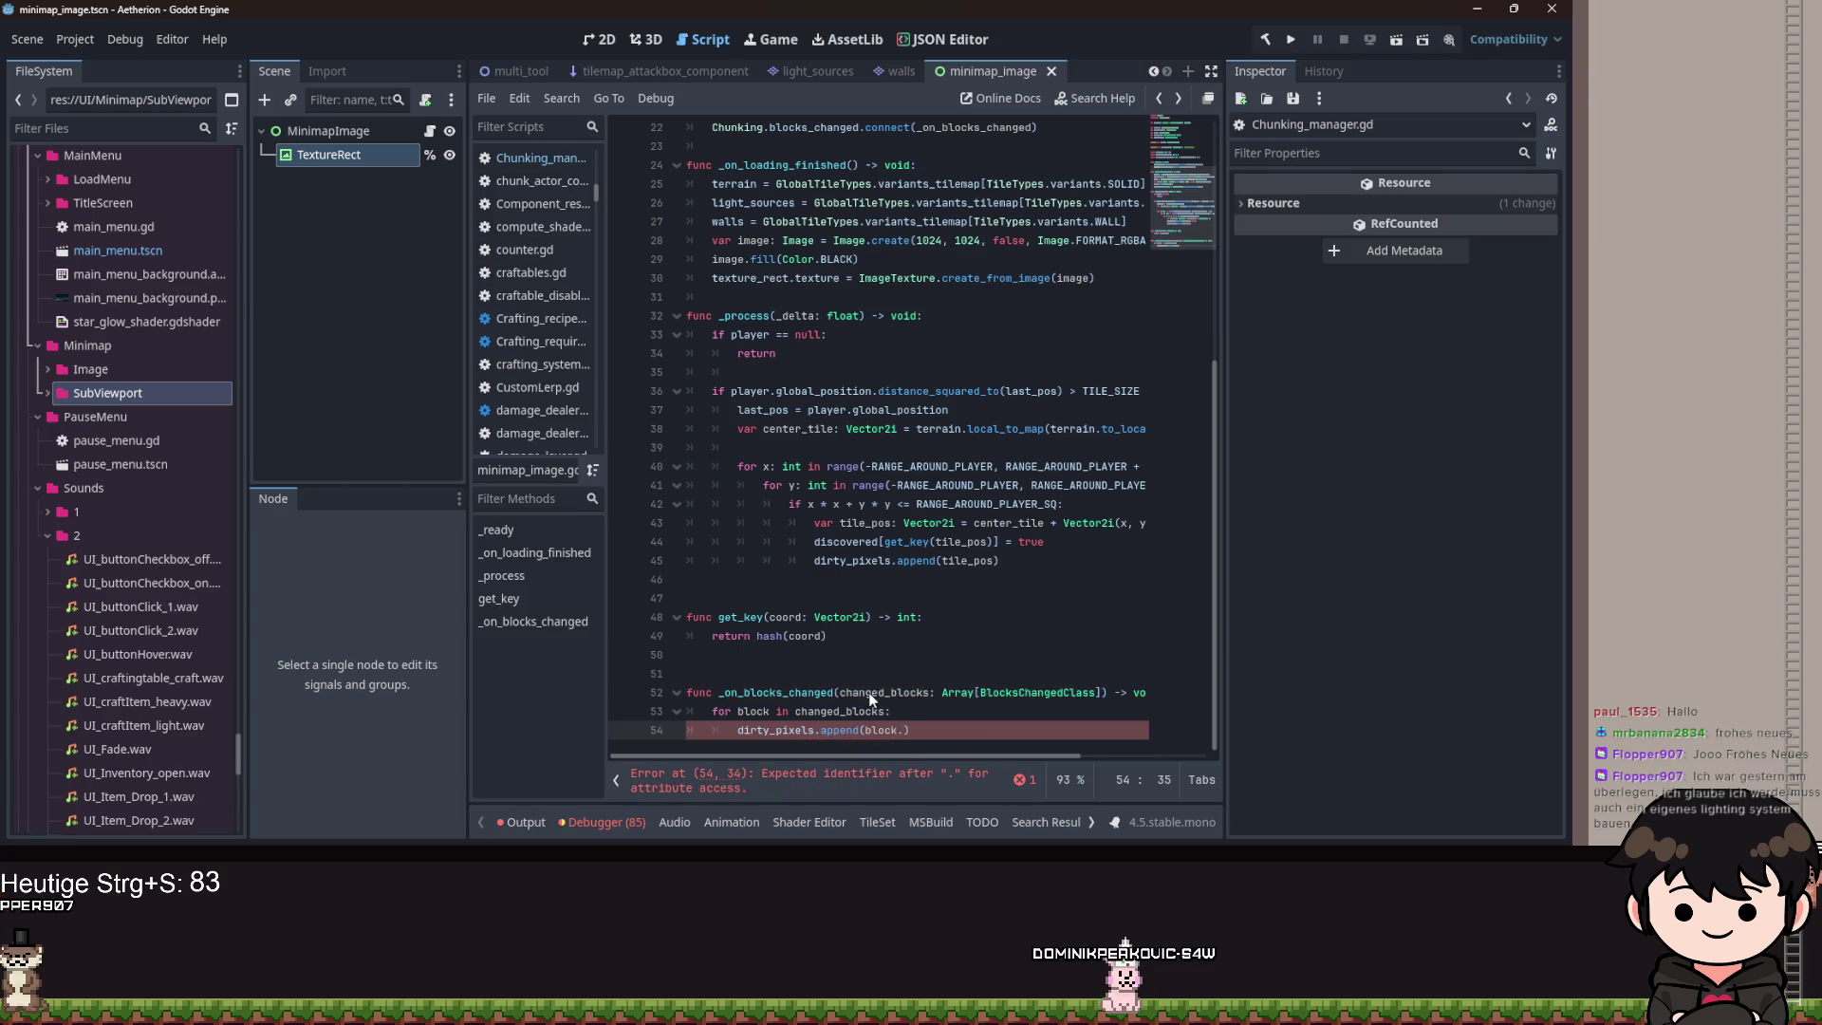
key("Up")
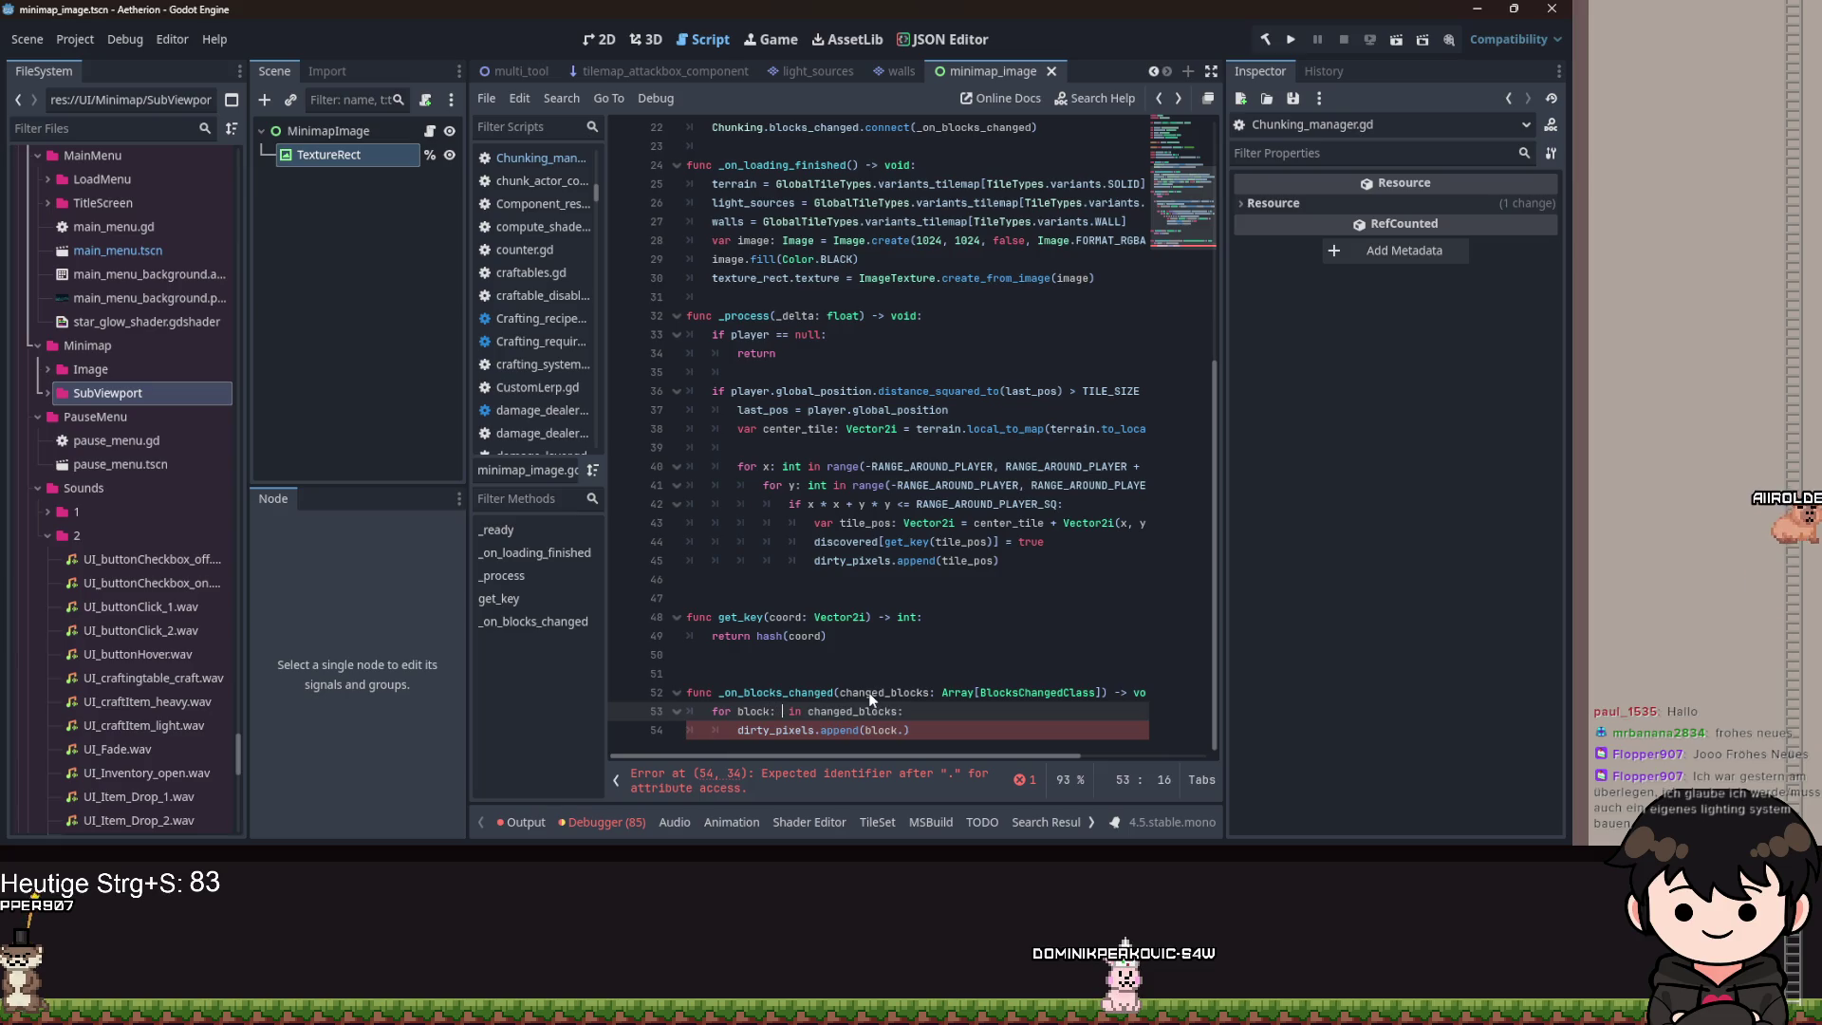
type("Chunking")
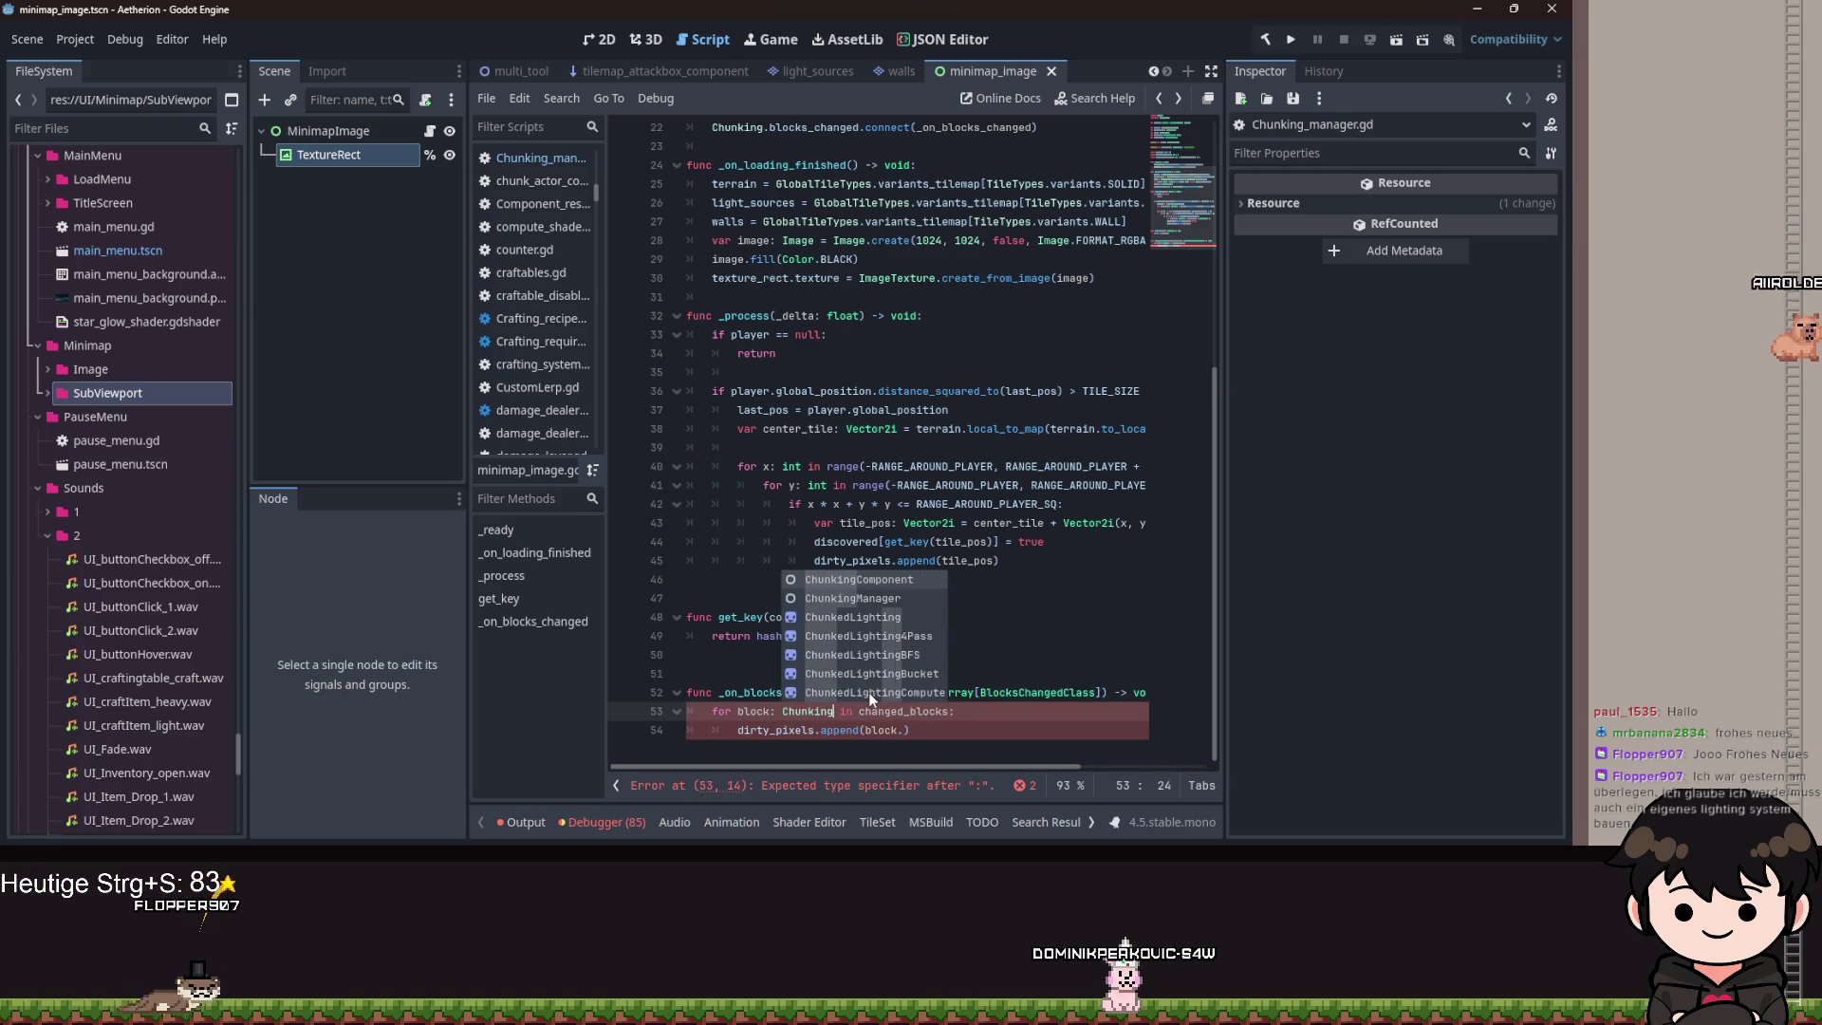
type("Manager.BlocksChangedClass")
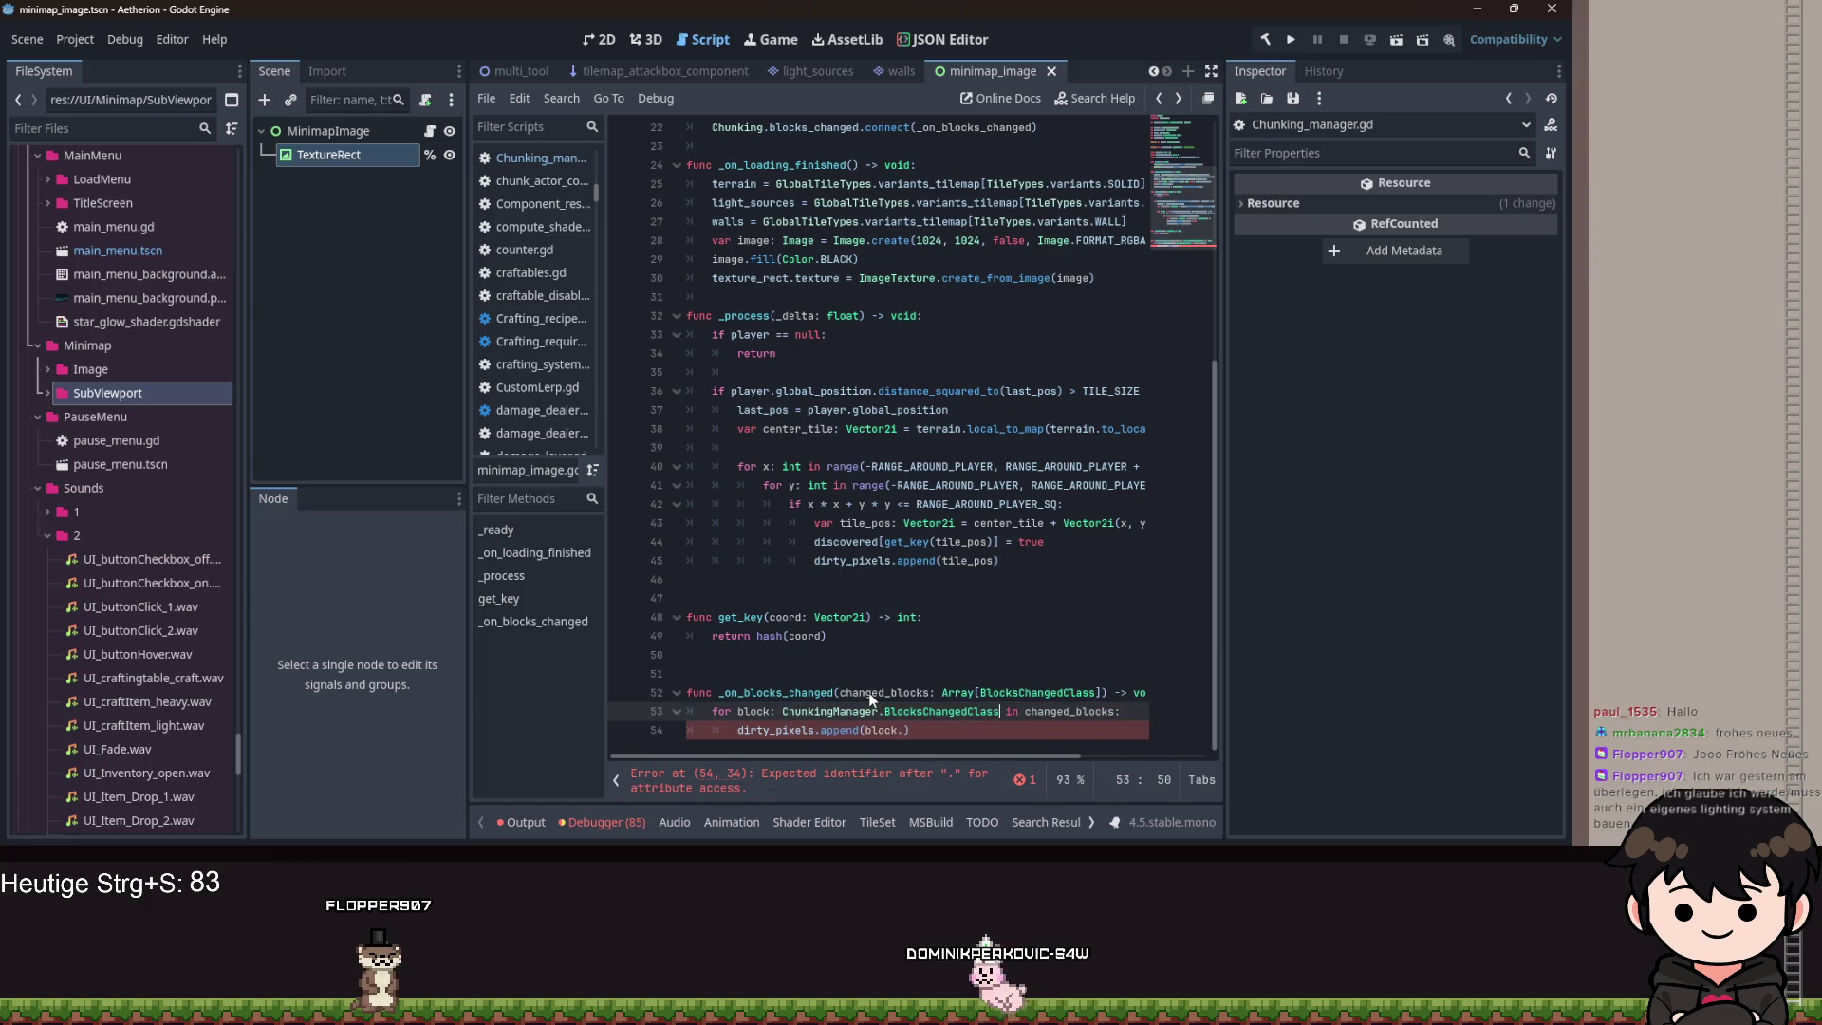
left_click(996, 691)
type("Chunk")
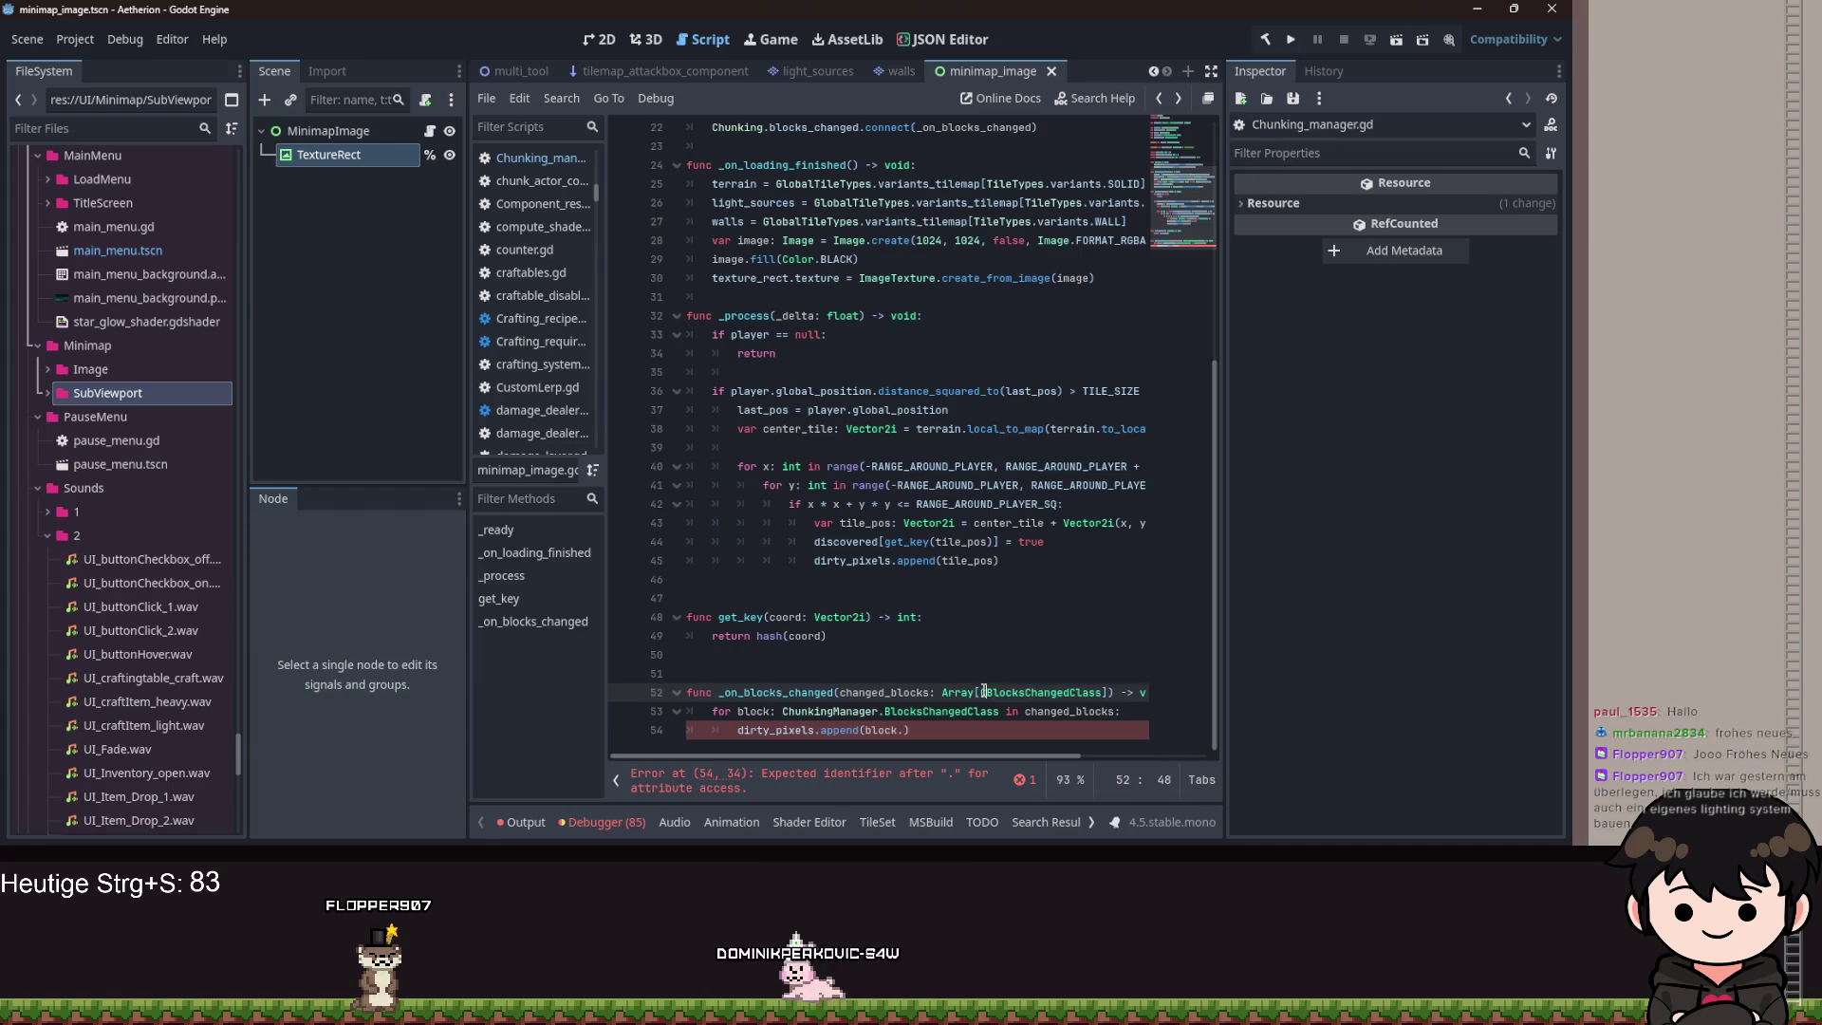
type("ng;a")
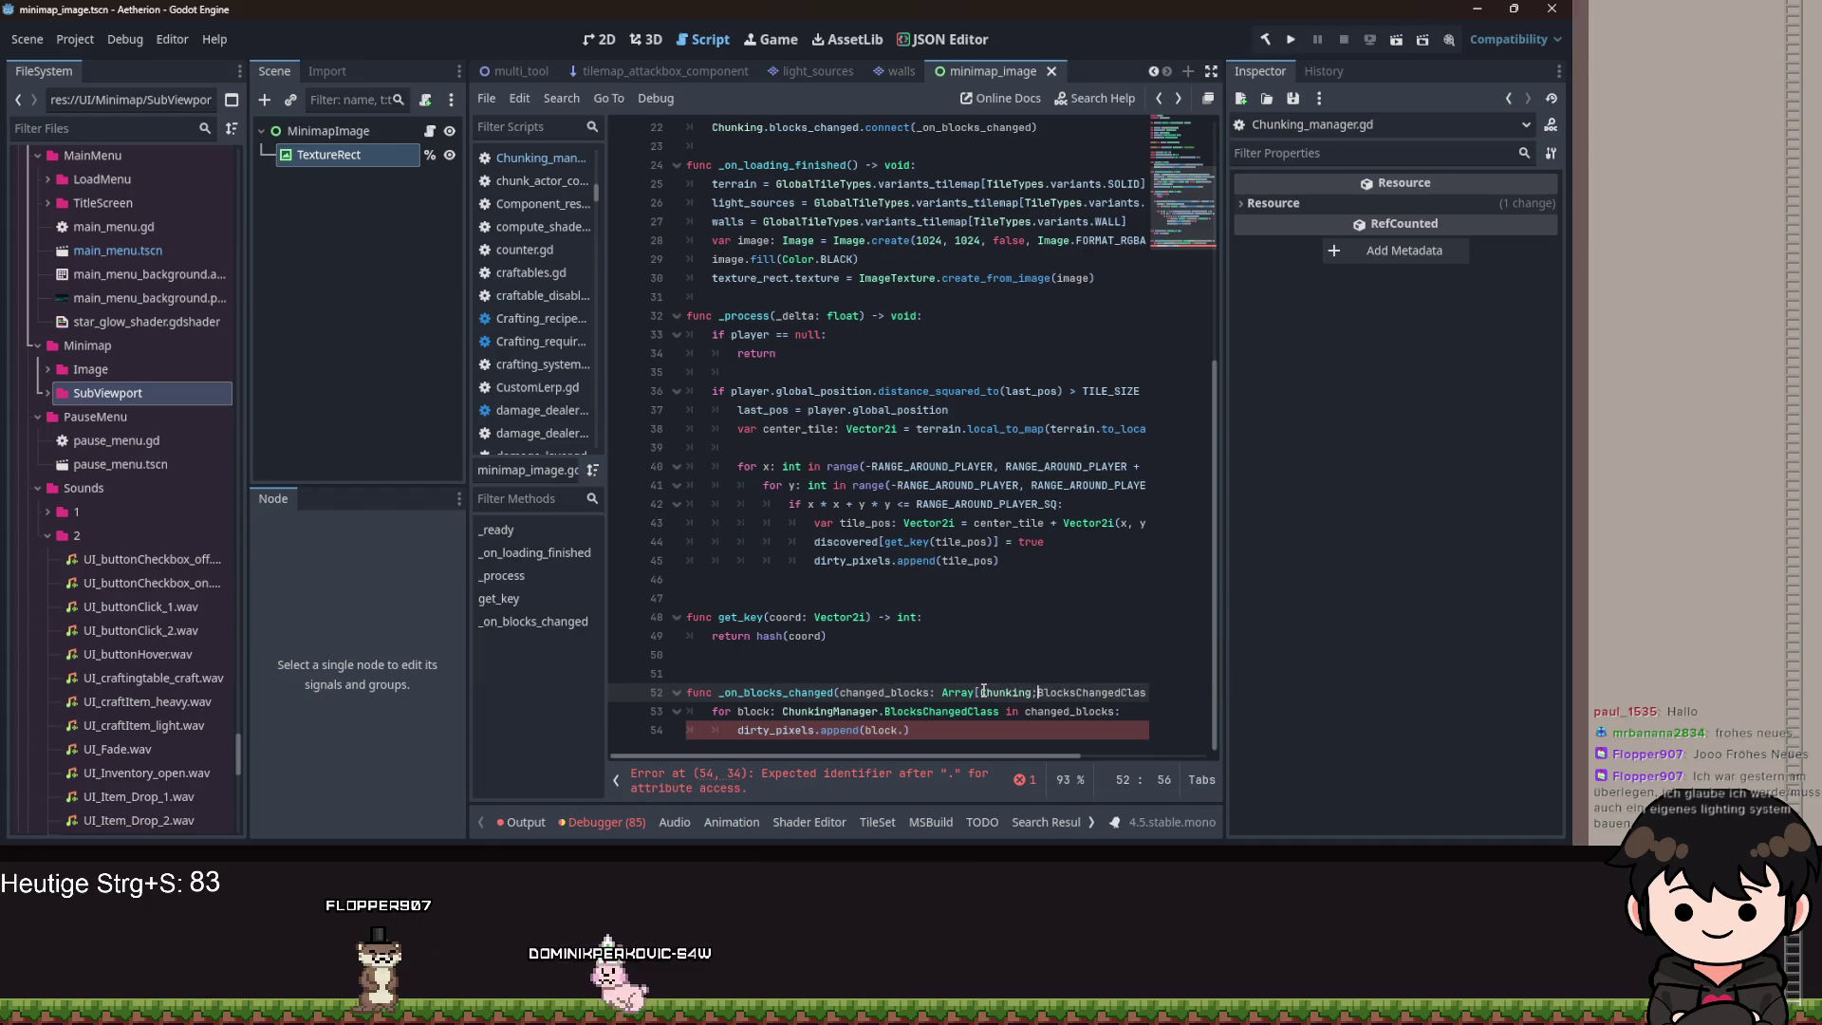
type("Mana")
type("r.")
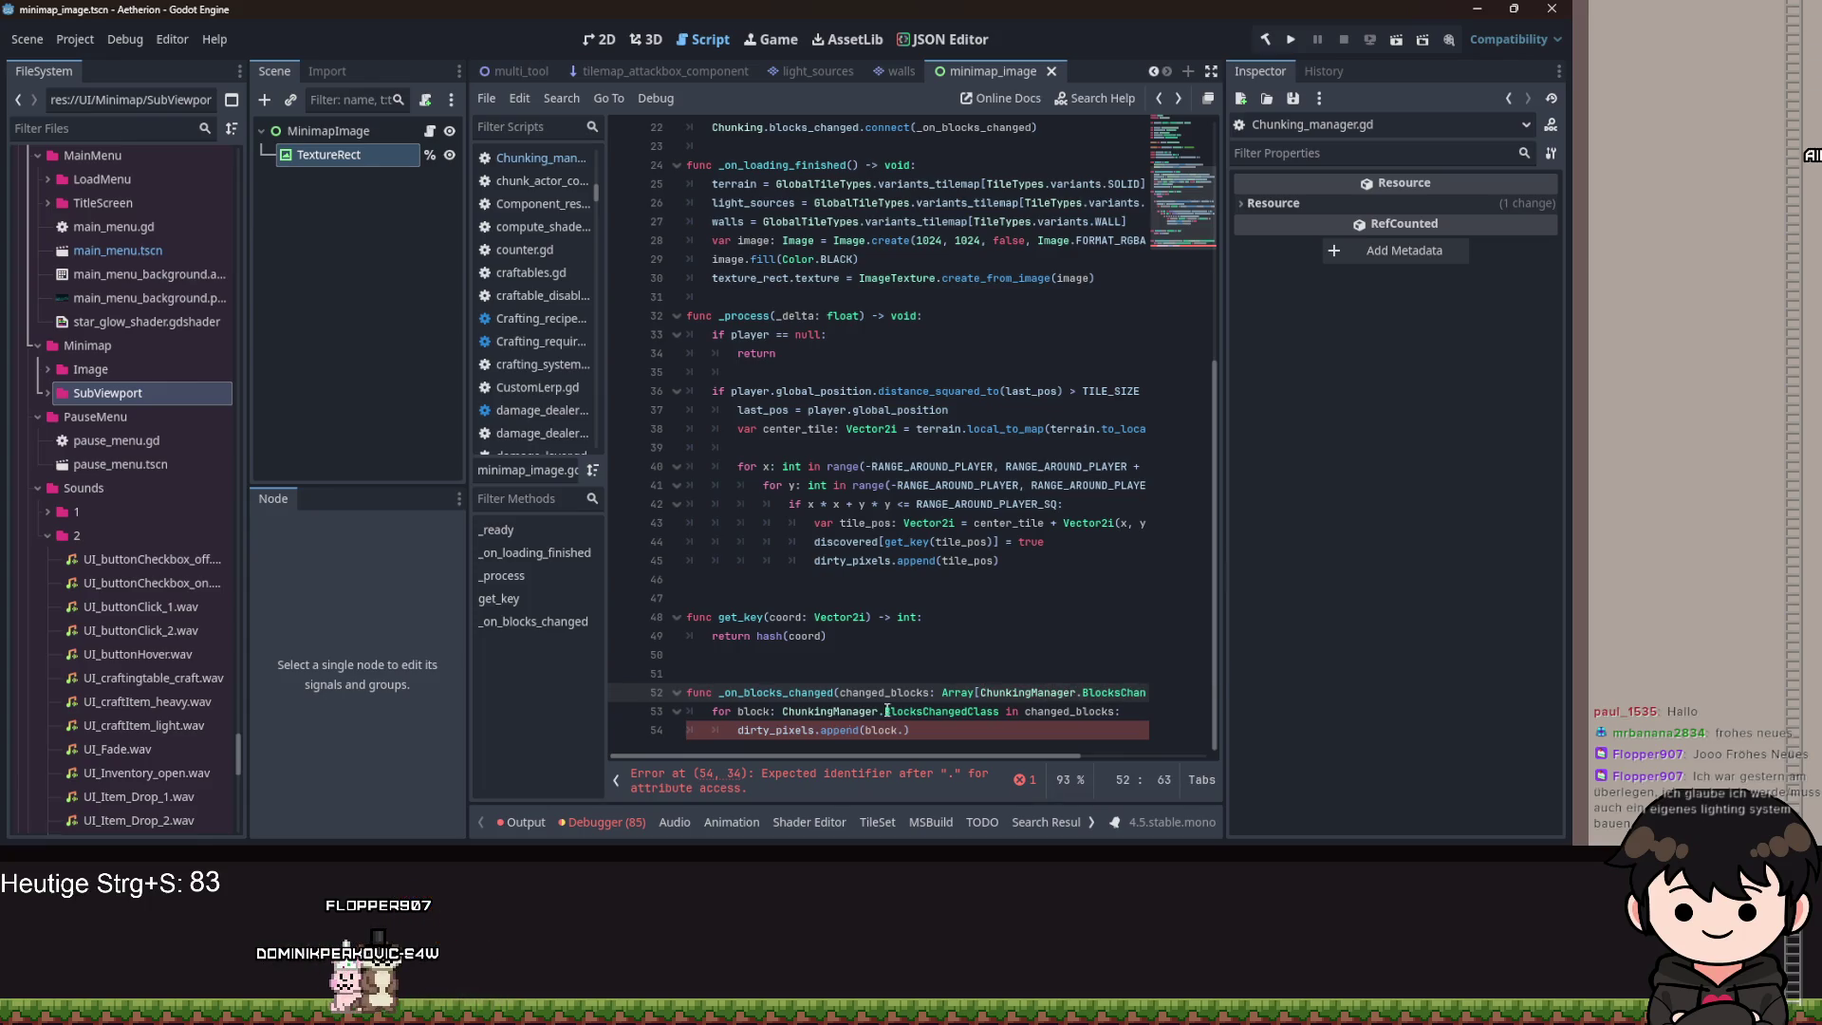
left_click(904, 731)
key("ctrl+space")
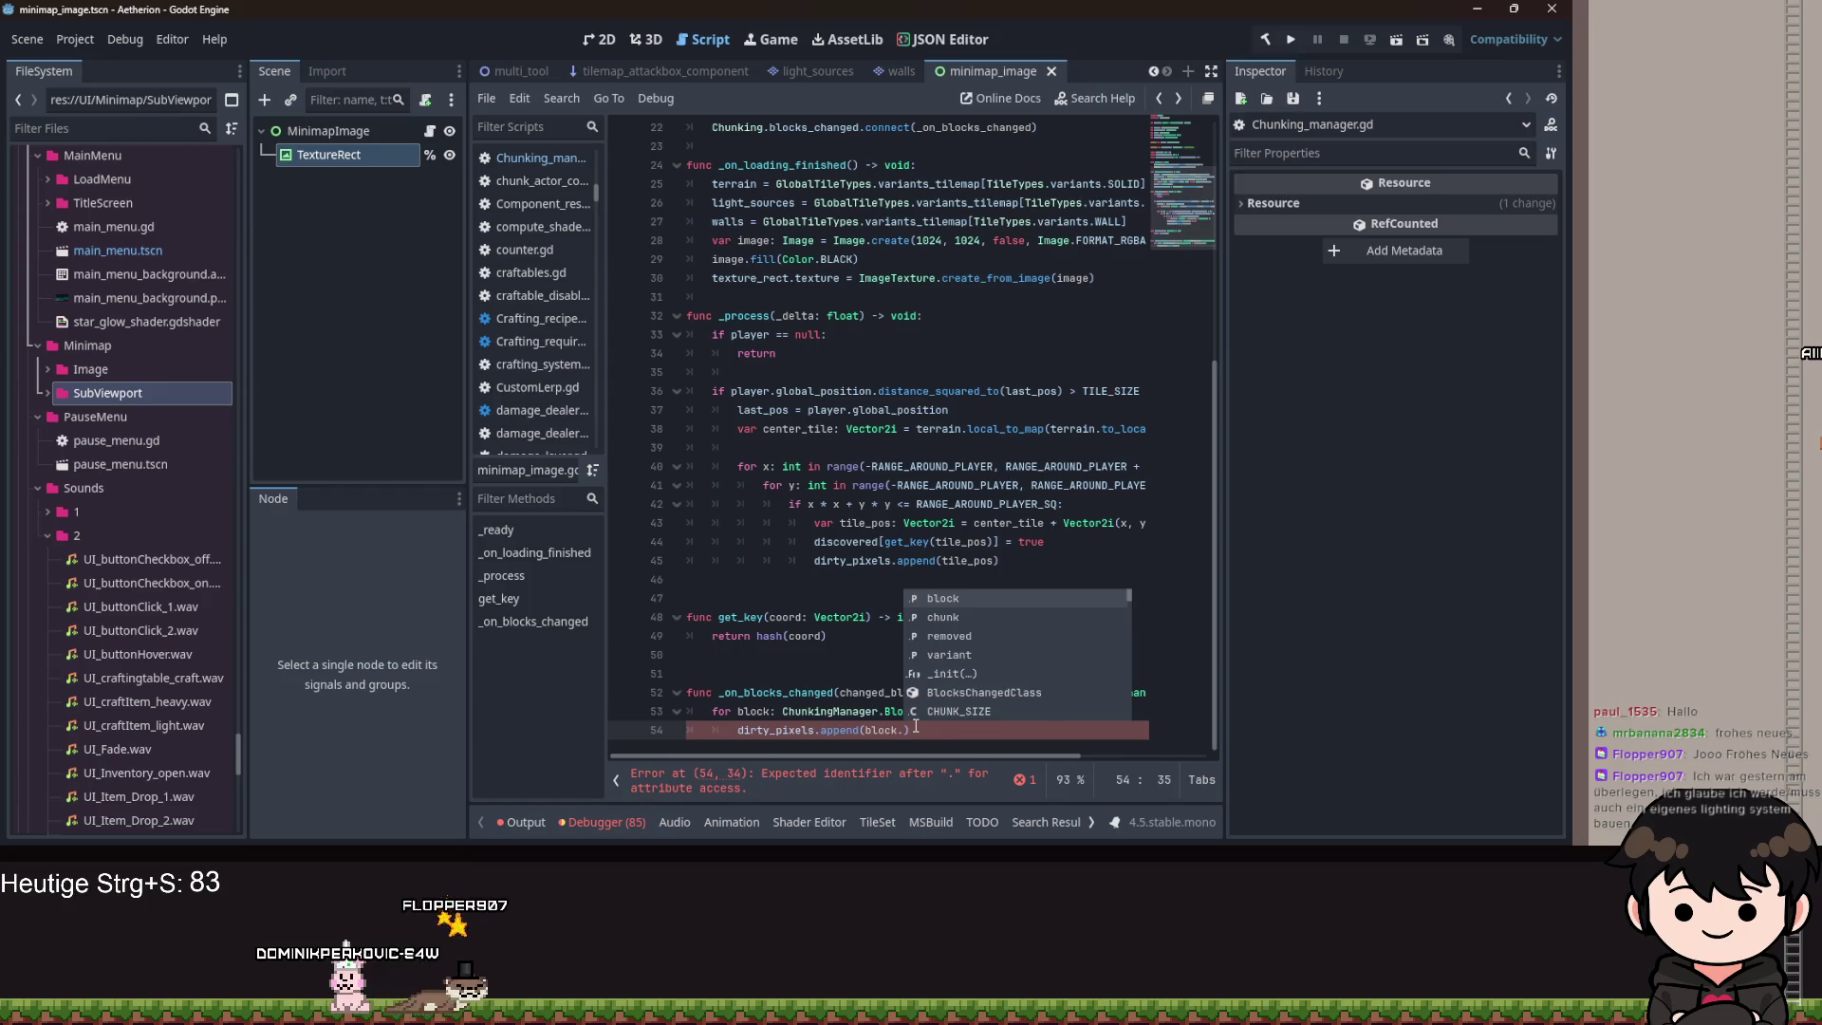
key("Return")
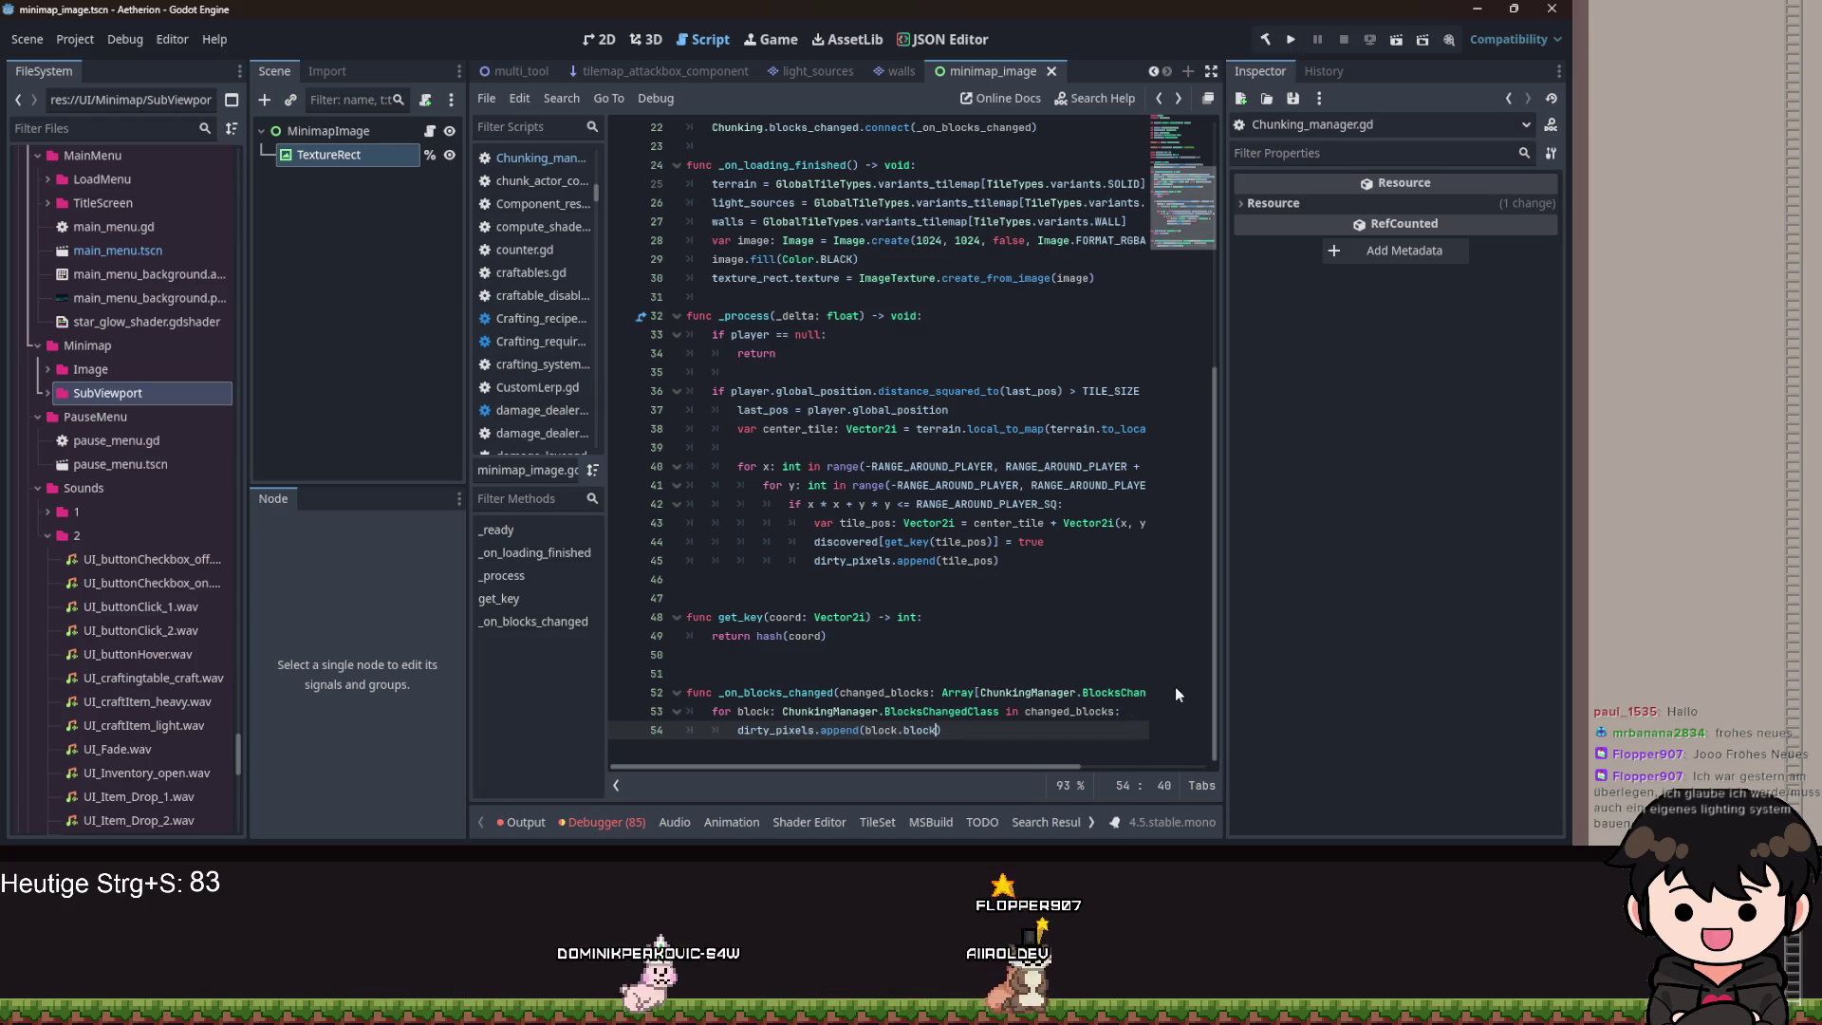
Delete the stray blank line above _on_blocks_changed and save the scene.
mouse_move(1175, 688)
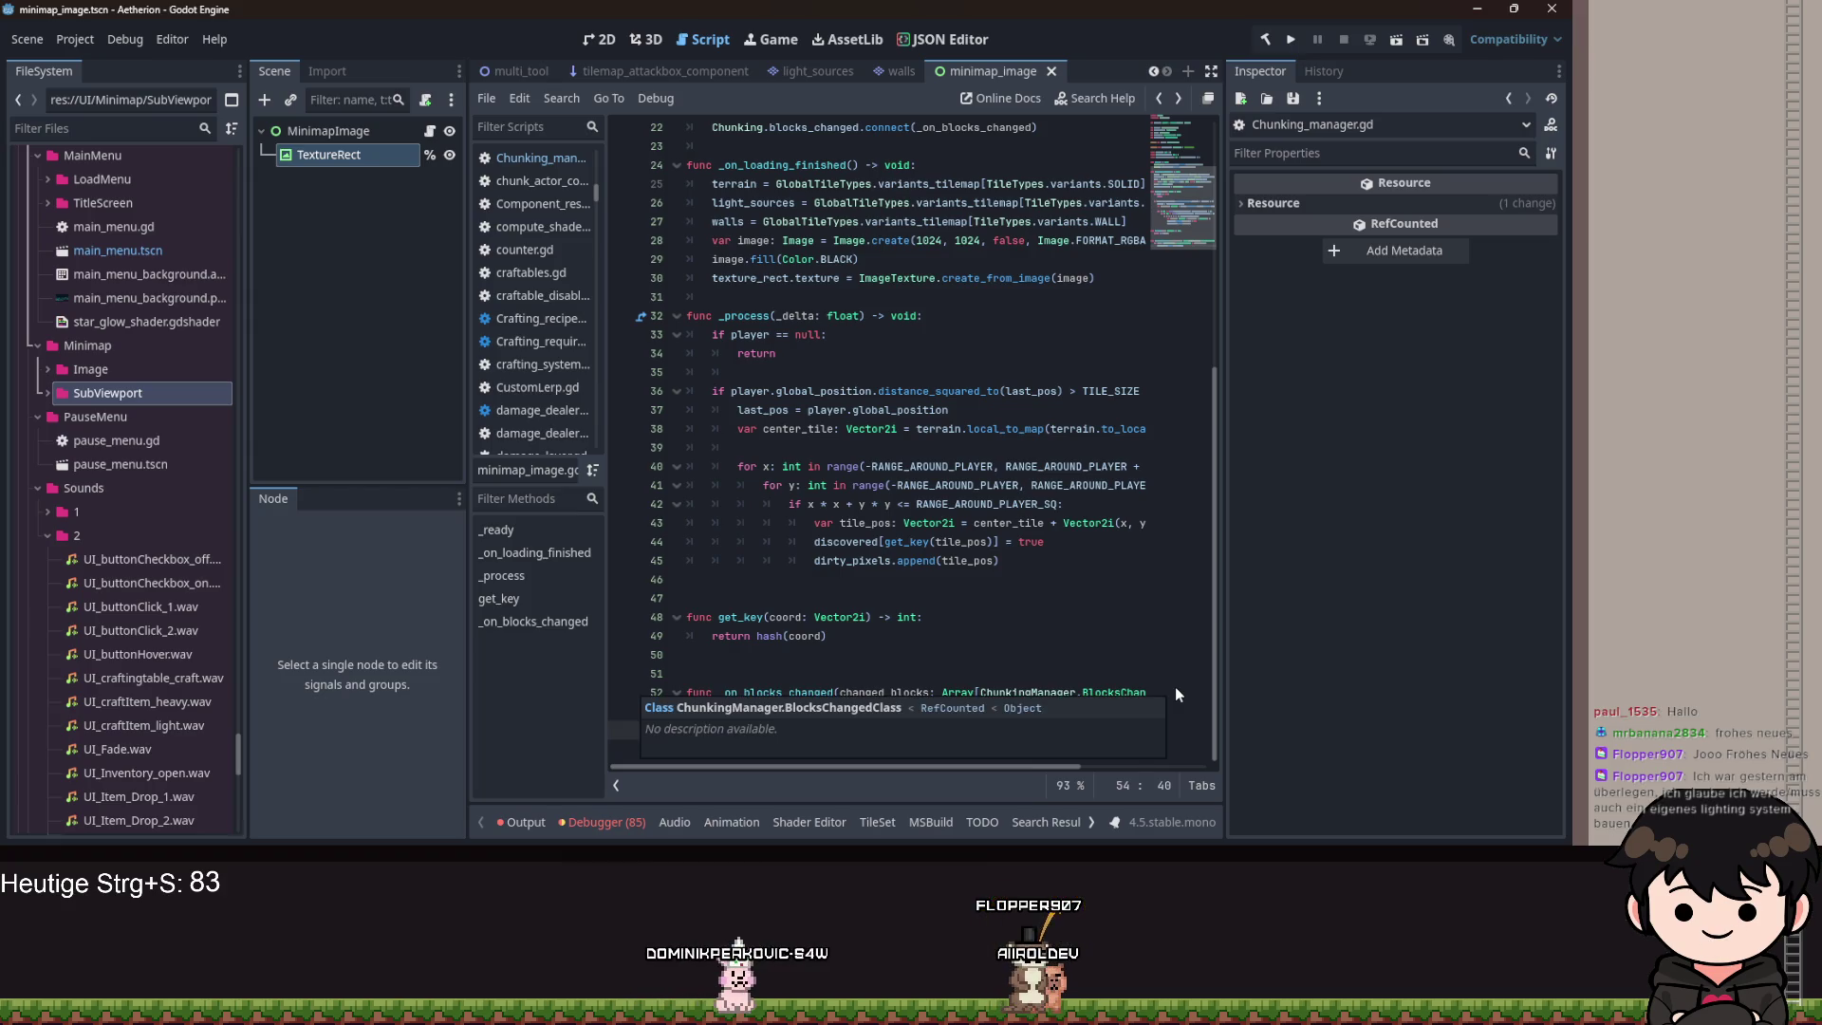
left_click(924, 667)
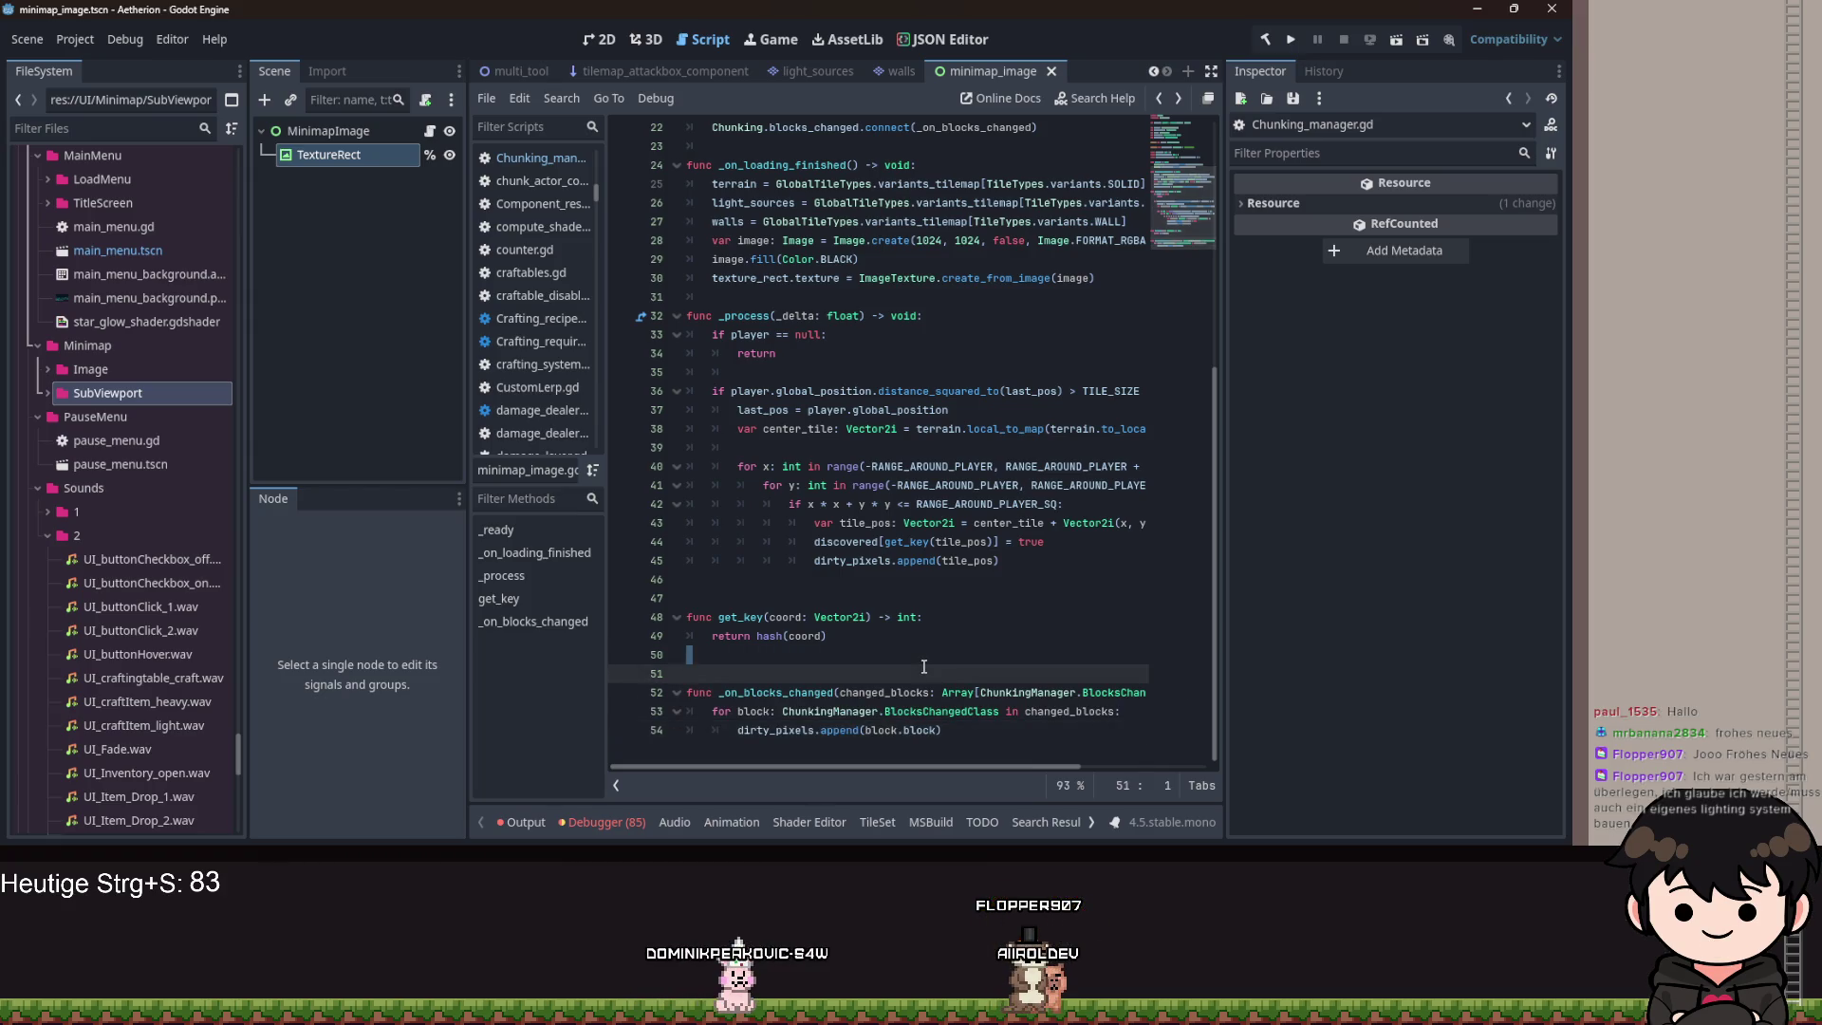
key("ctrl+s")
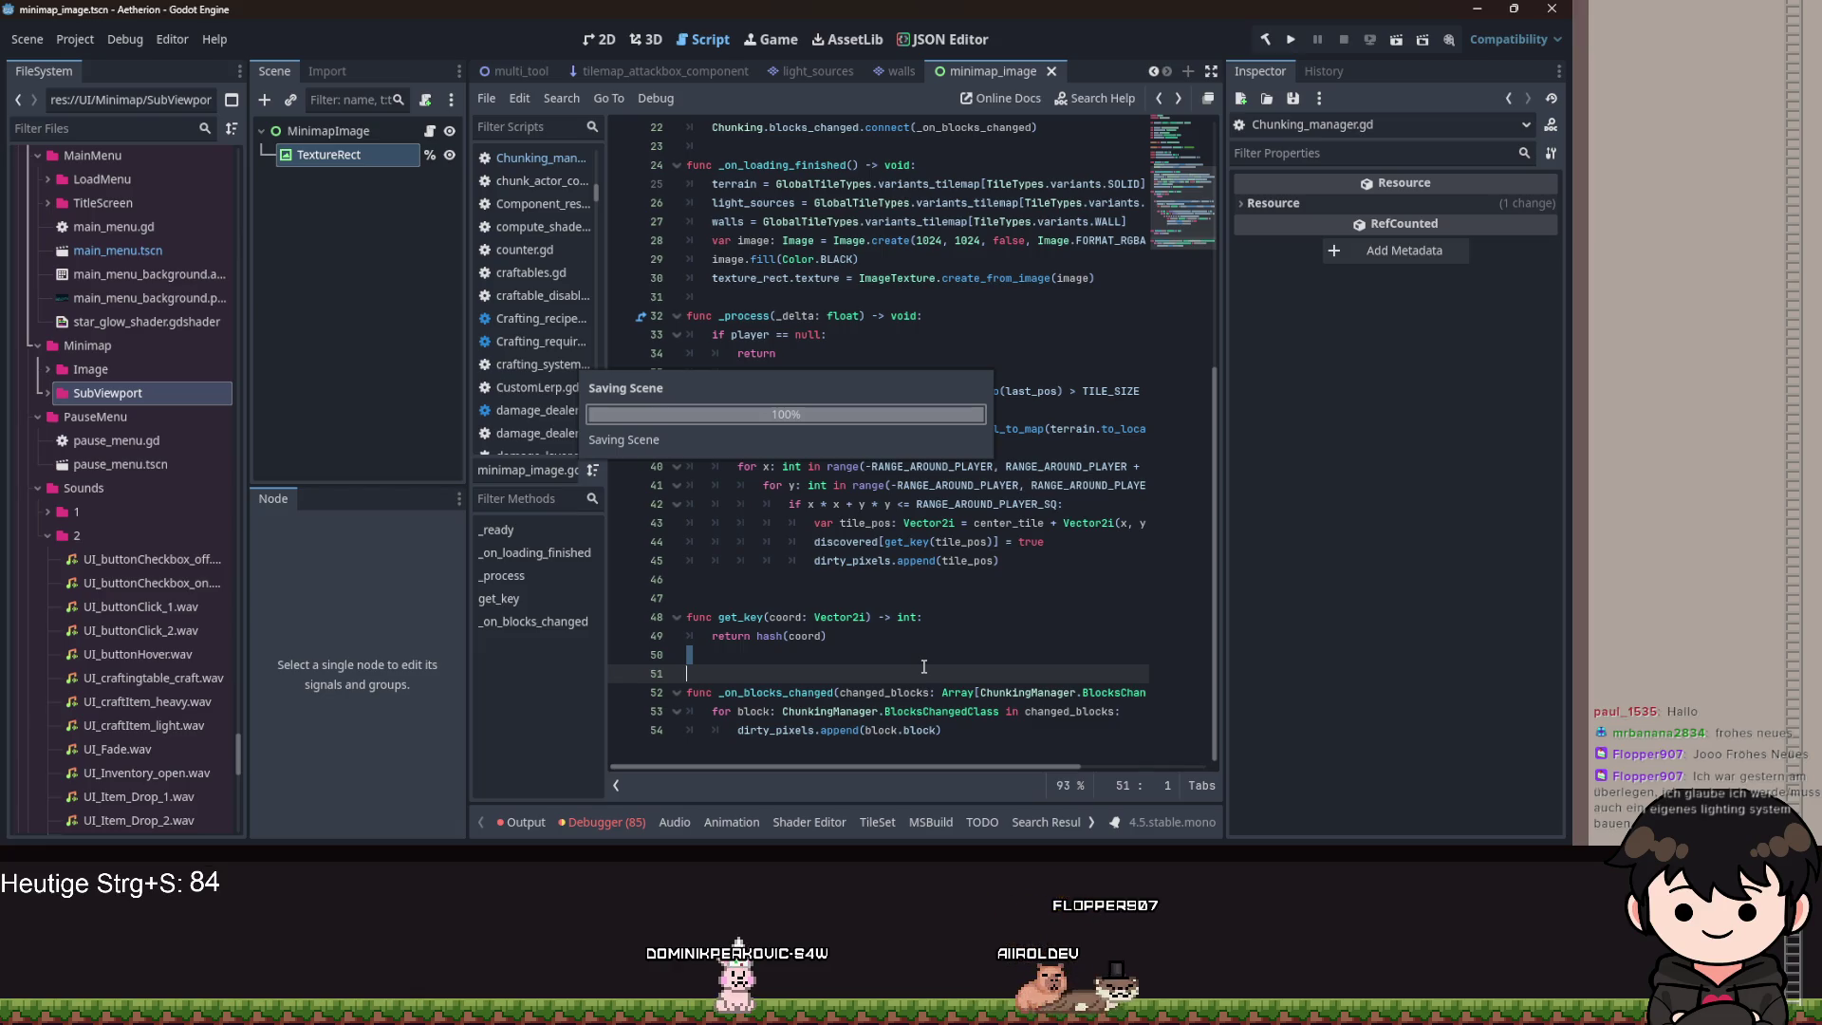
key("BackSpace")
left_click(902, 636)
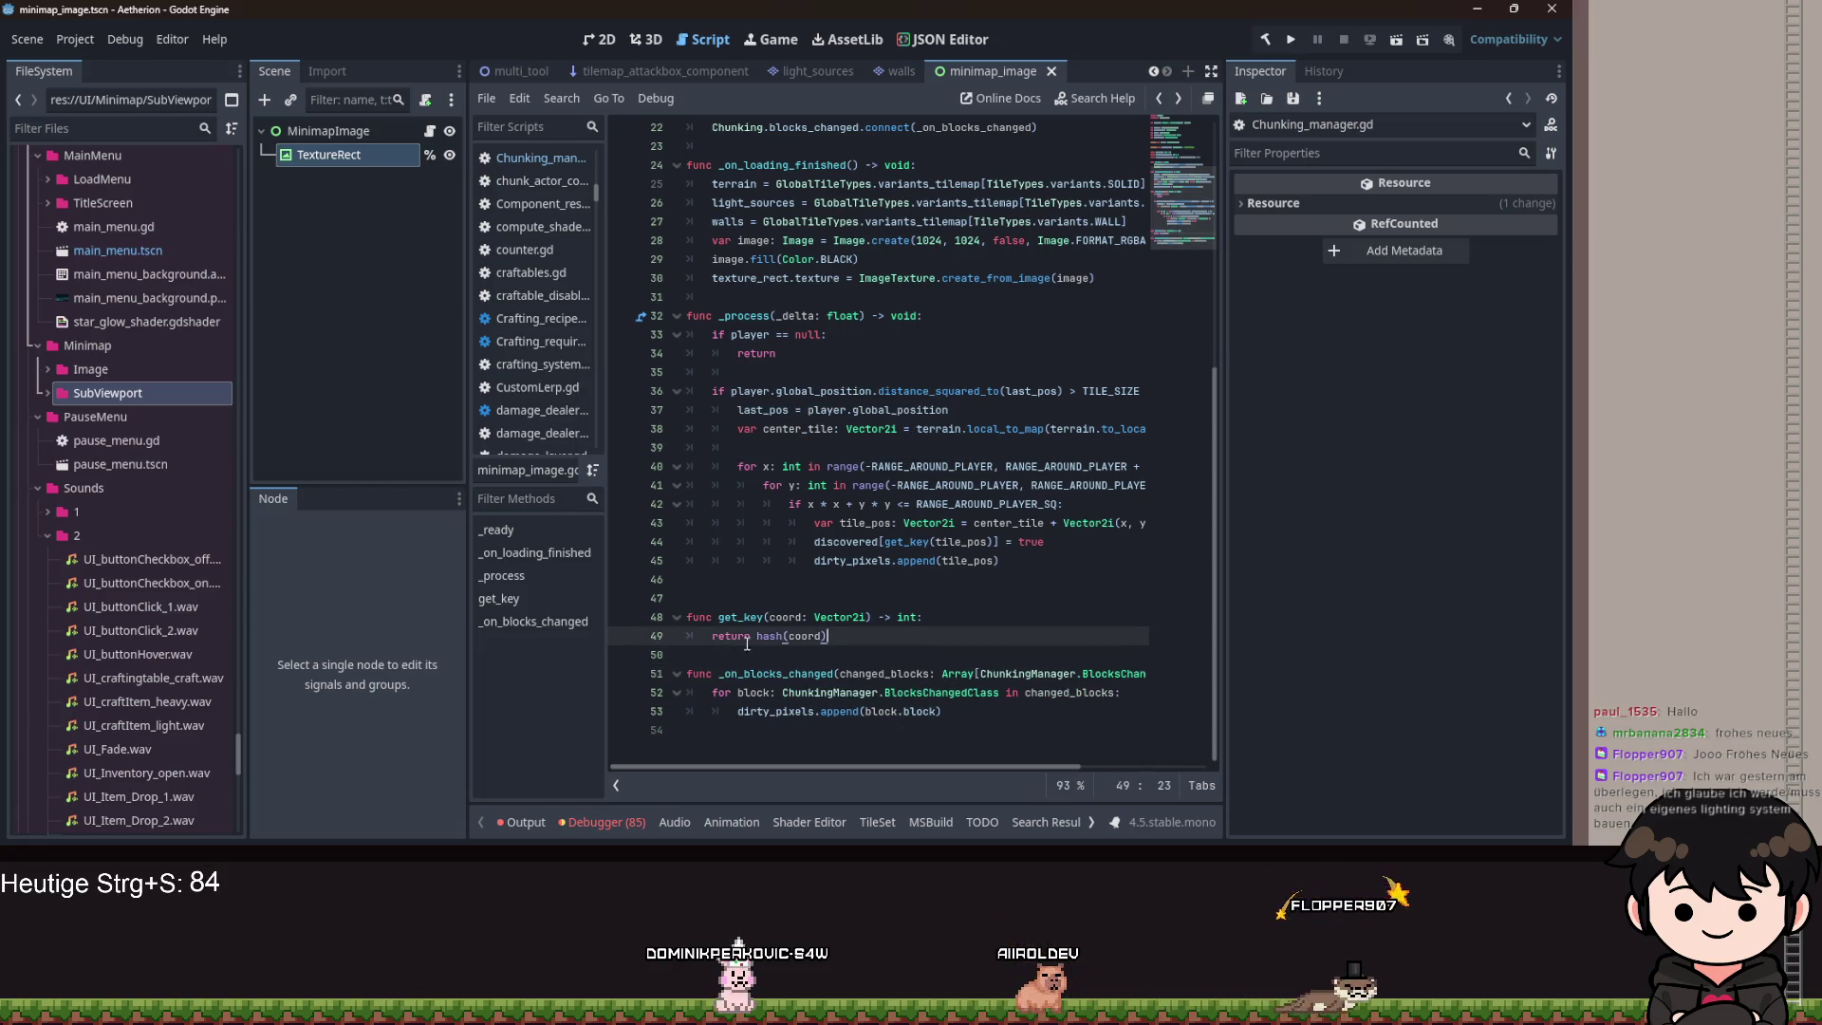
key("ctrl+s")
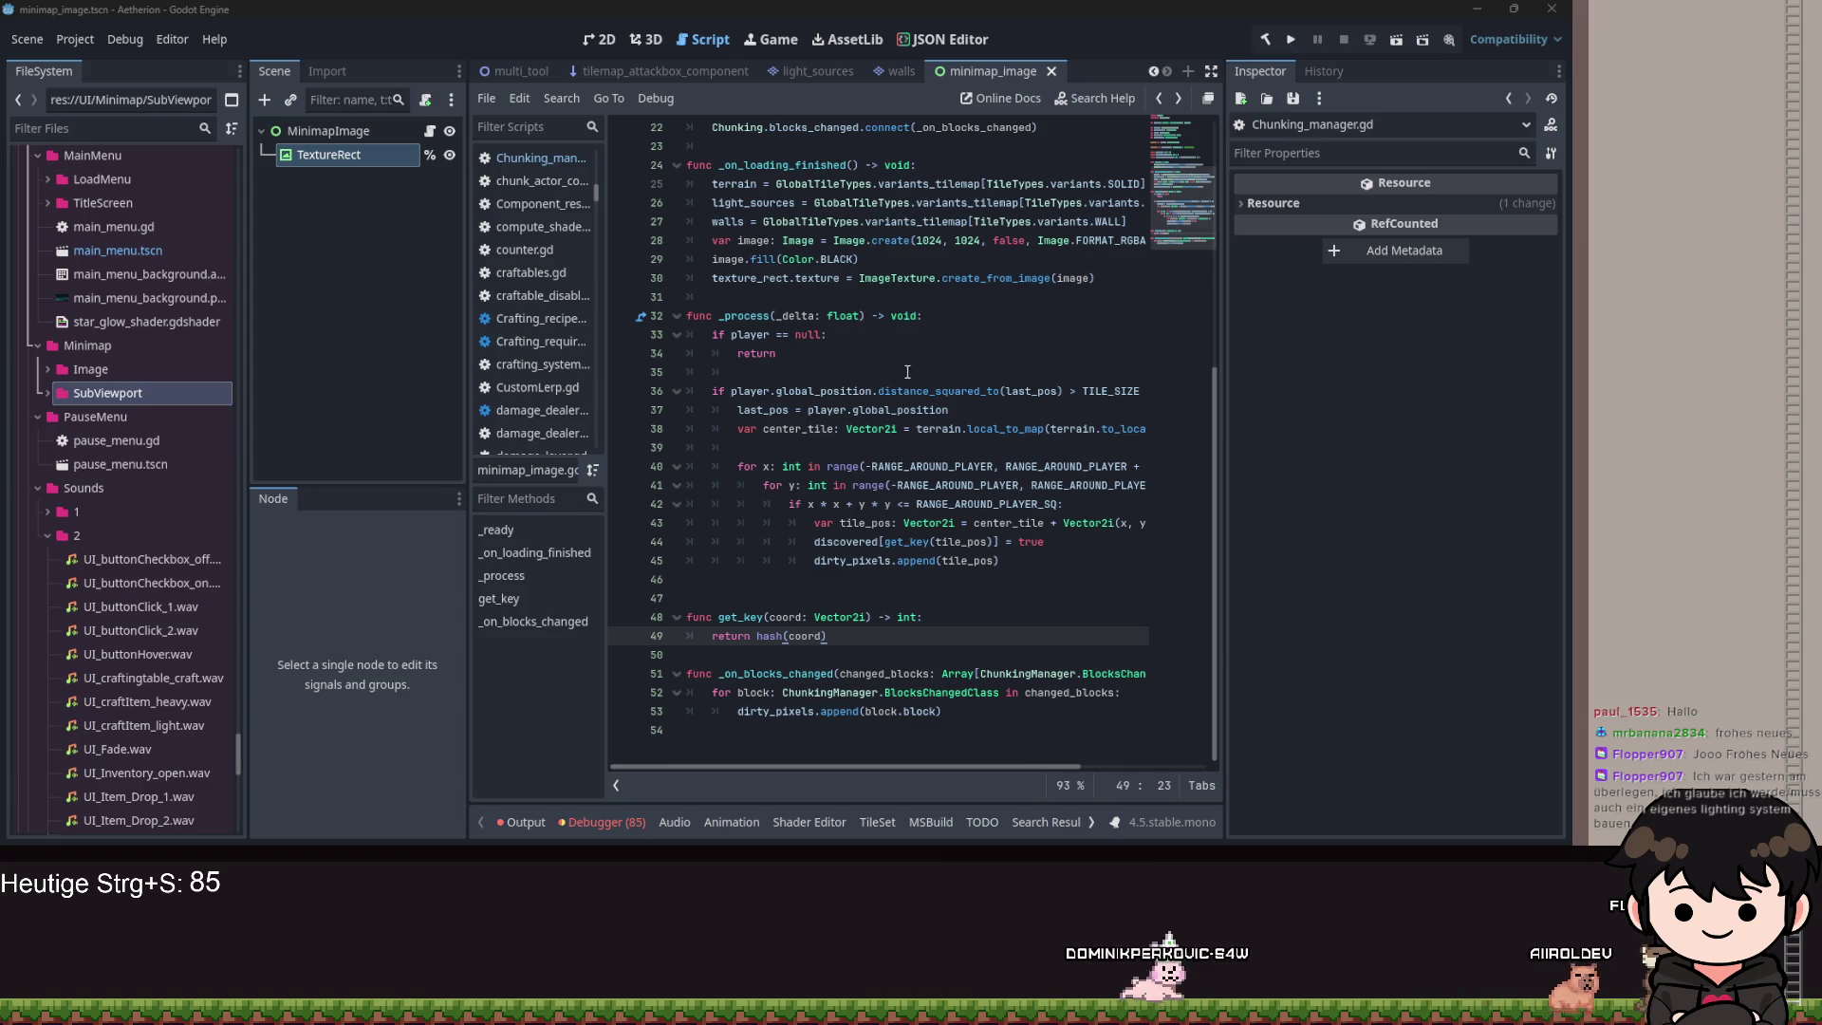
Start a new indented line after the discovery loop.
left_click(1023, 349)
scroll(1022, 348, "up", 2)
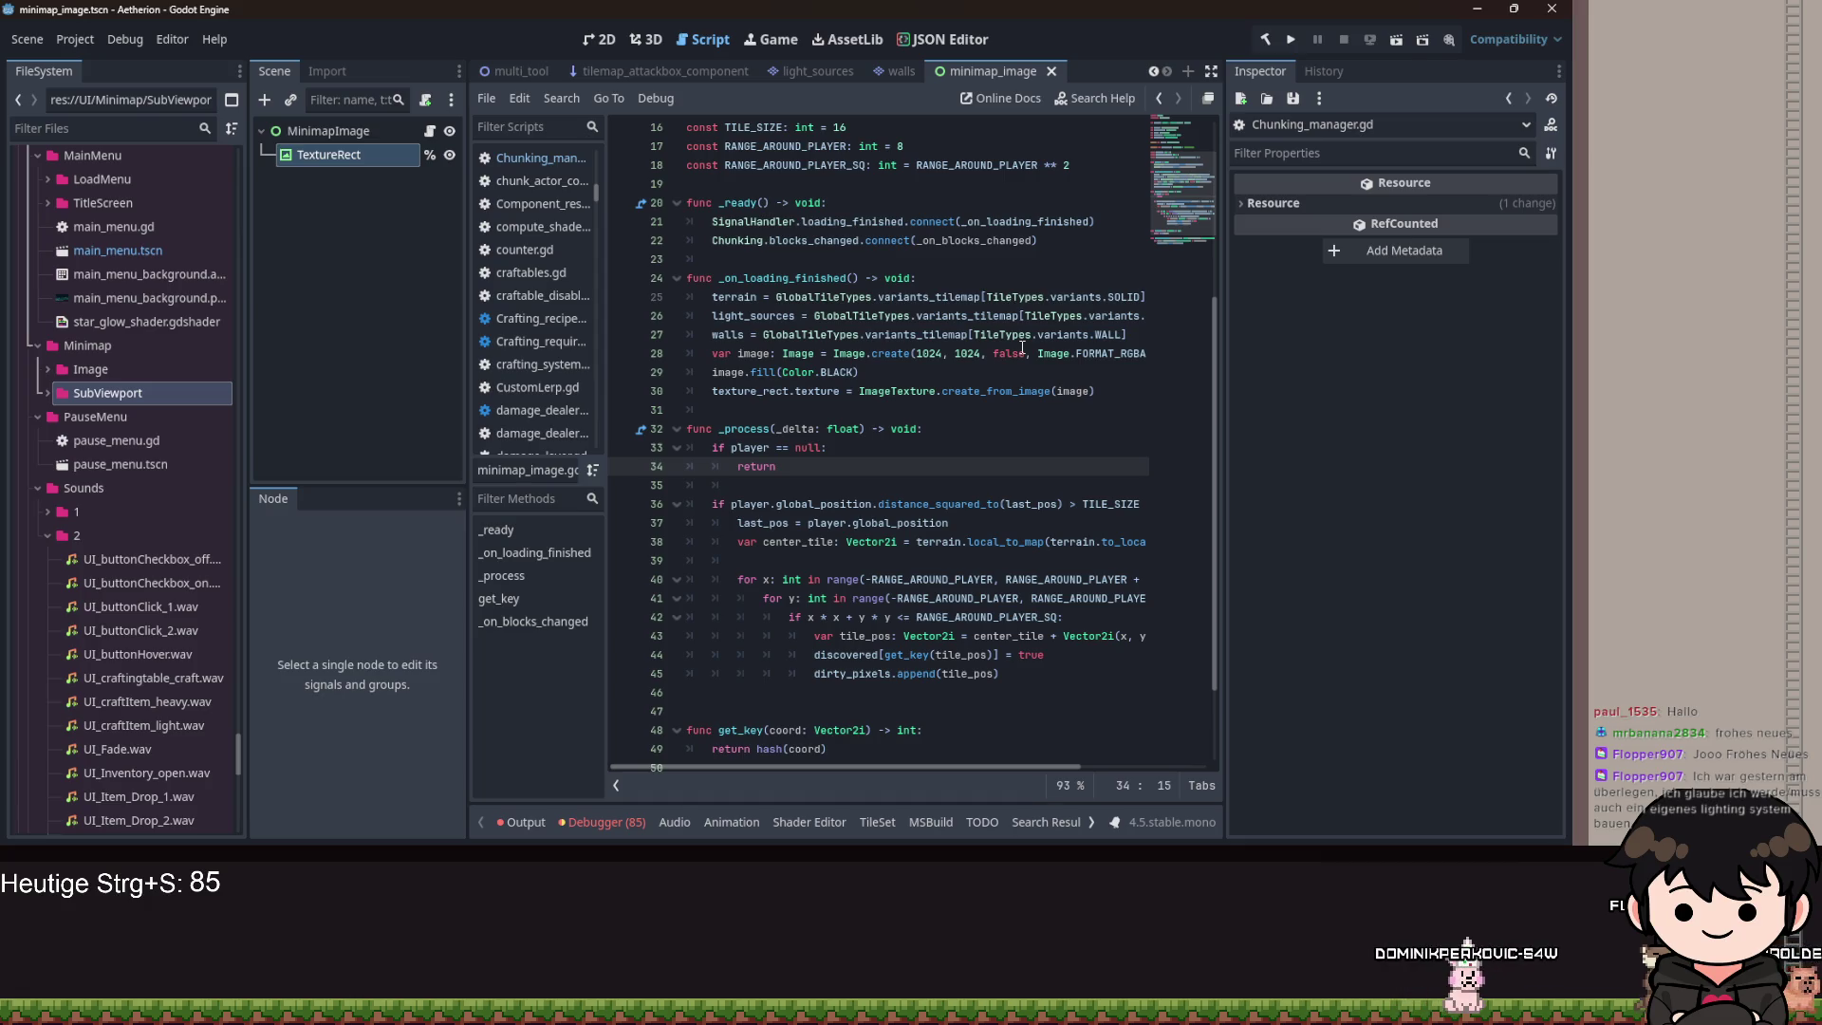
scroll(1036, 343, "up", 2)
scroll(992, 435, "down", 4)
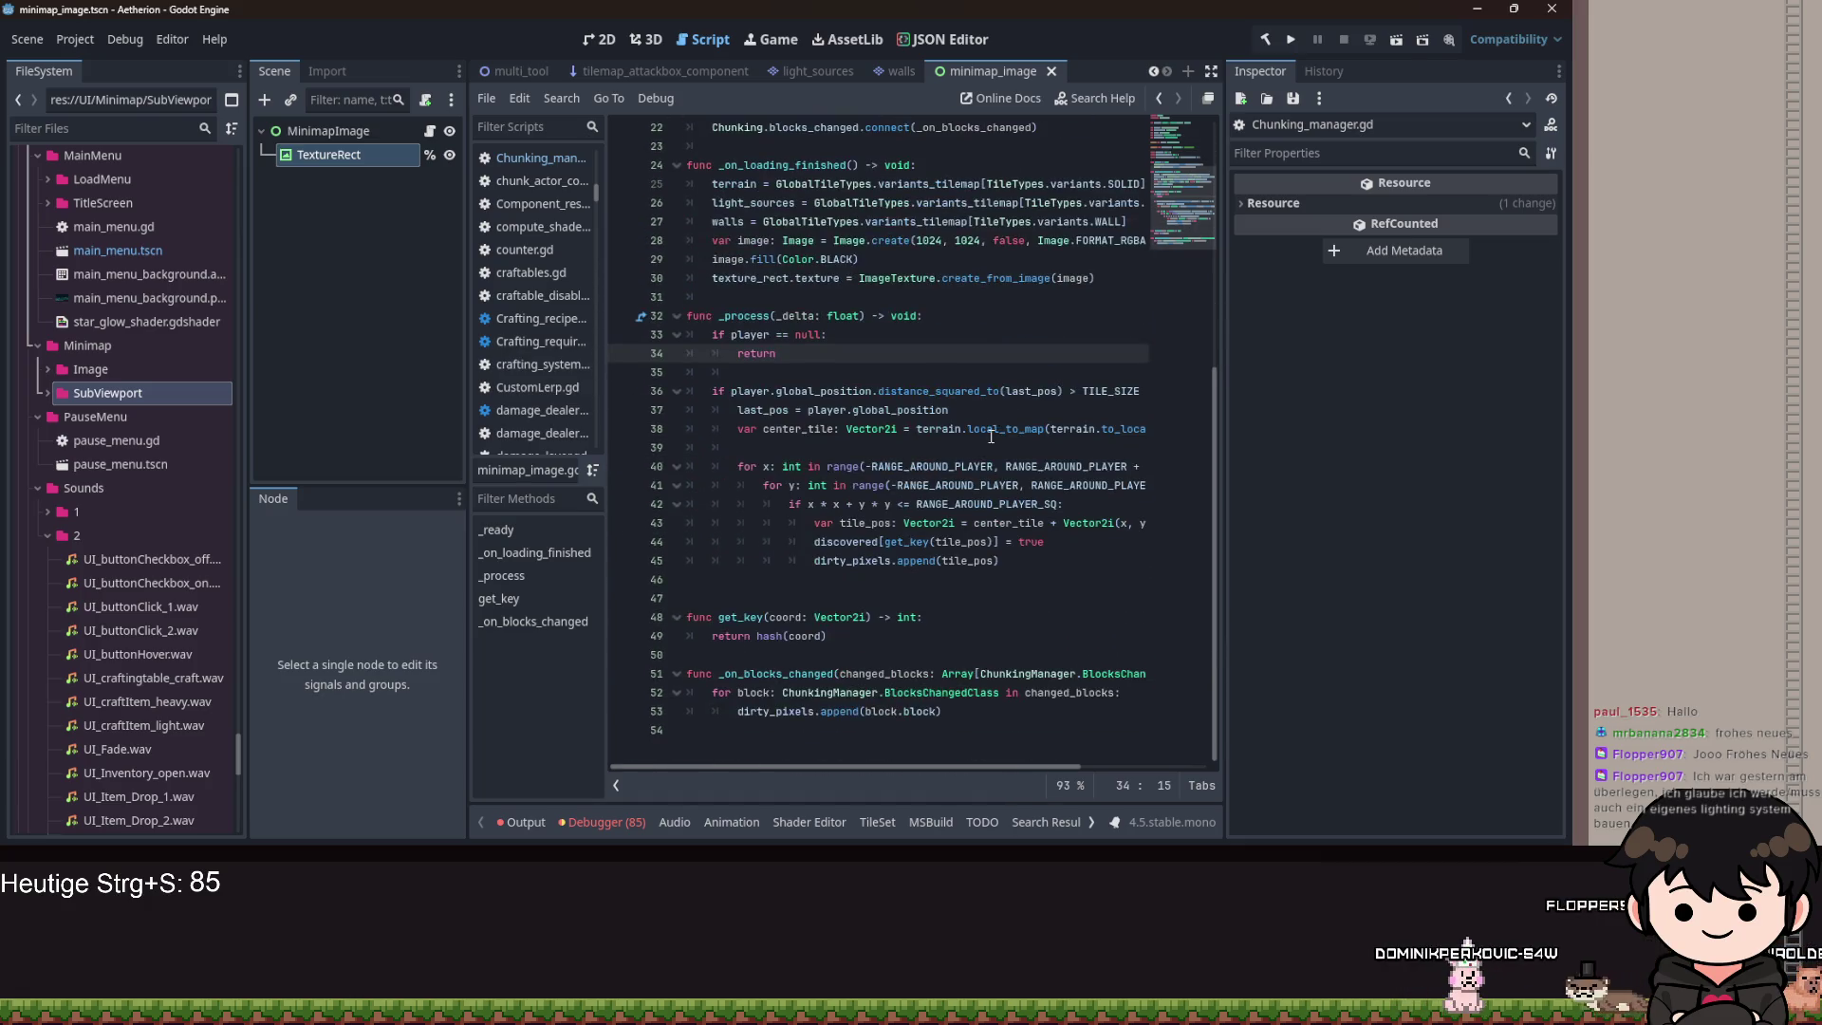
left_click(734, 745)
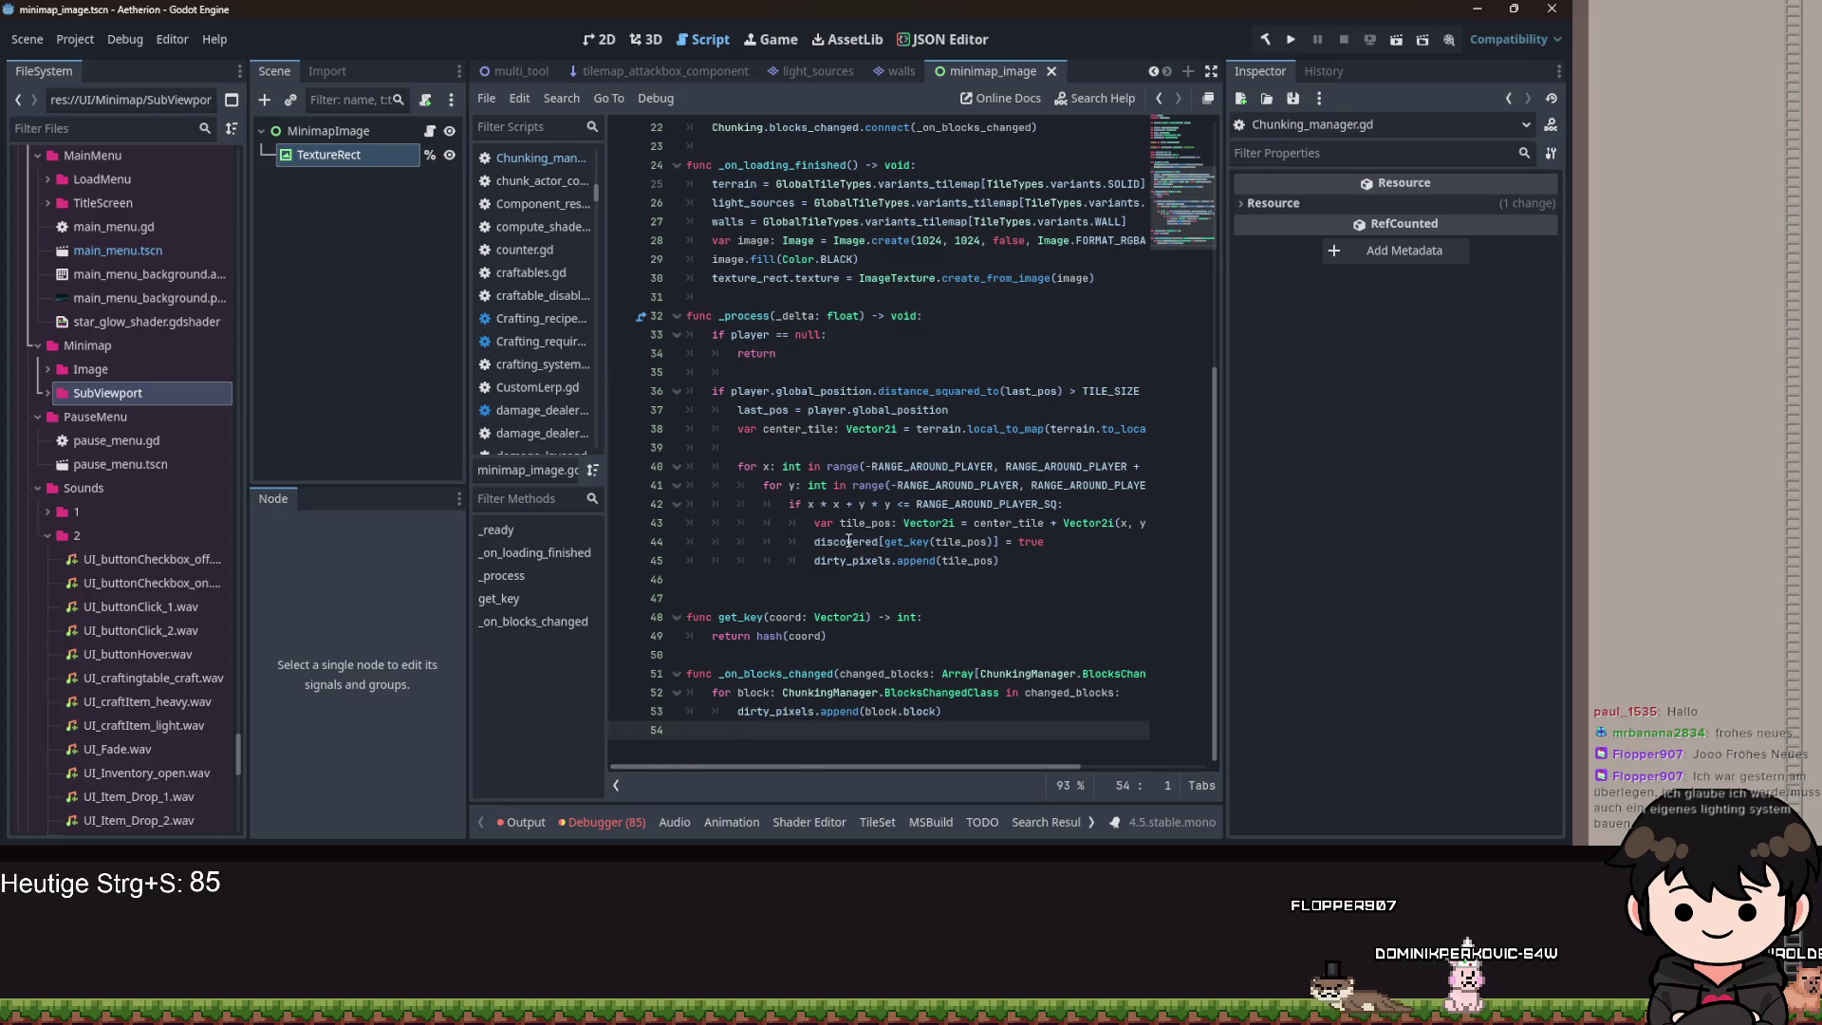
scroll(854, 527, "up", 1)
left_click(812, 637)
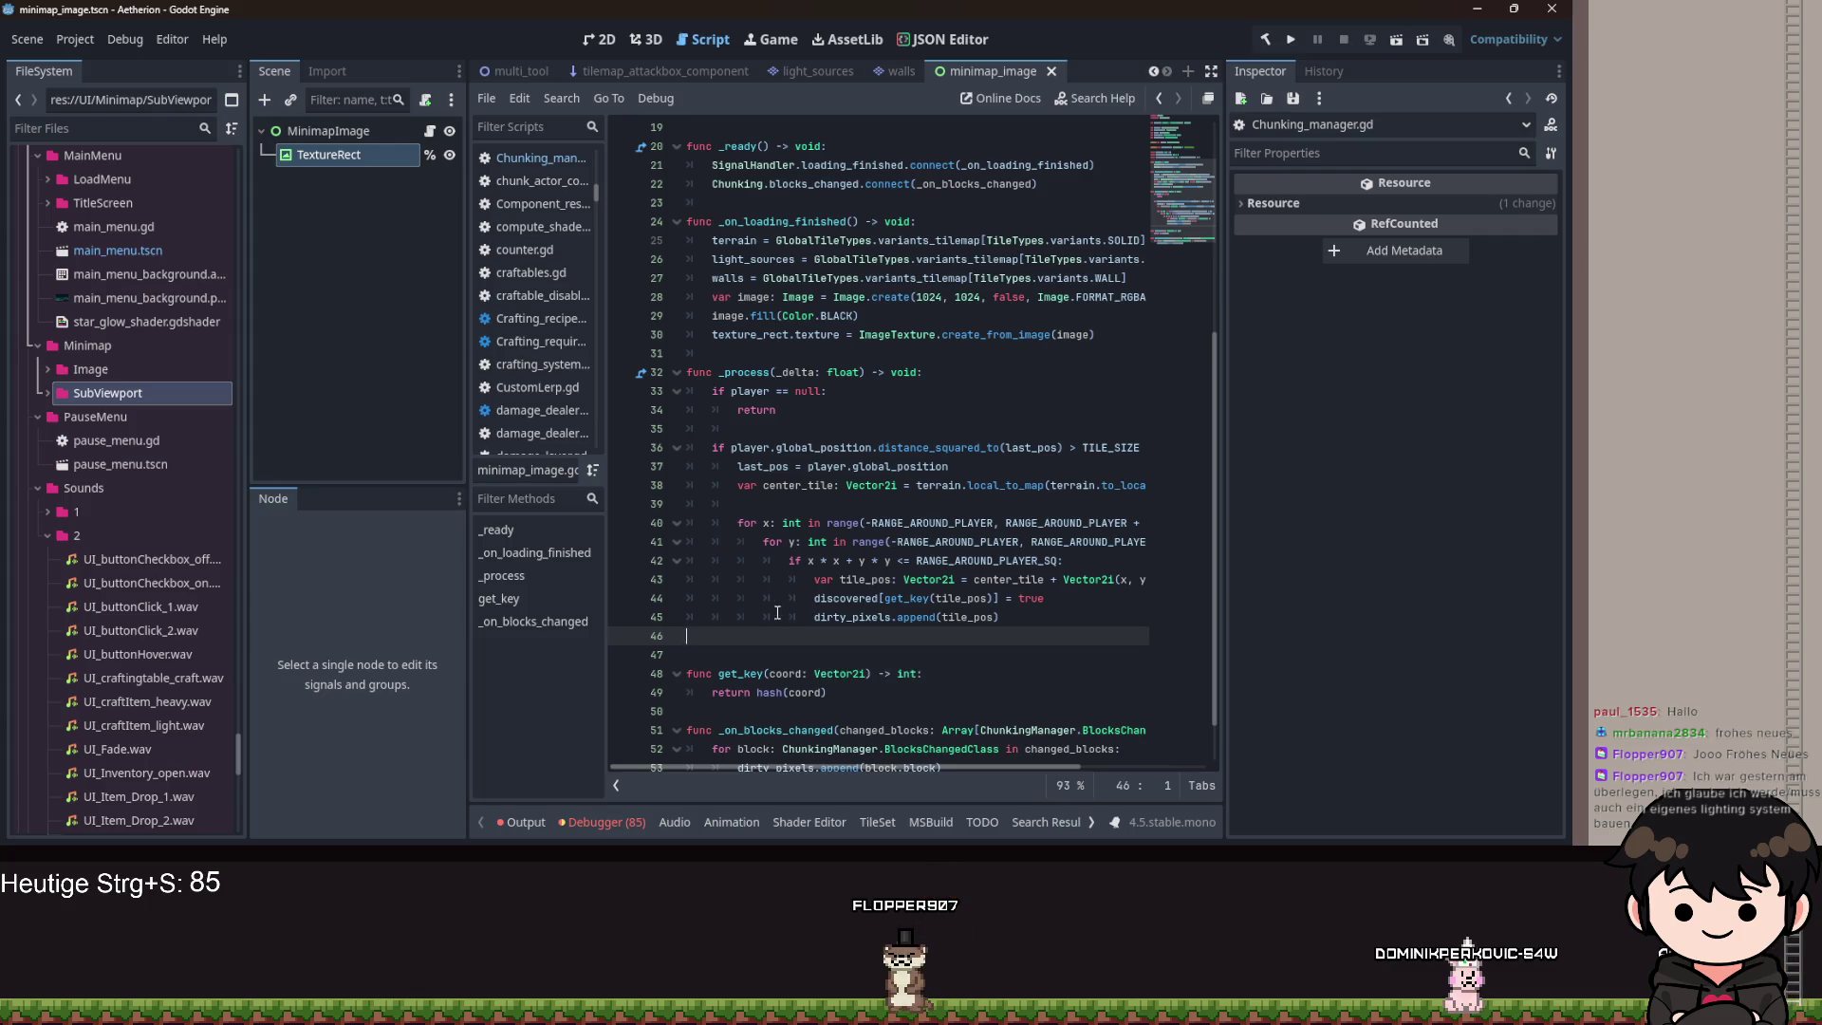
scroll(834, 627, "down", 1)
key("Return")
key("Tab")
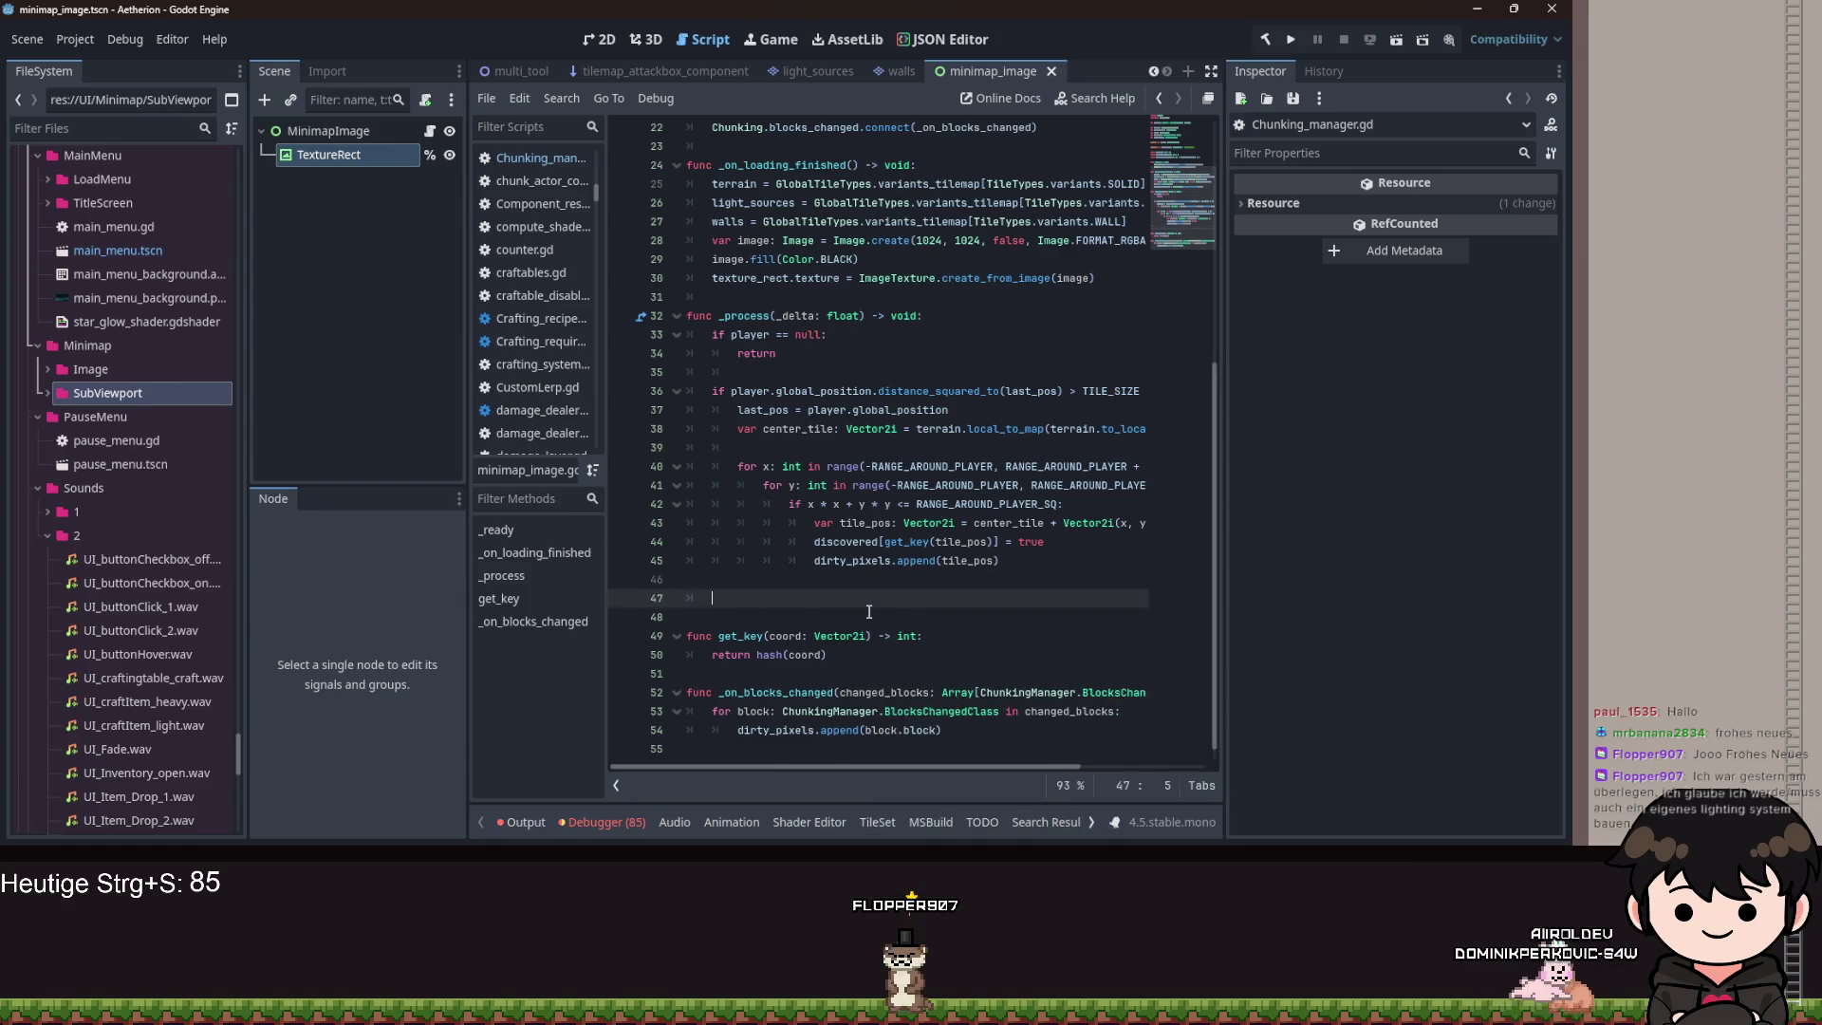
Add 'func update_img() -> void:' with an 'if dirty_pixels.is_empty(): return' guard.
key("Return")
type("if")
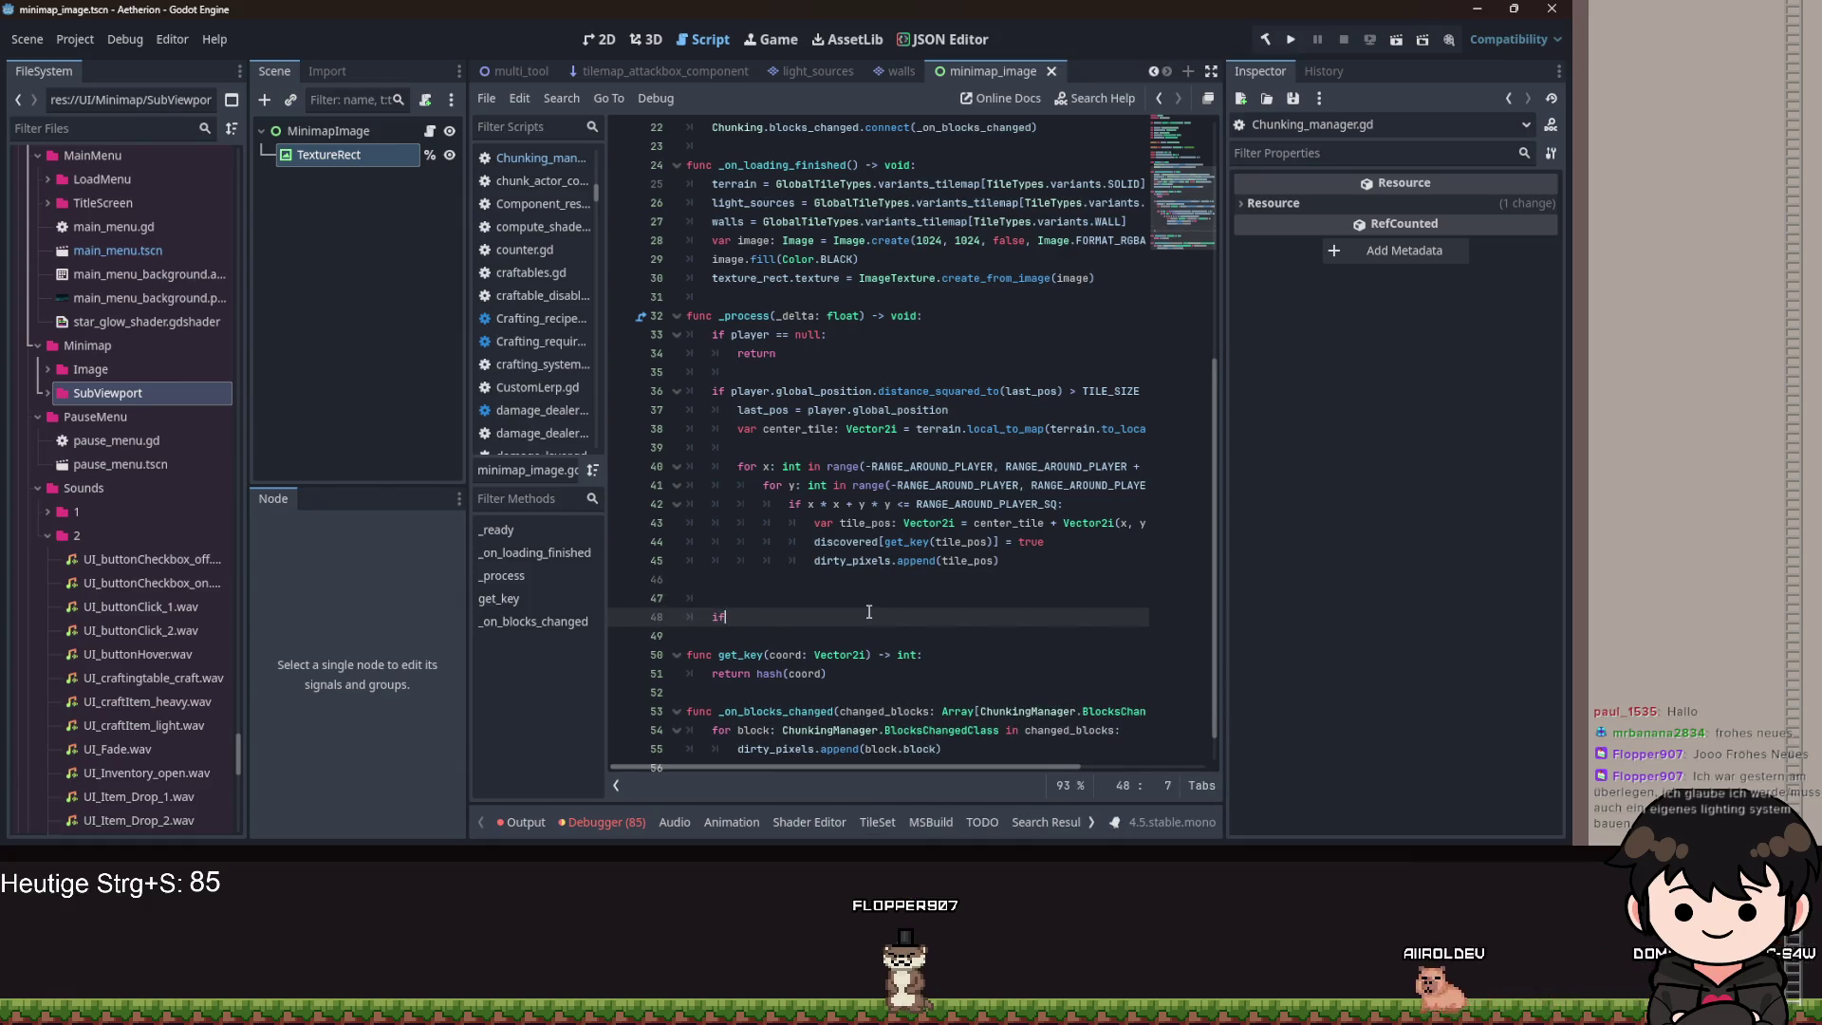
key("BackSpace")
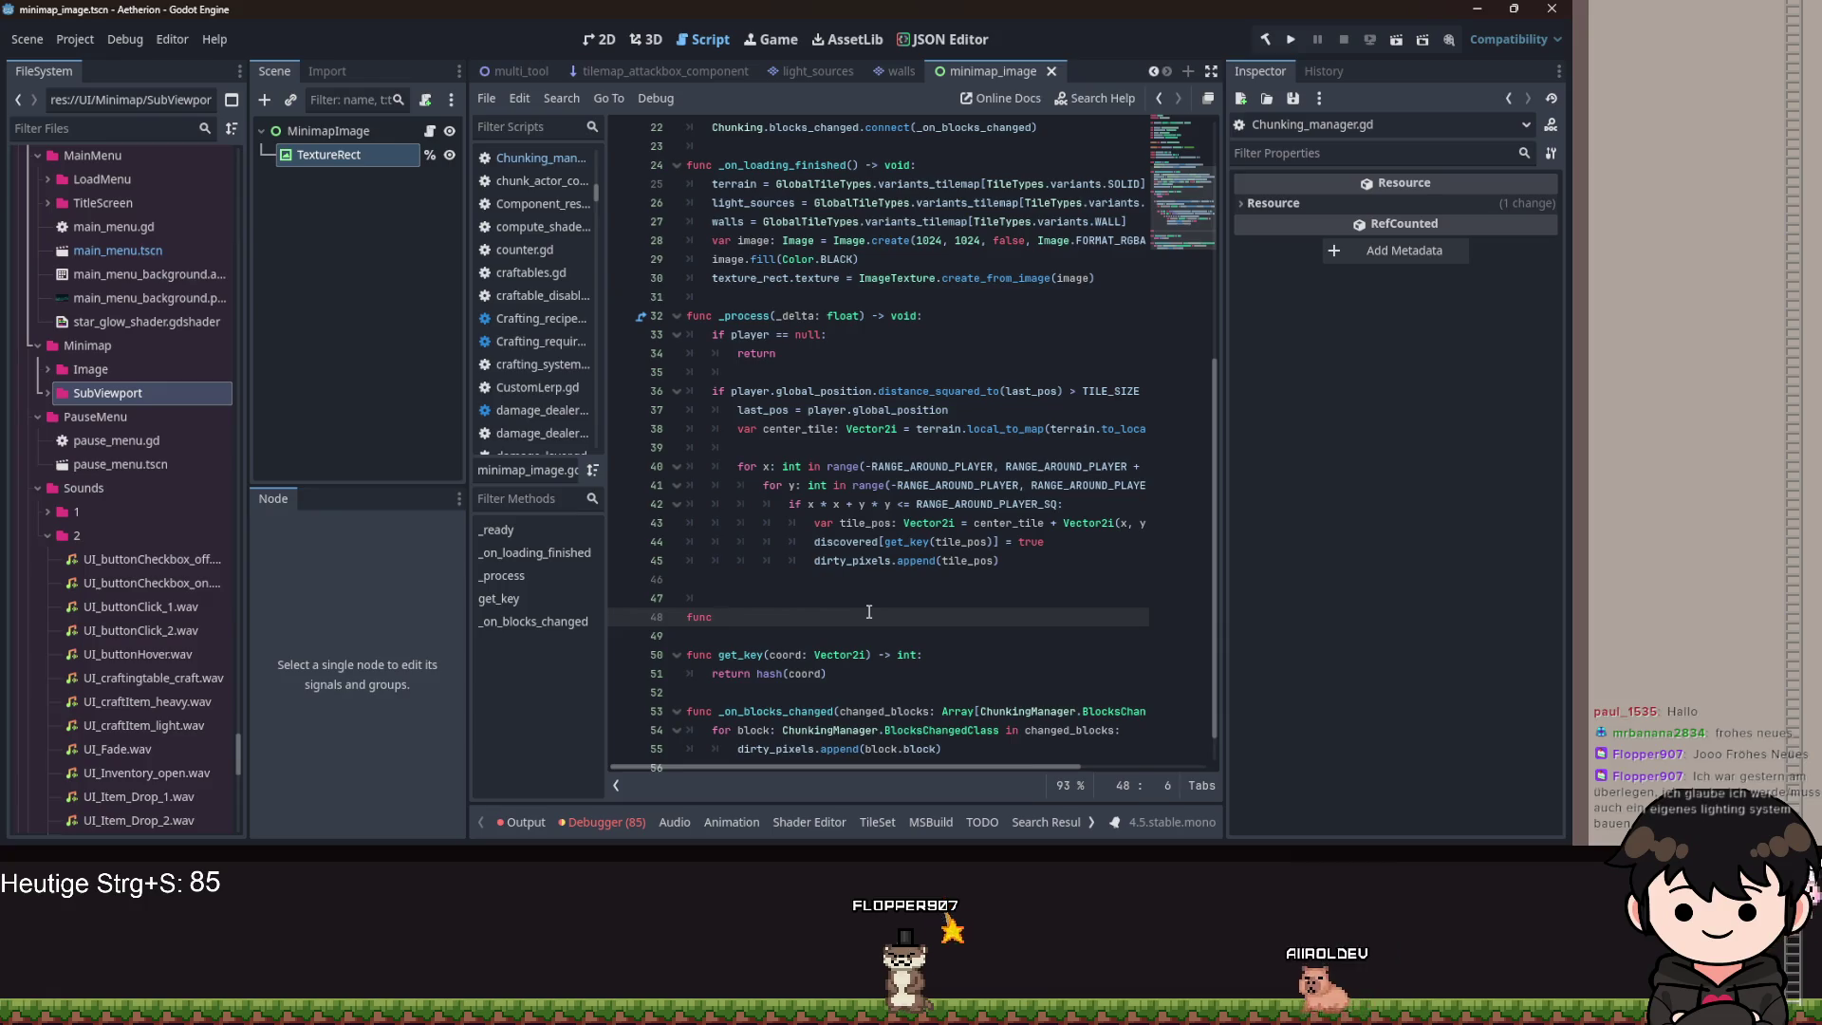
type("update_img")
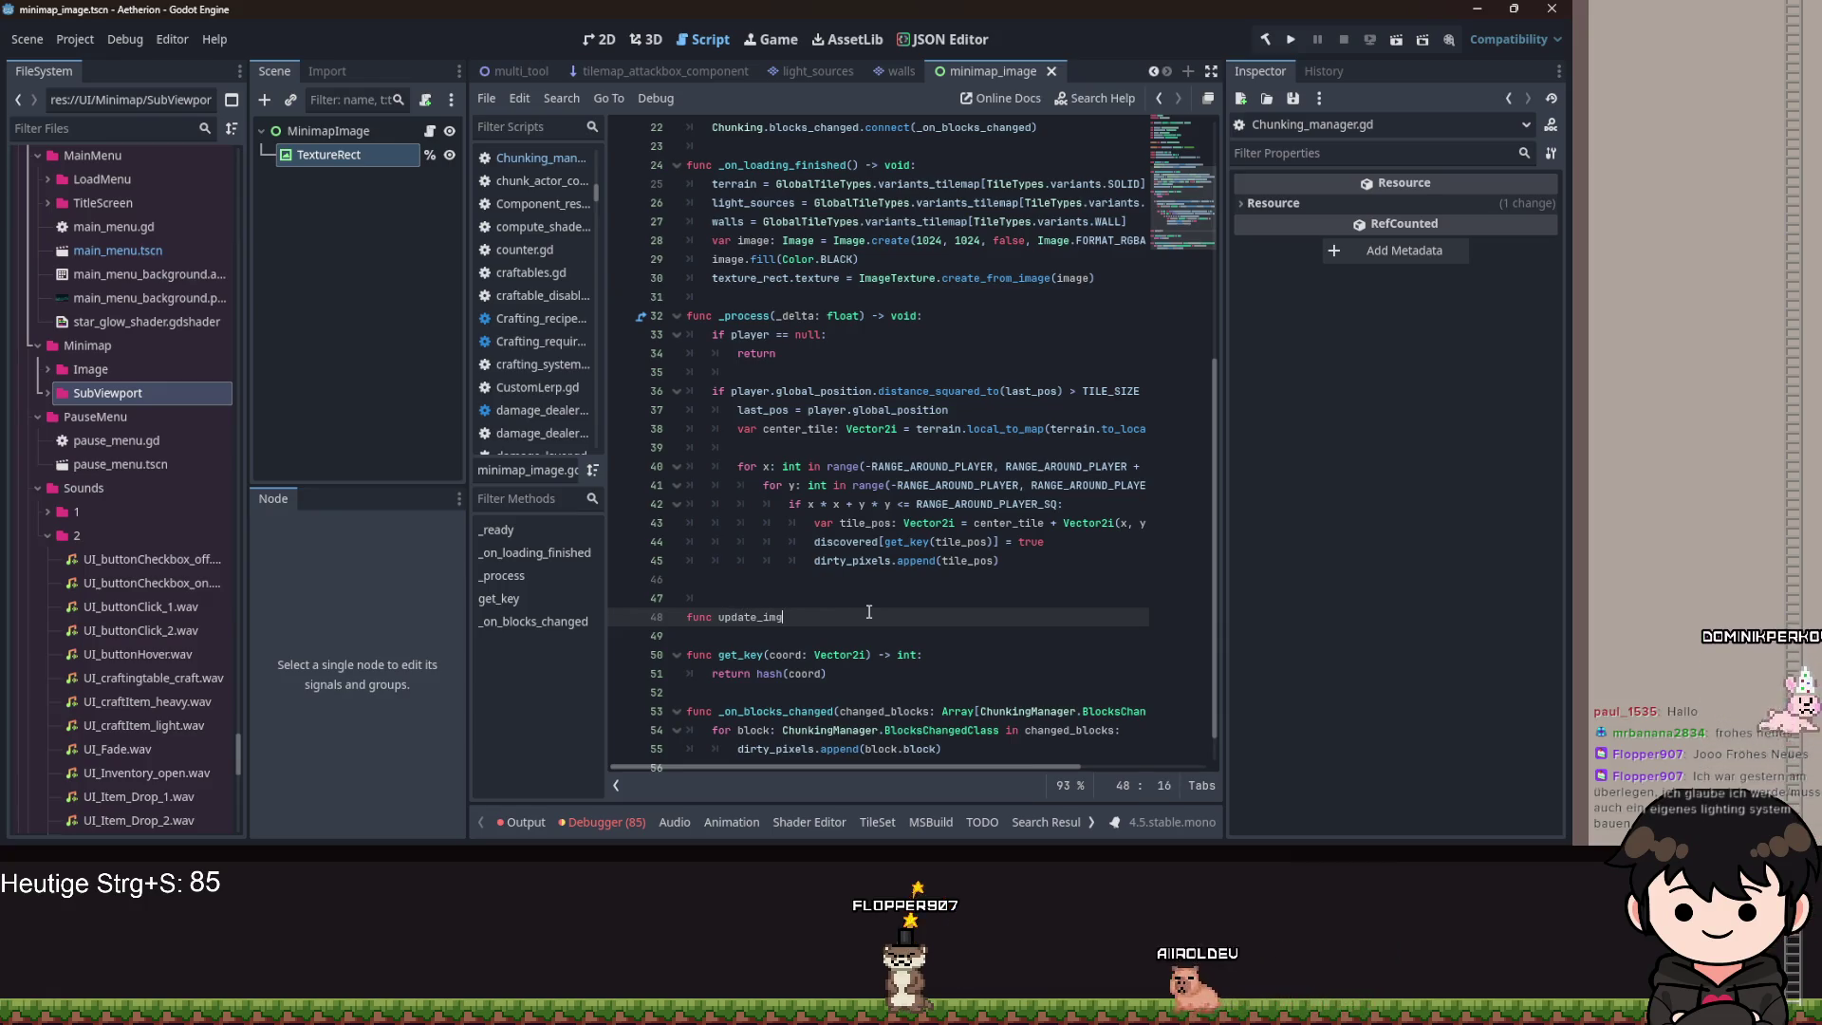
type("() -> void:")
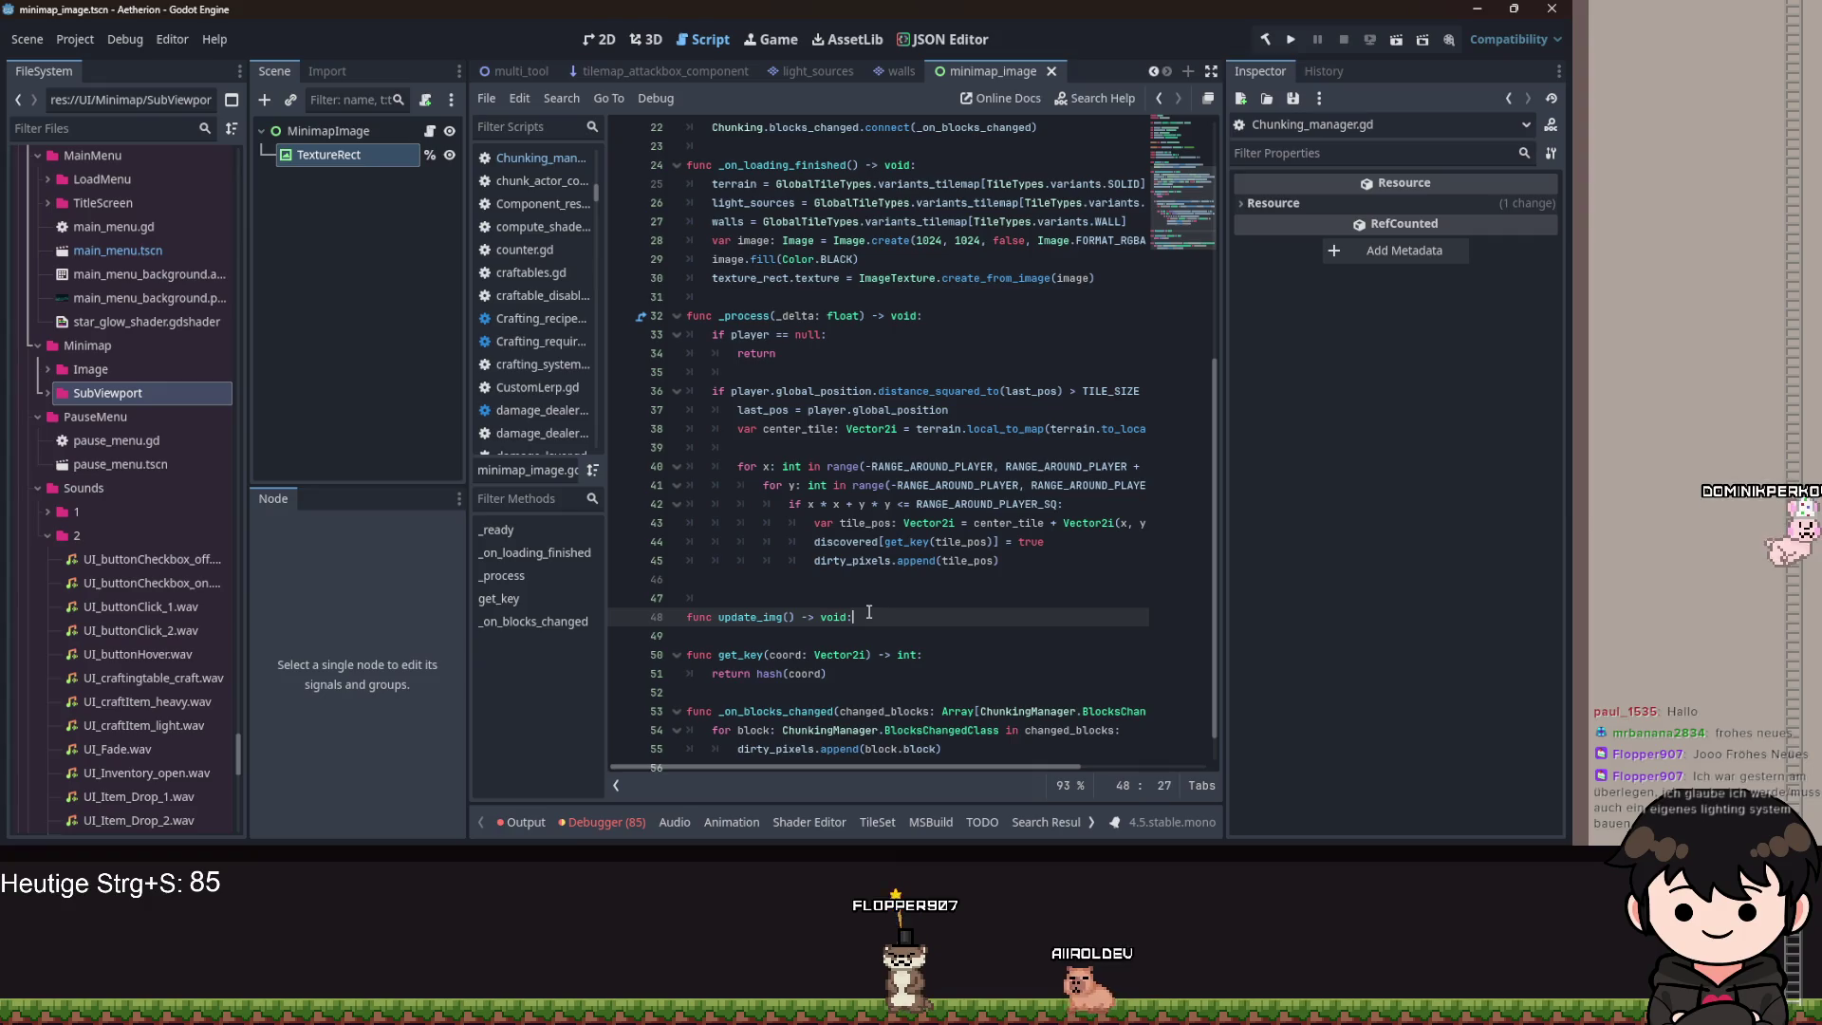
key("Return")
type("if dir")
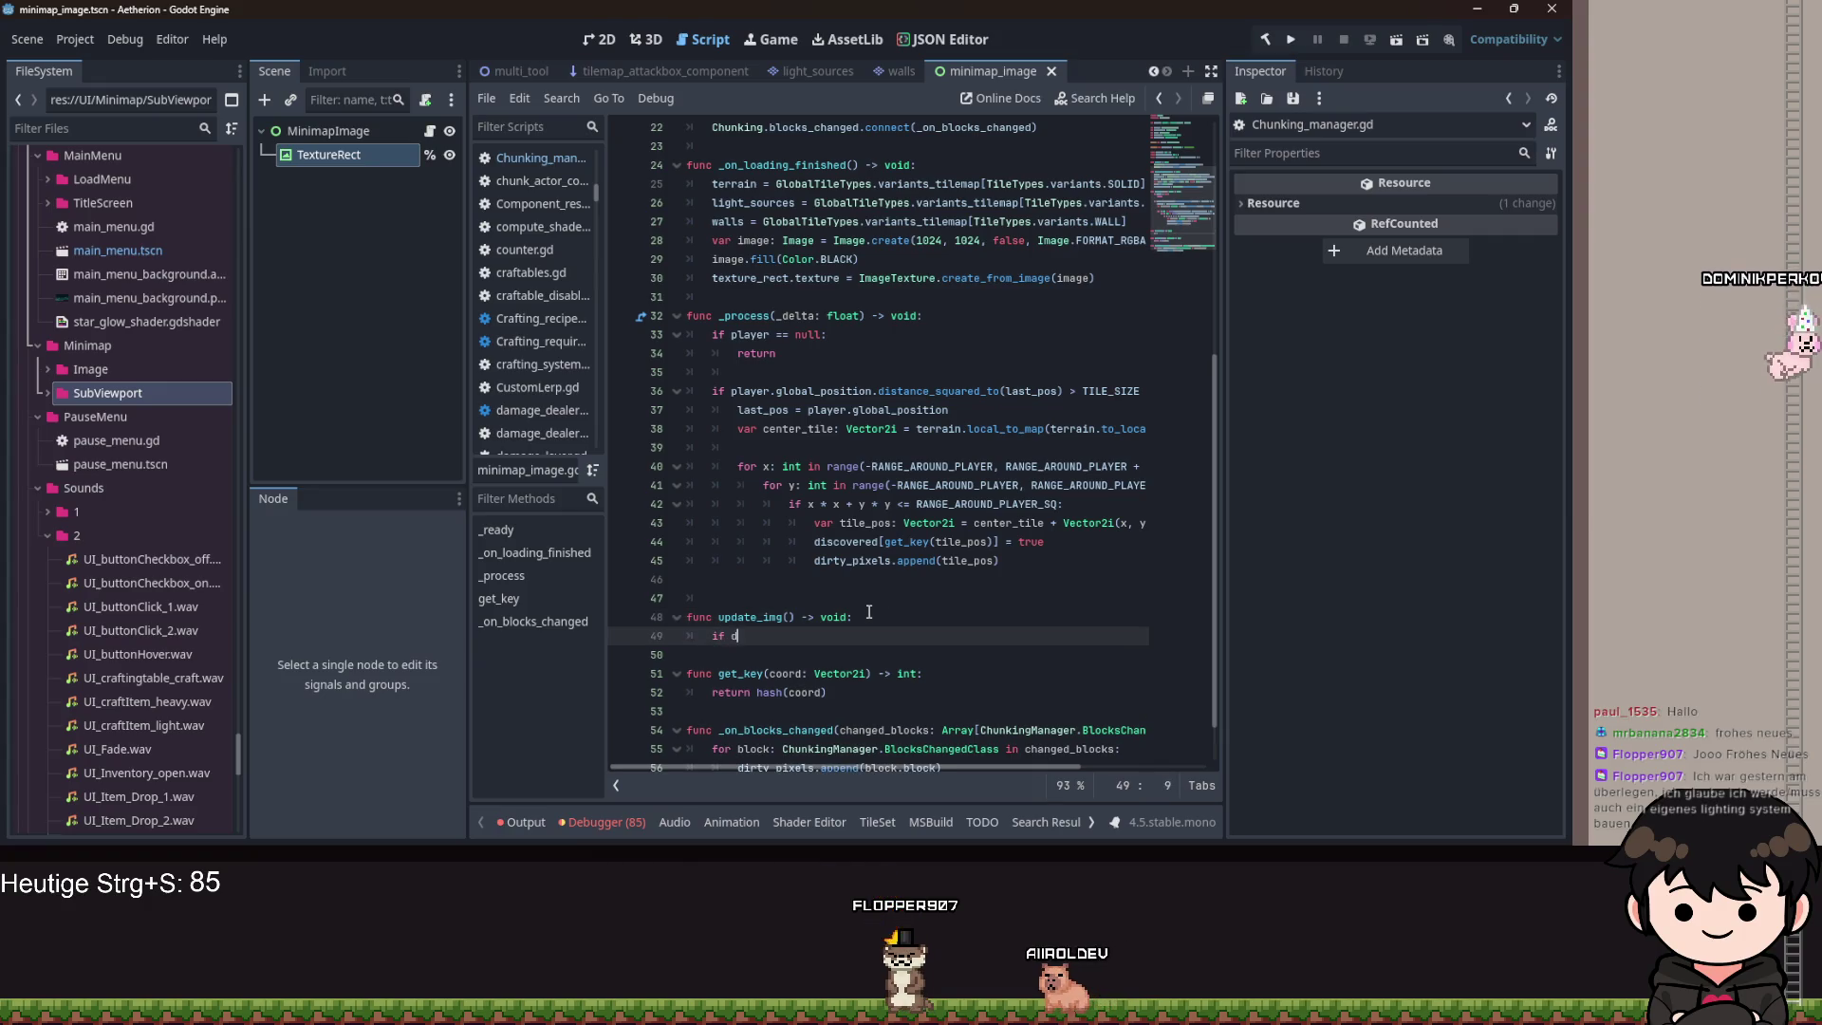
key("Return")
type(".is_e")
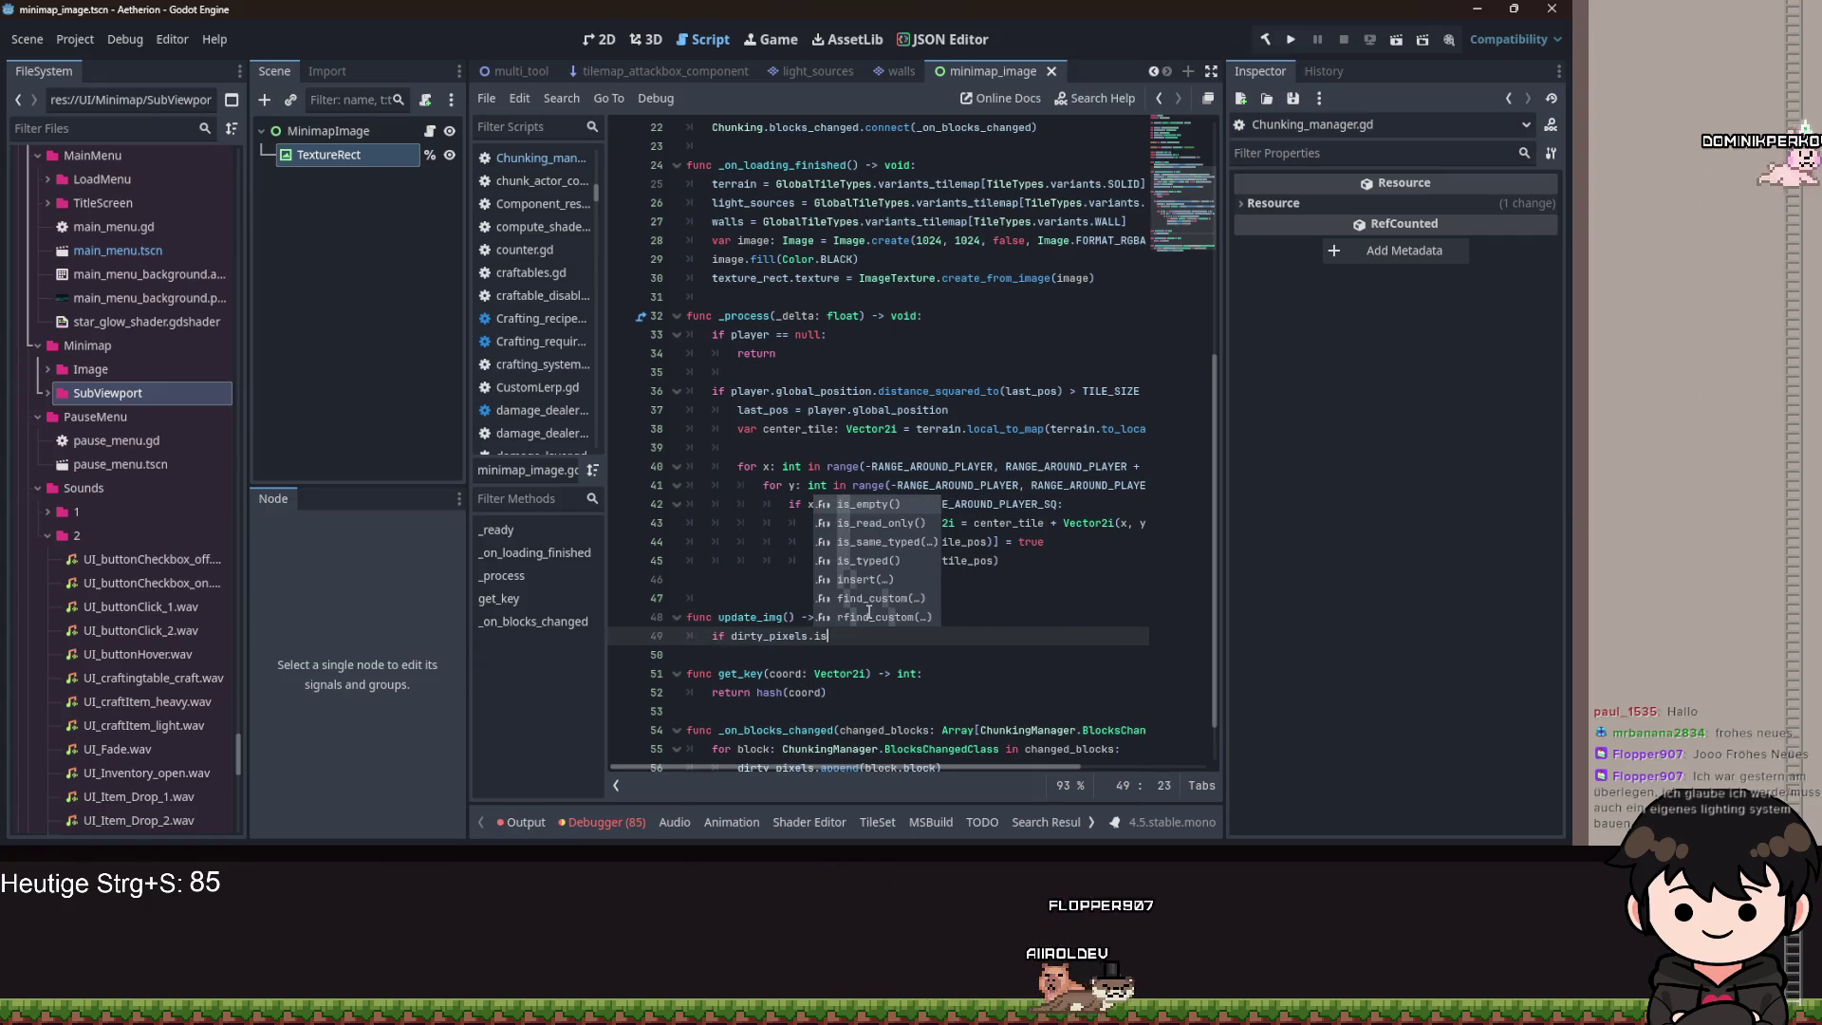
key("Return")
type(":")
key("Return")
type("return")
key("Return")
key("Return")
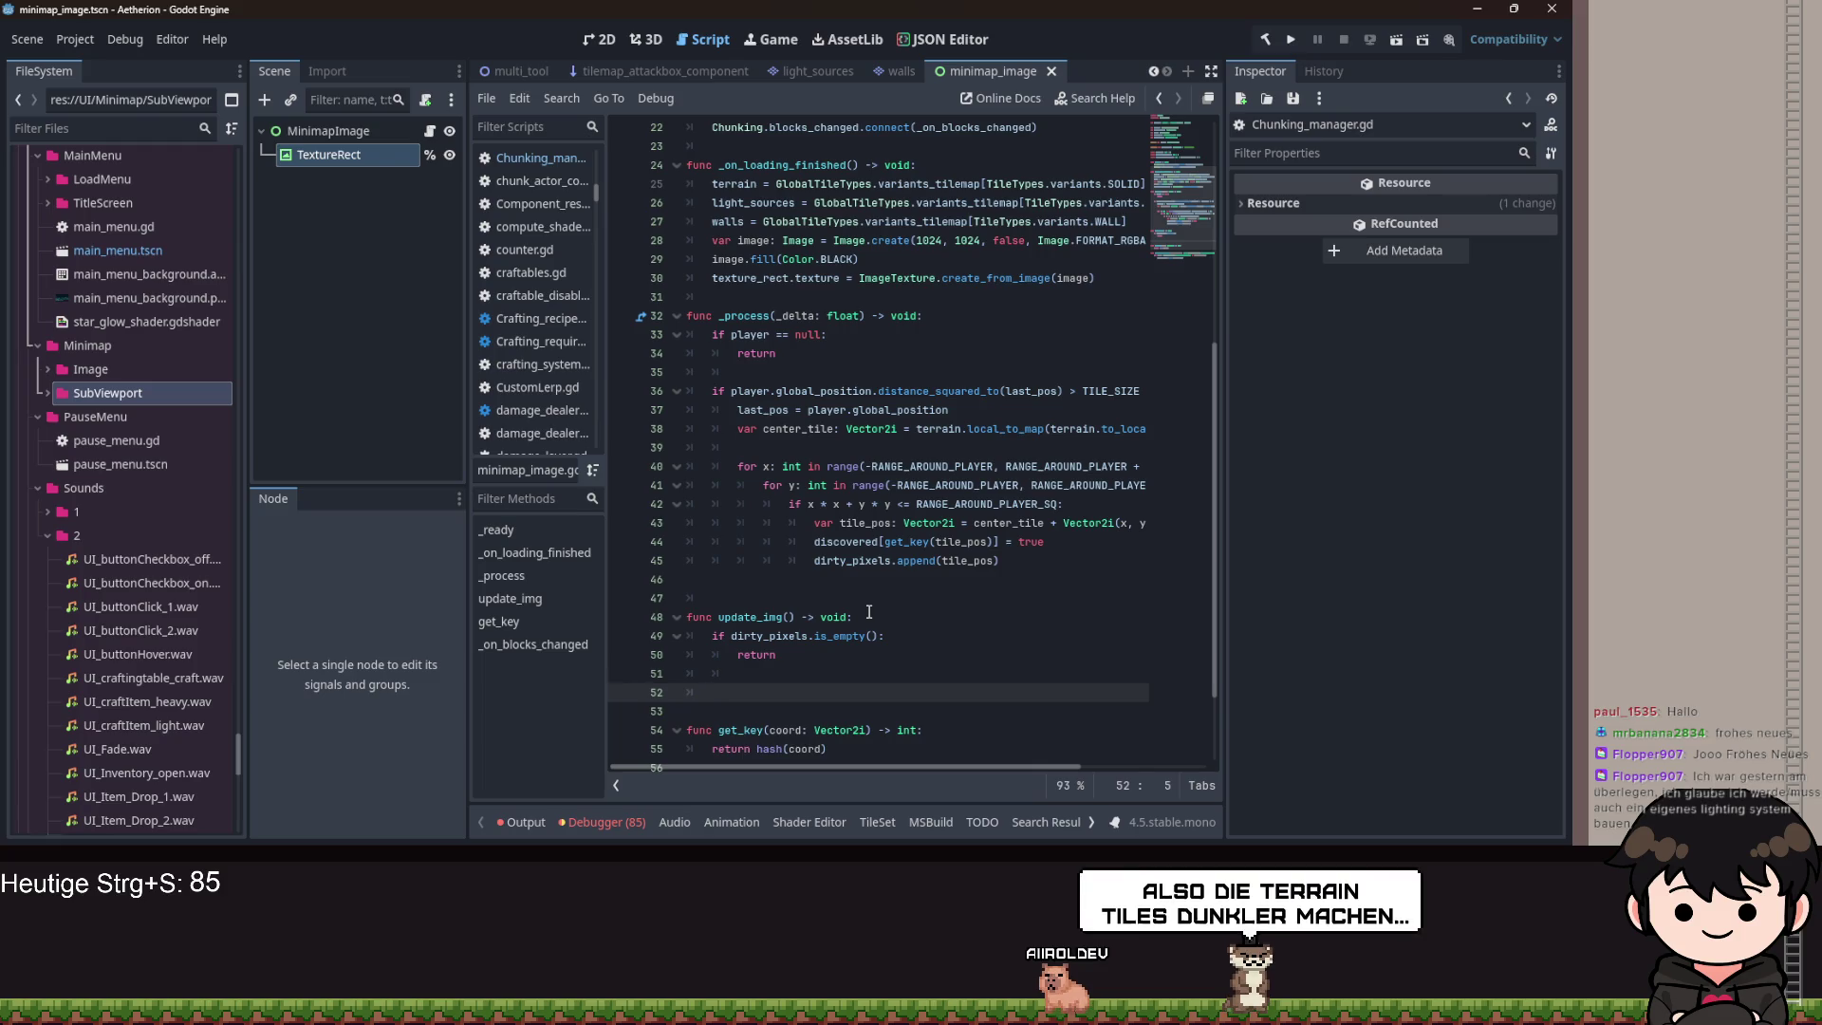
scroll(910, 256, "up", 7)
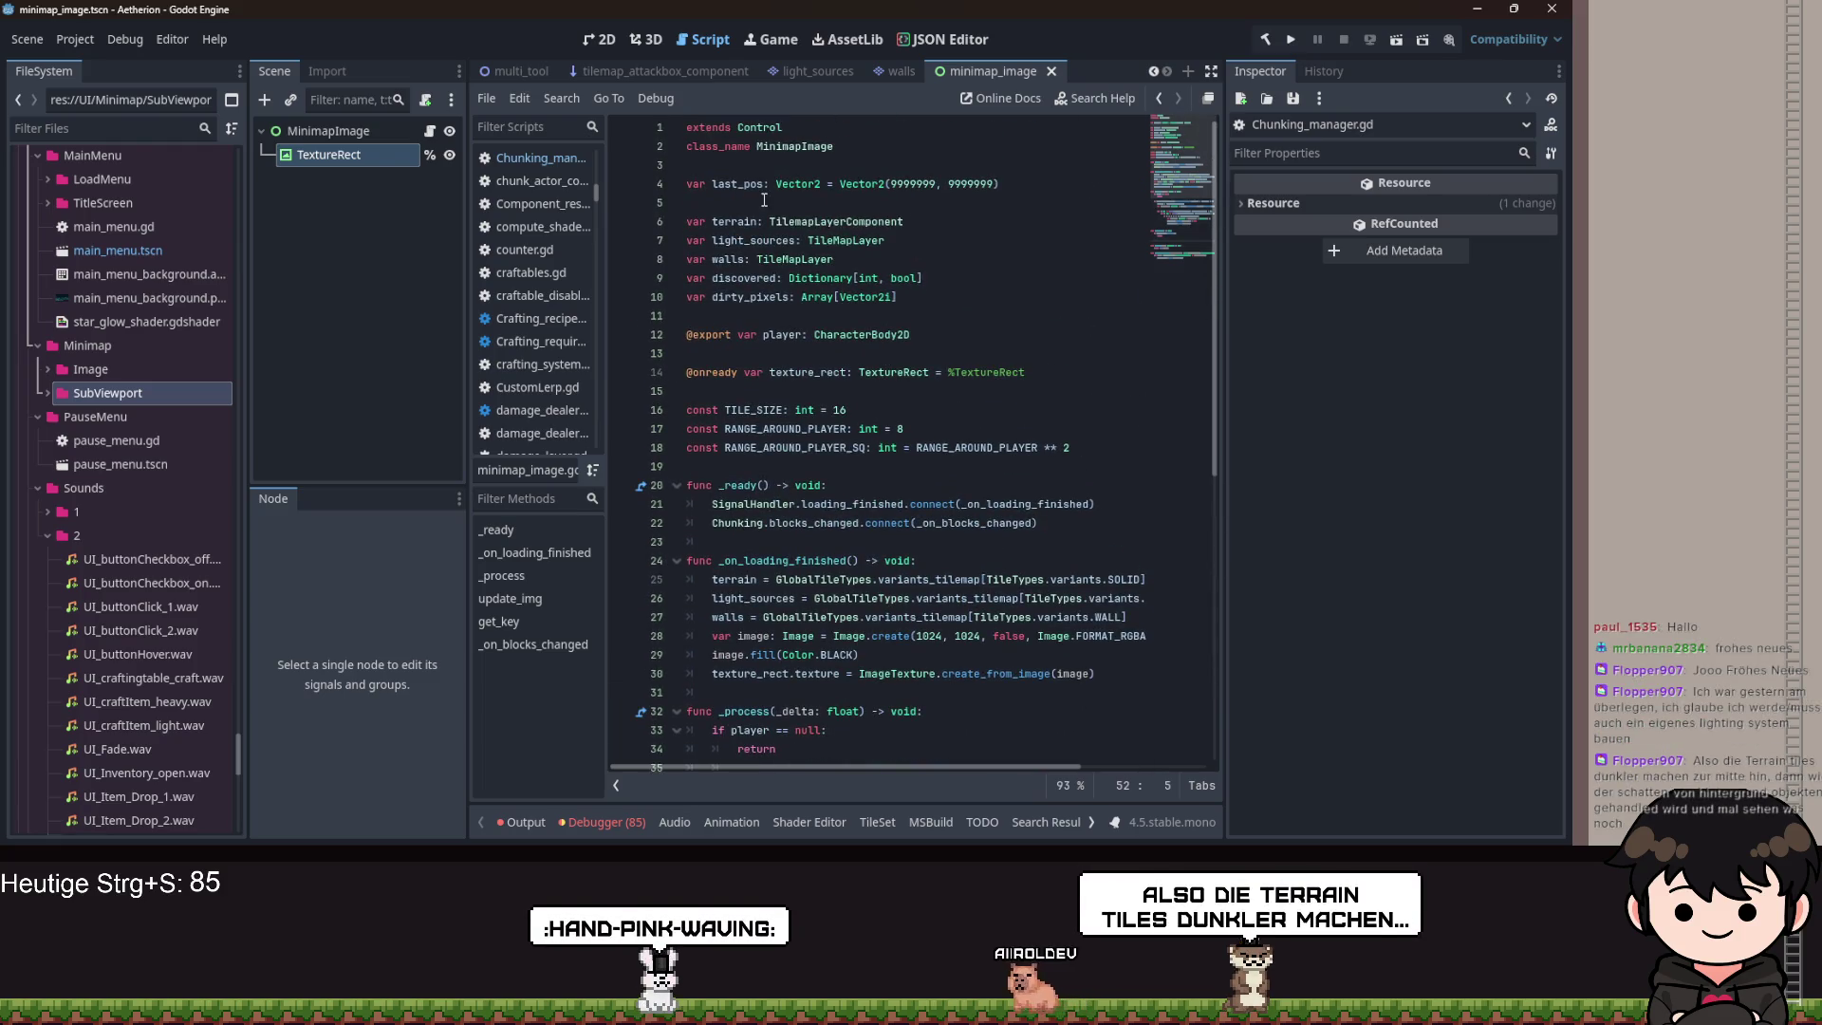
Add a script-level 'var image: Image' below the dirty_pixels declaration.
left_click(961, 293)
key("Return")
type("var image: I")
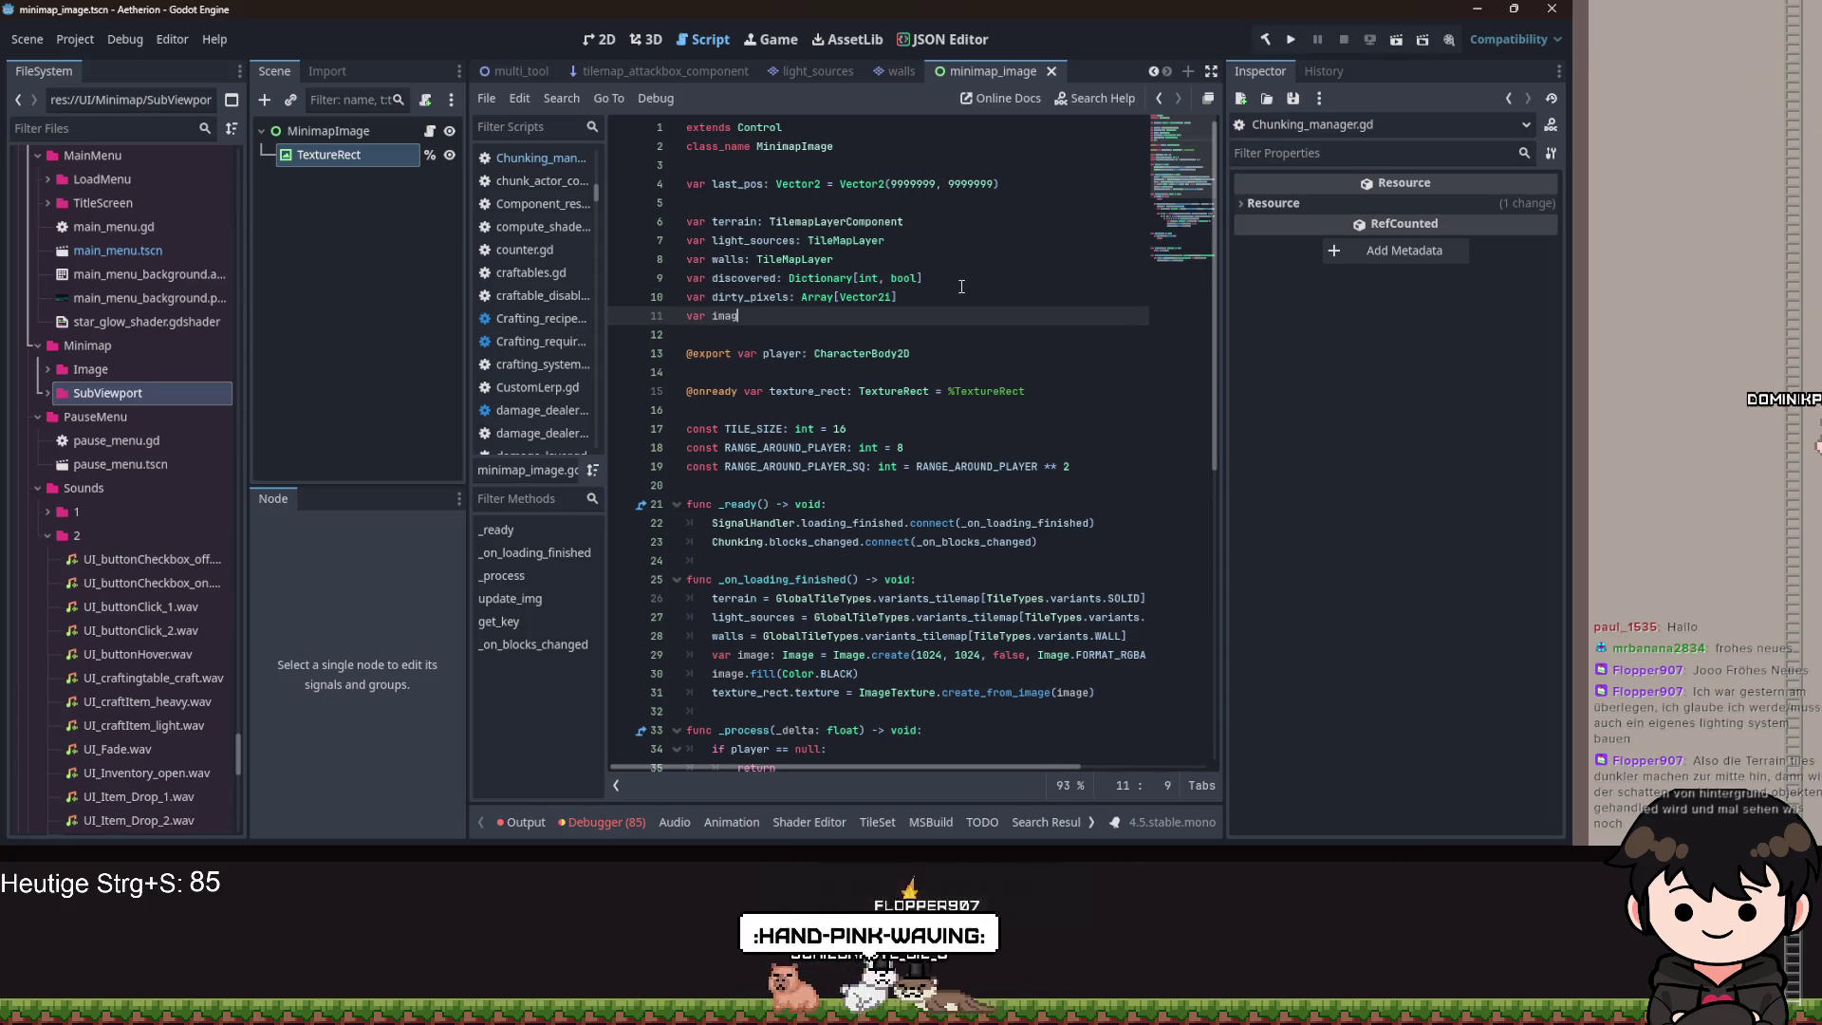
type("mage")
Change line 29 to assign 'image = Image.create(...)' instead of declaring a local, and save.
scroll(855, 571, "down", 1)
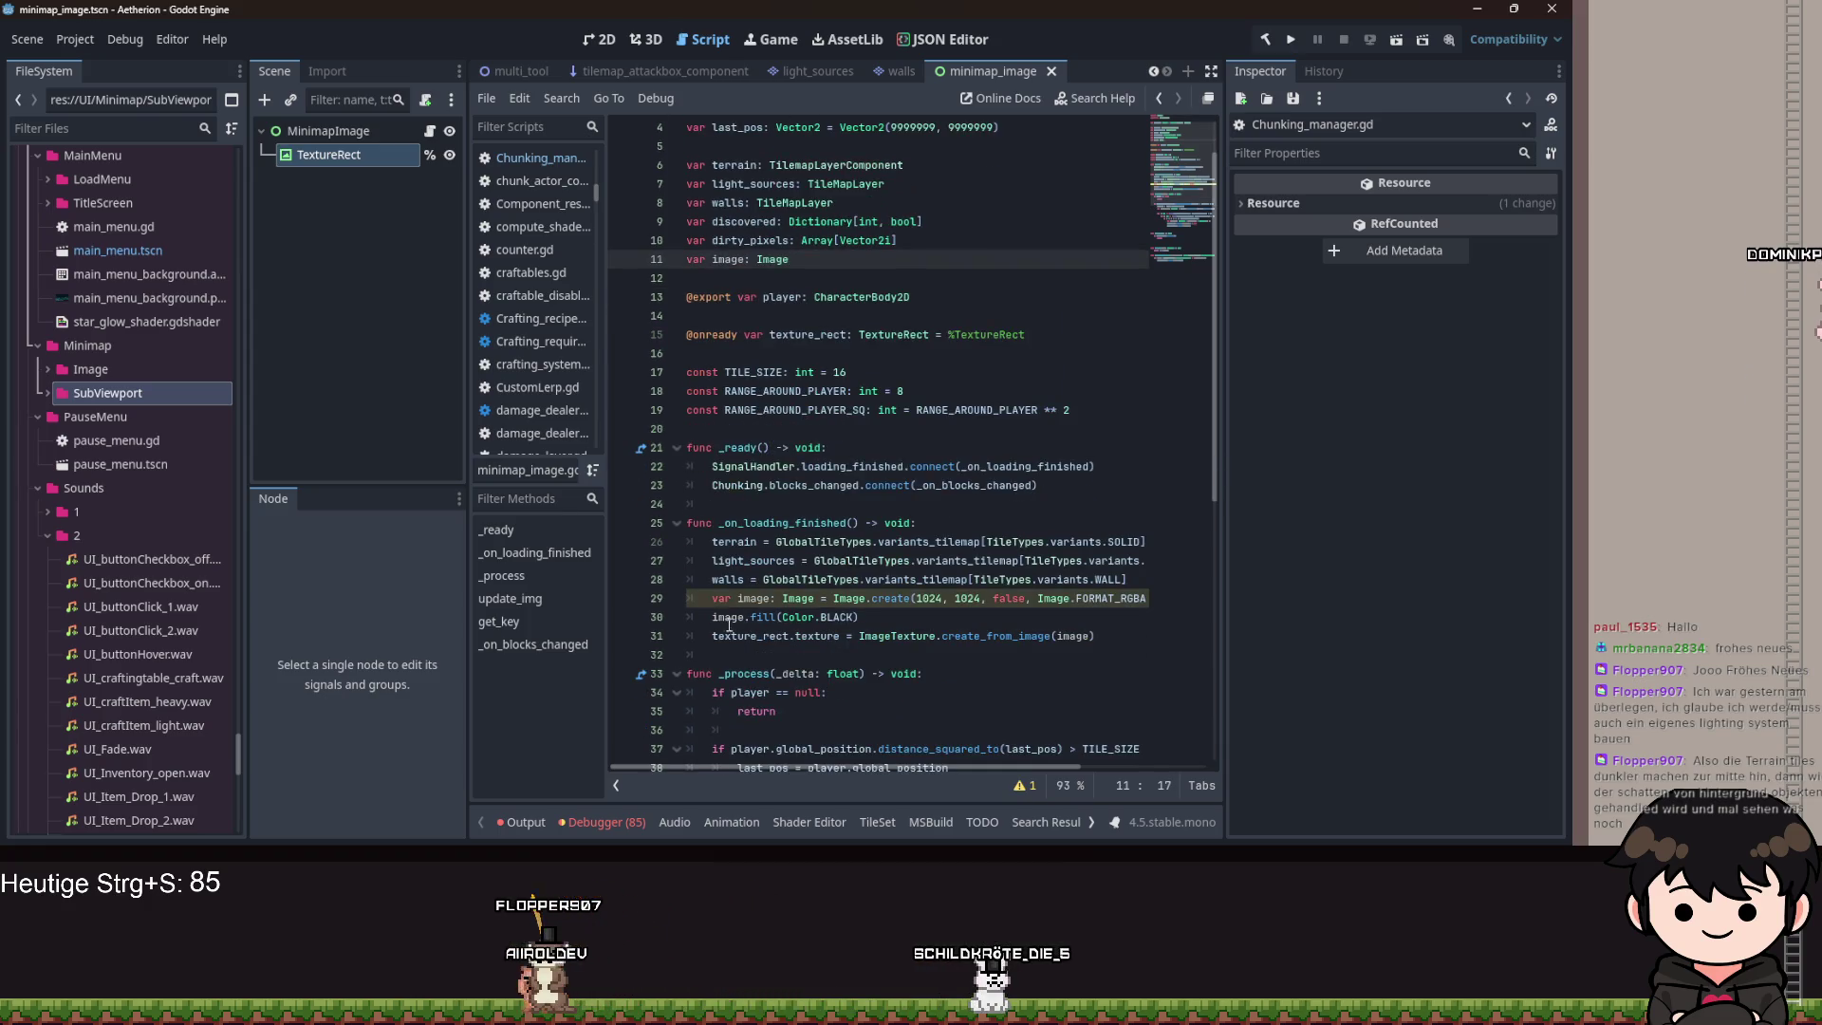
left_click(738, 598)
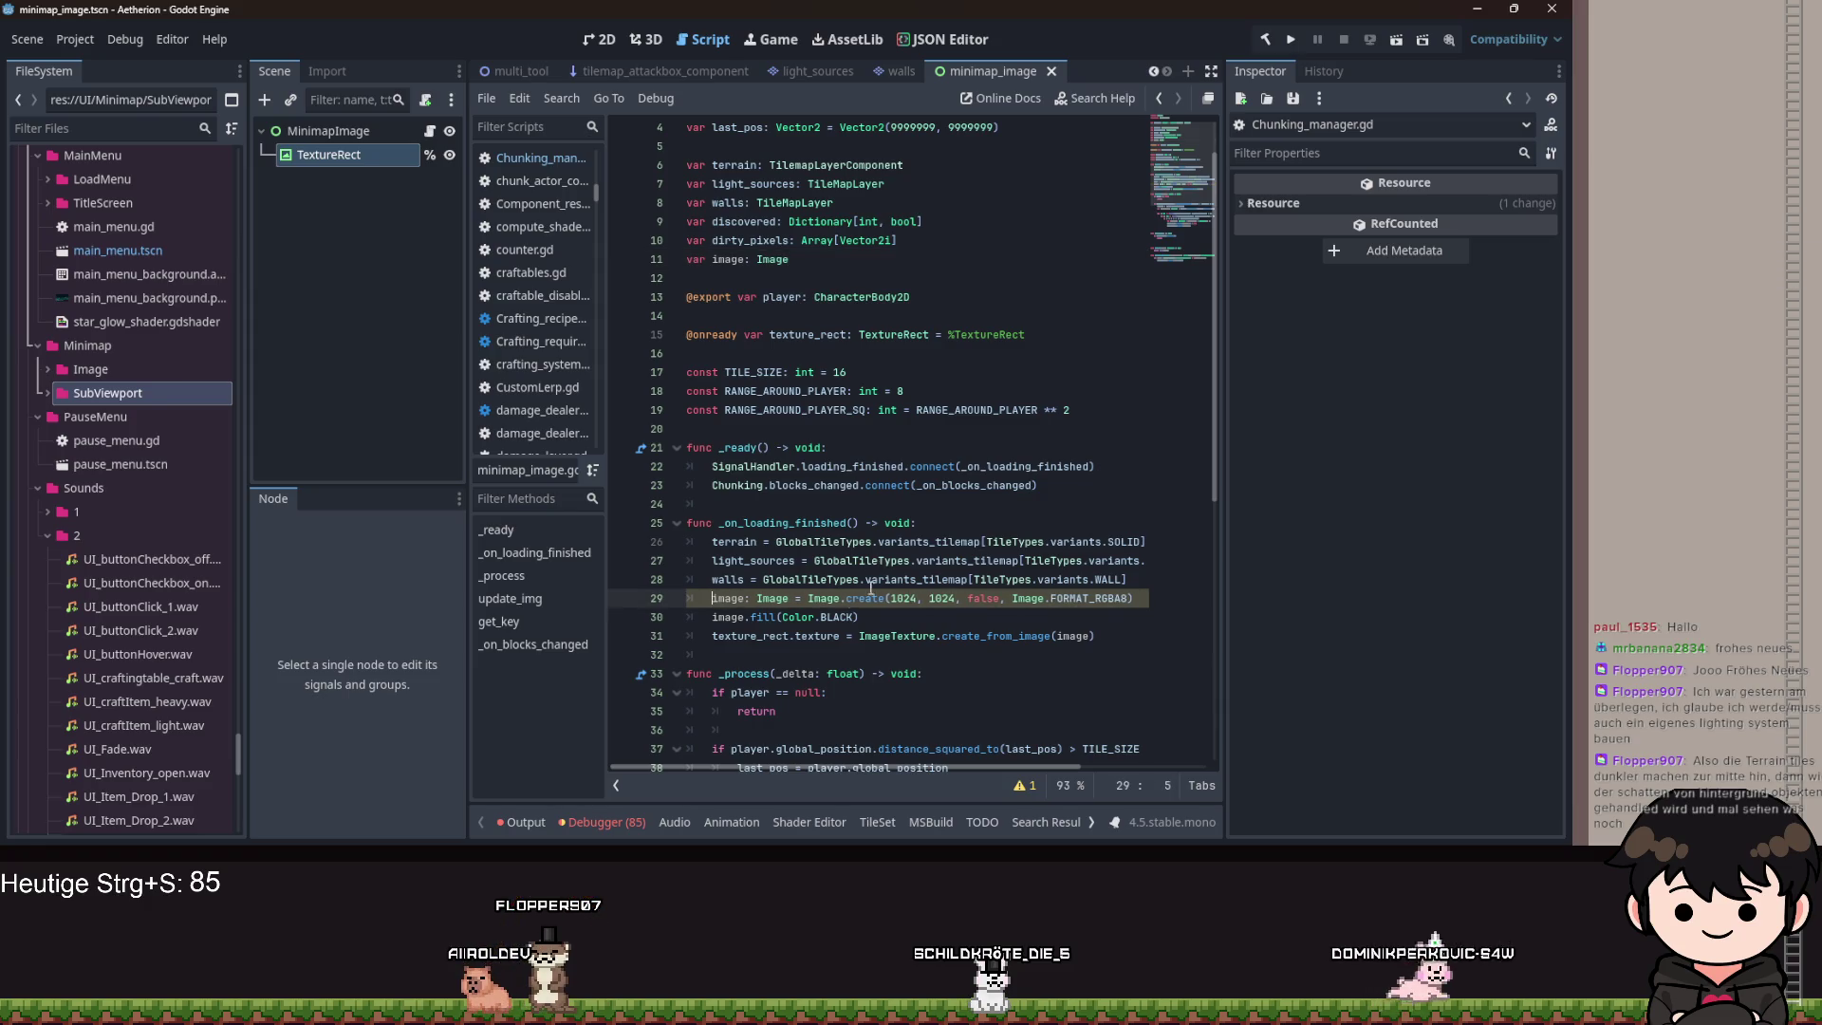
scroll(769, 598, "down", 2)
left_click(787, 485)
key("BackSpace")
key("BackSpace")
key("BackSpace")
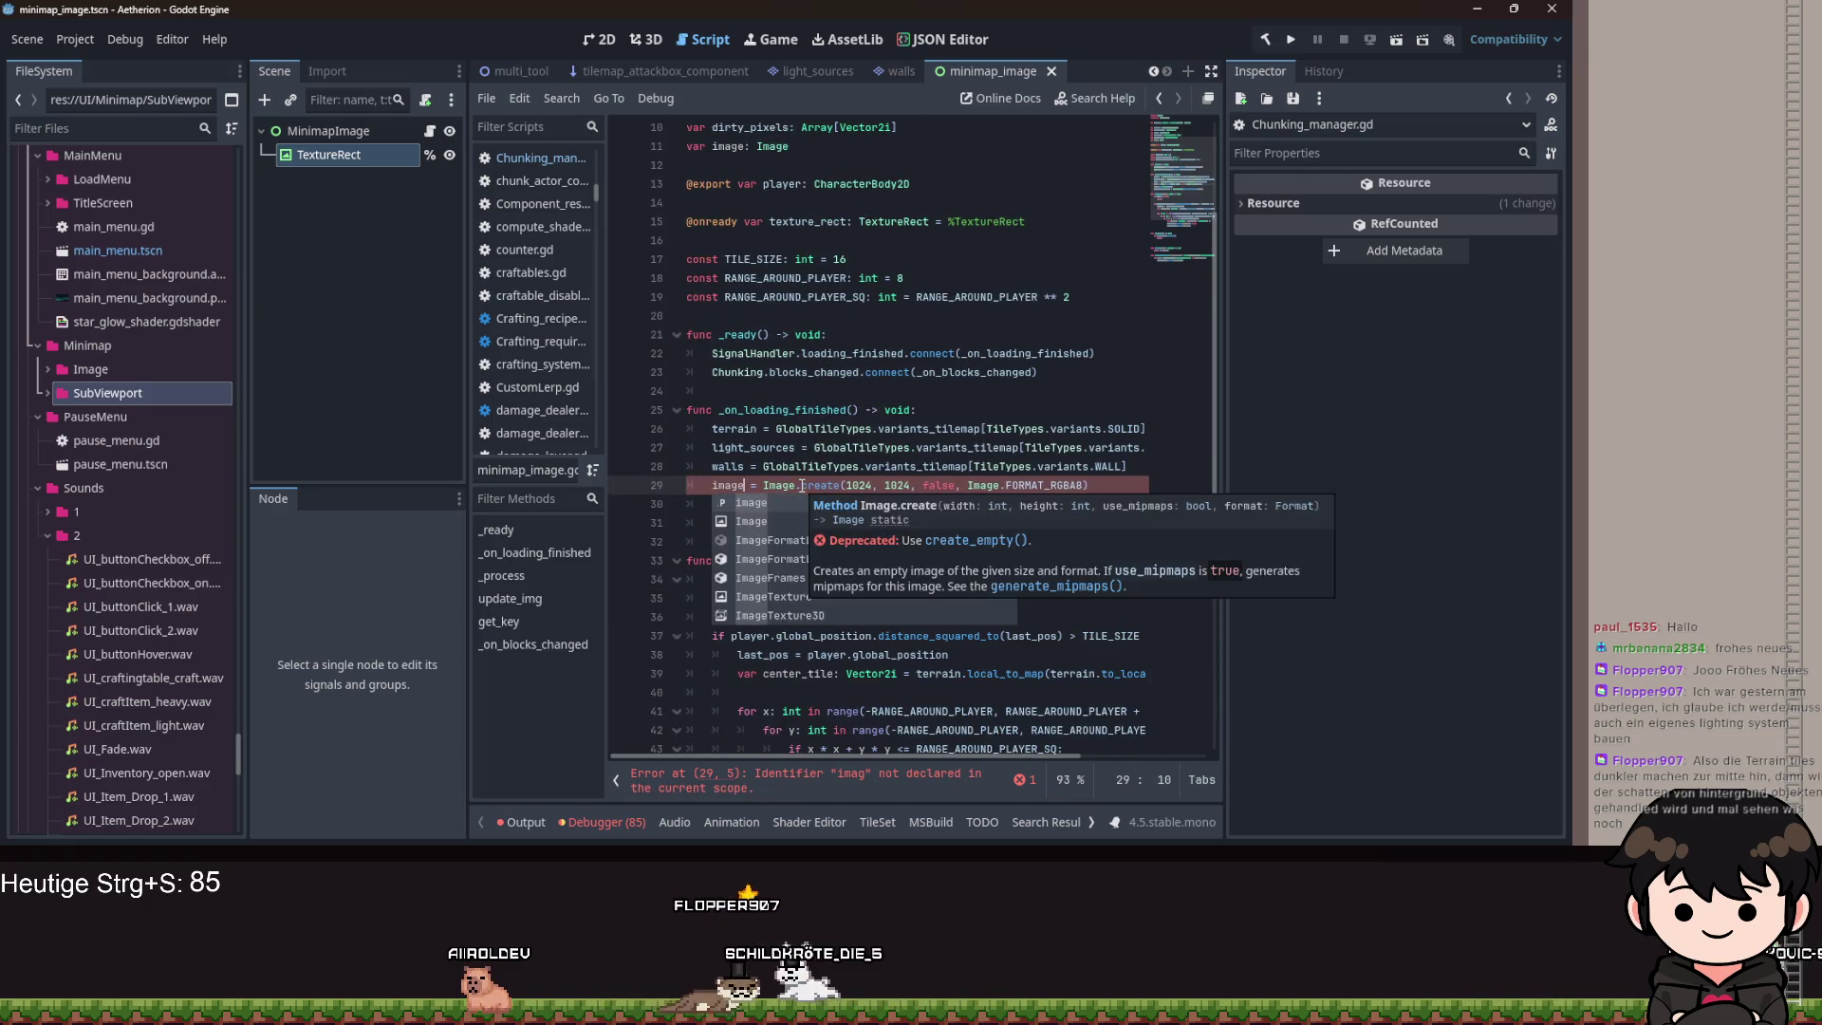
type("e")
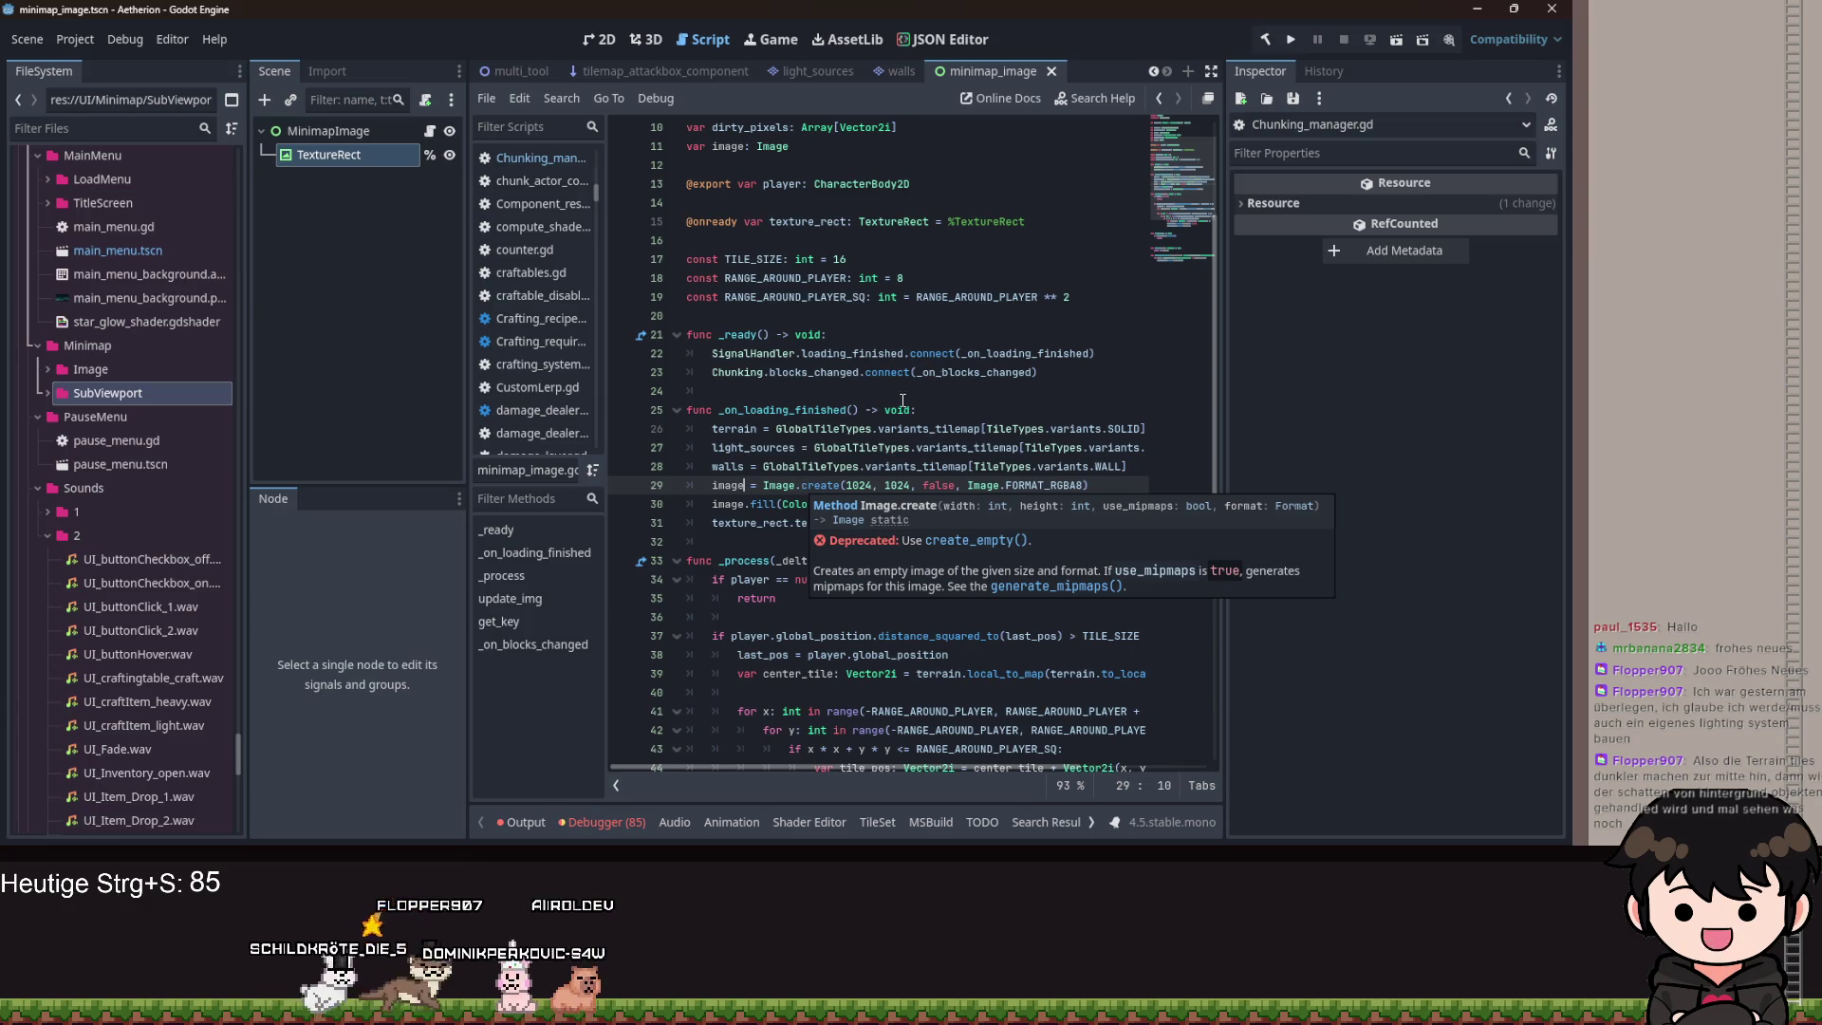
left_click(995, 447)
key("ctrl+s")
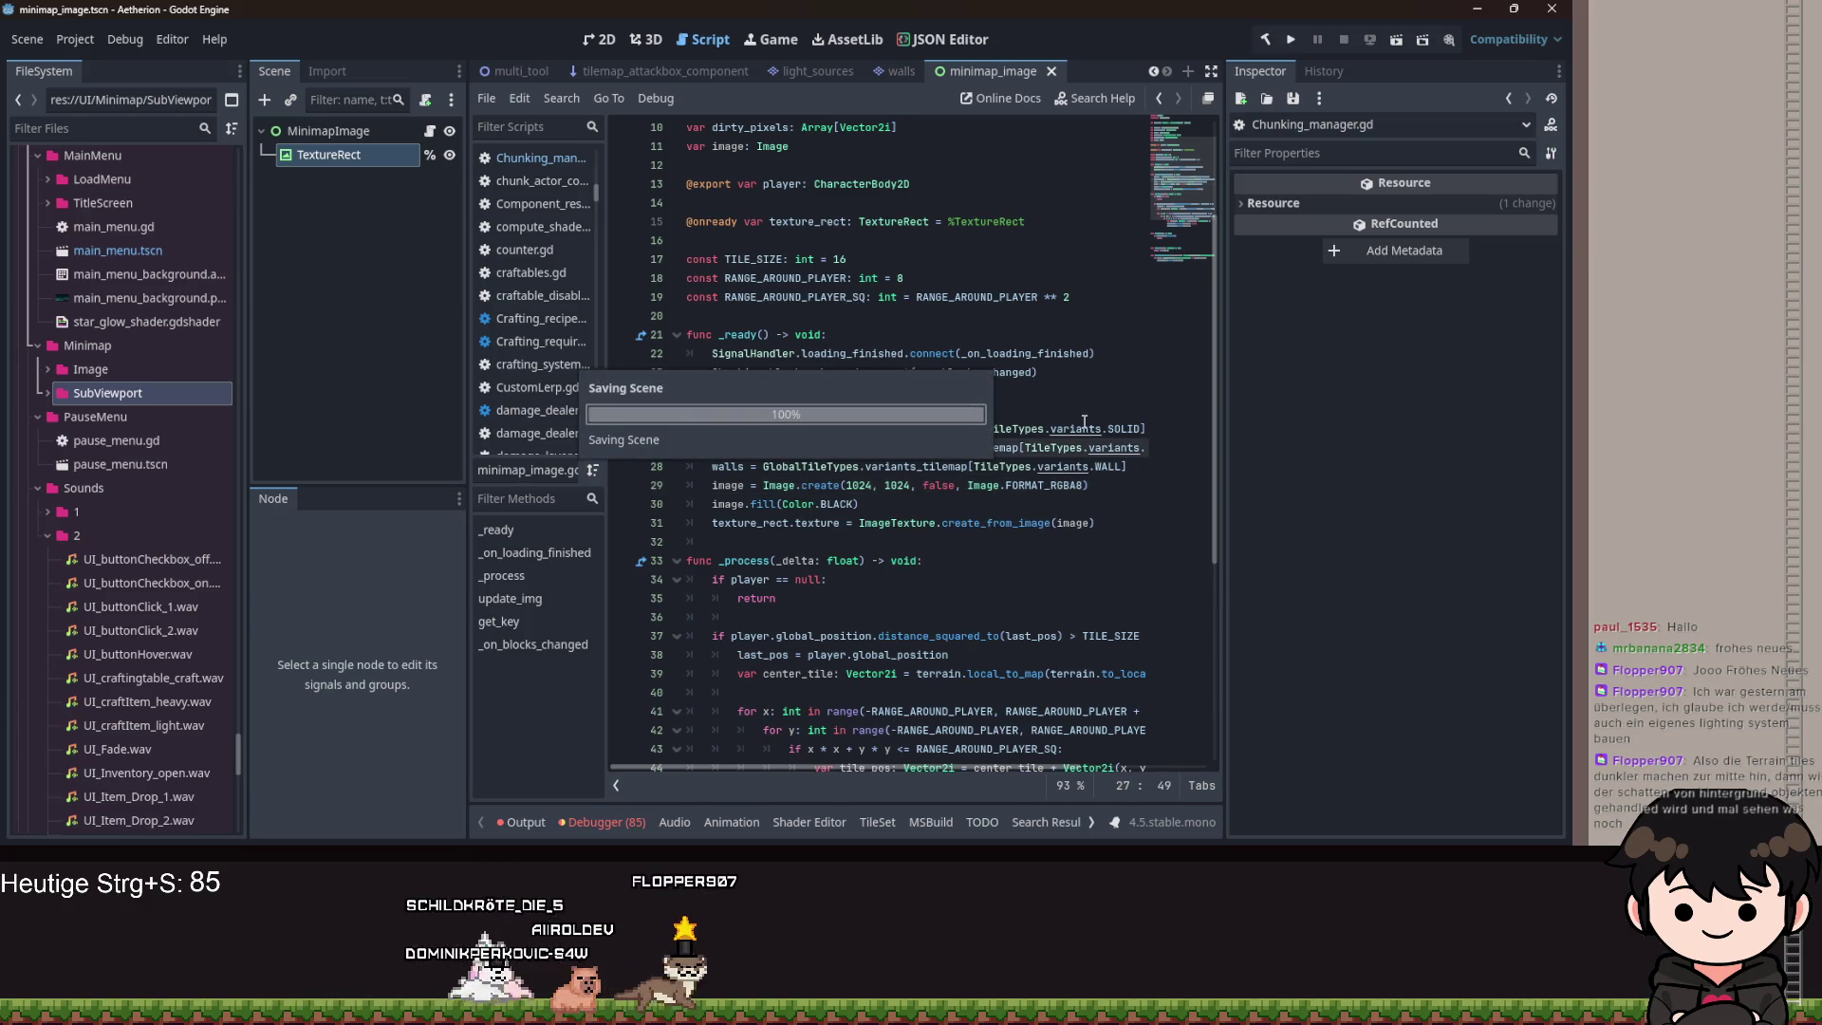
key("ctrl+s")
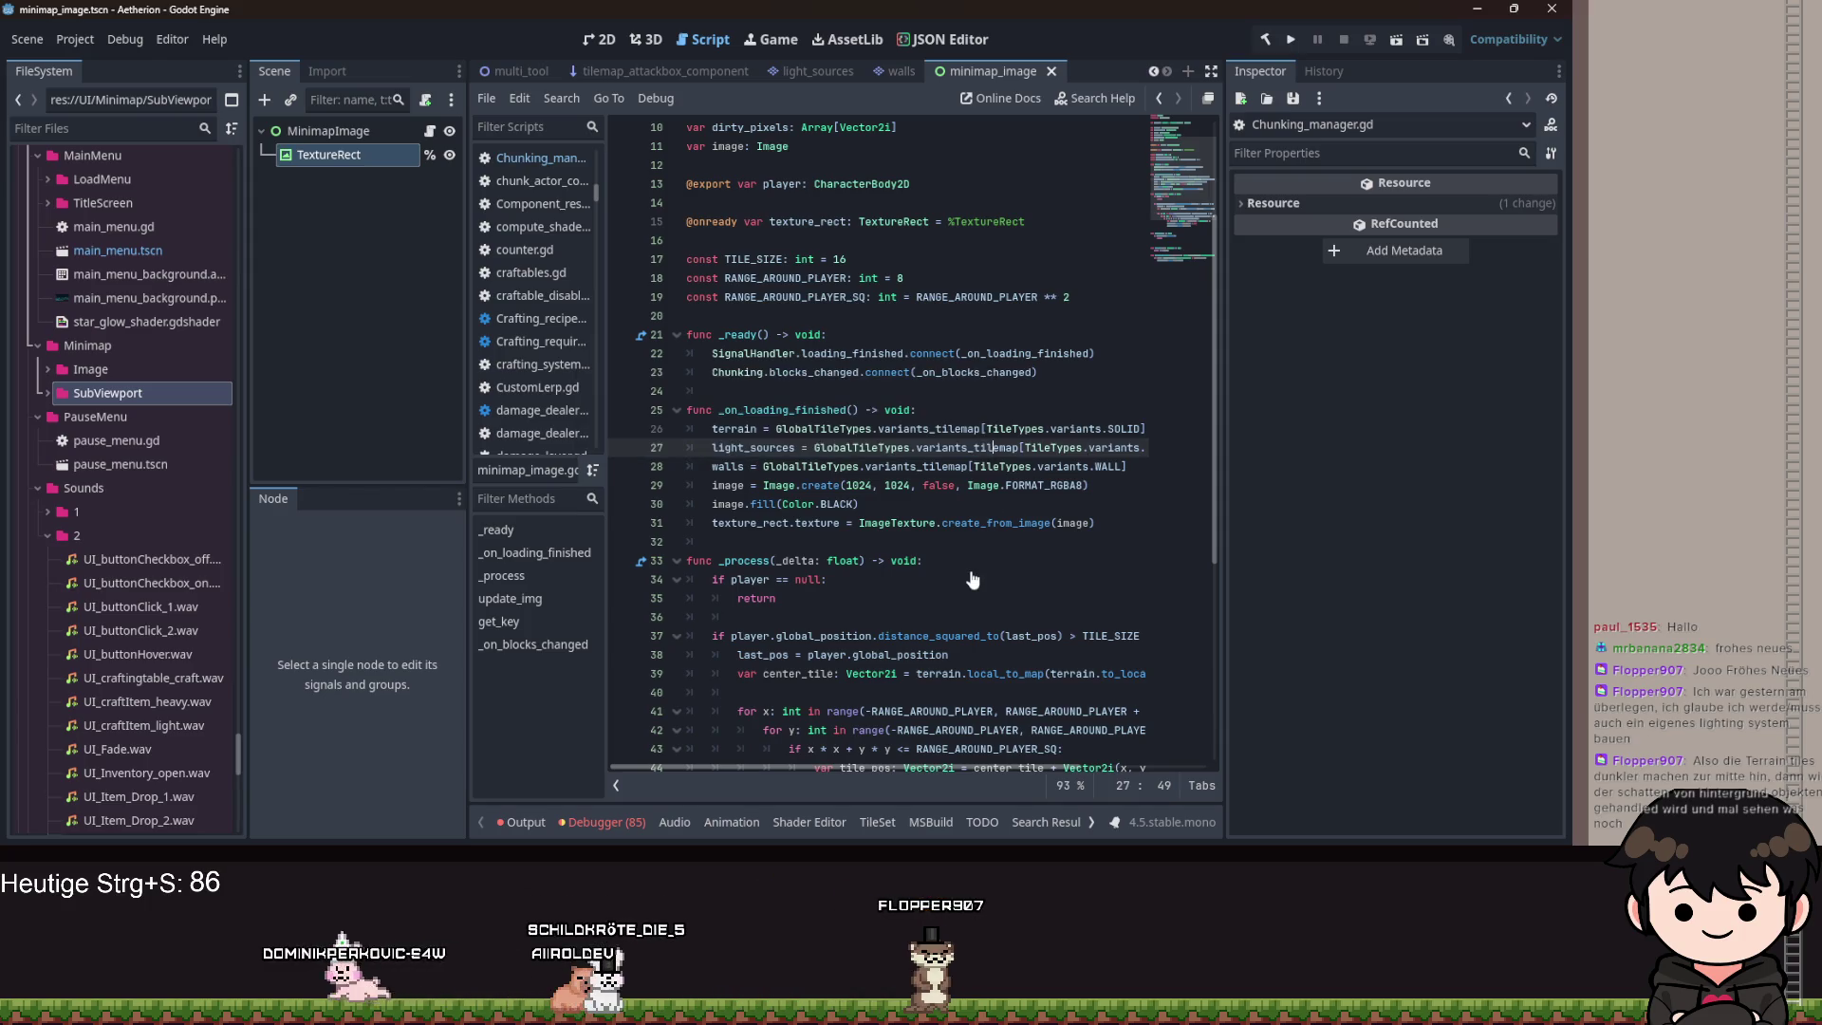
left_click(973, 579)
scroll(959, 569, "down", 6)
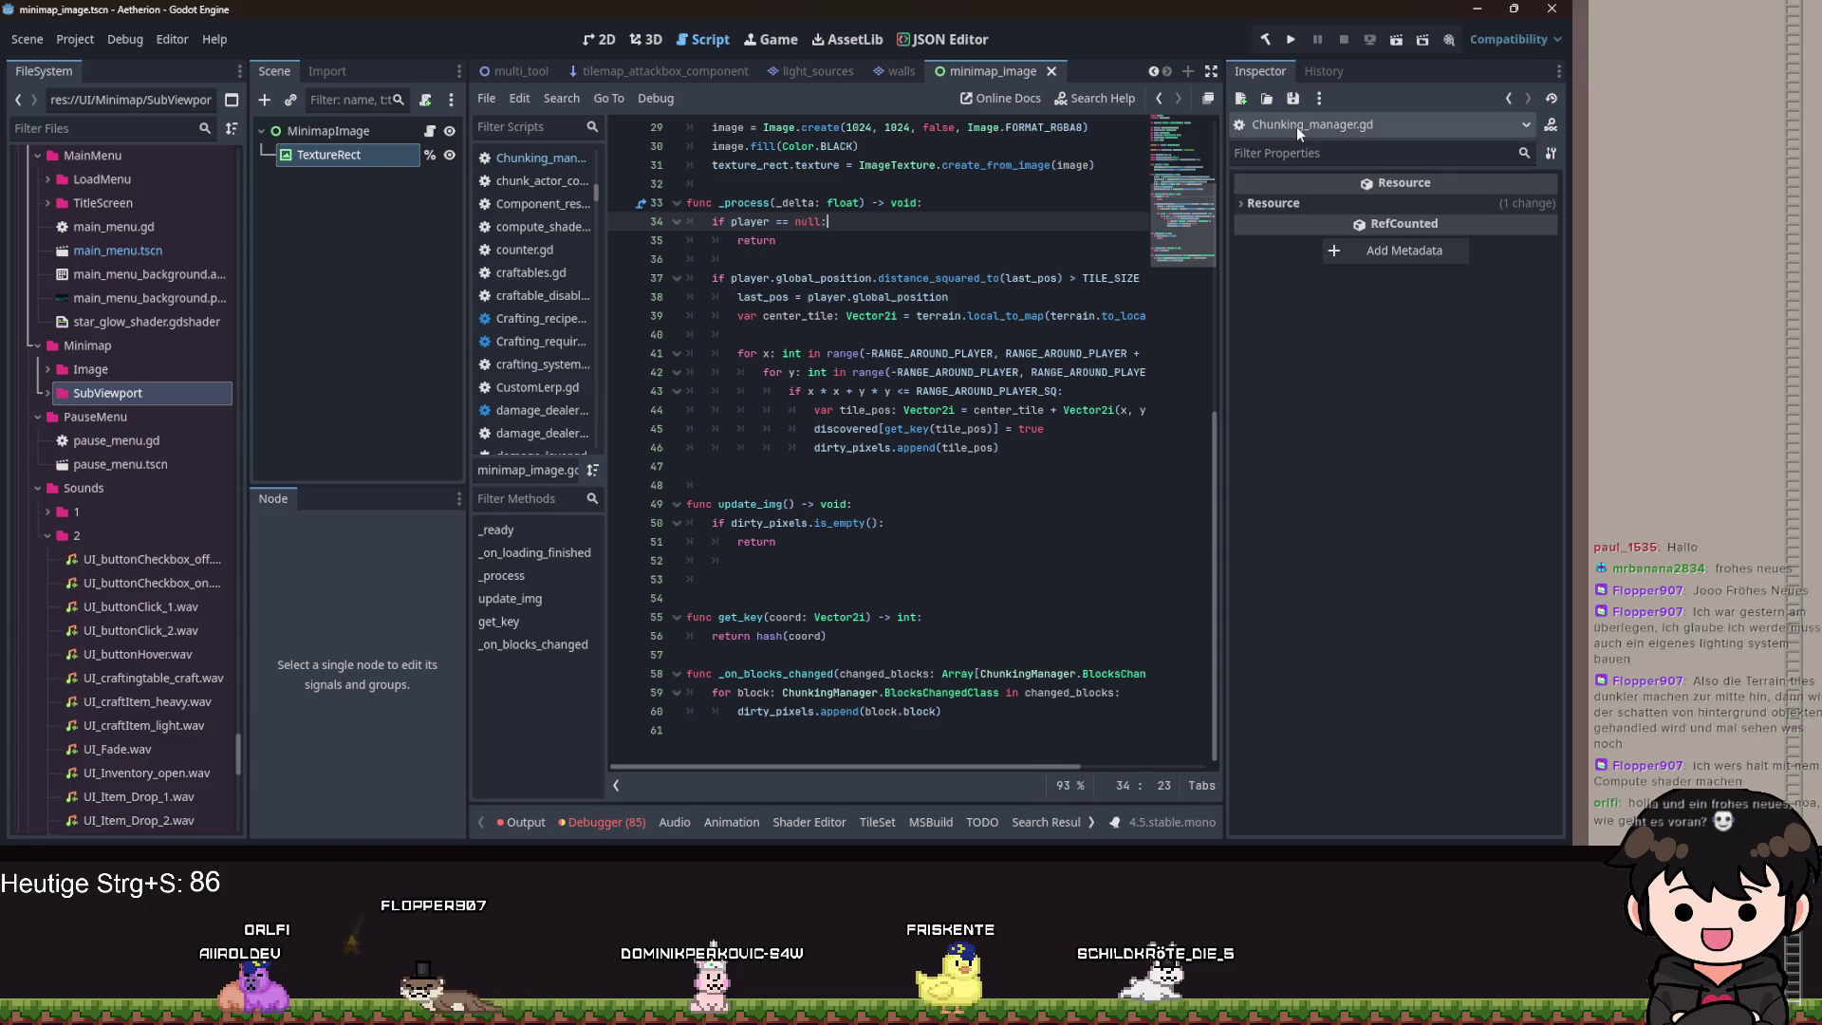
left_click(770, 559)
Run the project, get past the title screen, and load save slot Spielstand 2.
left_click(1293, 44)
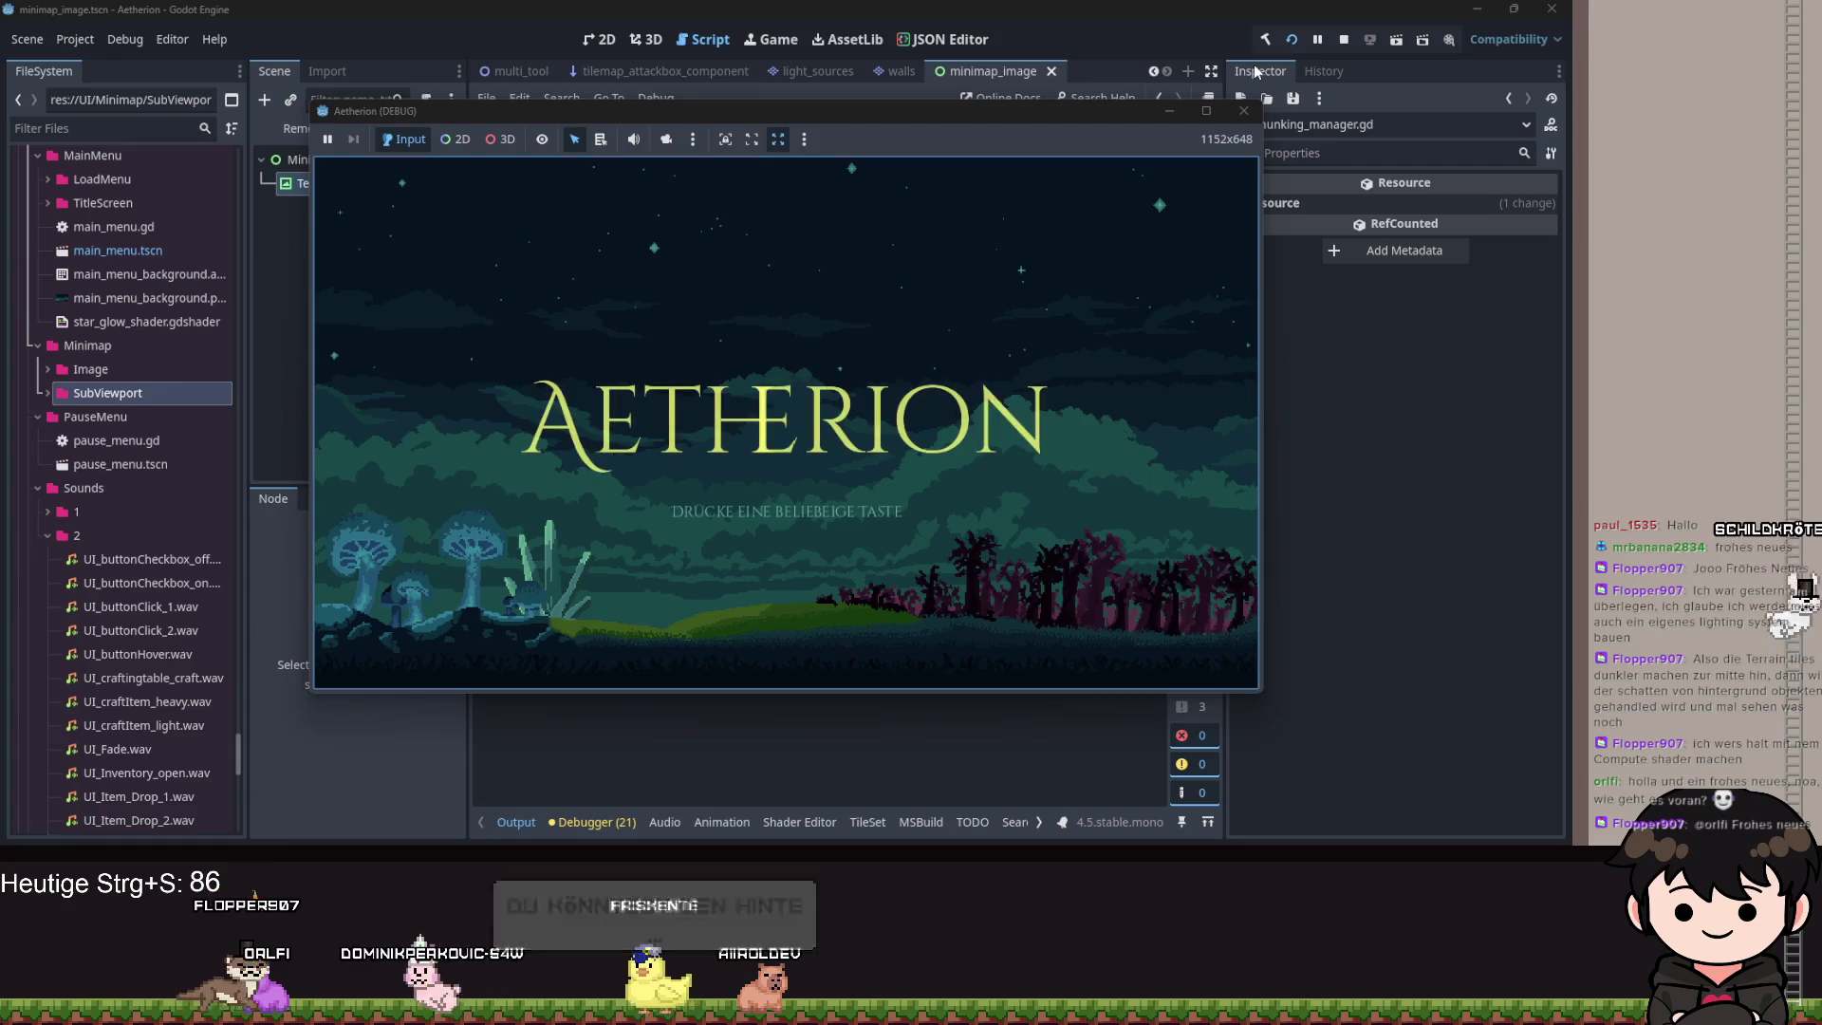
left_click(967, 553)
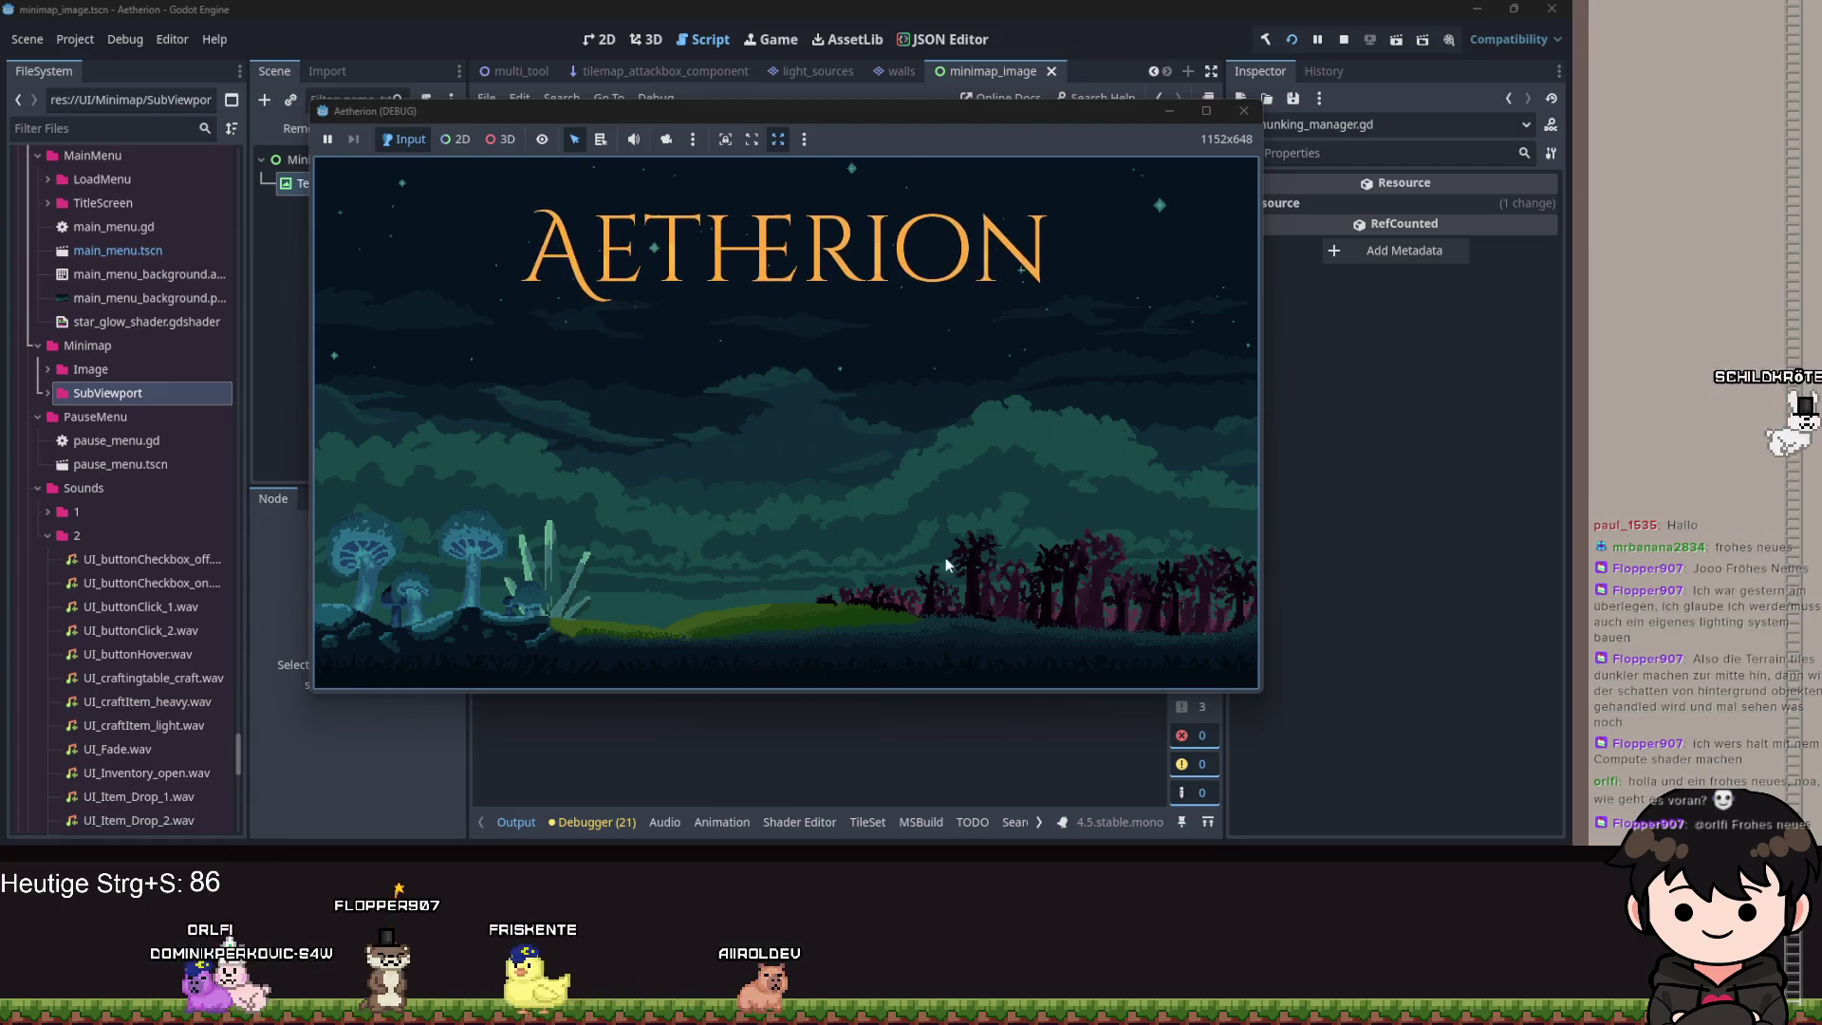
left_click(732, 442)
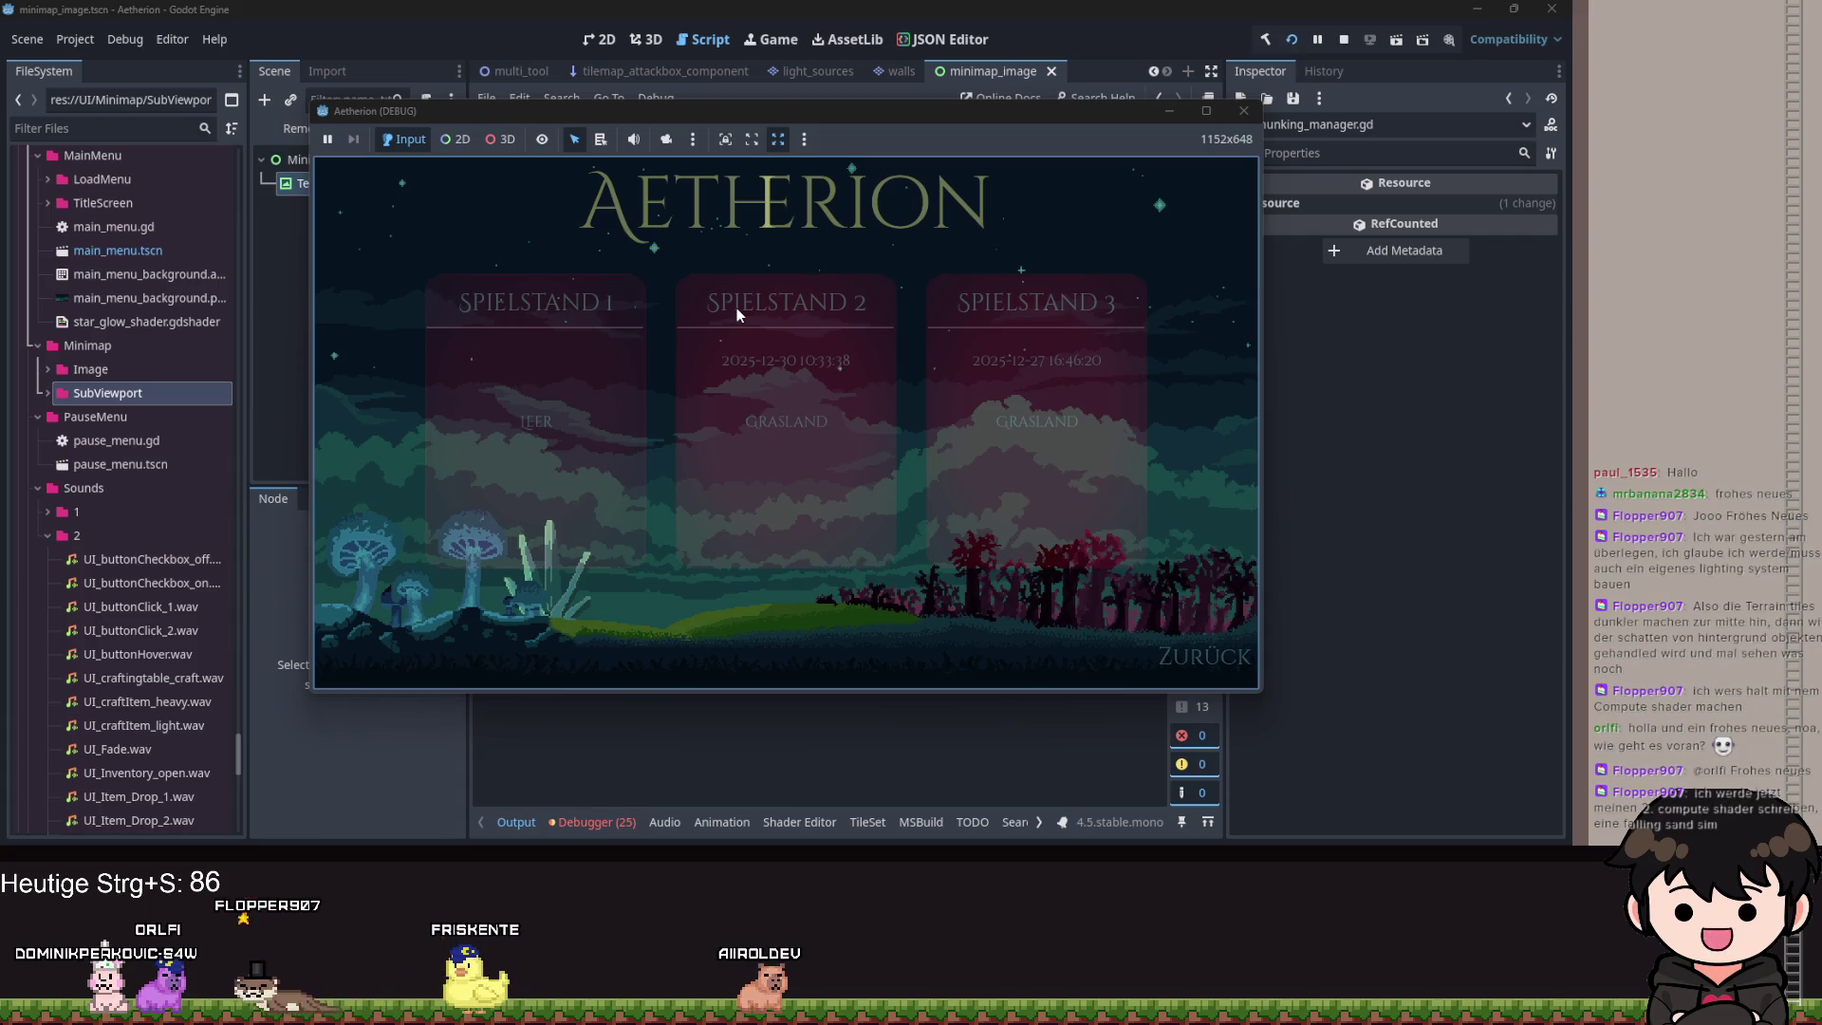
left_click(736, 307)
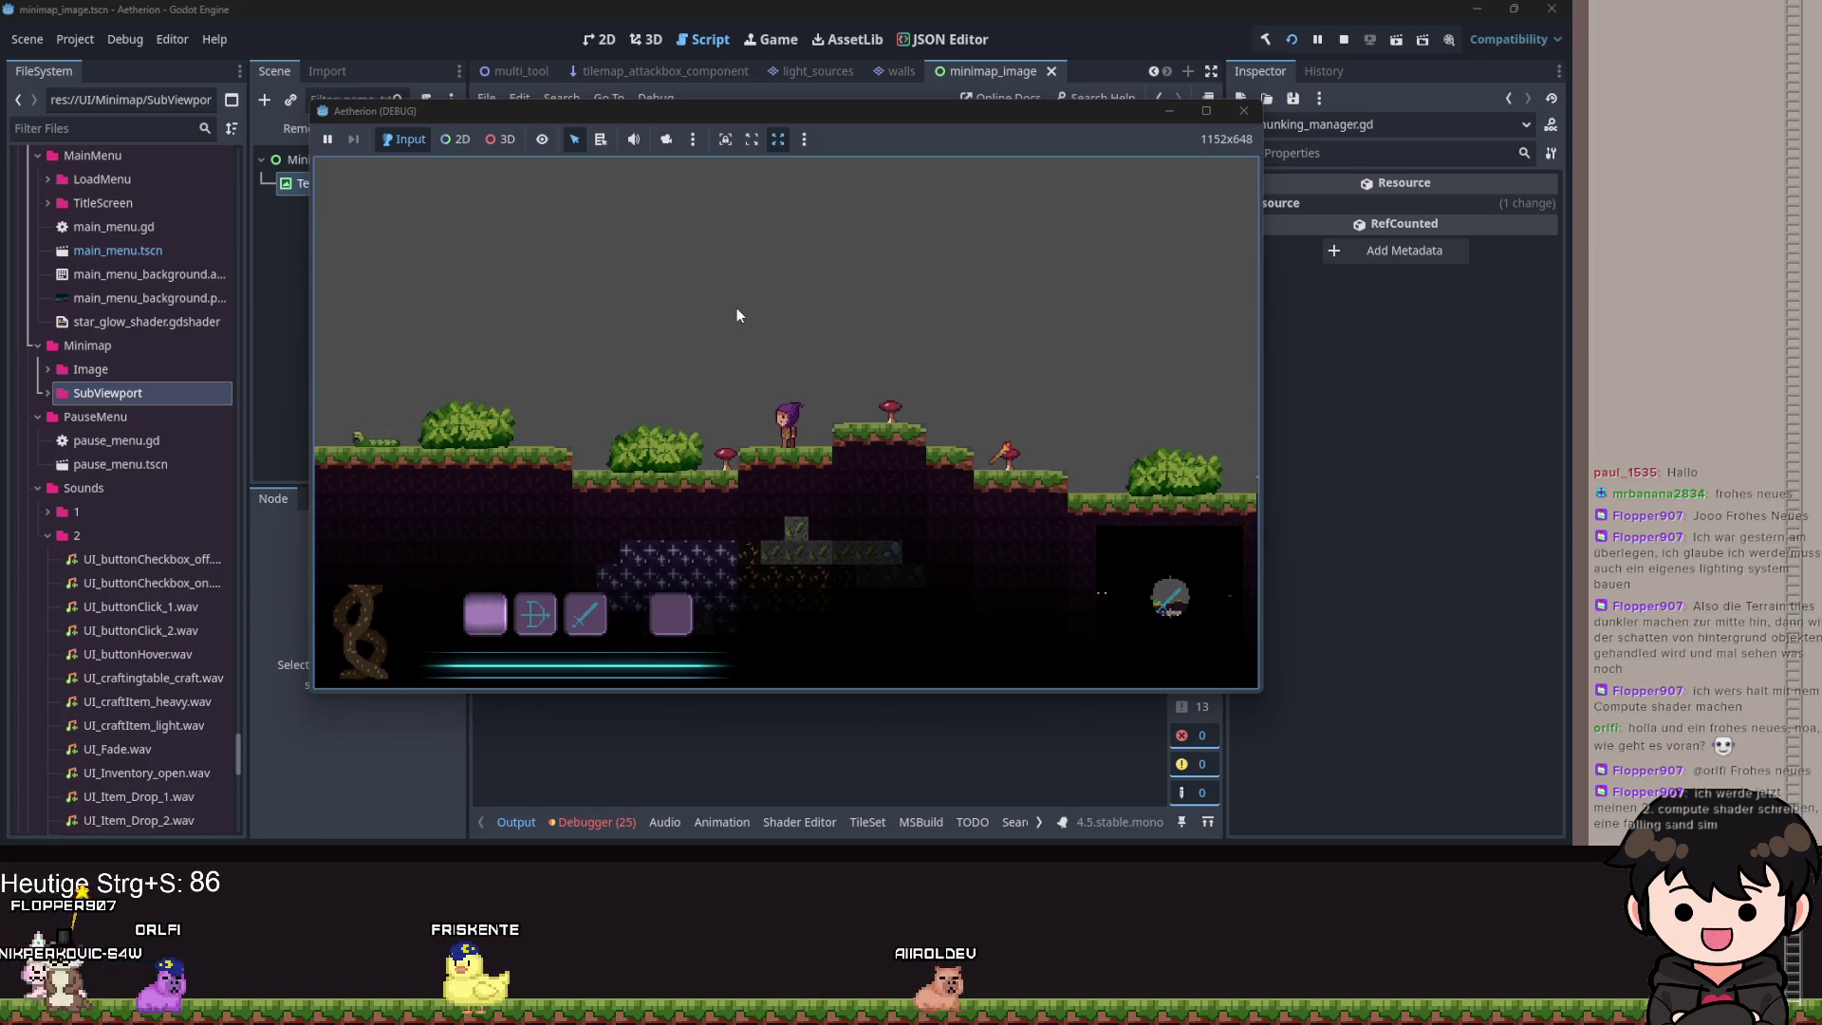
Walk and jump the player left and right, toggling the full map with M.
key("d")
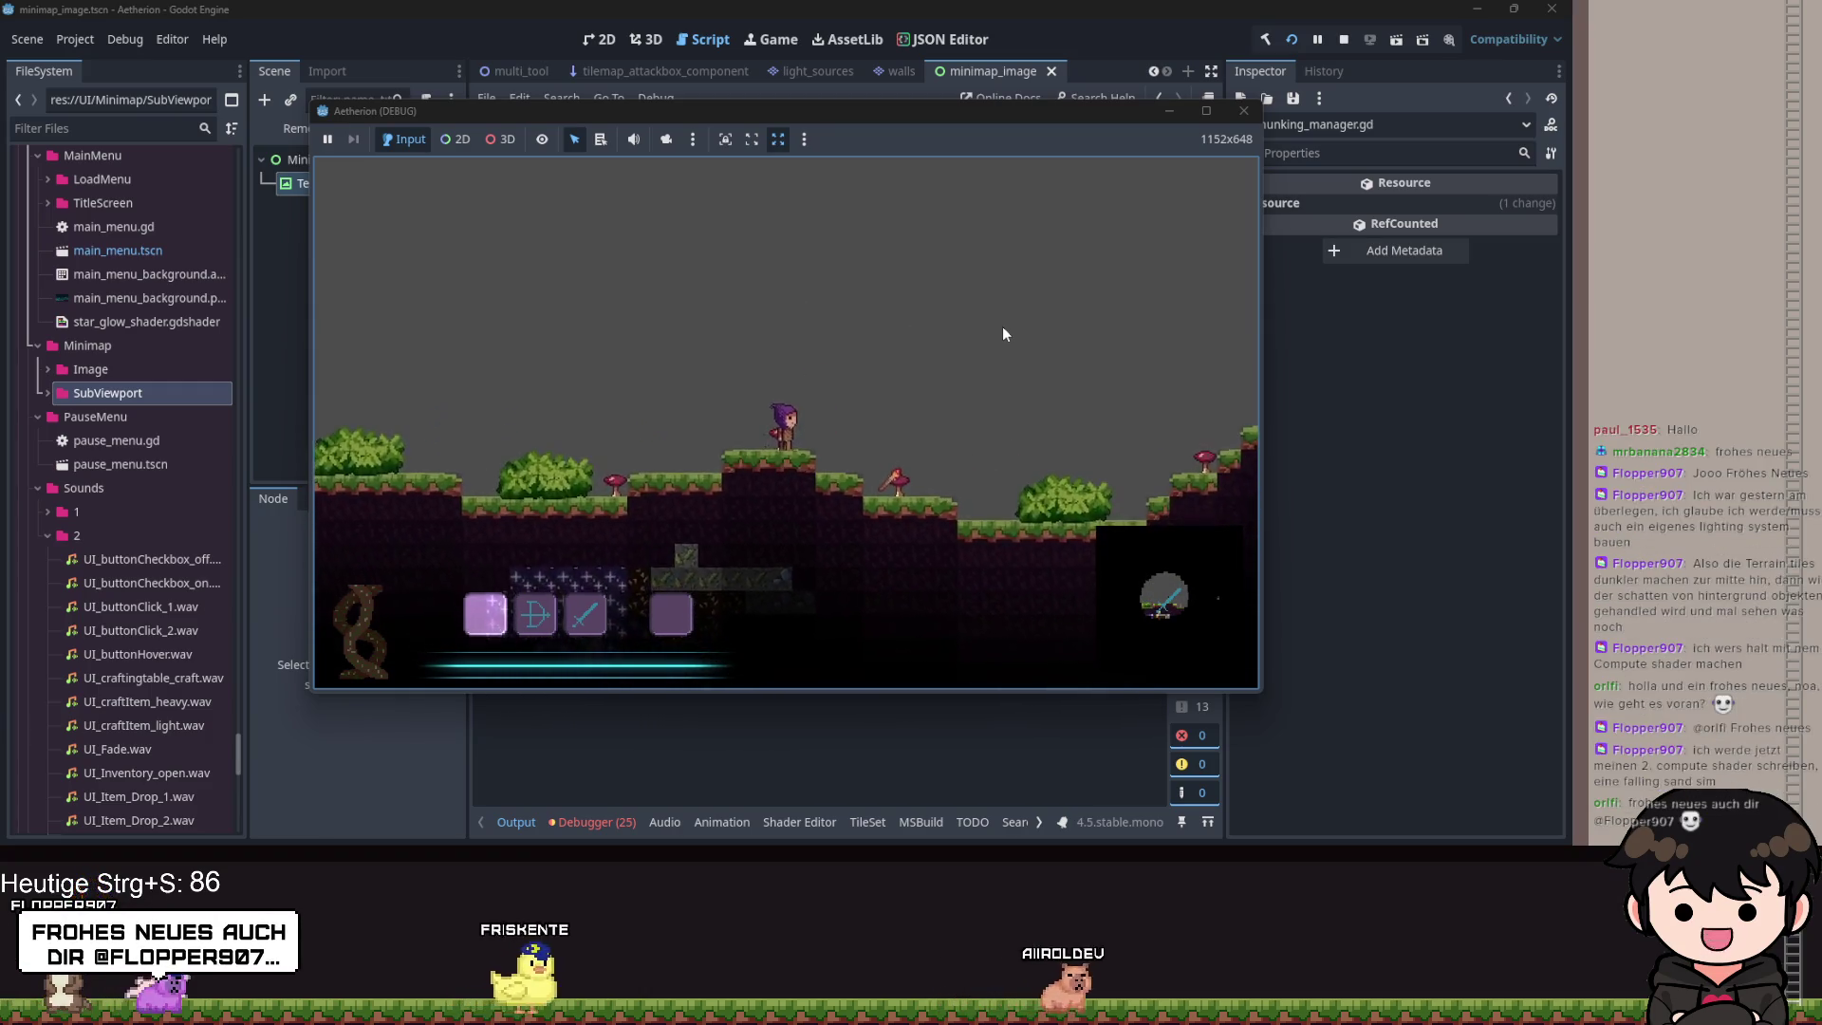
key("m")
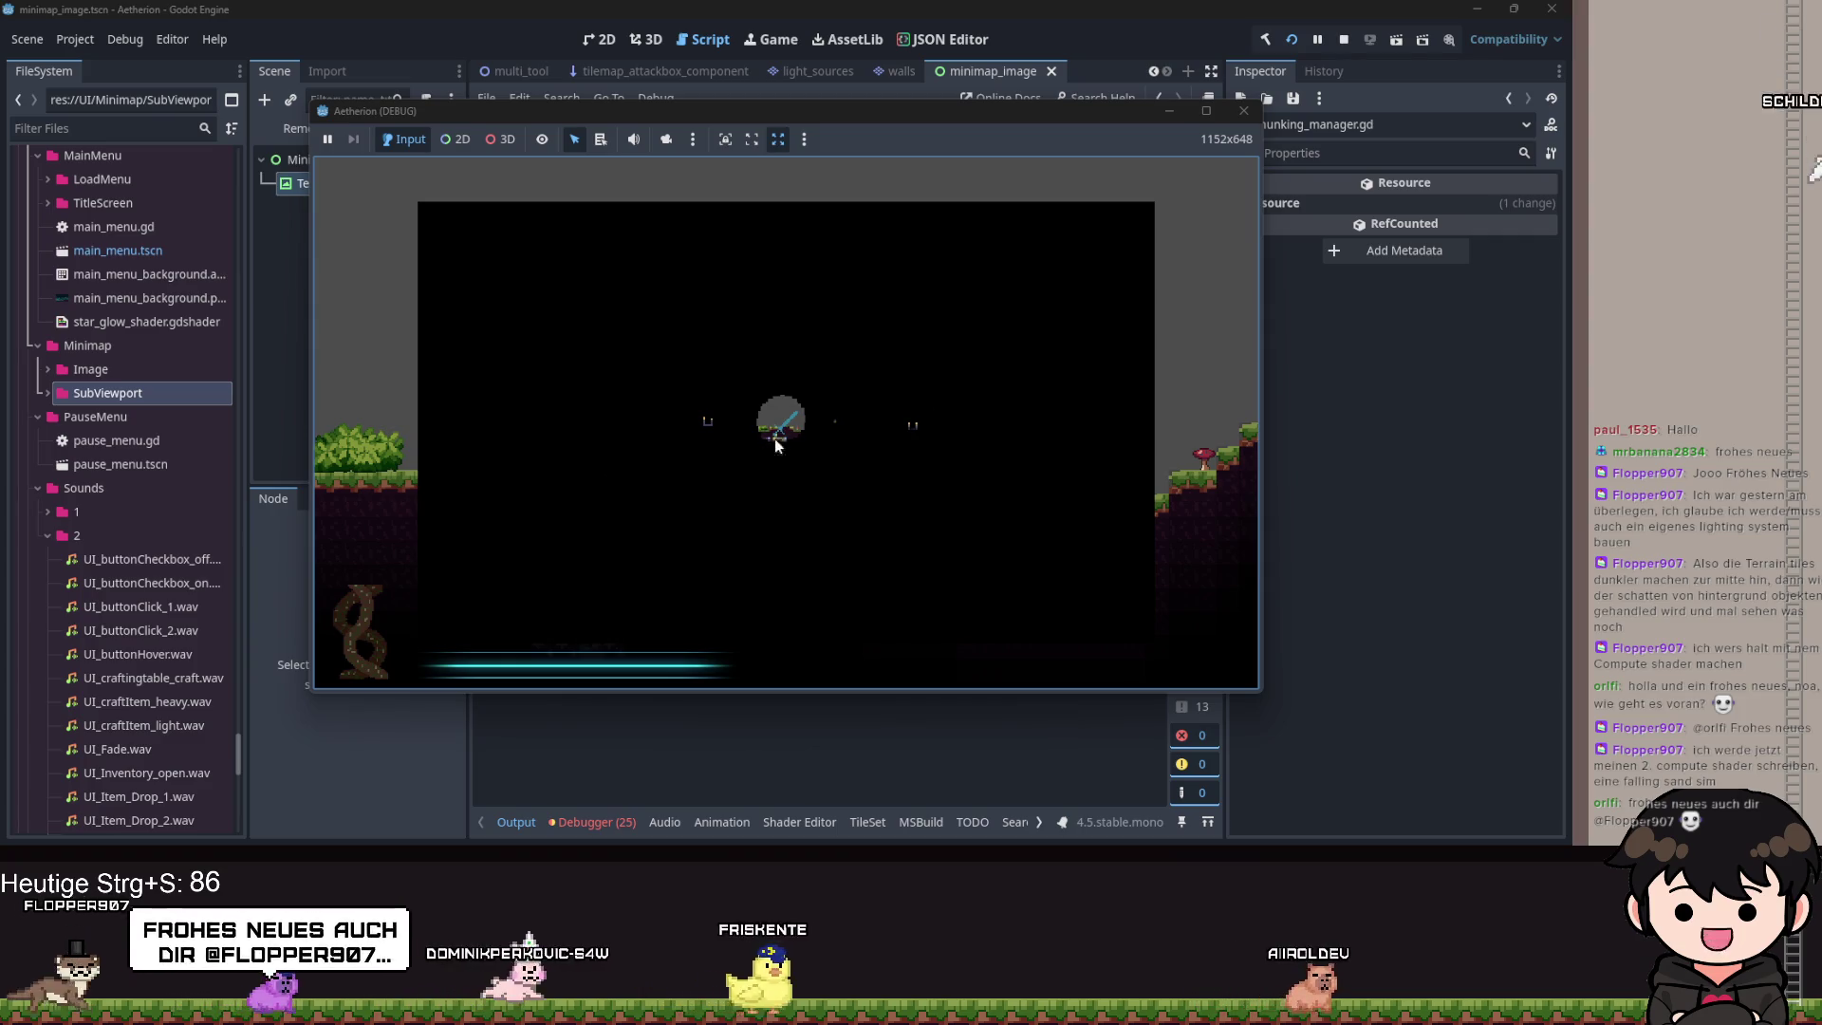
key("m")
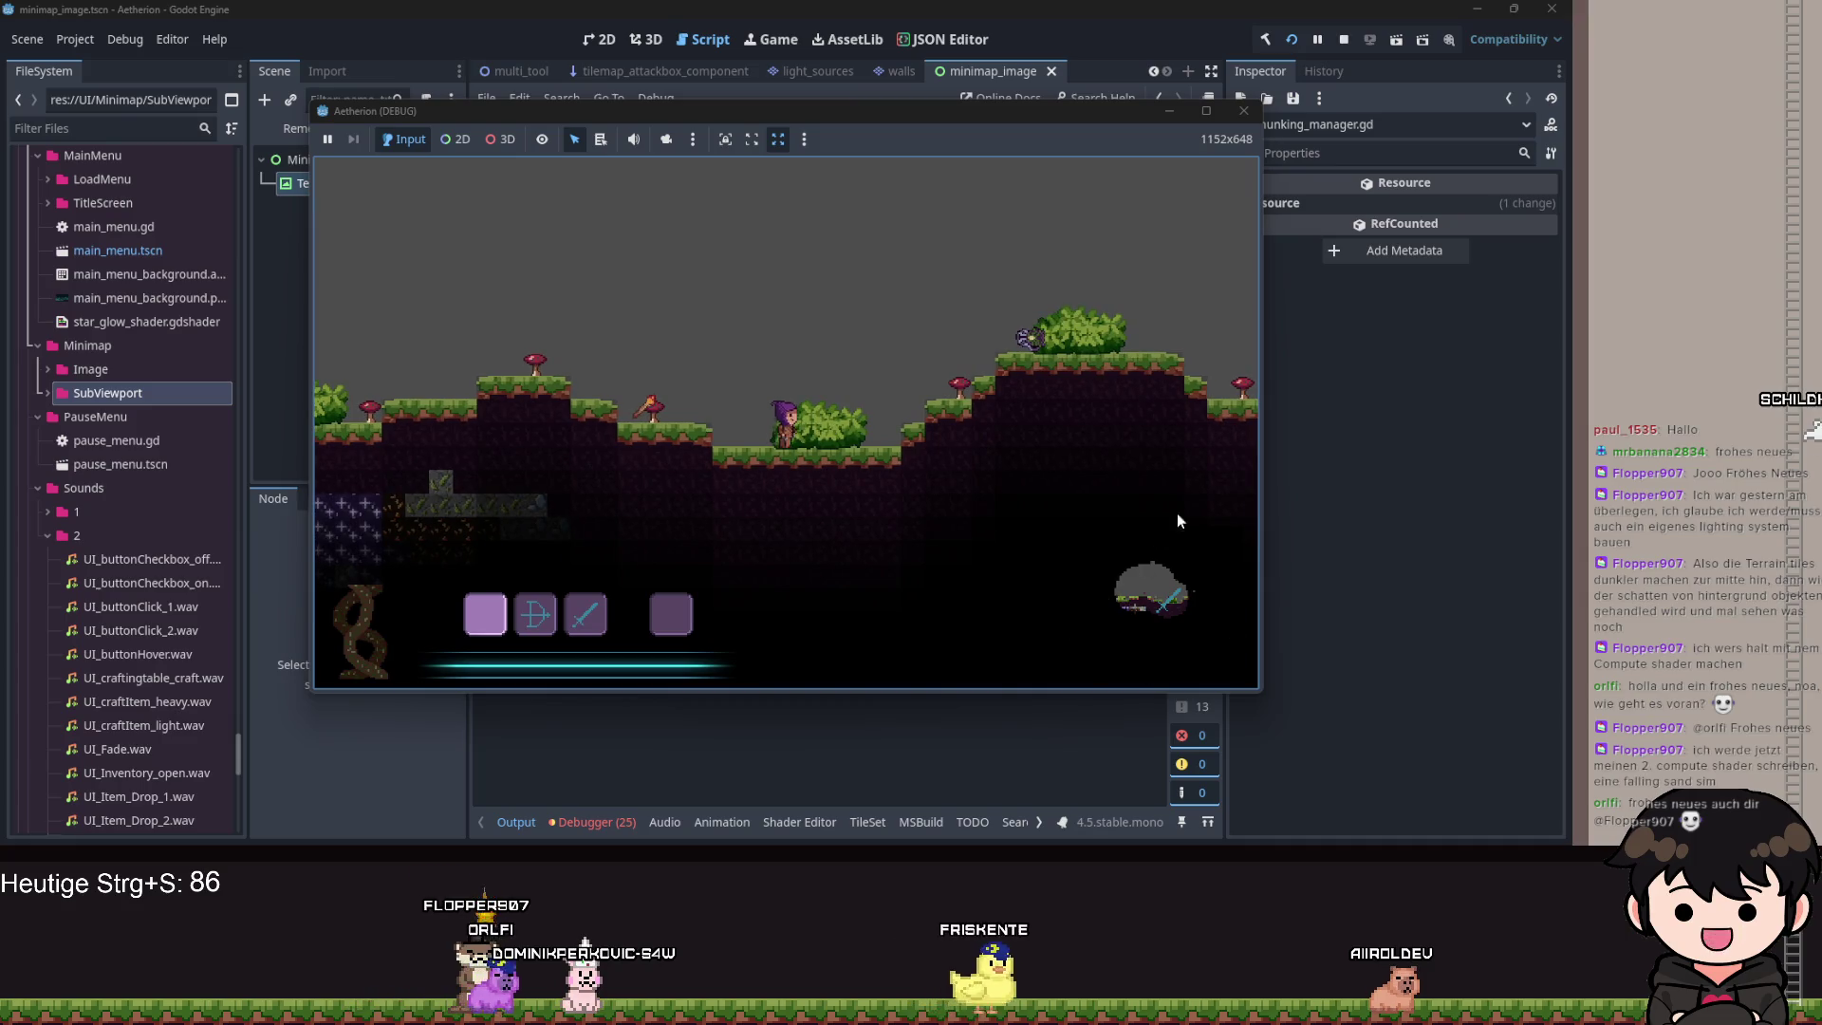
key("d")
key("space")
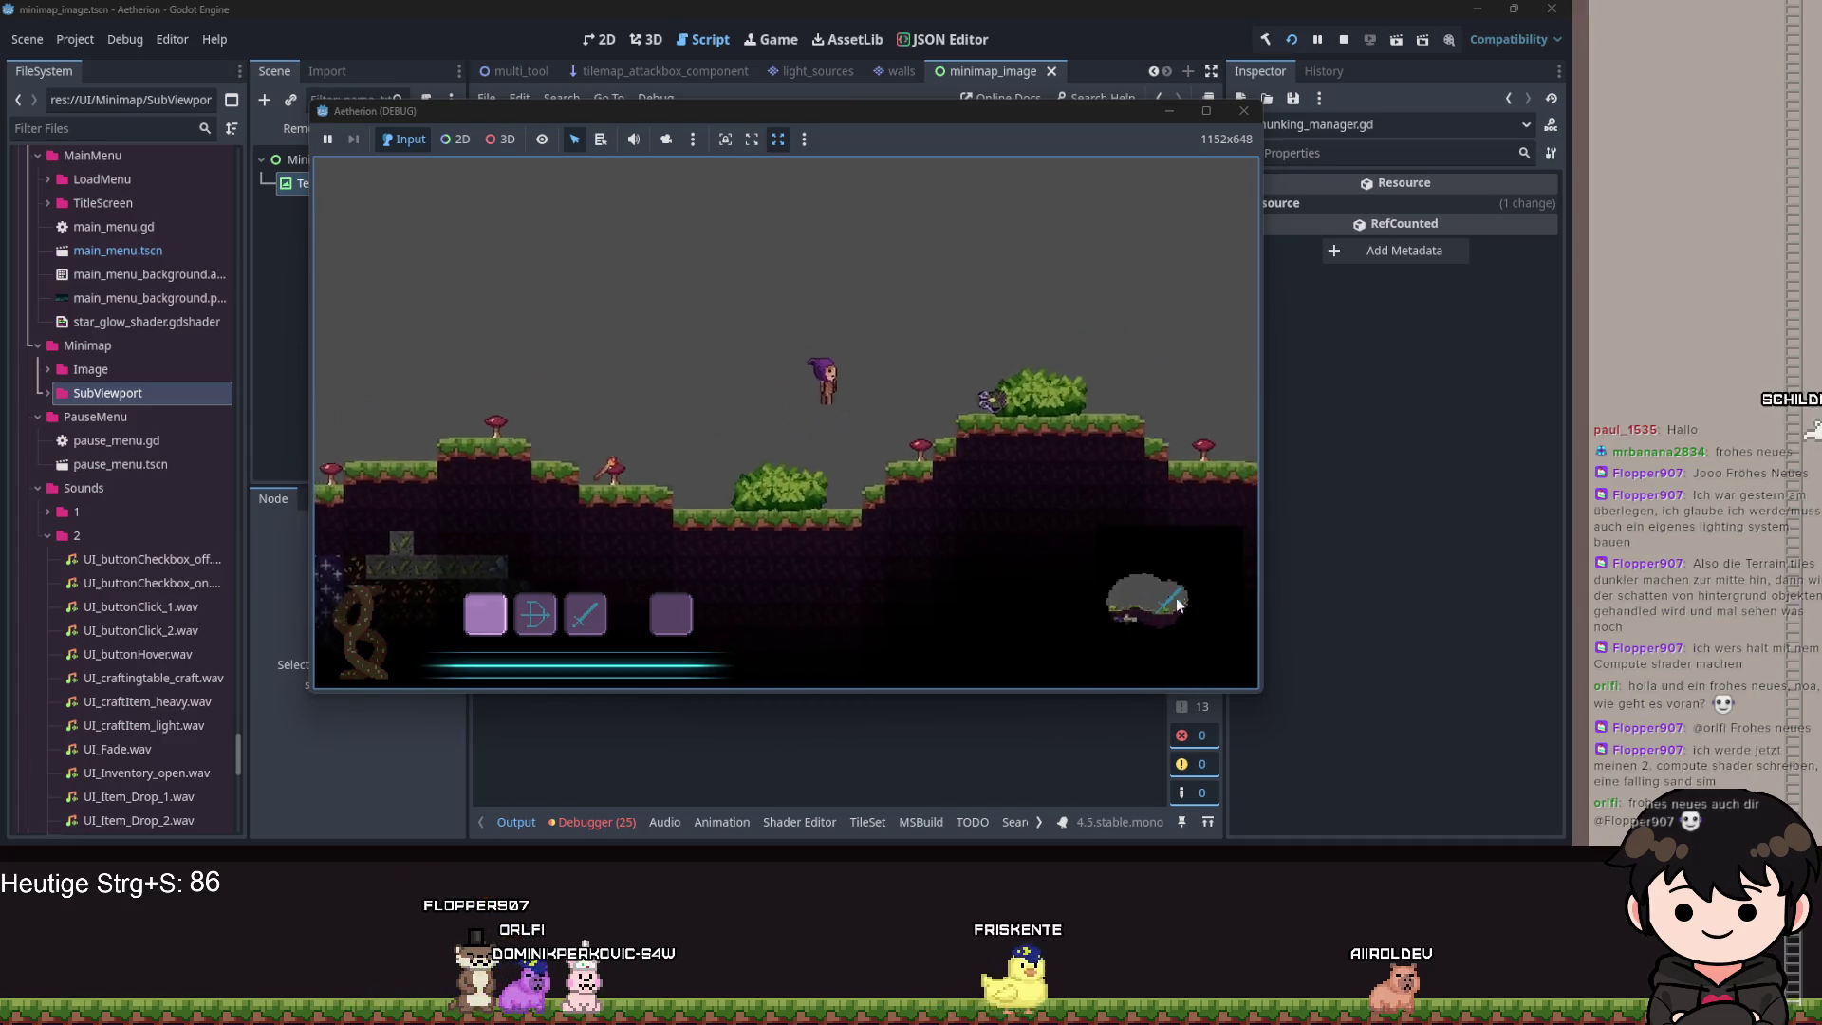
key("a")
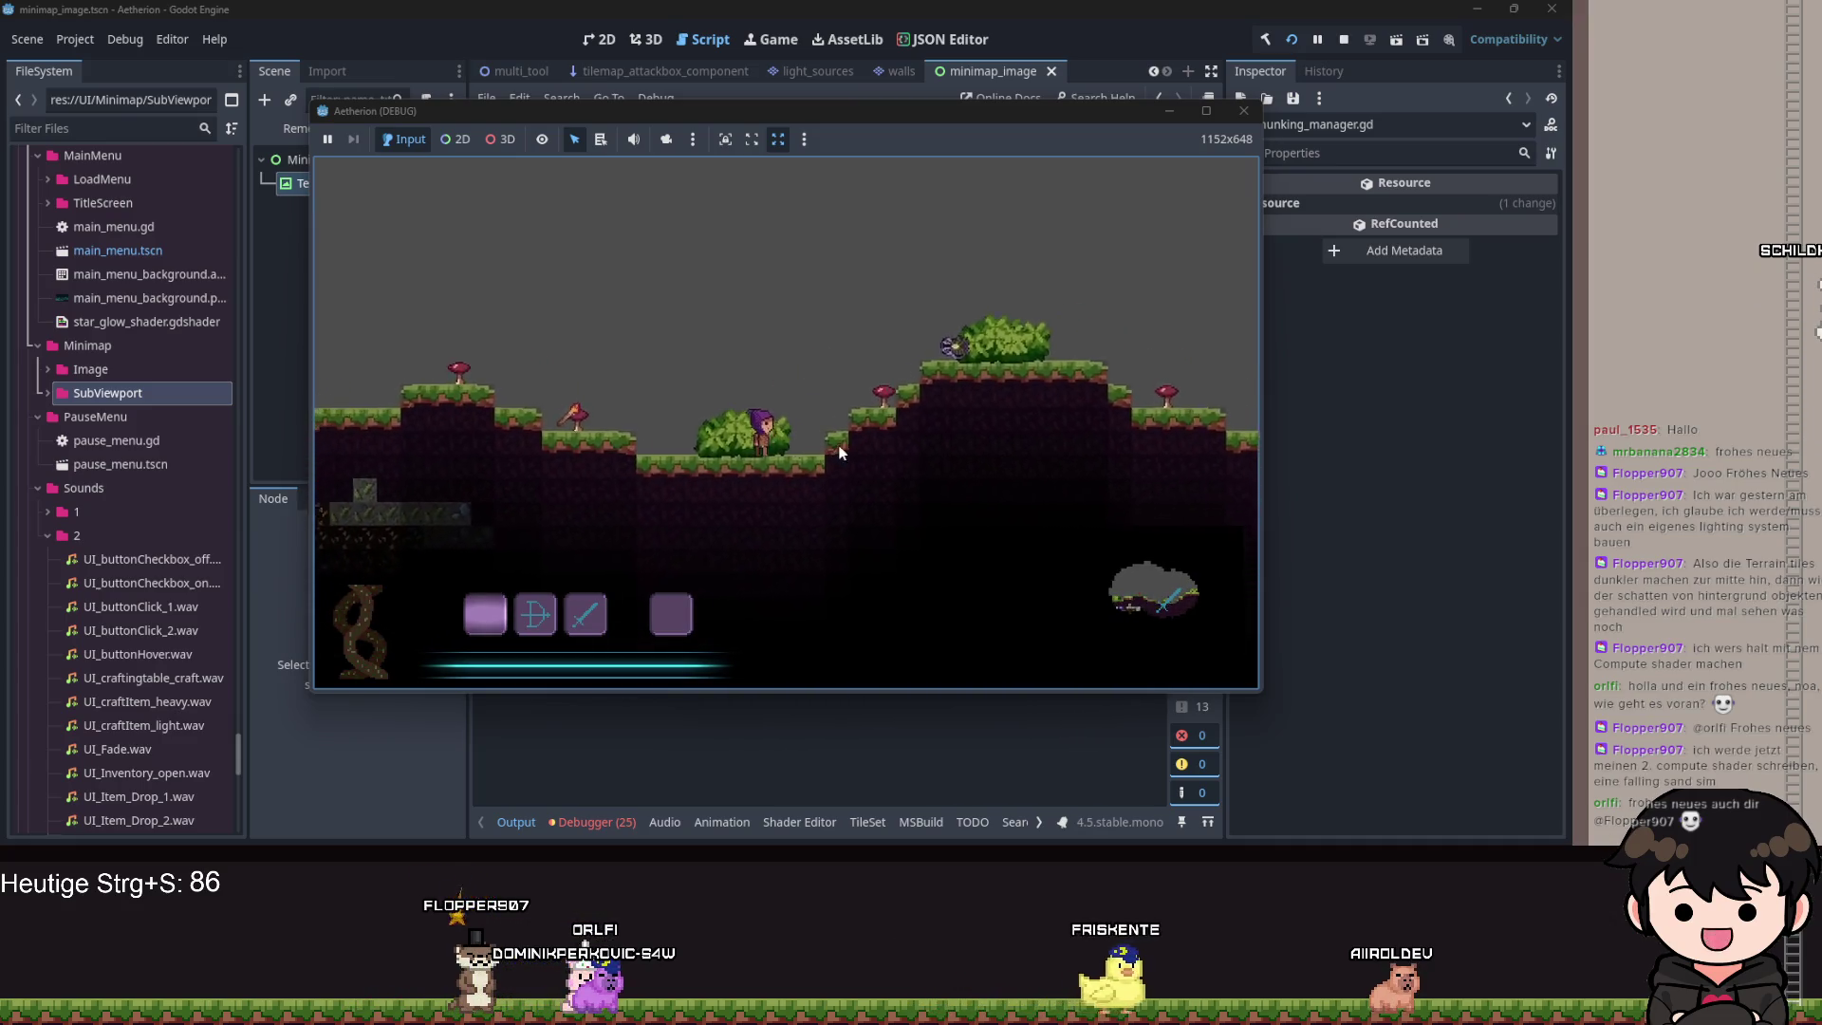
key("space")
key("a")
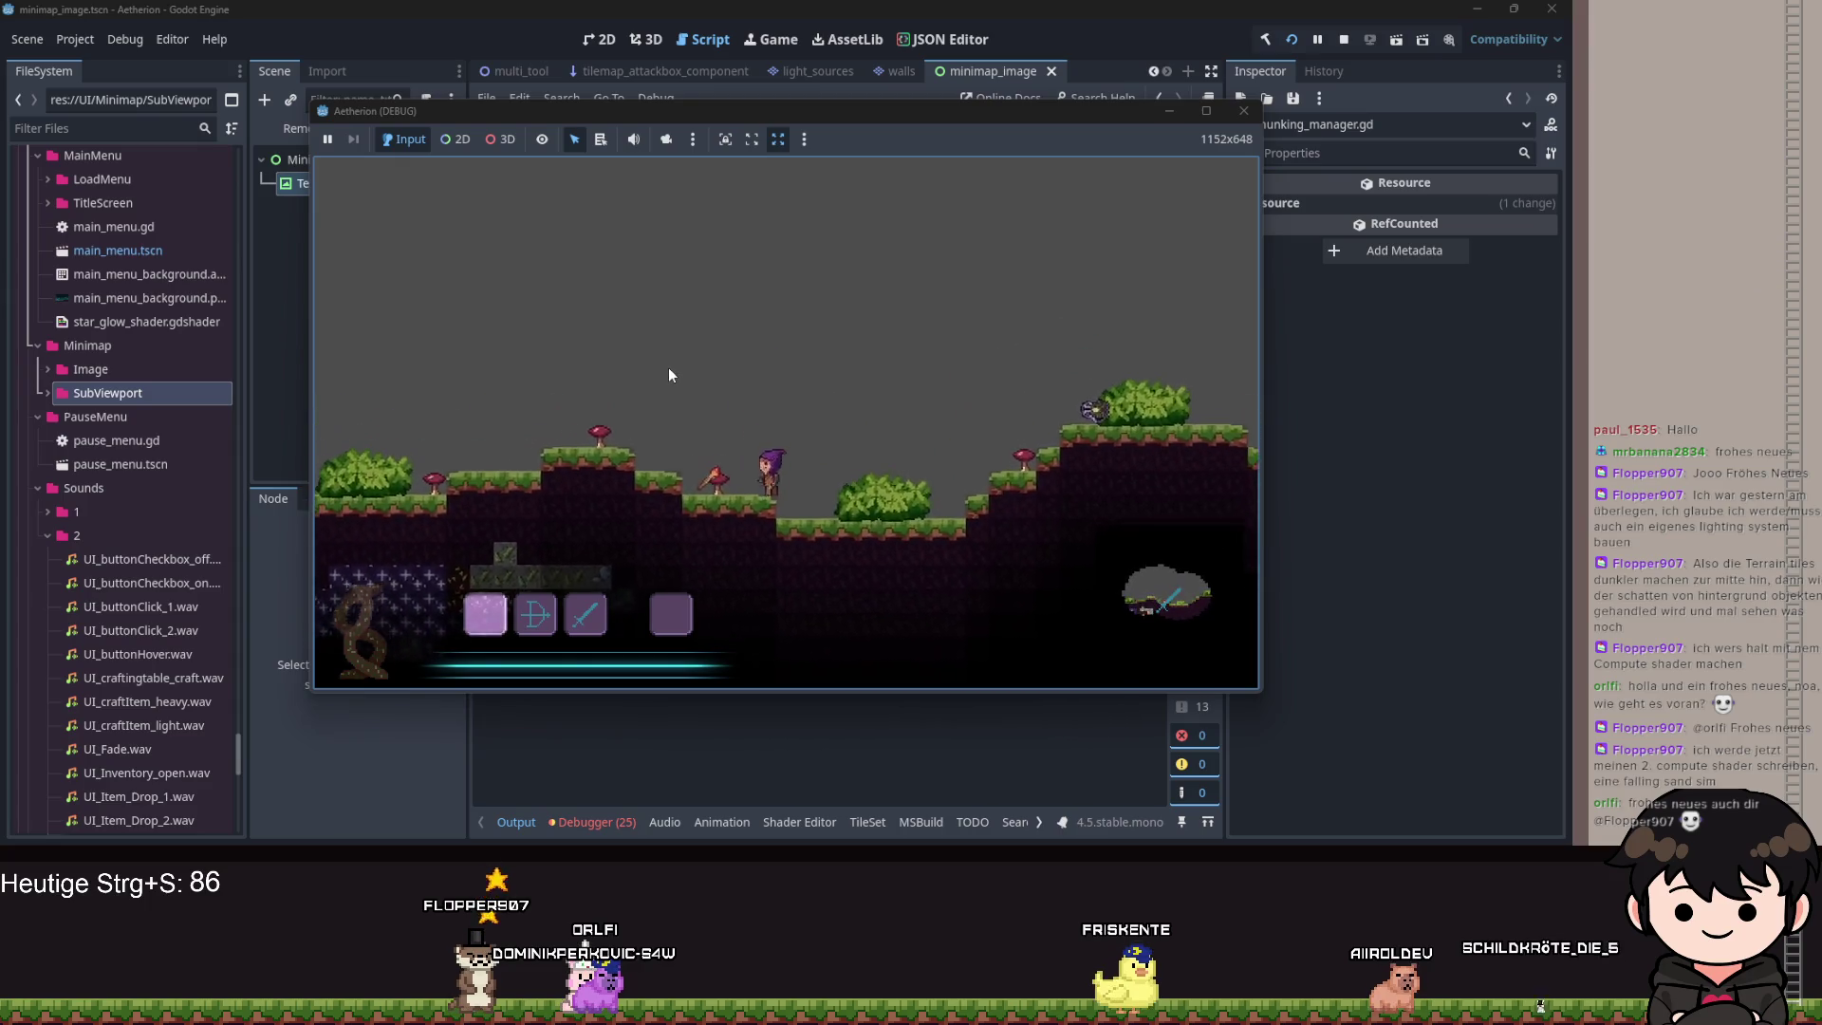
key("space")
Open the recipe book from the pause menu, flip three pages, then close it.
key("Escape")
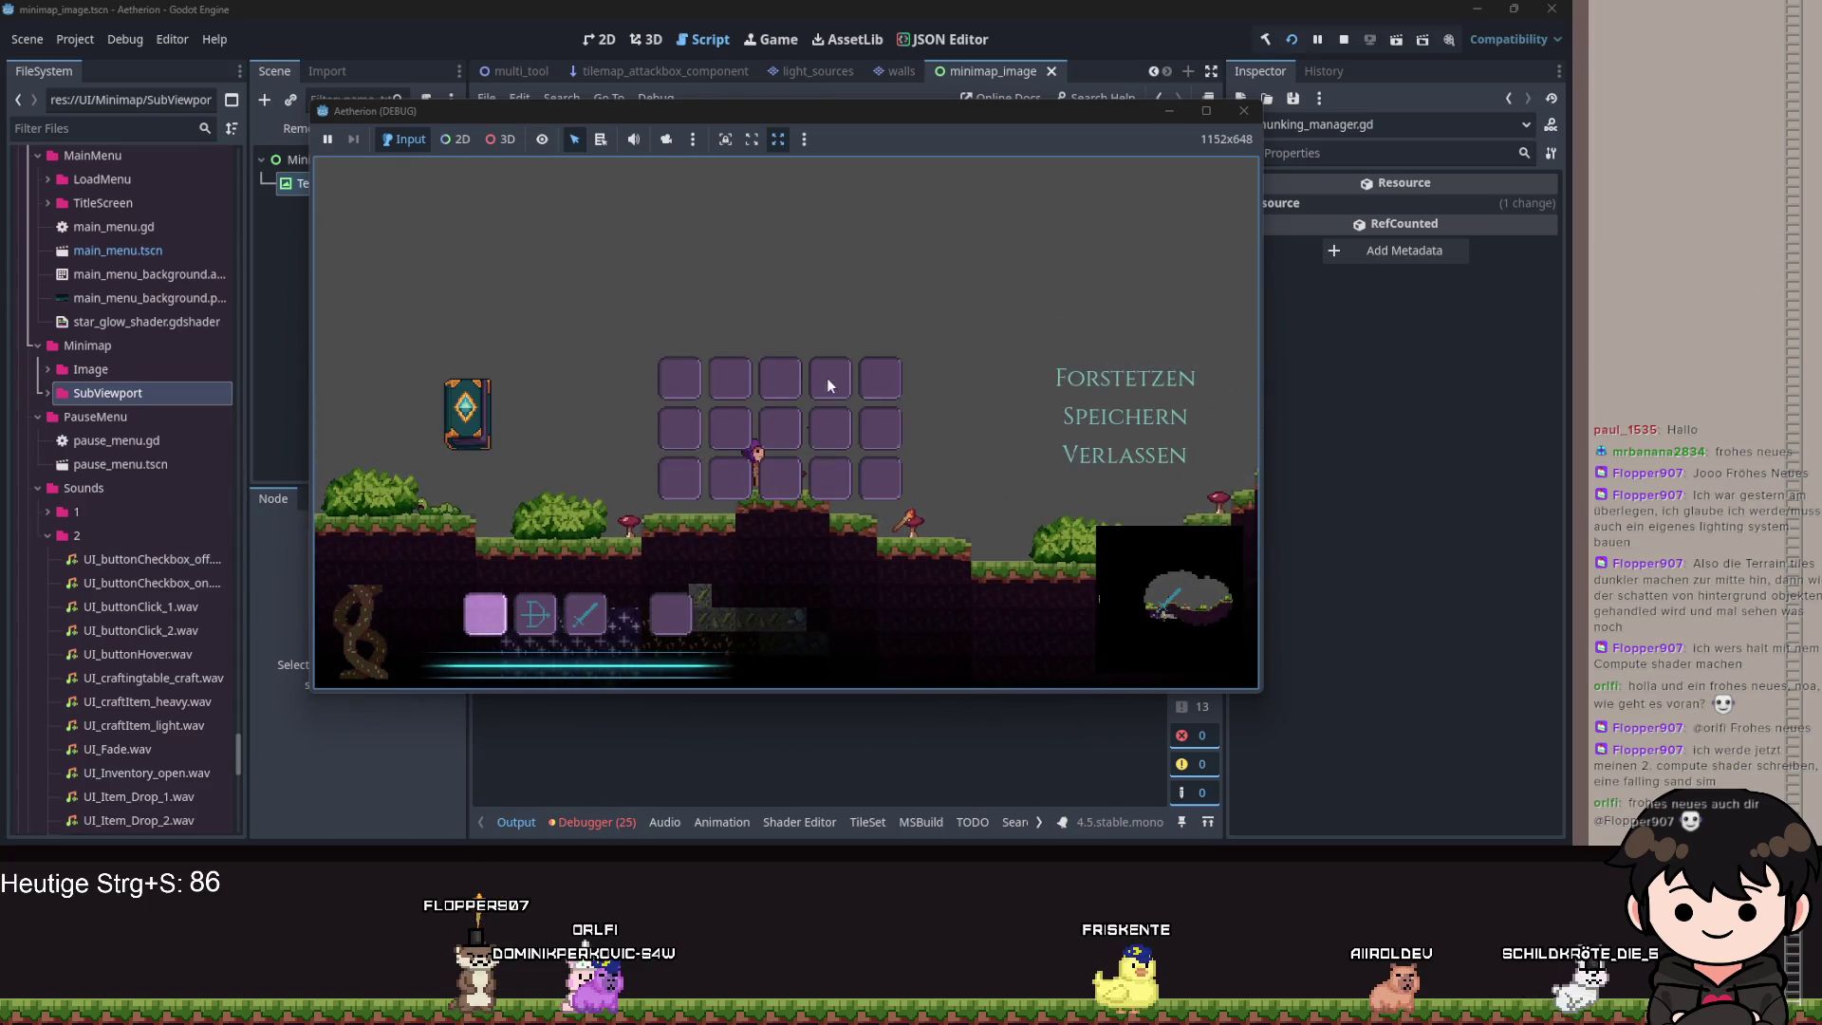
left_click(468, 413)
left_click(1073, 571)
left_click(1067, 571)
left_click(1067, 571)
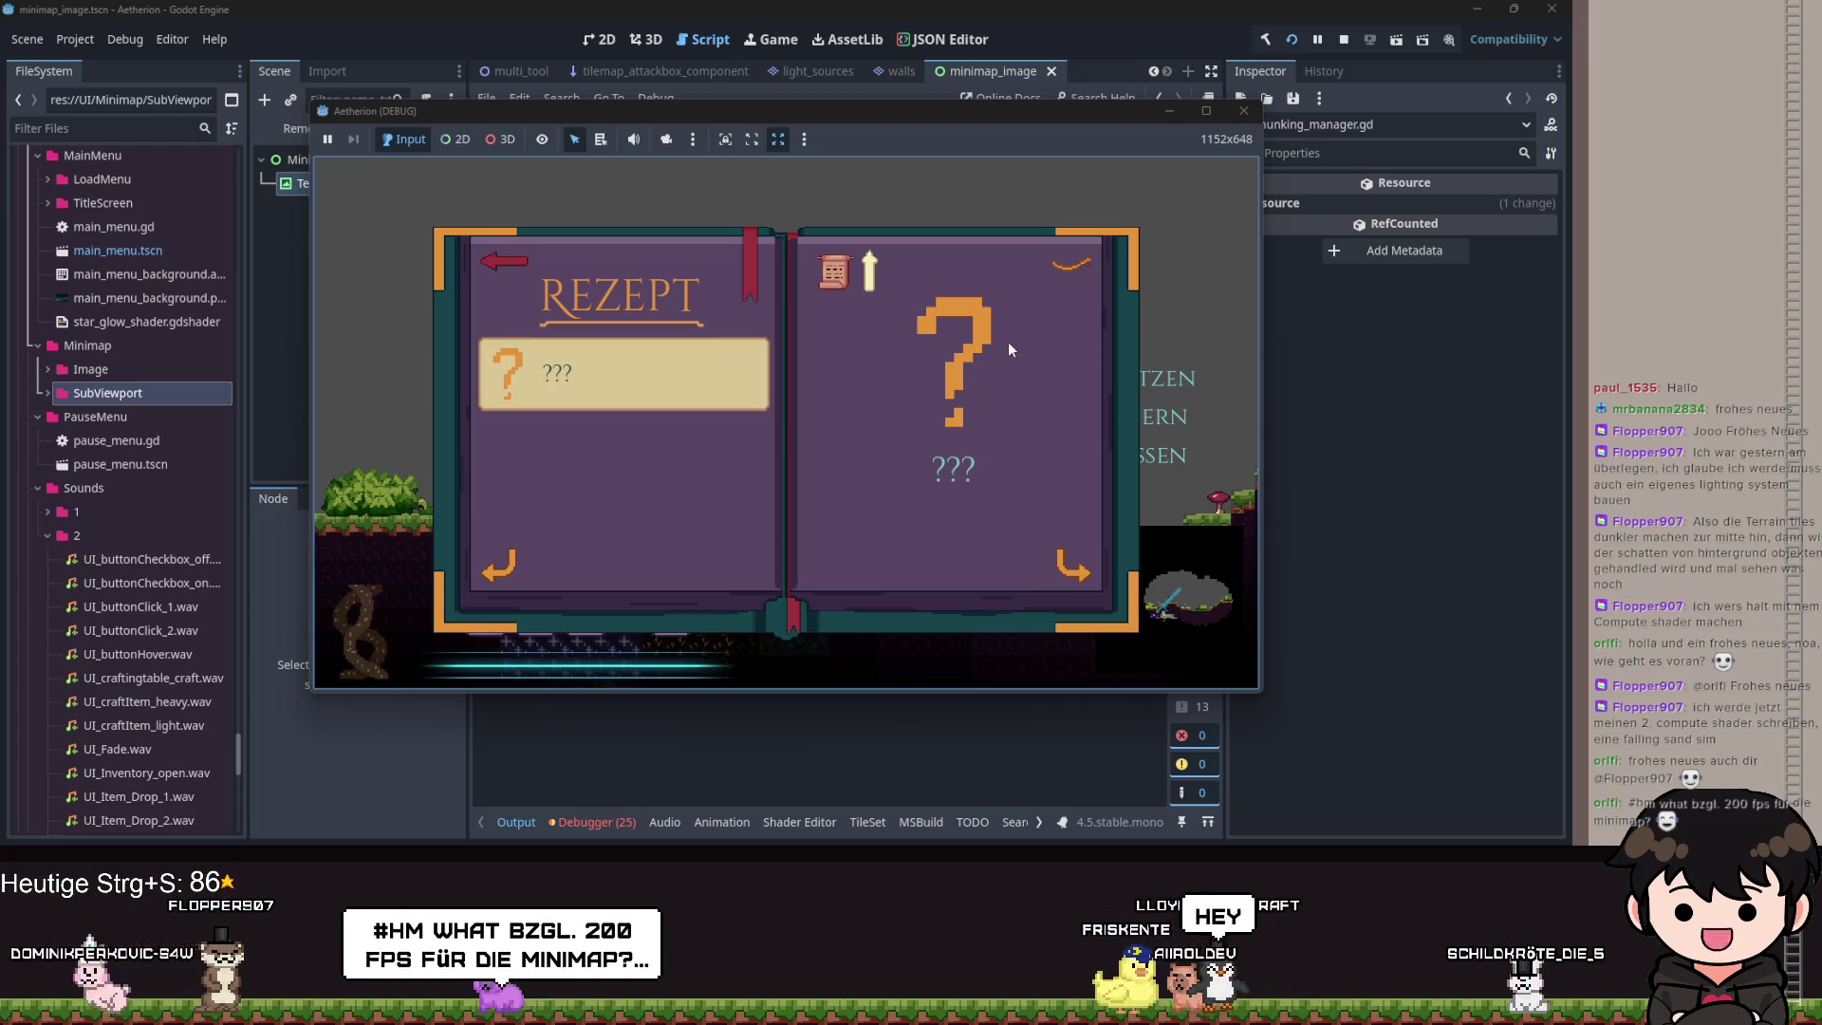
key("Escape")
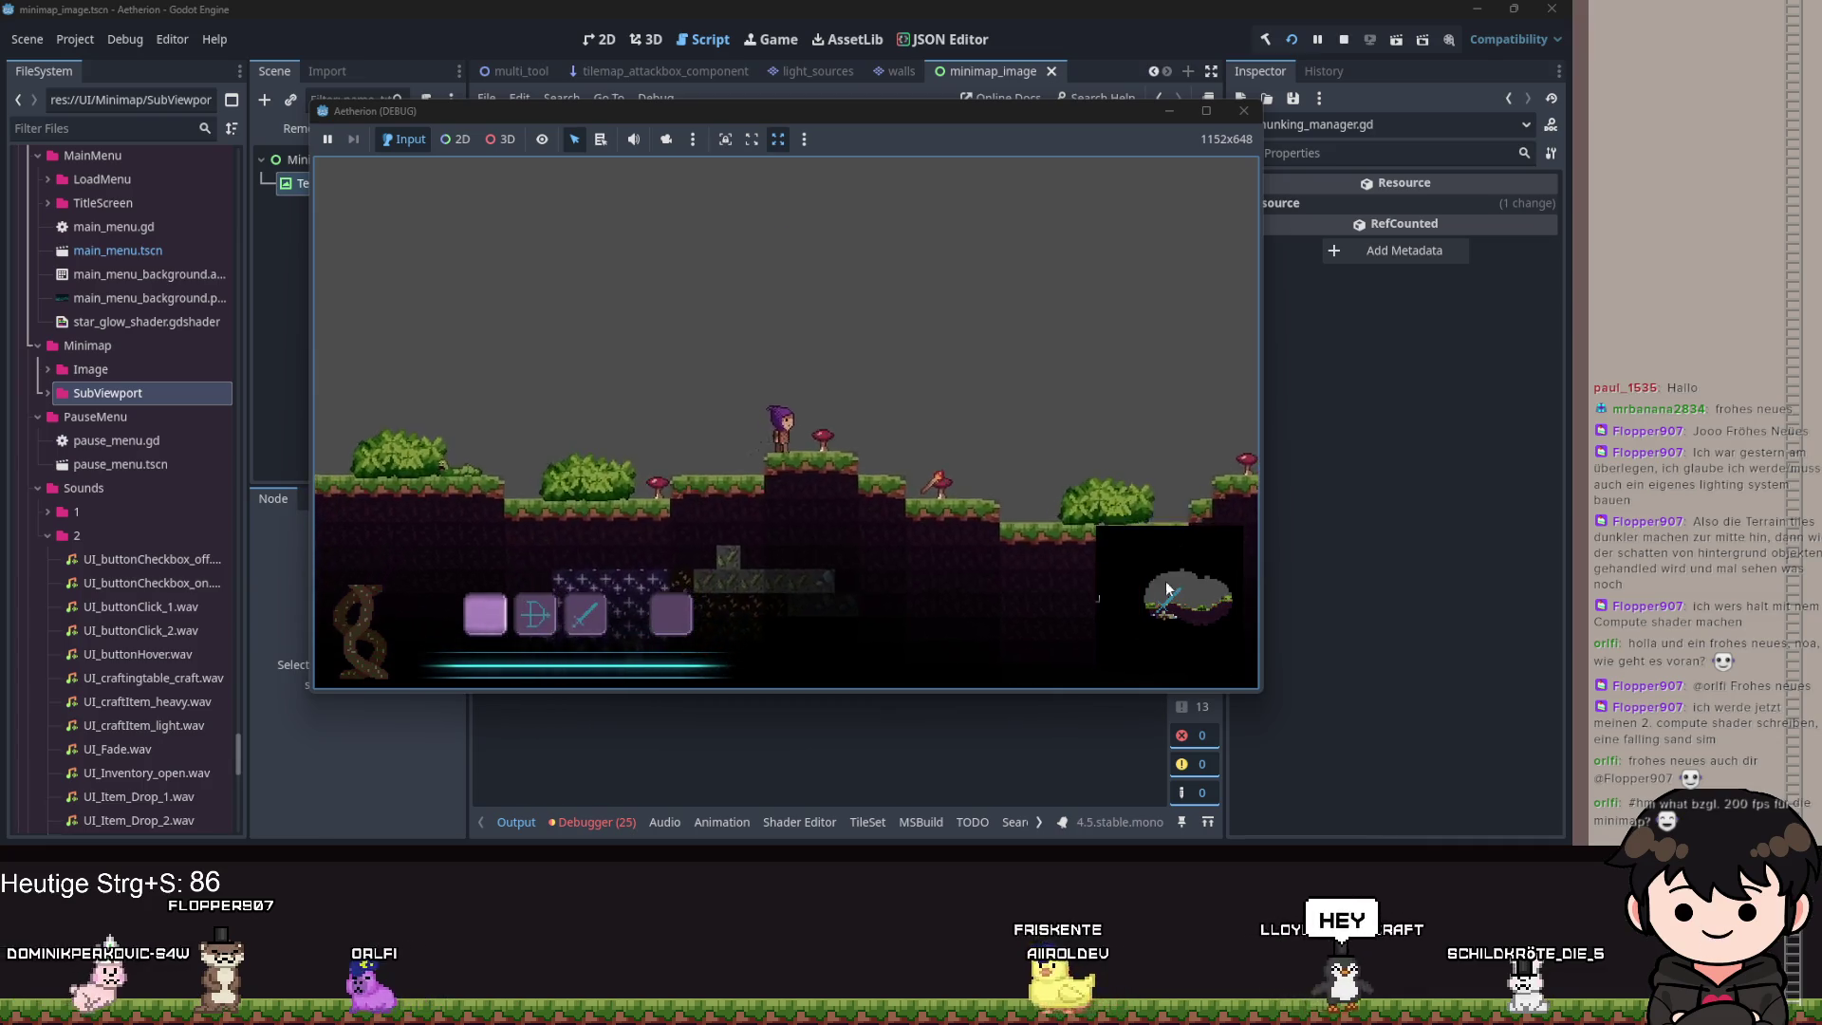
Expand the minimap into the large map, then bring the minimap_image script back into view.
left_click(1170, 598)
key("Escape")
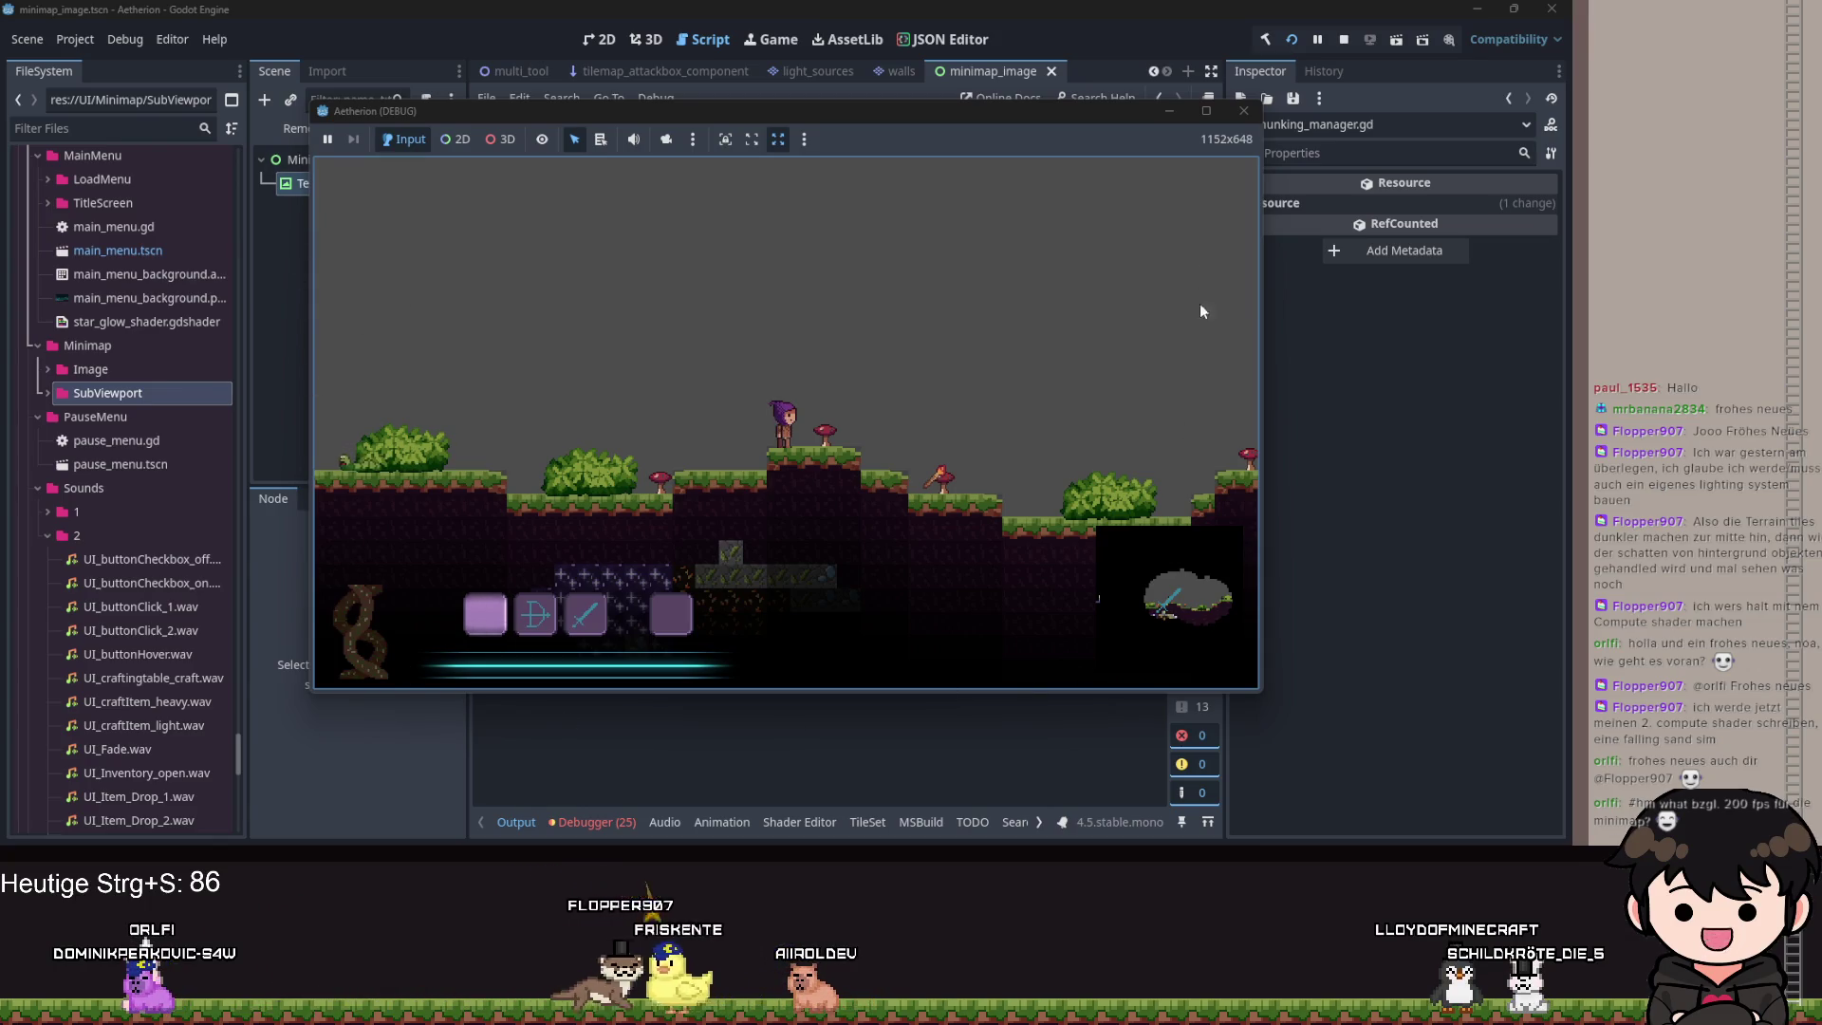
left_click(1171, 537)
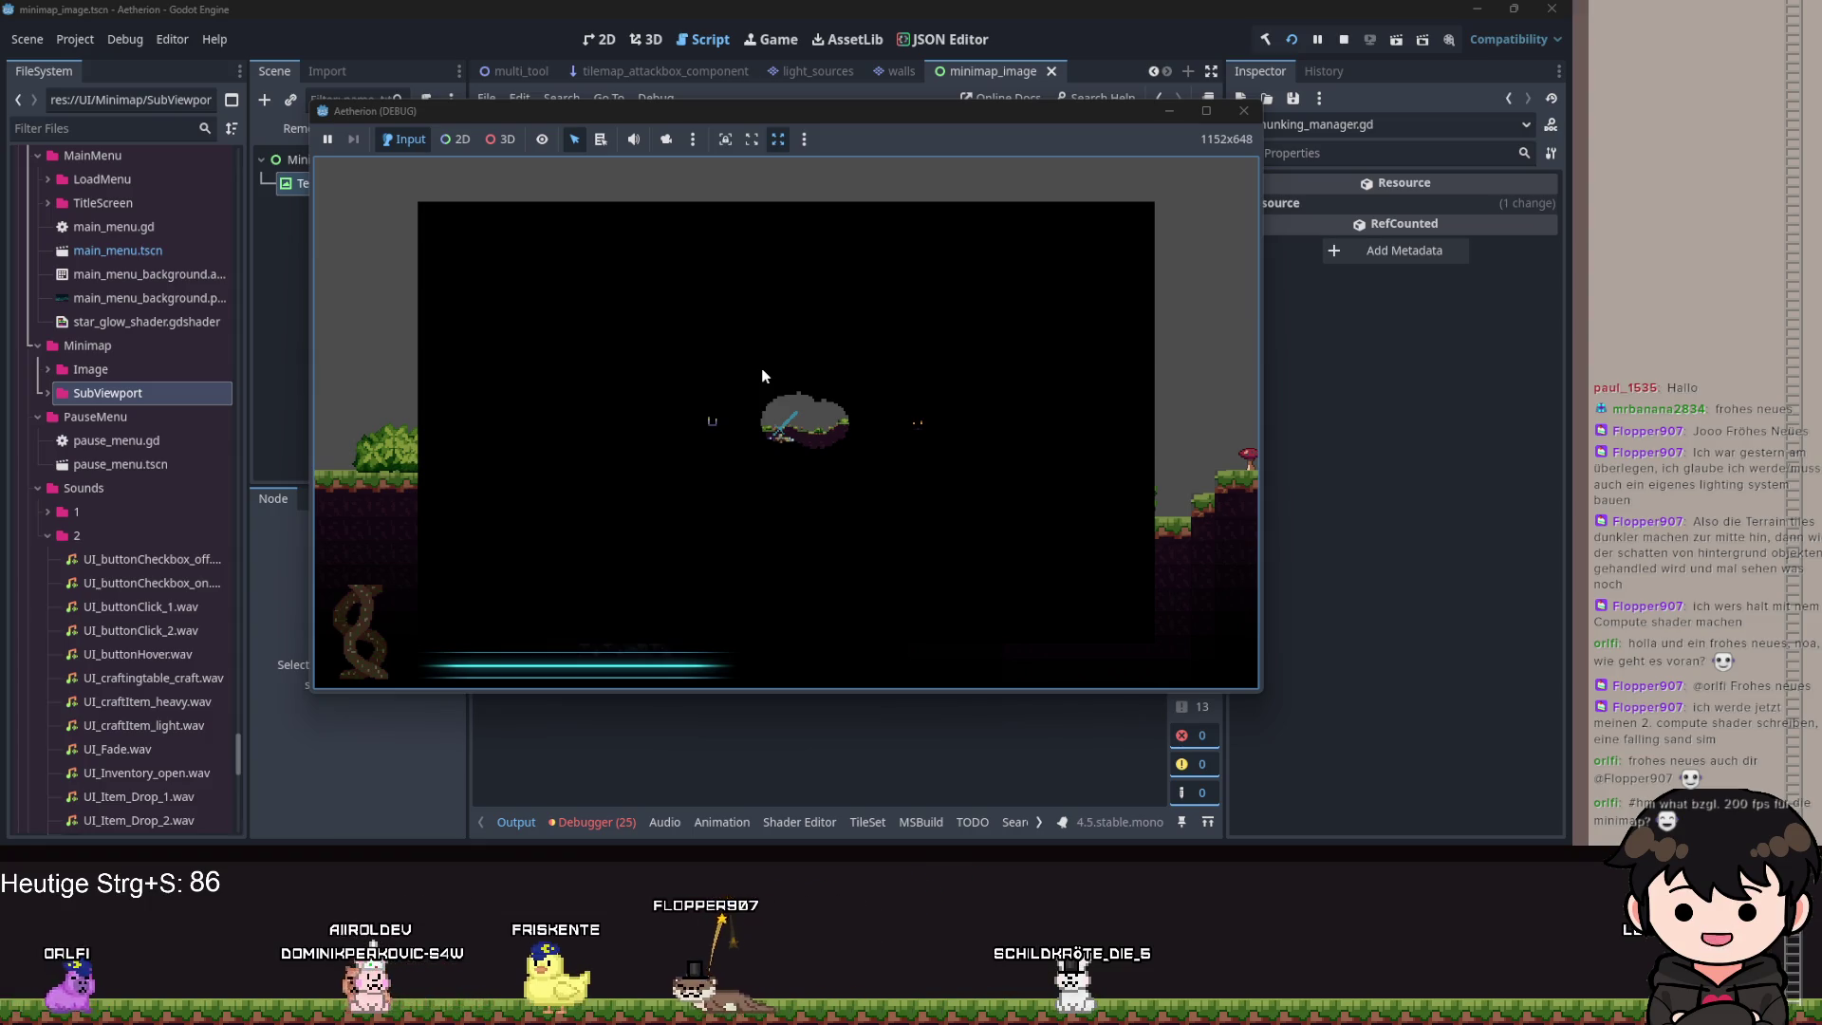
left_click(1170, 110)
Complete line 53 of update_img as 'for pixel: Vector2i in dirty_pixels:' and start its body.
left_click(751, 460)
key("Up")
key("Up")
key("Up")
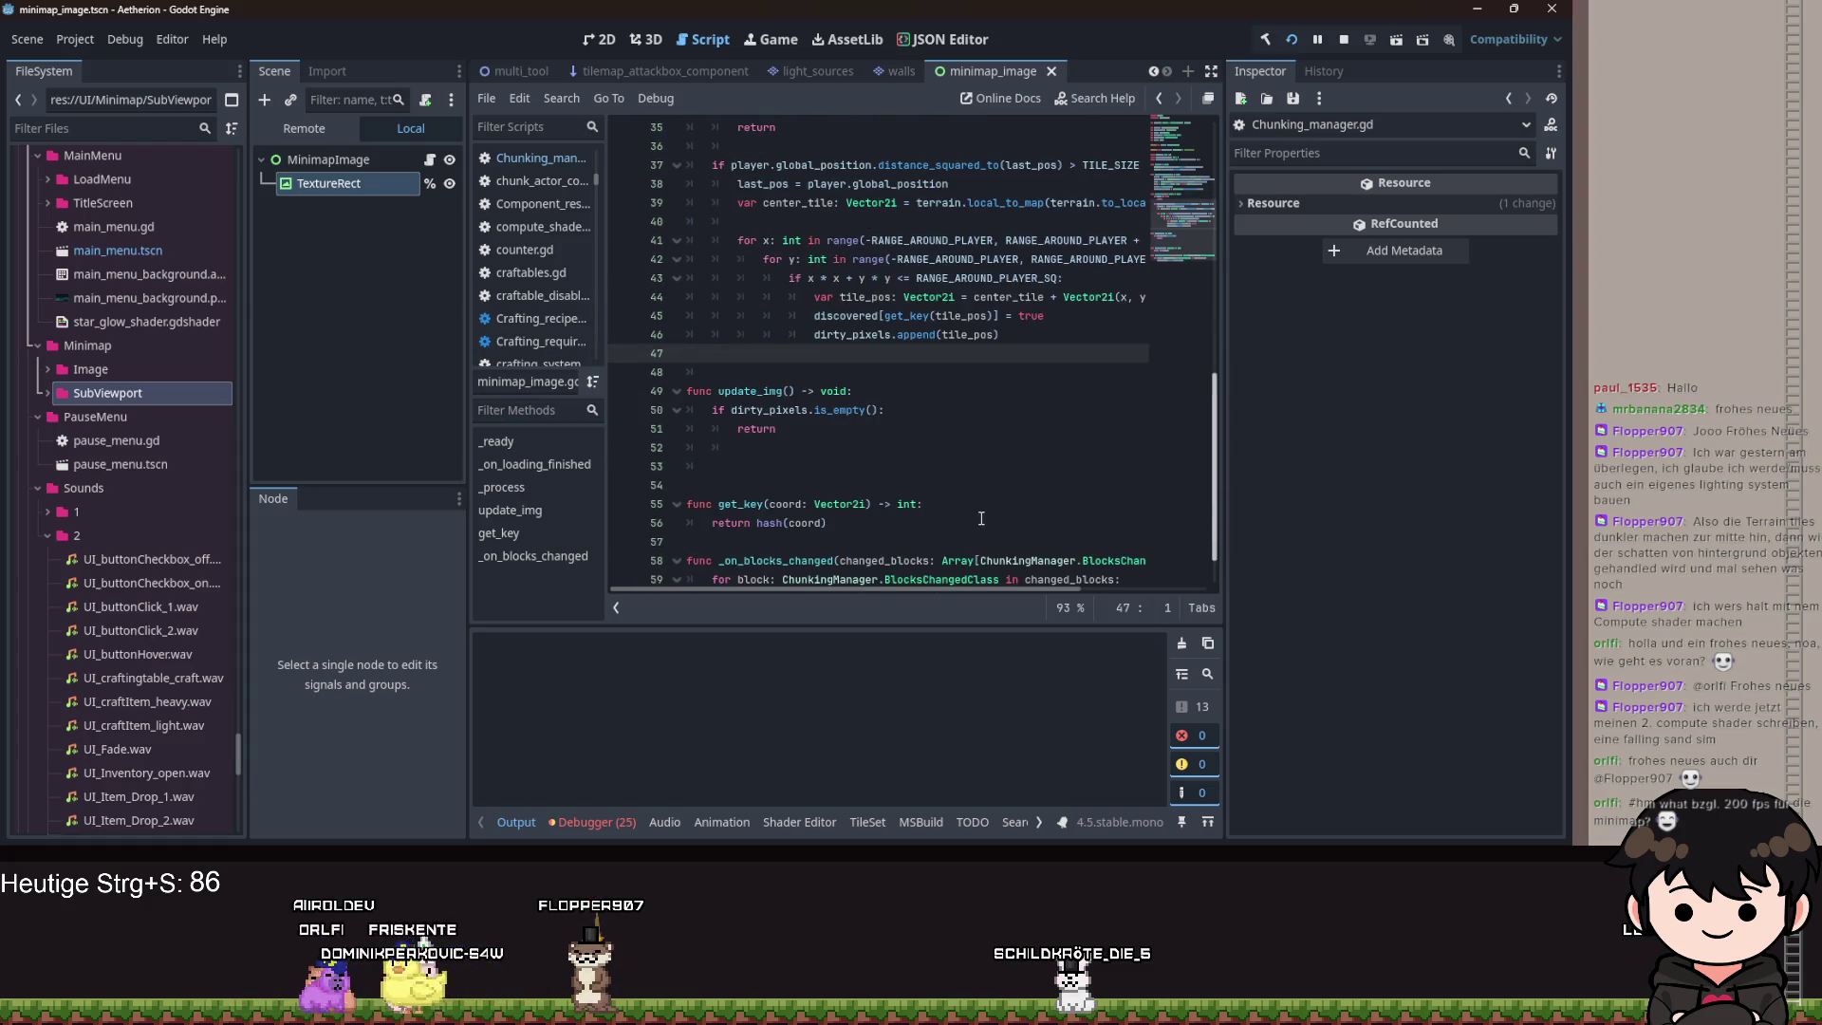
scroll(960, 507, "down", 1)
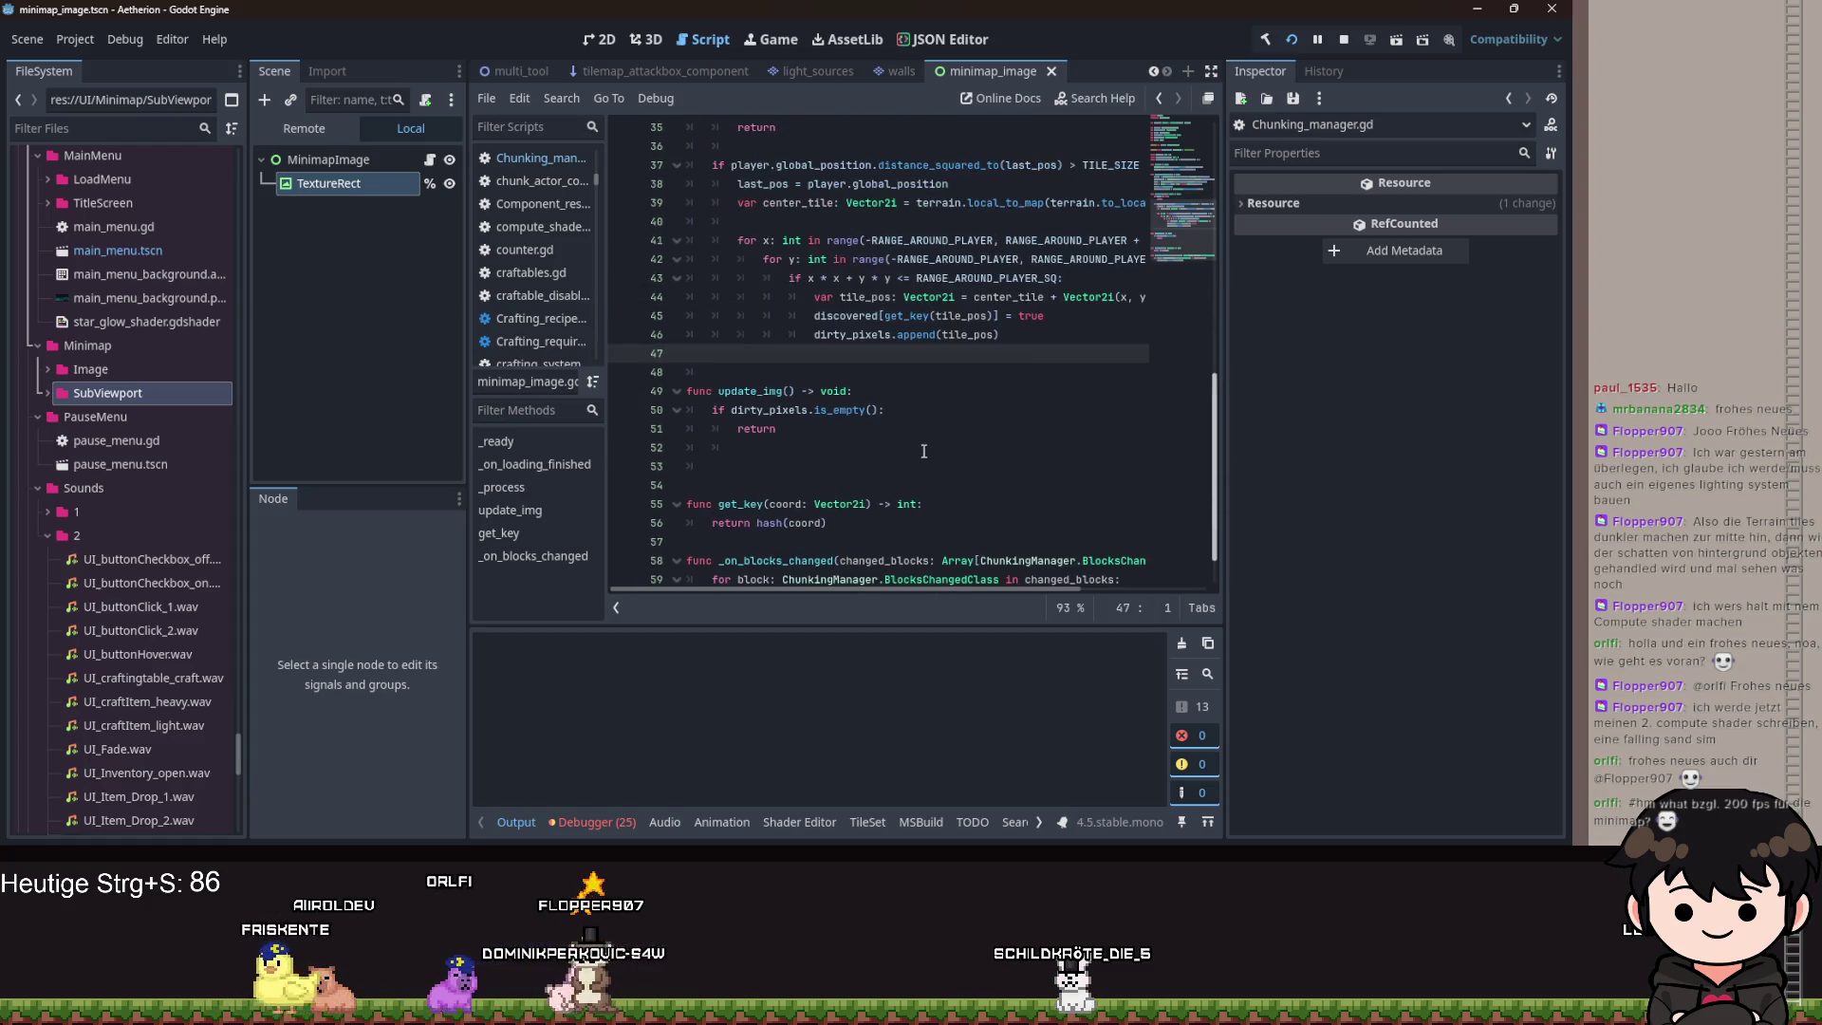
left_click(828, 410)
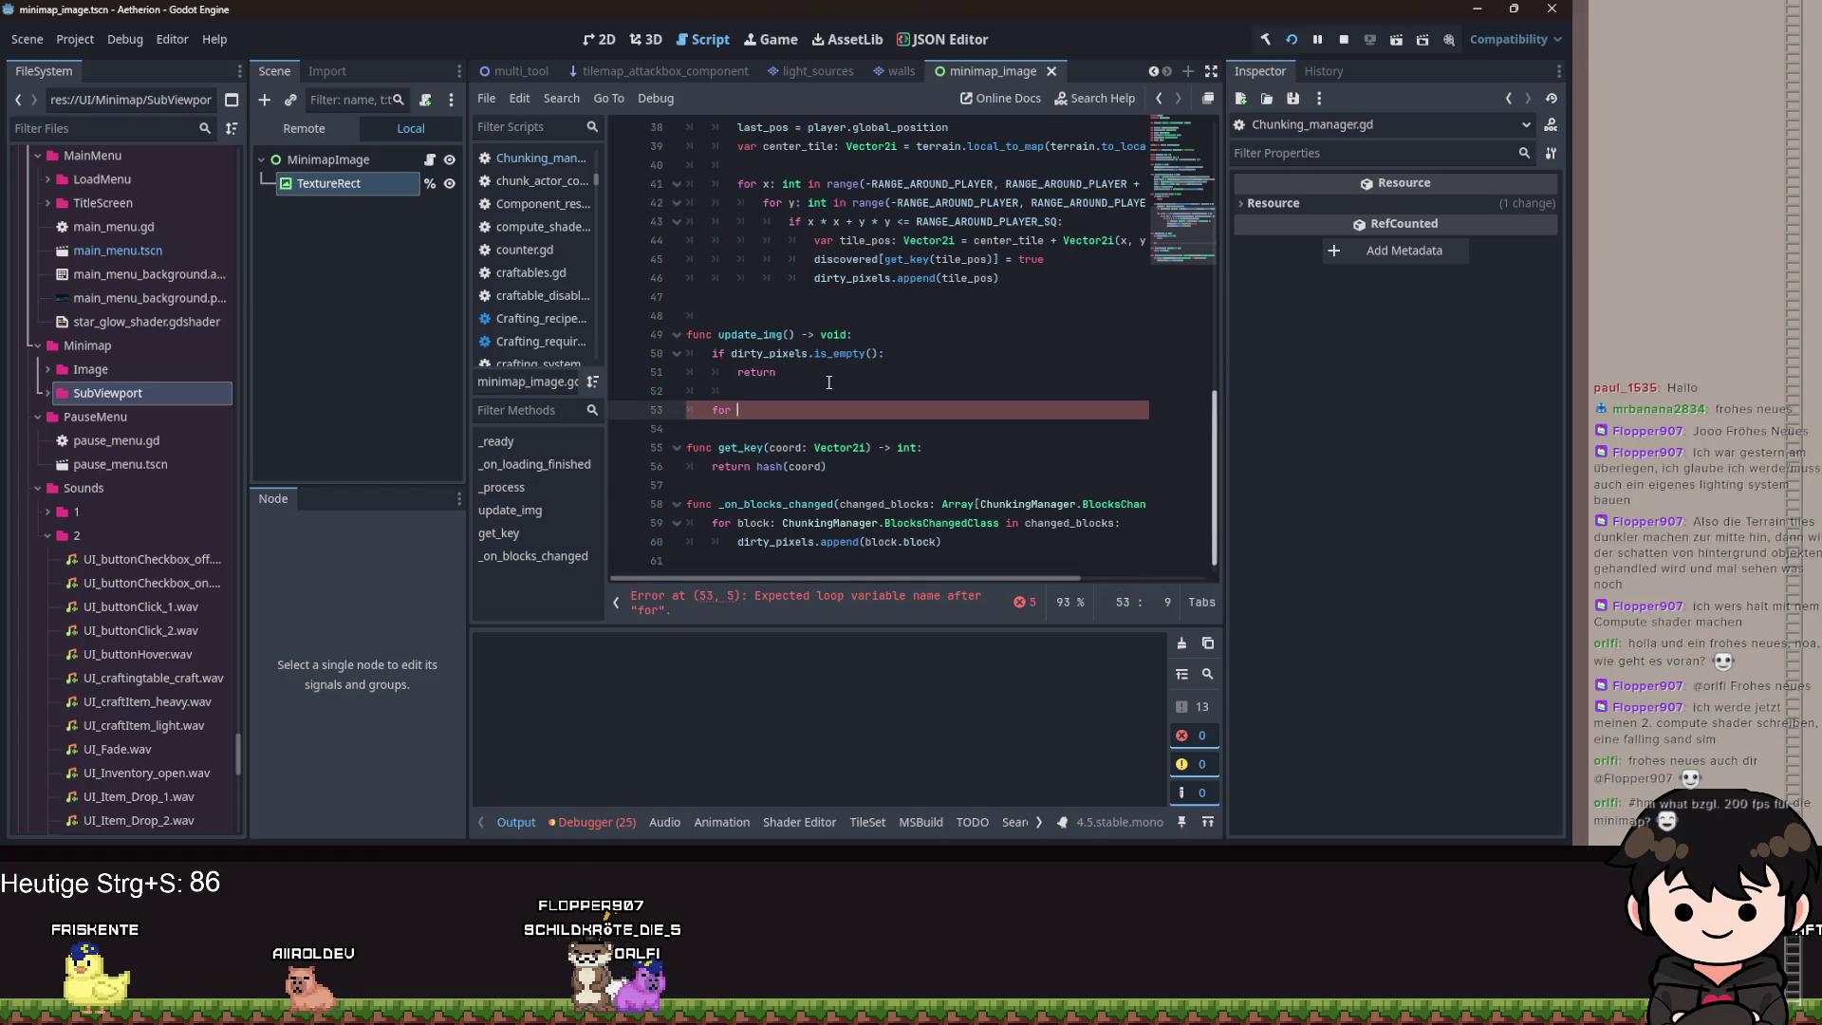
scroll(1023, 257, "up", 10)
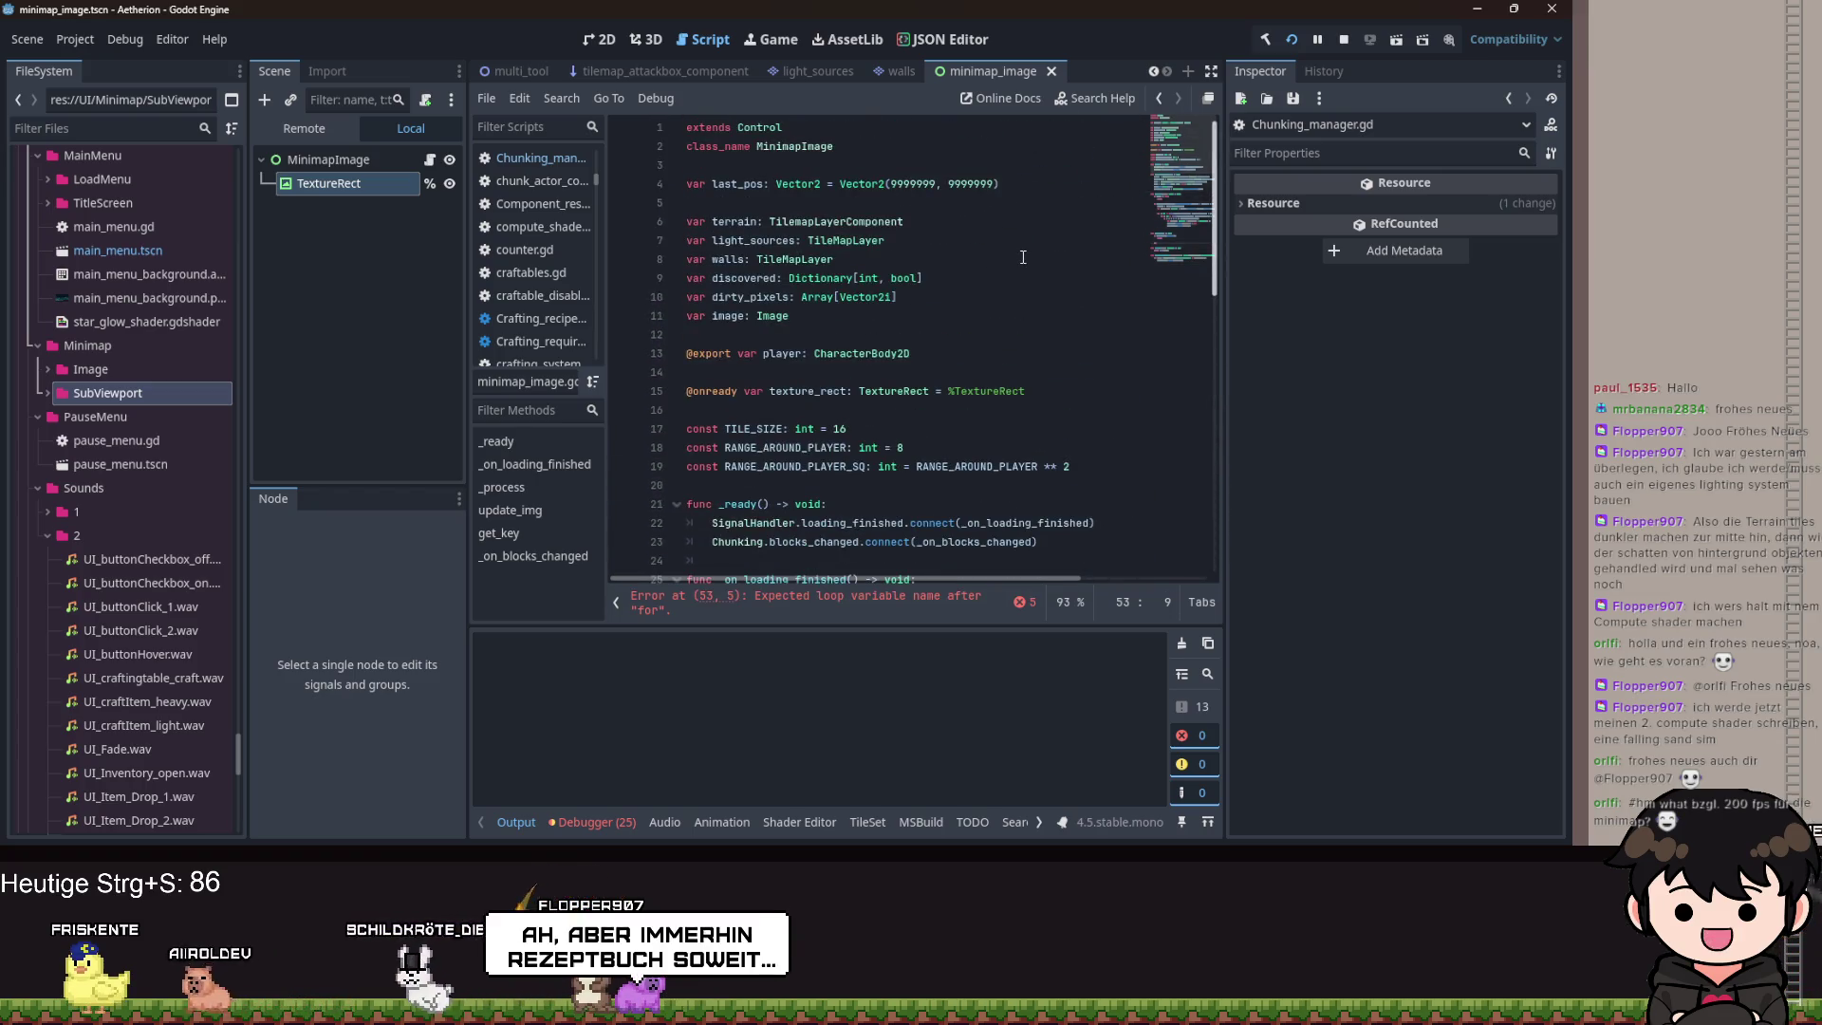
scroll(1023, 257, "down", 10)
type("pi")
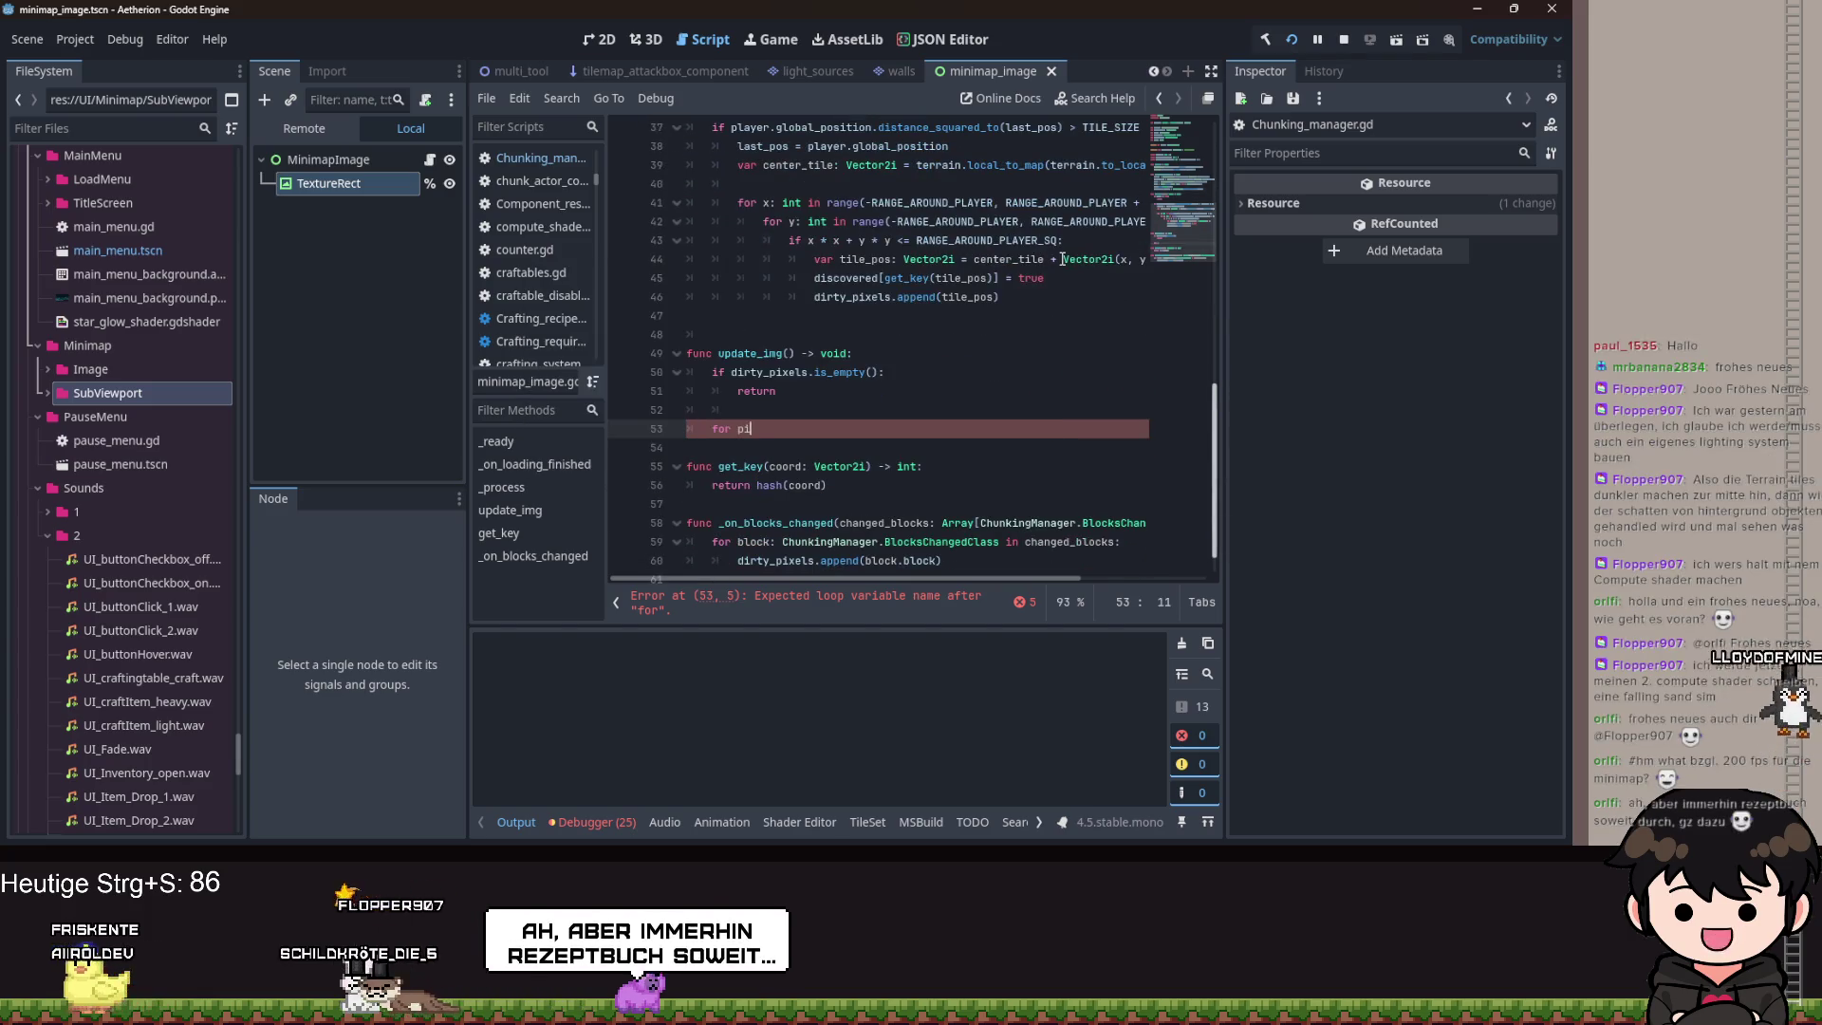
type("Ve")
key("Down")
key("Return")
type("inm")
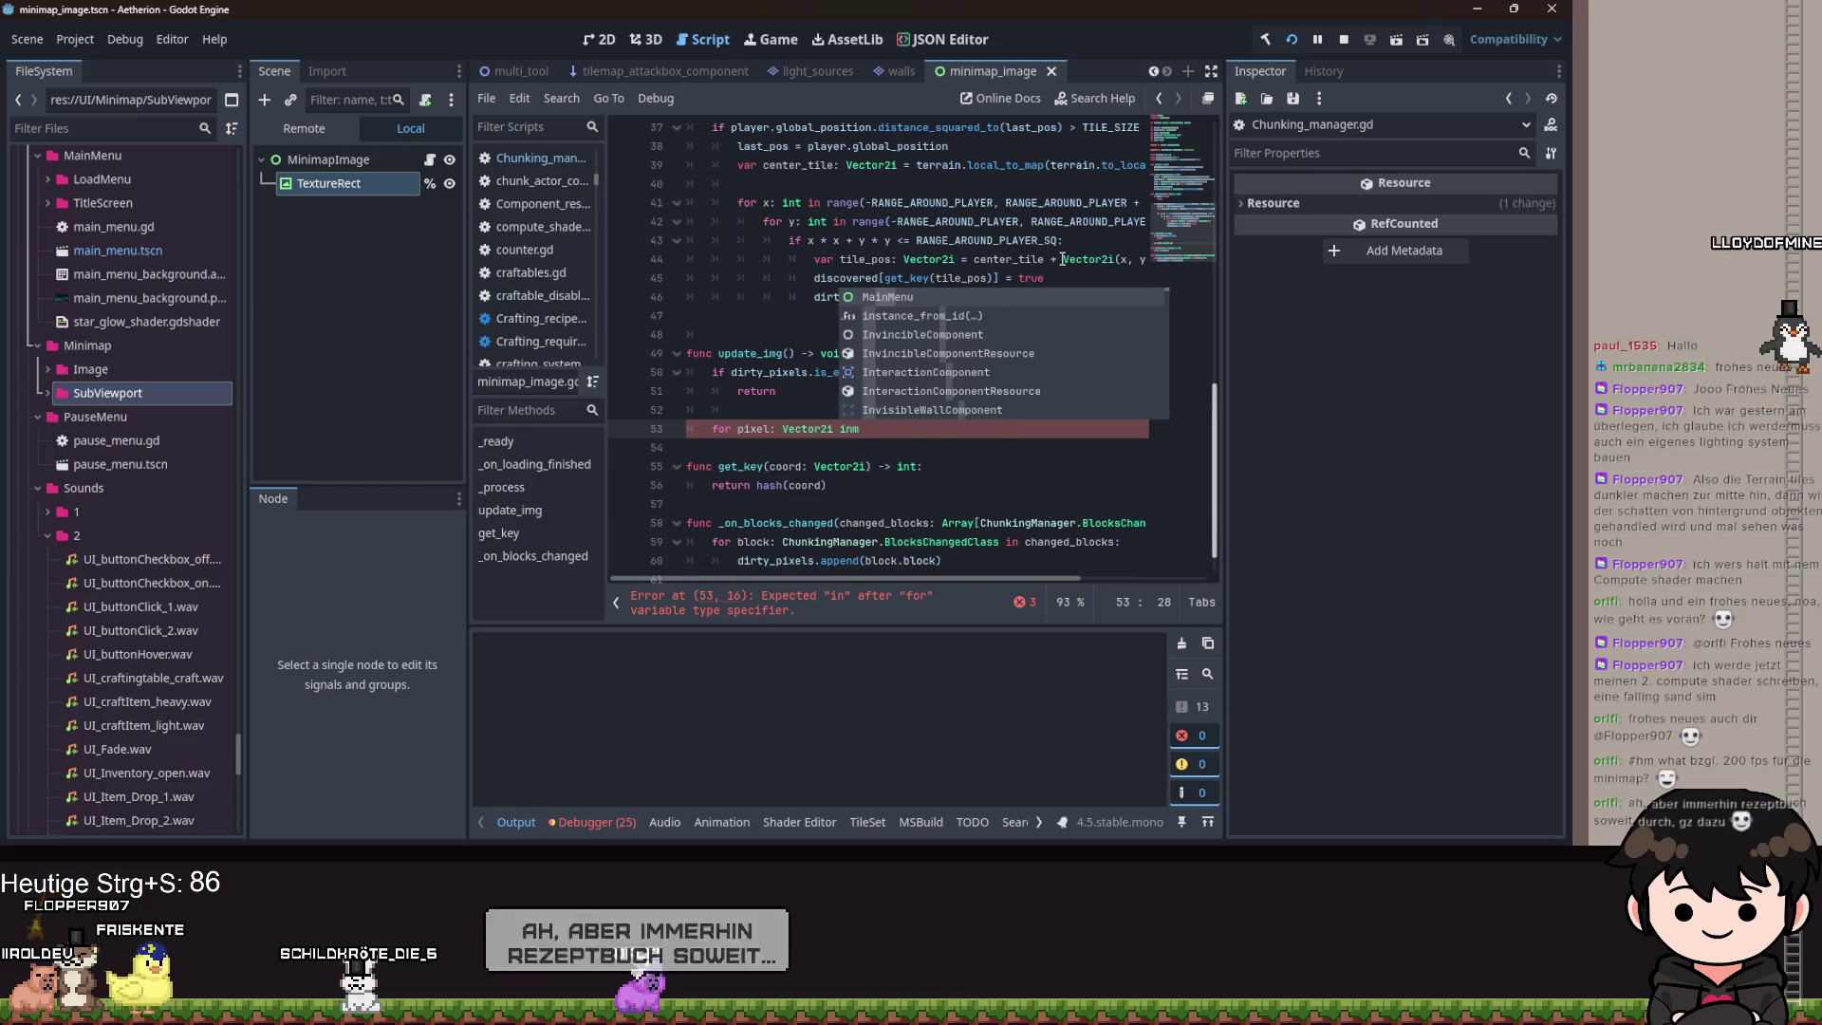
key("BackSpace")
type("dirty_pixels")
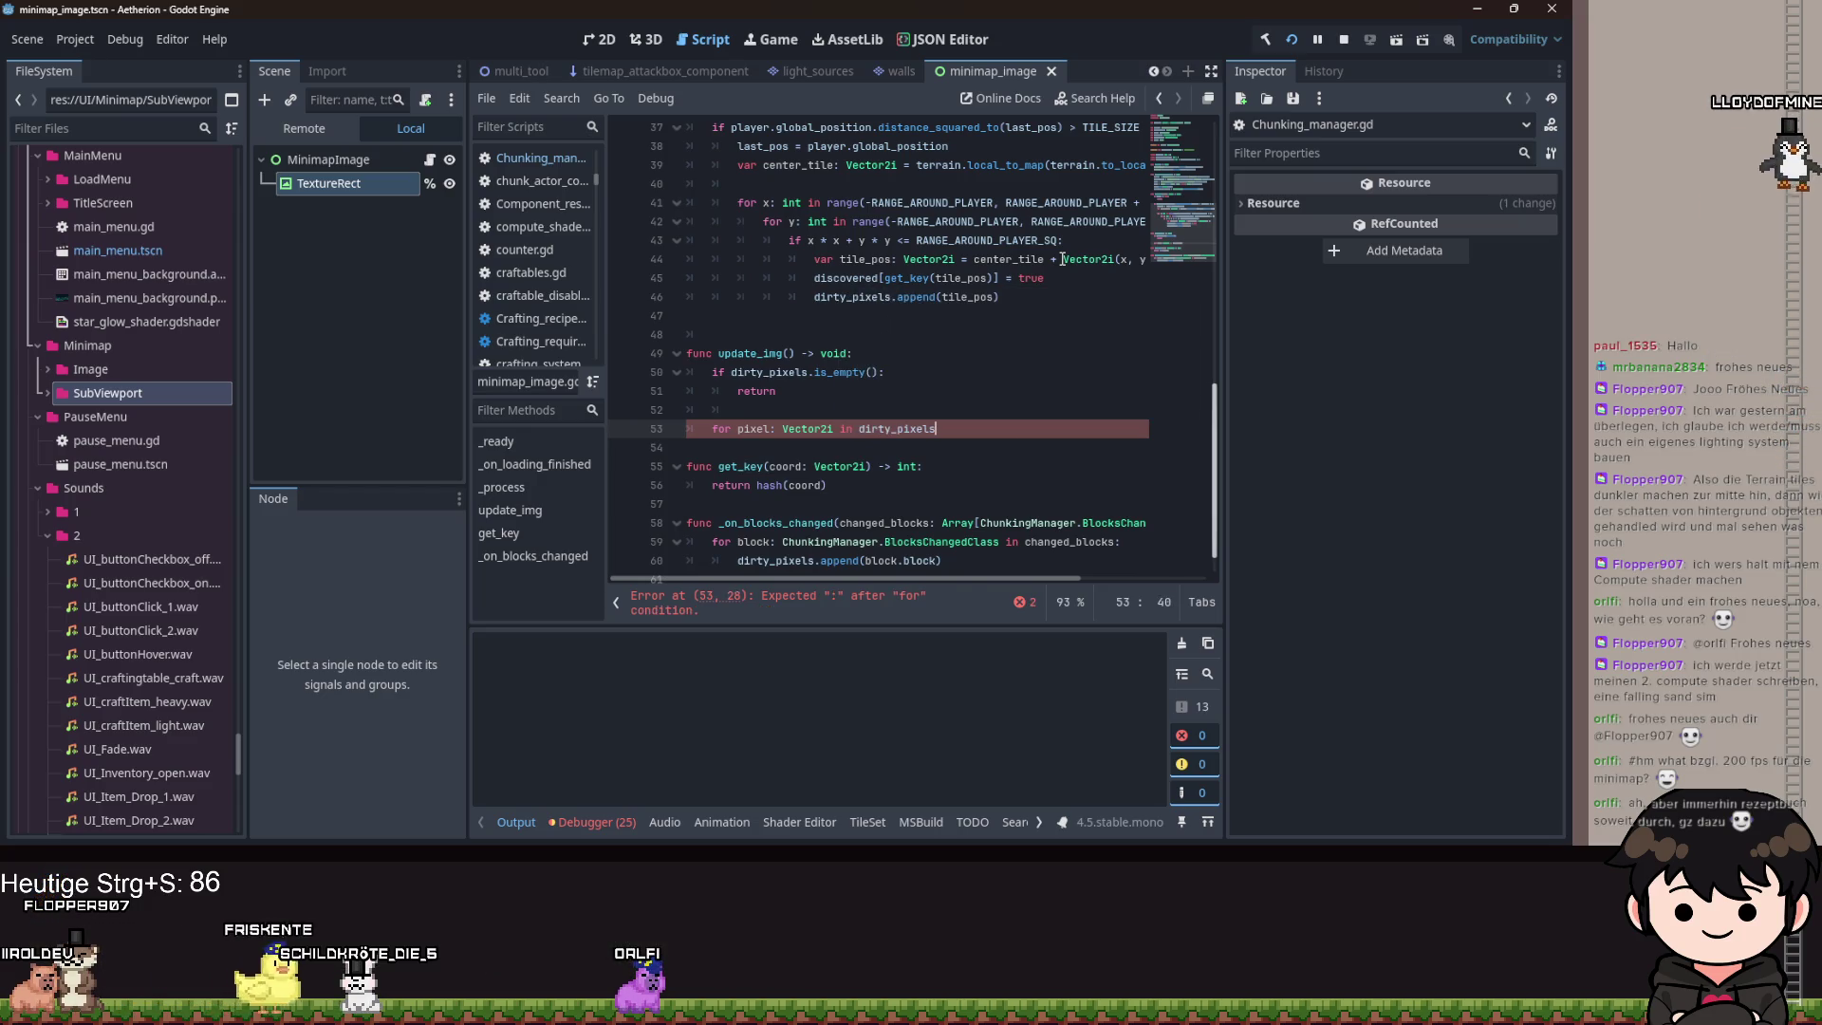
type(":")
key("Return")
type("if")
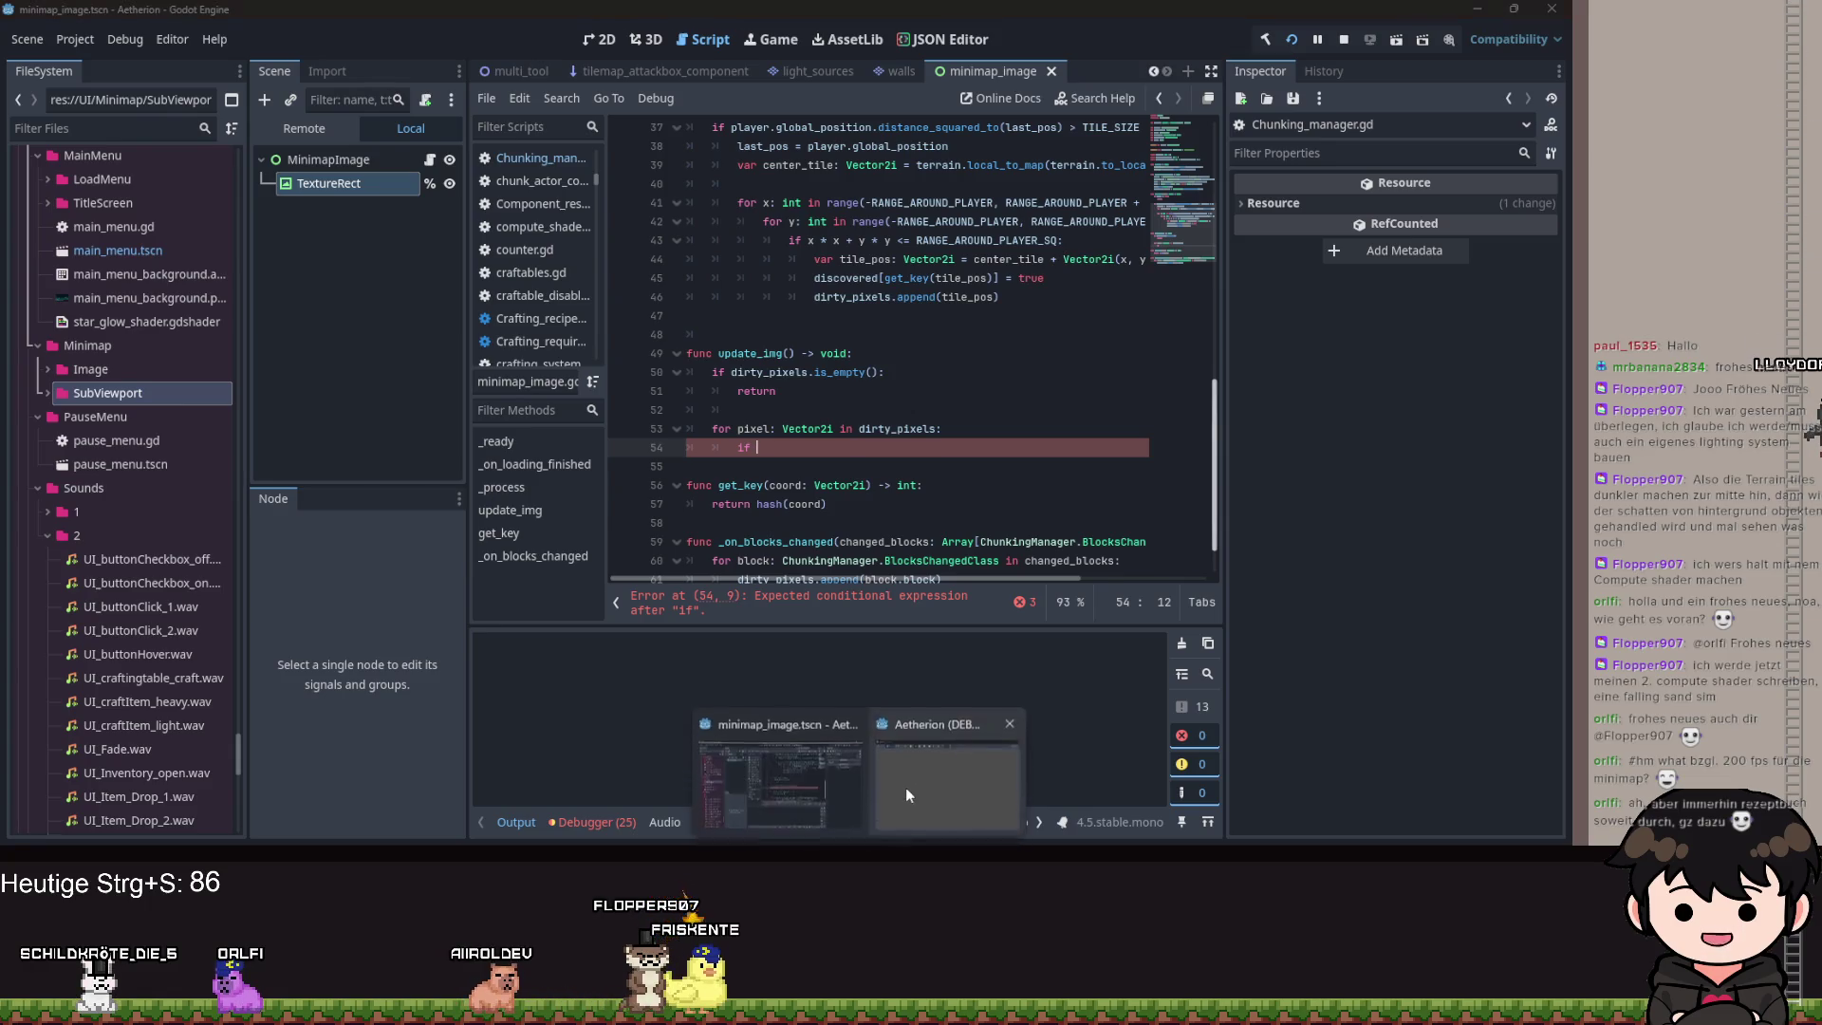
Switch to the Aetherion debug window, toggle the recipe book and hotbar, then close the game.
key("alt+Tab")
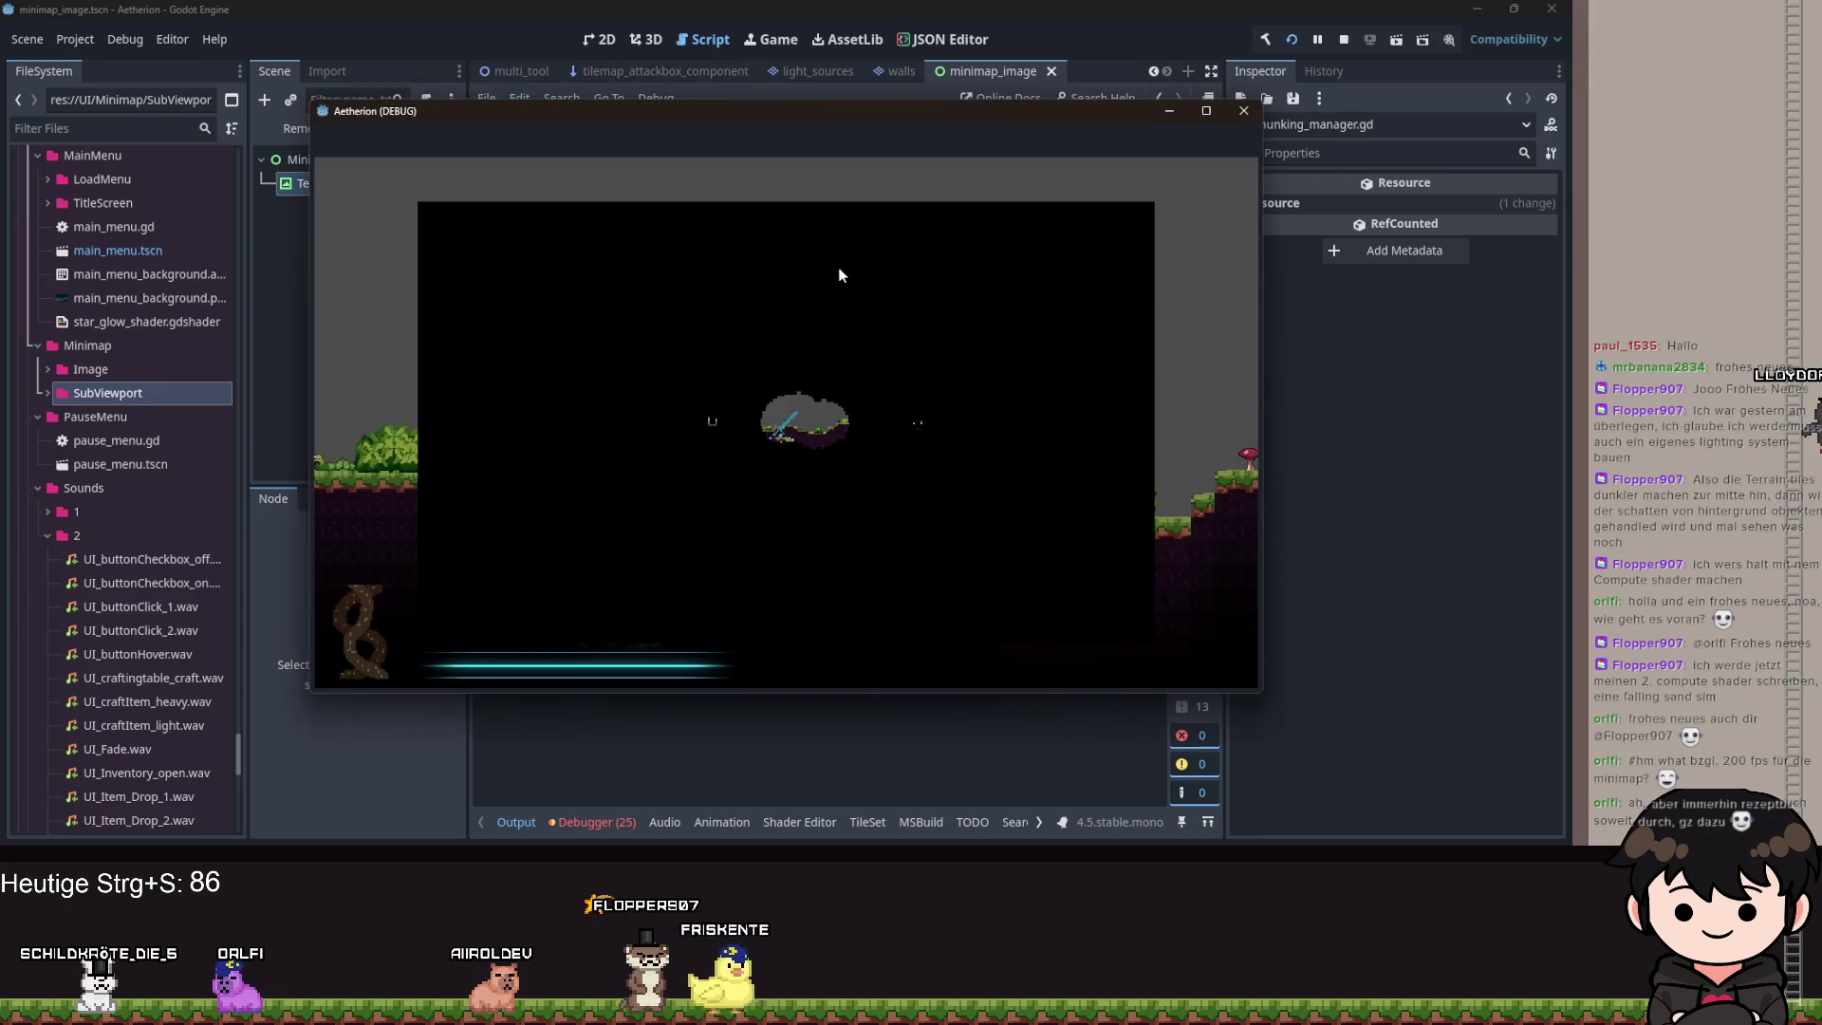
key("r")
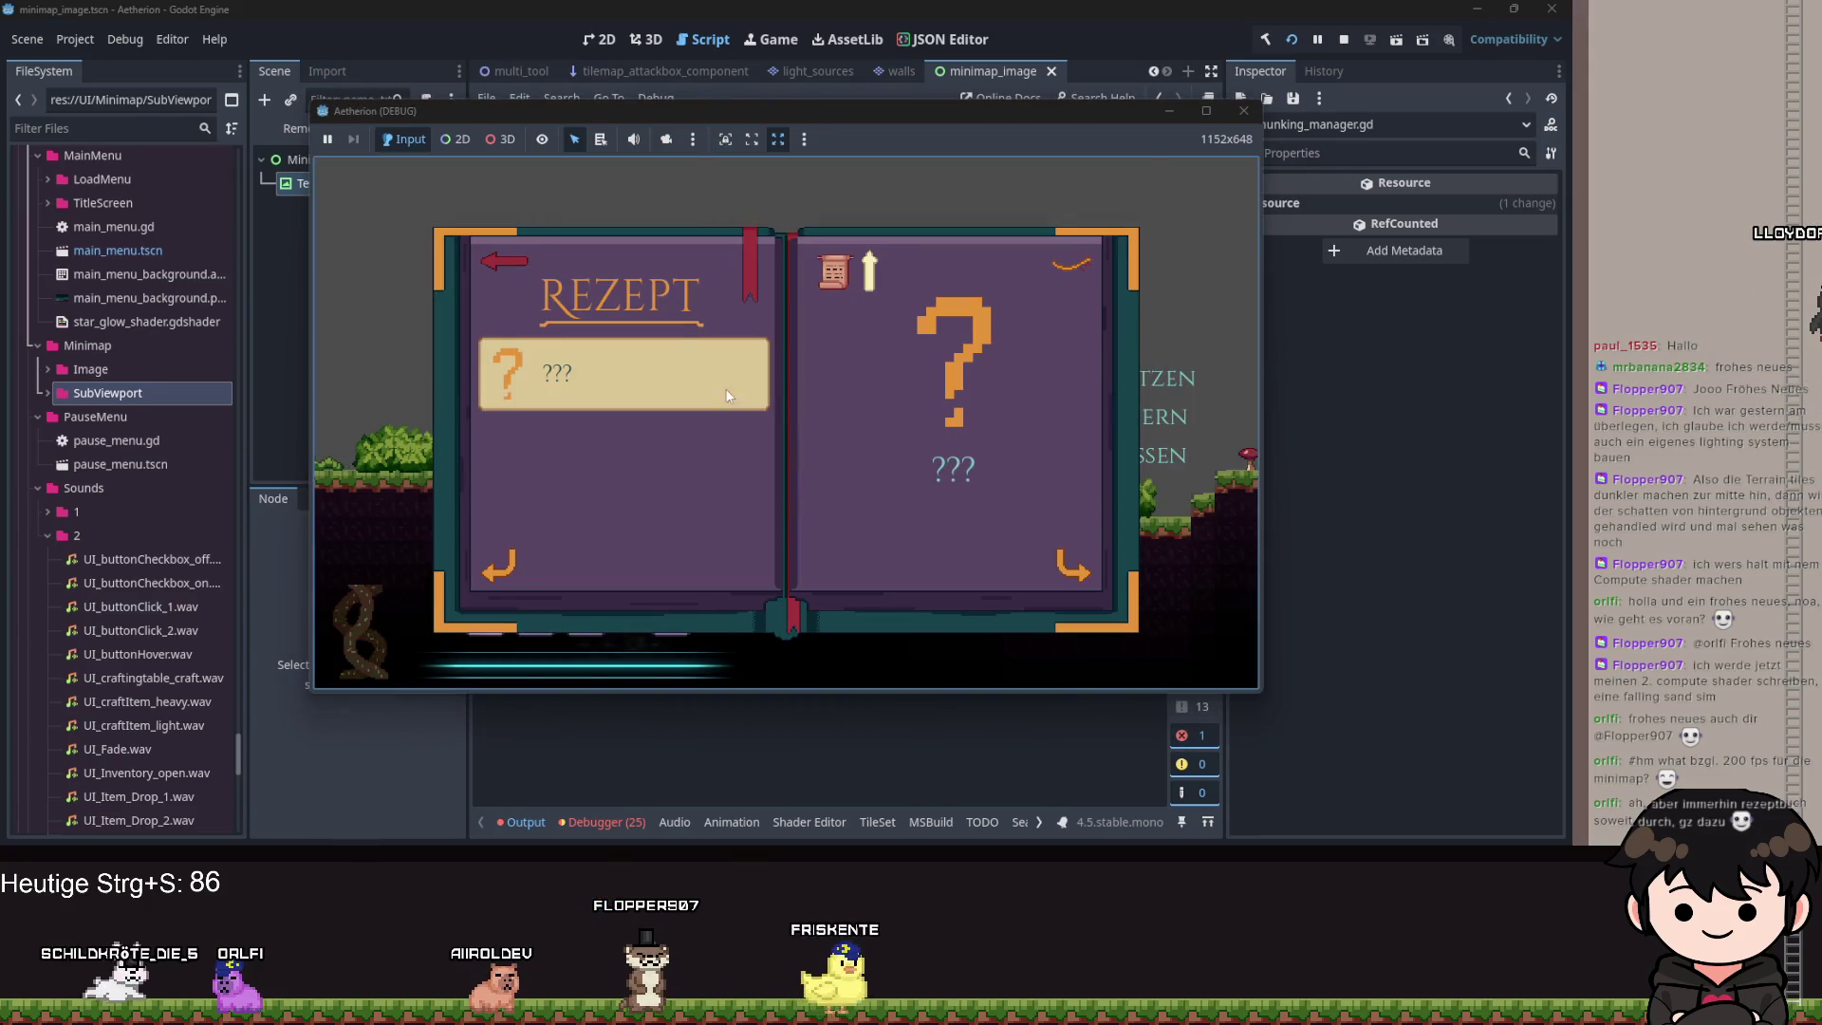
left_click(757, 251)
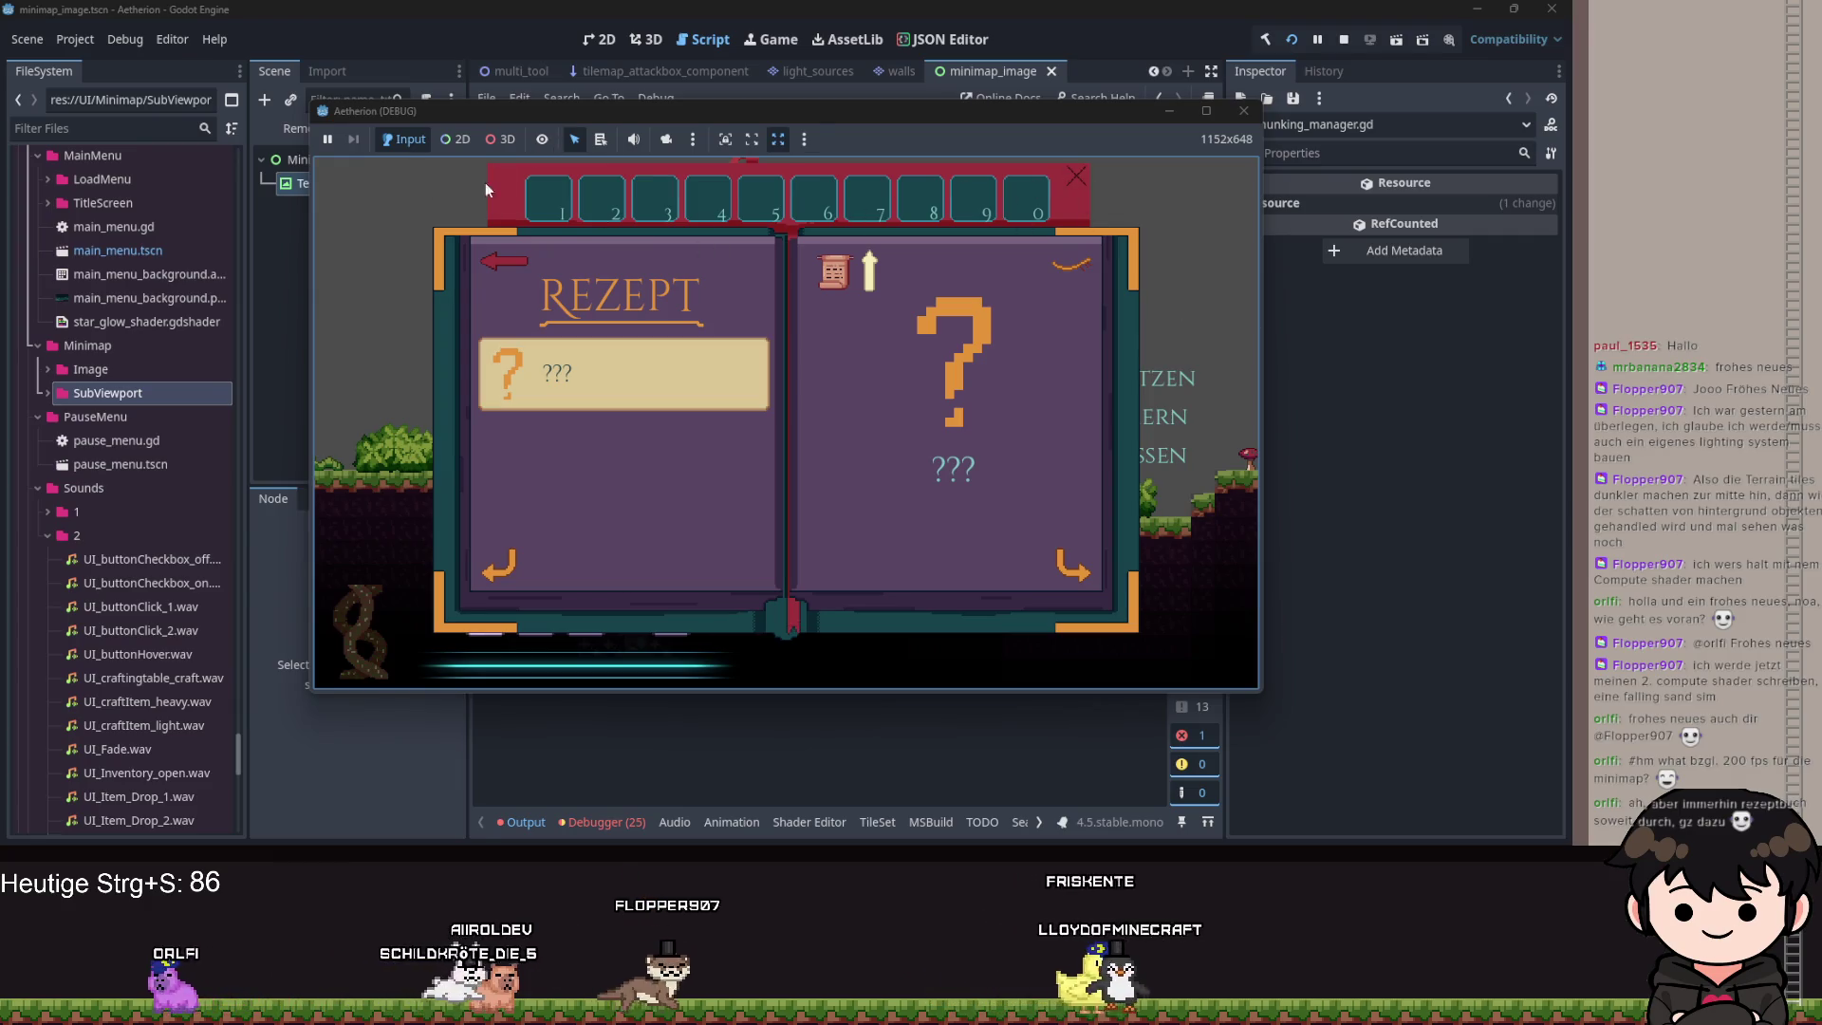
left_click(1082, 197)
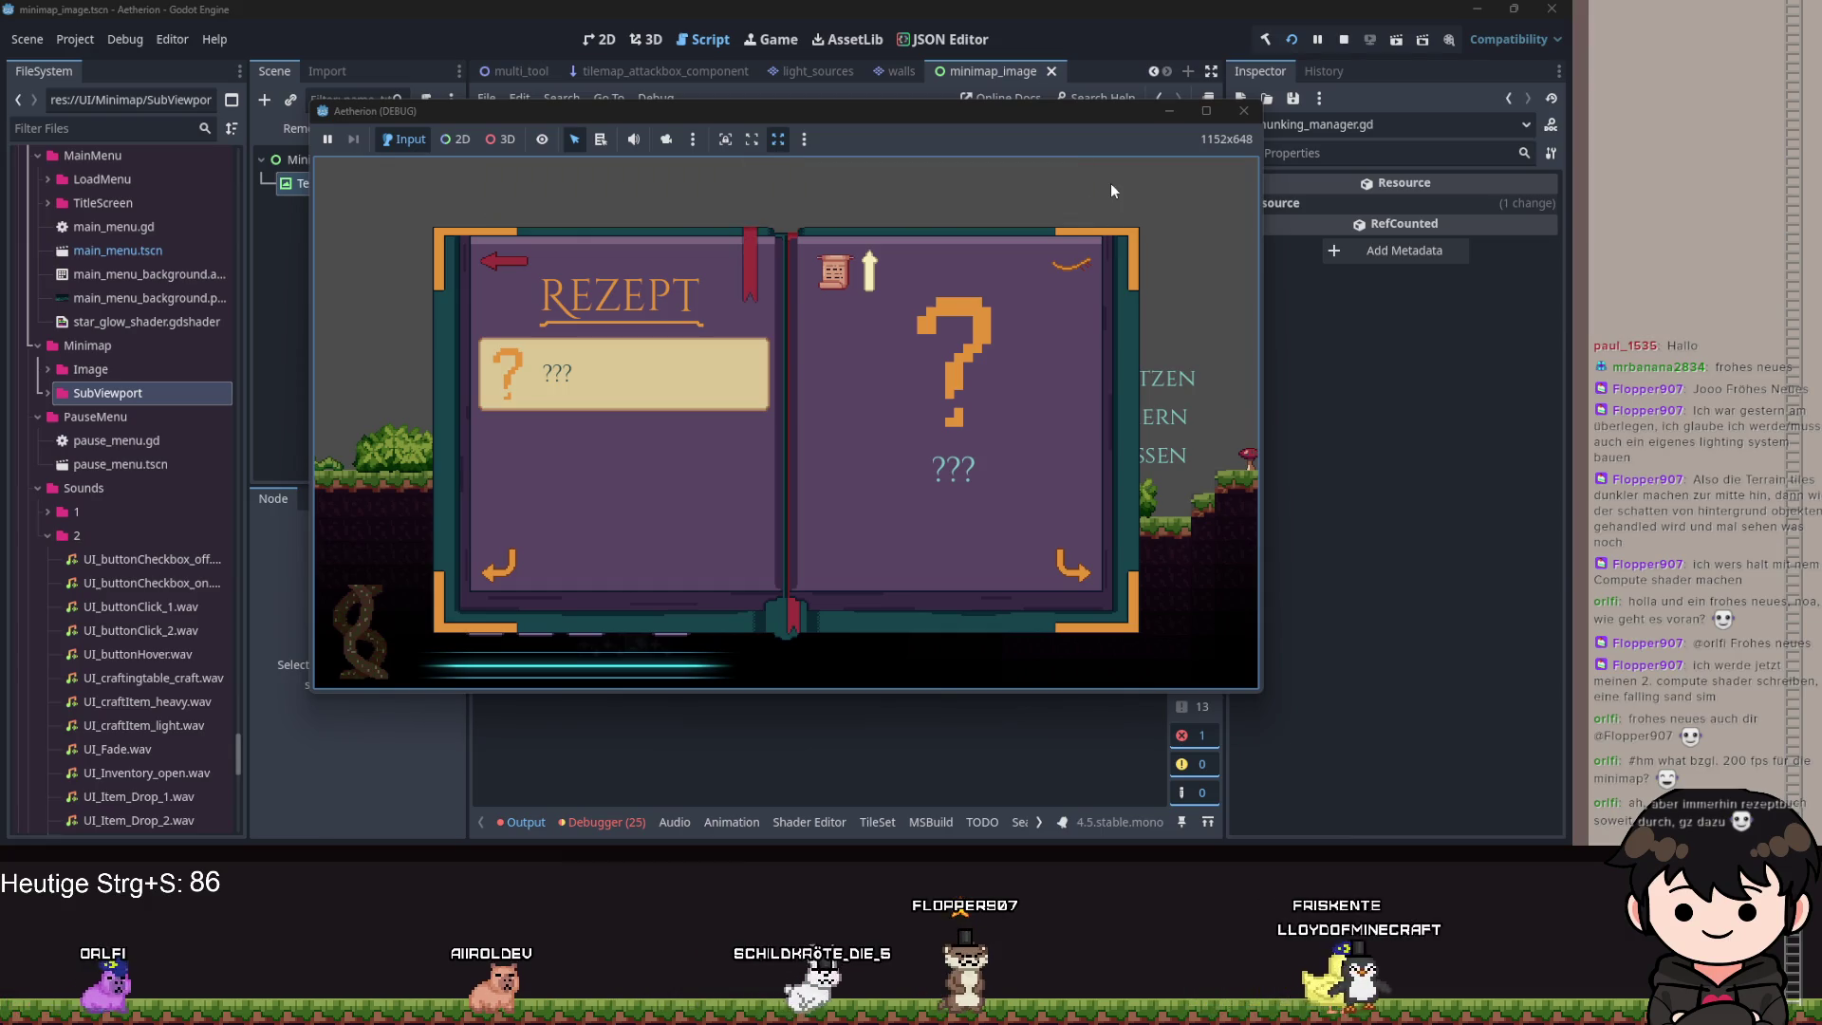
left_click(1243, 111)
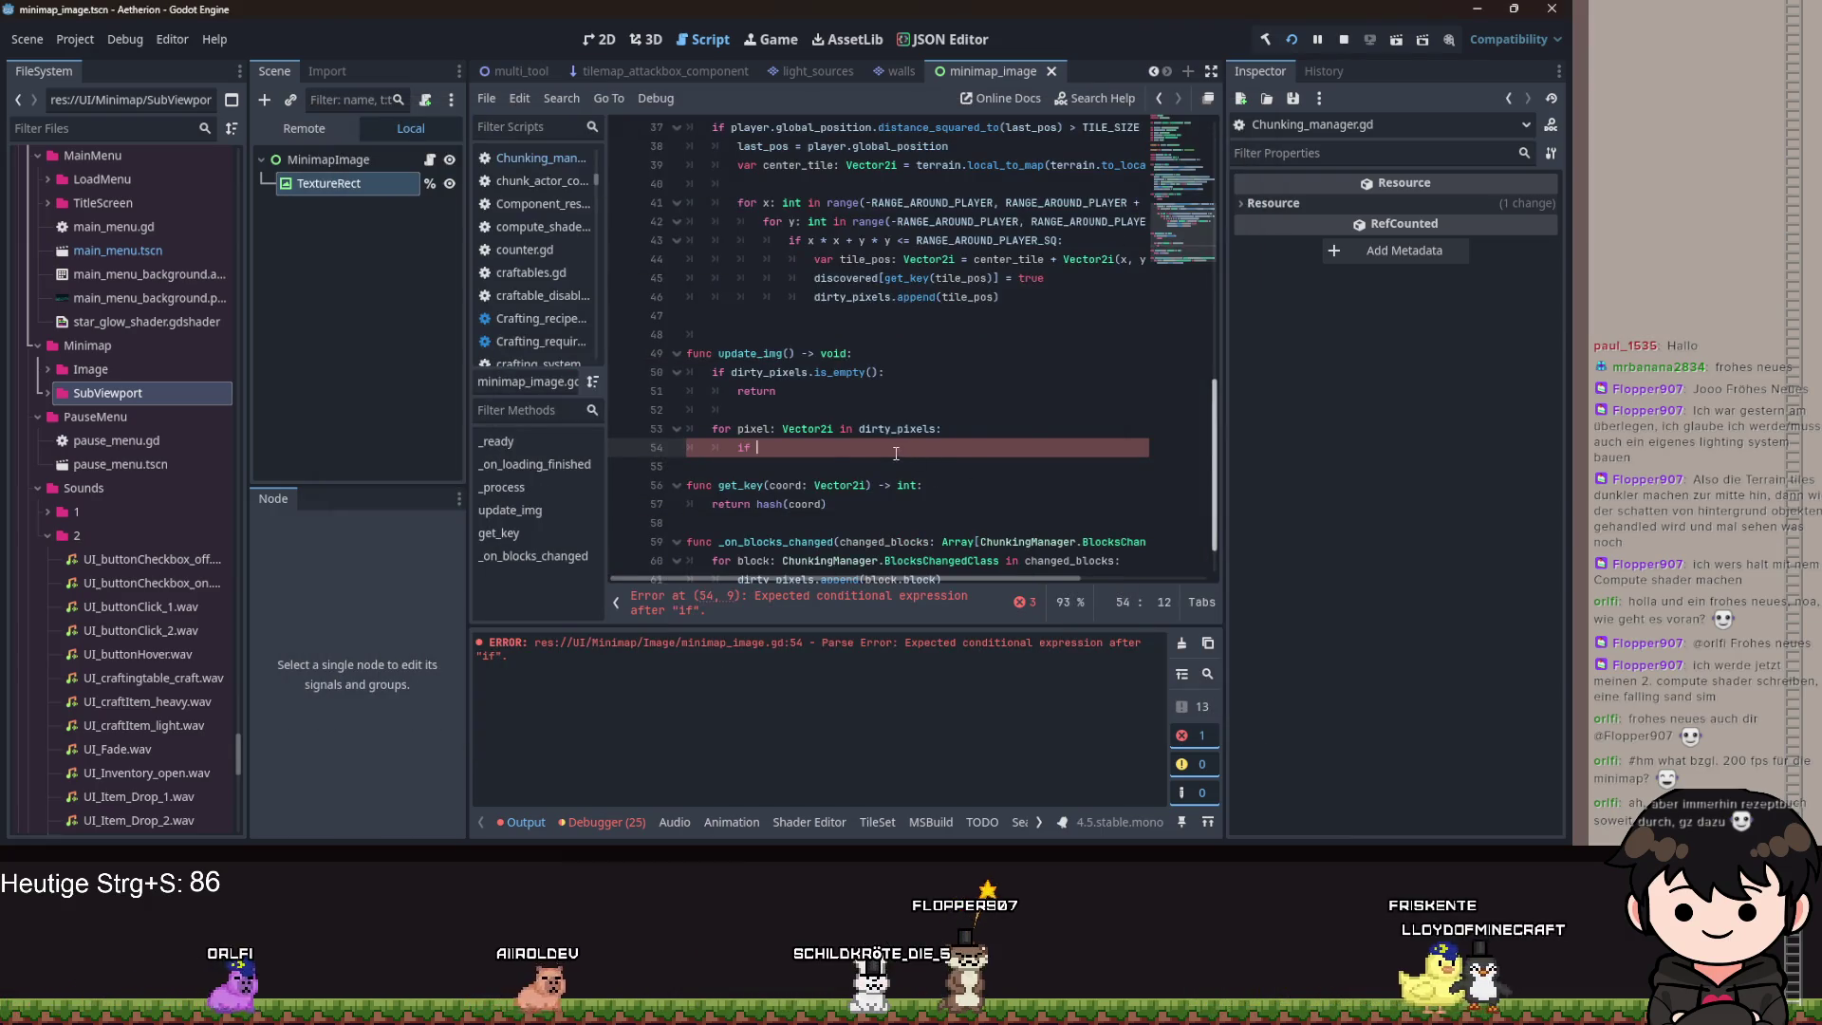
Add the check 'if not discovered.has(pixel):' inside the dirty_pixels loop.
mouse_move(907, 431)
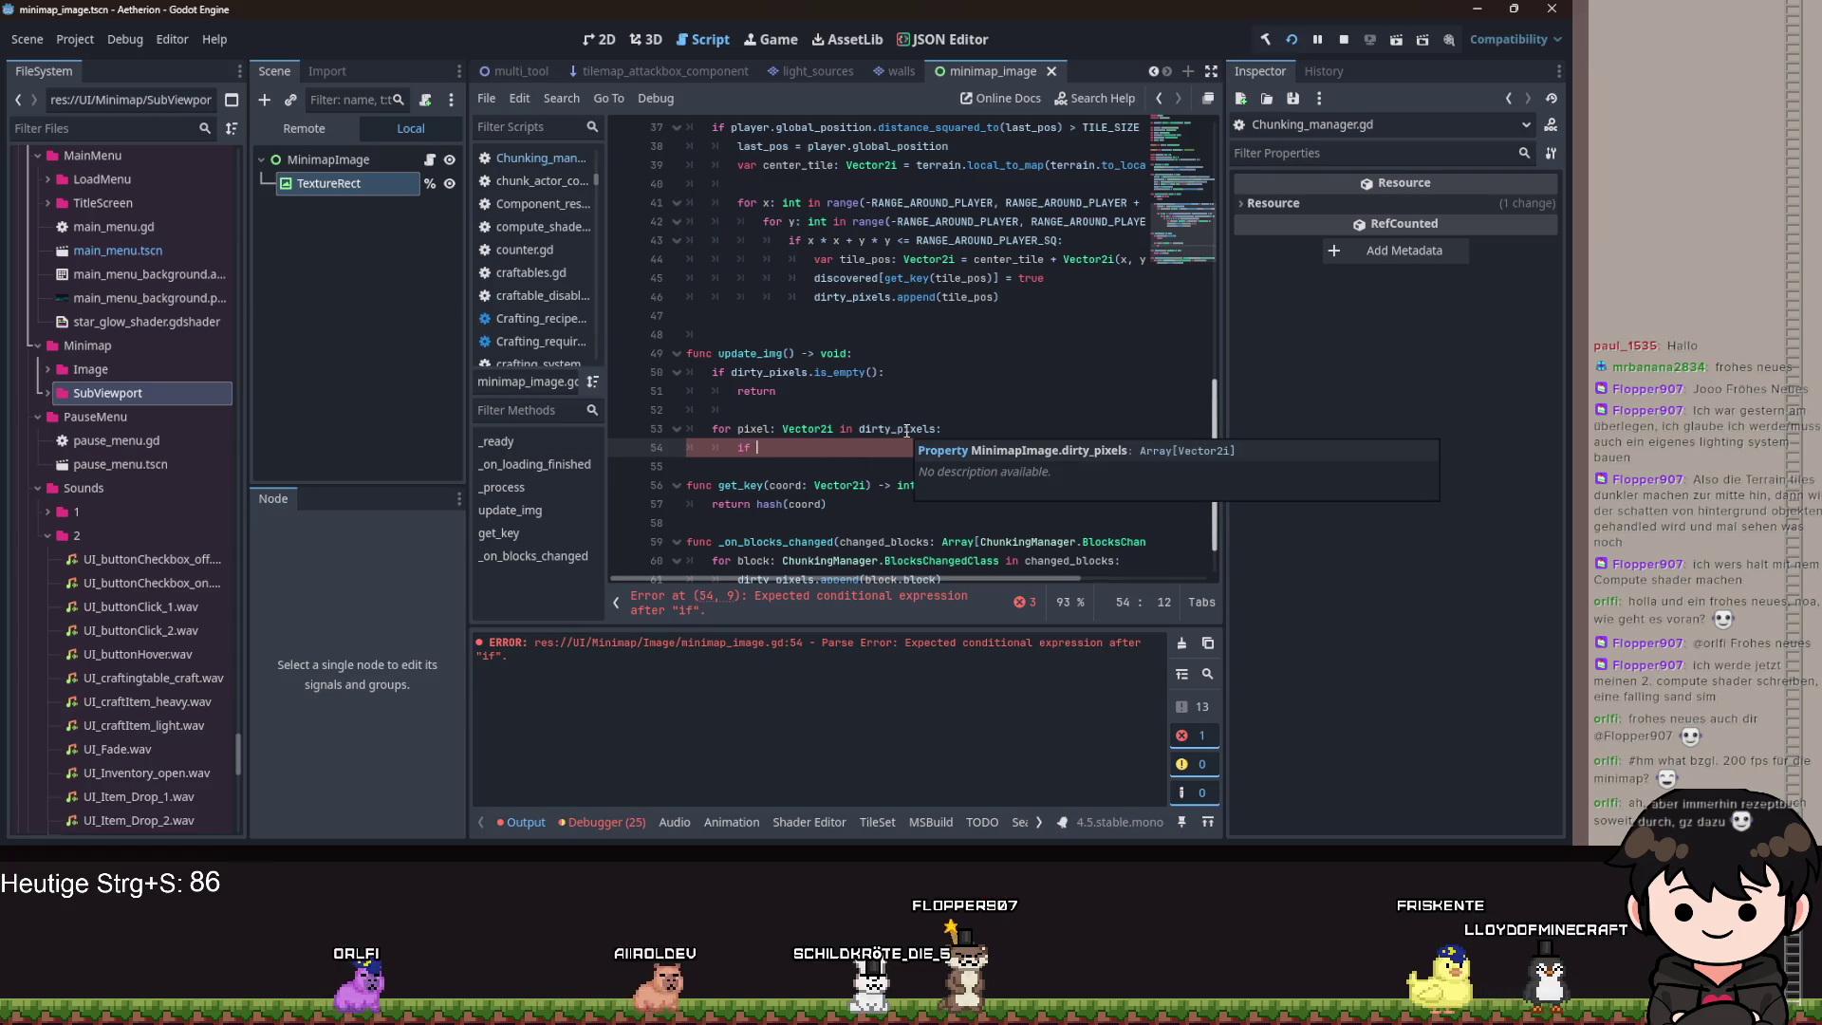
type("not dis")
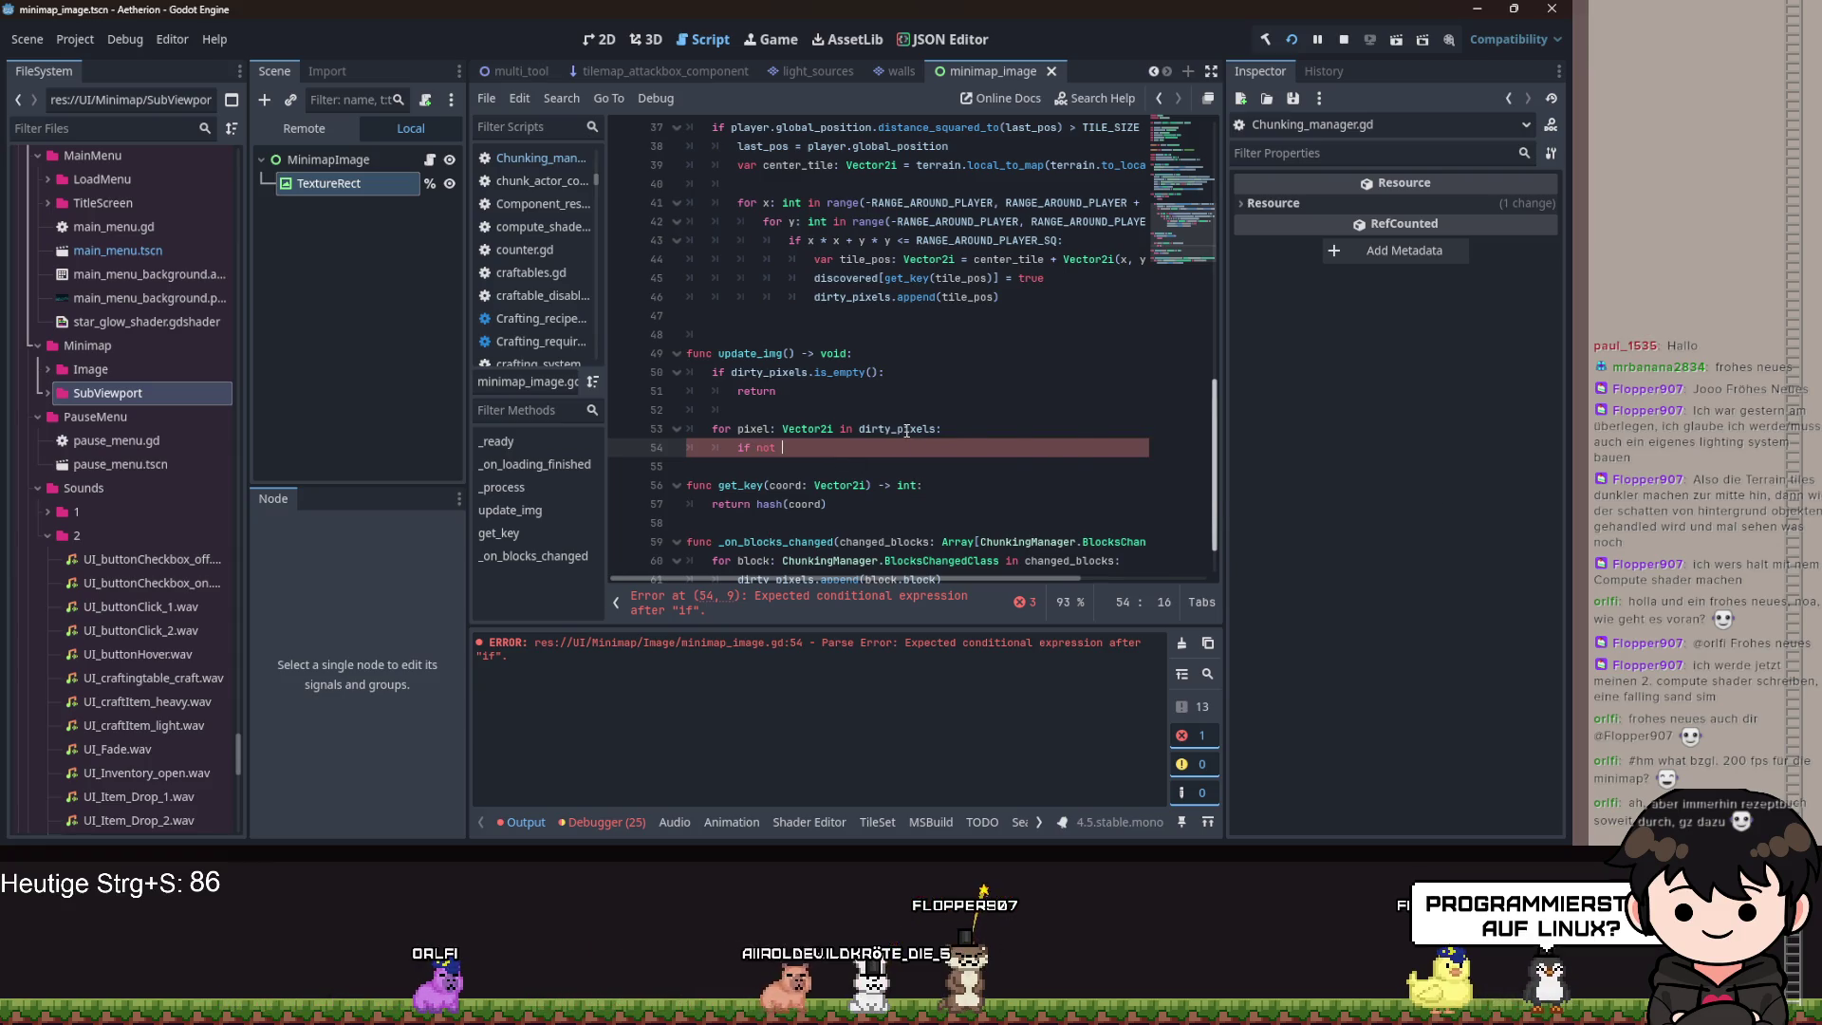
key("Return")
type(".has(")
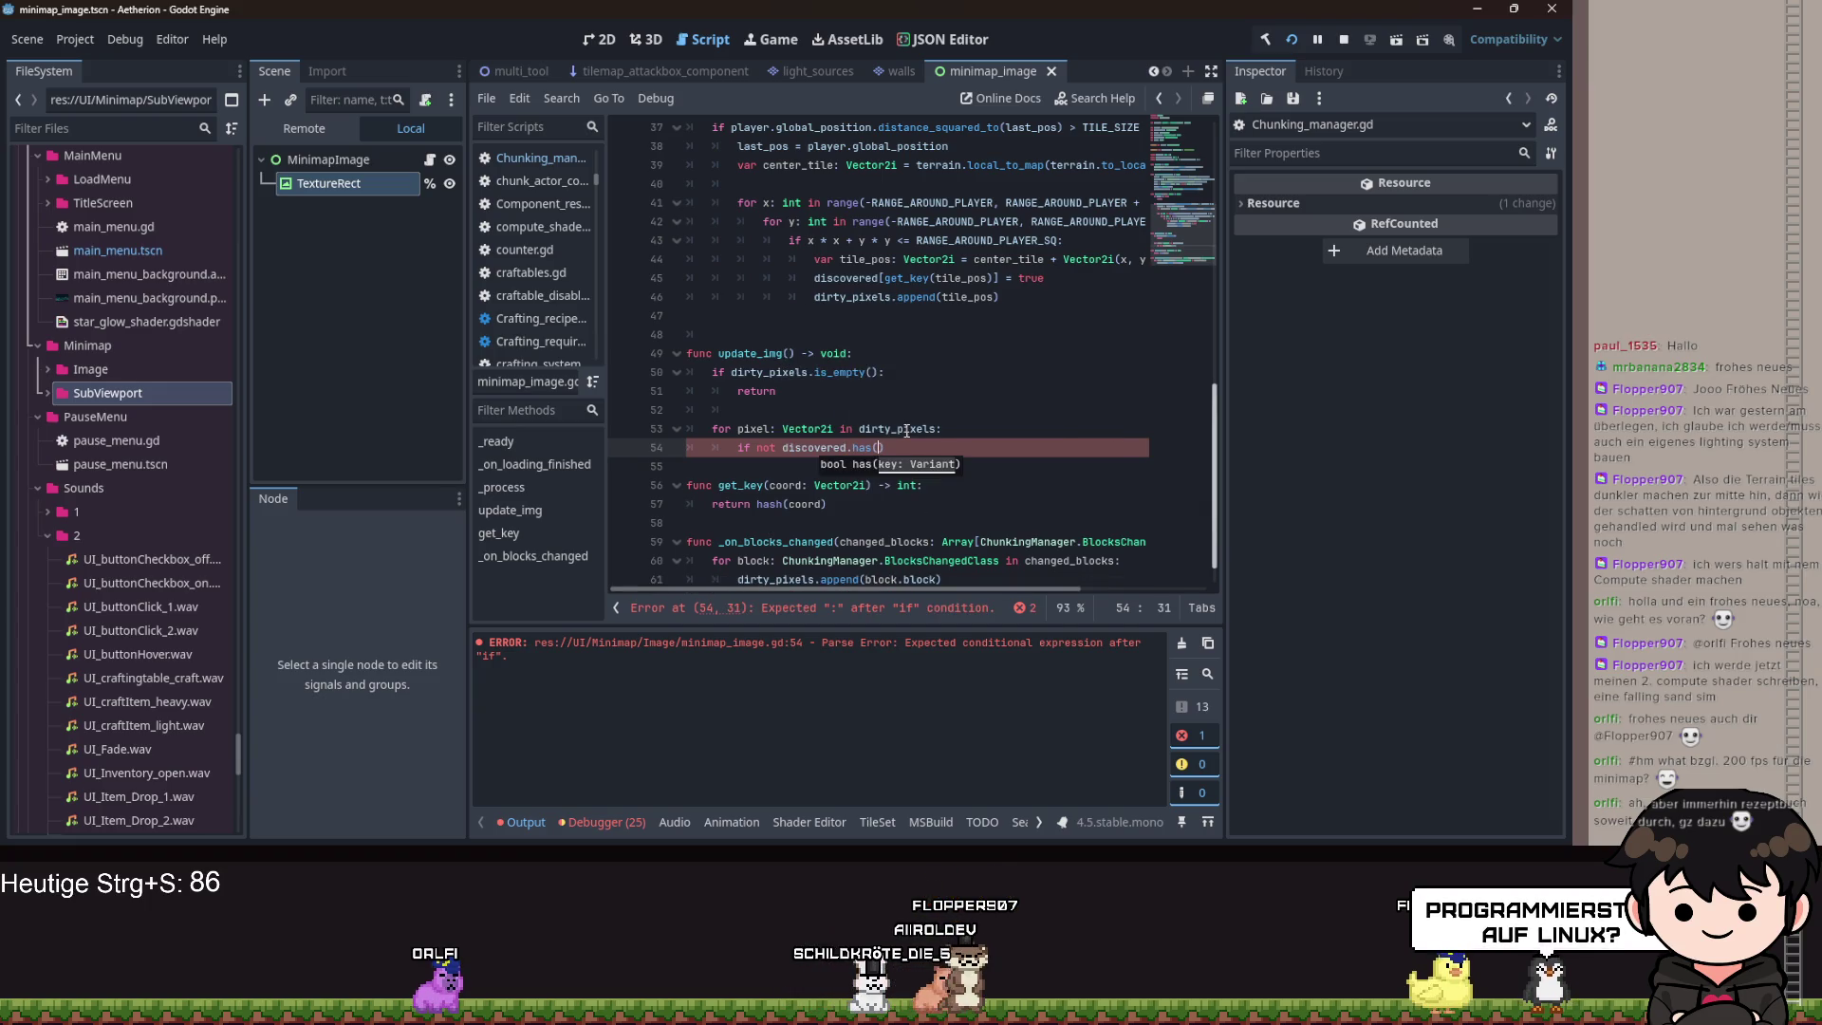
type("pixel")
key("Right")
type(":")
key("Return")
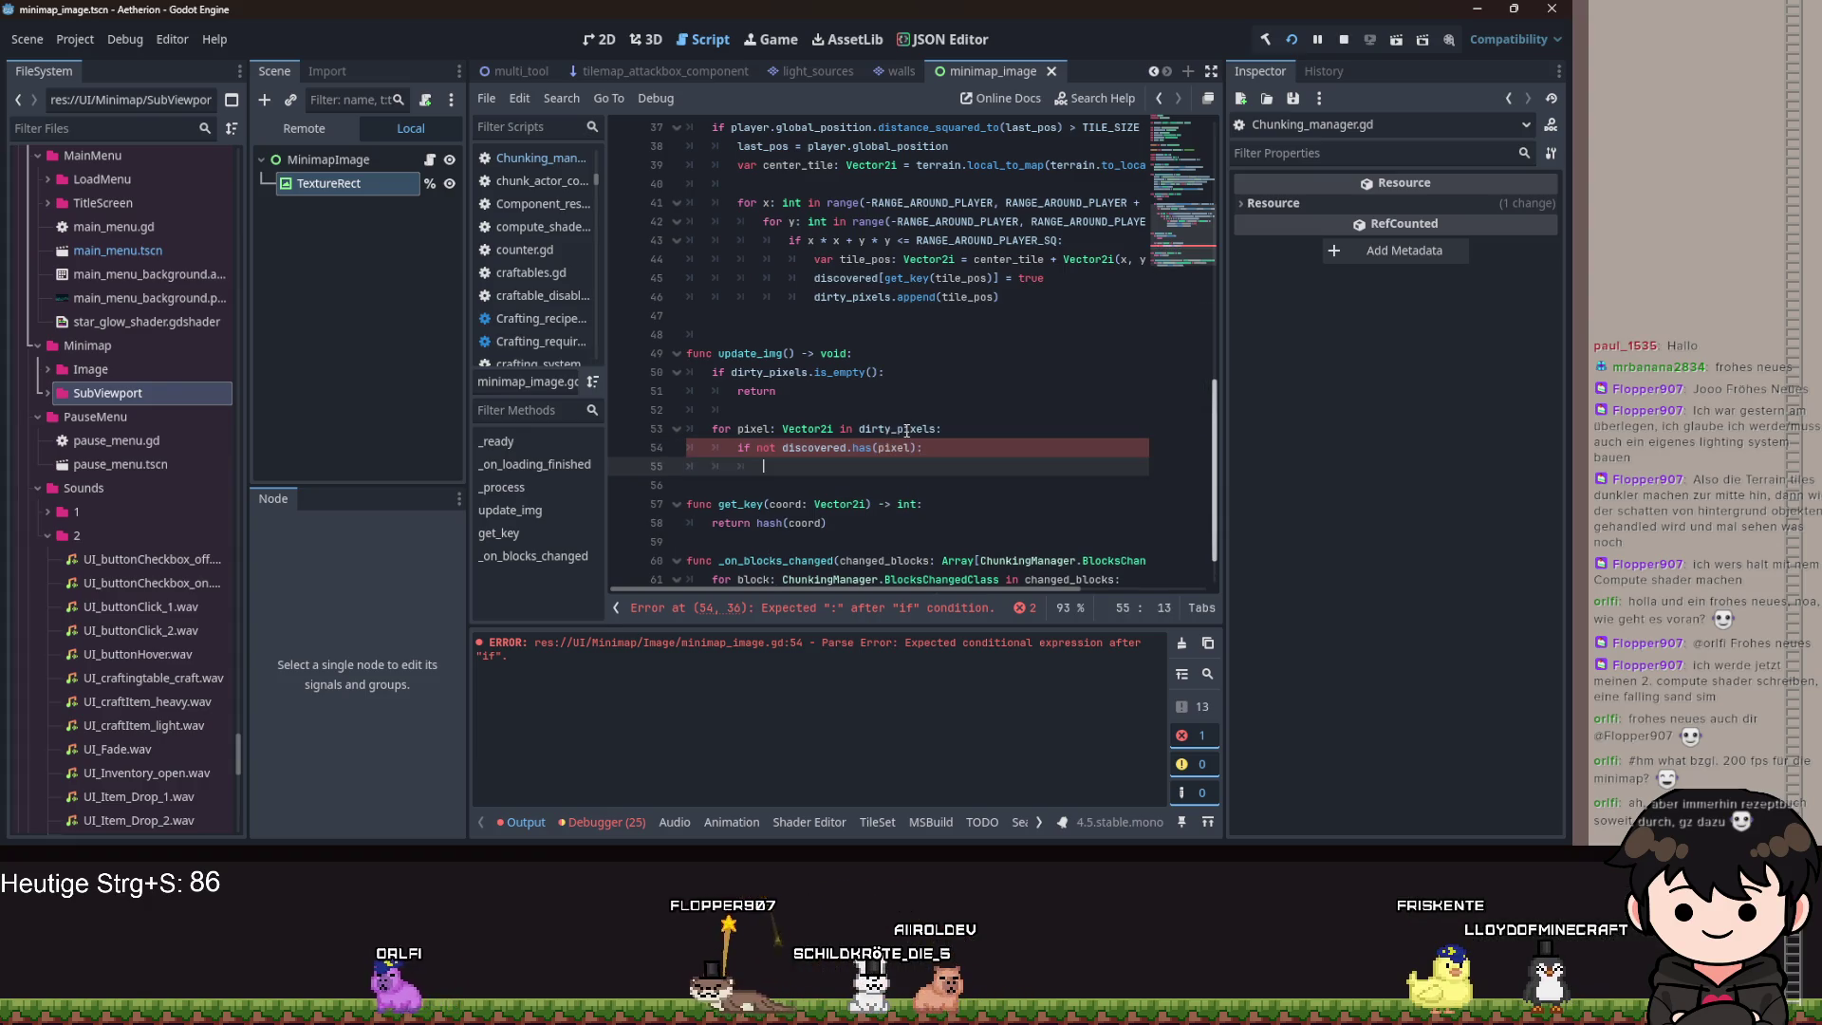
Paint undiscovered pixels with image.set_pixel(pixel.x, pixel.y, Color.BLACK) and open the else body.
type("image")
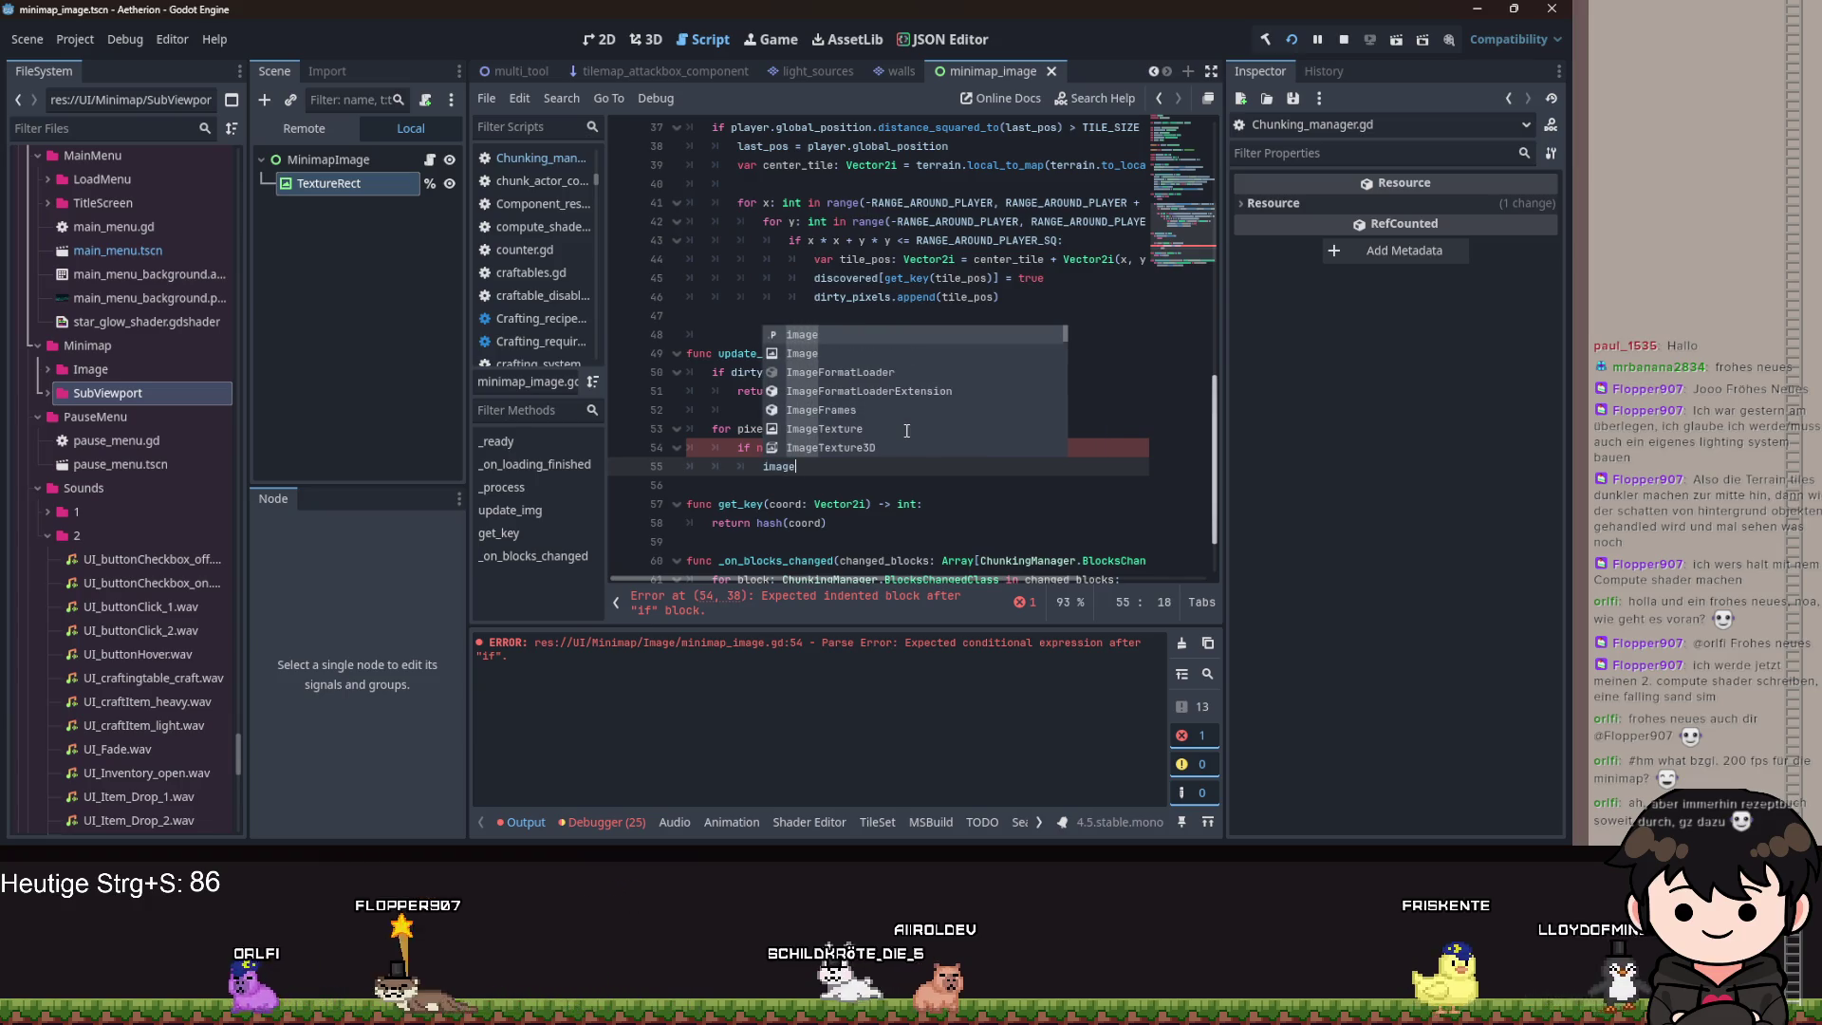
key("Return")
type(".set_p")
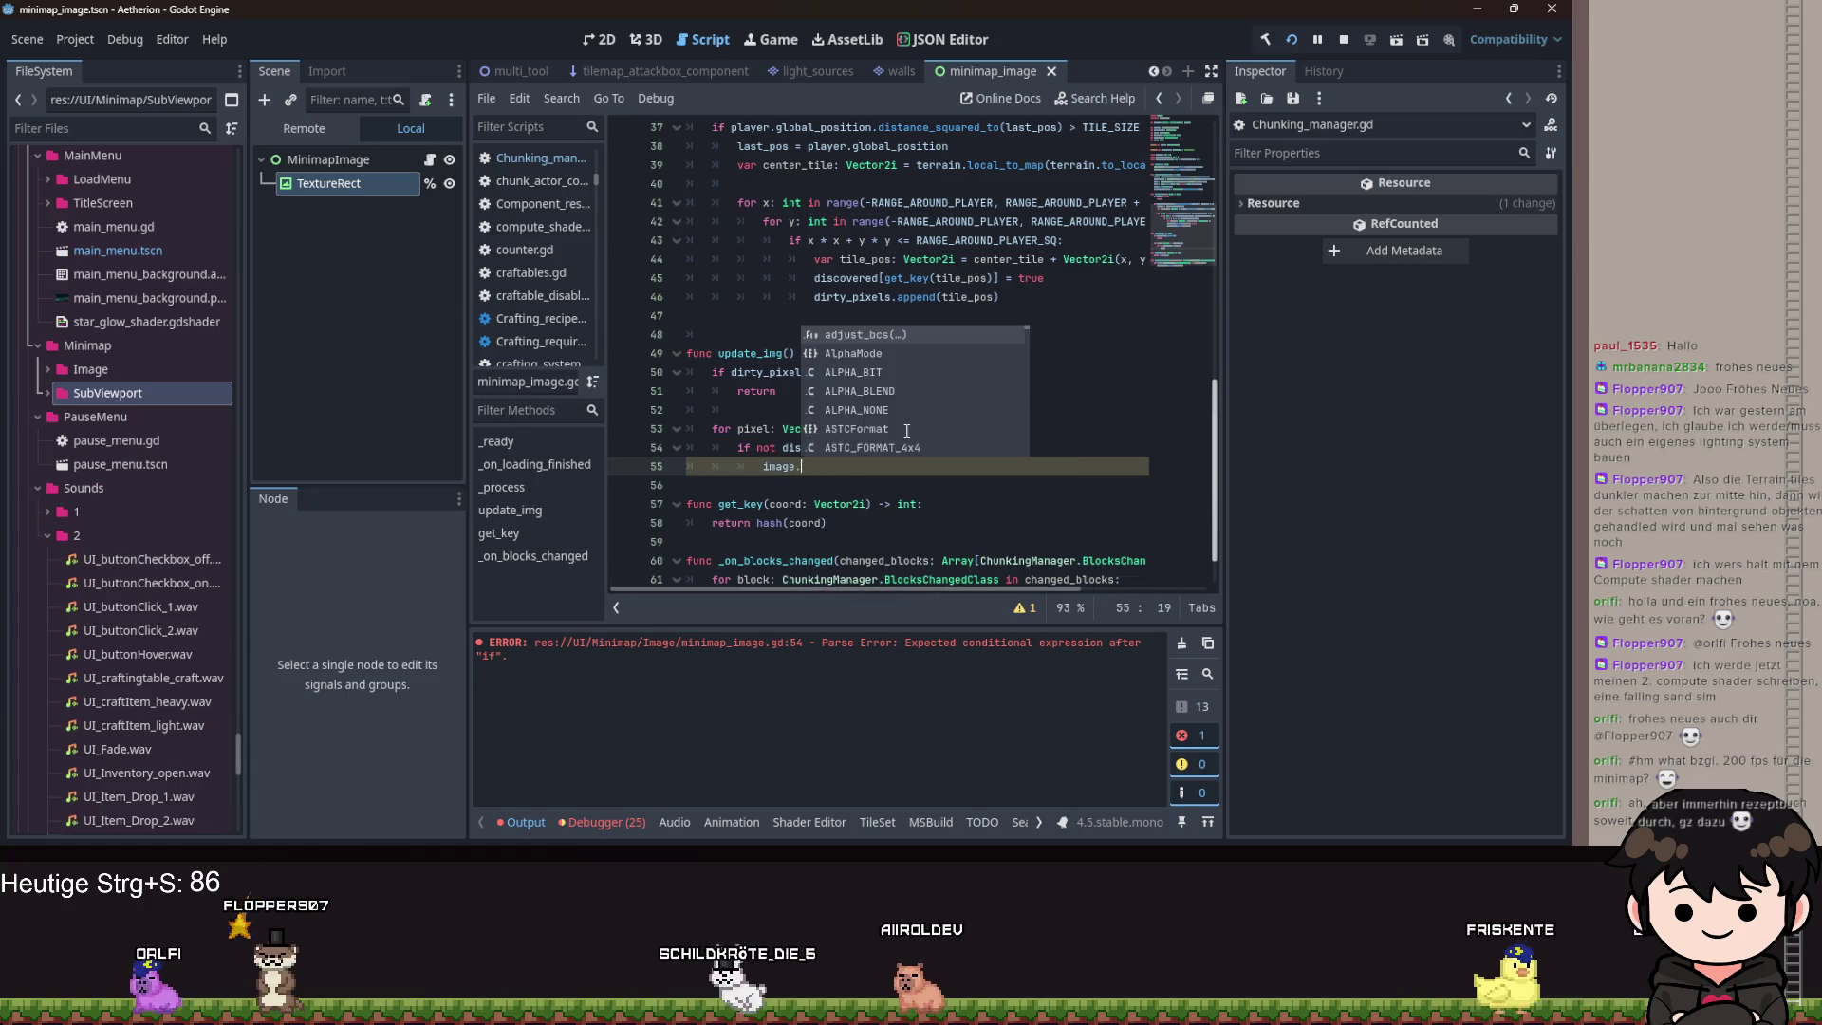
key("Return")
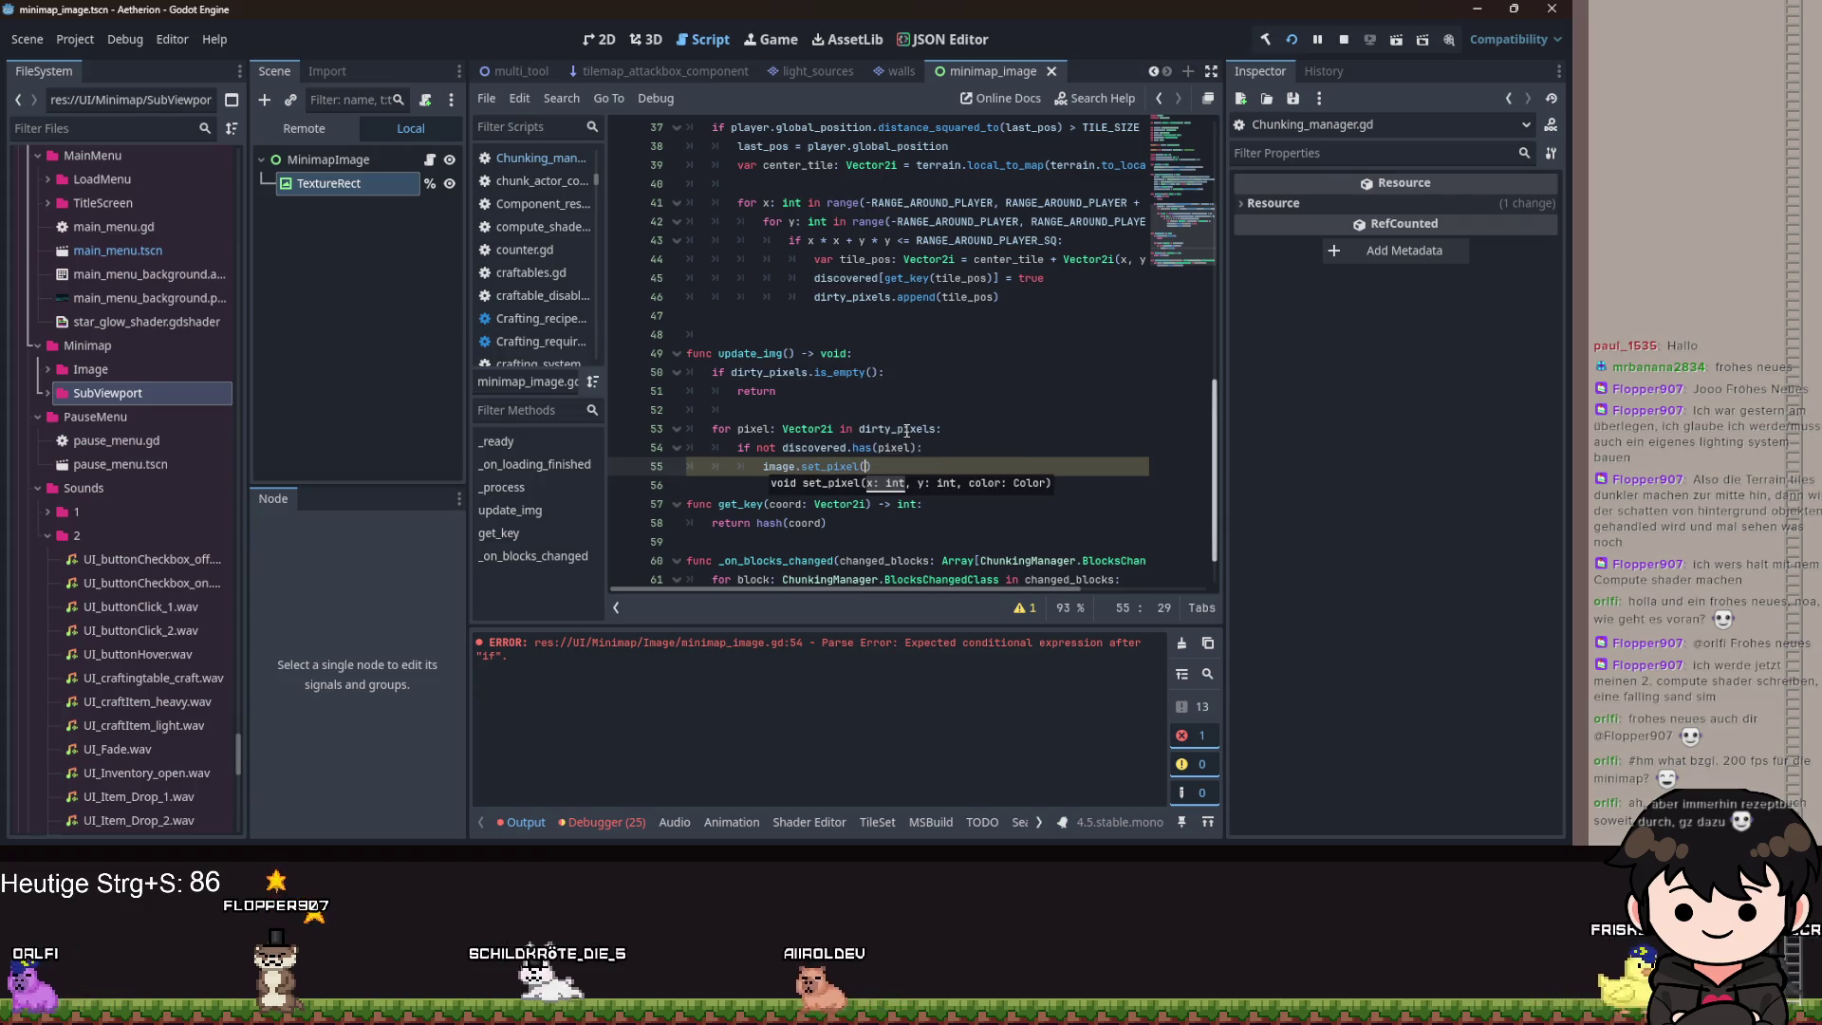
type("pix")
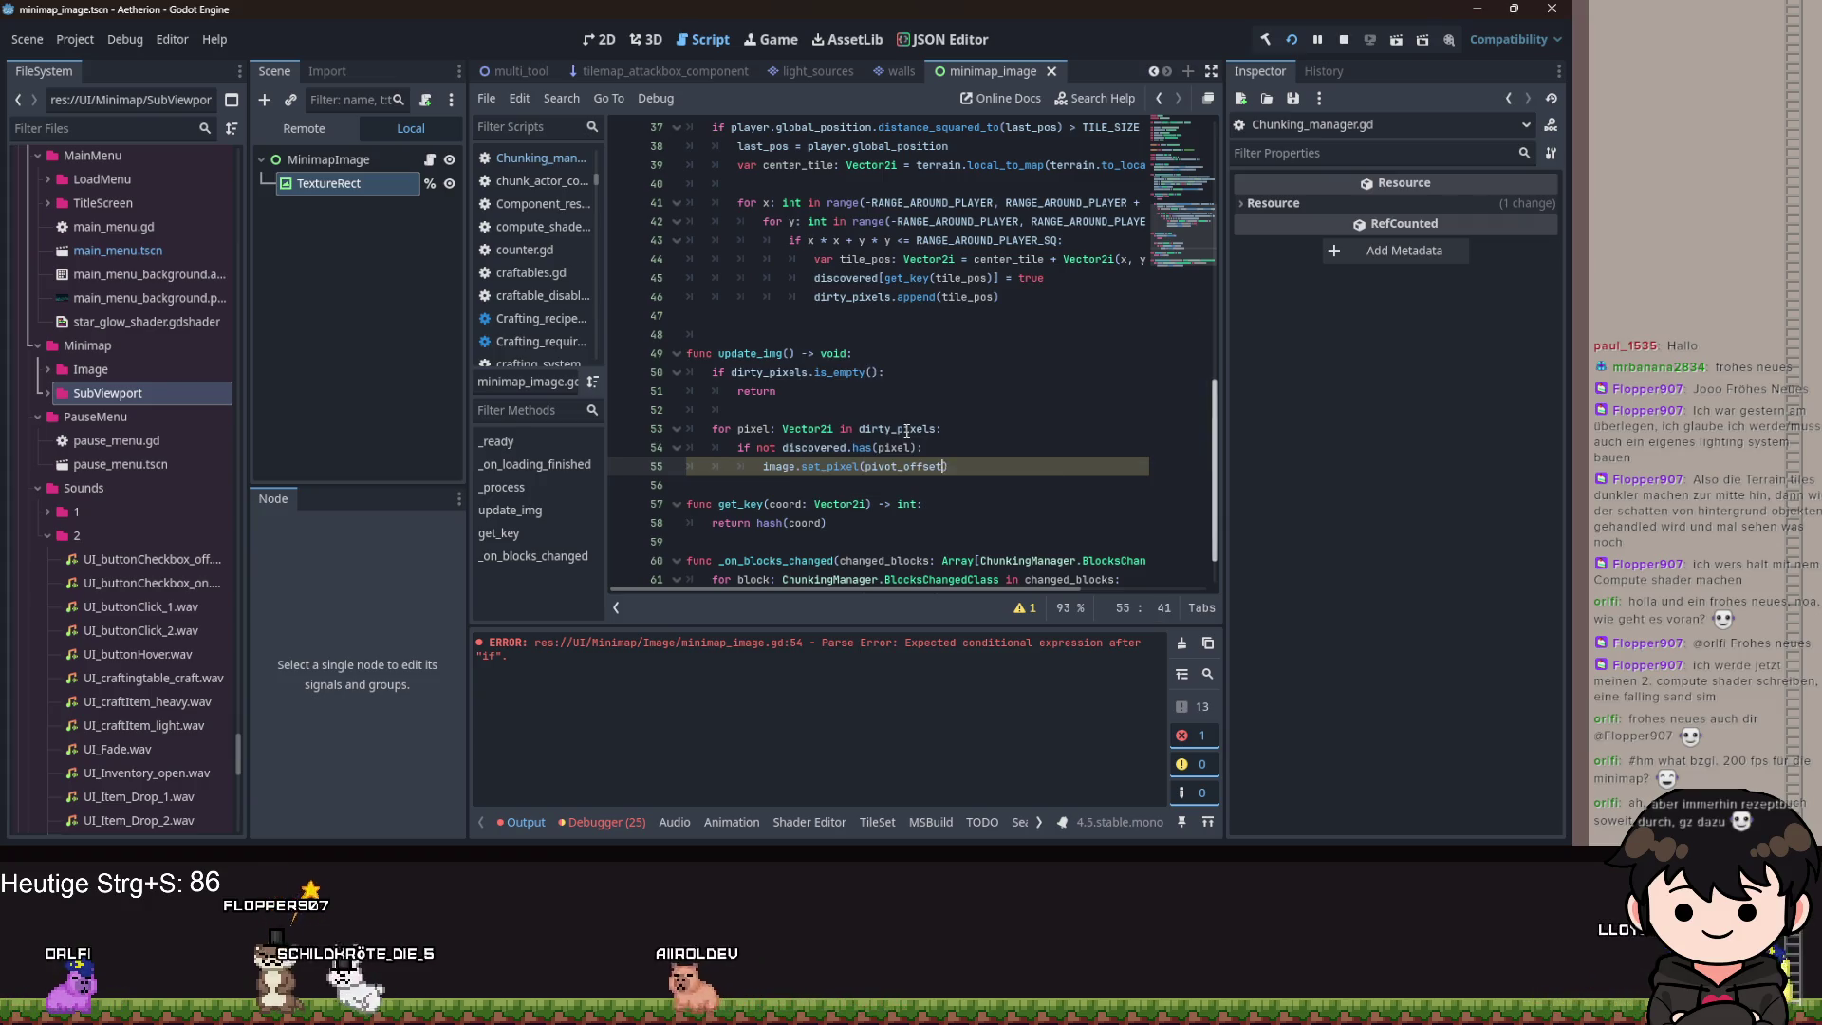
type("el.x,")
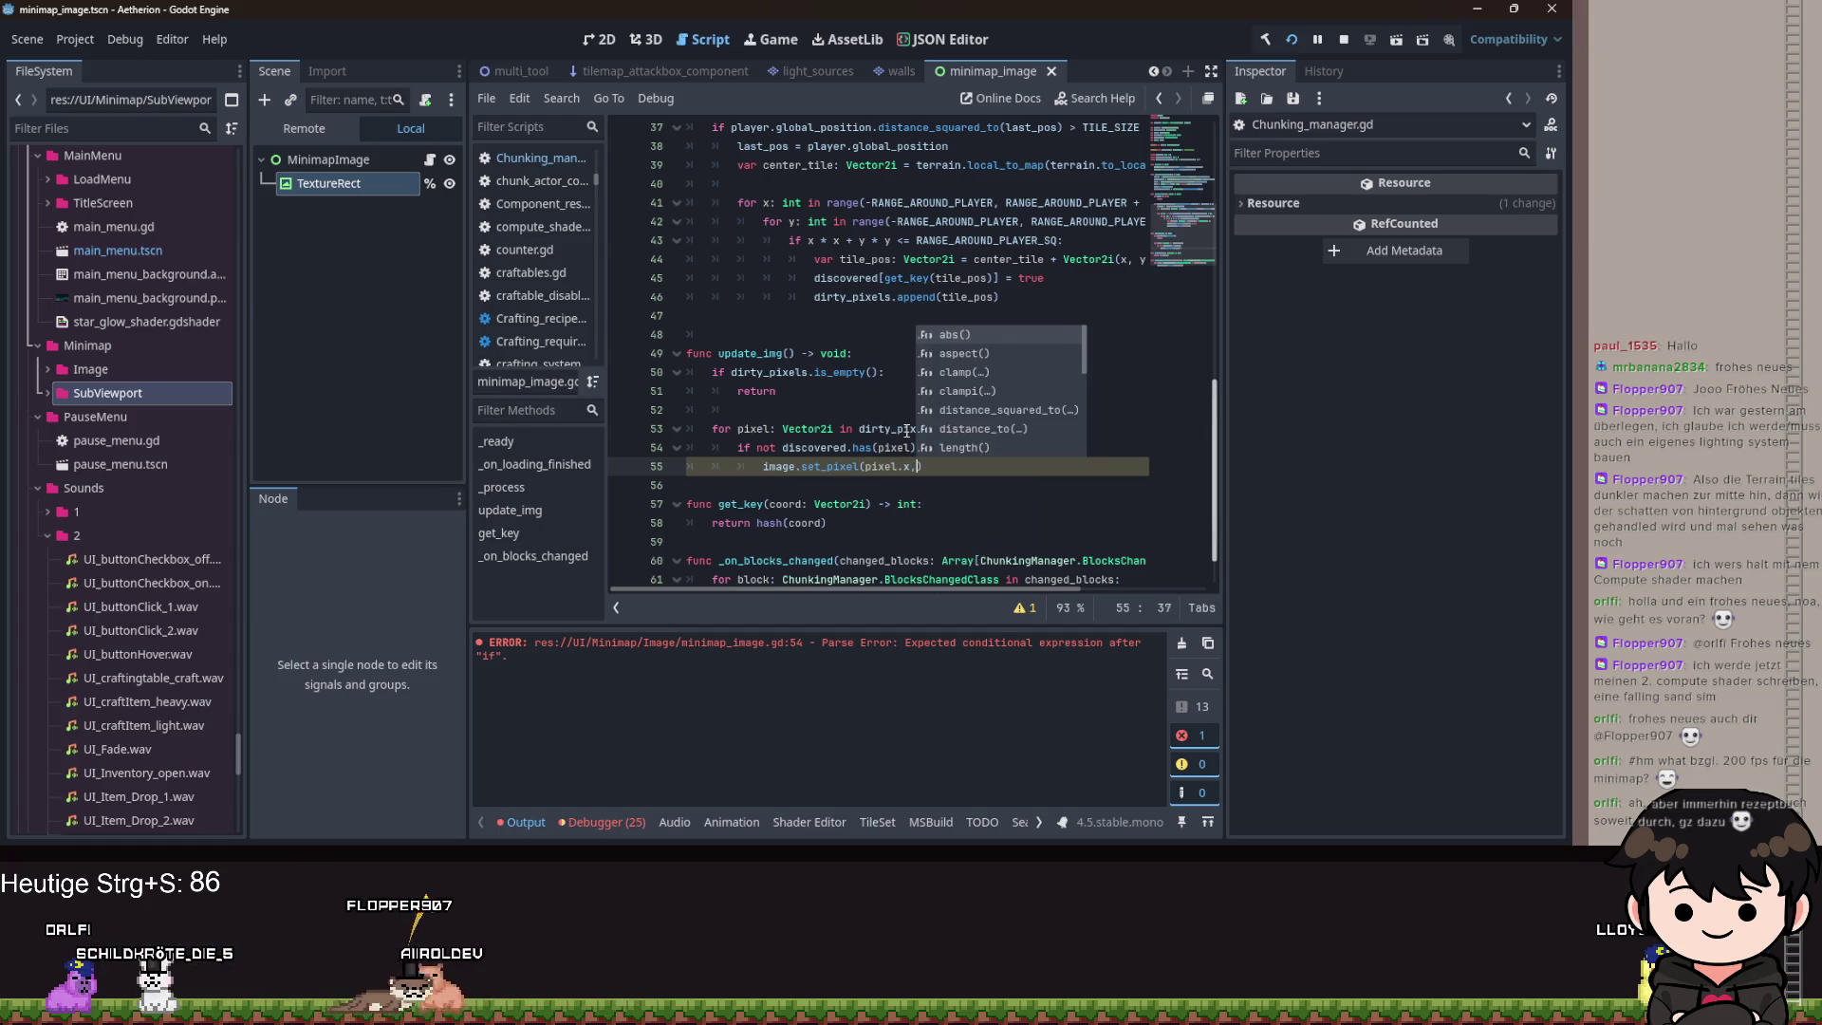
type(" pix")
type("el.y")
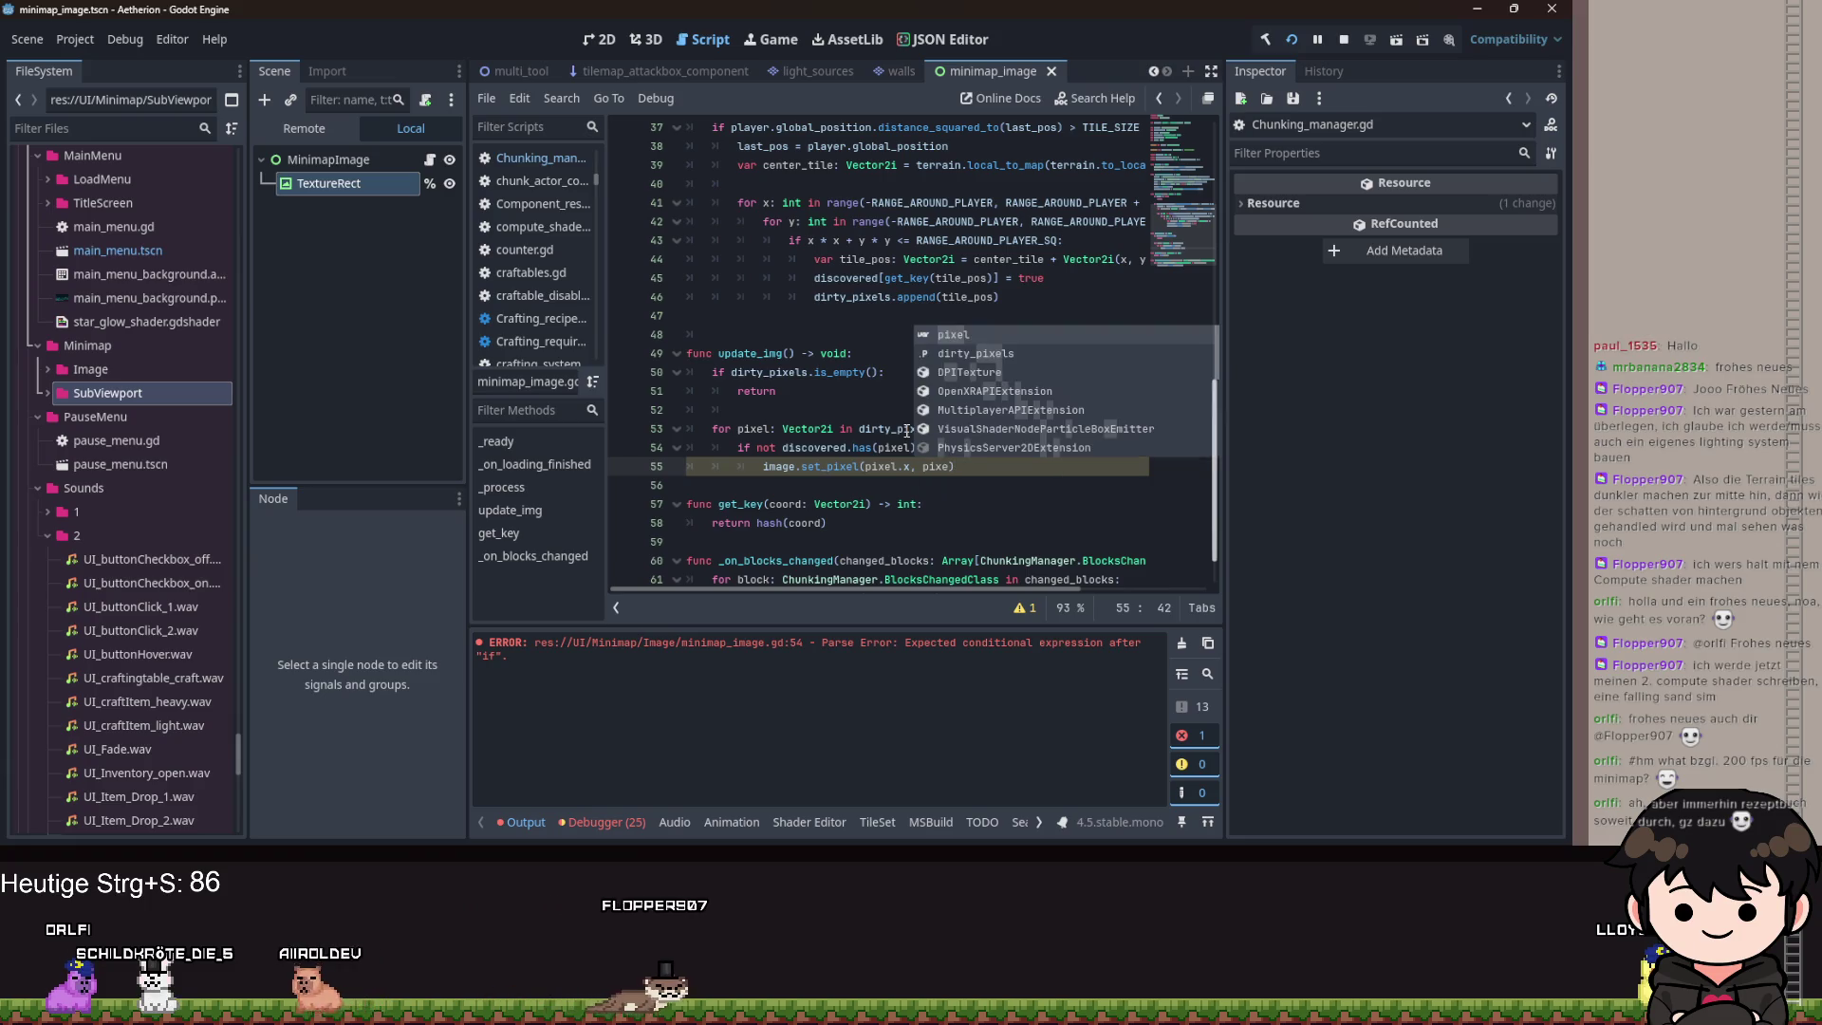
key("Escape")
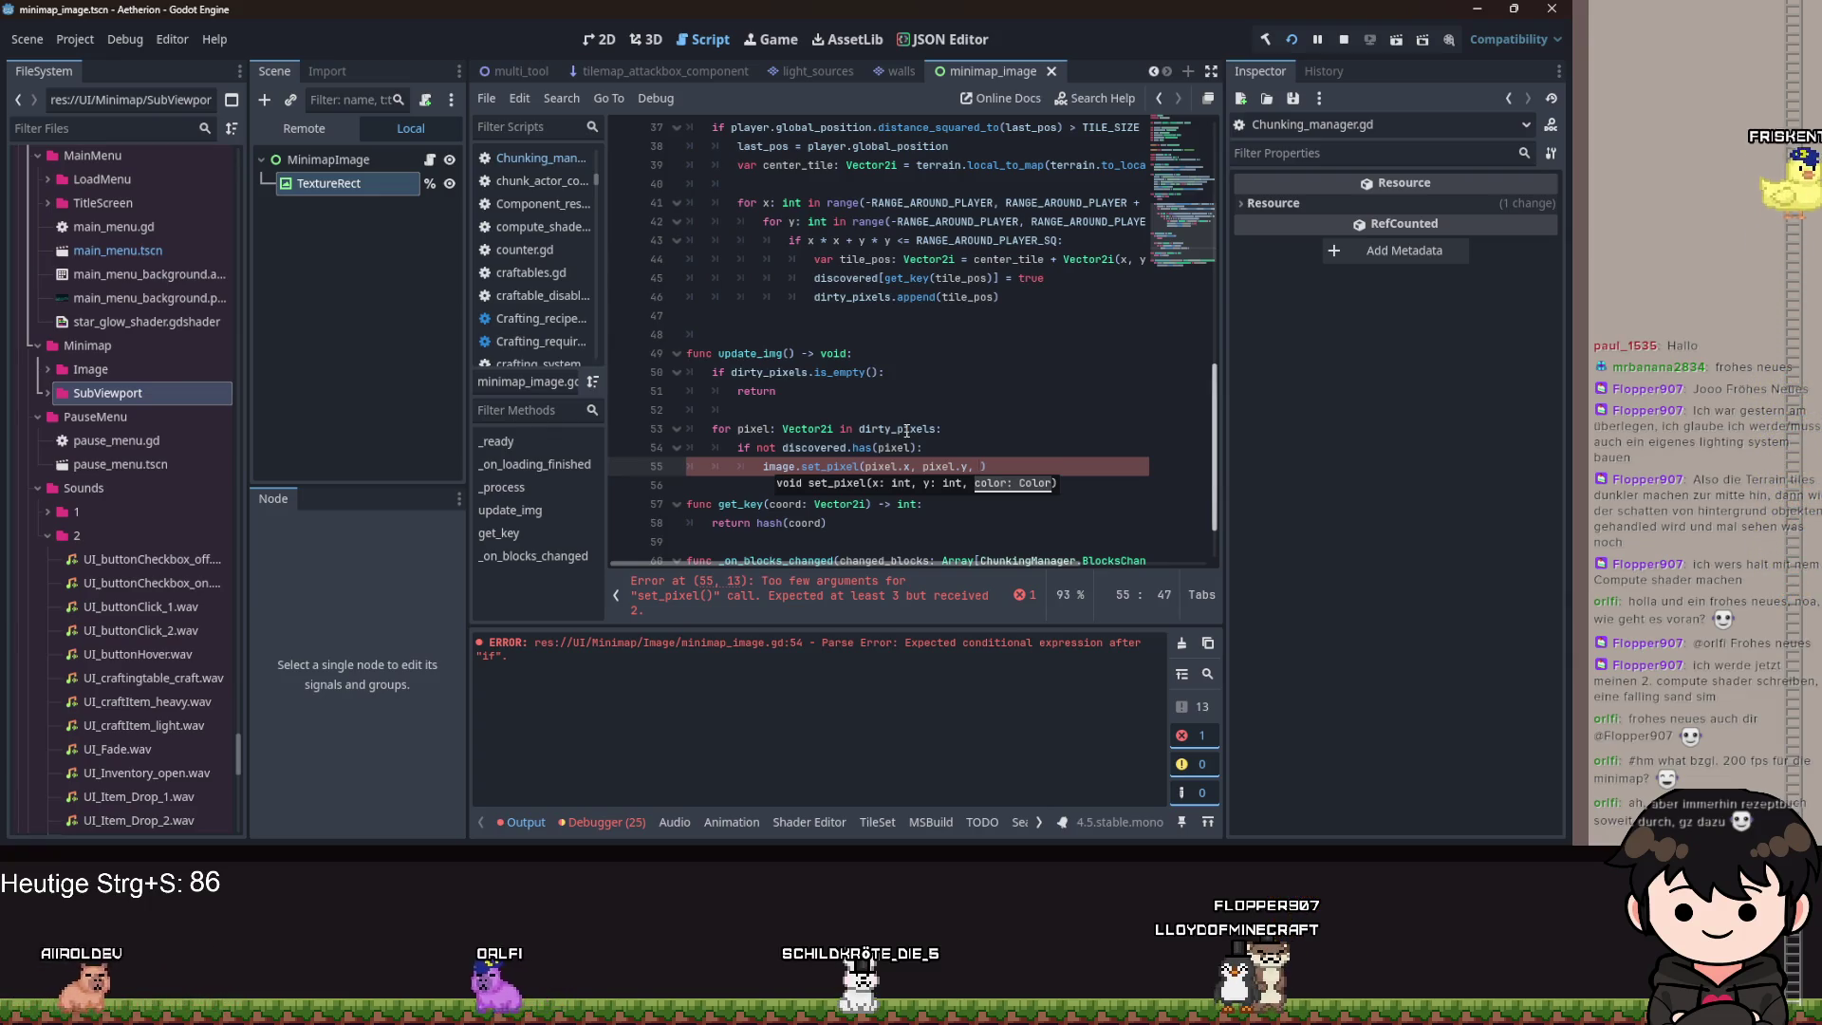
type("Color")
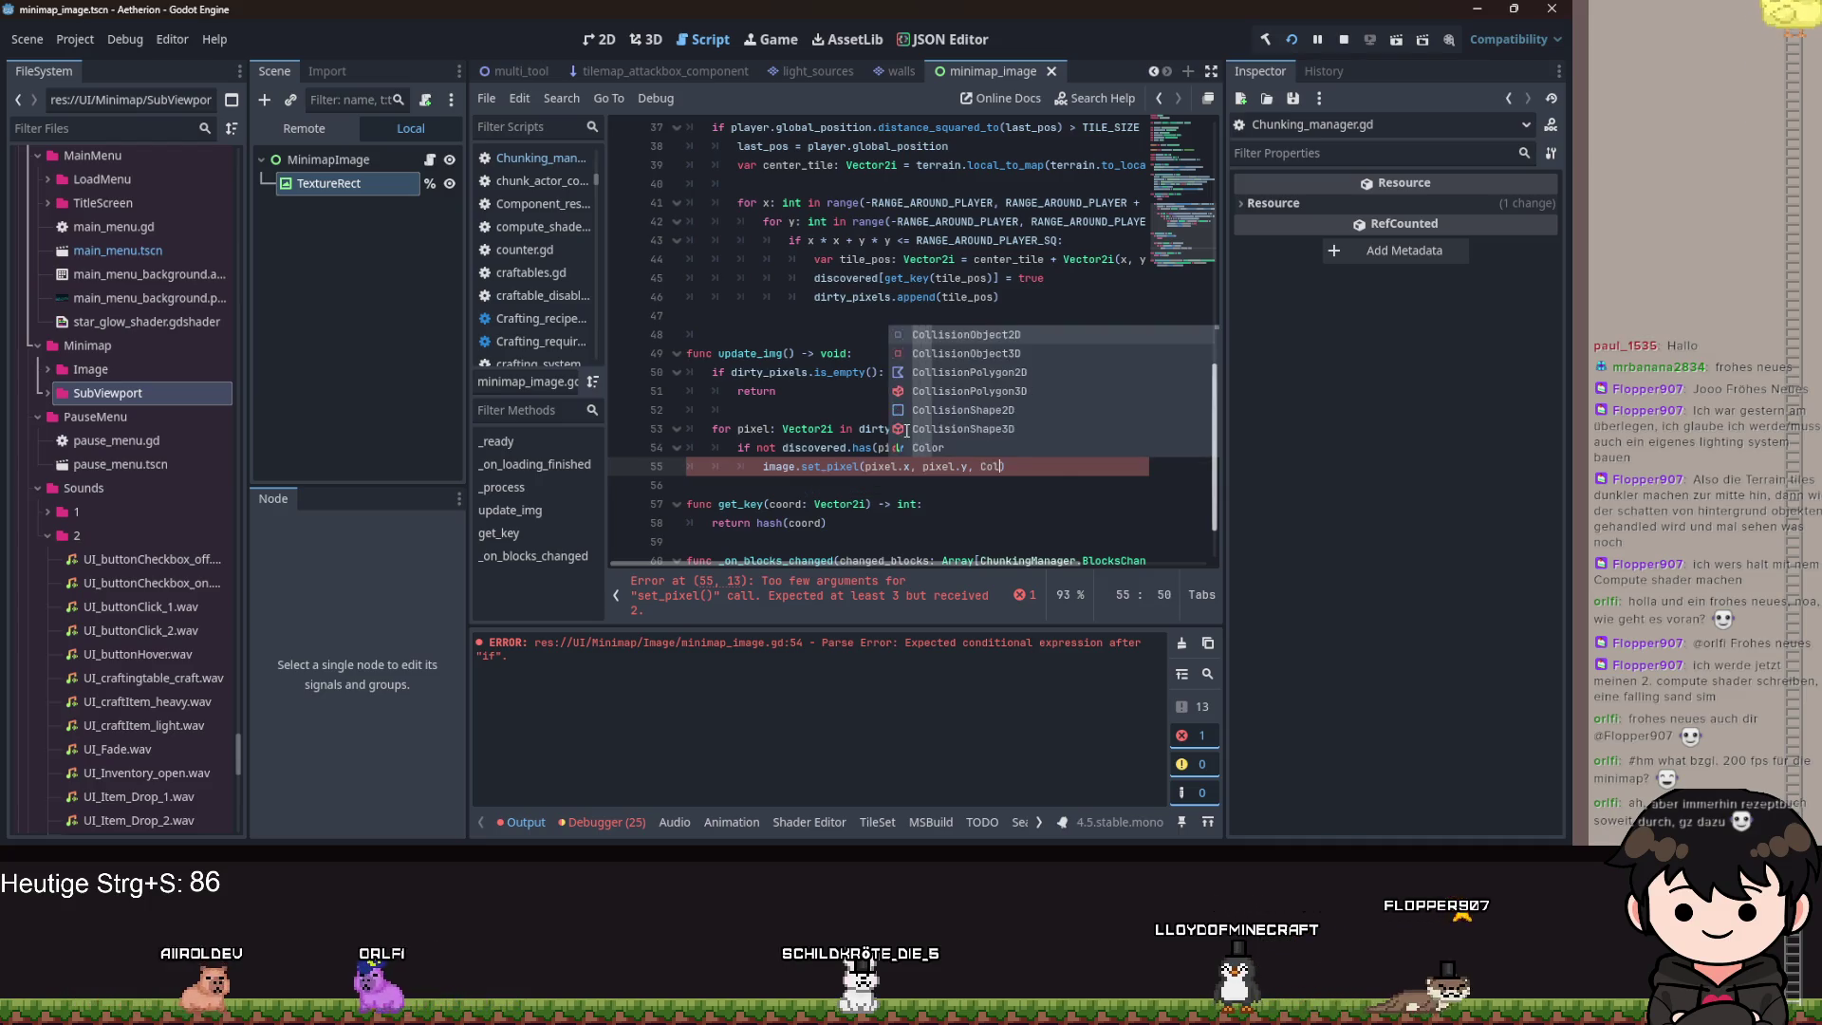
type(".B")
key("Return")
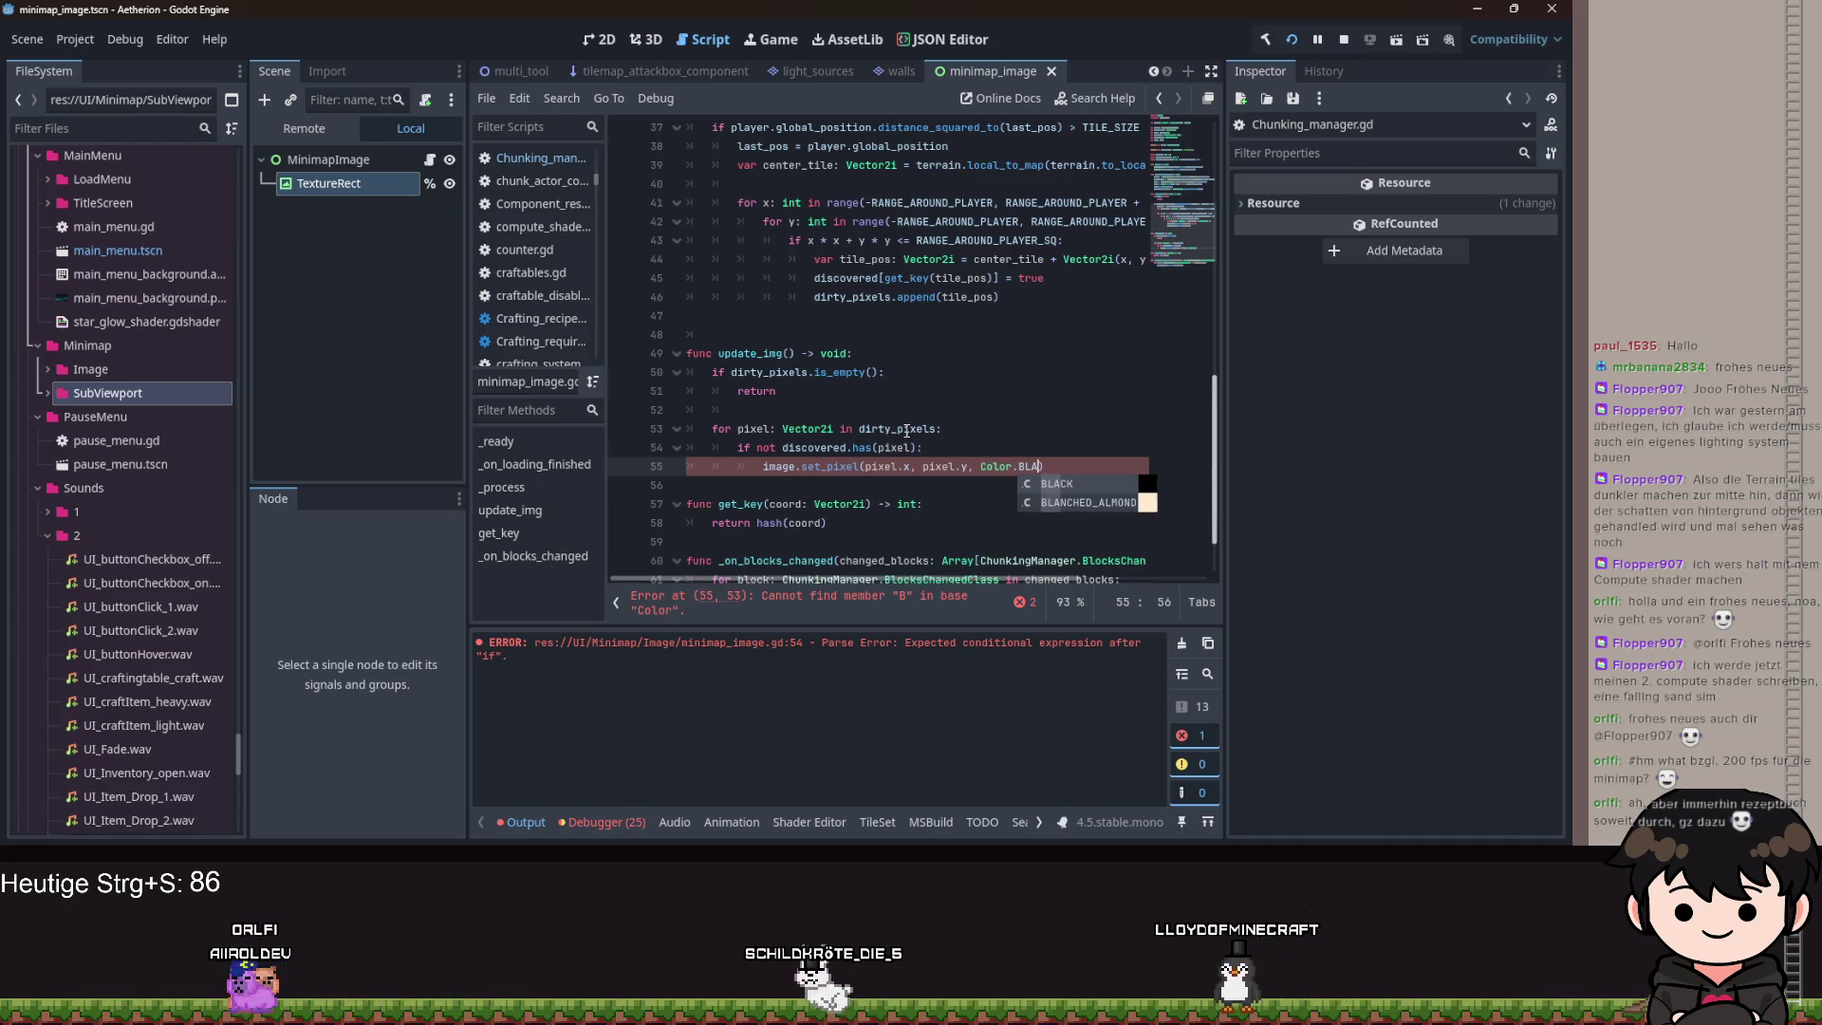
key("Return")
type("else:")
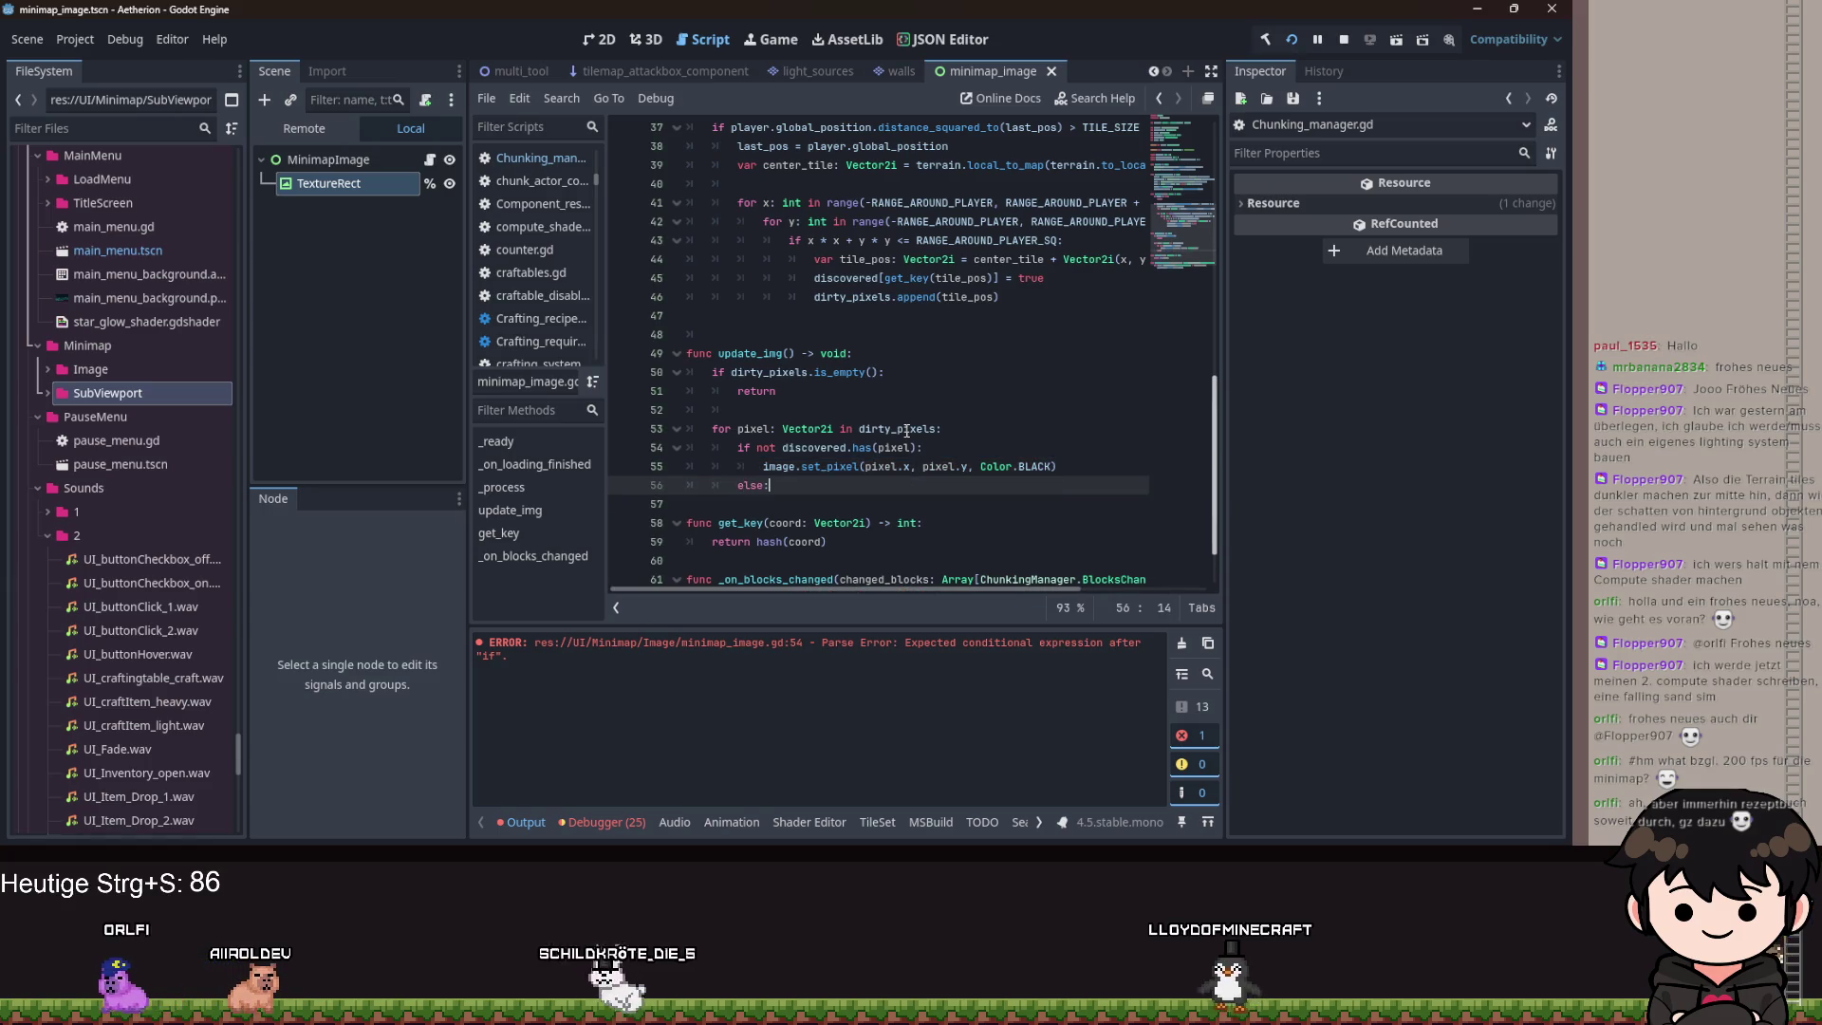
key("Return")
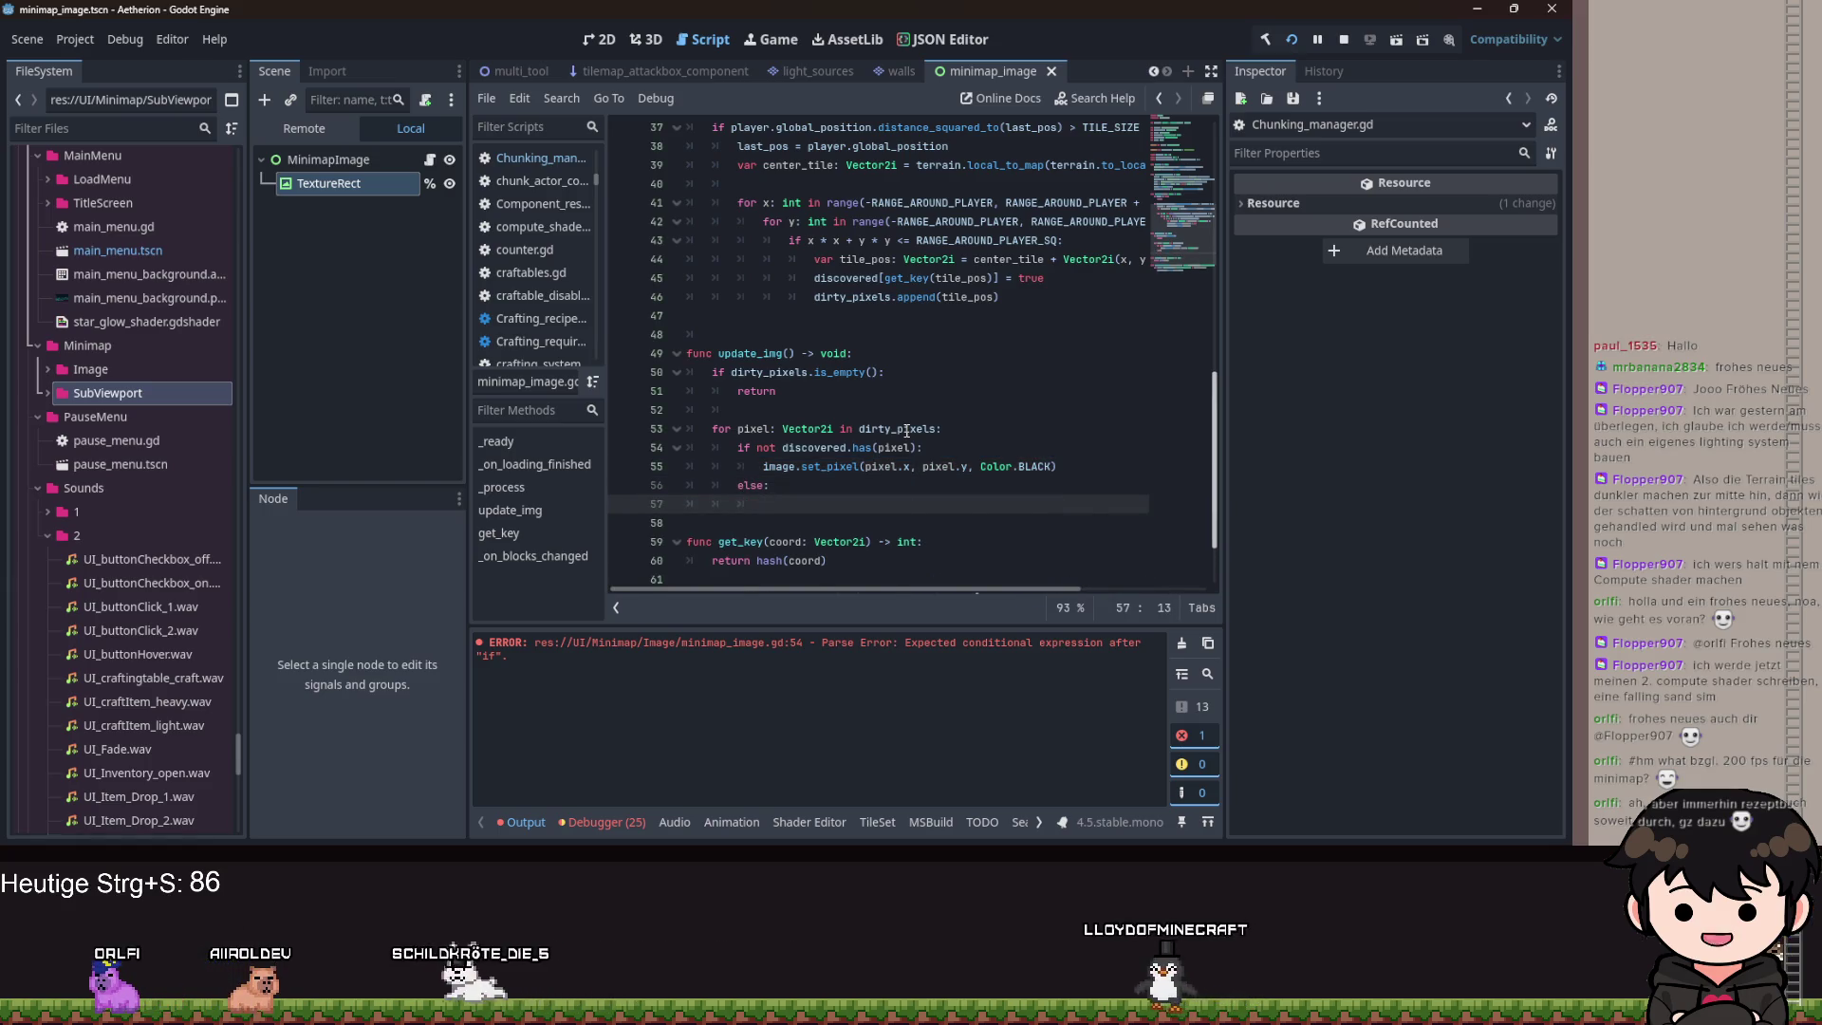
scroll(907, 431, "down", 2)
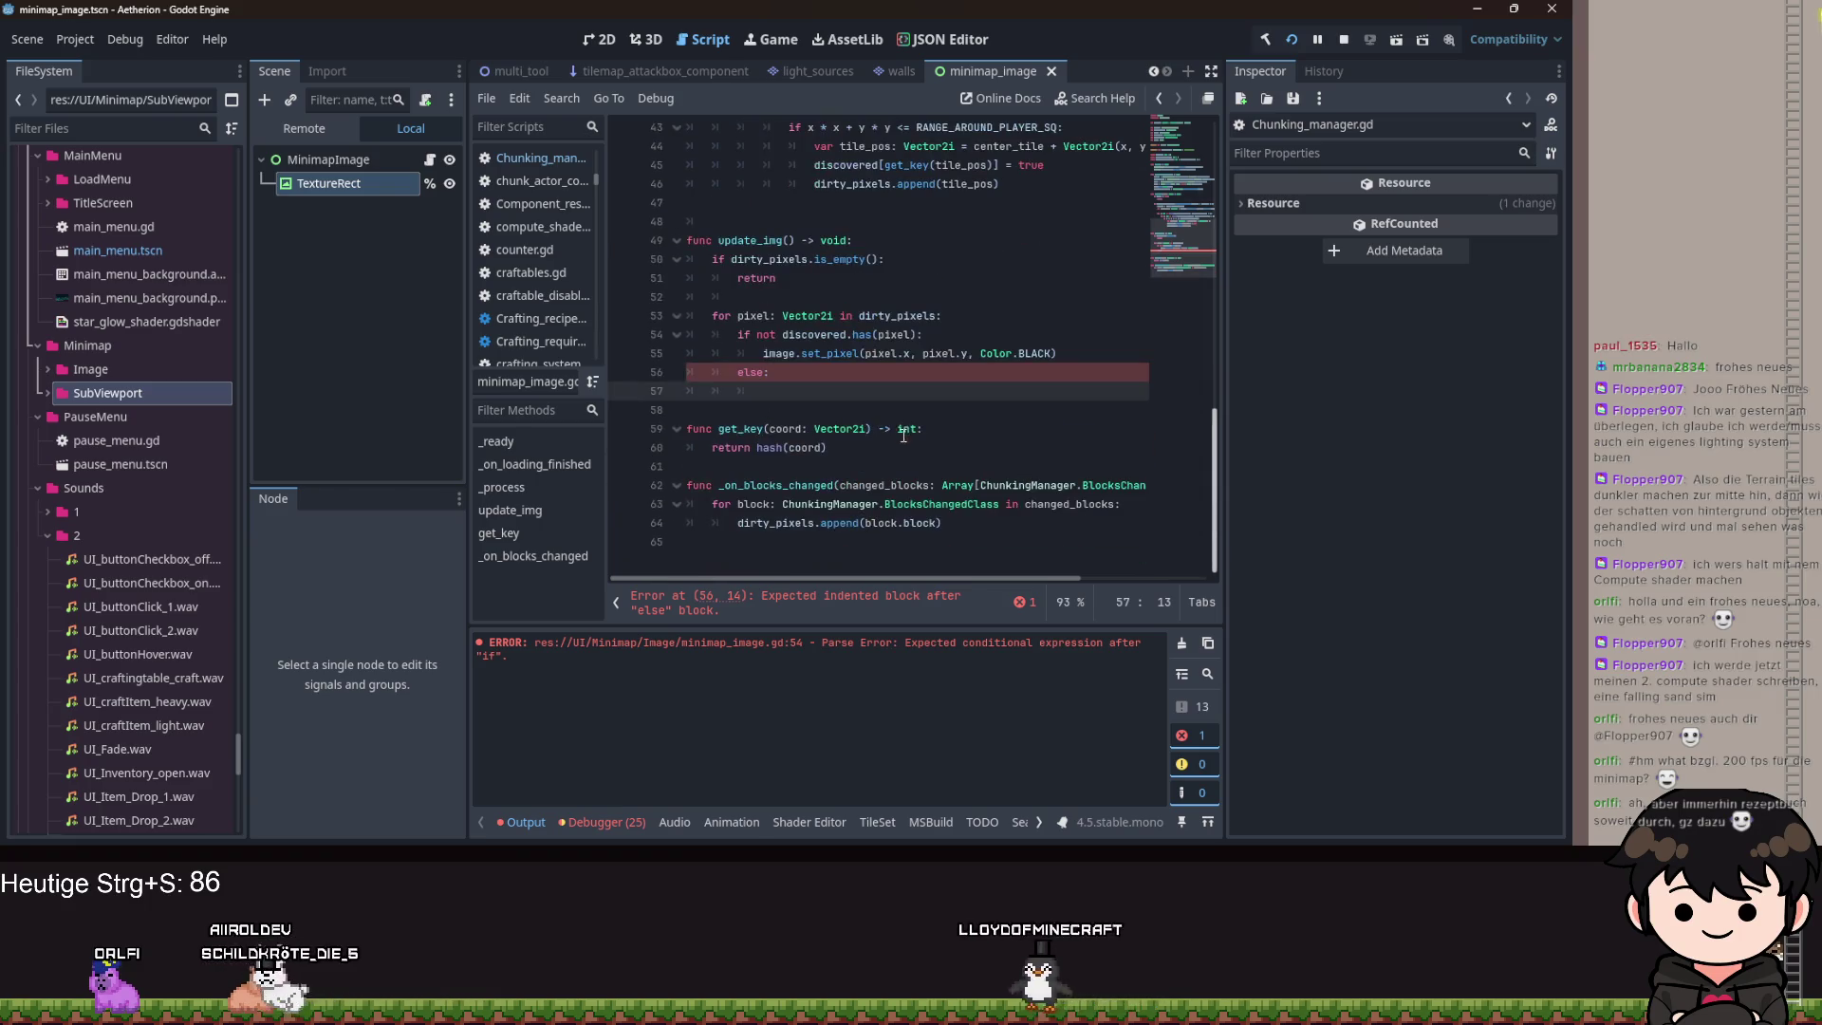
Insert 'discovered[get_key(block.block)] = true' above the dirty_pixels append in _on_blocks_changed.
left_click(735, 523)
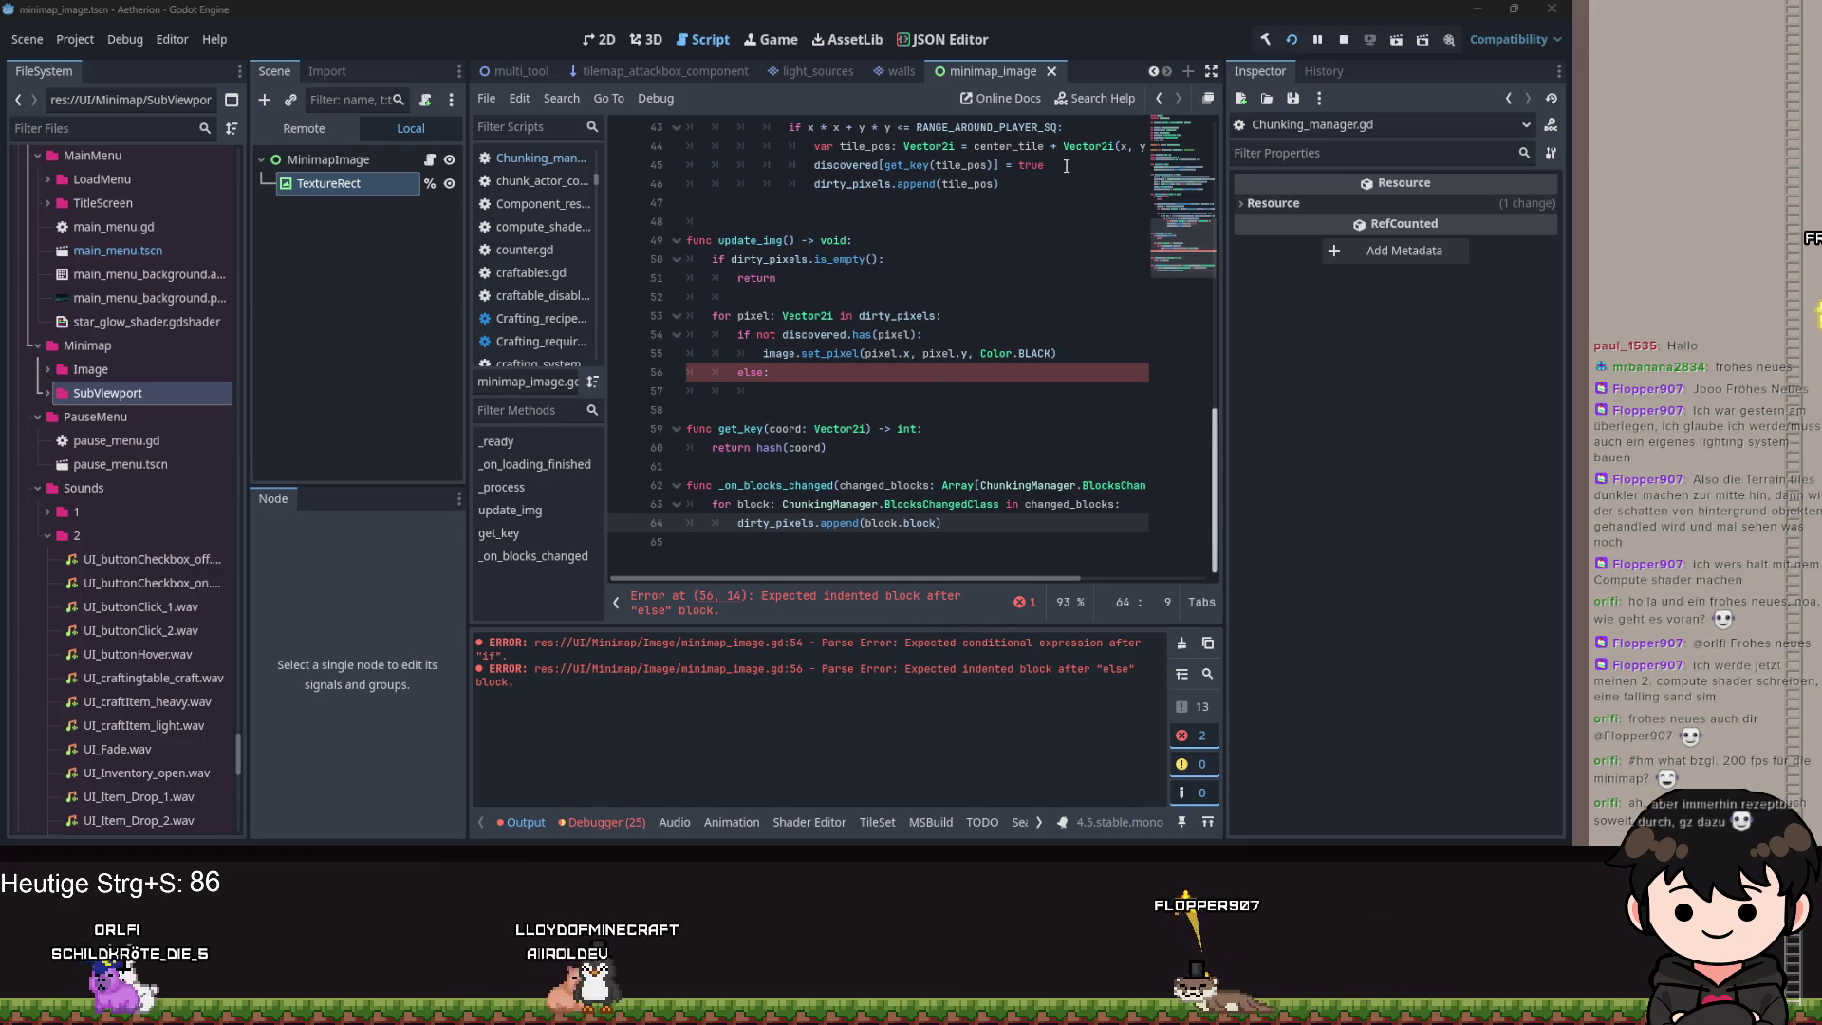
left_click_drag(1045, 165, 834, 167)
left_click(737, 523)
key("Return")
key("Up")
type("discovered[get_key(tile_pos)] = true")
double_click(872, 523)
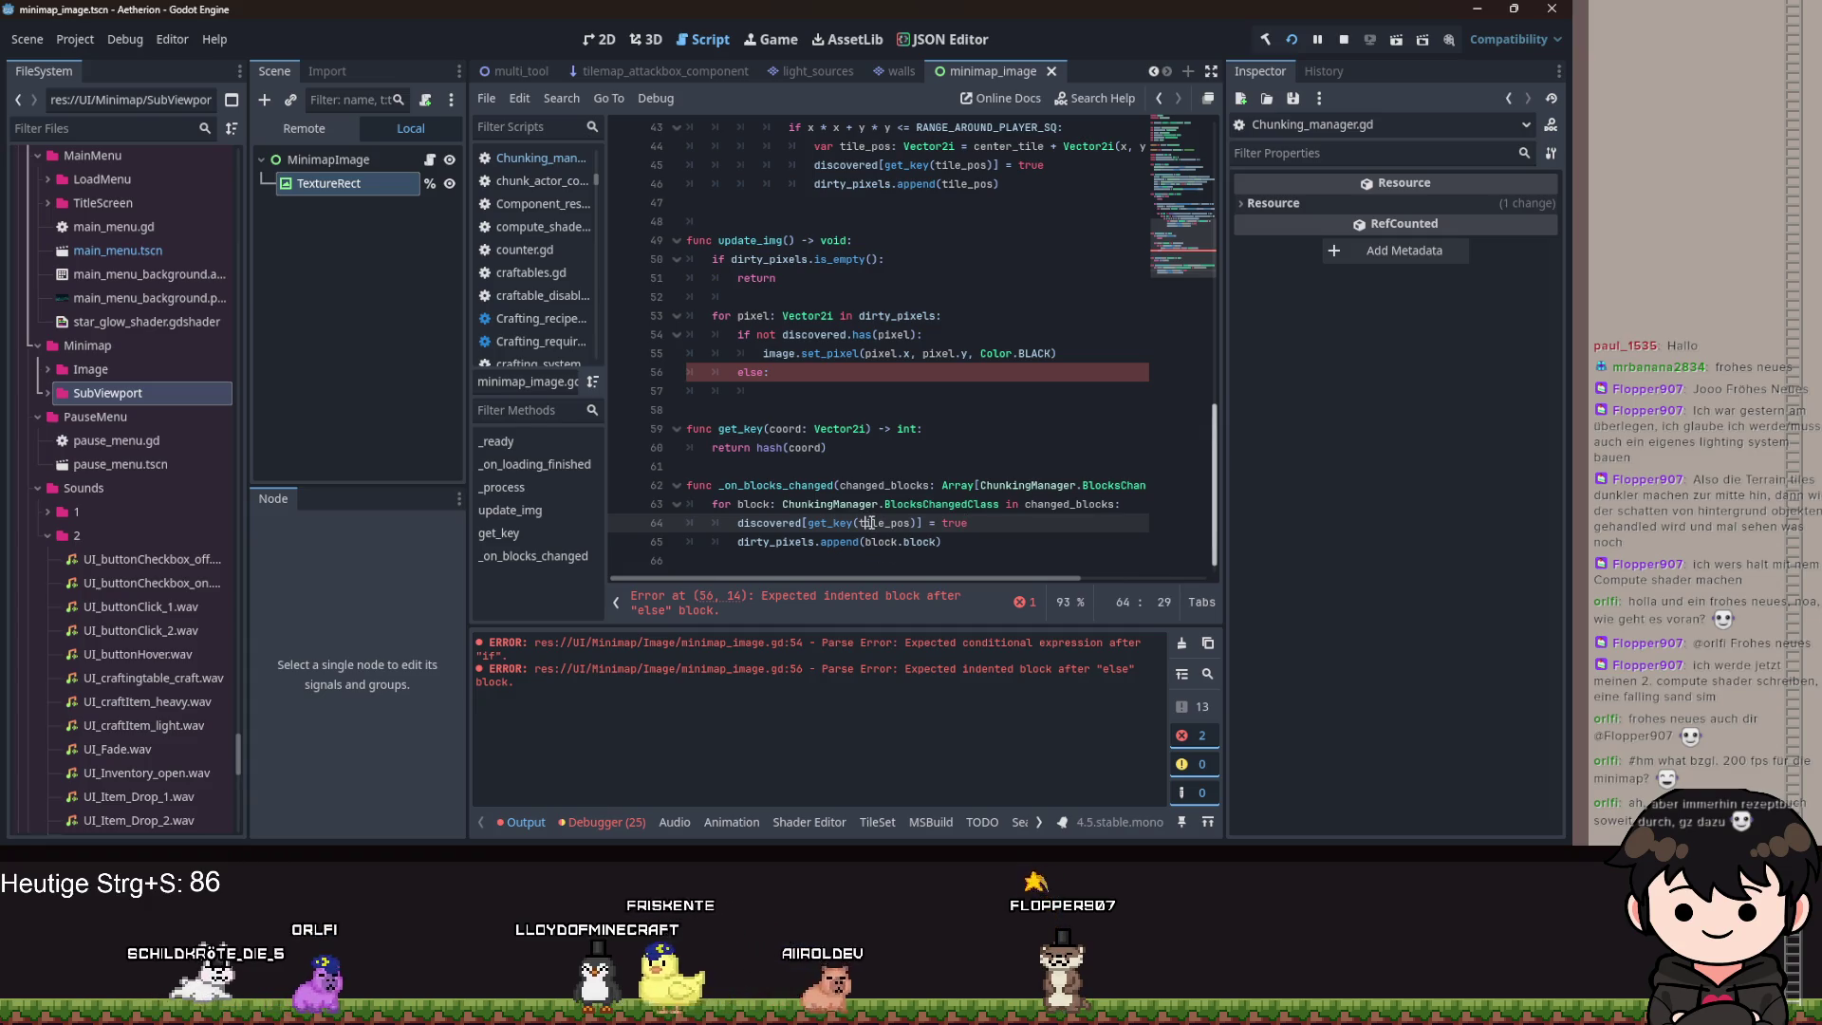
type("block.")
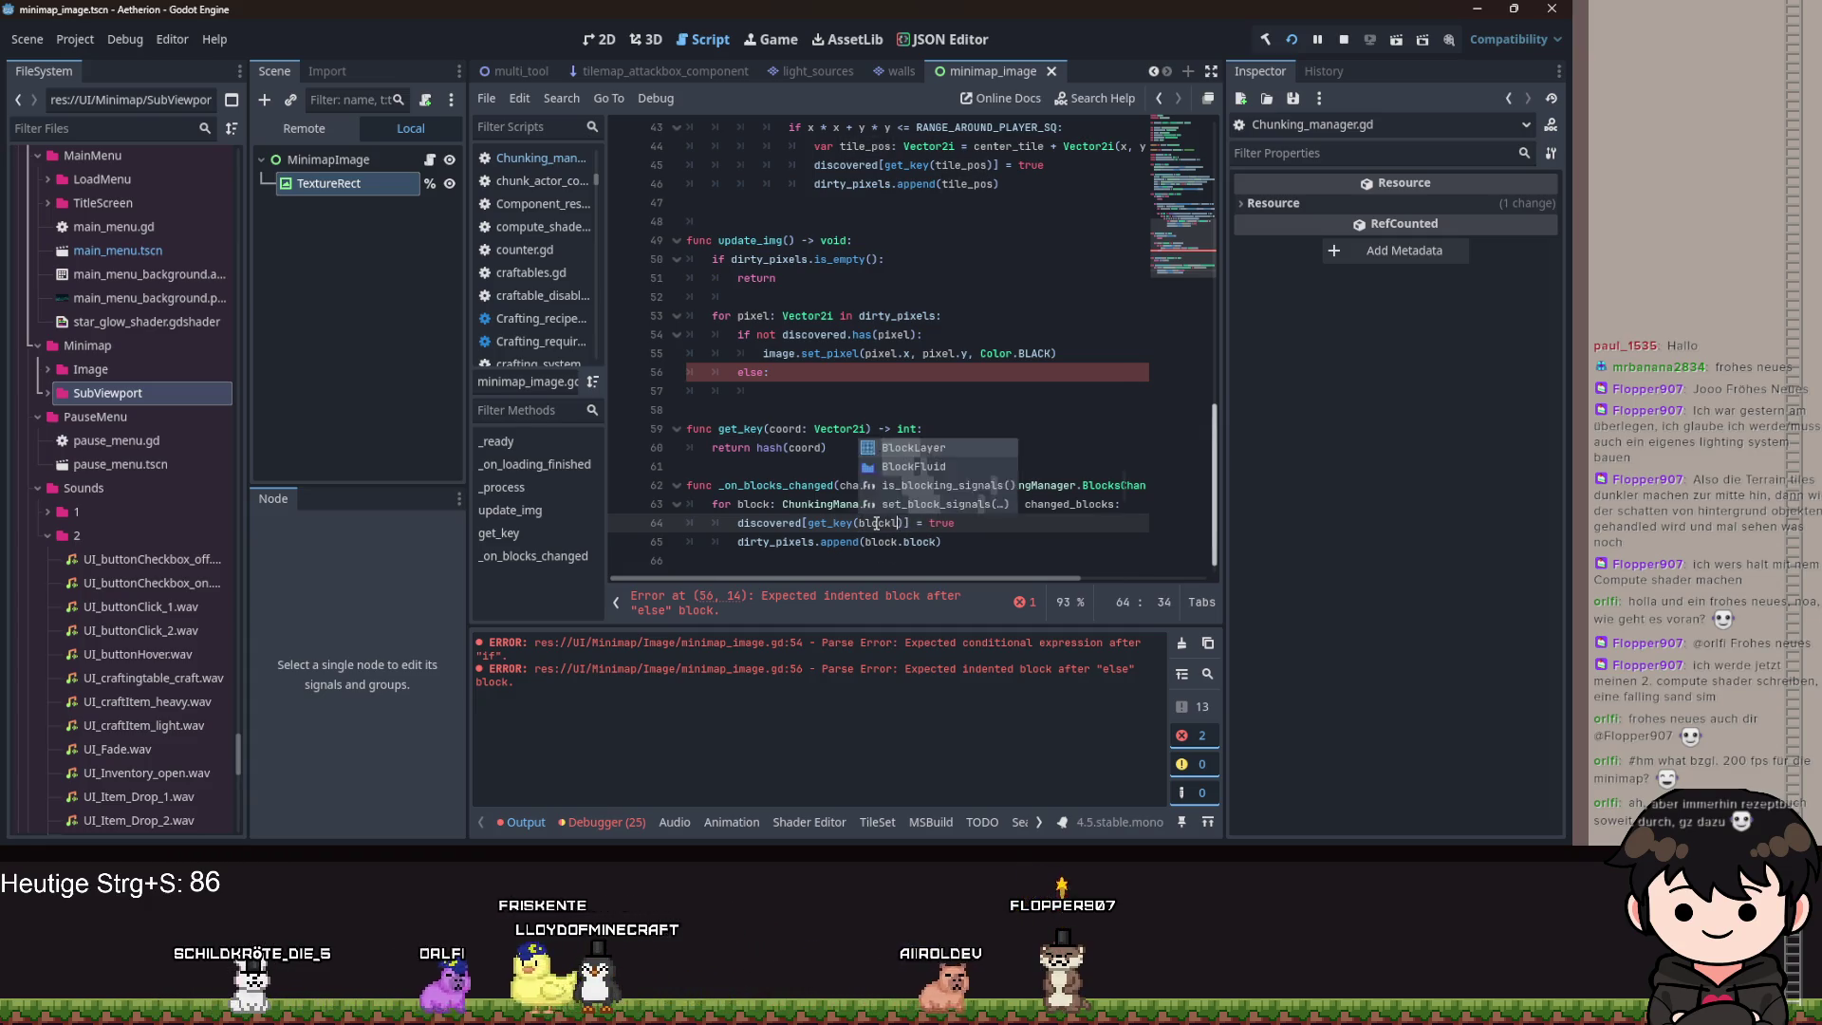
type("block")
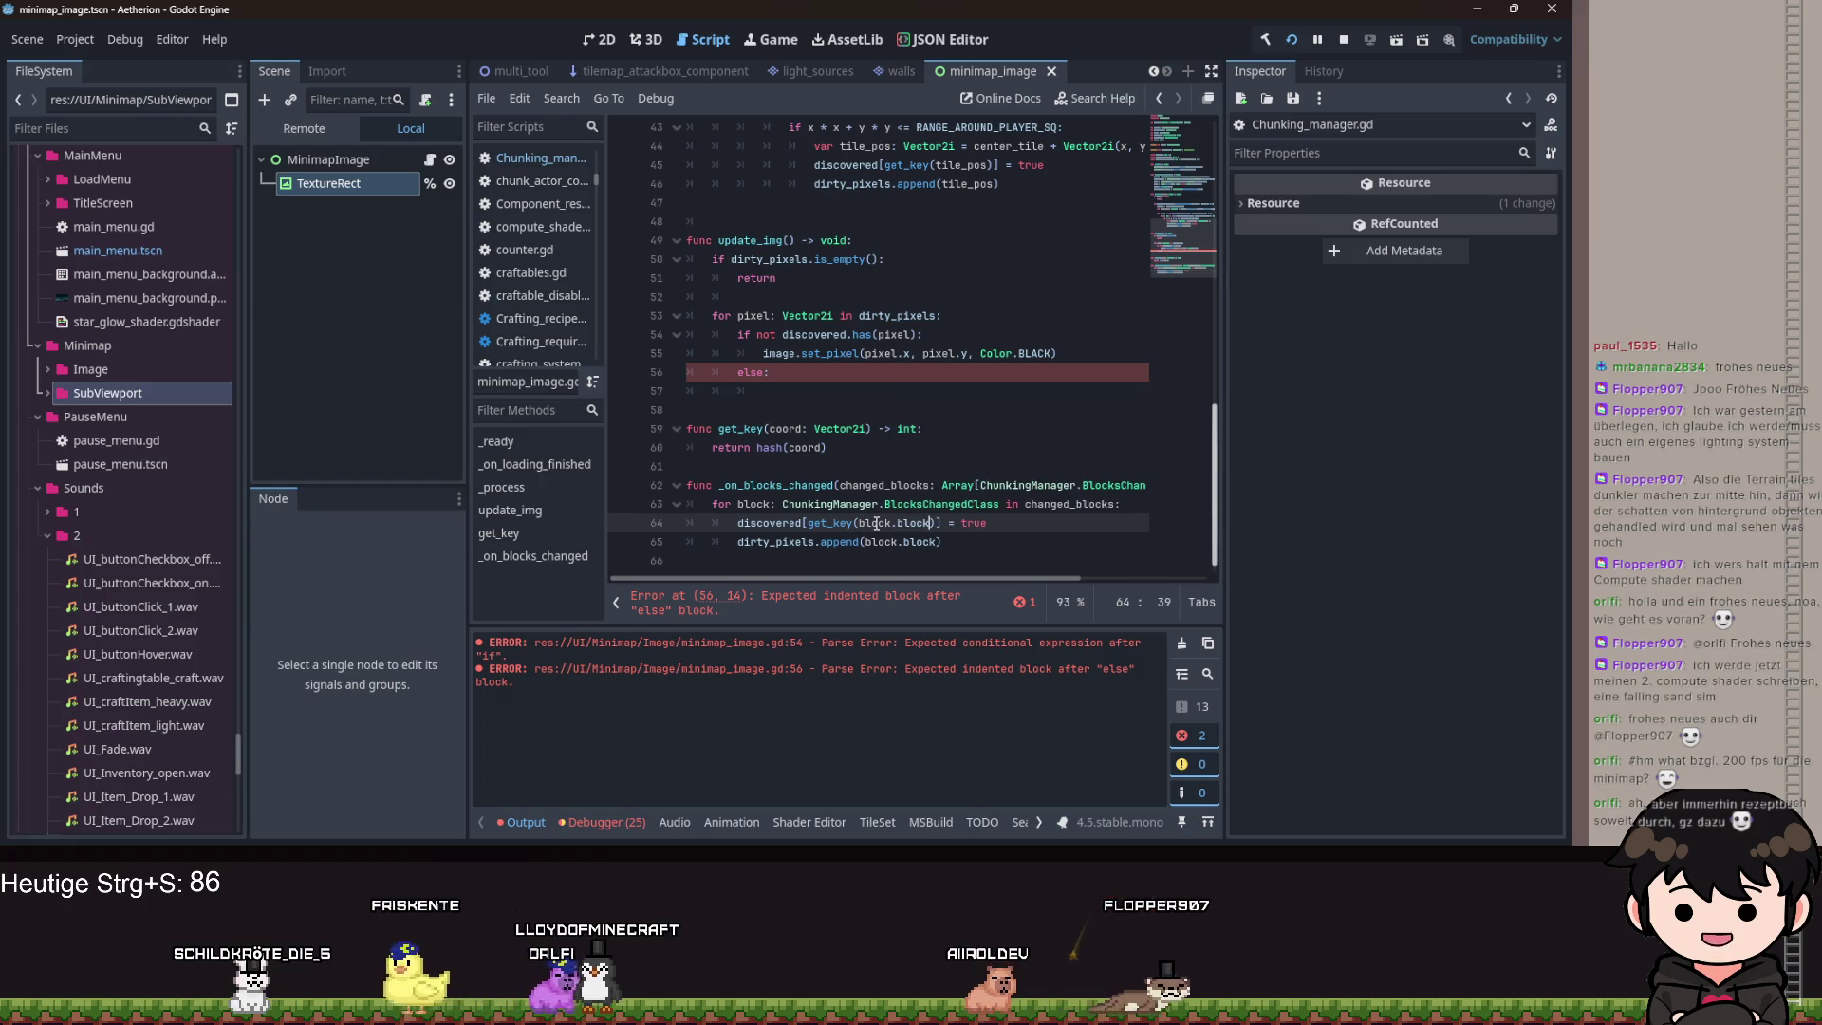
scroll(876, 523, "up", 1)
mouse_move(868, 403)
left_click(867, 396)
type("if")
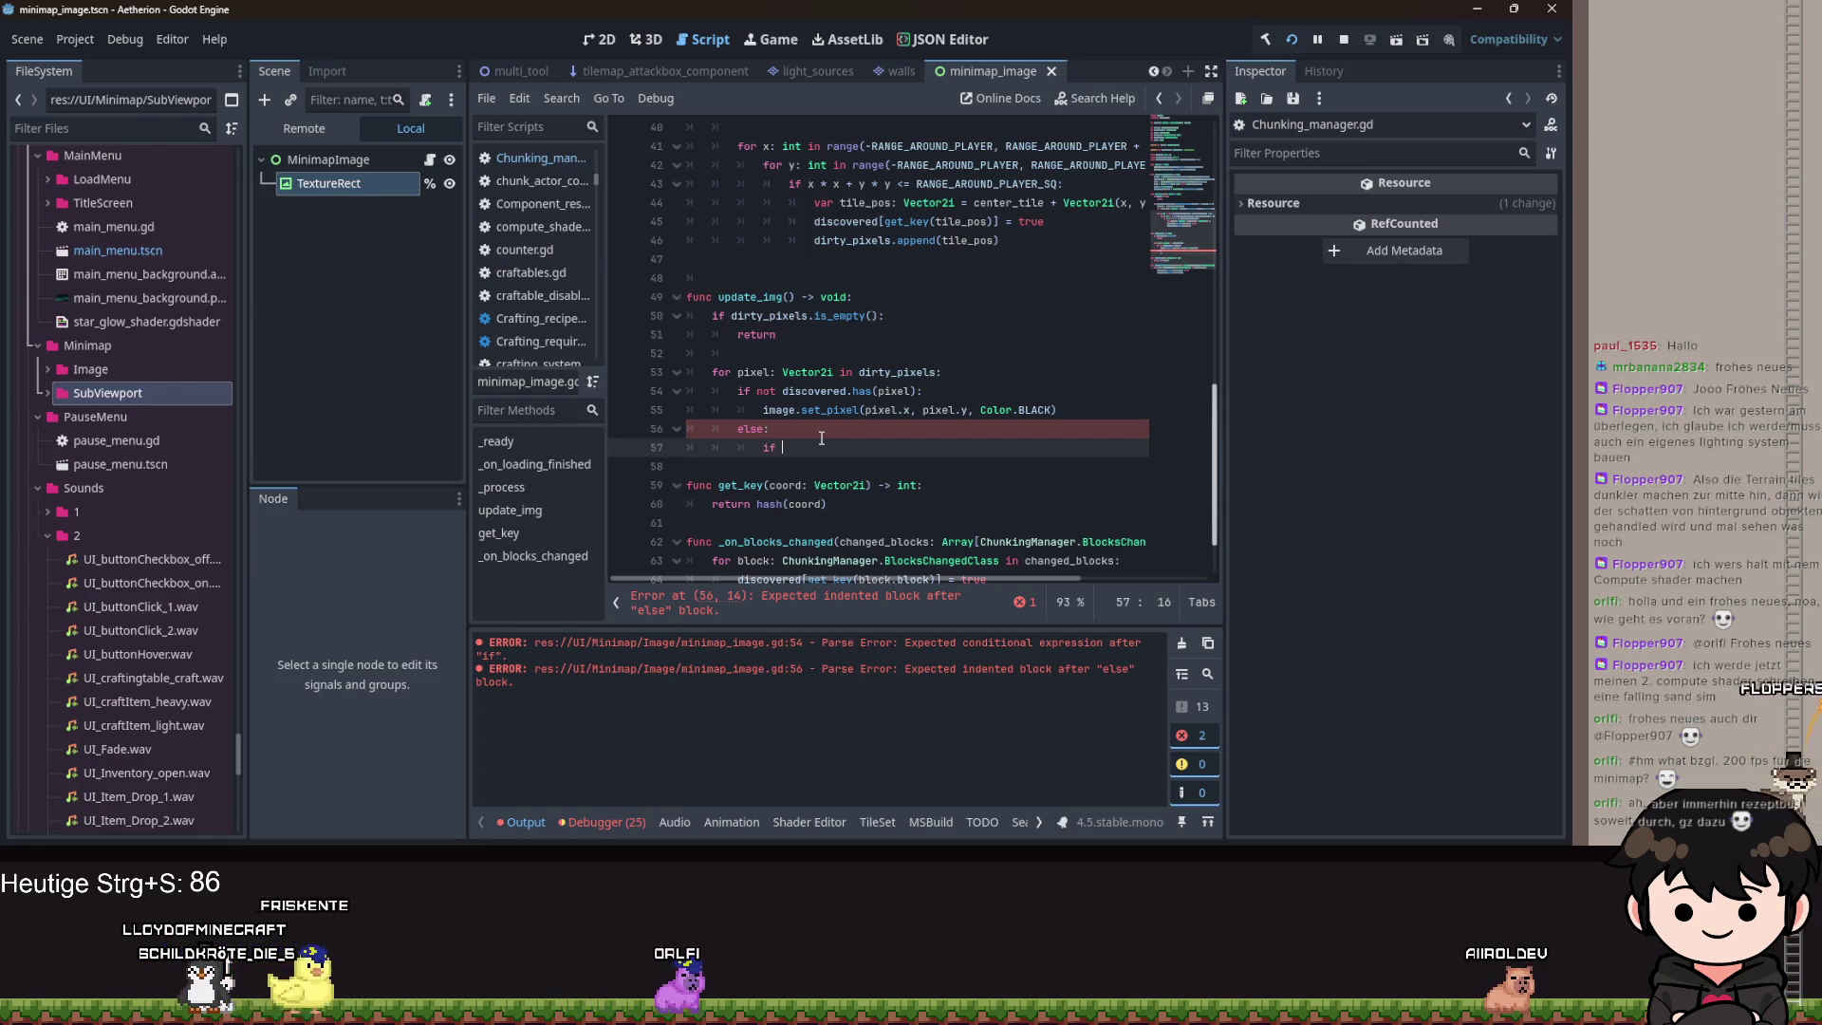
Delete the unfinished 'if' under else:, review the variable declarations, and return to line 57.
key("BackSpace")
key("BackSpace")
key("BackSpace")
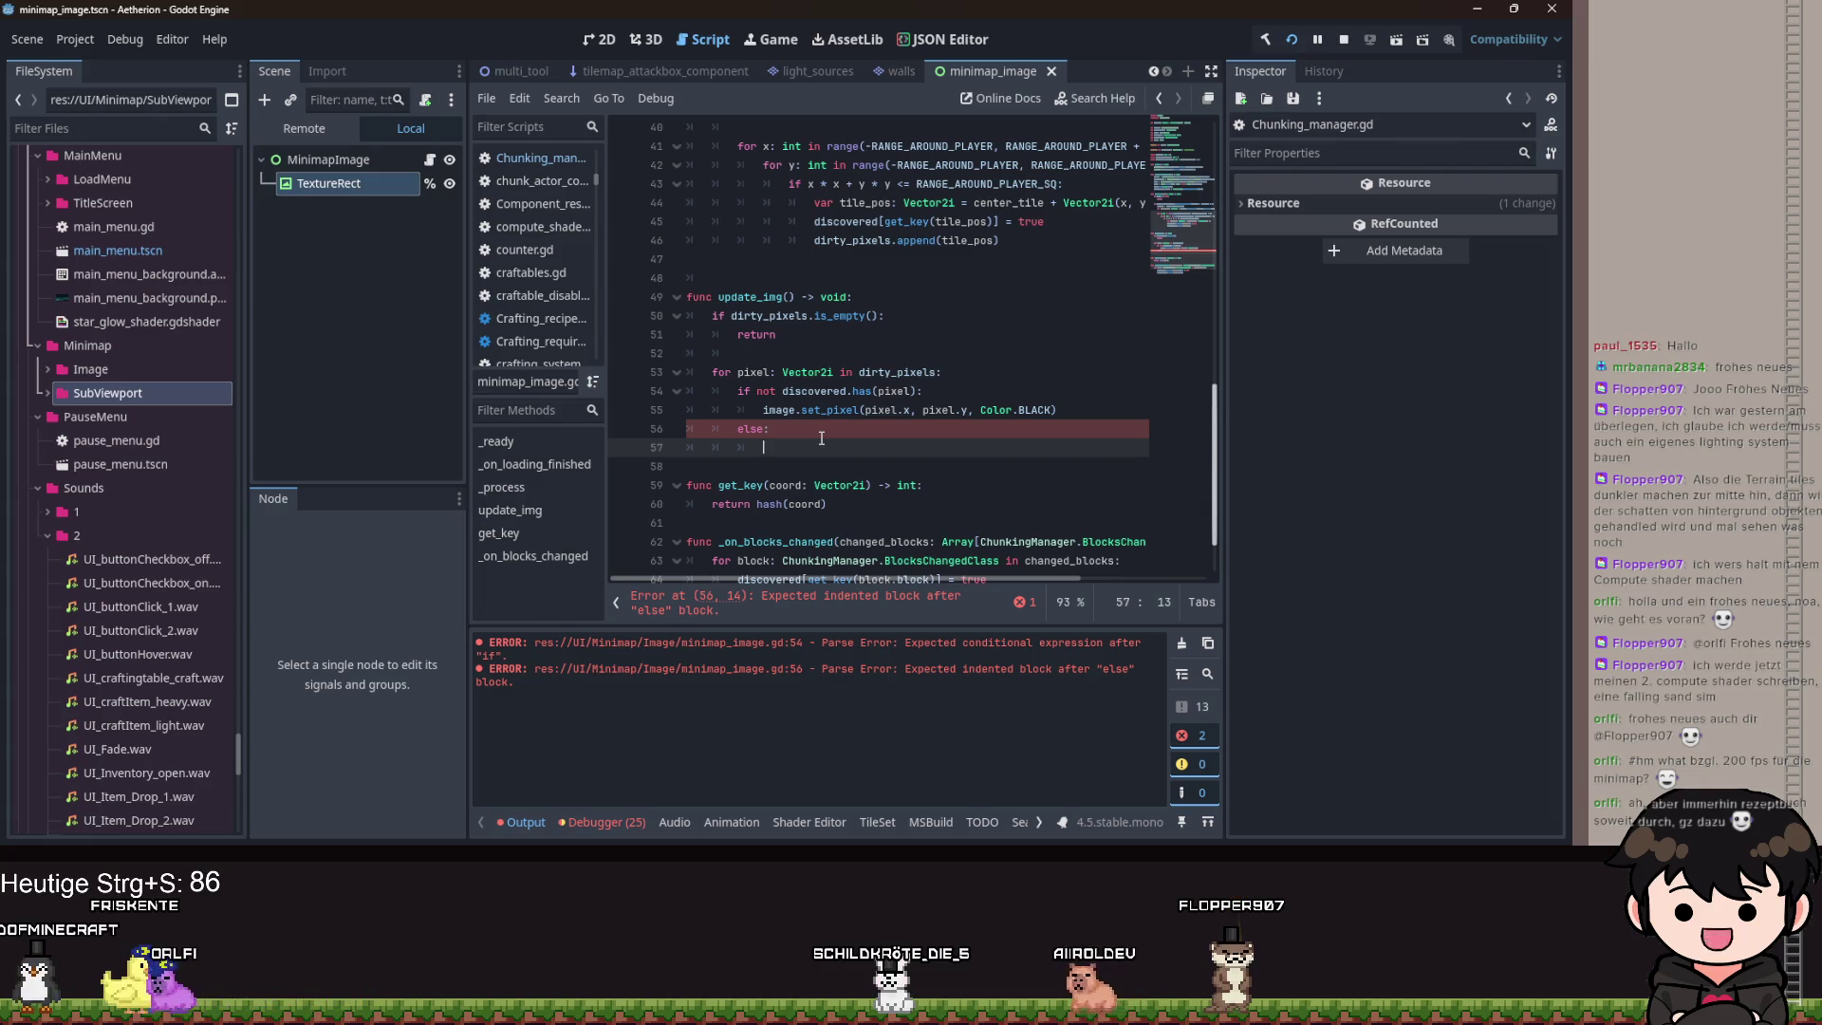
scroll(847, 353, "up", 13)
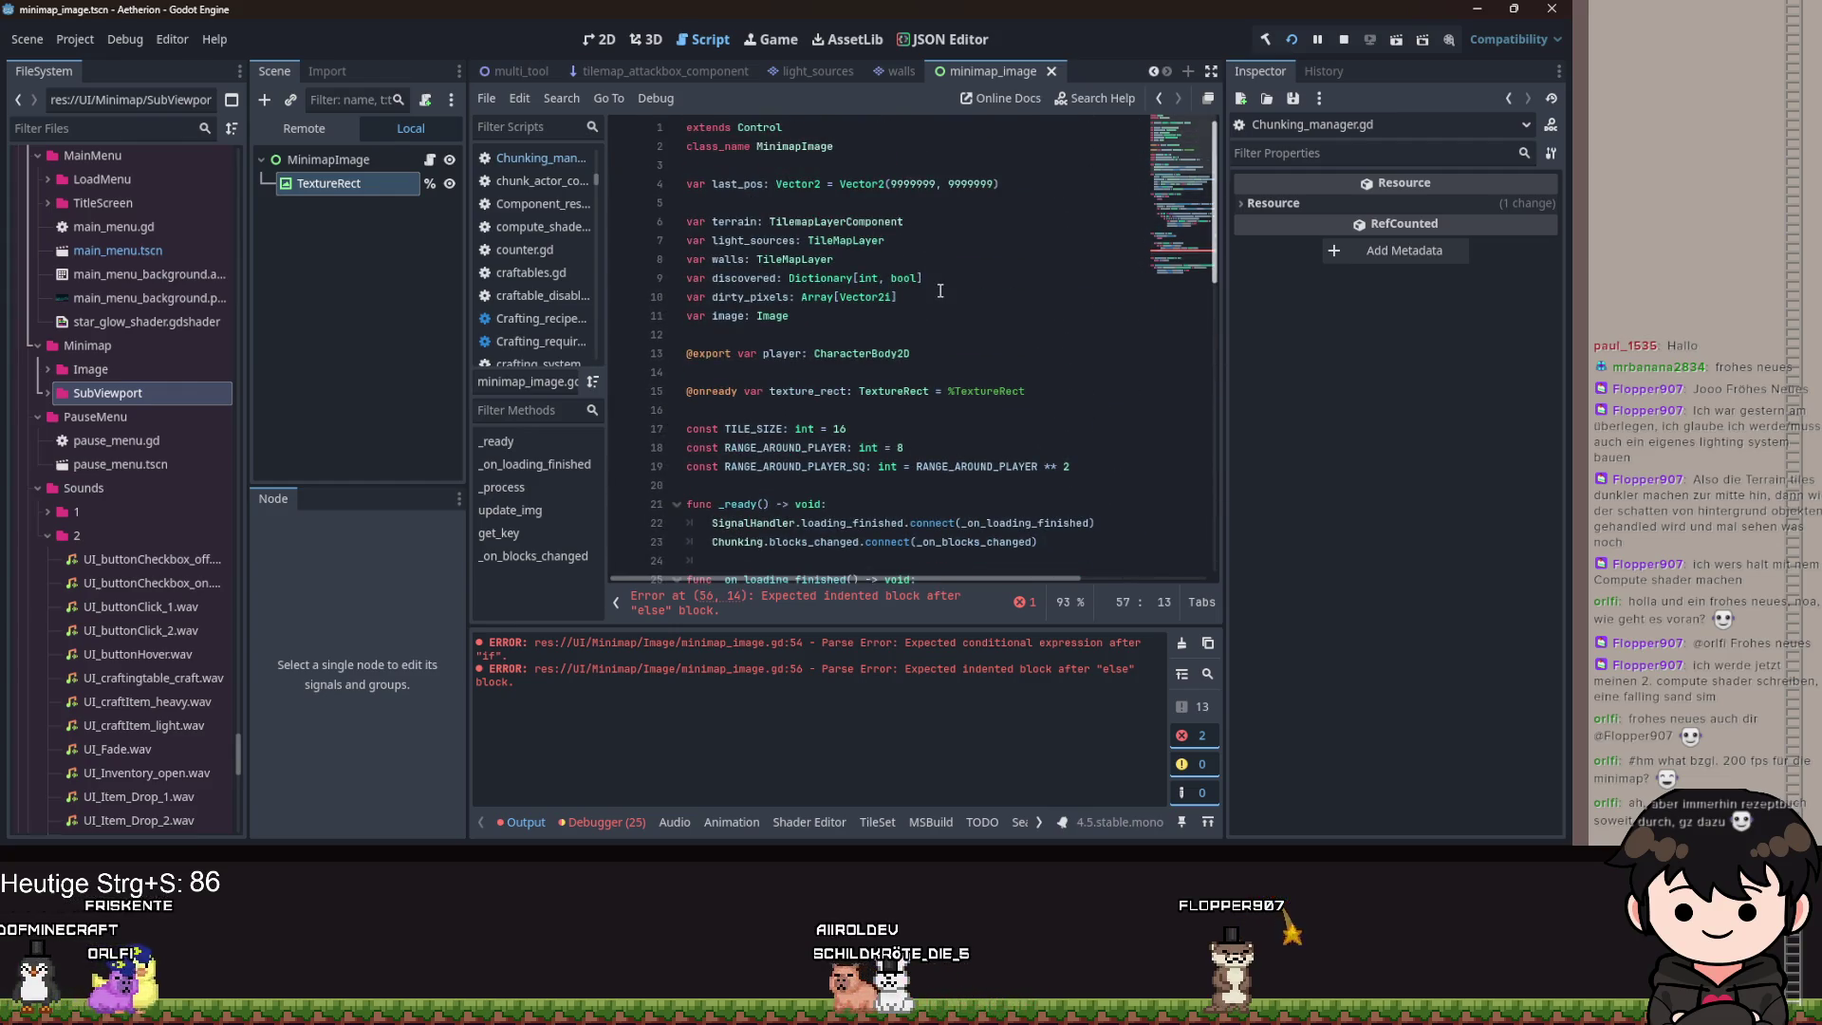
left_click(869, 313)
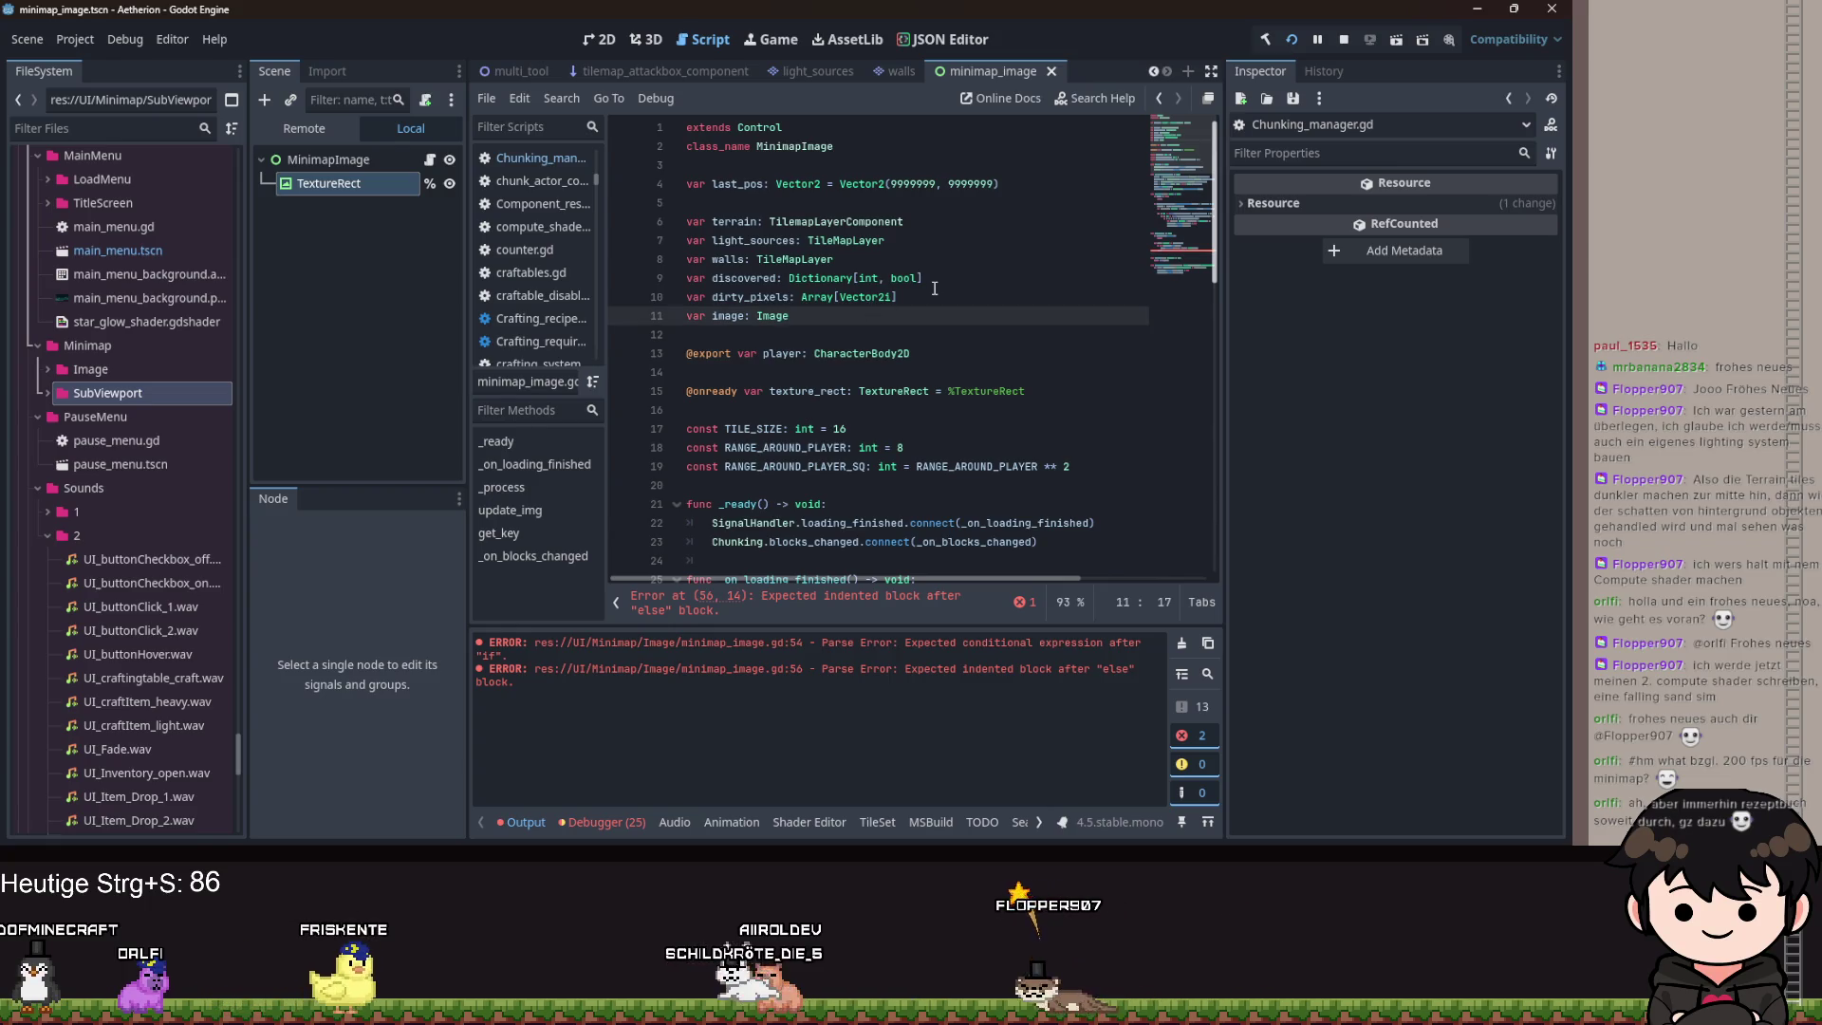
scroll(1067, 358, "down", 2)
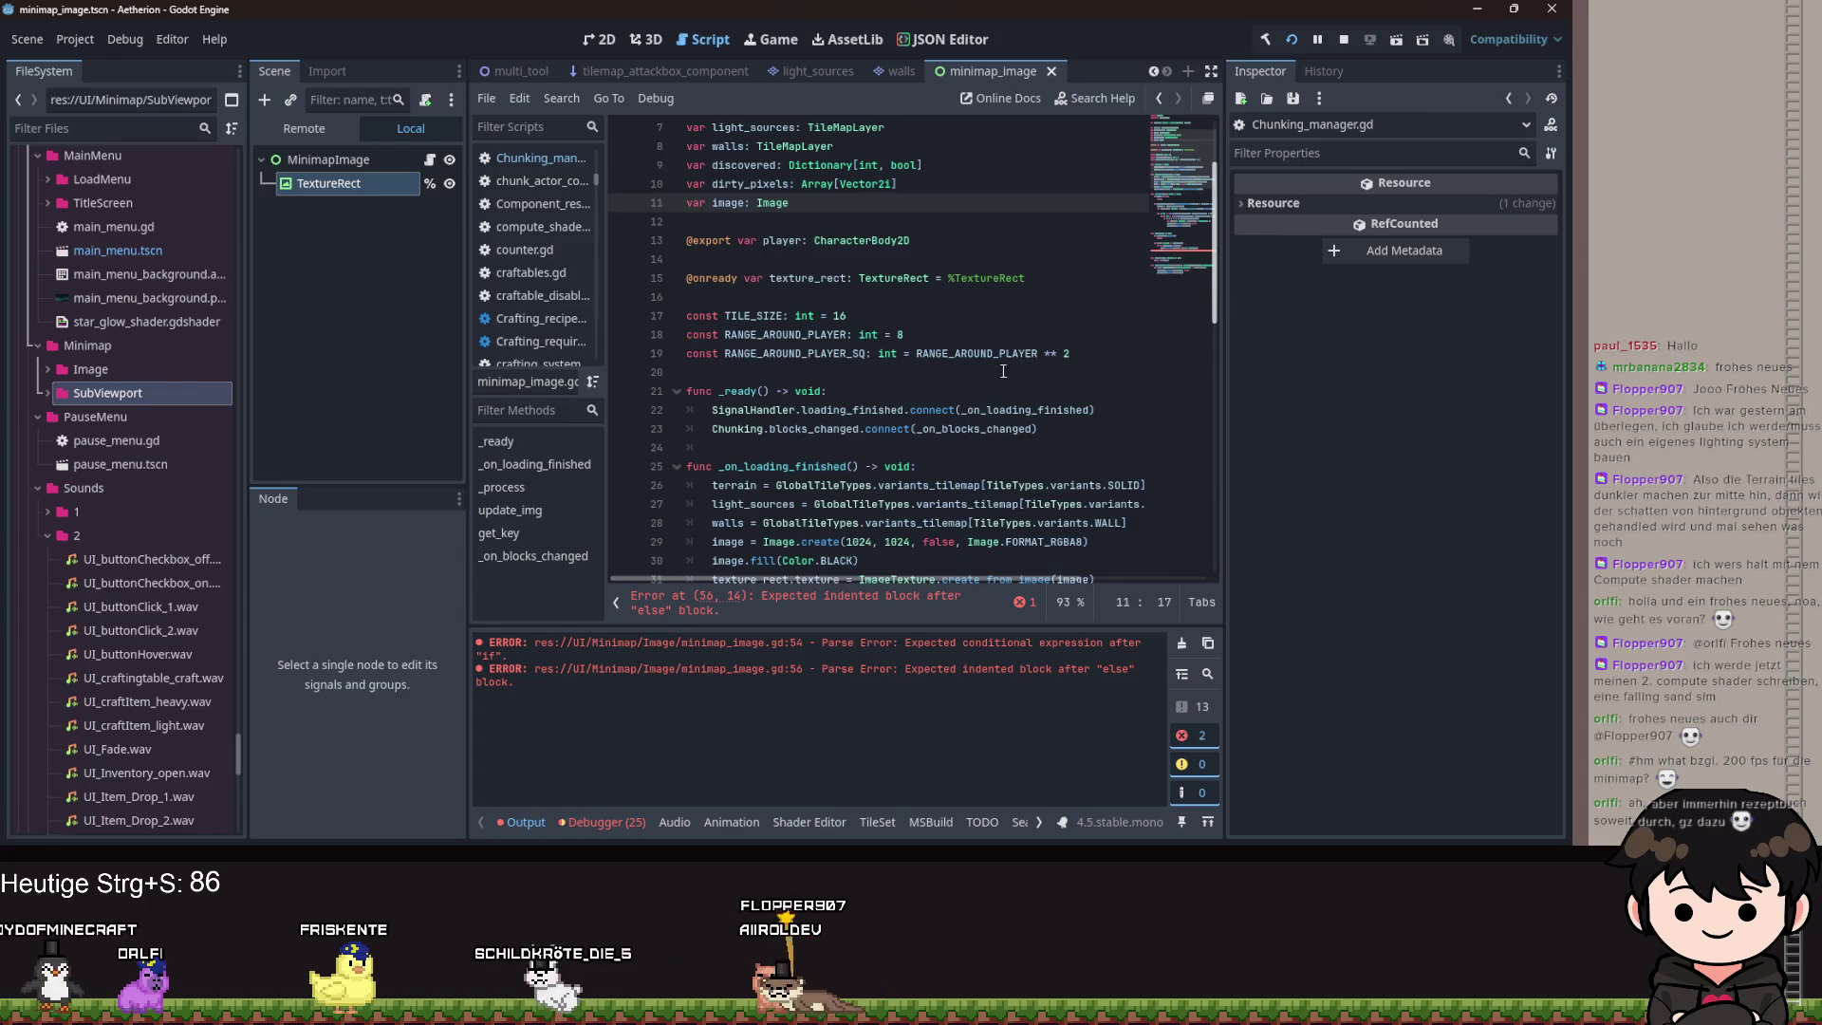
scroll(1067, 358, "down", 6)
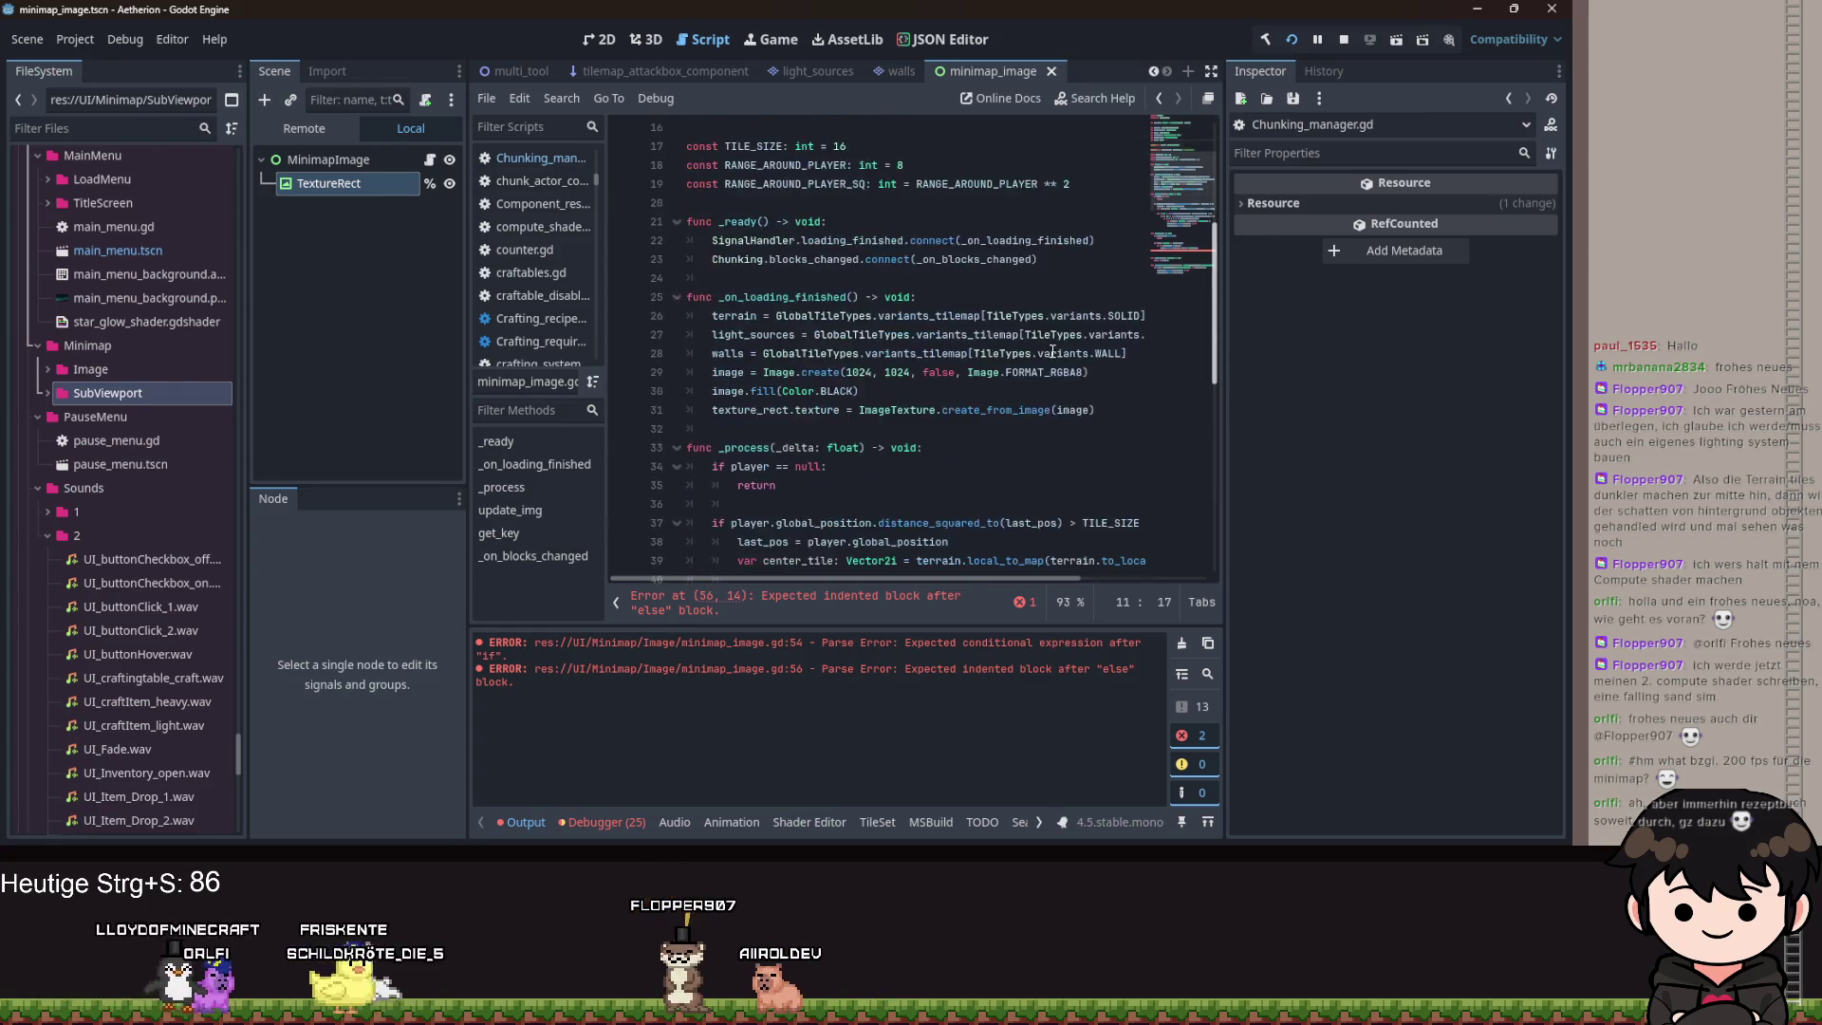
scroll(1051, 357, "down", 4)
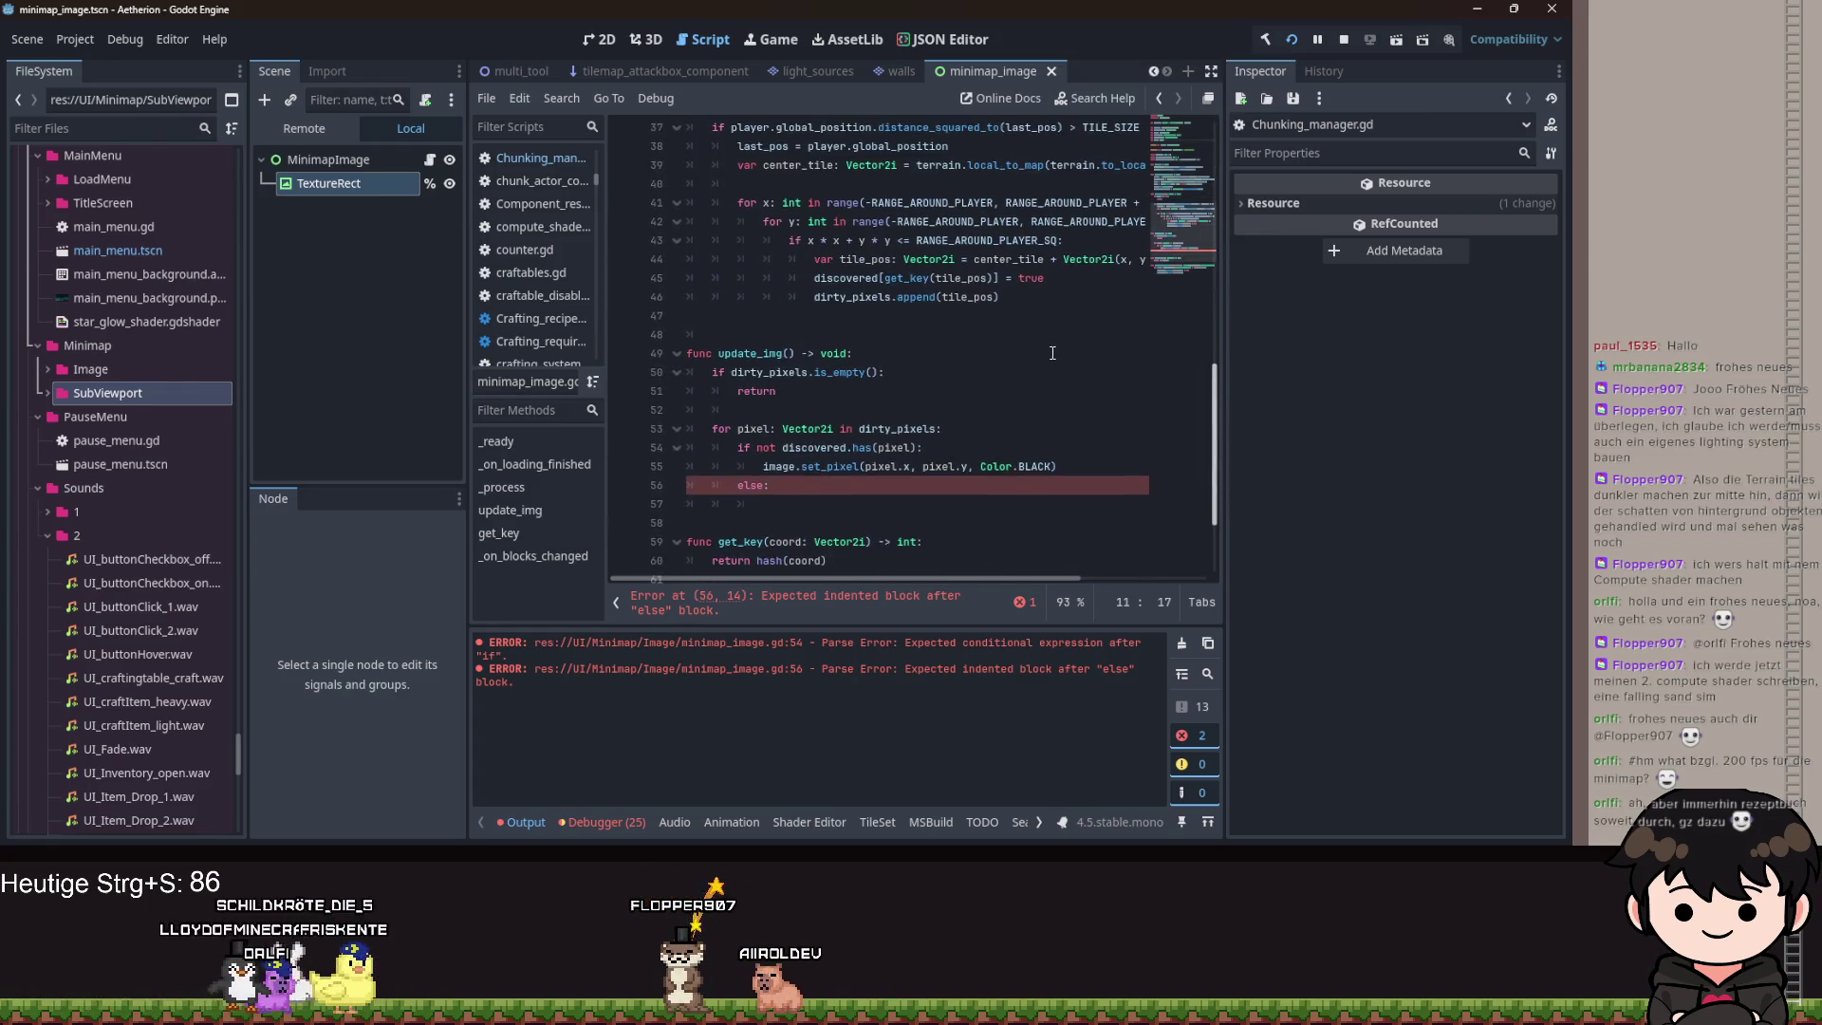
left_click(811, 506)
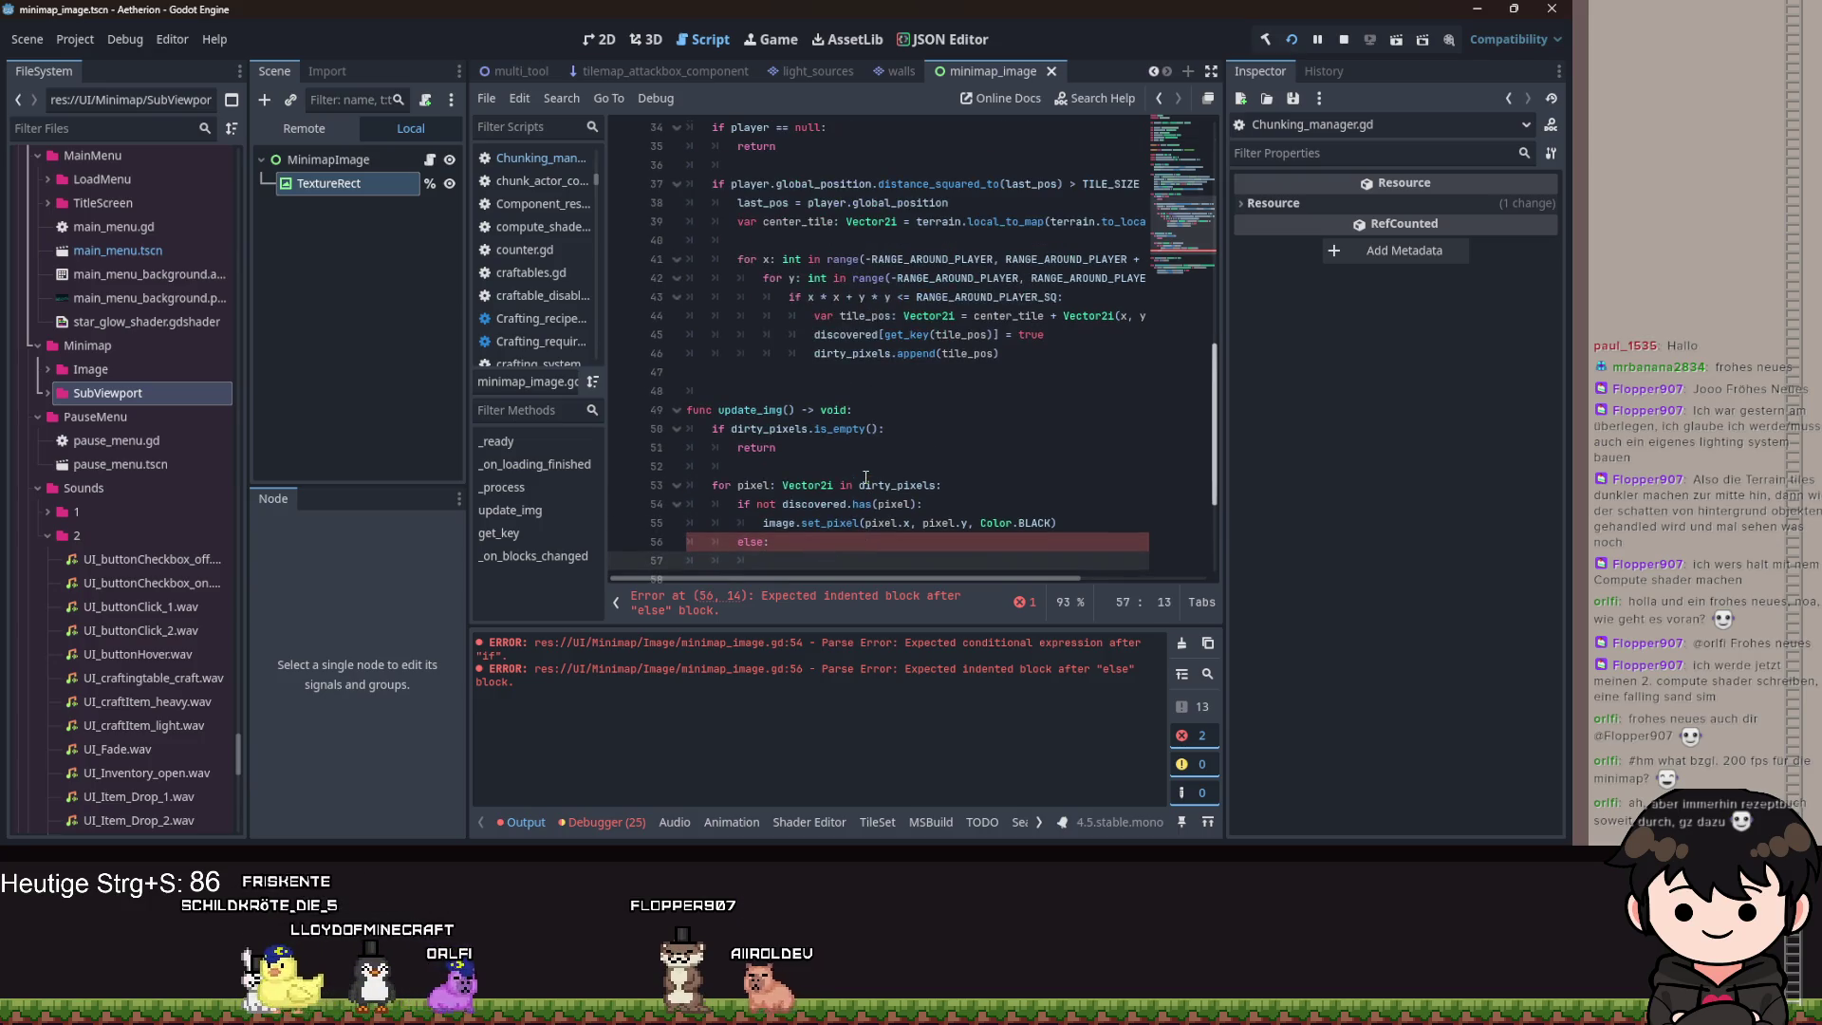
scroll(865, 478, "down", 1)
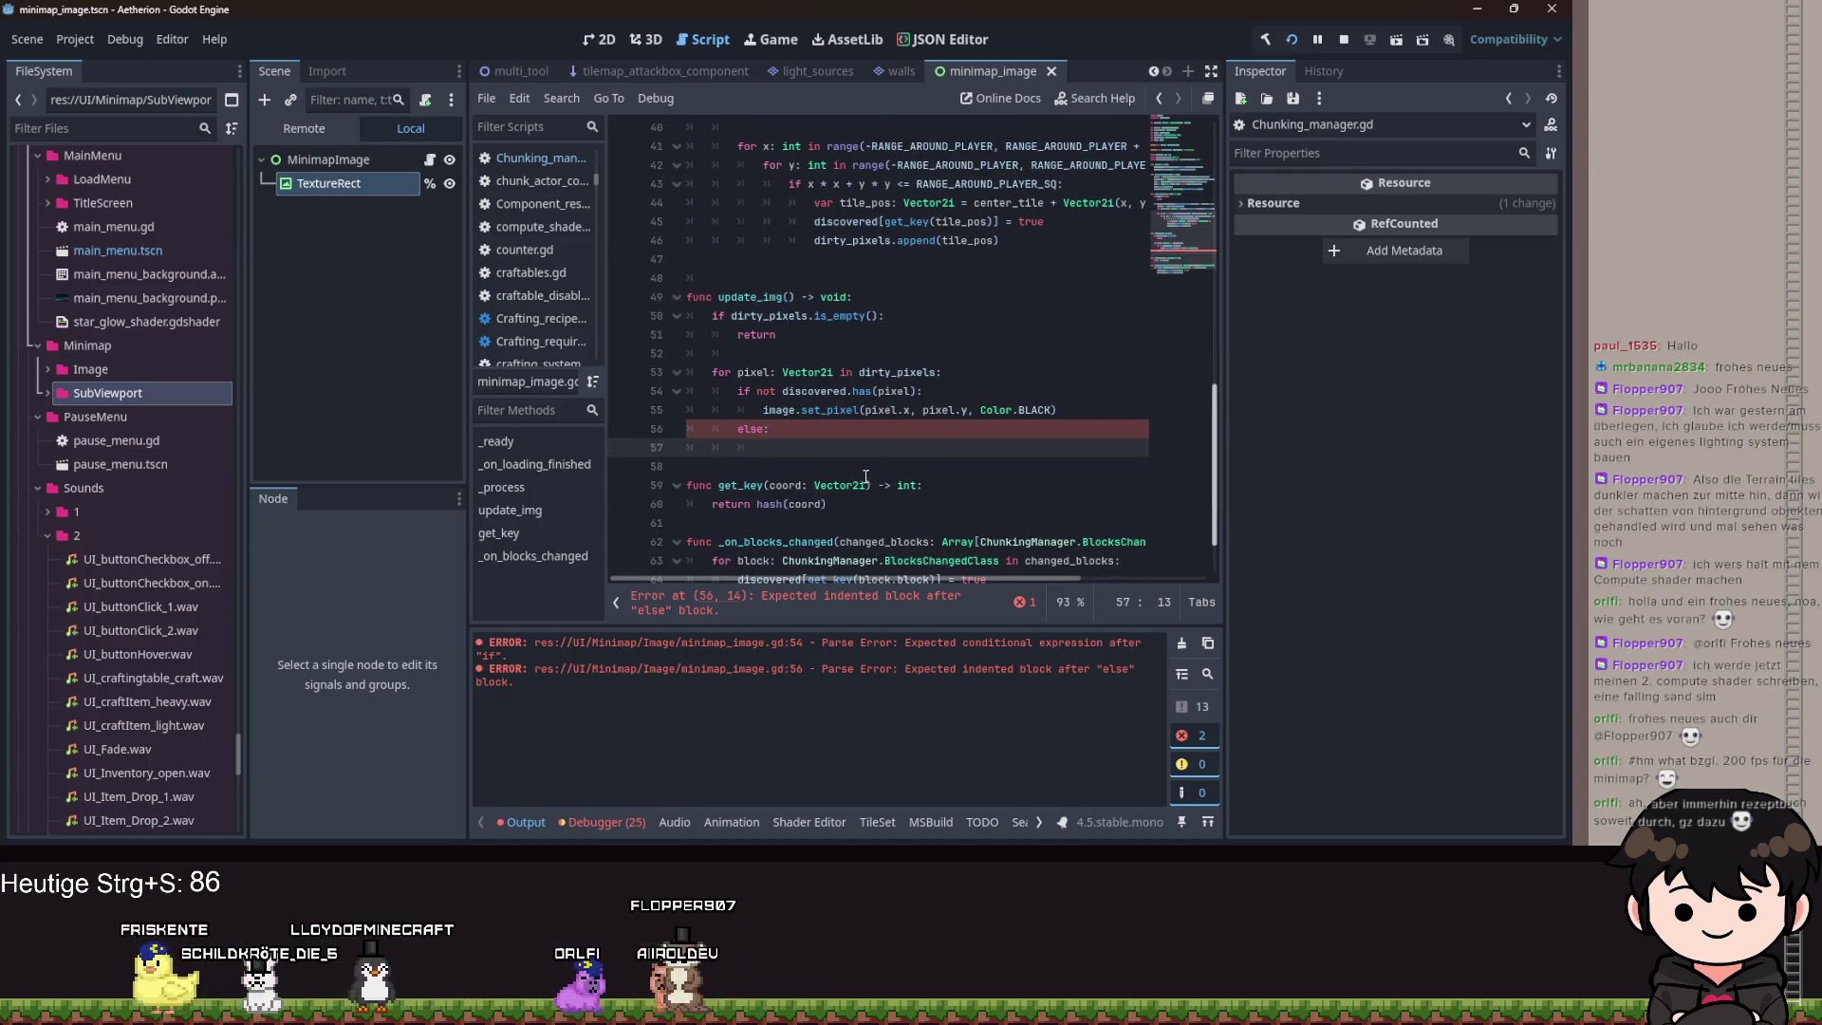
Below the image variable, start declaring ordered_map as an Array[TileMapLayer].
scroll(864, 467, "up", 13)
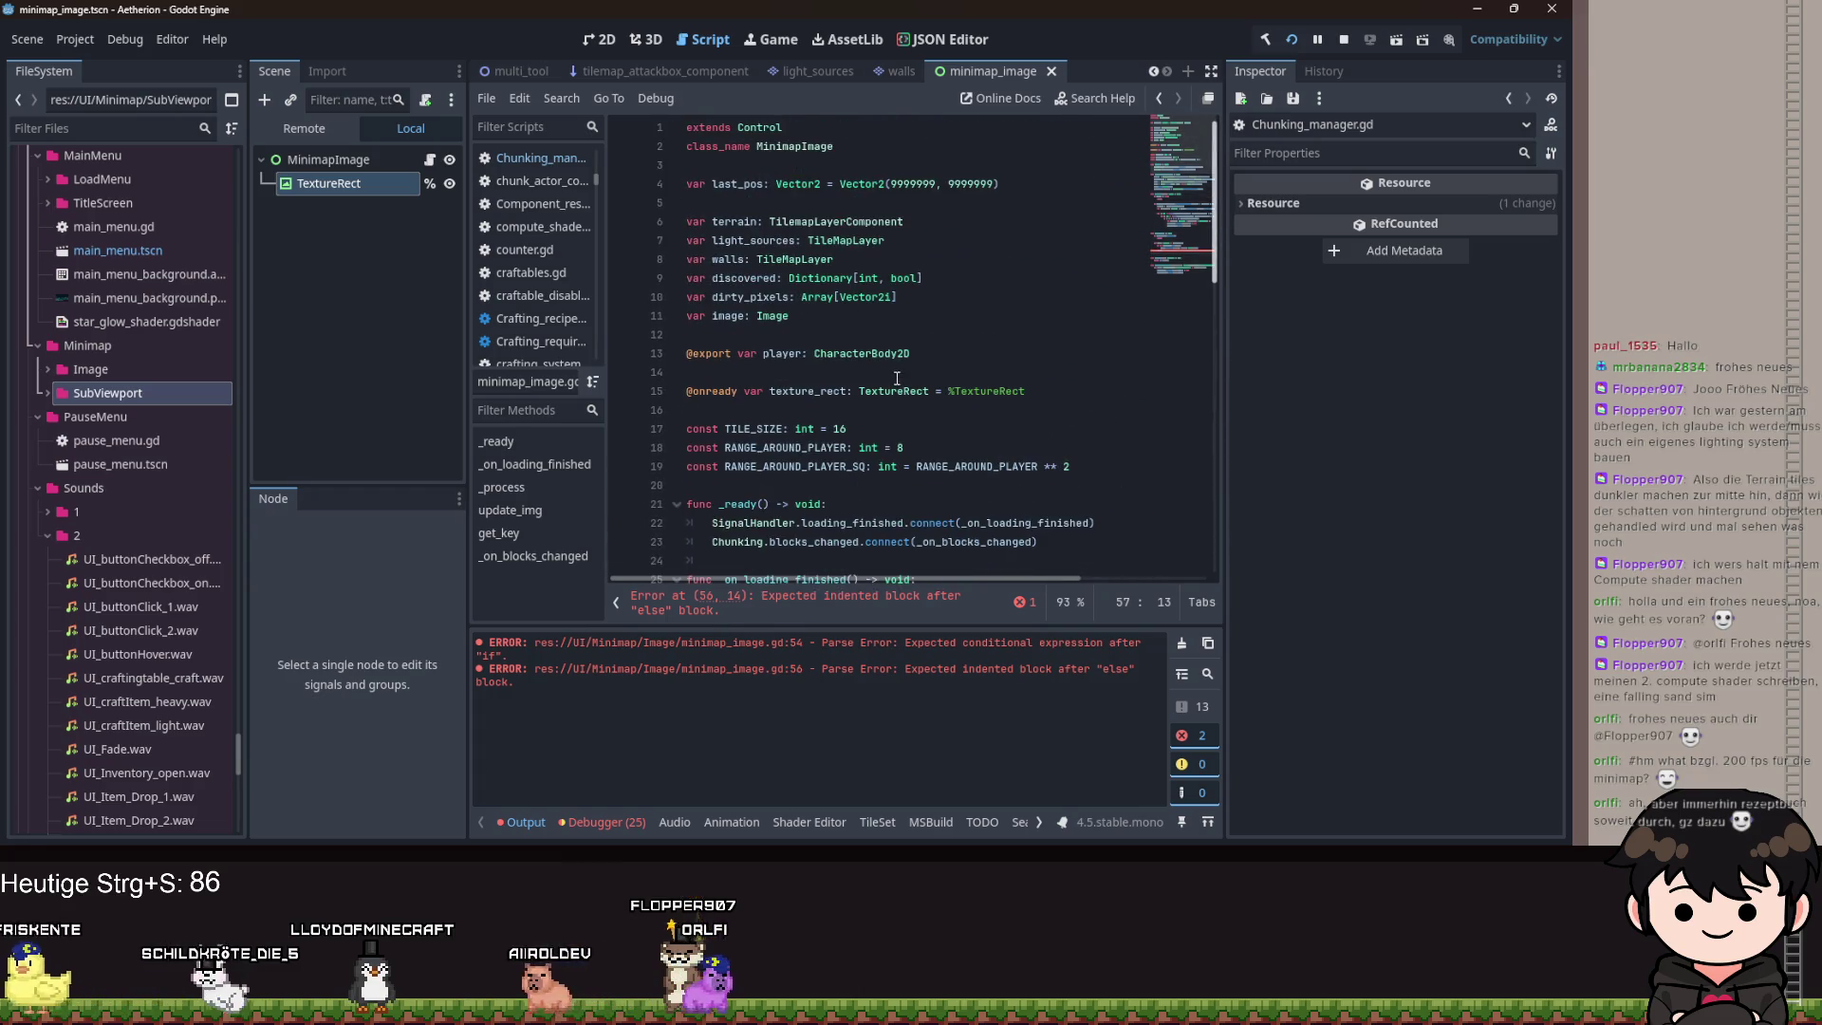
left_click(868, 328)
key("Return")
key("Return")
key("Up")
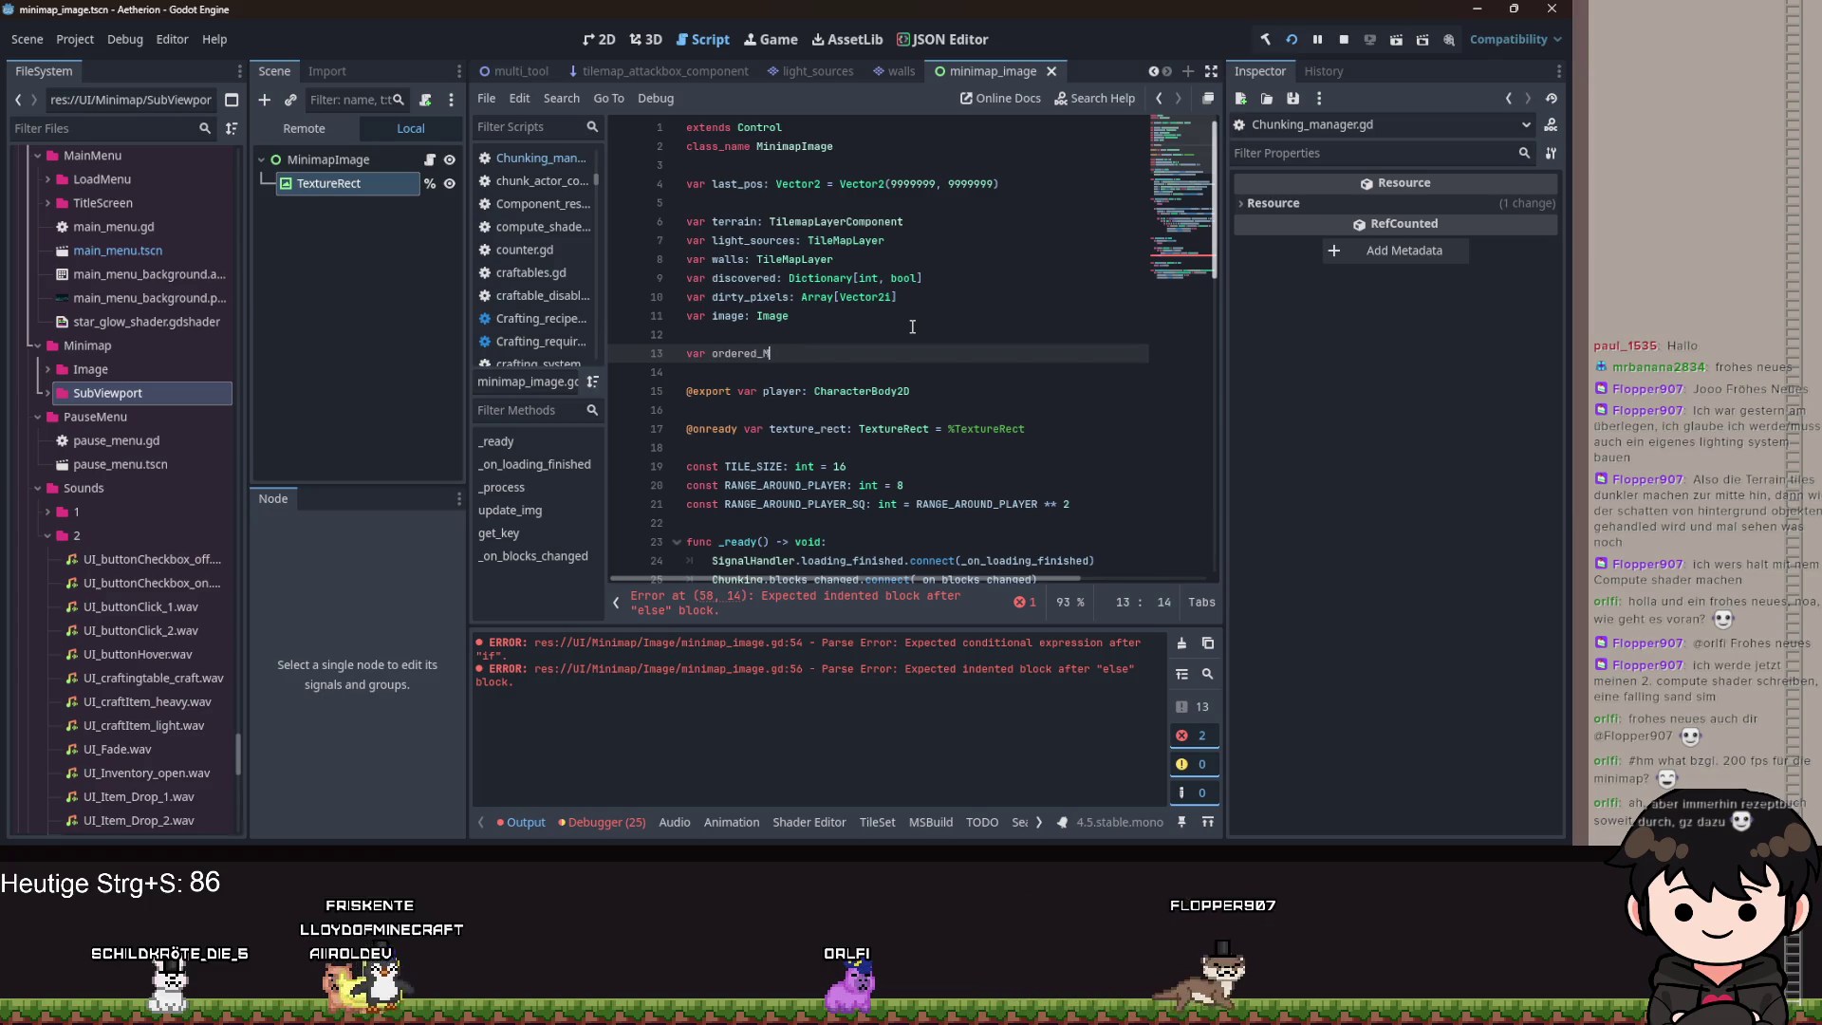
type("rr")
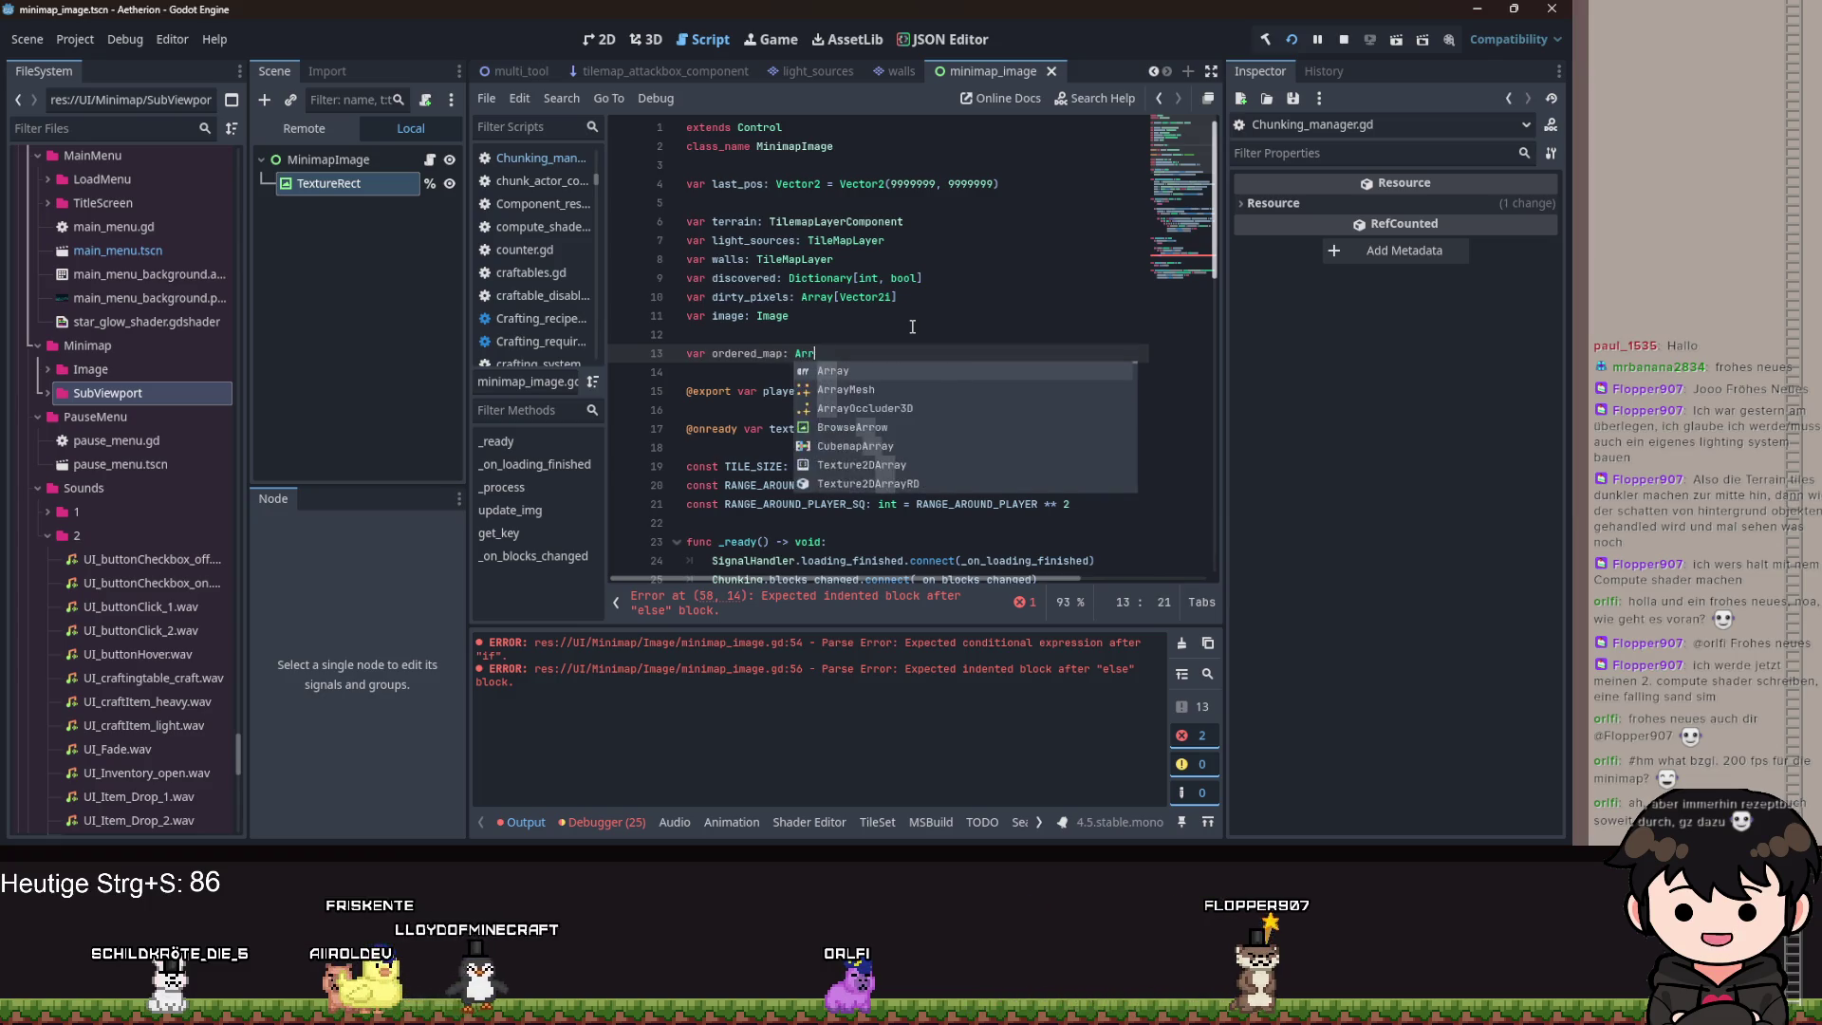
type("ay[Tilem")
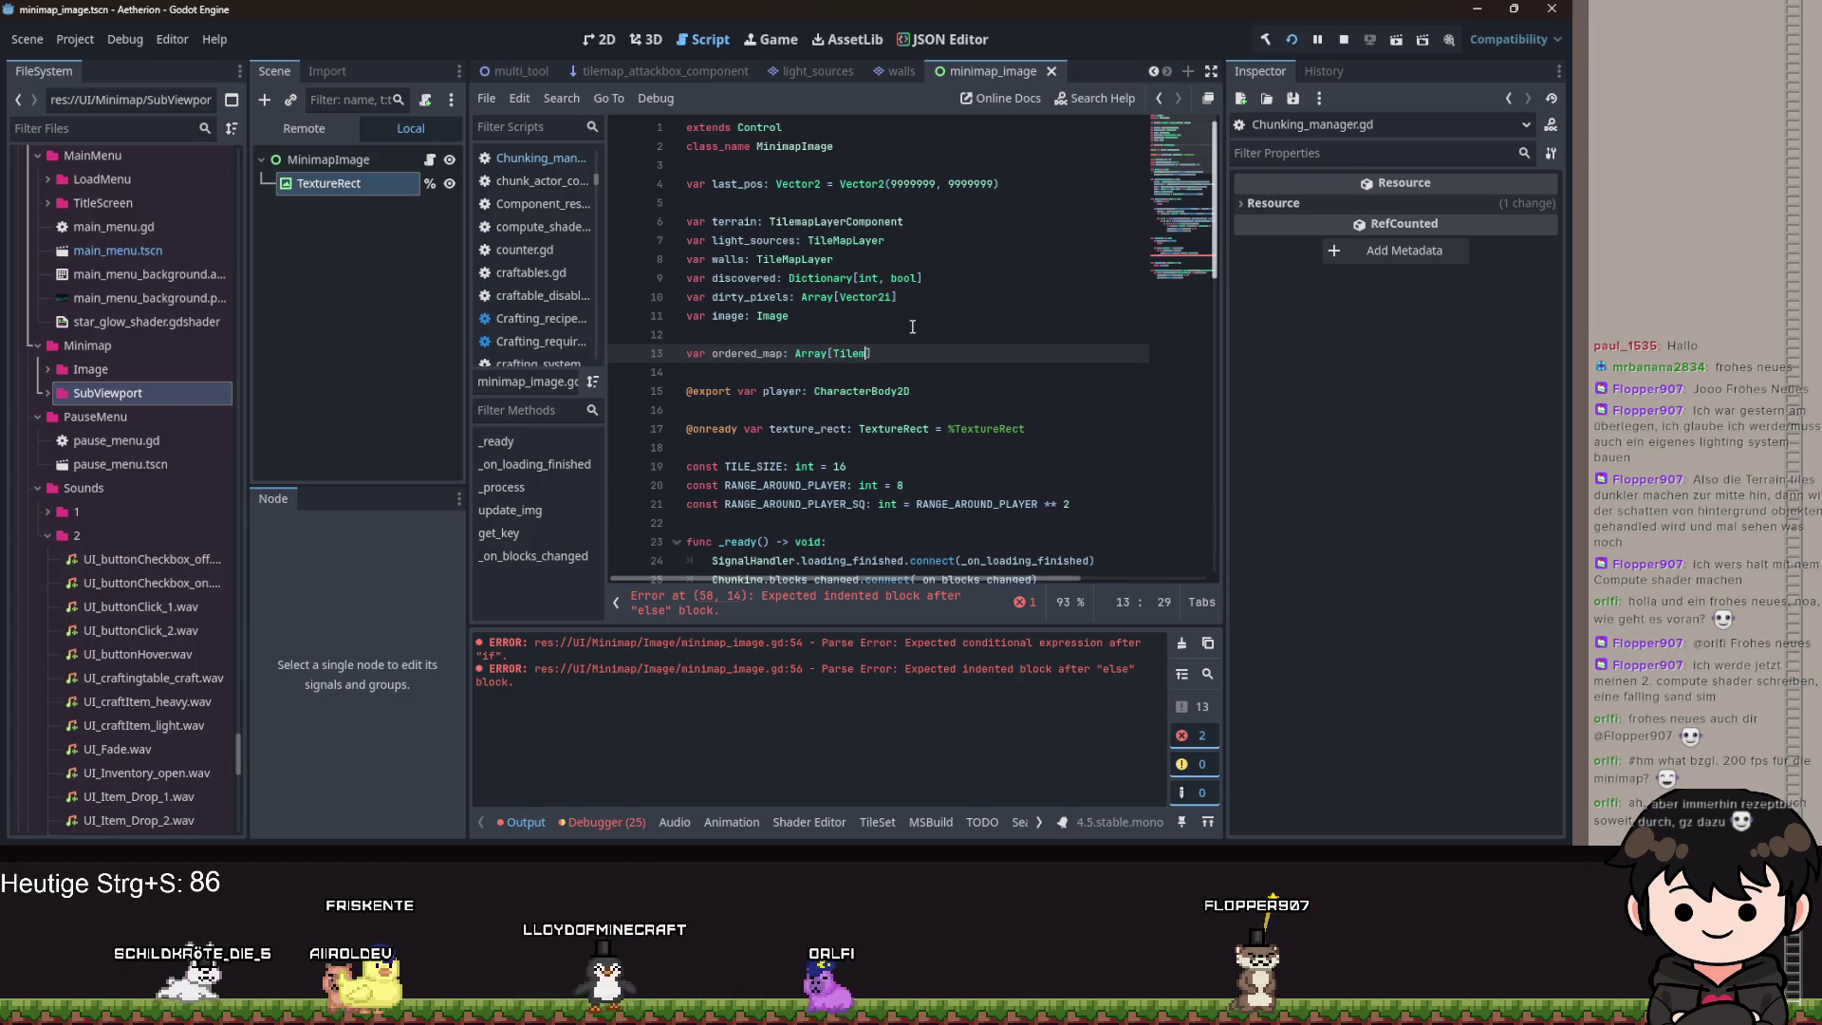
type("aop")
key("BackSpace")
key("BackSpace")
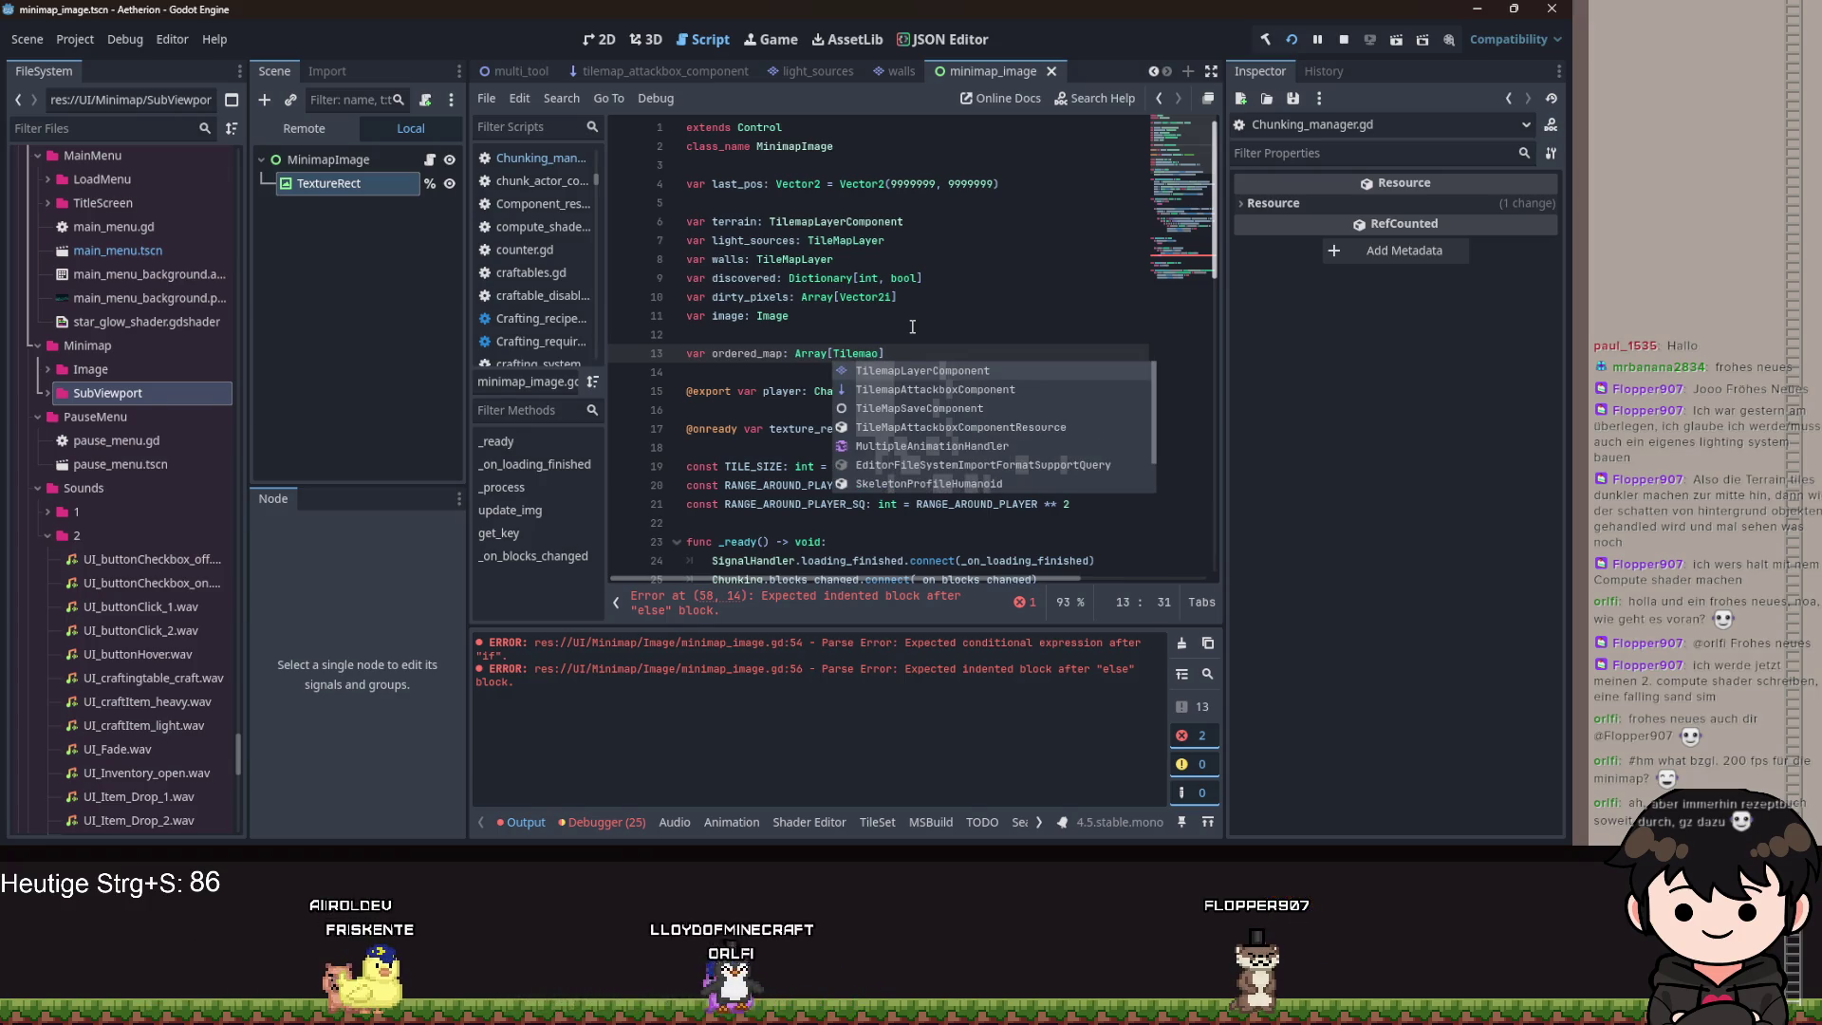
type("pLa")
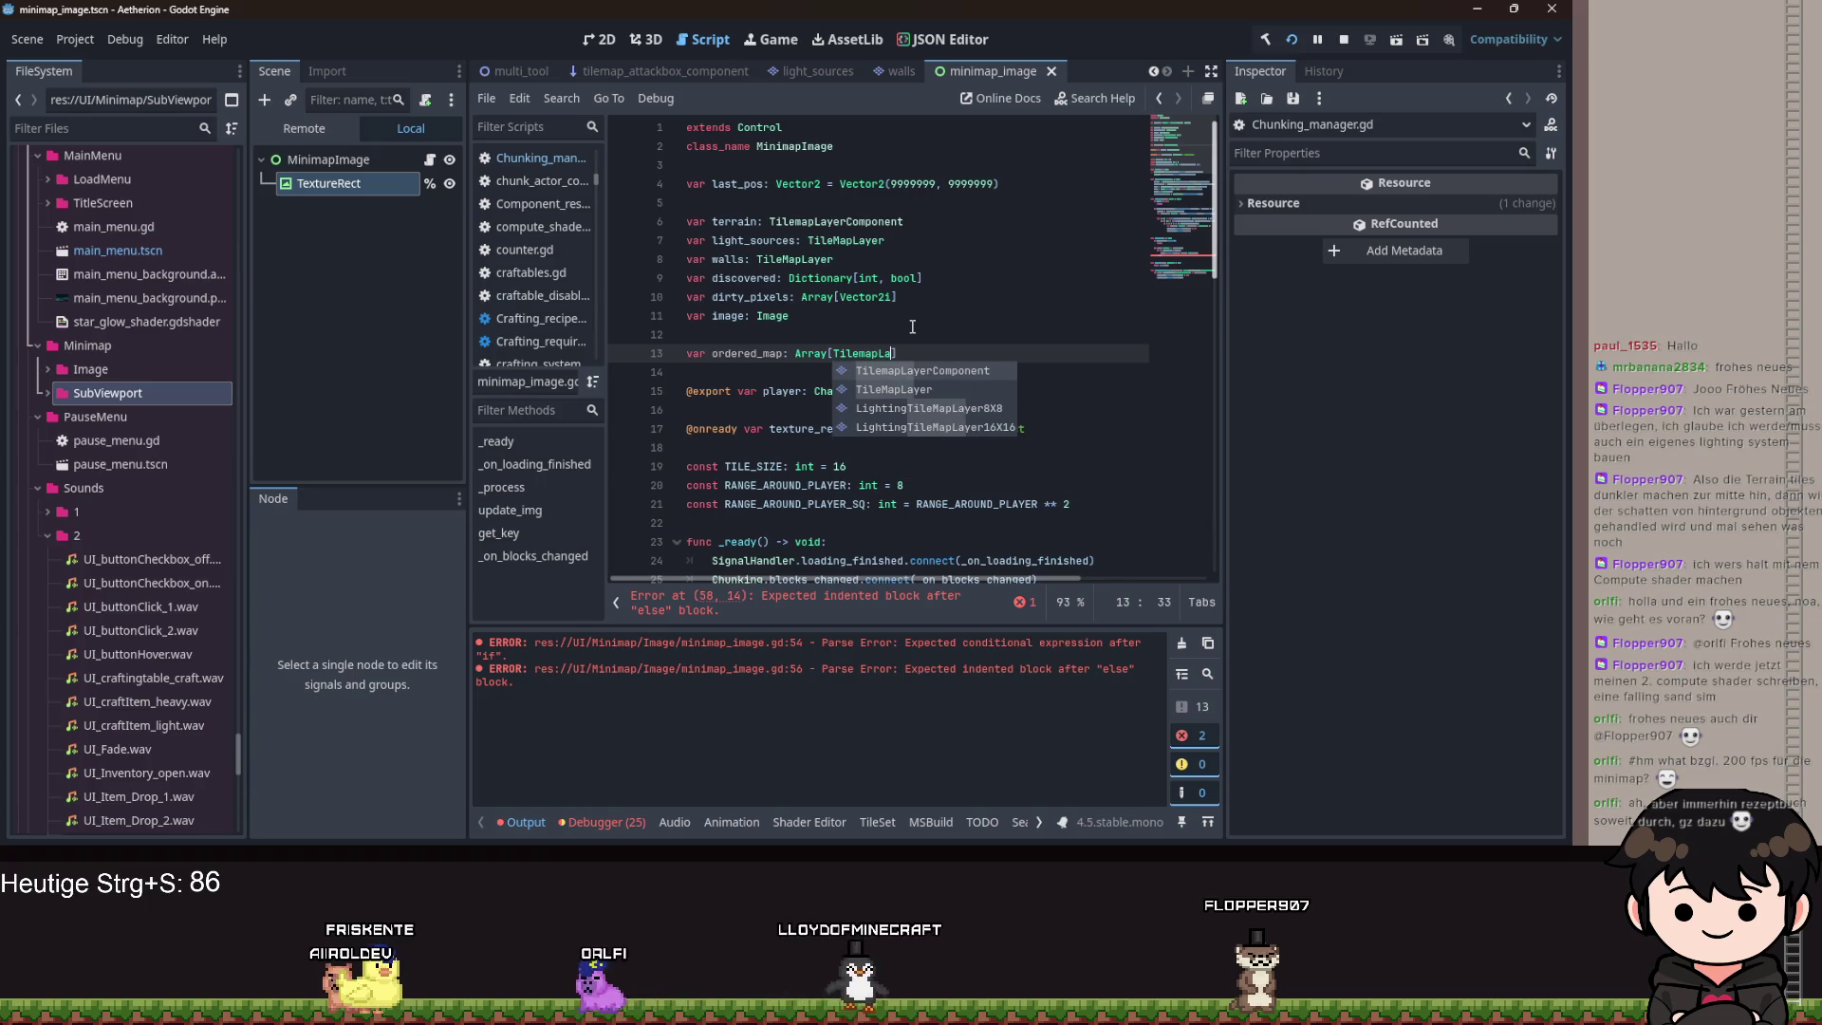
key("Down")
key("Return")
type("[")
key("Escape")
Fill the array with terrain, light_sources and walls, fix the typo, and save.
type("terrain")
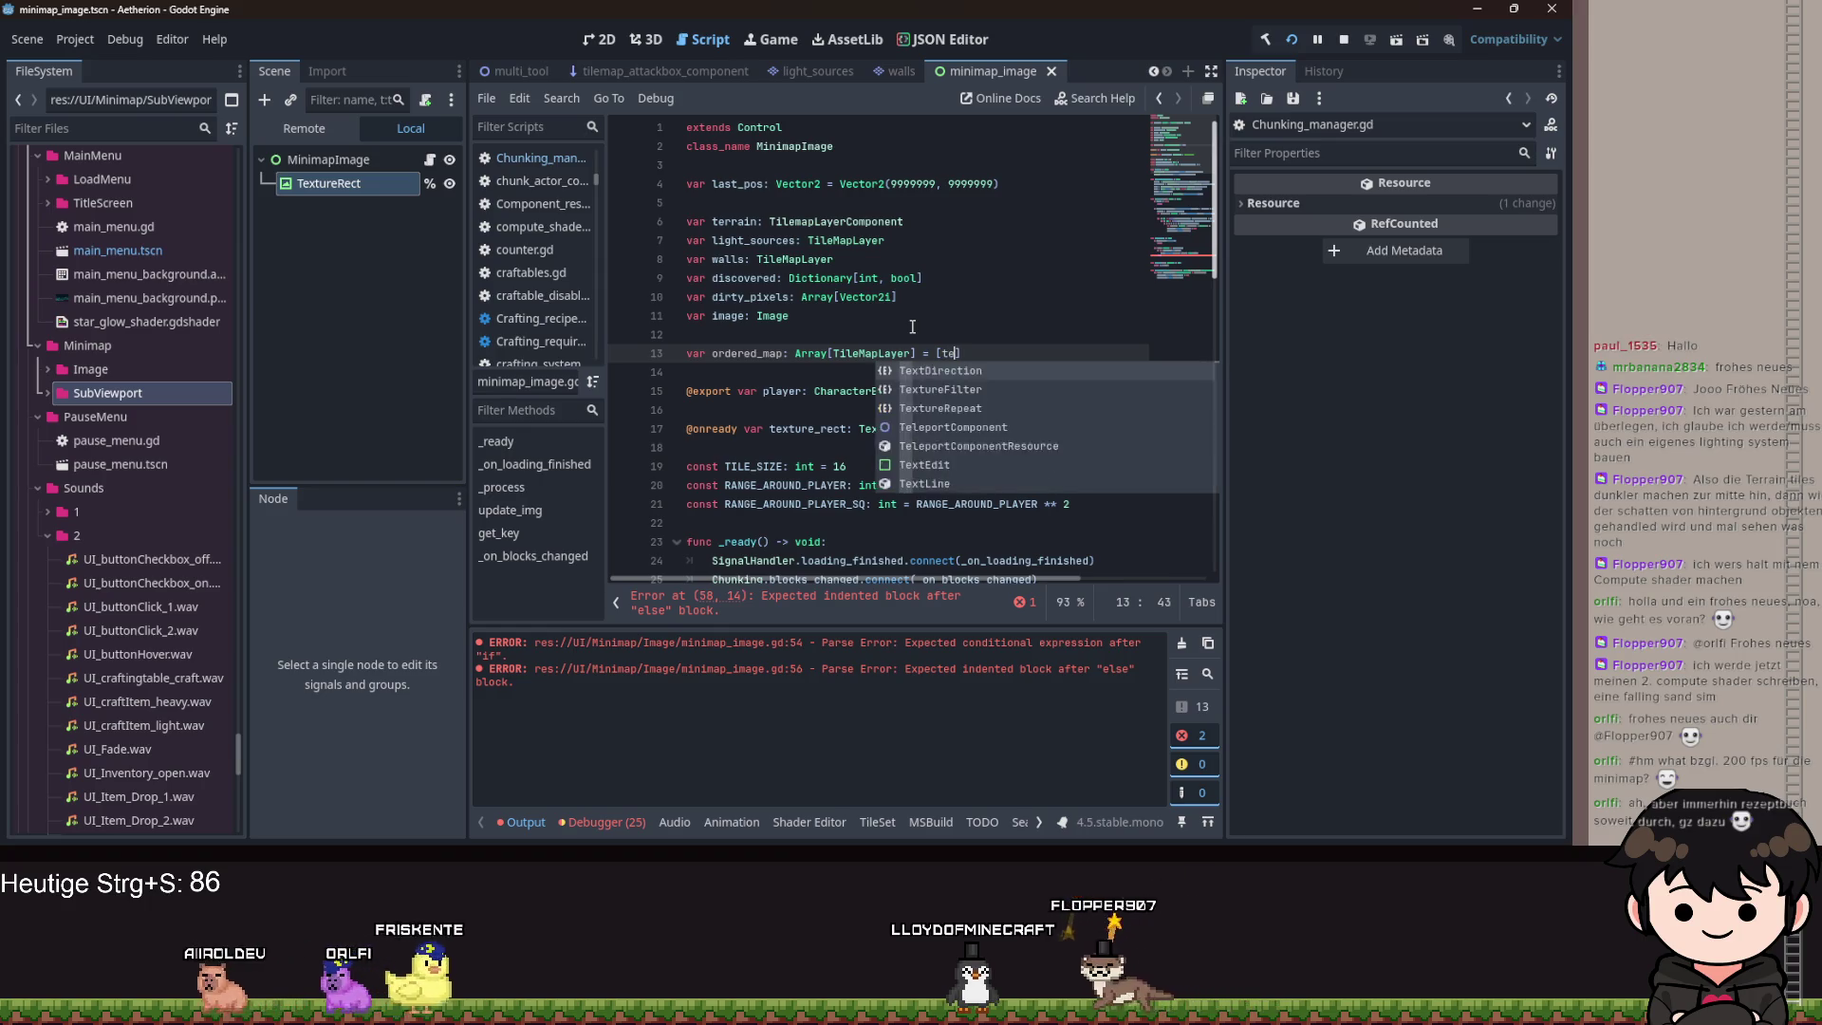
type(", ")
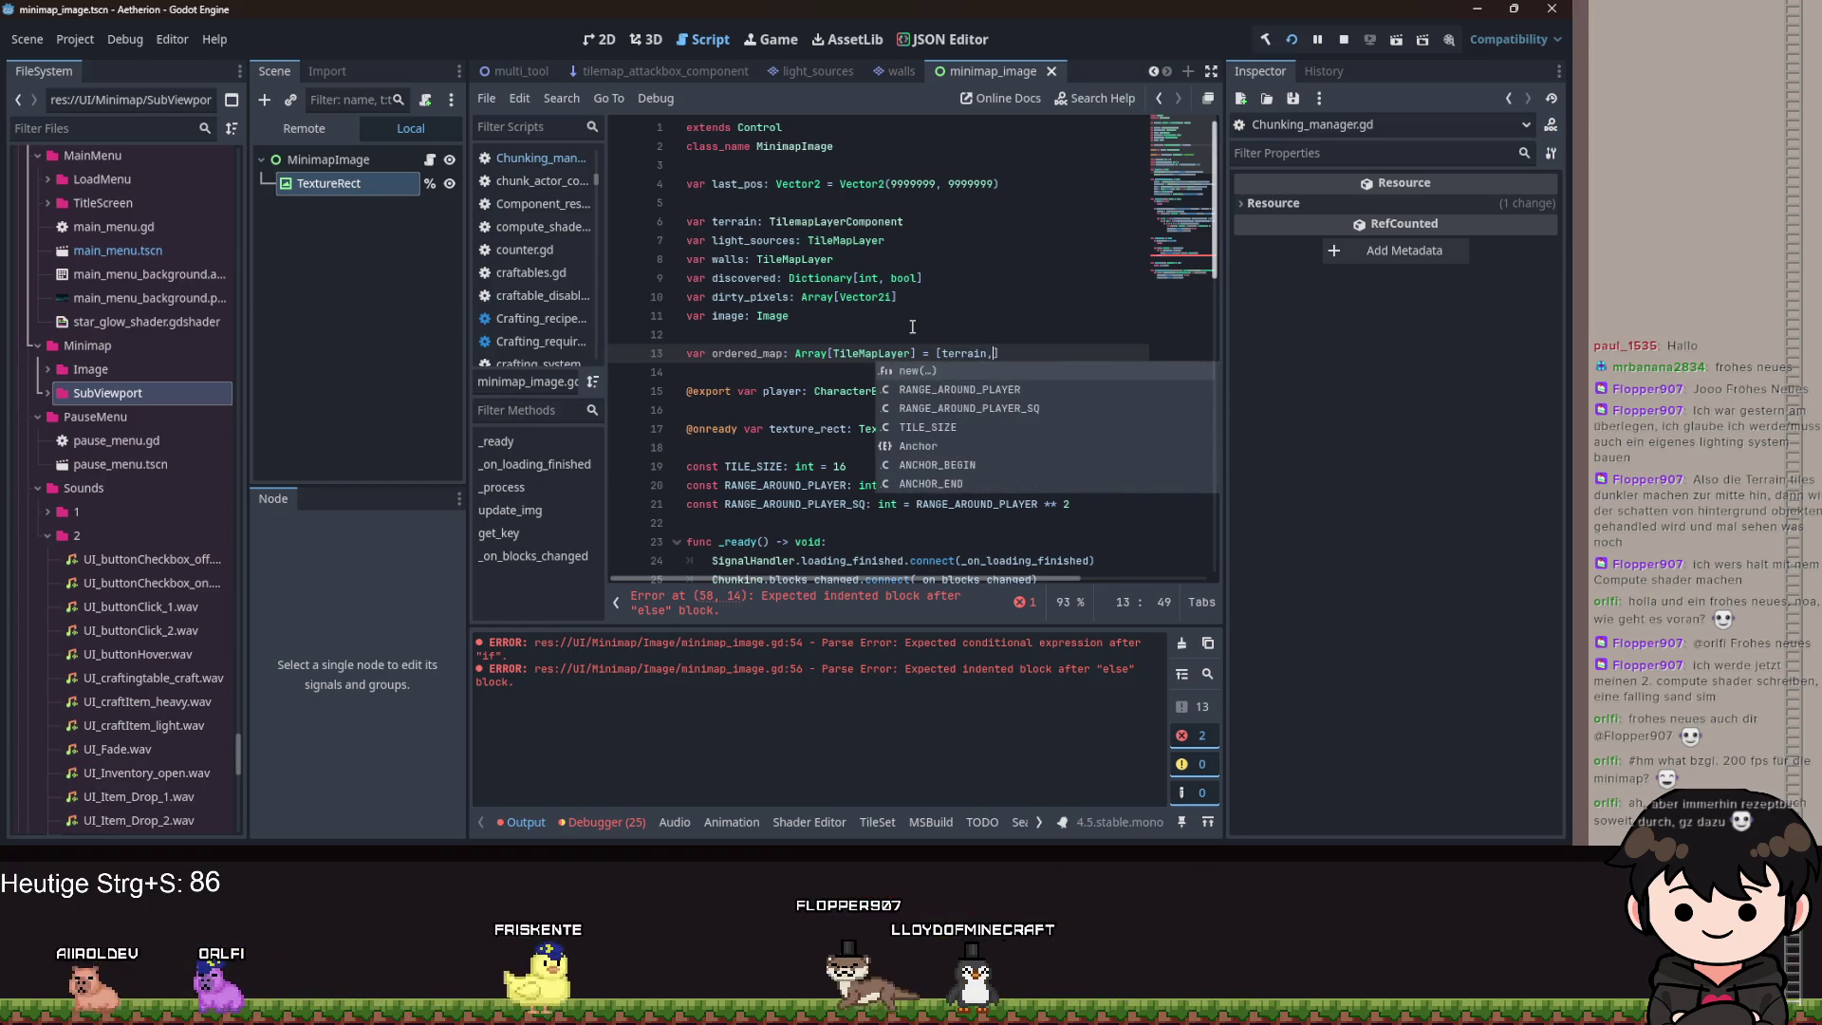
type("light:")
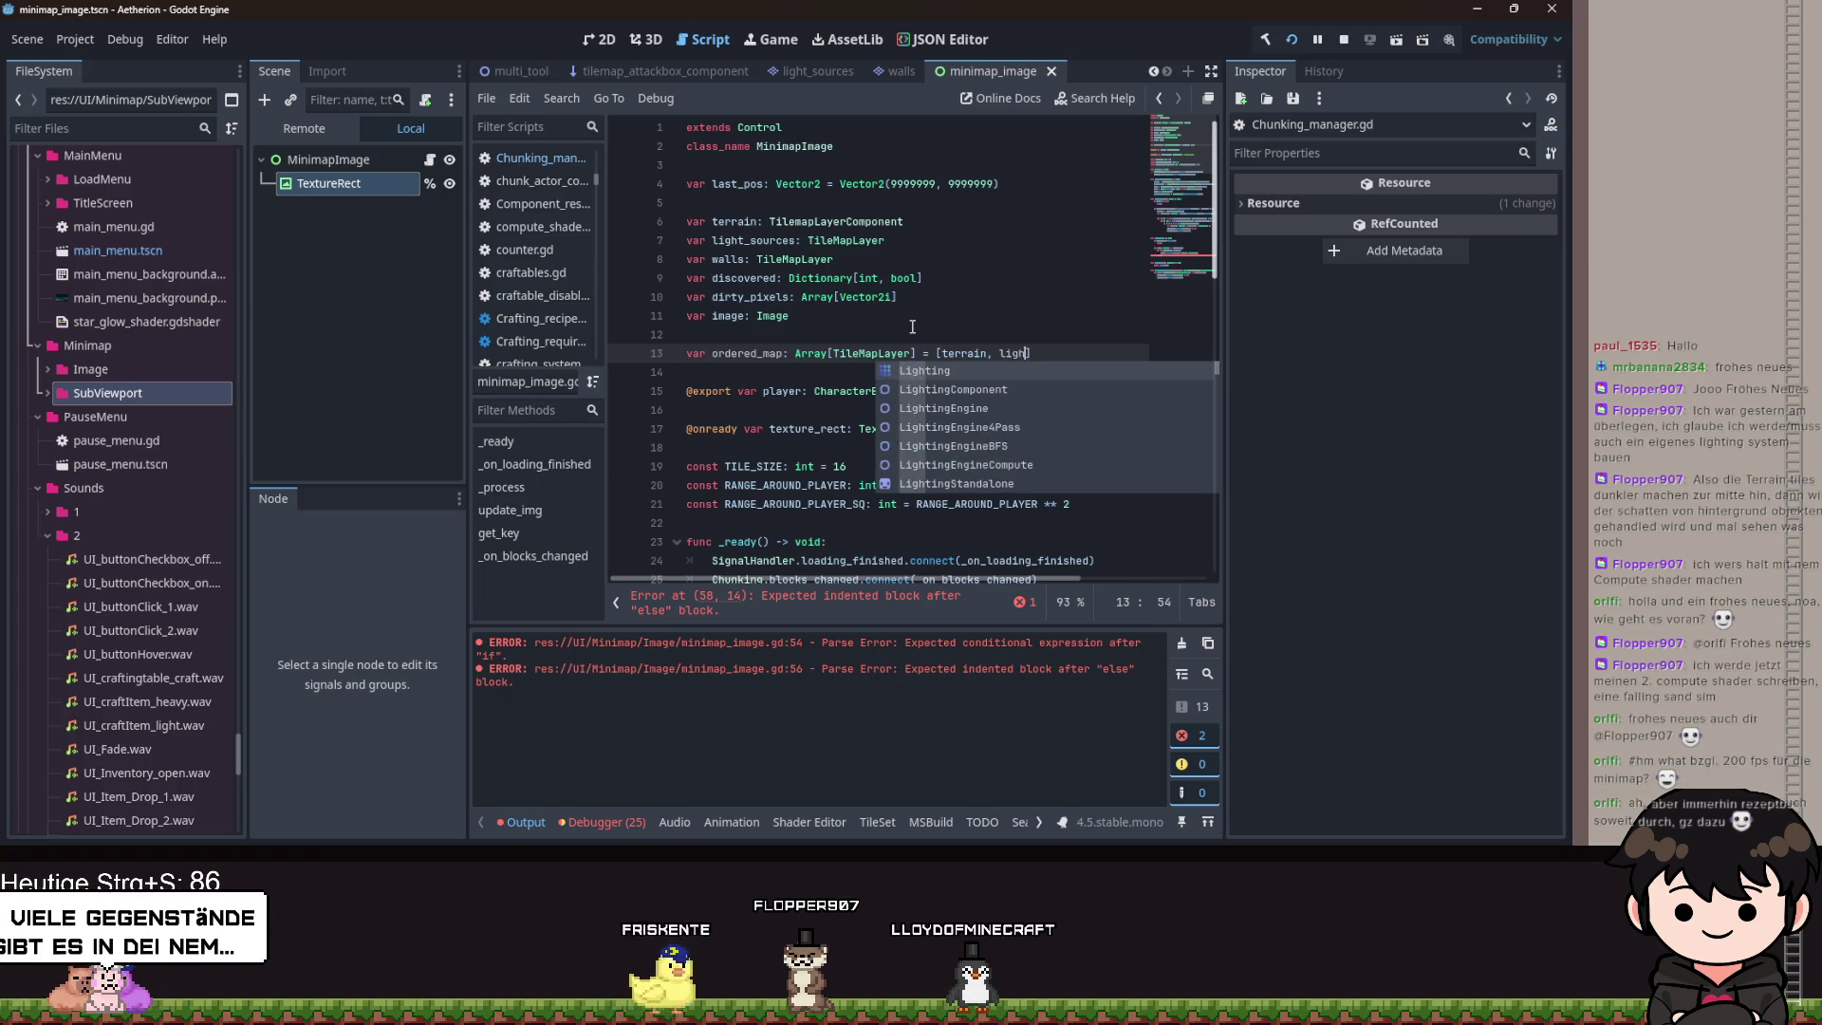
key("BackSpace")
key("BackSpace")
type("_so")
type("urces,")
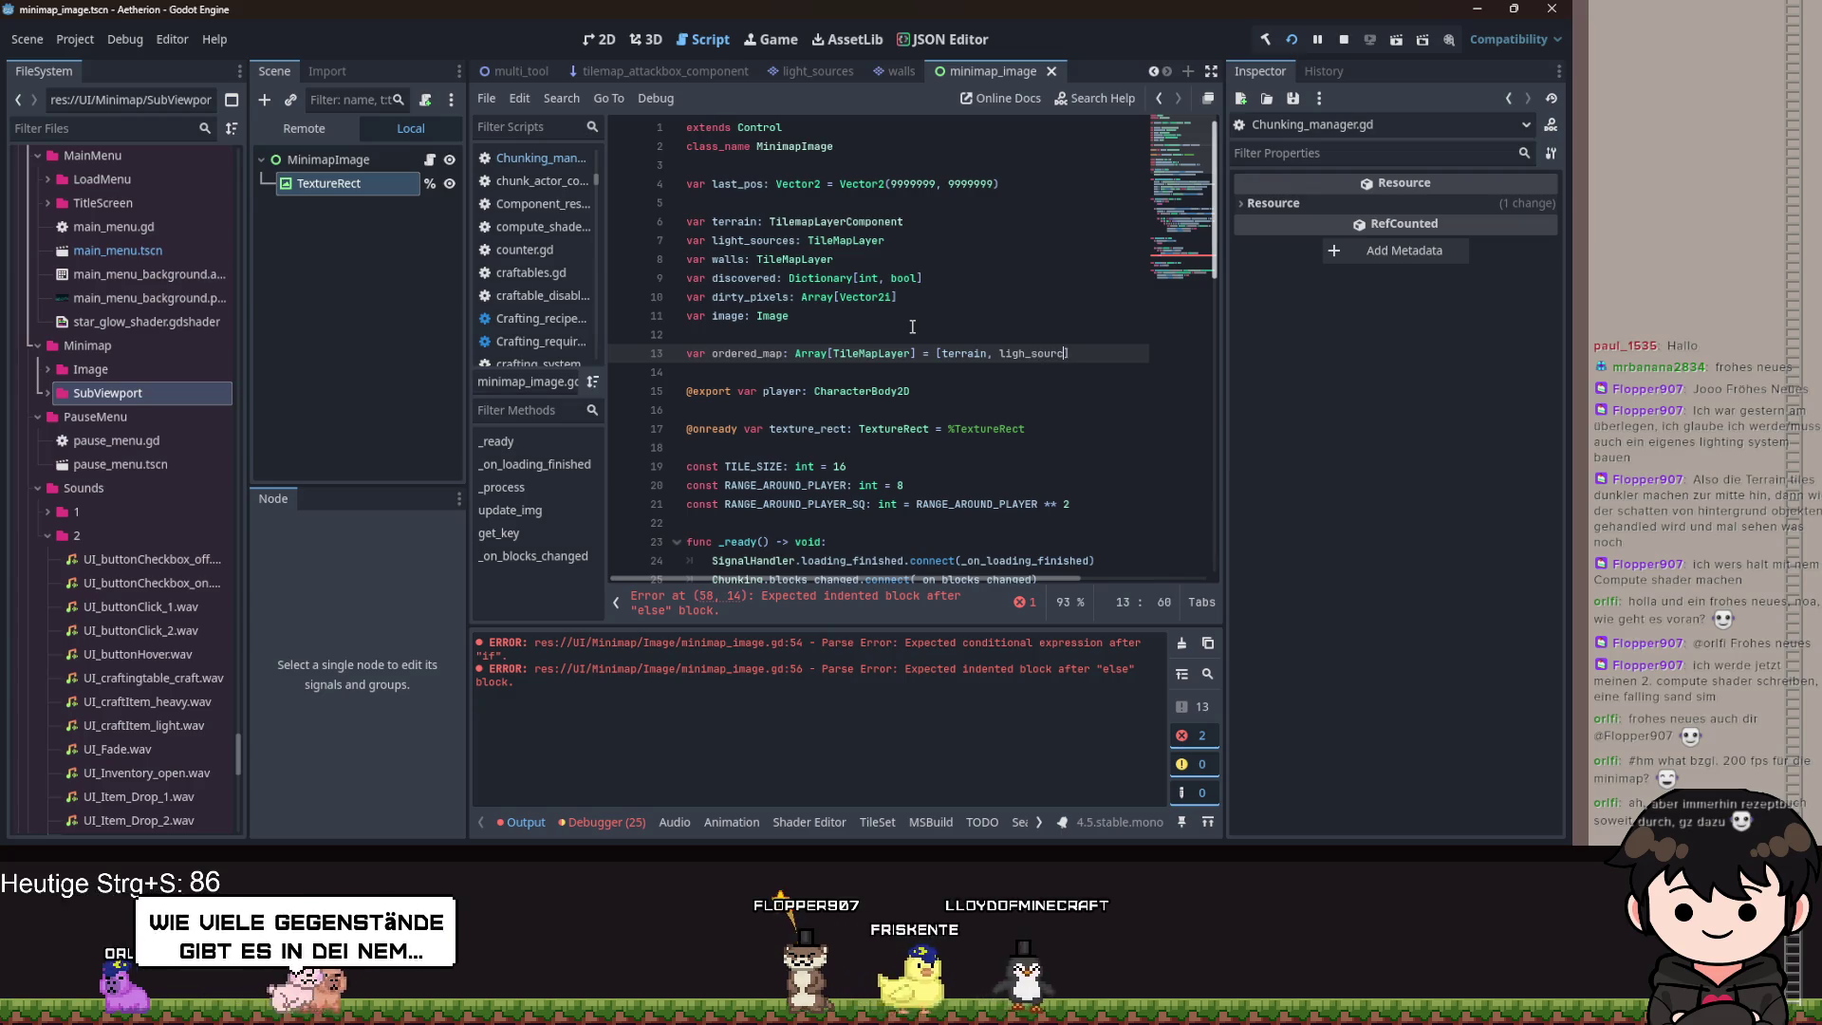
key("ctrl+Left")
key("ctrl+Left")
key("Right")
key("Right")
key("Right")
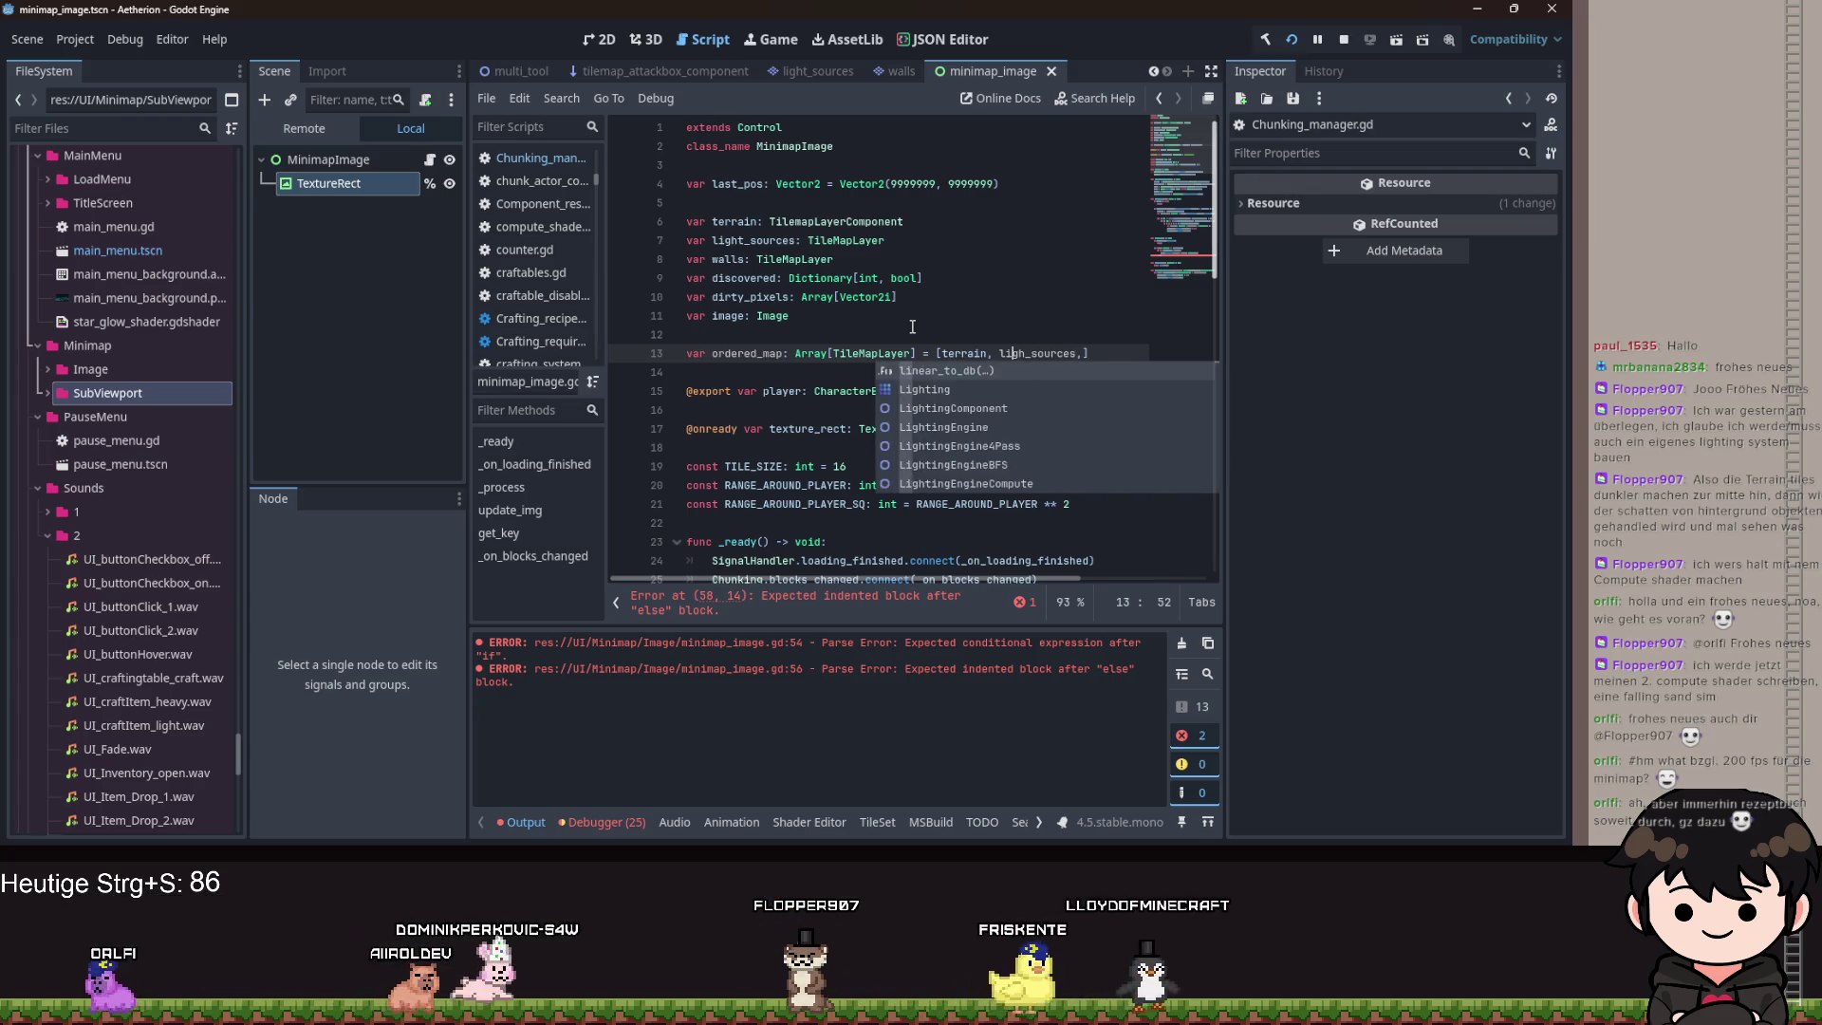
type("t")
key("ctrl+Right")
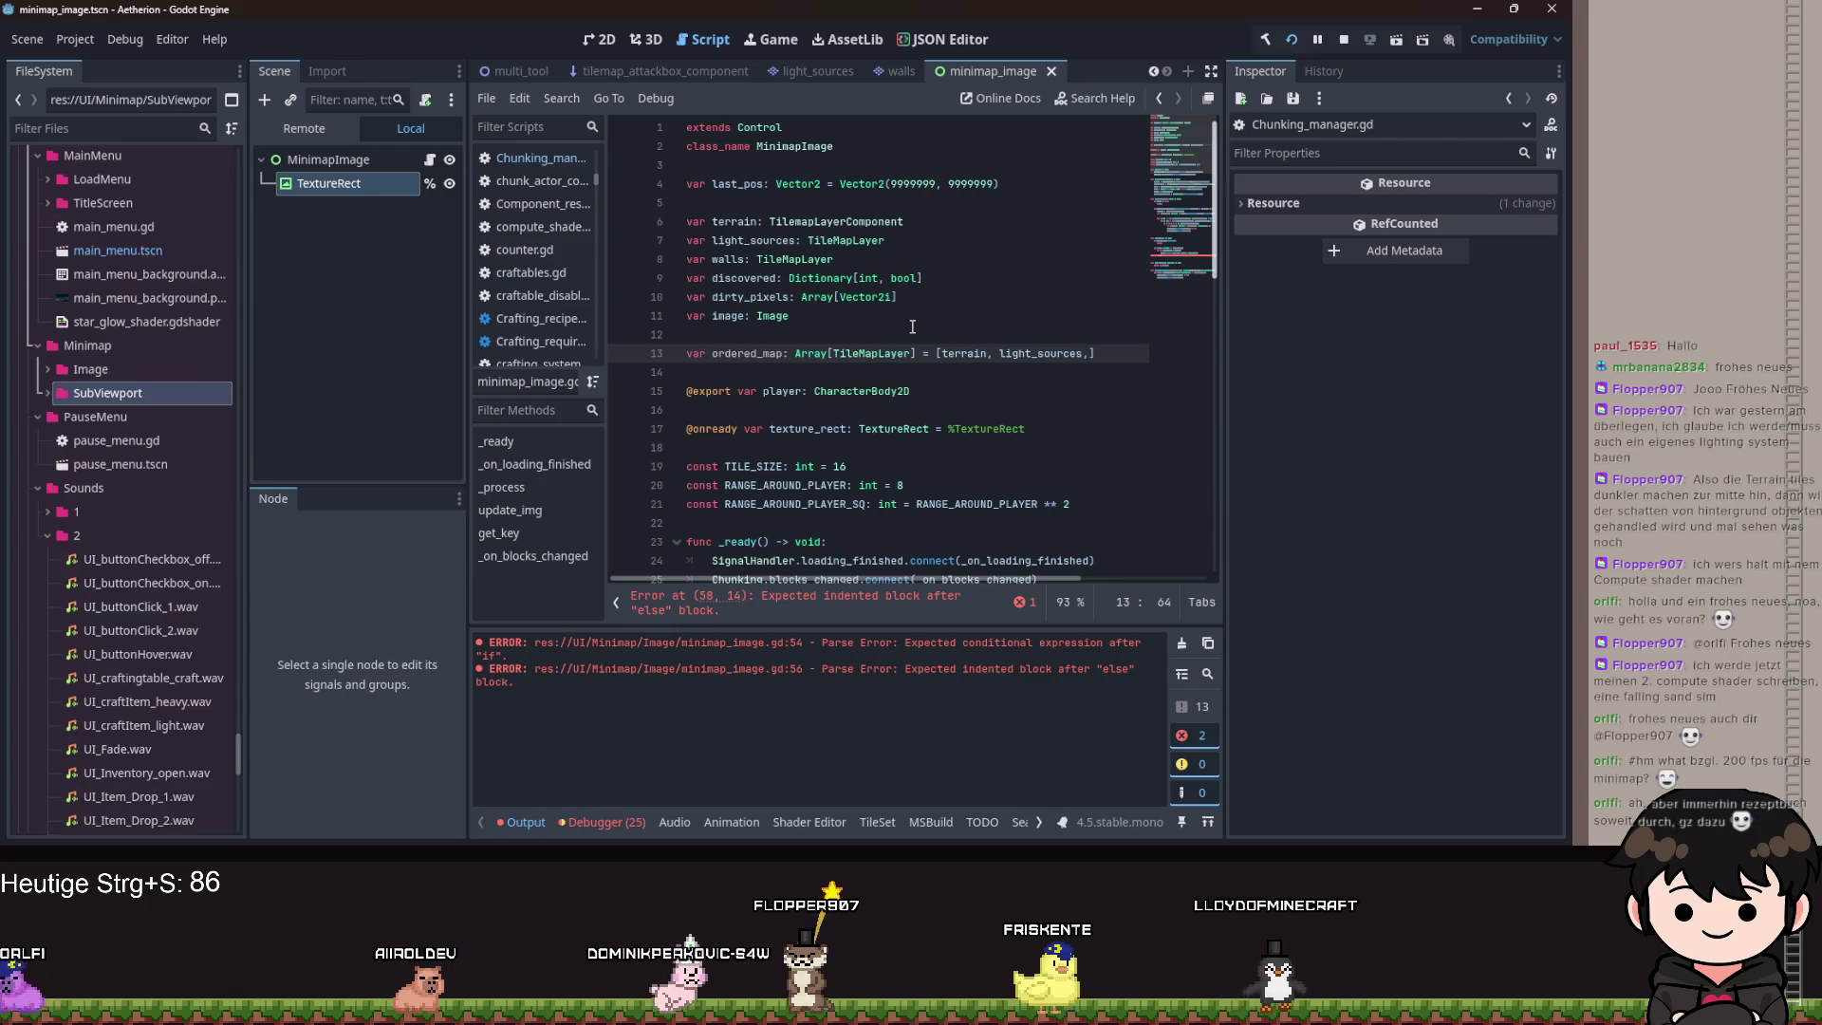
type("walls")
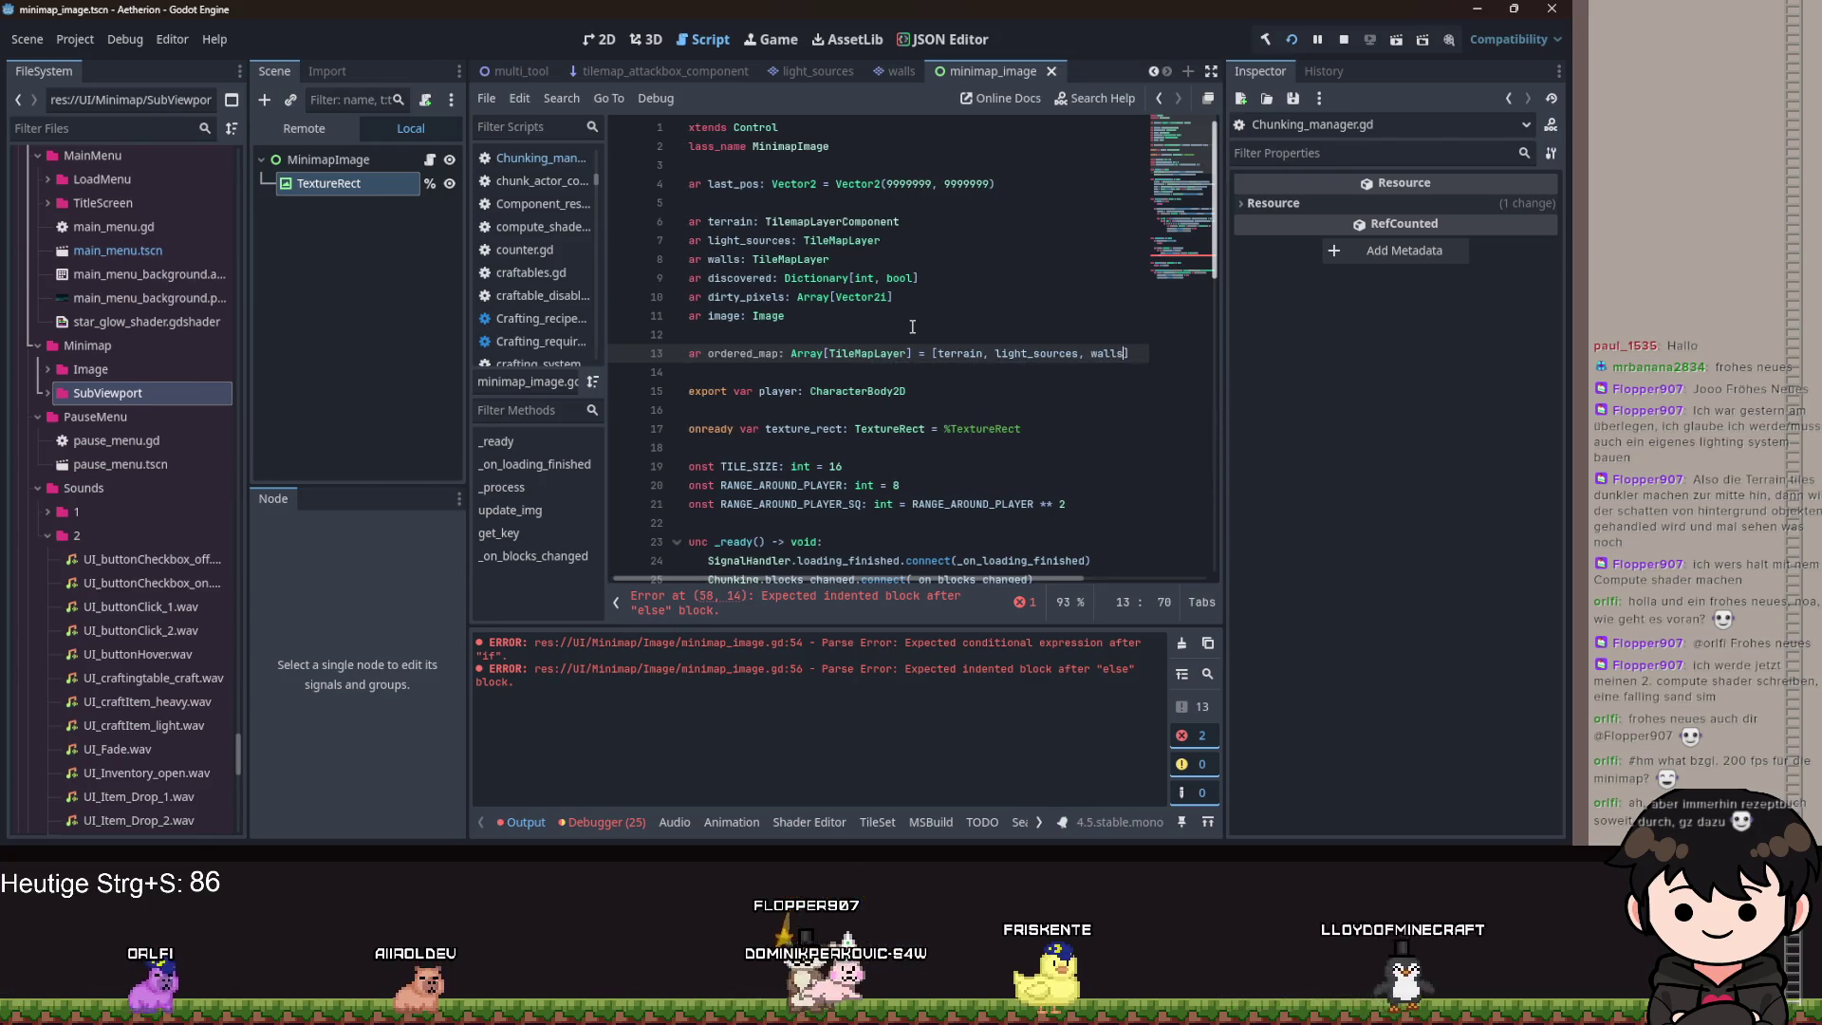
key("ctrl+s")
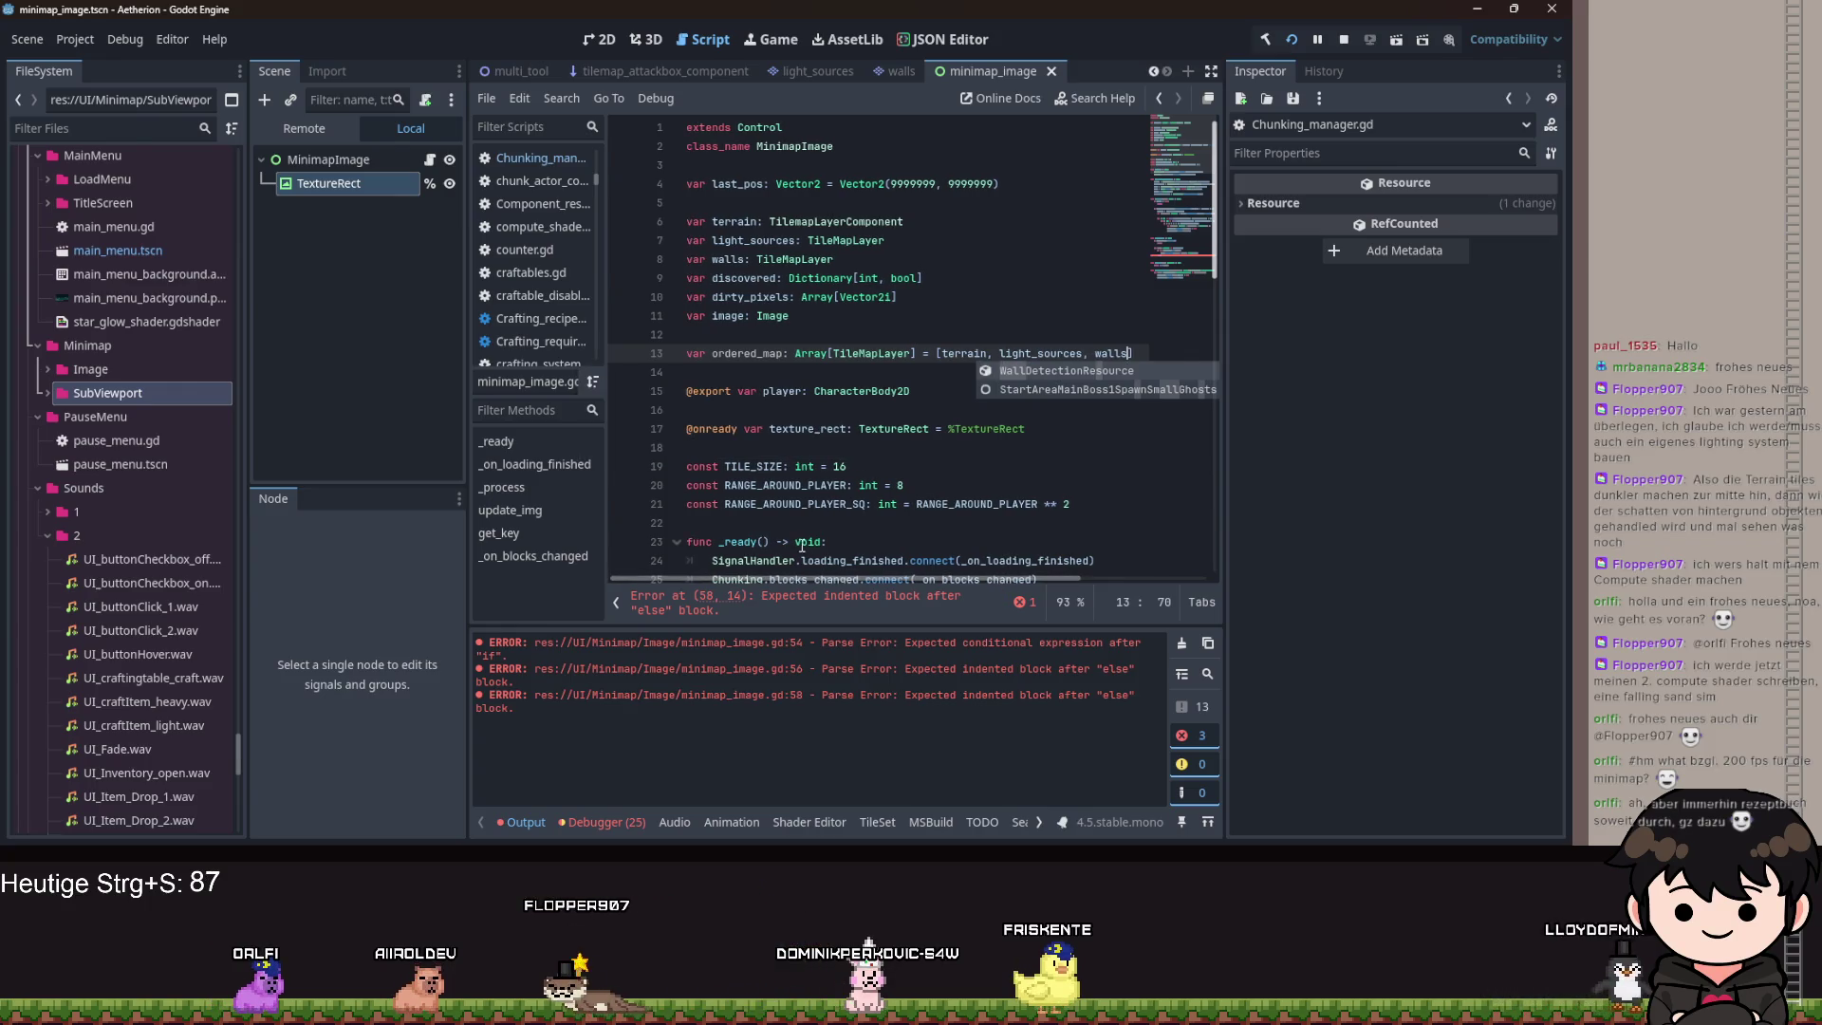
scroll(741, 370, "down", 15)
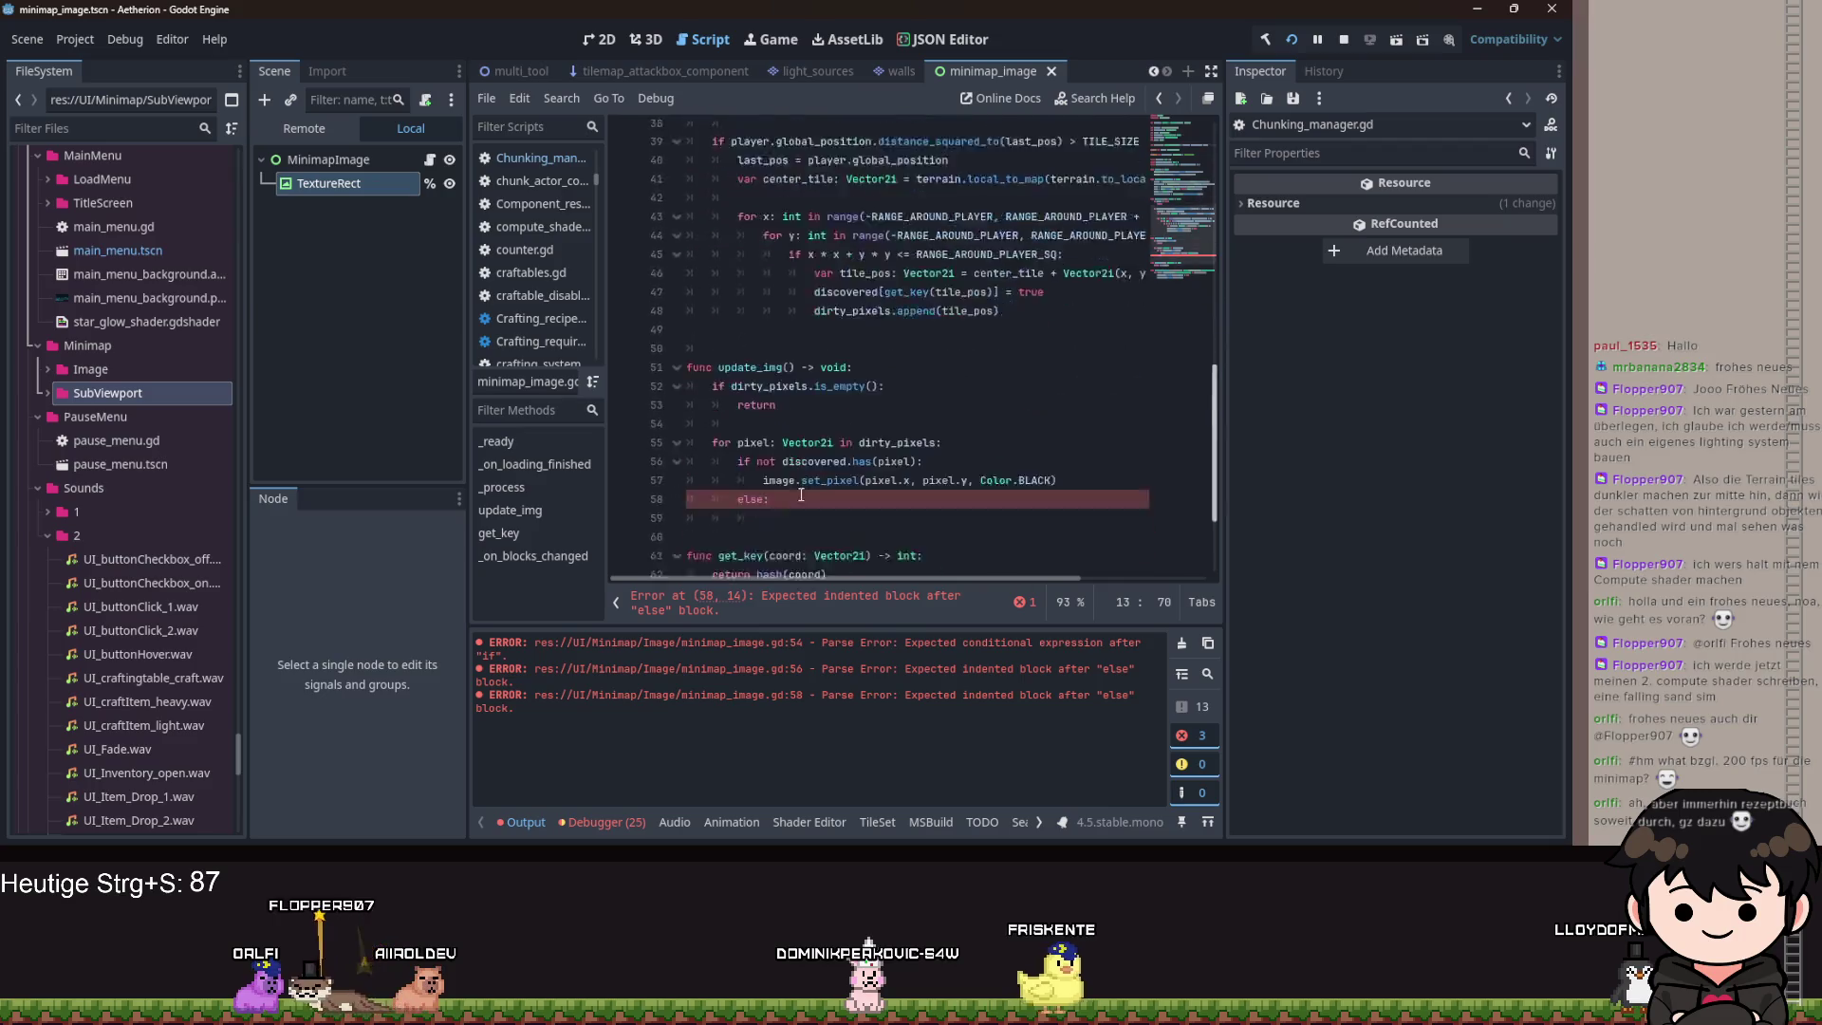
Under else:, write the loop header 'for map: TileMapLayer in ordered_maps:'.
left_click(786, 377)
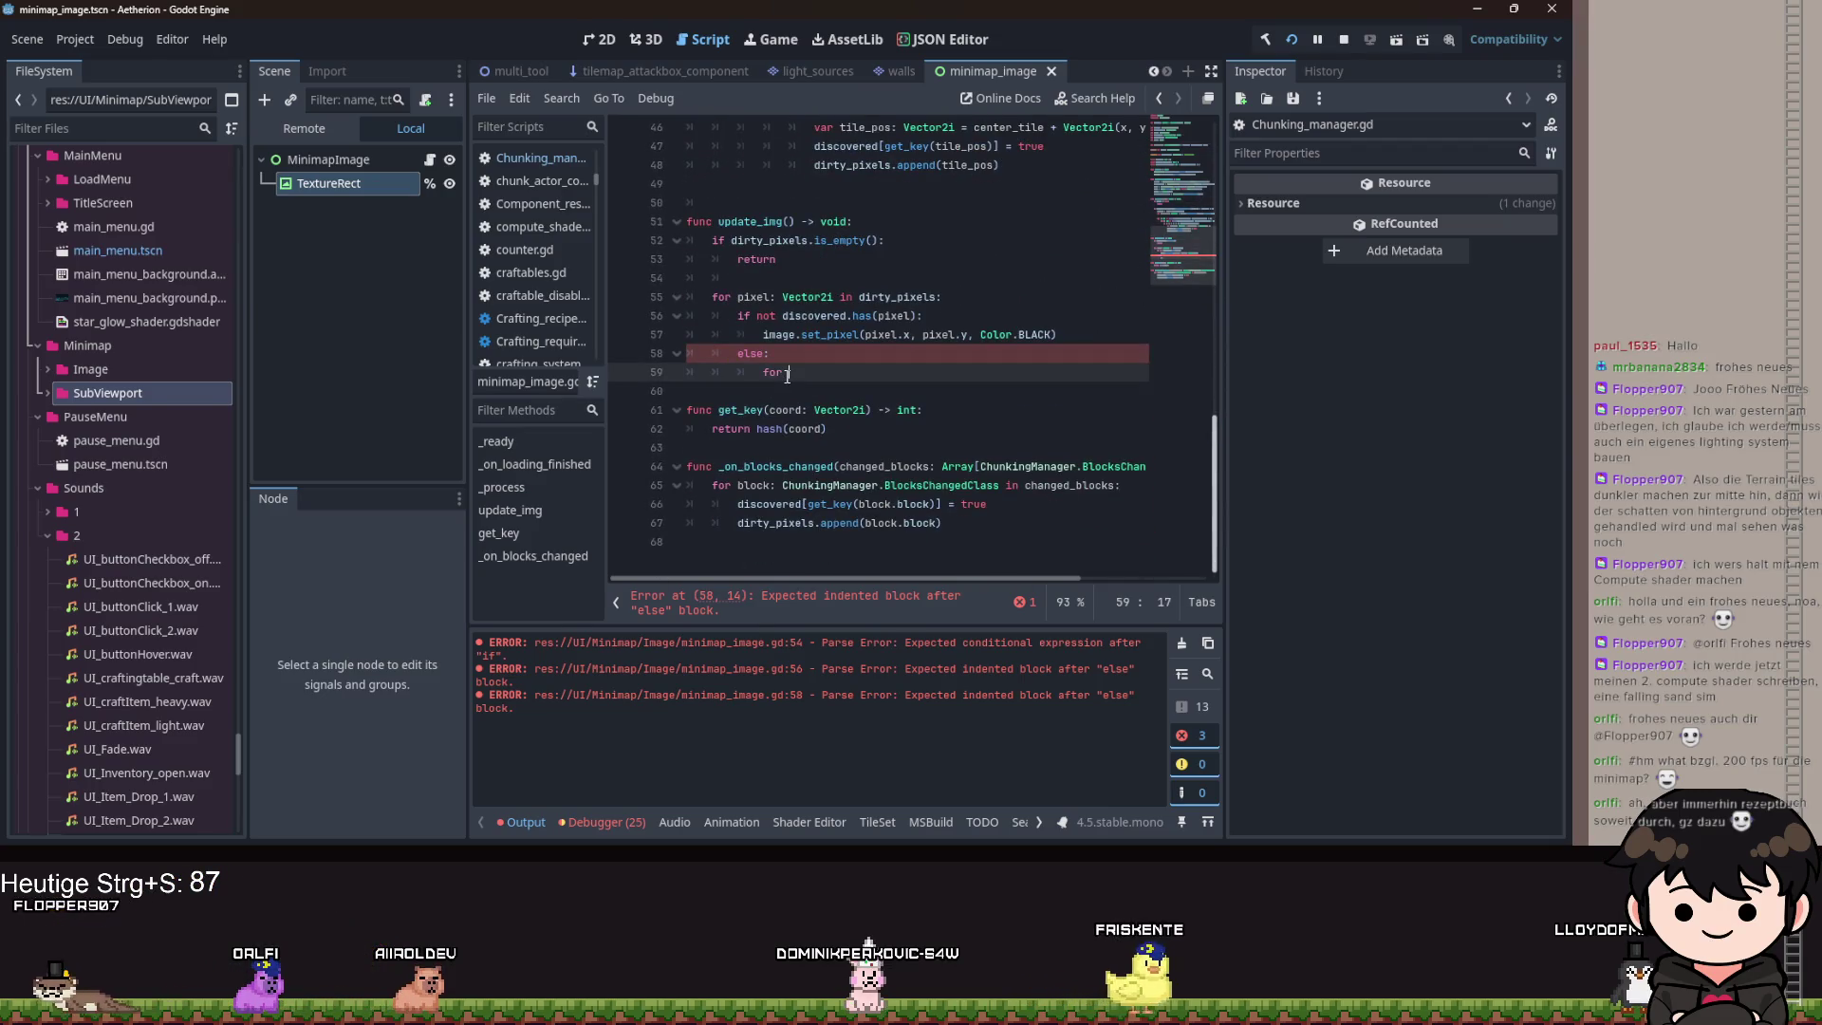
type("for map: TilemapLa")
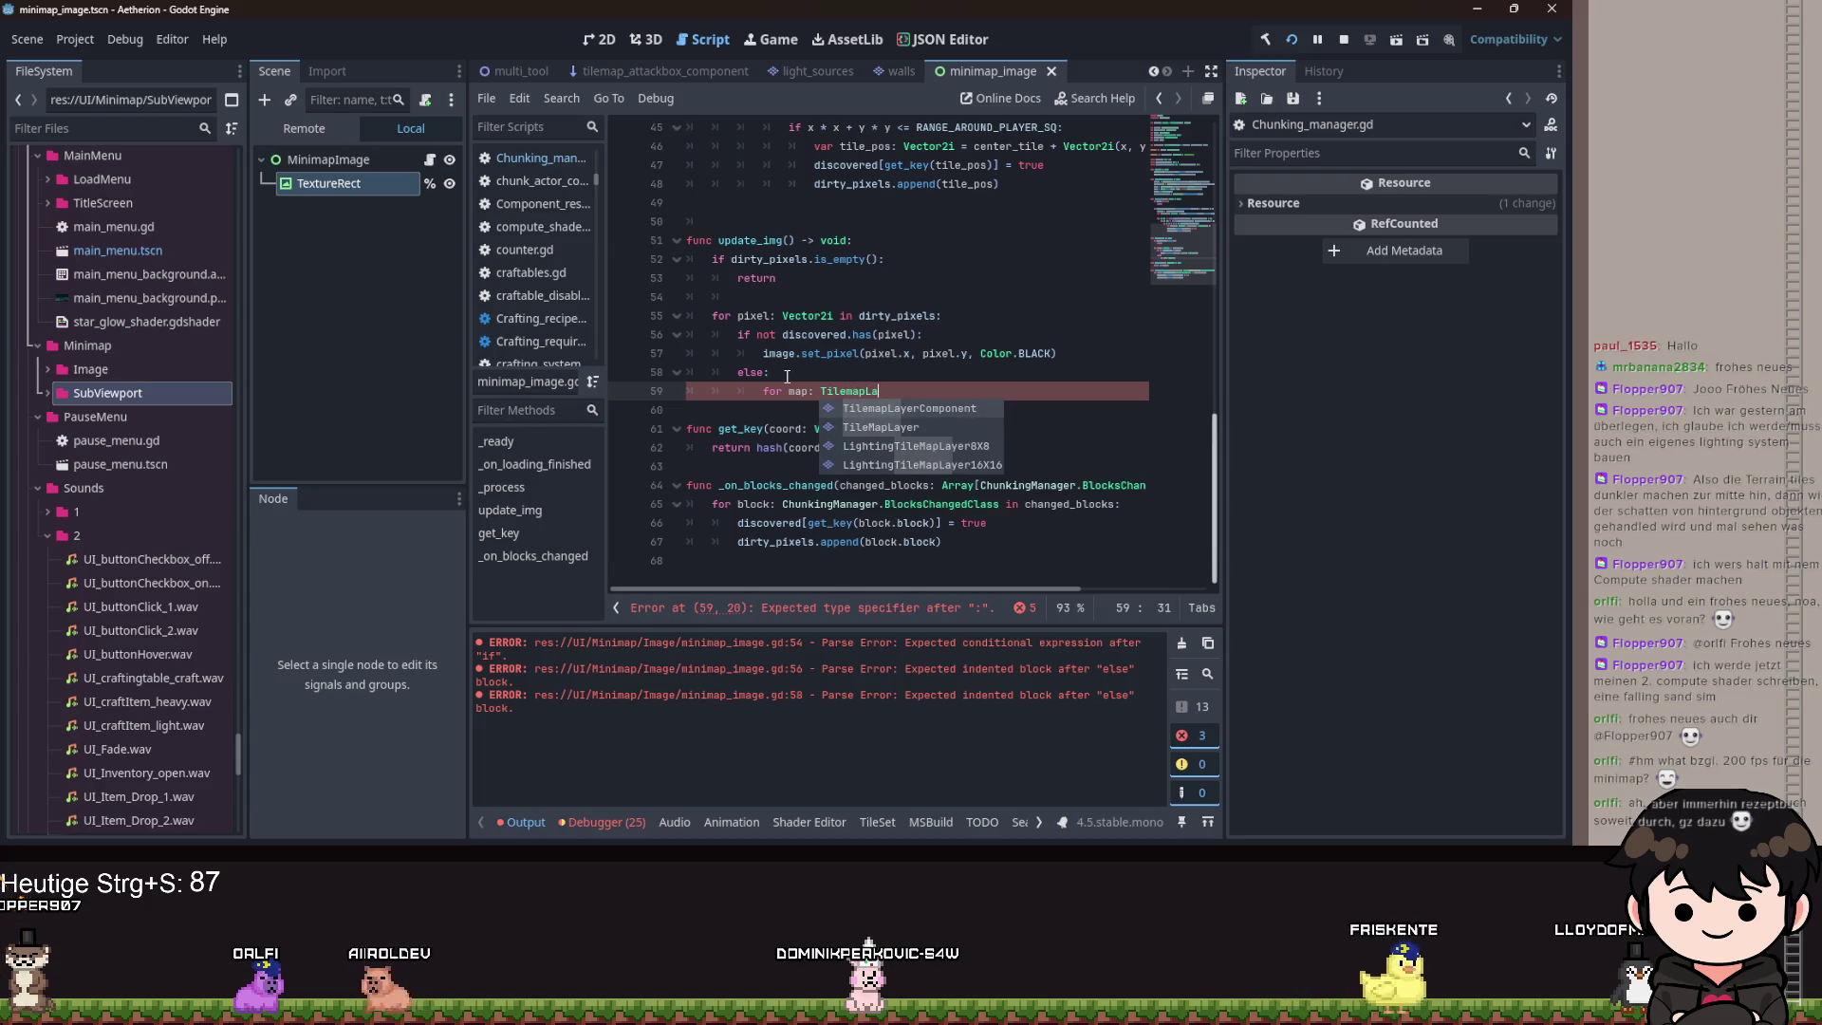
key("Down")
key("Return")
type("orde")
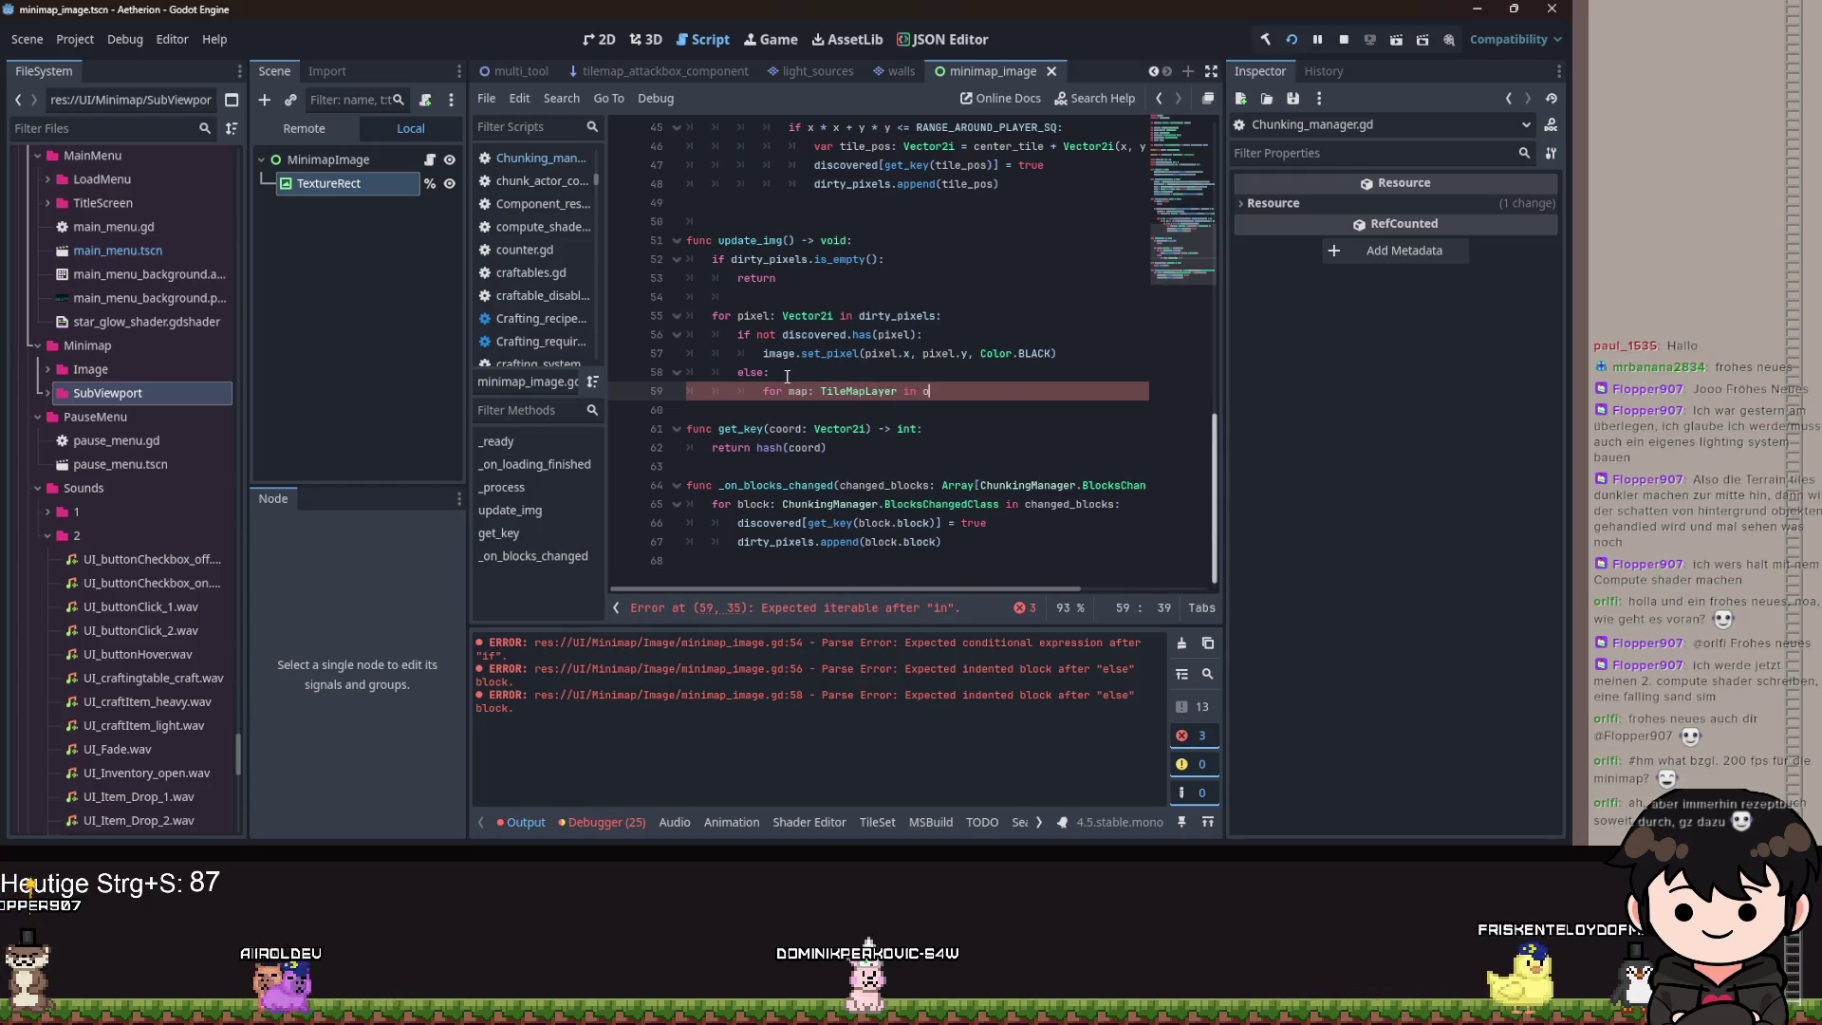
key("Return")
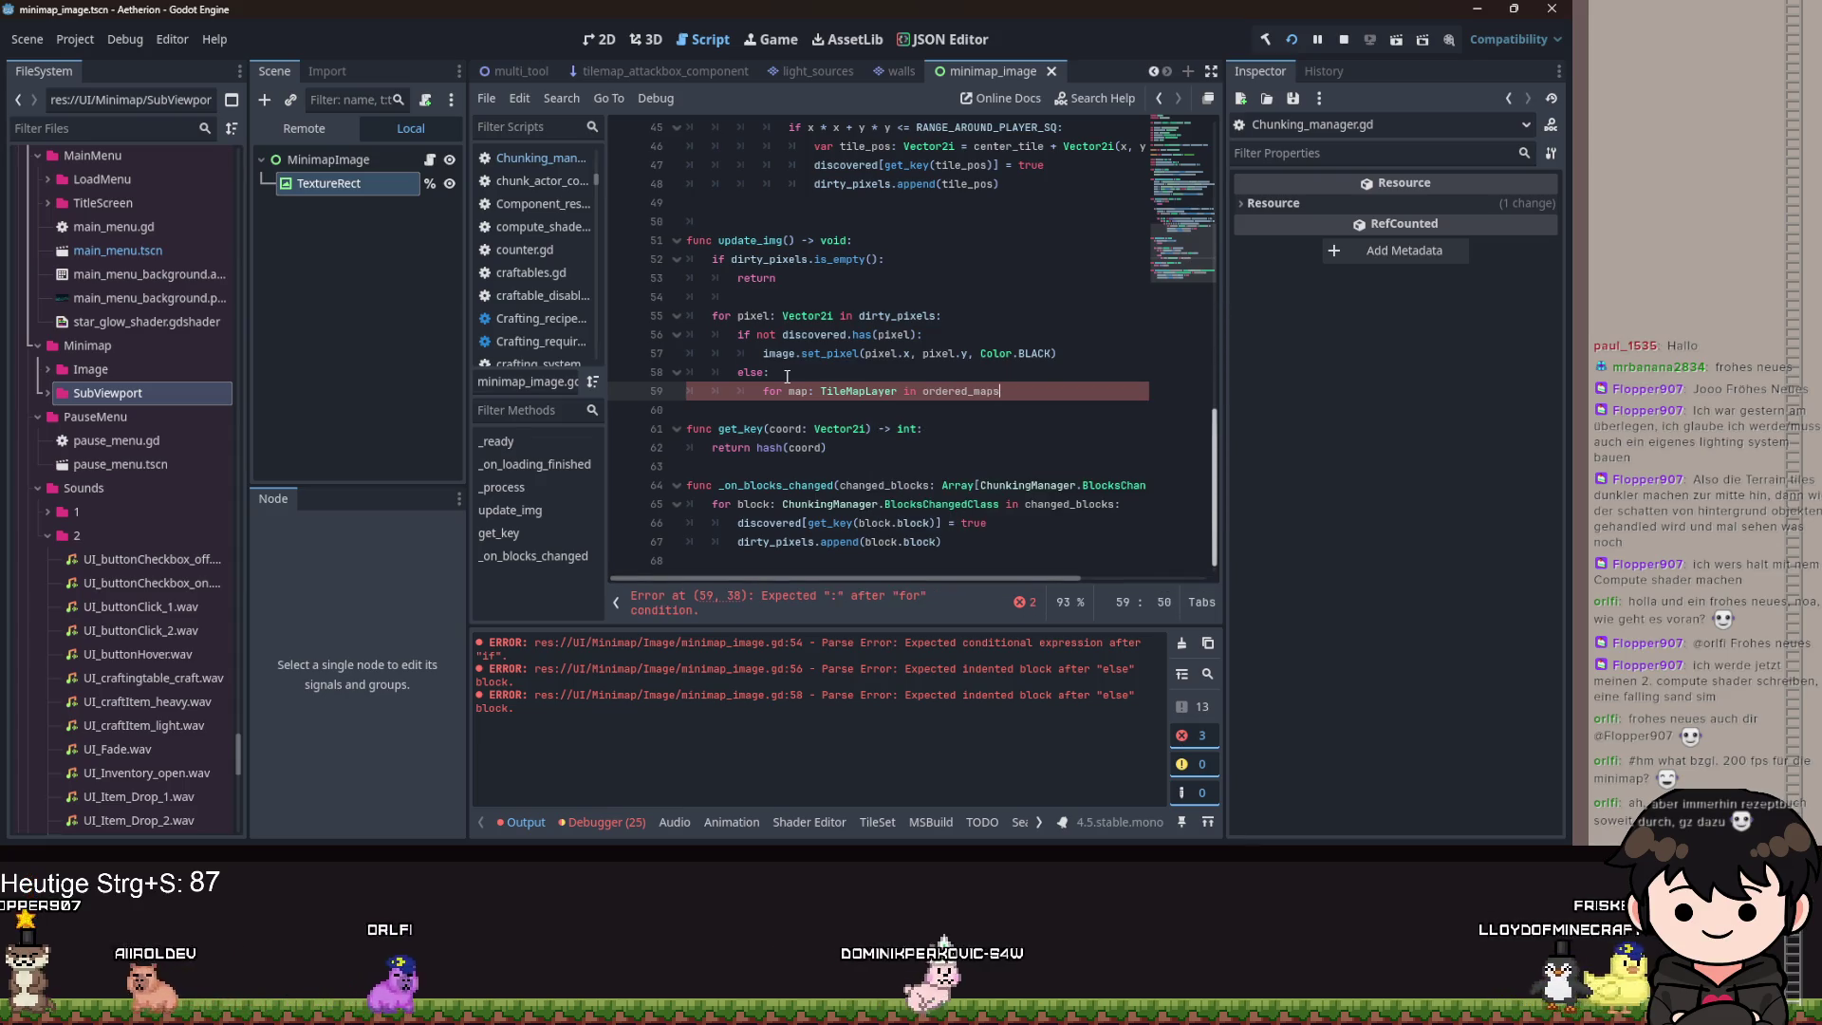
scroll(833, 313, "up", 10)
scroll(832, 313, "up", 2)
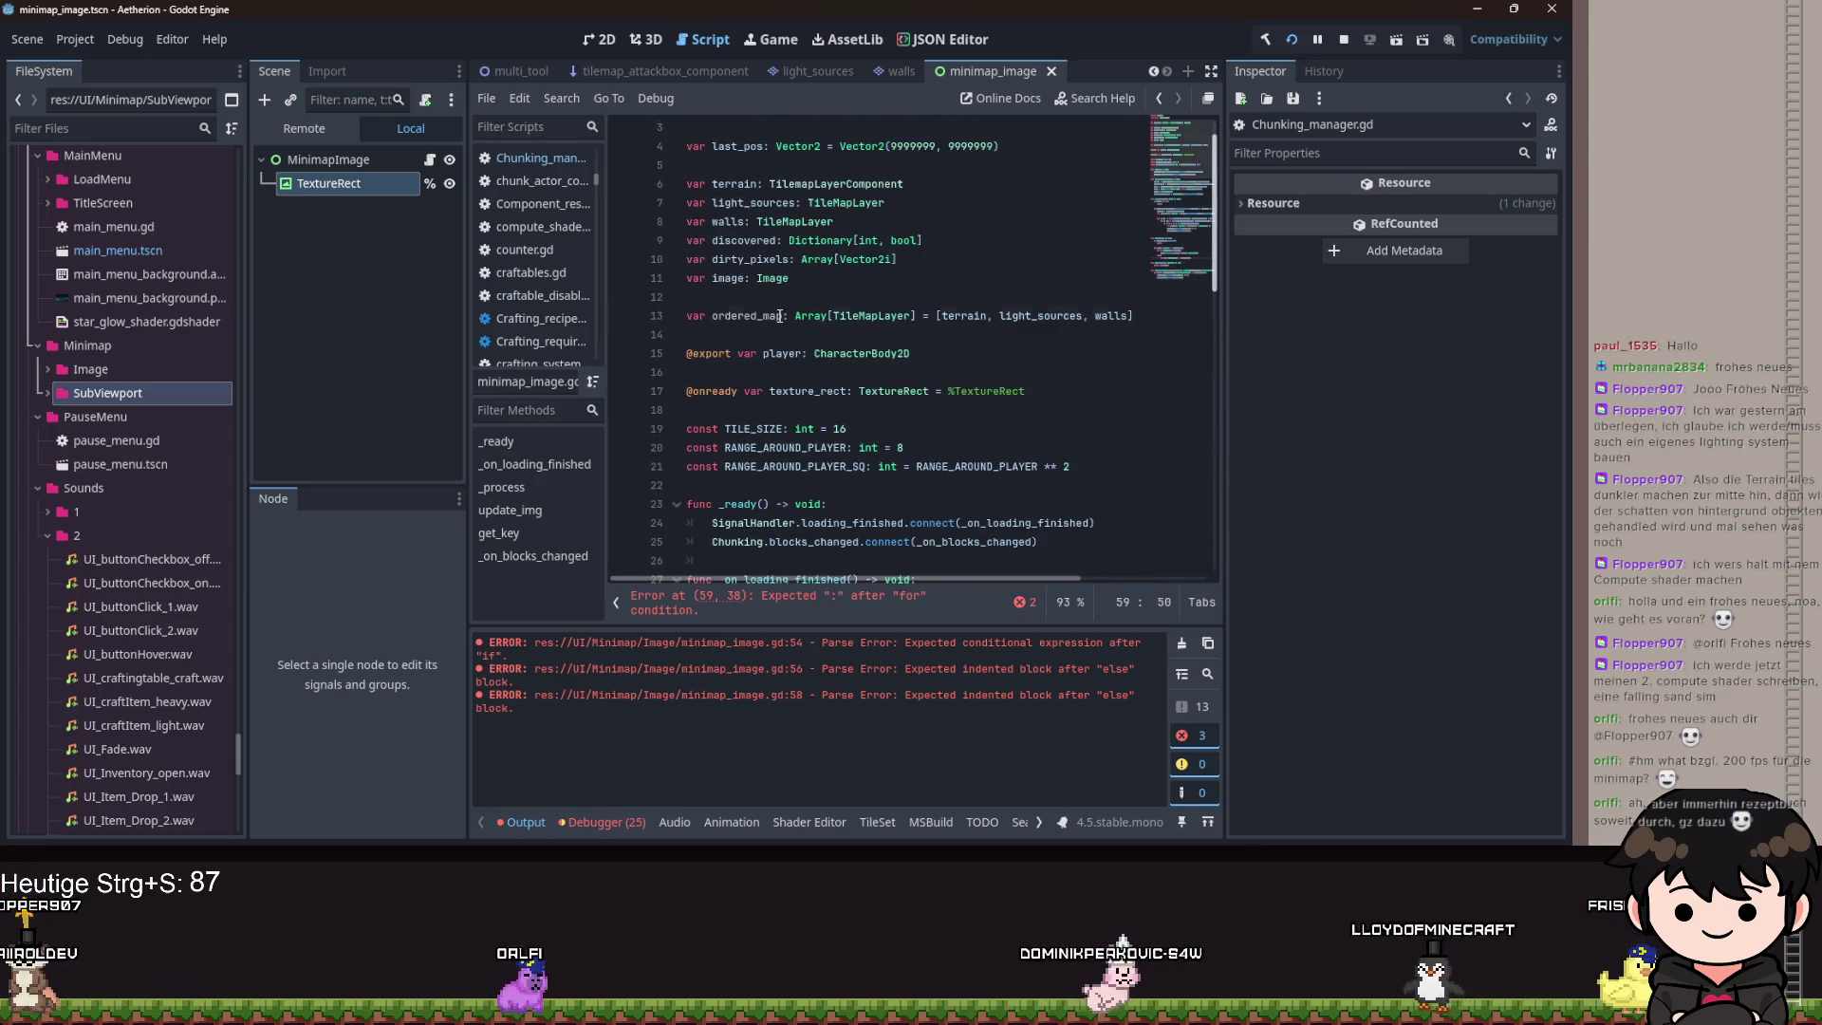
left_click(784, 315)
scroll(784, 315, "down", 15)
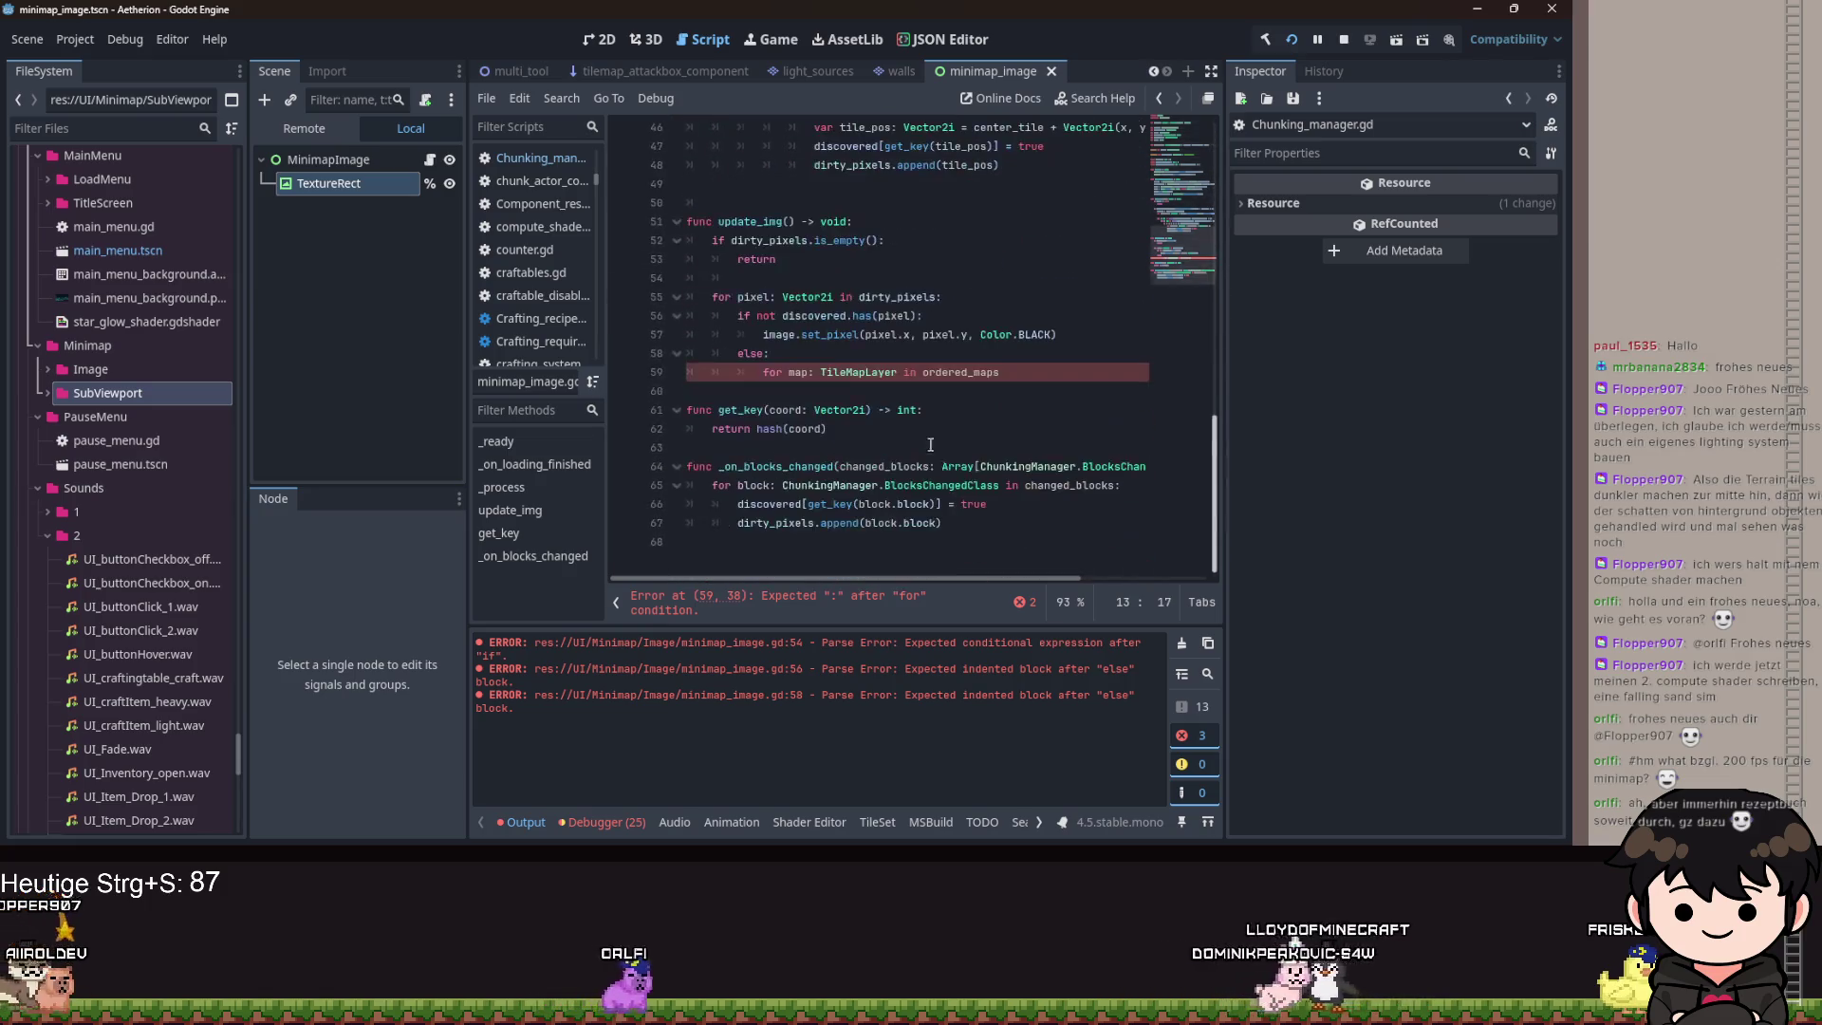
left_click(1032, 372)
type(":")
key("Return")
type("if map")
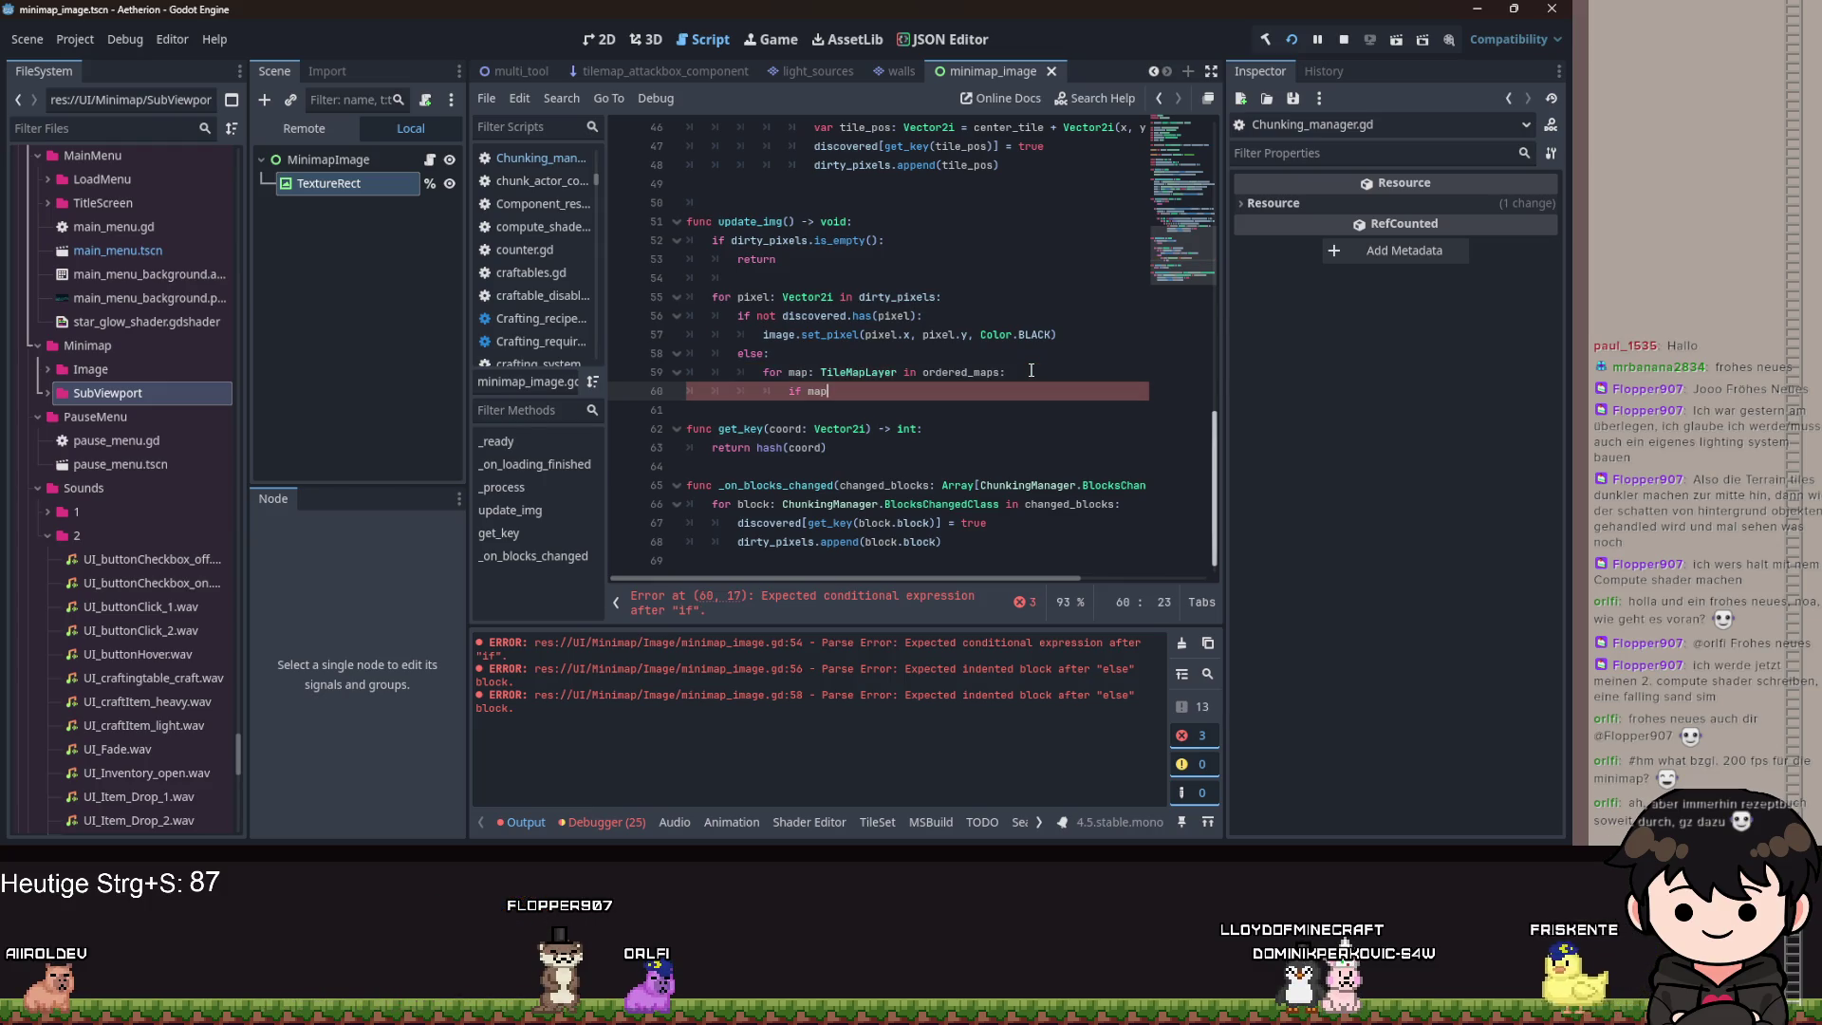
Inside the loop, add 'if map.get_cell_source_id(pixel) == -1: continue'.
type(".get_c")
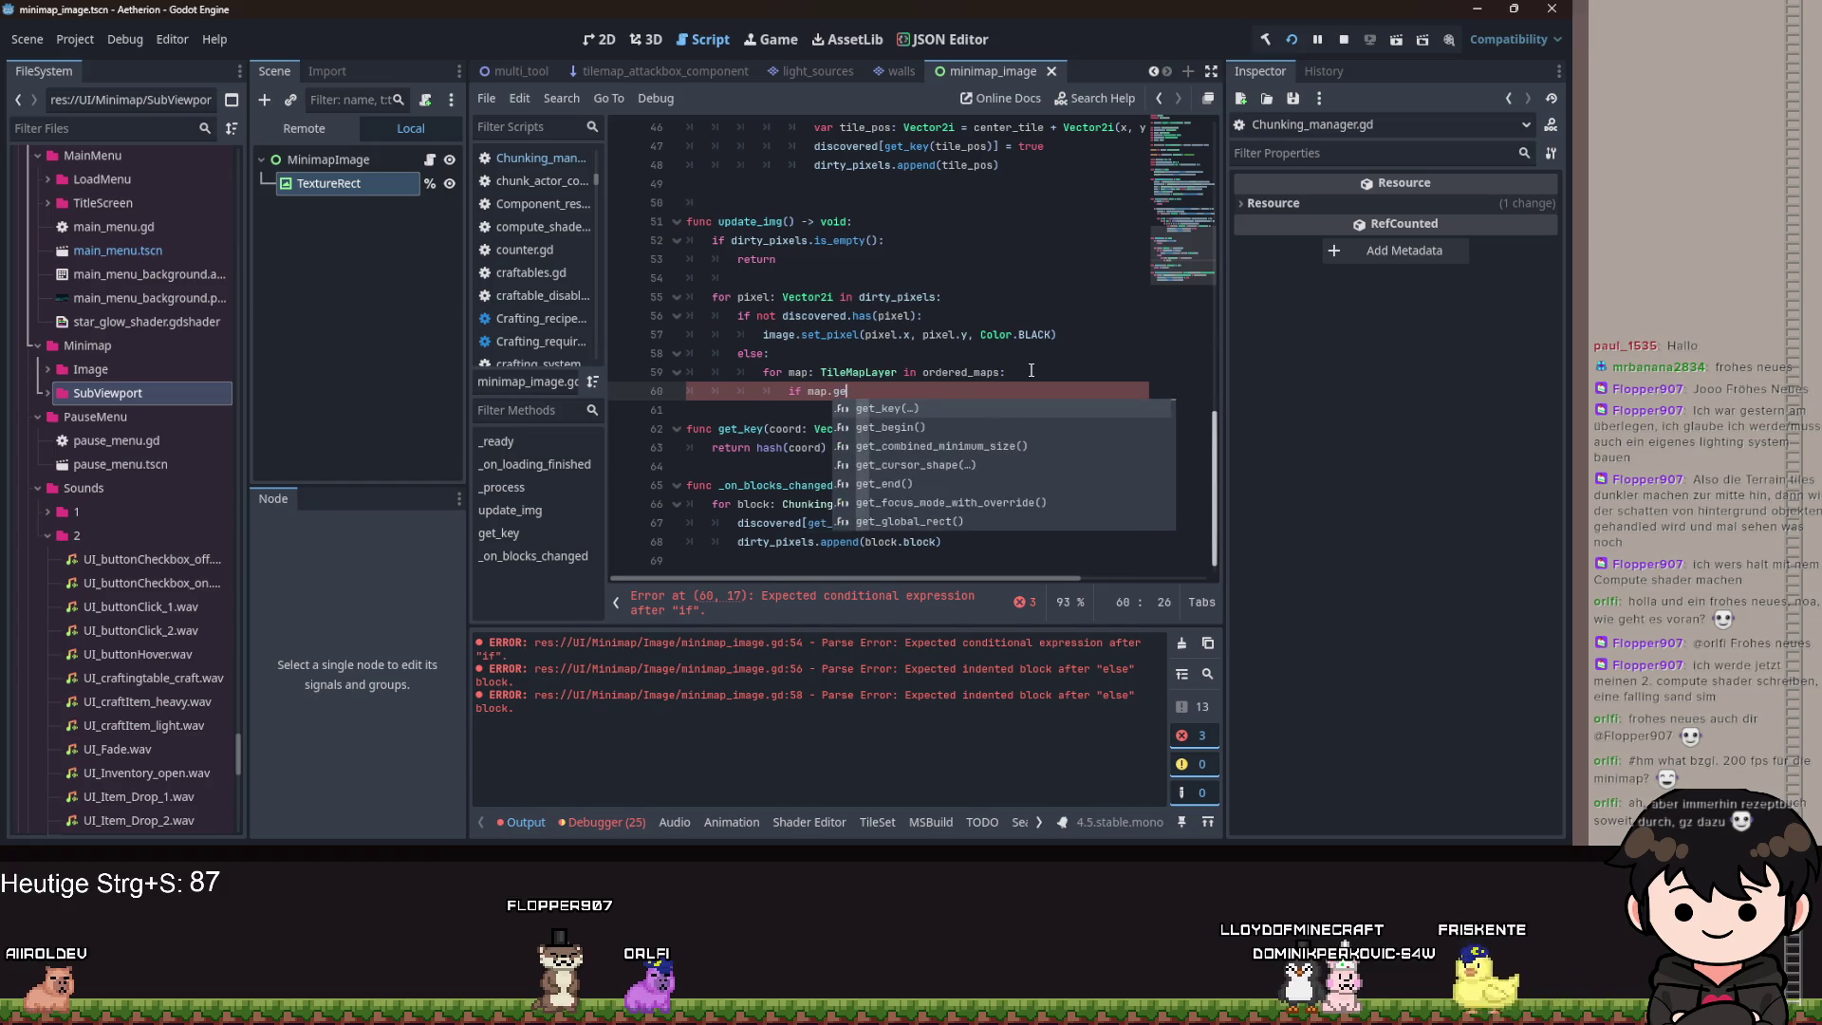
type("ell")
key("Down")
key("Down")
key("Return")
type("p")
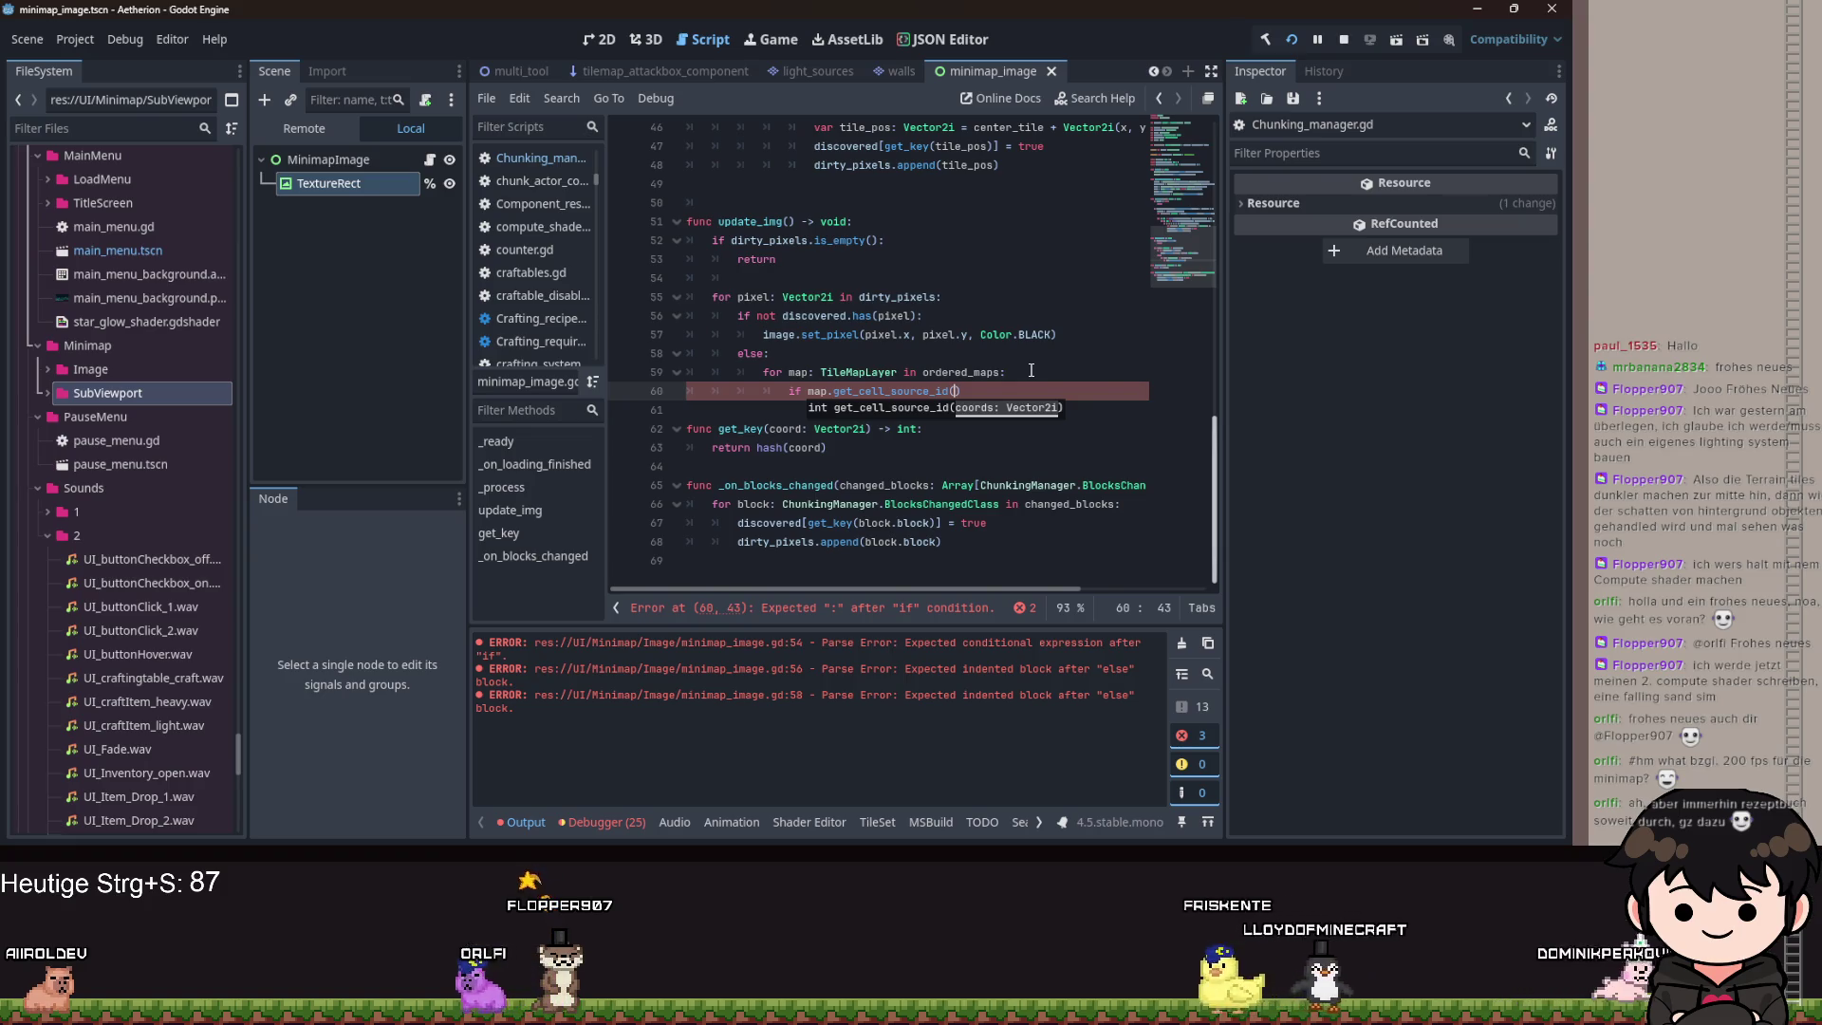
type("ixel)")
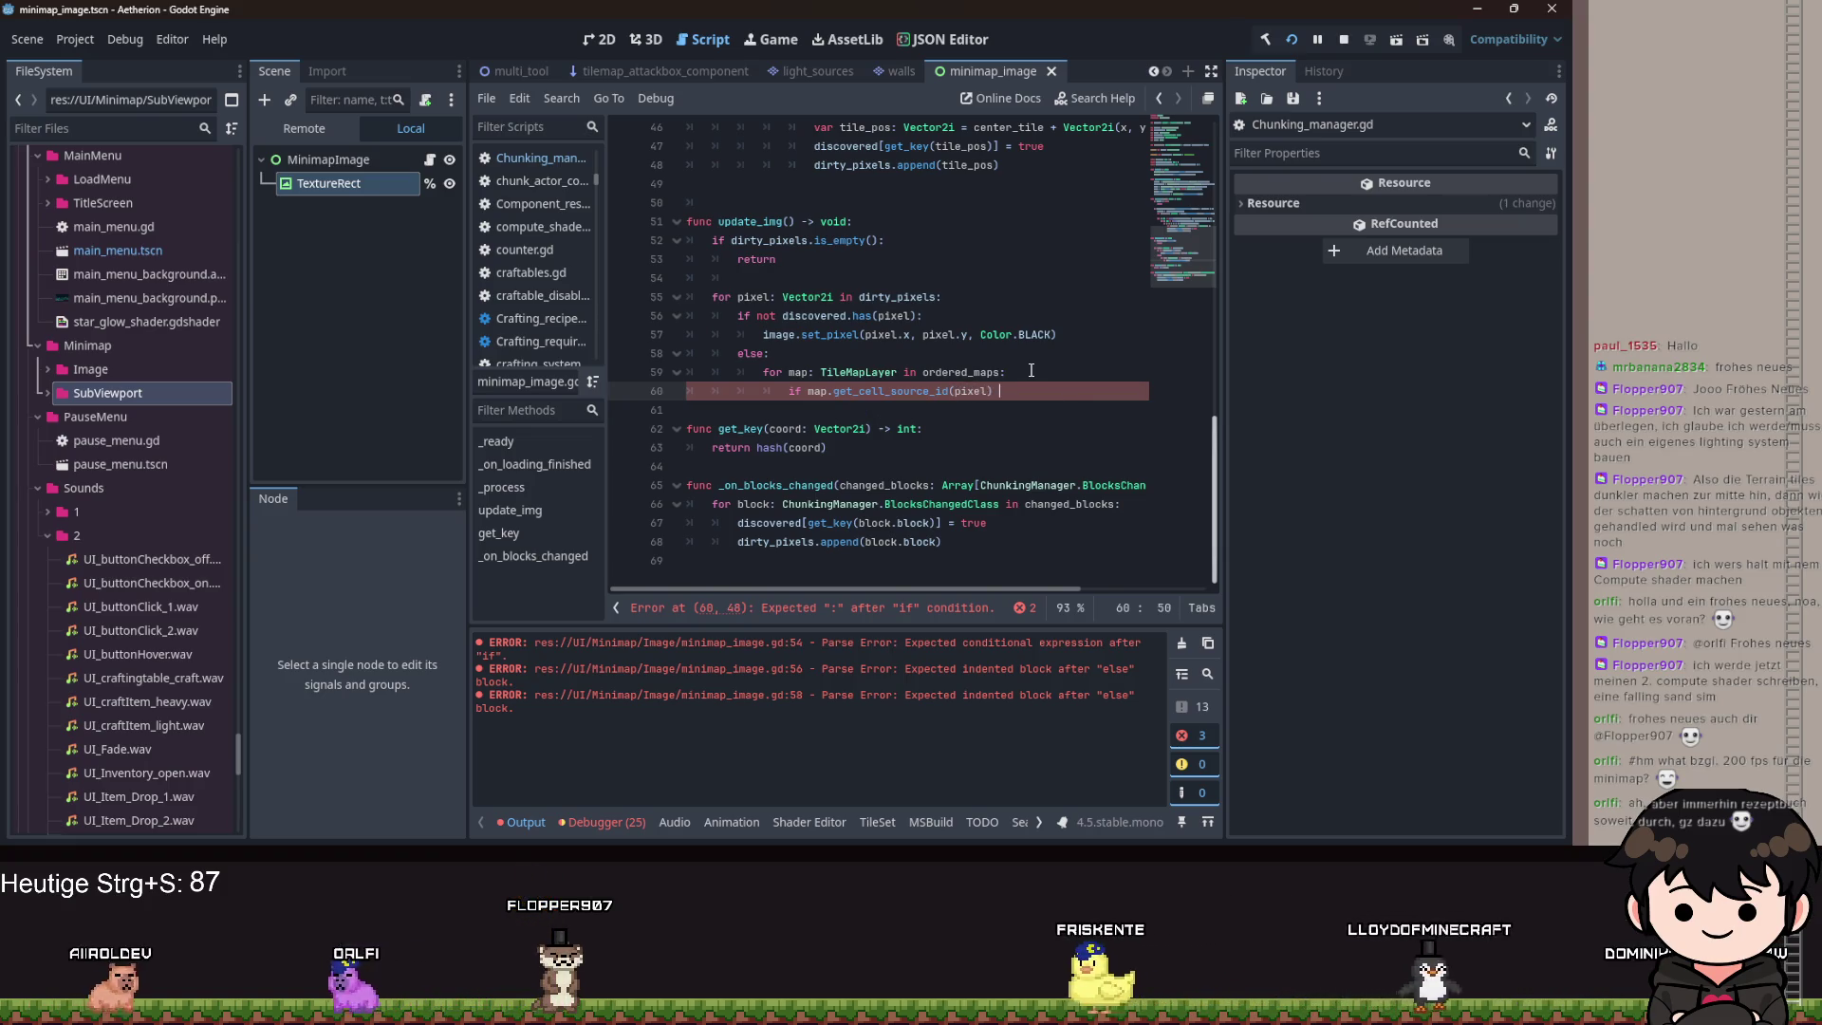
type(" == -1:")
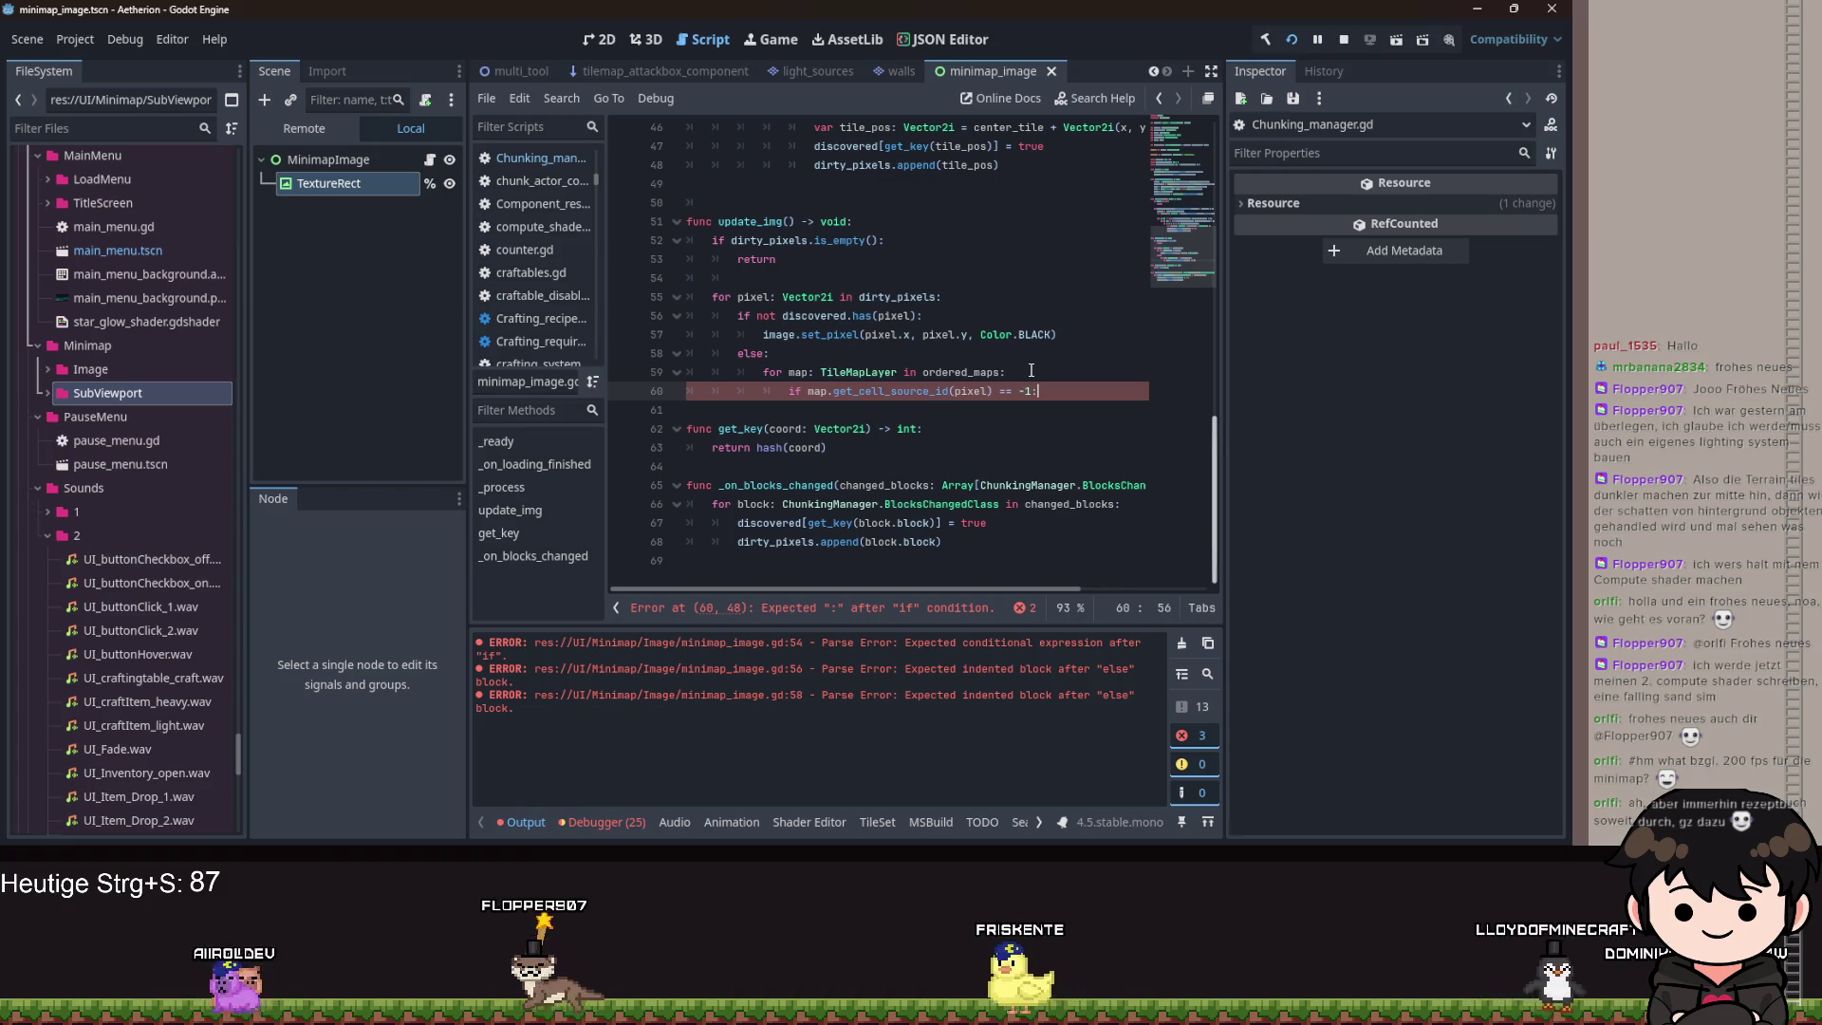
key("Return")
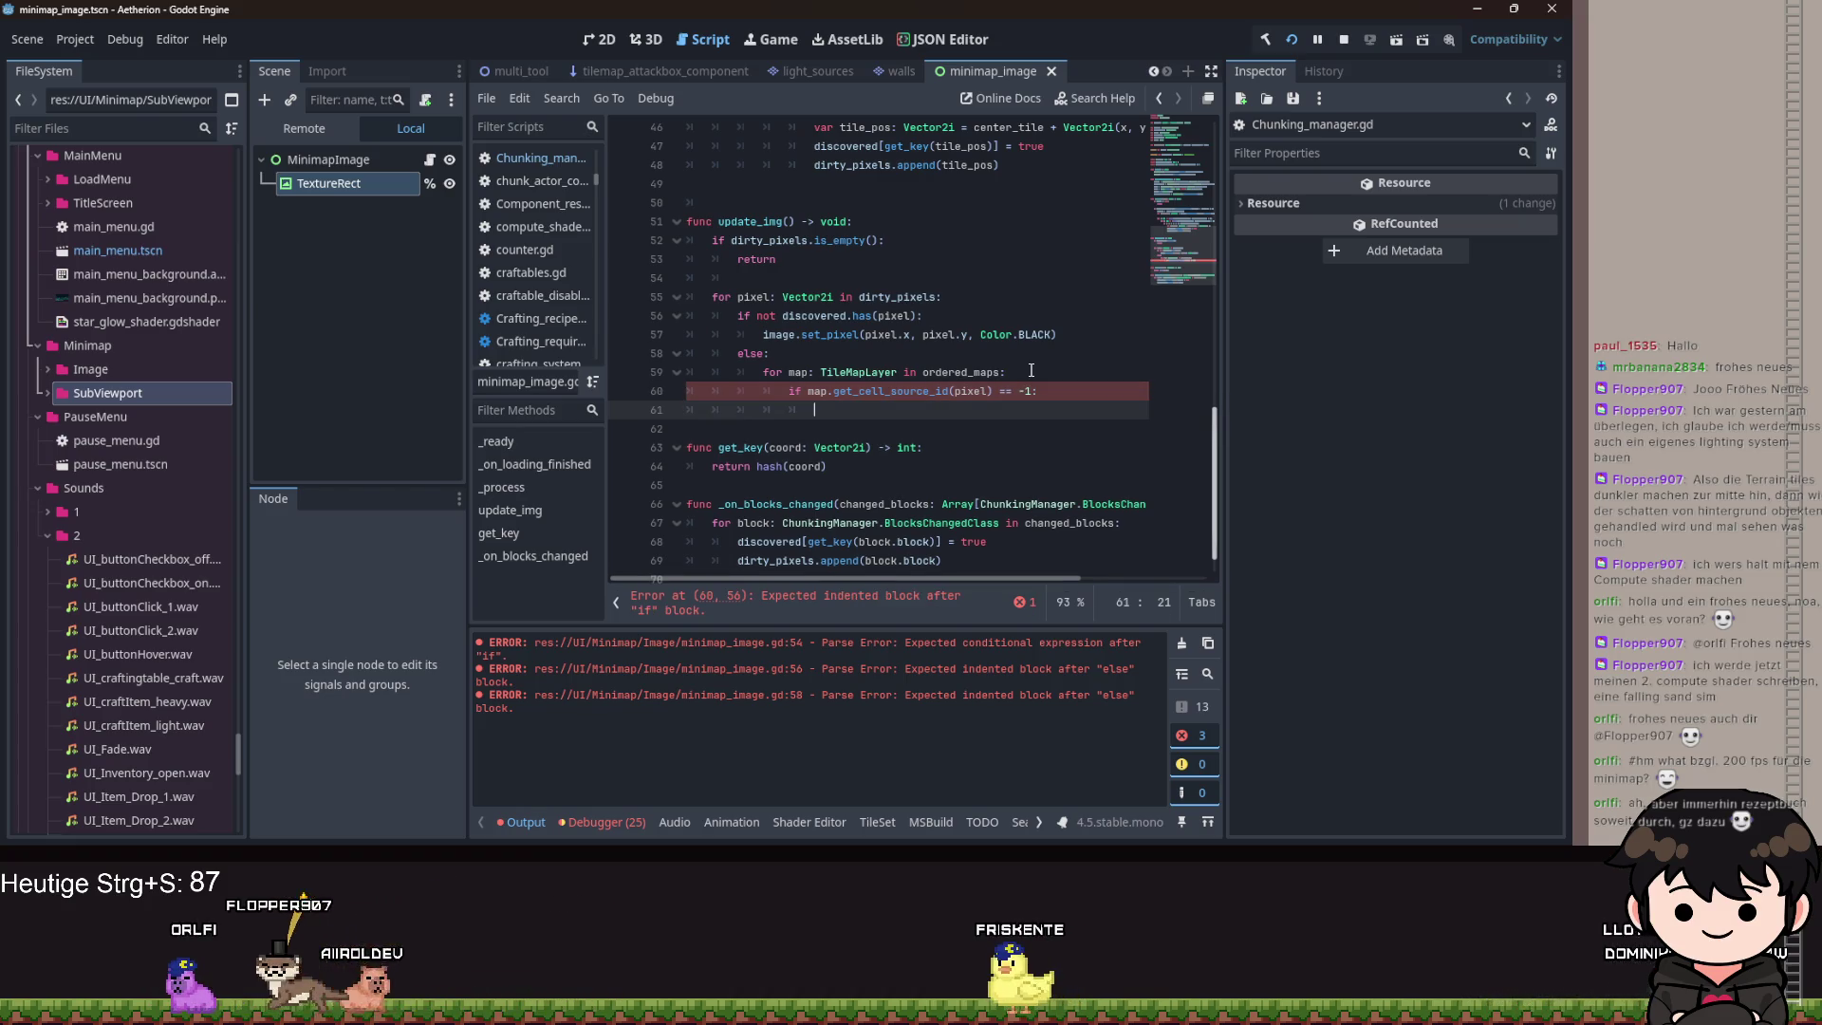
type("c")
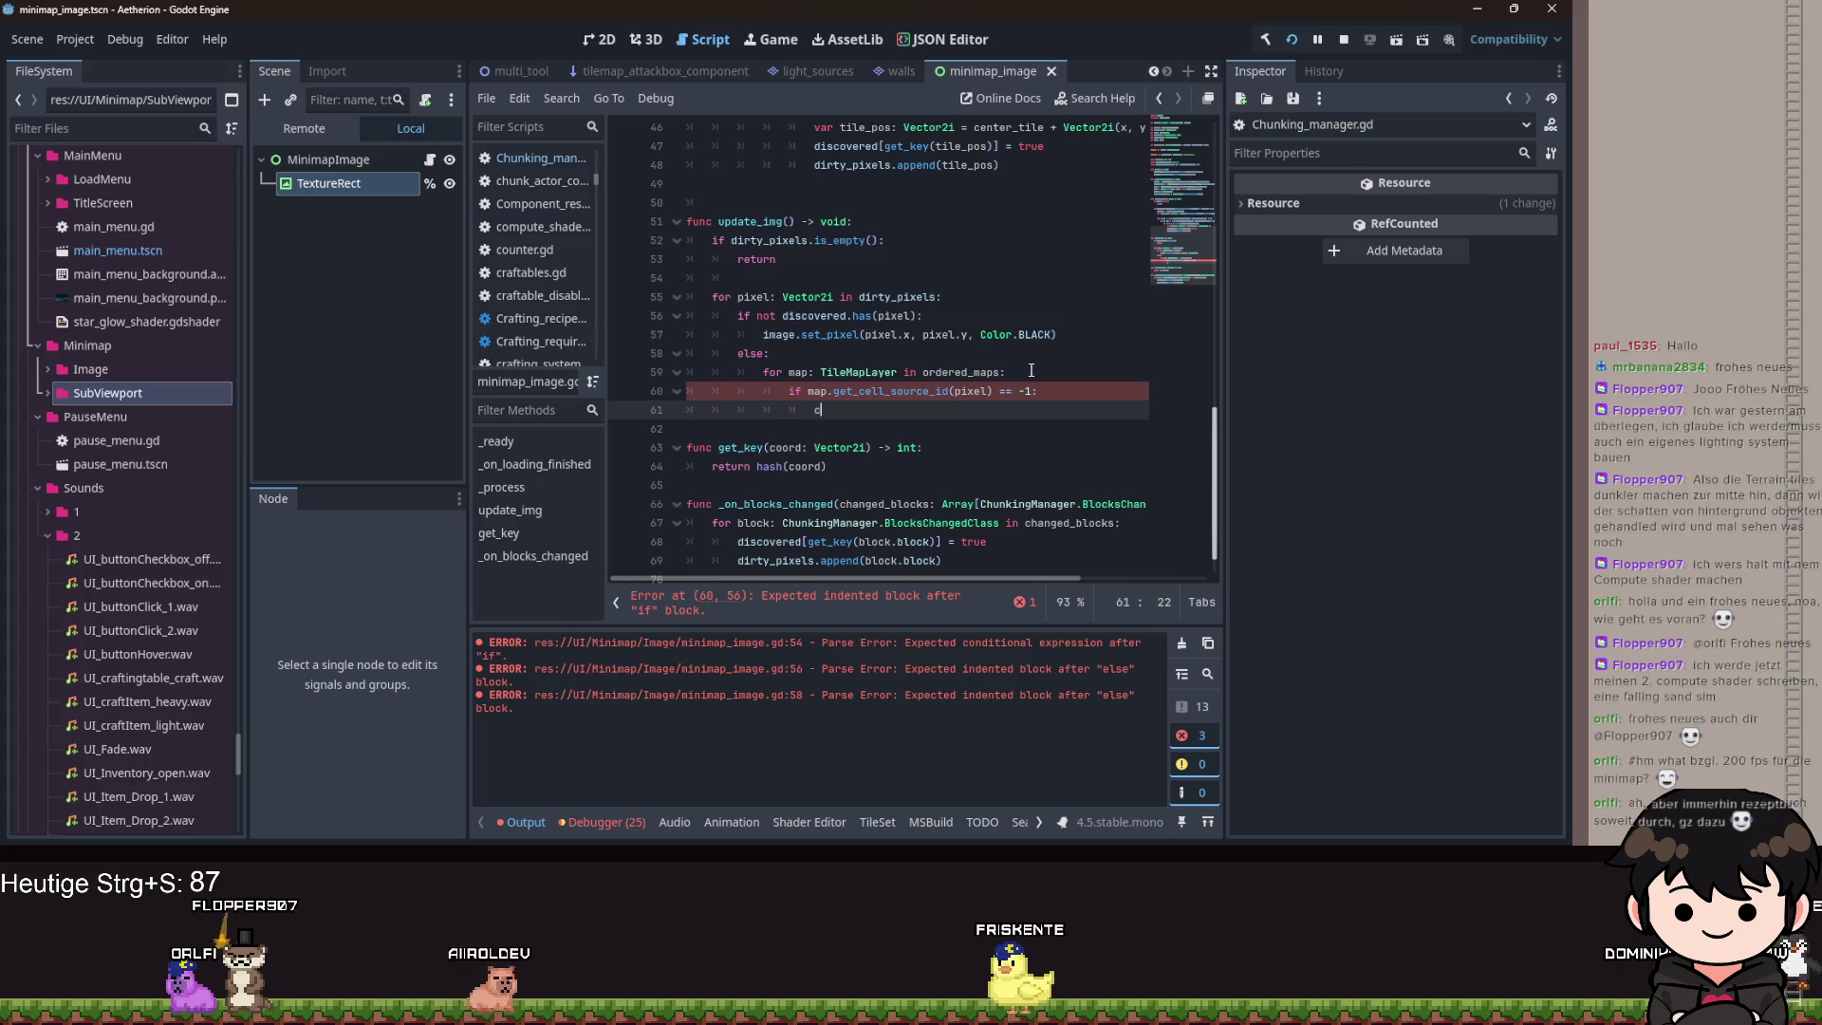
type("ontinue")
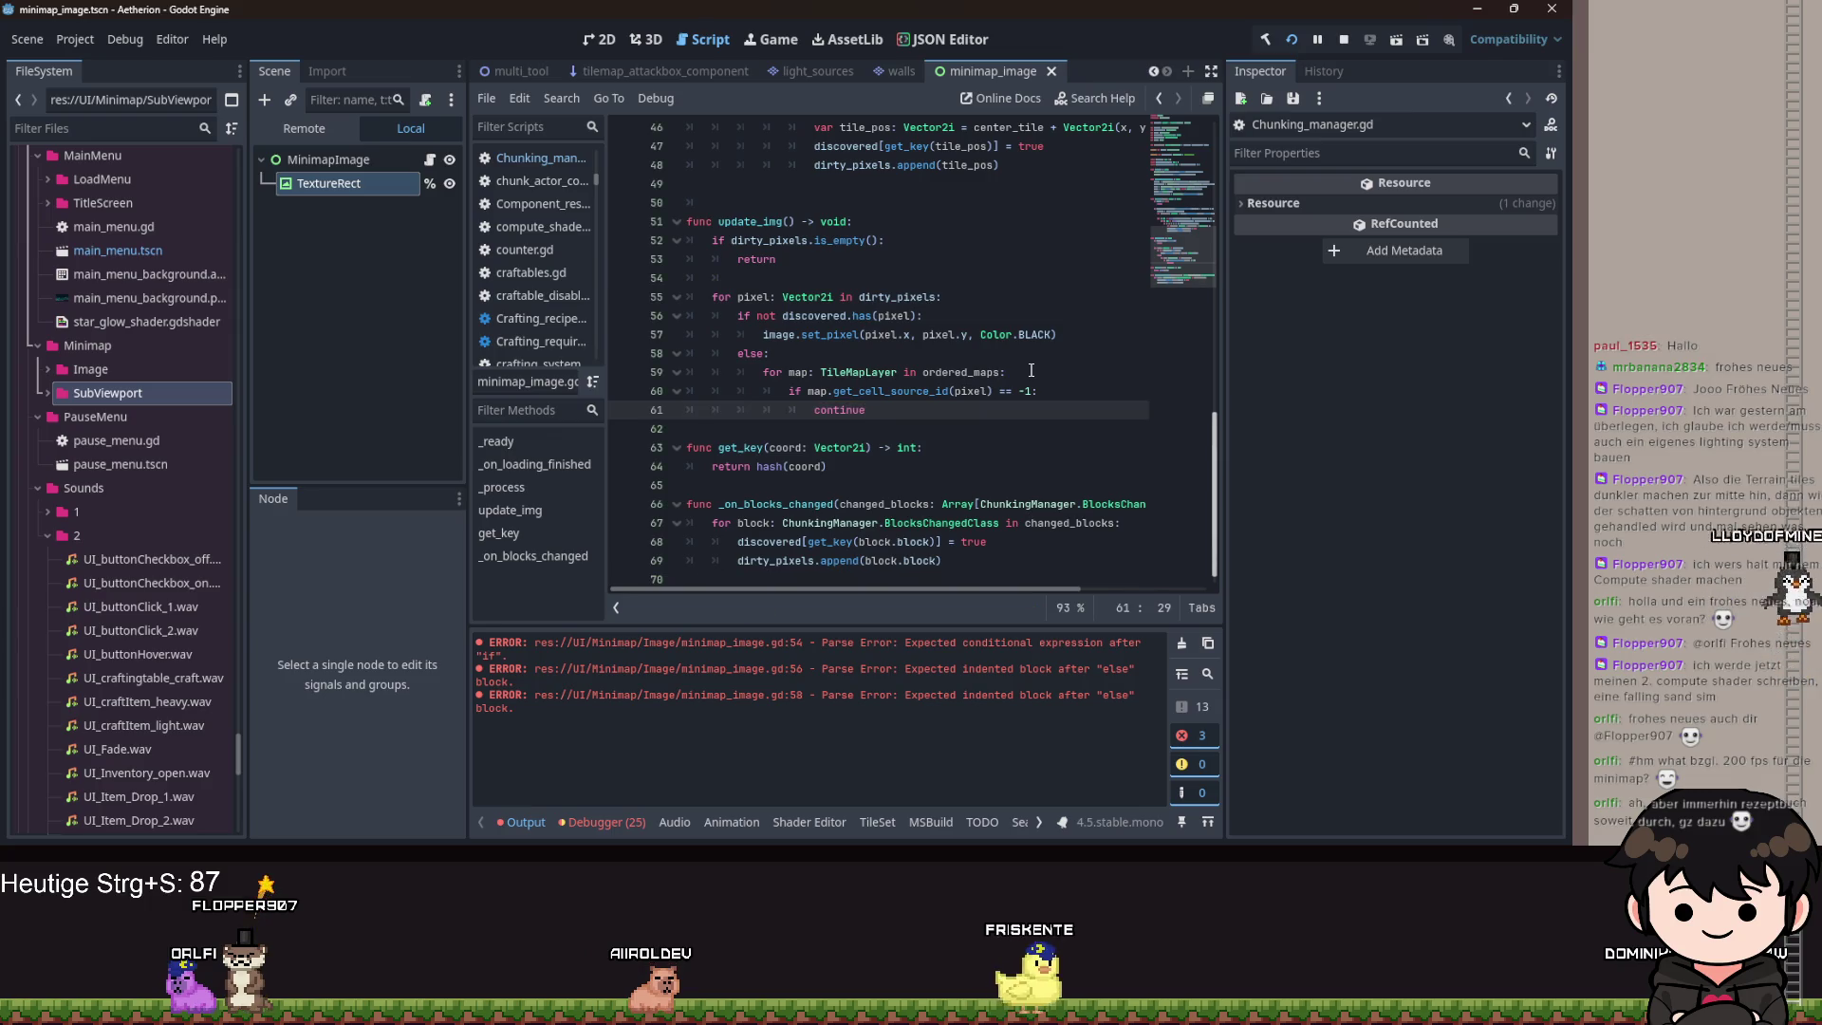
scroll(1046, 326, "up", 7)
scroll(1047, 326, "down", 6)
left_click(871, 334)
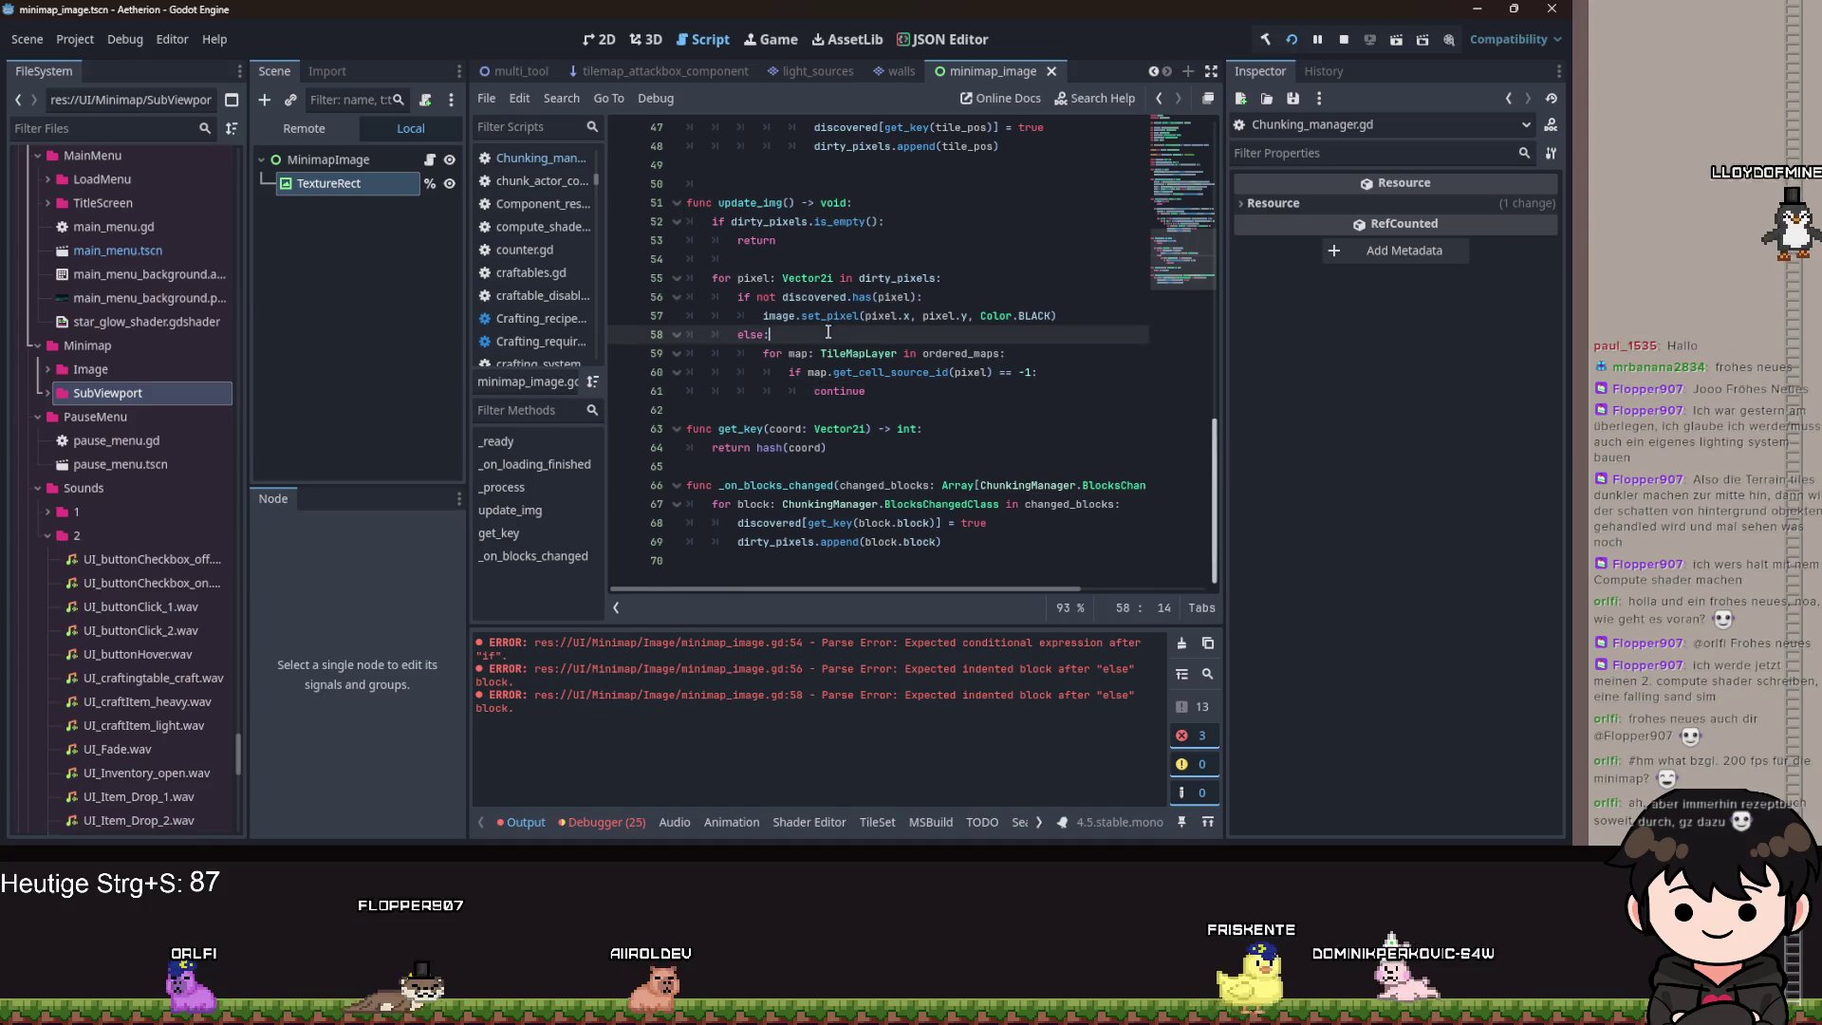
Declare 'var found: bool = false' under else, and set 'found = true' after the continue check.
key("Return")
type("var do")
key("BackSpace")
key("BackSpace")
type("f")
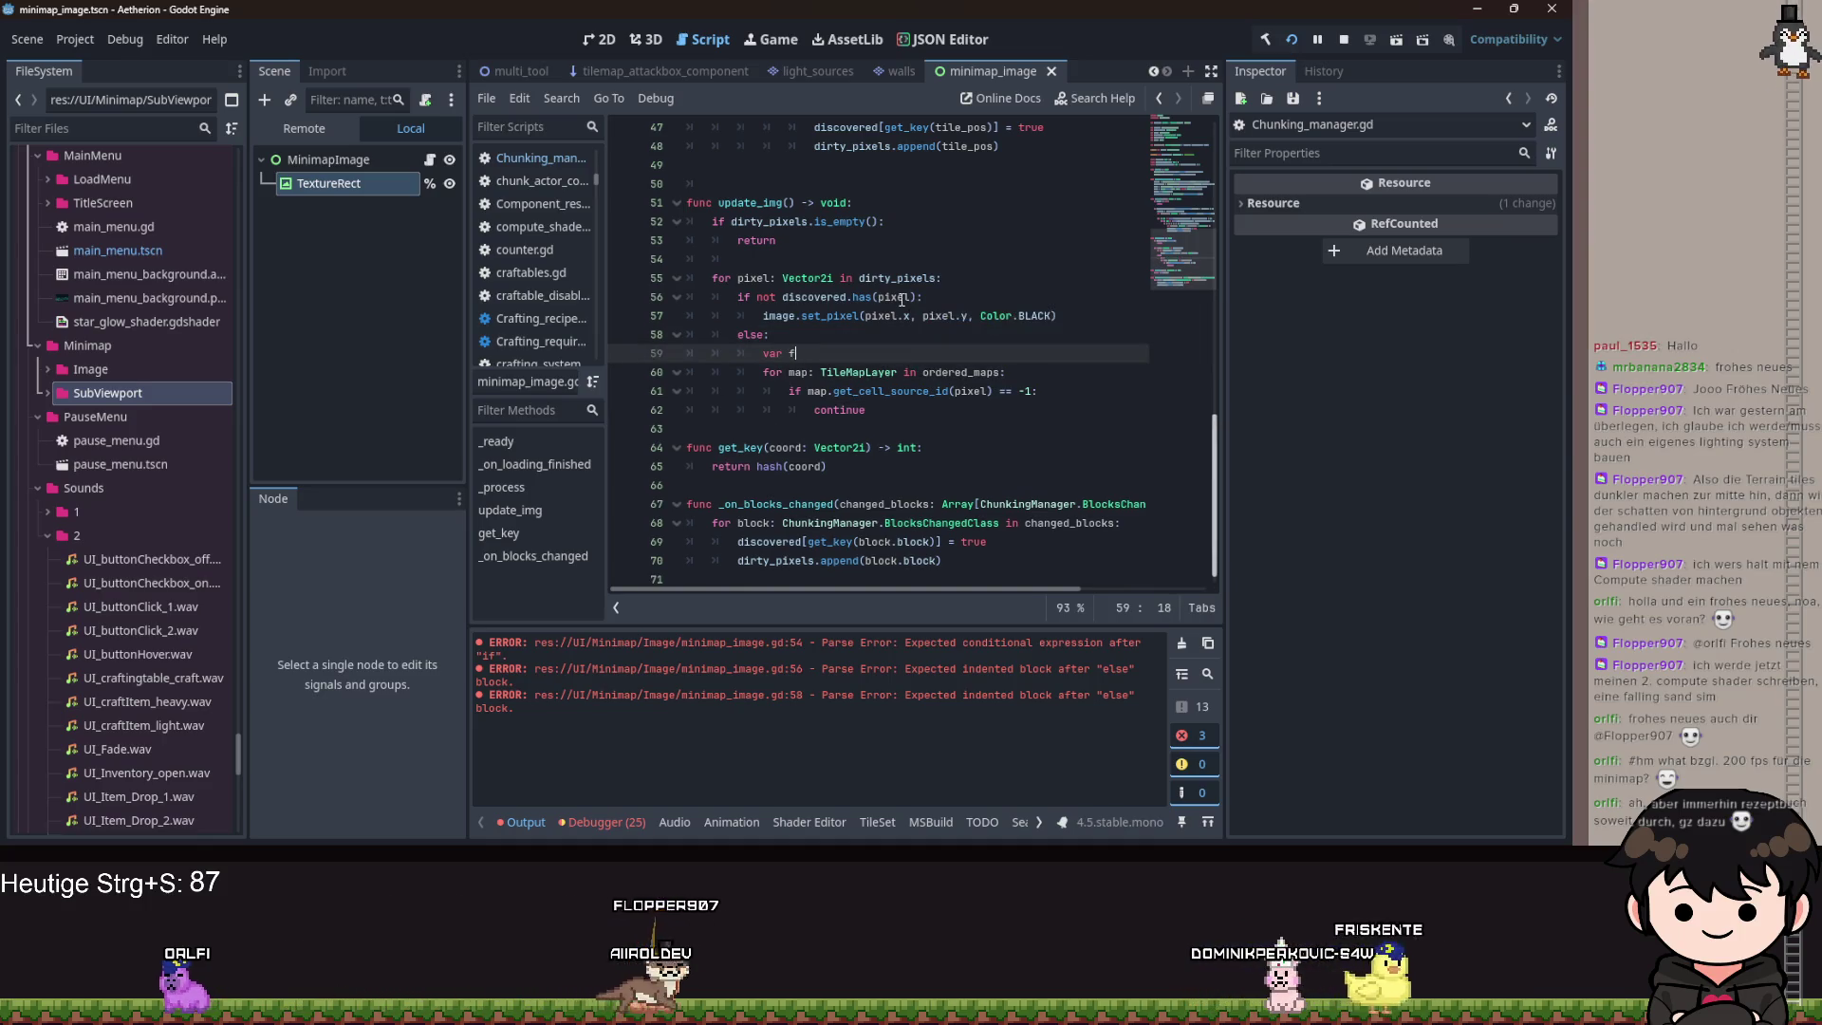
type("ound: bool ")
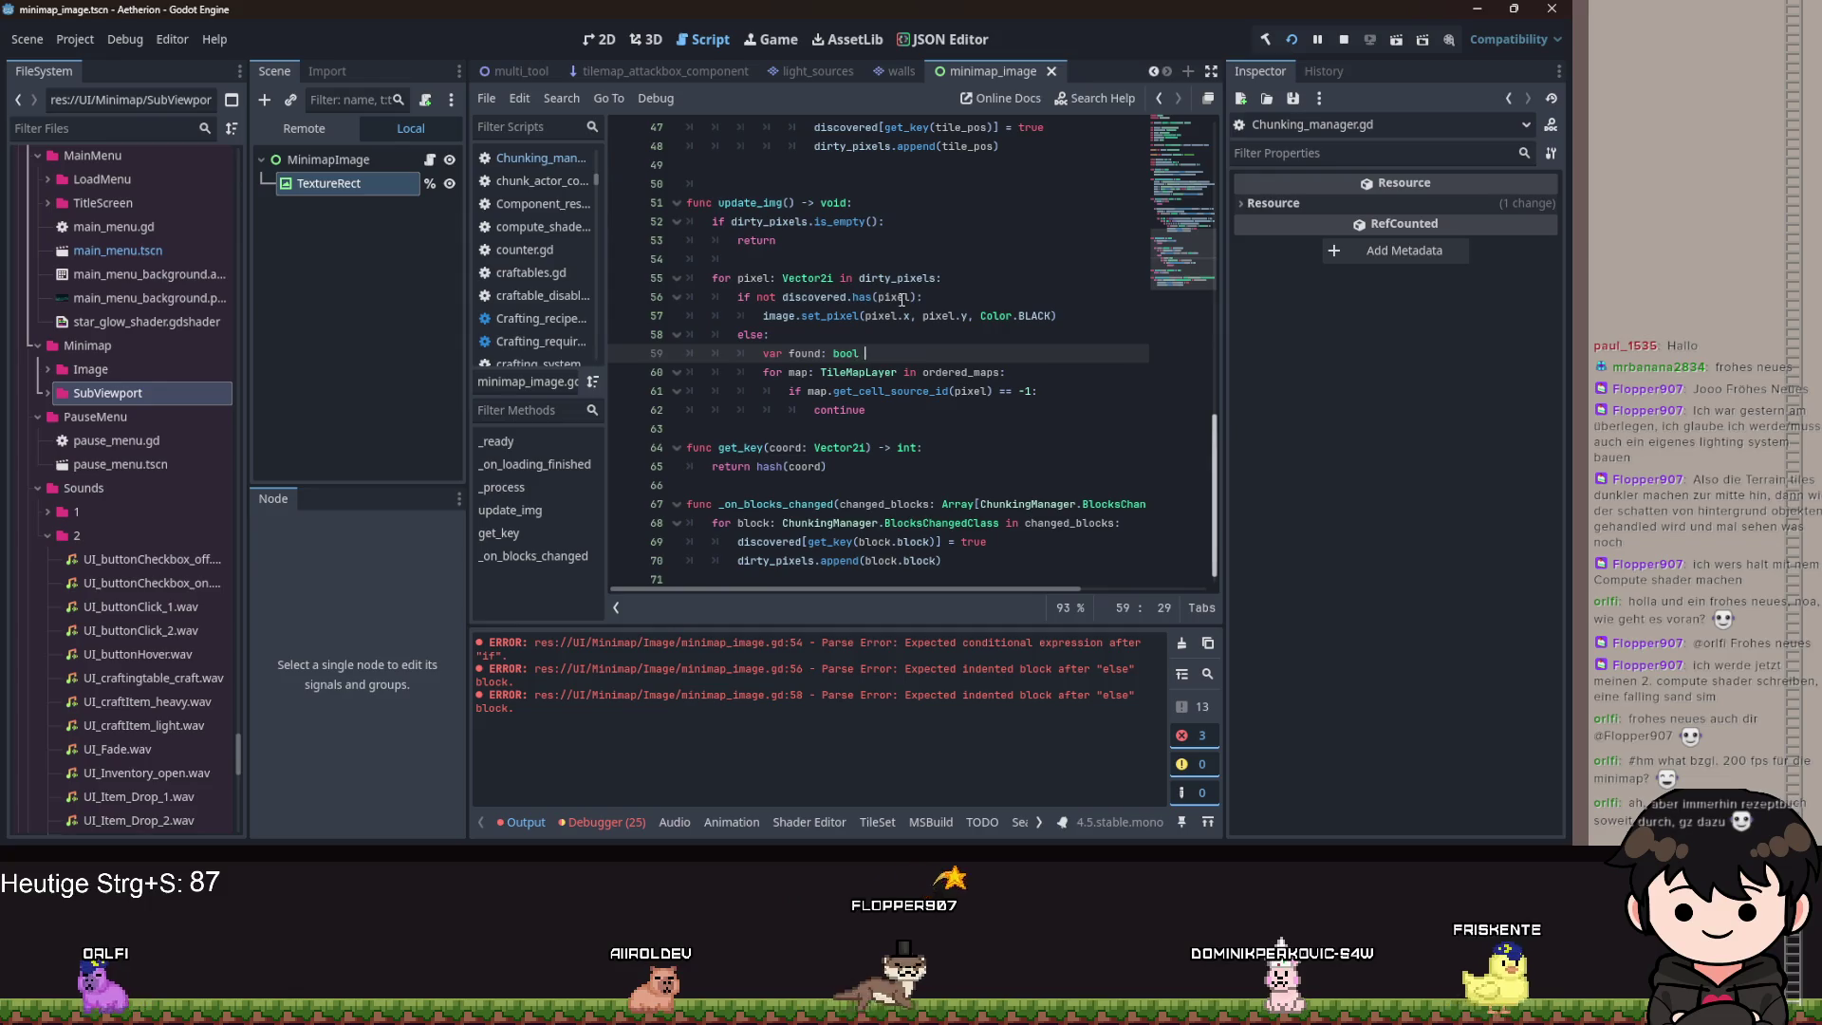
type("= false^1")
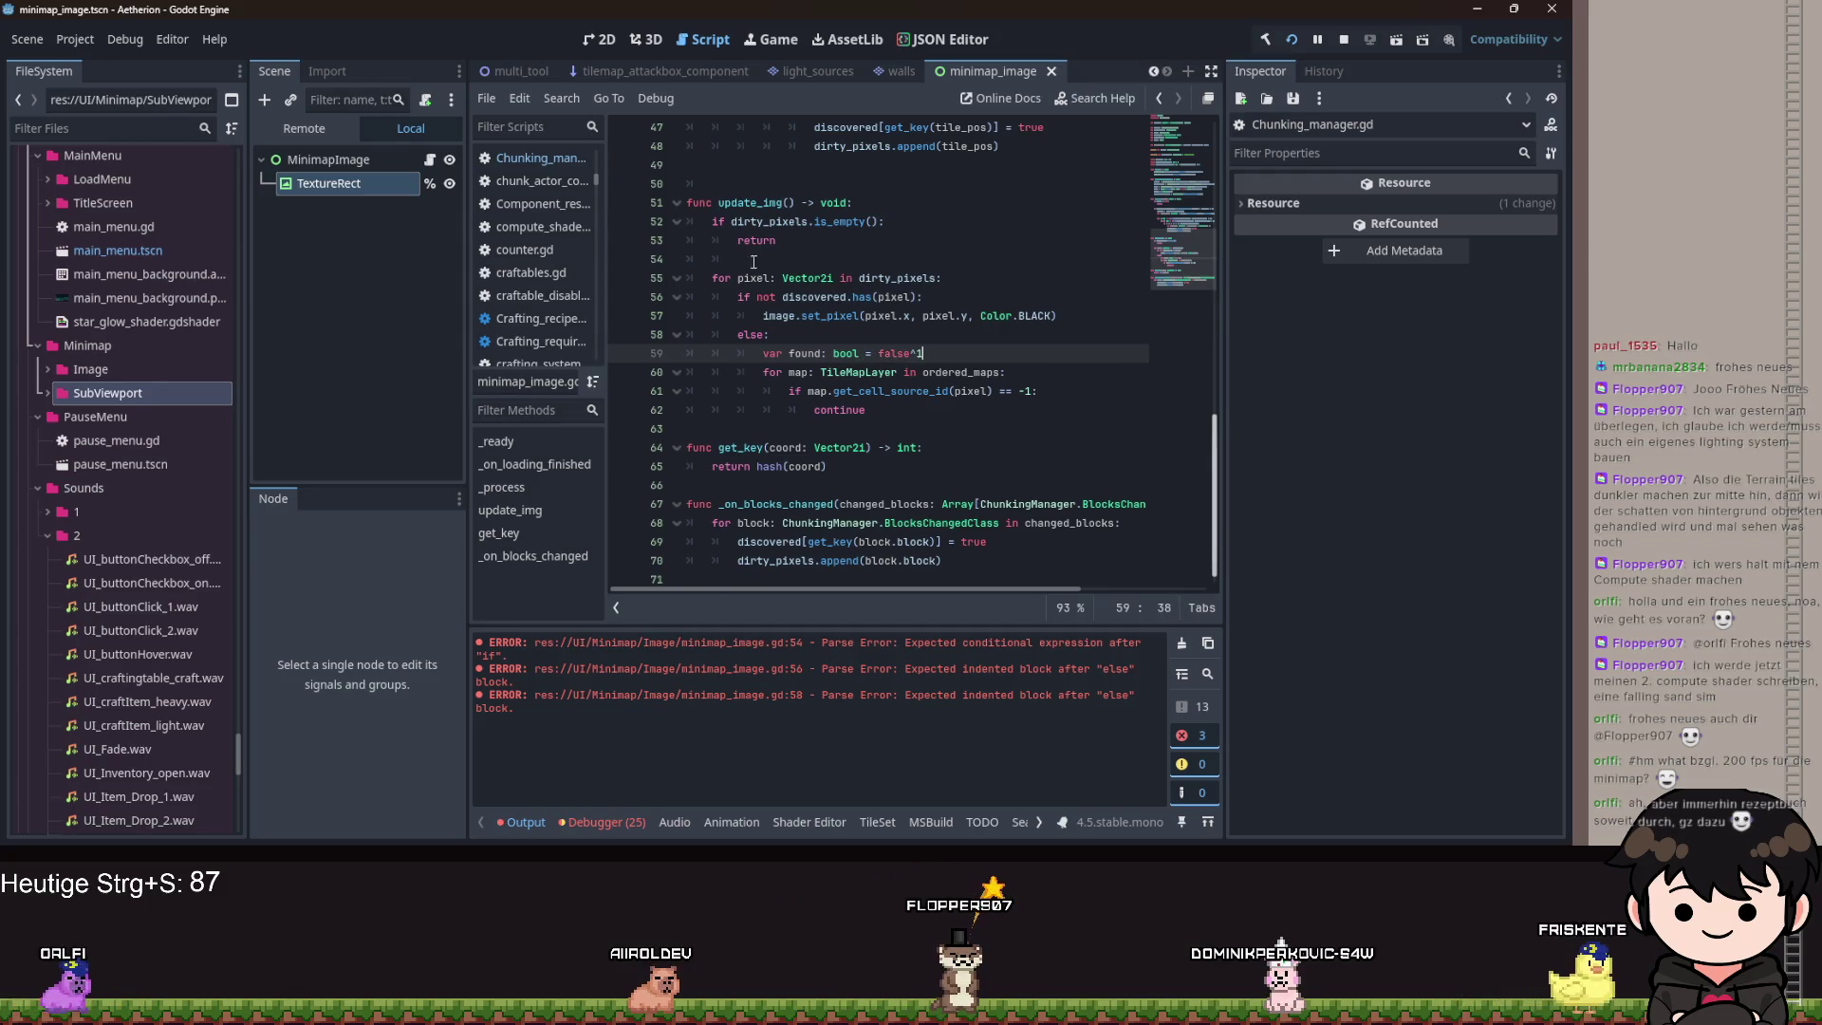
key("BackSpace")
key("BackSpace")
left_click(883, 409)
key("Return")
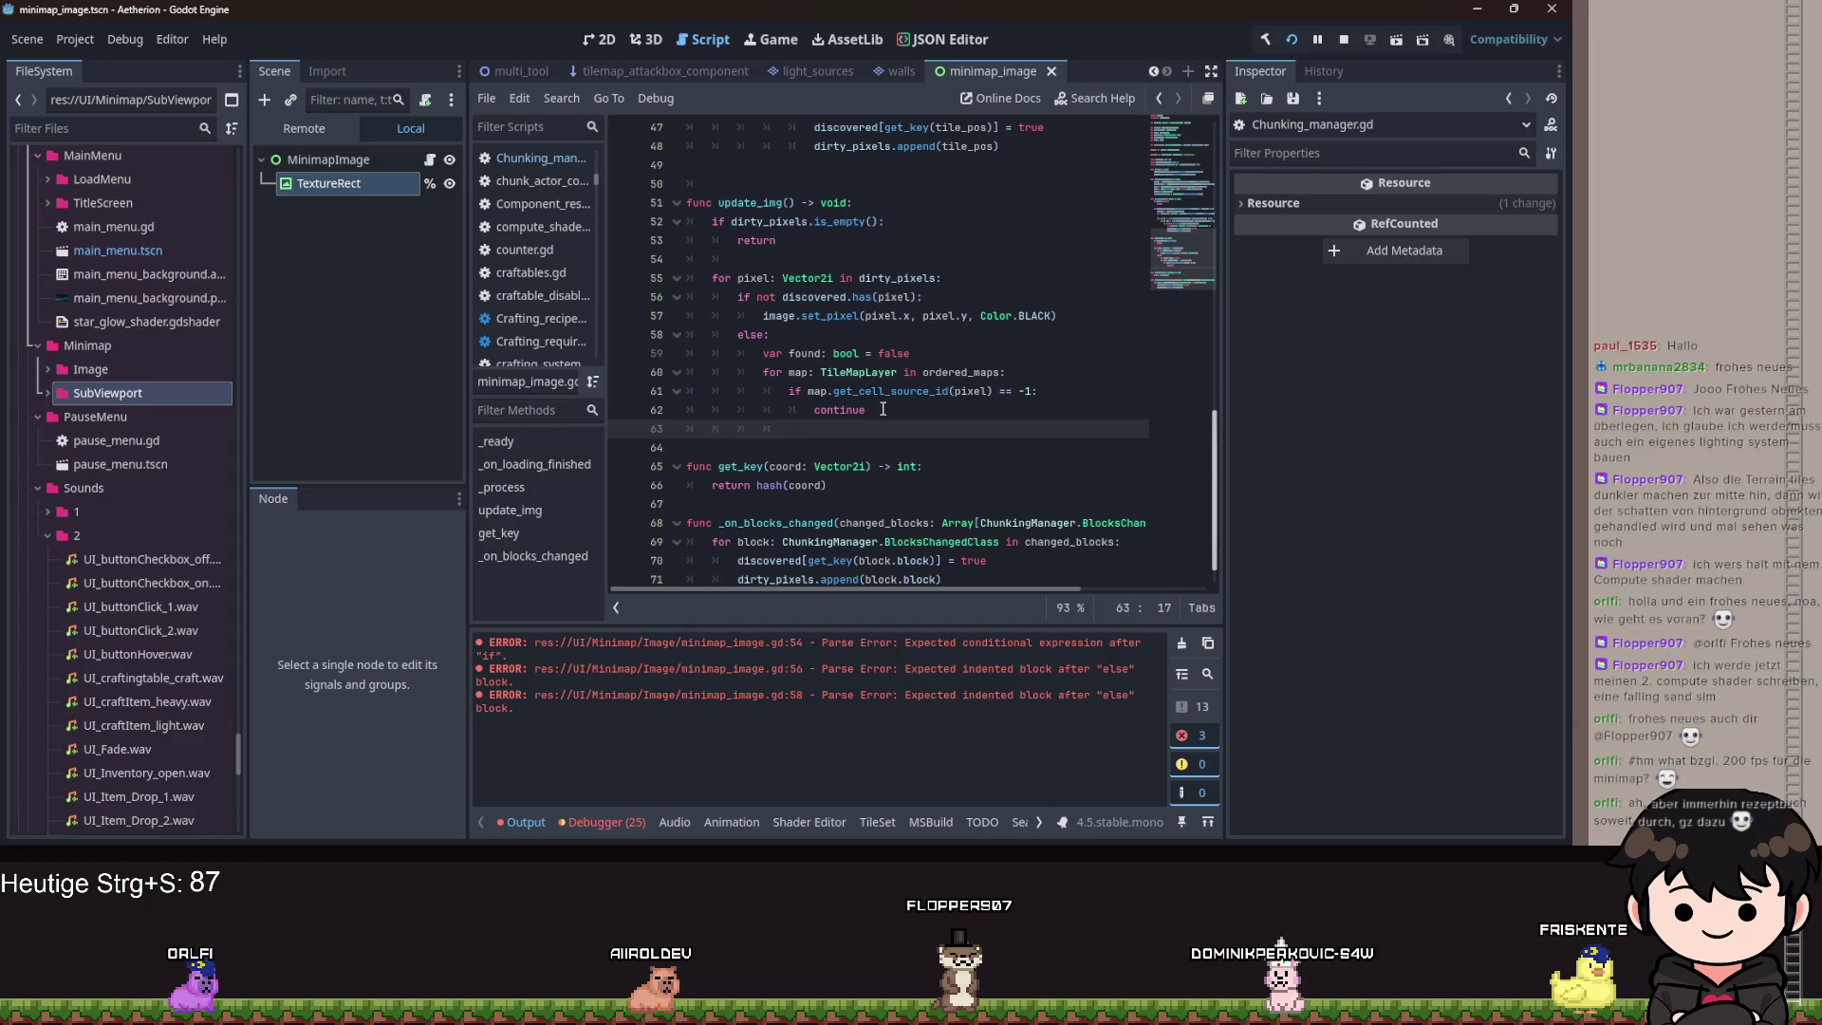
type("found = t")
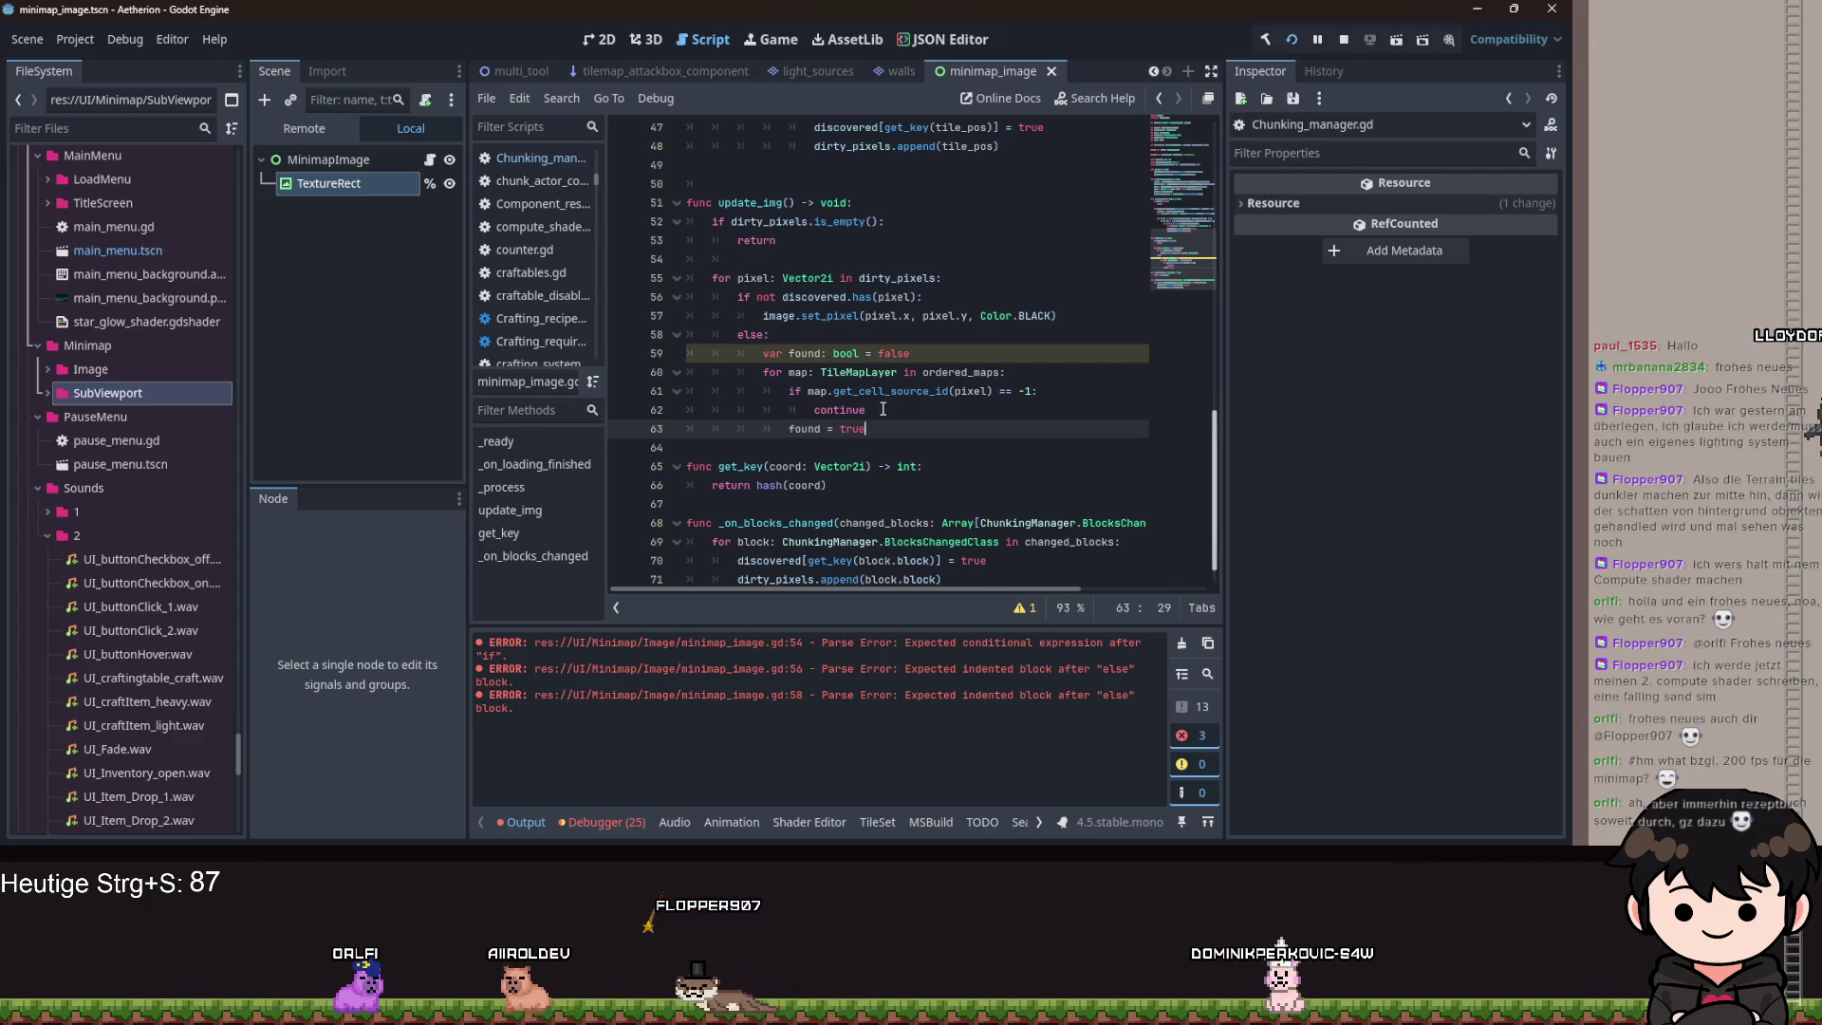
type("rue")
key("Return")
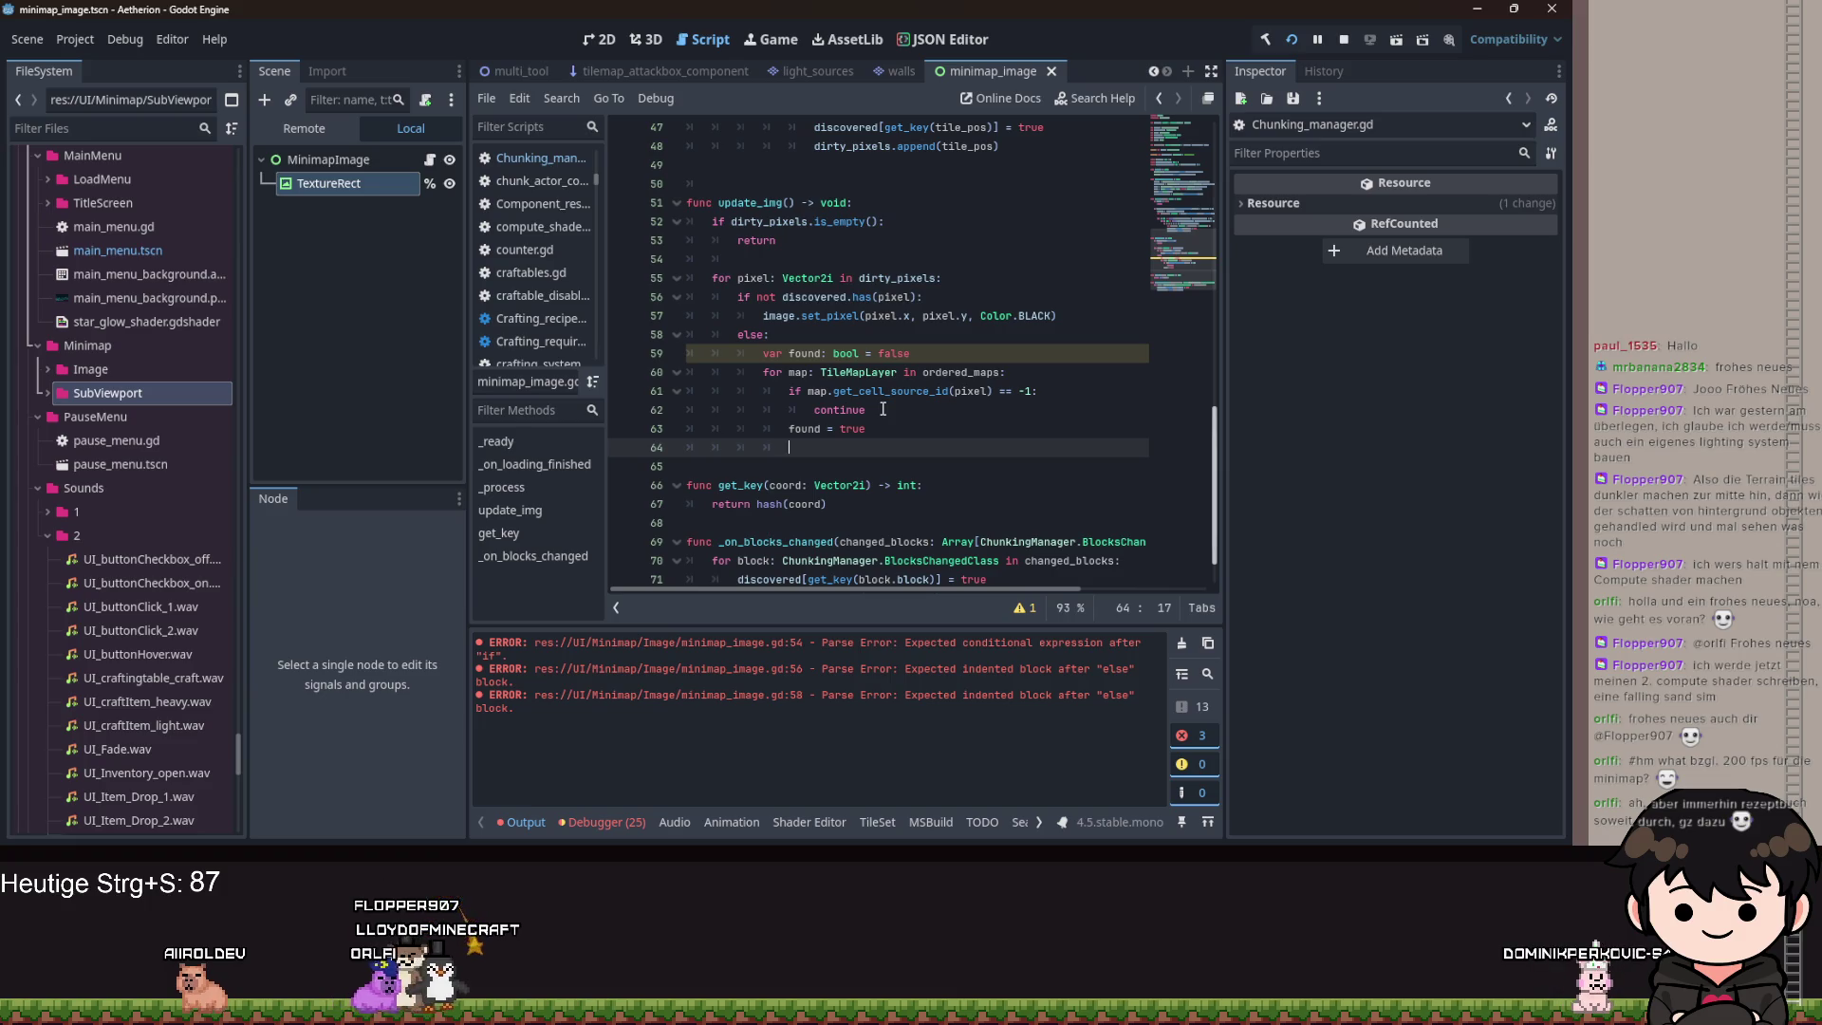
Add 'var tile_data: TileData = map.get_cell_tile_data(pixel)' and begin a TileResource variable.
type("var t")
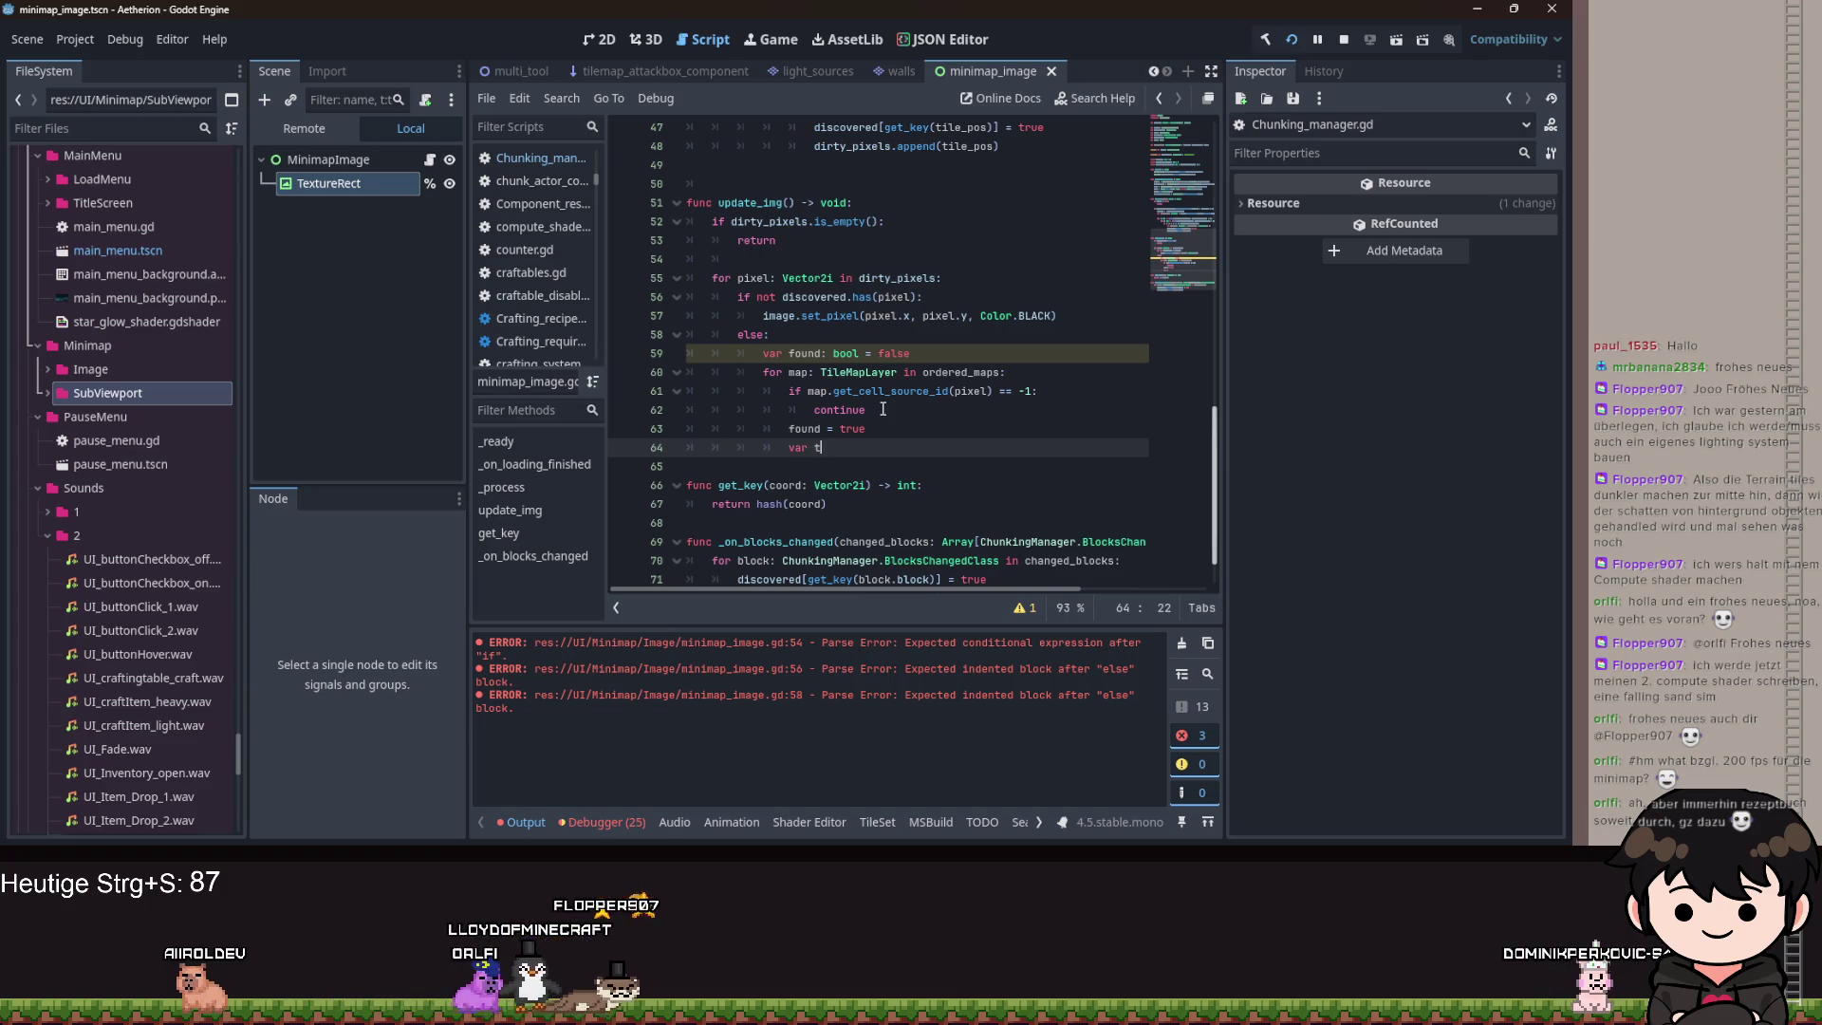
type("ile_data: TileData = map.get_cell_tile_data(pixel)")
key("Return")
type("var resource:")
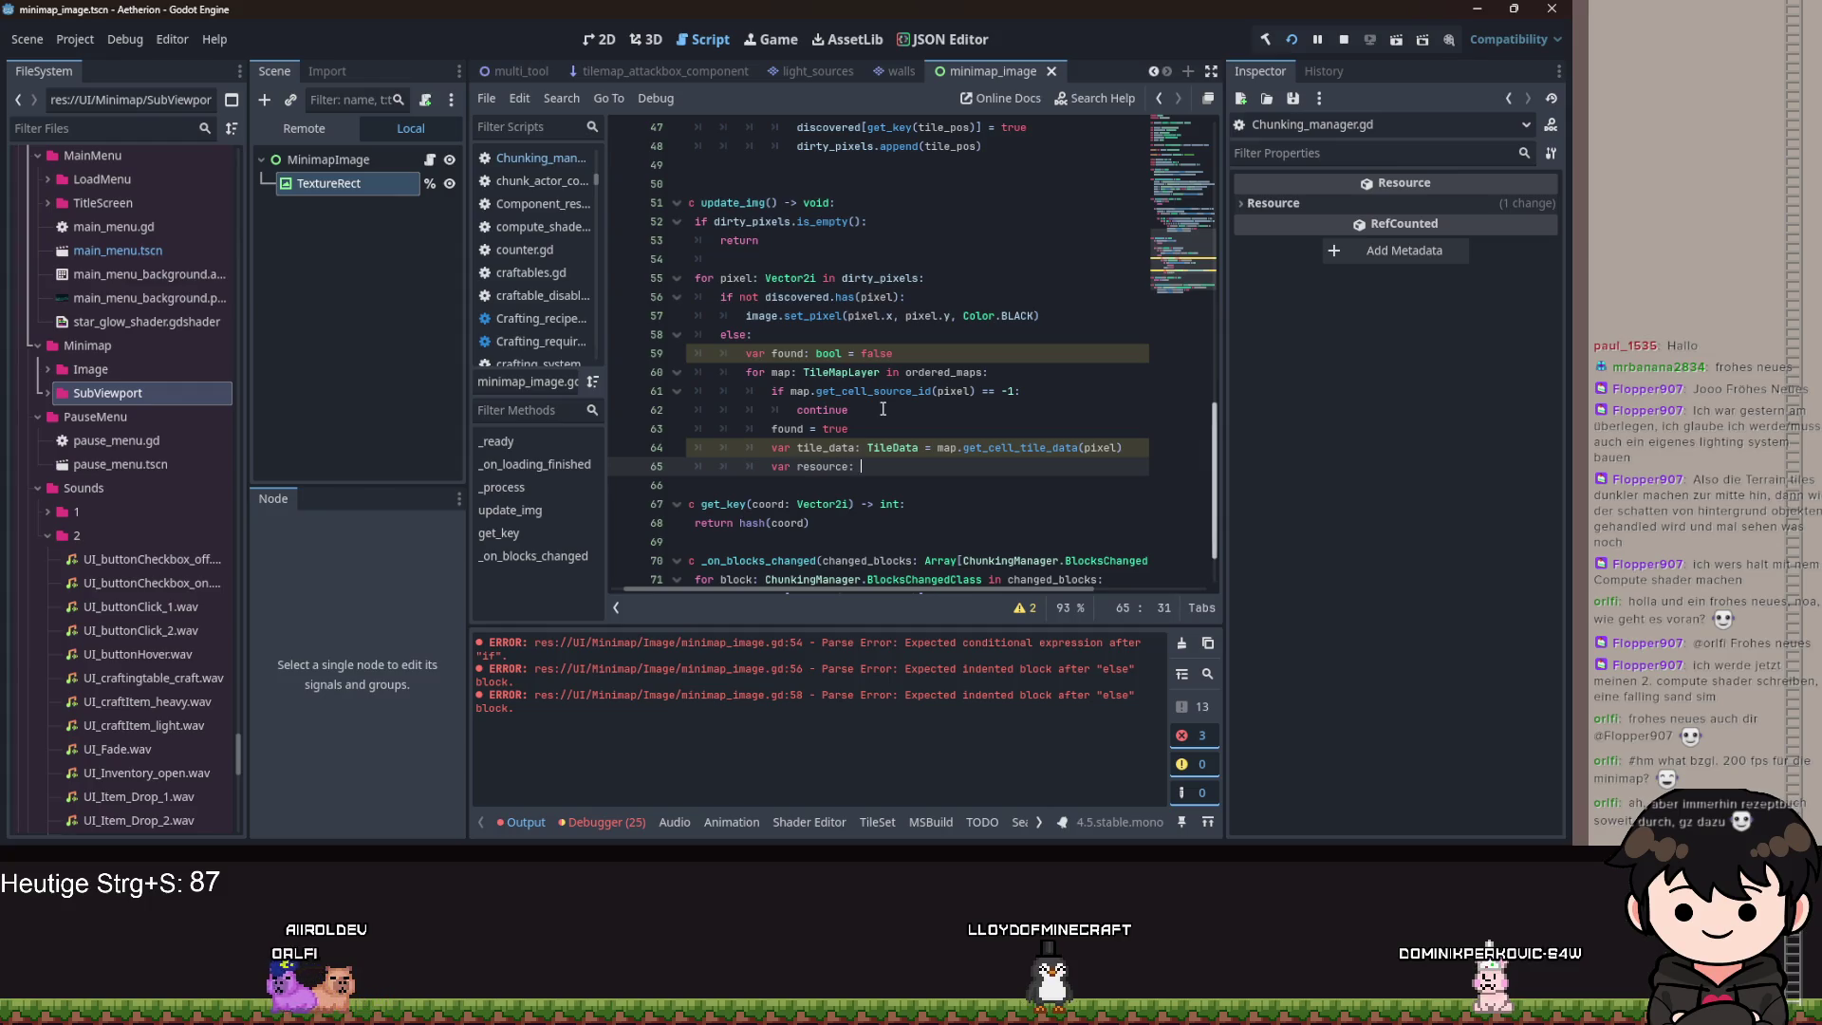
type("TileResource ")
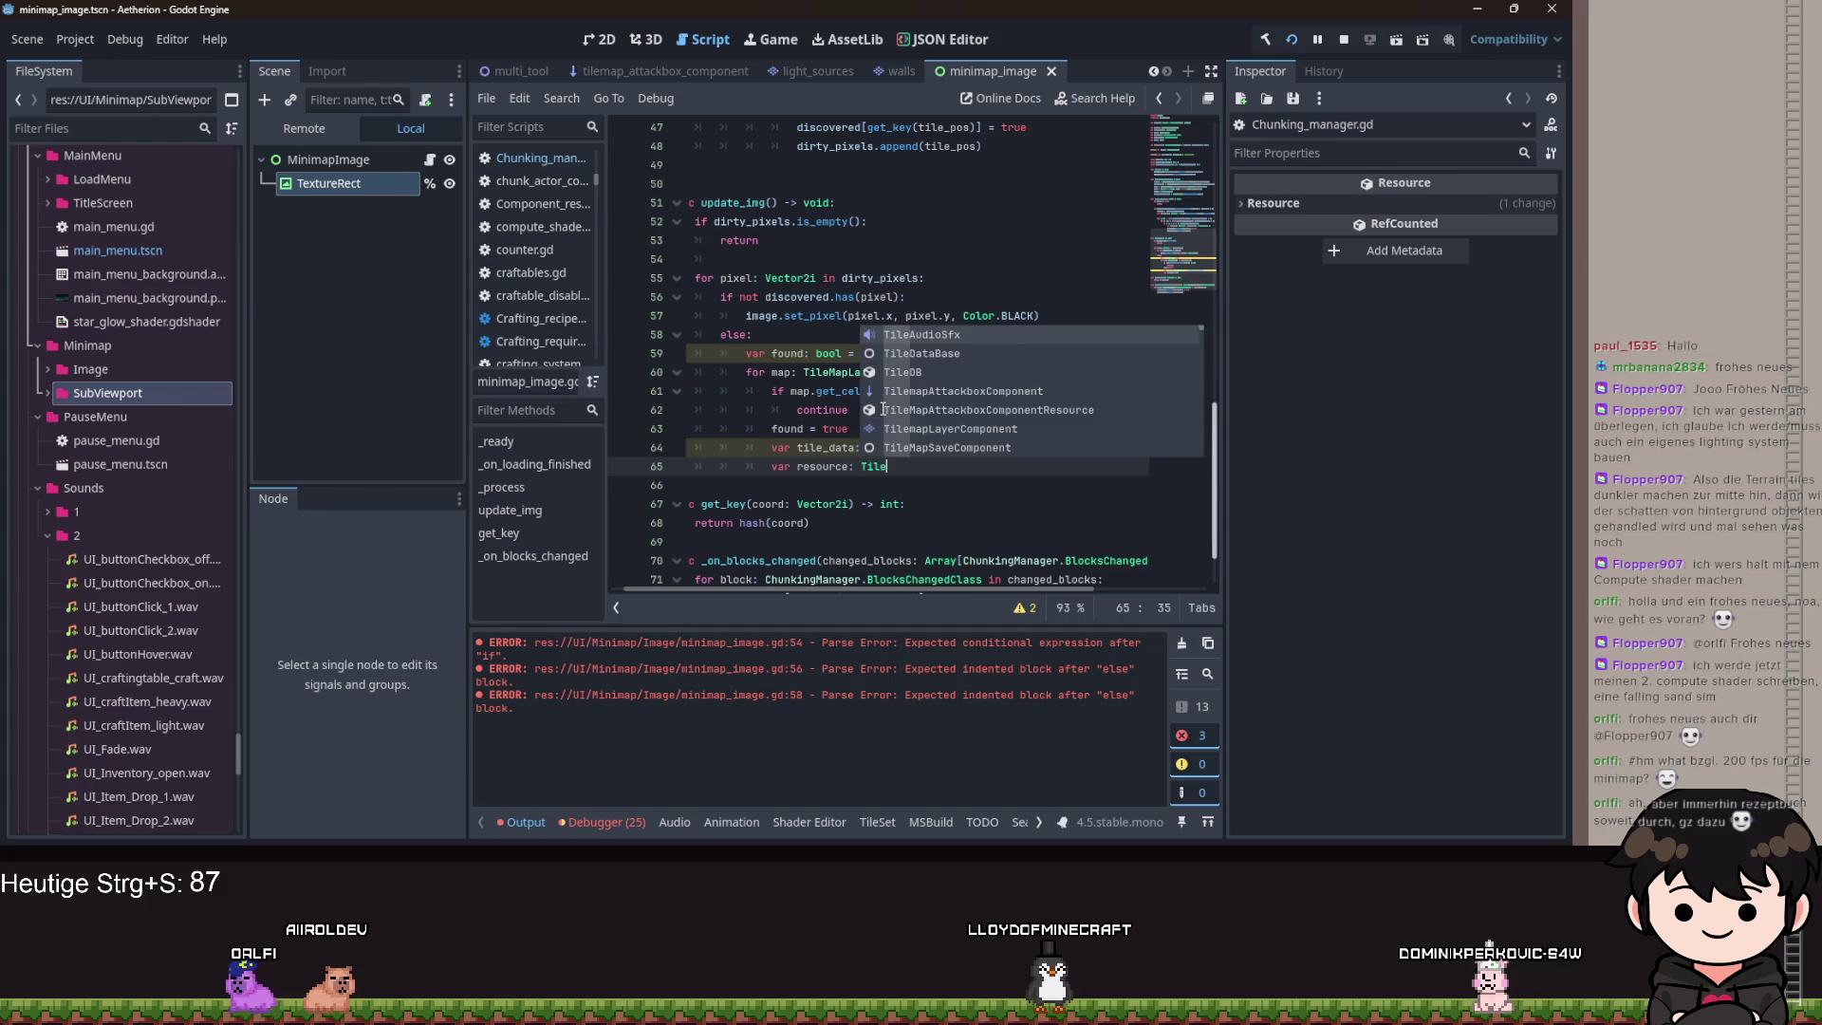
type("= tile_data.g")
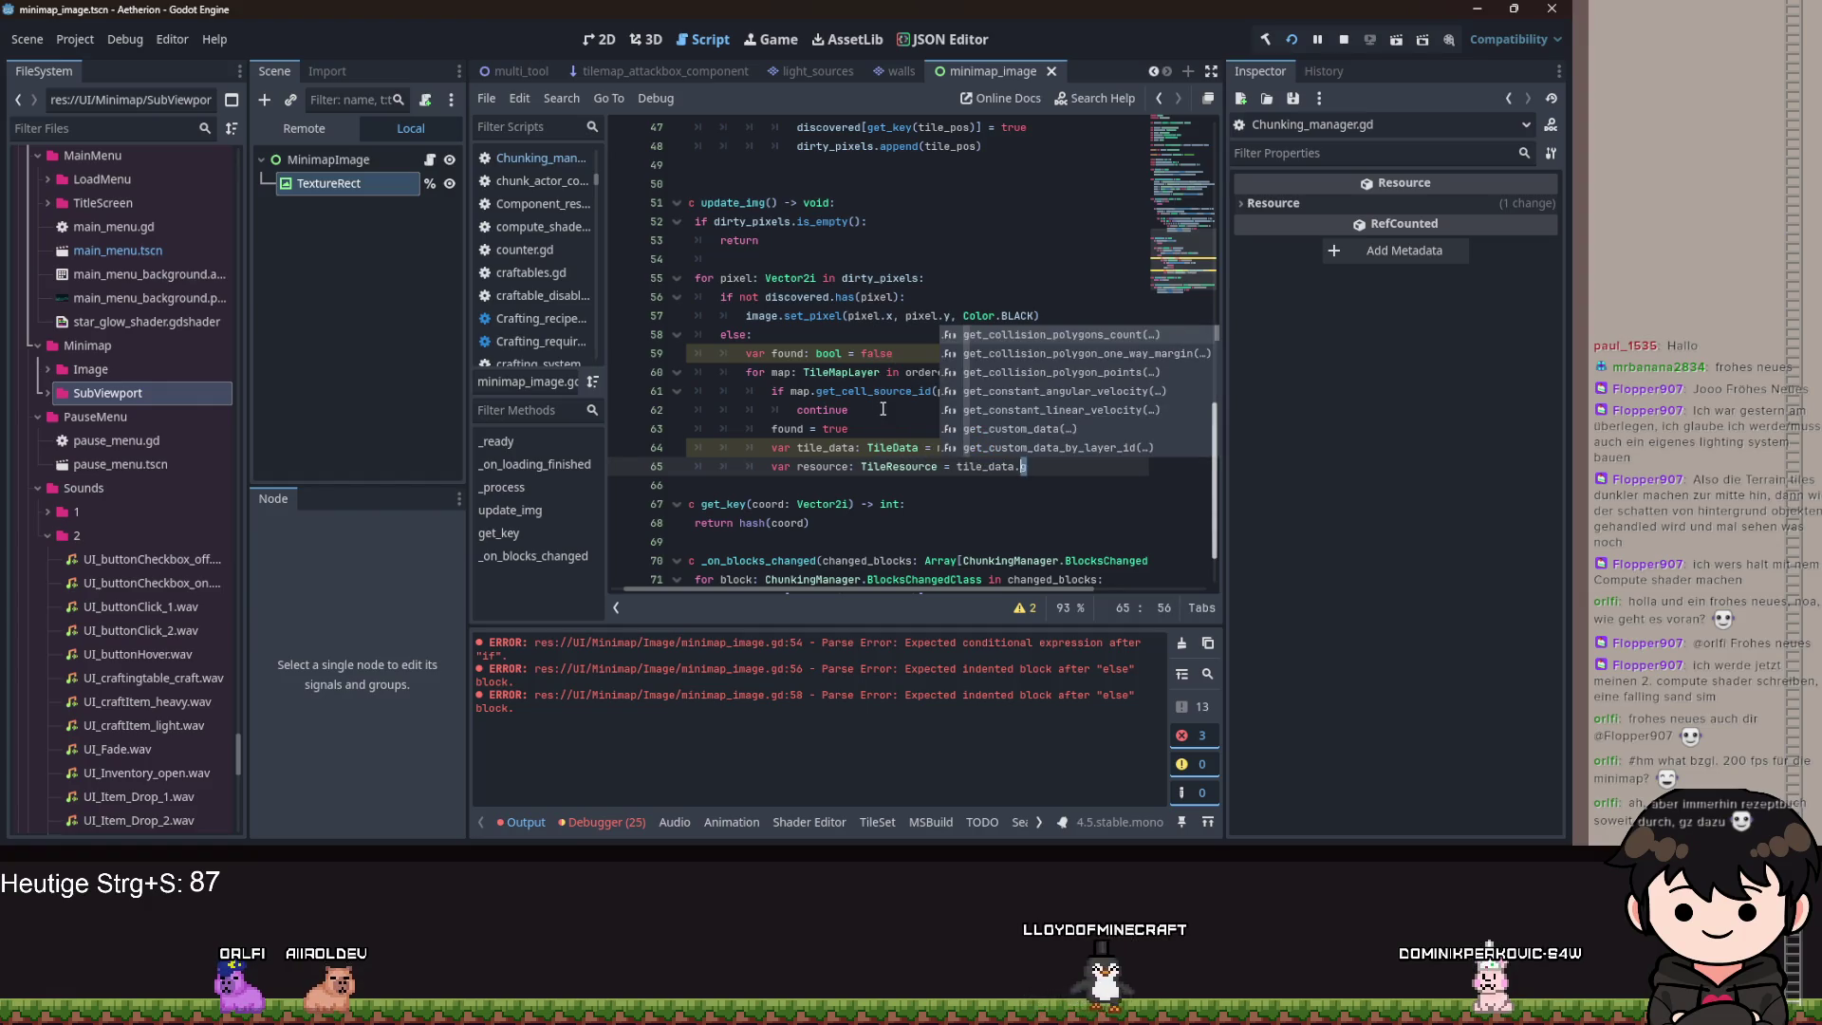
key("BackSpace")
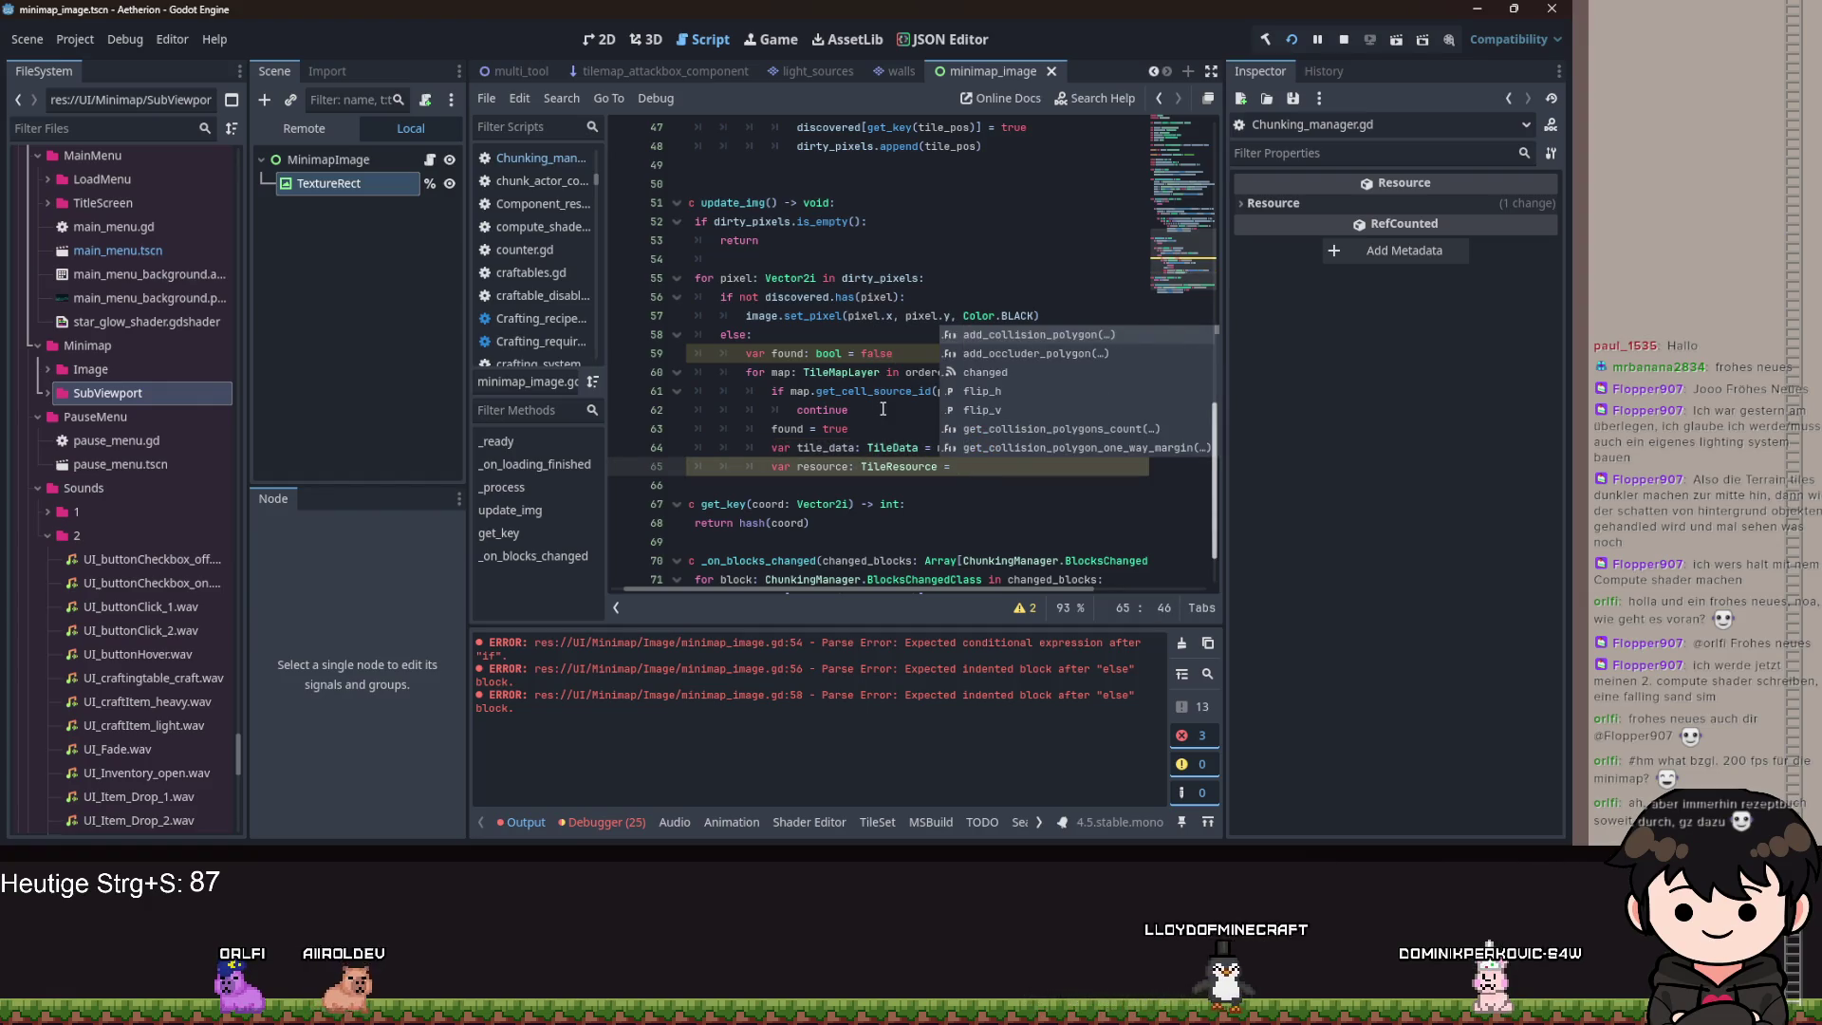
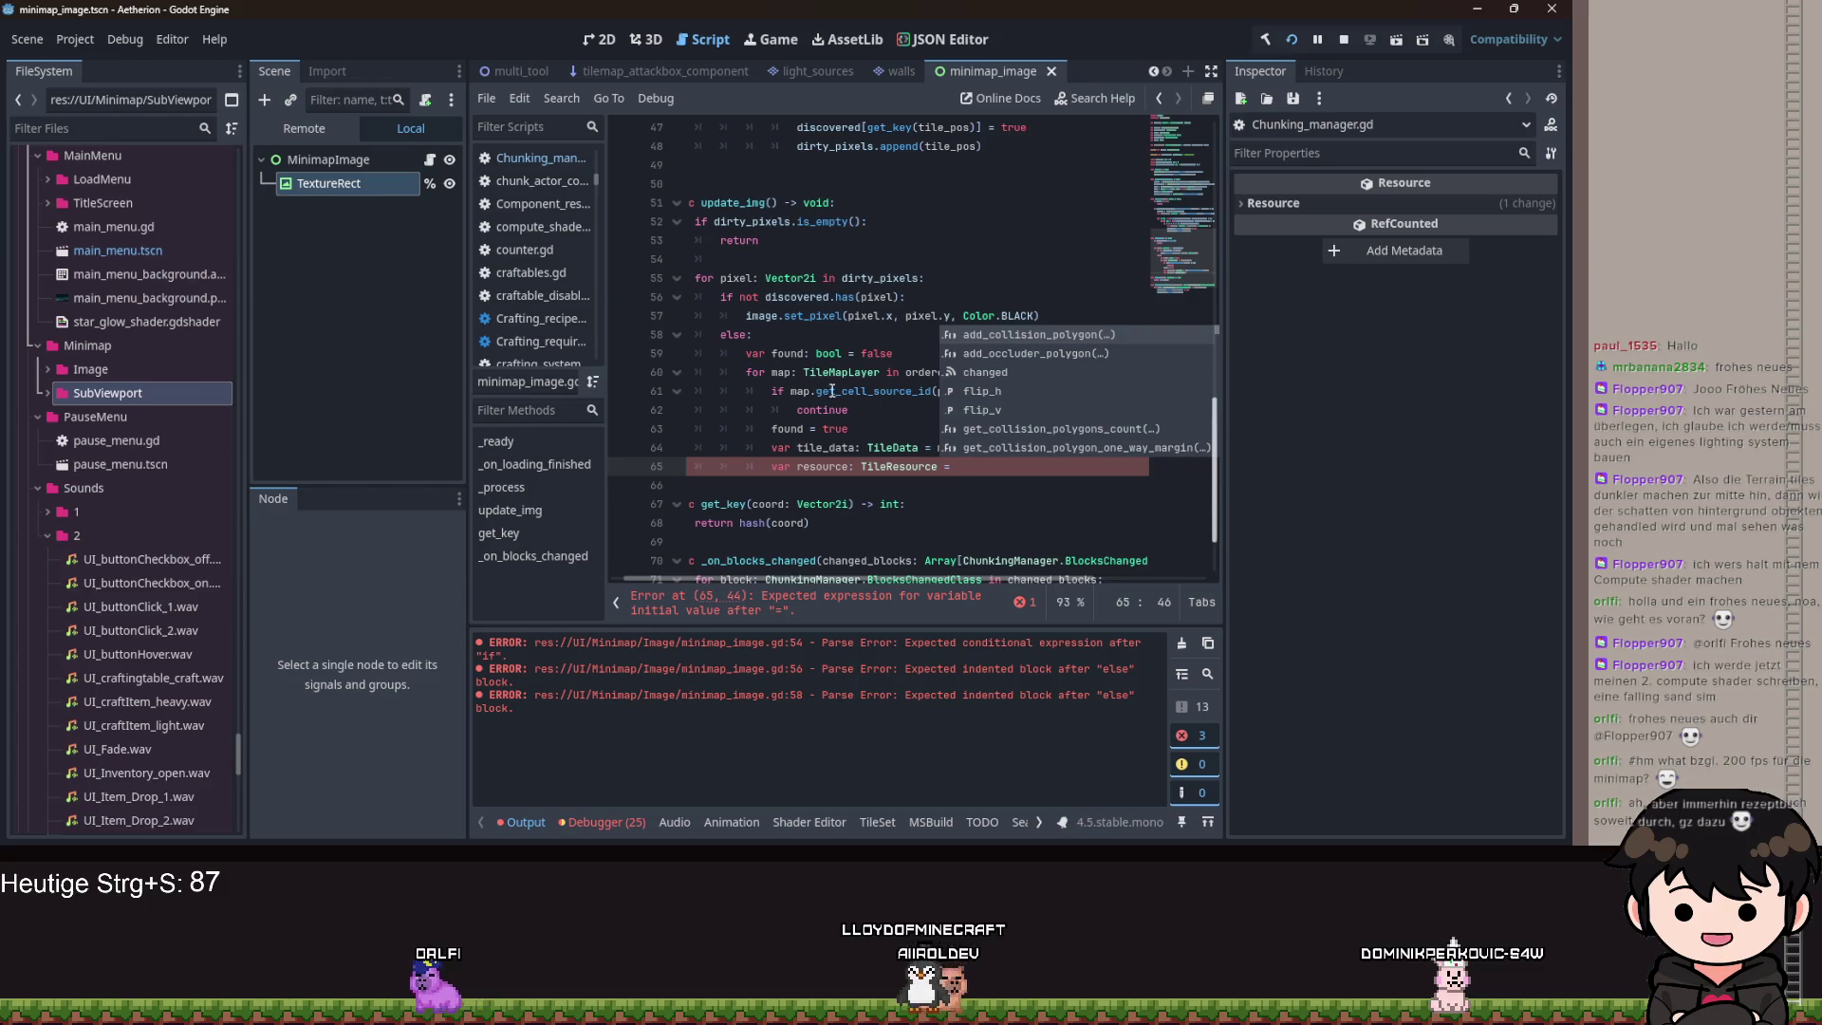
Complete line 65 as GlobalTileTypes.get_res_from_id(tile_data.get_custom_data("id")).
key("Escape")
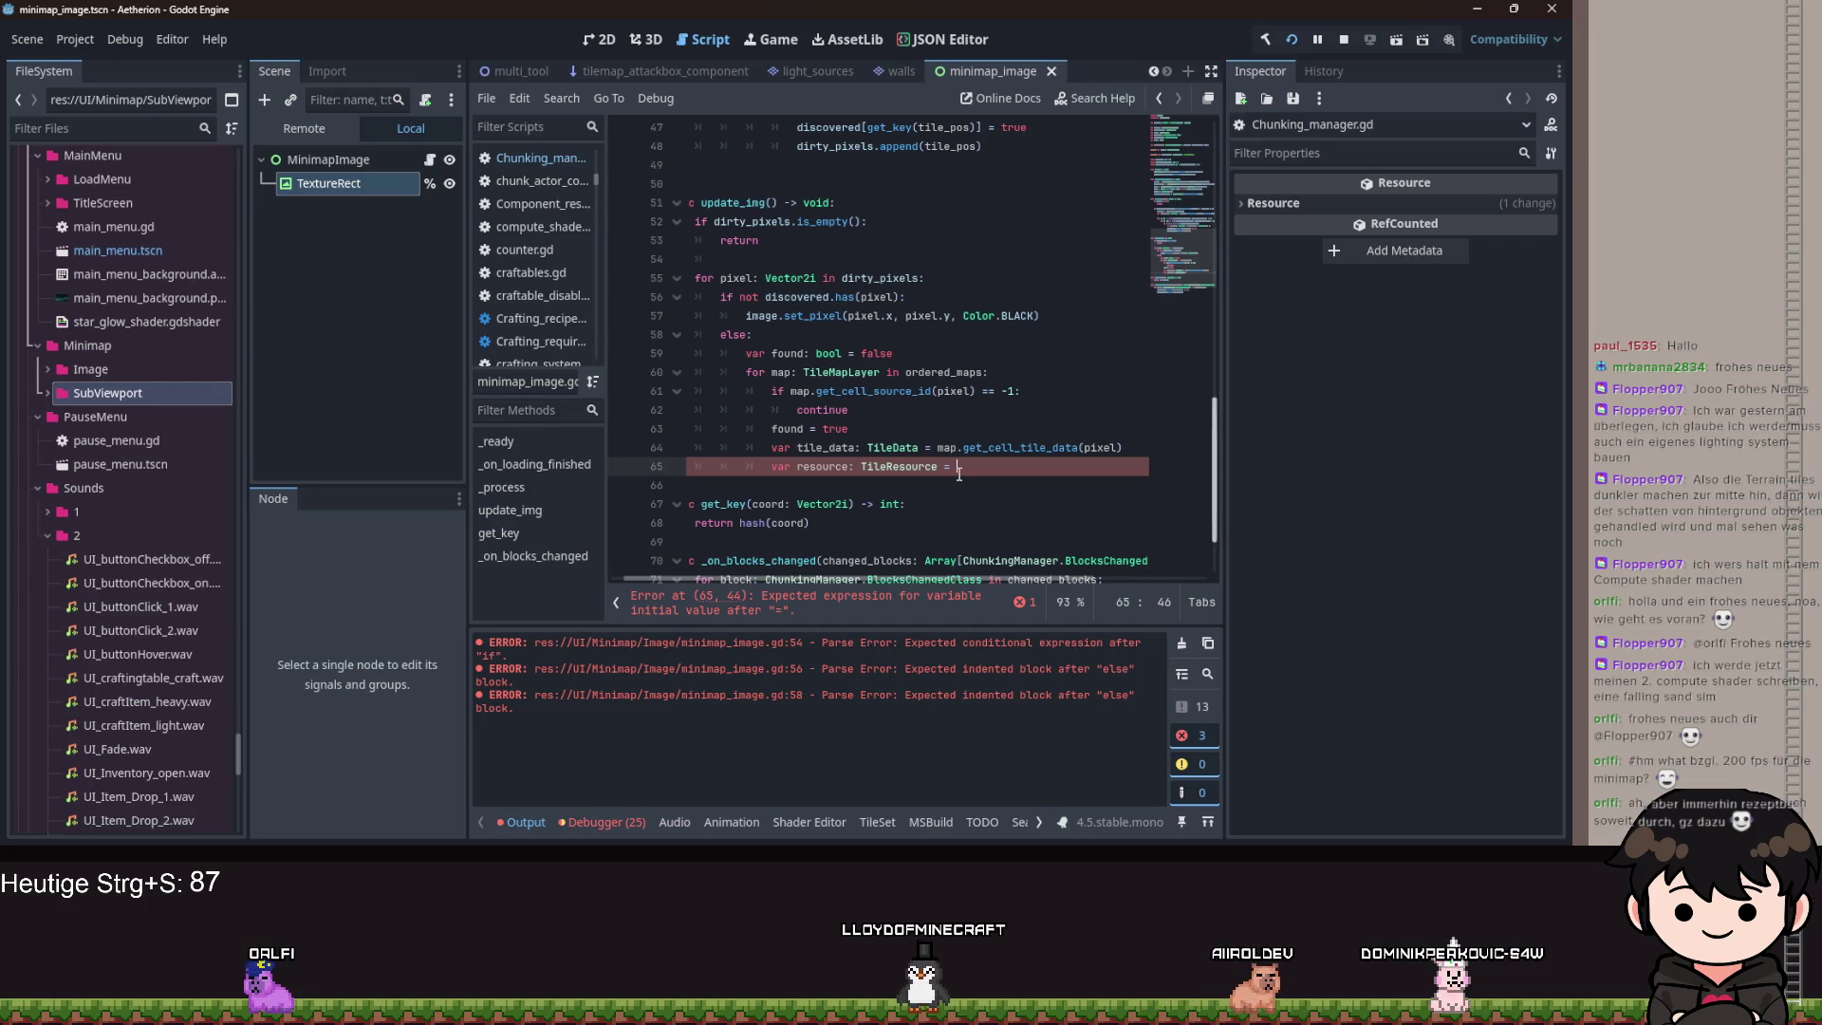
type("GlobalT")
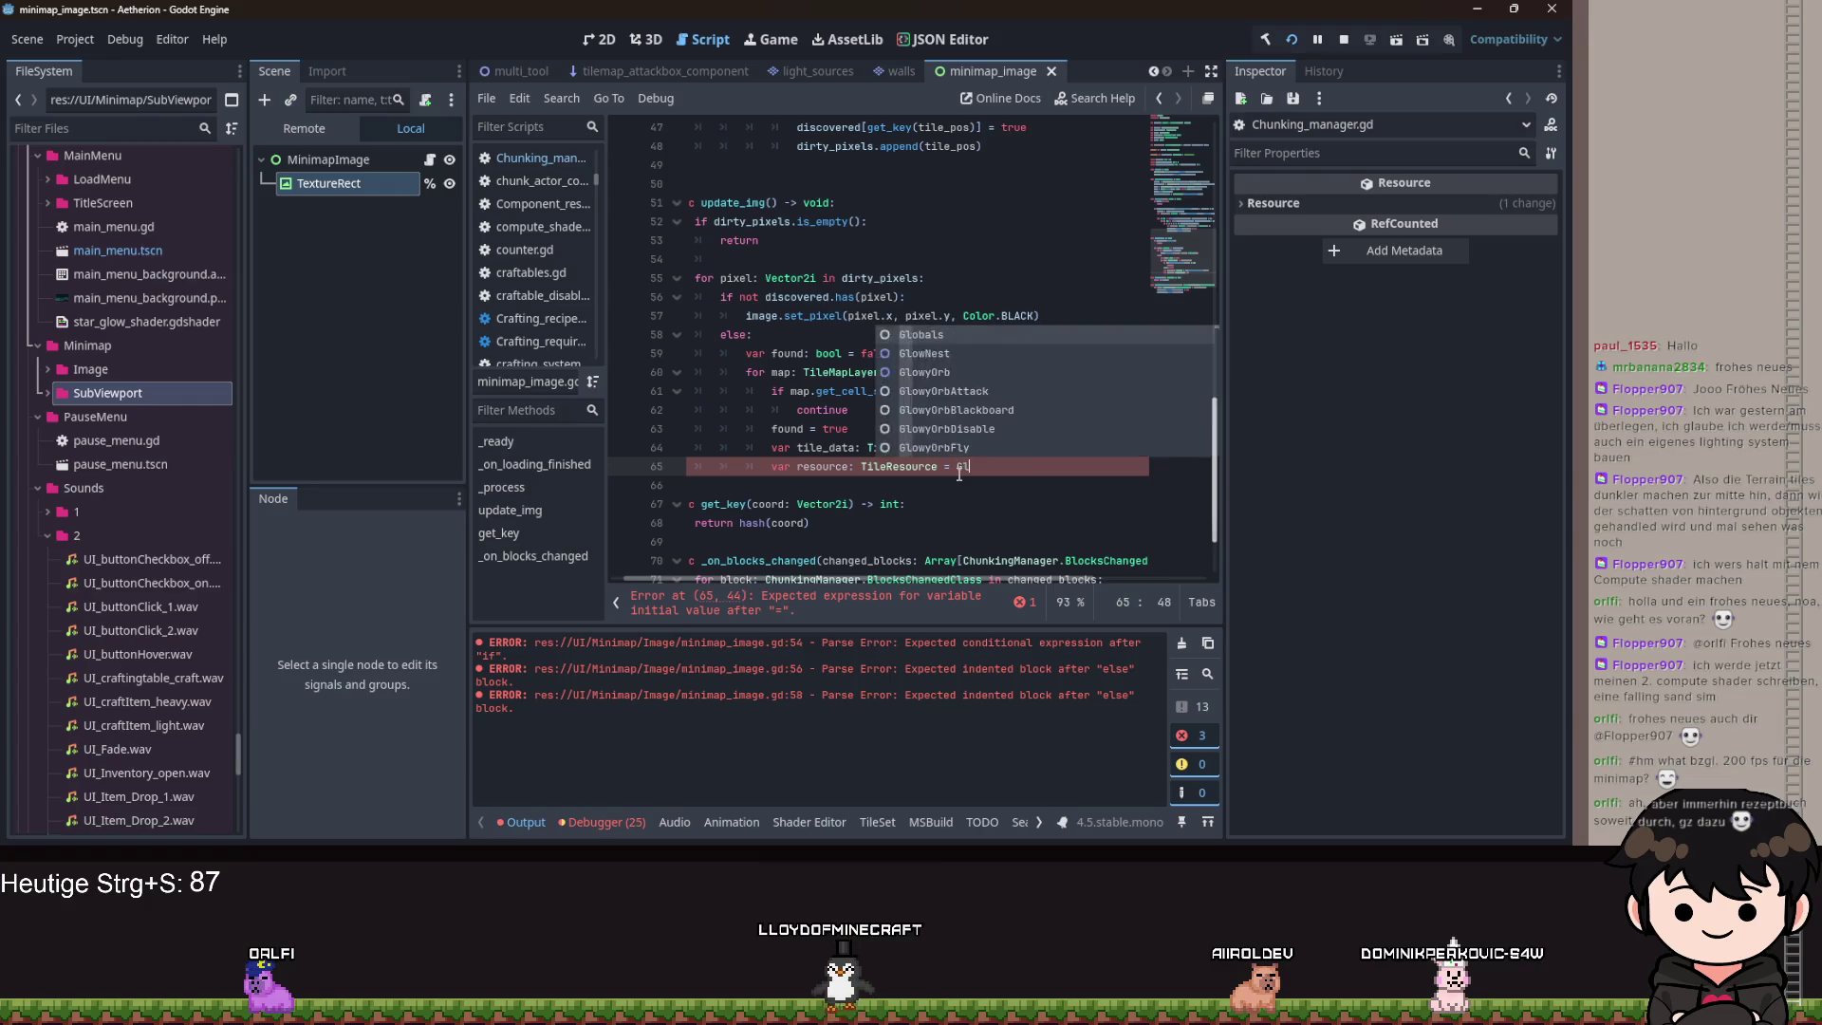
key("Return")
type(".get")
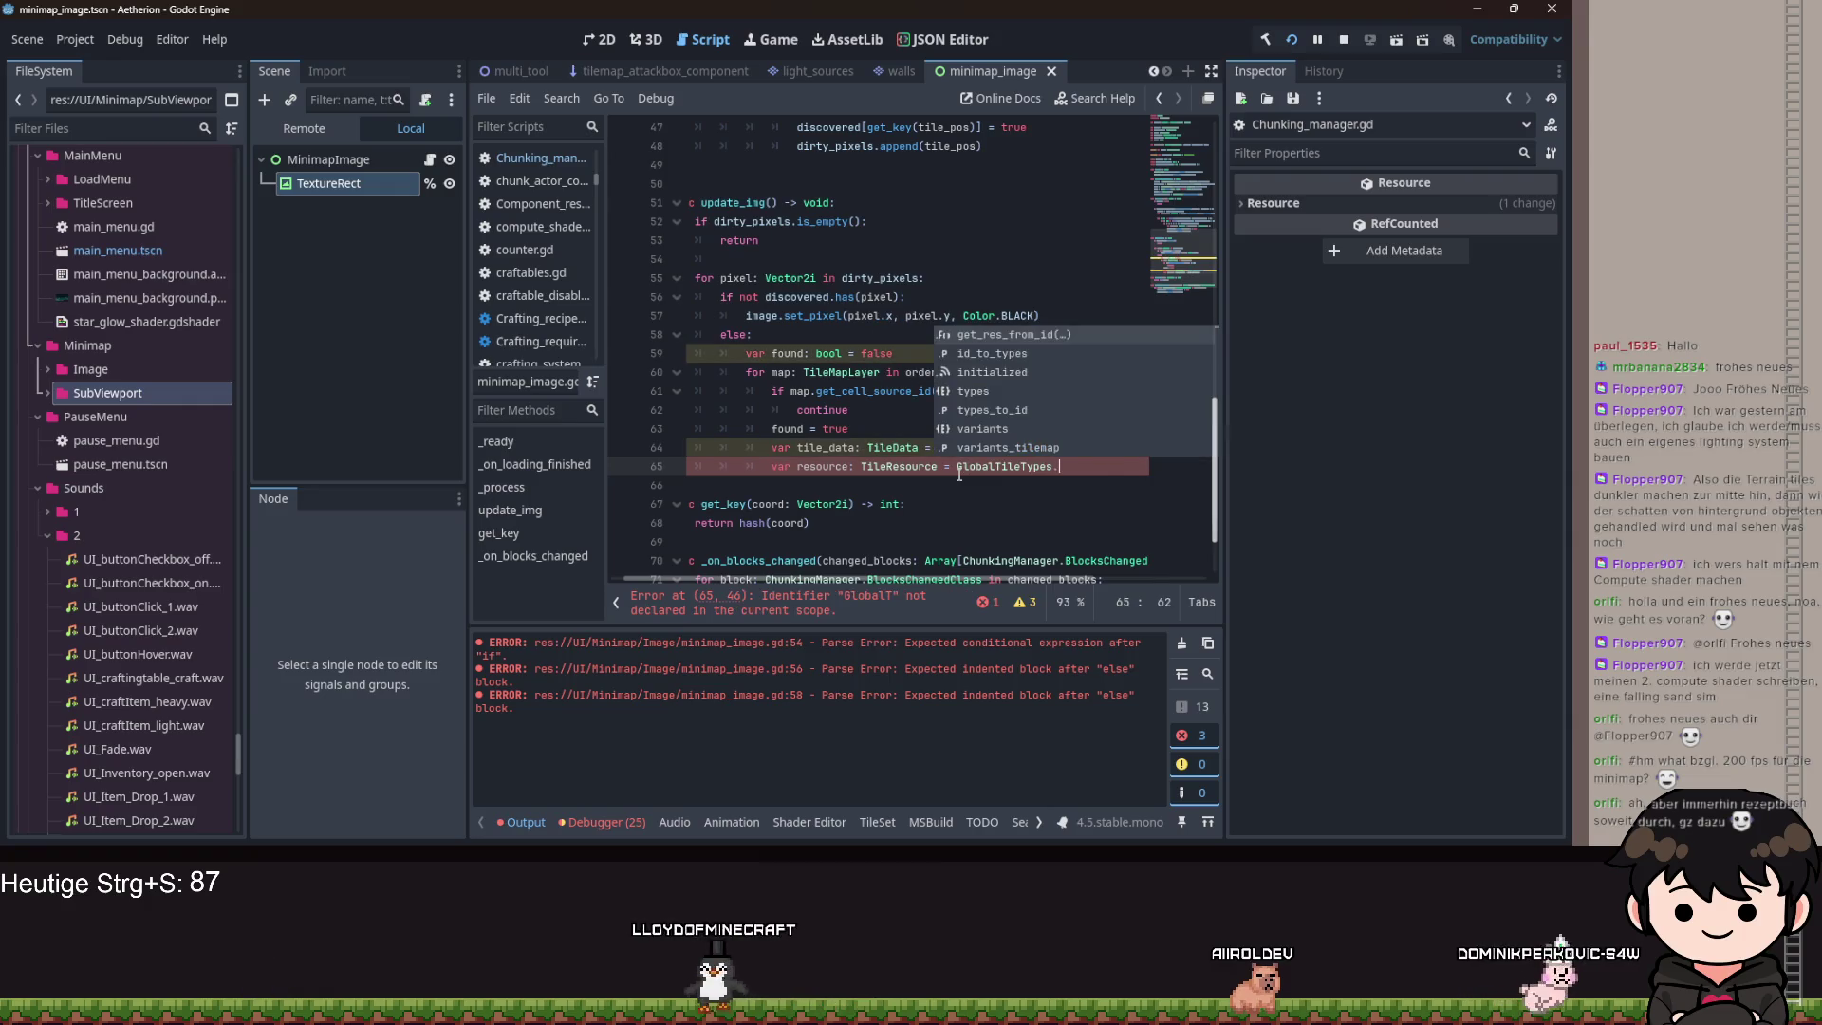
key("Return")
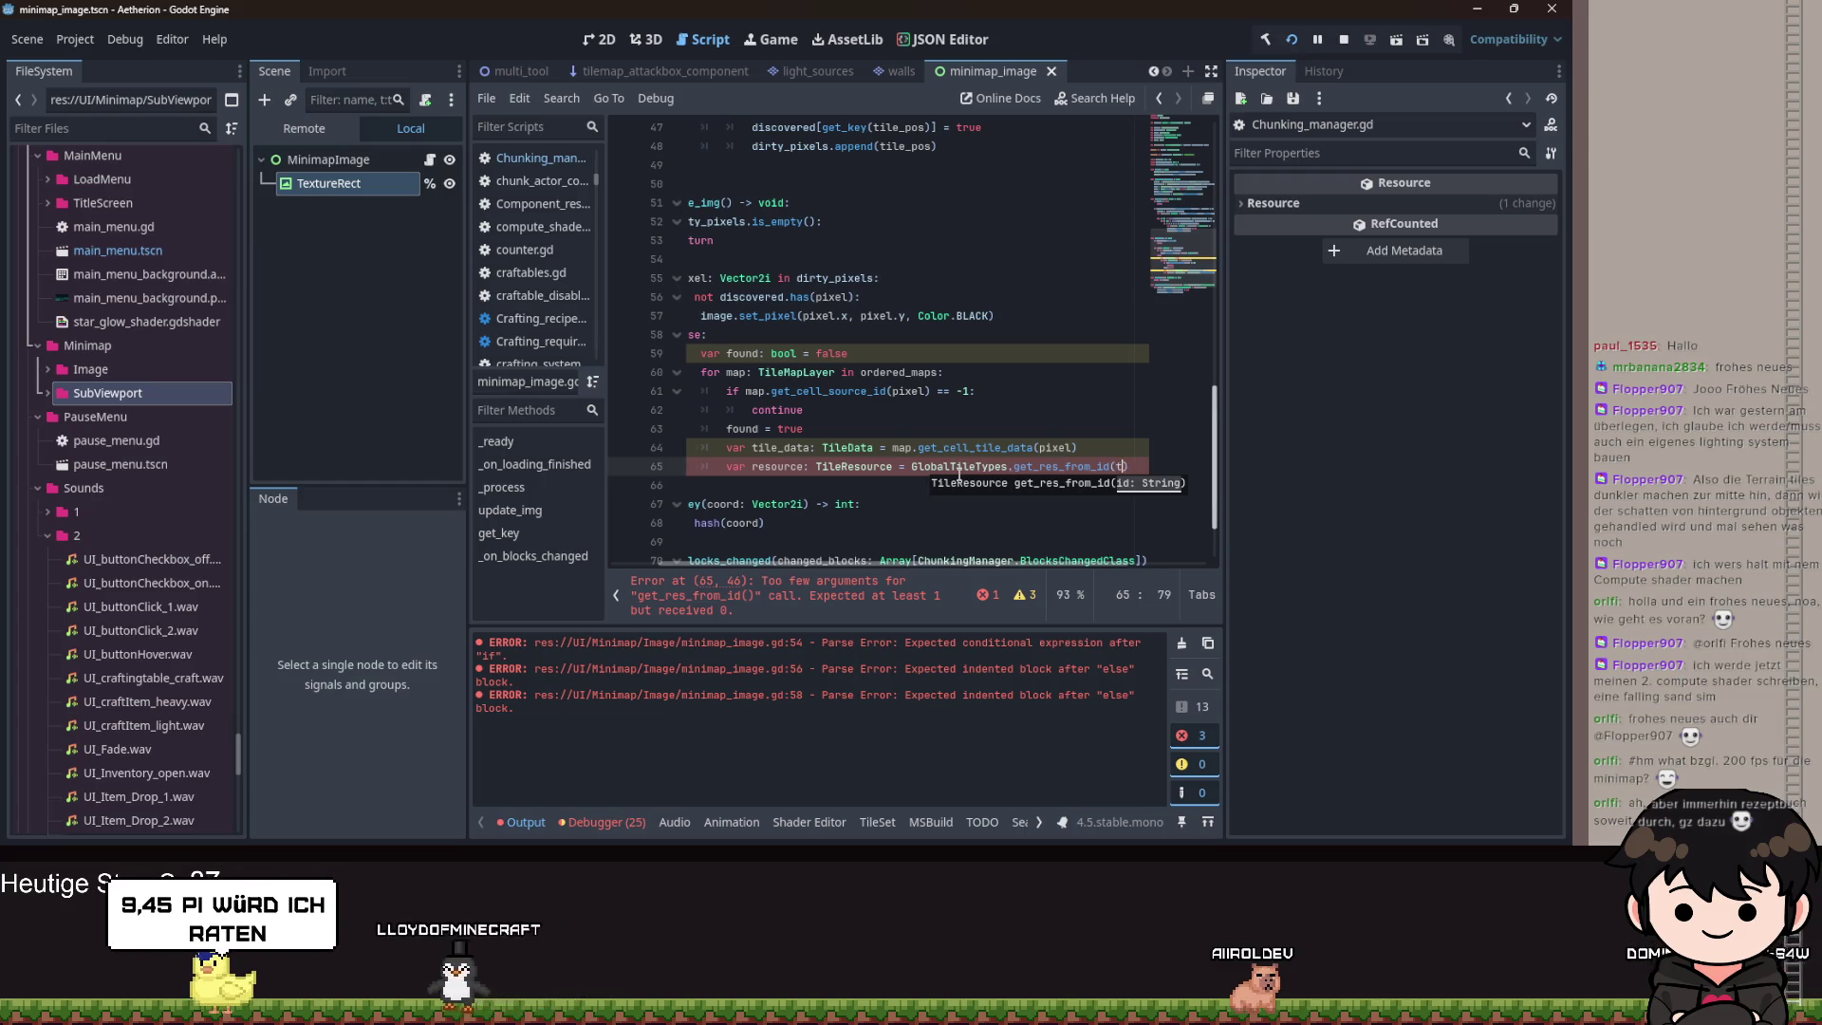
type("tile")
key("Return")
type(".get")
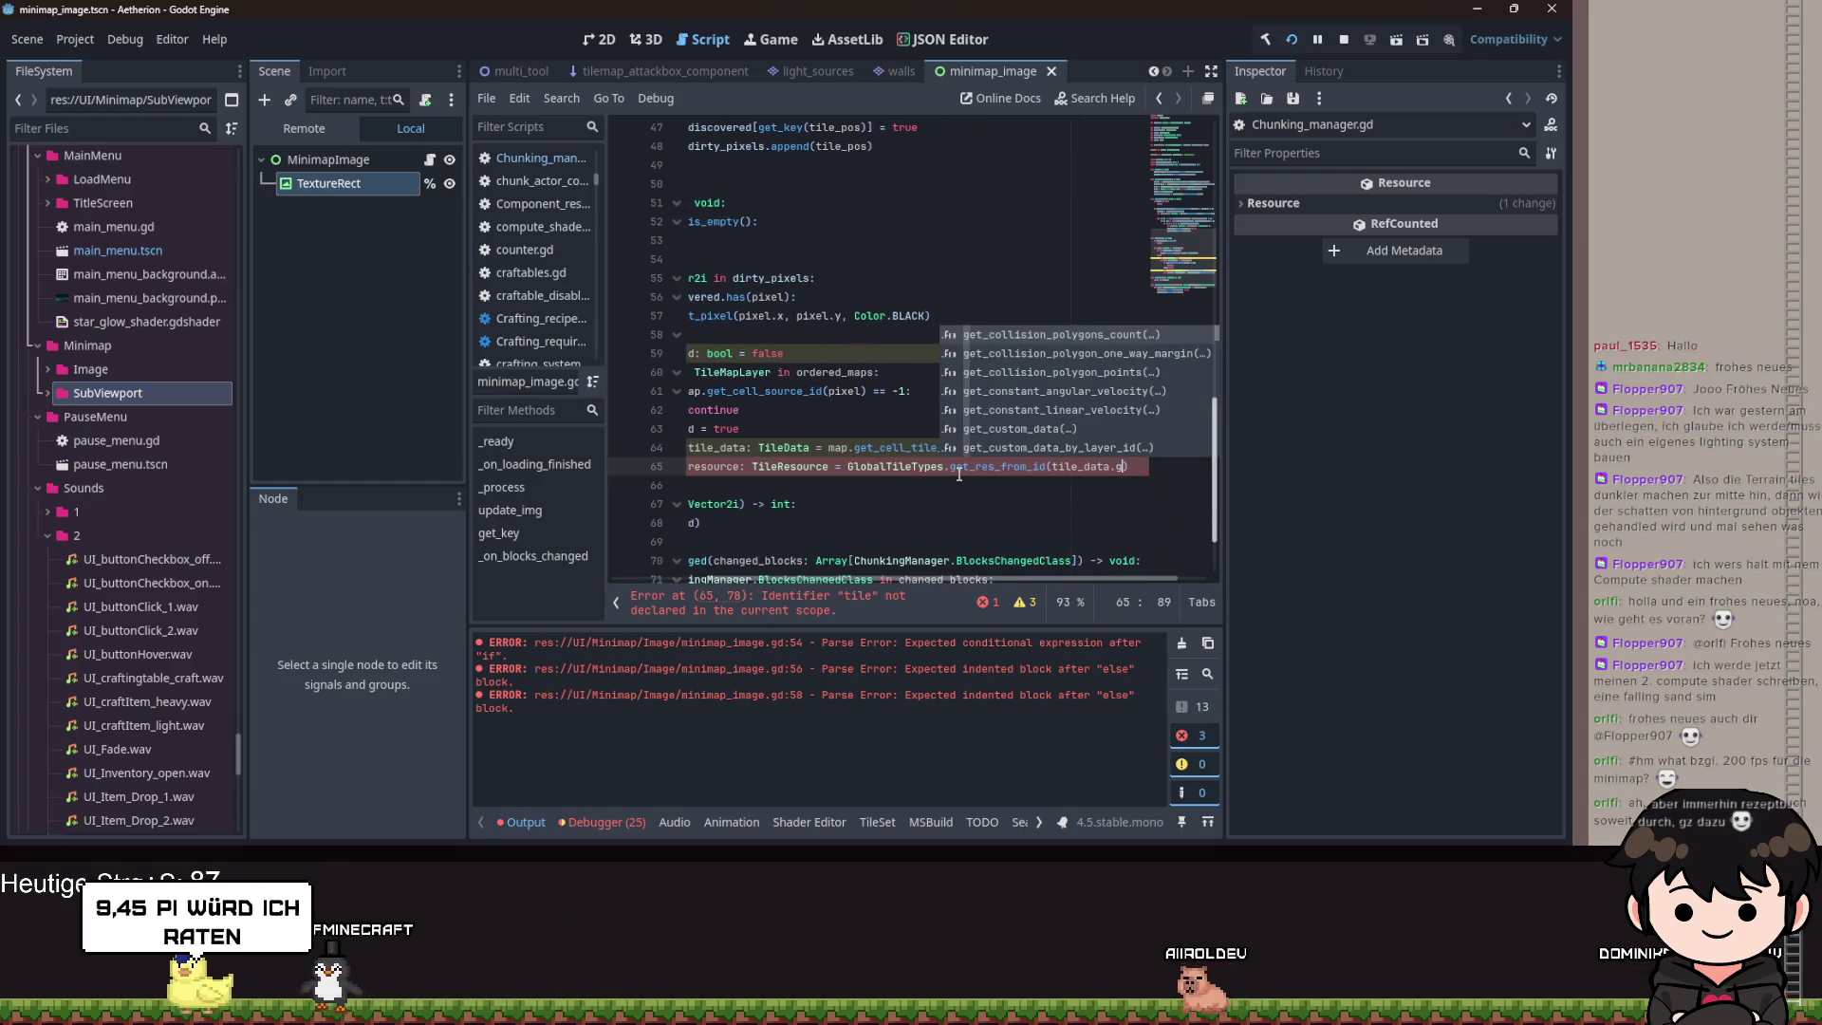
type("_cu")
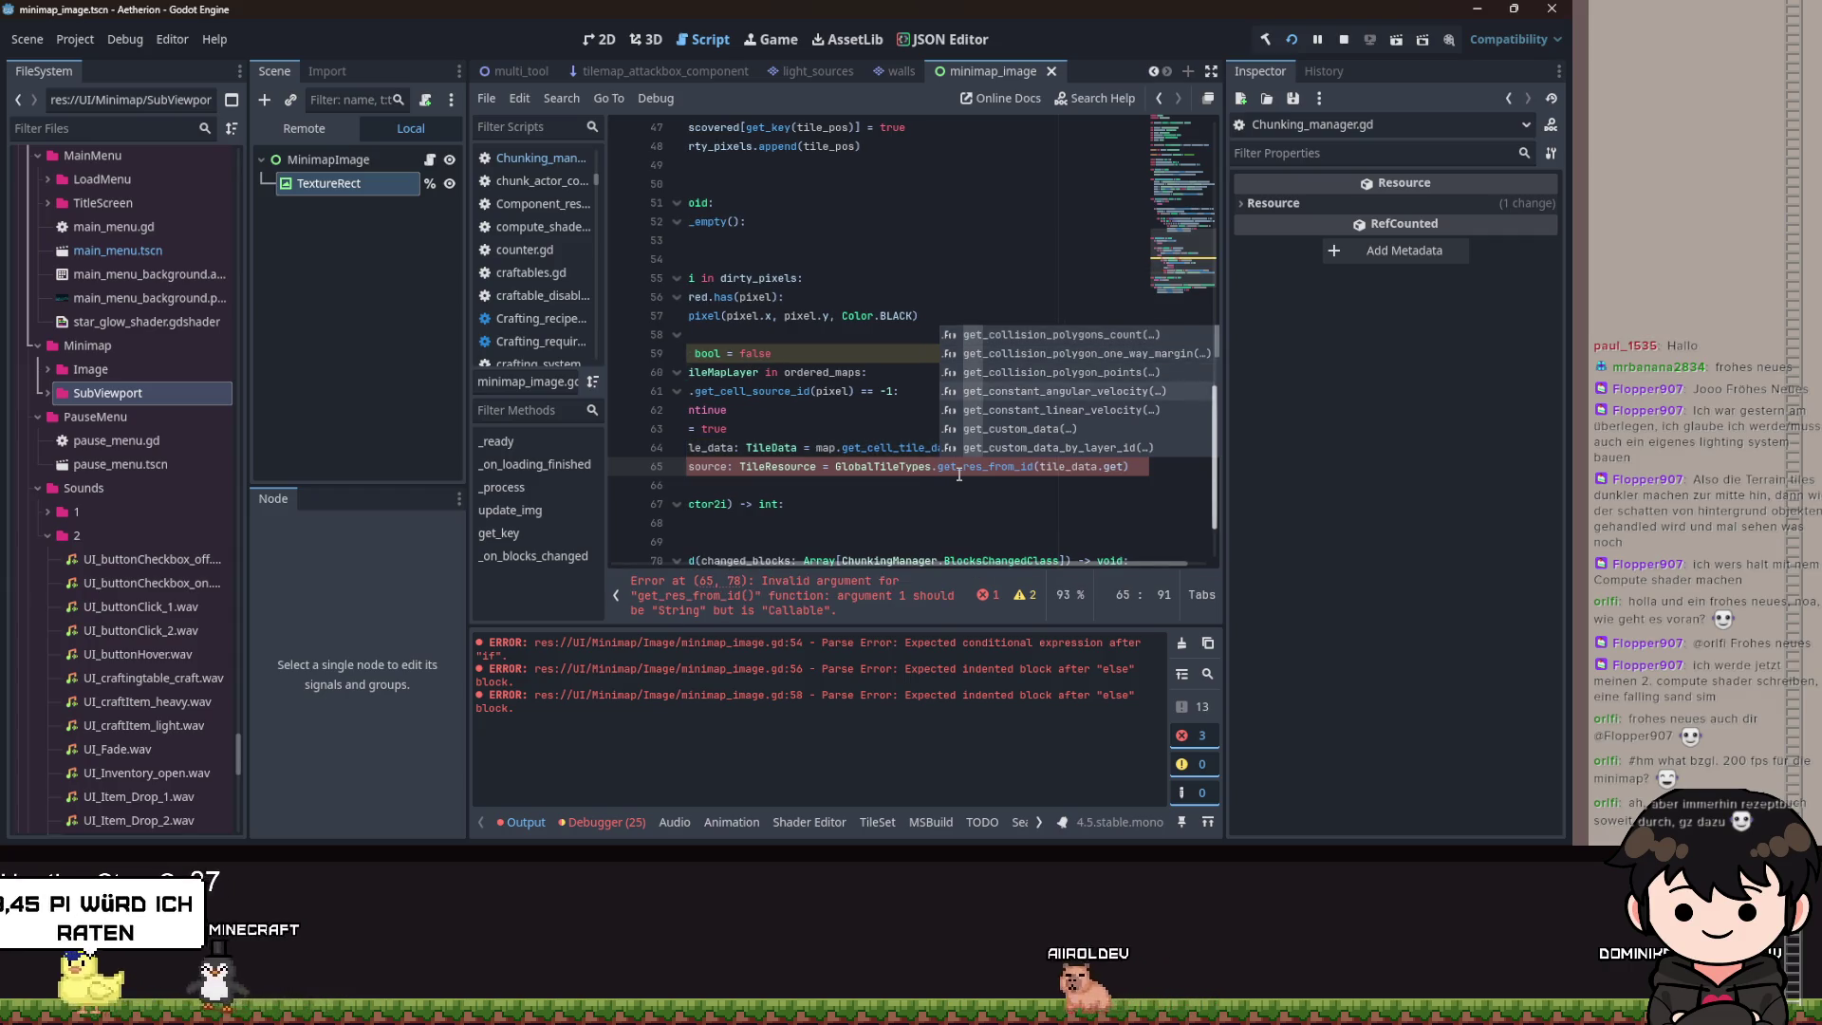
key("Return")
type("\"id\")")
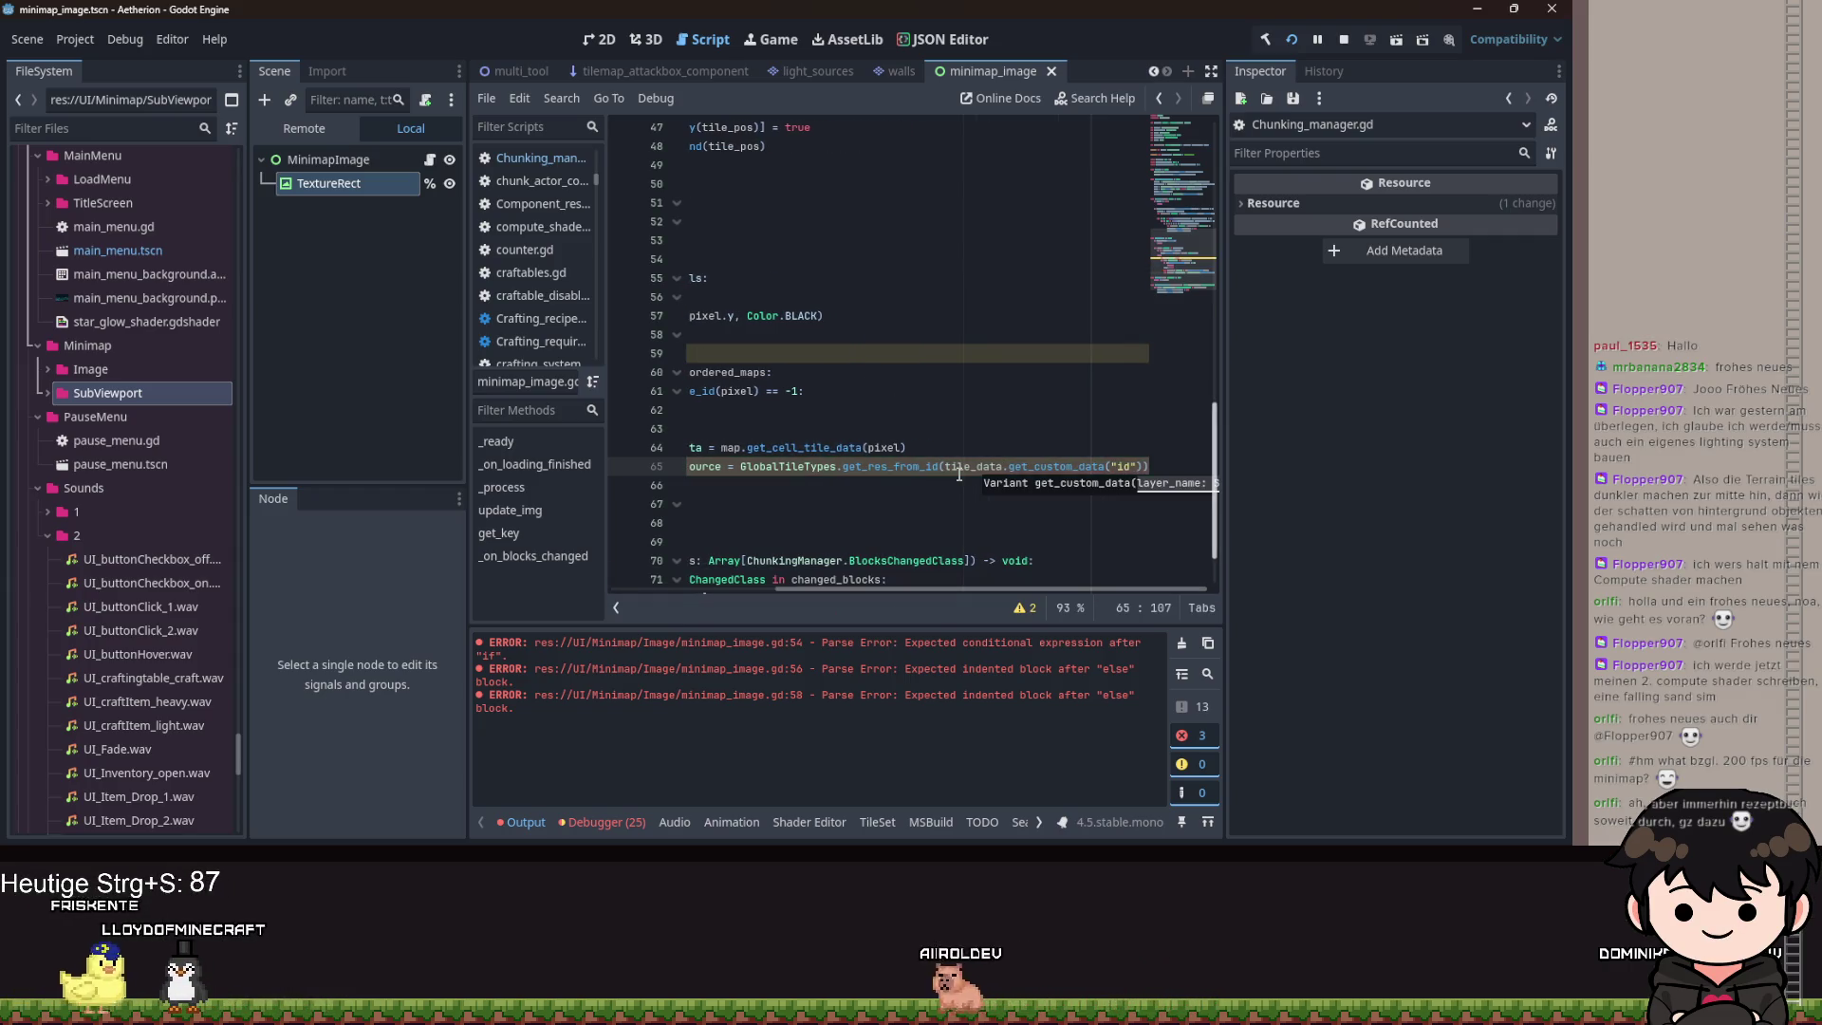
Add image.set_pixel(pixel.x, pixel.y, resource.color) on the next line.
key("Return")
key("BackSpace")
key("BackSpace")
type("image.")
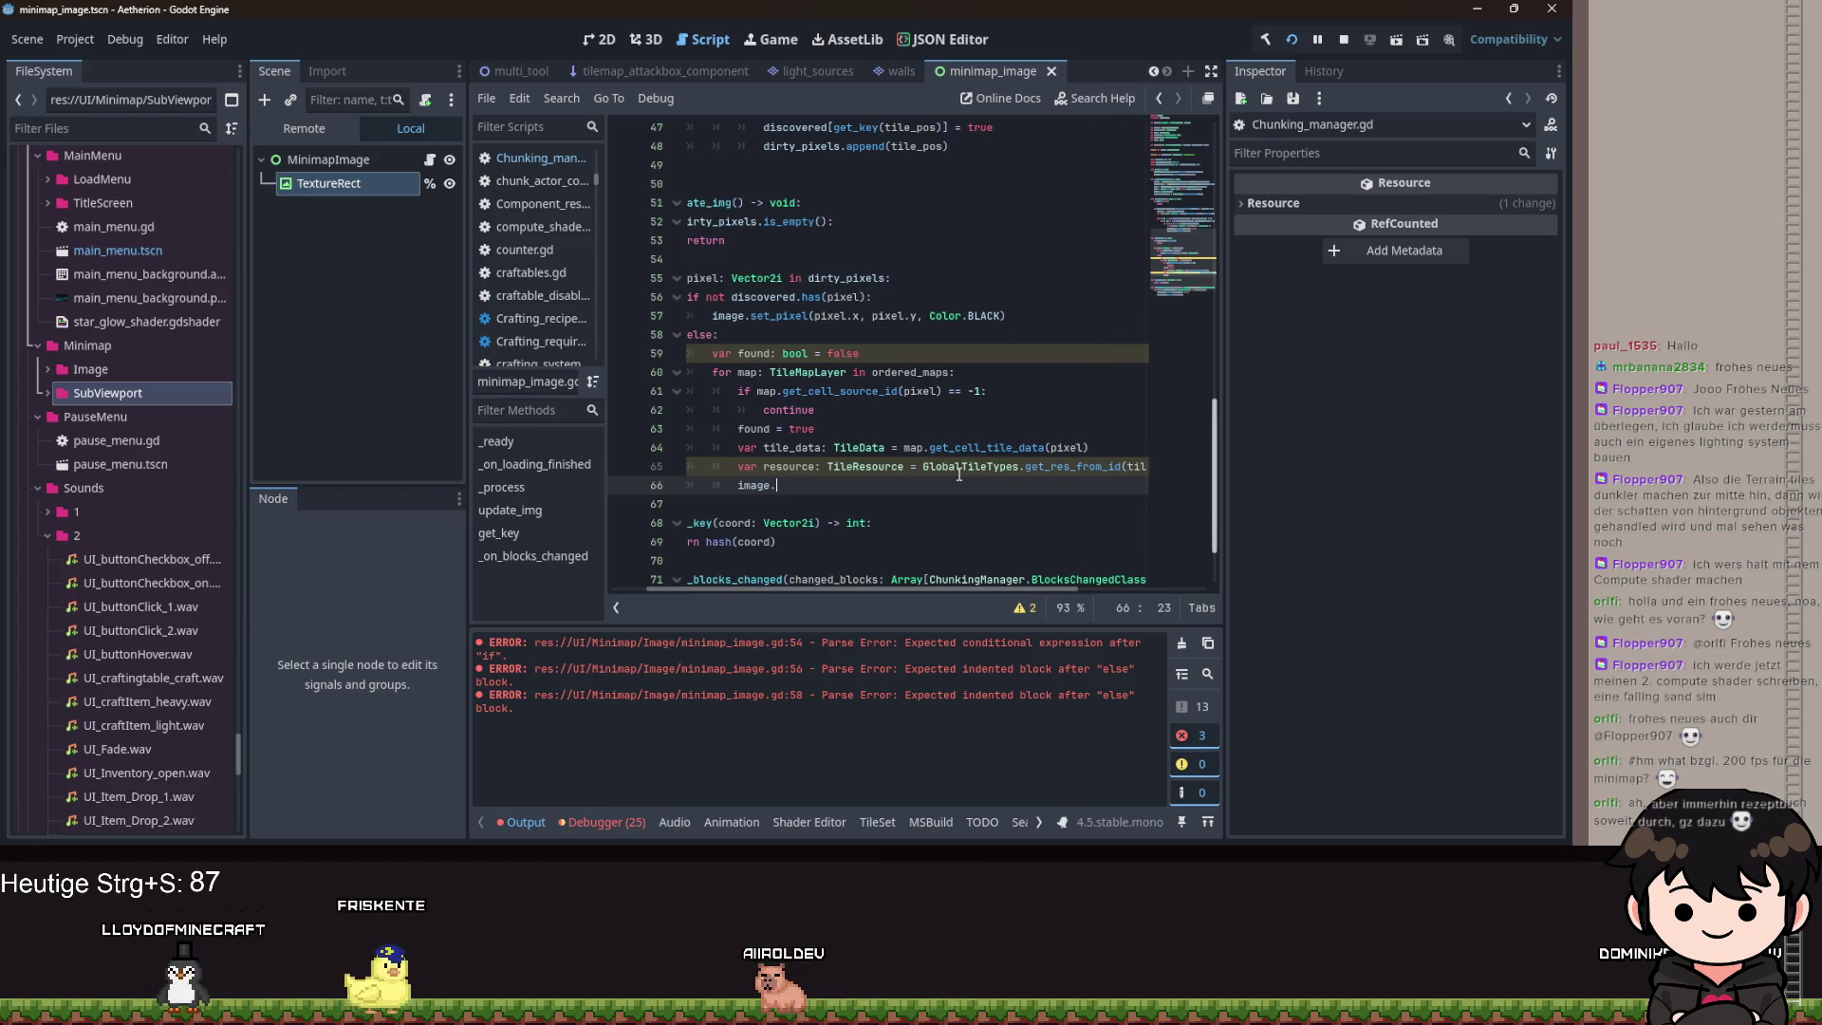
type("set")
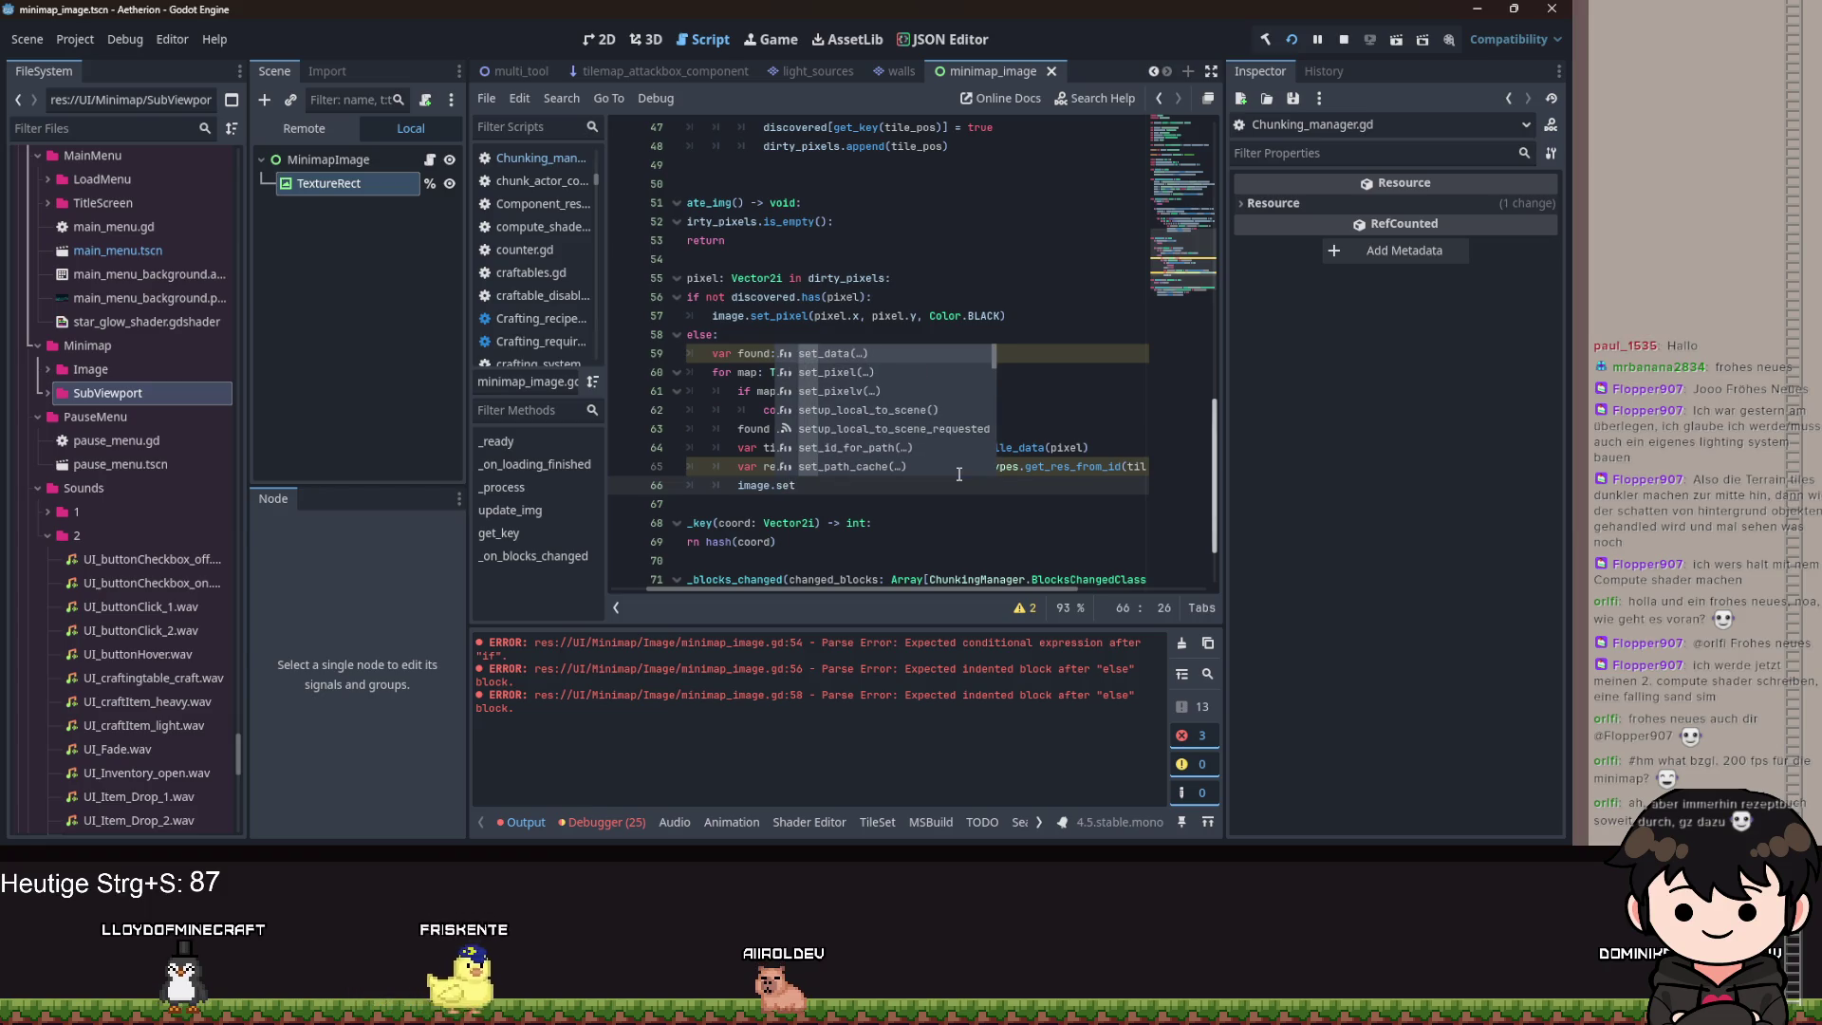
key("Down")
key("Return")
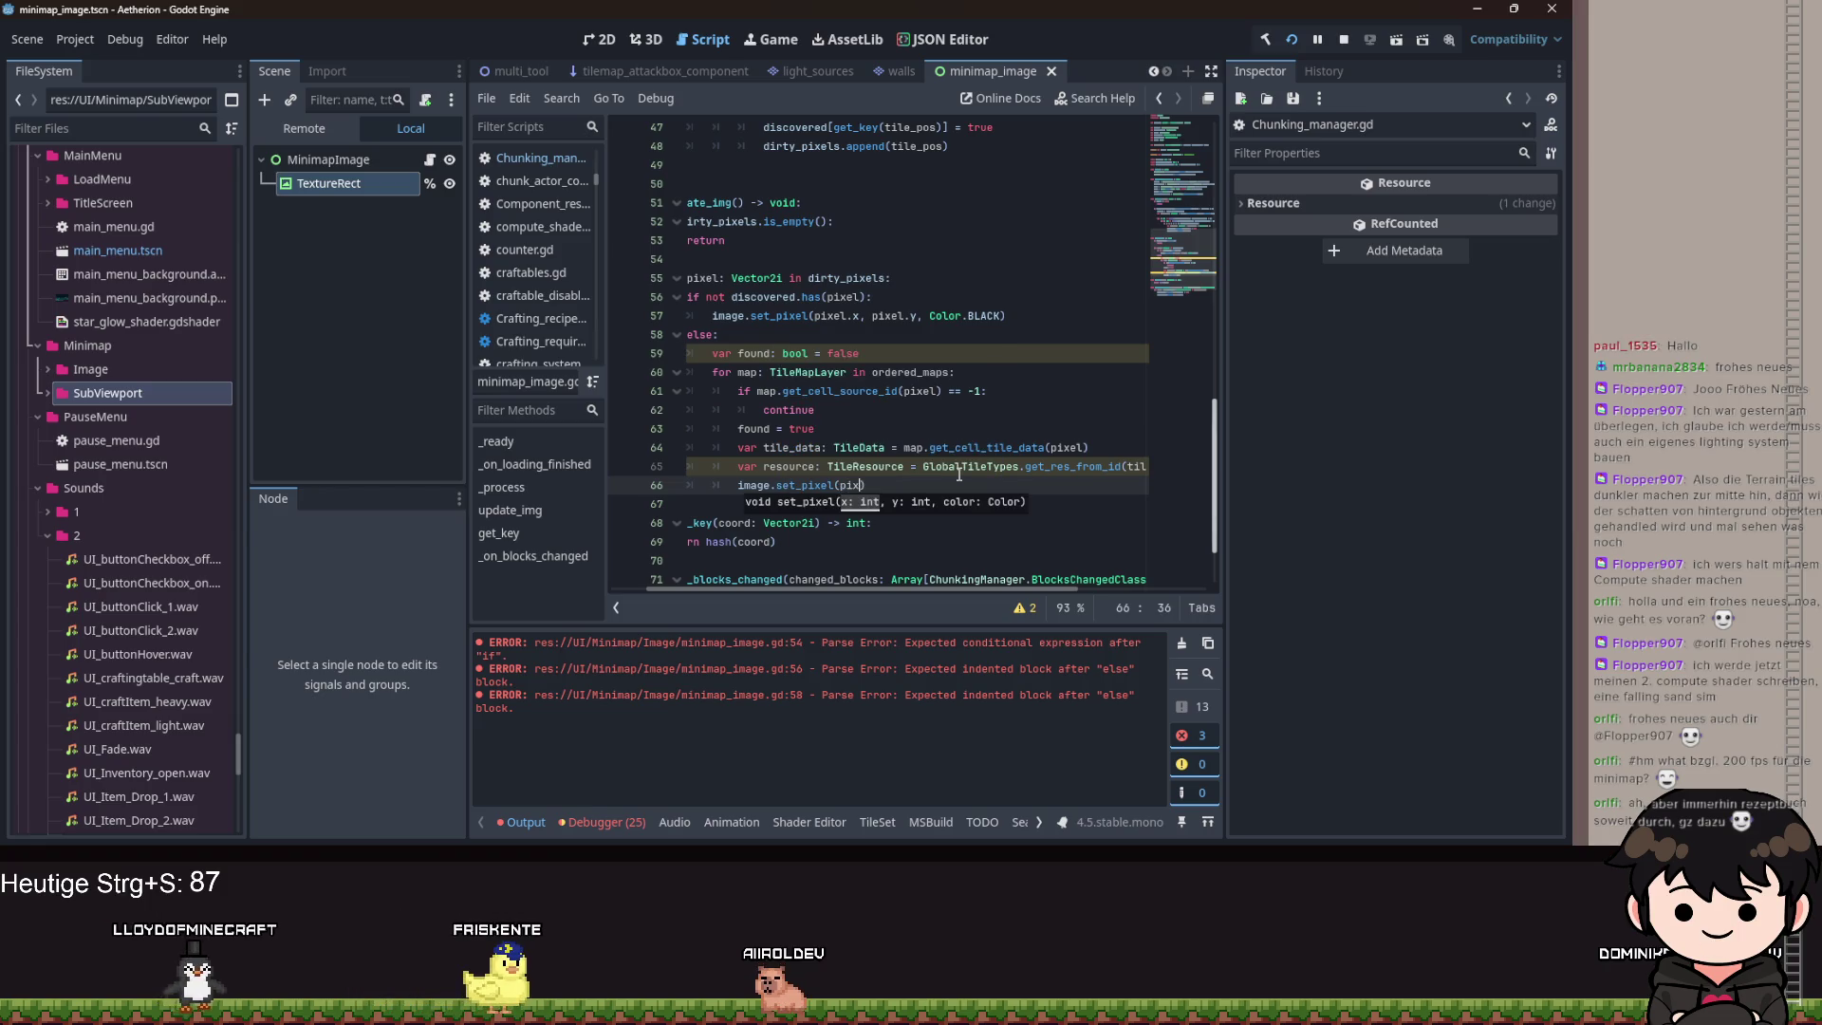
type("el.x, pixel.y")
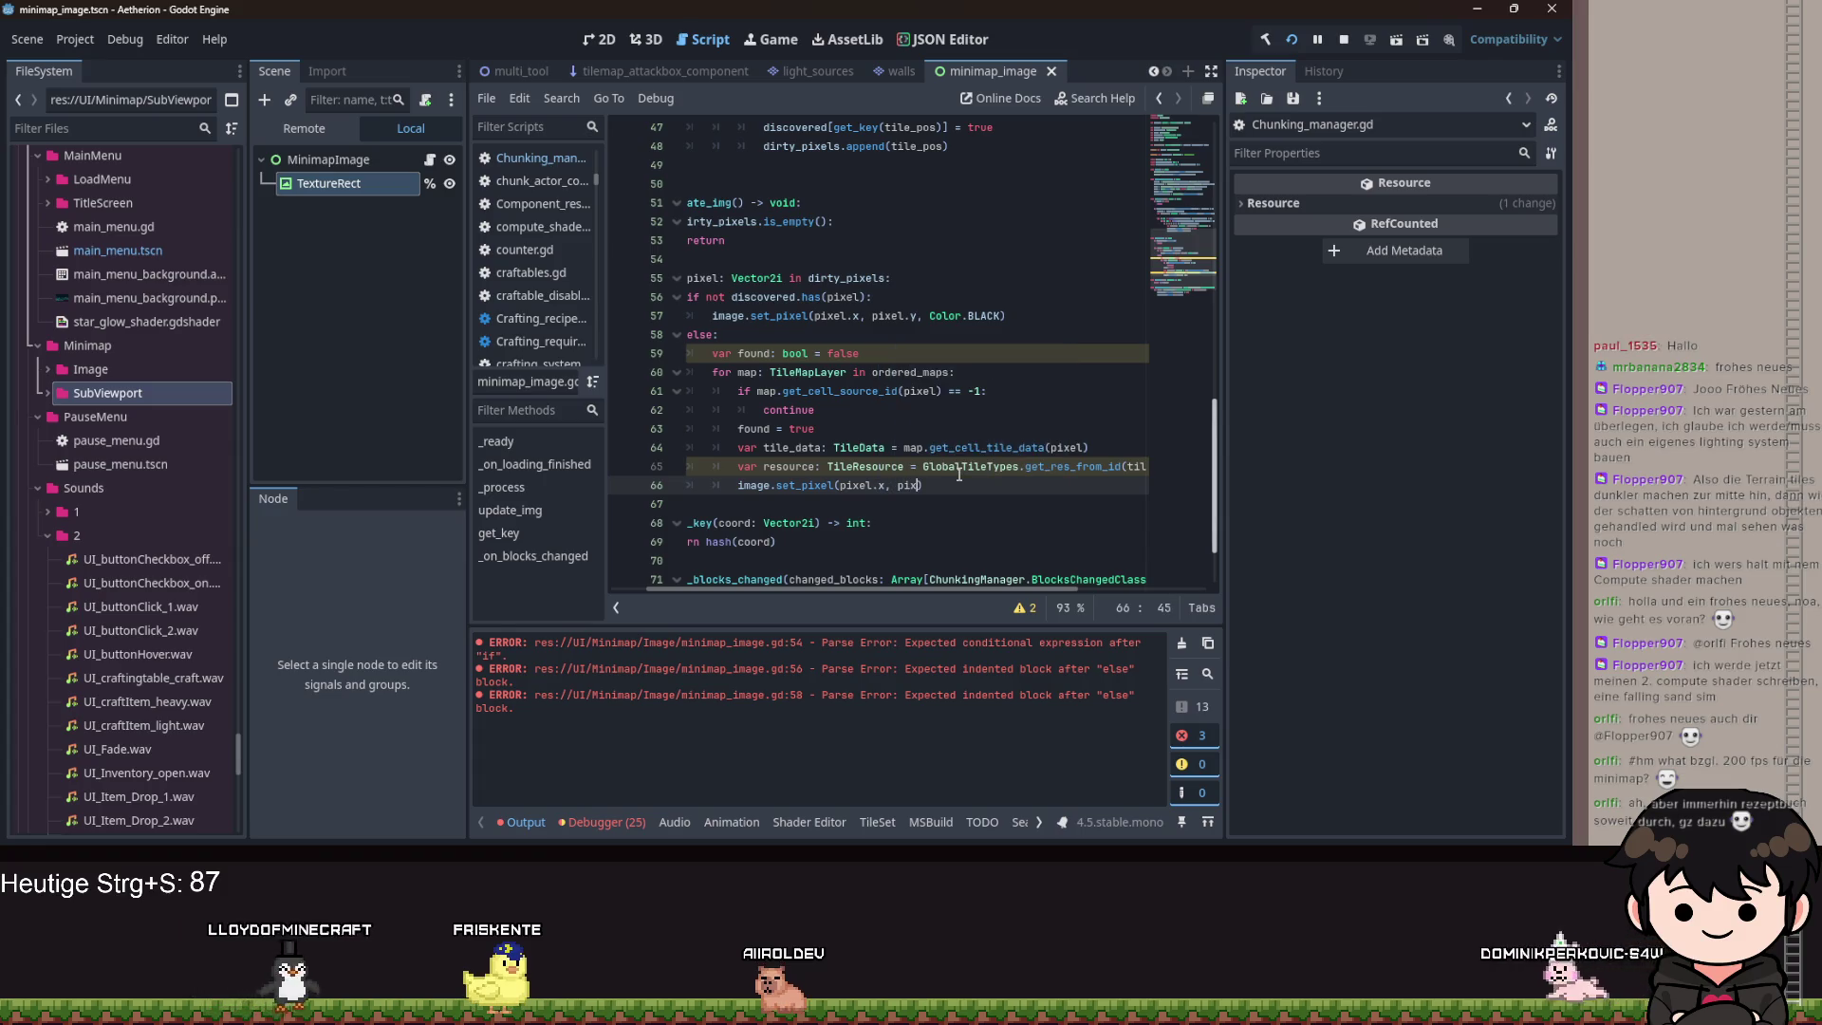
type(", resource")
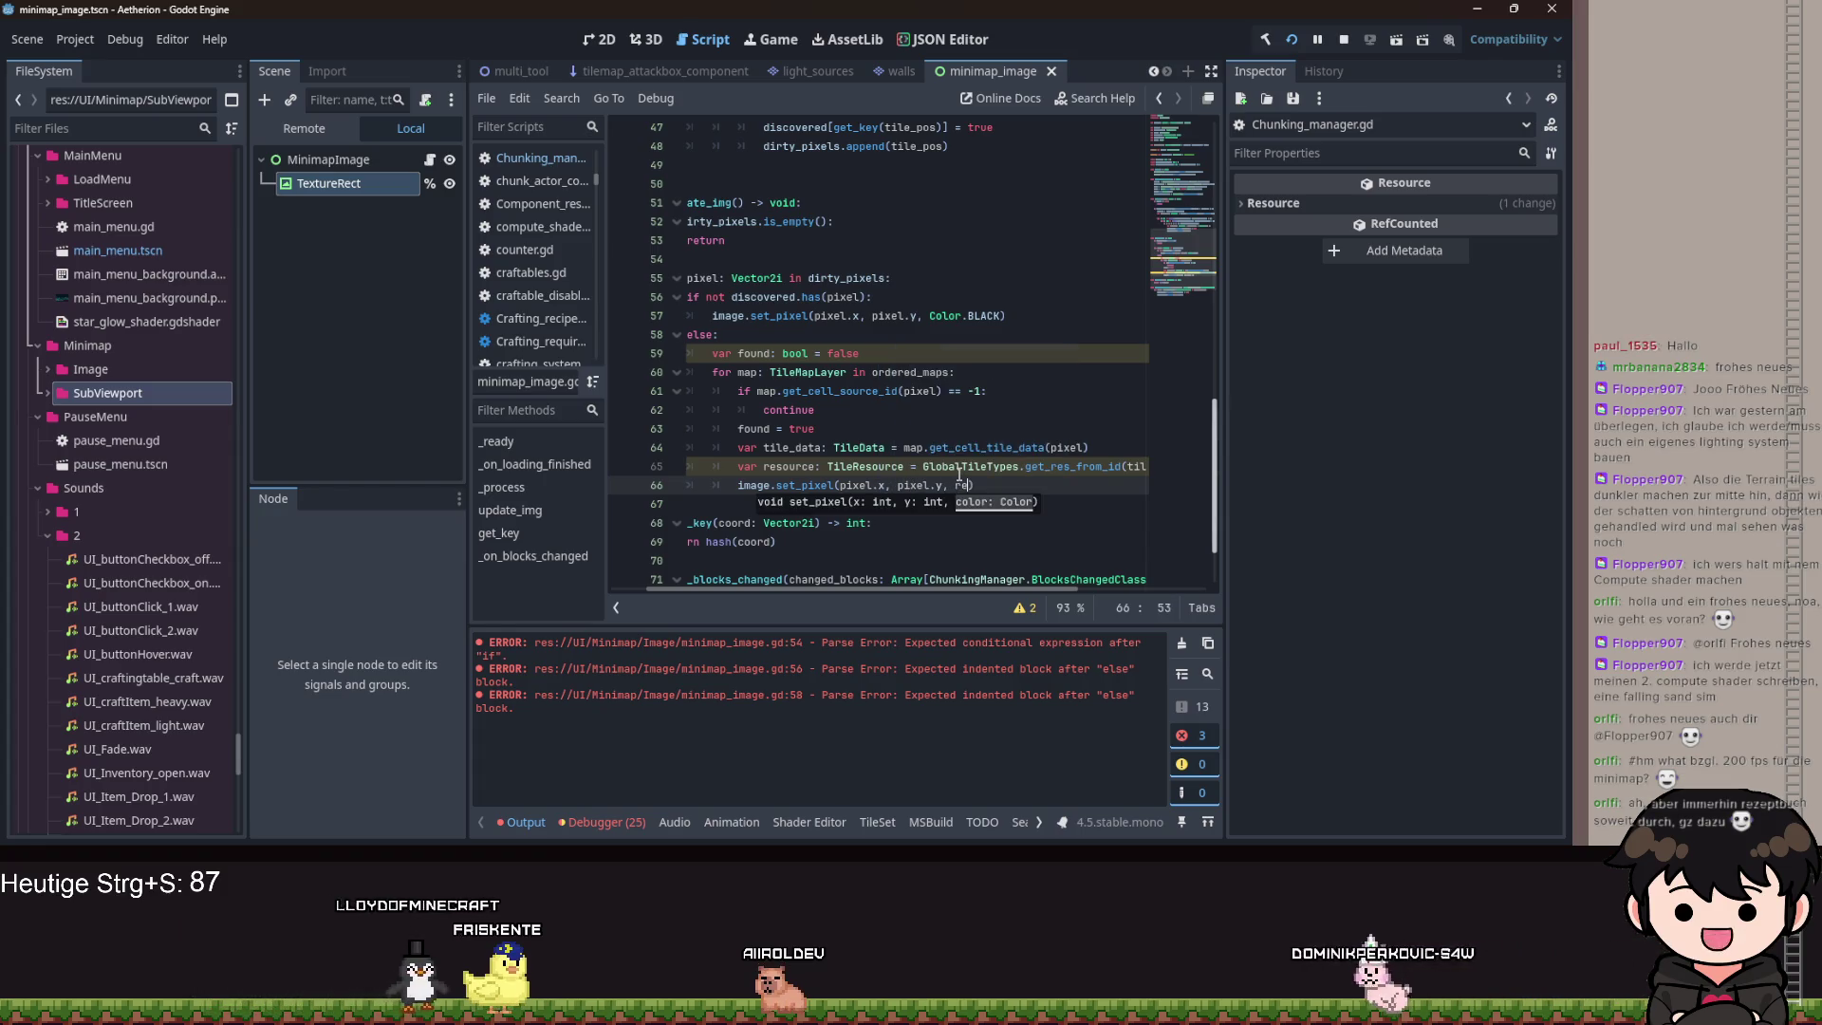
type(".color")
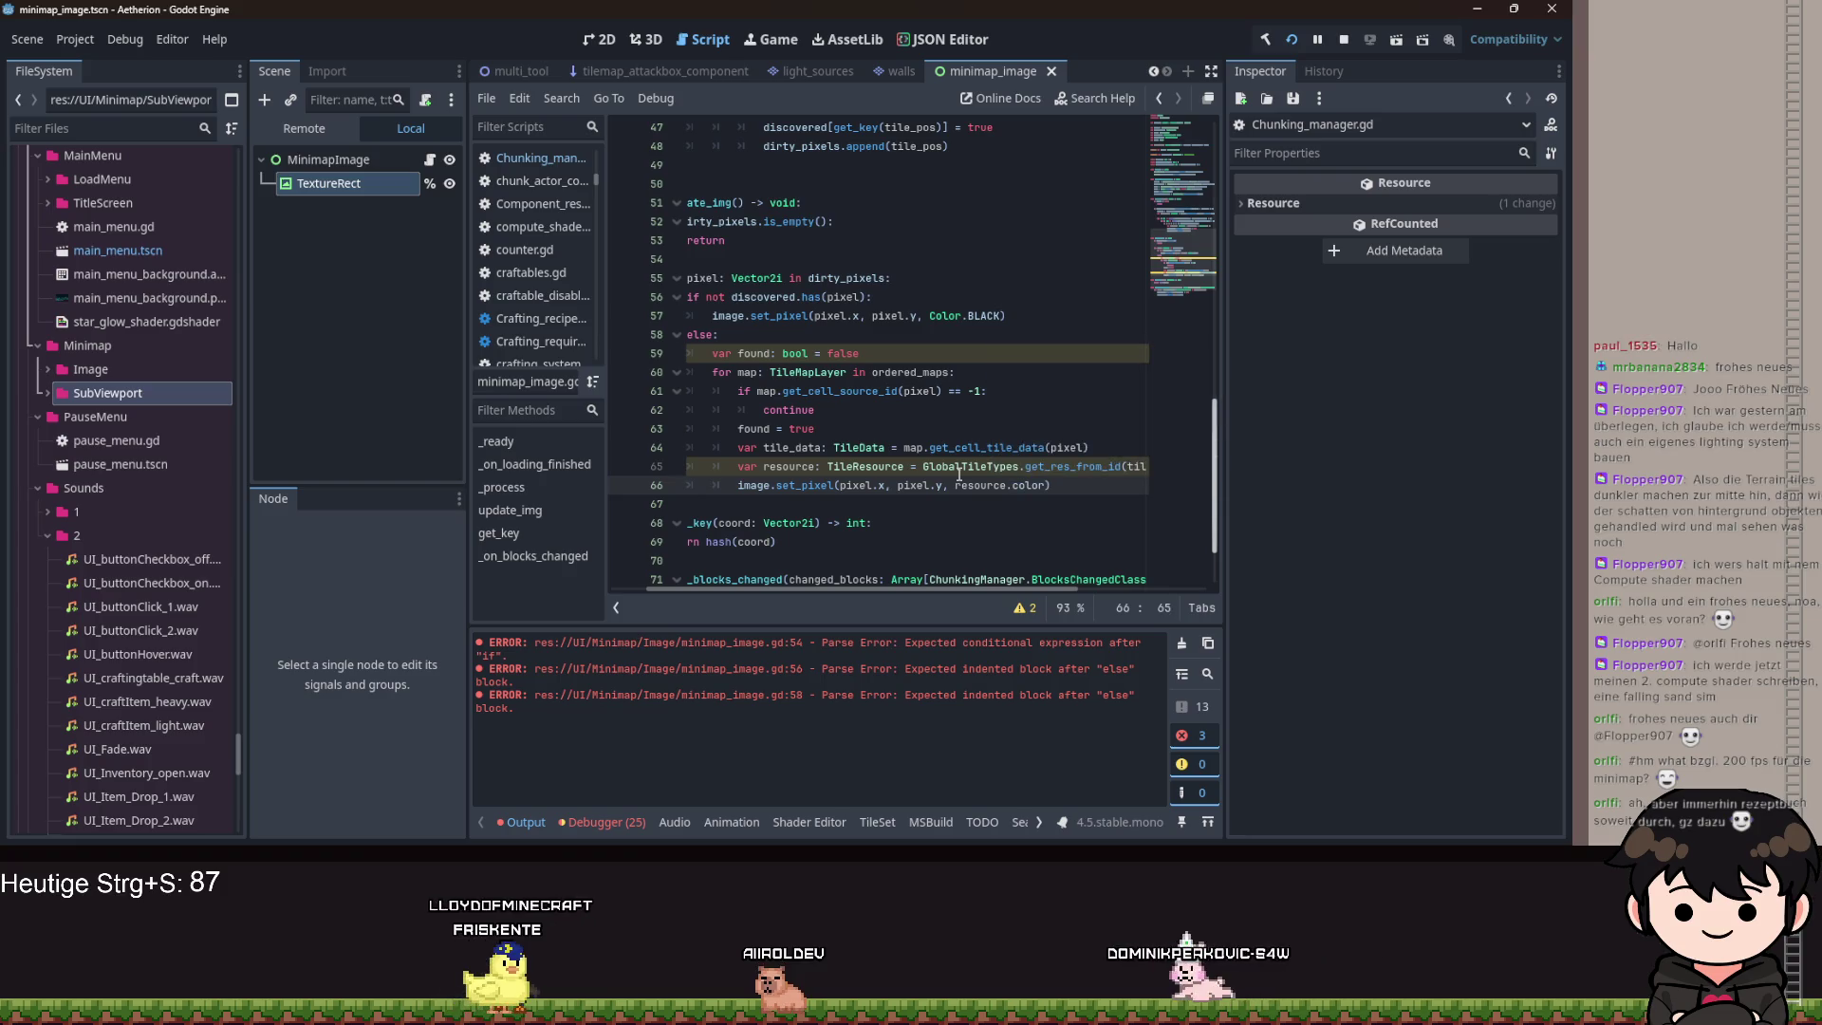
Start a texture_rect.texture.update line on line 68, then remove the unfinished call.
key("Return")
key("Return")
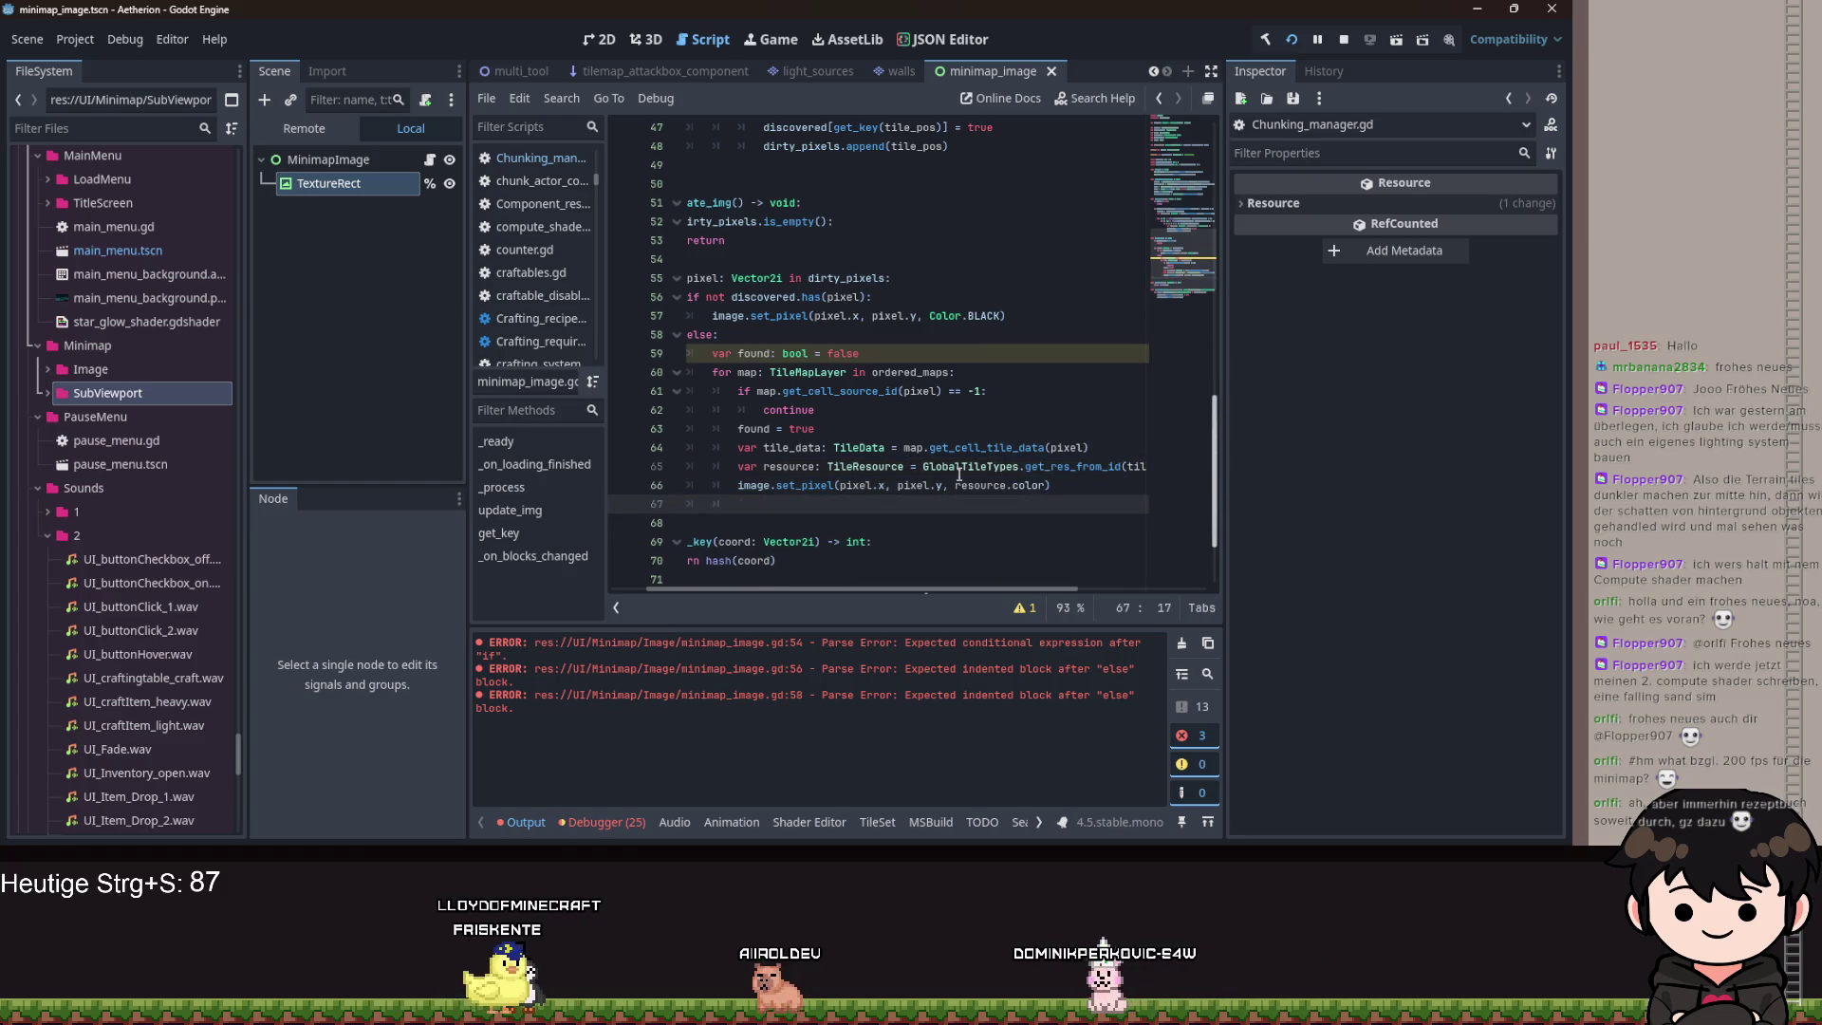
type("t")
key("BackSpace")
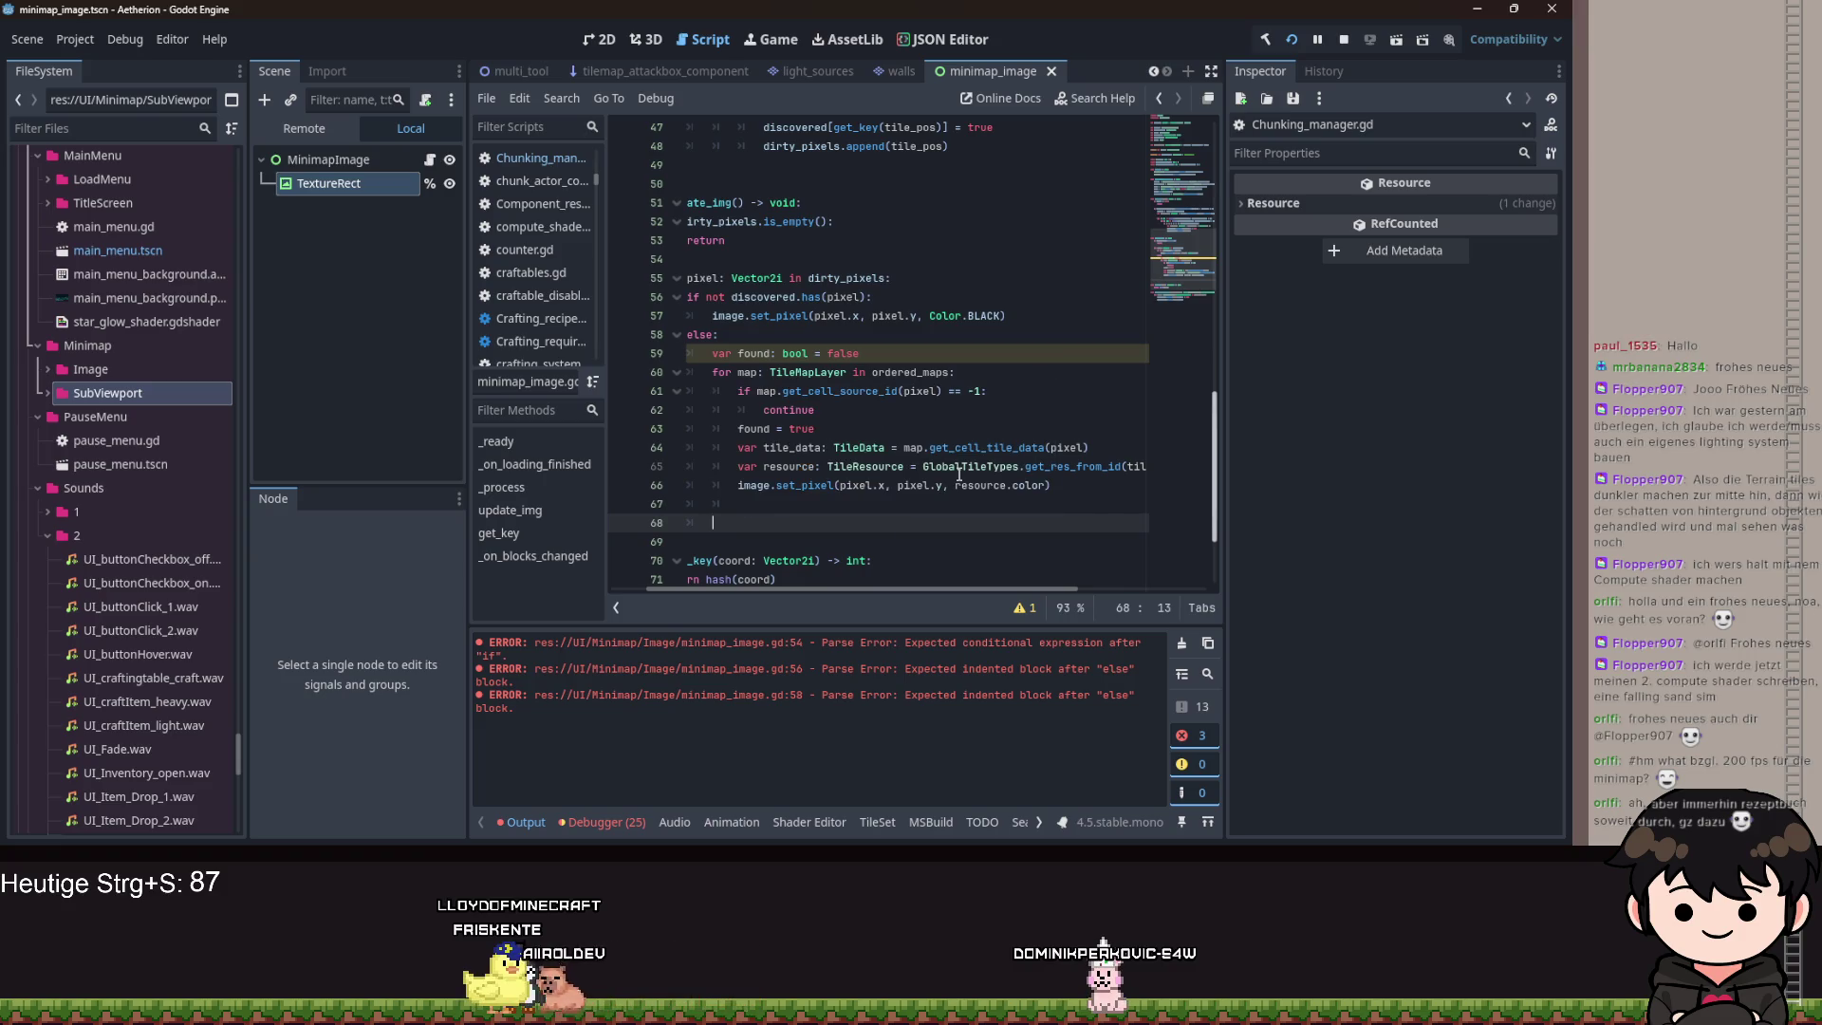
type("texture_rect.")
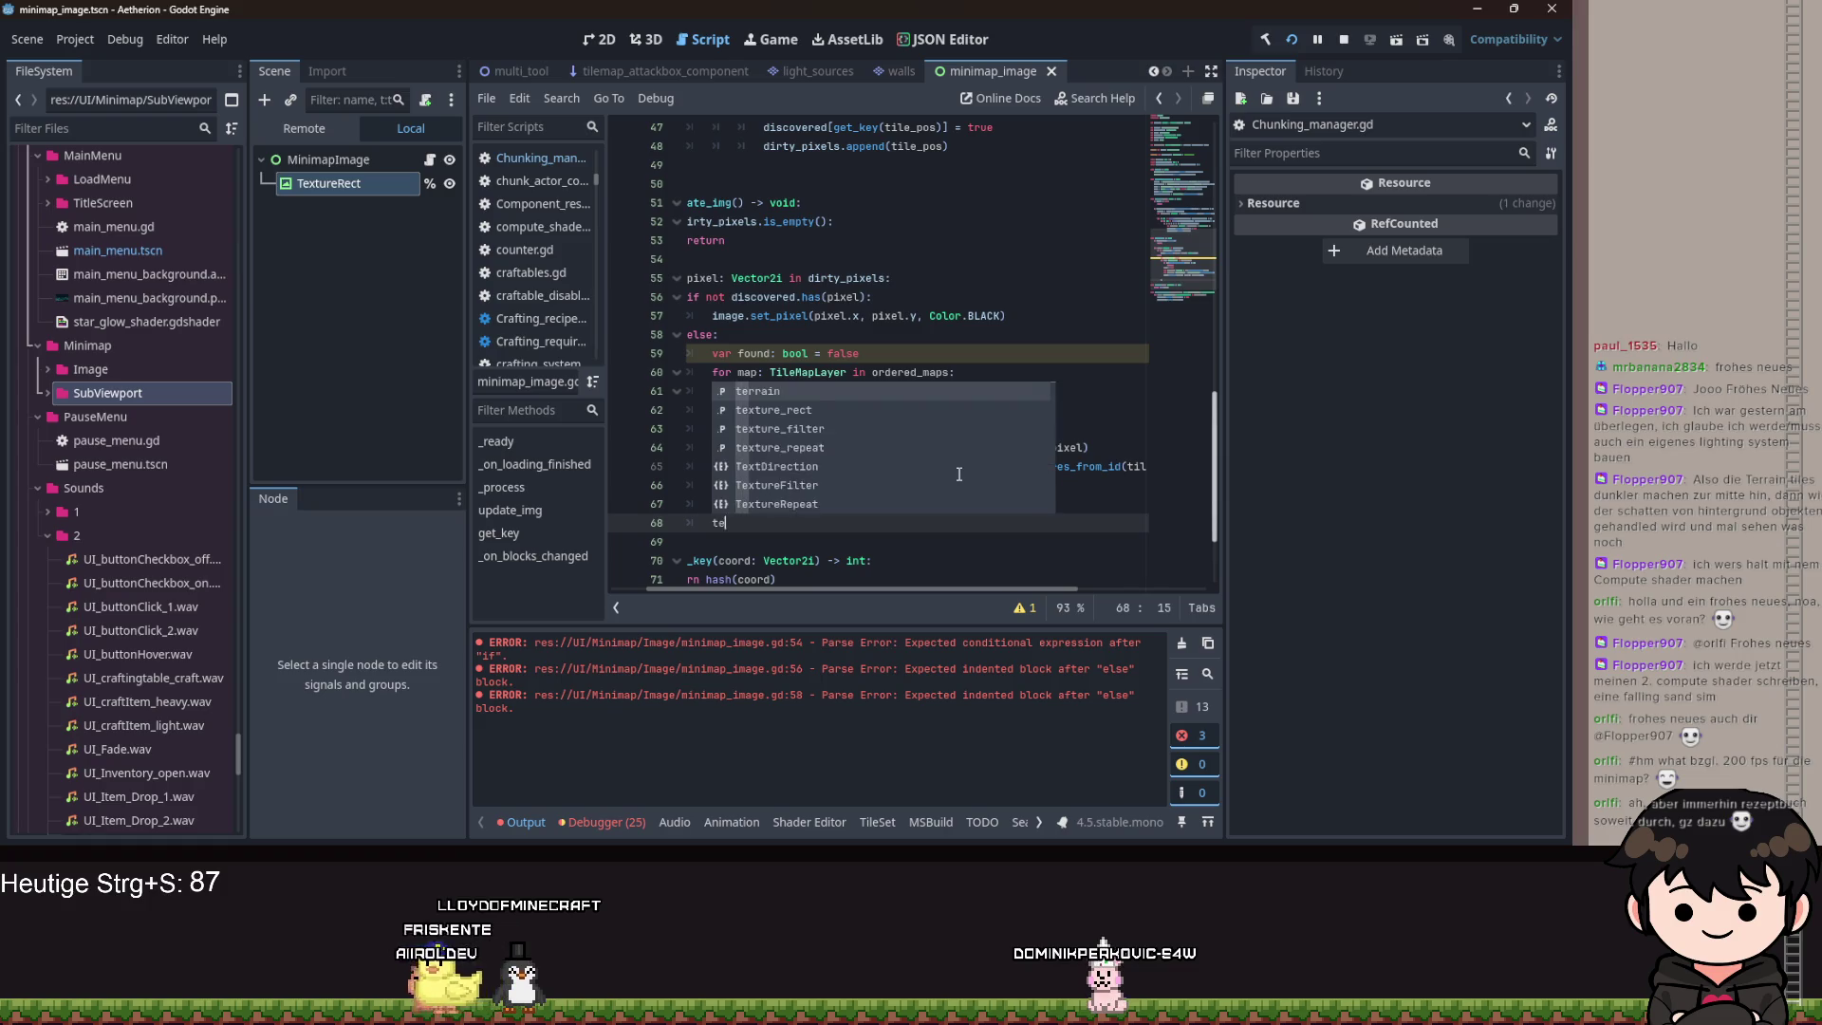
type("texture.upd")
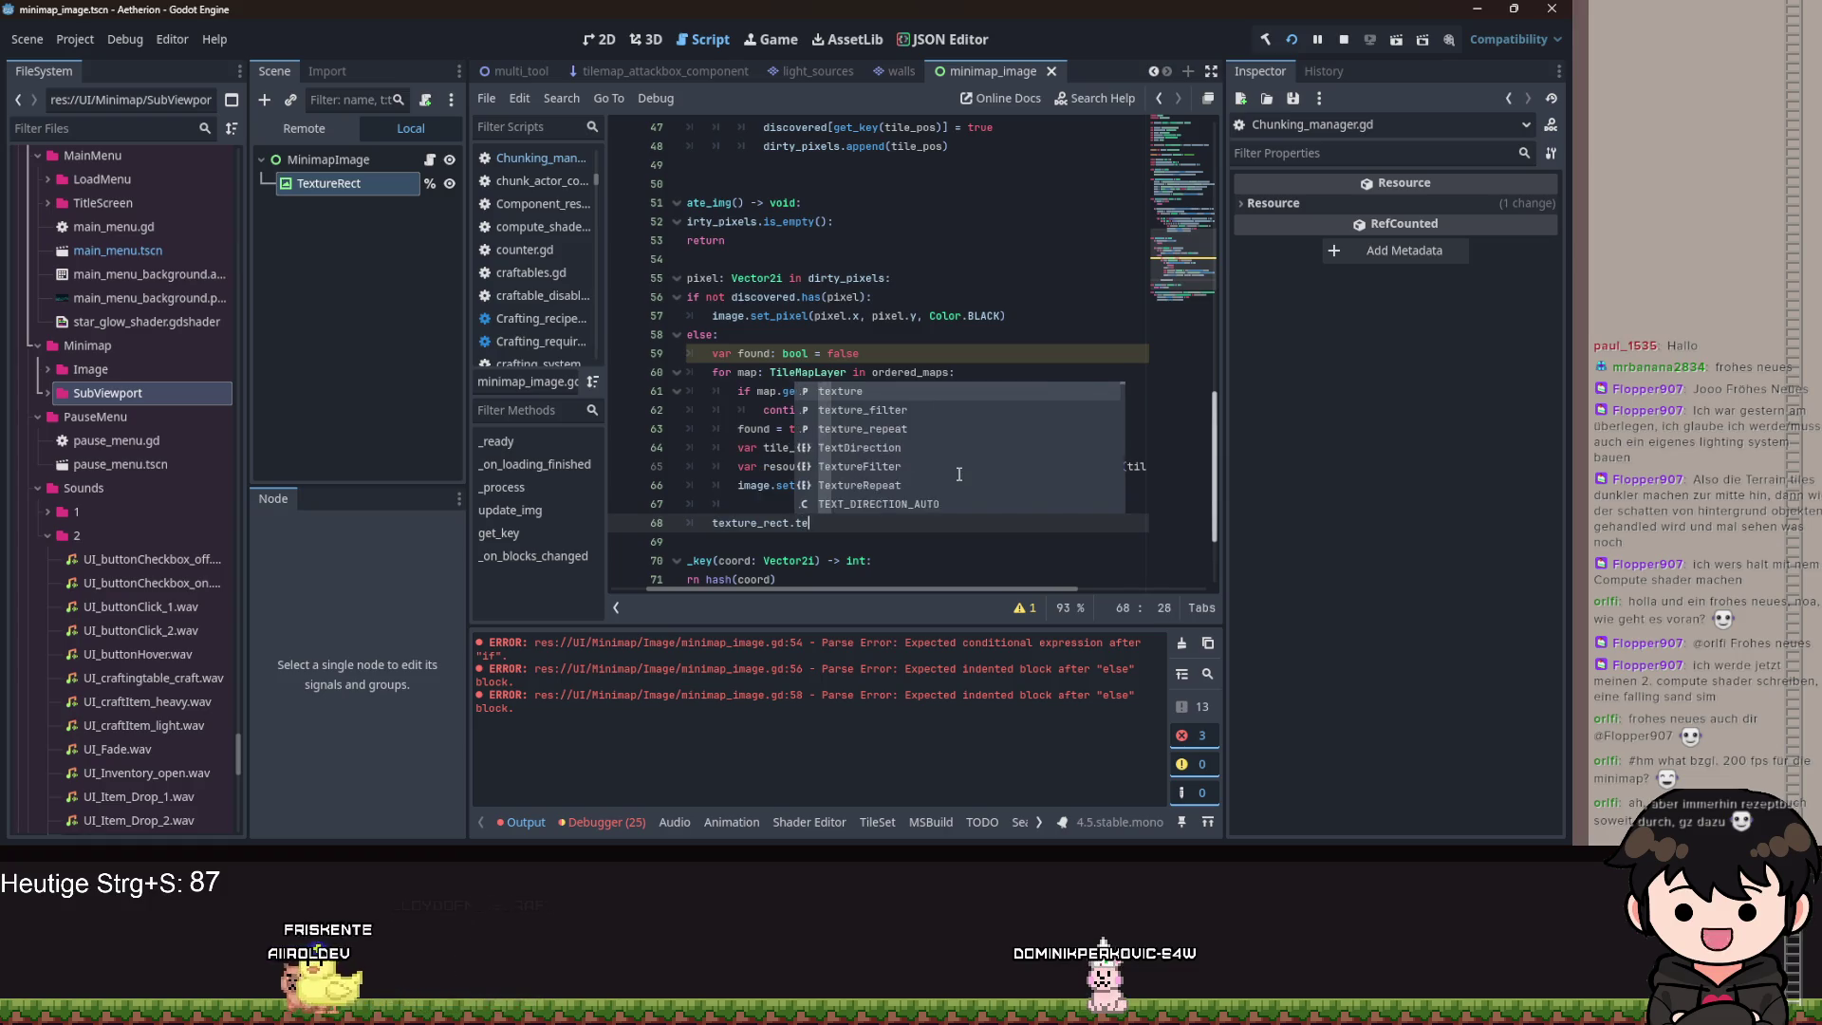
key("BackSpace")
key("BackSpace")
key("BackSpace")
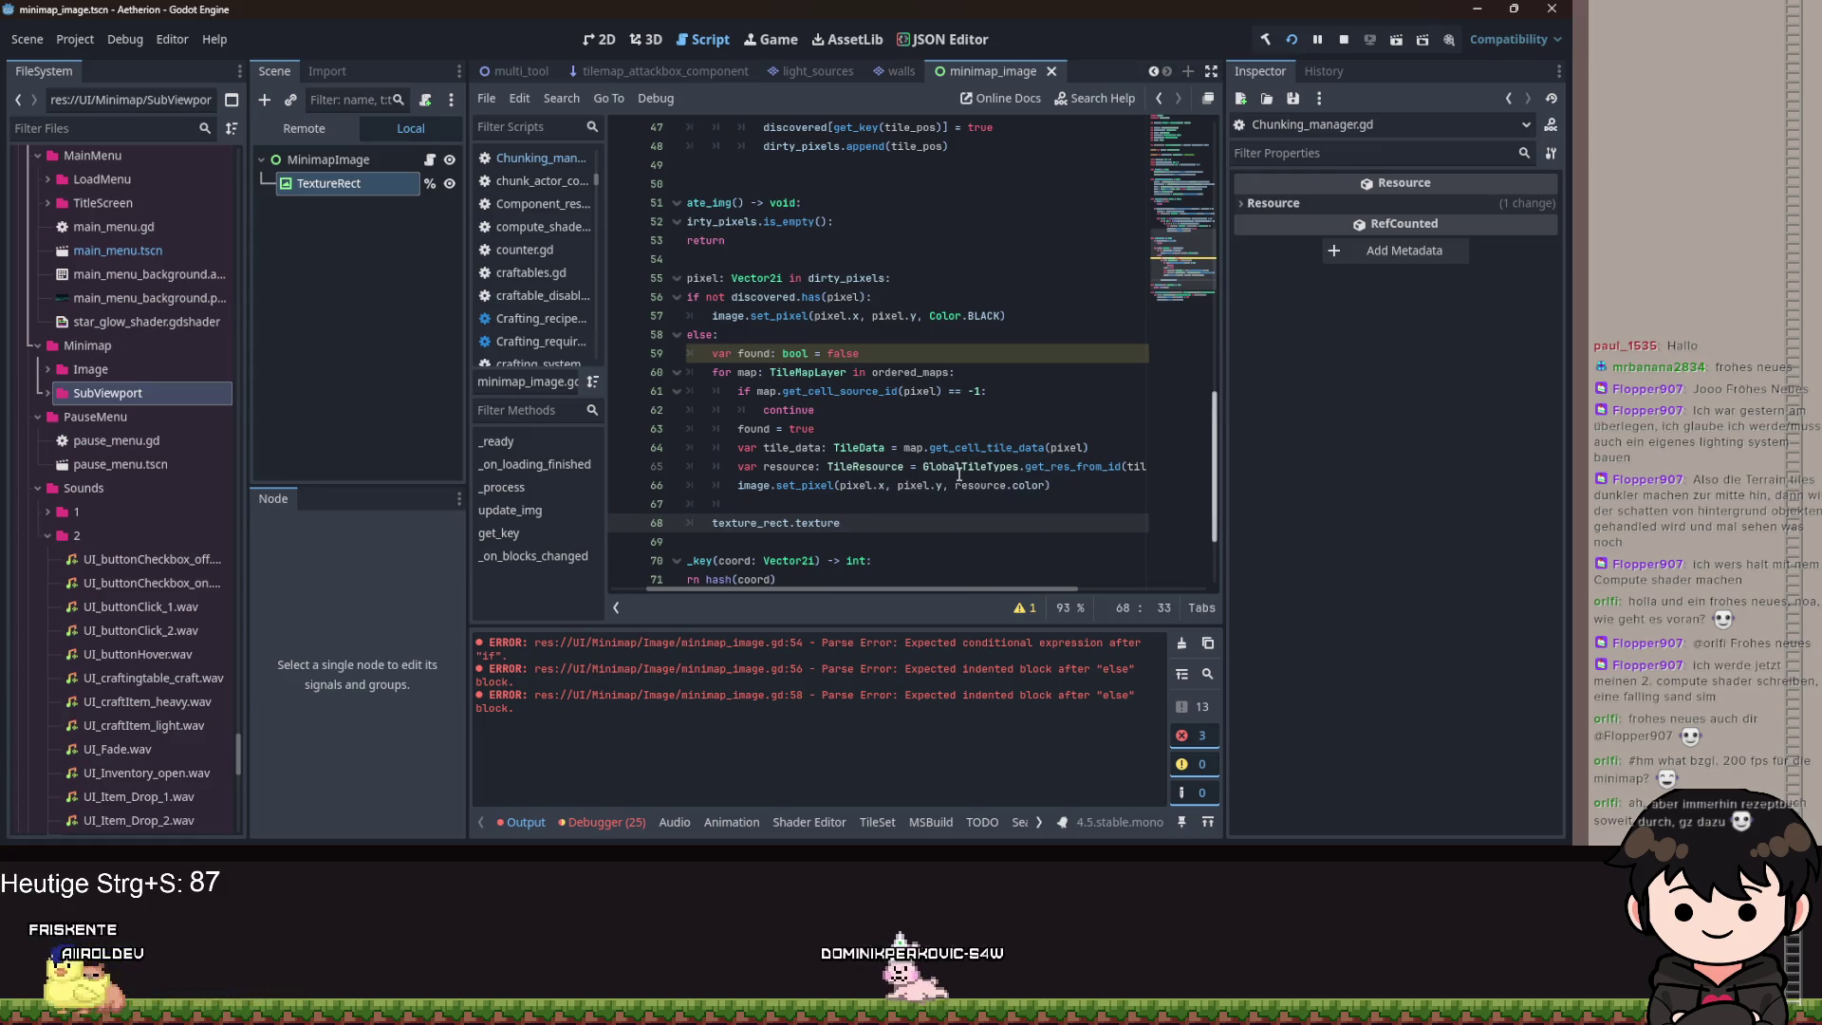
Go to the variable declarations near line 12 and insert a blank line for a new variable.
key("Home")
scroll(958, 474, "up", 15)
scroll(854, 364, "left", 2)
left_click(863, 336)
key("Return")
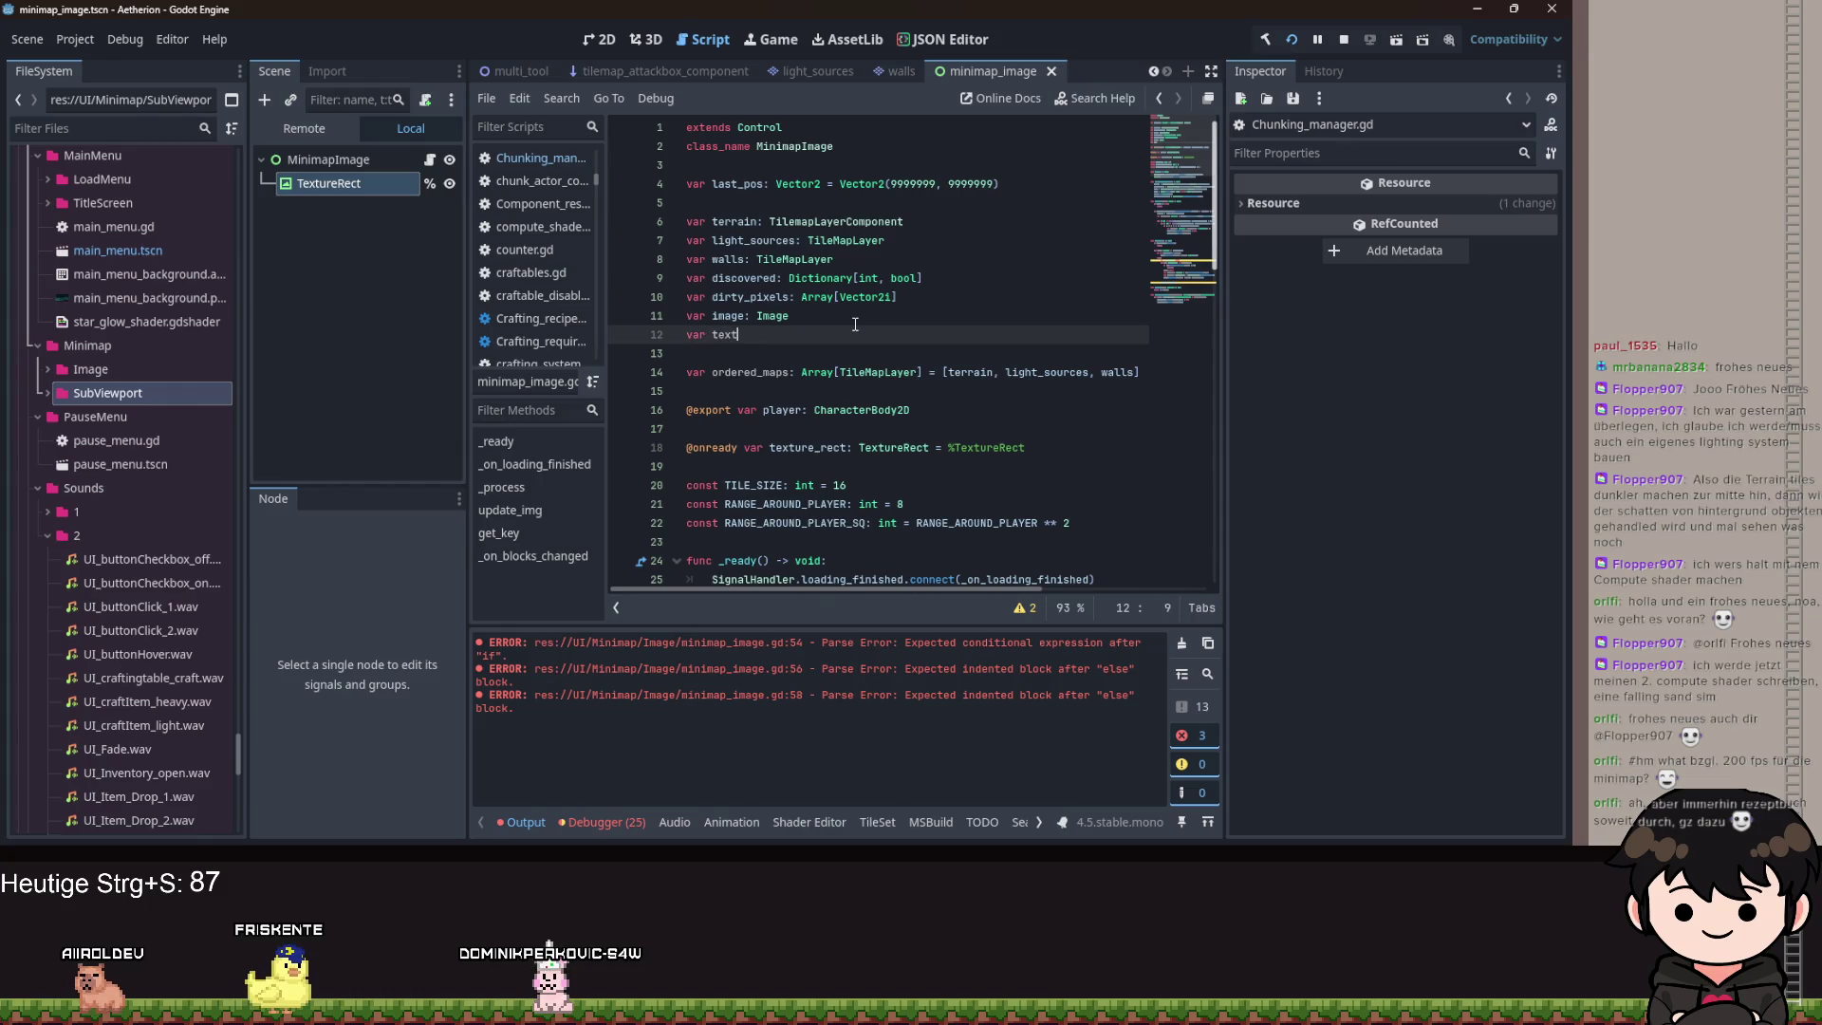
Begin the texture variable on line 12 and check the Texture class documentation.
type("ure: Tex")
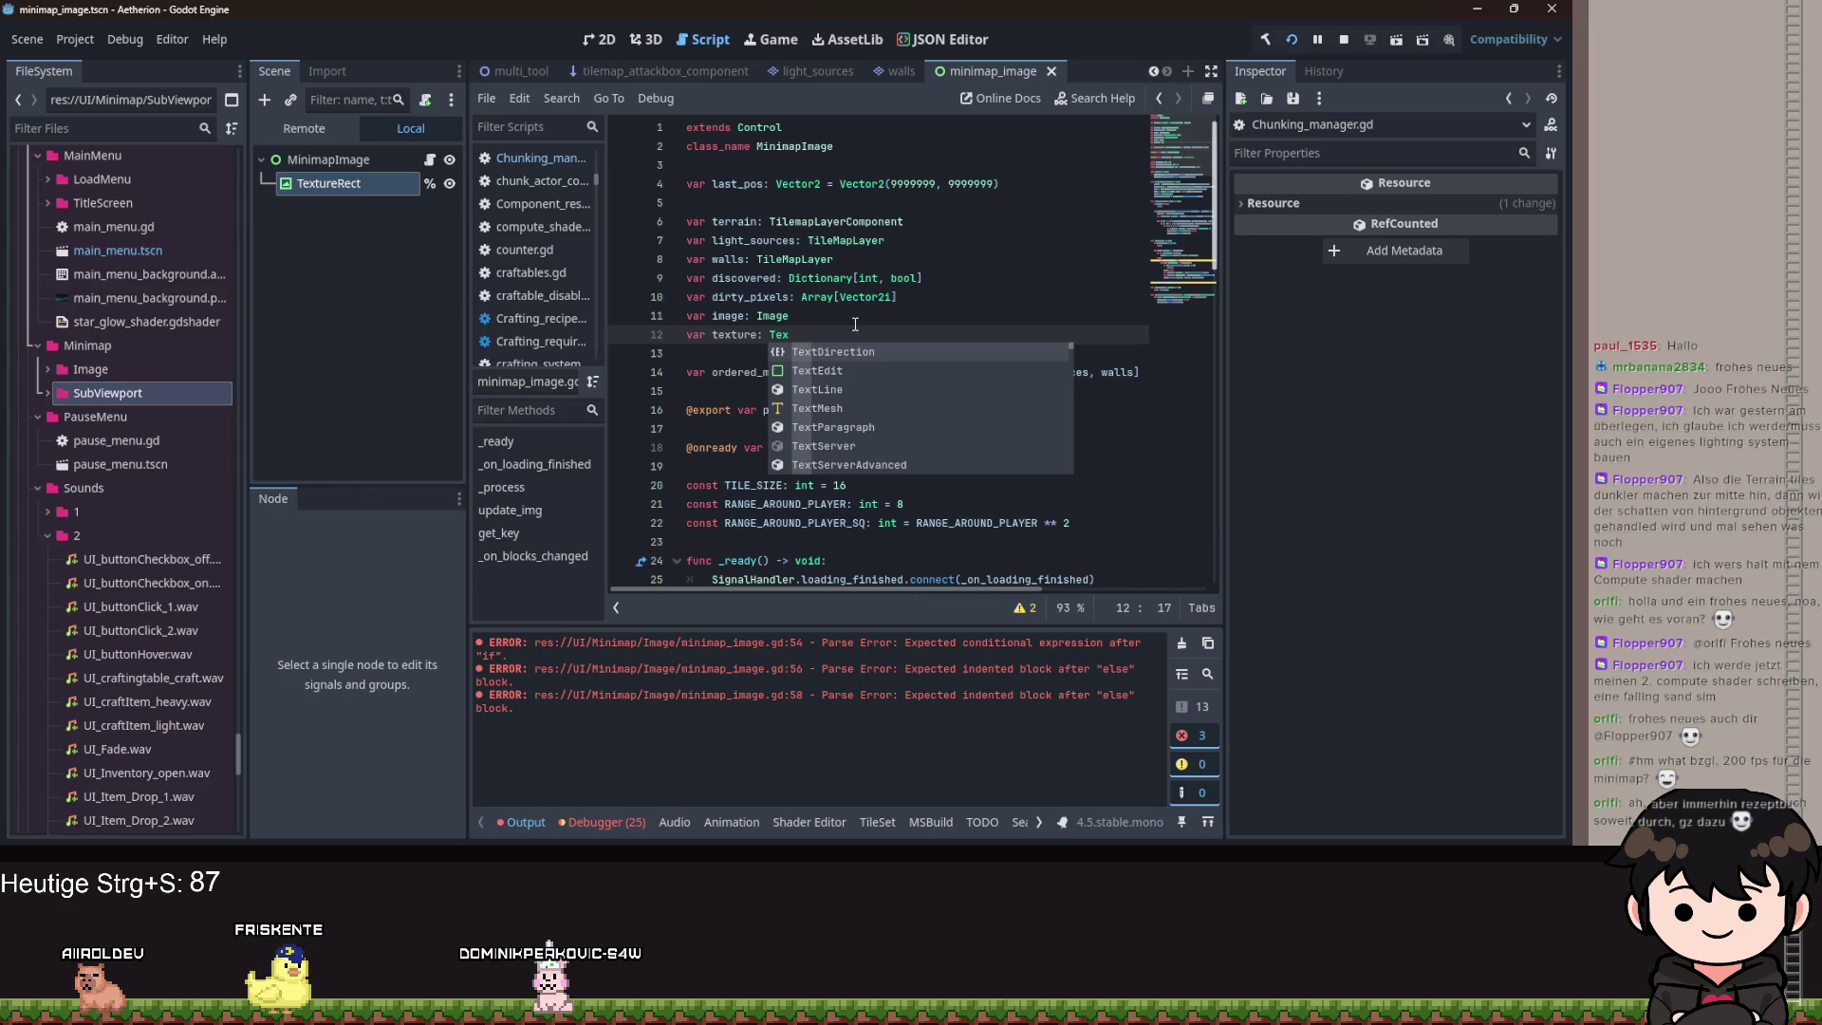
key("Escape")
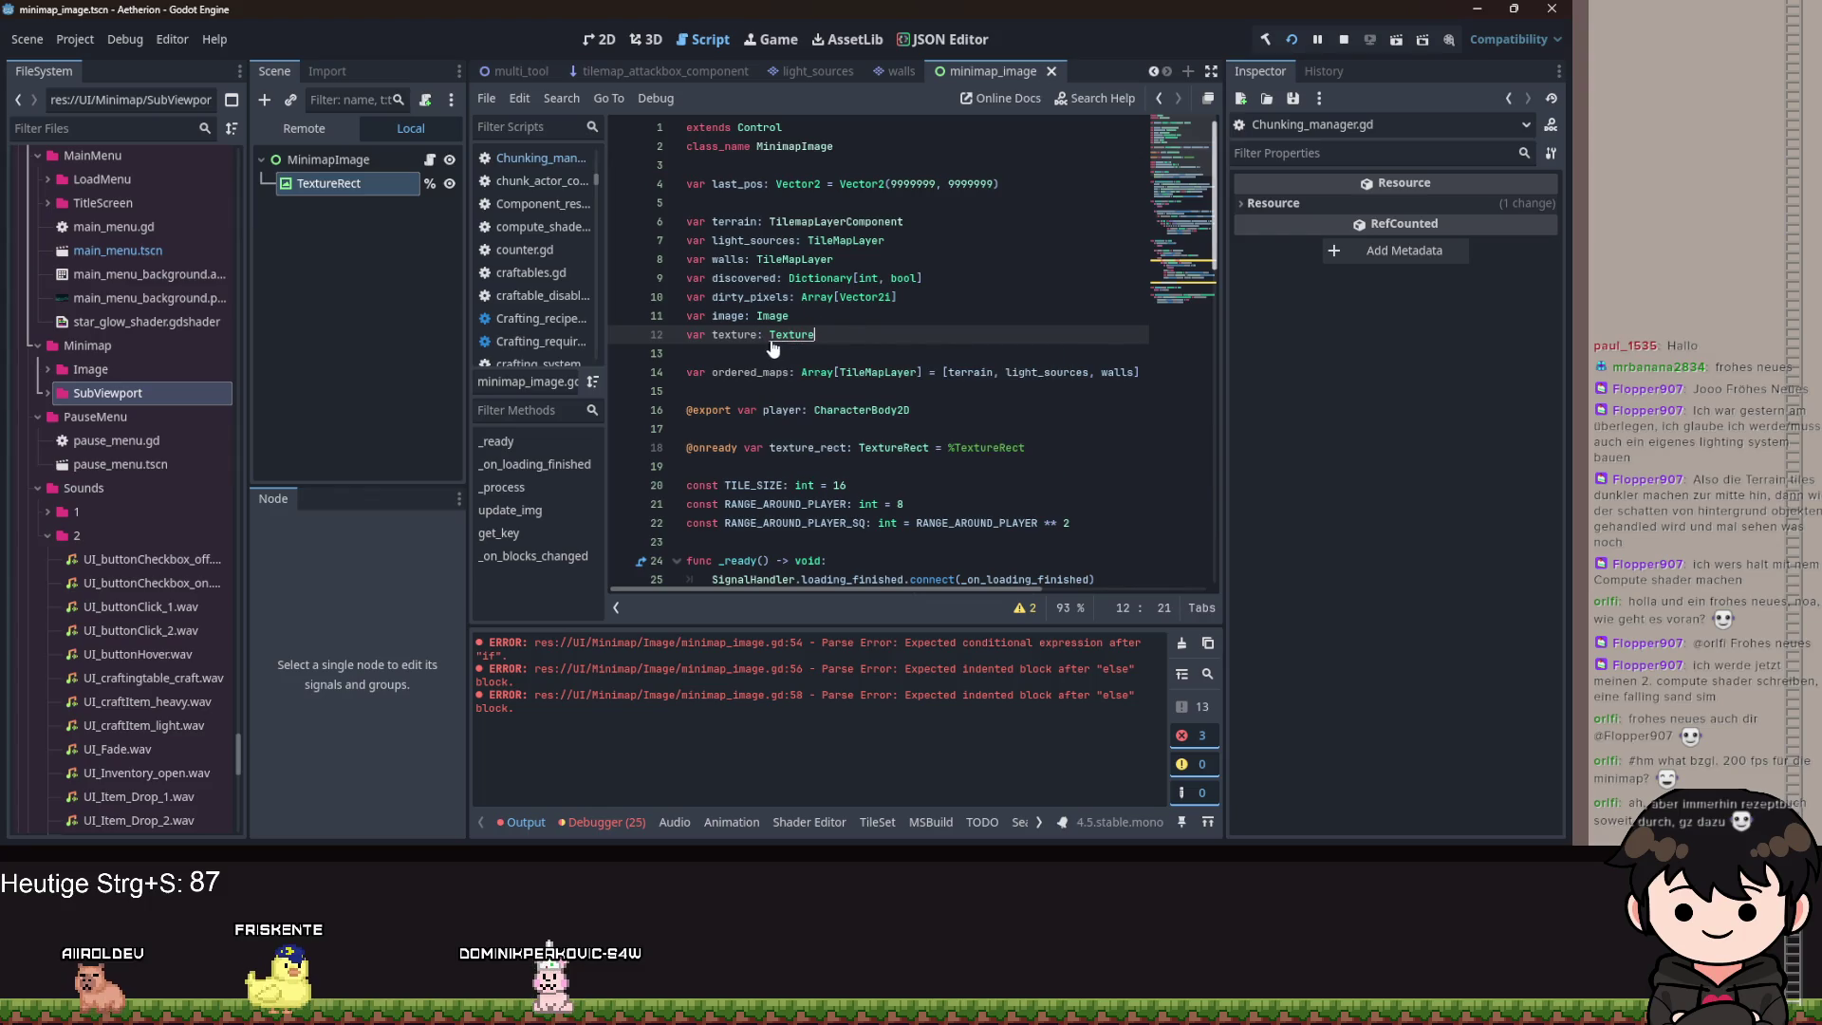
left_click(773, 344, "ctrl")
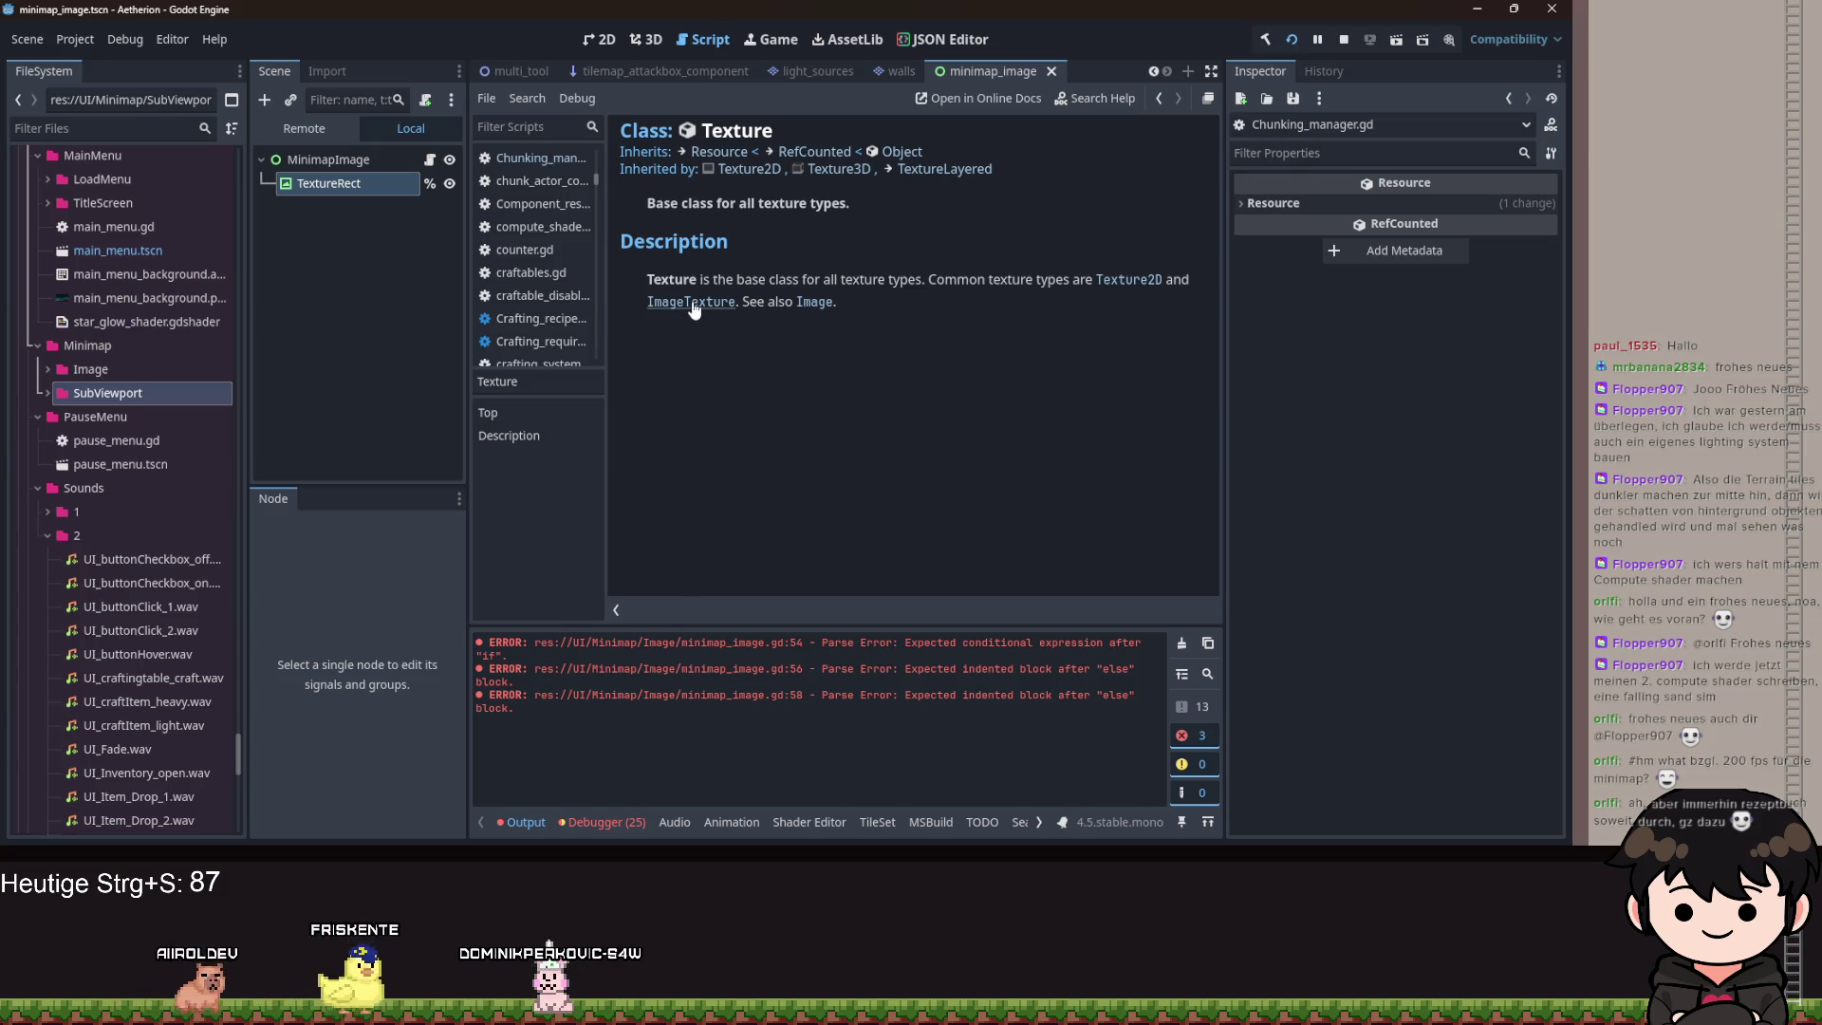
key("alt+Left")
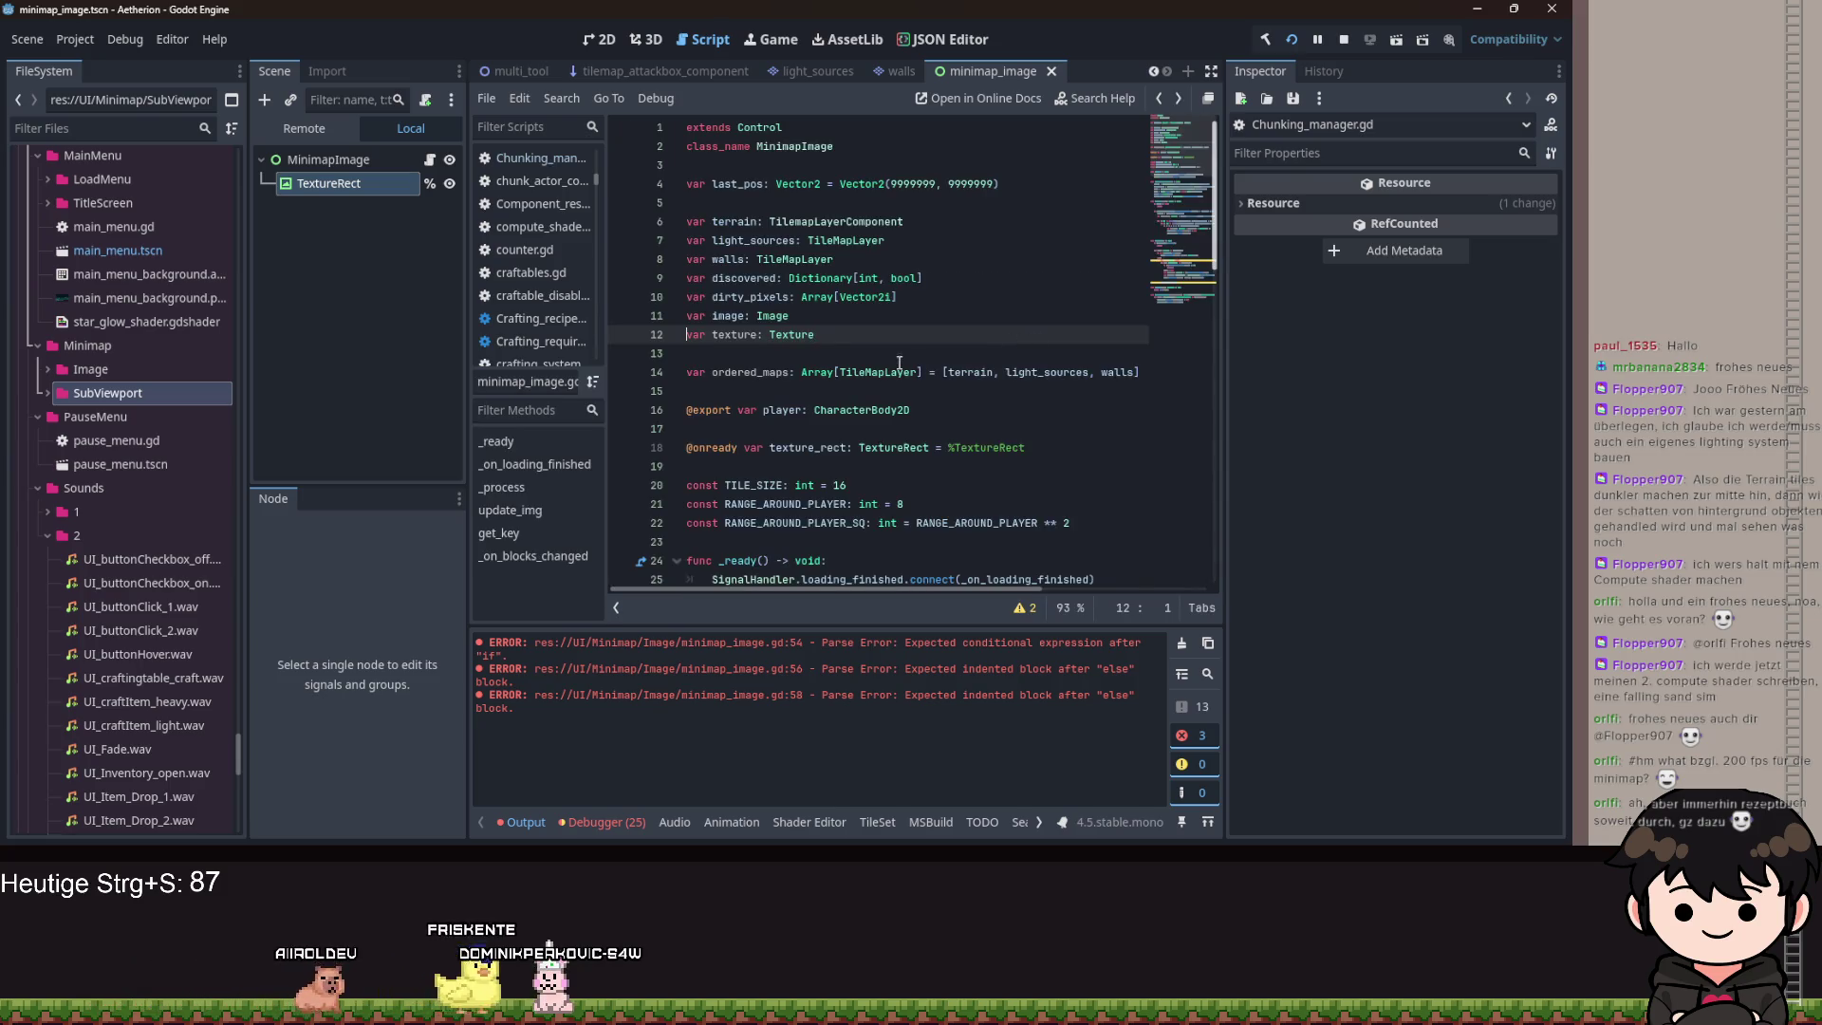
scroll(817, 361, "down", 6)
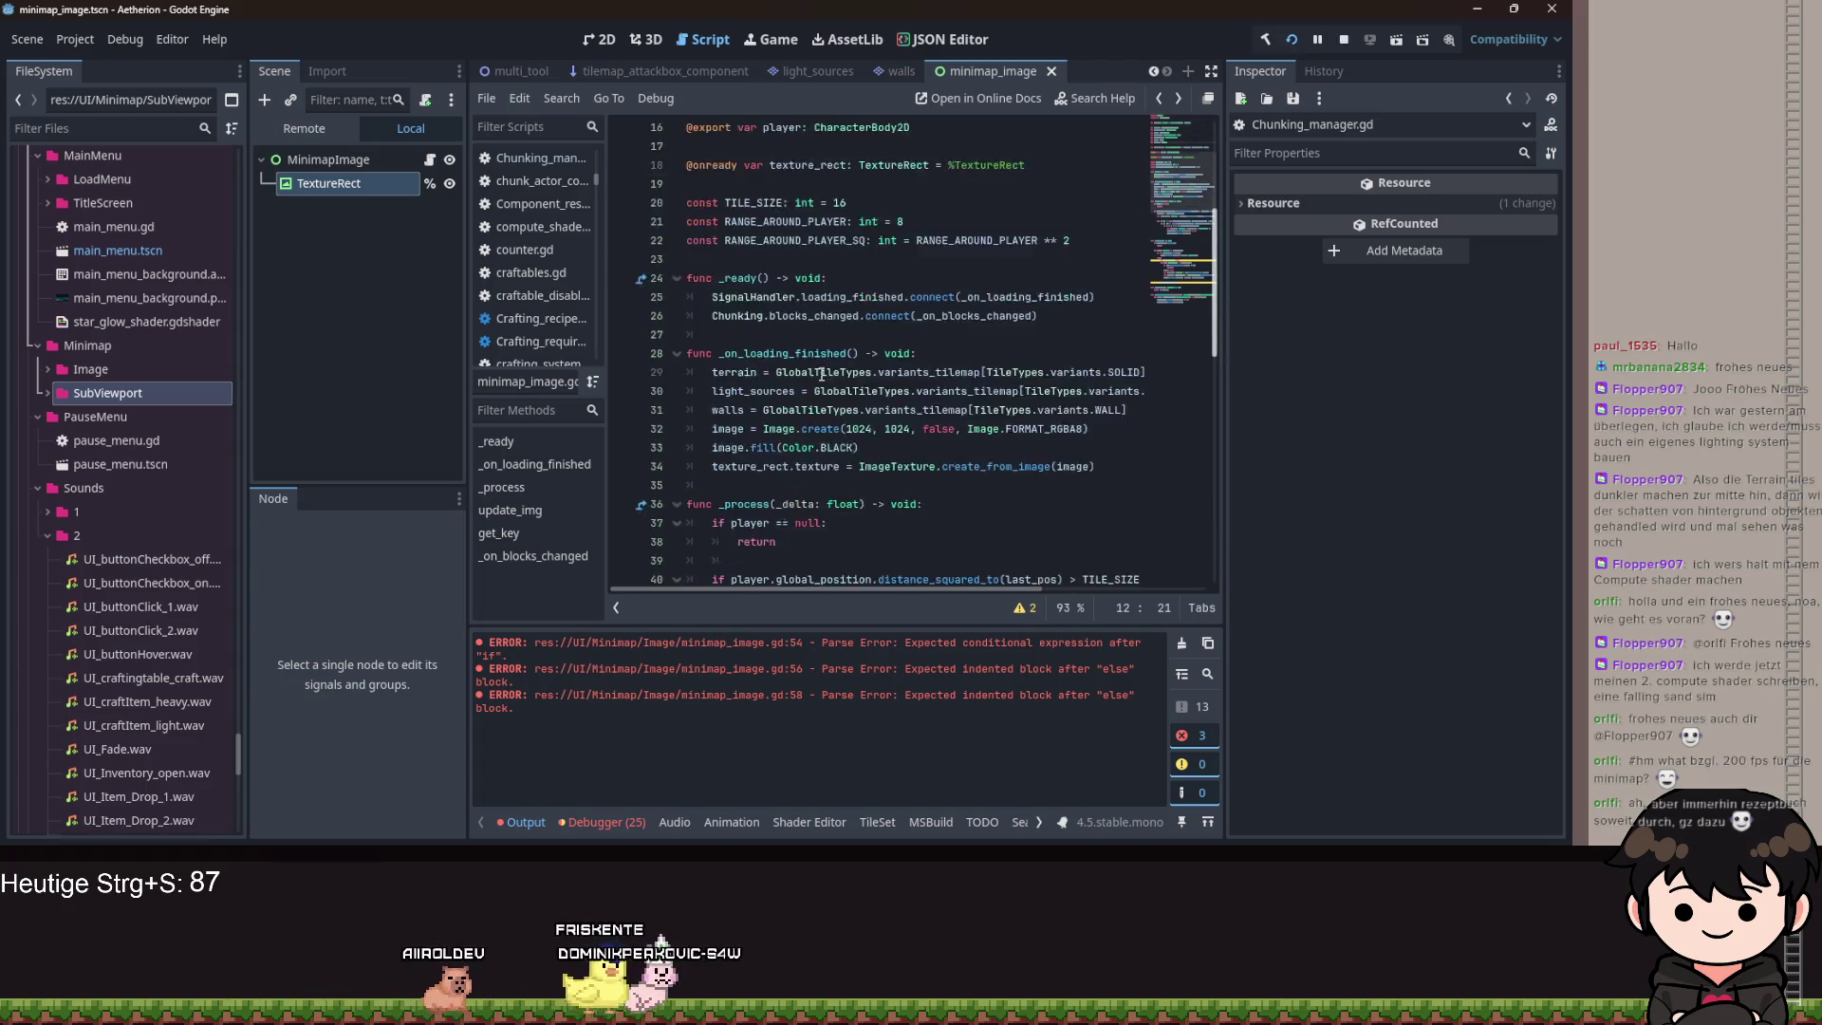
scroll(823, 384, "up", 4)
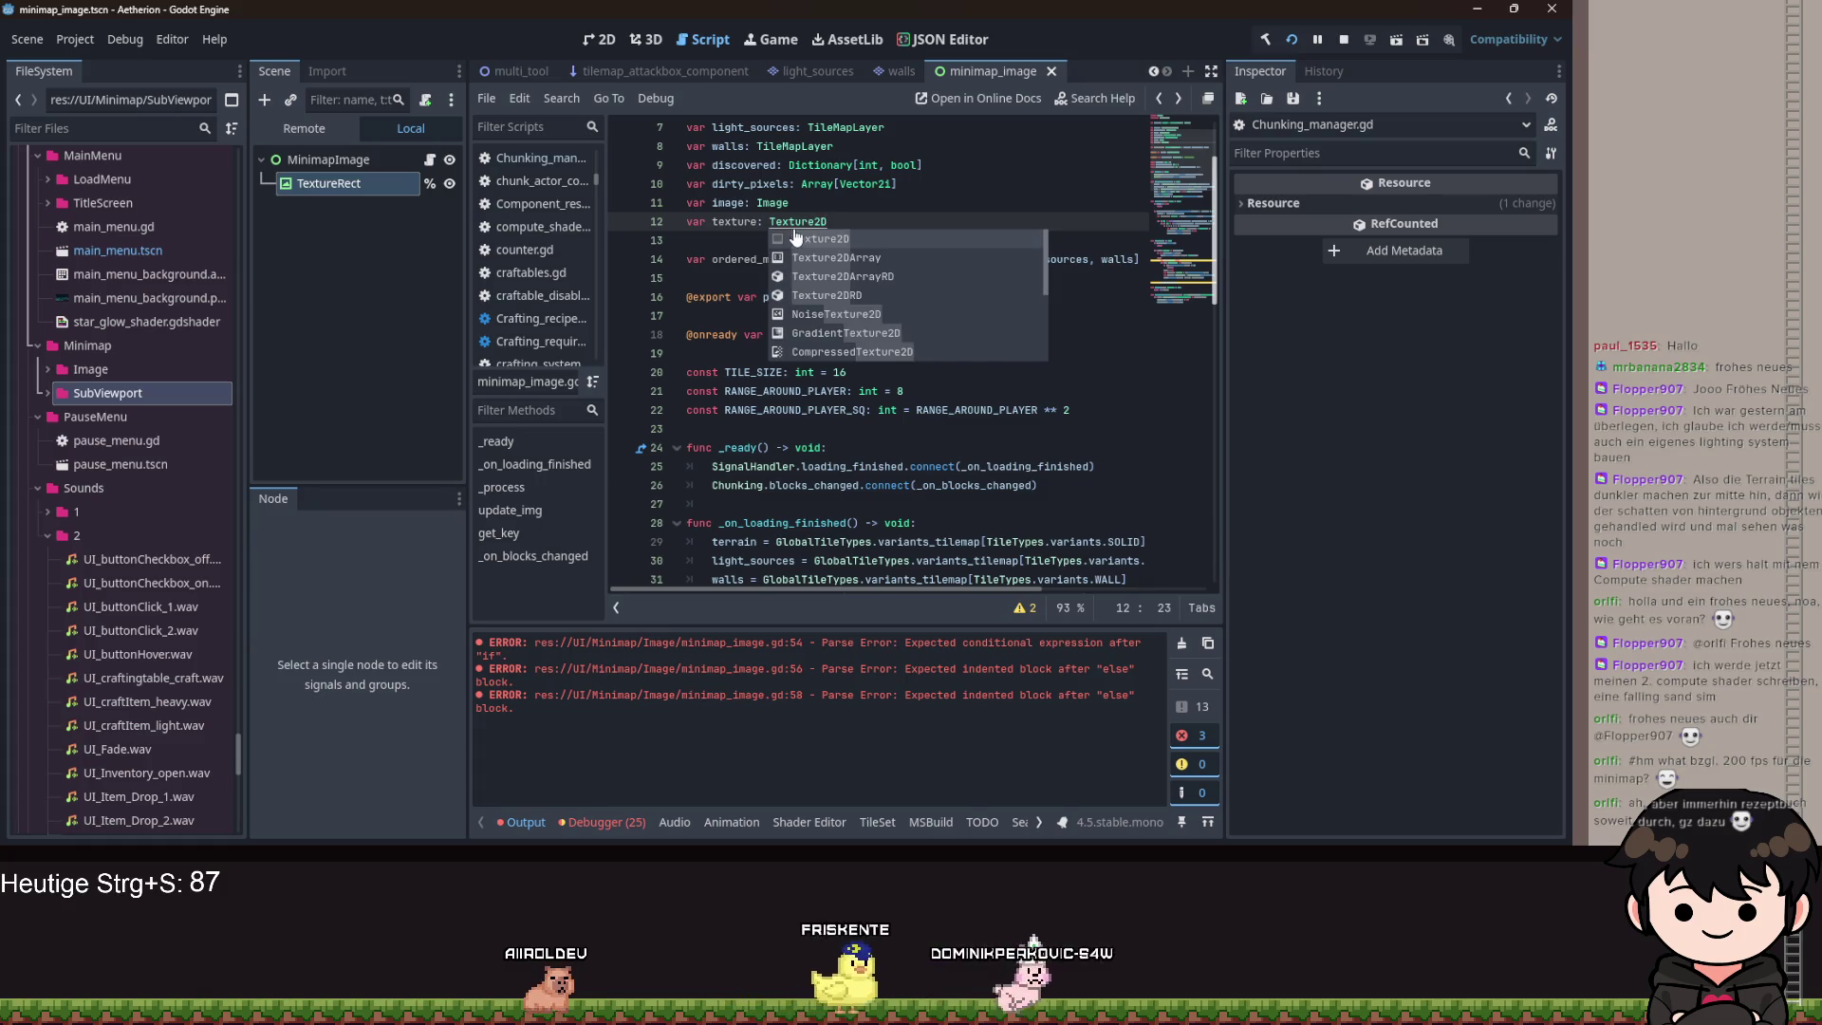
Read through the Texture2D class documentation.
left_click(796, 237)
scroll(832, 487, "down", 6)
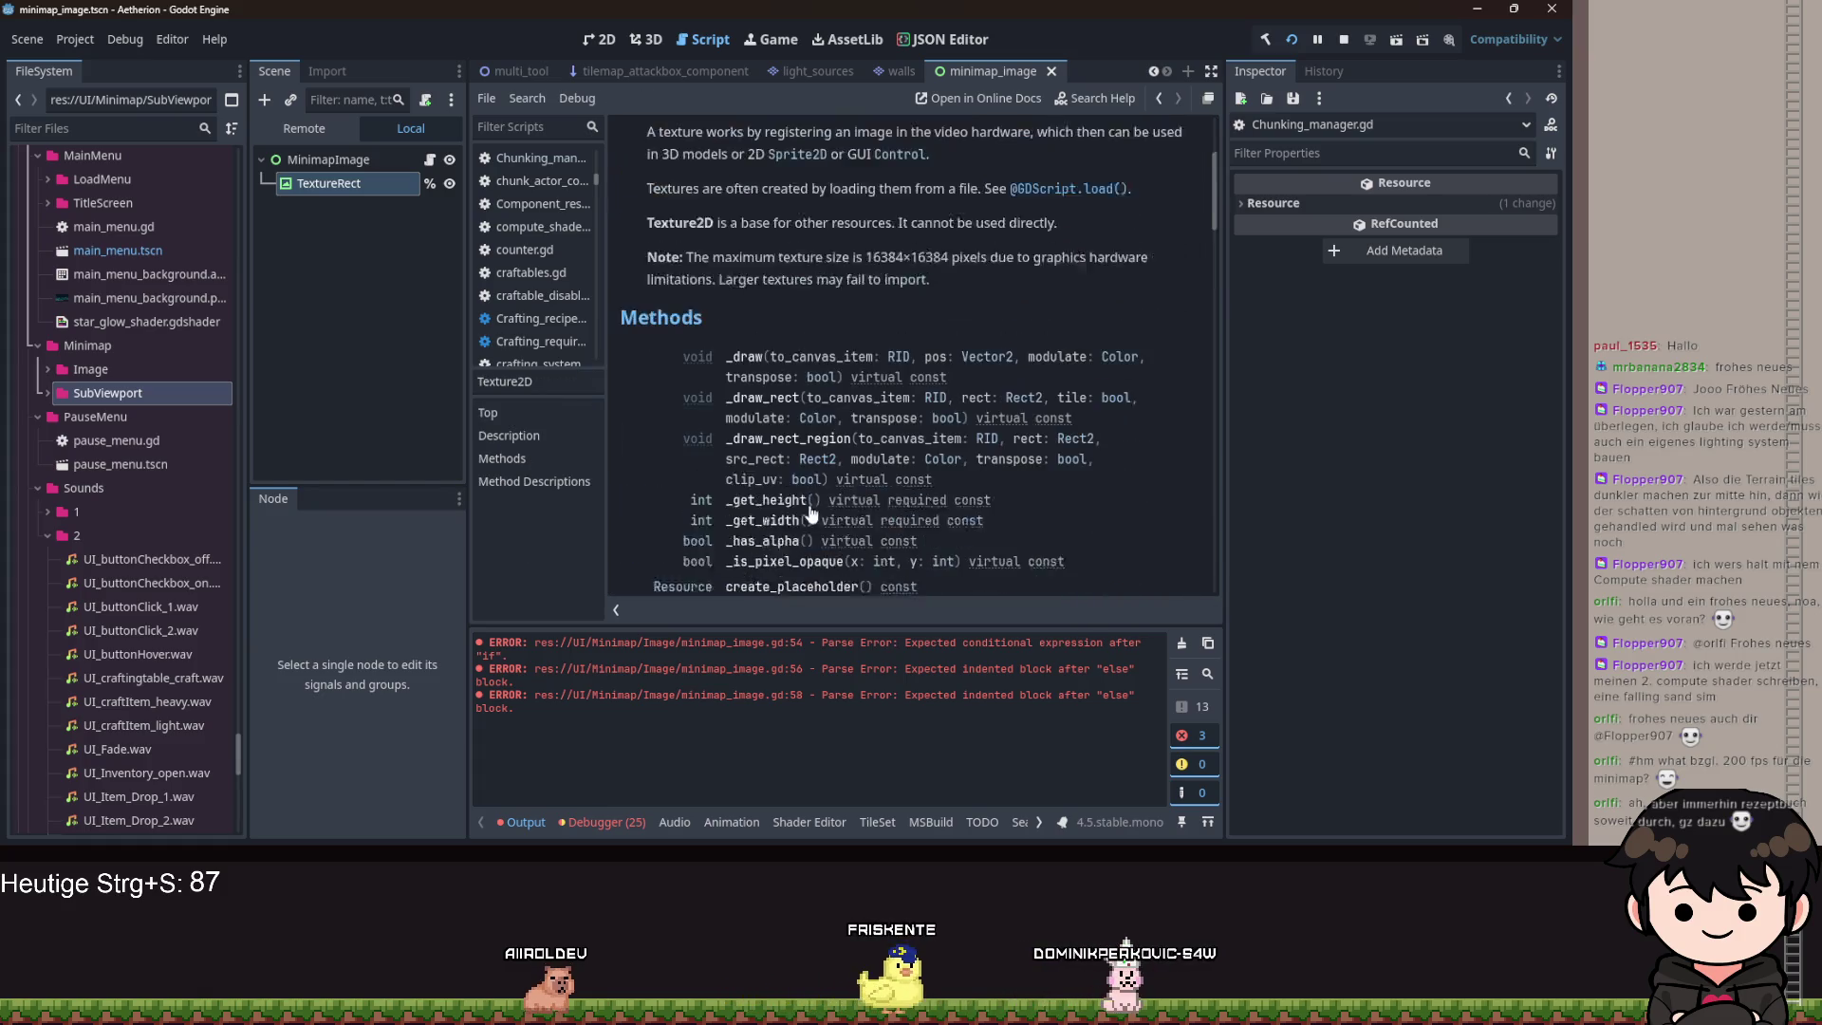
scroll(832, 487, "down", 2)
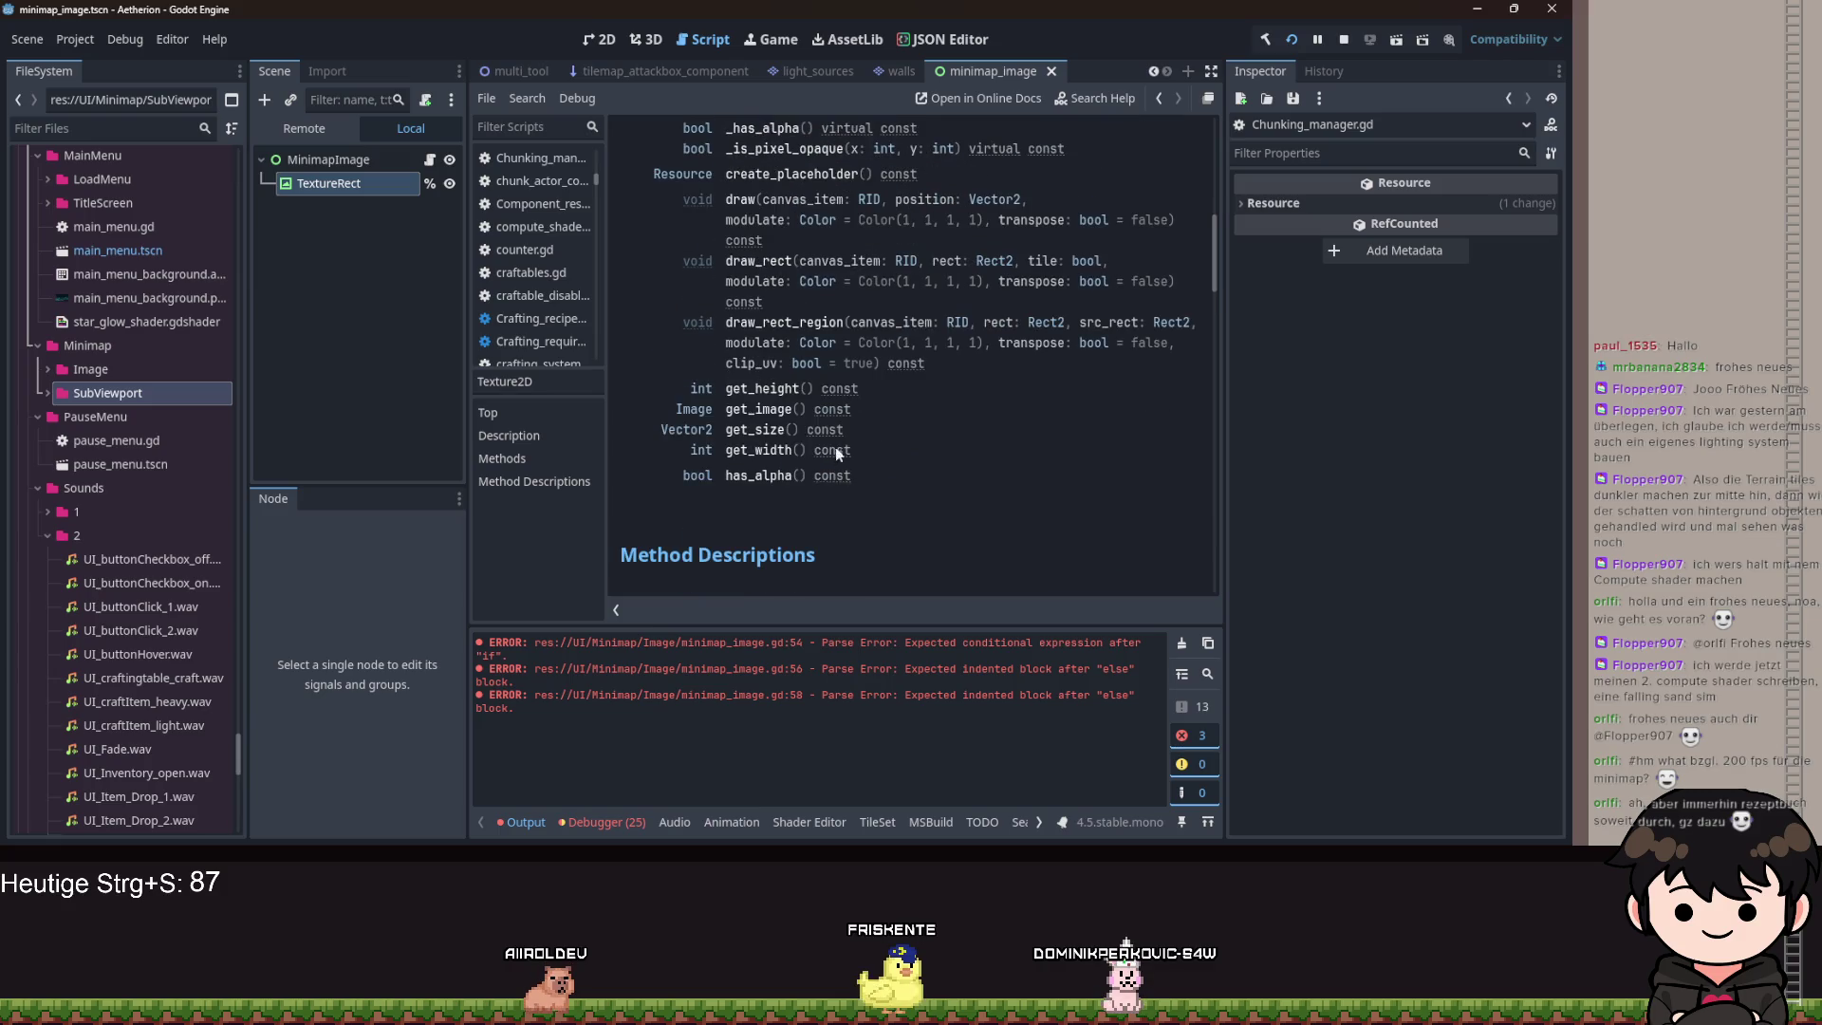
scroll(836, 447, "up", 2)
scroll(835, 446, "up", 2)
key("alt+Left")
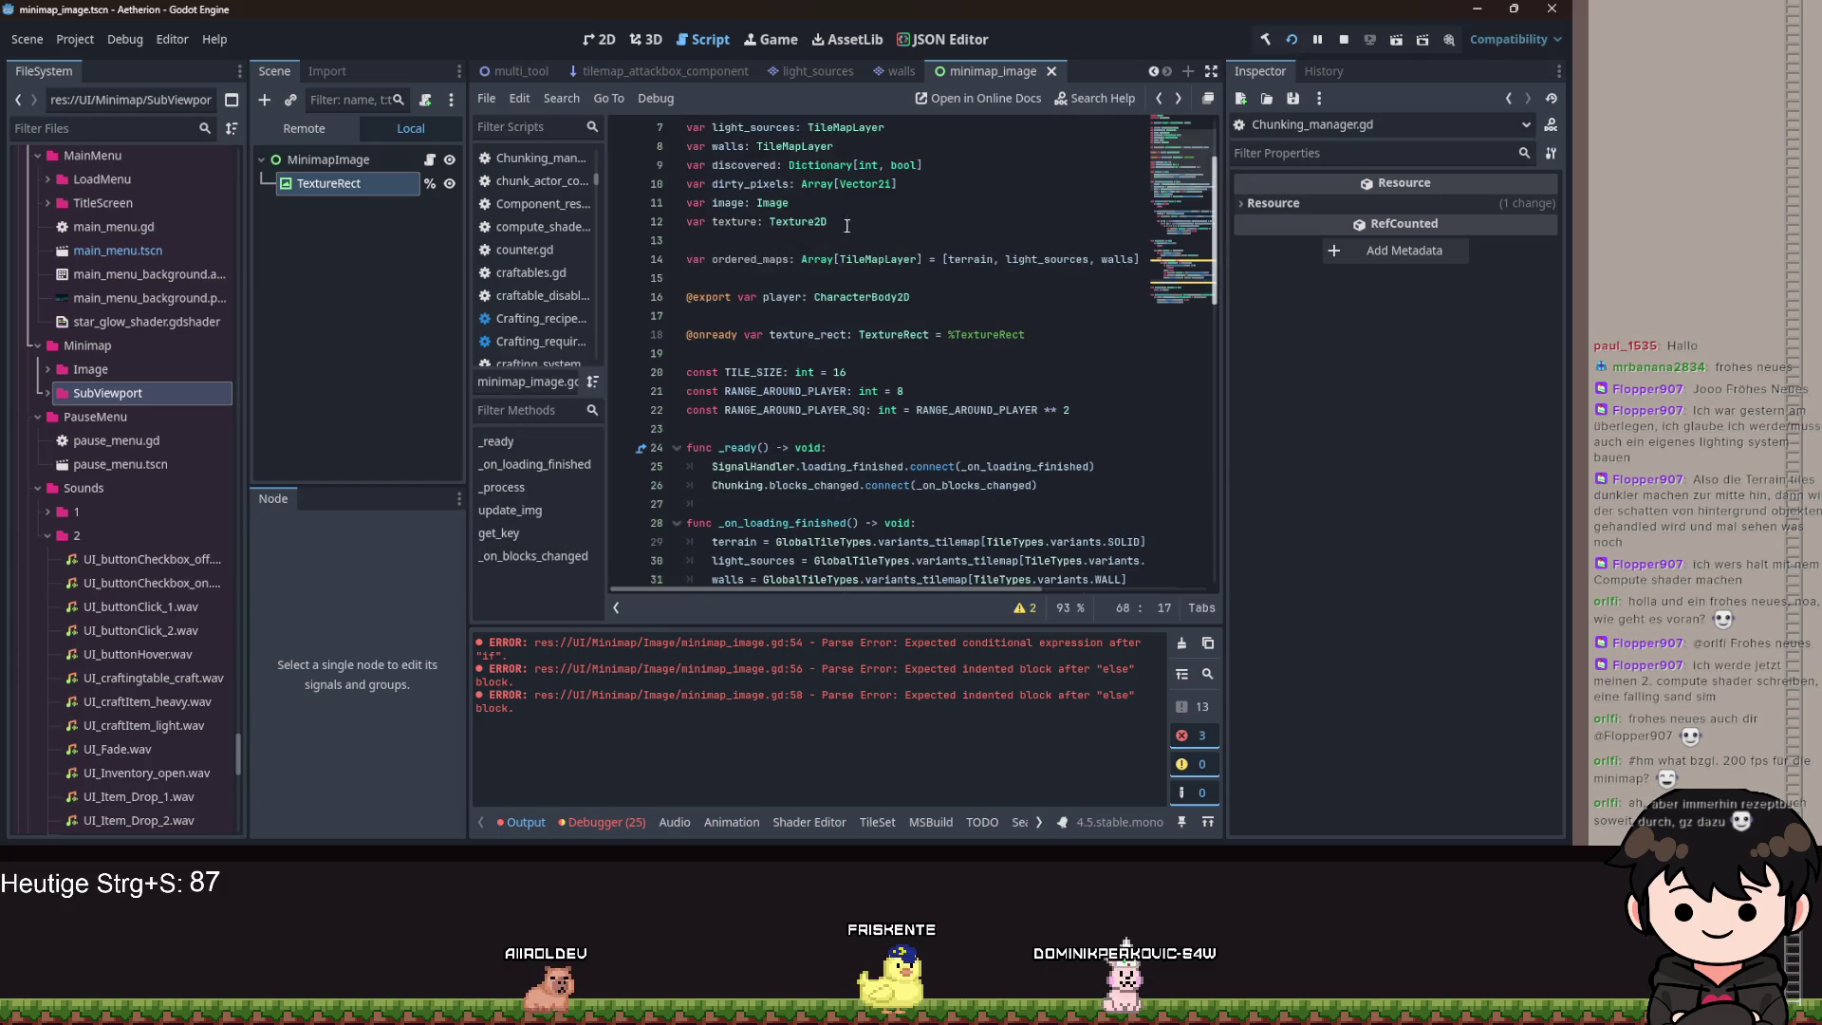
Change the variable's type to ImageTexture and view the ImageTexture class reference.
double_click(802, 219)
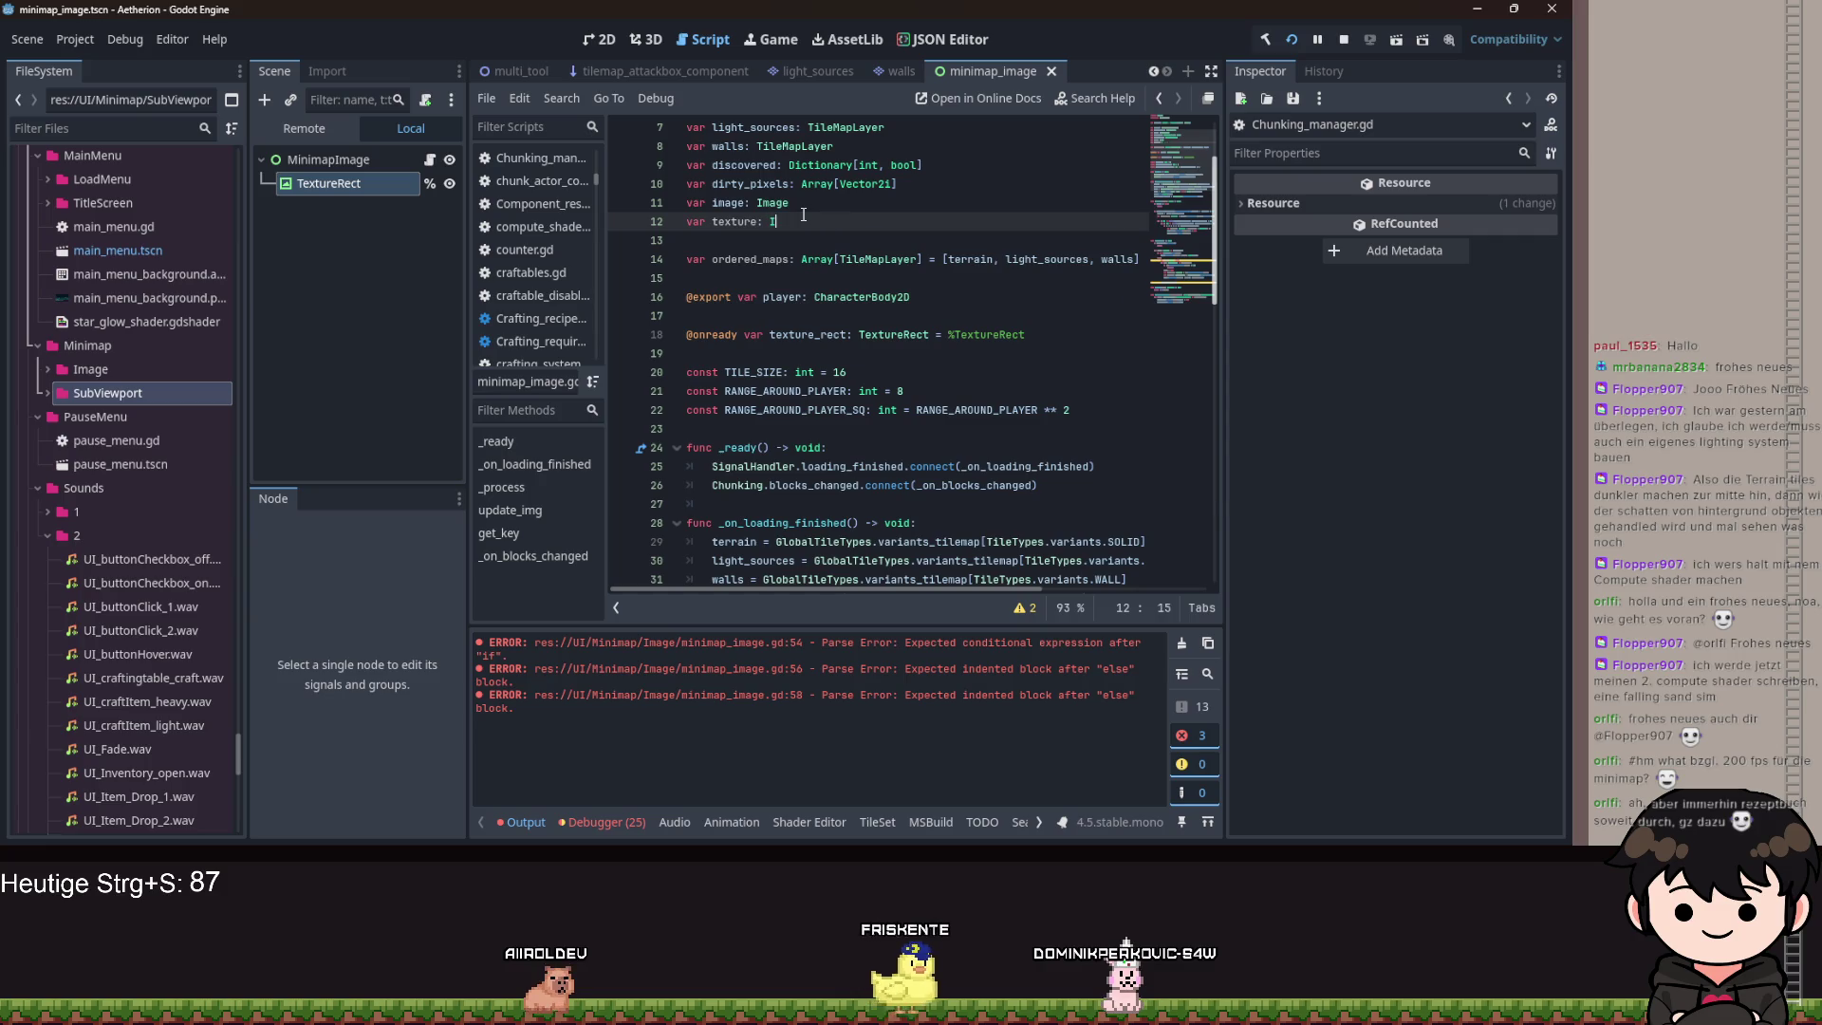
type("mageTexture")
left_click(807, 221, "ctrl")
Look up the TextureRect texture property in the class documentation.
scroll(879, 395, "down", 10)
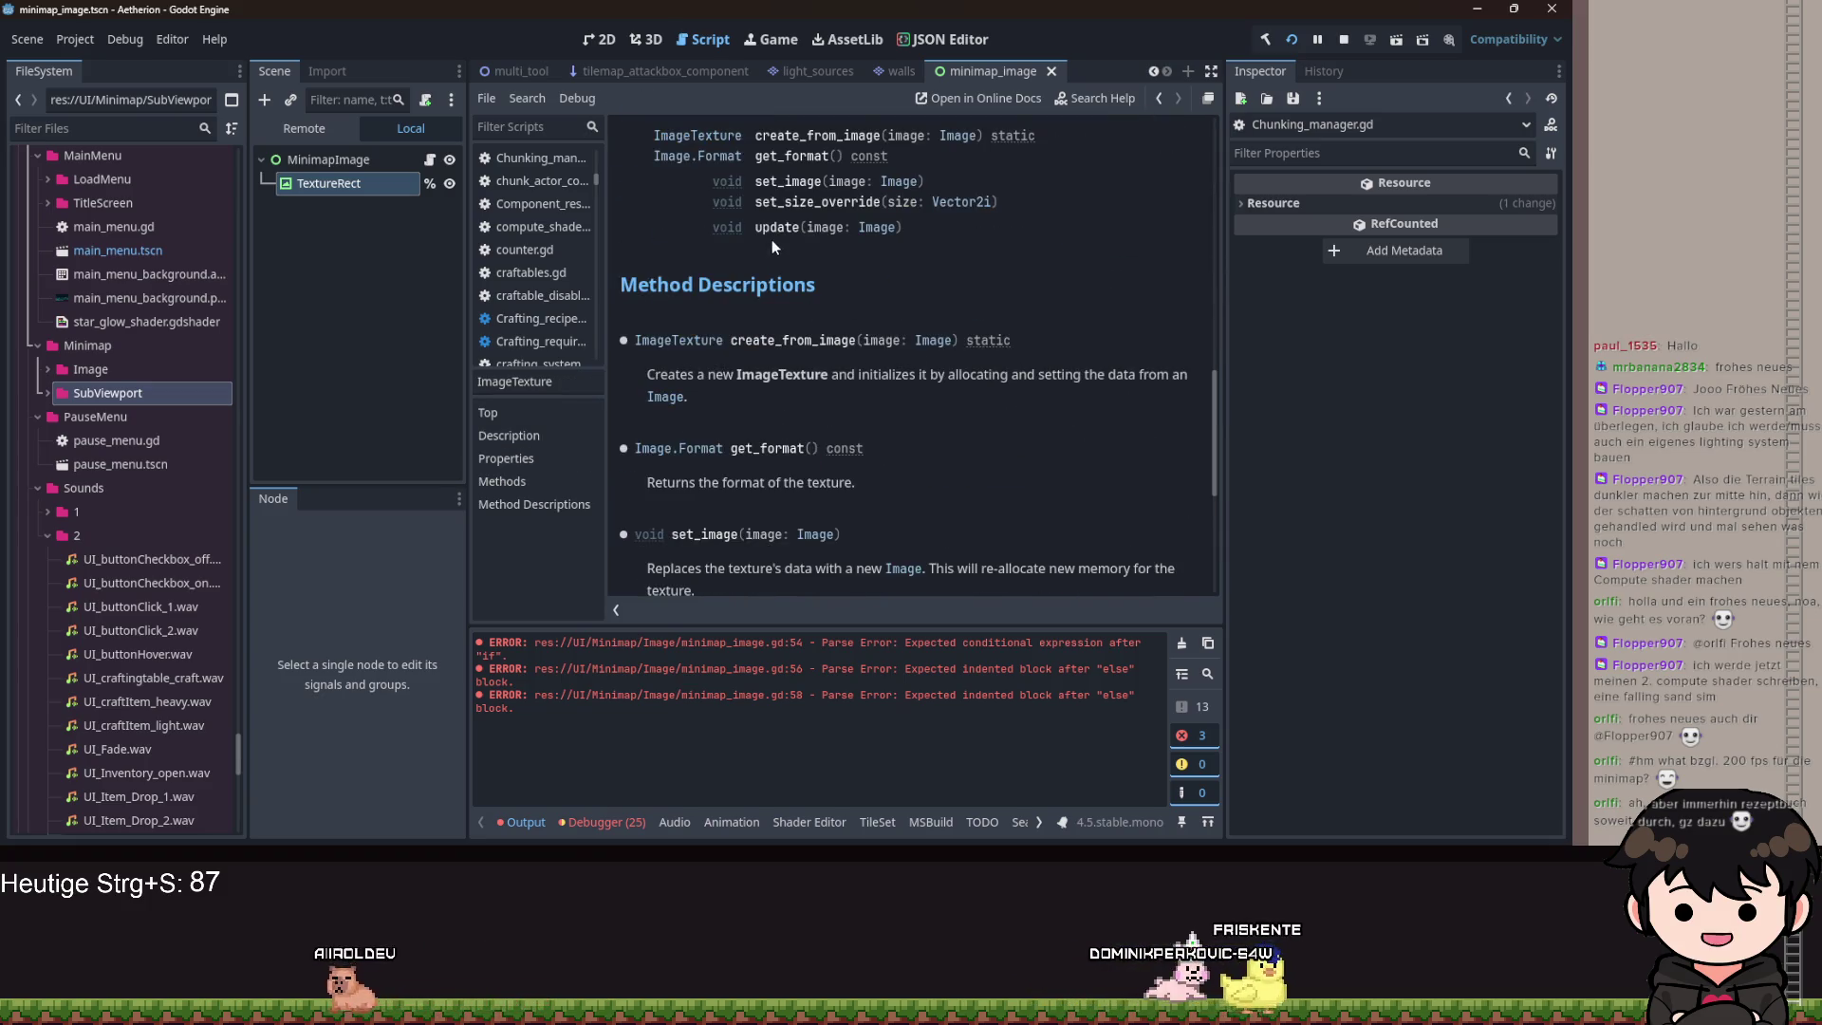
key("alt+Left")
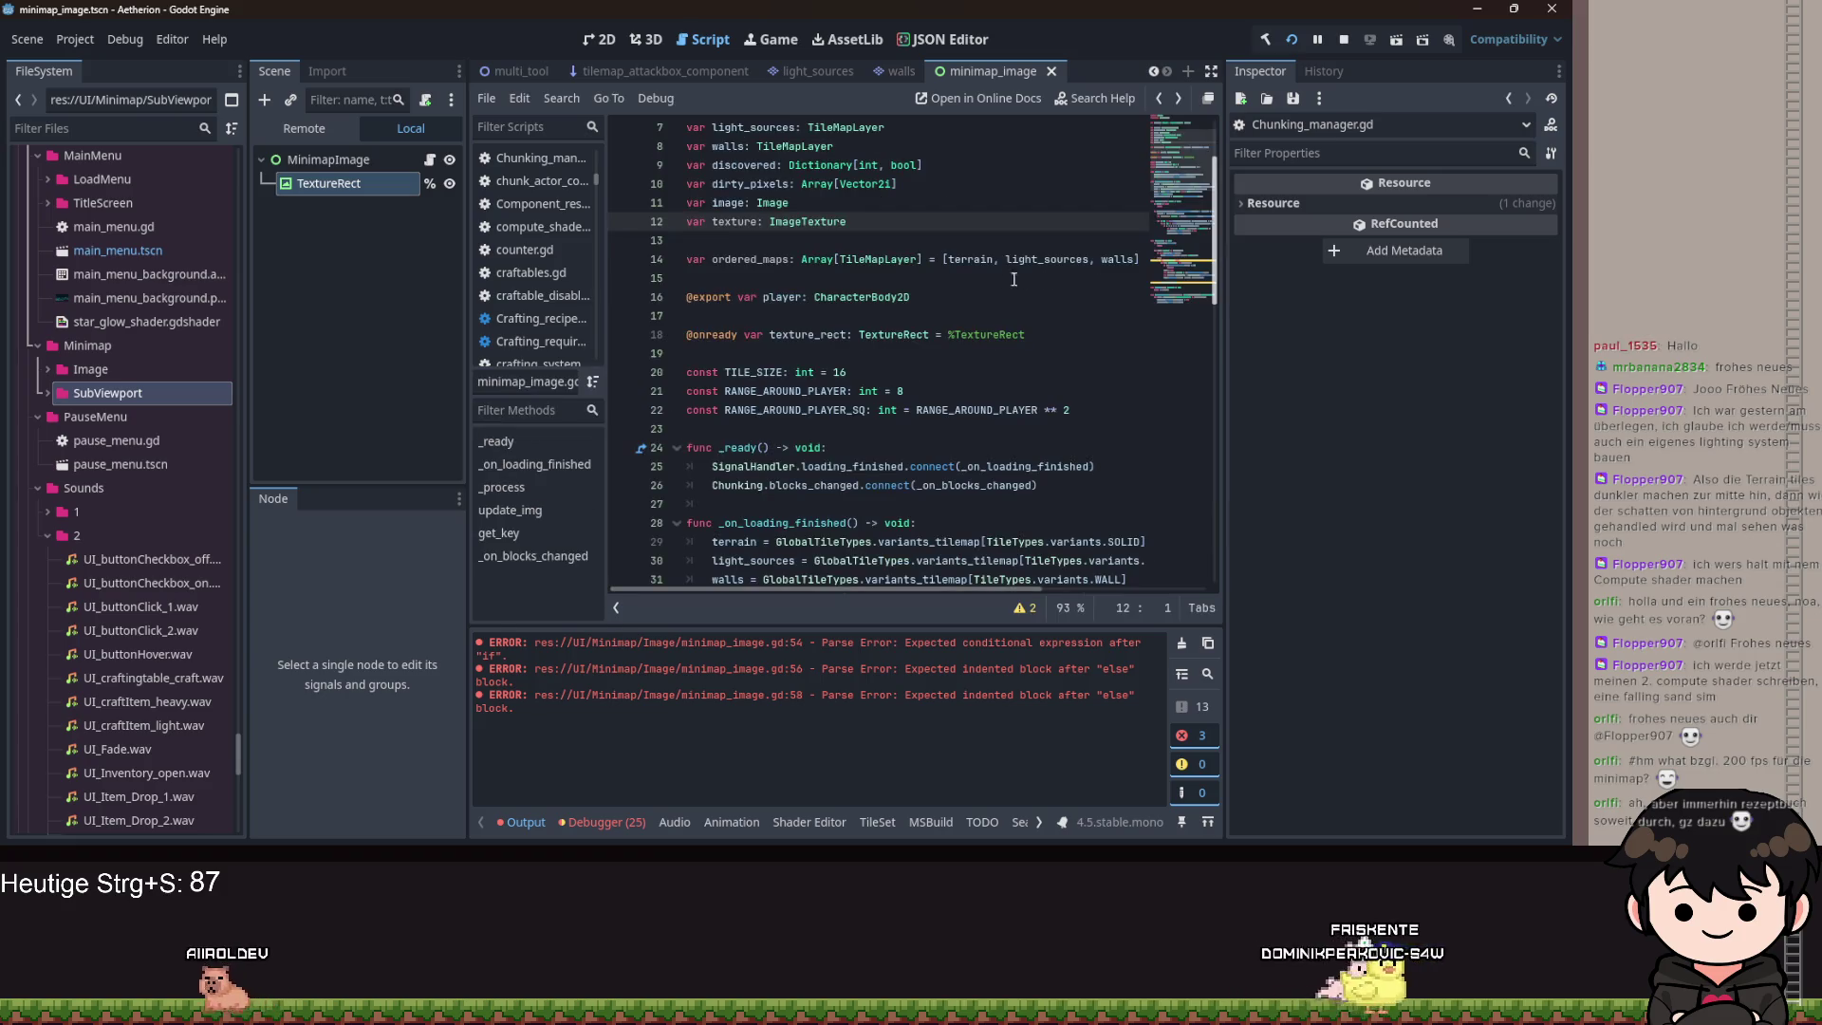
scroll(867, 274, "down", 3)
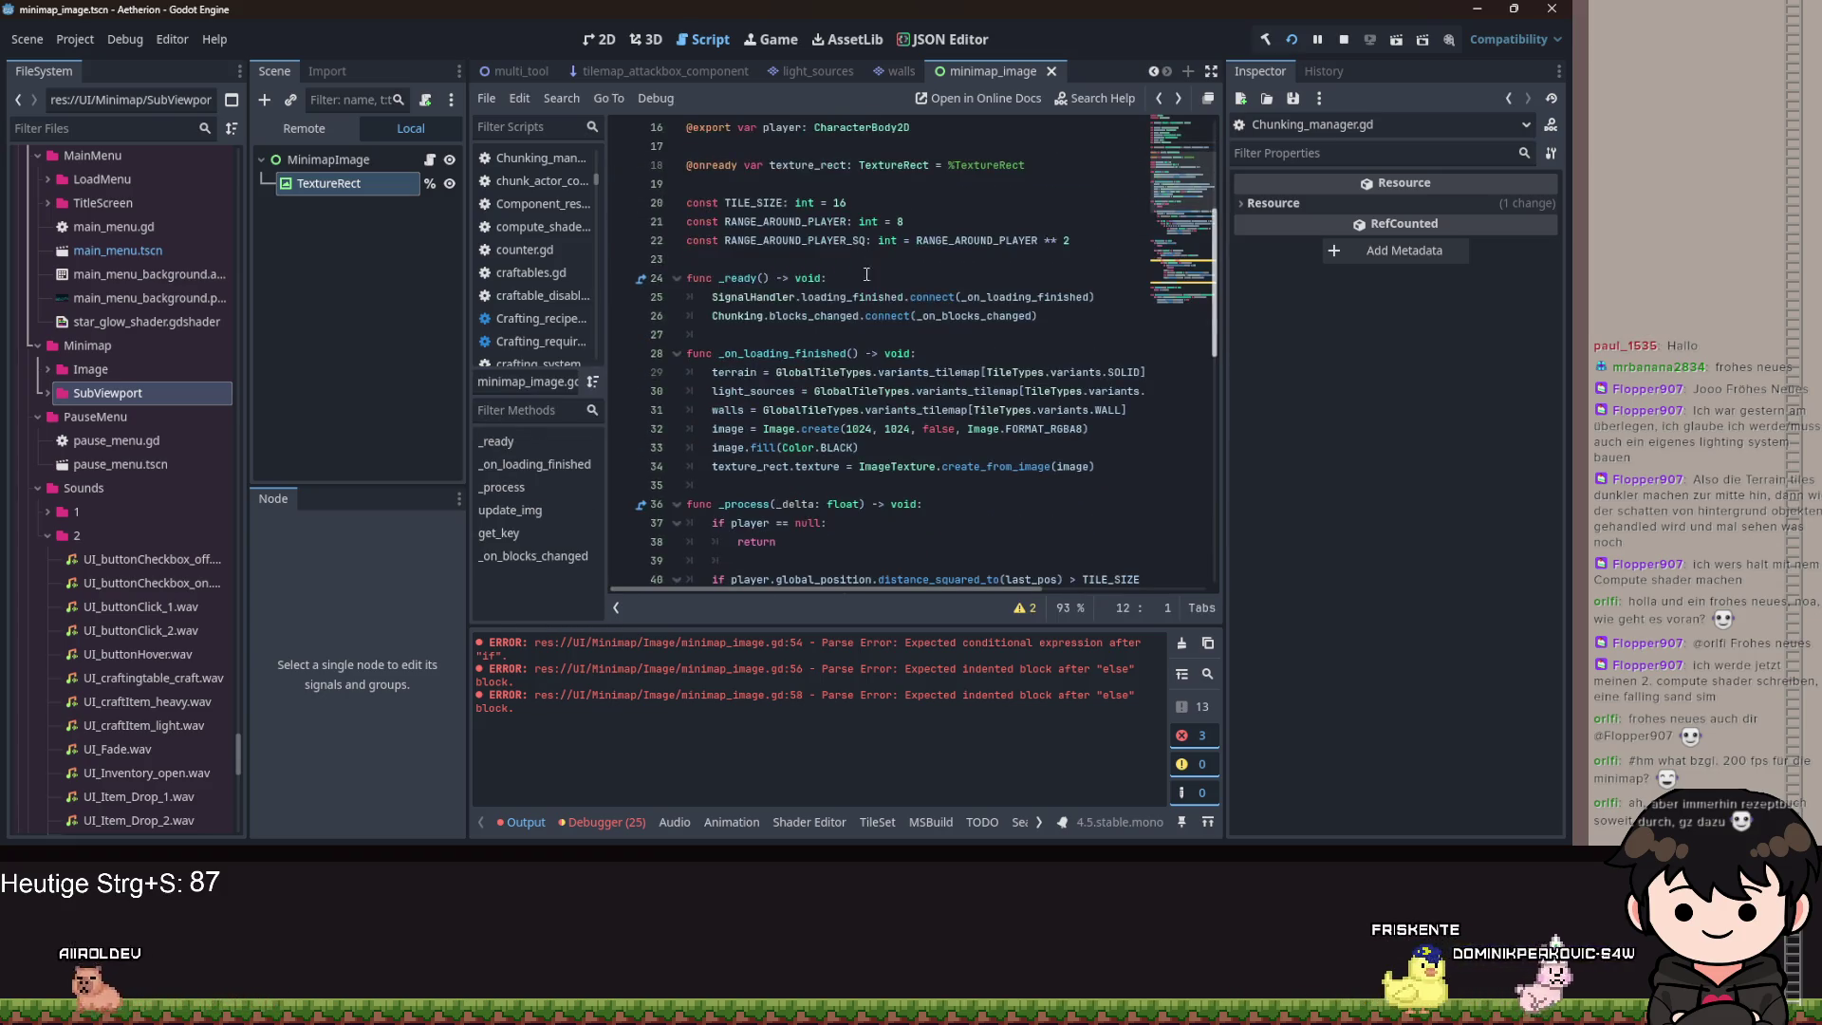
left_click(994, 519)
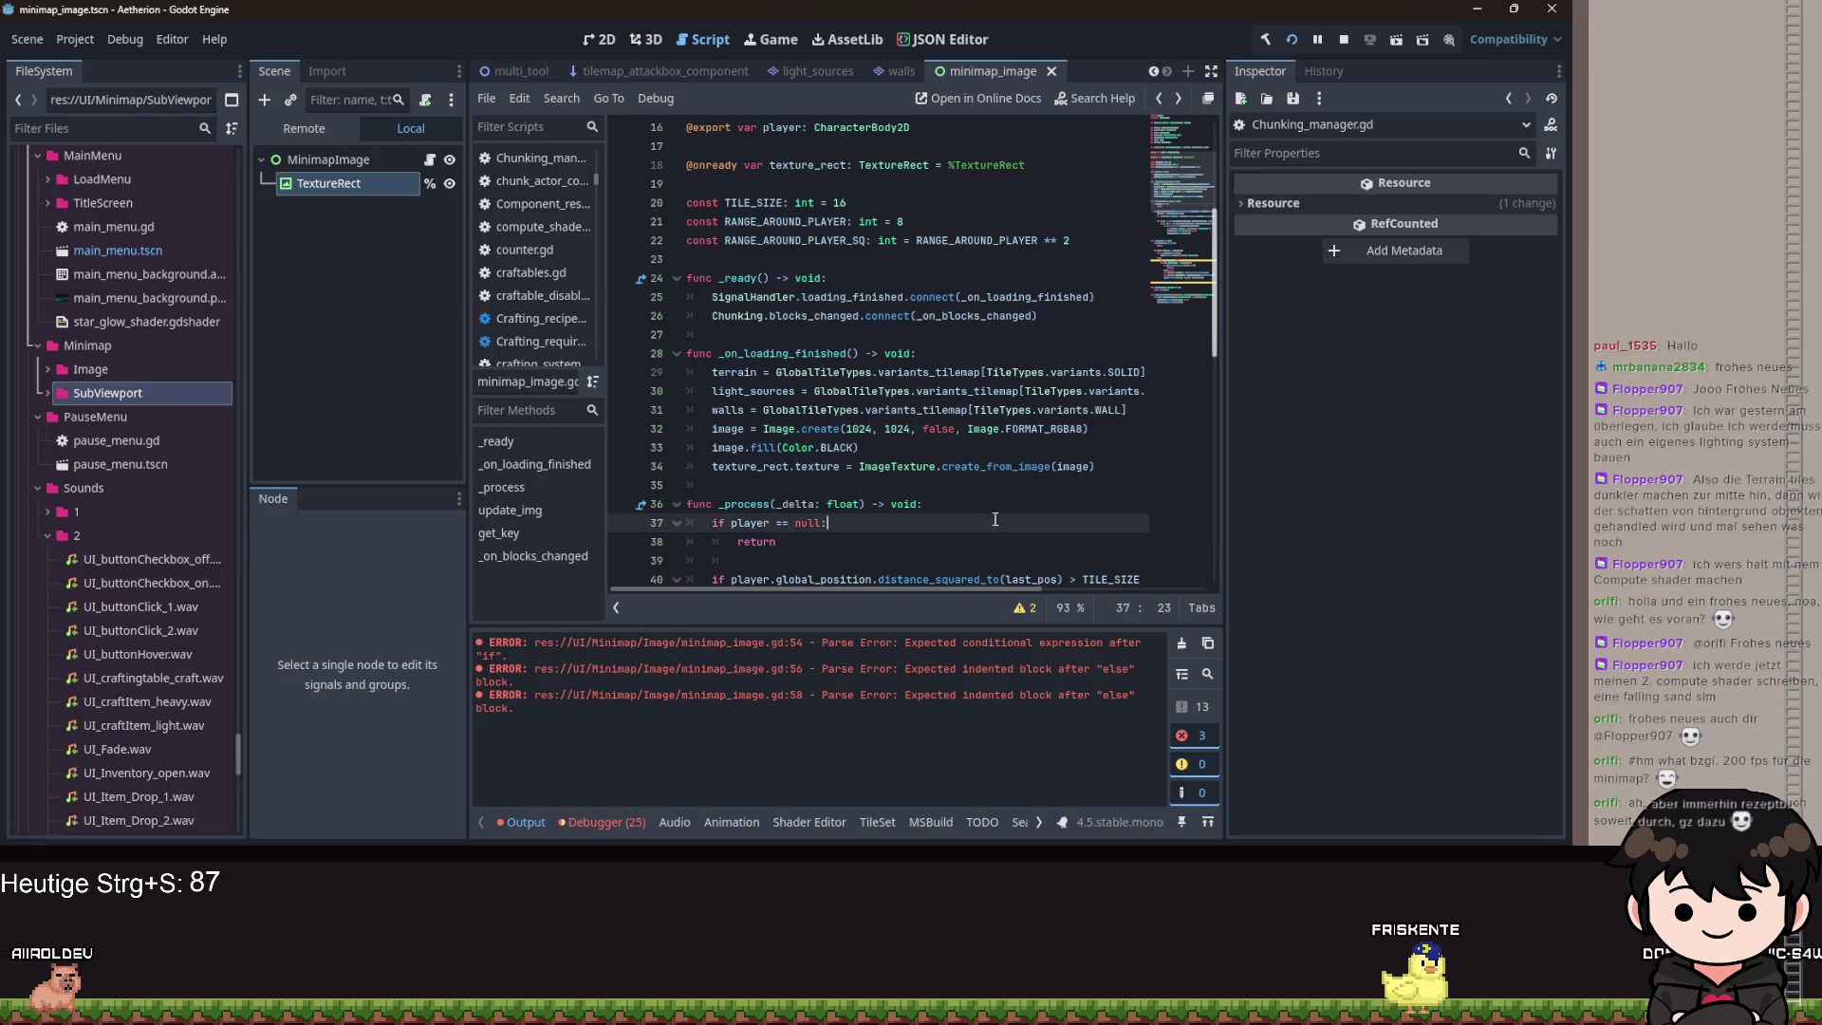
left_click(821, 465, "ctrl")
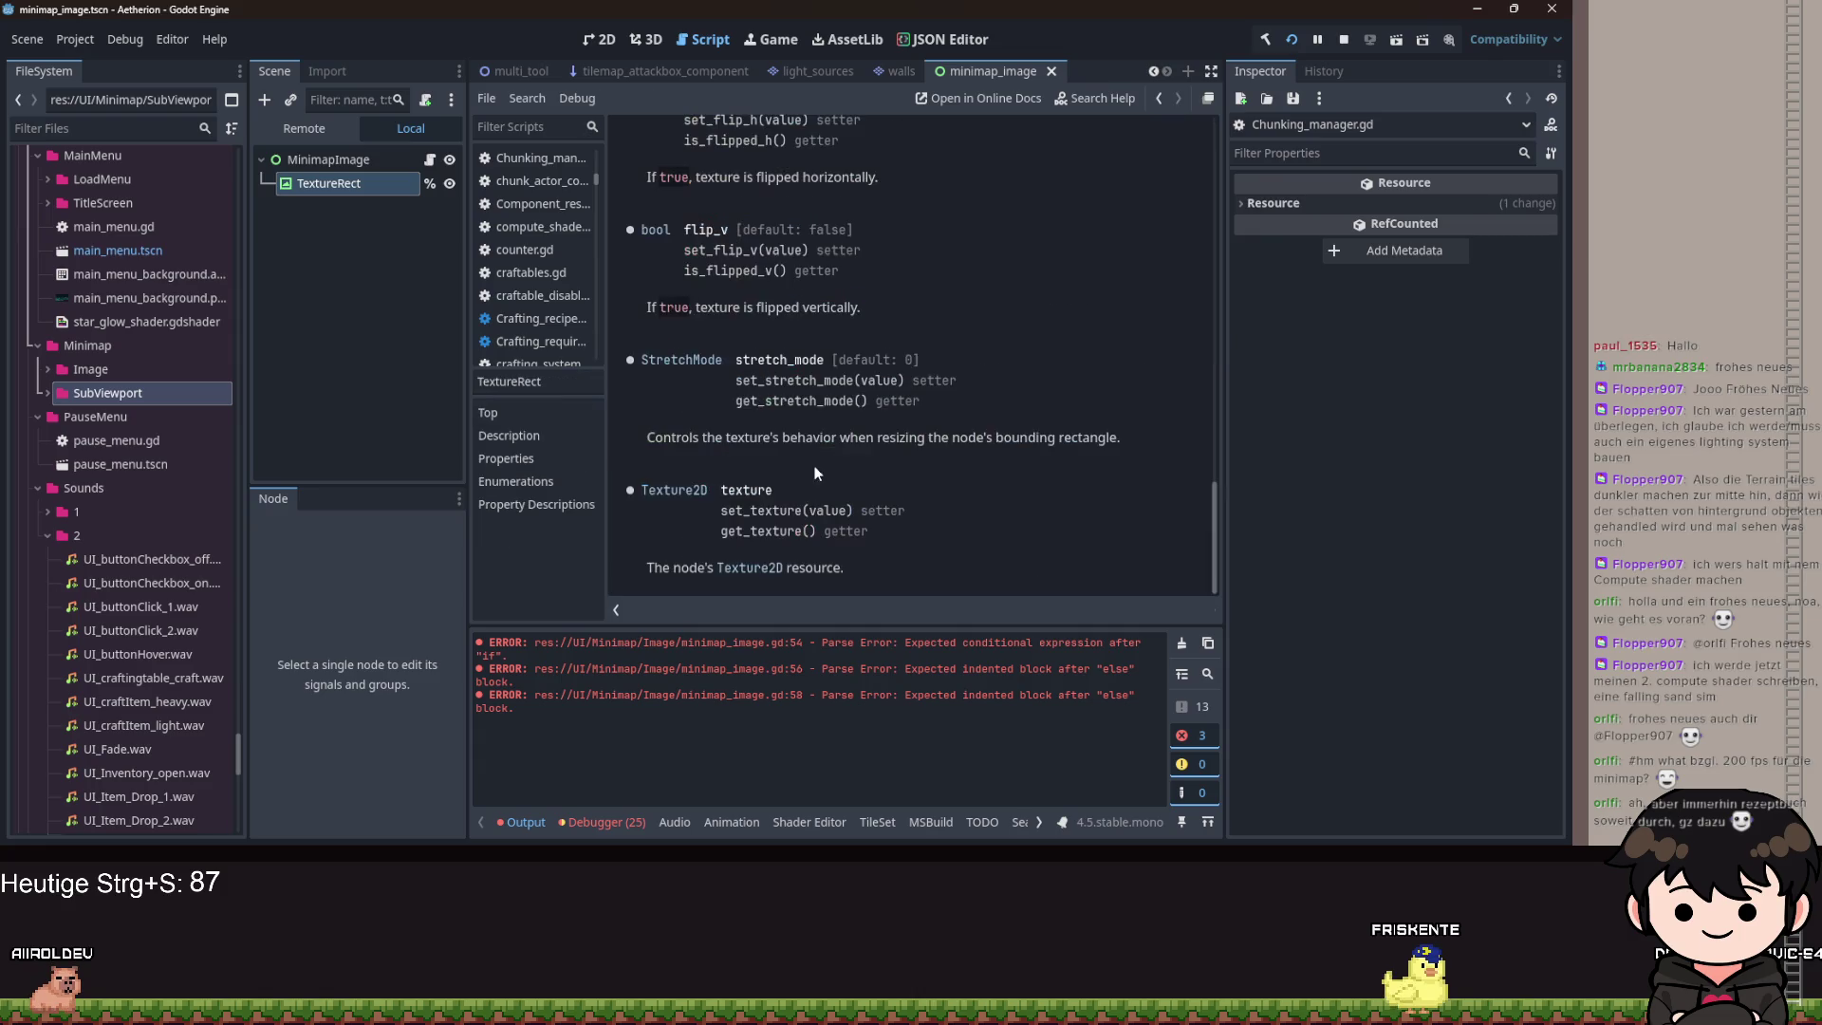
scroll(902, 361, "up", 5)
scroll(920, 379, "down", 5)
key("alt+Left")
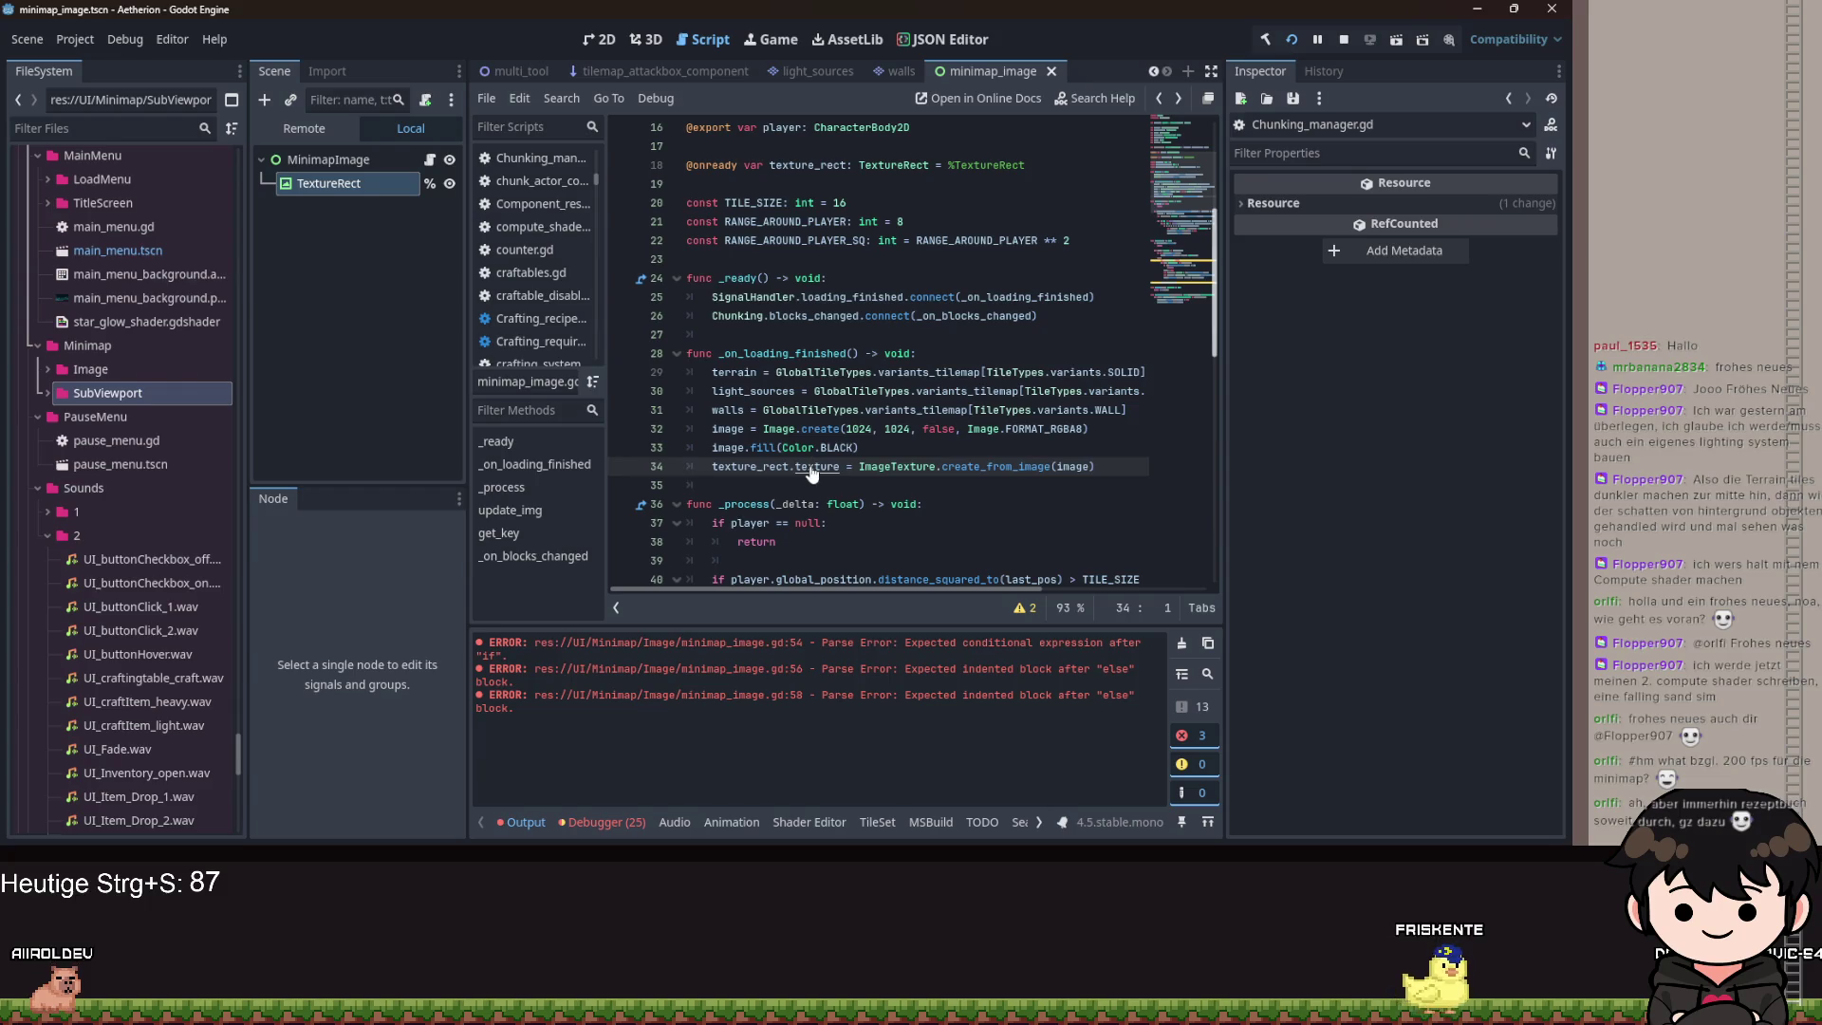
left_click(731, 467, "ctrl")
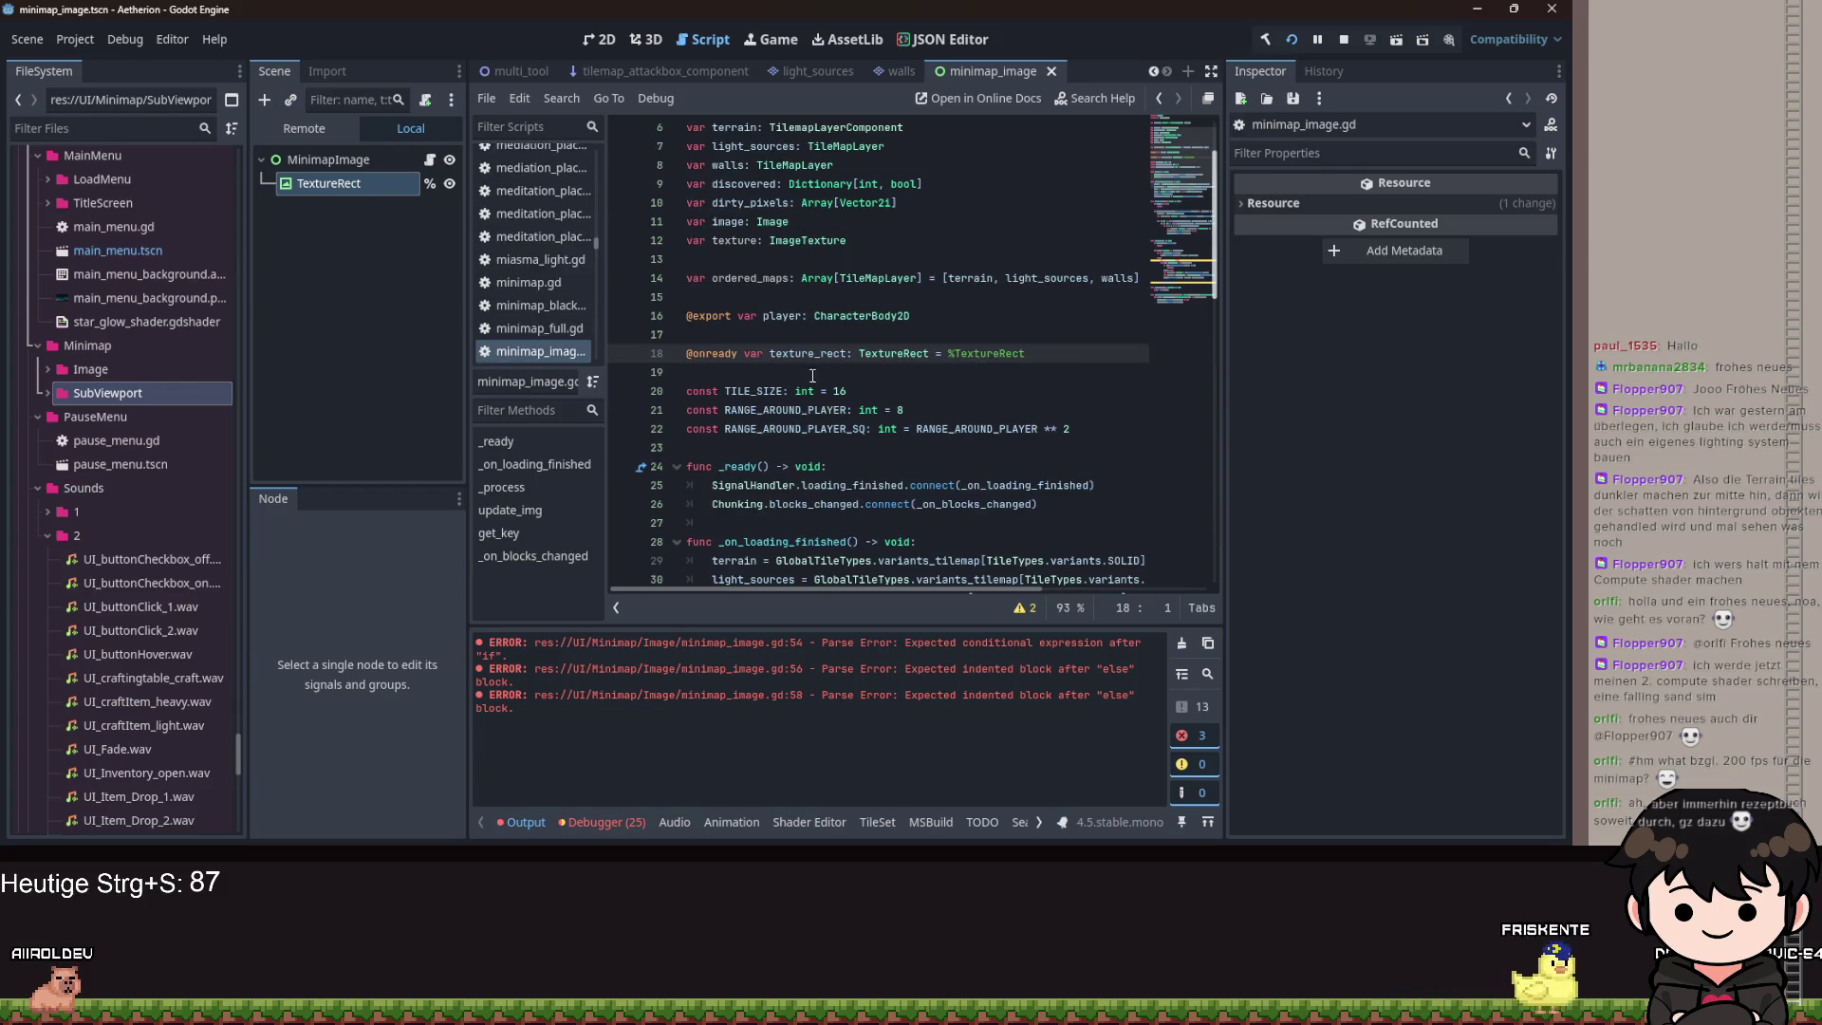
left_click(888, 357, "ctrl")
scroll(902, 408, "down", 5)
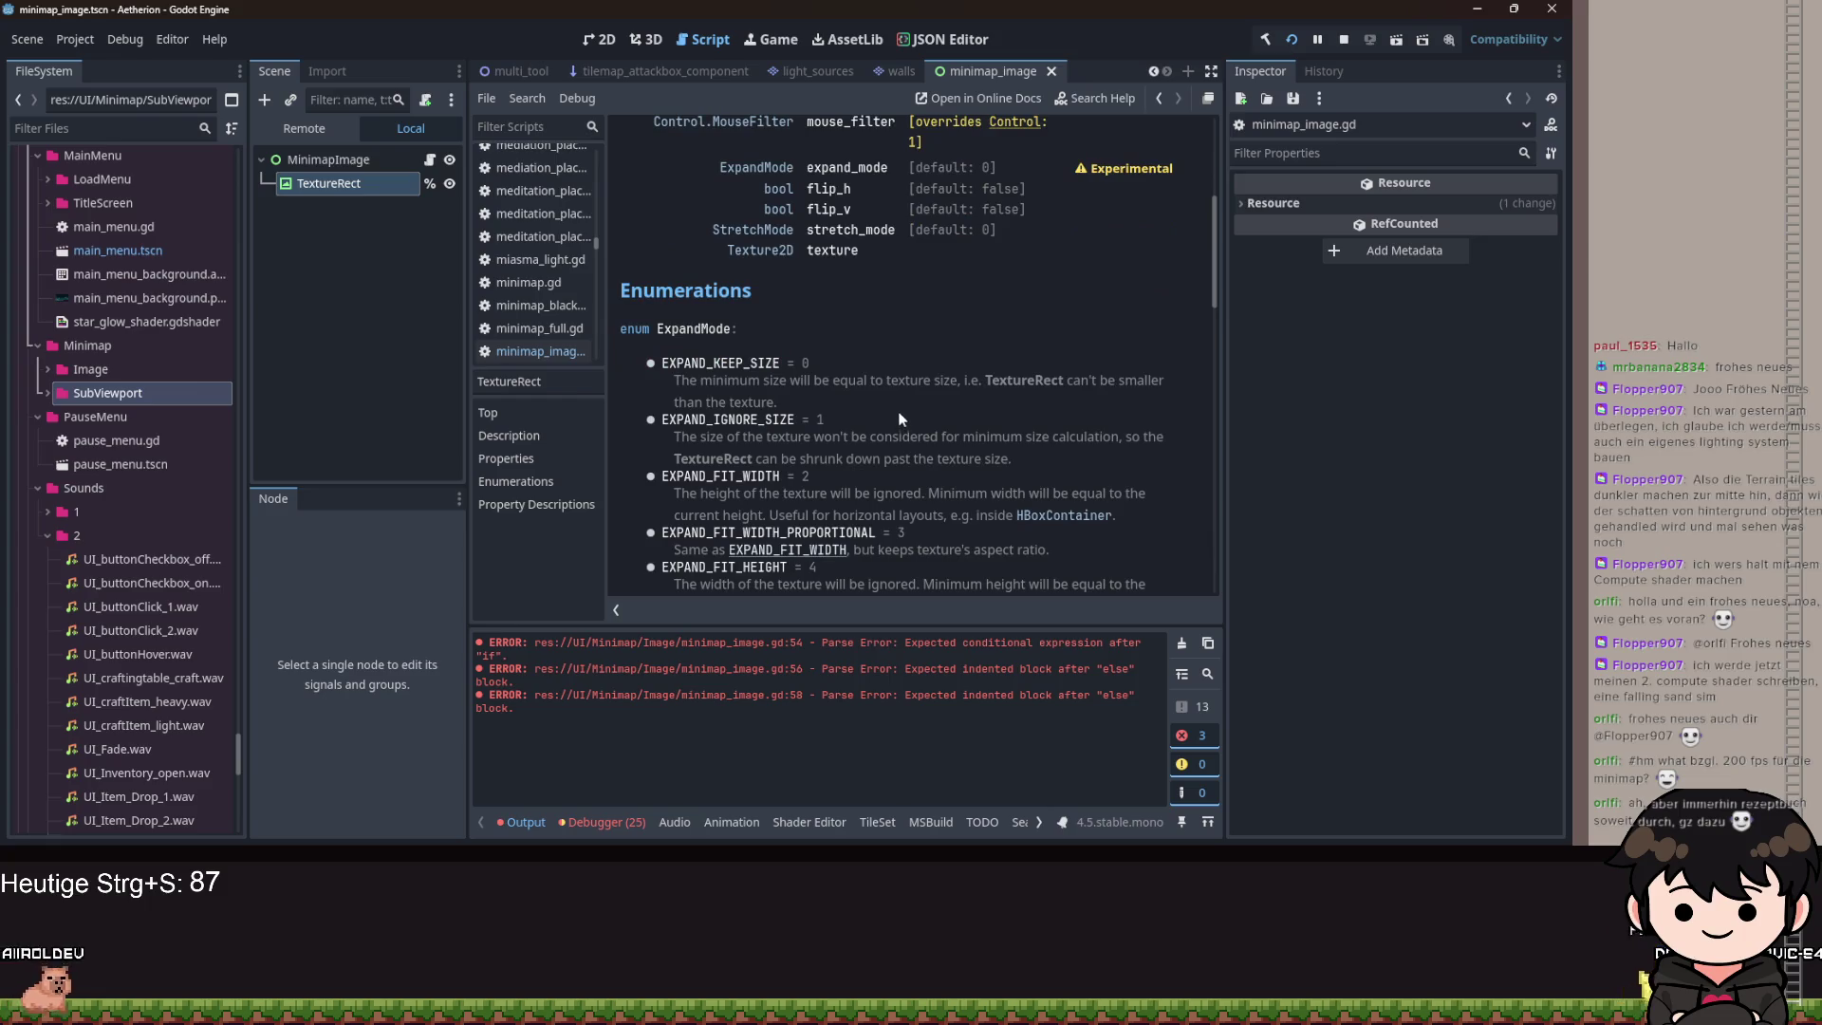
left_click(825, 252)
key("alt+Left")
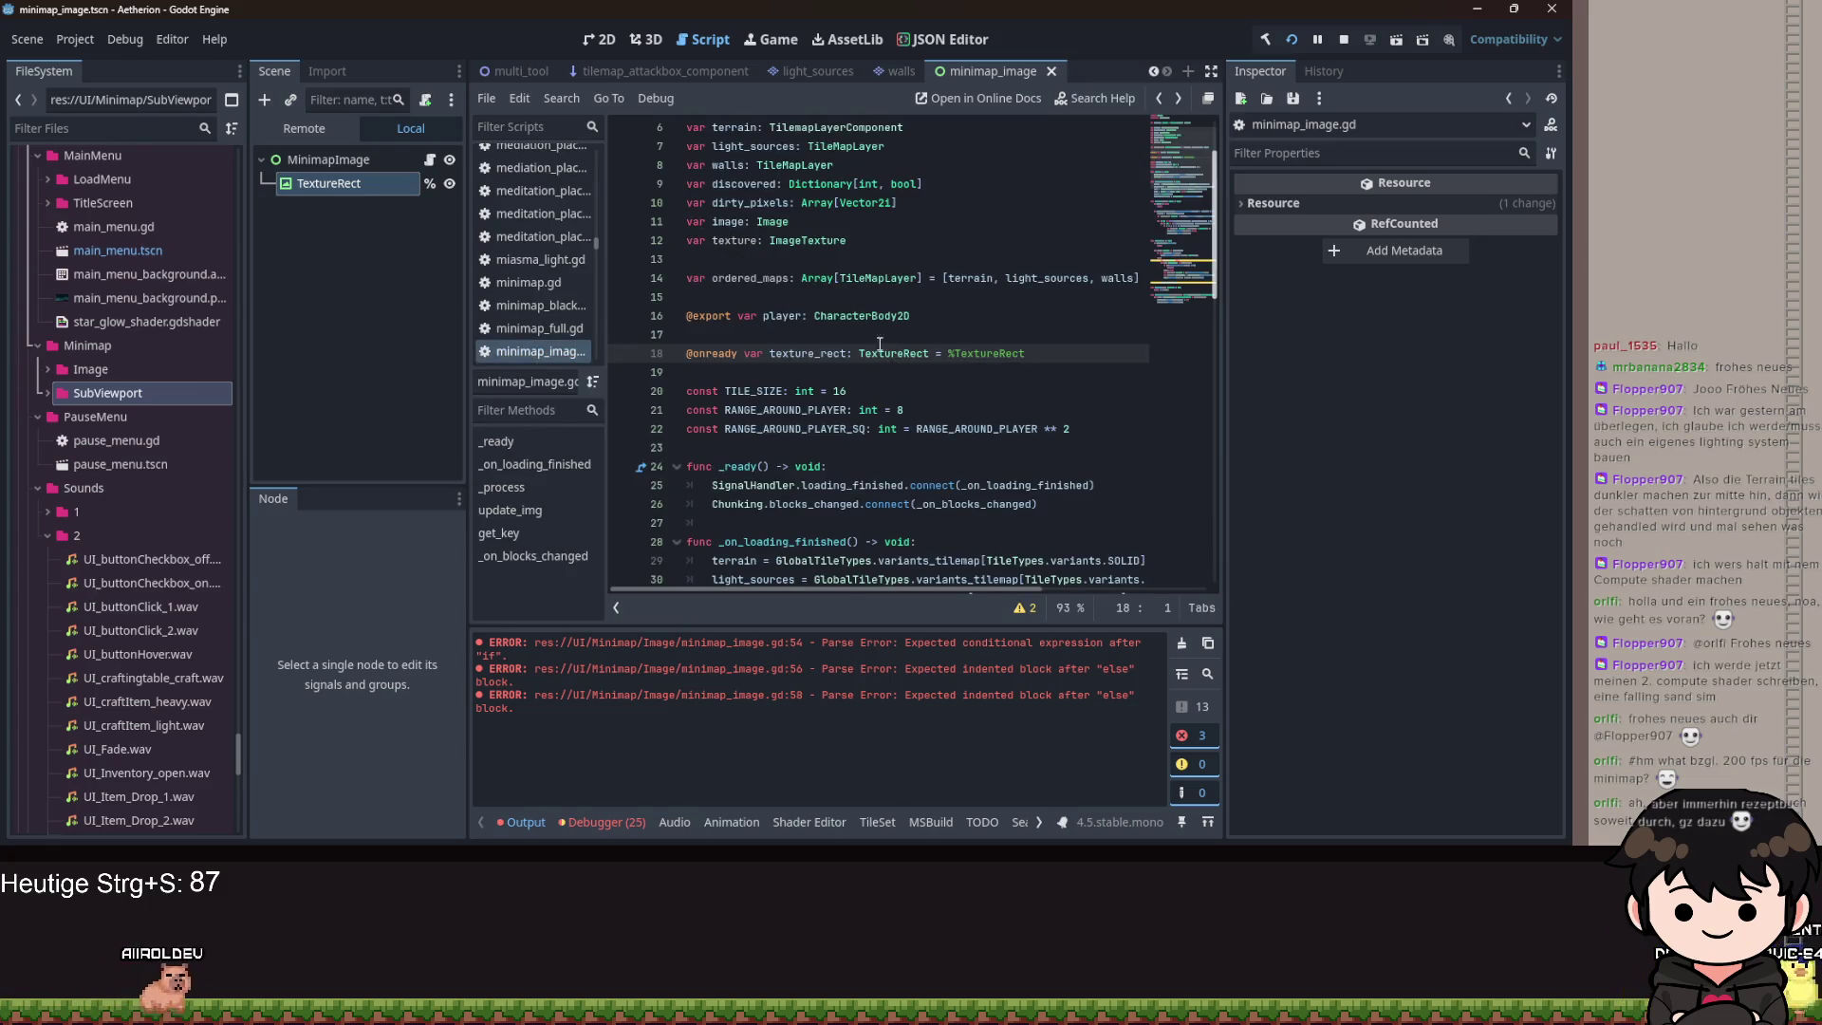
Review the ImageTexture documentation and confirm texture is typed as ImageTexture.
scroll(925, 409, "down", 2)
scroll(902, 380, "up", 2)
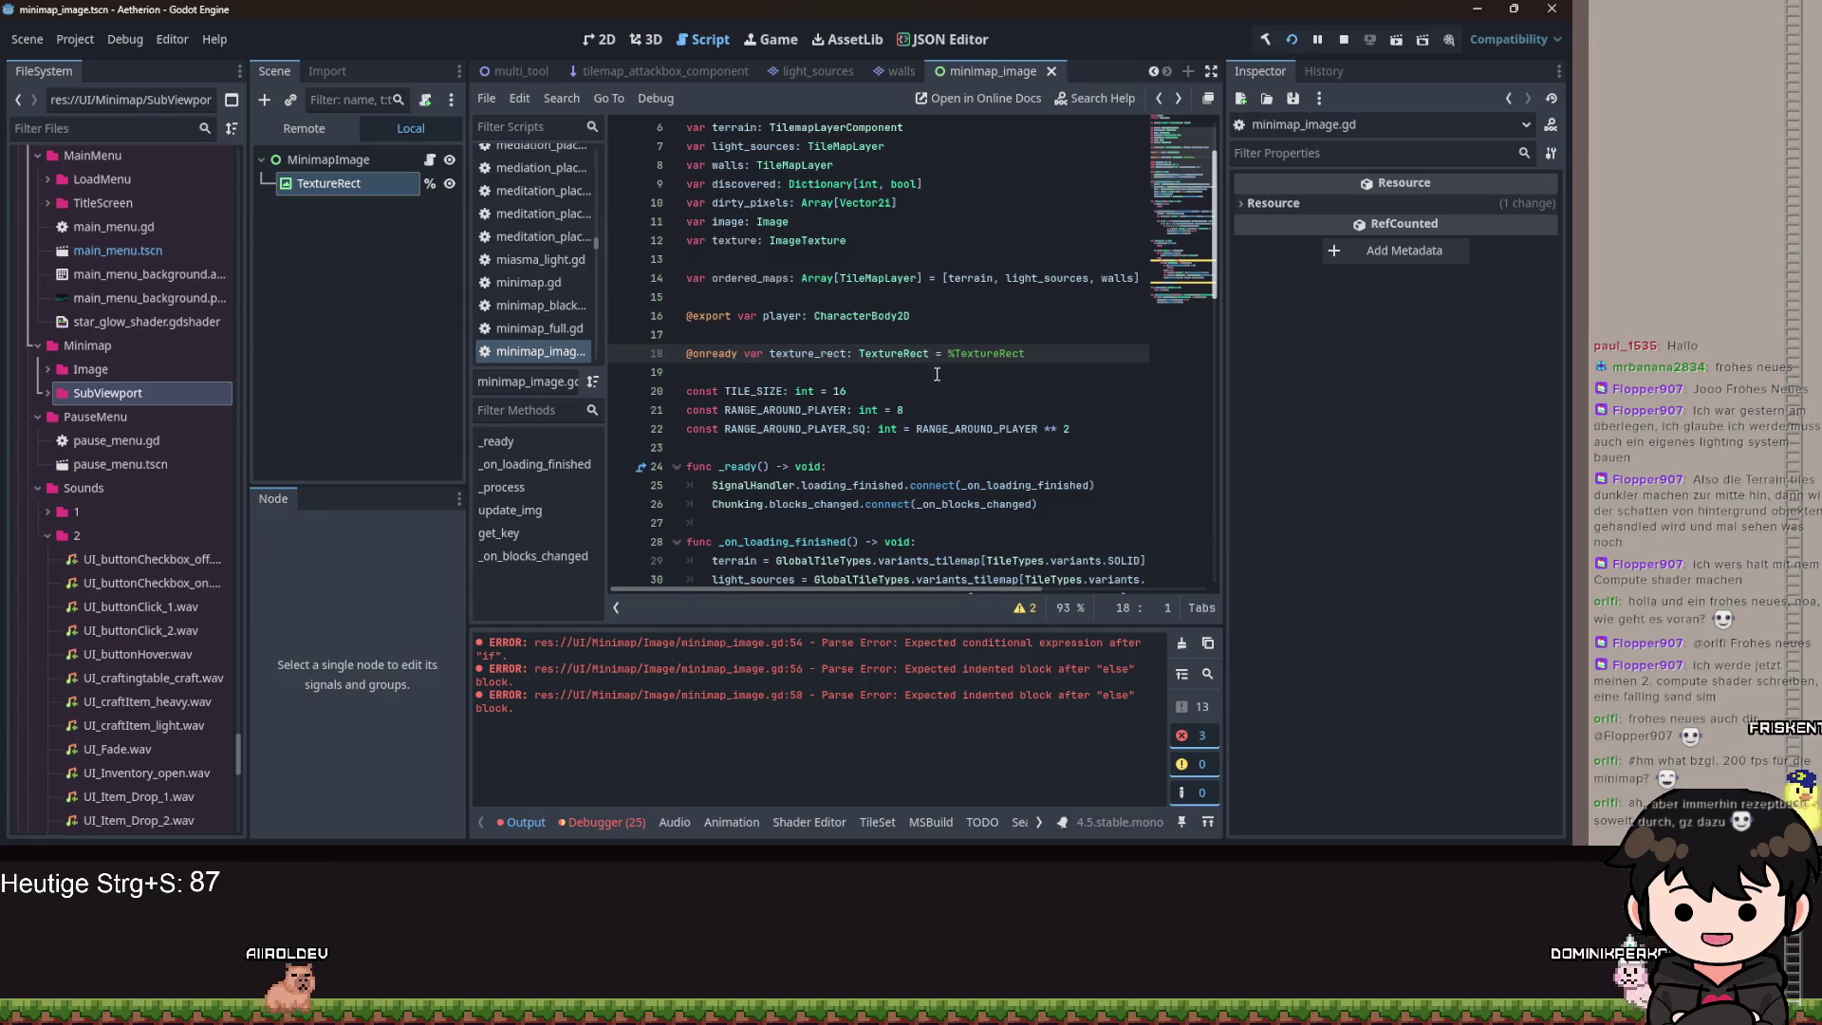
scroll(890, 352, "down", 3)
scroll(855, 347, "up", 5)
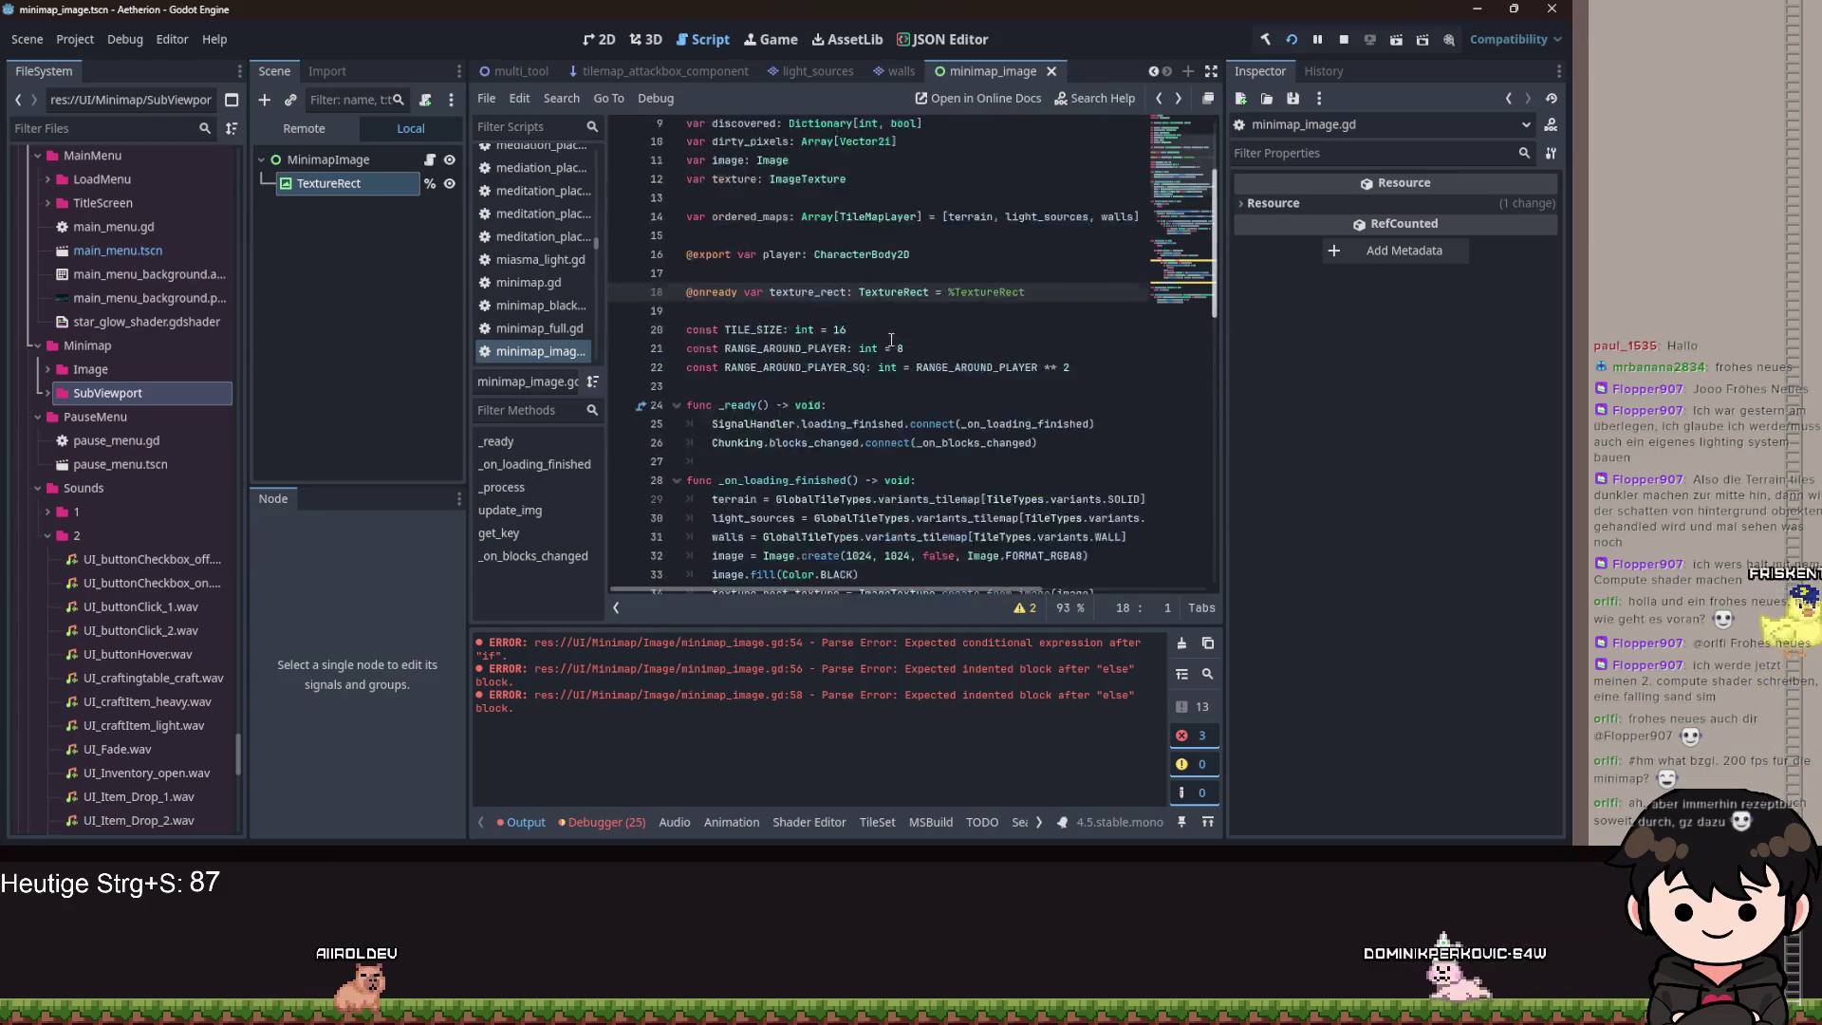
left_click(811, 337, "ctrl")
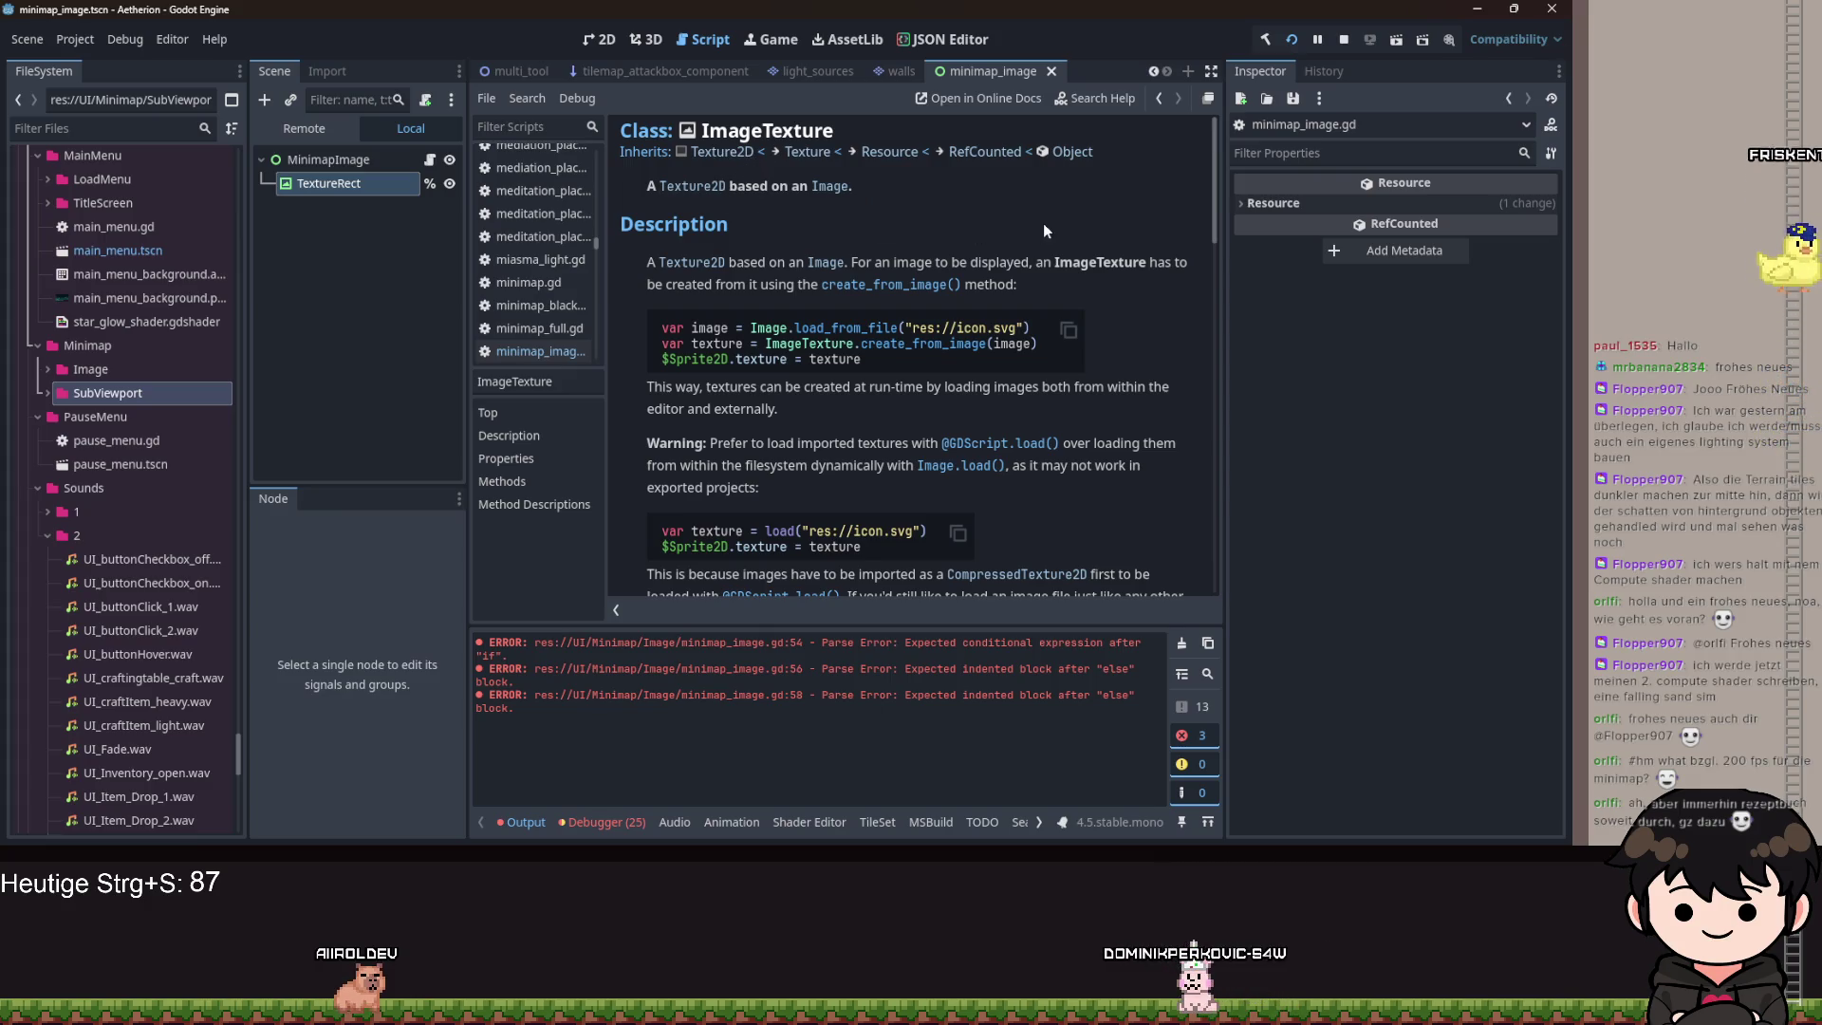
key("alt+Left")
scroll(928, 336, "down", 5)
scroll(927, 336, "up", 2)
scroll(928, 336, "up", 3)
left_click(813, 283)
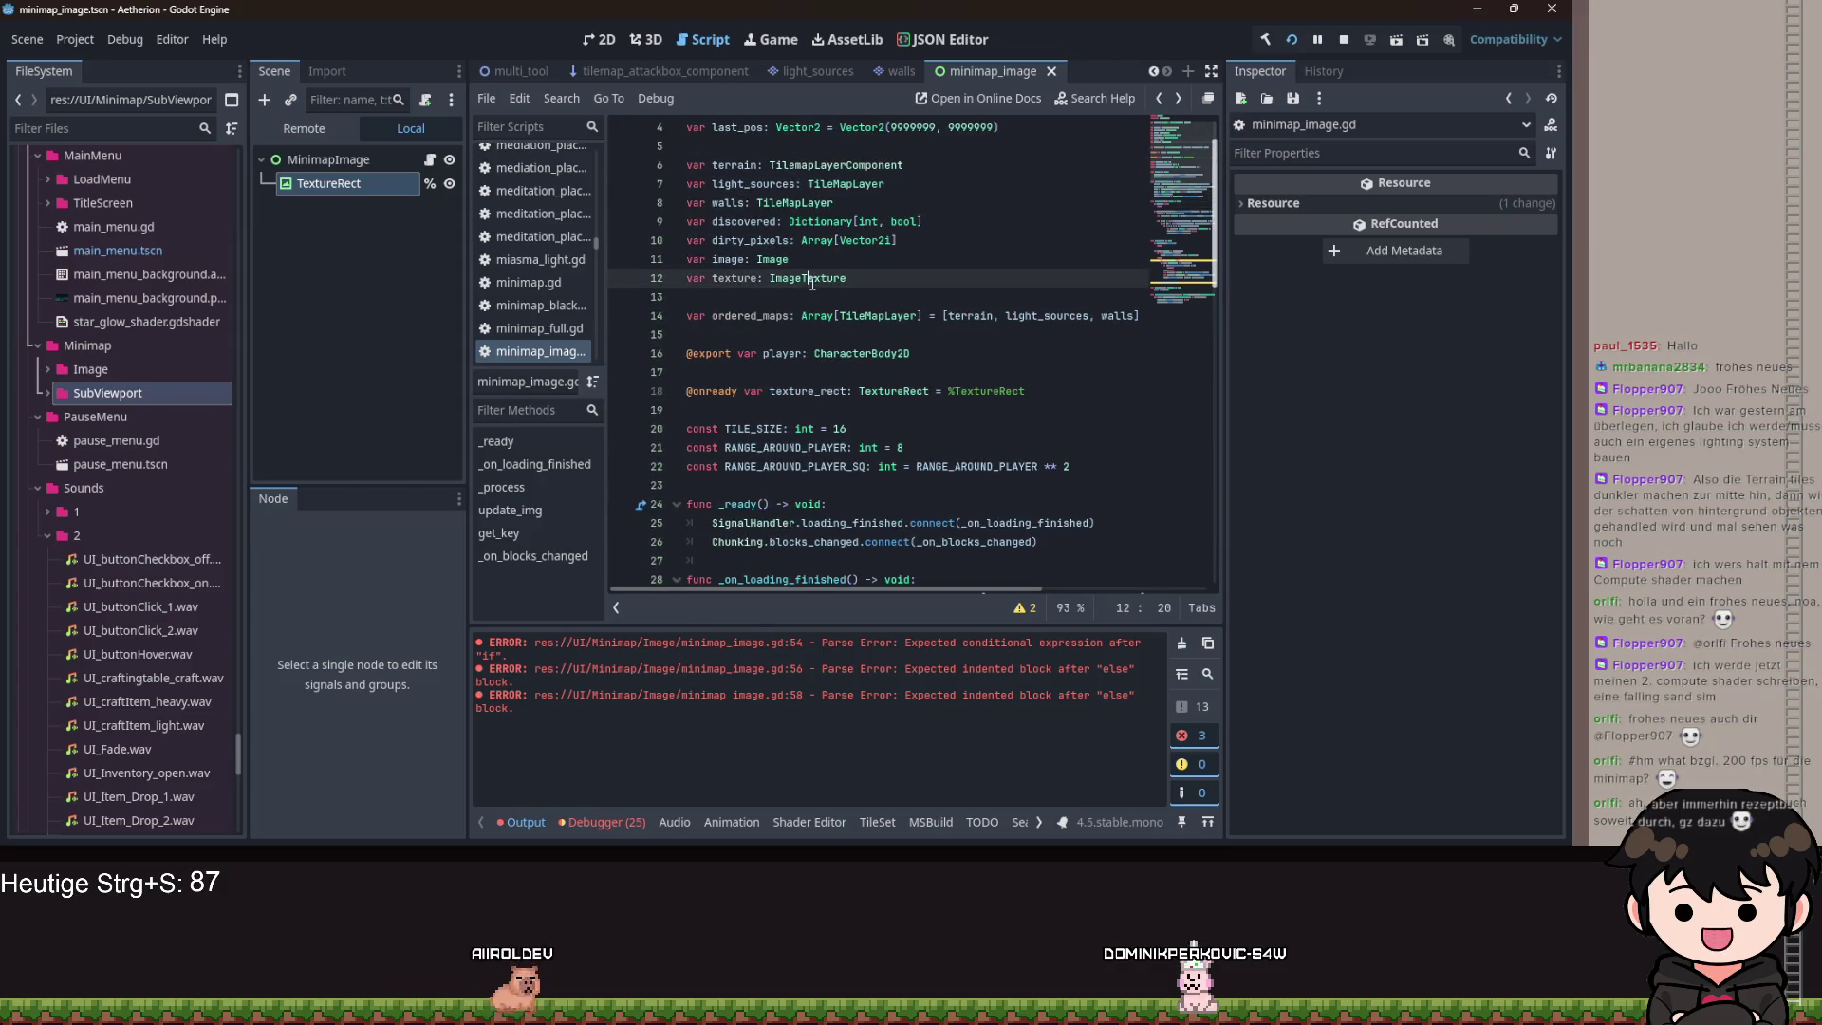
scroll(931, 305, "down", 4)
After image.fill, add 'texture = ImageTexture.create_from_image(image)'.
left_click(915, 455)
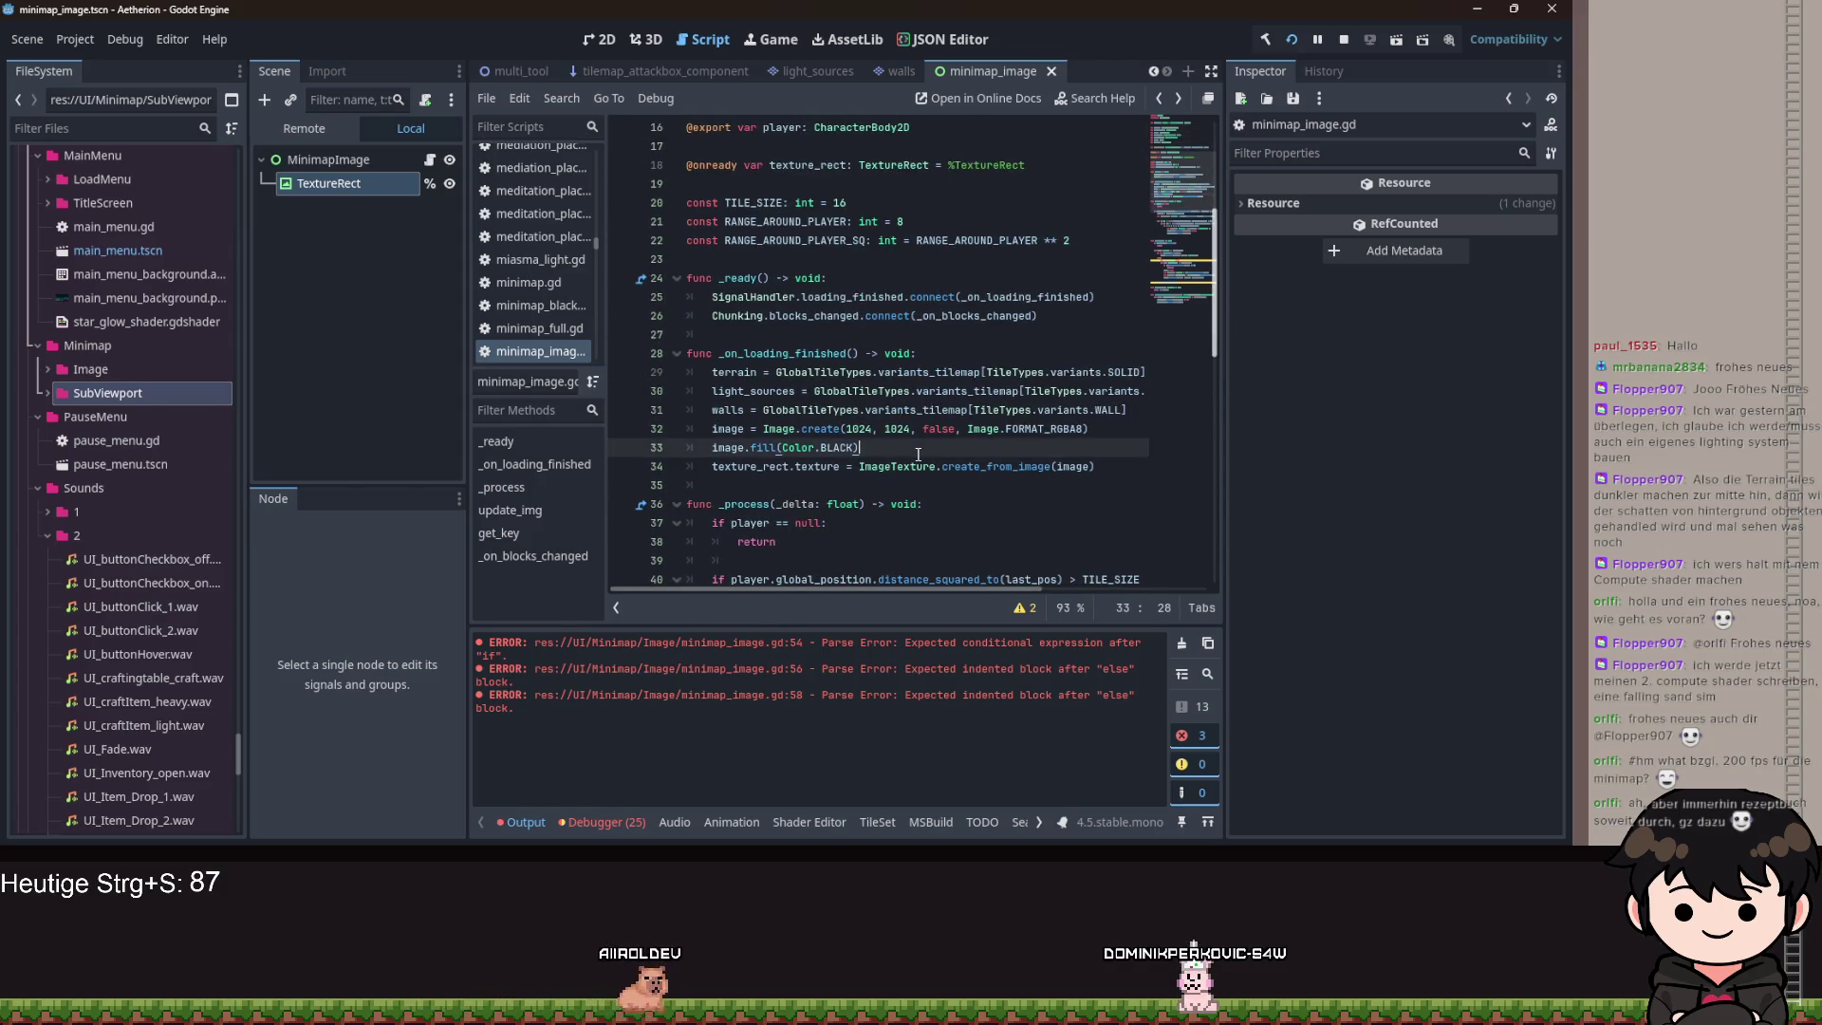
key("Return")
type("texture =")
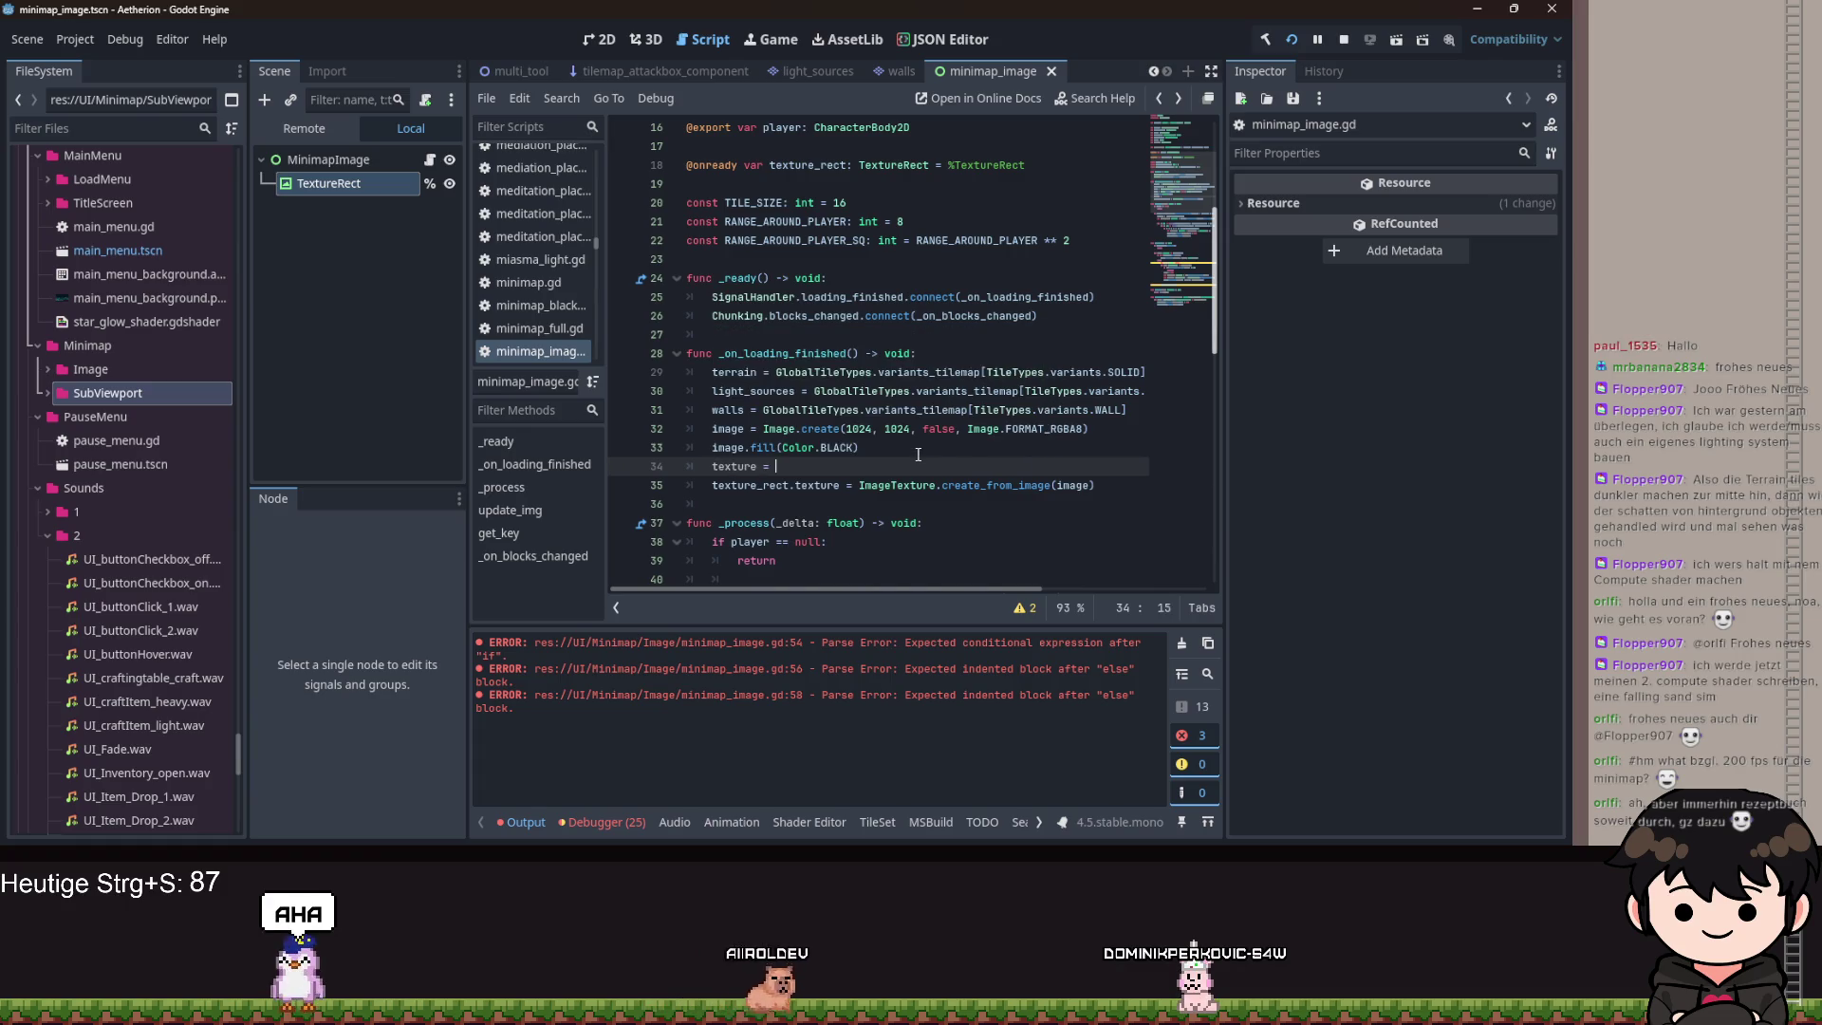
key("Escape")
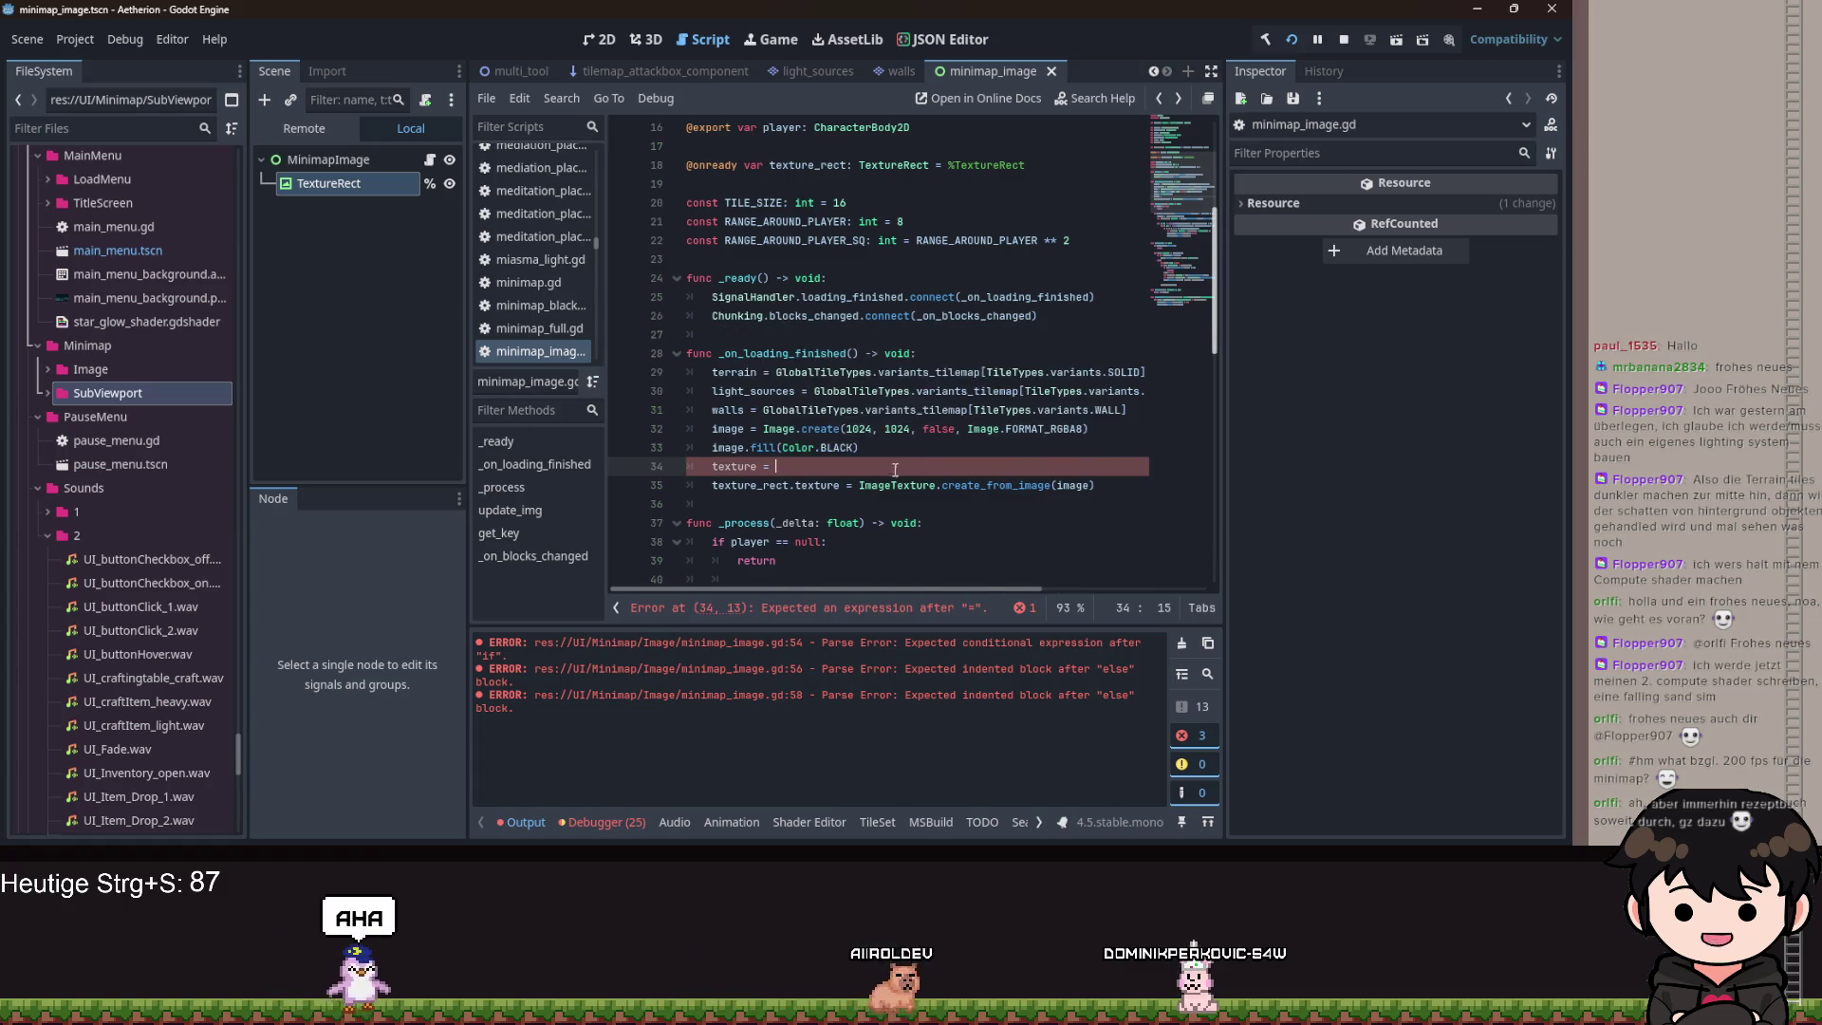
left_click_drag(856, 485, 1100, 487)
key("ctrl+c")
left_click(774, 466)
key("ctrl+v")
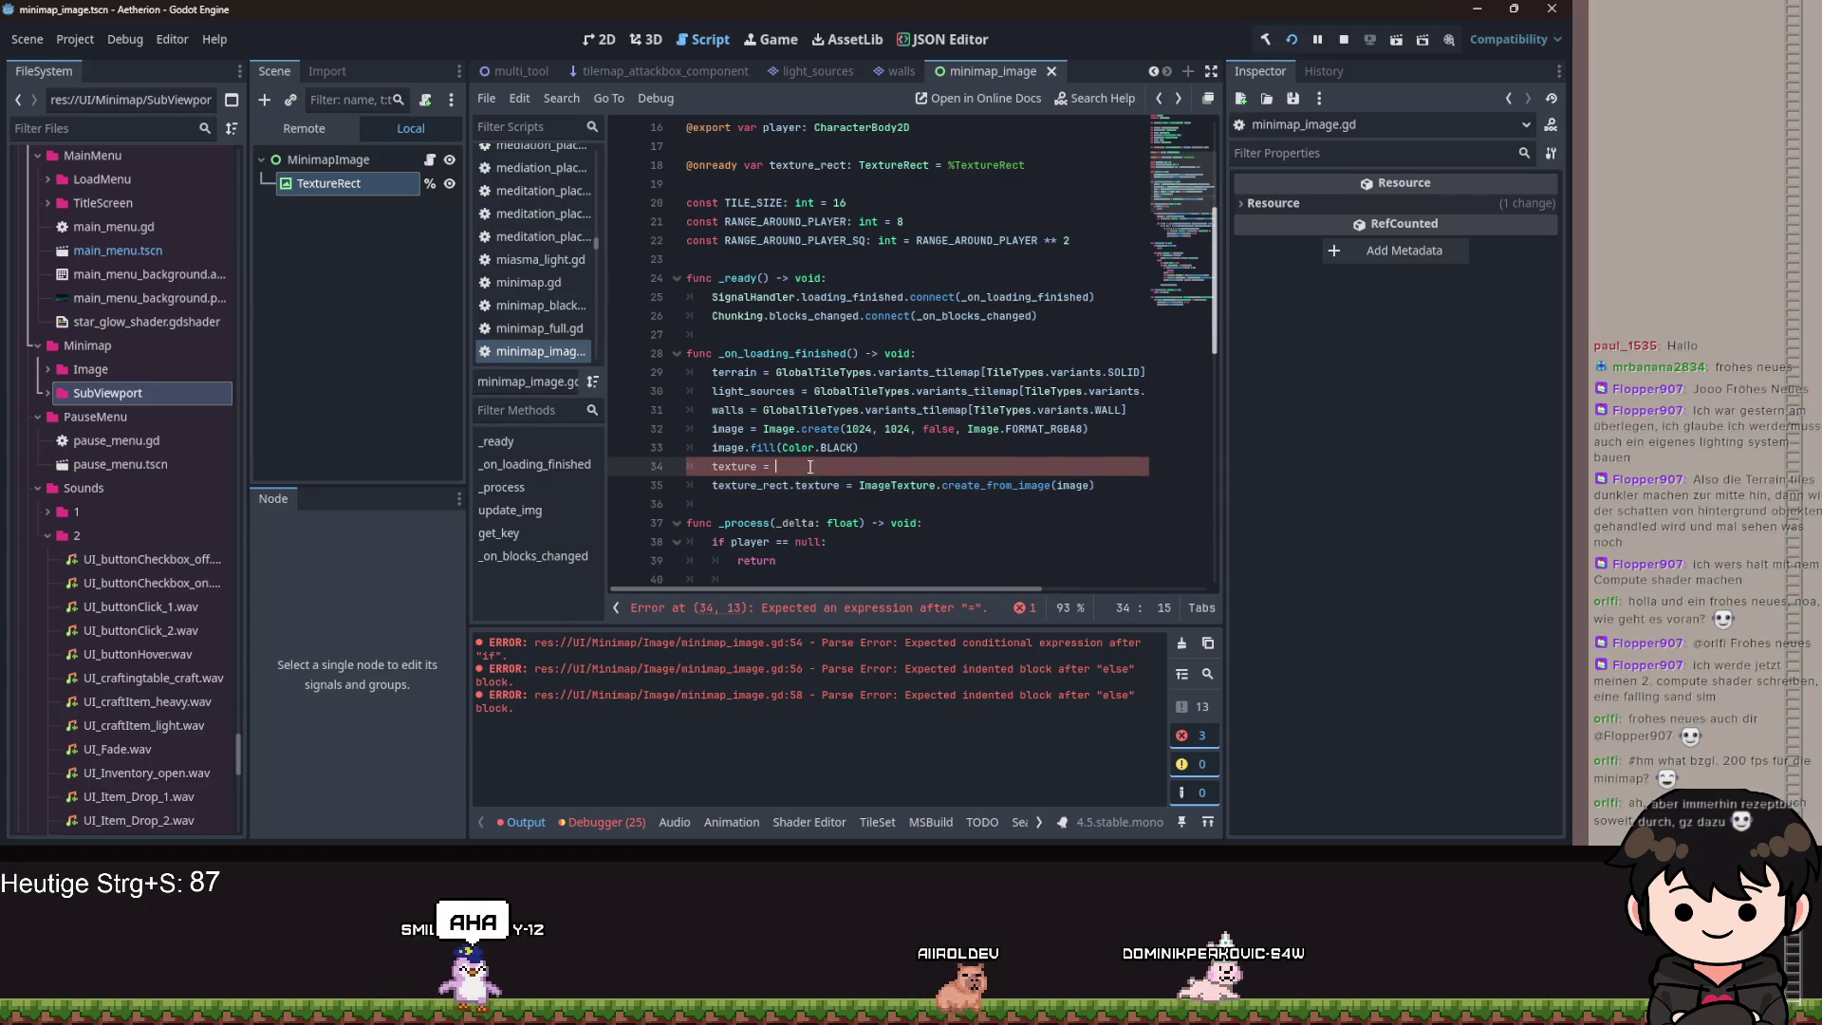
Change the following line to 'texture_rect.texture = texture'.
left_click_drag(856, 485, 1118, 485)
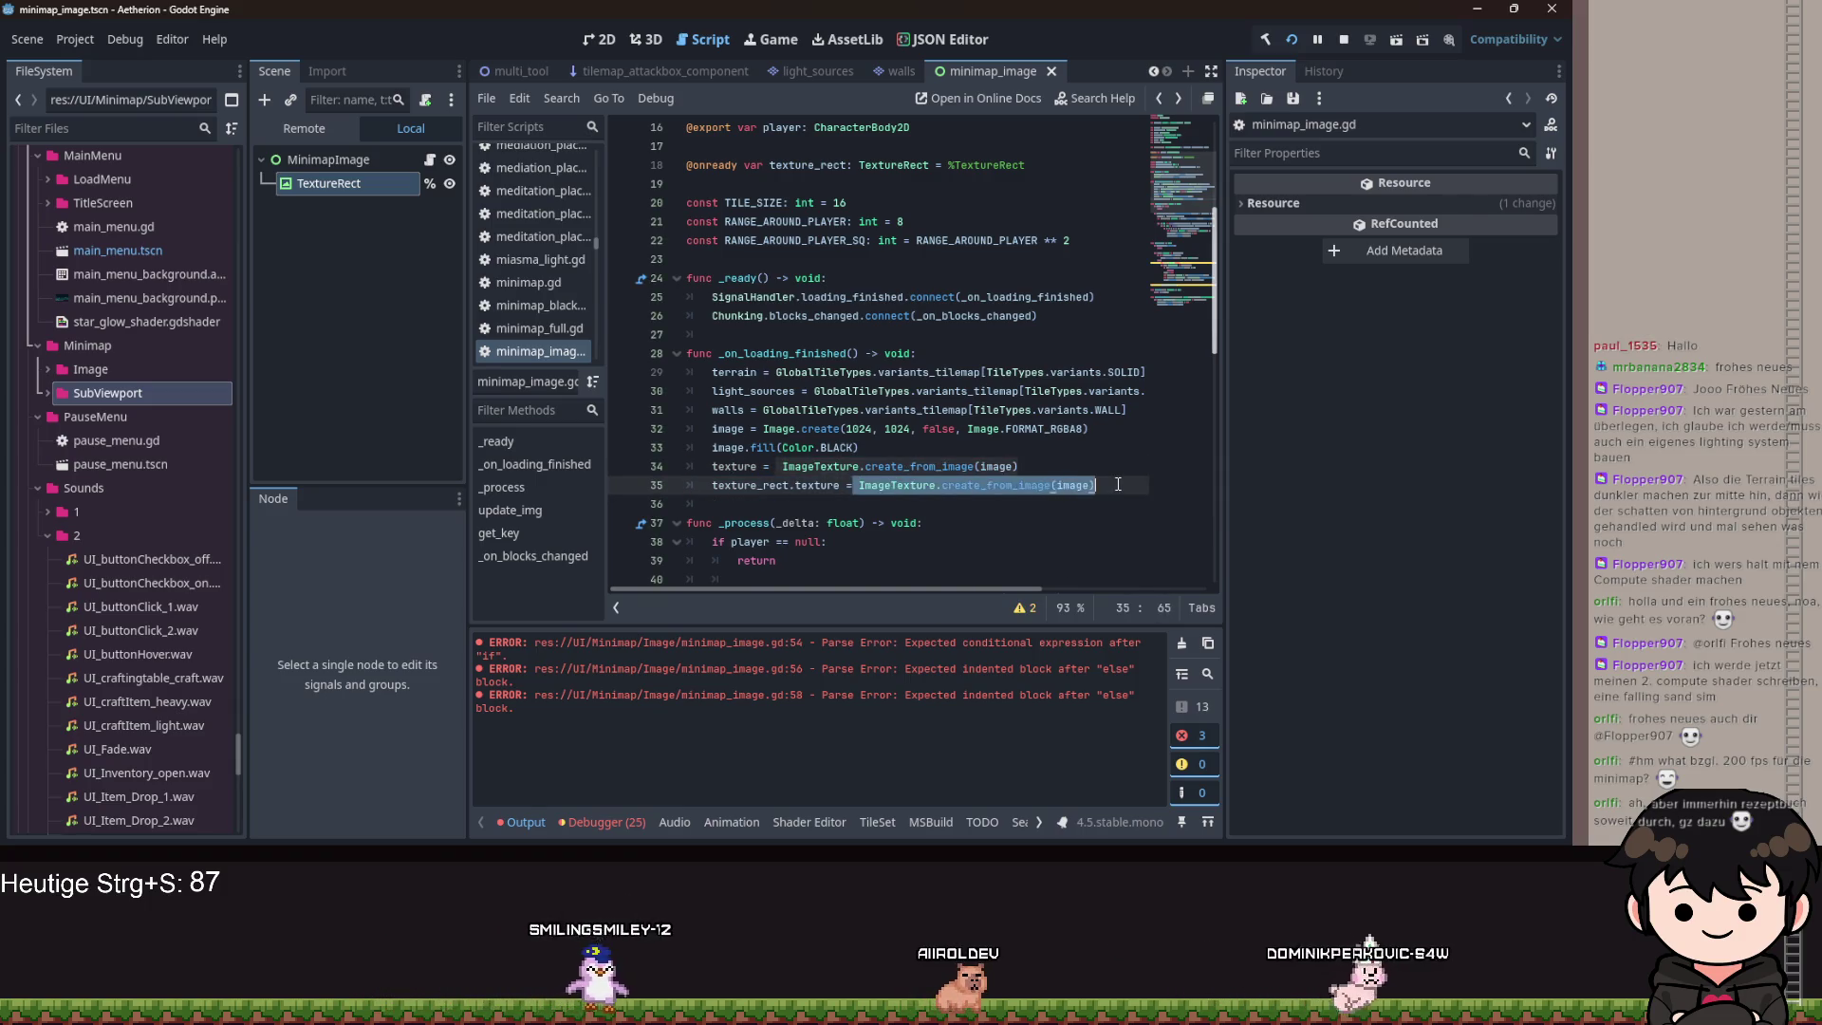
type("texture")
key("Escape")
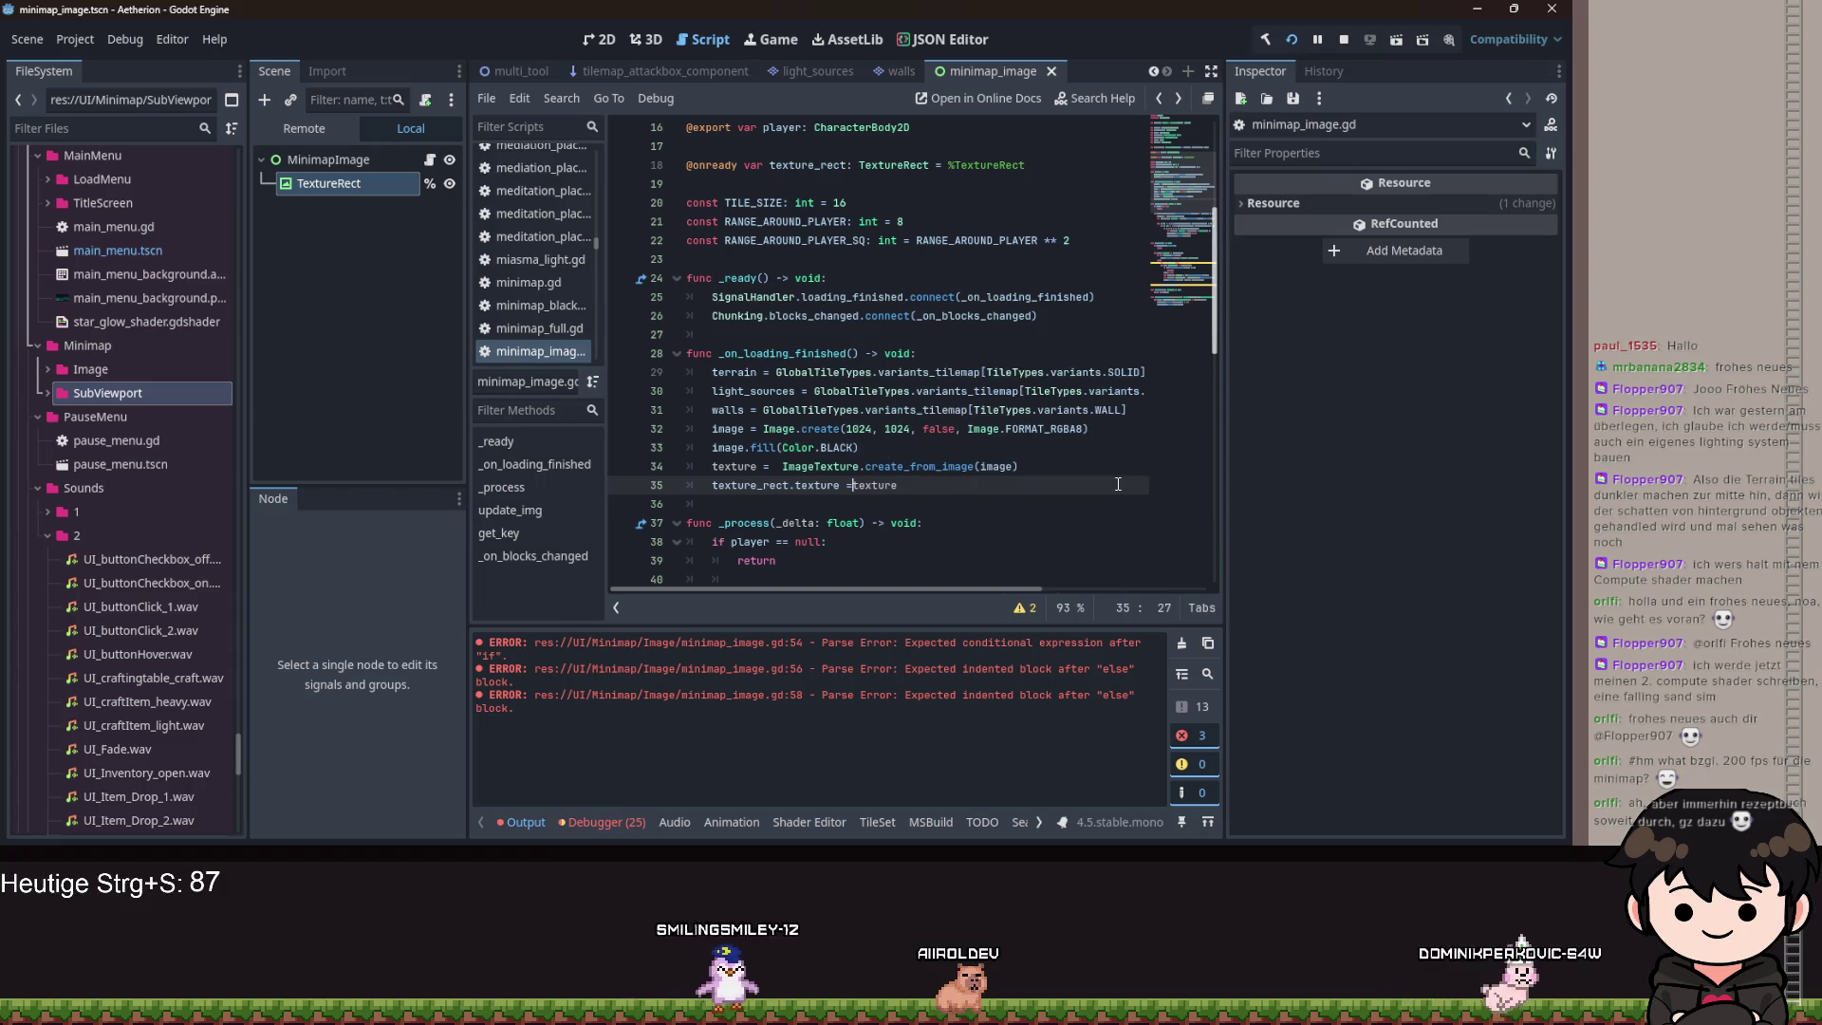
key("ctrl+Left")
left_click(872, 297)
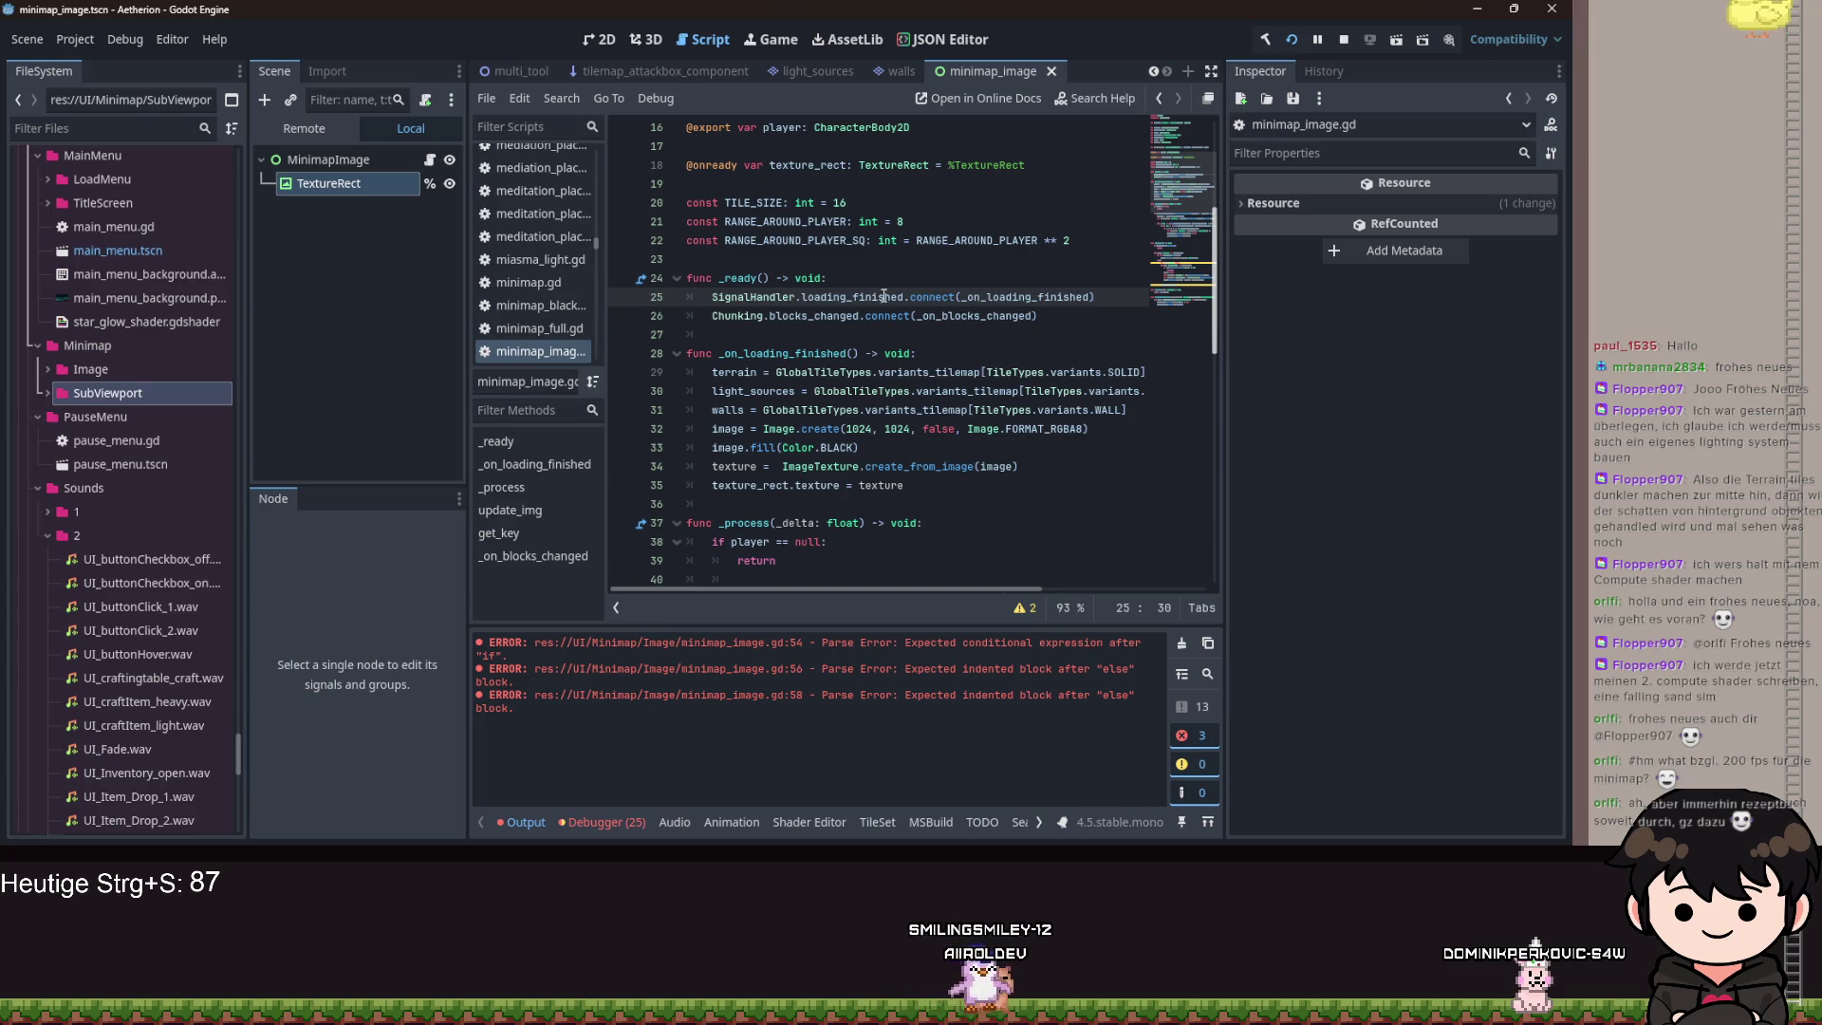
left_click(951, 466)
Replace the line-70 texture_rect.texture statement with texture.update(image).
scroll(935, 427, "down", 10)
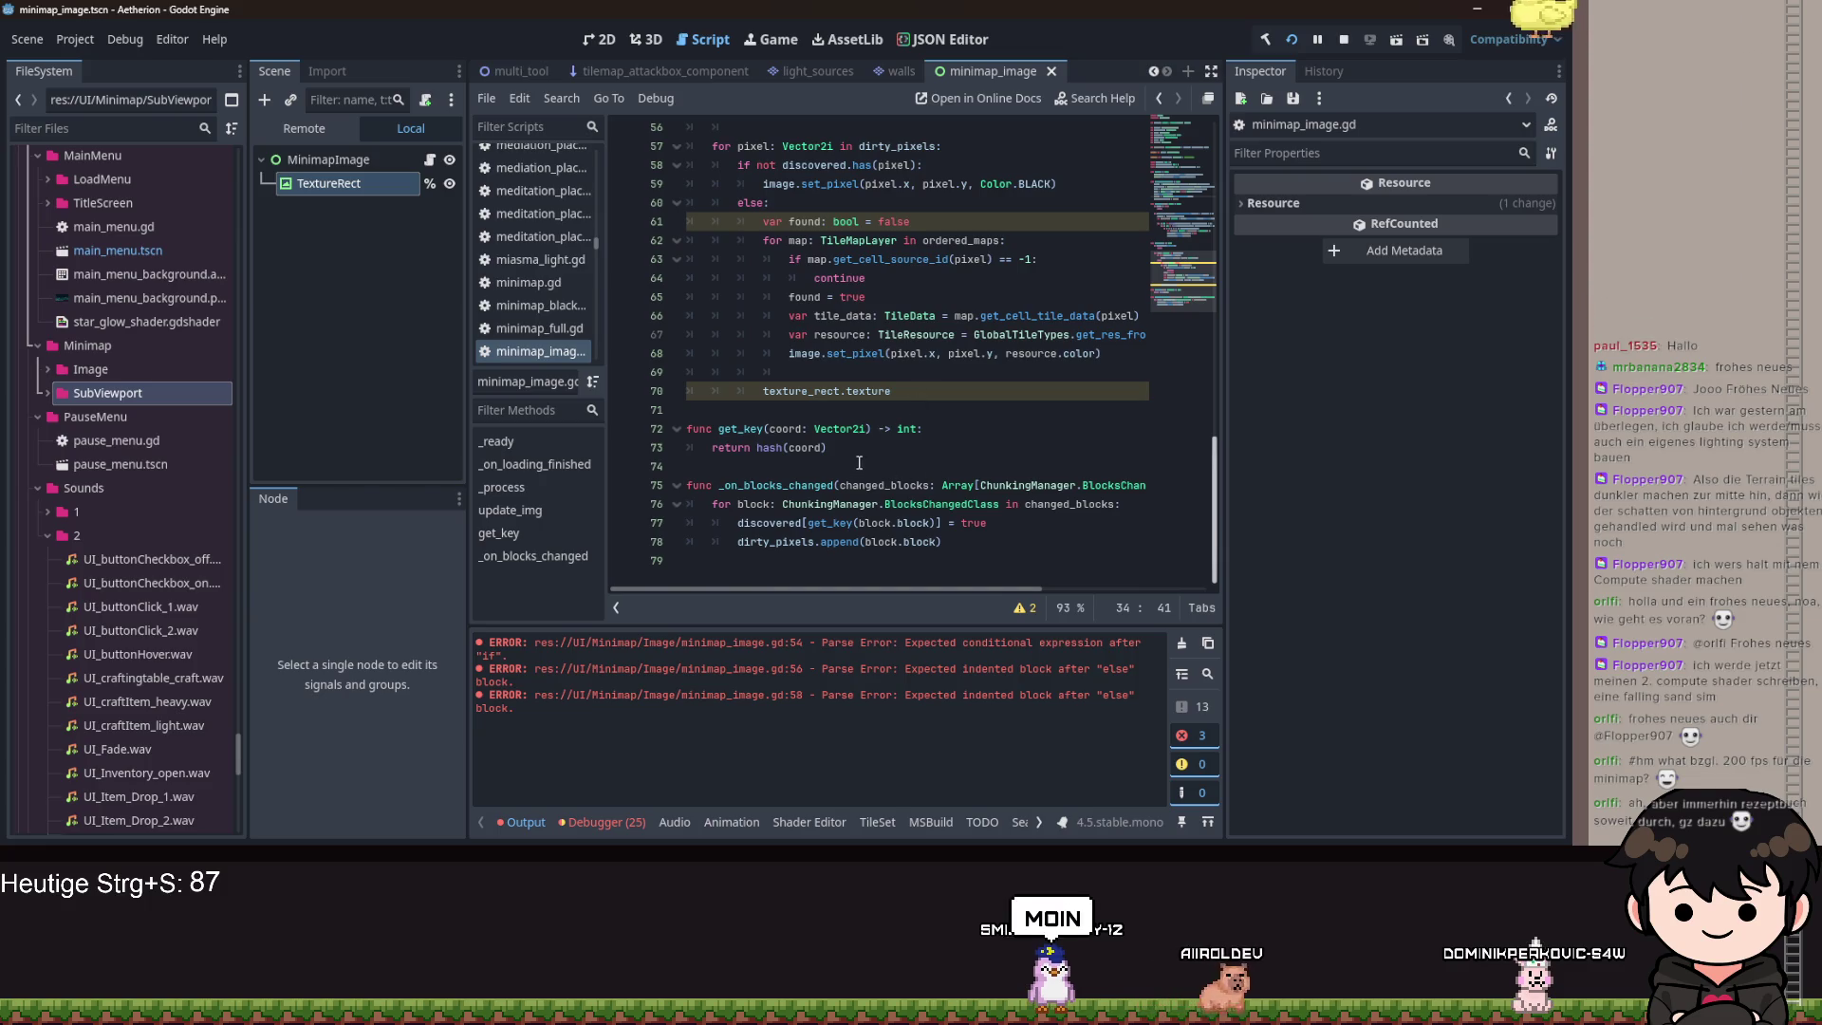
double_click(897, 390)
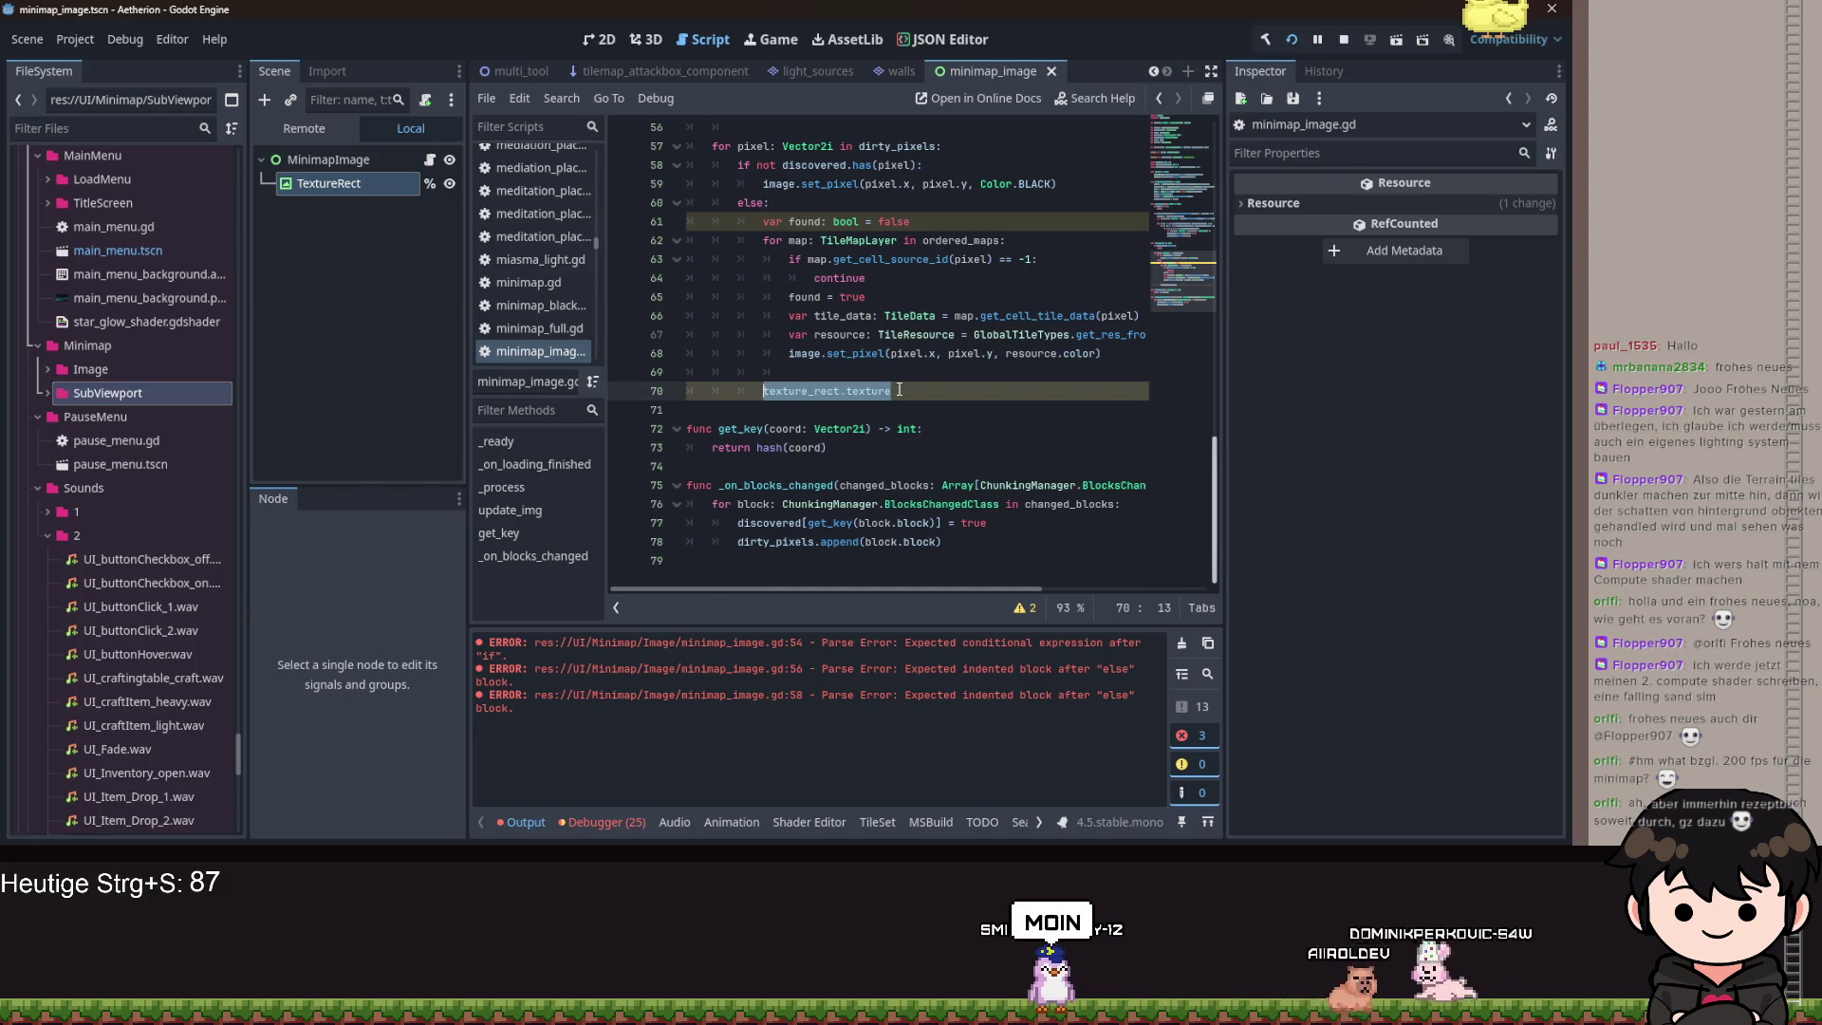
key("BackSpace")
key("BackSpace")
key("BackSpace")
type("texture")
key("BackSpace")
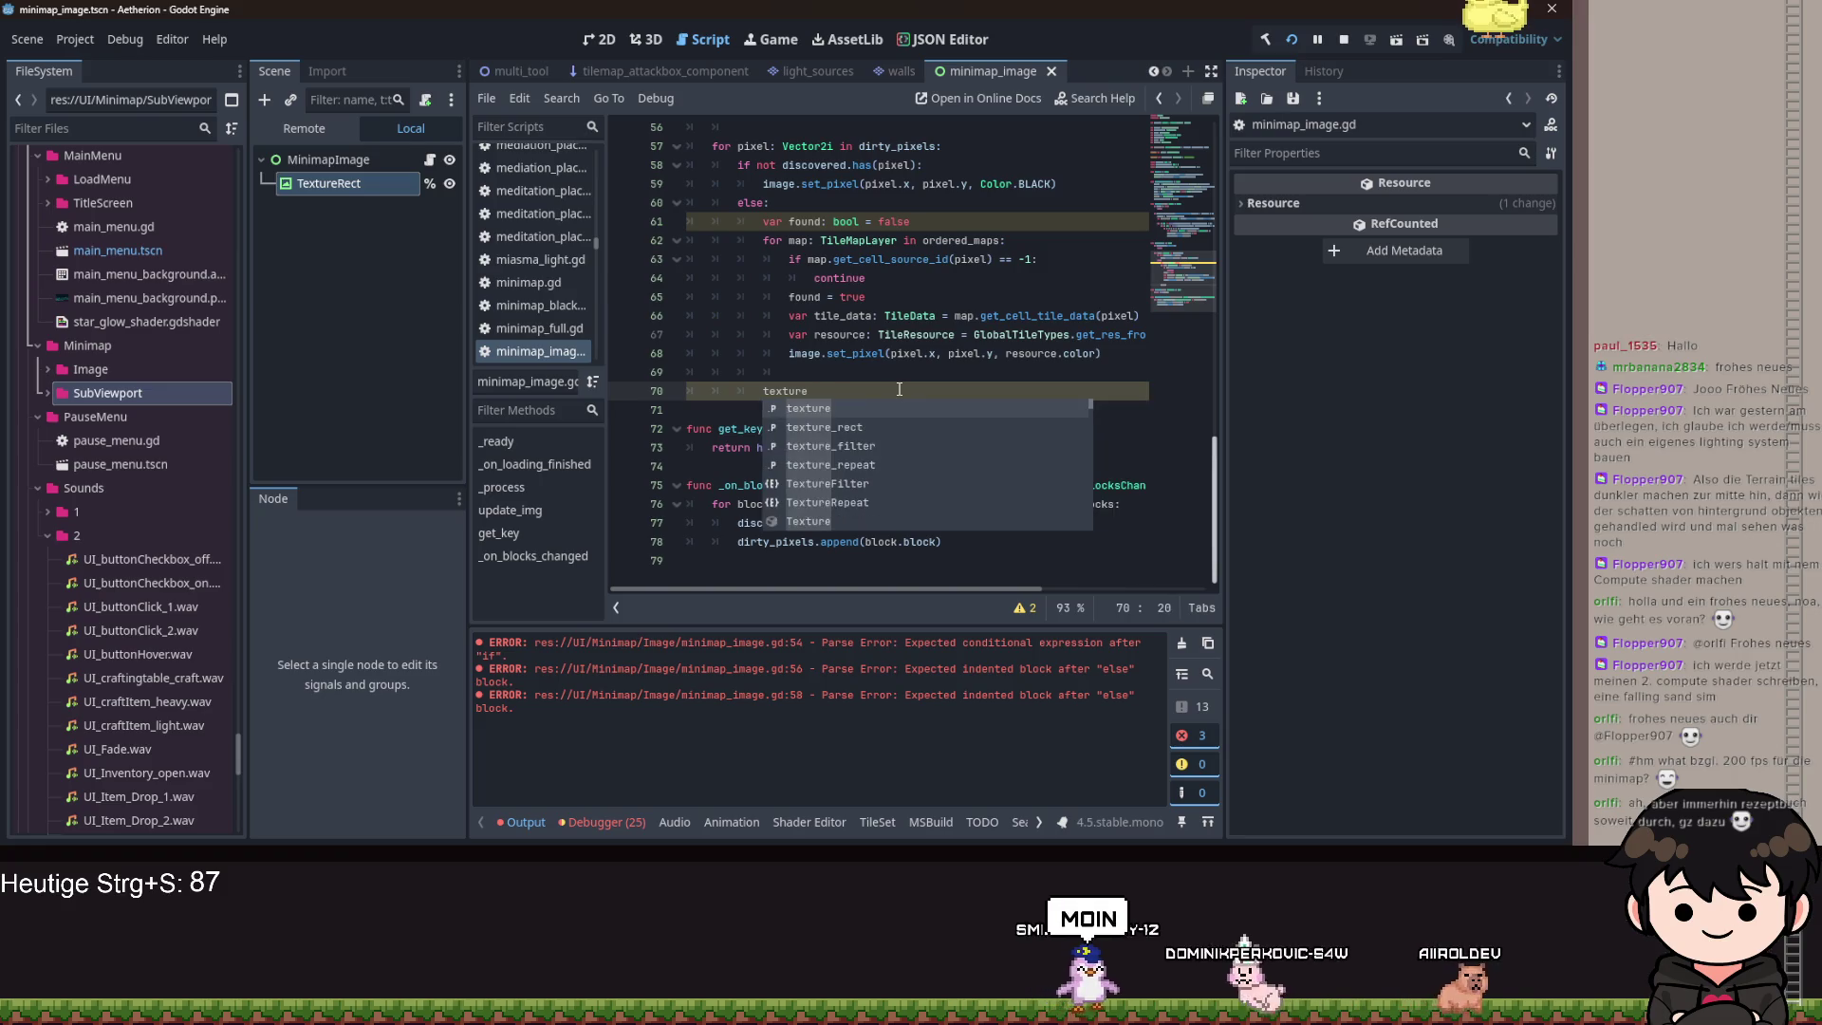
type(".upd")
key("Return")
type("image")
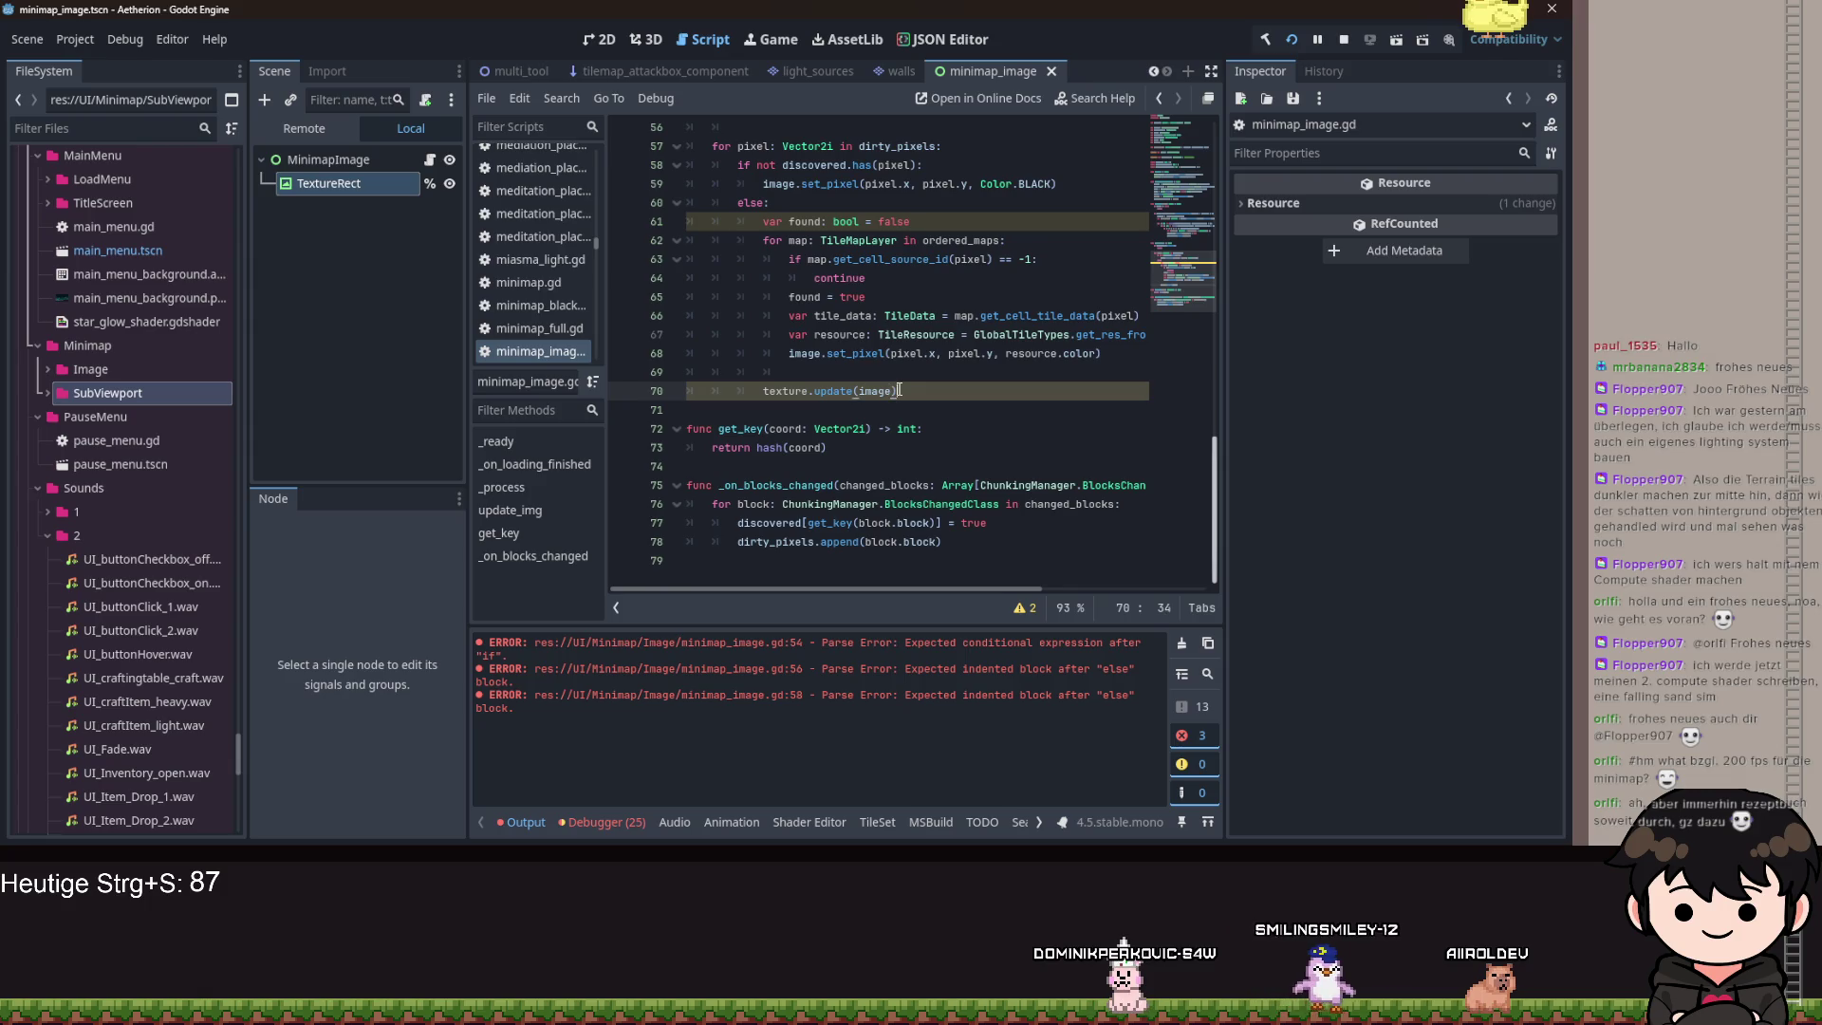
key("Return")
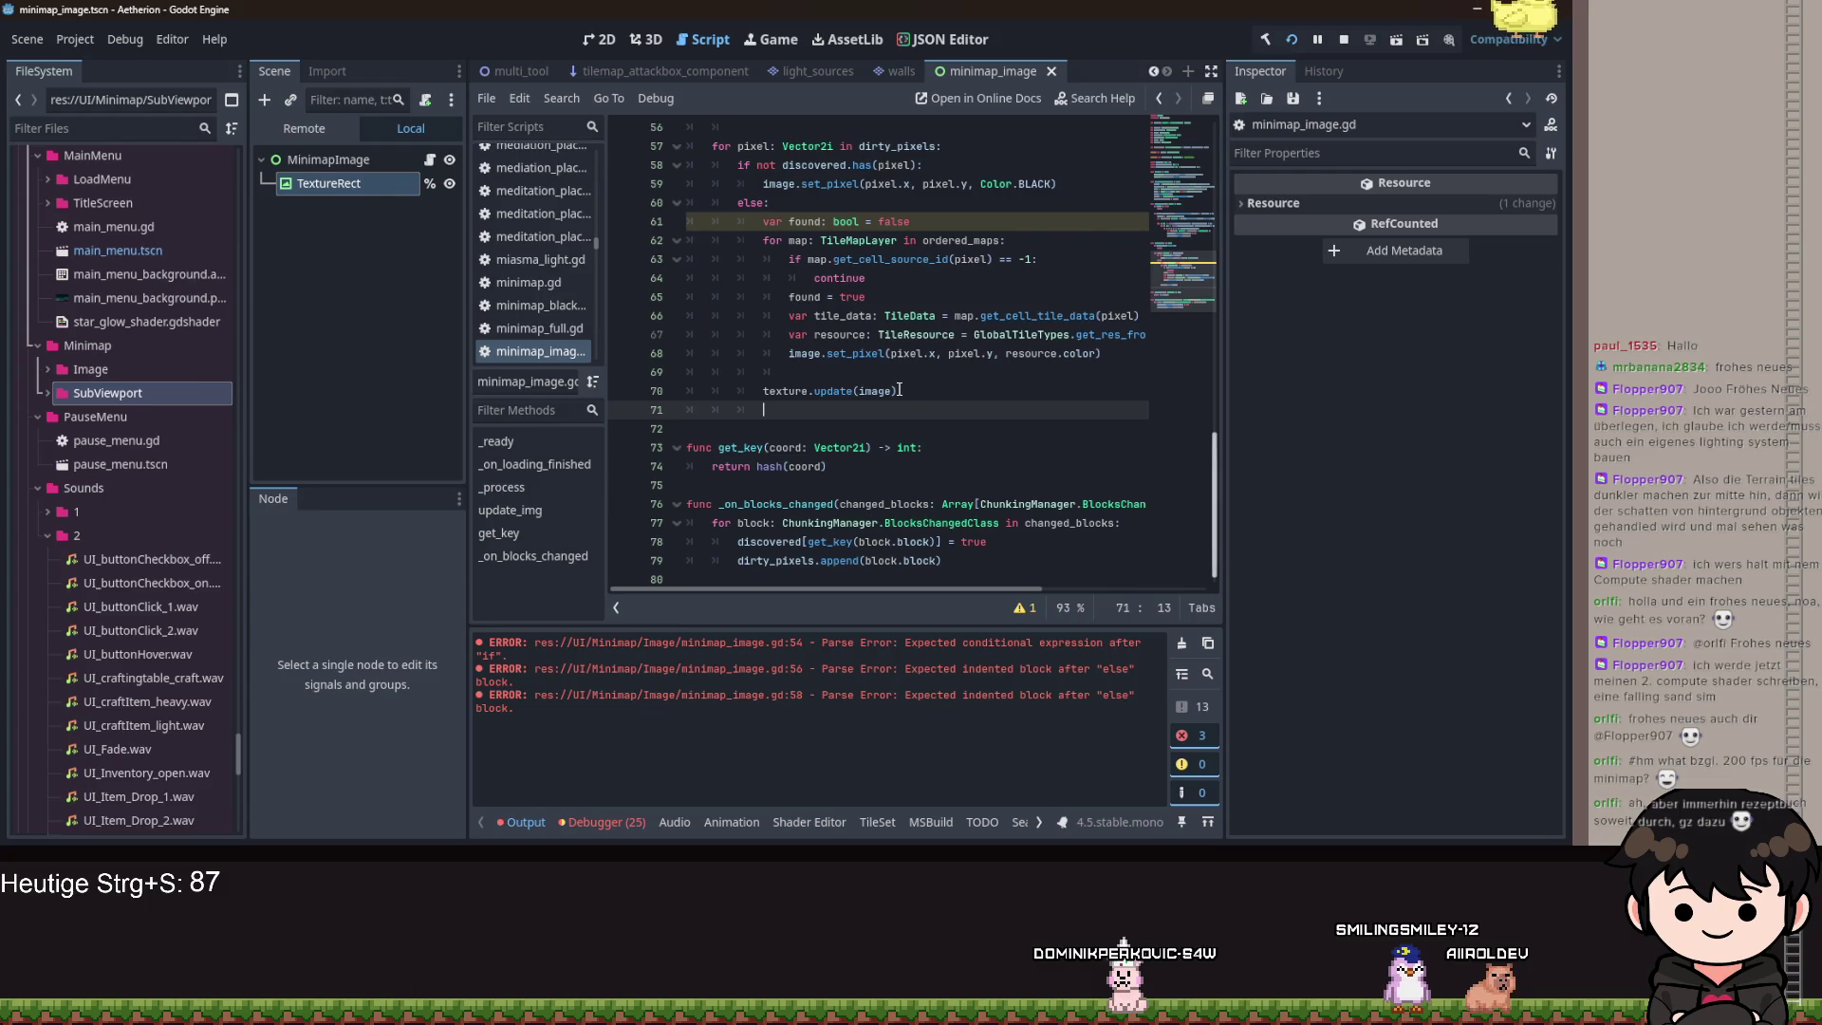
Start a new line with texture_rect below the update call.
type("texture_rect.")
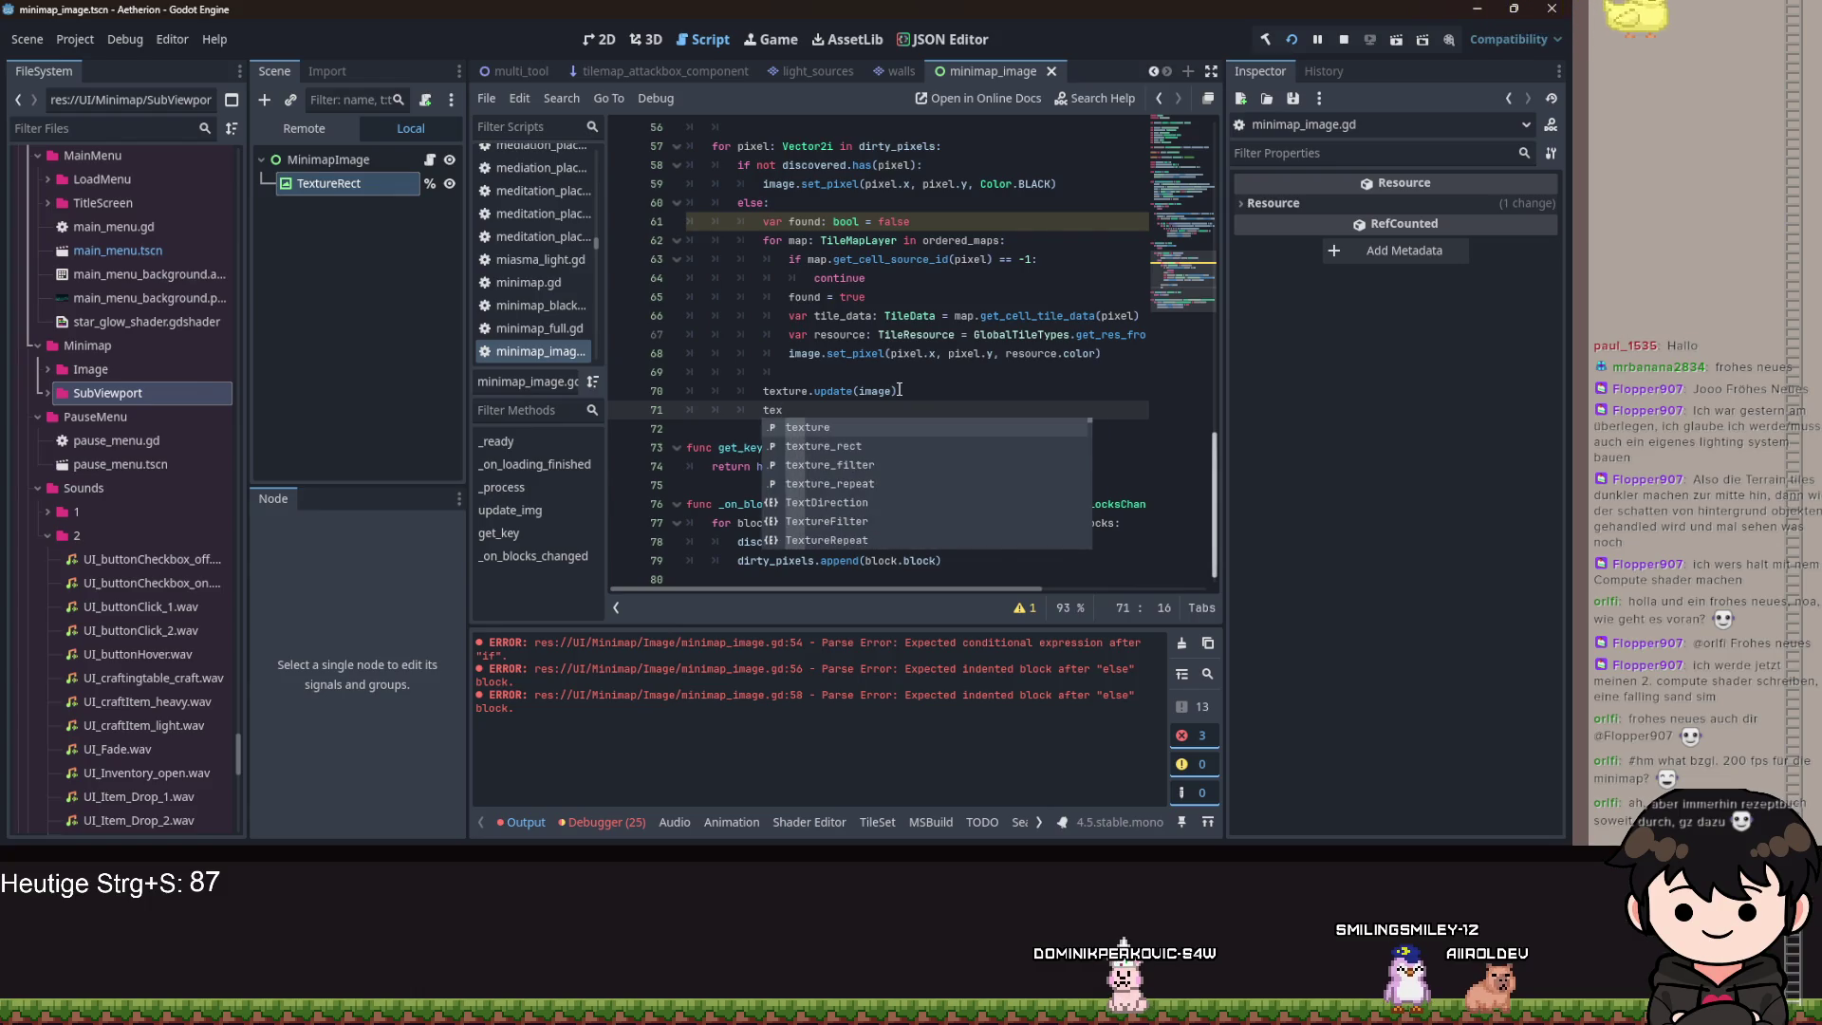
key("Down")
key("Return")
type(".")
key("BackSpace")
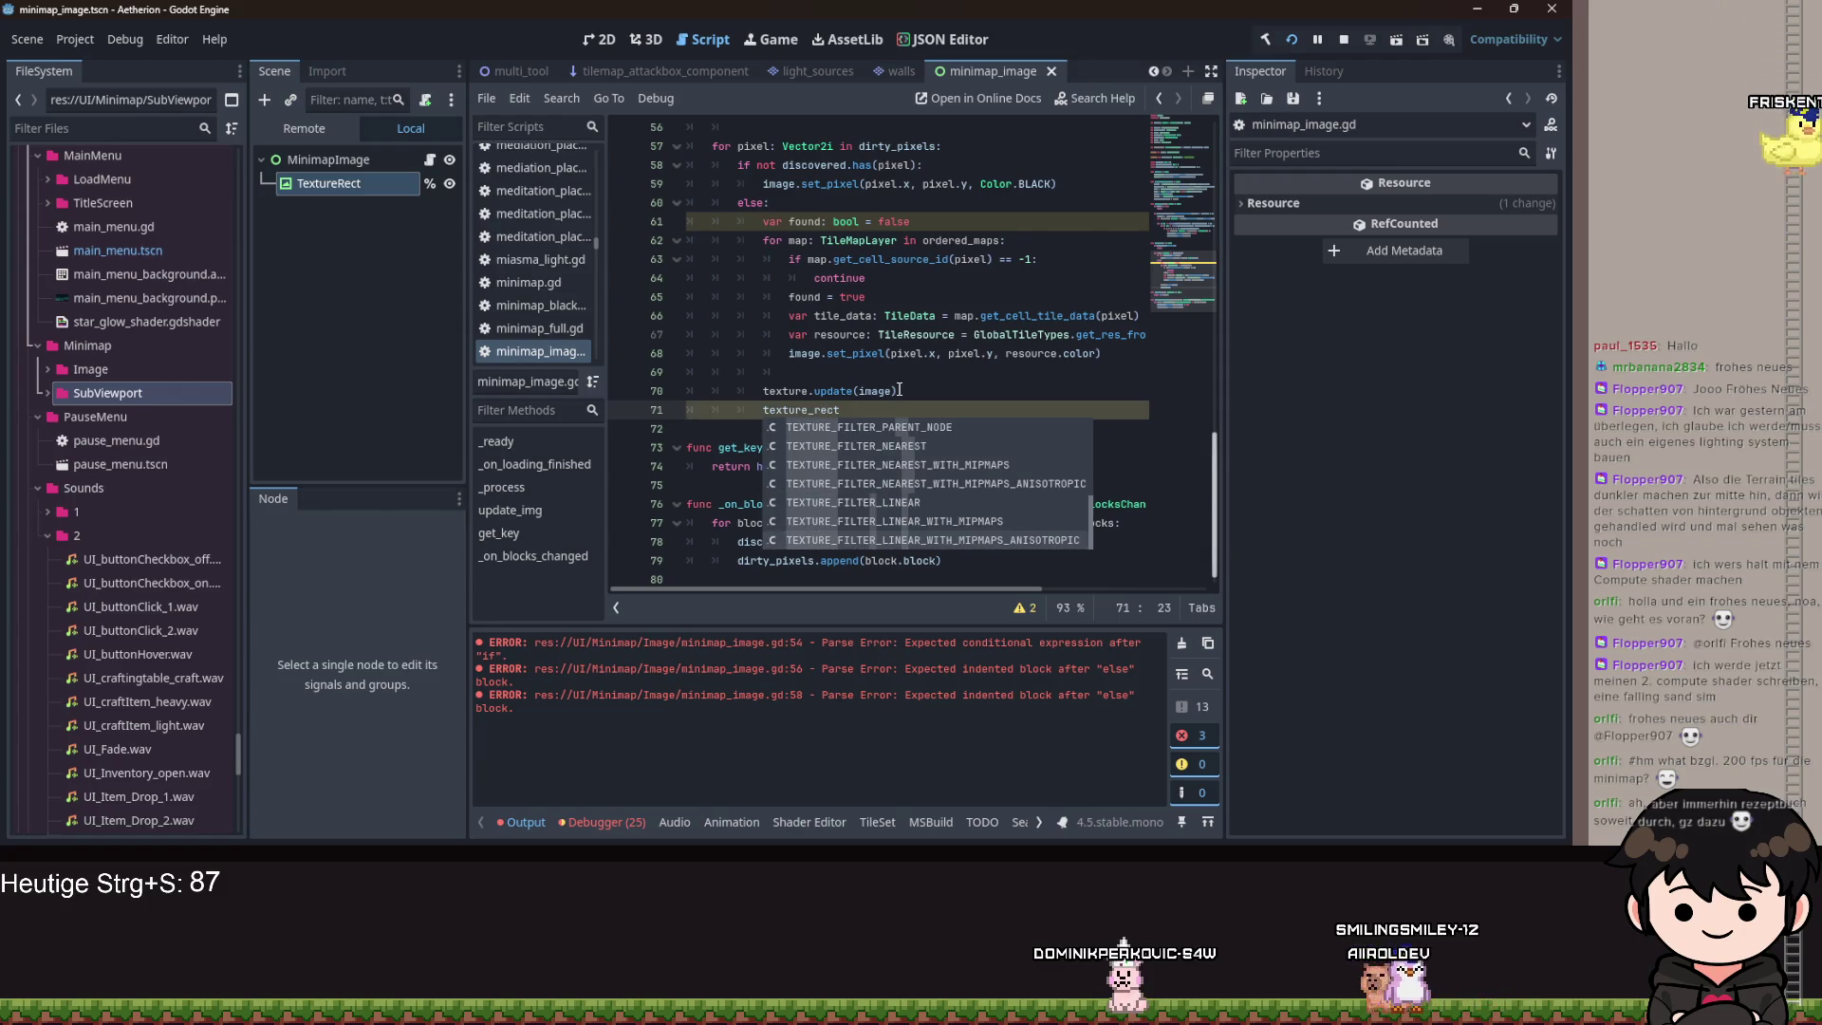
key("Escape")
Fix the indentation of the texture.update and texture_rect lines.
key("Up")
key("Home")
key("BackSpace")
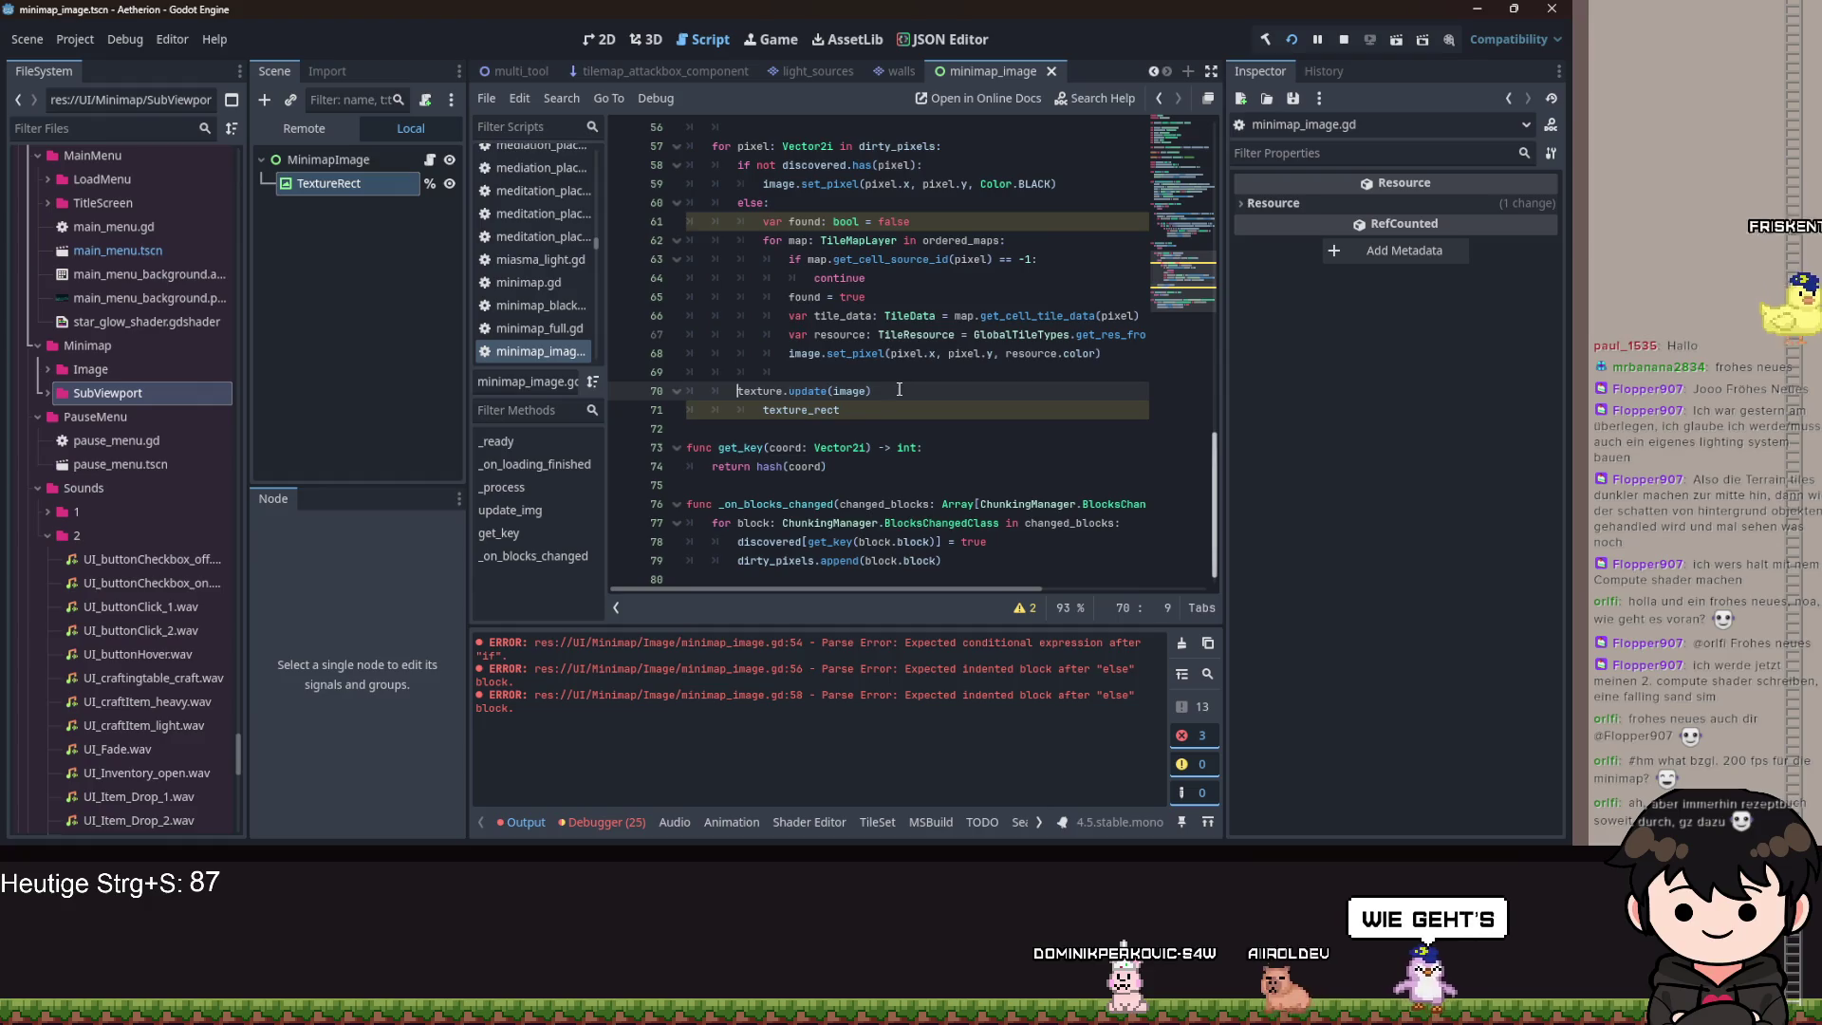
key("BackSpace")
key("Down")
key("Home")
key("BackSpace")
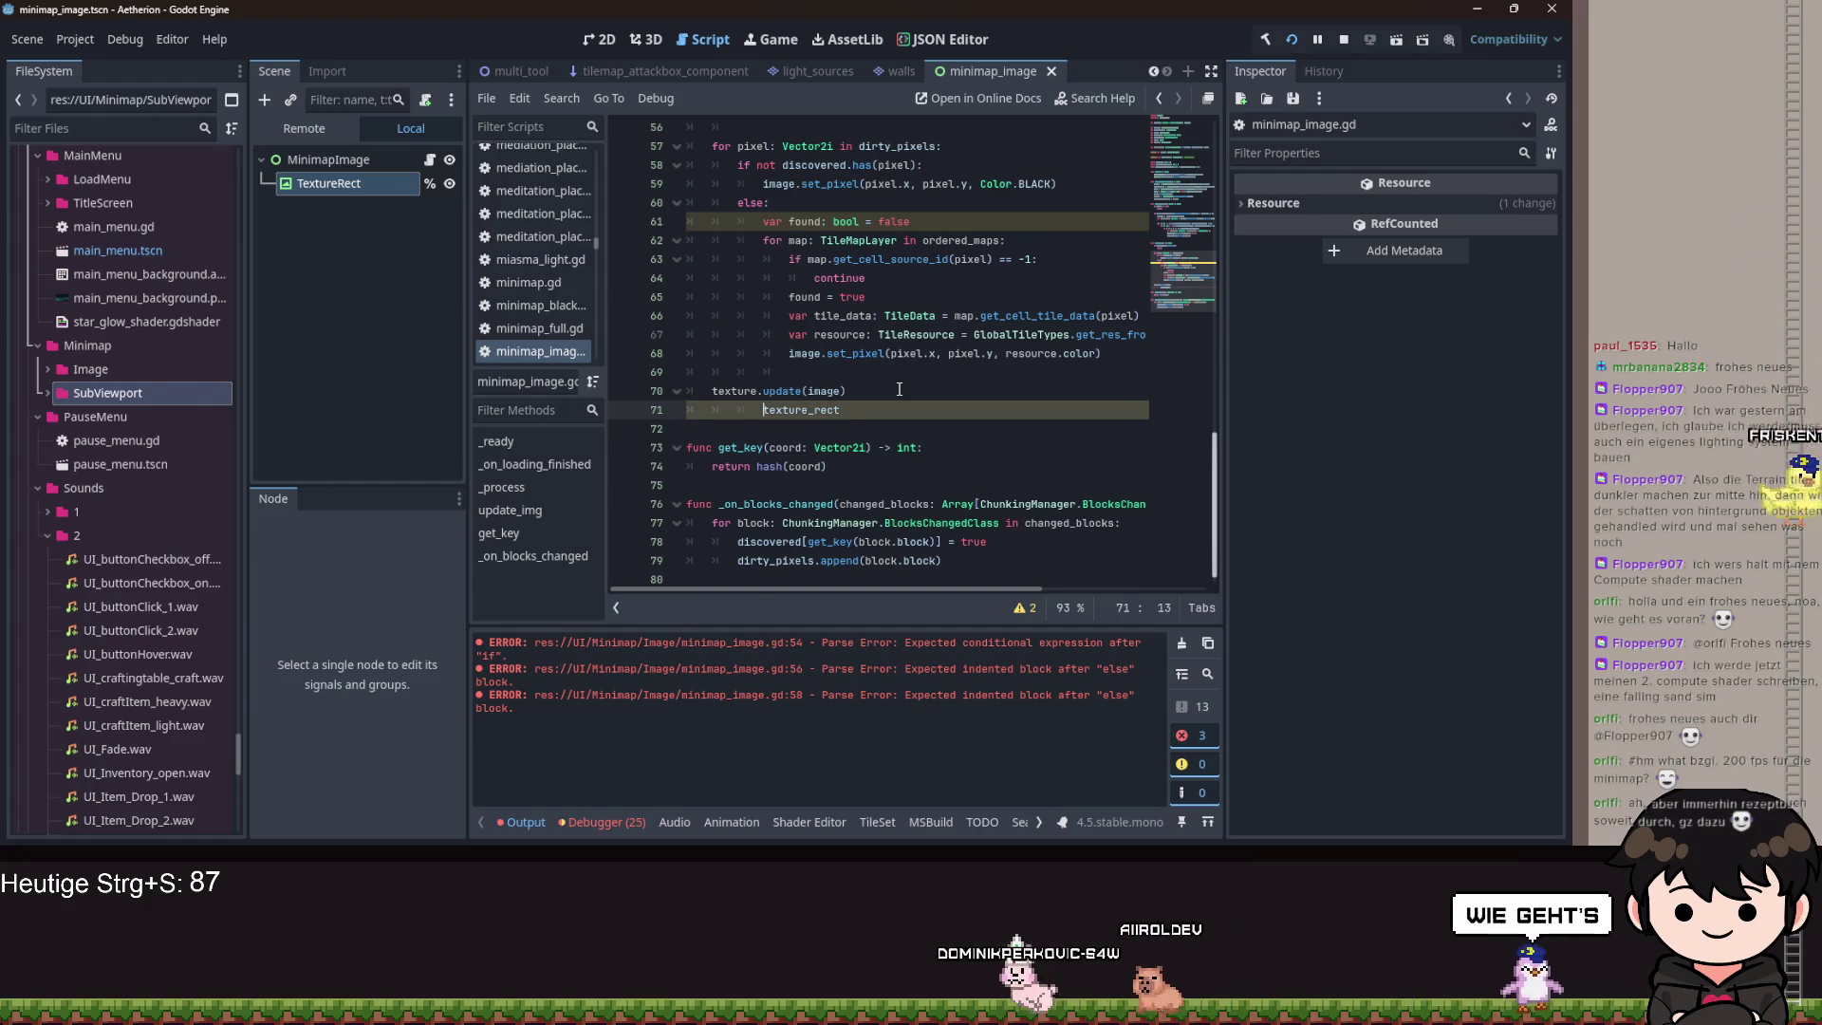
key("BackSpace")
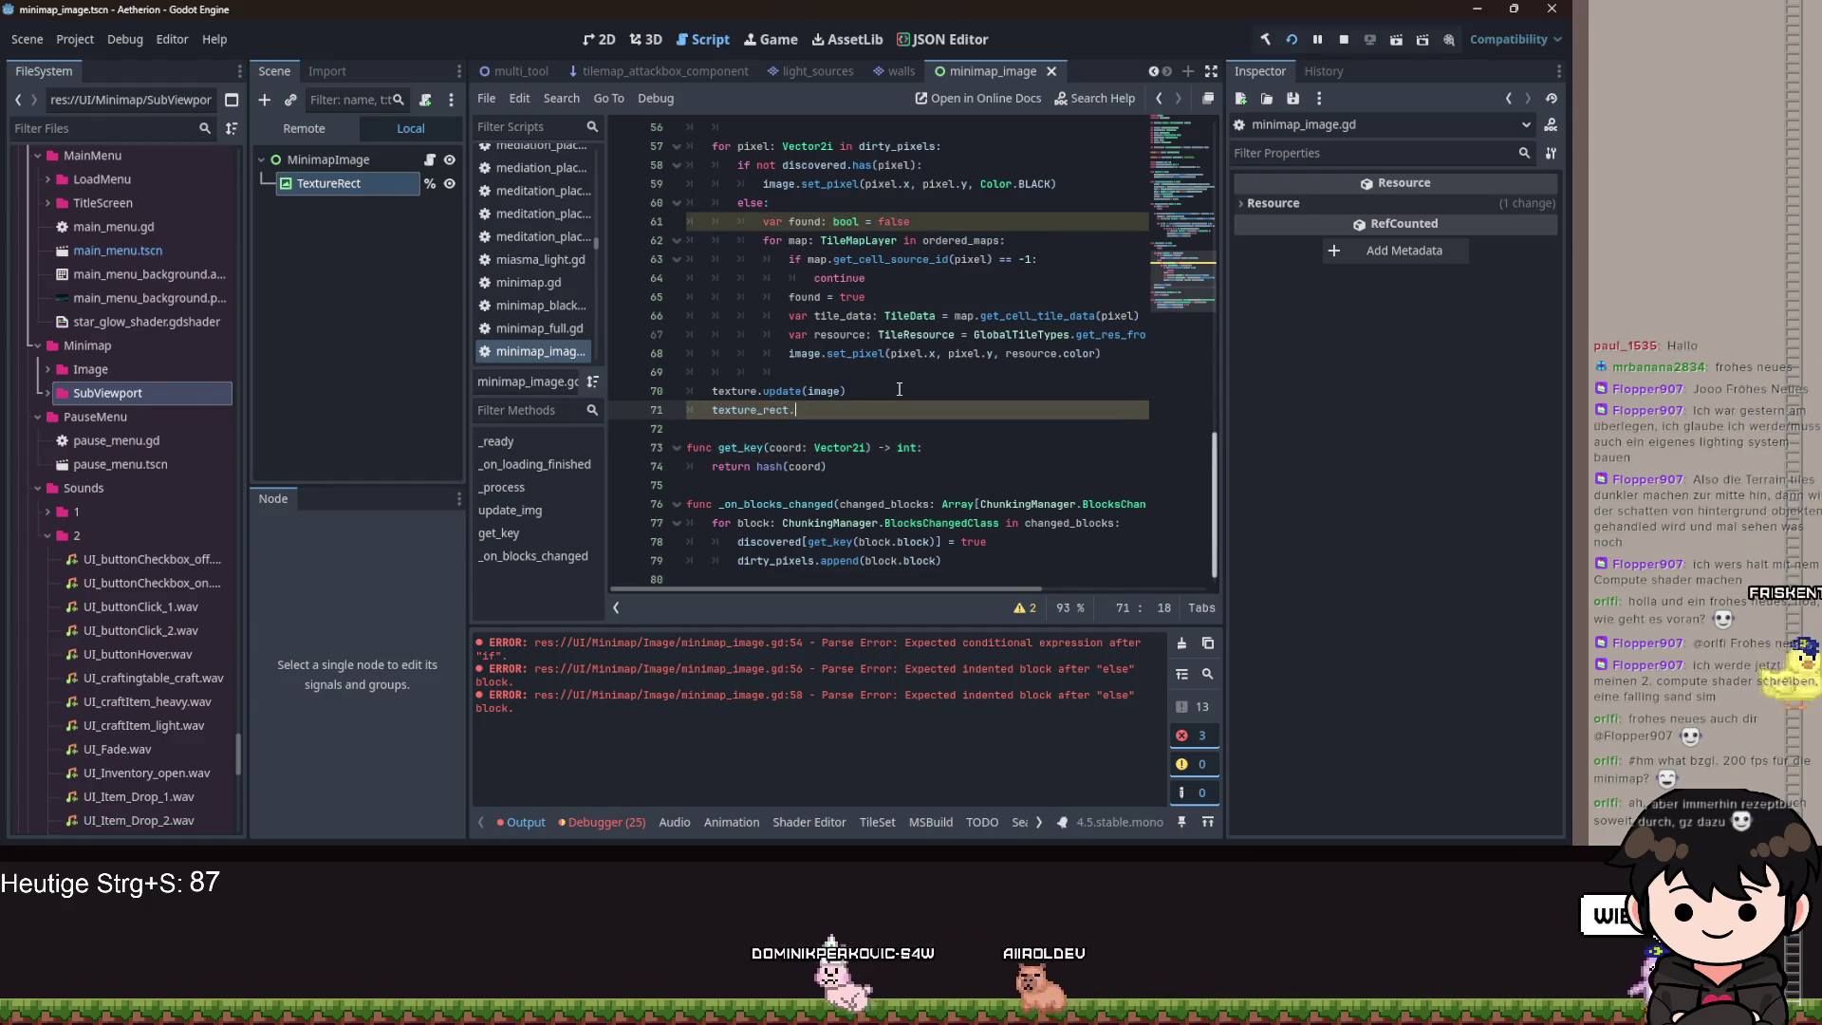
key("End")
Complete the line as 'texture_rect.texture = texture'.
key("ctrl+space")
type(".texture = te")
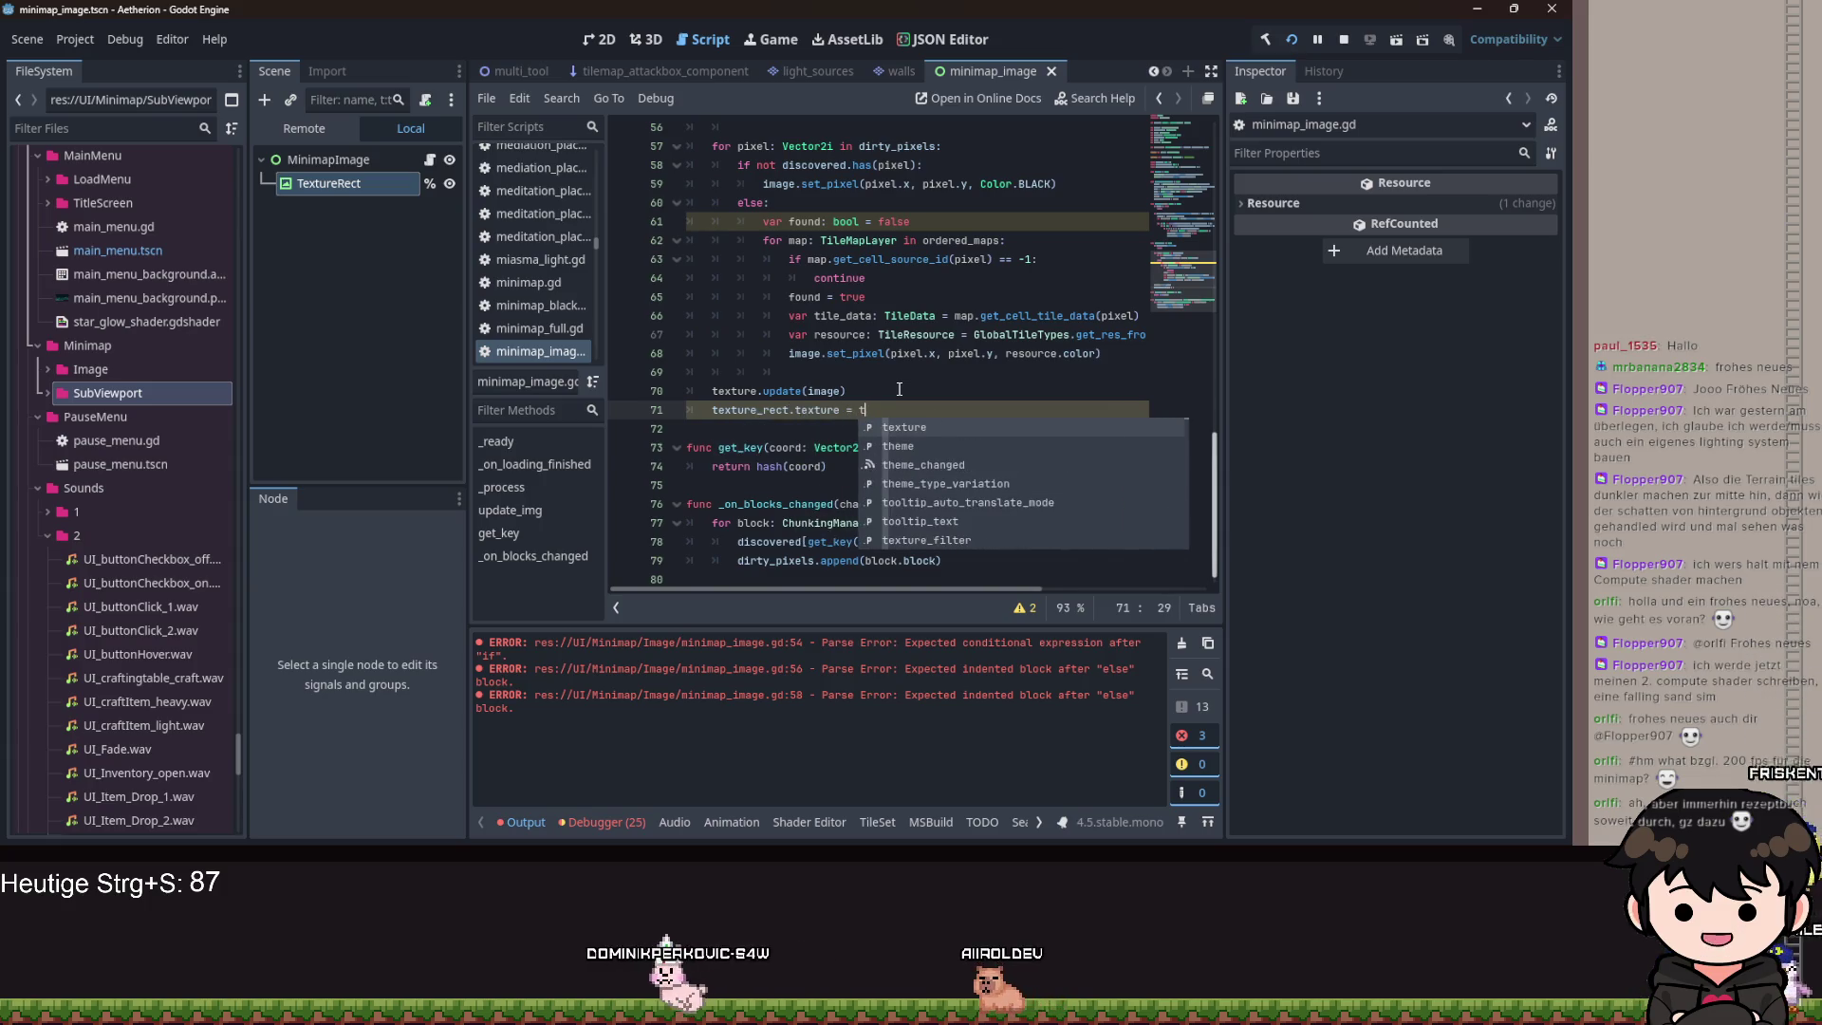
key("Return")
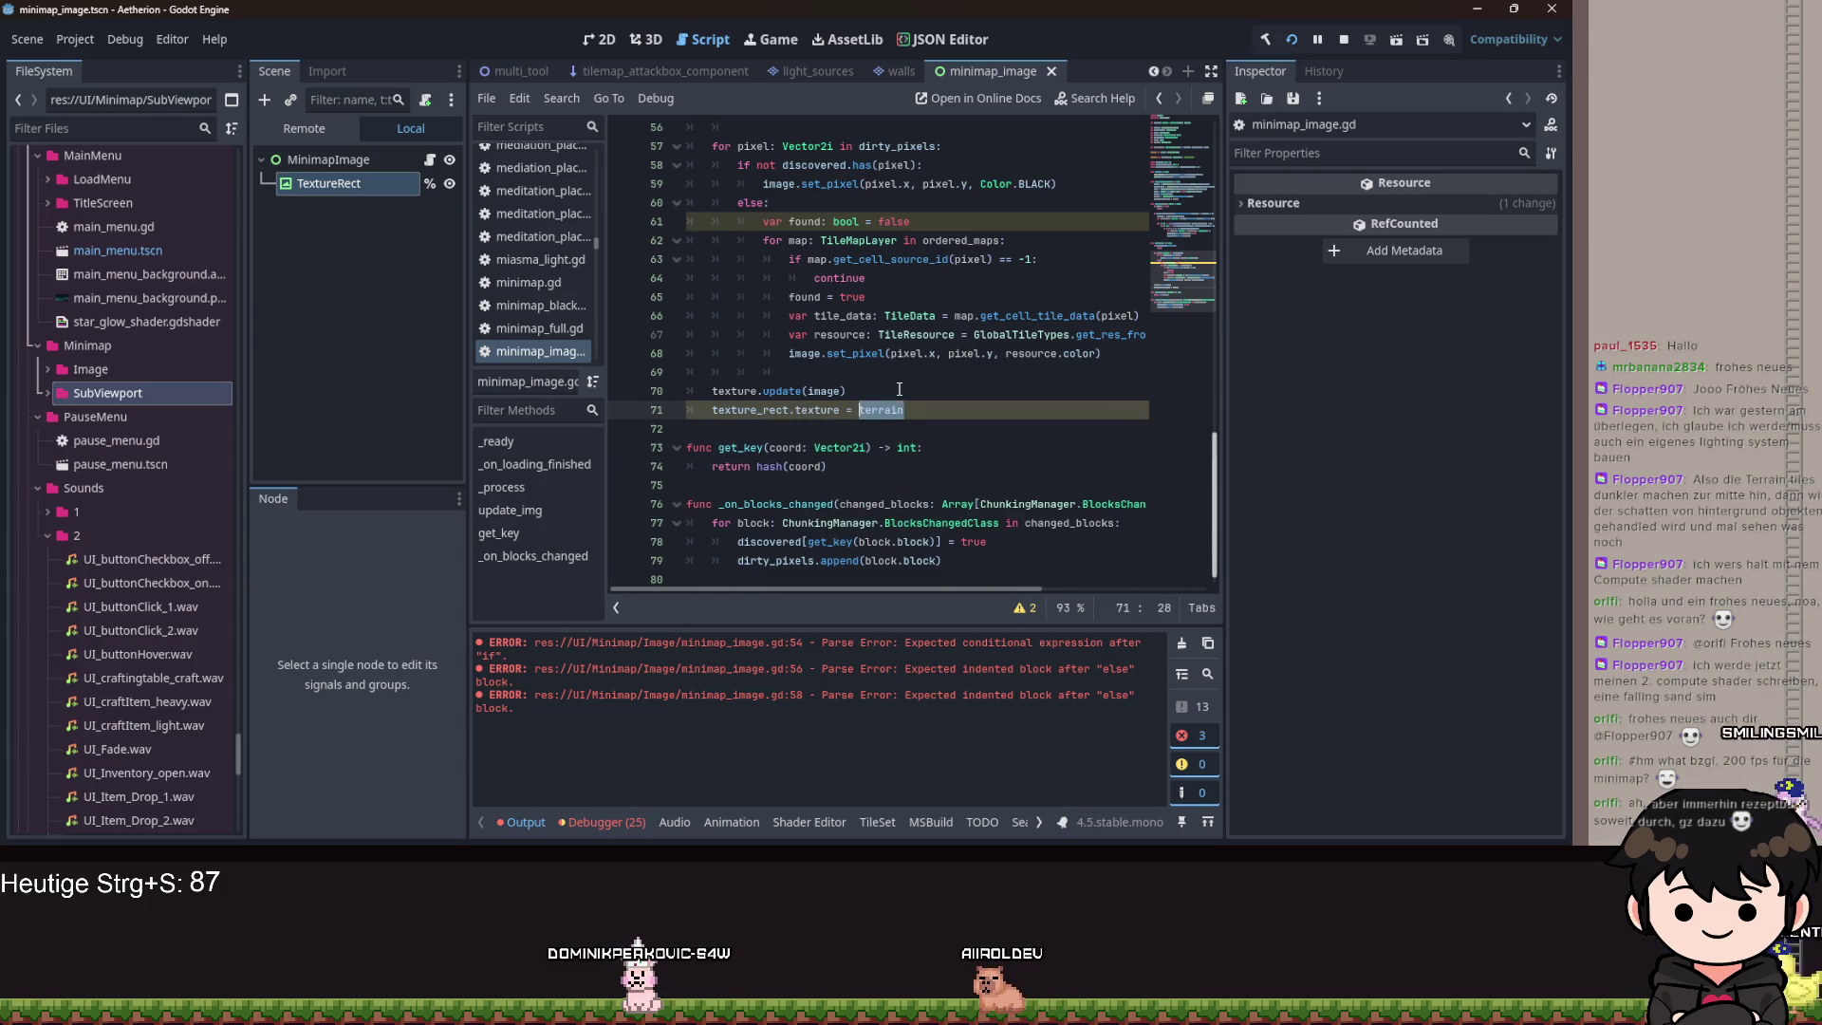
type("tex")
key("Return")
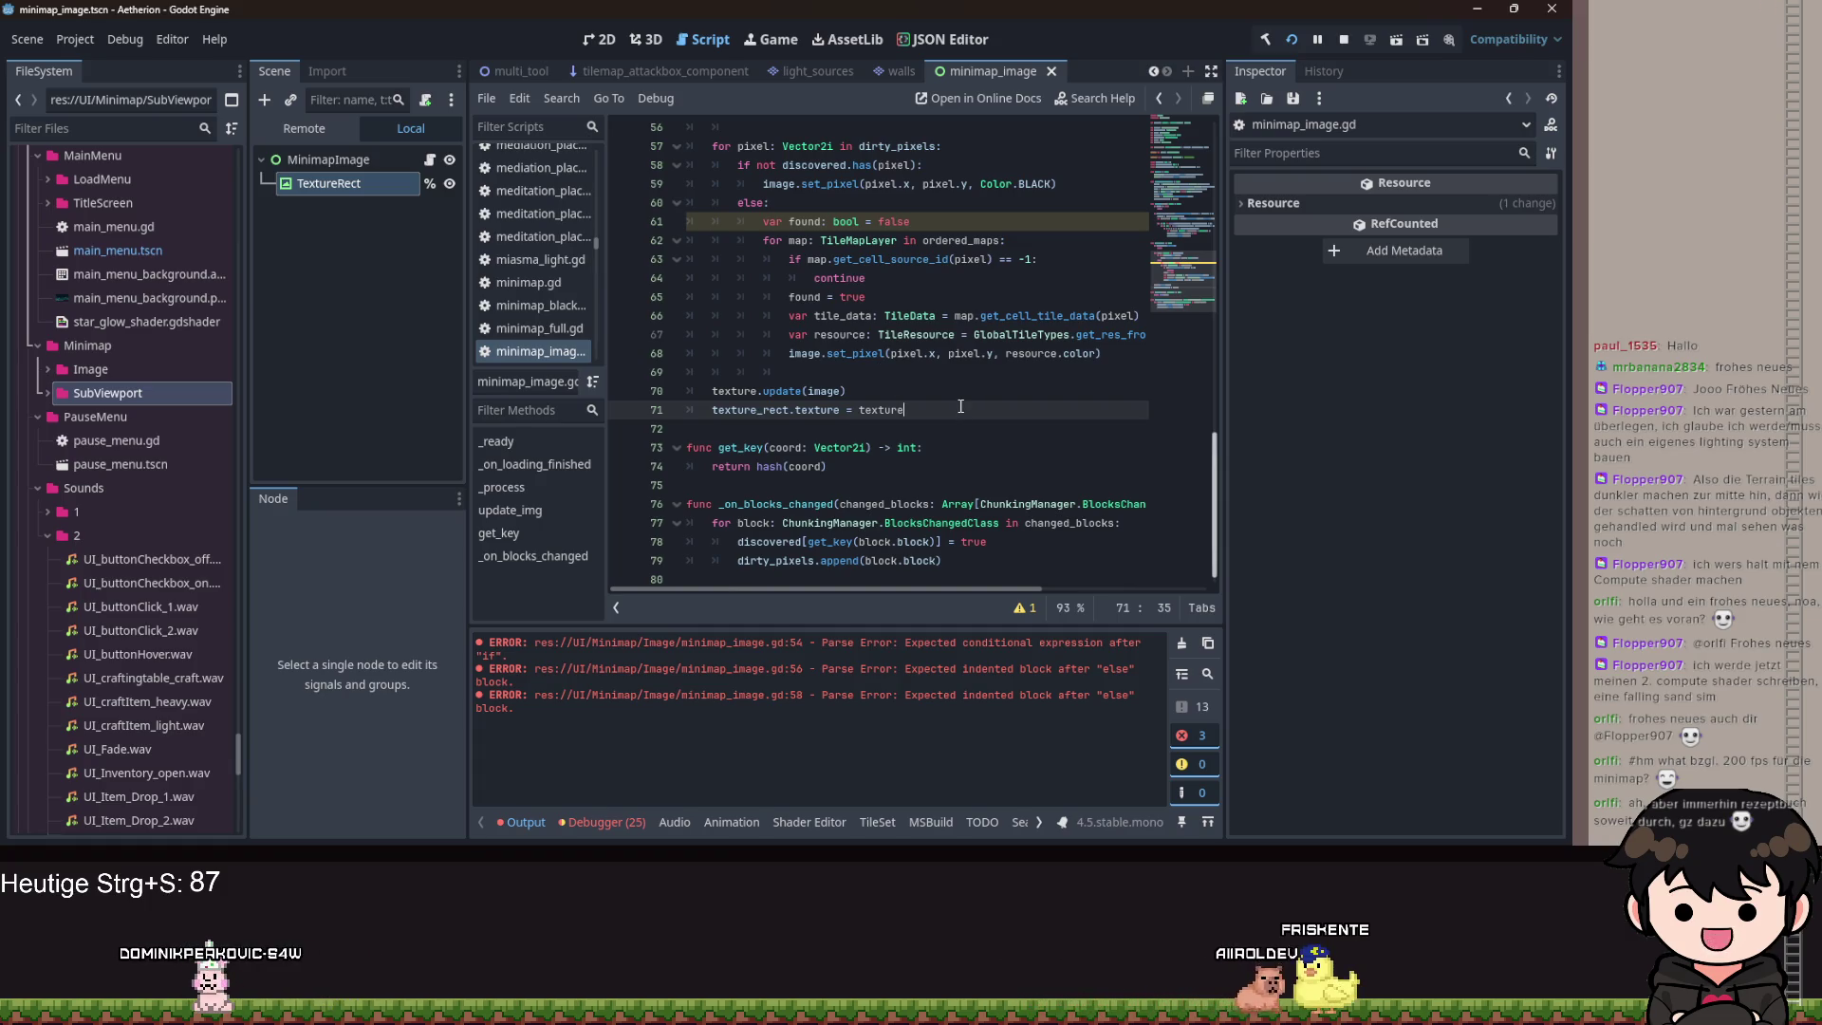
Add a dirty_pixels.clear() line and an empty line after the set_pixel call.
key("Return")
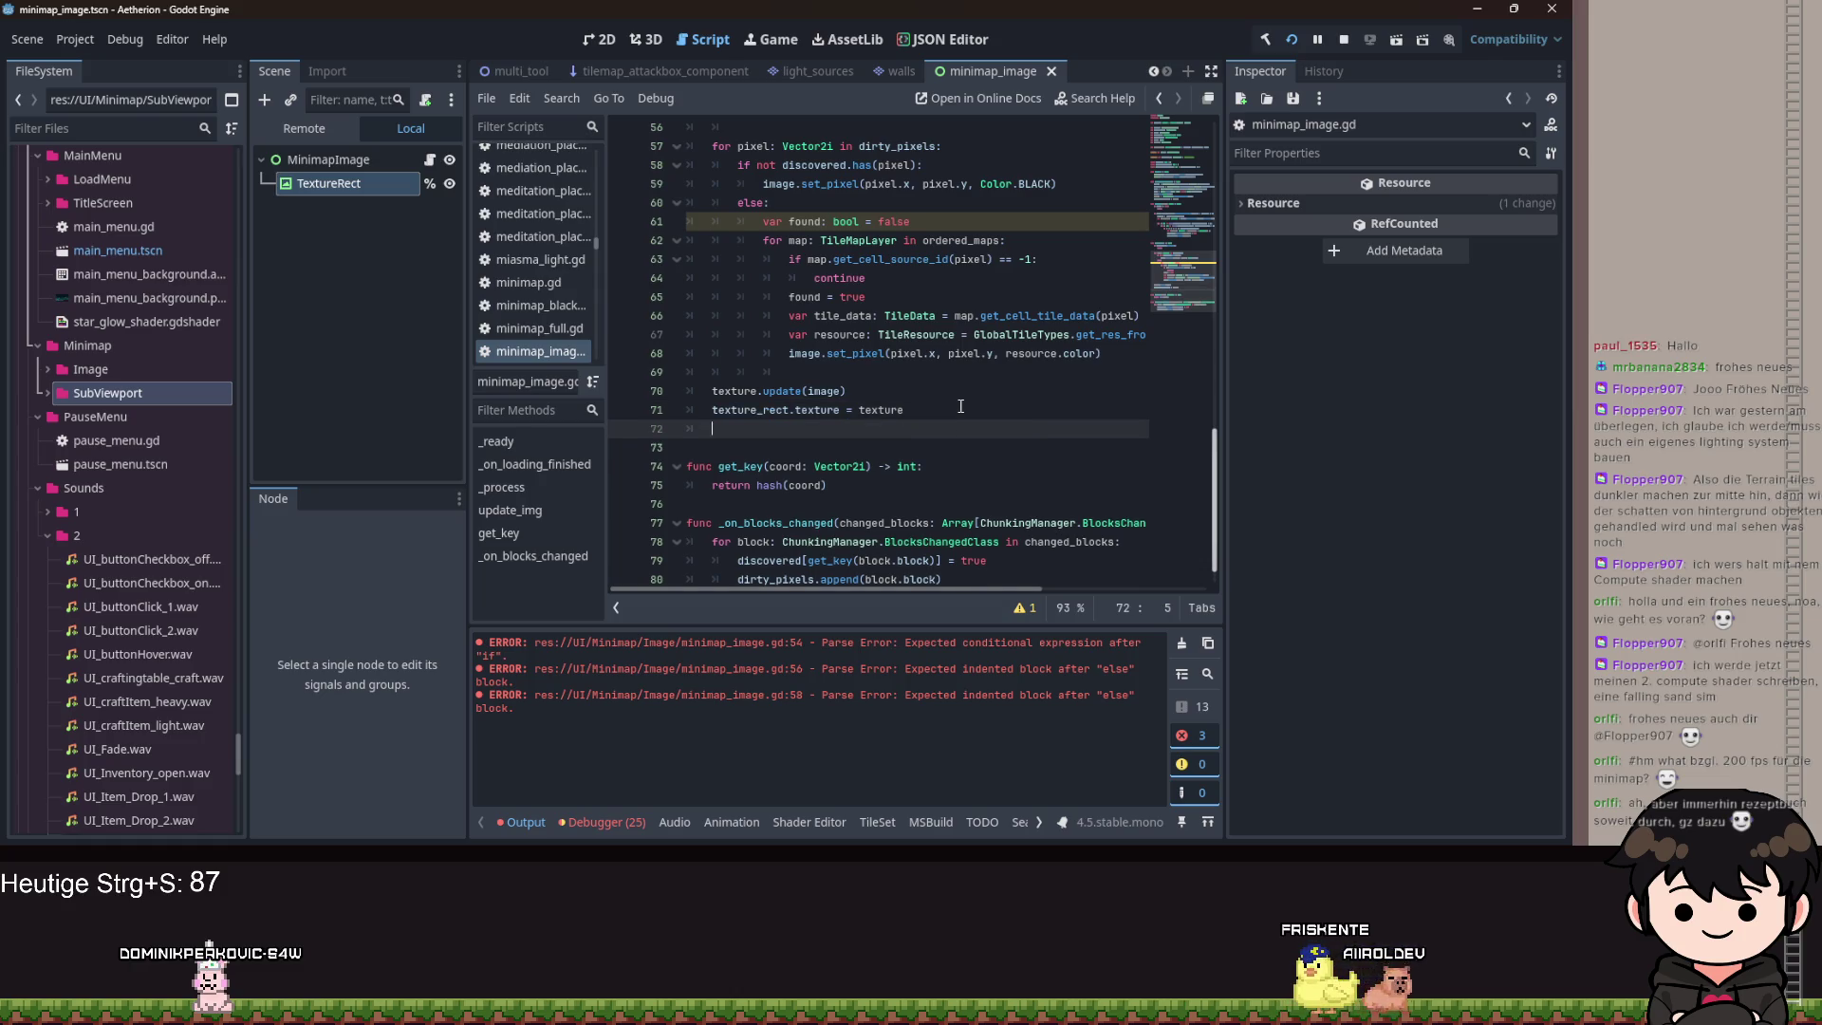
type("dirty_pixels")
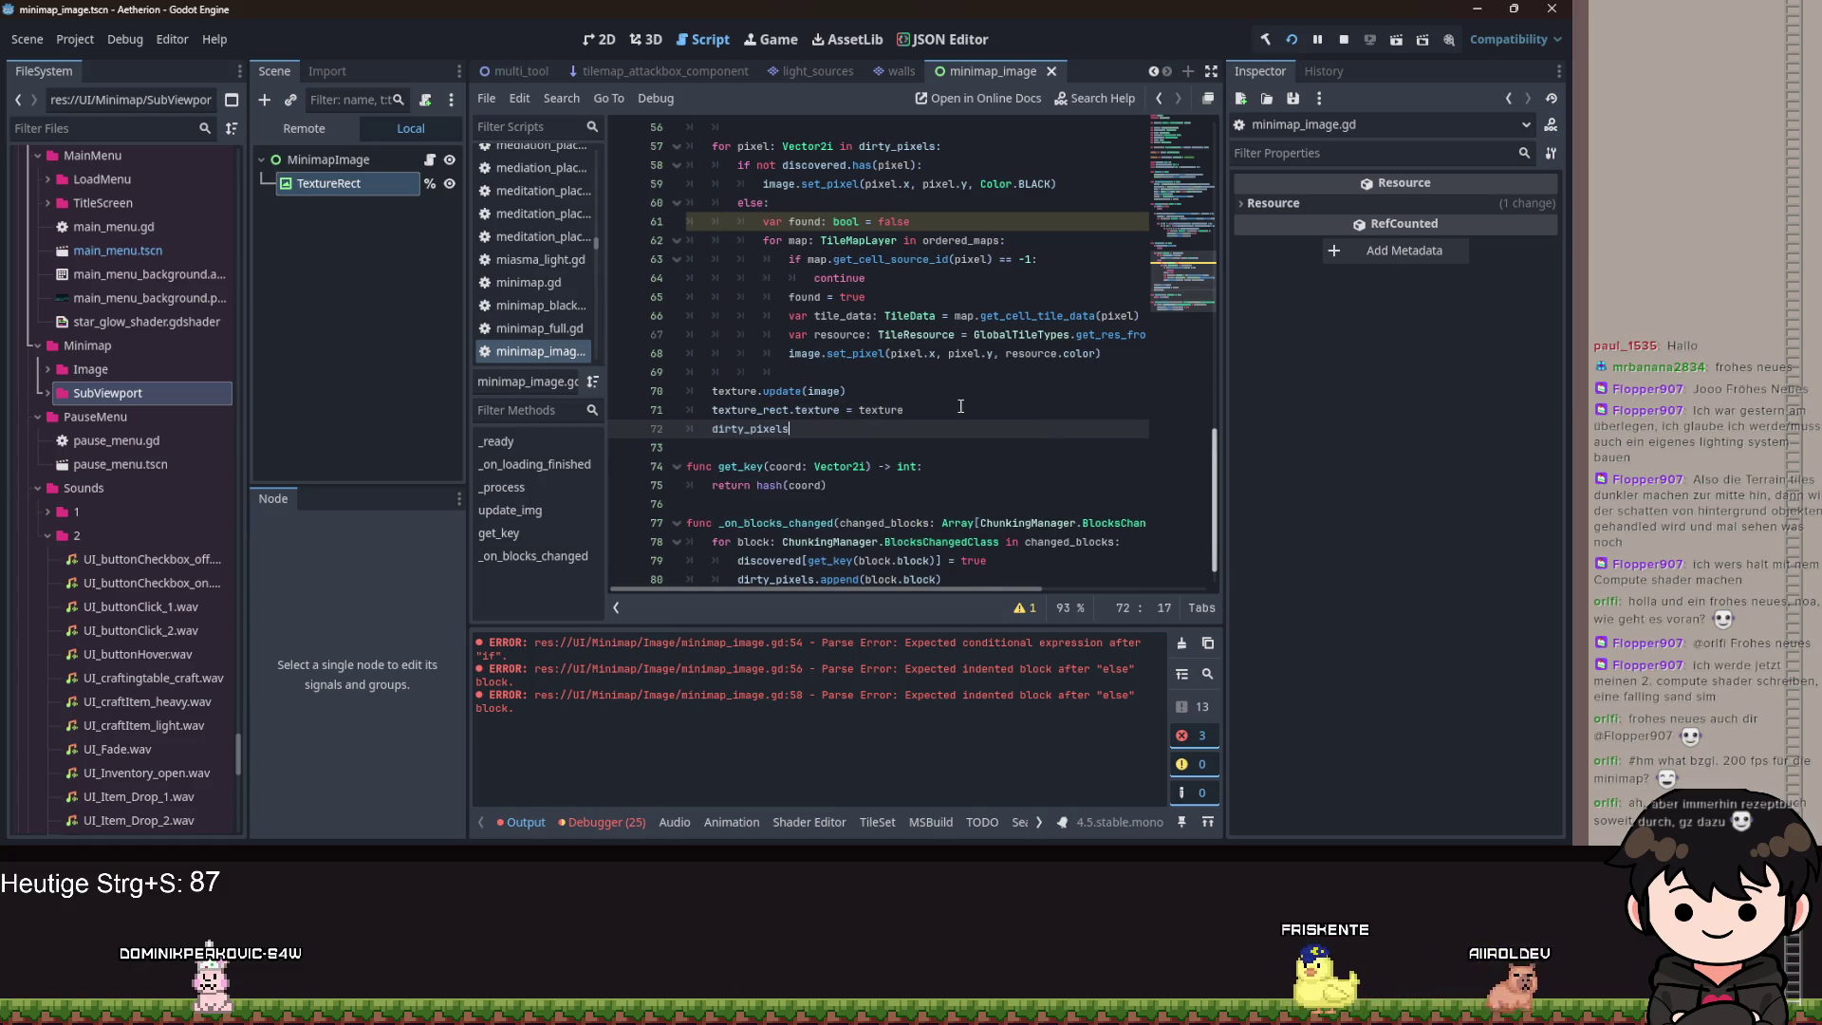
type(".celear(")
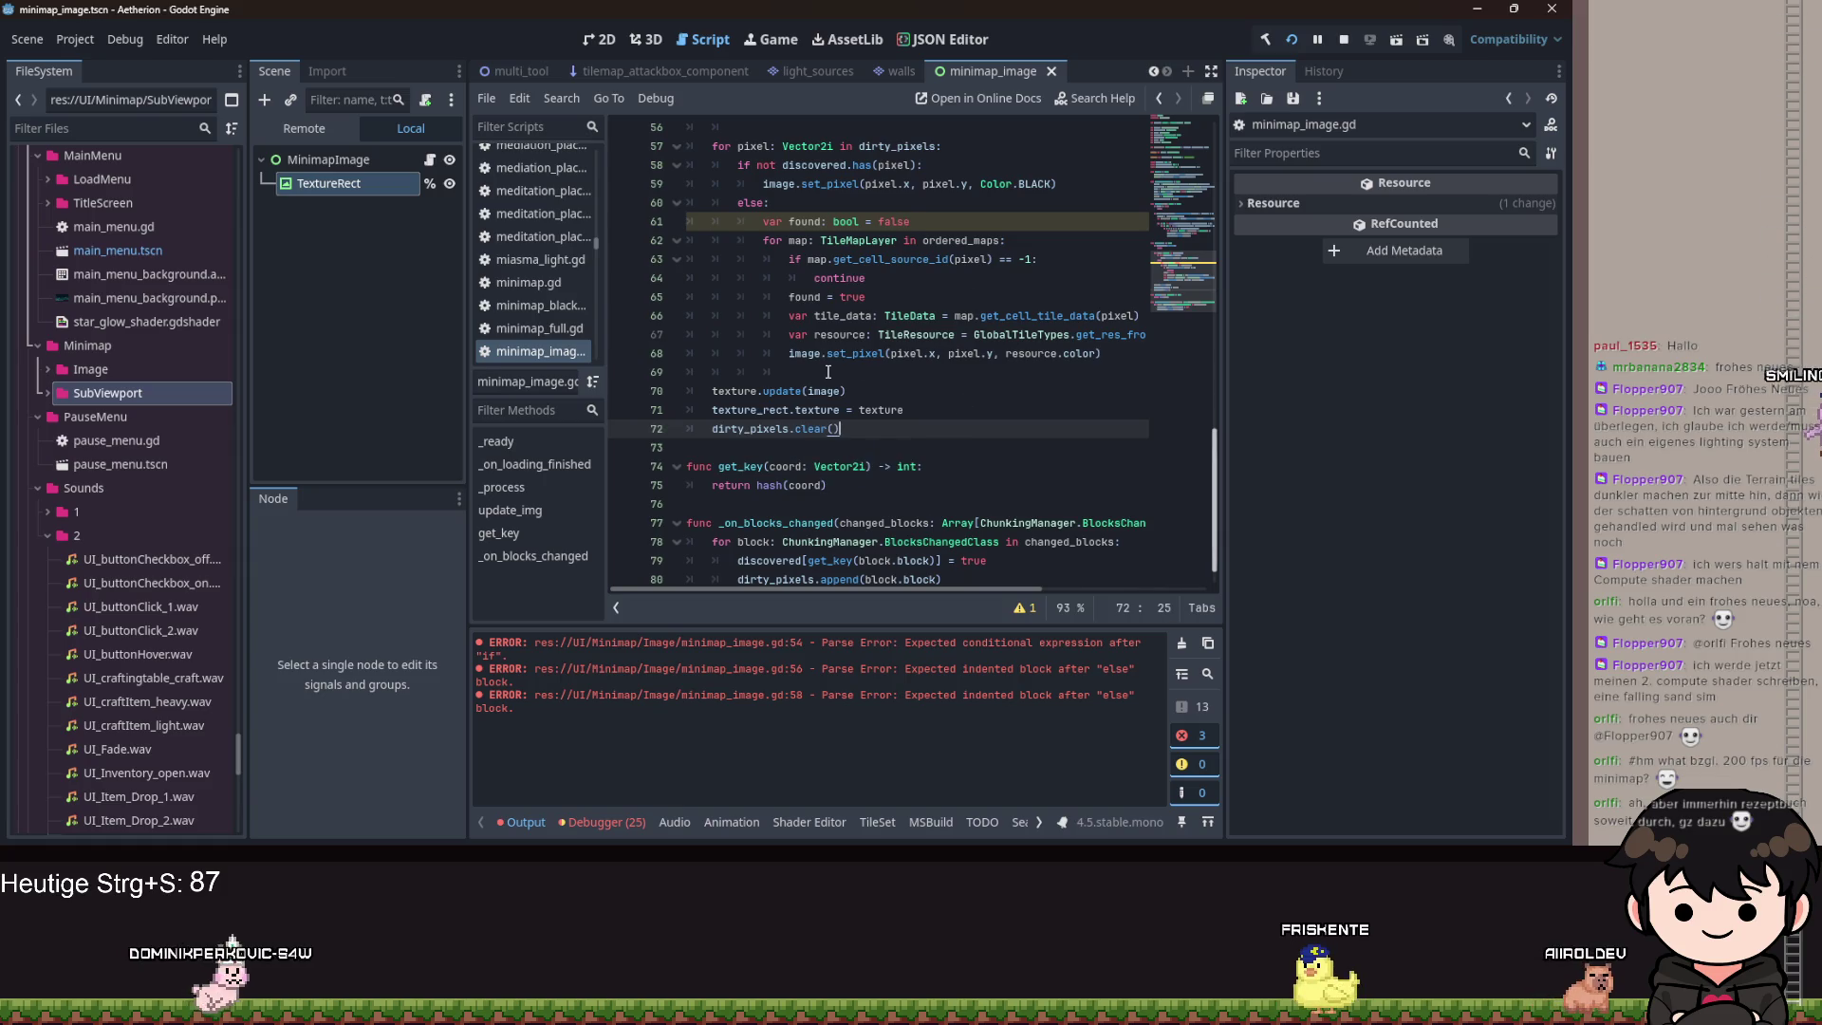
key("Up")
key("Up")
key("Up")
key("Return")
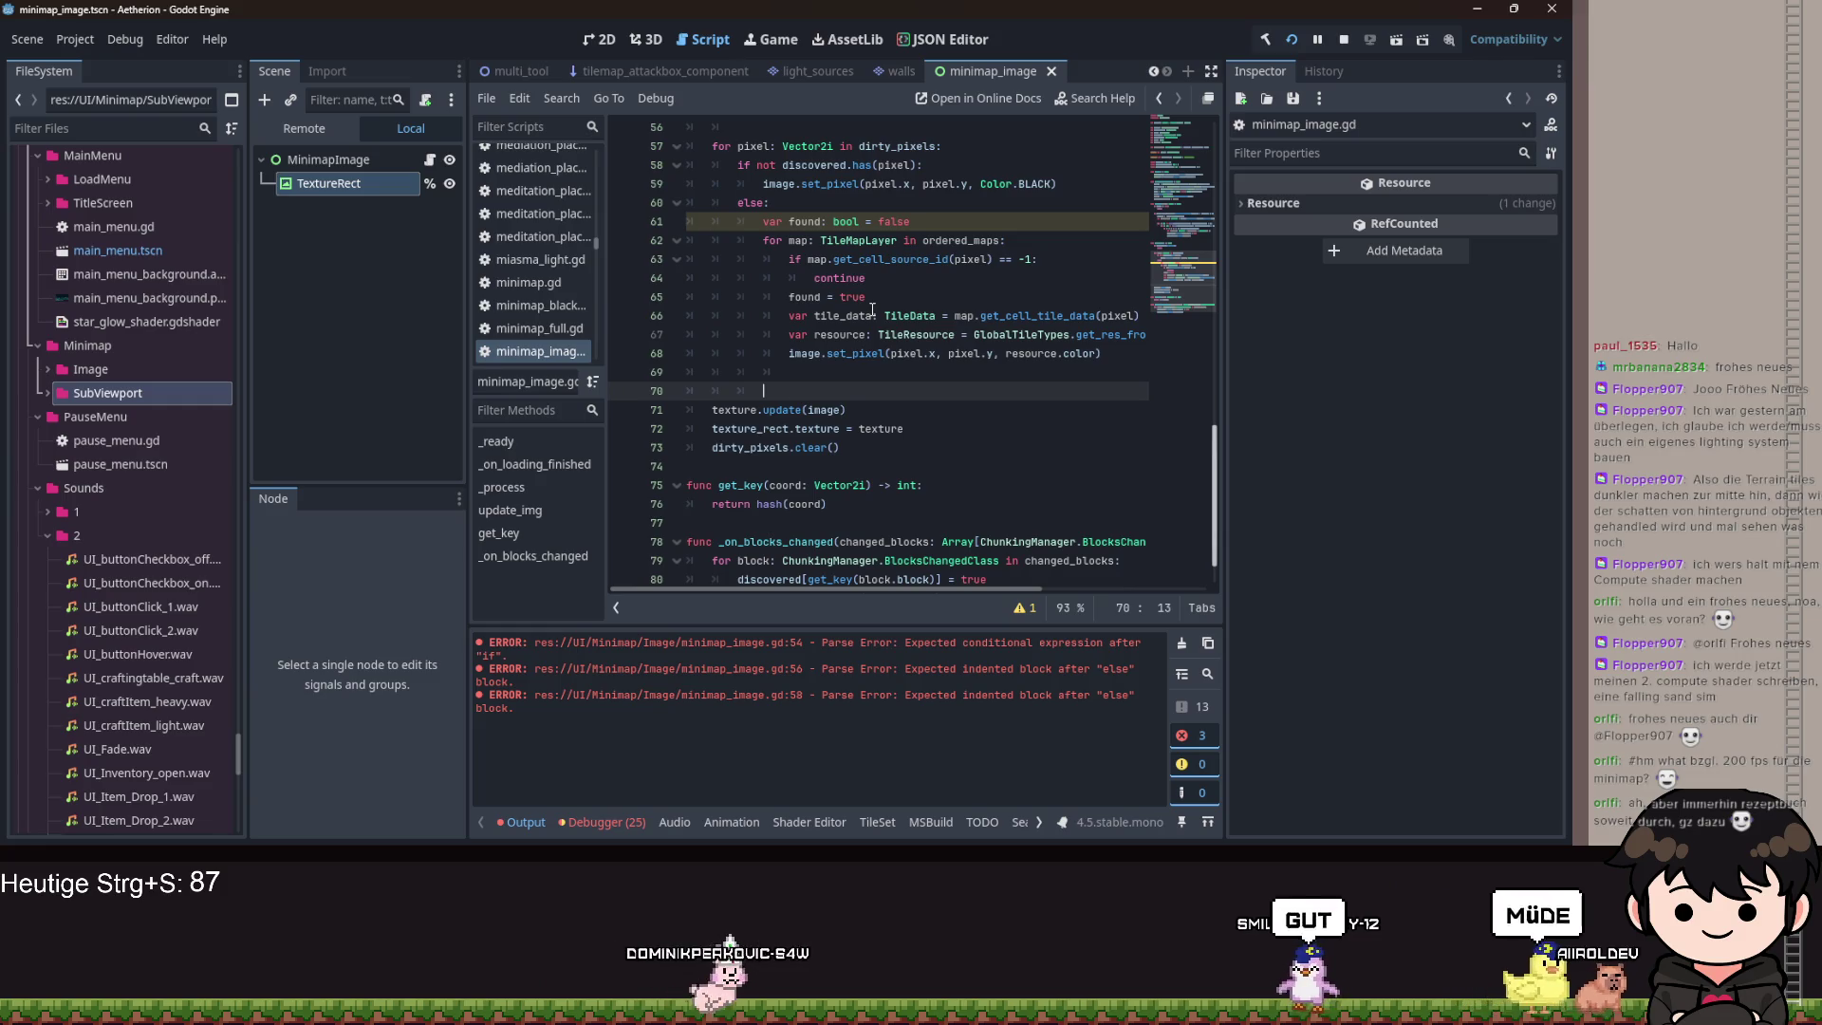
Add an 'if not found:' line at the correct indentation.
key("BackSpace")
type("v")
key("BackSpace")
key("Tab")
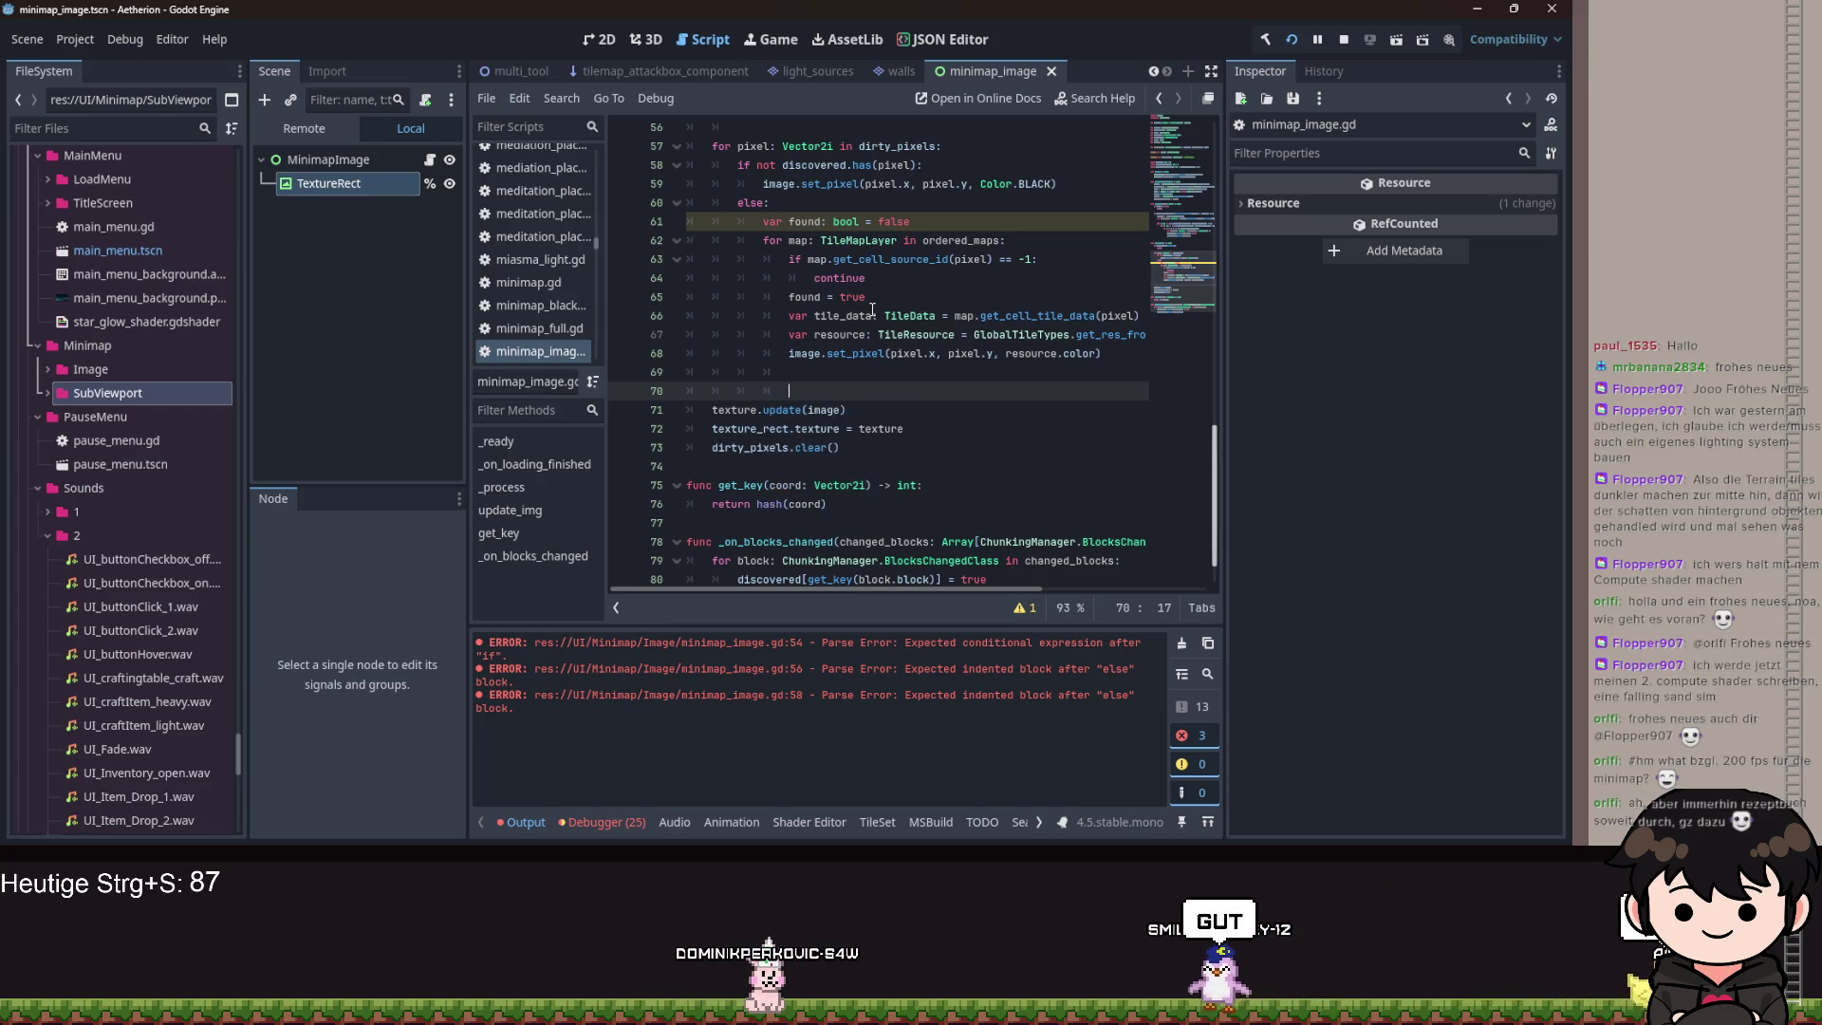
type("if ")
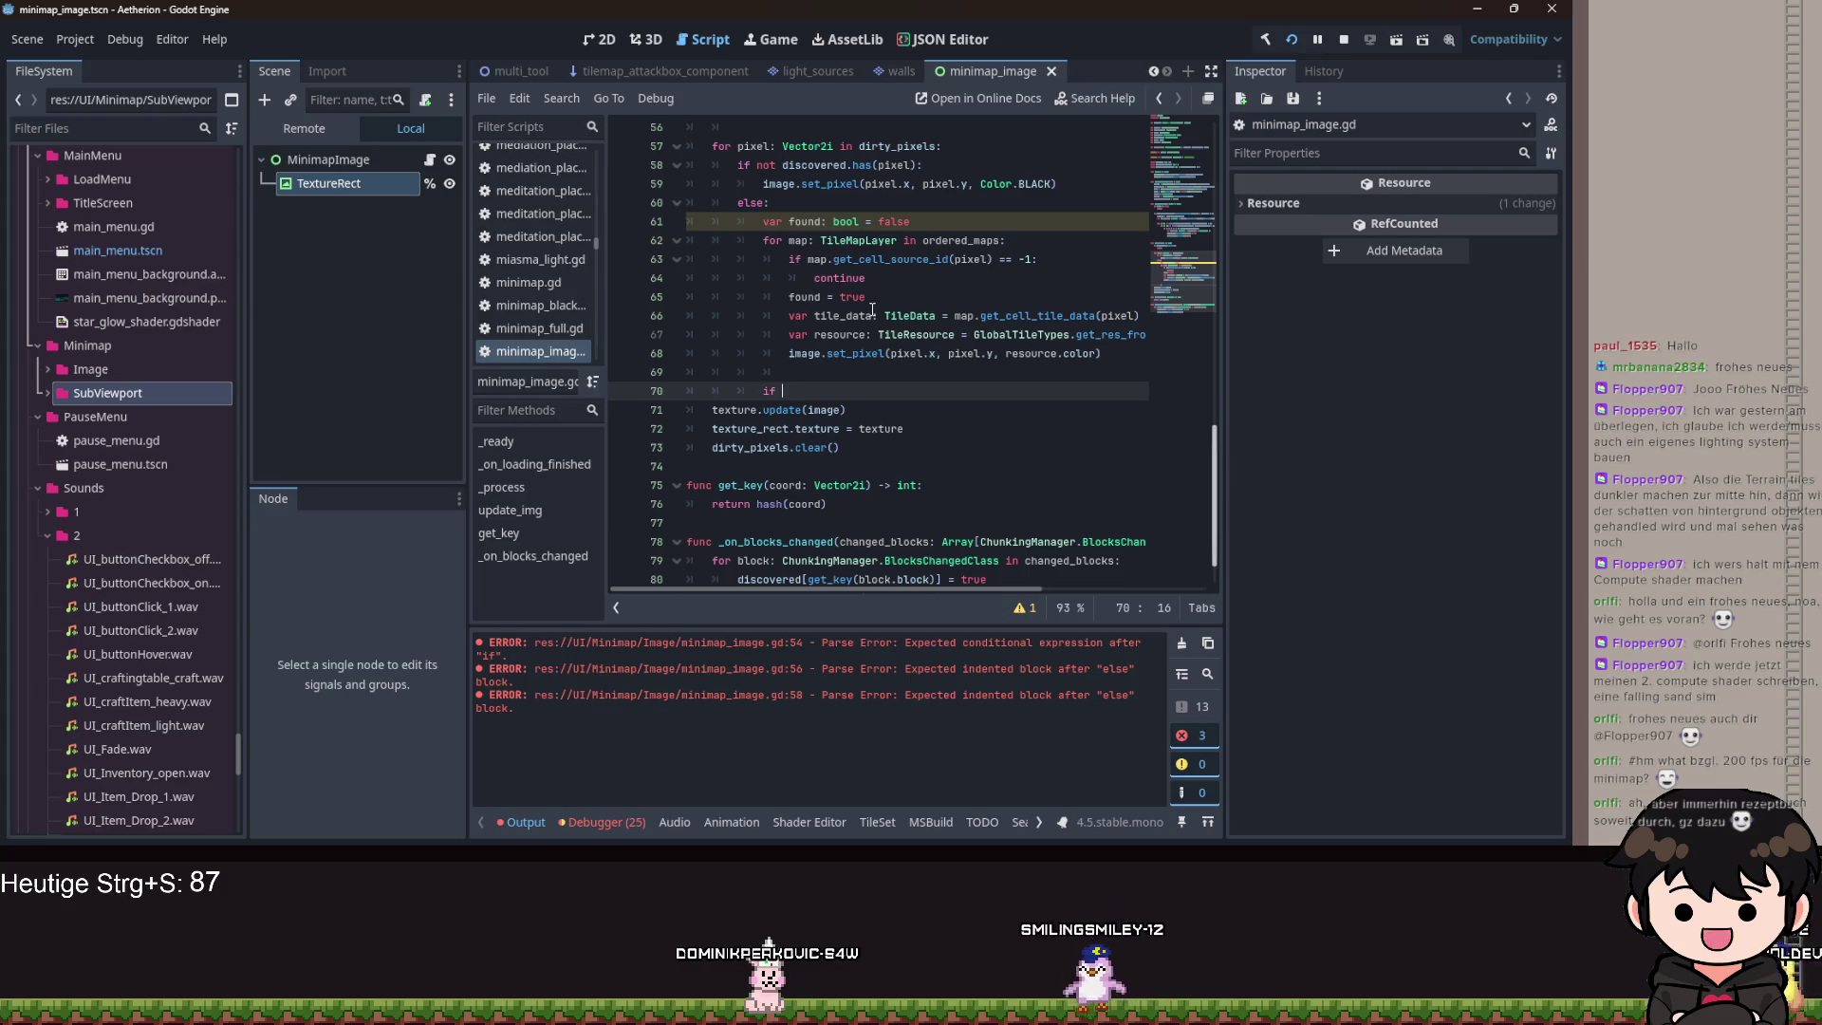
type("not fou")
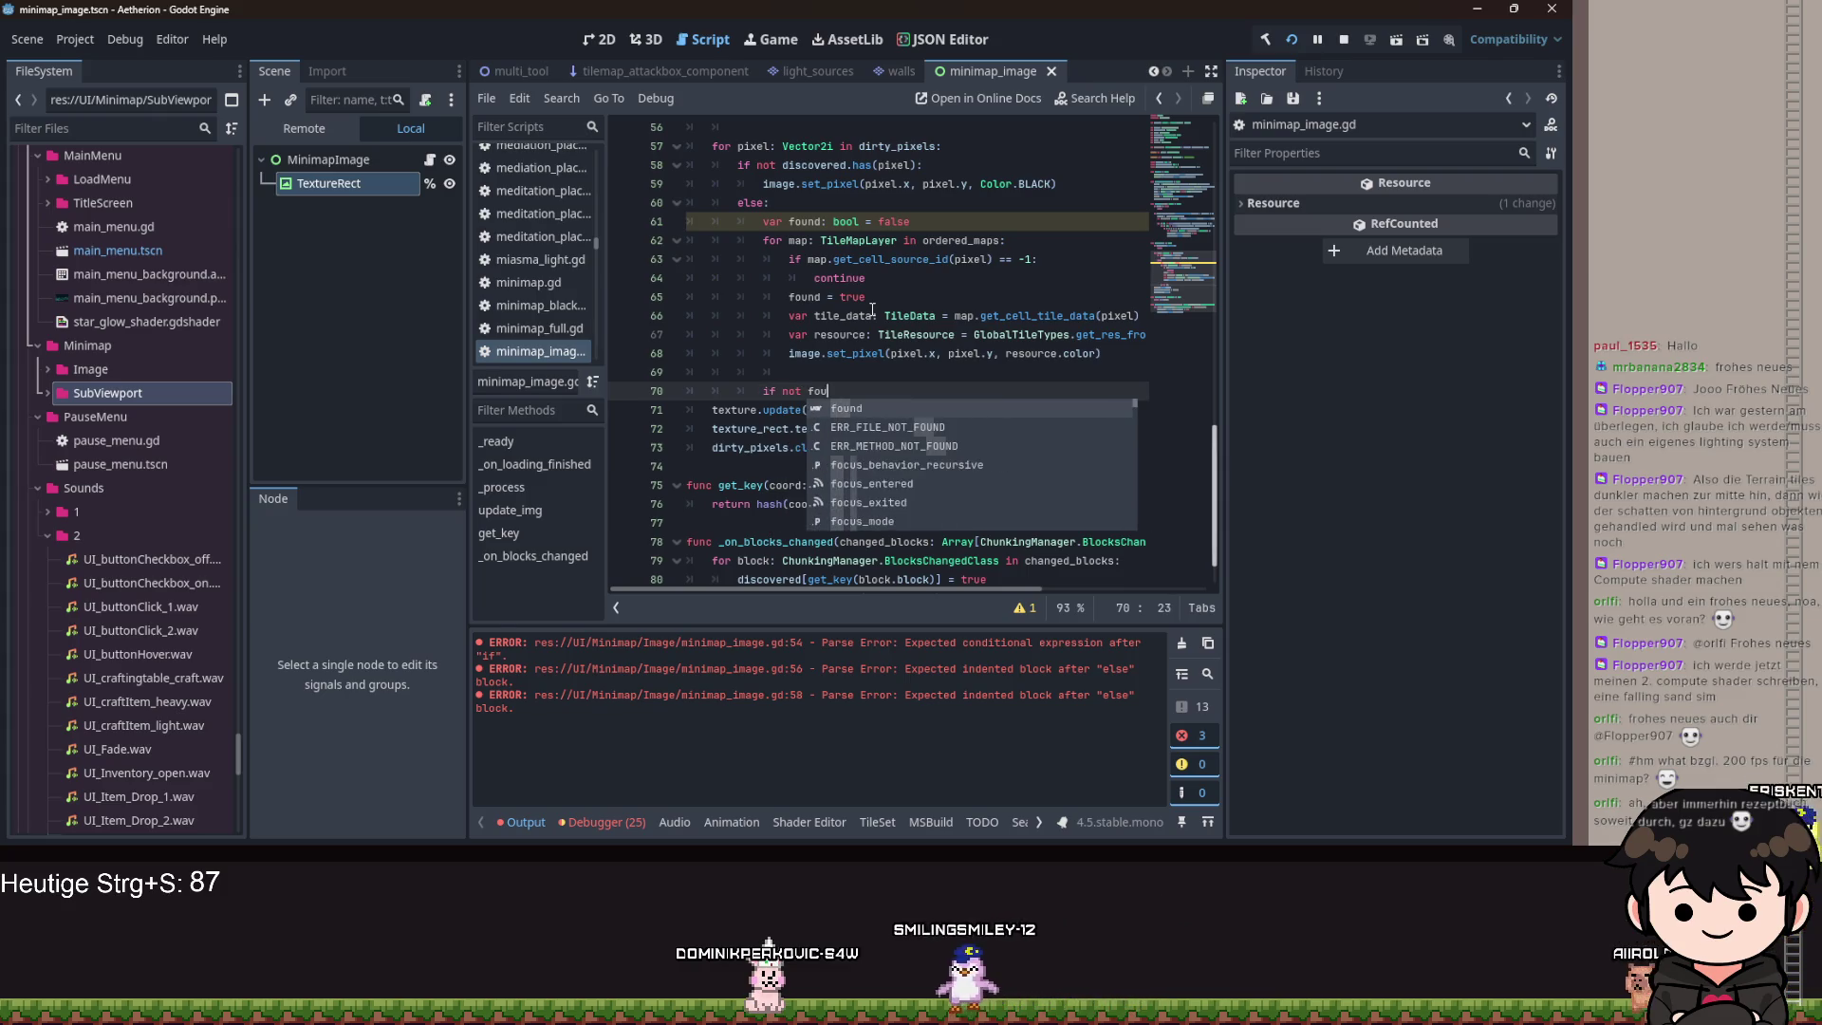
type("nd:")
key("Return")
Begin image.set_pixel(pixel.x, pixel.y inside the branch, then run the game with F5.
type("im")
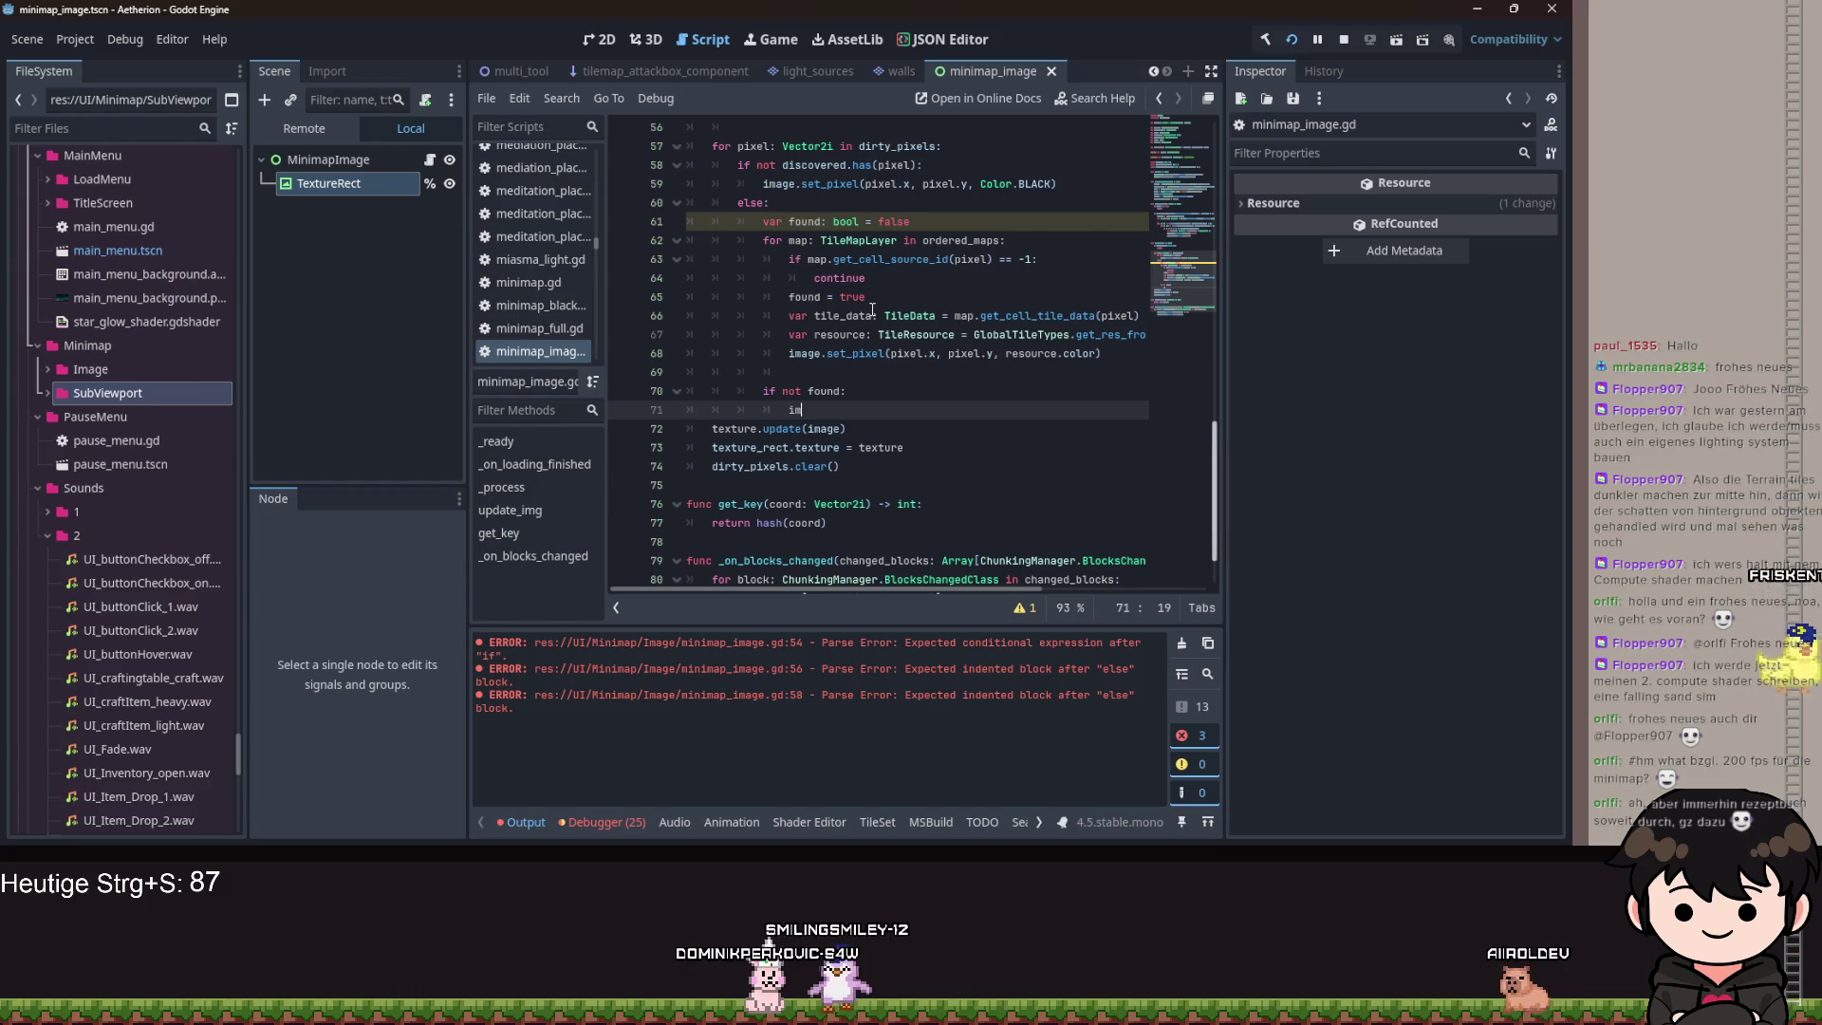
type("age.set")
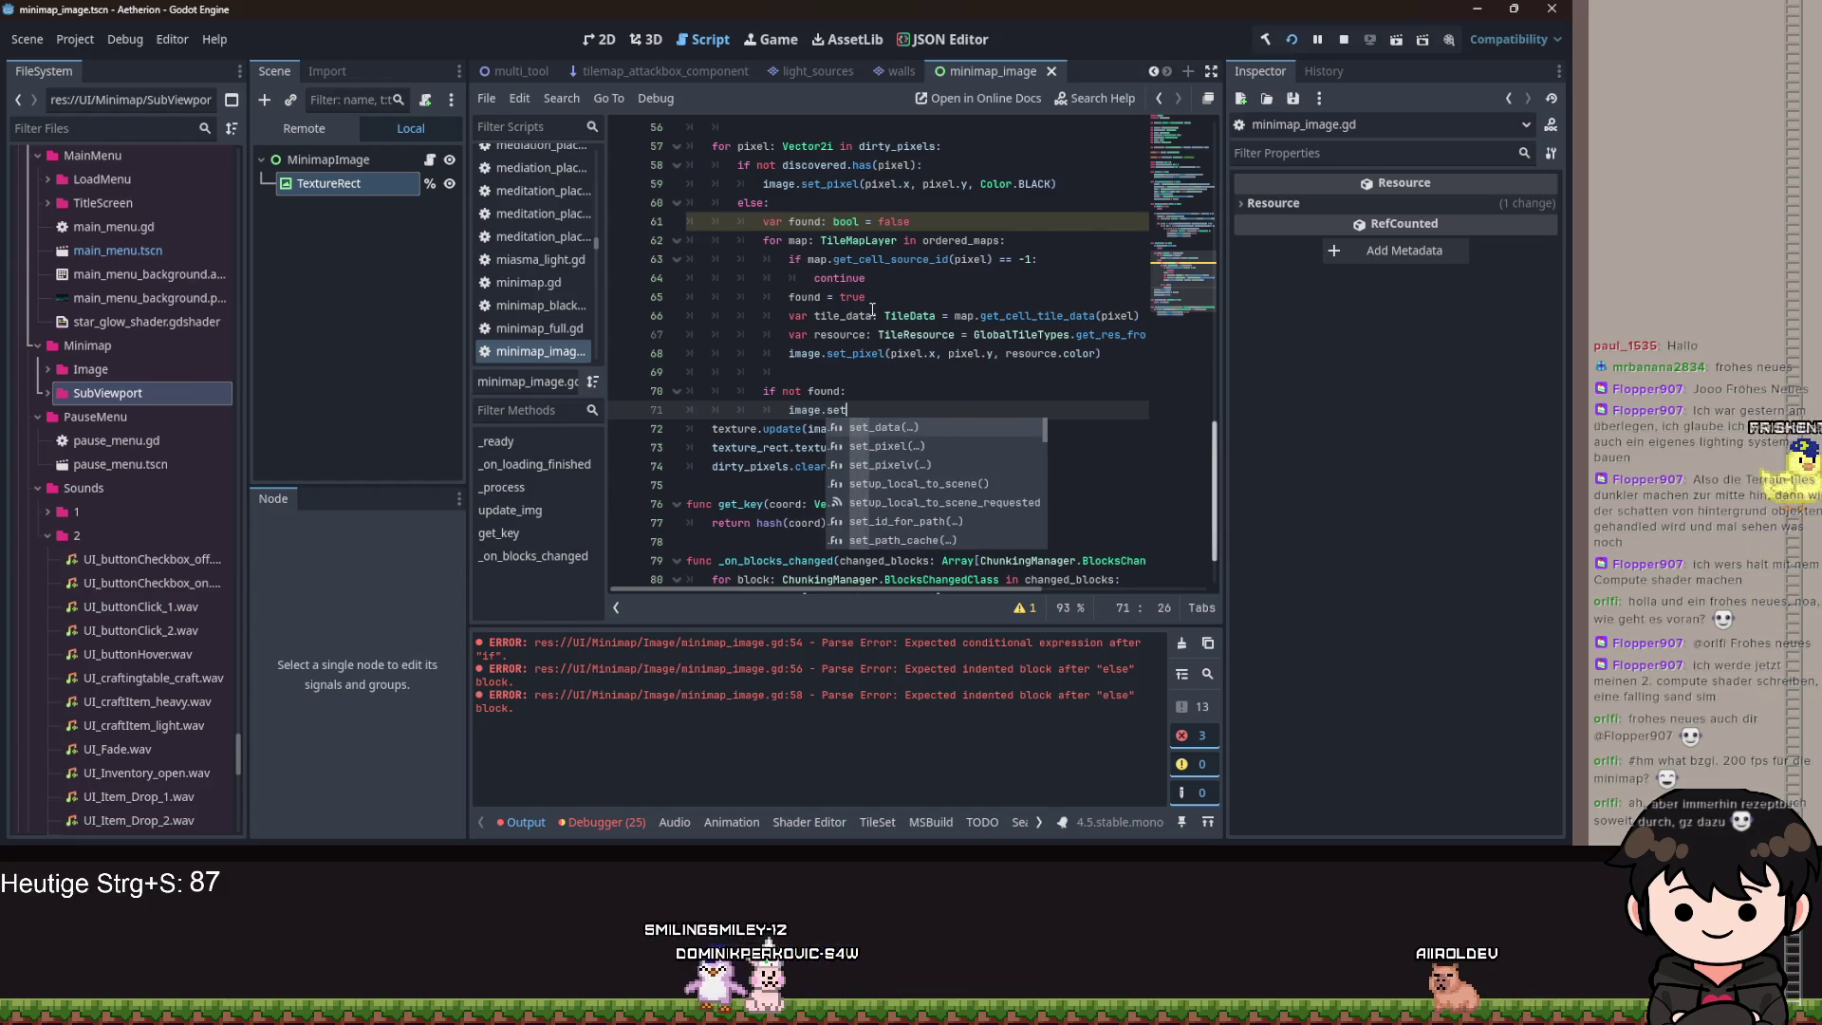
key("Return")
type("pixel(pixel")
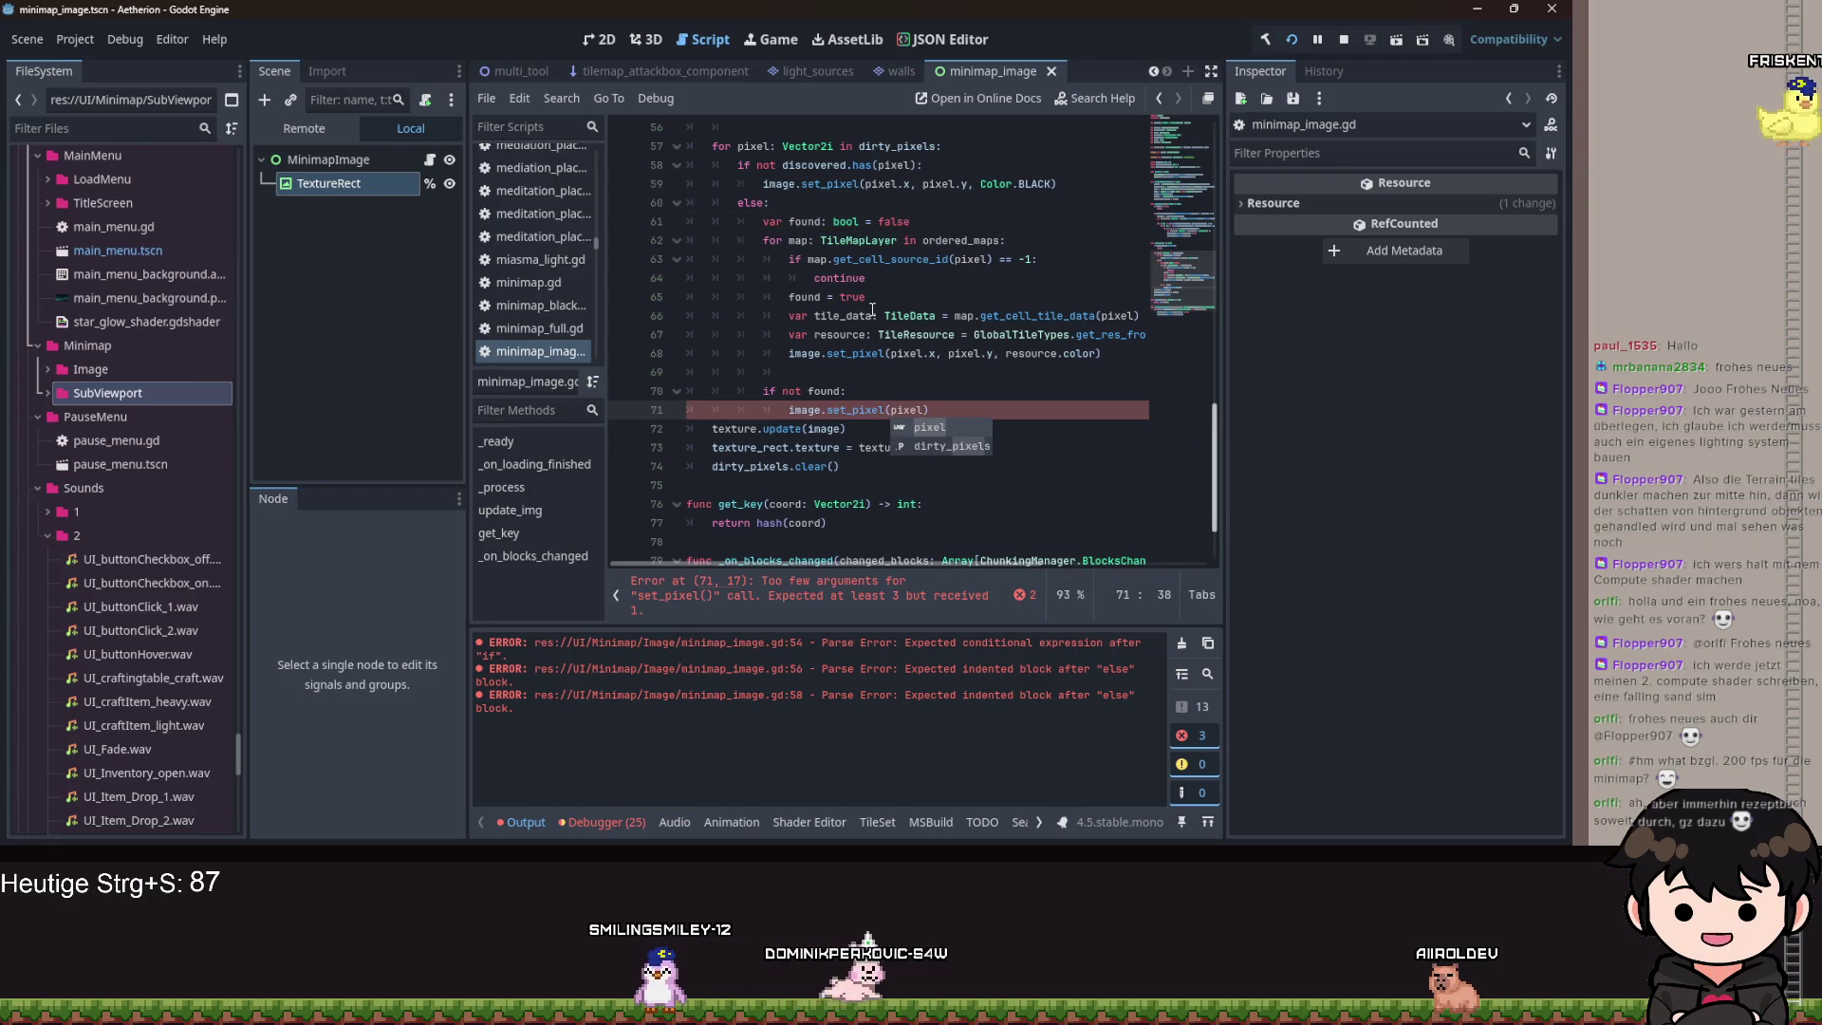
type(".x, pixel")
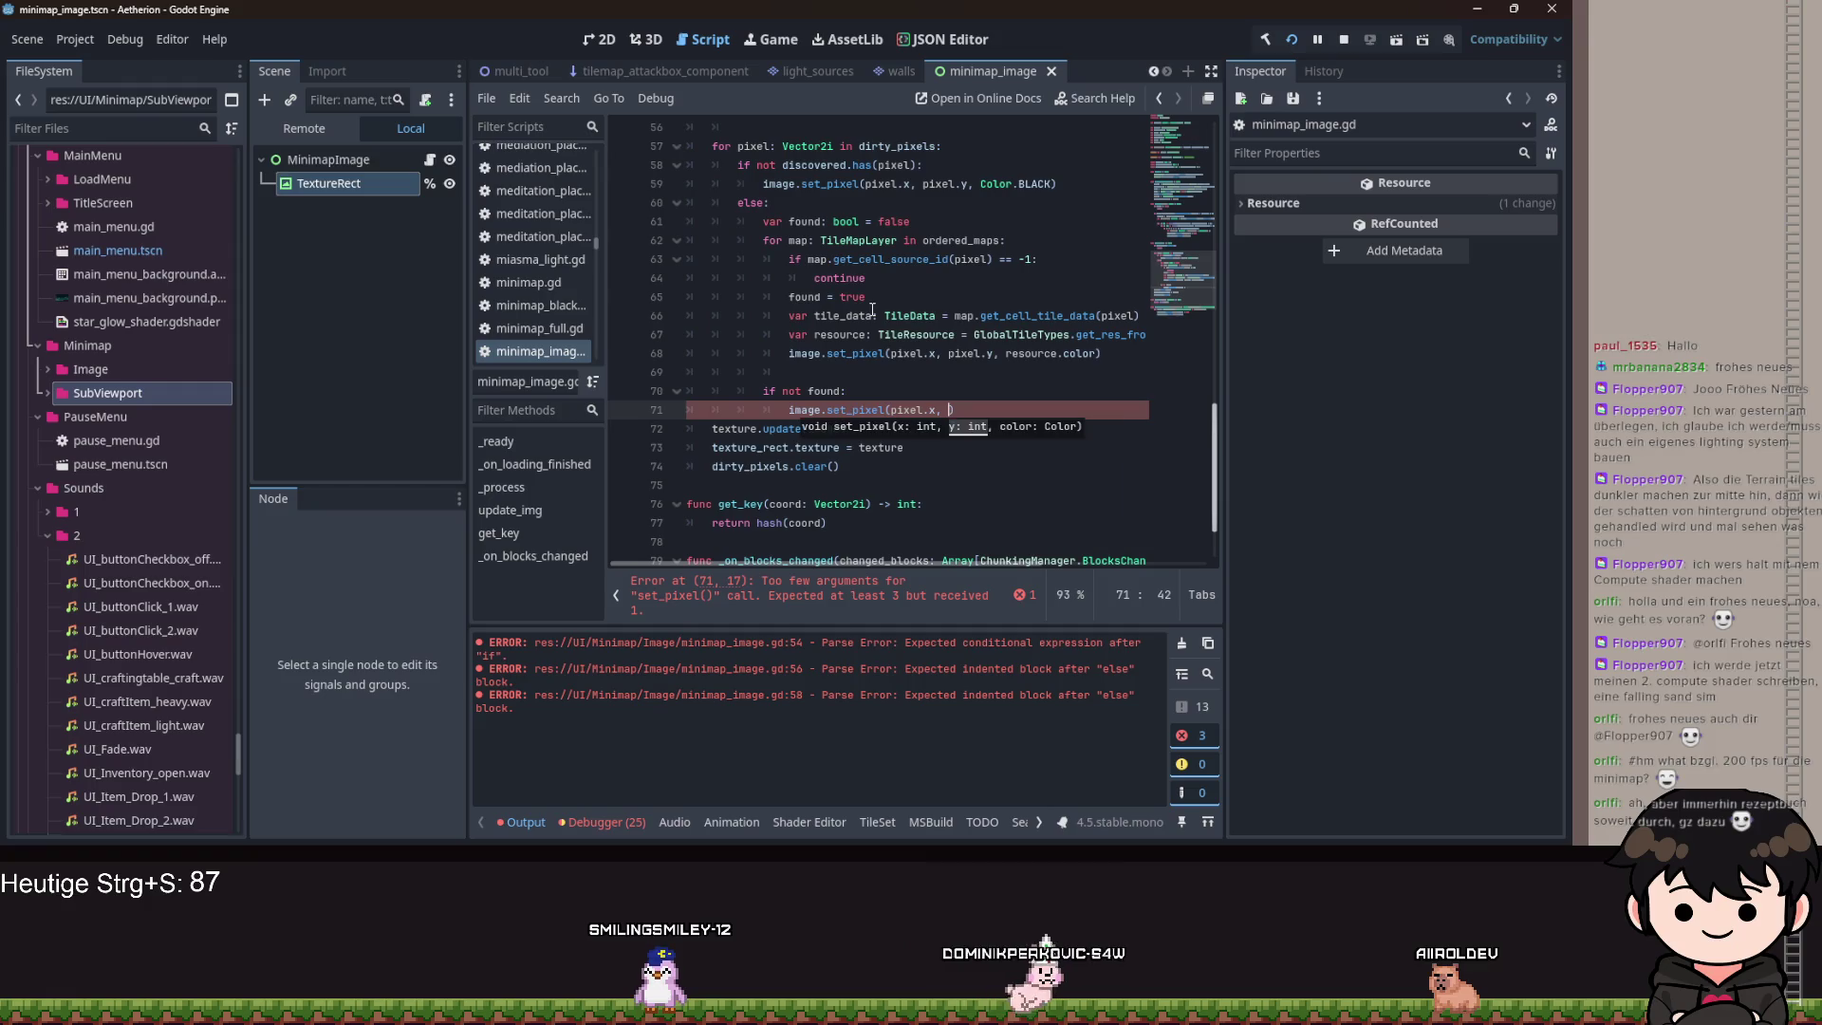
type(".y,")
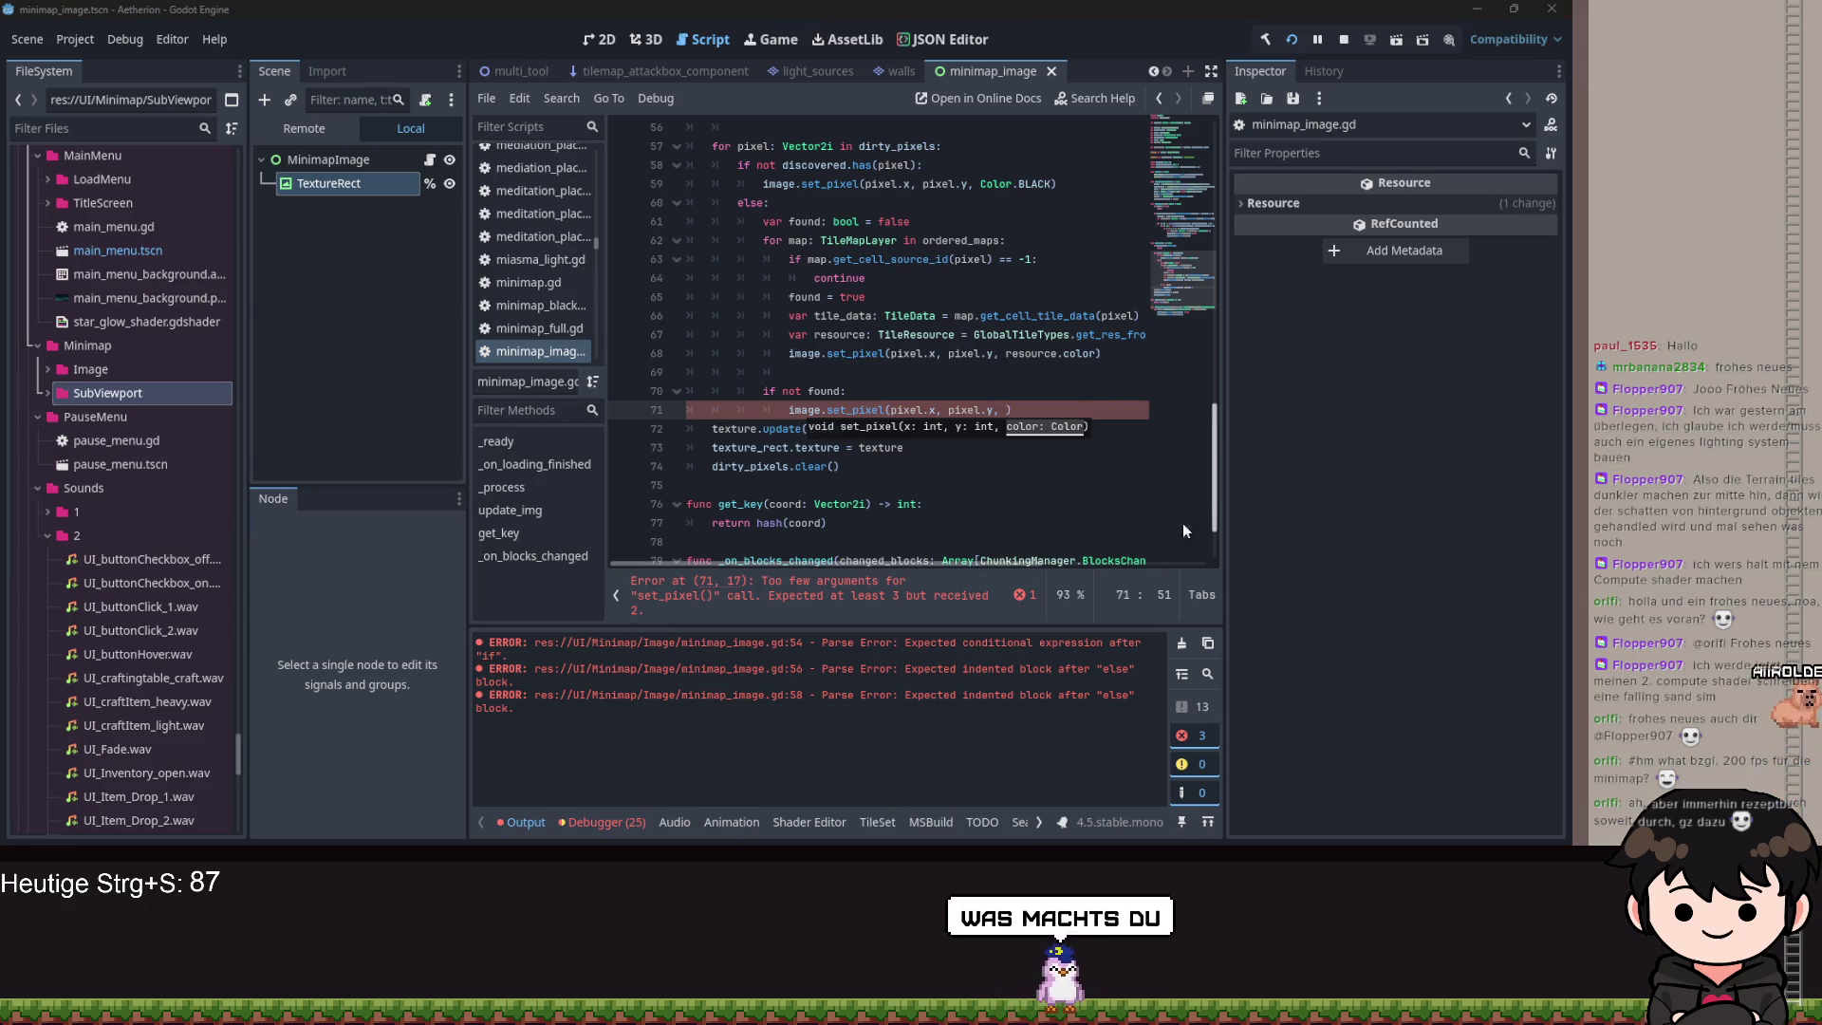
key("F5")
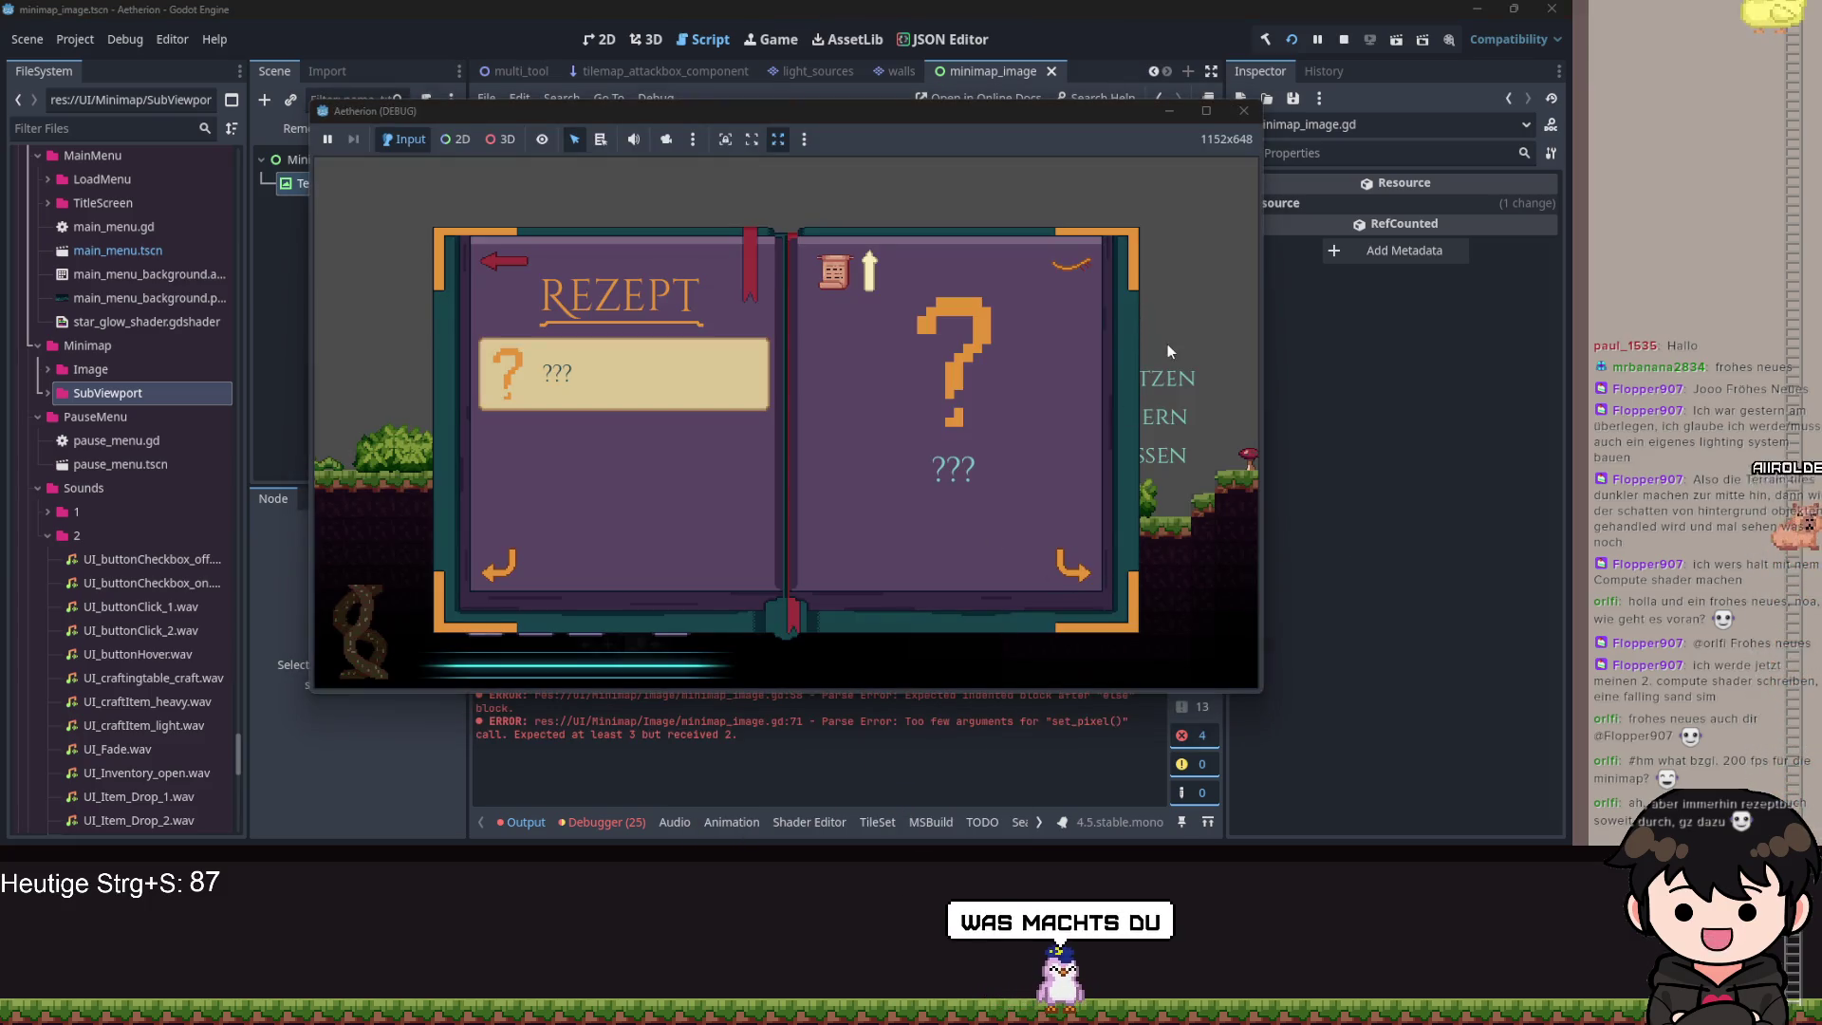
Close the recipe book and switch the minimap to its small corner view.
key("Escape")
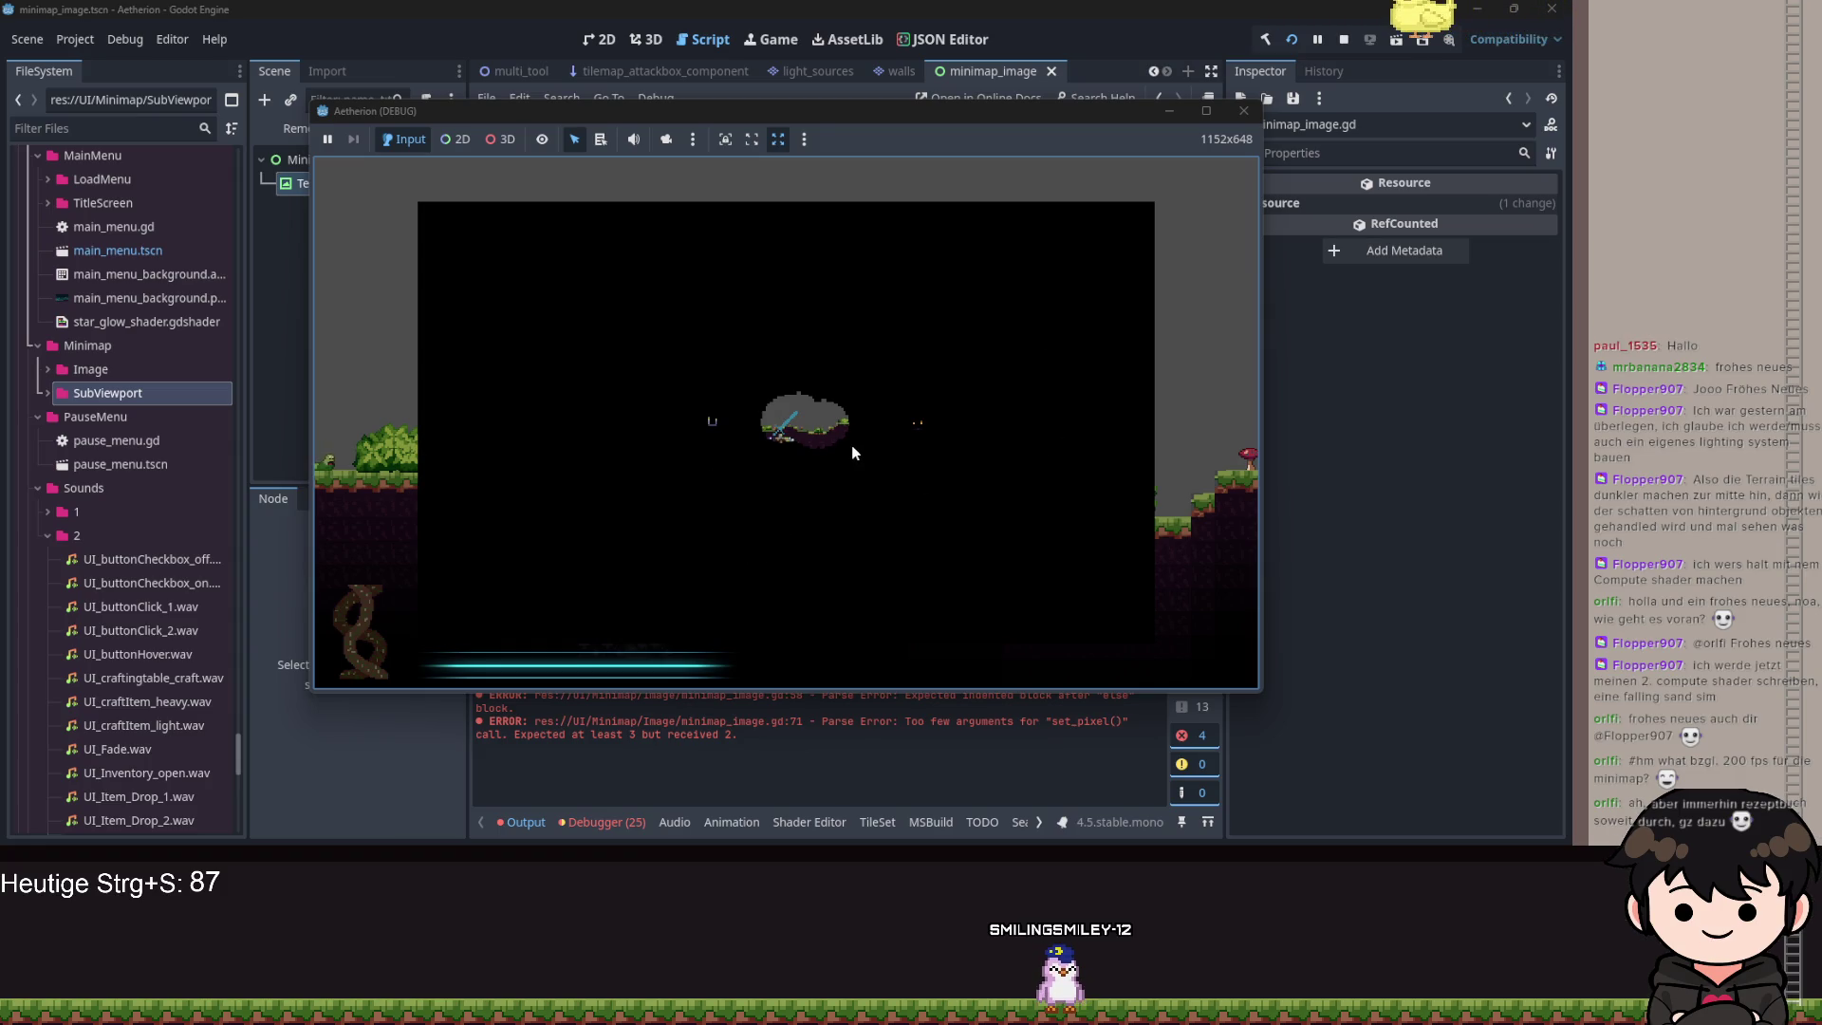
key("m")
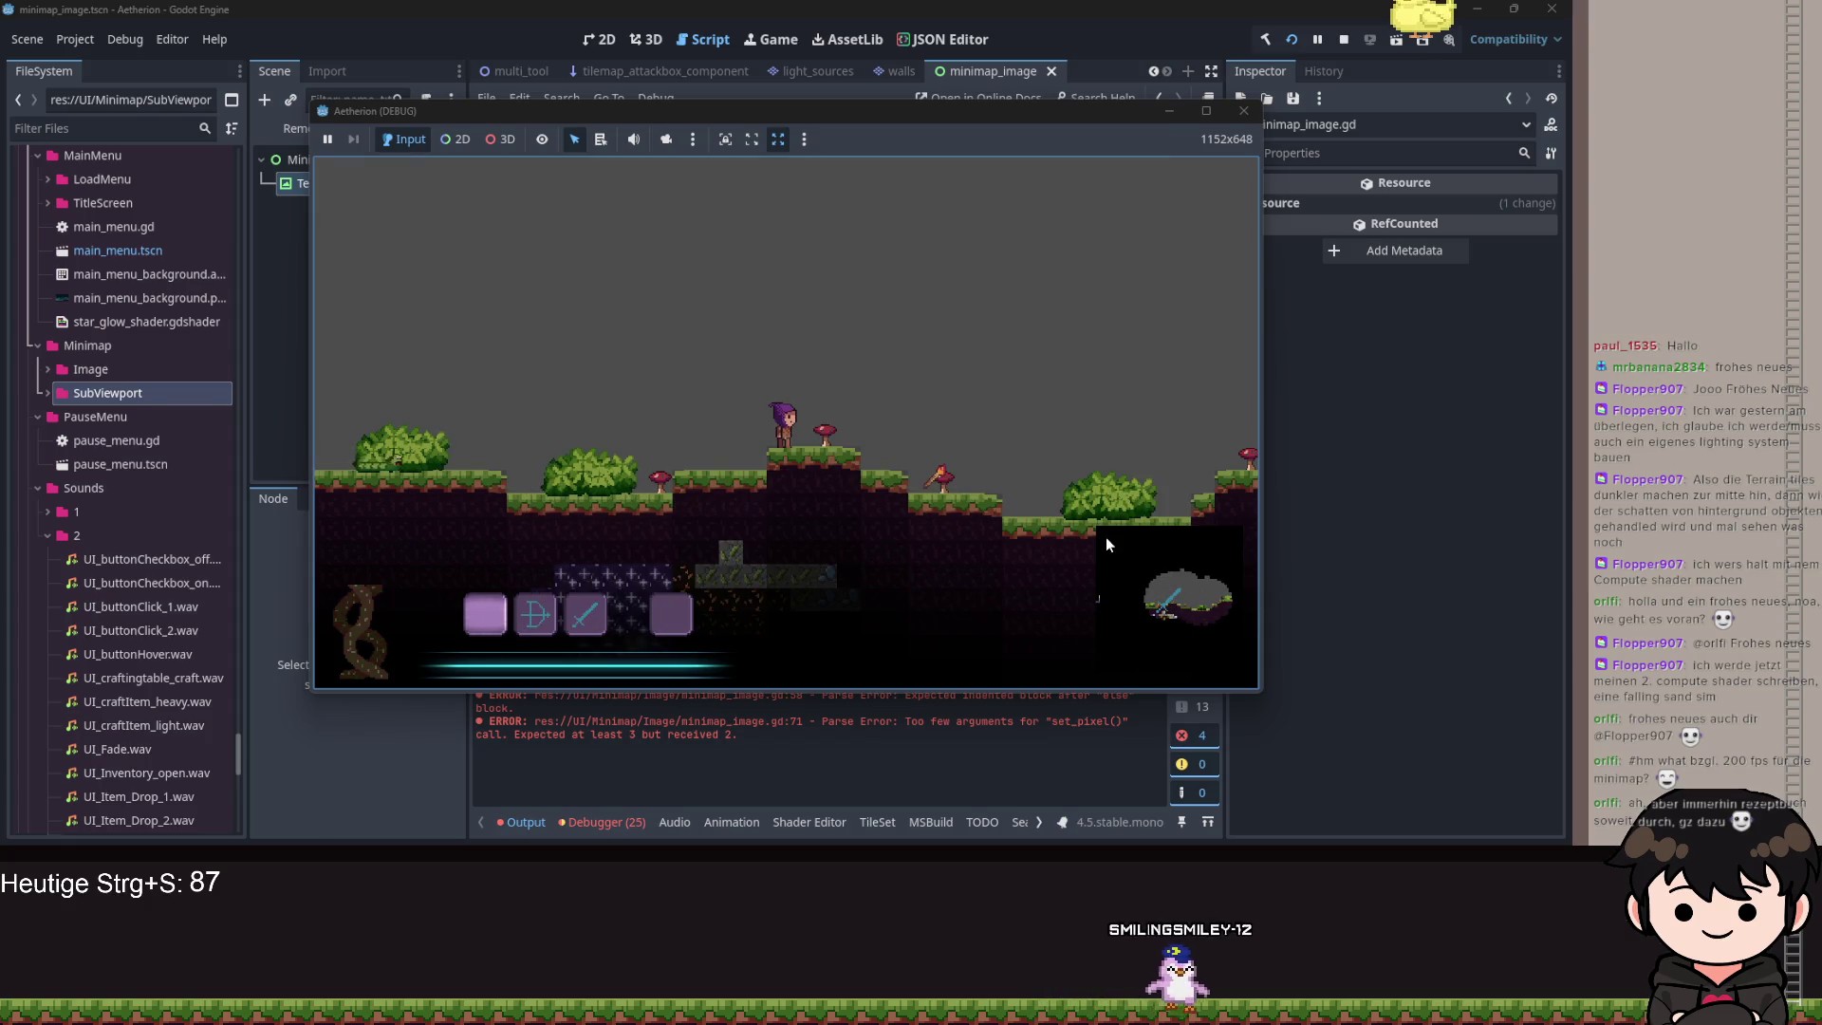
Set the unfound-pixel fallback to Color.WHITE and save the script.
left_click(1167, 112)
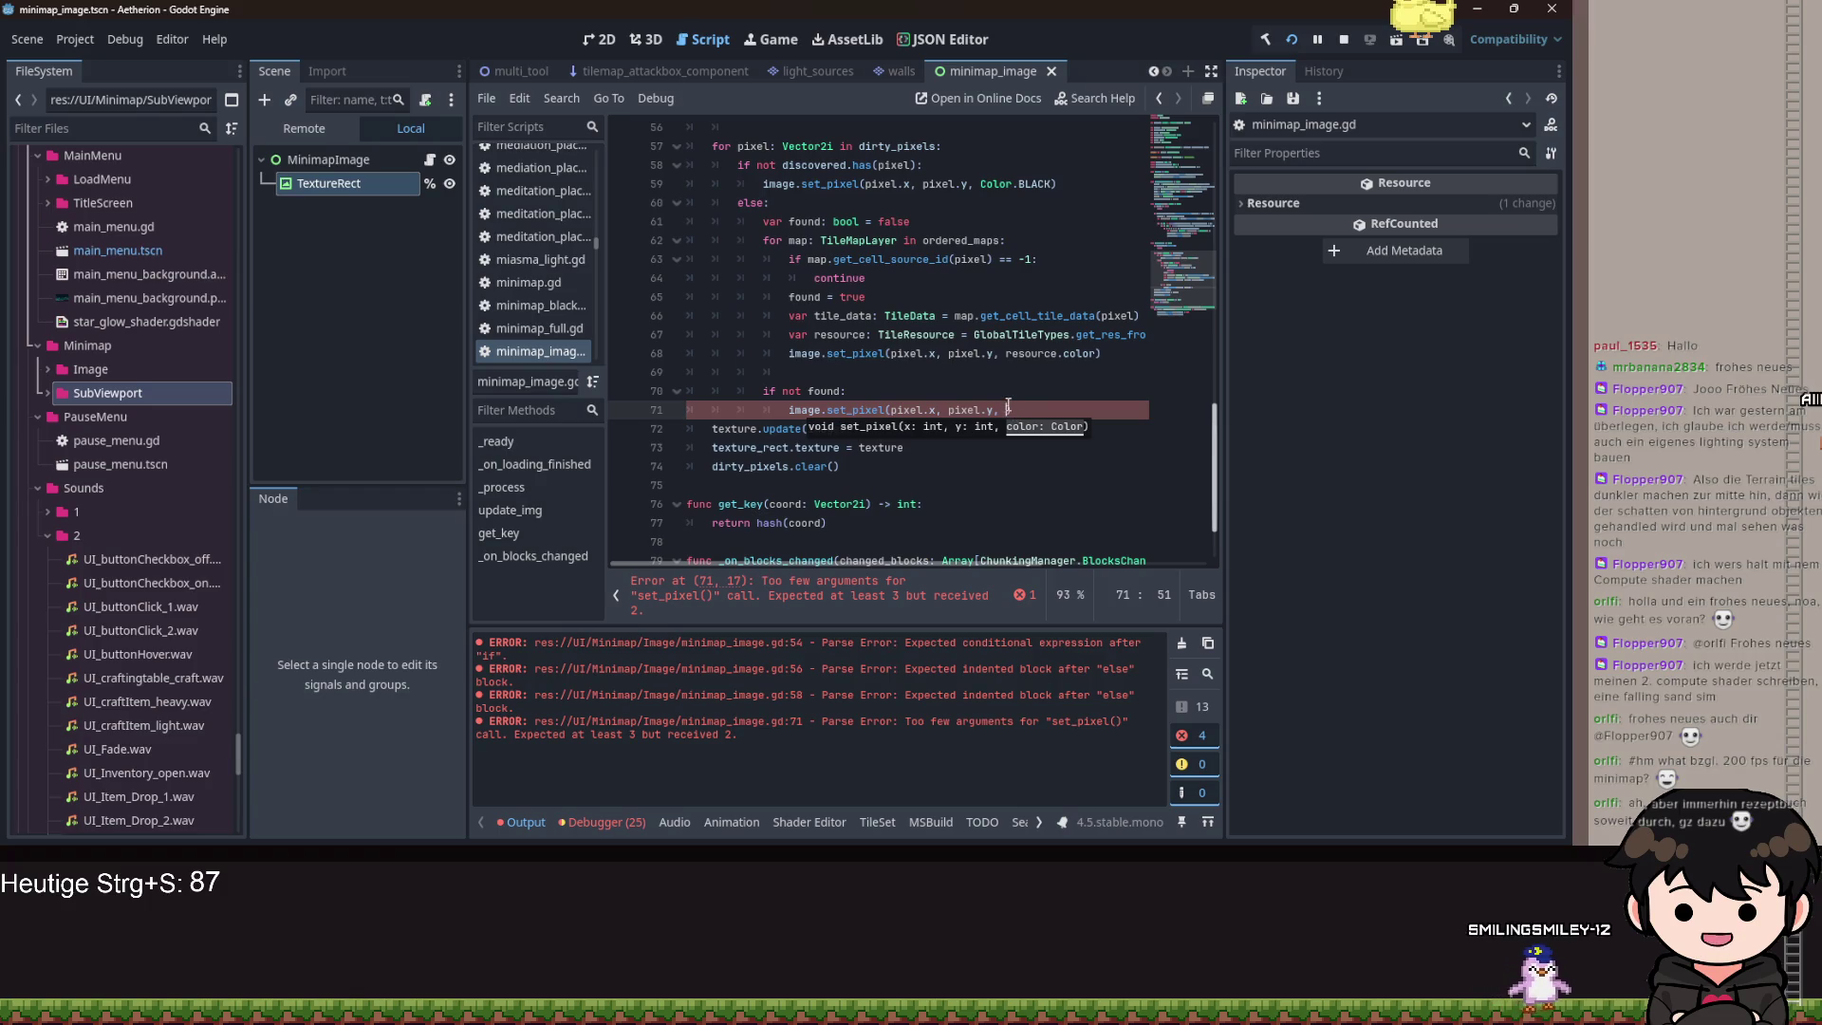
key("Escape")
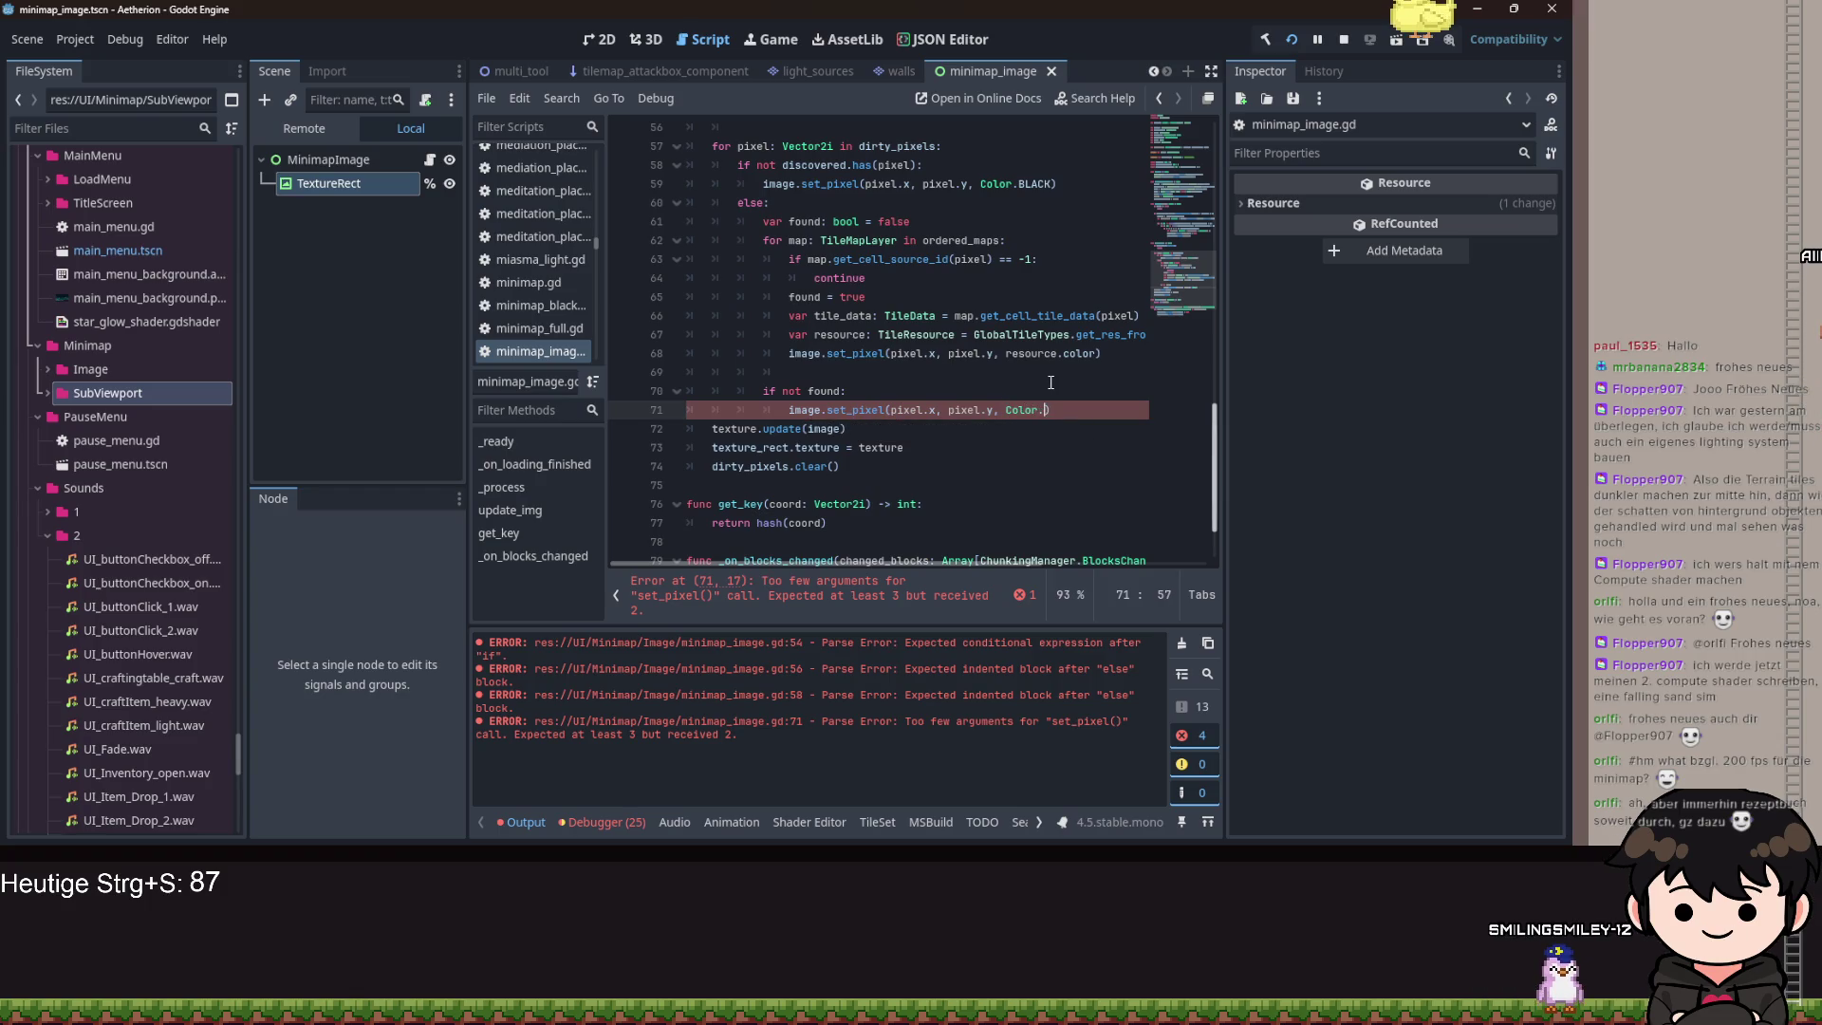
type("WH")
key("Return")
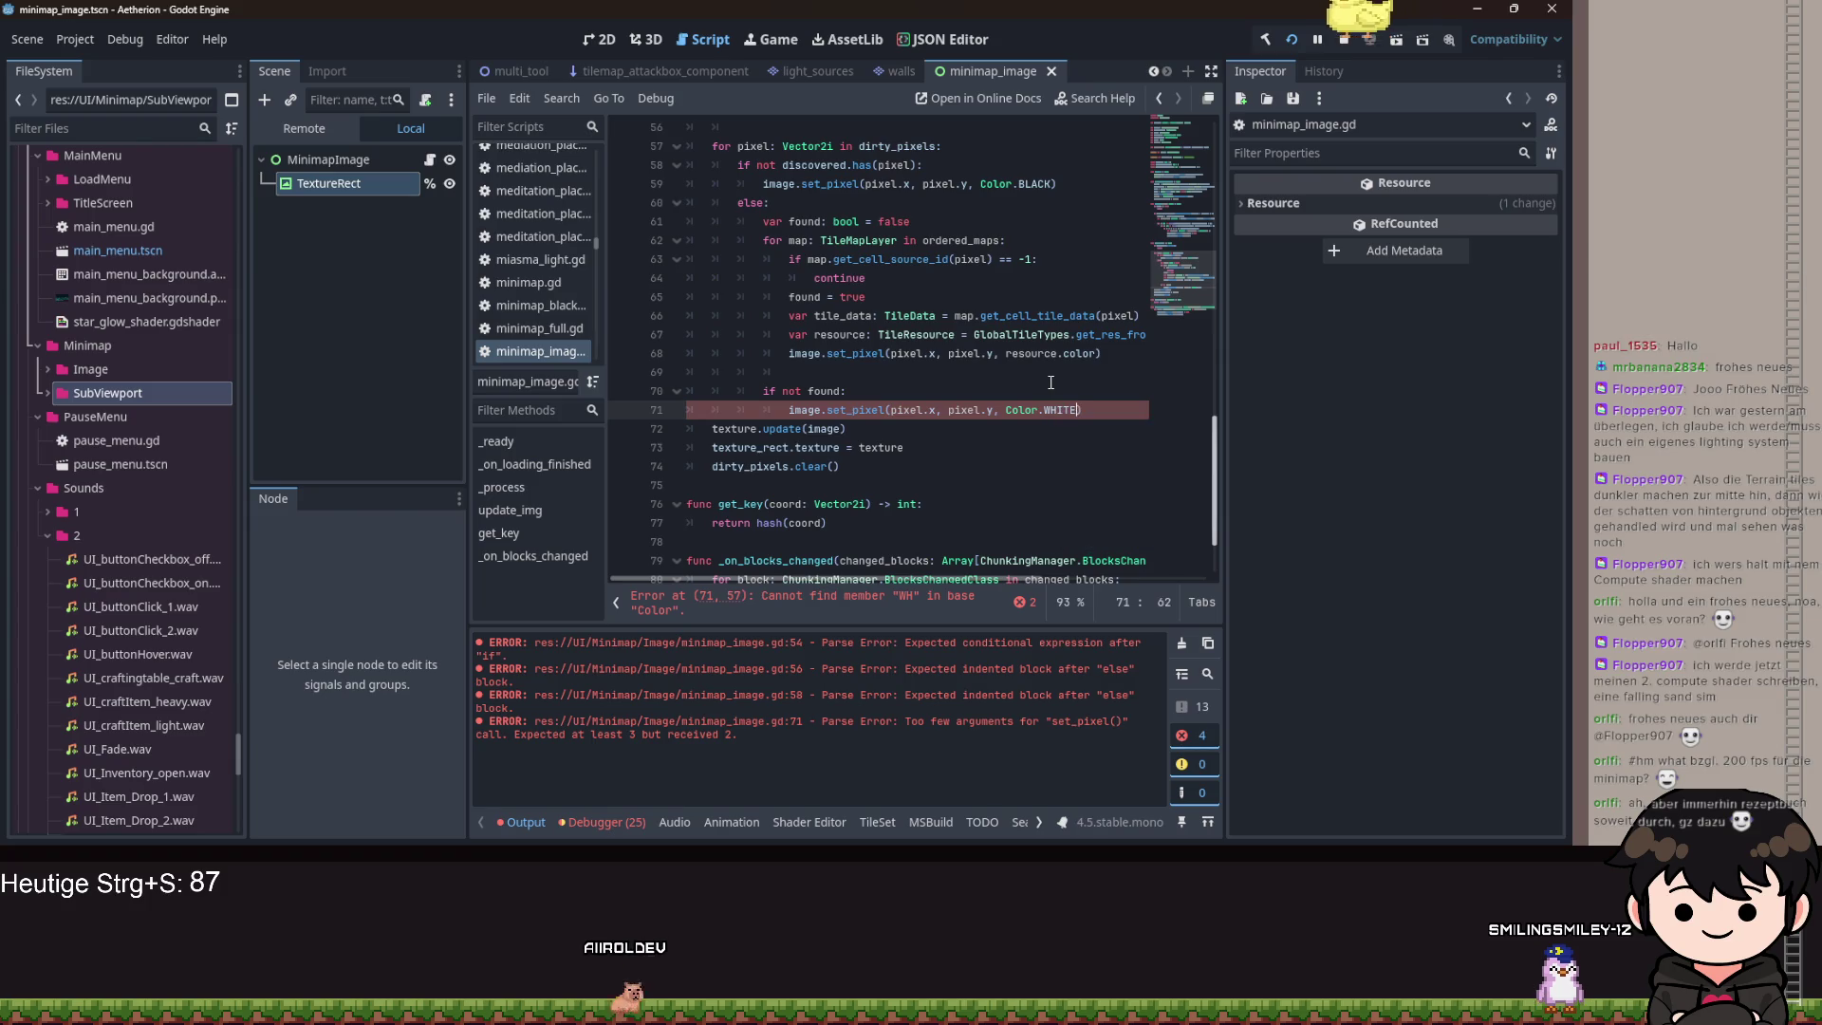
key("ctrl+s")
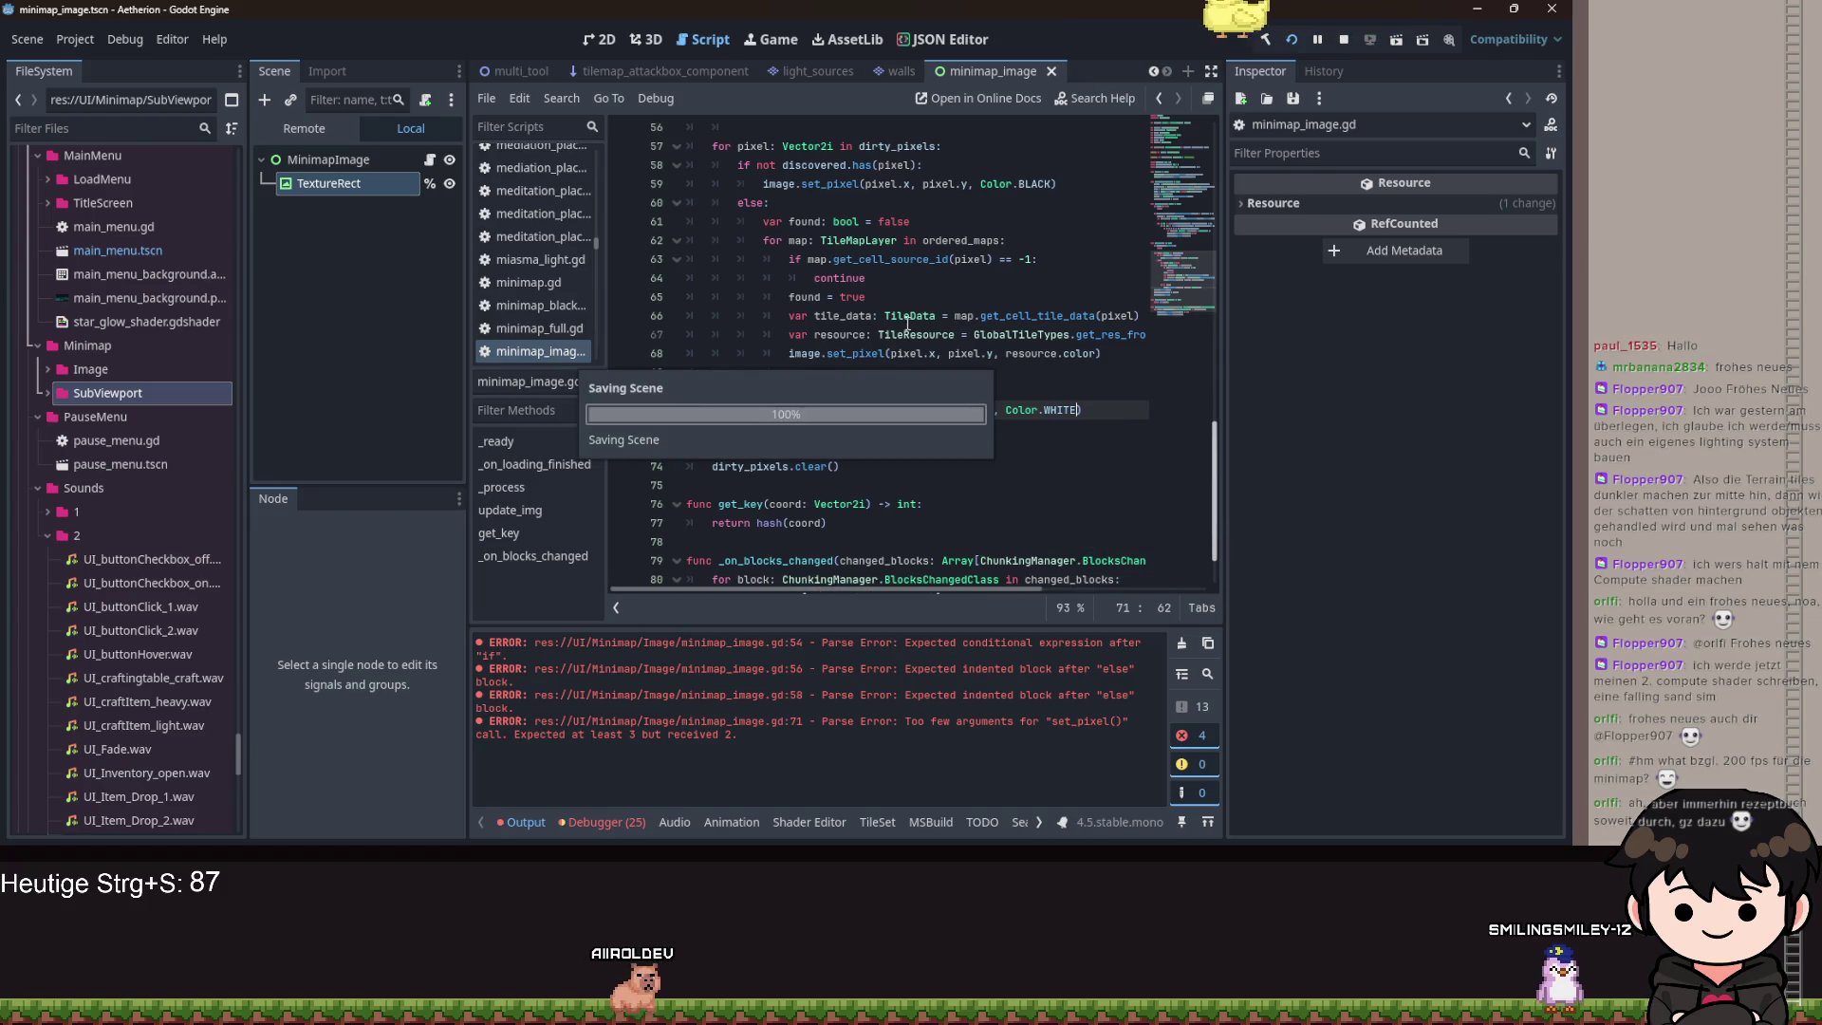
Review the update function and select the MinimapImage node.
scroll(1023, 305, "down", 2)
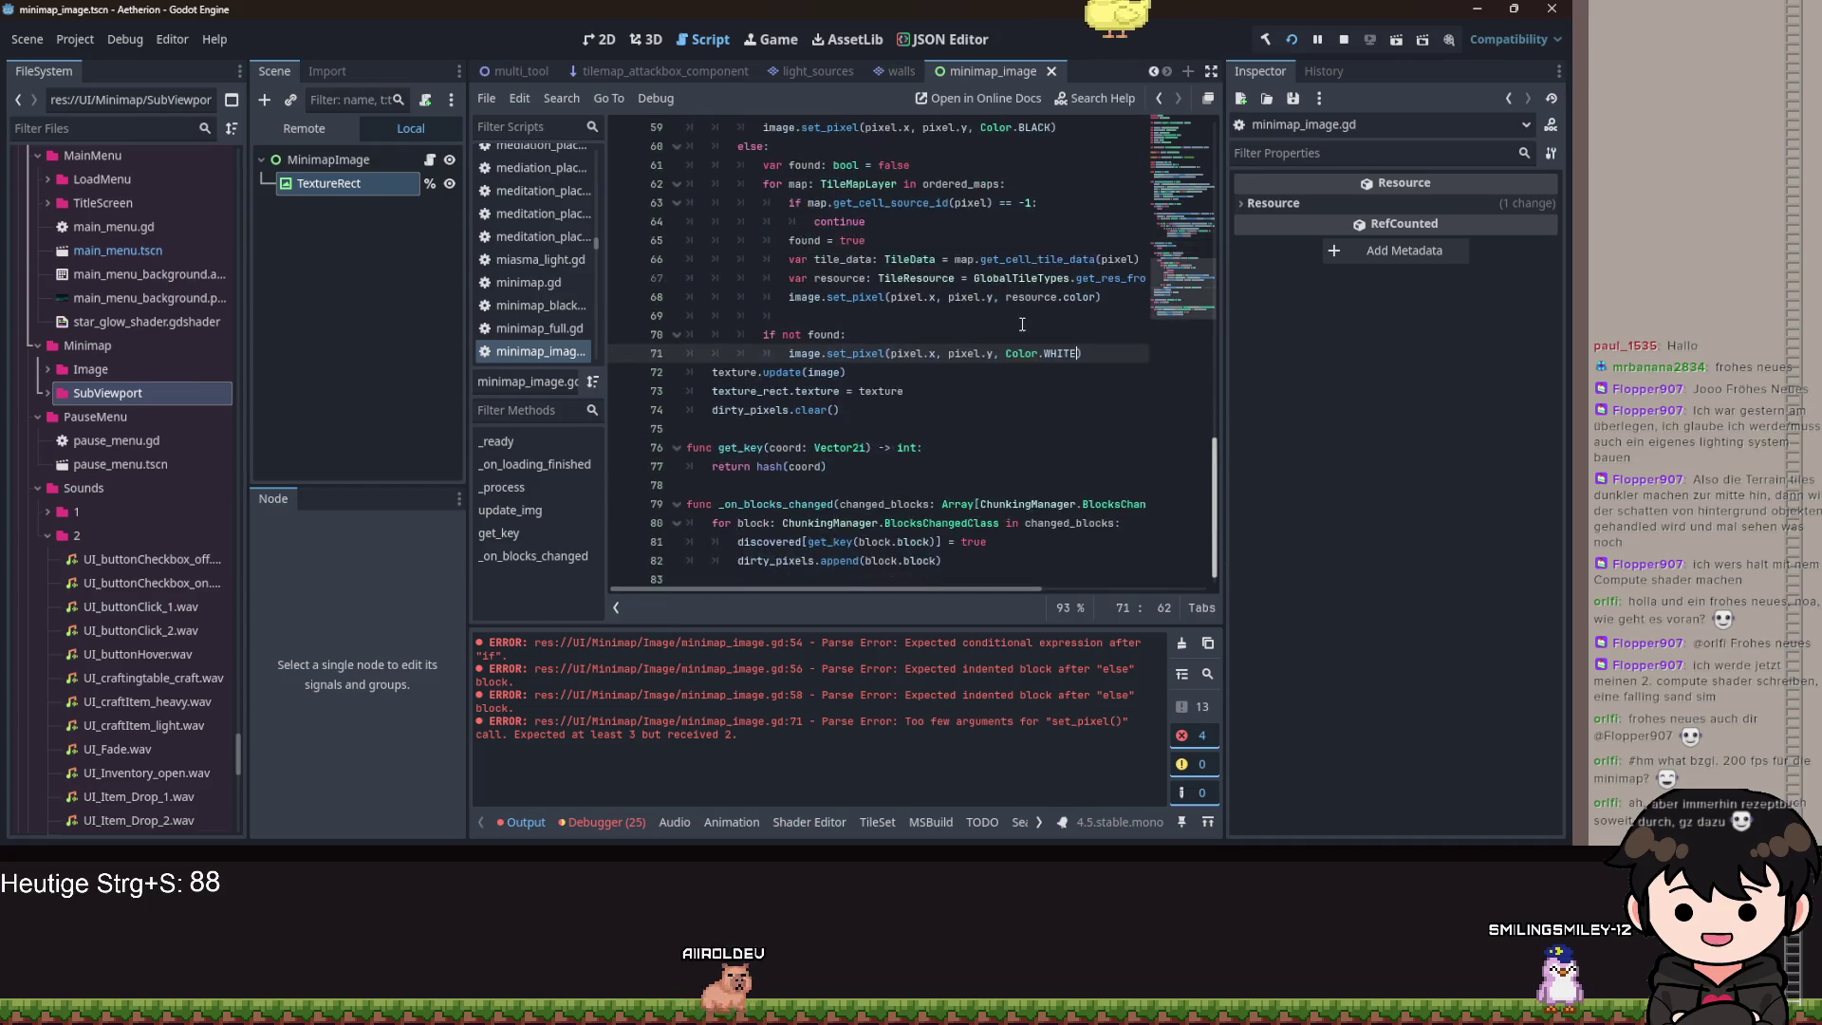
mouse_move(1026, 329)
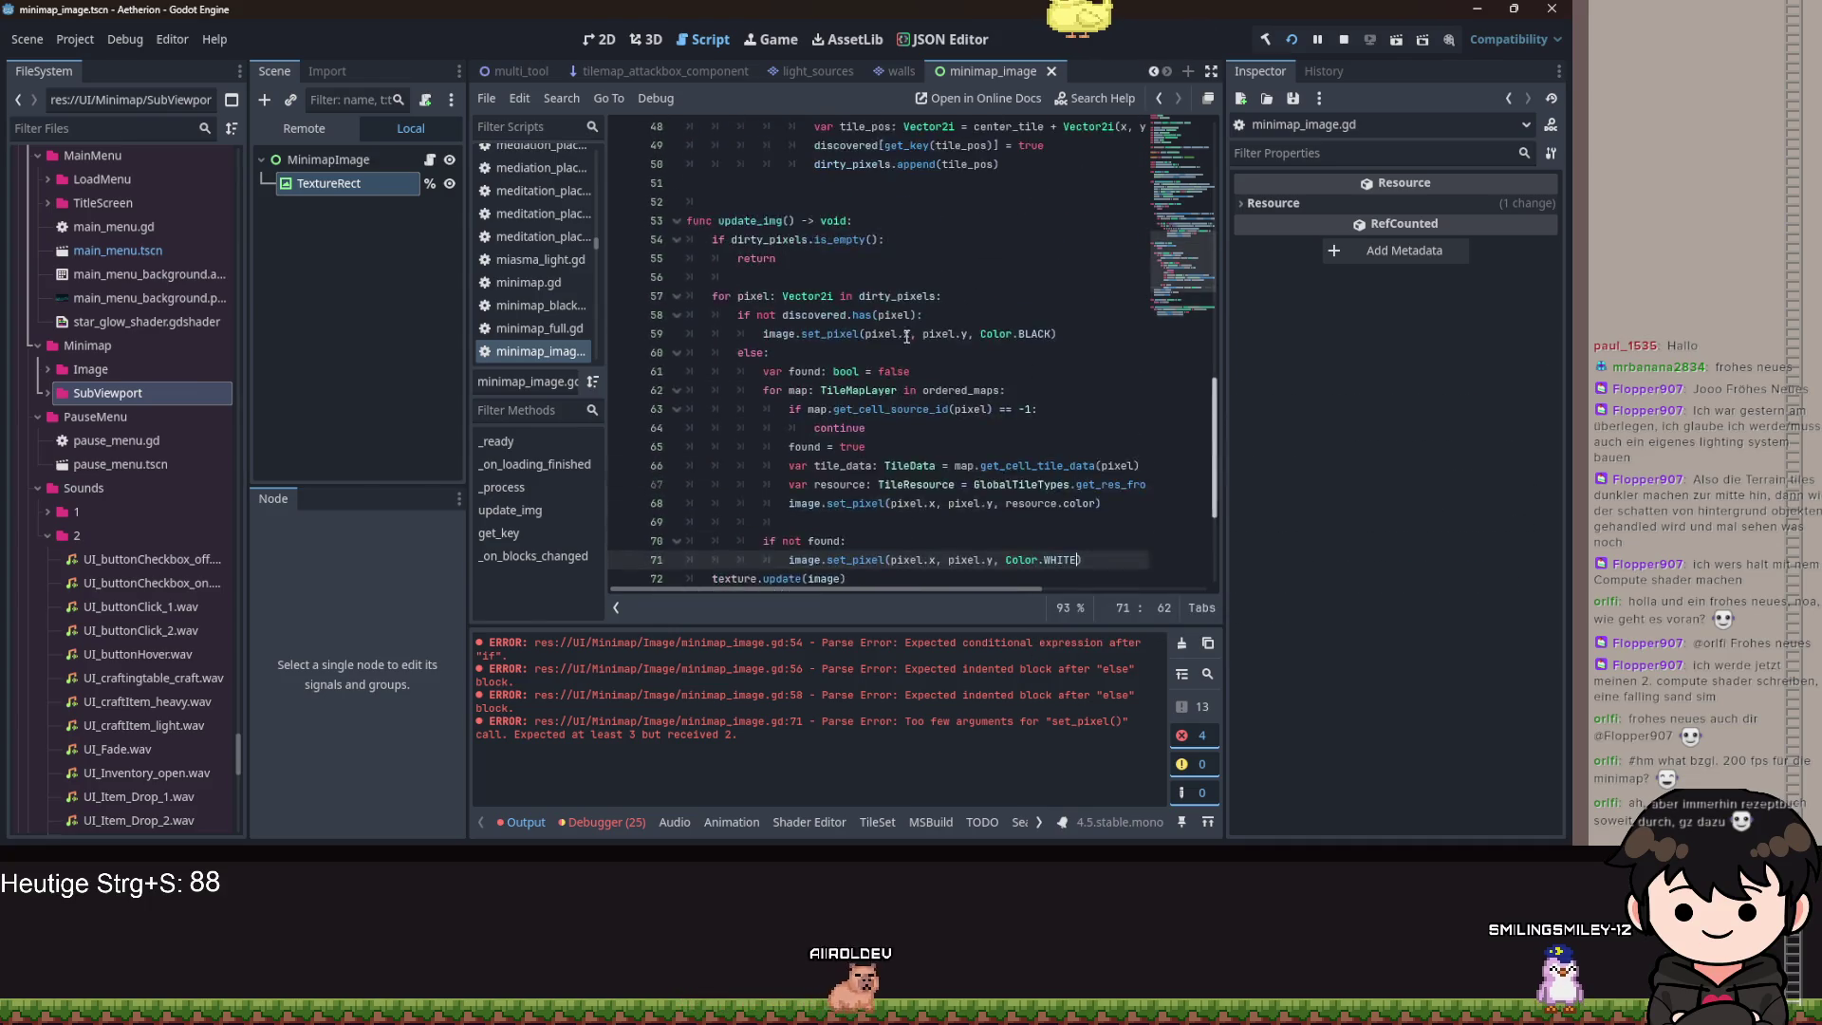
scroll(930, 334, "up", 8)
scroll(934, 334, "down", 8)
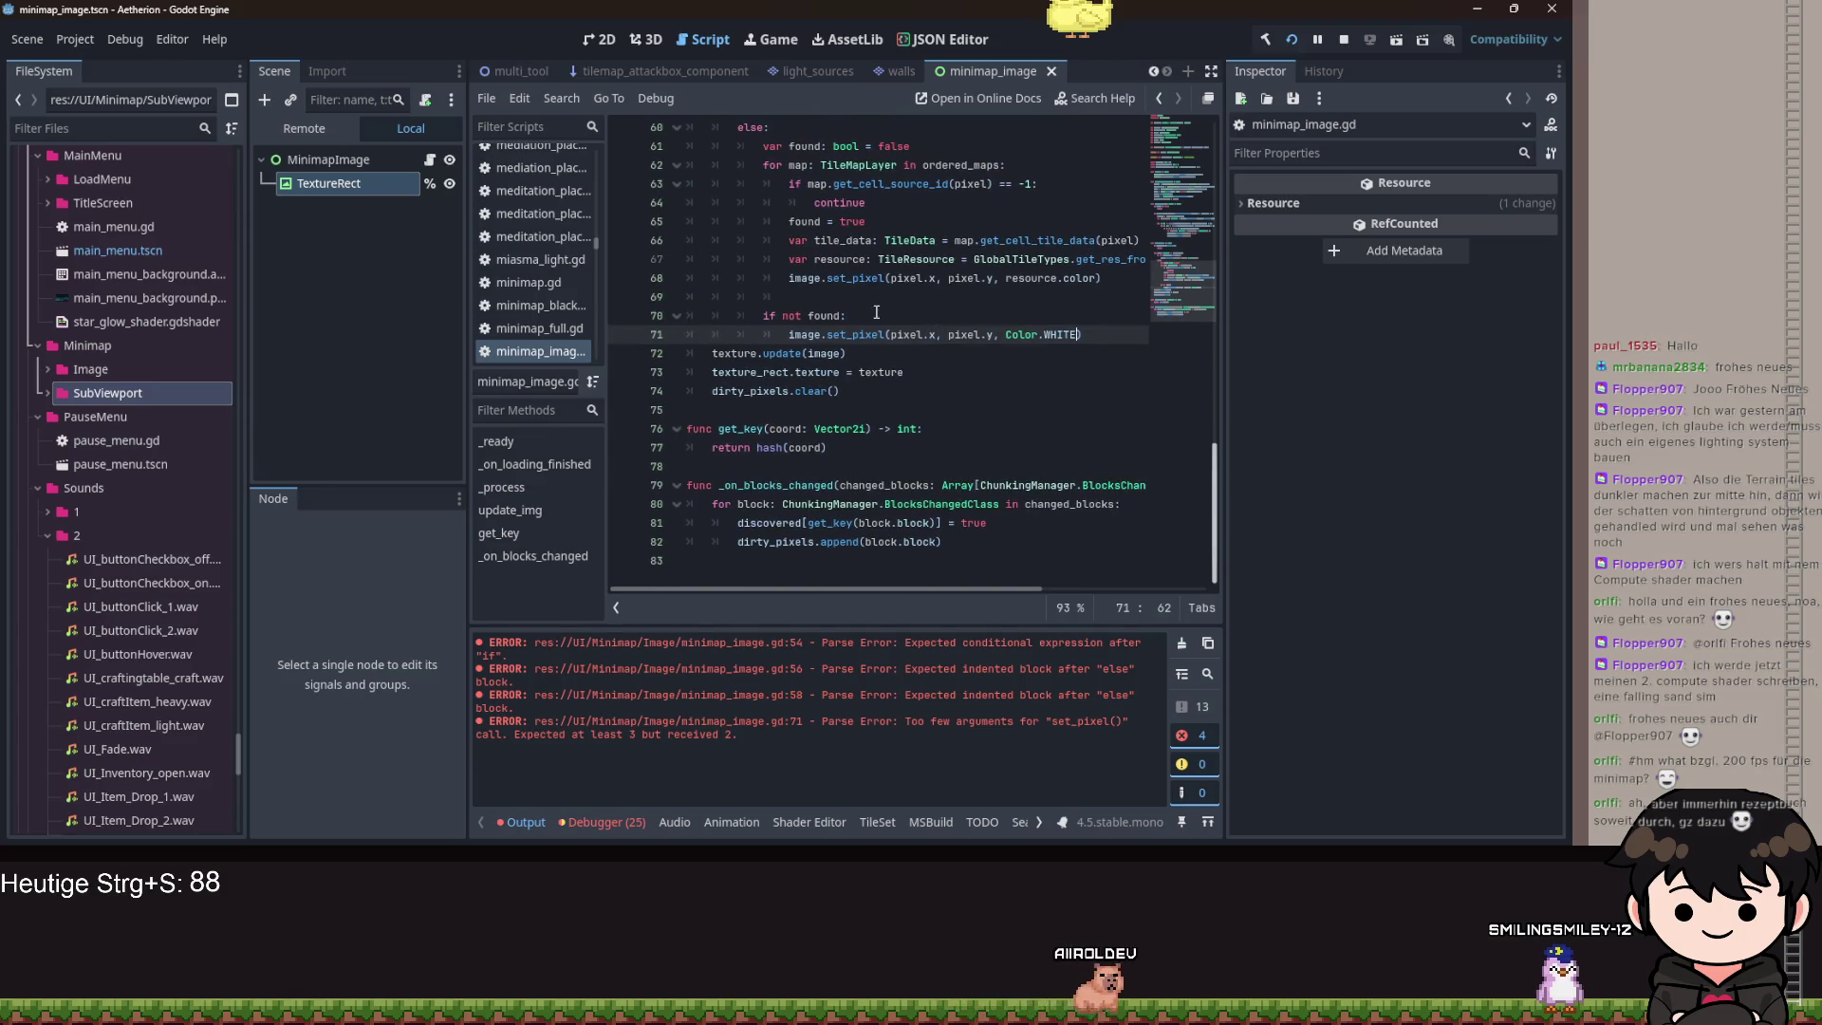
scroll(1012, 350, "up", 10)
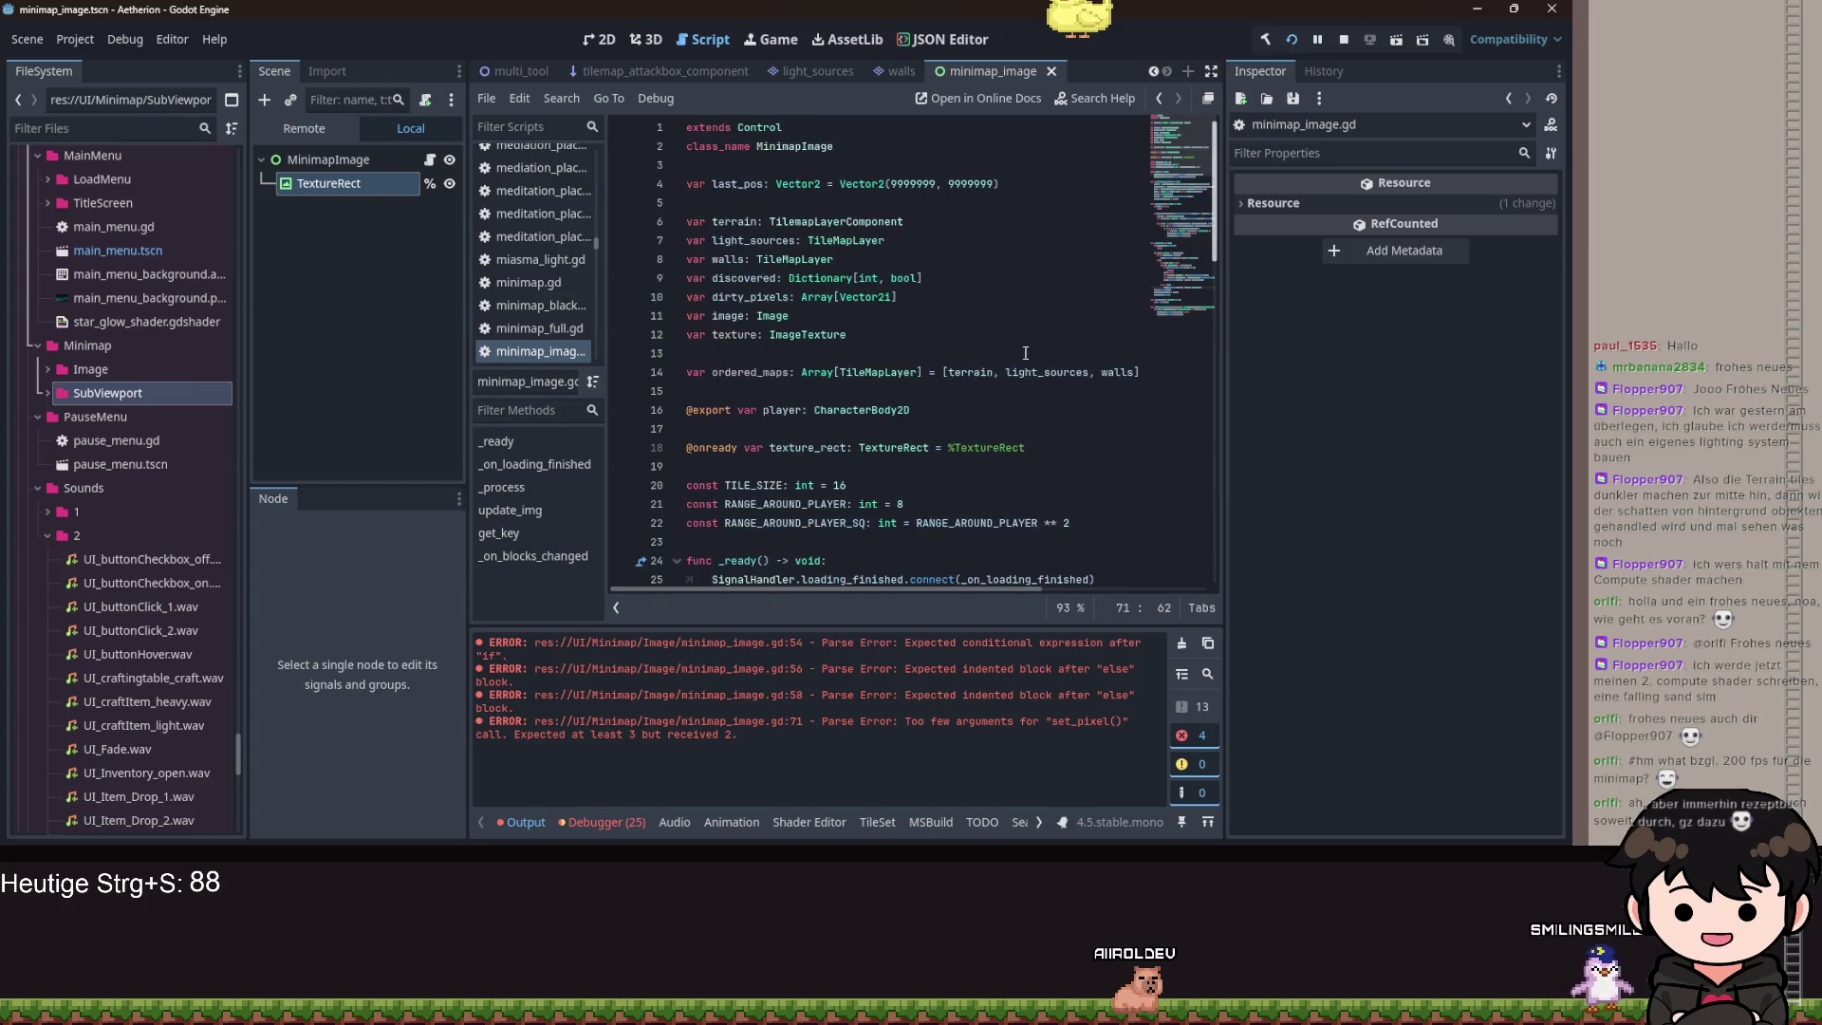
scroll(1026, 364, "down", 9)
left_click(310, 163)
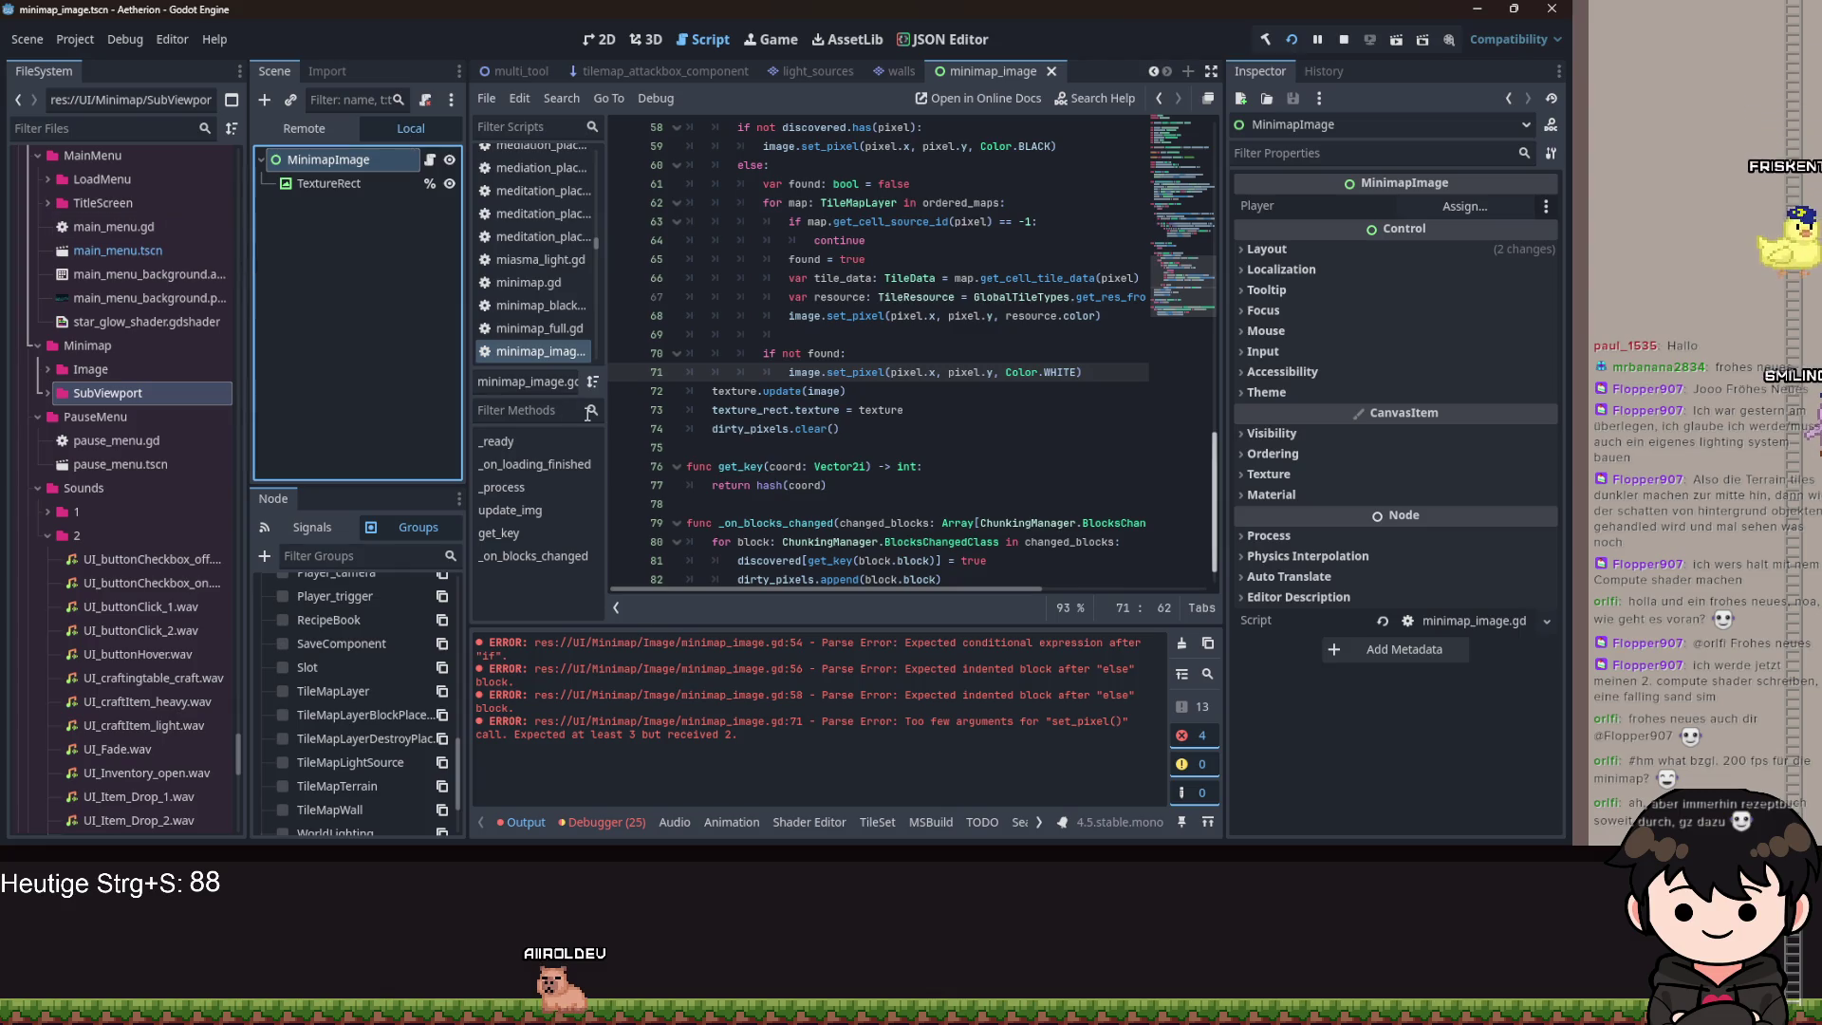
Insert a blank line after line 71 and save the scene.
left_click(913, 445)
key("ctrl+s")
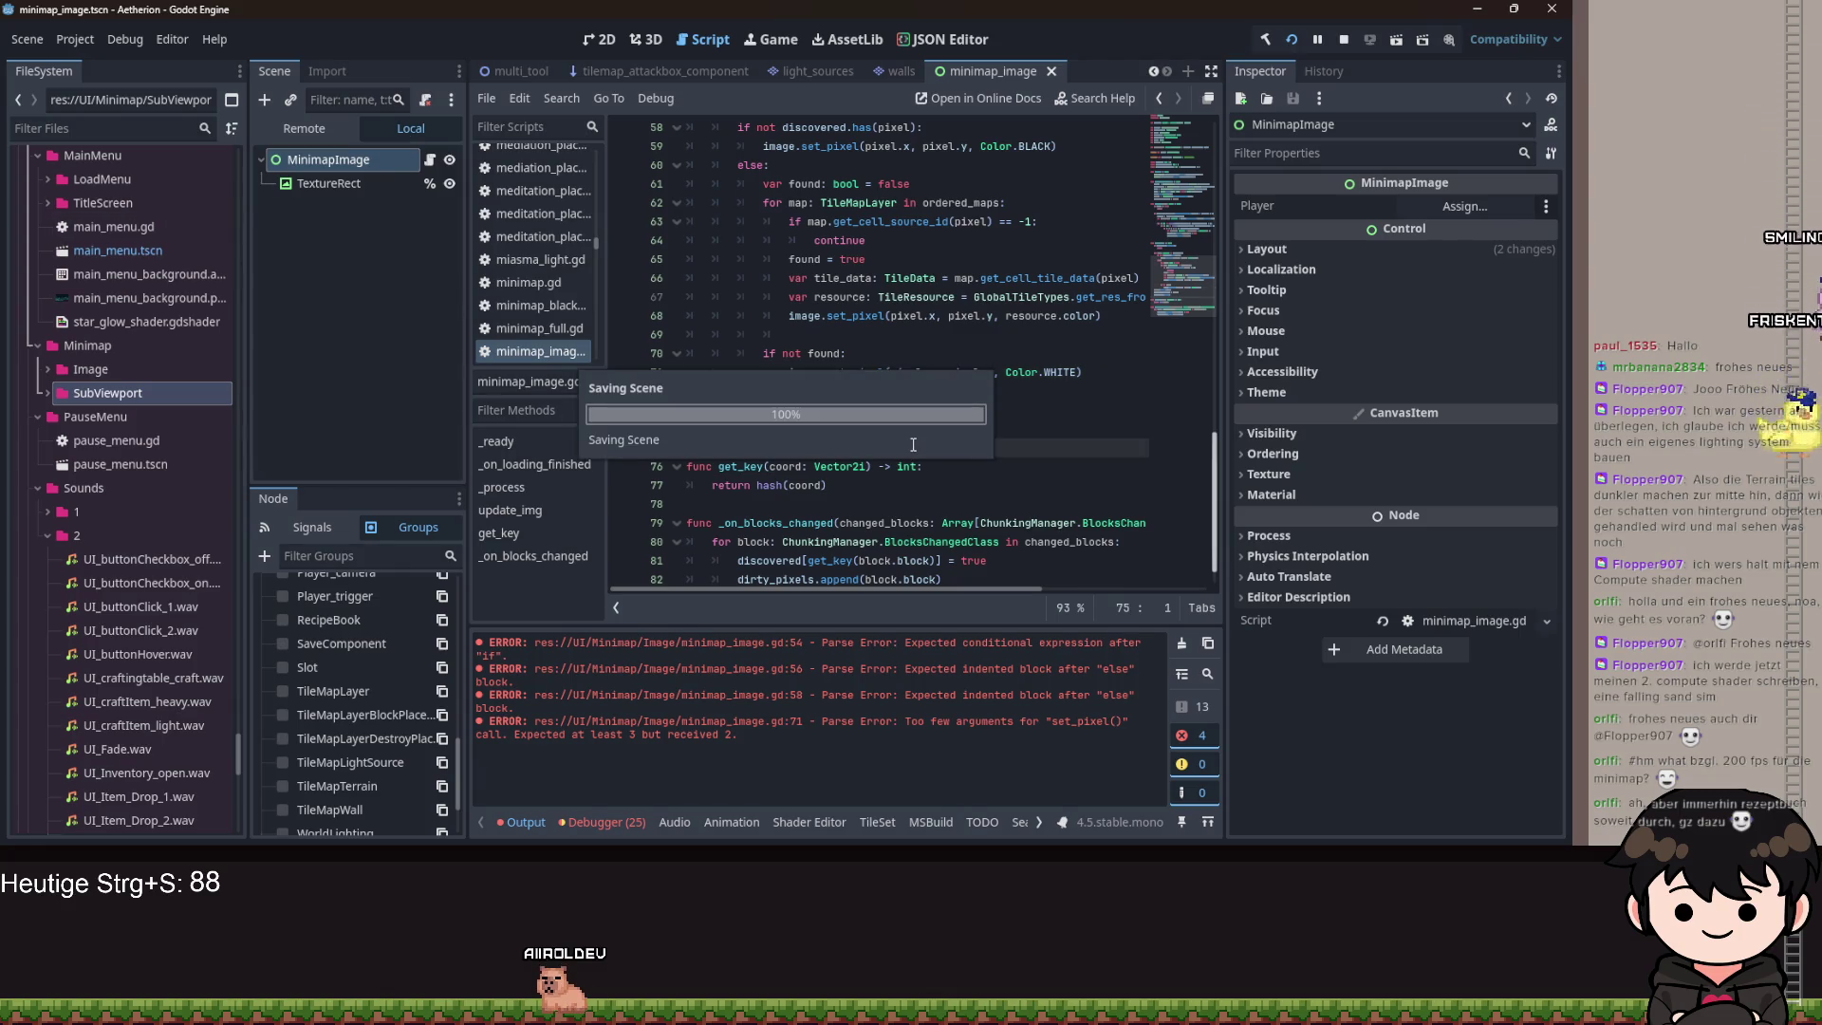
left_click(1046, 372)
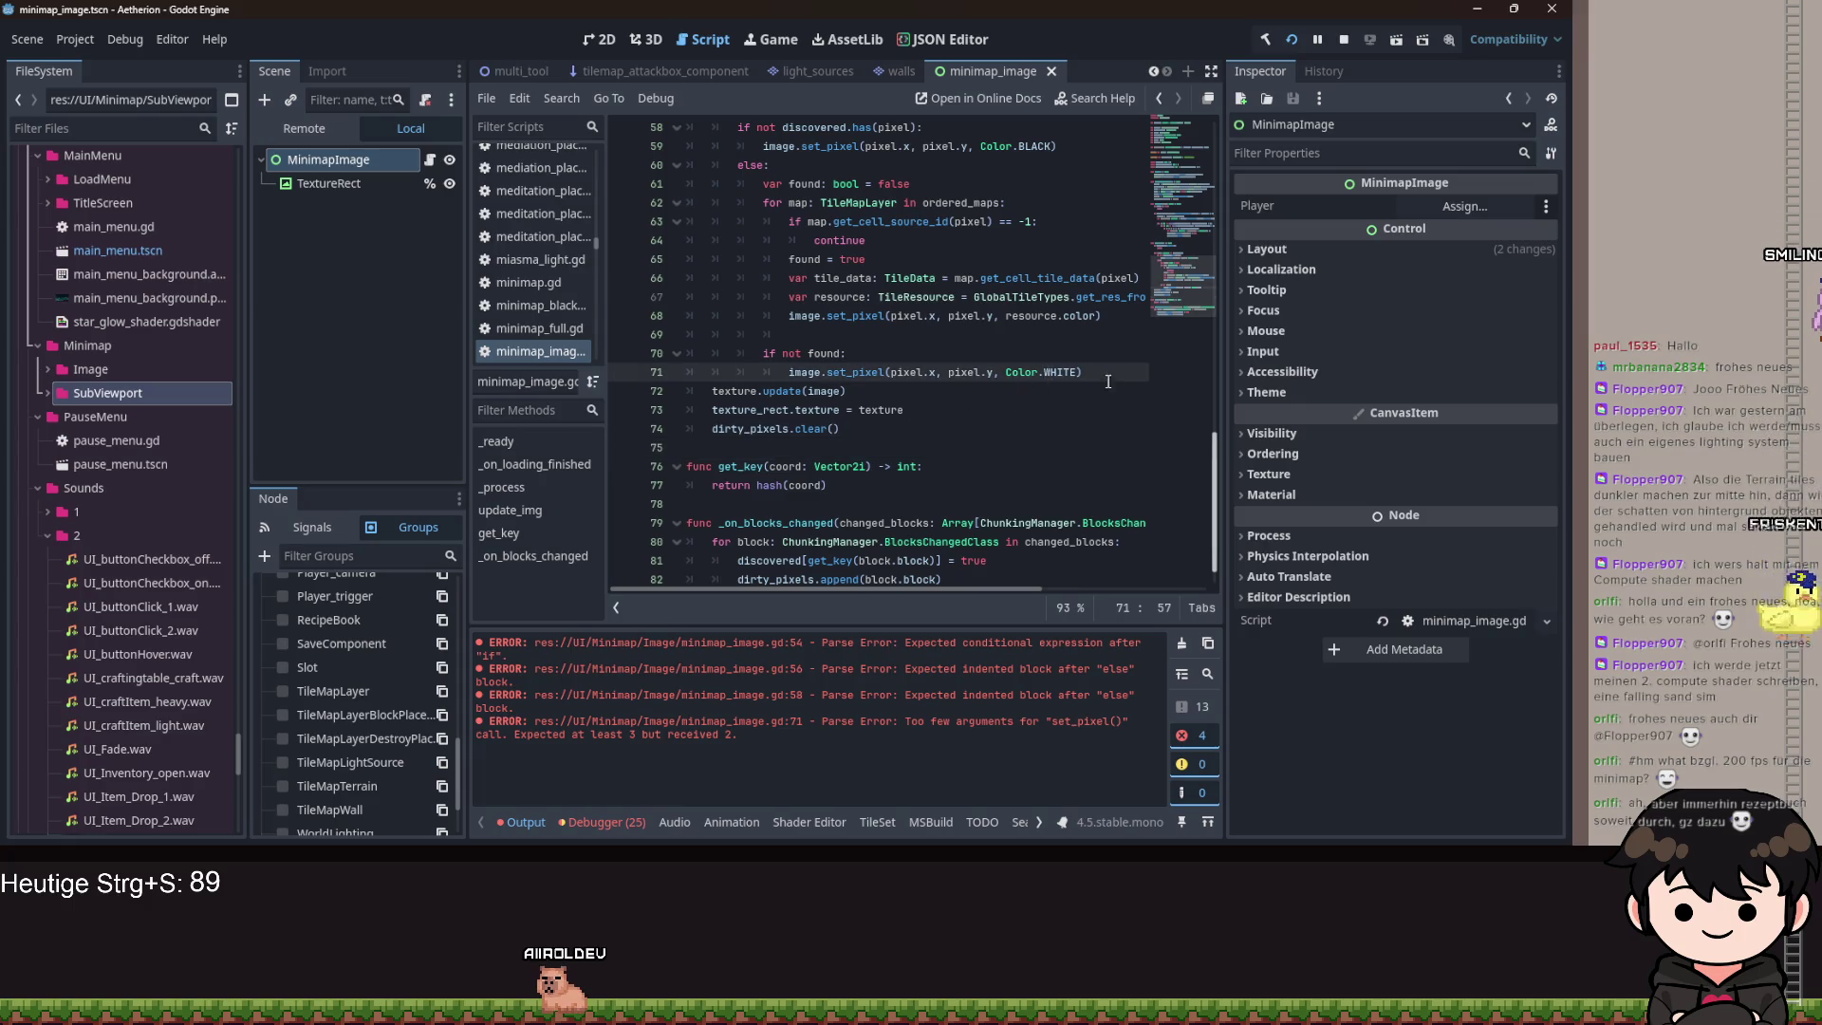
key("Return")
key("ctrl+s")
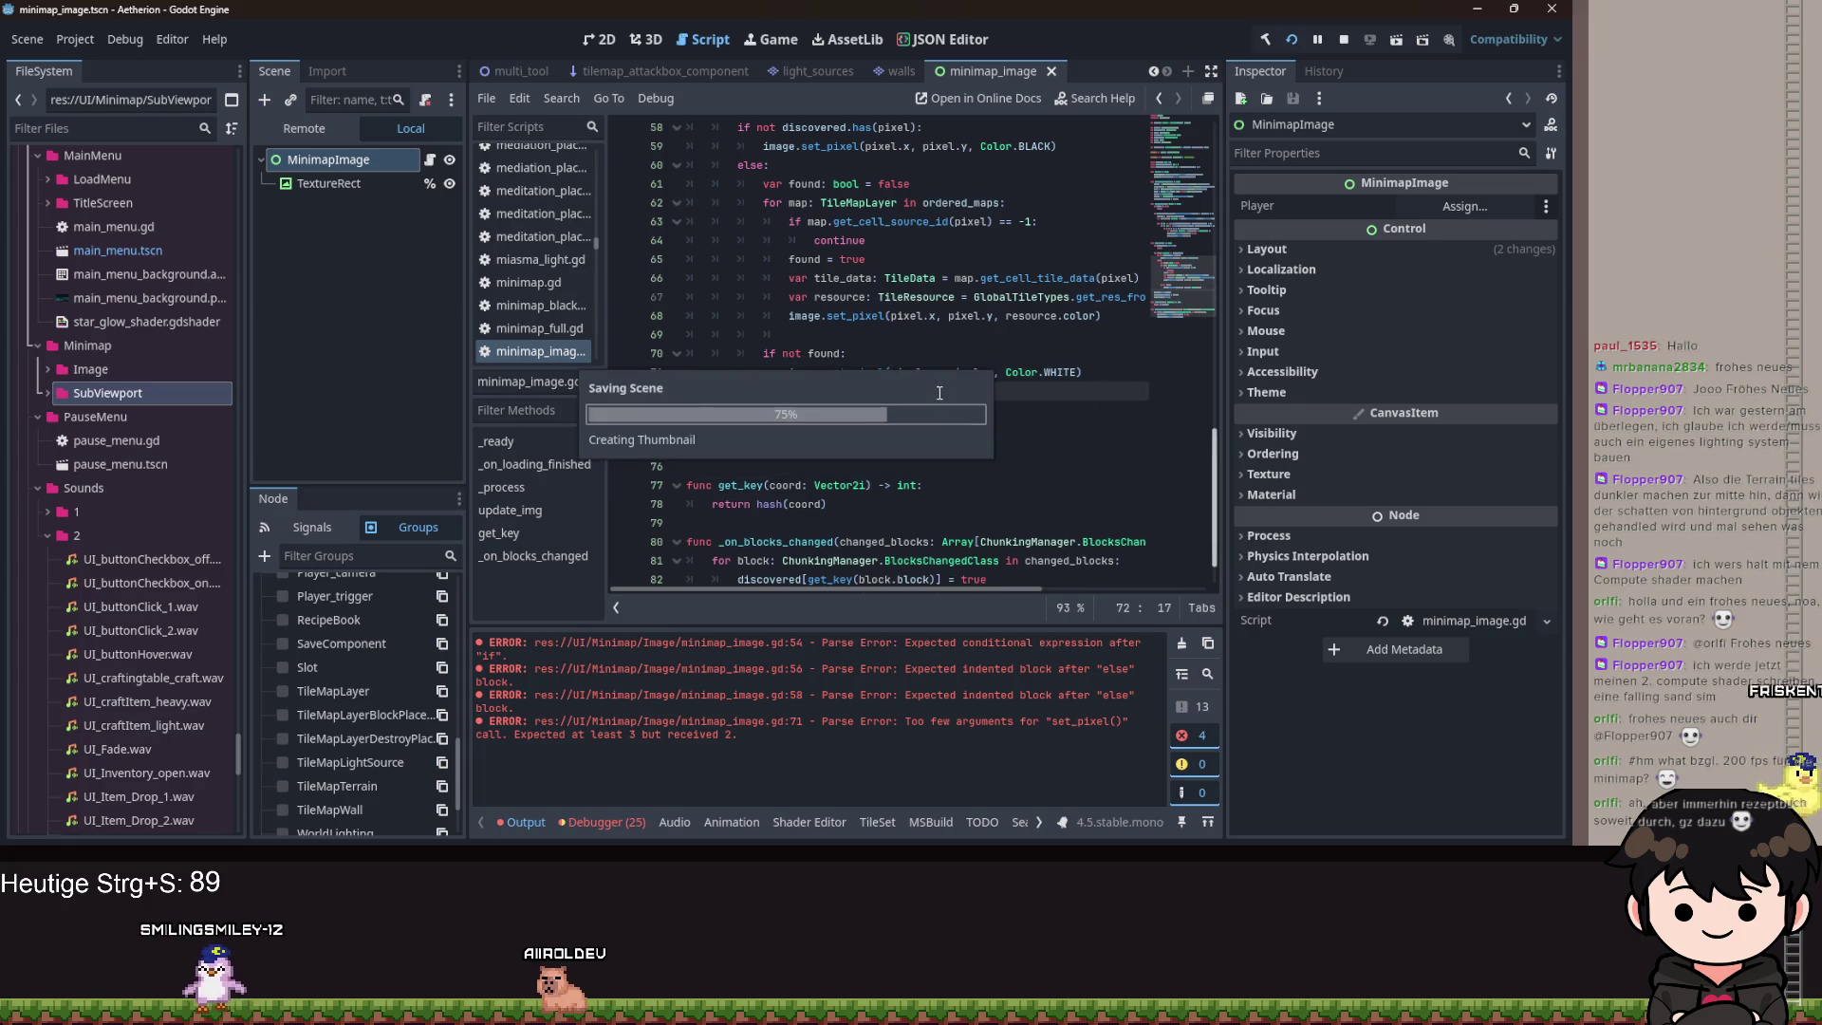
key("ctrl+s")
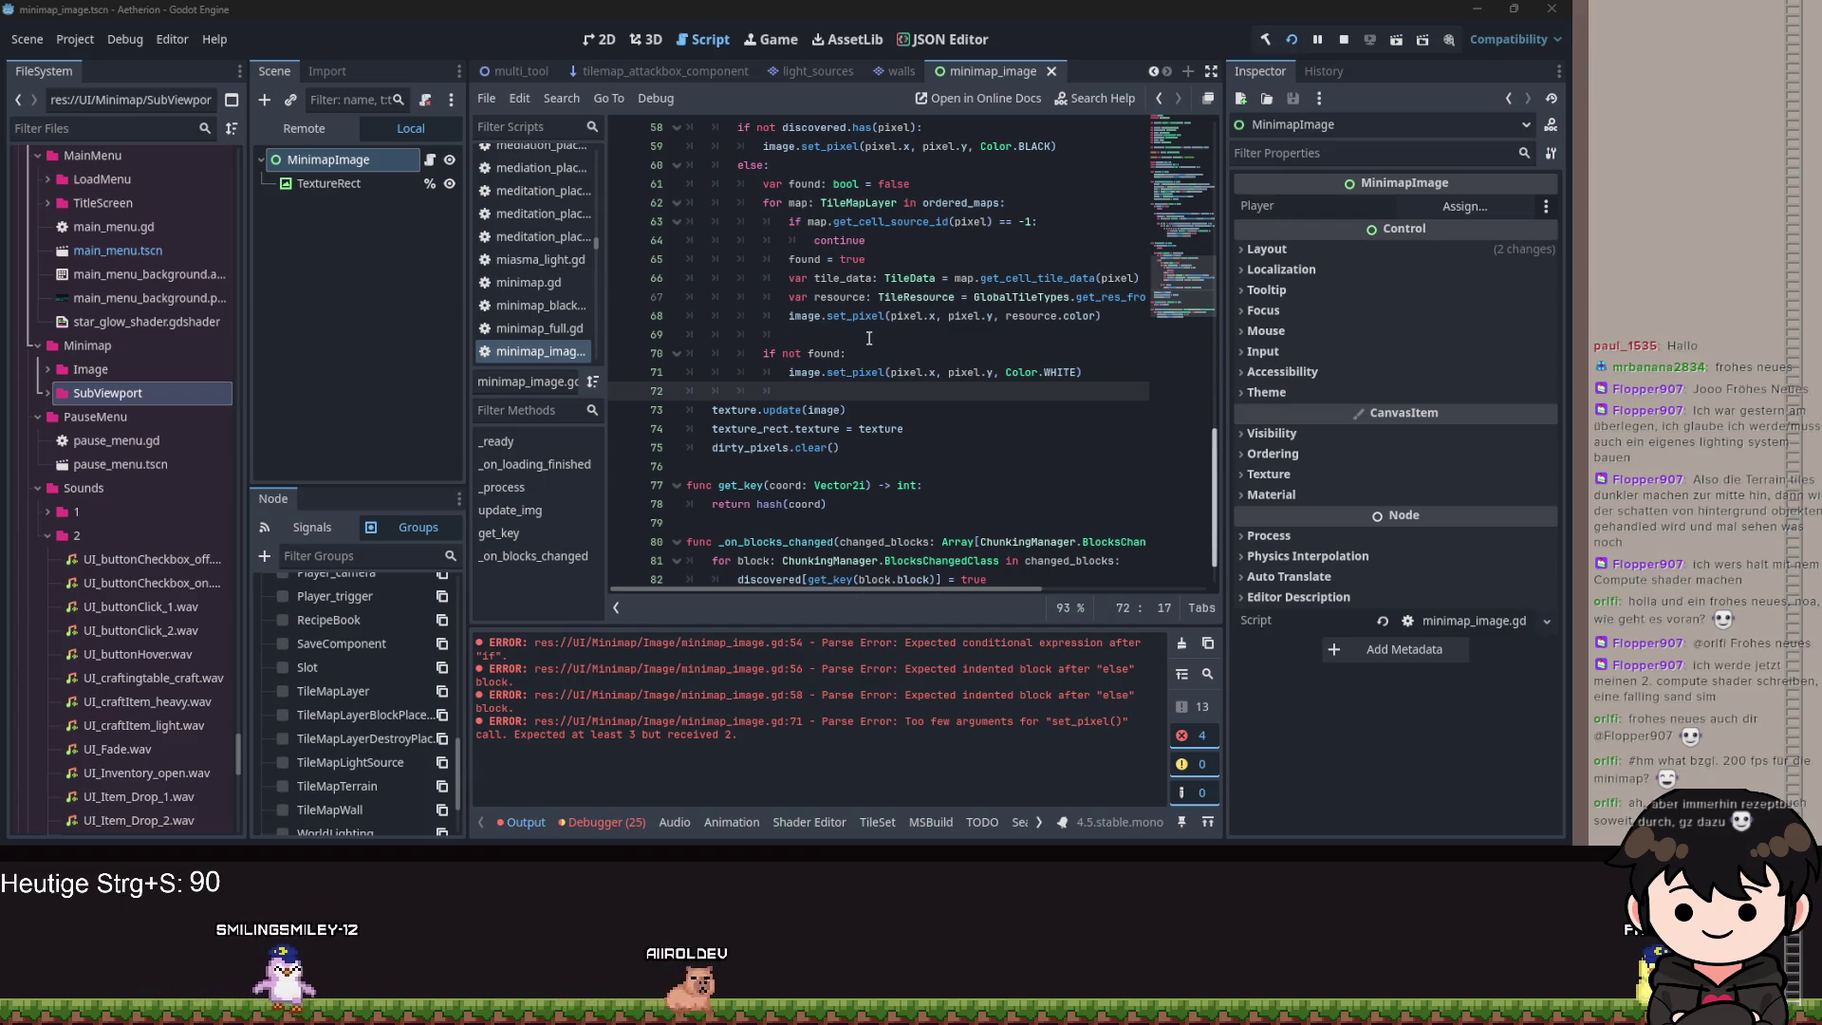
left_click(948, 409)
scroll(573, 68, "up", 5)
Delete the old Minimap node from the player scene.
left_click(525, 73)
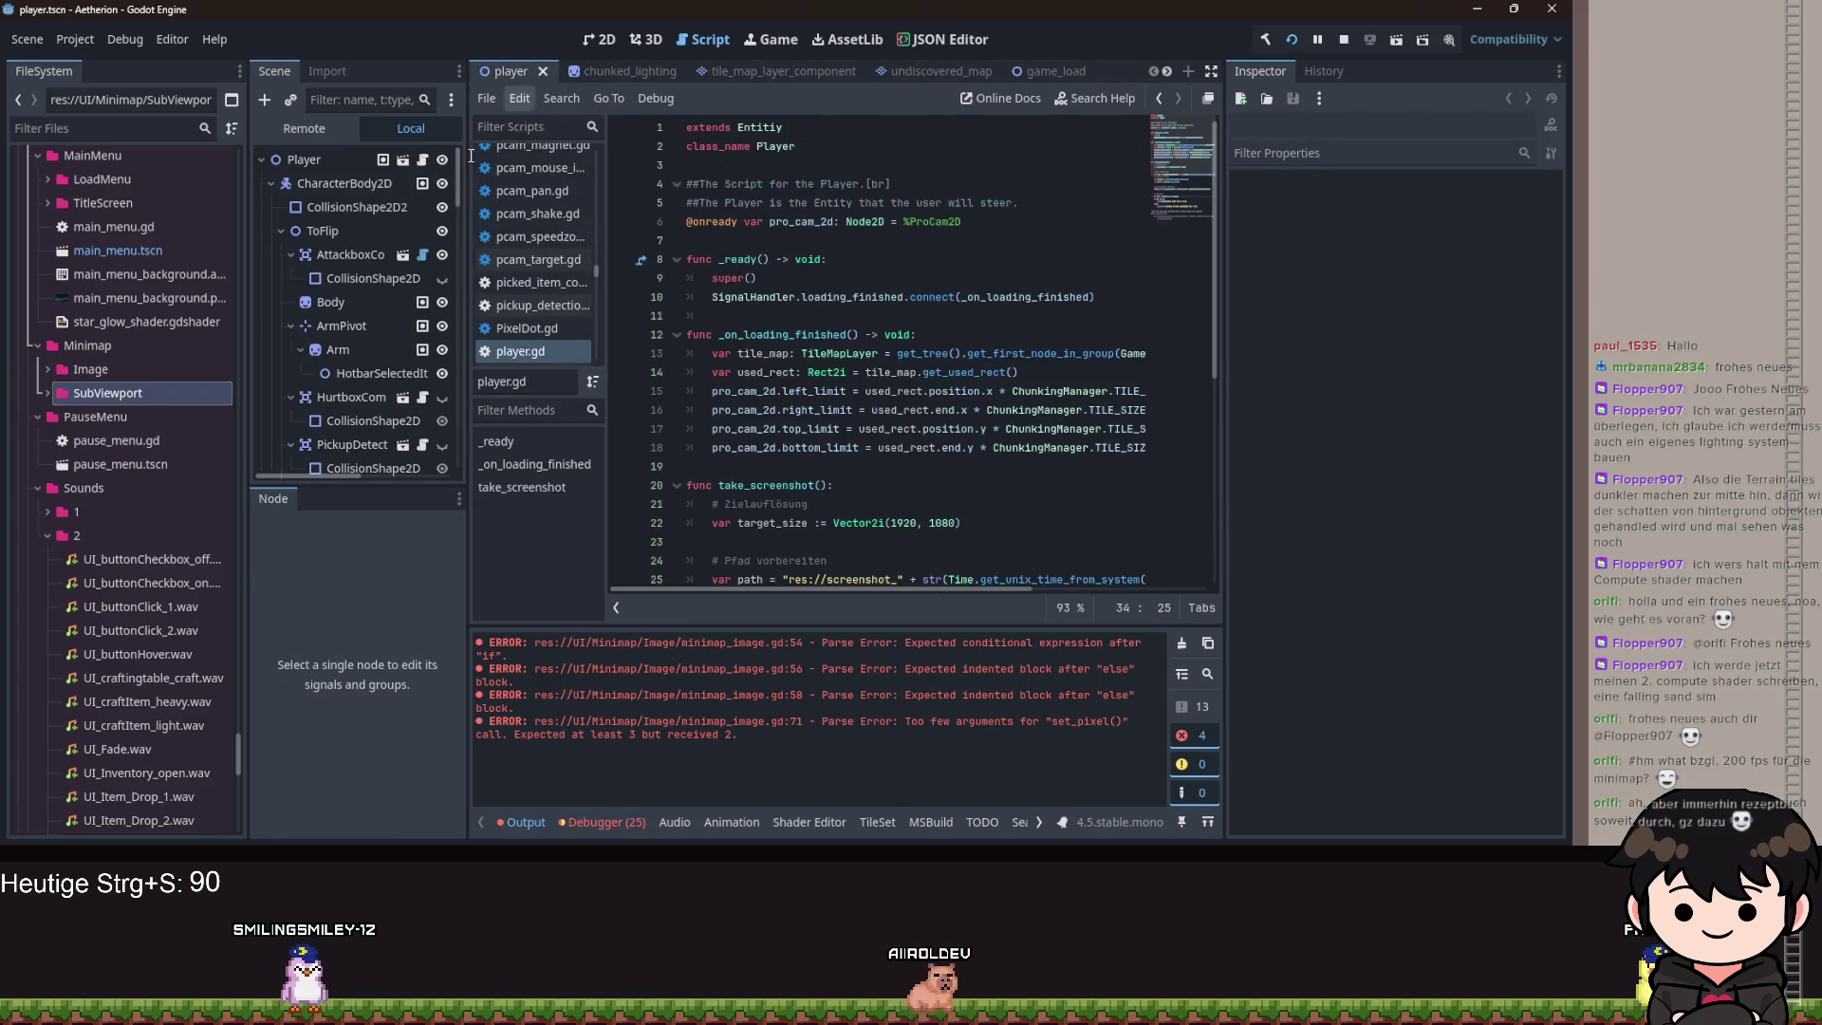
left_click(48, 369)
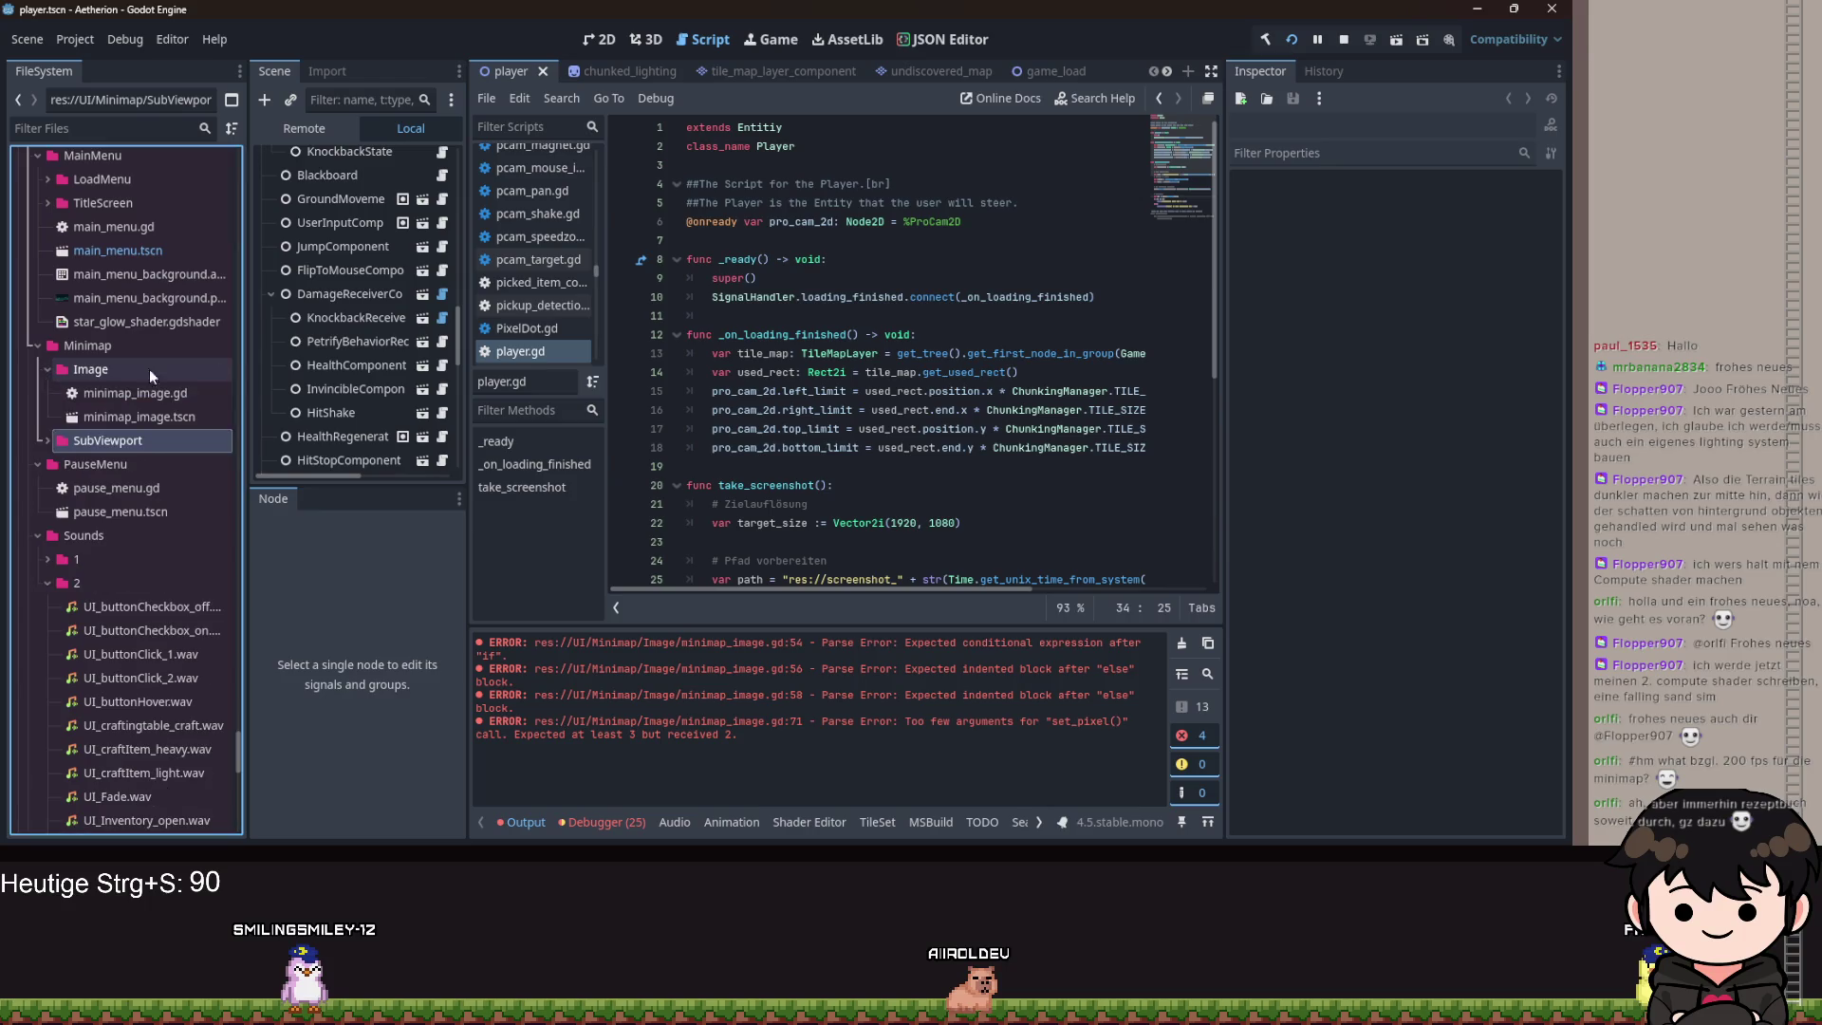
scroll(345, 378, "down", 5)
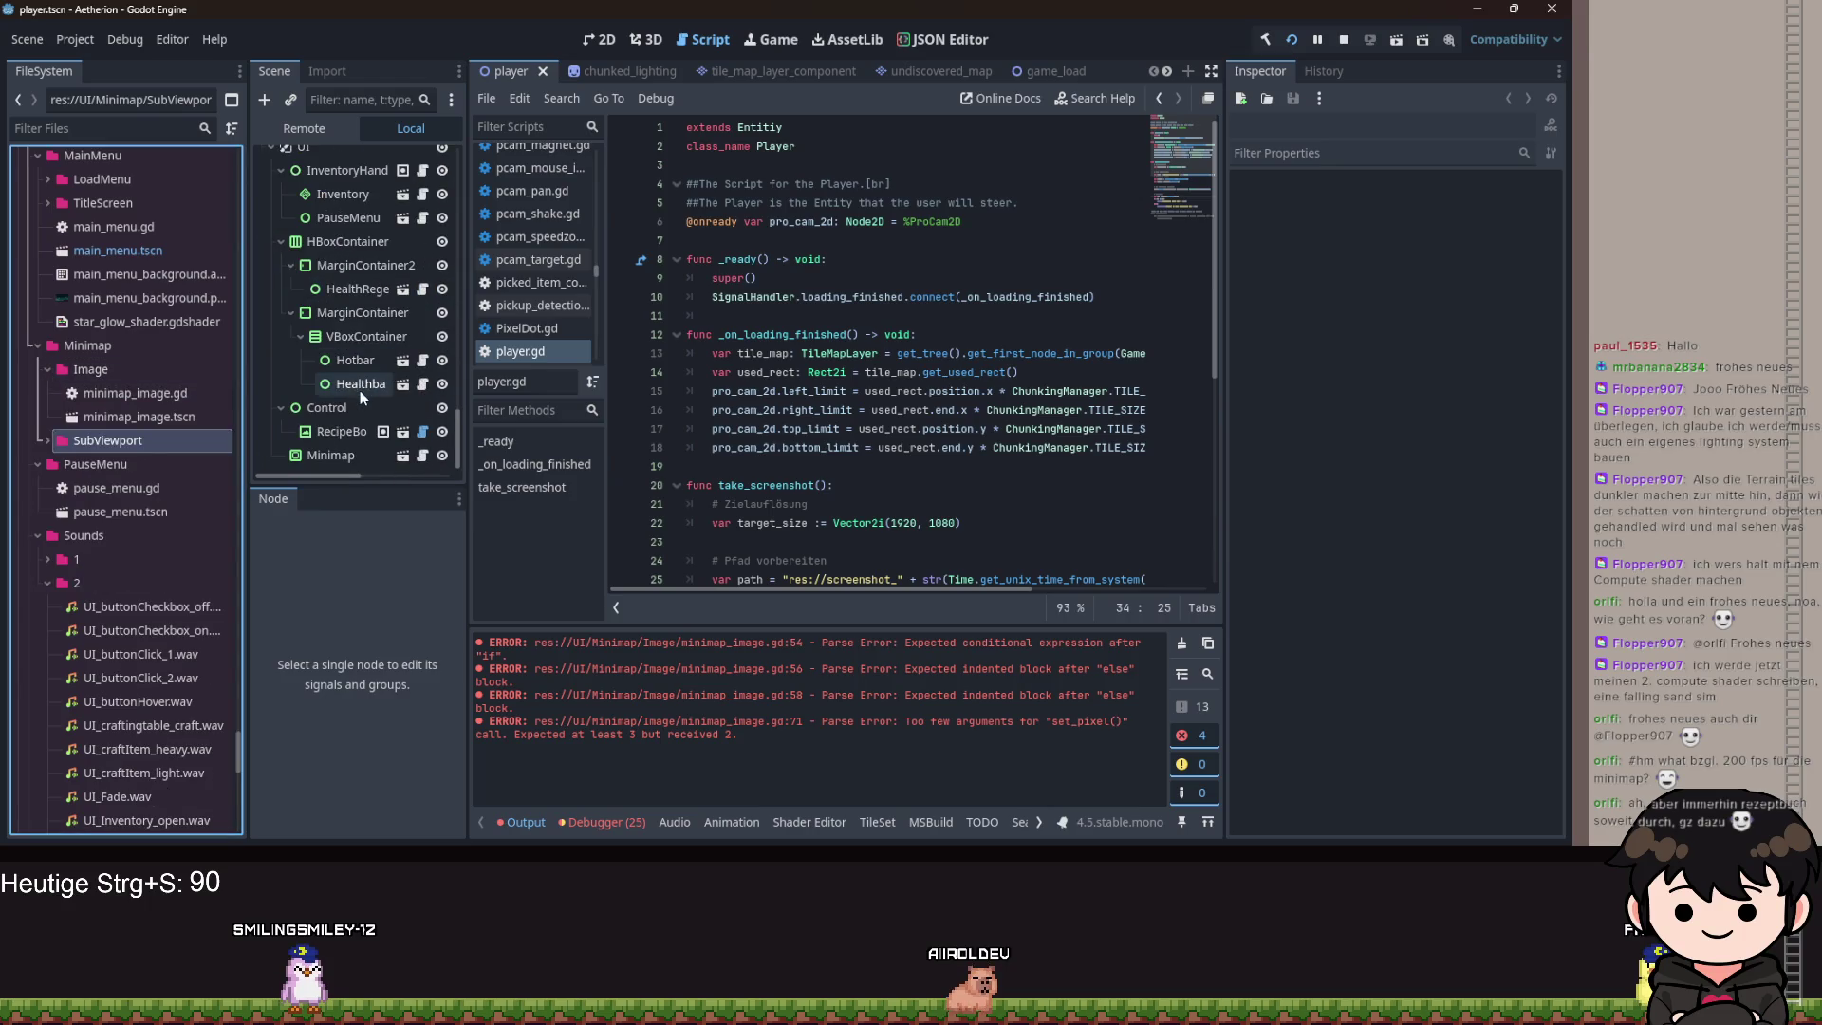
right_click(333, 456)
left_click(407, 805)
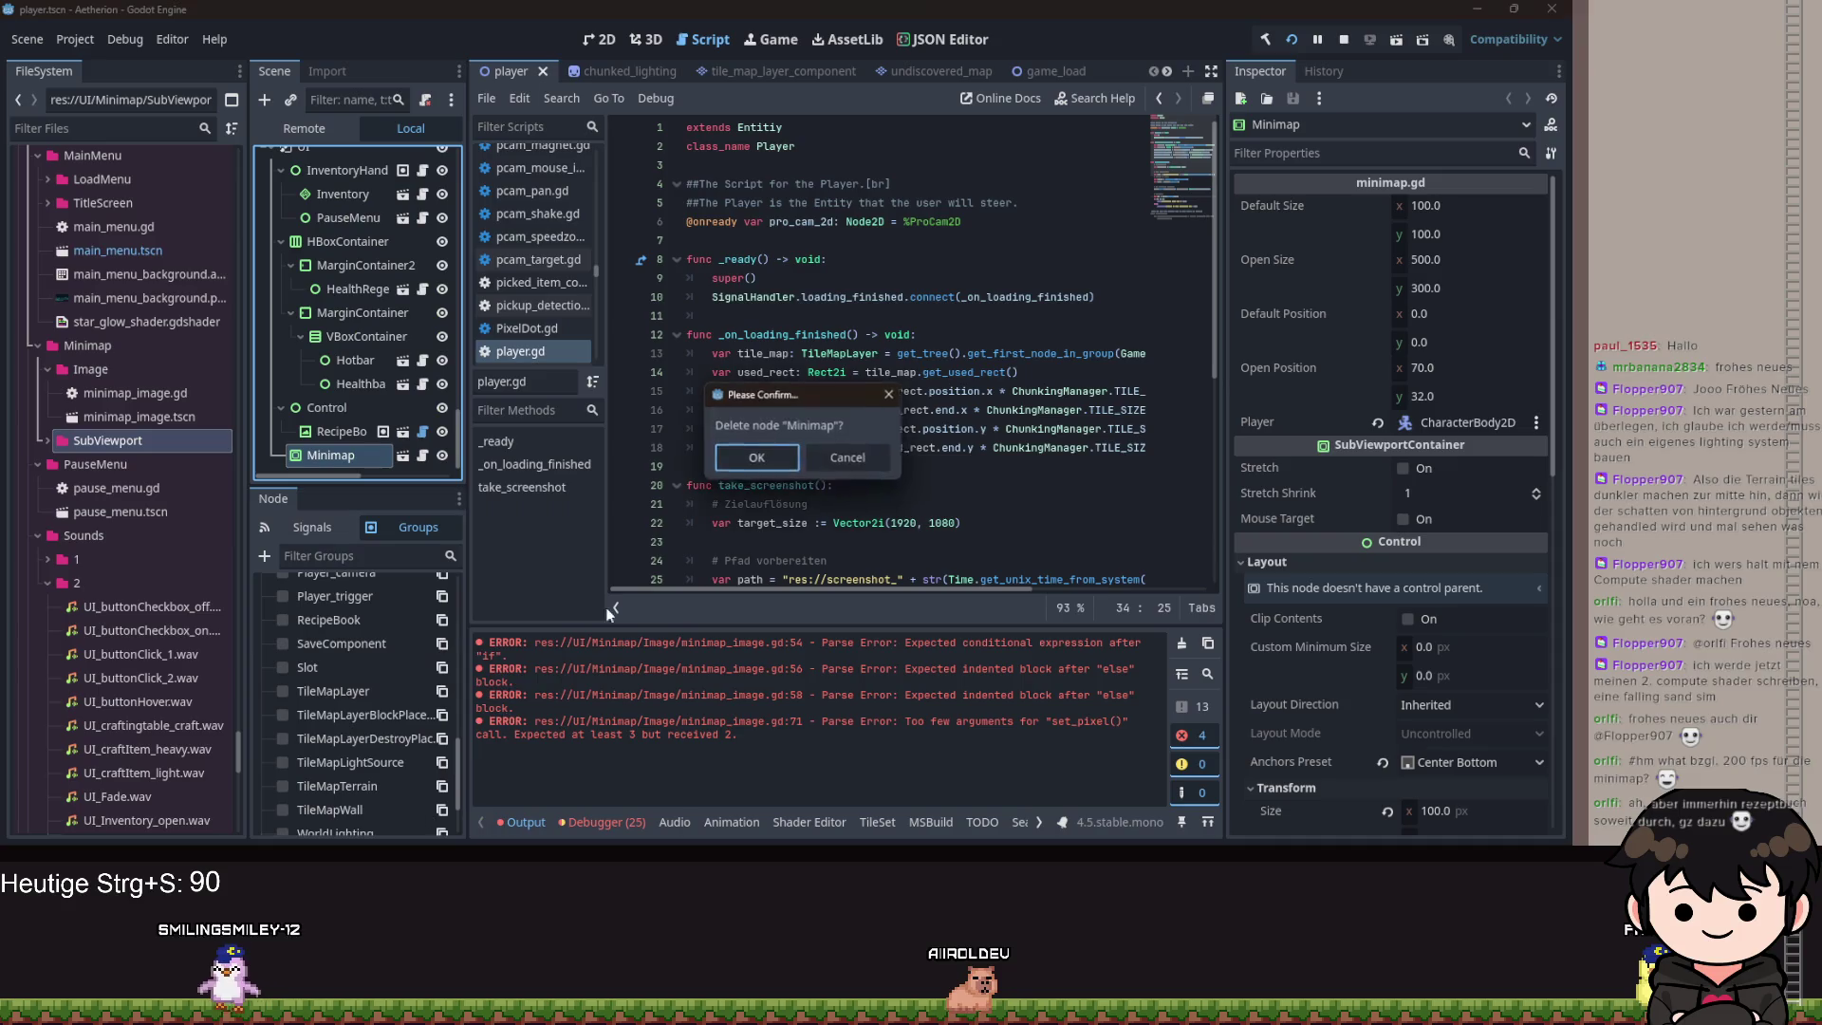
left_click(756, 458)
Instance minimap_image.tscn under UI with Player set to CharacterBody2D, save, and run the project.
mouse_move(140, 417)
left_mouse_down()
mouse_move(285, 412)
mouse_move(329, 331)
mouse_move(304, 290)
left_mouse_up()
key("ctrl+s")
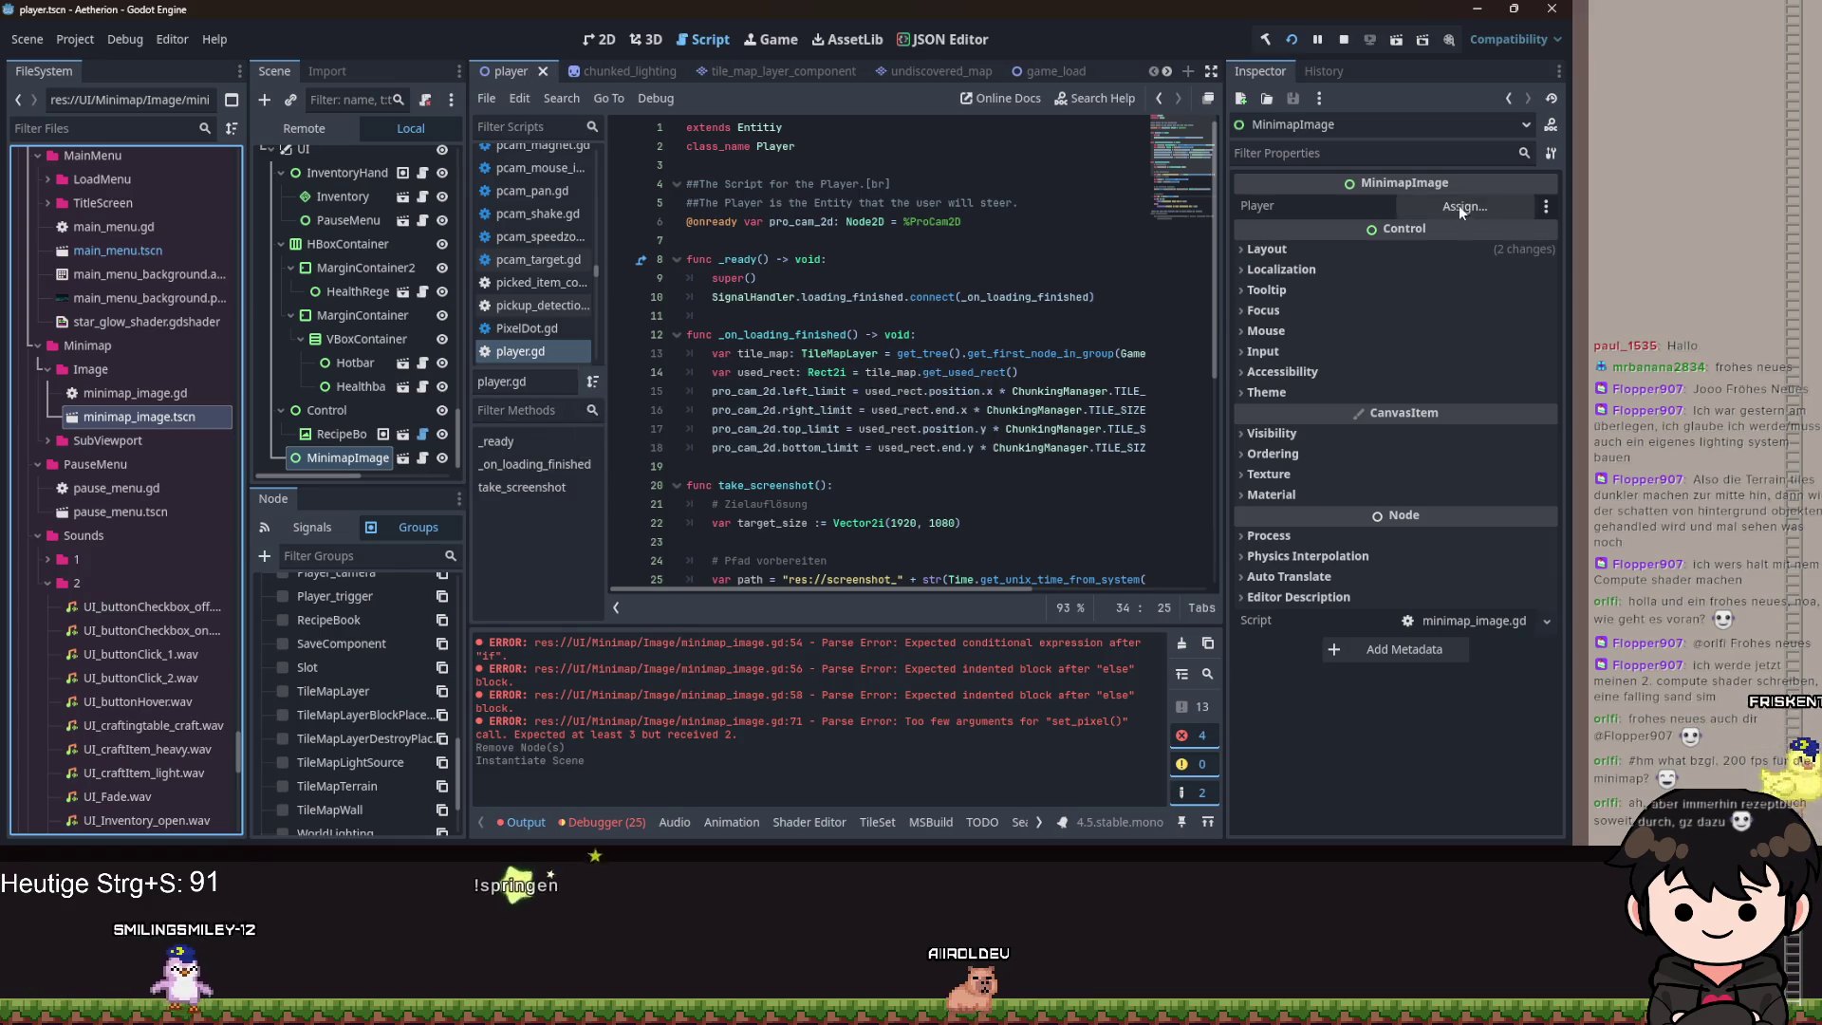
left_click(1460, 205)
double_click(808, 266)
key("ctrl+s")
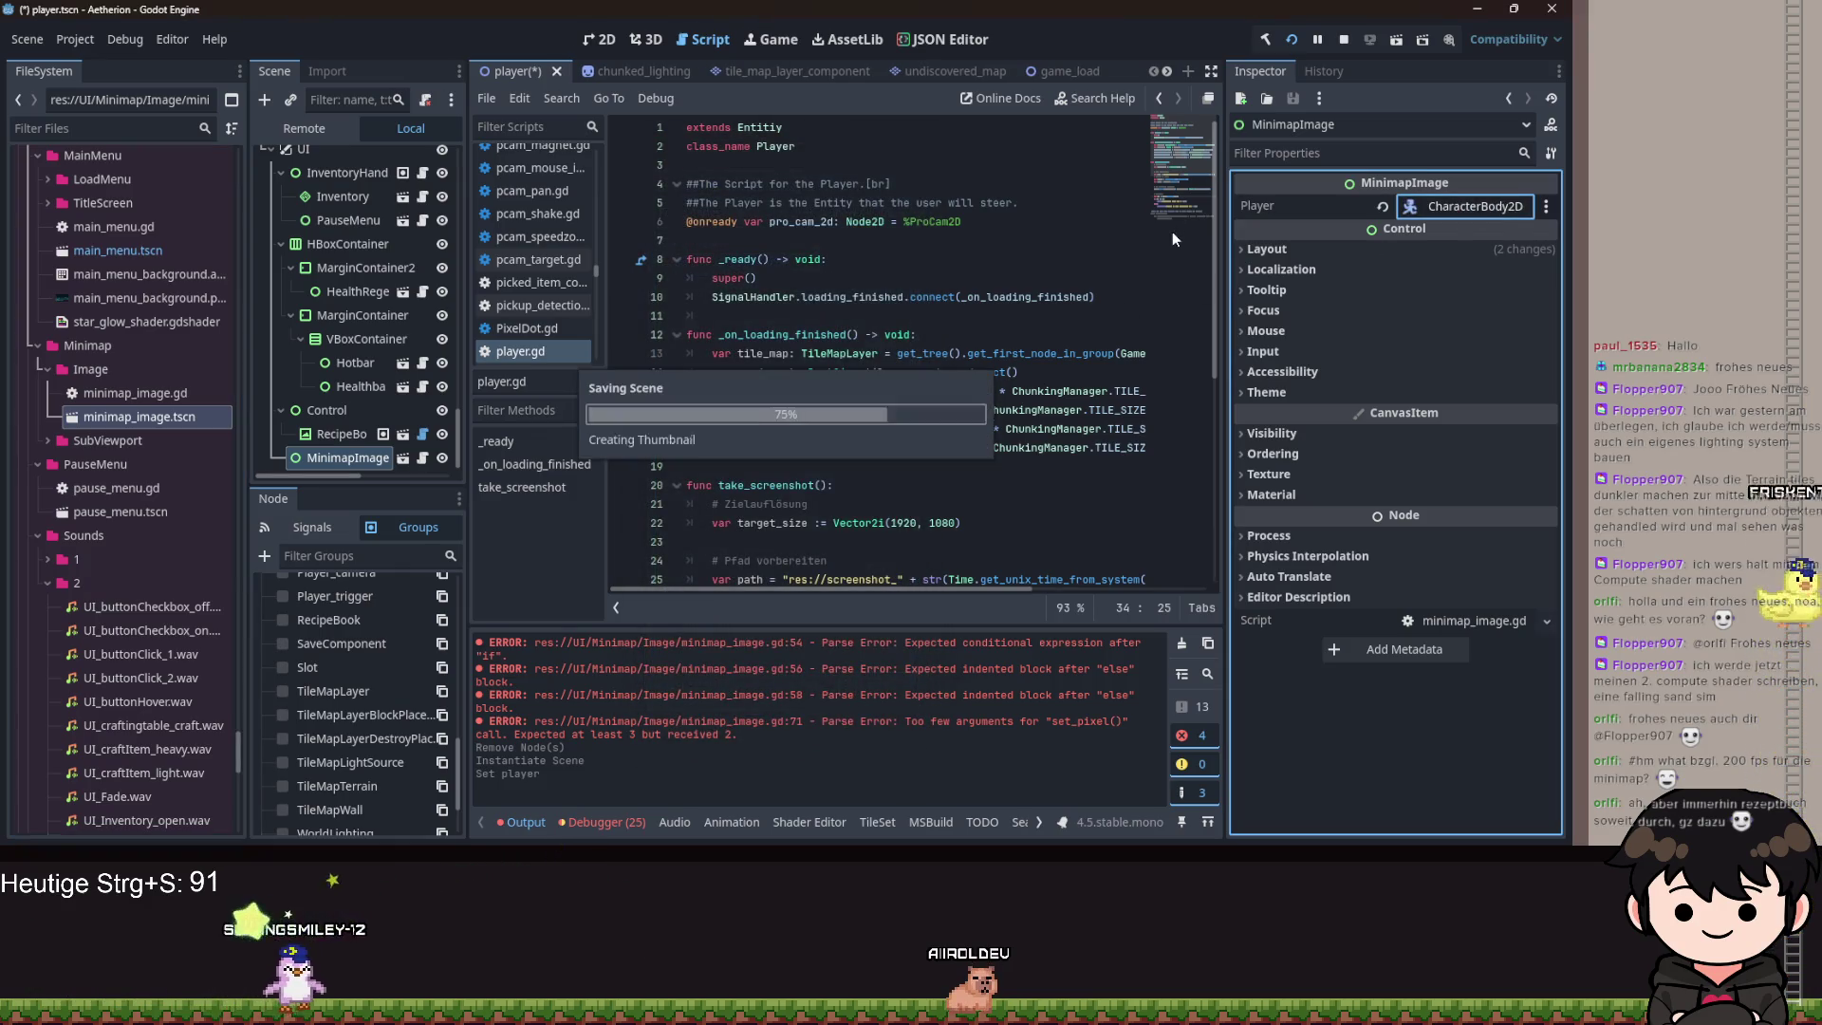
left_click(1295, 41)
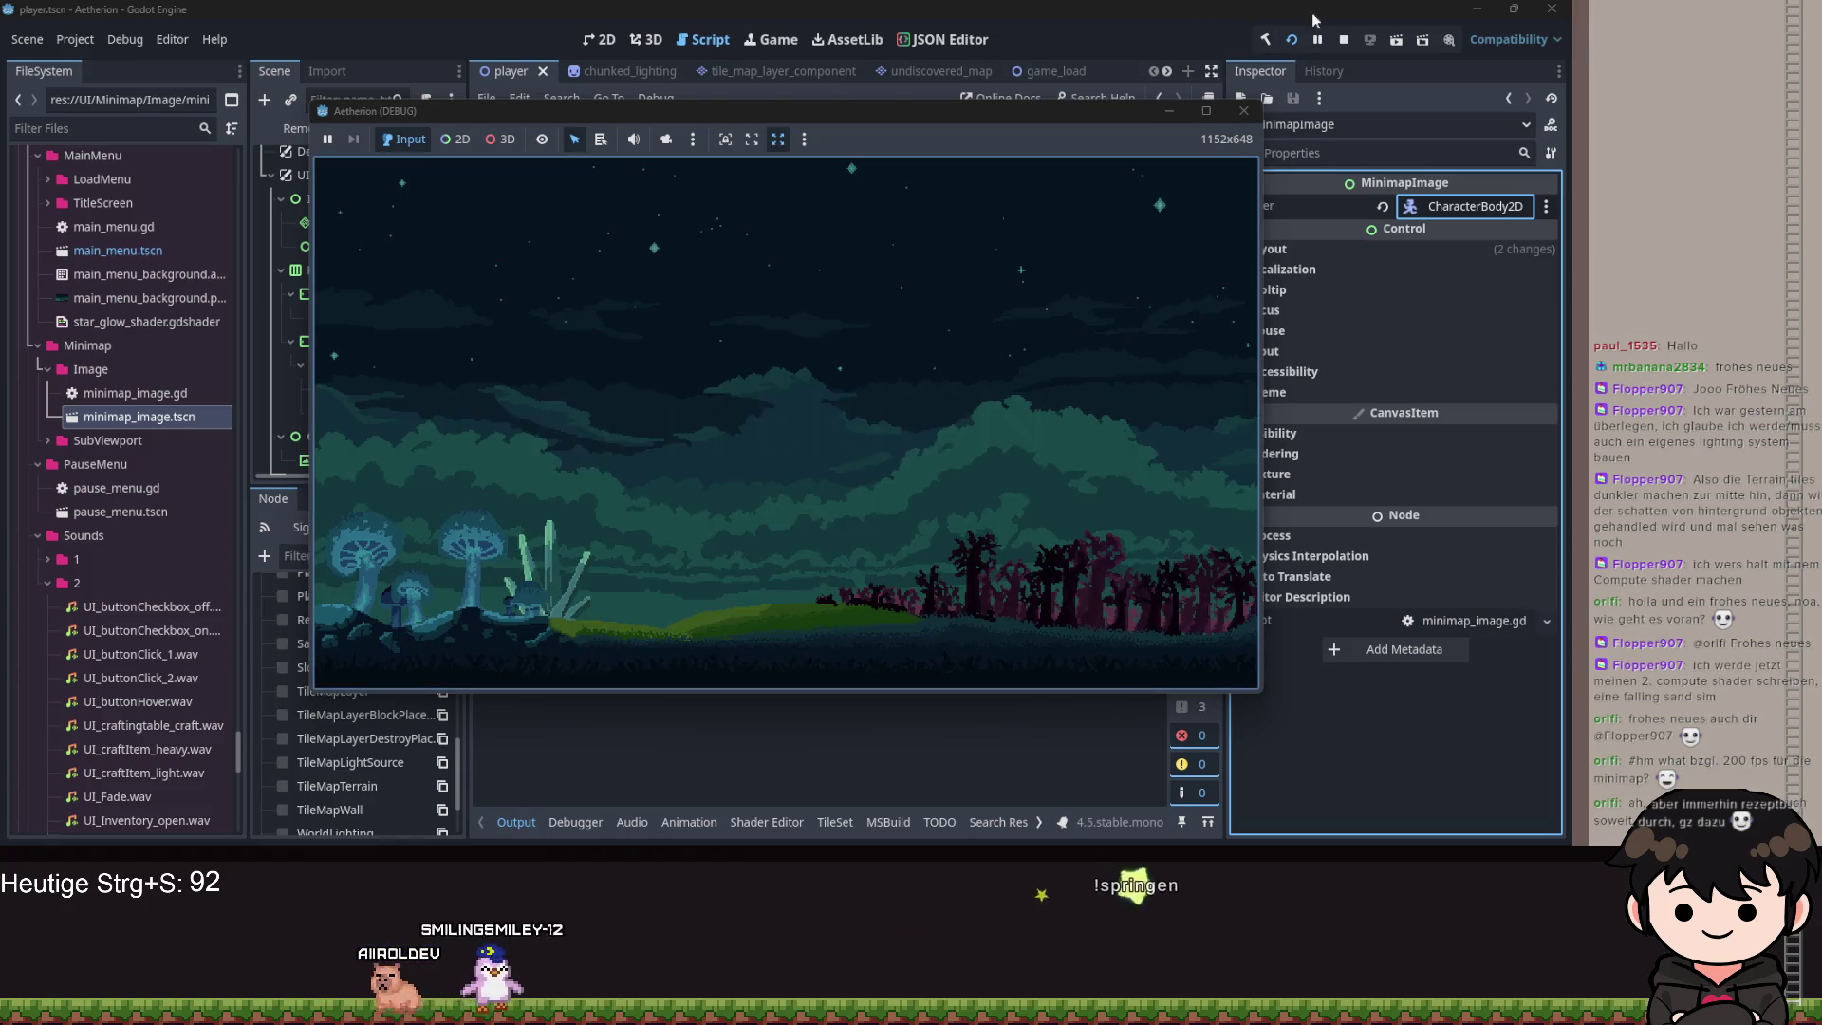
Load Spielstand 1 via Spiel Laden, resize the game window, then stop the game with F8.
left_click(1058, 252)
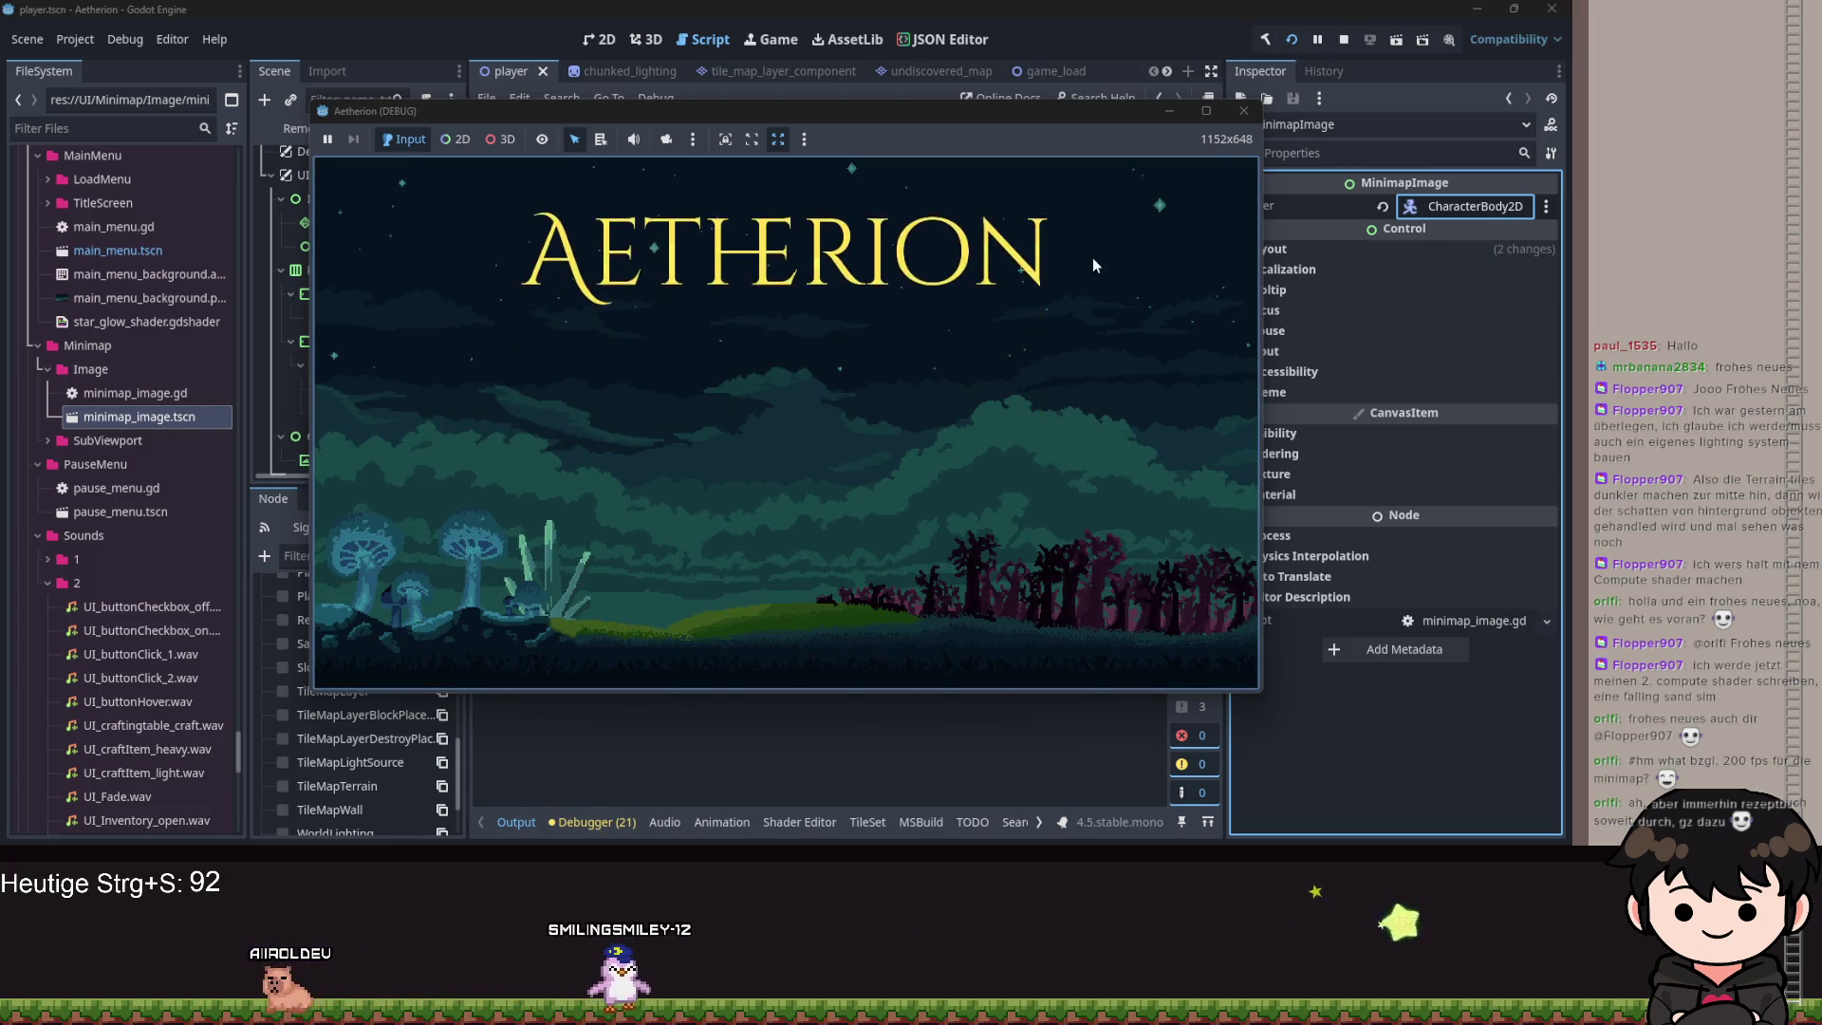
left_click(783, 448)
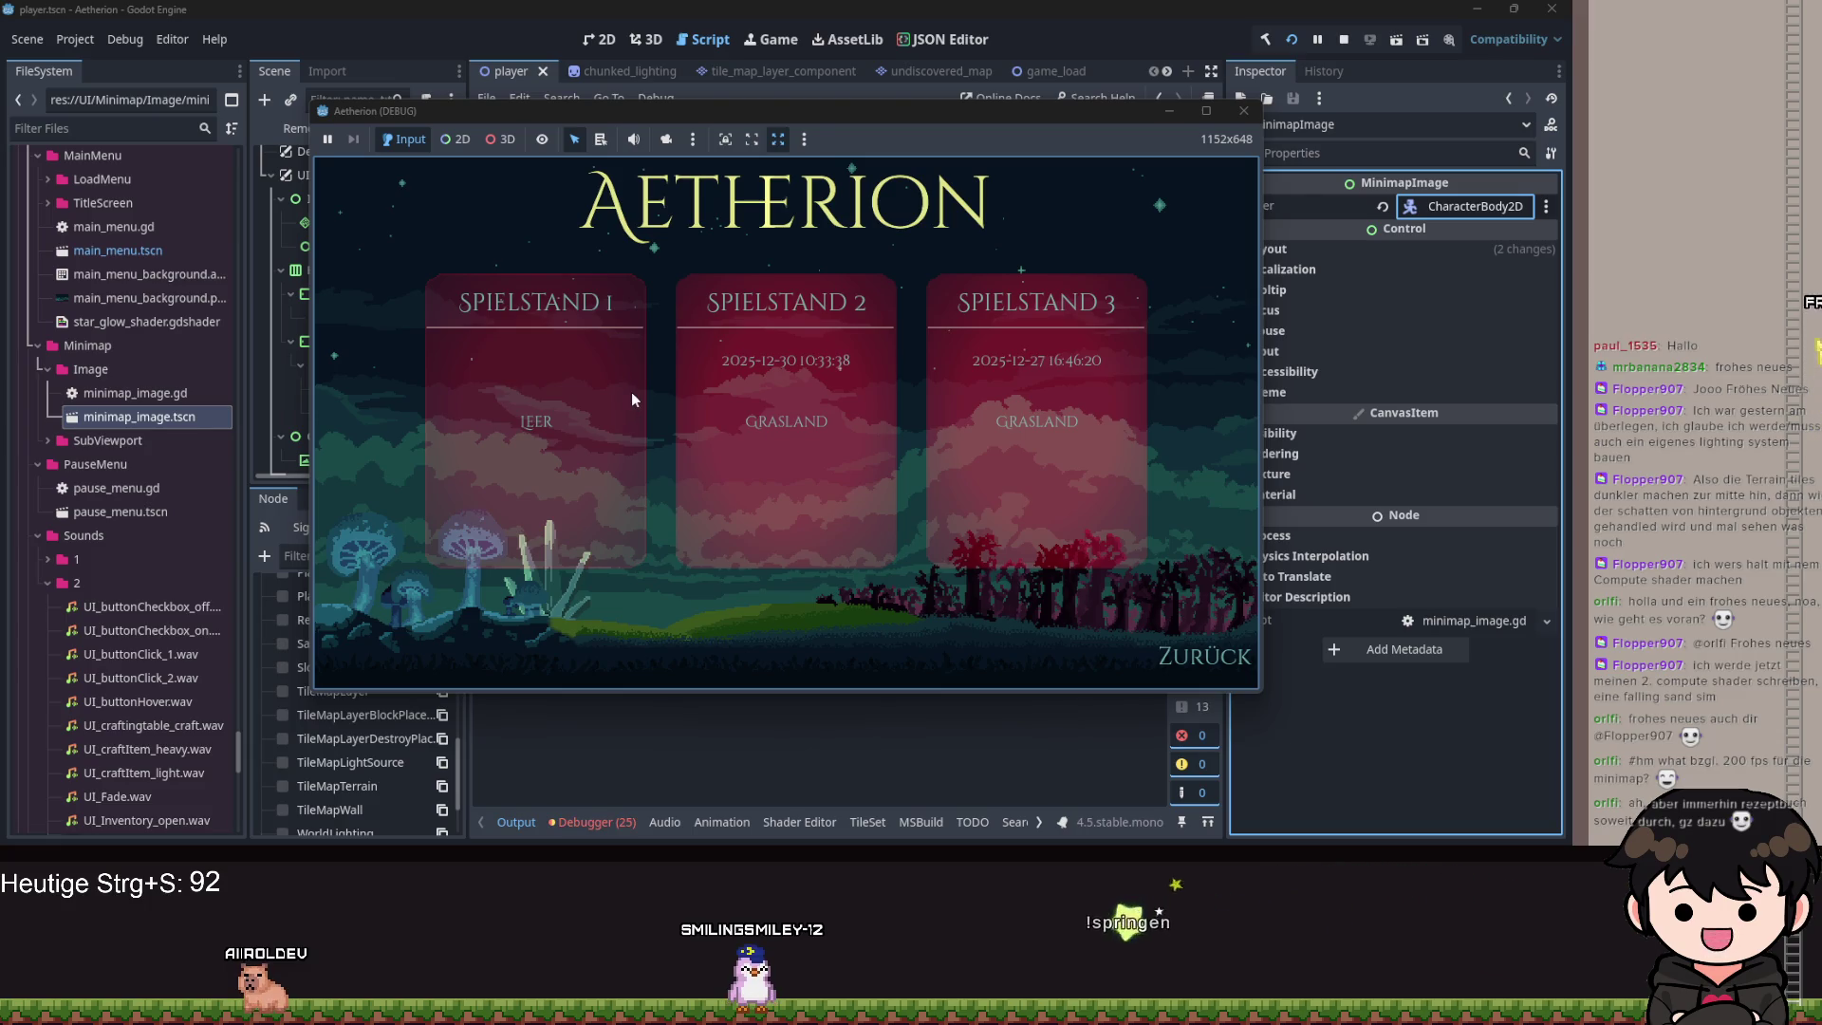
left_click(633, 400)
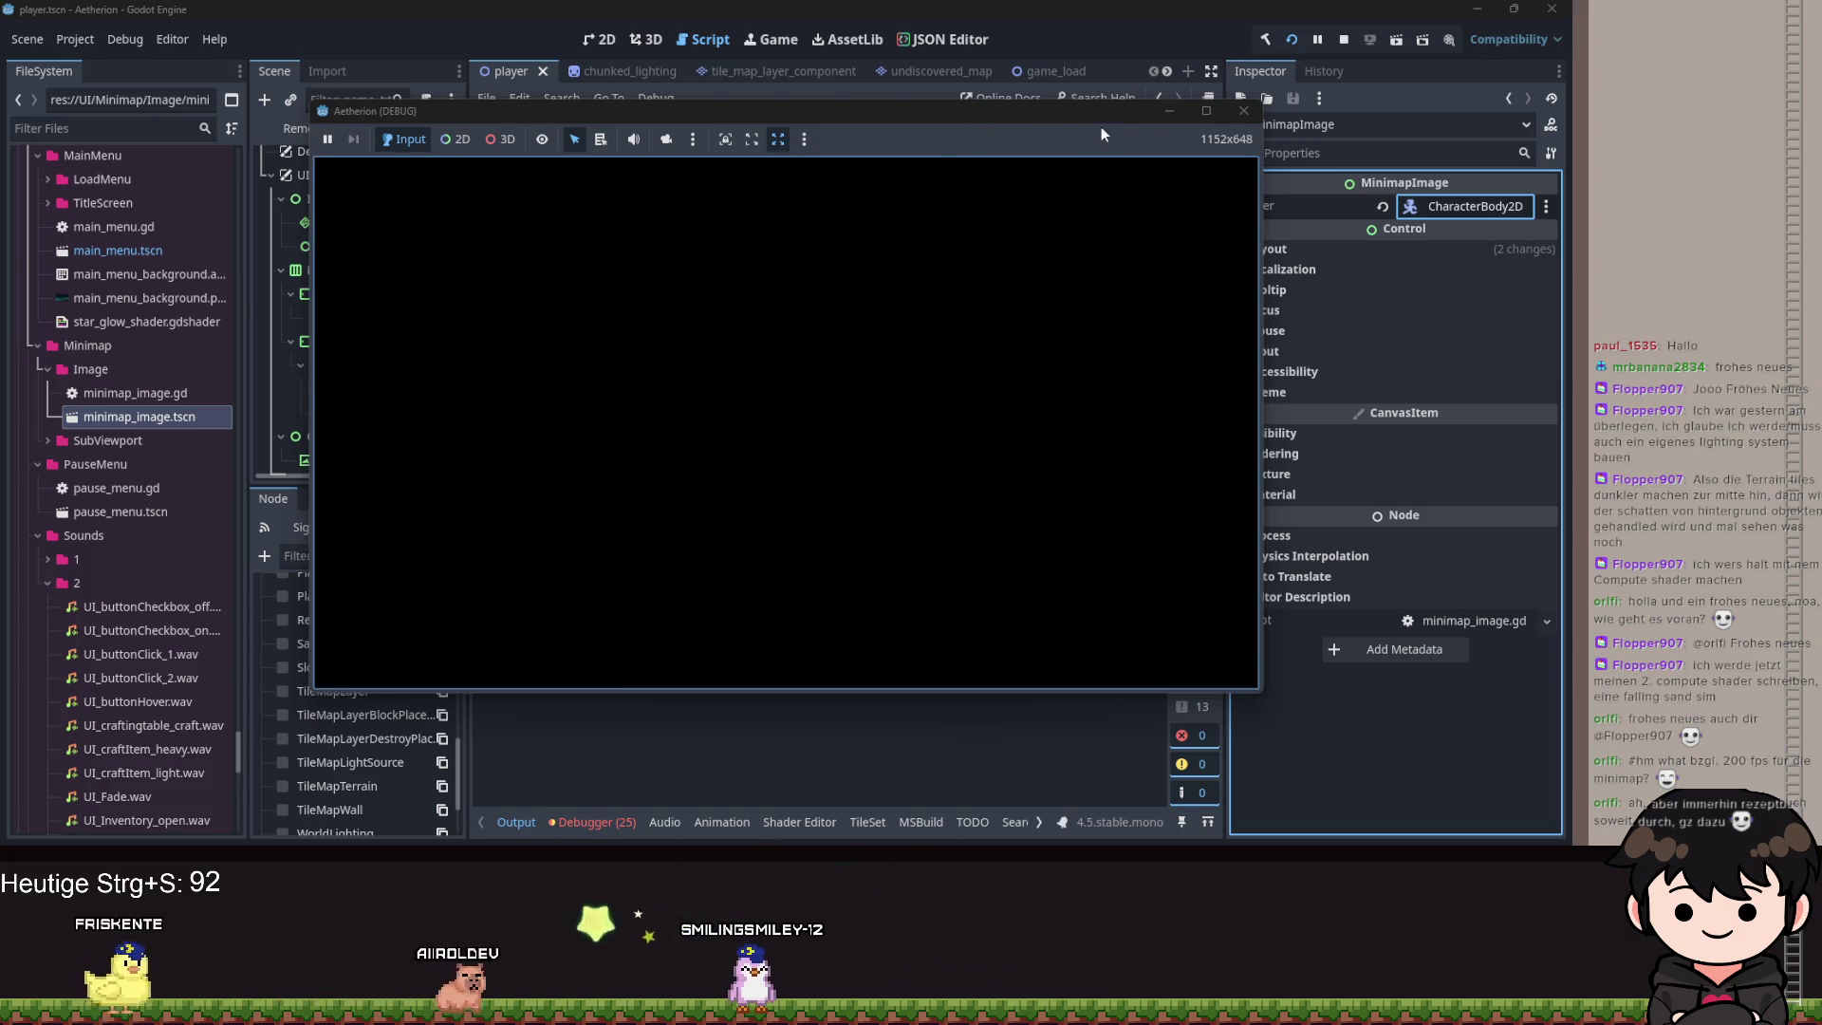
left_click(1205, 111)
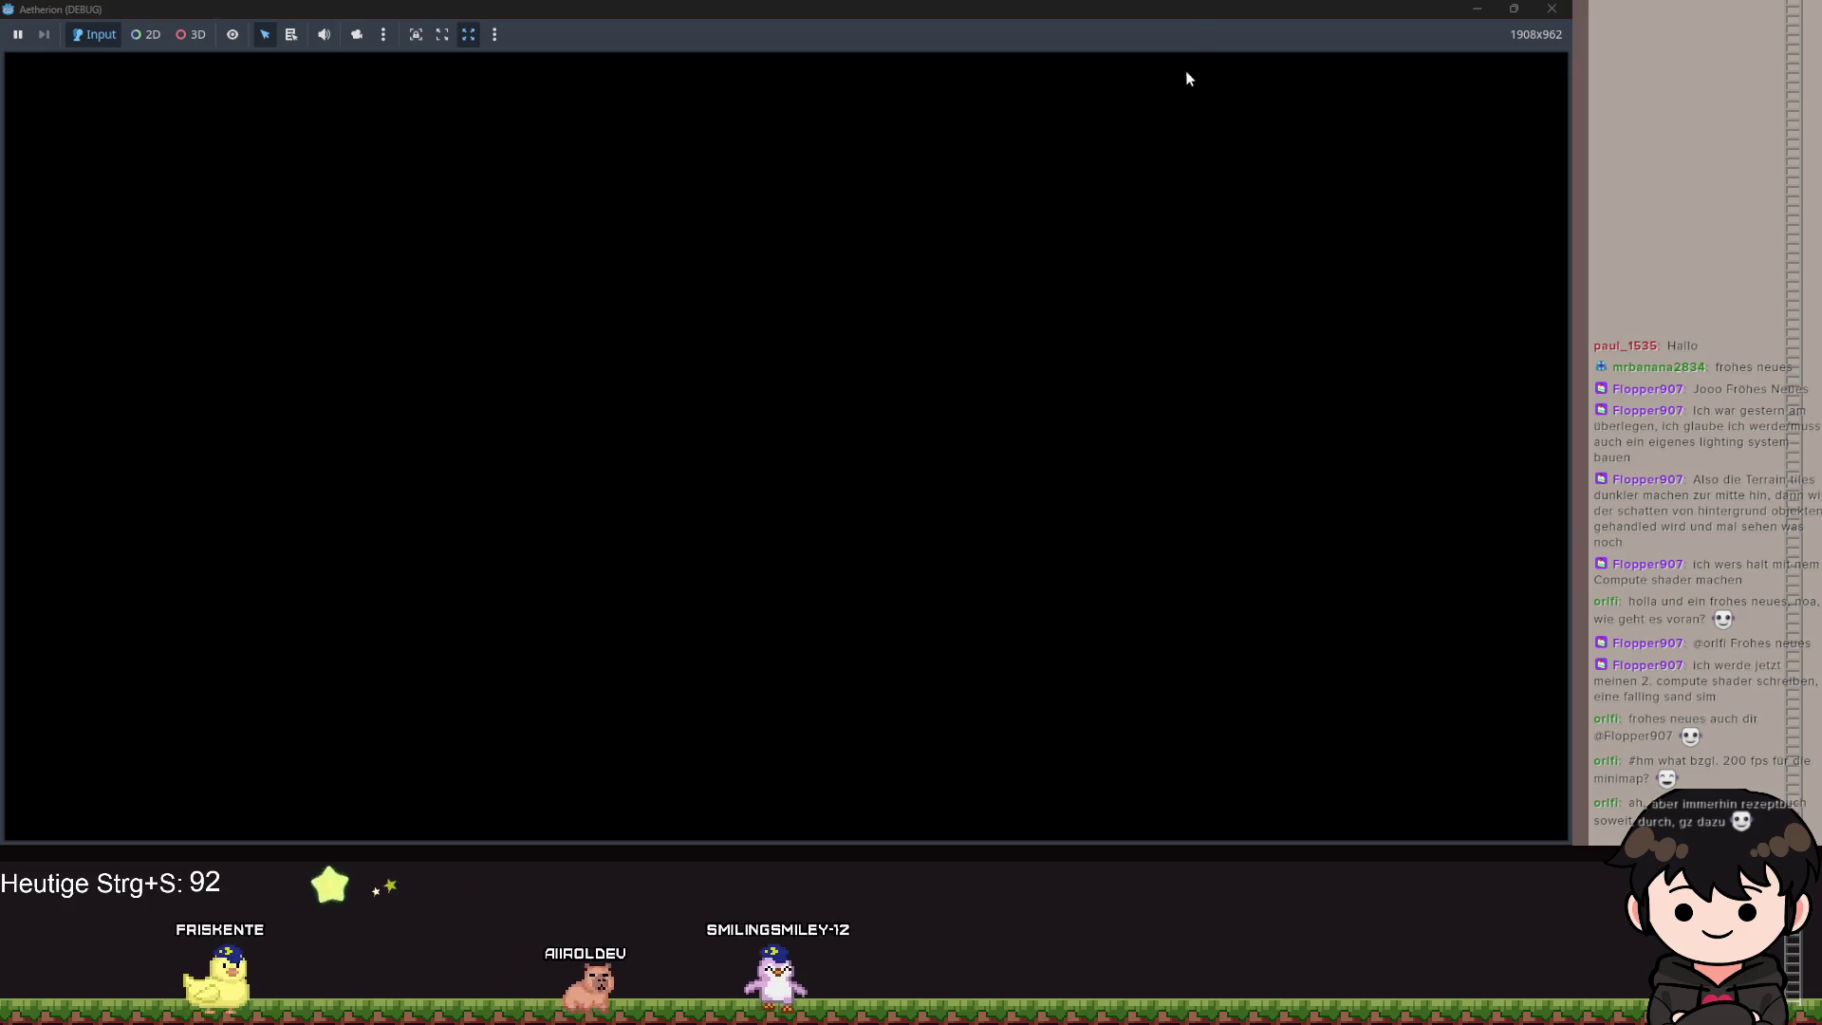
double_click(1175, 19)
key("F8")
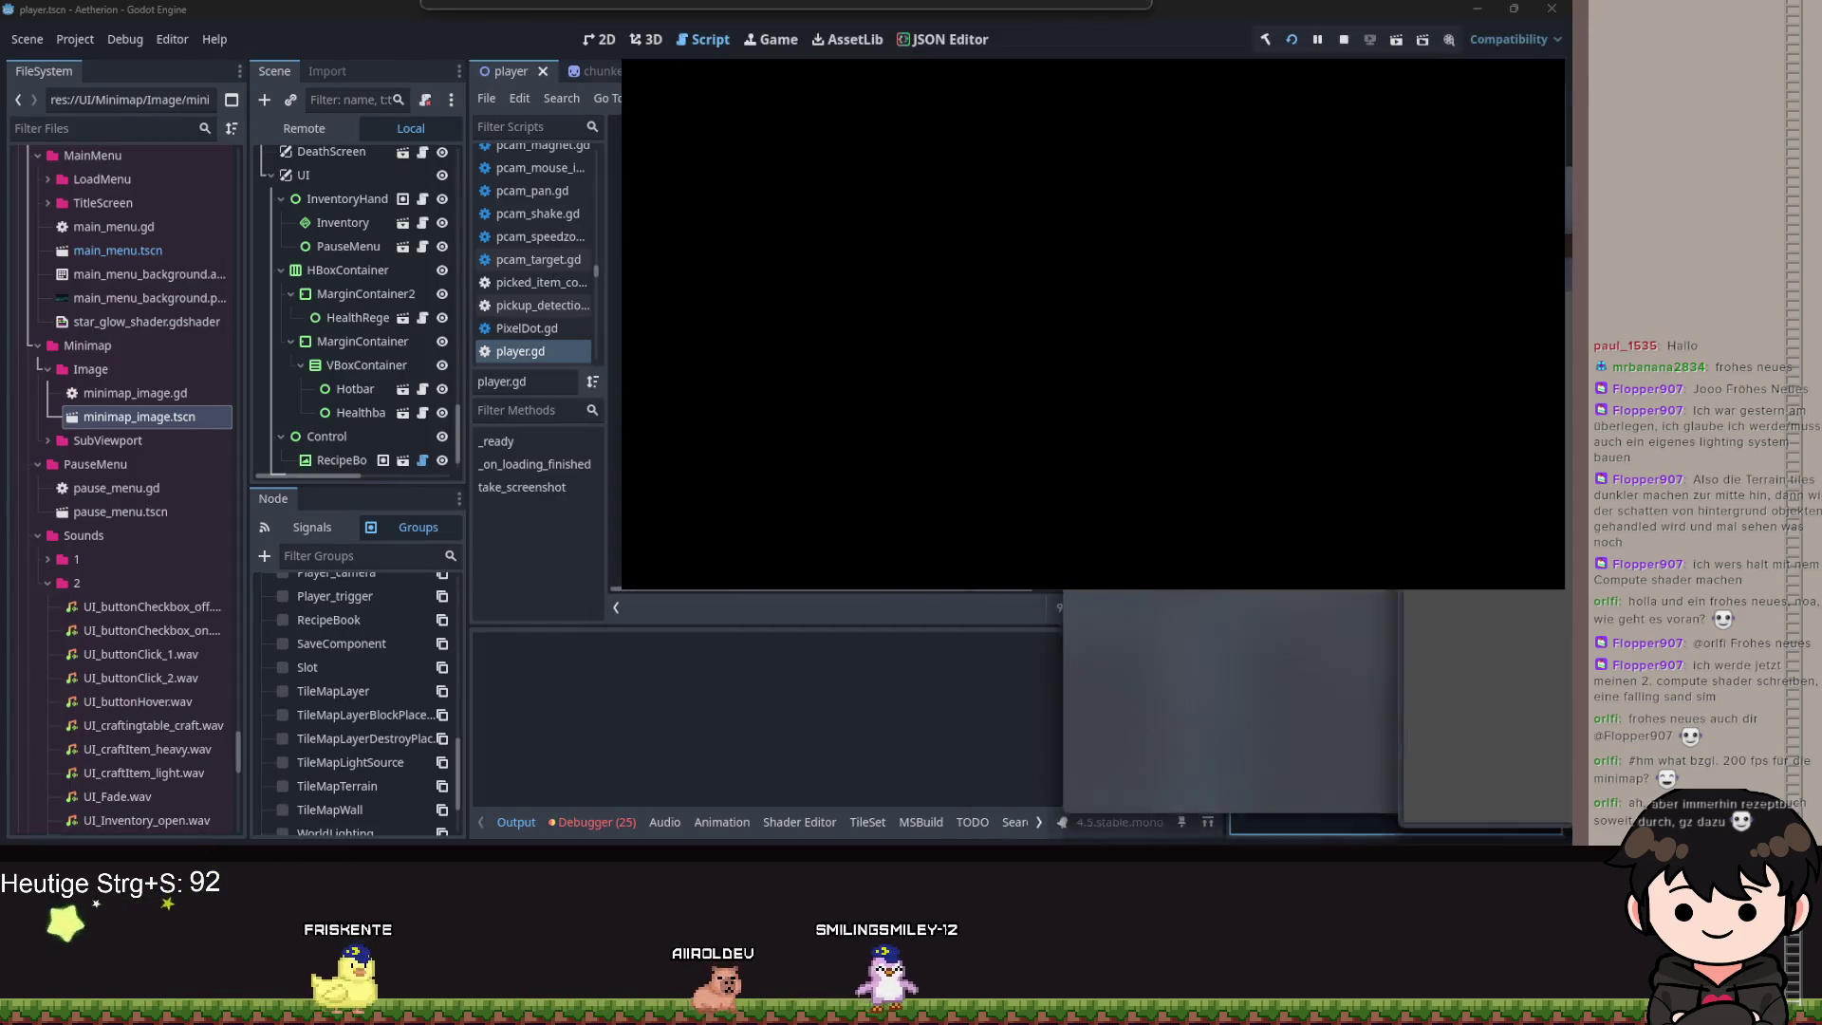
scroll(636, 274, "down", 7)
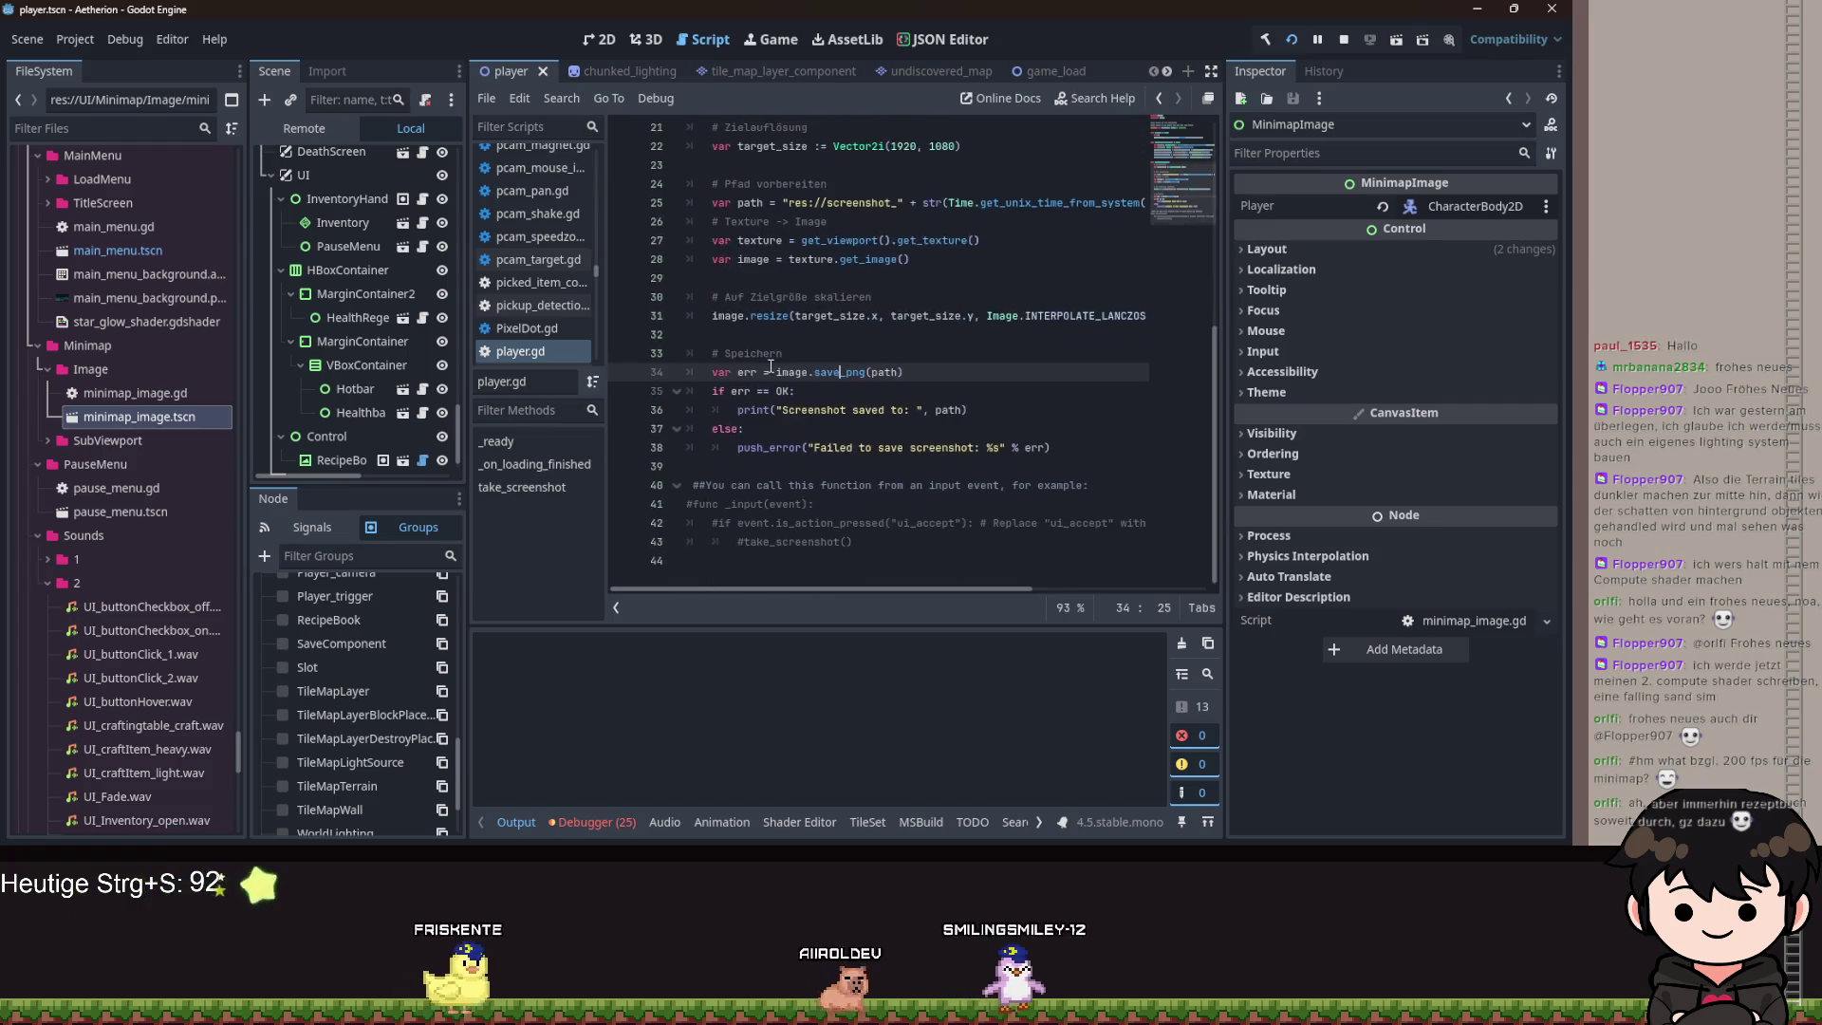
Switch to the minimap_image script and set a breakpoint on line 57.
scroll(752, 66, "down", 5)
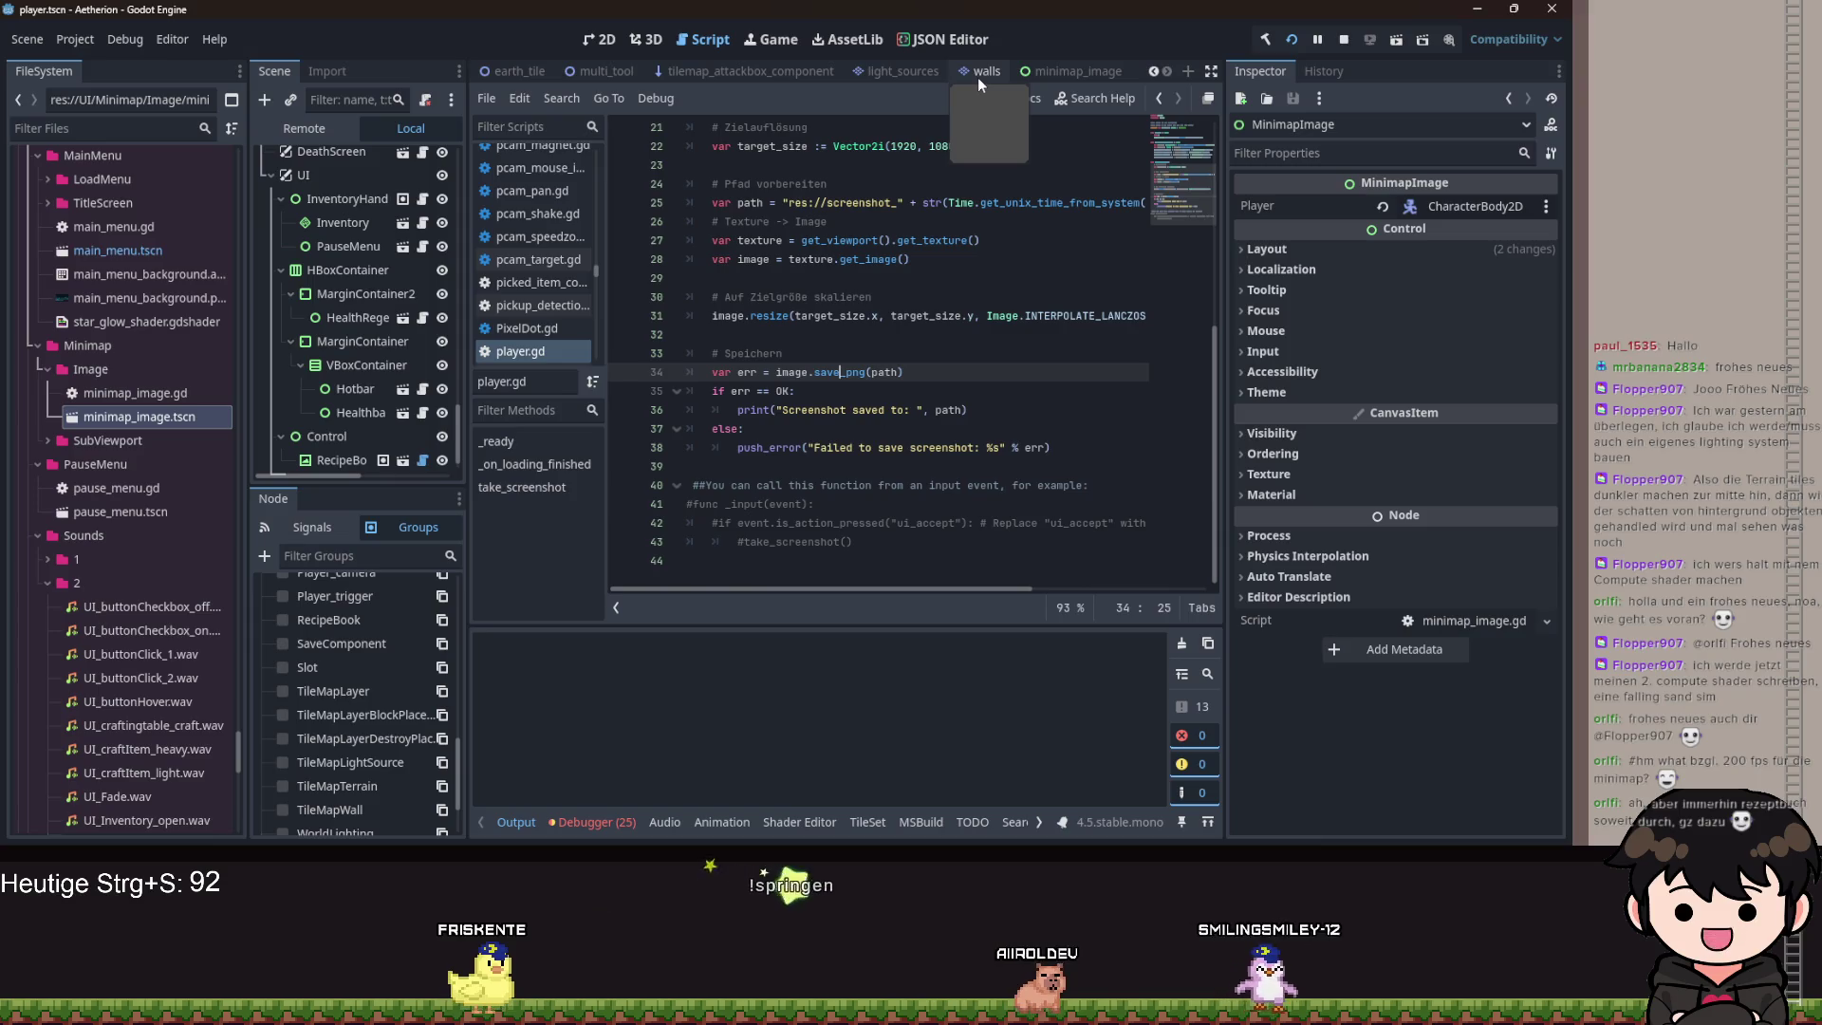
left_click(972, 75)
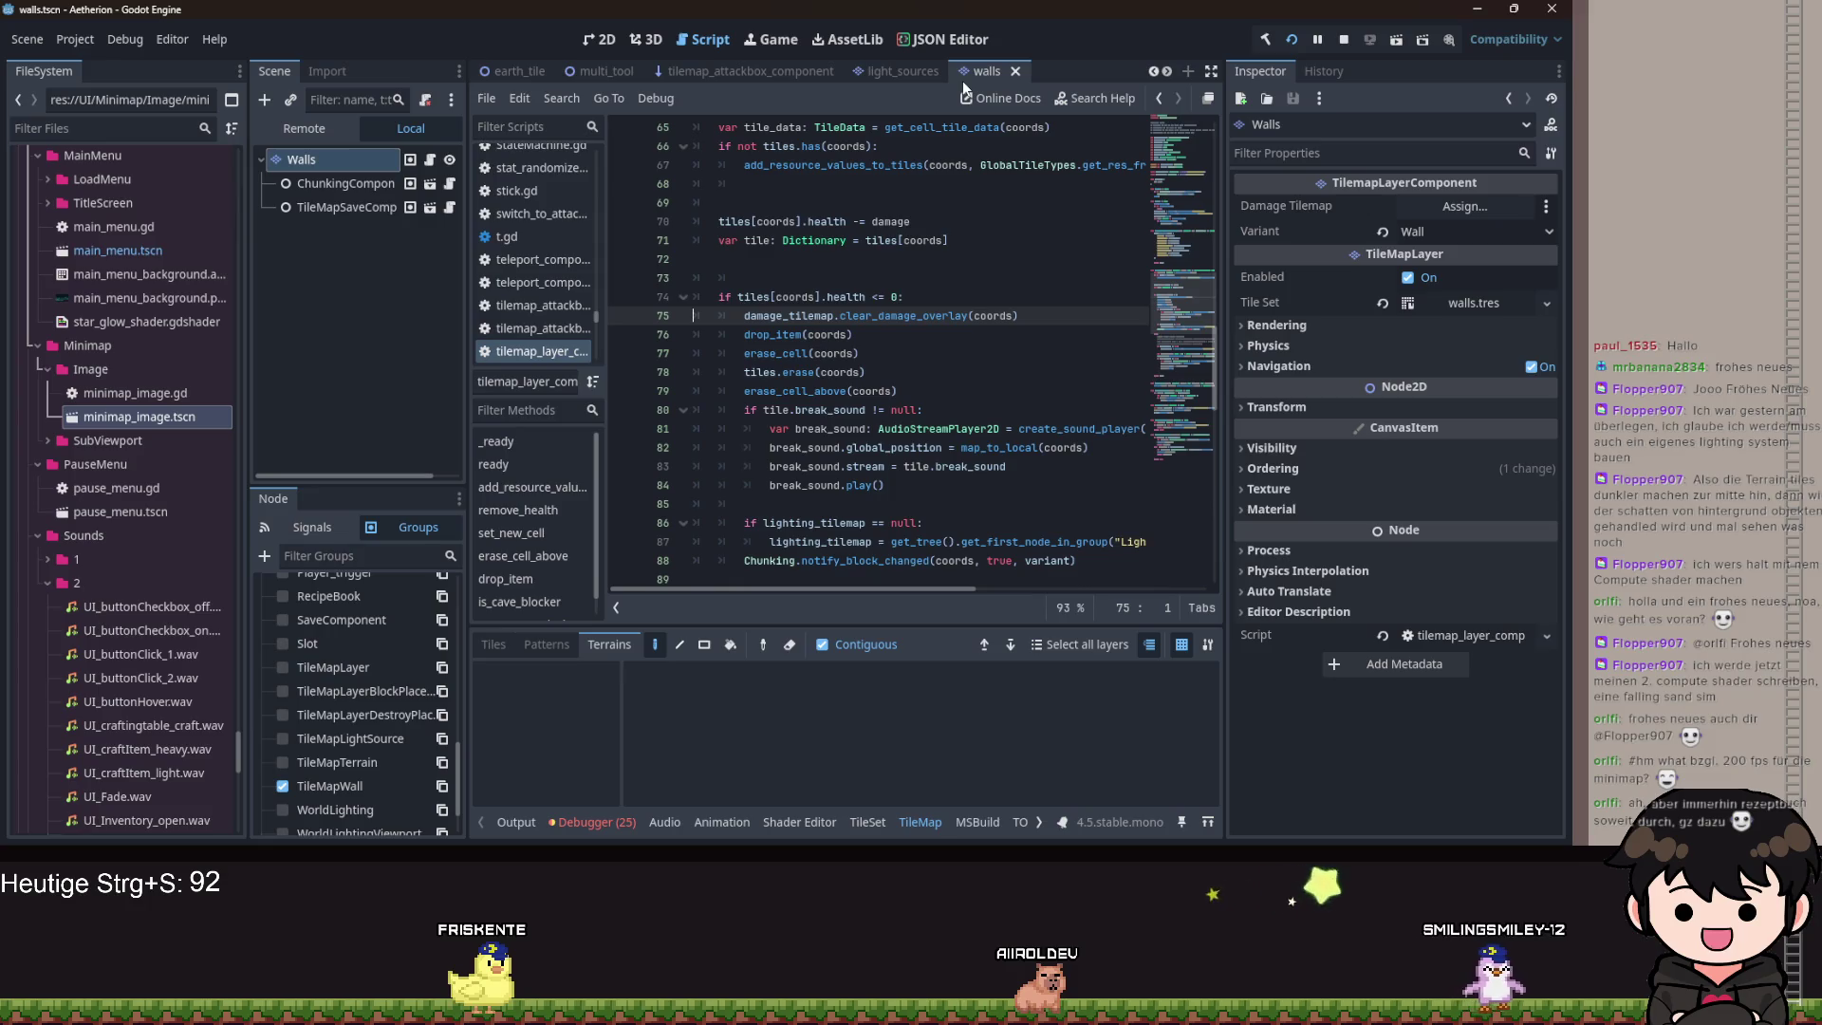
left_click(970, 60)
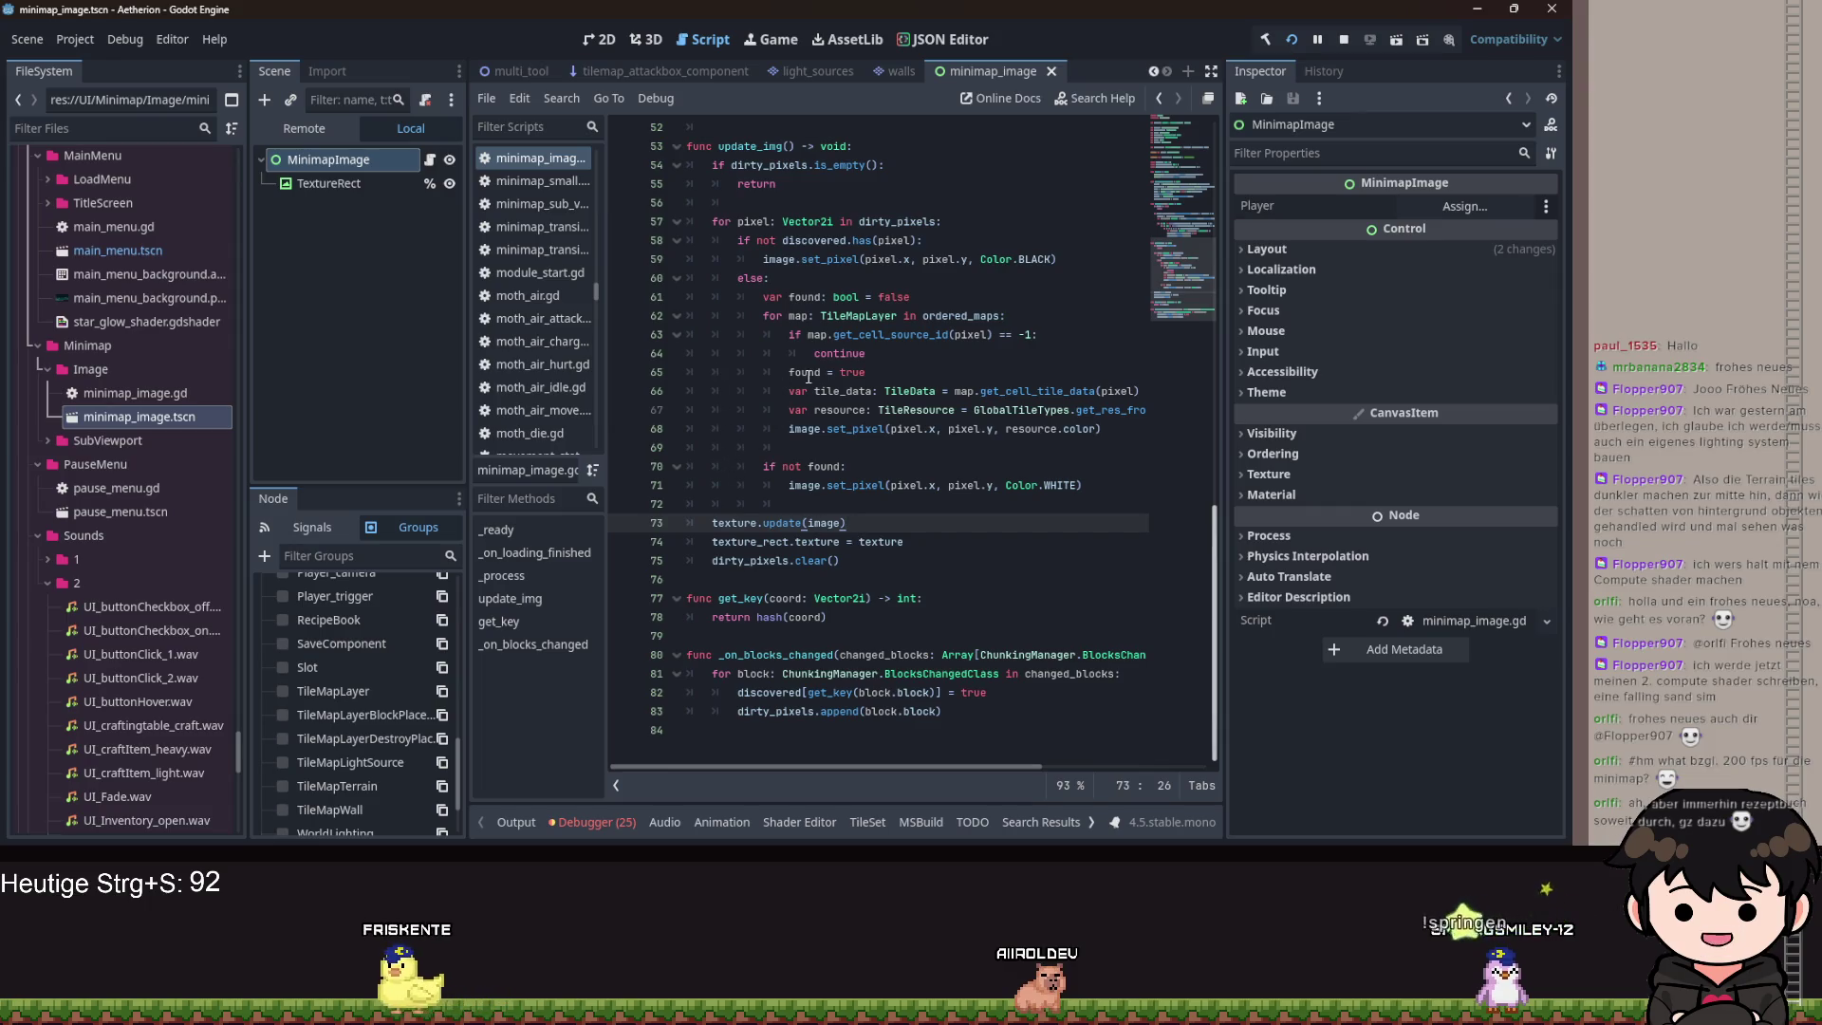
scroll(695, 346, "up", 2)
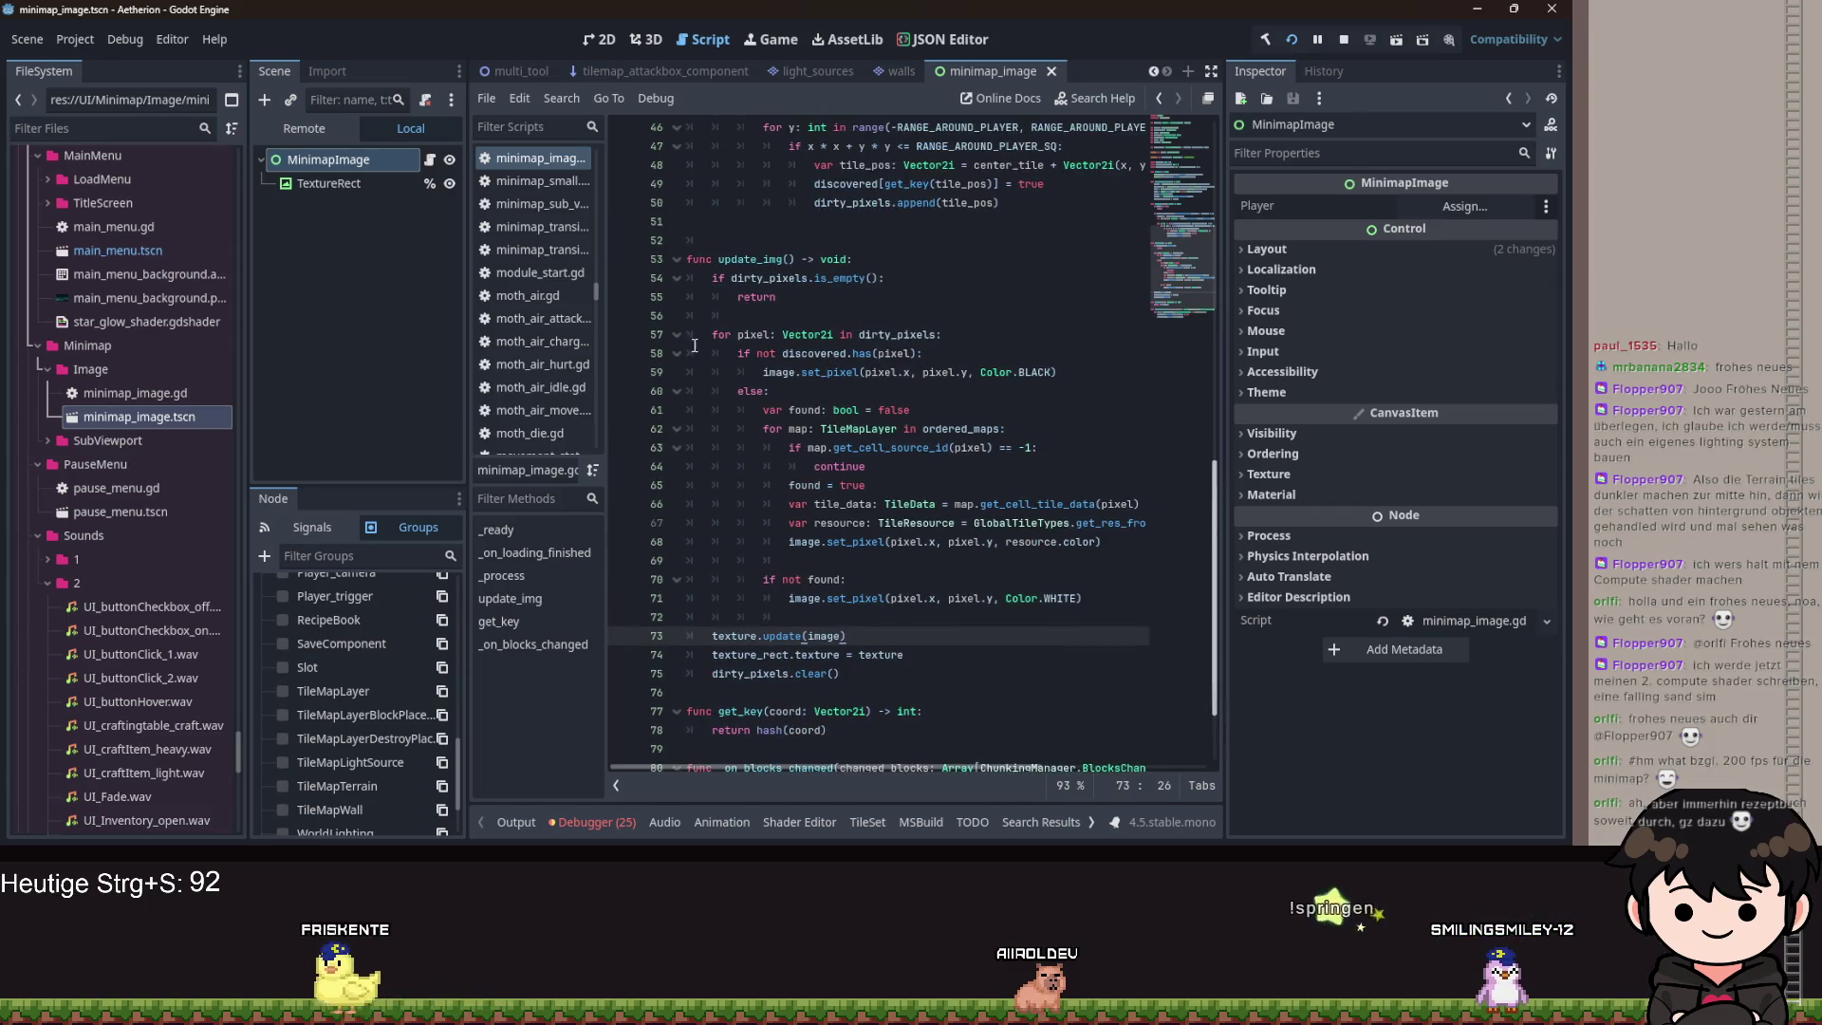
left_click(621, 334)
scroll(847, 354, "up", 2)
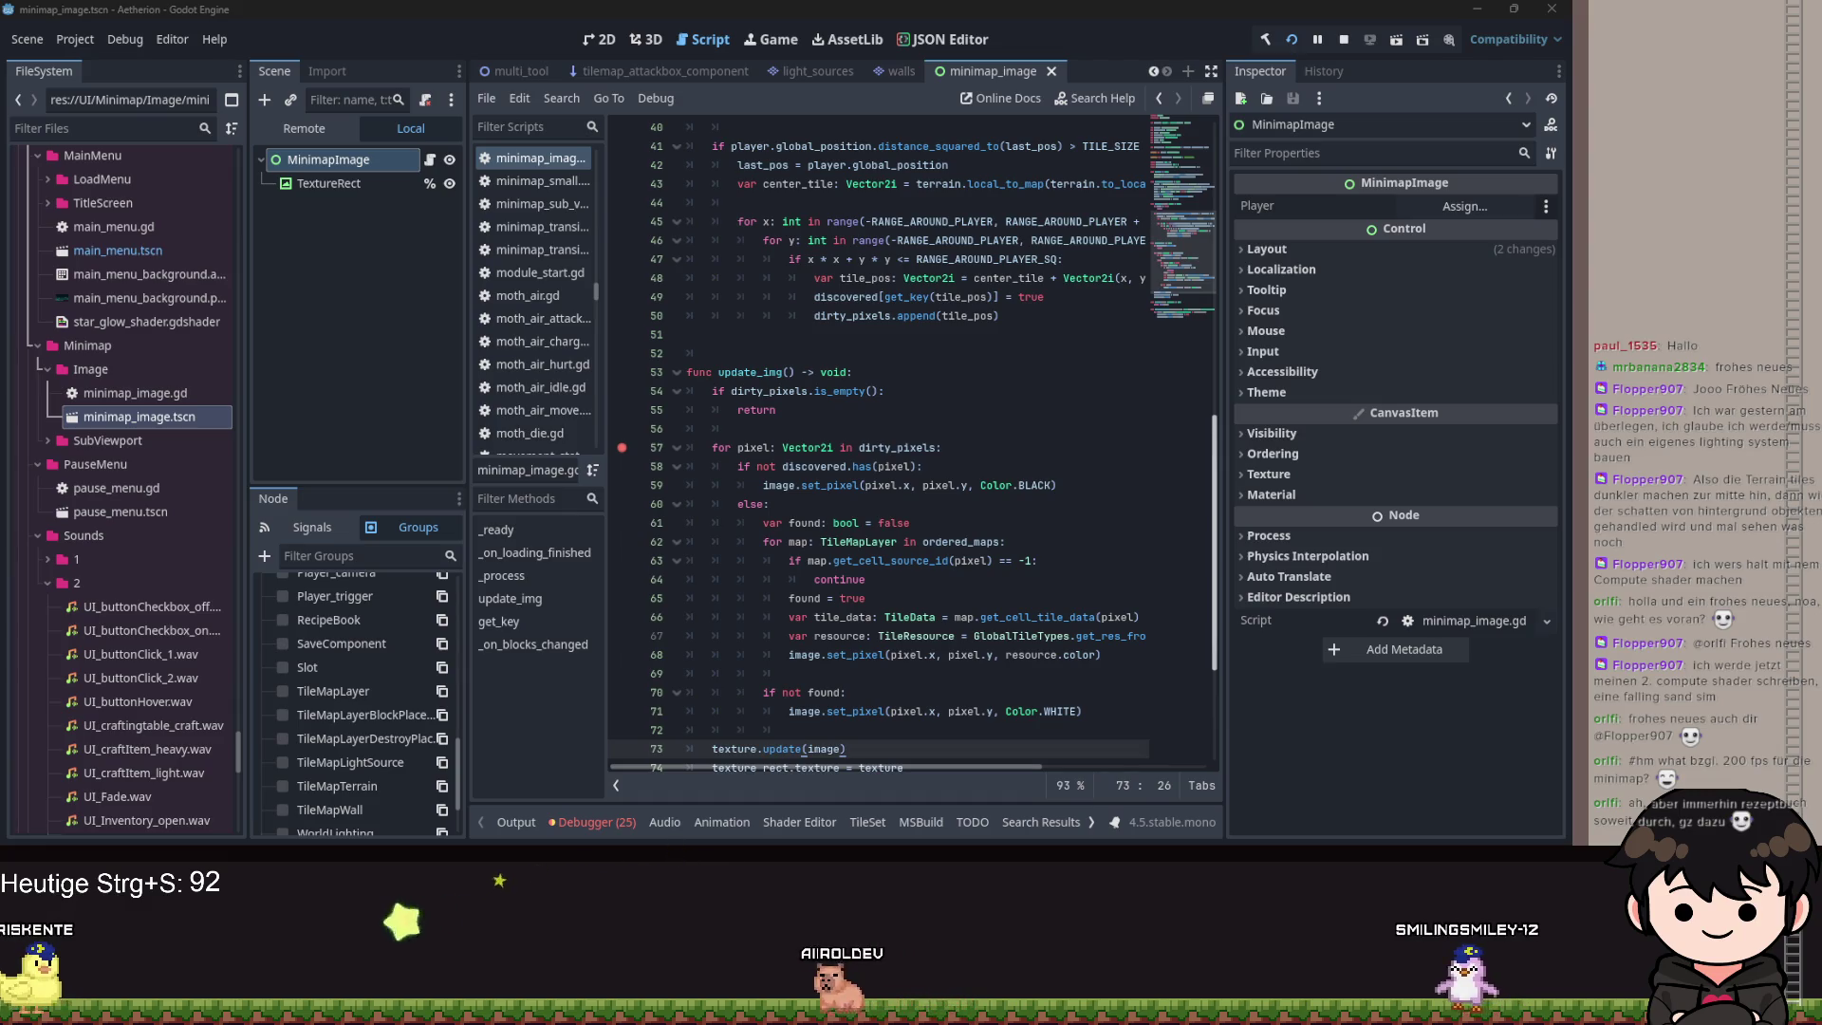
Hide the MinimapImage node and set a breakpoint on line 42.
left_click(693, 289)
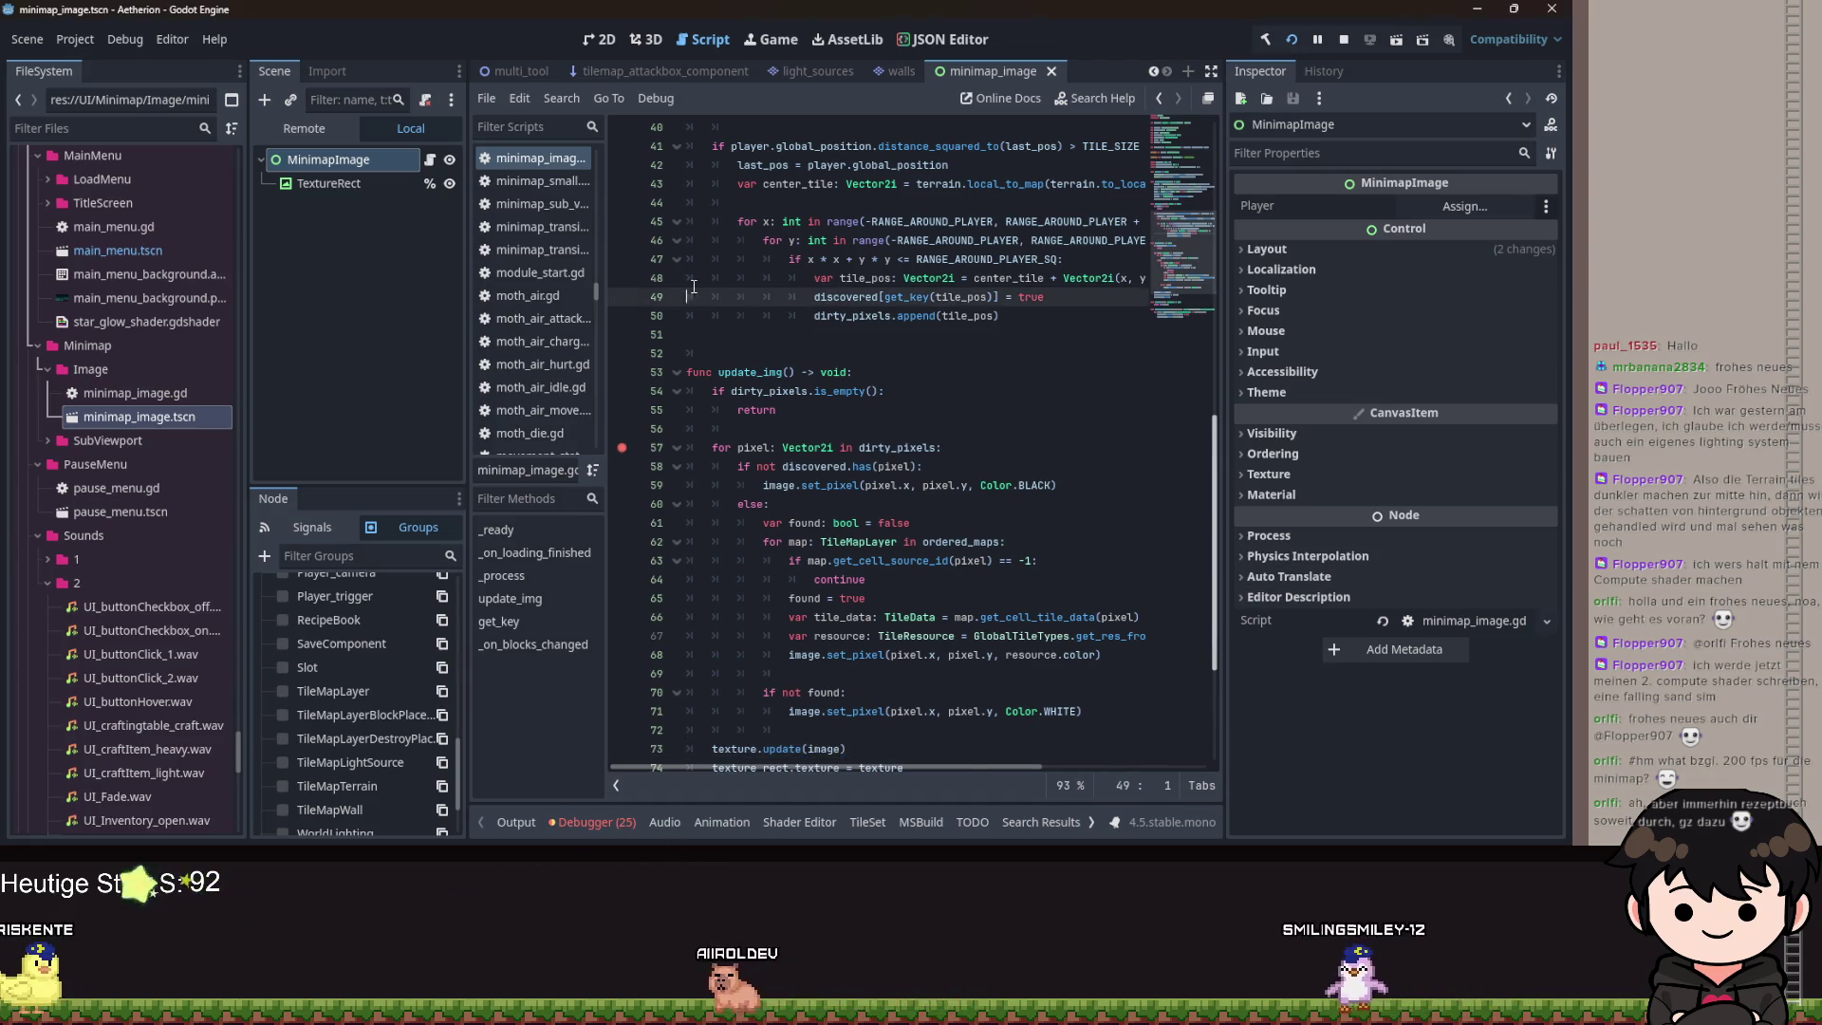
scroll(694, 287, "up", 3)
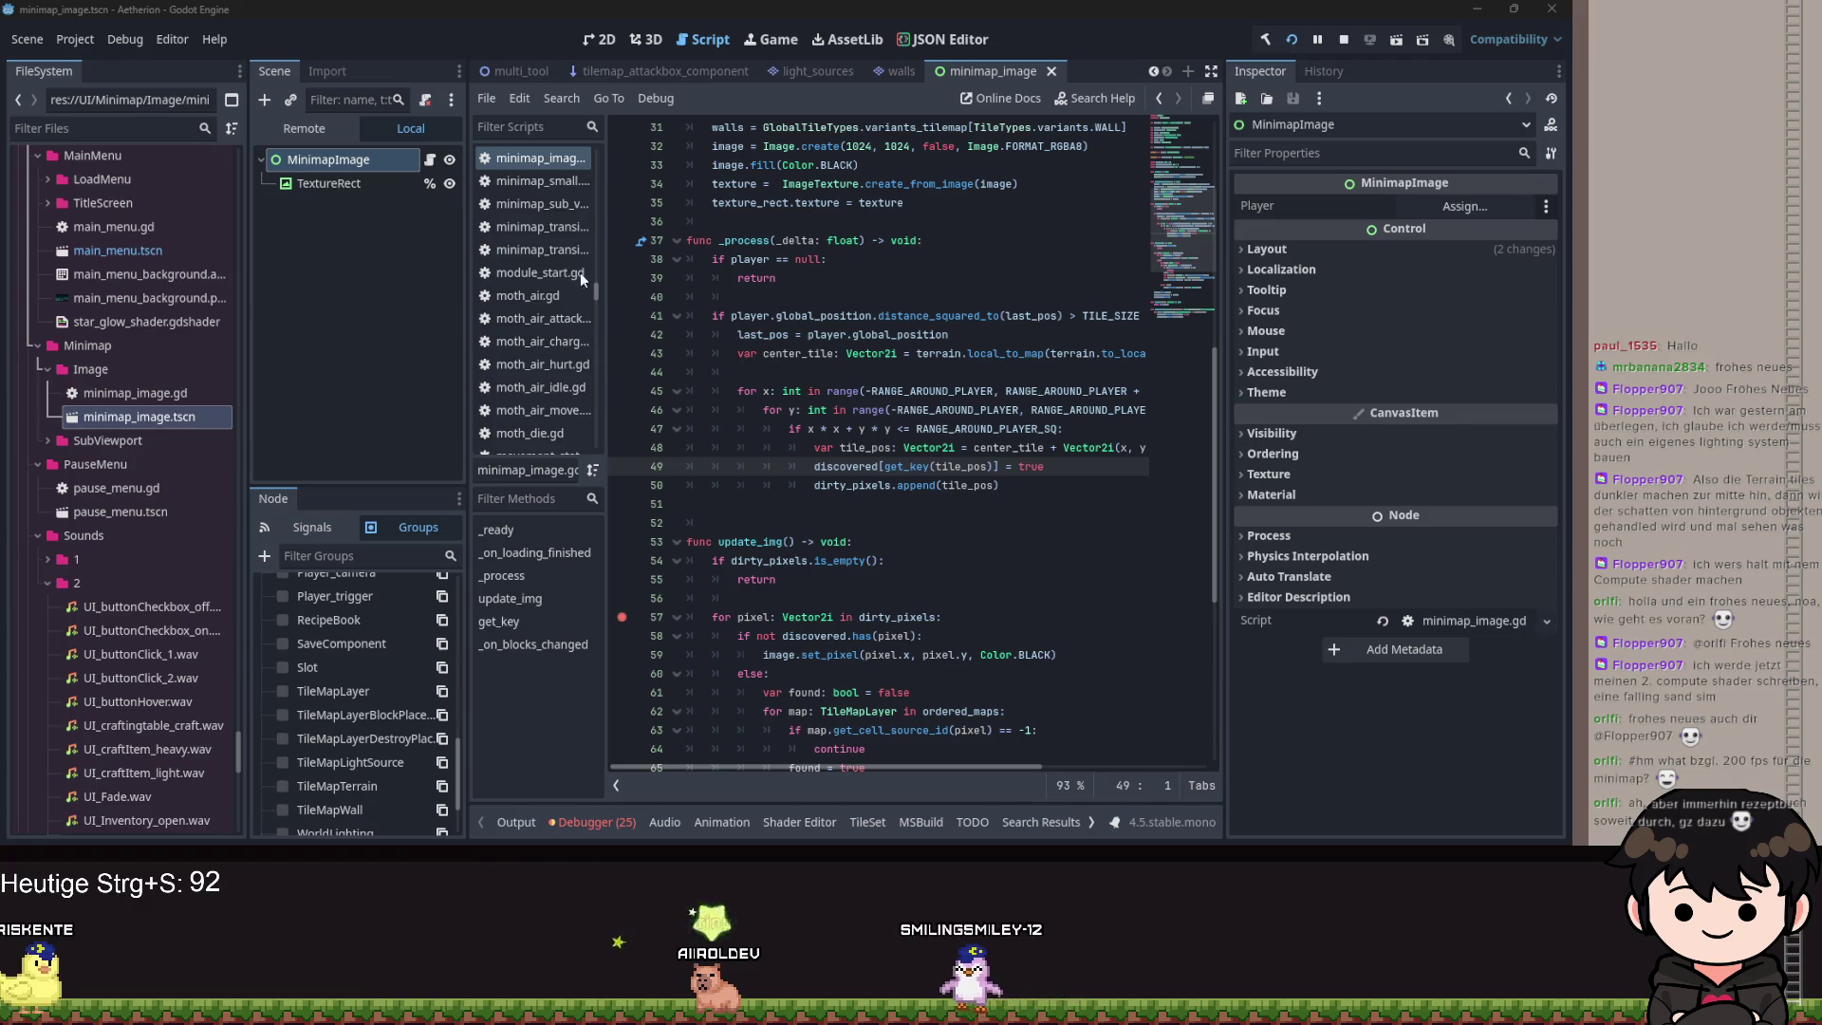
left_click(450, 160)
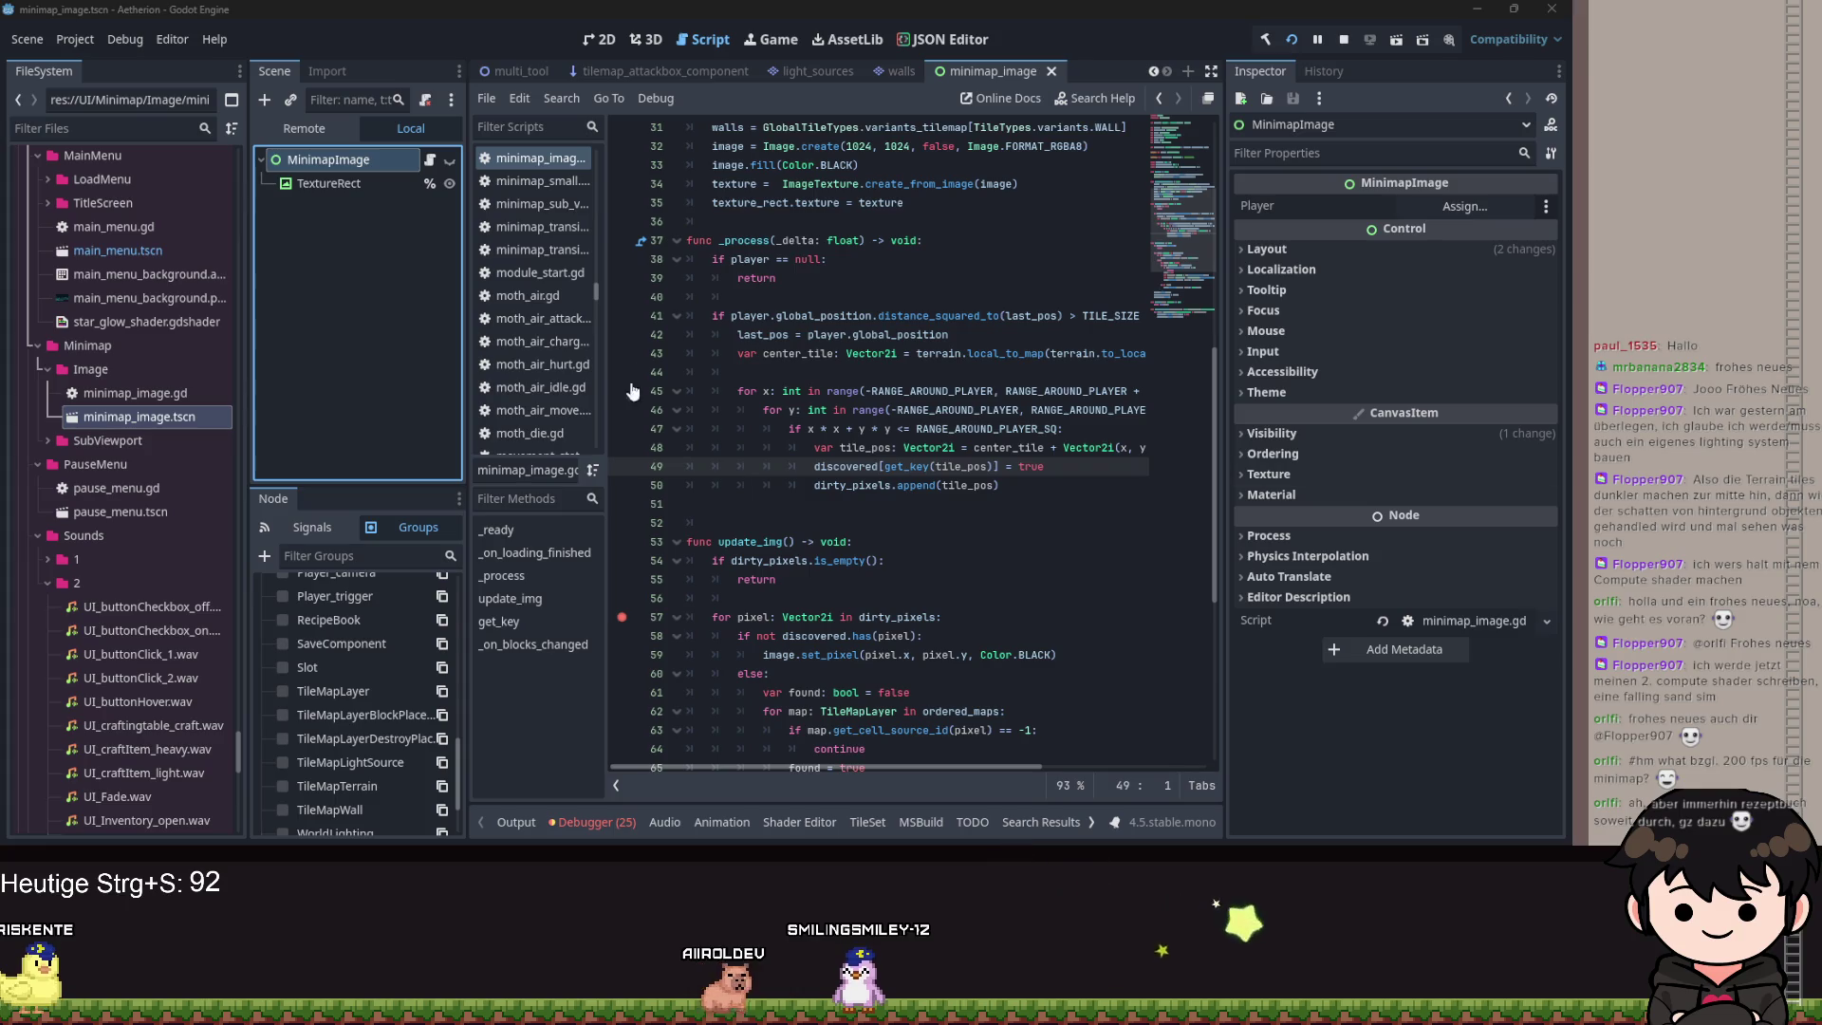
left_click(622, 335)
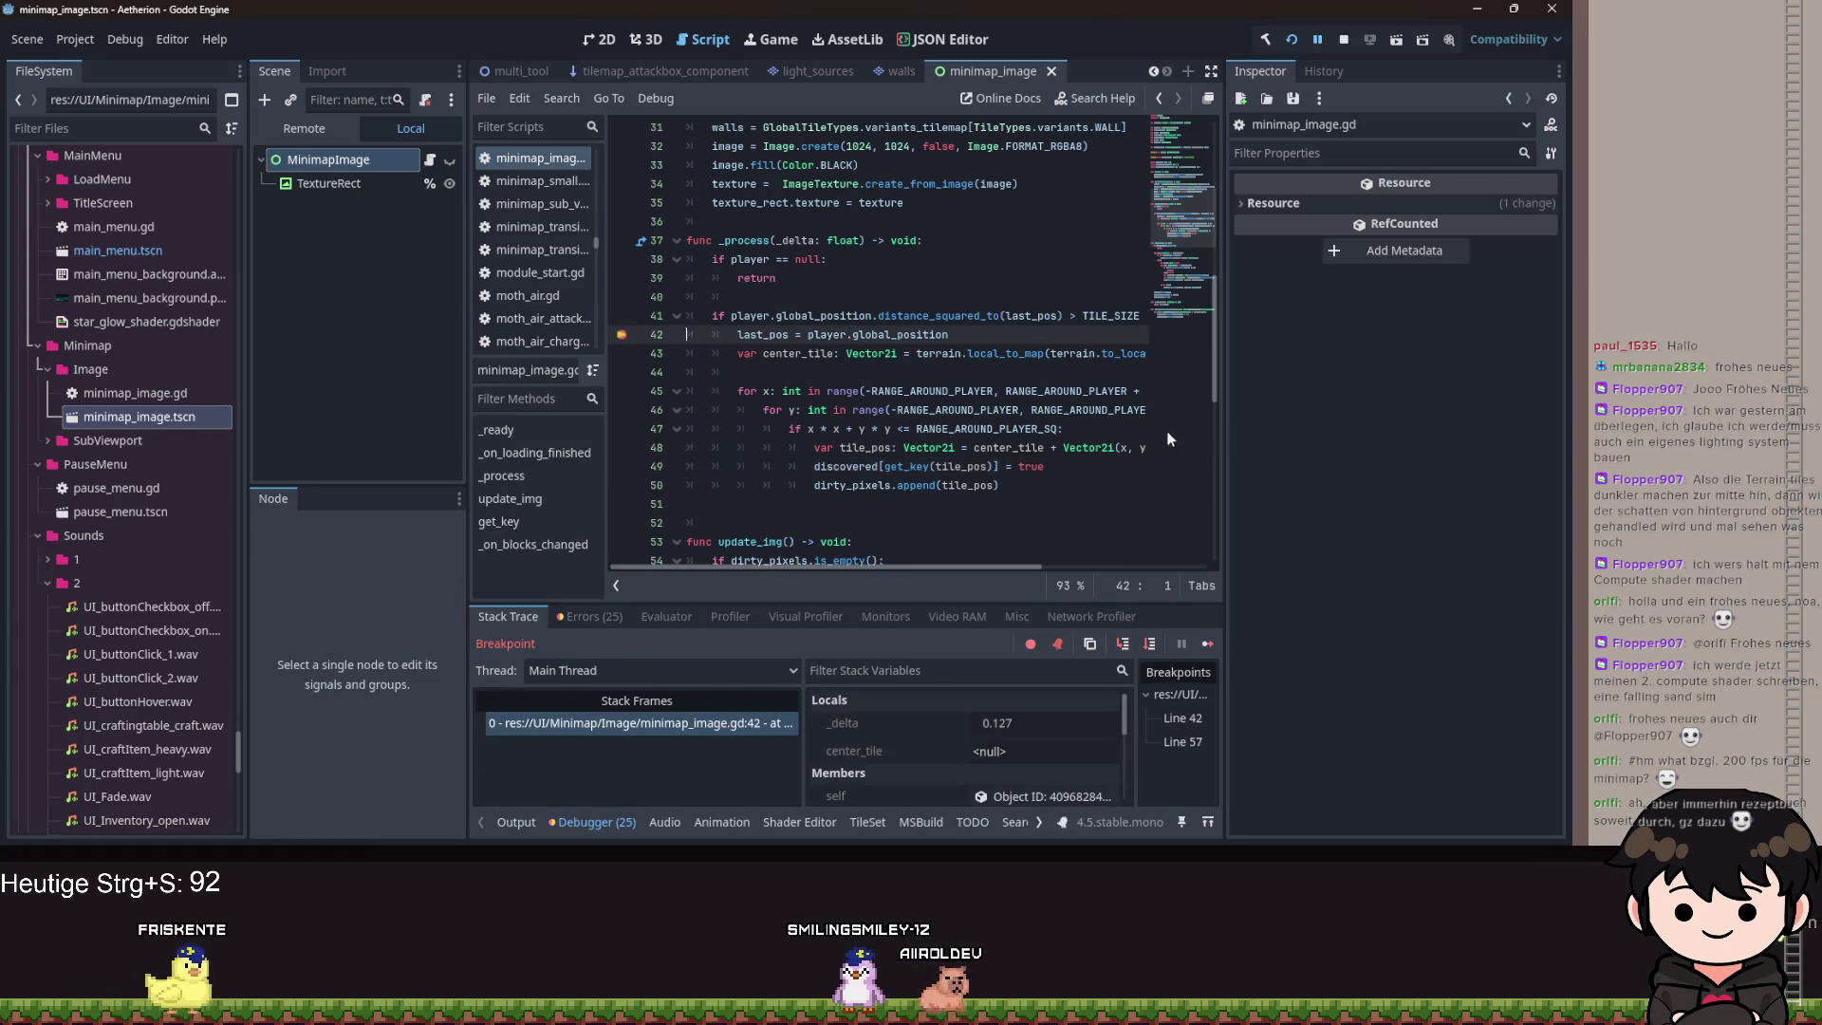
Add an update_img() call on line 51 and save the minimap scene.
scroll(808, 332, "down", 4)
left_click(842, 269)
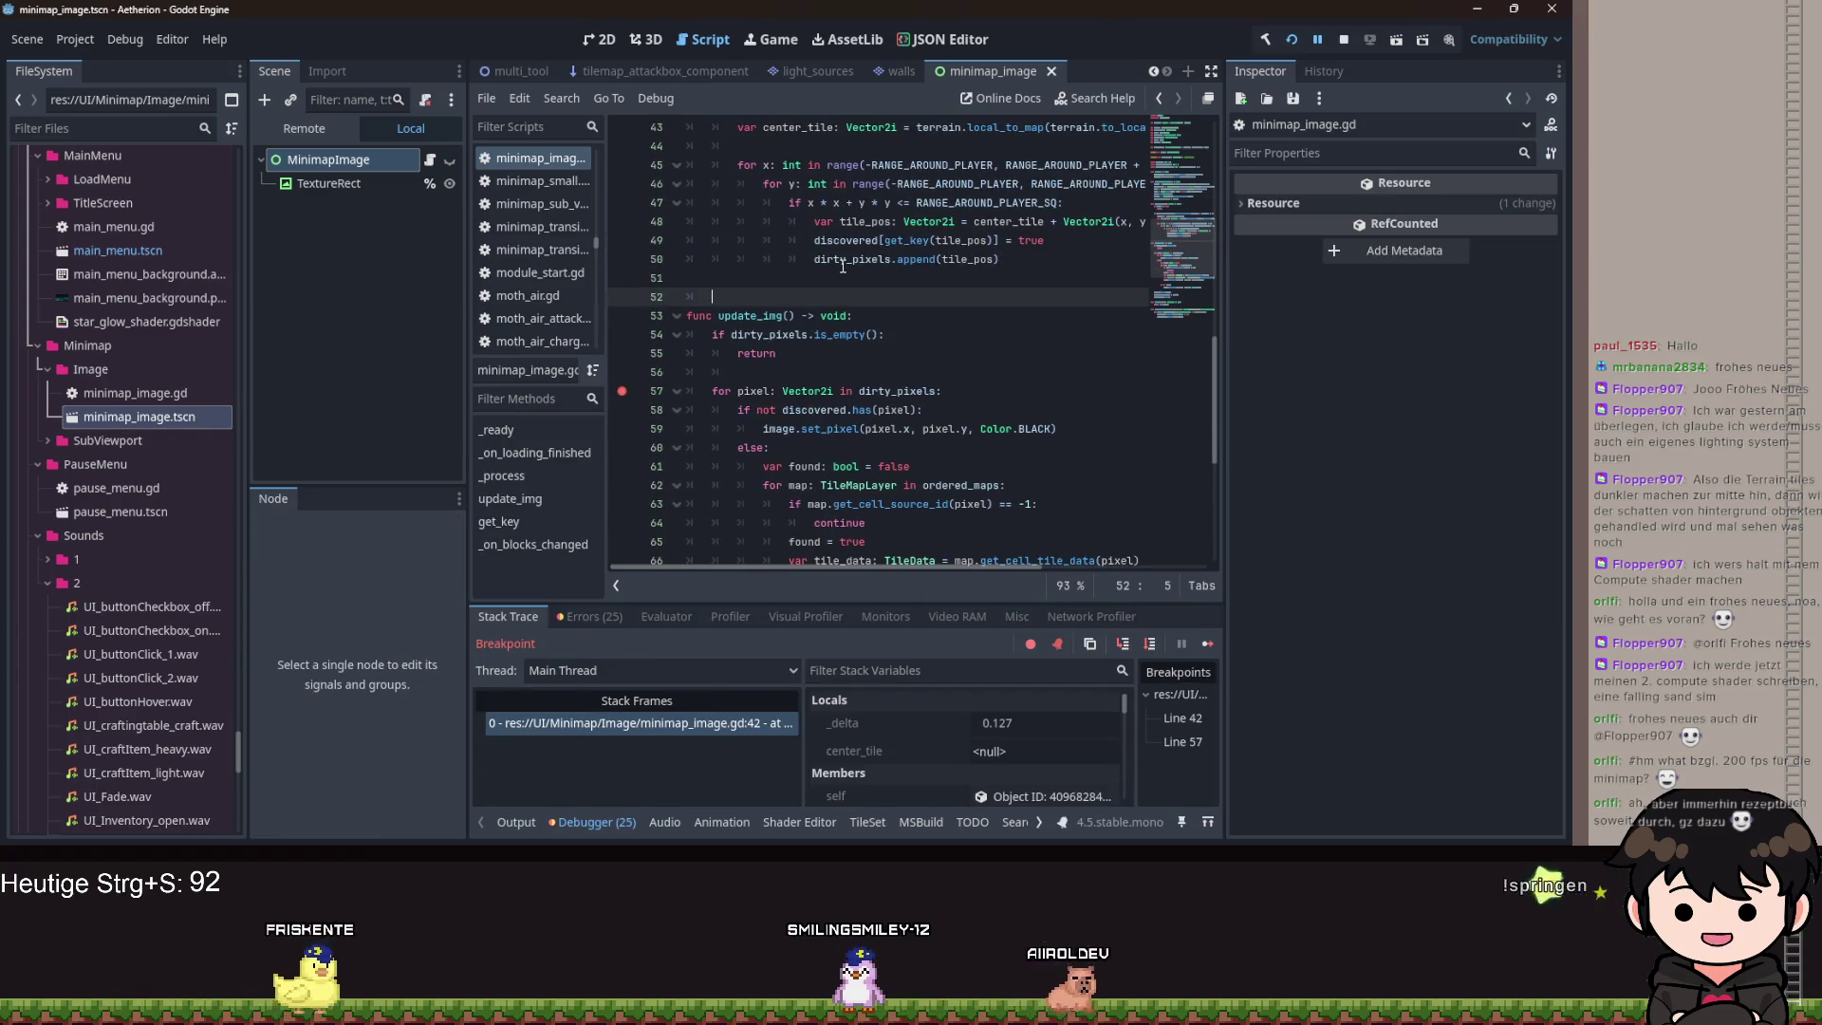
key("Tab")
type("update_img()")
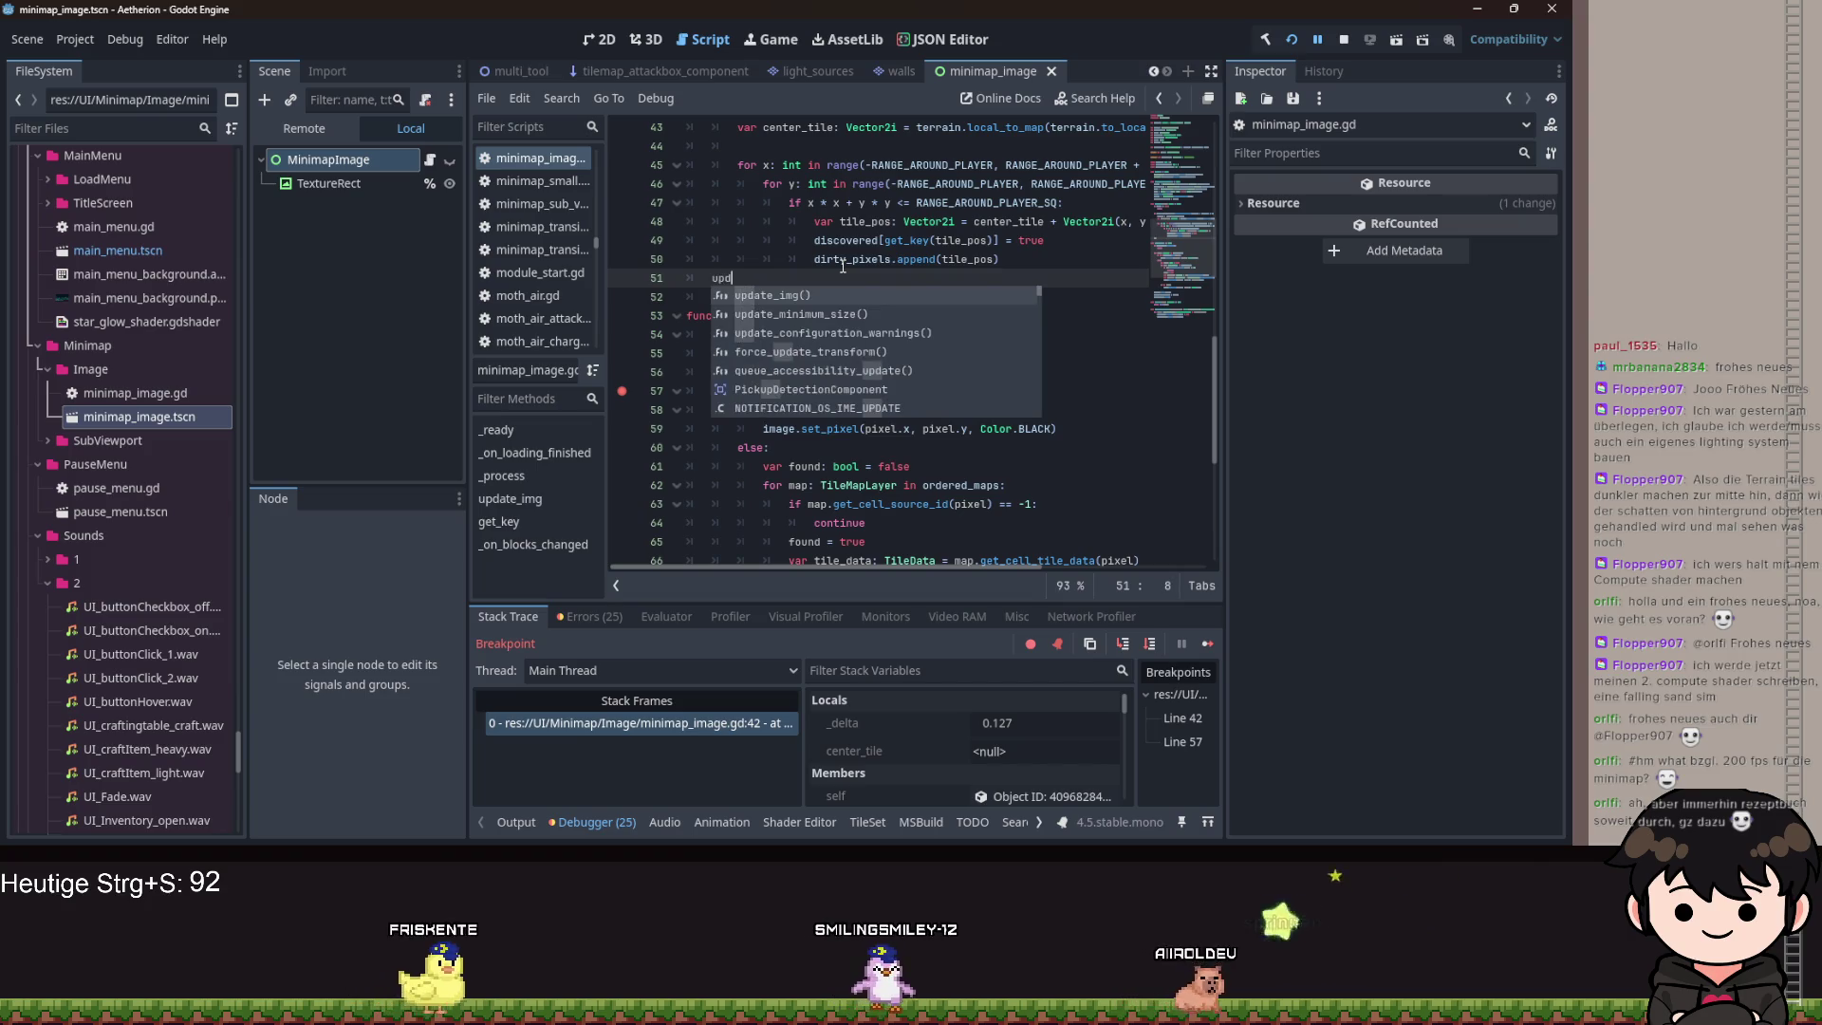
left_click_drag(715, 297, 622, 391)
scroll(639, 338, "up", 4)
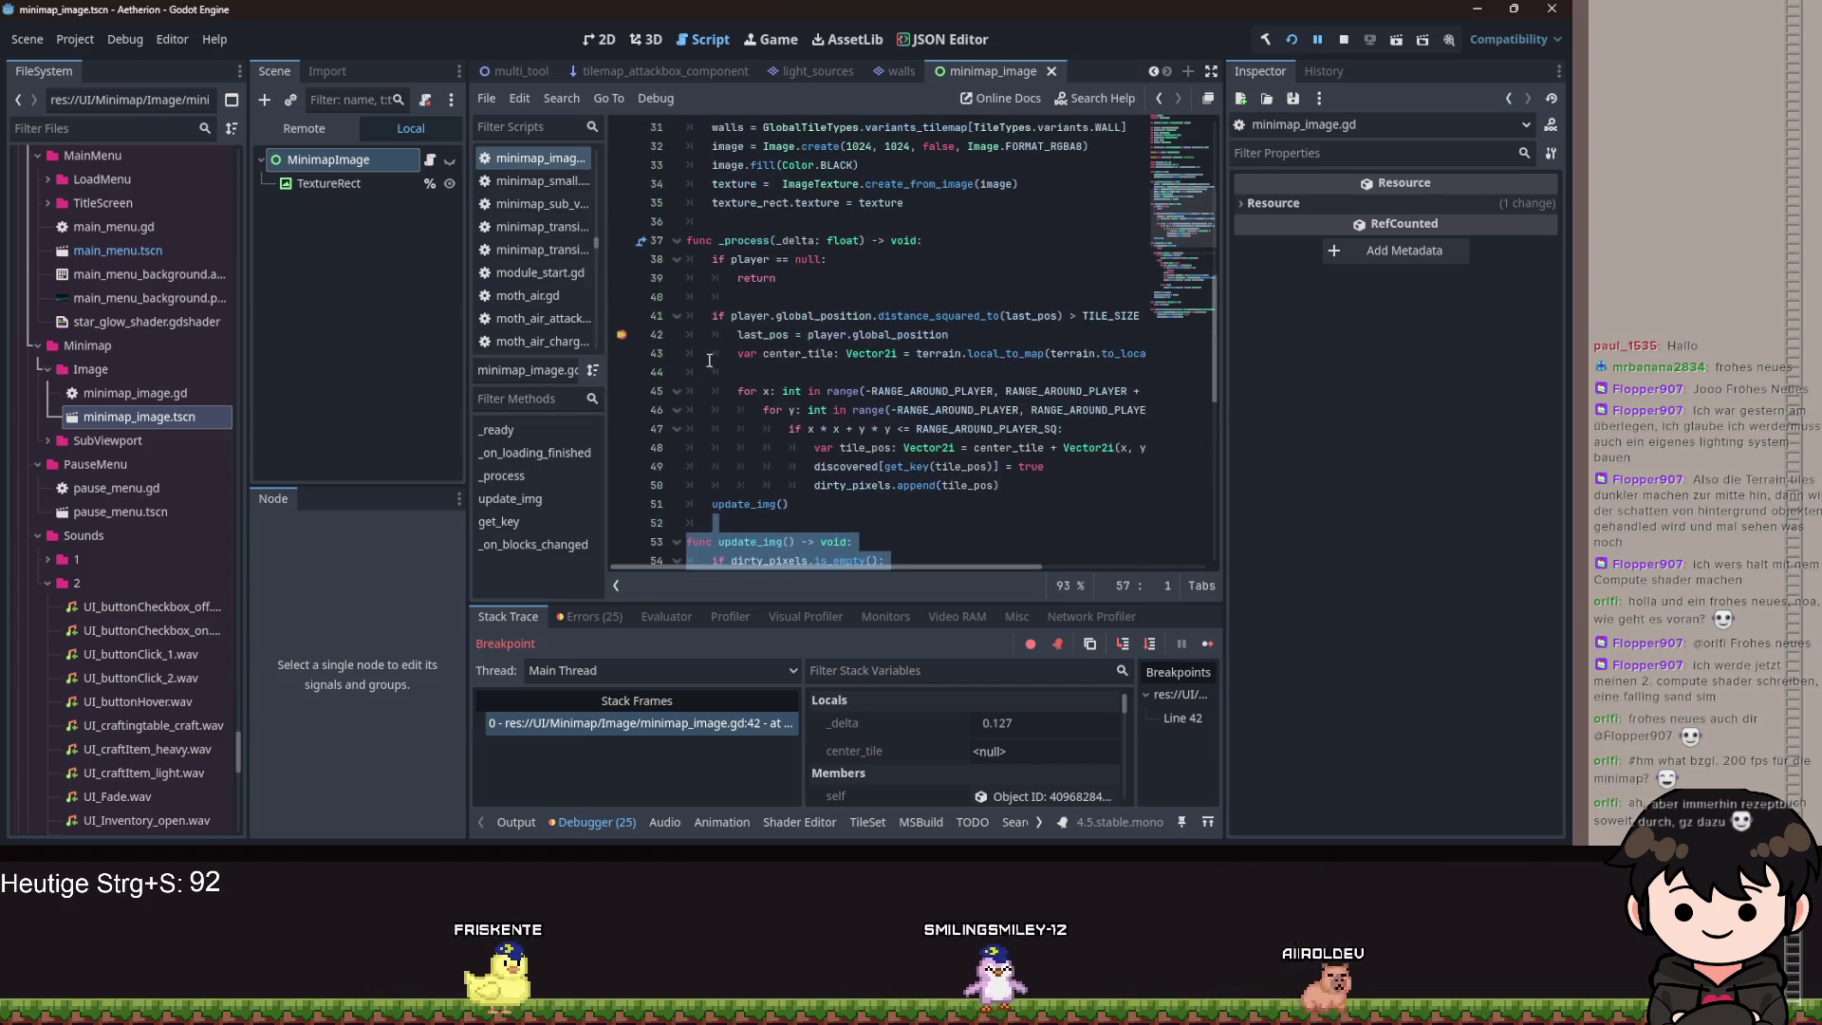
left_click(1091, 277)
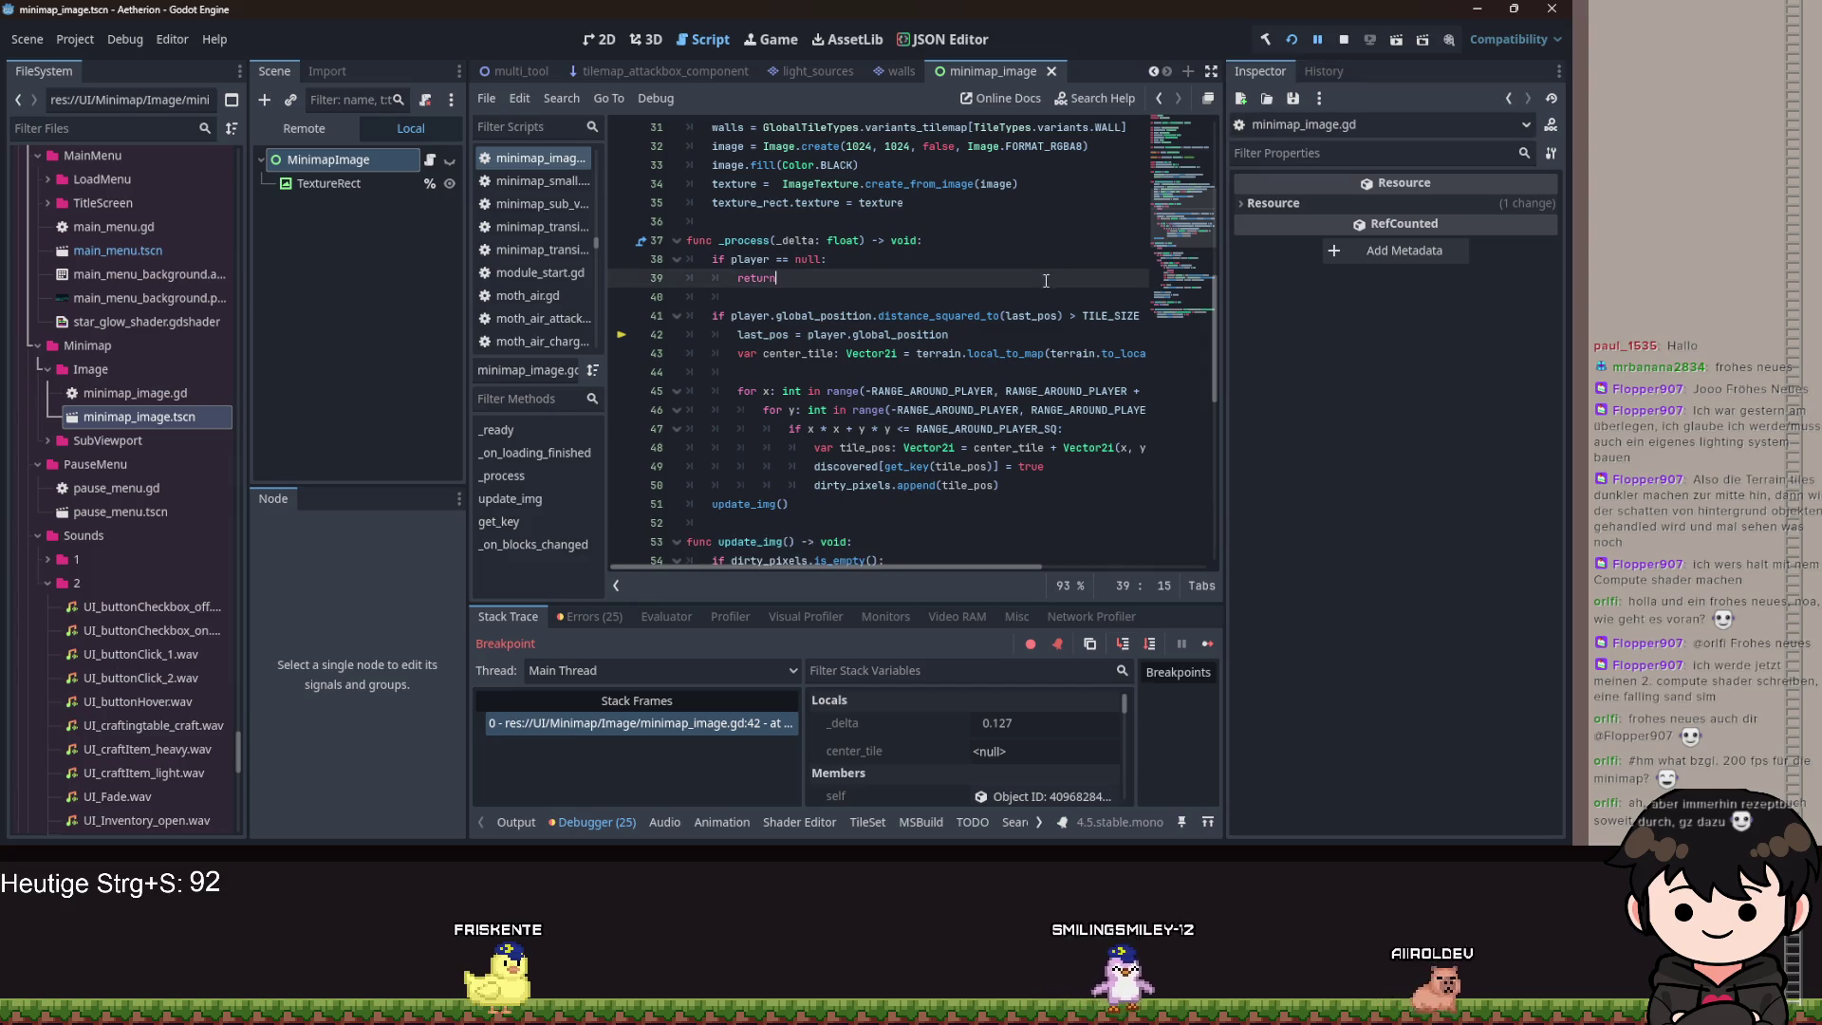
key("ctrl+s")
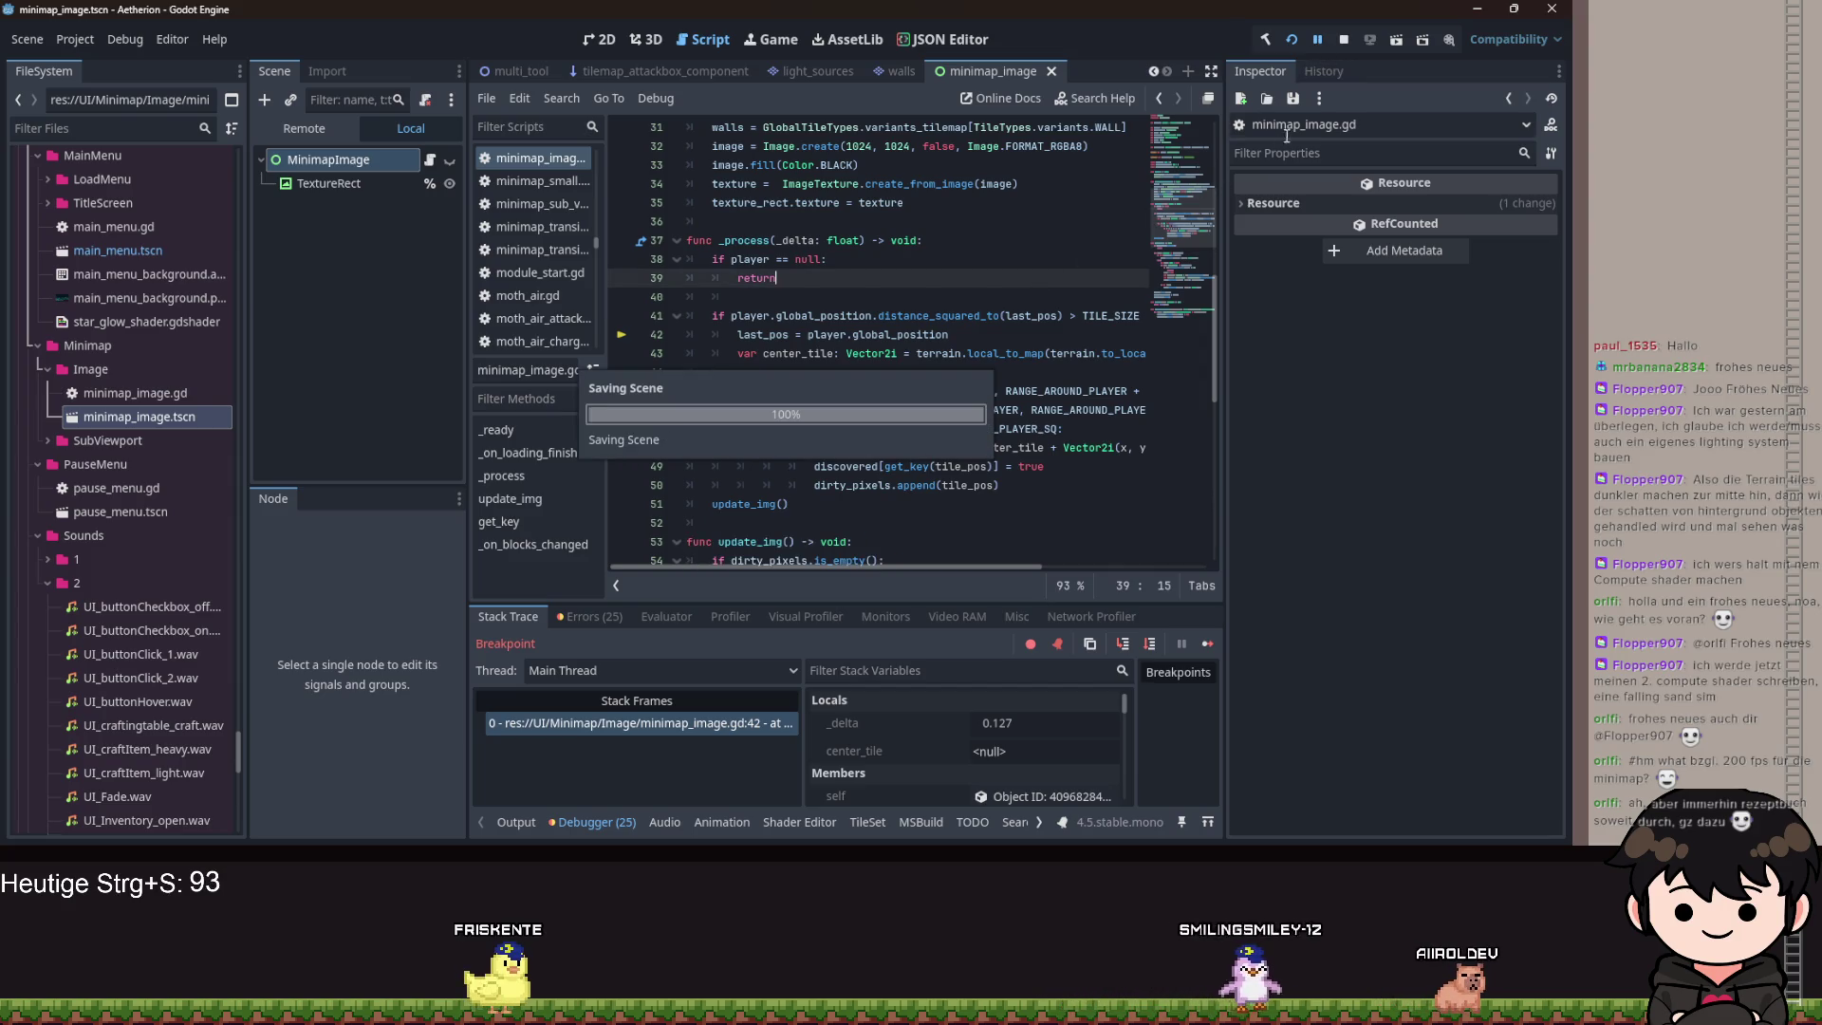
Resume the game, delete the stray 'wdwdwd' on line 46, and open the Errors list.
left_click(1318, 42)
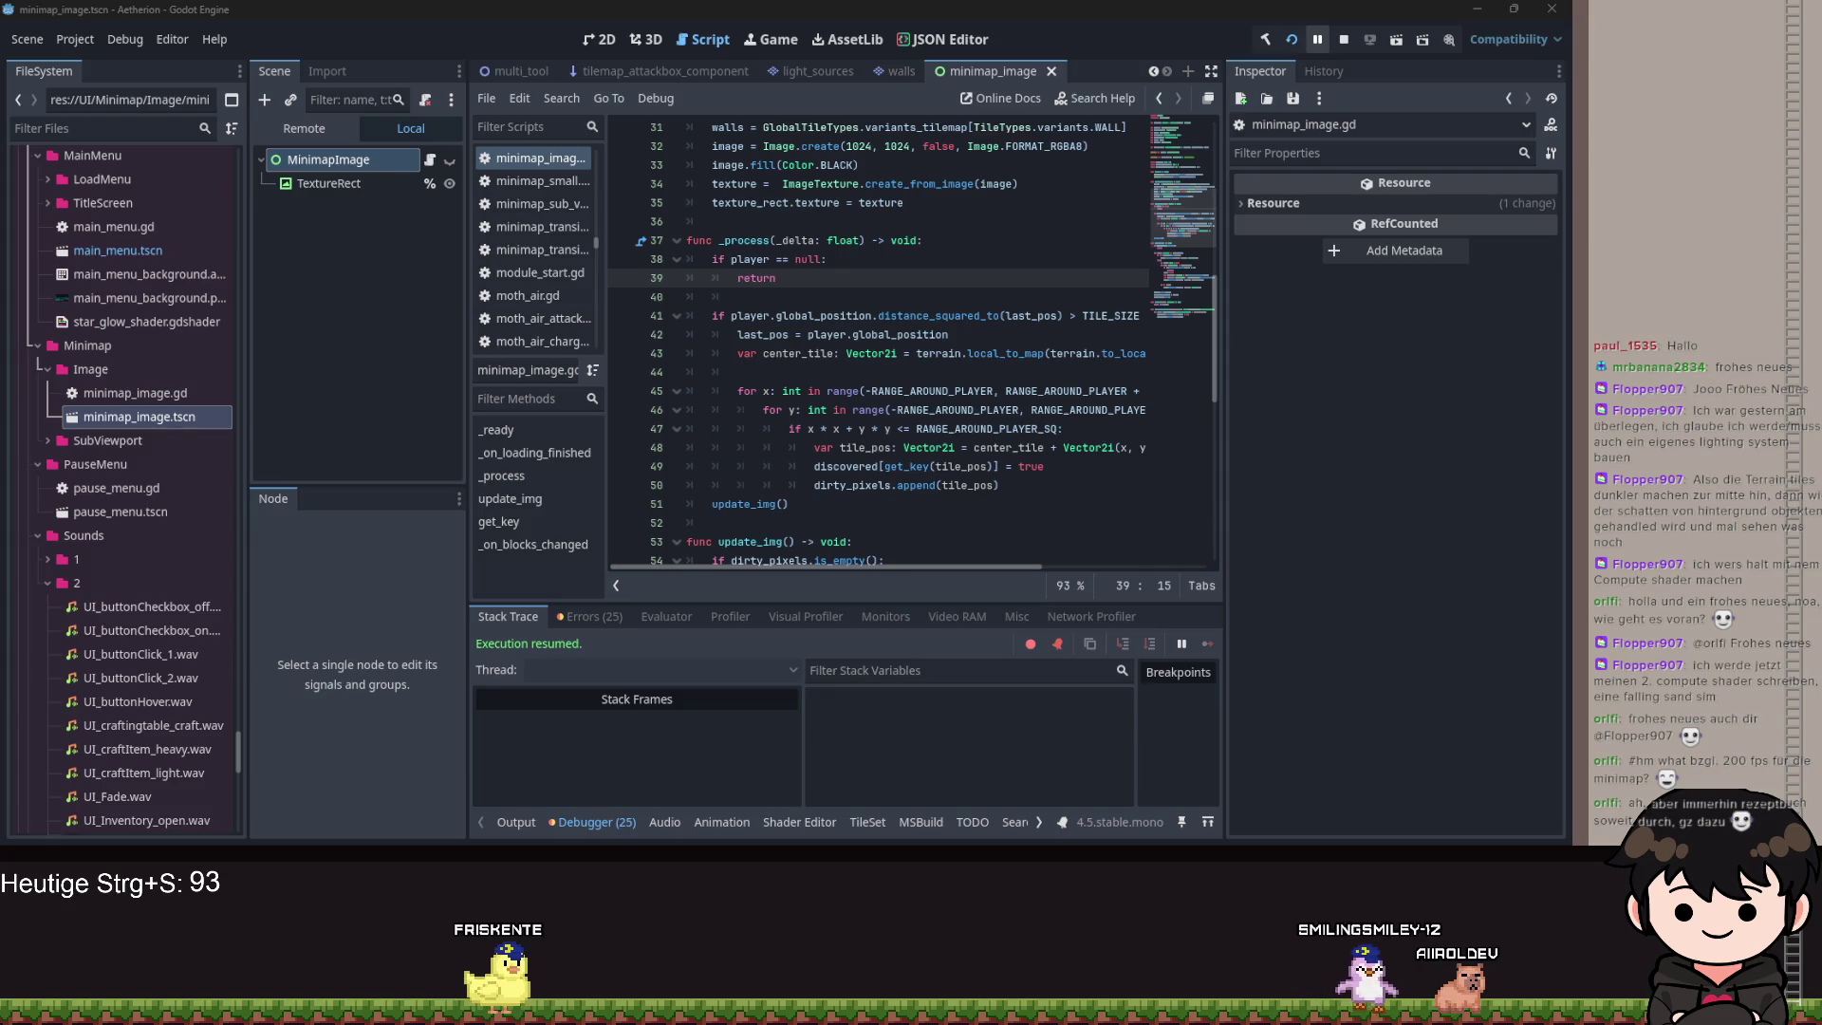
left_click(448, 160)
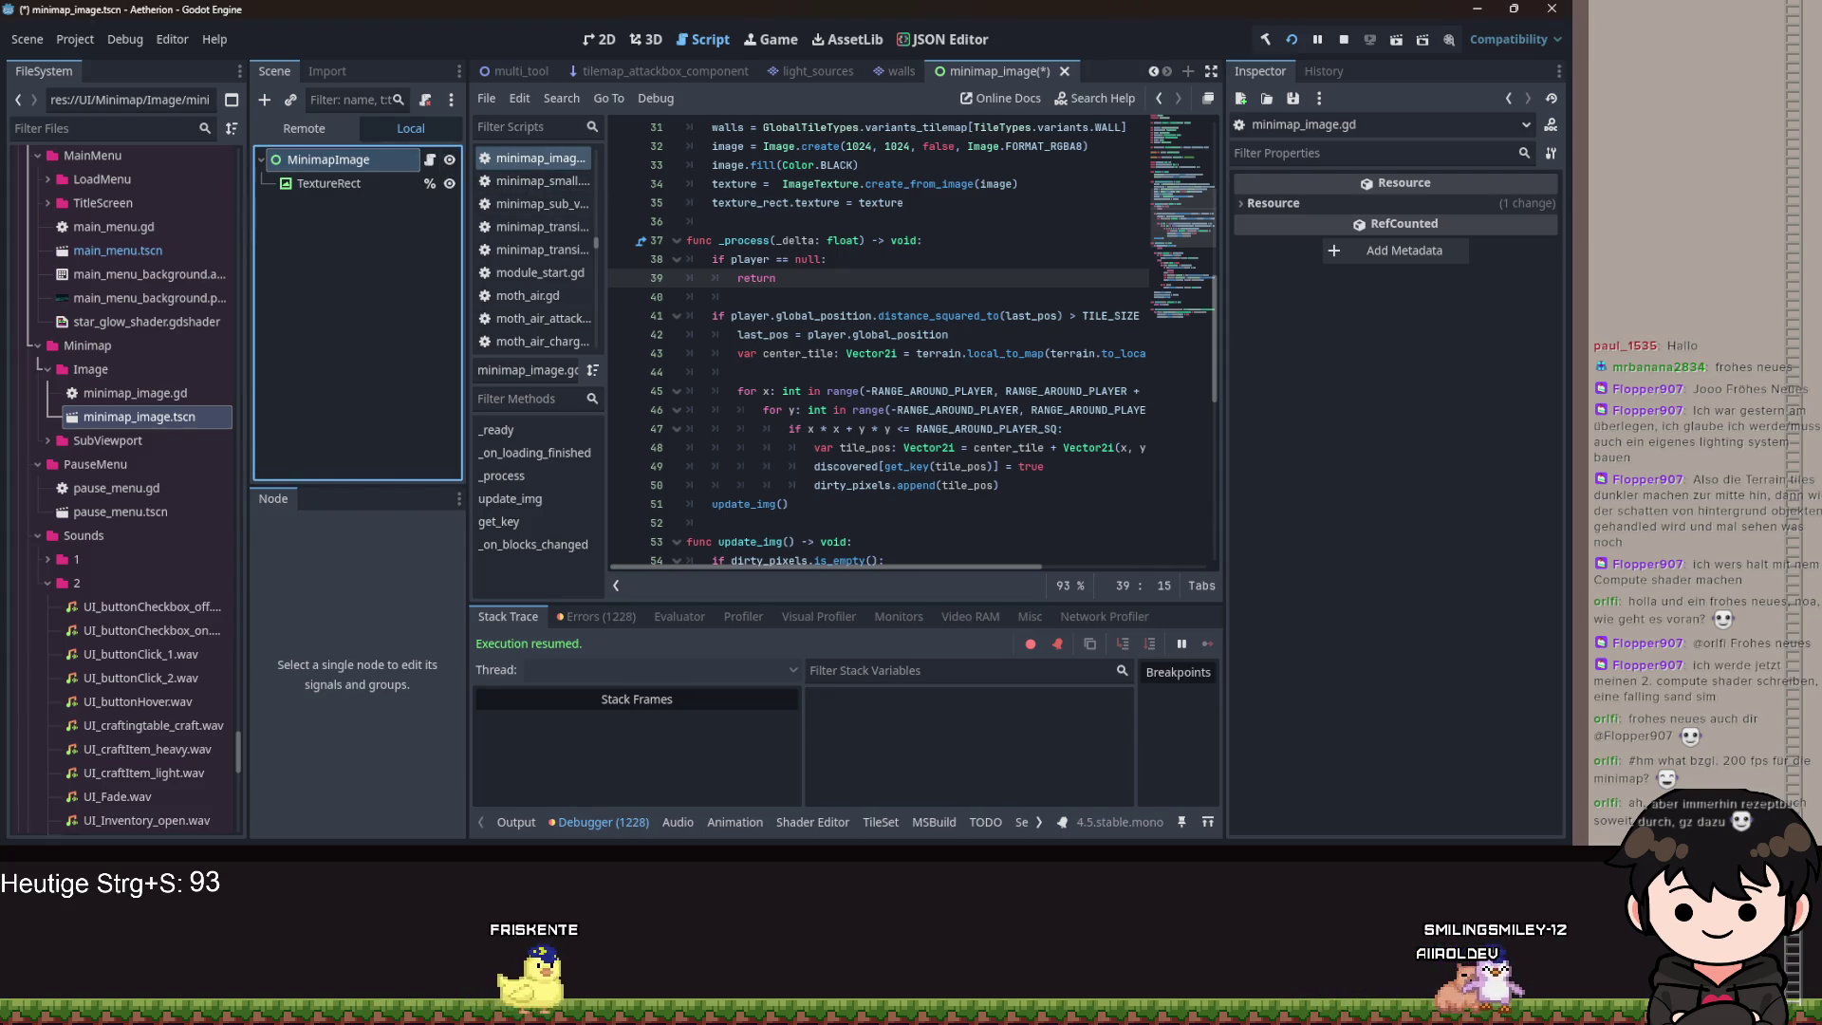
left_click(936, 410)
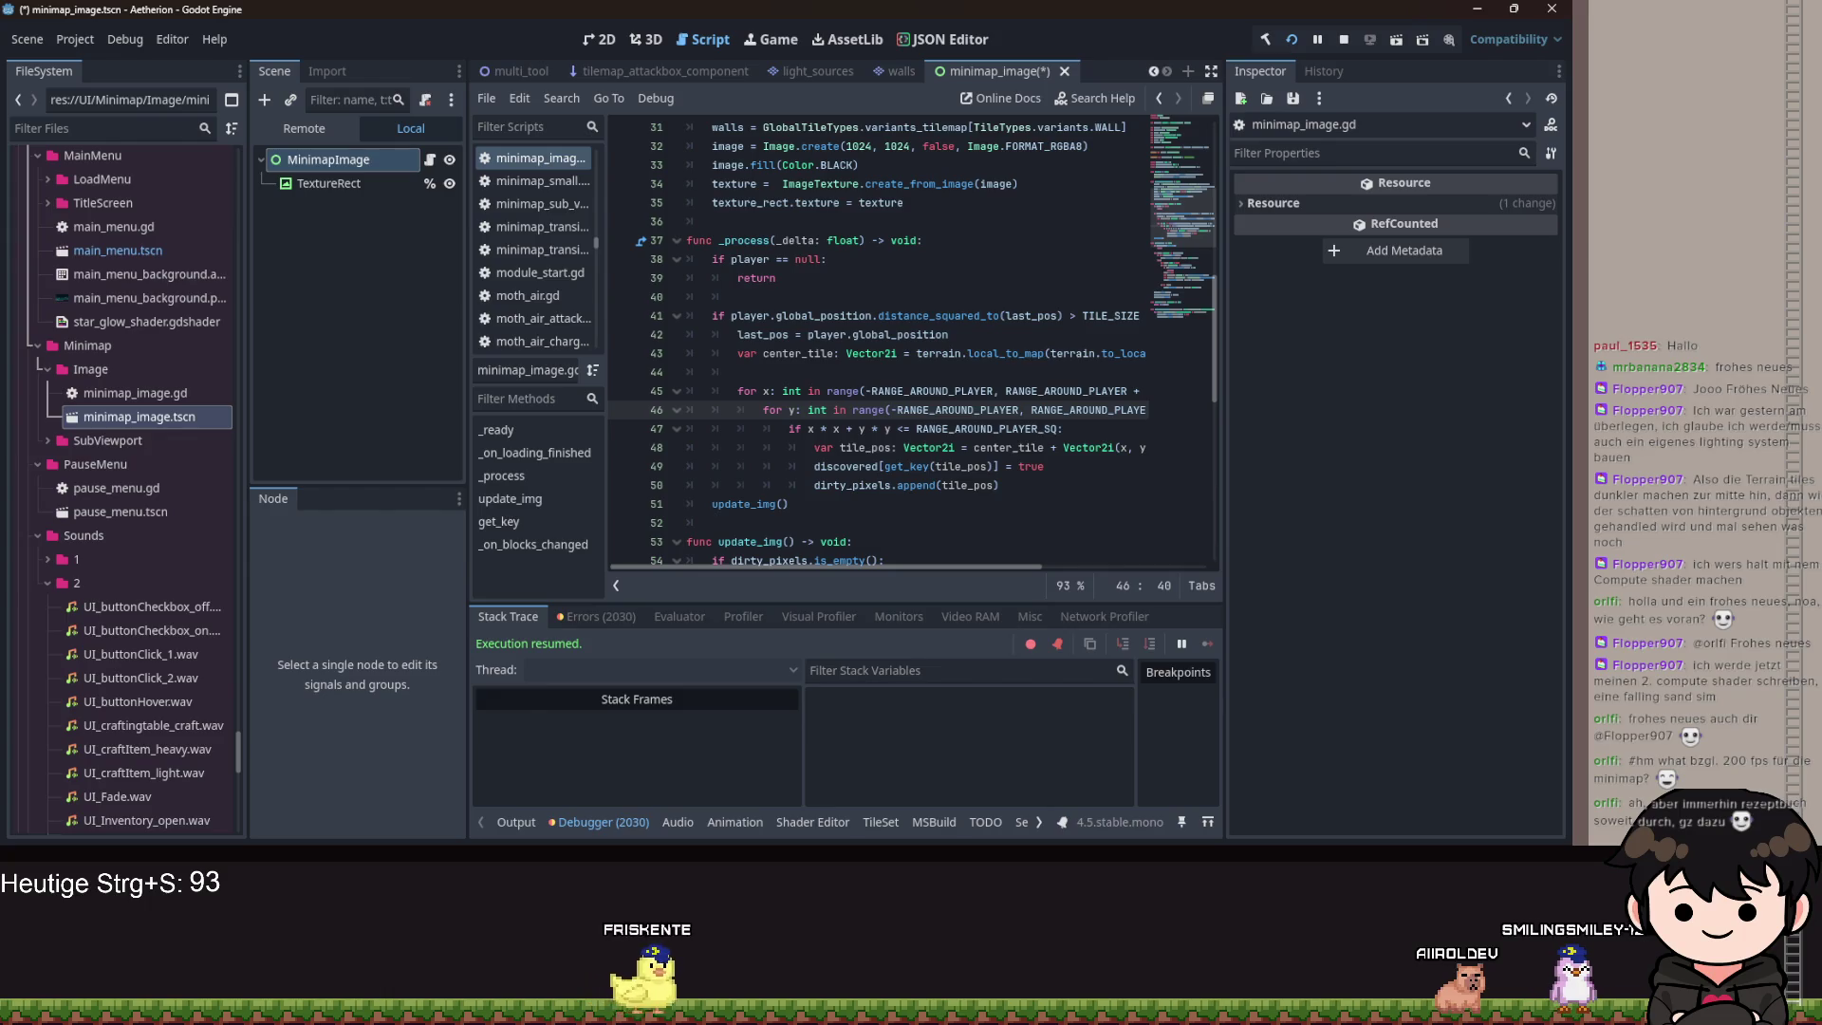
type("wdwdwd")
key("BackSpace")
key("BackSpace")
key("BackSpace")
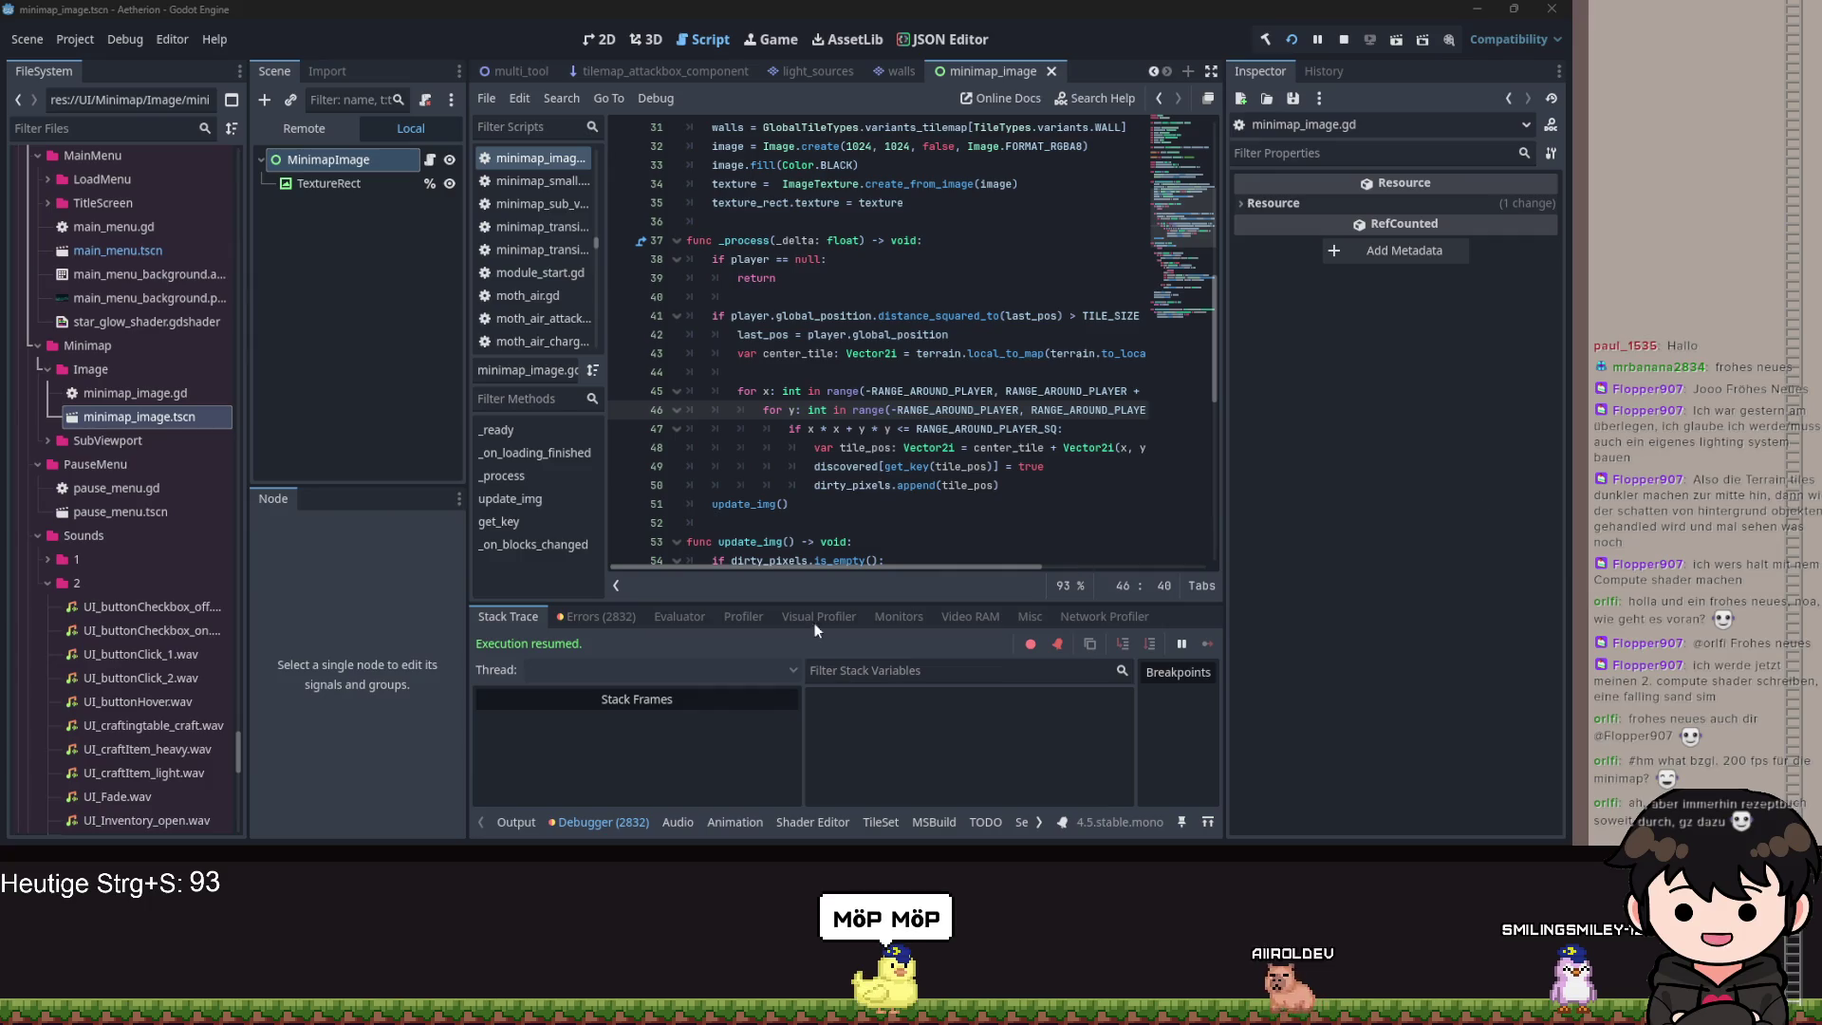
left_click(612, 615)
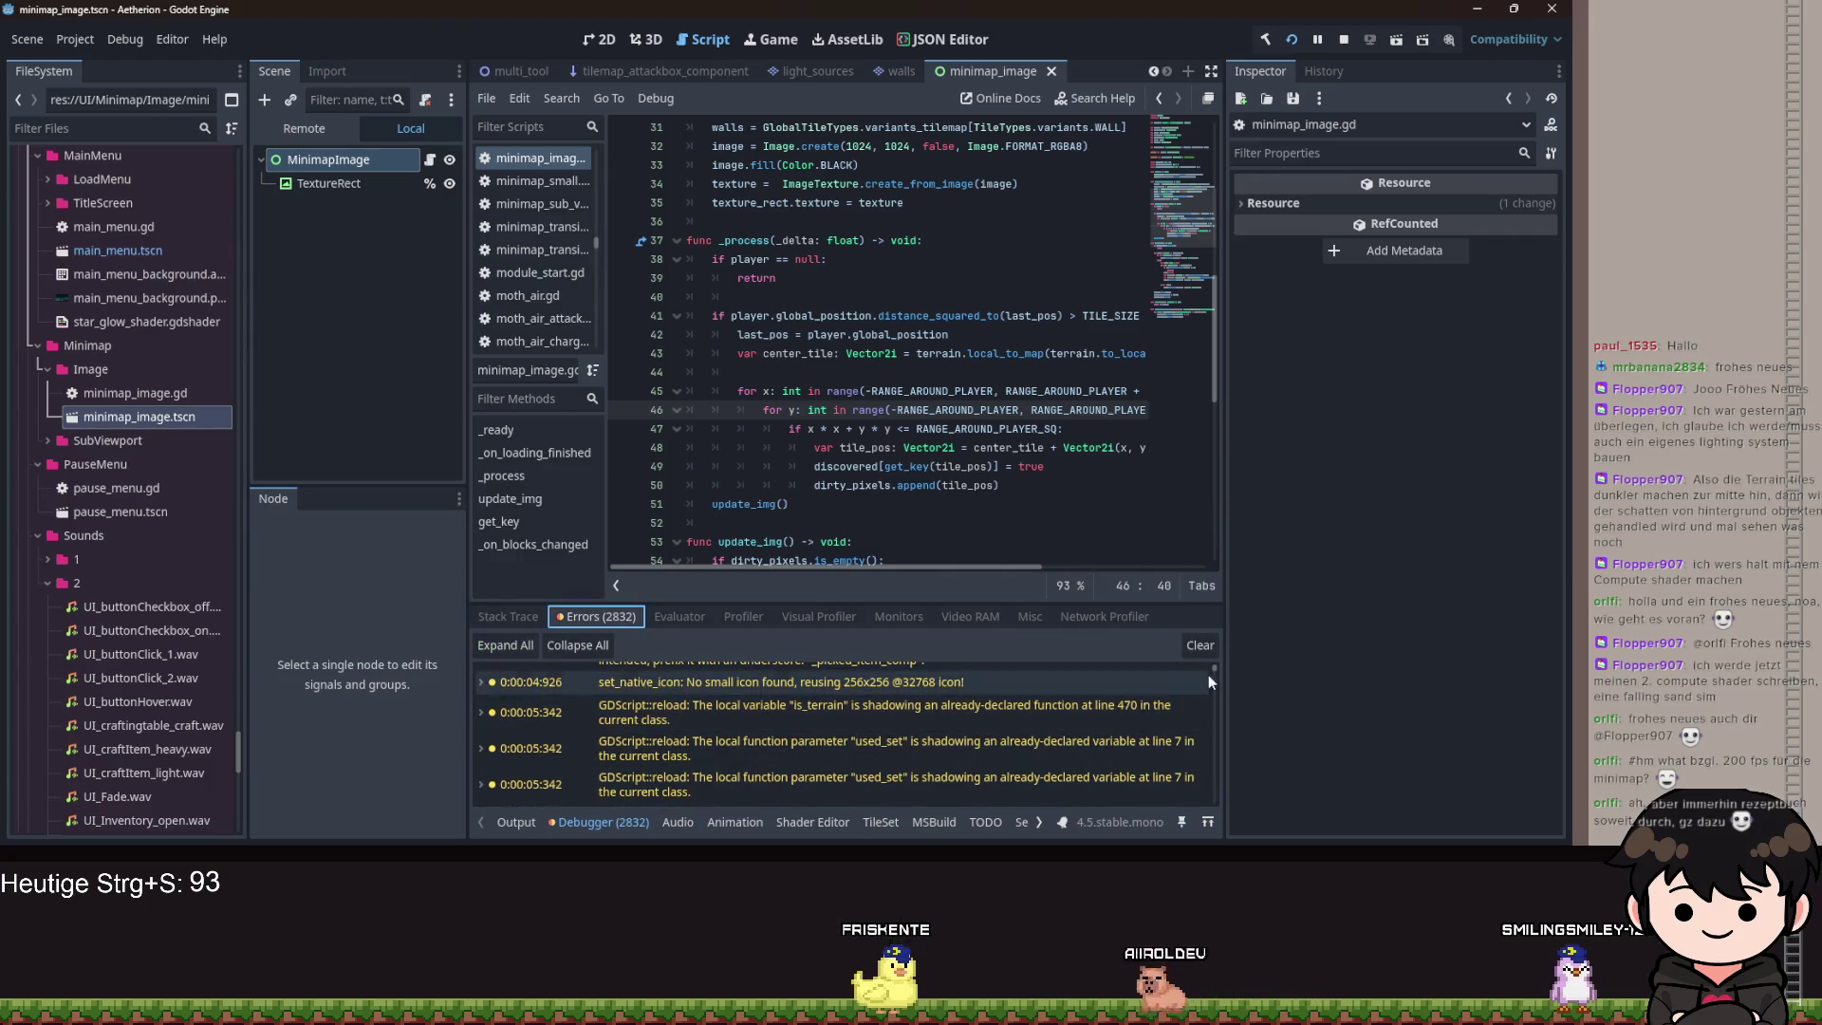
Change line 58 to discovered.has(get_key(pixel)), save, then examine the failing line 63.
left_click_drag(1214, 675, 1217, 739)
left_click(1029, 757)
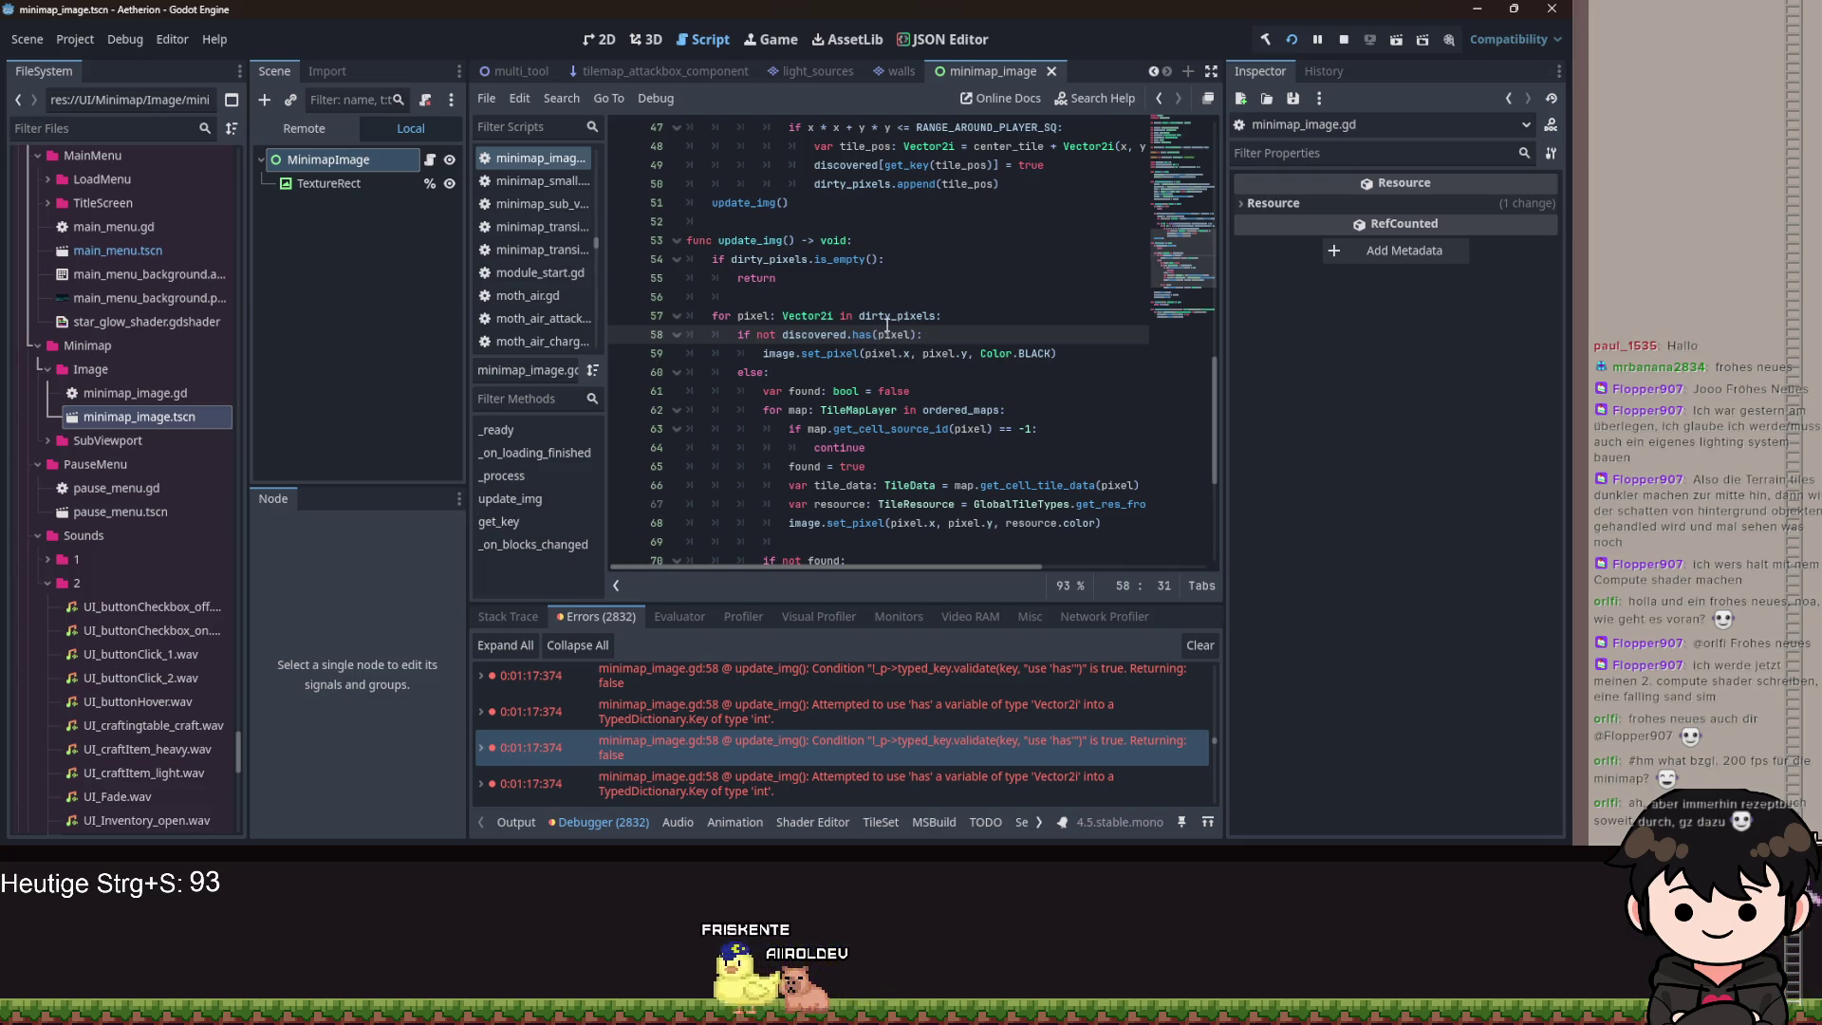
key("BackSpace")
key("BackSpace")
key("BackSpace")
type("get")
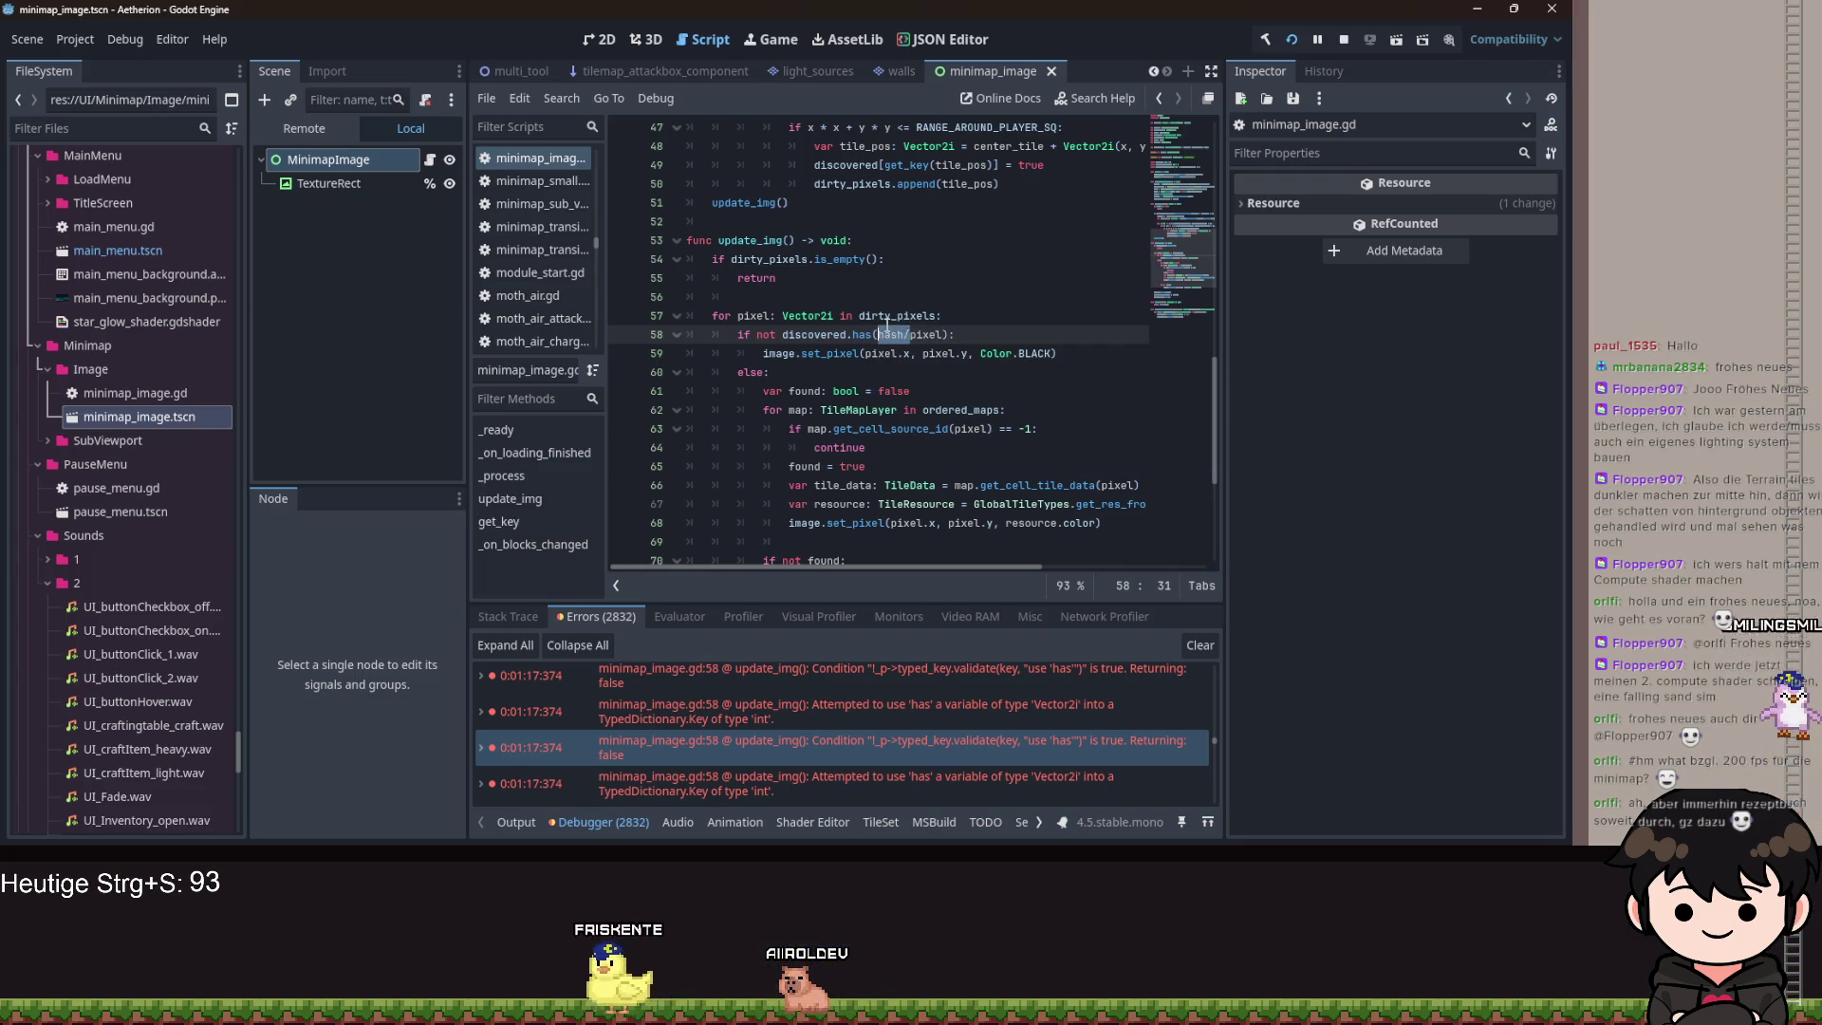
type("_key")
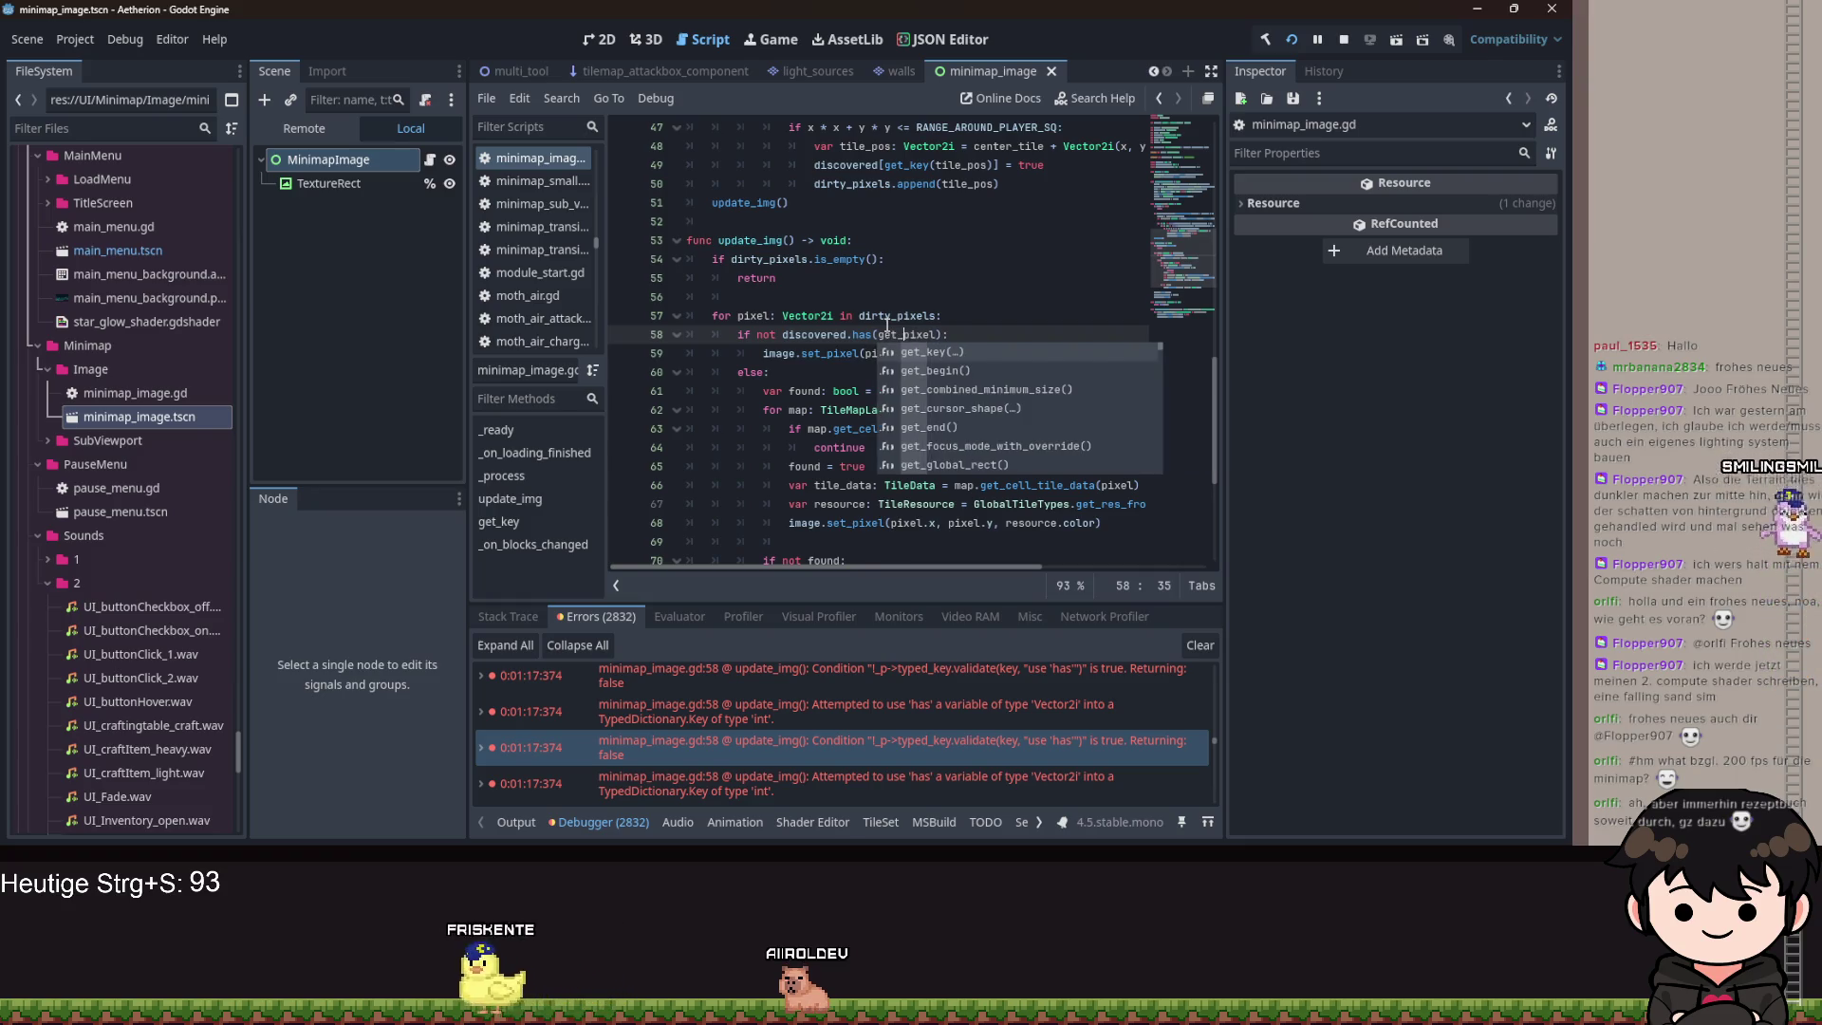
type("(")
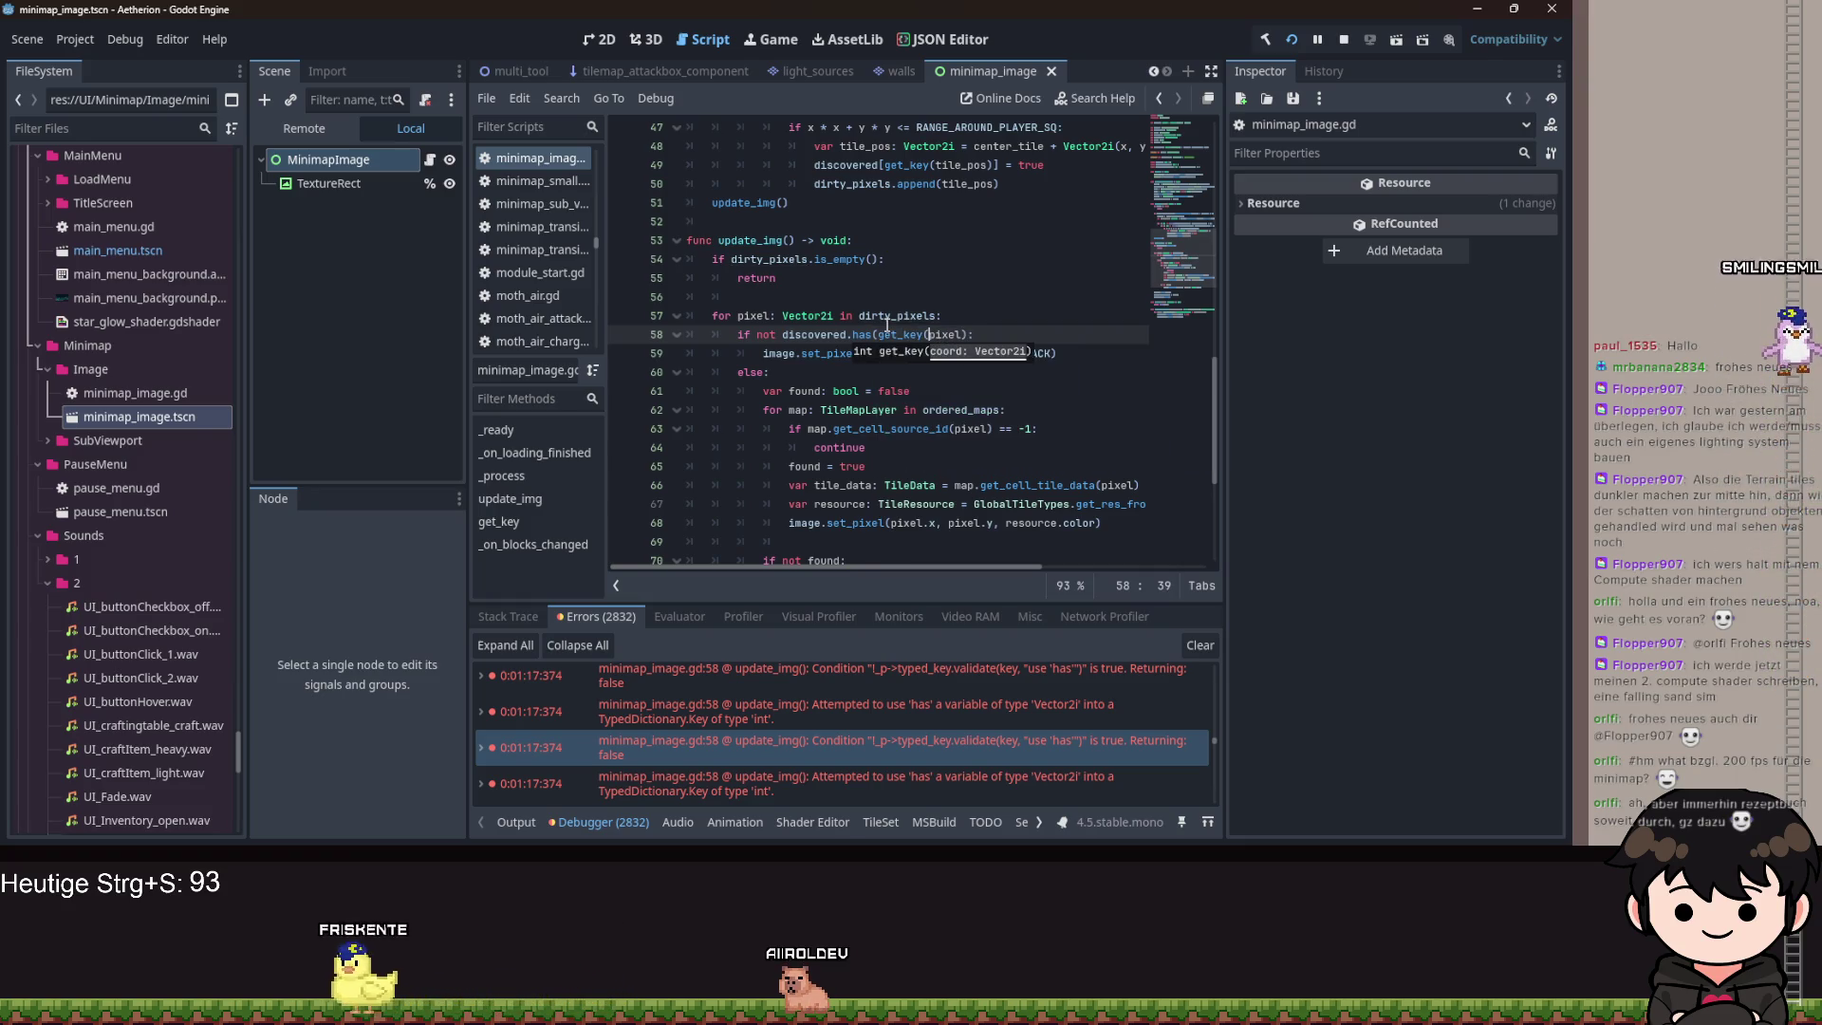
key("Right")
key("Right")
key("Right")
type("))")
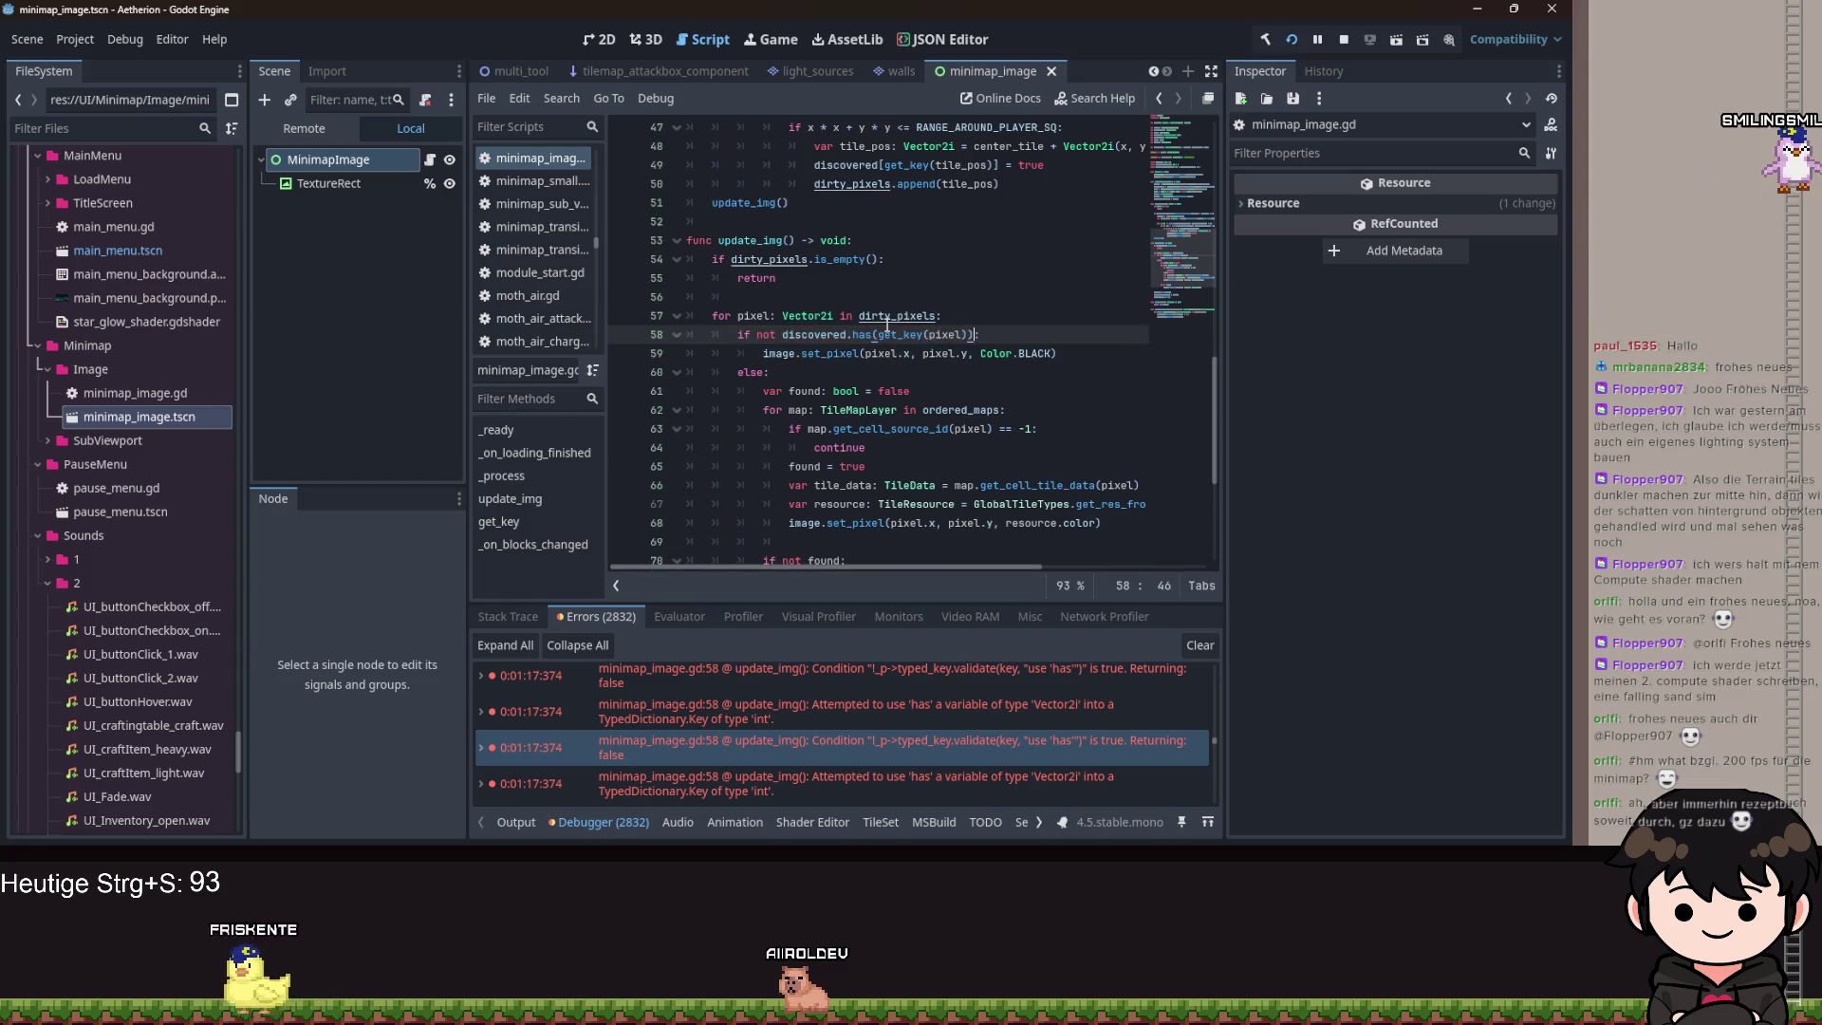
key("ctrl+s")
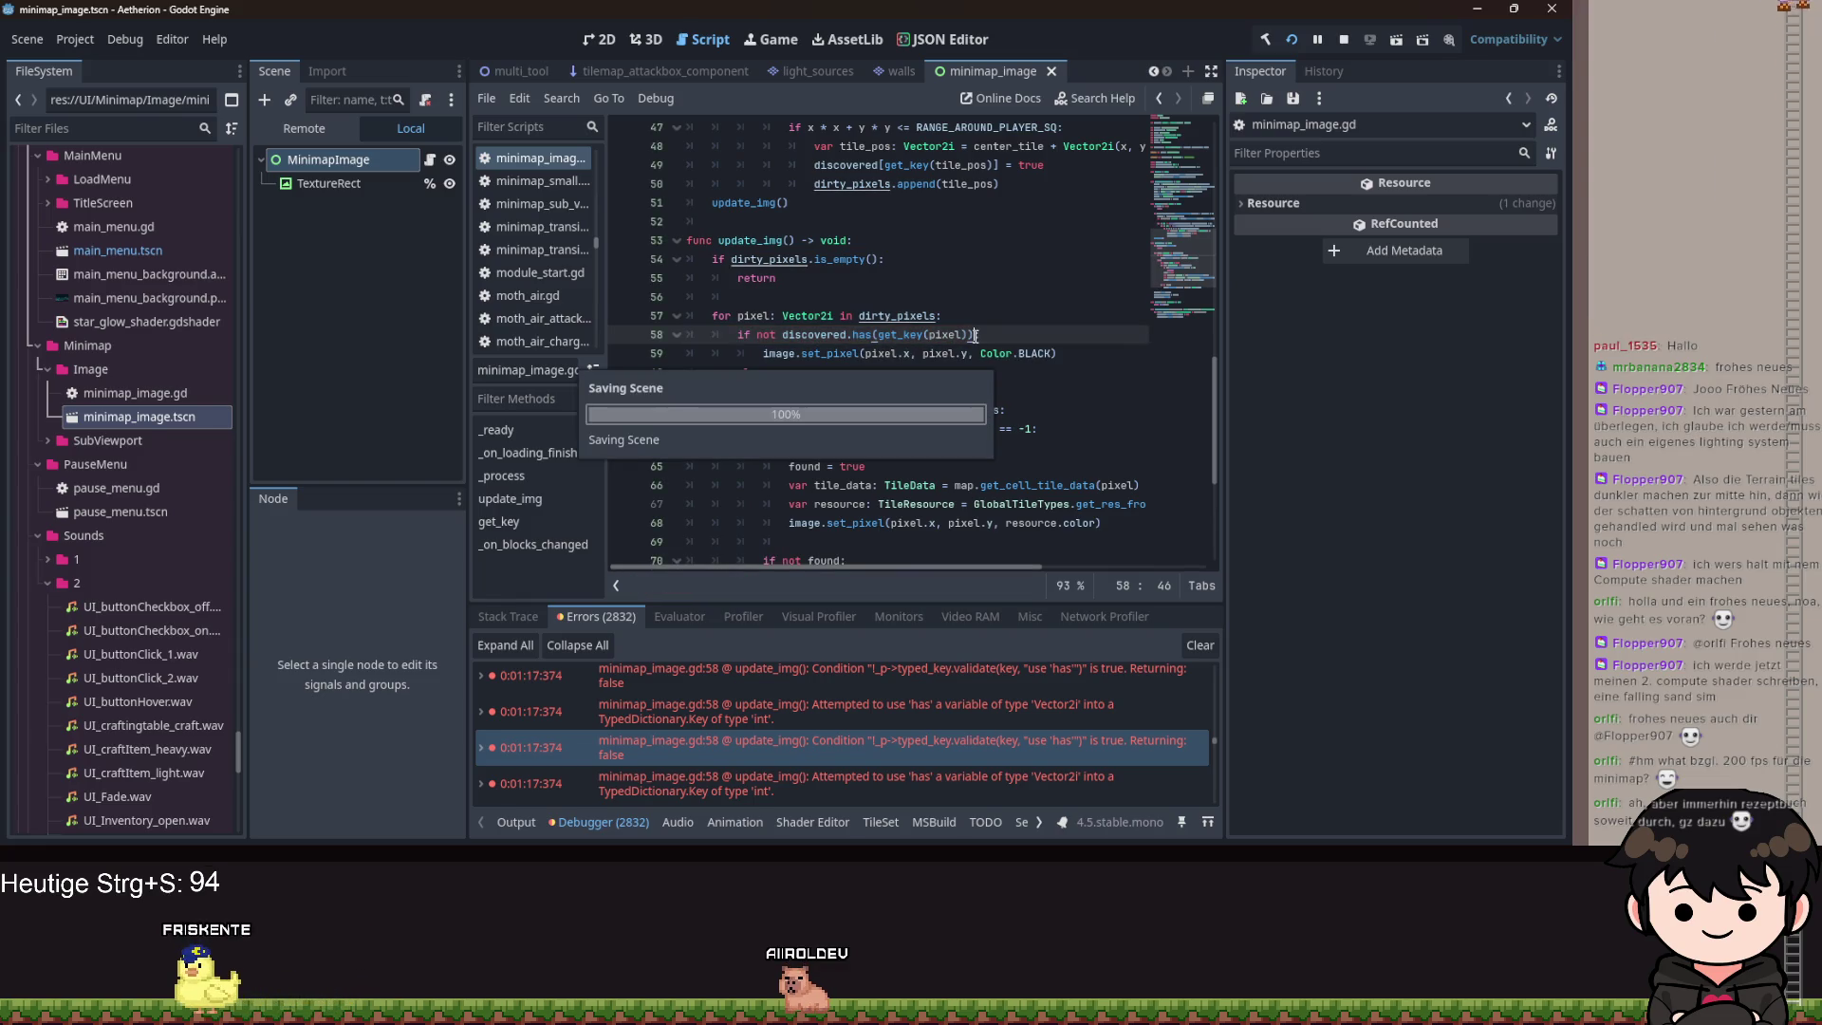
scroll(1006, 357, "down", 5)
left_click(935, 146)
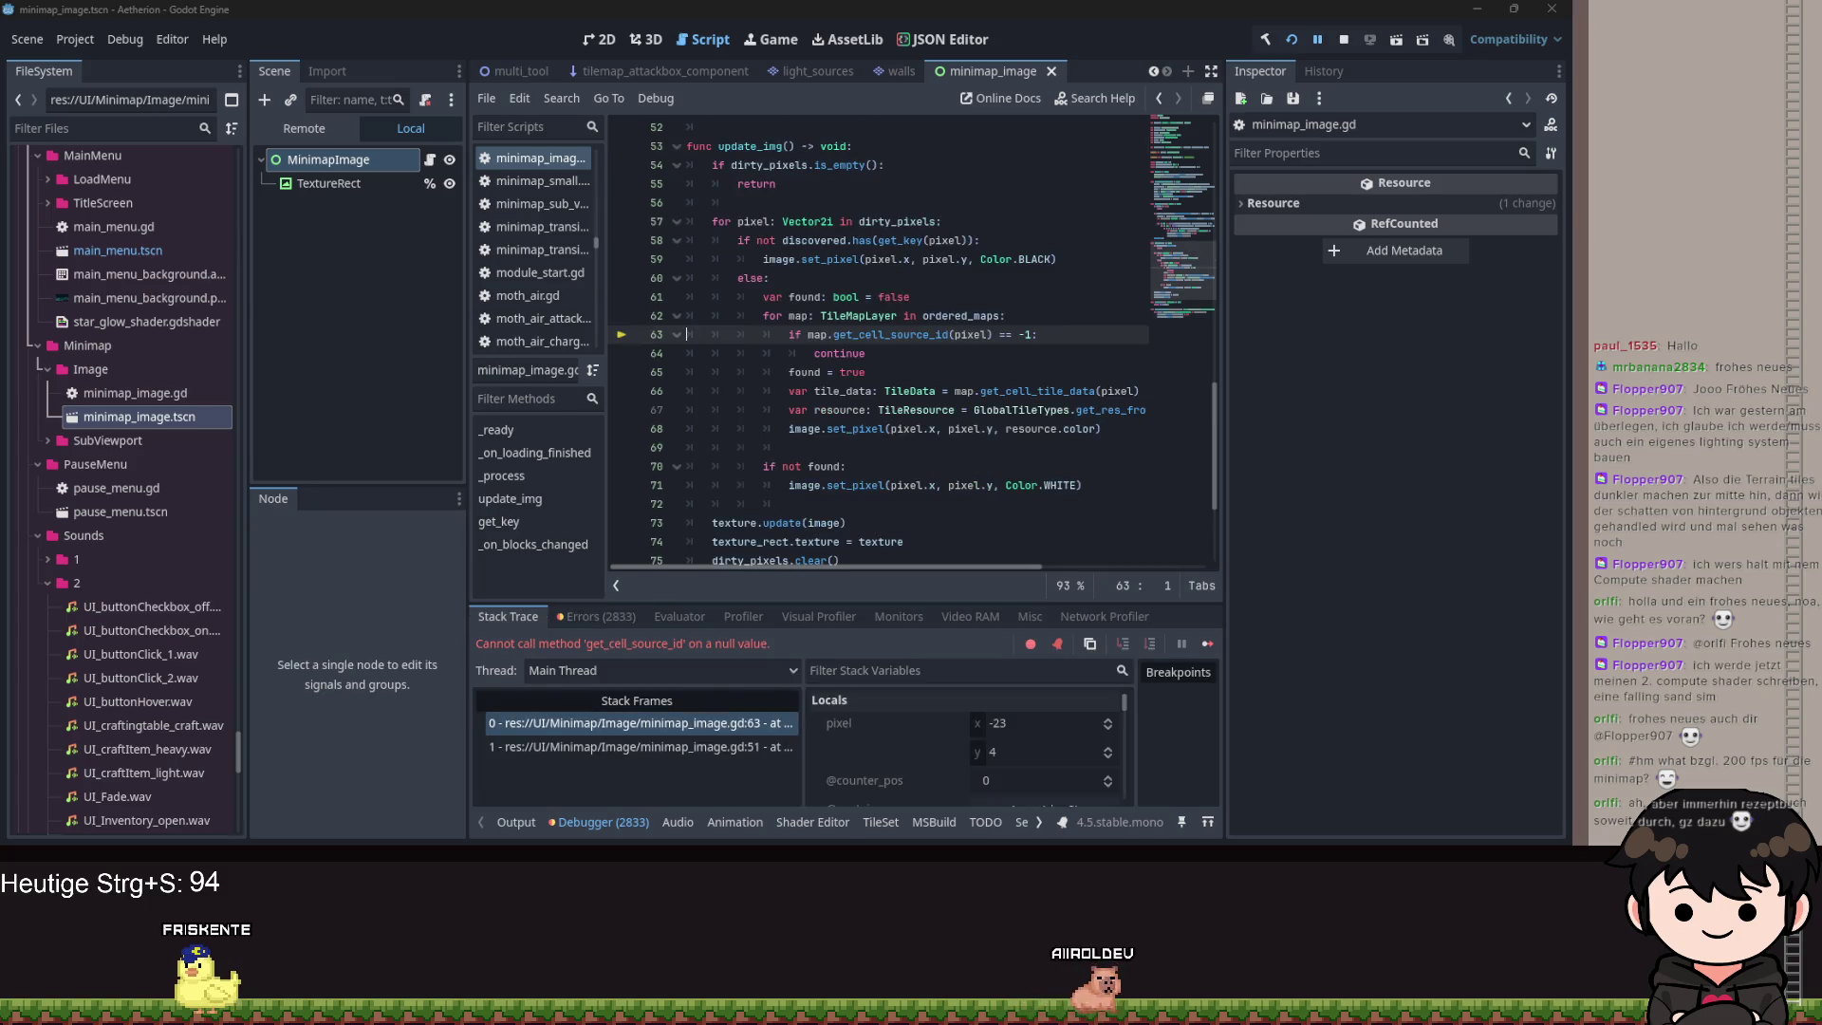
Inspect the tile_data line in update_img and stop the debug session.
left_click(885, 389)
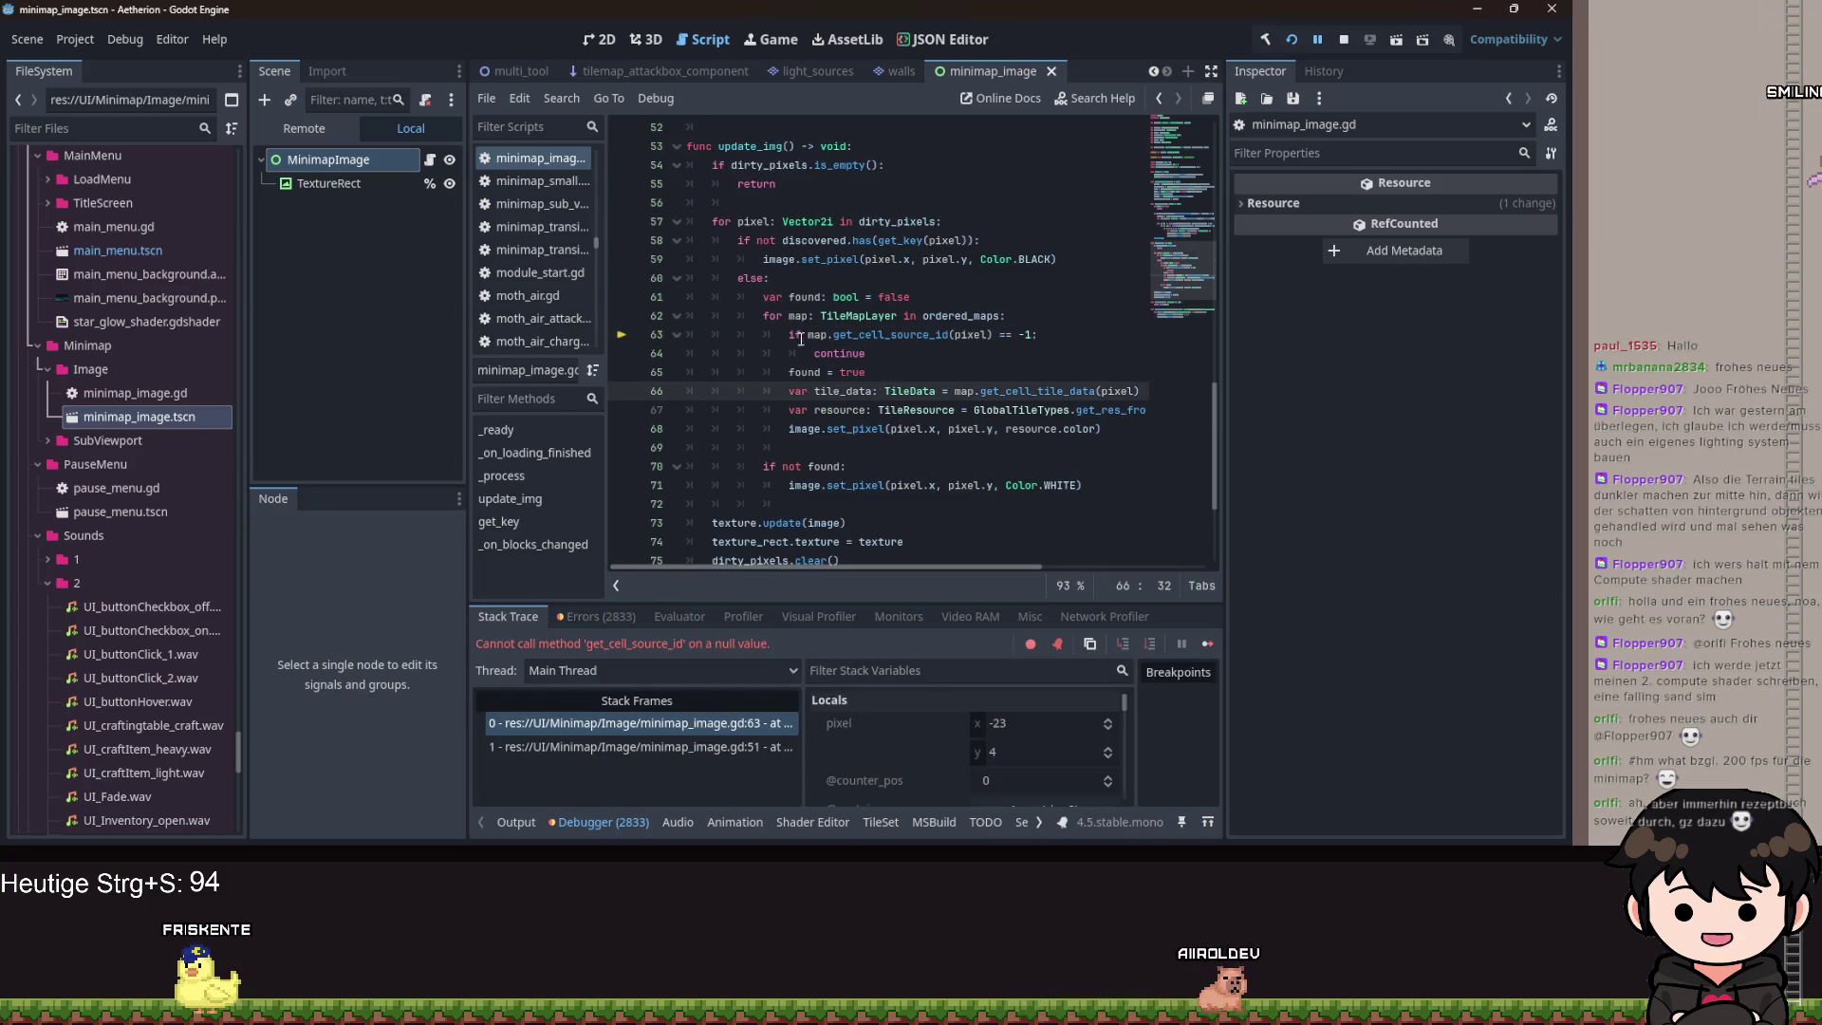
scroll(954, 743, "down", 5)
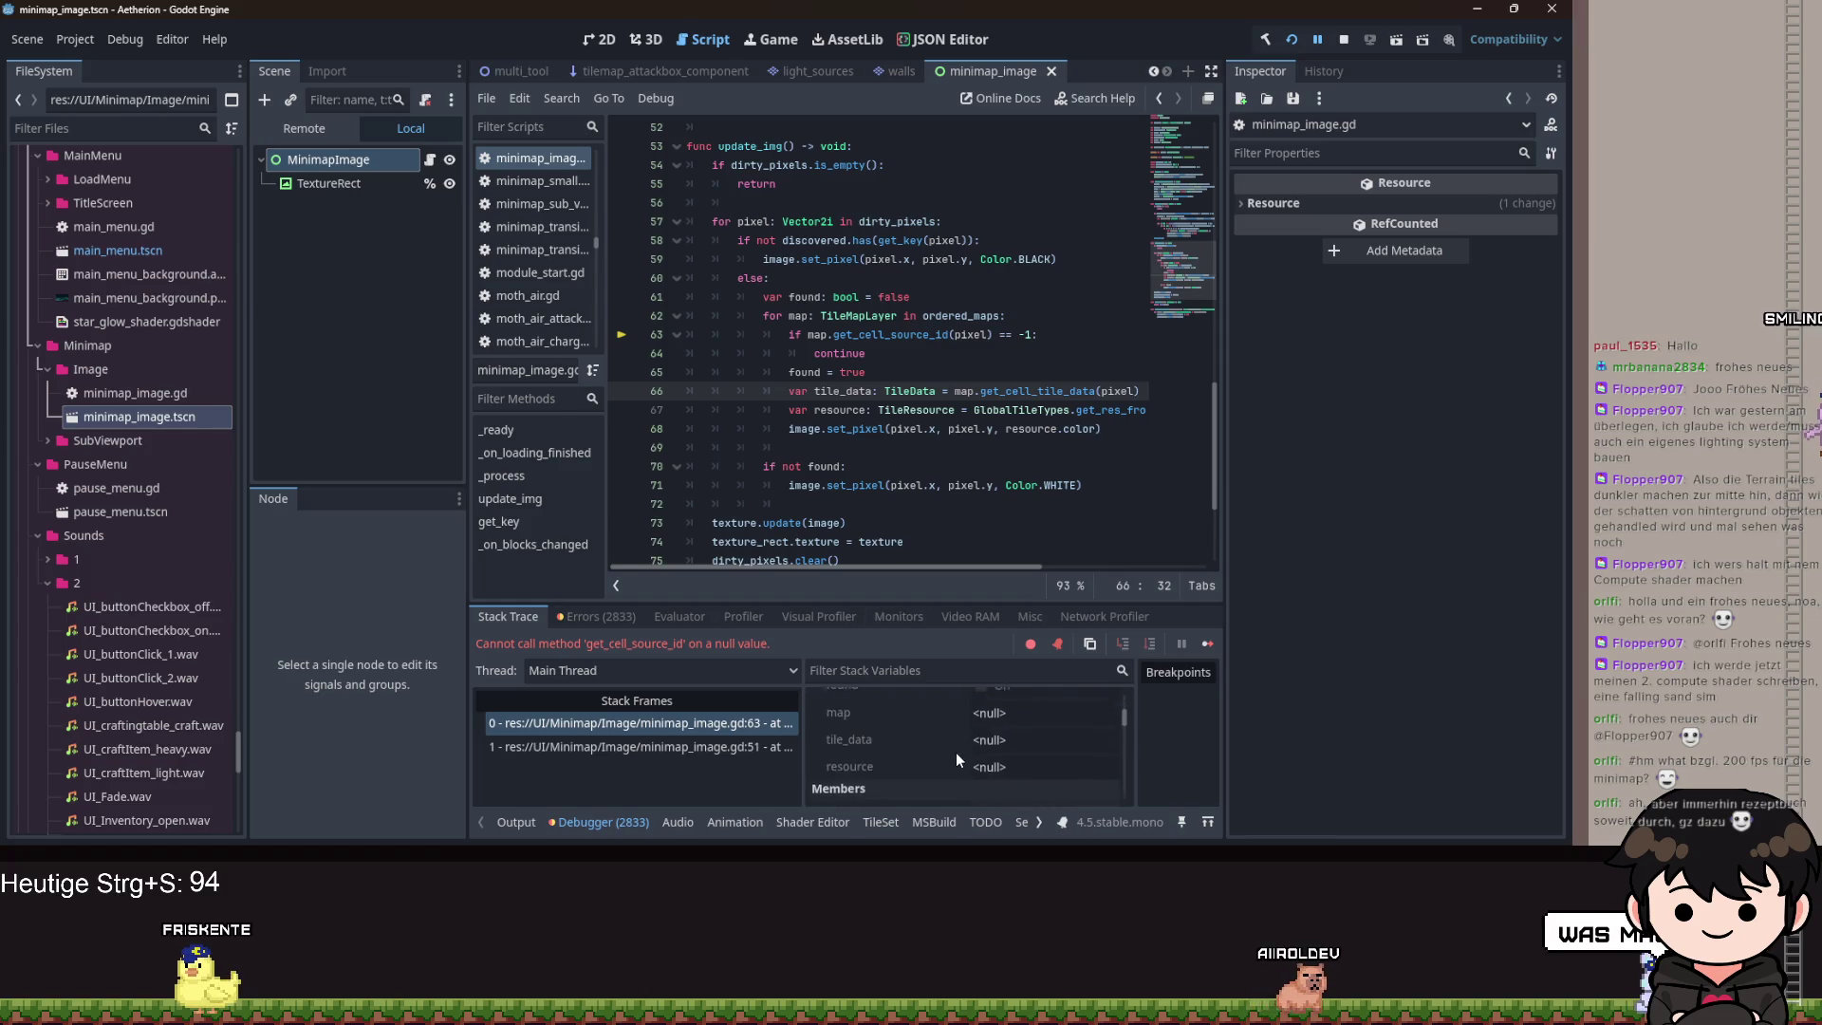
scroll(968, 740, "down", 1)
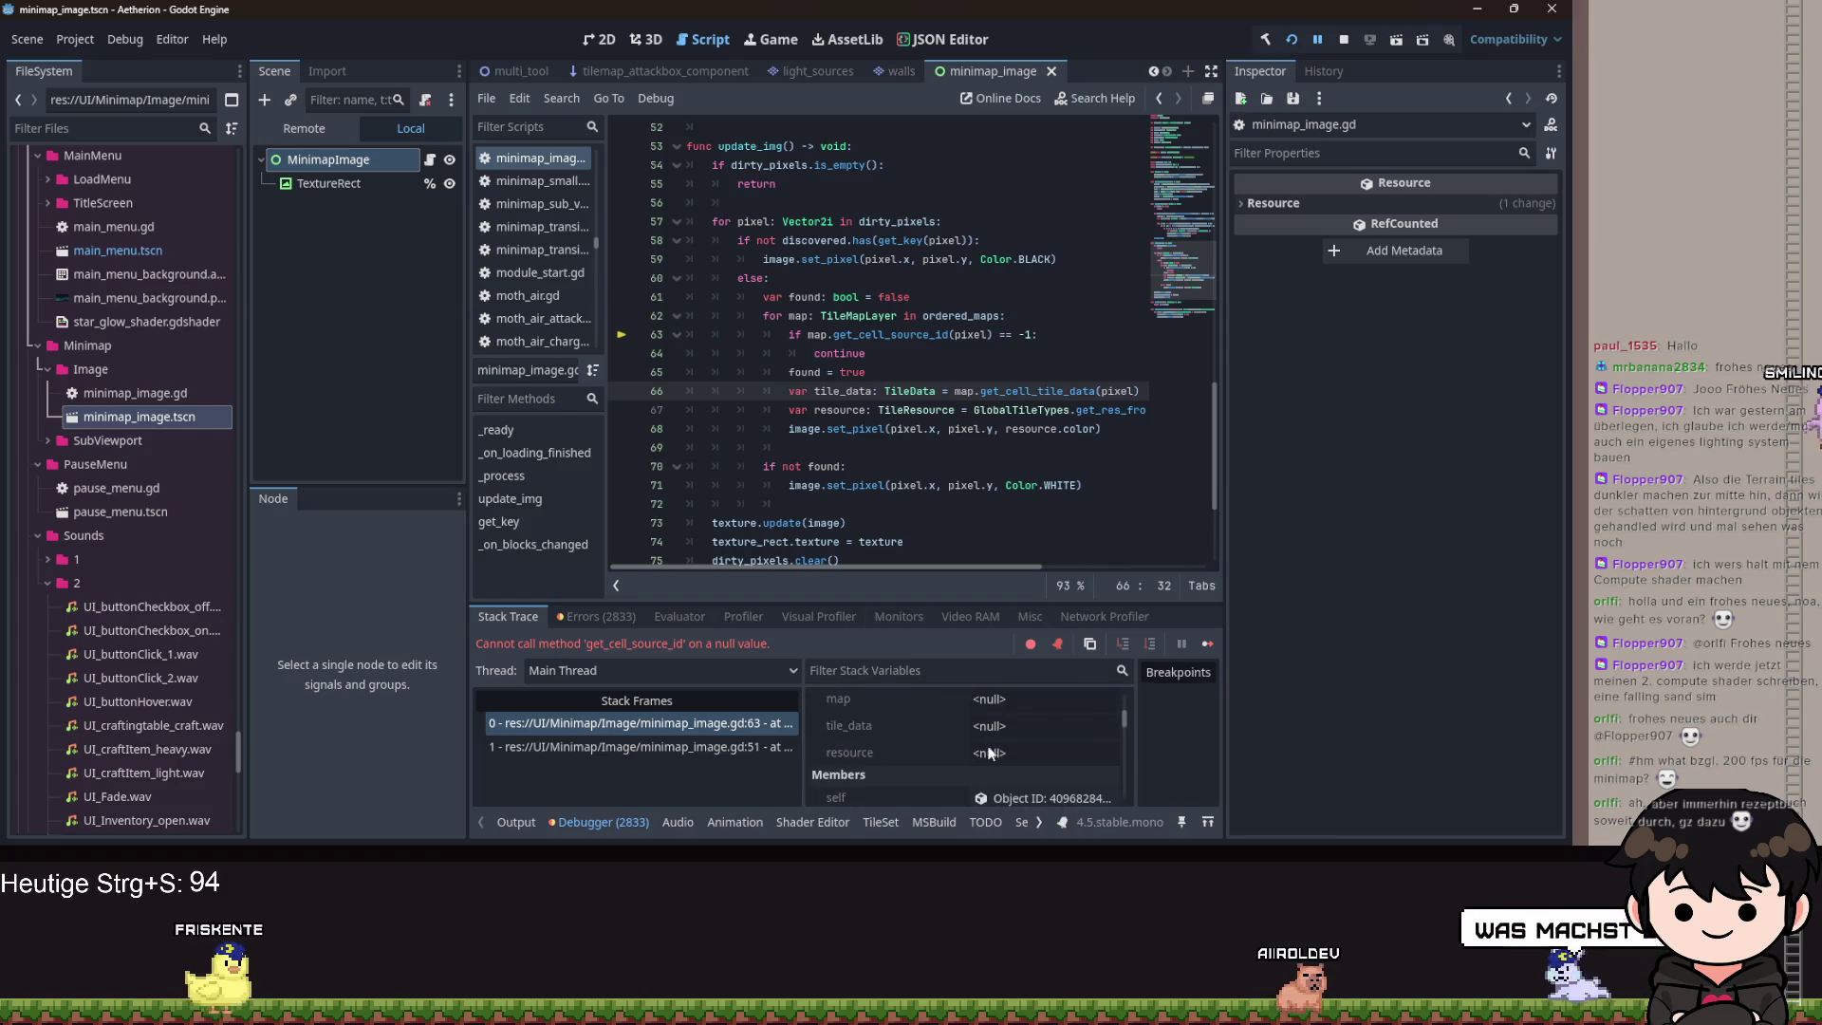
left_click(1345, 42)
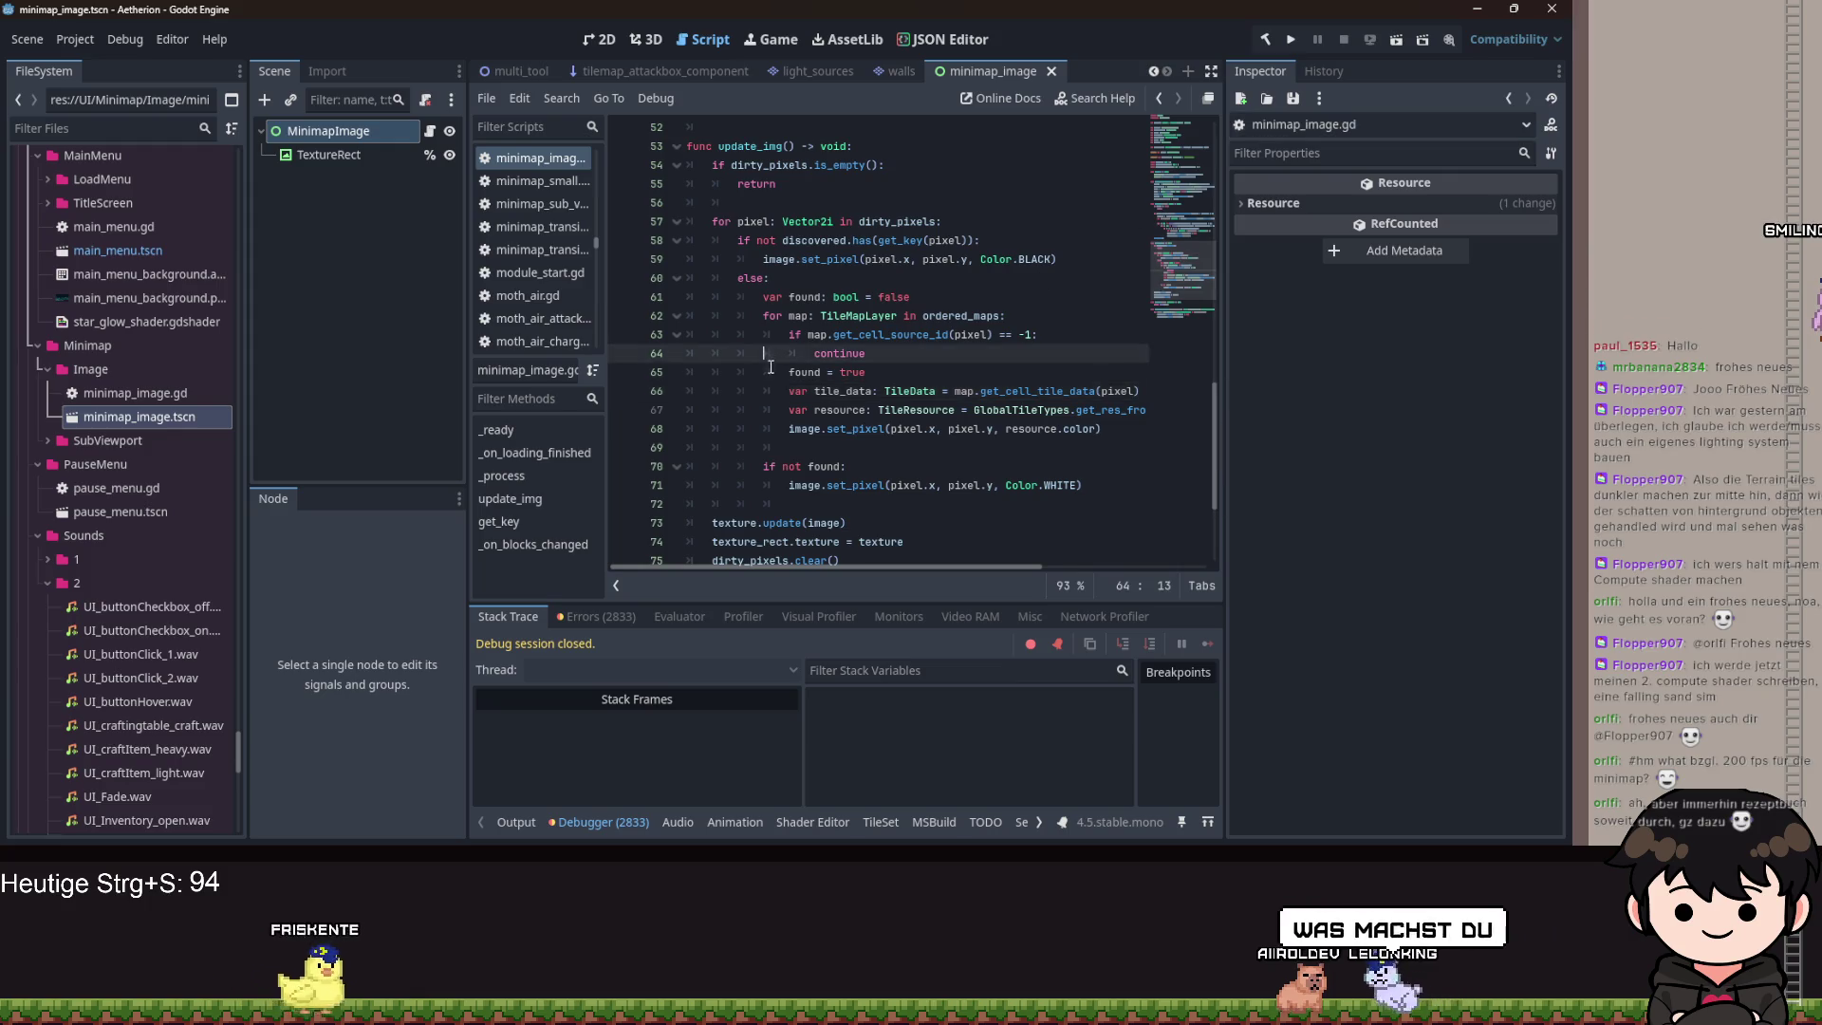
left_click(816, 353)
scroll(817, 352, "up", 10)
Take the ordered_maps initializer out of its declaration on line 14.
left_click_drag(1134, 372, 808, 378)
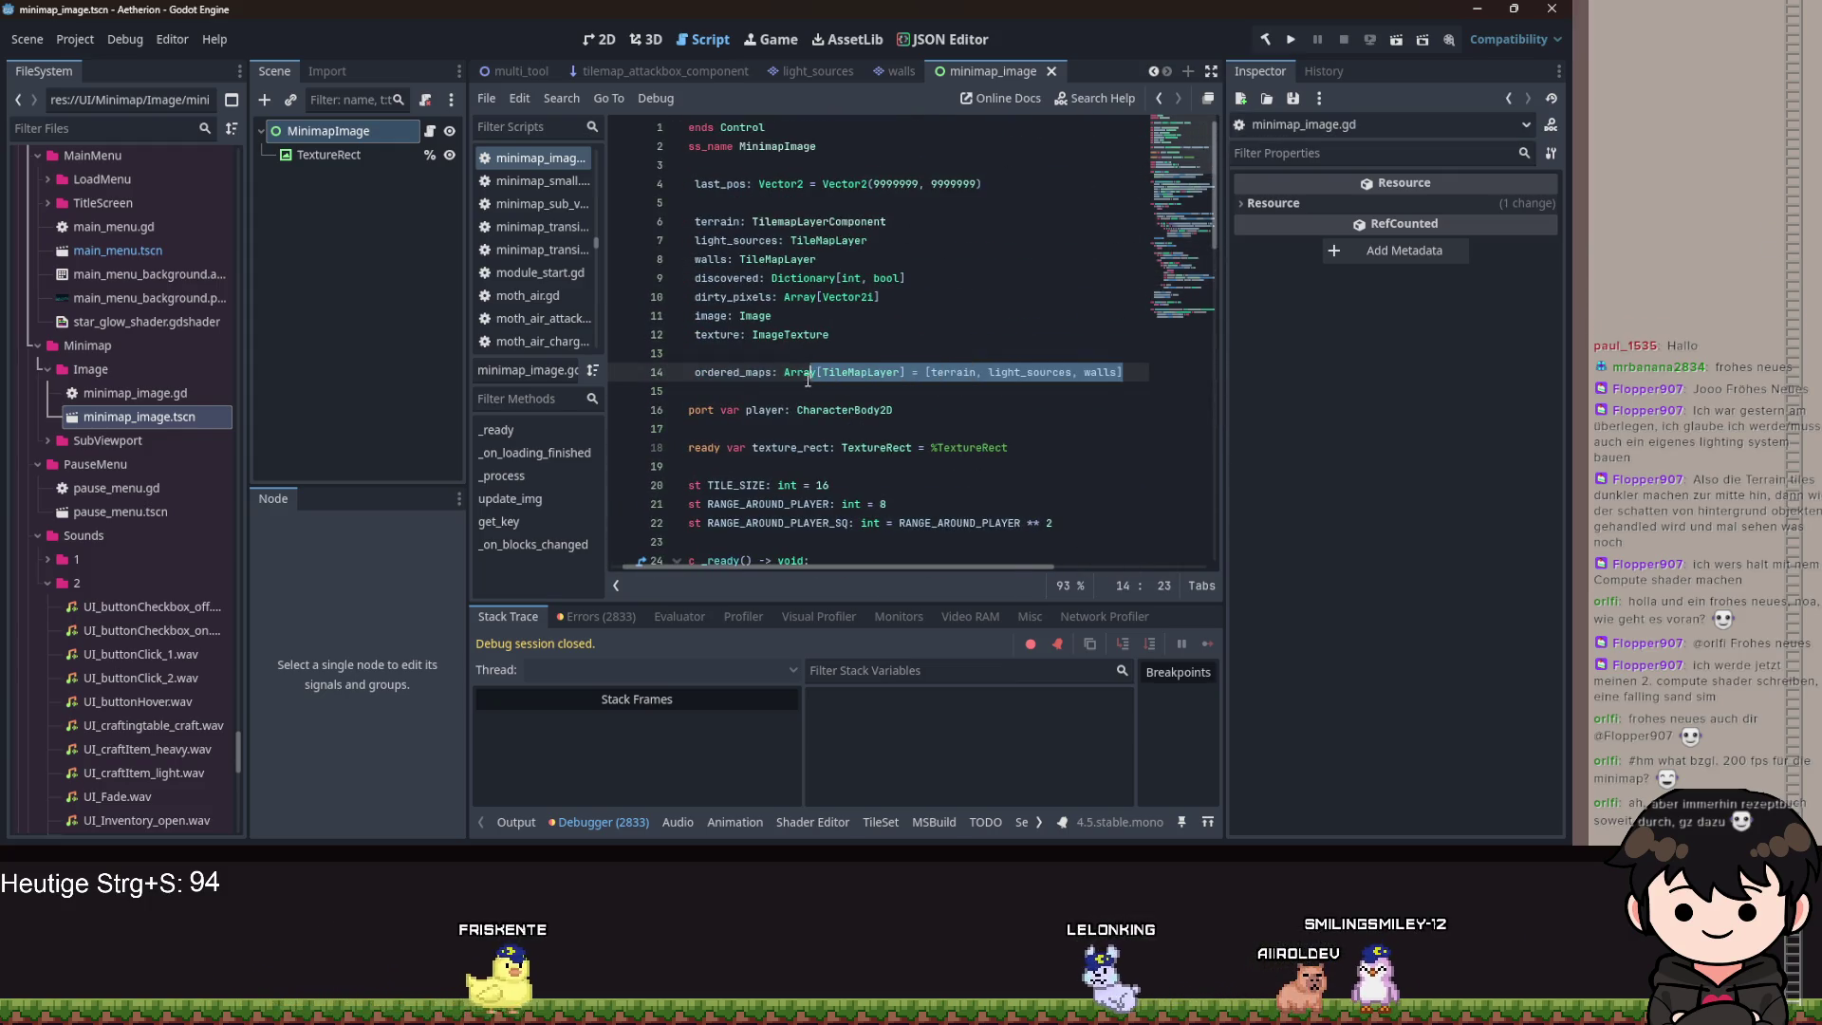
left_click(696, 372)
scroll(796, 391, "down", 6)
scroll(859, 335, "up", 5)
left_click(938, 316)
left_click(930, 315)
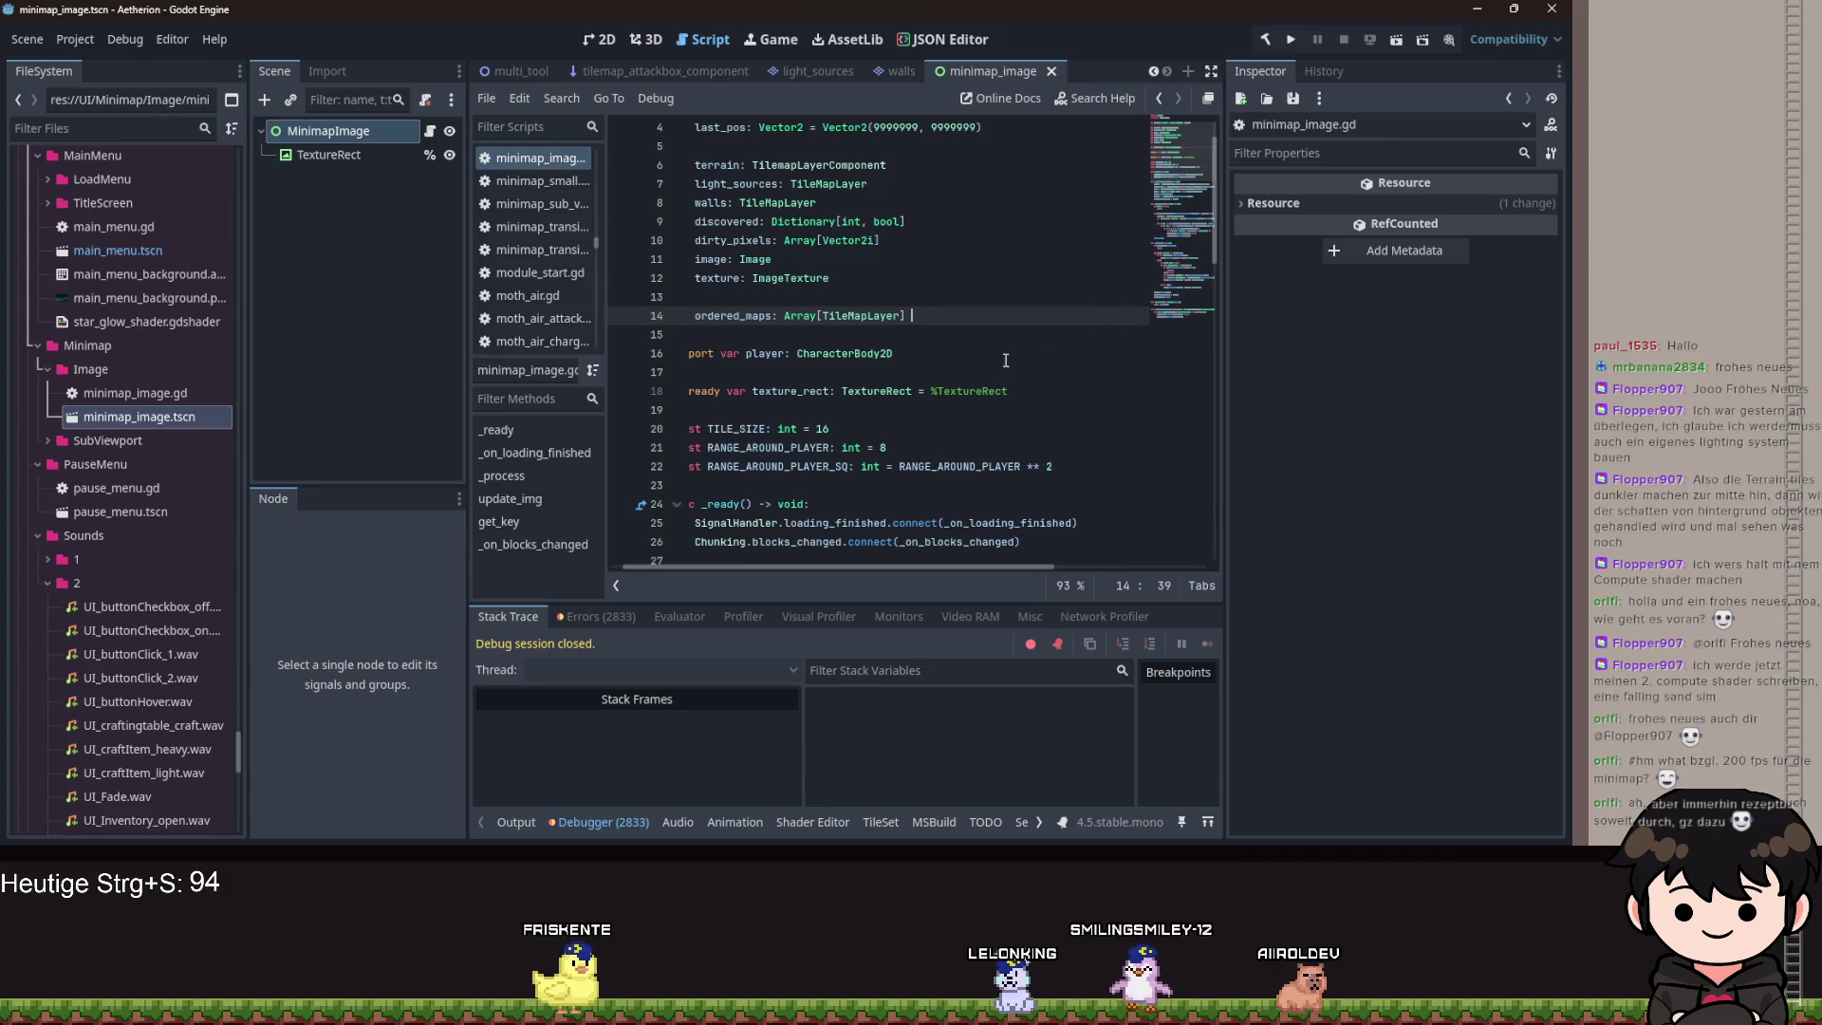
scroll(949, 398, "down", 5)
left_click_drag(846, 570, 784, 564)
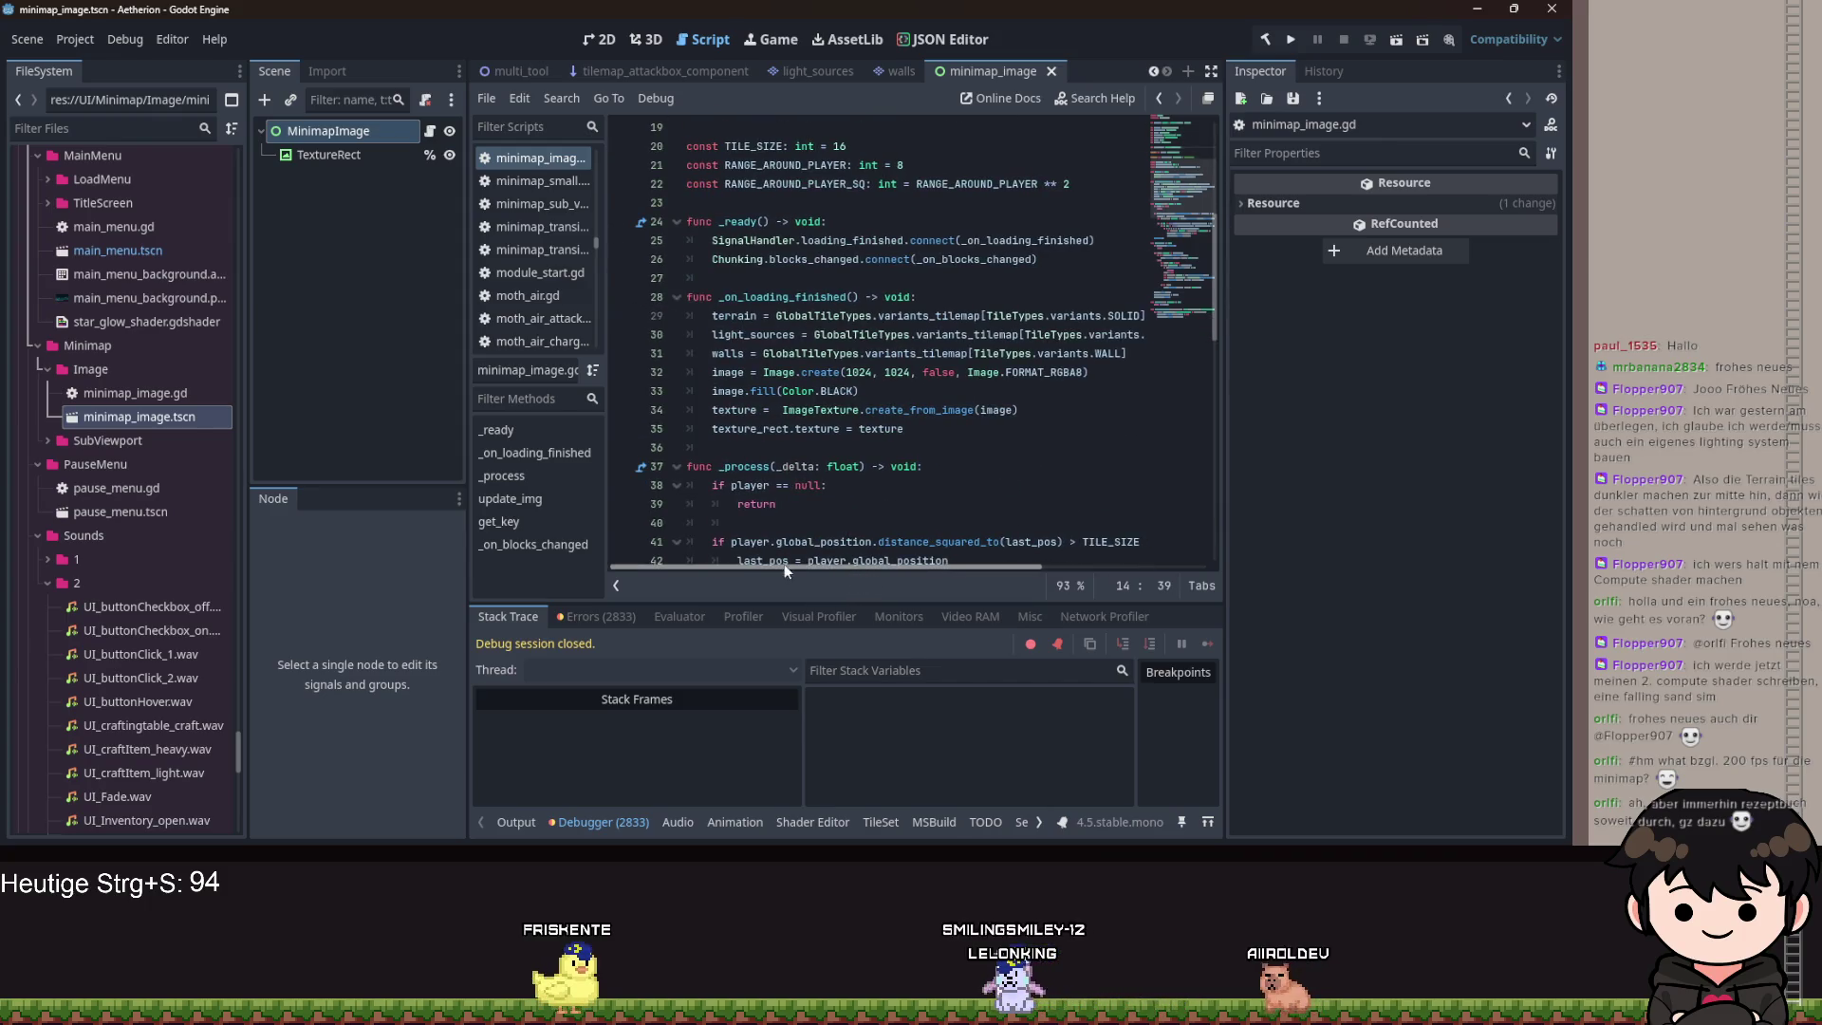
Add 'ordered_maps = [terrain, light_sources, walls]' to _on_loading_finished without the type annotation.
left_click(703, 370)
key("Return")
key("Up")
type("ordered_maps: Array[TileMapLayer] = [terrain, light_sources, walls]")
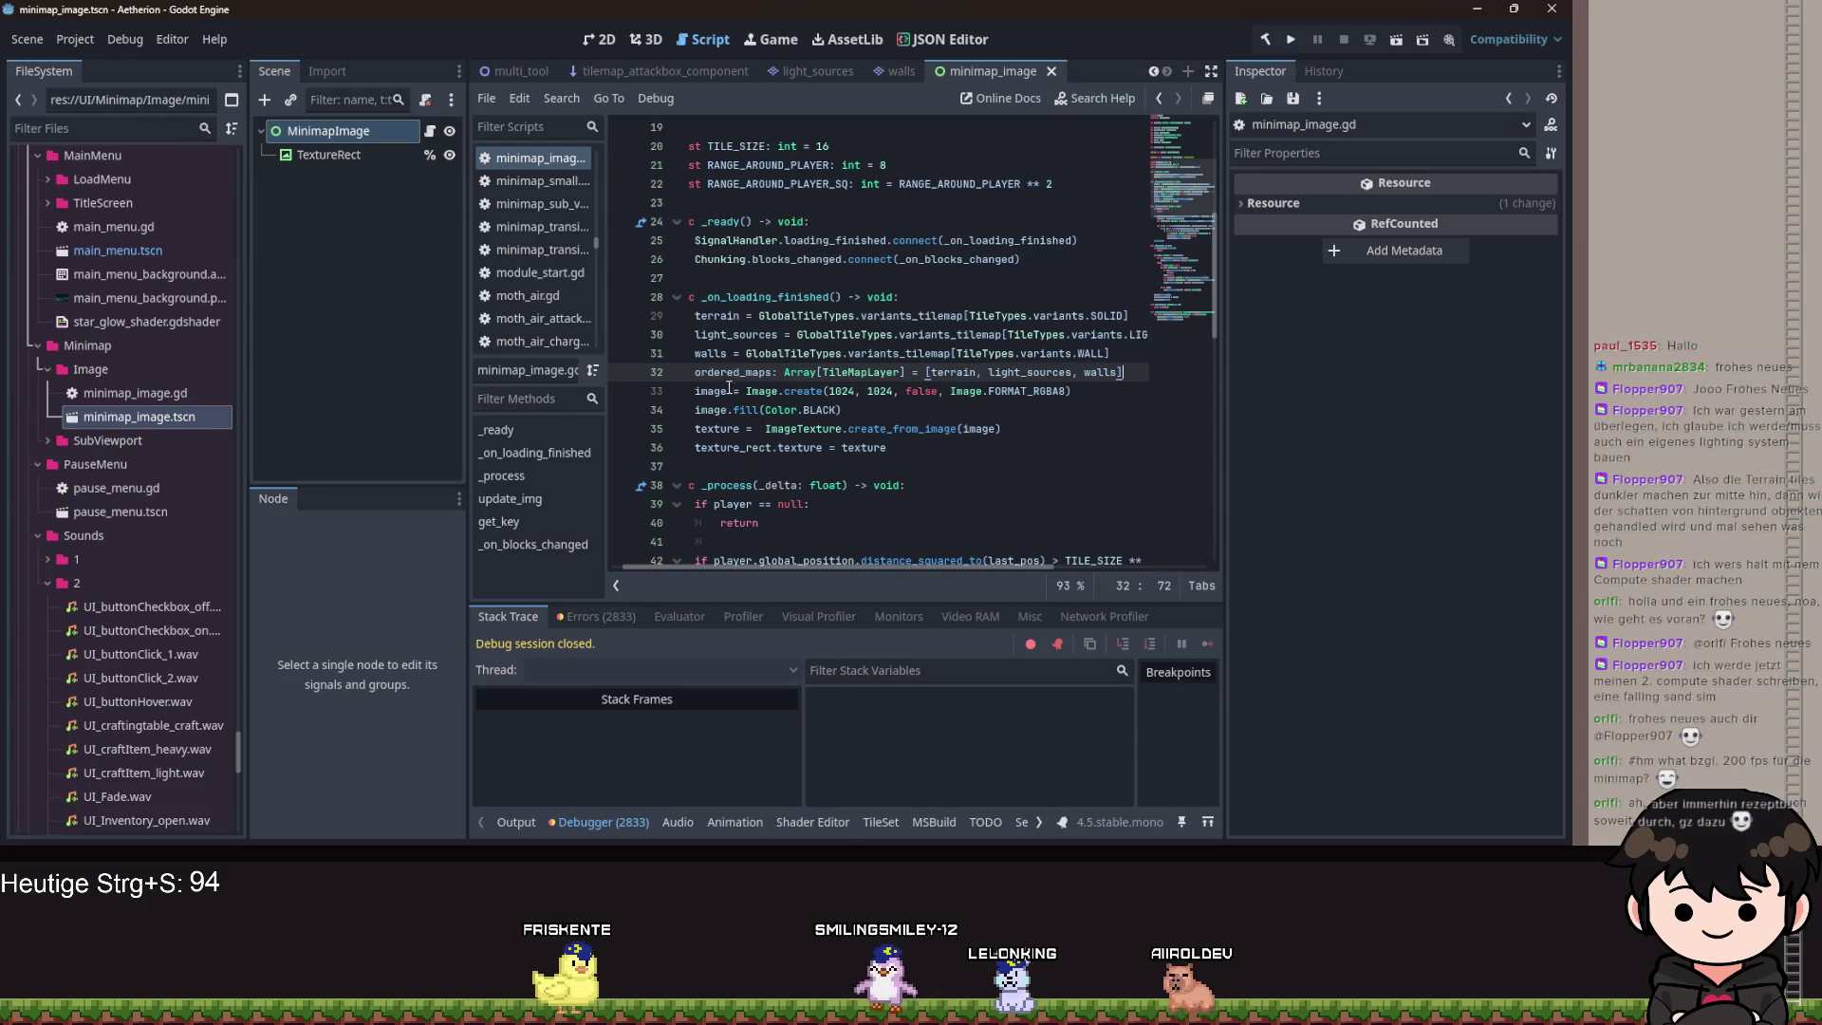
left_click_drag(772, 372, 912, 372)
key("BackSpace")
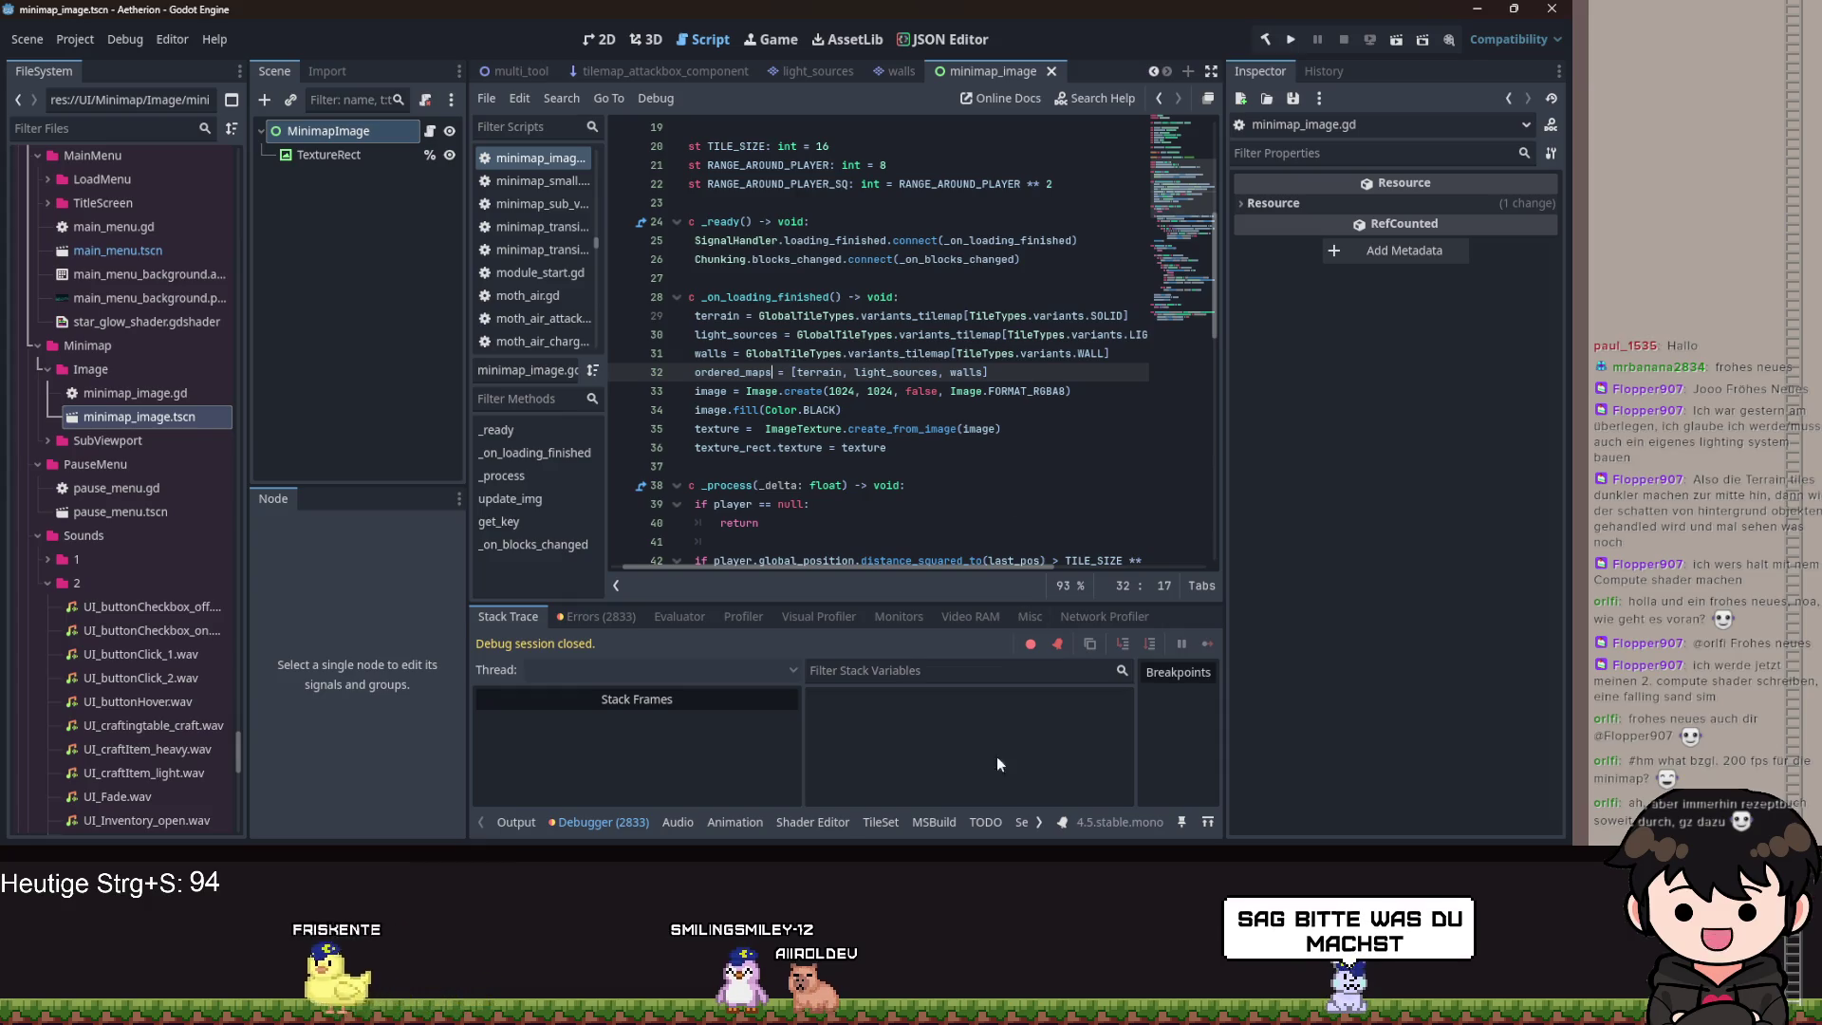
scroll(804, 567, "left", 2)
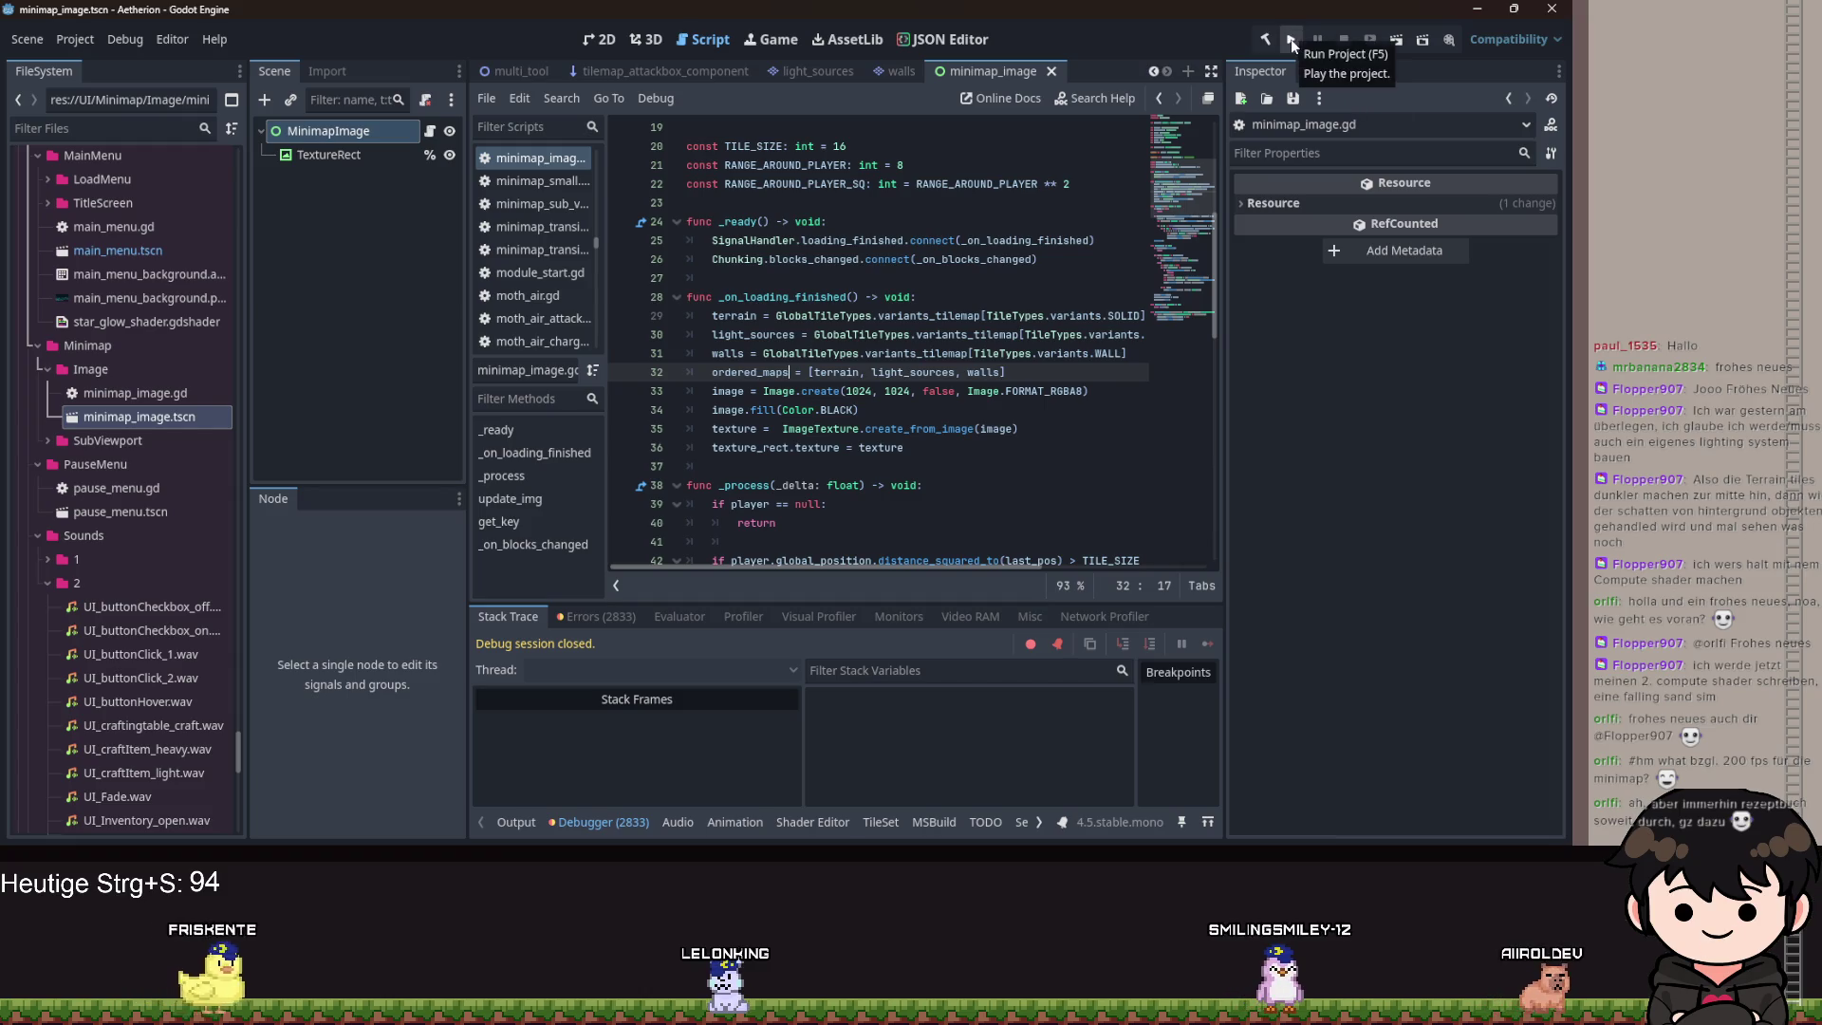
Check the new ordered_maps line, then run the project.
left_click(1021, 349)
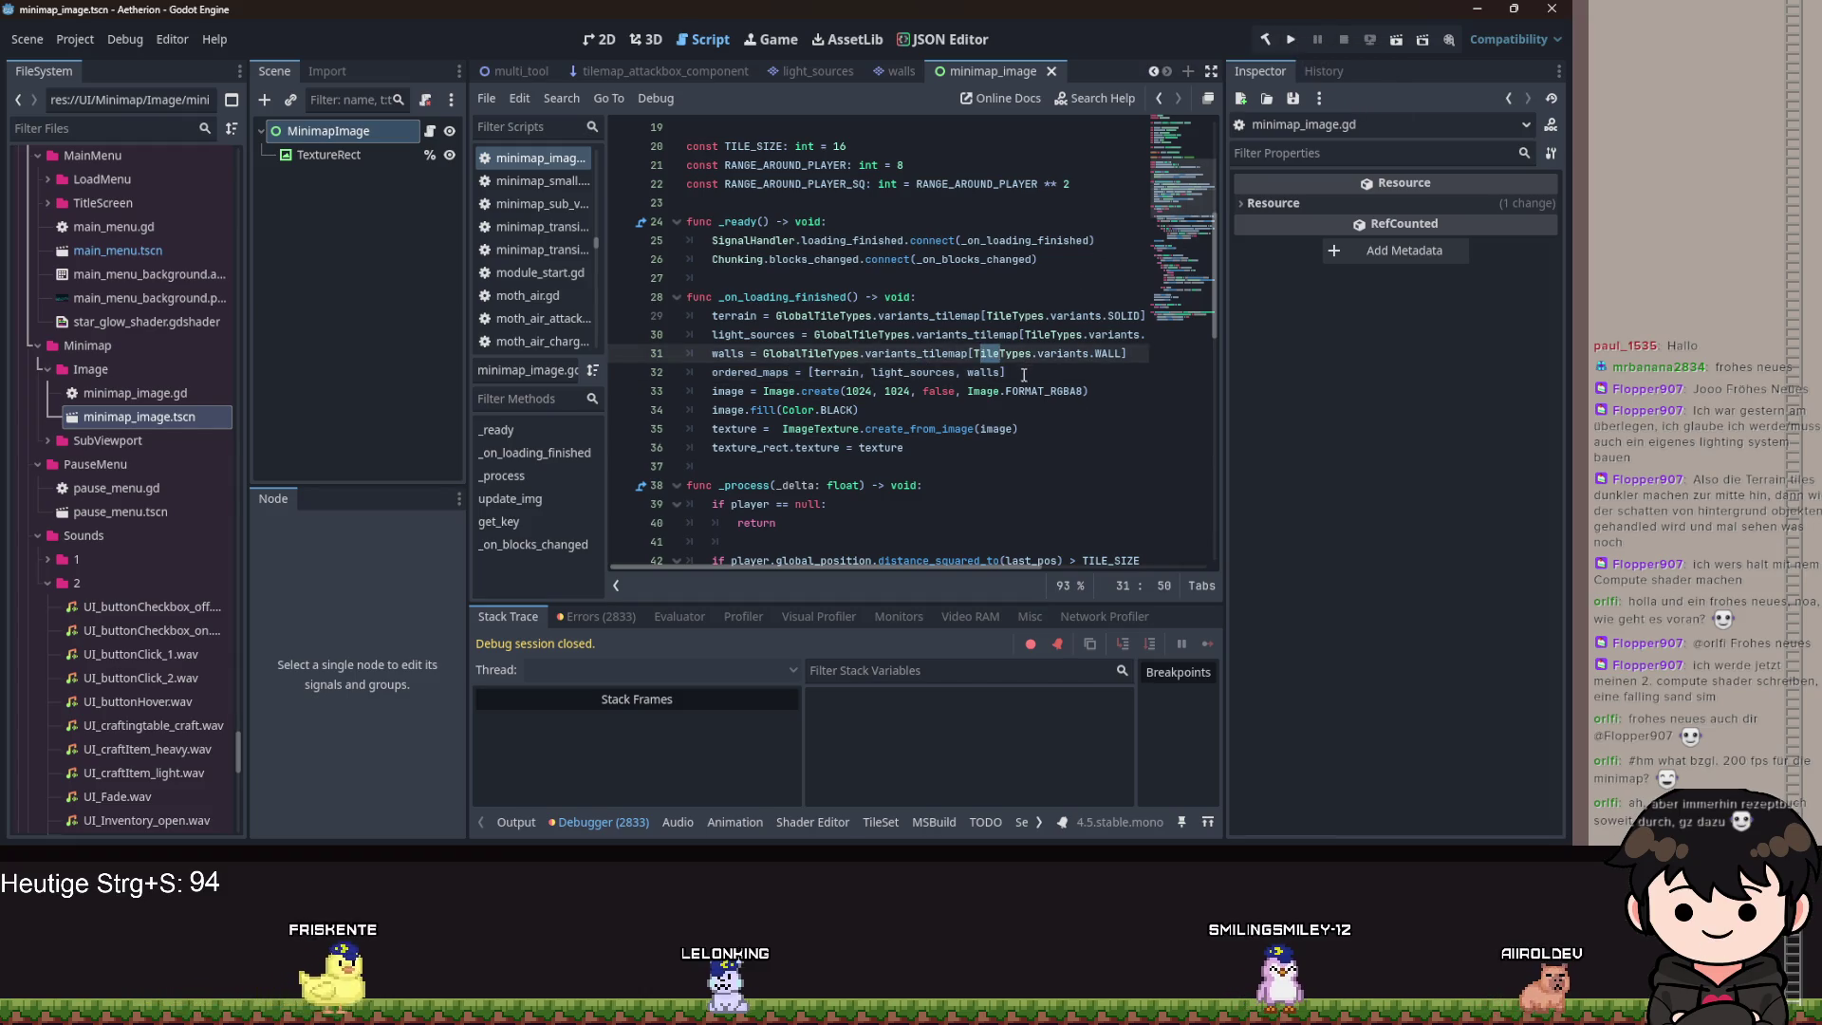
key("Down")
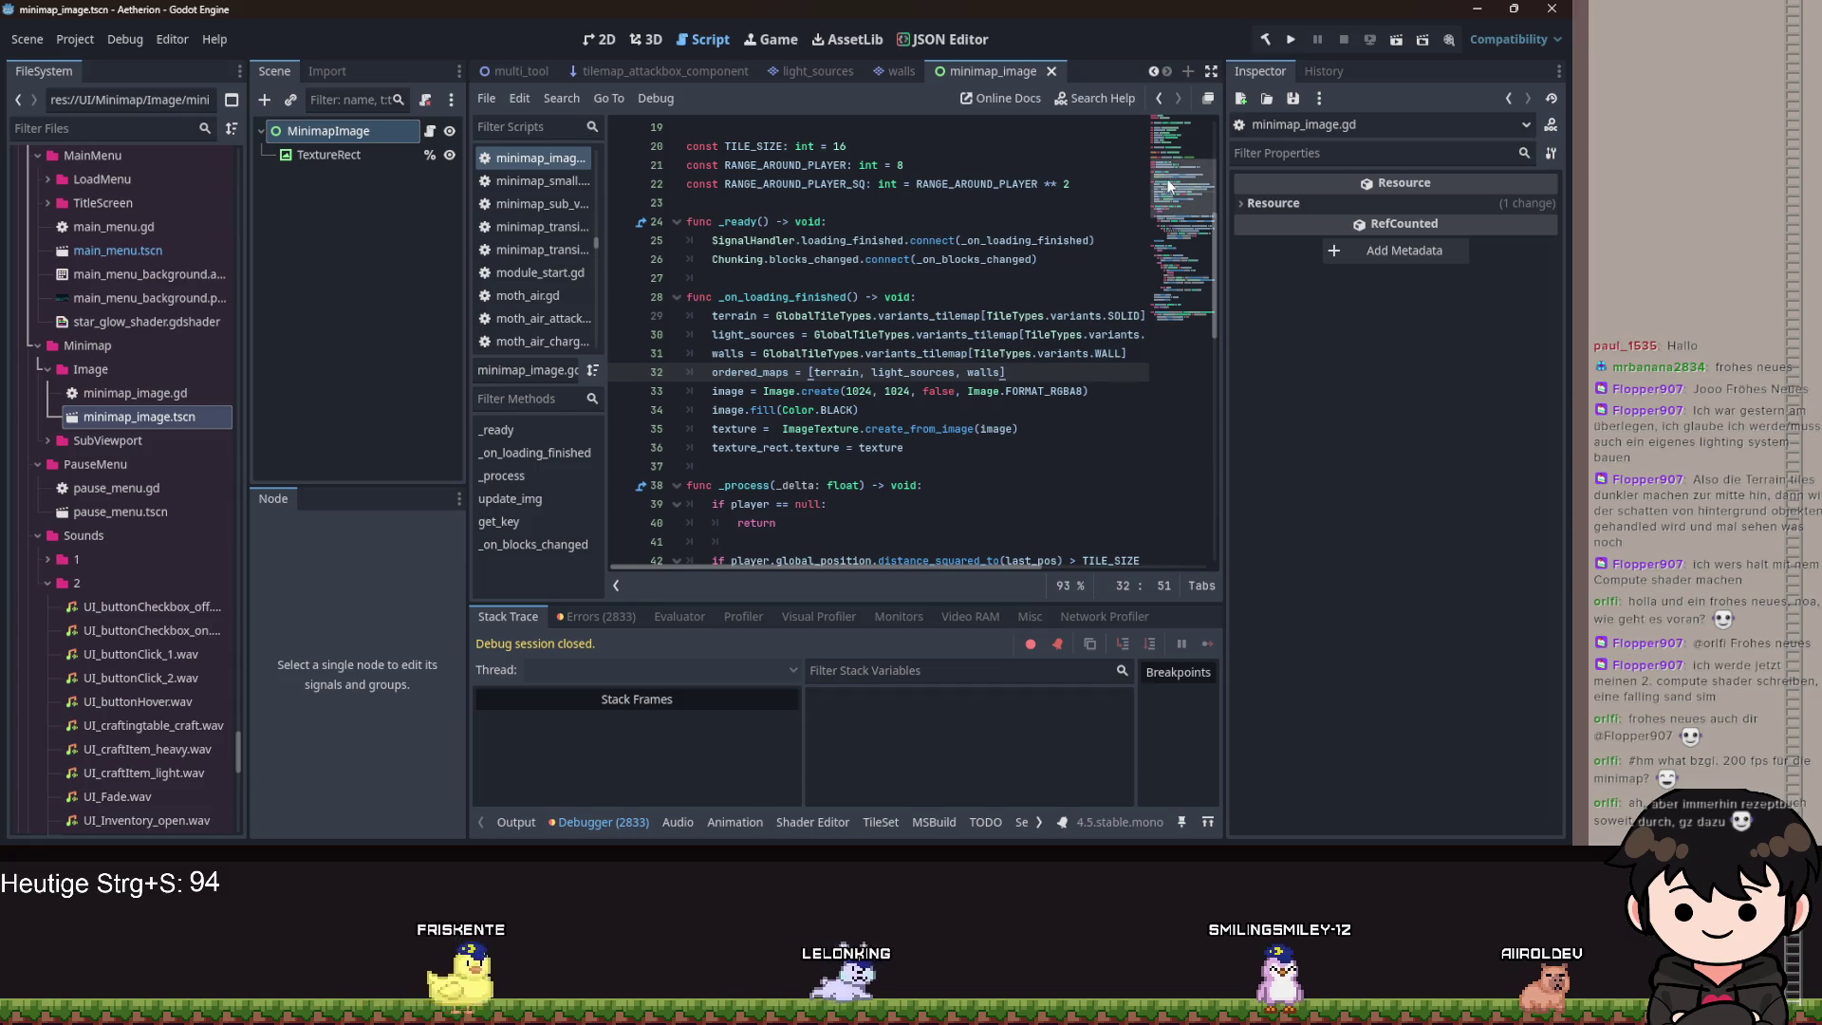
scroll(1088, 273, "down", 15)
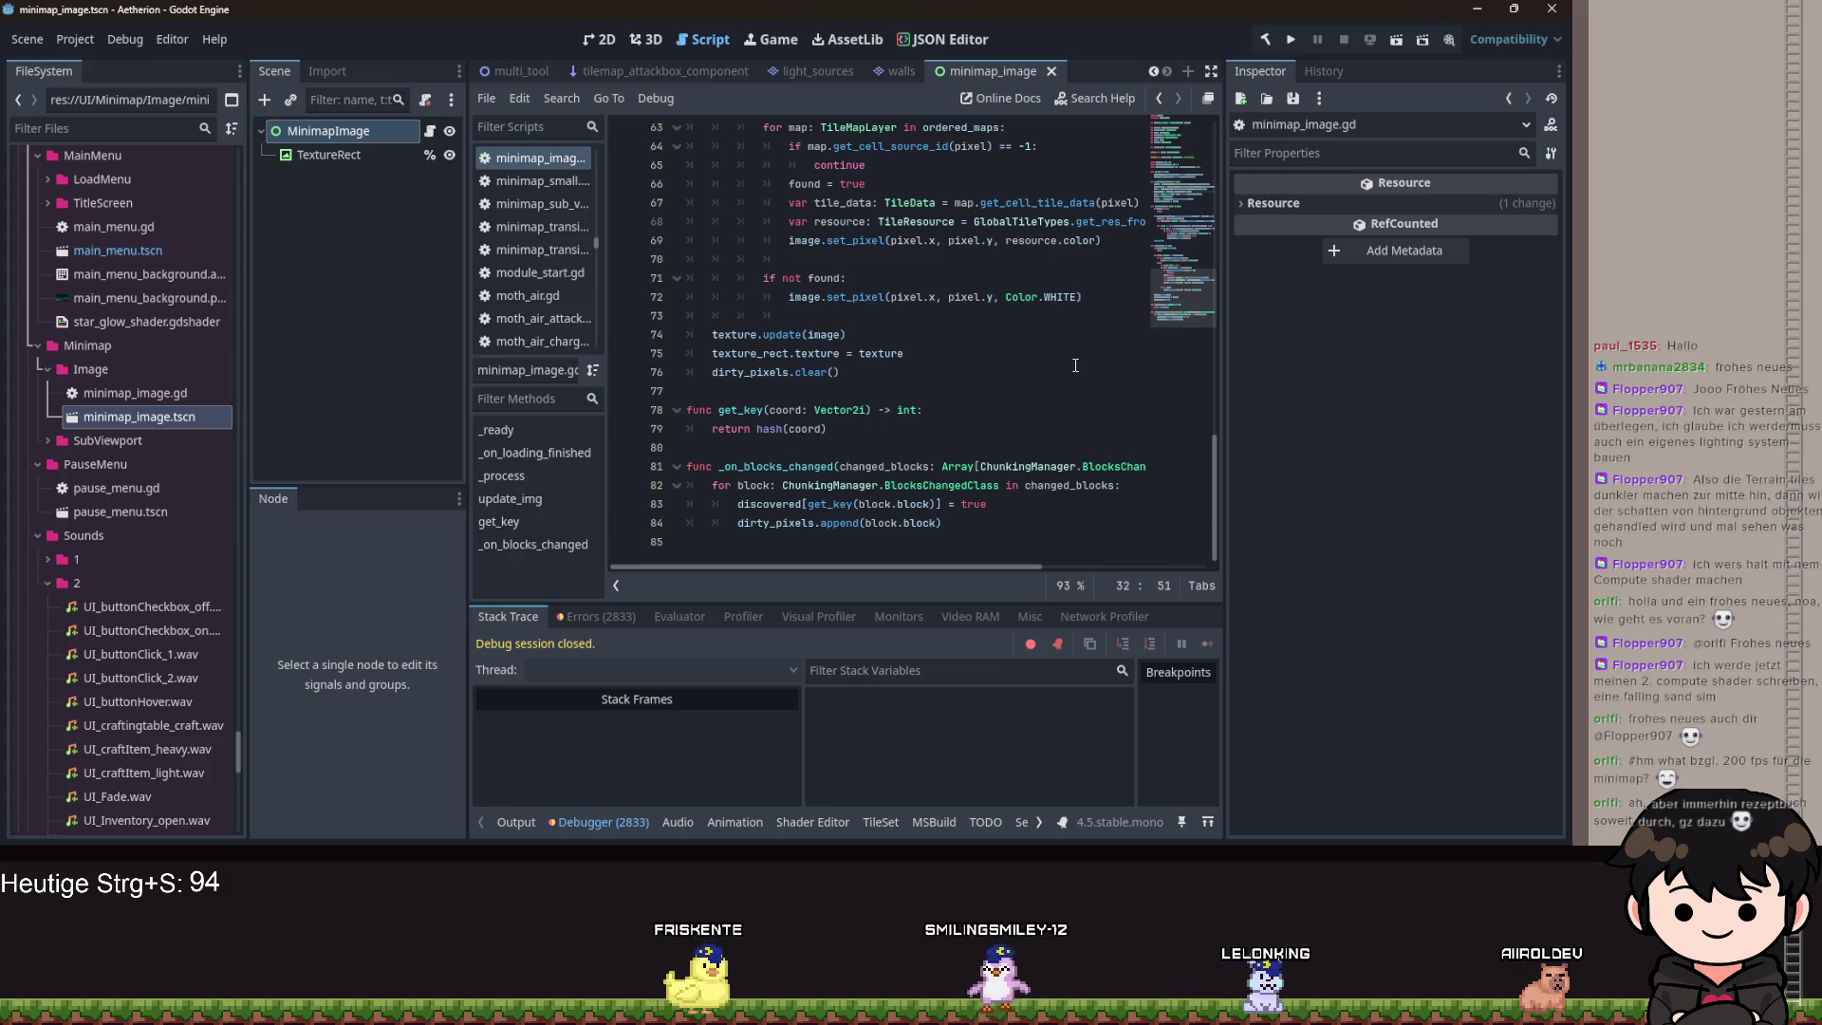
left_click(1295, 38)
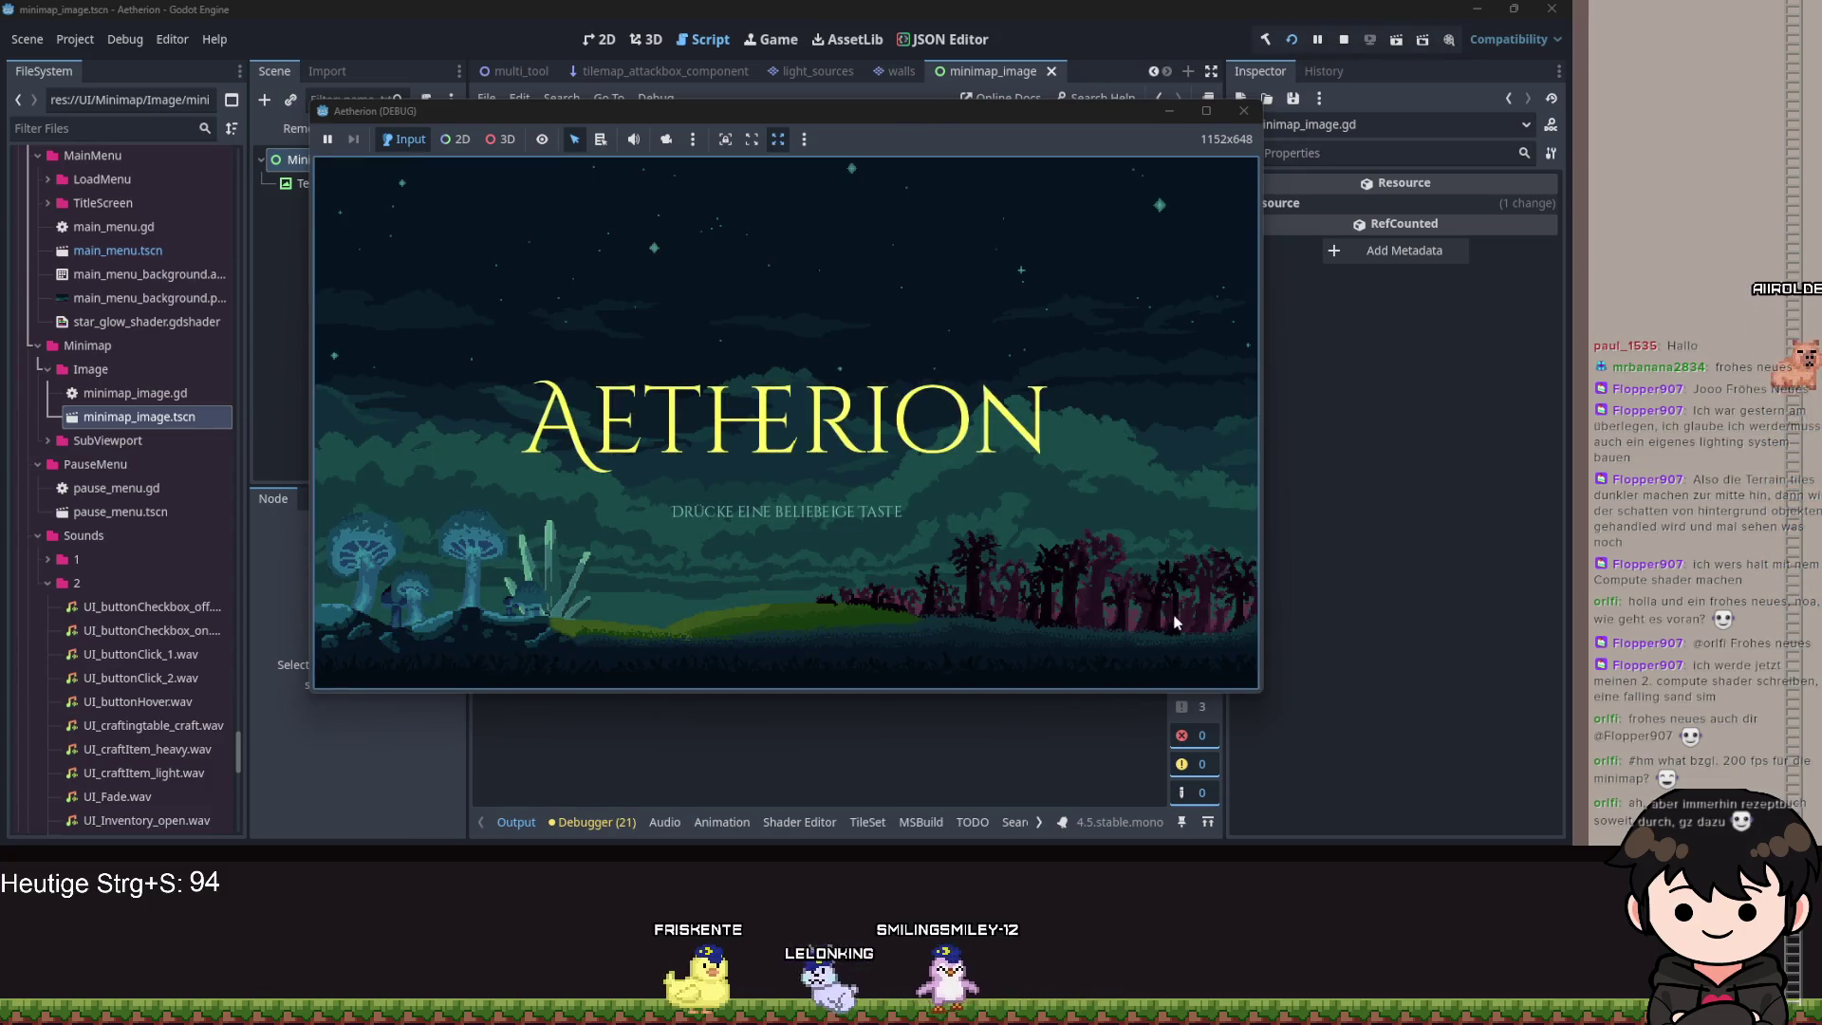
Load a saved game from Spiel Laden, pause it, and open the debugger's errors.
left_click(964, 555)
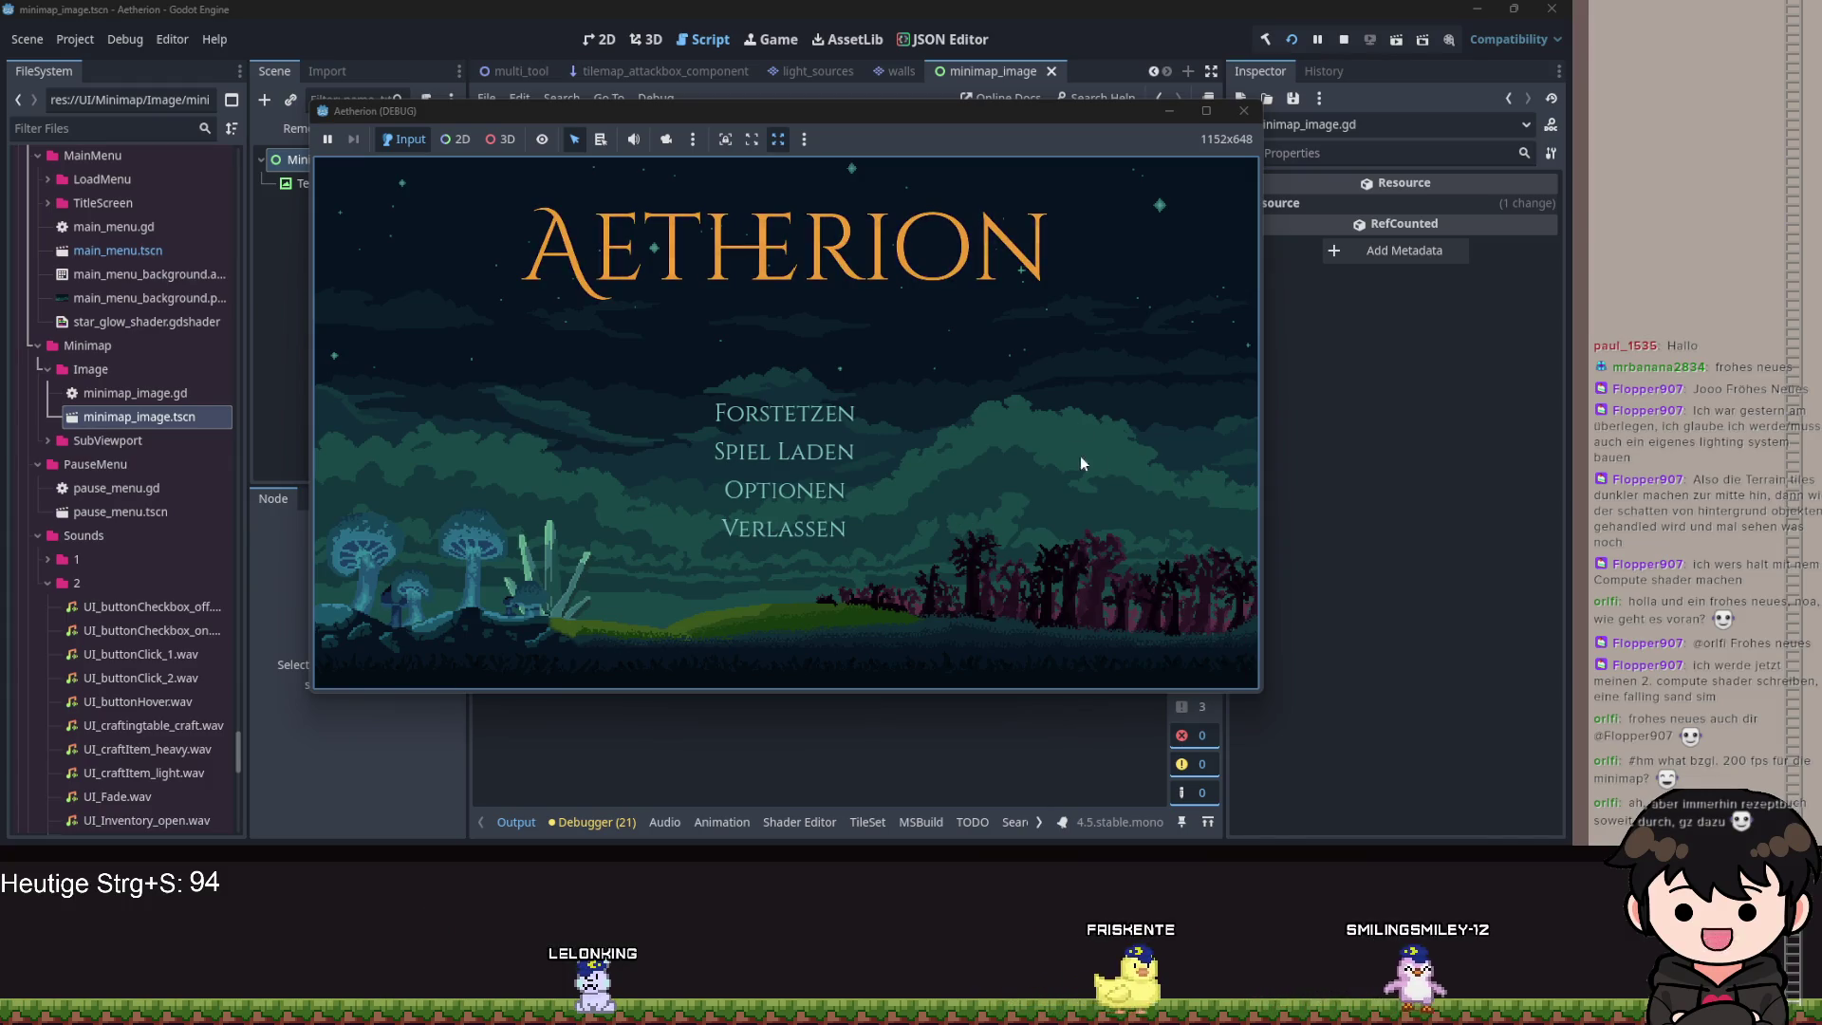
left_click(792, 454)
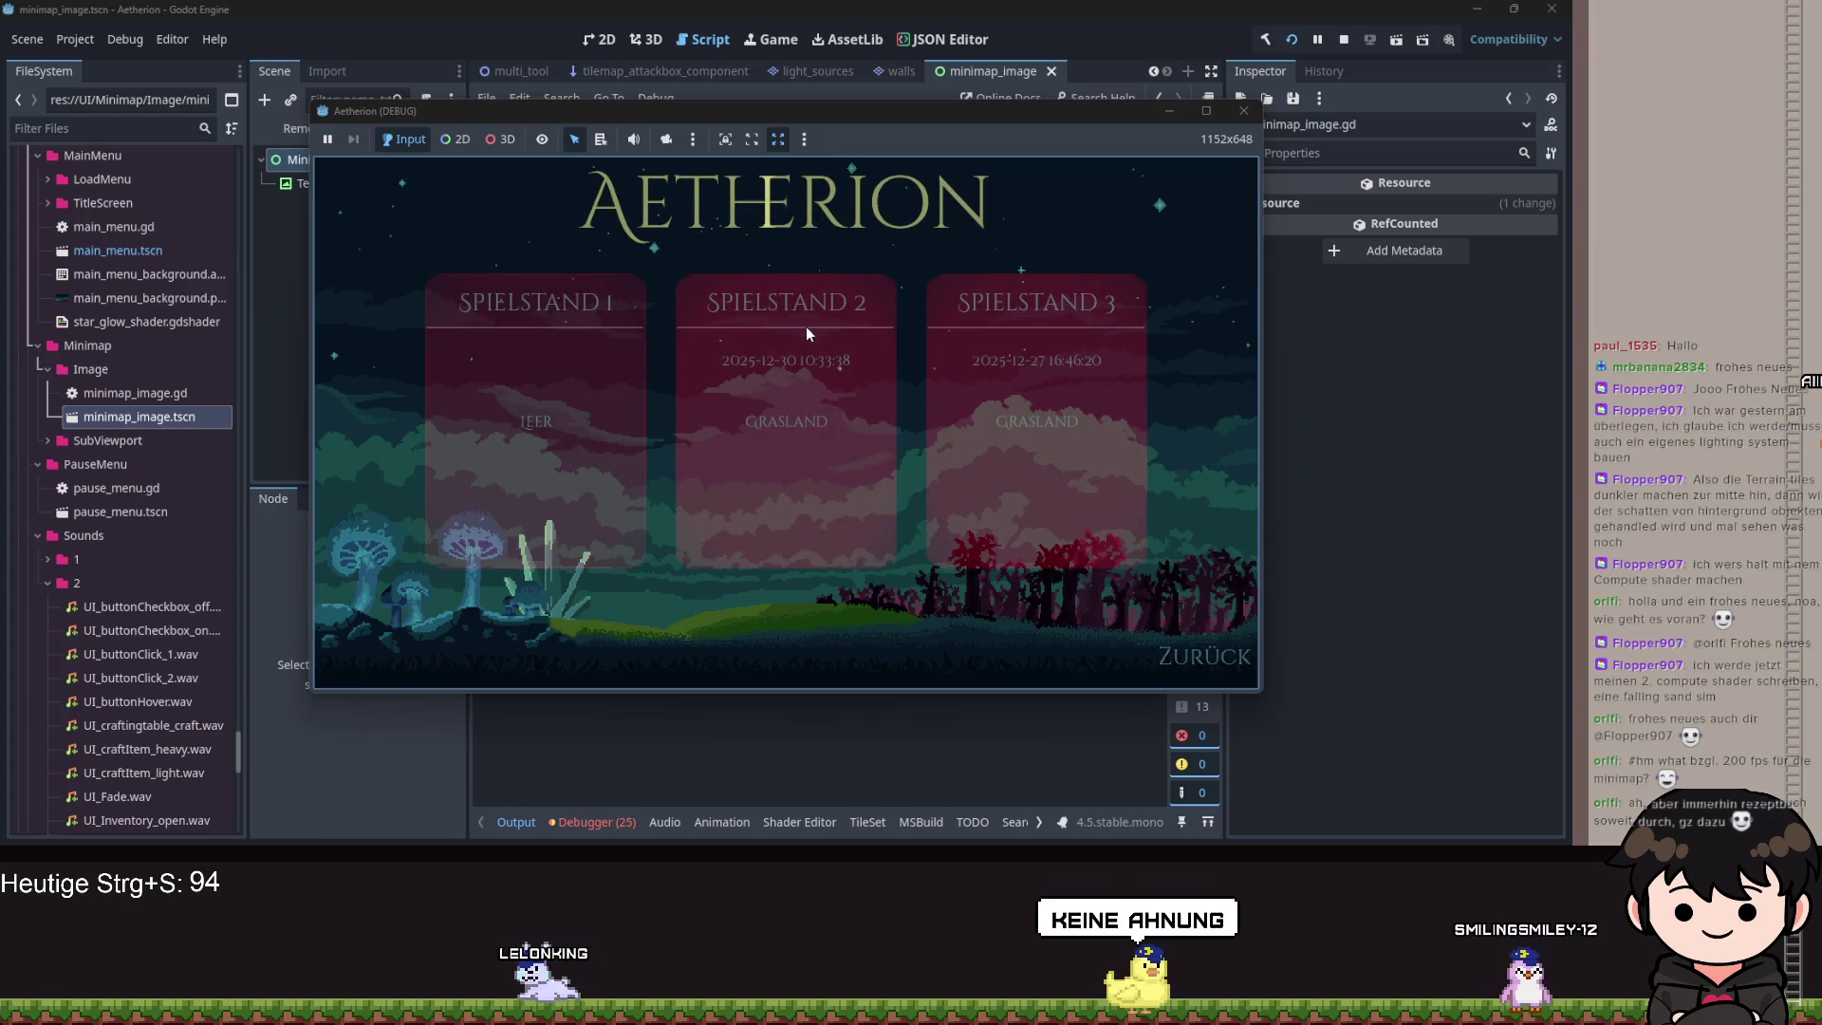
left_click(834, 349)
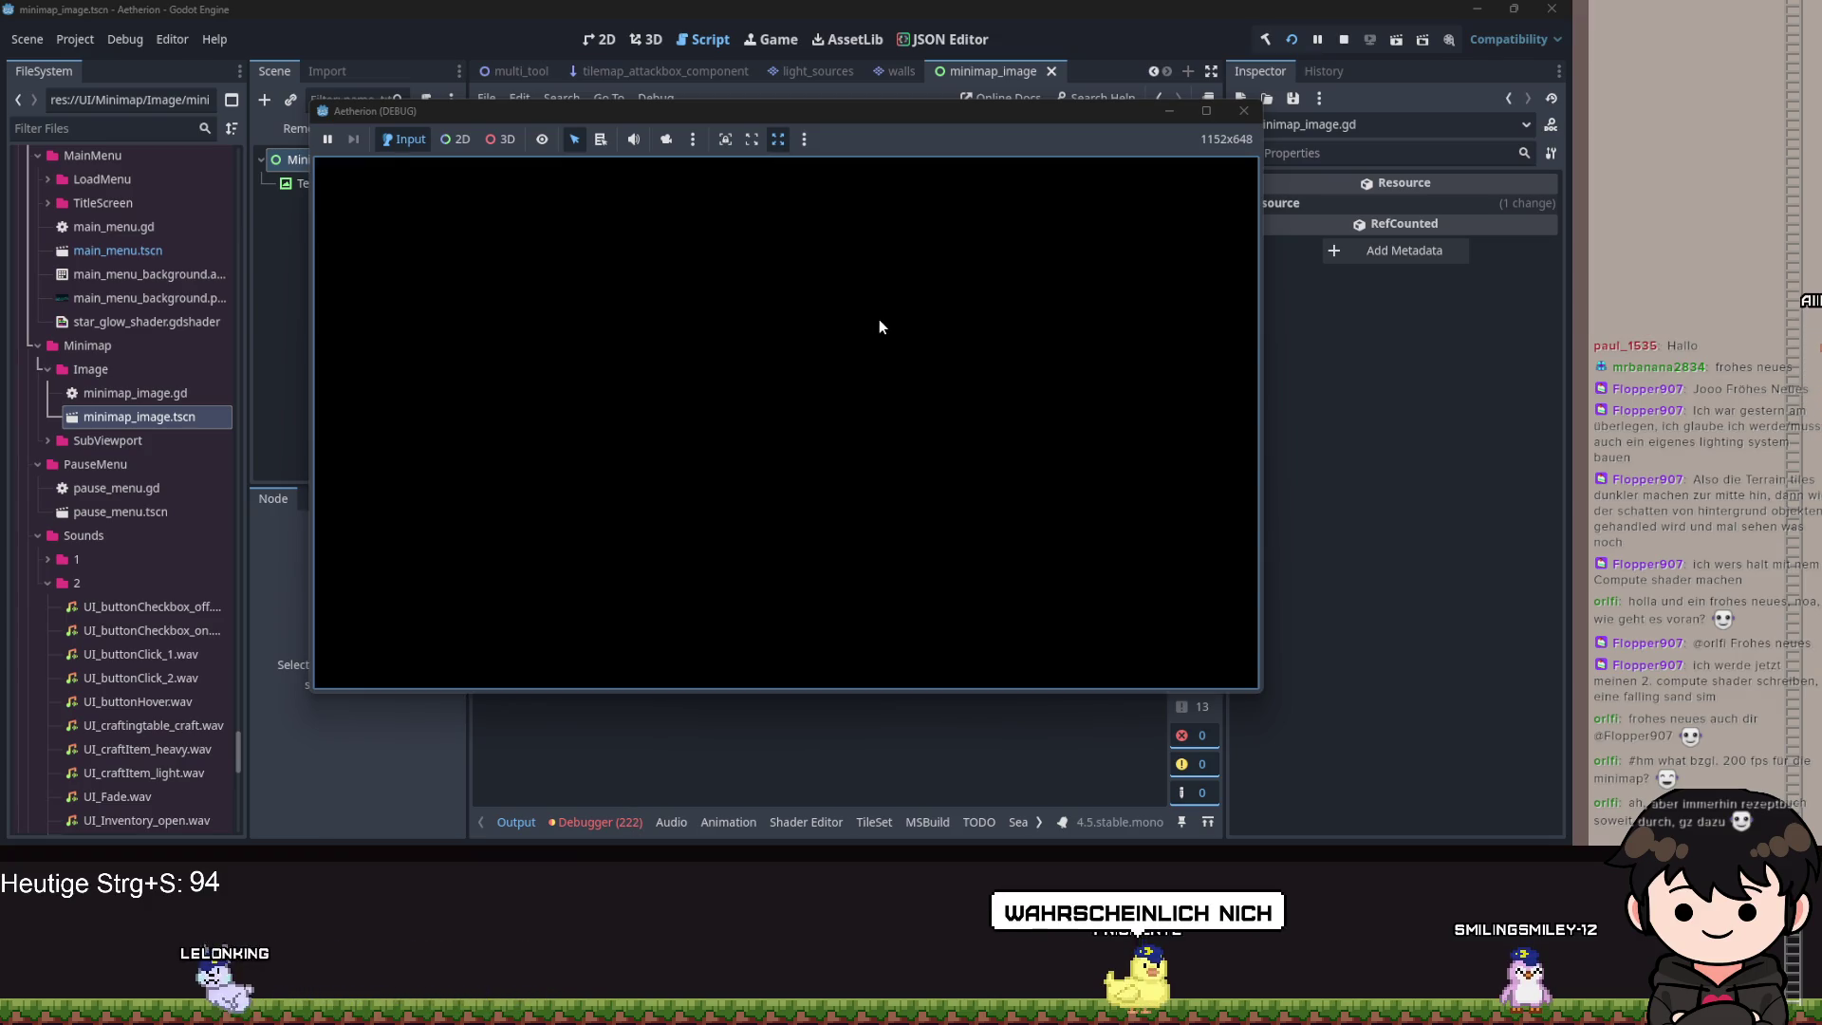
key("Escape")
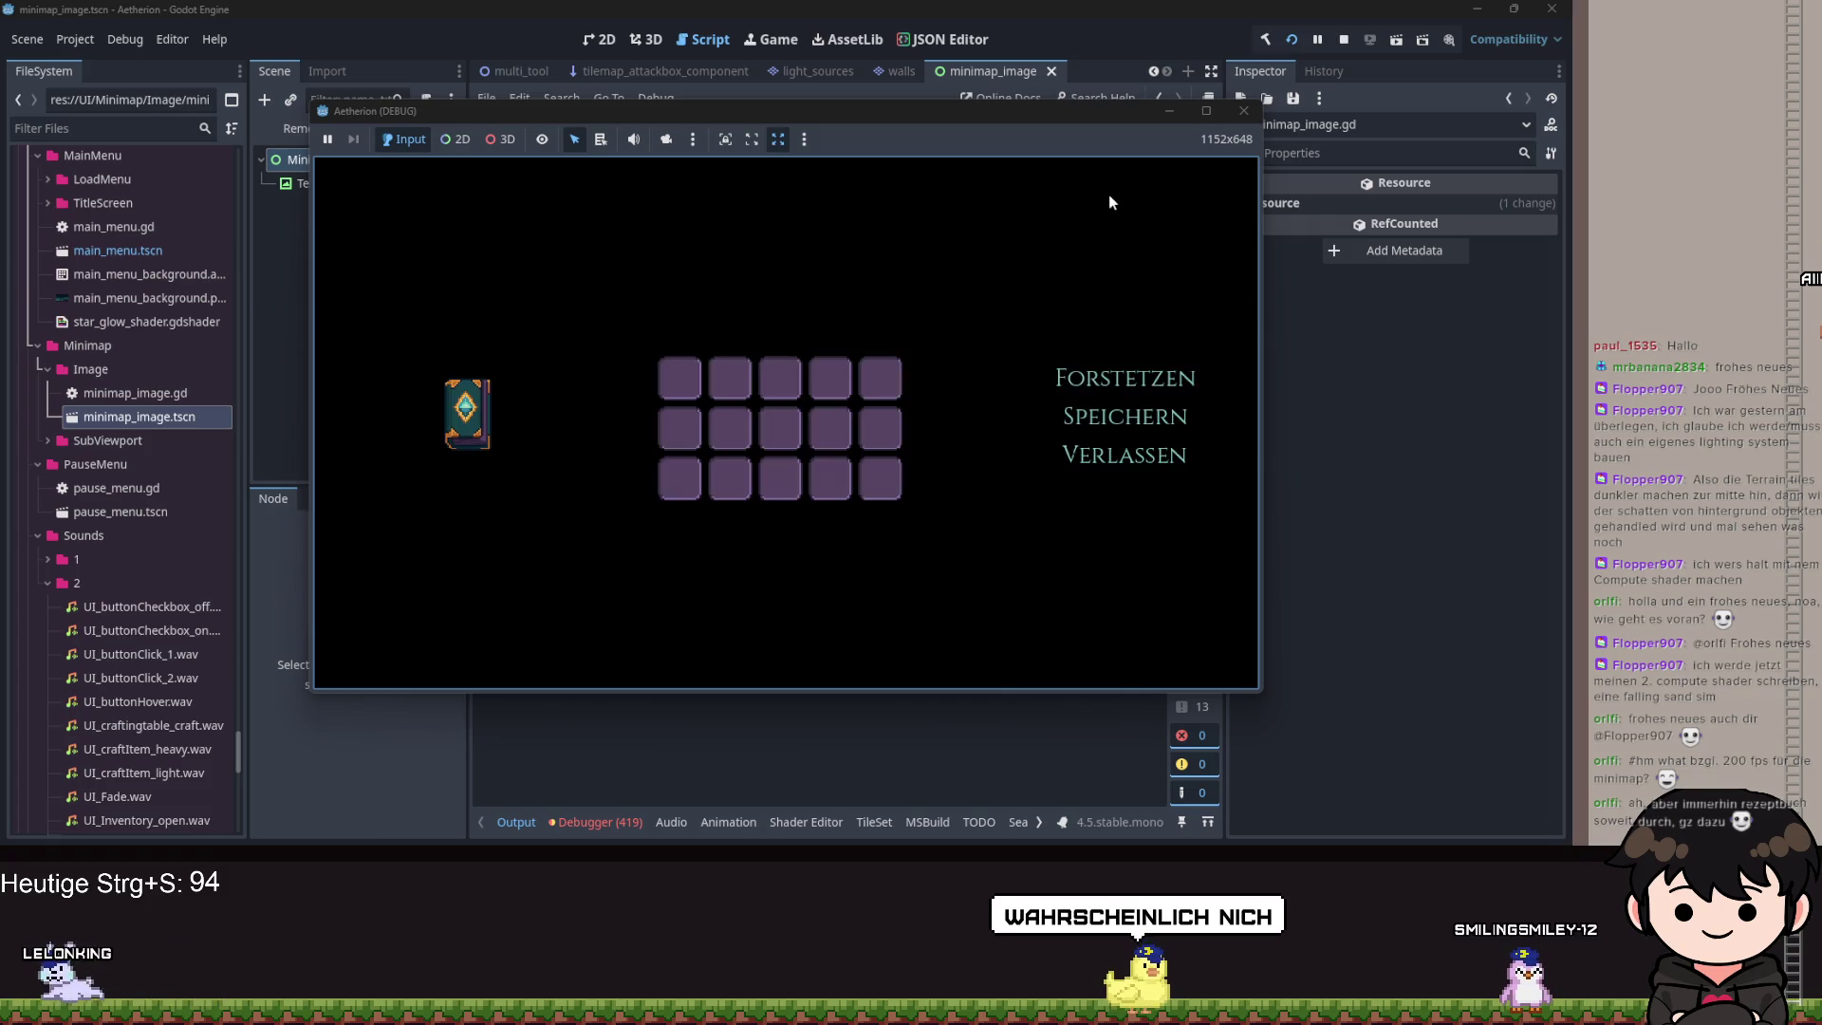
left_click(607, 822)
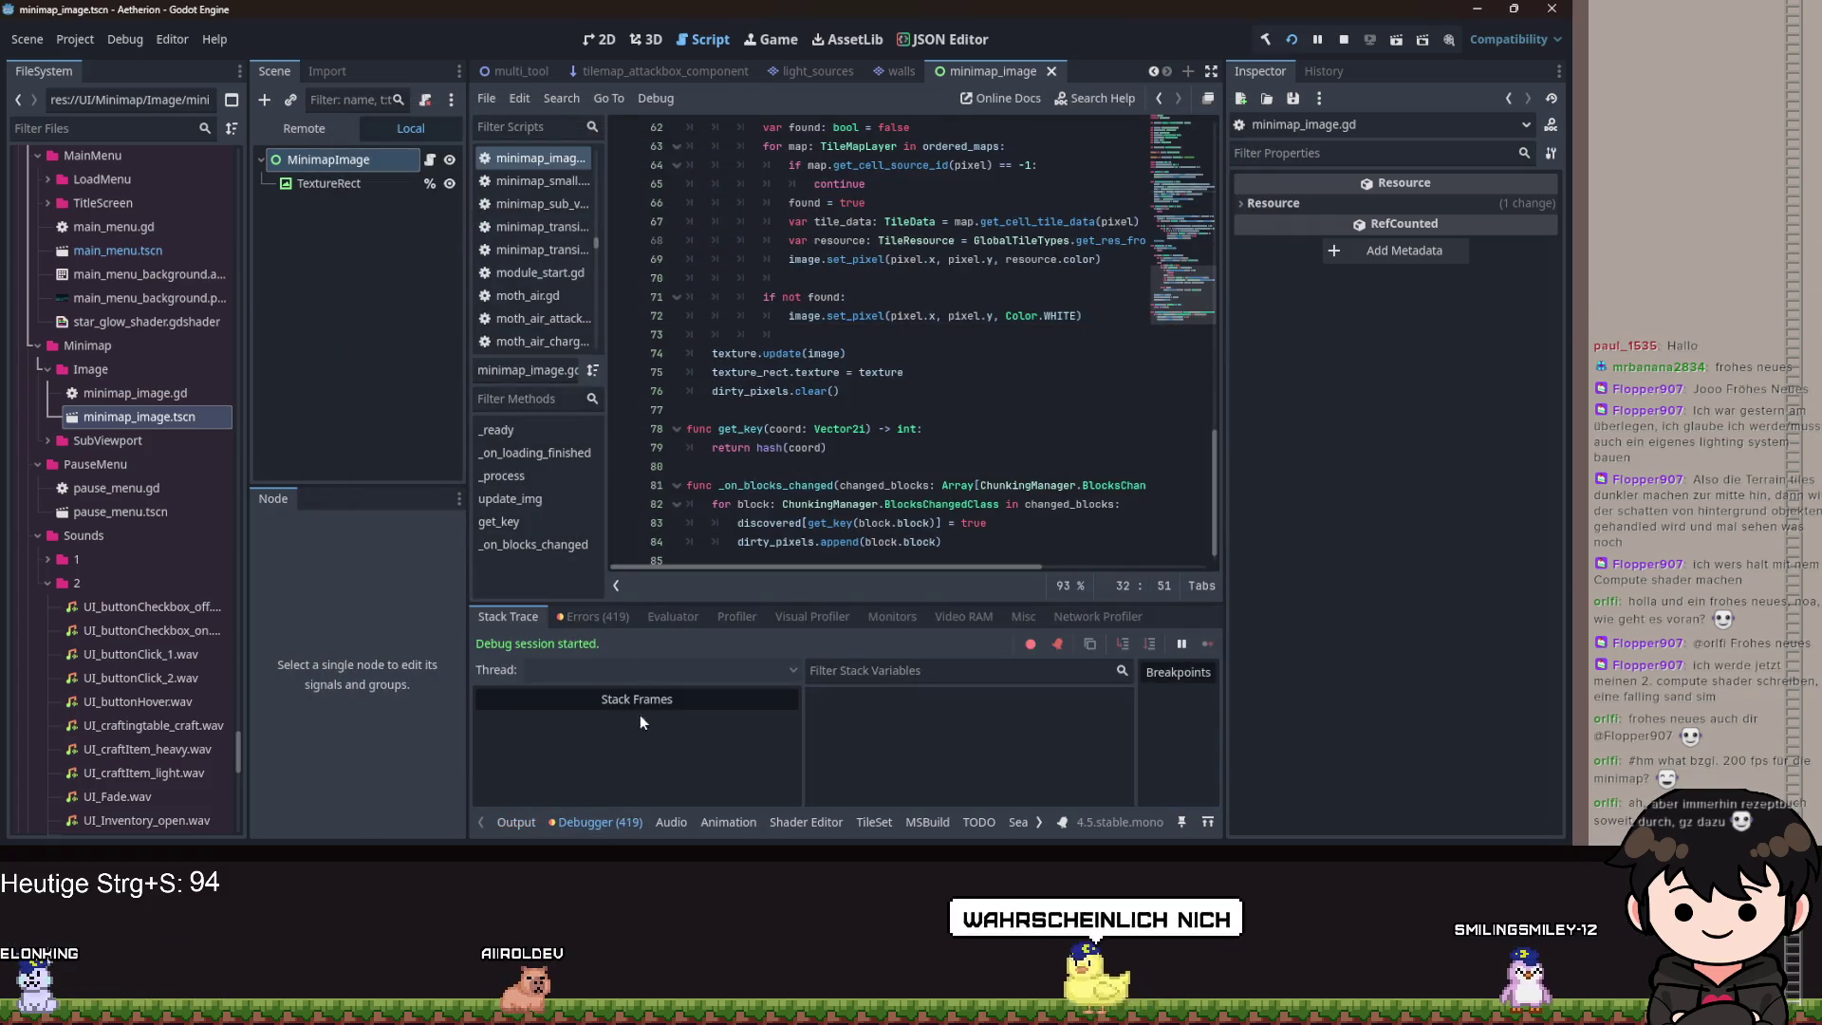
Jump from an update_img out-of-bounds error to line 69, scan the errors, then return to the game.
left_click(619, 616)
left_click(832, 737)
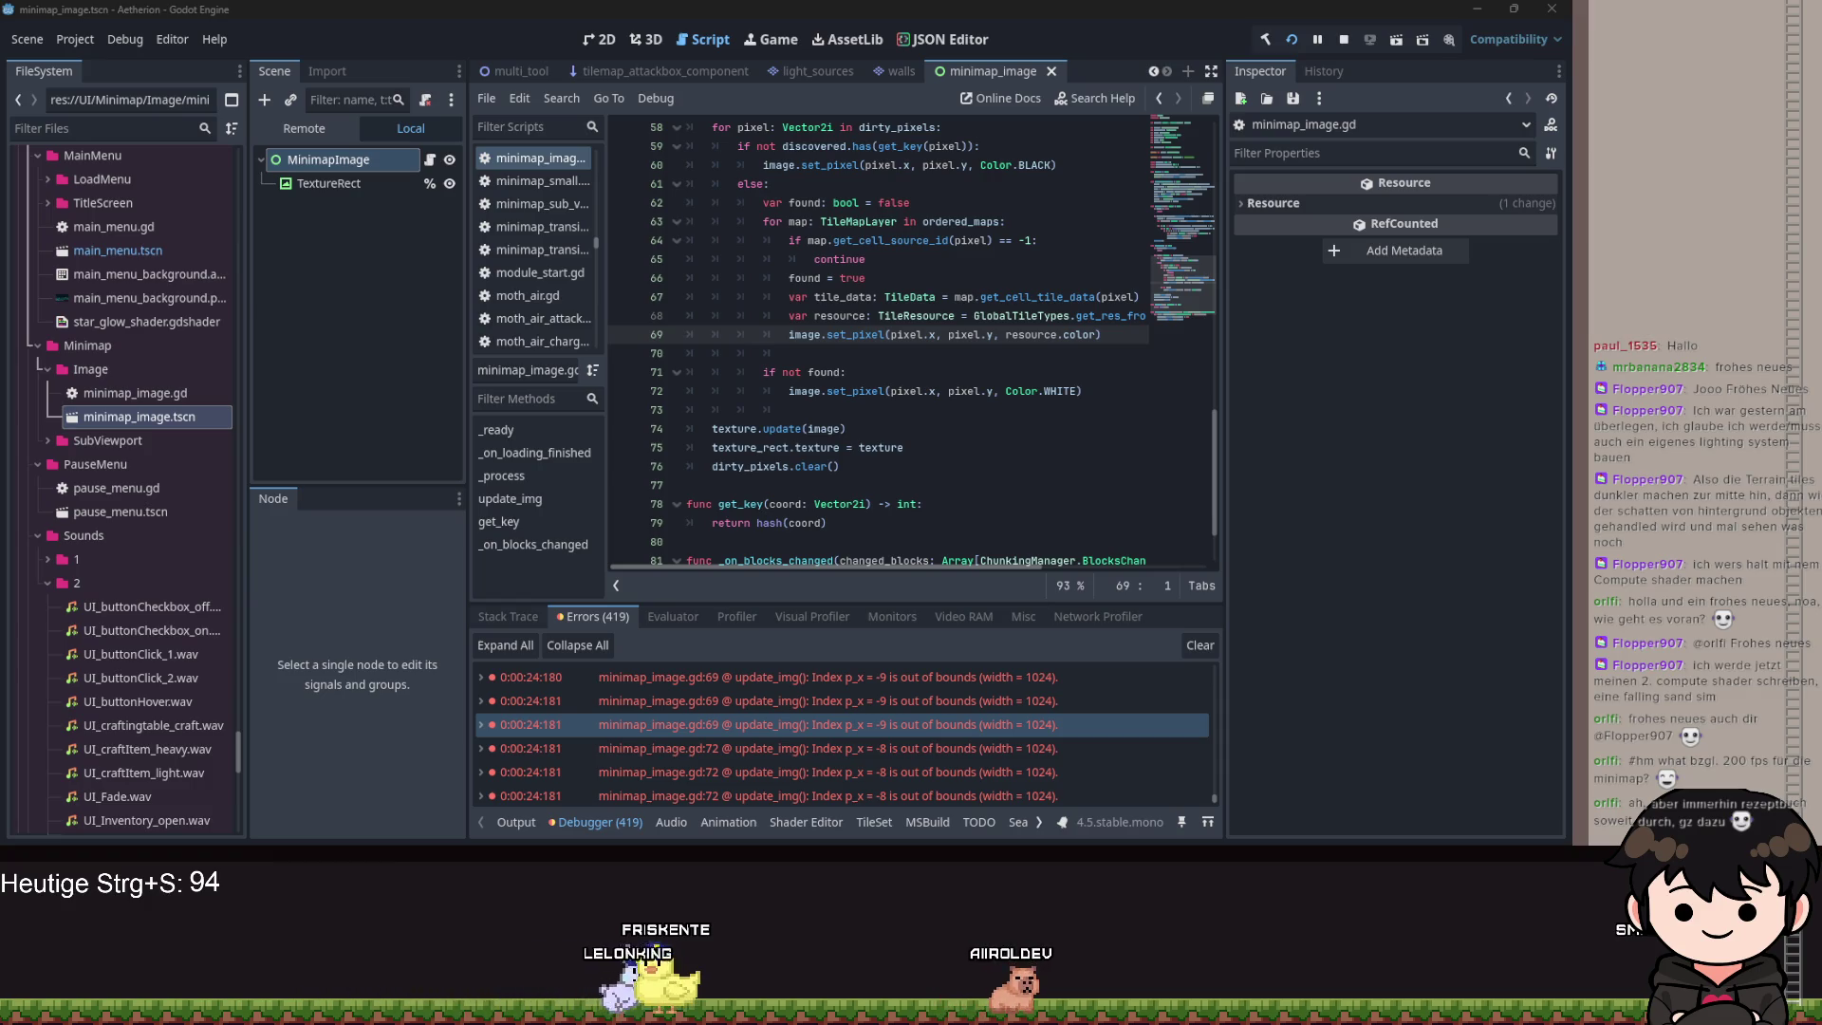
scroll(1158, 424, "up", 3)
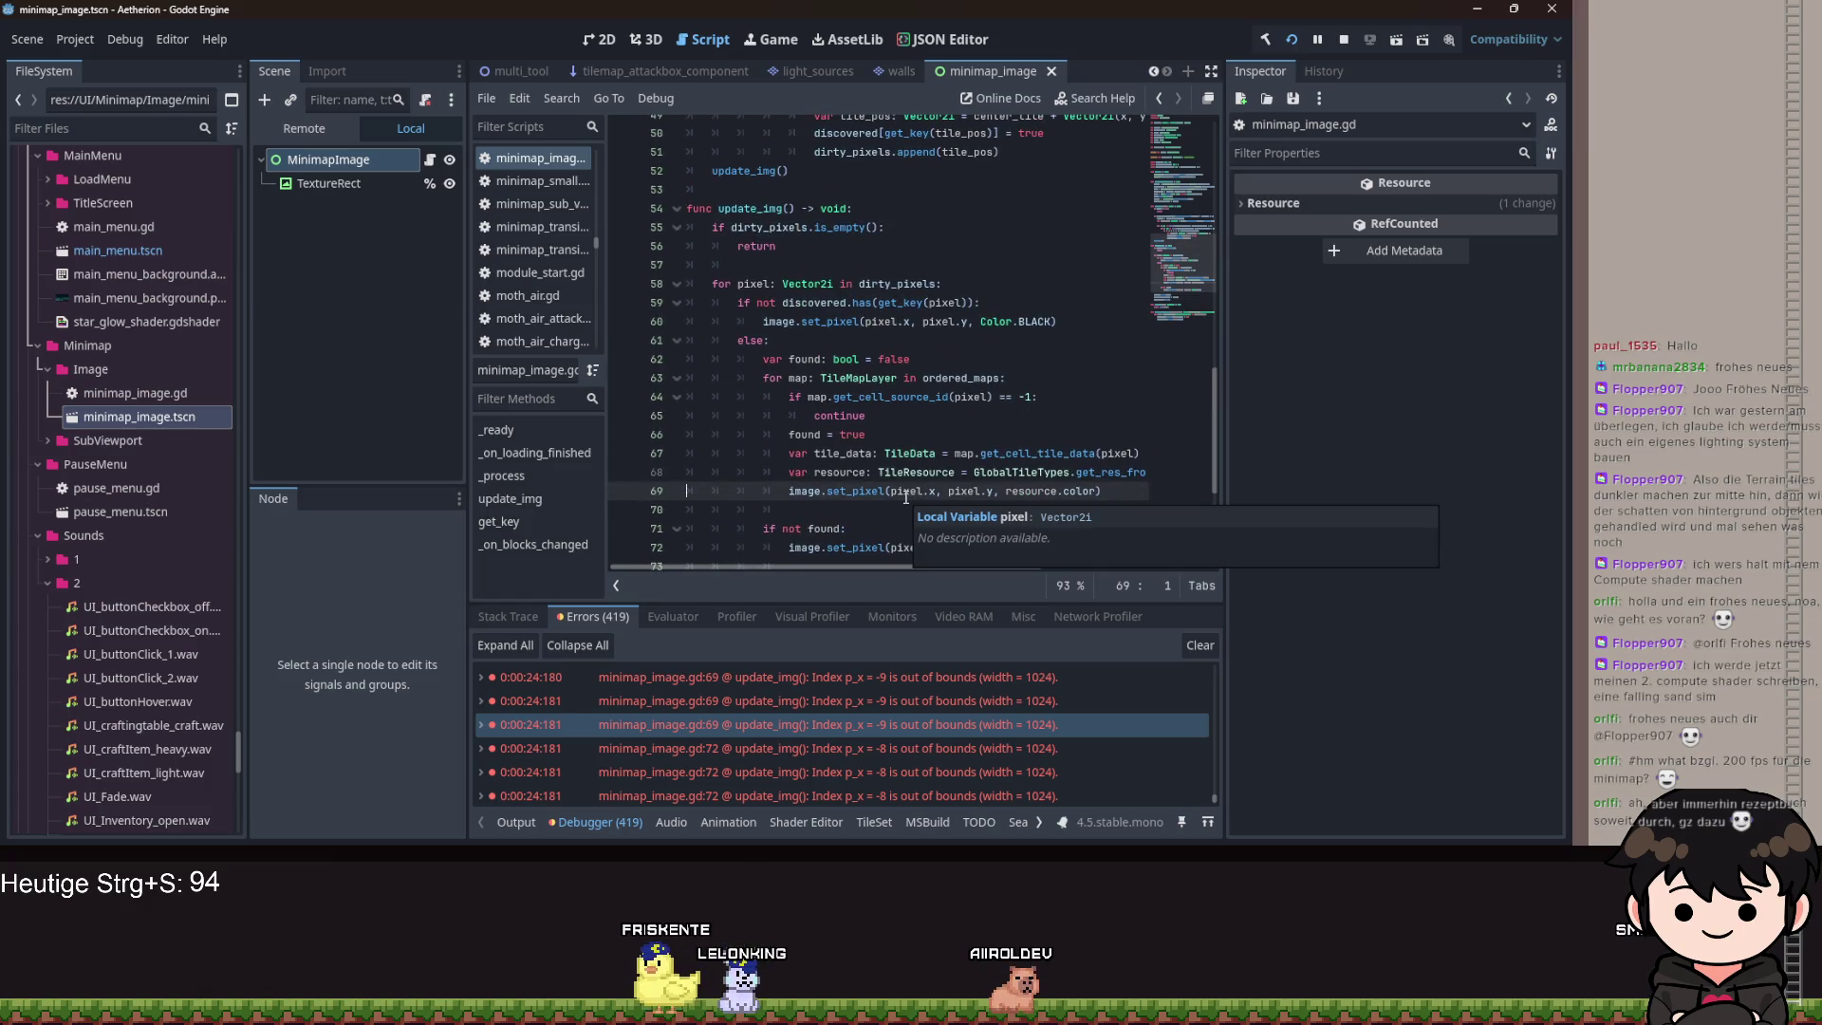
scroll(959, 531, "down", 3)
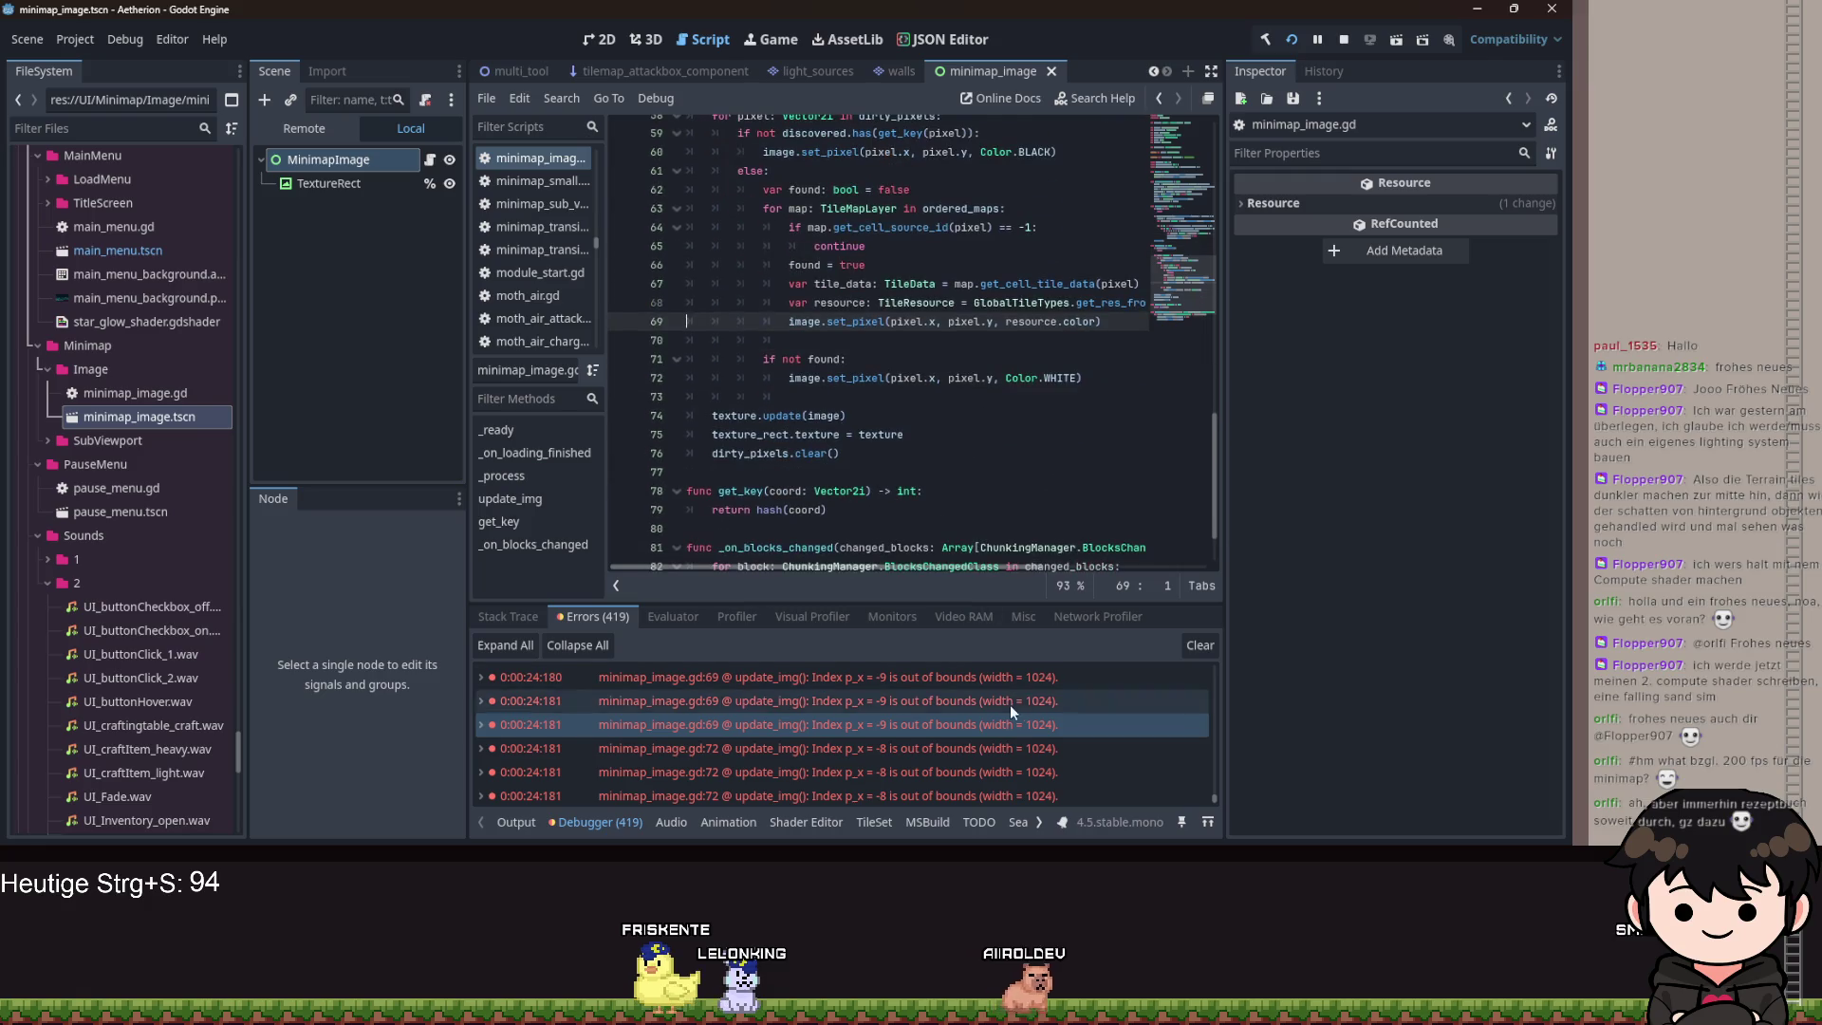
scroll(1010, 708, "down", 2)
scroll(1012, 721, "up", 6)
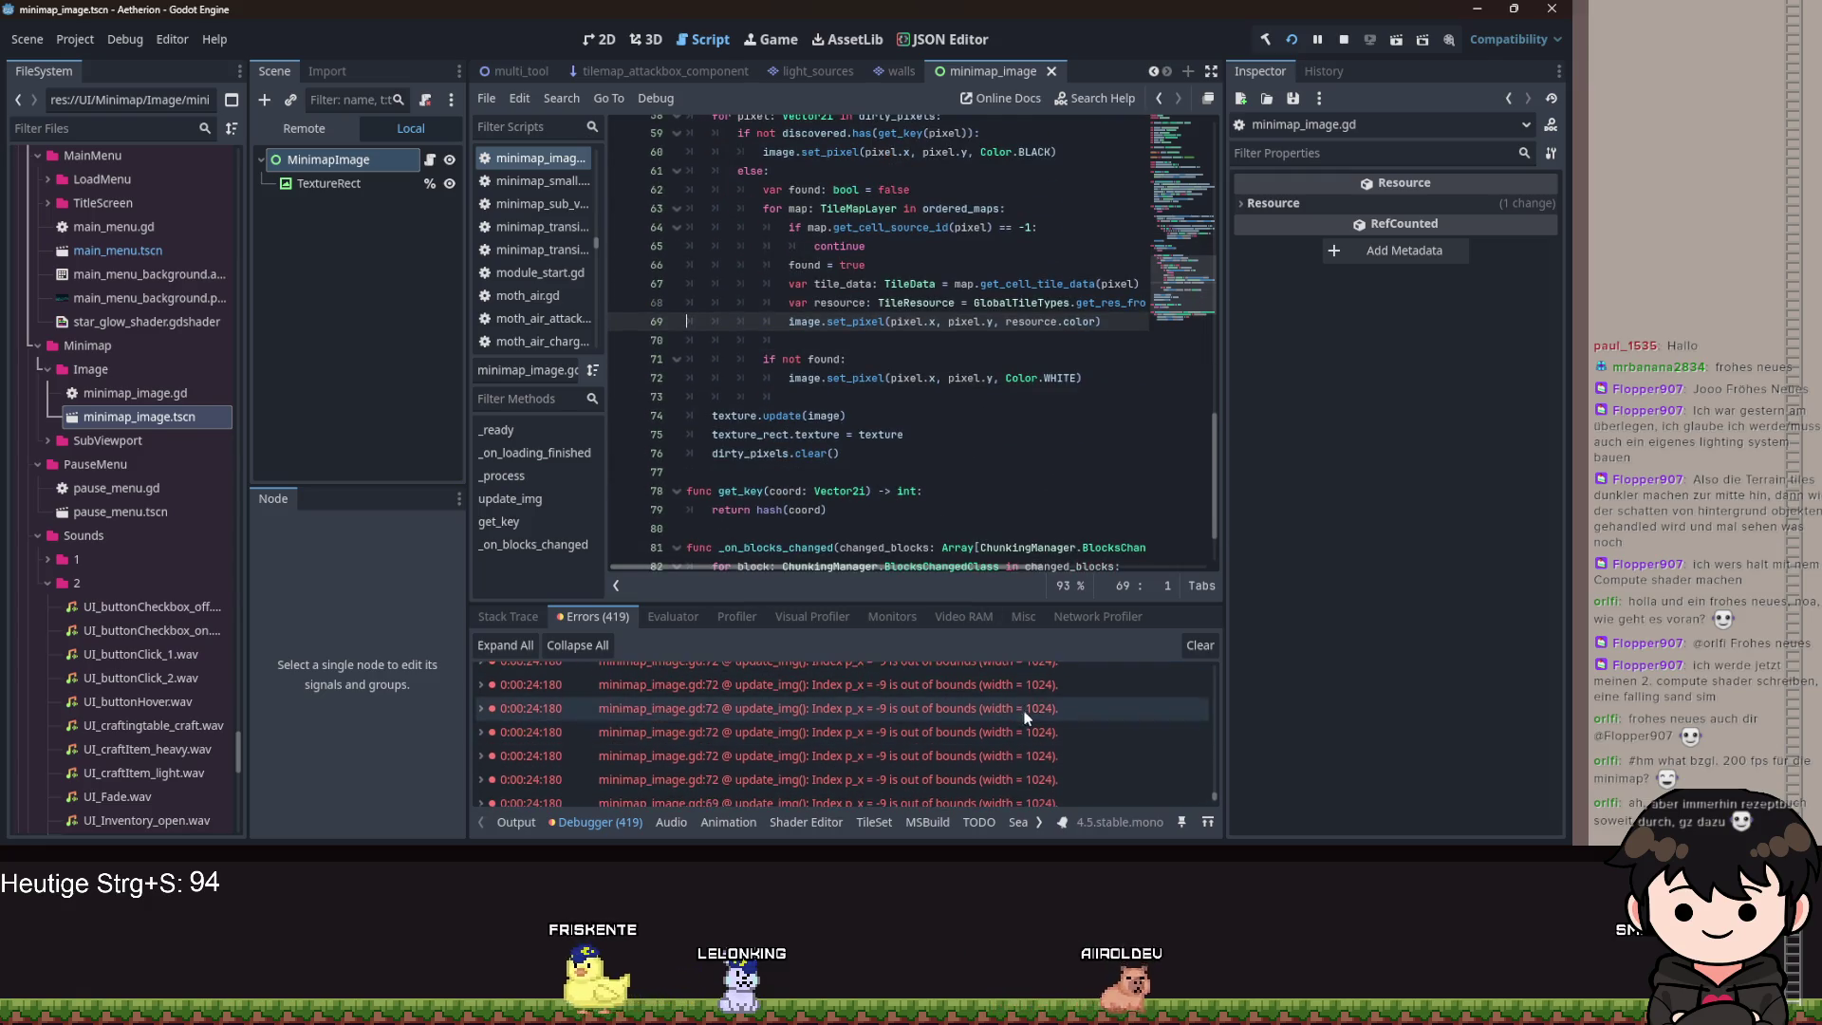
scroll(1025, 704, "up", 6)
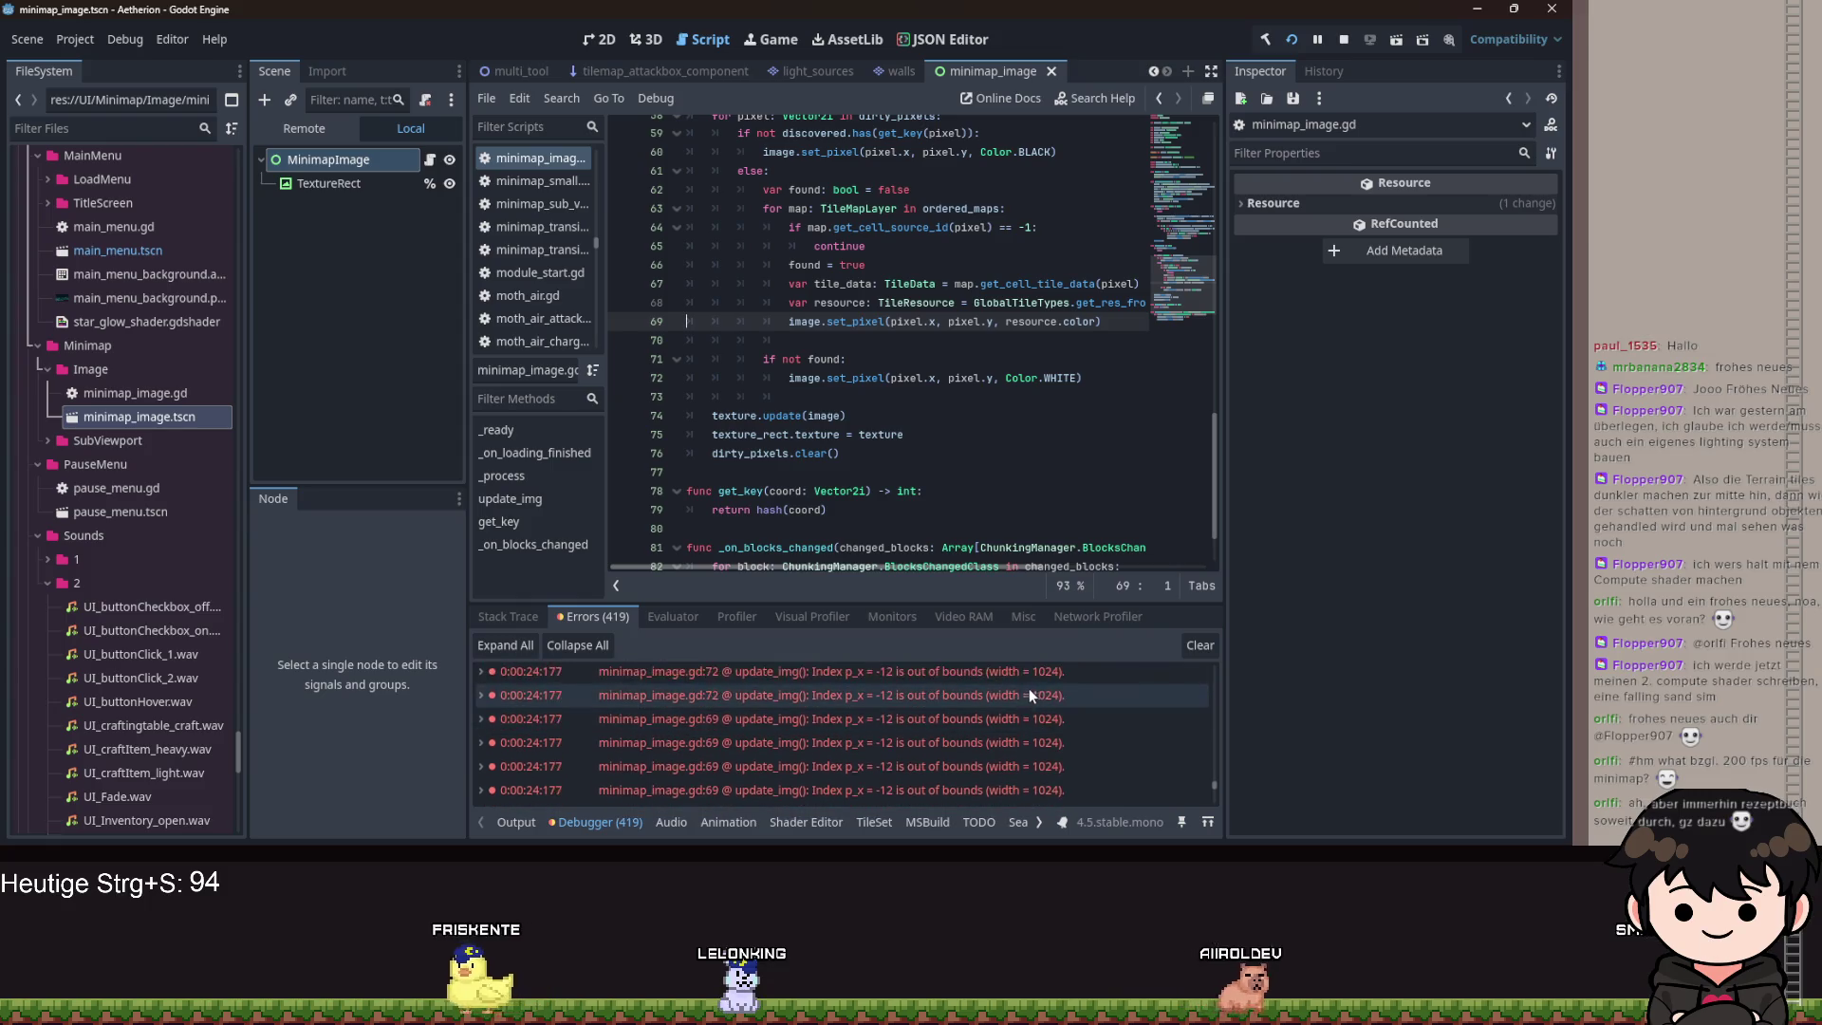
key("alt+Tab")
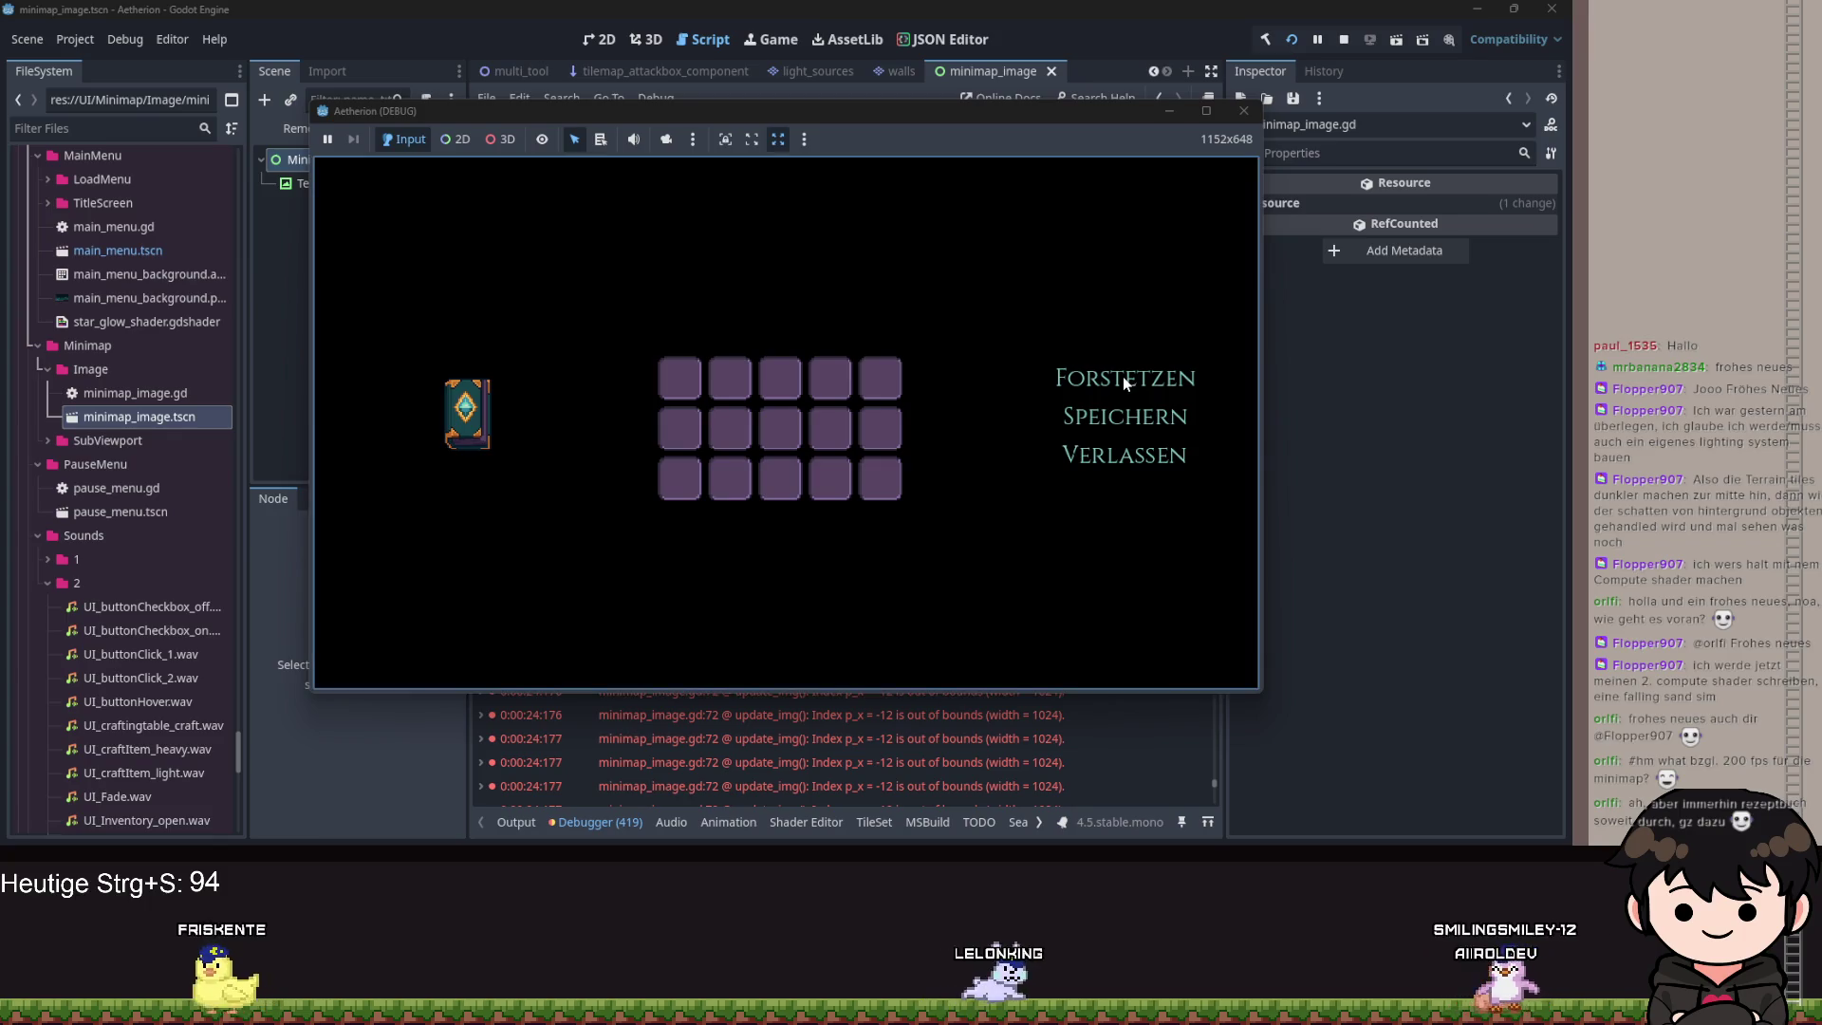
Resume and pause the game twice to watch the minimap fill in, then minimize it.
left_click(1073, 379)
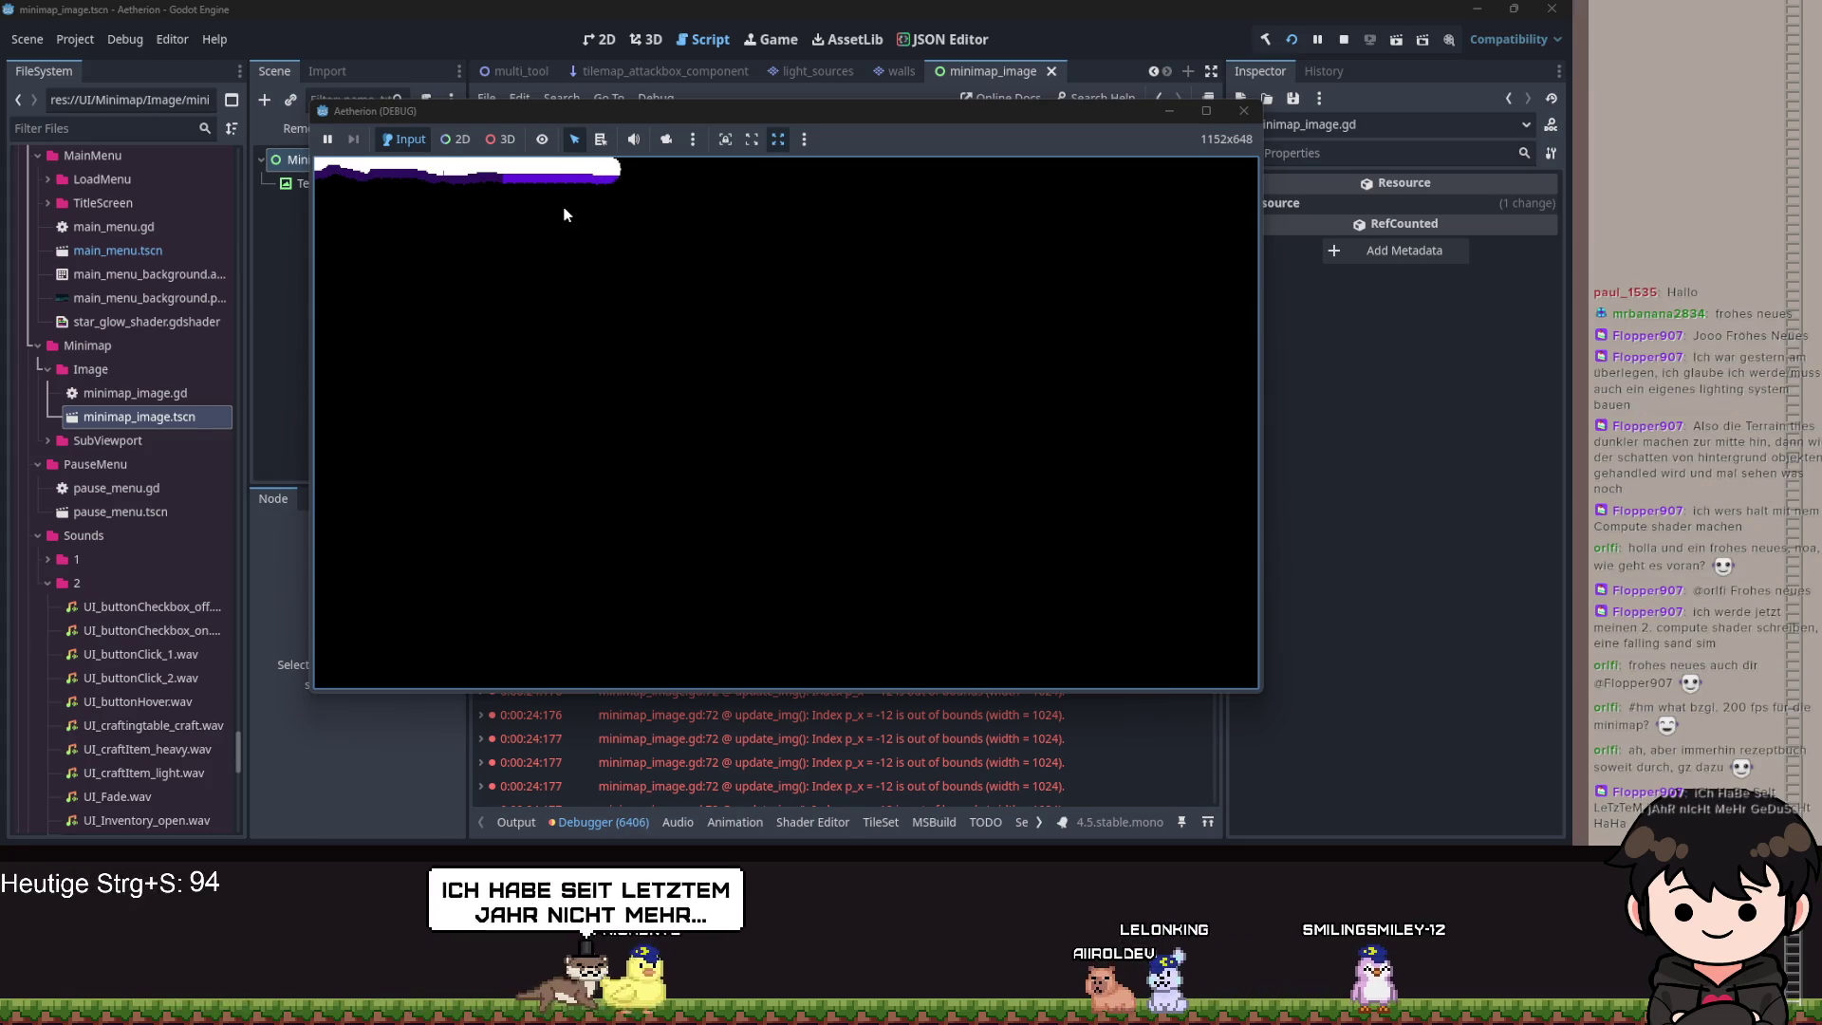
key("Escape")
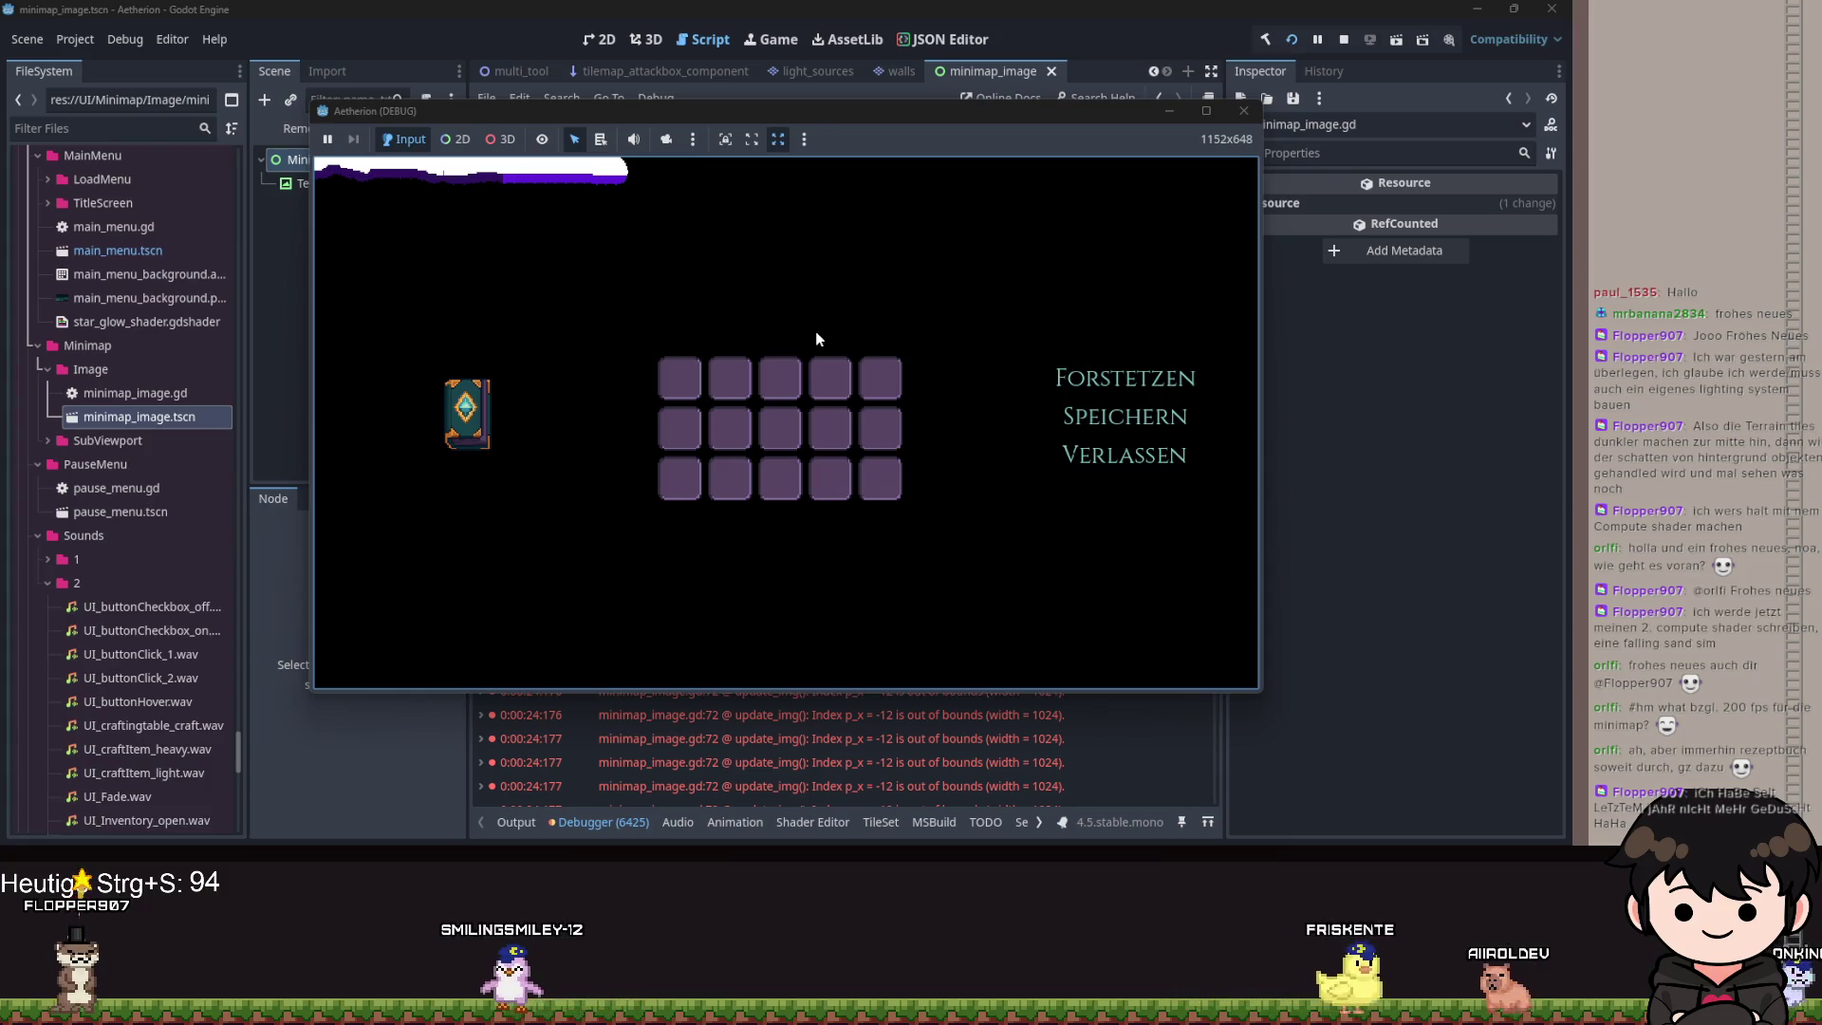
left_click(1135, 377)
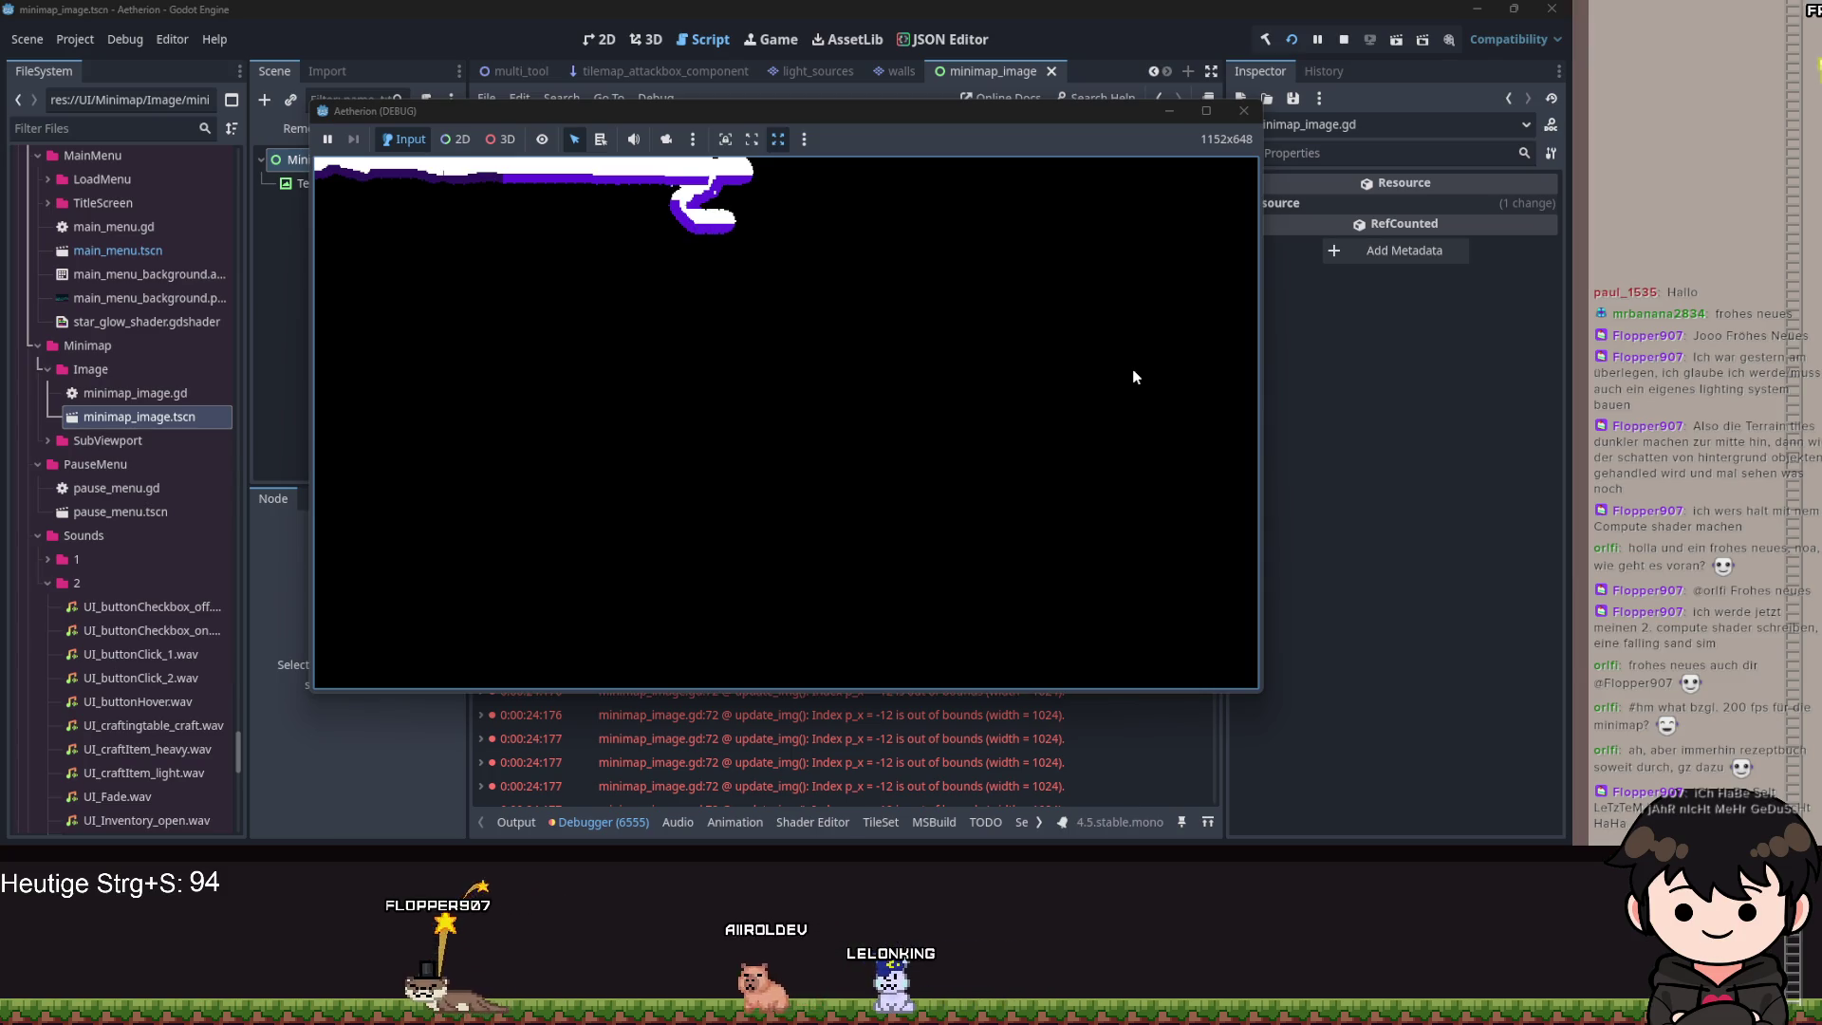
key("Escape")
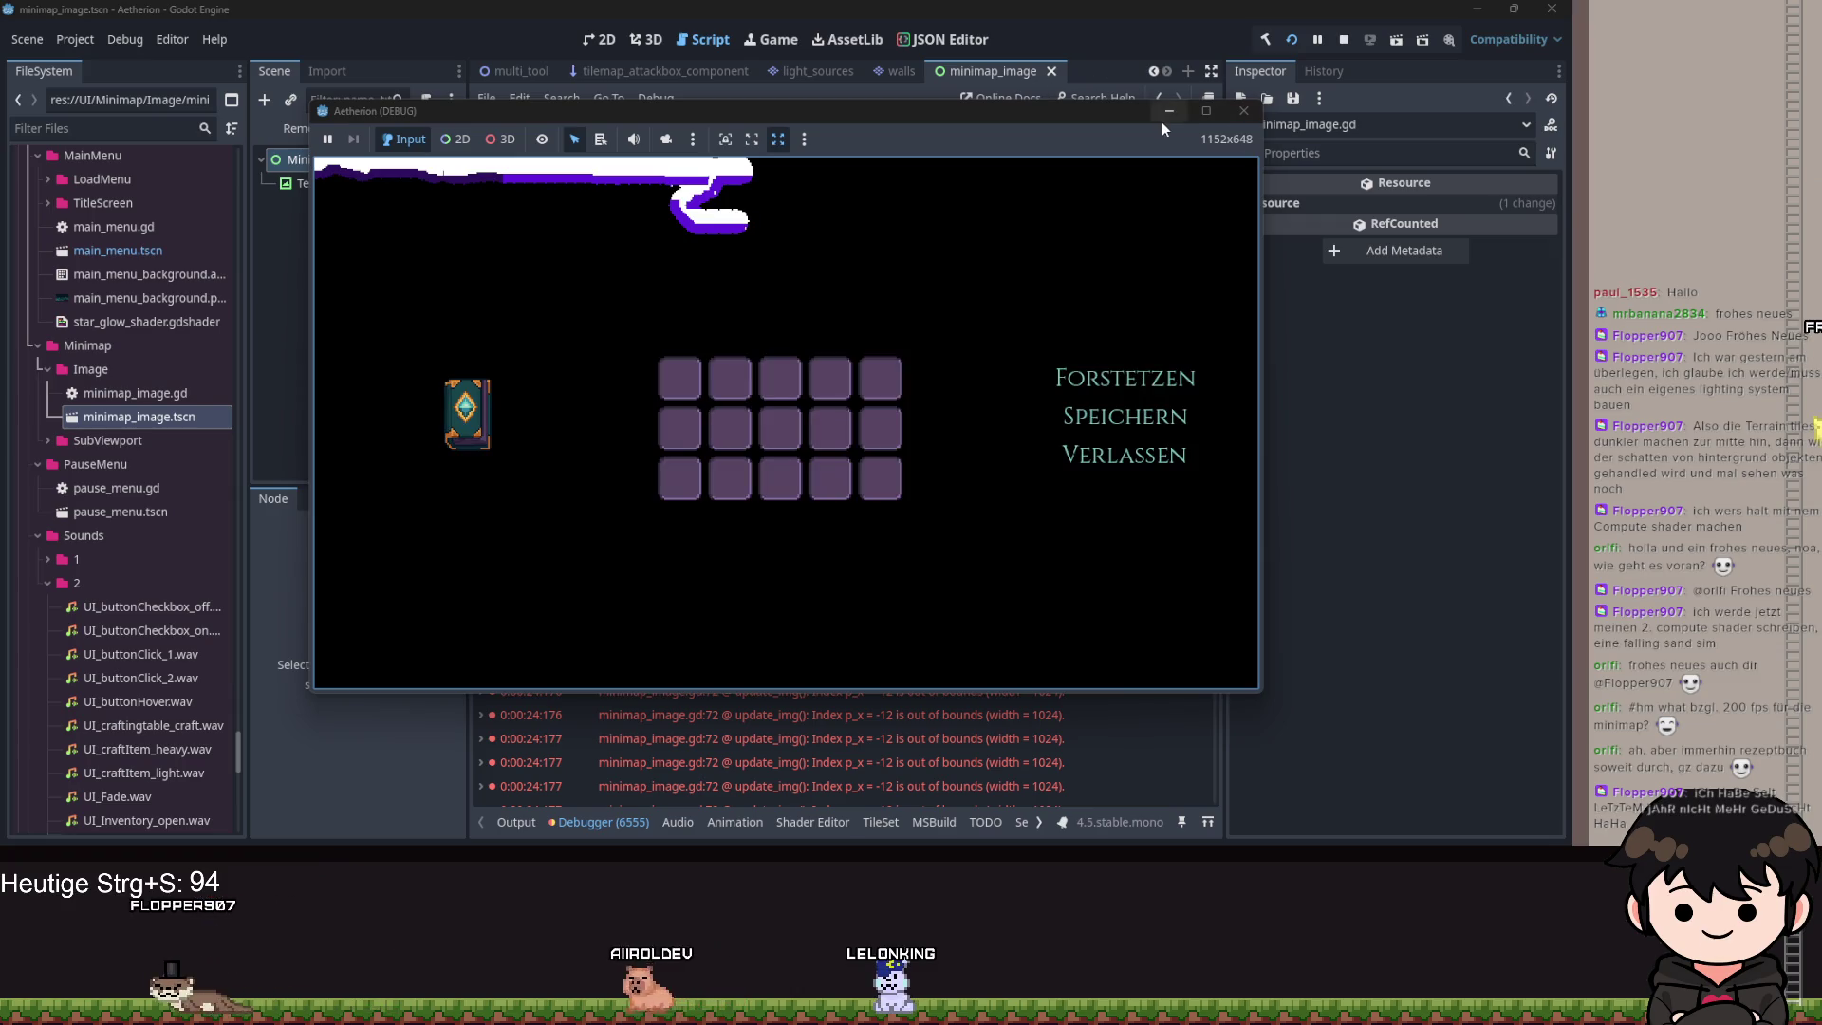
left_click(1168, 112)
left_click(853, 410)
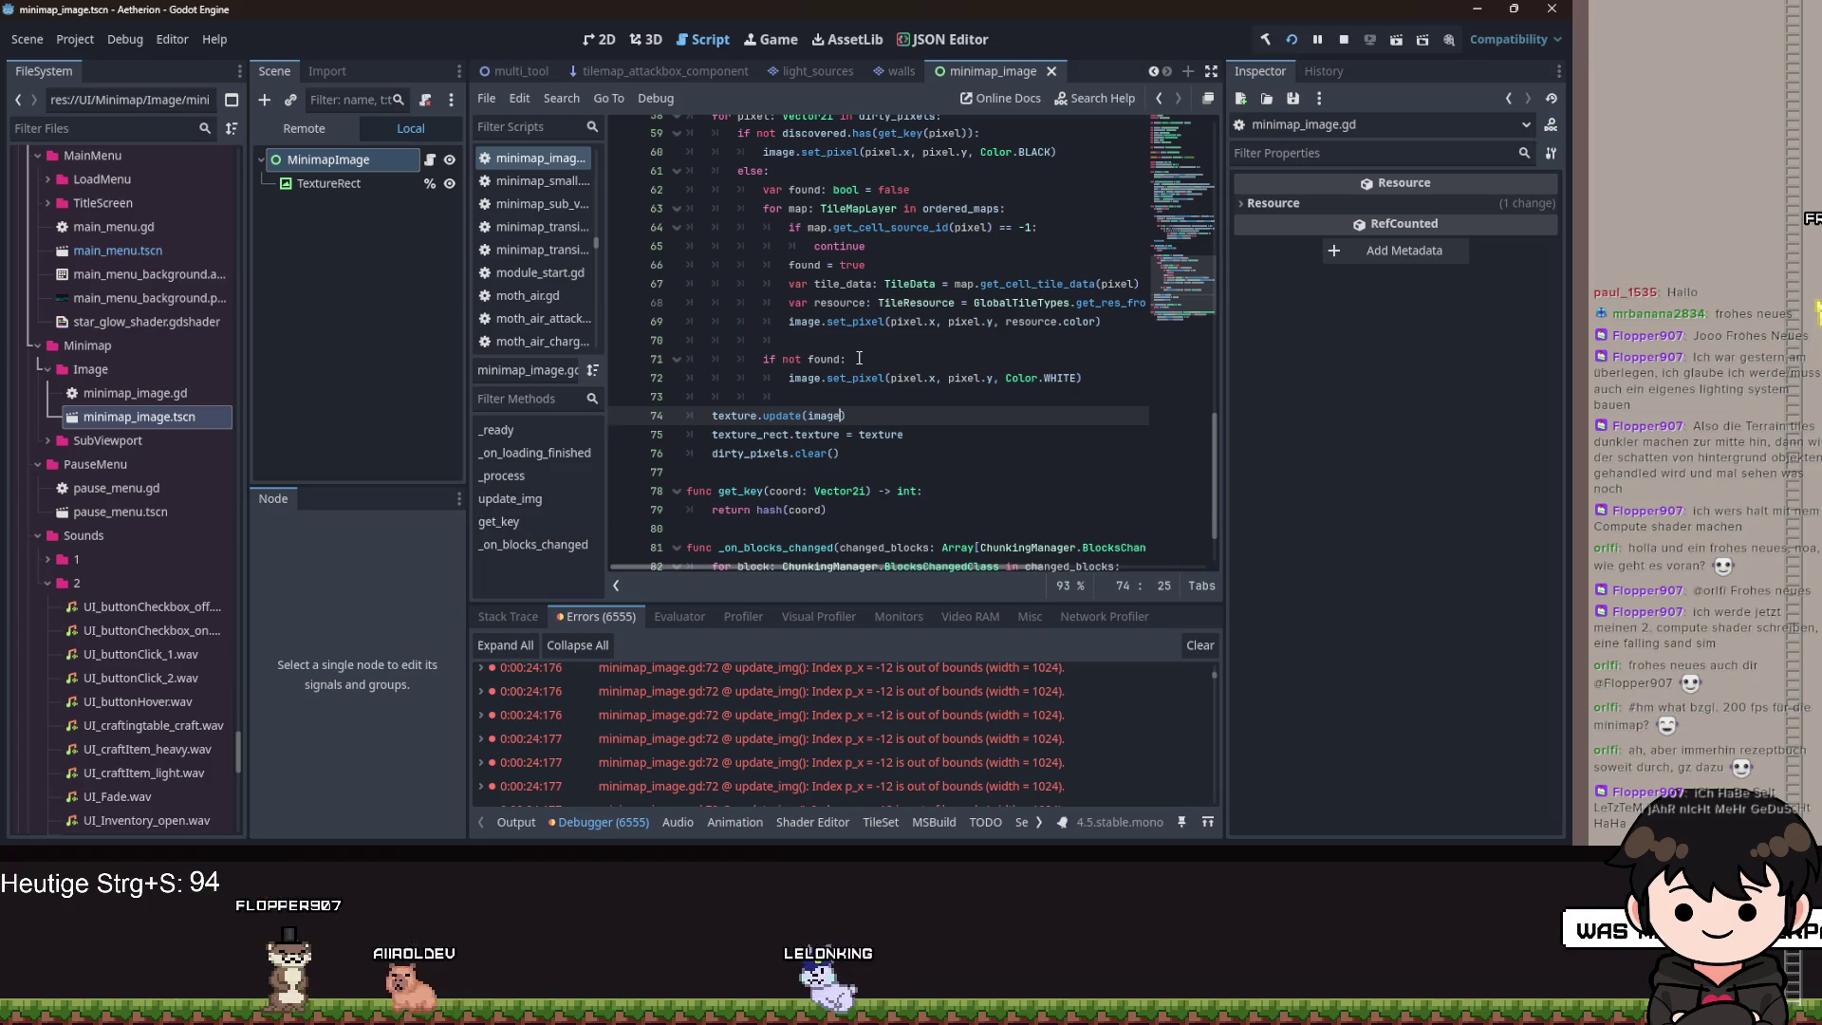
left_click(917, 340)
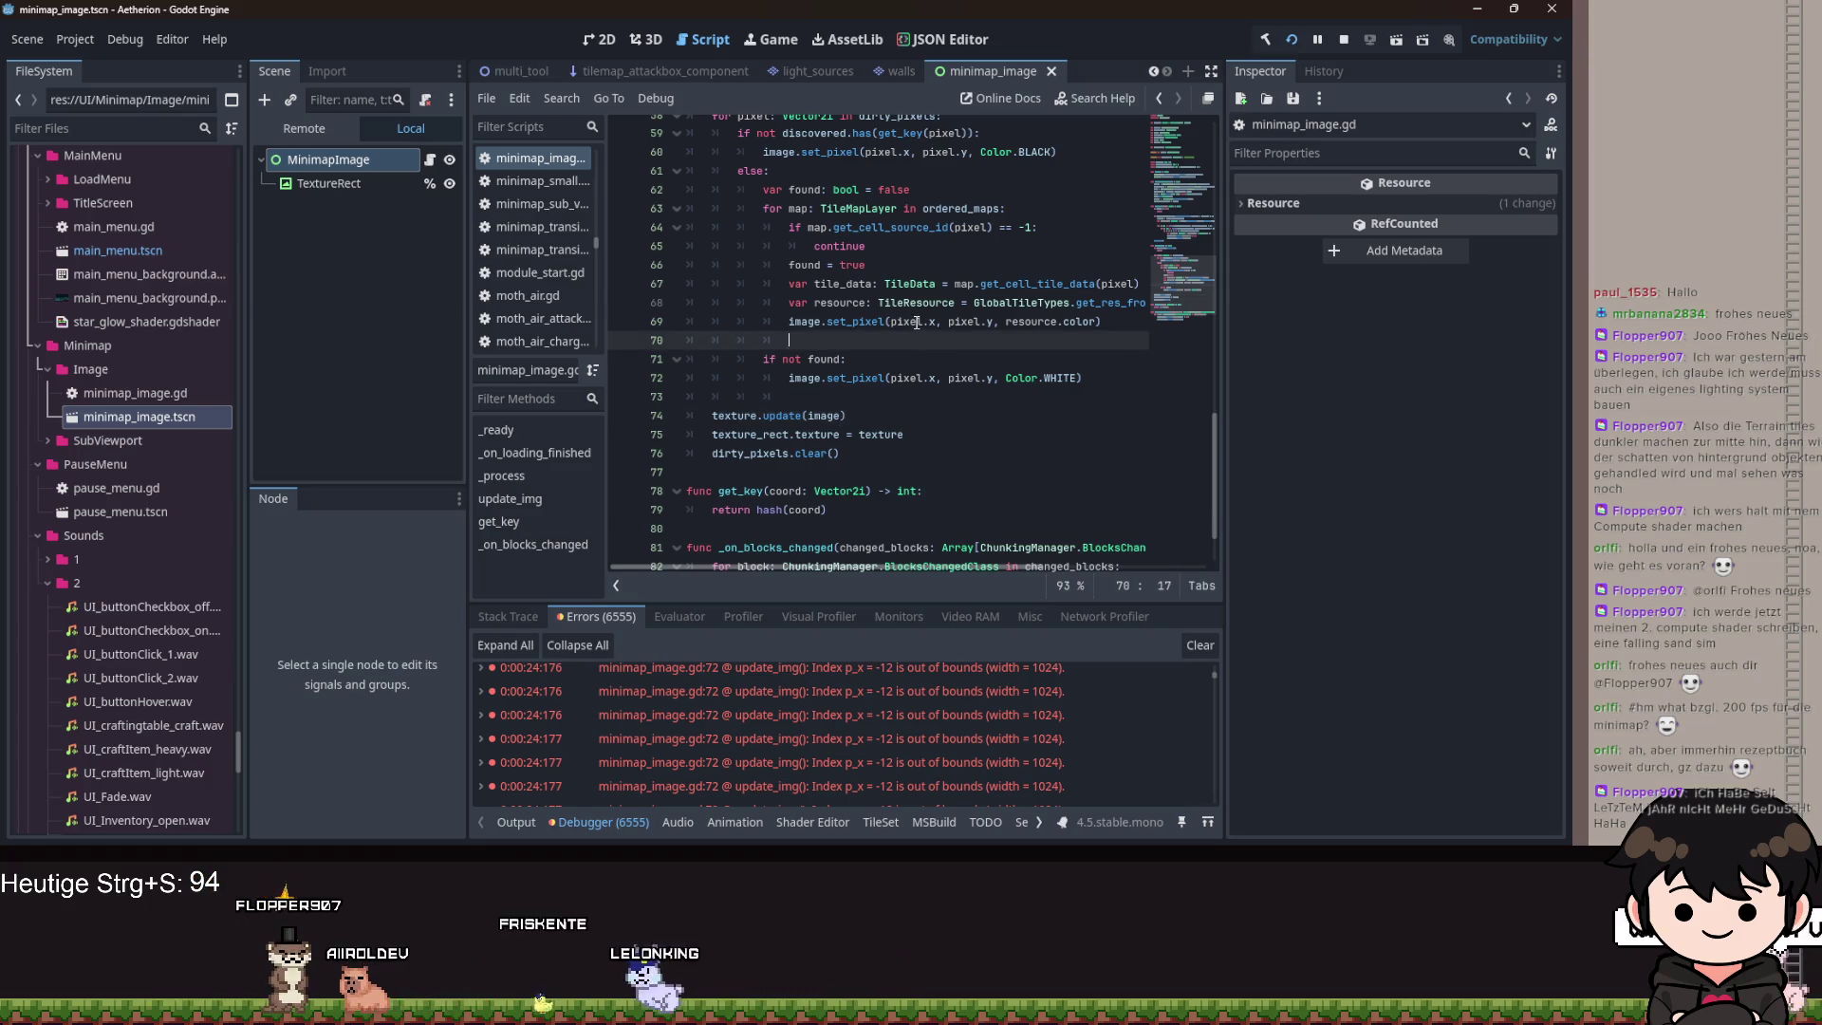
left_click(919, 322)
mouse_move(902, 320)
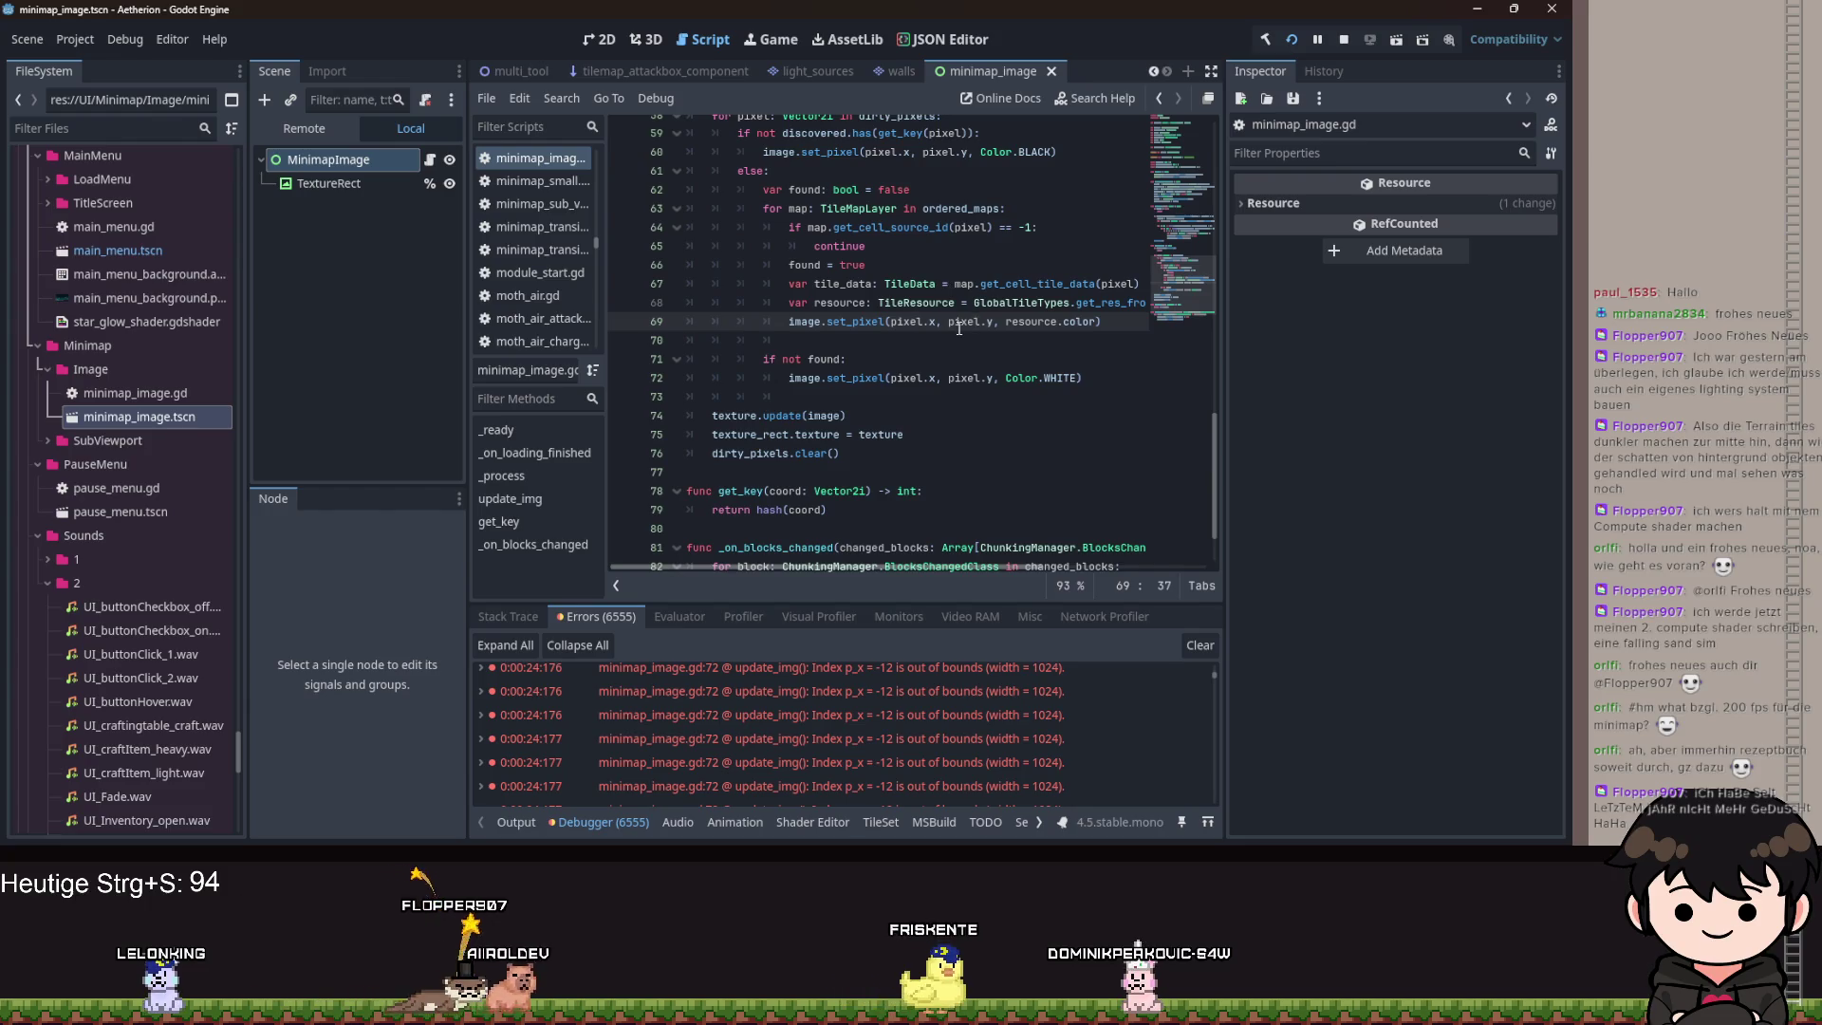
left_click(940, 322)
type("+")
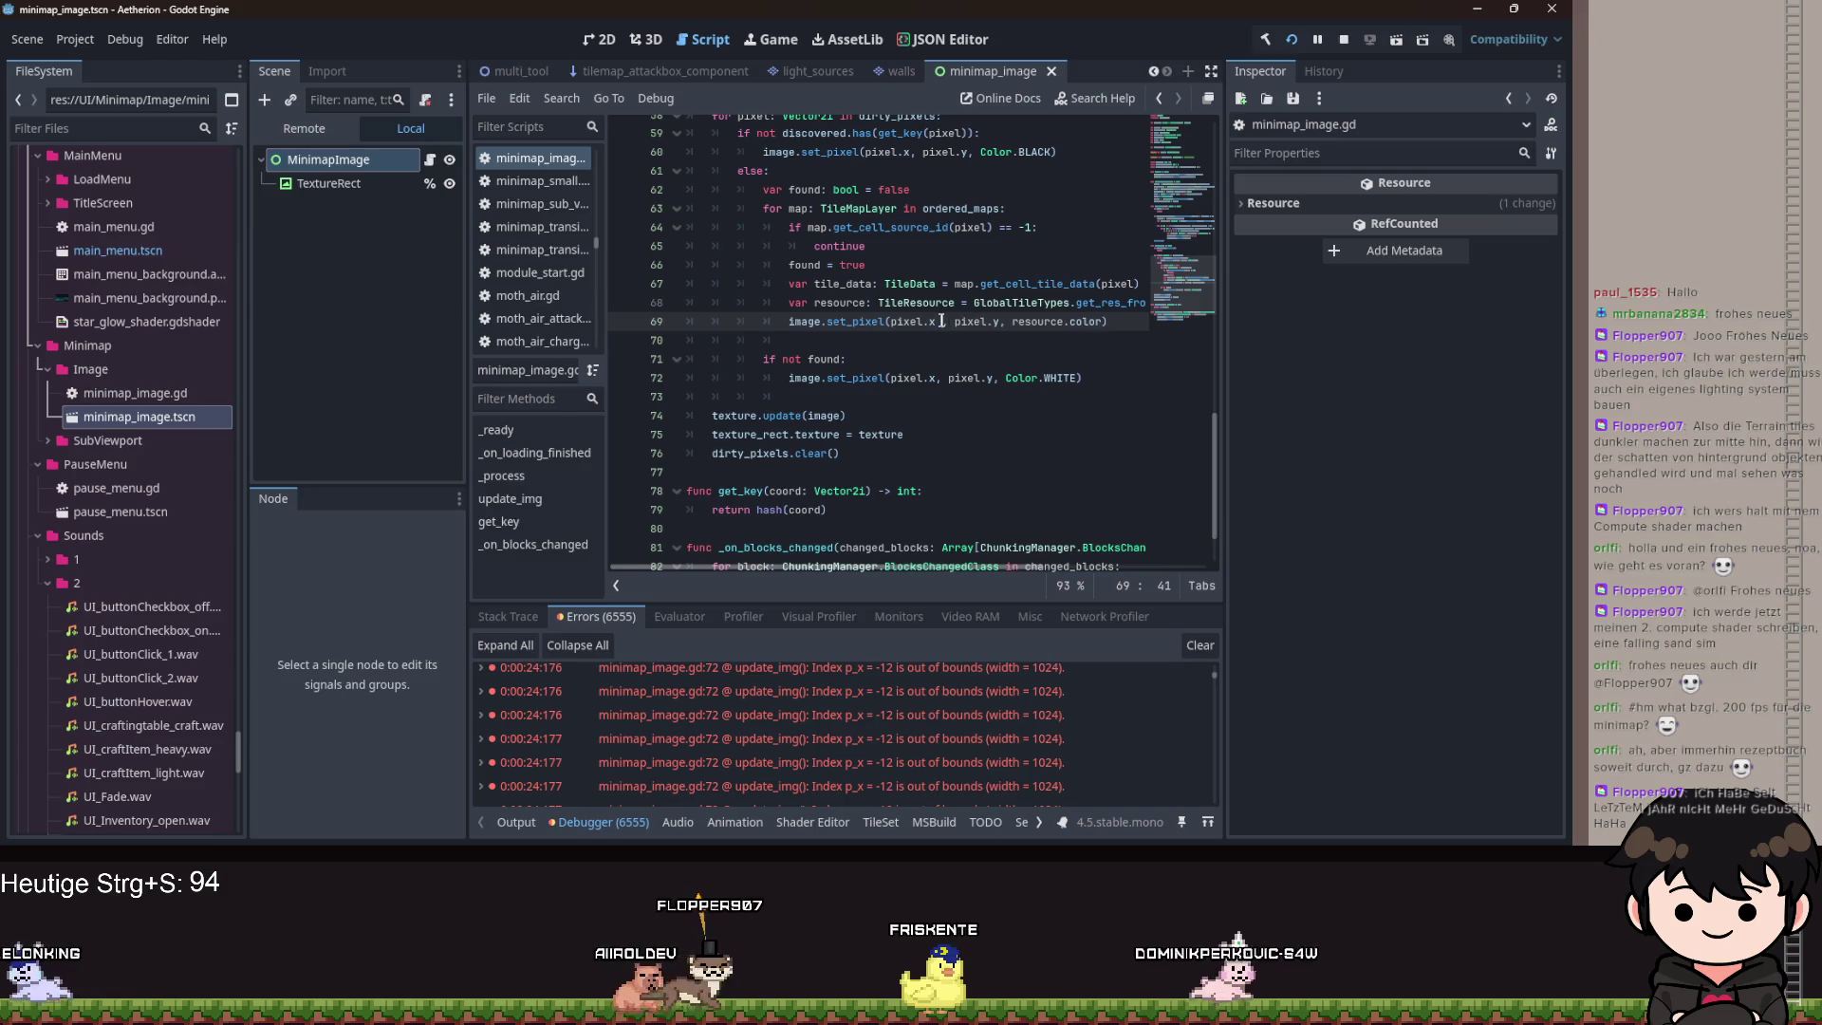
key("BackSpace")
key("BackSpace")
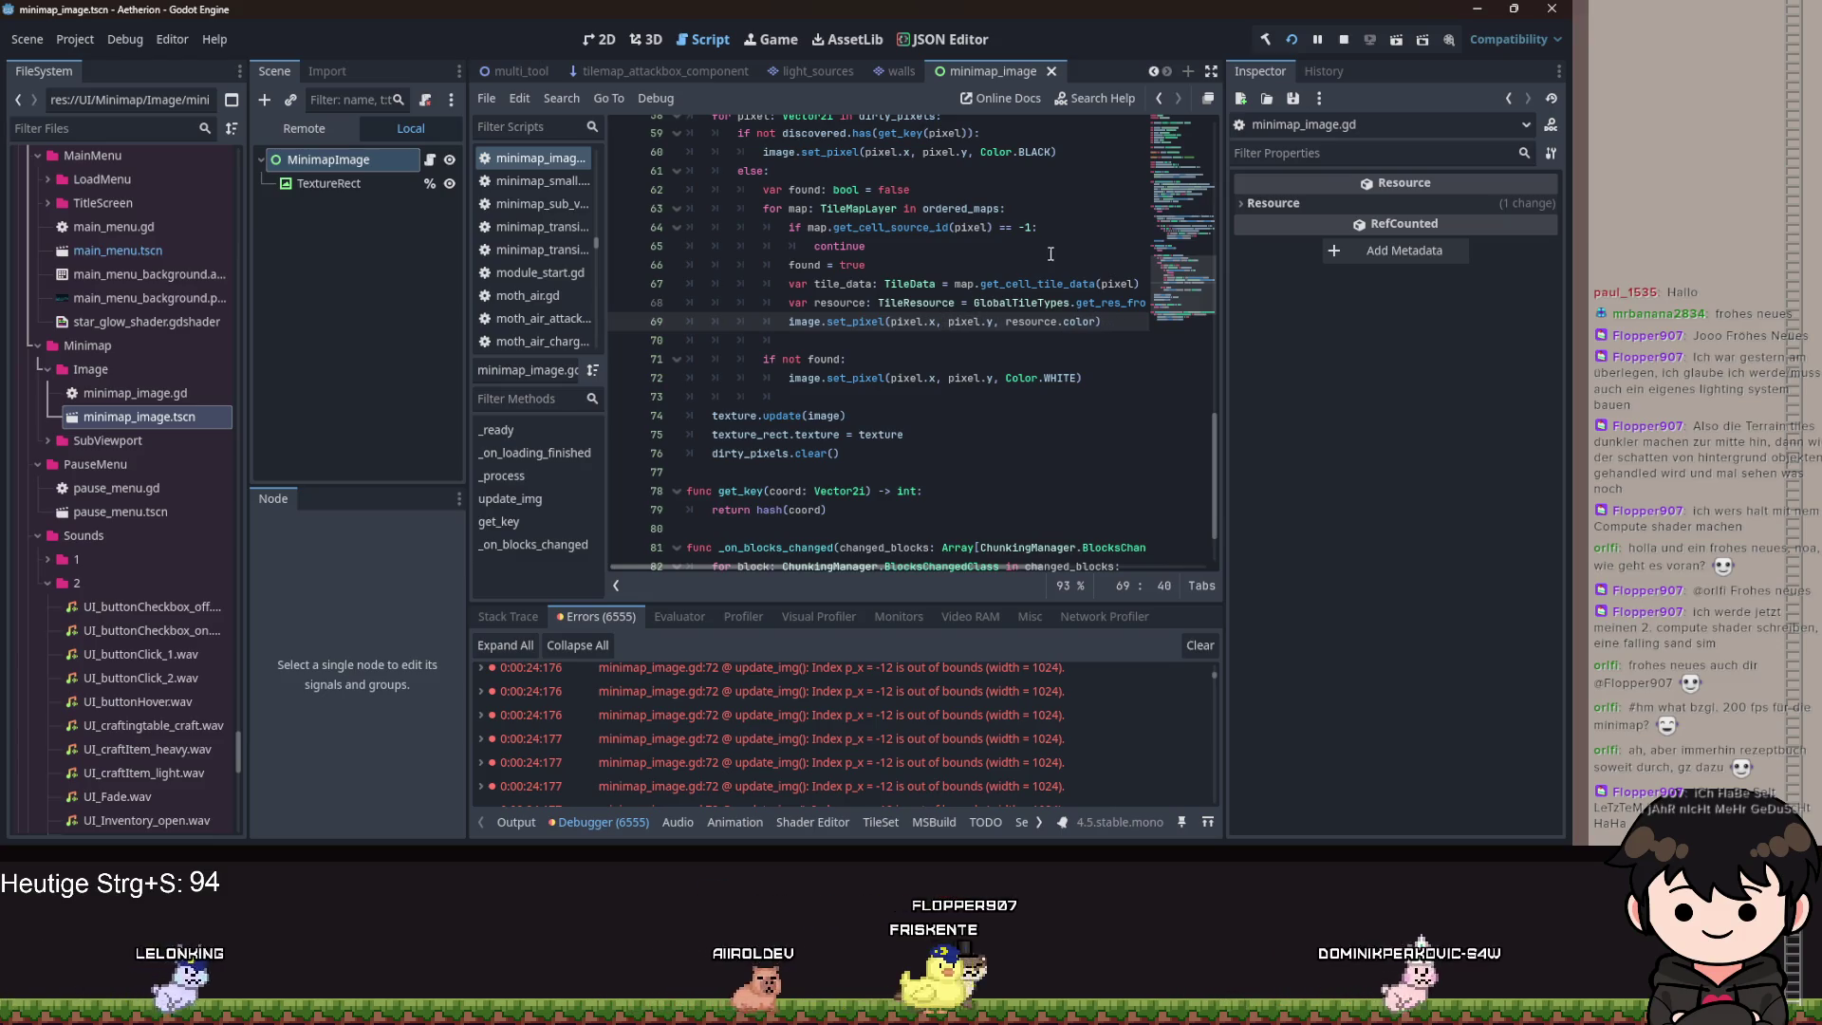
key("Home")
key("Return")
type("var ")
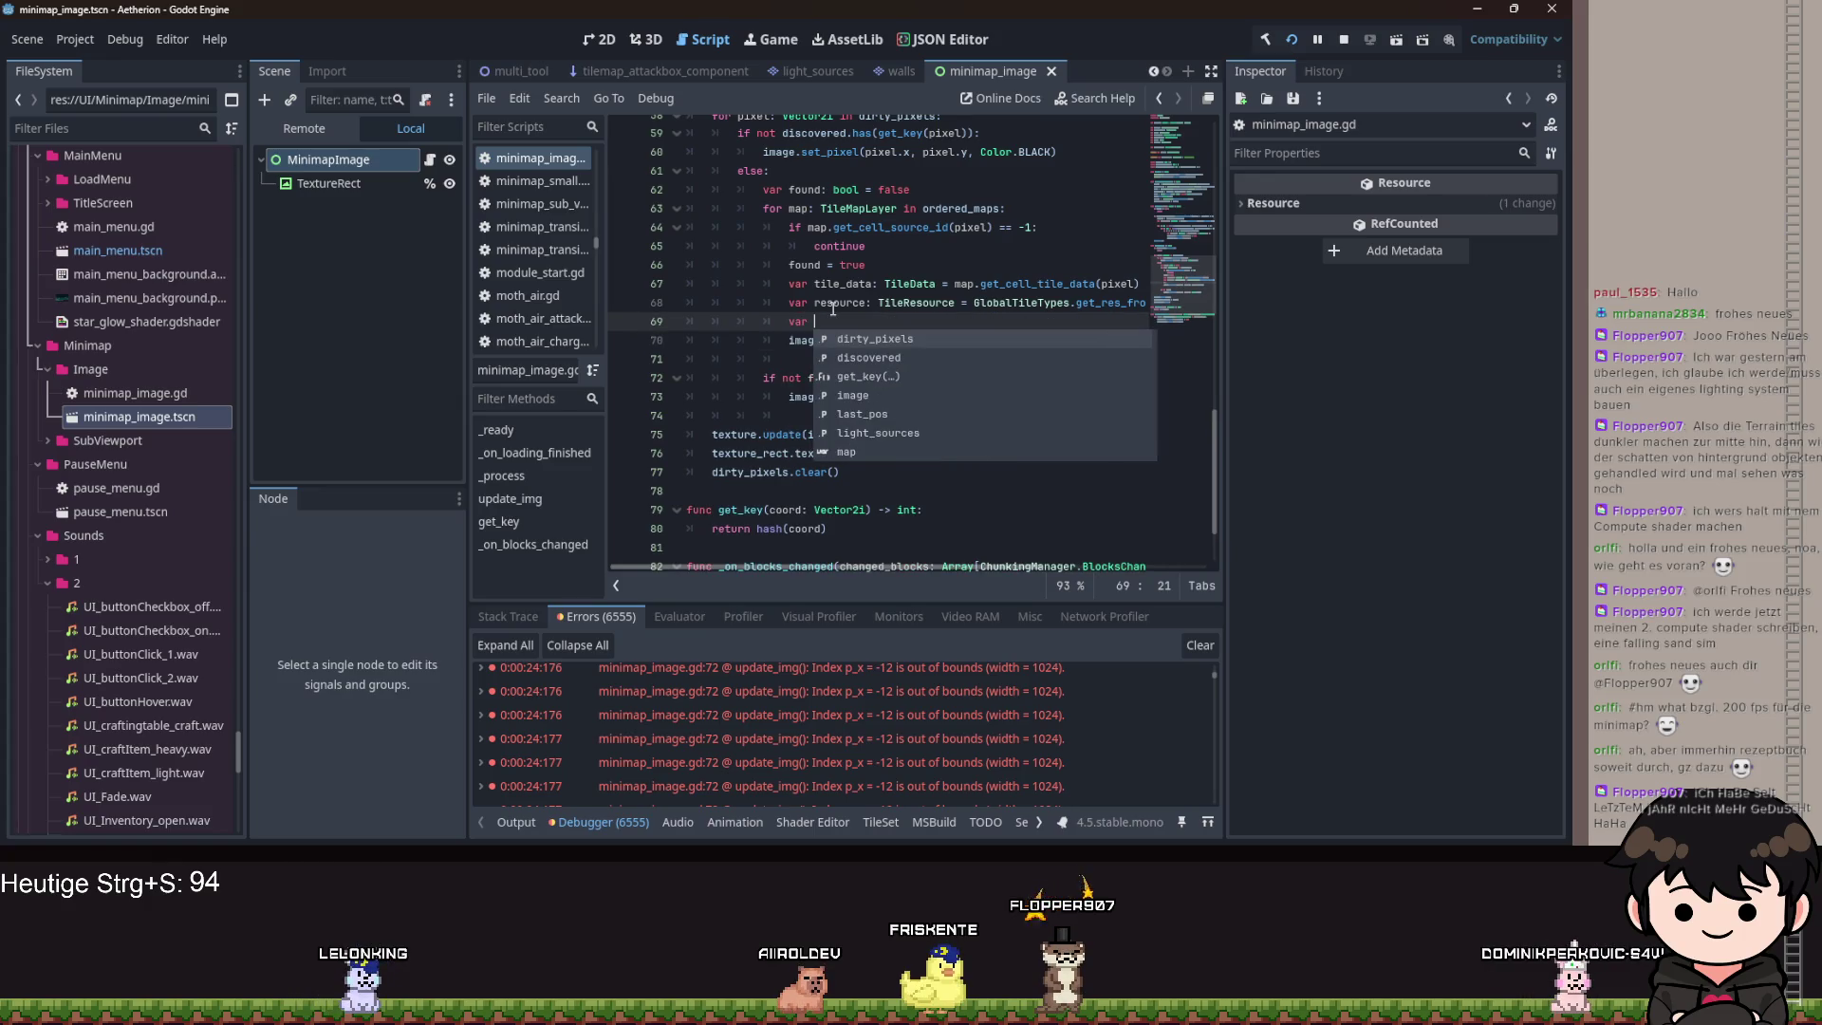
type("scaled")
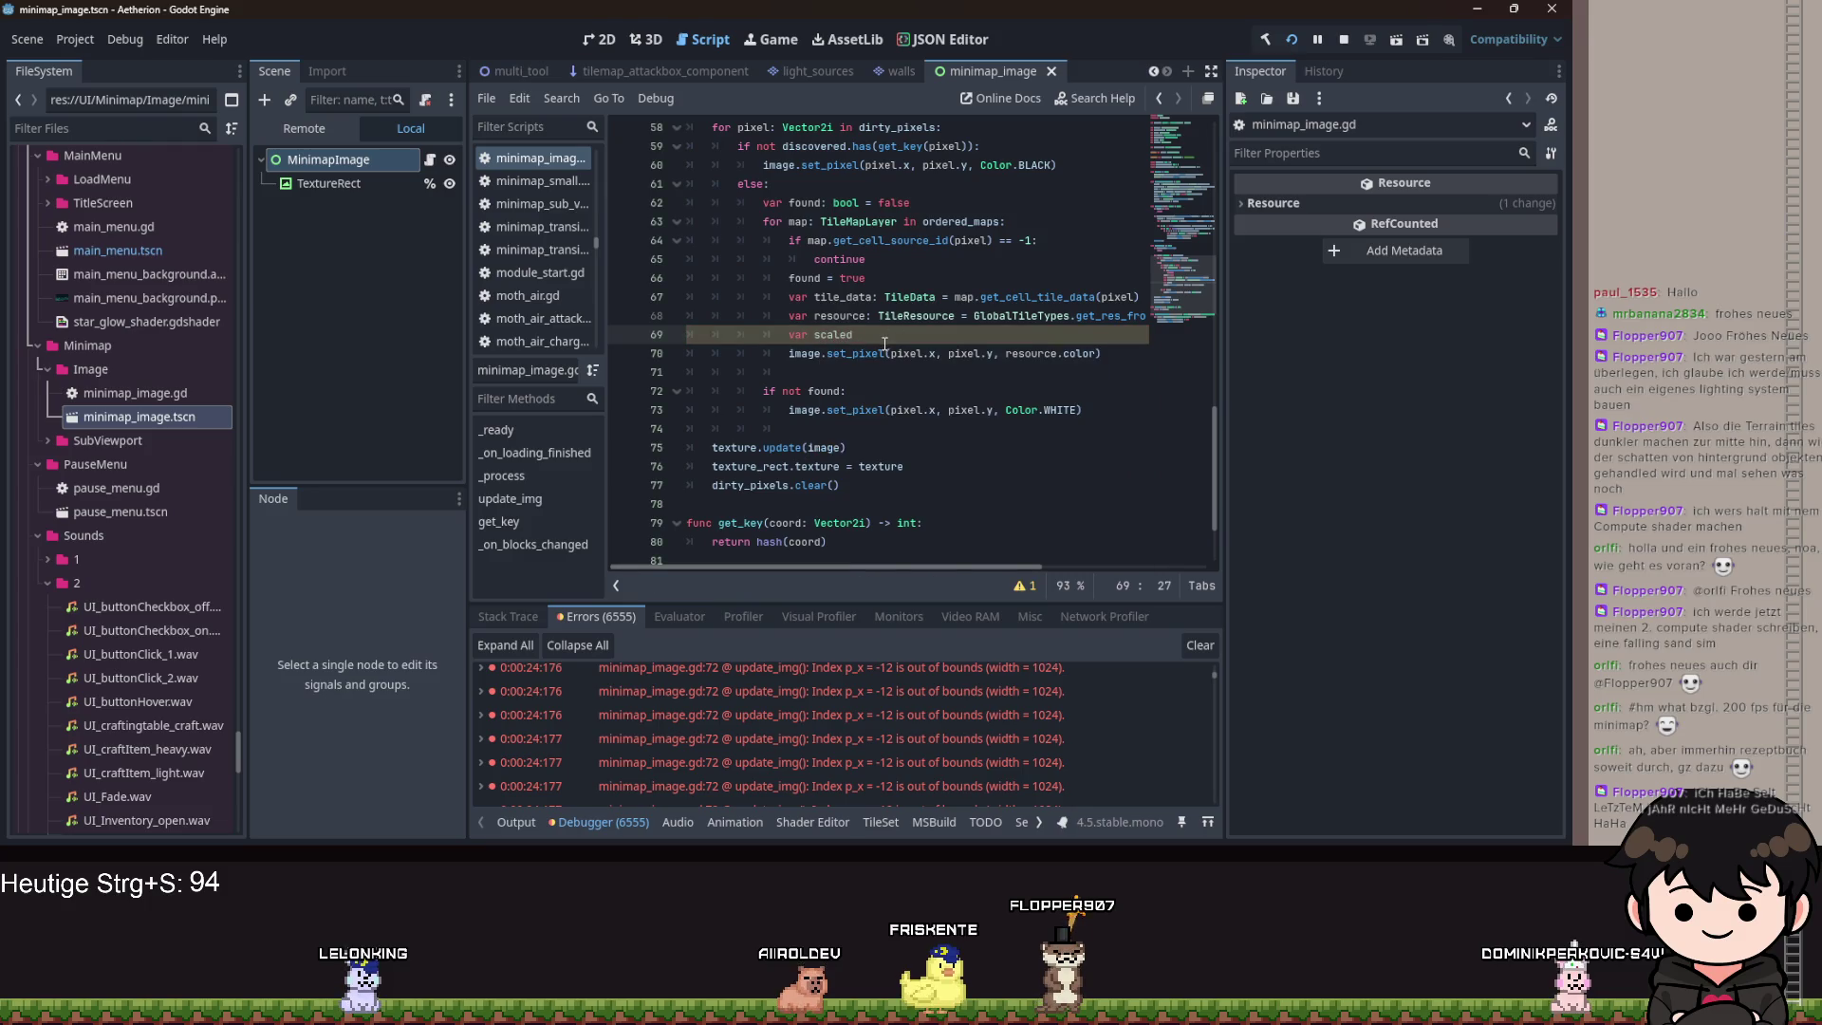
key("BackSpace")
key("BackSpace")
key("BackSpace")
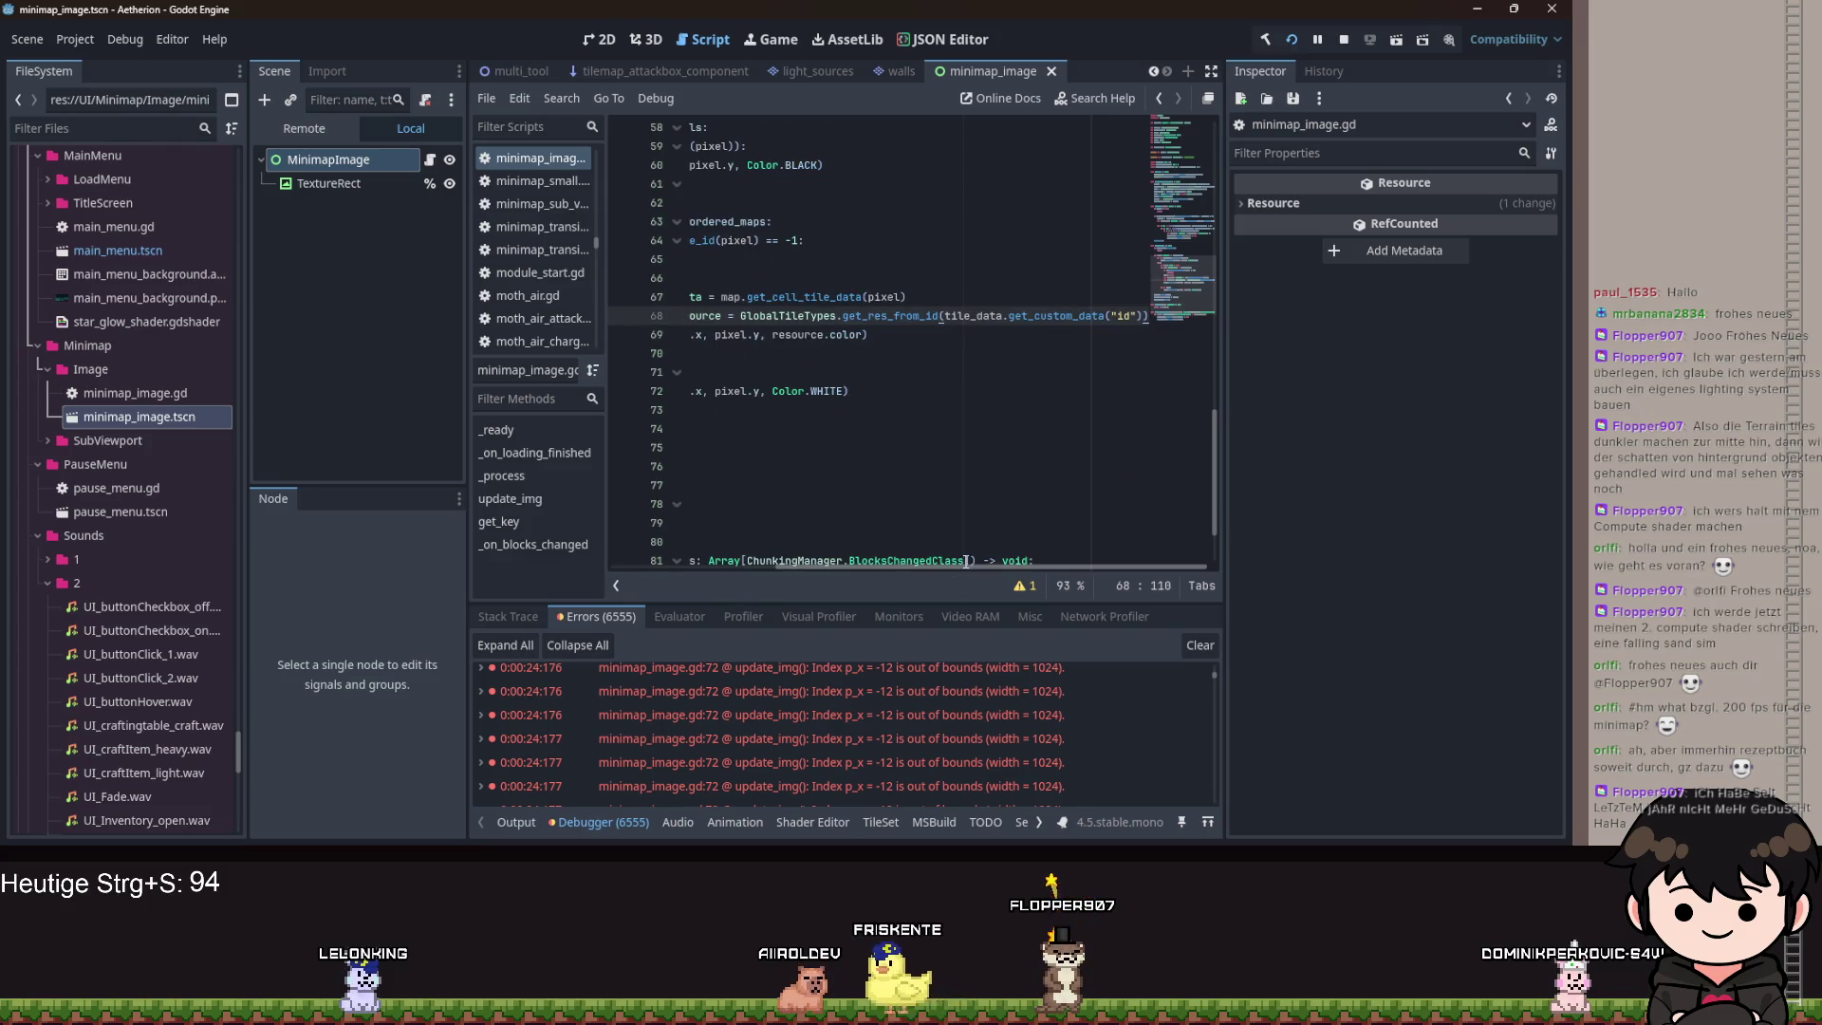
left_click_drag(965, 561, 934, 572)
left_click(927, 423)
scroll(940, 409, "up", 4)
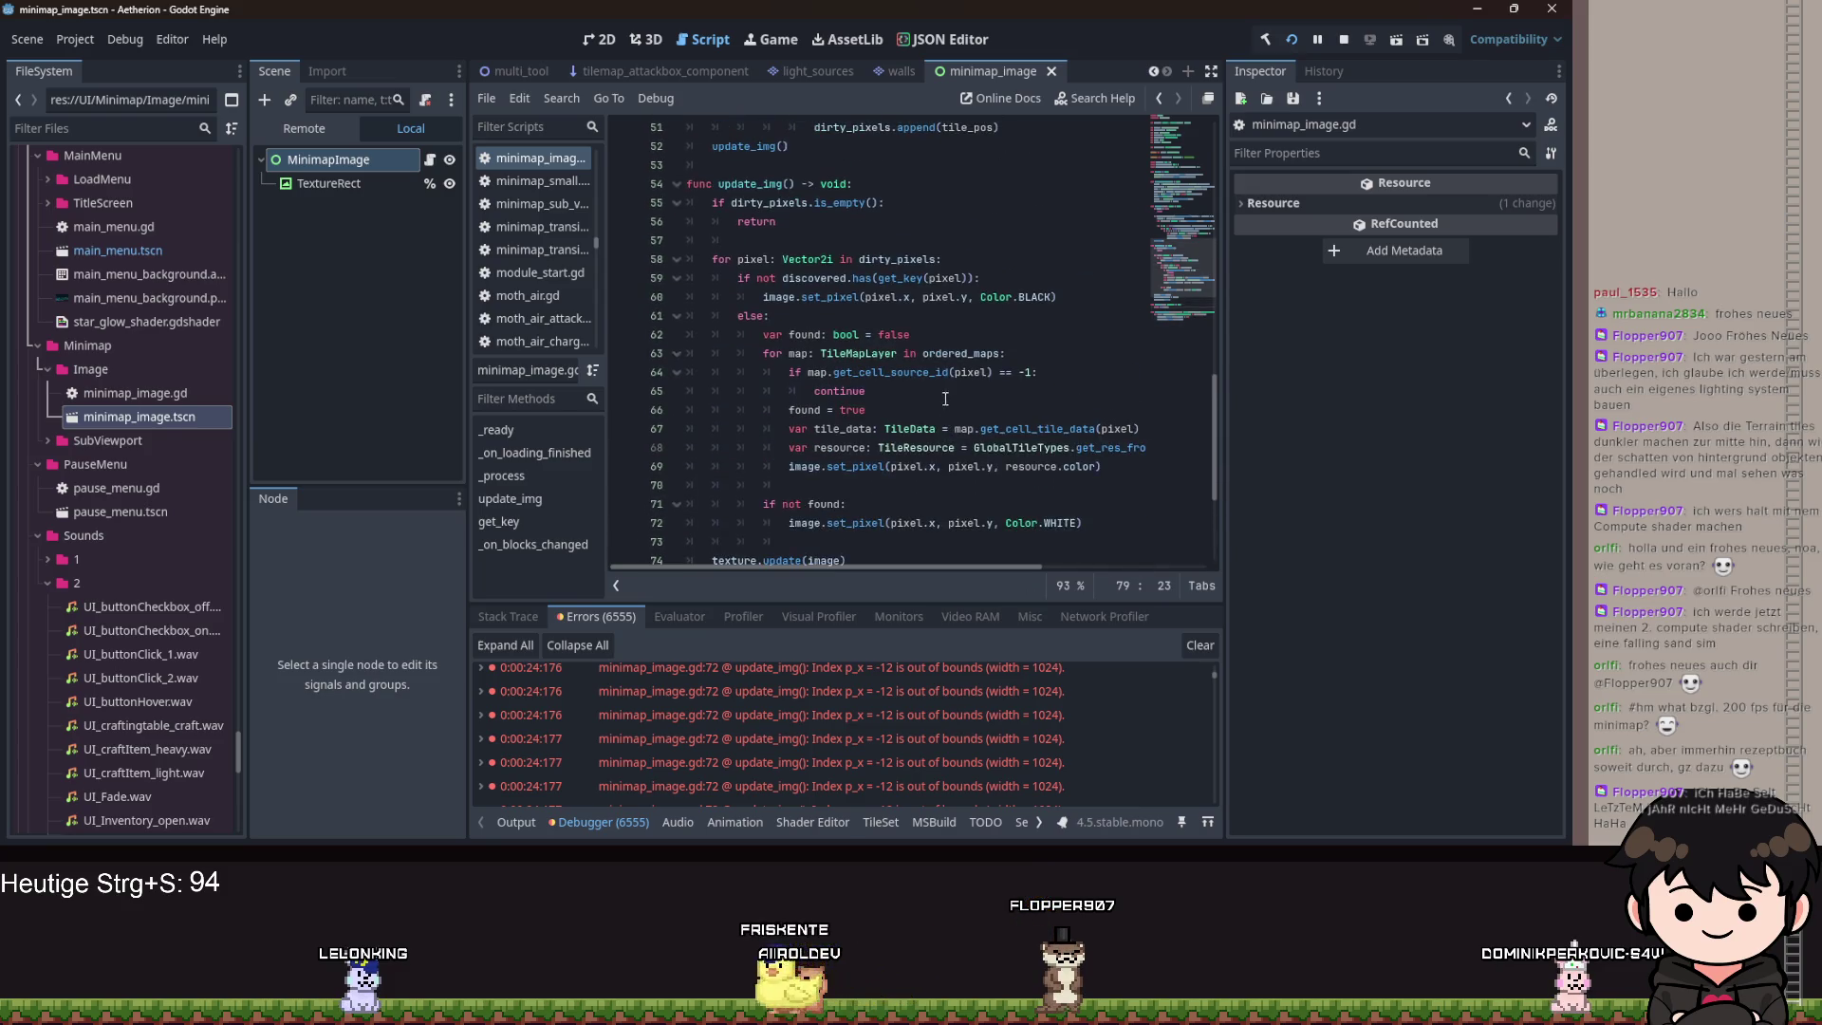
left_click(964, 256)
key("Return")
type("va")
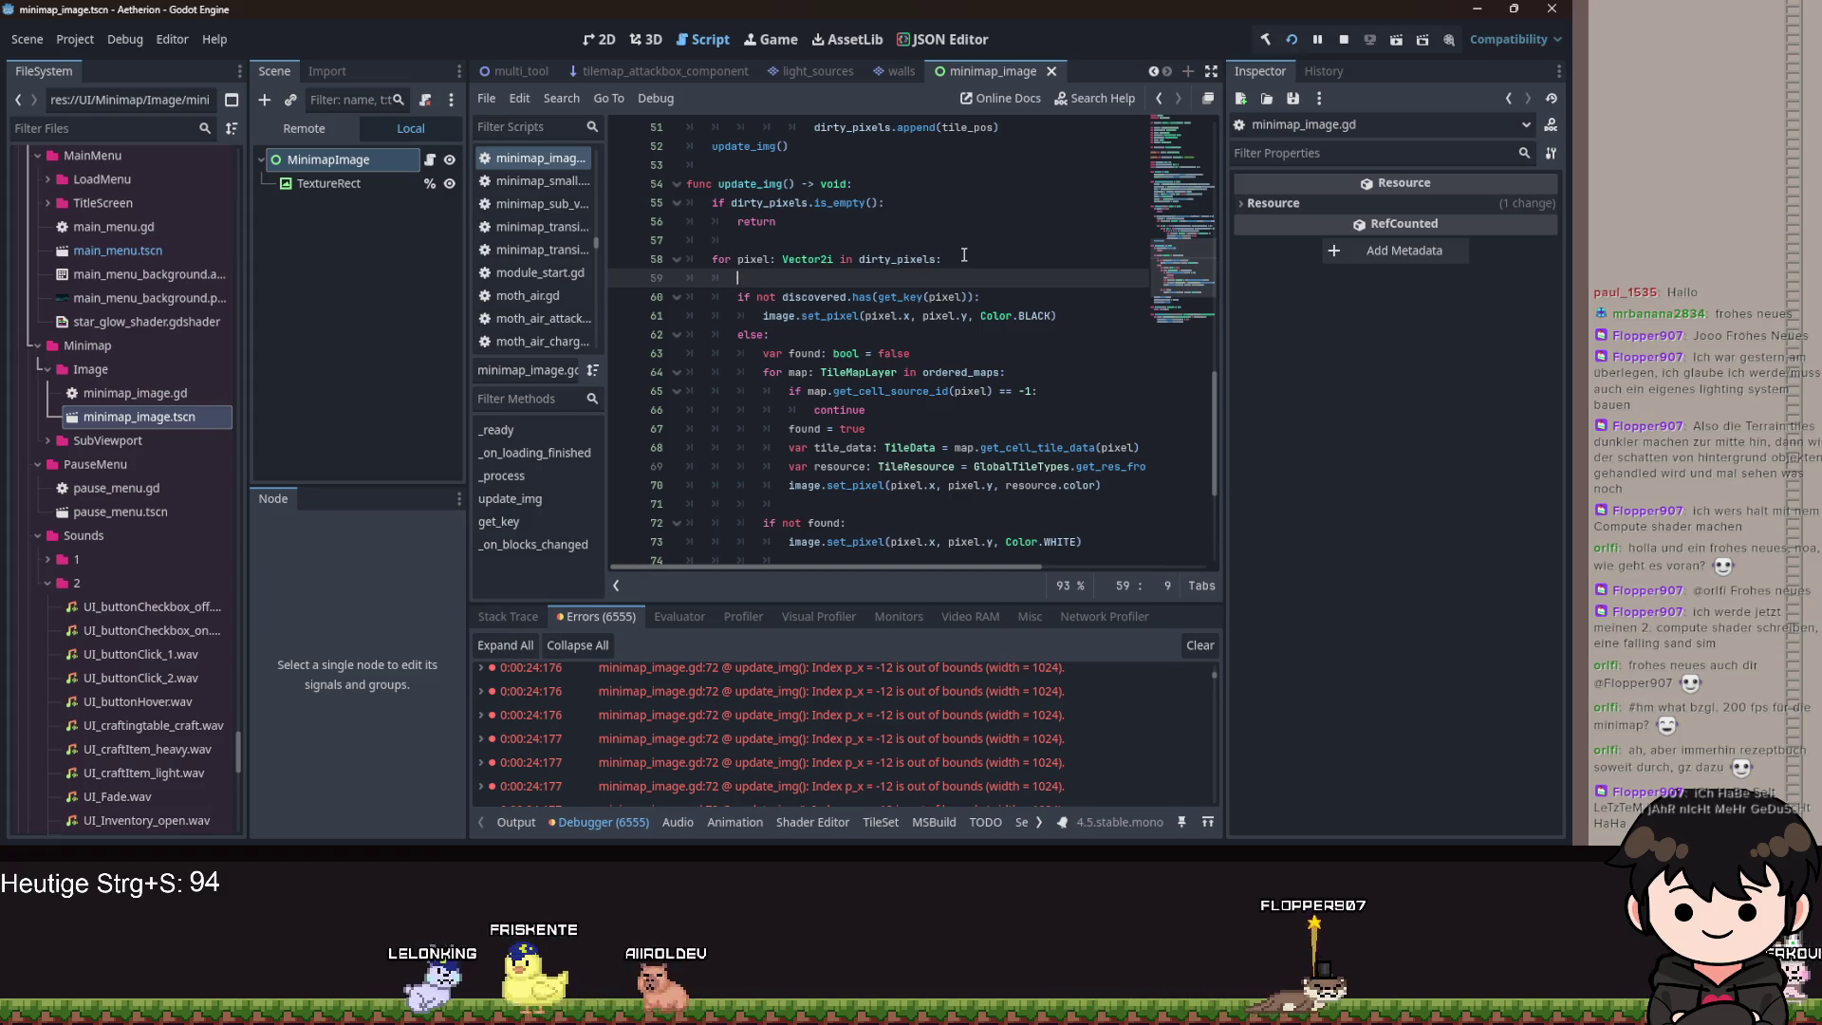
Start a new line 59 in the pixel loop declaring transformed_pixel with type Vector2i.
key("ctrl+z")
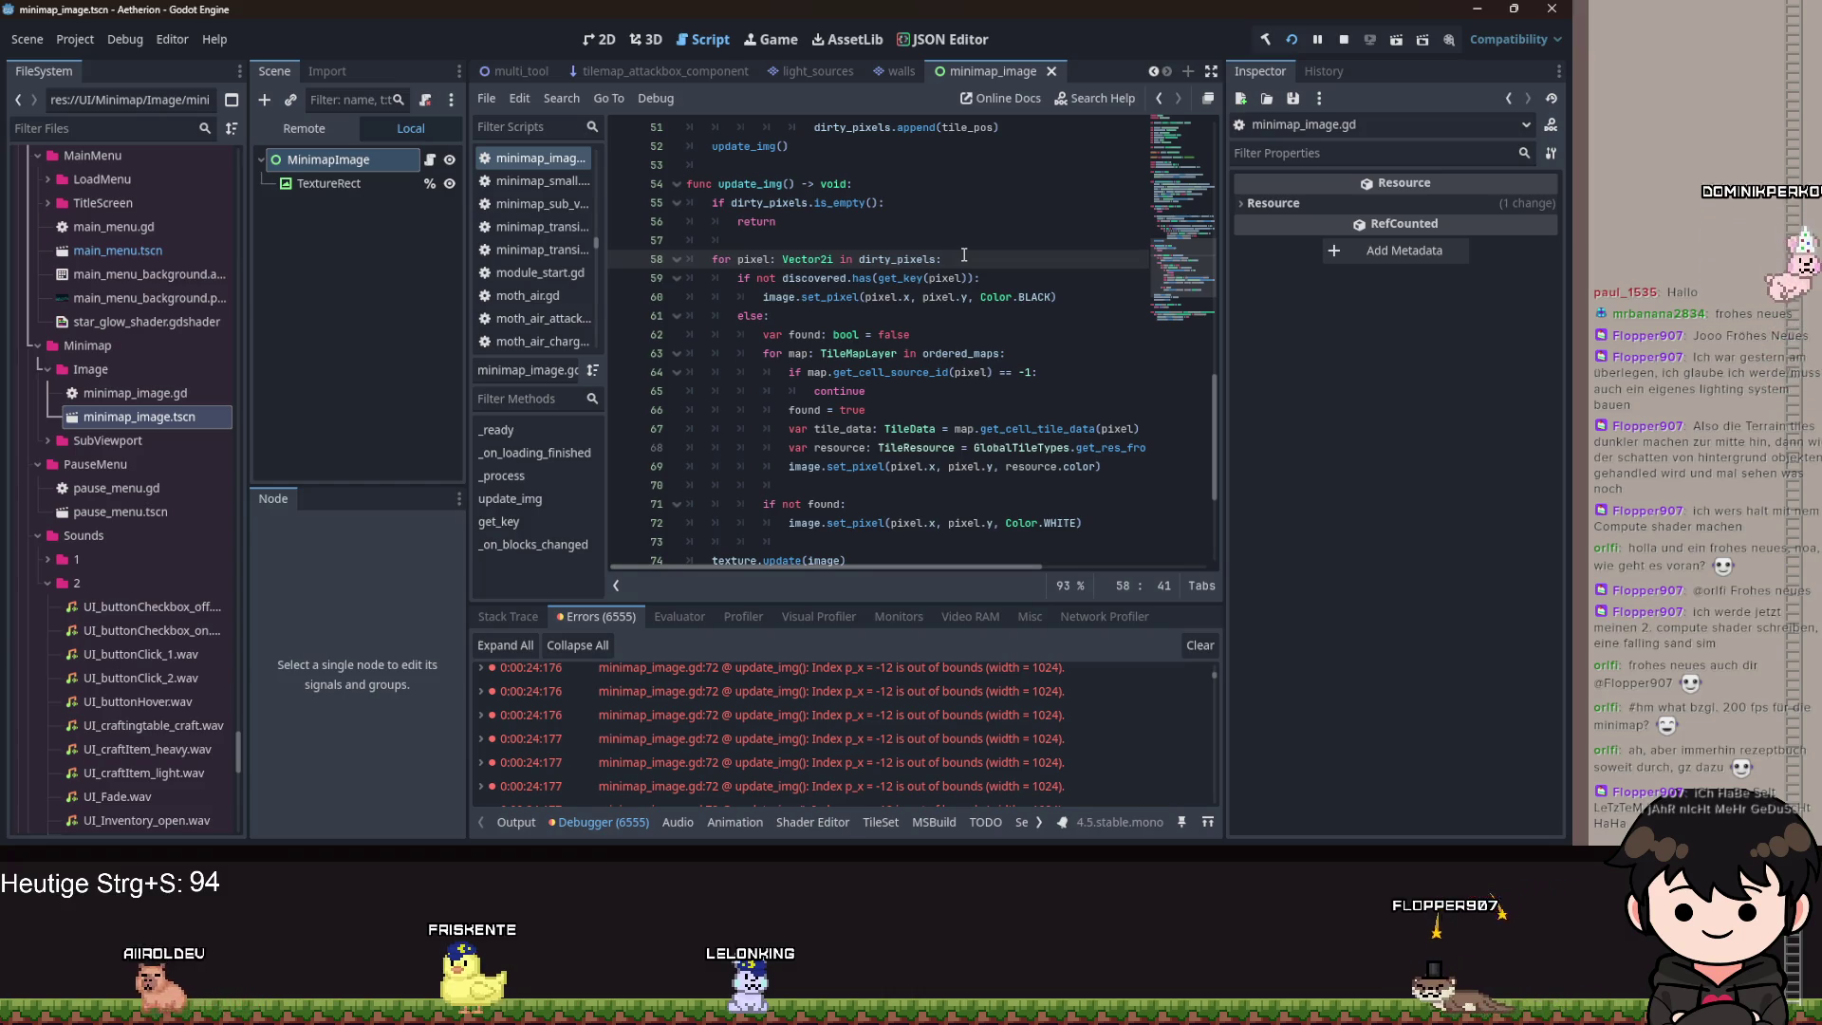
key("Return")
type("var terrain")
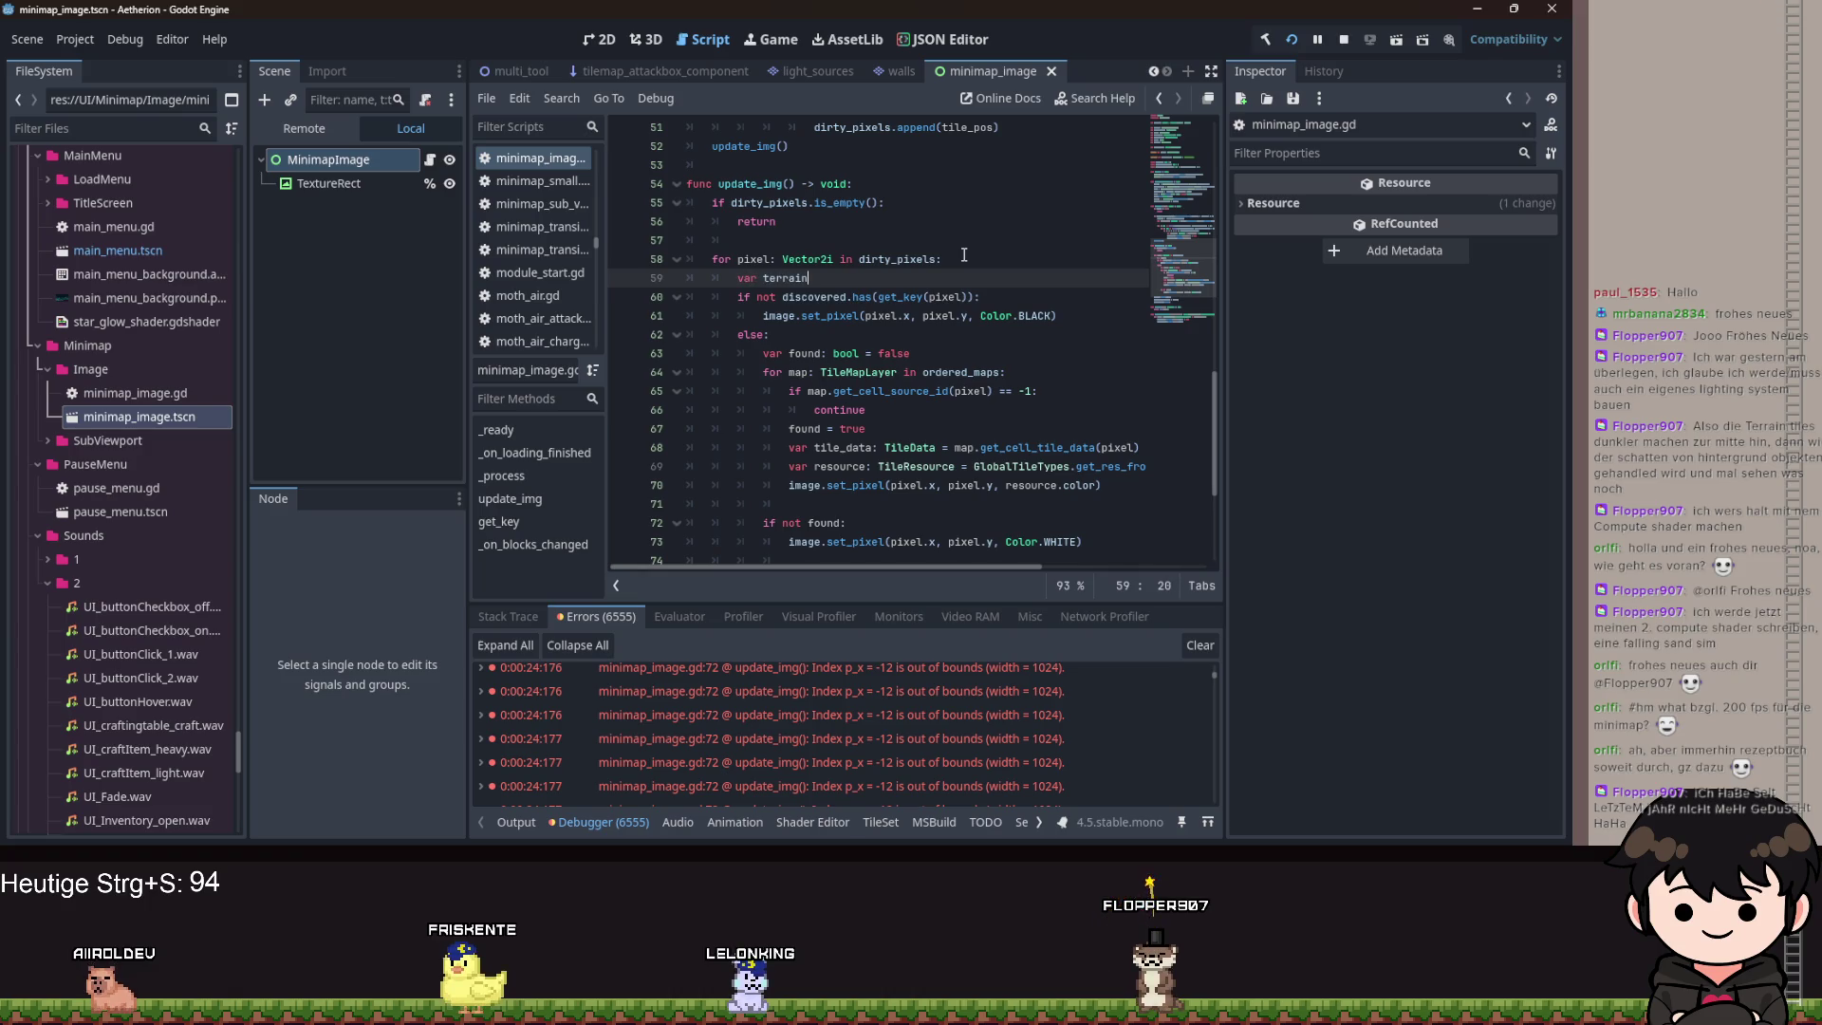
key("BackSpace")
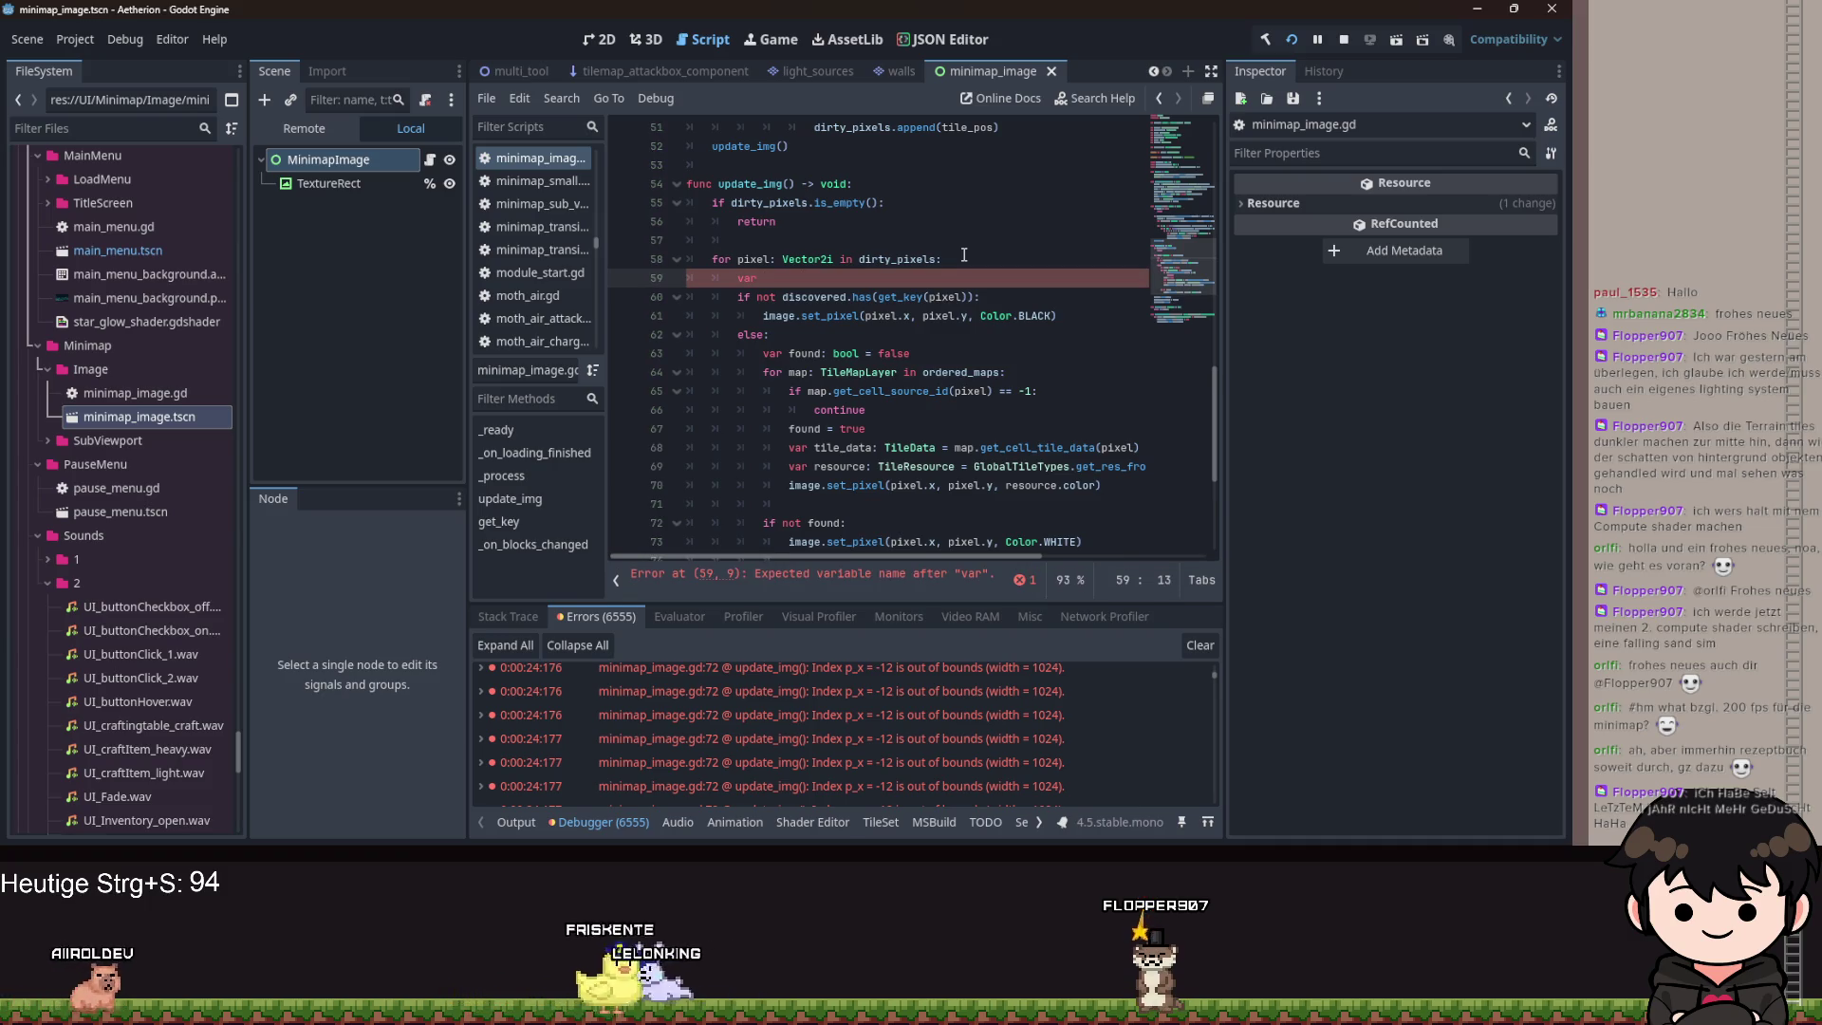
type("trans")
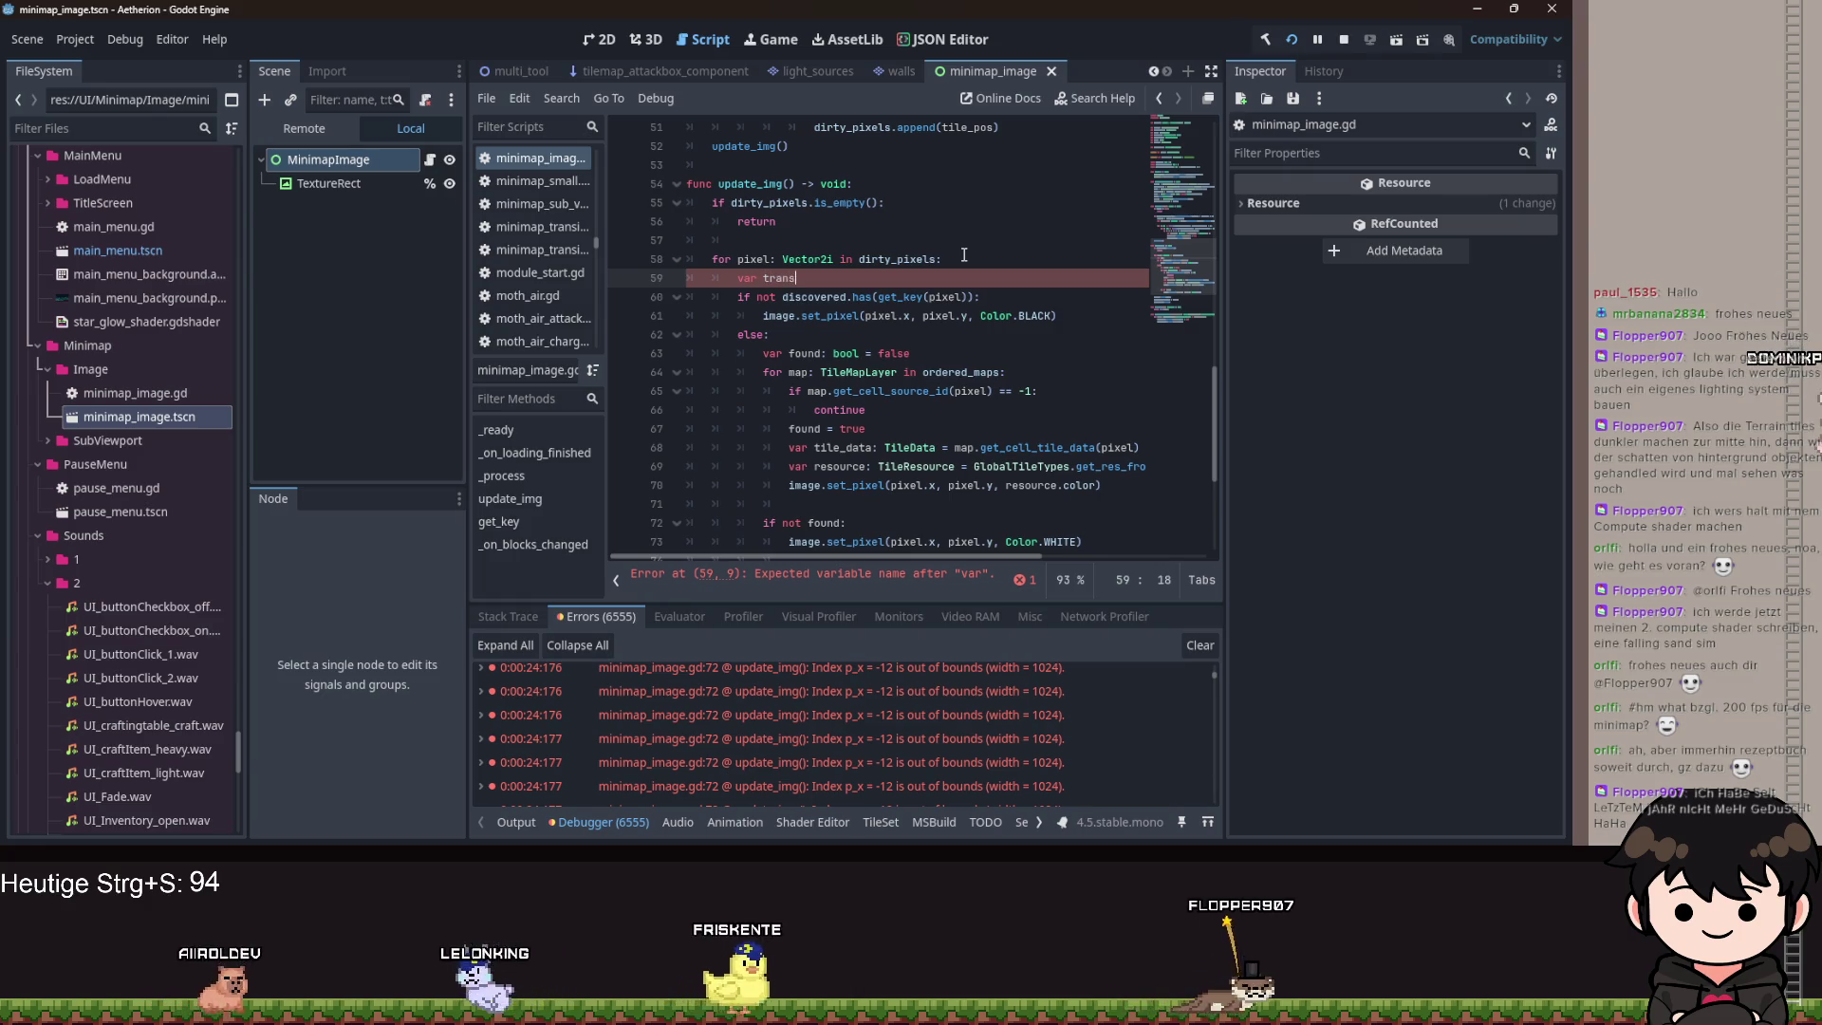
type("formed_pixel: ")
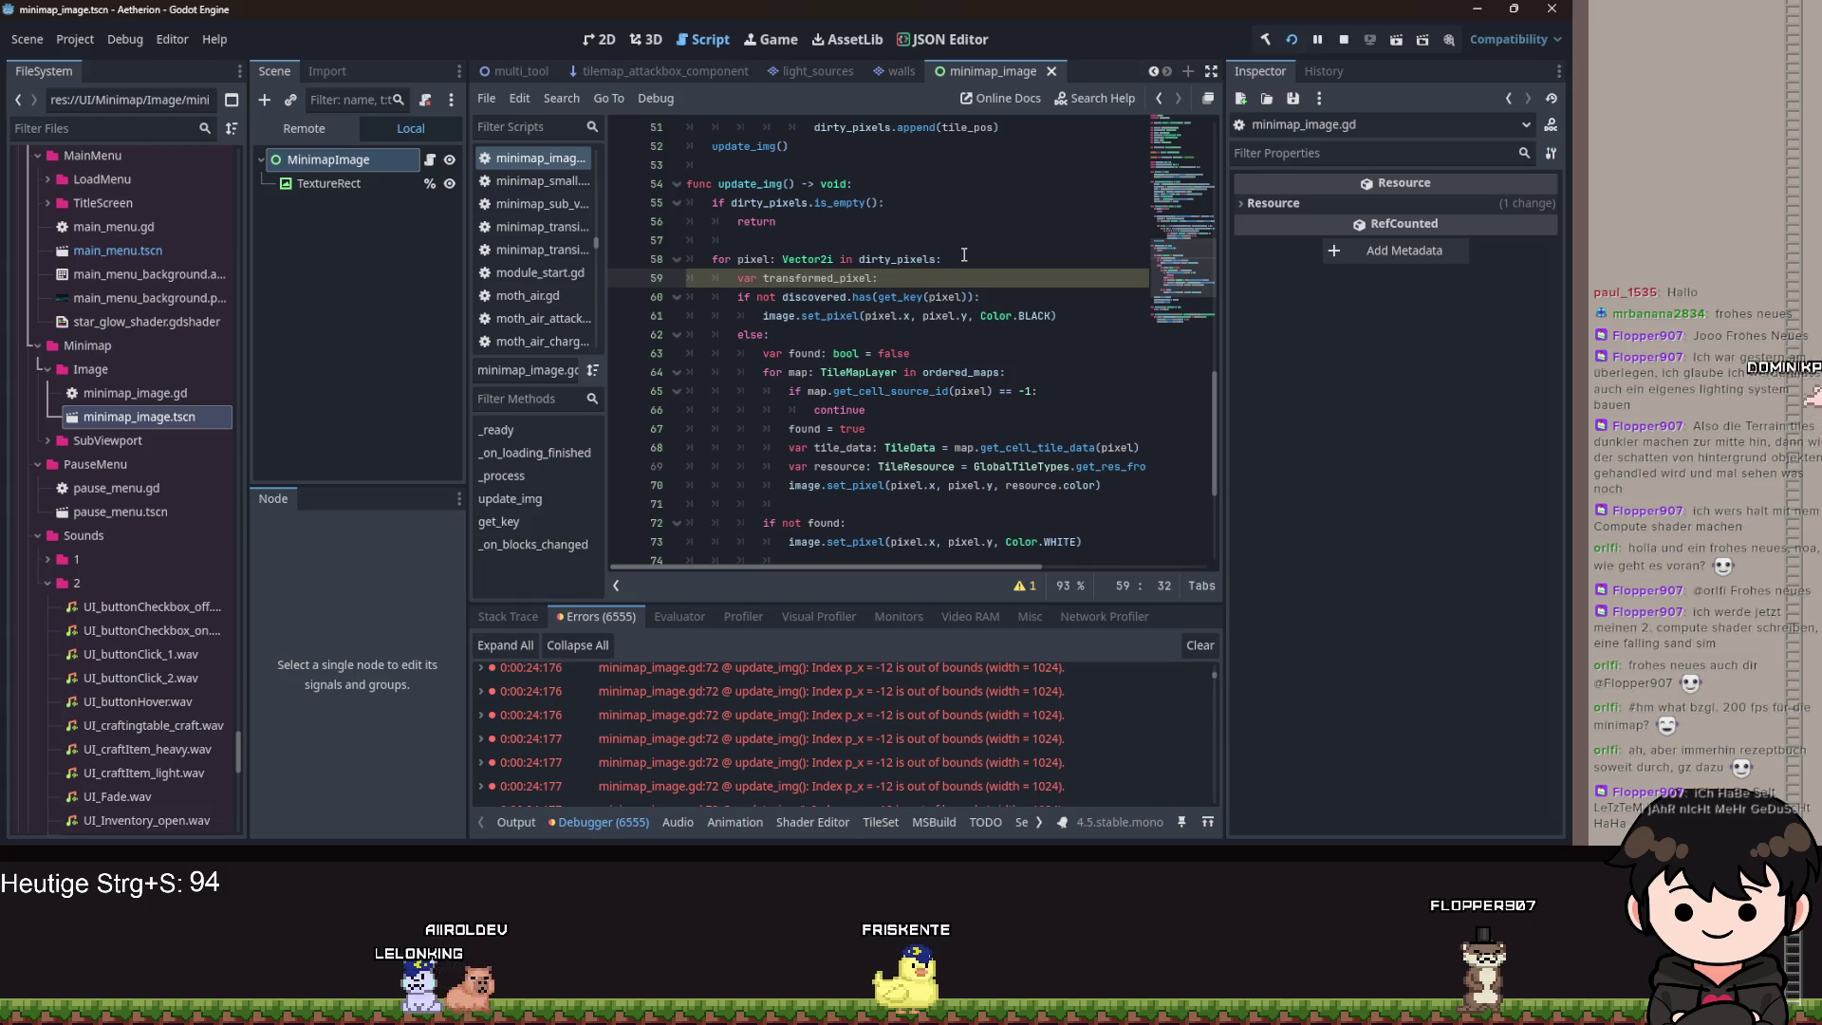
type("Vec")
key("Down")
key("Return")
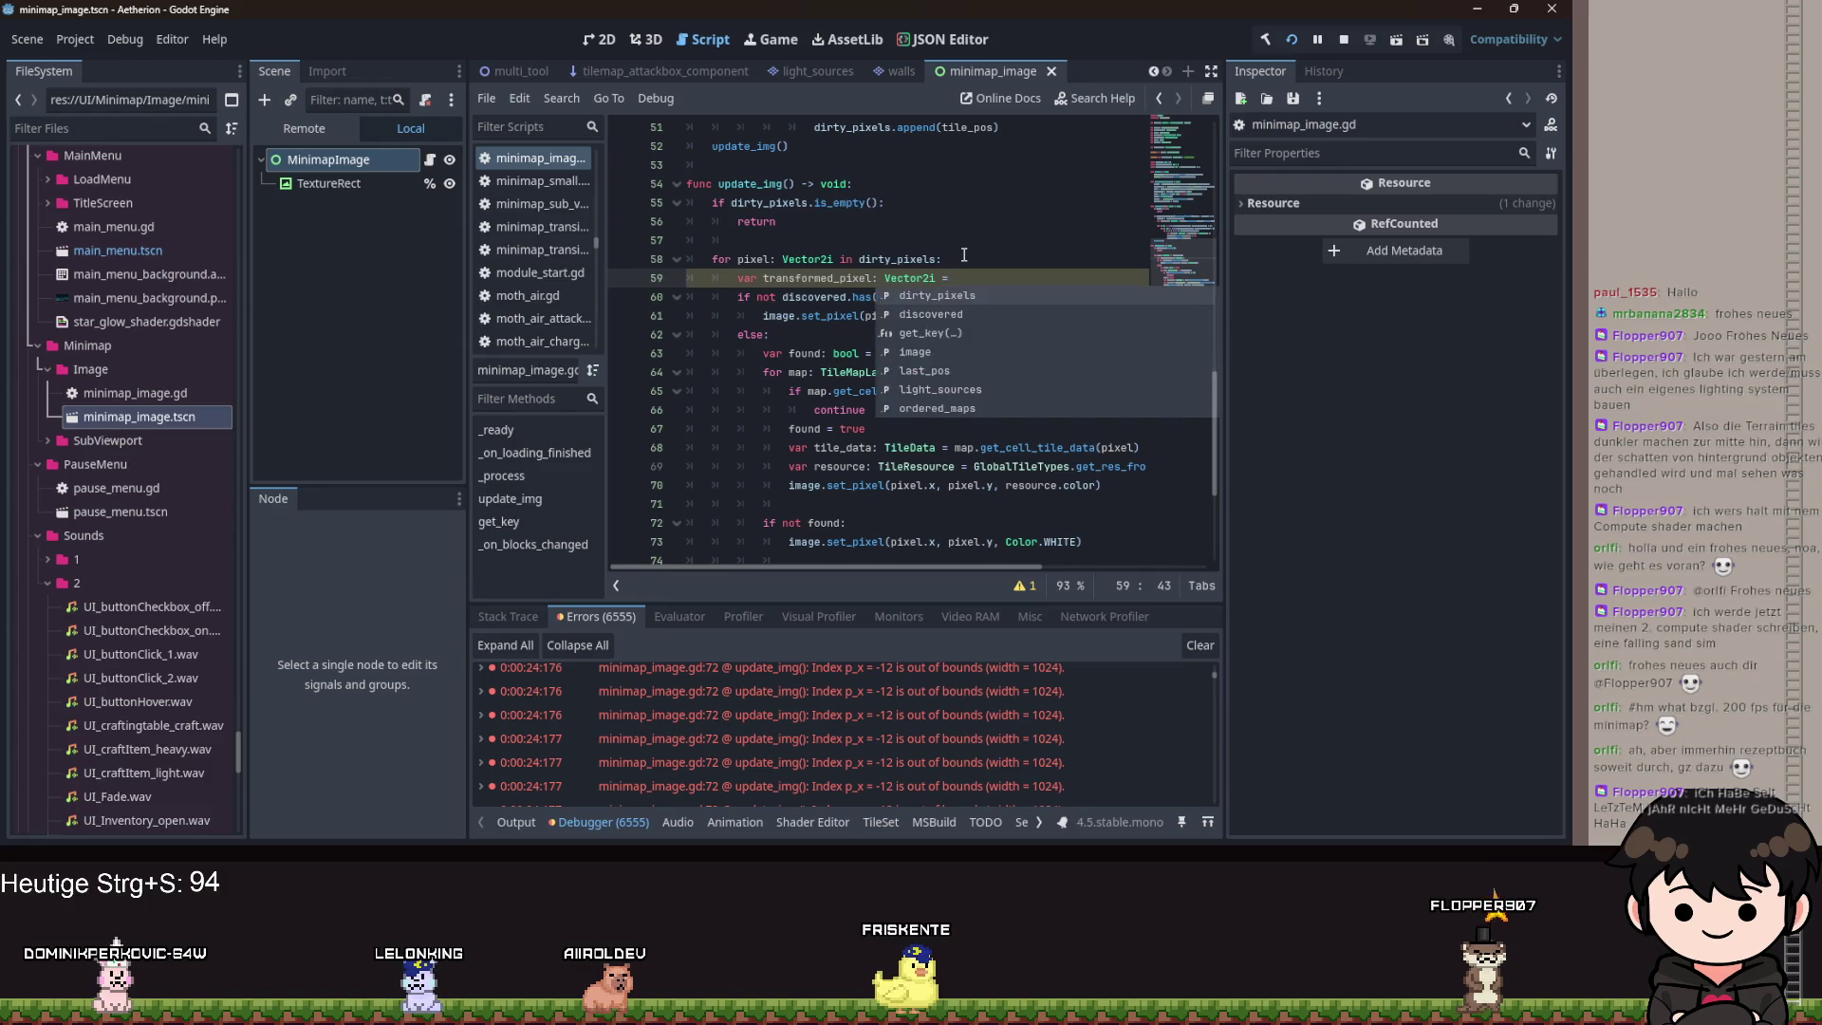
Begin its value as Vector2i(pixel.x + terrain.get_…, using autocomplete for Vector2i.
type("Vec")
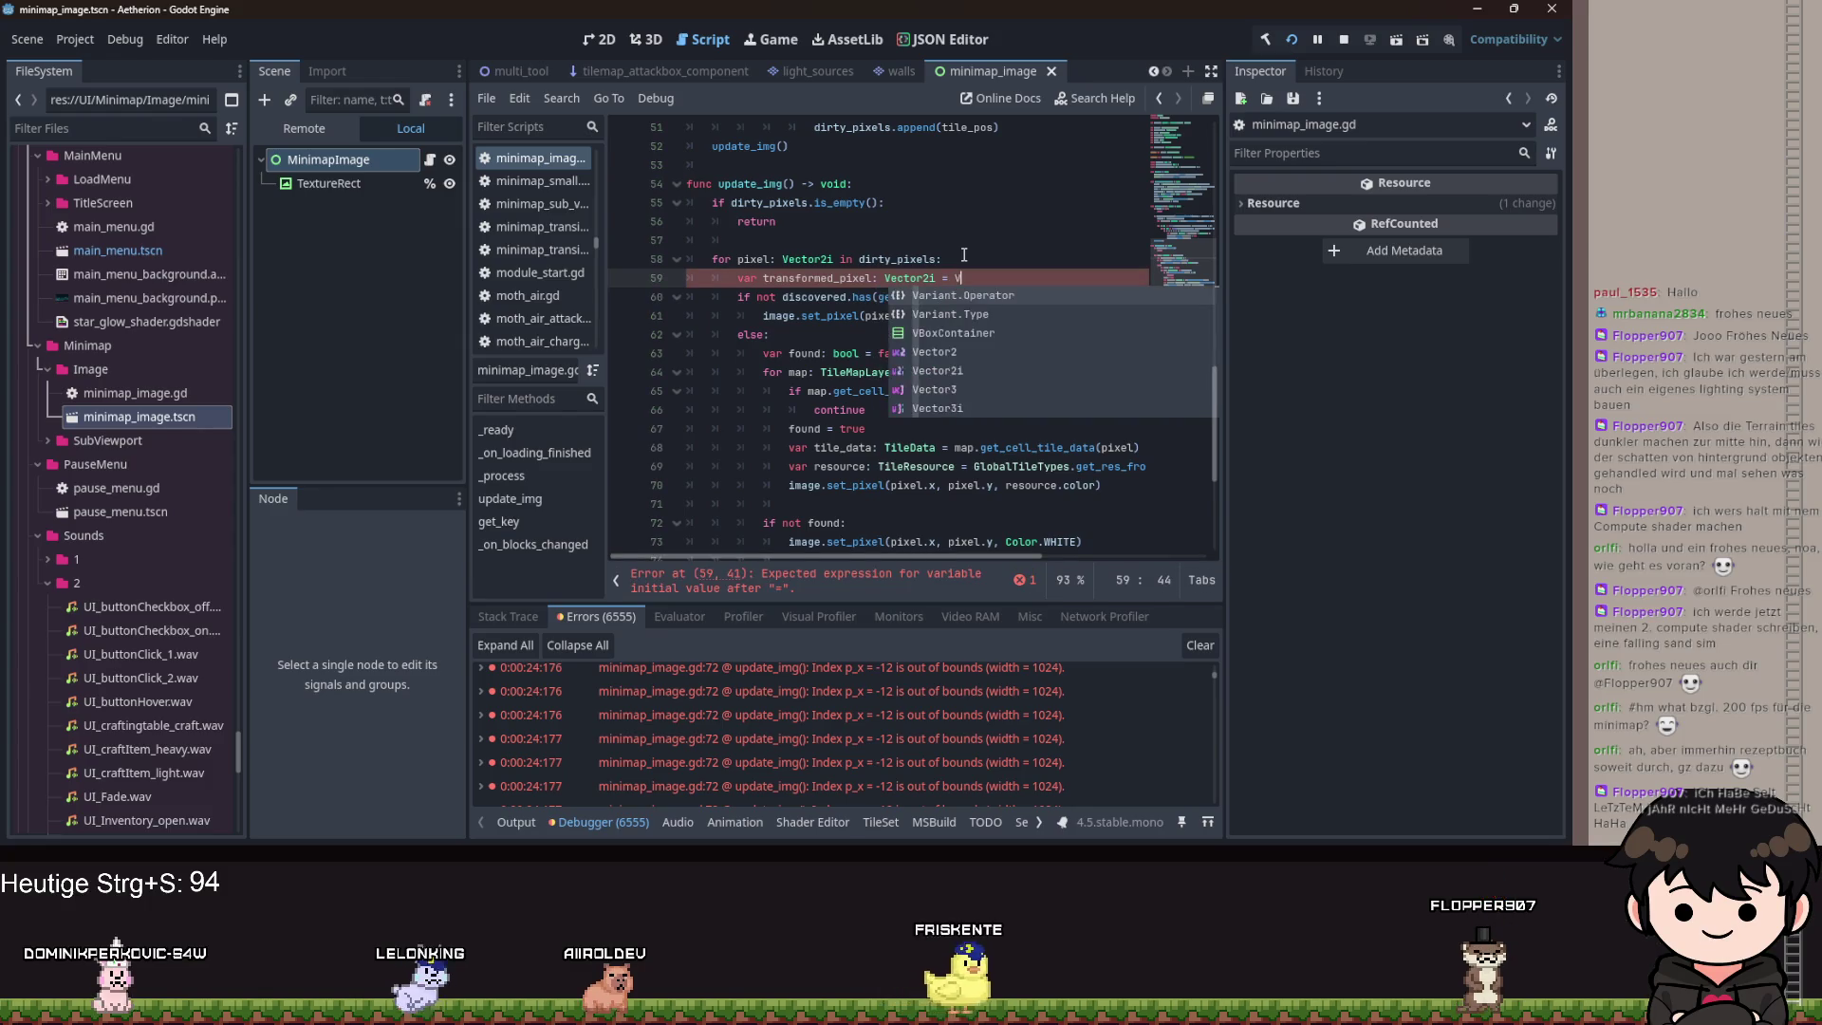
key("Down")
key("Return")
type("(pixel")
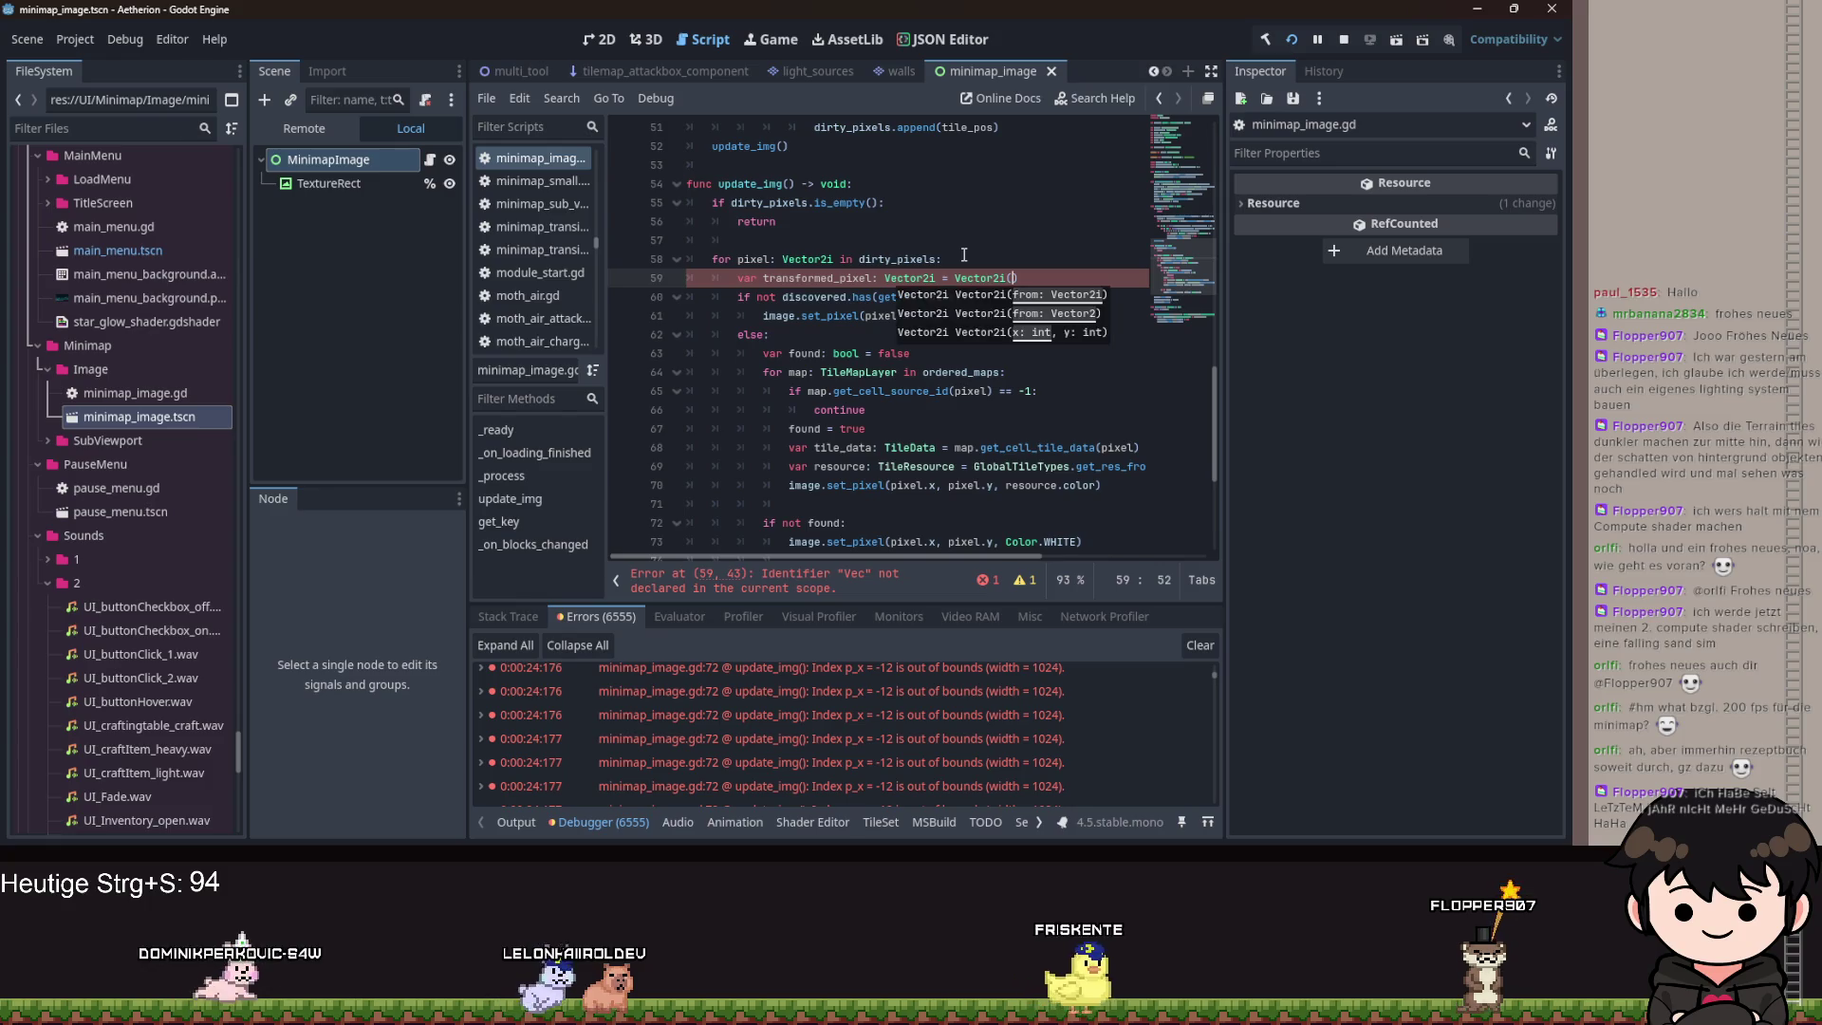
type(" + te")
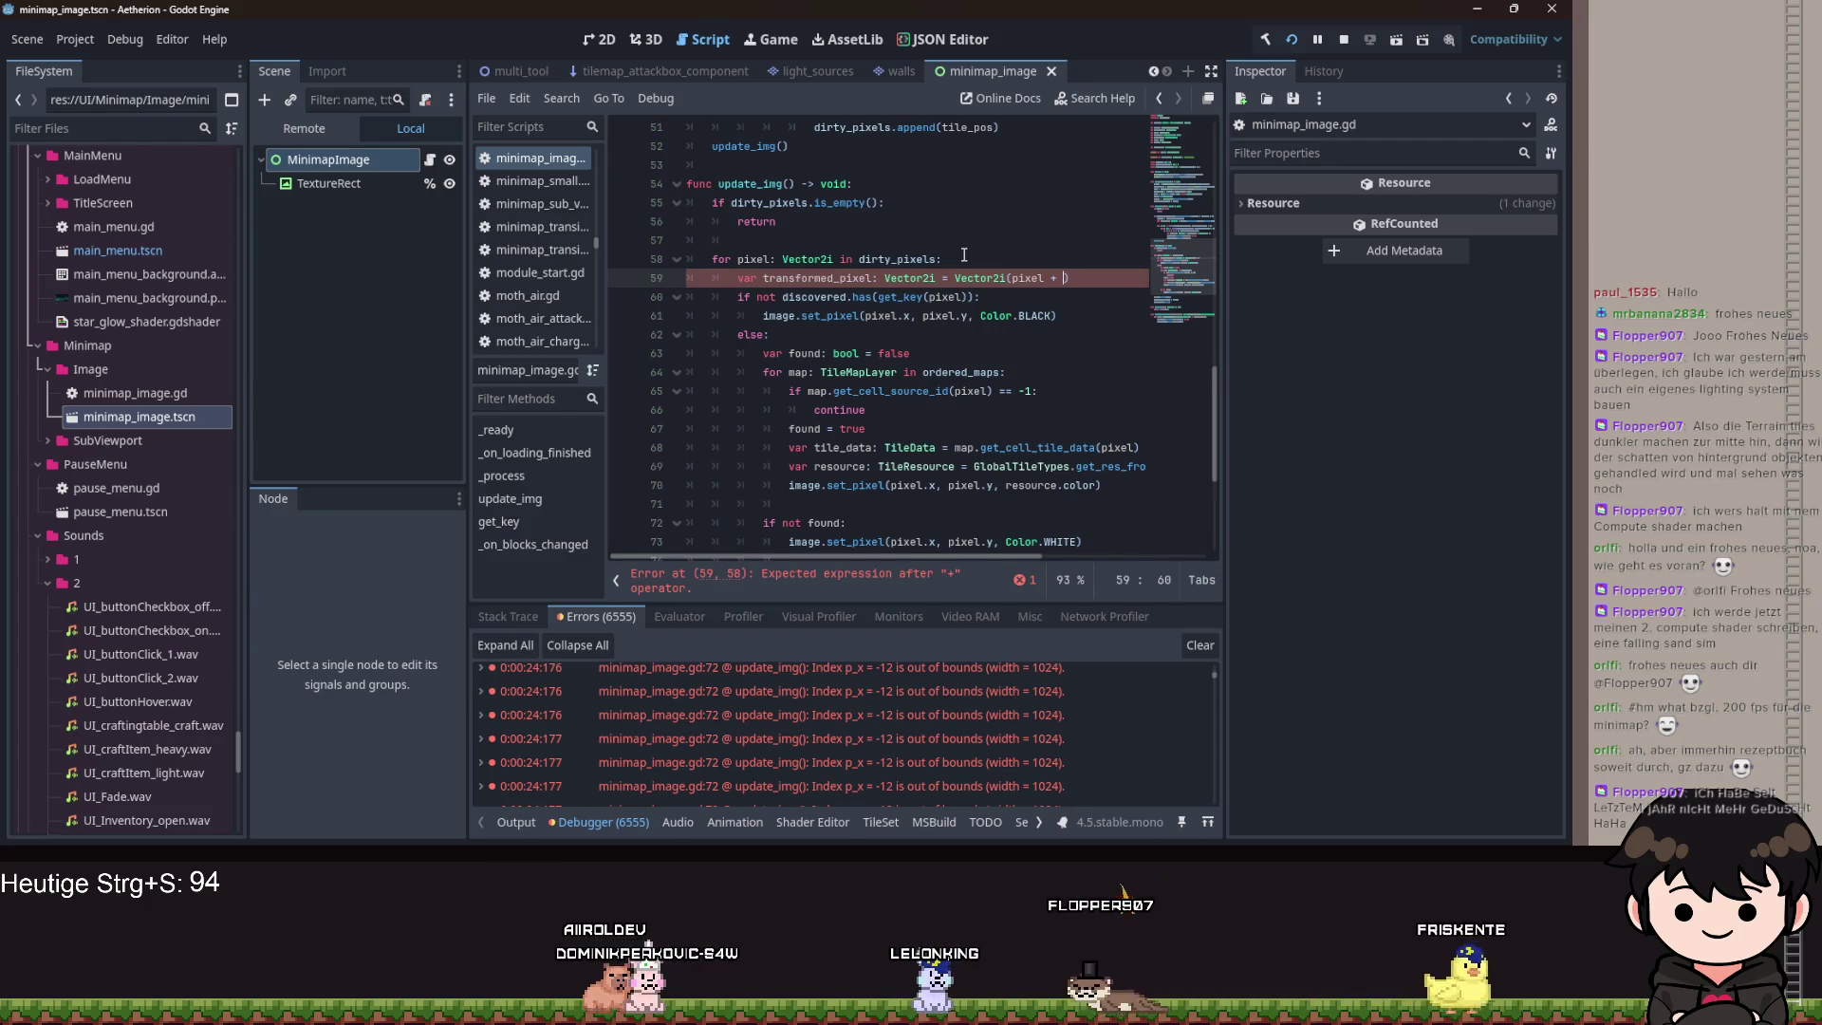
type("rra")
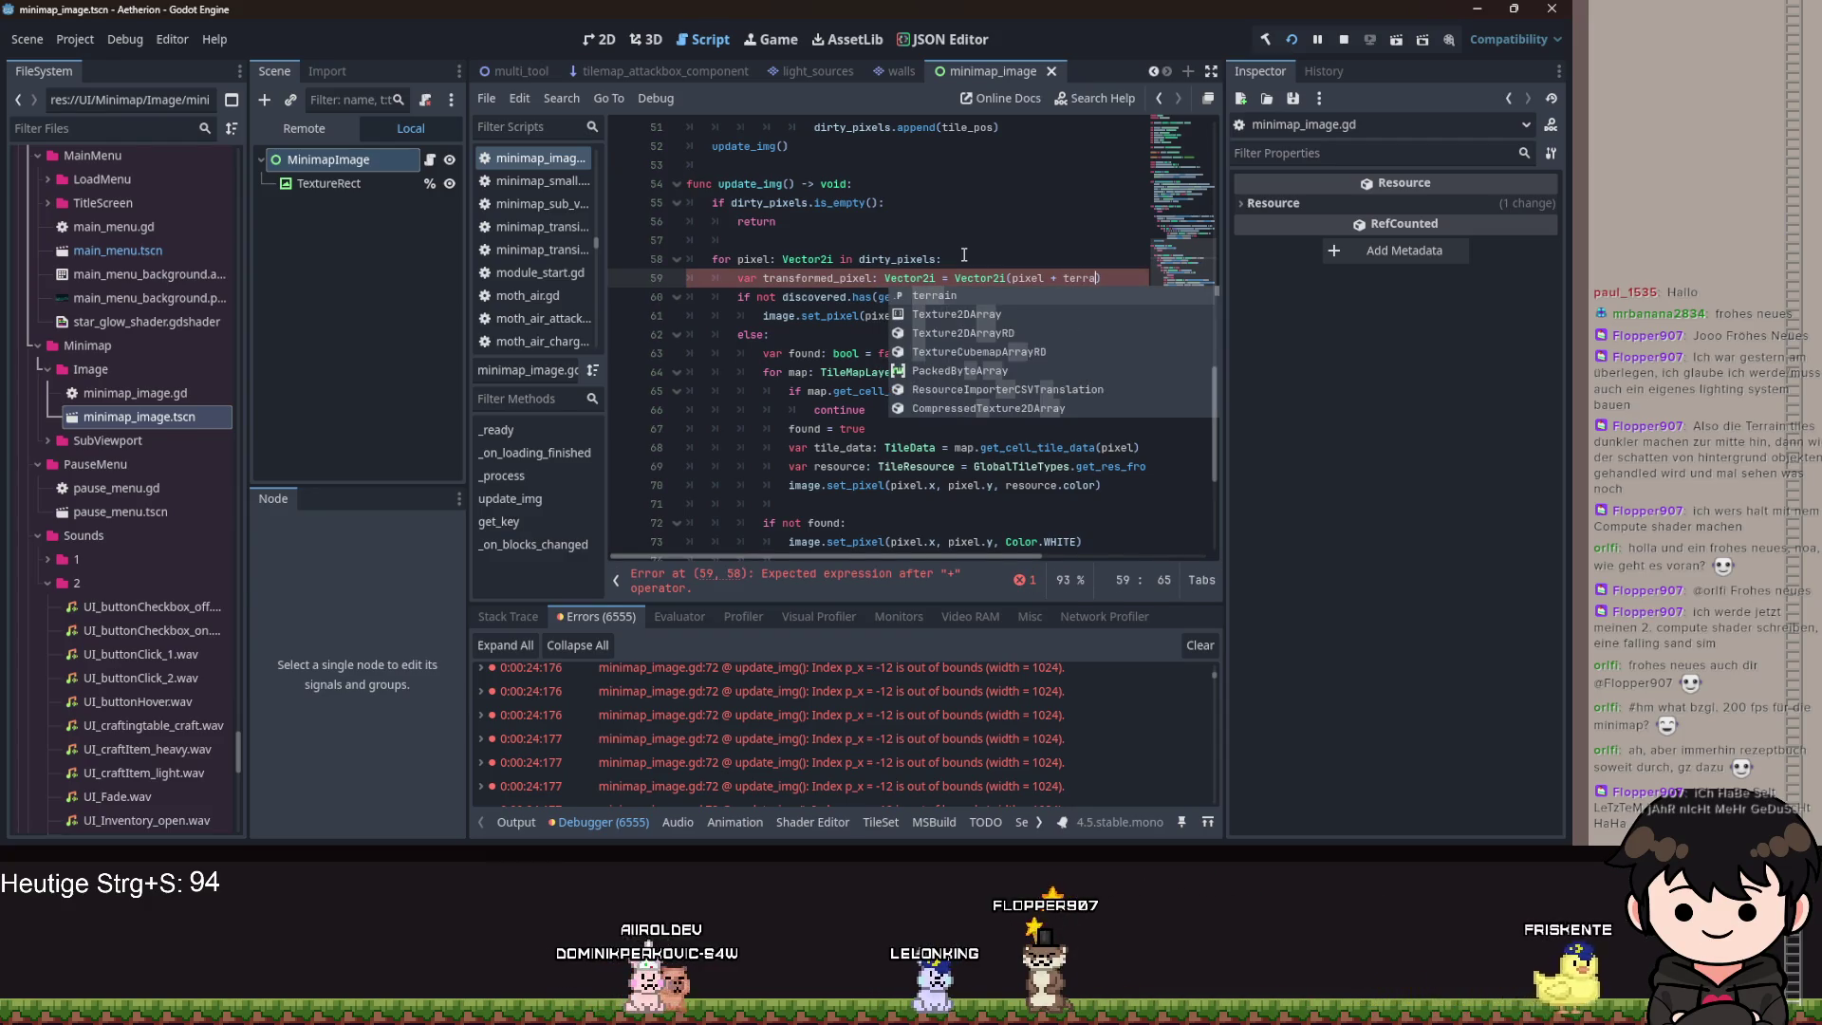
key("Right")
key("Right")
key("Right")
type(".x")
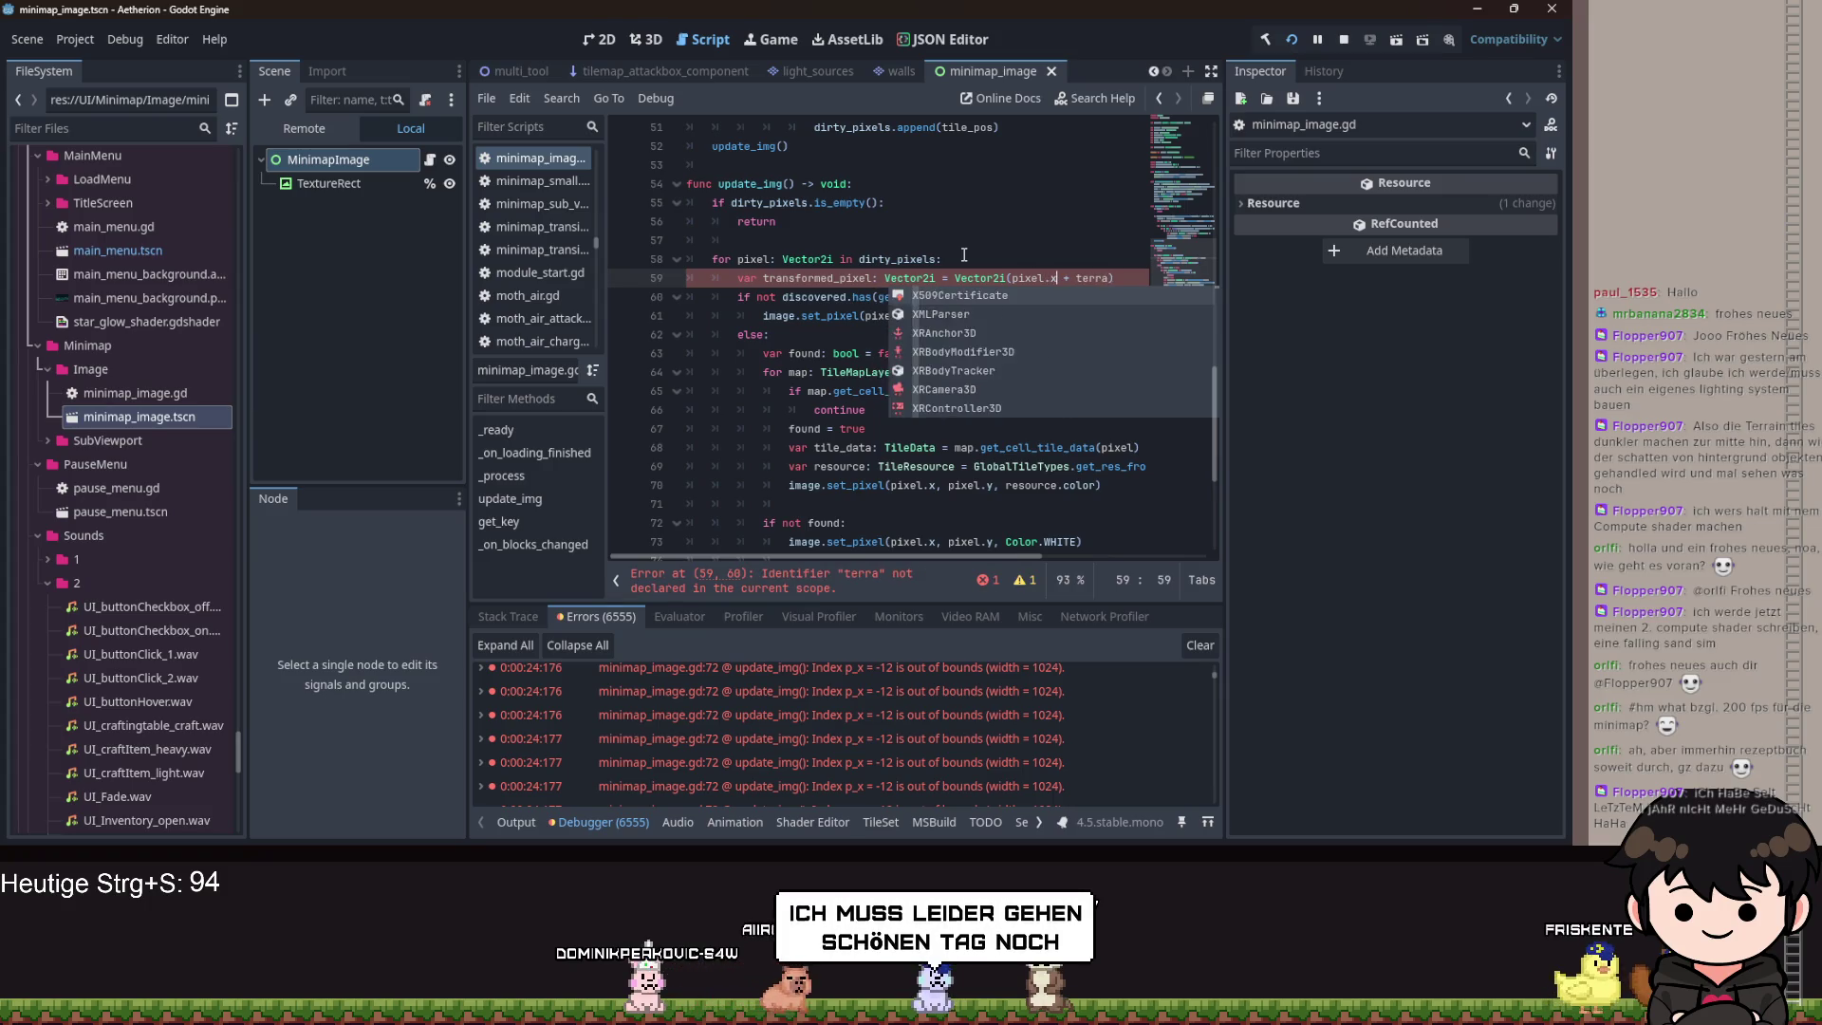
key("Right")
key("Right")
key("Right")
type("in")
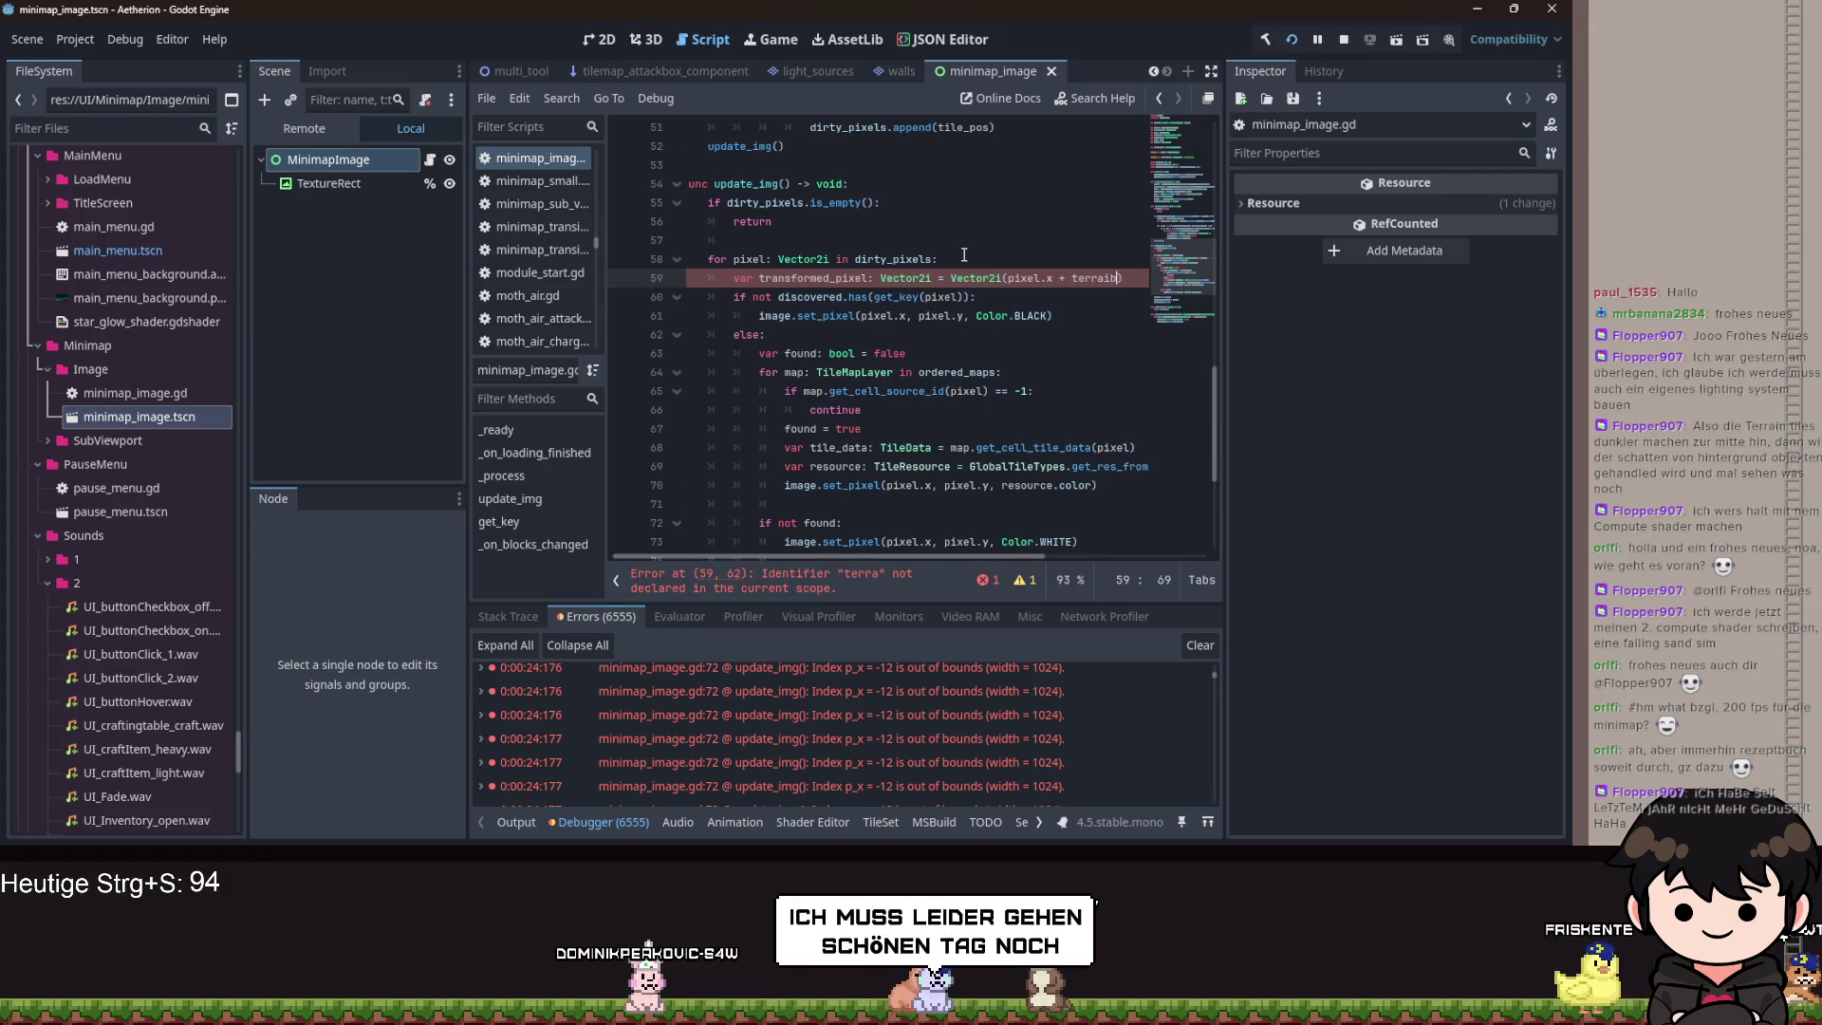
type(".get_zu")
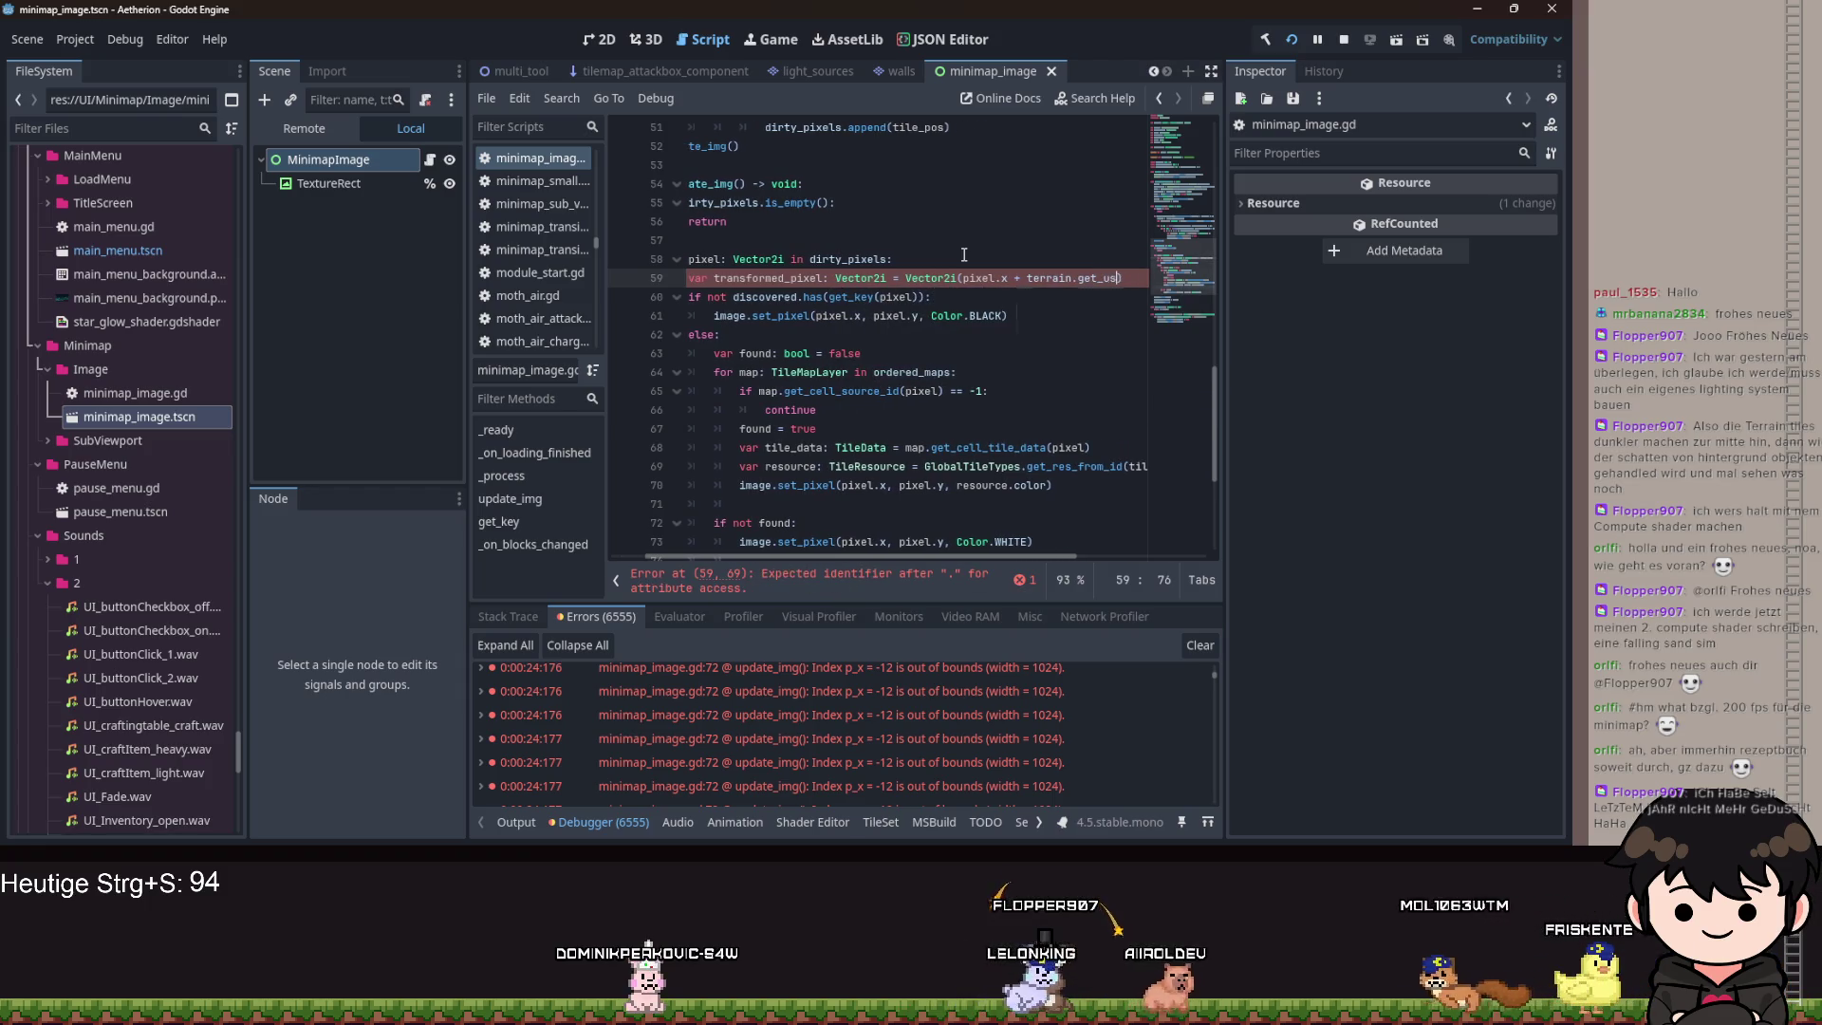
Complete the call as get_used_rect().end.x, pixel.y + terrain.get_used_rect().end.y).
key("BackSpace")
key("BackSpace")
type("used")
key("Down")
key("Down")
key("Return")
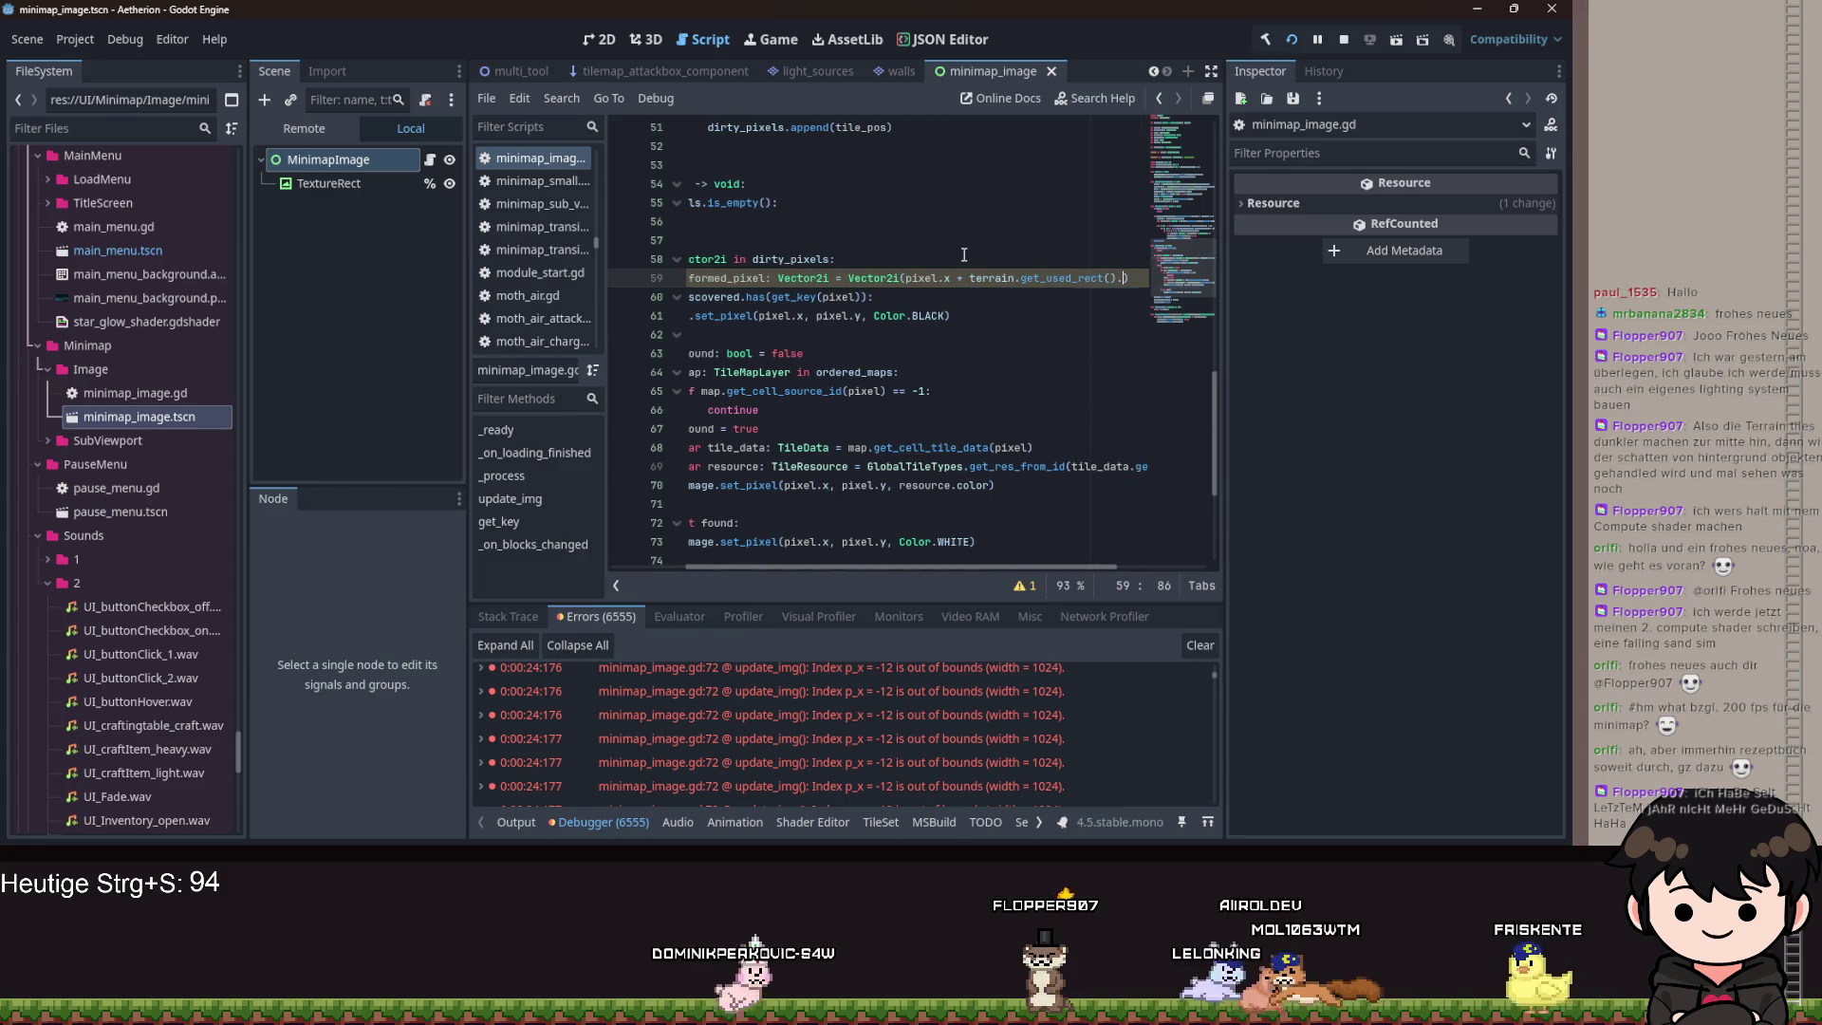
type(".")
type("d.x, pixel.y + t")
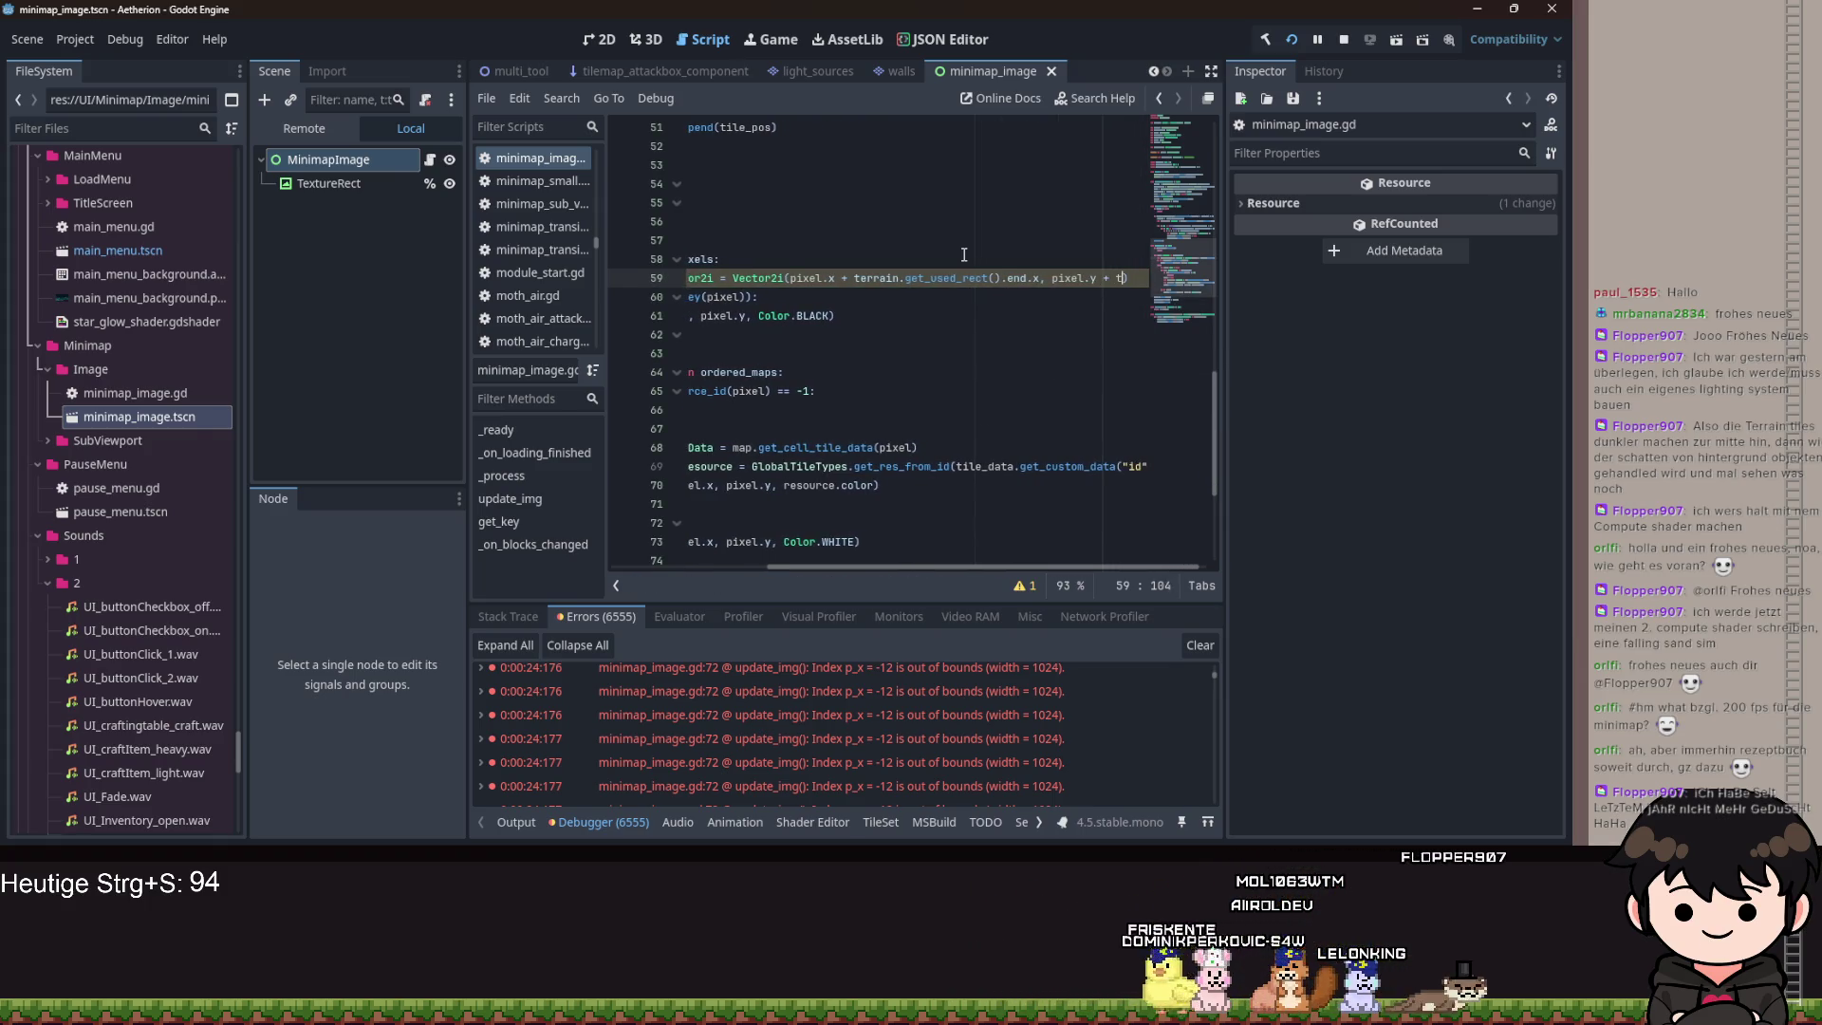
type("errain.get_zs")
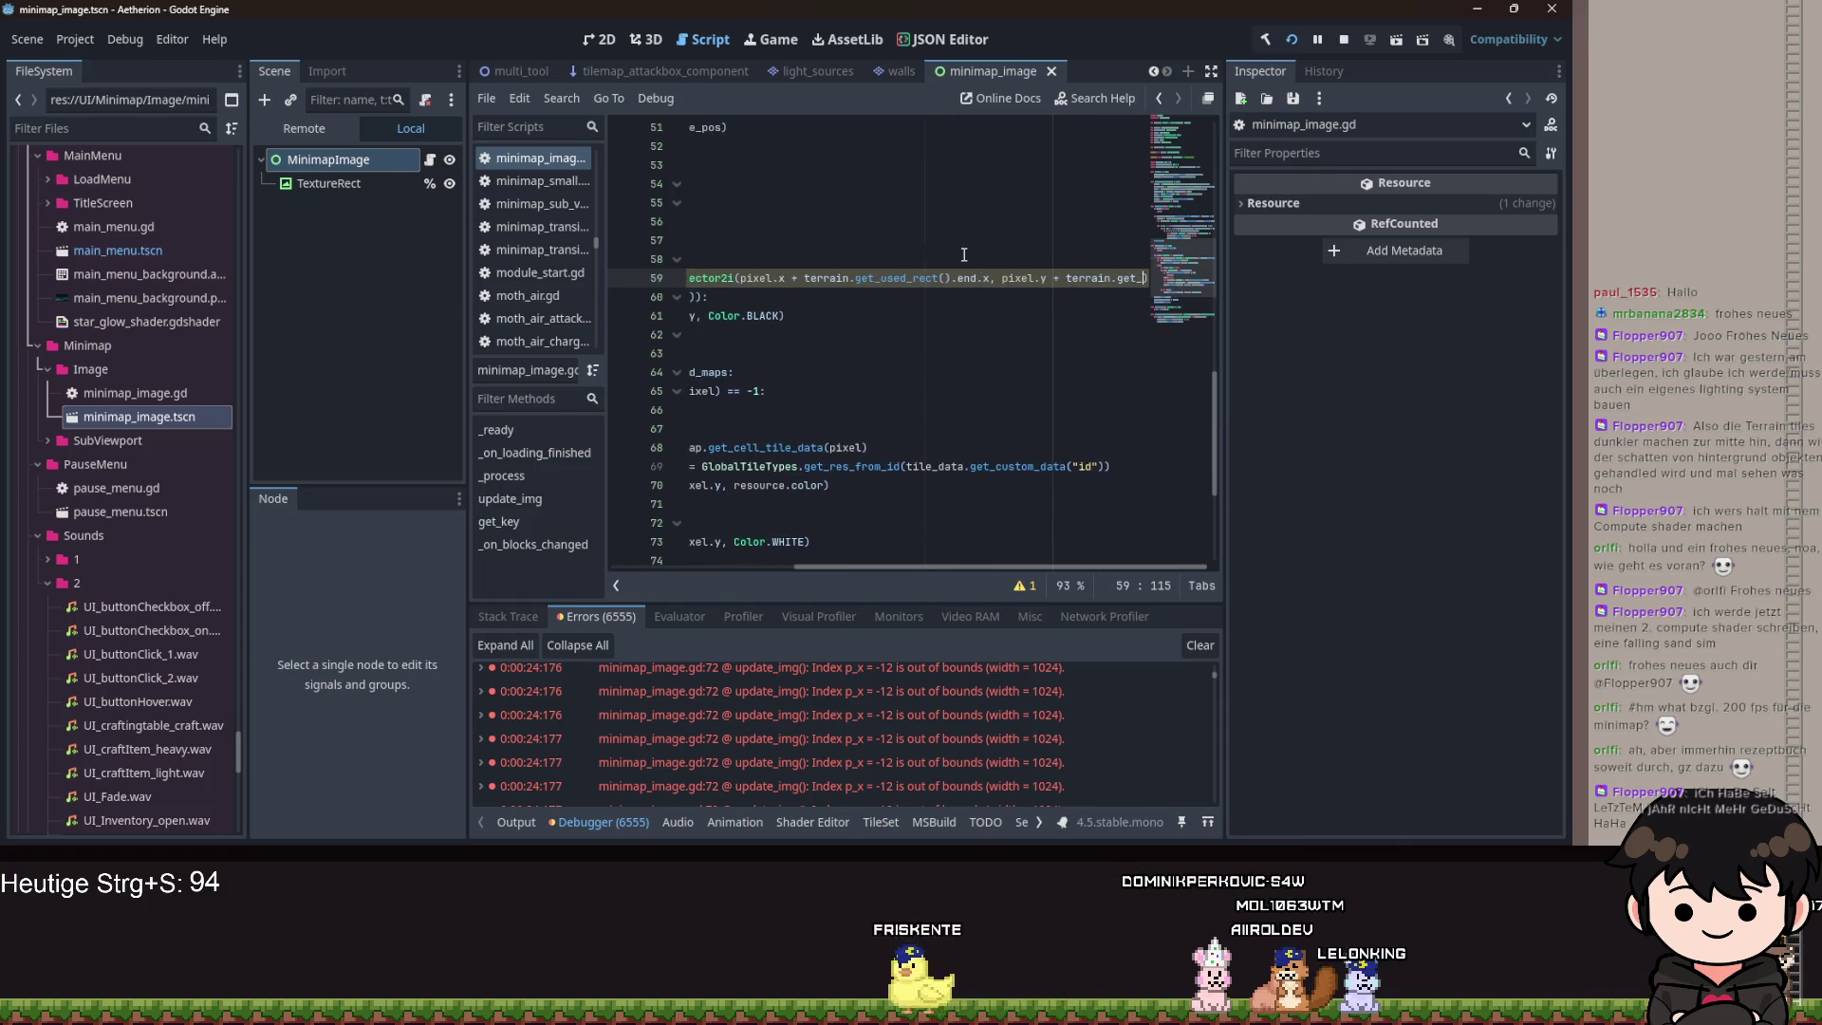
type("sed_rect()")
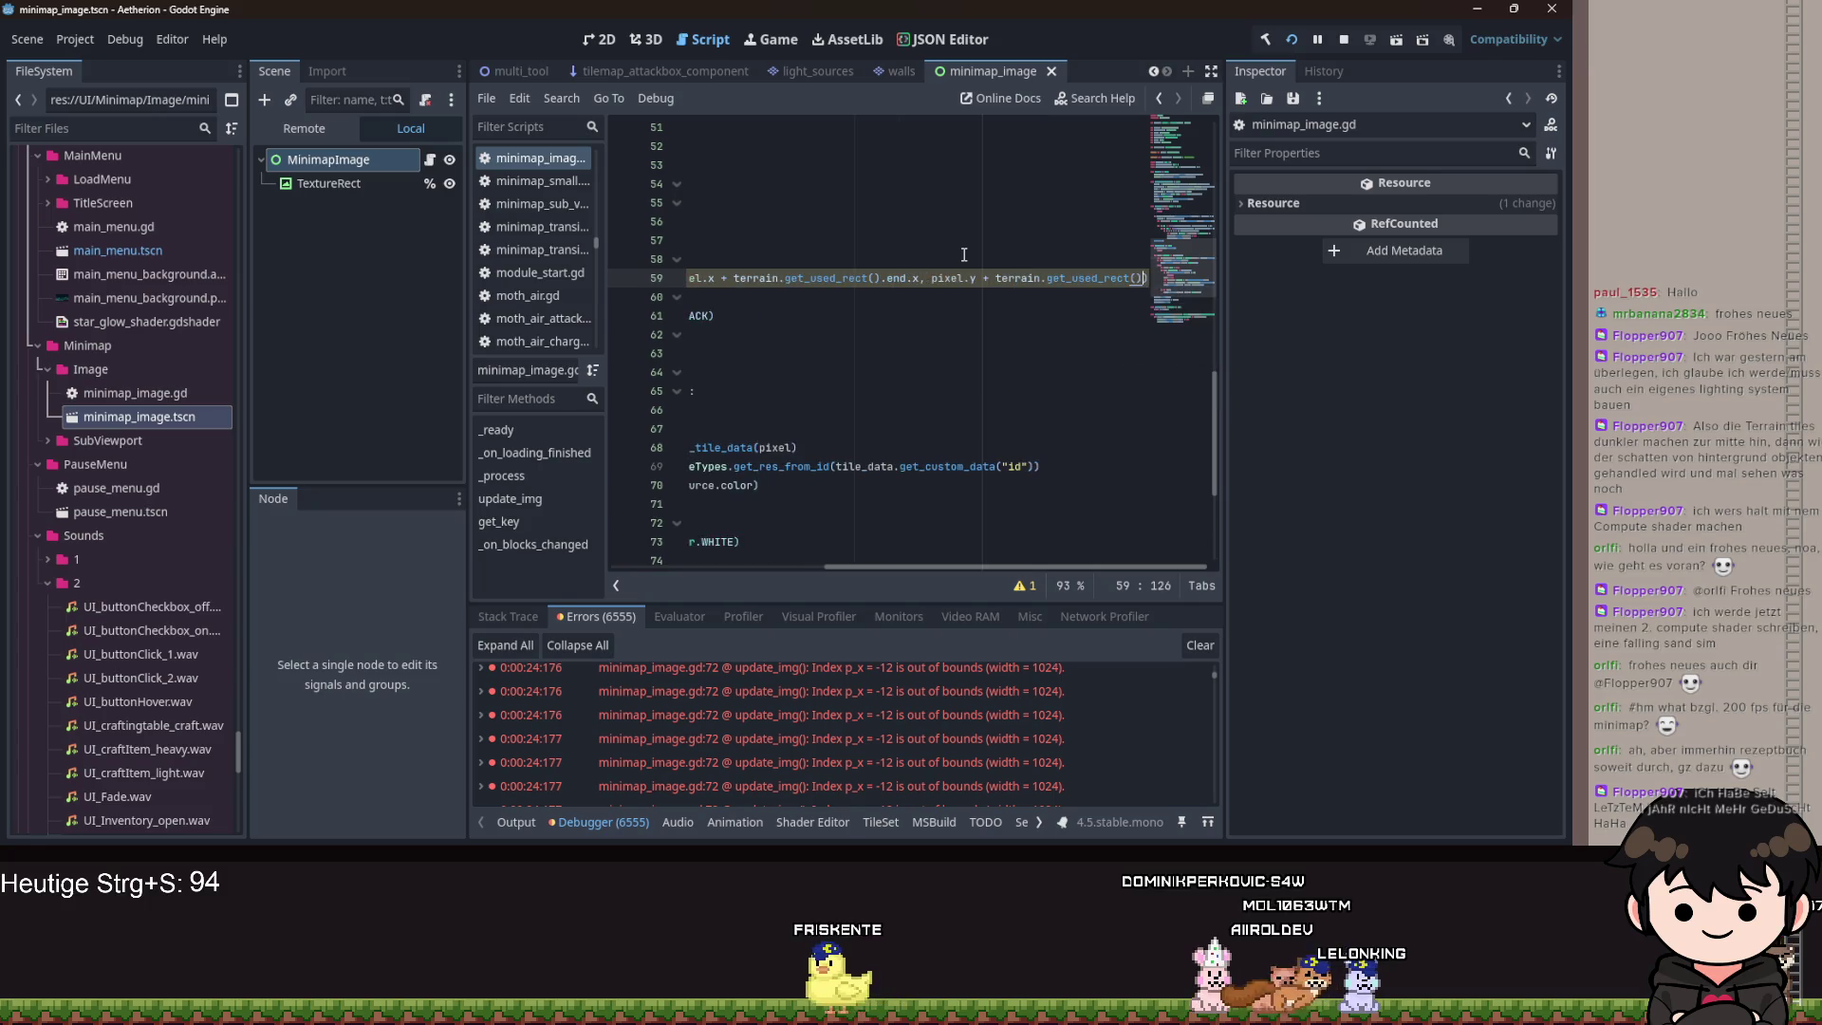
type("e")
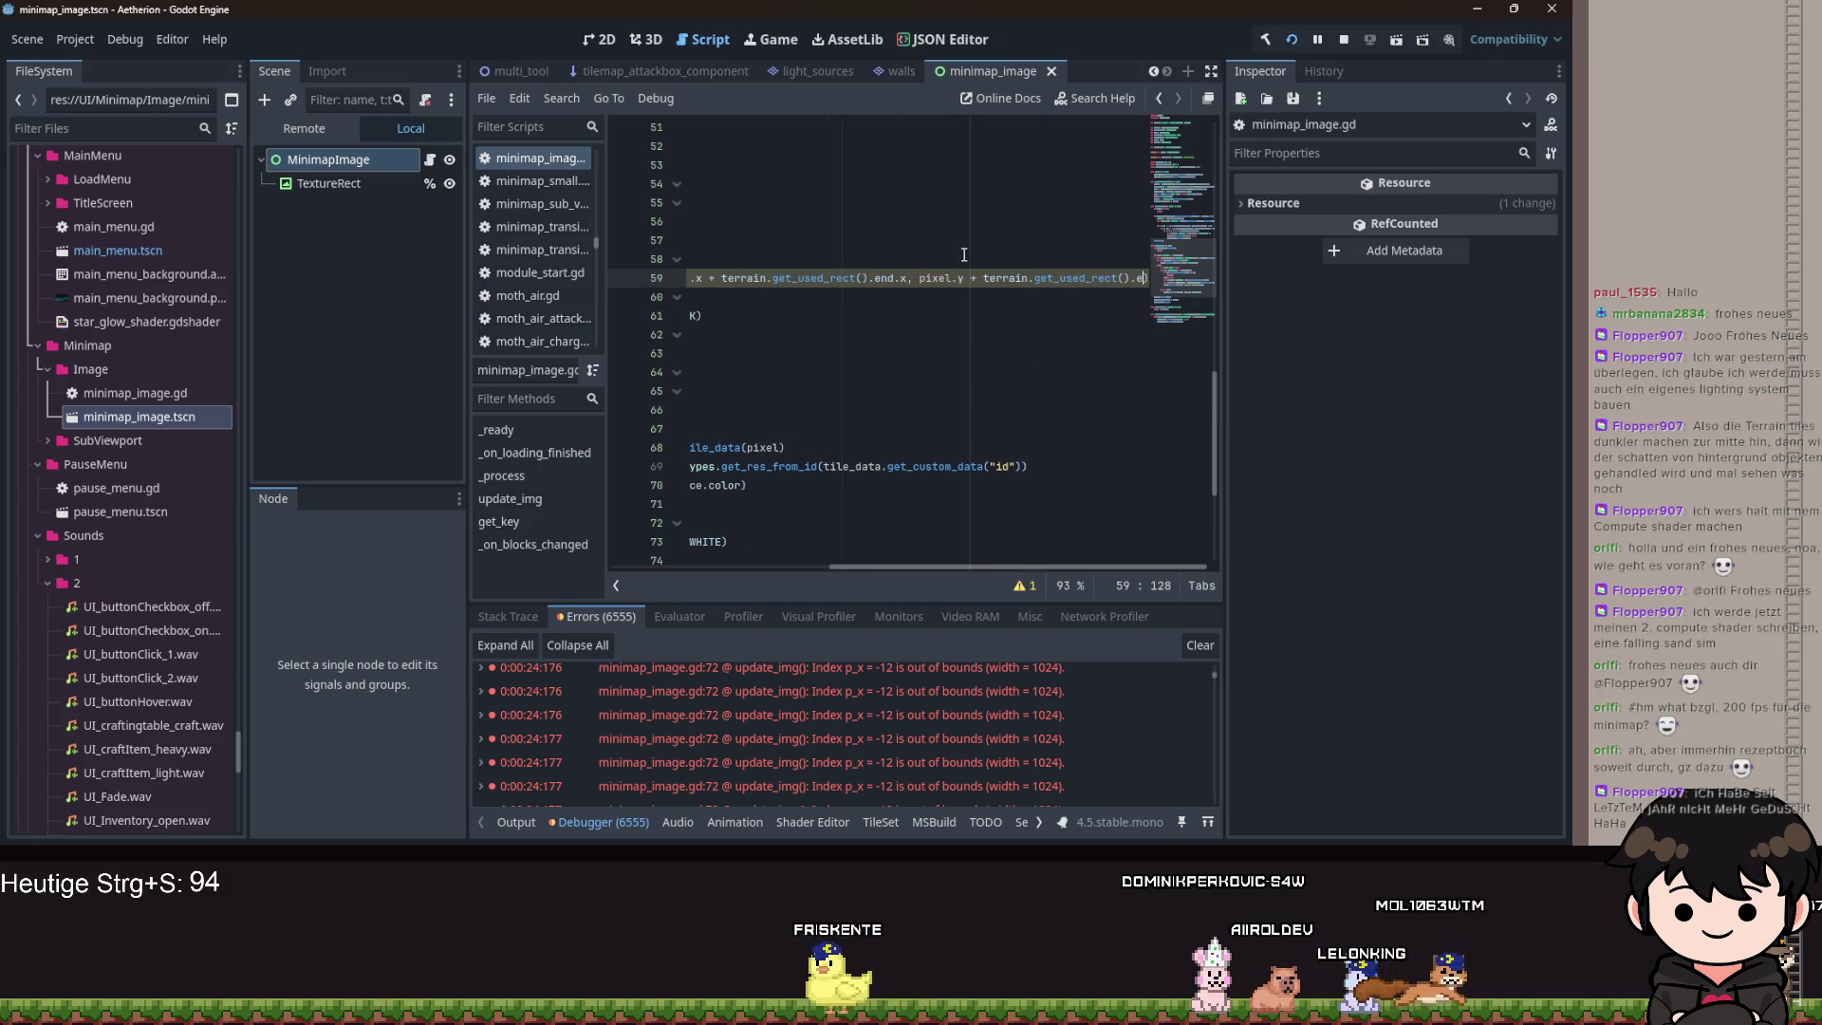
type("bndnd.y")
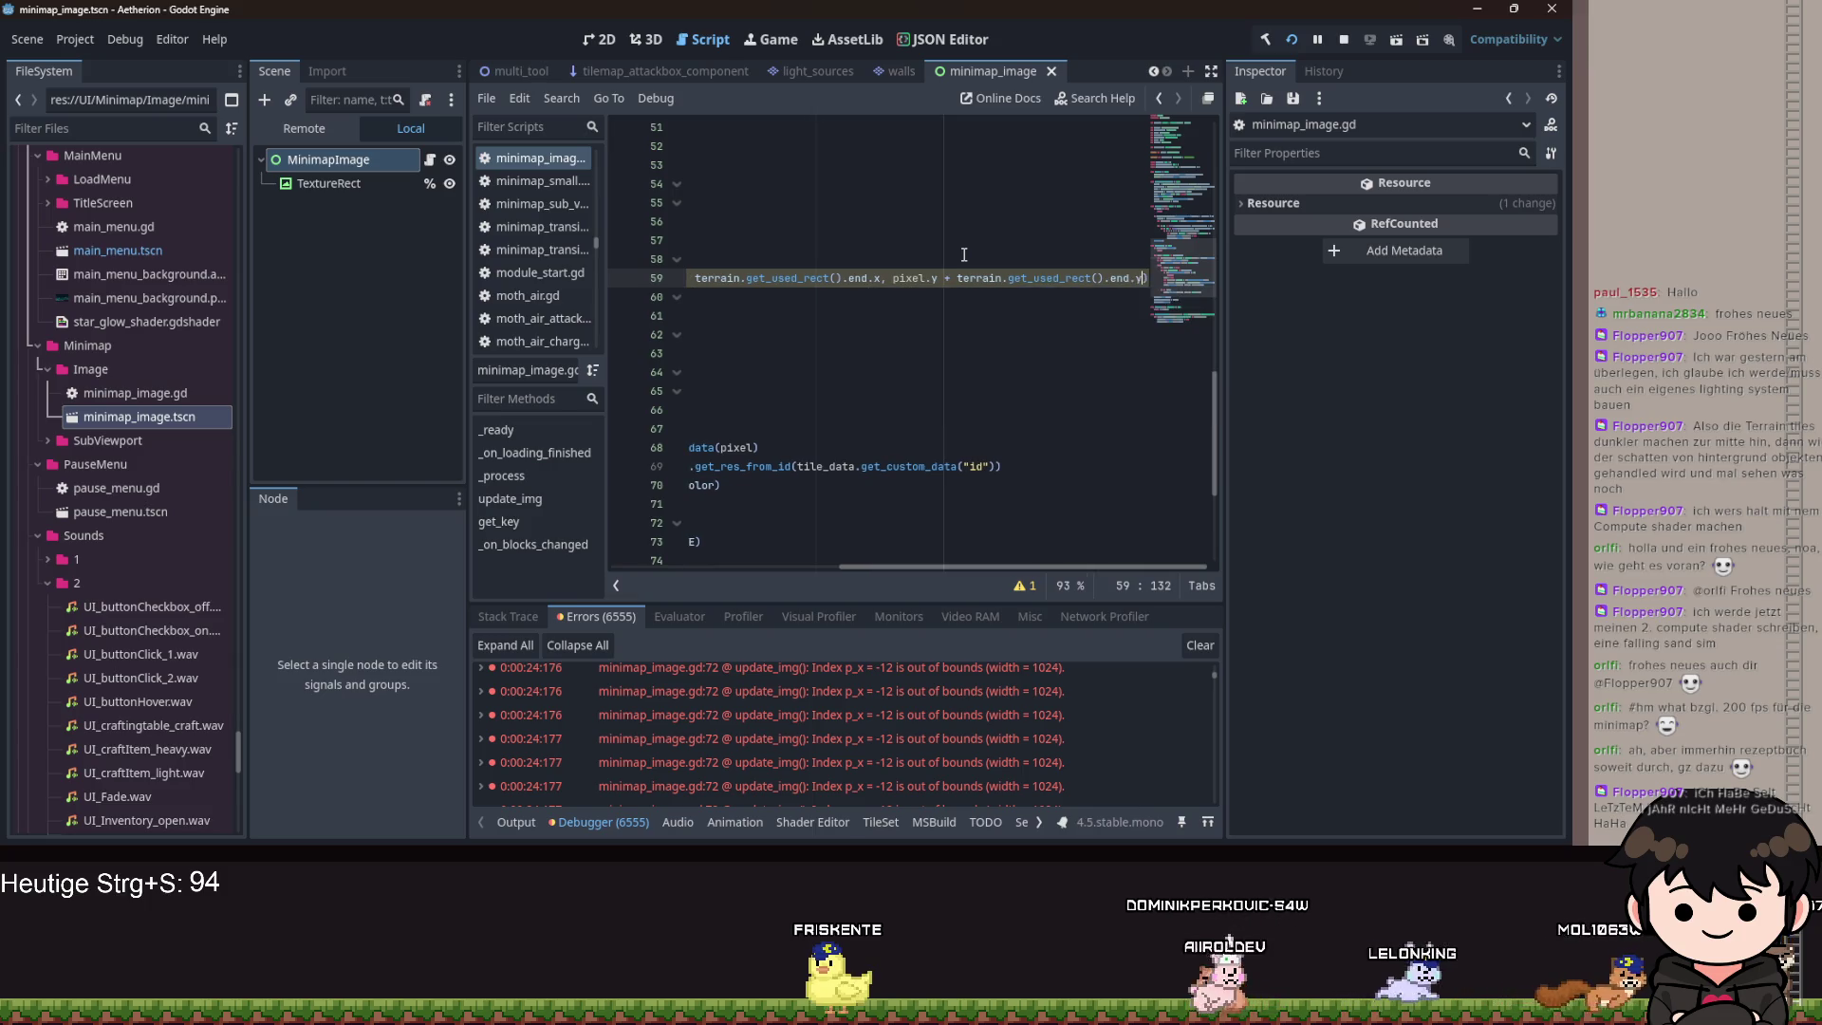
scroll(904, 527, "left", 5)
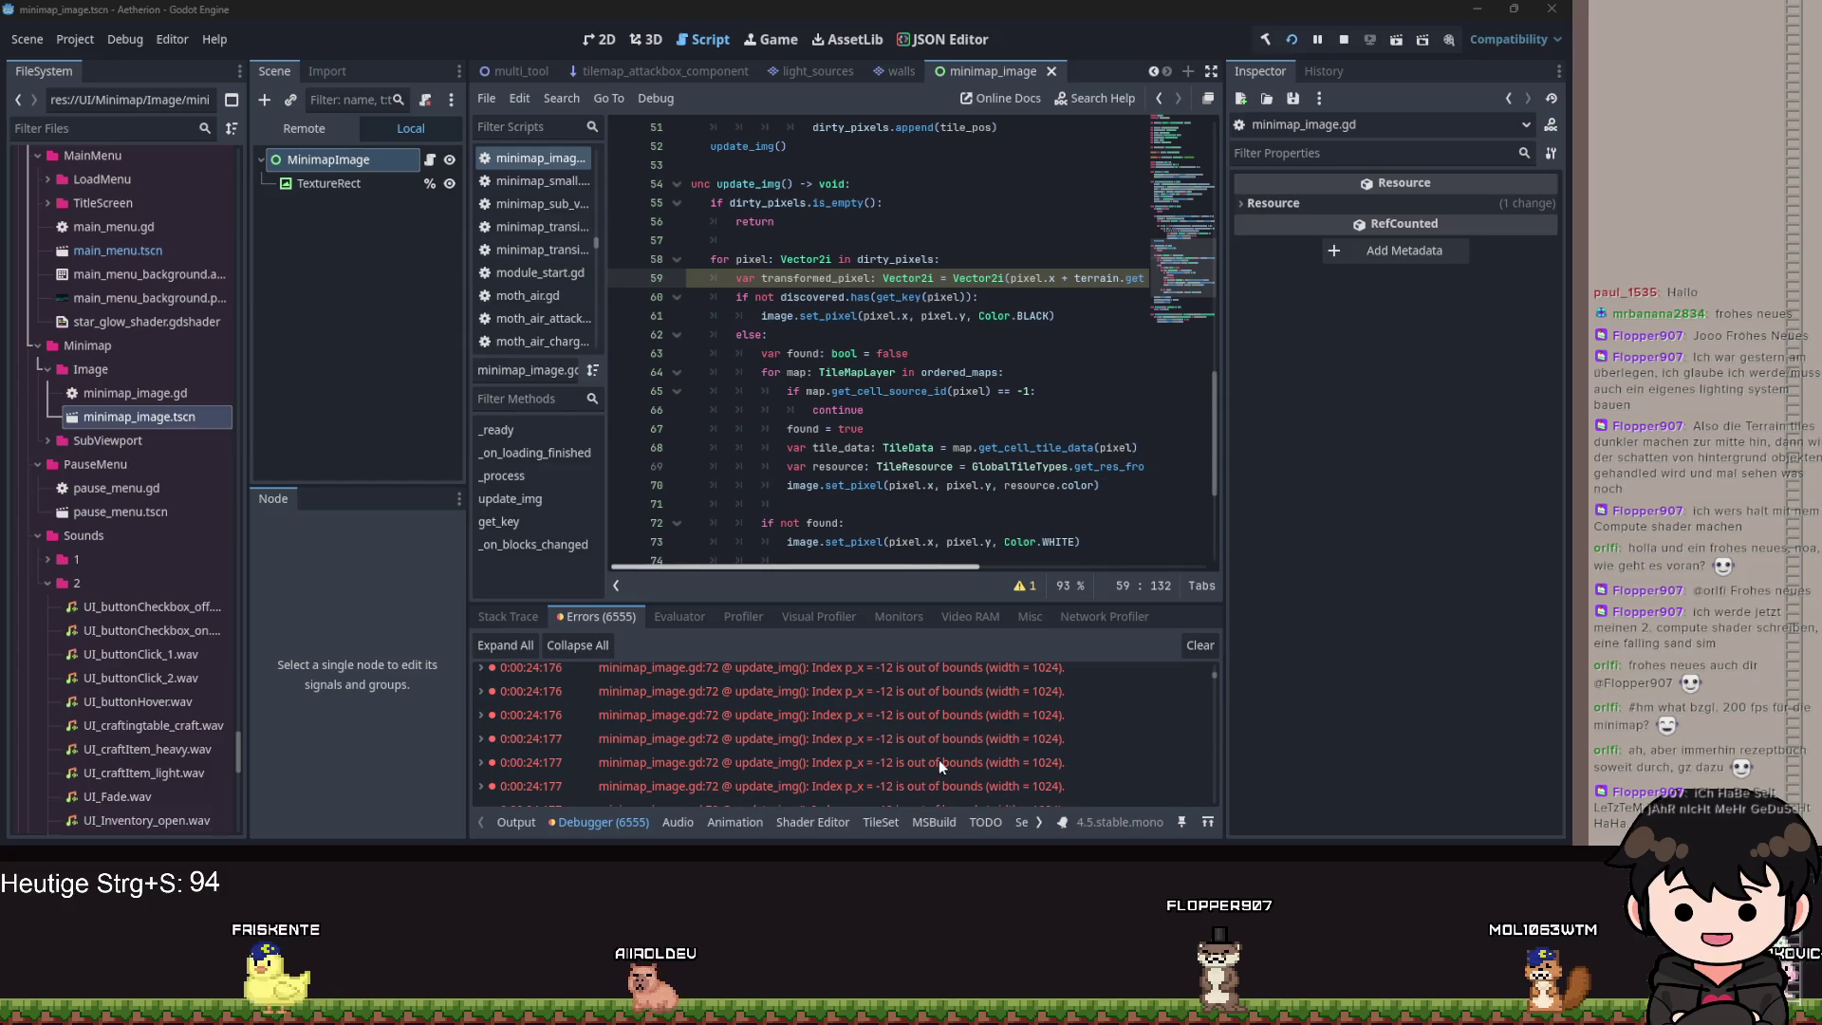
Minimize the running game and return to line 59 of the script editor.
key("alt+Tab")
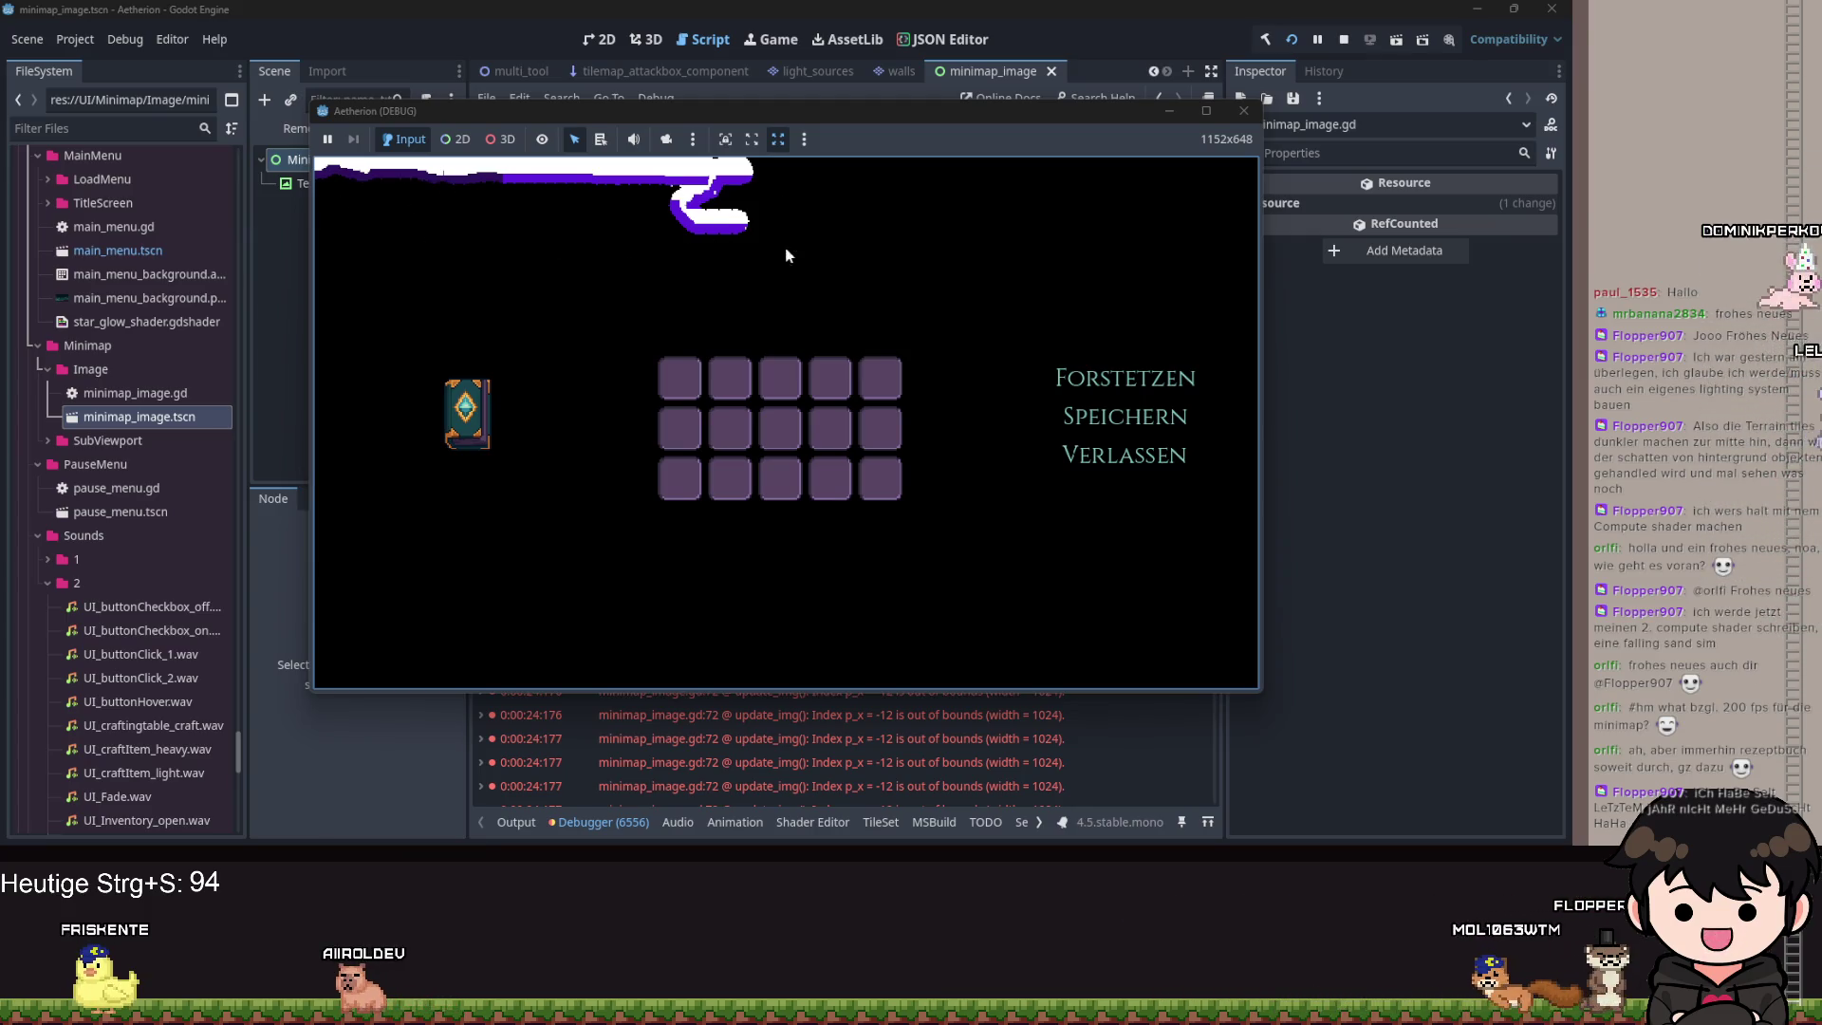
left_click(1177, 112)
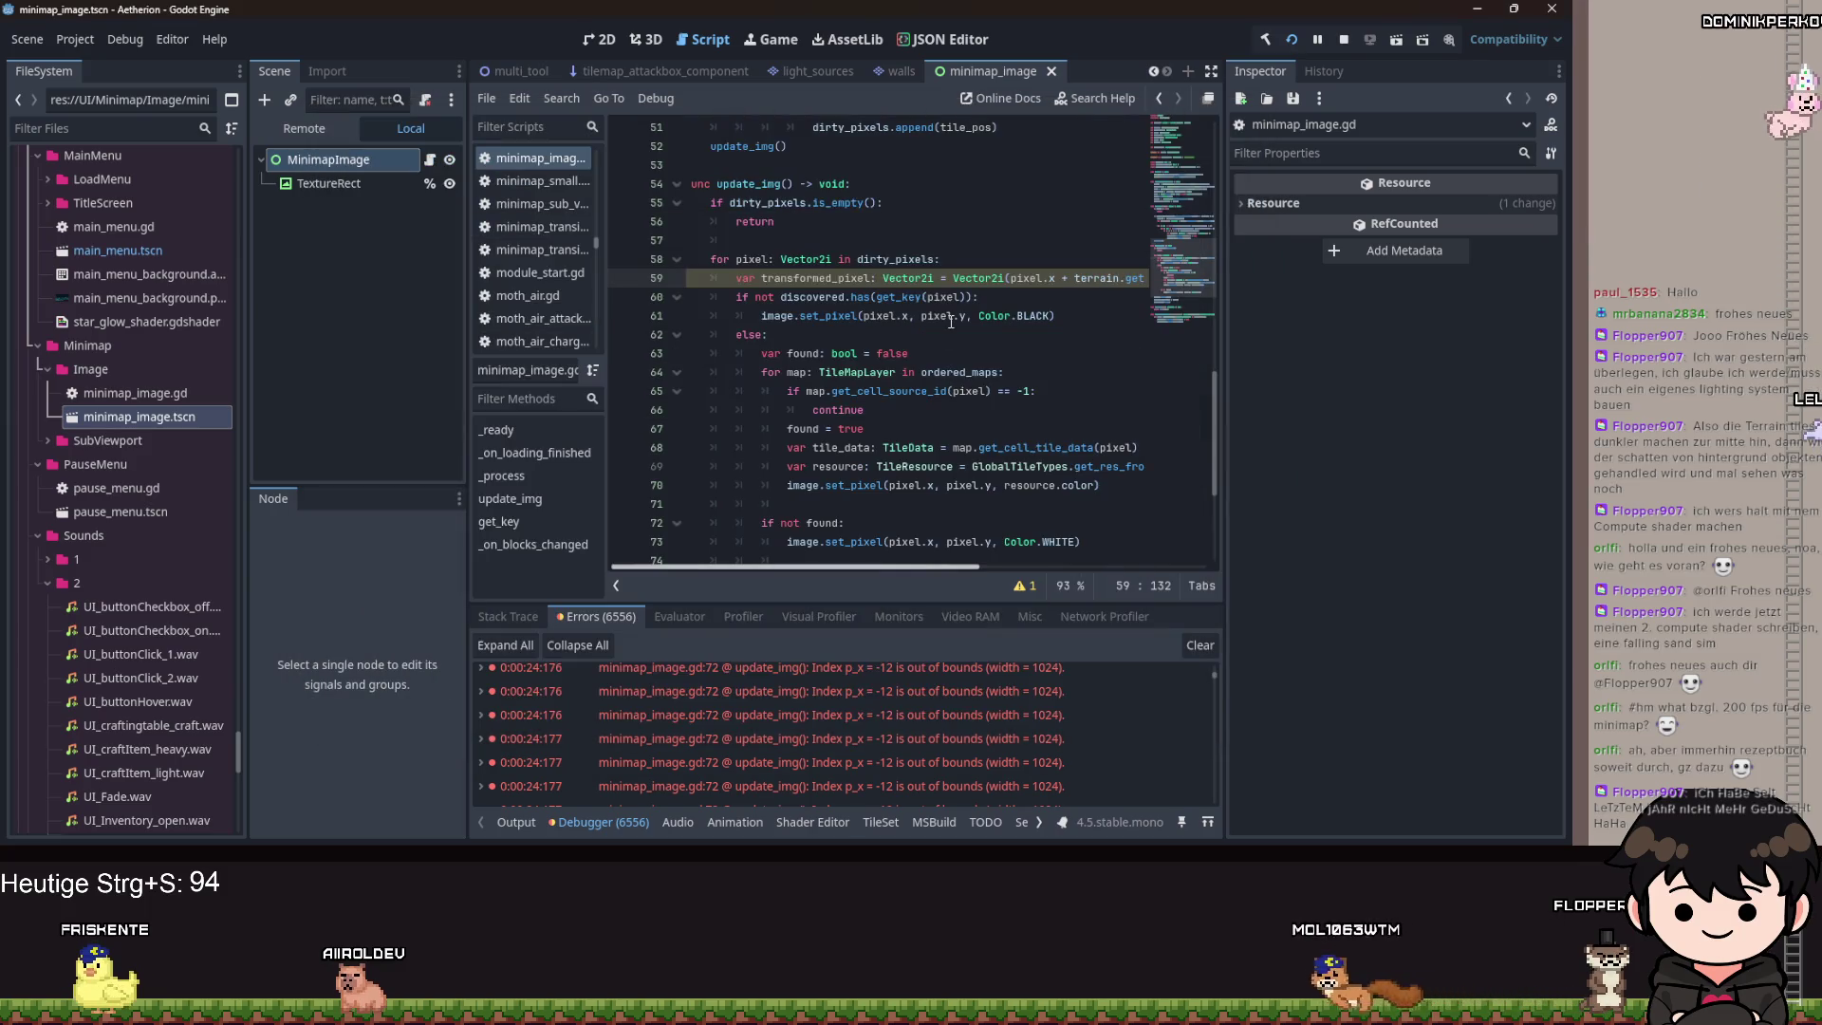
left_click(1022, 317)
left_click(1007, 278)
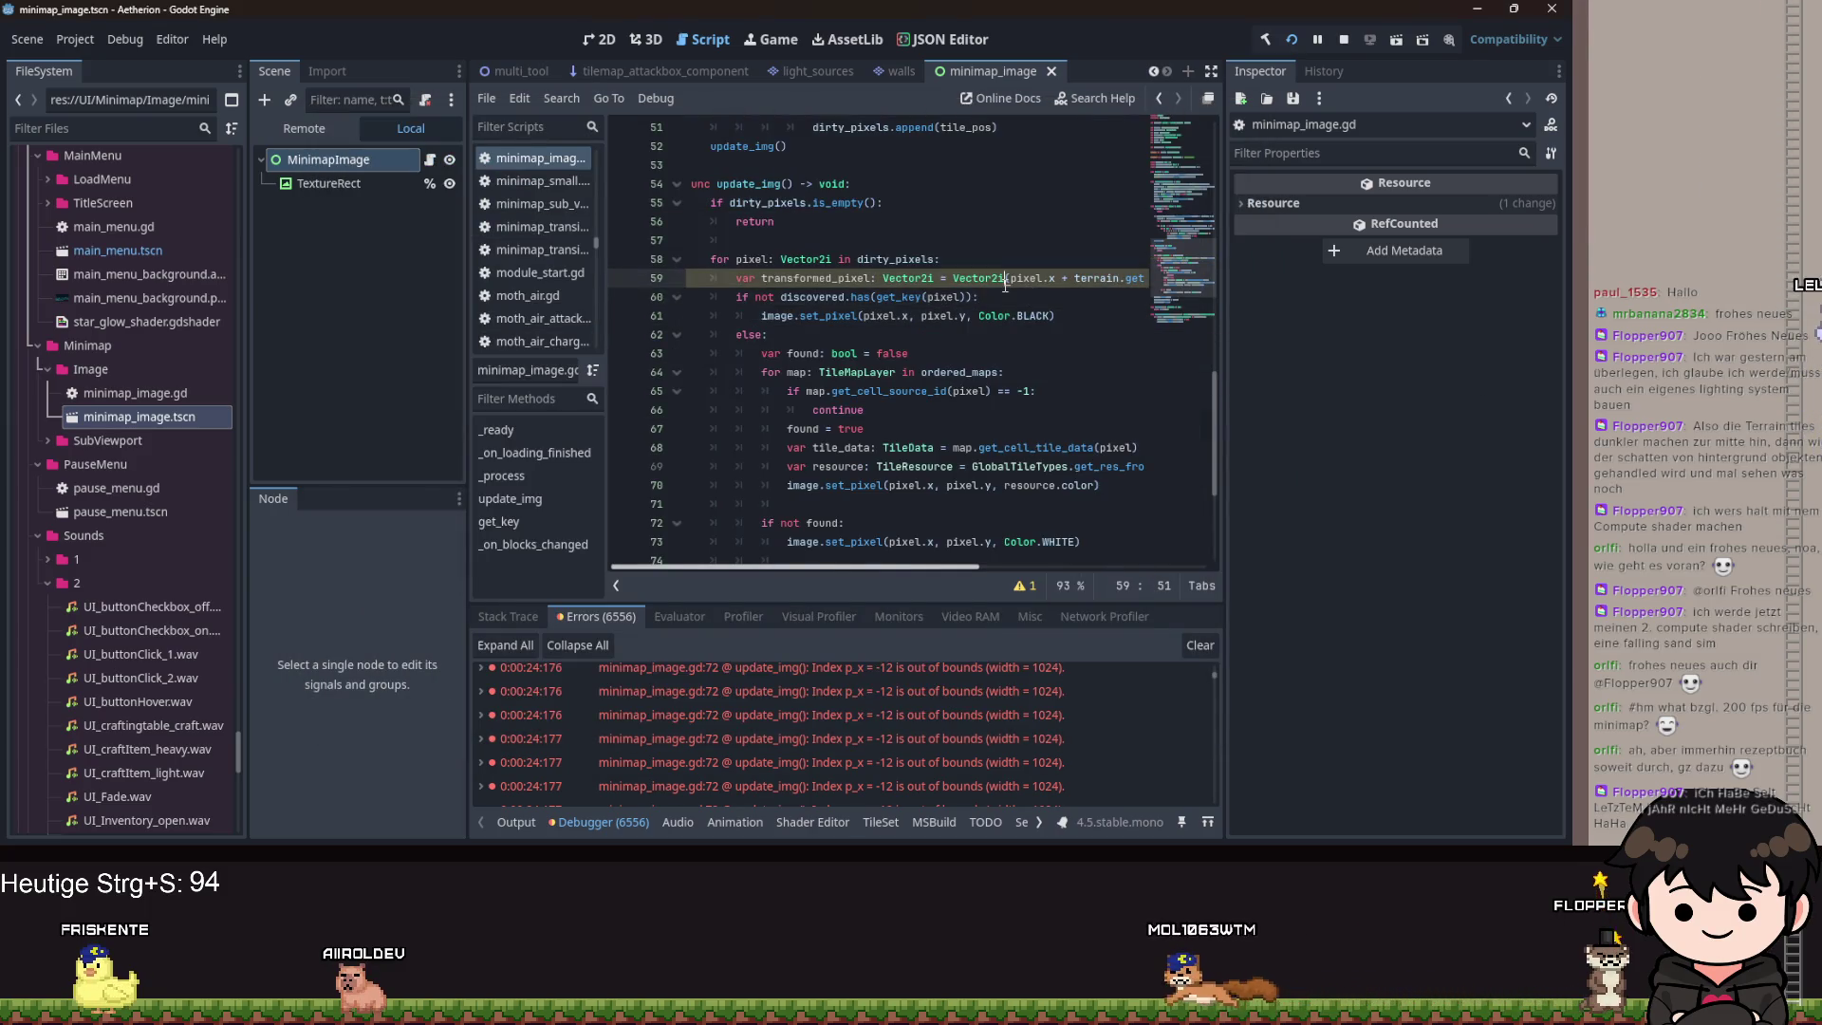
scroll(994, 315, "down", 1)
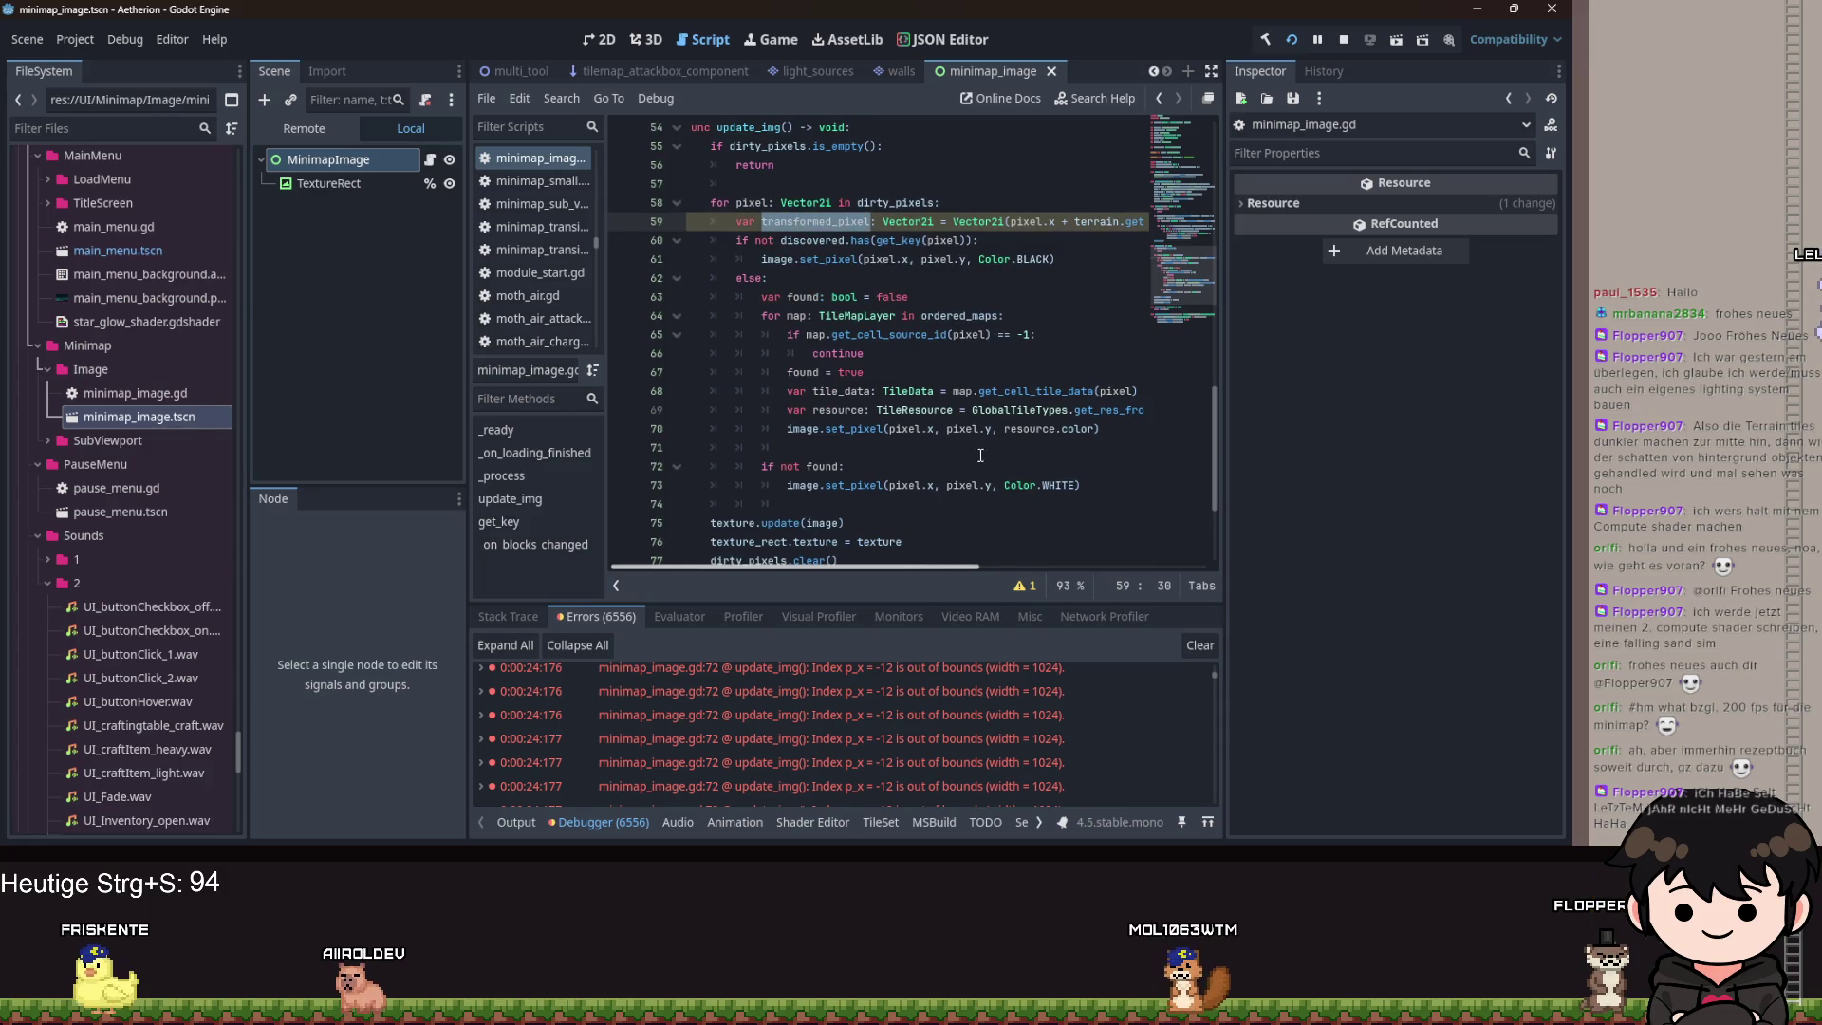
Make line 70's set_pixel call use transformed_pixel instead of pixel.
left_click(902, 430)
type("s")
key("Return")
double_click(1038, 429)
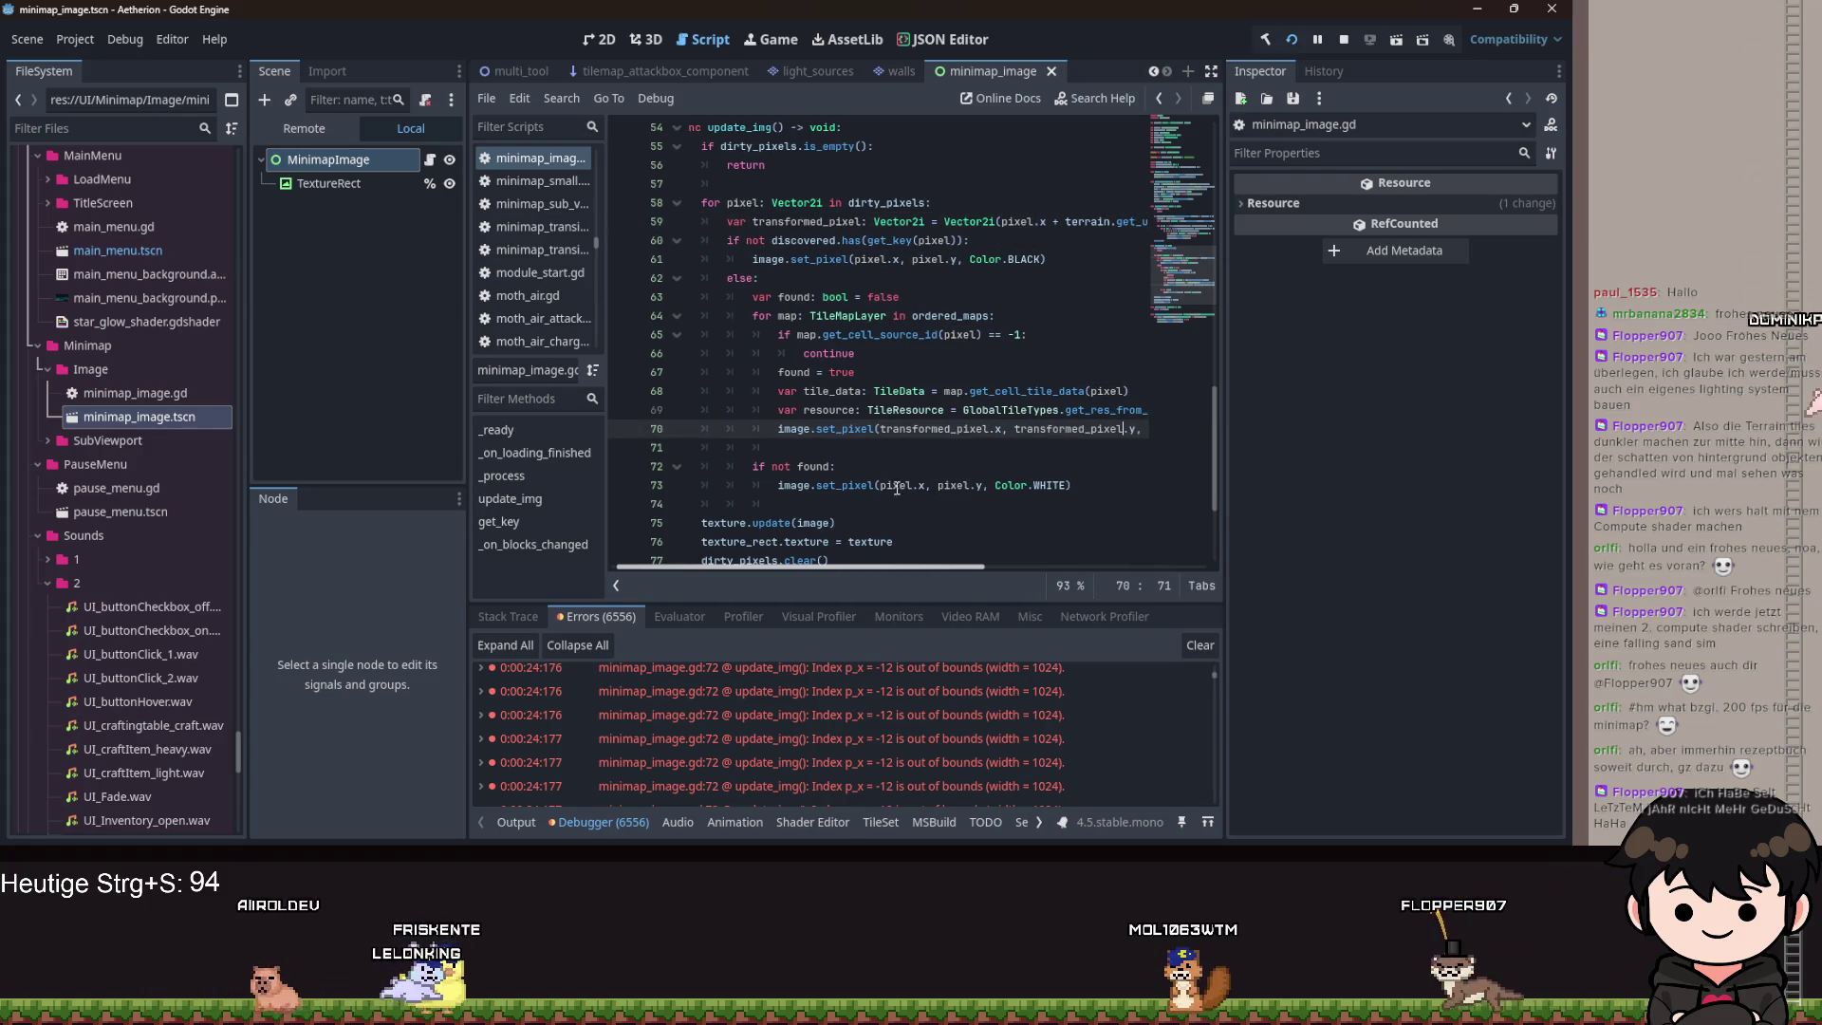
key("ctrl+d")
type("transformed_pixel")
Switch lines 73 and 61 to transformed_pixel as well, save, and relaunch with F5.
left_click(1021, 487)
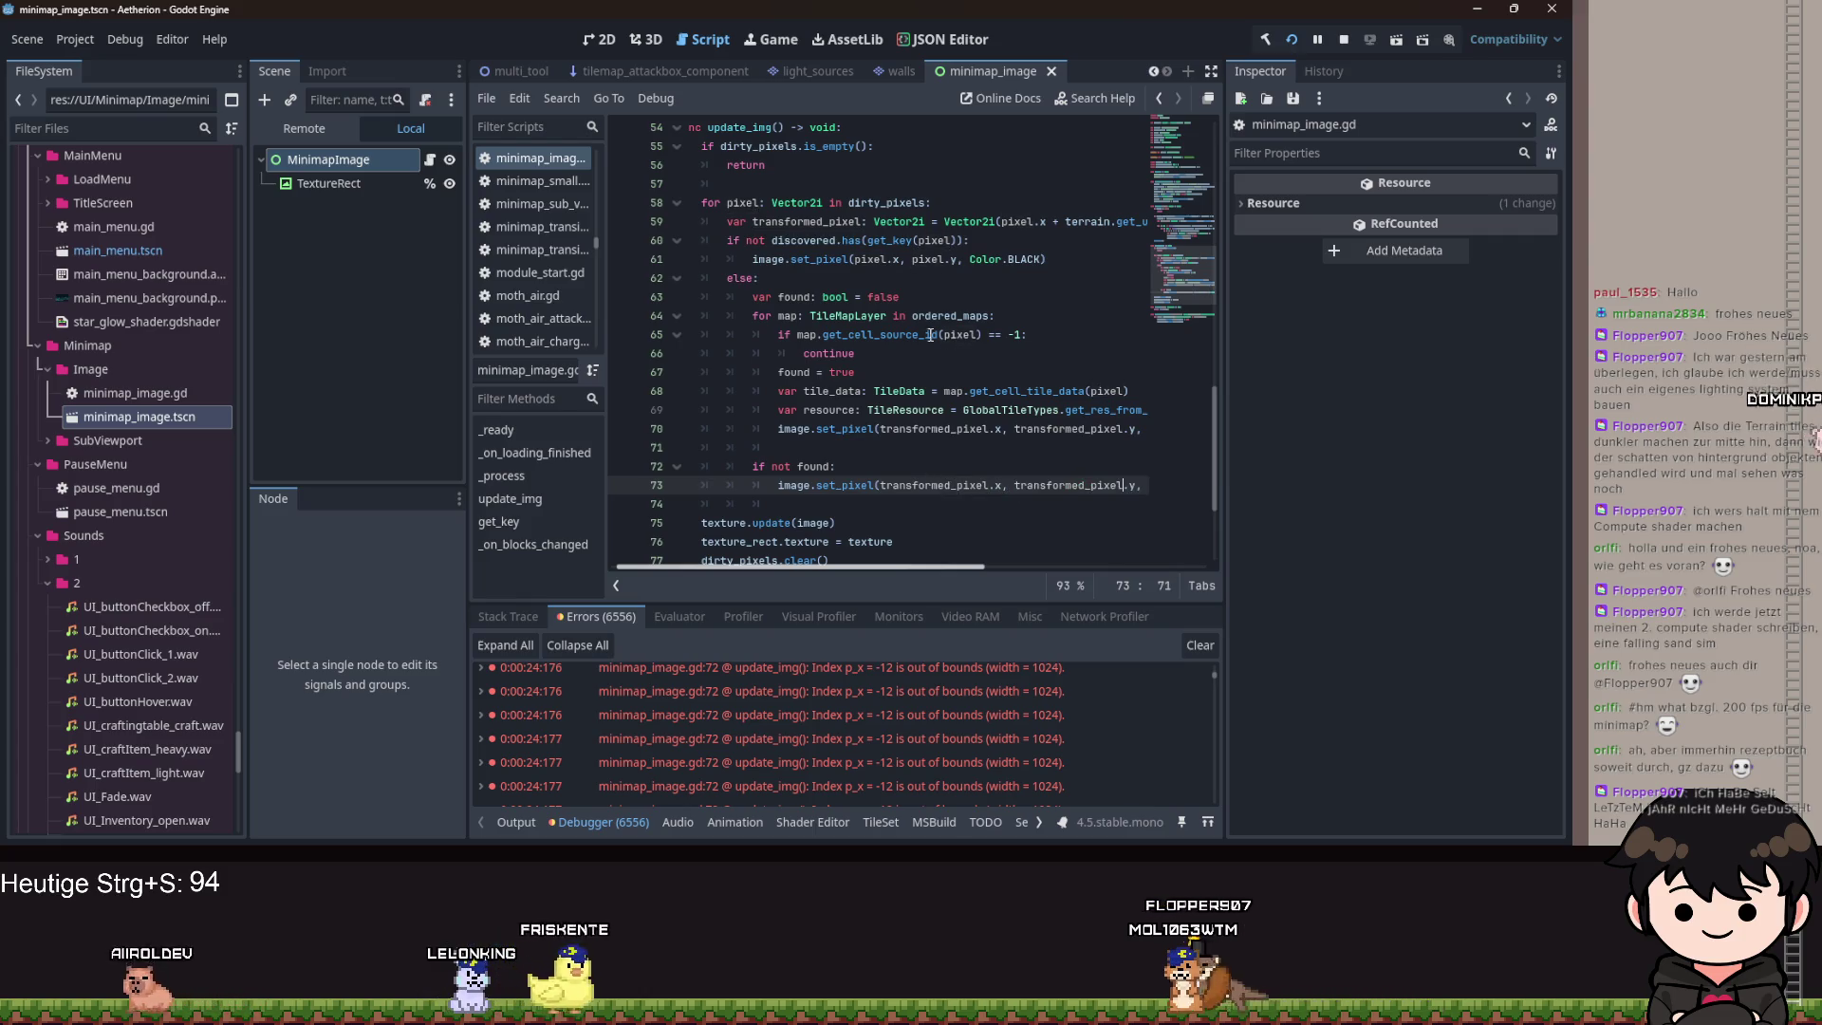
double_click(1030, 487)
double_click(866, 260, "alt")
type("transformed_pixel")
double_click(1006, 260)
key("ctrl+v")
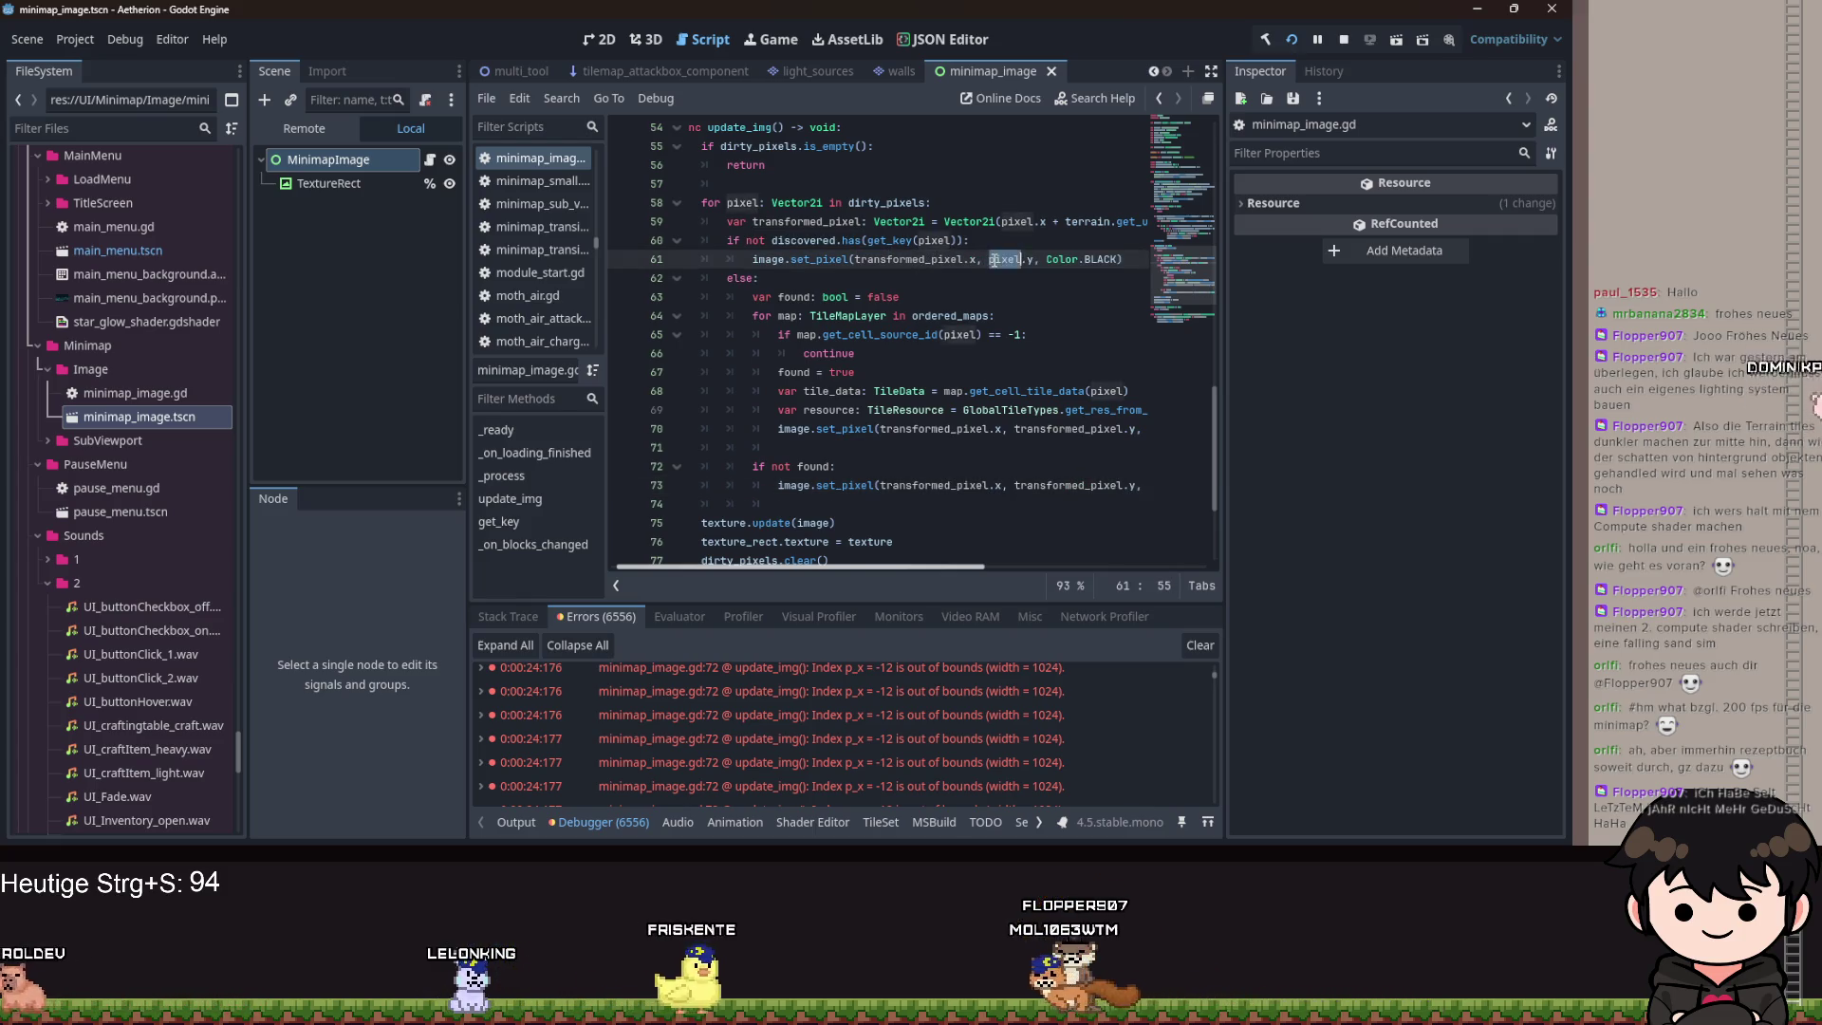
key("ctrl+s")
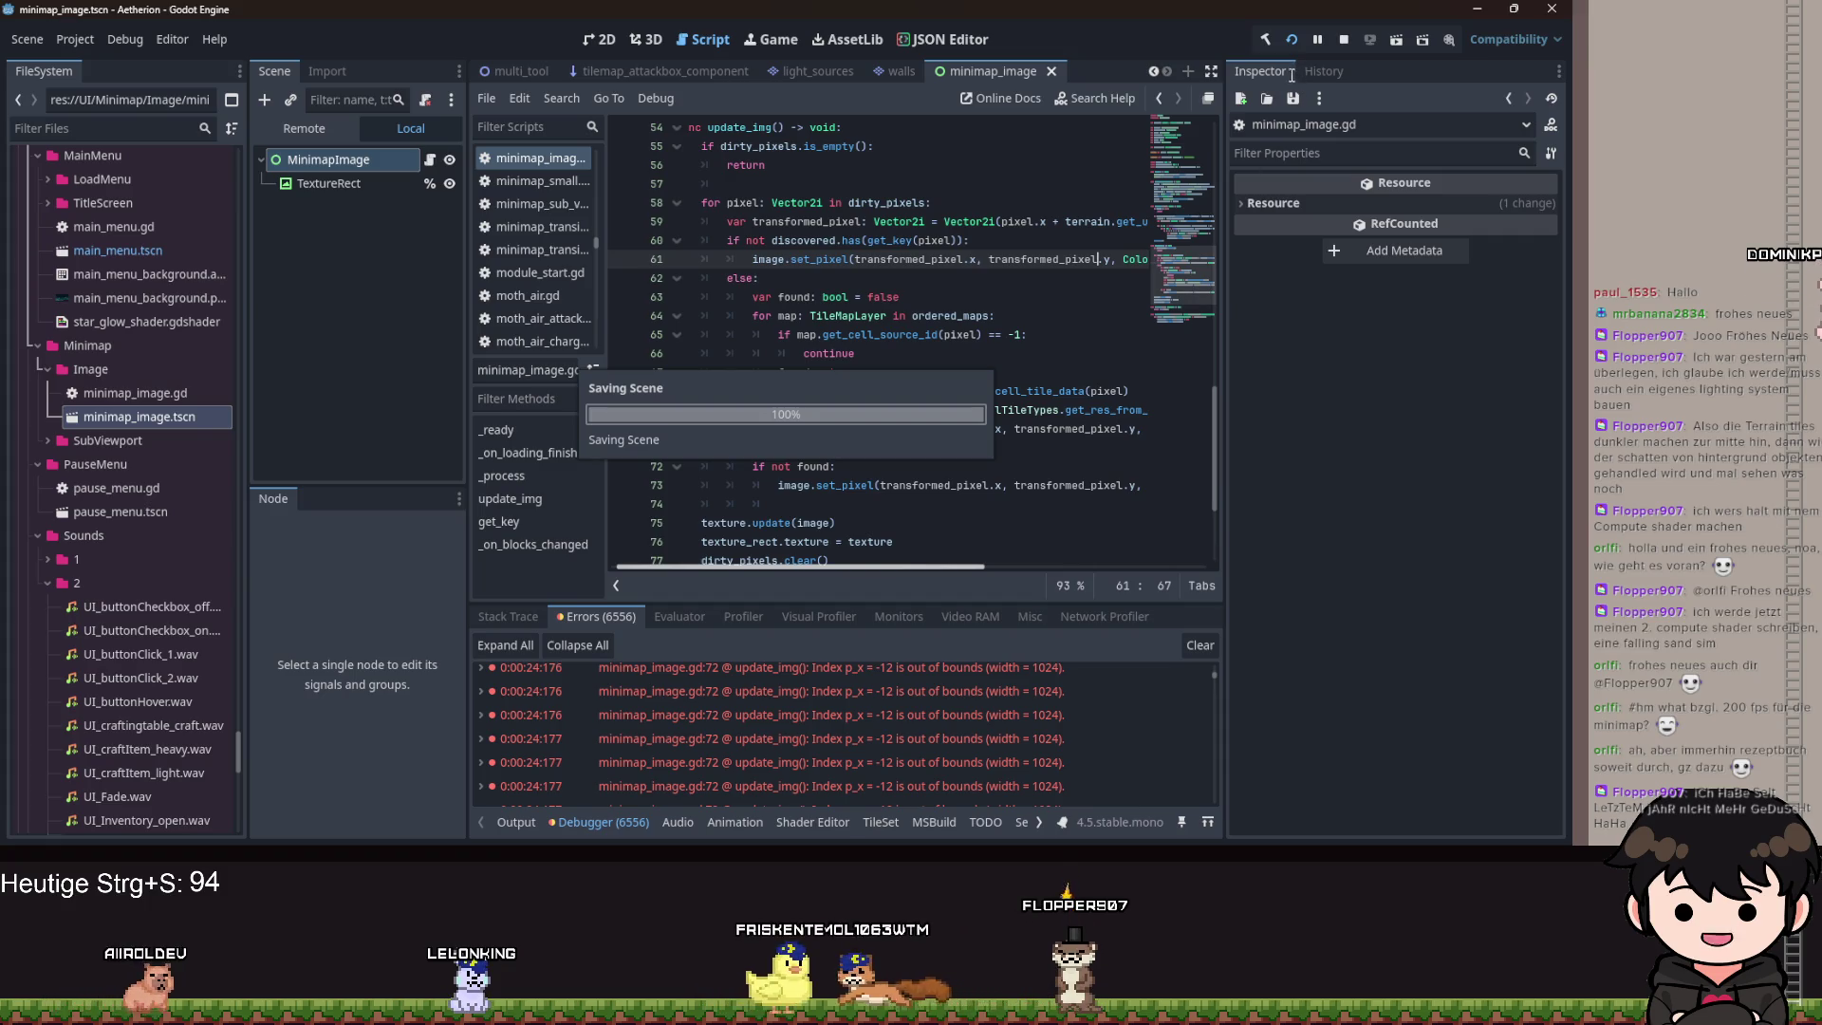
key("F5")
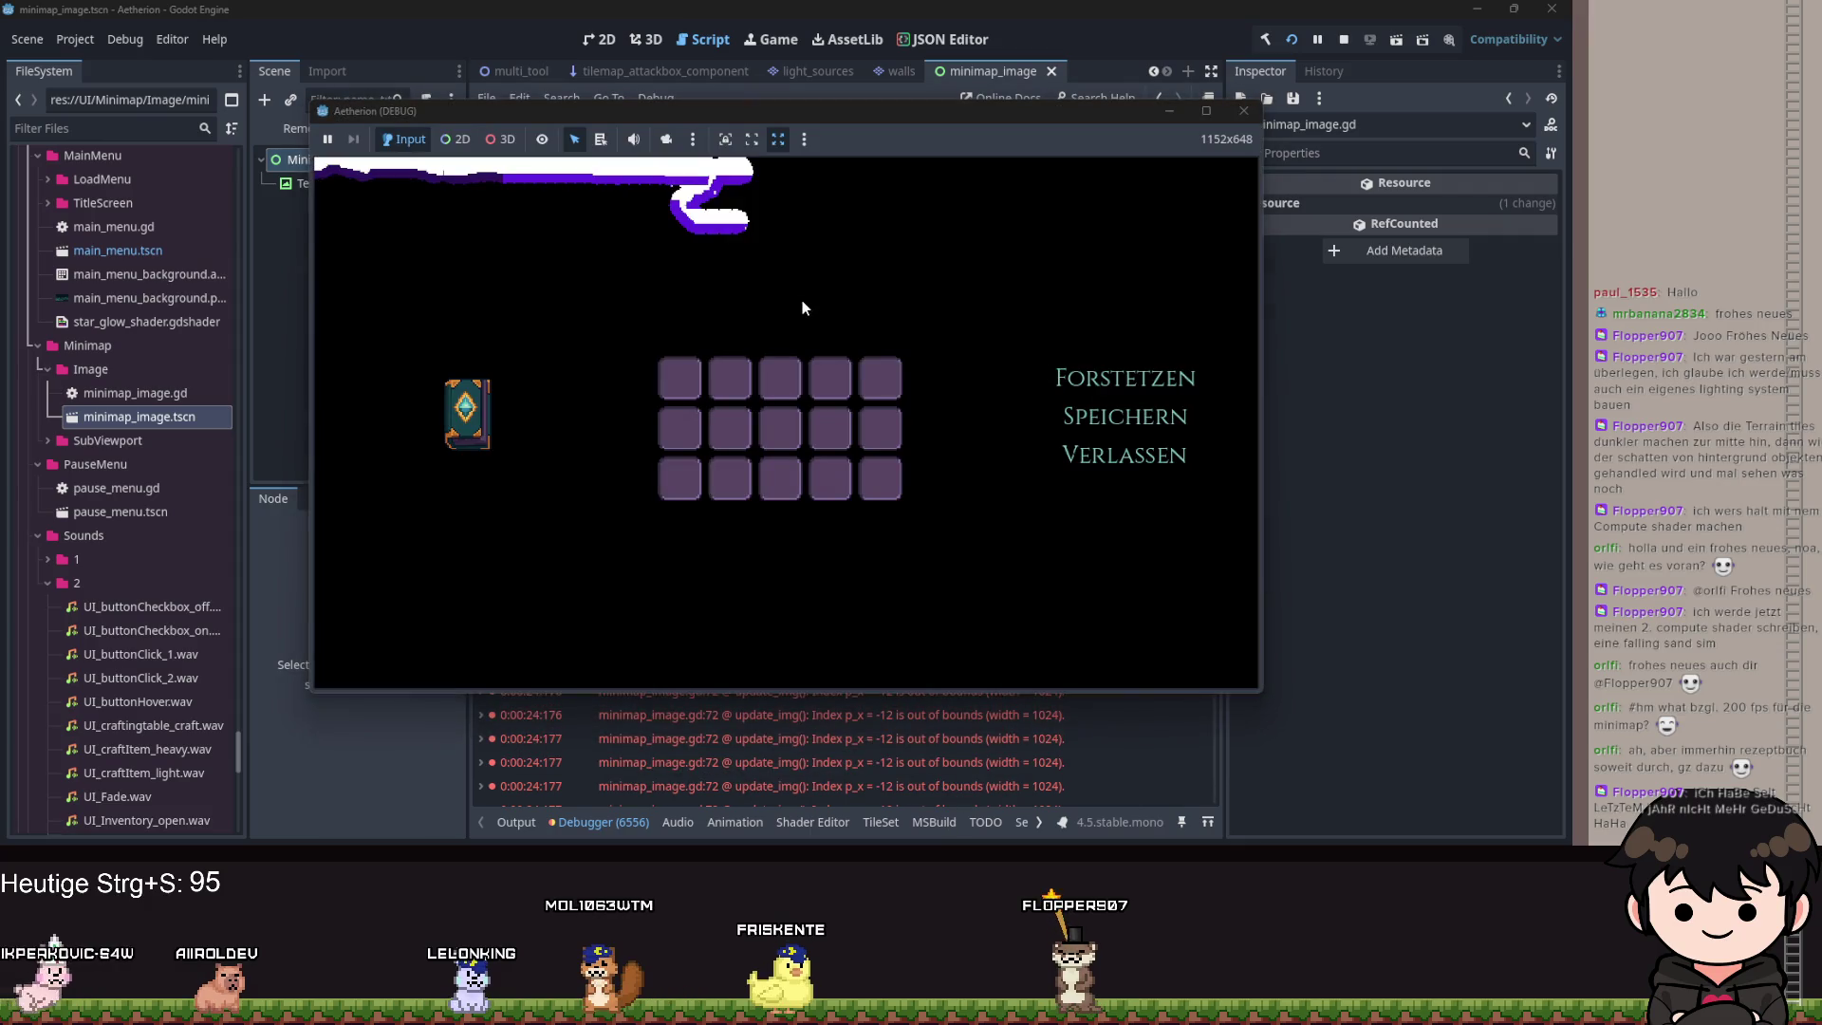
Restart Aetherion and load Spielstand 2 through Spiel Laden, halting at line 61's error.
left_click(1253, 110)
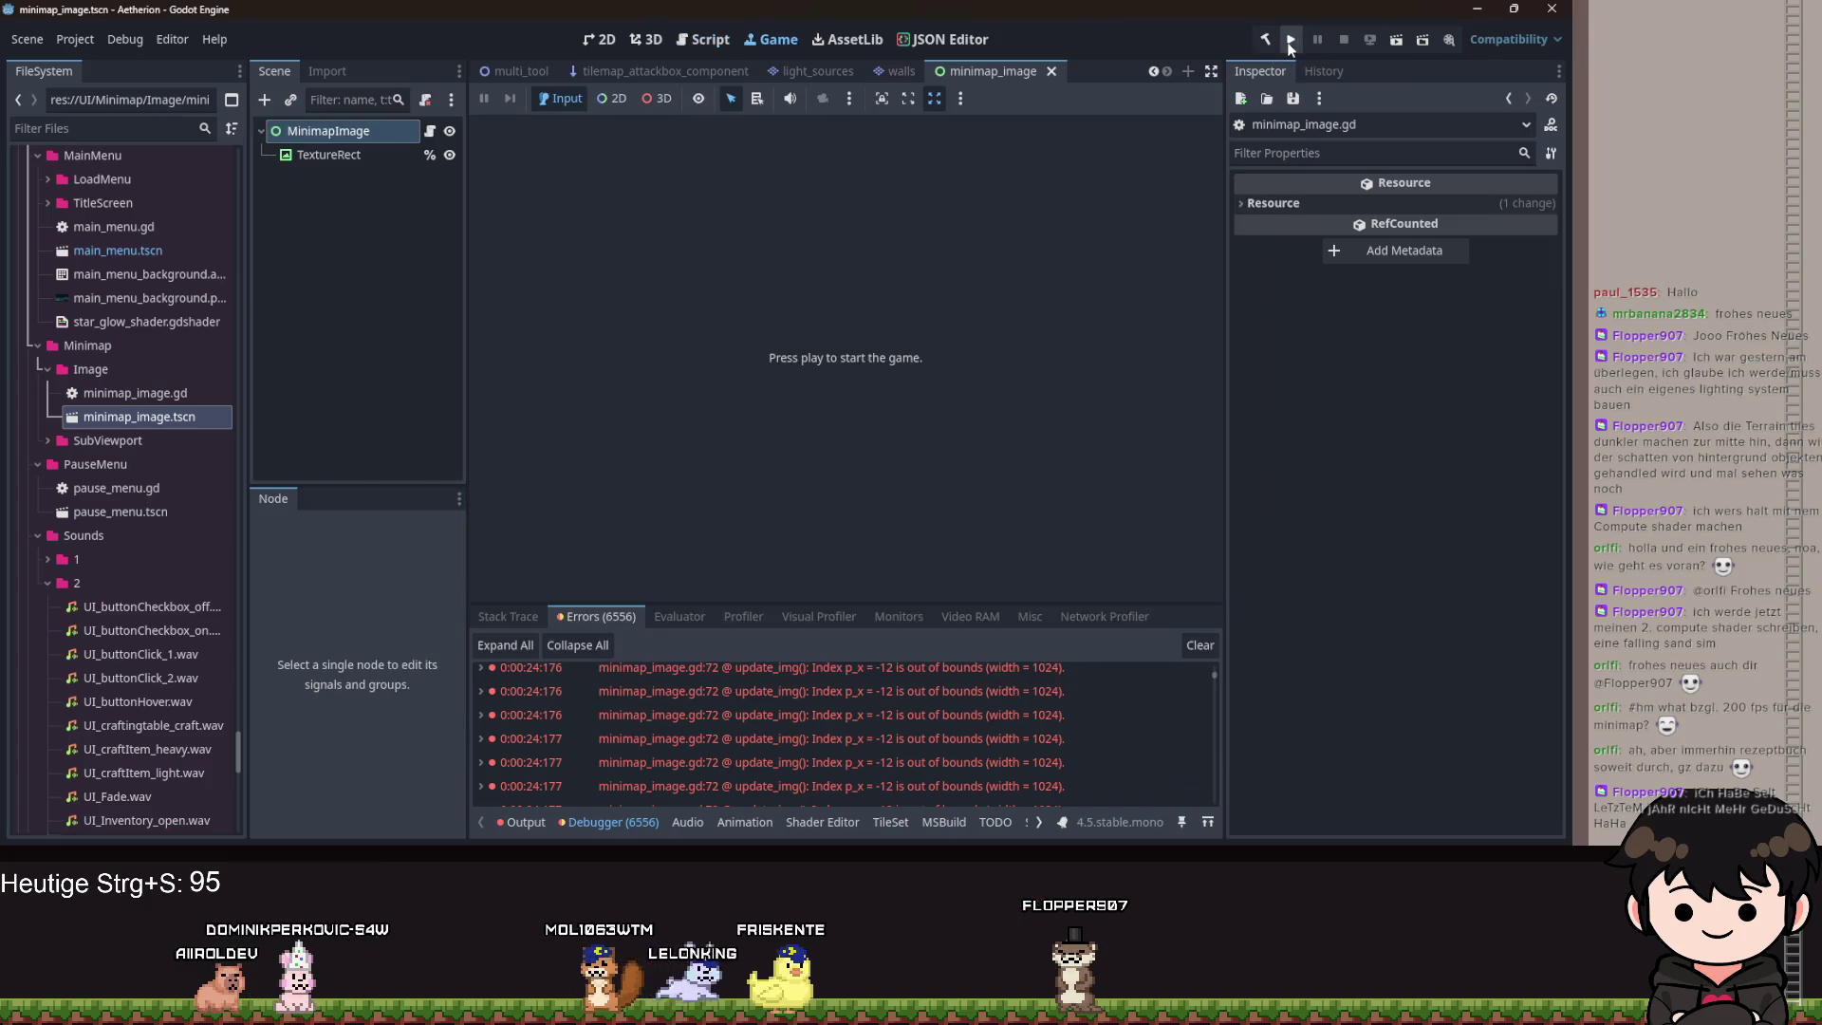
left_click(1318, 38)
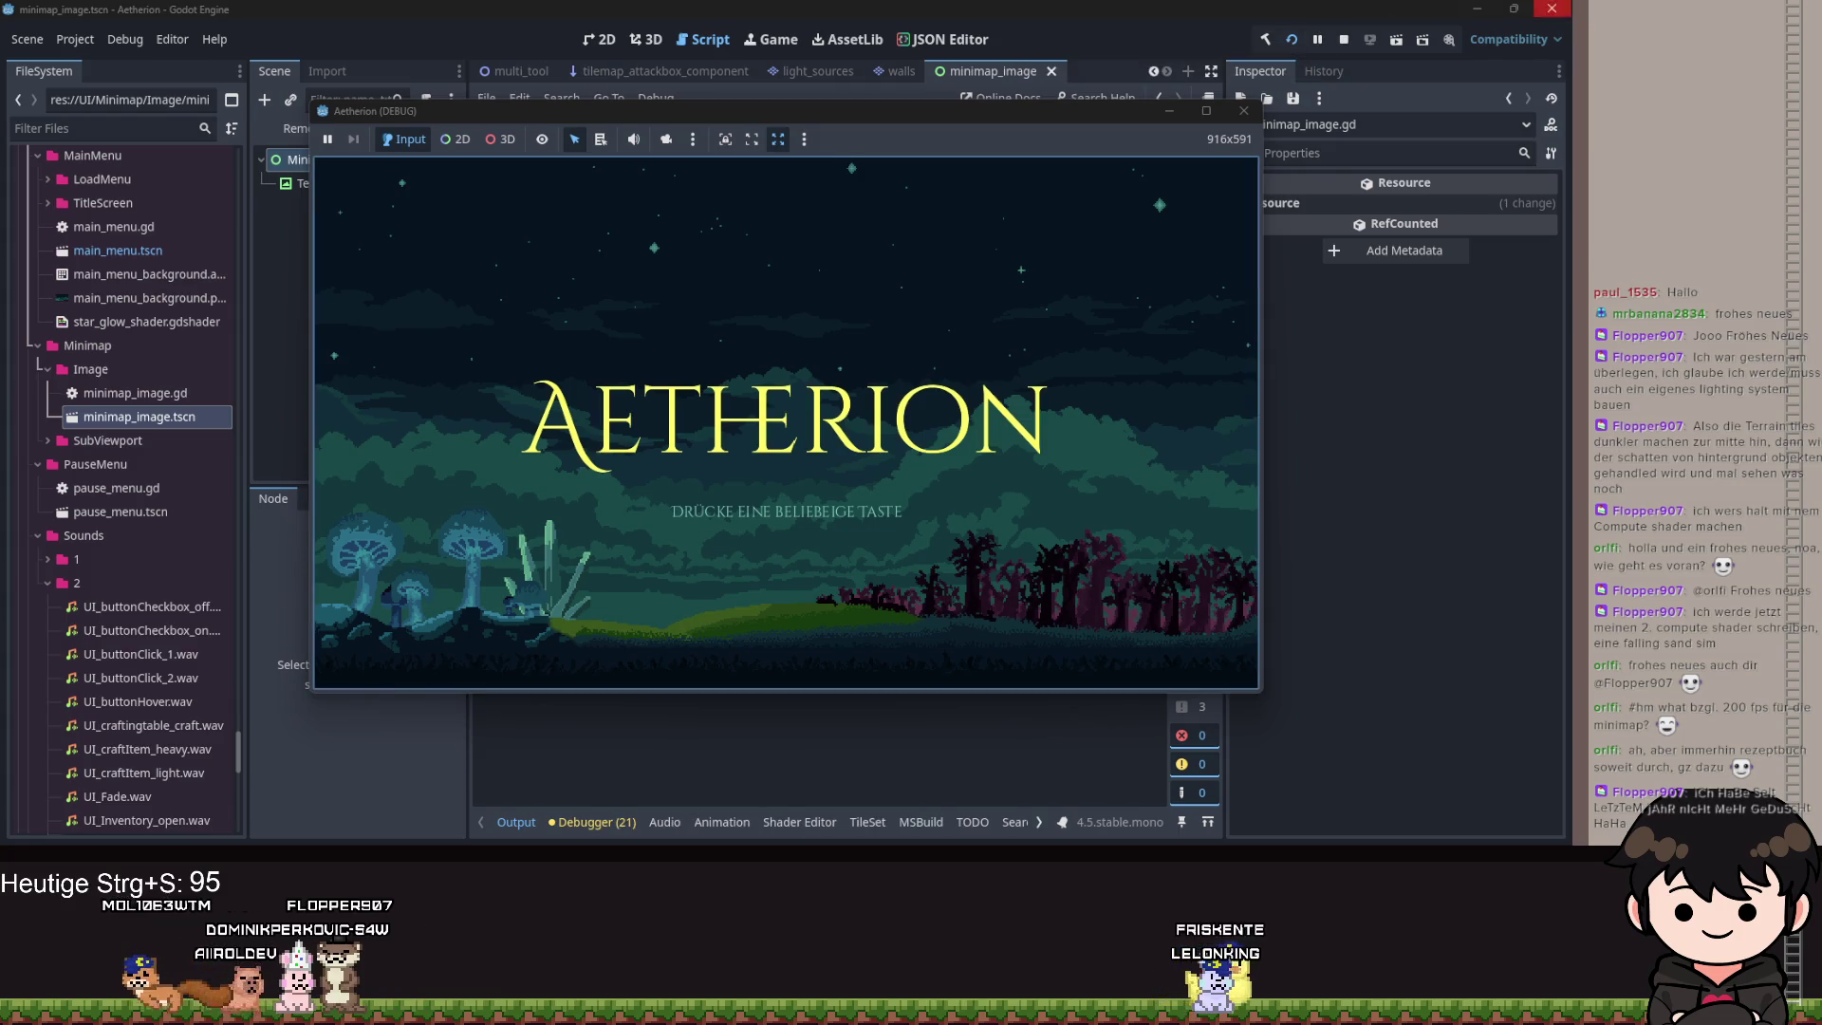
left_click(907, 376)
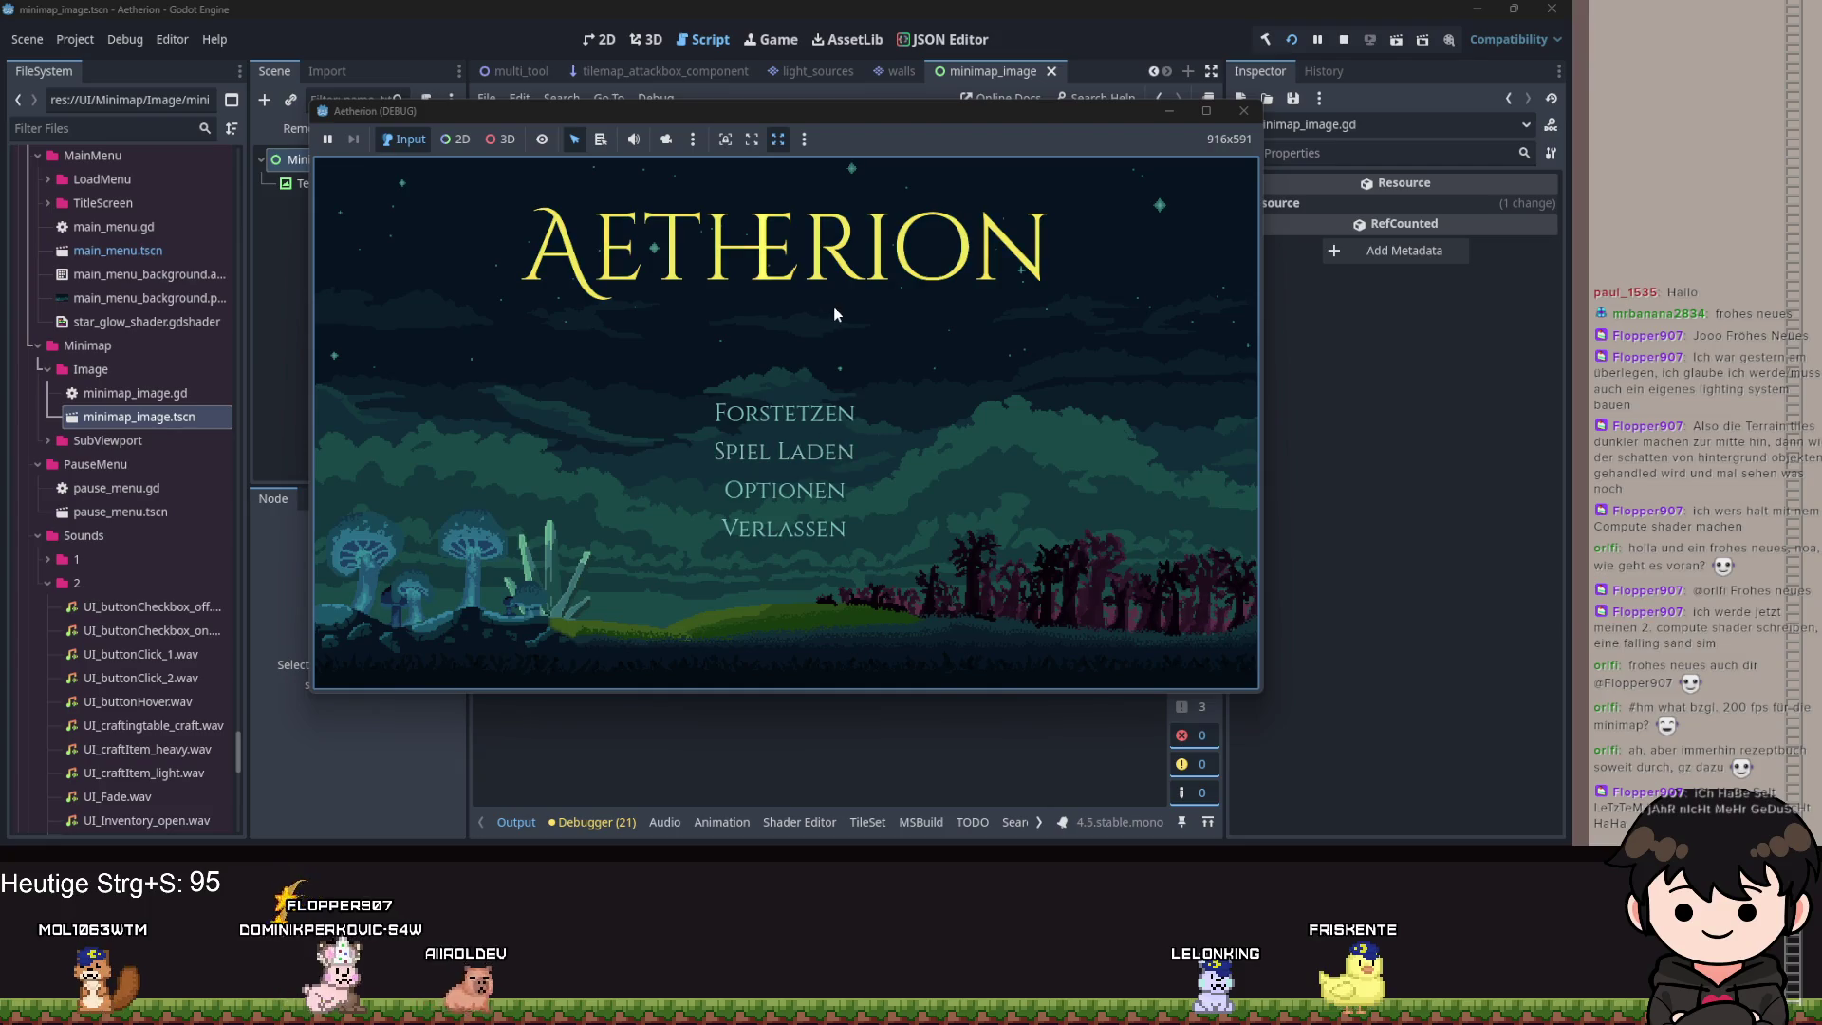
left_click(749, 452)
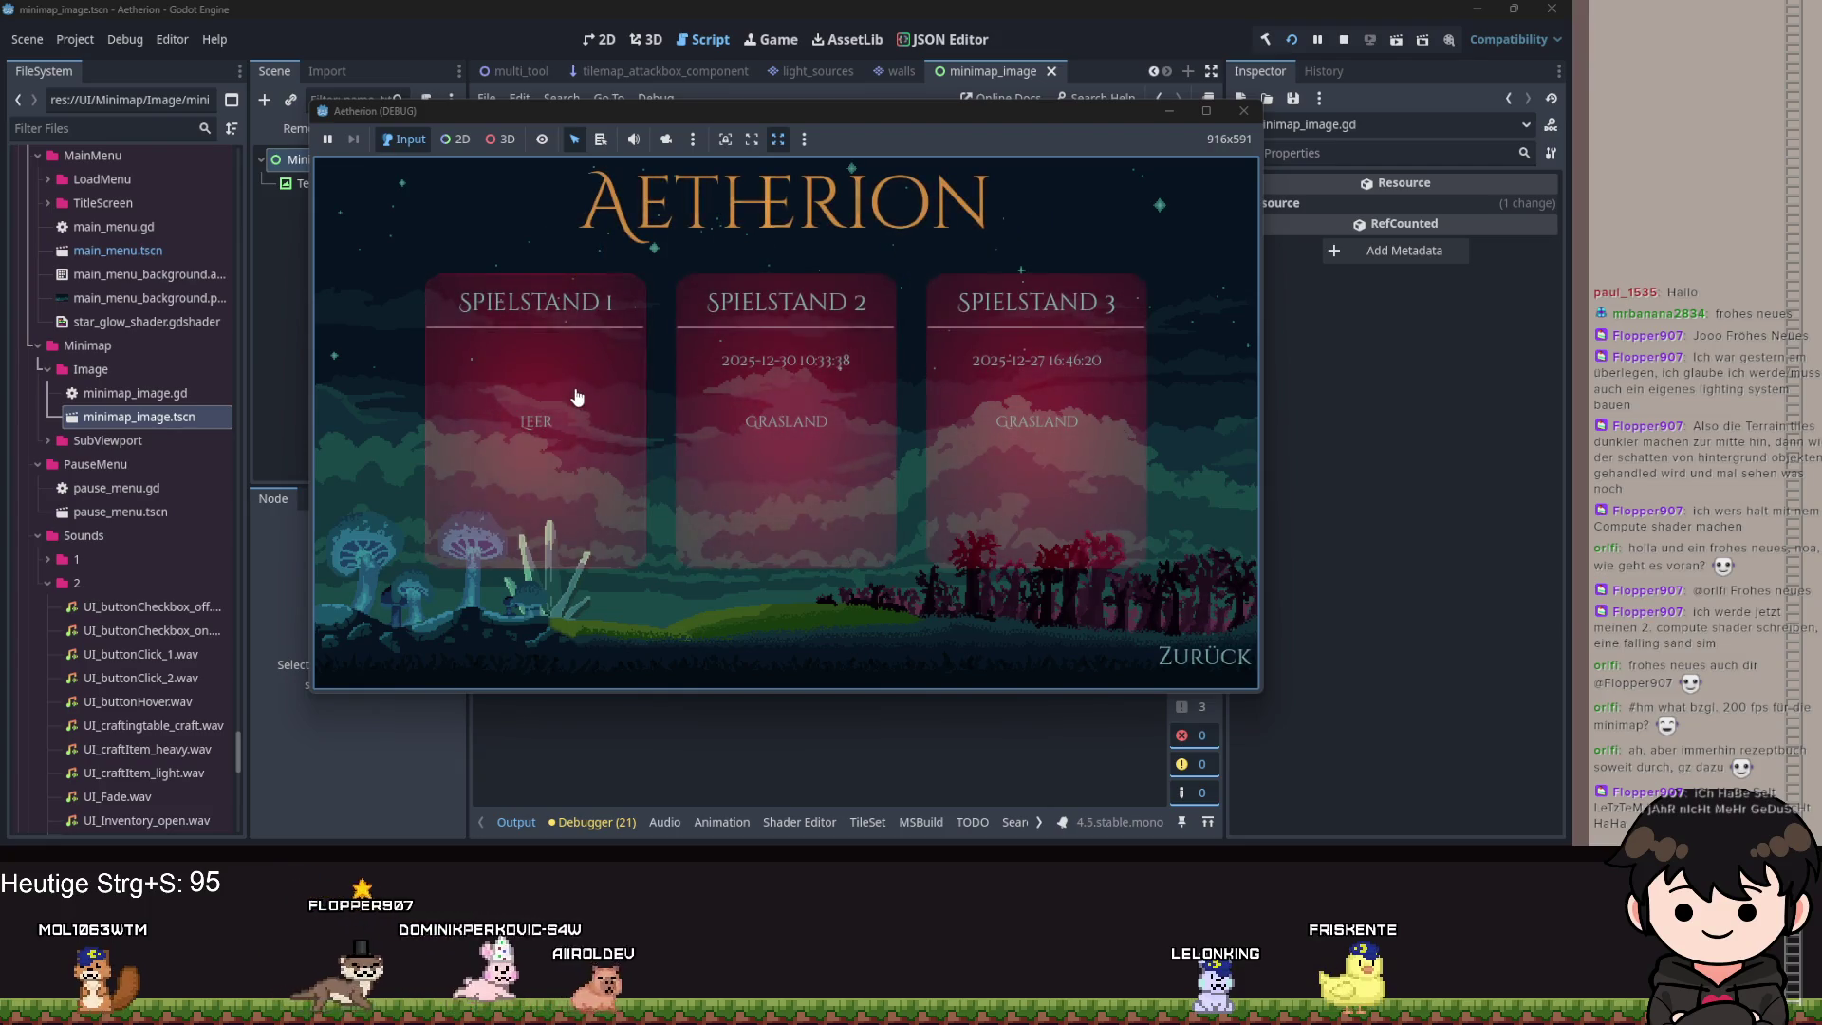
left_click(731, 343)
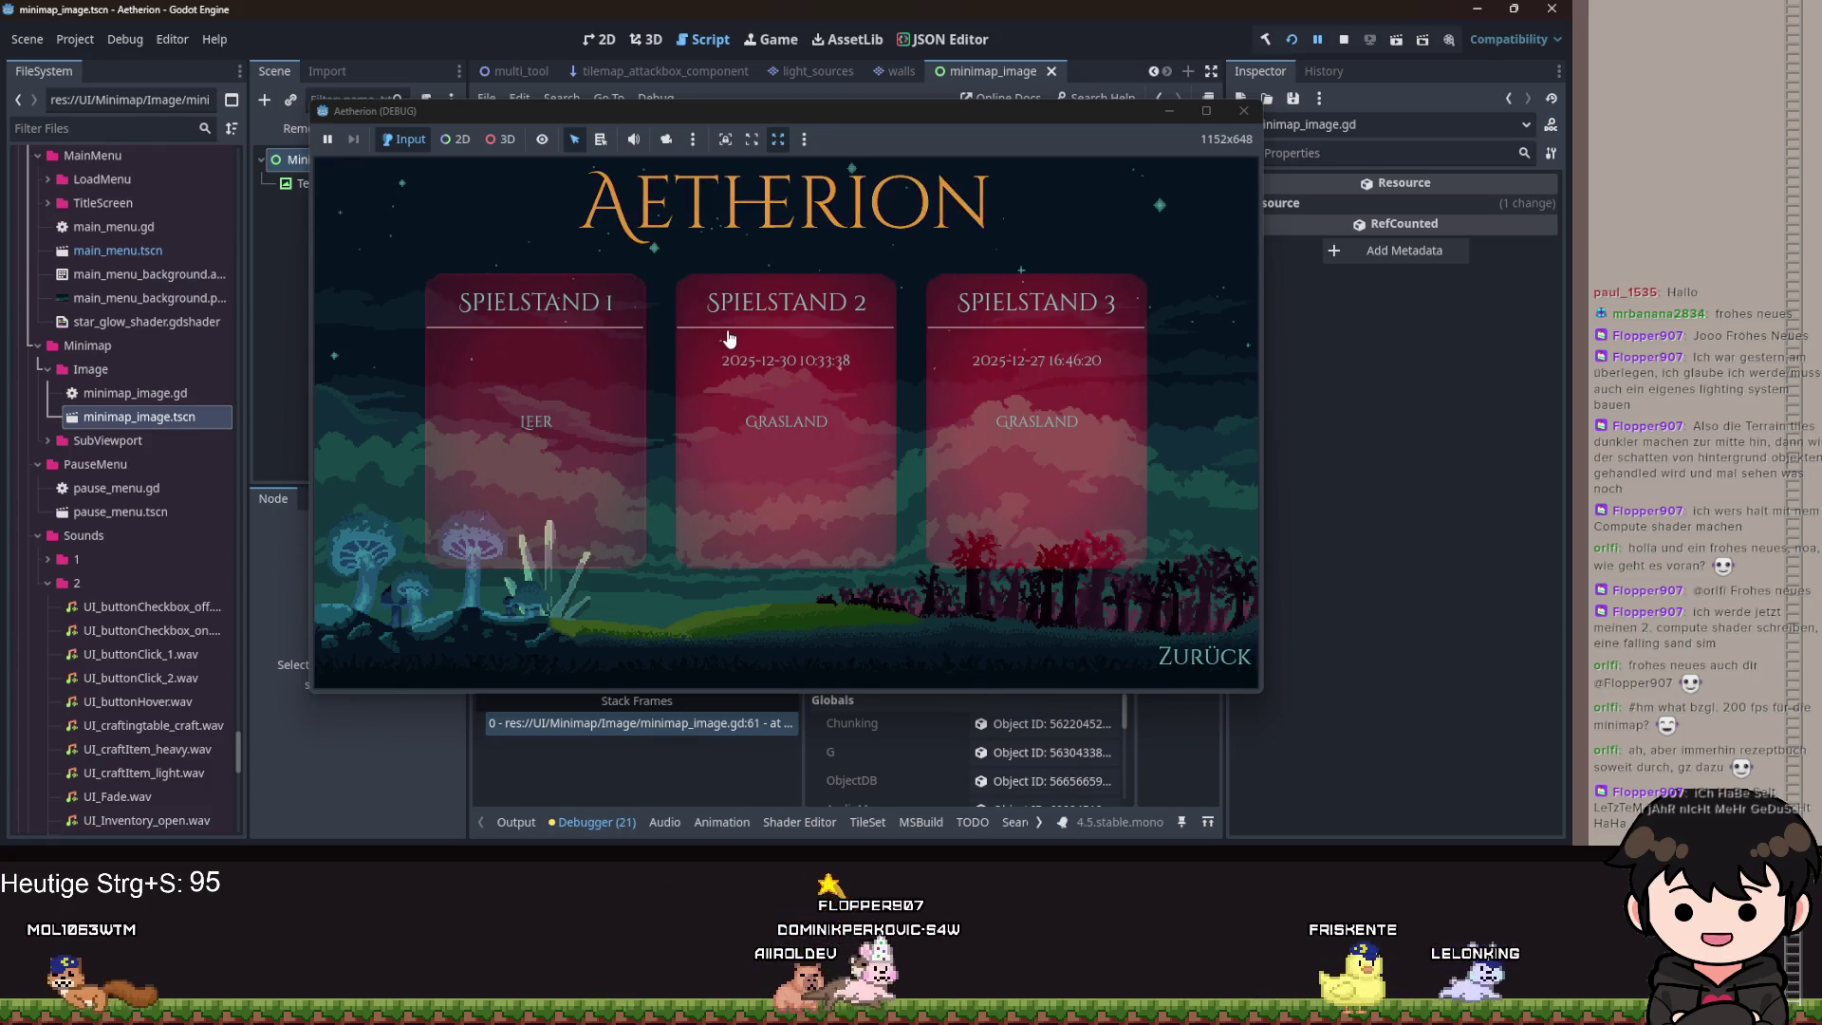
left_click(1167, 111)
left_click(883, 372)
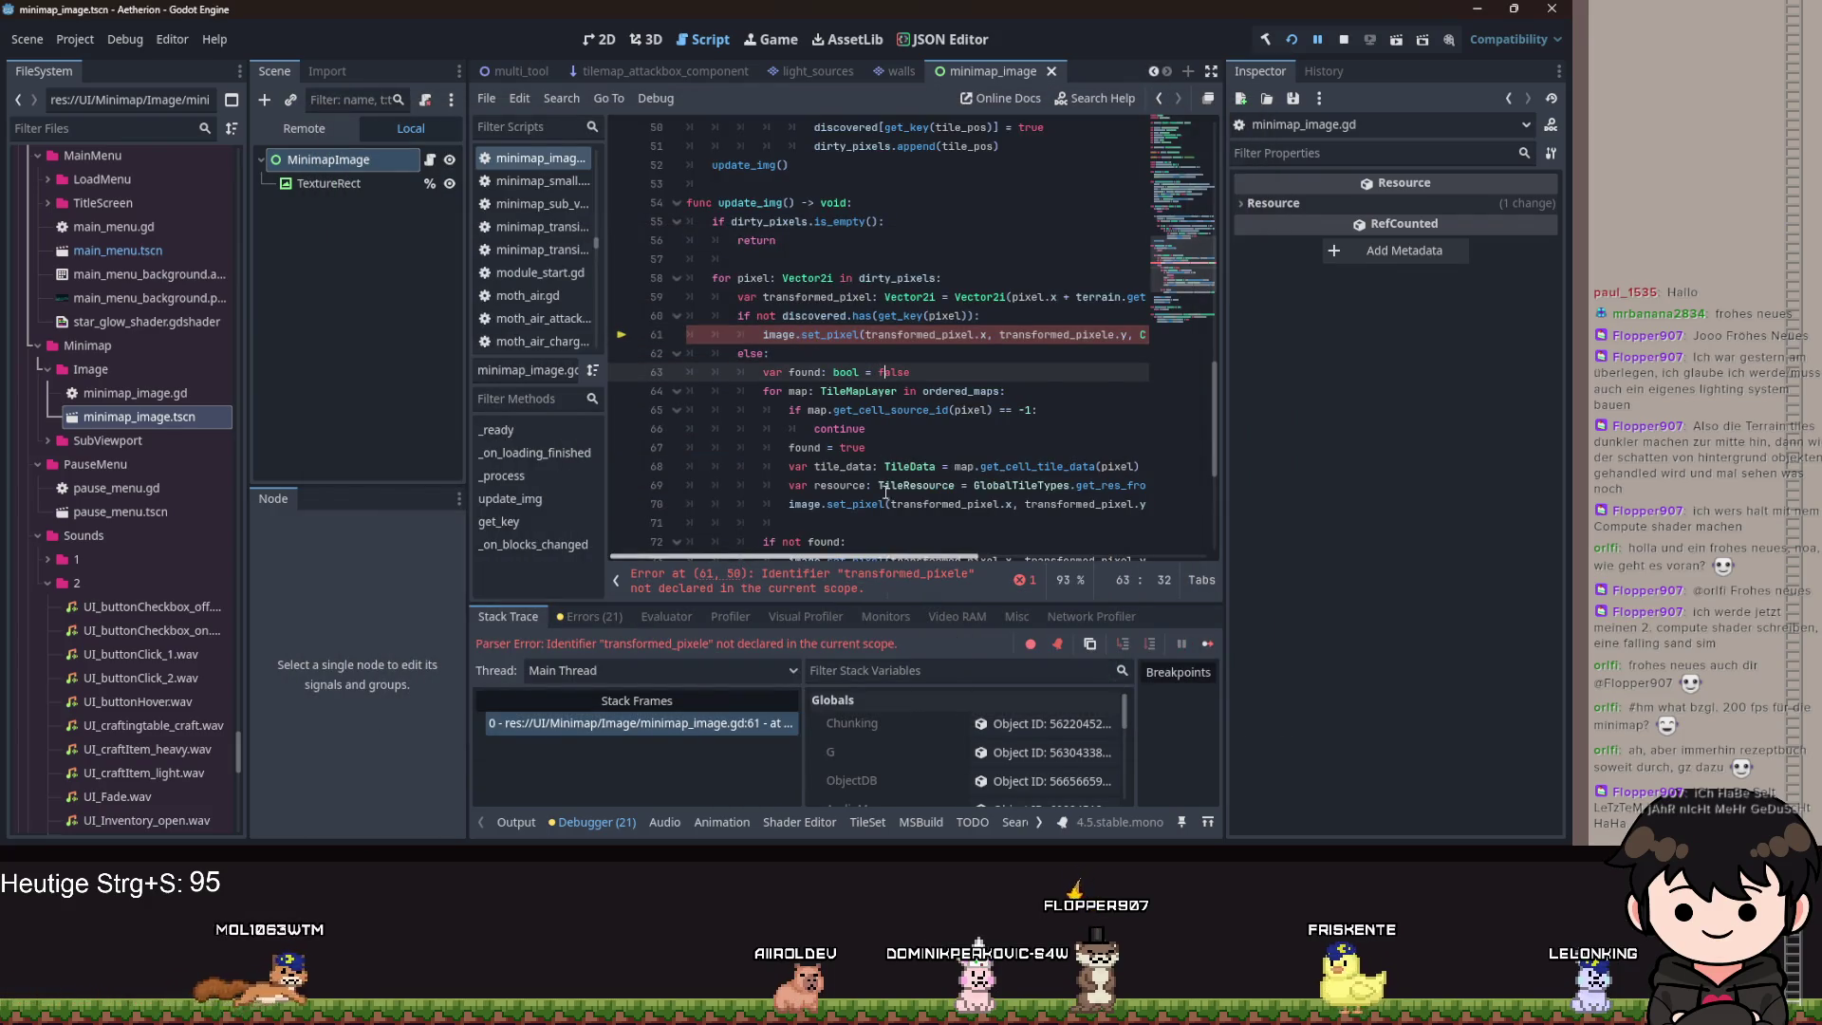
Remove the stray 'e' from transformed_pixele on line 61 and resume the game.
scroll(867, 555, "right", 3)
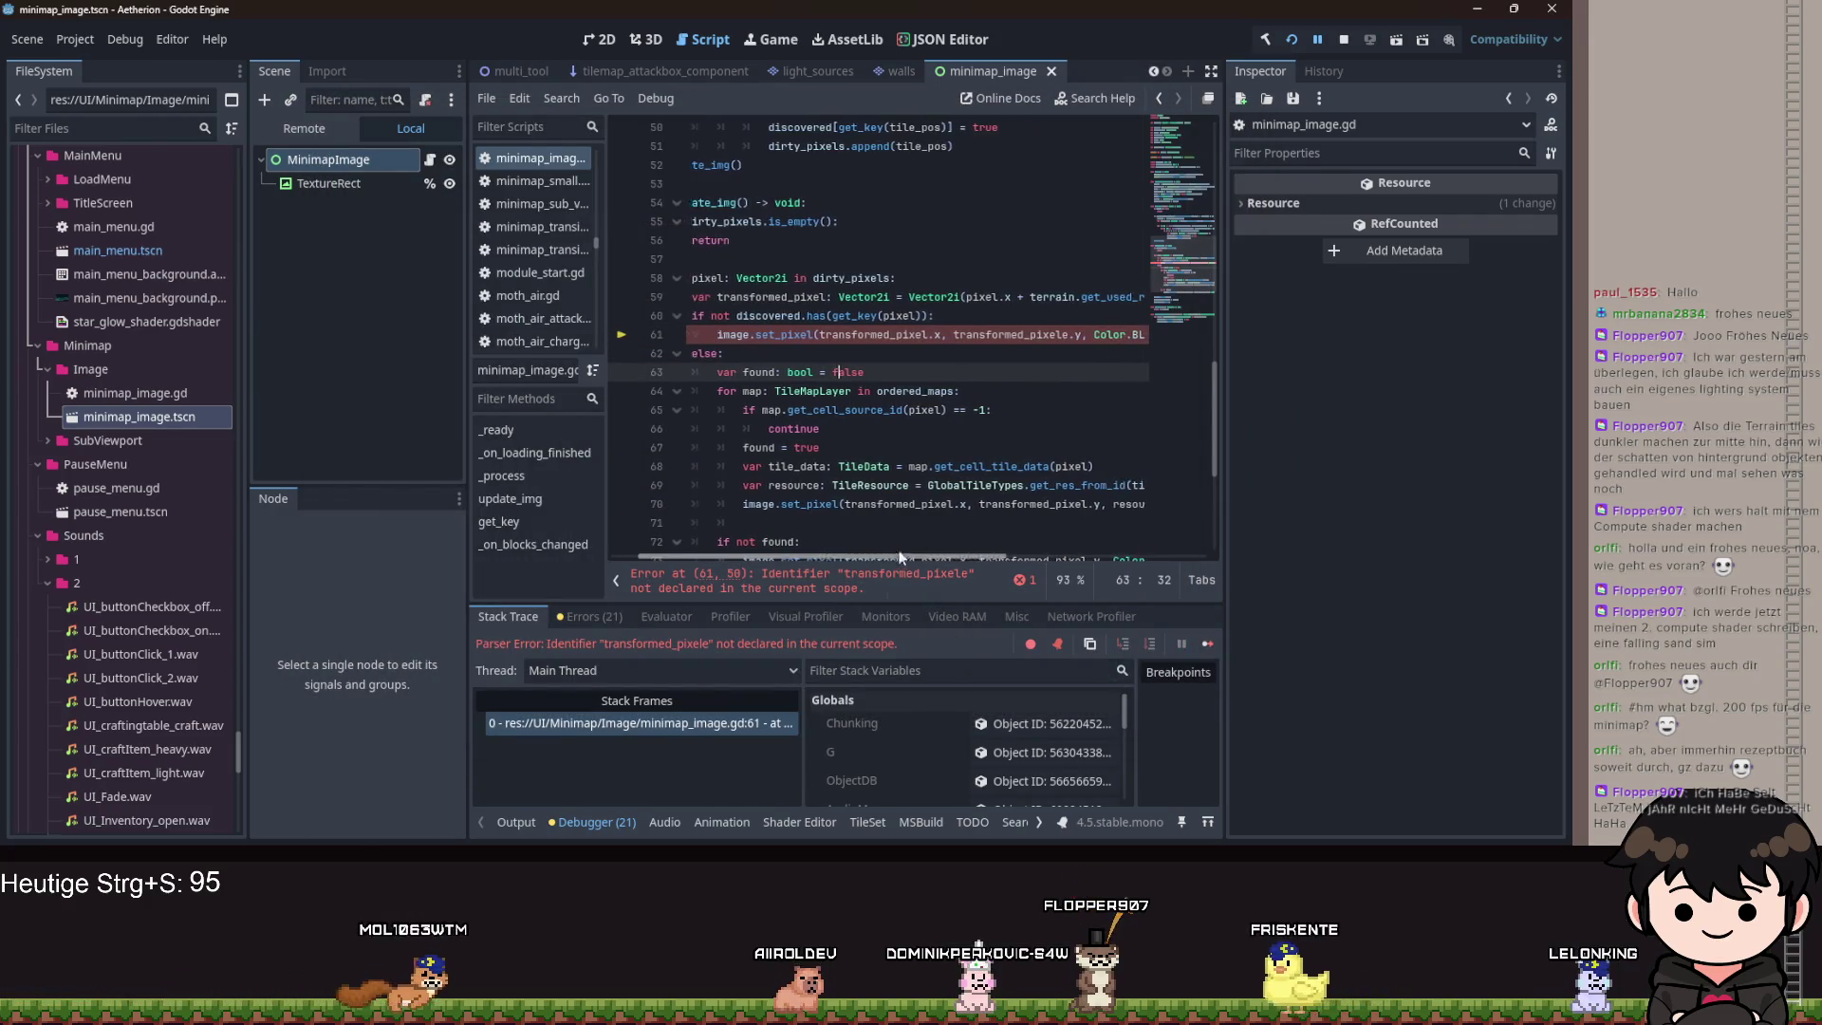
left_click(1051, 334)
key("BackSpace")
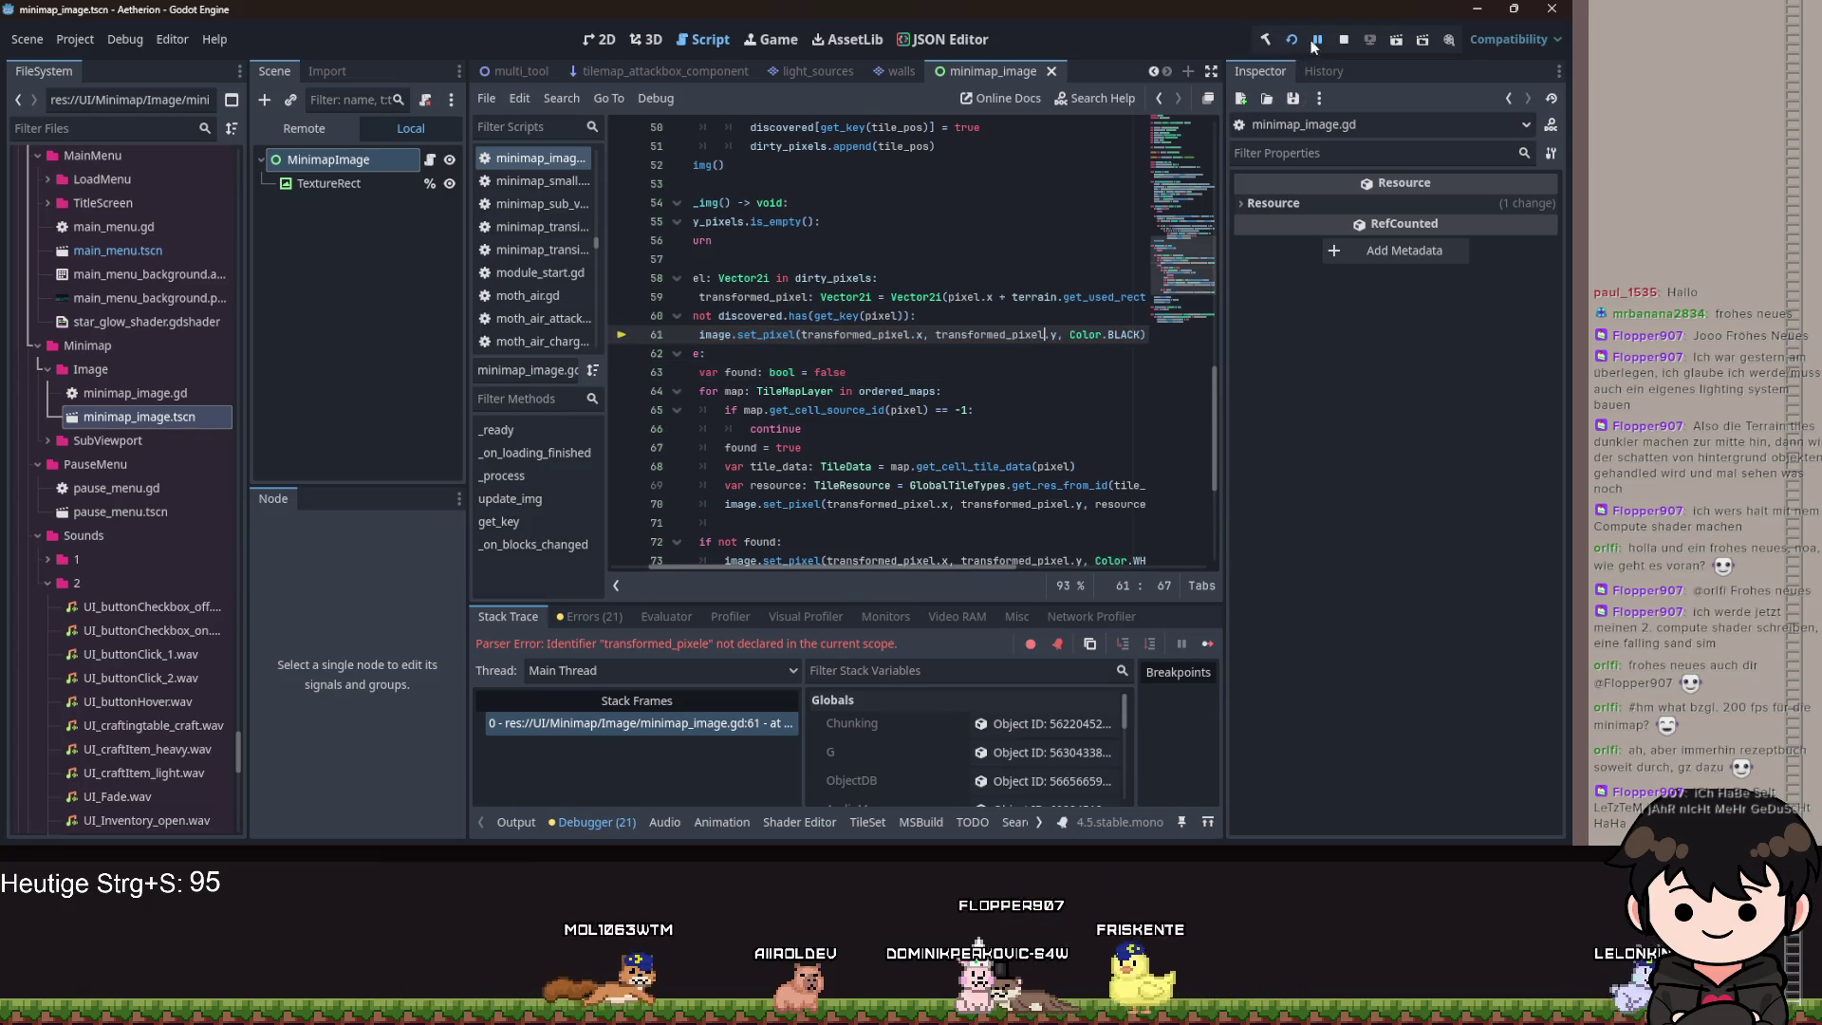
left_click(1319, 40)
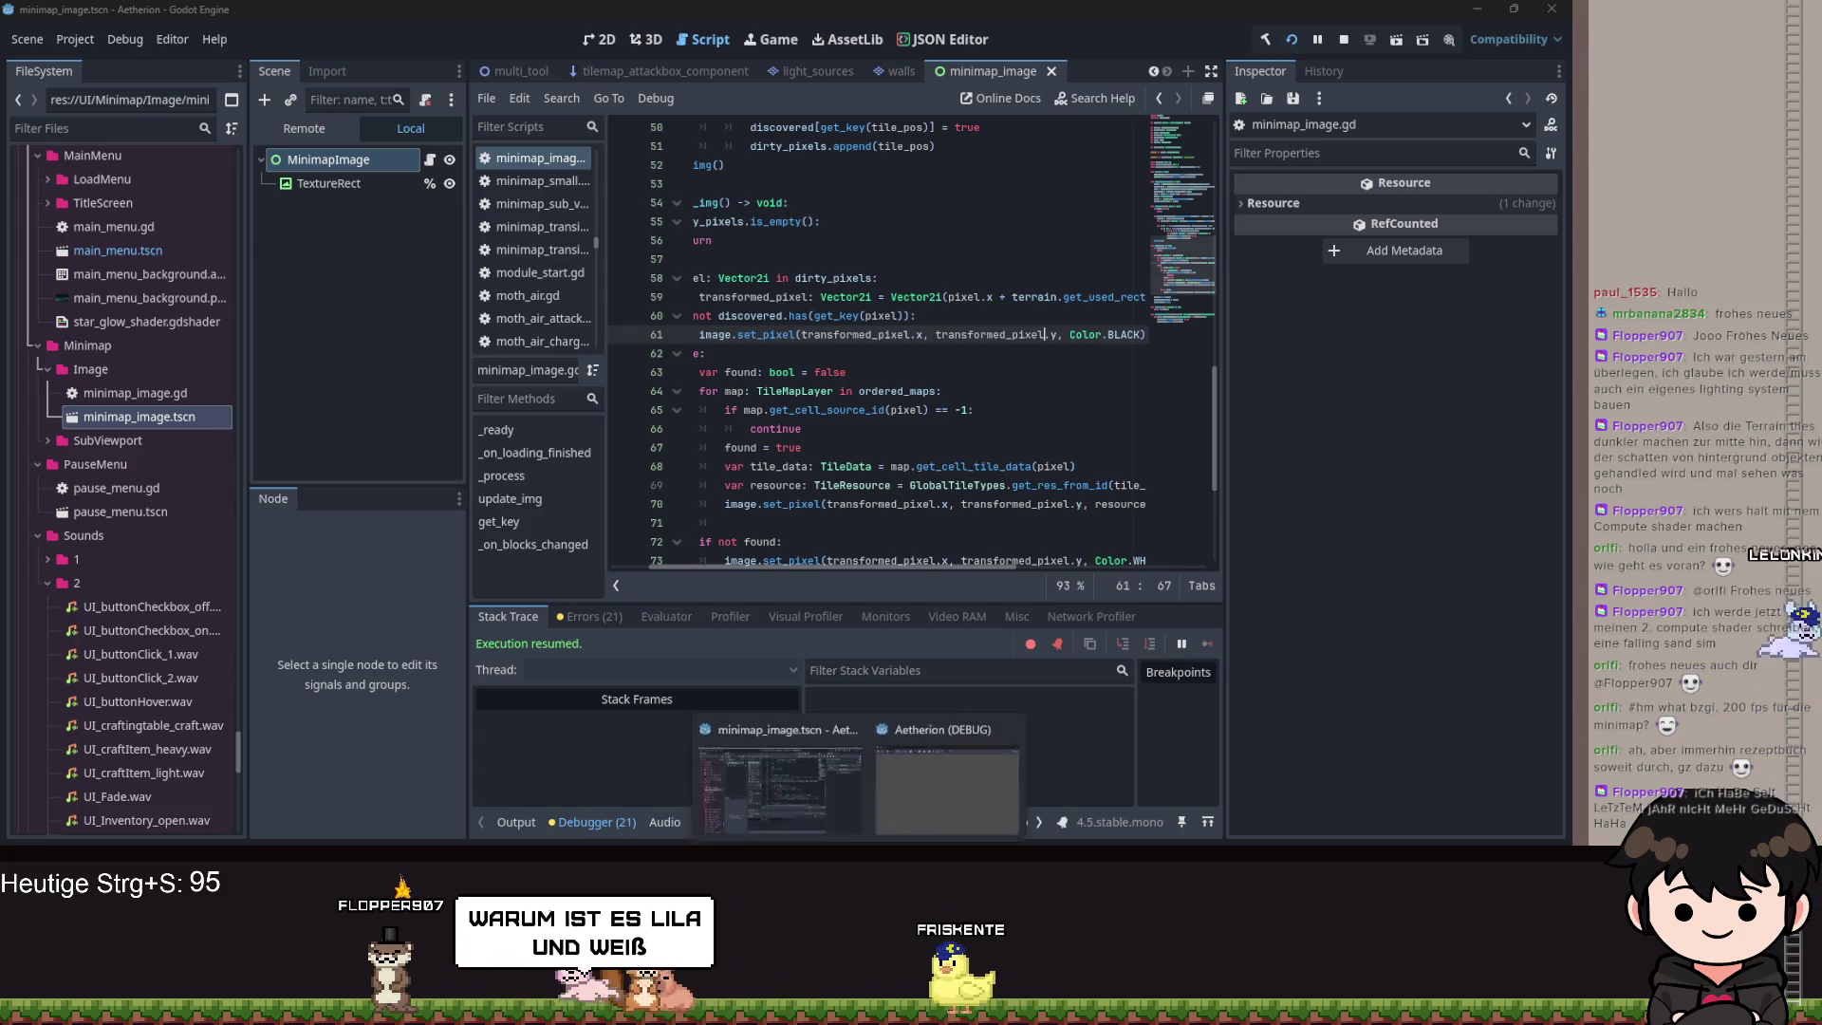
Walk right and jump in the game, then review the debugger's 27 listed errors.
key("alt+Tab")
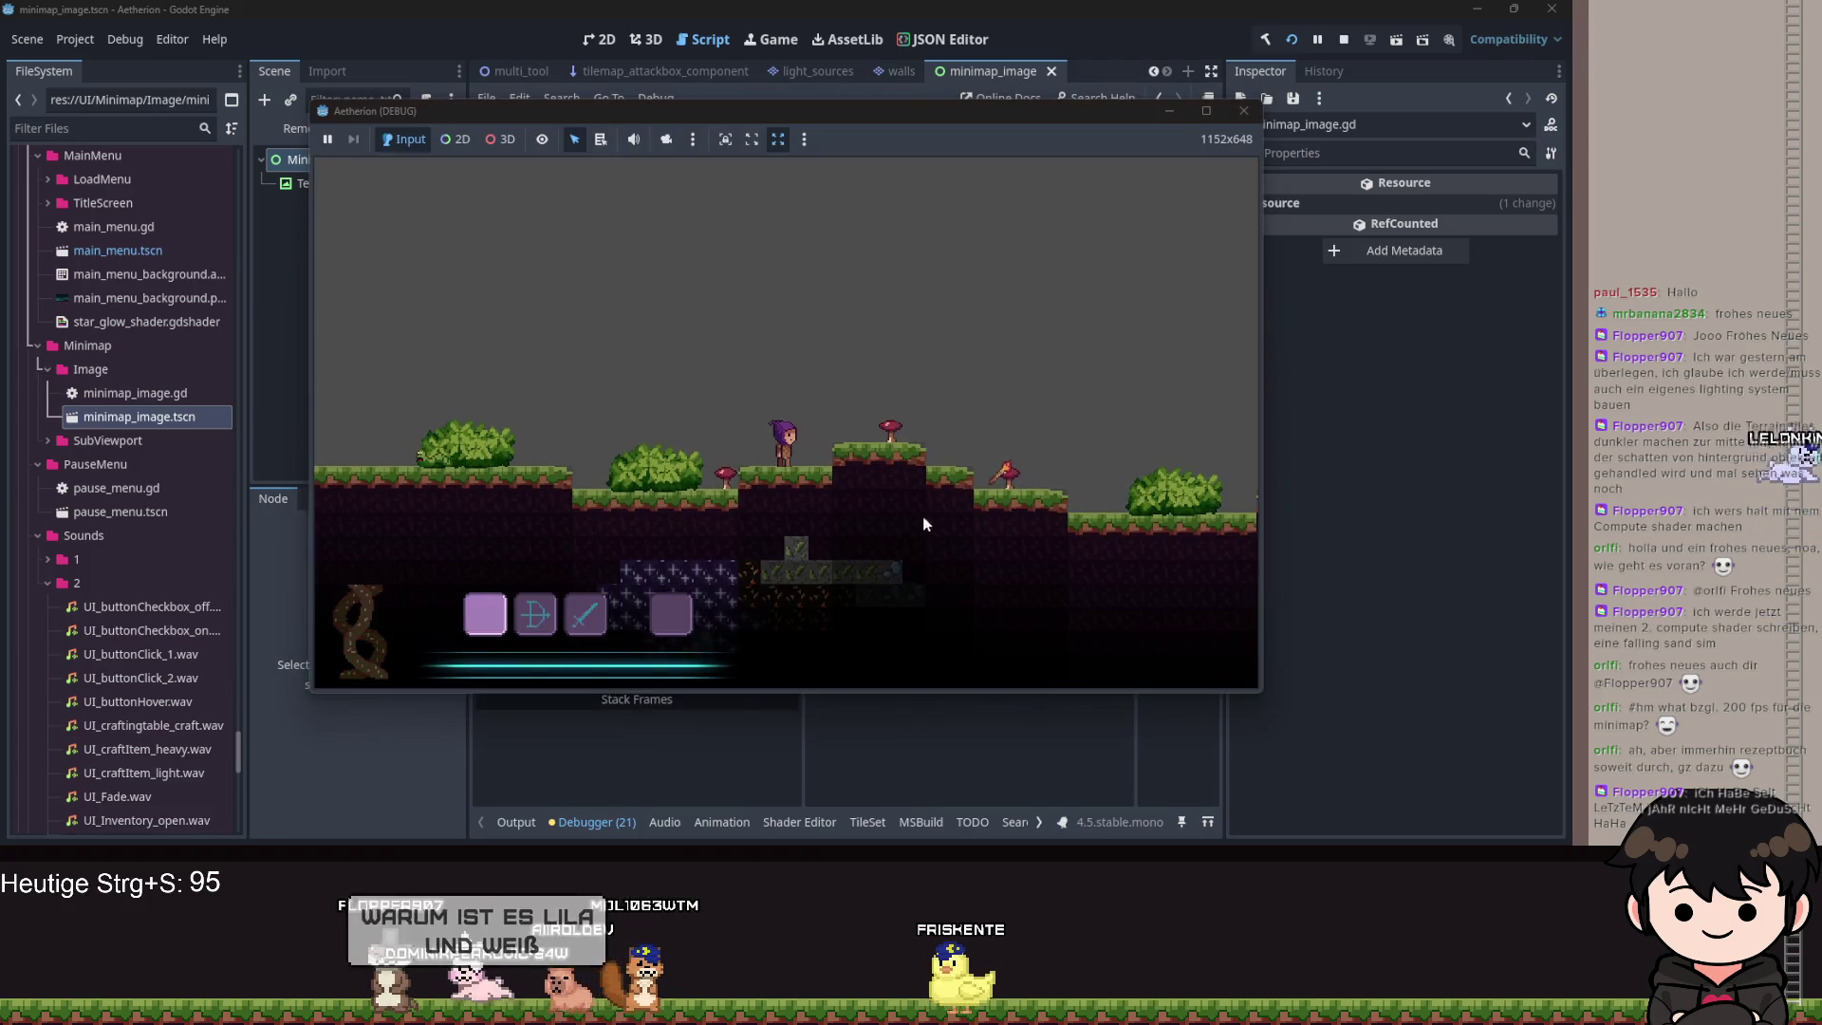
key("d")
key("space")
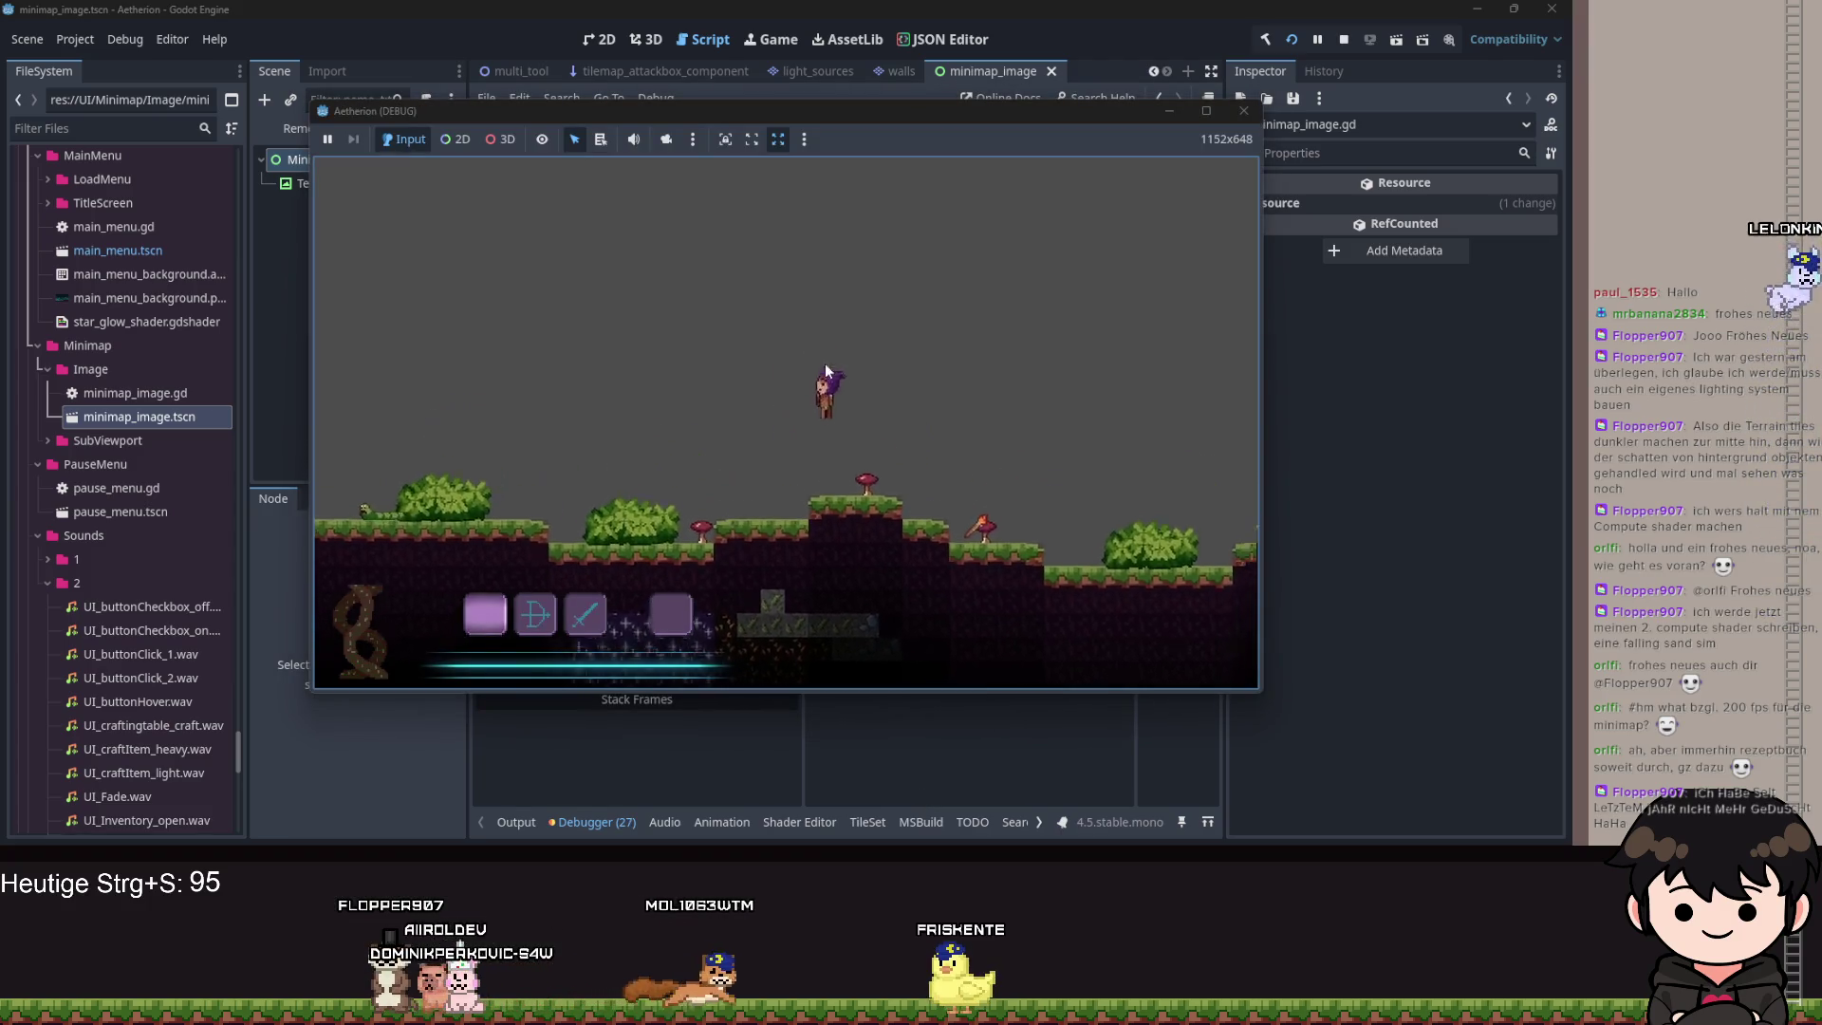
left_click(1169, 114)
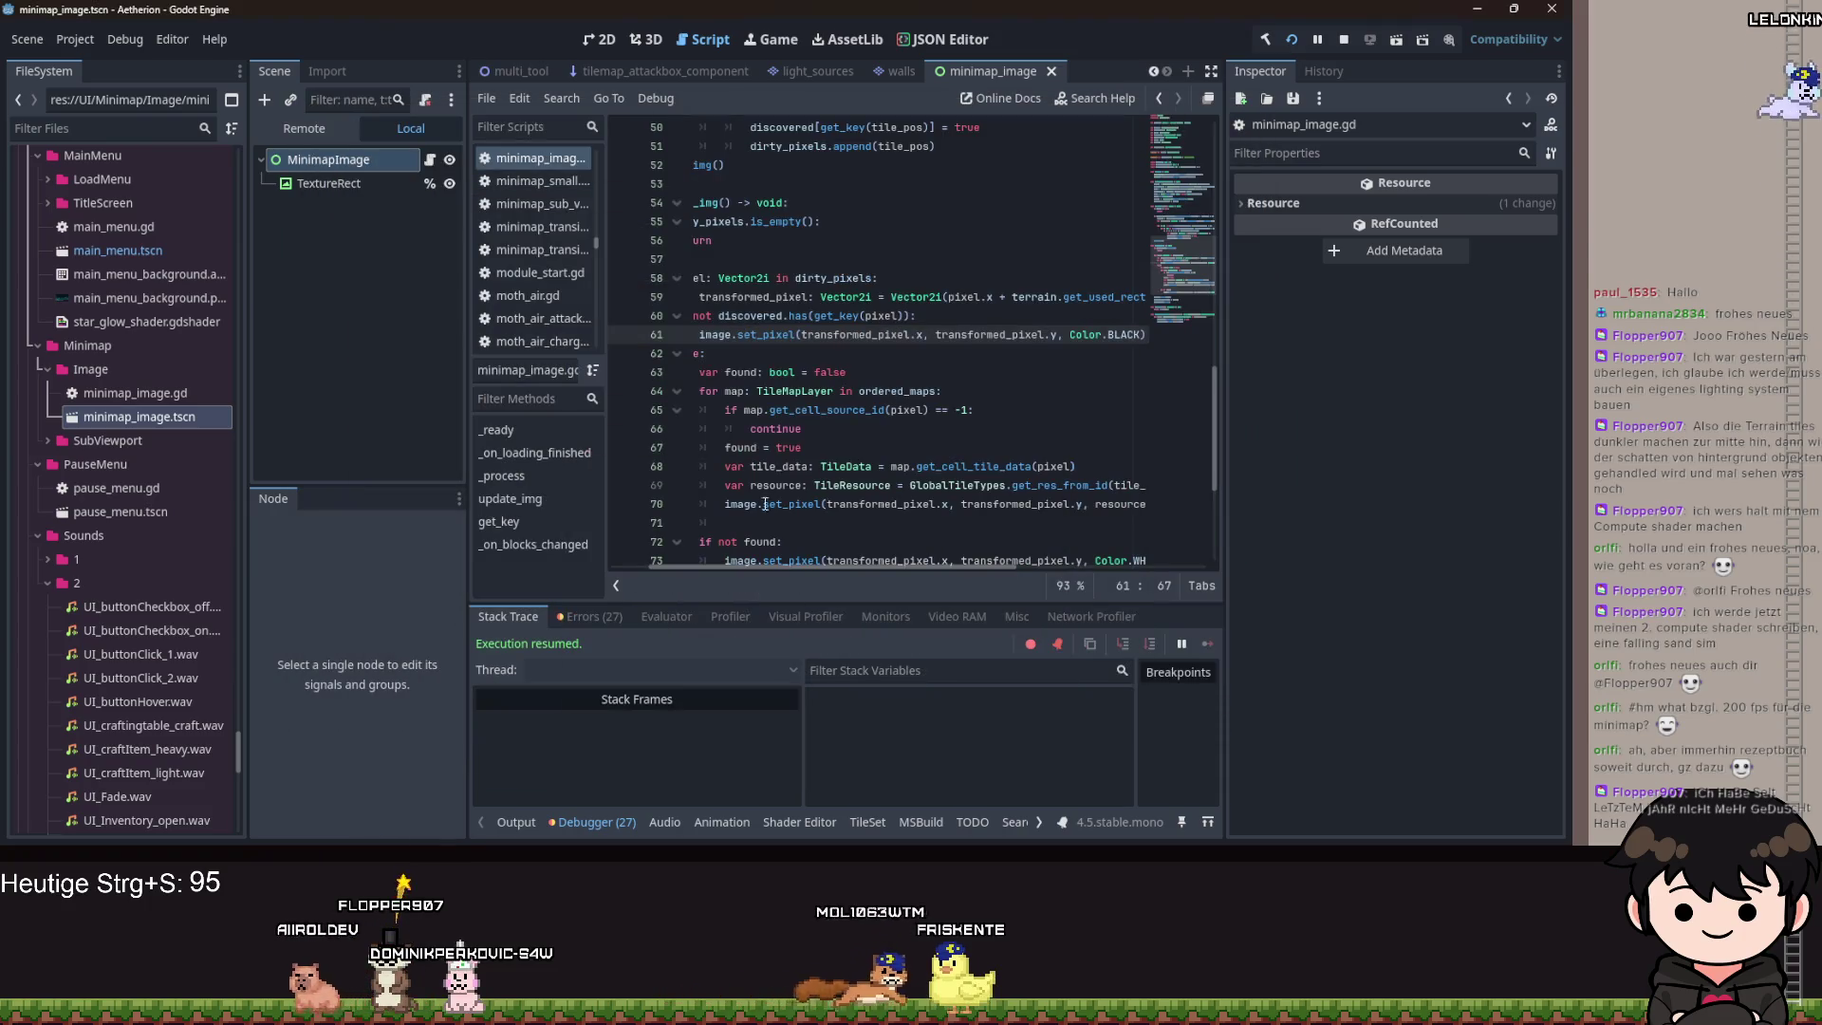
left_click(588, 615)
scroll(934, 769, "down", 5)
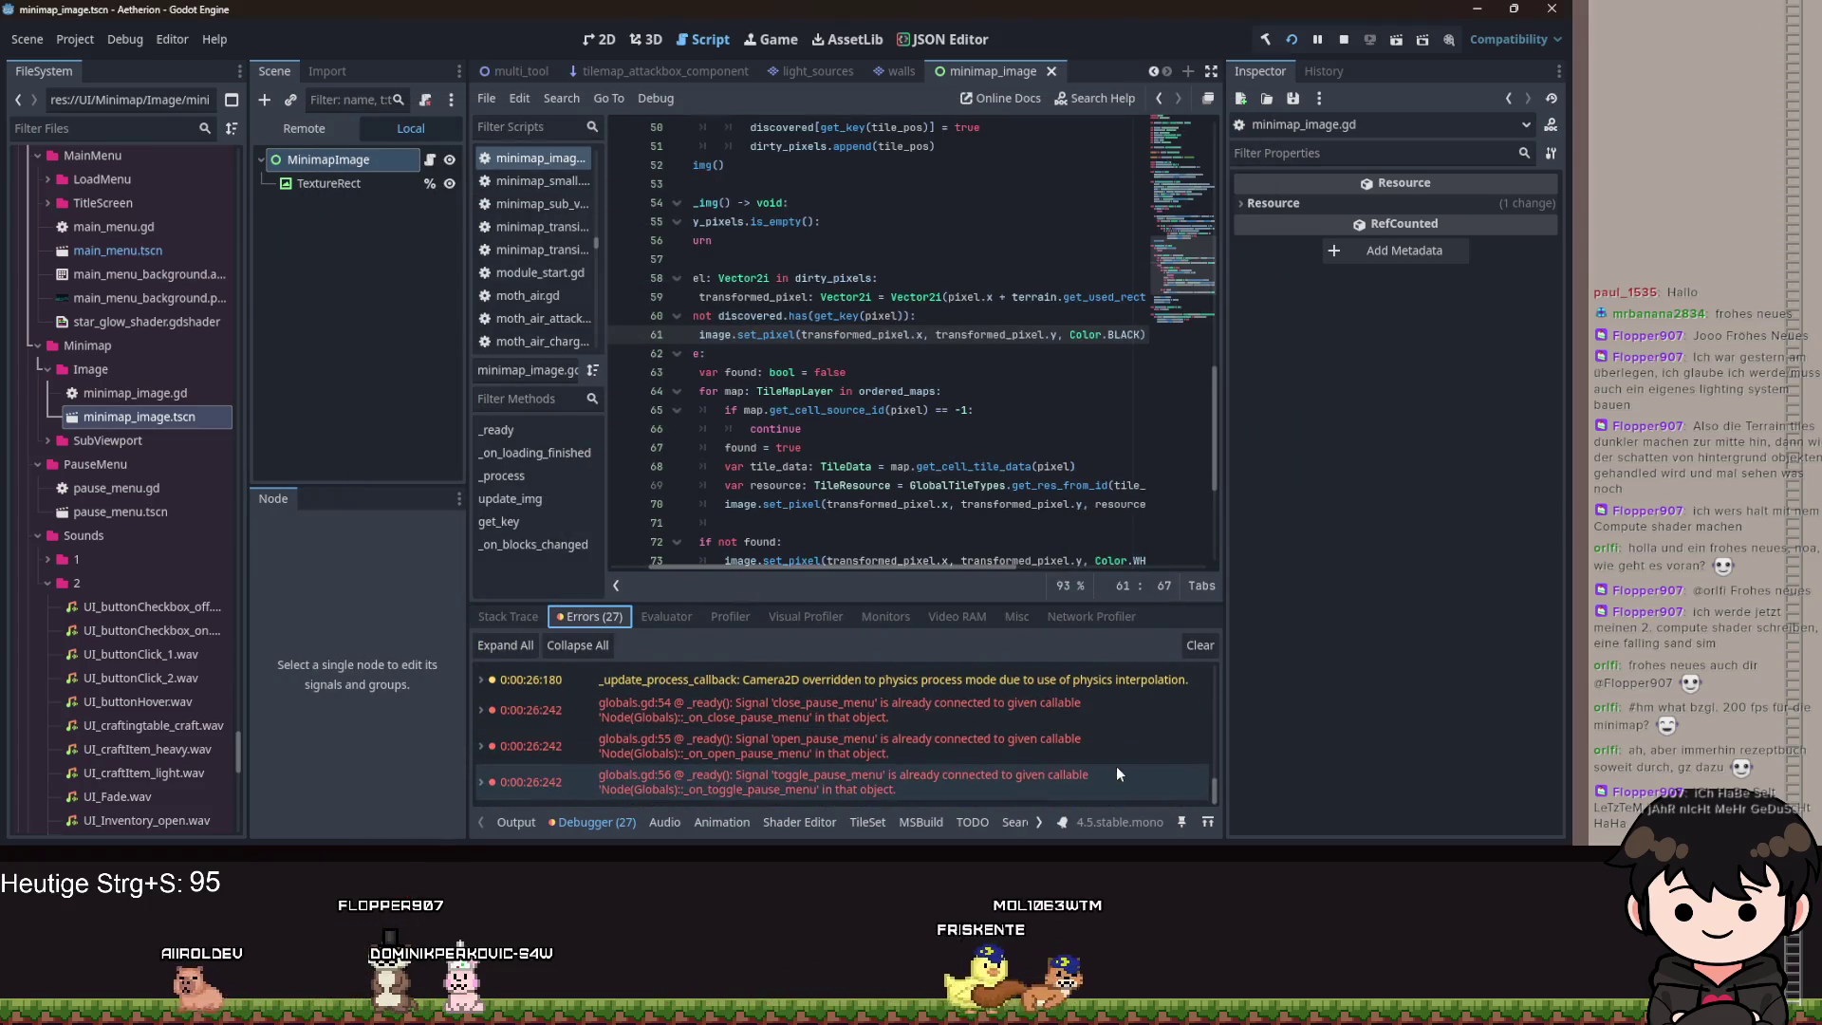
Rerun the game and load Spielstand 1, hitting the Nil 'color' error on line 70.
left_click(1297, 42)
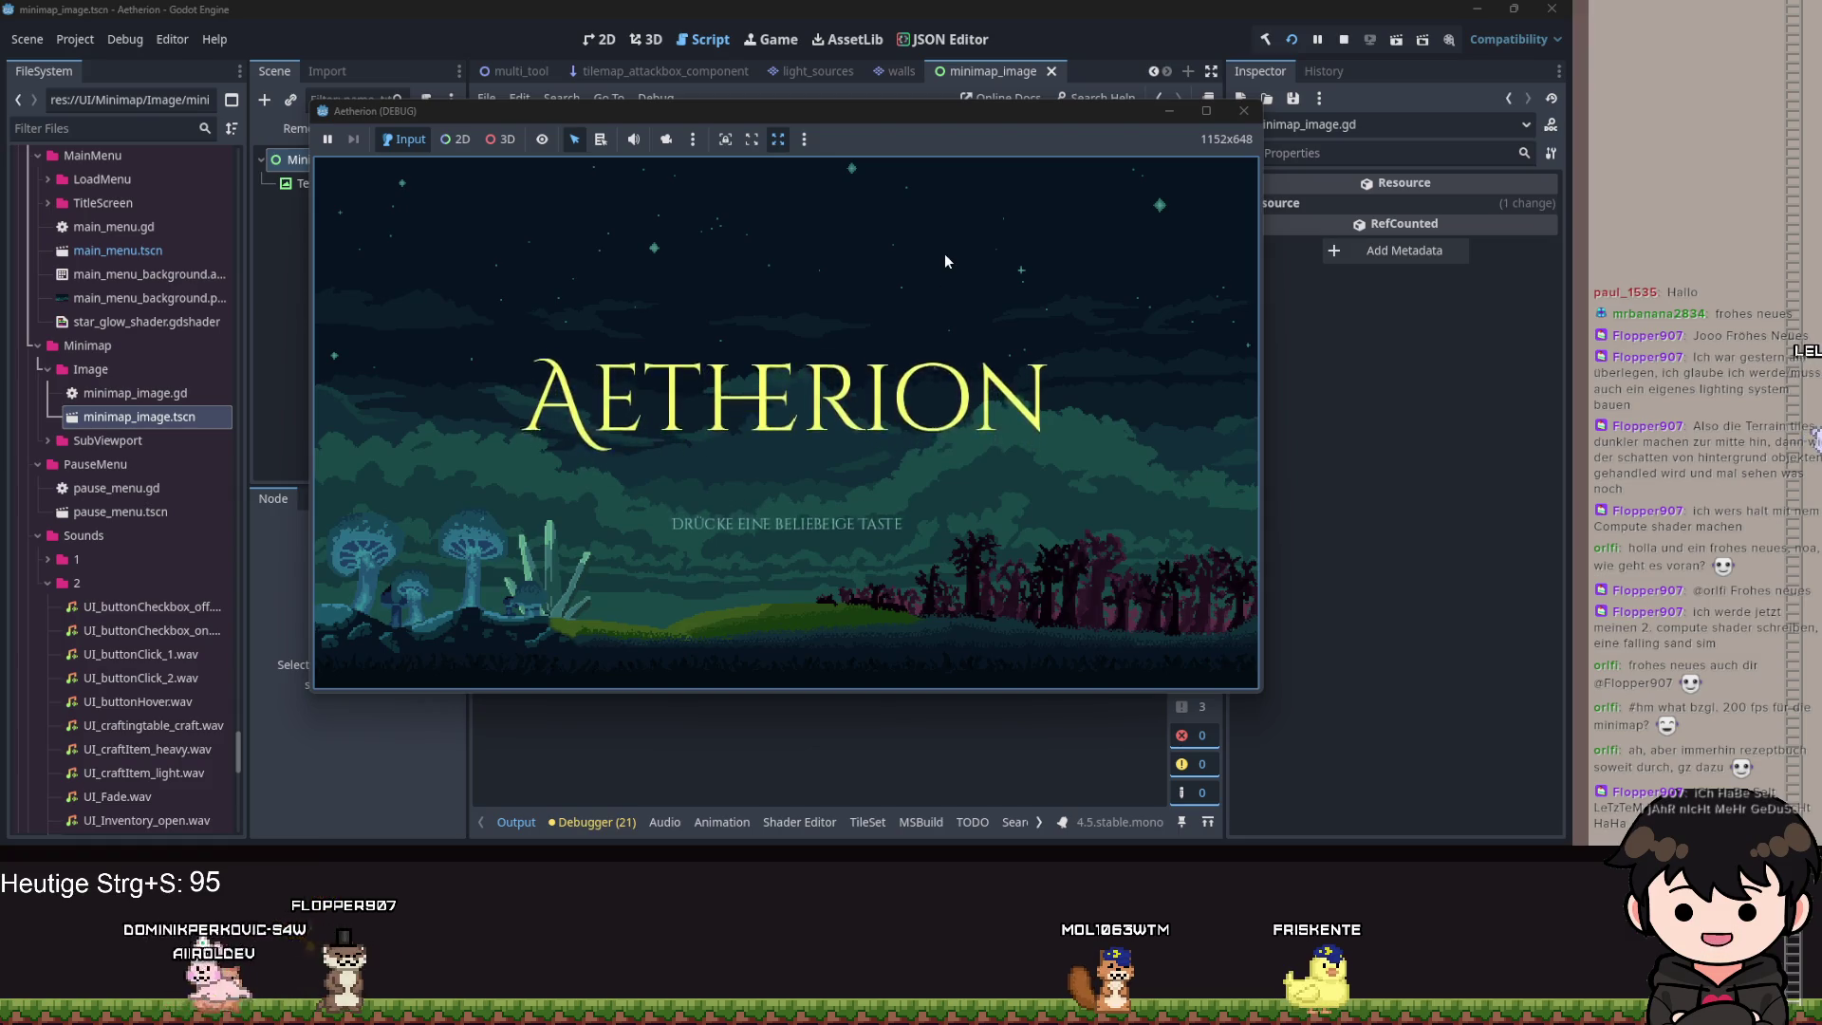
key("space")
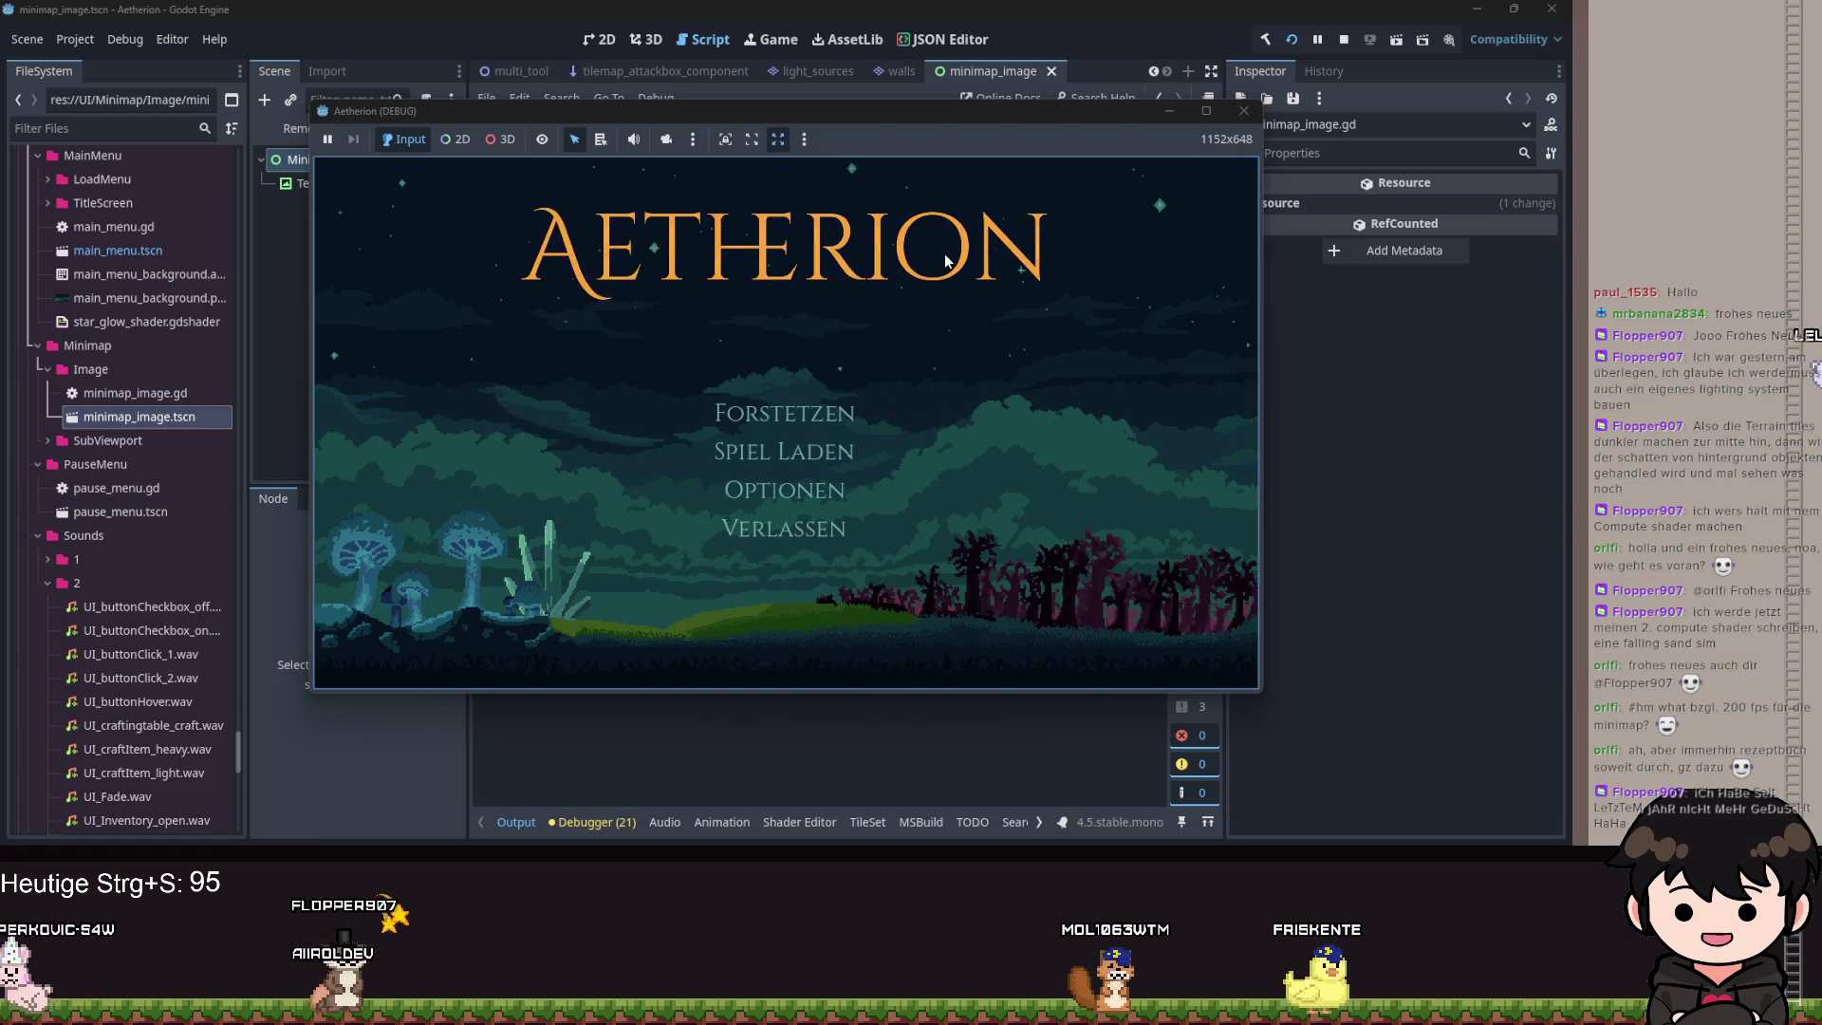
left_click(787, 453)
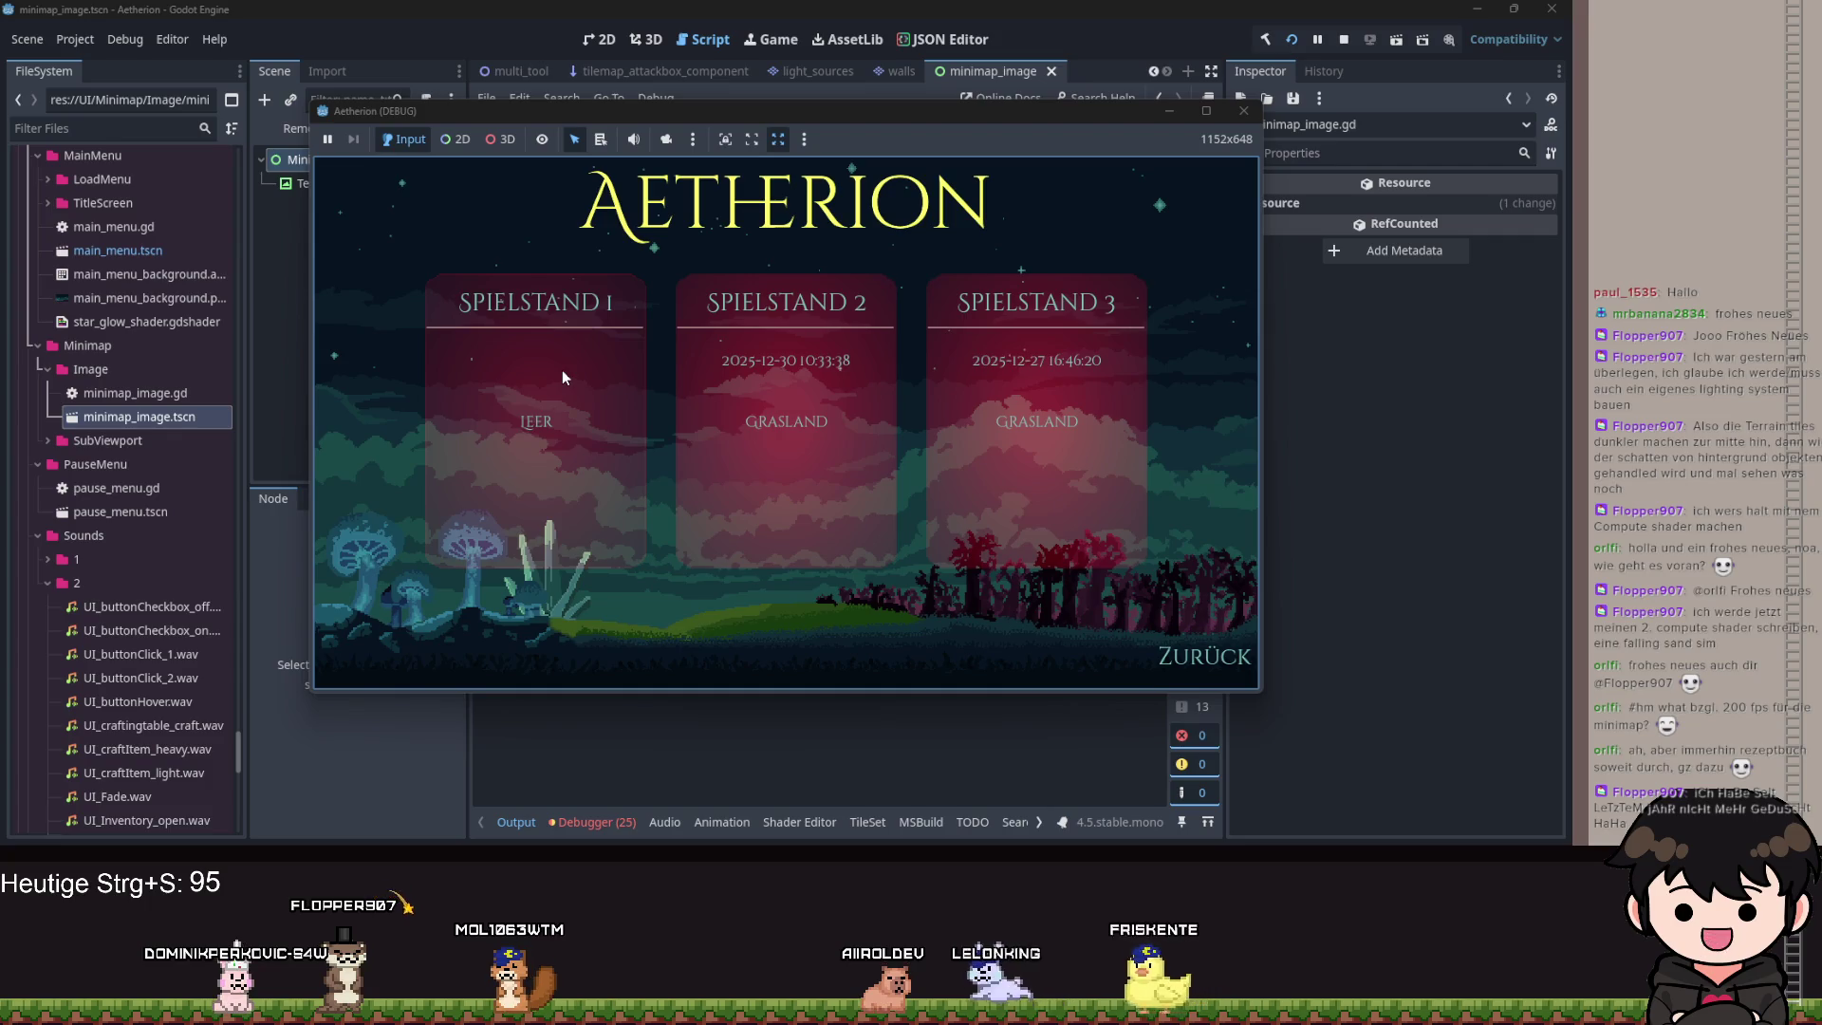
left_click(562, 378)
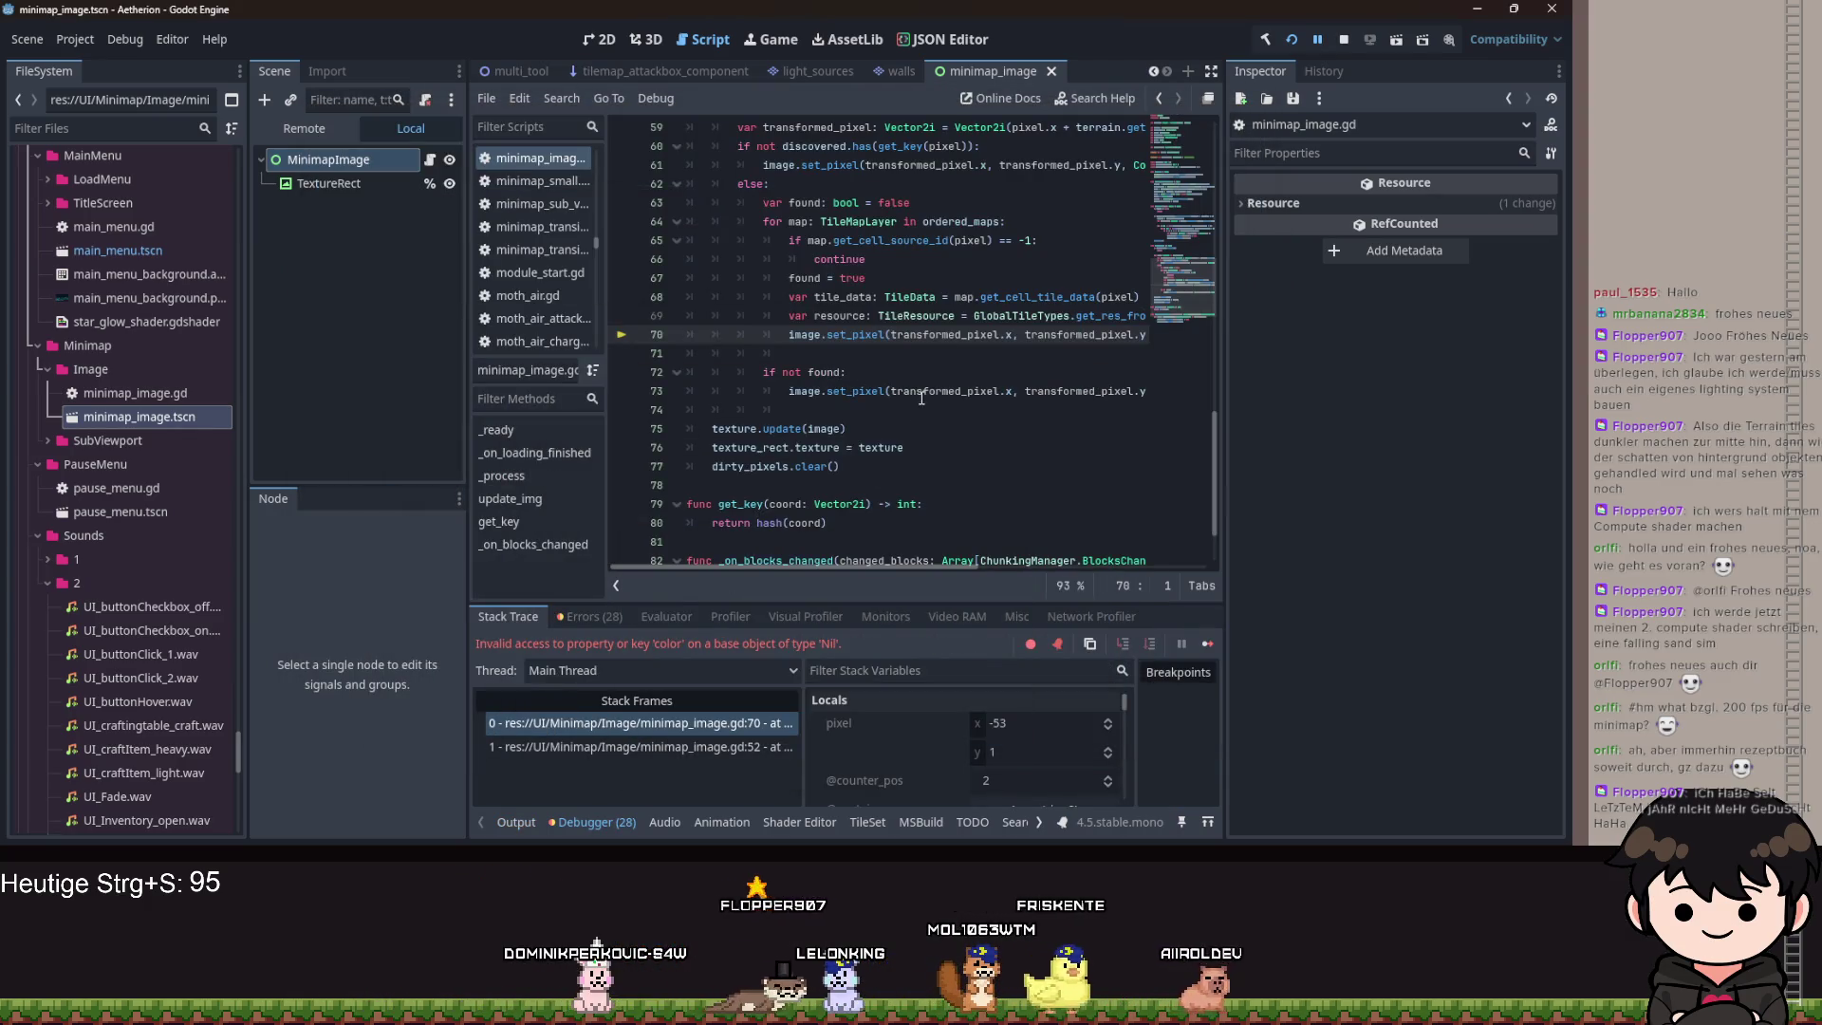
Change line 70 to resource.color if resource else Color.WHITE and save the script.
left_click(952, 430)
mouse_move(949, 567)
left_mouse_down()
mouse_move(1118, 556)
mouse_move(1107, 577)
mouse_move(1144, 553)
mouse_move(985, 543)
mouse_move(1101, 545)
left_mouse_up()
left_click(1118, 318)
key("Return")
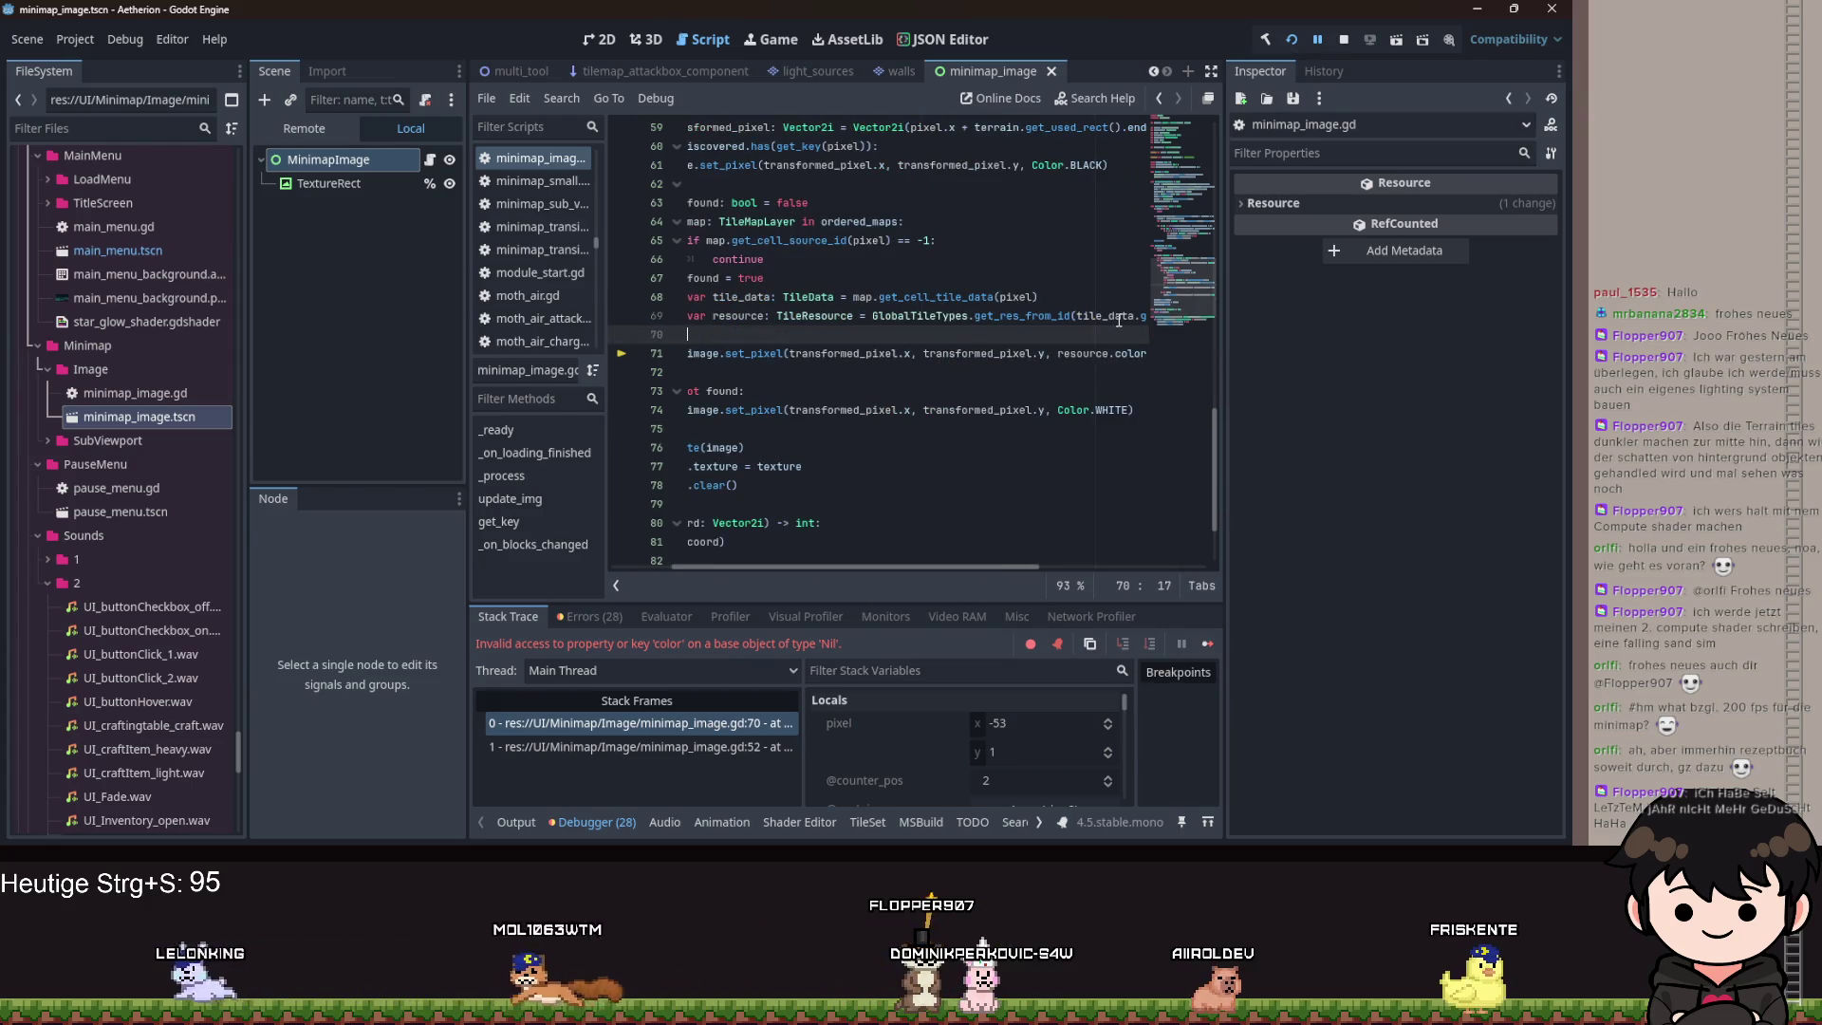
key("ctrl+z")
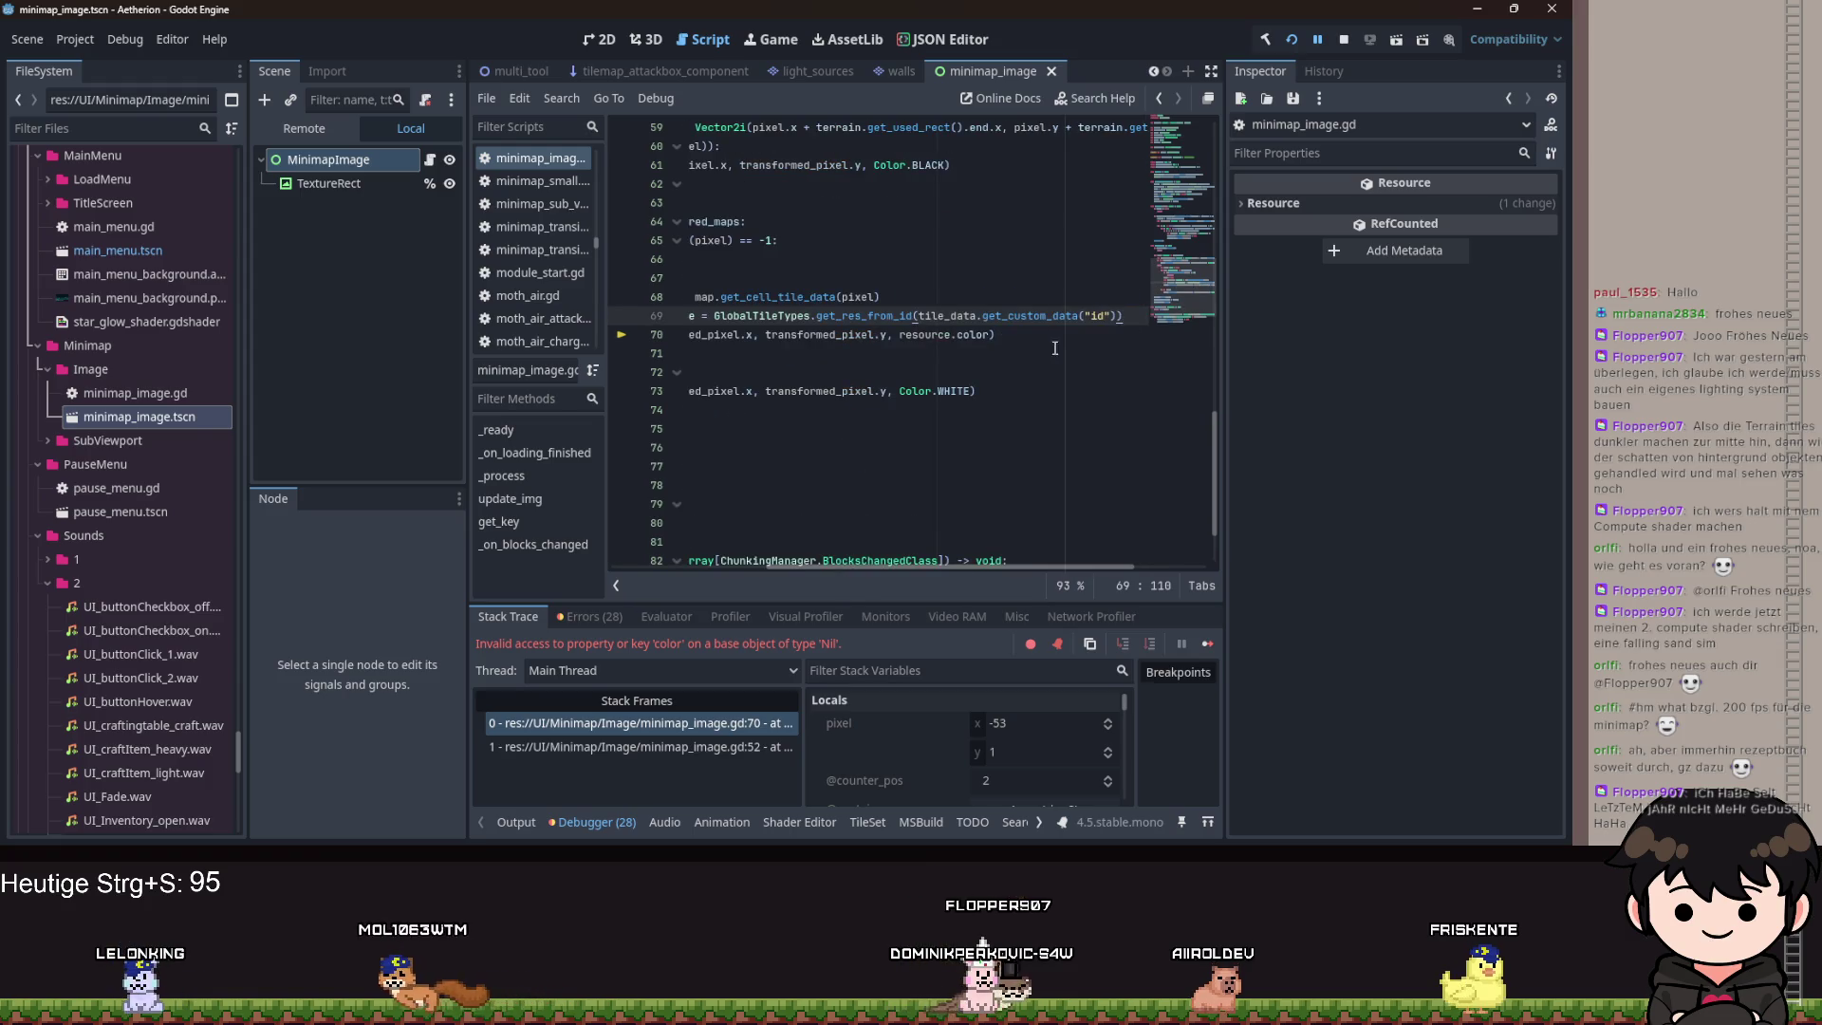
left_click(991, 334)
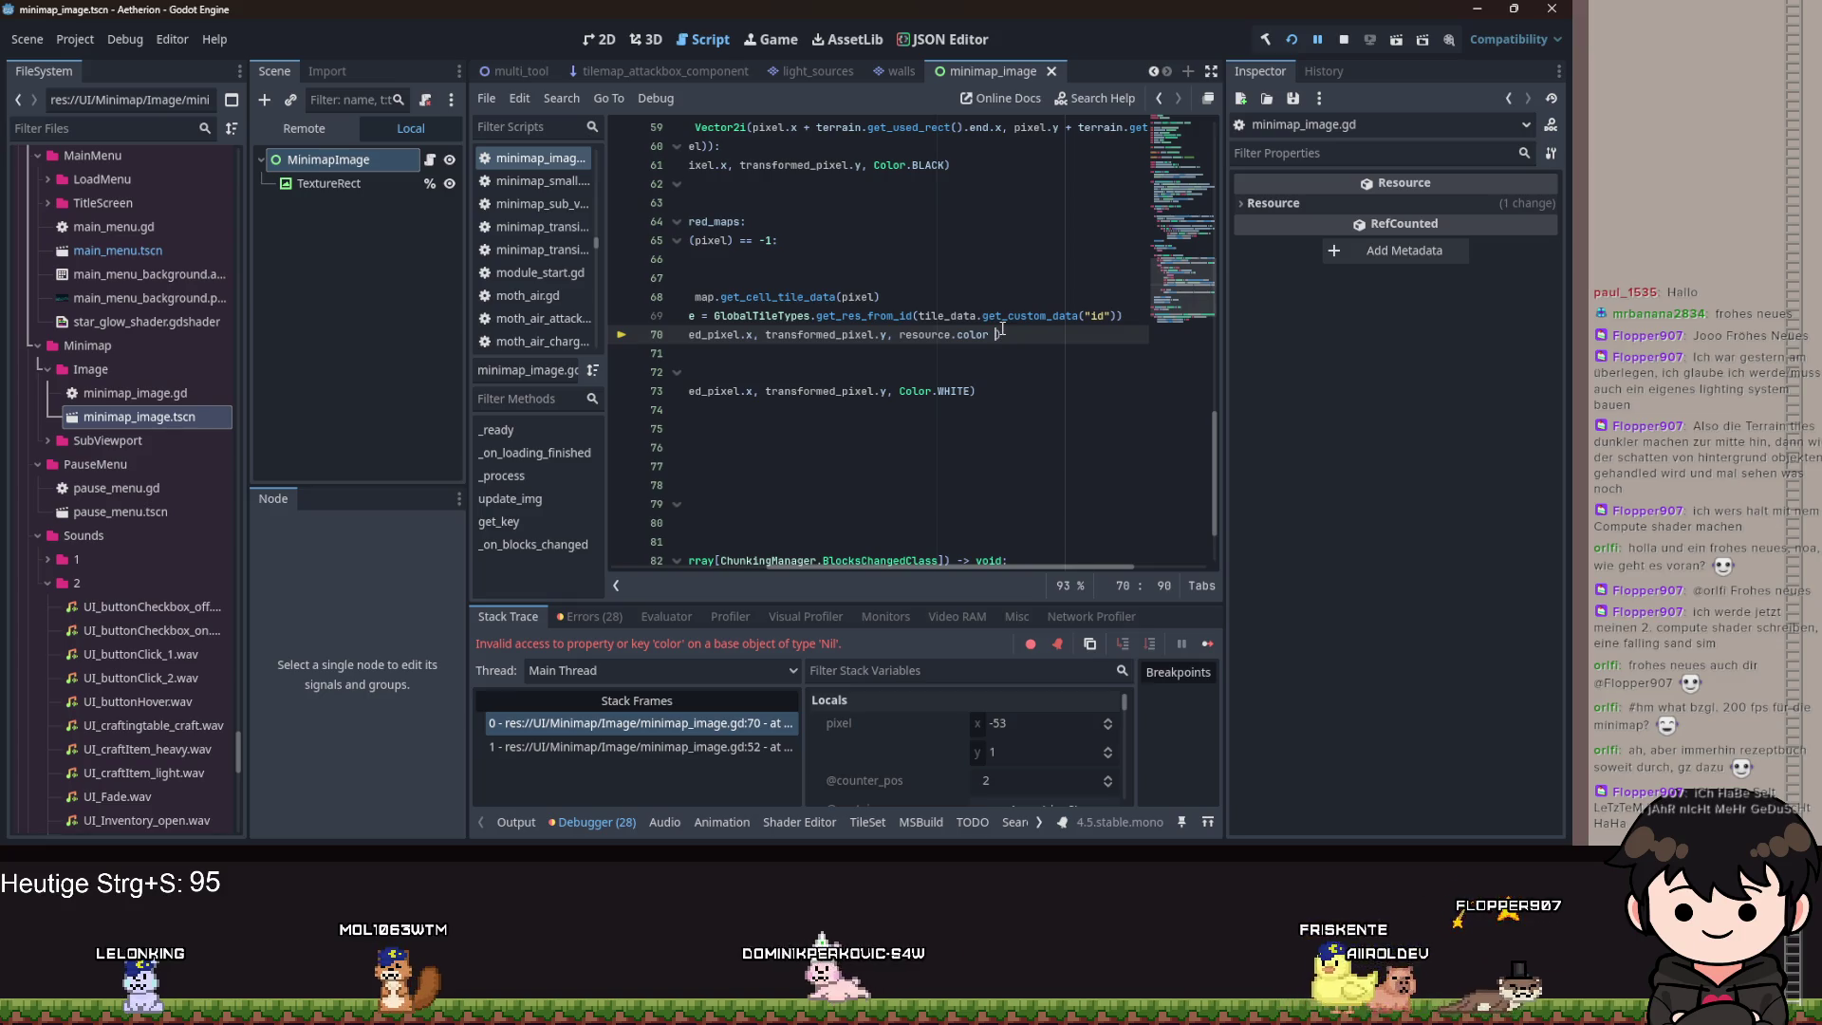
type("if resource else C")
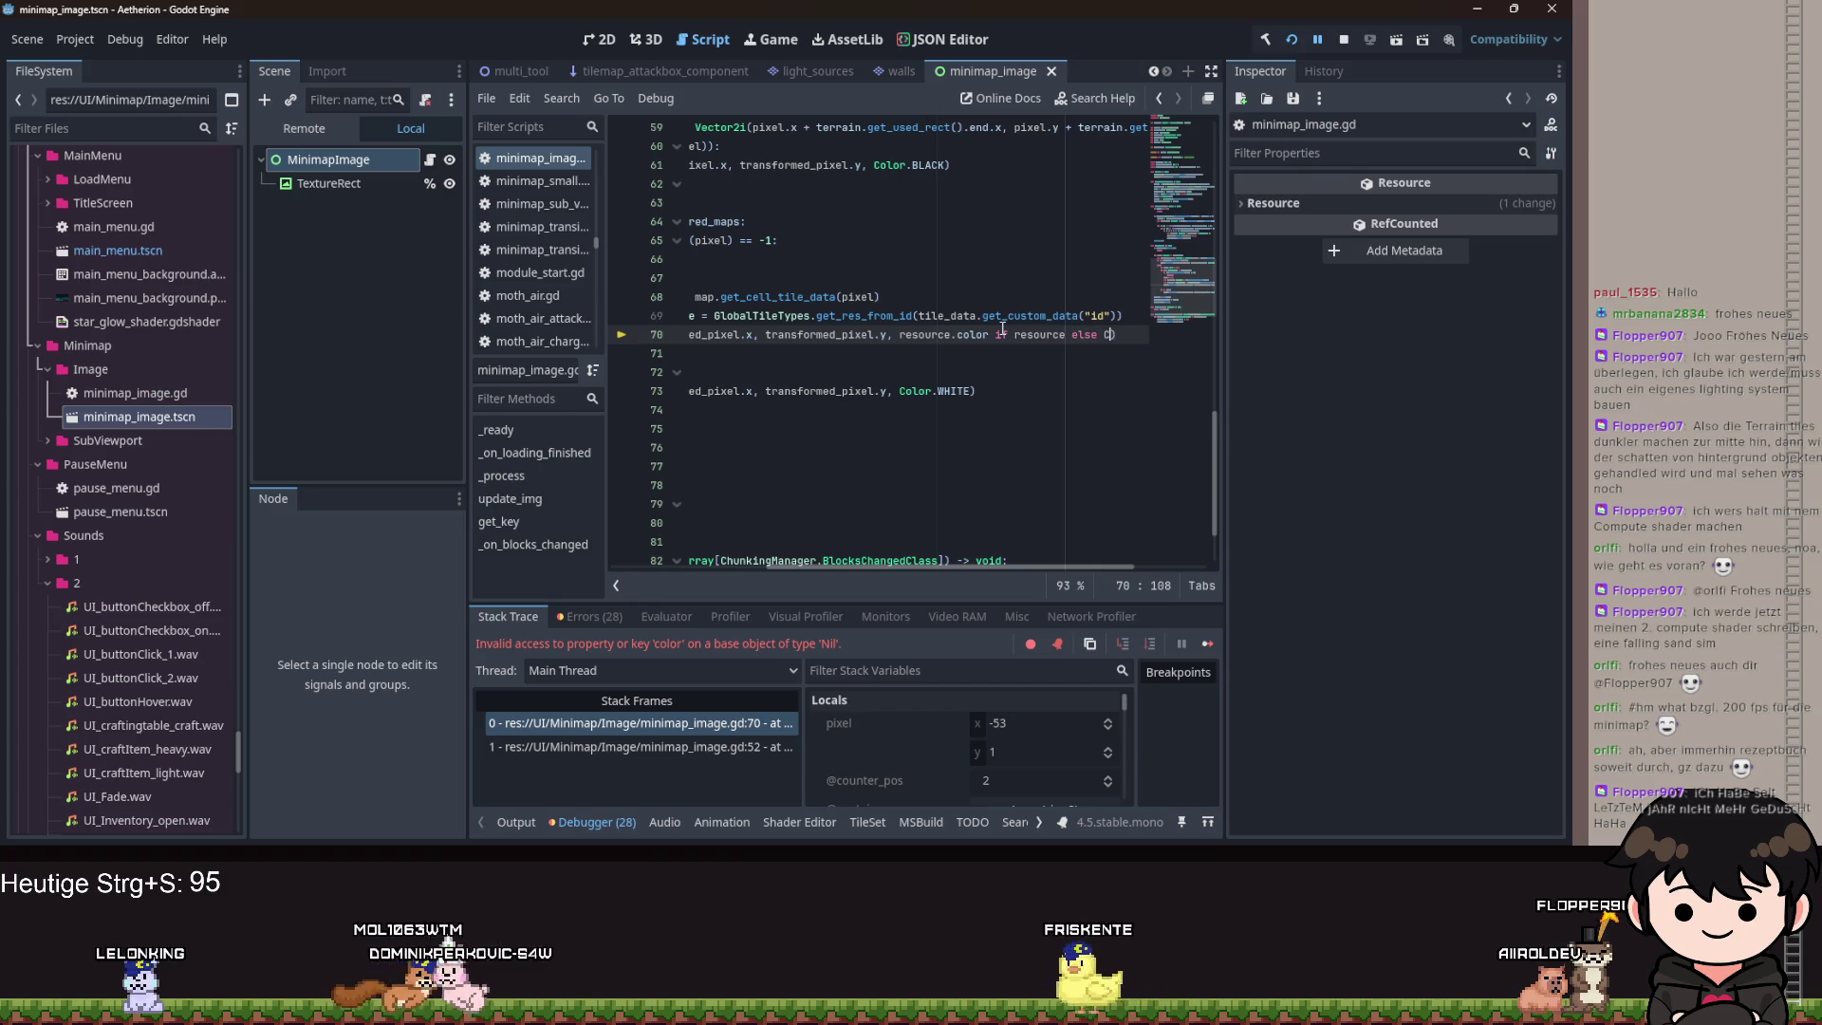
type("OLOR.WHITE")
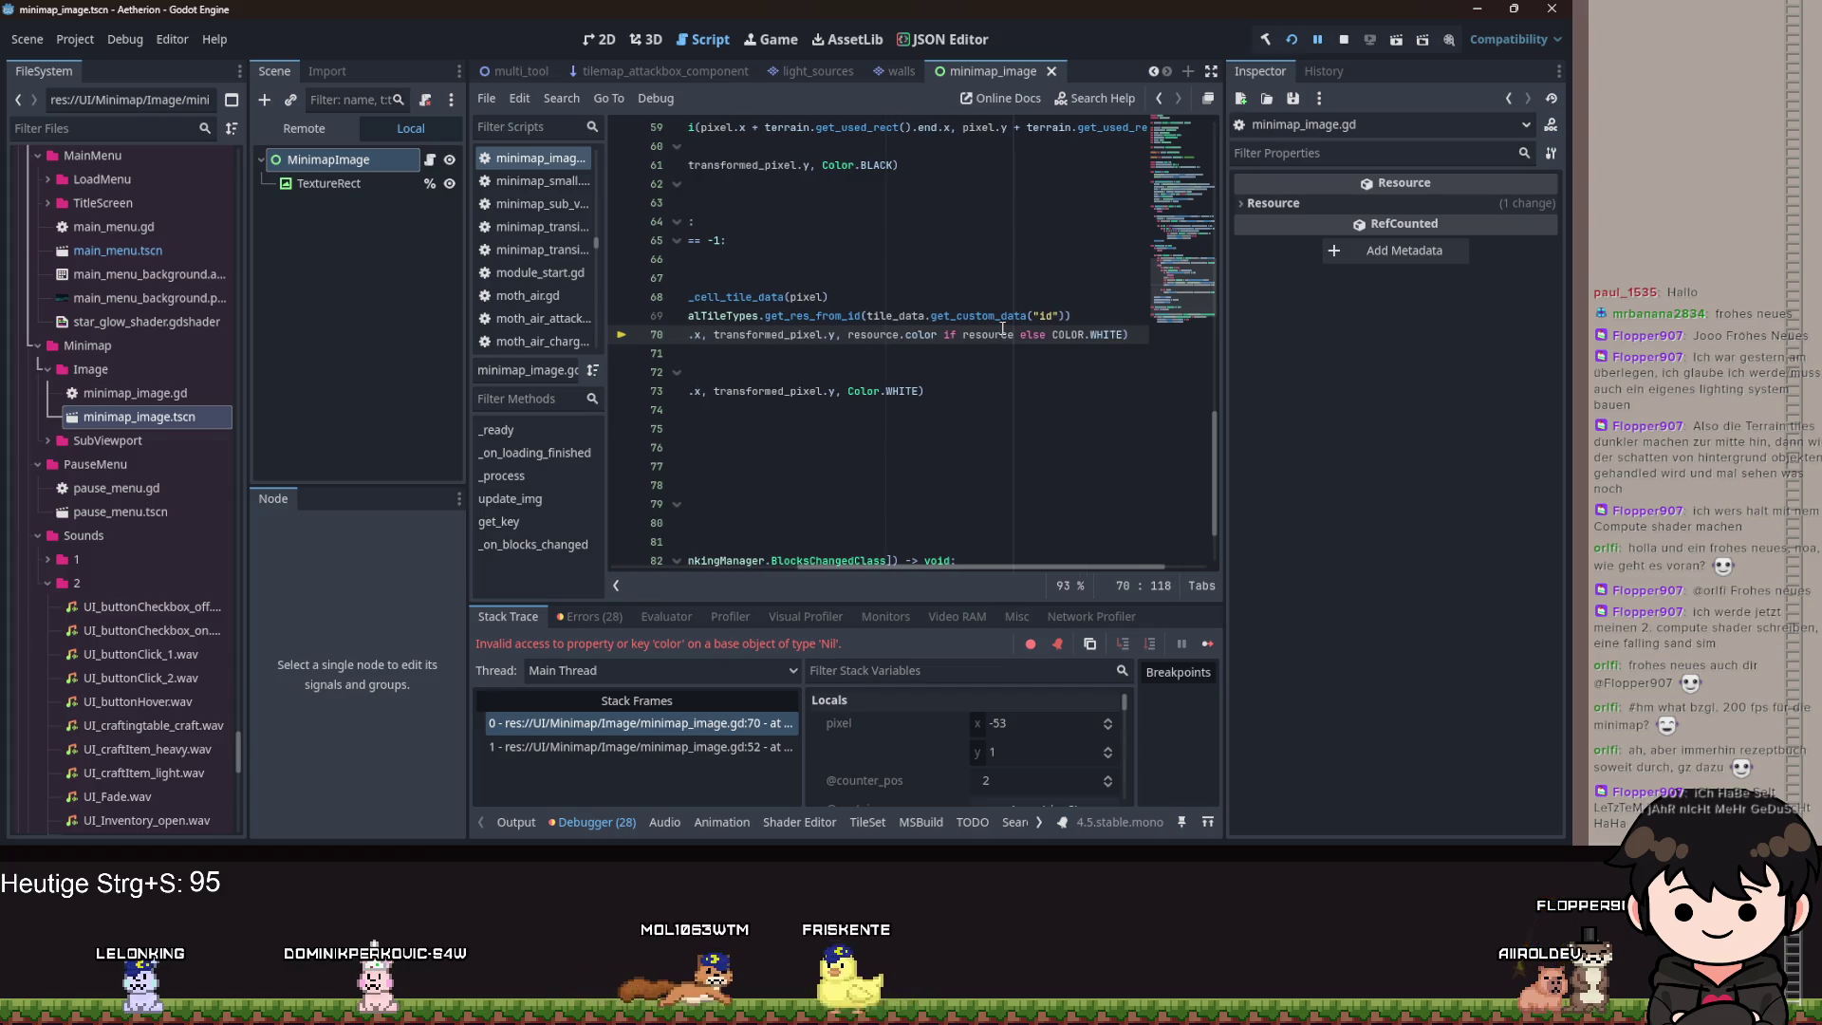
key("Delete")
key("Delete")
key("Delete")
type("Color")
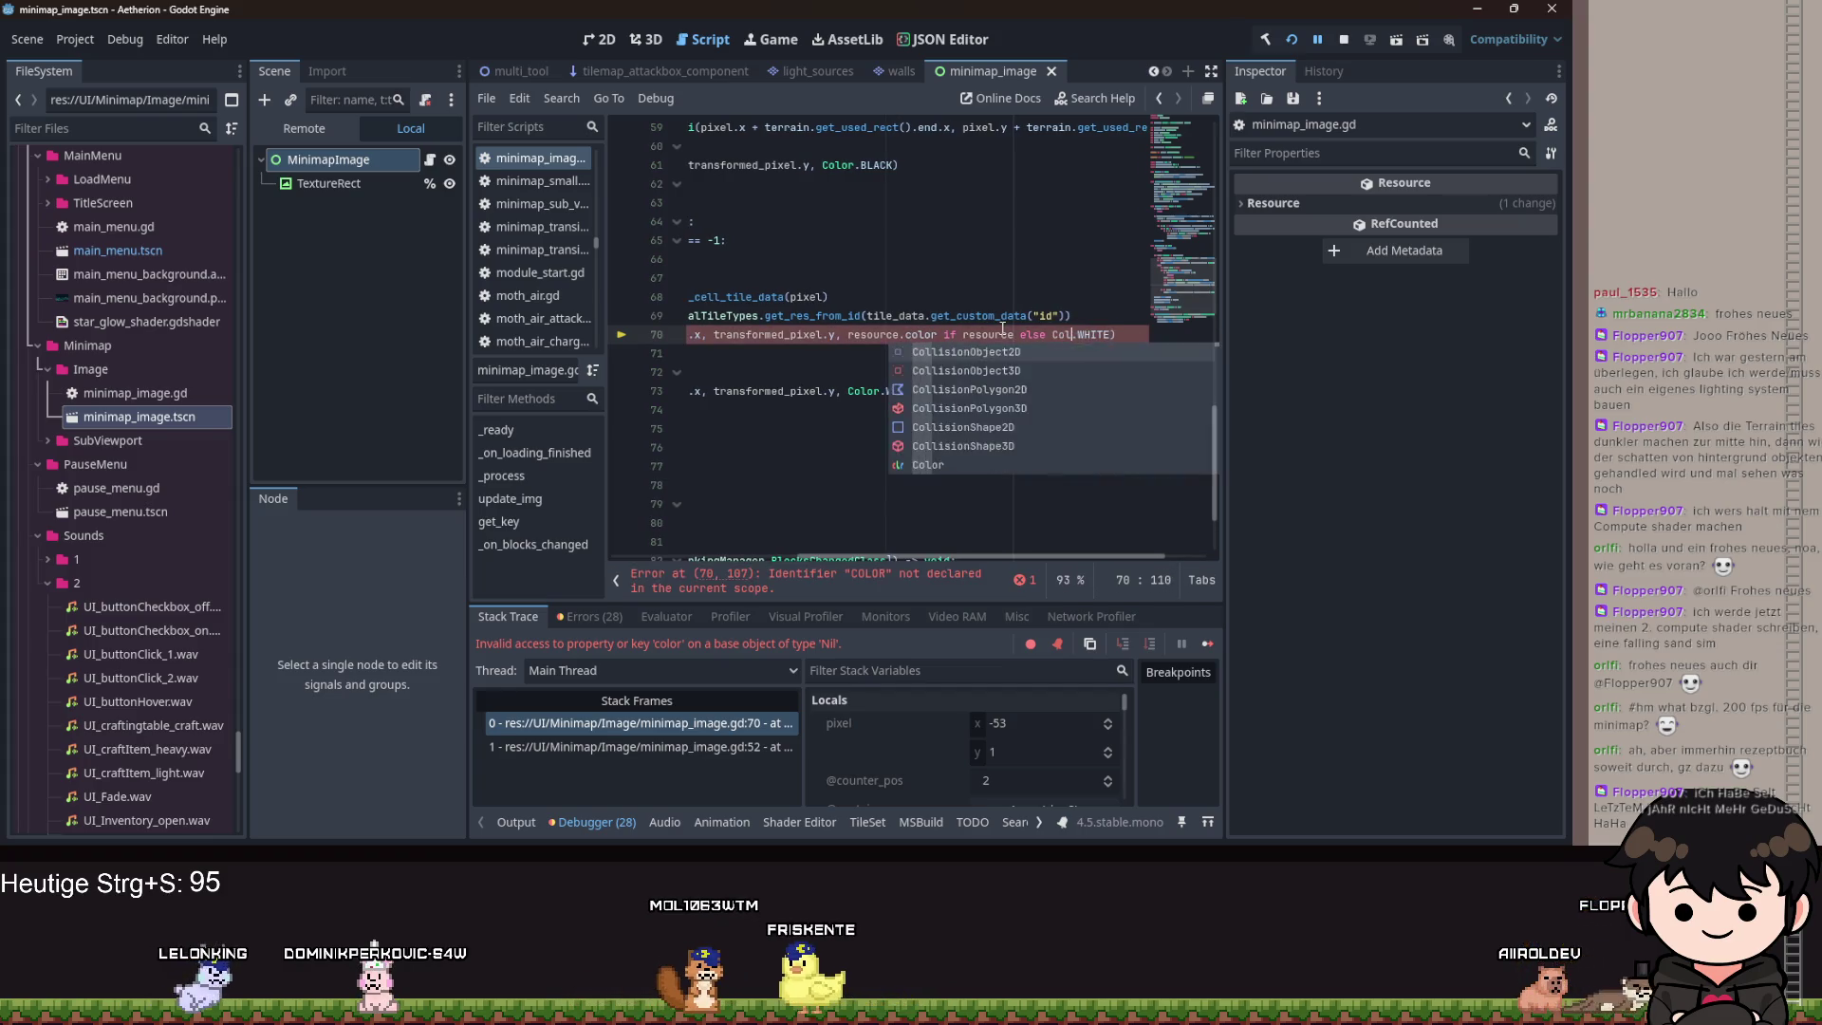
key("ctrl+s")
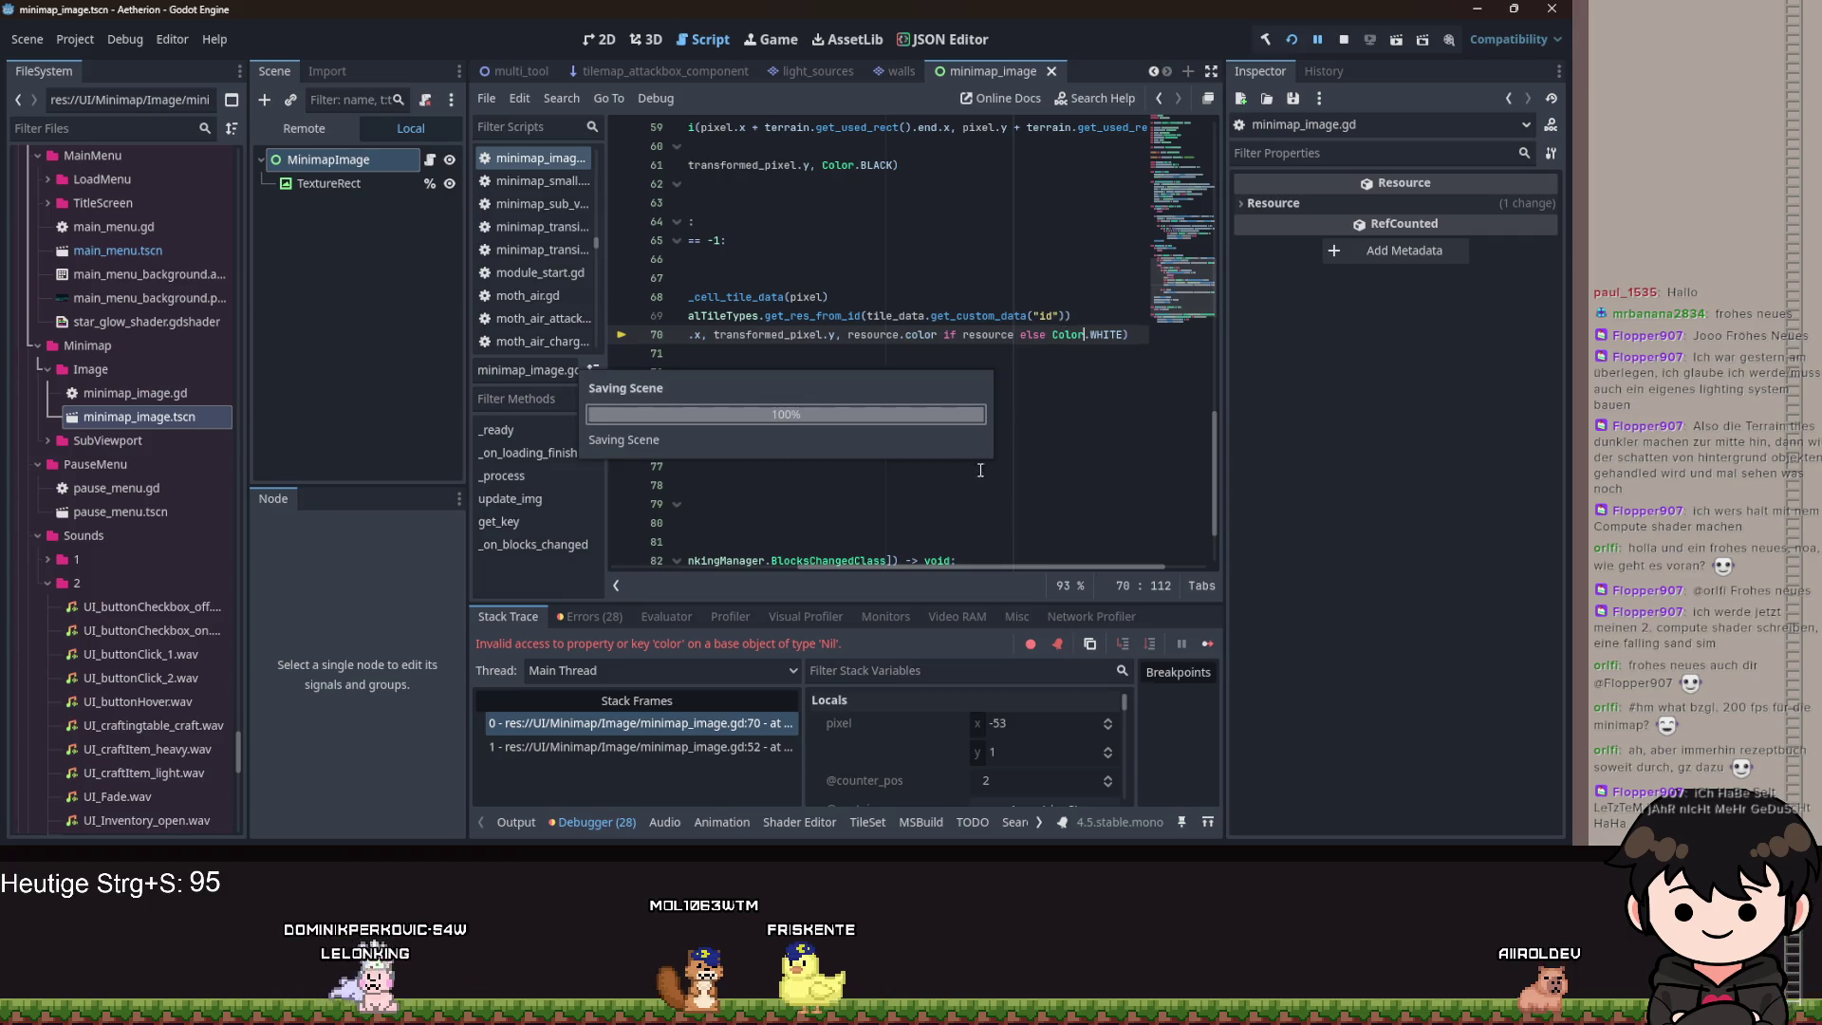
Resume Aetherion, check the white terrain strip on the minimap, open the pause menu, and return to the editor.
left_click(1317, 41)
left_click(949, 777)
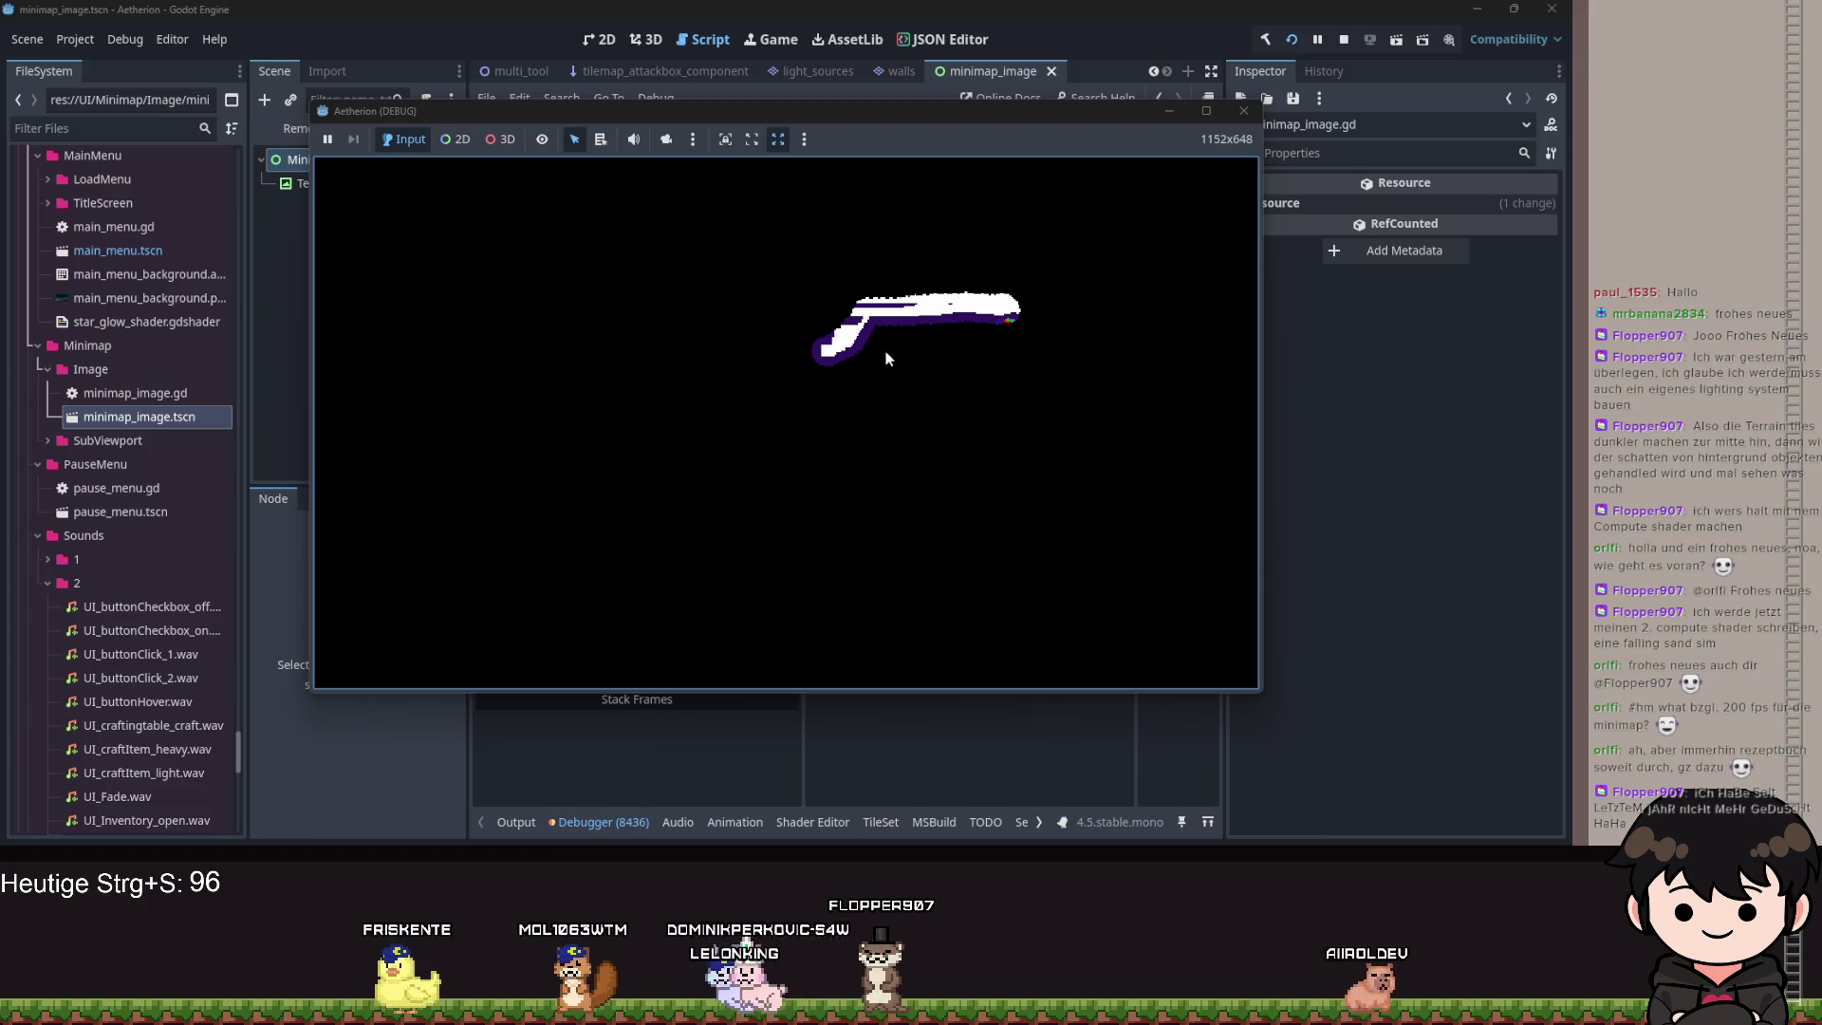
key("Escape")
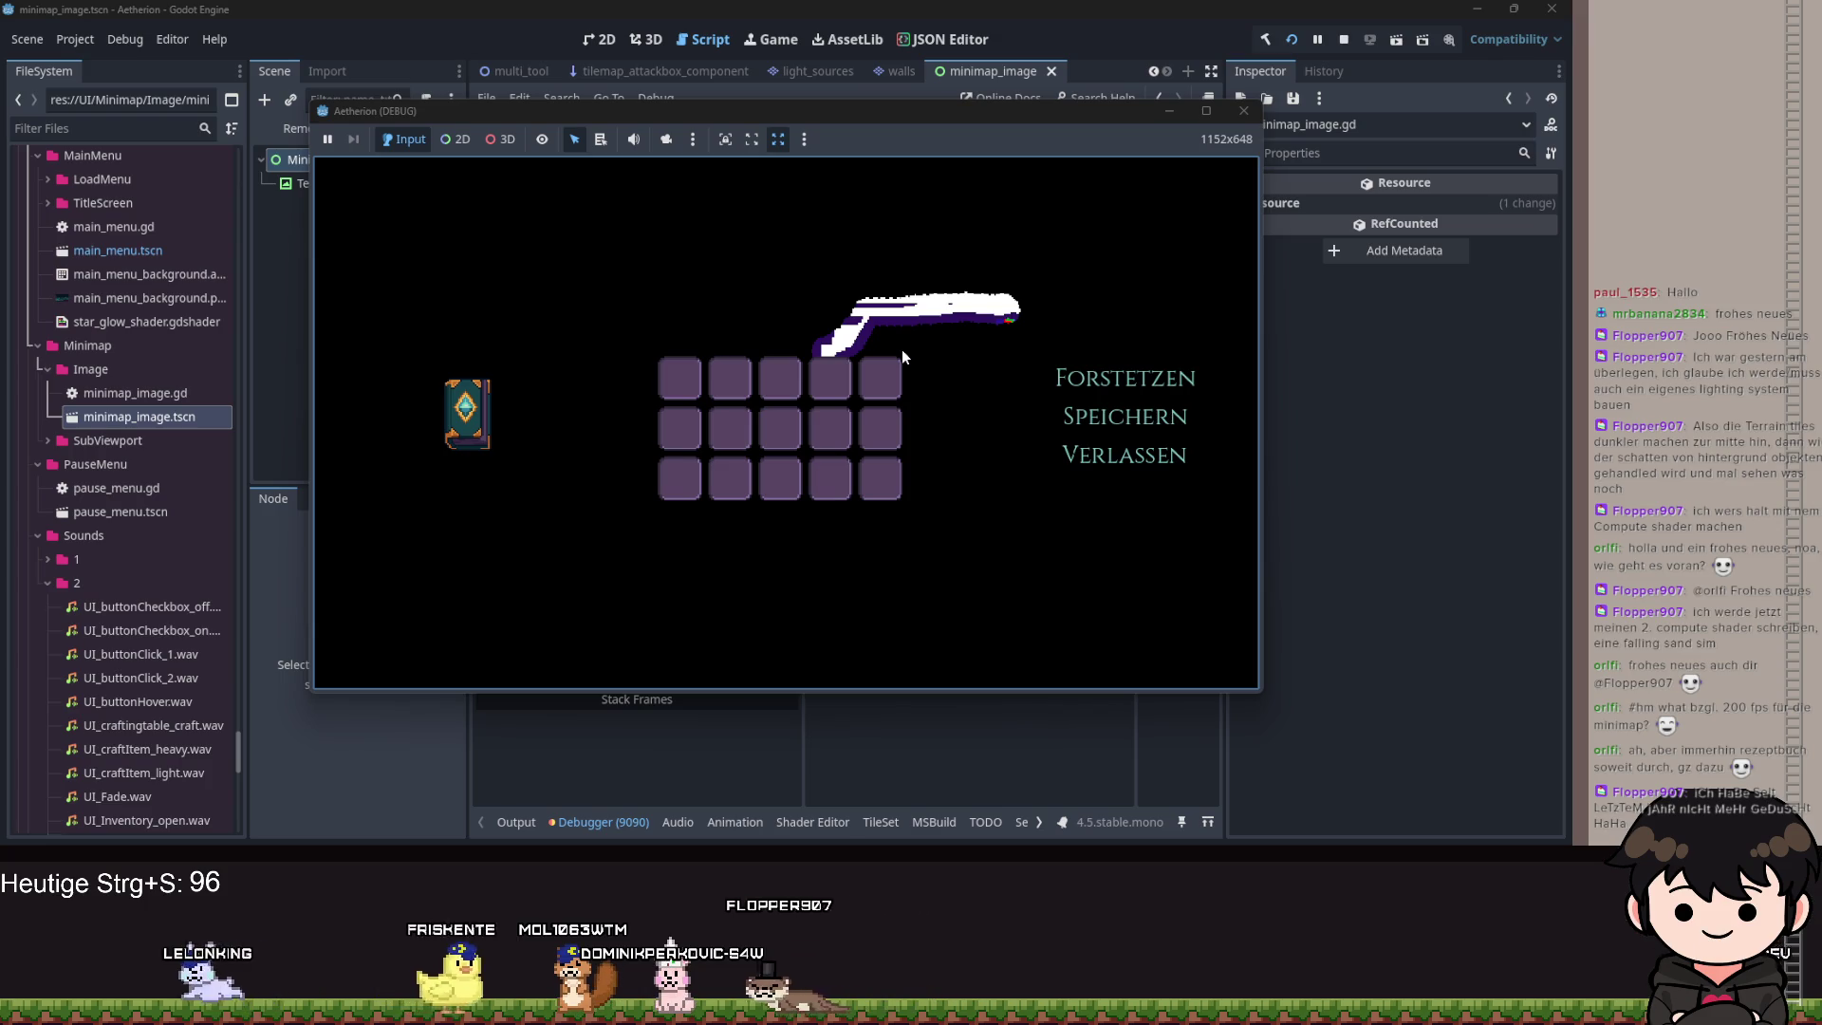
left_click(1183, 111)
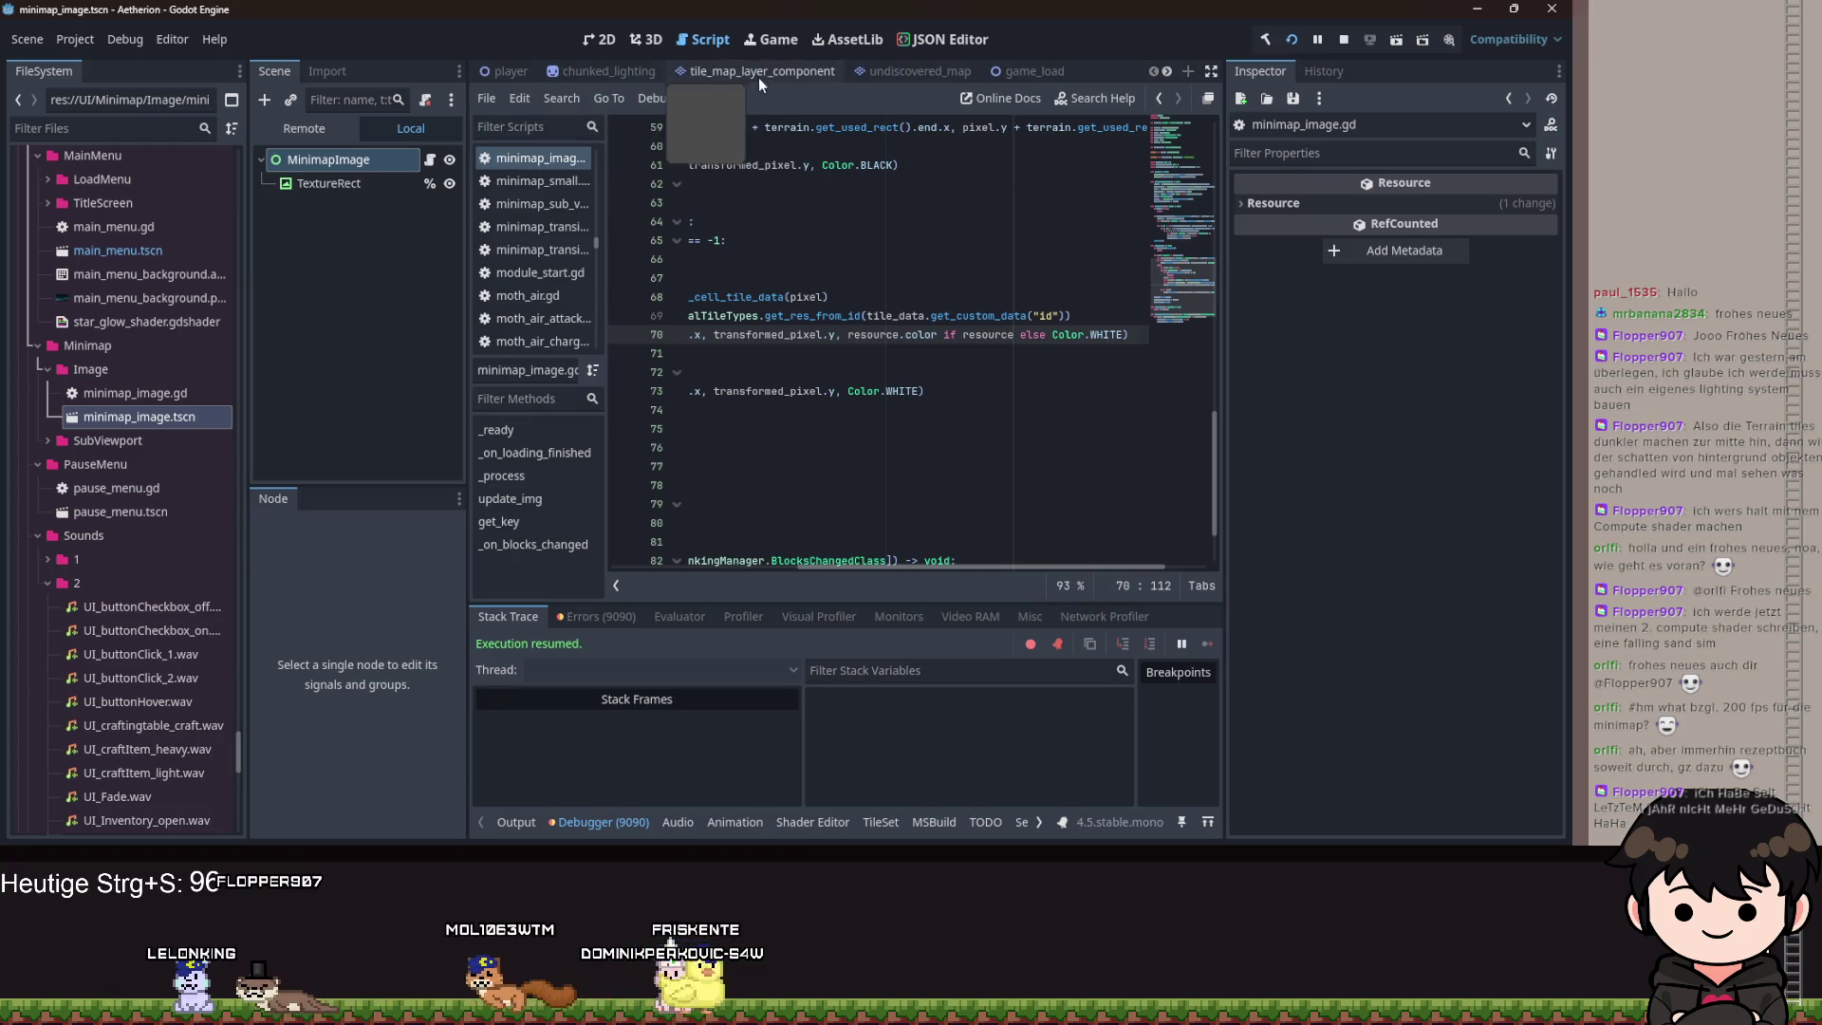
Open the minimap scene and select SubViewport to view its 100 × 100 px size.
scroll(789, 76, "down", 2)
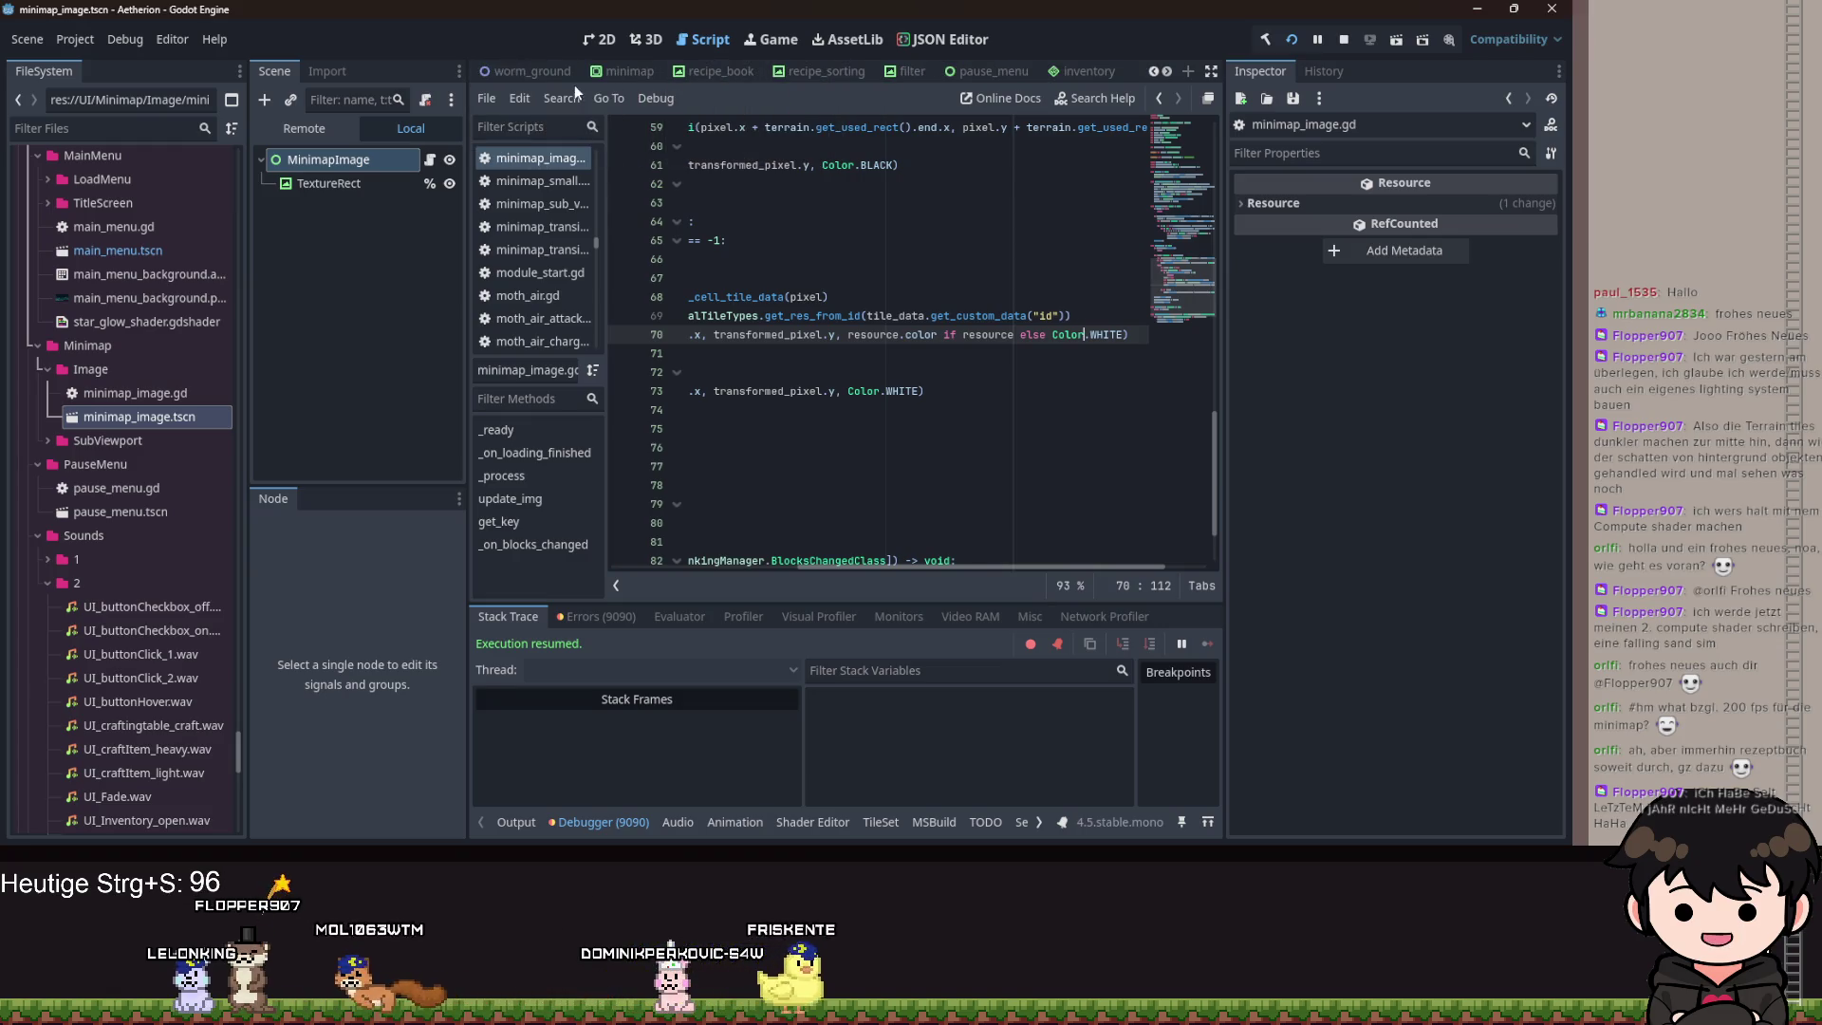
left_click(619, 67)
left_click(328, 183)
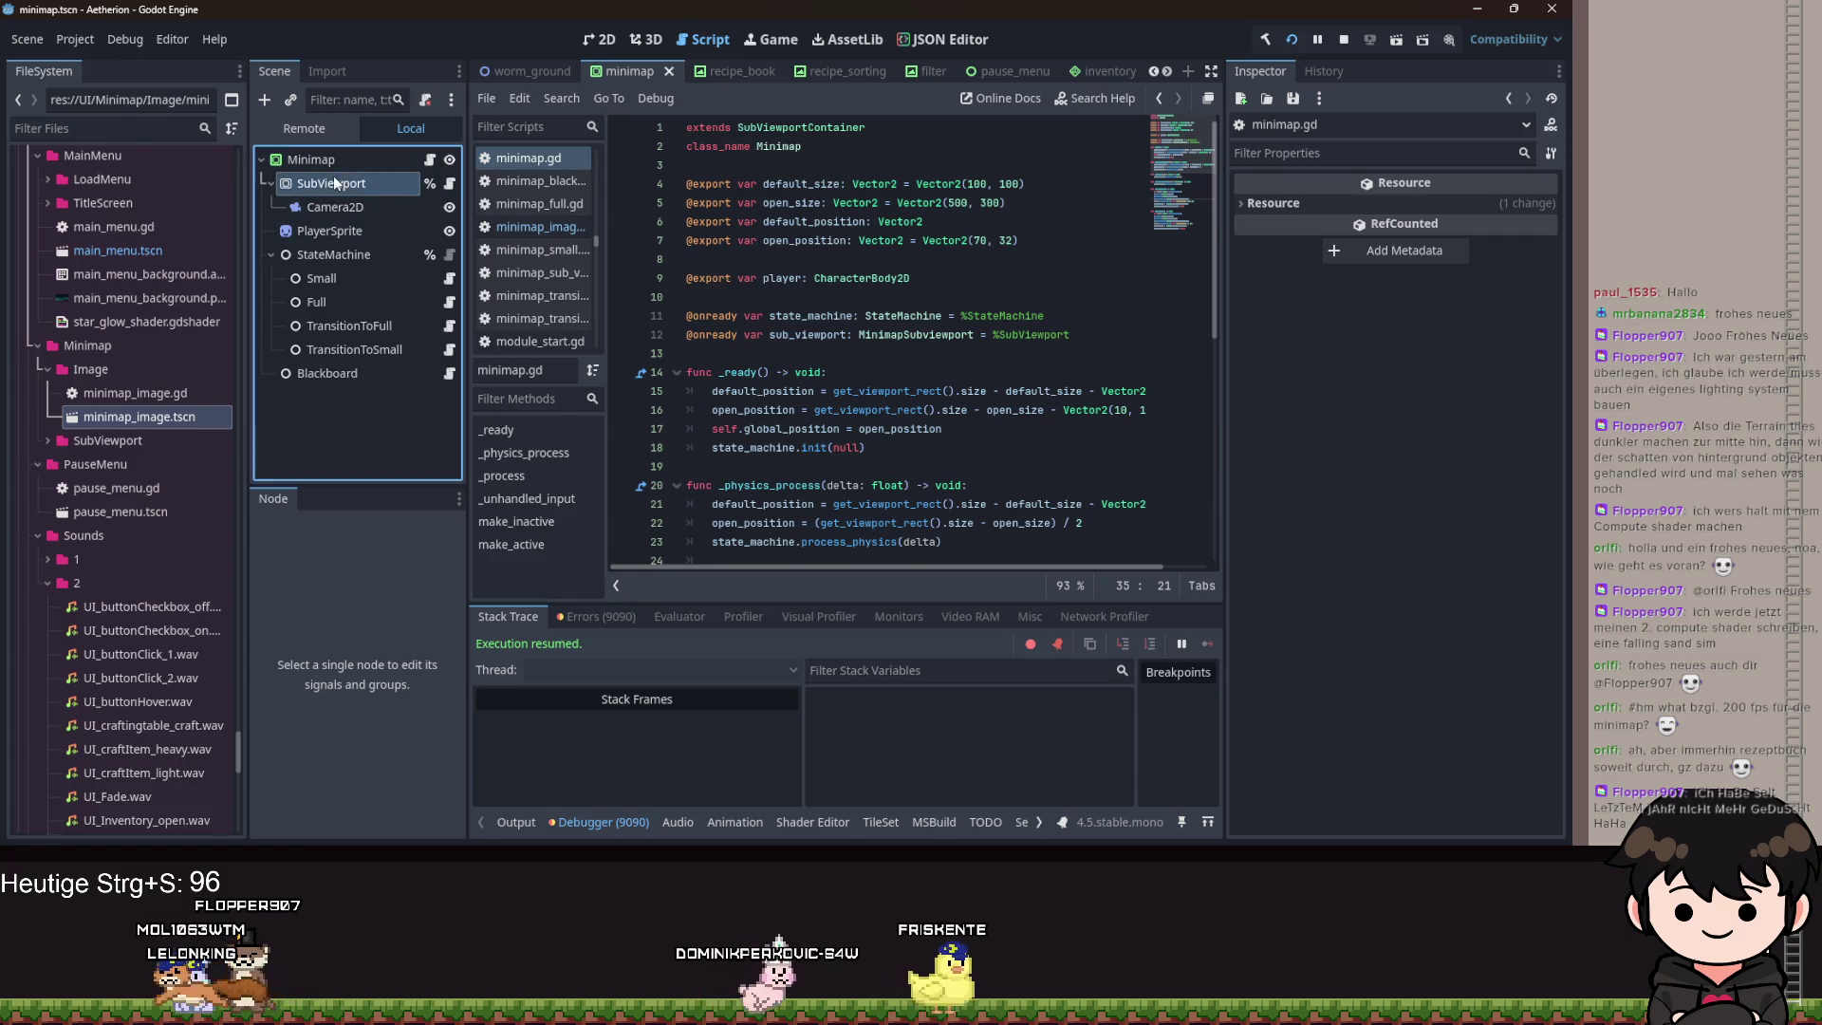
left_click(346, 226)
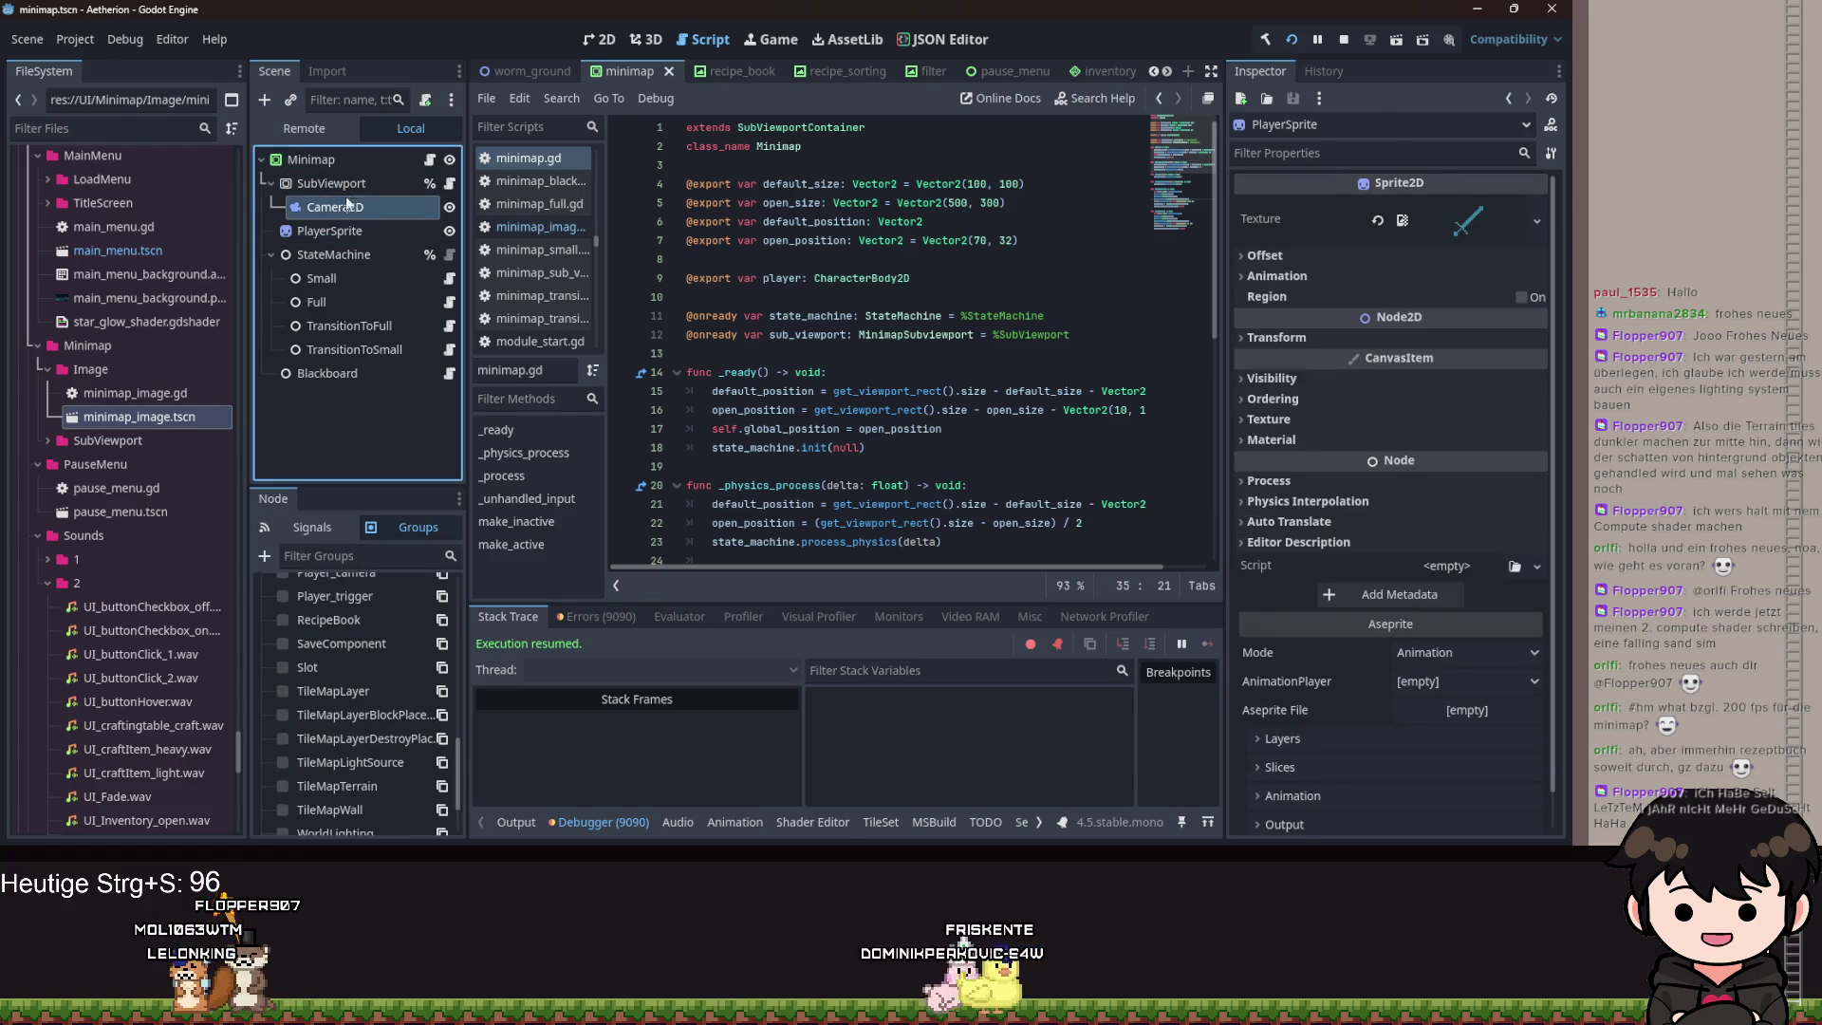
left_click(345, 186)
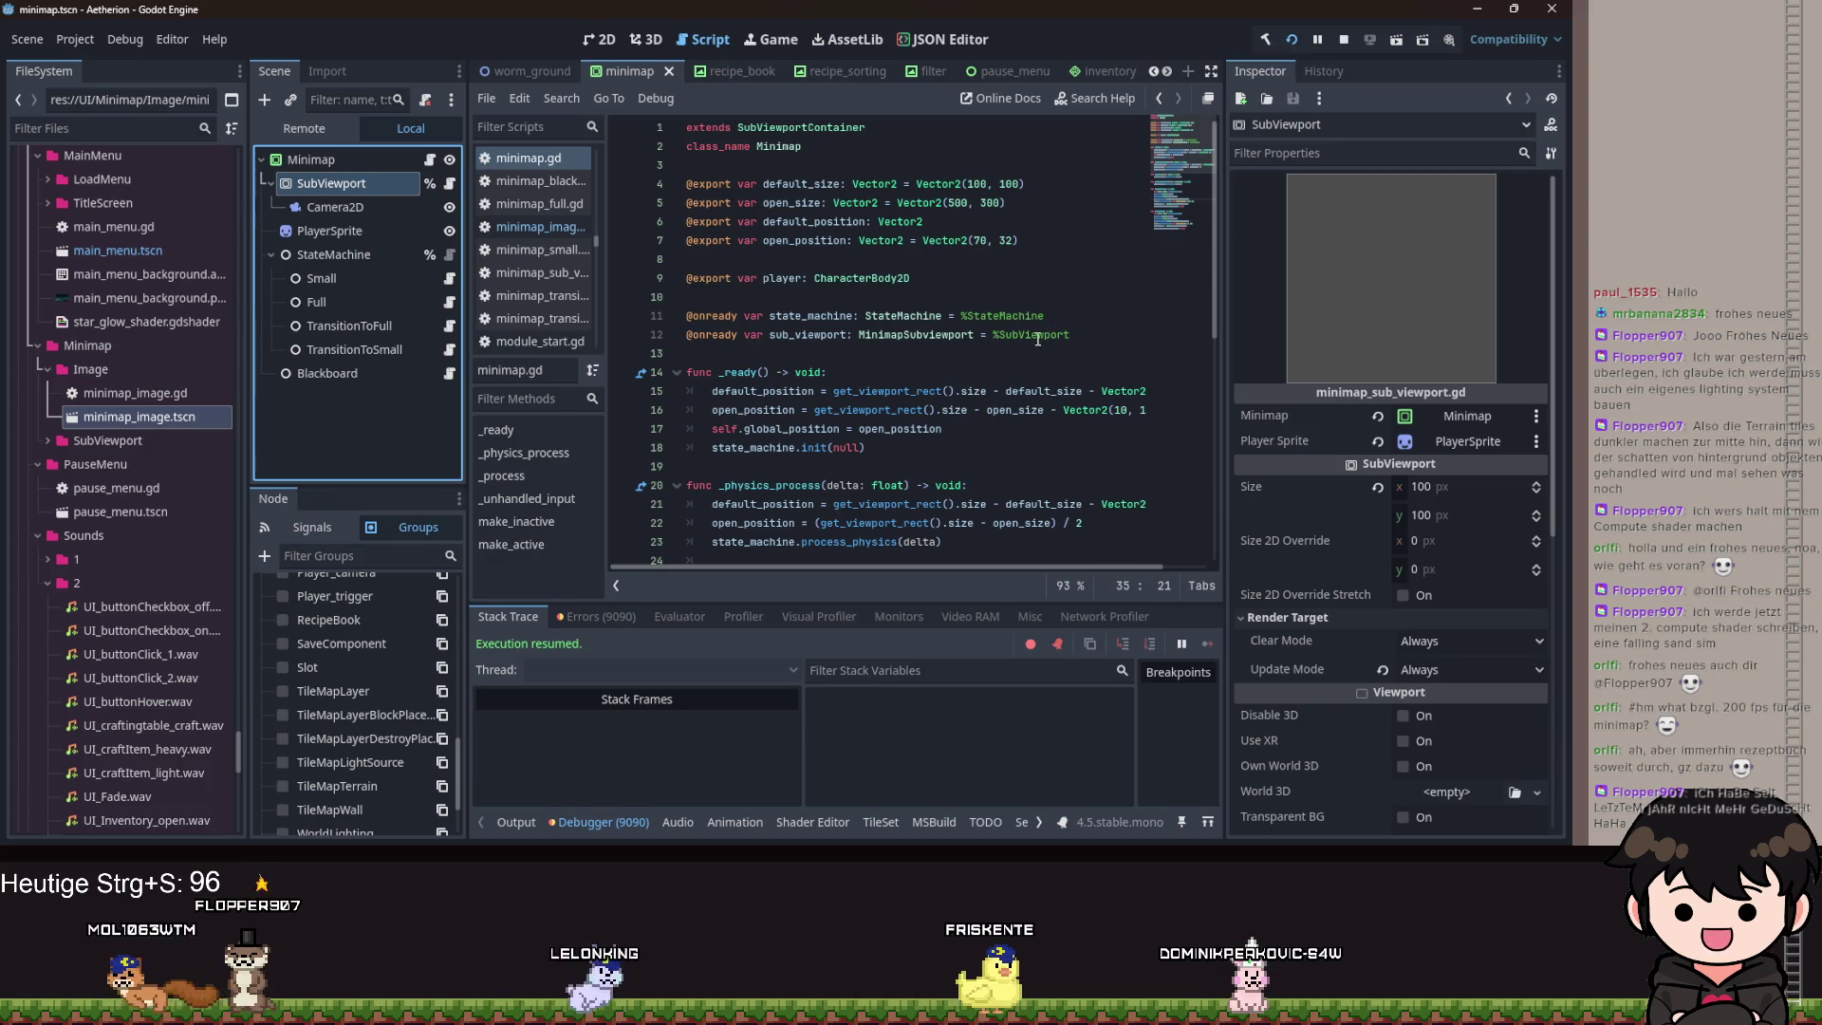
left_click(892, 300)
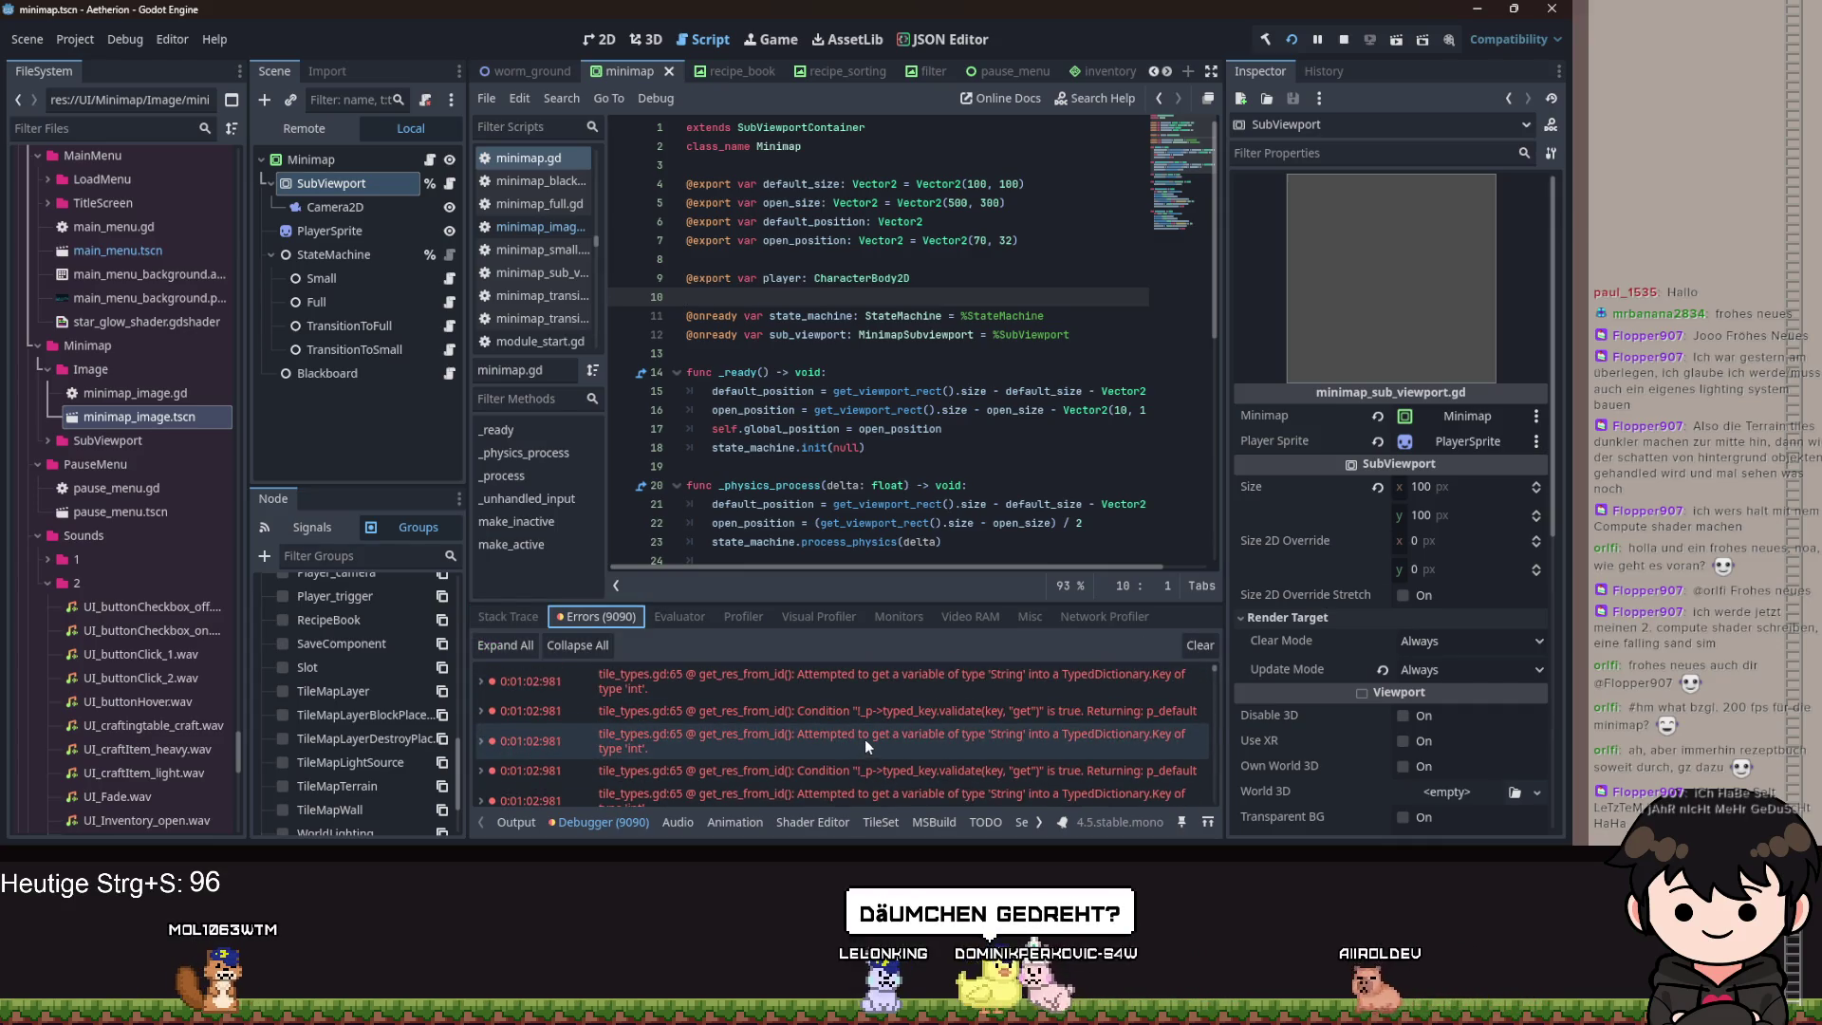
Look through the tile_types.gd get_res_from_id errors, then switch back to the minimap_image scene.
left_click(757, 727)
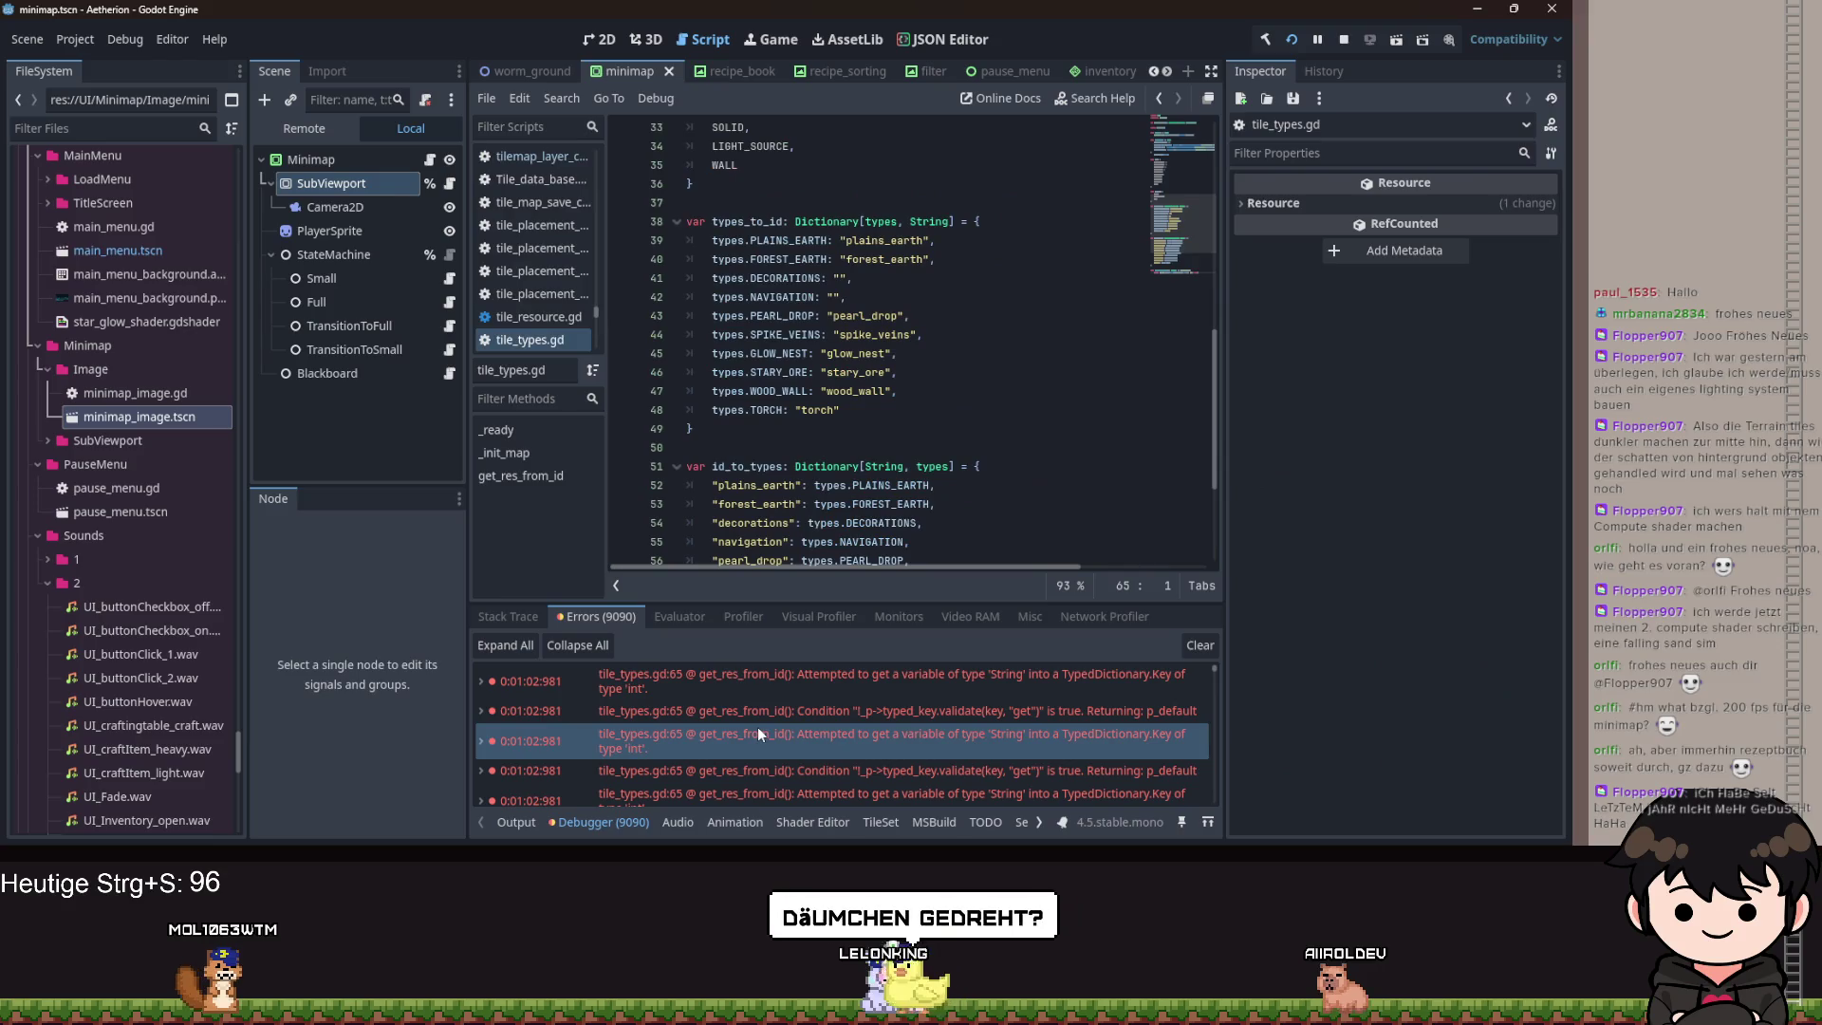
left_click(797, 702)
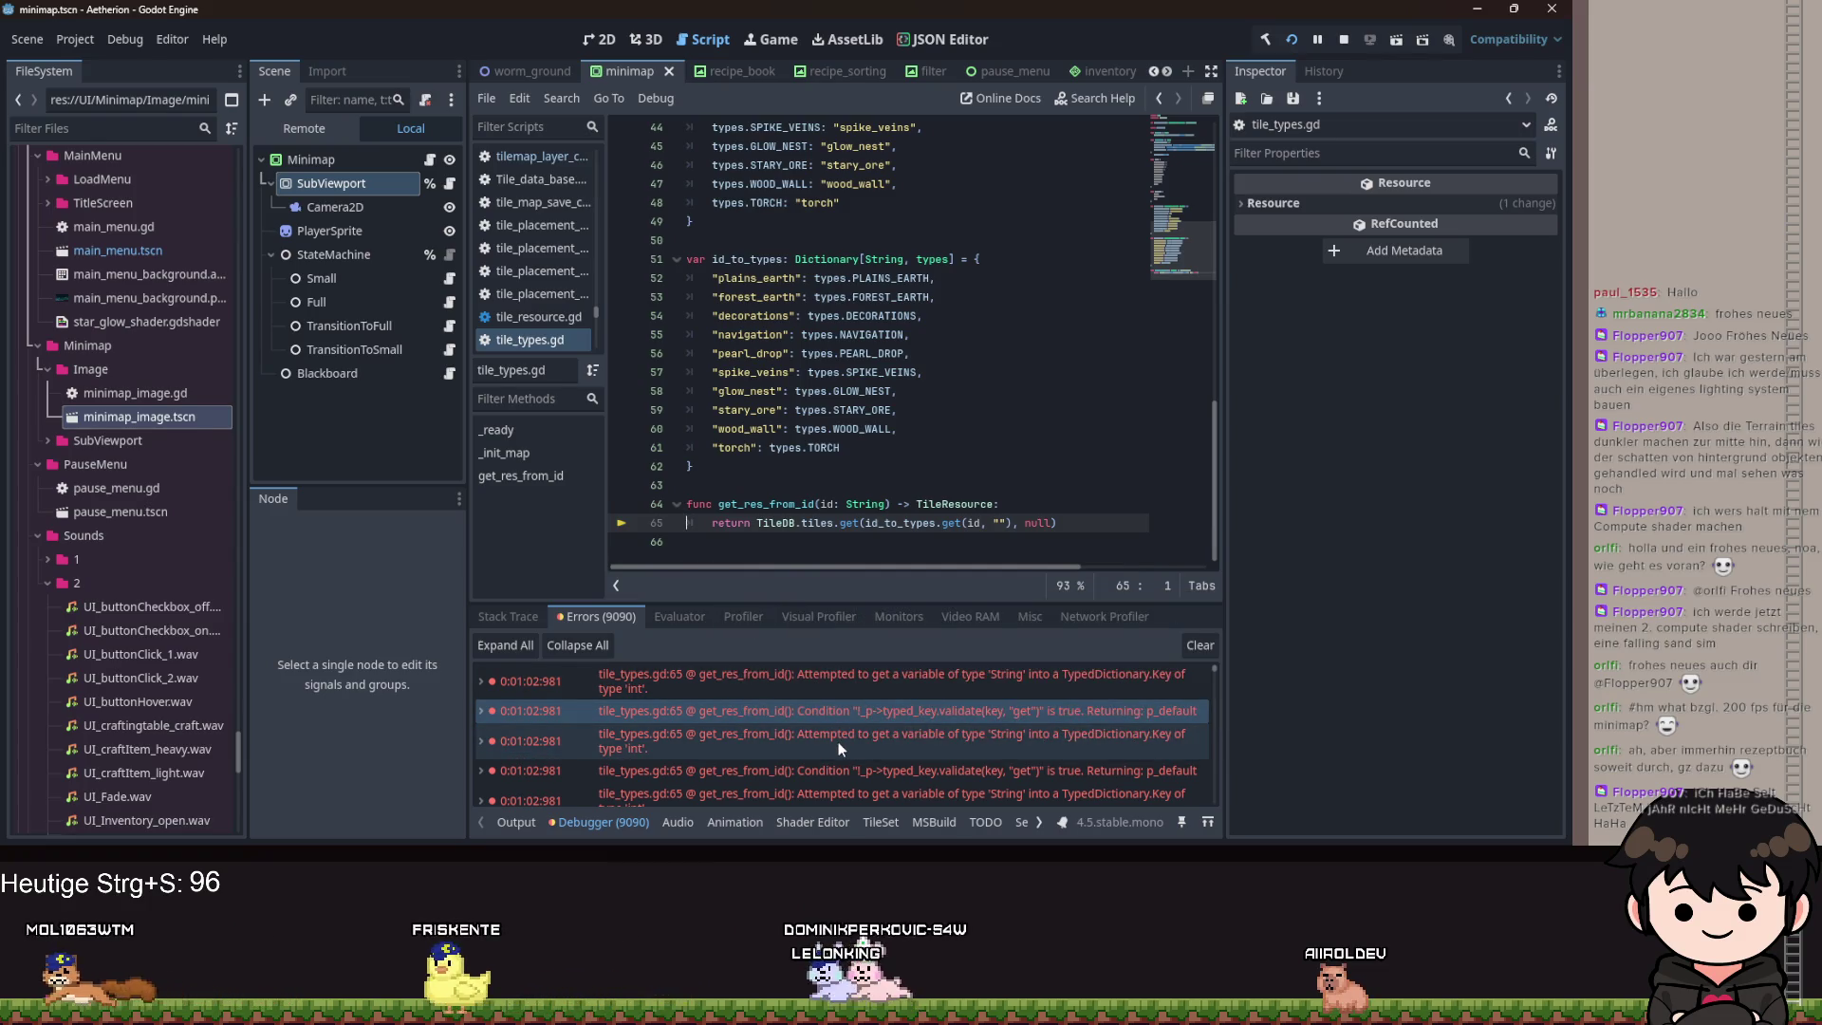
left_click(954, 448)
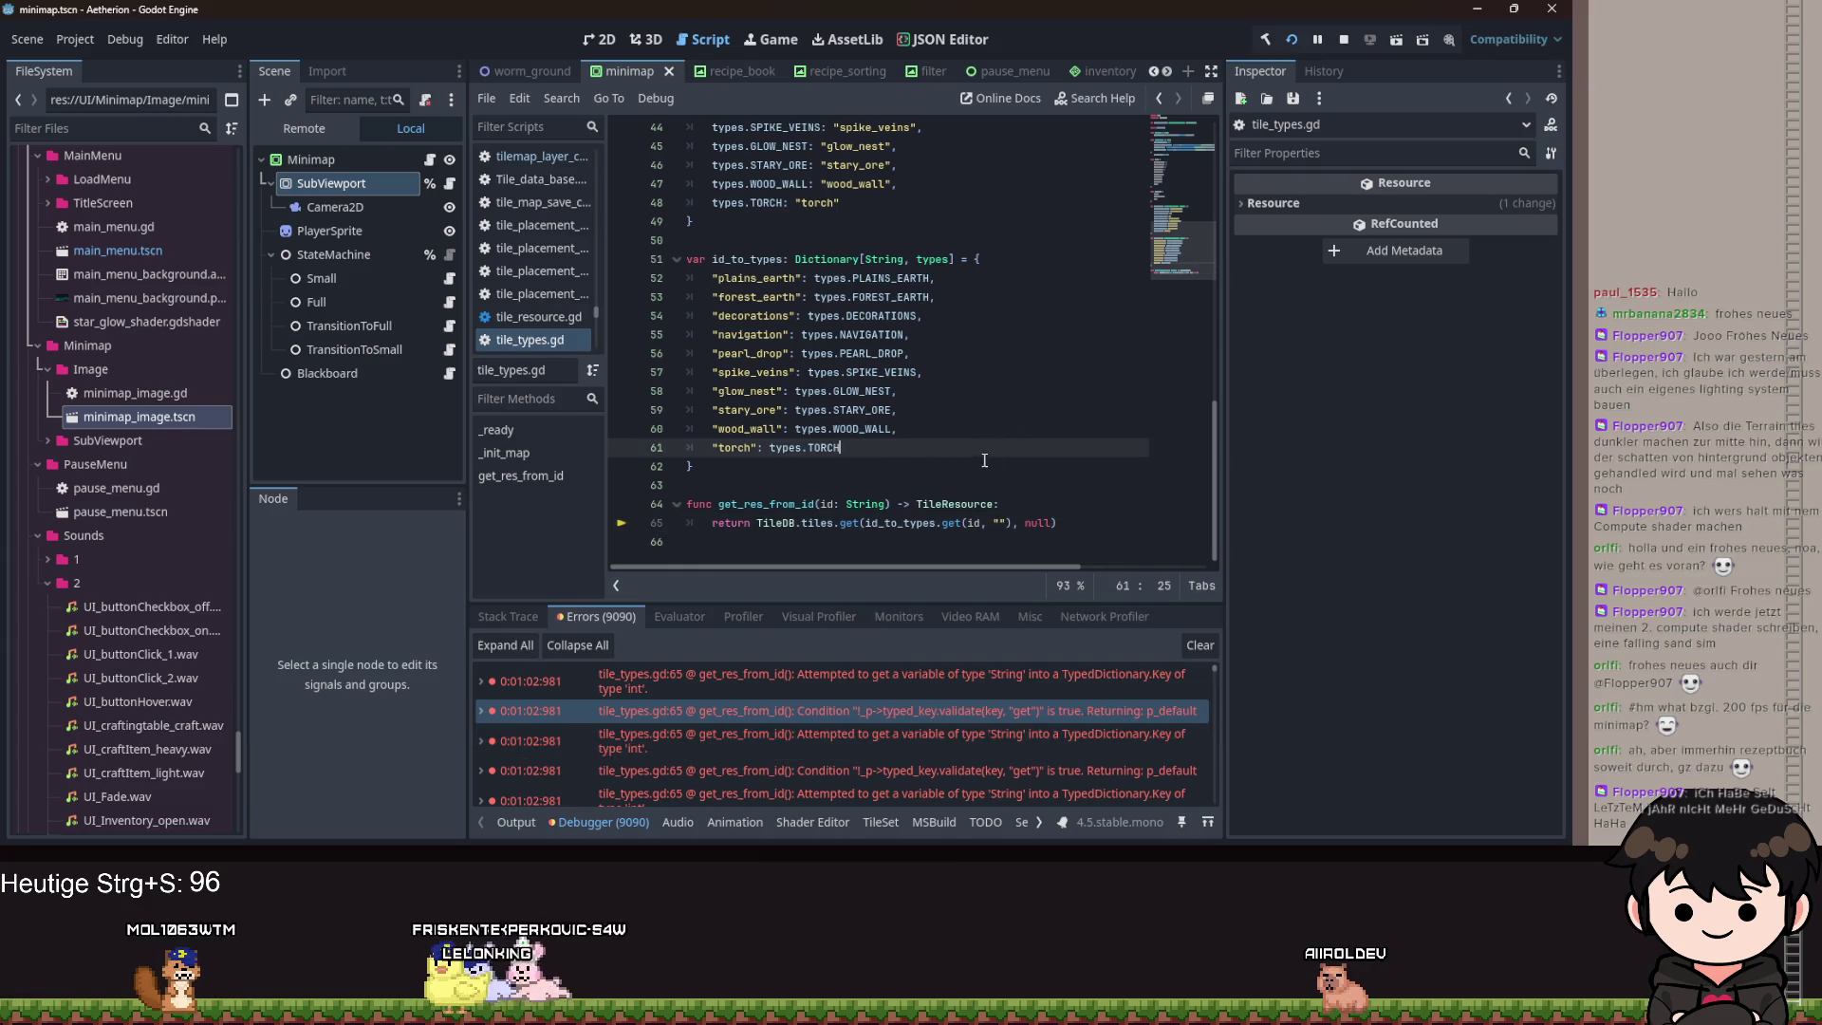
scroll(1037, 521, "up", 10)
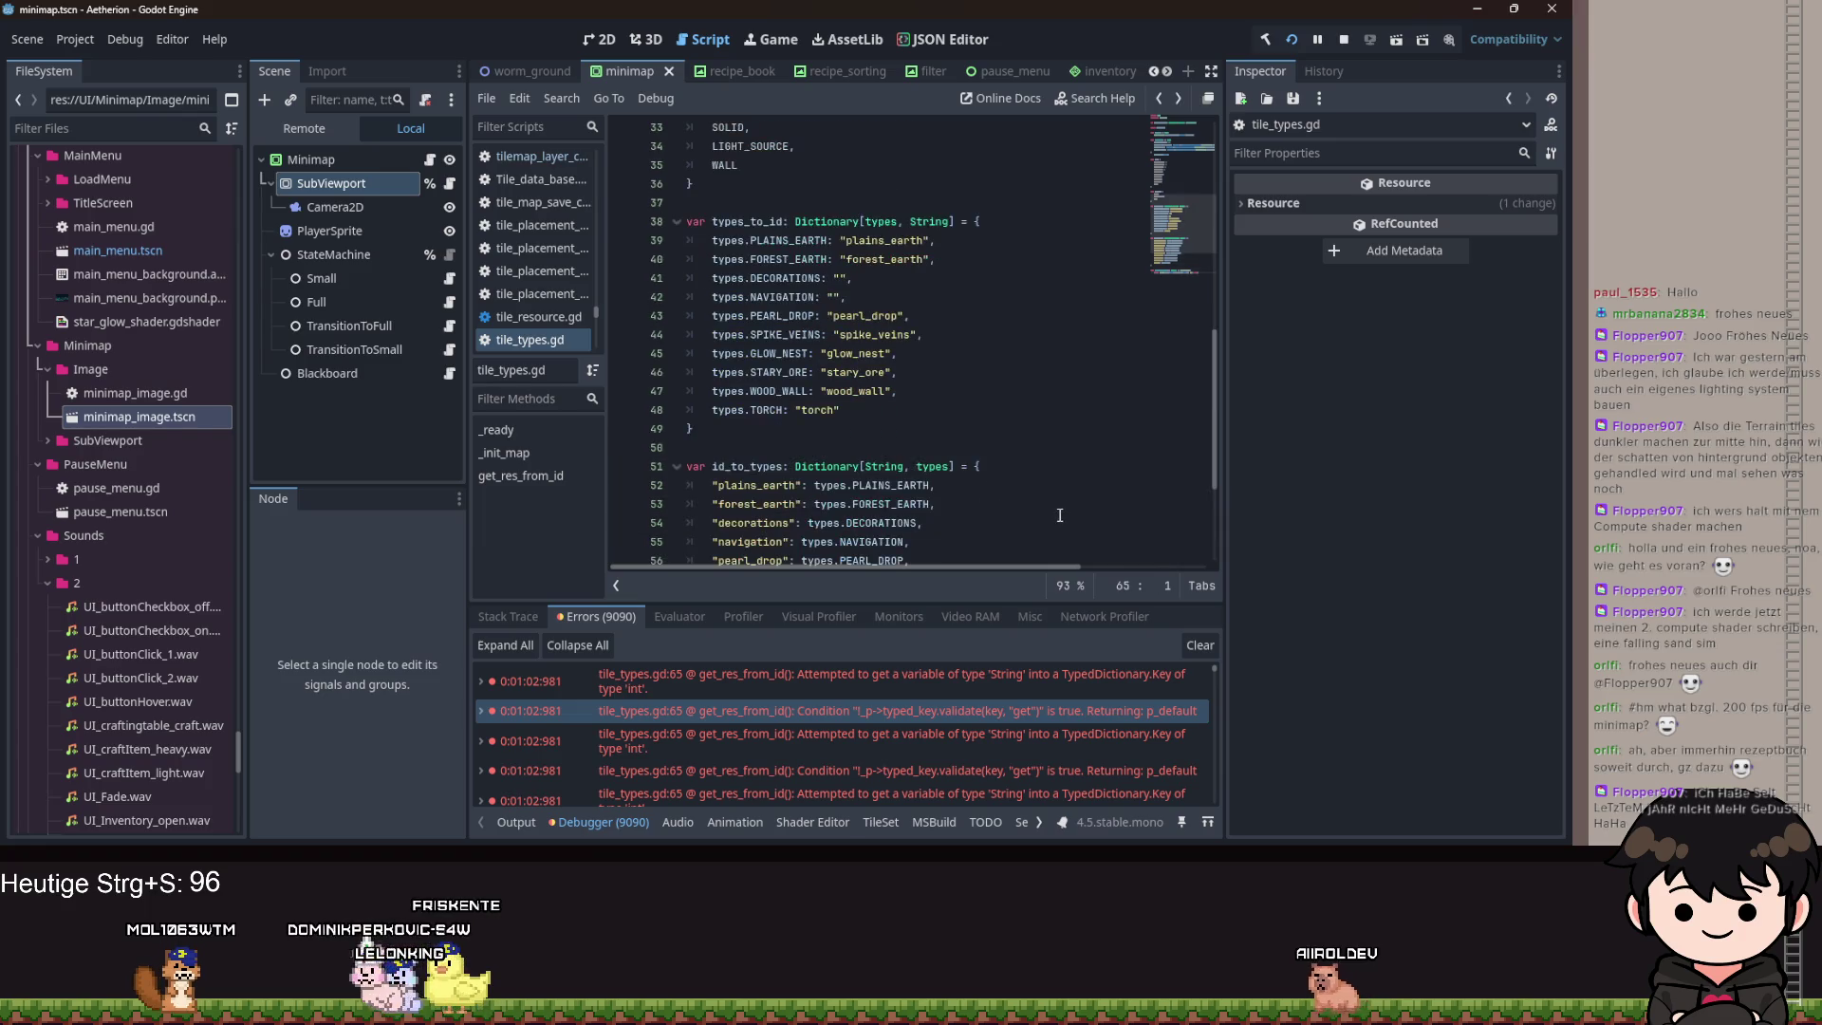
left_click(1037, 522)
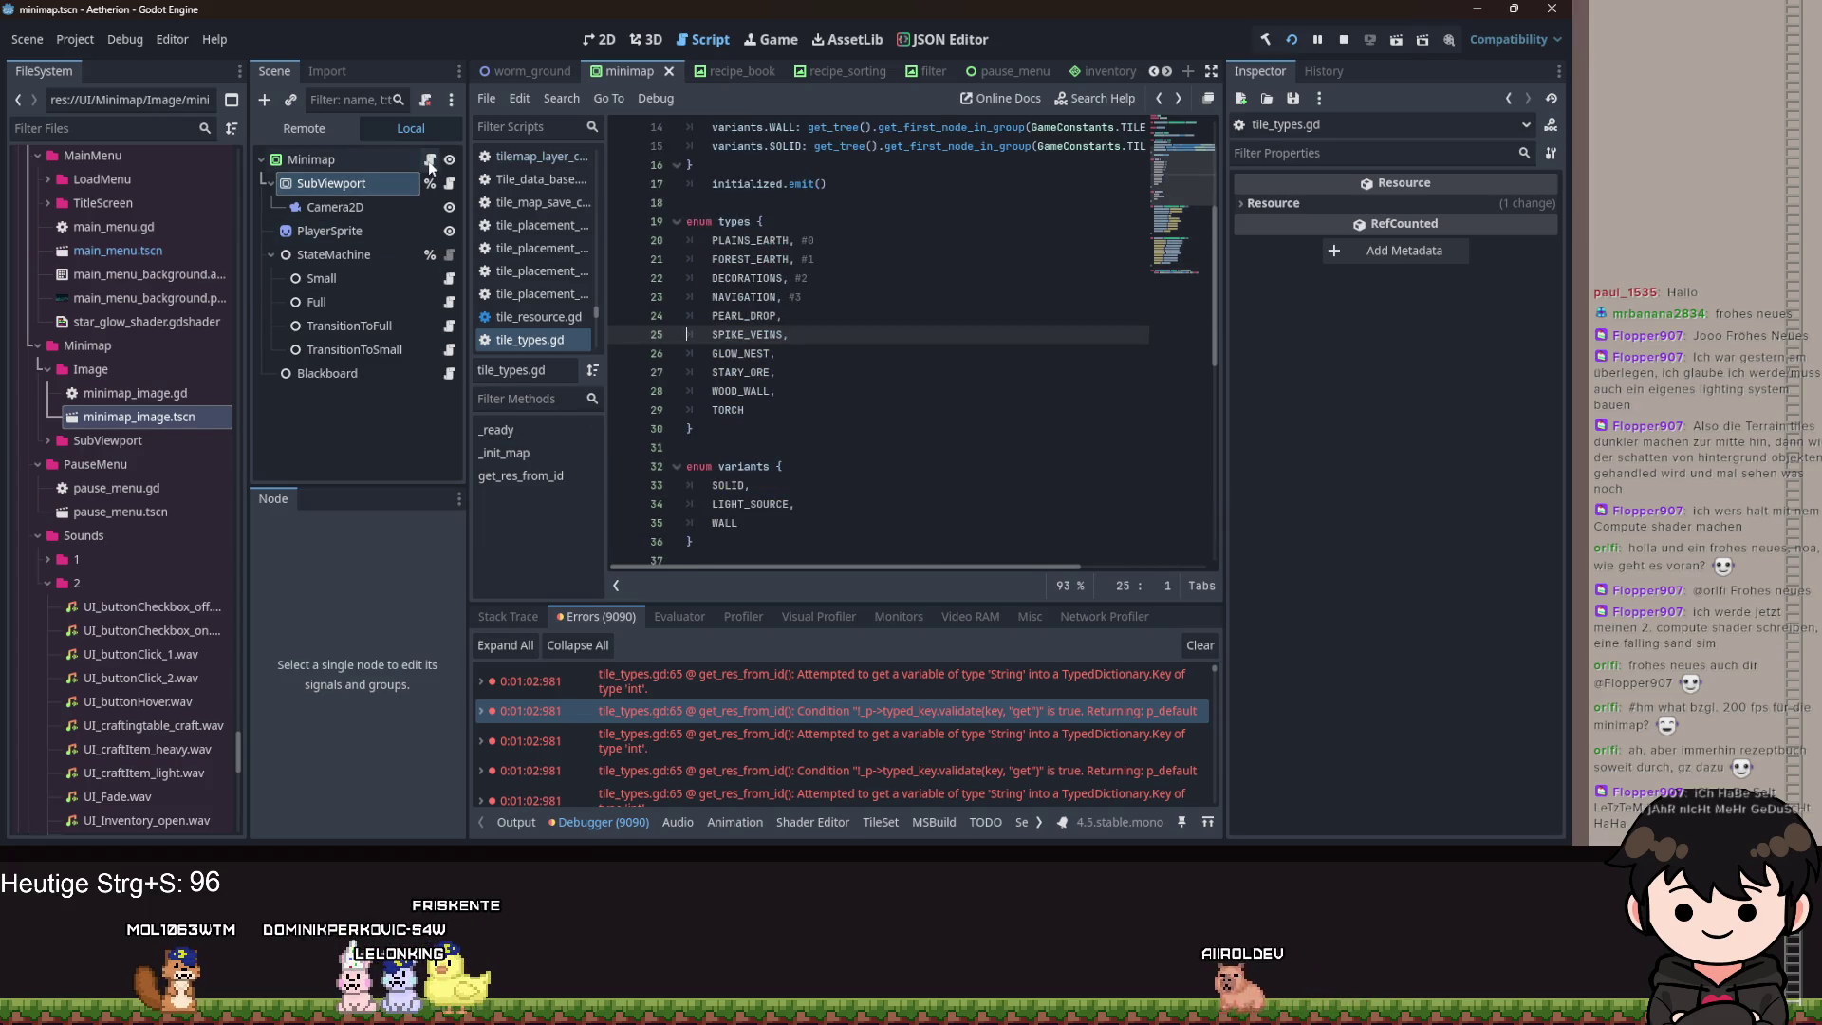
scroll(904, 76, "down", 3)
left_click(1058, 76)
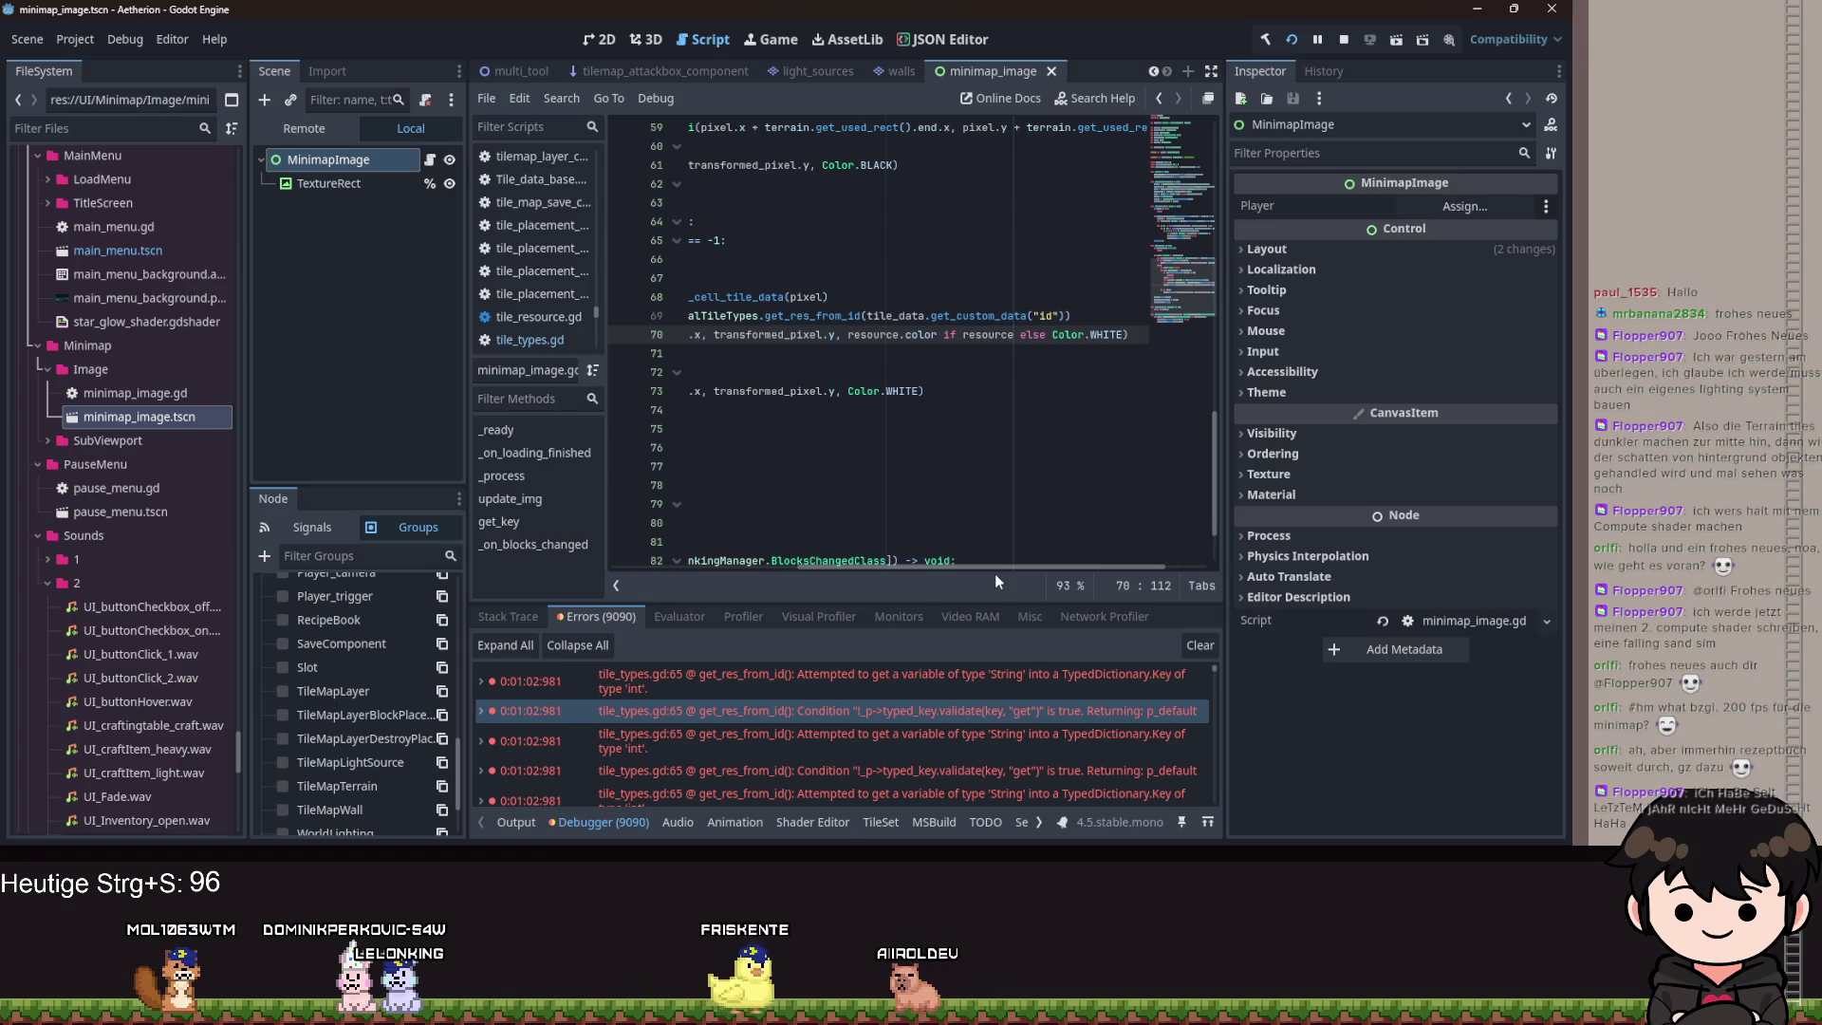
Select MinimapImage, show the debugger's performance monitors, and run Aetherion with F5.
mouse_move(1017, 568)
left_mouse_down()
mouse_move(916, 569)
mouse_move(1107, 560)
left_mouse_up()
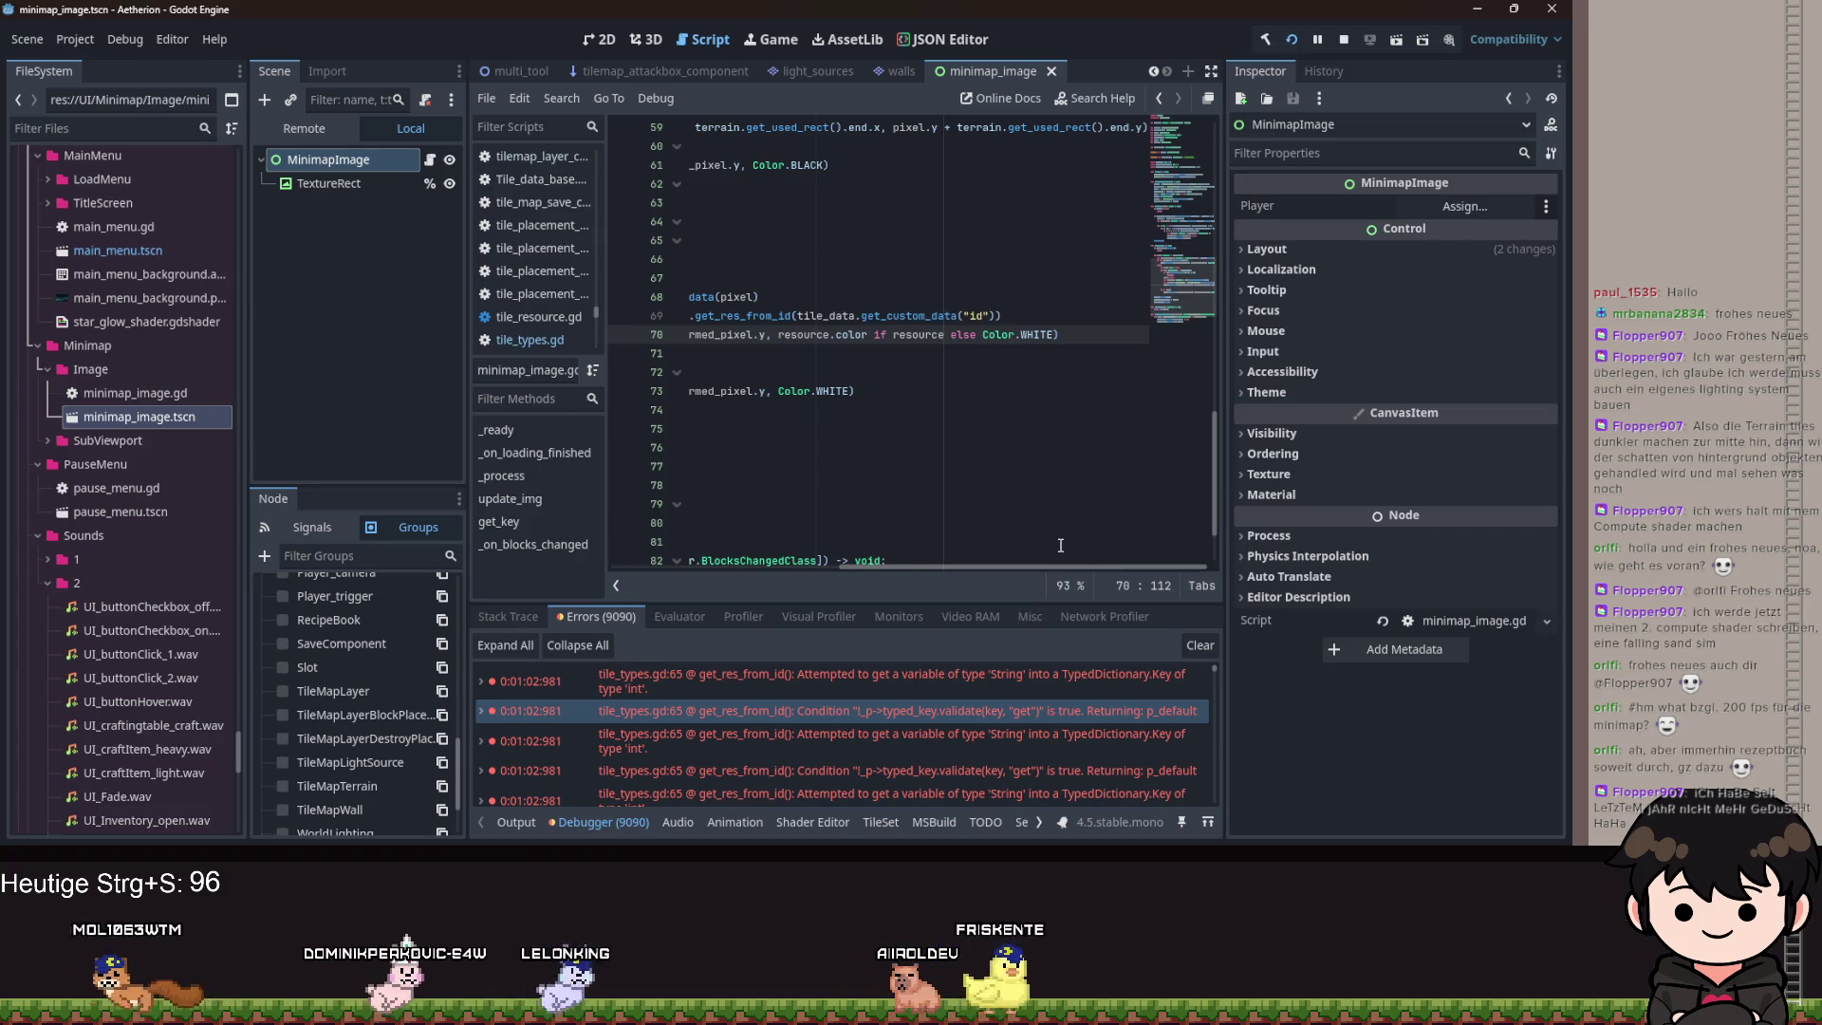
left_click_drag(882, 567, 711, 567)
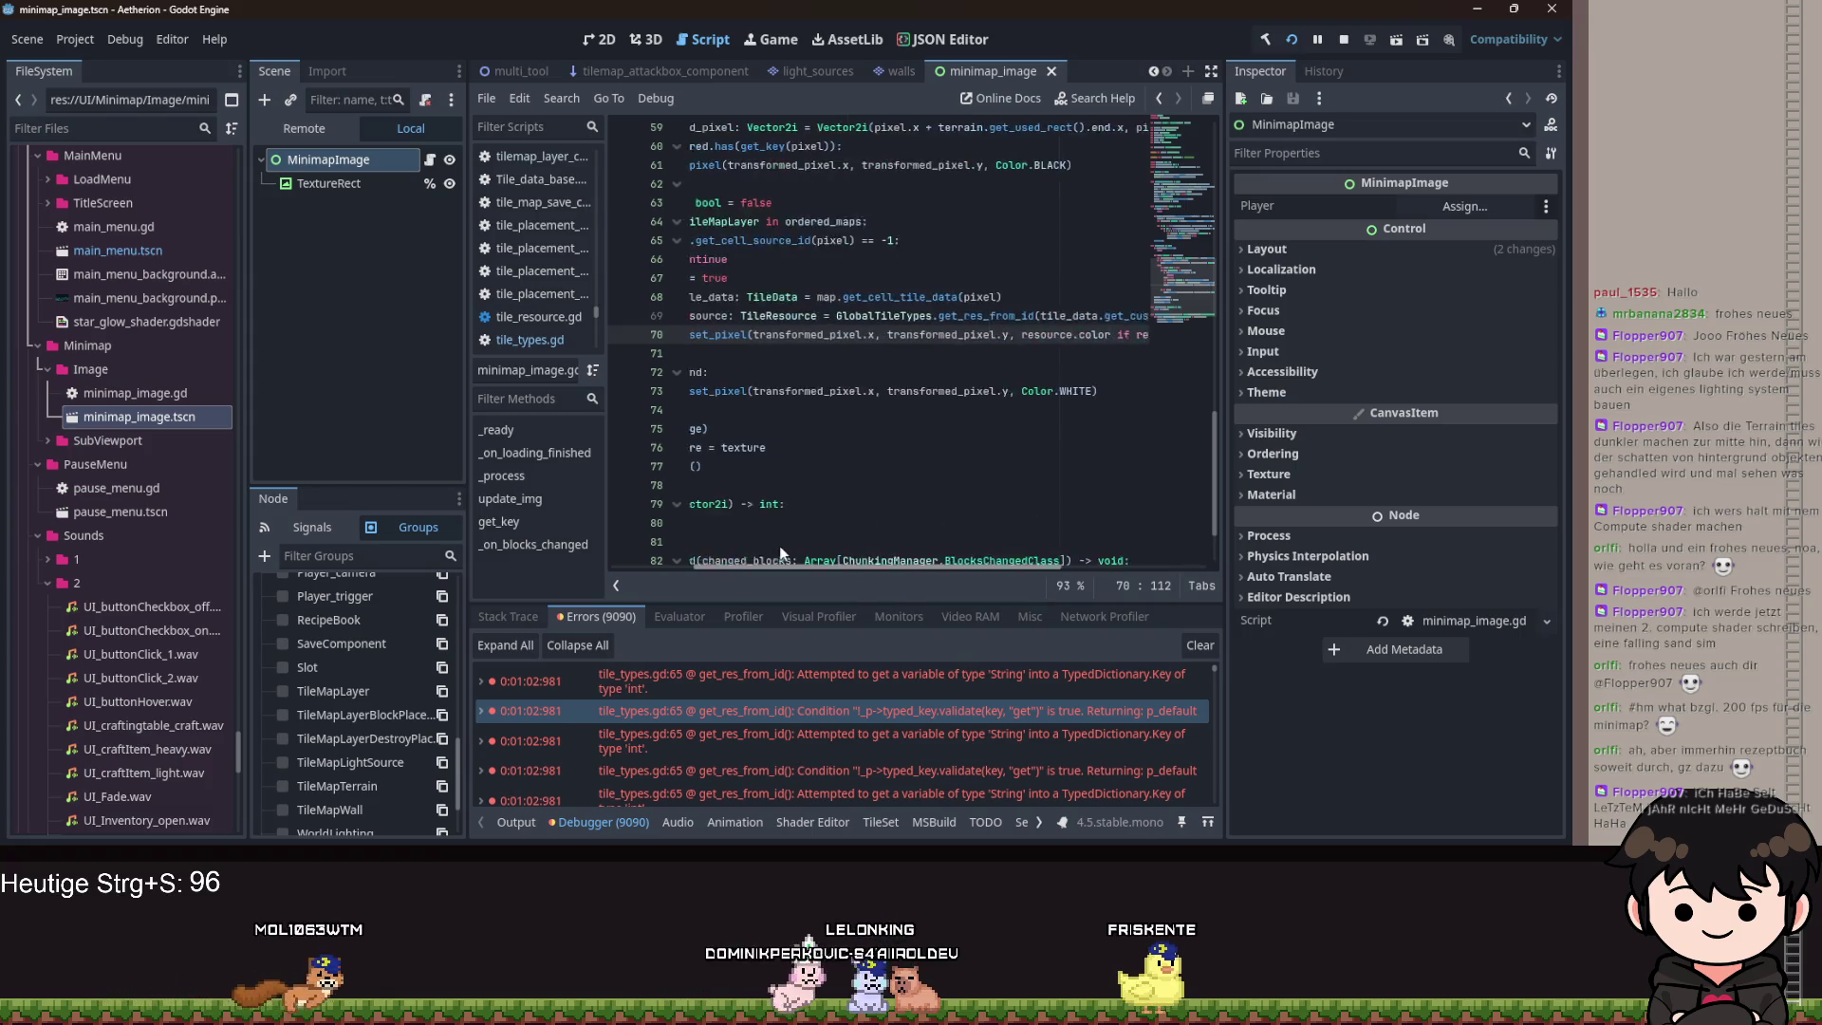
left_click(348, 159)
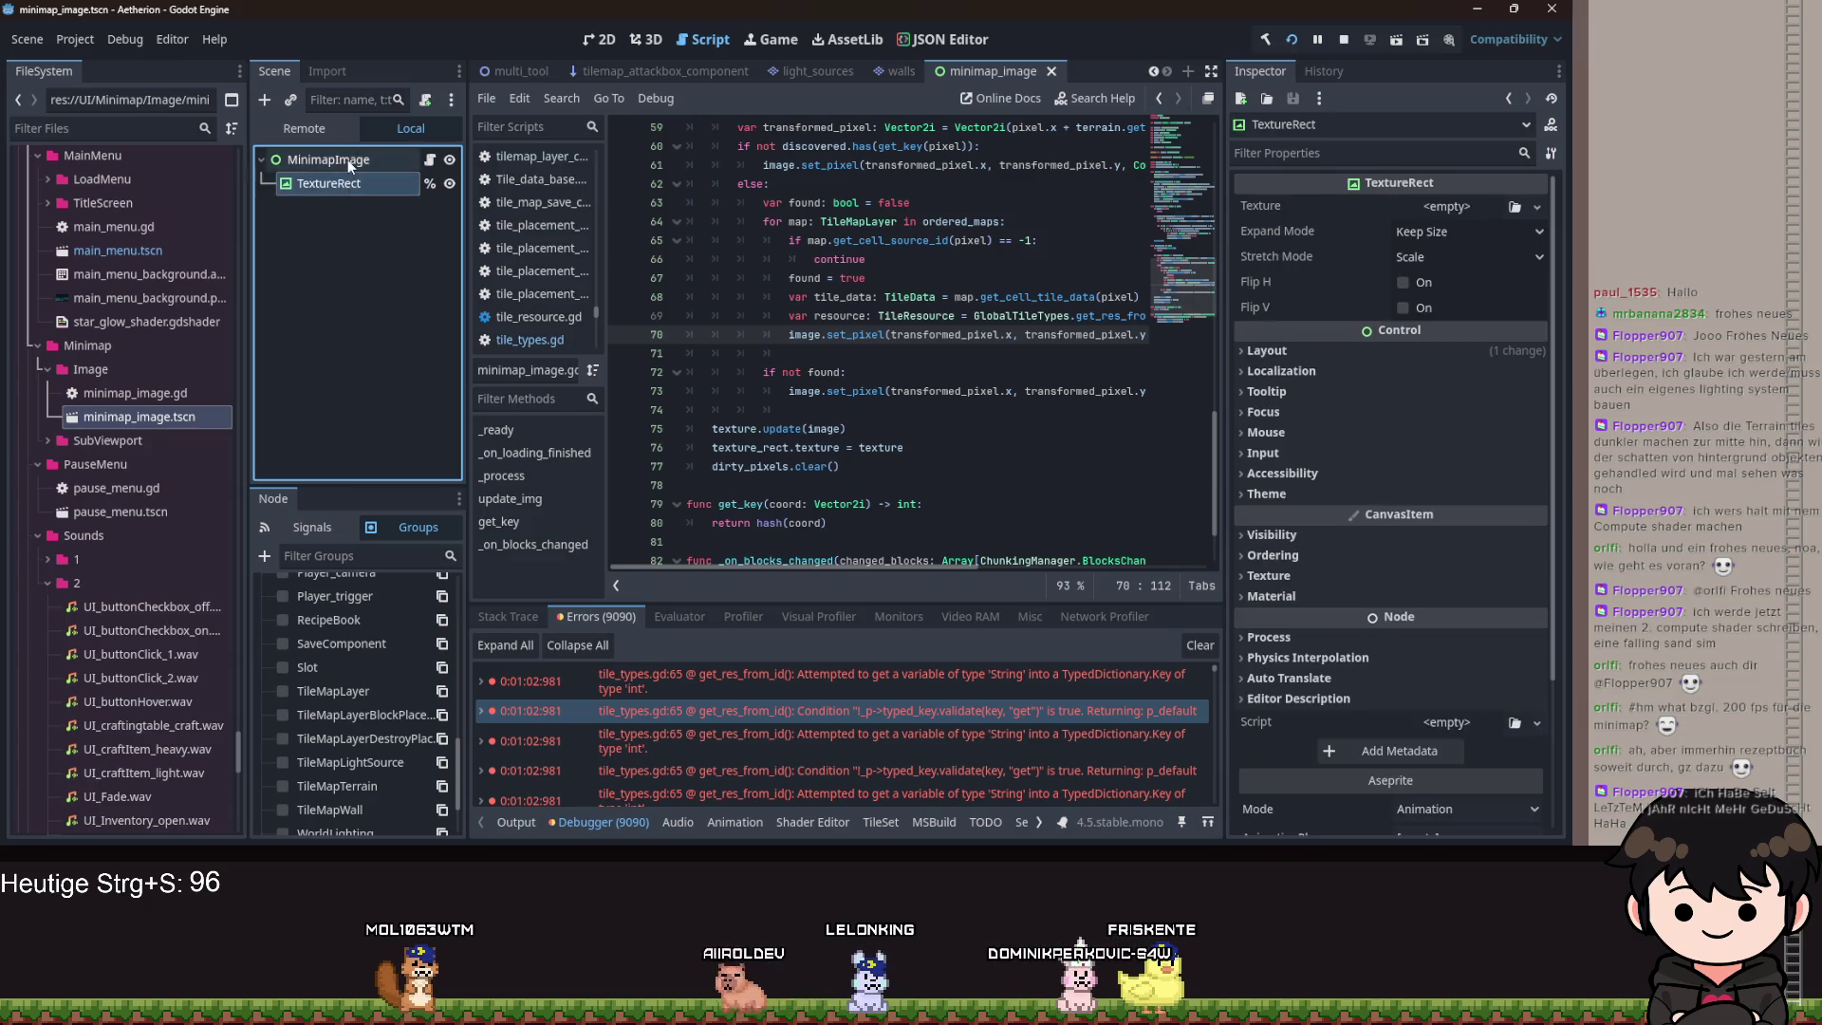
left_click(726, 621)
left_click(899, 616)
key("F5")
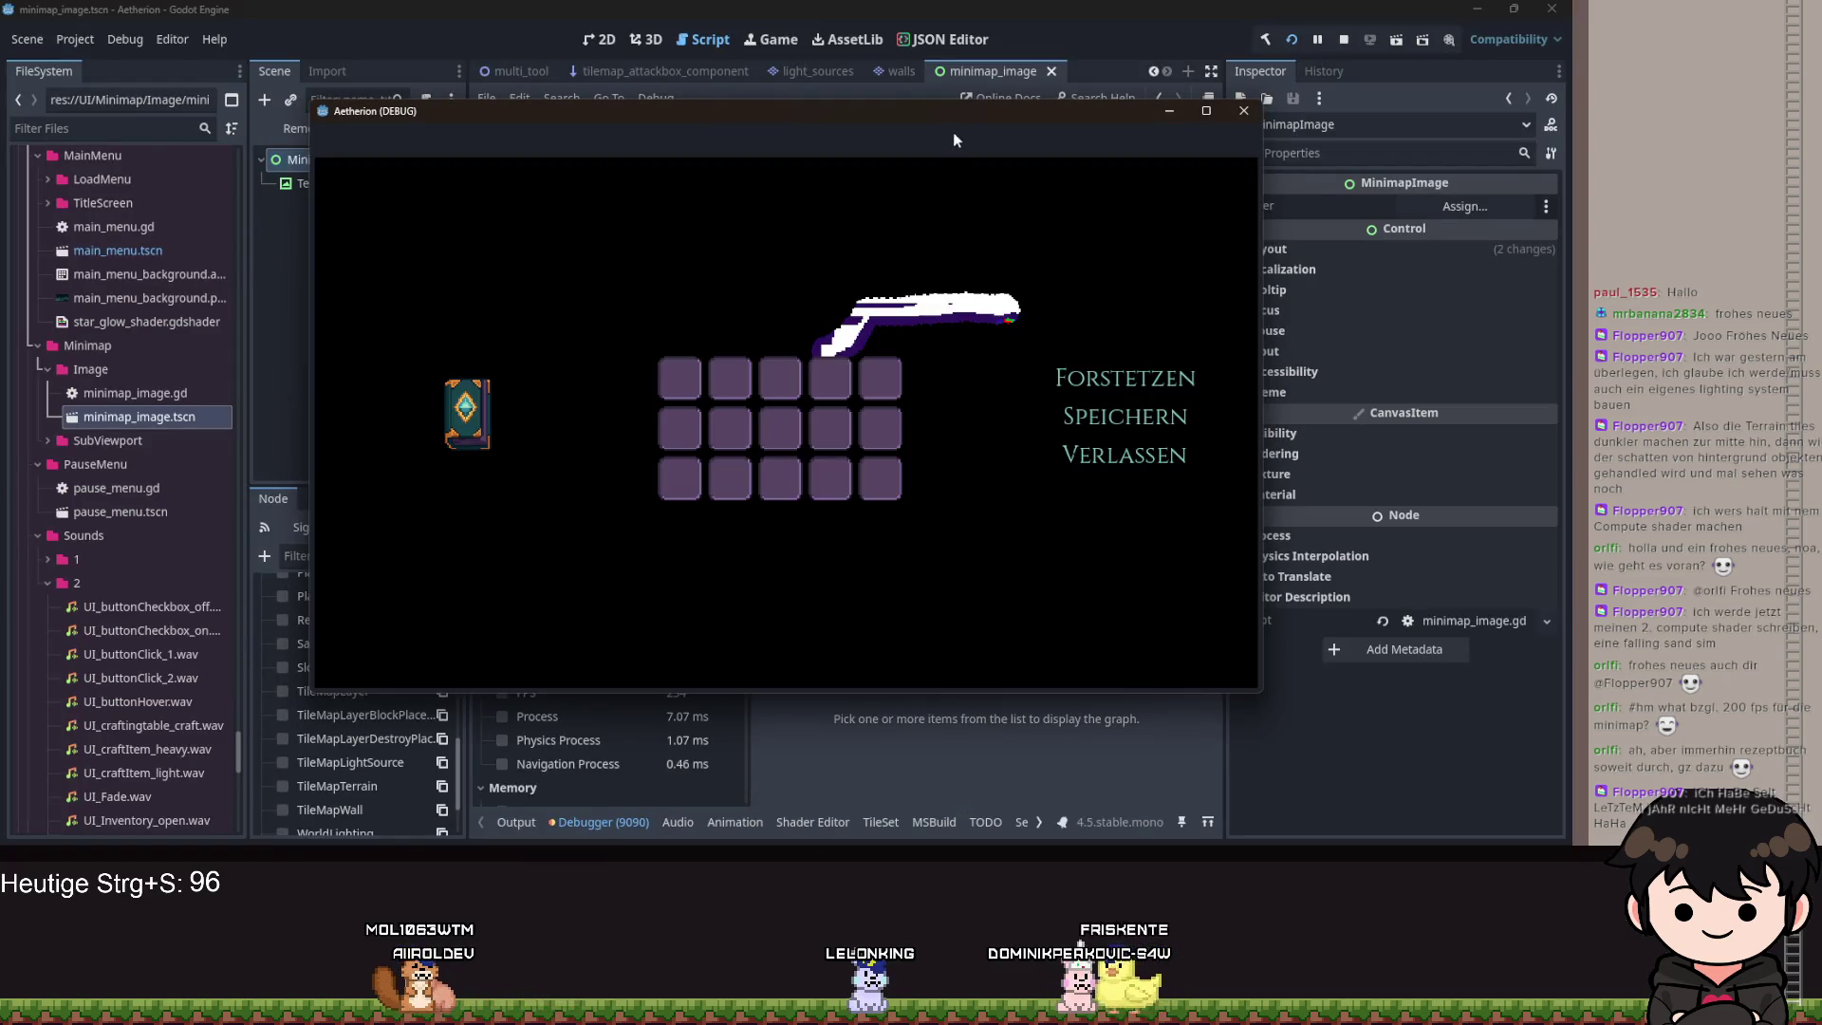
key("F8")
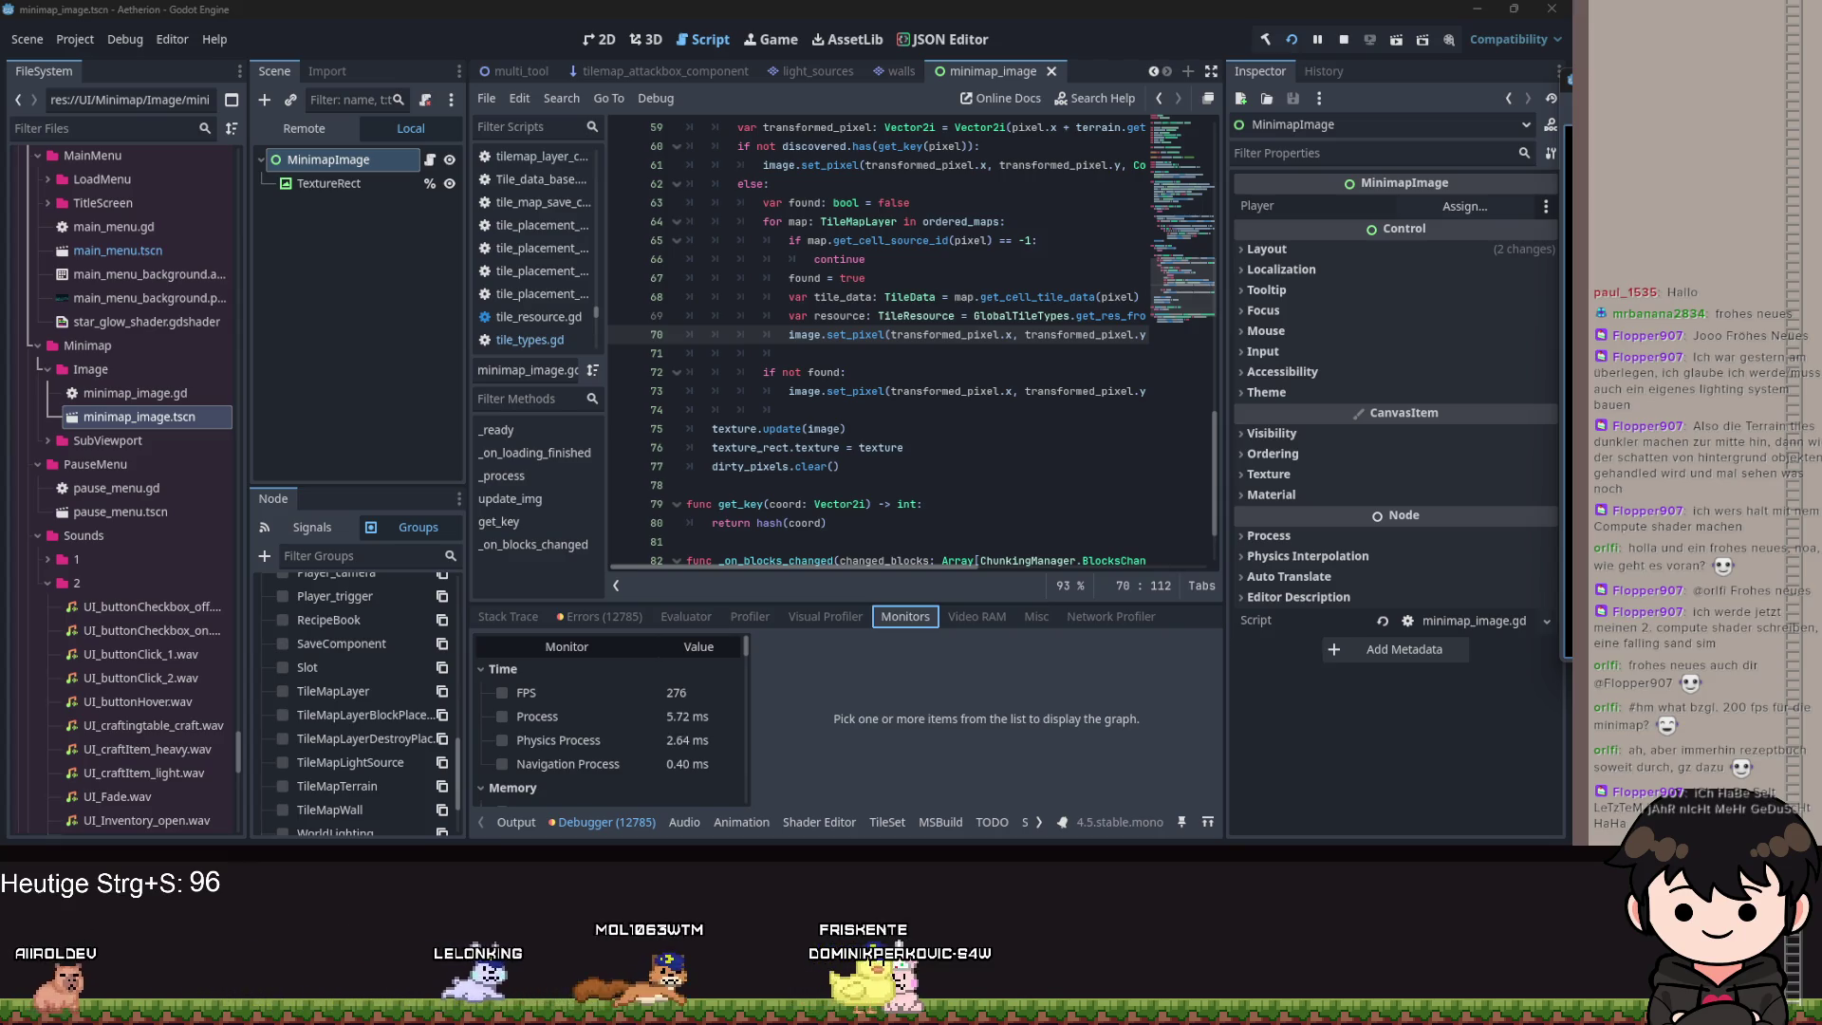
key("alt+Tab")
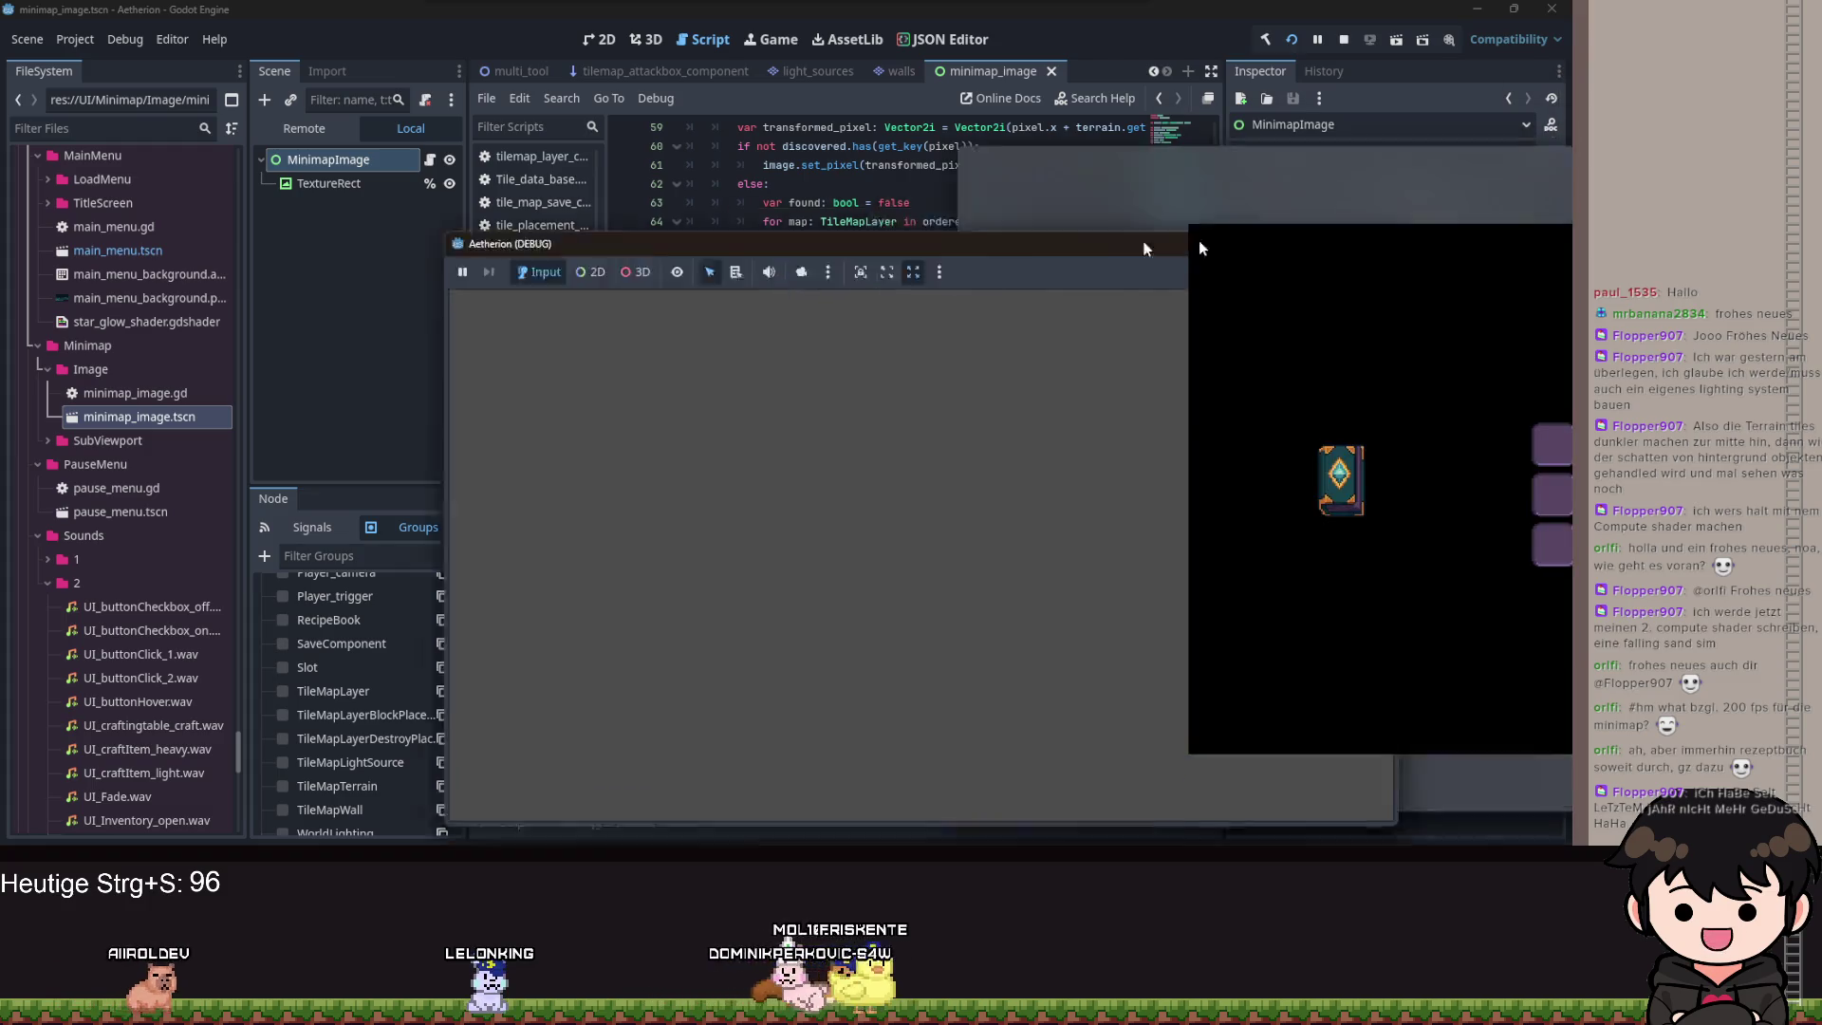
Check lines 71–73 of minimap_image.gd, then return to the game and close its pause menu.
left_click(1064, 171)
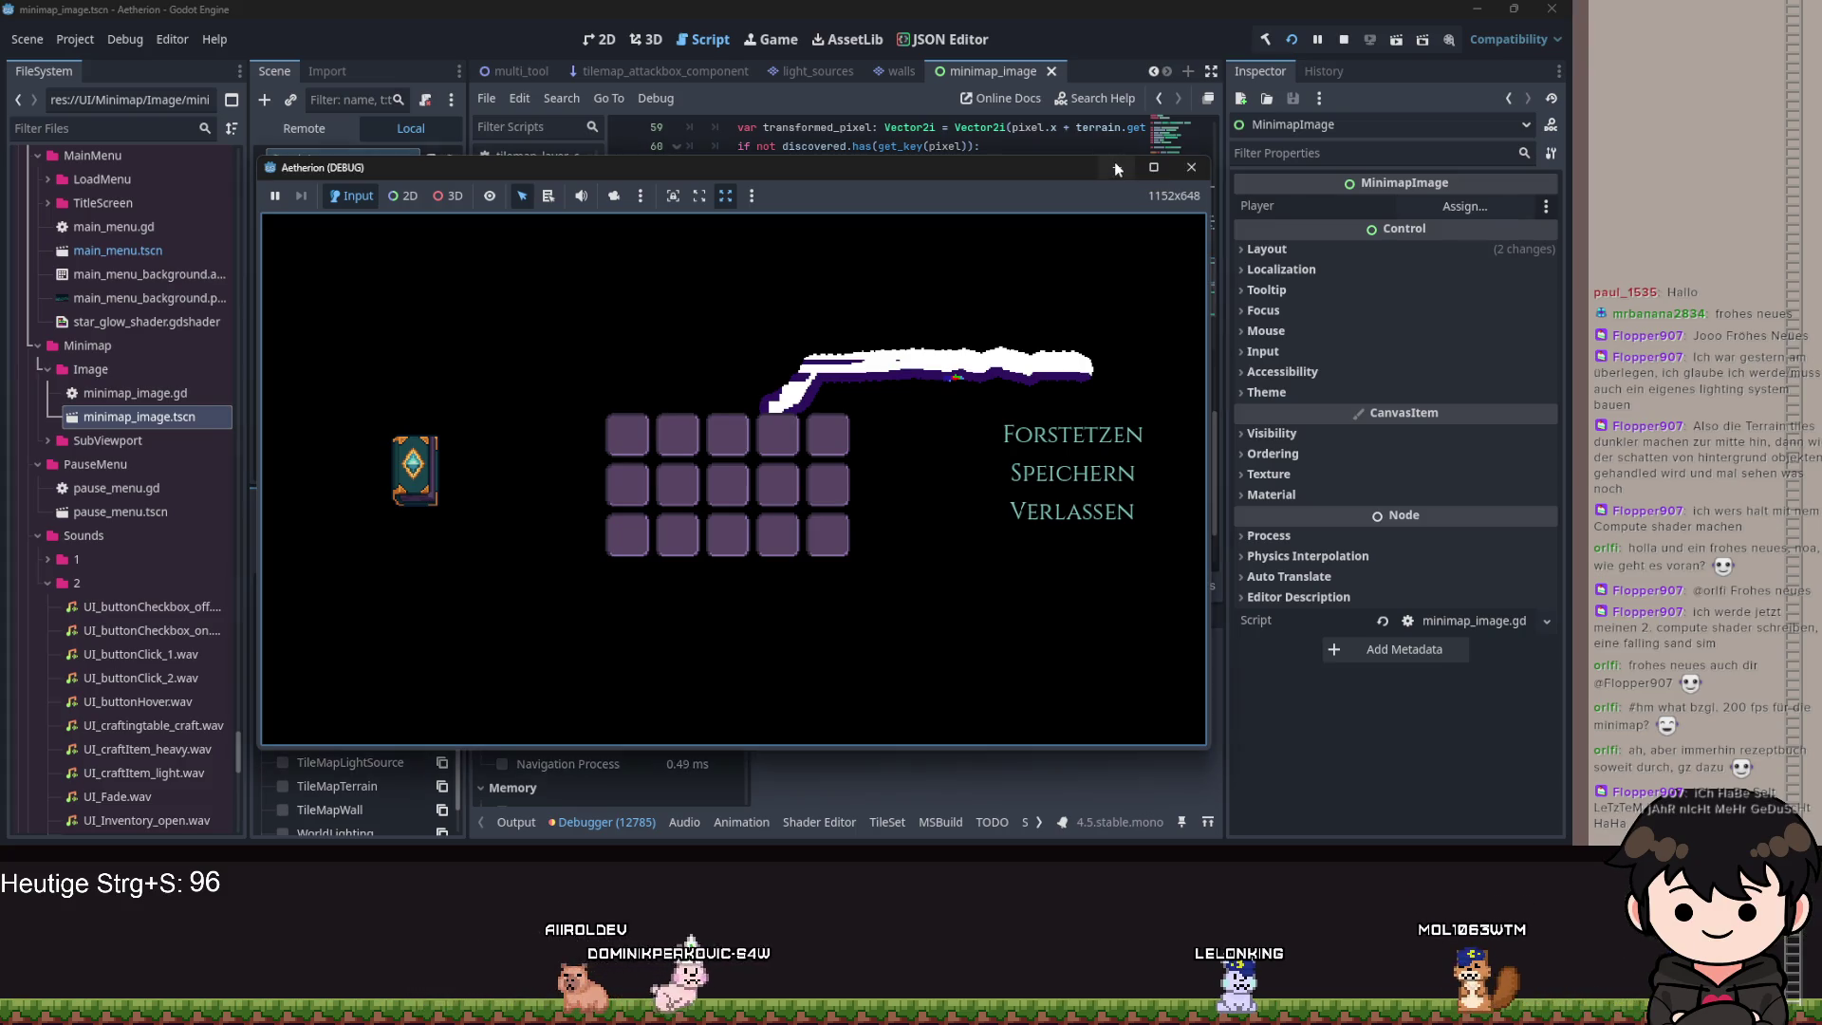
left_click(1116, 168)
left_click(959, 391)
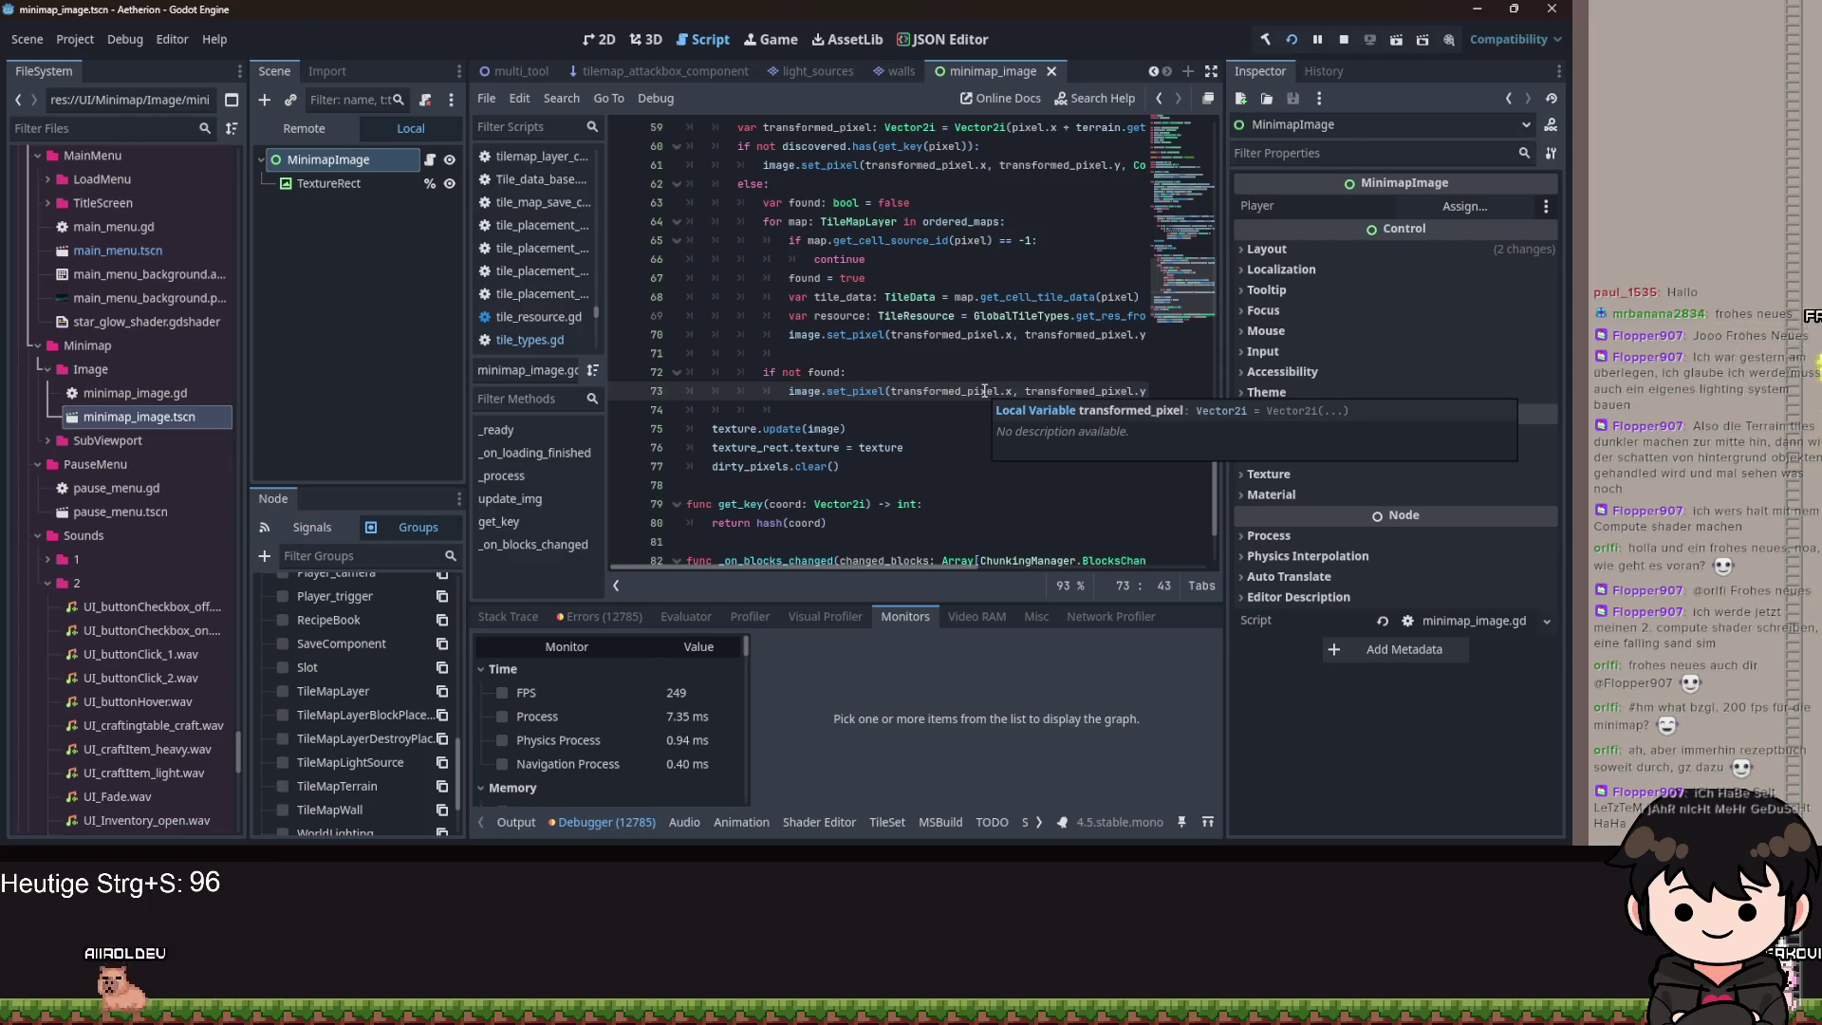
left_click(1017, 360)
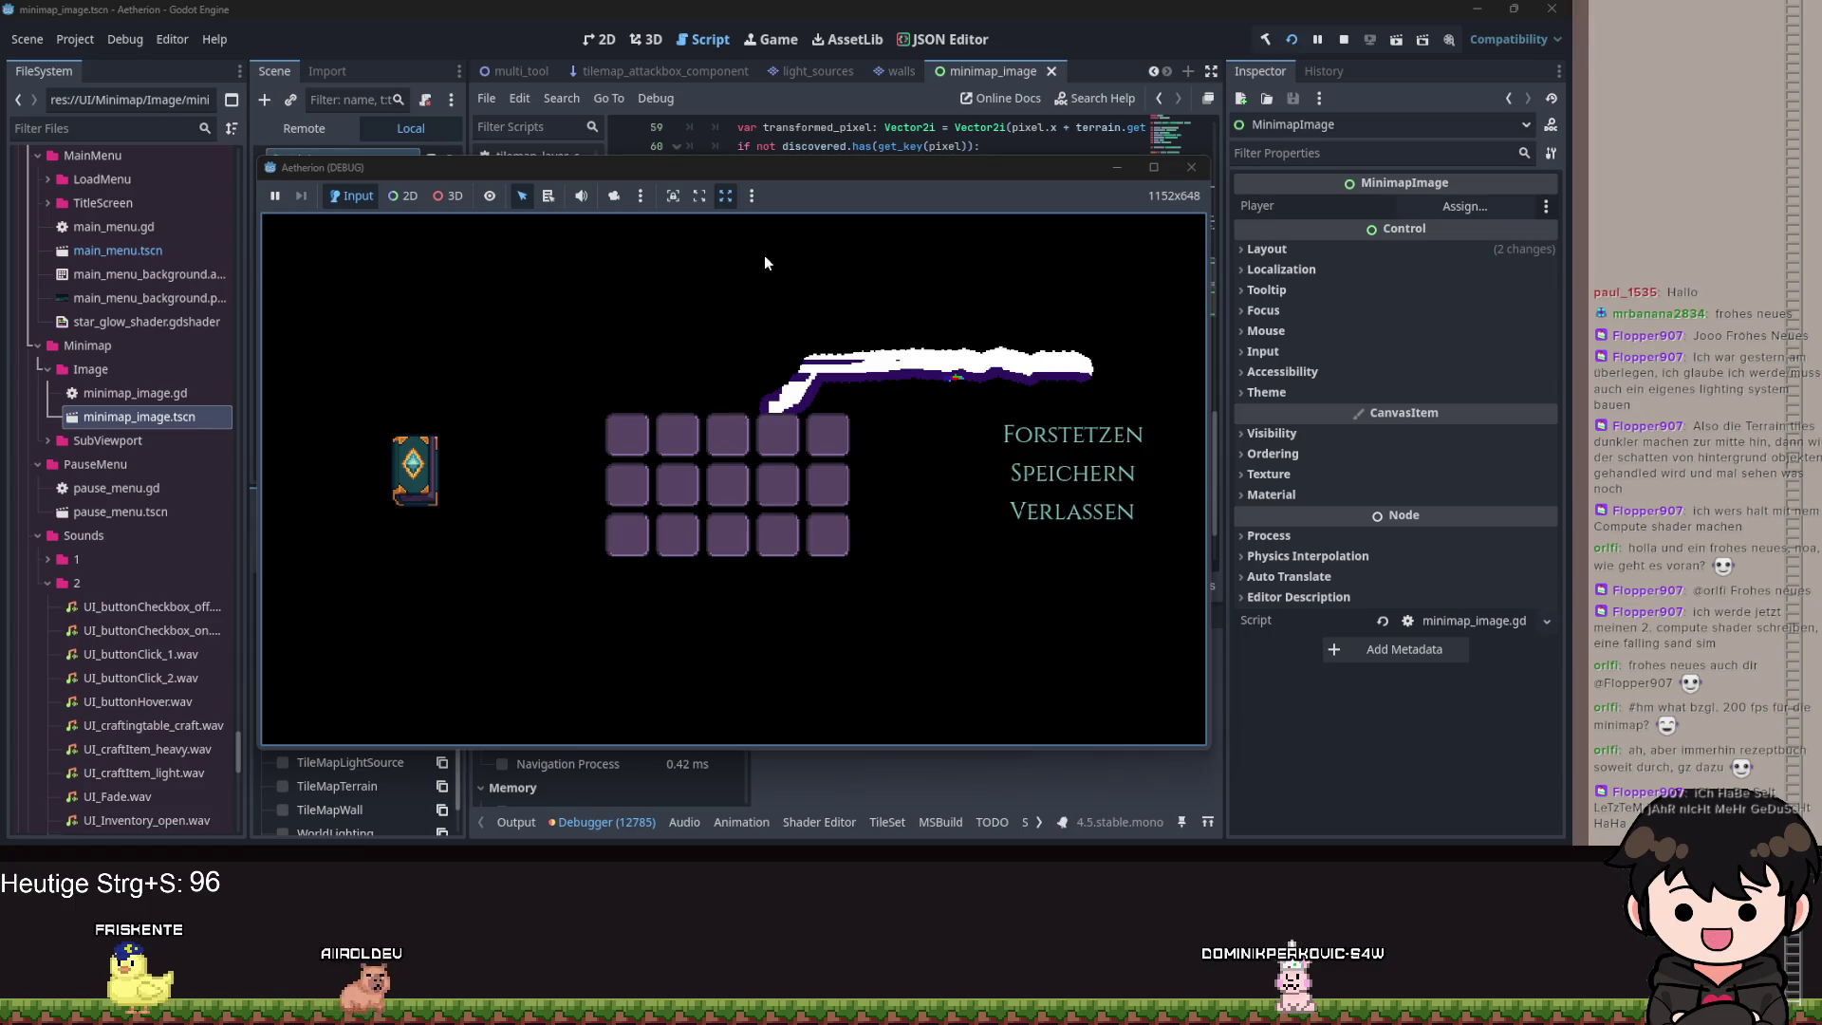
left_click(1063, 433)
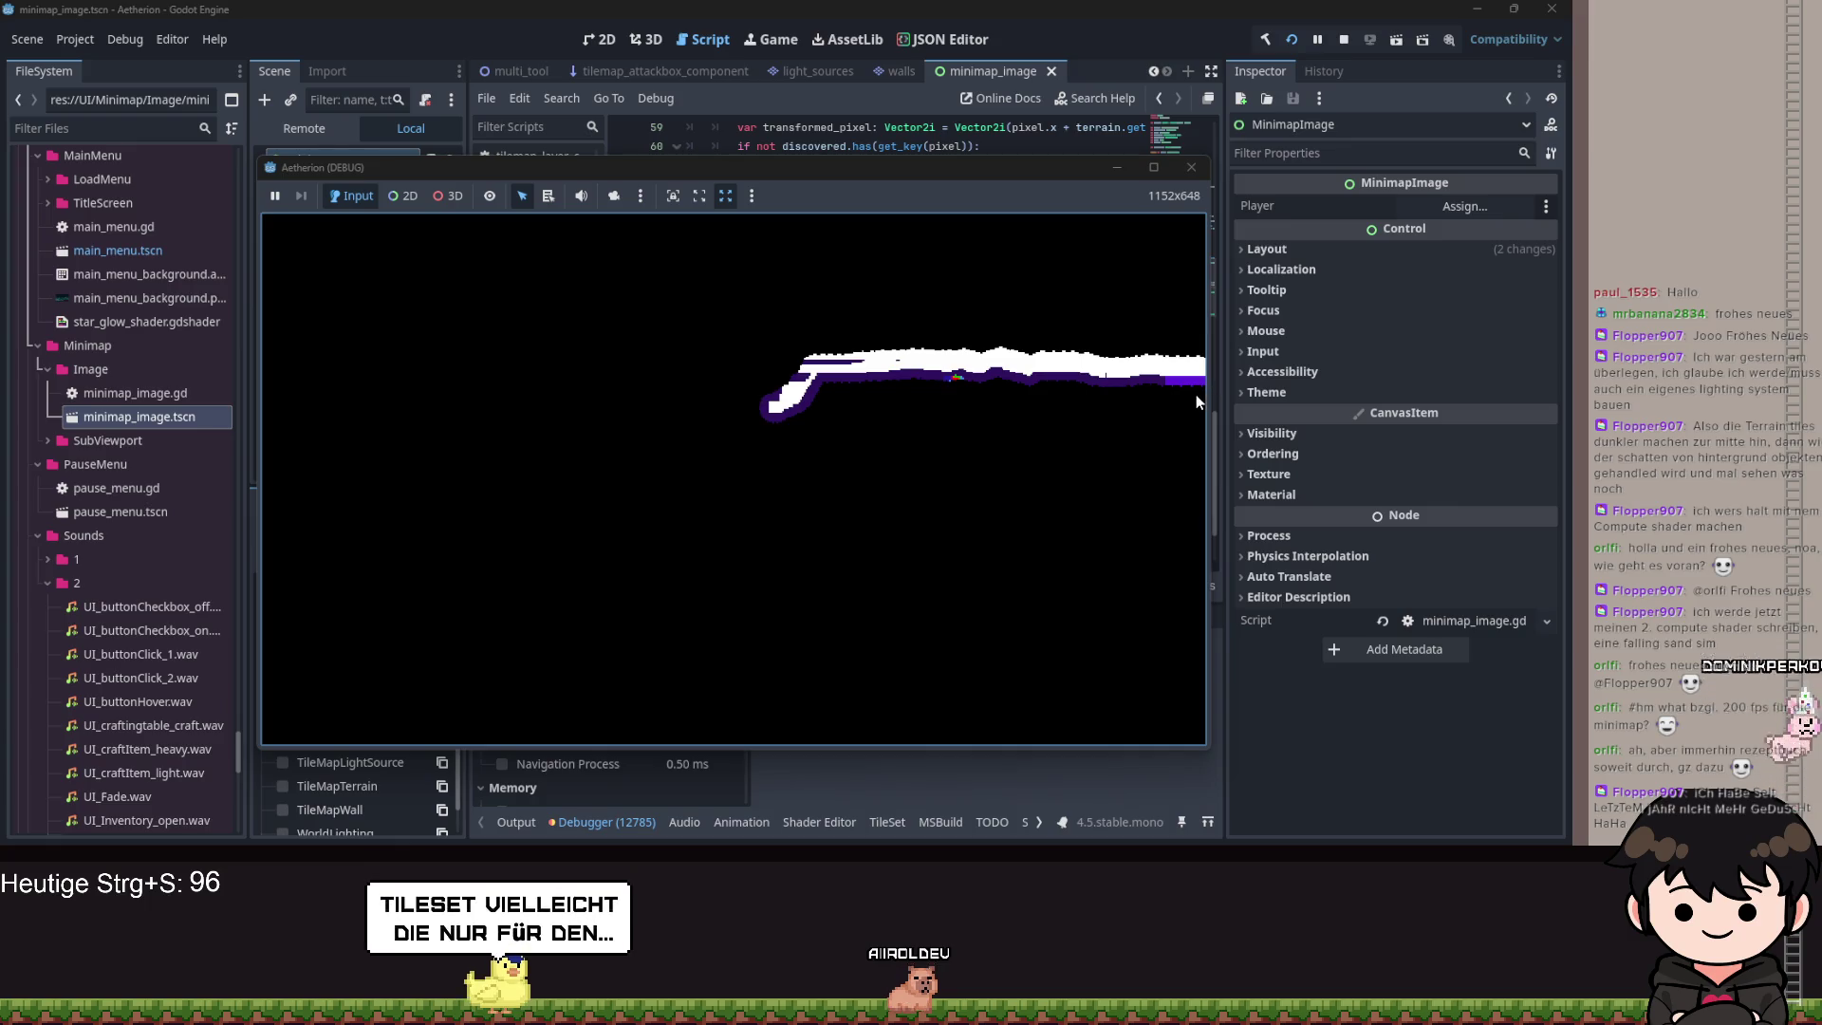
Widen the game window to about 1543 px, reopen its pause menu, then minimize it.
left_click_drag(1208, 418, 1530, 432)
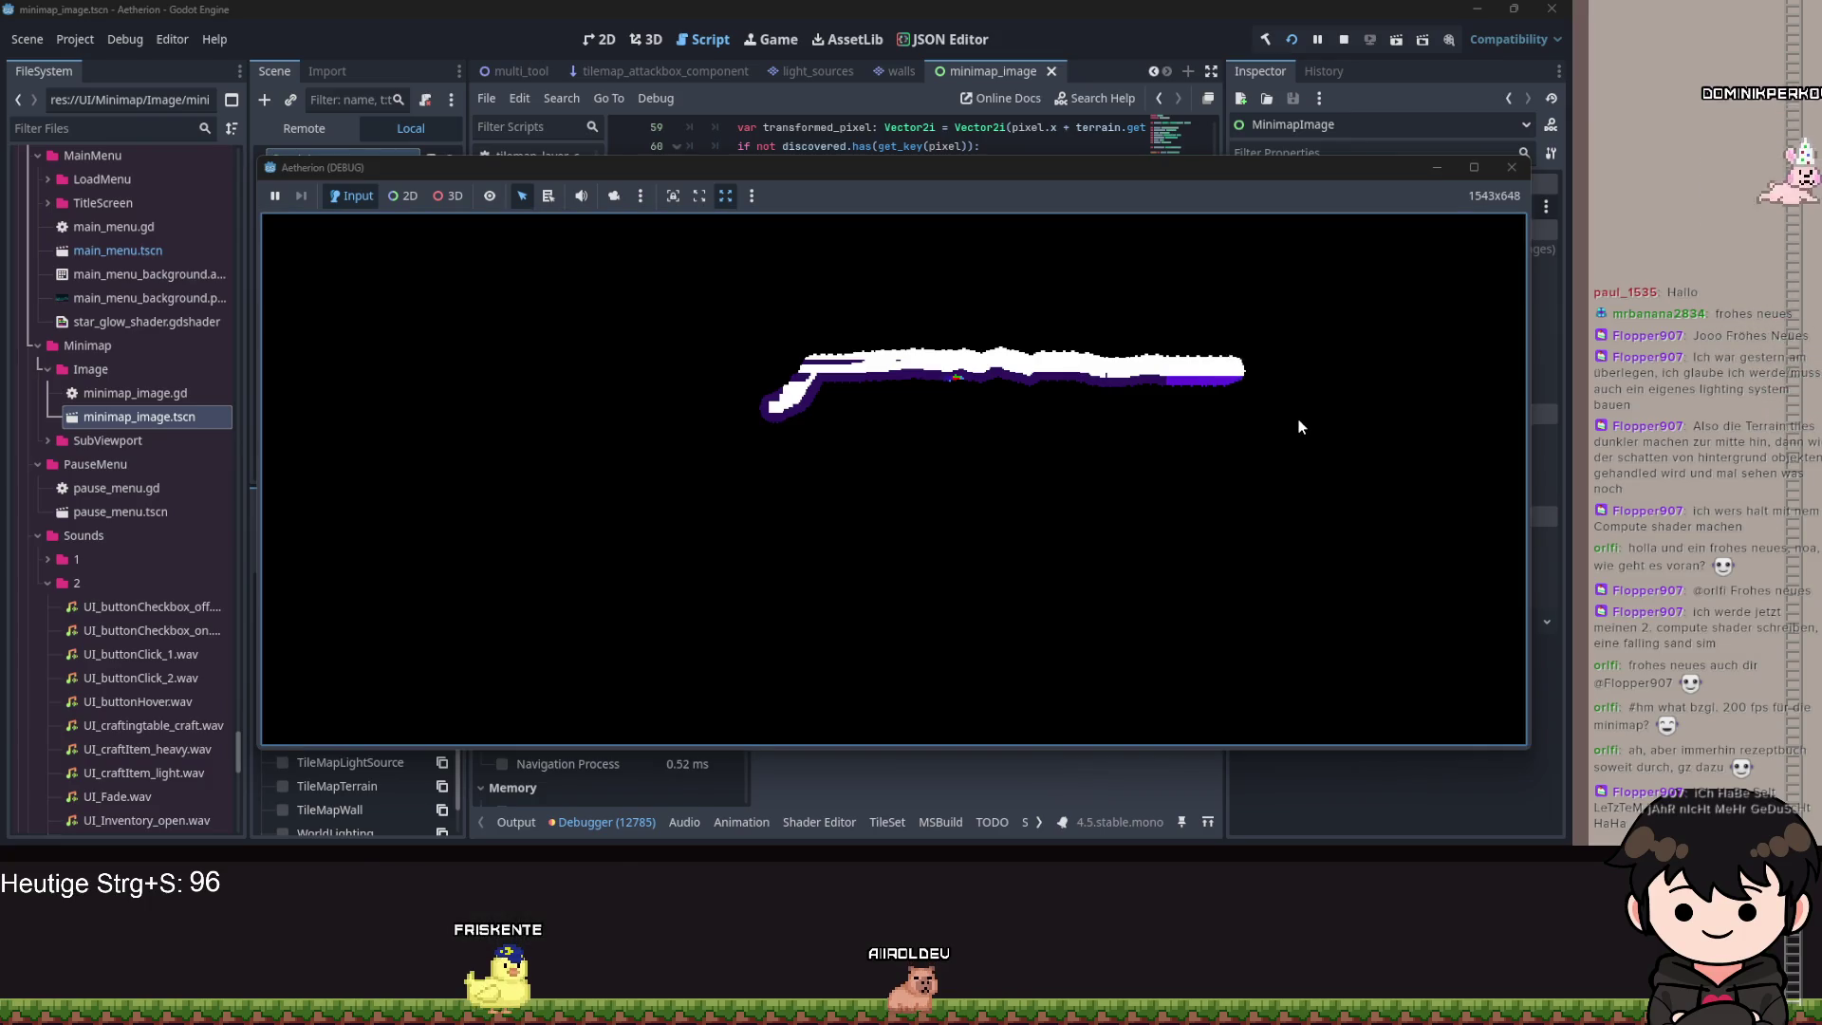
key("Escape")
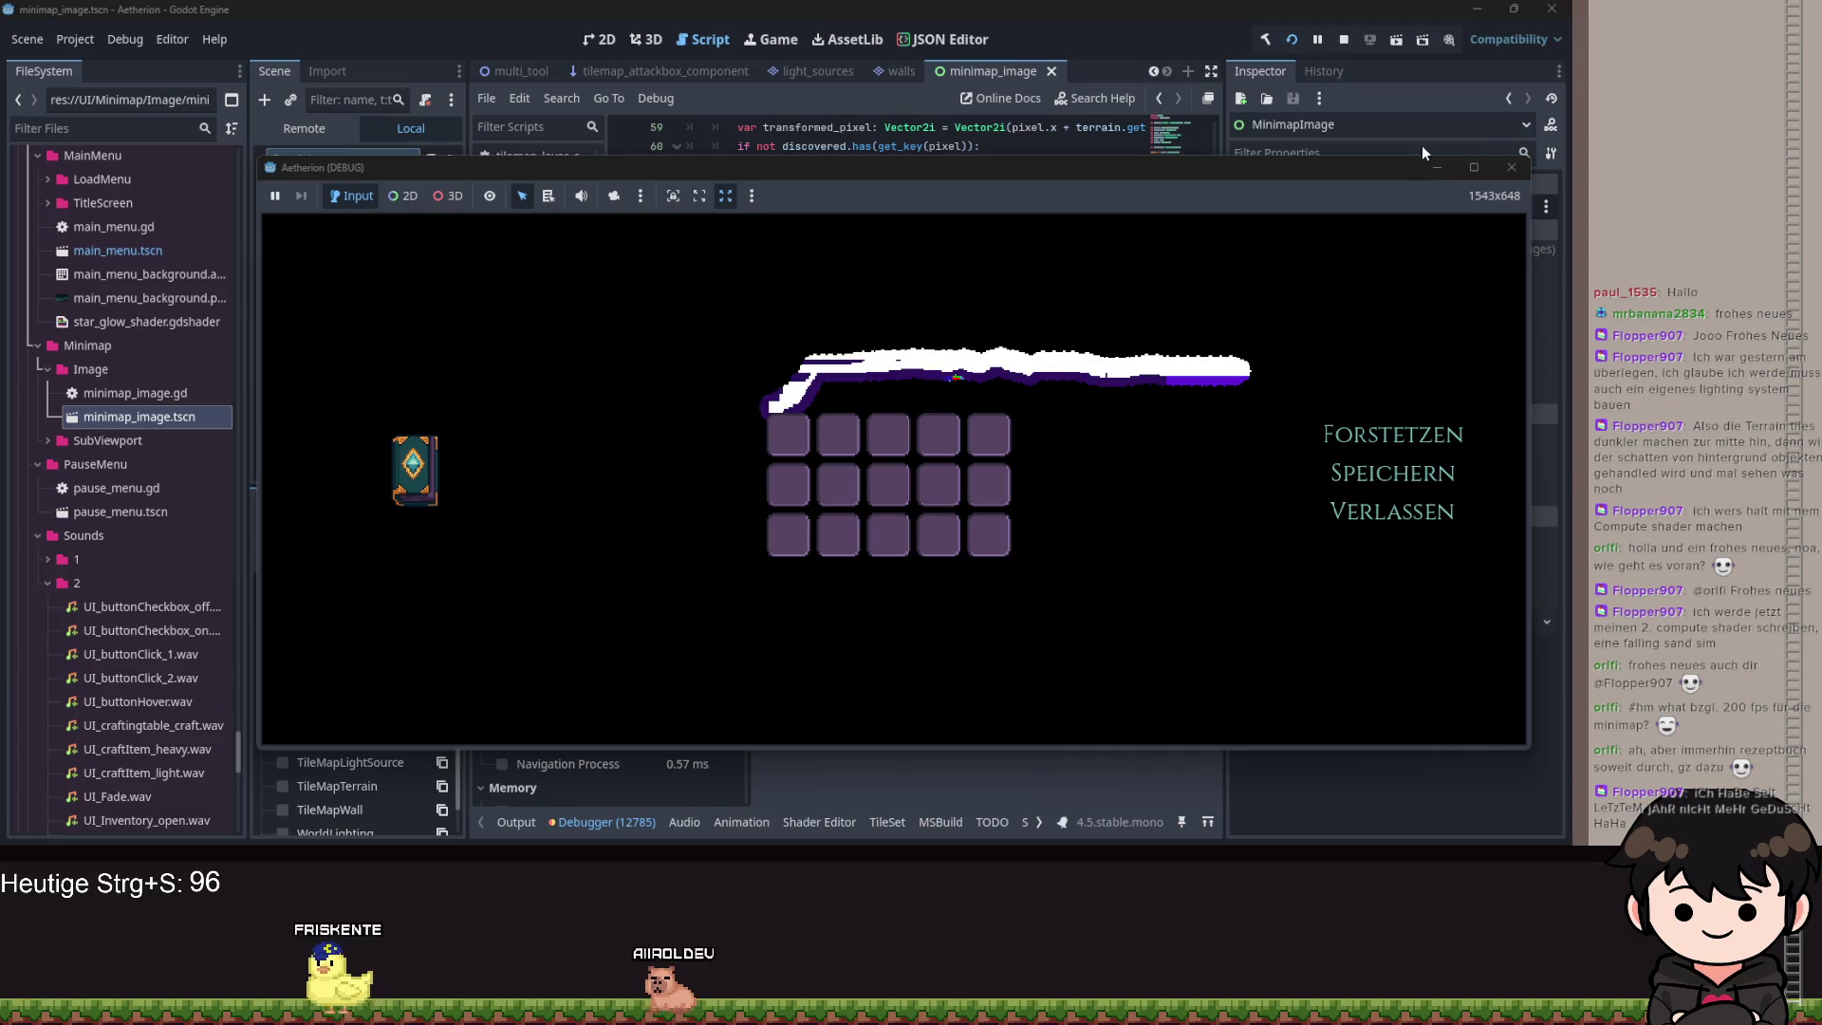
left_click_drag(1287, 181, 1355, 199)
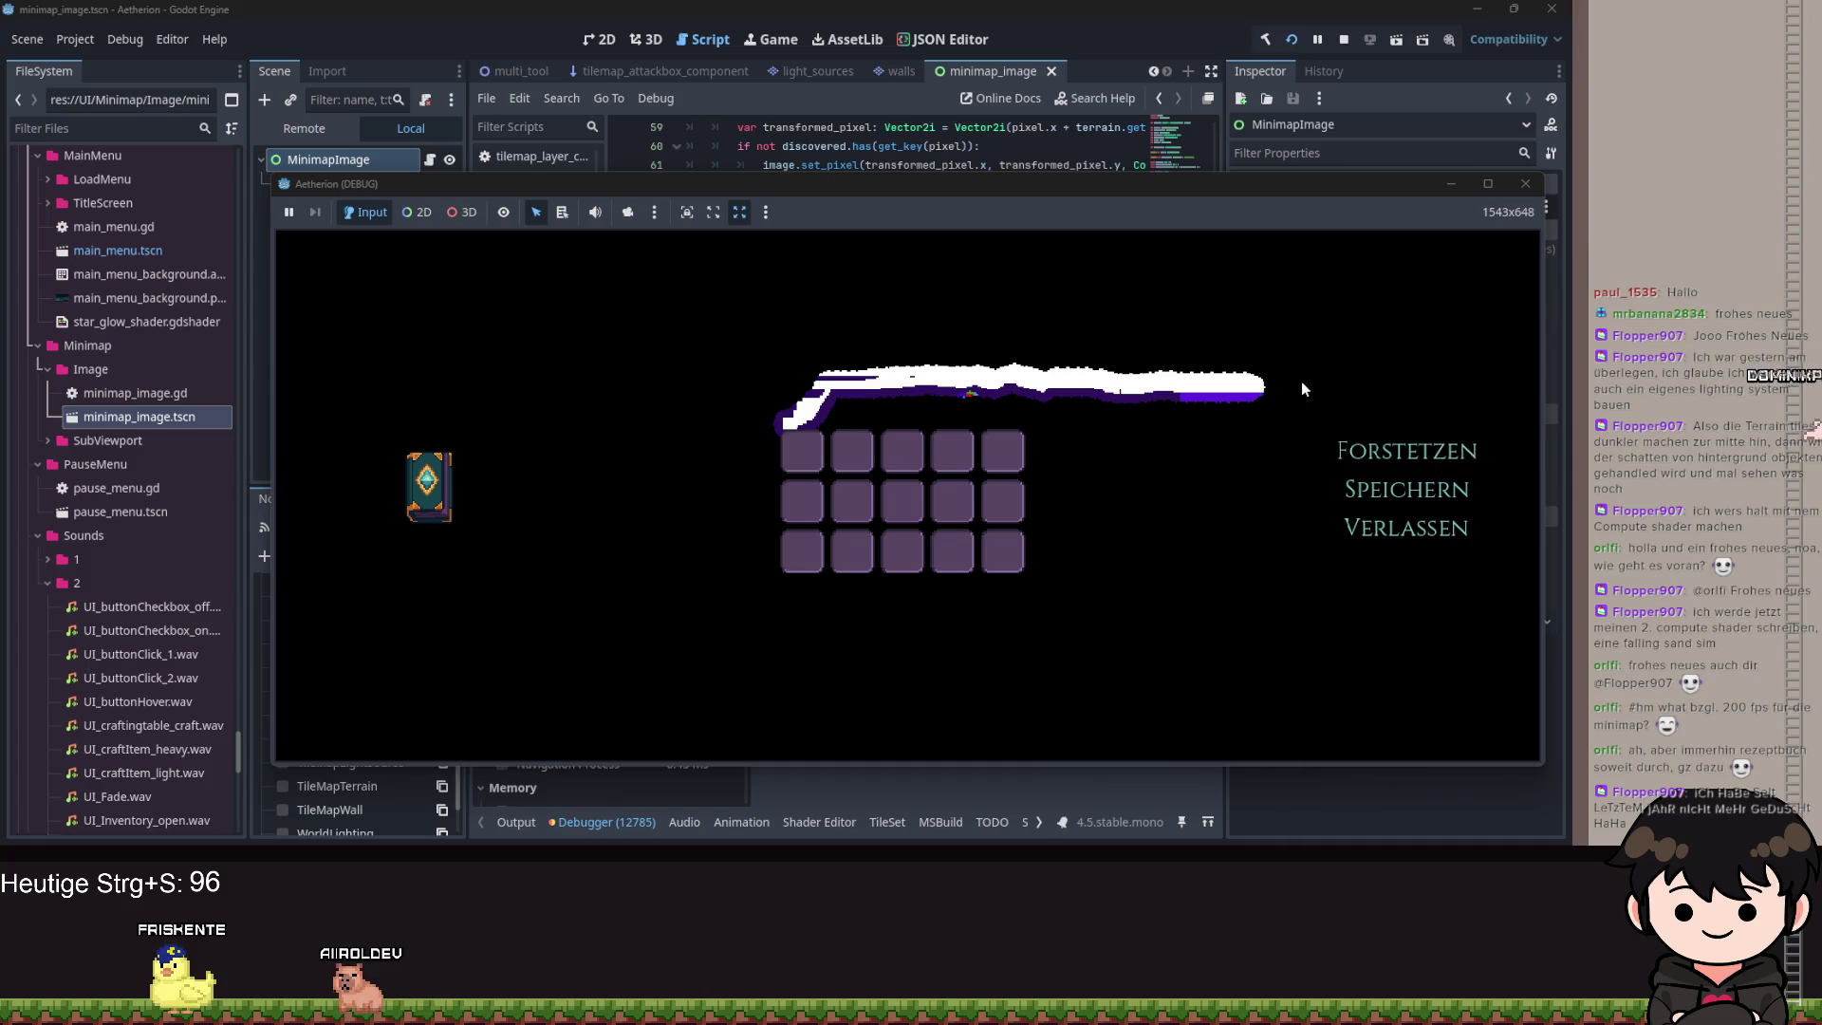
left_click(1450, 185)
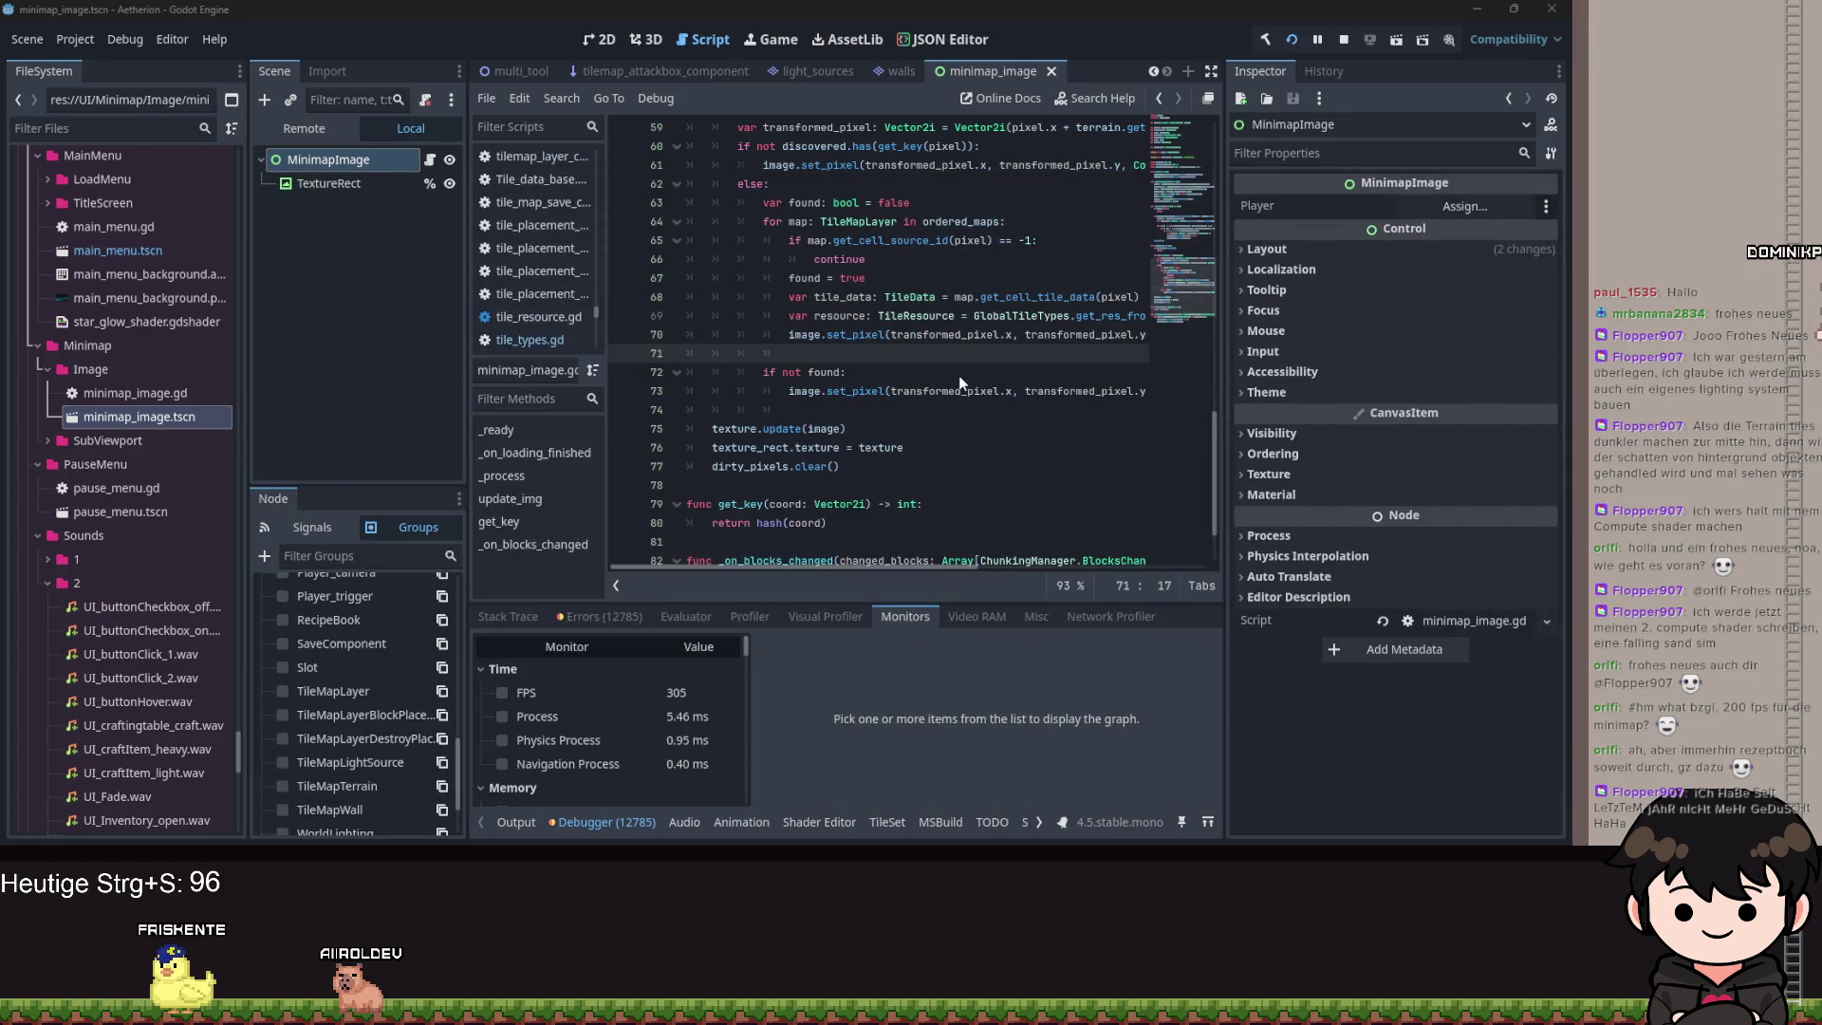
Anchor the TextureRect to the Bottom Right preset in the 2D view and save.
left_click(952, 317)
scroll(952, 317, "up", 3)
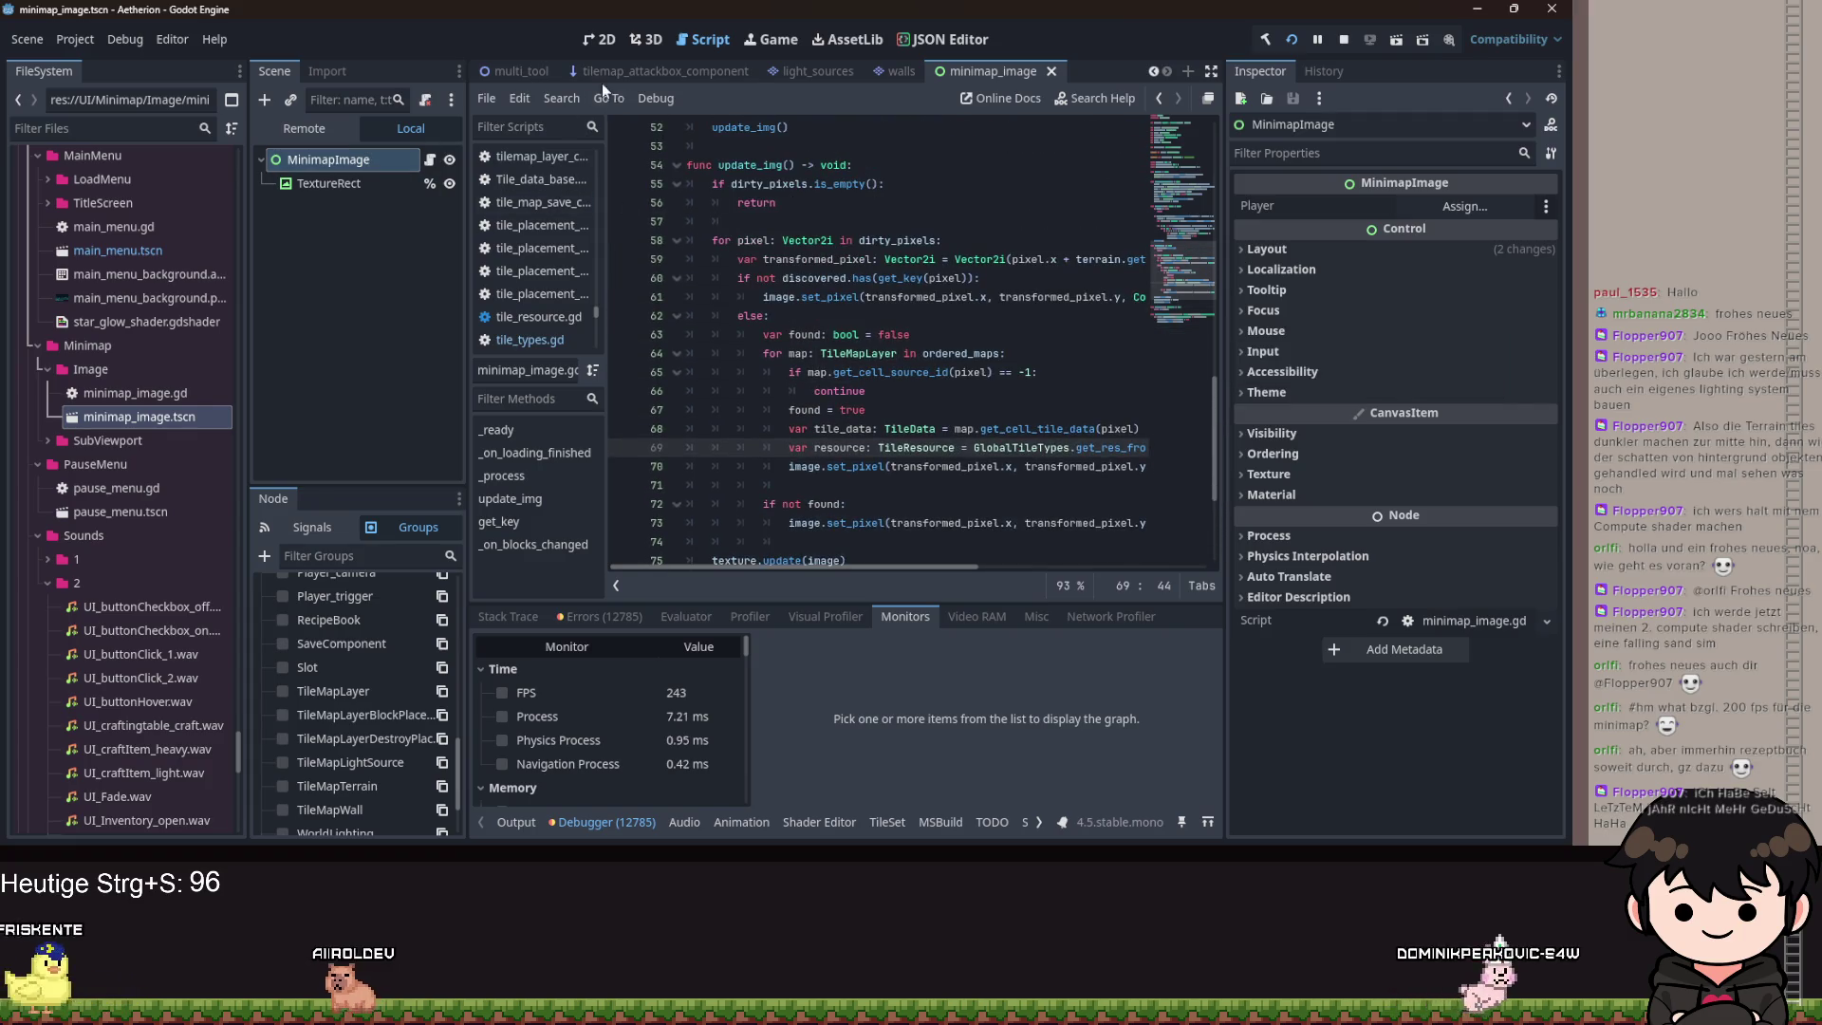
left_click(339, 185)
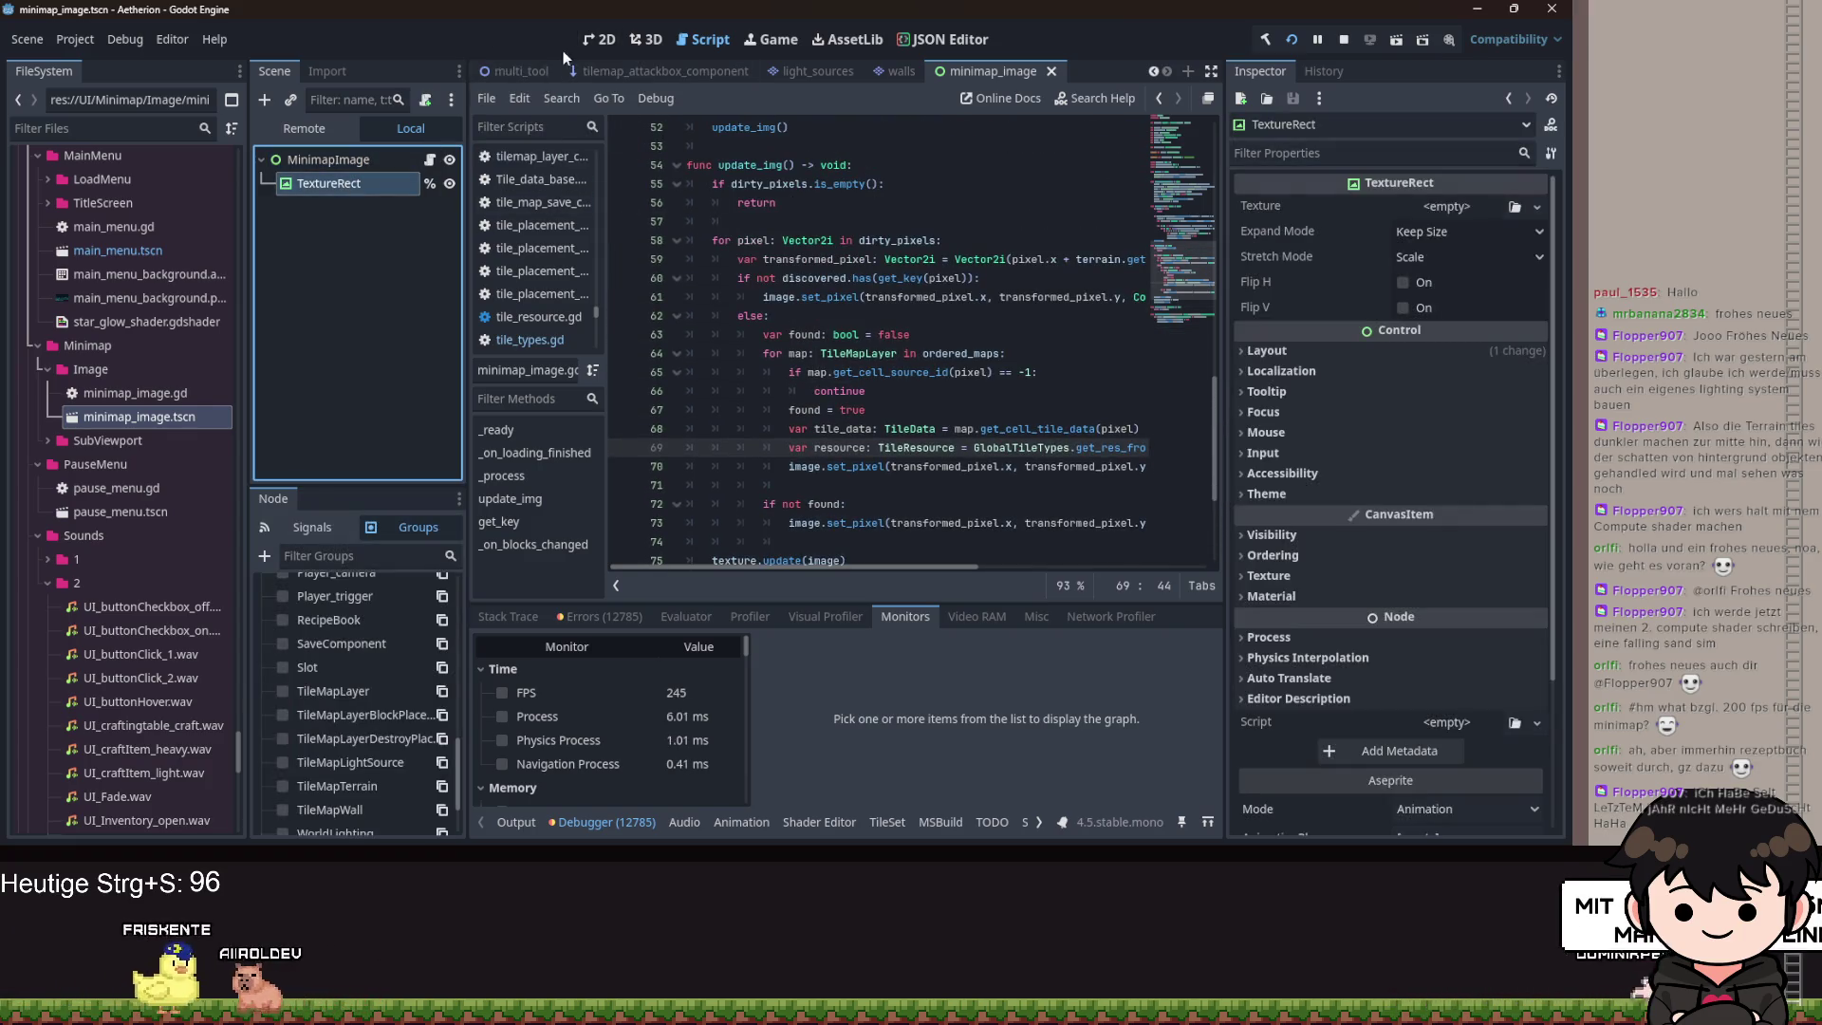
left_click(598, 39)
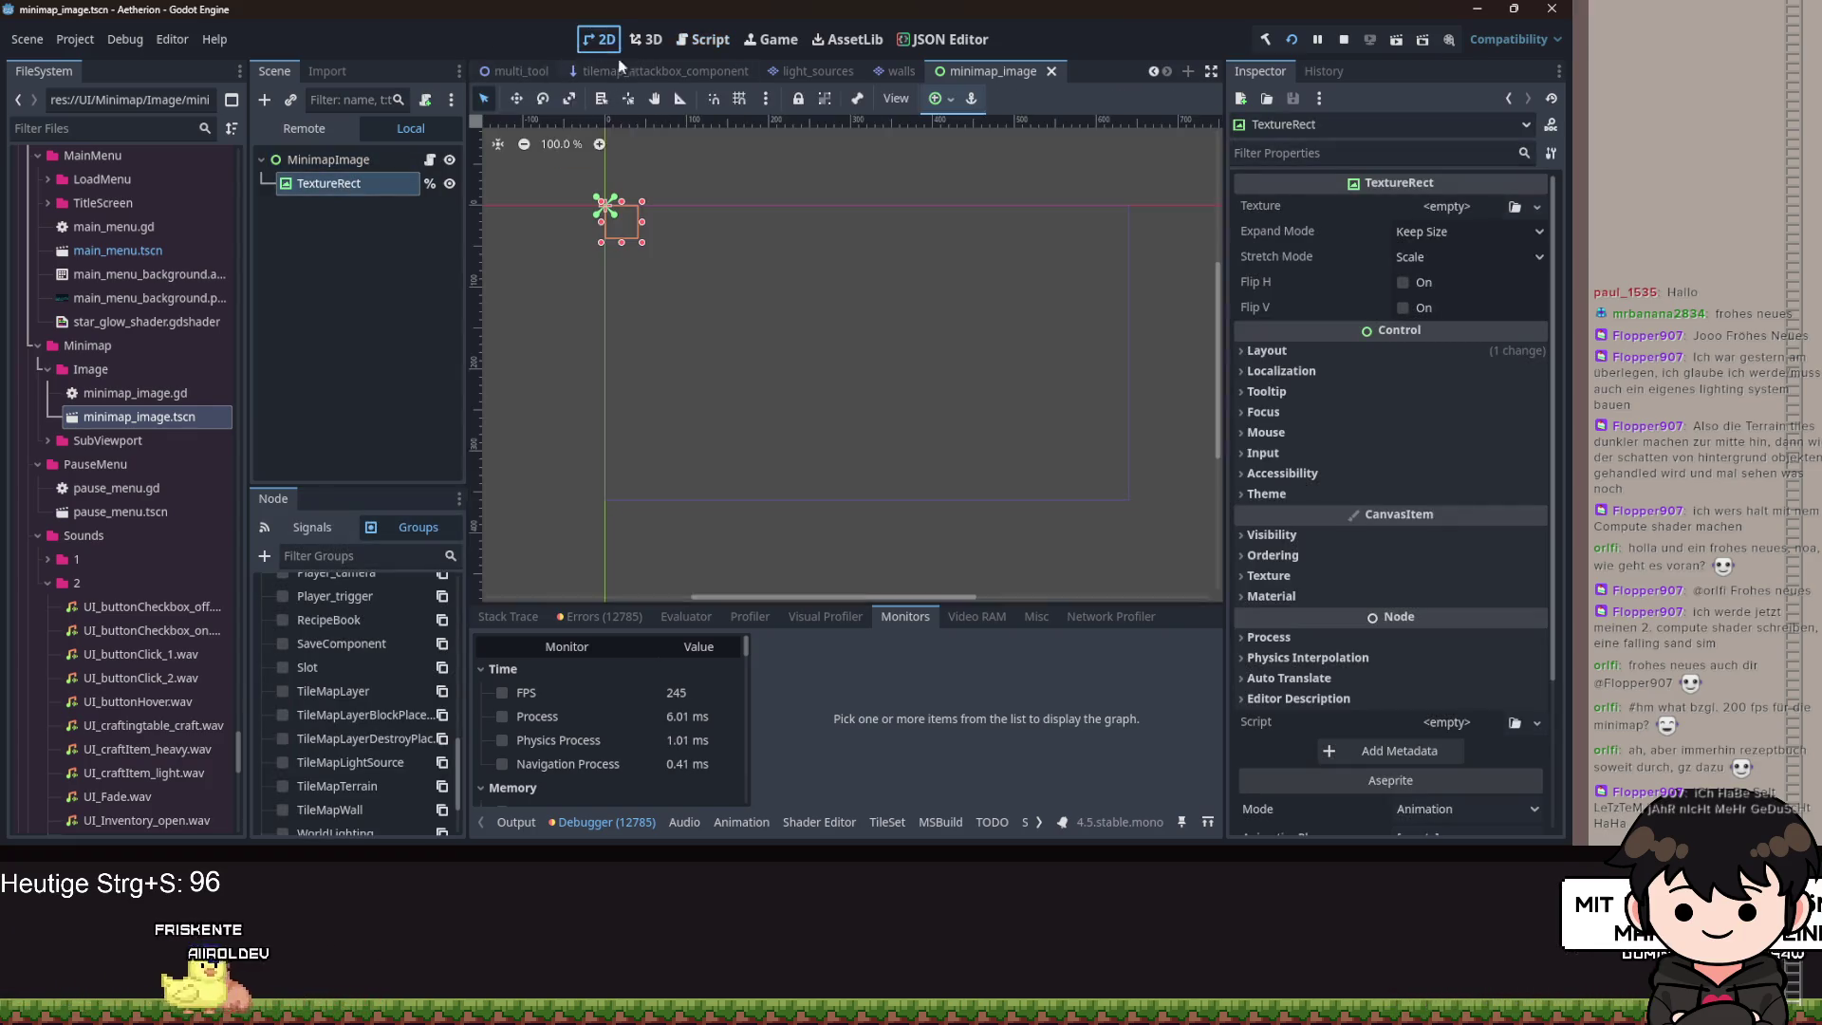
left_click(950, 101)
left_click(1003, 221)
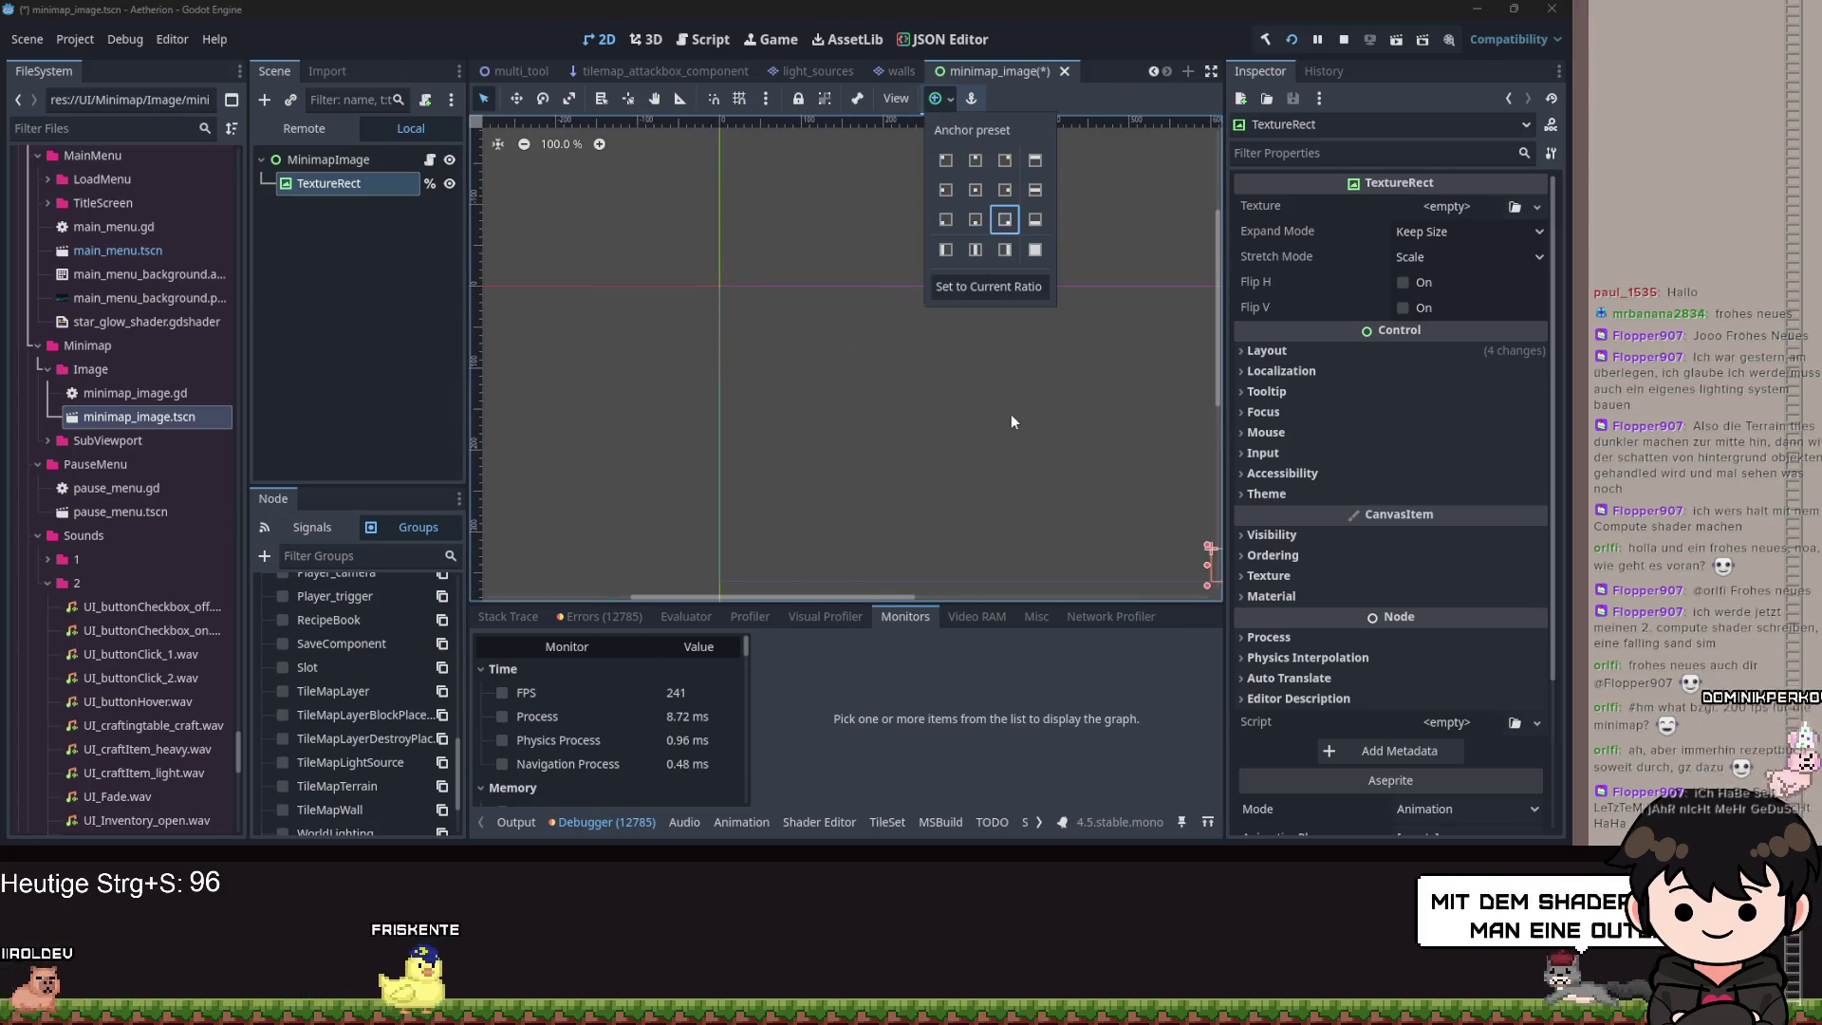
key("ctrl+s")
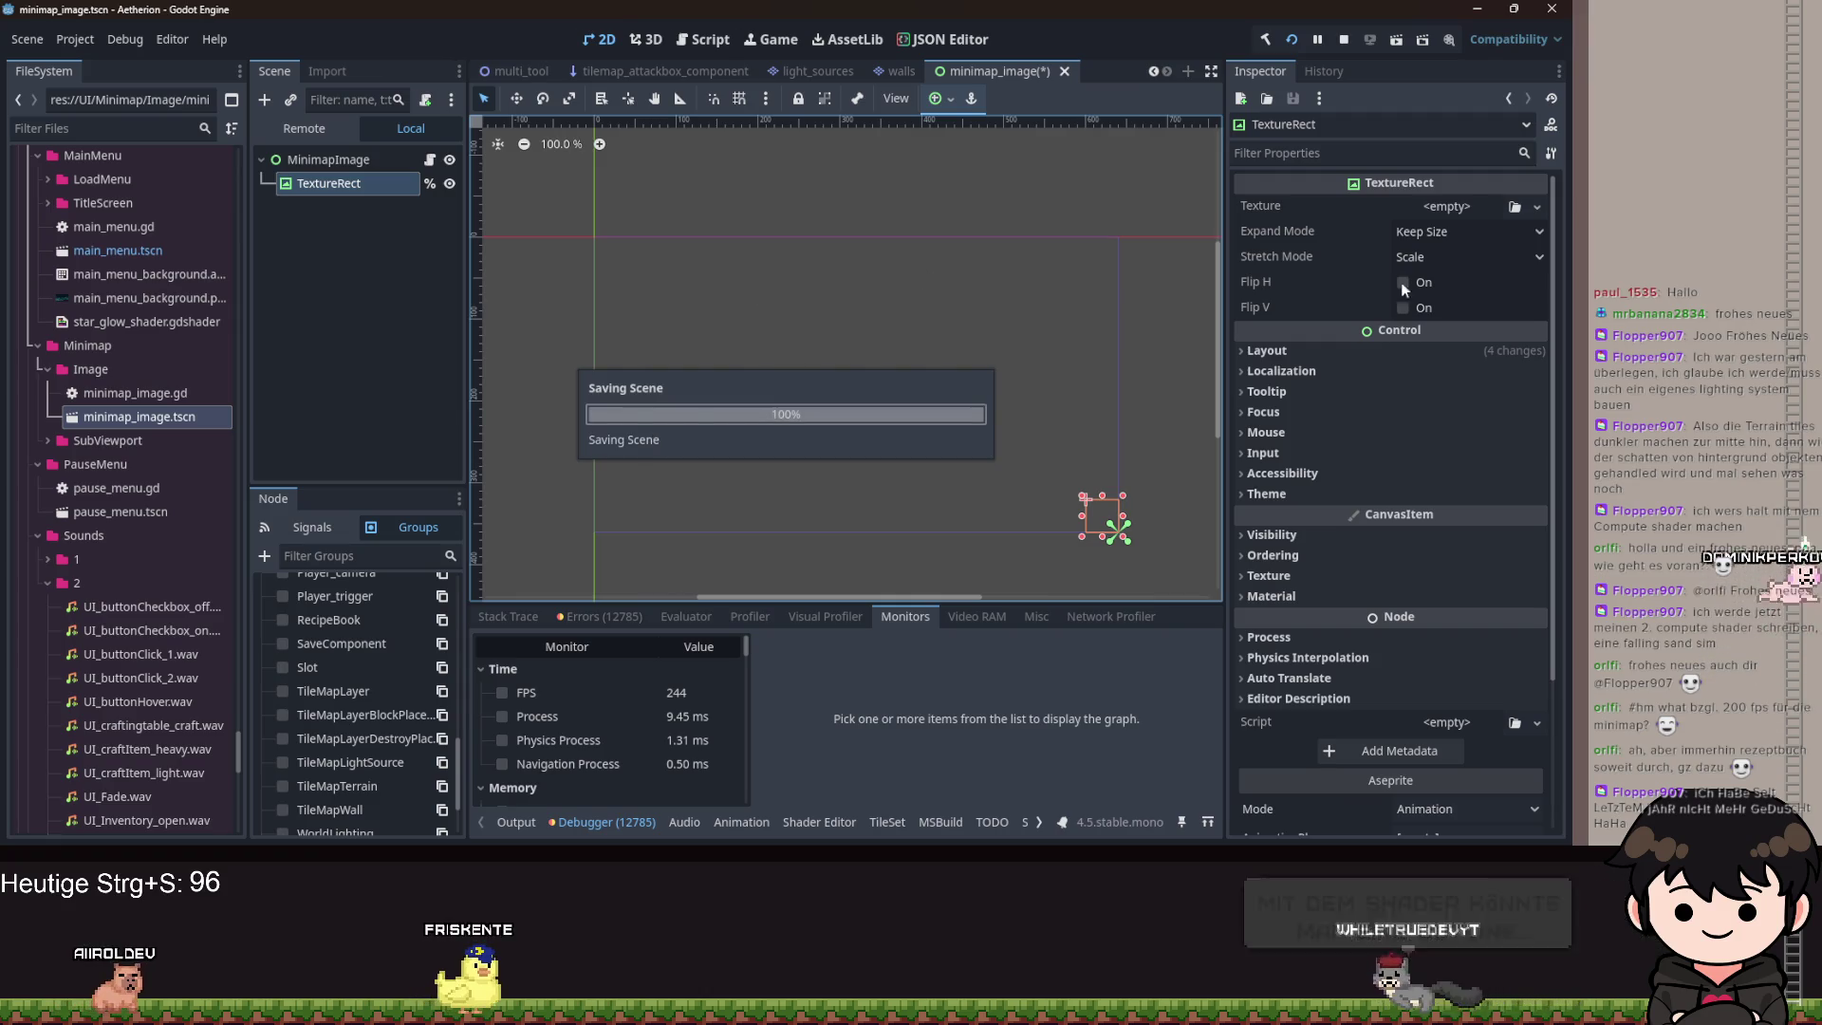
Set the TextureRect's Expand Mode to Ignore Size and save the scene.
left_click(1457, 233)
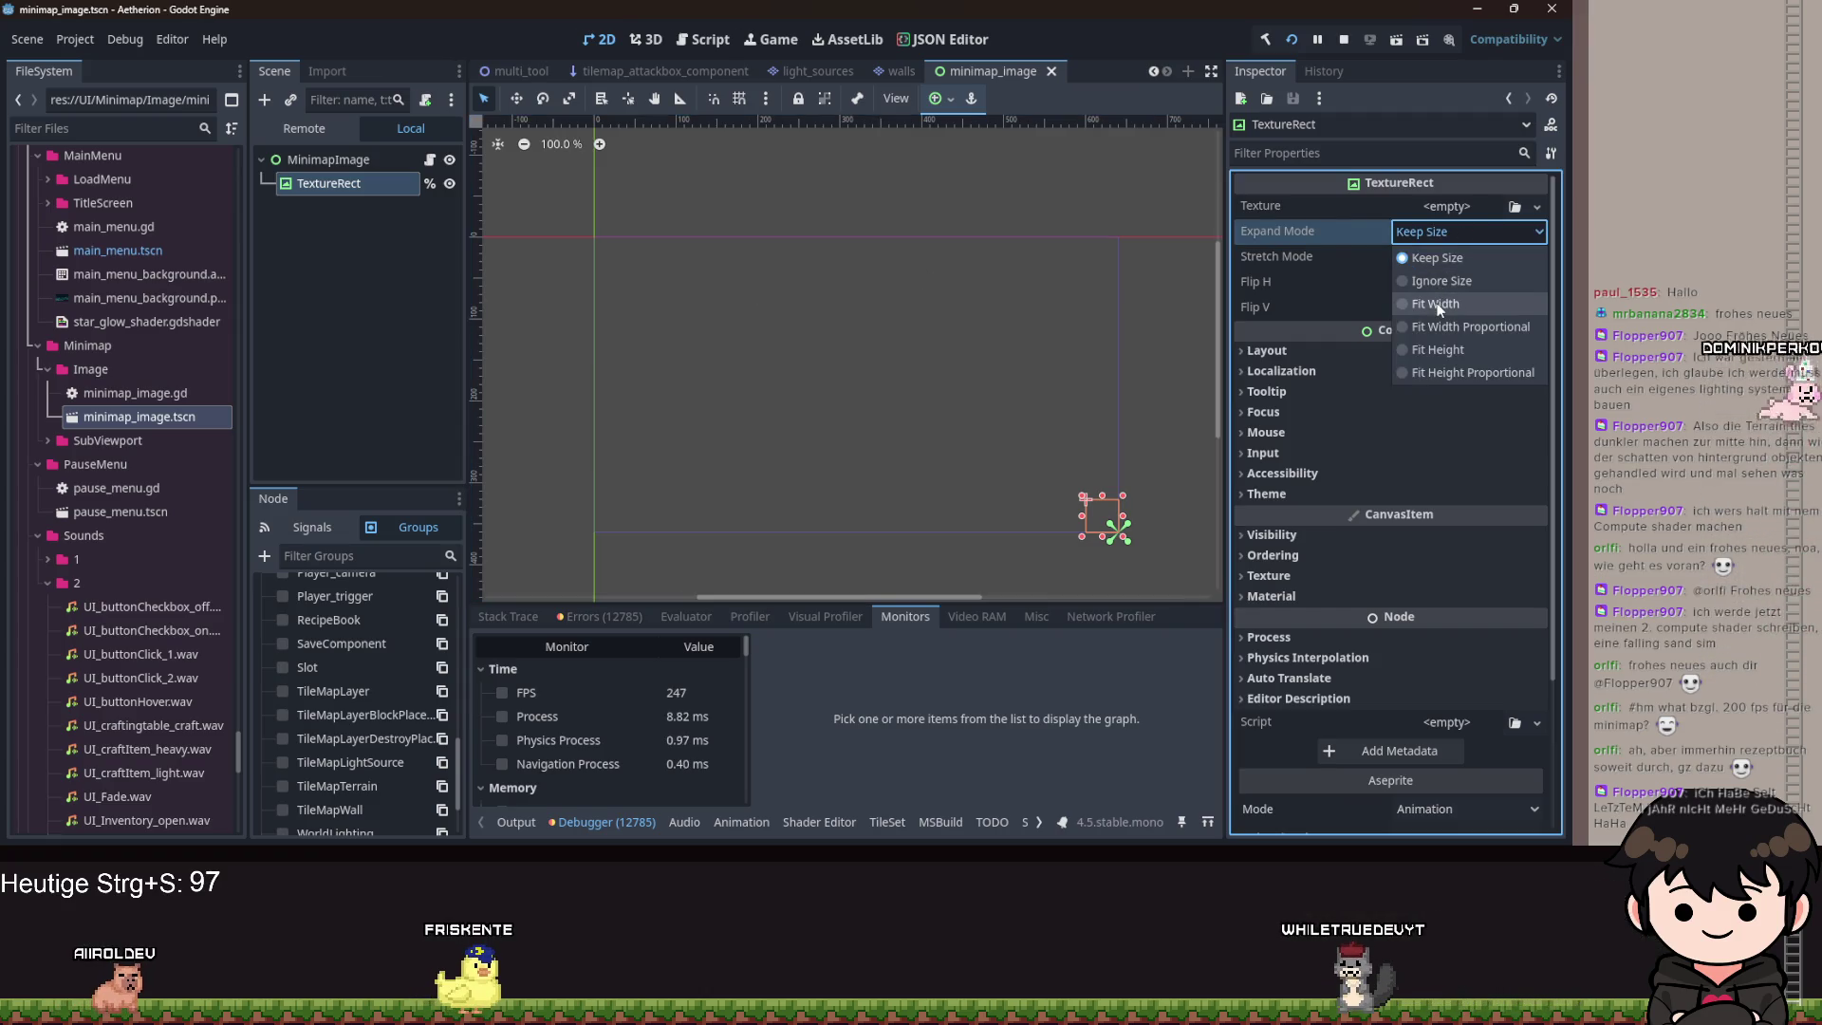
left_click(1433, 258)
left_click(1432, 257)
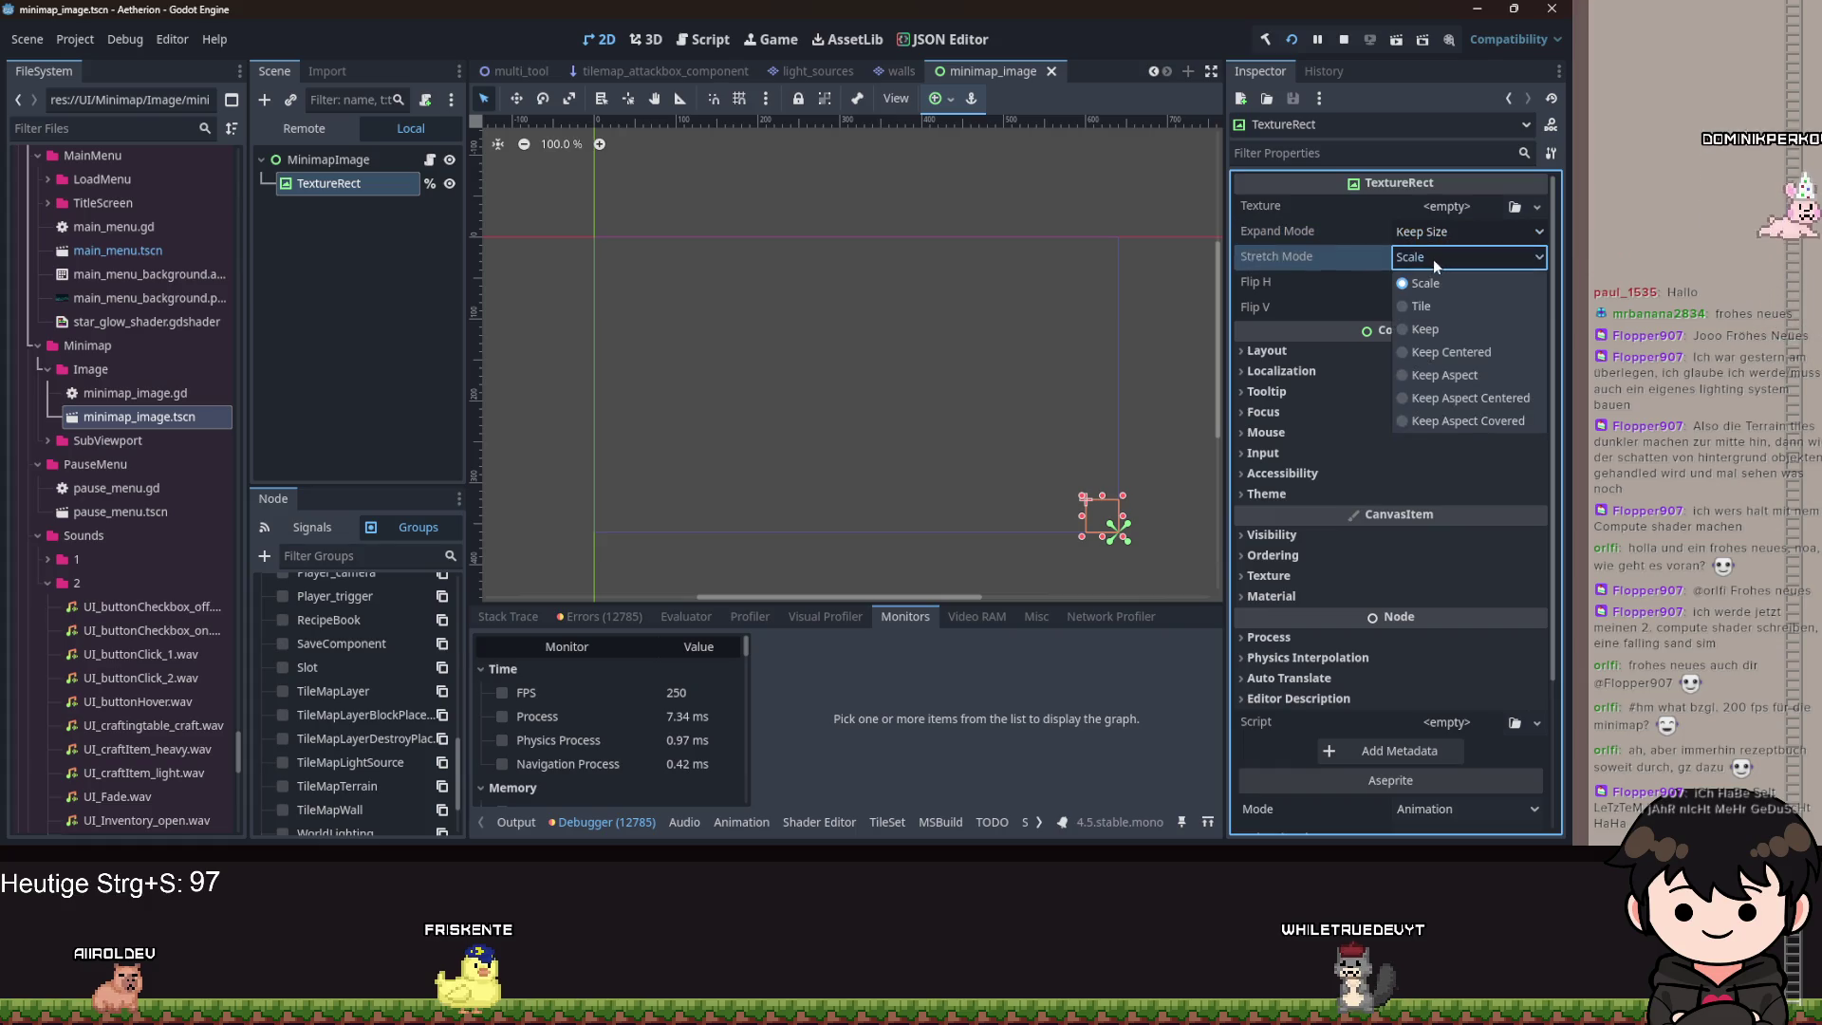
left_click(1434, 258)
left_click(1434, 233)
left_click(1431, 281)
key("ctrl+s")
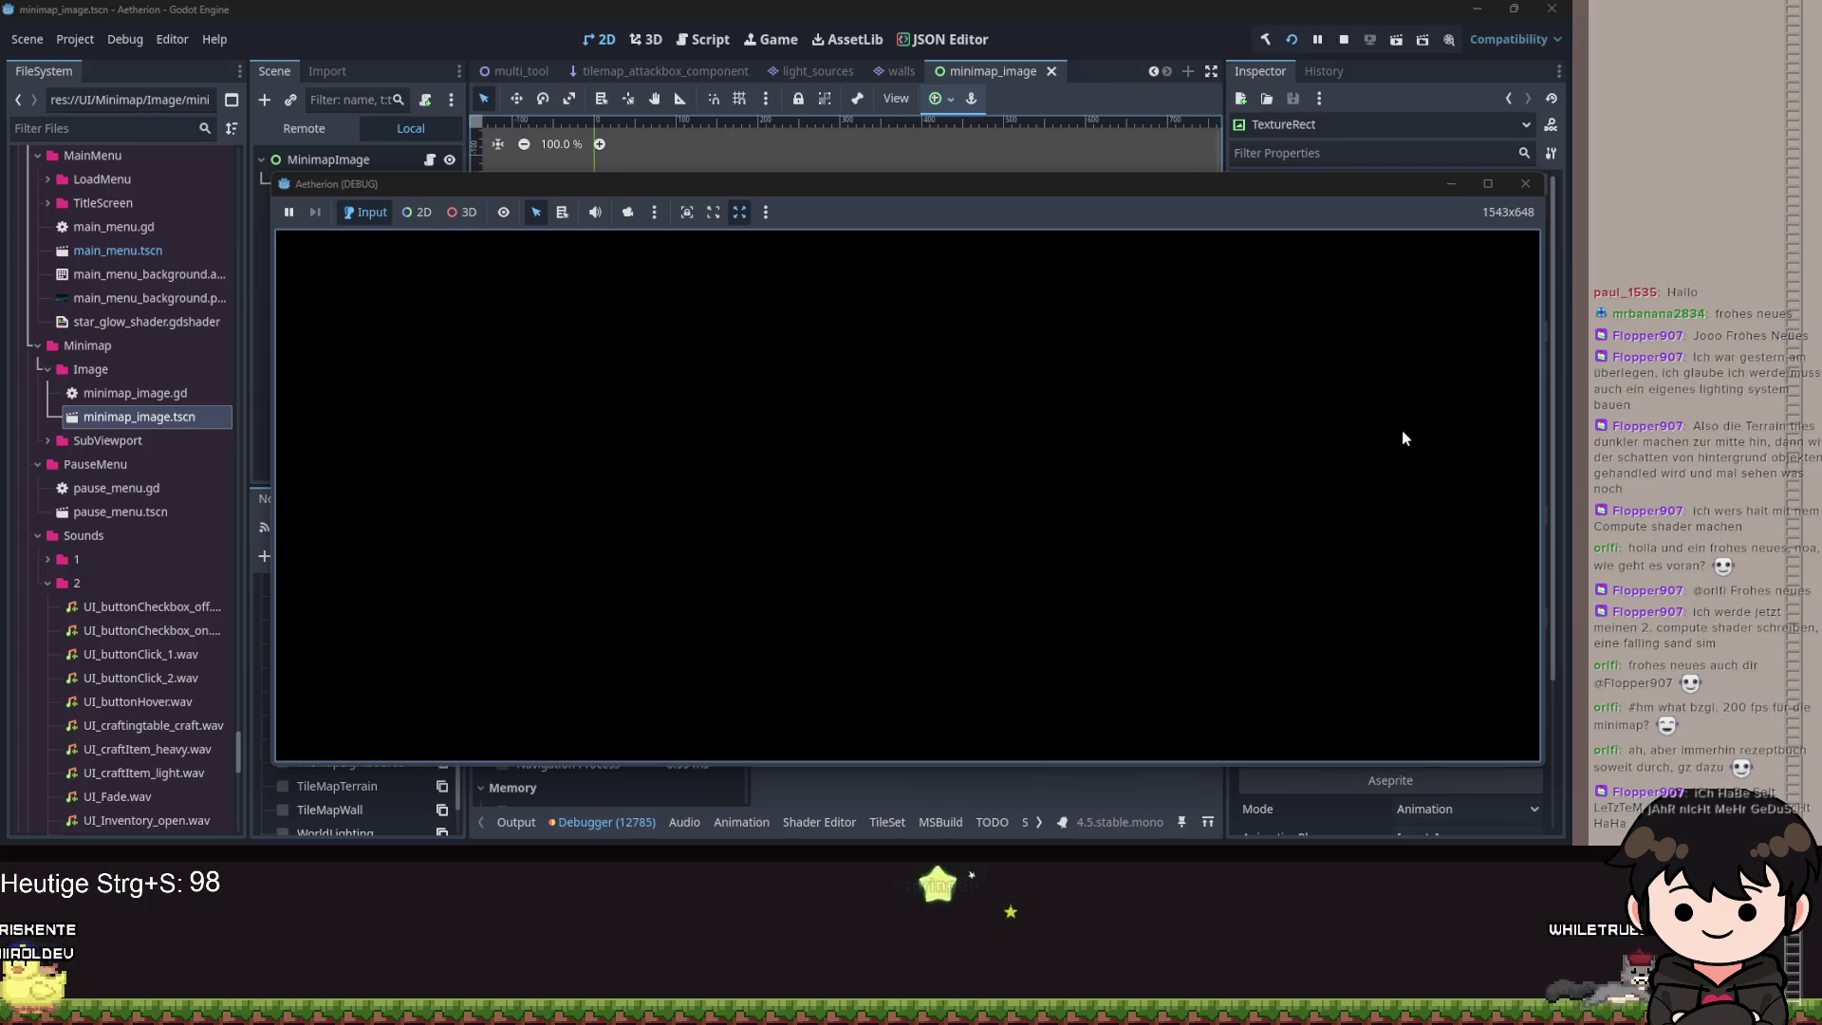
Restart Aetherion and load a saved game (Spiel Laden) from its main menu.
double_click(1113, 185)
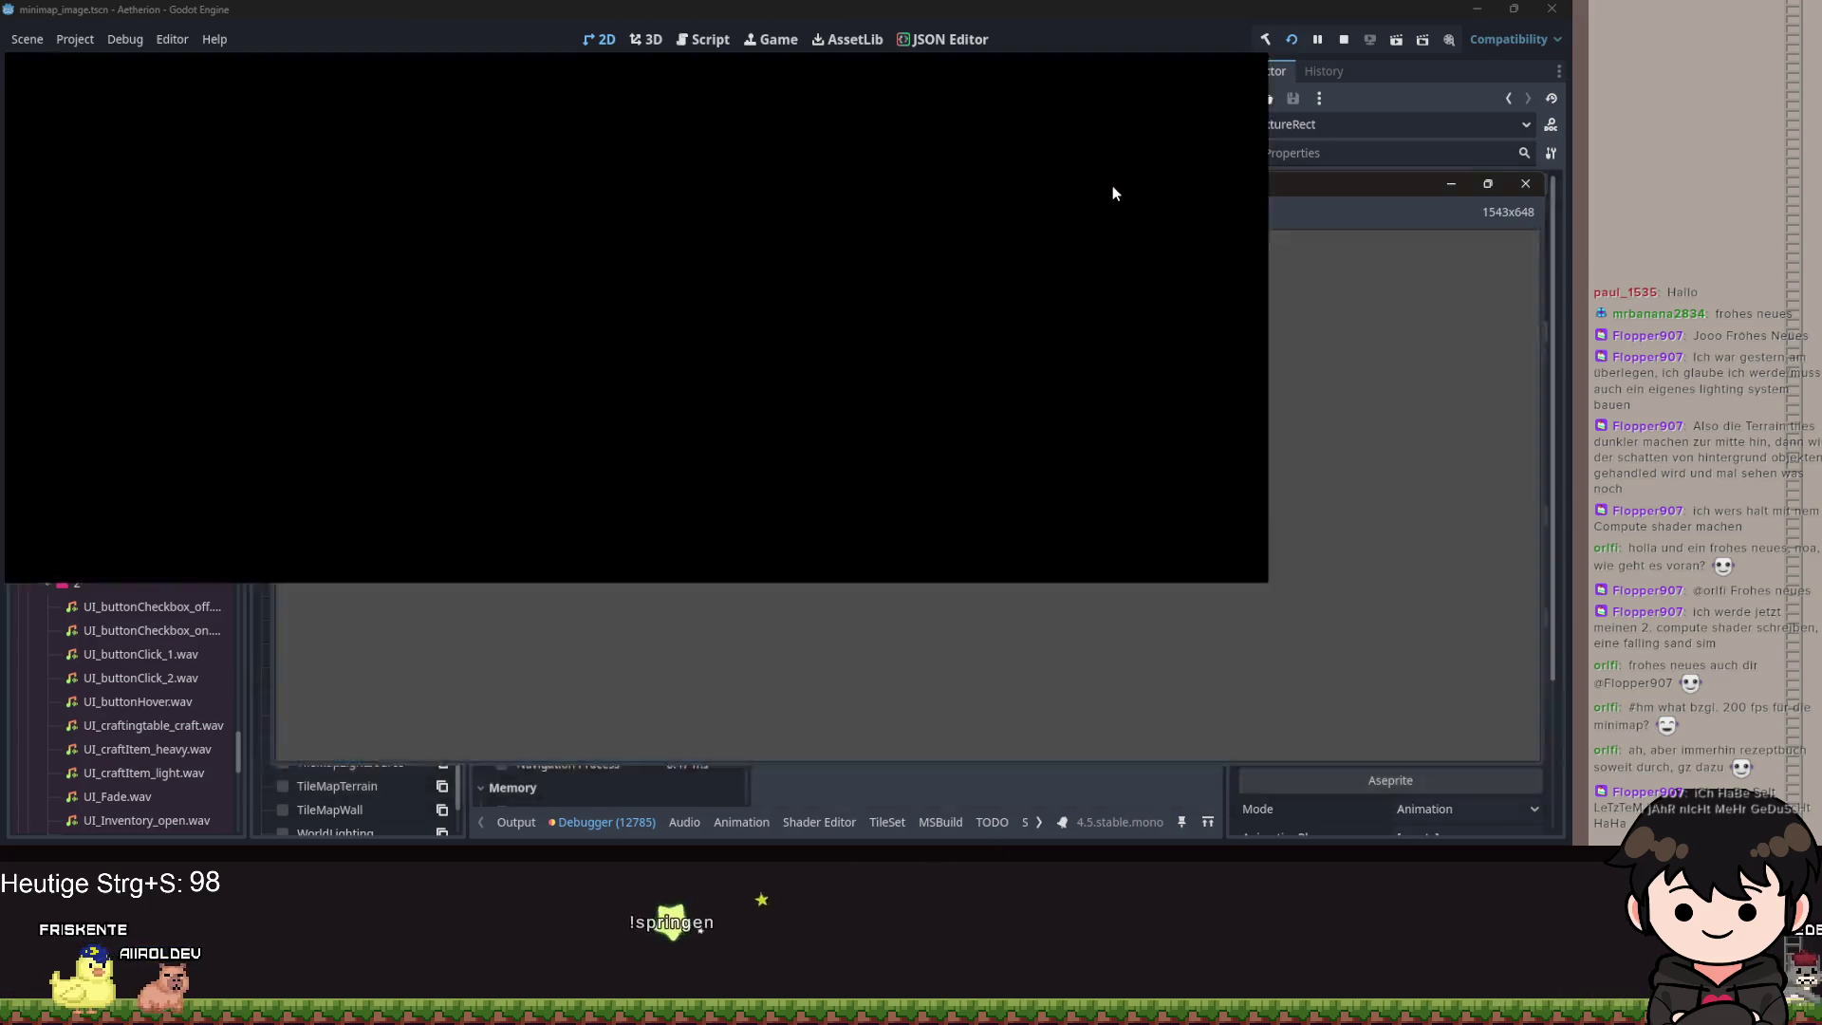
left_click(1551, 8)
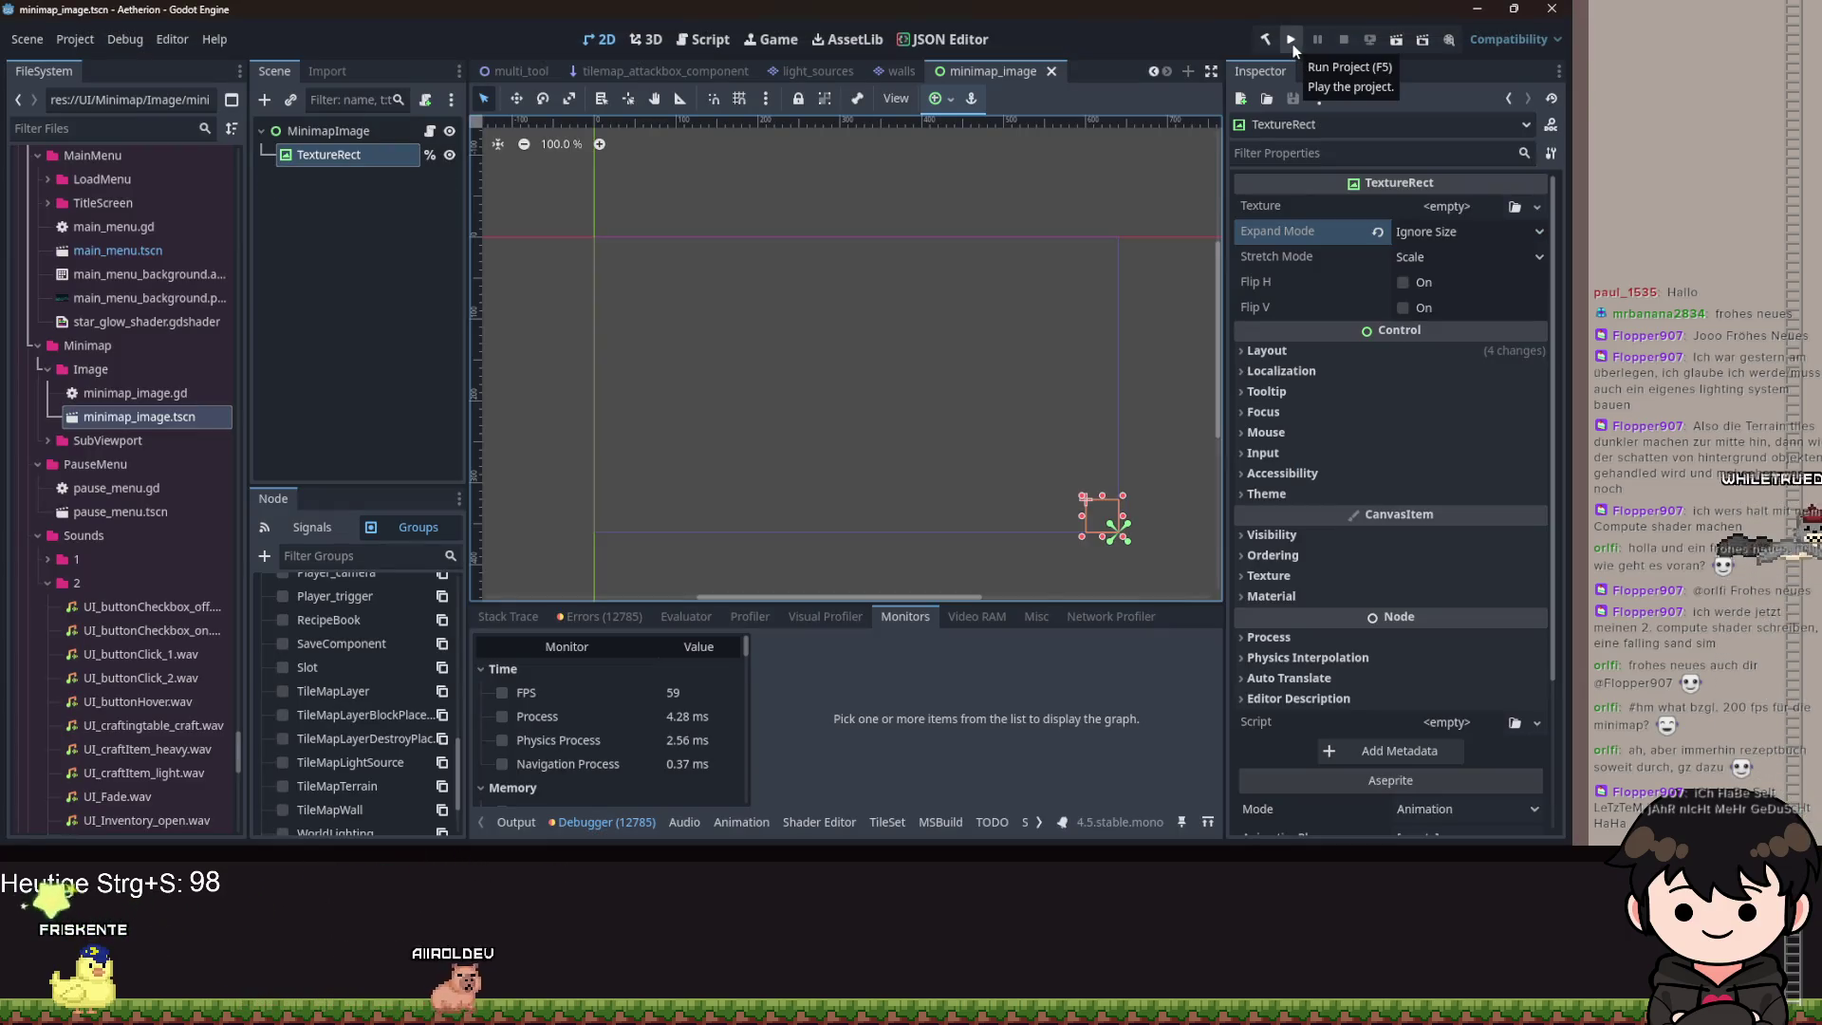
left_click(1293, 44)
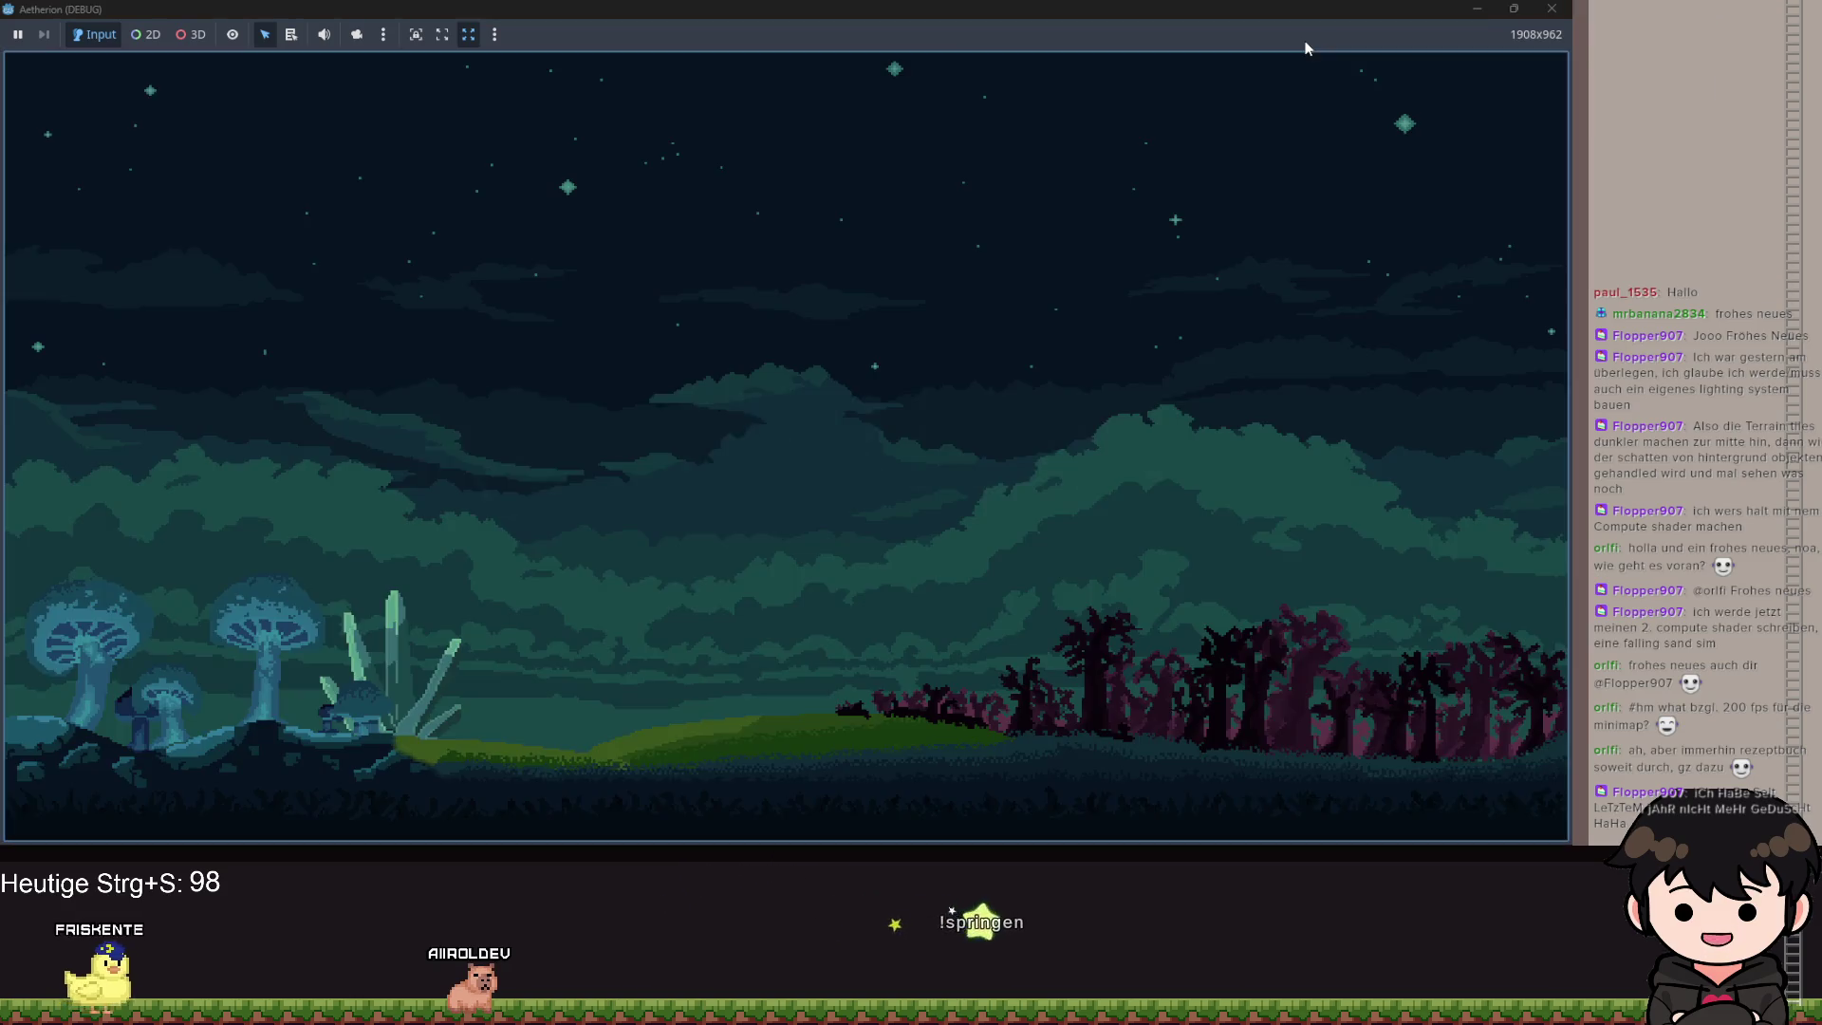
left_click(1104, 263)
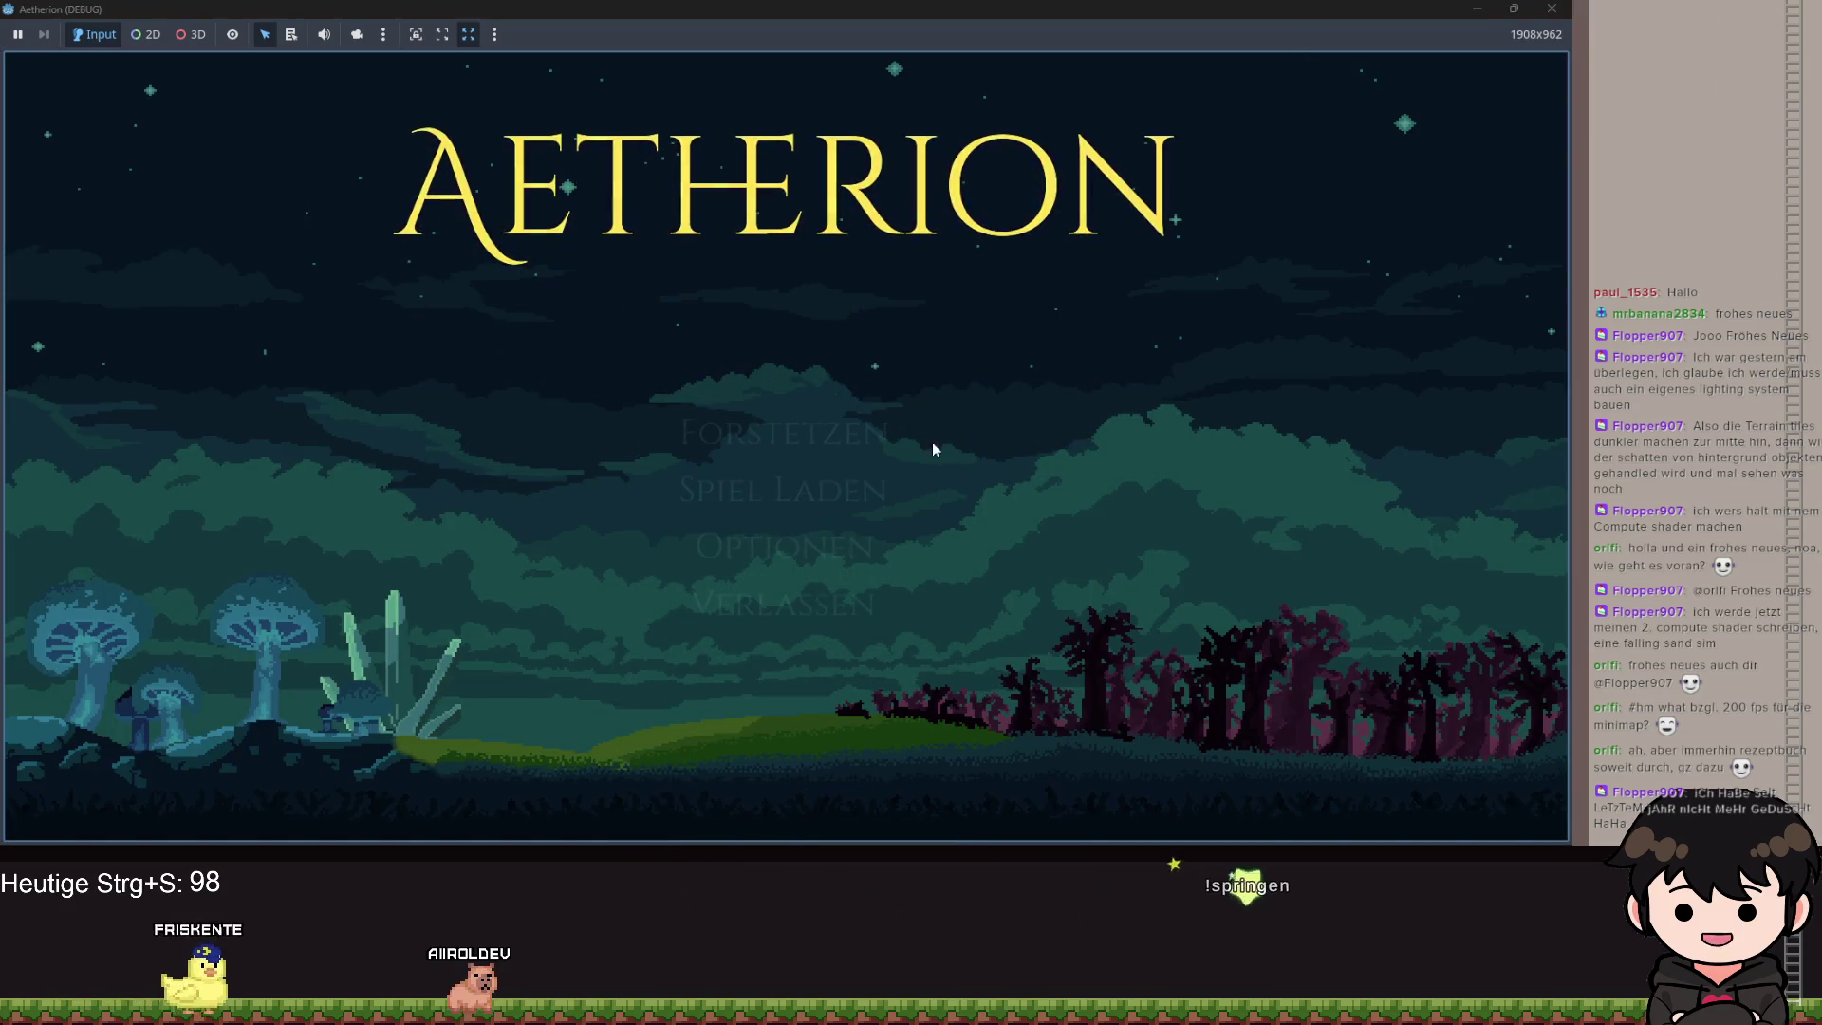
left_click(769, 489)
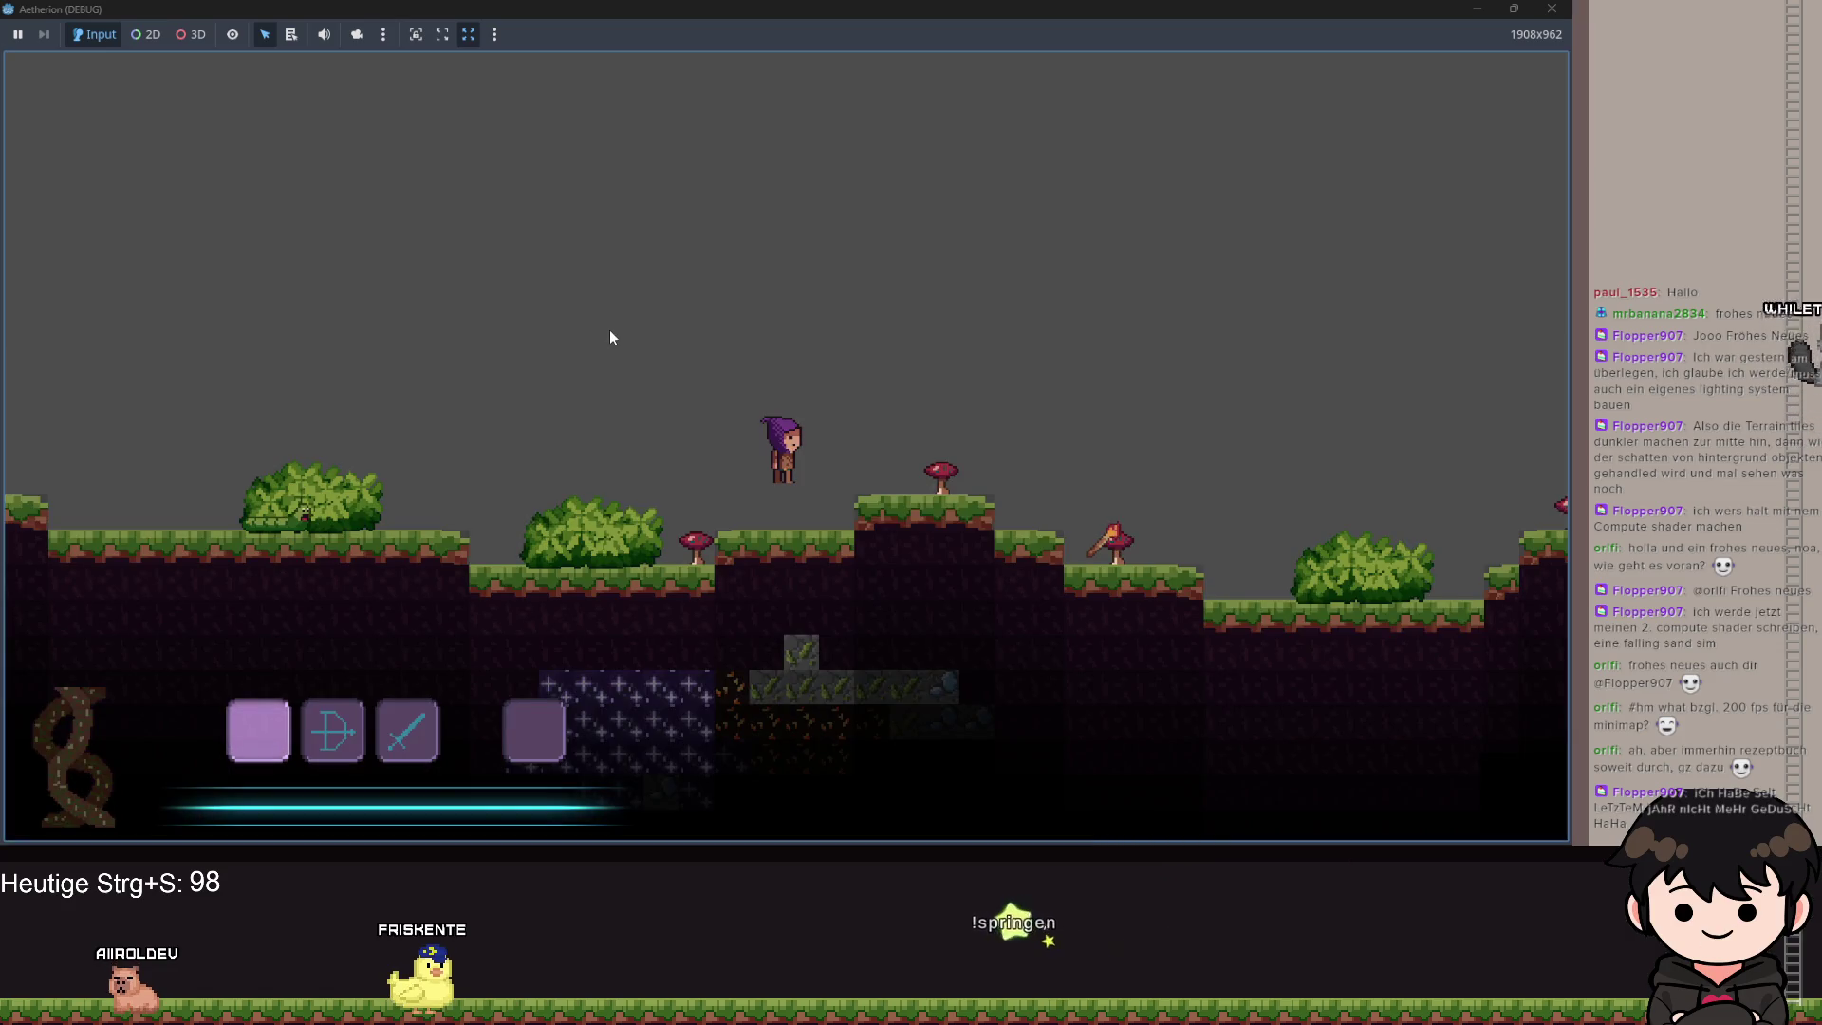
Run and jump the character rightward, pause, then stop the game with F8.
key("space")
key("d")
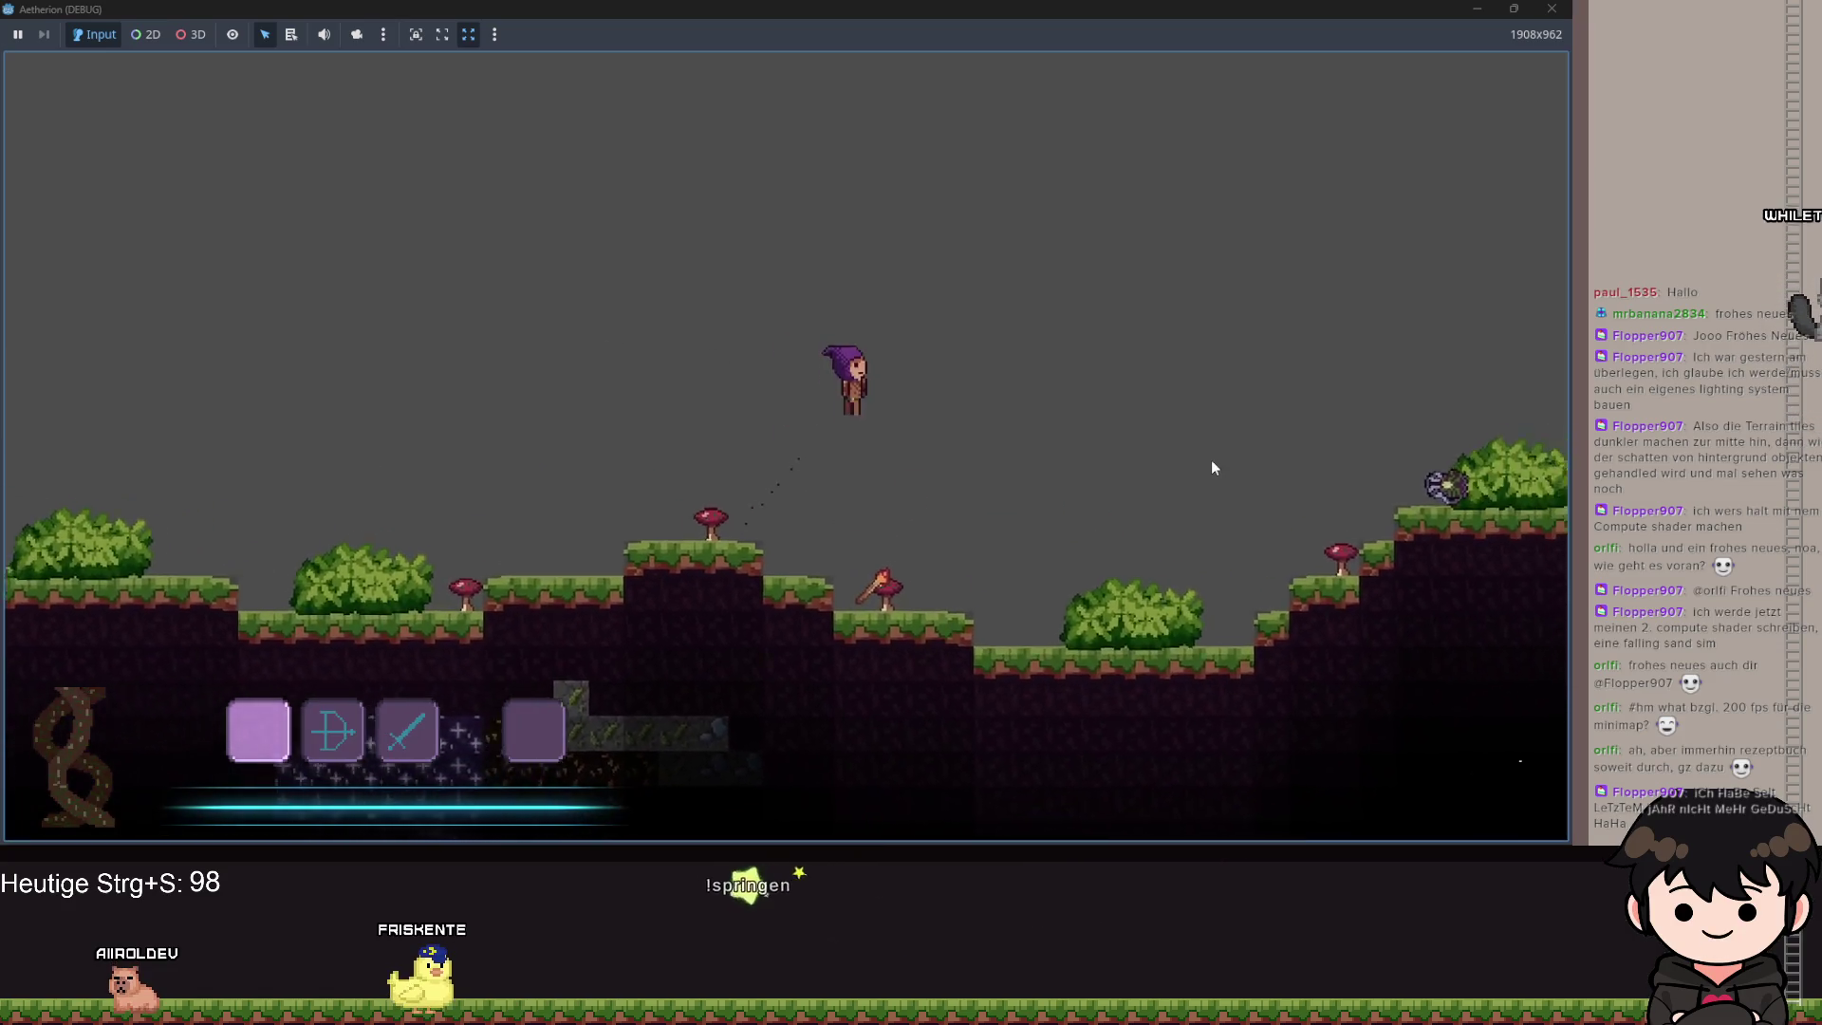
key("d")
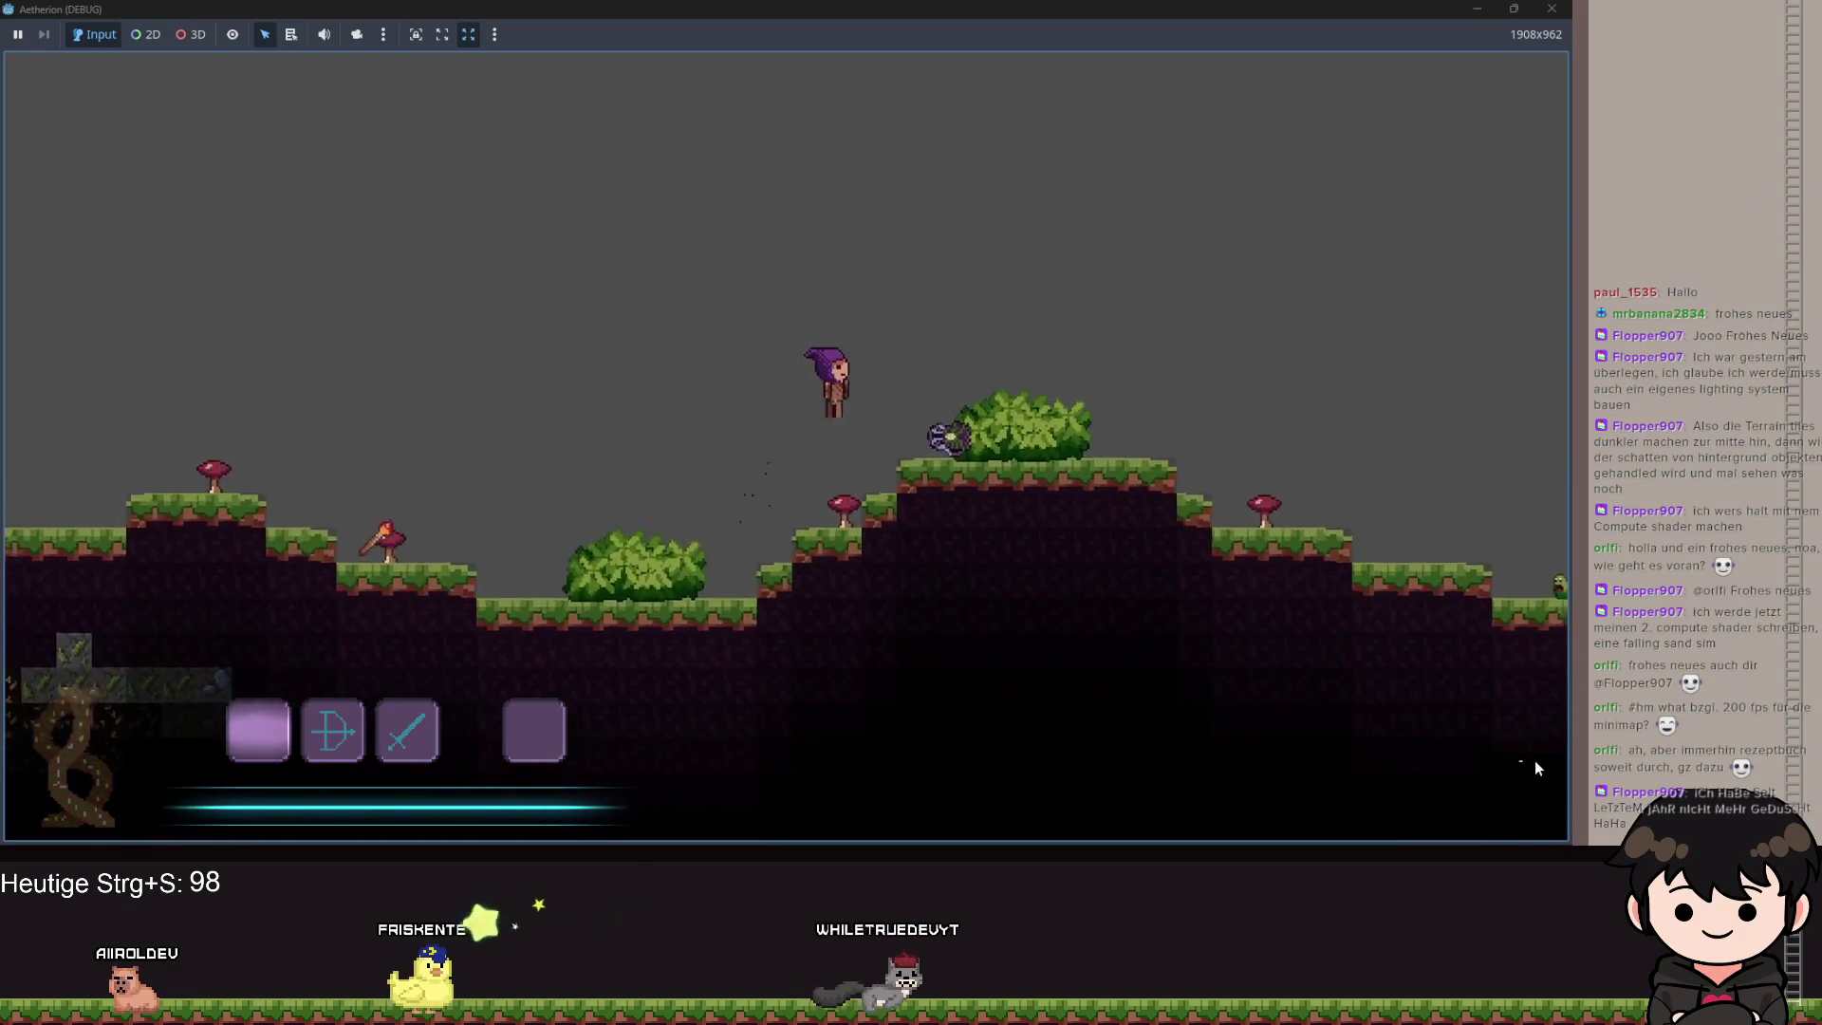
key("d")
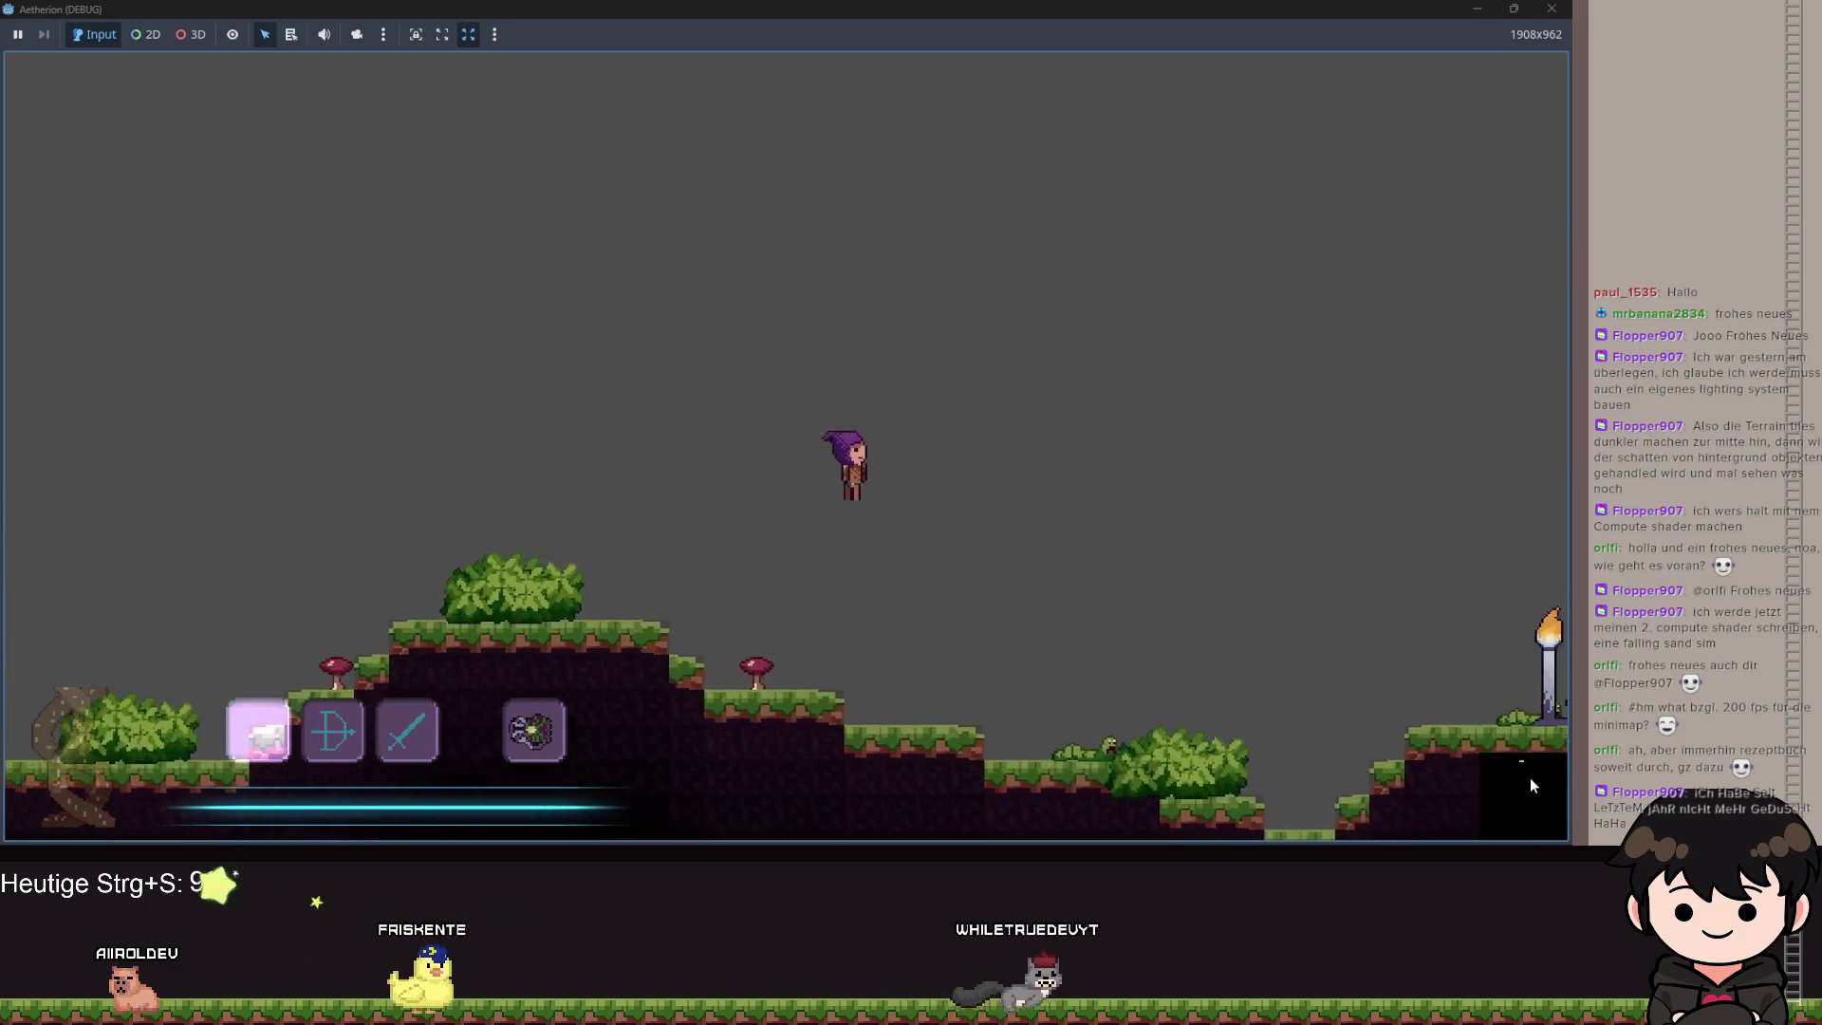
key("d")
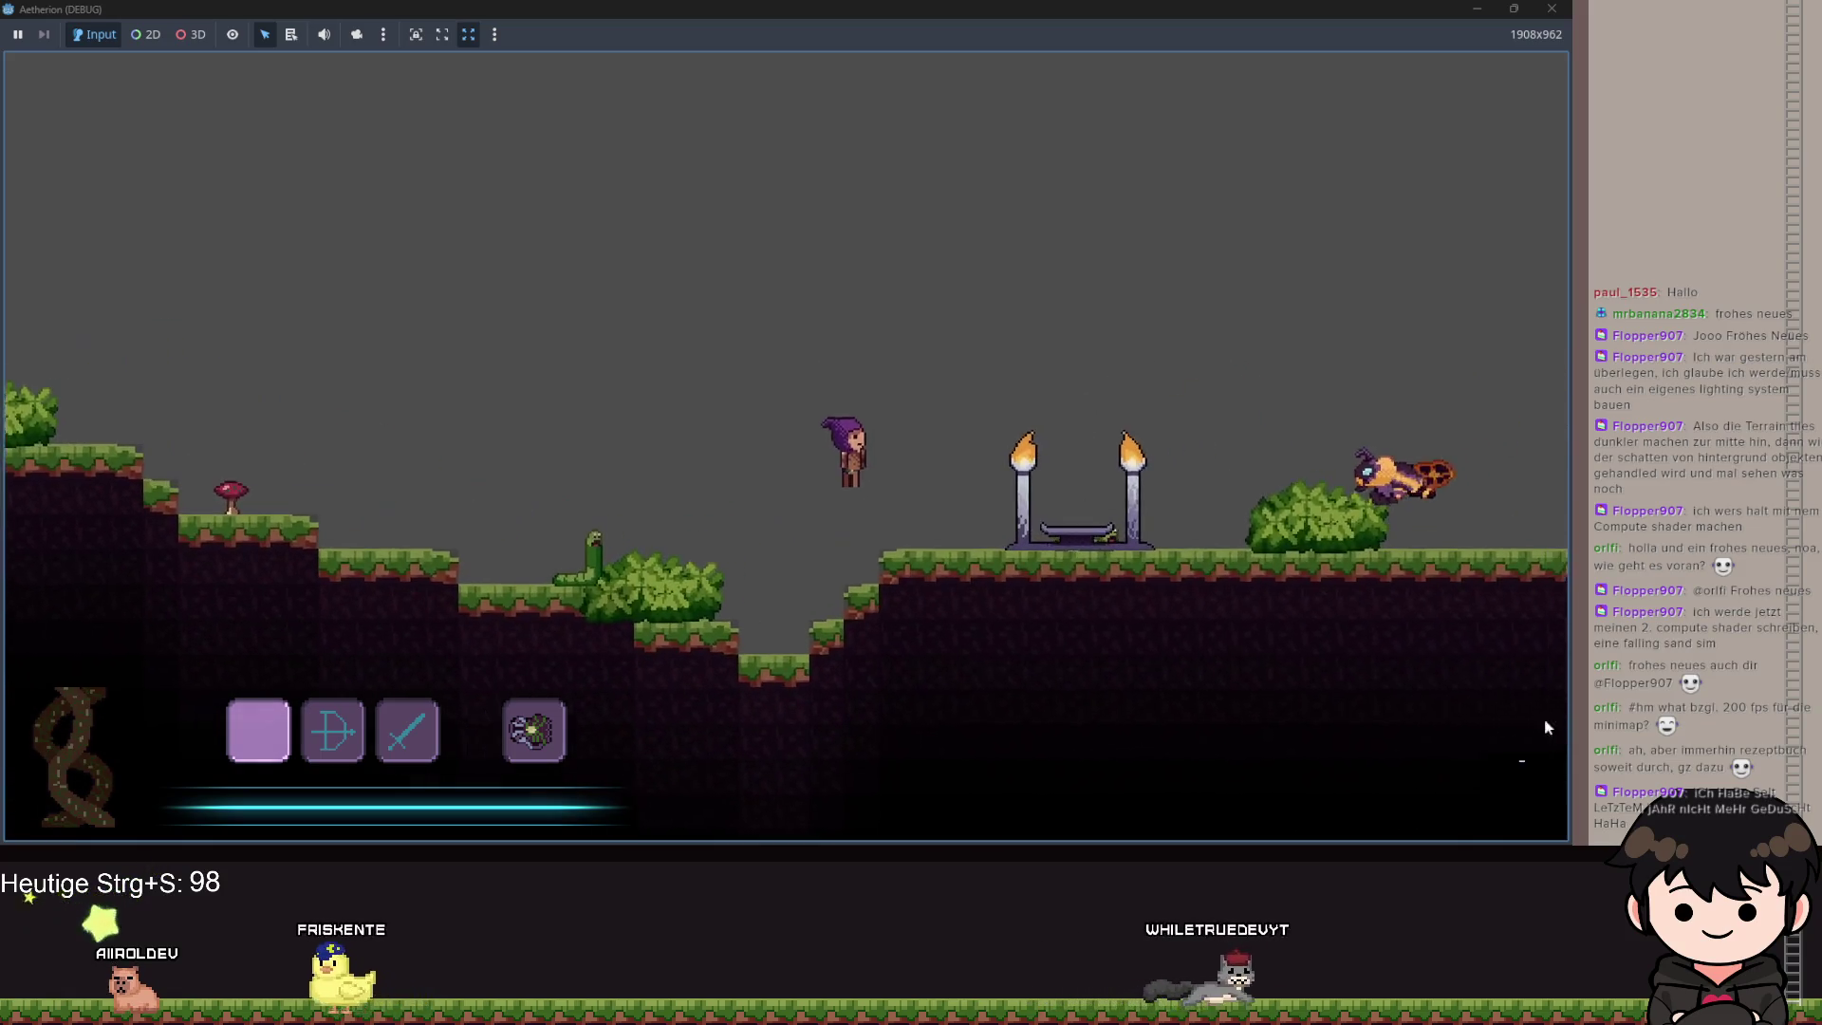
key("Escape")
key("F8")
Move the TextureRect to (589, 310), enlarge it to 77 × 74, and save.
scroll(1101, 513, "up", 10)
left_click_drag(1077, 484, 988, 418)
scroll(949, 380, "down", 3)
mouse_move(919, 334)
left_mouse_down()
mouse_move(789, 233)
mouse_move(769, 190)
left_mouse_up()
key("ctrl+s")
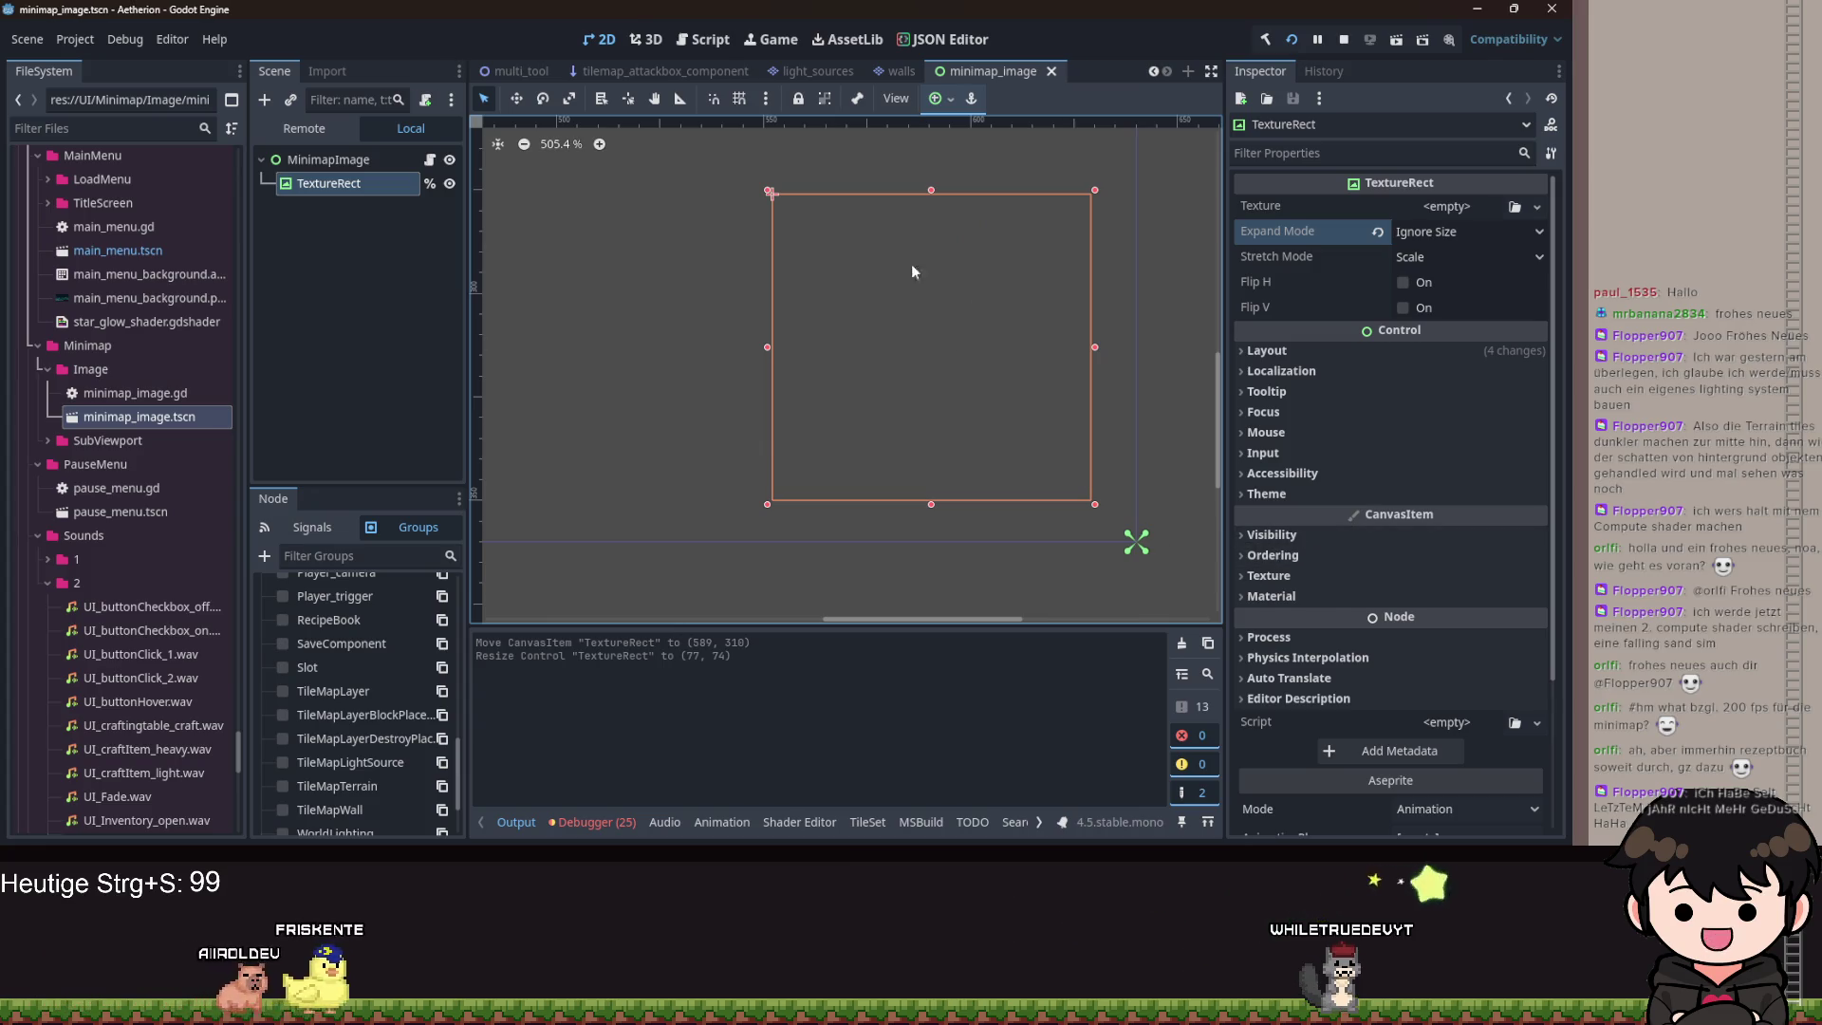
Set the TextureRect's Transform size to 80 × 80 in the Inspector and save.
left_click(1272, 351)
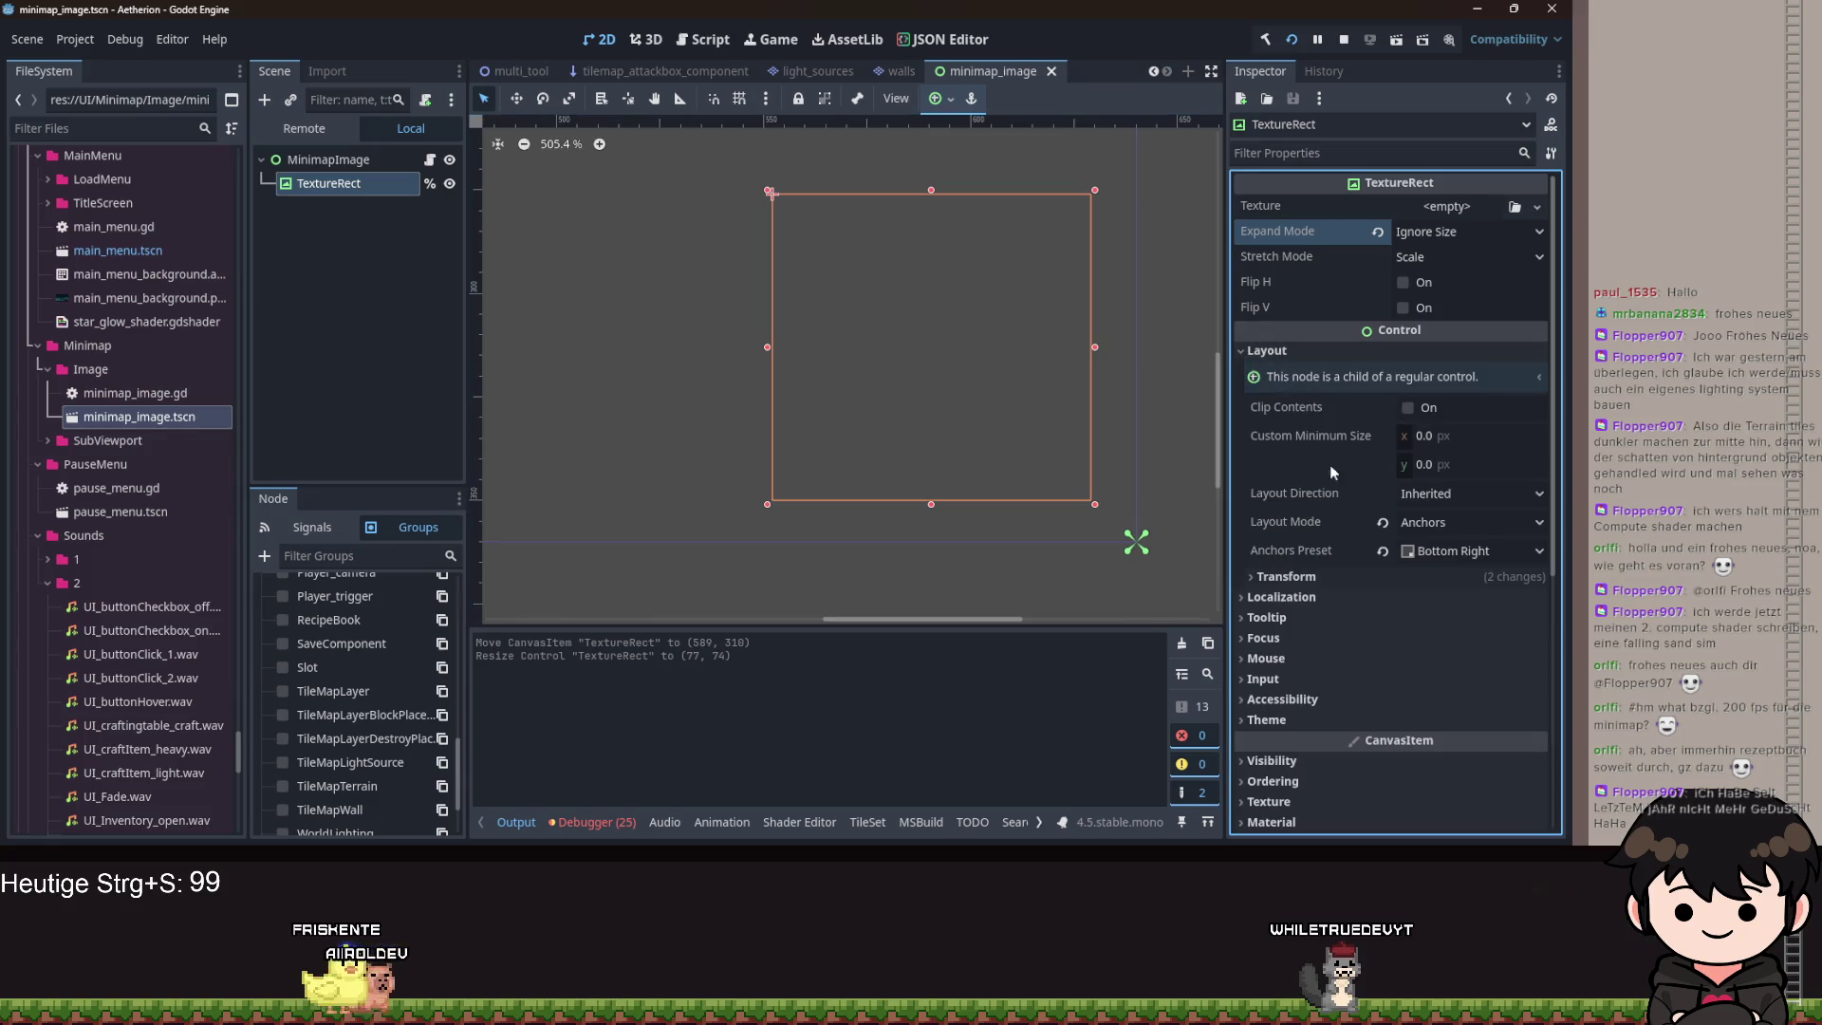
left_click(1287, 578)
left_click(1480, 631)
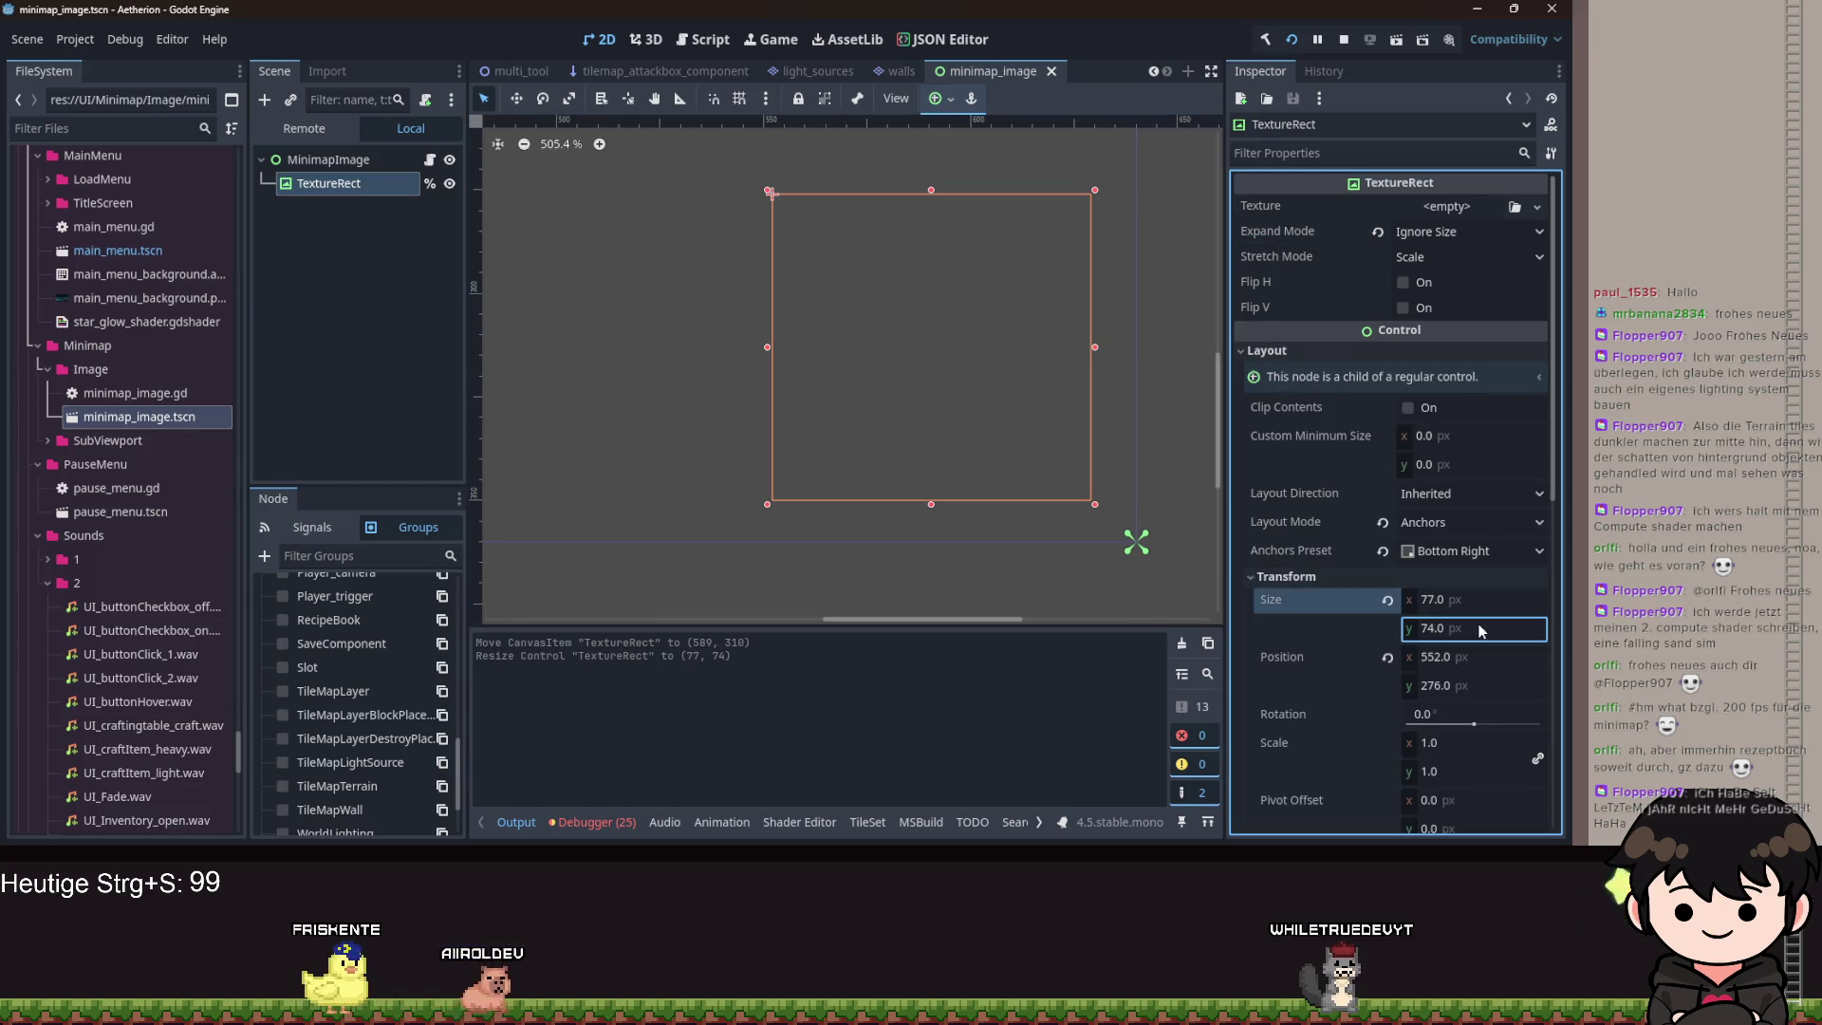
type("77")
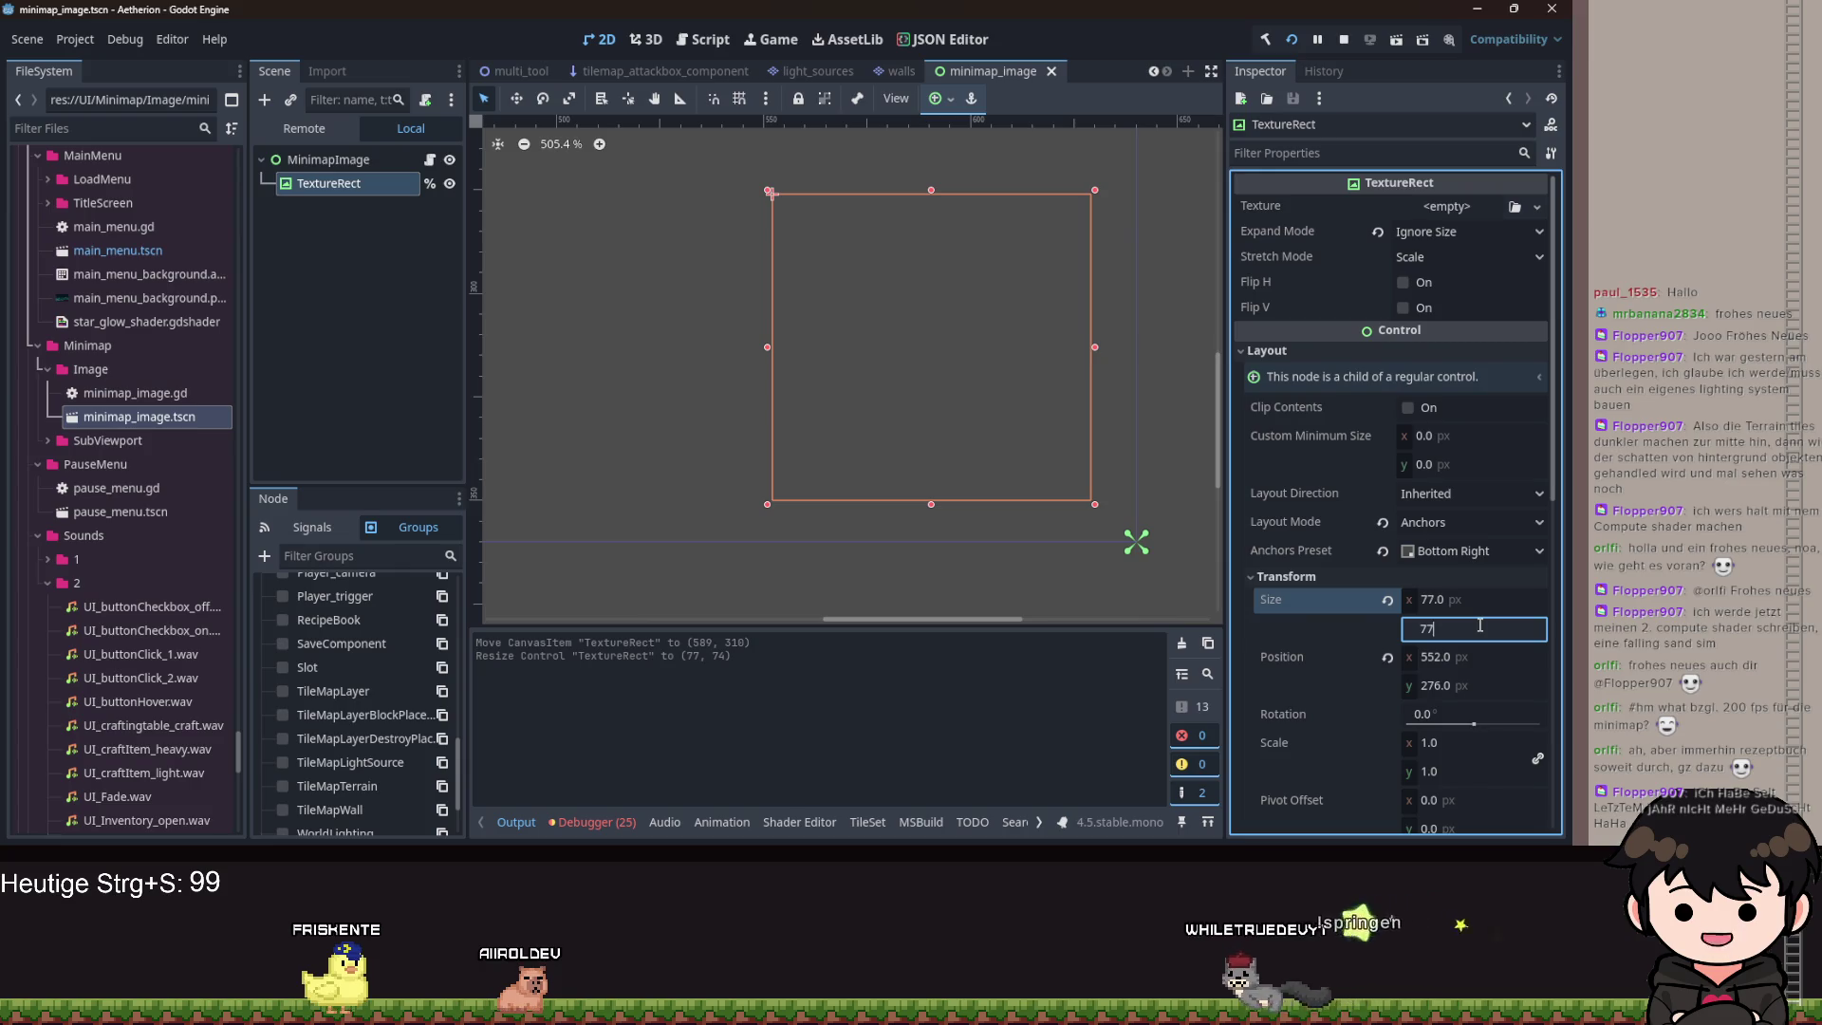
key("BackSpace")
key("BackSpace")
type("80")
key("Return")
key("Tab")
type("80")
key("Return")
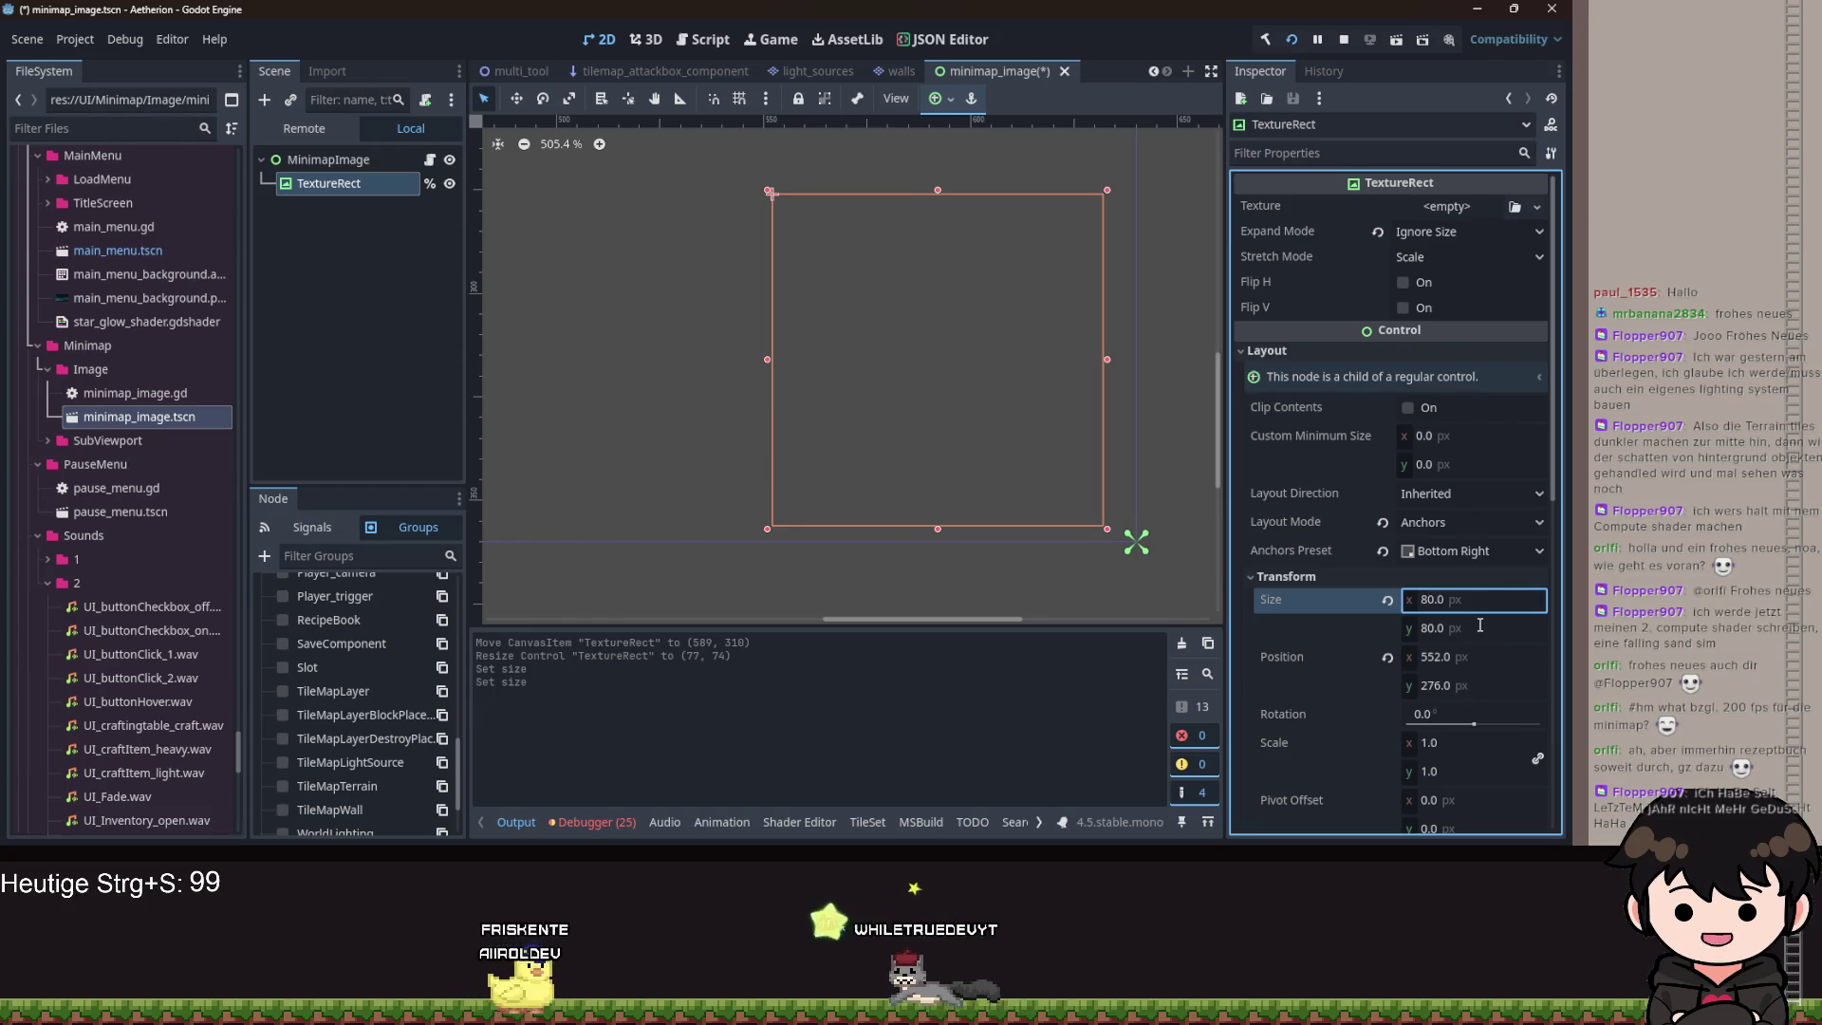
key("ctrl+s")
Nudge the TextureRect up to (542, 263), save, and run the game to test it.
scroll(1079, 558, "down", 1)
mouse_move(1012, 465)
left_mouse_down()
mouse_move(1011, 428)
mouse_move(977, 424)
mouse_move(953, 379)
left_mouse_up()
key("ctrl+s")
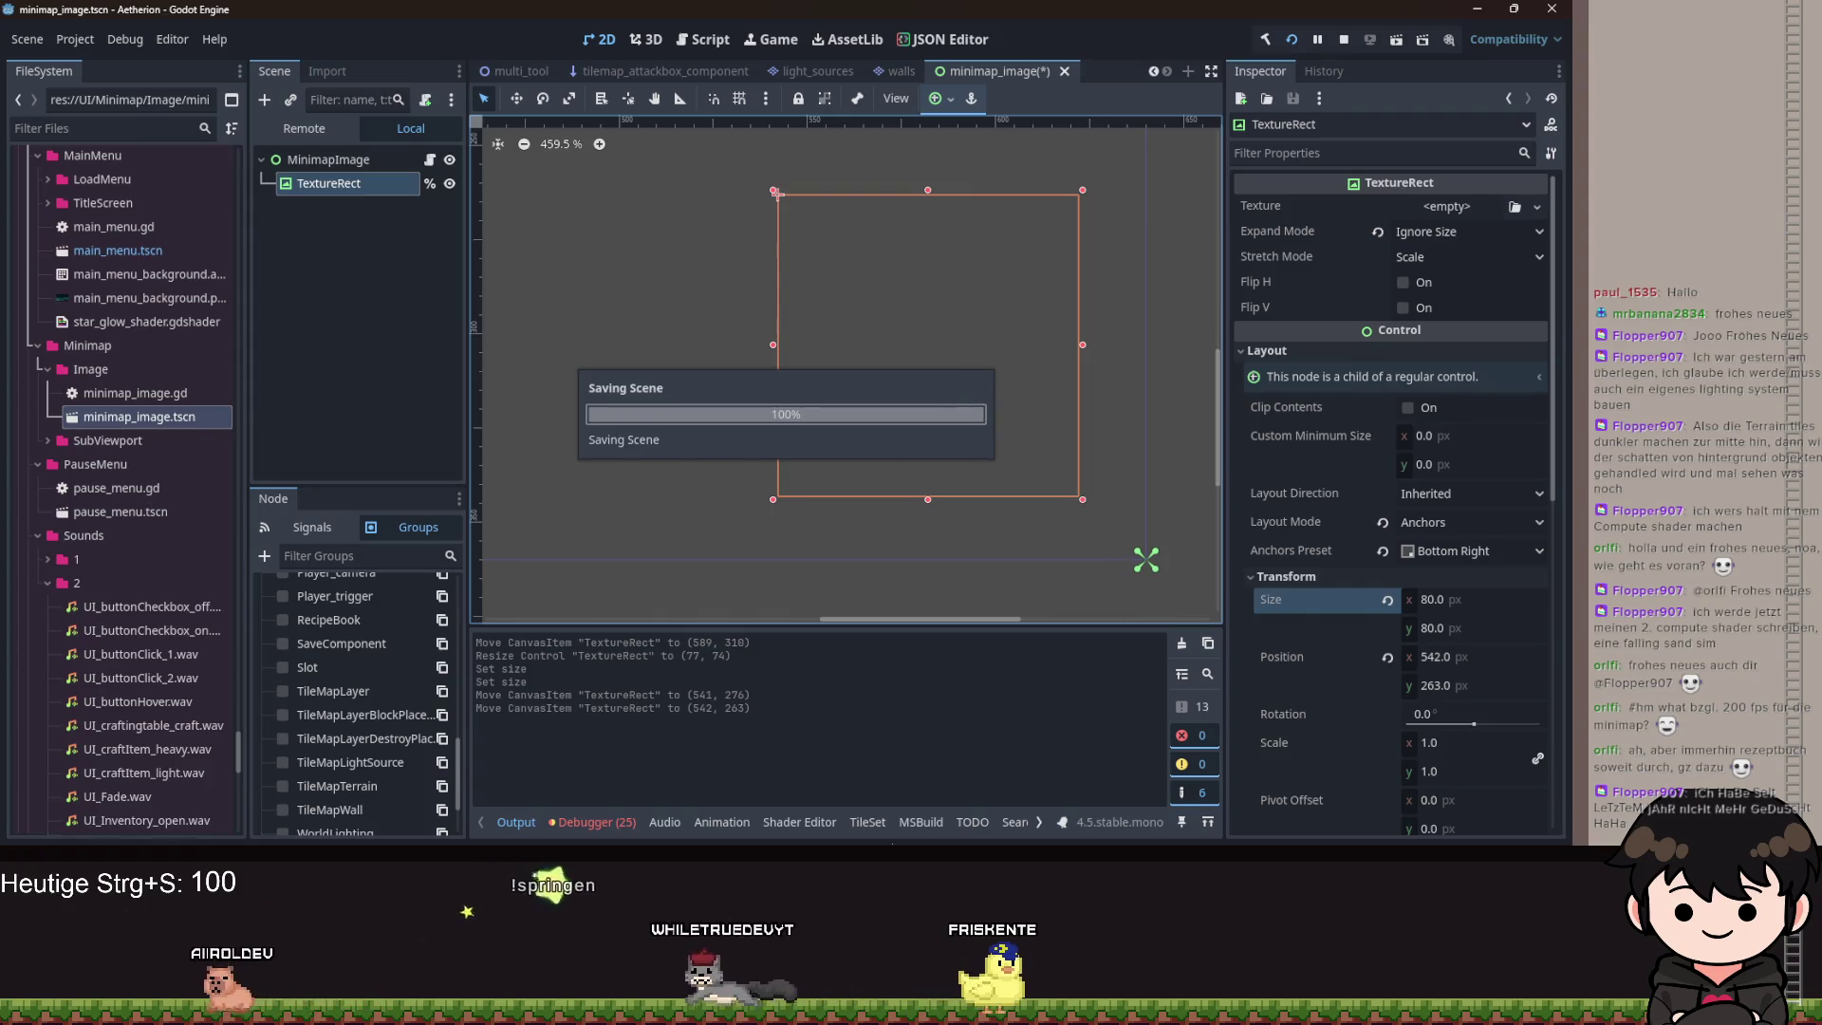
key("F5")
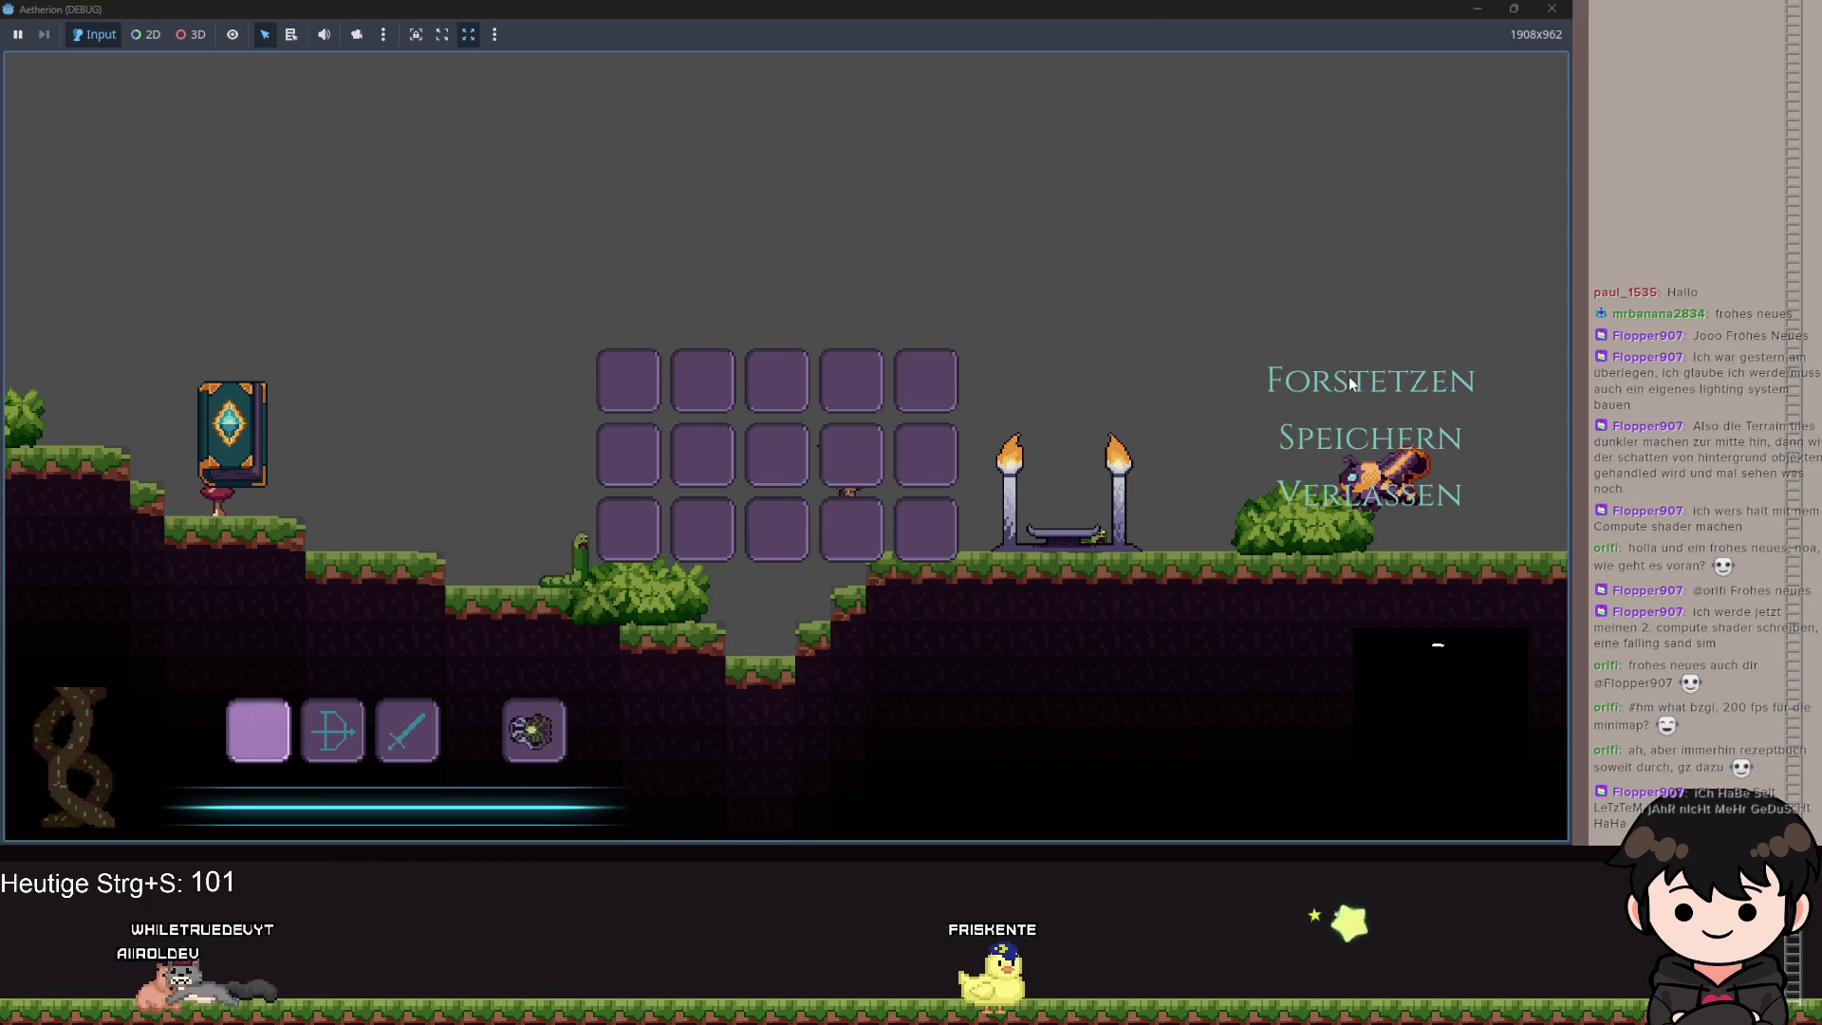
Resume play, run right and jump, then pause and stop the game with F8.
left_click(1348, 376)
key("d")
key("space")
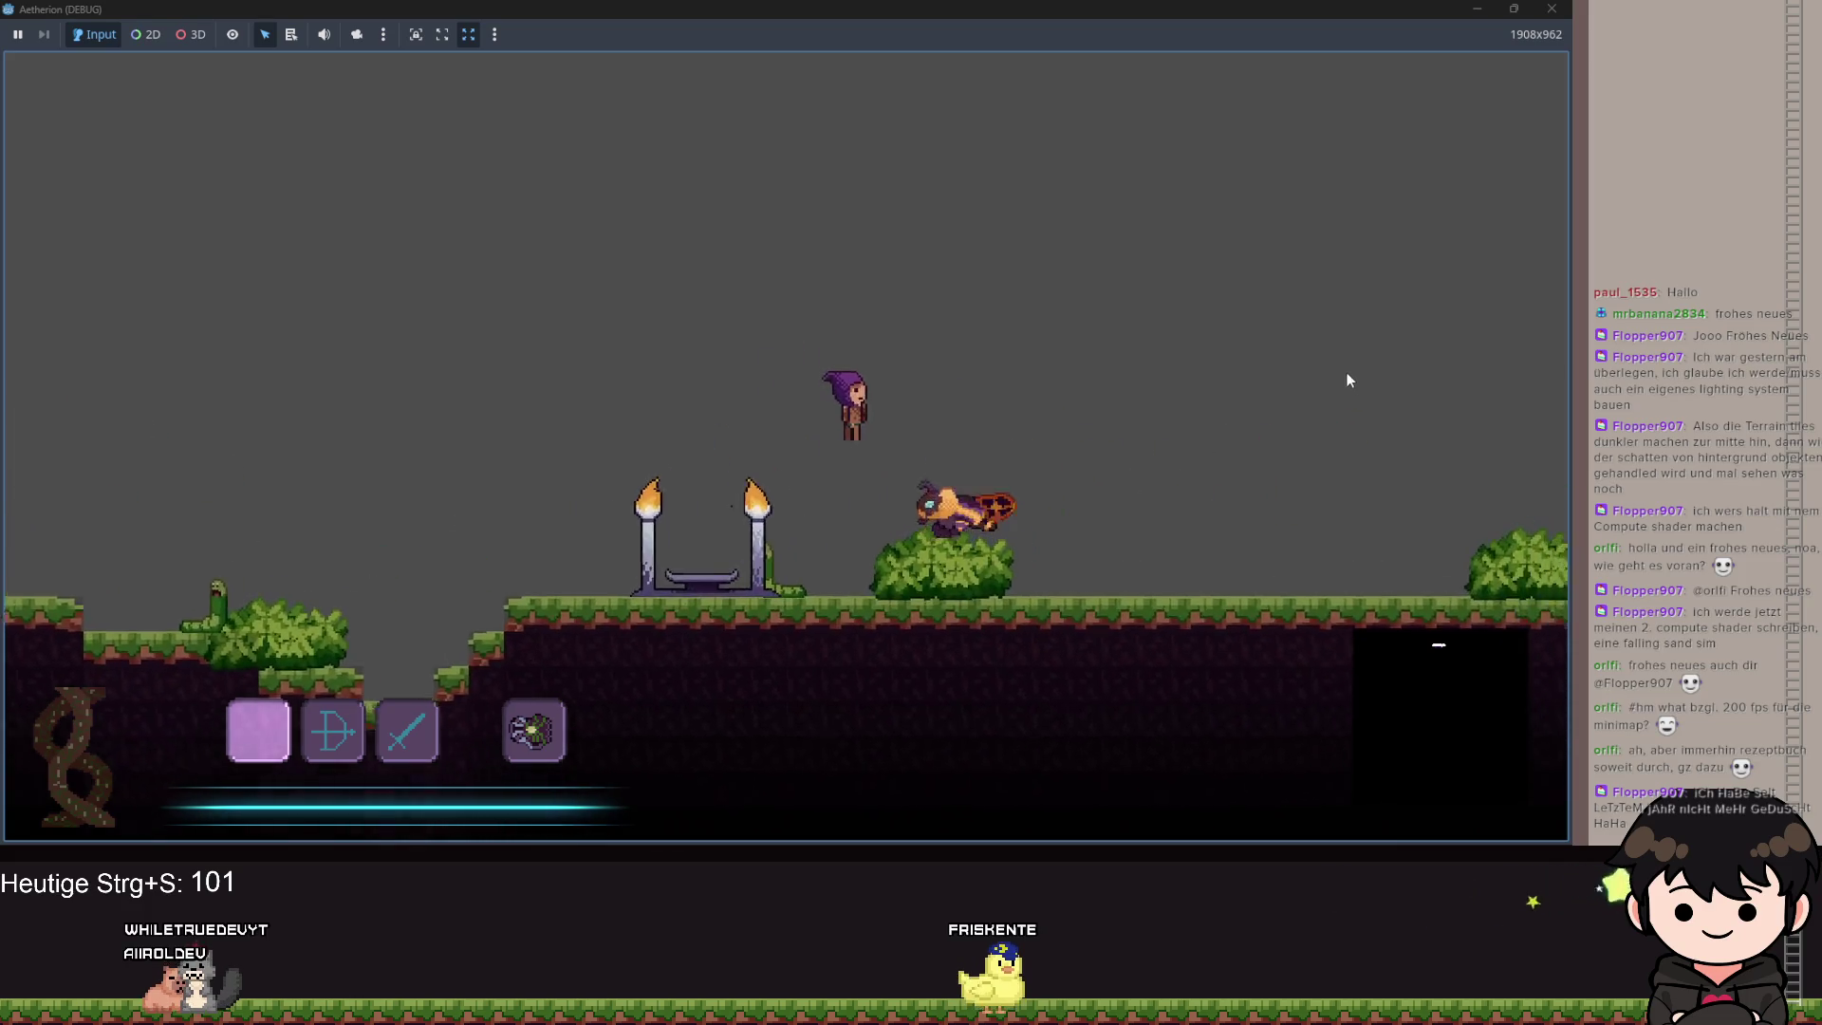
key("Escape")
key("F8")
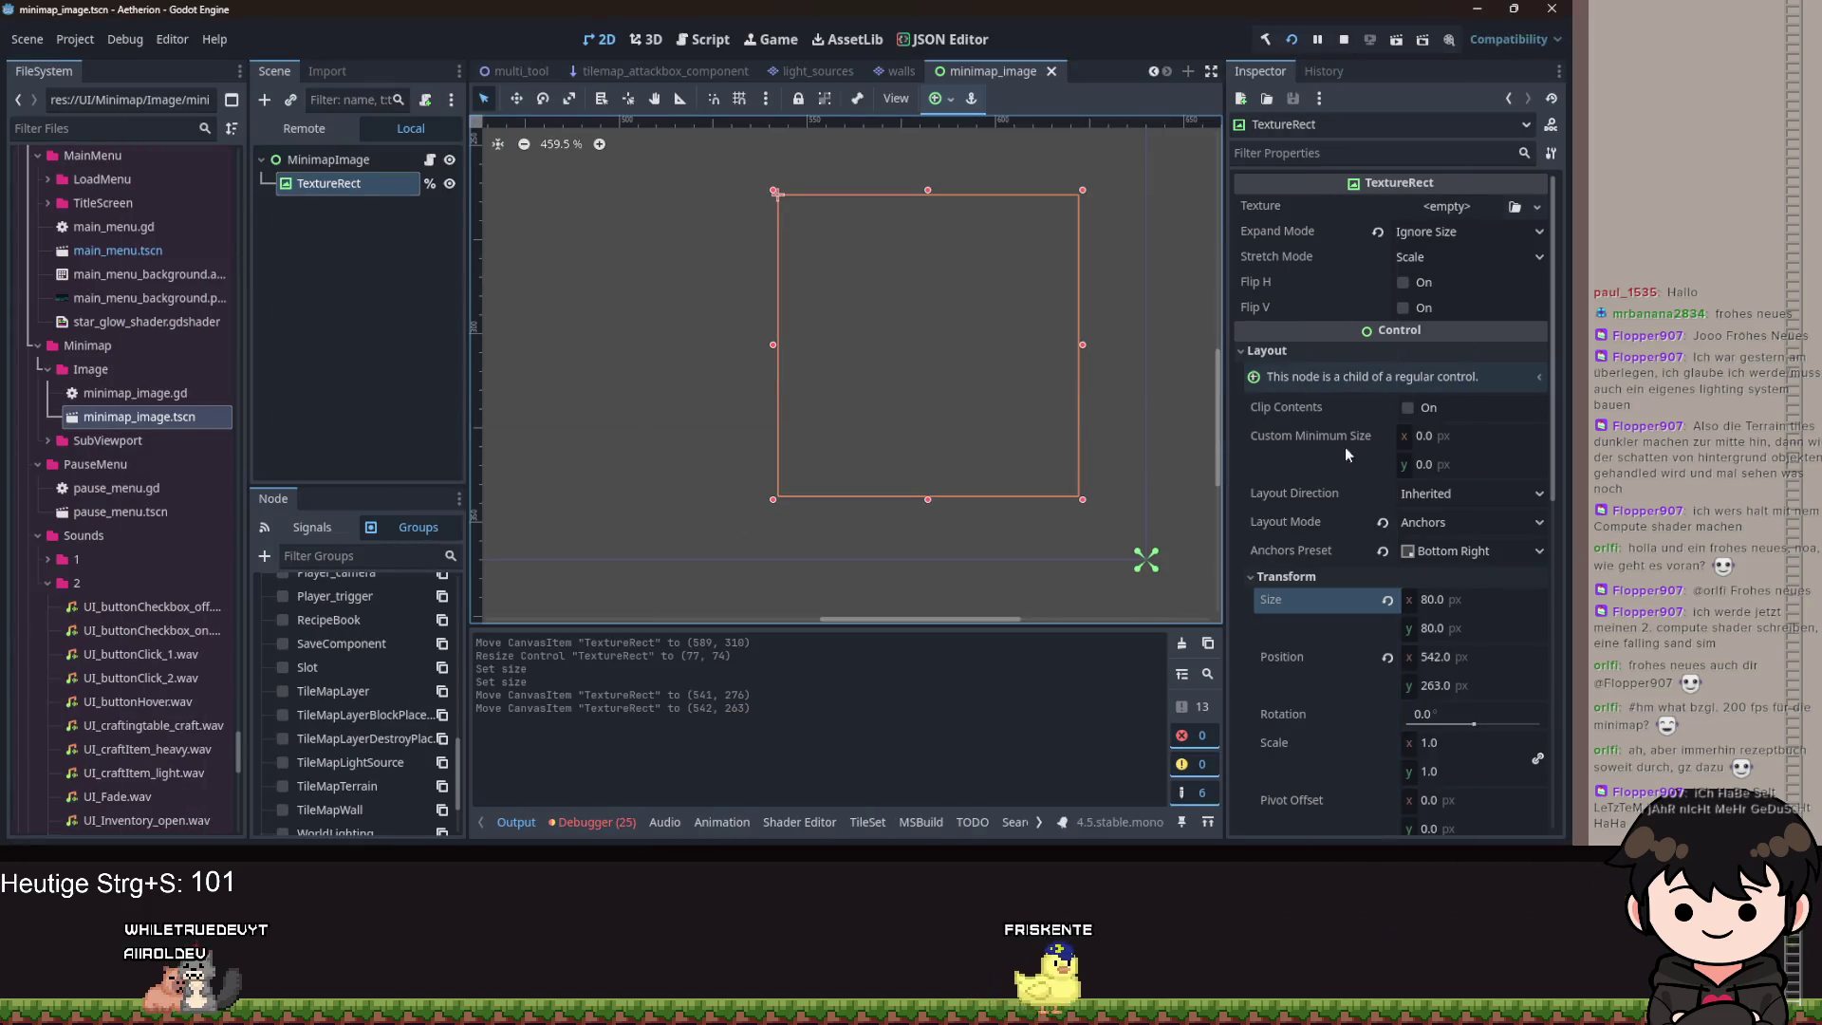
Try a horizontal scale of 5, undo it back to 1, save, and rerun the game.
scroll(1428, 623, "down", 5)
left_click(1462, 496)
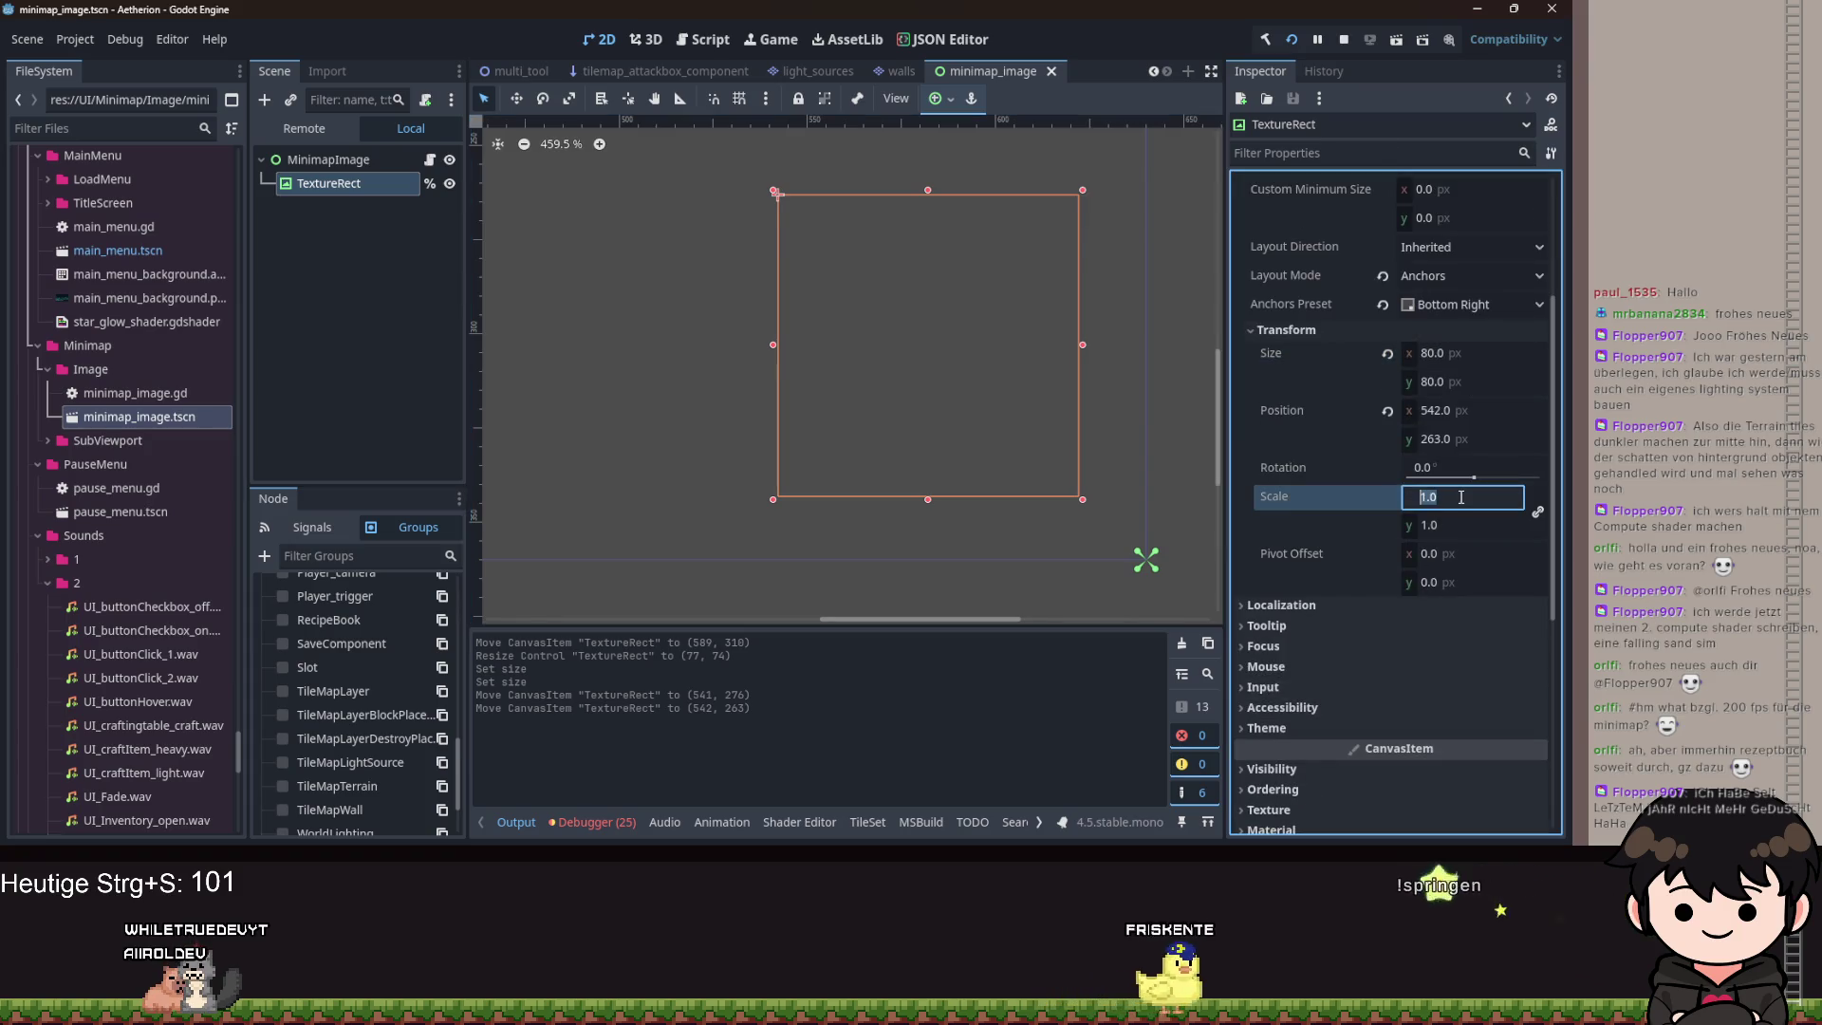
key("Tab")
type("5")
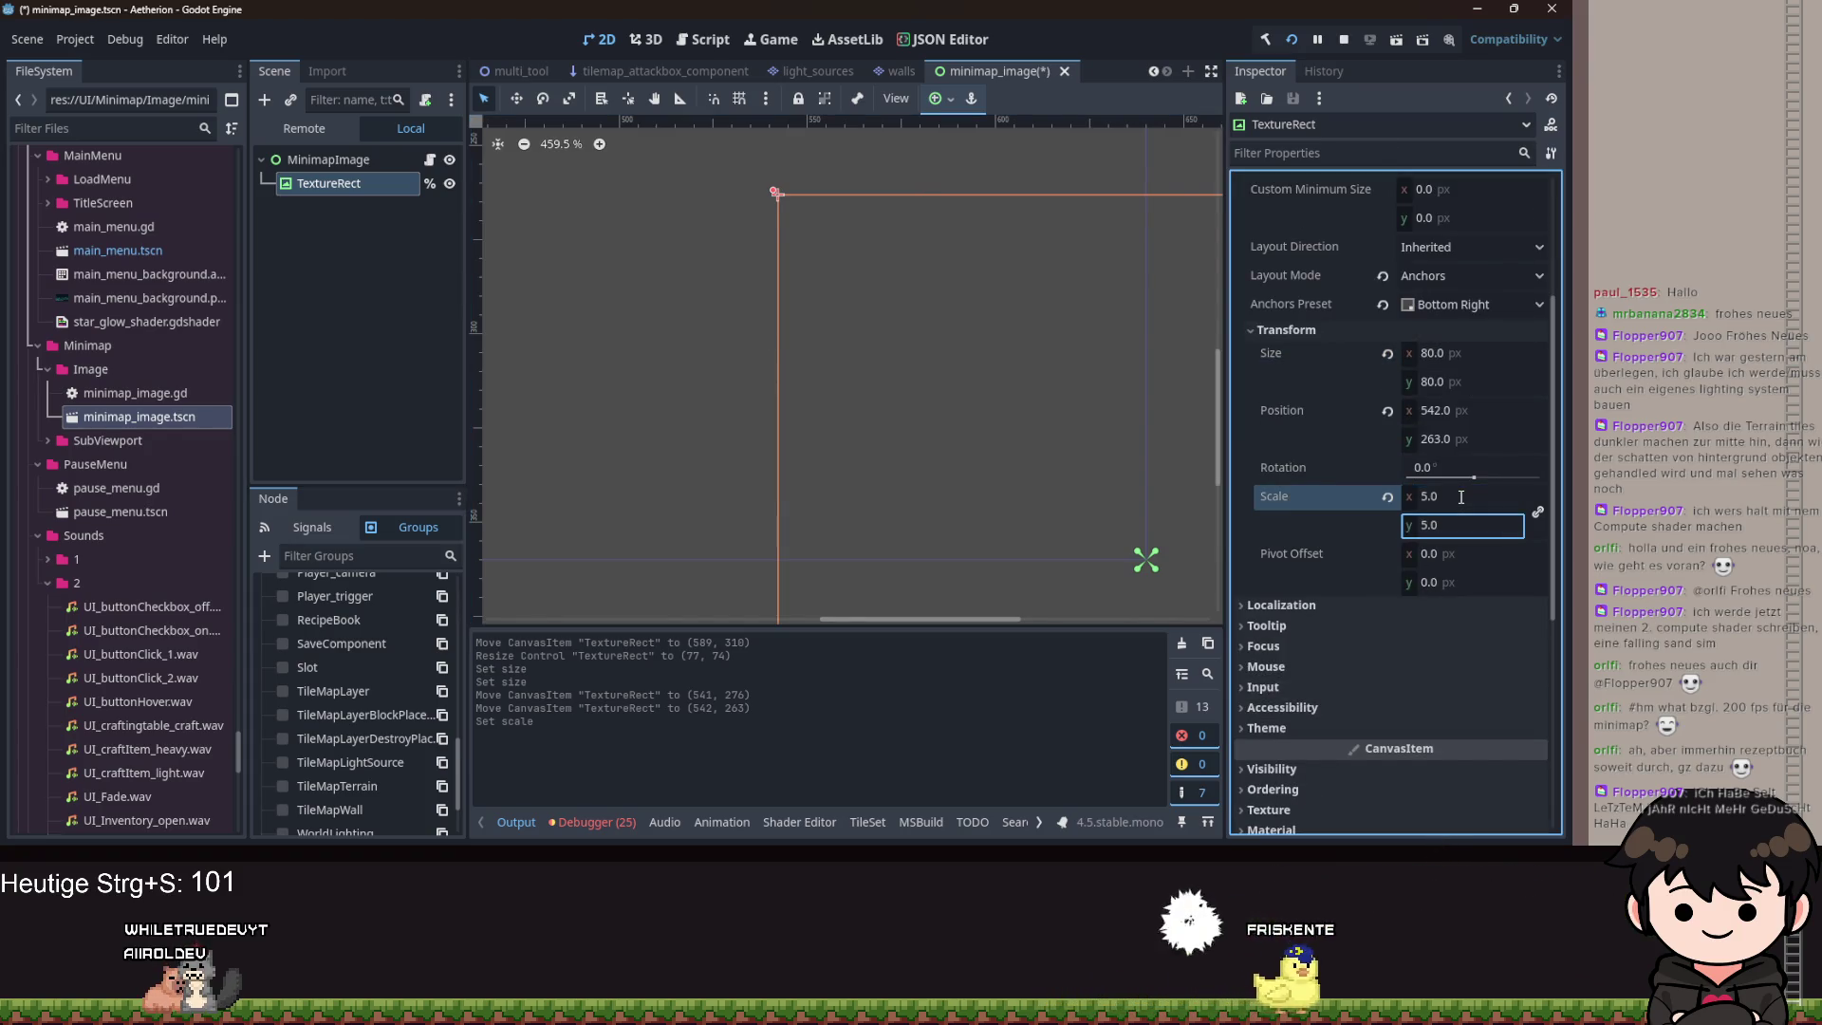
scroll(1074, 434, "down", 10)
scroll(1023, 511, "up", 2)
key("ctrl+z")
key("ctrl+s")
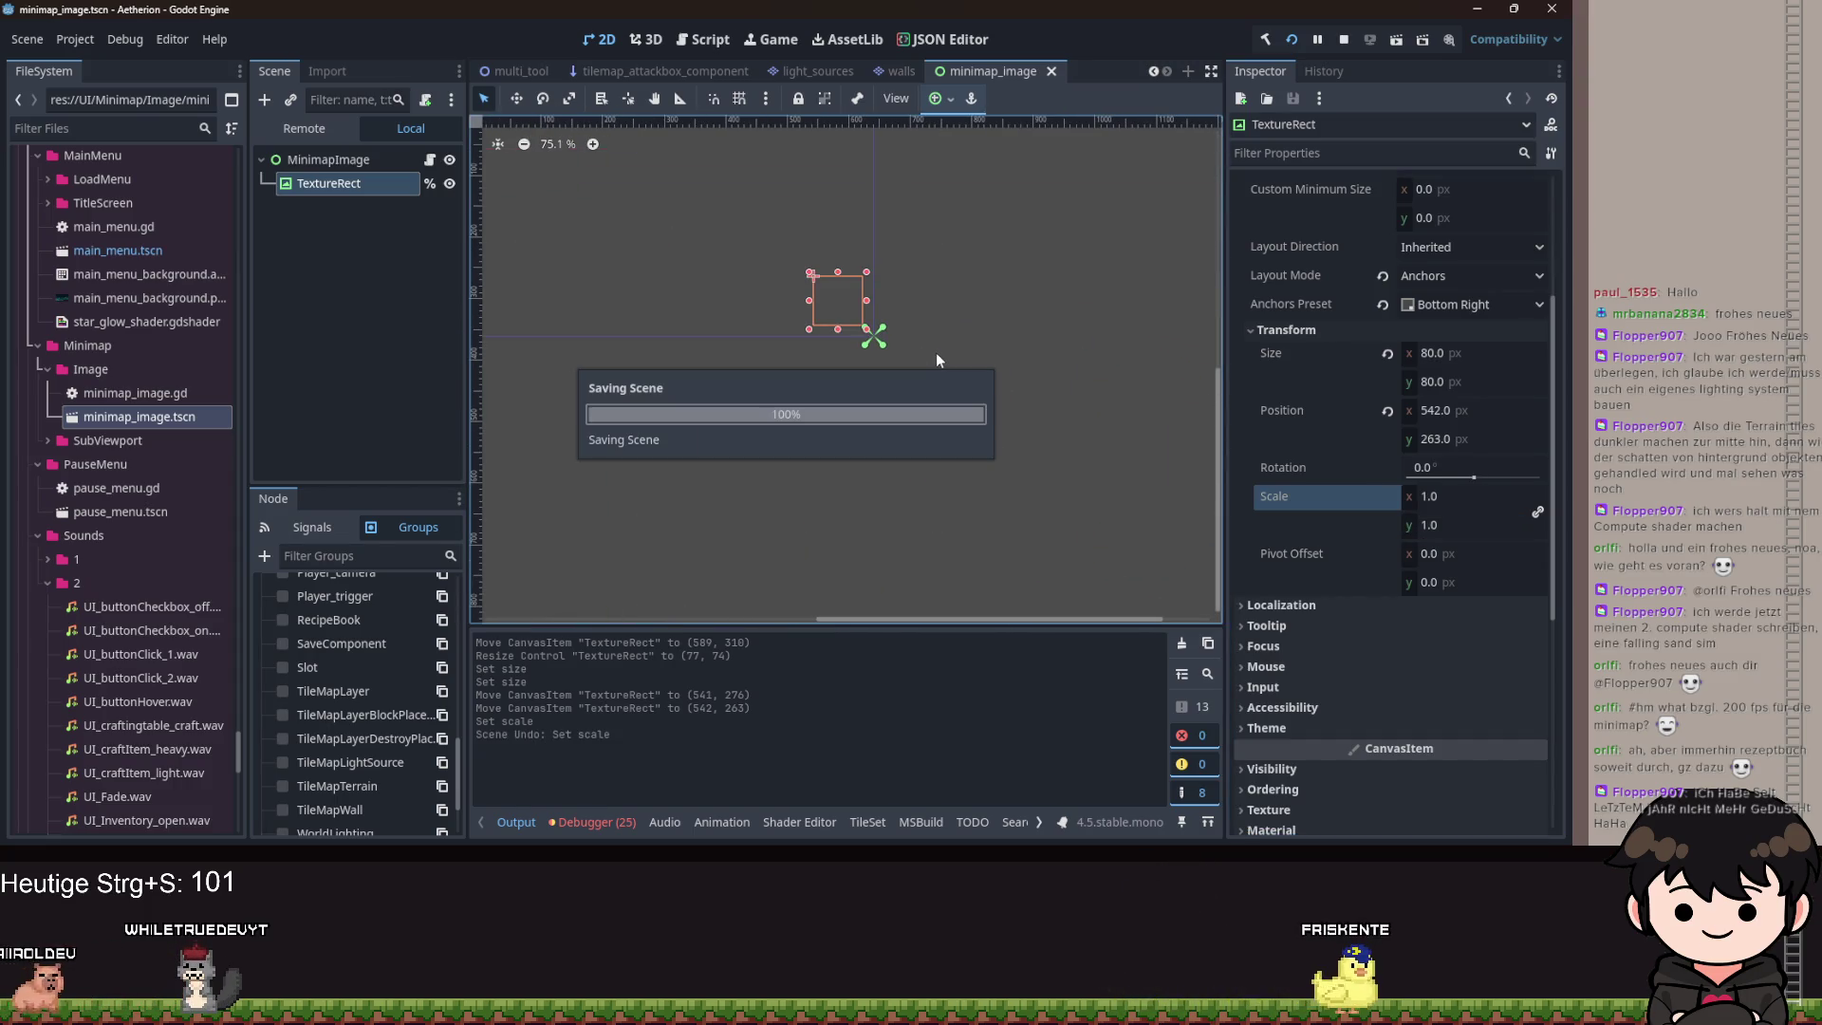
key("F5")
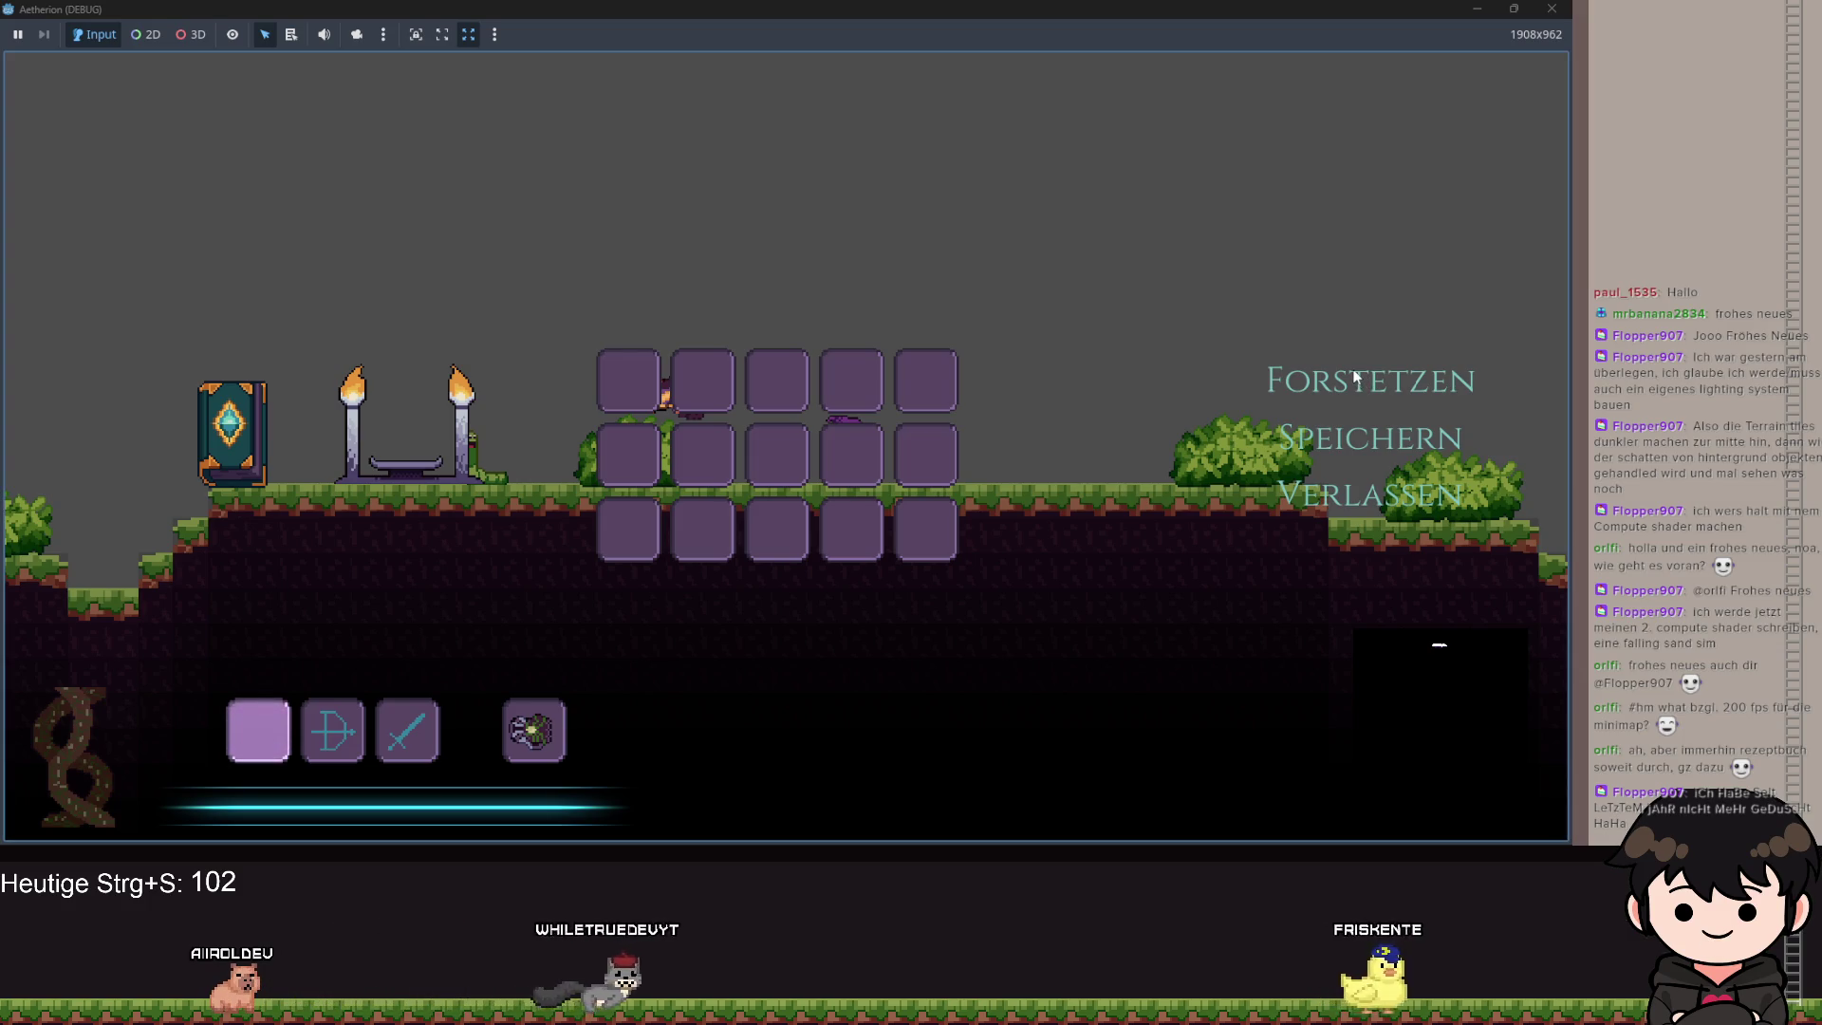
Set the TextureRect's Stretch Mode to Keep and relaunch Aetherion with F5.
left_click(1490, 9)
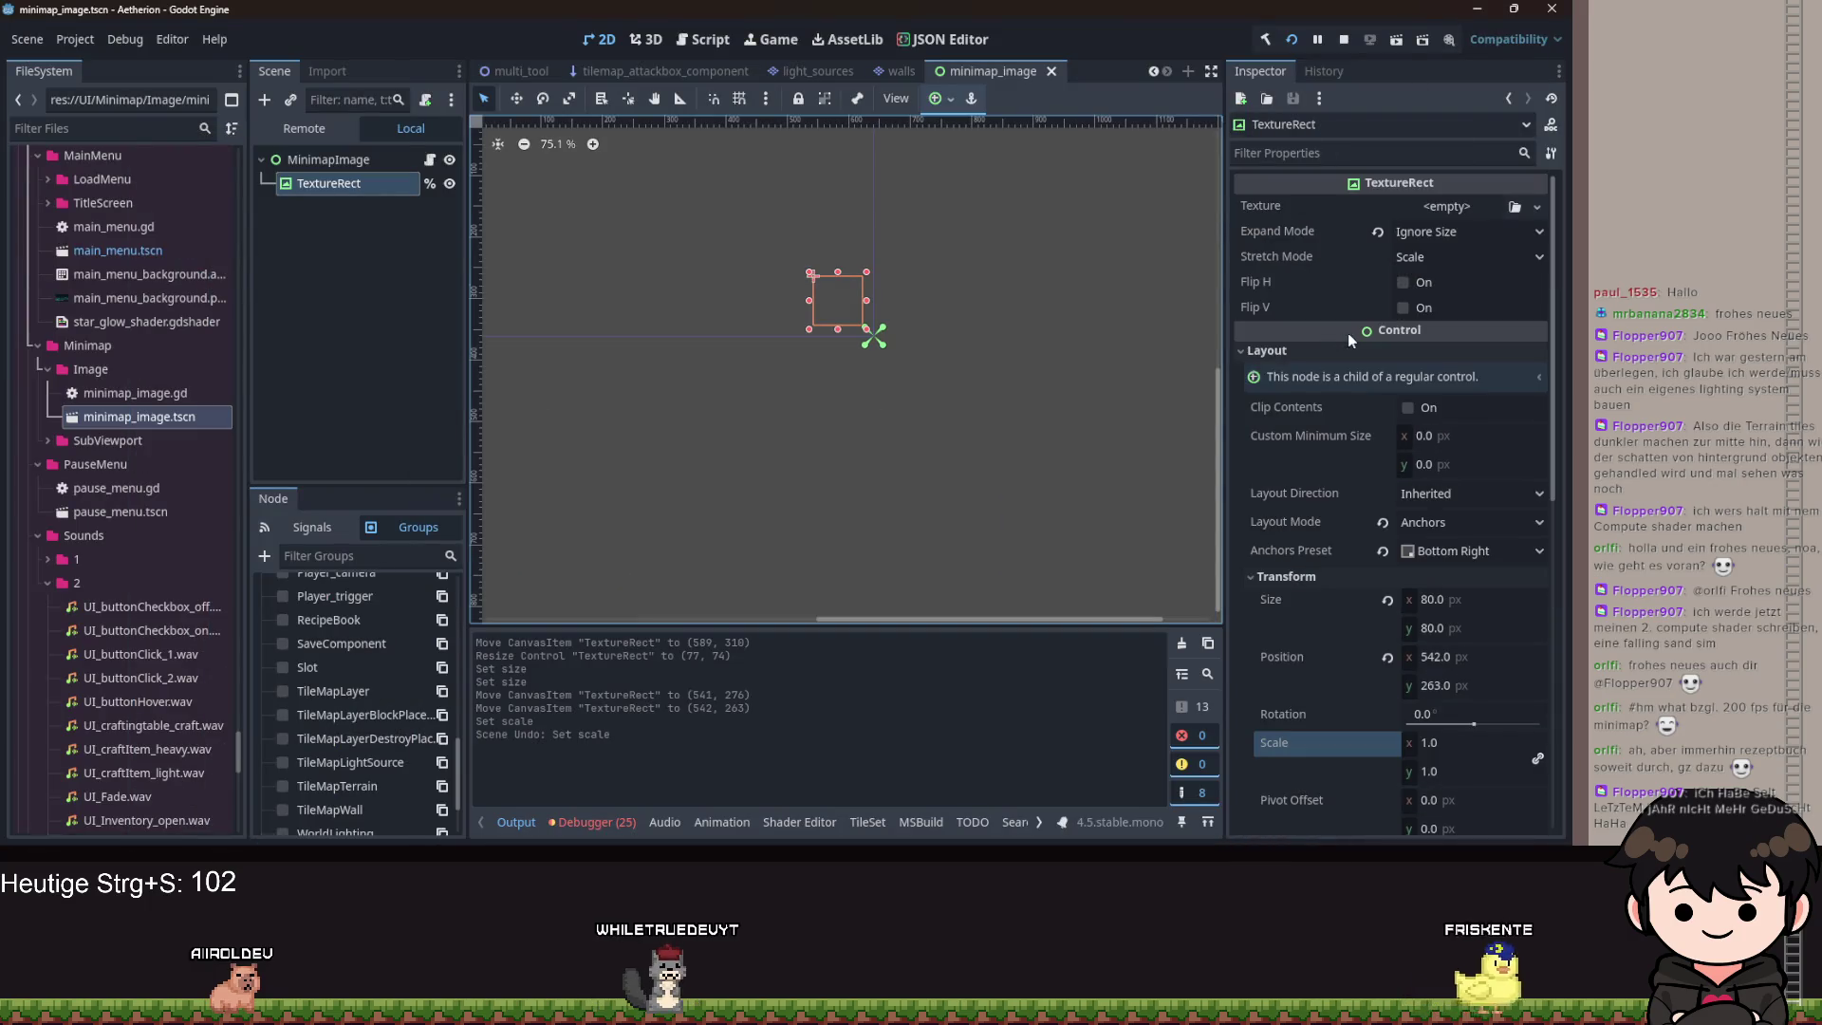
left_click(1432, 258)
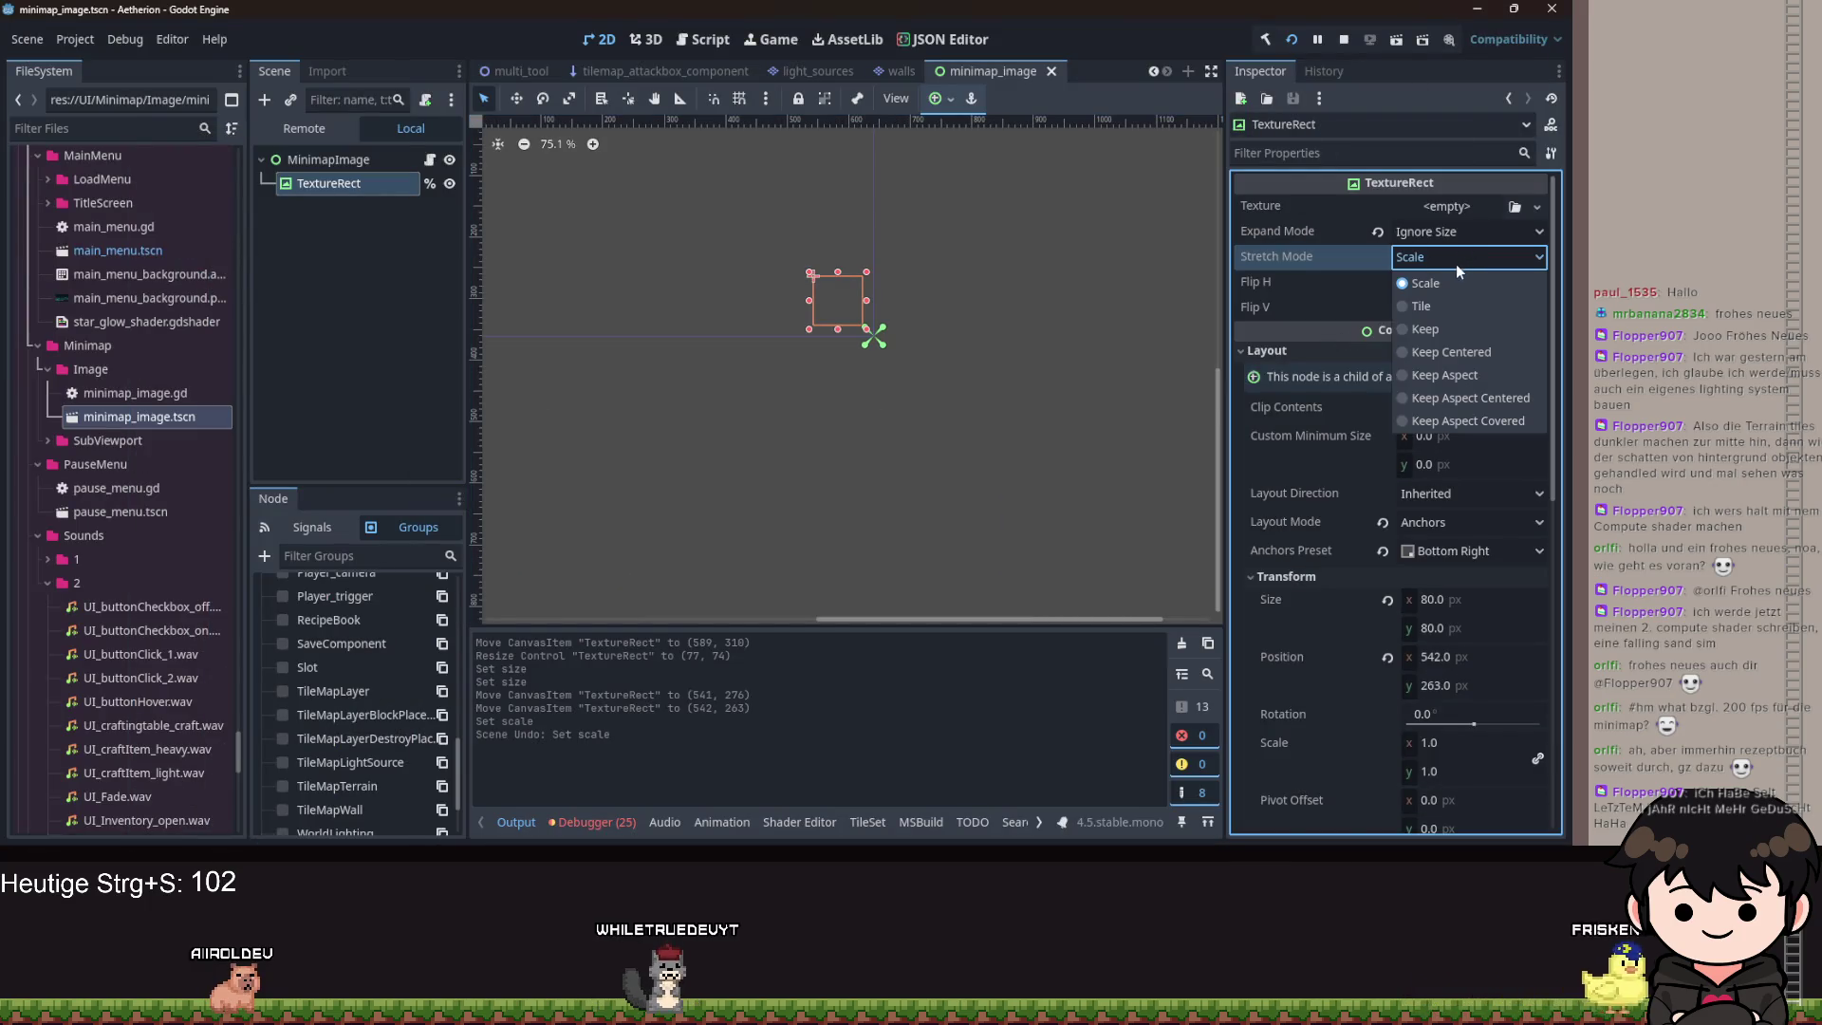
left_click(1423, 329)
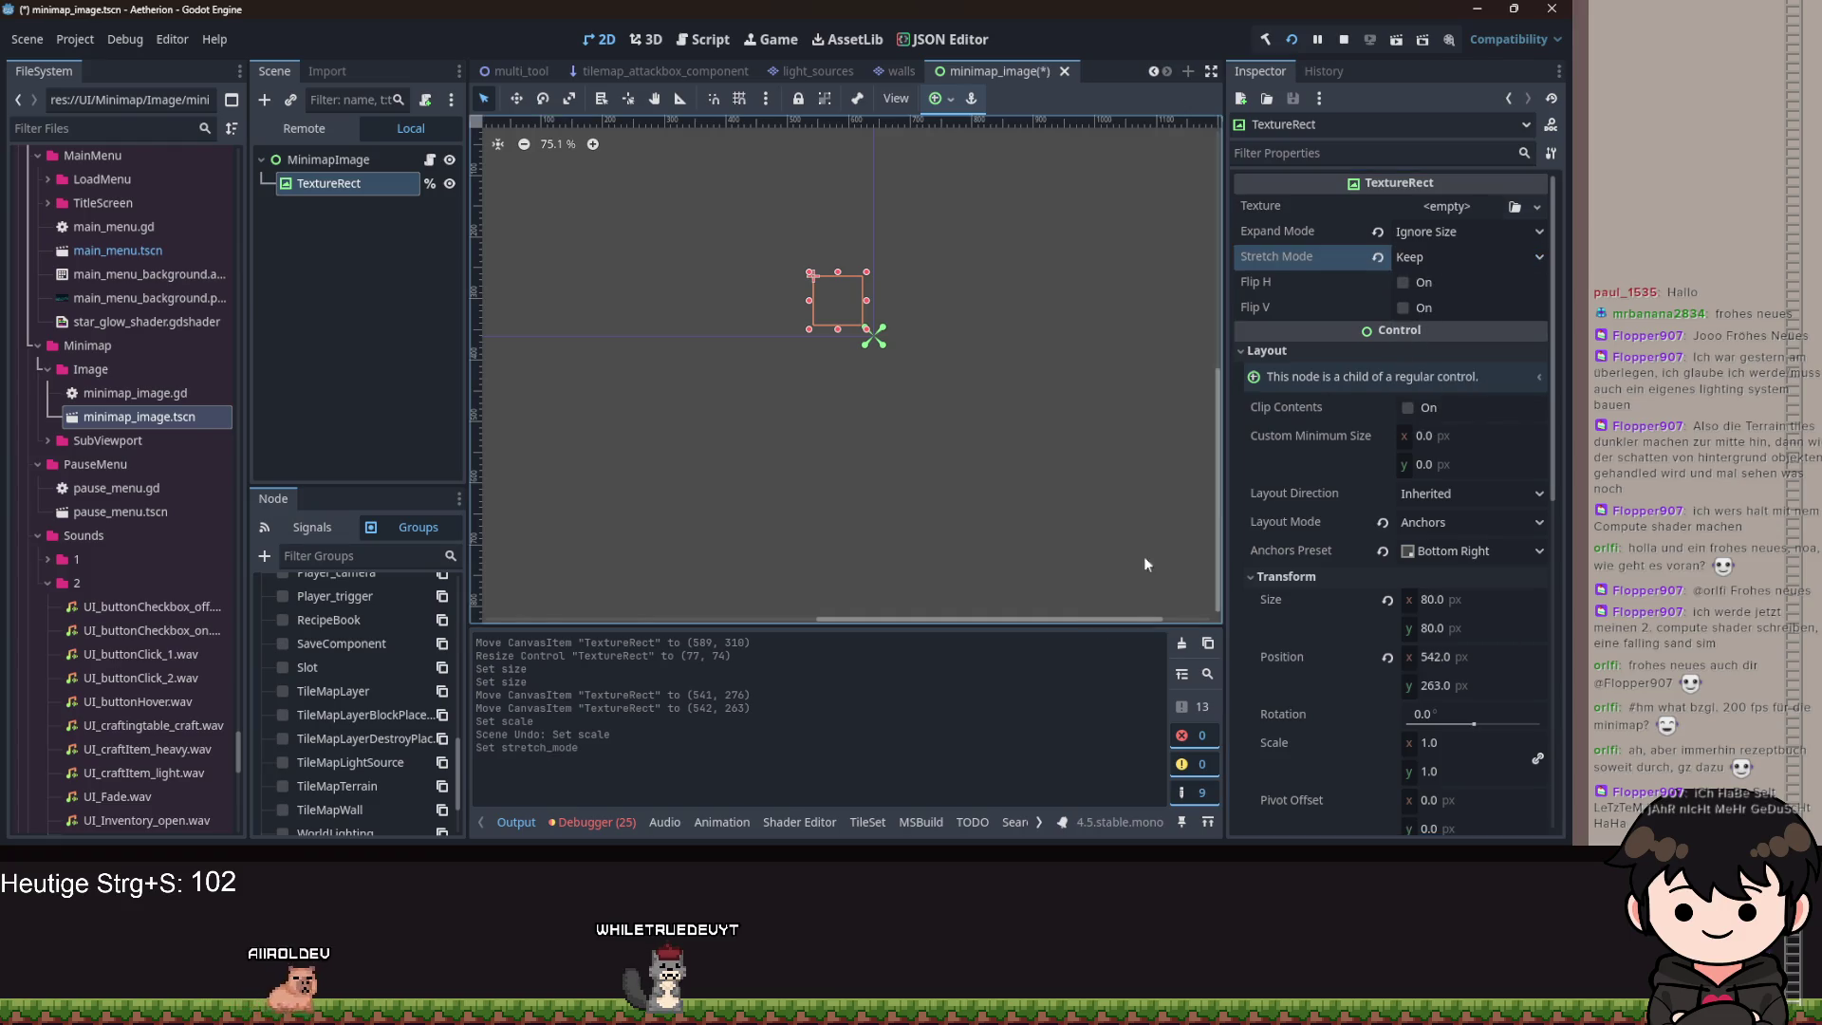
key("F5")
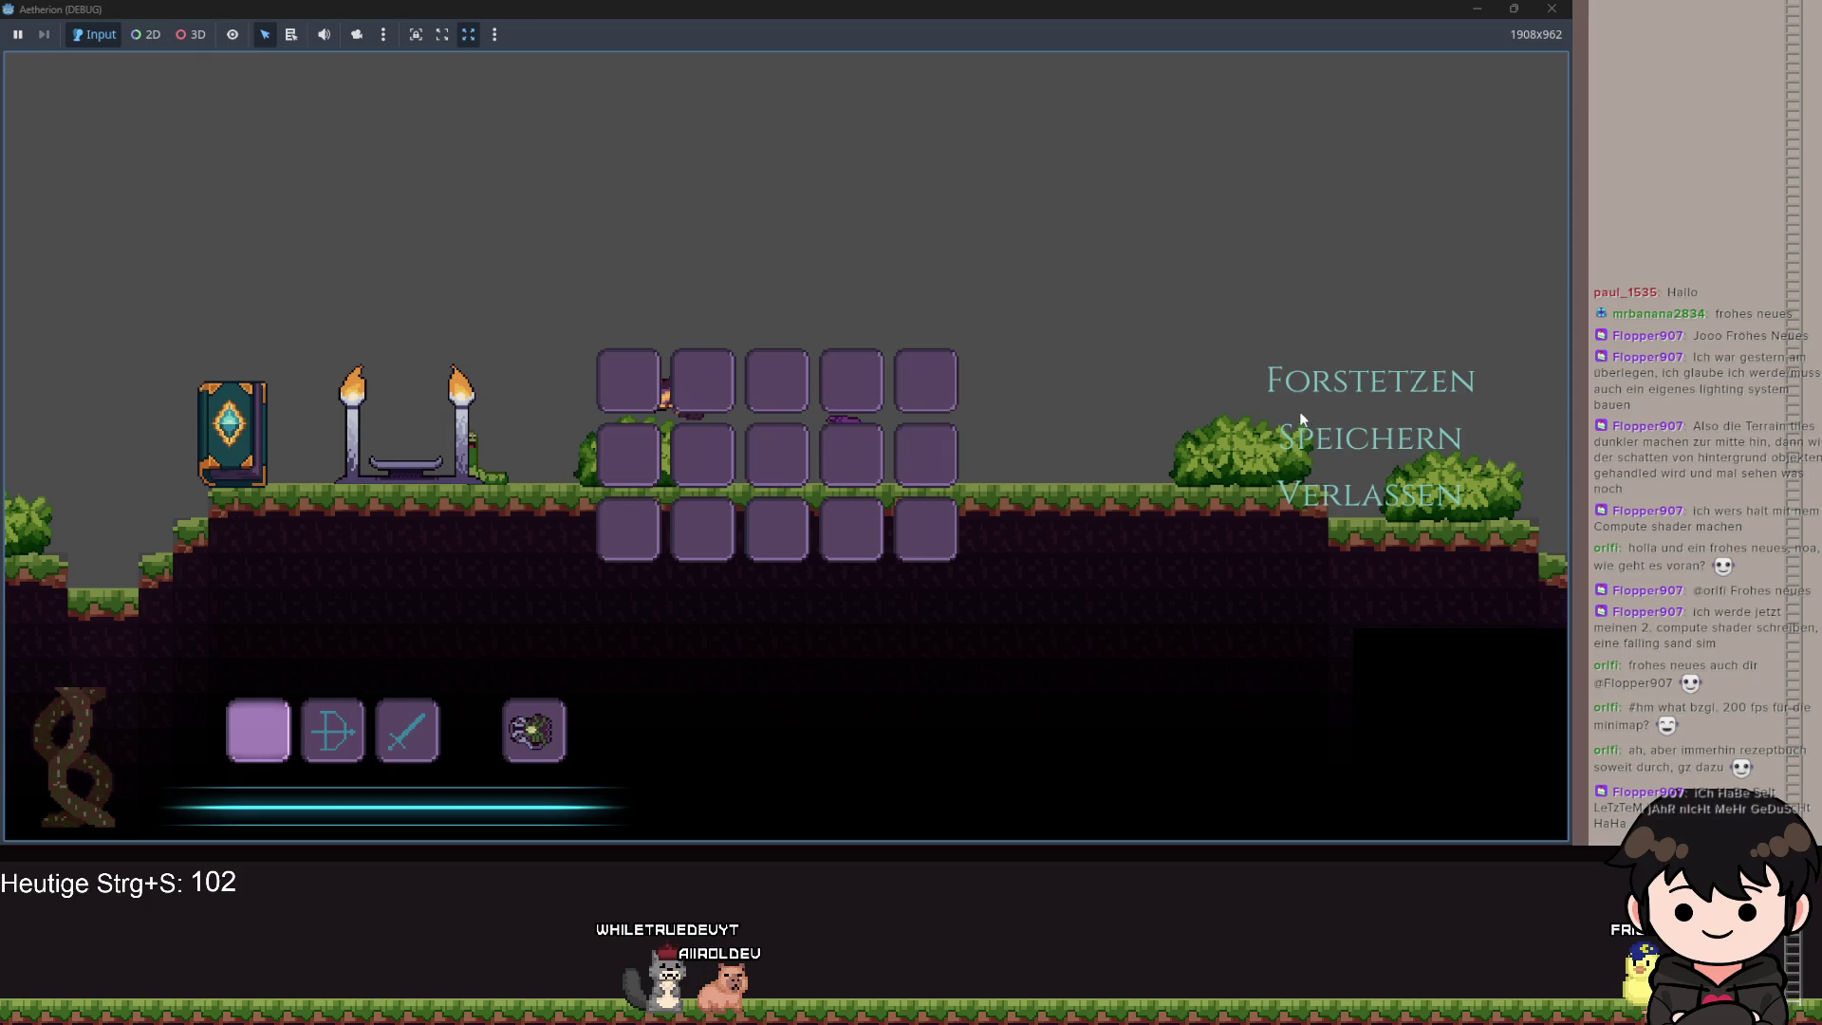
Resume play, run right and jump, then pause the game again.
left_click(1320, 385)
key("d")
key("space")
key("d")
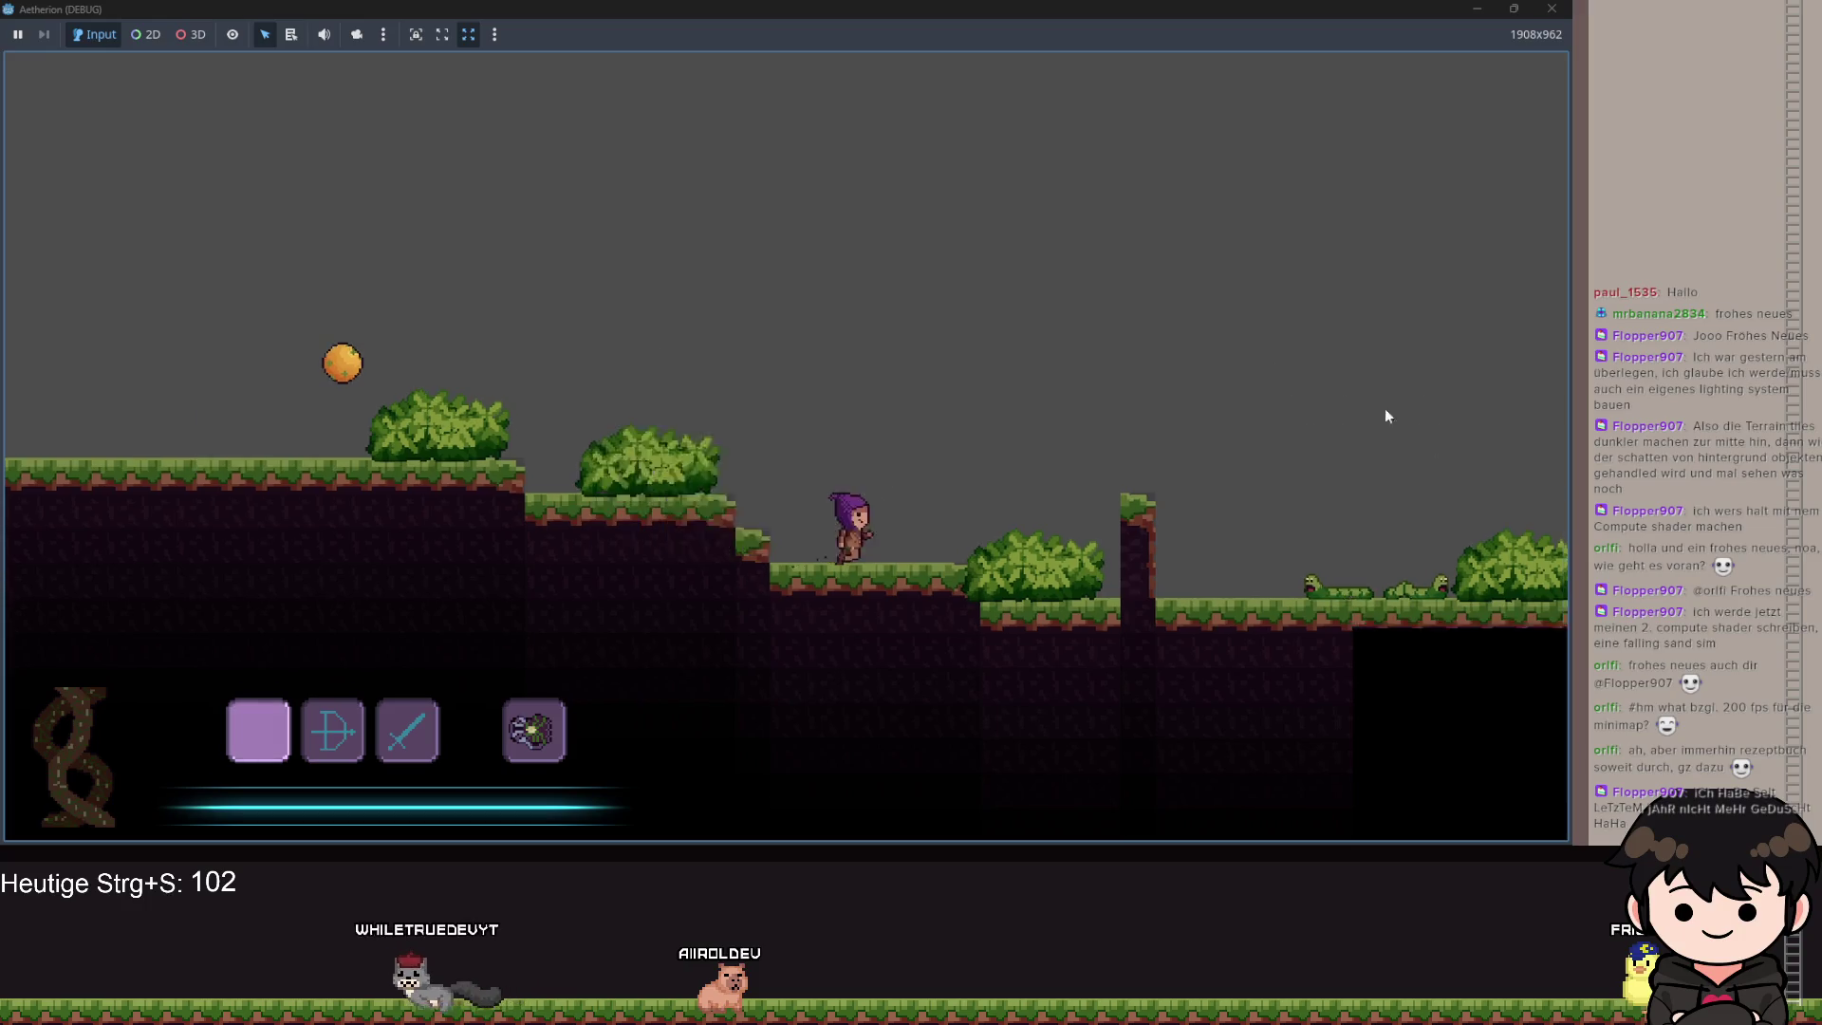
key("Escape")
Restore the game window to about 1167×649 and resume play with the minimap visible.
double_click(1278, 9)
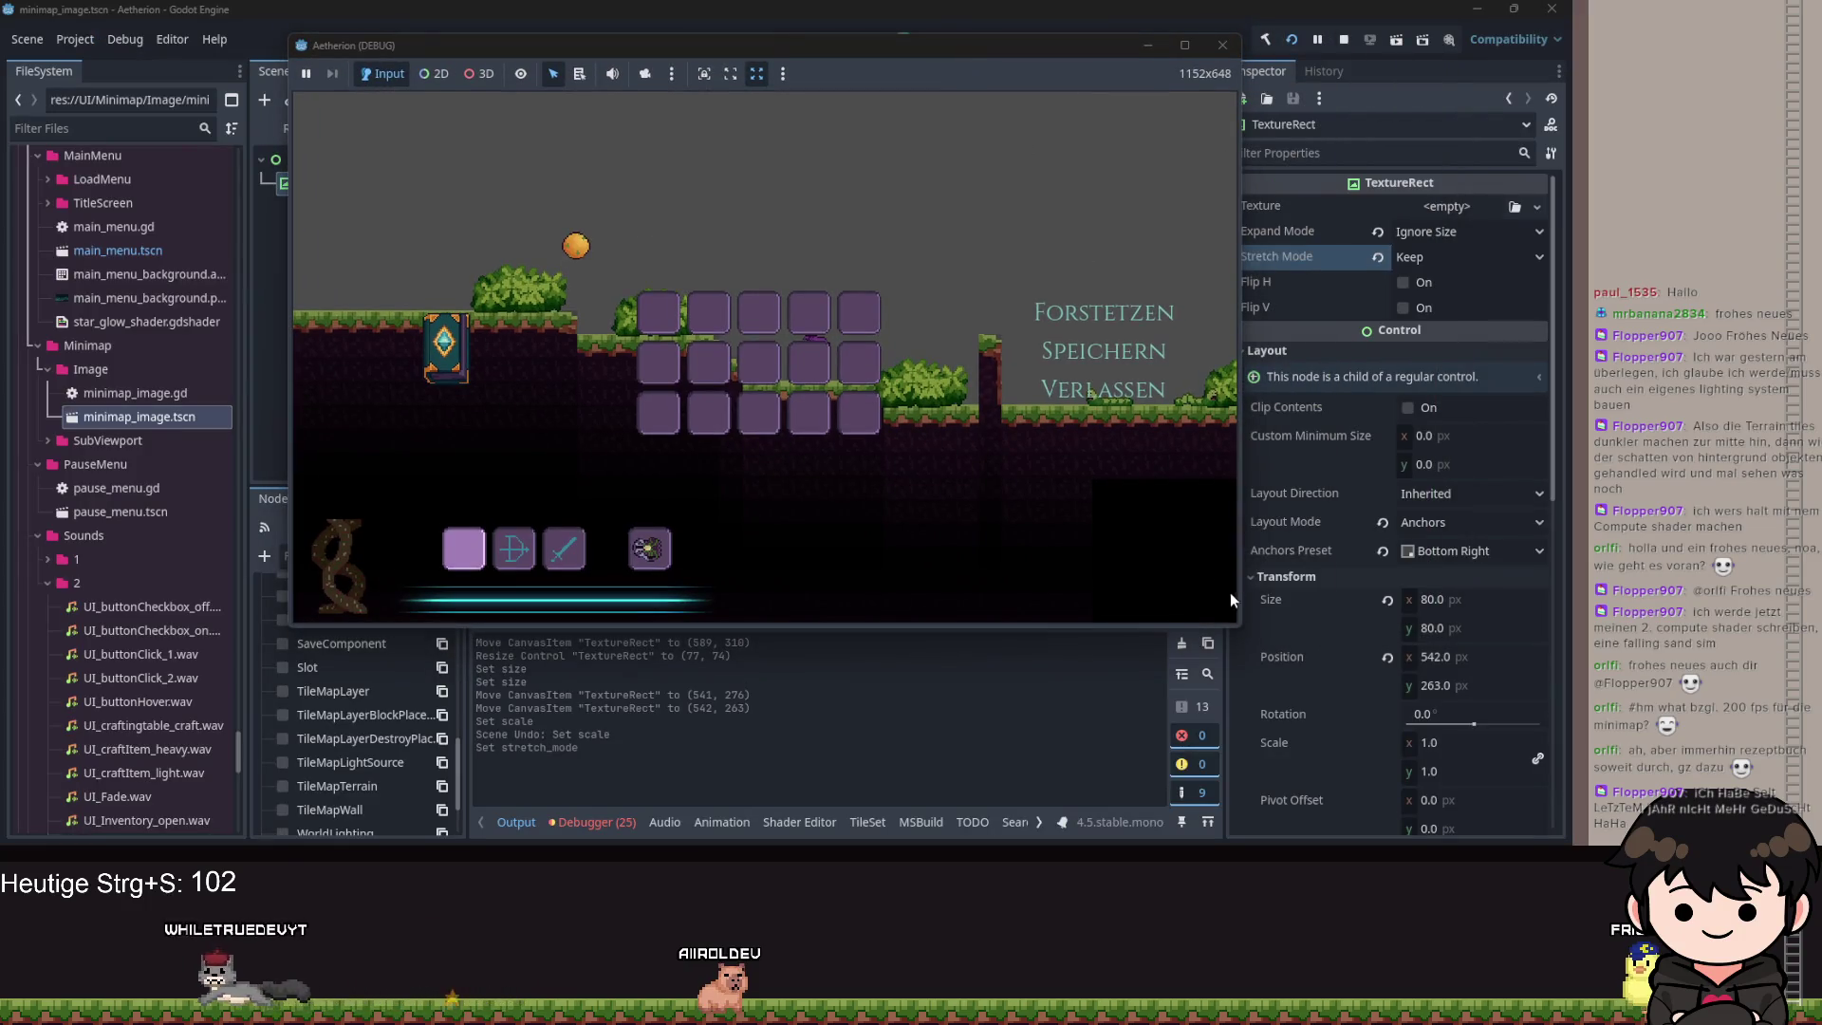
mouse_move(1241, 628)
left_mouse_down()
mouse_move(1566, 750)
mouse_move(1571, 807)
mouse_move(1571, 684)
mouse_move(1279, 645)
mouse_move(1251, 625)
left_mouse_up()
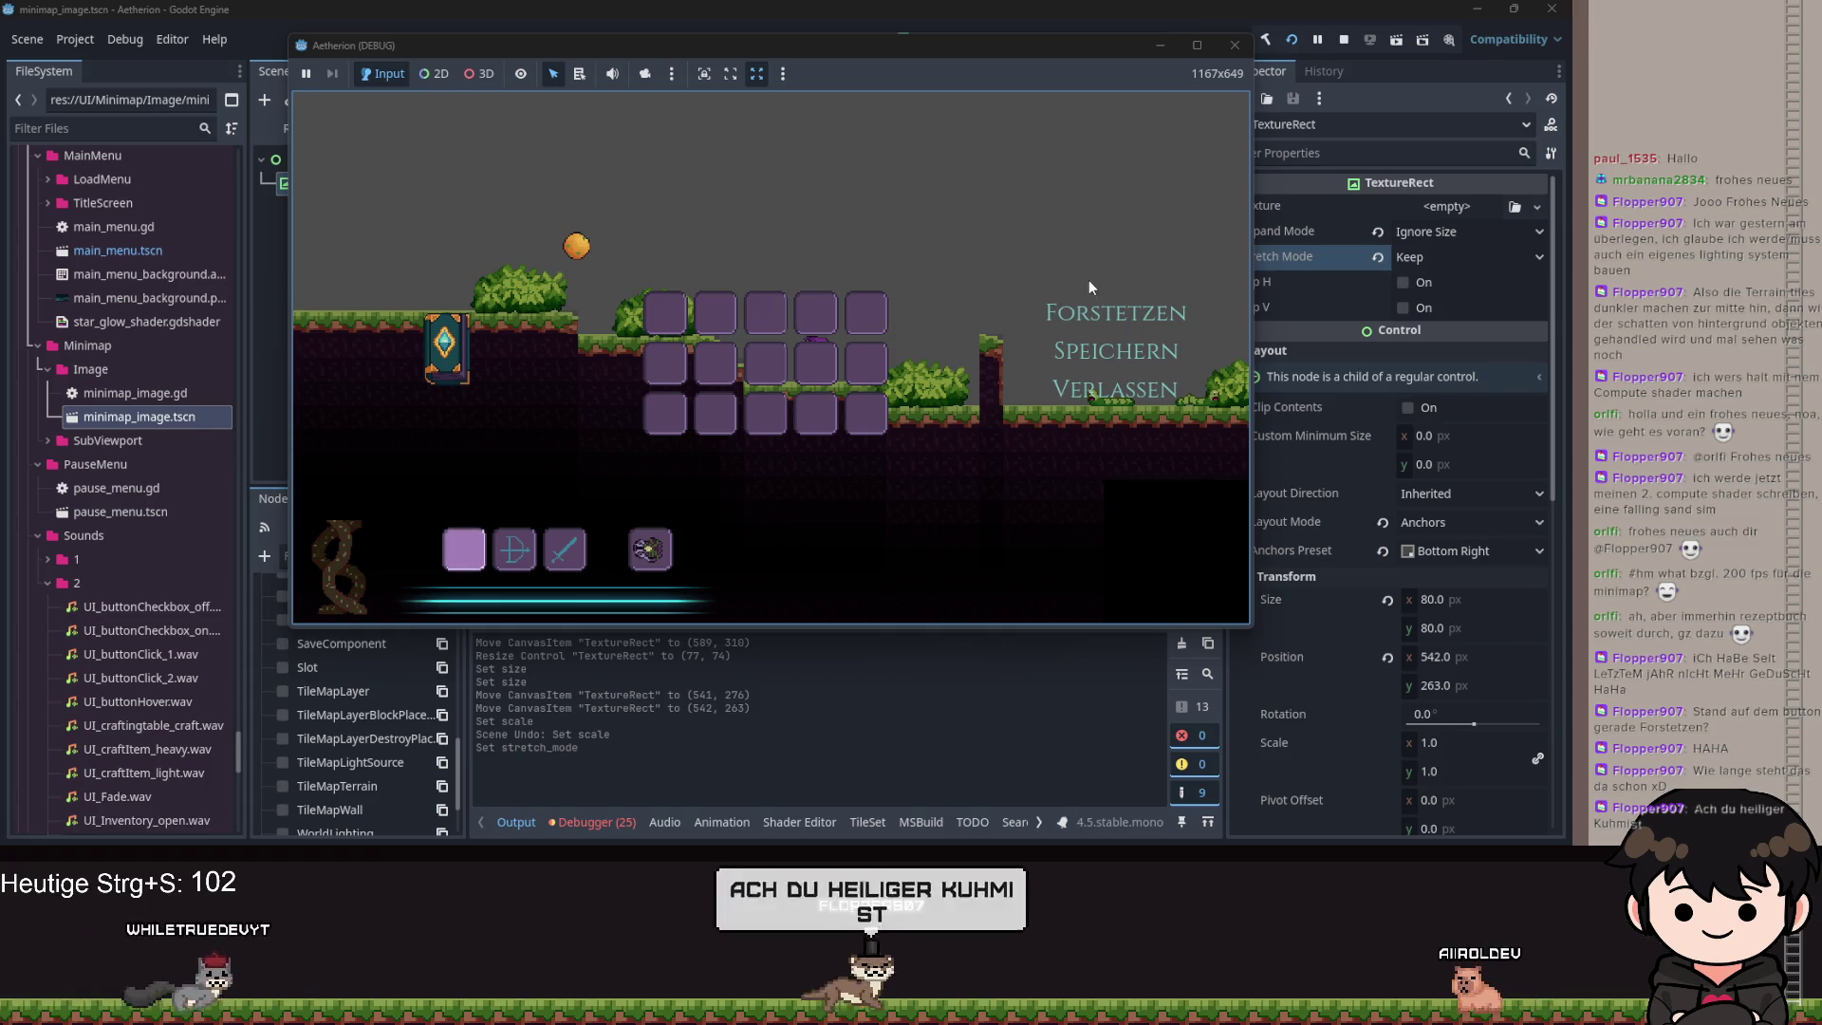
left_click(1097, 313)
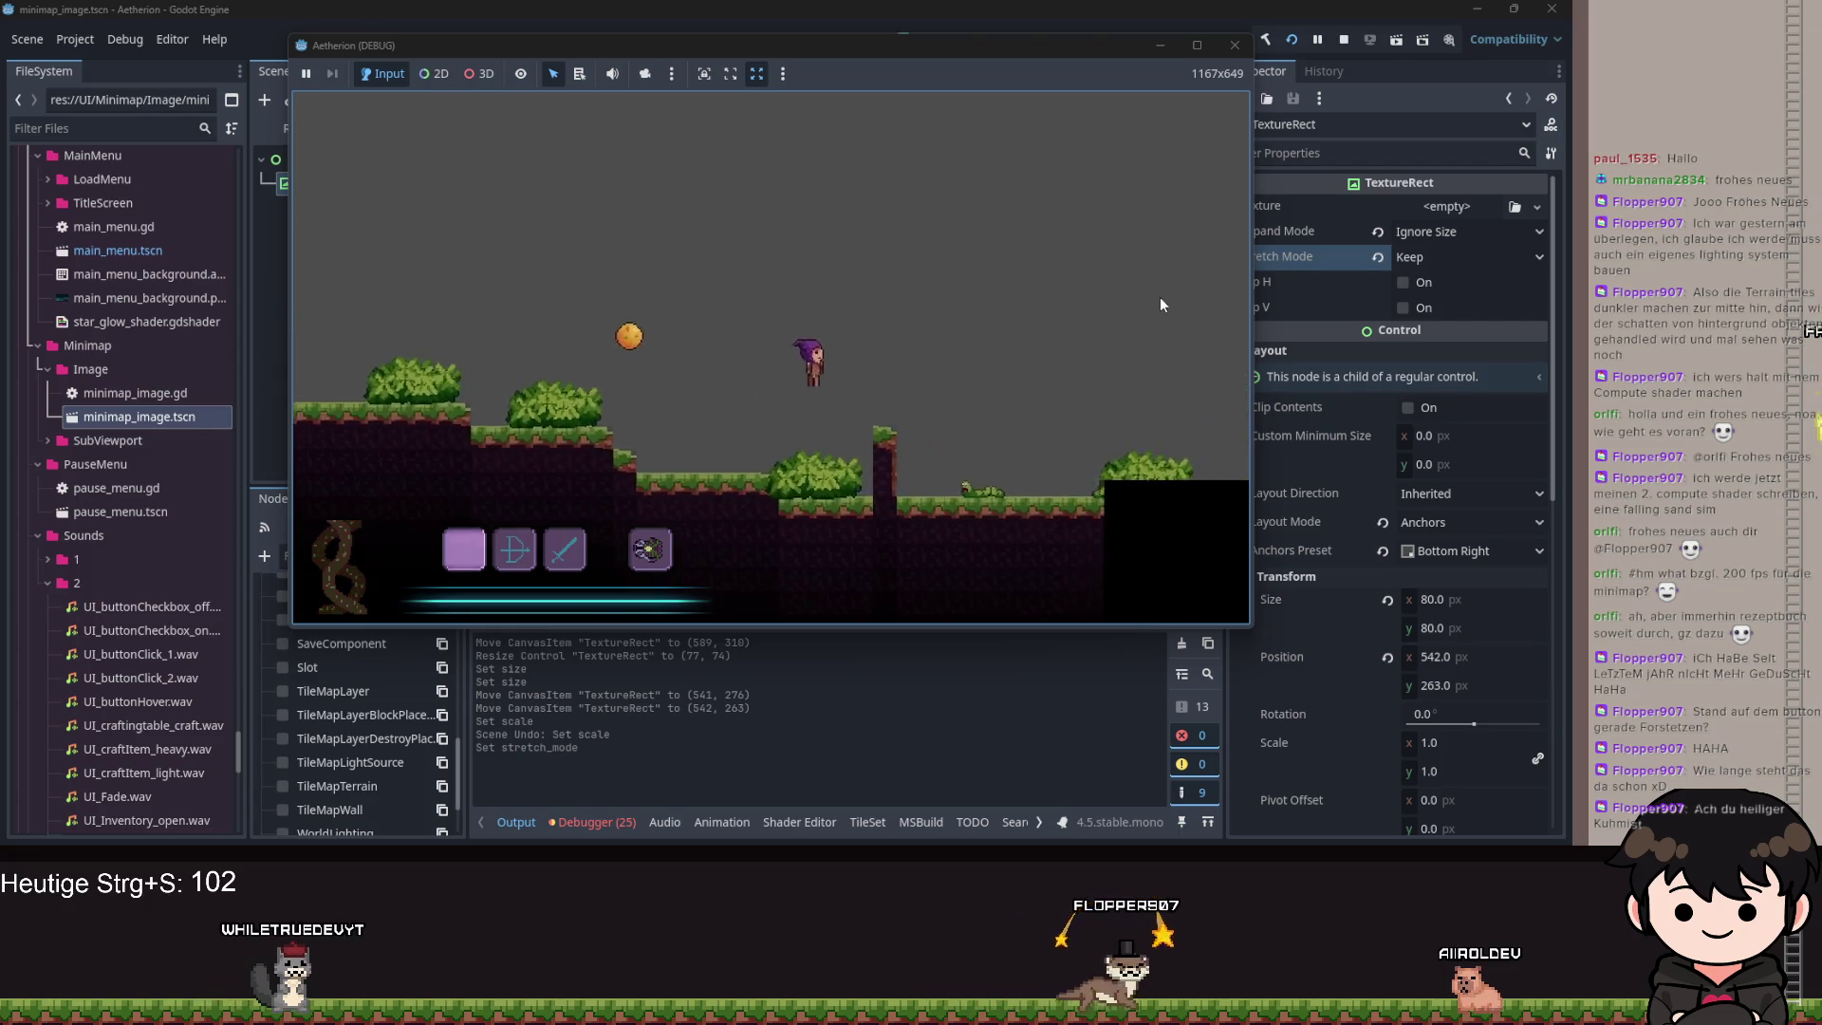
key("Escape")
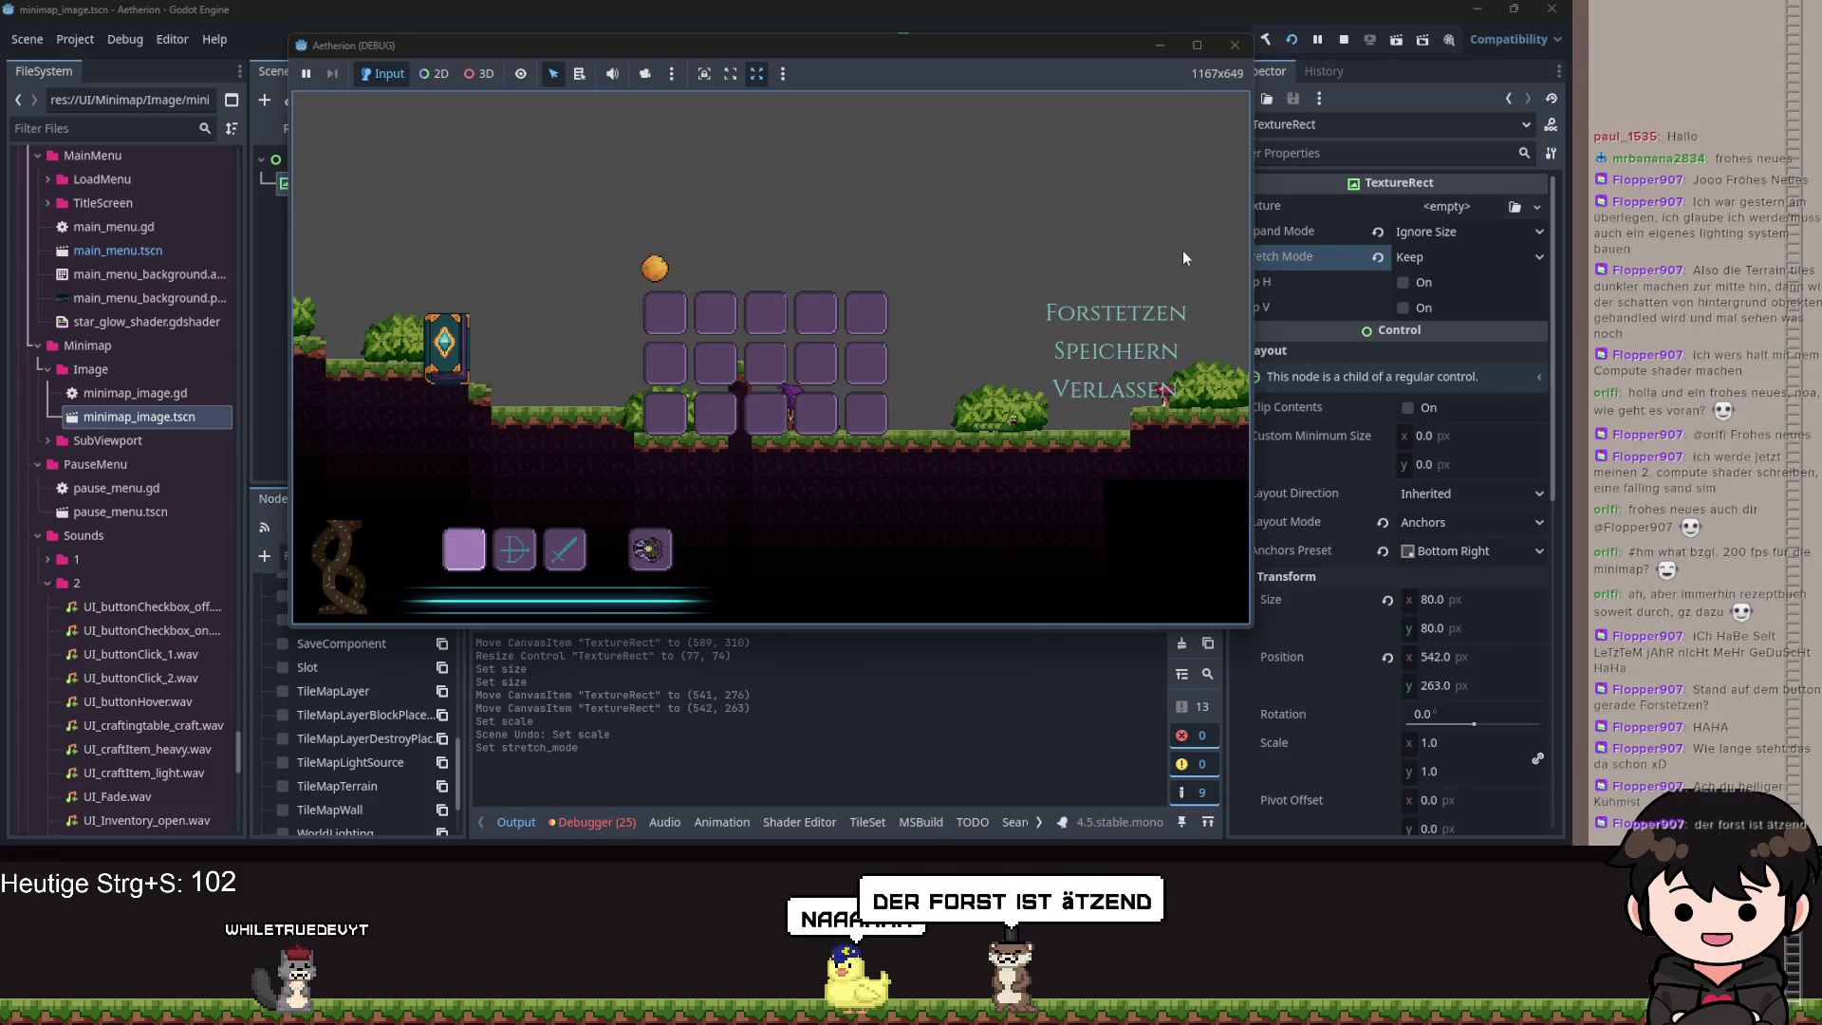
left_click(1089, 312)
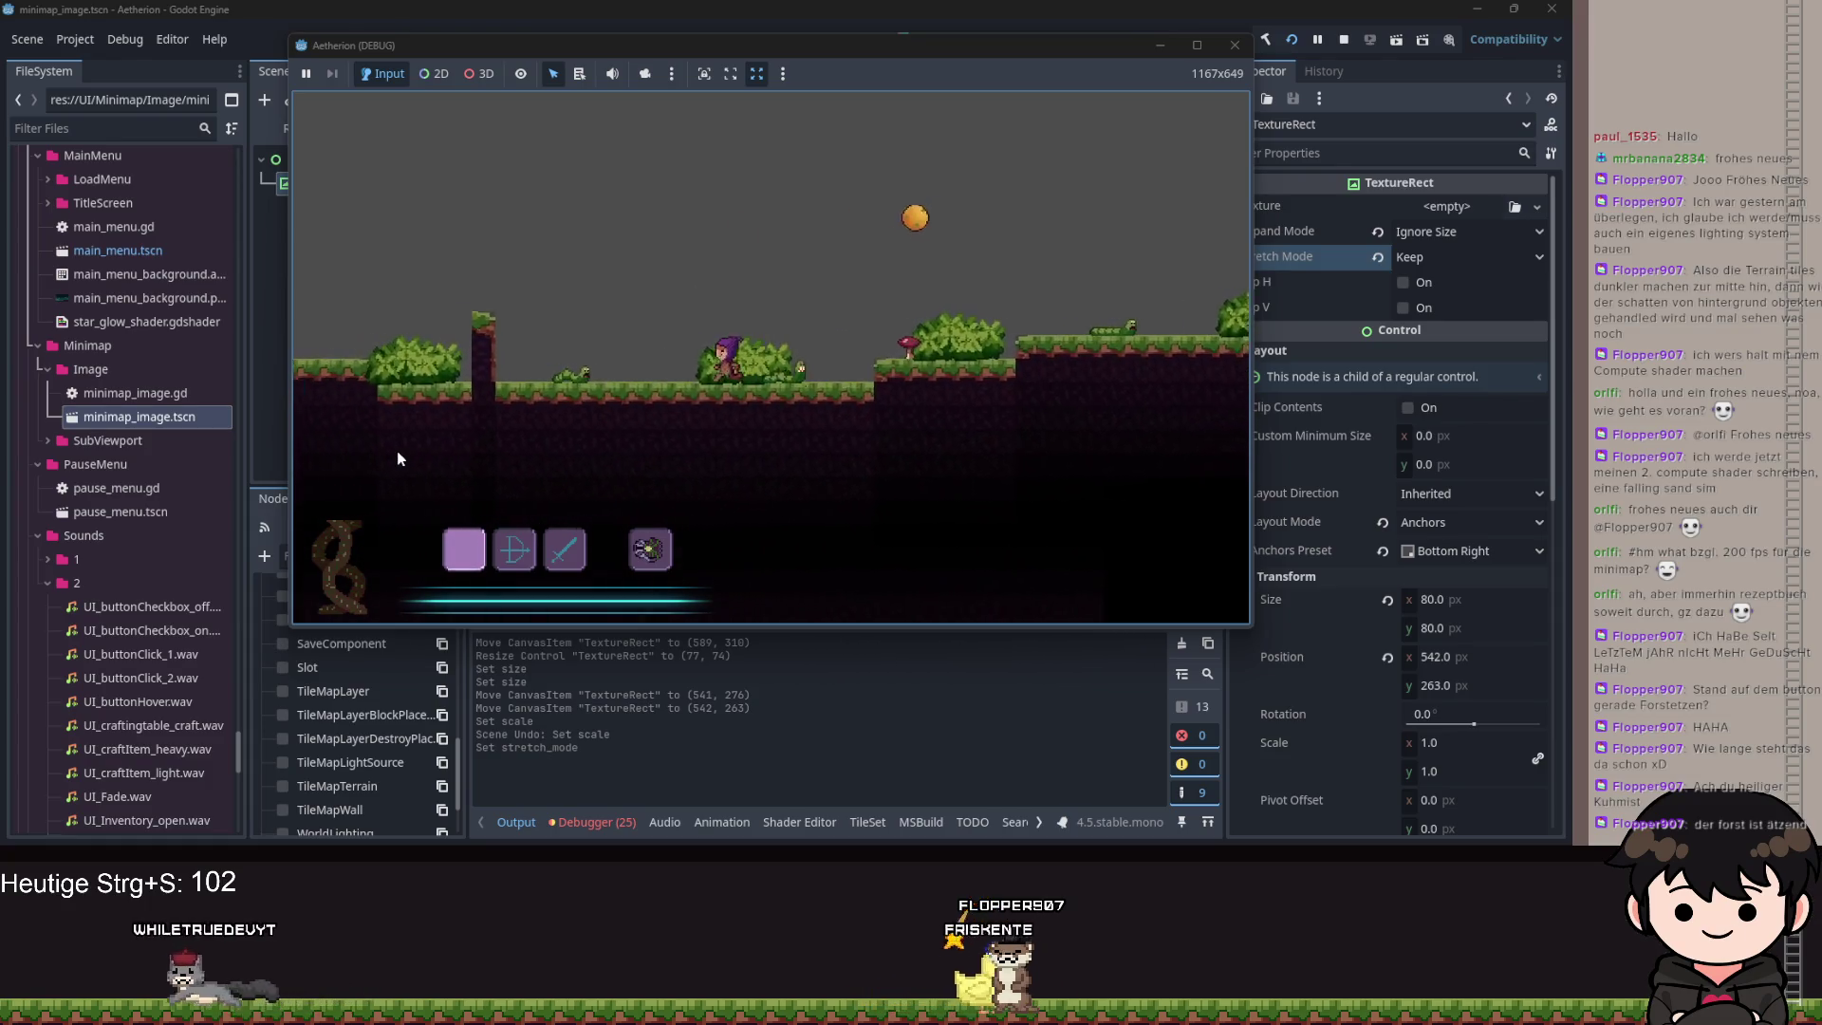
key("a")
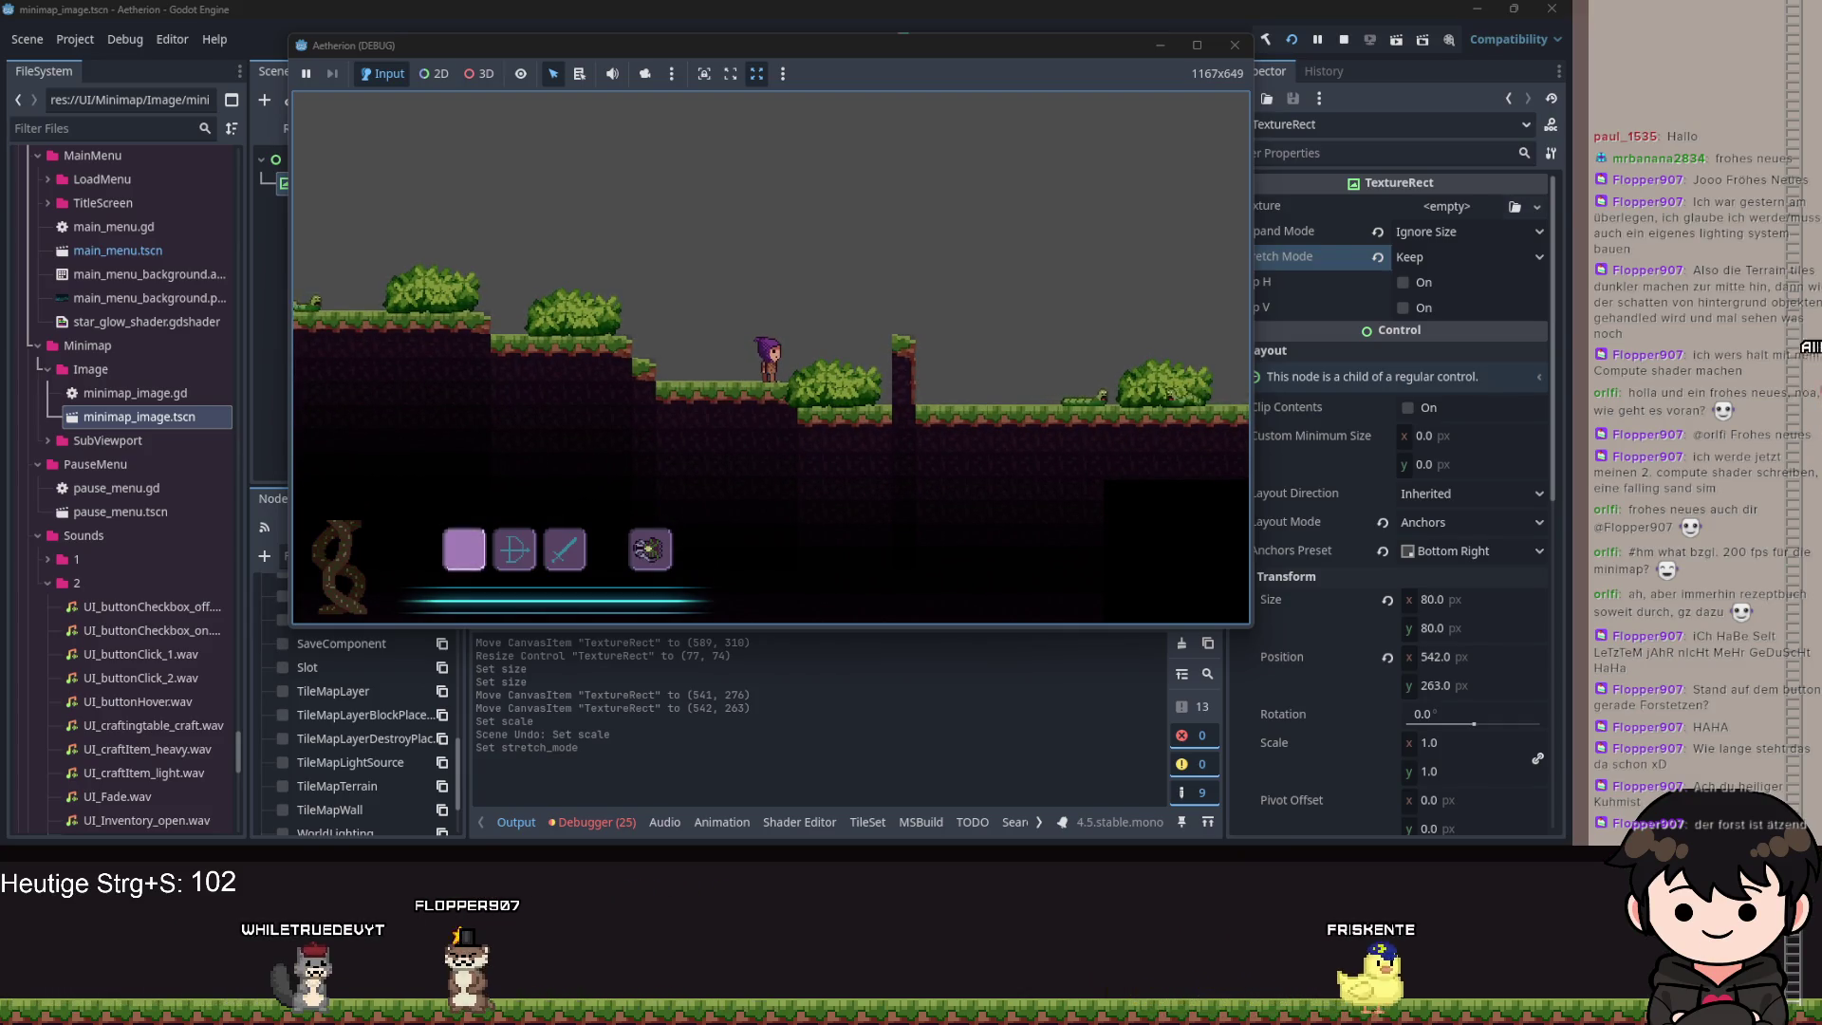
key("Escape")
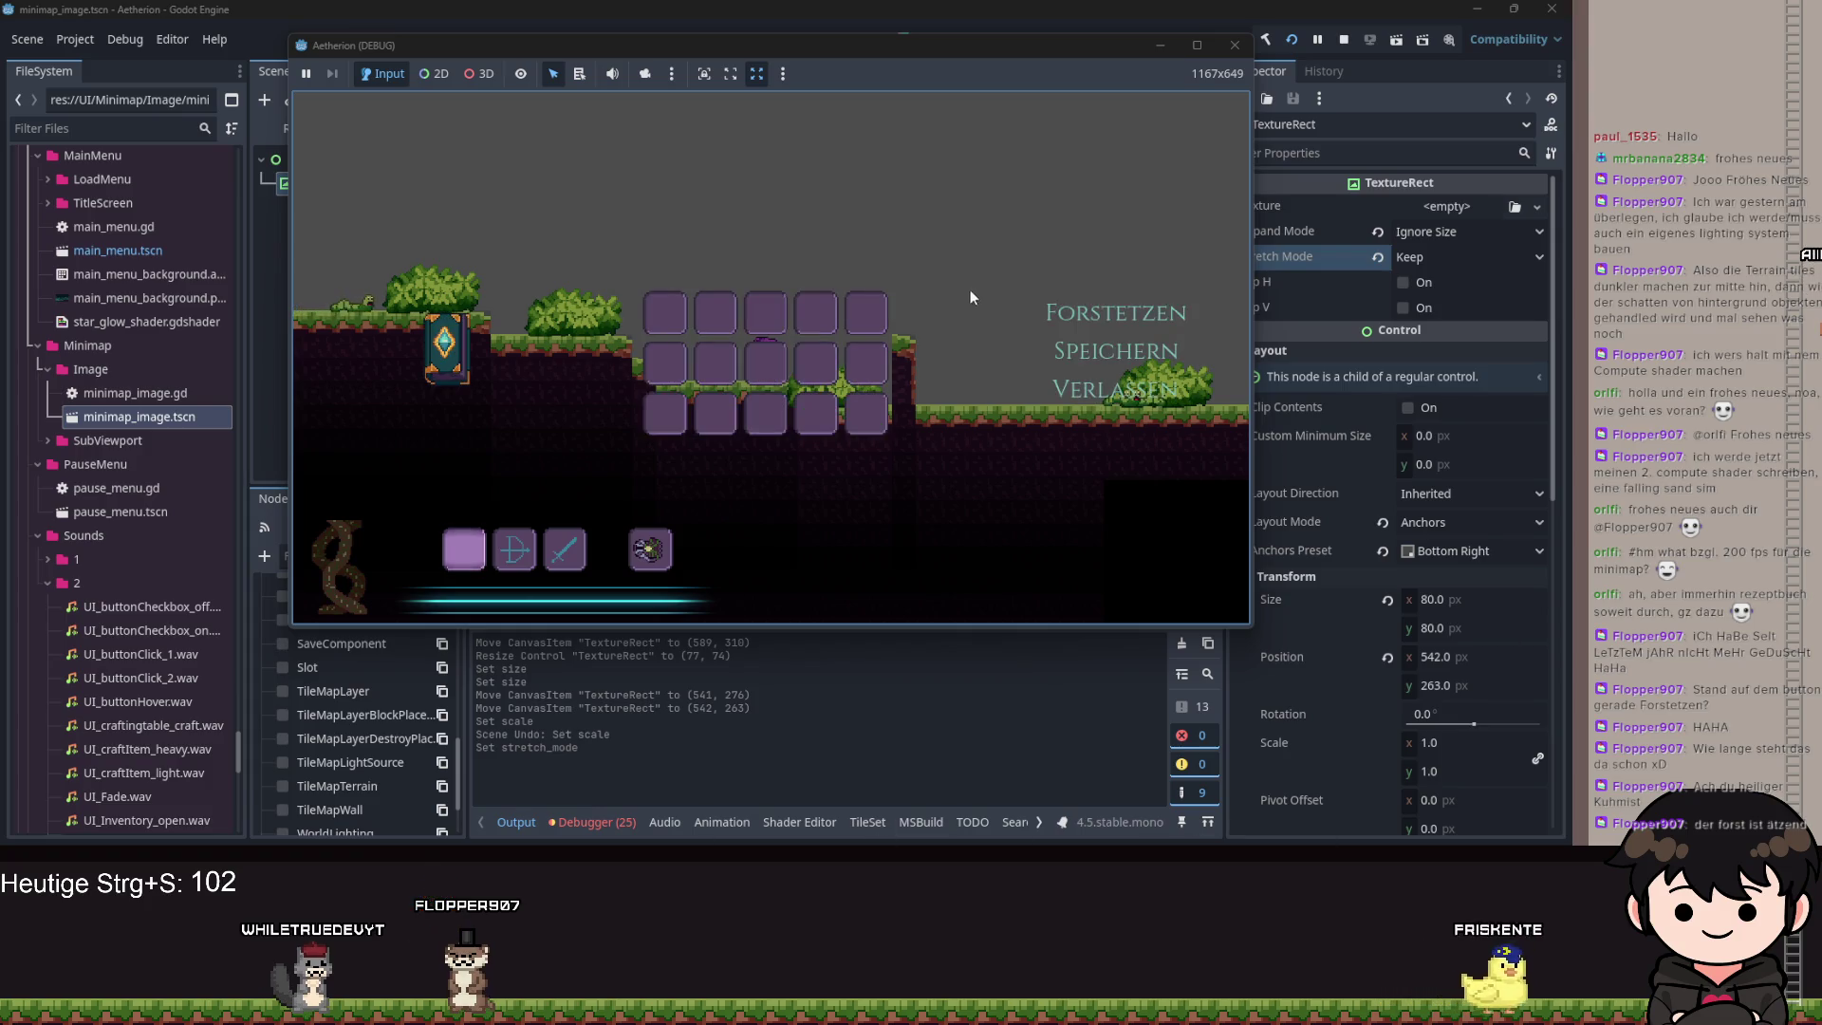
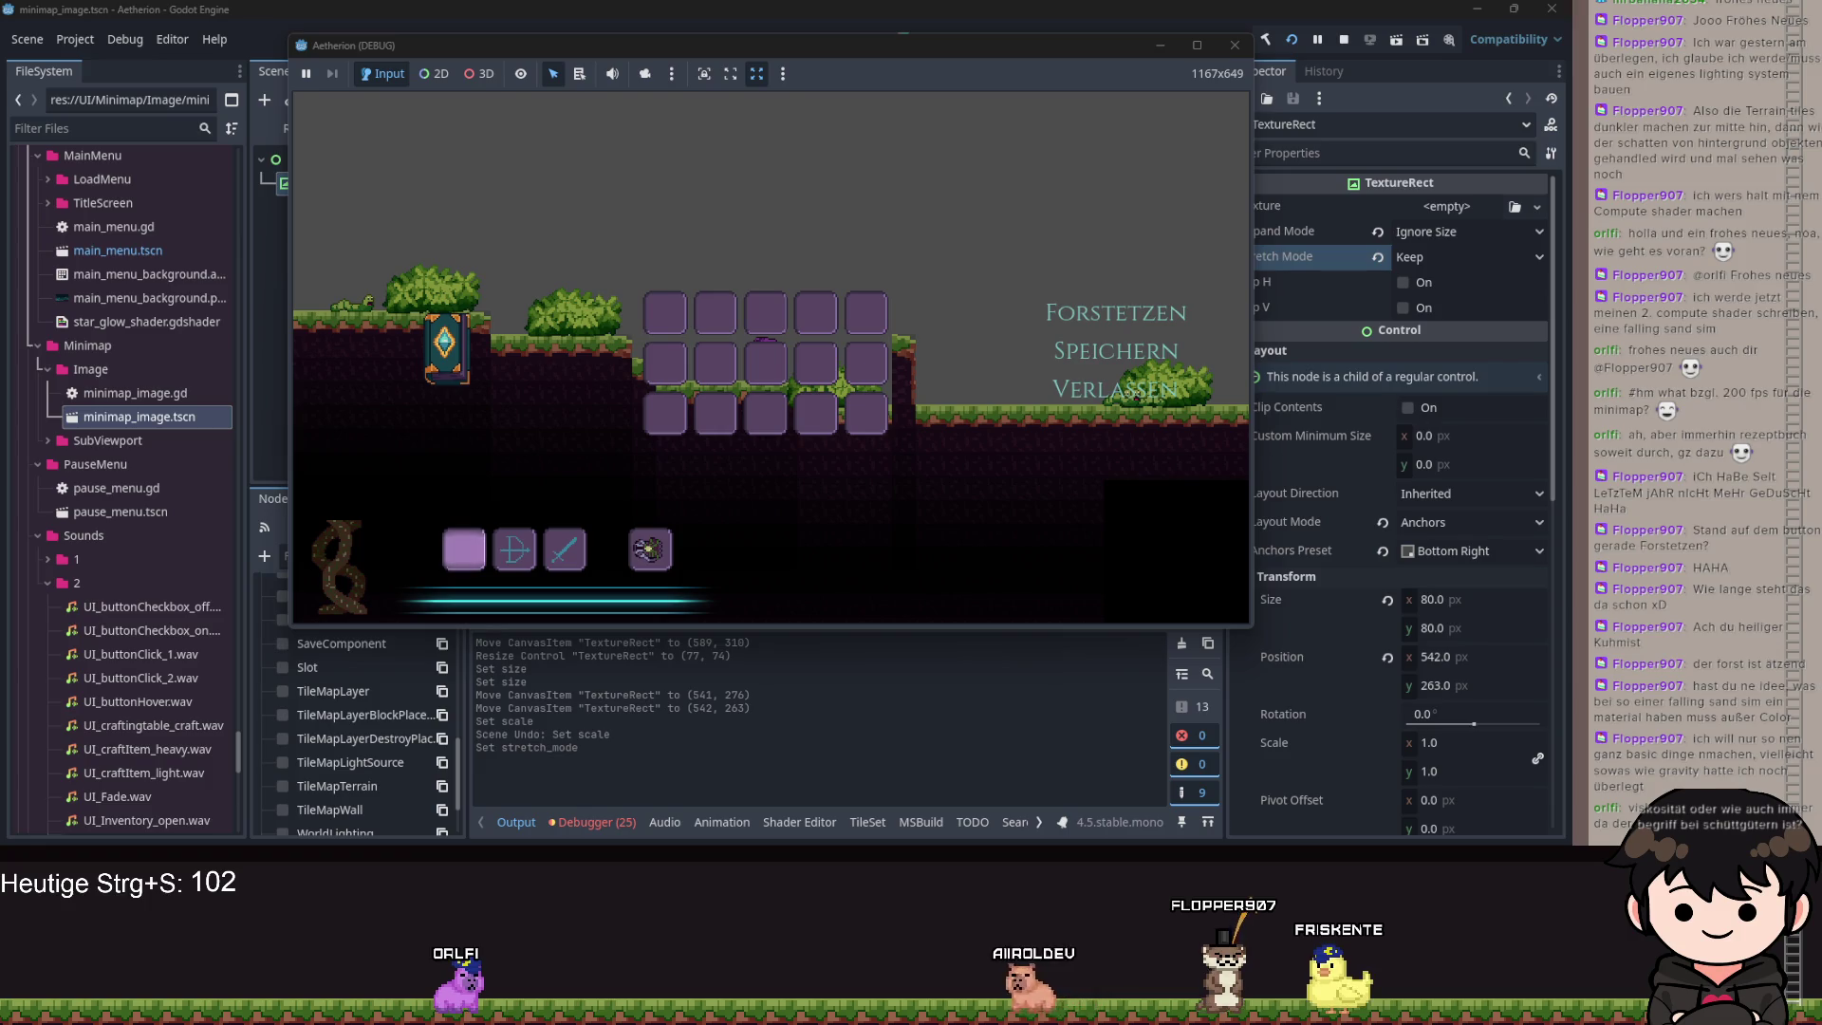
Hide the running game window and return to the minimap_image script.
left_click(1162, 46)
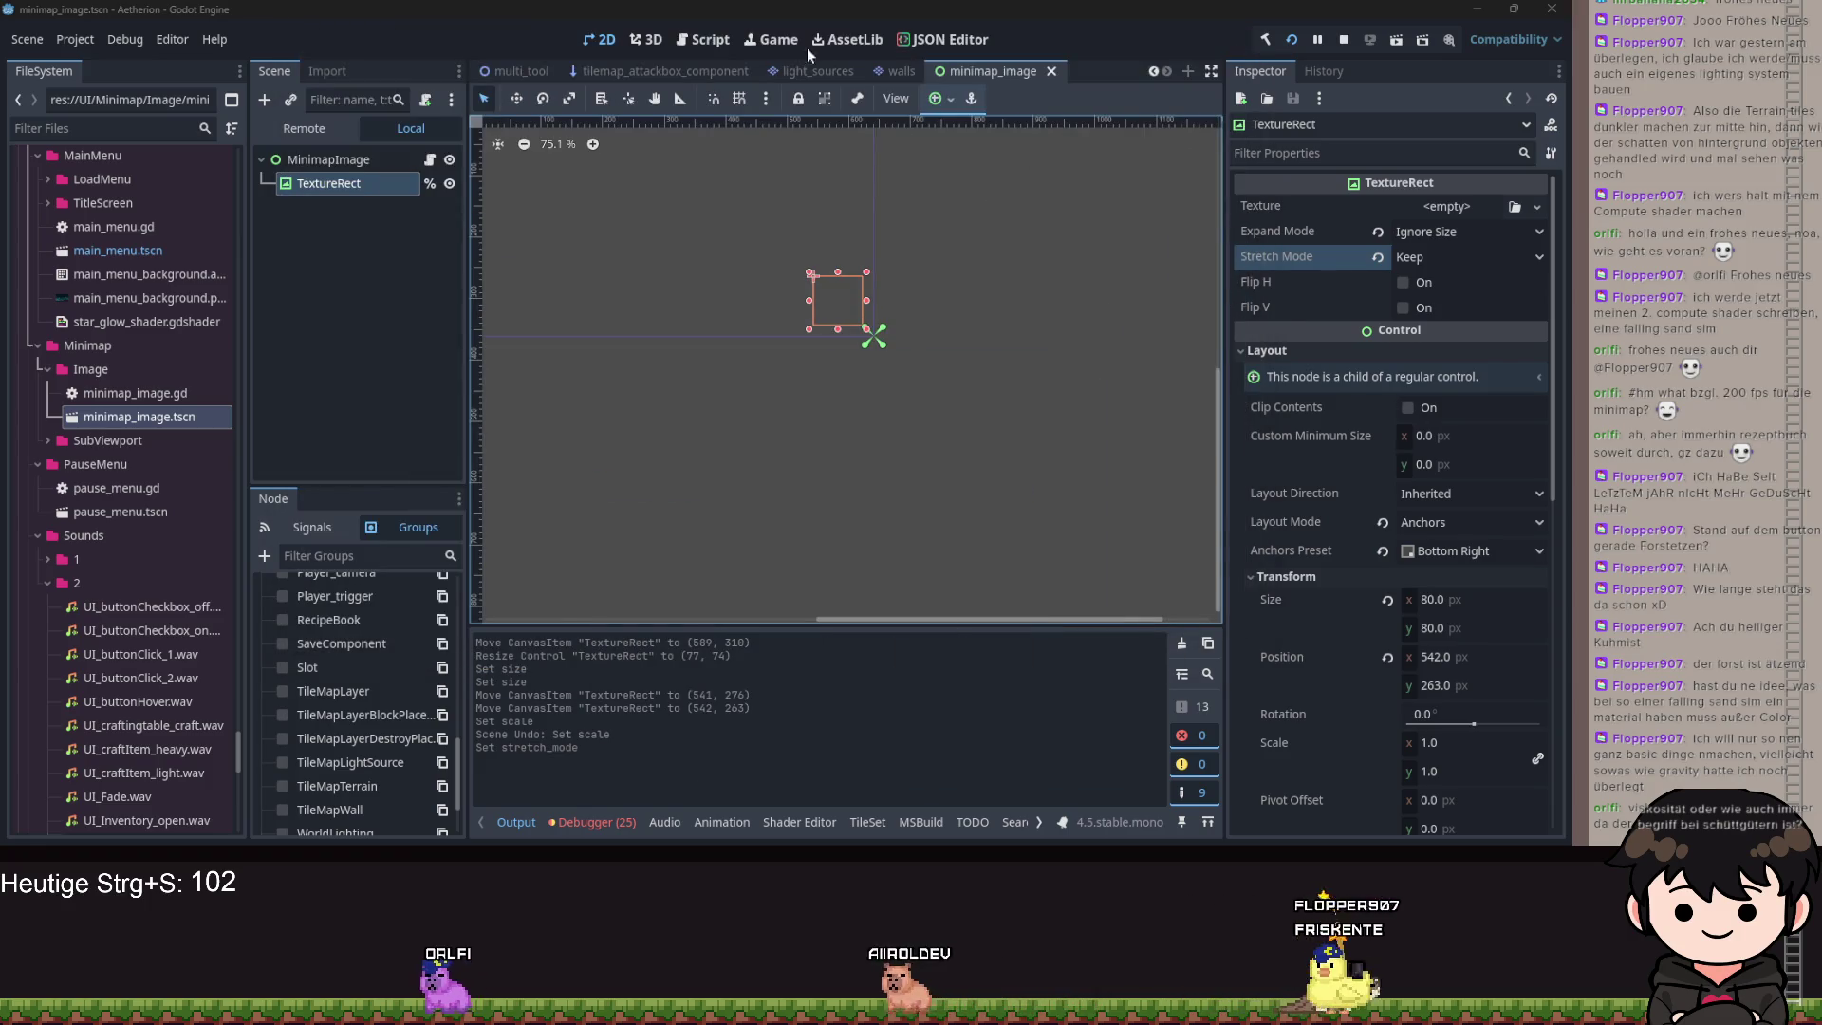
left_click(703, 39)
scroll(924, 337, "up", 15)
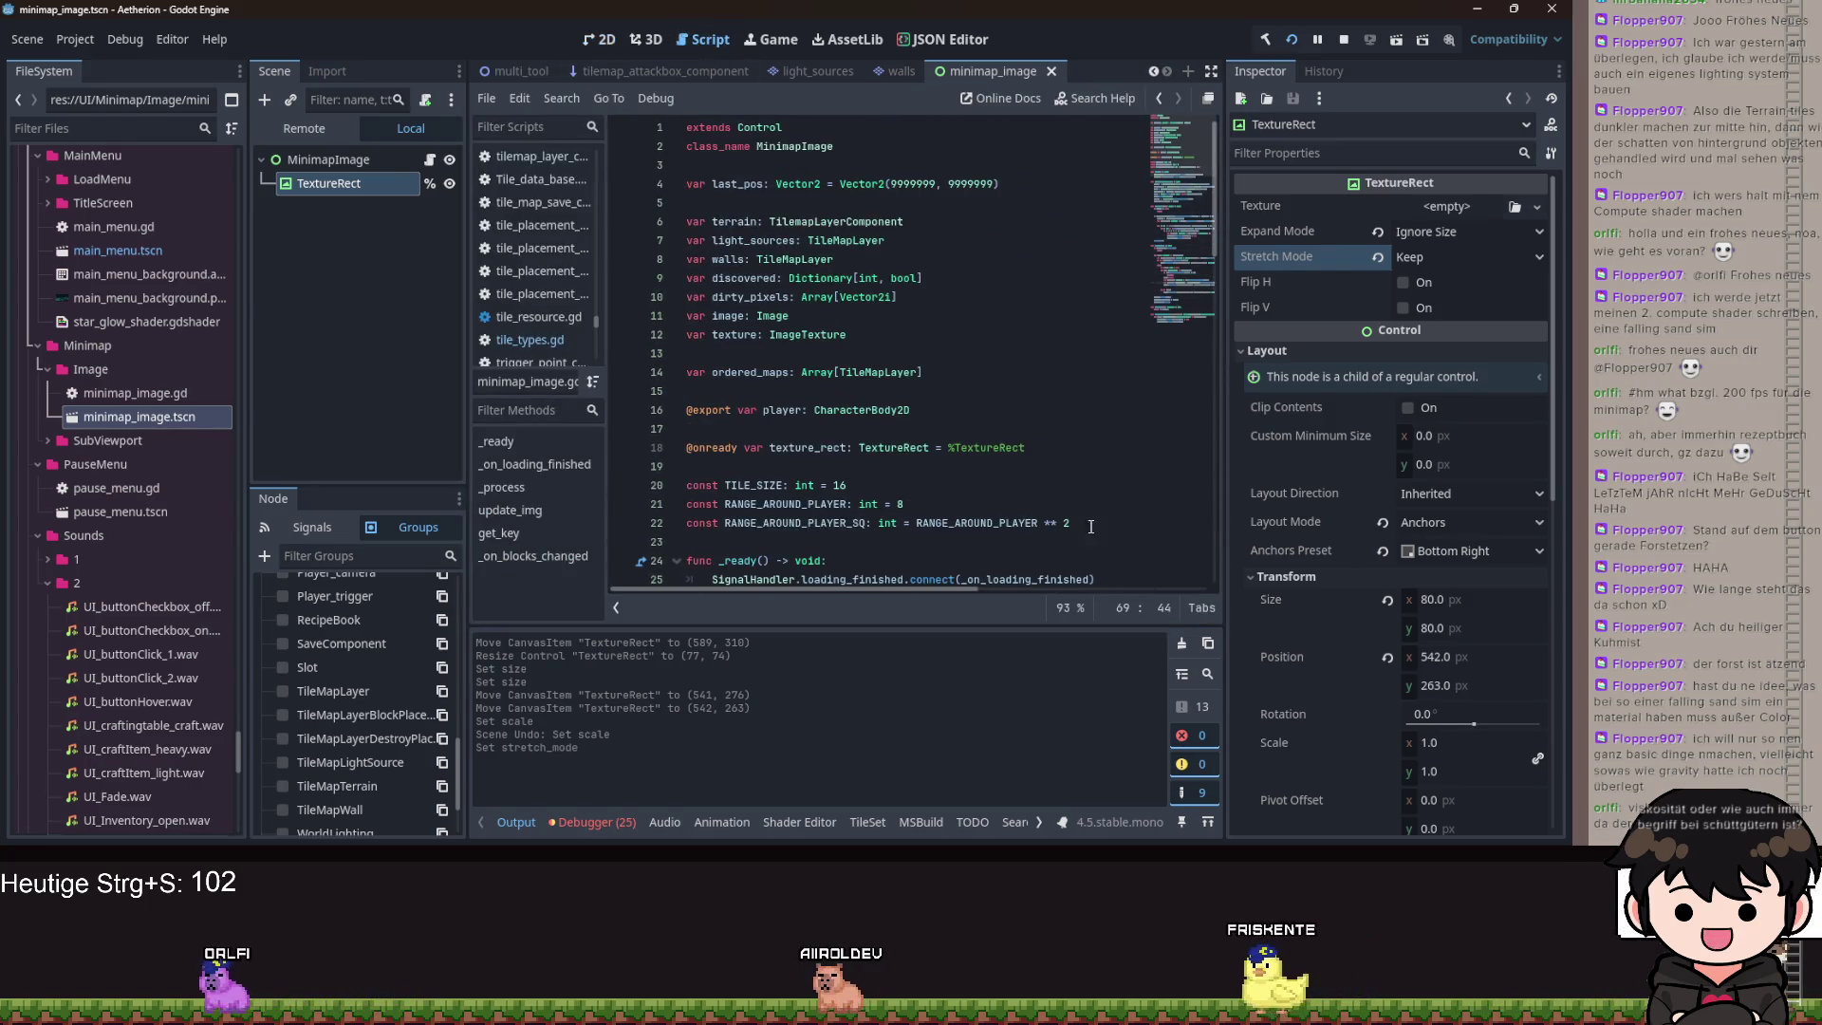
Add const IMAGE_WIDTH: int = 500 and const IMAGE_HEIGHT: int = 300 below the range constants.
left_click(1109, 522)
key("Return")
type("st ")
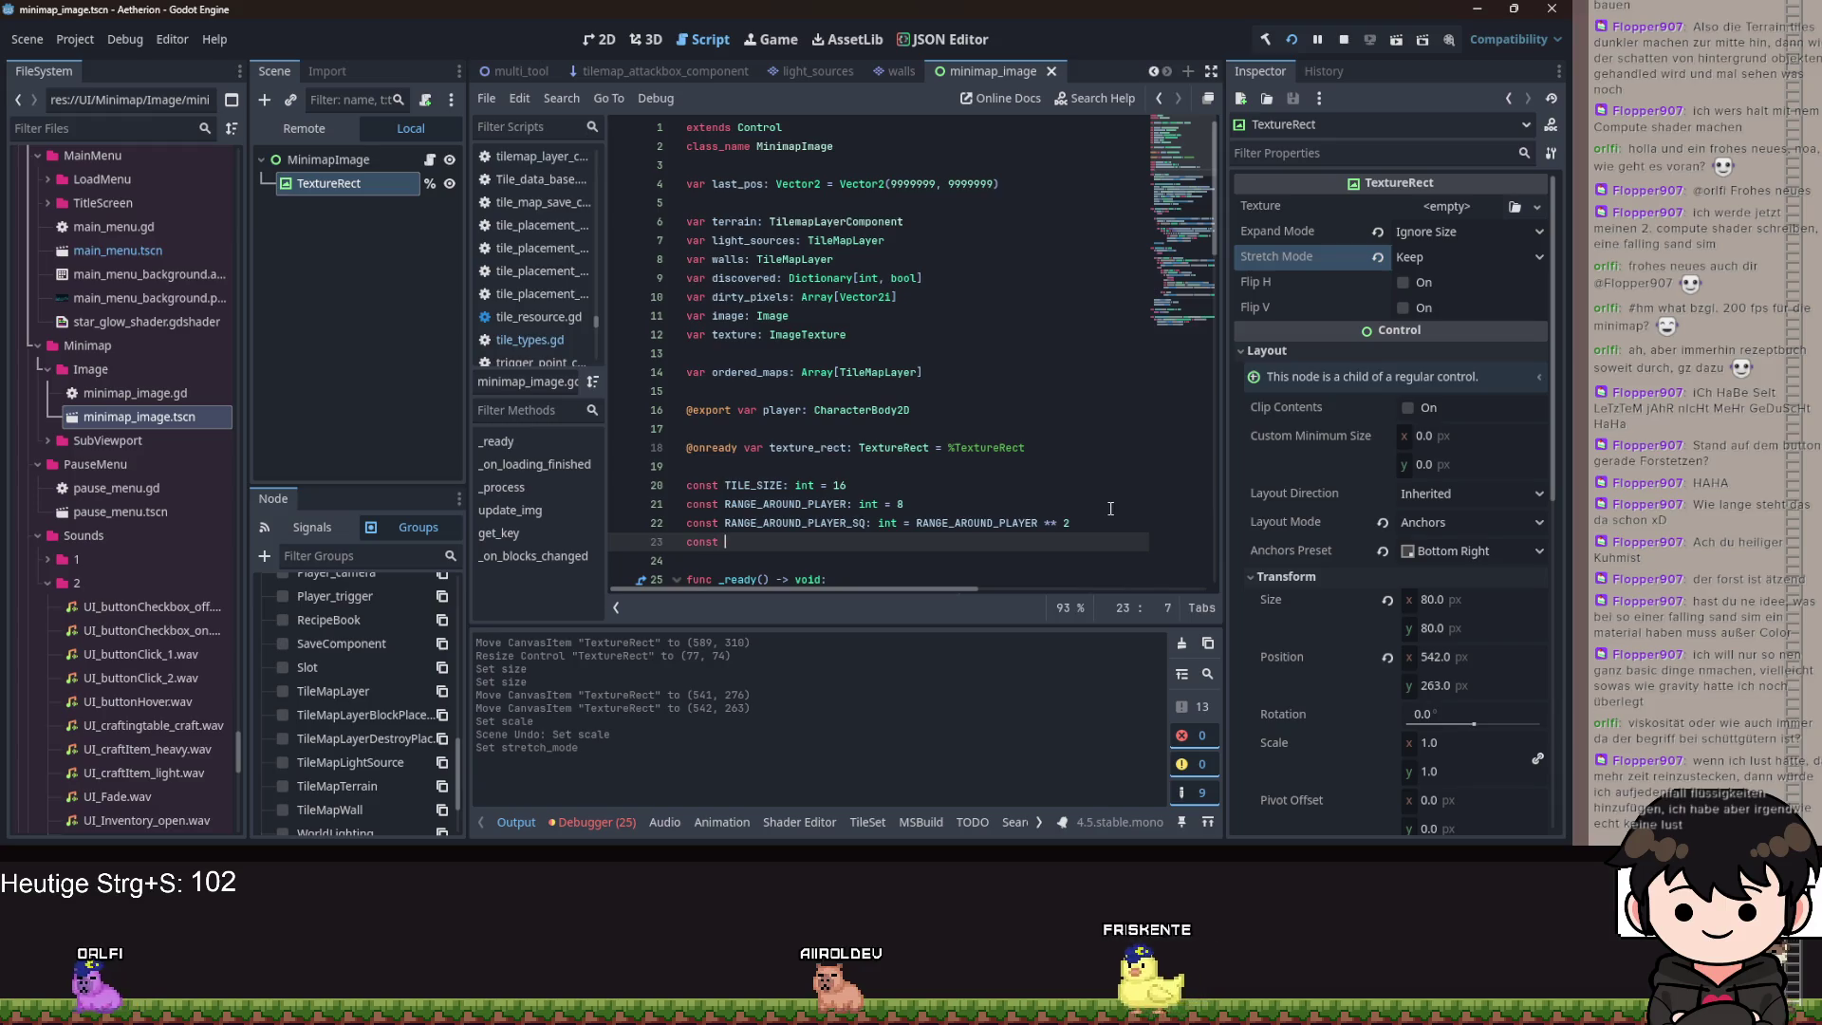
type("IMAGE_")
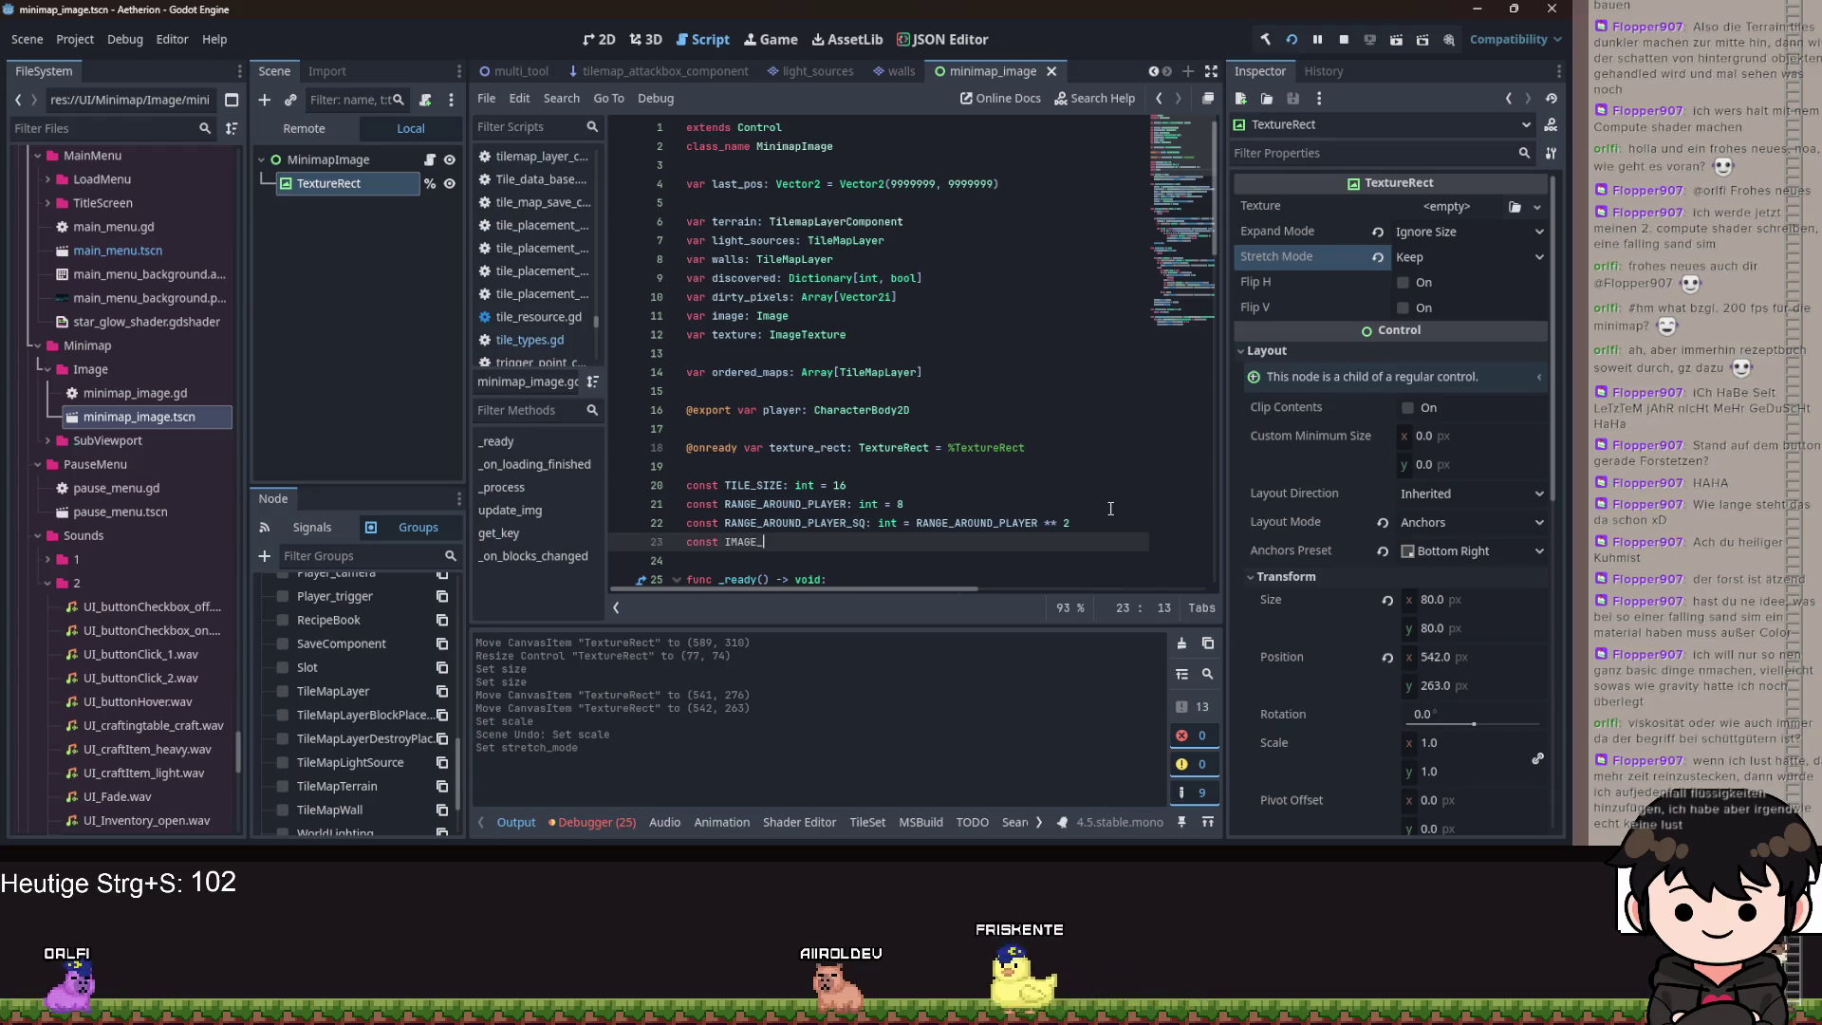
type("WIDTH: int = 500")
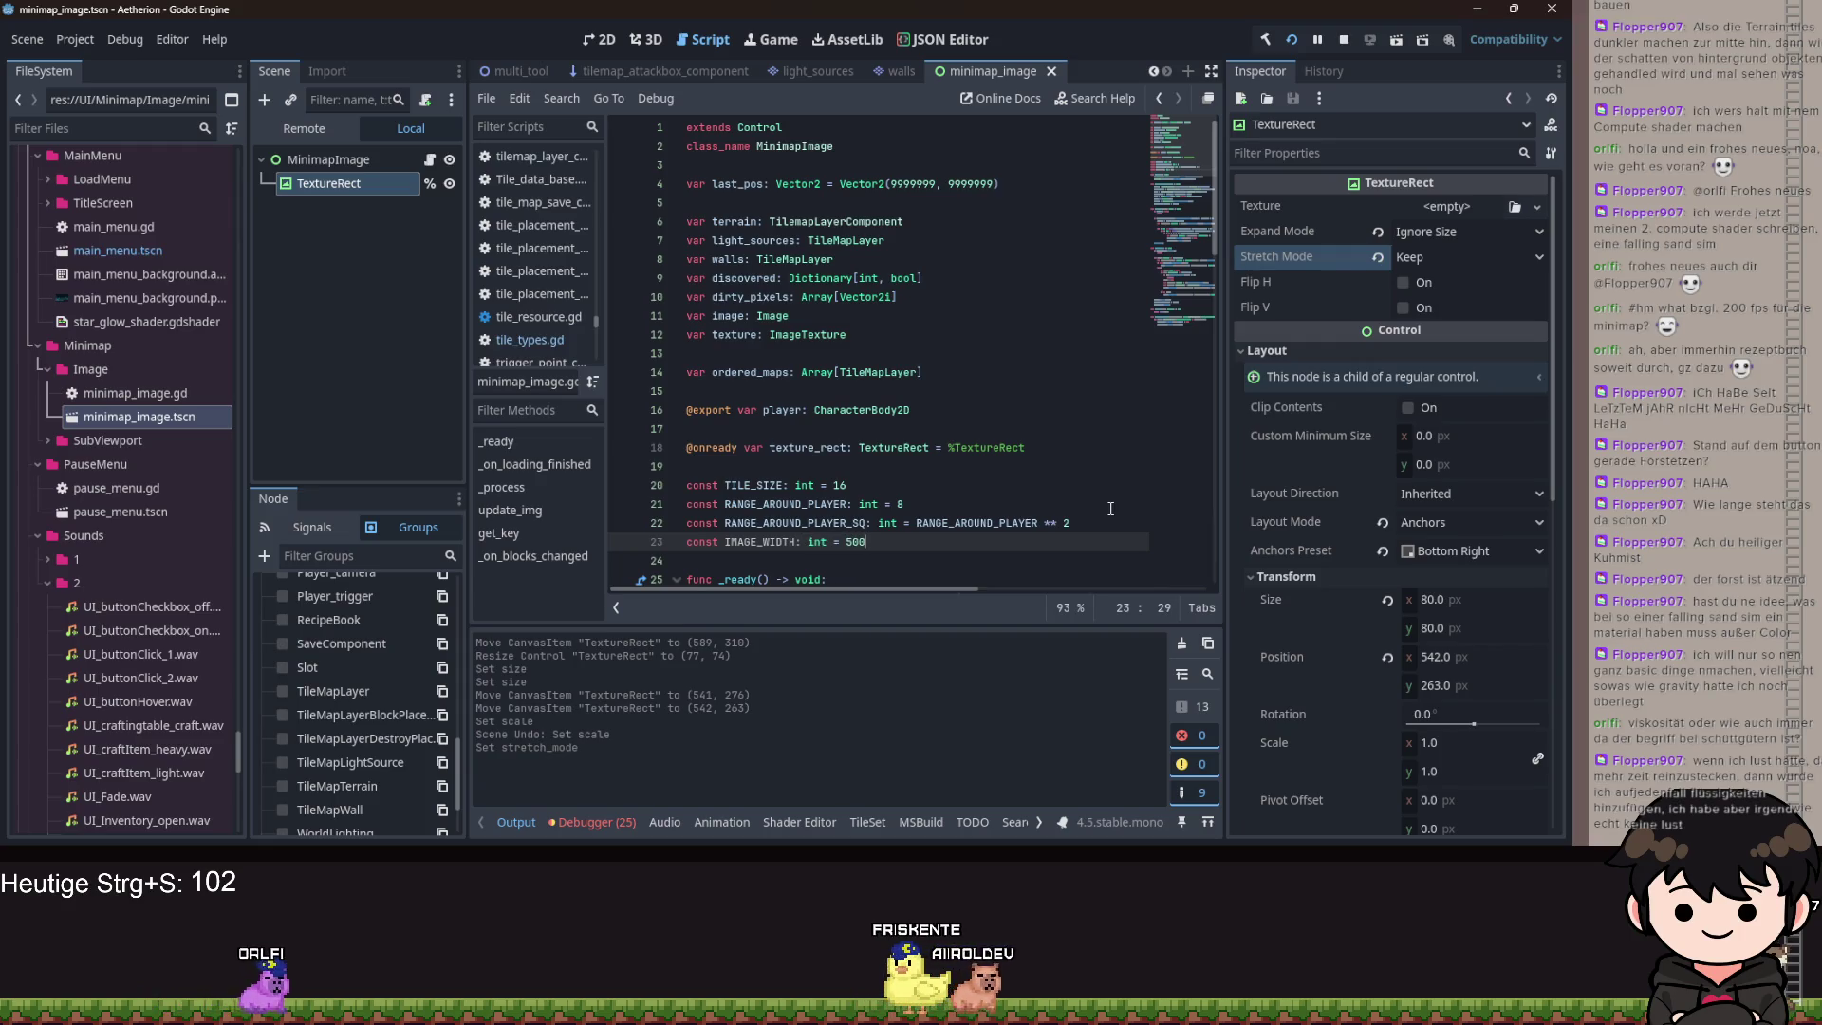
key("Return")
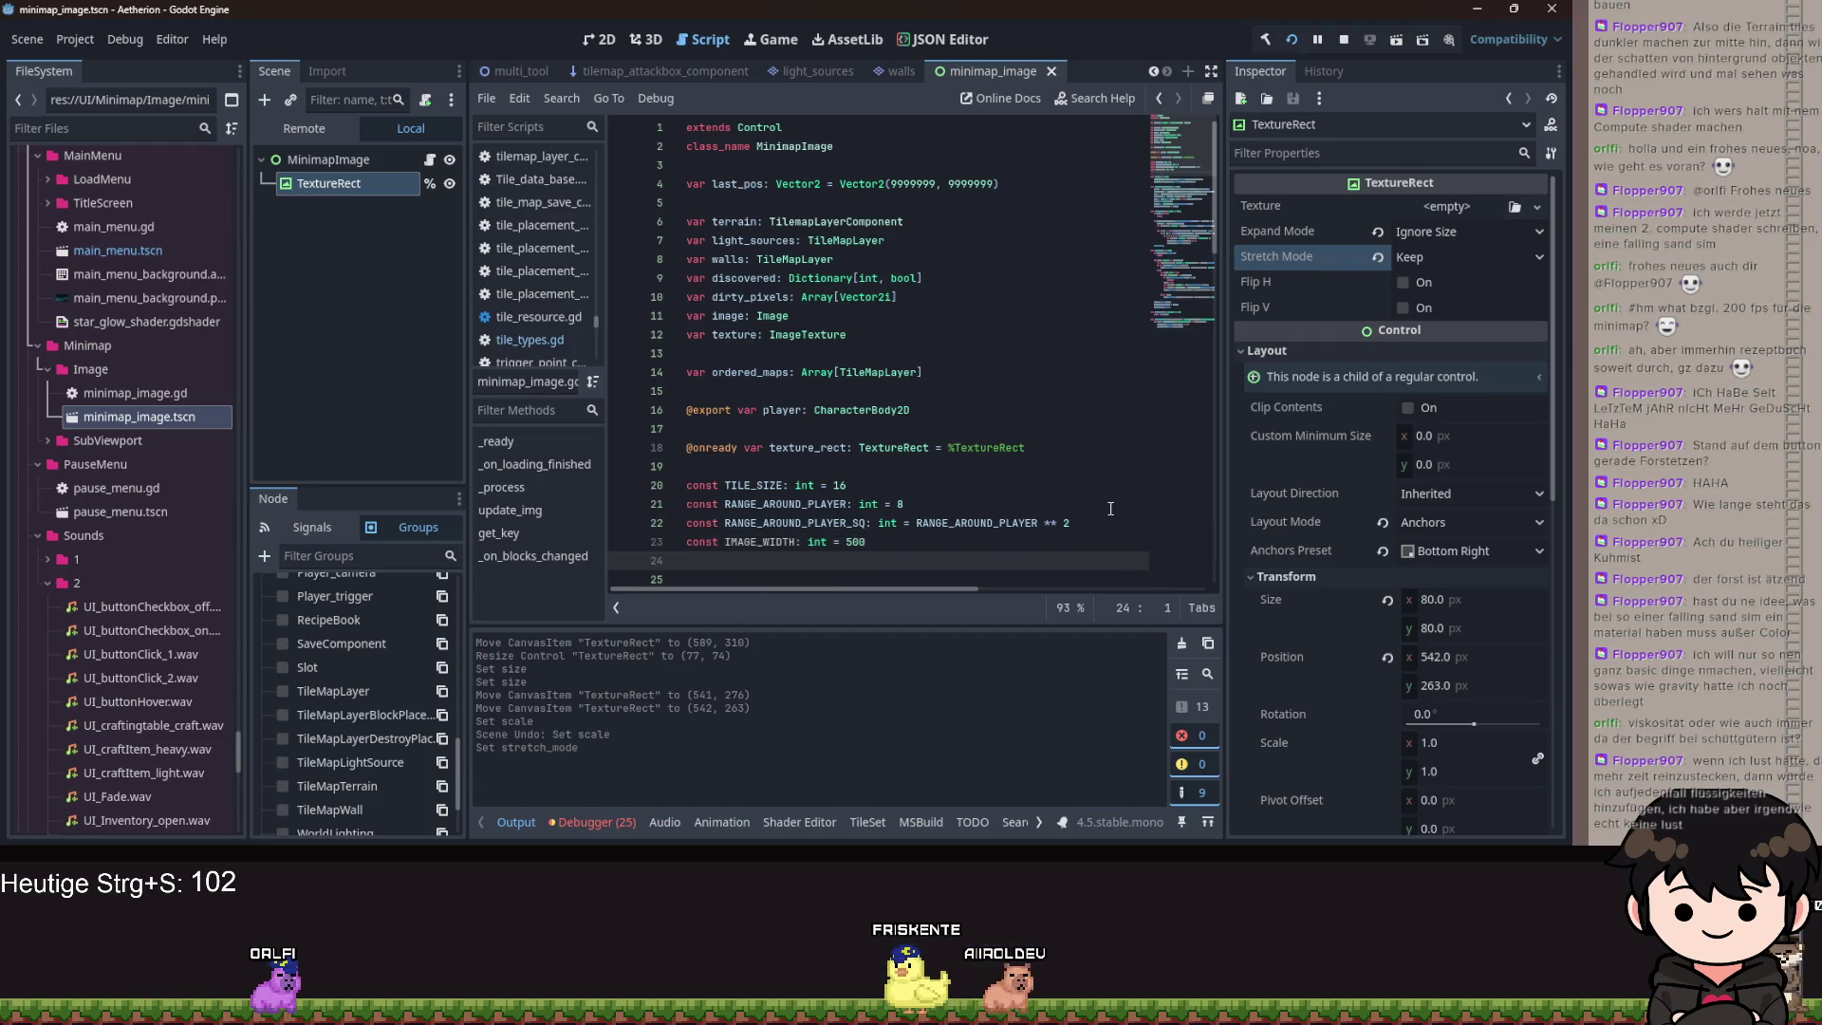
key("BackSpace")
key("BackSpace")
key("BackSpace")
type("nst IMAGE")
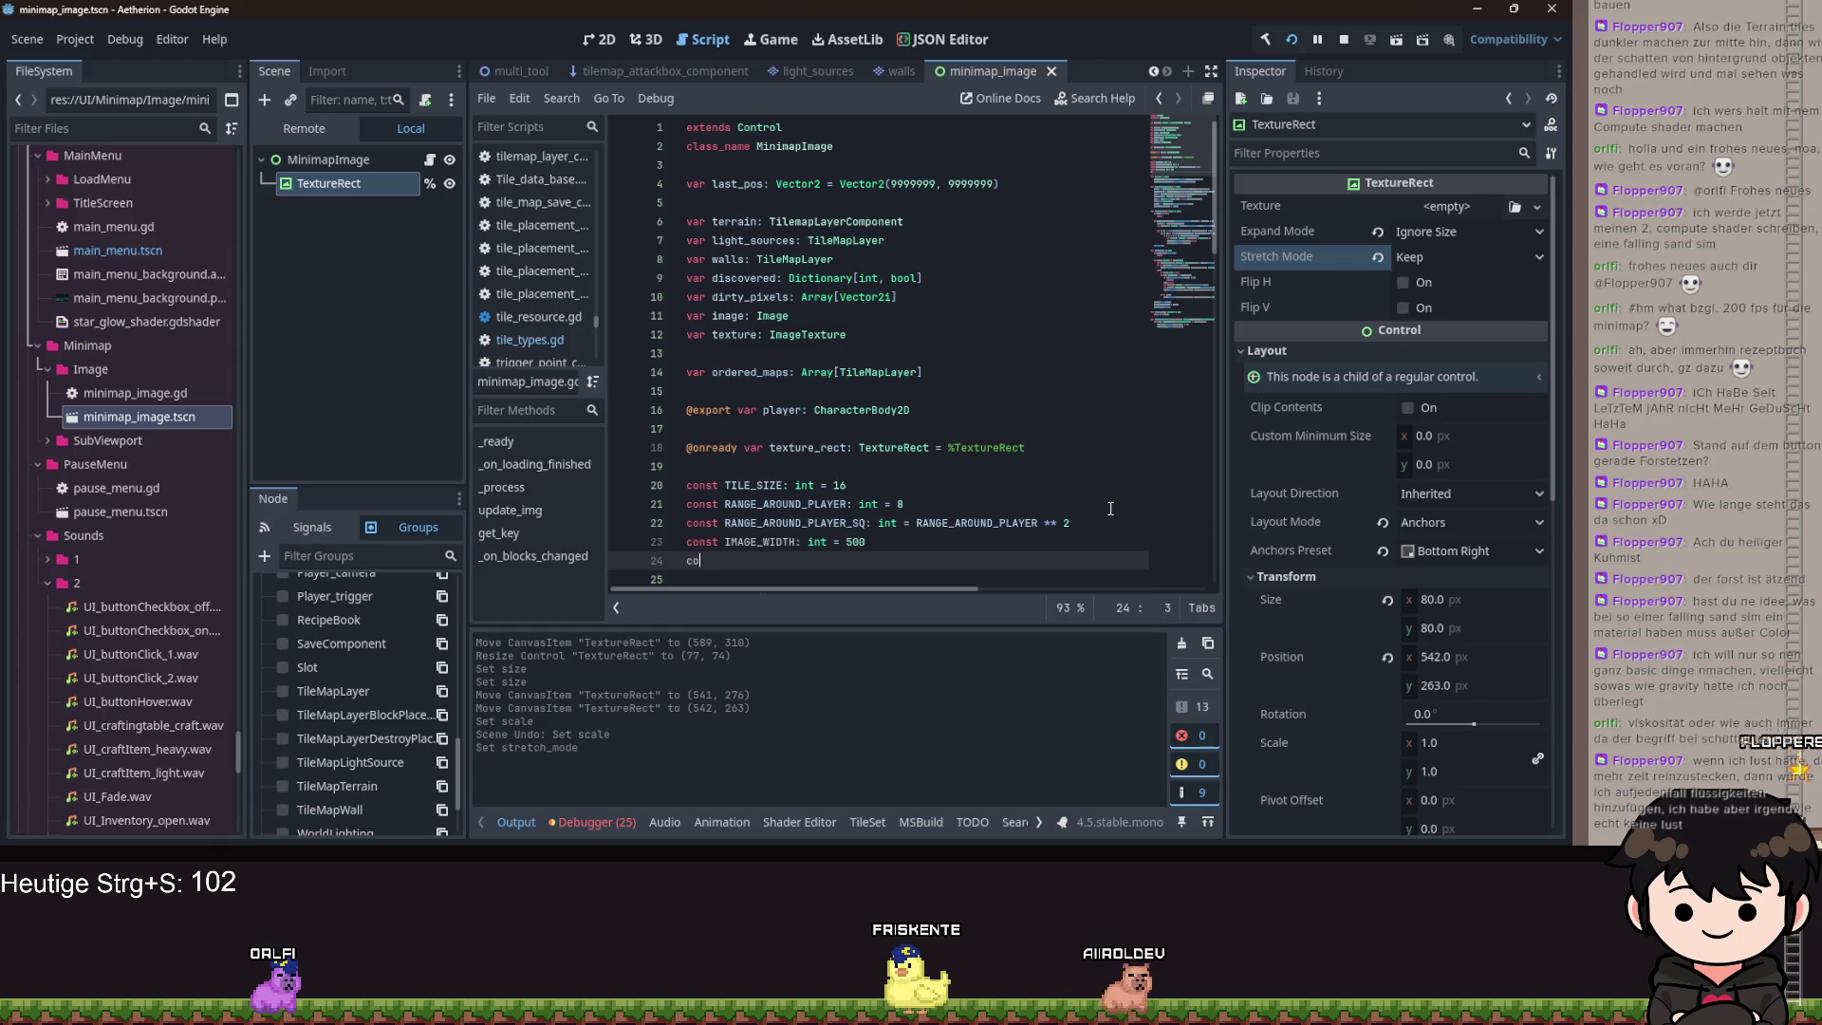
type("_")
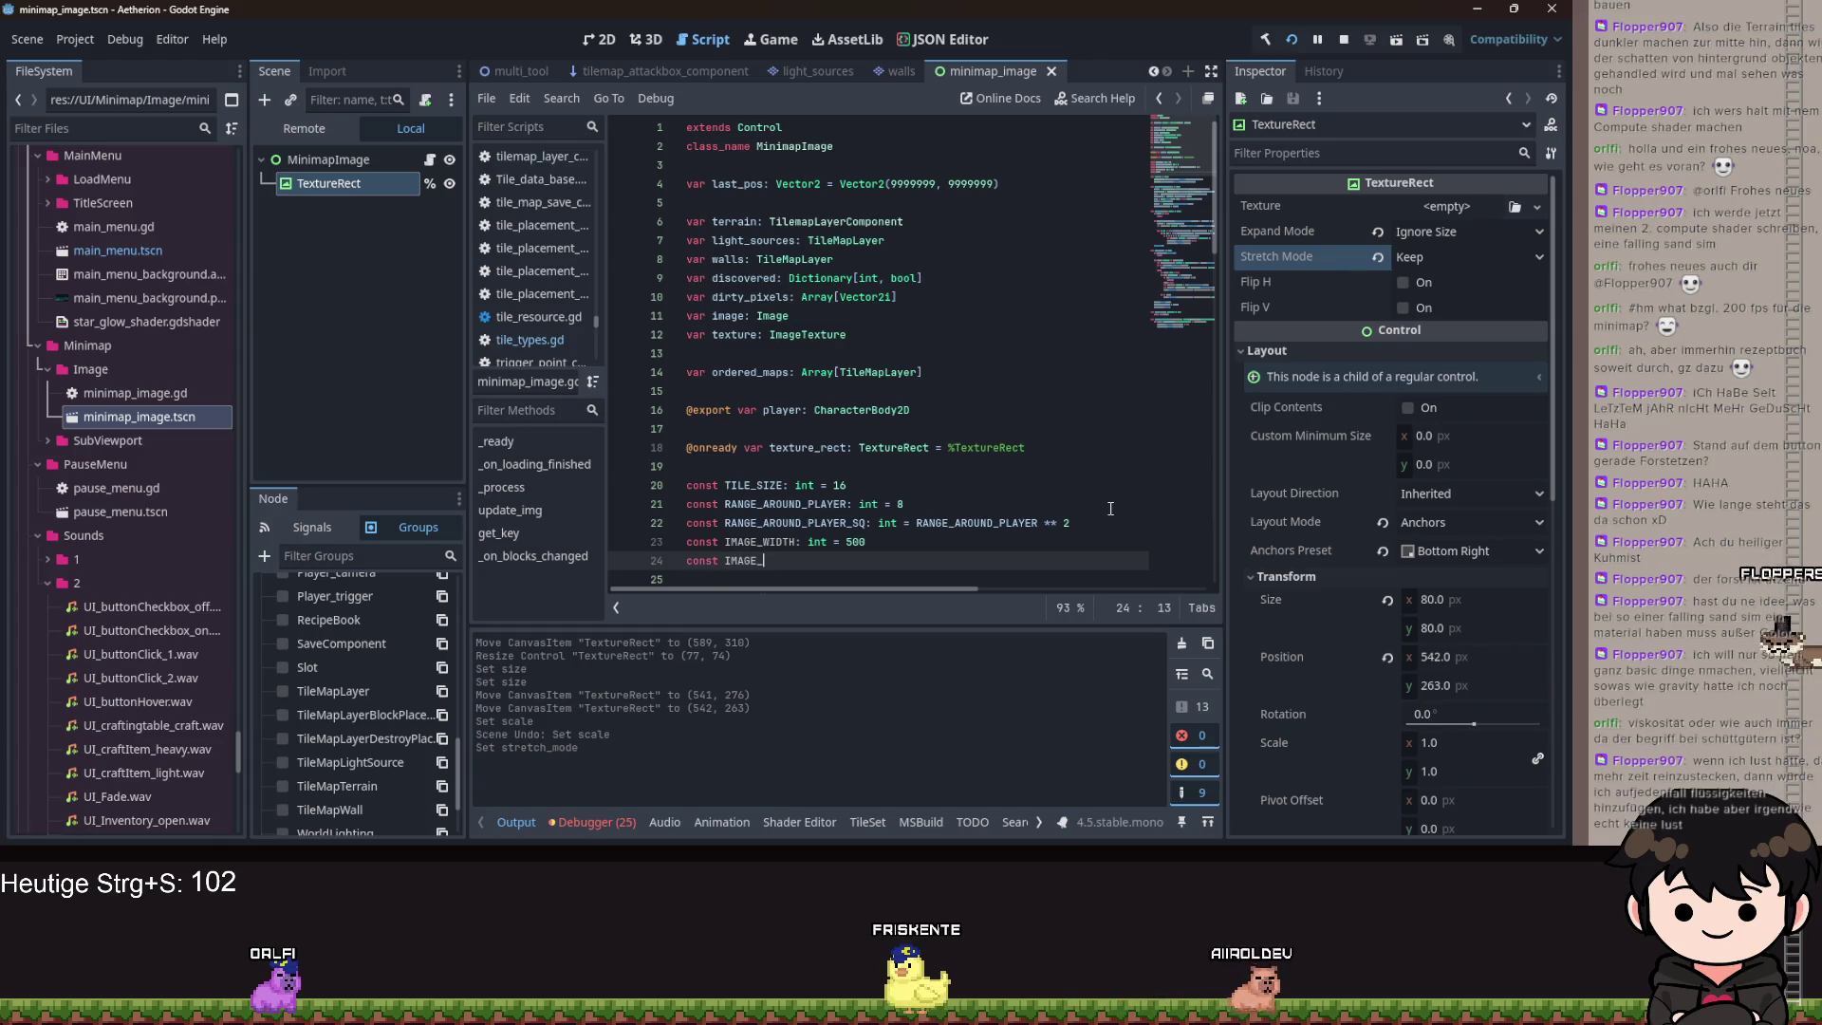
type("HEIGHT: int = 300")
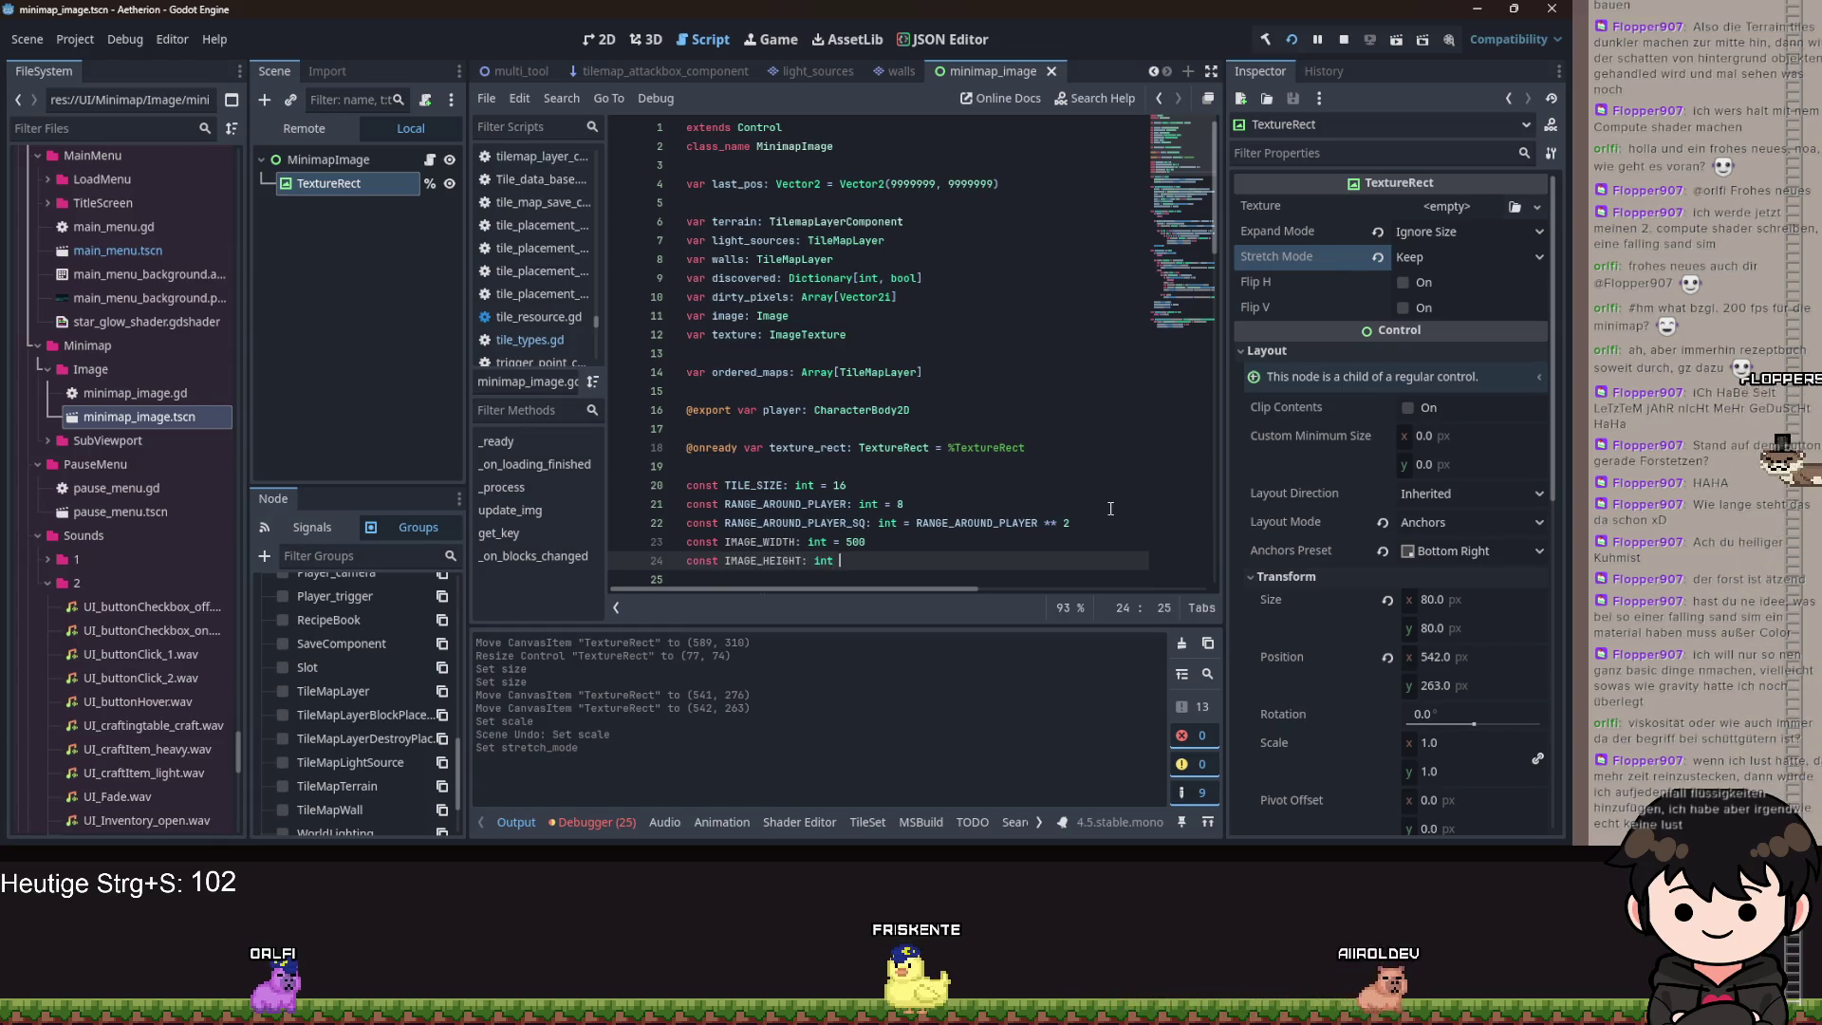
Review the new constants, selecting the 500 width value and then both image size lines.
scroll(1072, 512, "down", 9)
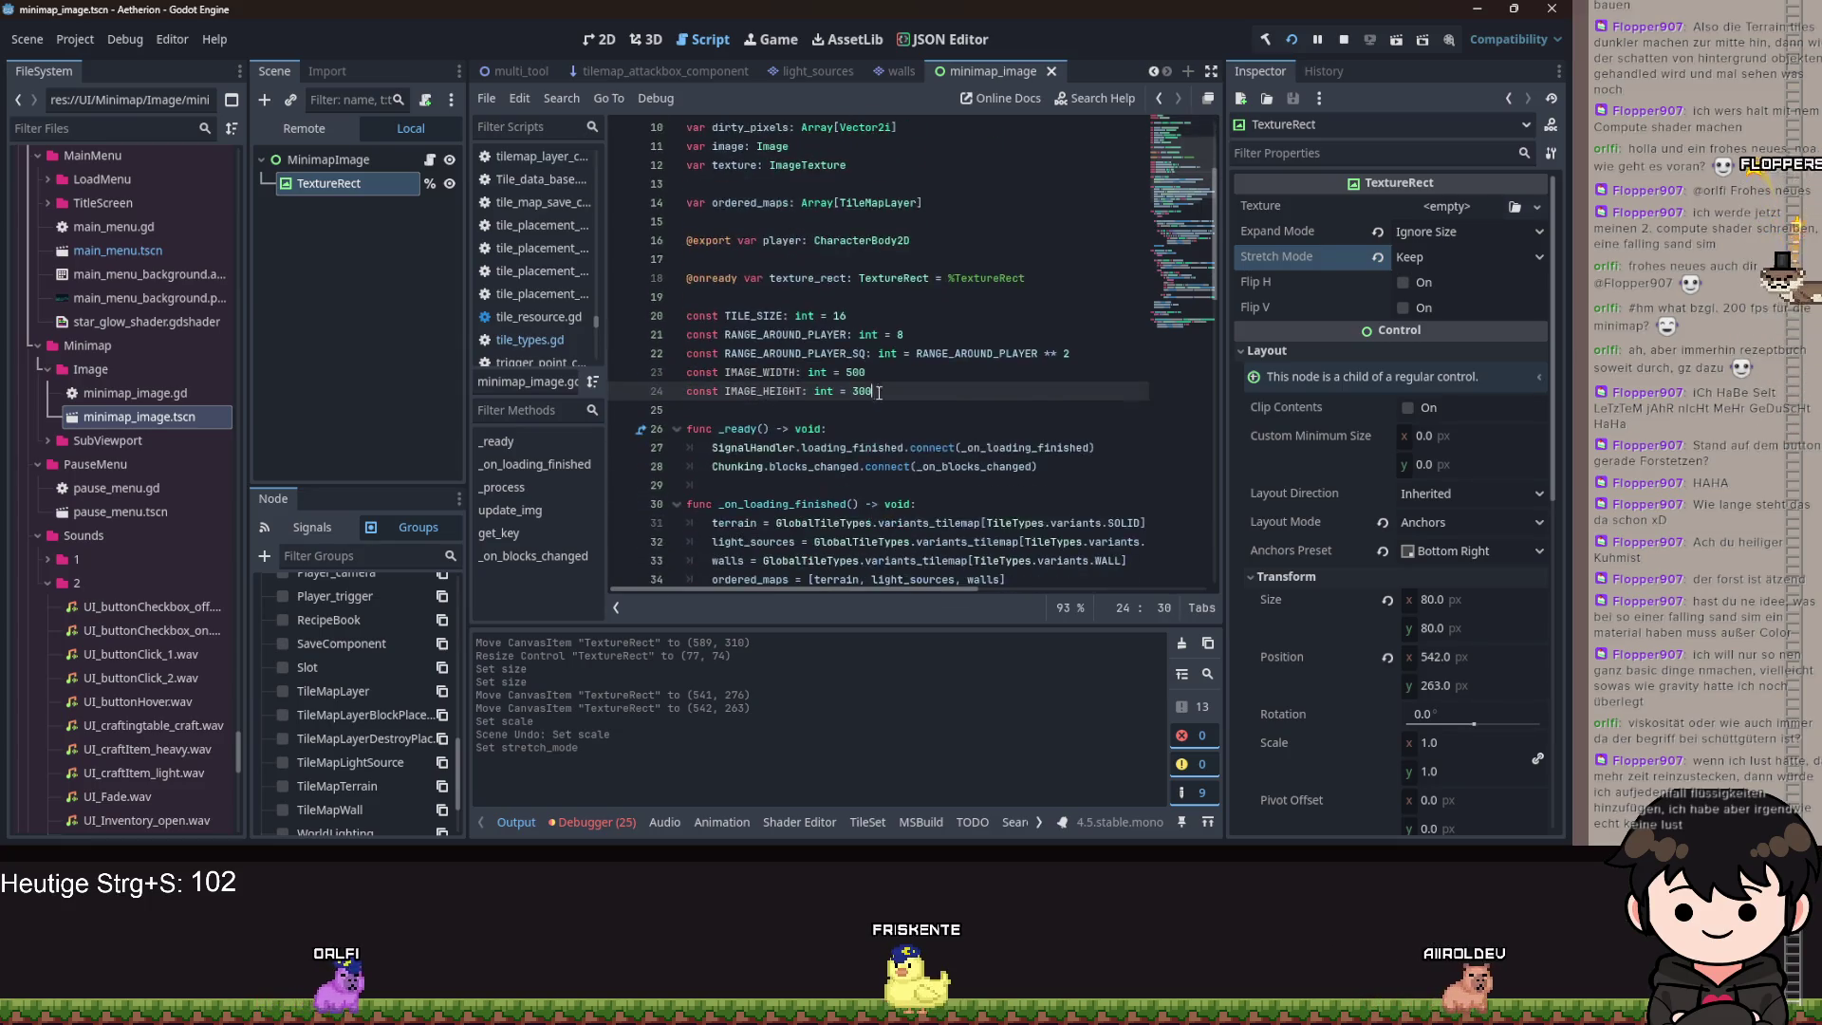
left_click(762, 332)
scroll(761, 332, "up", 3)
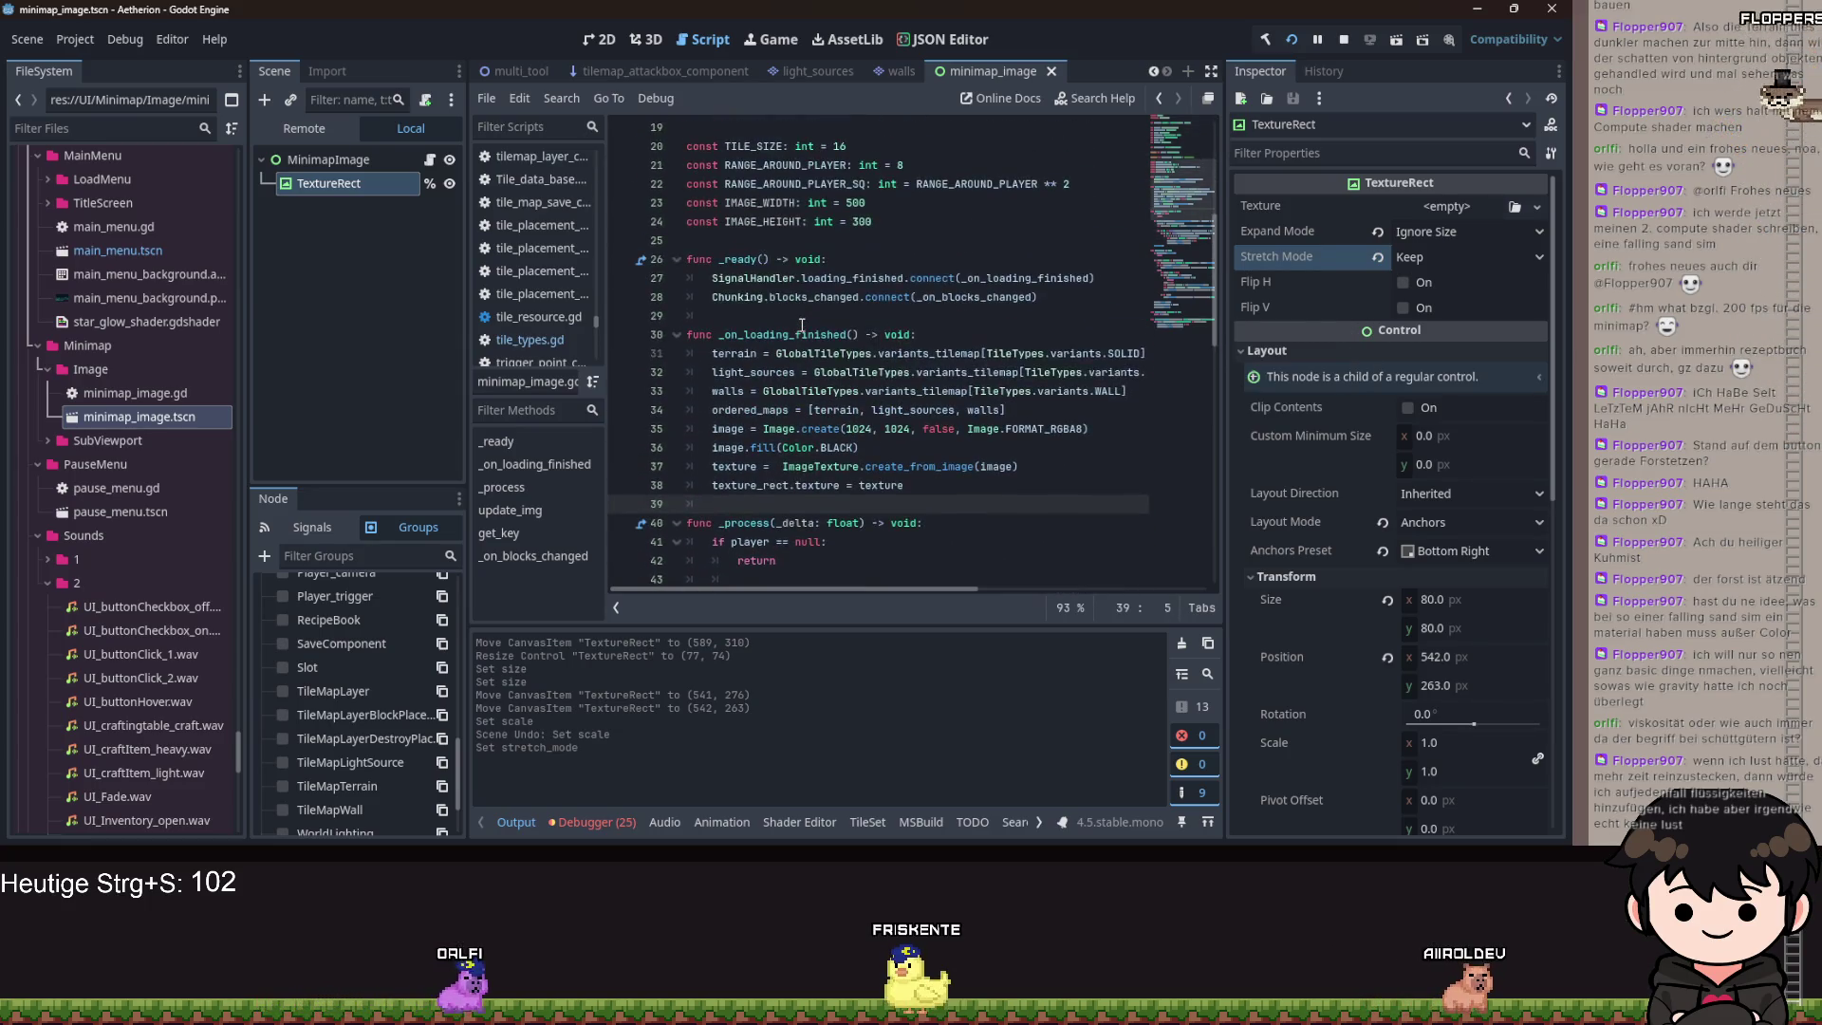
left_click(895, 221)
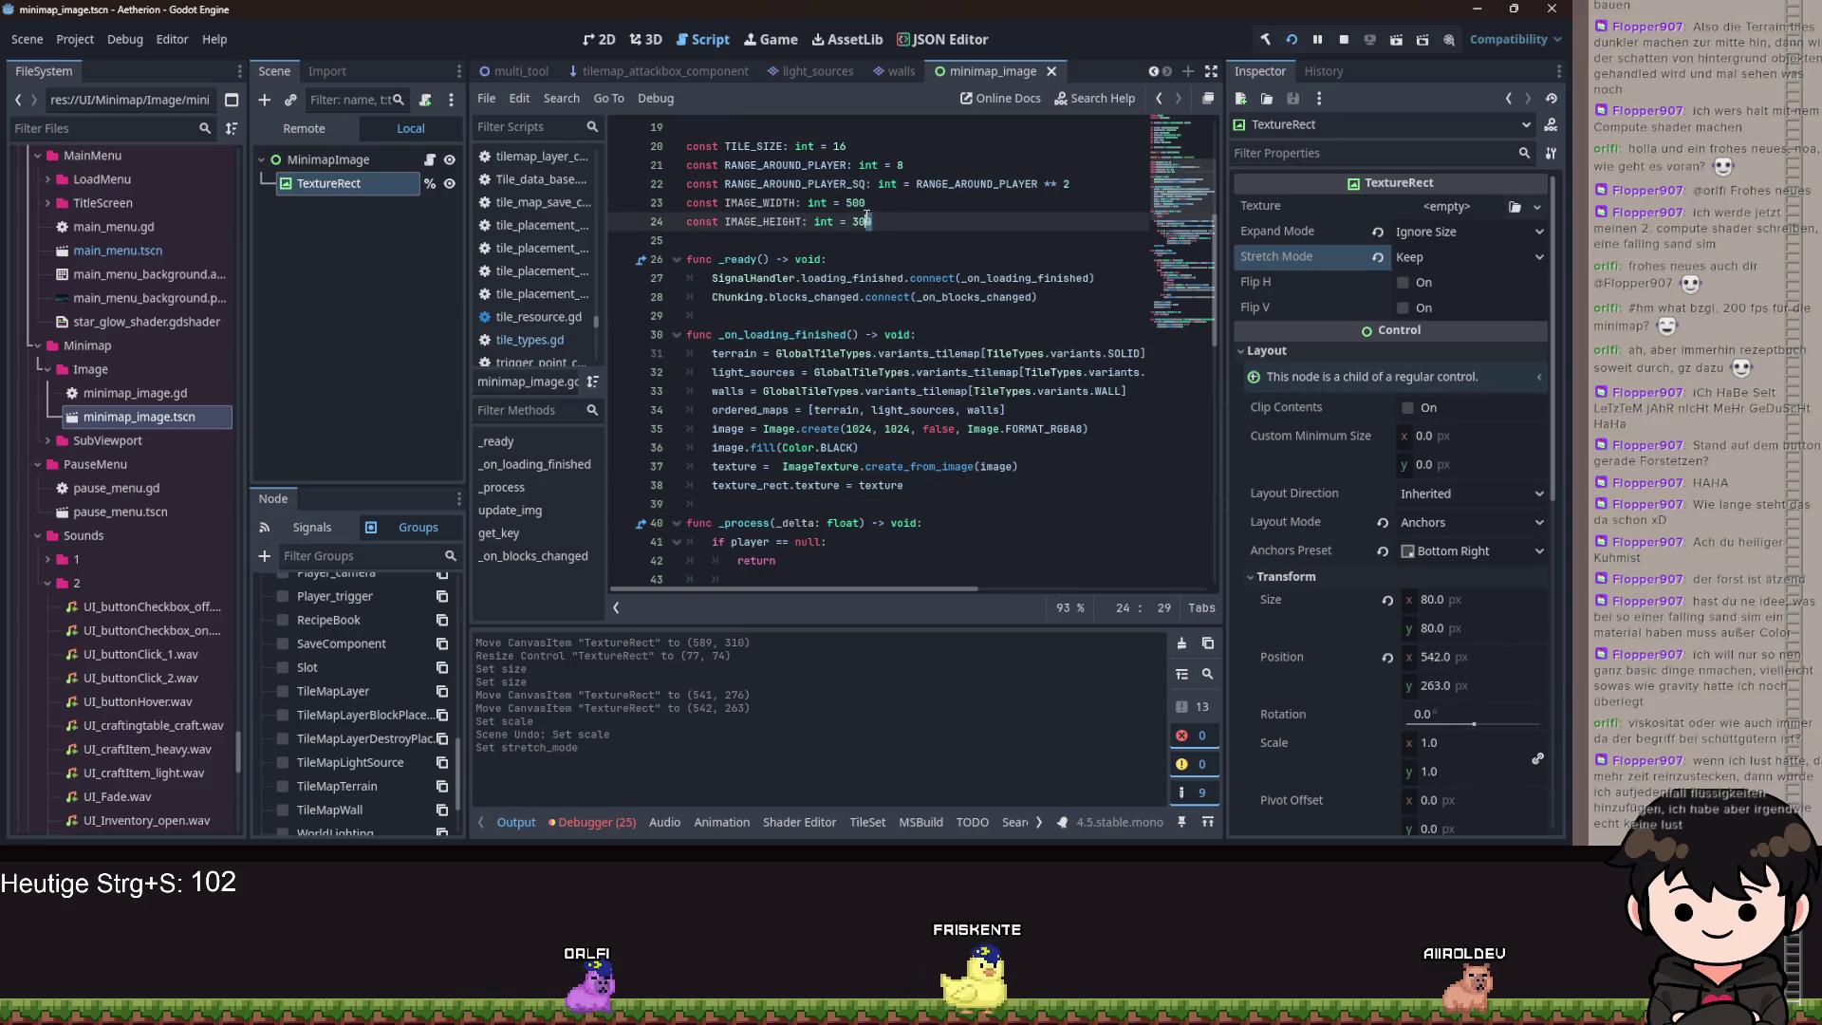
left_click_drag(866, 203, 841, 204)
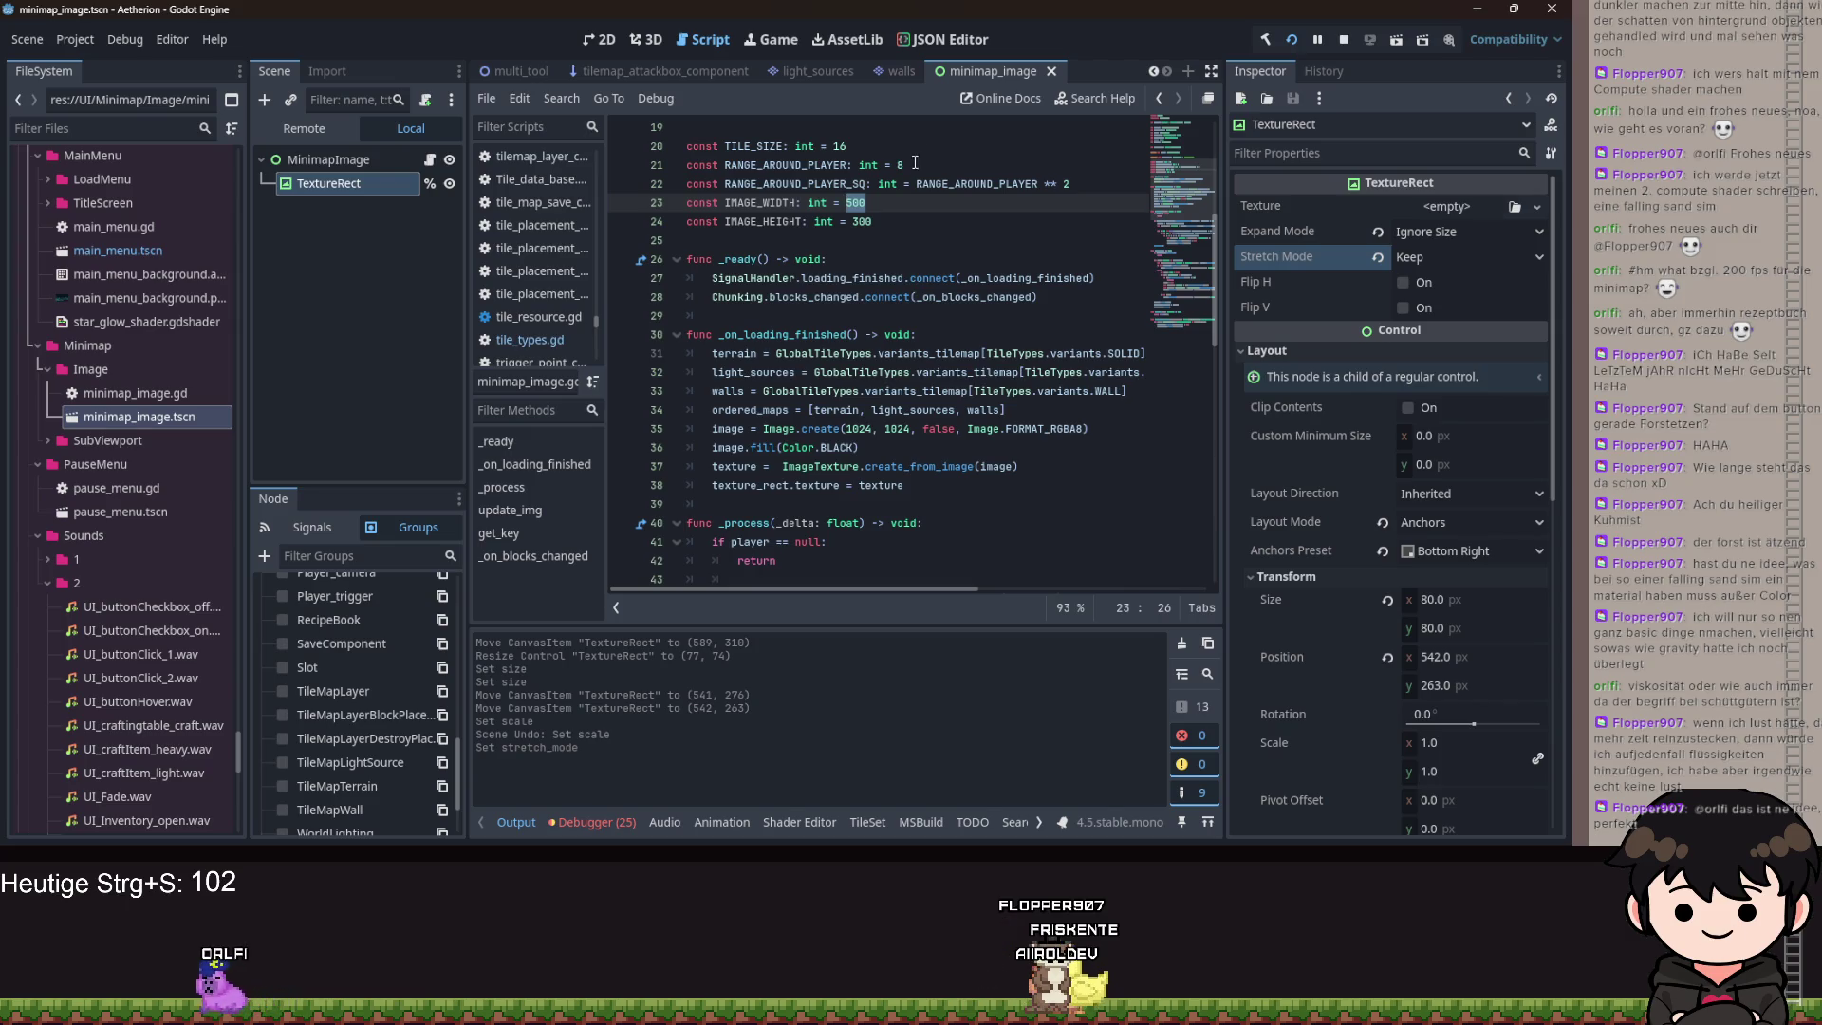
left_click(924, 220)
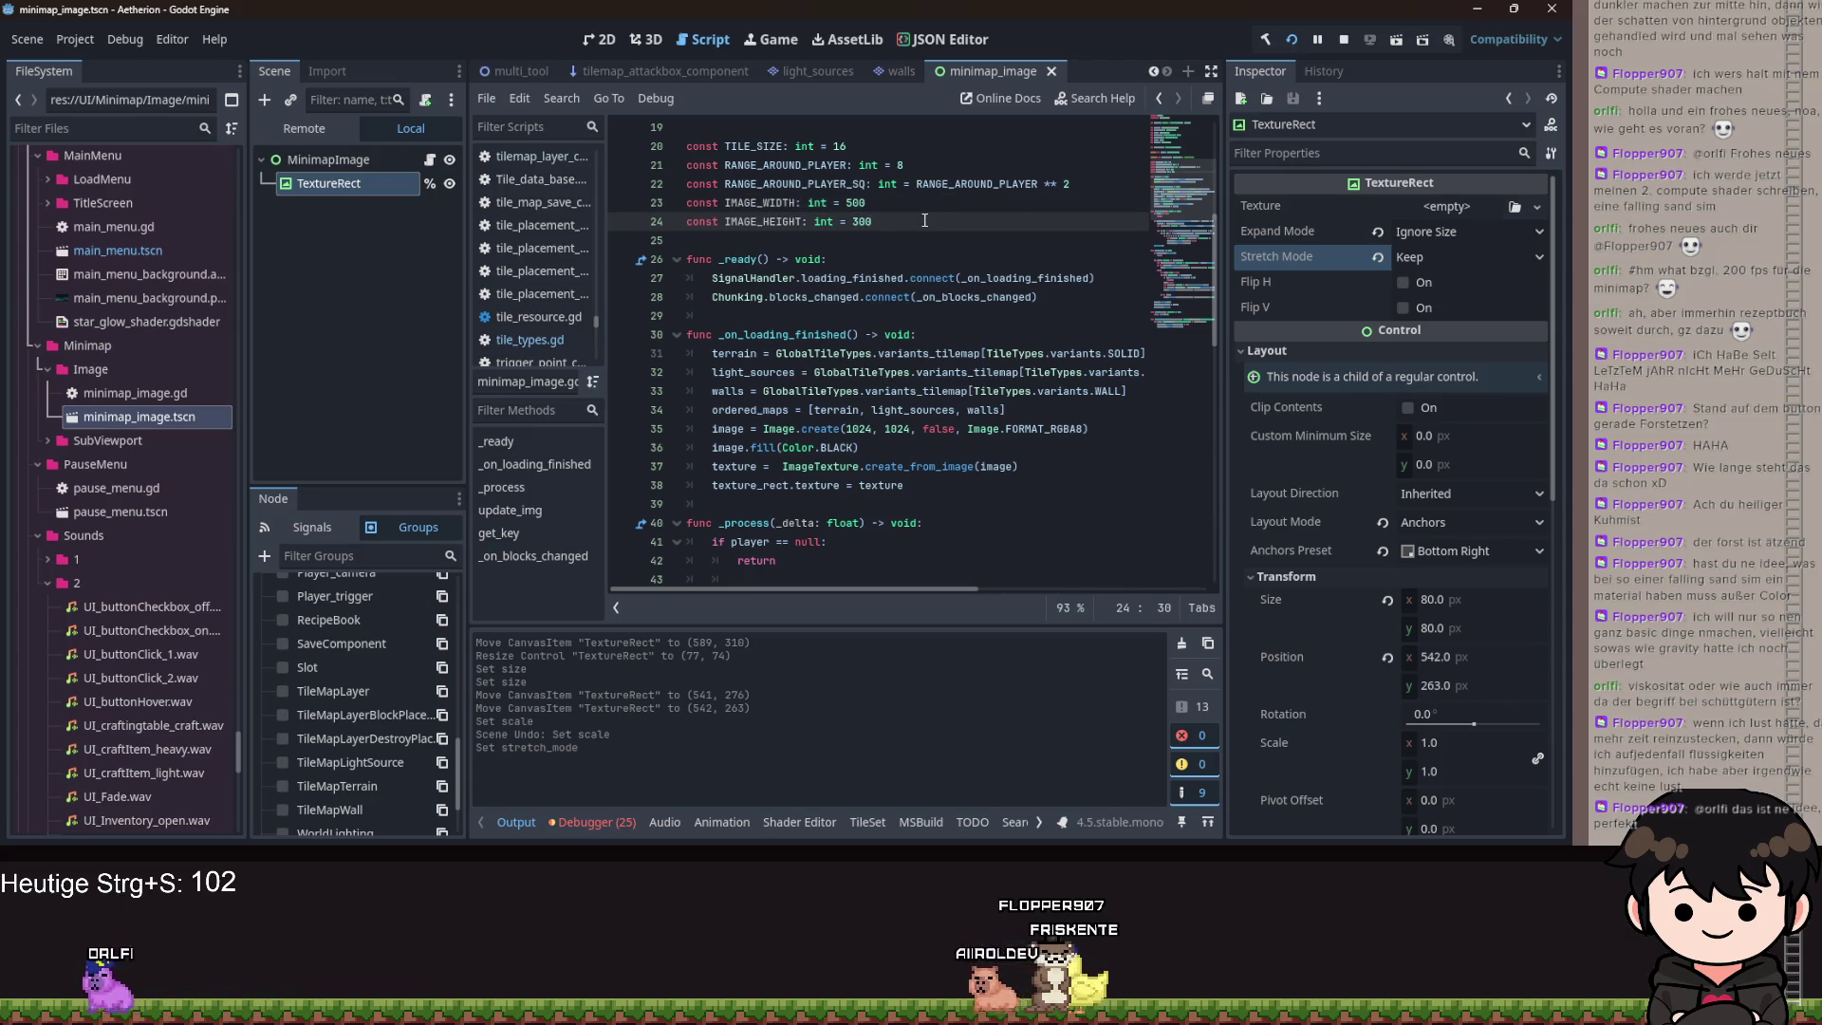
left_click_drag(939, 227, 690, 200)
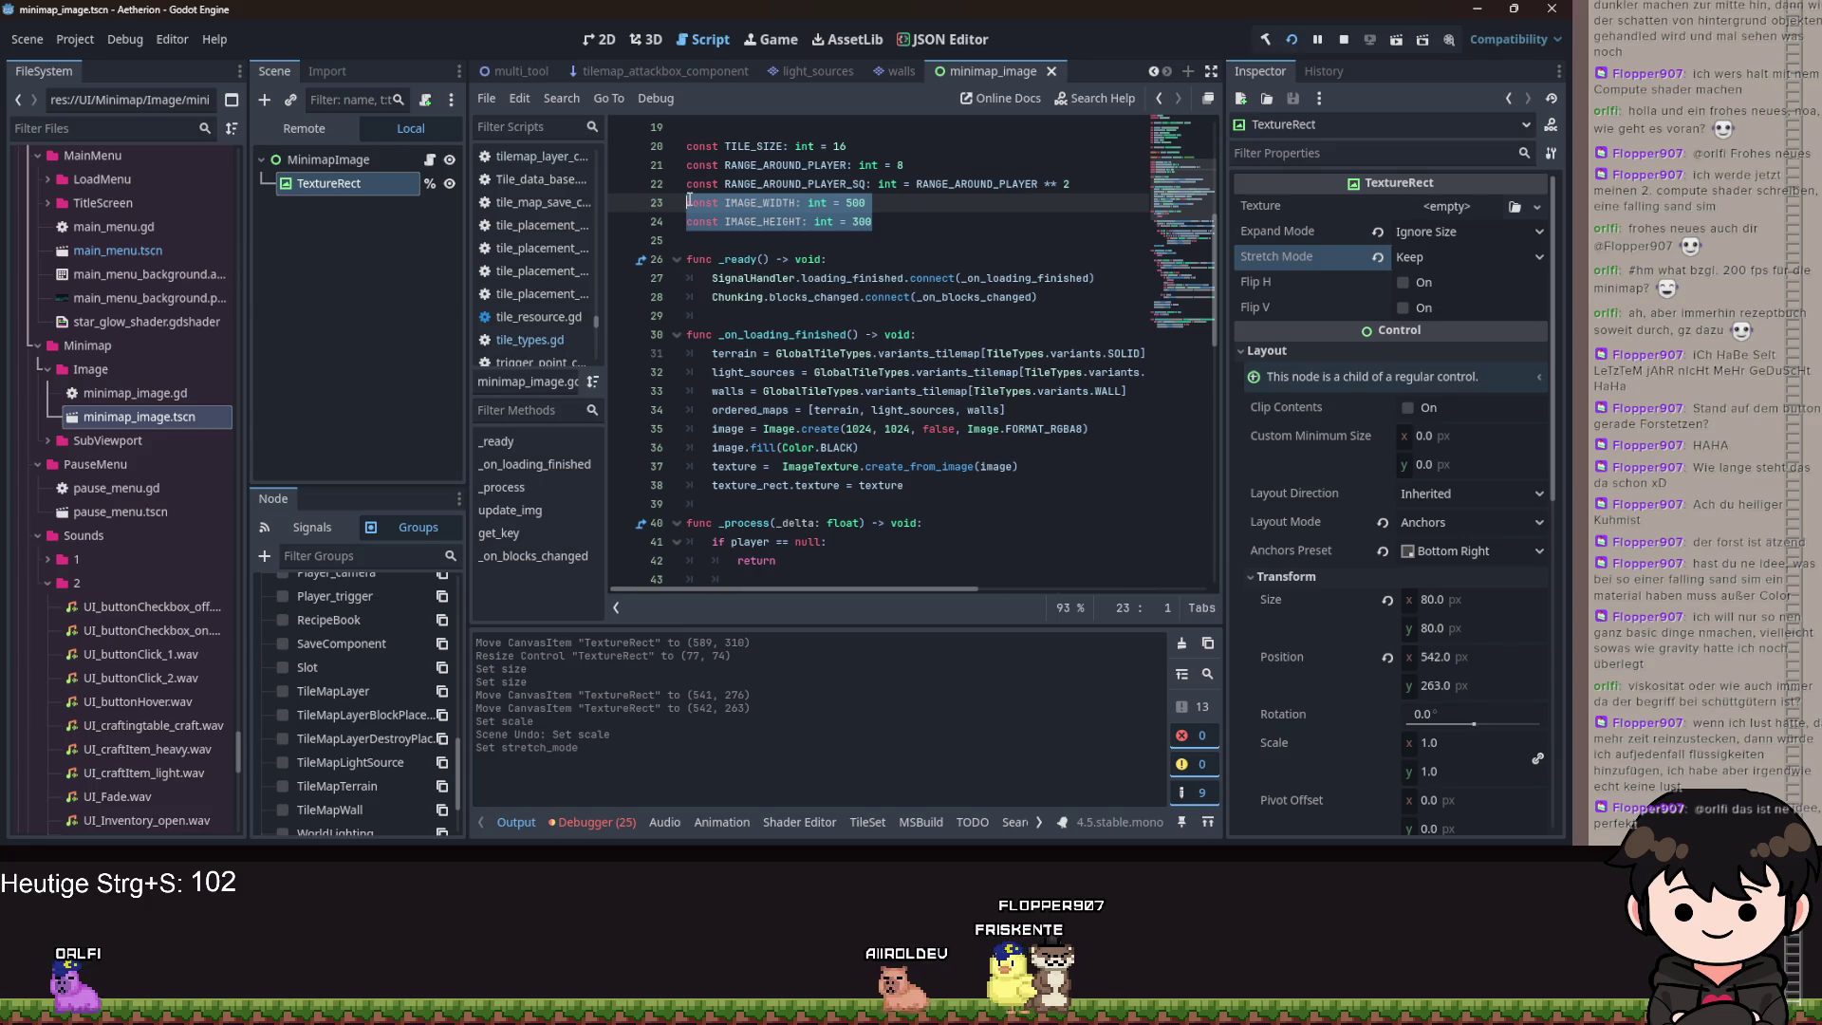
Add SMALL_IMAGE_HEIGHT and SMALL_IMAGE_WIDHT int constants of 100 below IMAGE_HEIGHT, then save.
left_click(954, 221)
key("Return")
type("const SMALL_IMAGE_HEIGHT: int = ")
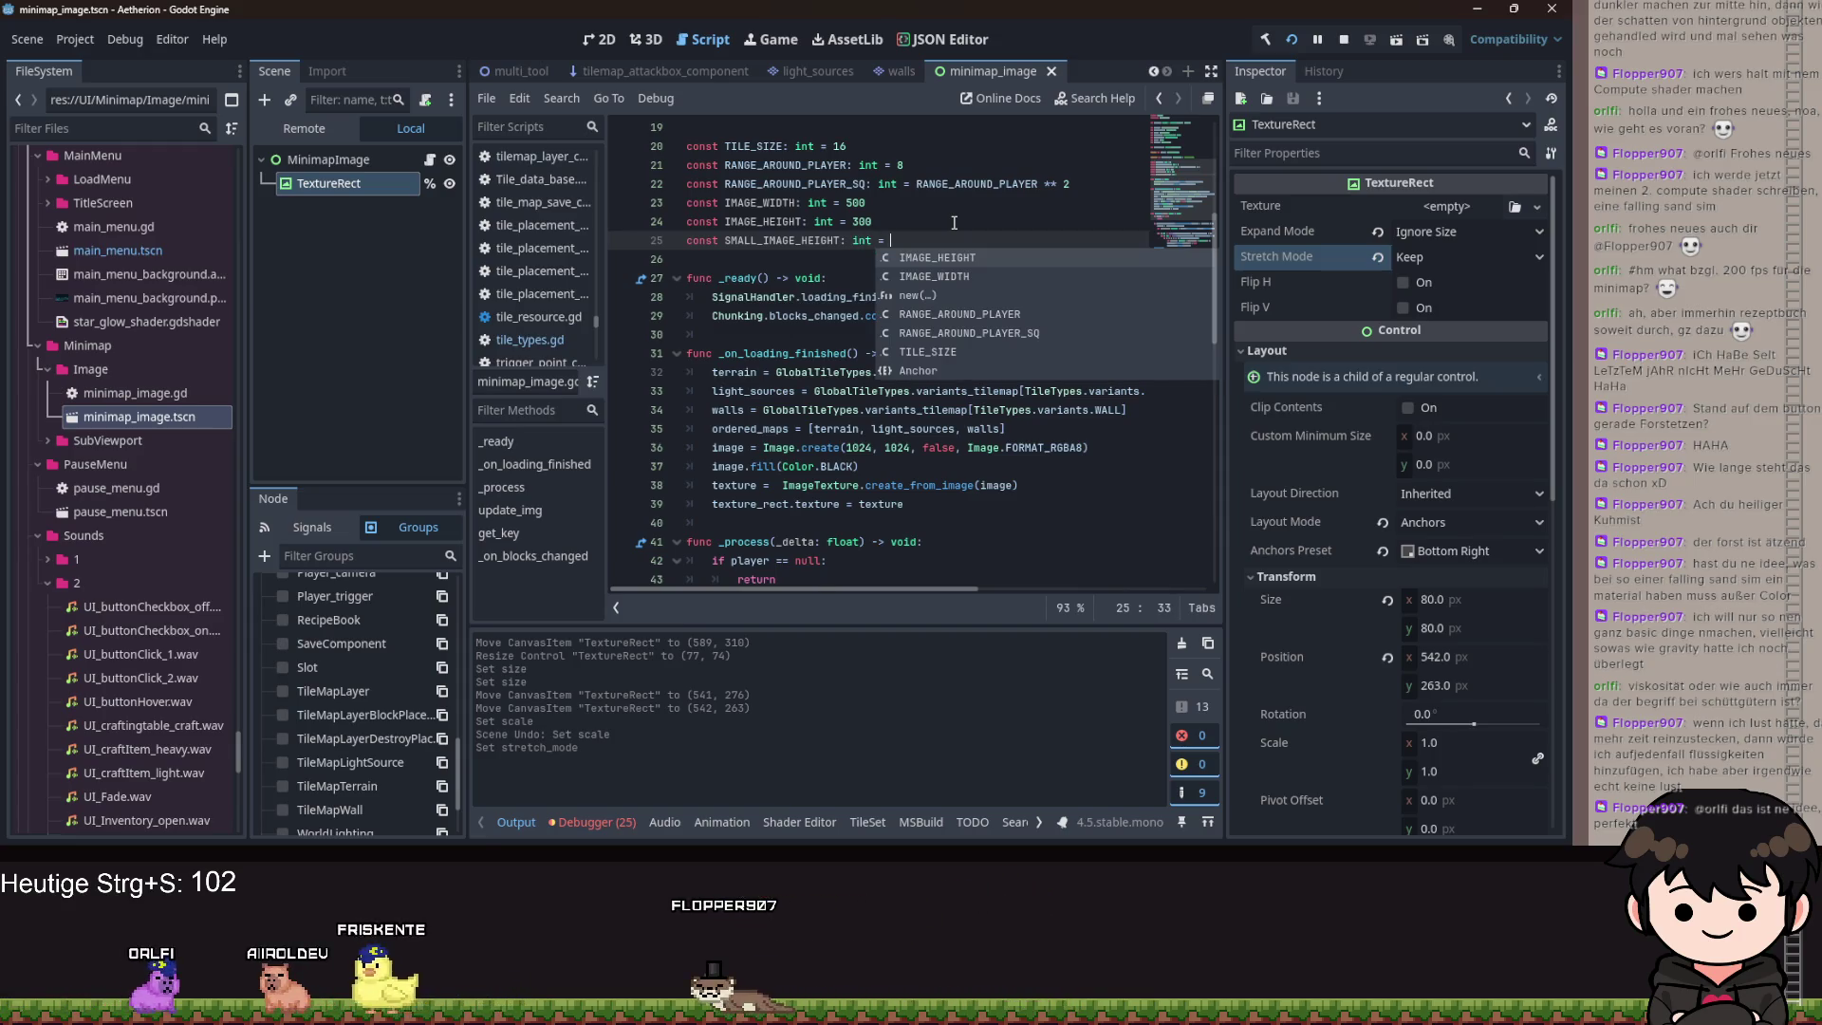
type("100")
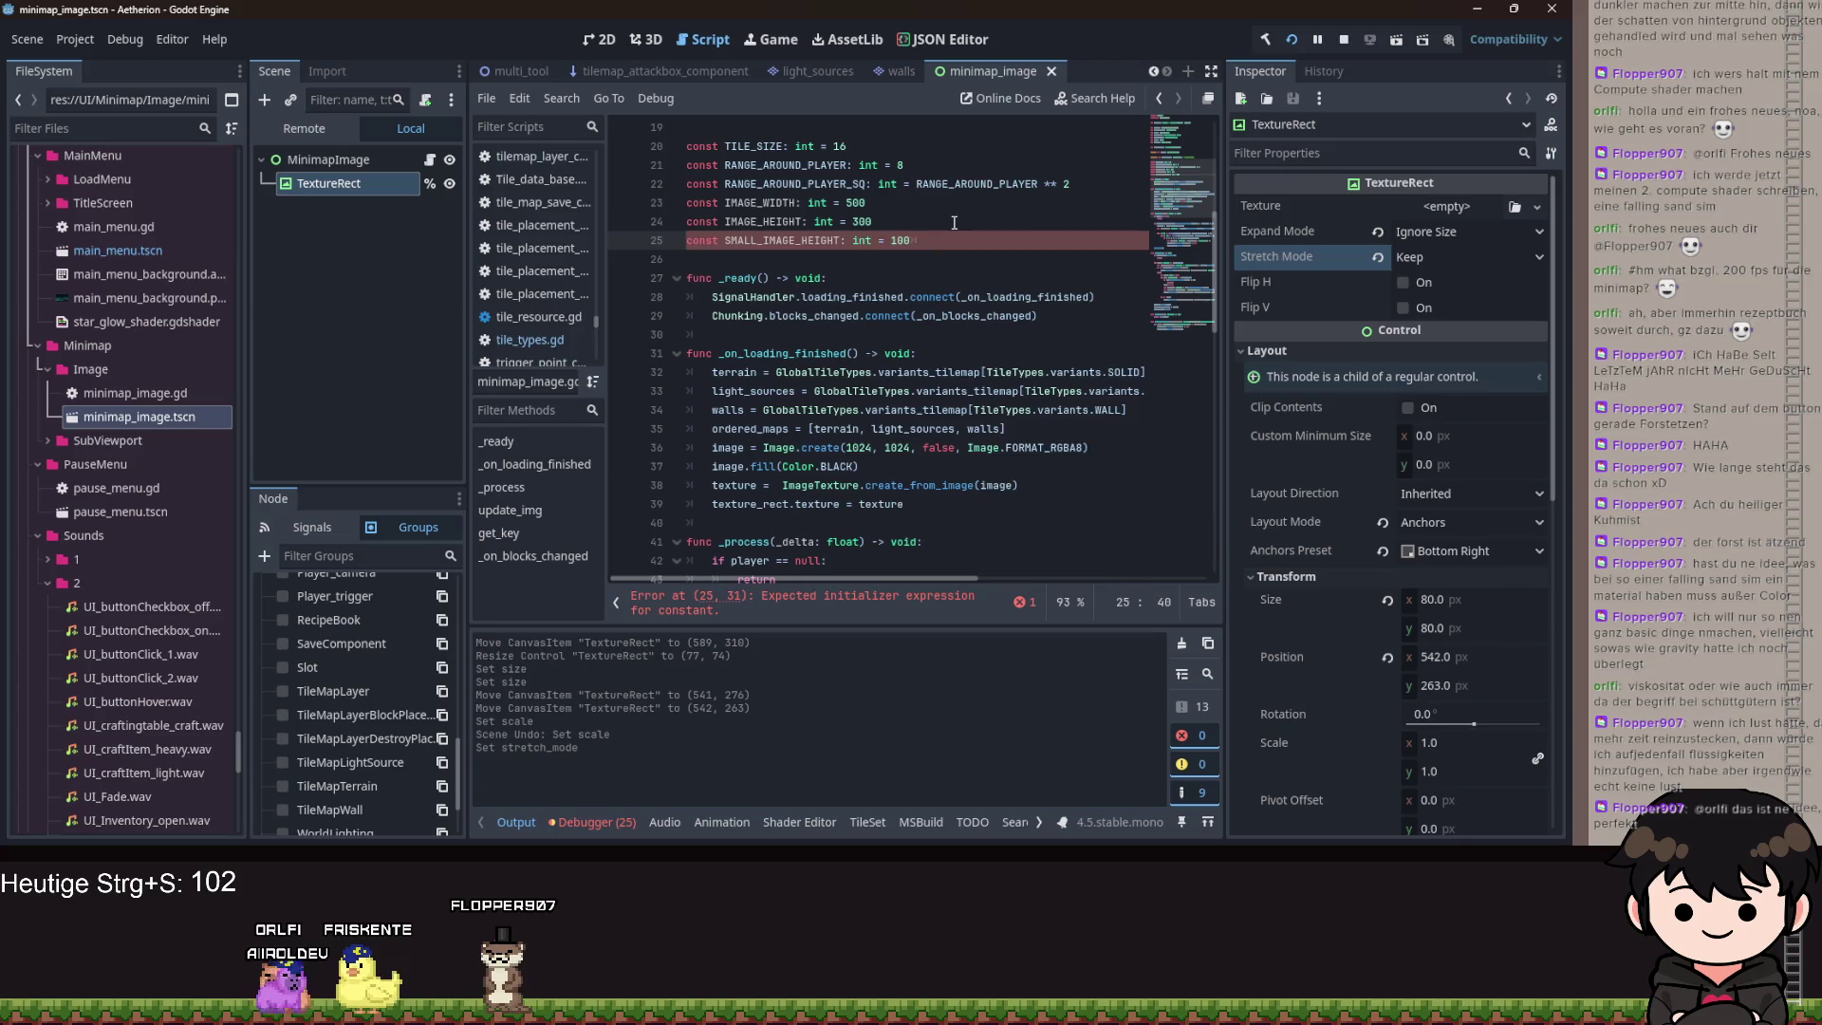
key("Return")
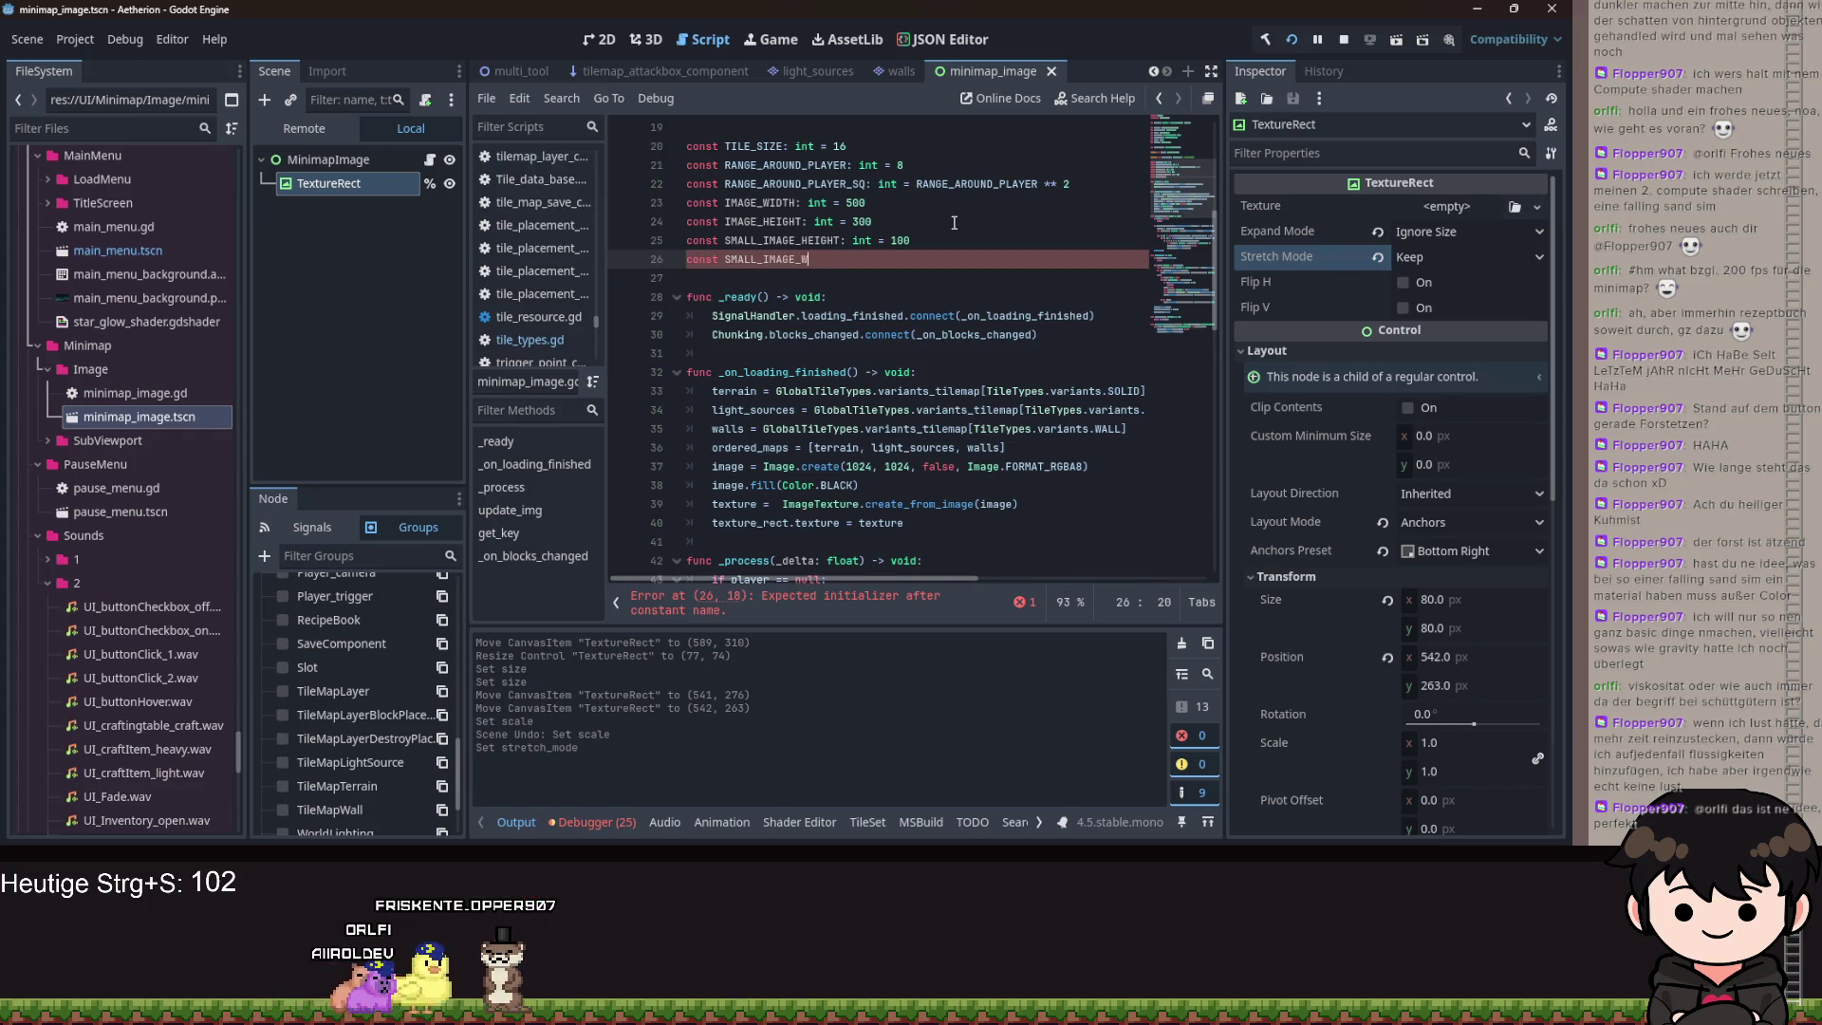
type("const SMALL_IMAGE_WIDTH: in")
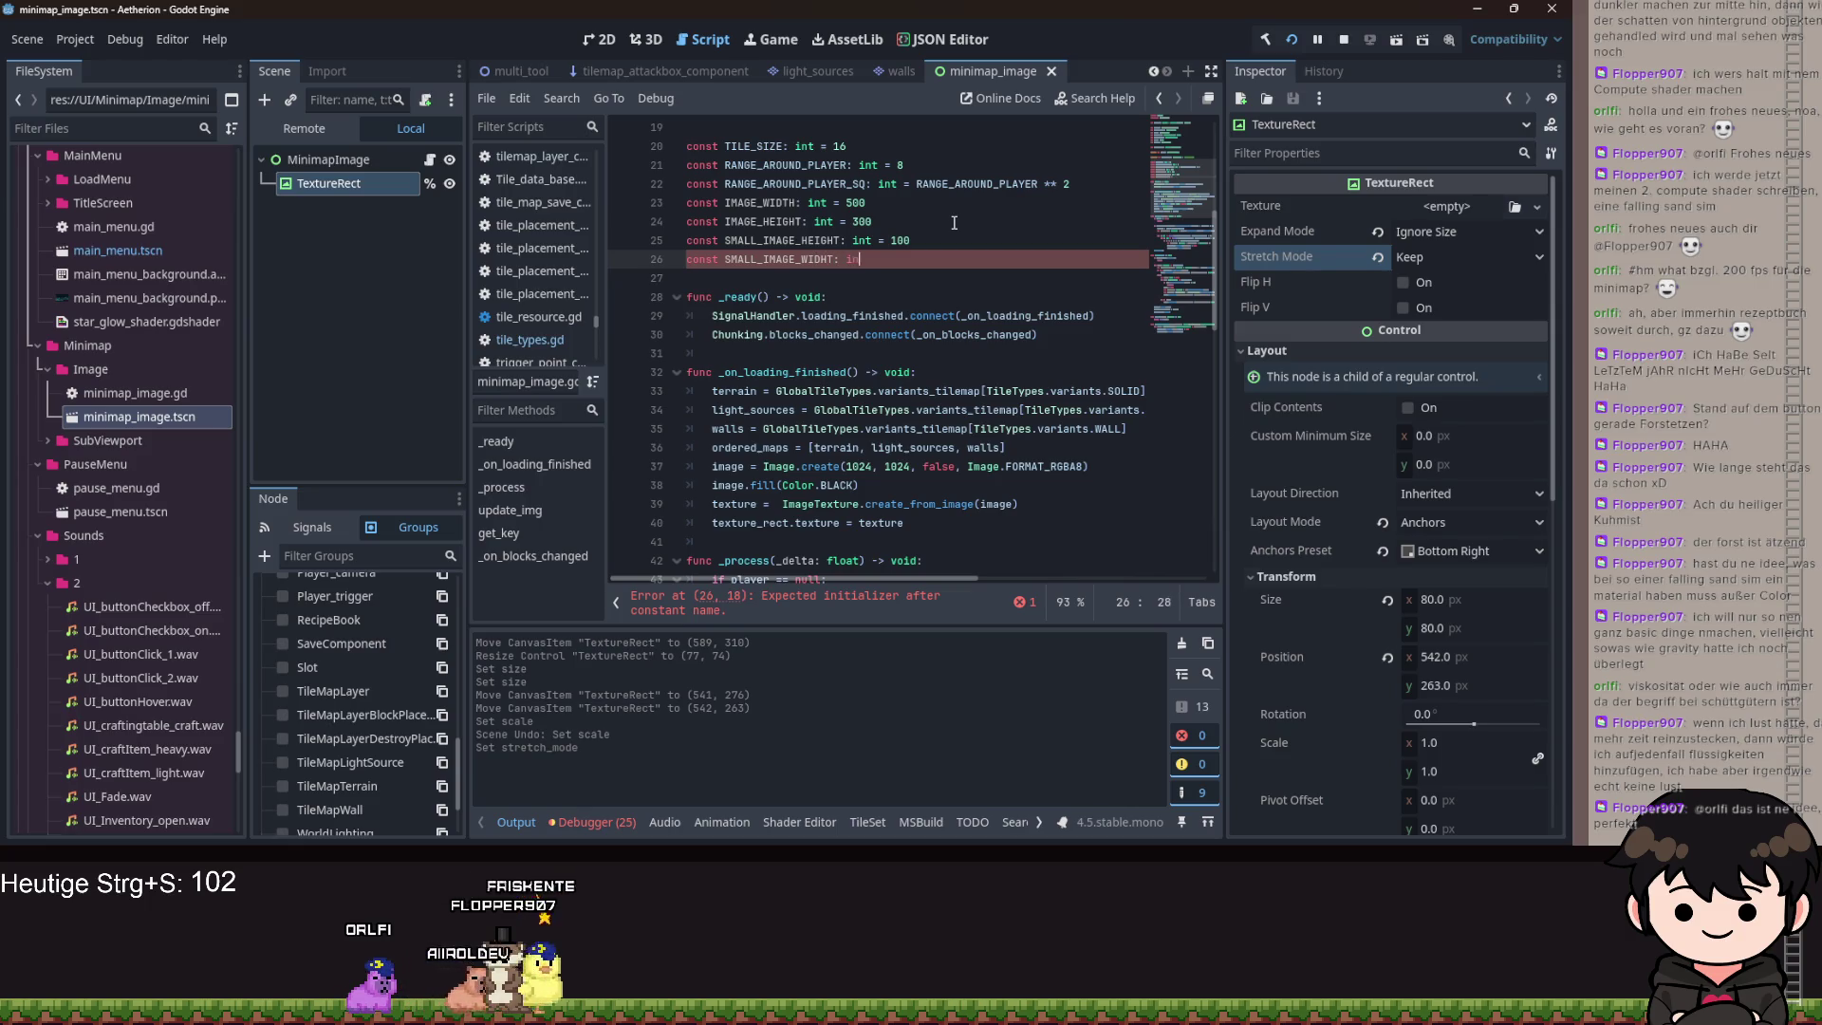
type("100")
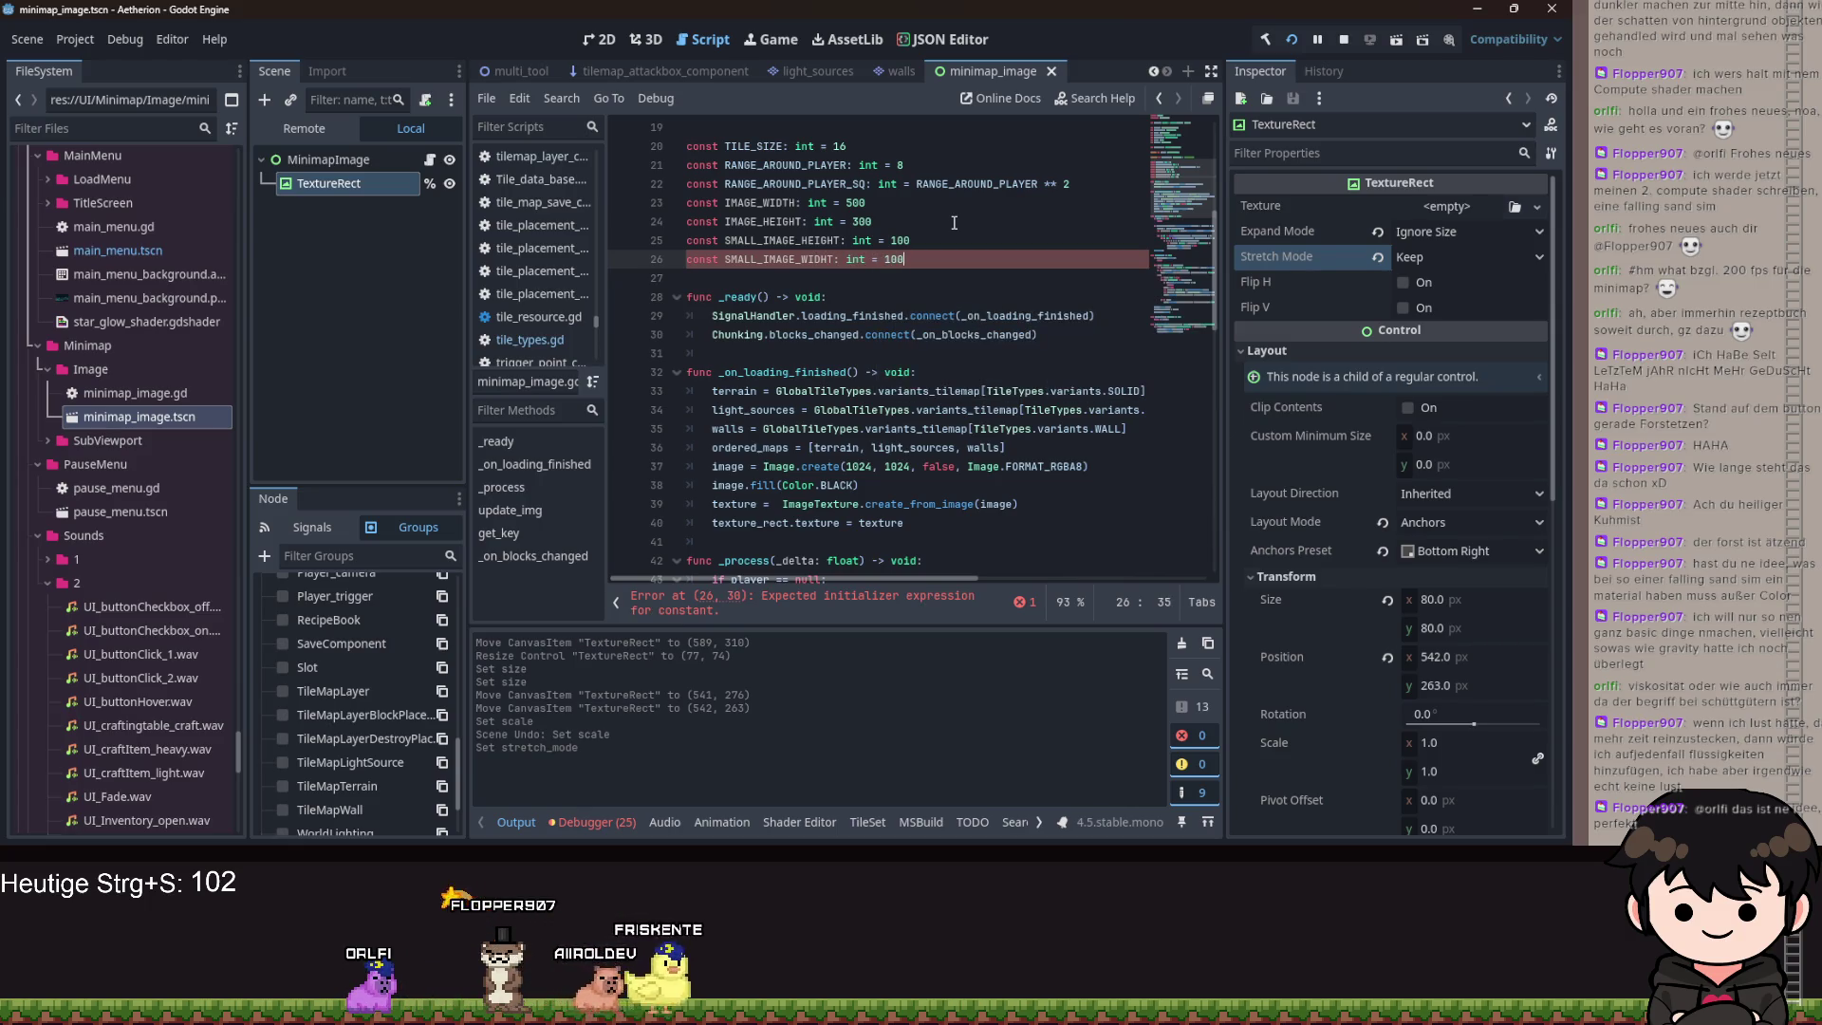
key("ctrl+s")
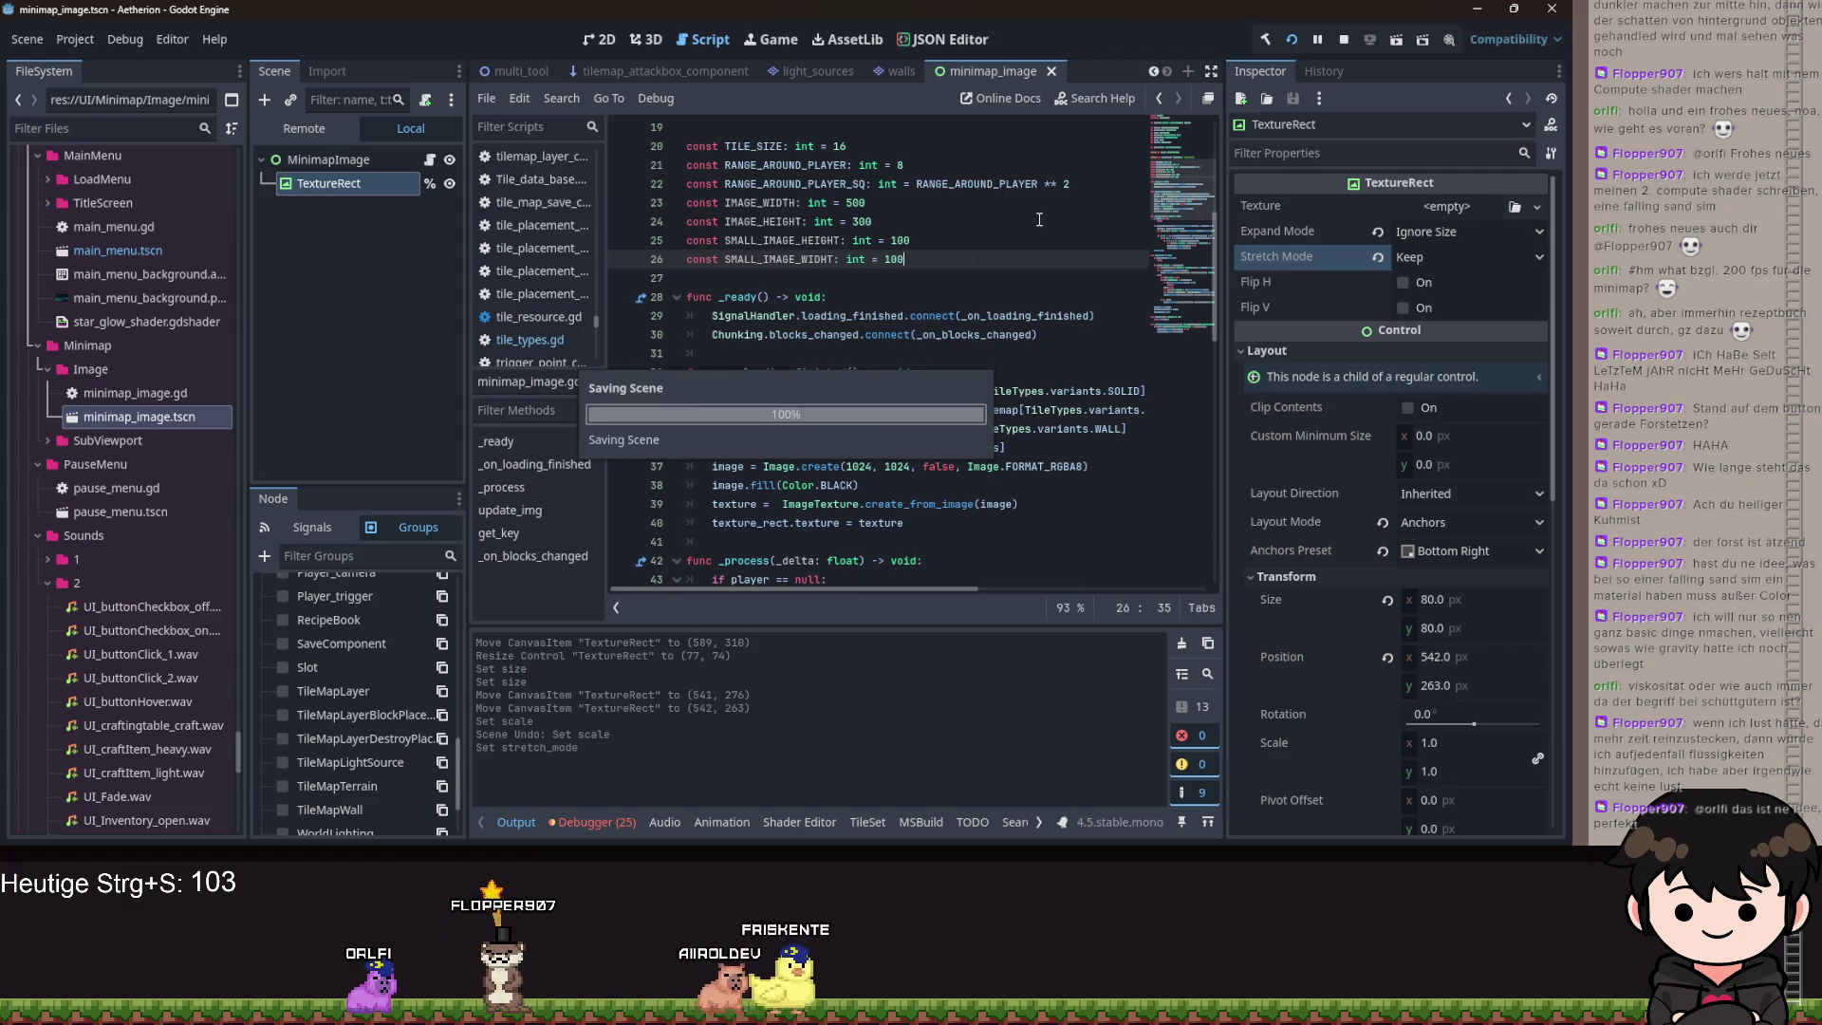
left_click(1089, 183)
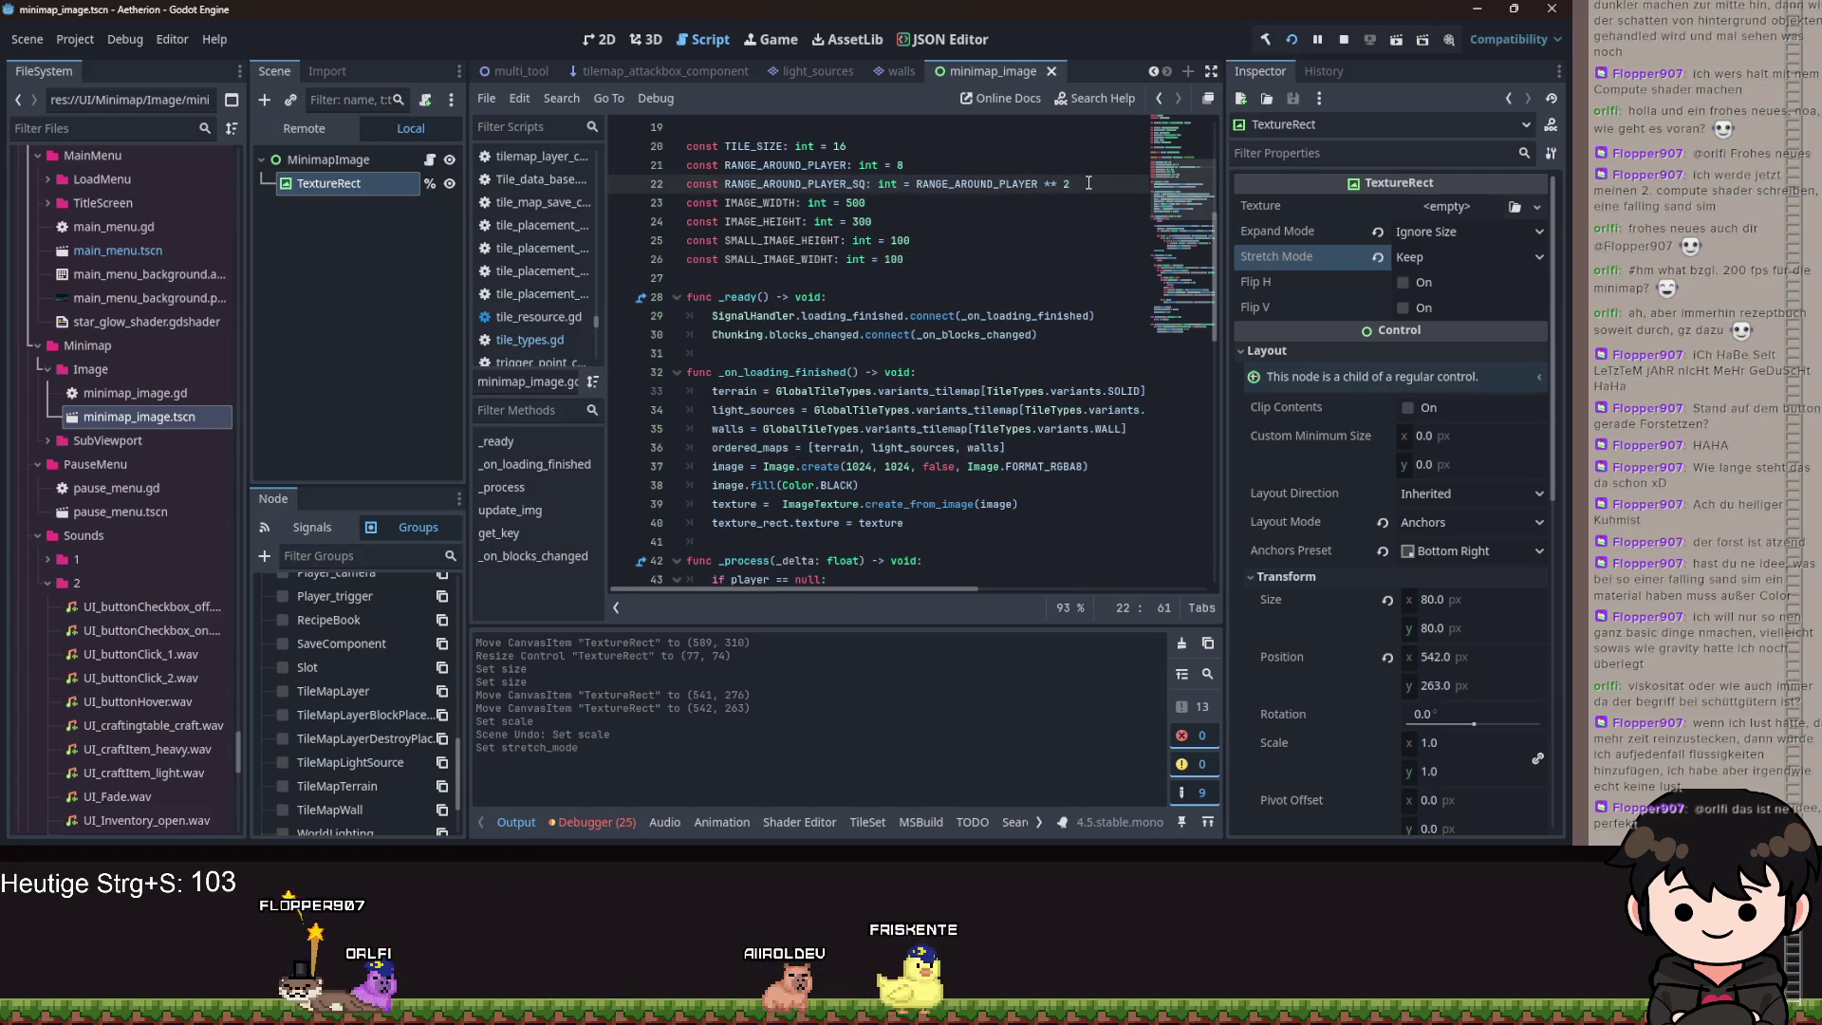
Replace the first 1024 in Image.create with terrain.get_used_rect().size.x.
double_click(860, 466)
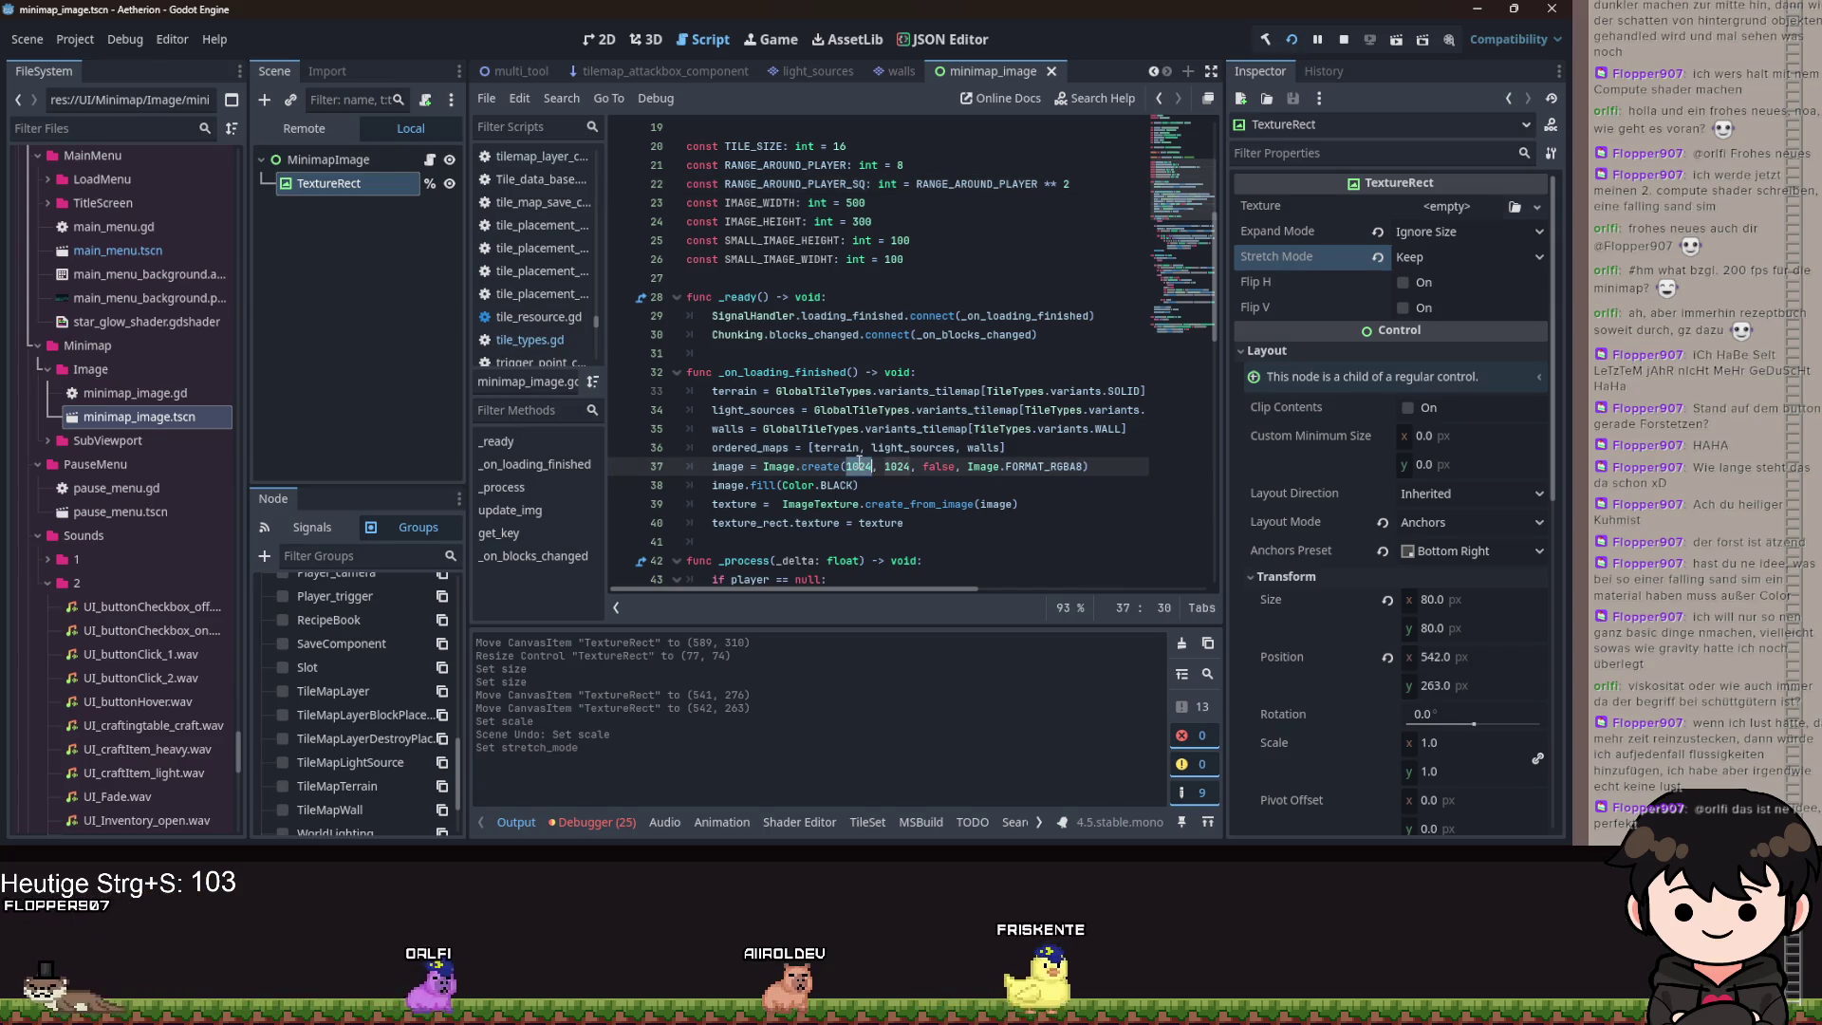
type("g")
key("BackSpace")
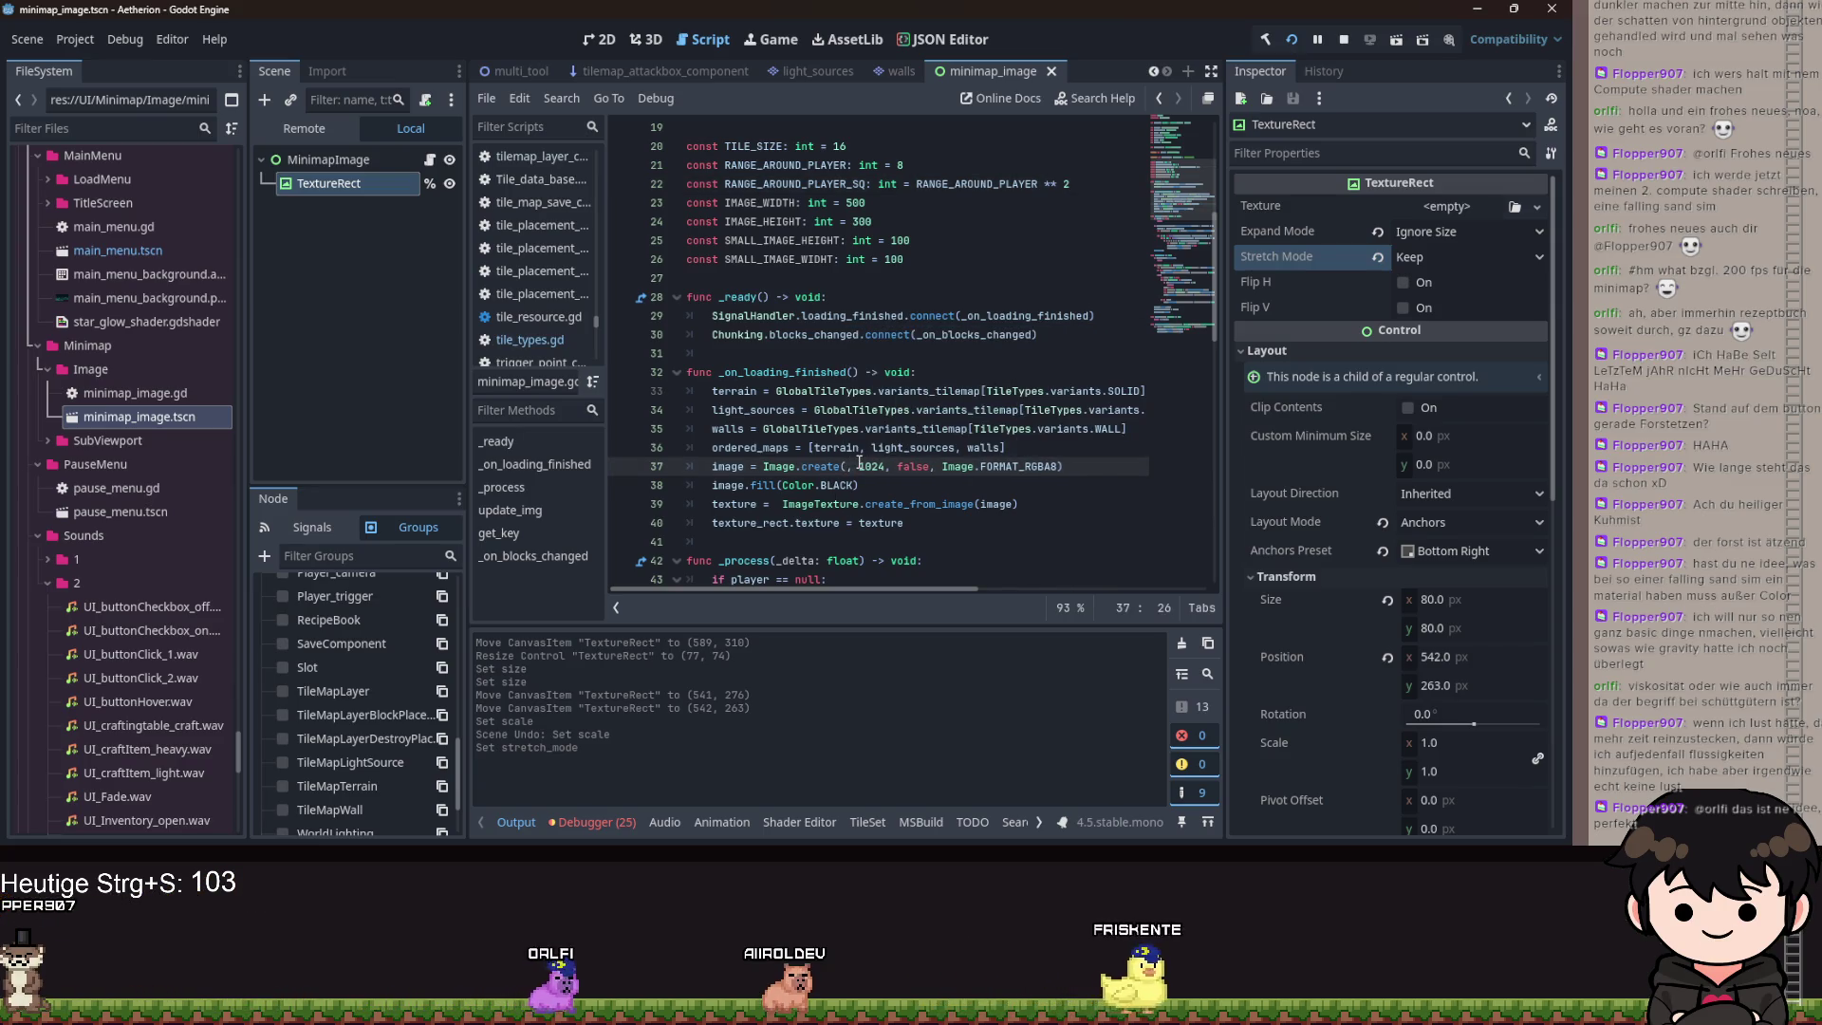
type("terrain.get_")
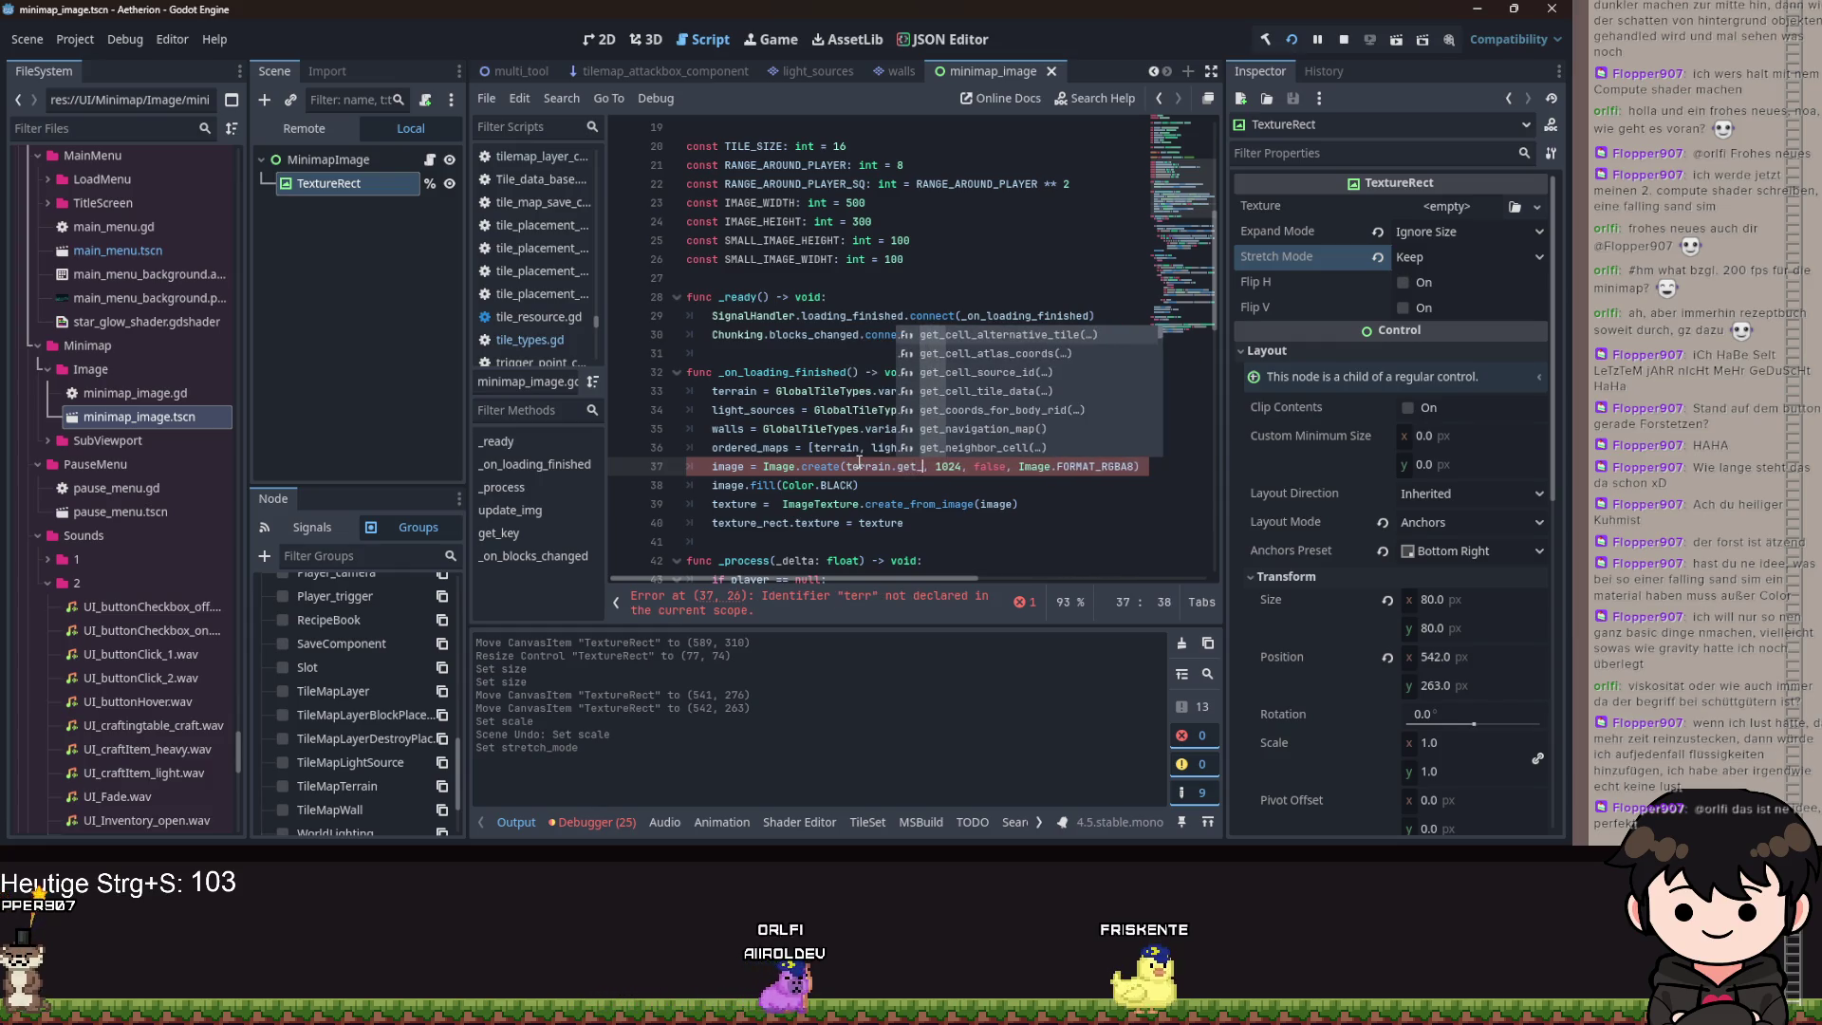
type("used")
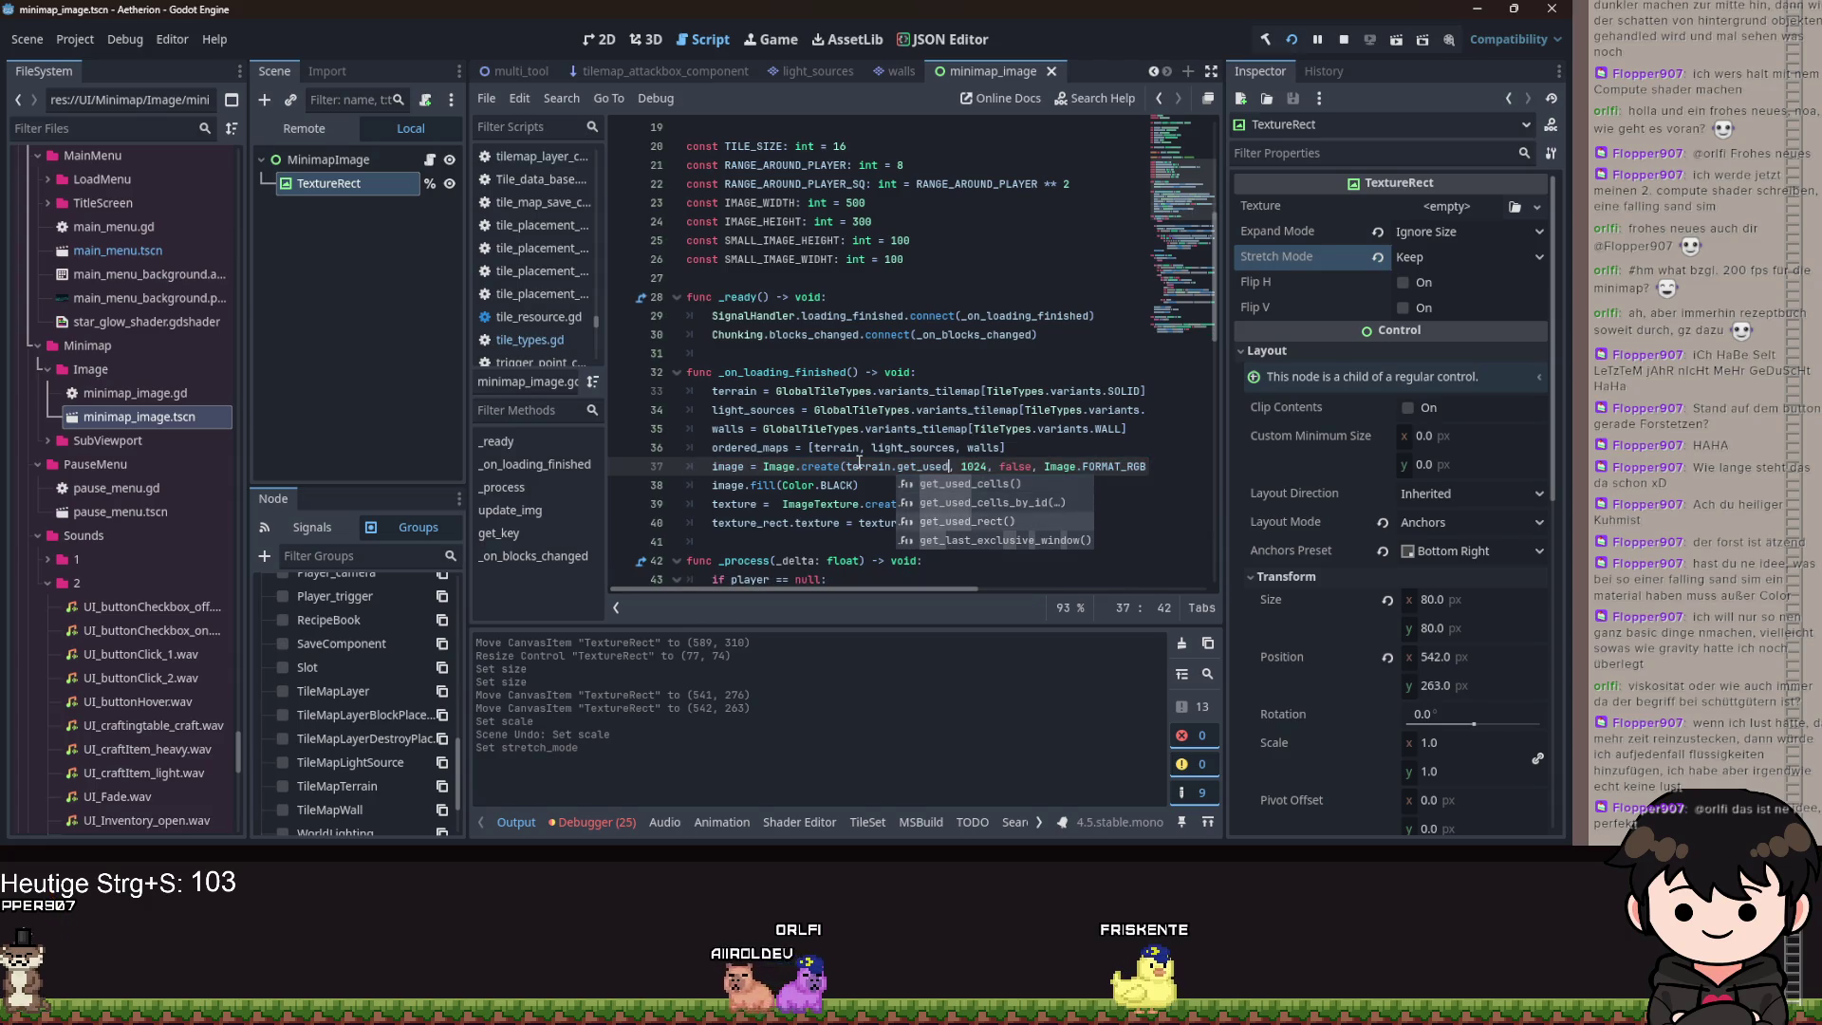
type("_rect().size.x")
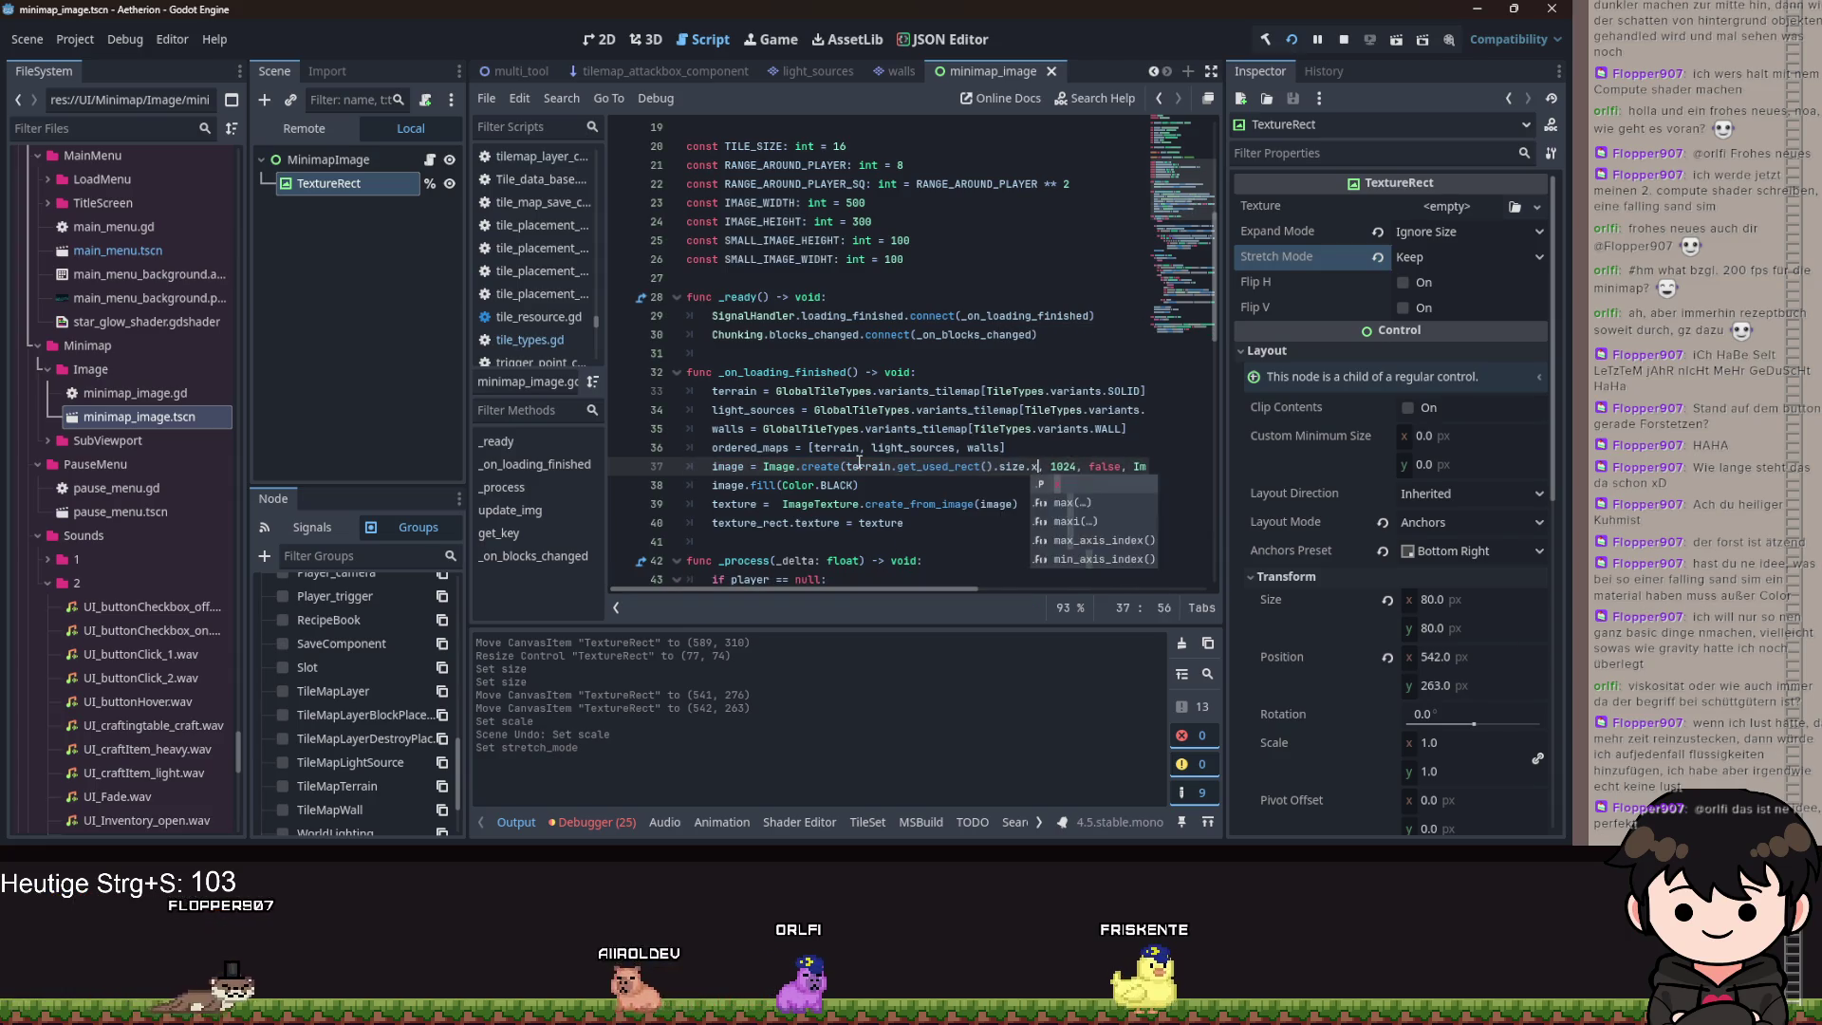
Replace the second 1024 with terrain.get_used_rect().size.y, save, and run the project.
key("Right")
key("Right")
key("Delete")
key("Delete")
key("Delete")
type("terr")
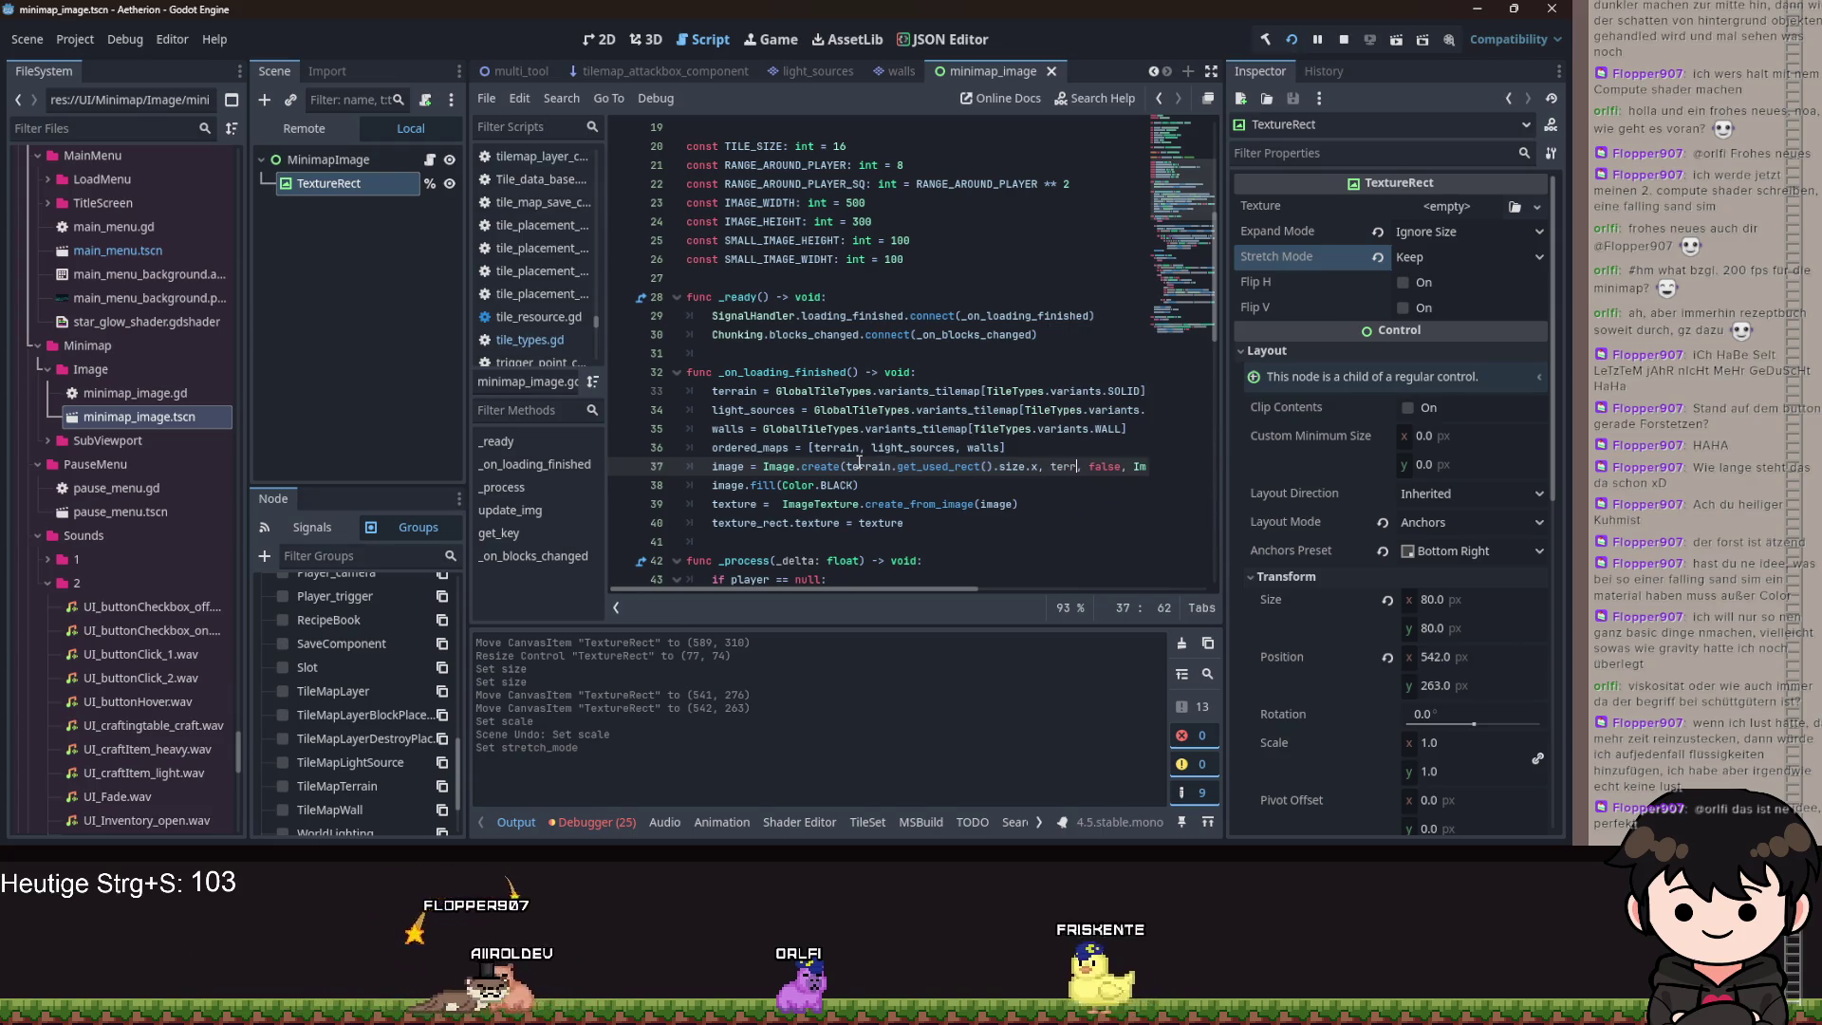
type("ain.get_us")
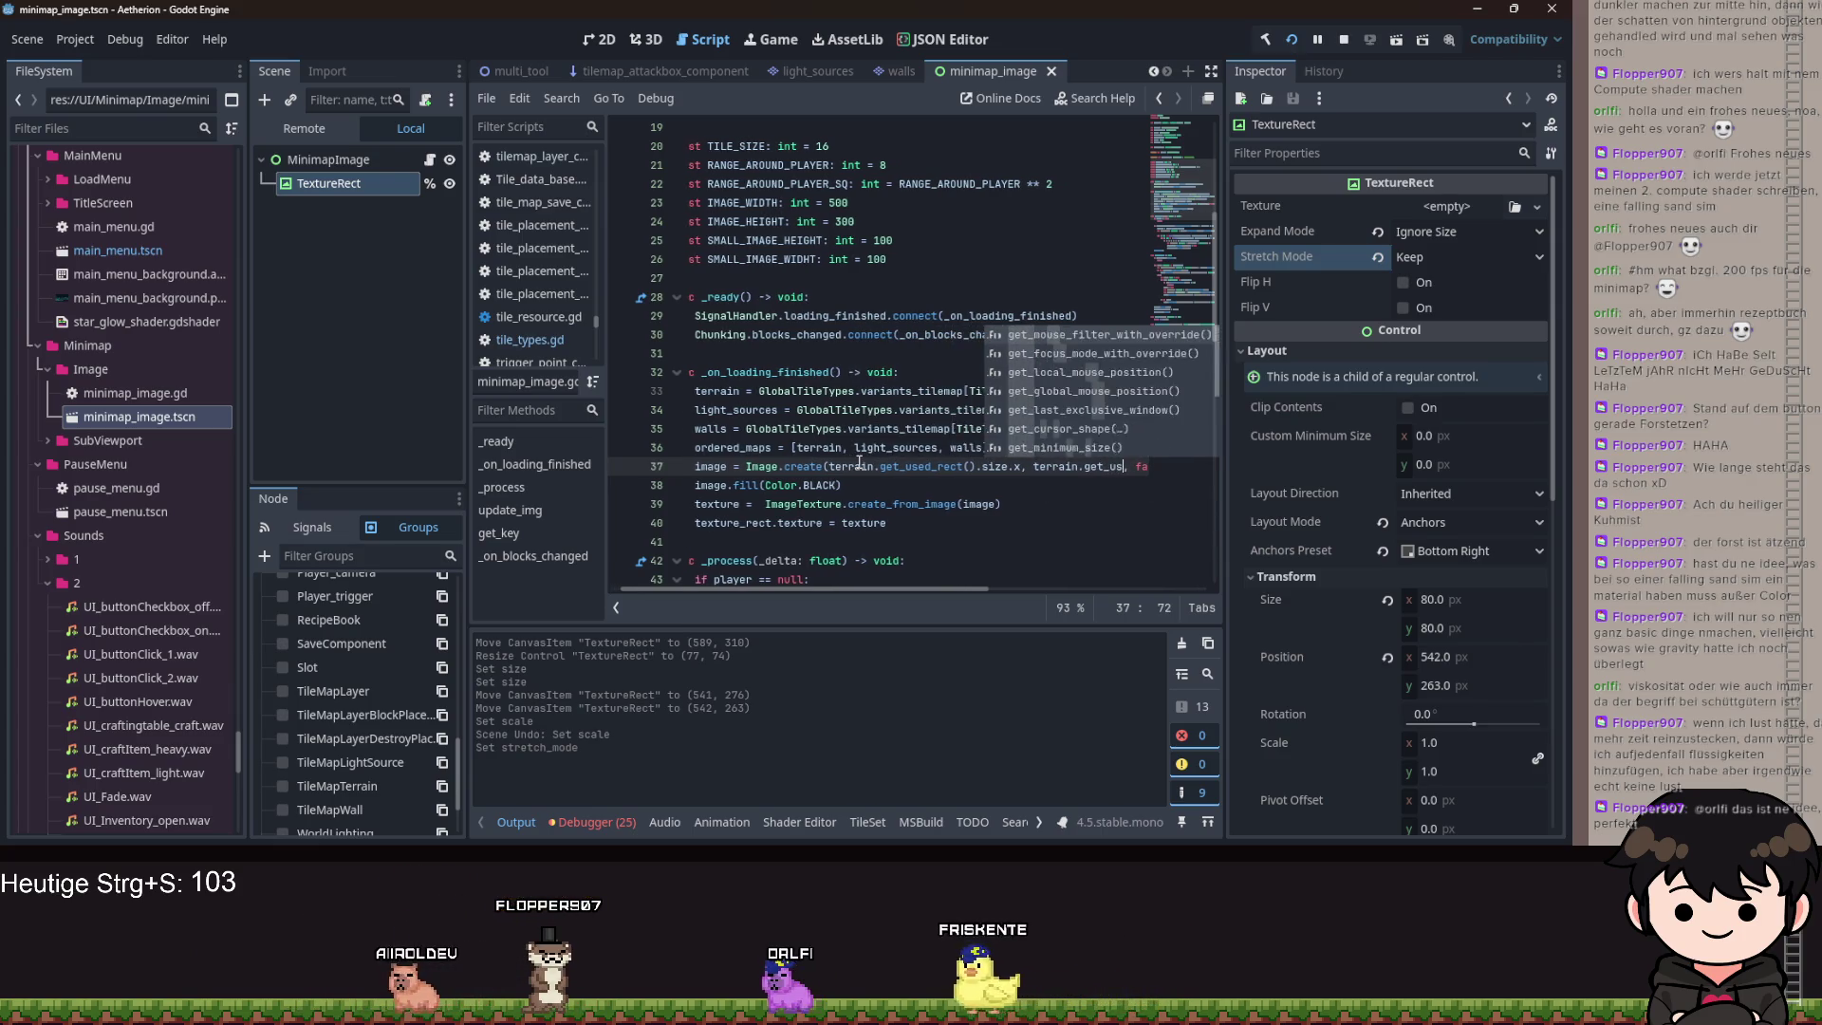
type("ed_rect().si")
key("Return")
type(".y")
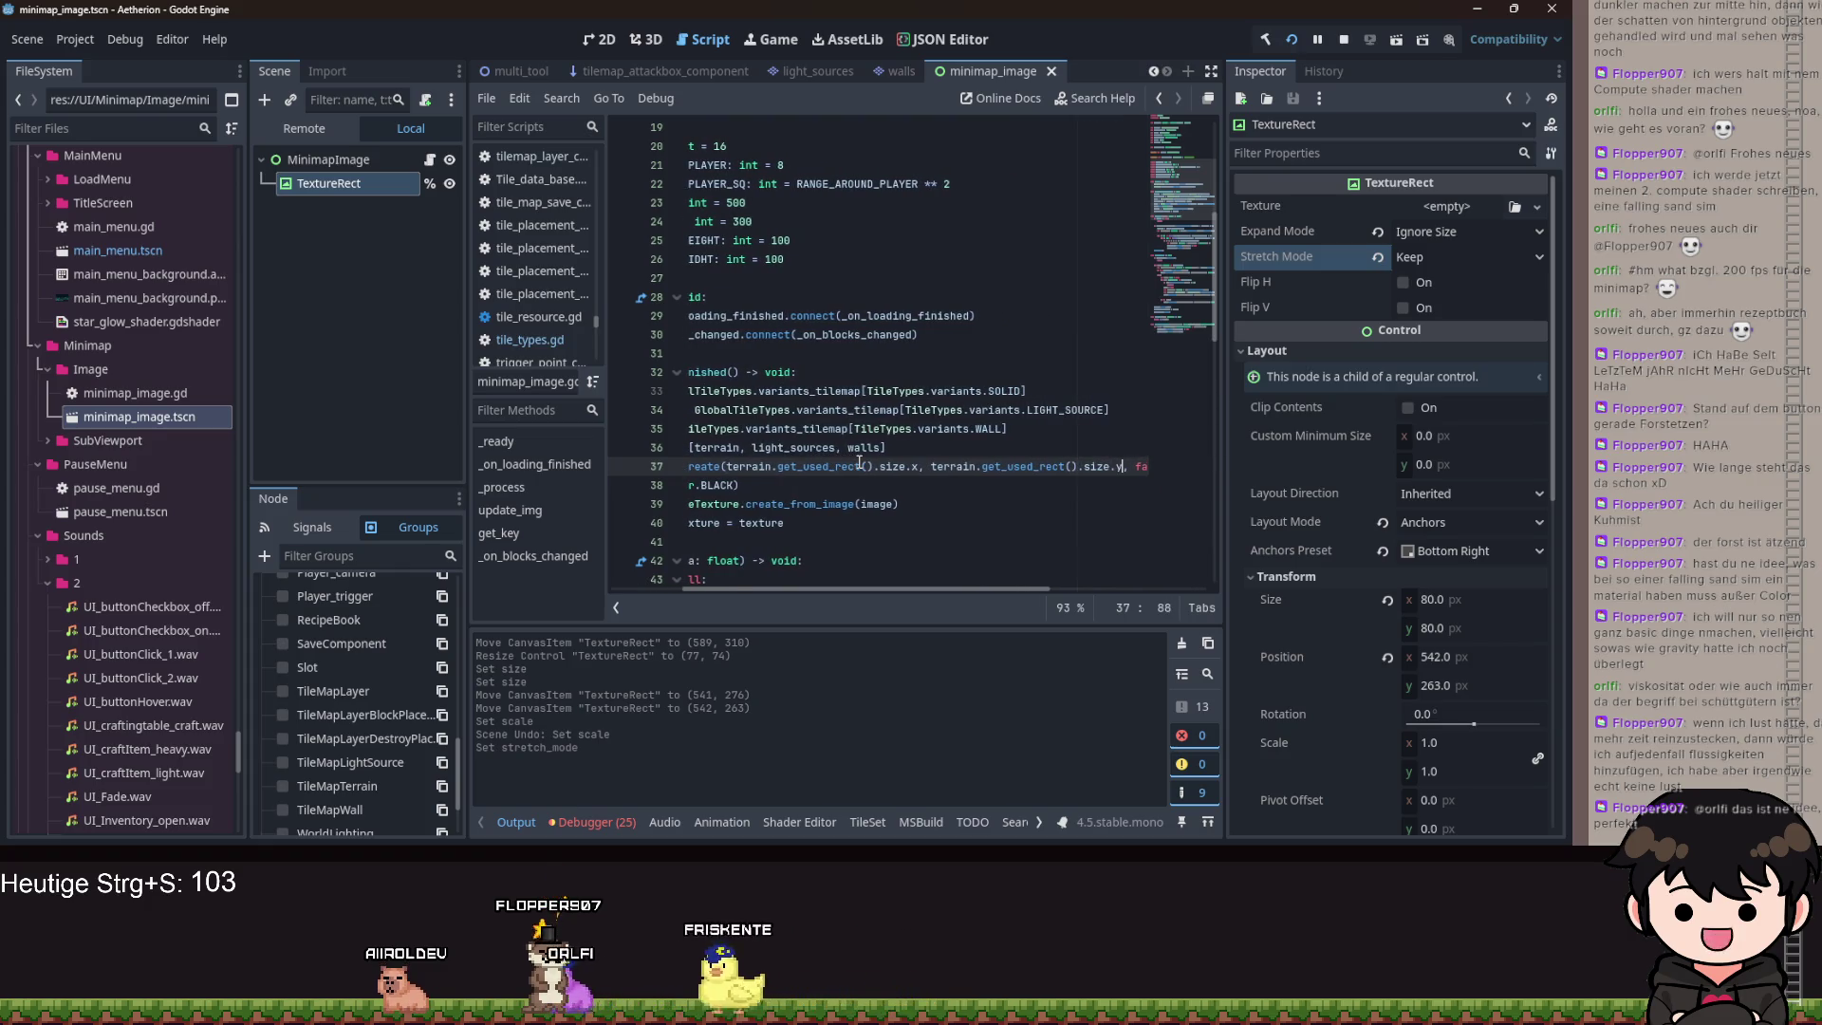
key("ctrl+s")
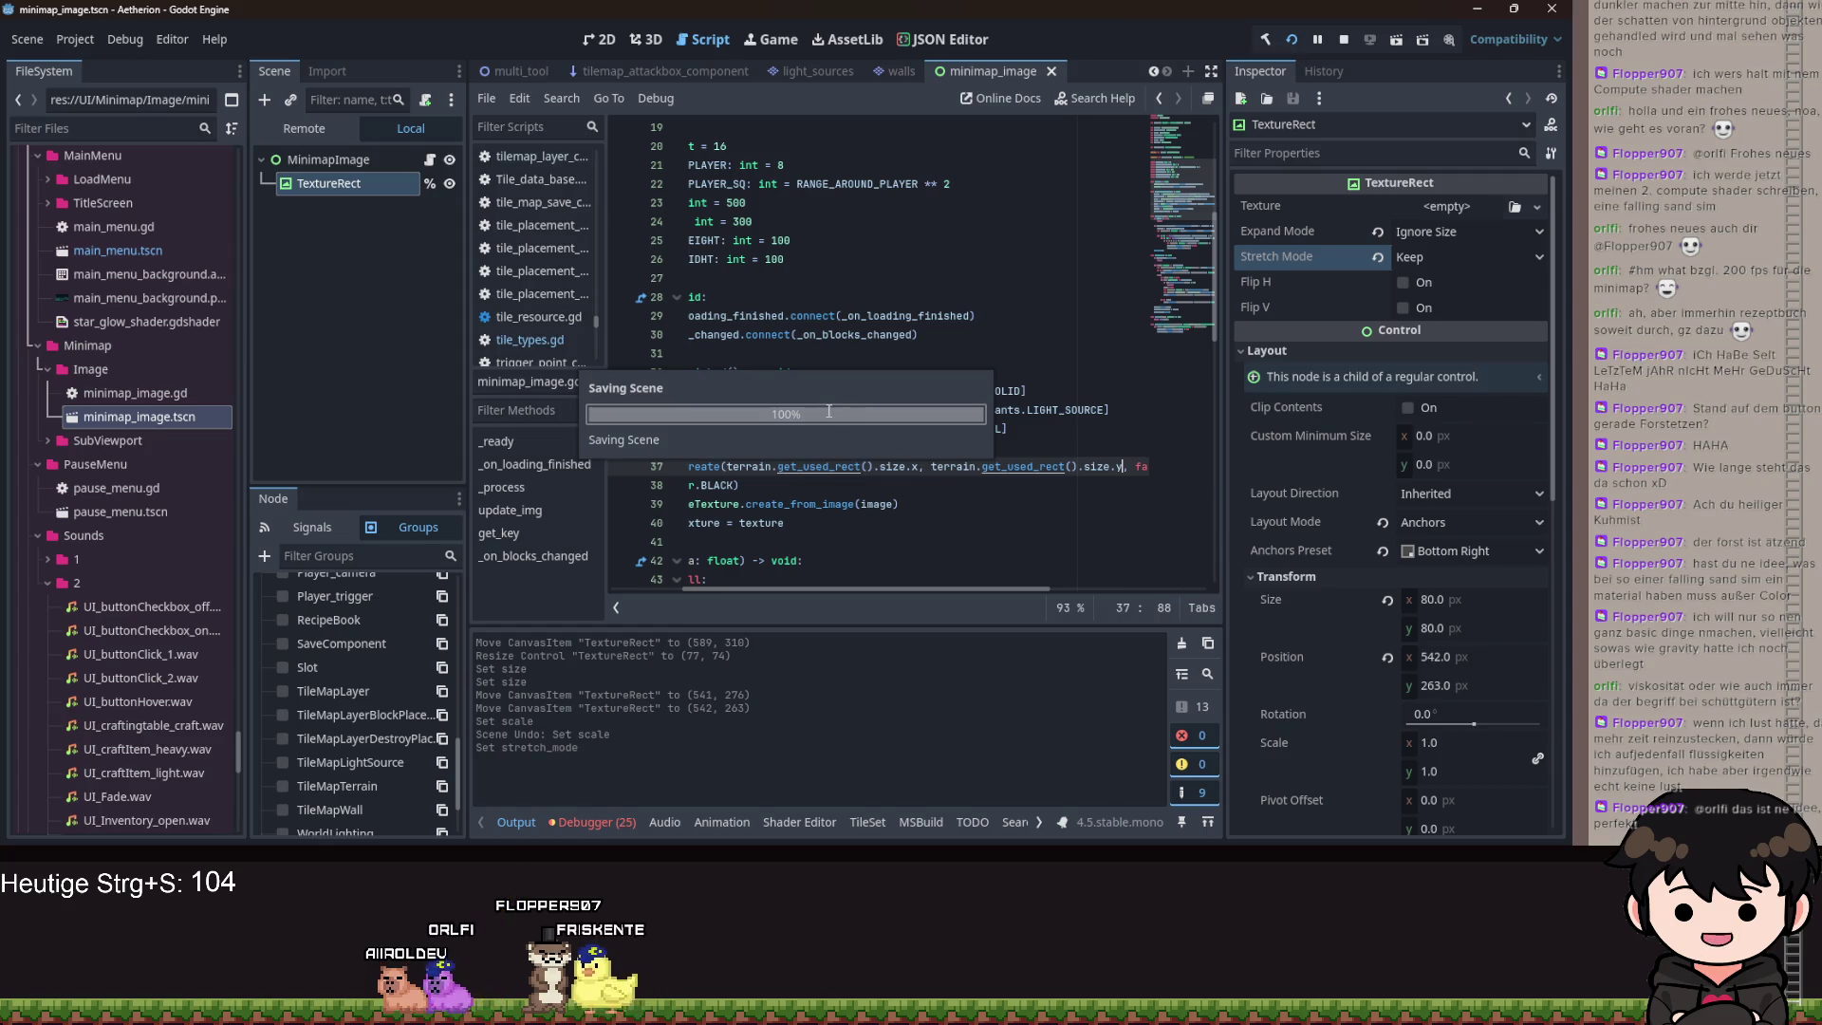
left_click(1291, 40)
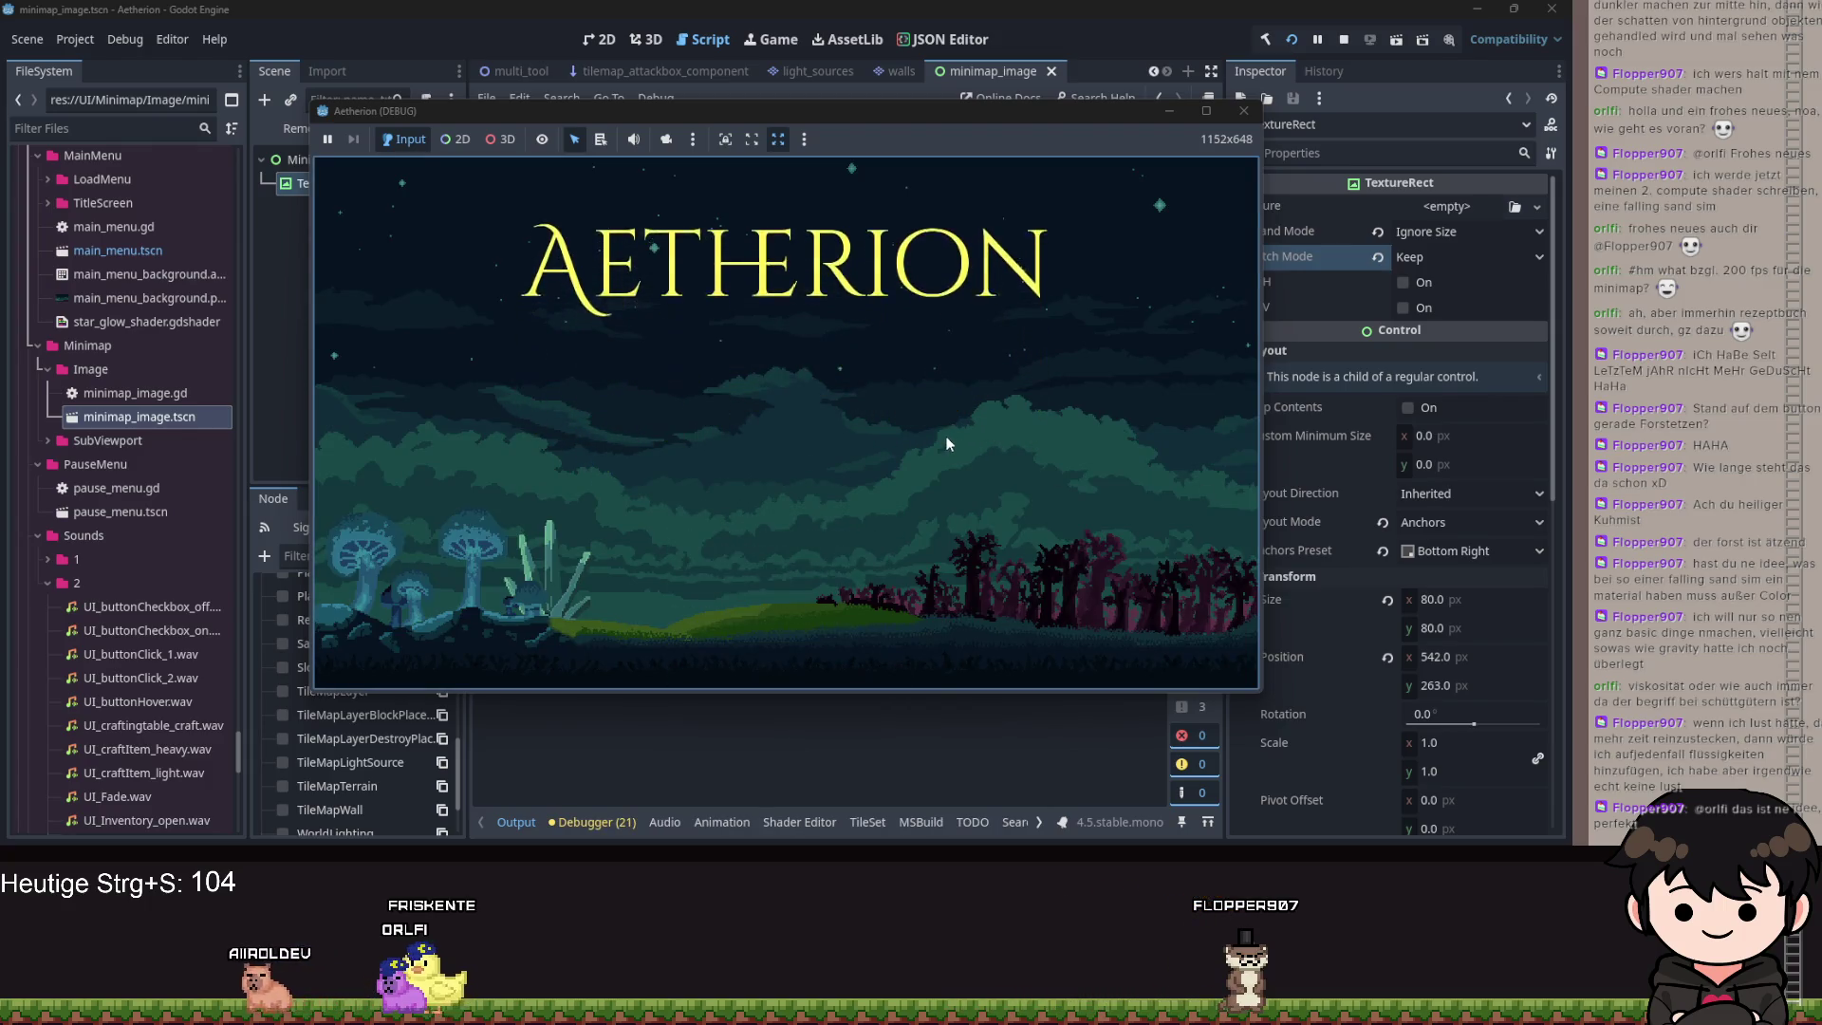
Load the Spielstand 2 save, walk right, pause, and minimize the game window.
left_click(745, 451)
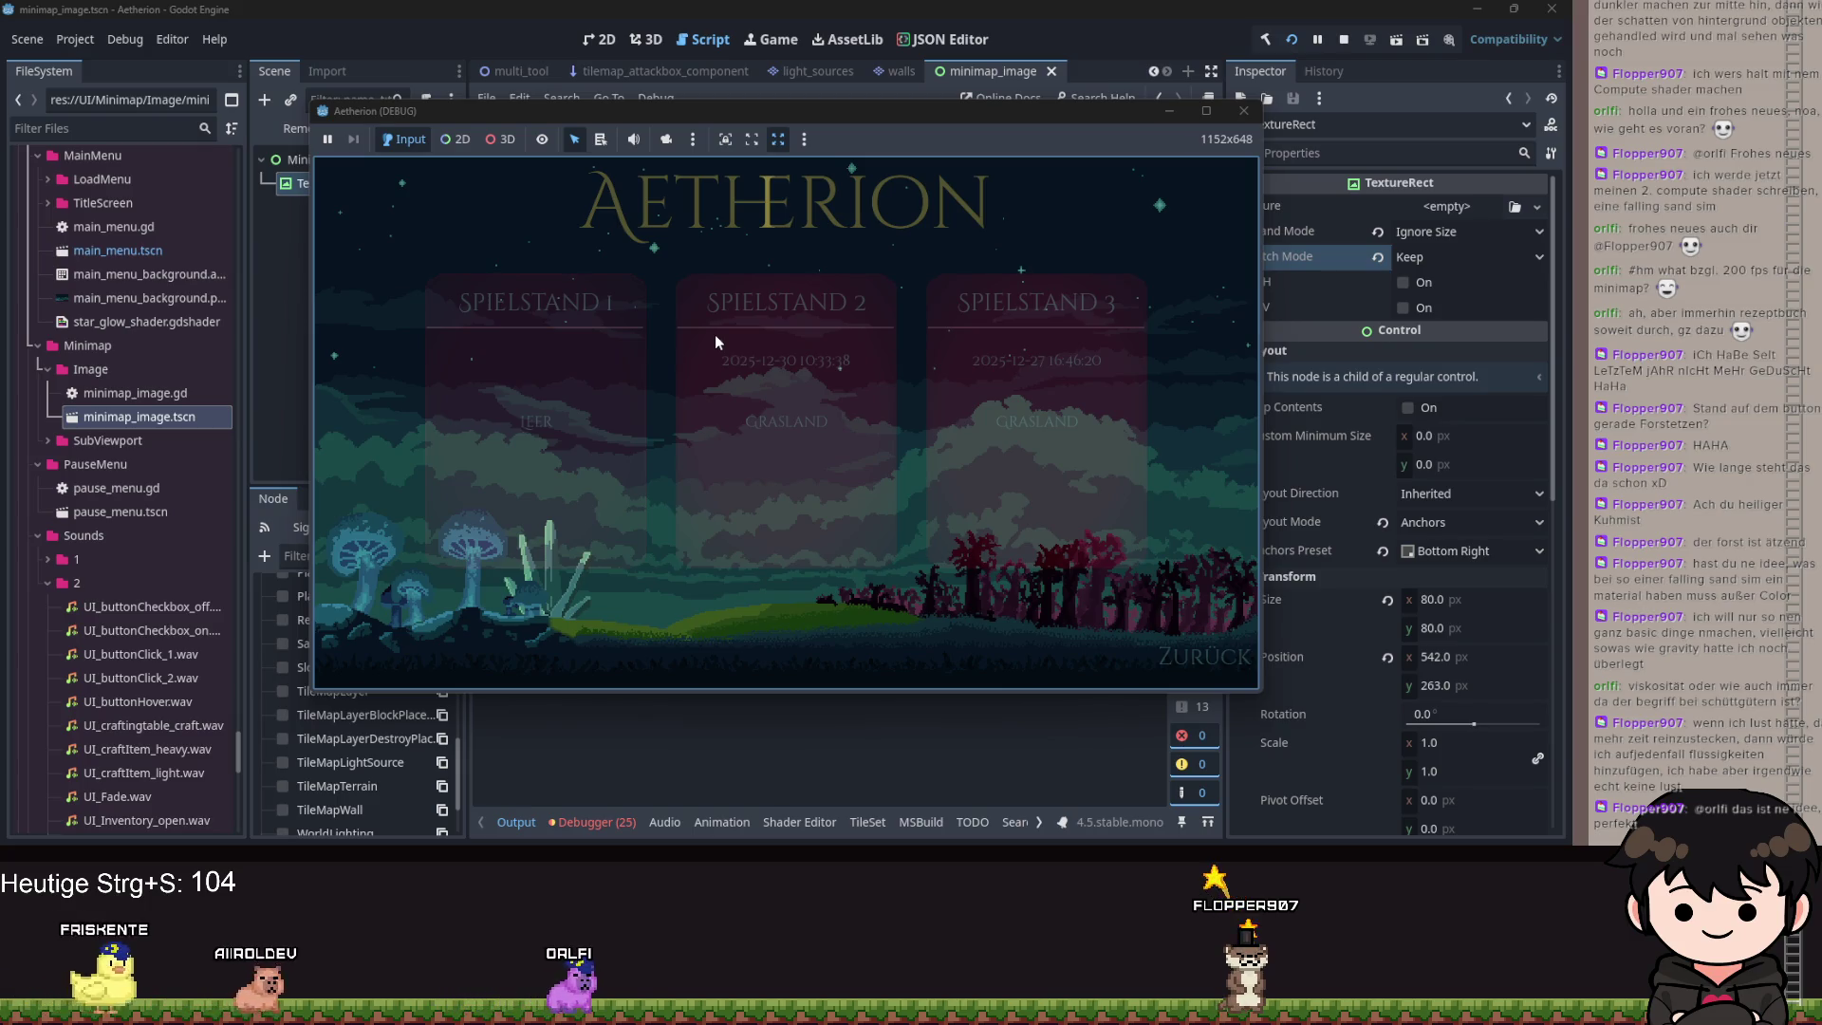
left_click(715, 338)
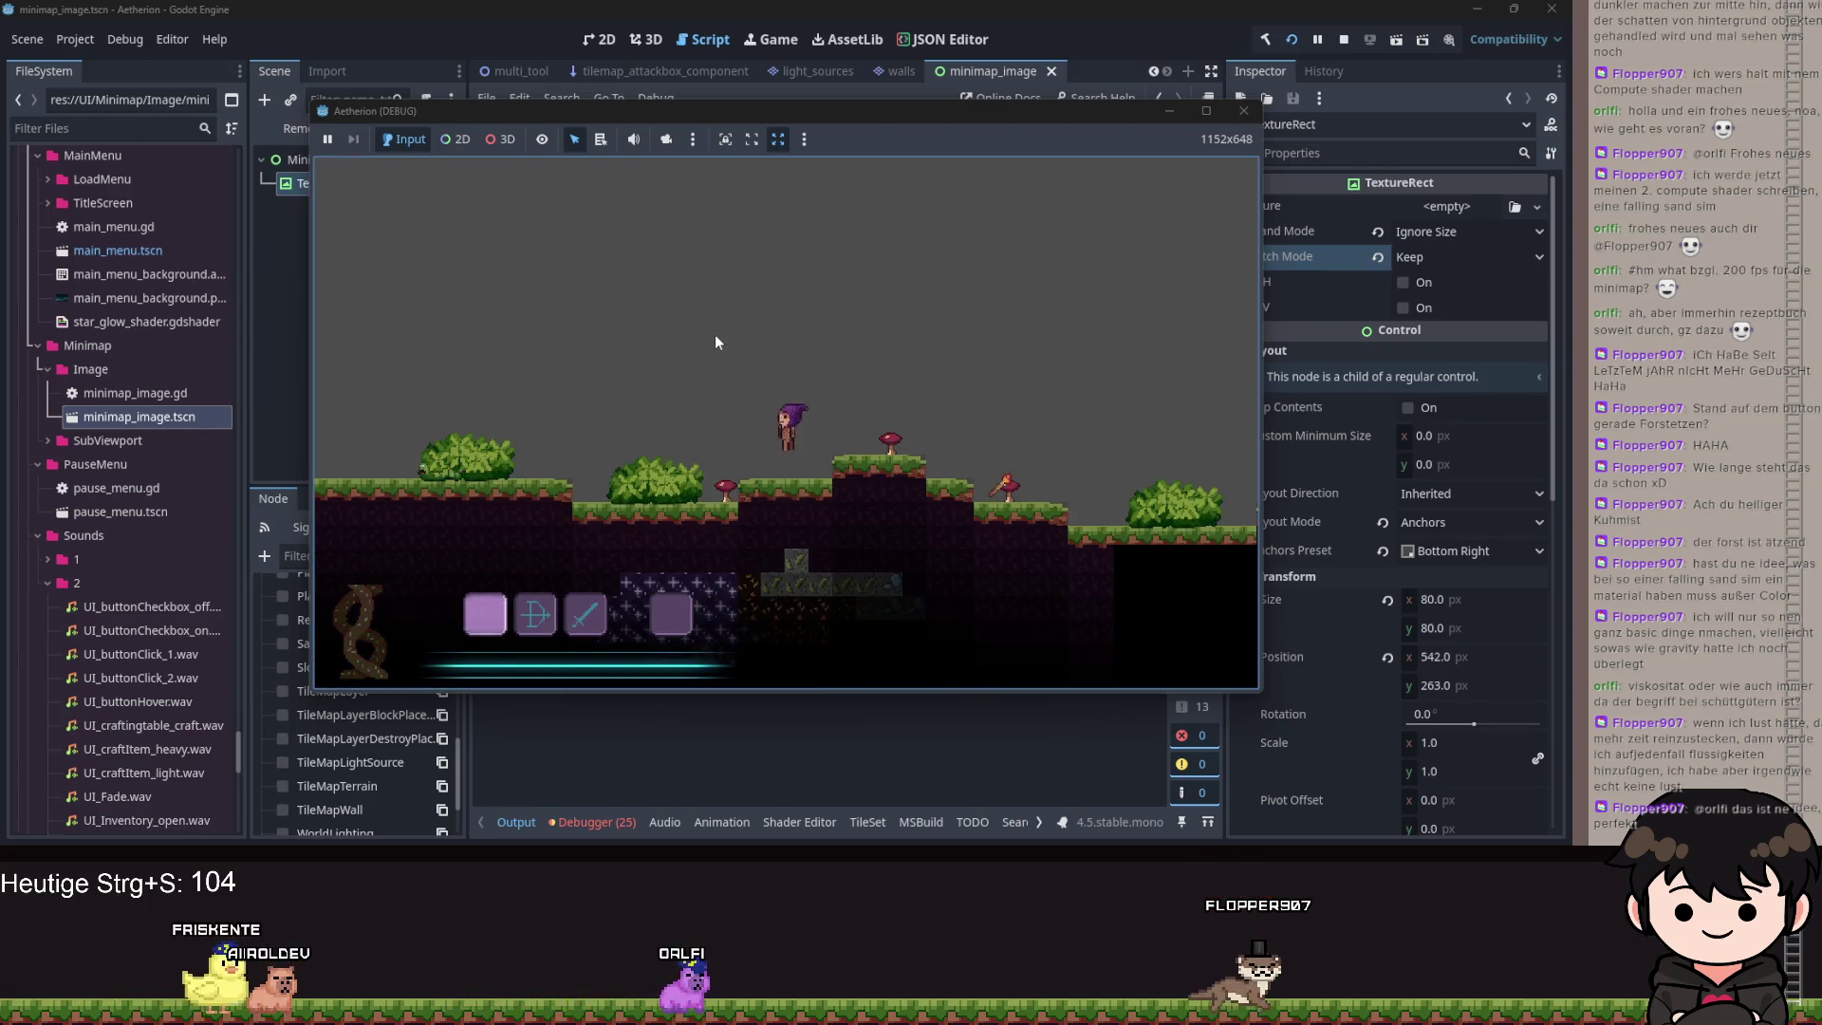
key("d")
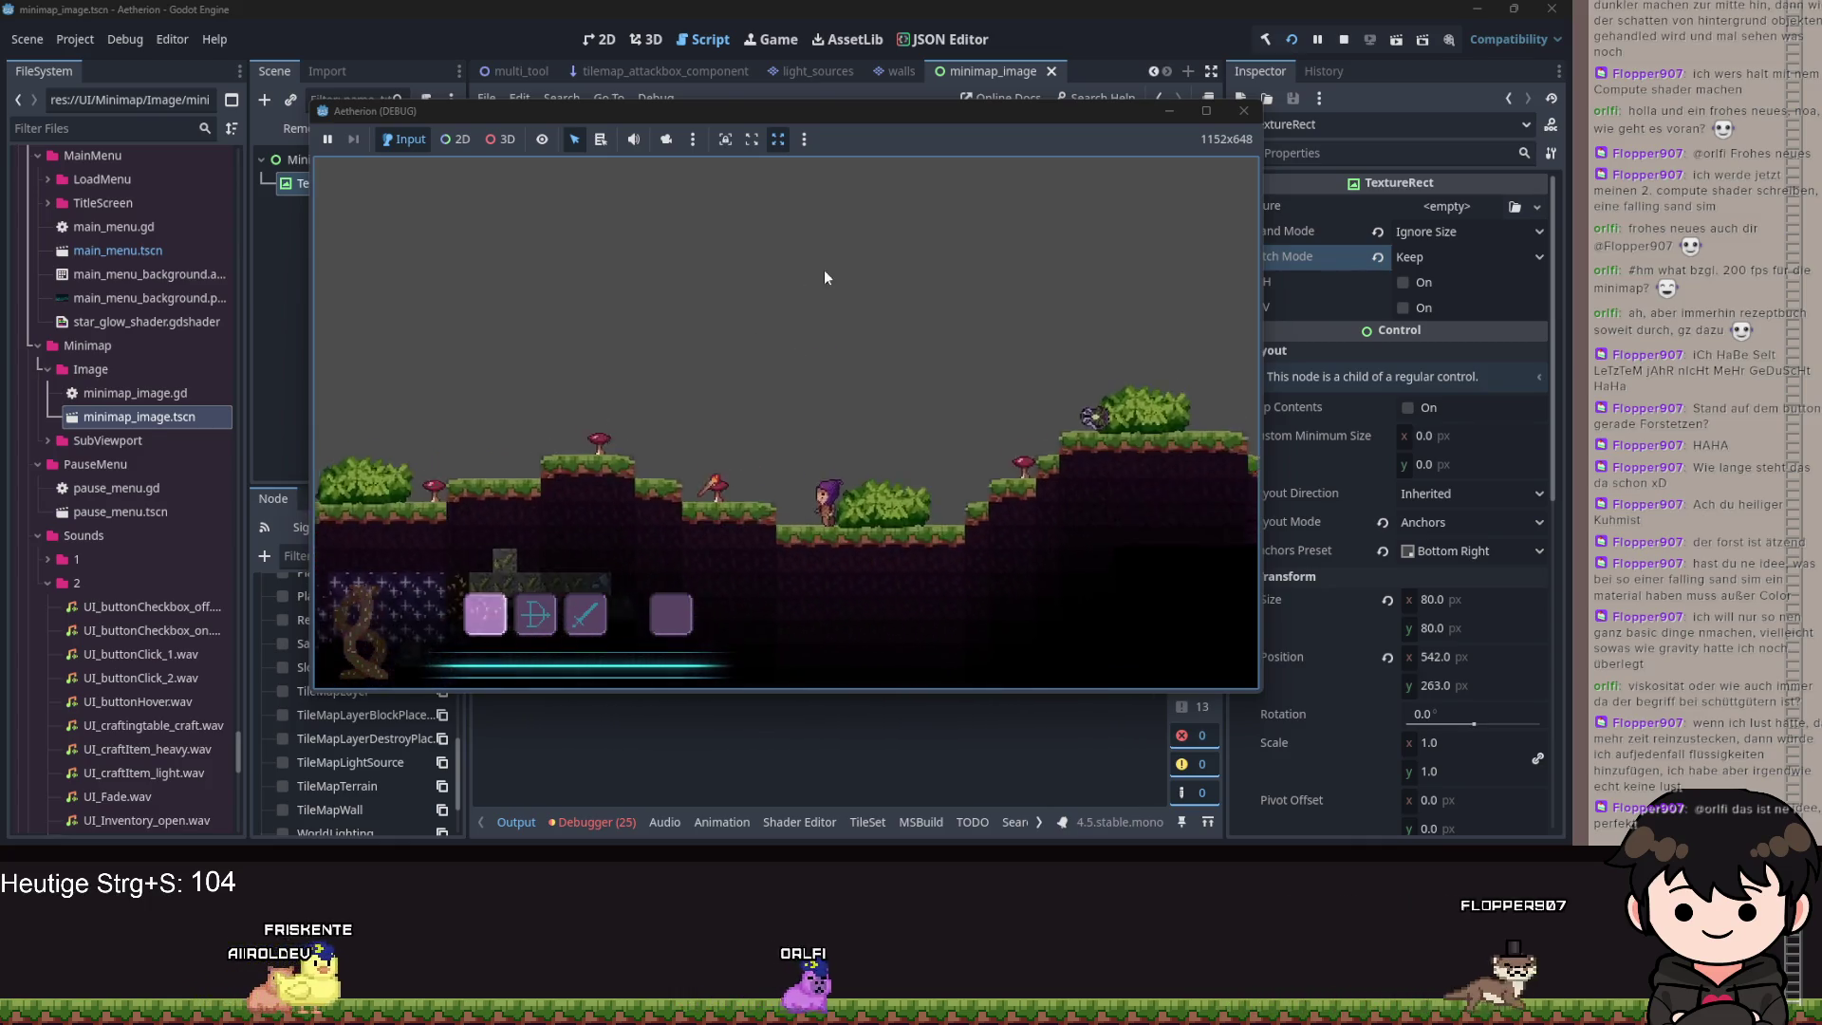
key("Escape")
left_click(1173, 110)
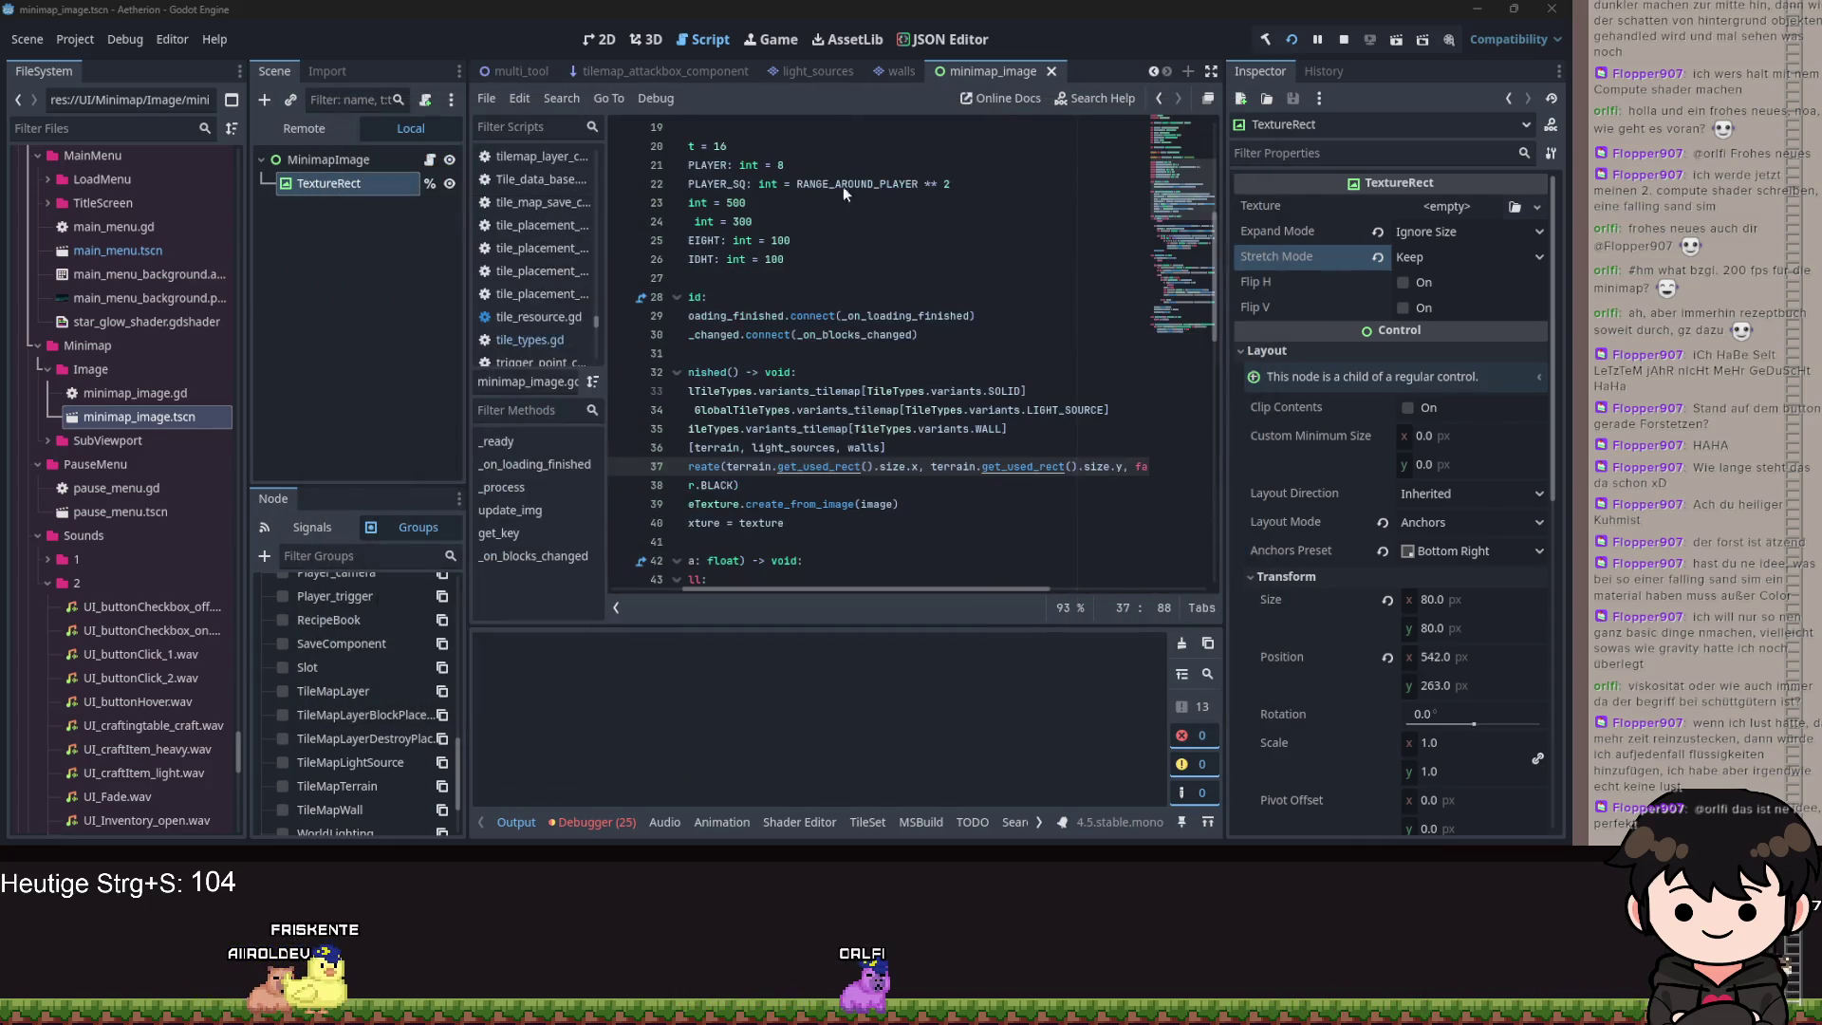
Revert the TextureRect's Expand Mode, Size, Position and Anchors Preset, set Stretch Mode to Scale, and save.
left_click(1379, 230)
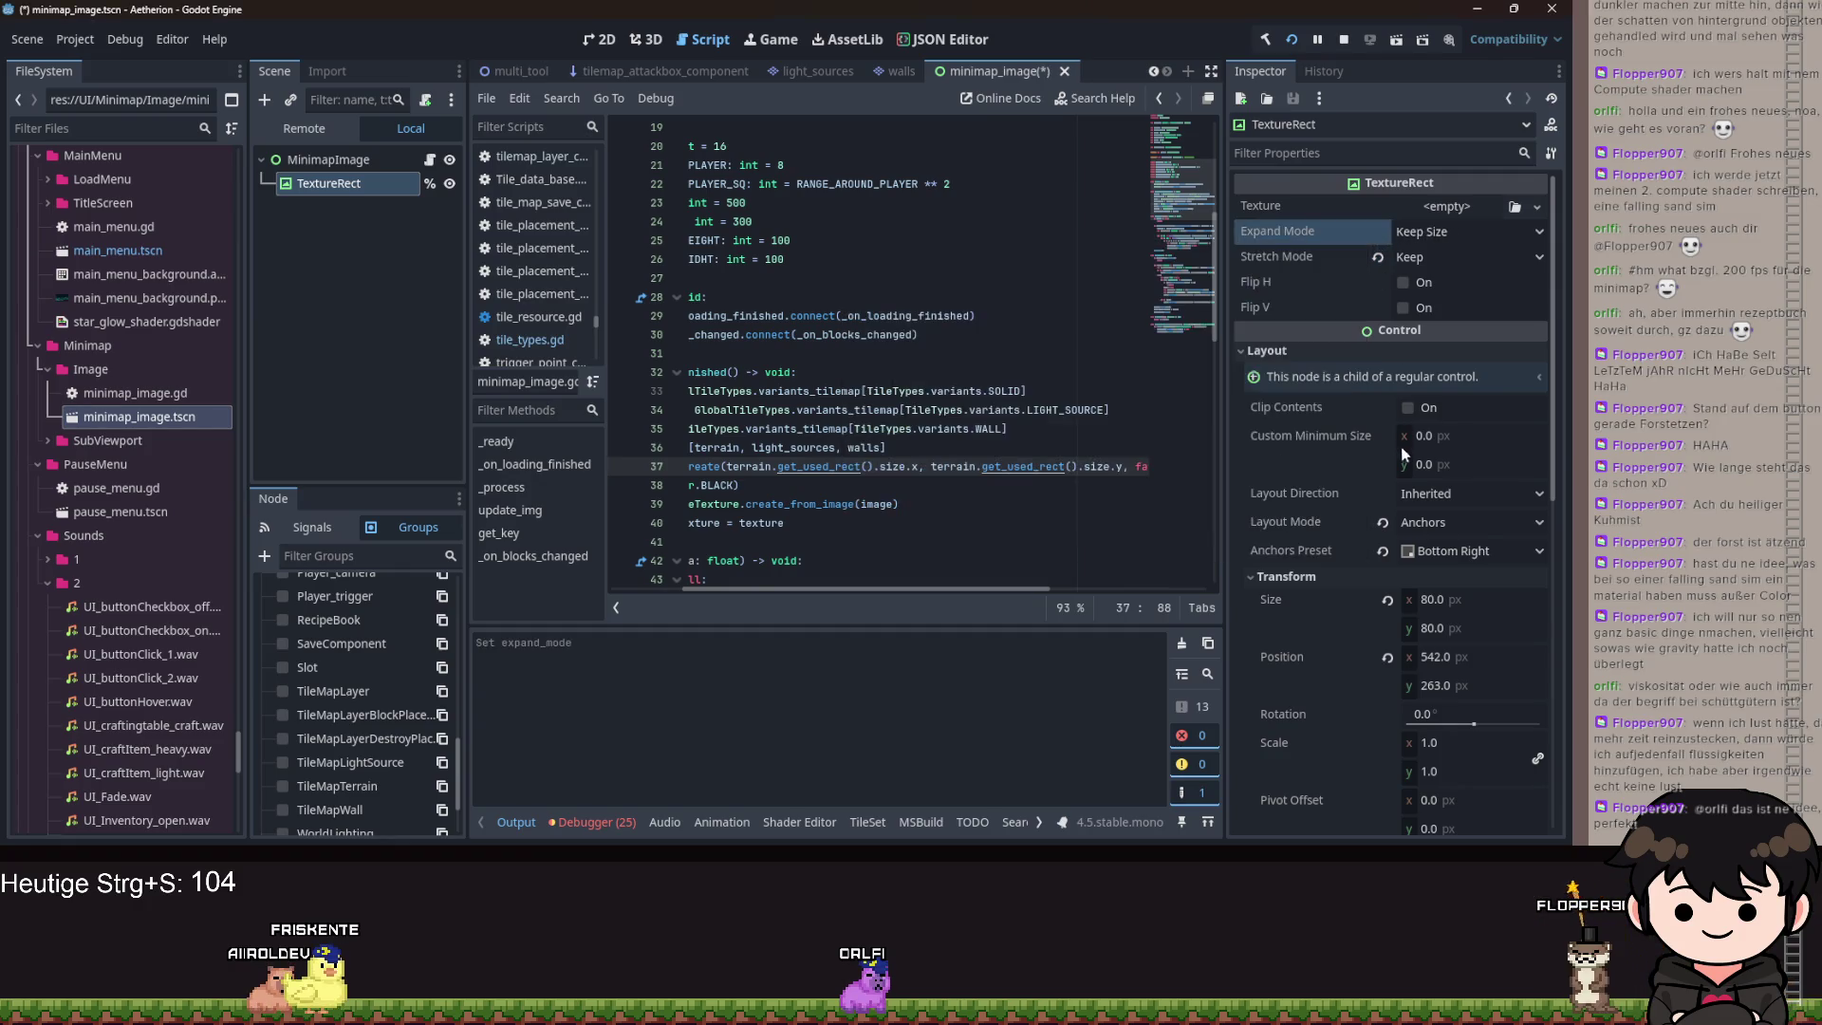
left_click(1388, 601)
left_click(1388, 657)
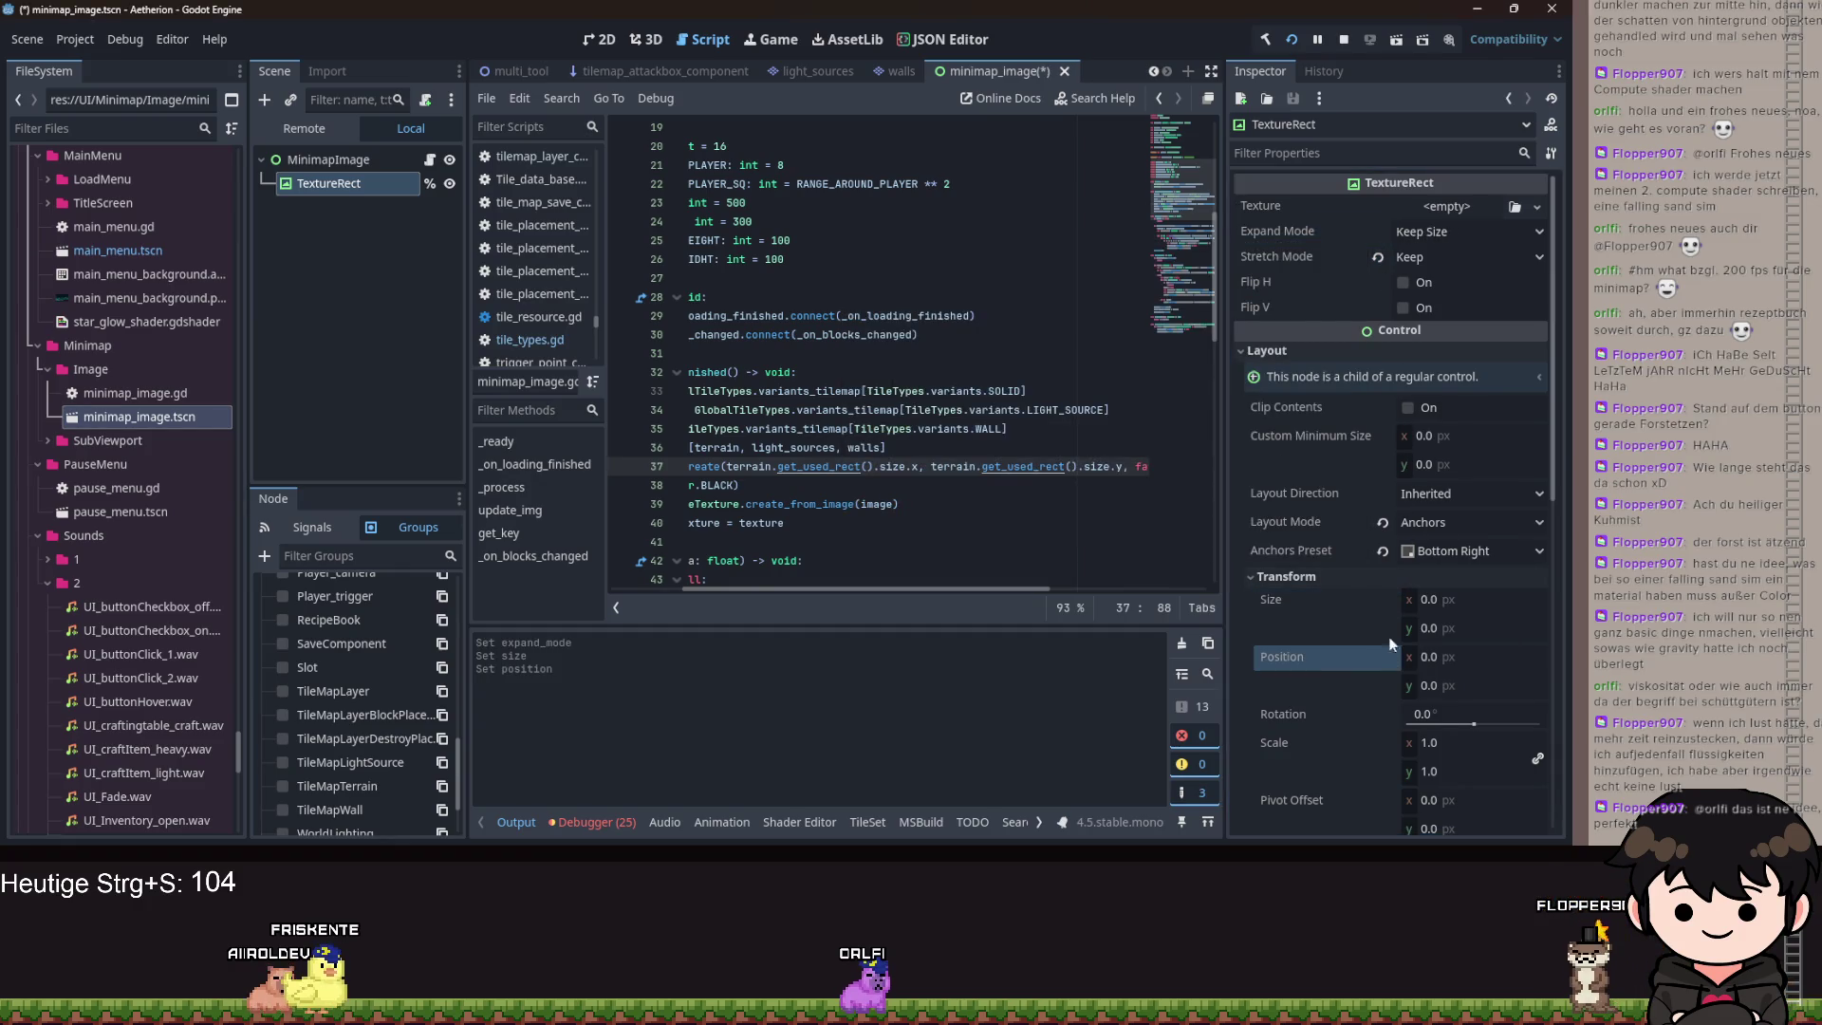
left_click(1416, 258)
left_click(1410, 233)
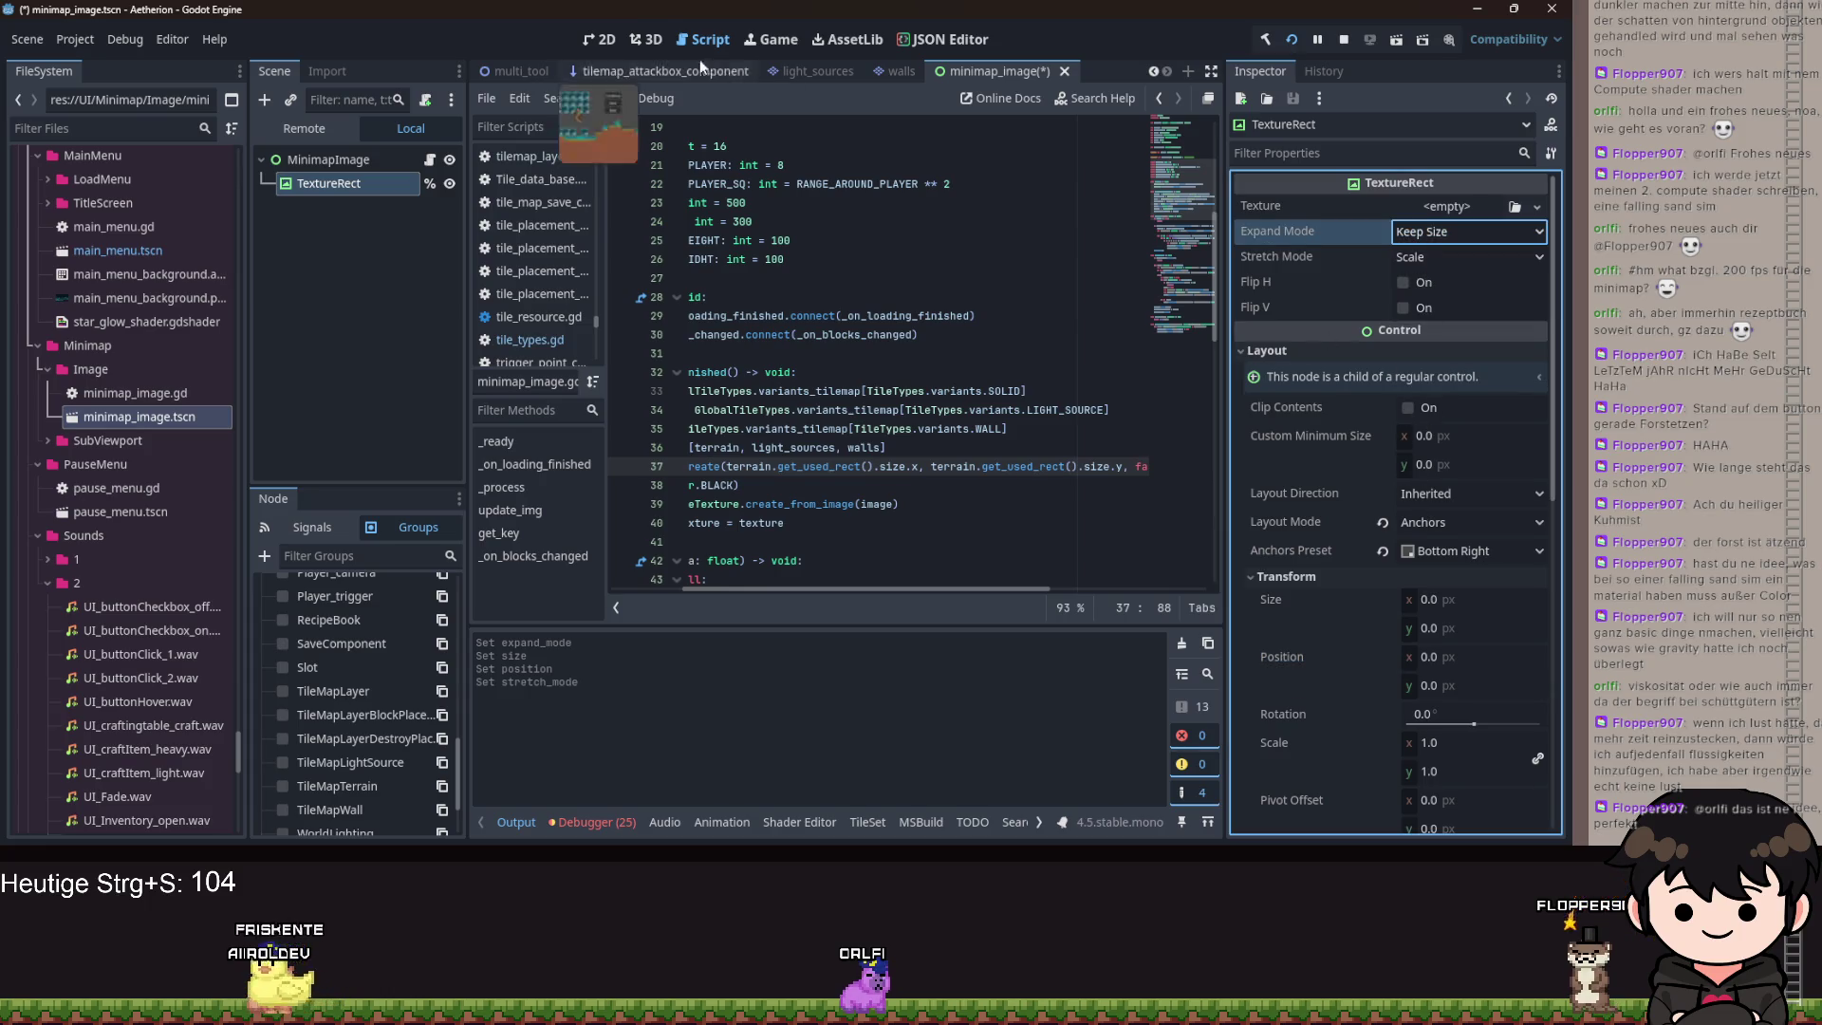
left_click(600, 39)
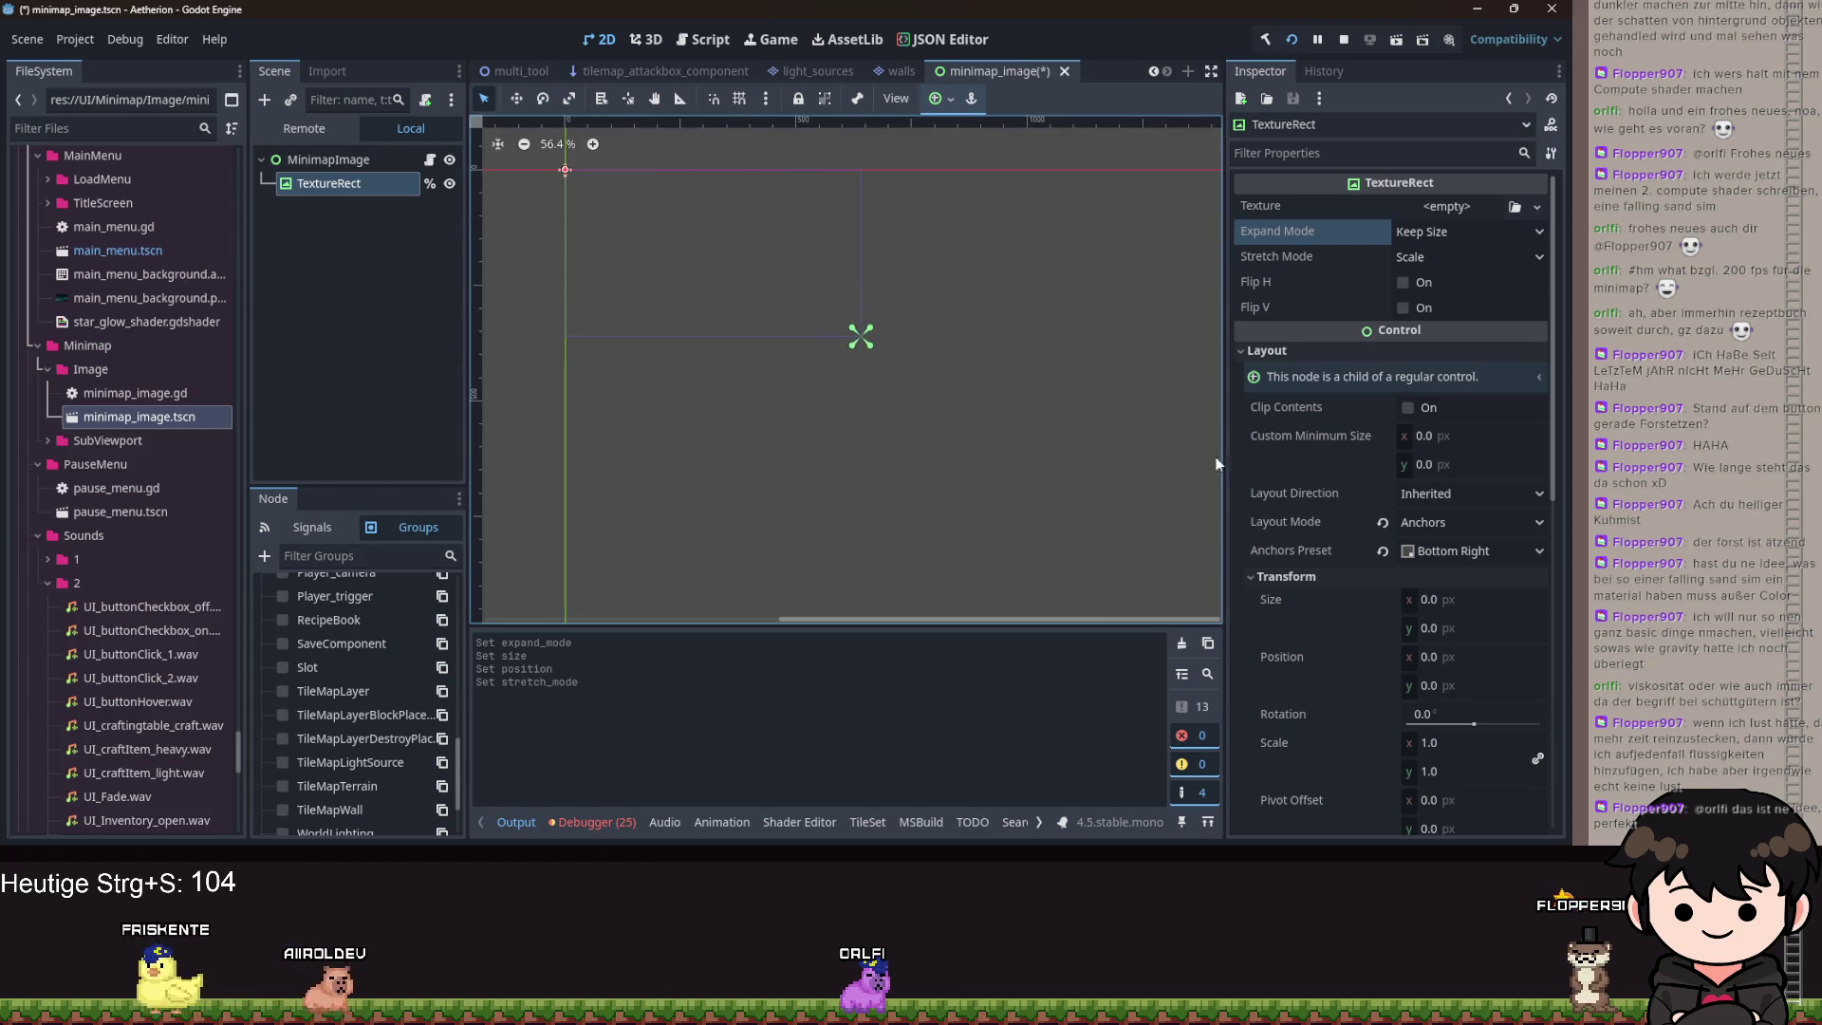
left_click(1383, 551)
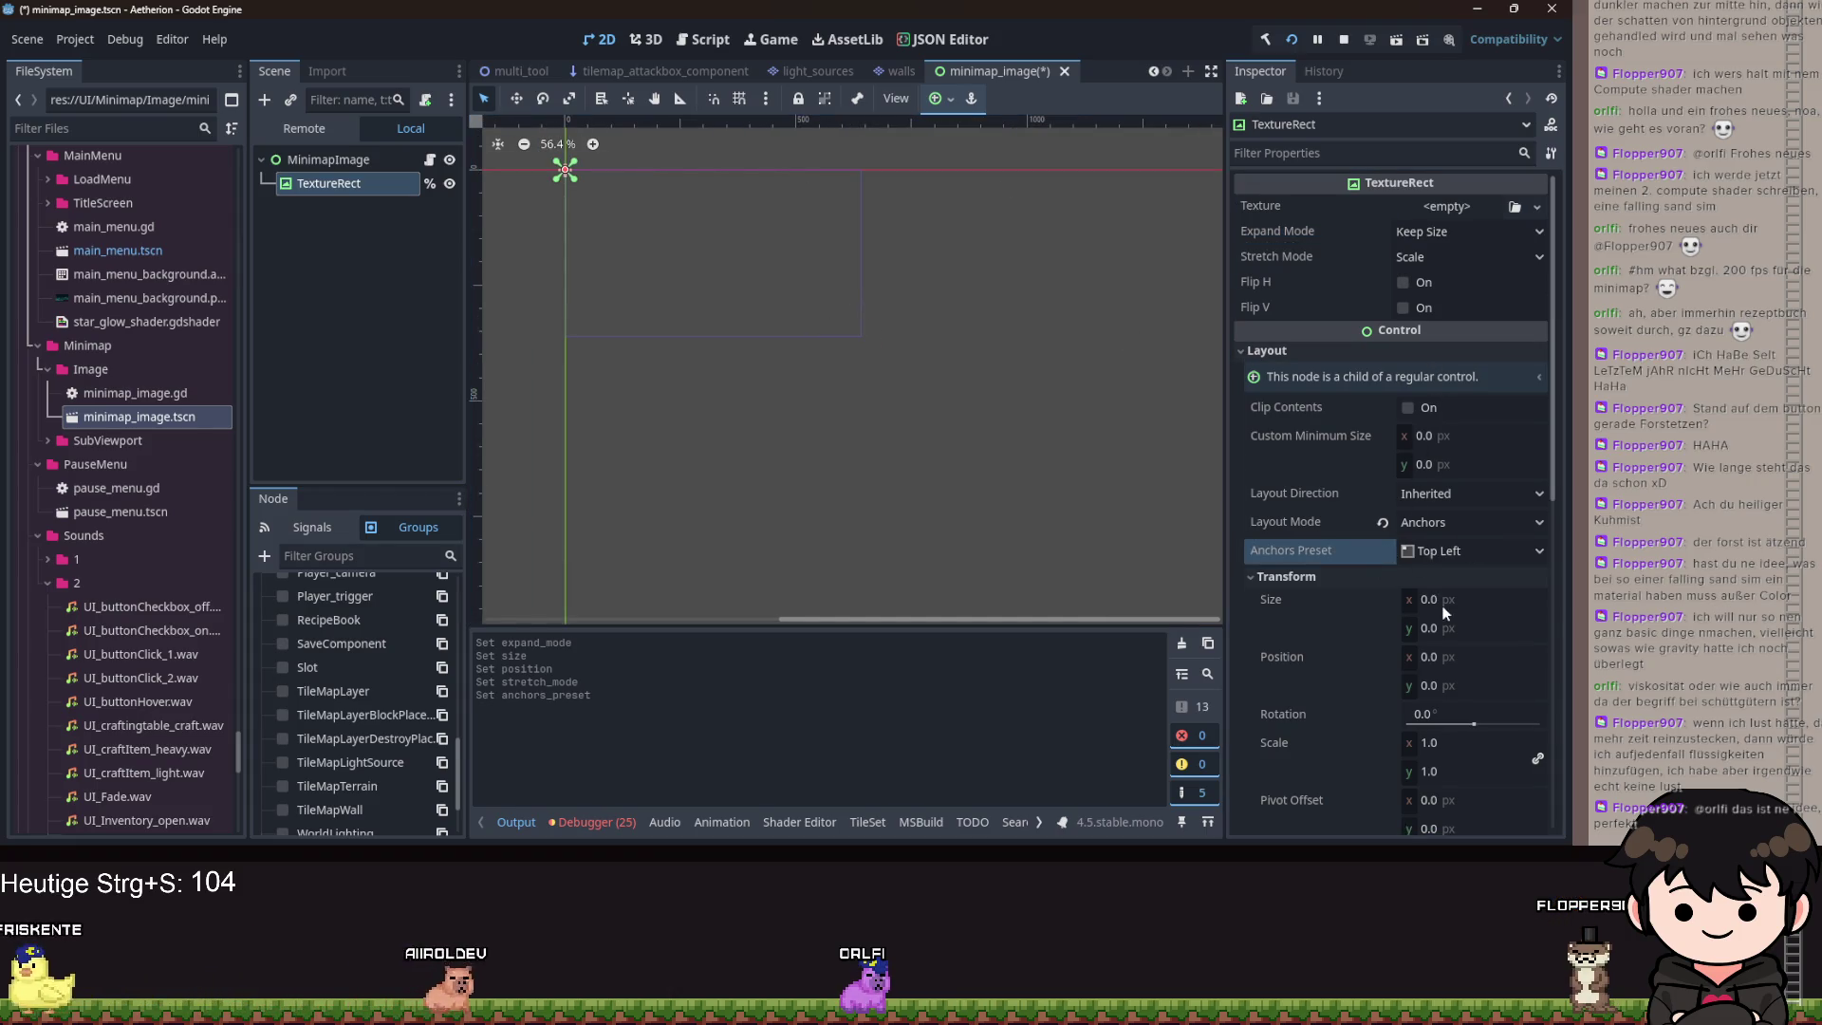
key("ctrl+s")
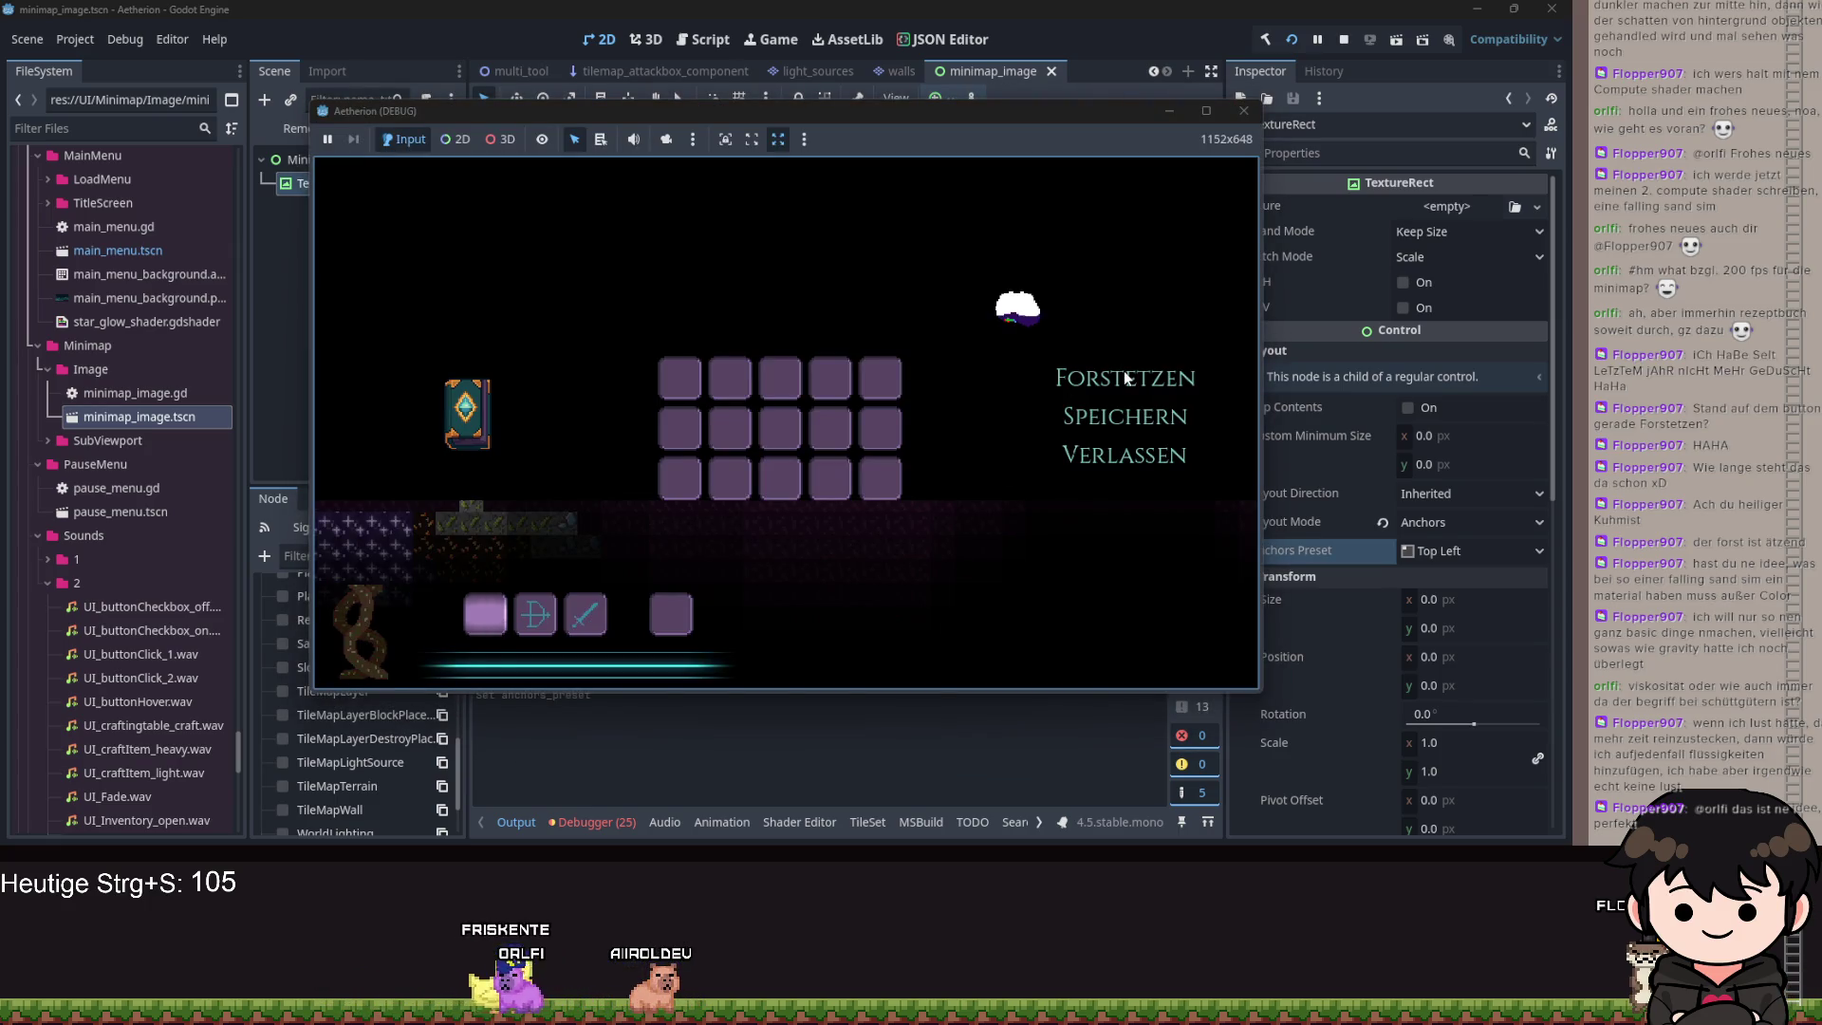
Maximize and resume the game, walk right then far left to extend the minimap strip, and pause.
left_click(1204, 113)
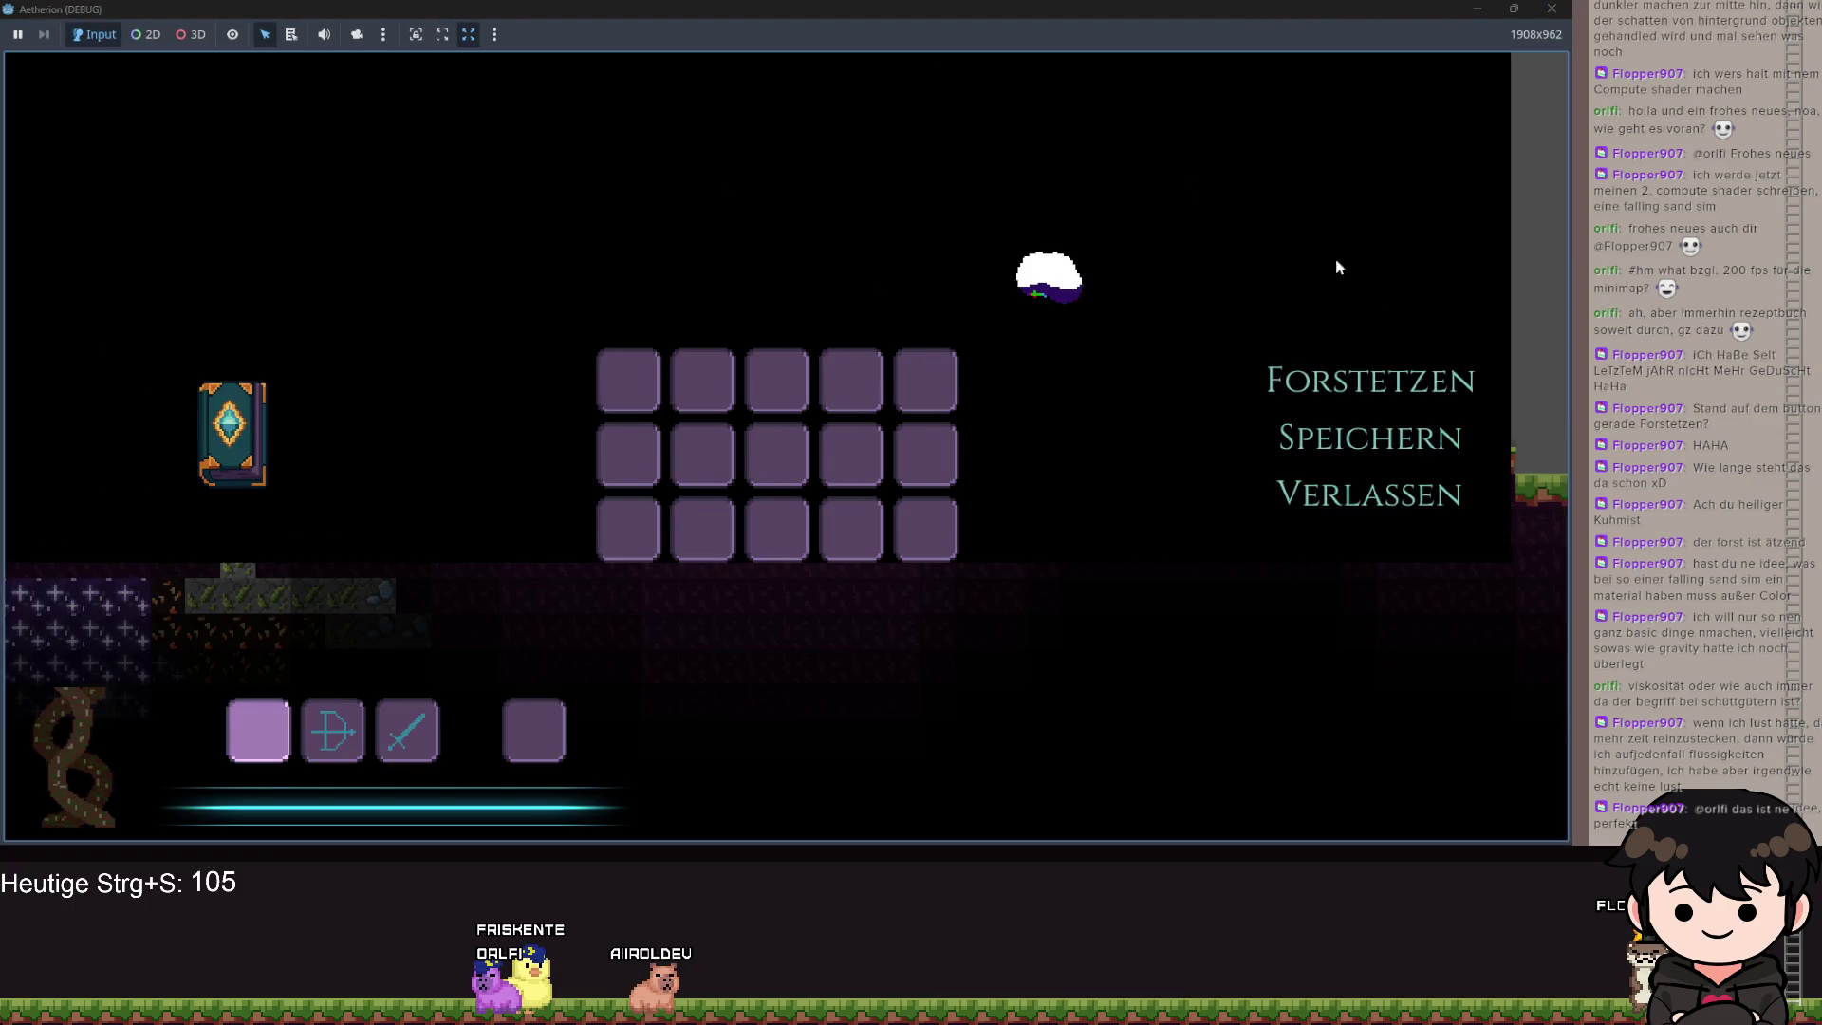
key("Escape")
key("d")
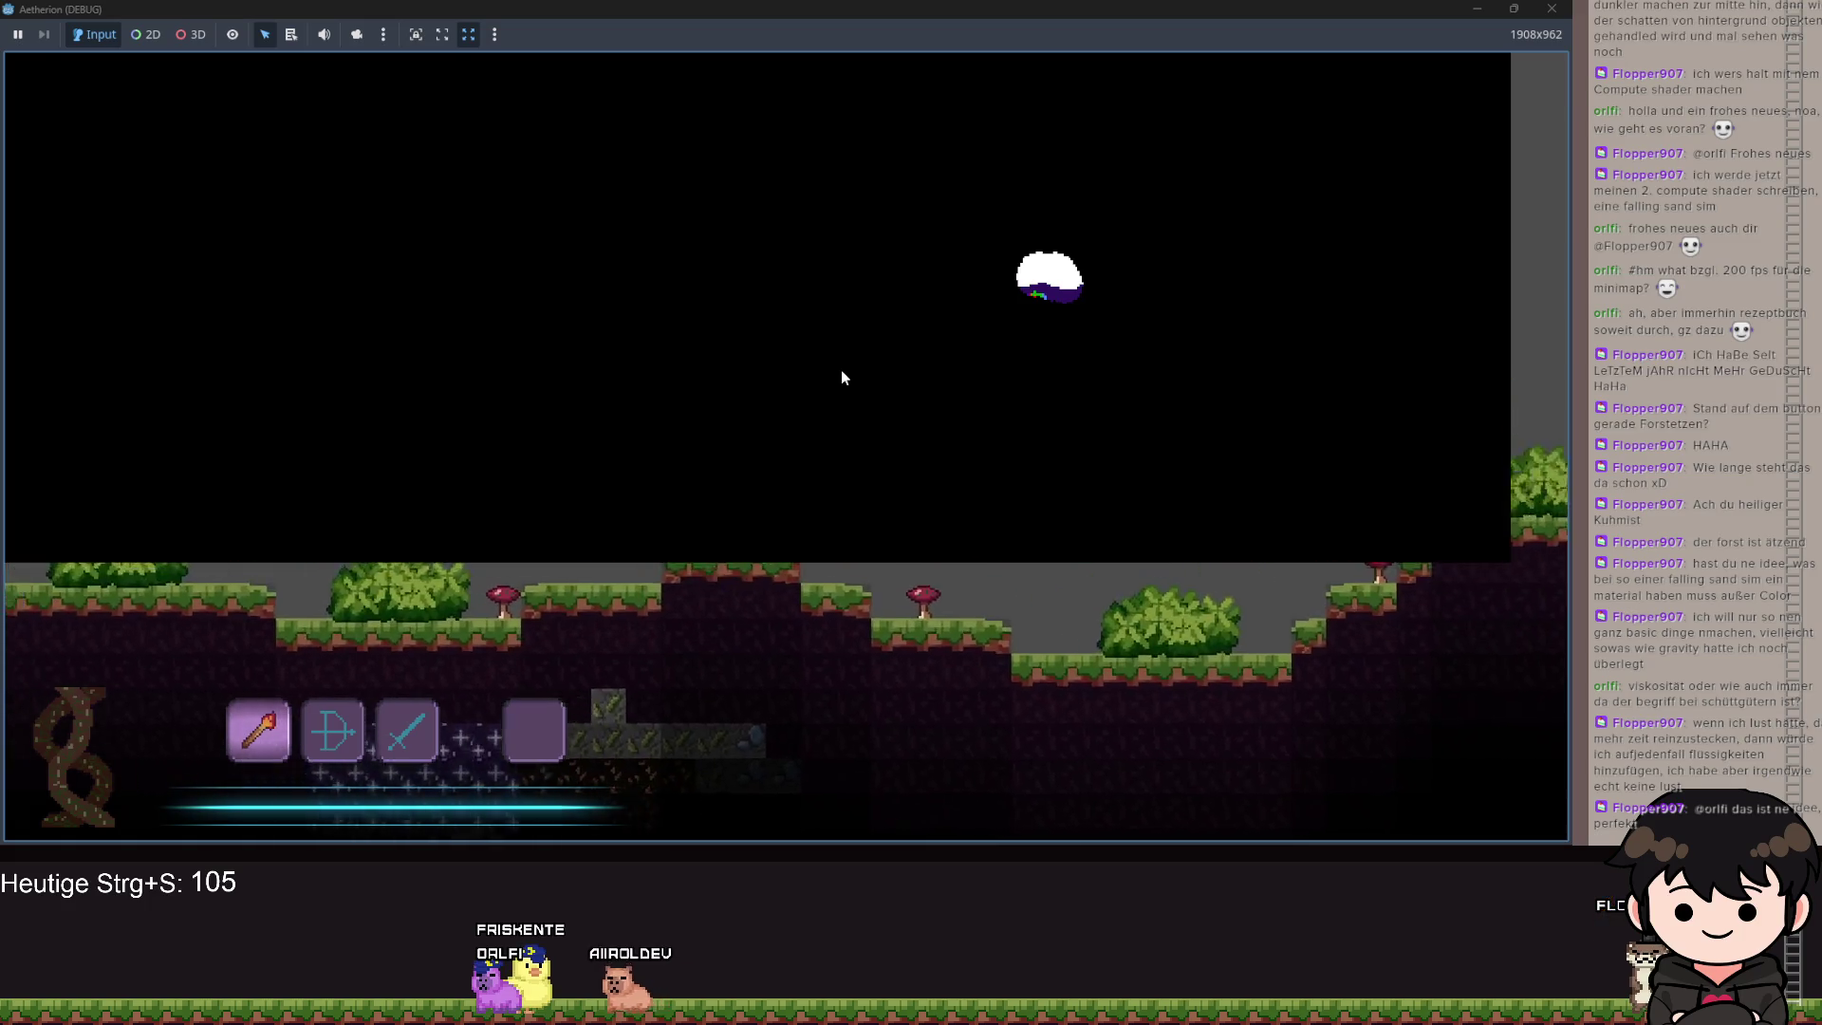
key("d")
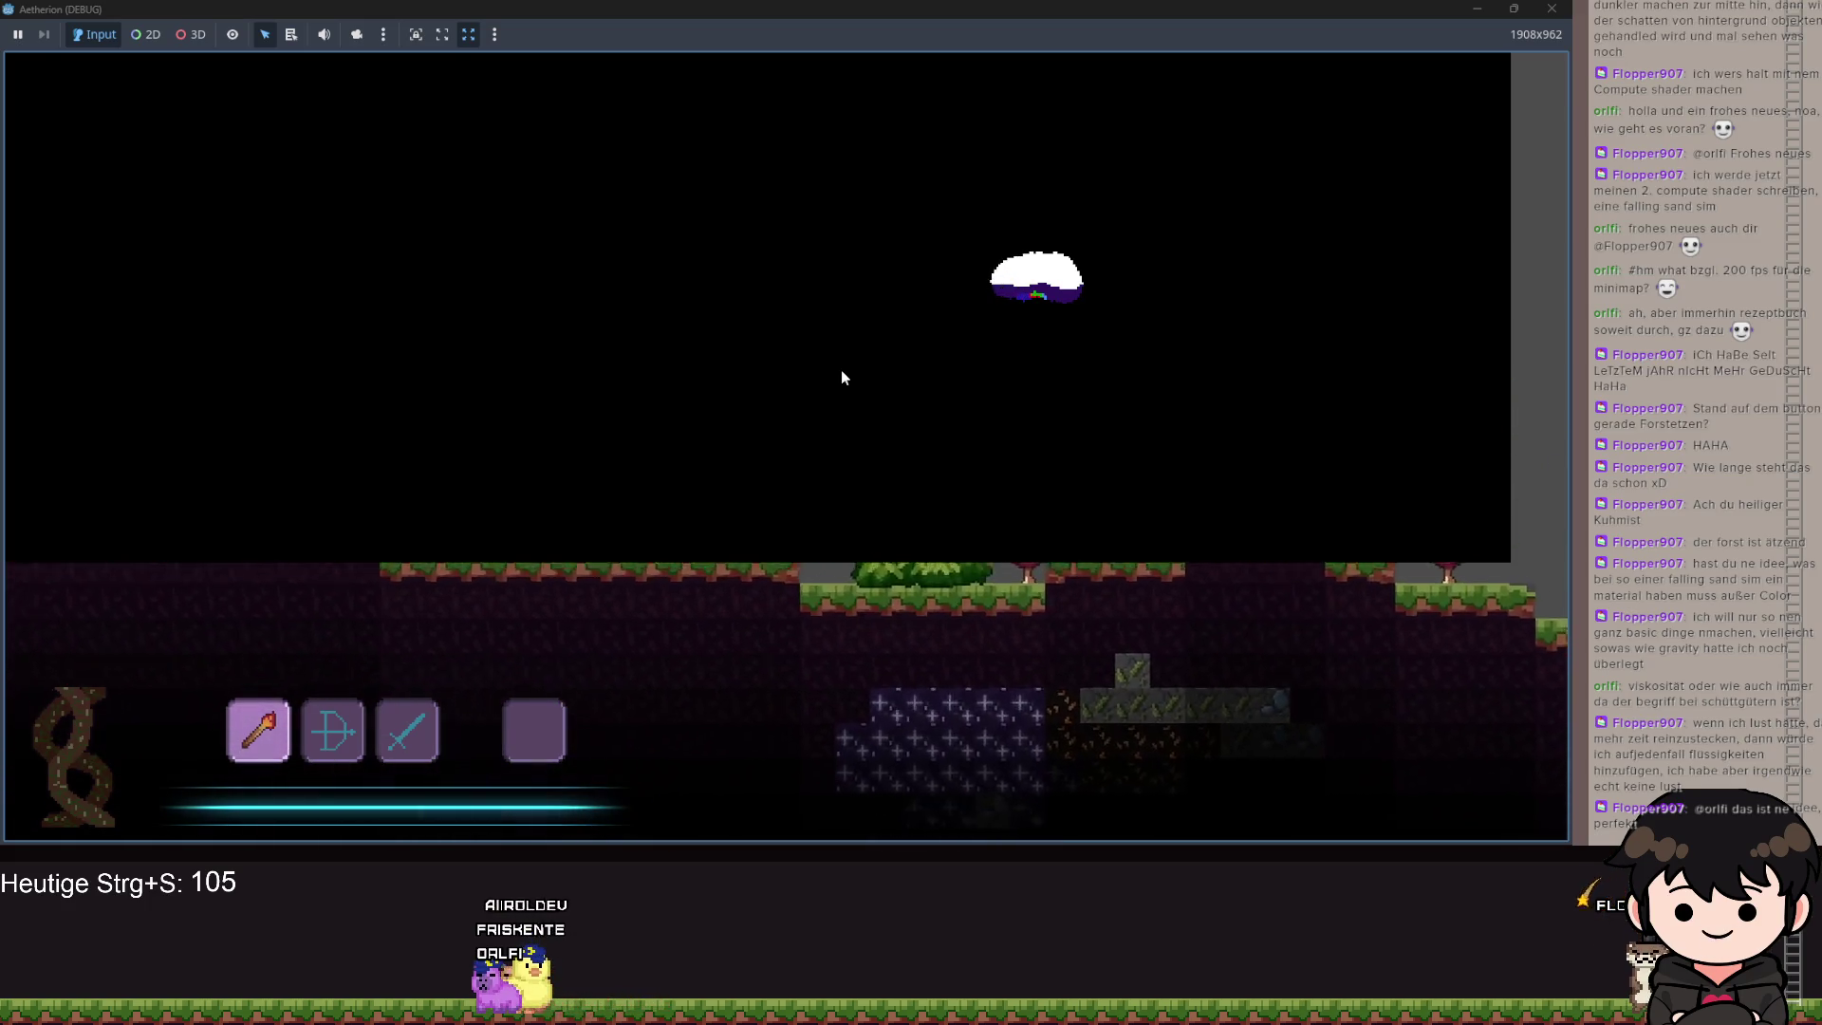
key("a")
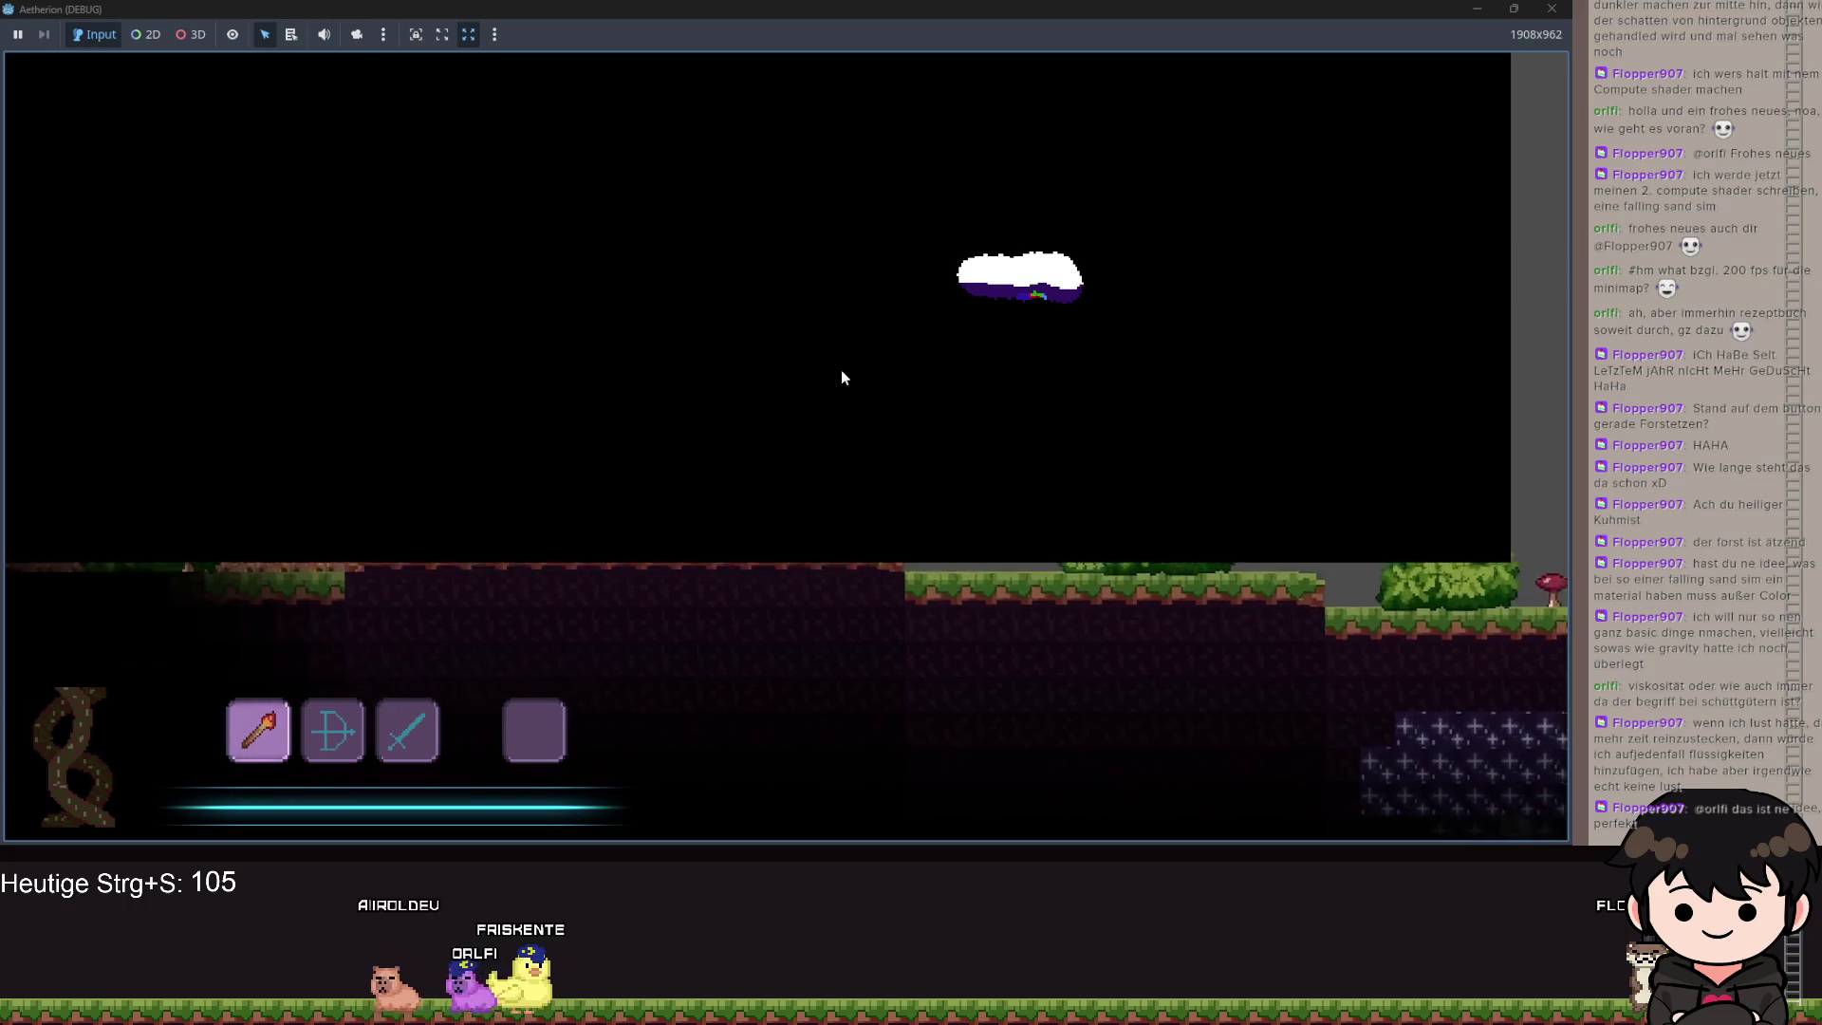
key("a")
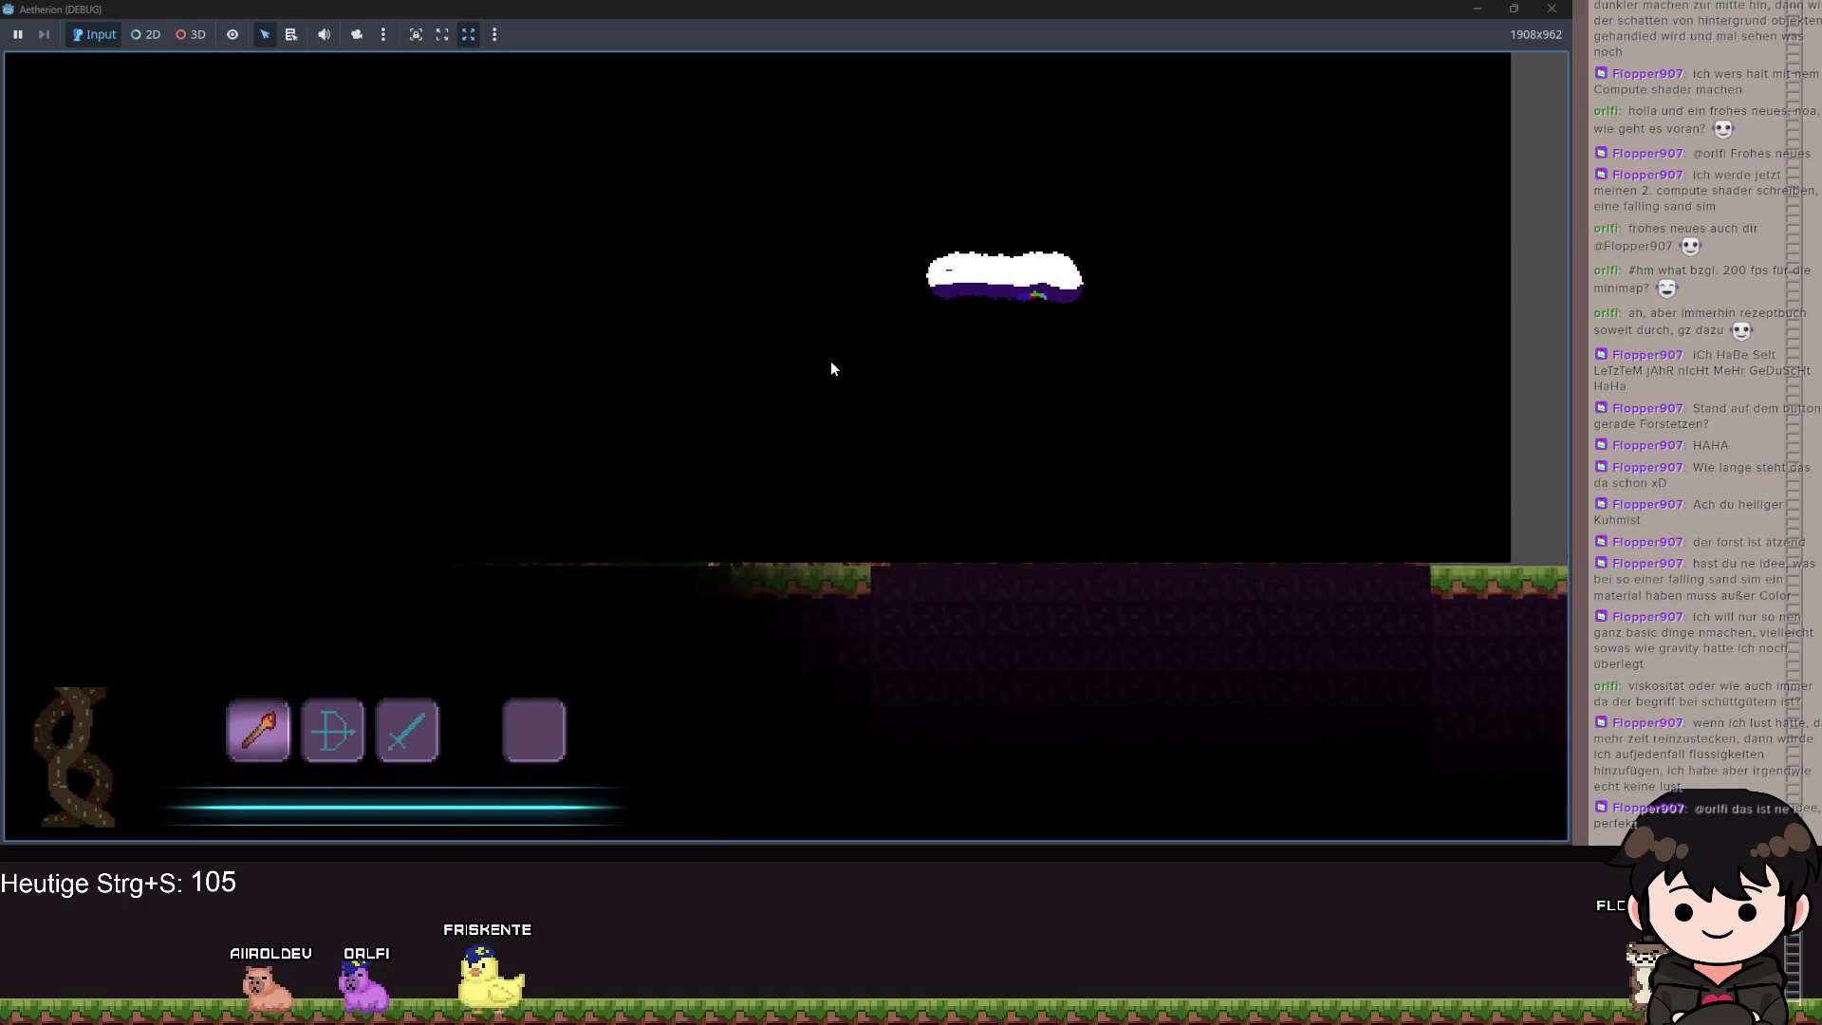
key("a")
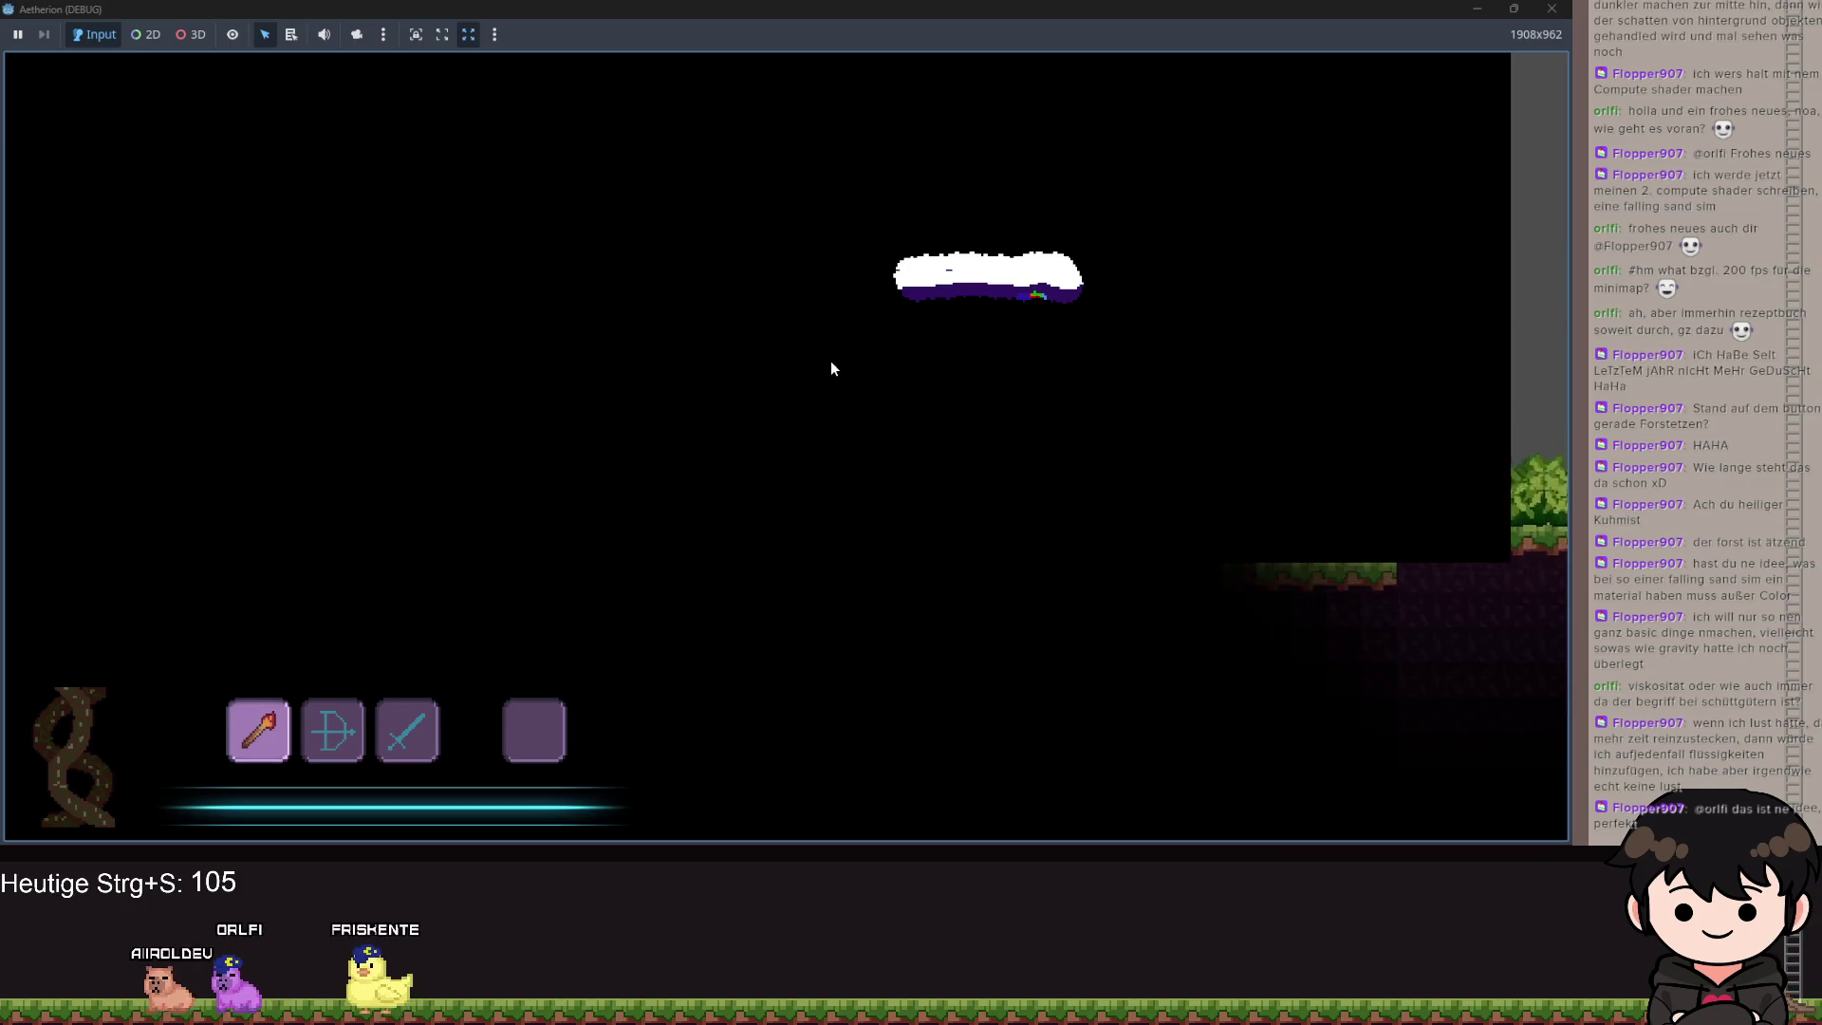
key("a")
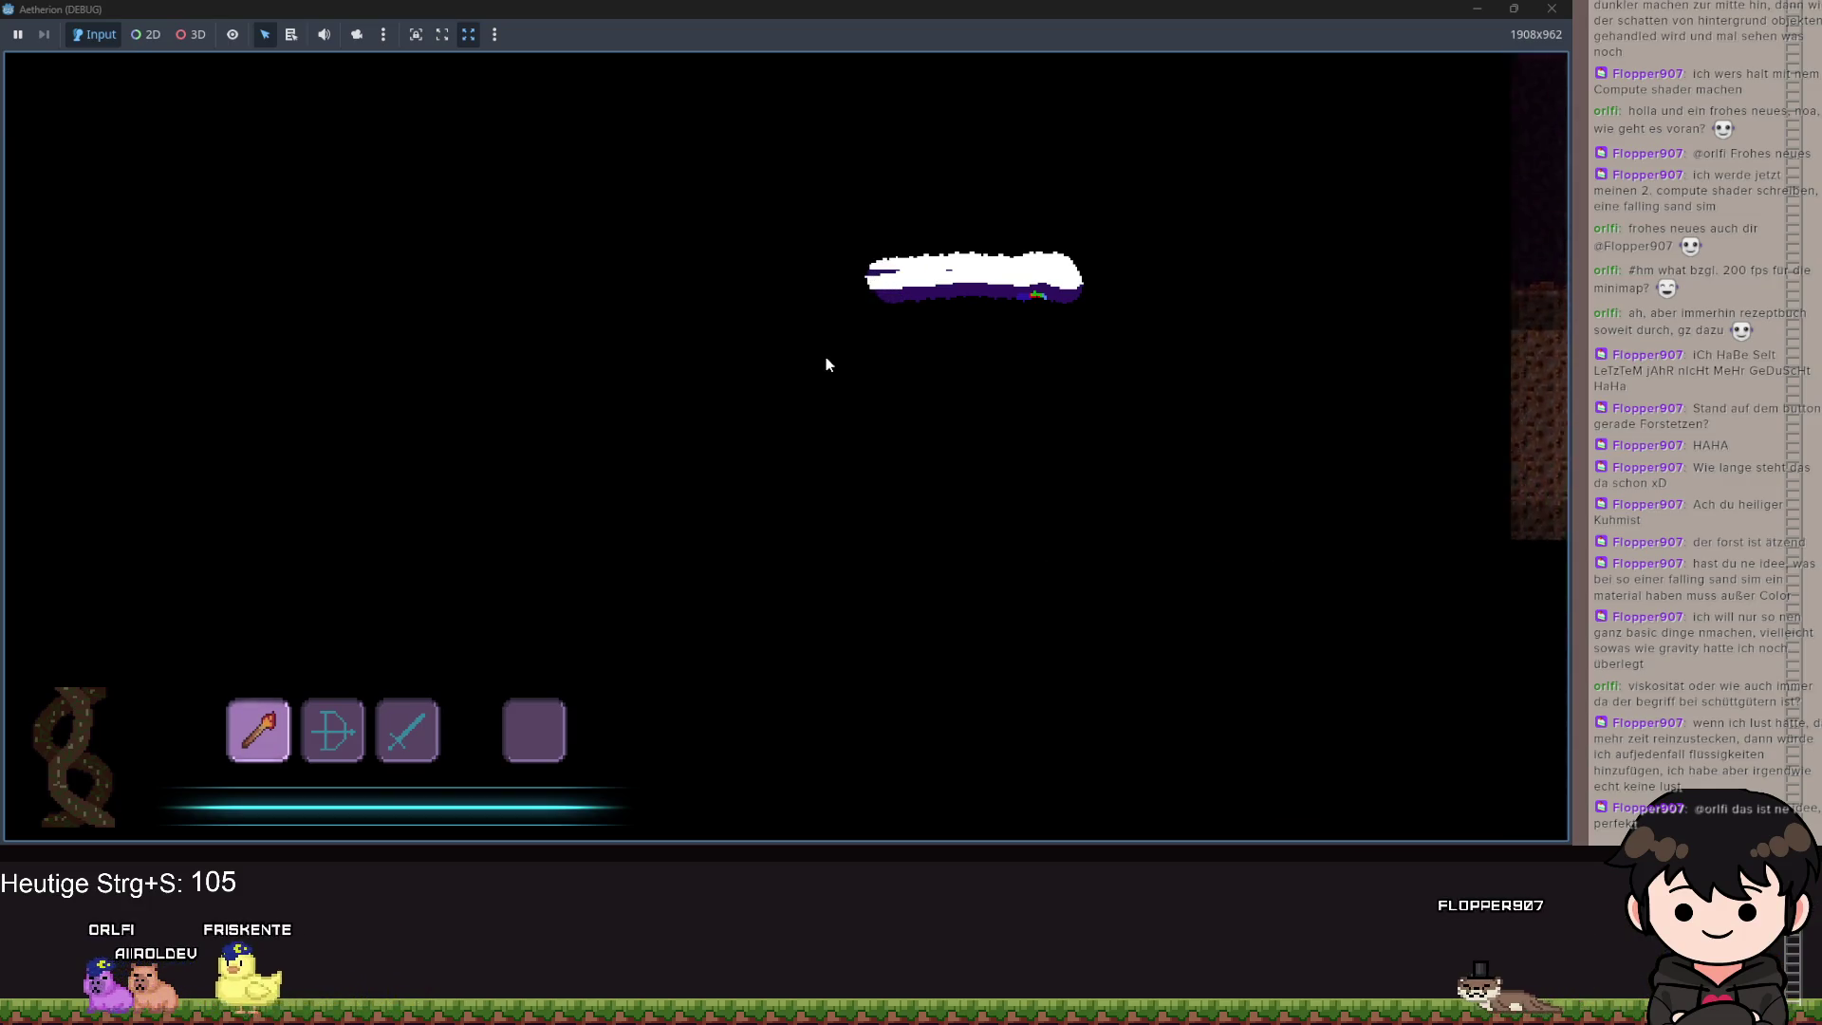
key("a")
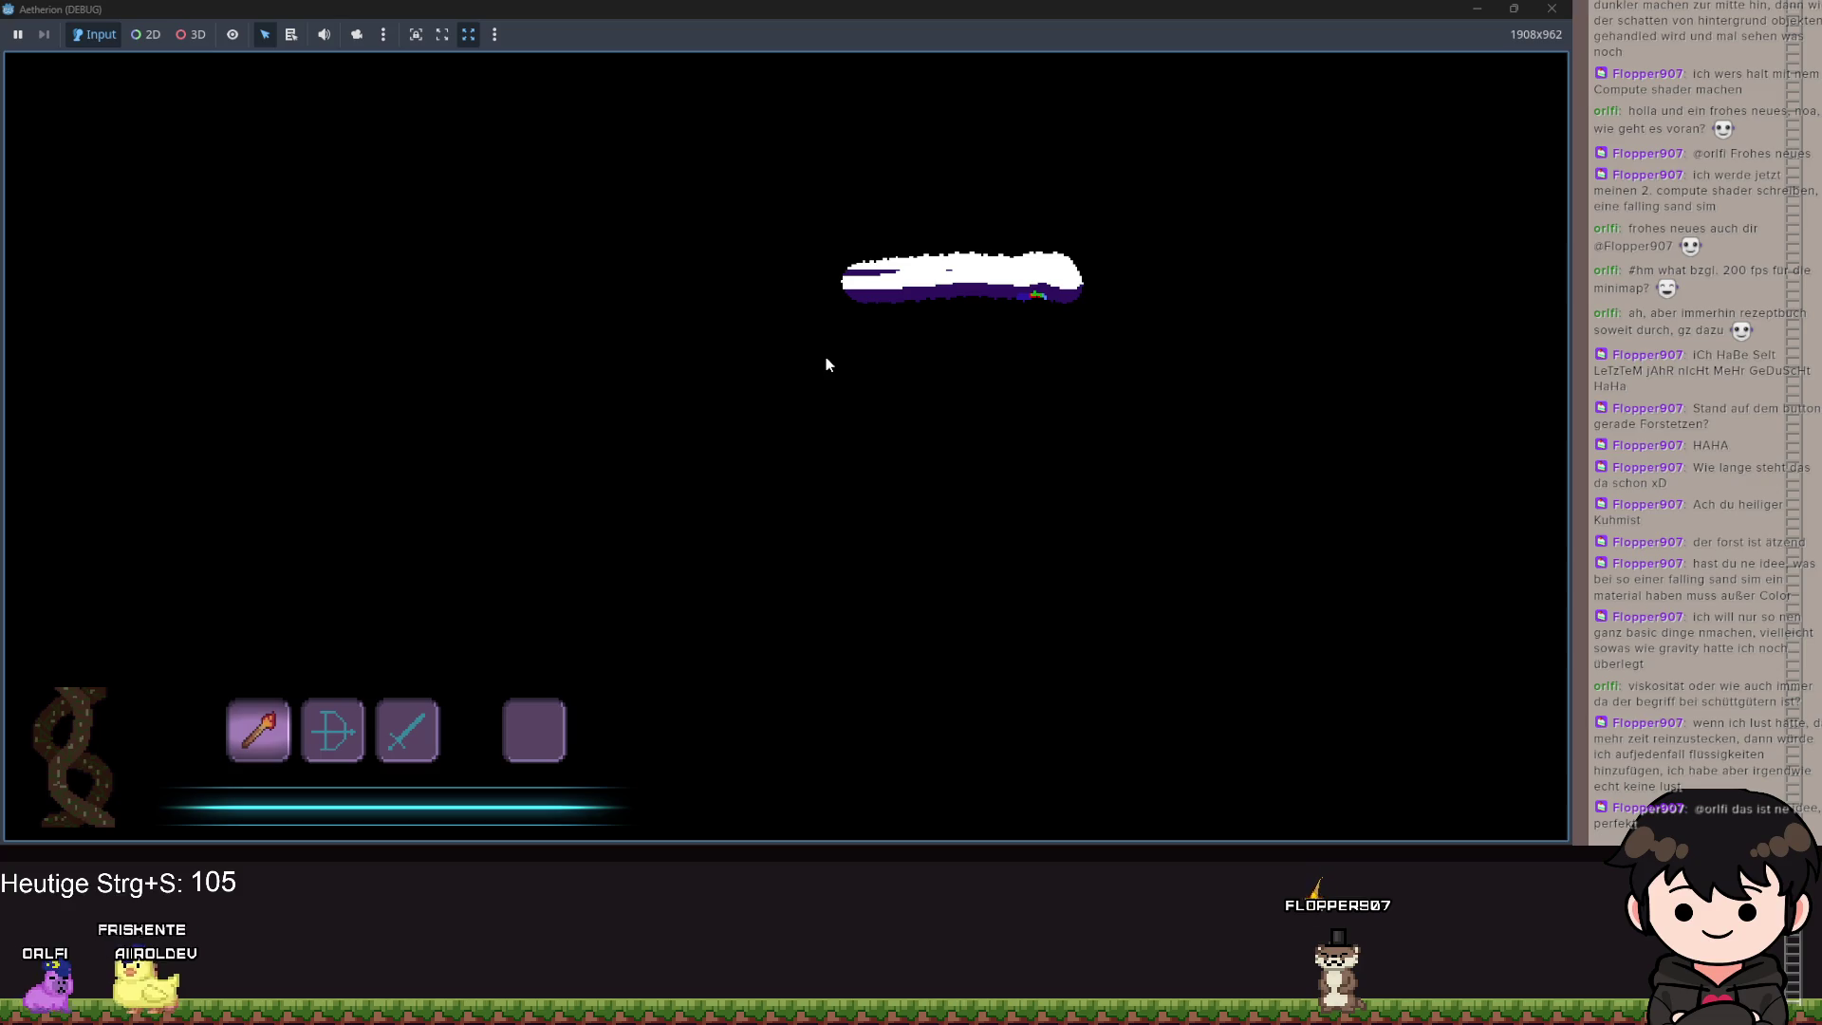
key("a")
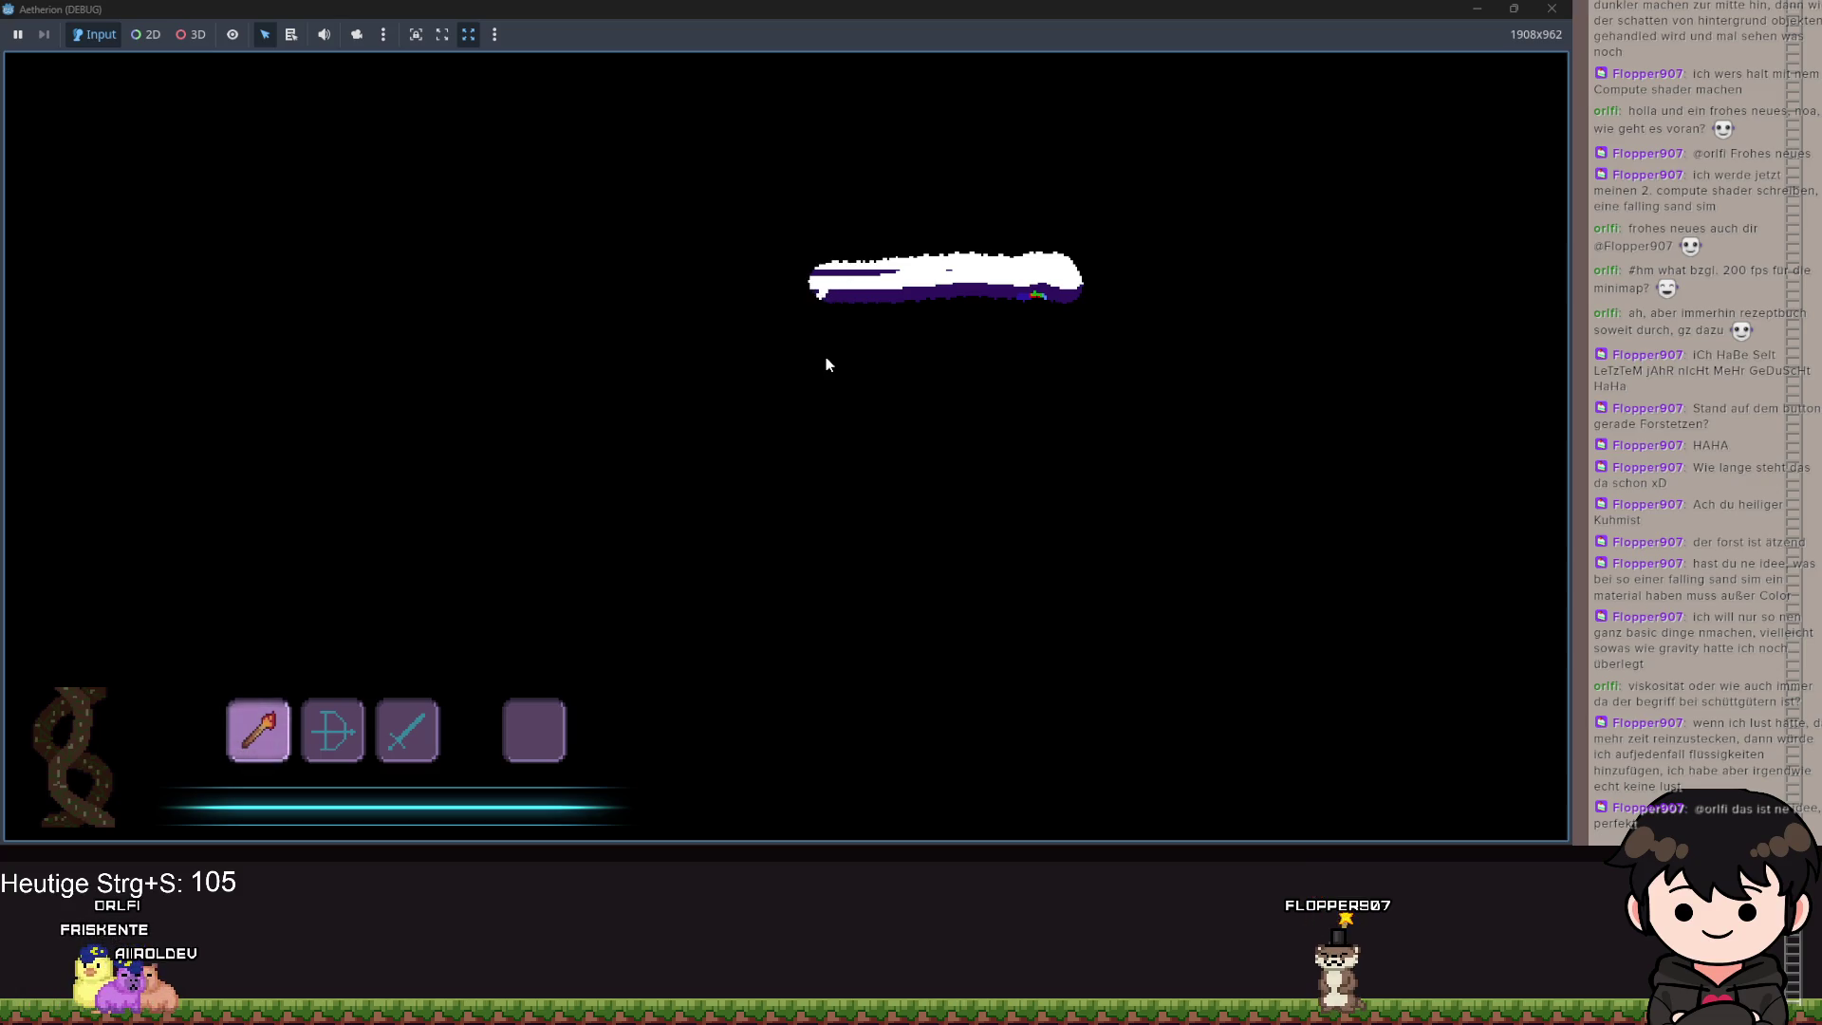
key("a")
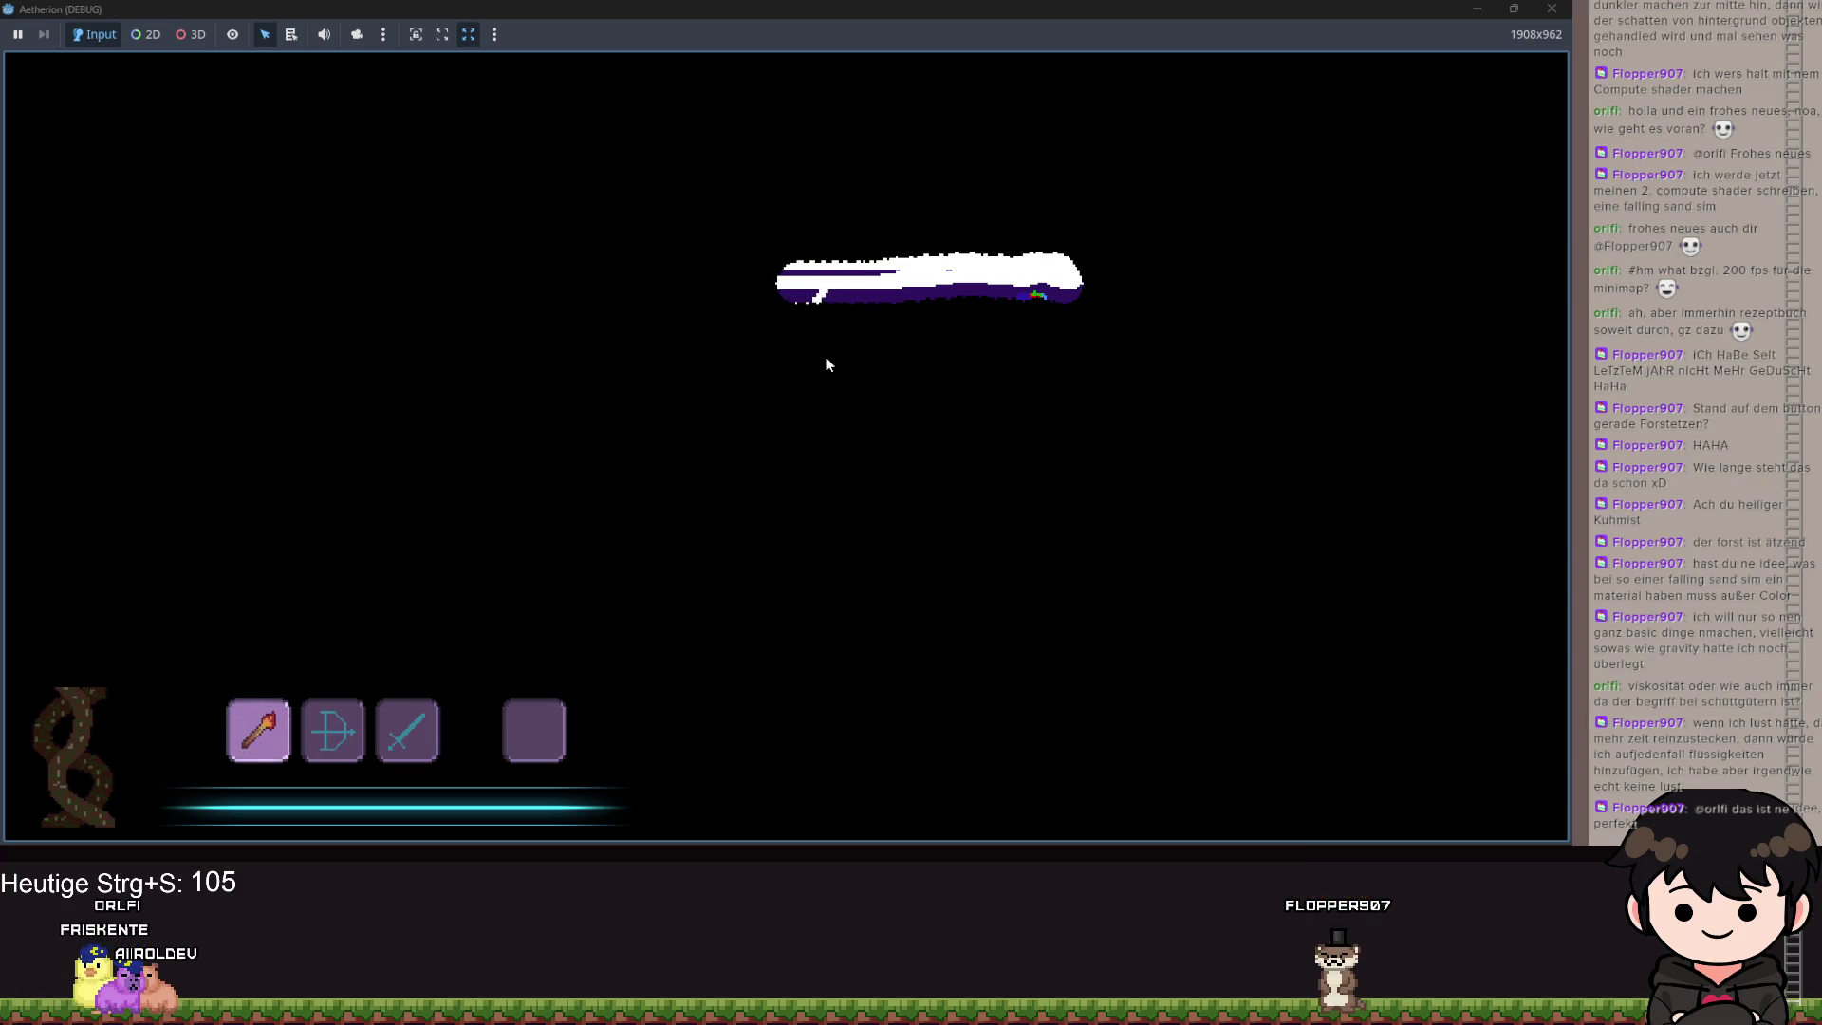
key("a")
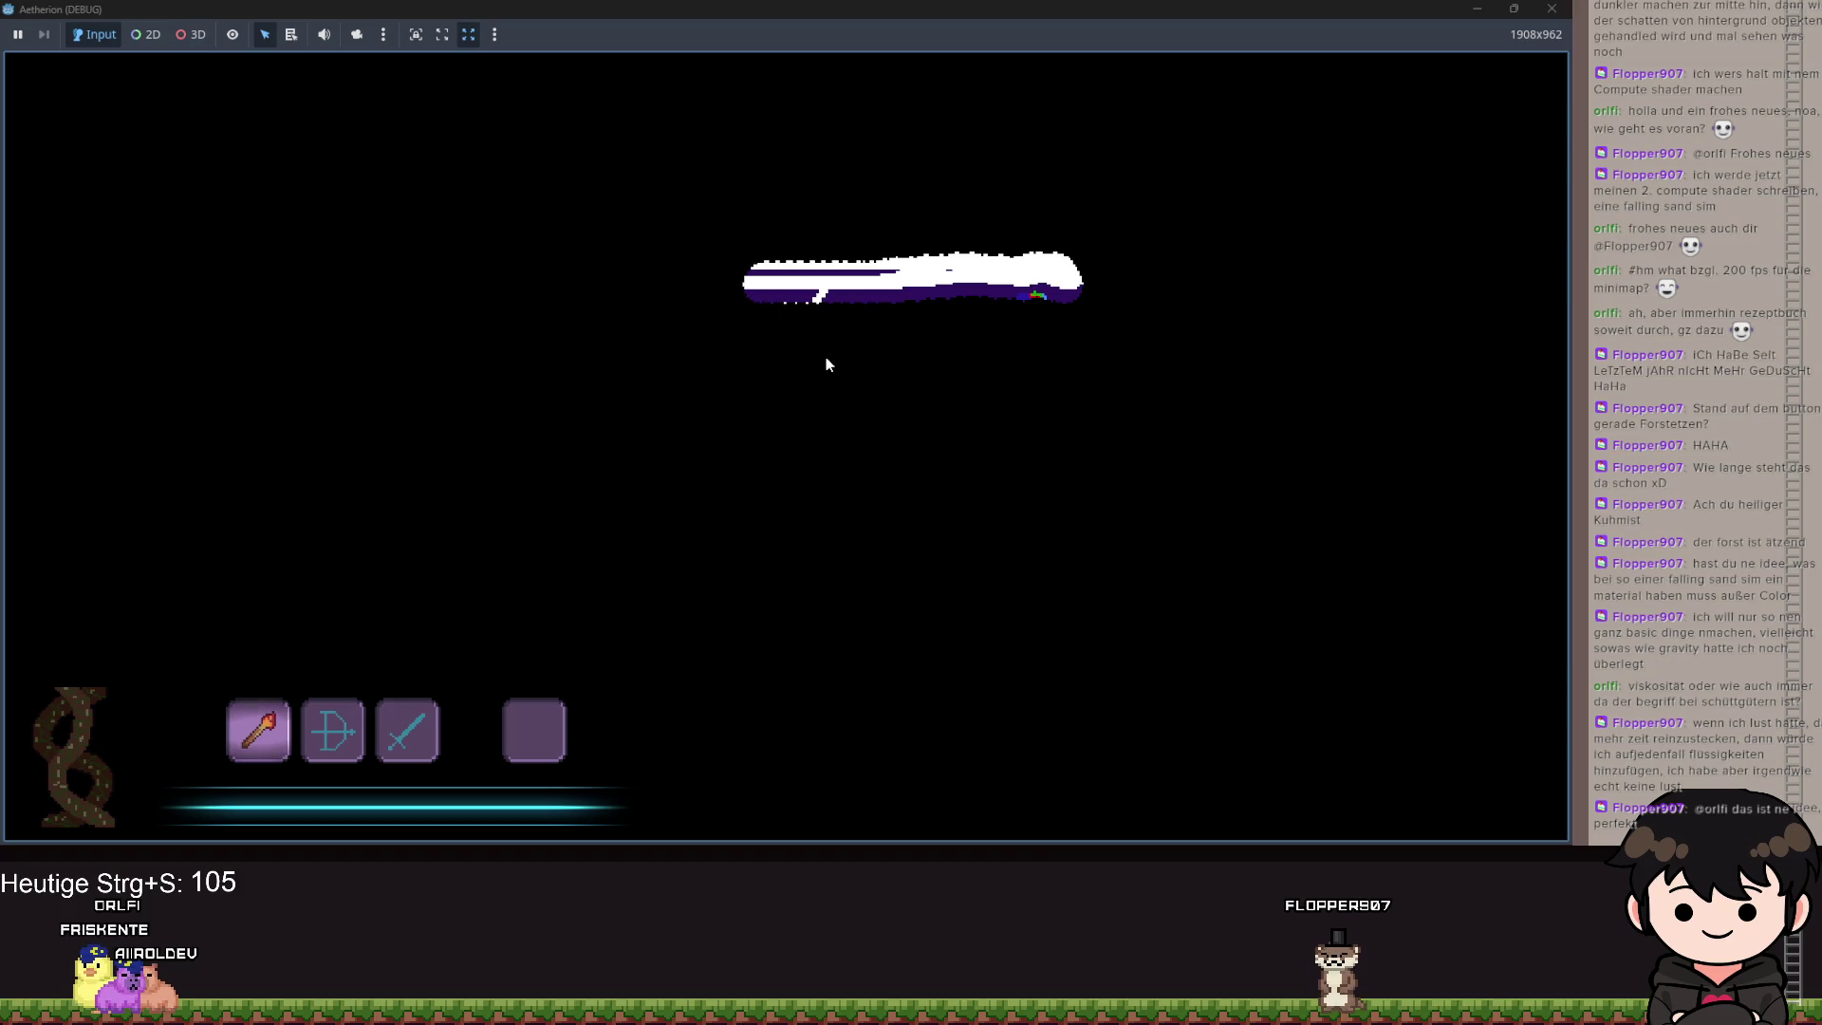
key("a")
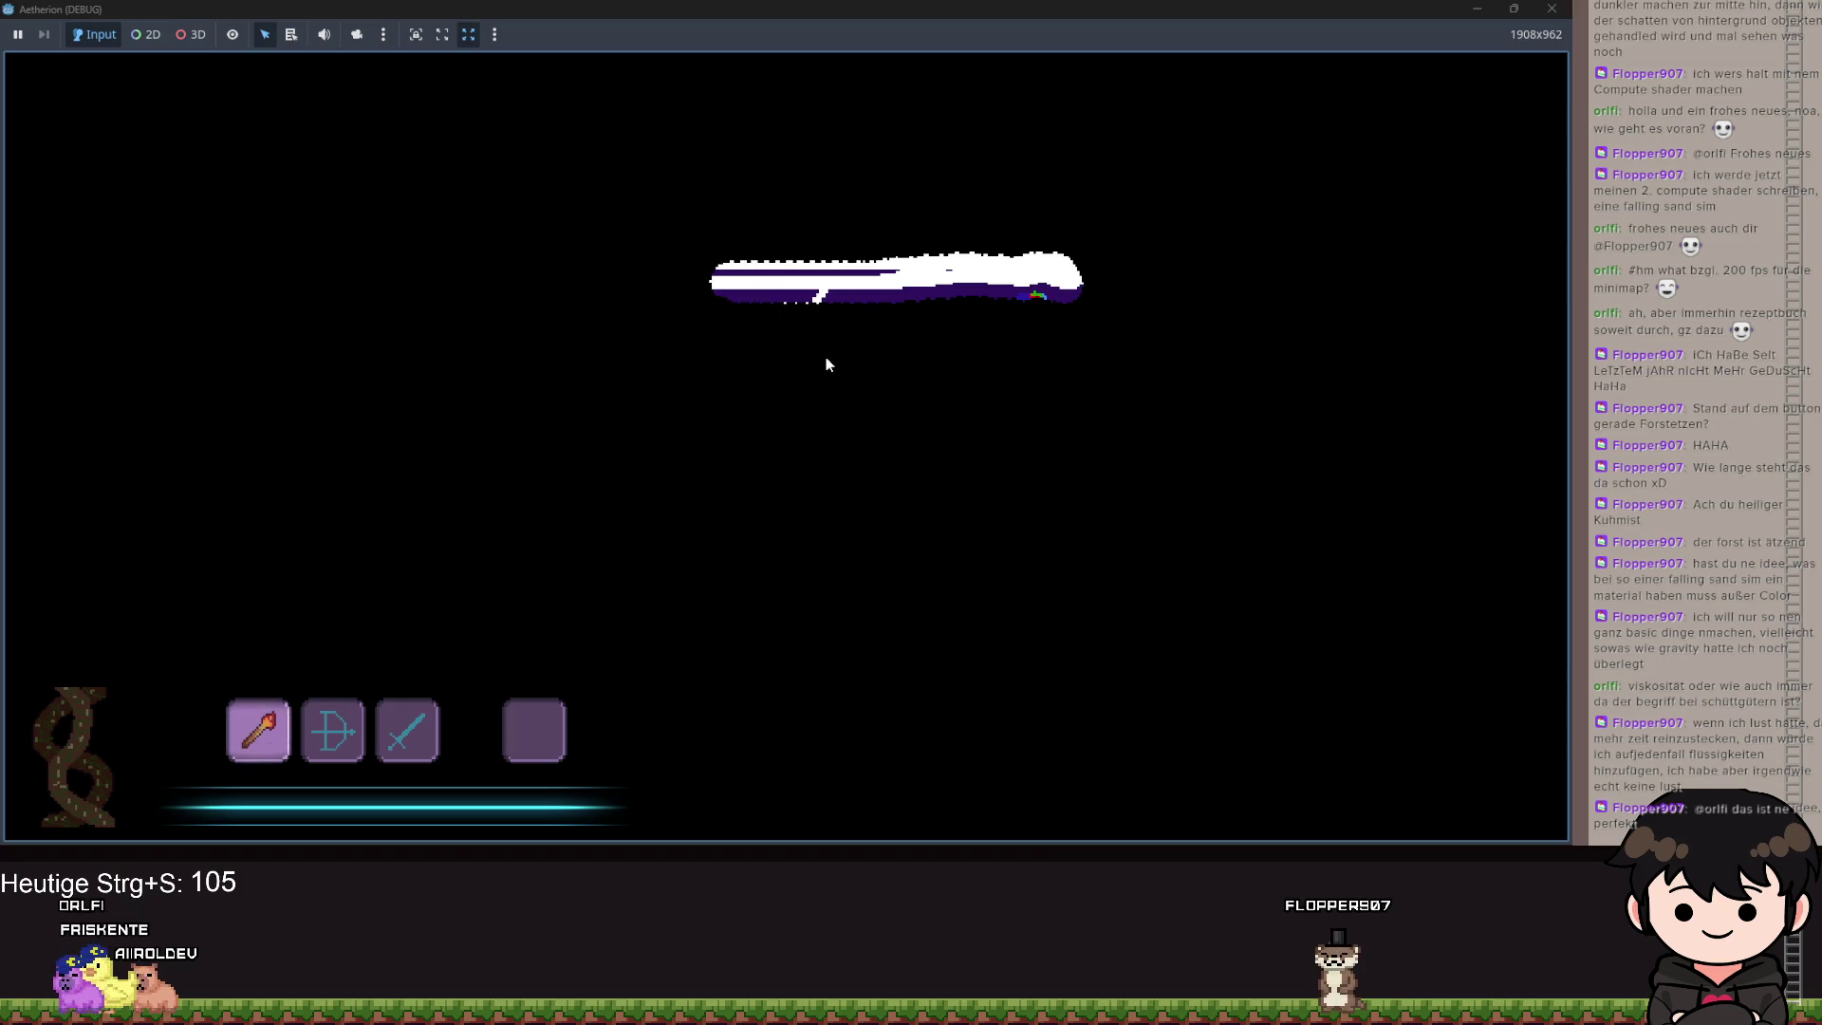
key("a")
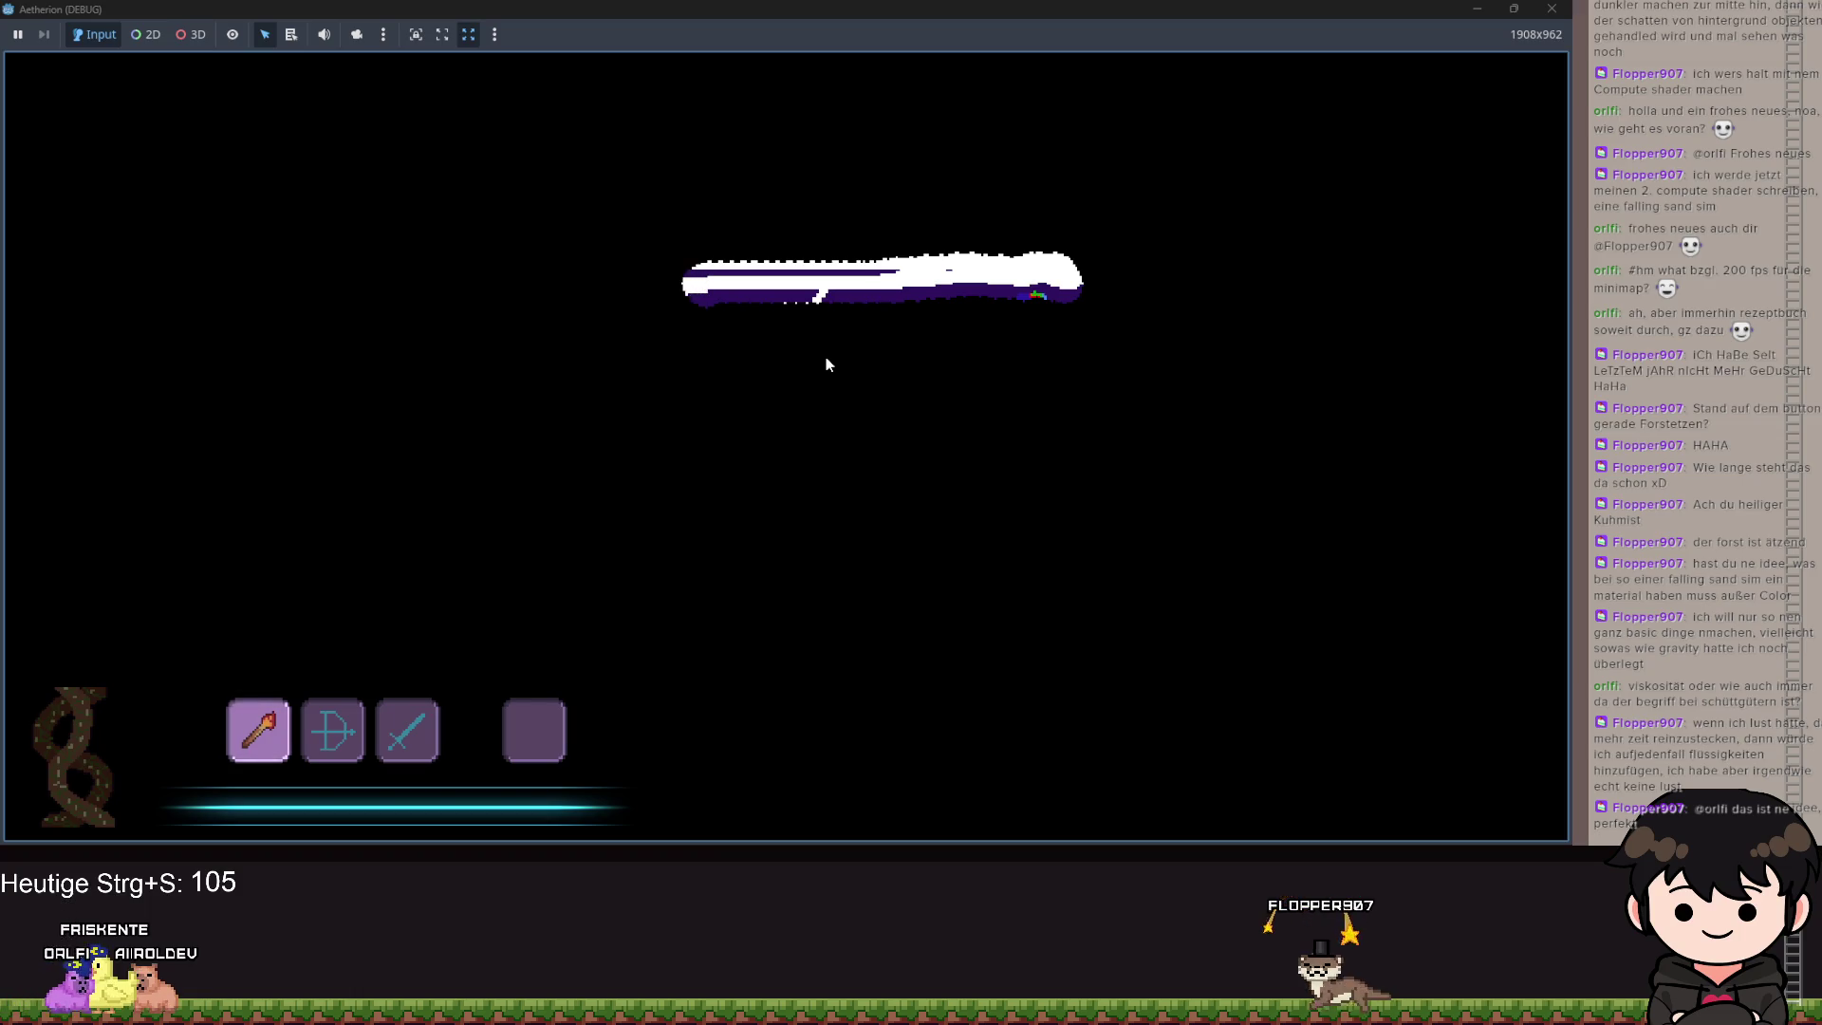
key("a")
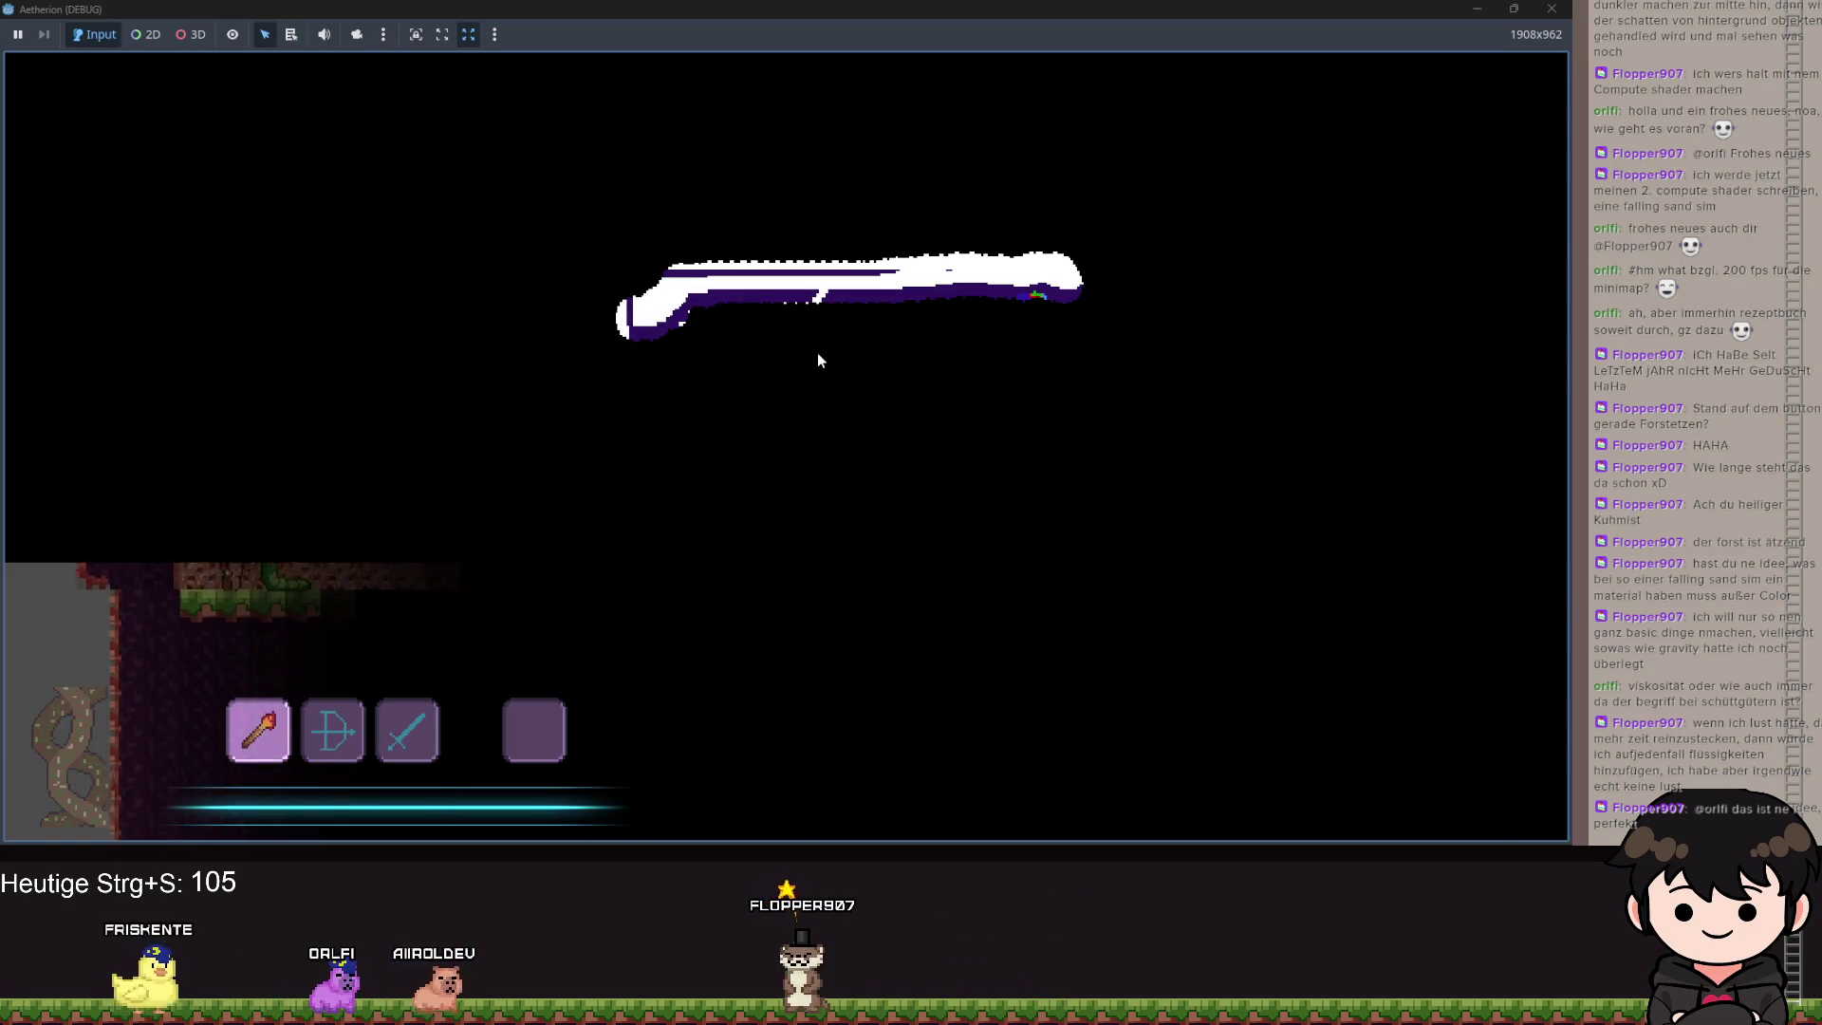
key("Escape")
Append ' / 2' to size.x in the Image.create line, save, and bring the game back up.
left_click(1478, 13)
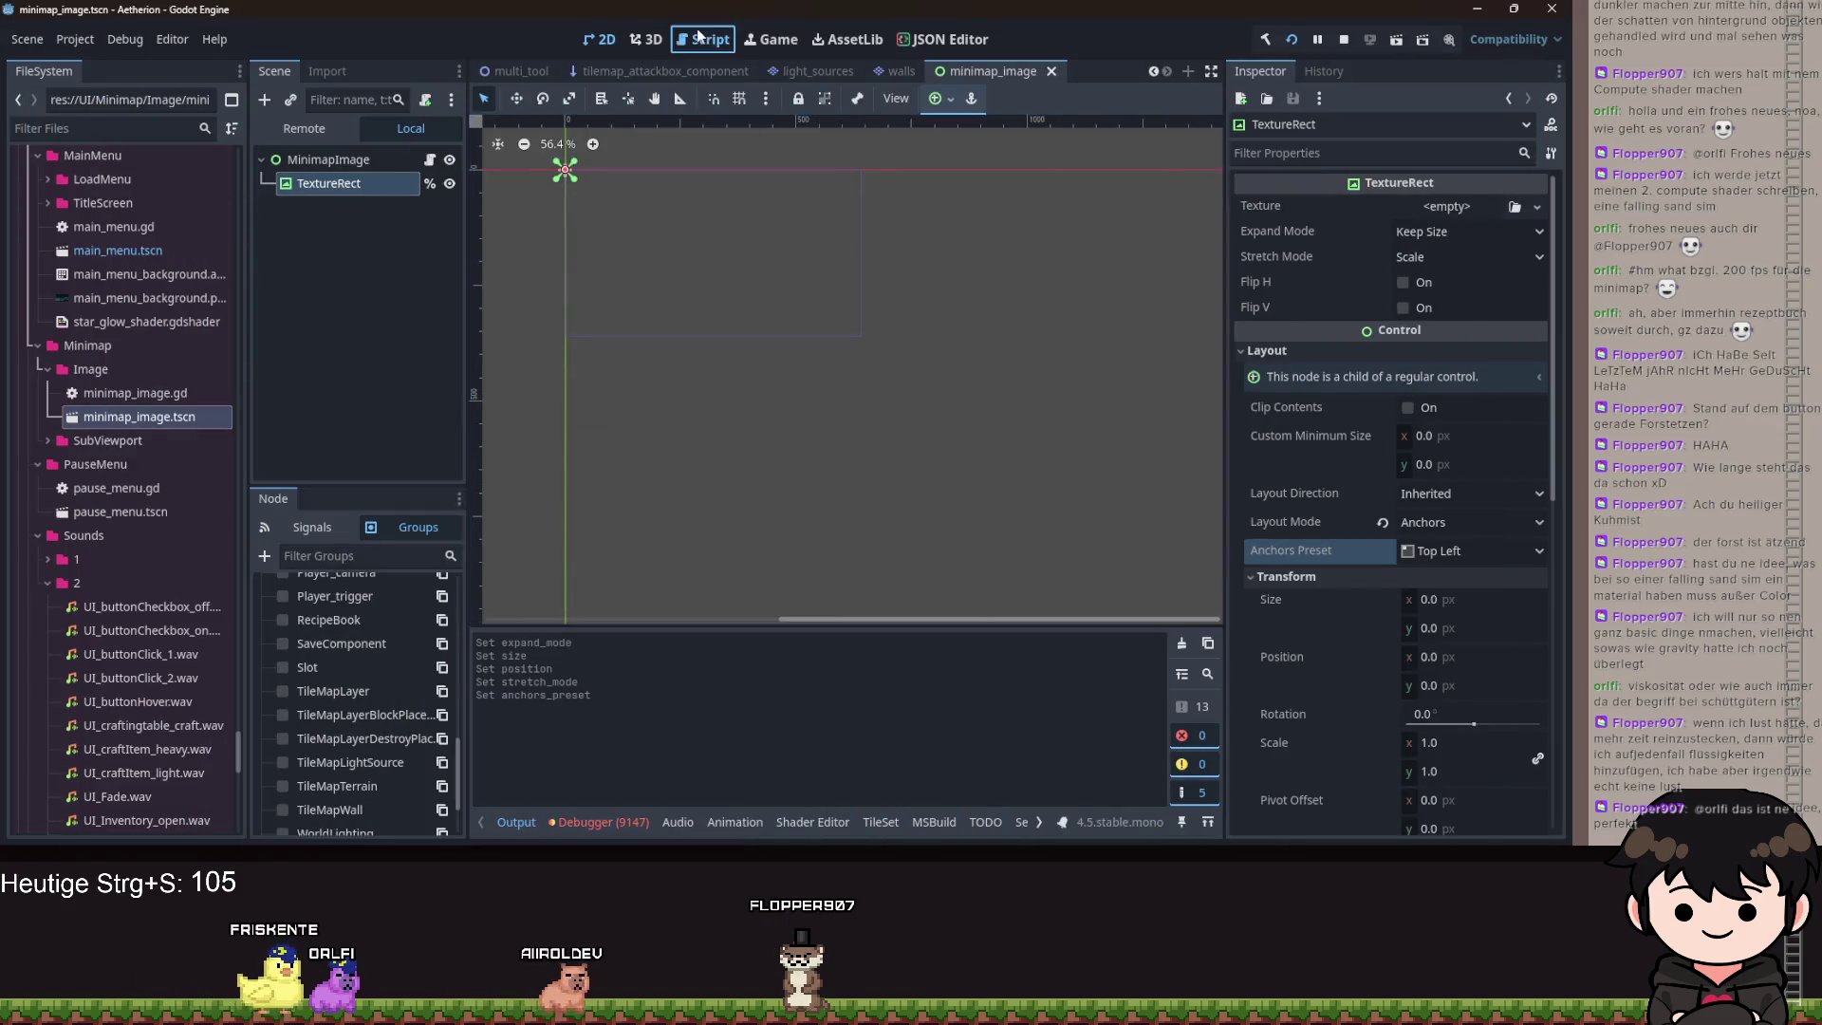
left_click(703, 39)
left_click_drag(858, 595, 776, 556)
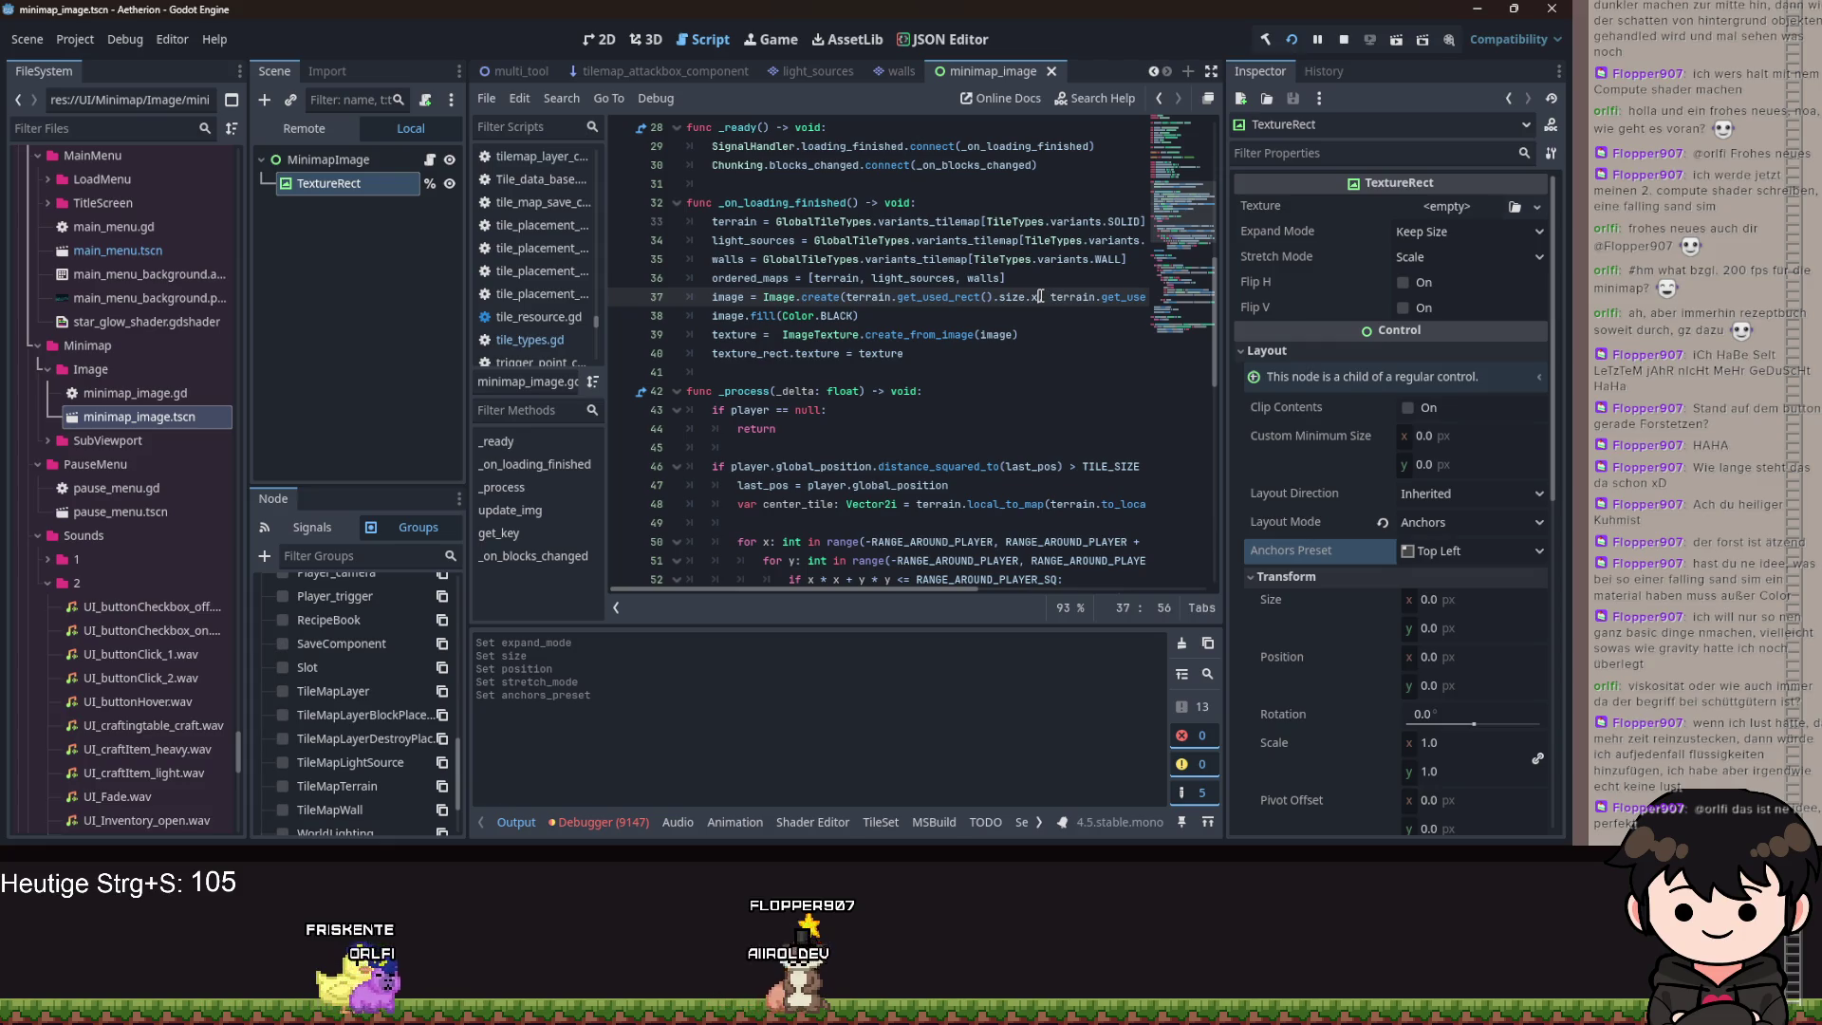
type("/ 2")
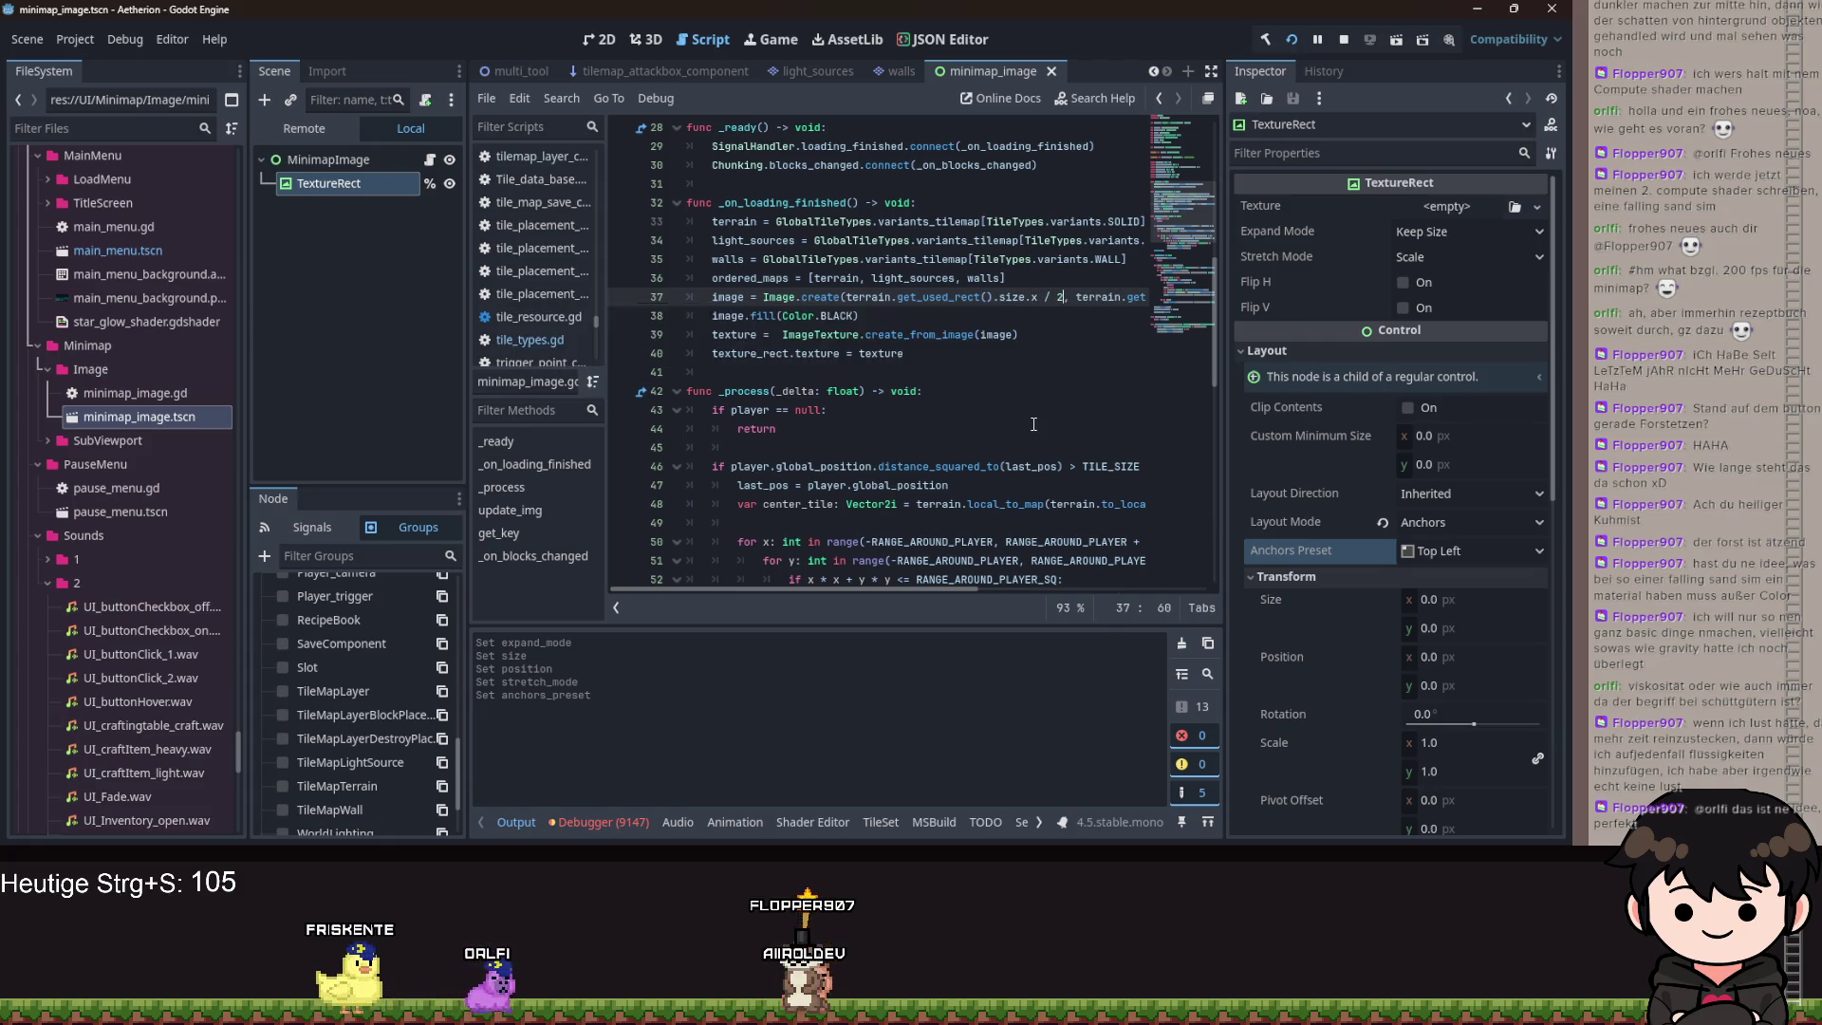
left_click(1036, 421)
key("ctrl+s")
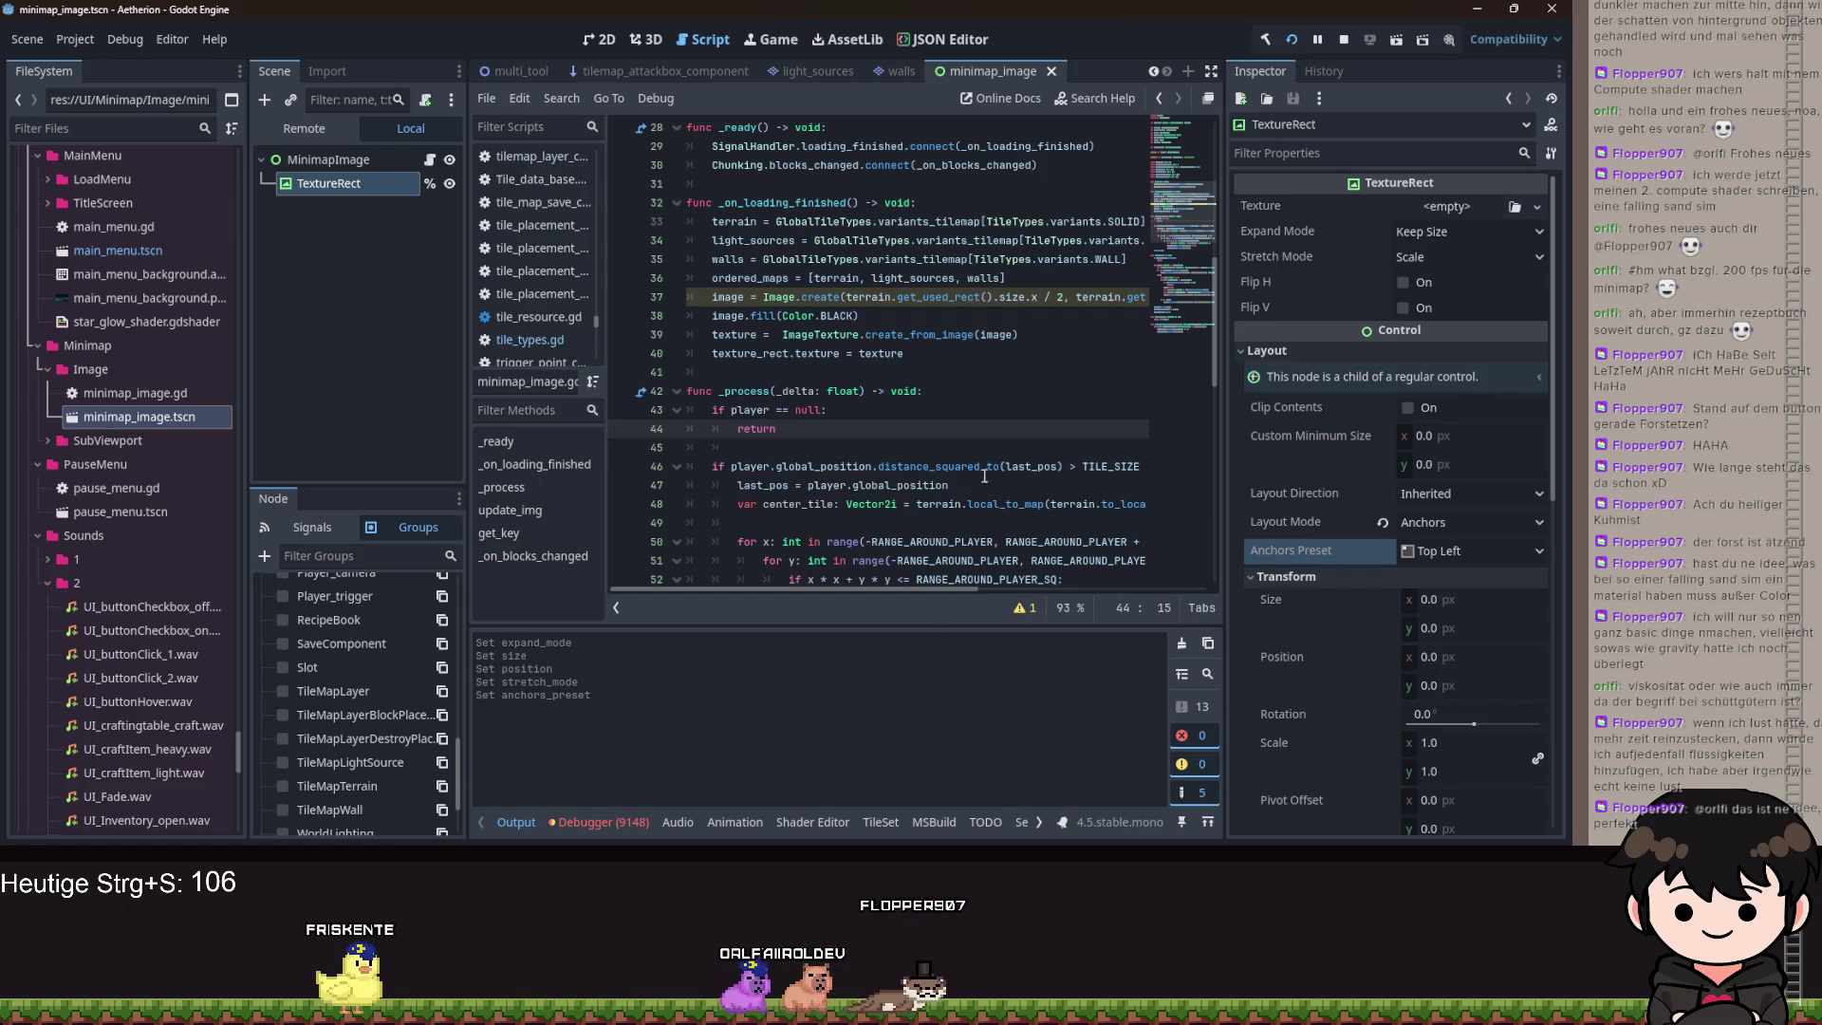
left_click(1004, 391)
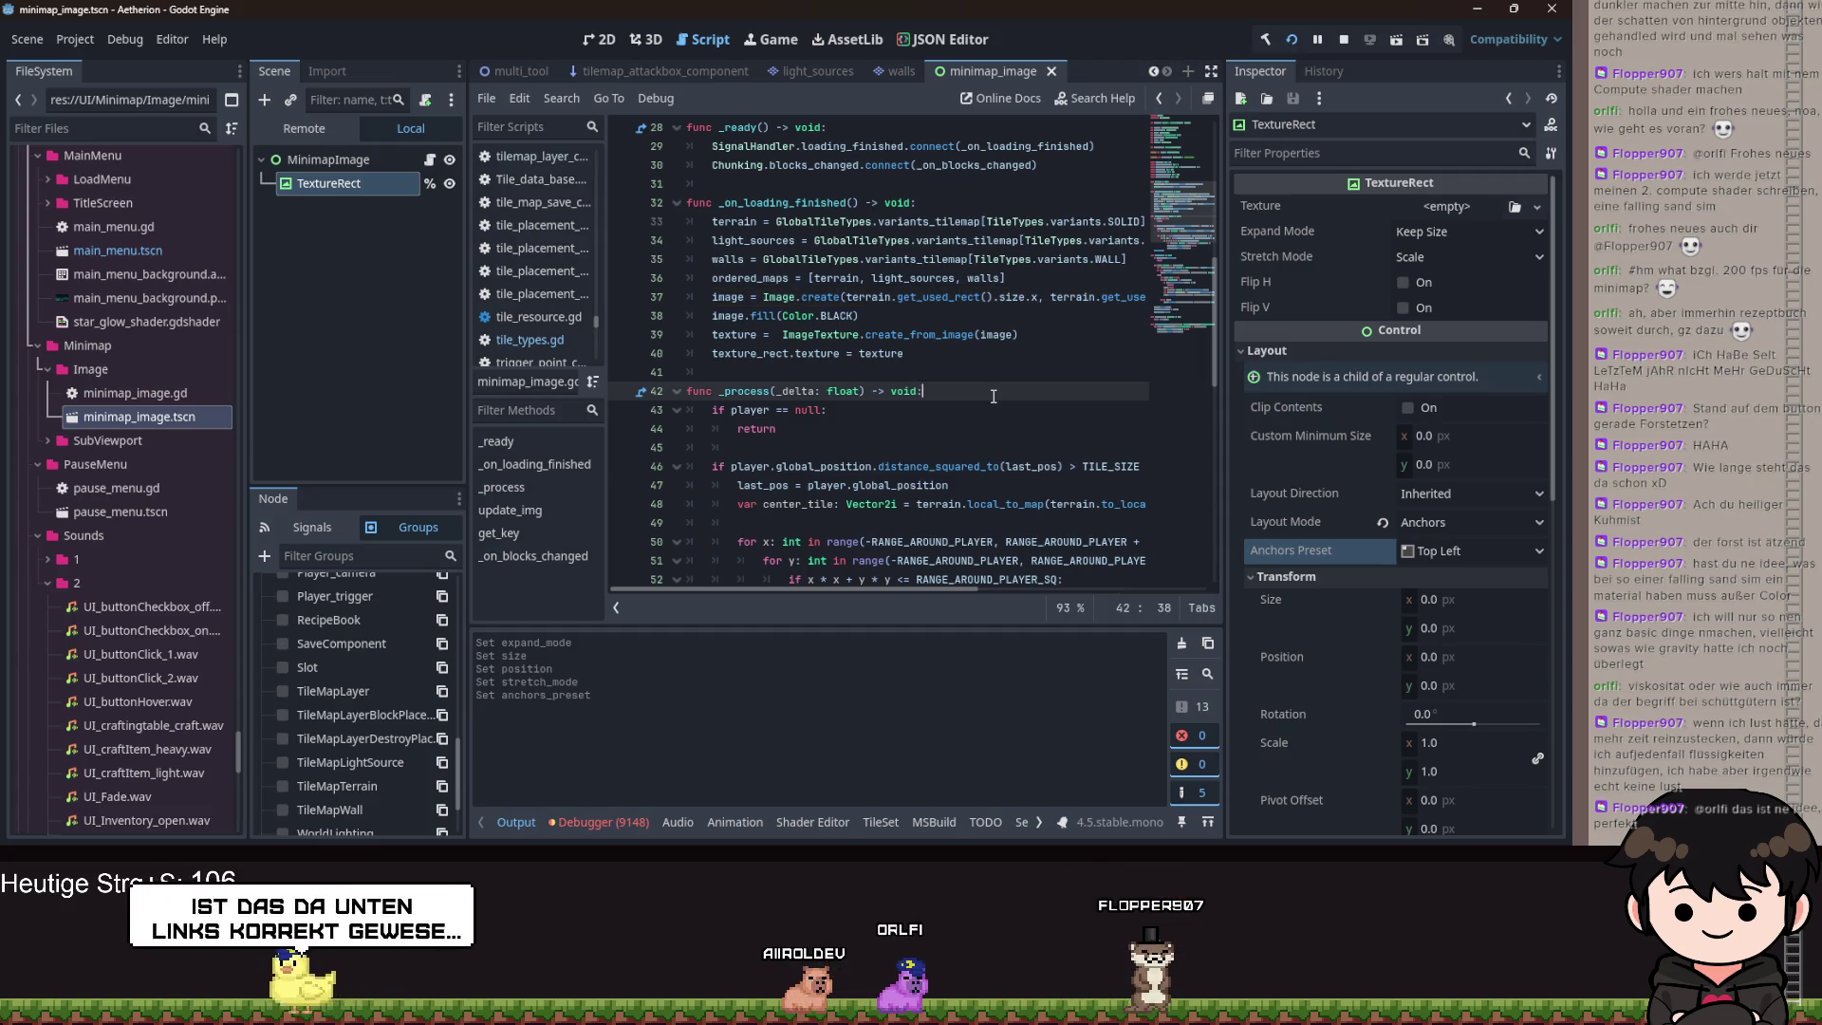
left_click(925, 790)
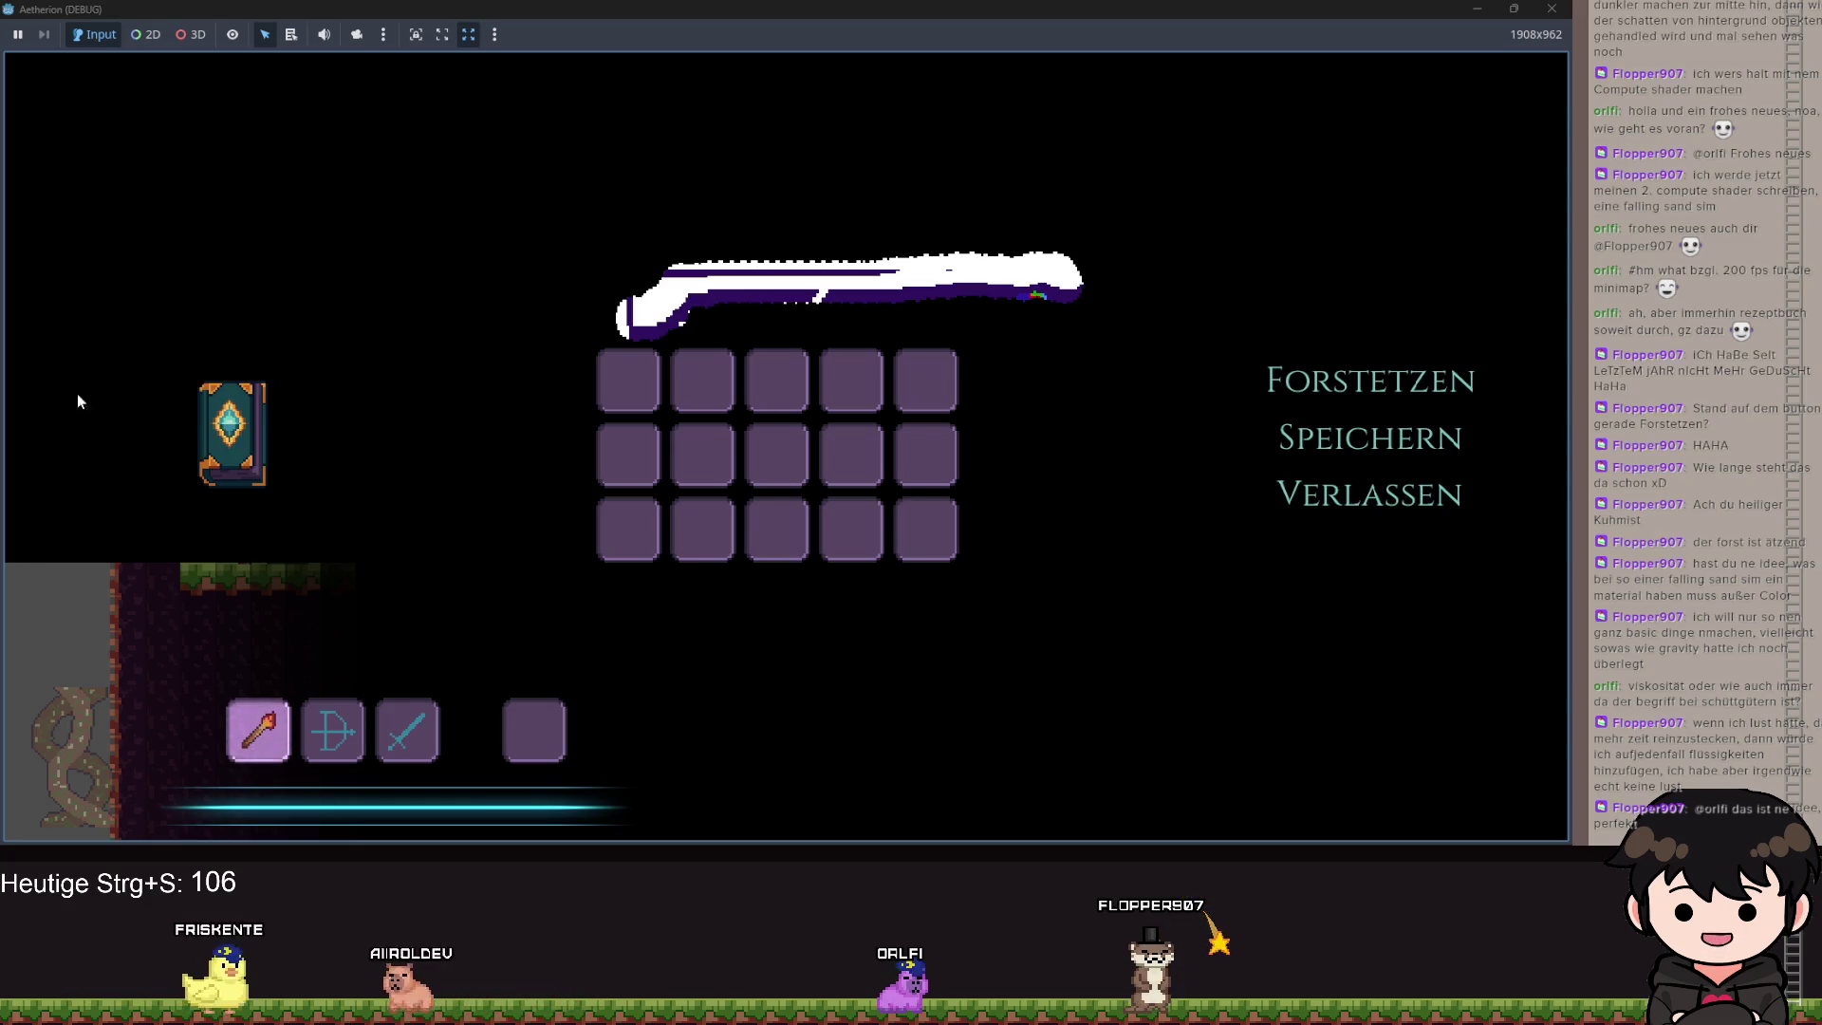
Resume with Forstetzen to check the minimap, pause again, and minimize the game.
left_click(1357, 375)
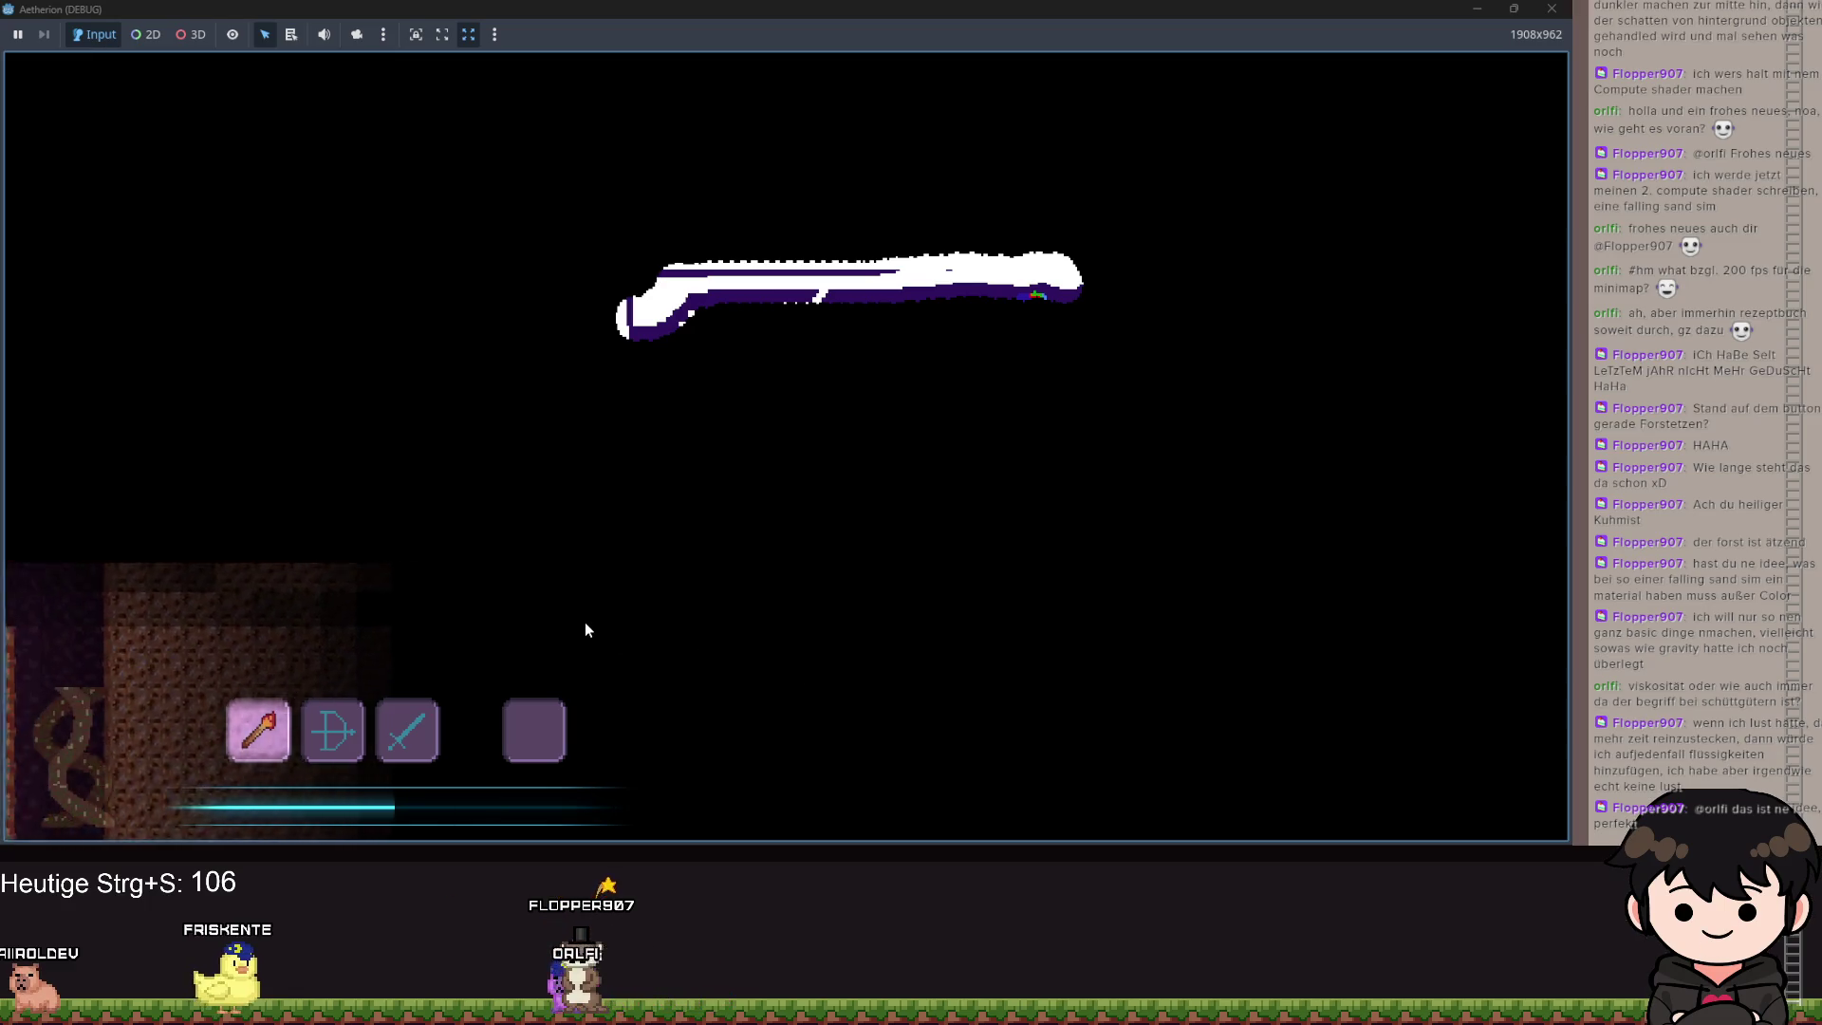
key("Escape")
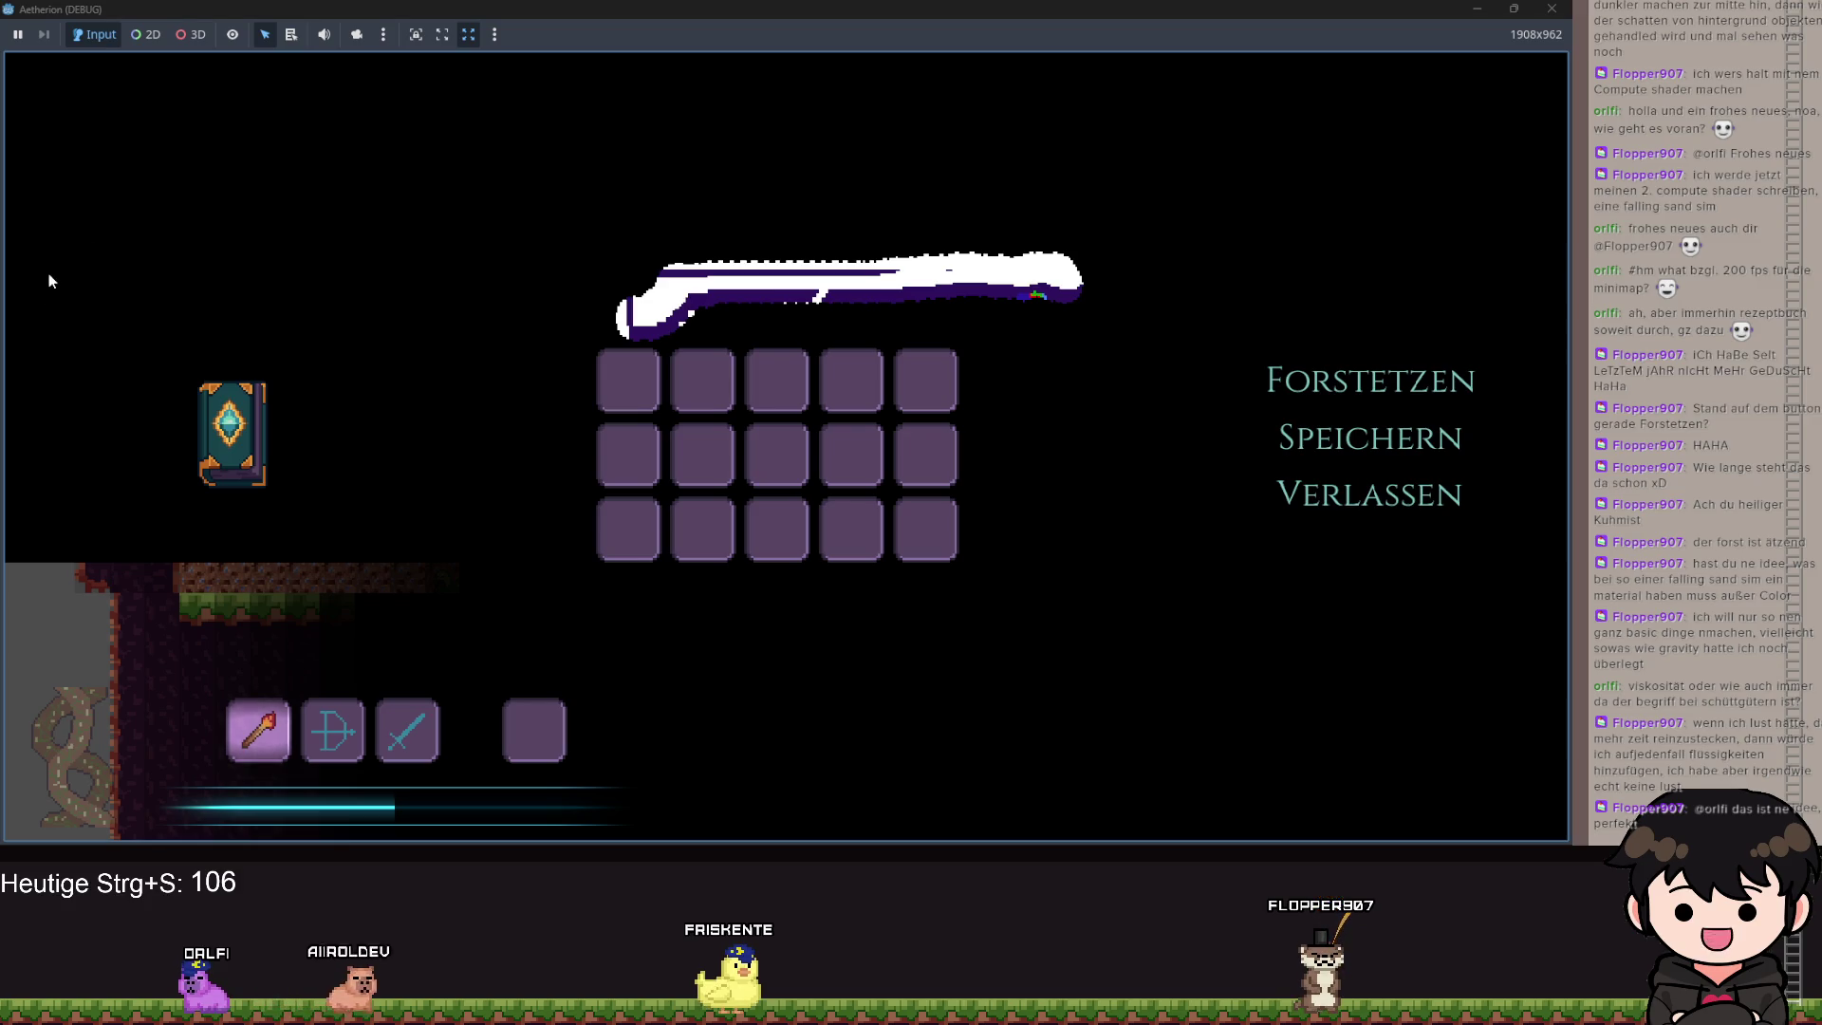
left_click(1477, 9)
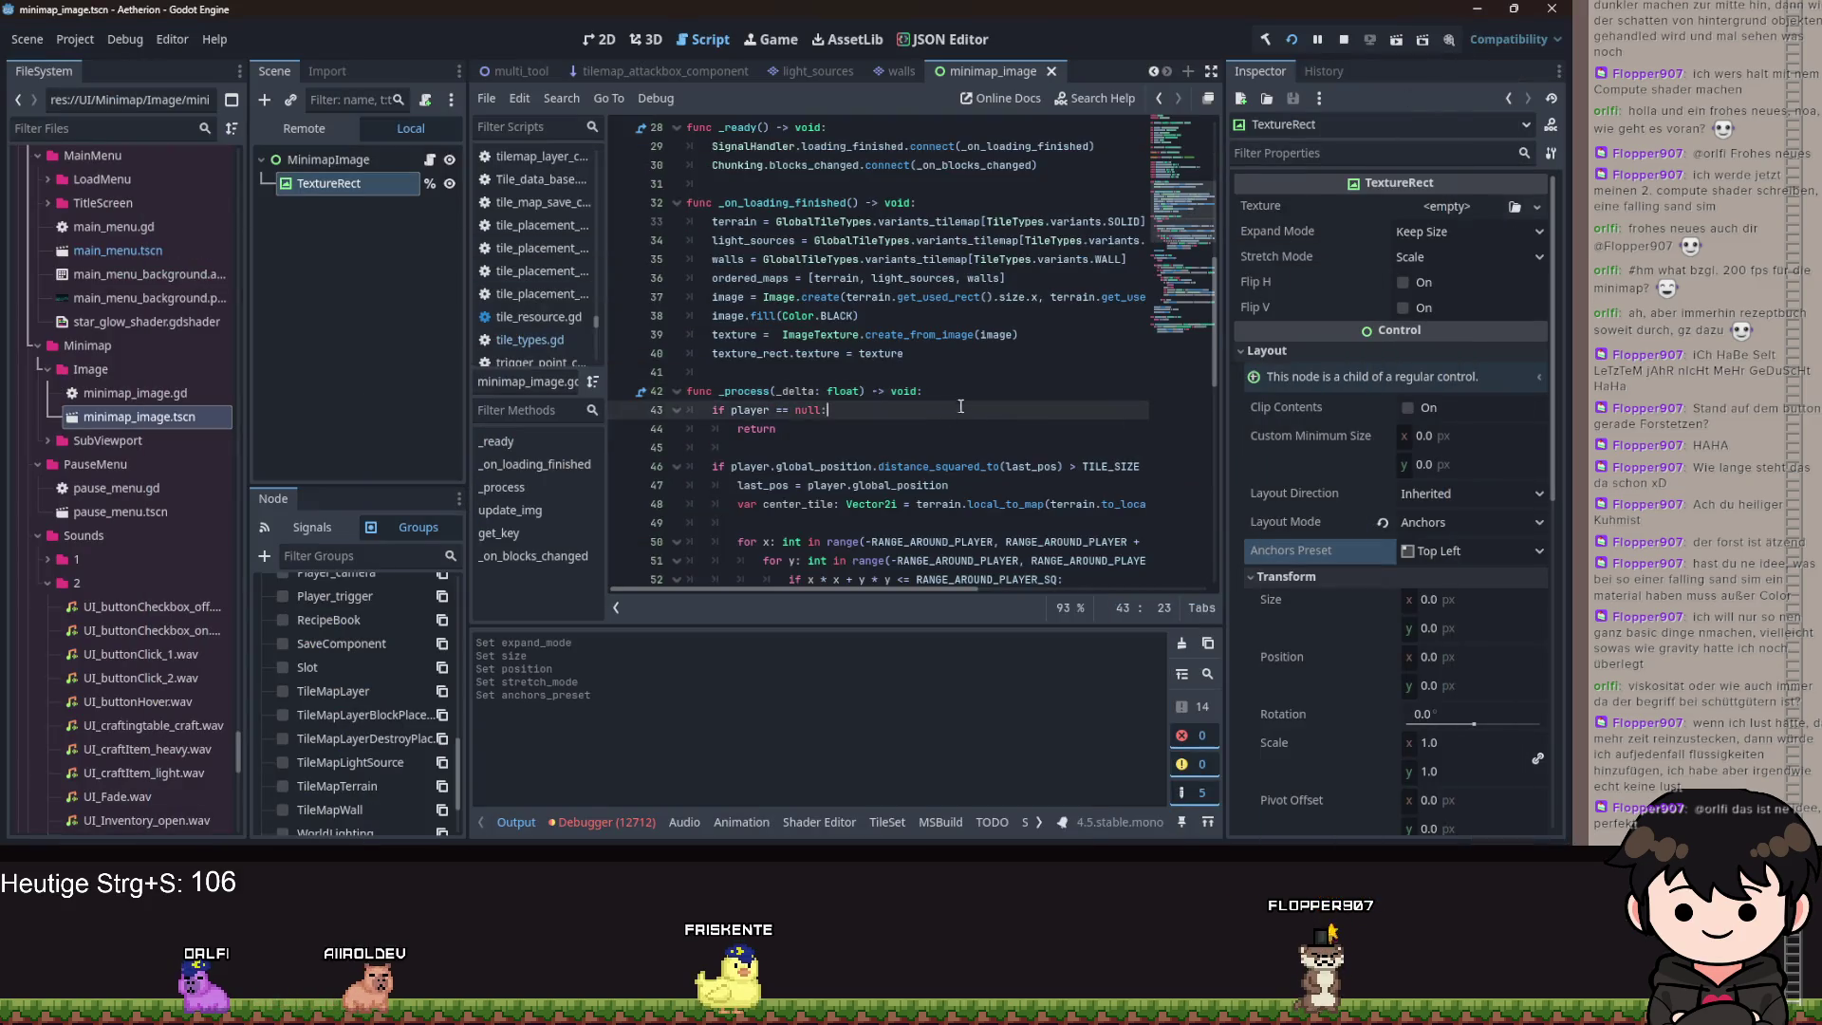
On line 63 remove the terrain end.x offset, wrap pixel.x and pixel.y in abs(), and save.
scroll(952, 447, "down", 2)
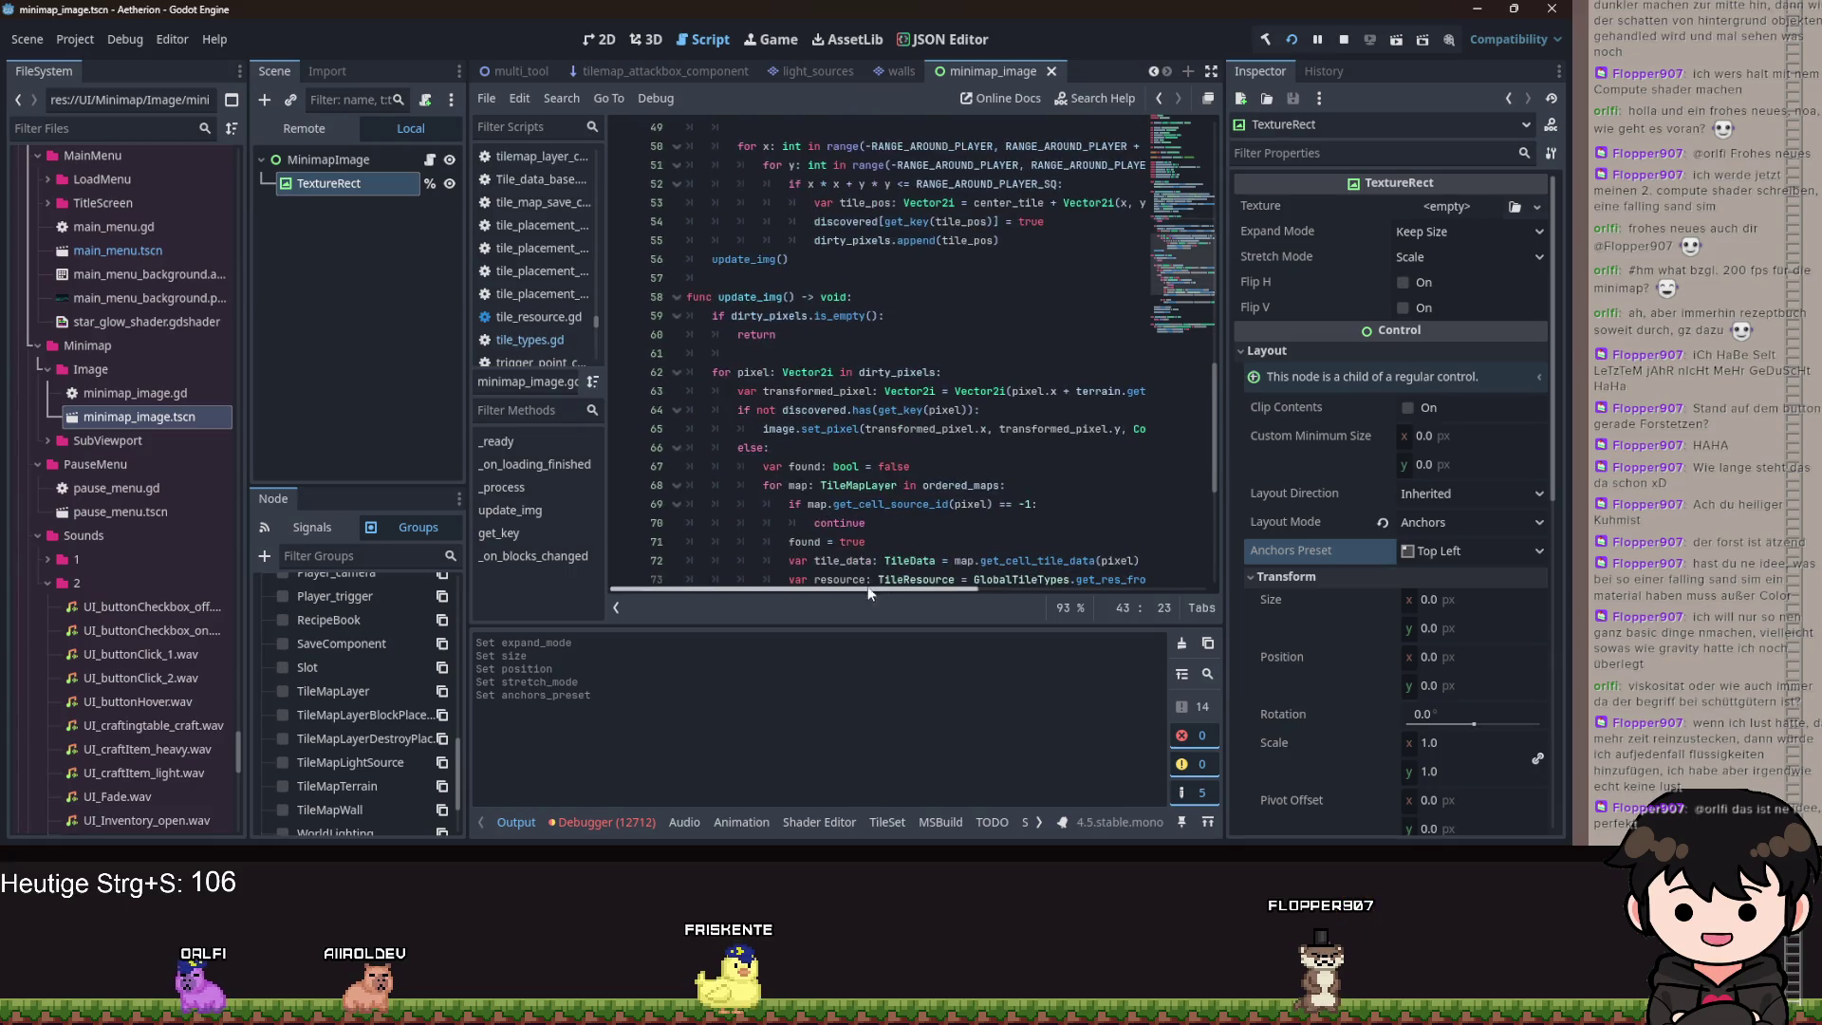
mouse_move(896, 591)
left_mouse_down()
mouse_move(1056, 567)
mouse_move(938, 582)
mouse_move(977, 567)
left_mouse_up()
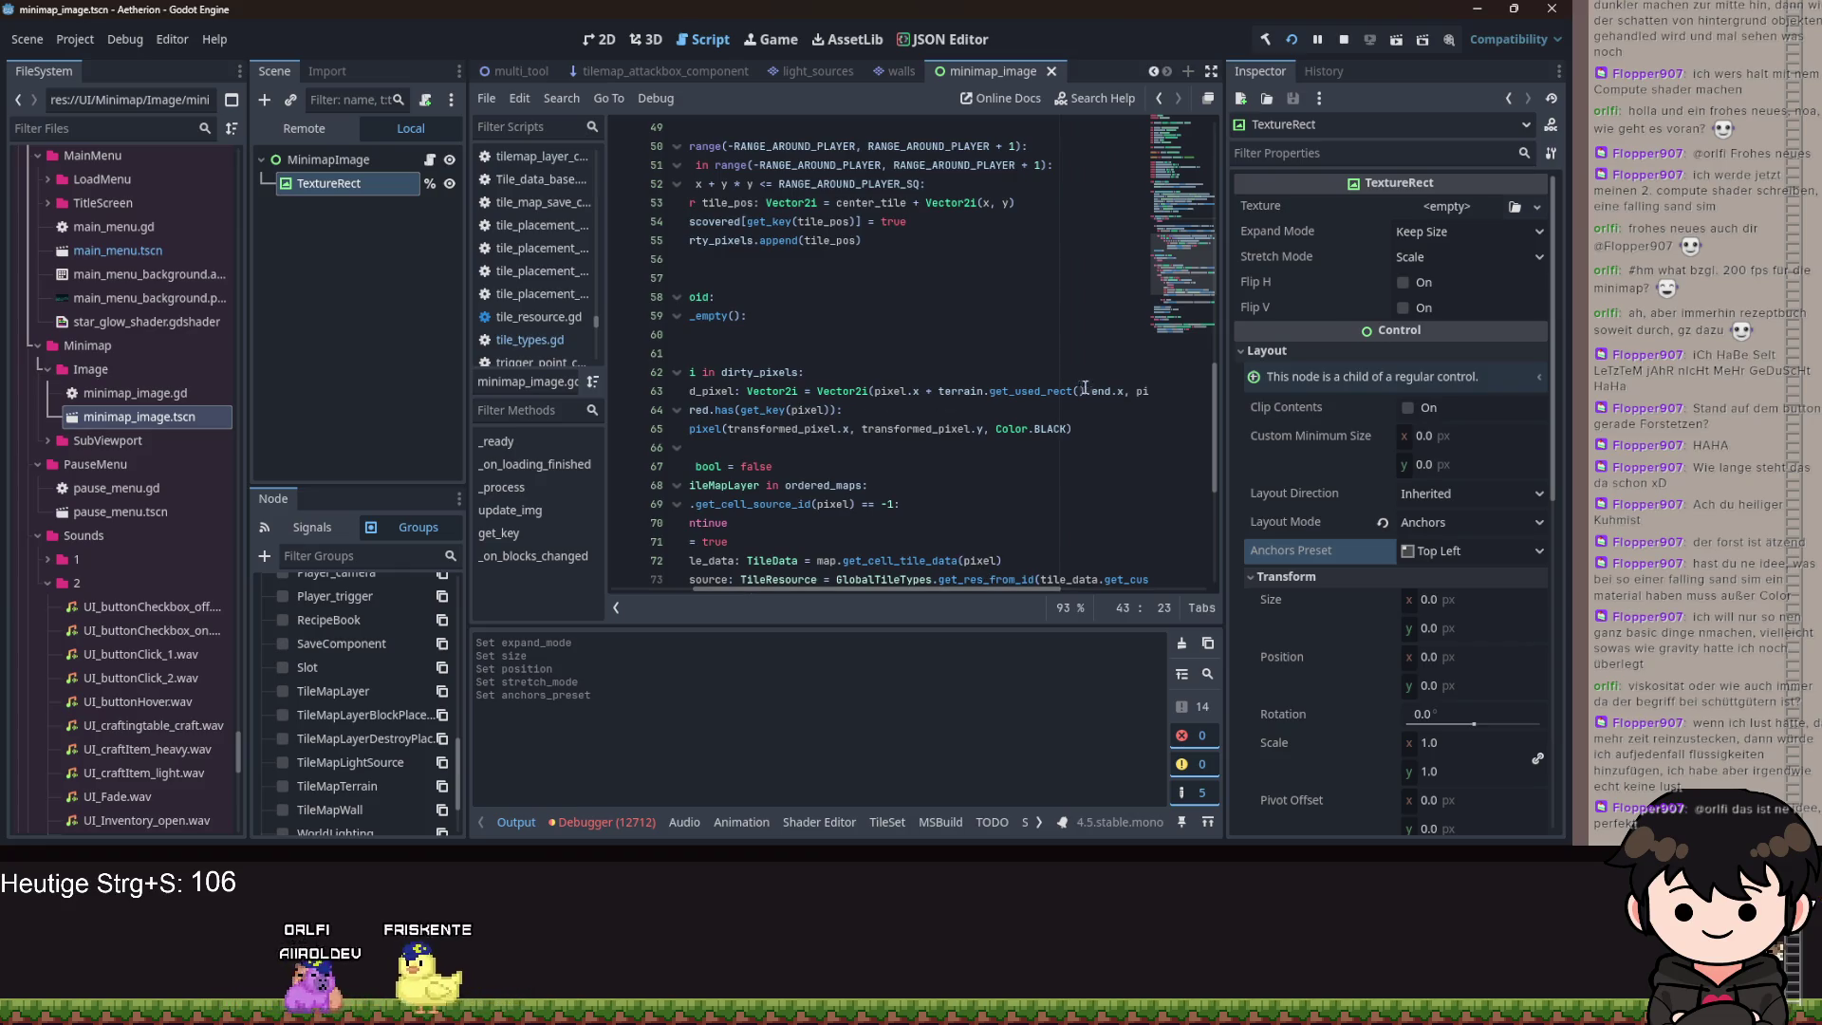
left_click_drag(1126, 391, 927, 397)
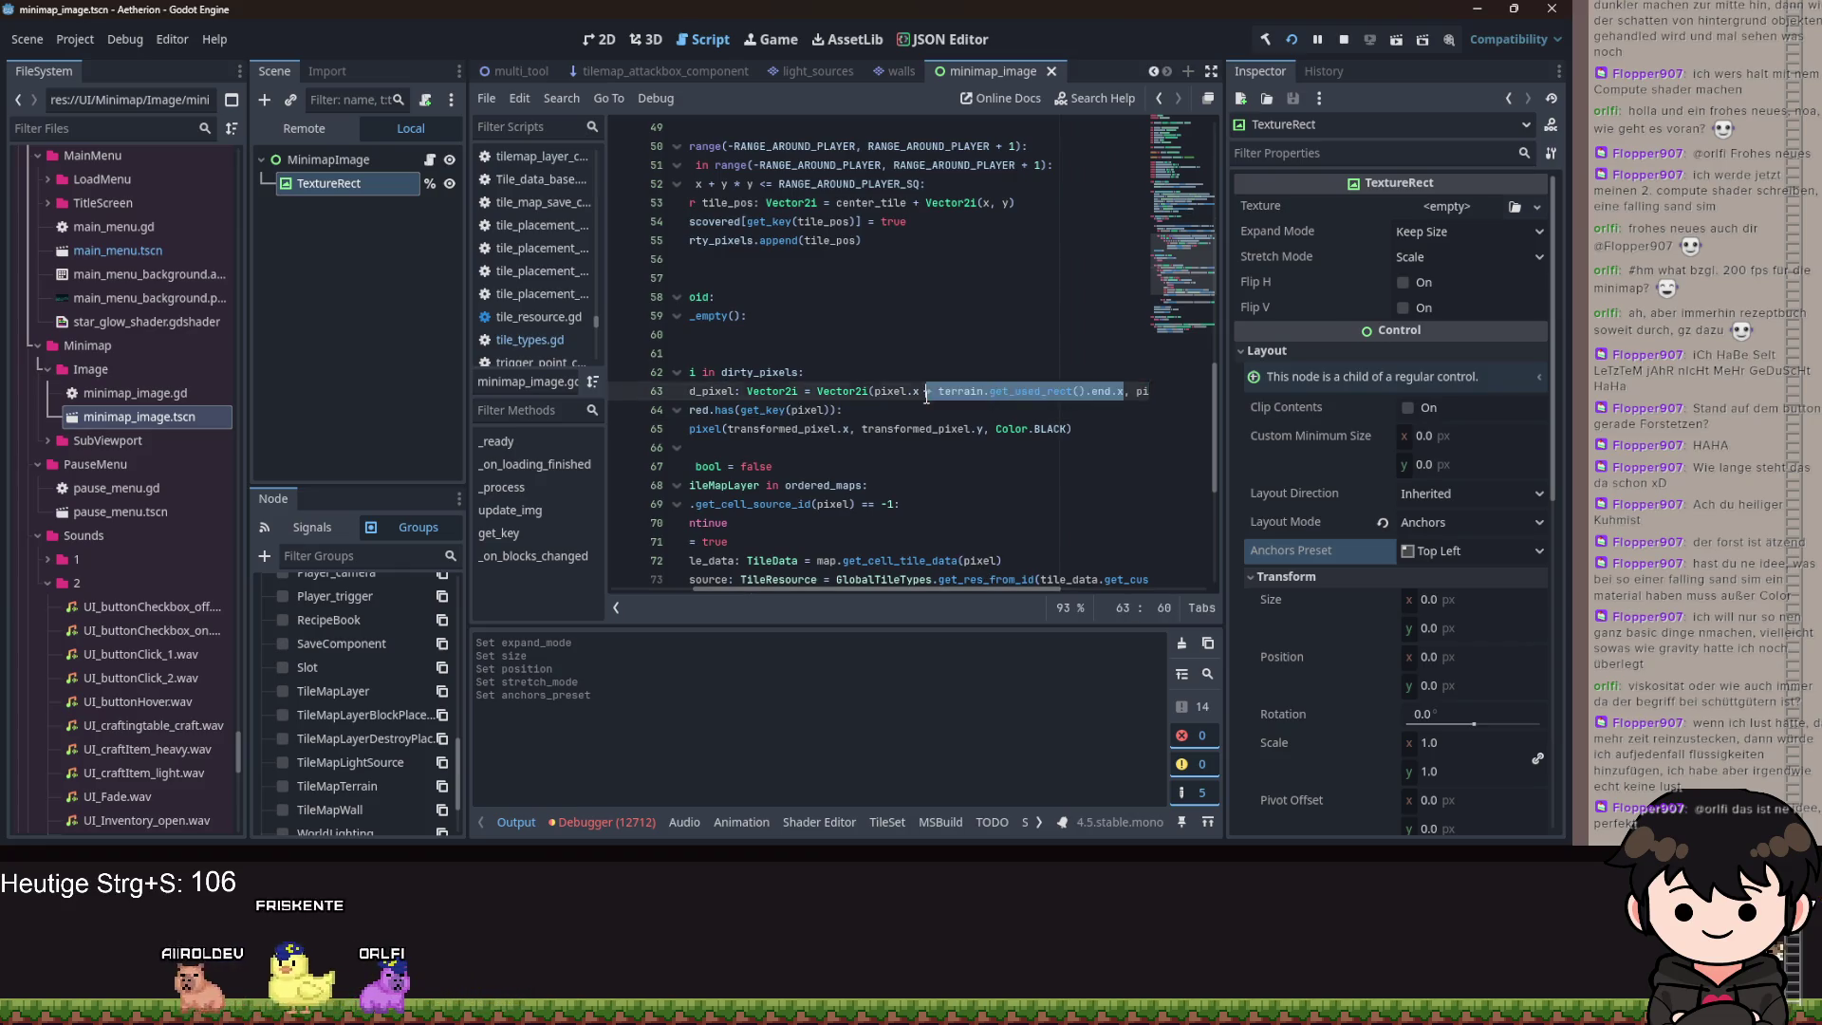
type("abs")
key("Escape")
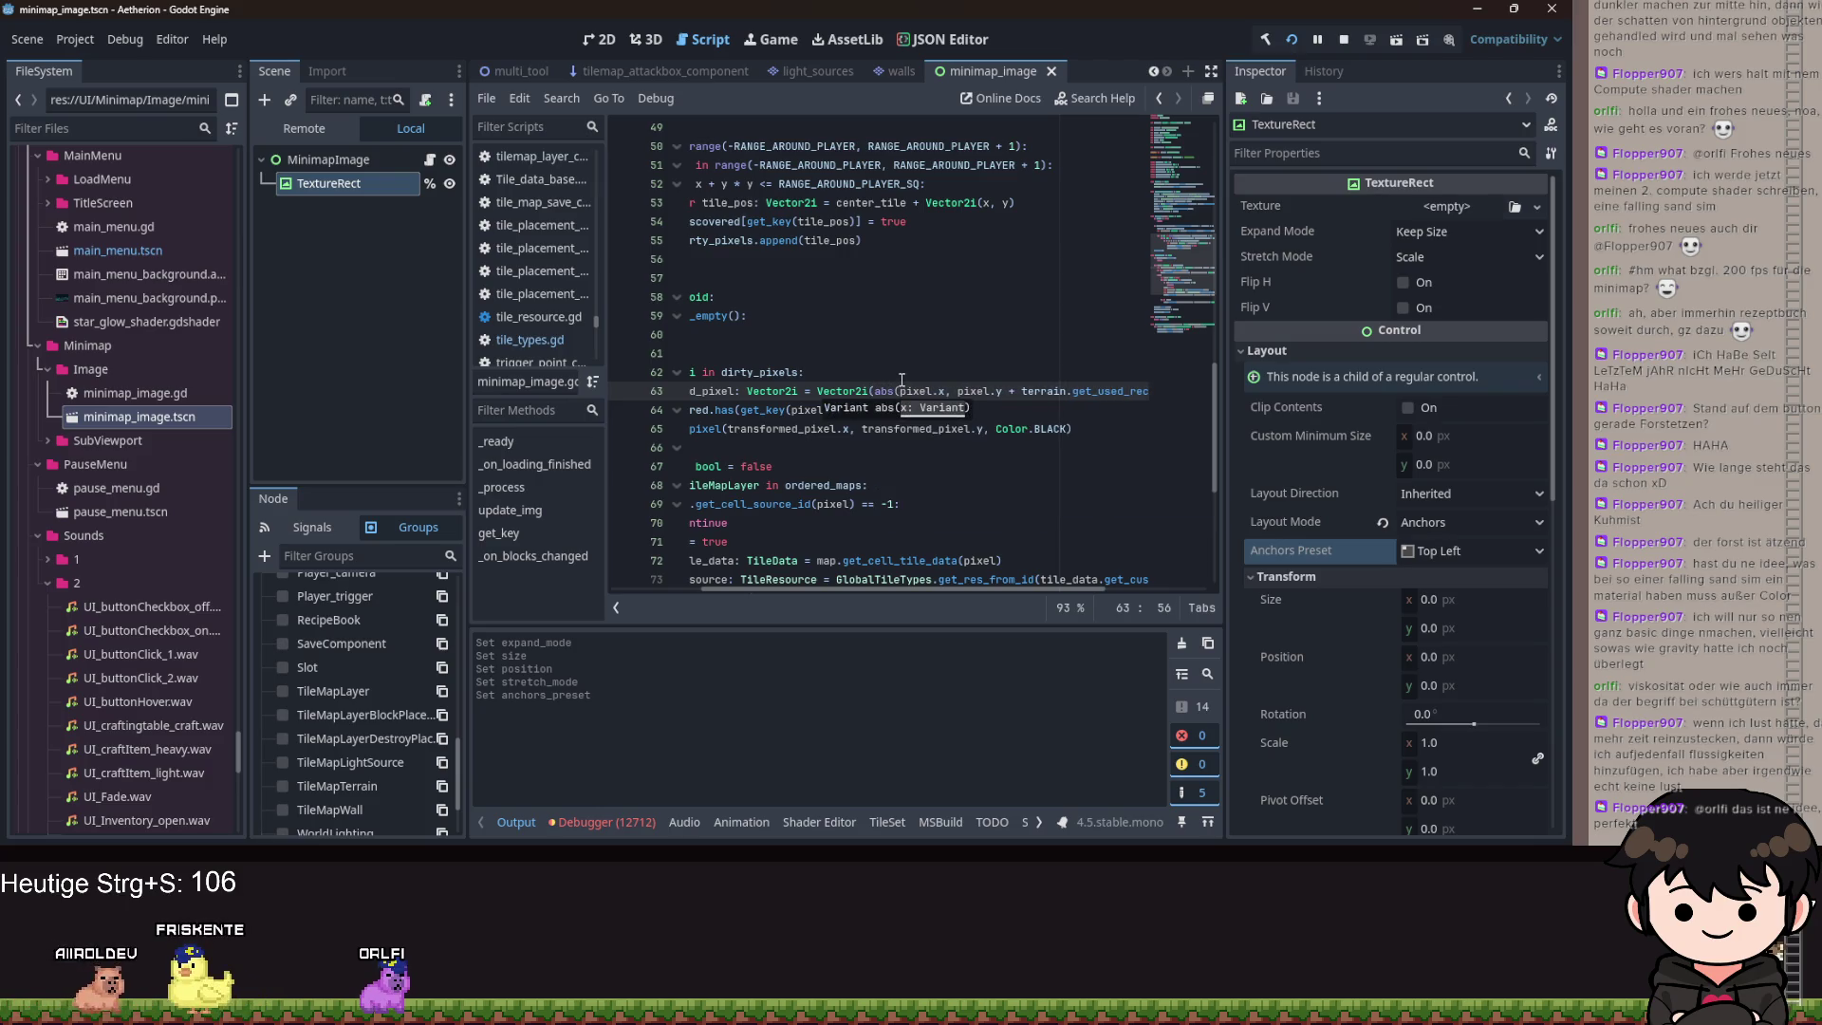
key("Right")
key("Right")
key("ctrl+Right")
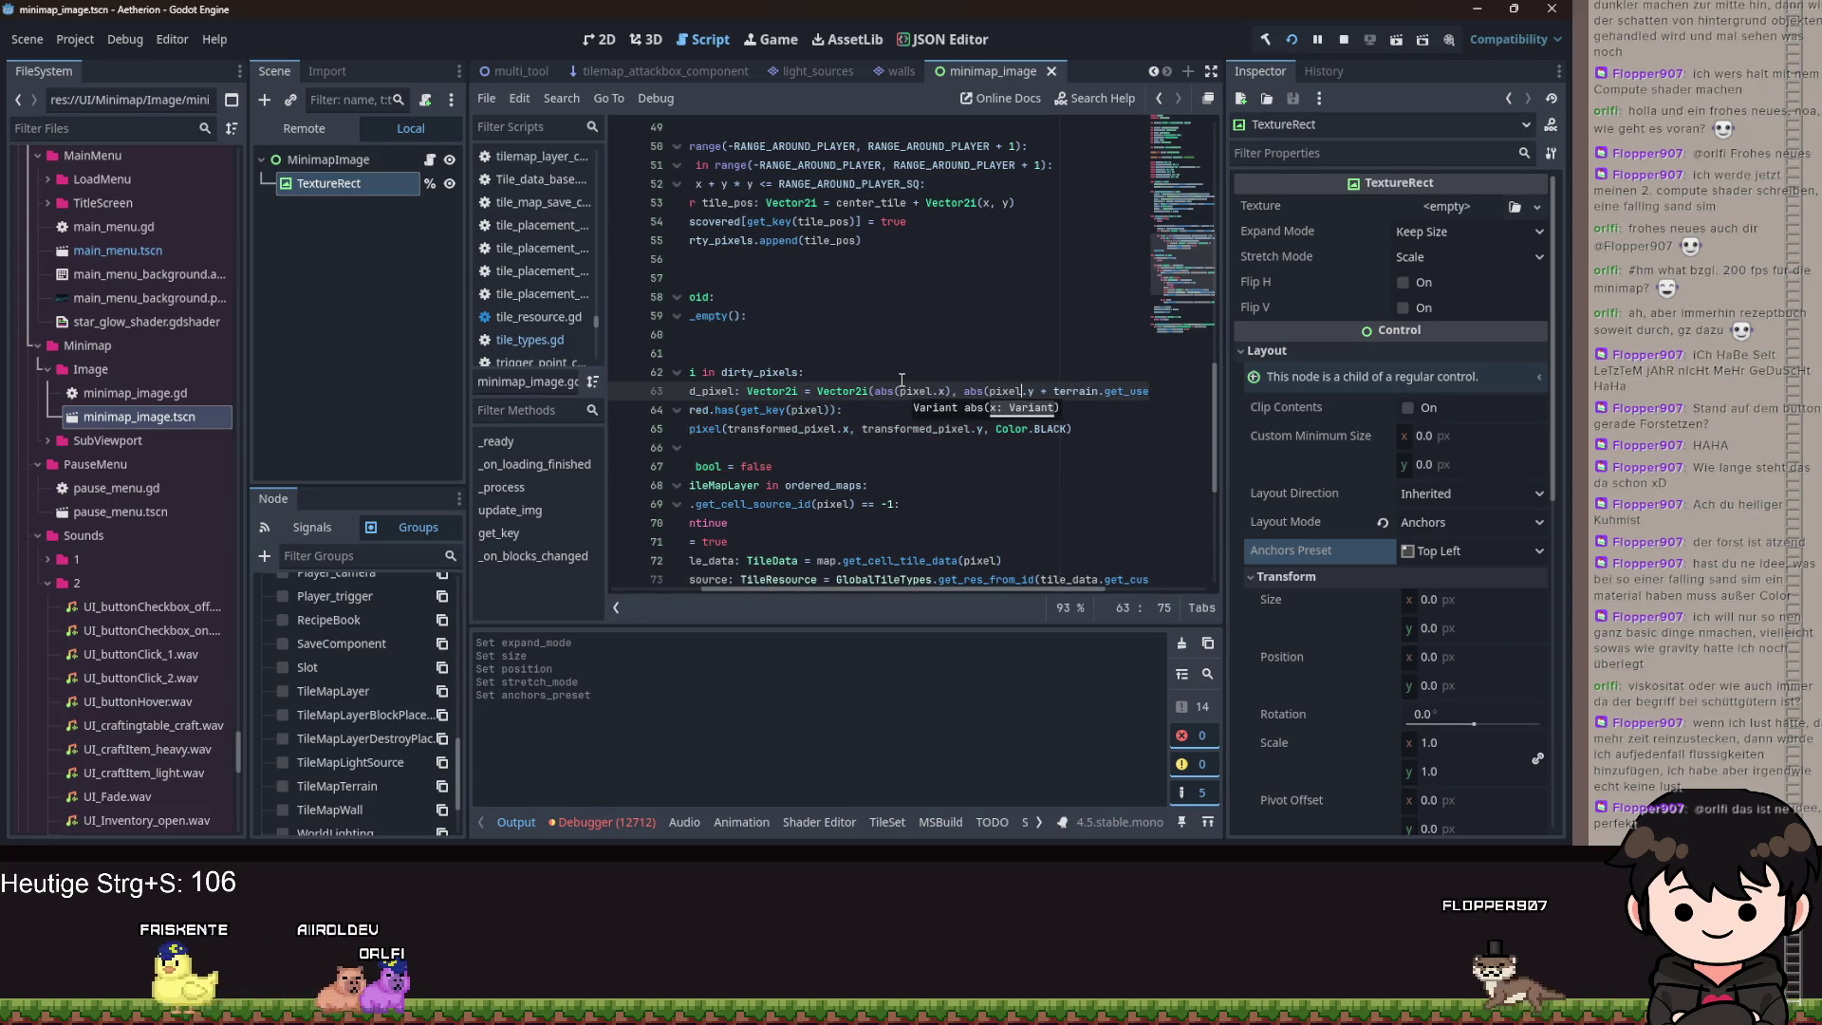
type(")")
key("ctrl+s")
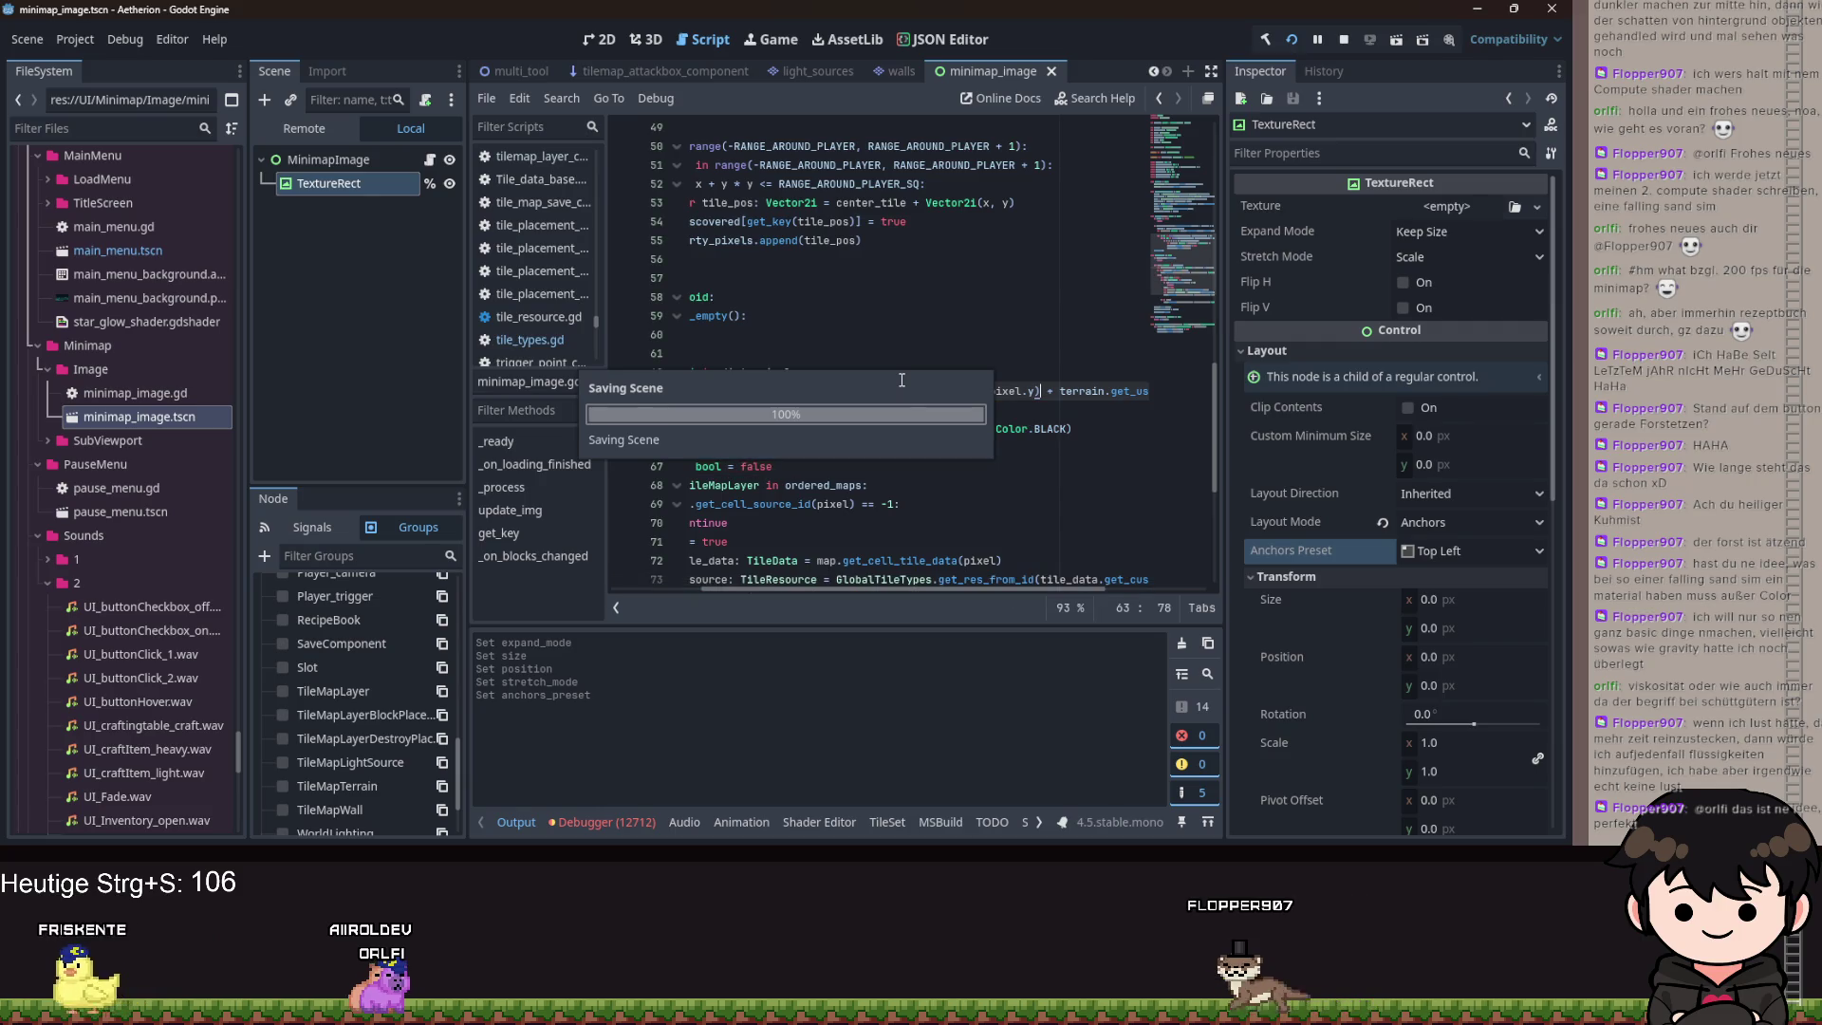
key("alt+Tab")
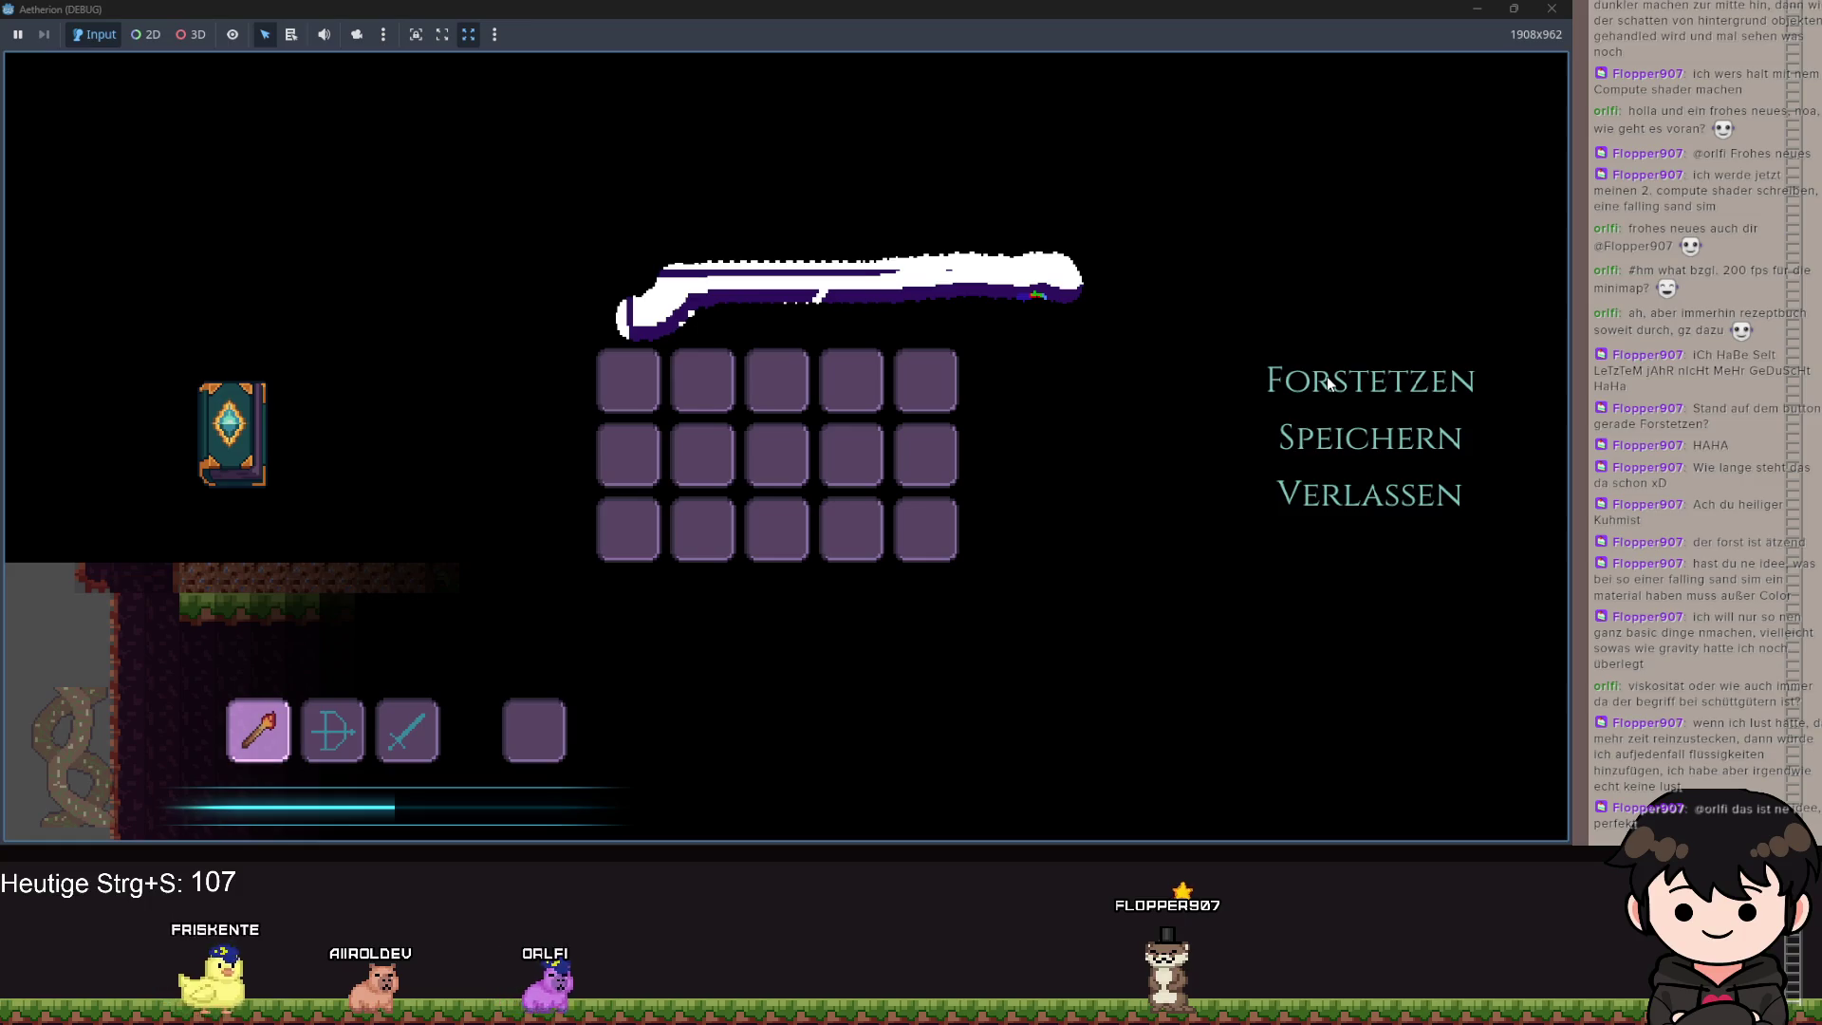
Close the game, run the project again, and load save slot Spielstand 1.
left_click(1552, 10)
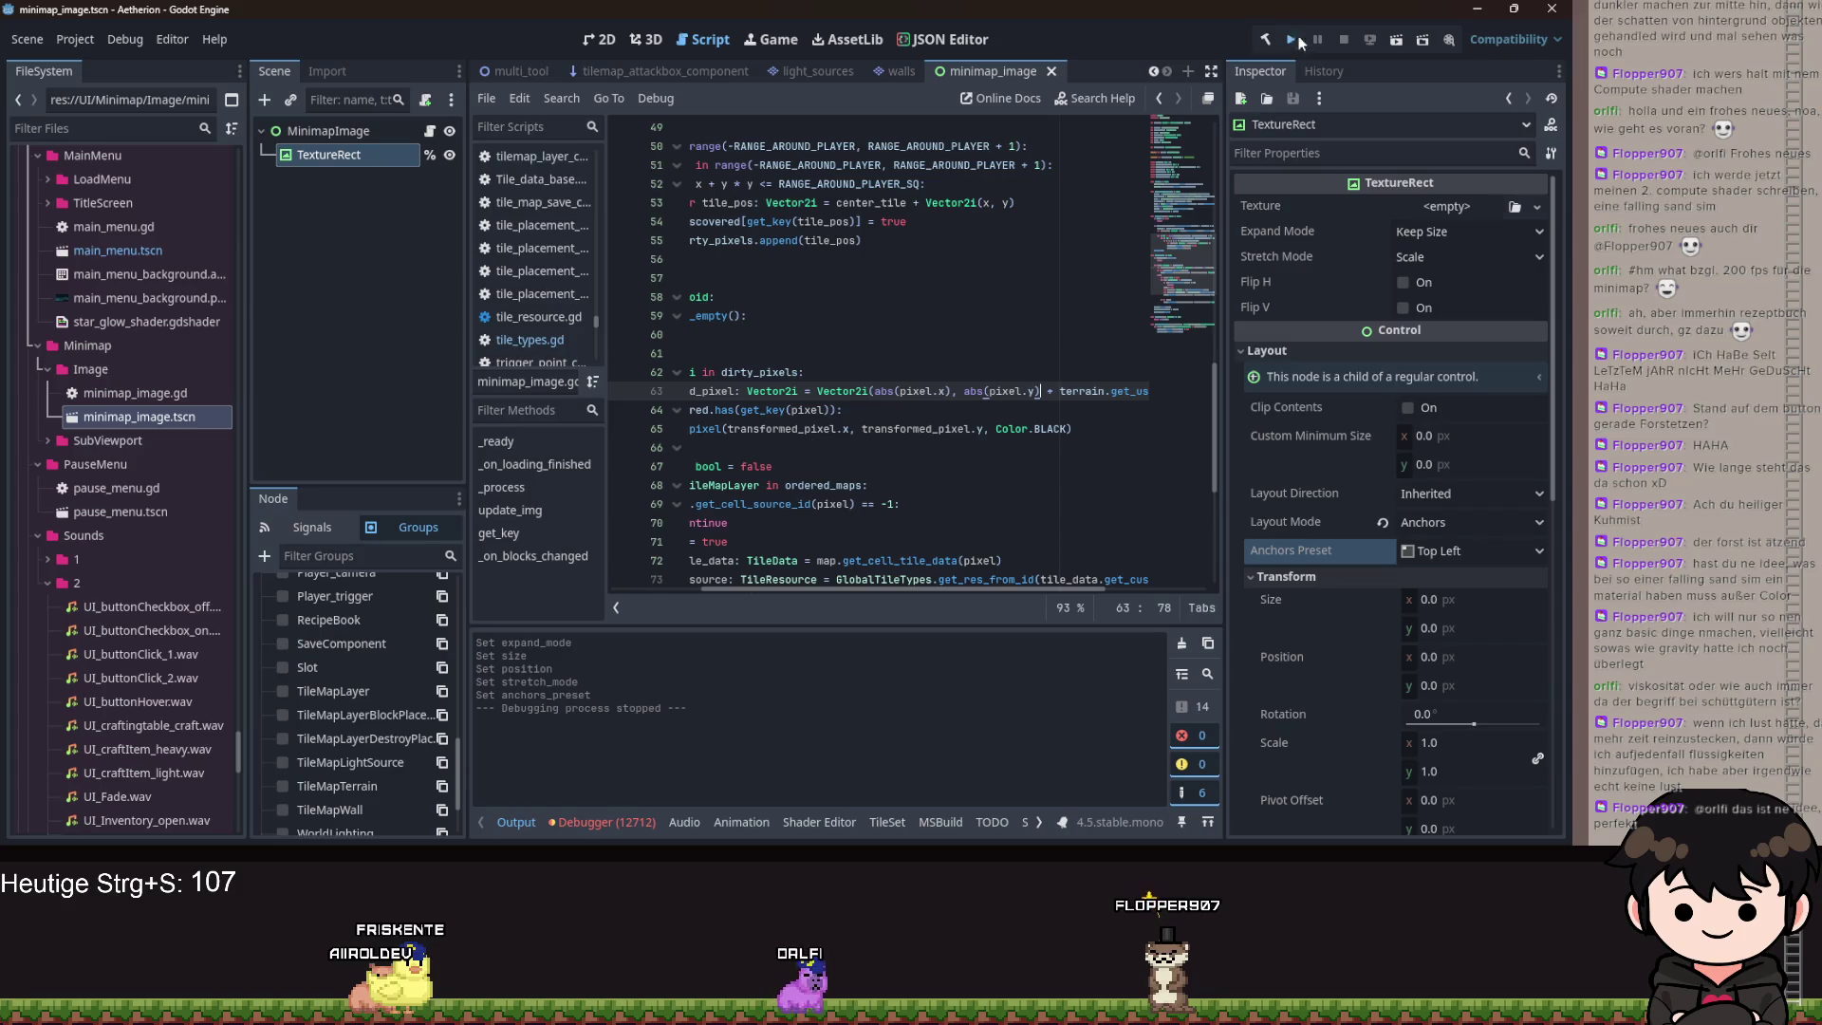
left_click(1295, 39)
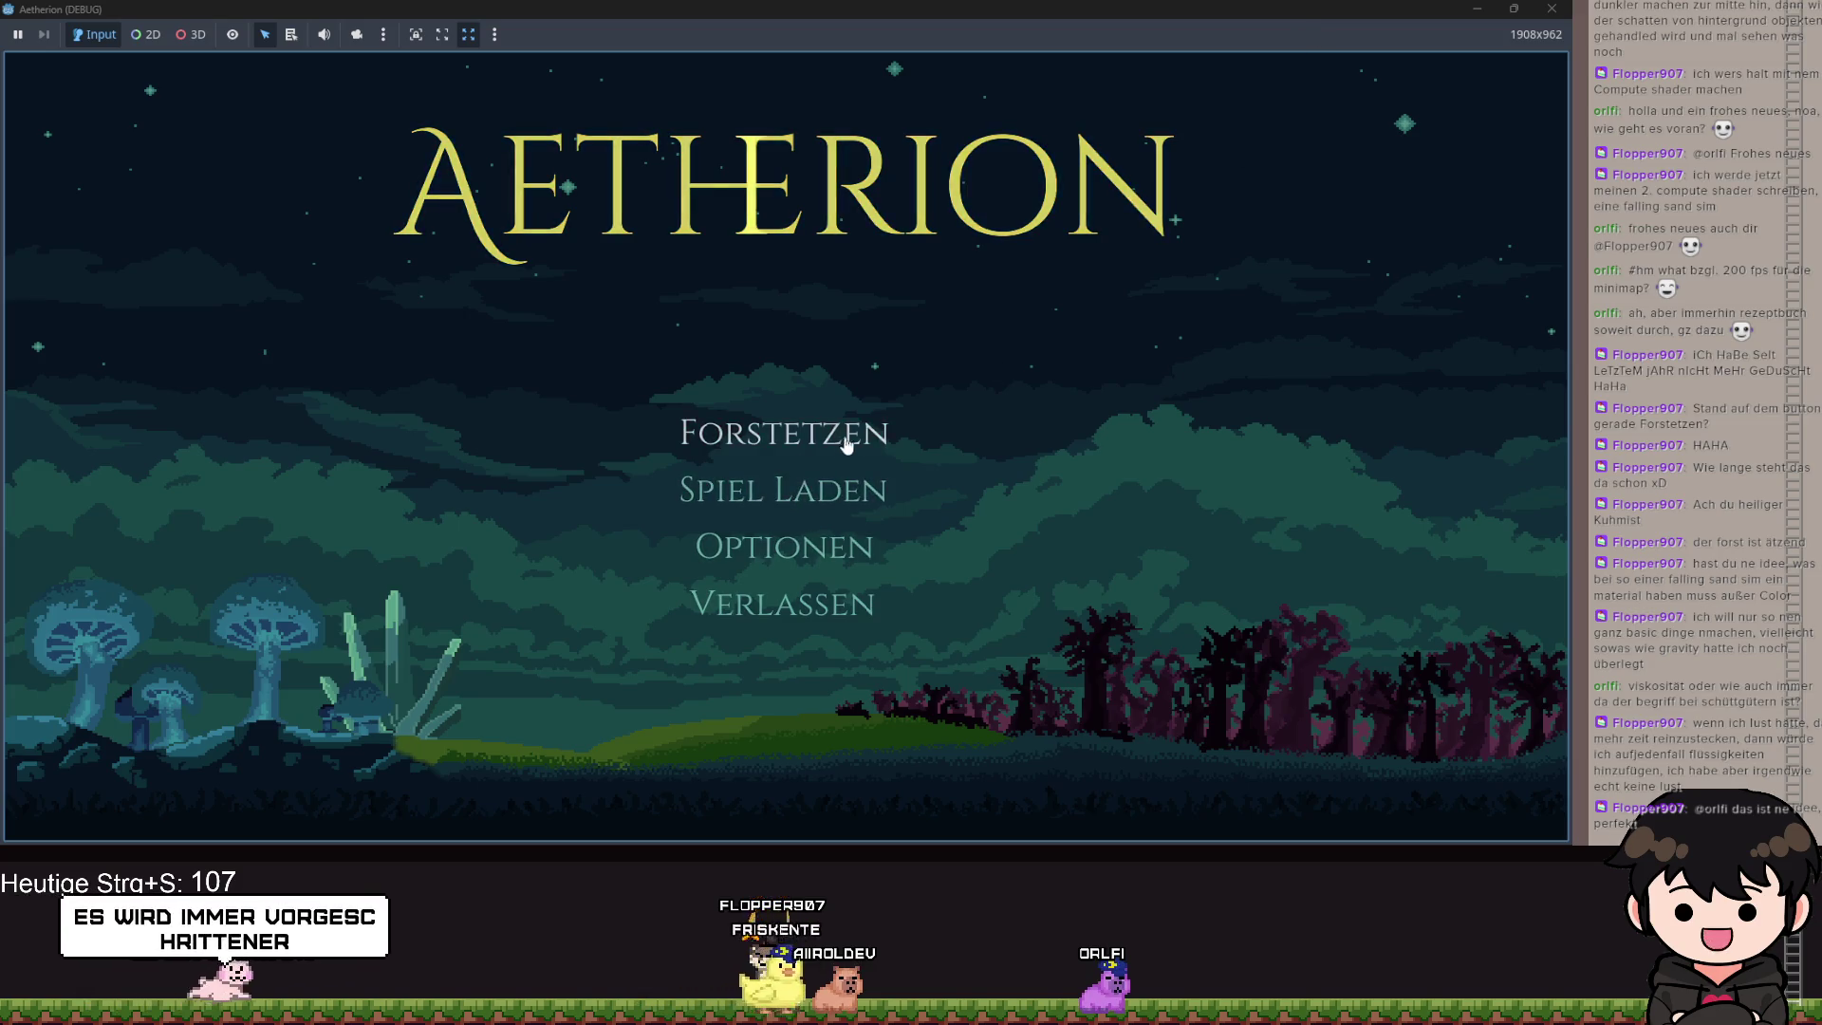
left_click(784, 435)
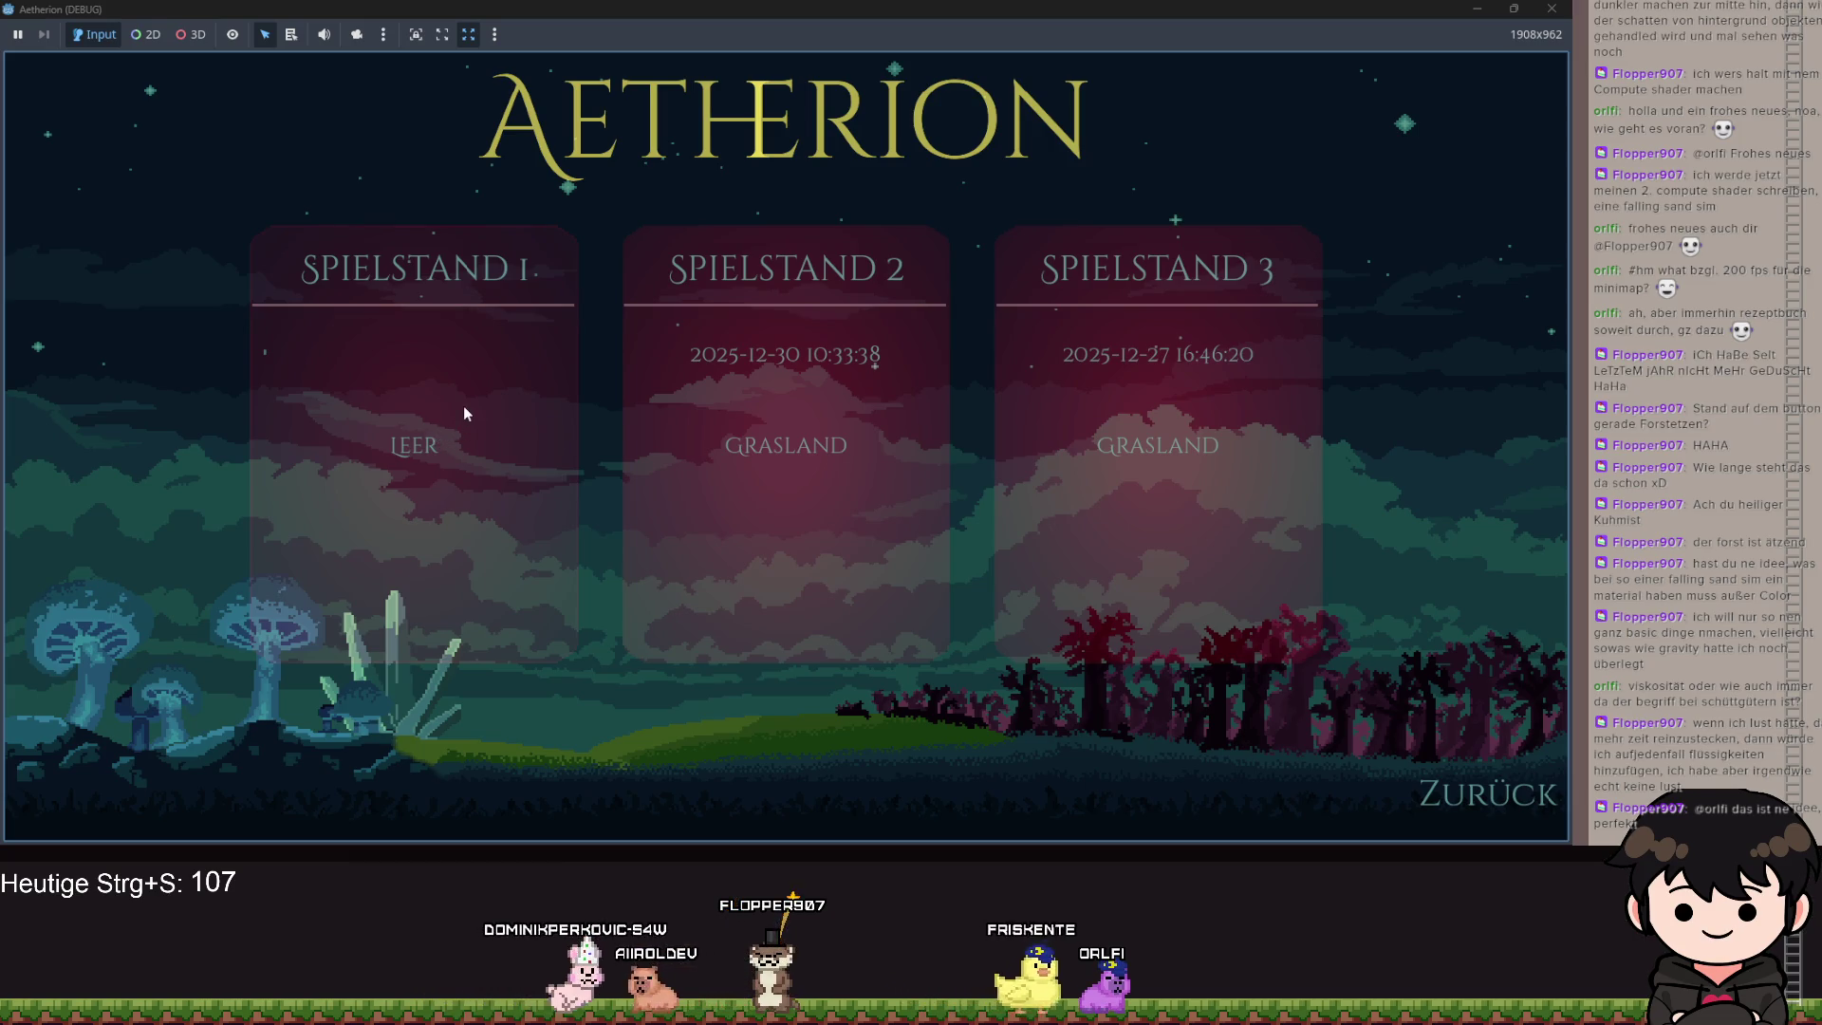
left_click(520, 324)
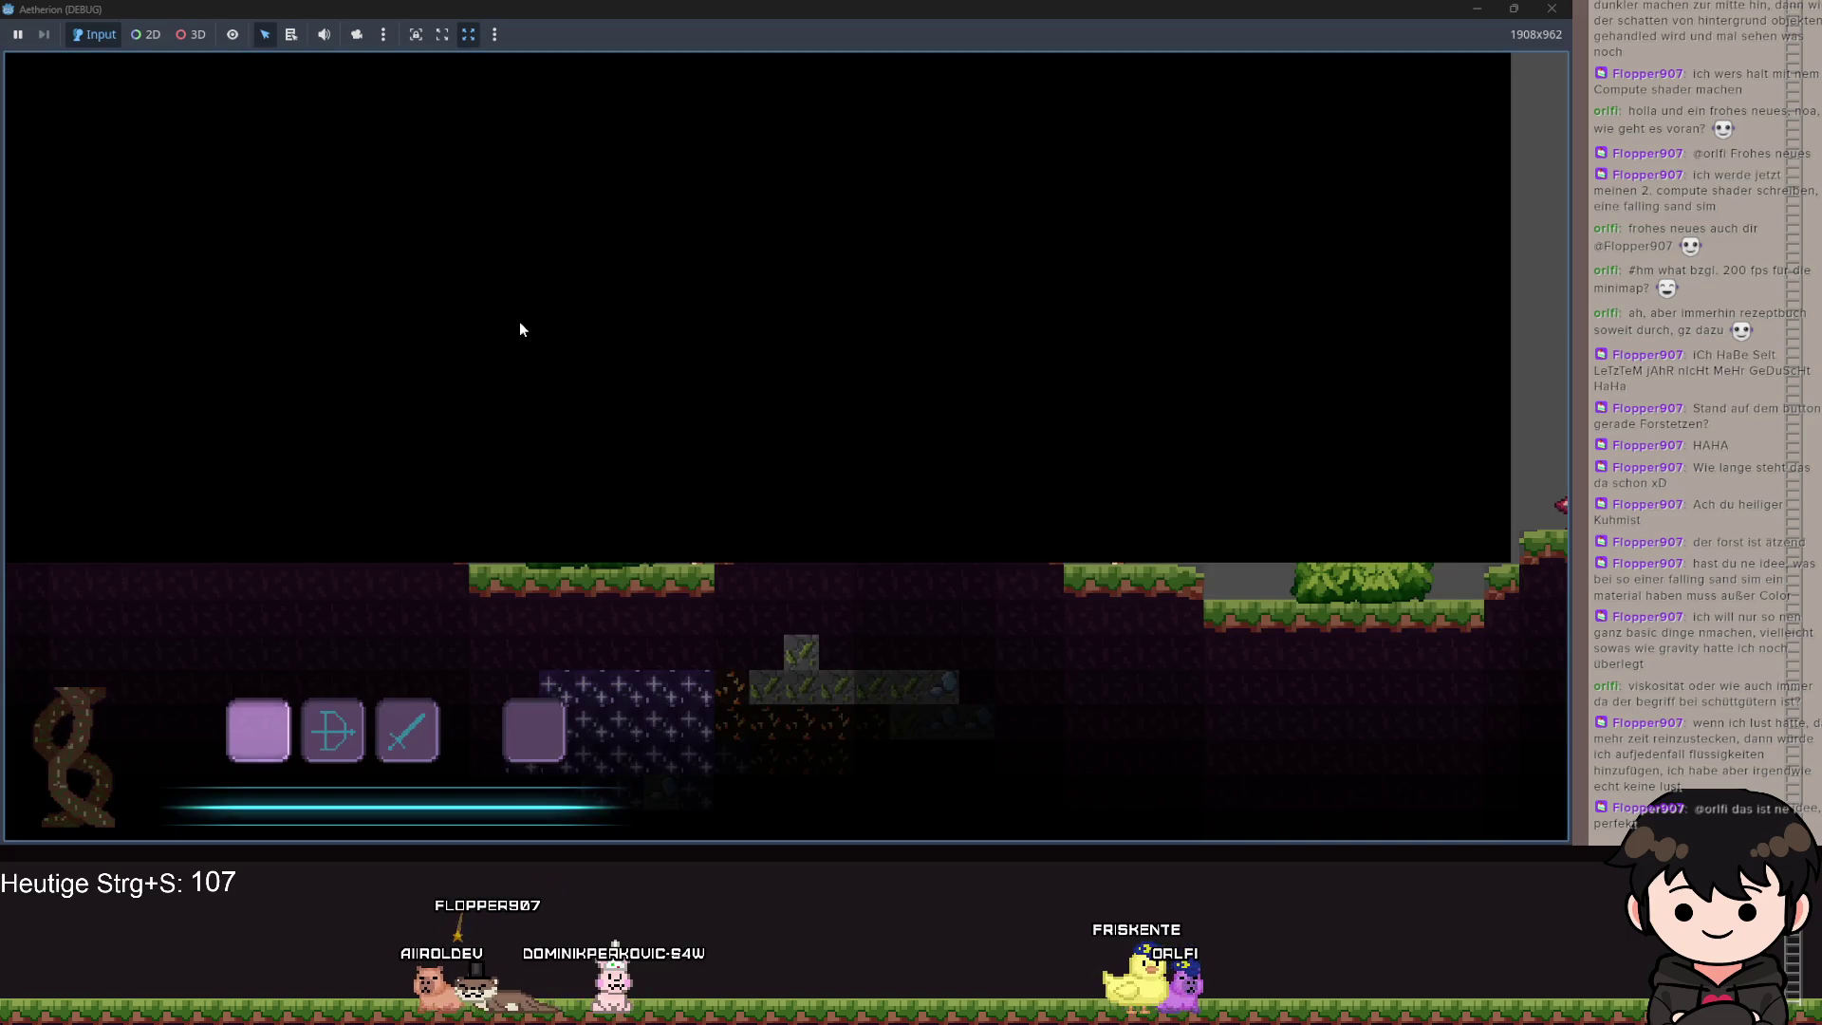
Walk the player left to grow the minimap, then pause and minimize the game.
key("a")
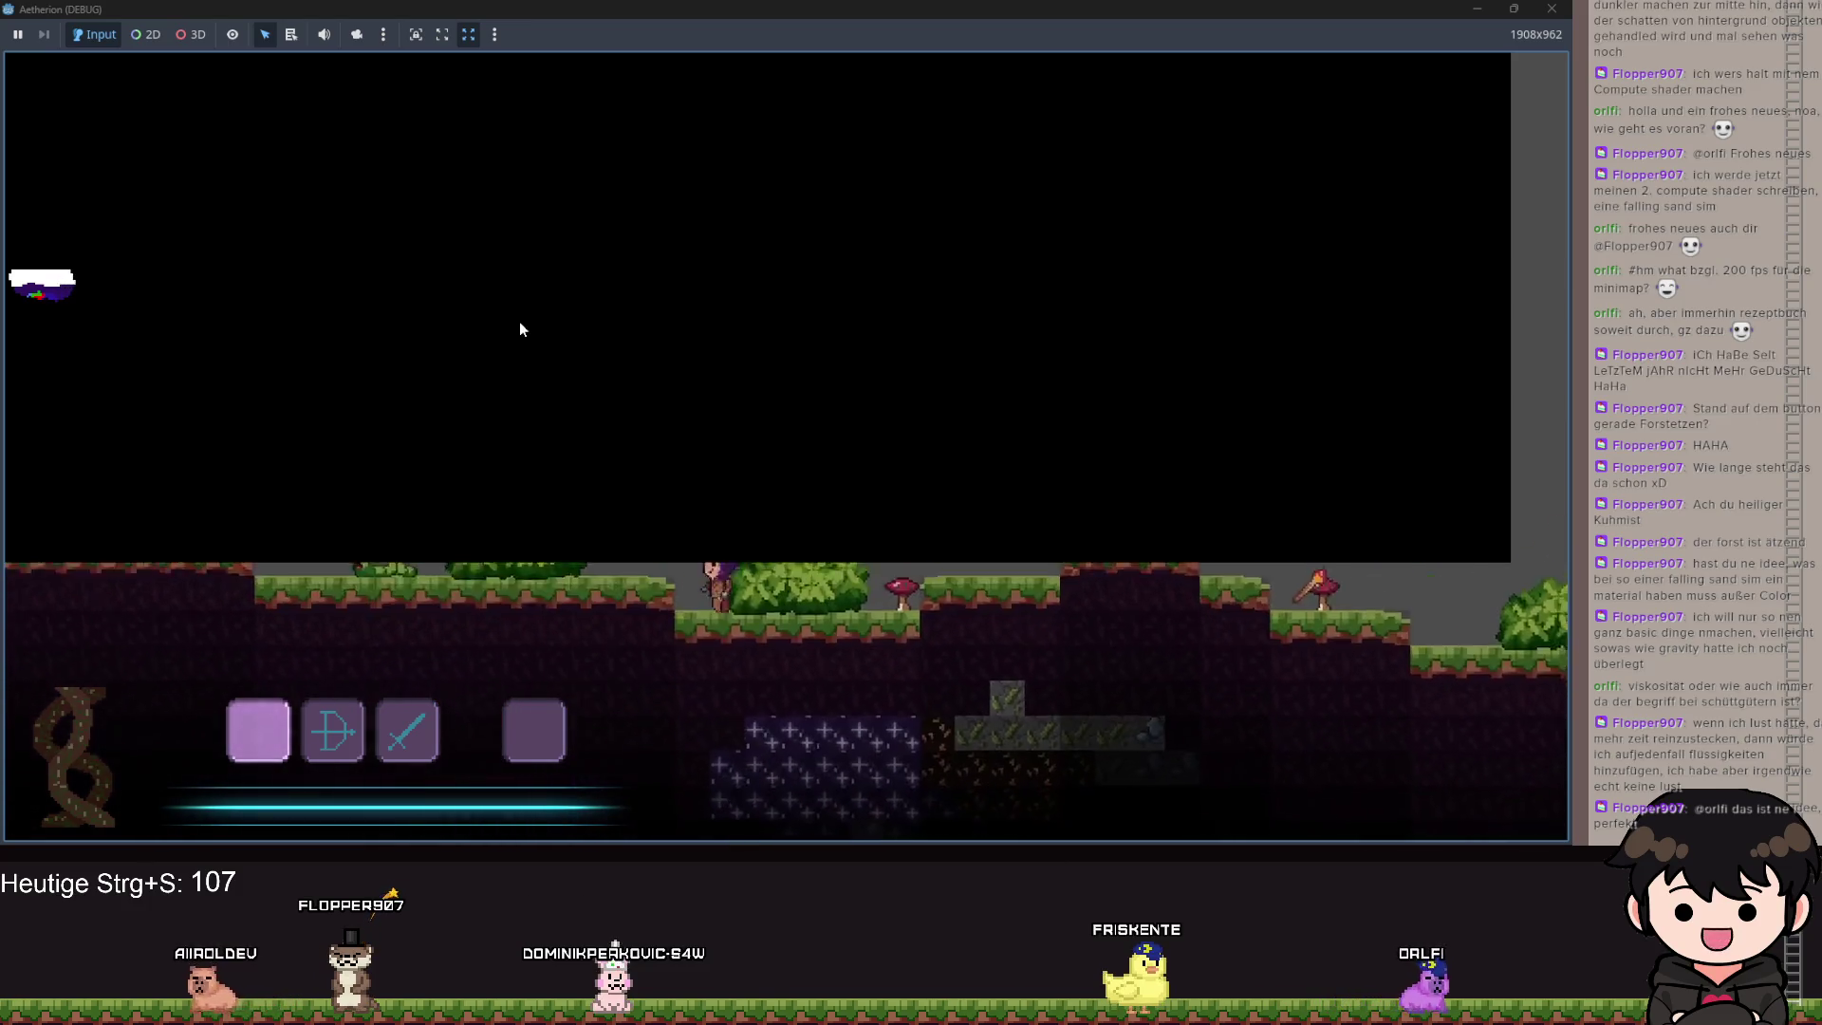
key("a")
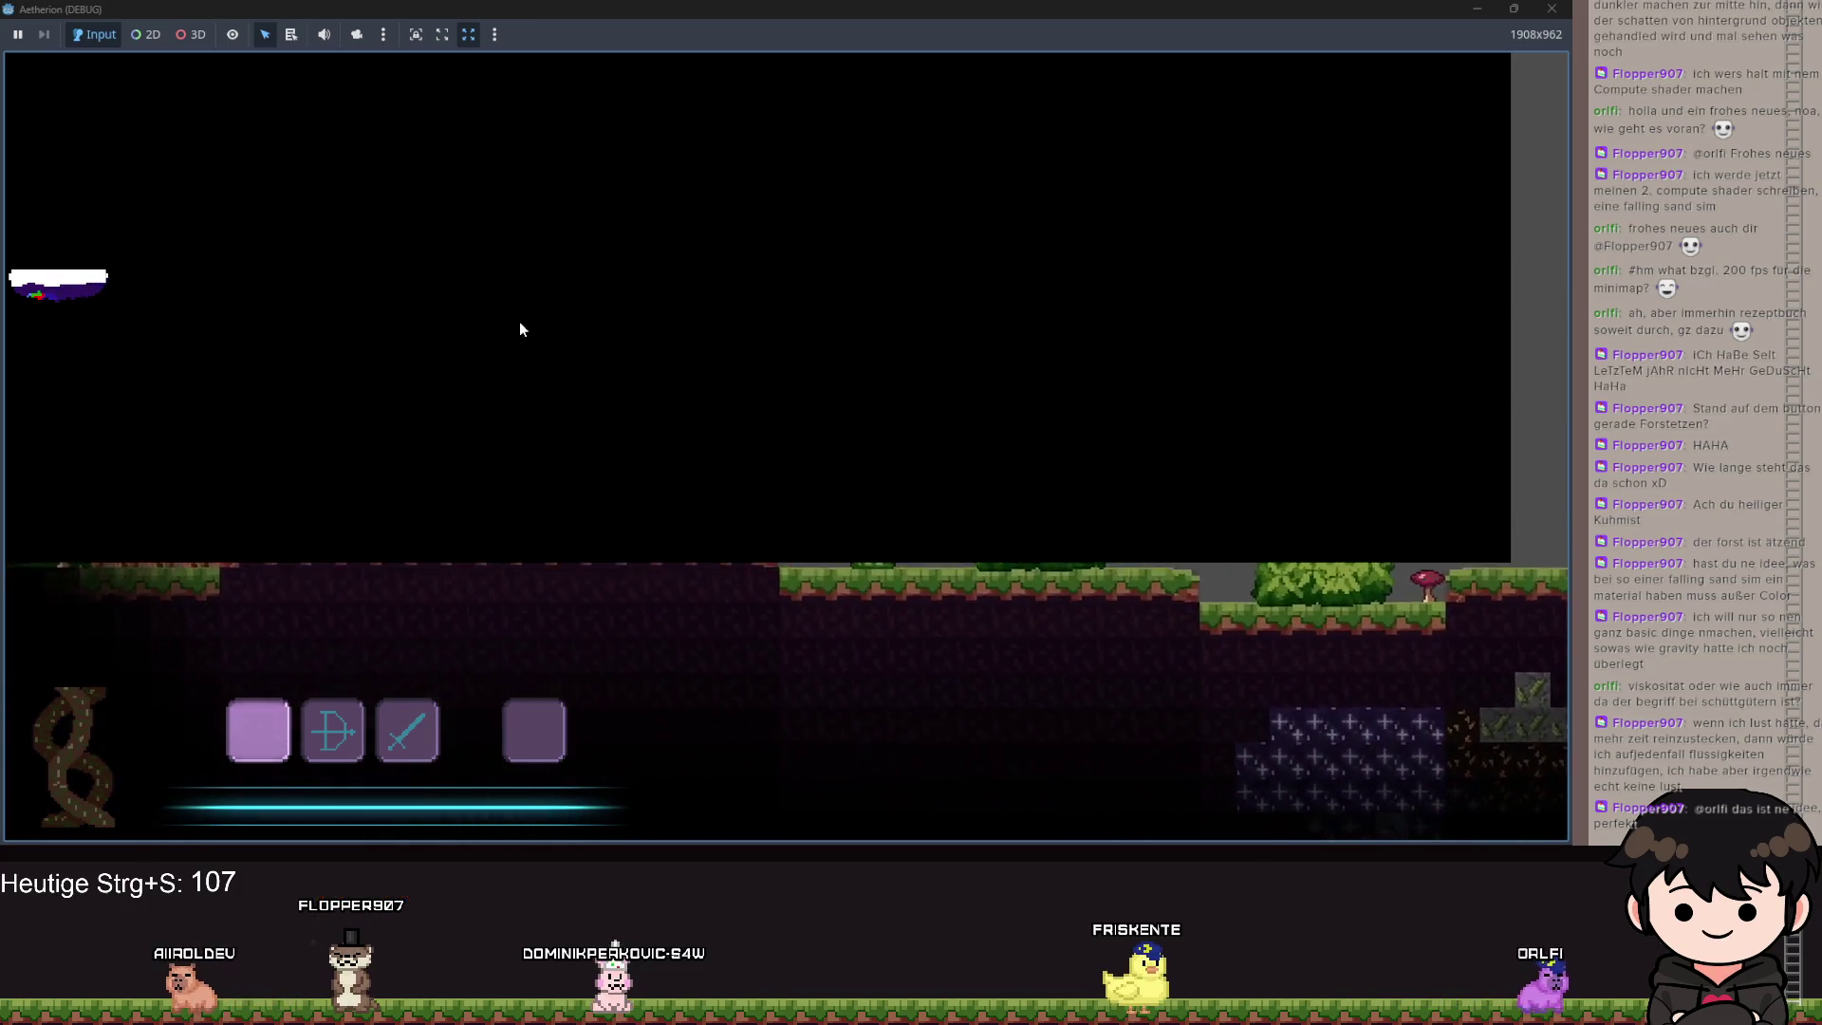
key("a")
key("a")
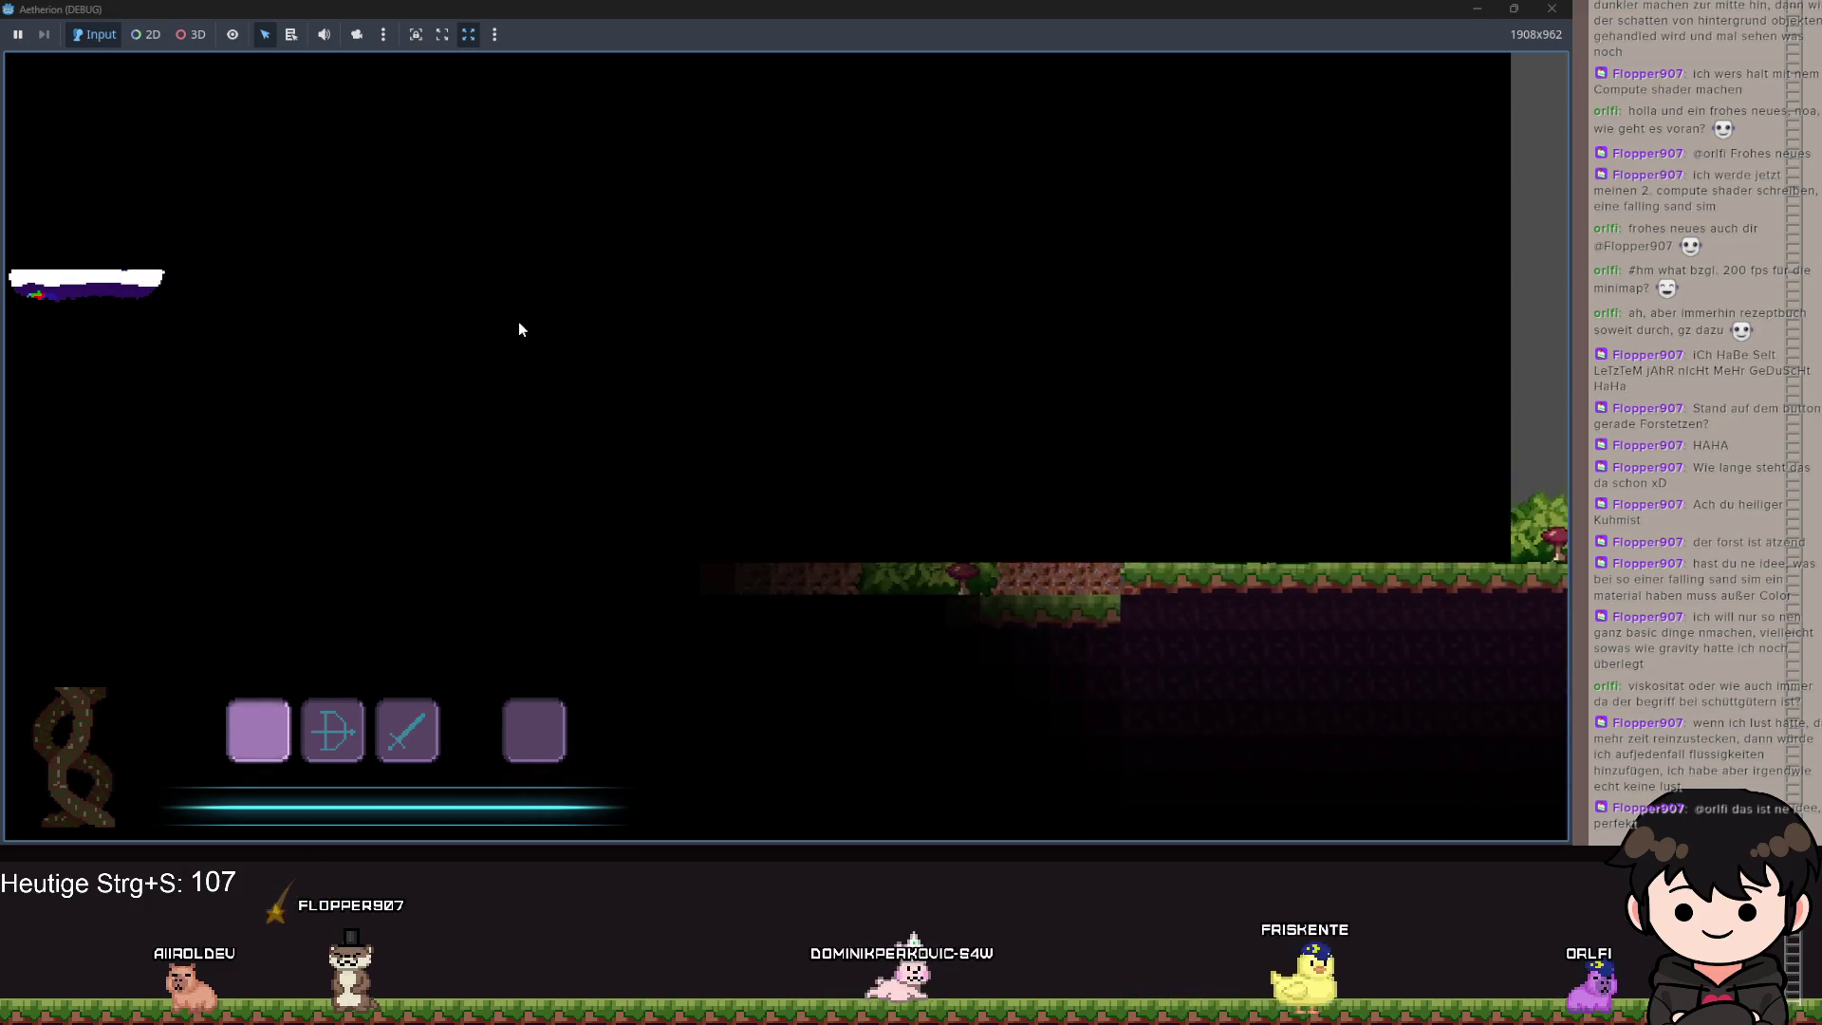
key("Escape")
left_click(1476, 9)
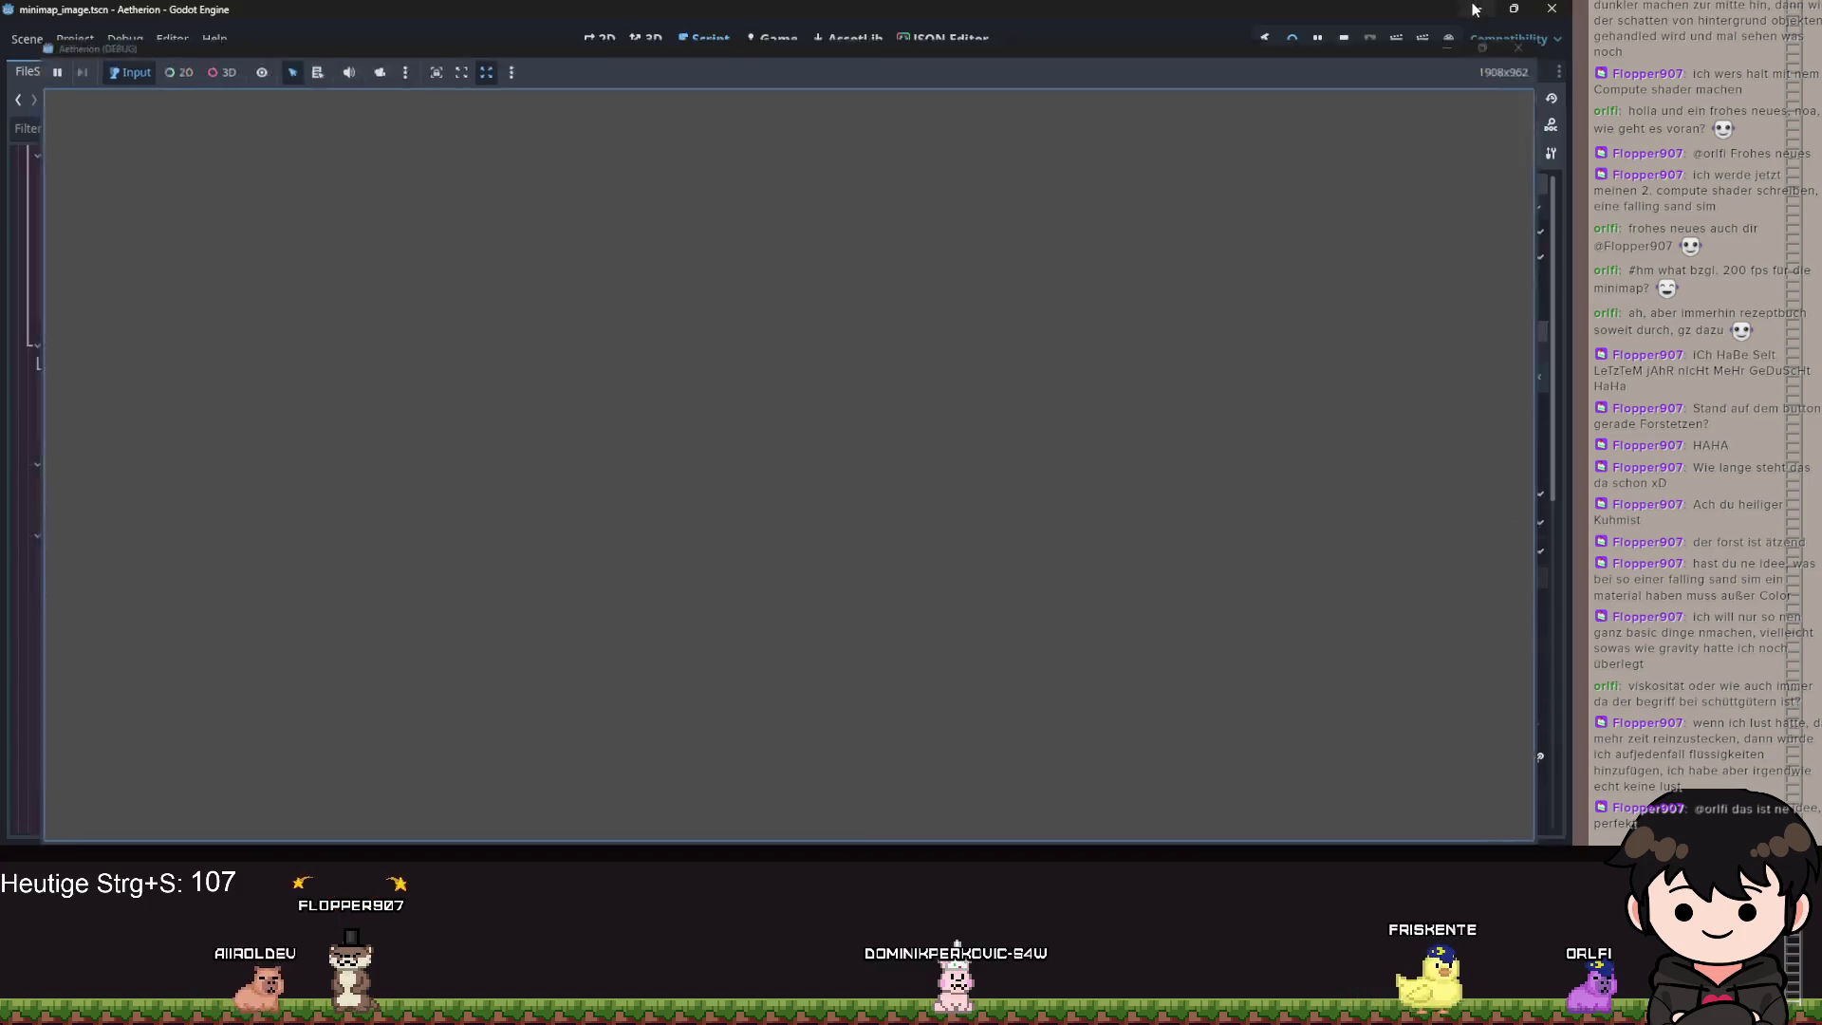
Change line 63 to offset by get_used_rect().size.x and size.y, and save the script.
scroll(937, 590, "left", 5)
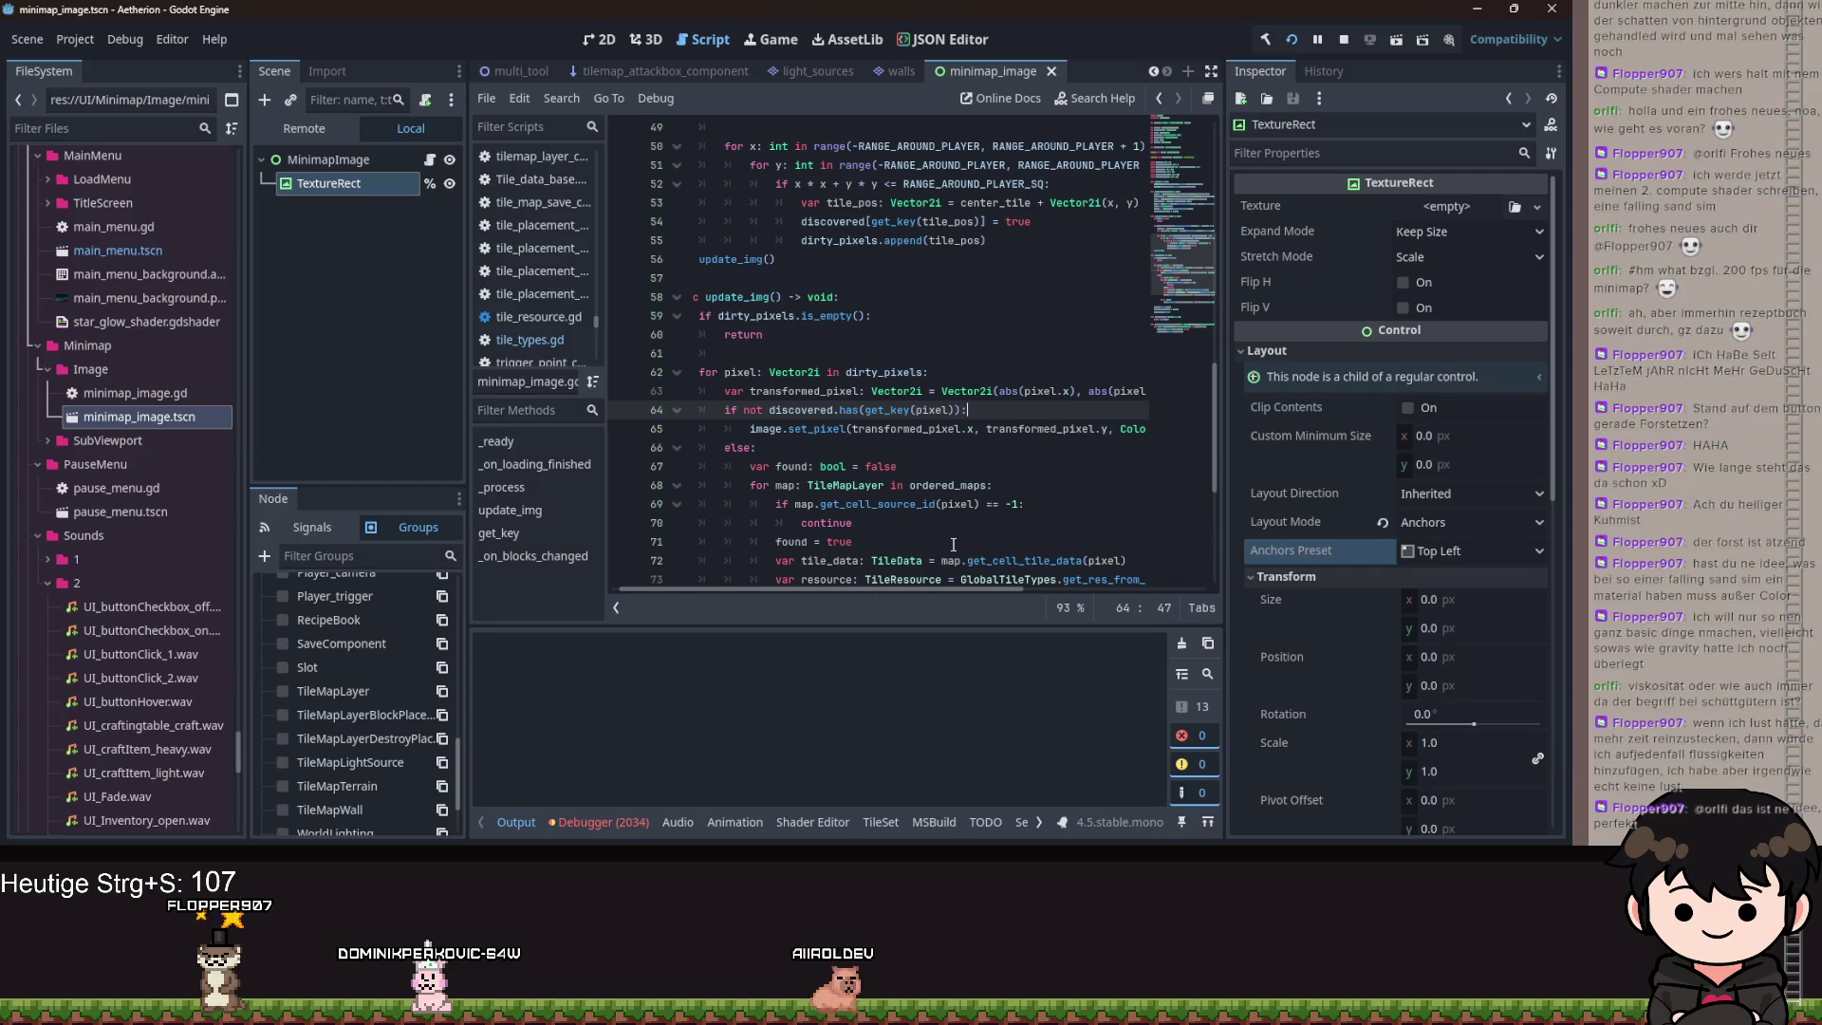
left_click(1144, 391)
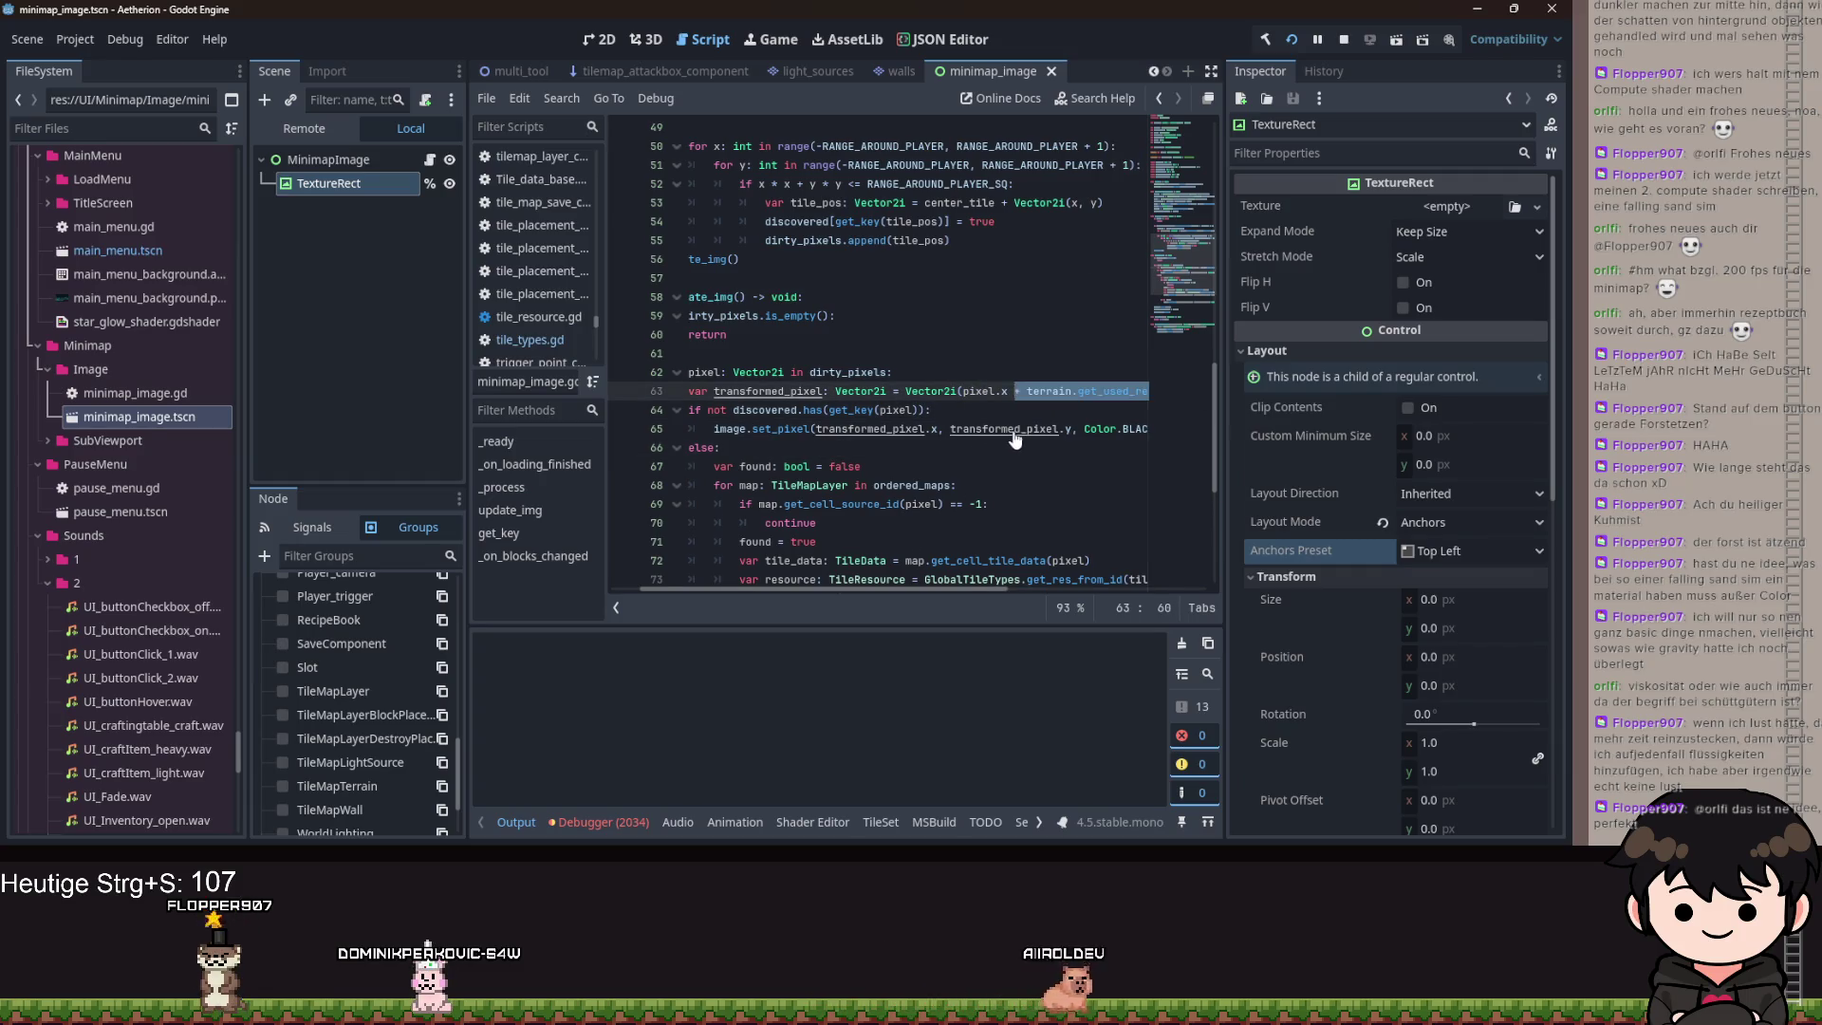
key("BackSpace")
scroll(954, 569, "up", 3)
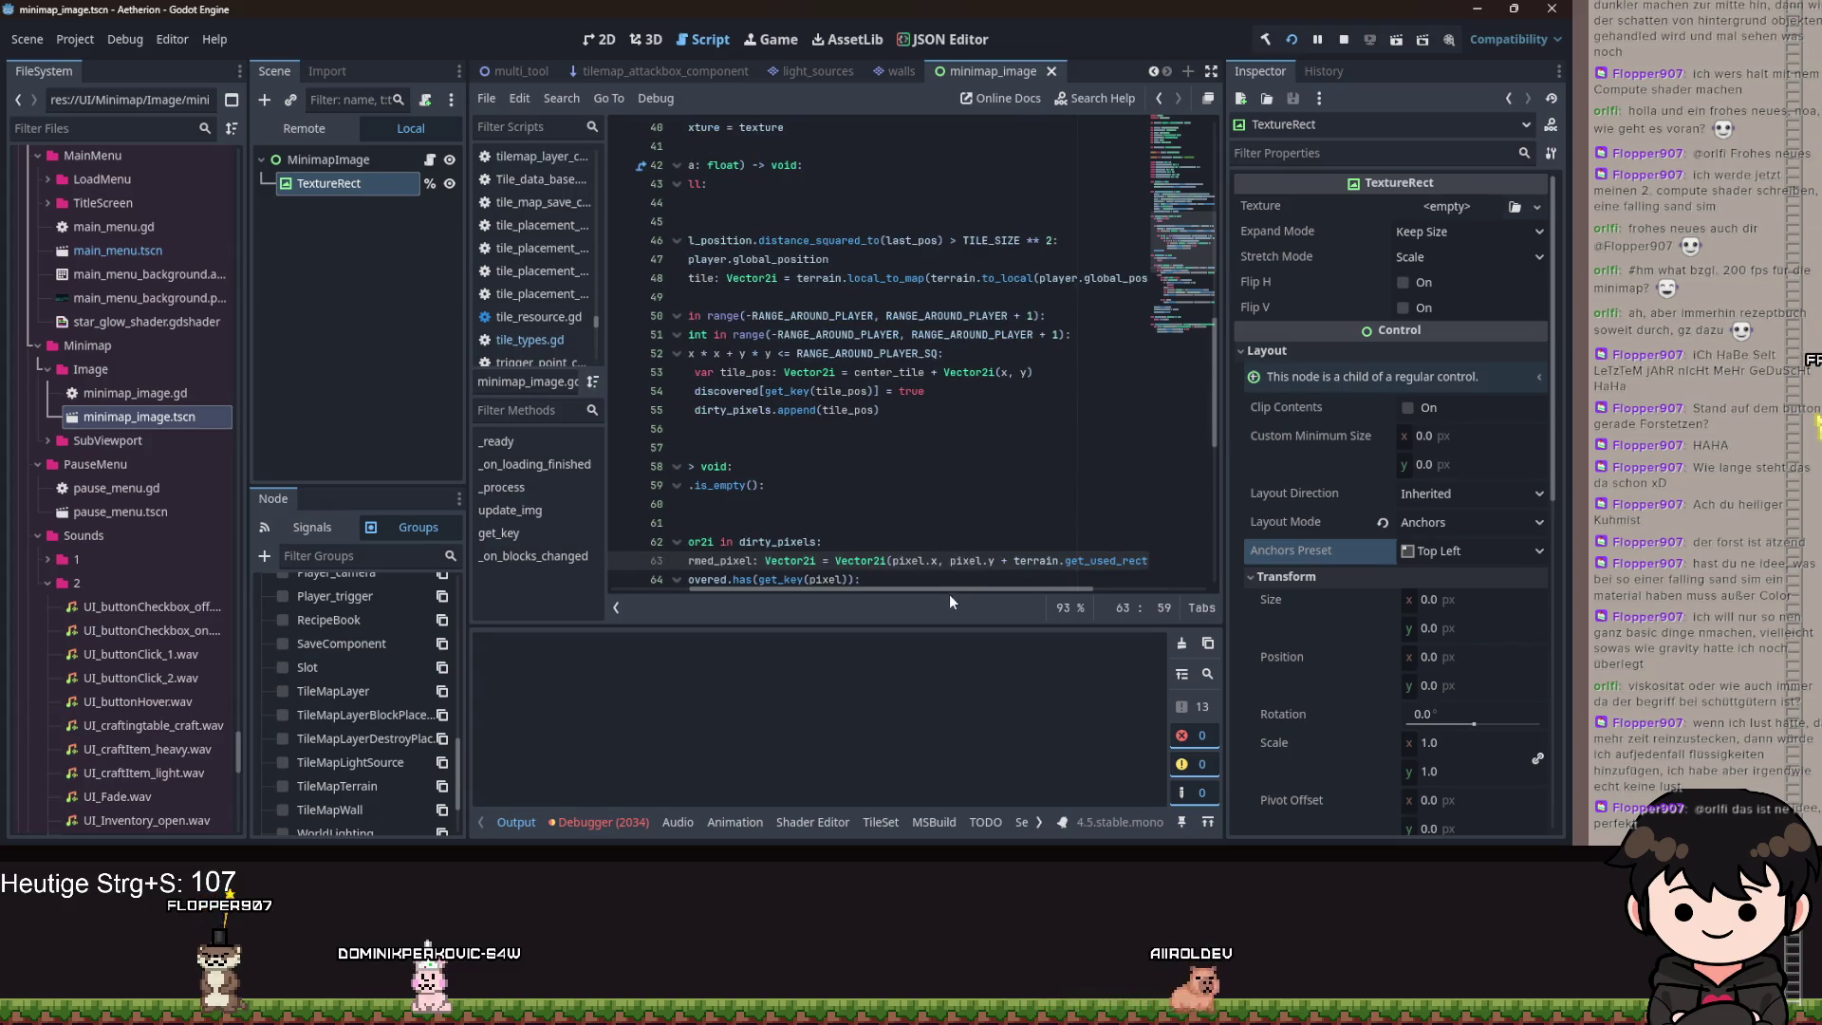
type("ect().size.x")
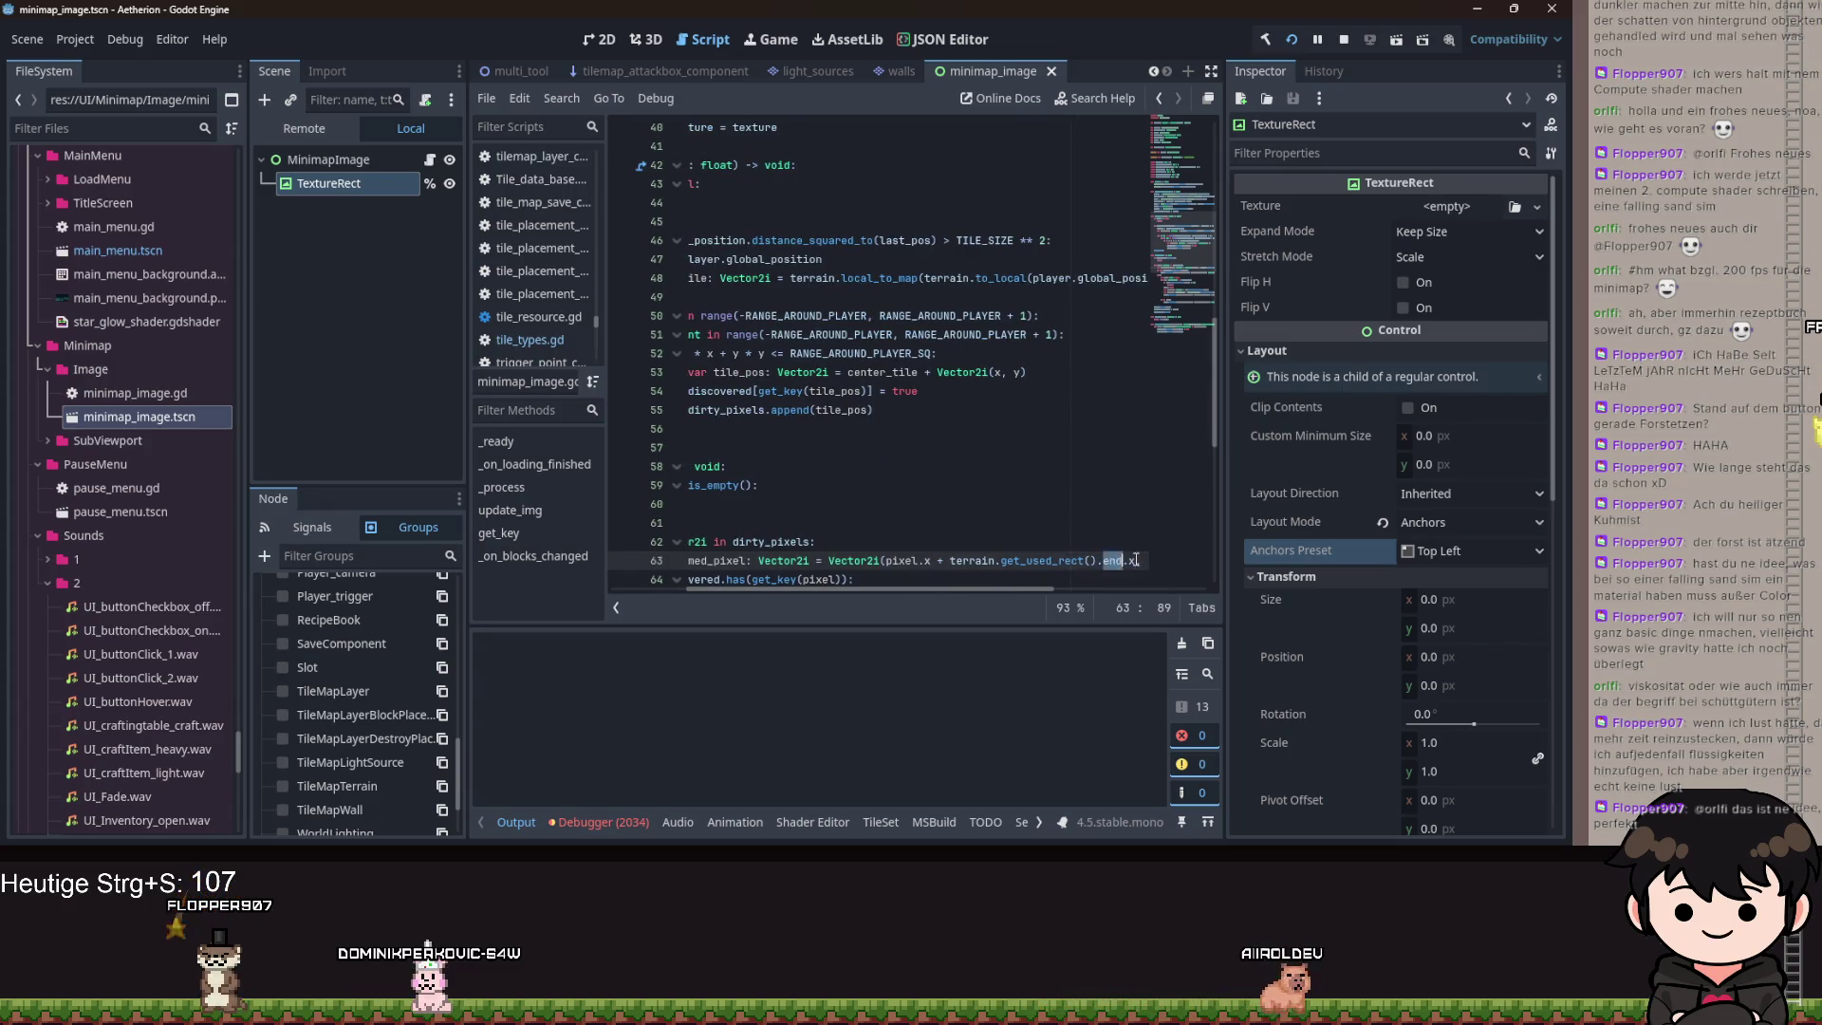
key("Right")
key("Right")
key("Right")
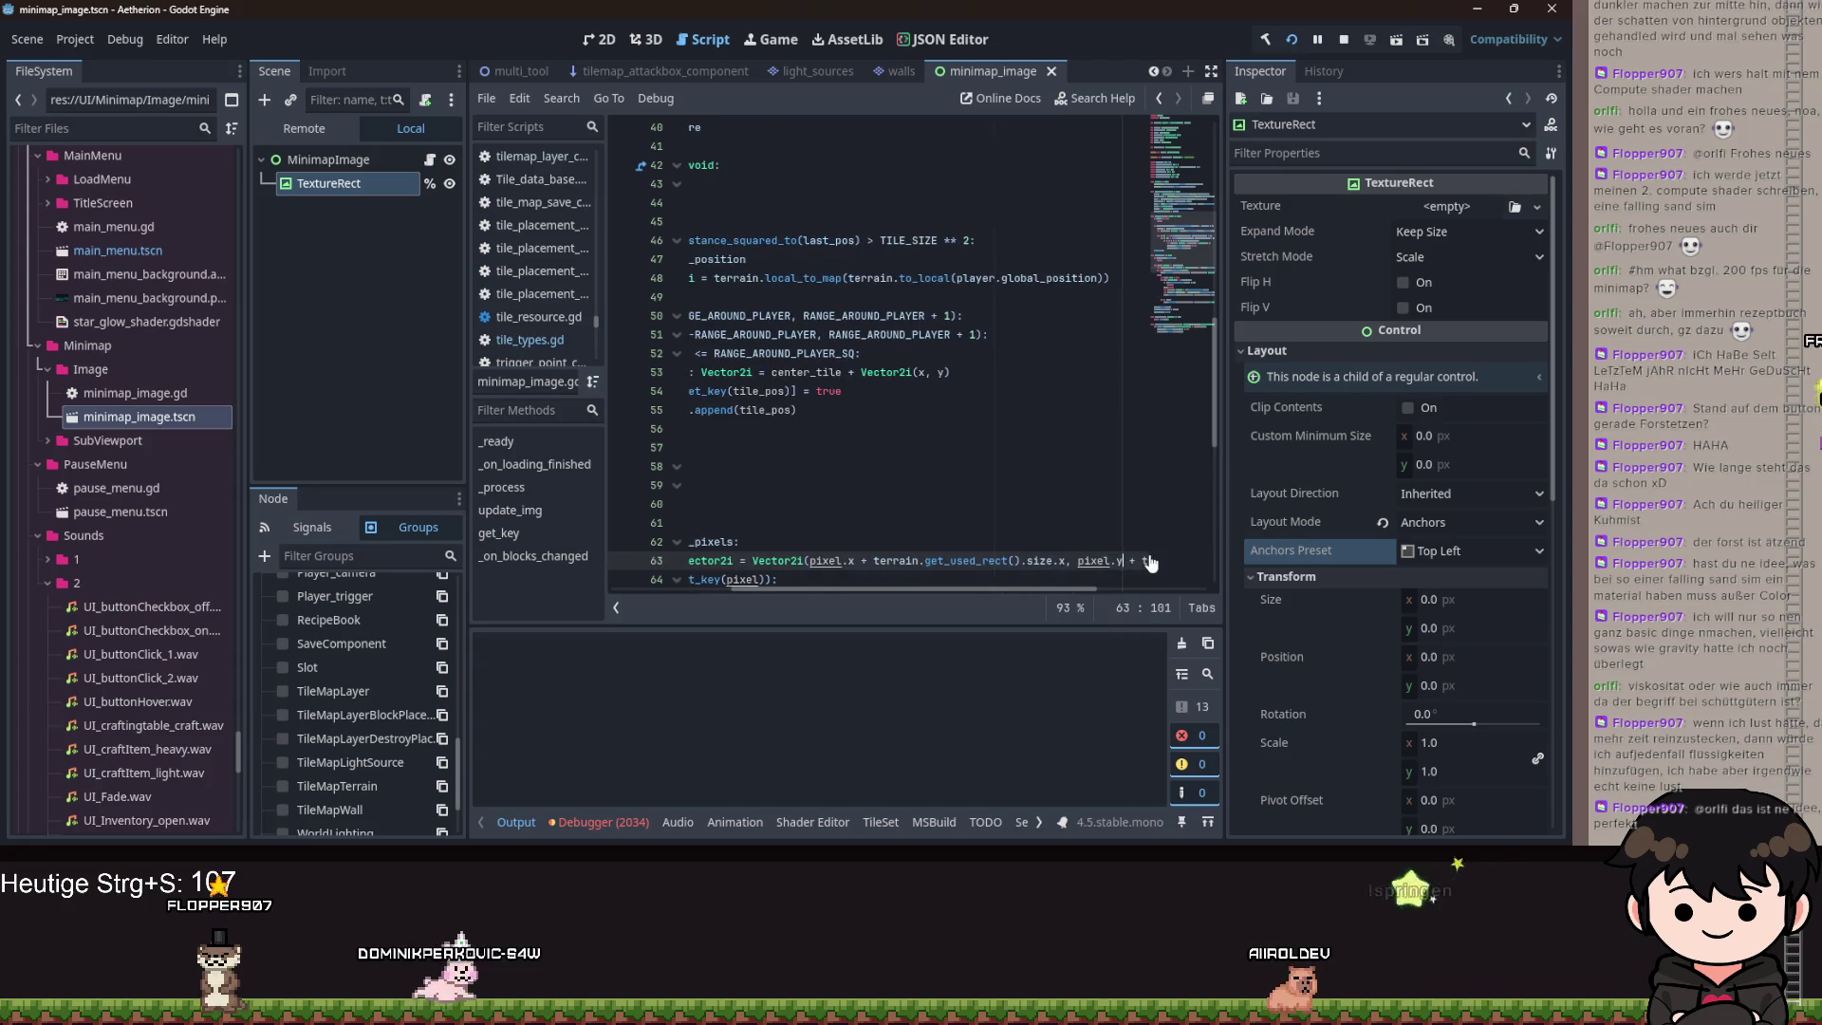
key("BackSpace")
key("BackSpace")
key("BackSpace")
type("size")
key("ctrl+s")
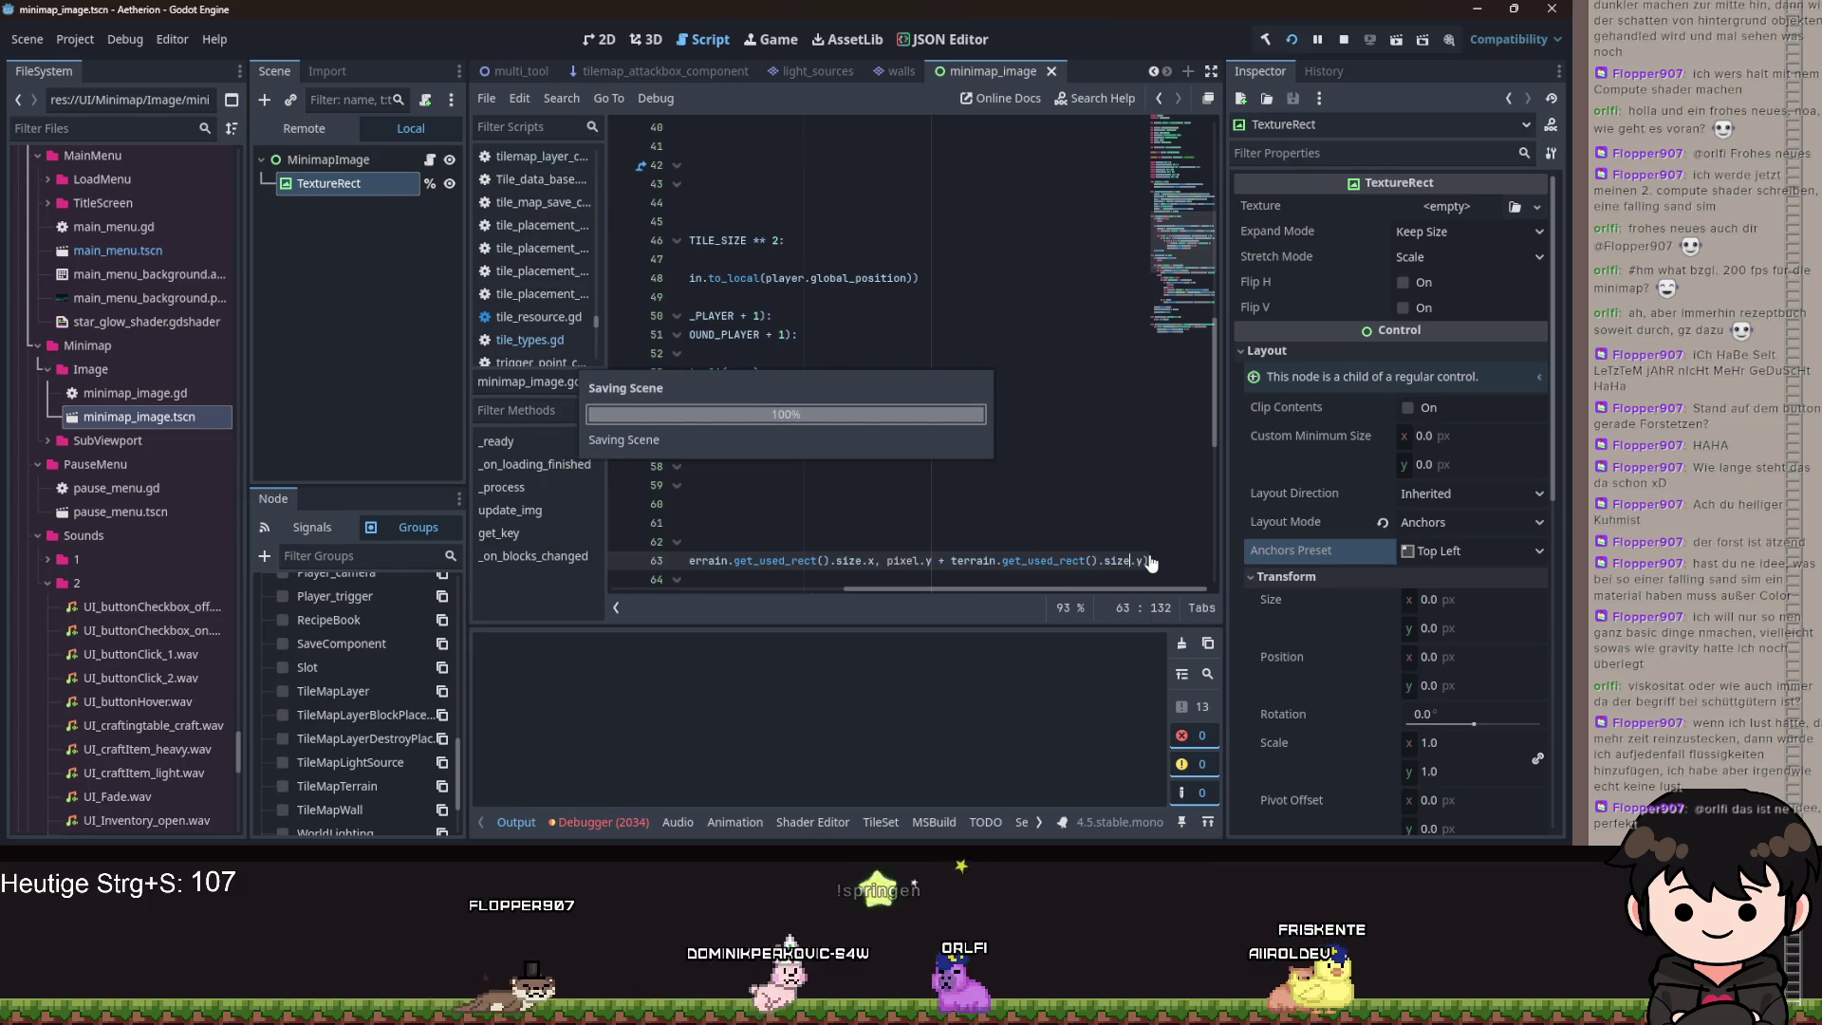
Bring the Aetherion game forward, resume it with Forstetzen, then pause it again.
mouse_move(859, 839)
left_click(932, 795)
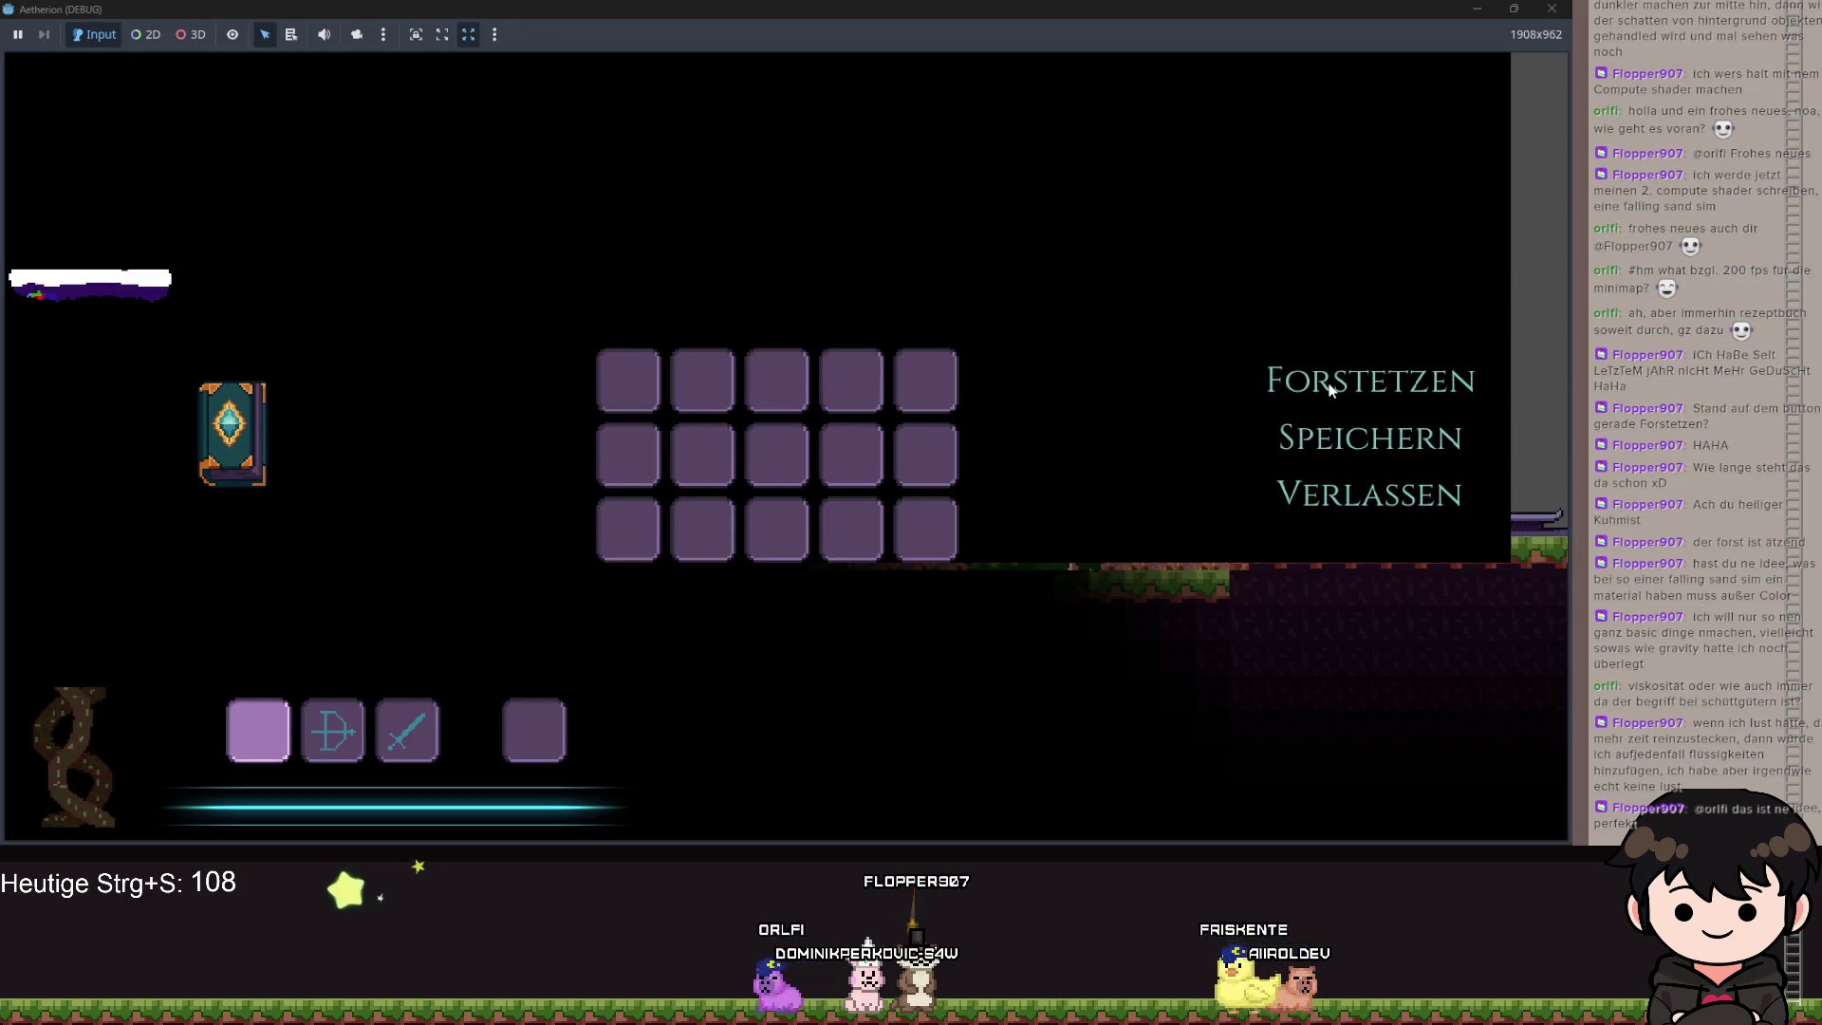
left_click(1330, 389)
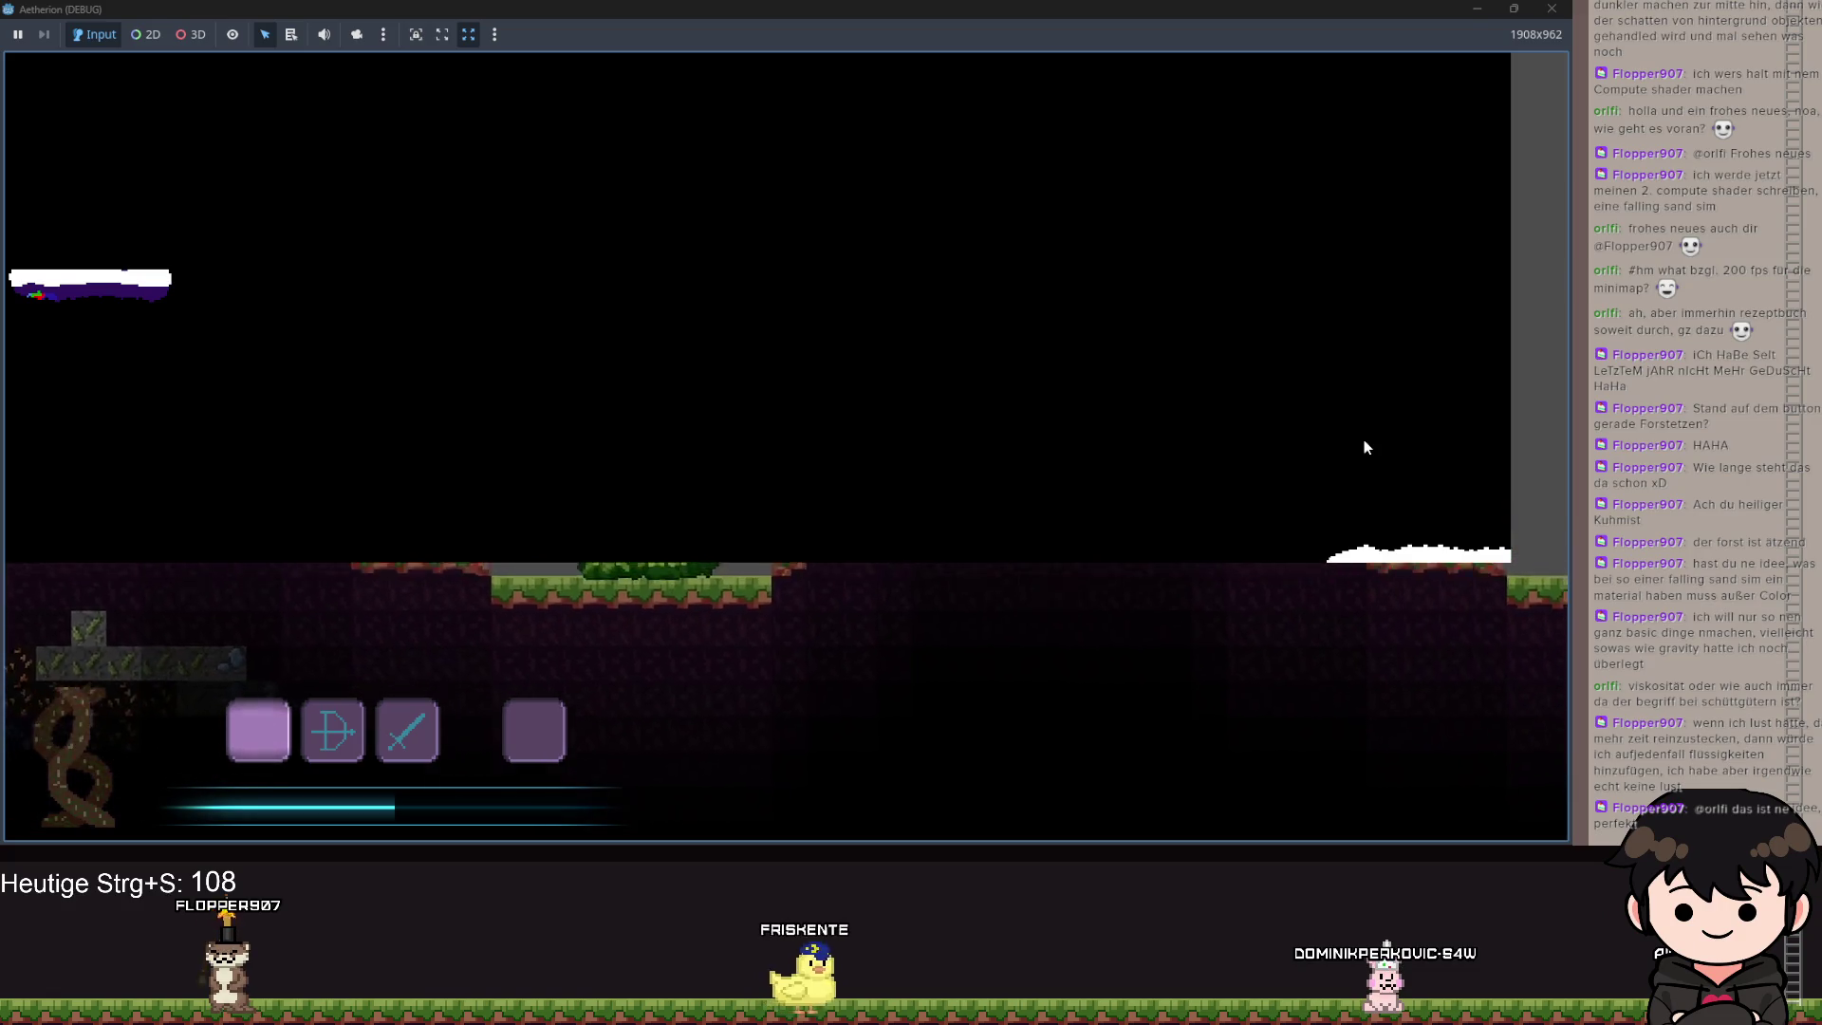
key("Escape")
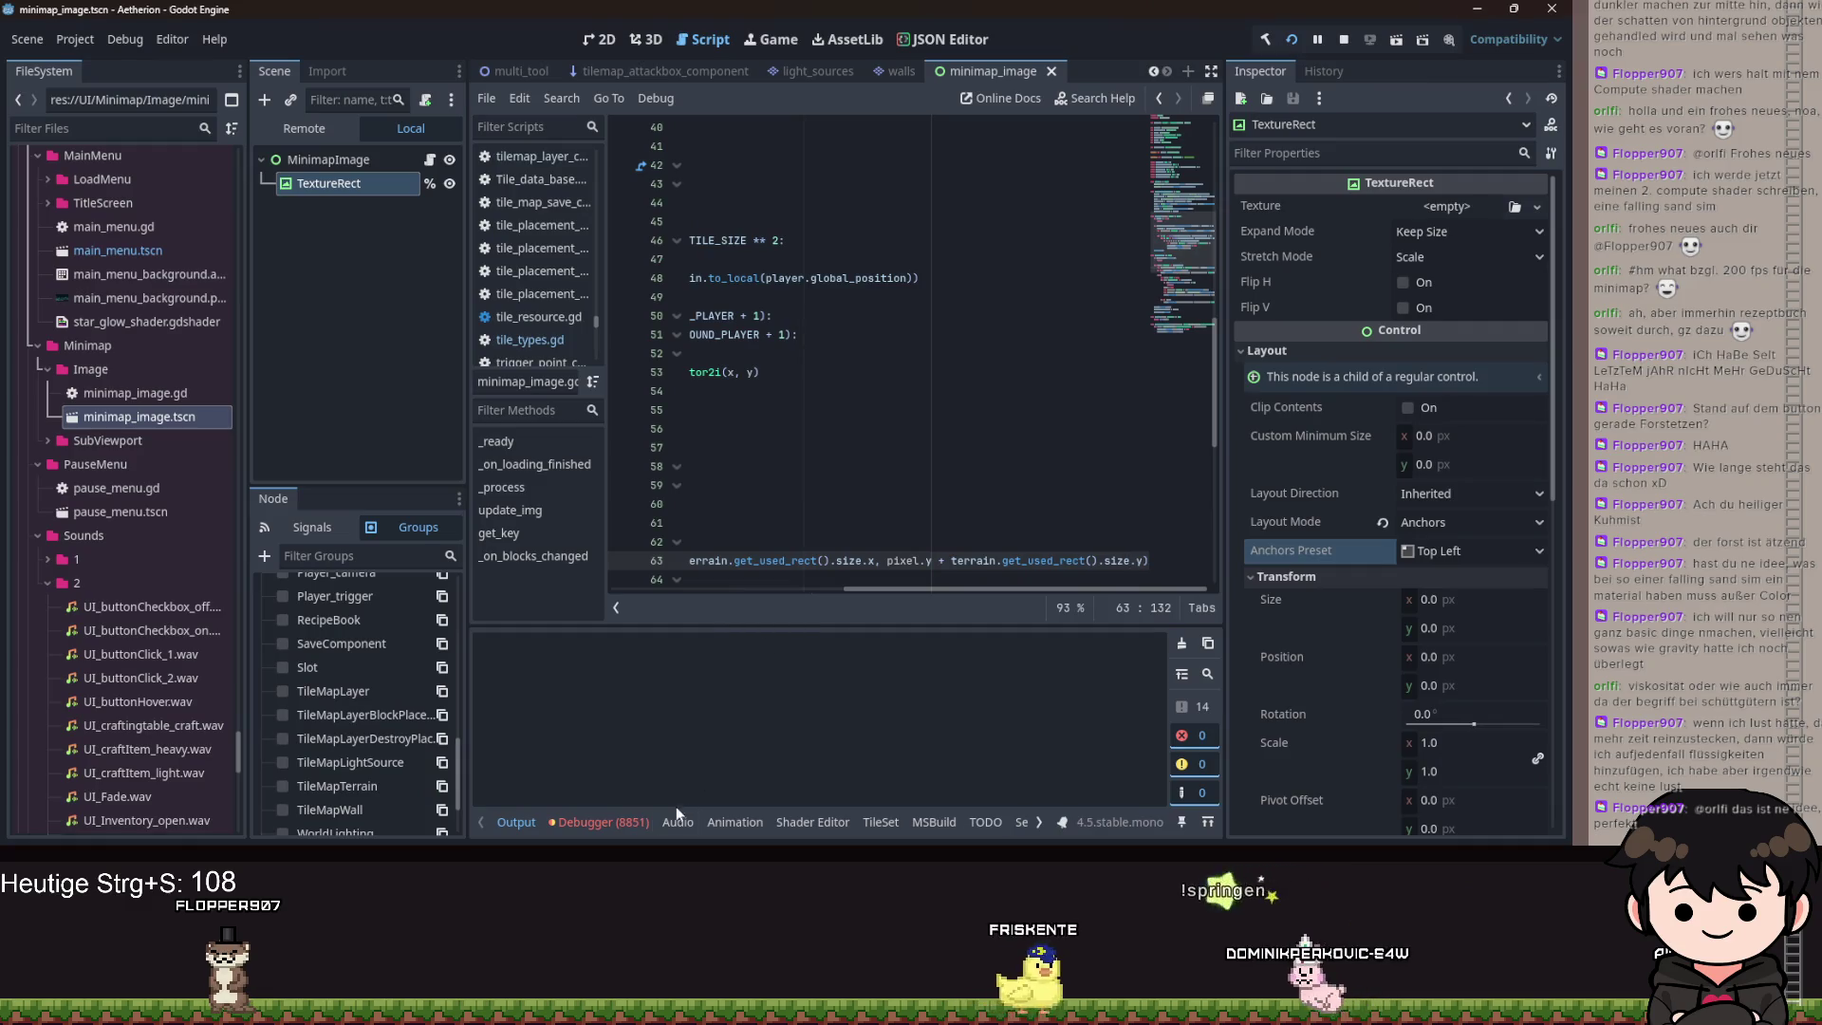
Restore line 63 to offset by the used rect's end.x and end.y, and save.
mouse_move(974, 589)
left_mouse_down()
mouse_move(750, 589)
mouse_move(864, 589)
mouse_move(818, 612)
mouse_move(1099, 578)
mouse_move(772, 581)
mouse_move(947, 590)
mouse_move(879, 601)
left_mouse_up()
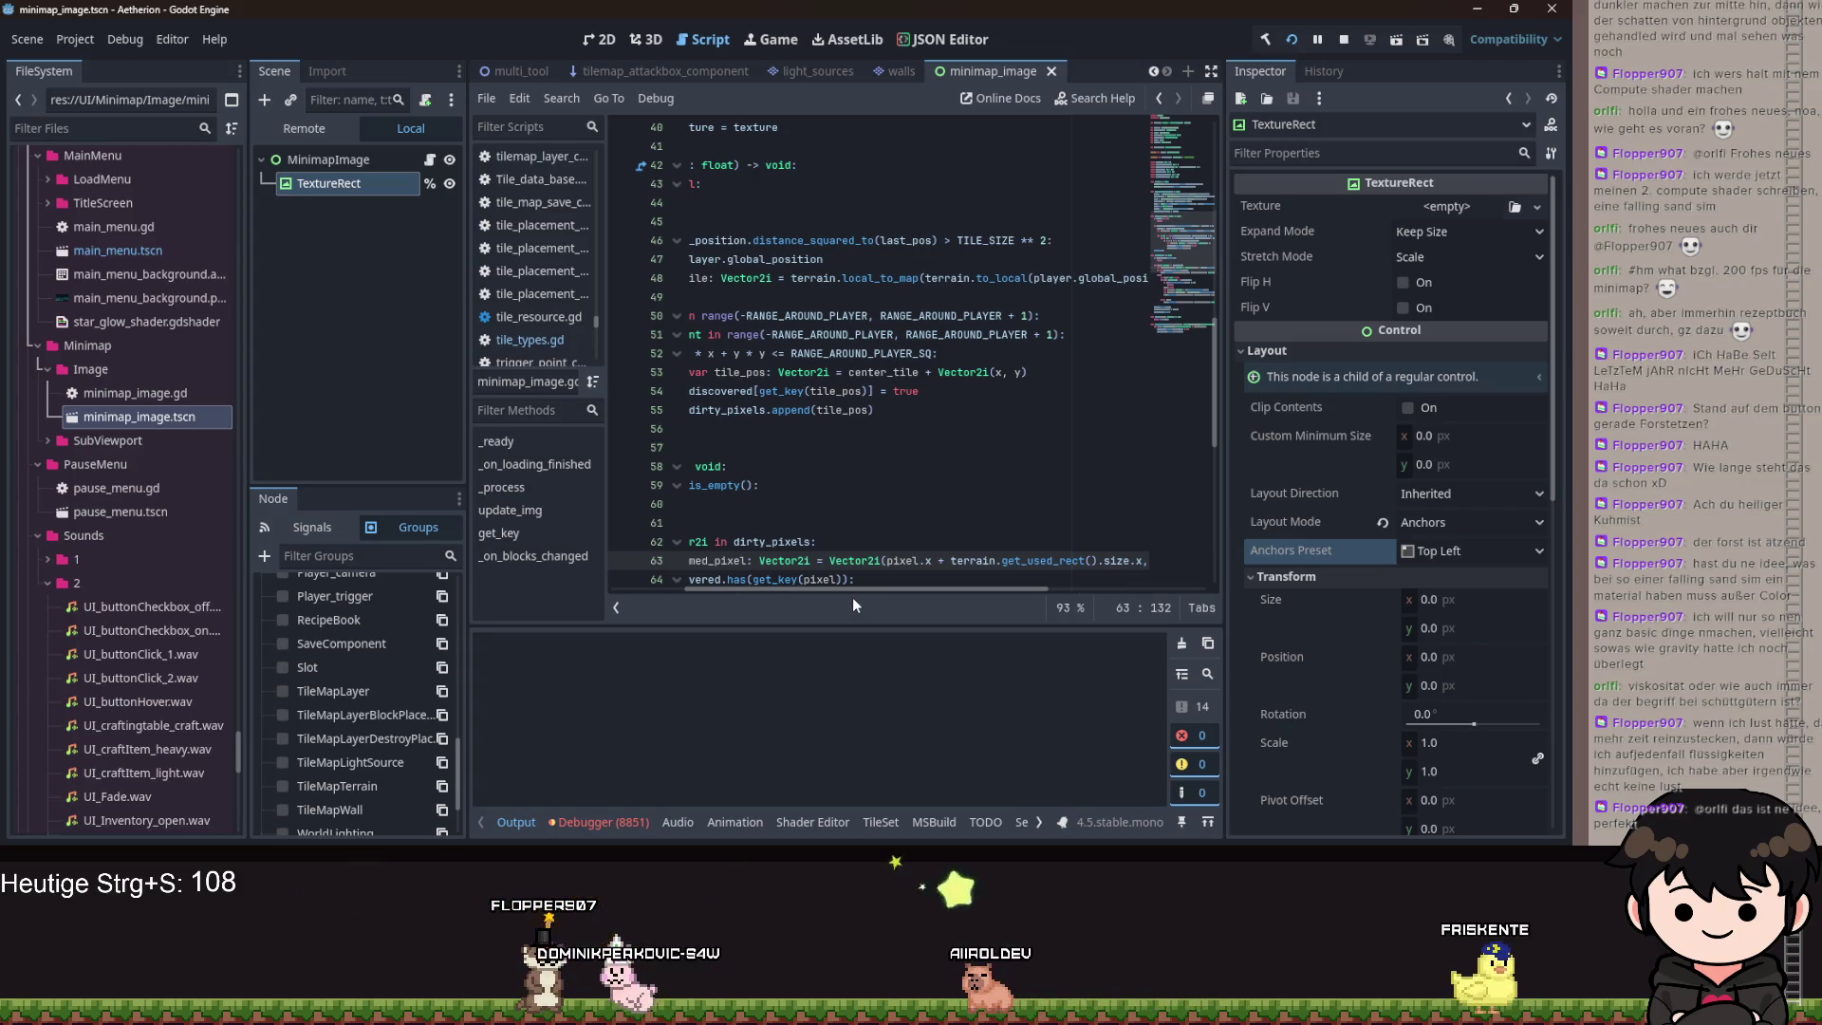
scroll(902, 427, "right", 5)
left_click(875, 560)
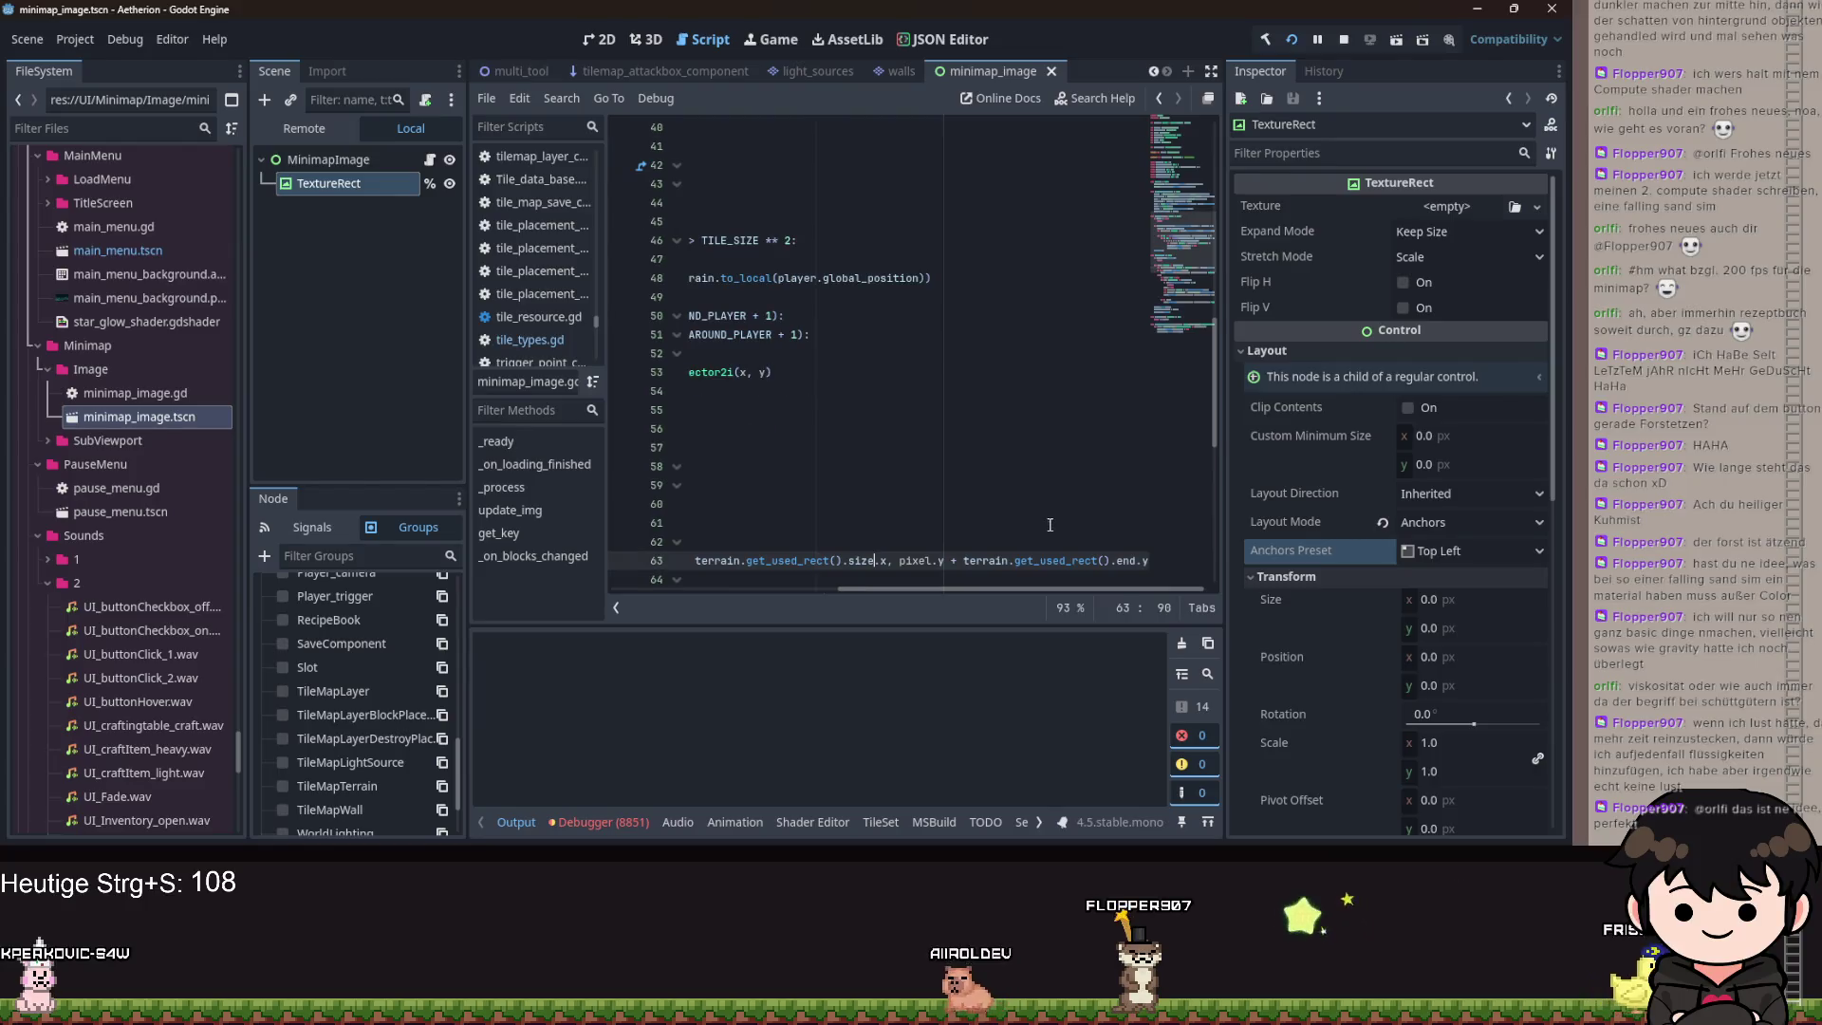
key("ctrl+s")
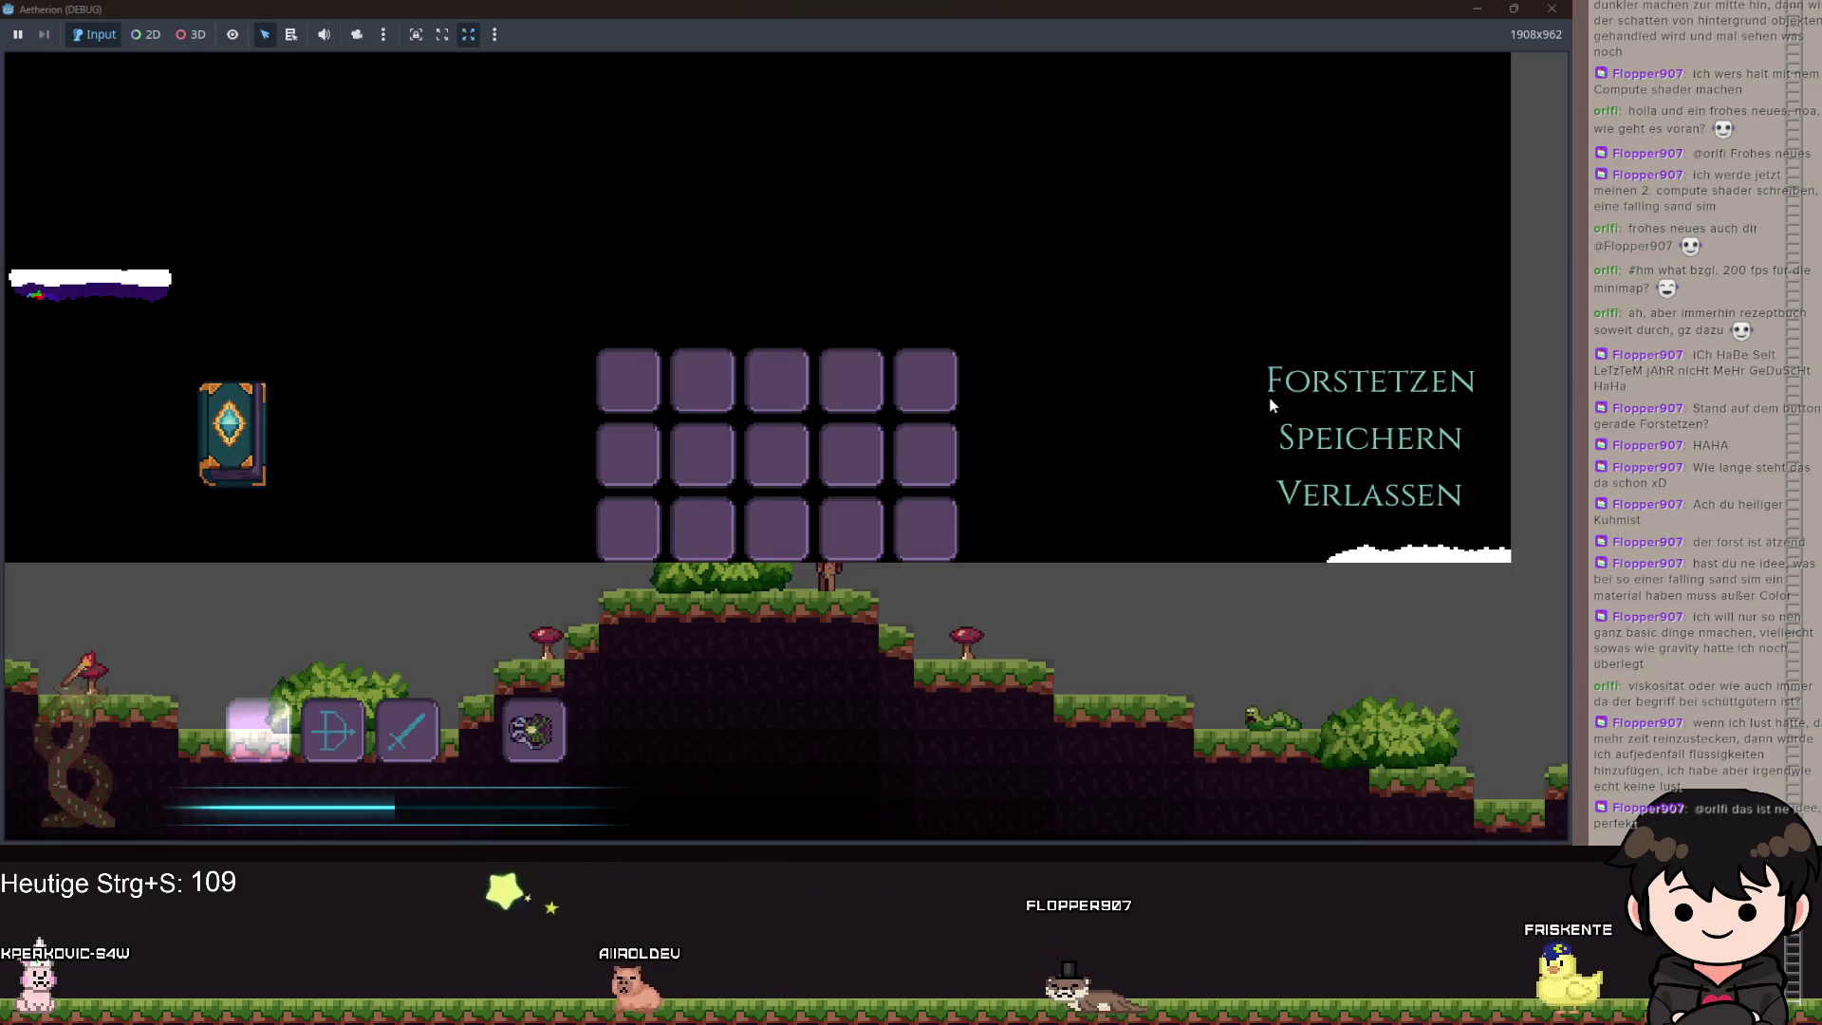
Resume the game, walk the player right over the terrain, pause, and minimise the window.
left_click(1322, 384)
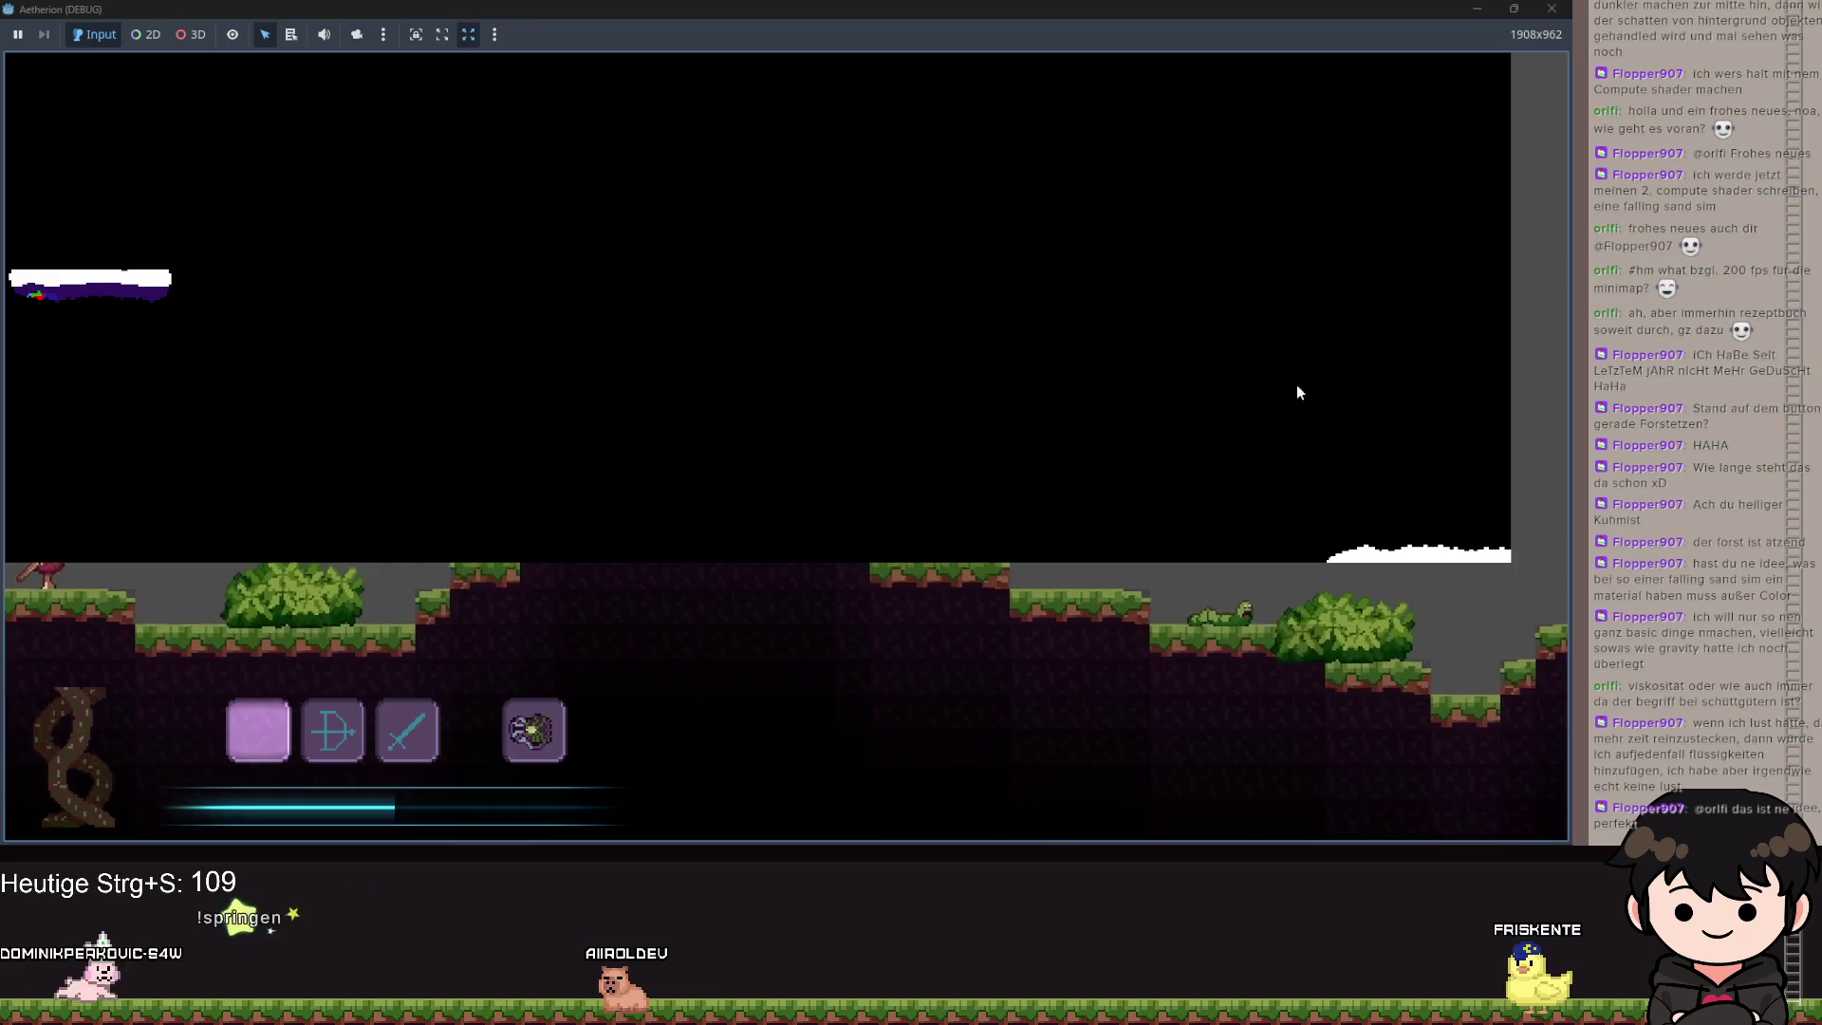
key("d")
key("d")
key("d")
key("d")
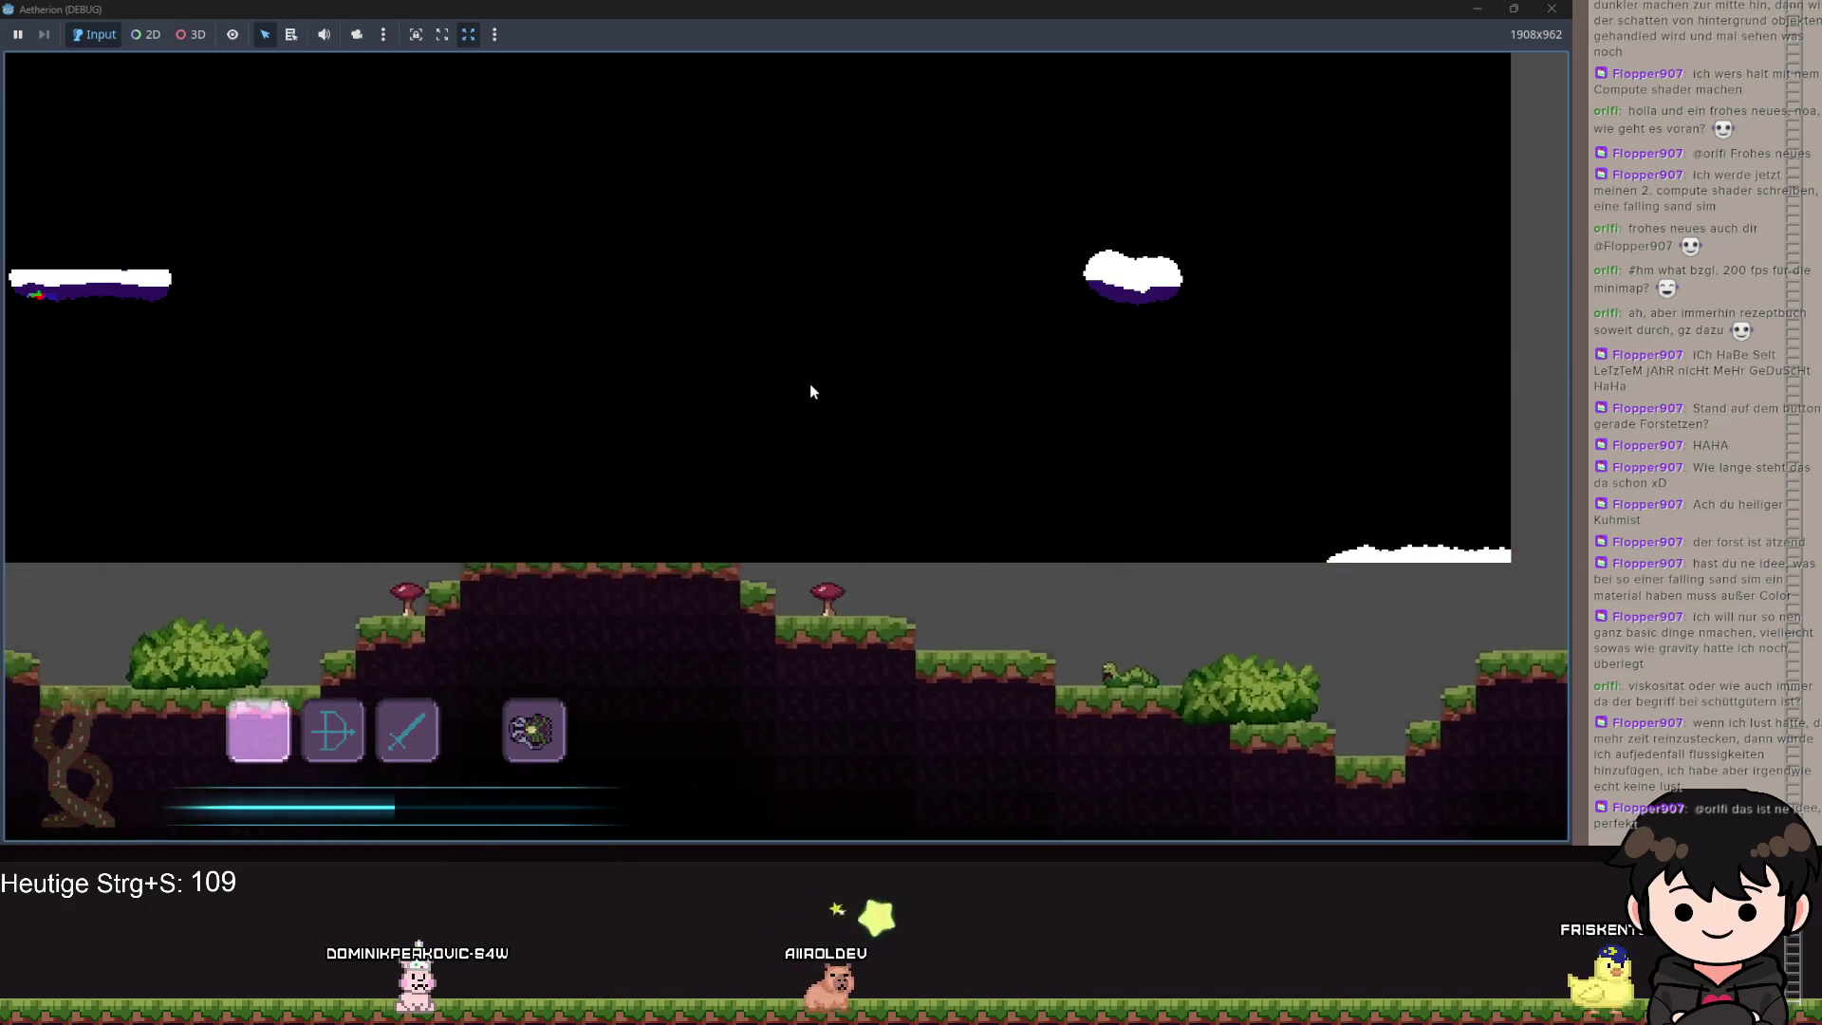
key("d")
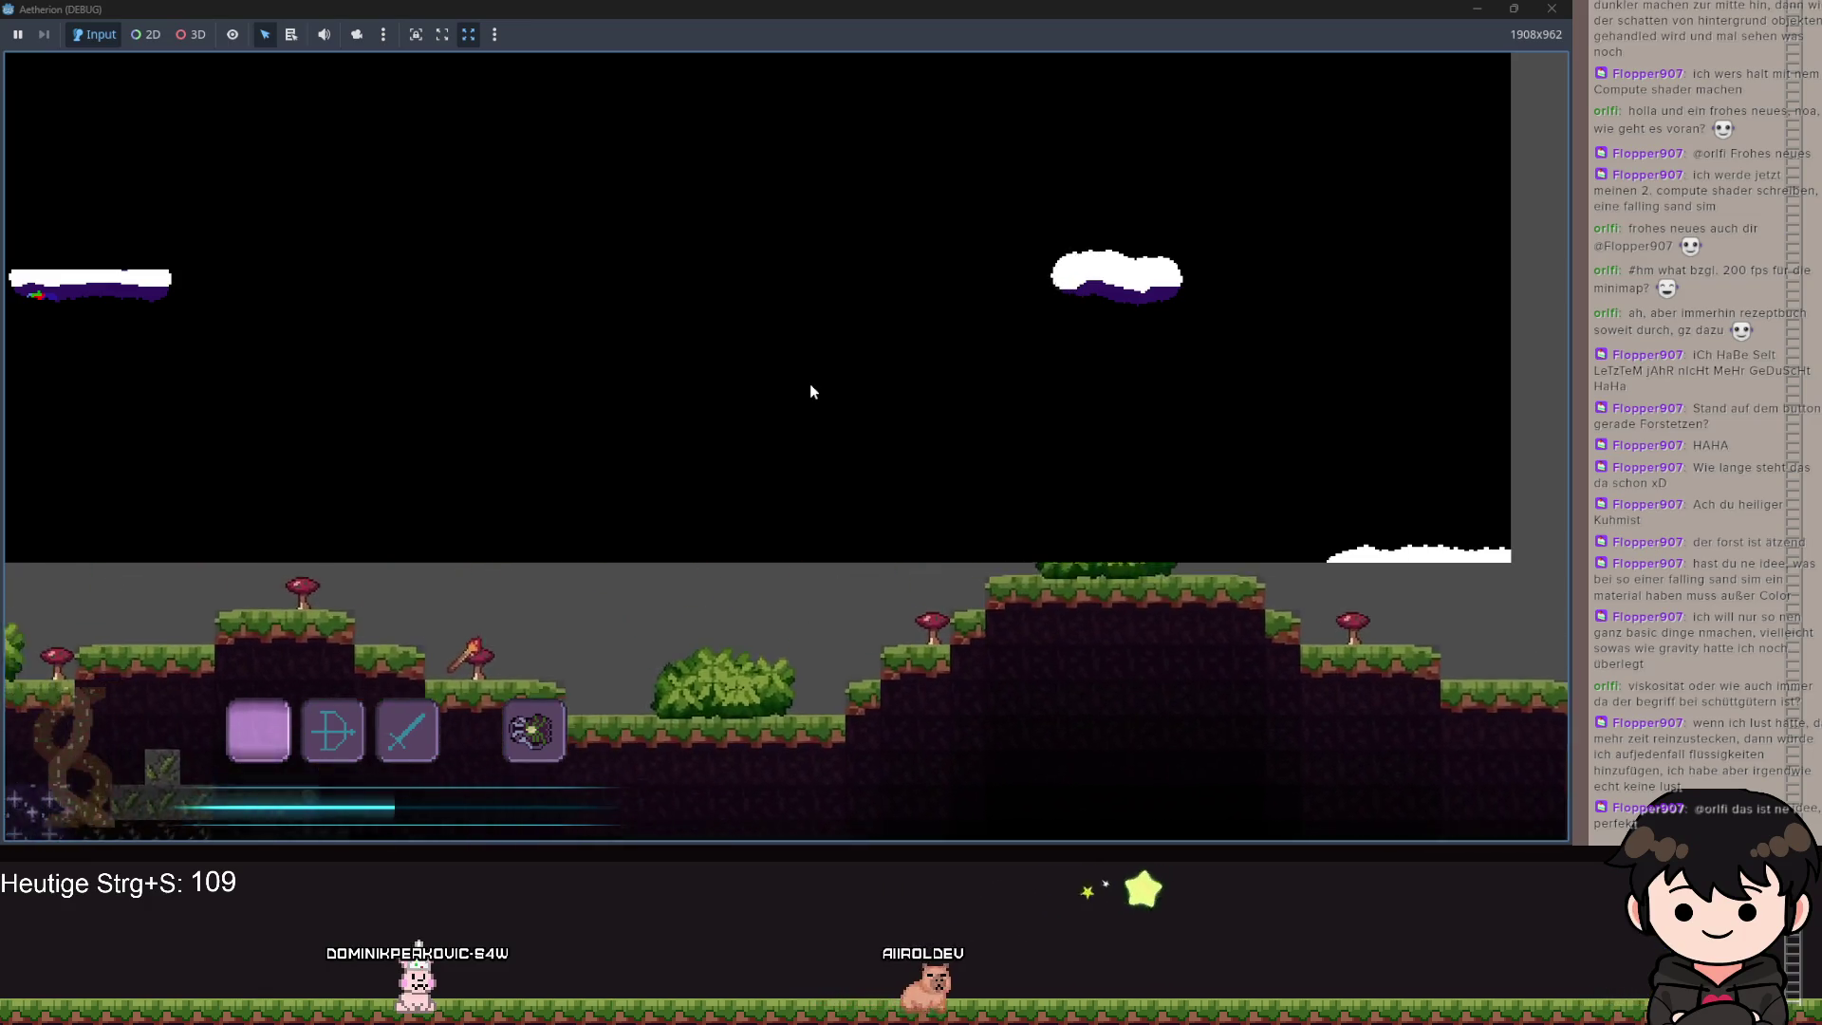
key("d")
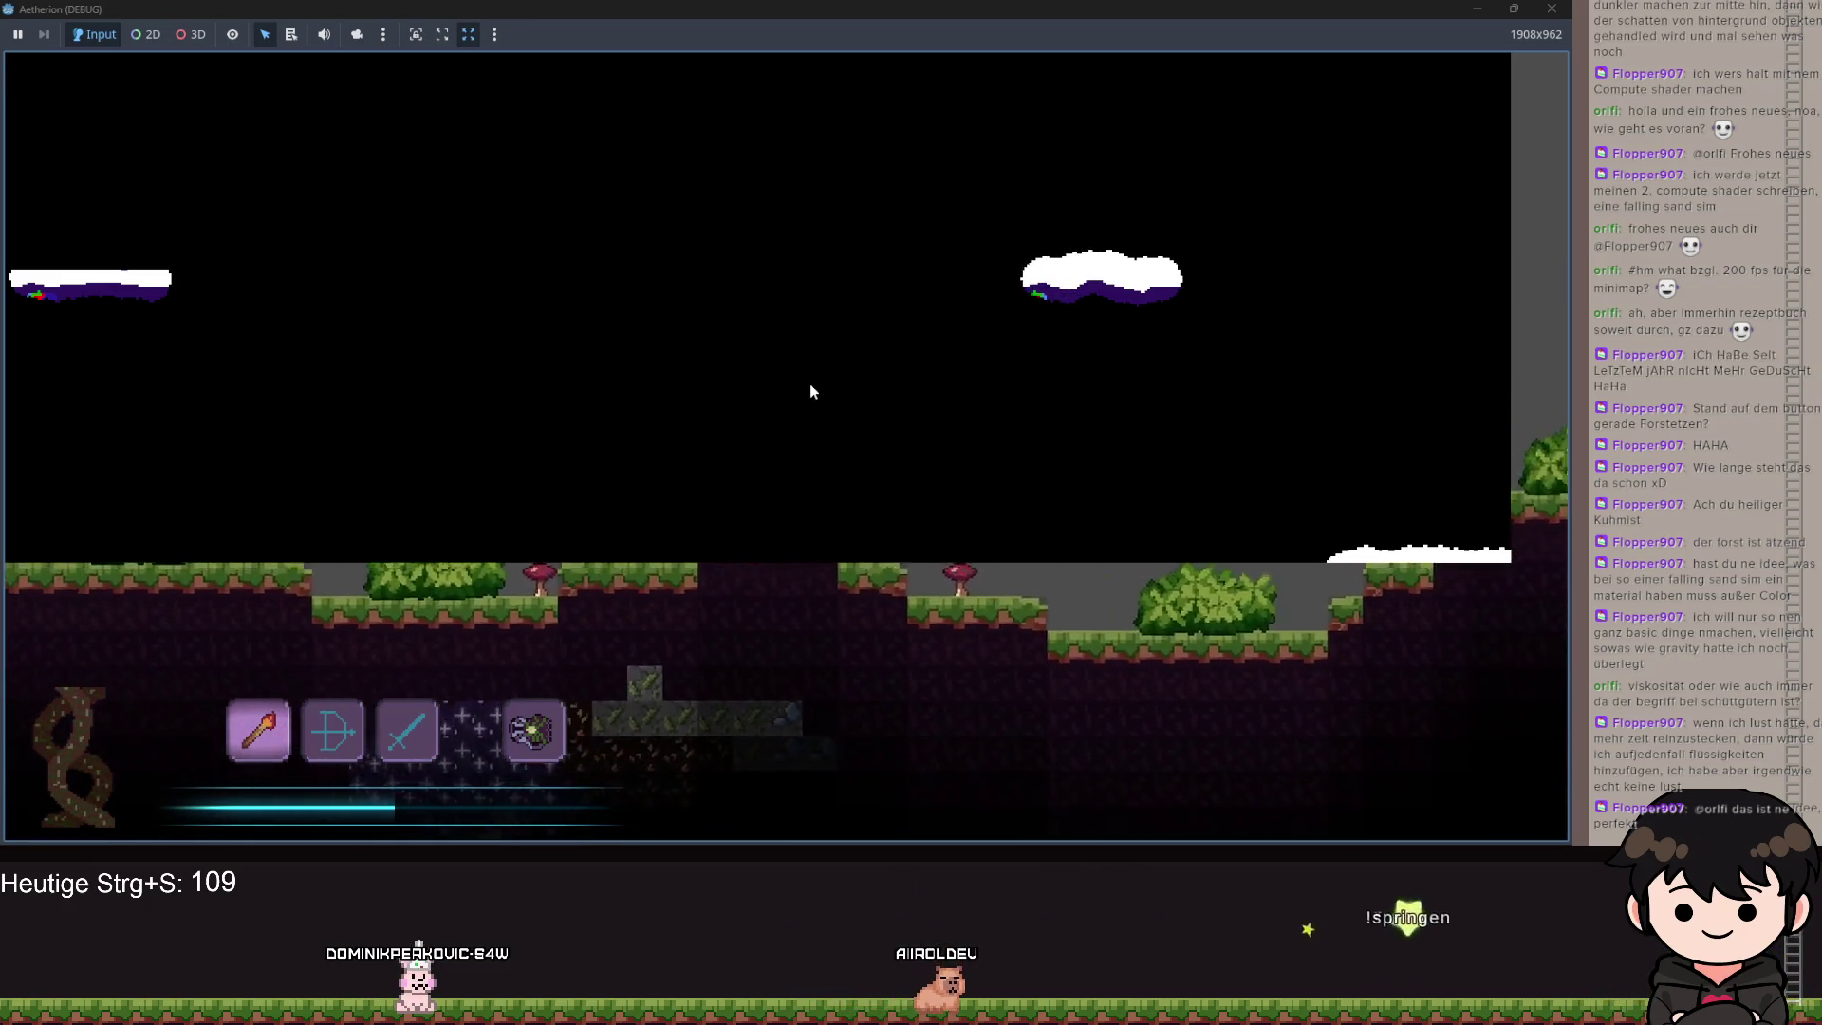
key("a")
key("a")
key("a")
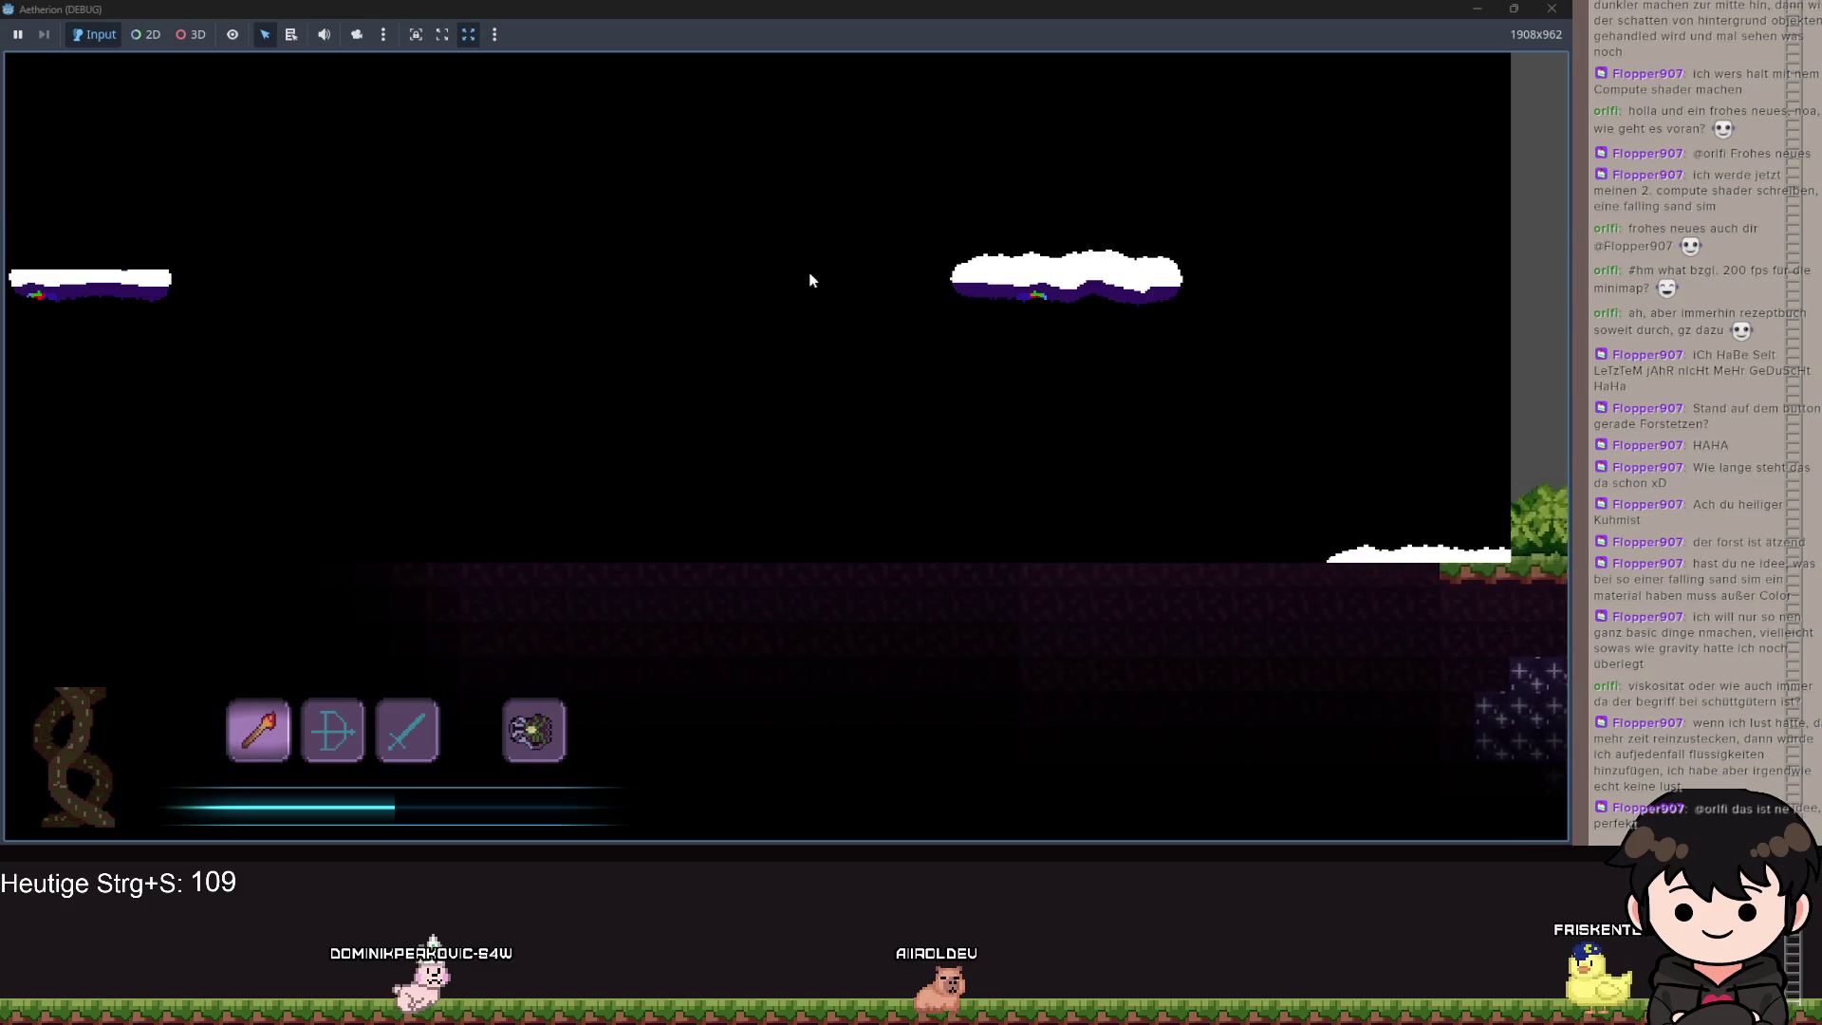
key("Escape")
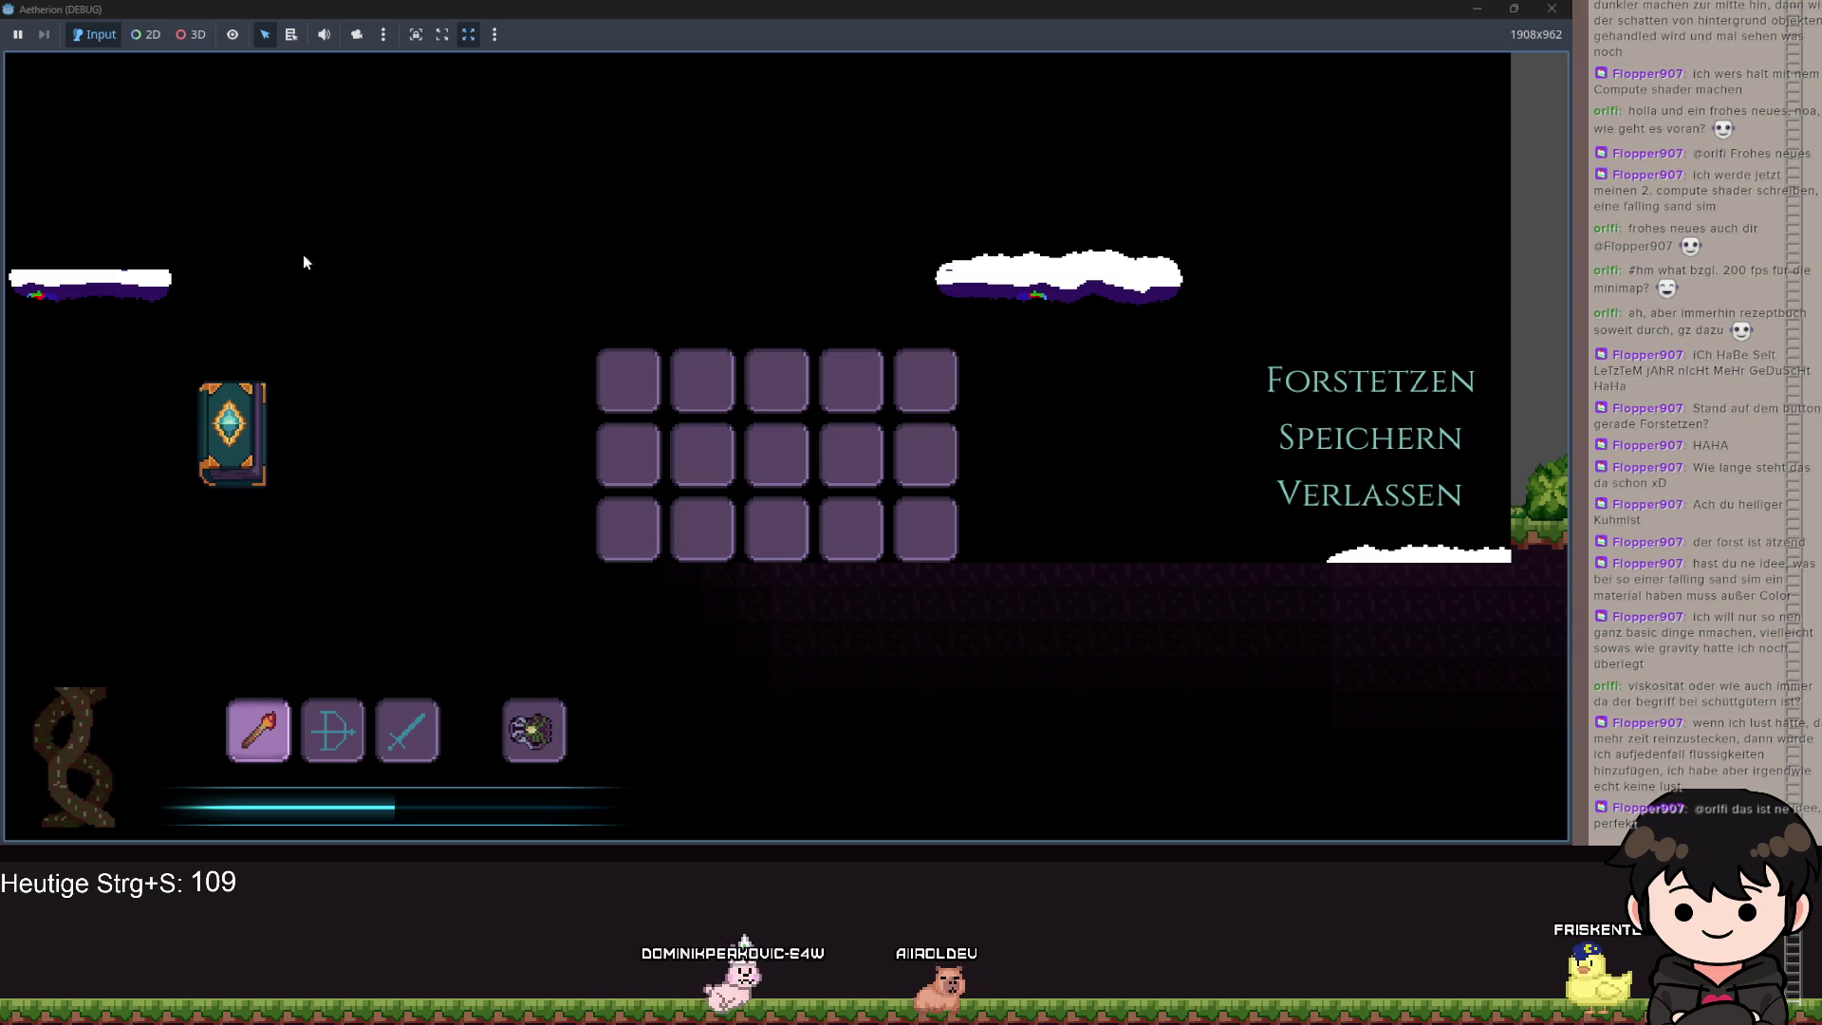
left_click(1479, 9)
left_click(803, 466)
scroll(816, 474, "down", 8)
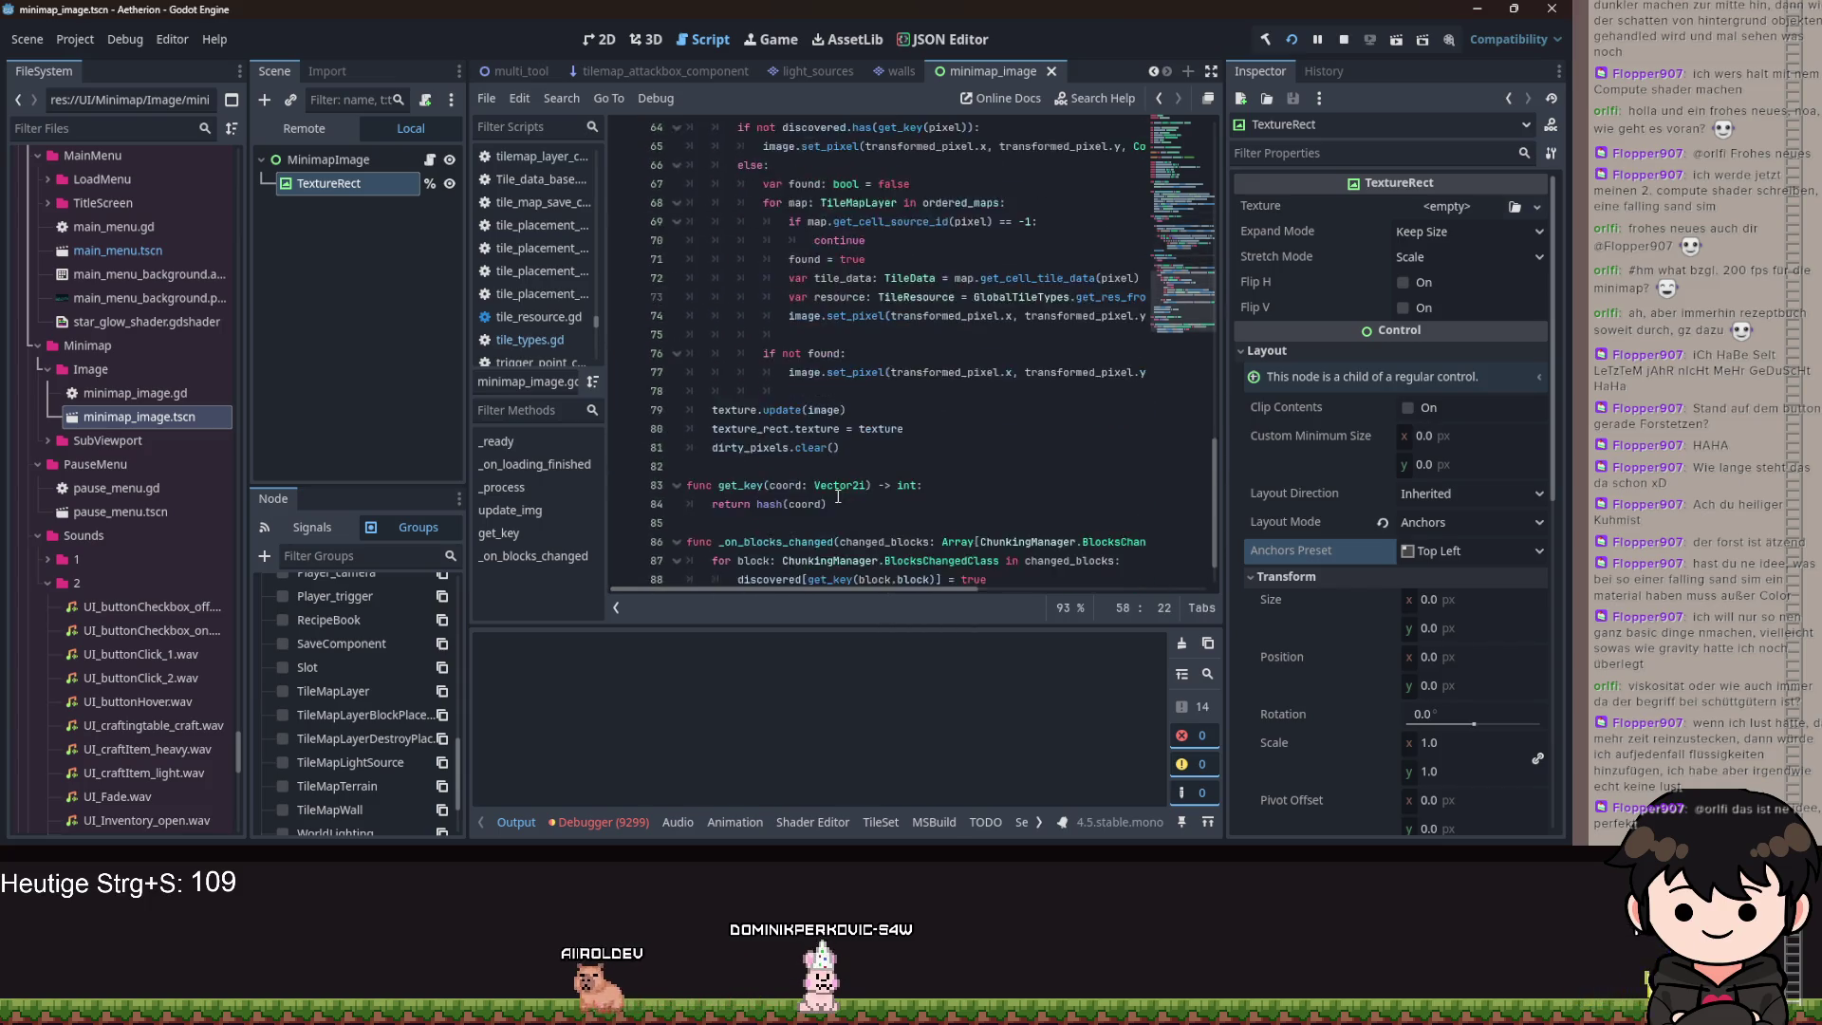
scroll(892, 467, "up", 9)
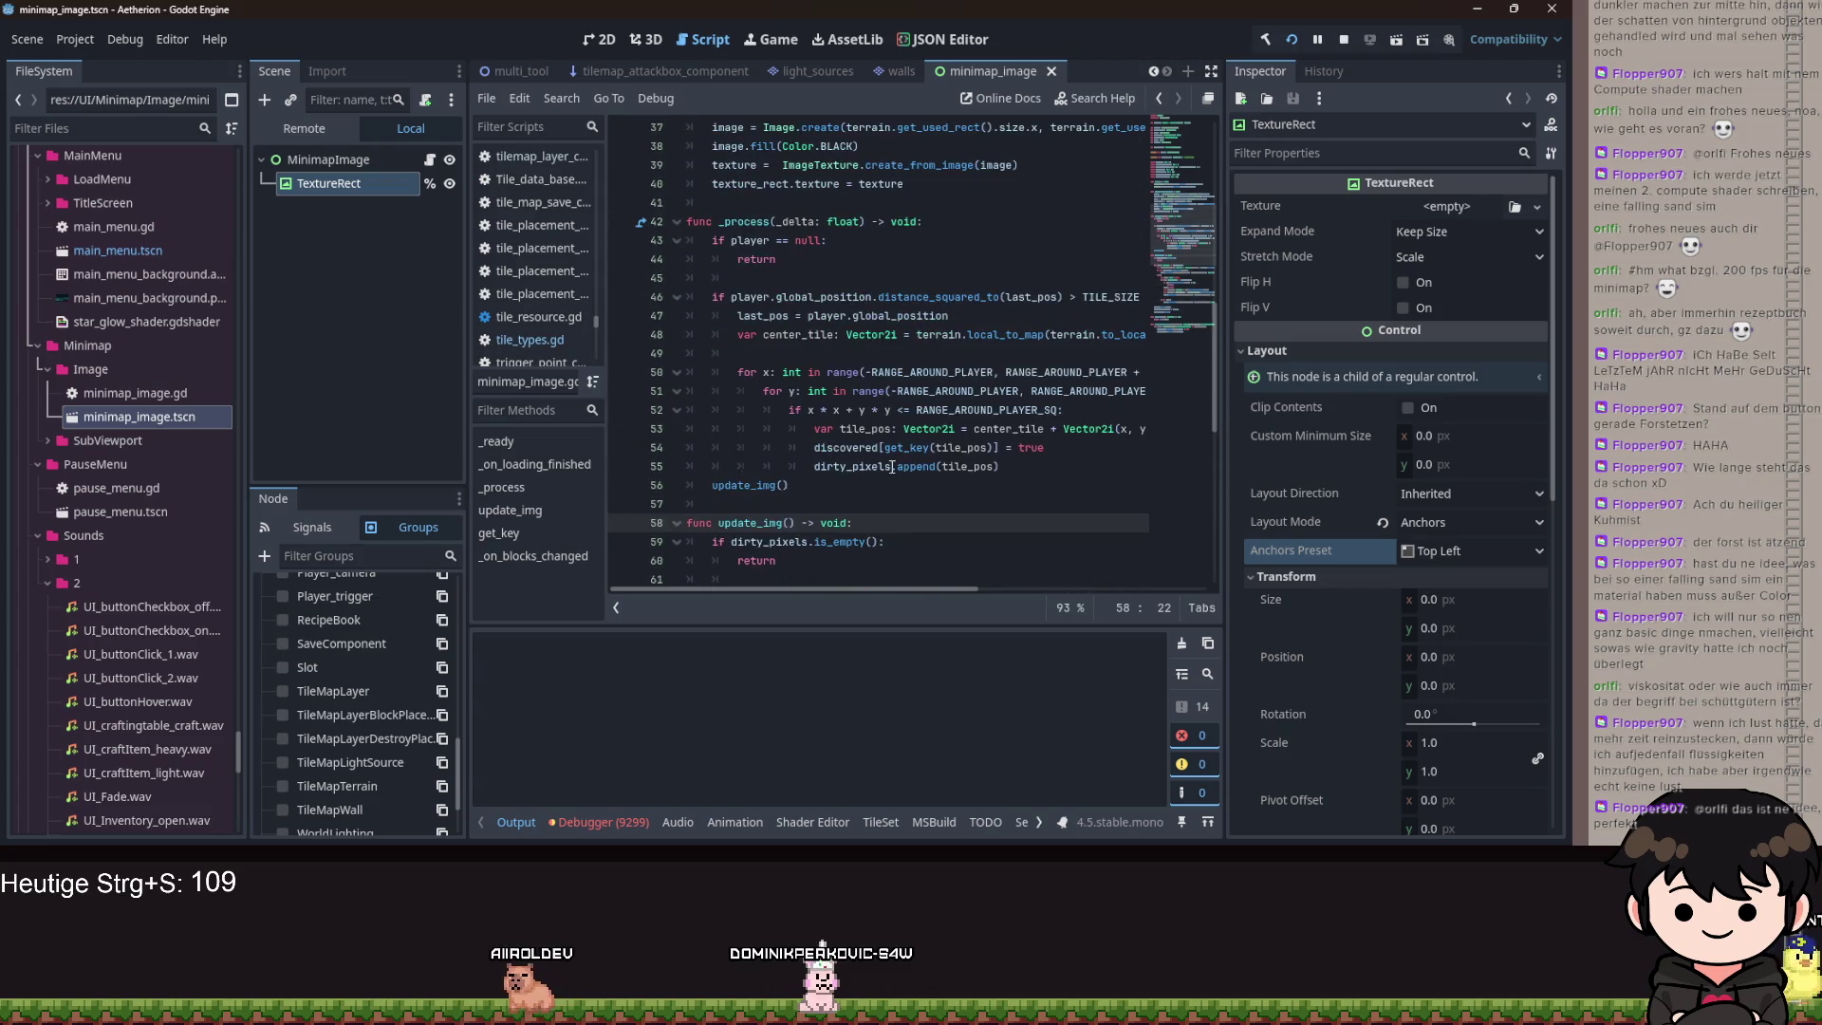
scroll(930, 466, "up", 7)
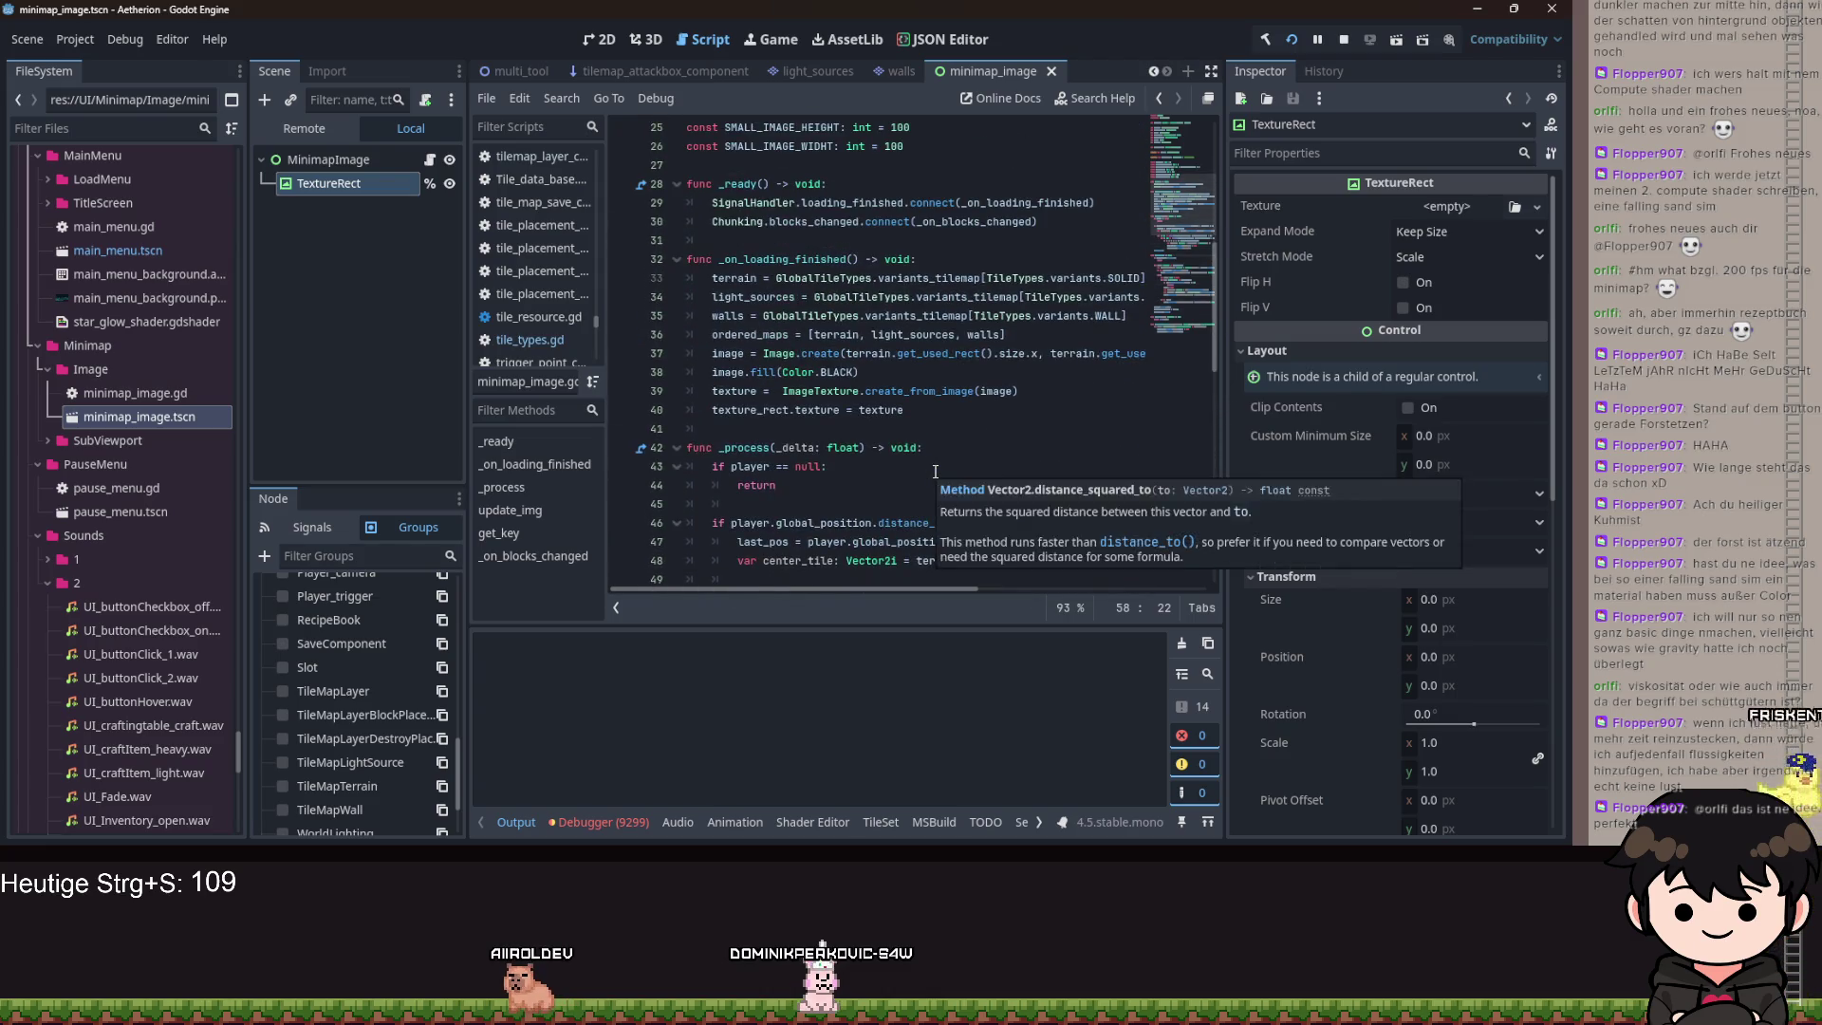
scroll(935, 472, "up", 5)
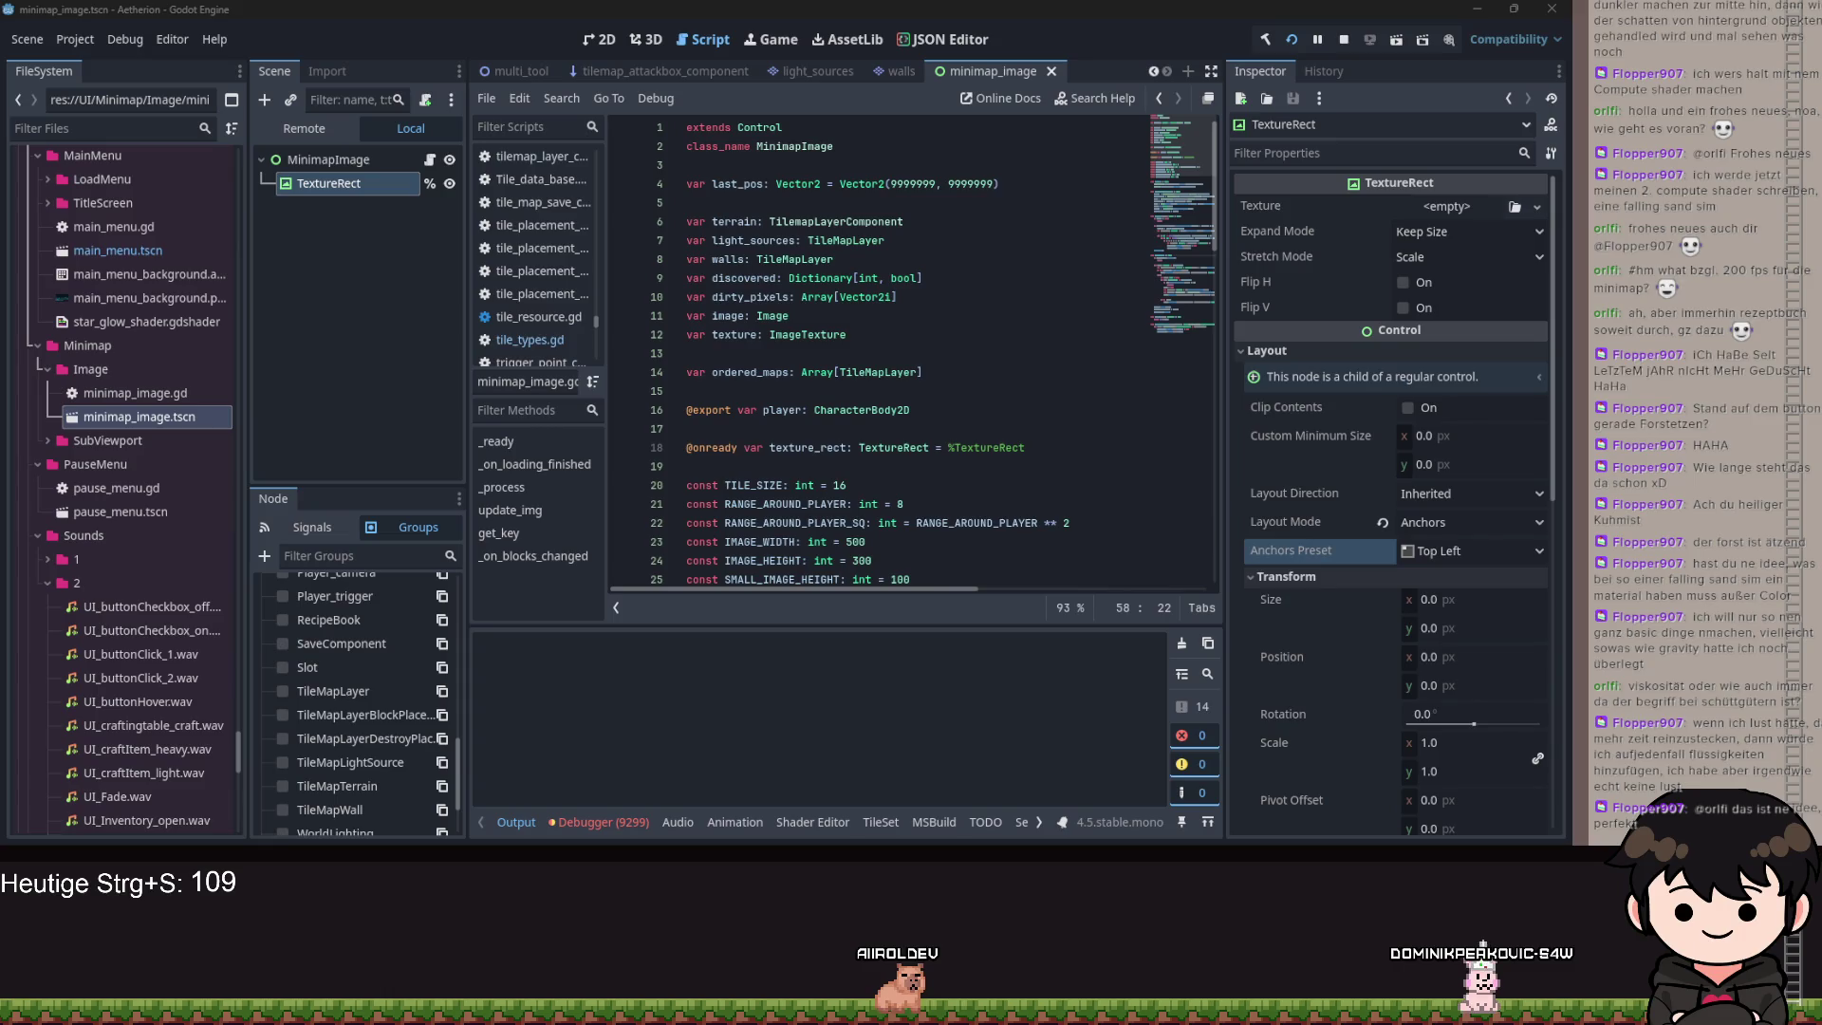
left_click(975, 432)
scroll(997, 420, "down", 1)
scroll(1010, 408, "down", 4)
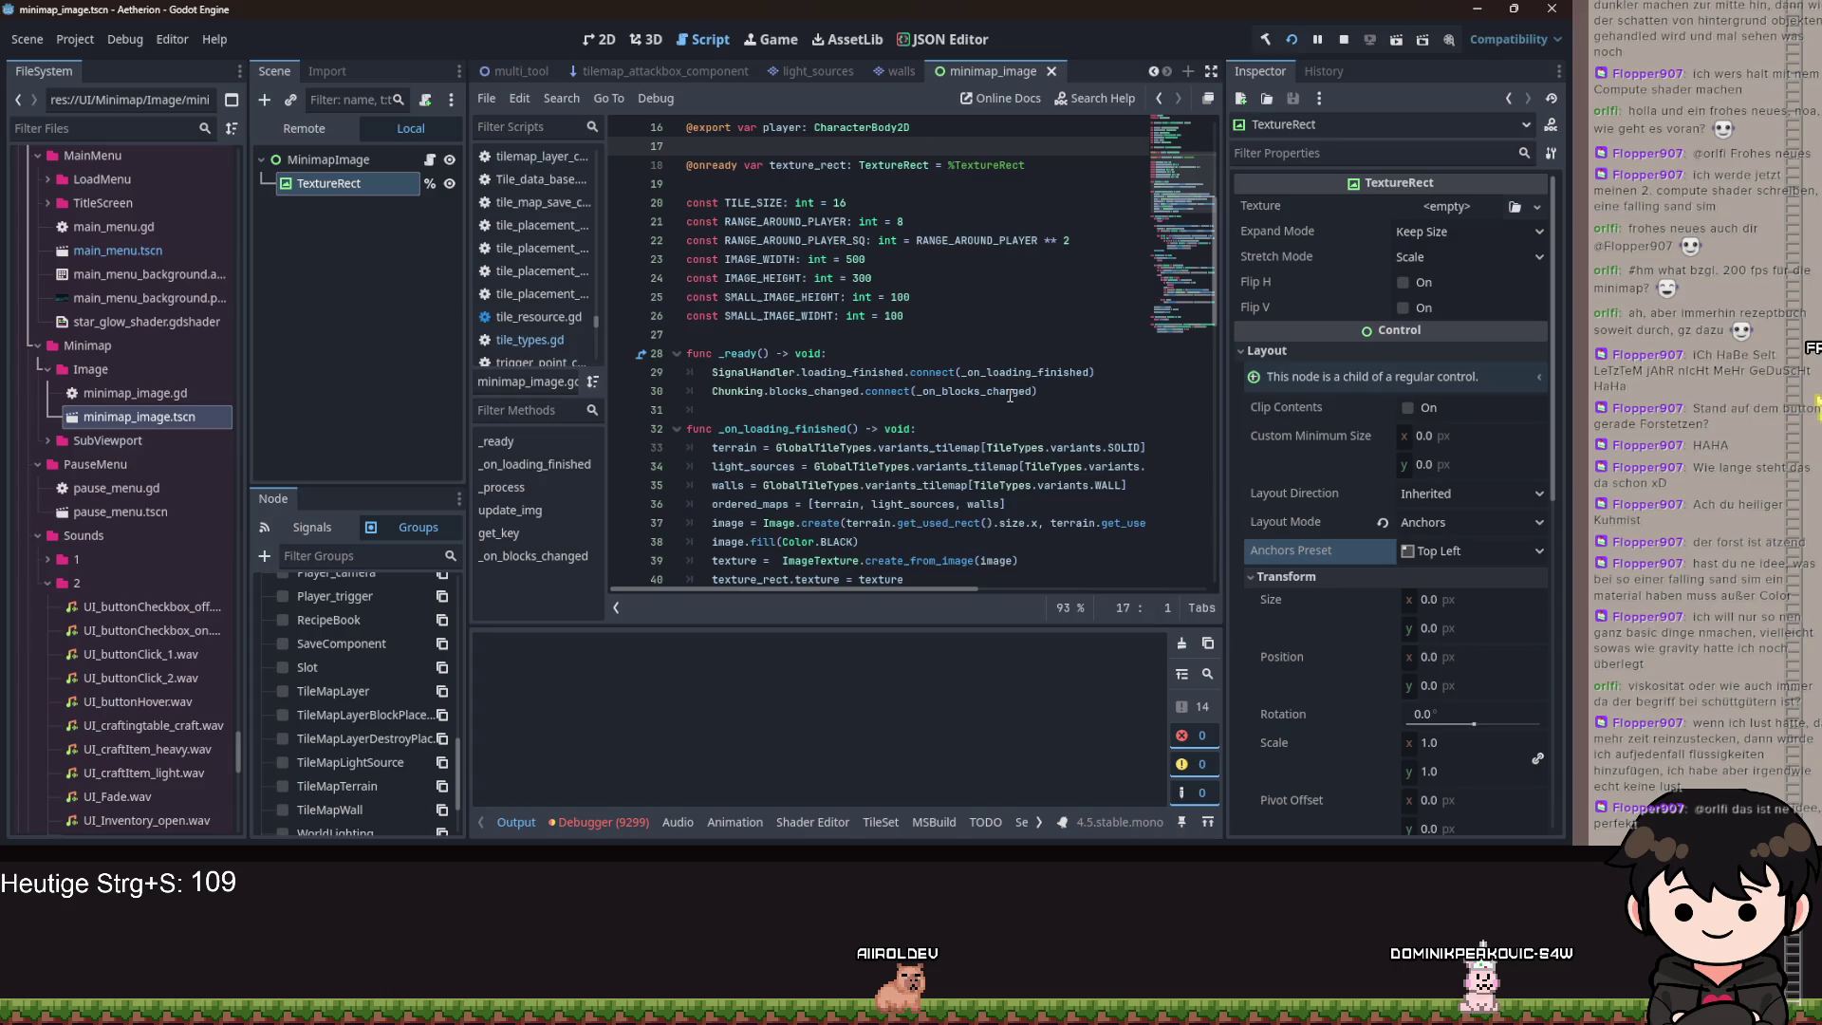
key("ctrl+a")
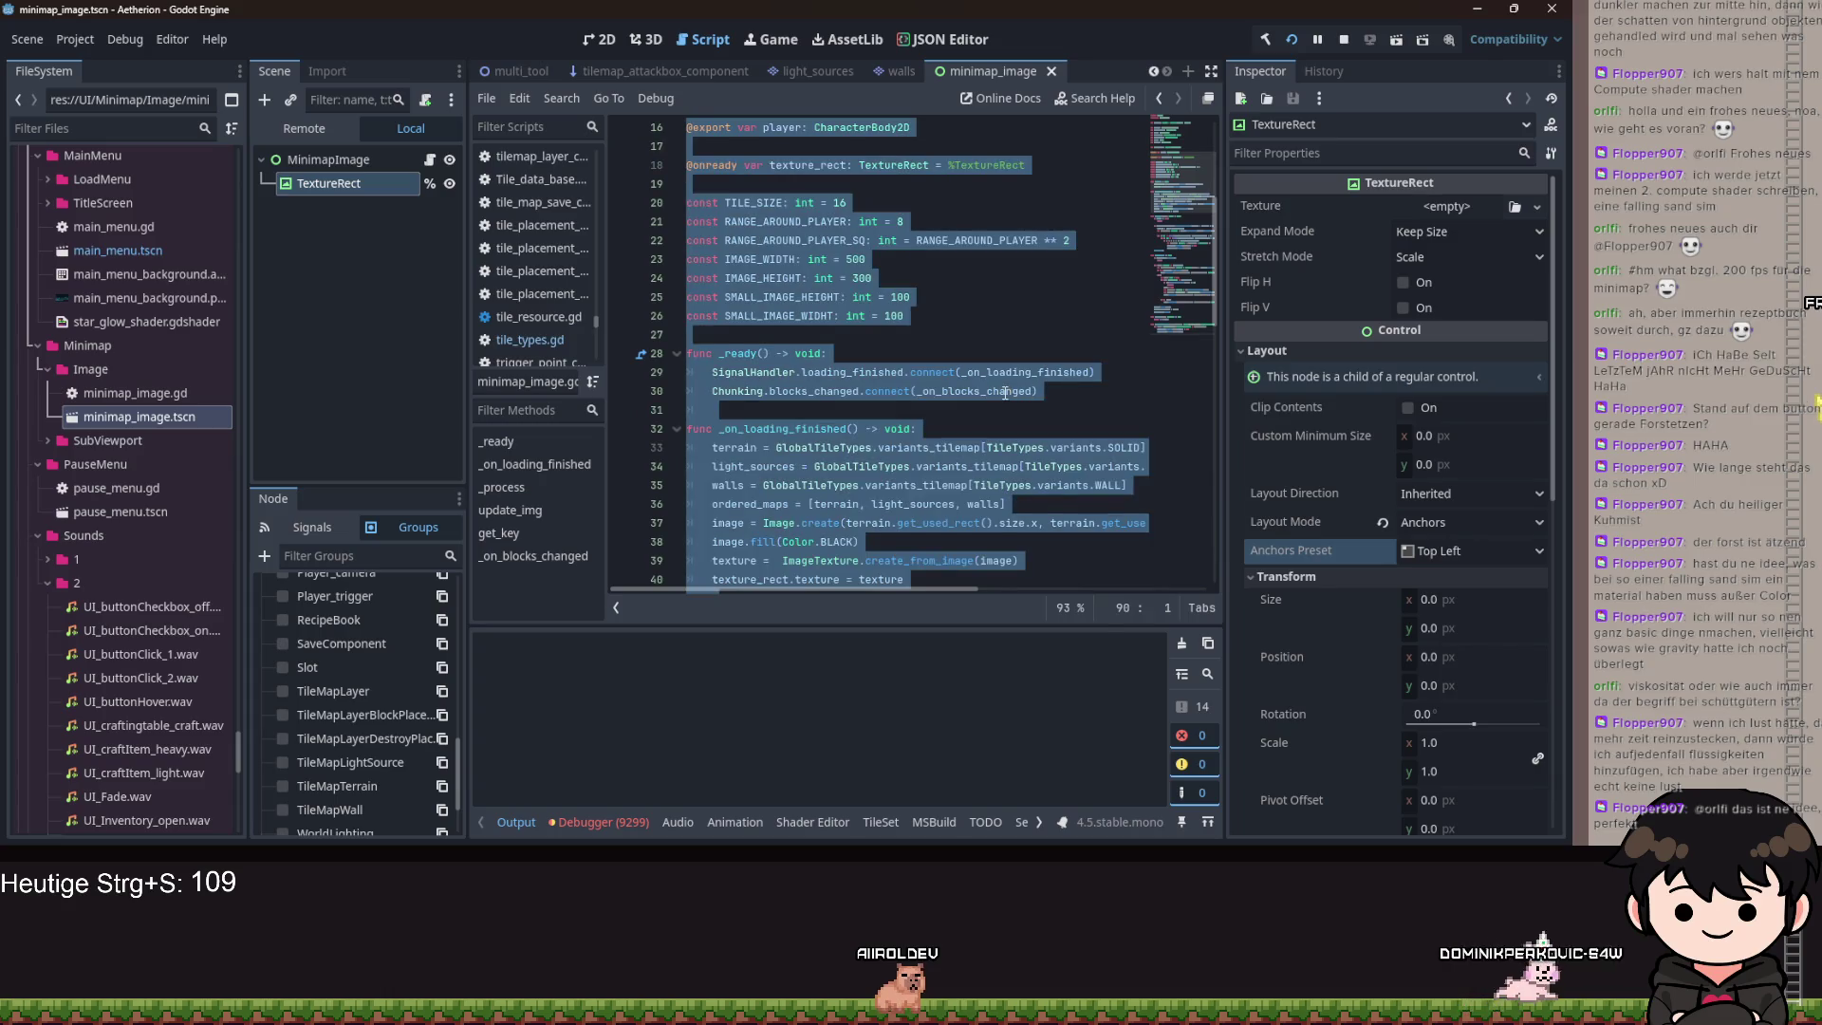
left_click(1005, 392)
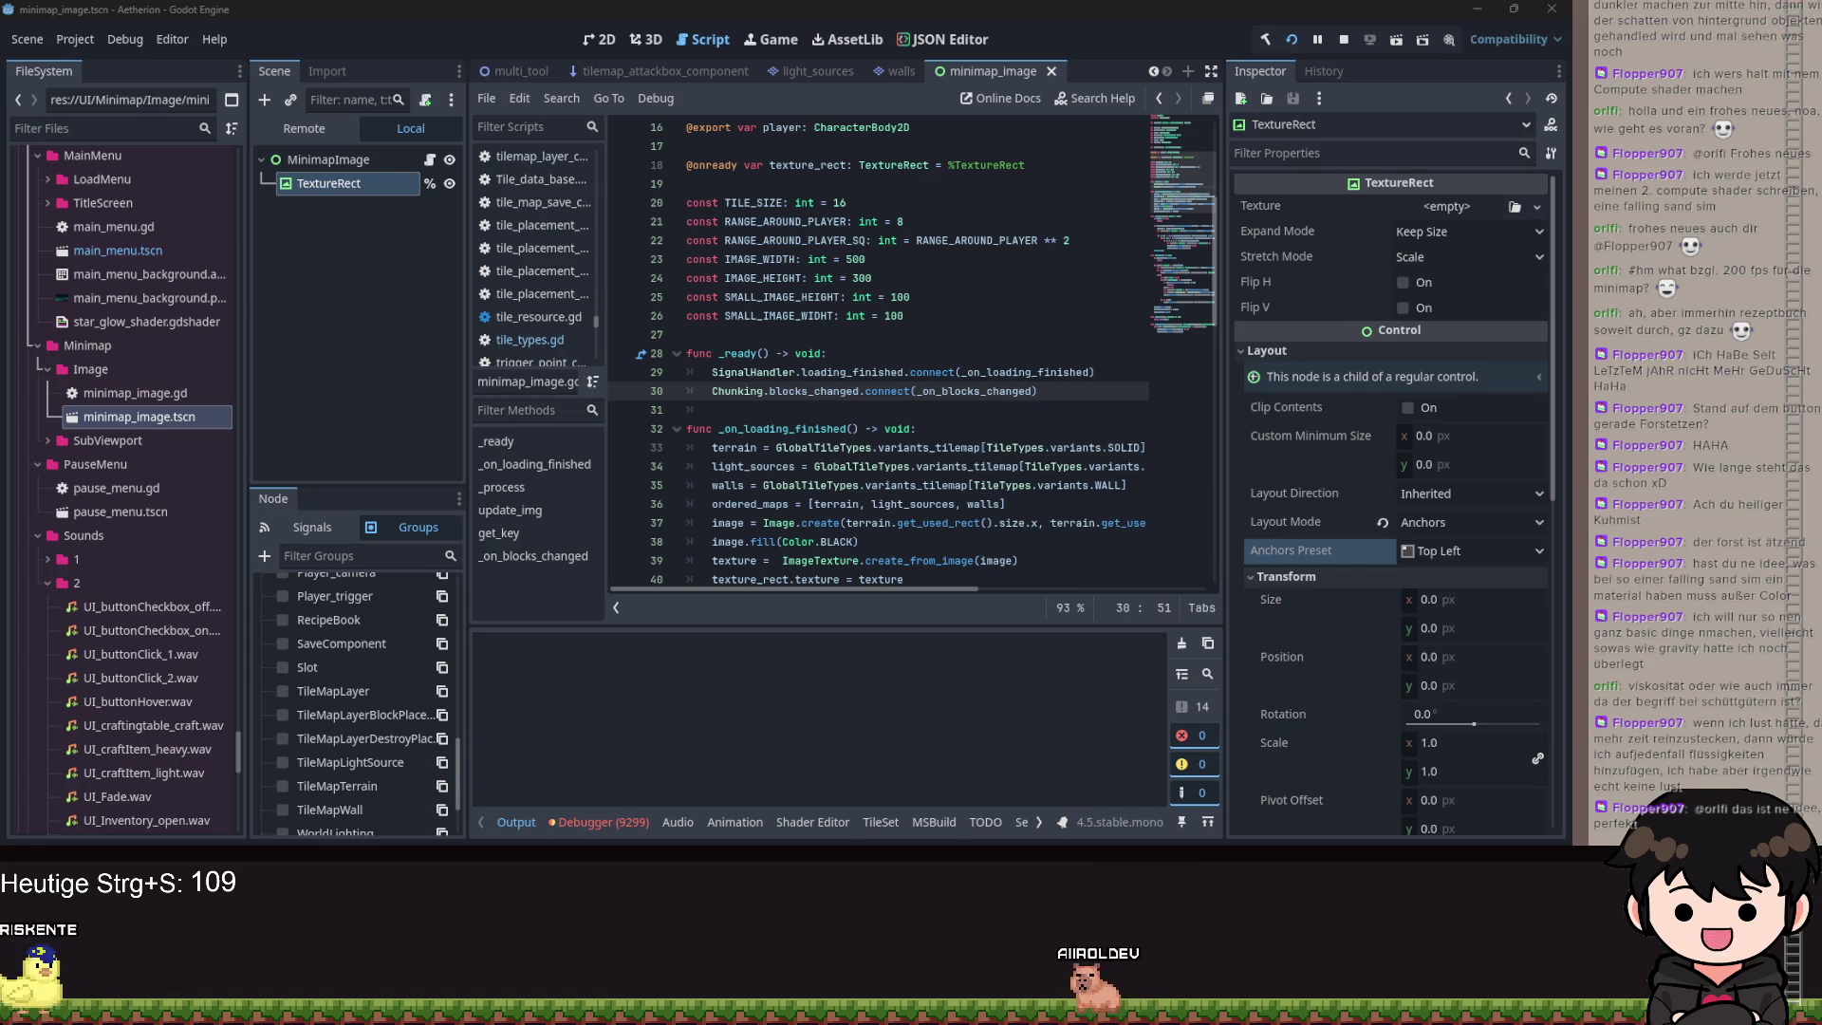
left_click(970, 529)
scroll(970, 529, "down", 11)
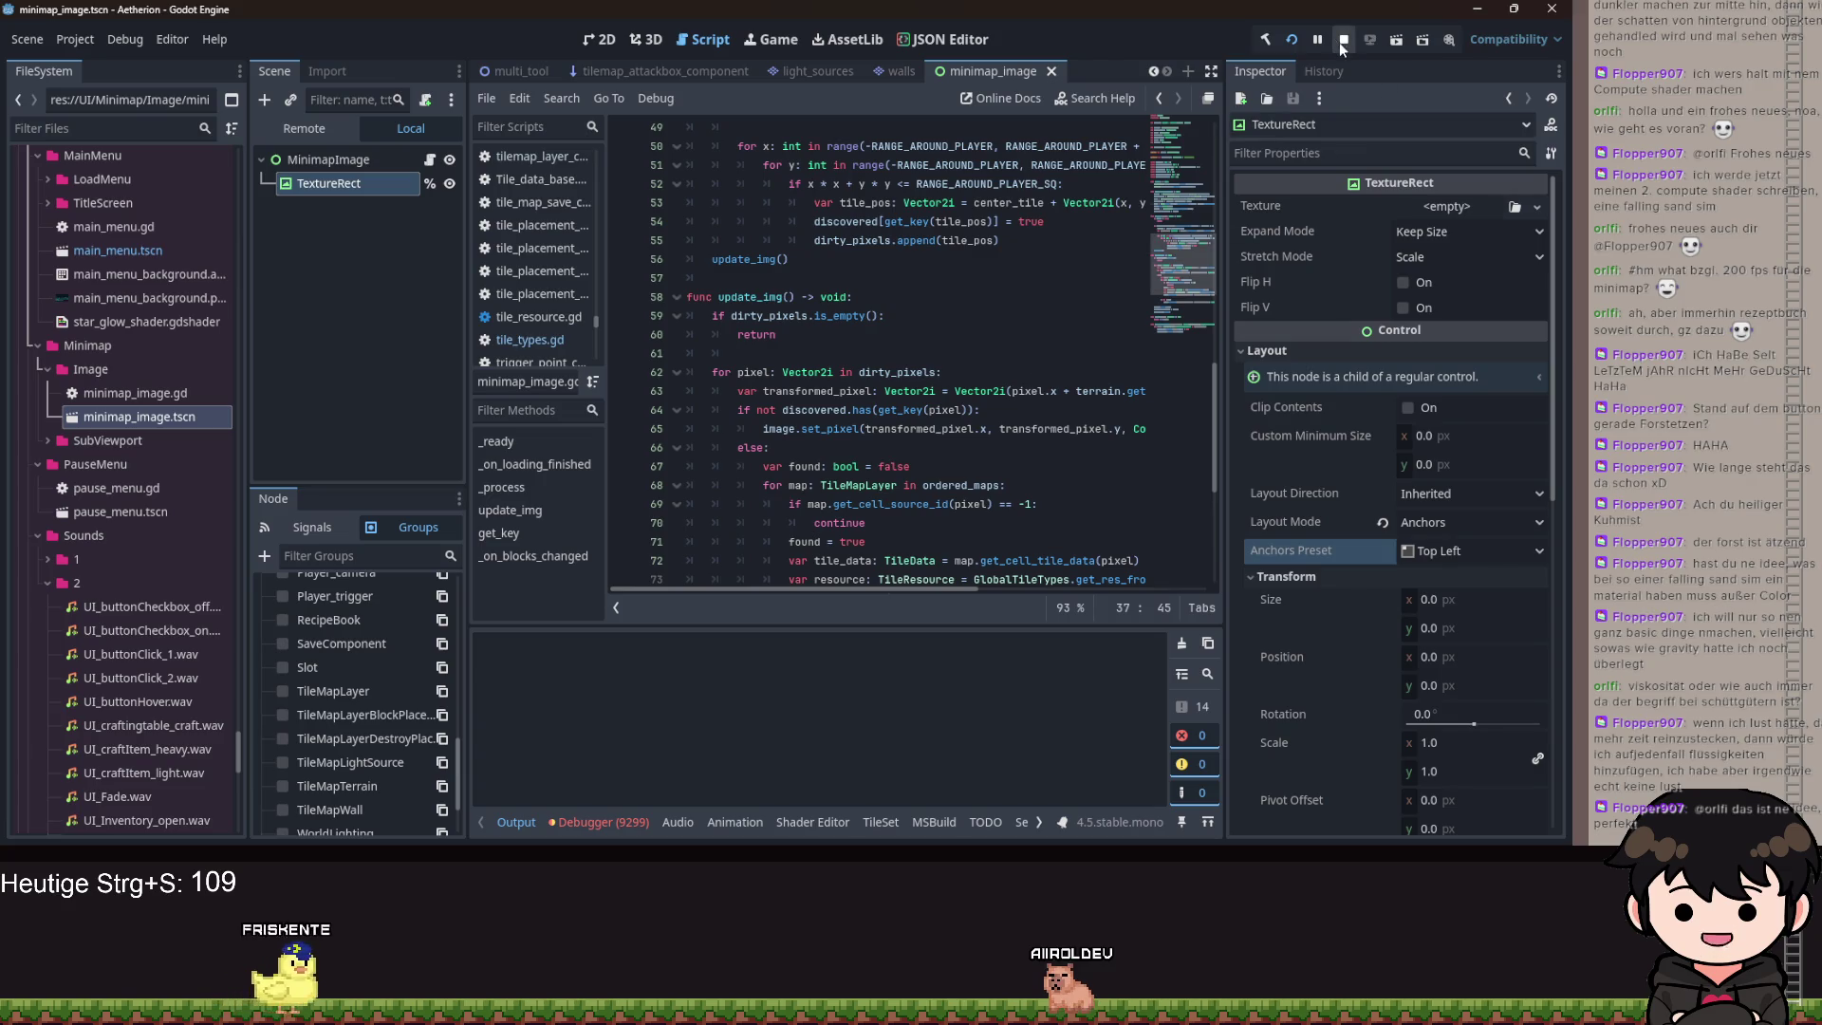
Divide both size.x and size.y in line 37's Image.create call by TILE_SIZE, then run the project.
left_click(964, 391)
scroll(998, 414, "down", 3)
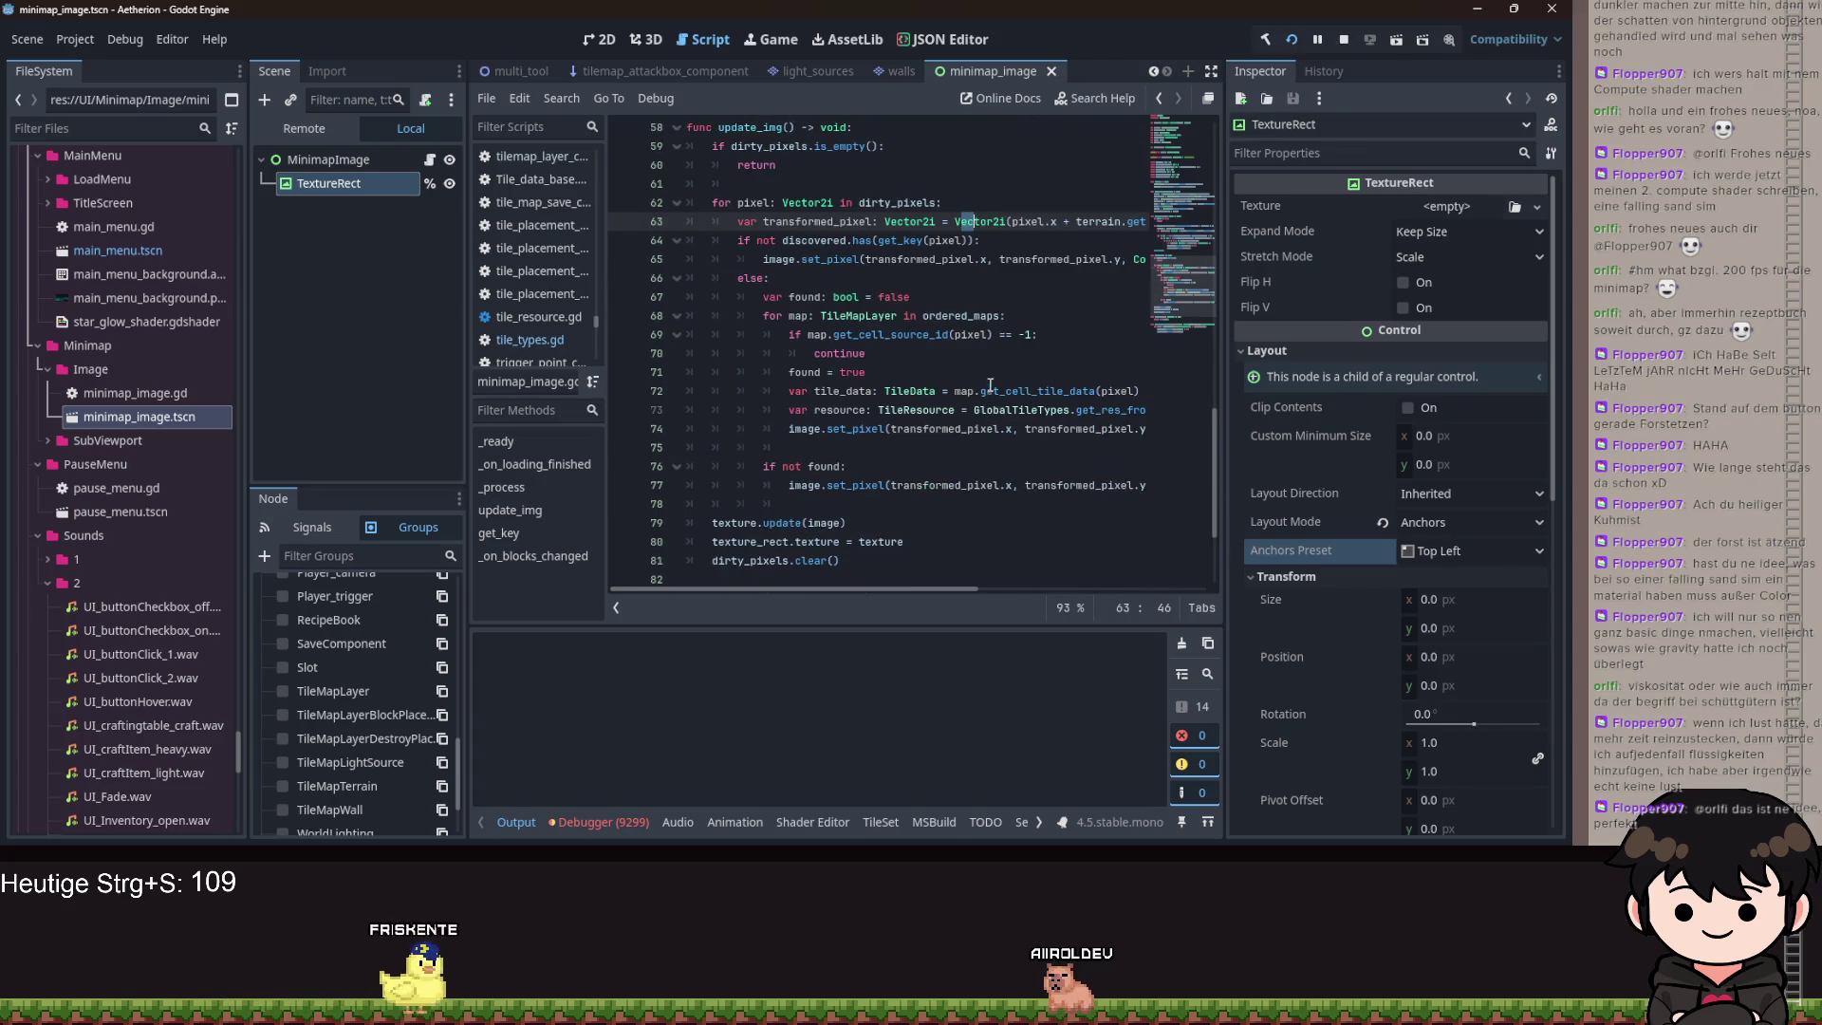
mouse_move(910, 594)
left_mouse_down()
mouse_move(1008, 593)
mouse_move(864, 548)
left_mouse_up()
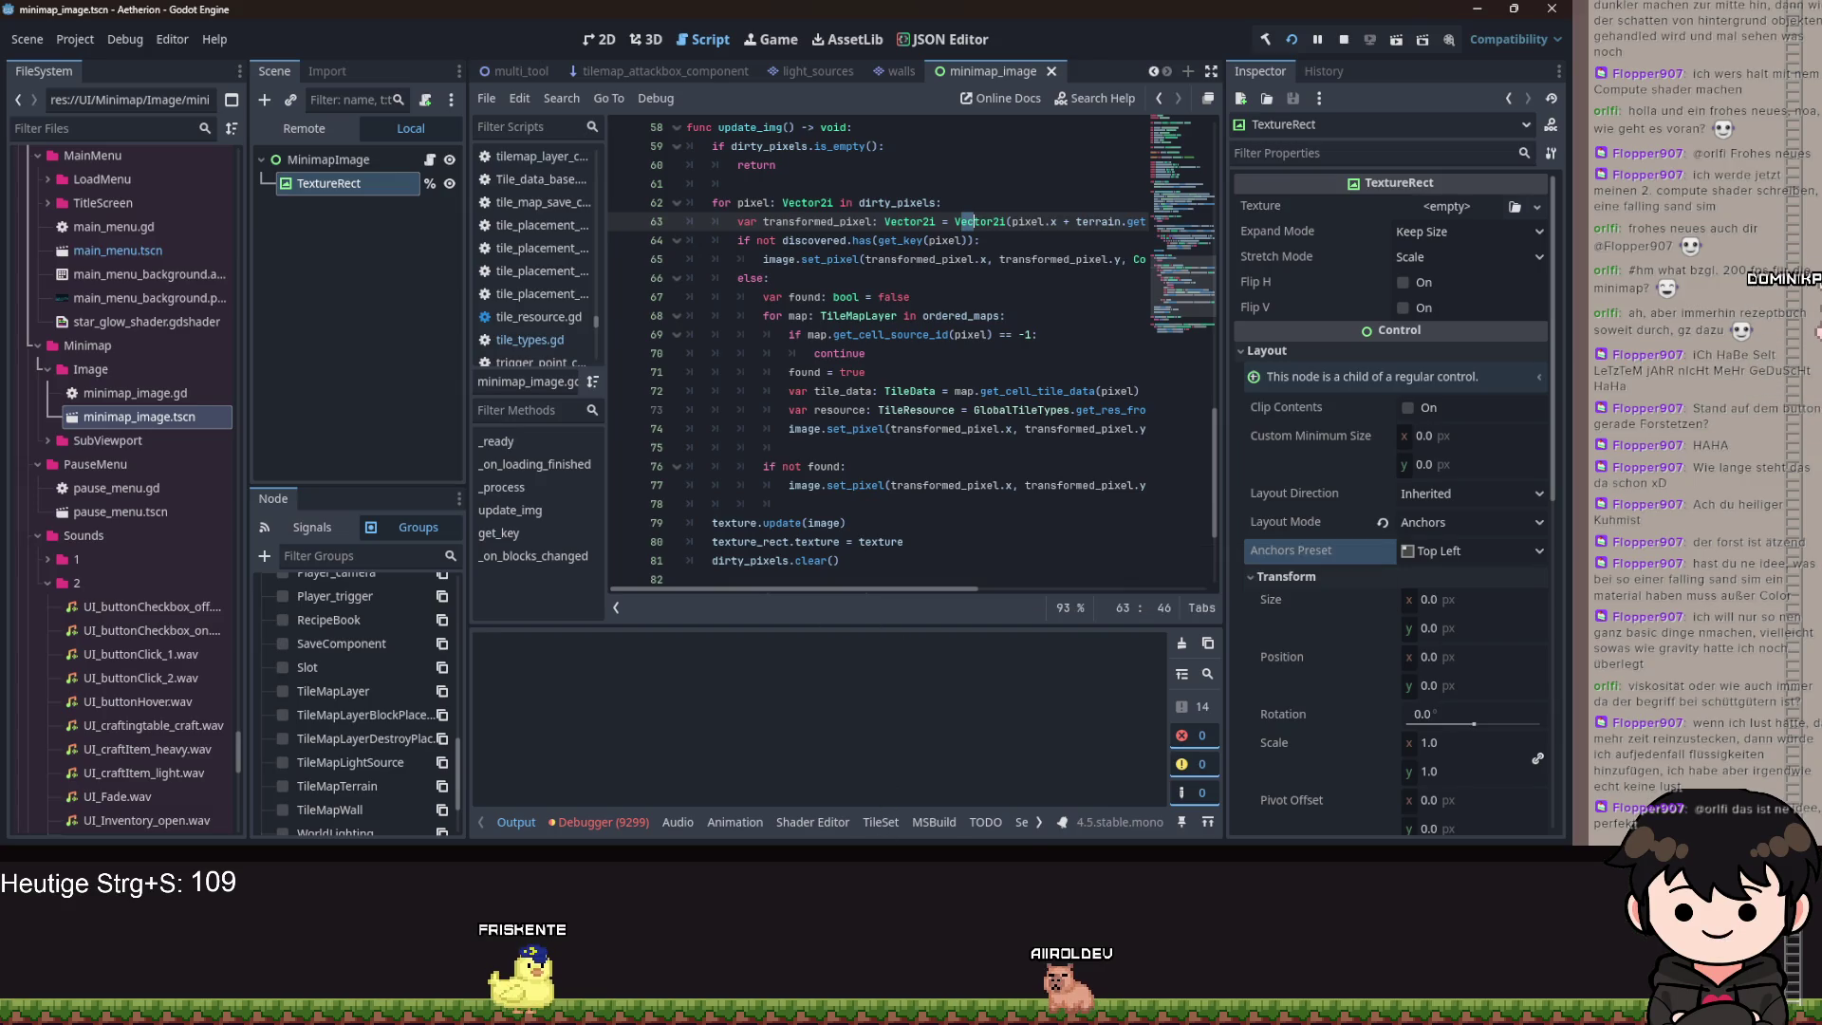
key("Up")
key("Up")
key("Up")
scroll(974, 326, "up", 12)
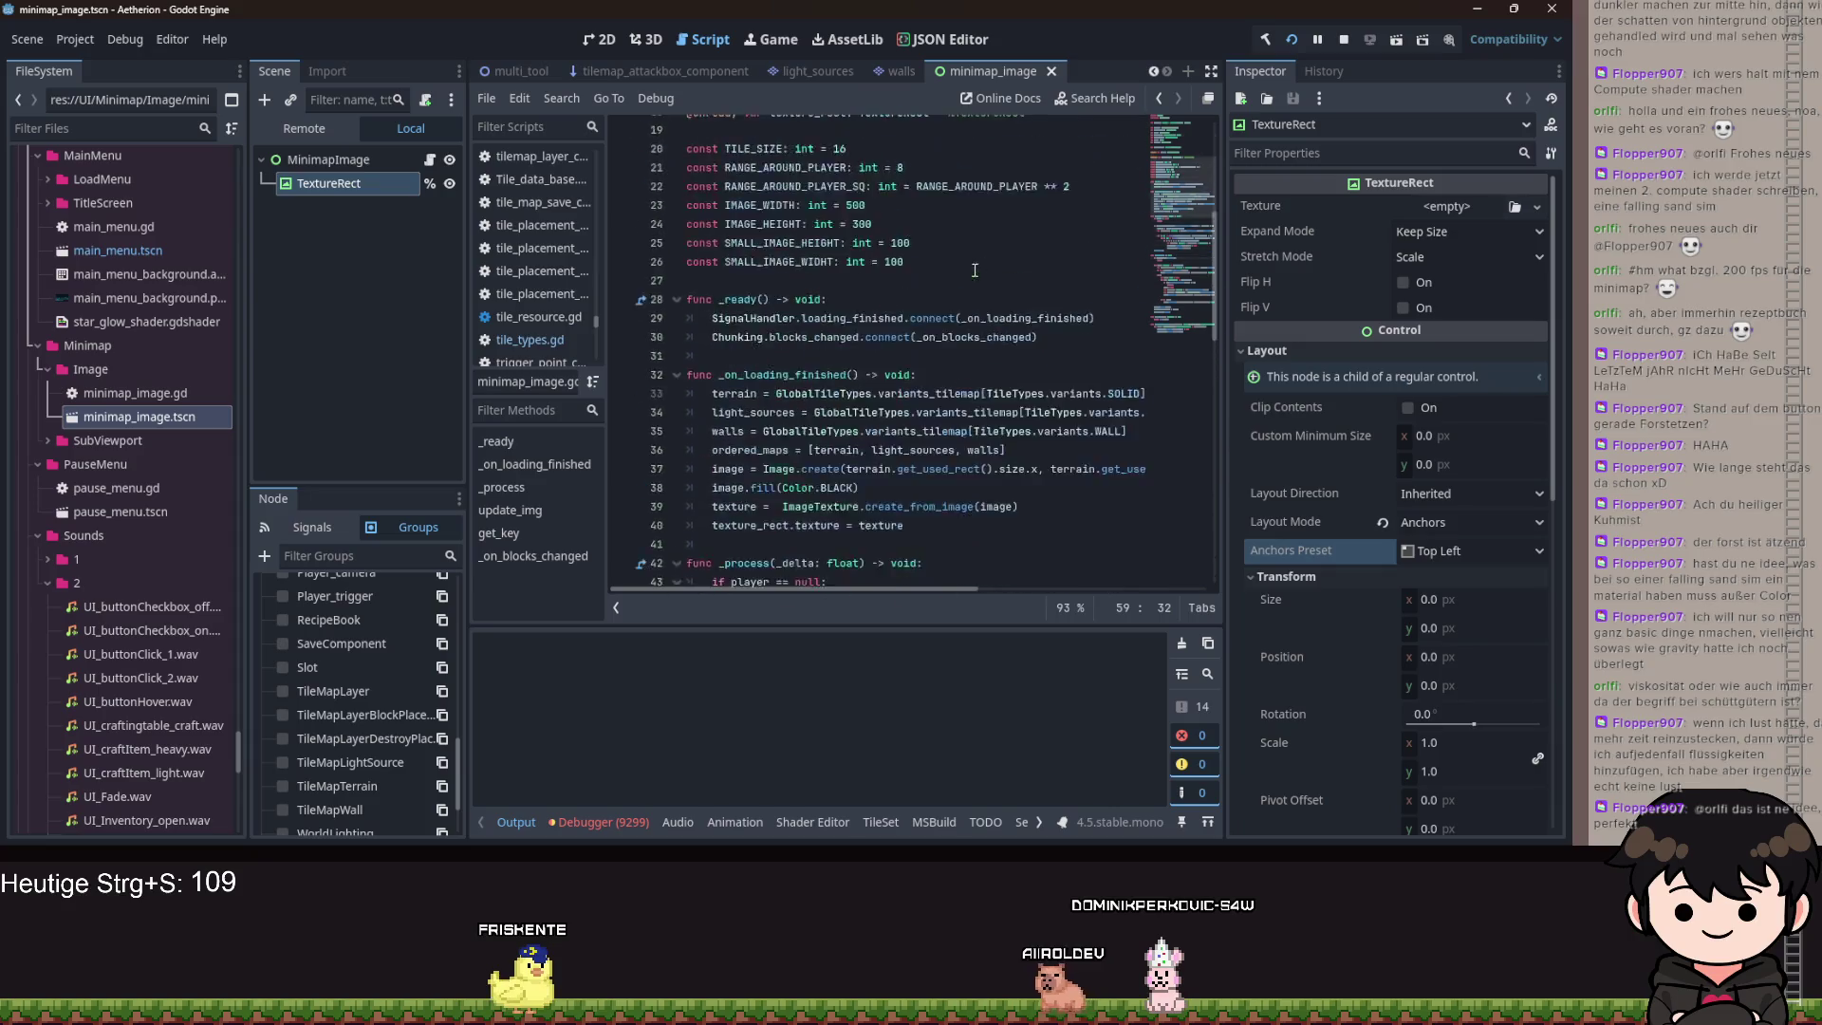
left_click(1038, 410)
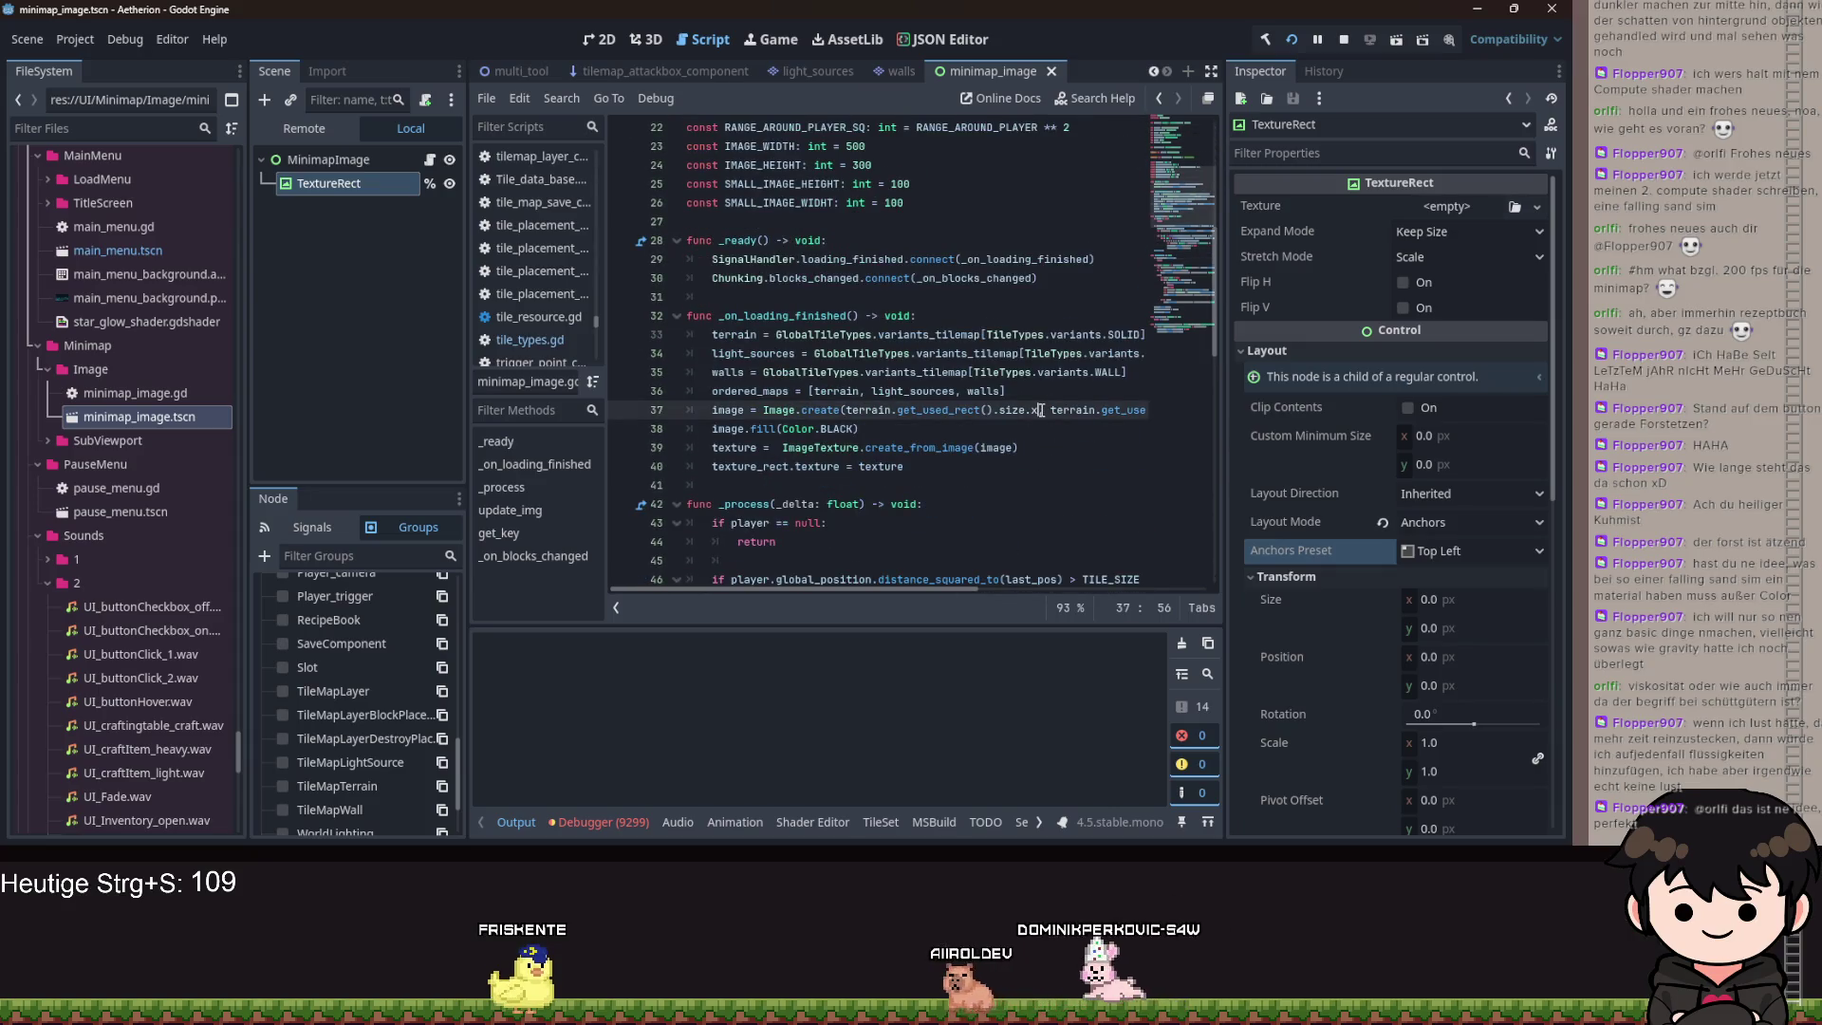
type("/ TILE")
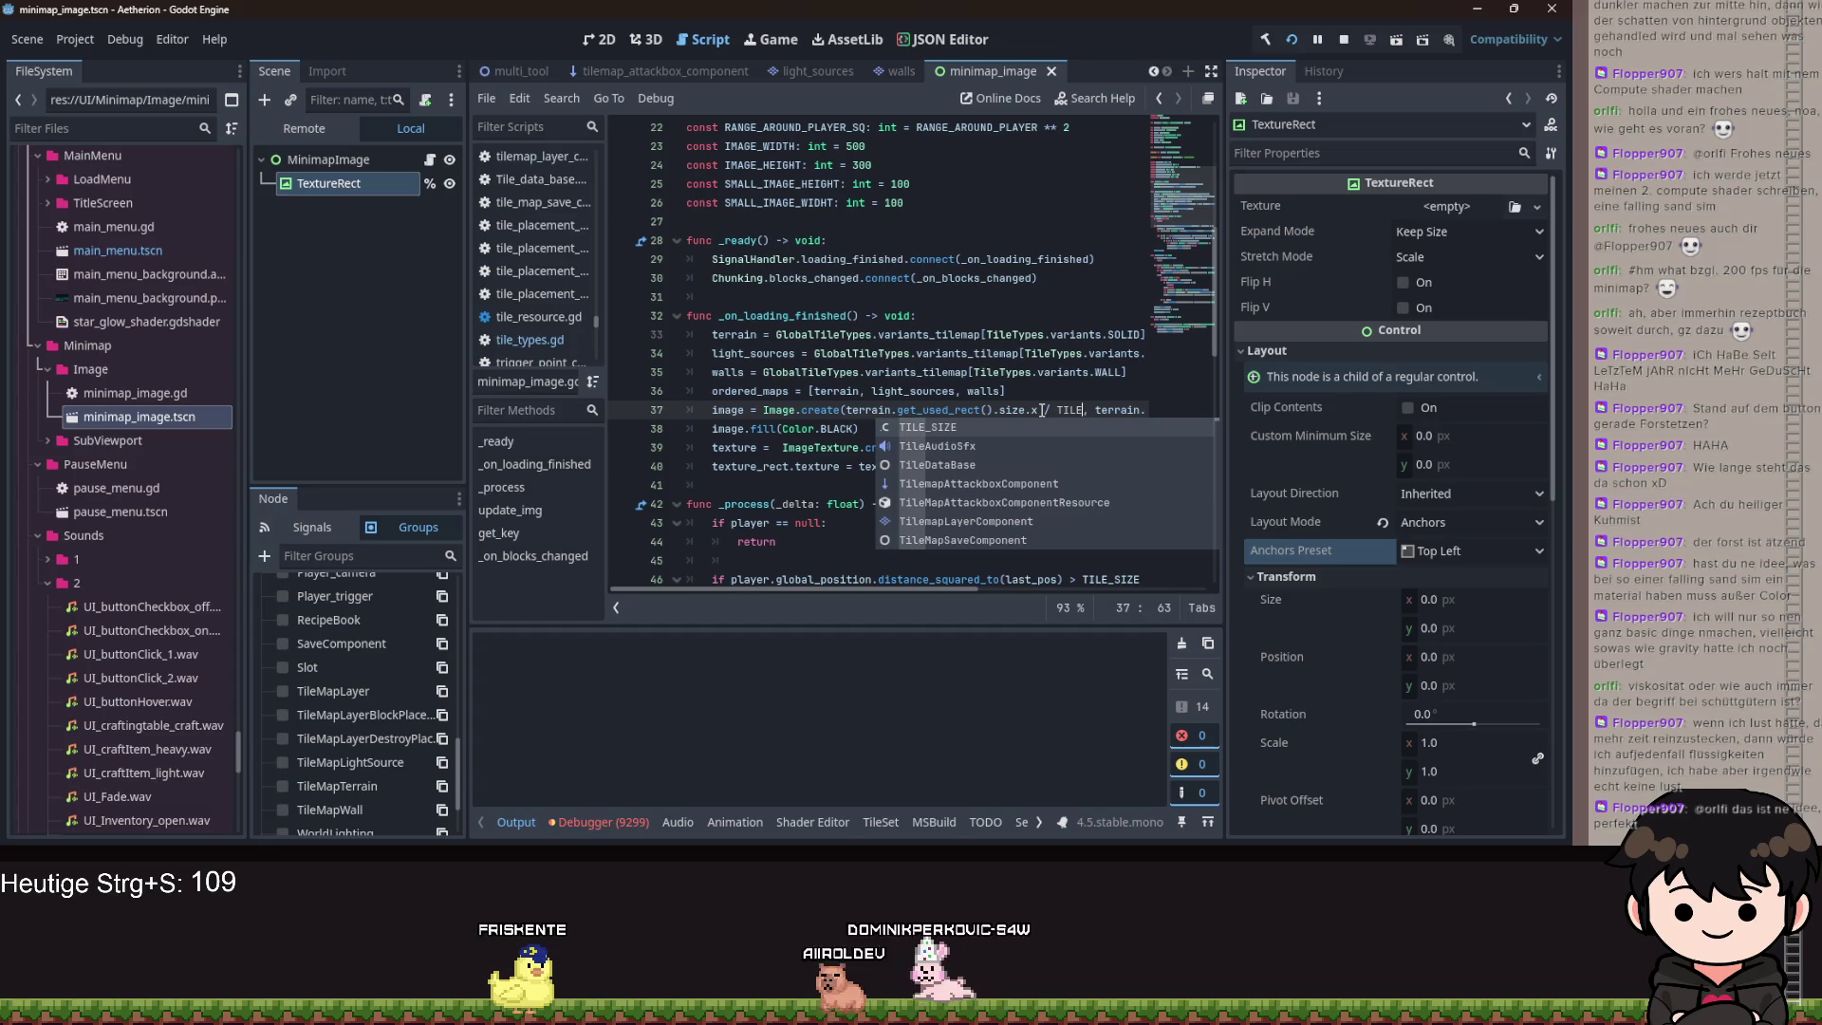
key("Return")
key("Right")
key("Right")
key("Right")
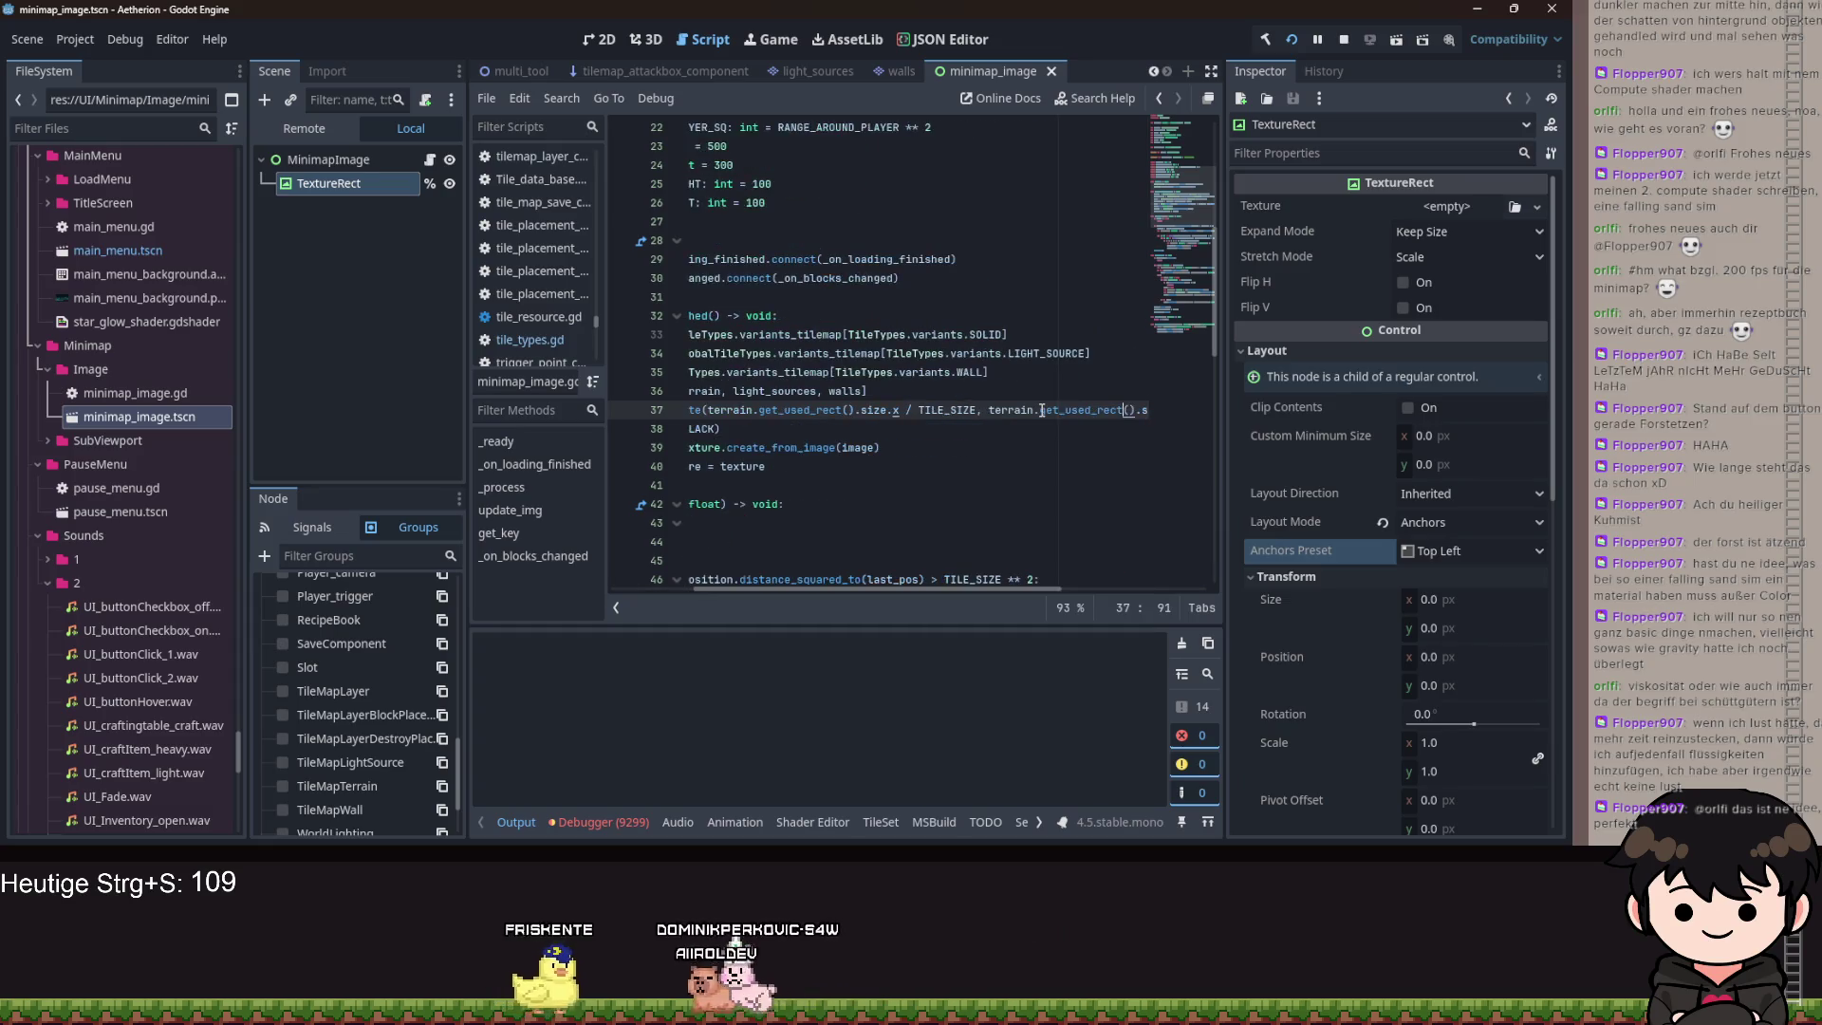
type("/ TIL, fa")
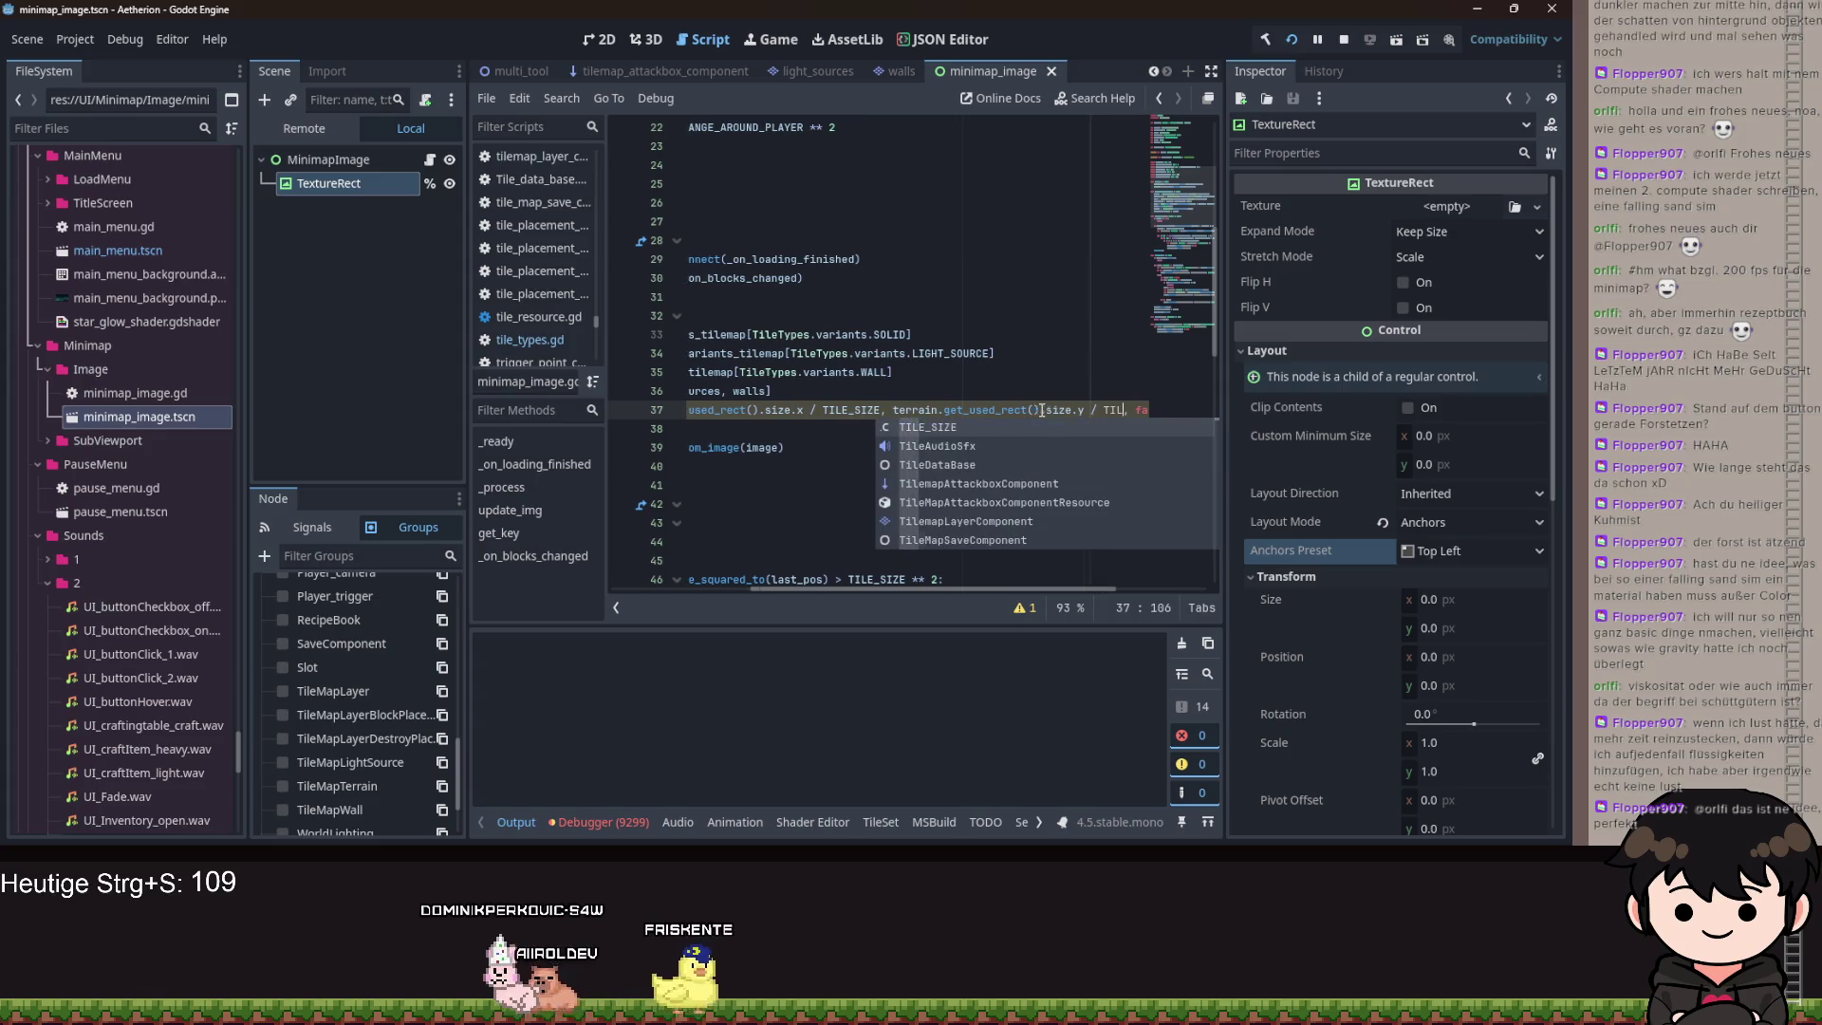
key("Return")
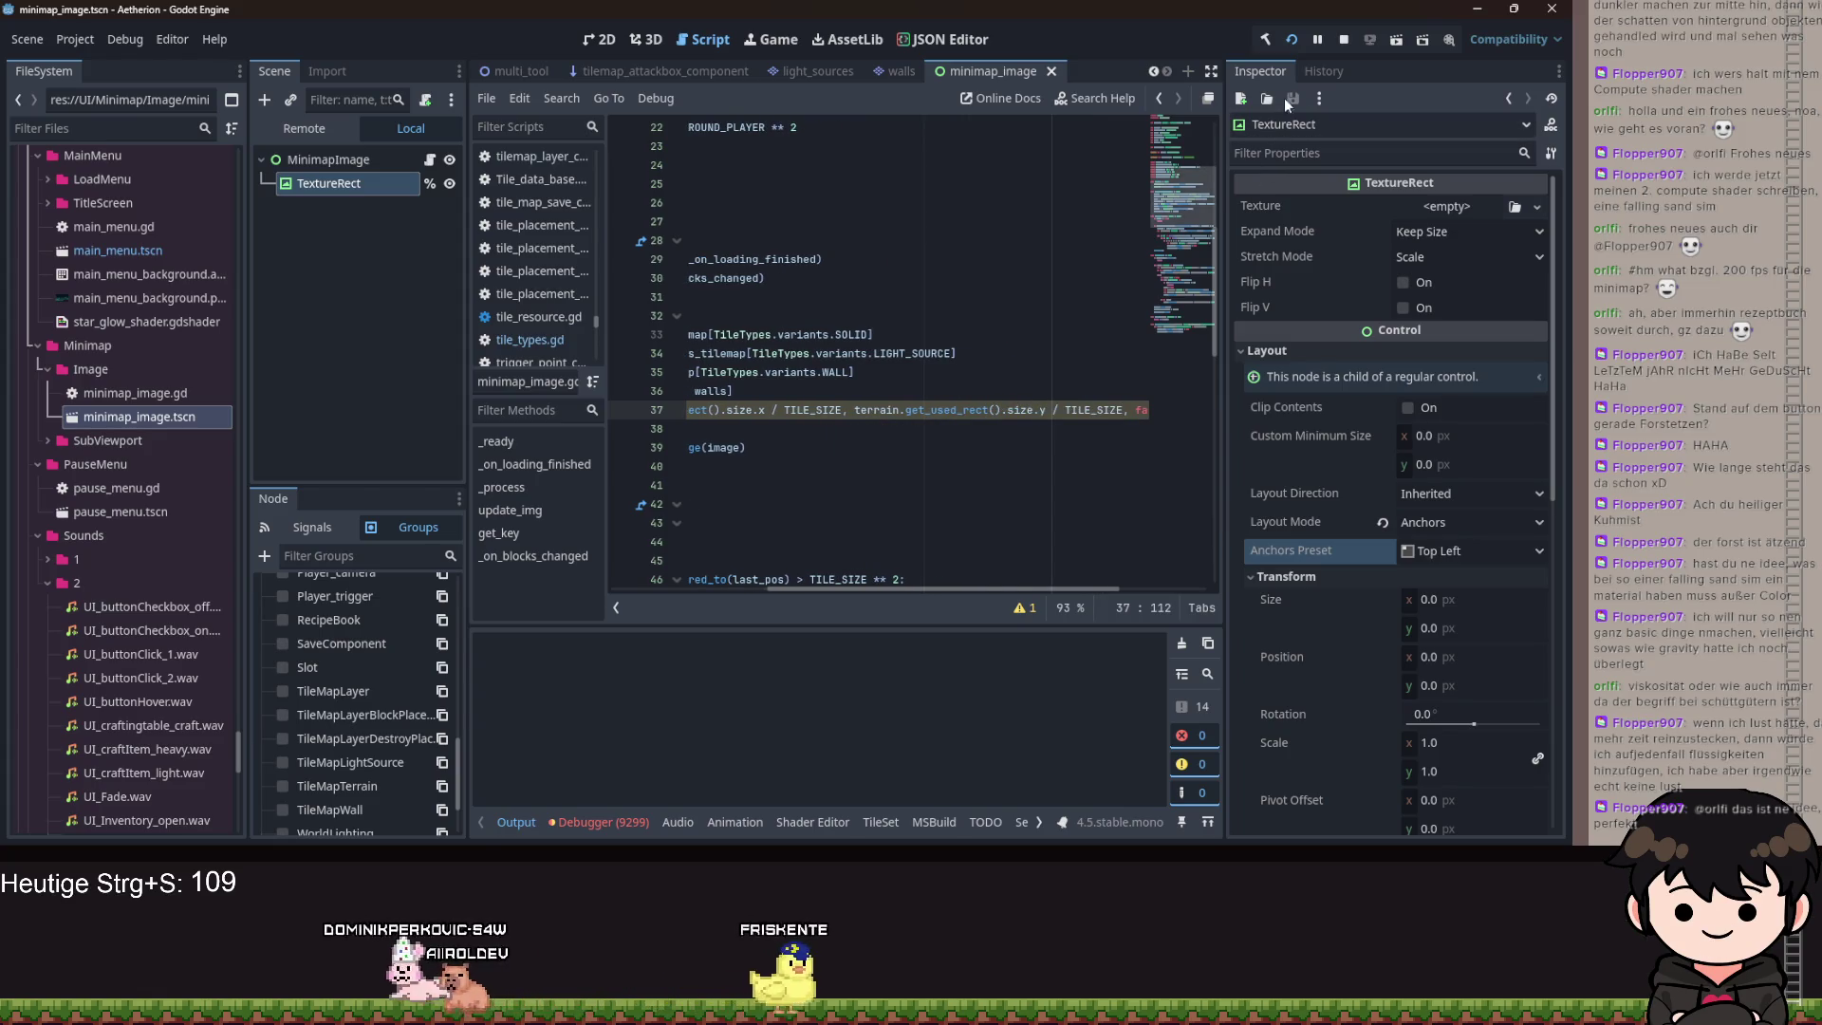
left_click(1294, 42)
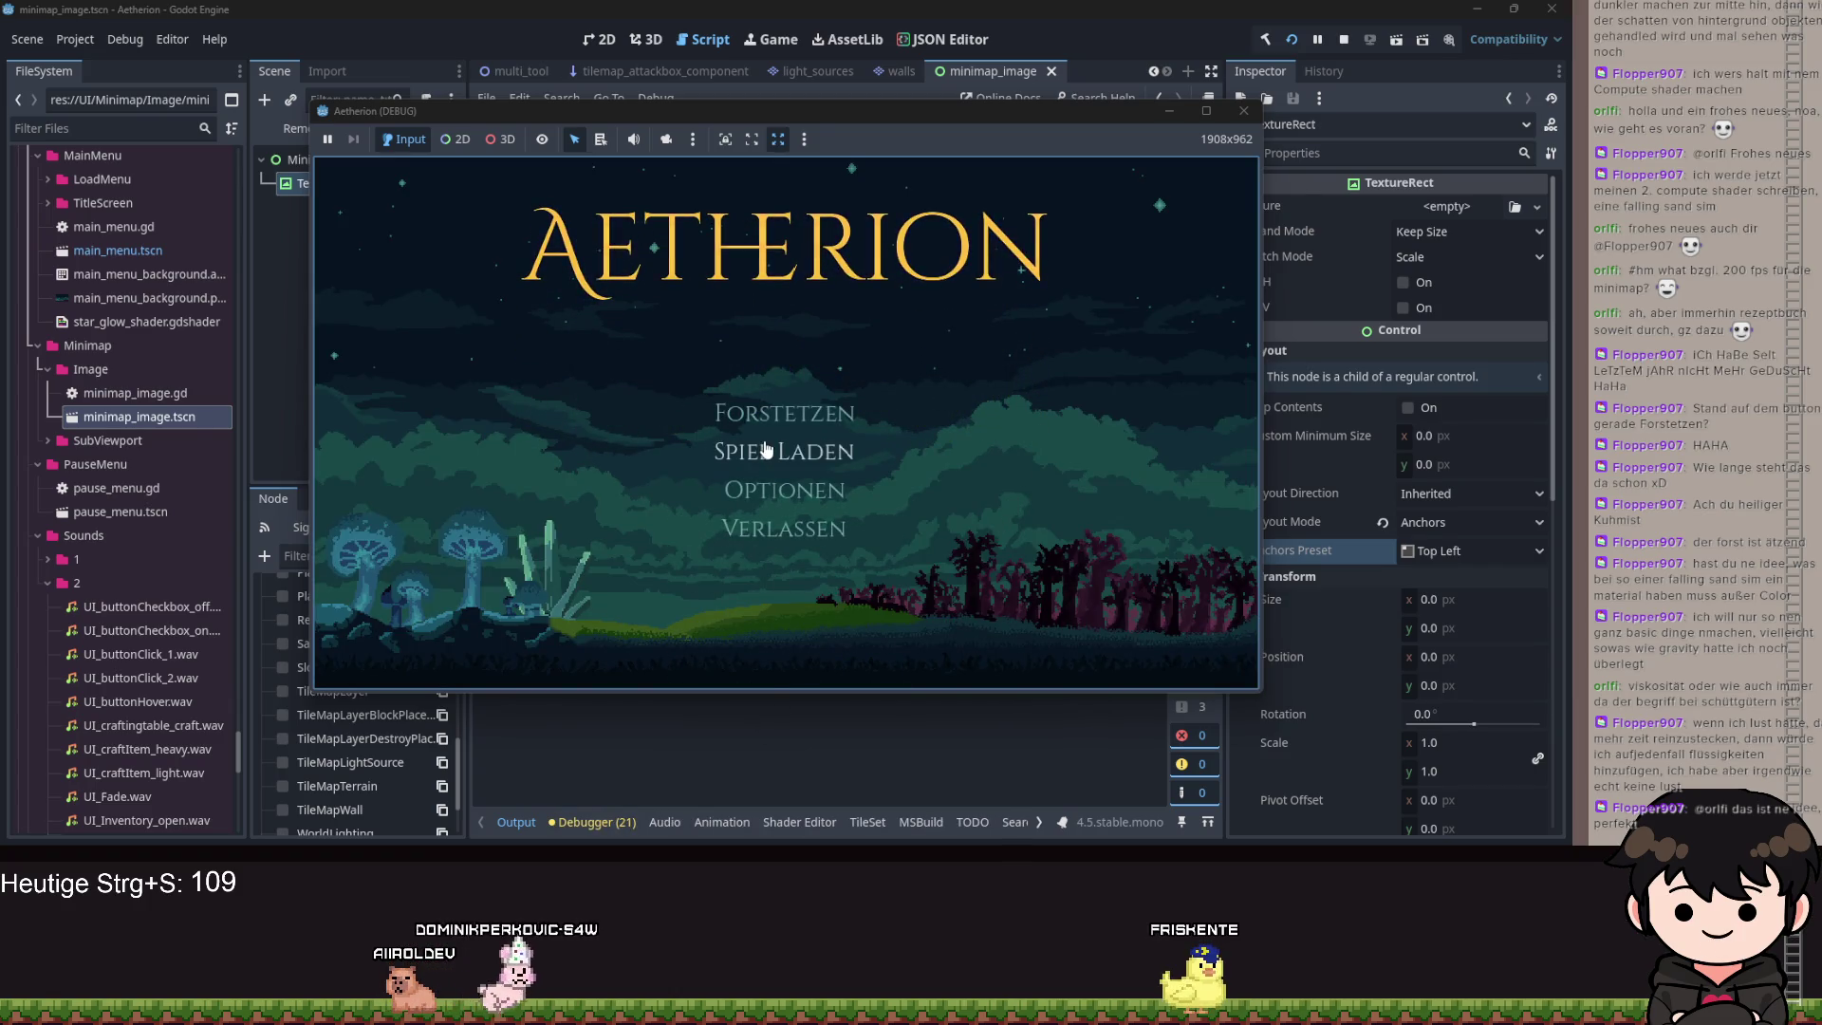
Load a saved game through Spiel Laden, open the pause menu, and close the game.
left_click(744, 468)
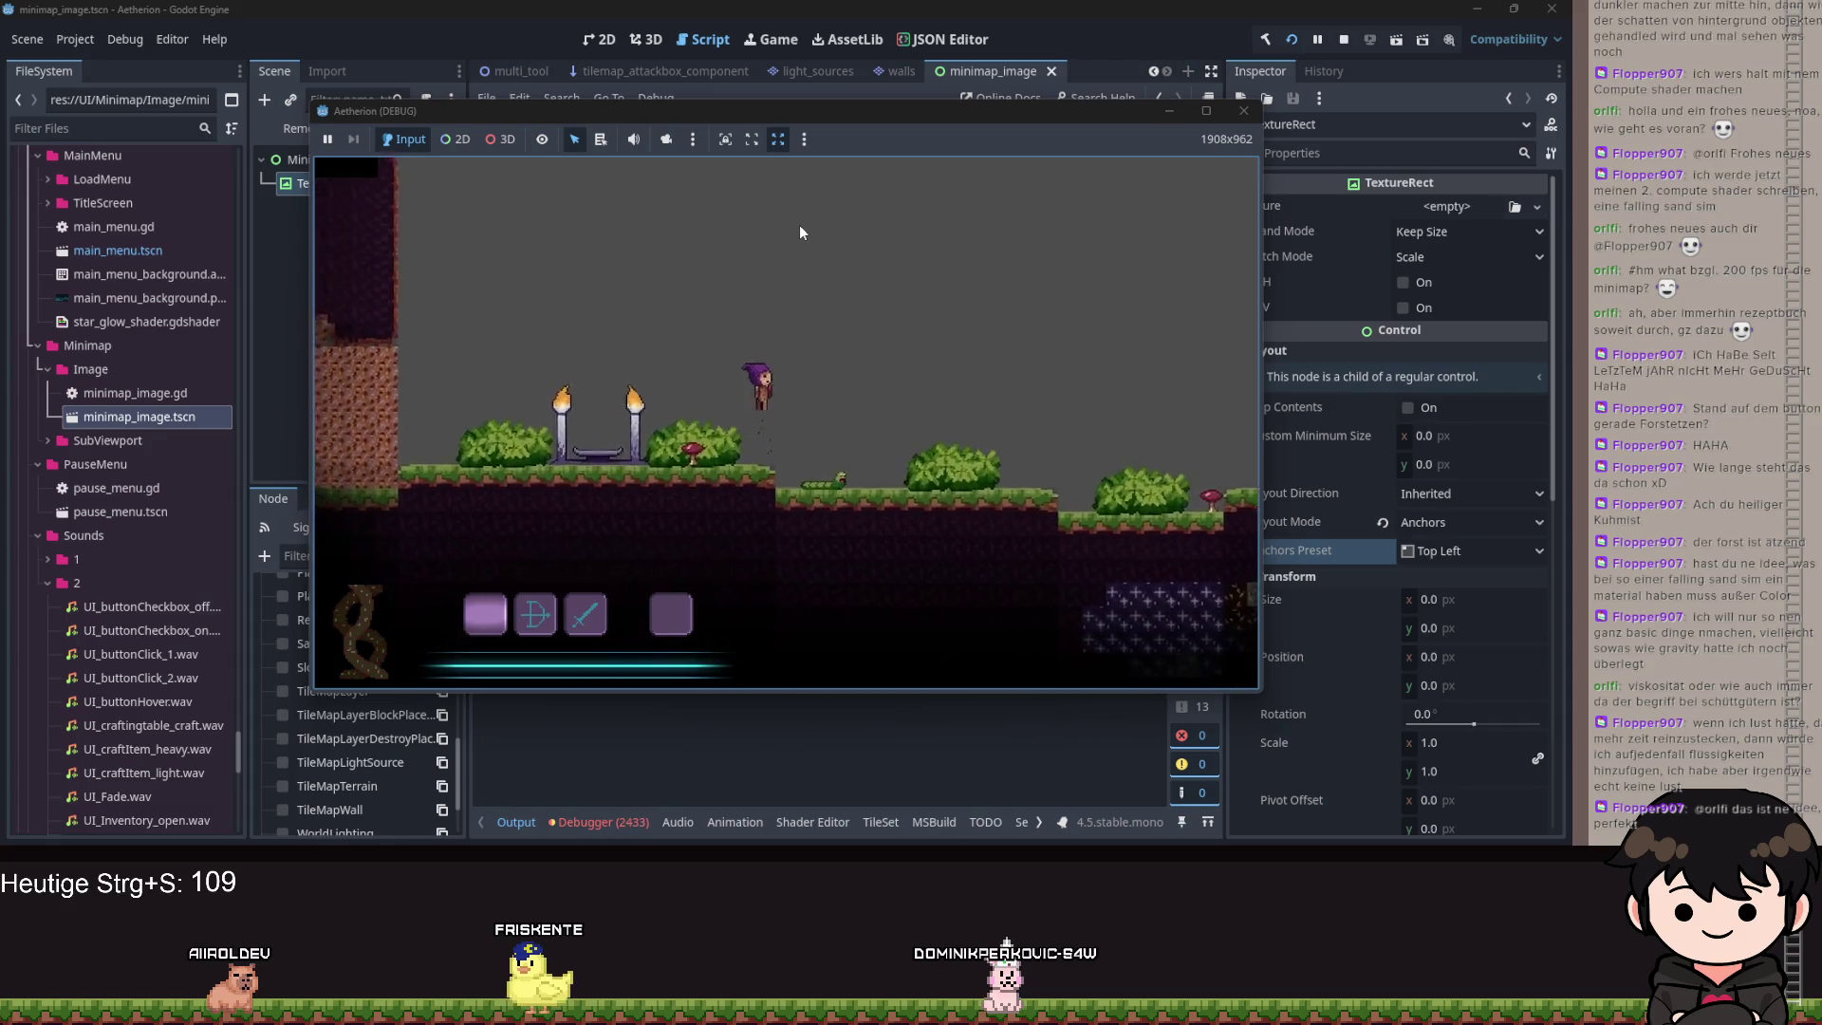
key("Escape")
left_click(1244, 110)
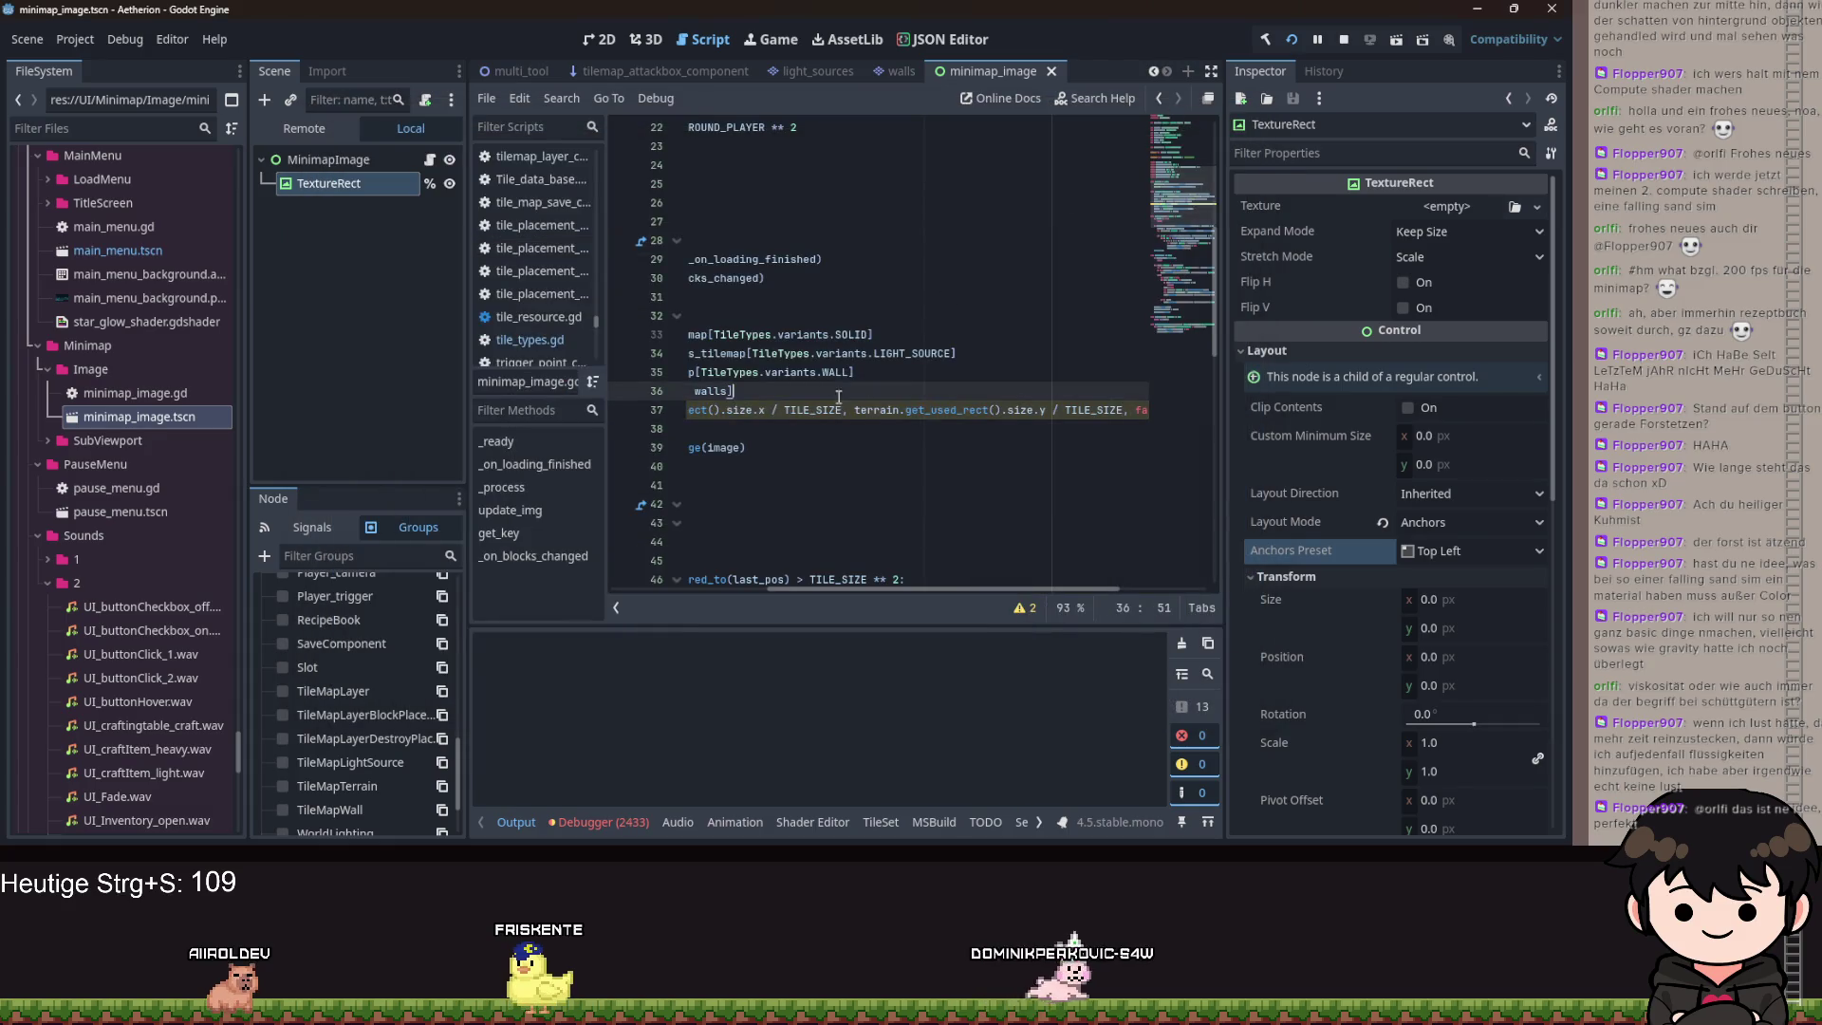
Wrap line 63's x and y offset sums in parentheses, divide each by TILE_SIZE, and save.
left_click_drag(906, 589, 756, 590)
scroll(817, 465, "down", 6)
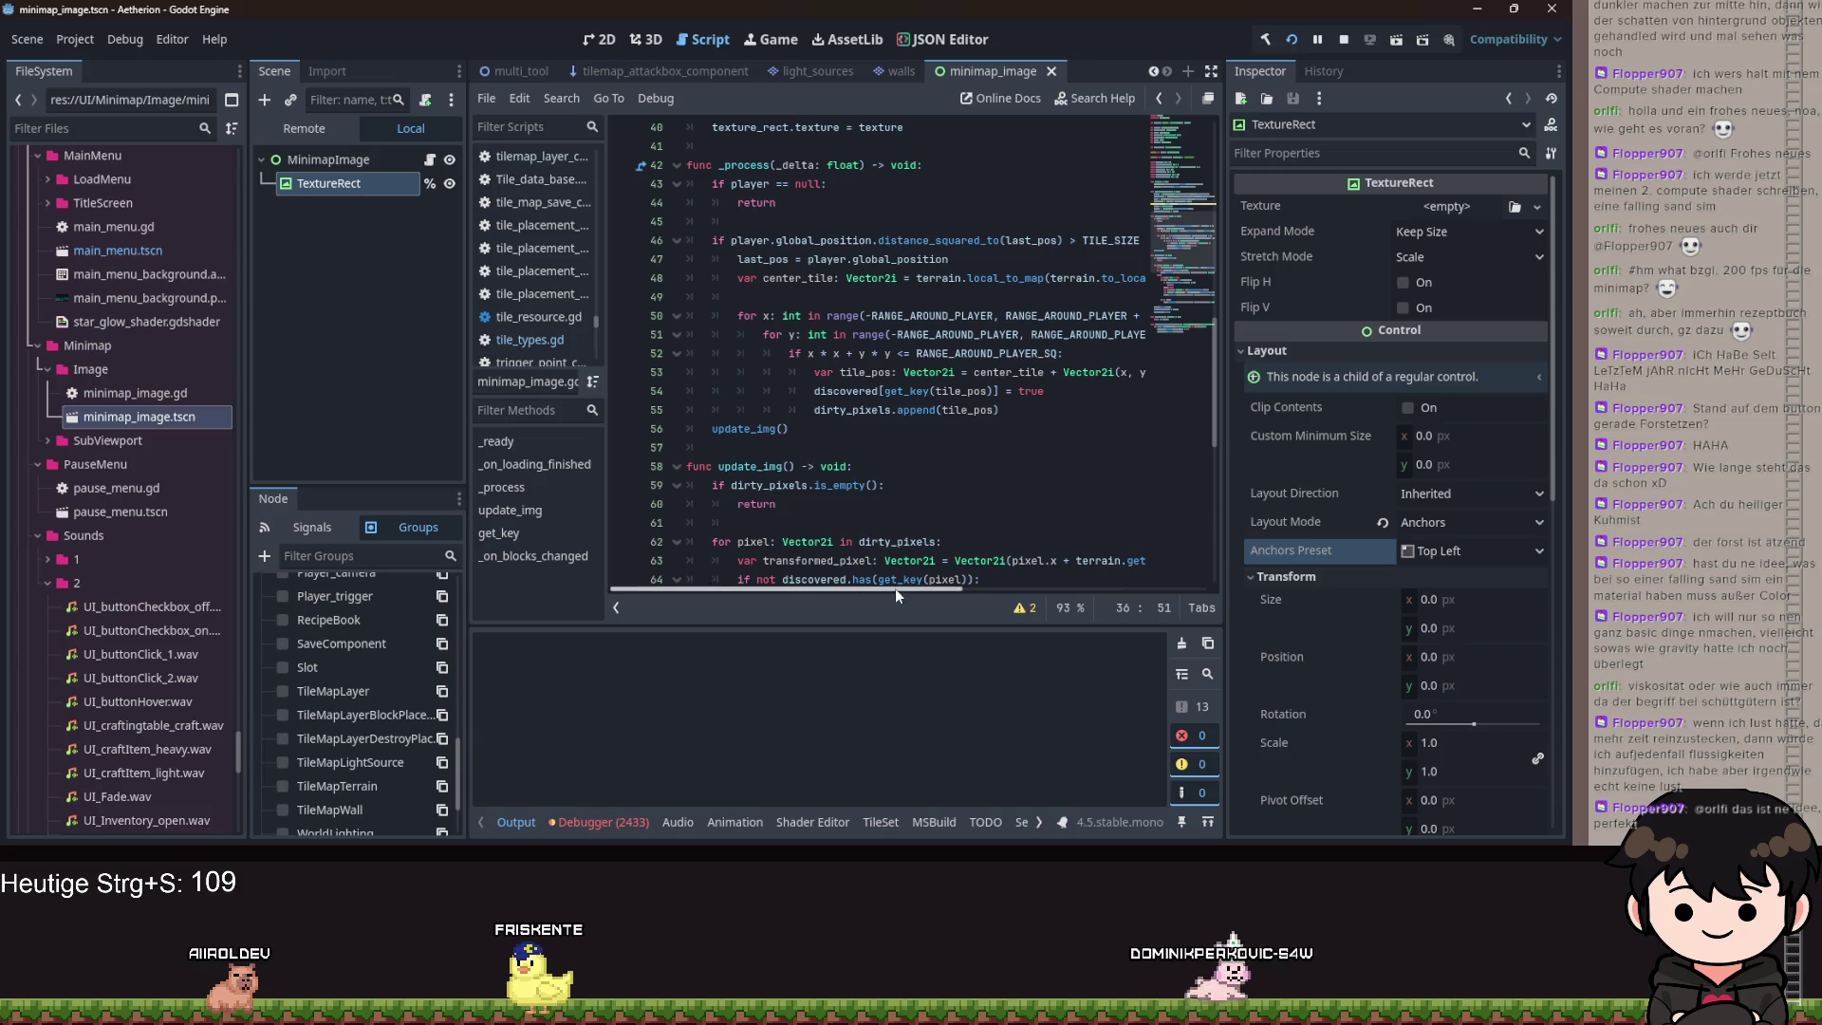
scroll(883, 513, "down", 3)
scroll(879, 475, "down", 2)
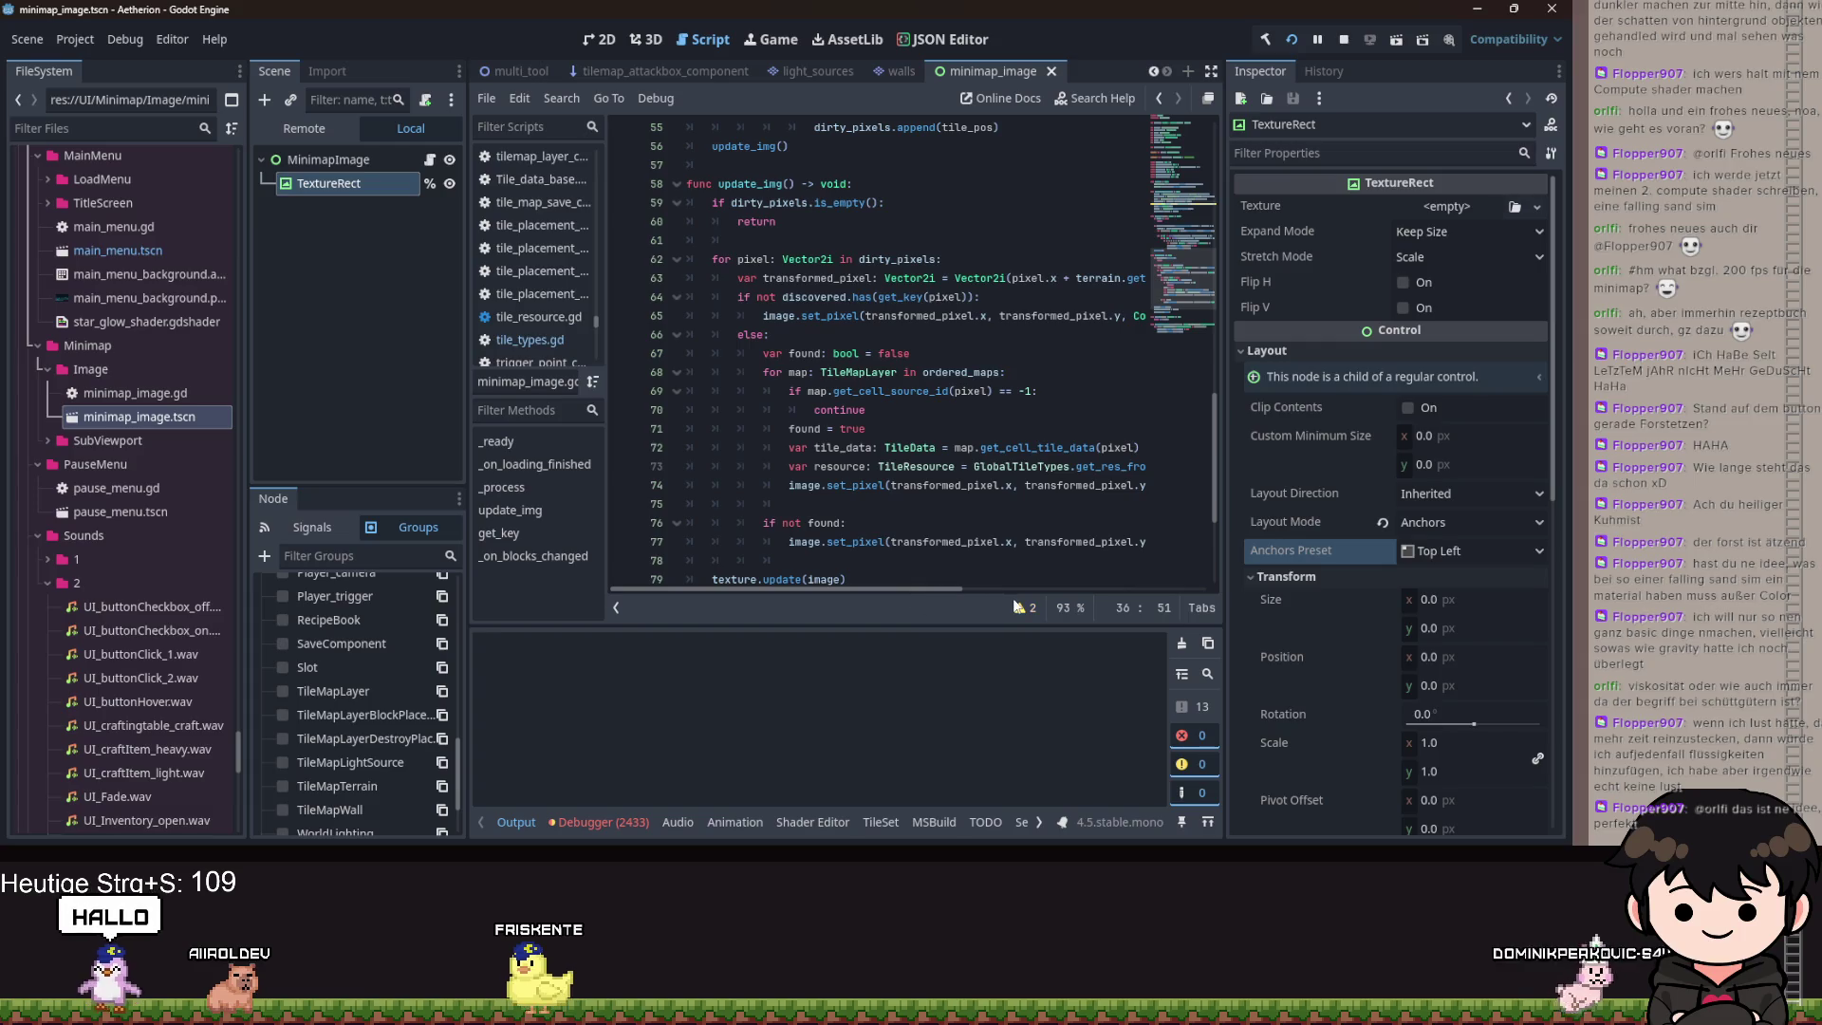
left_click_drag(932, 588, 1102, 591)
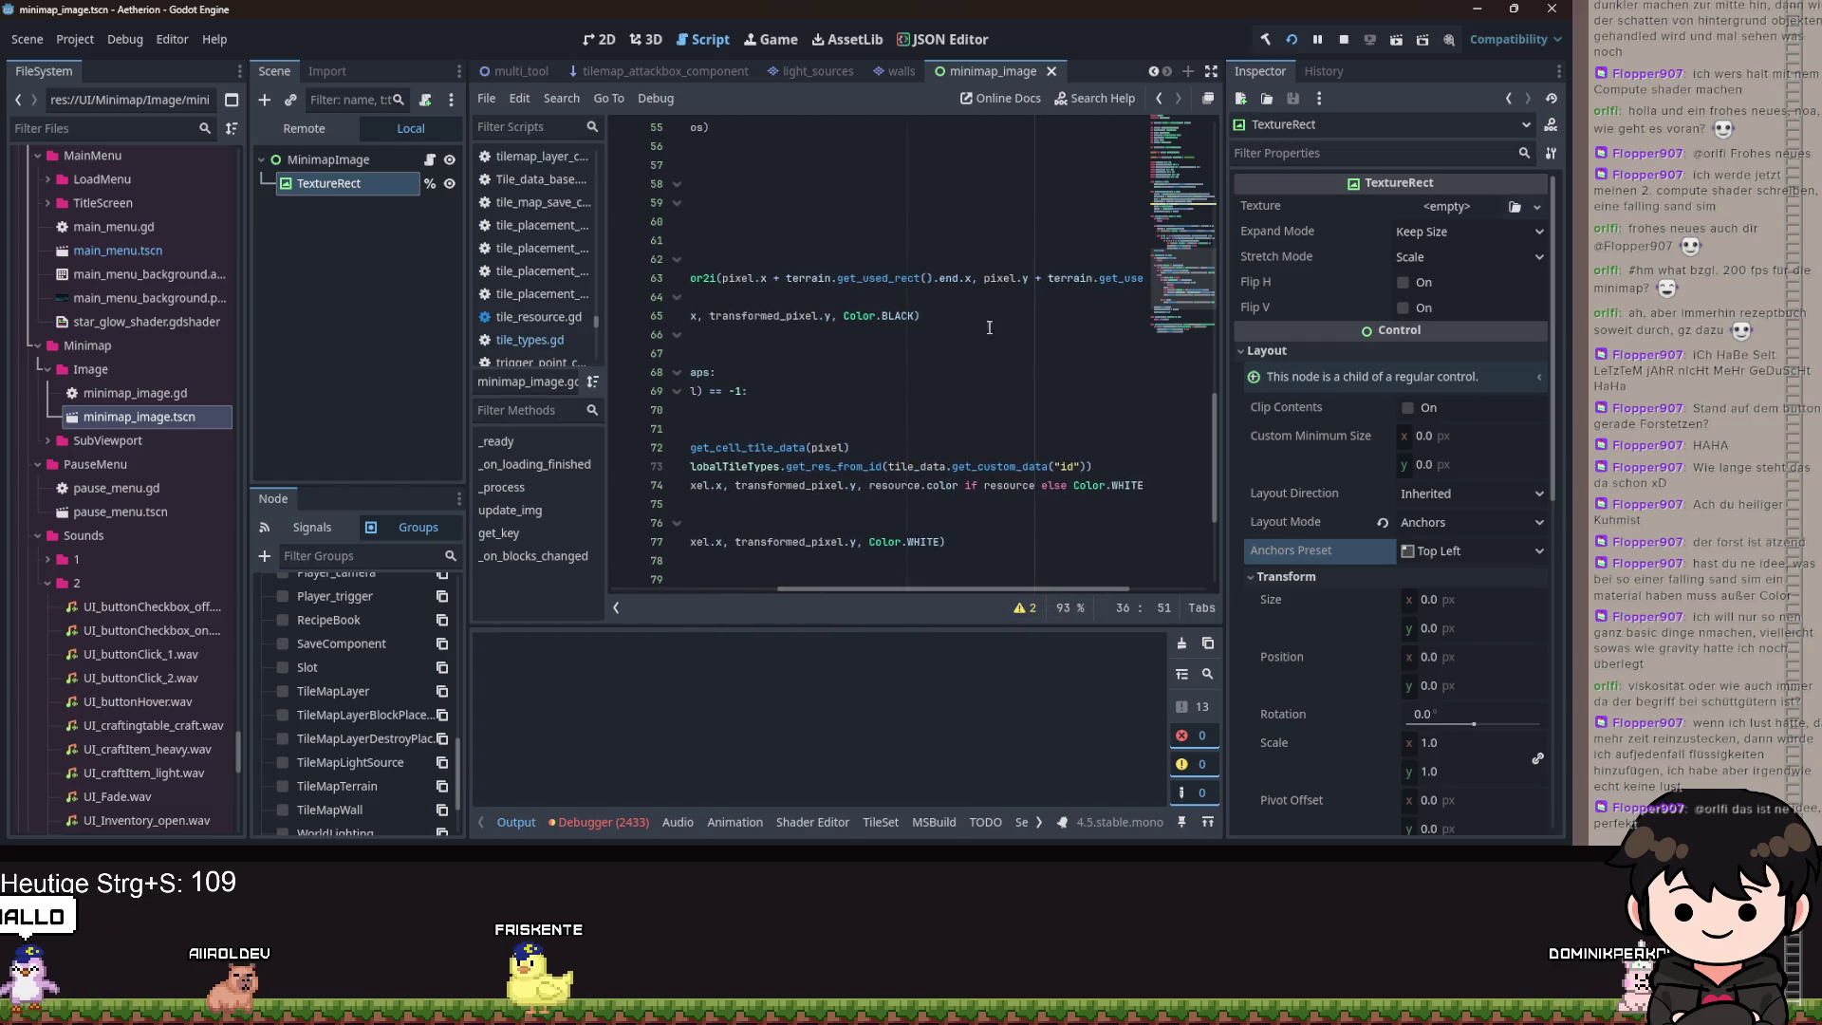
left_click(972, 277)
key("ctrl+shift+Left")
key("ctrl+shift+Left")
key("ctrl+shift+Left")
type("(")
type(").end.x) / T")
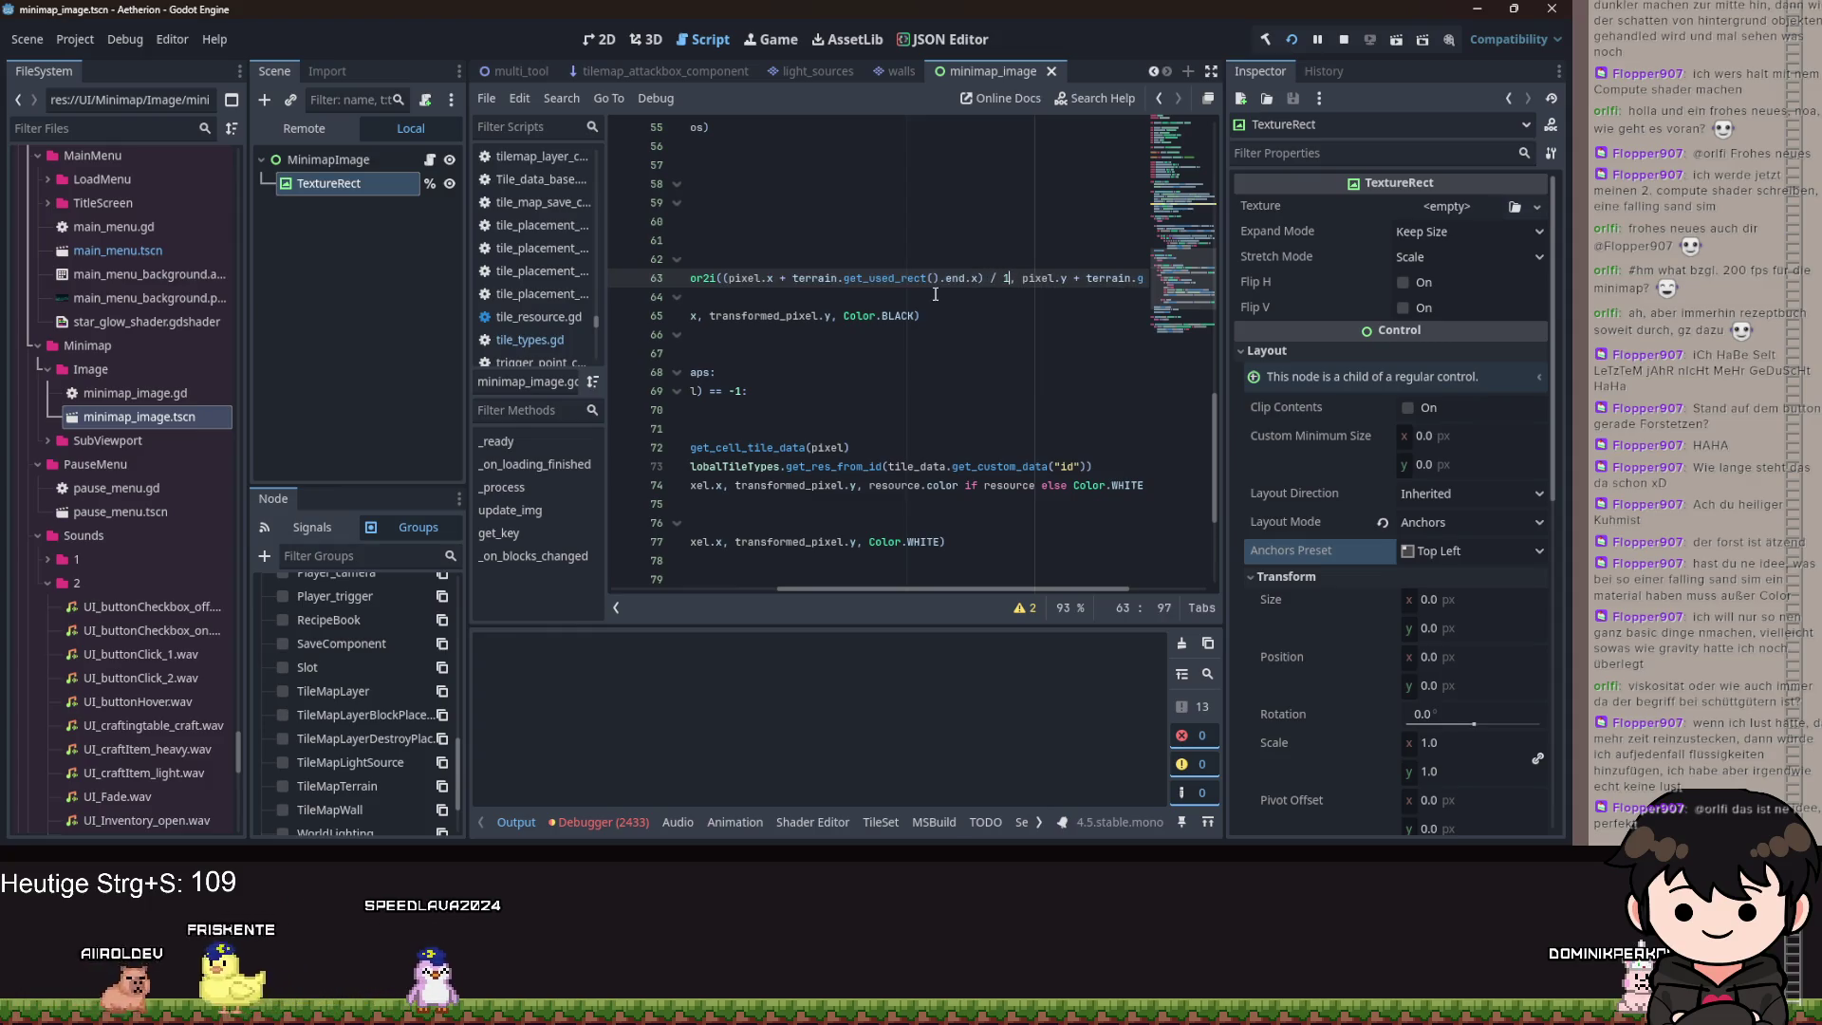
type("ILE_SIZE")
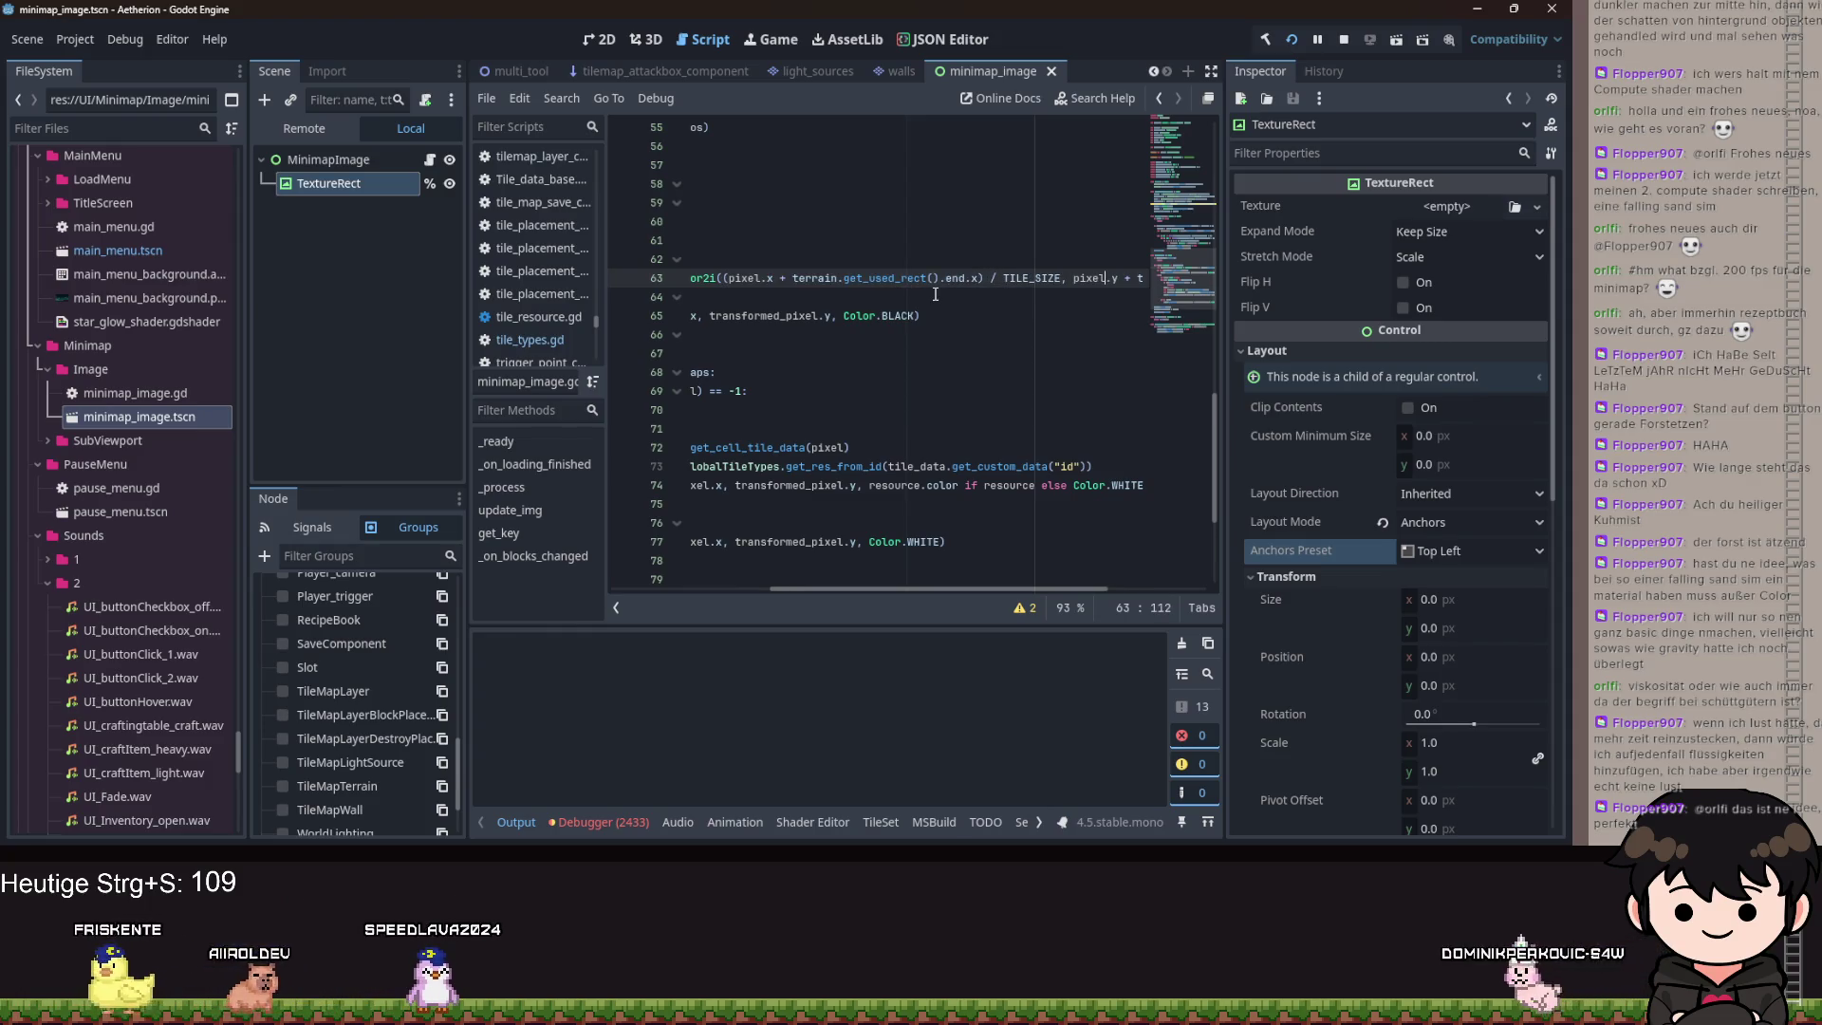
key("ctrl+shift+Right")
key("ctrl+shift+Right")
key("ctrl+shift+Right")
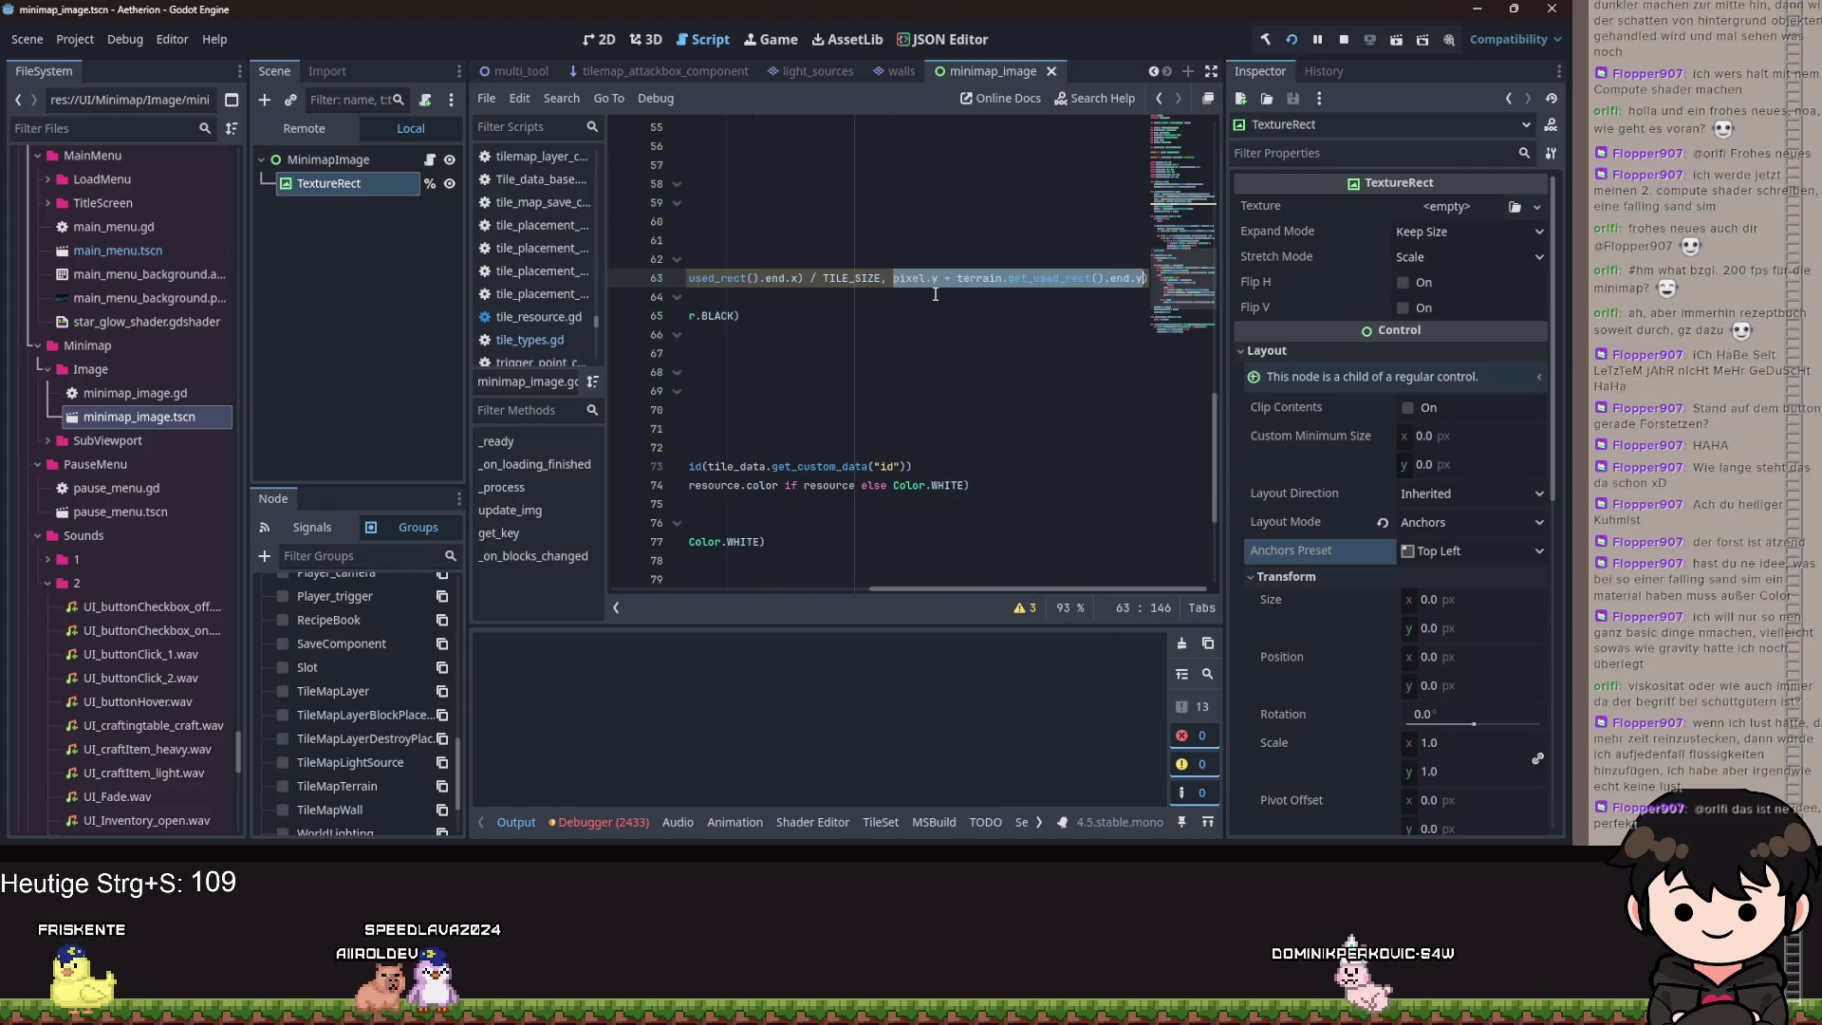
type("().end.y)")
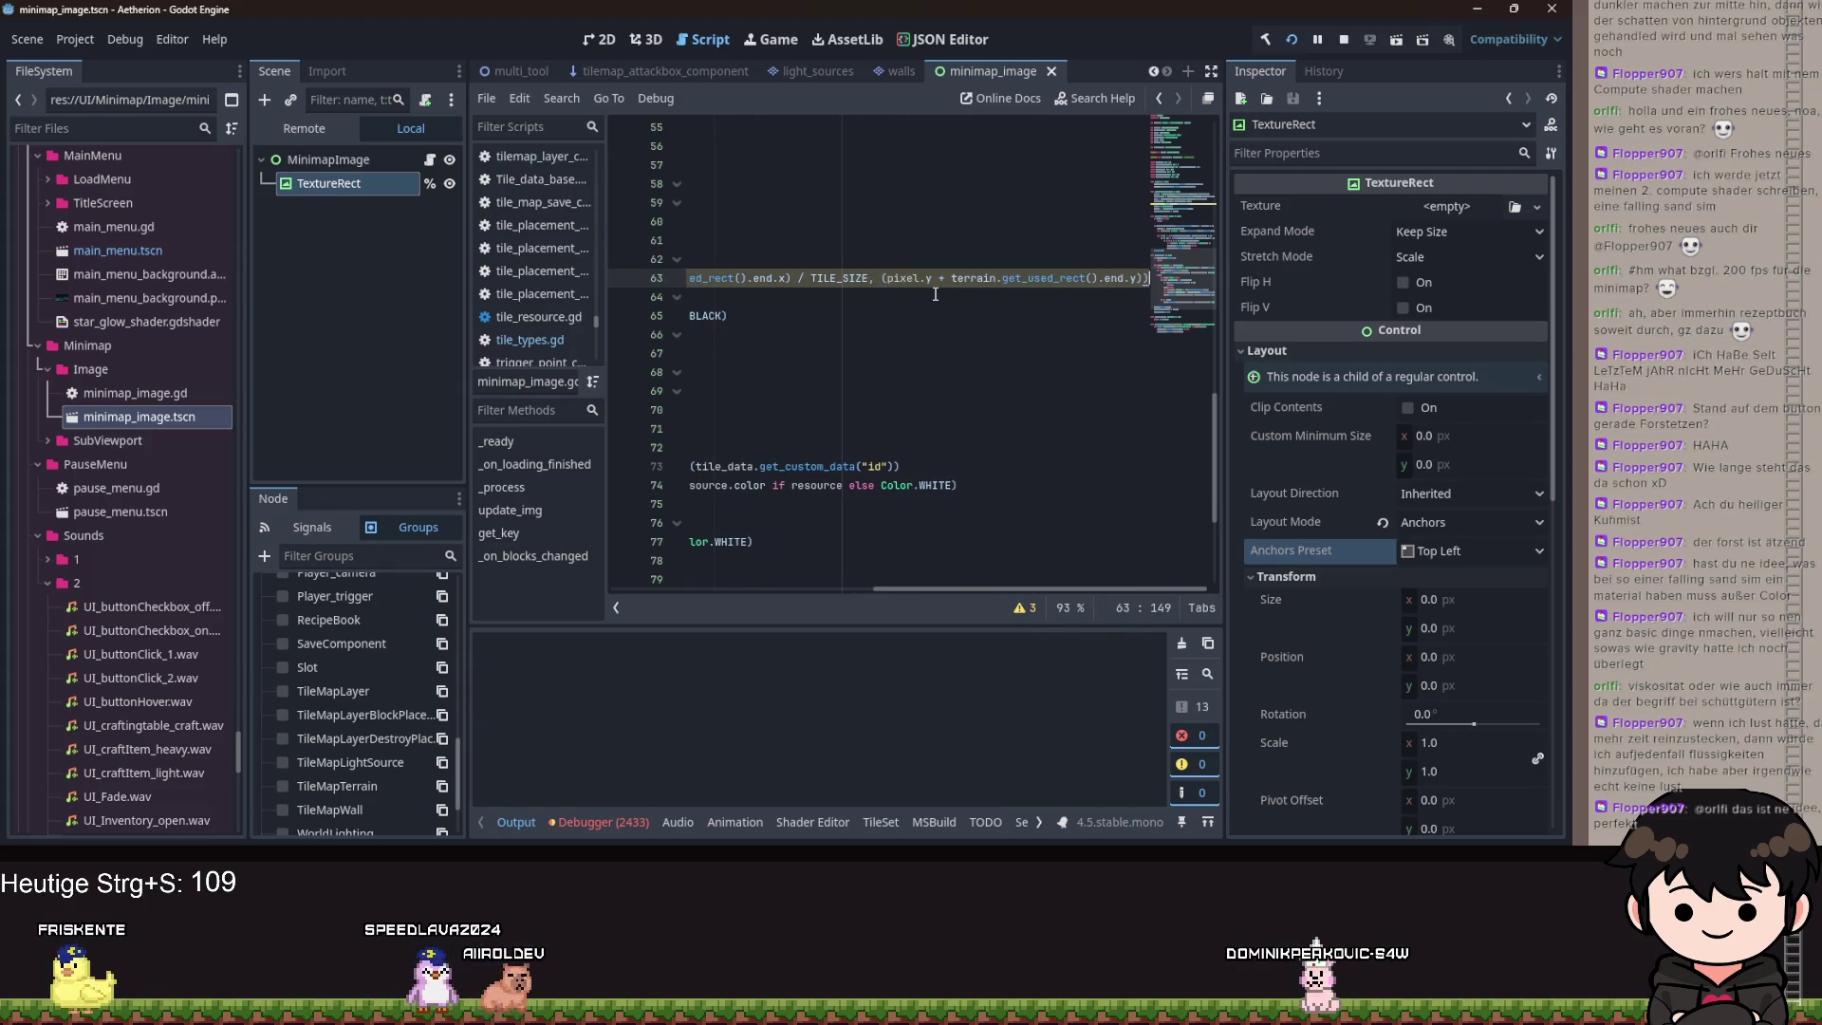
type(" / TILE_SIZE")
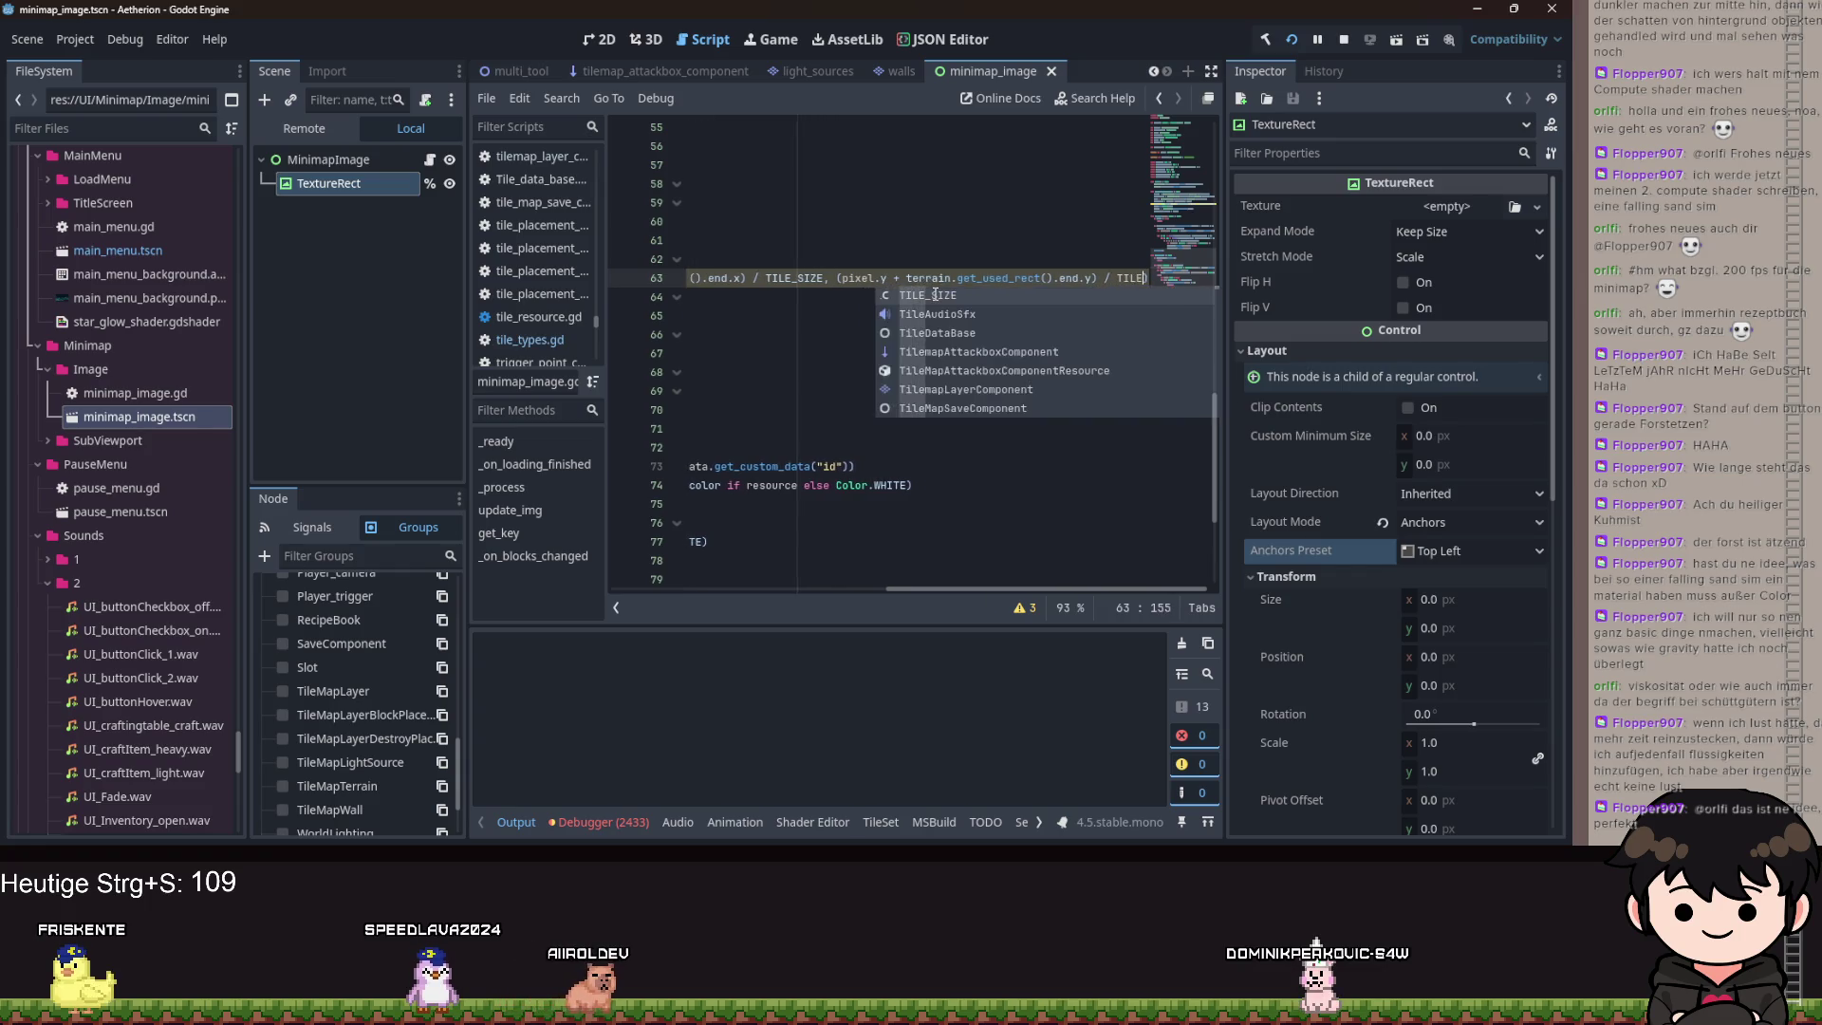
key("ctrl+s")
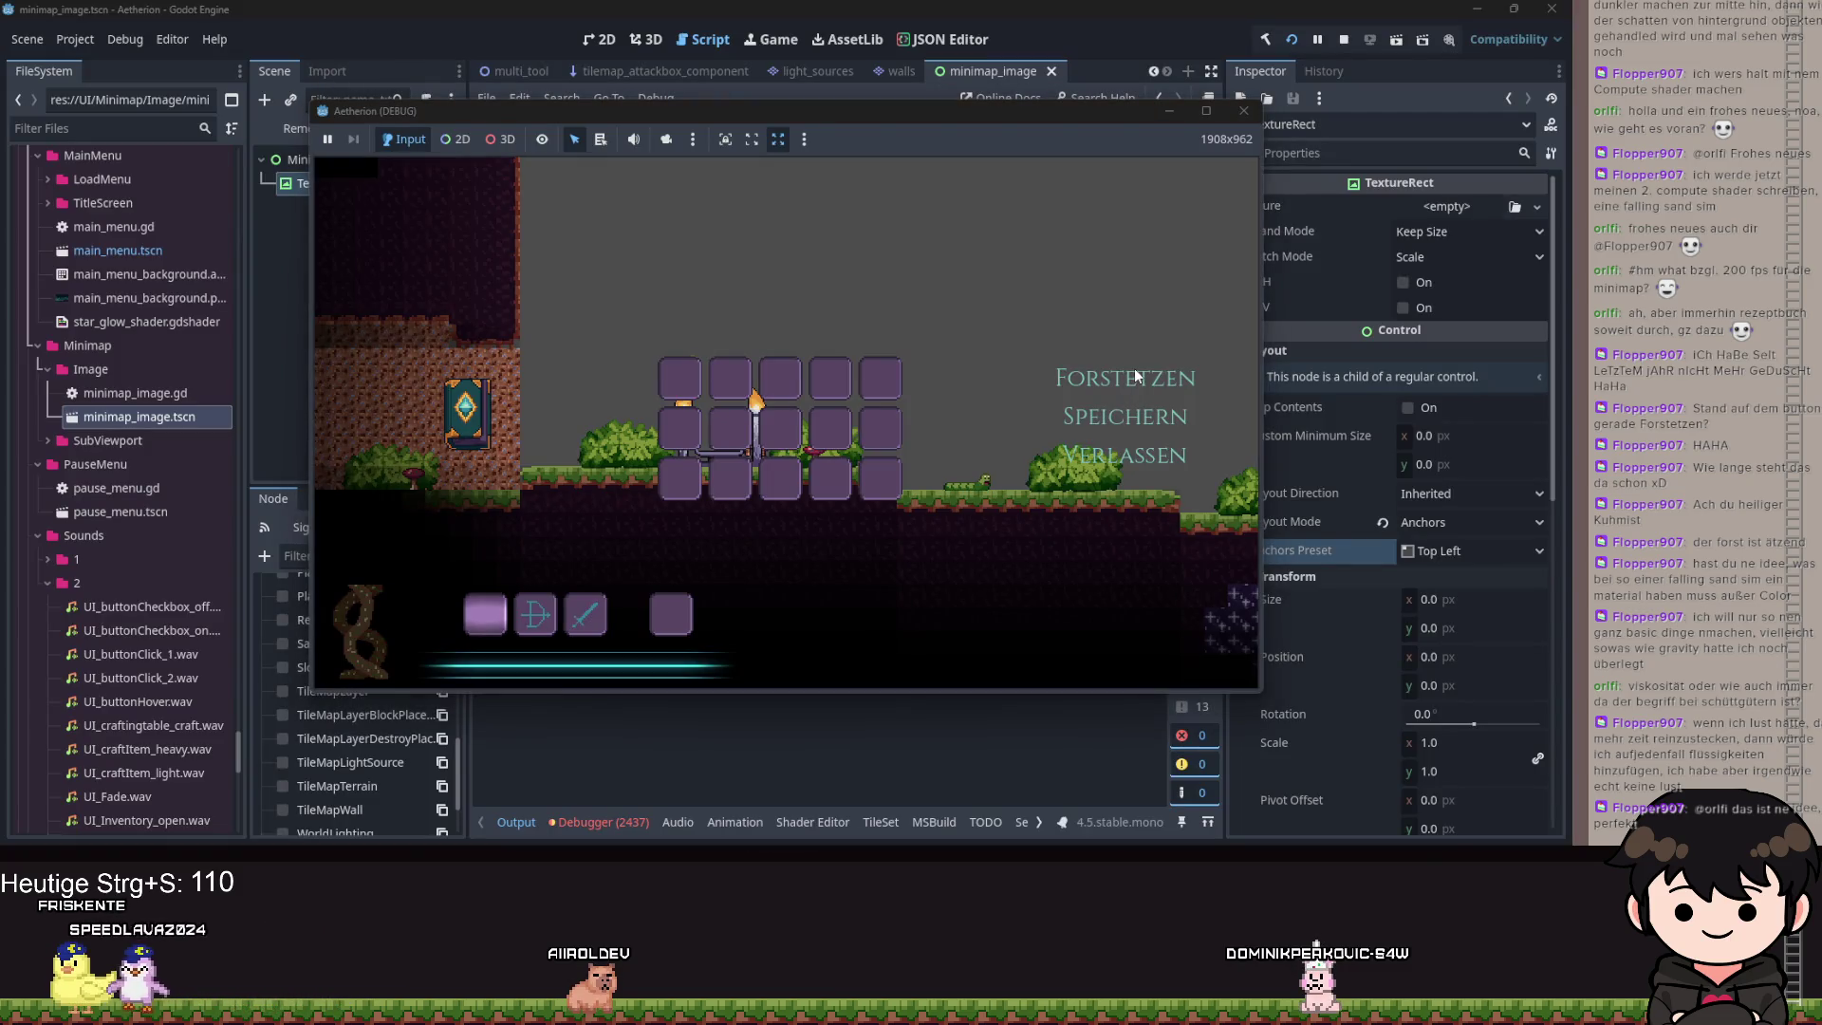
Resume the game and walk the player left into the dark cave.
left_click(1136, 369)
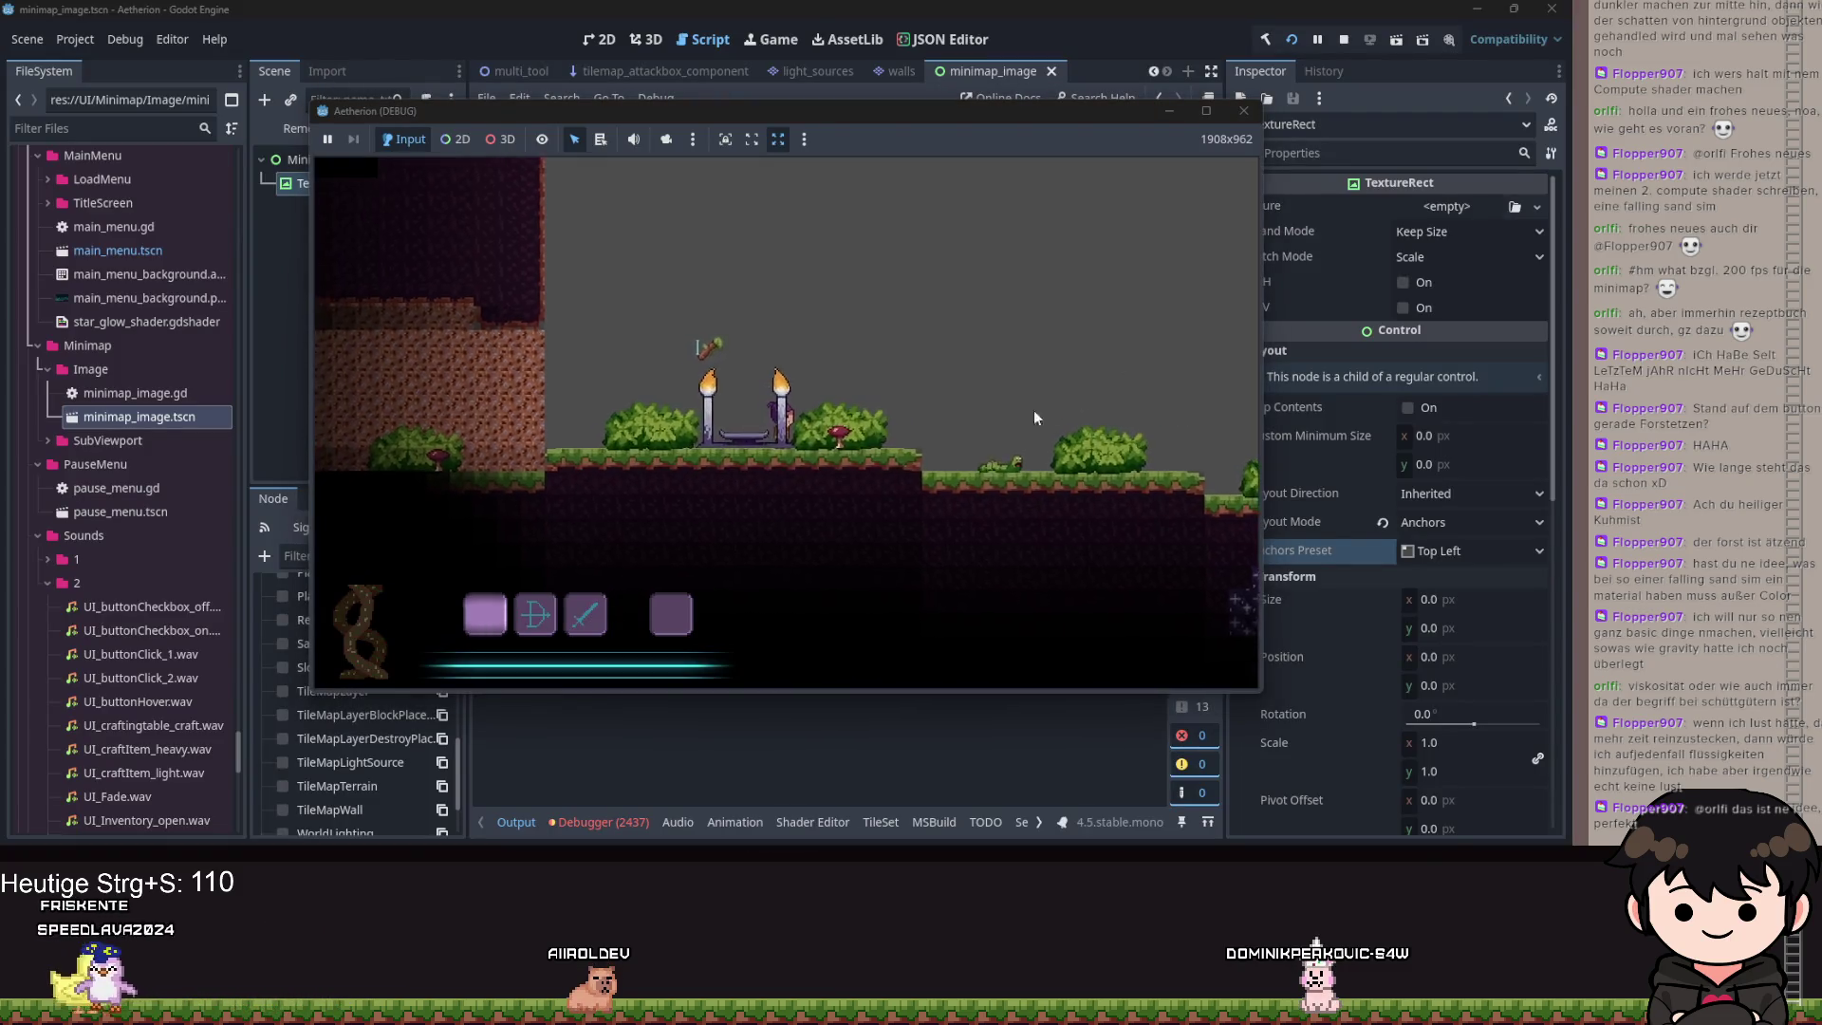
key("a")
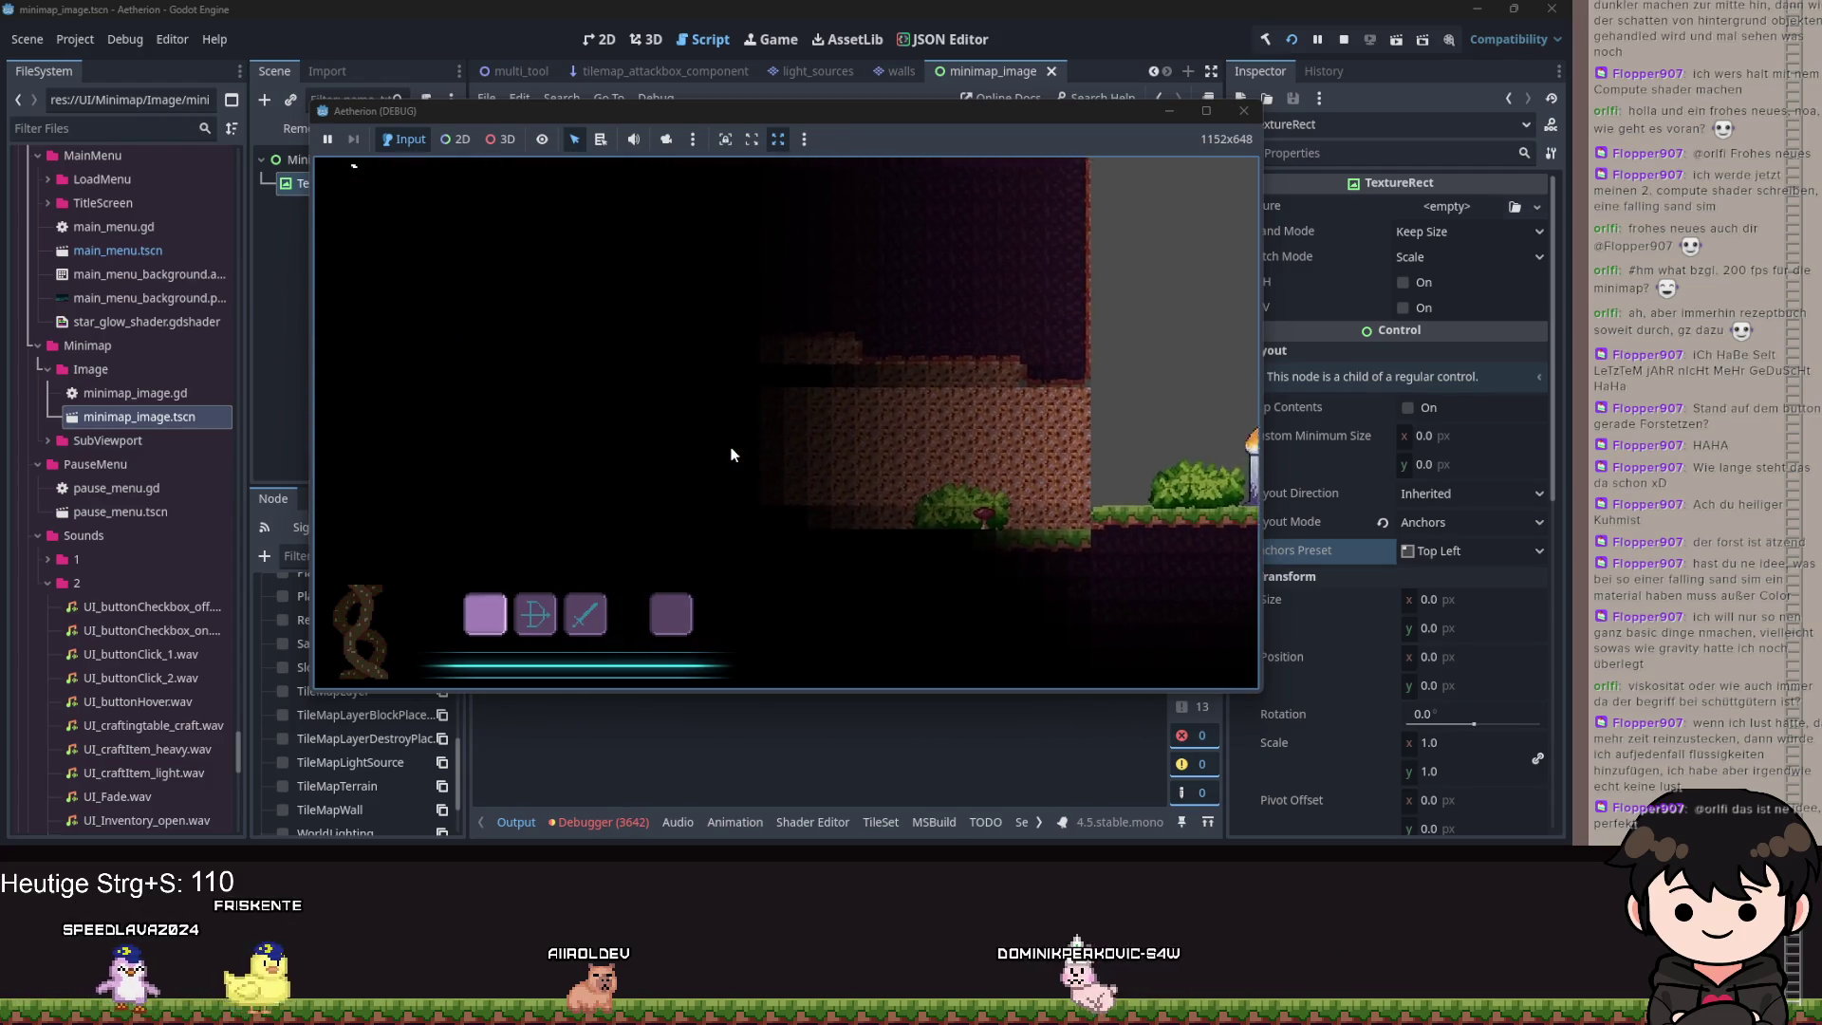
key("a")
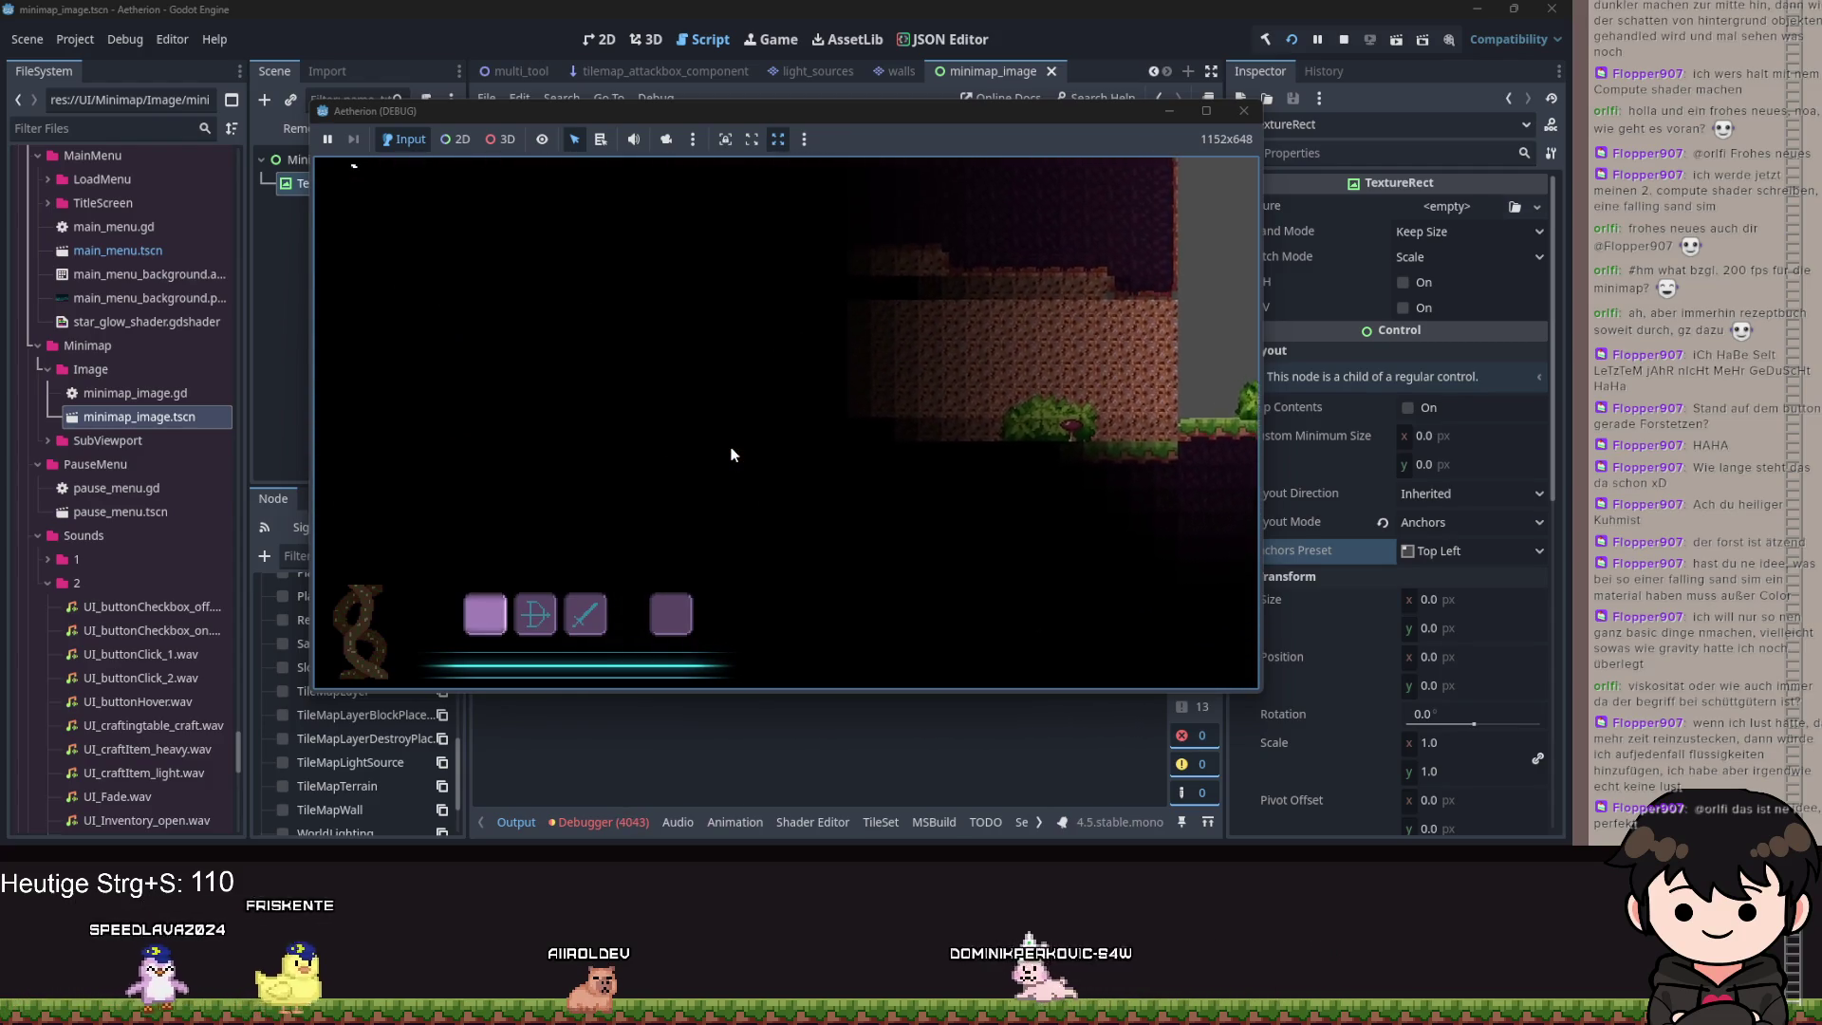
key("a")
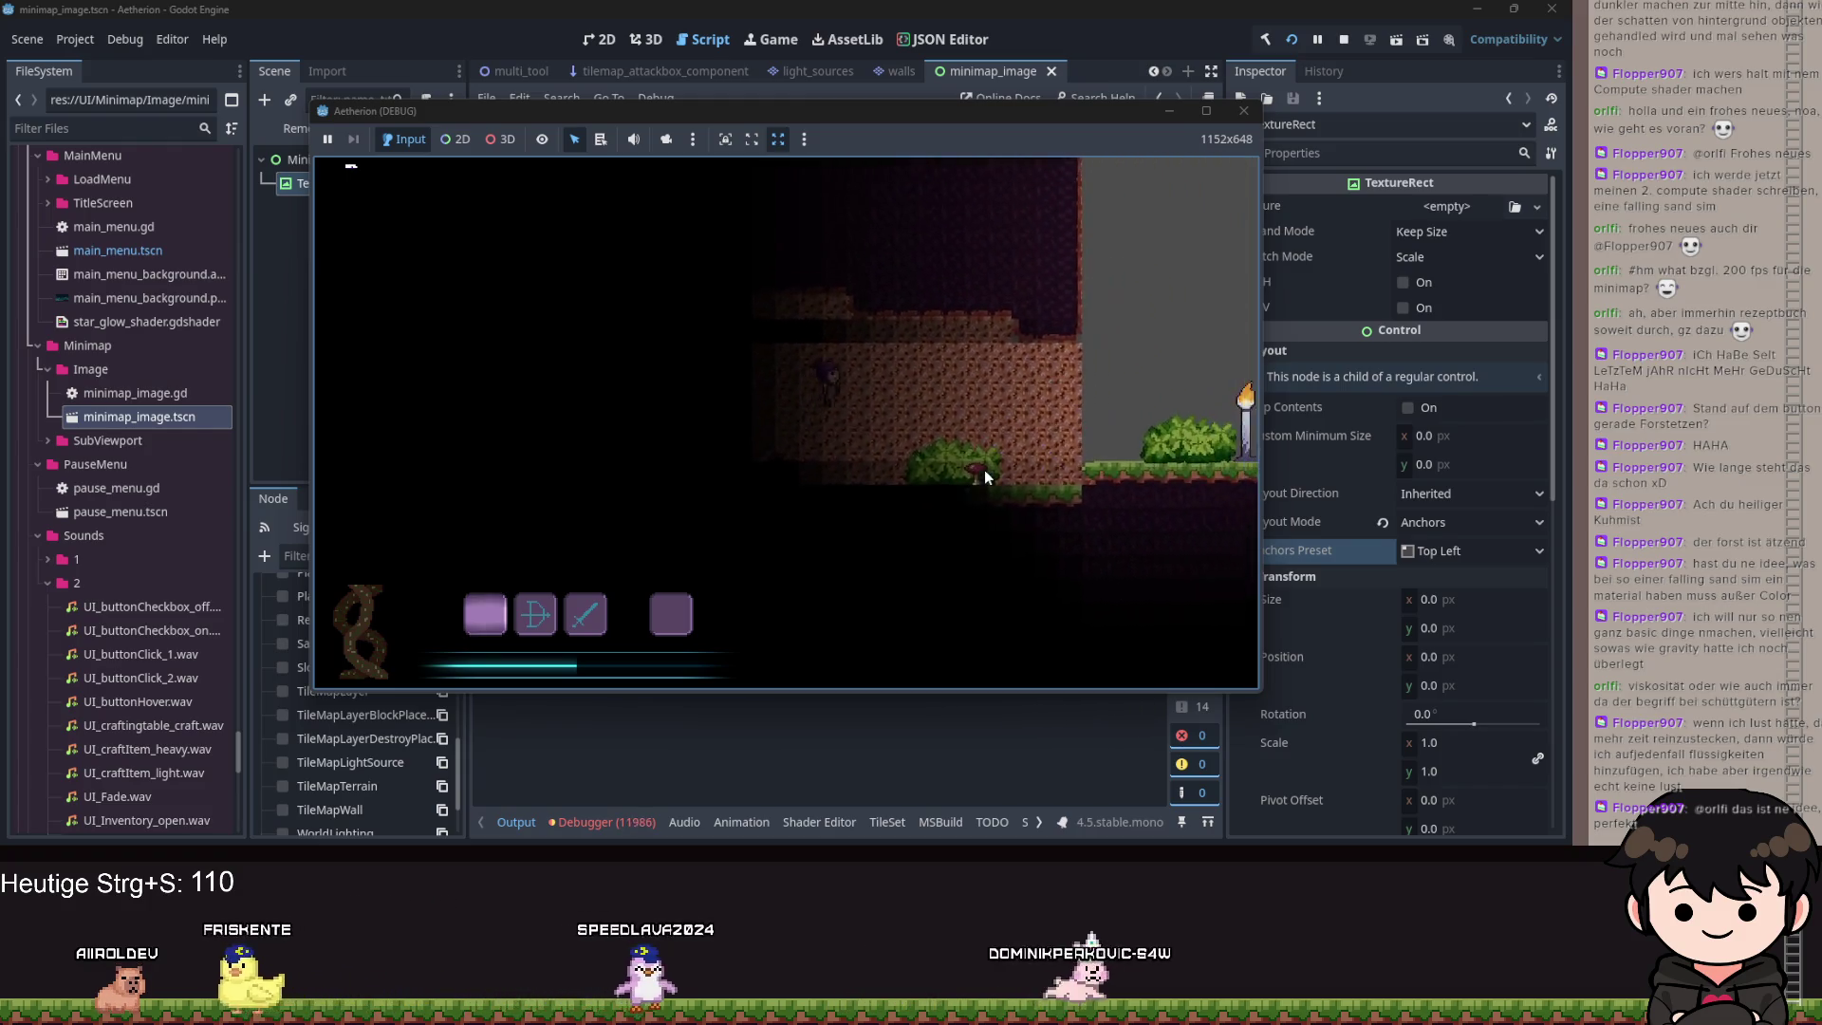
Walk the player right across the level toward the candle altar, then close the game.
key("d")
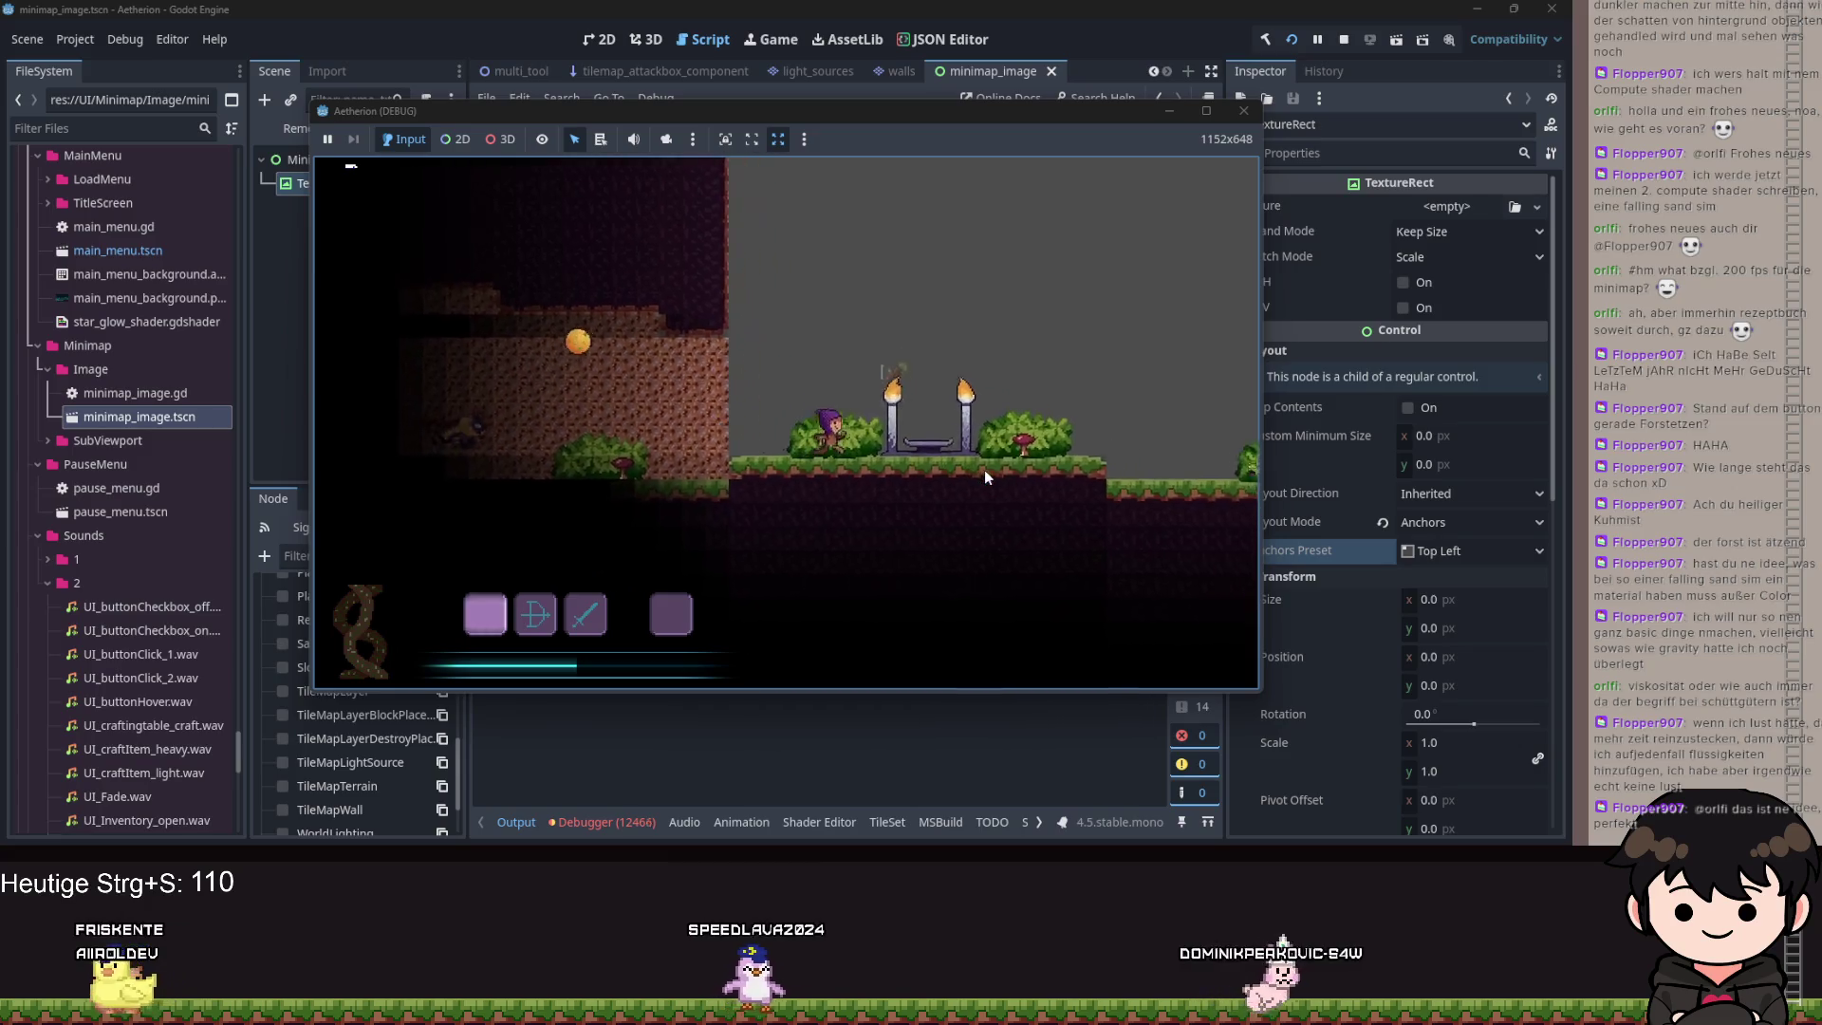
key("d")
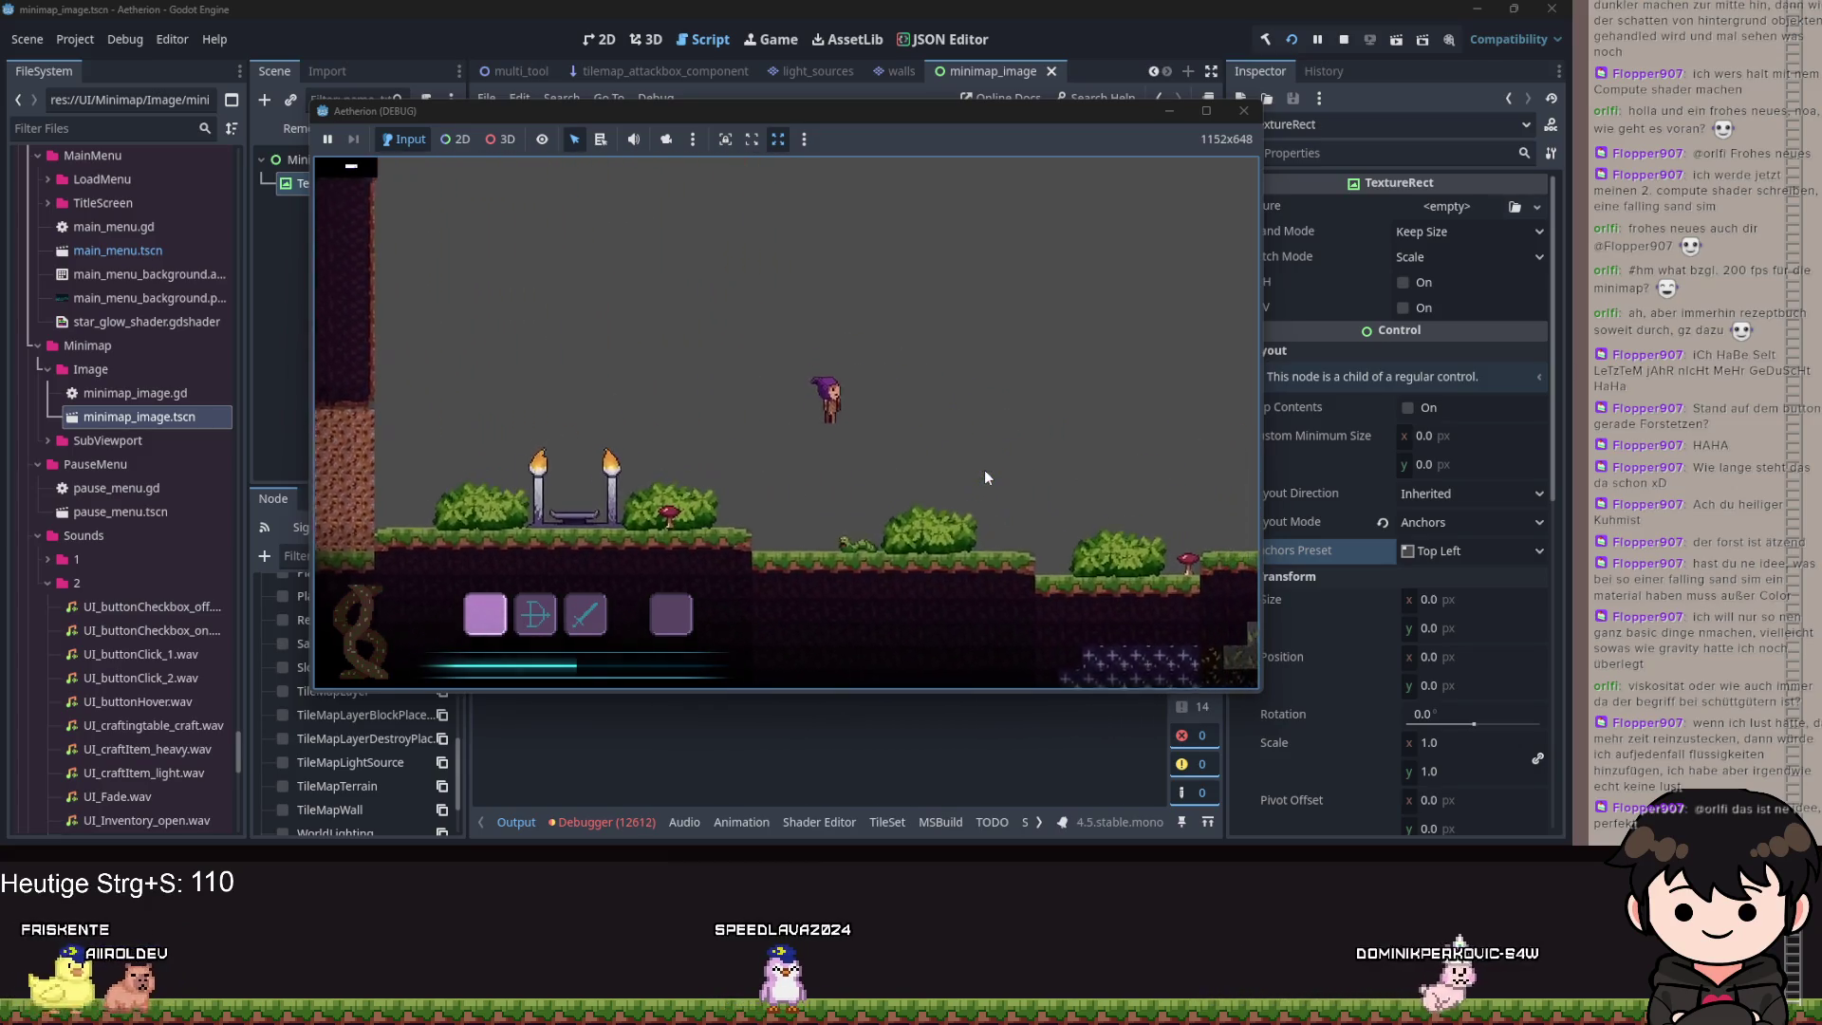
key("d")
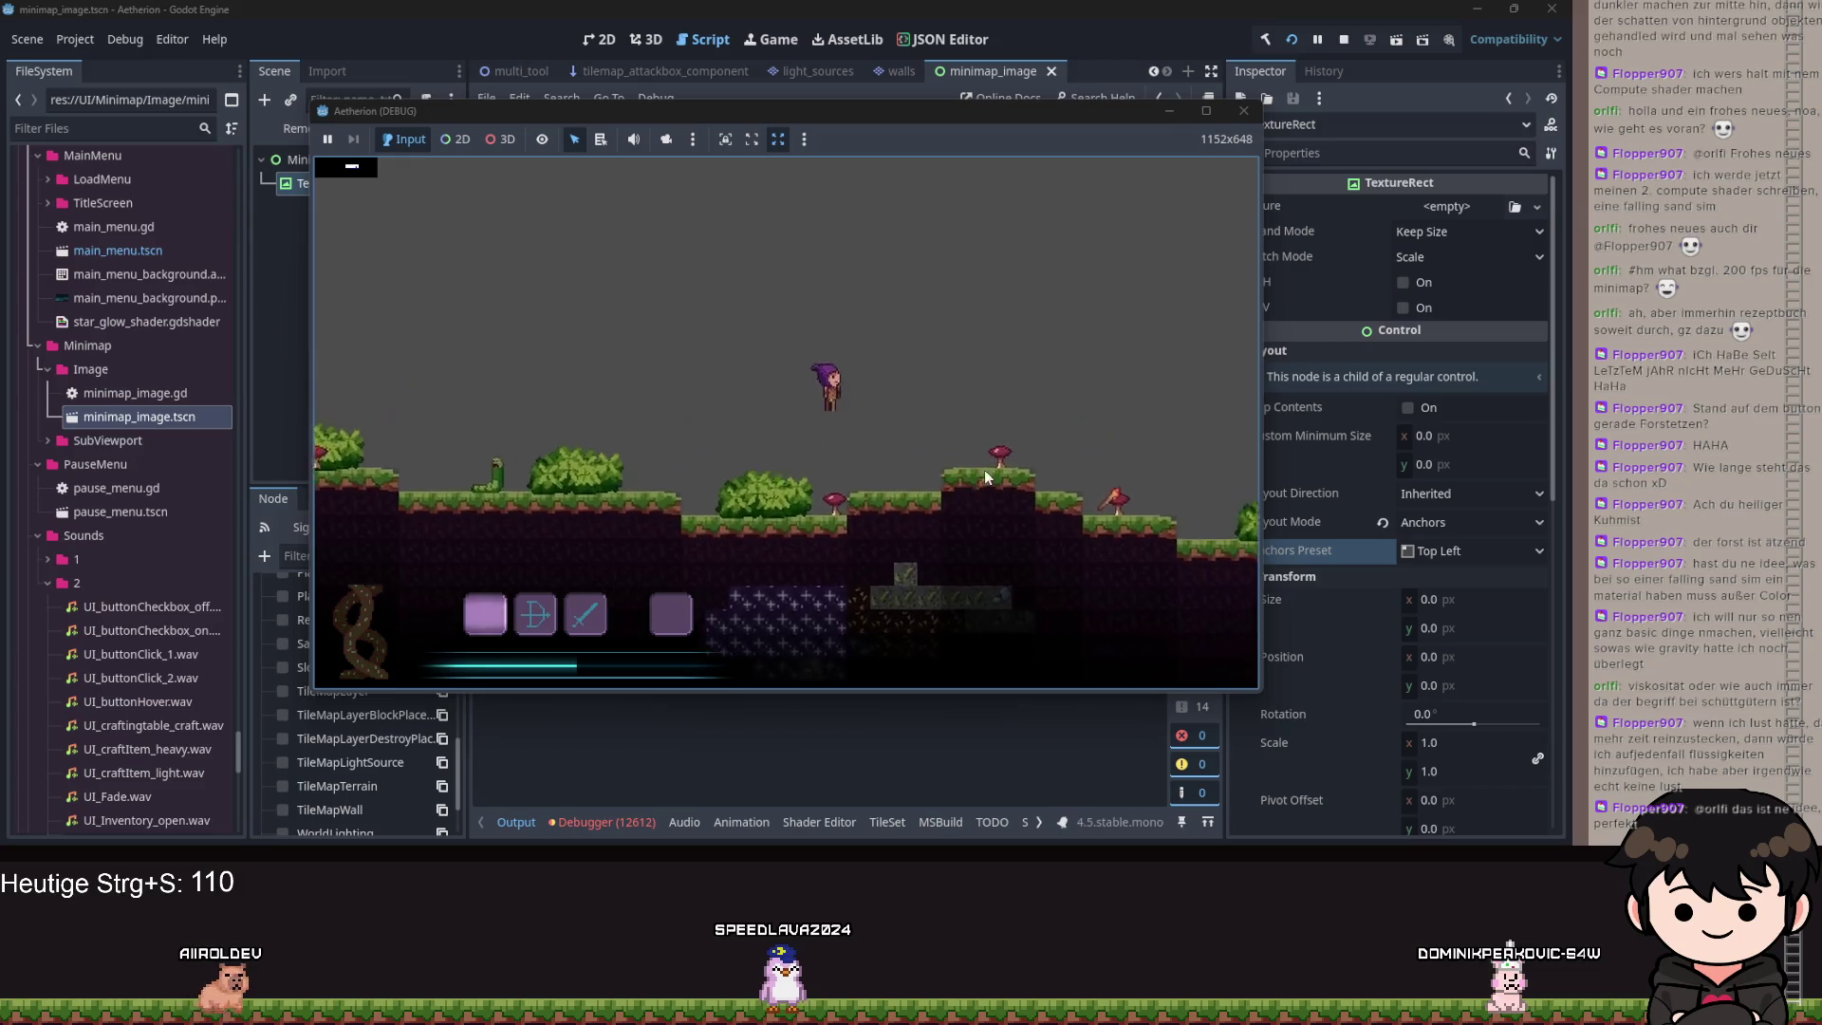
key("d")
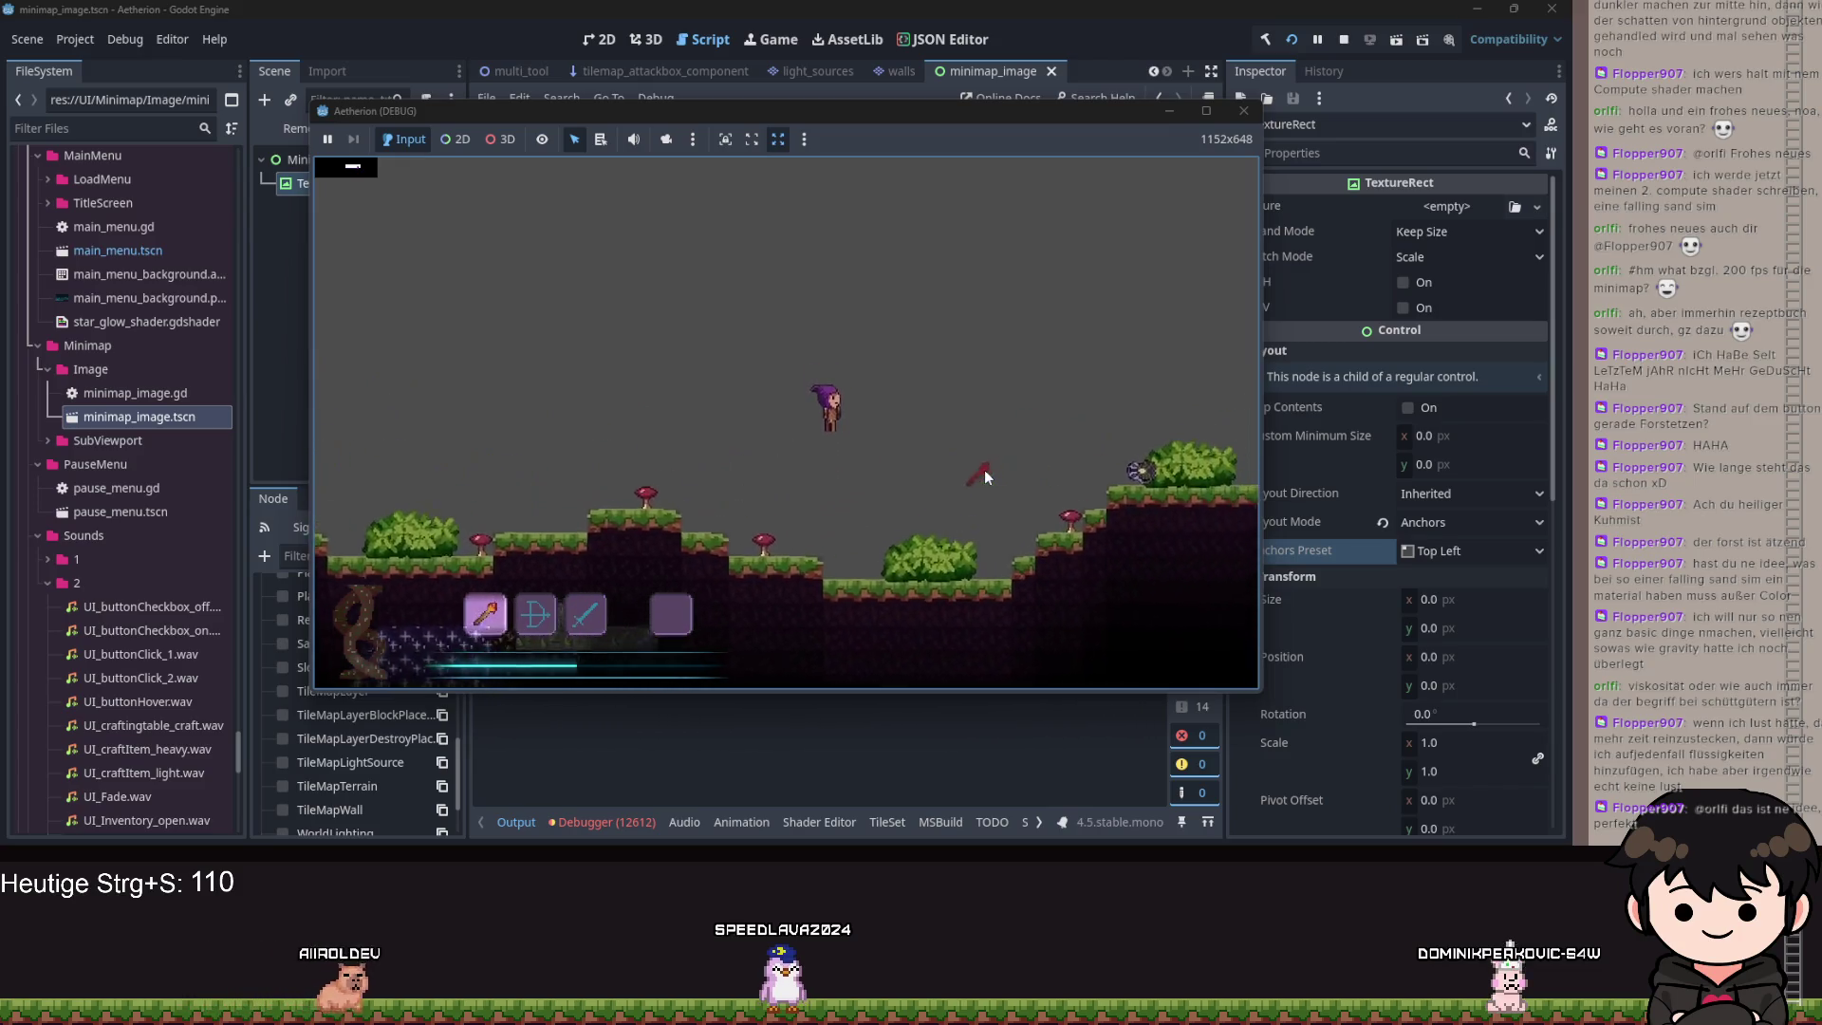
key("d")
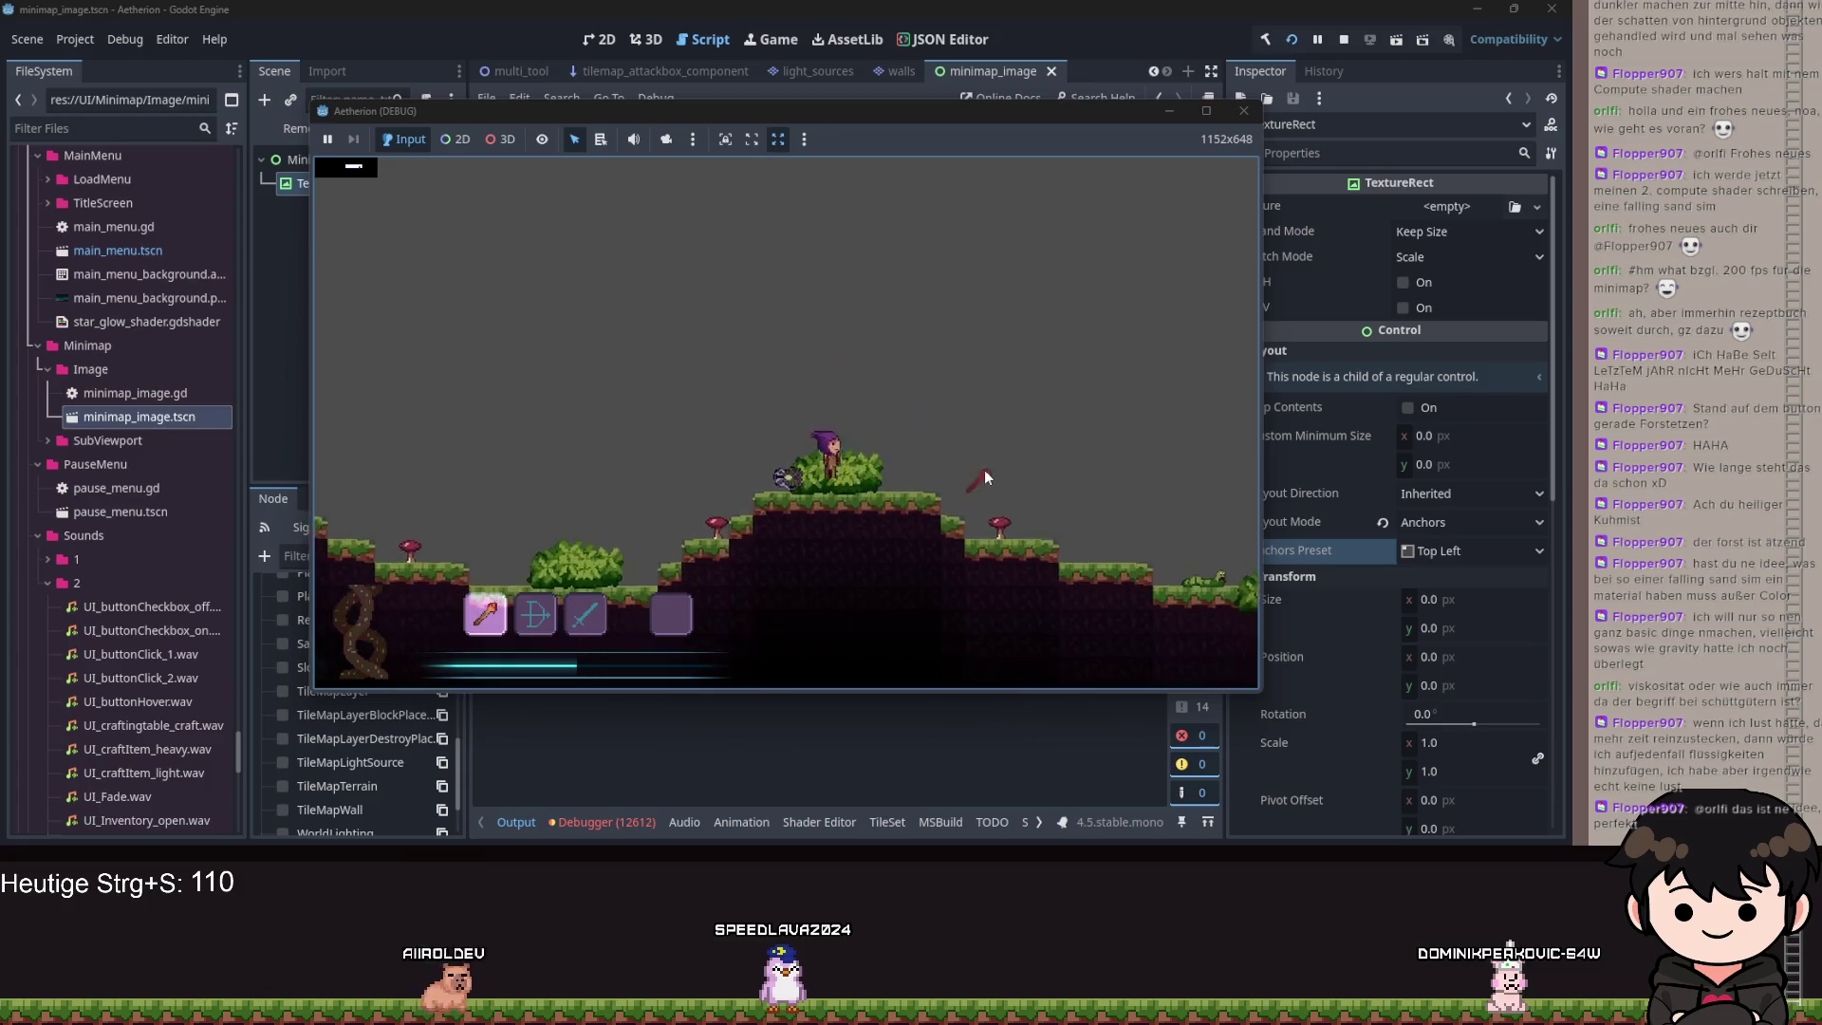
key("d")
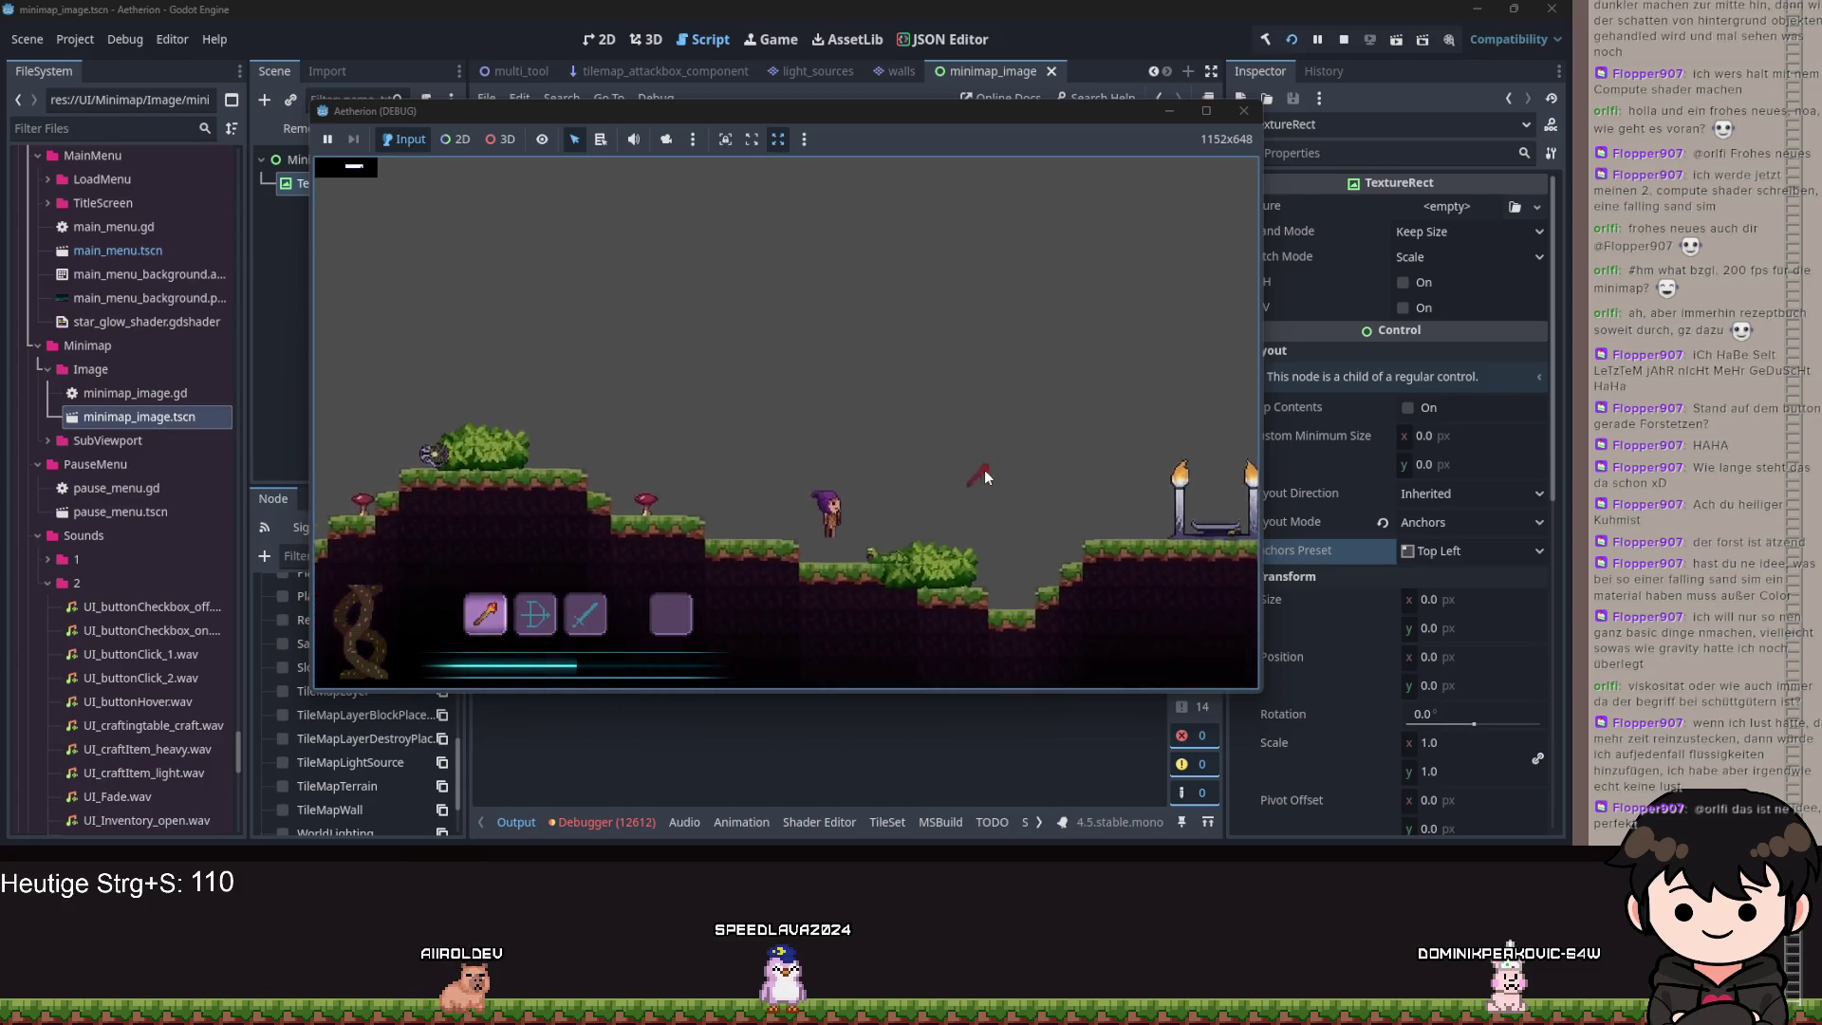
key("e")
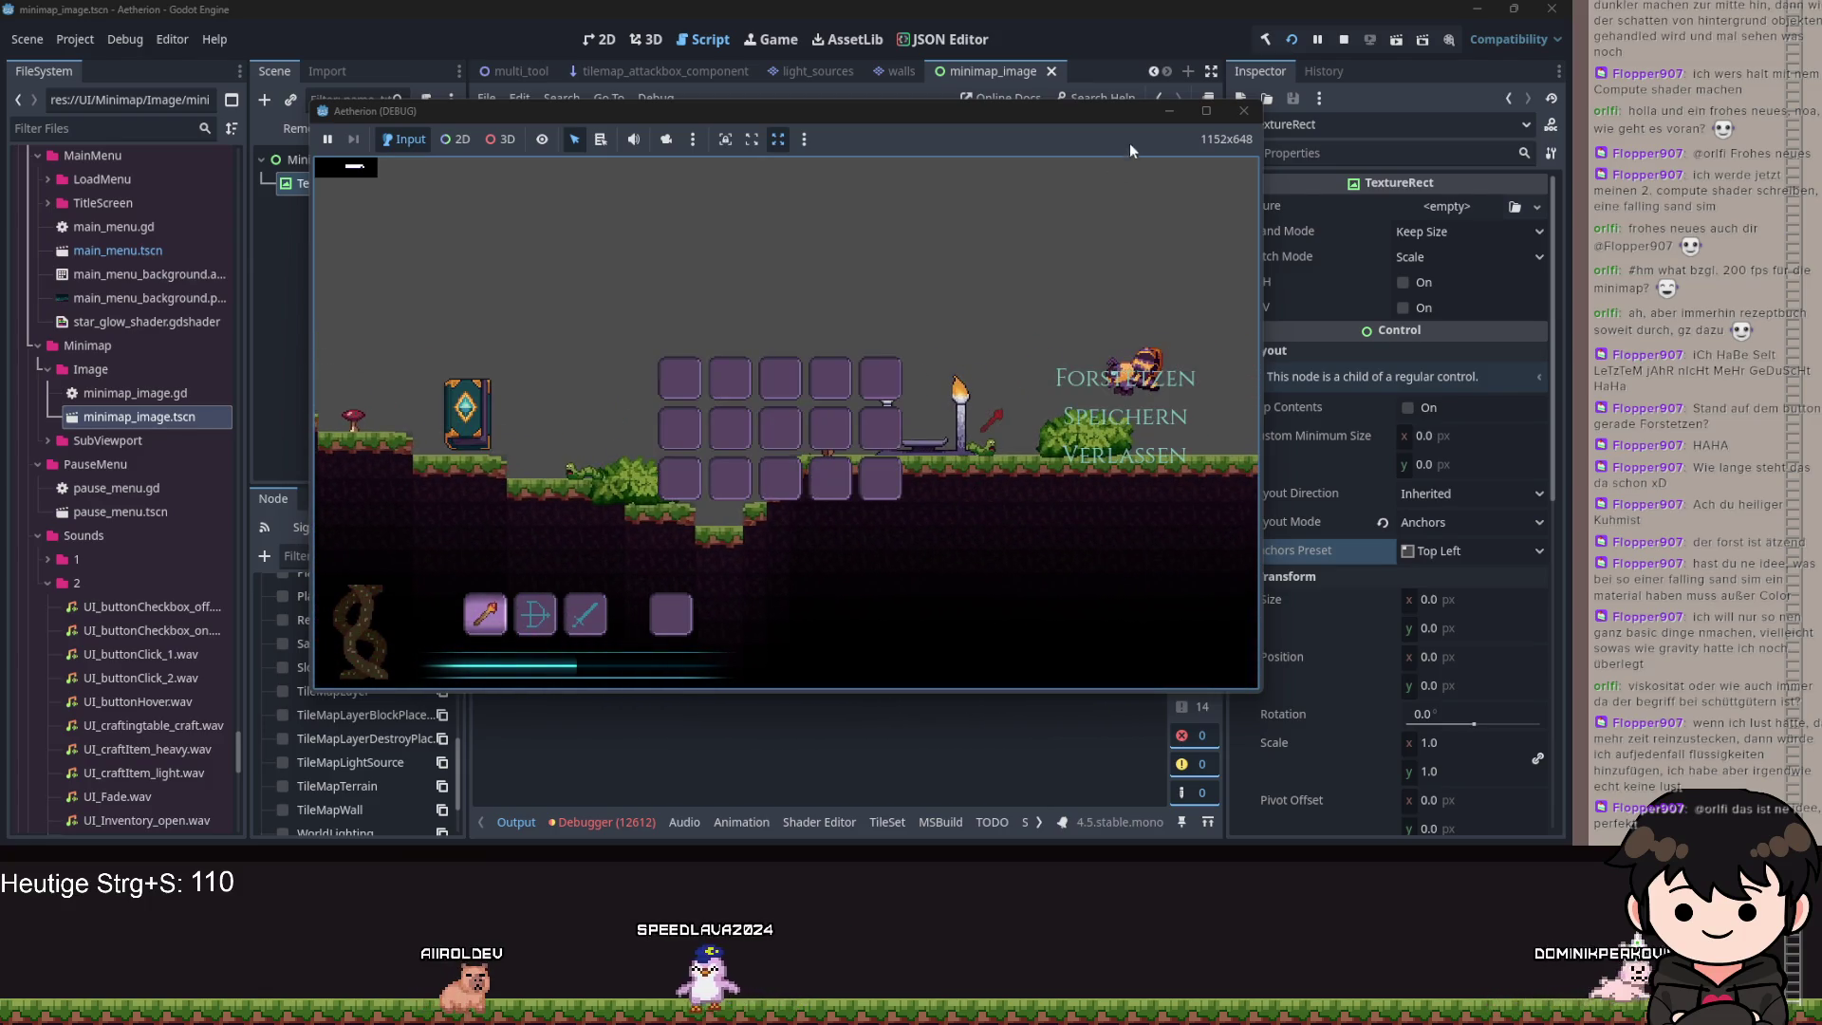
left_click(1169, 110)
Undo the TILE_SIZE divisions on lines 63 and 37.
key("ctrl+z")
key("ctrl+z")
key("ctrl+z")
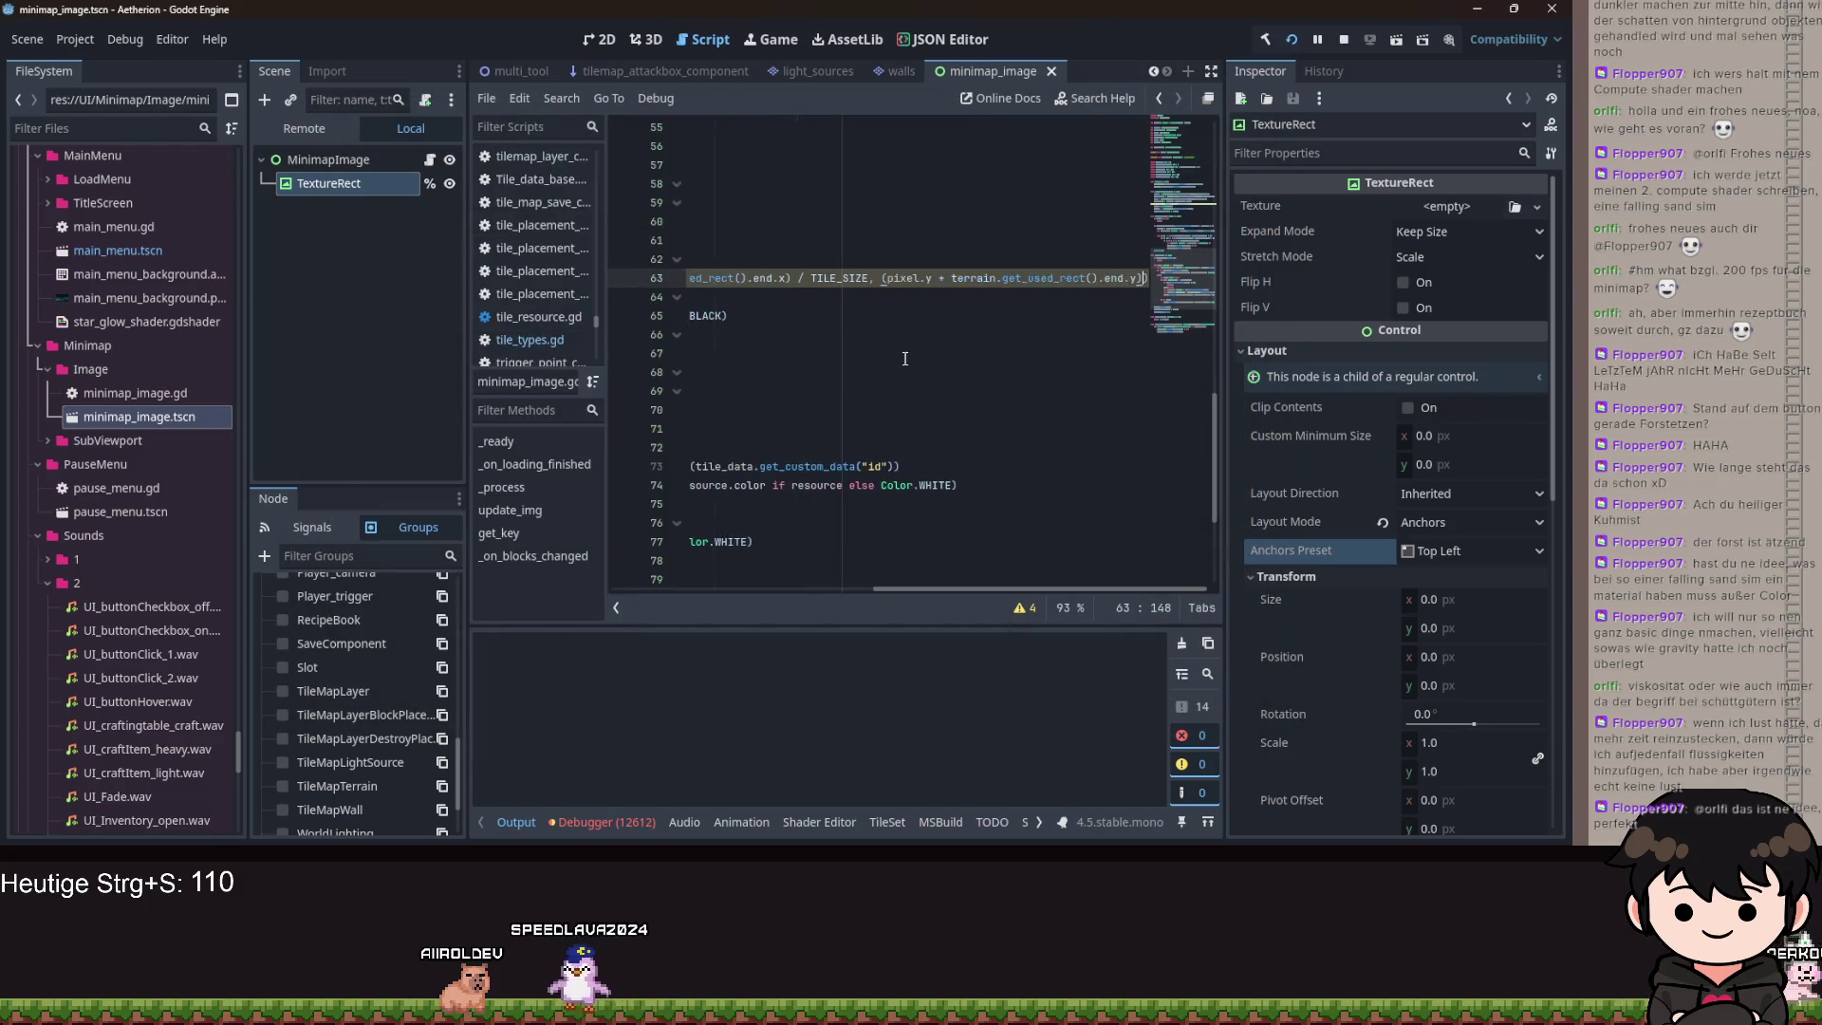
key("ctrl+z")
key("ctrl+z")
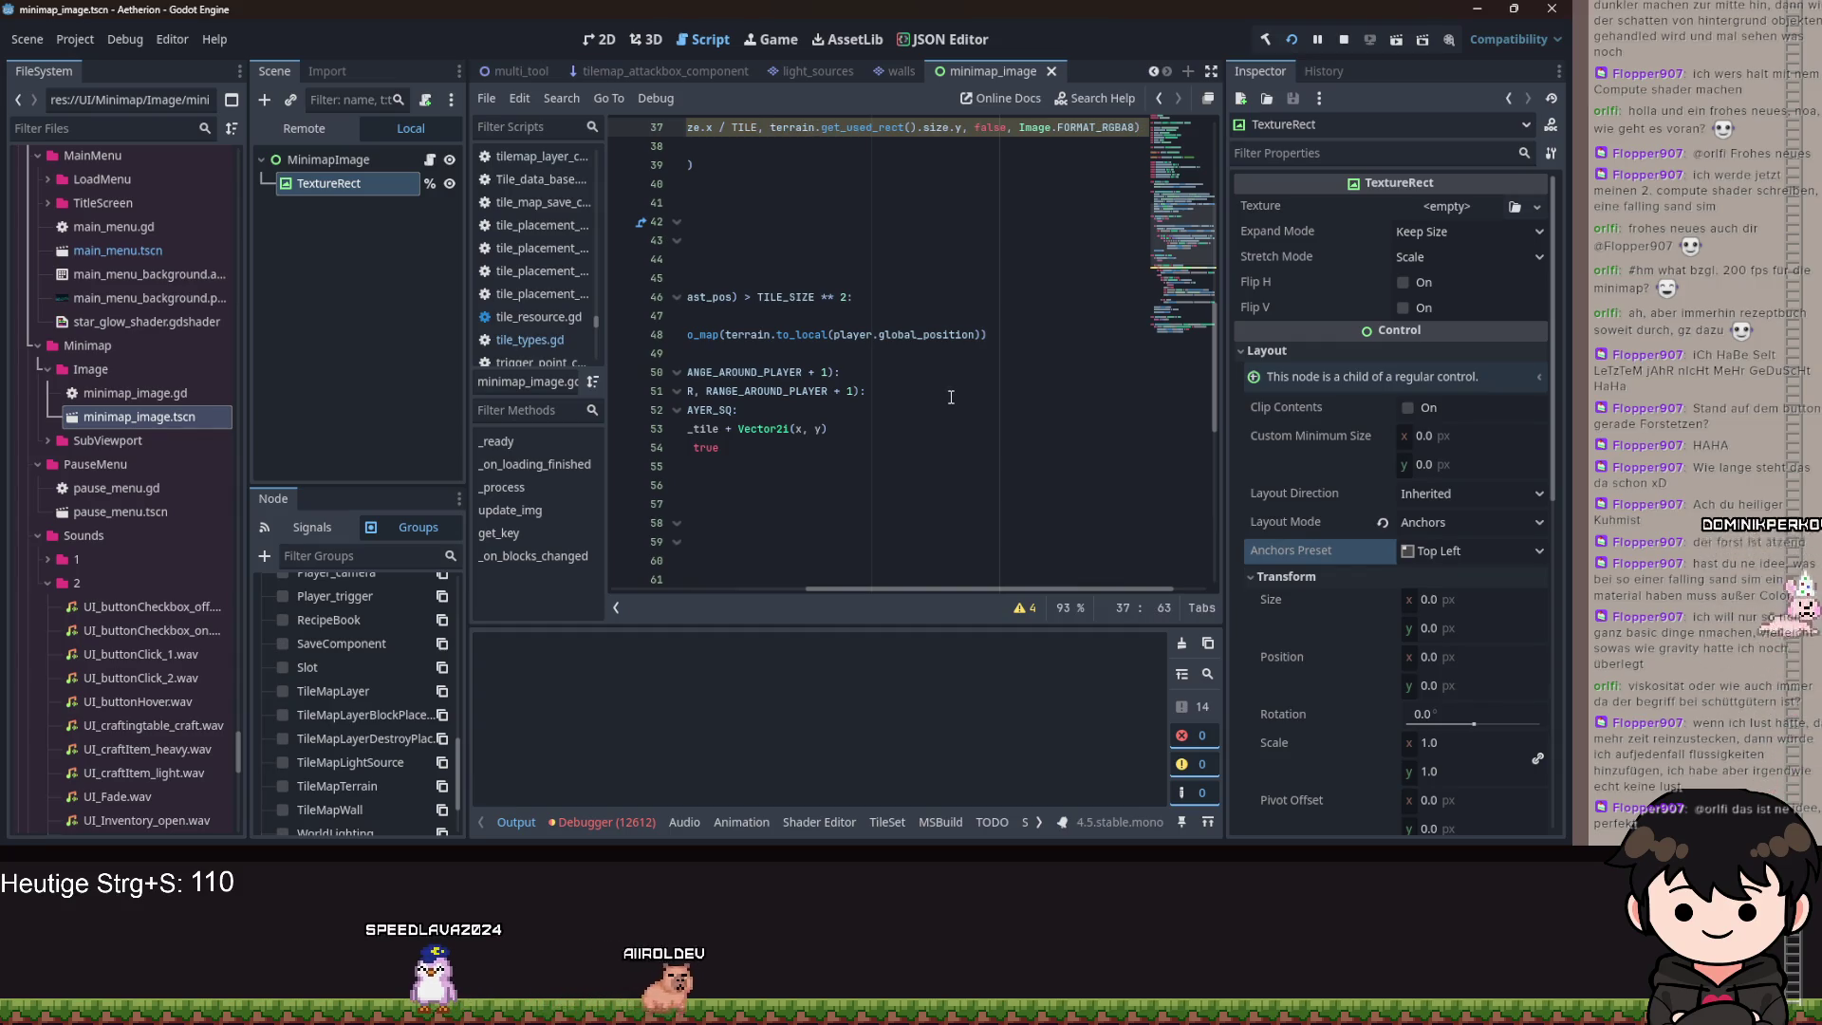
key("ctrl+z")
Wrap line 63's x and y end-offset sums in parentheses, multiply each by TILE_SIZE, and save.
scroll(966, 411, "down", 6)
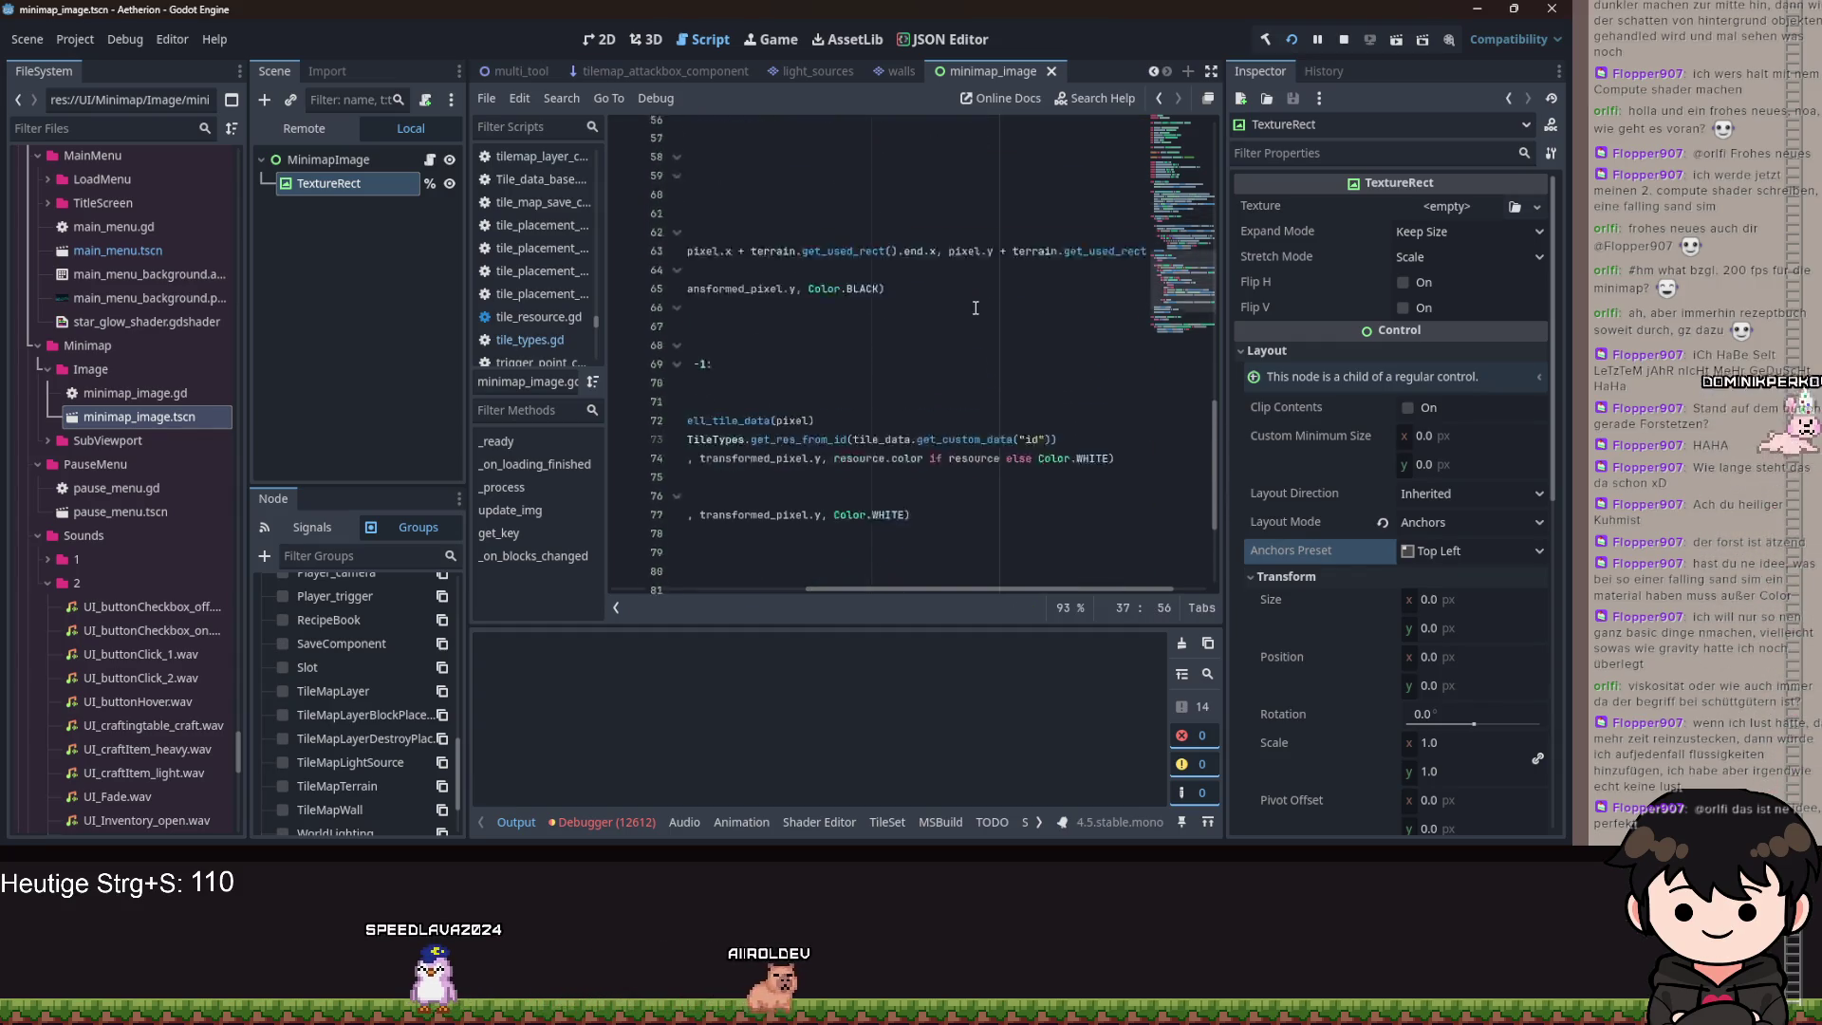
mouse_move(934, 278)
left_mouse_down()
mouse_move(684, 278)
mouse_move(888, 278)
left_mouse_up()
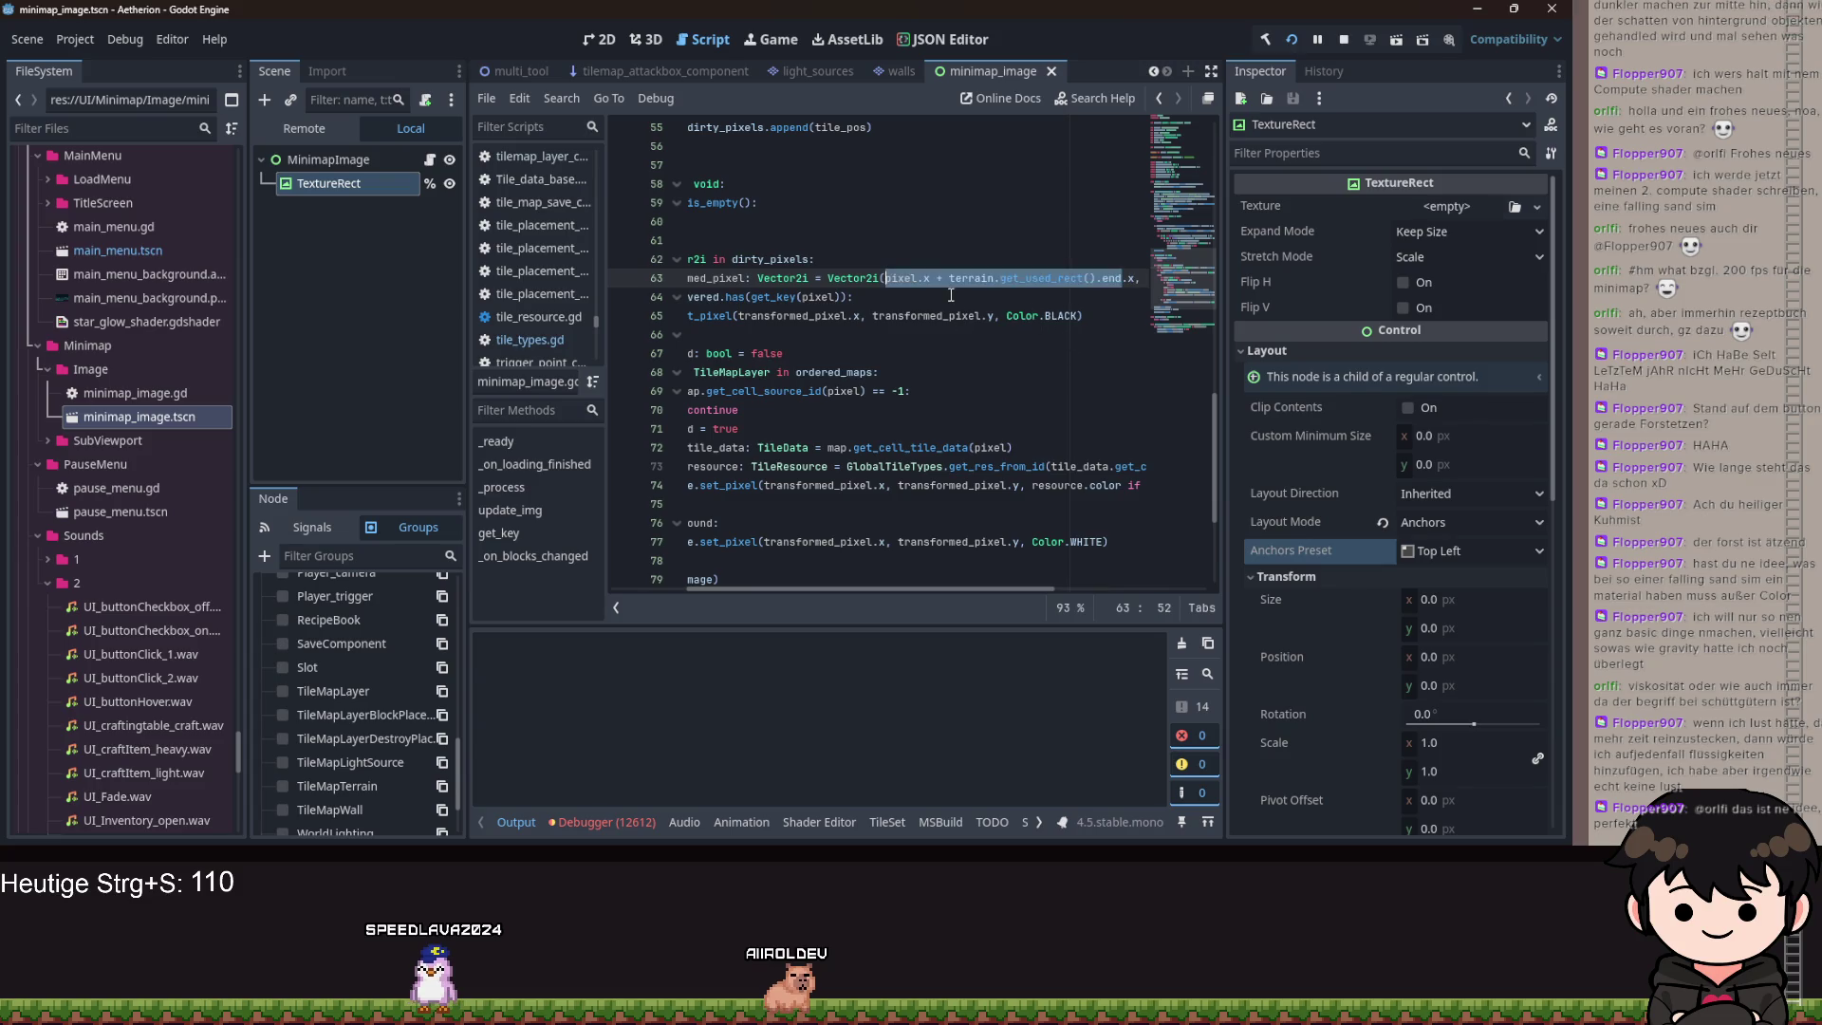
type("(")
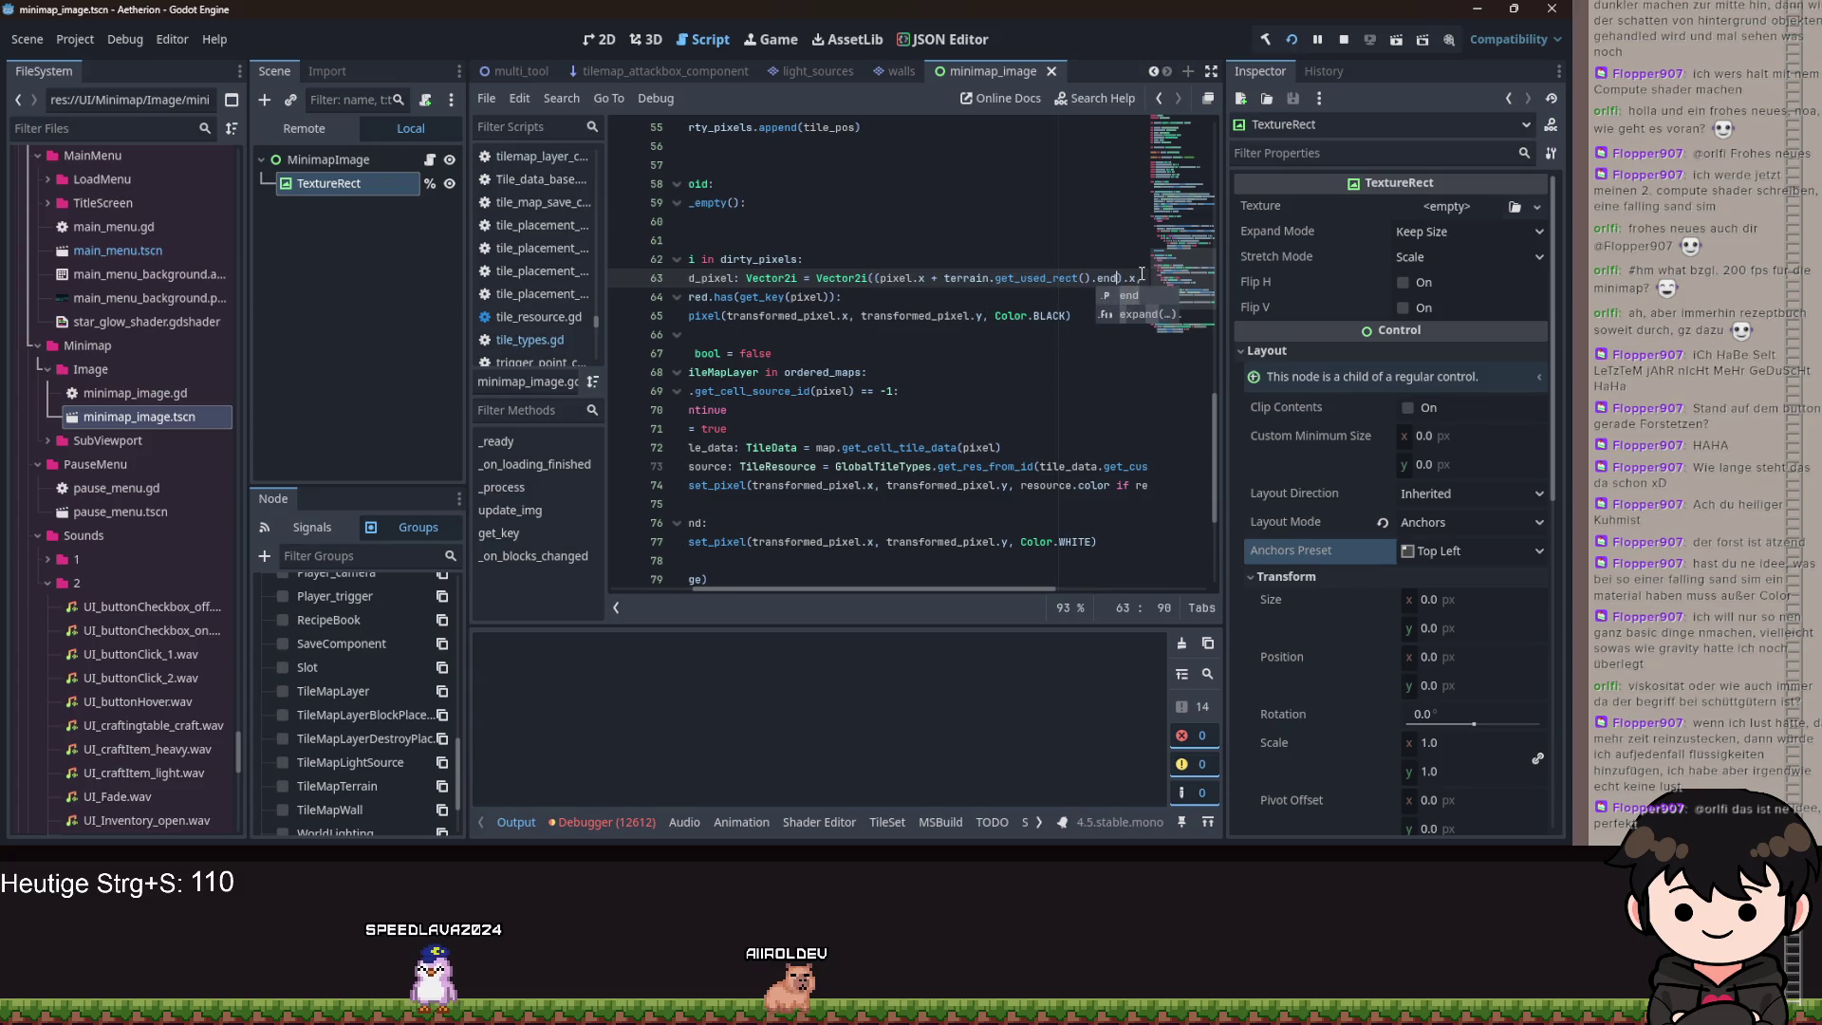
key("ctrl+z")
key("ctrl+z")
key("ctrl+z")
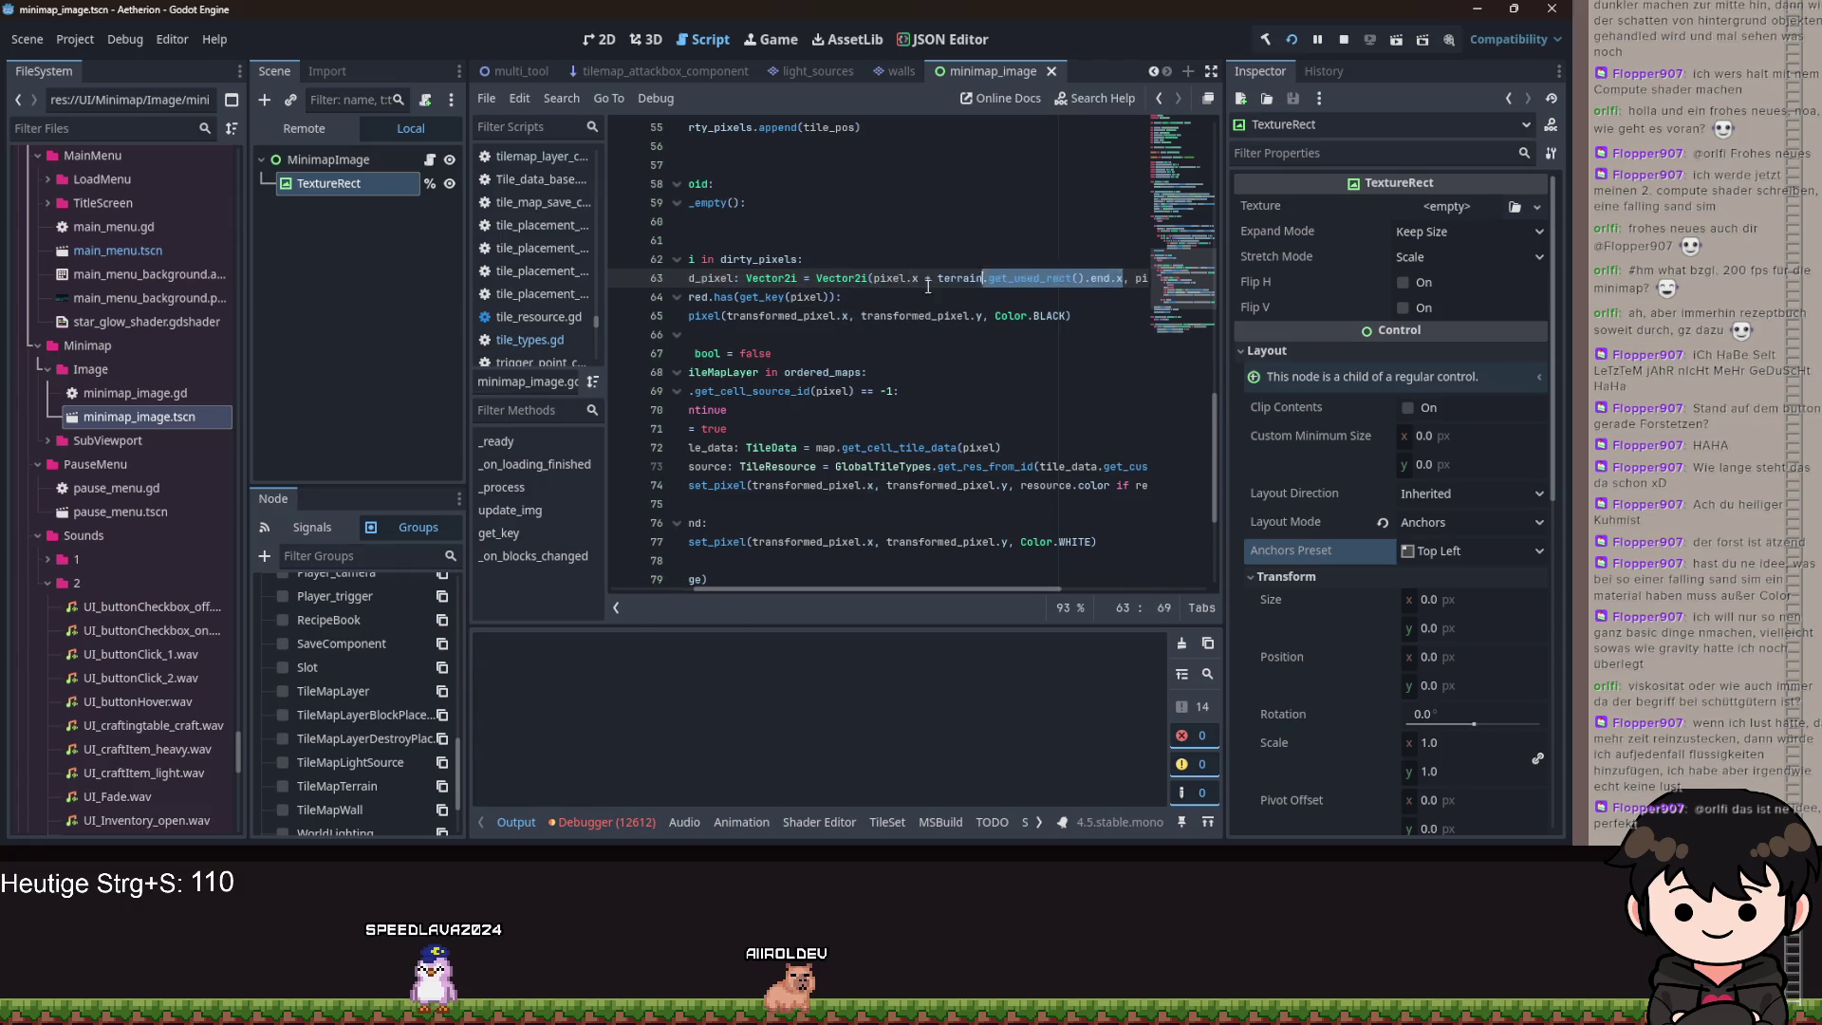
type("().end.x)")
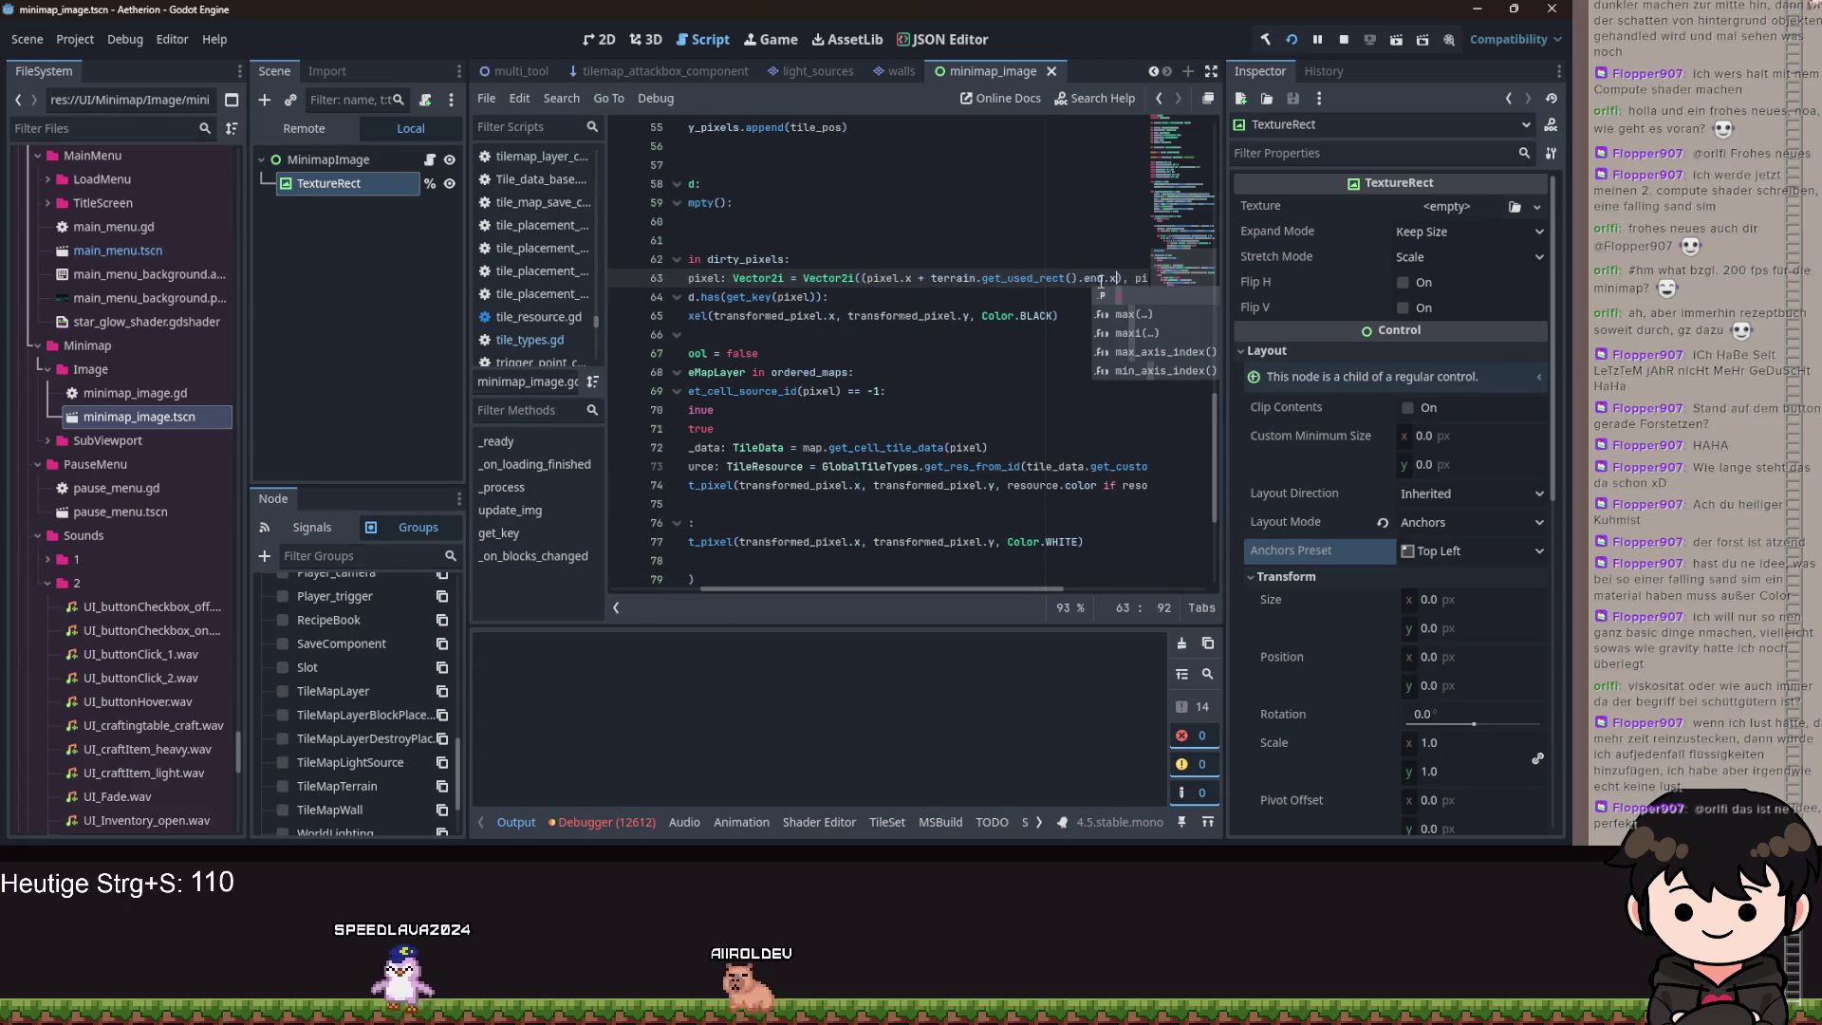
type(" * TILE_SIZE")
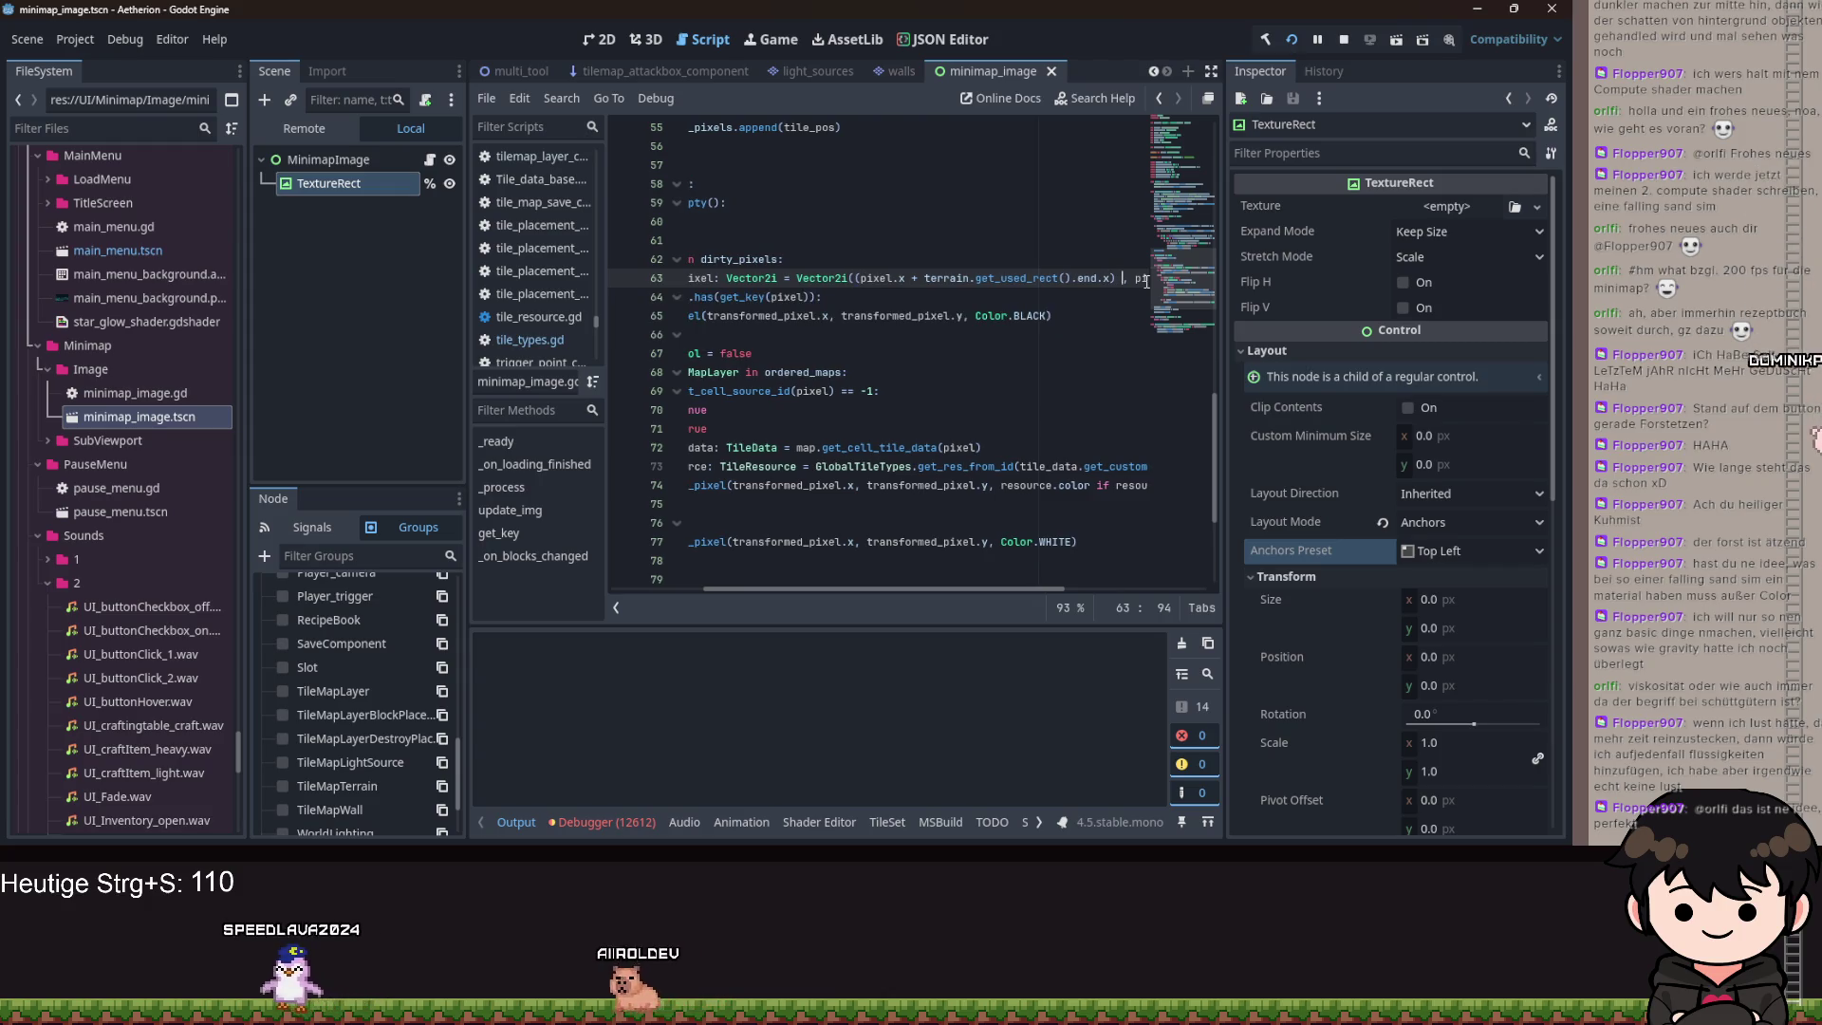
key("ctrl+Right")
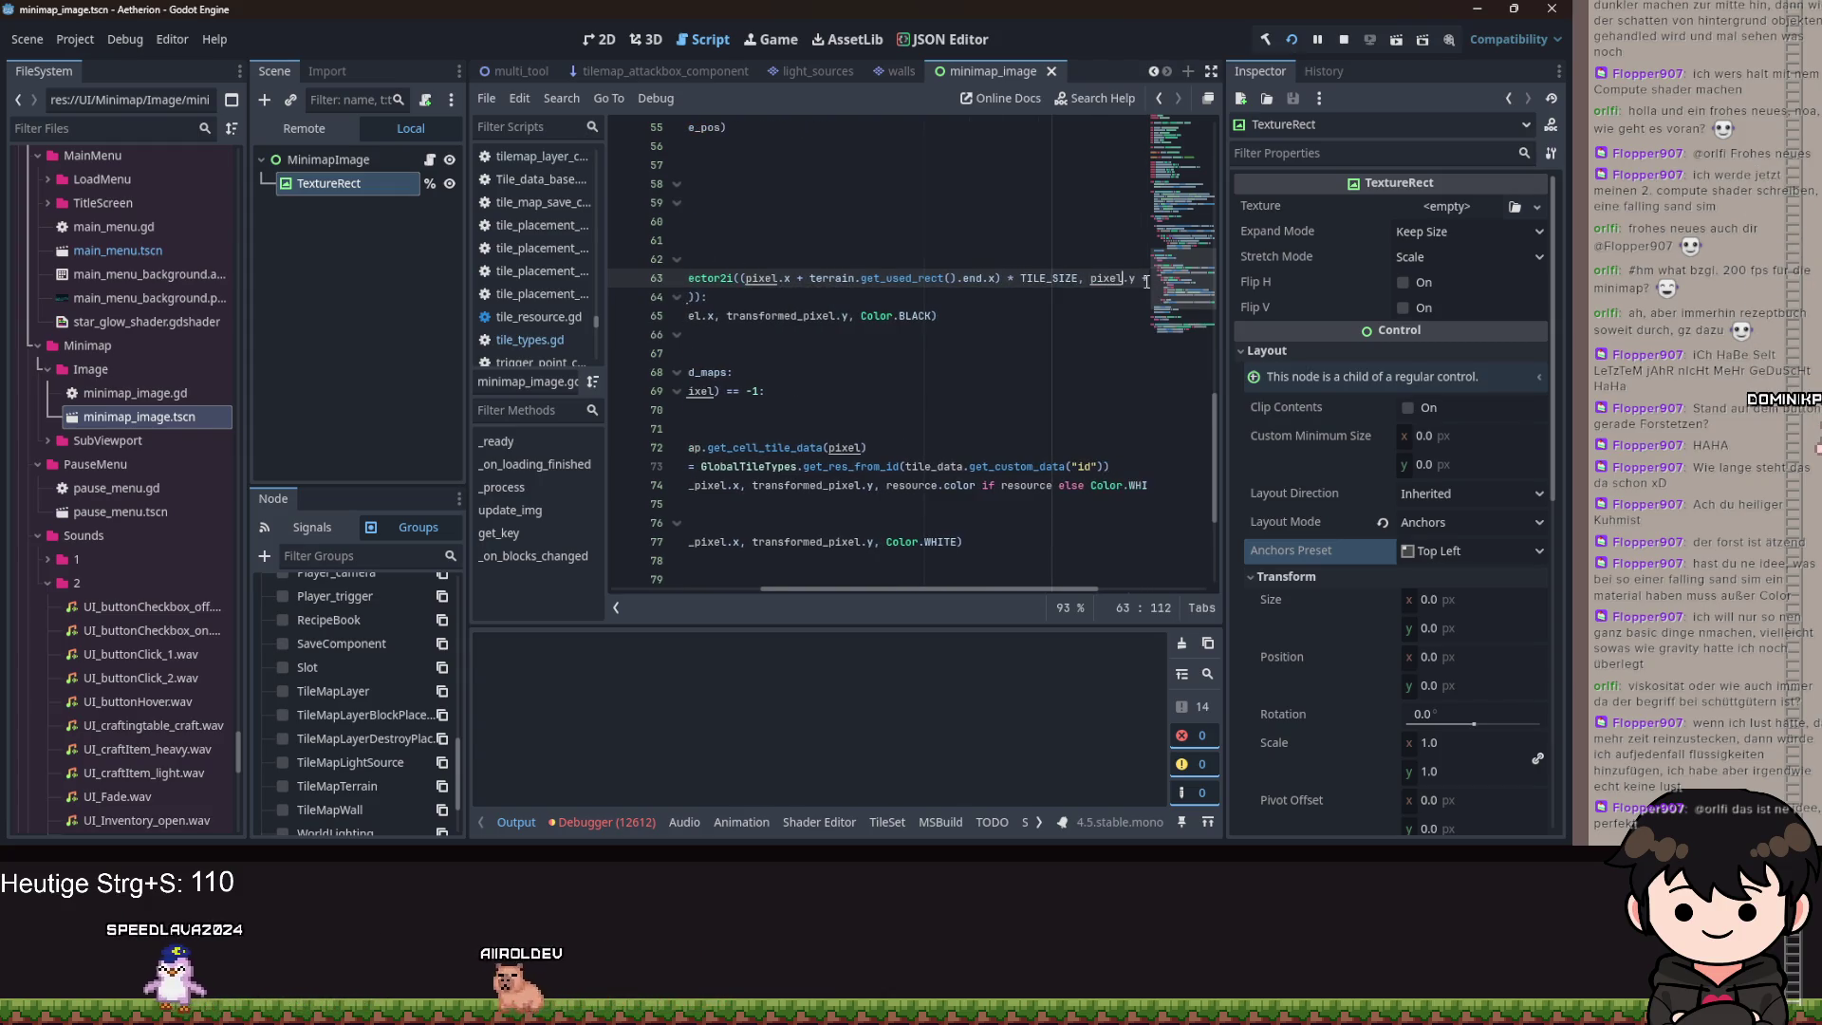
key("shift+End")
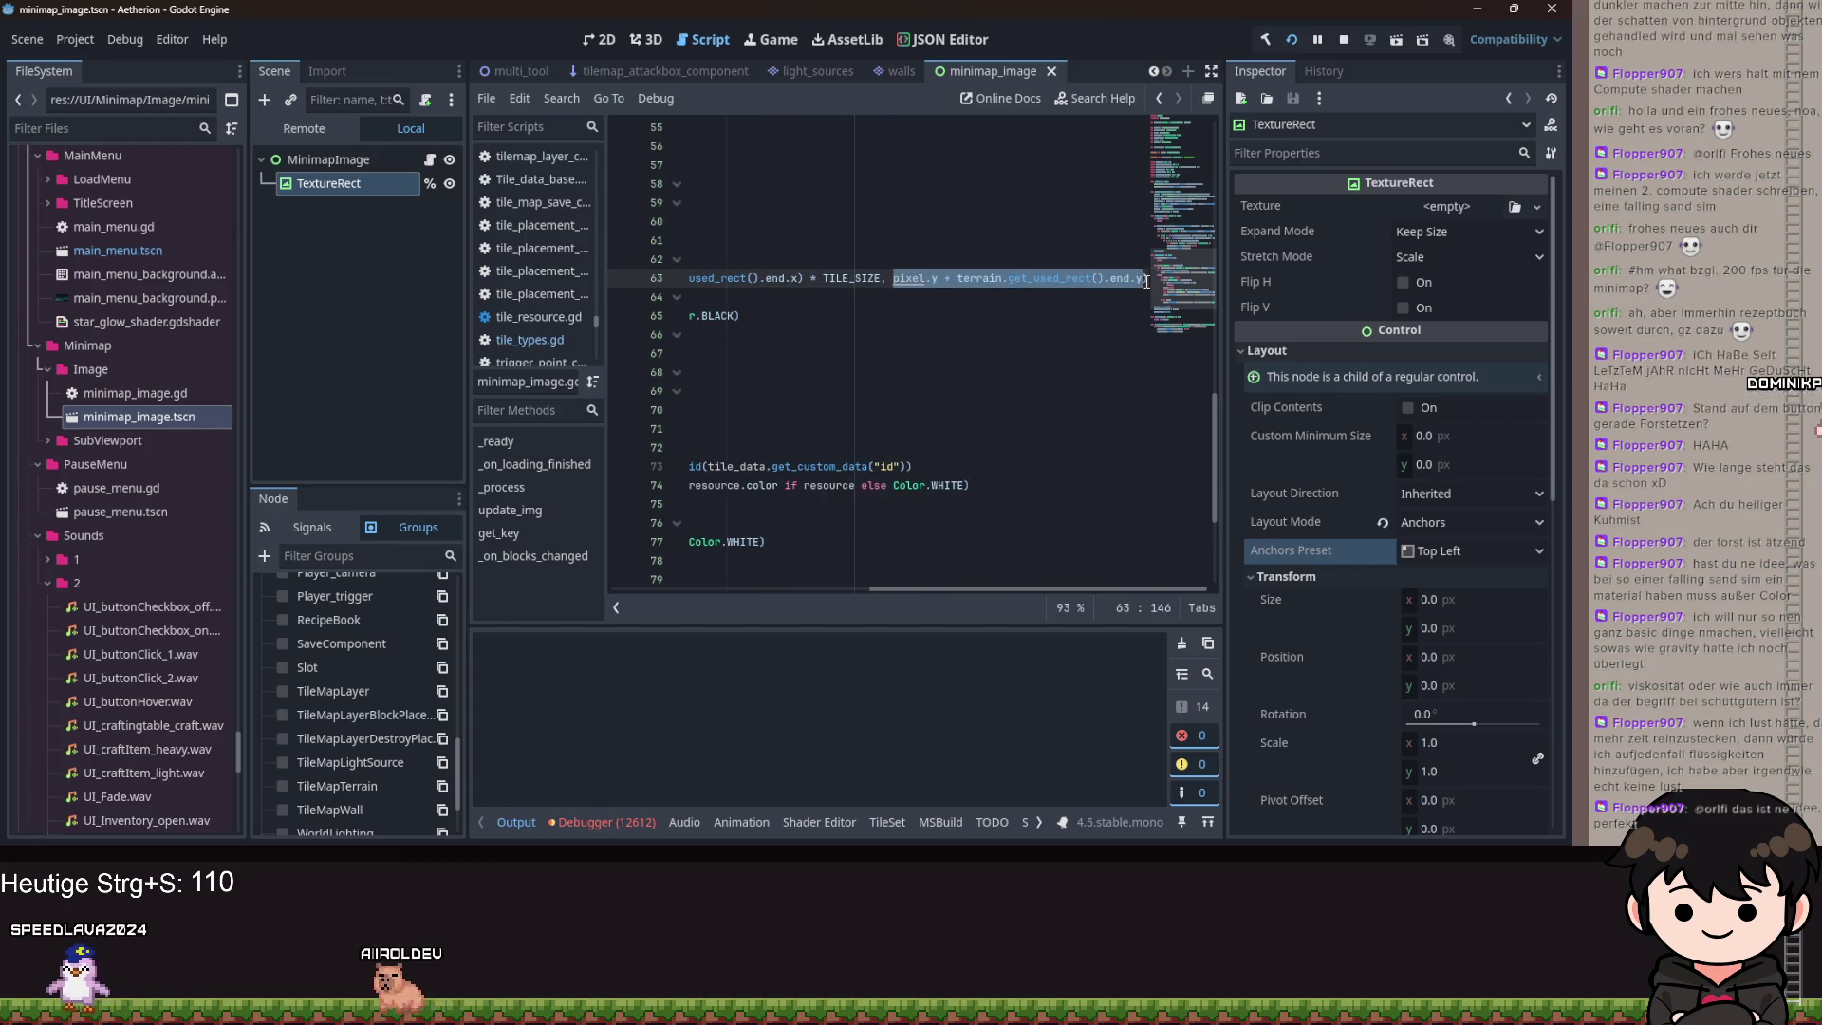
type("().end.y) * TILE_SIZE")
key("ctrl+s")
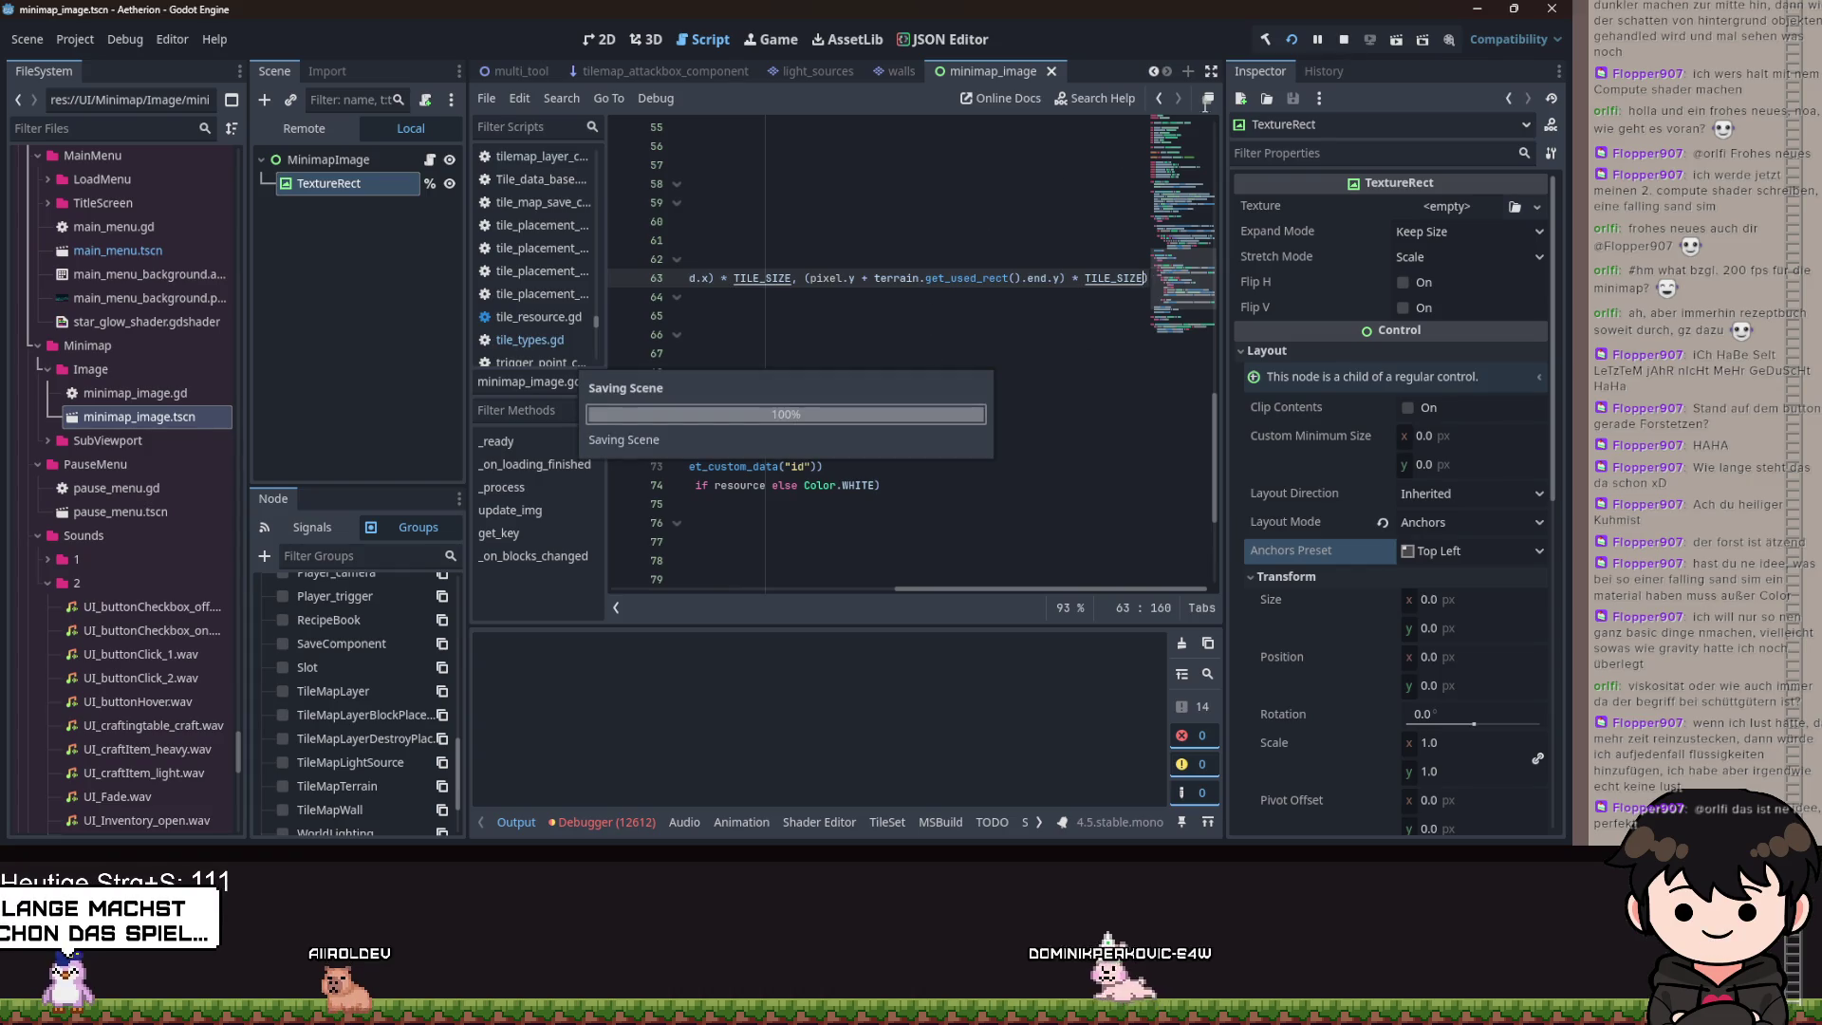
key("Down")
key("ctrl+s")
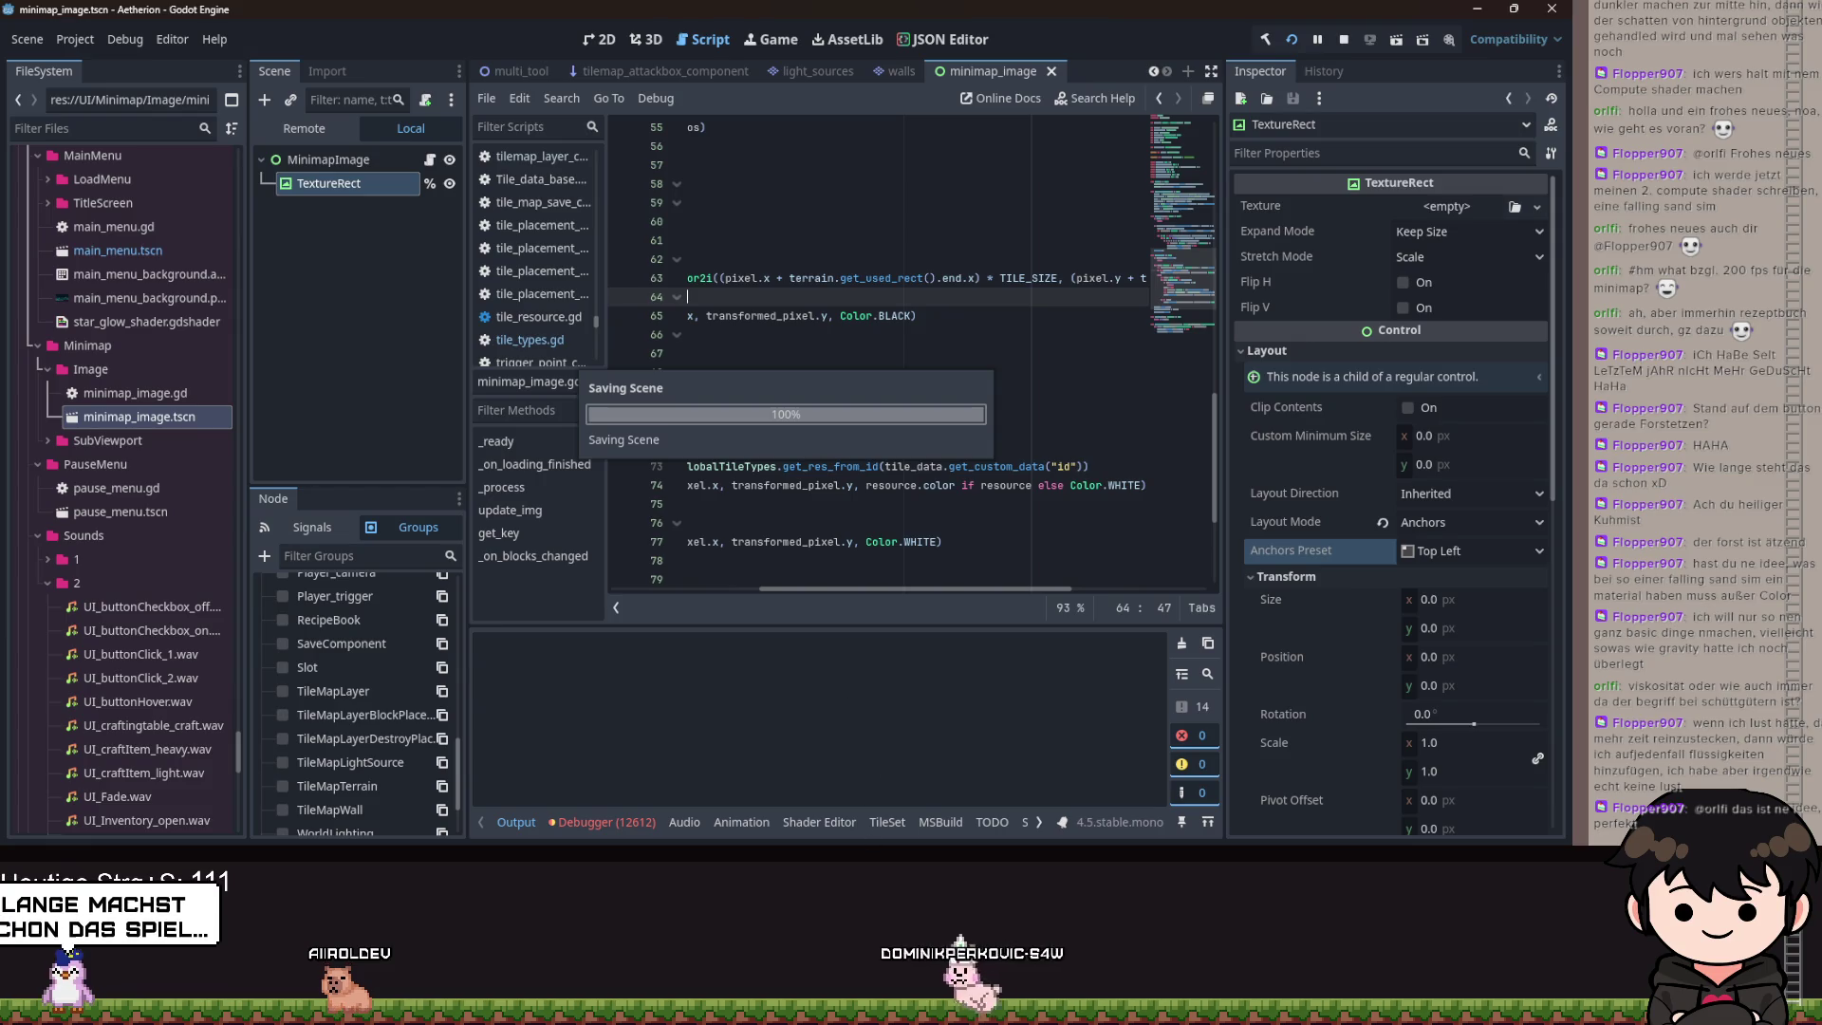
Relaunch the game, load a save via Spiel Laden, open the pause menu, and close the game.
left_click(1302, 37)
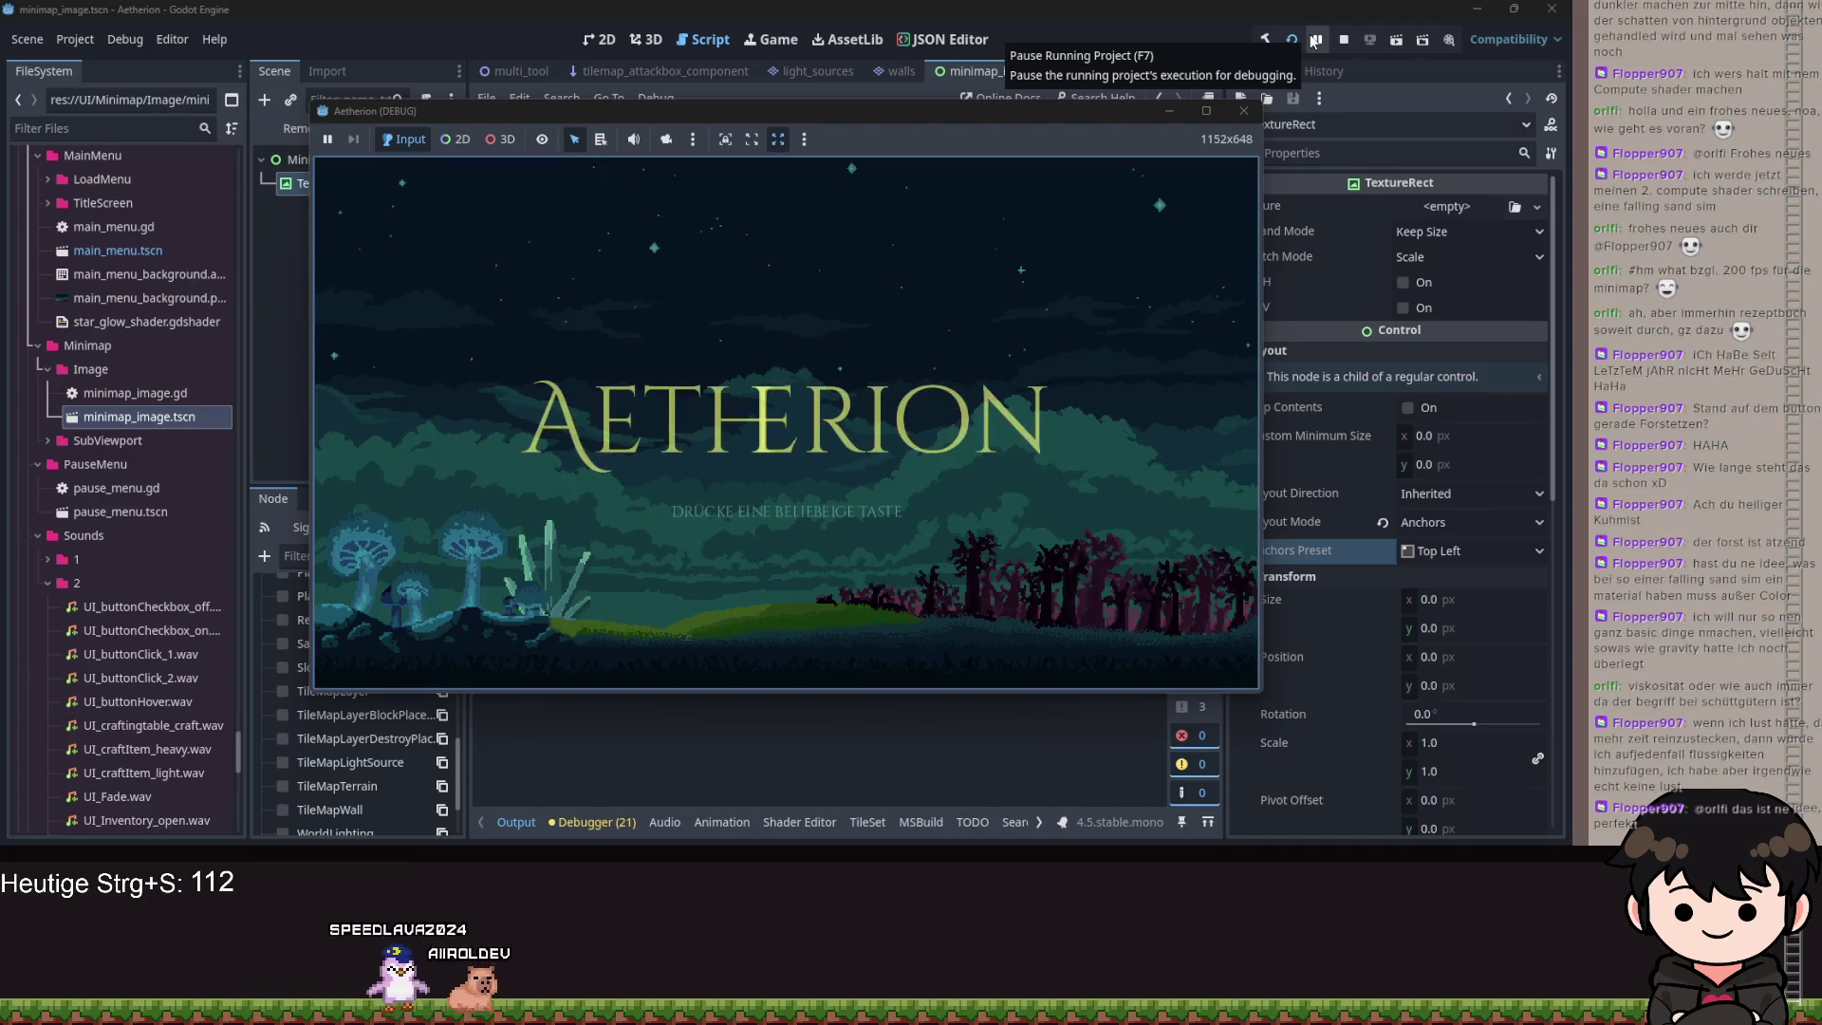
left_click(1136, 306)
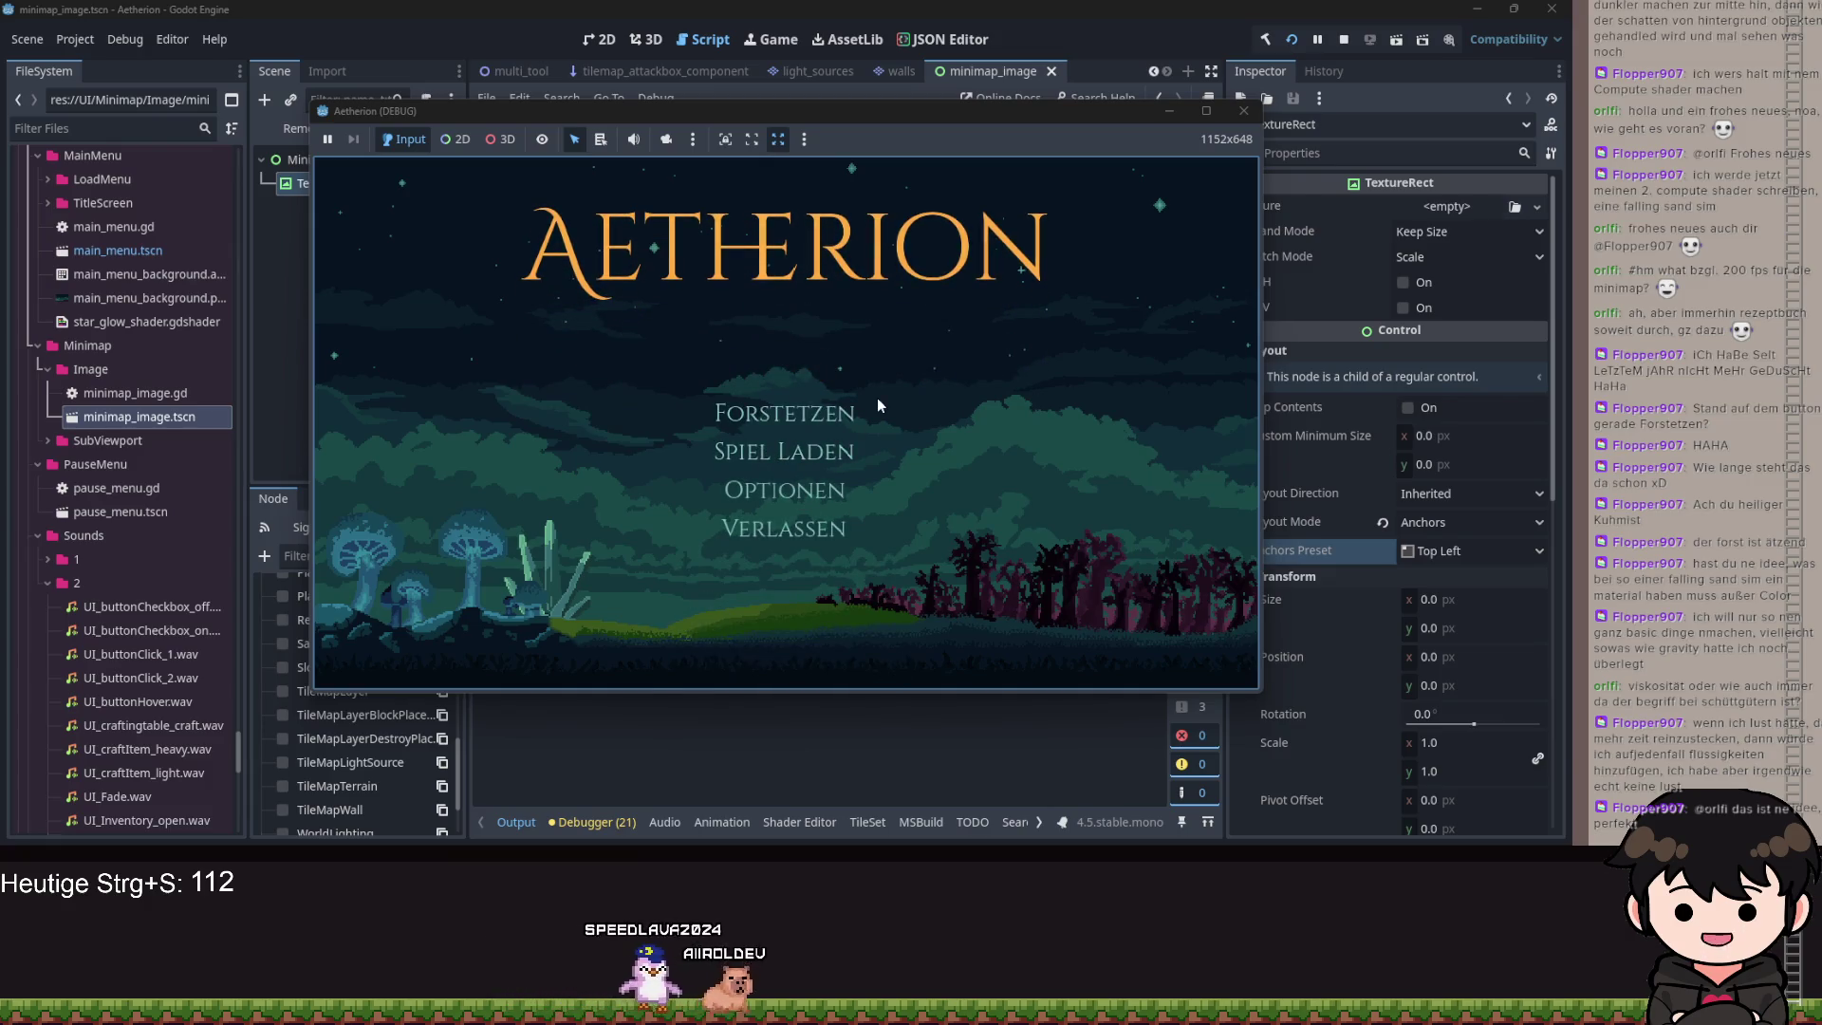
left_click(877, 405)
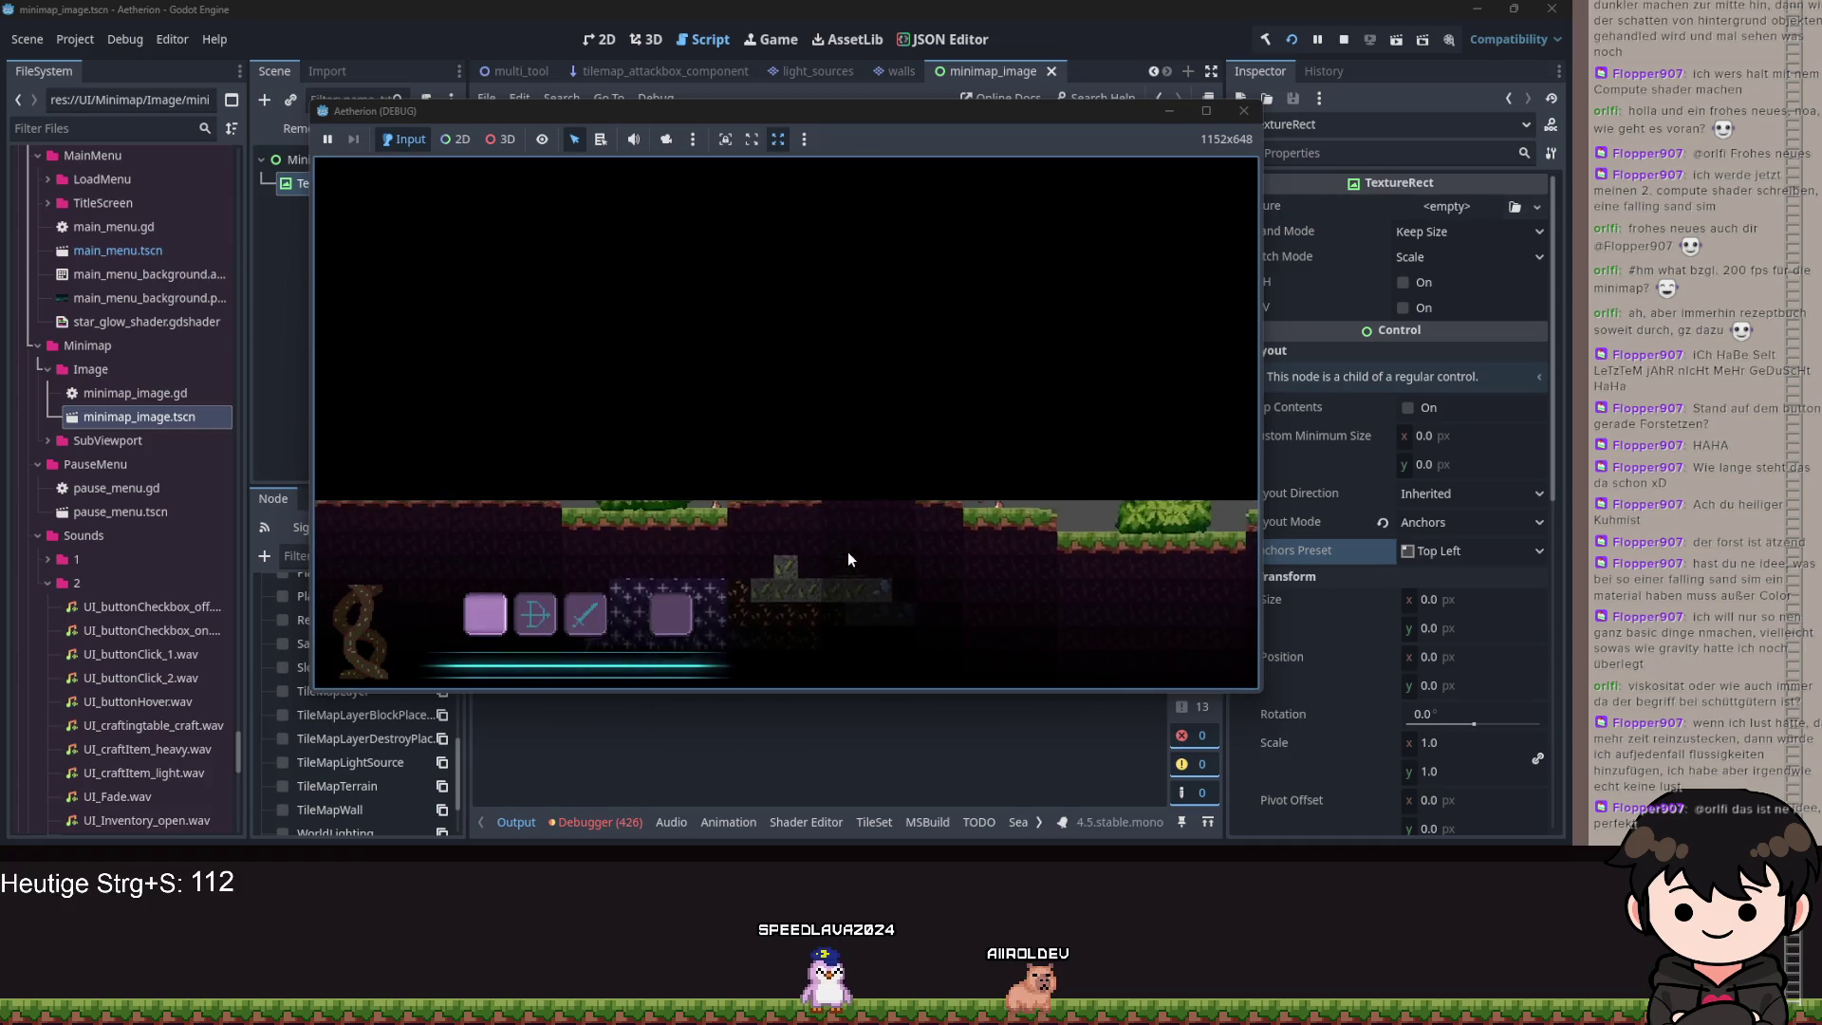
key("Escape")
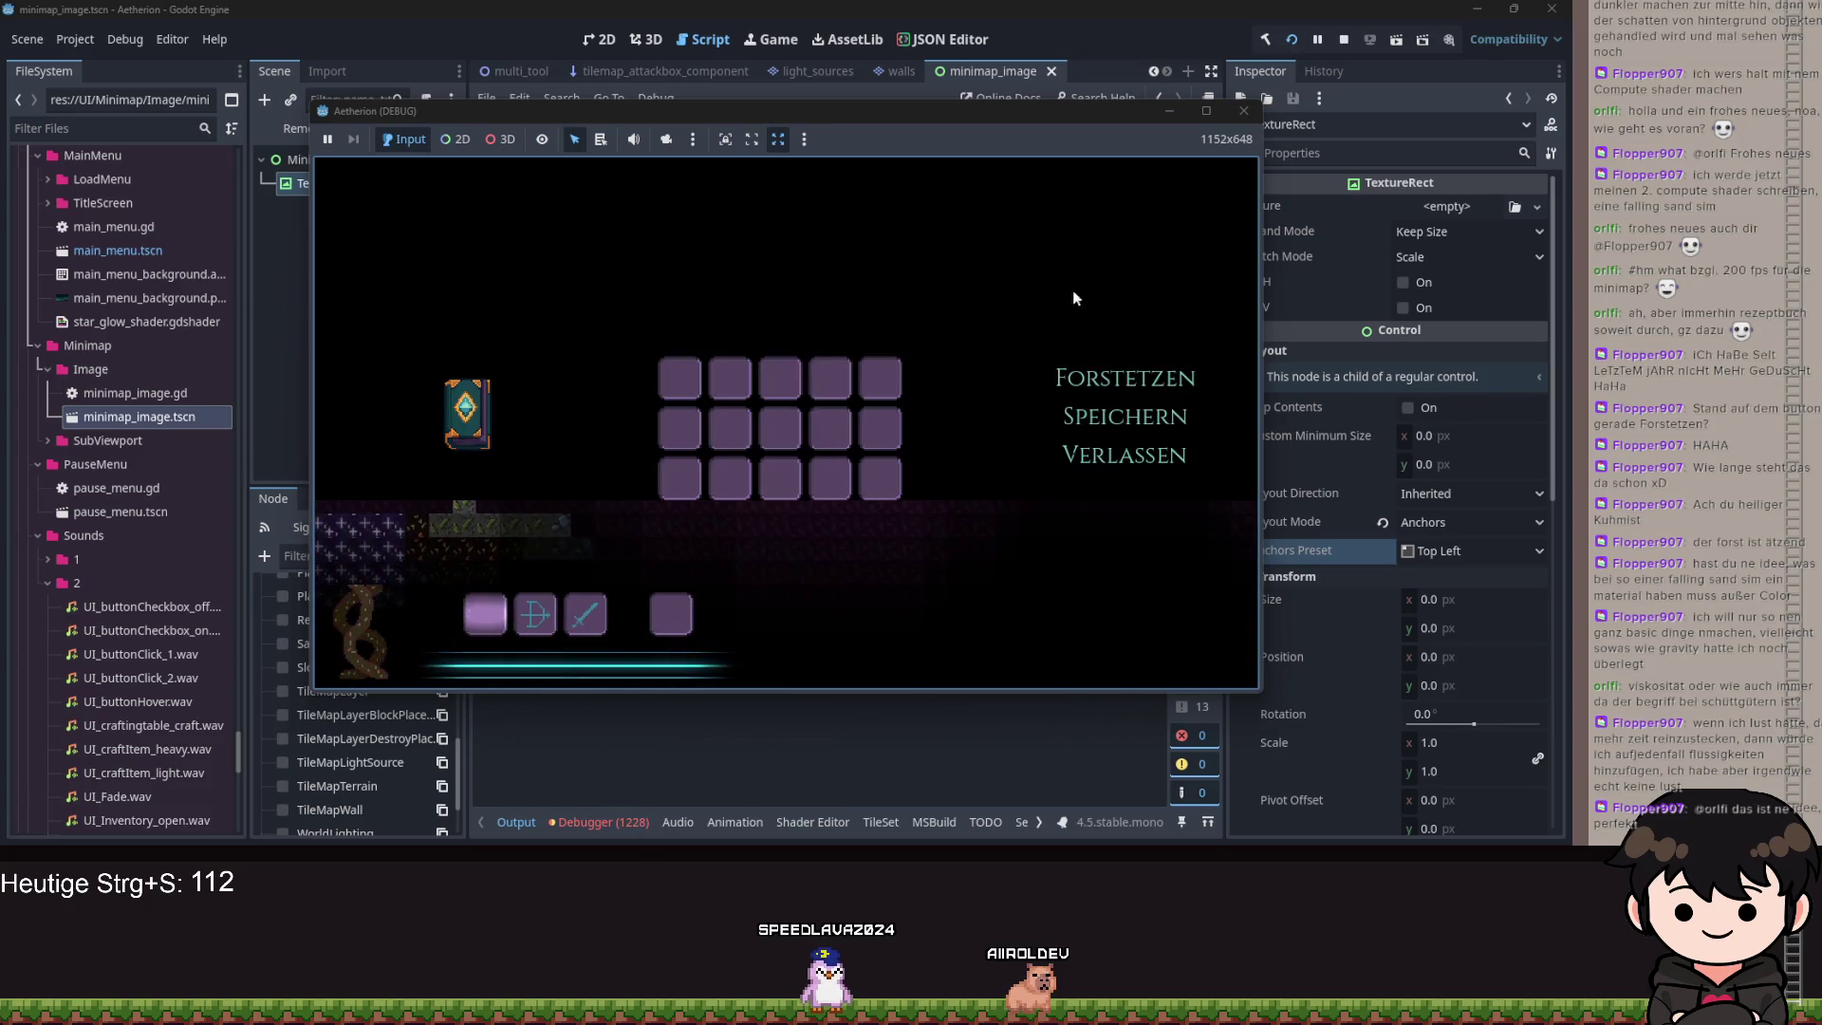
key("F8")
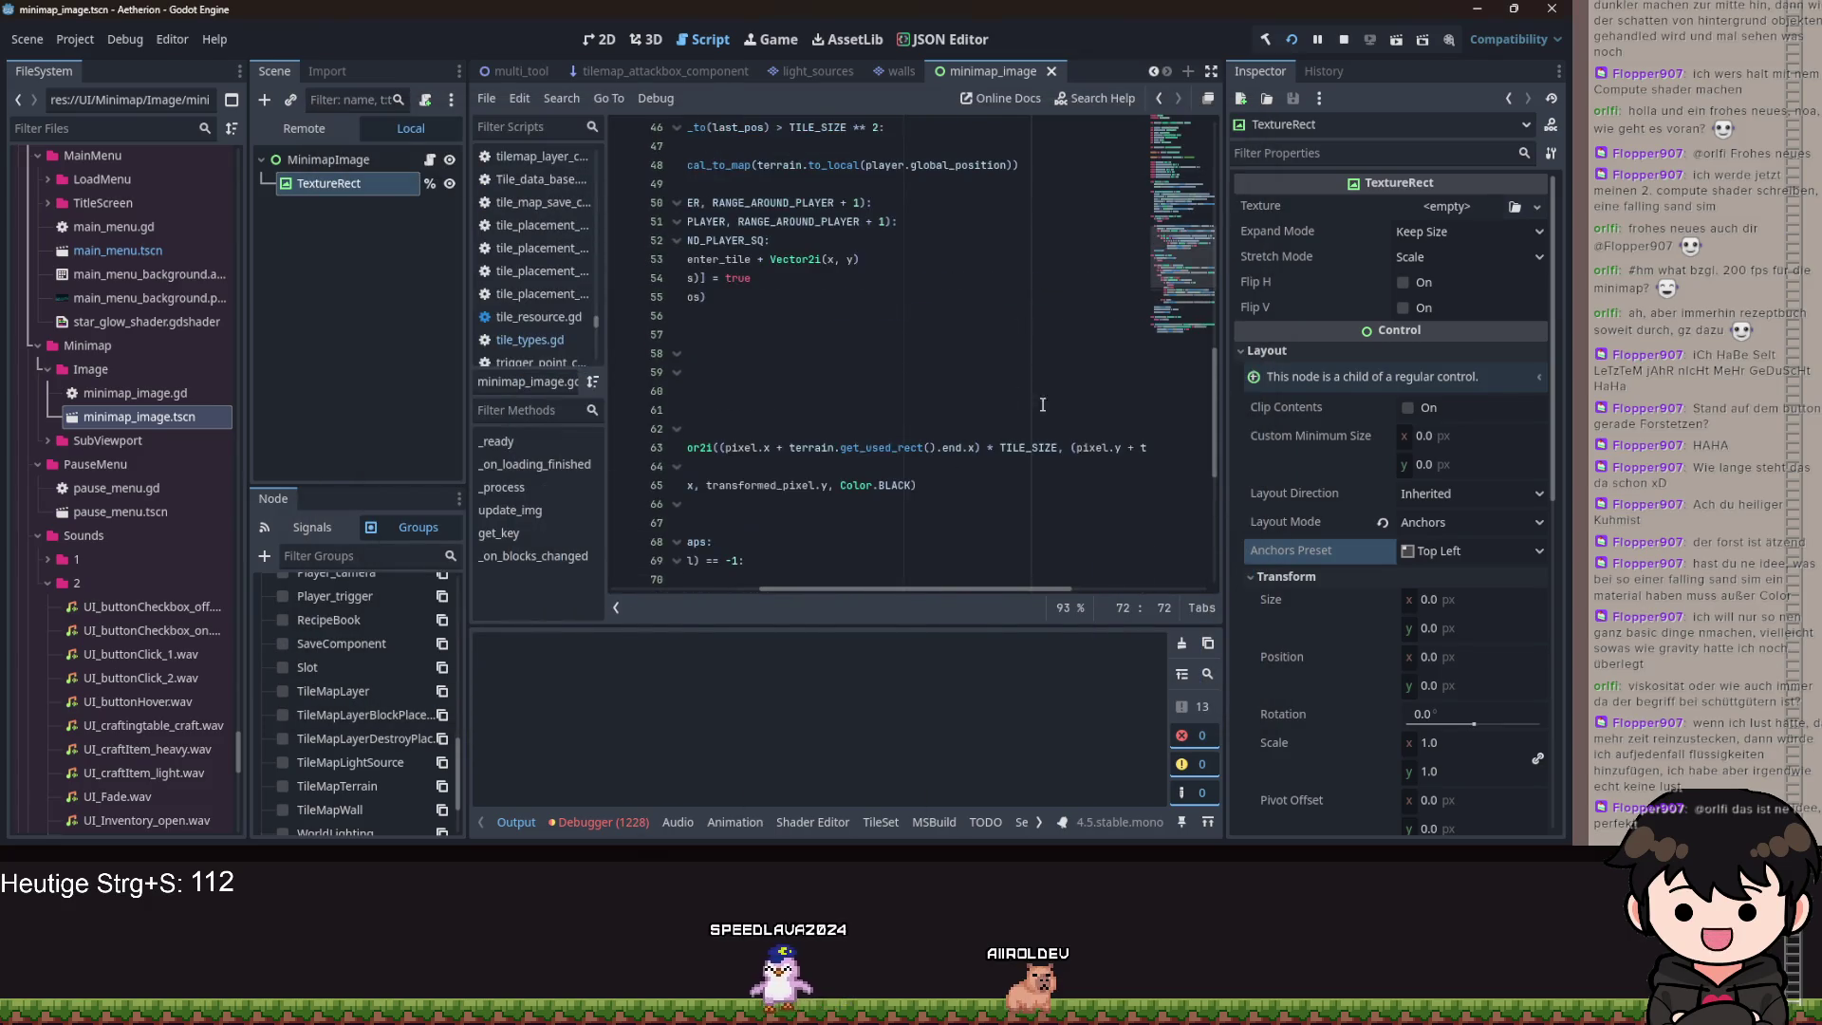
Delete ' * TILE_SIZE' and its extra parentheses from both pixel.x and pixel.y on line 63.
left_click_drag(1060, 448, 983, 447)
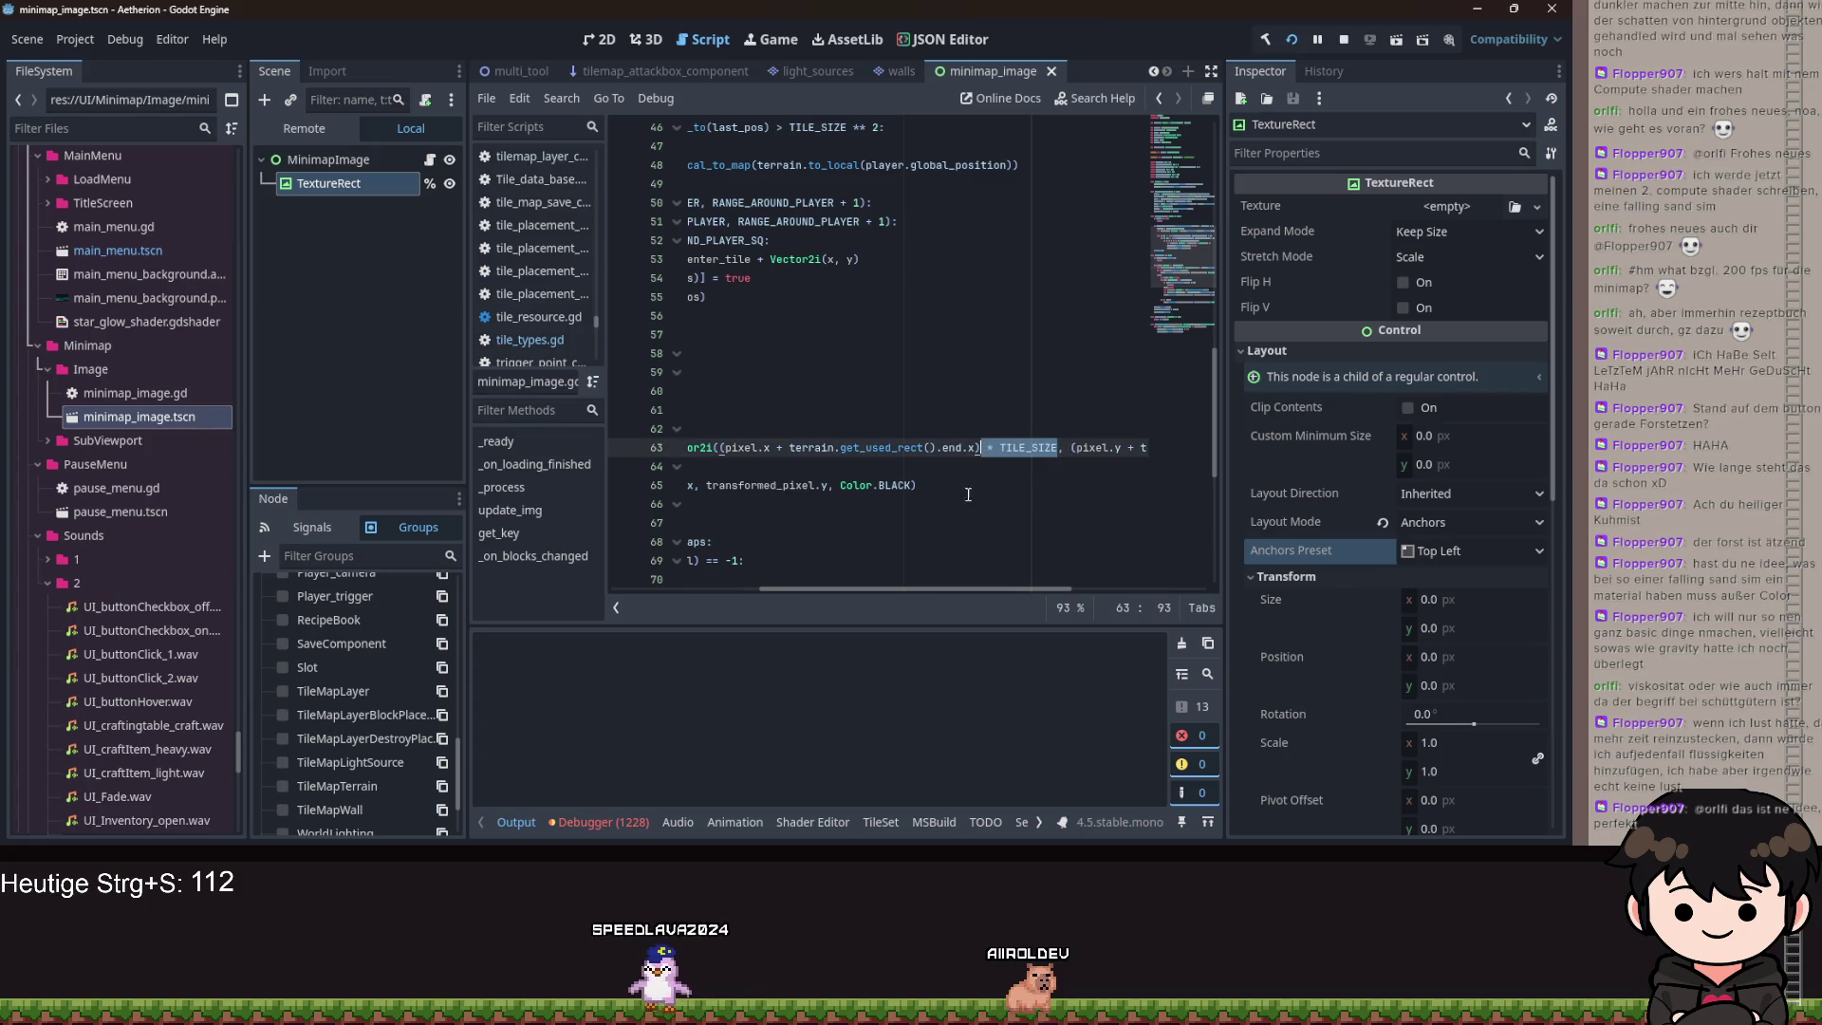
key("BackSpace")
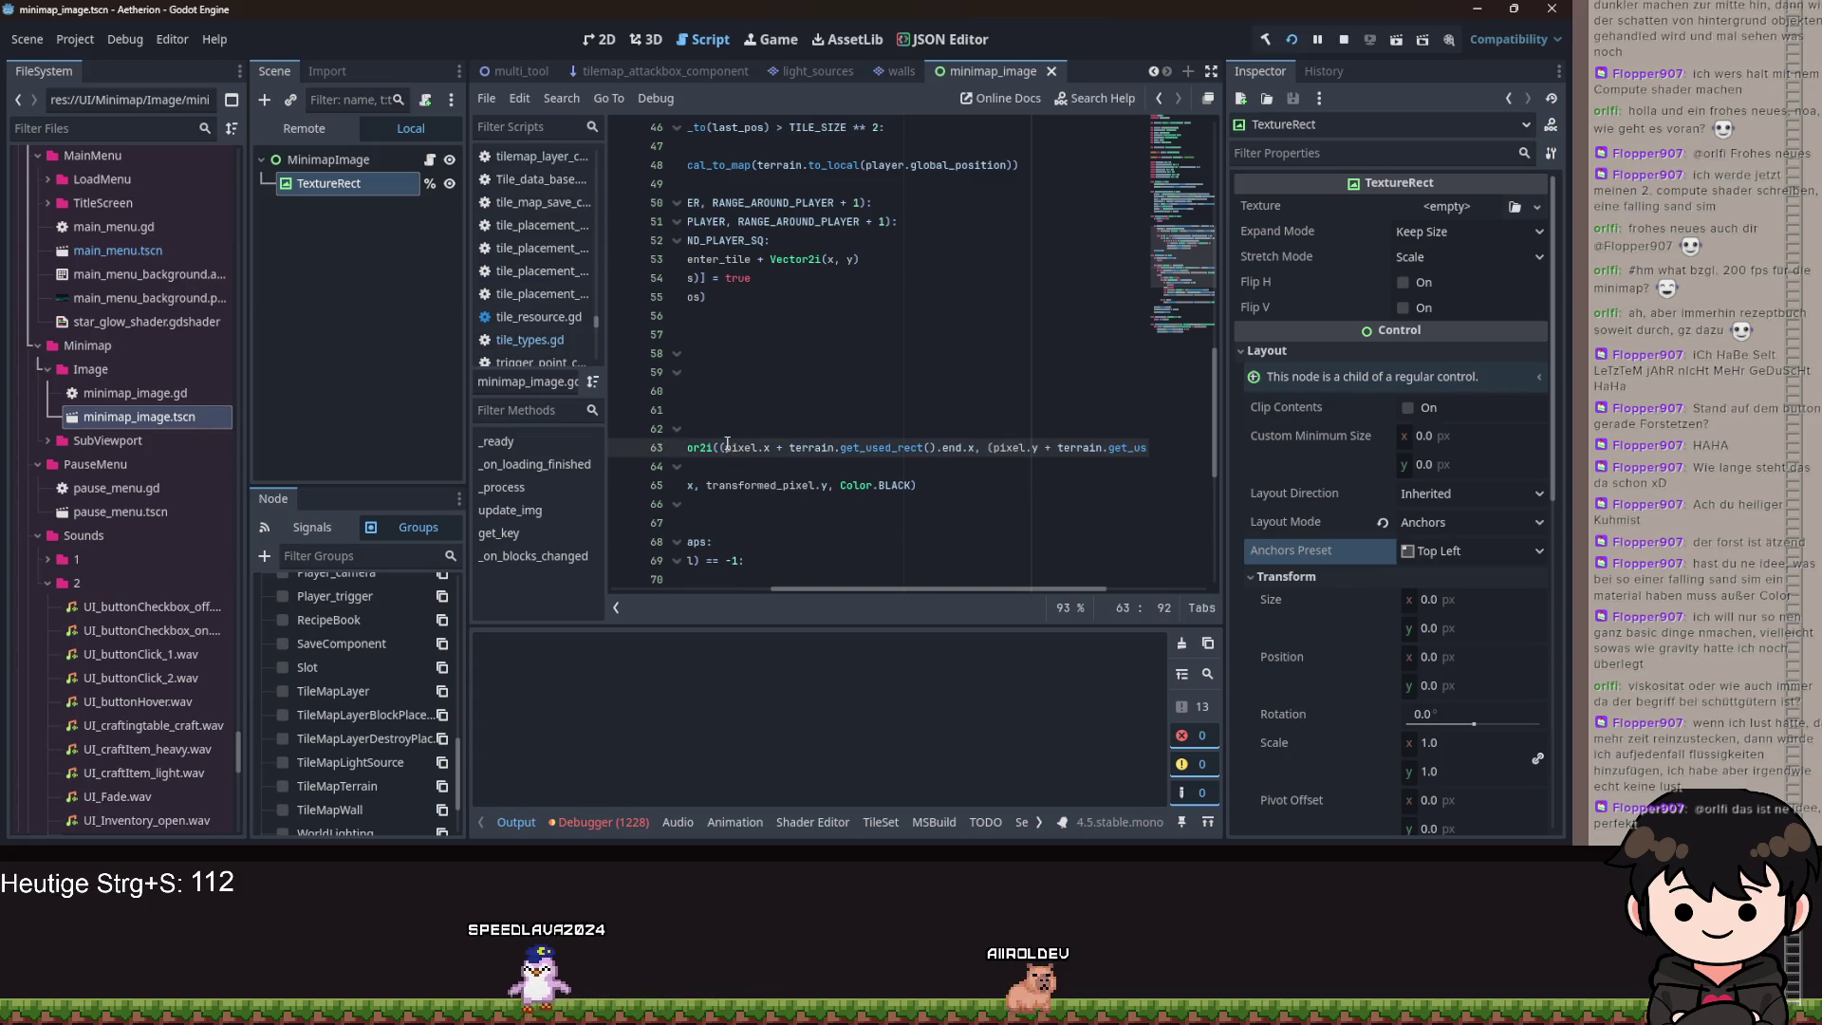
left_click_drag(898, 591, 1006, 585)
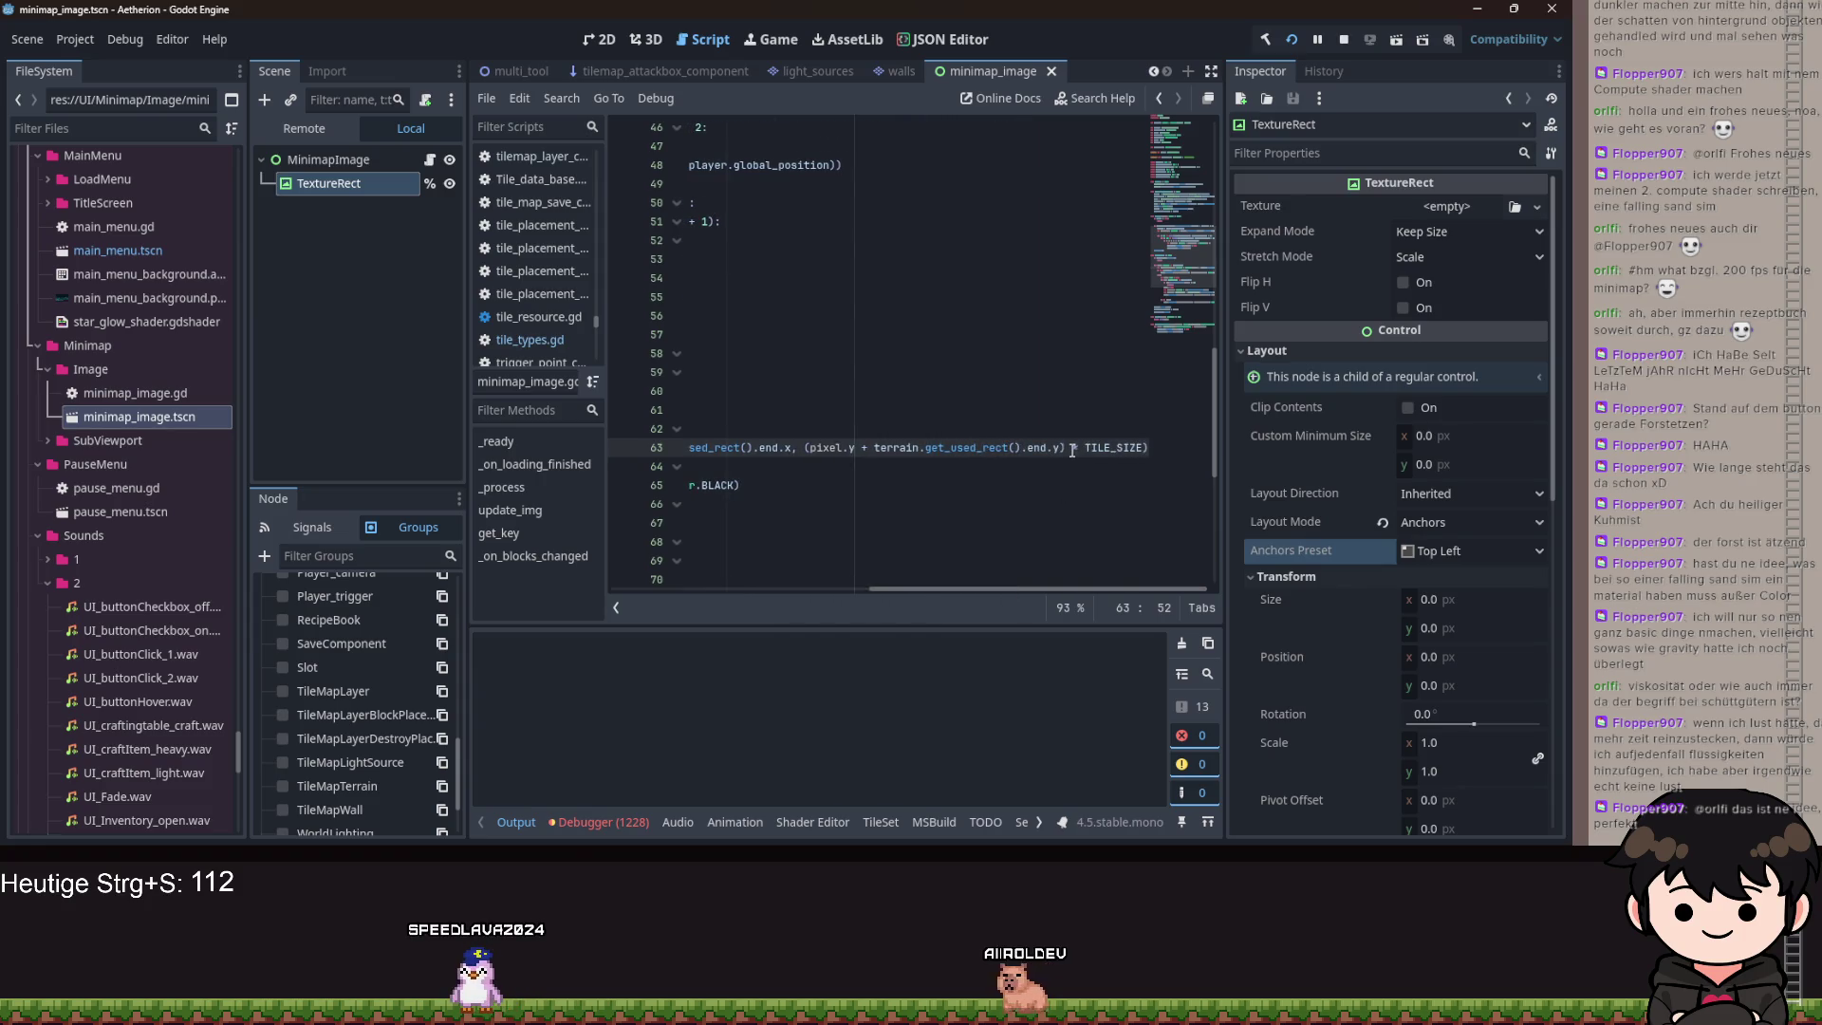
left_click(822, 447)
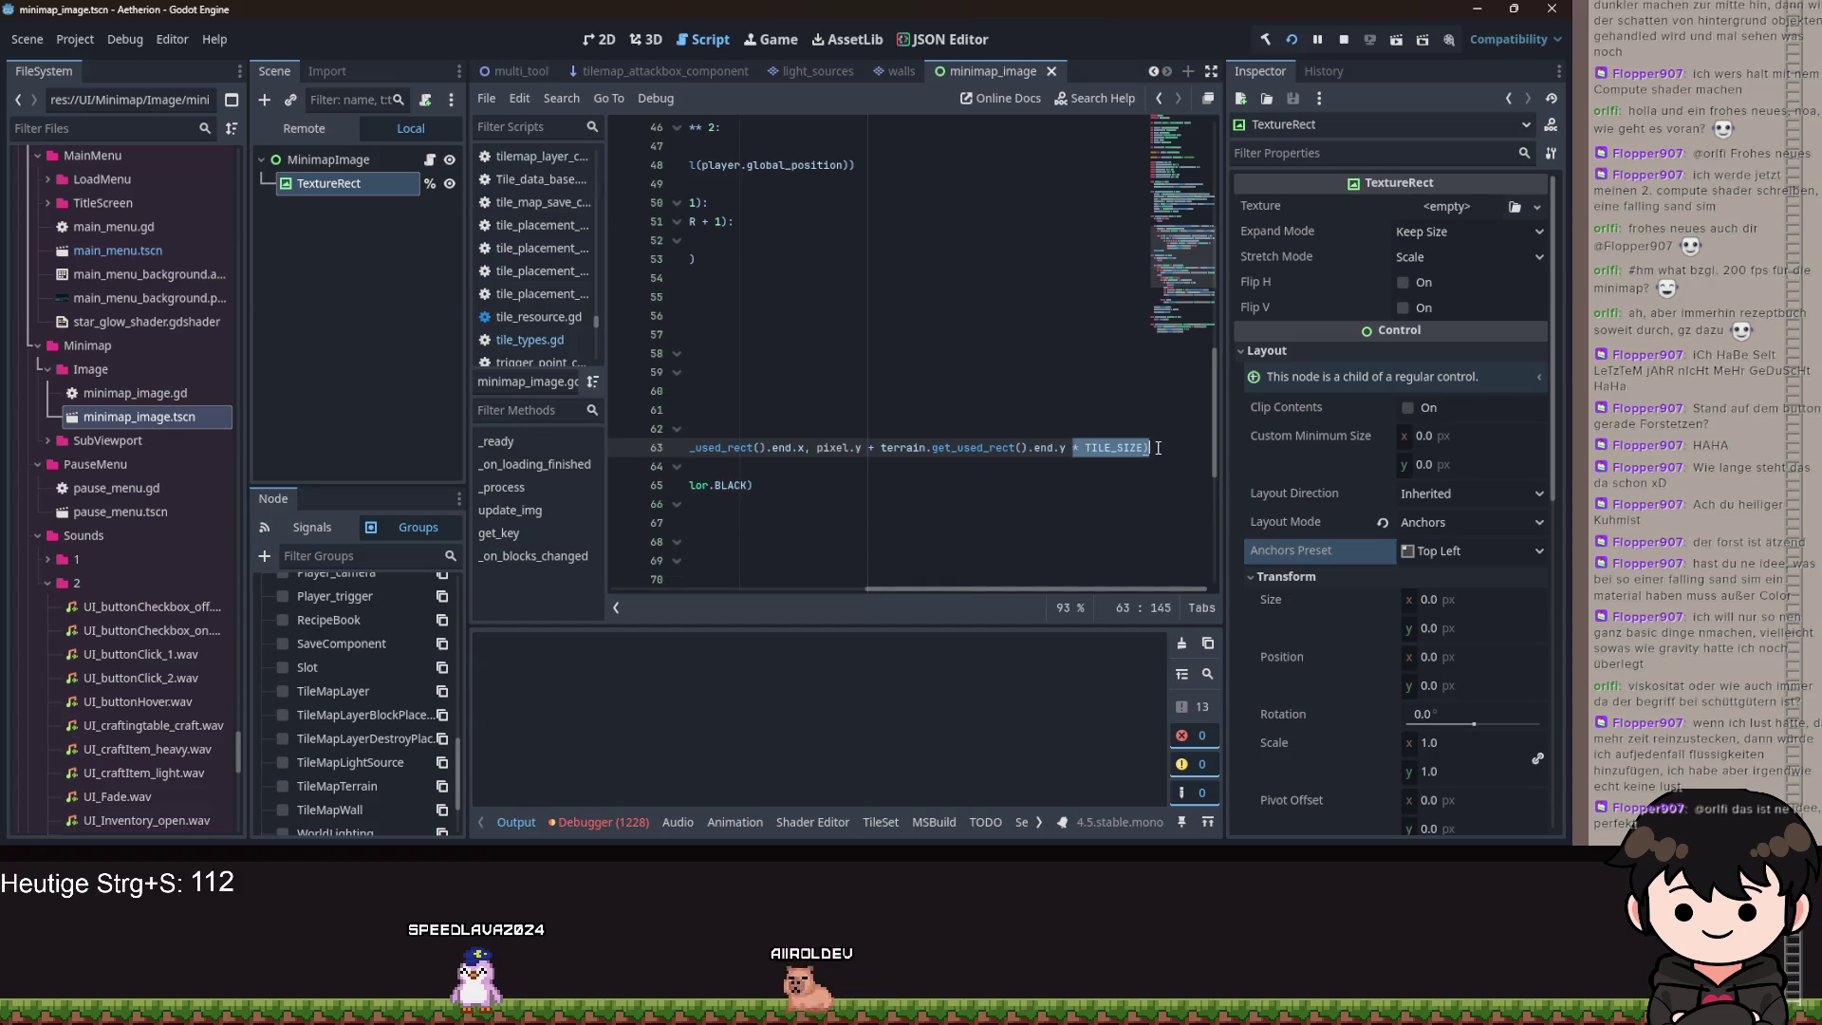
key("BackSpace")
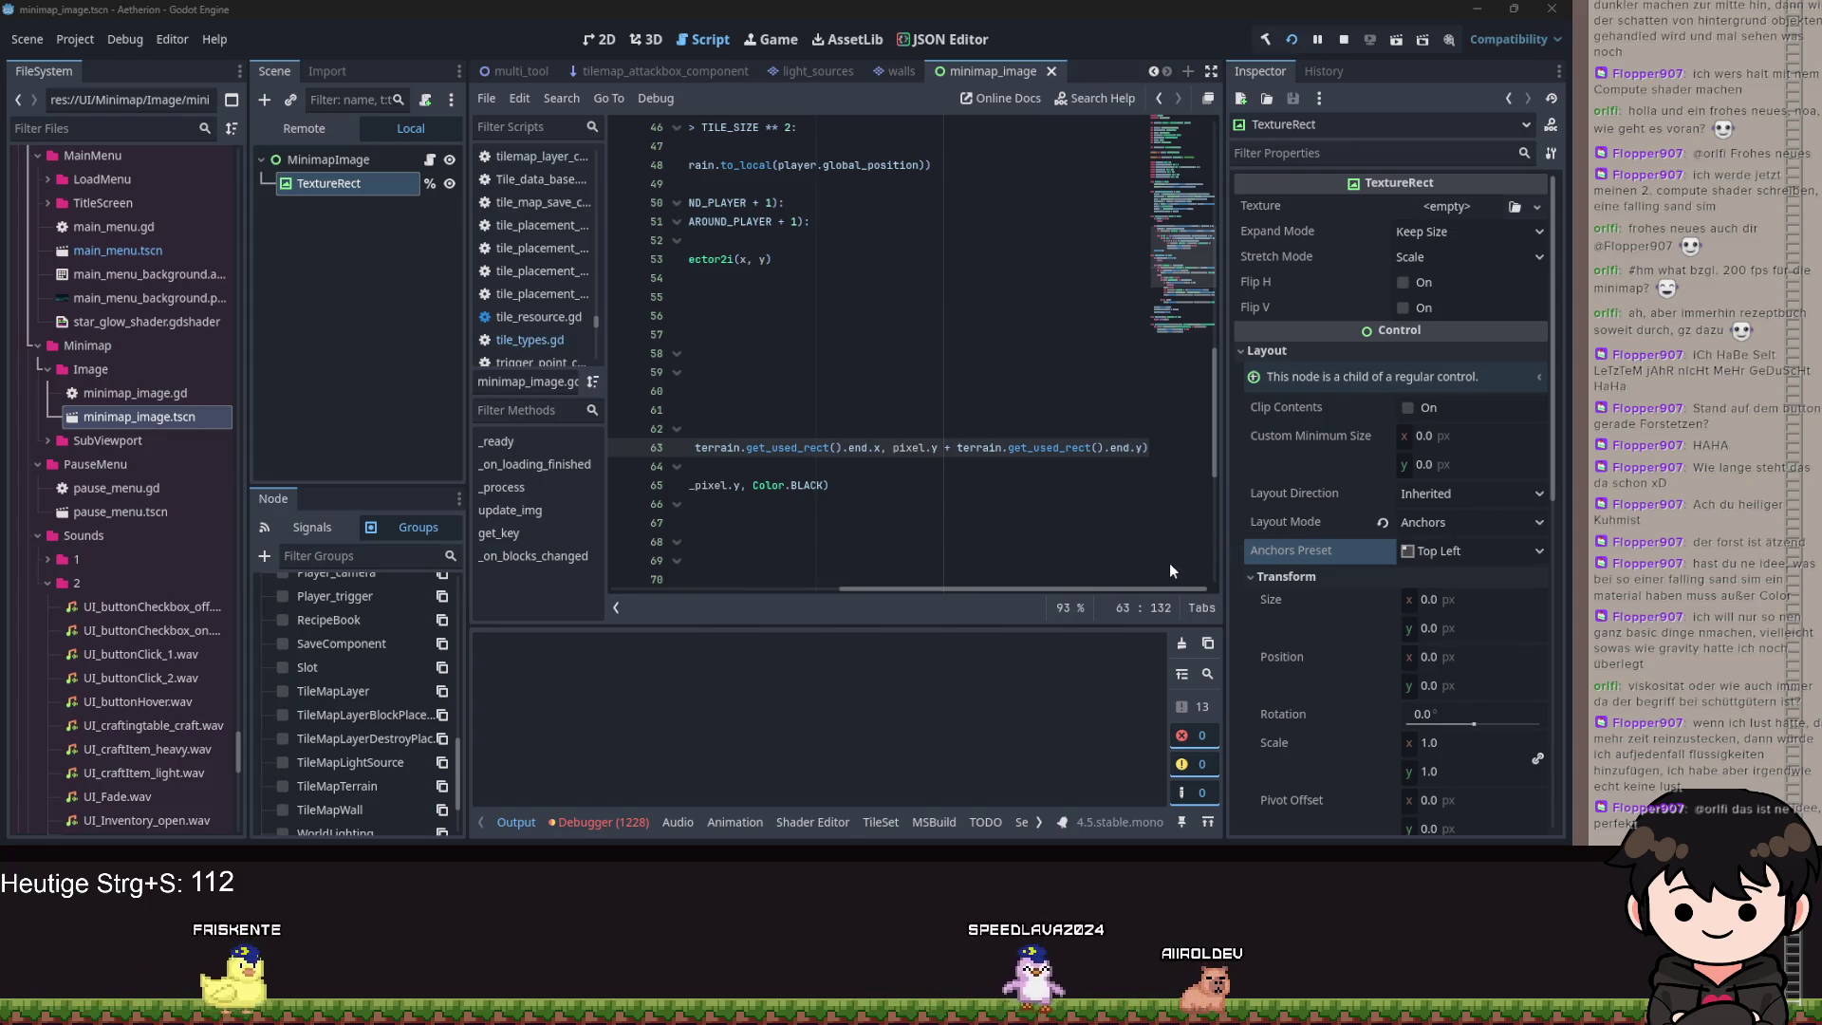
scroll(1111, 589, "left", 5)
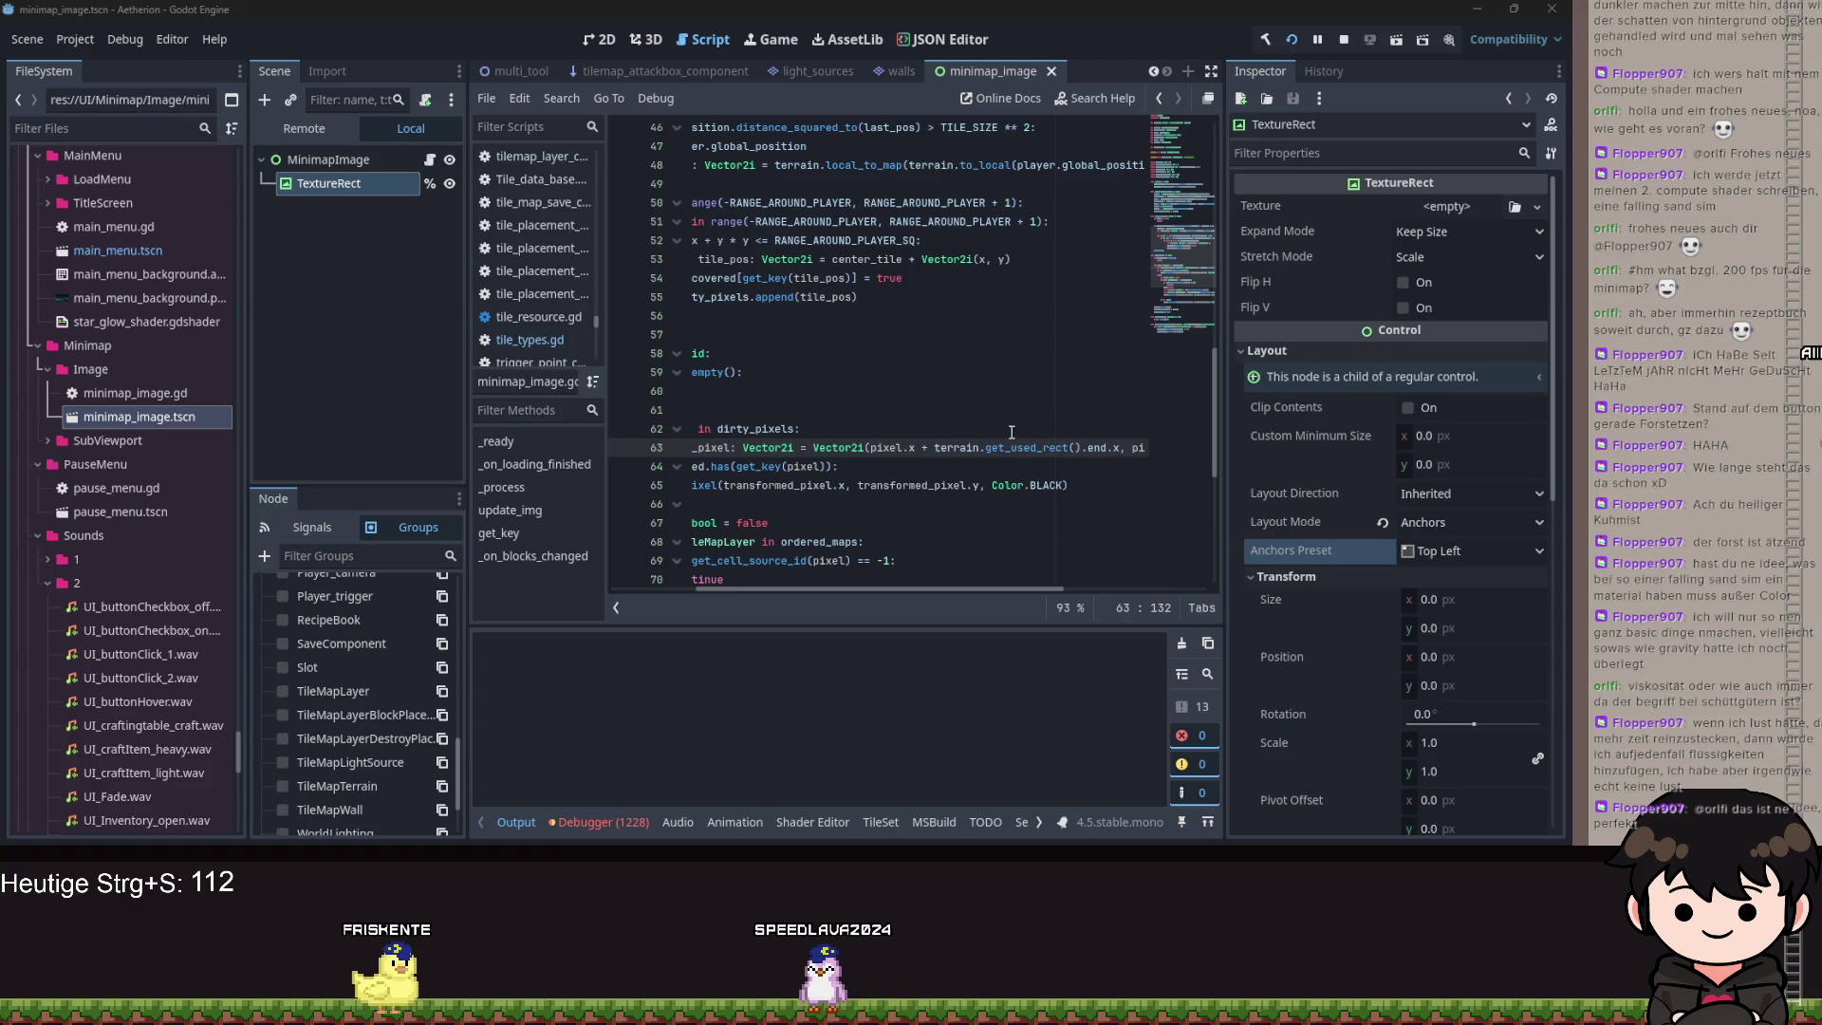
left_click(924, 418)
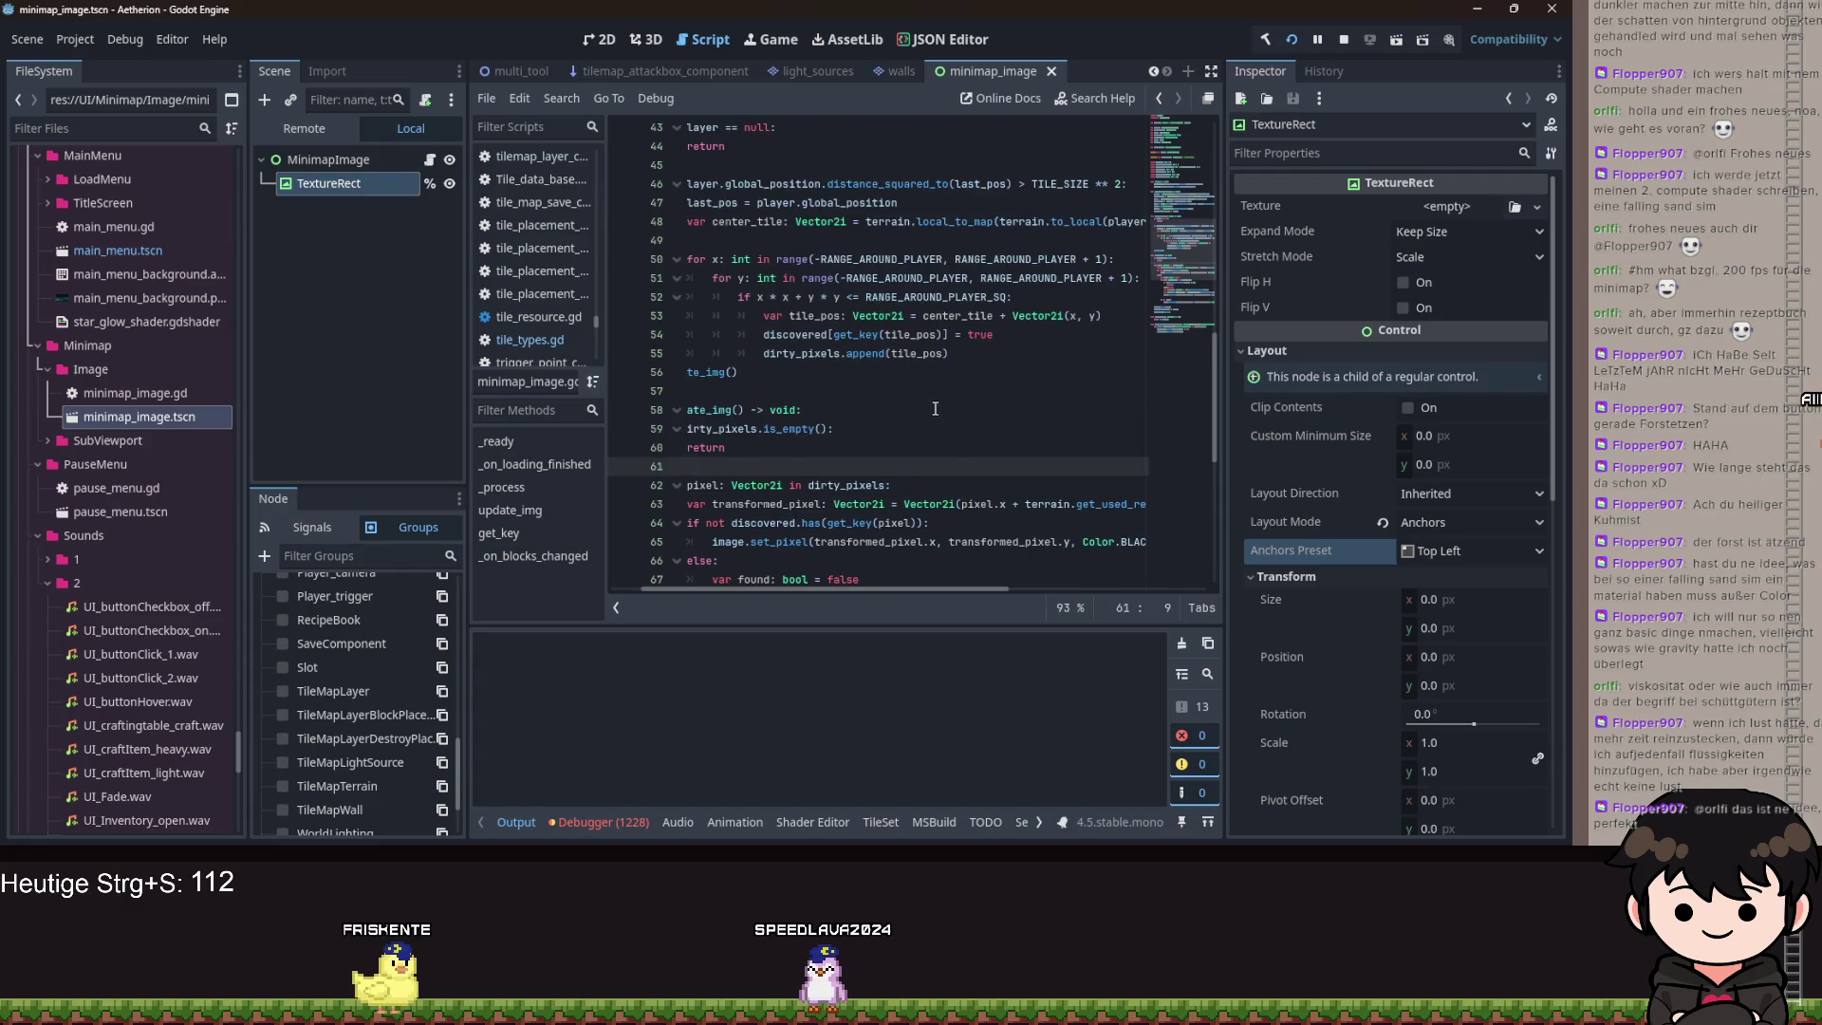
scroll(942, 419, "up", 1)
left_click(940, 410)
scroll(940, 410, "up", 1)
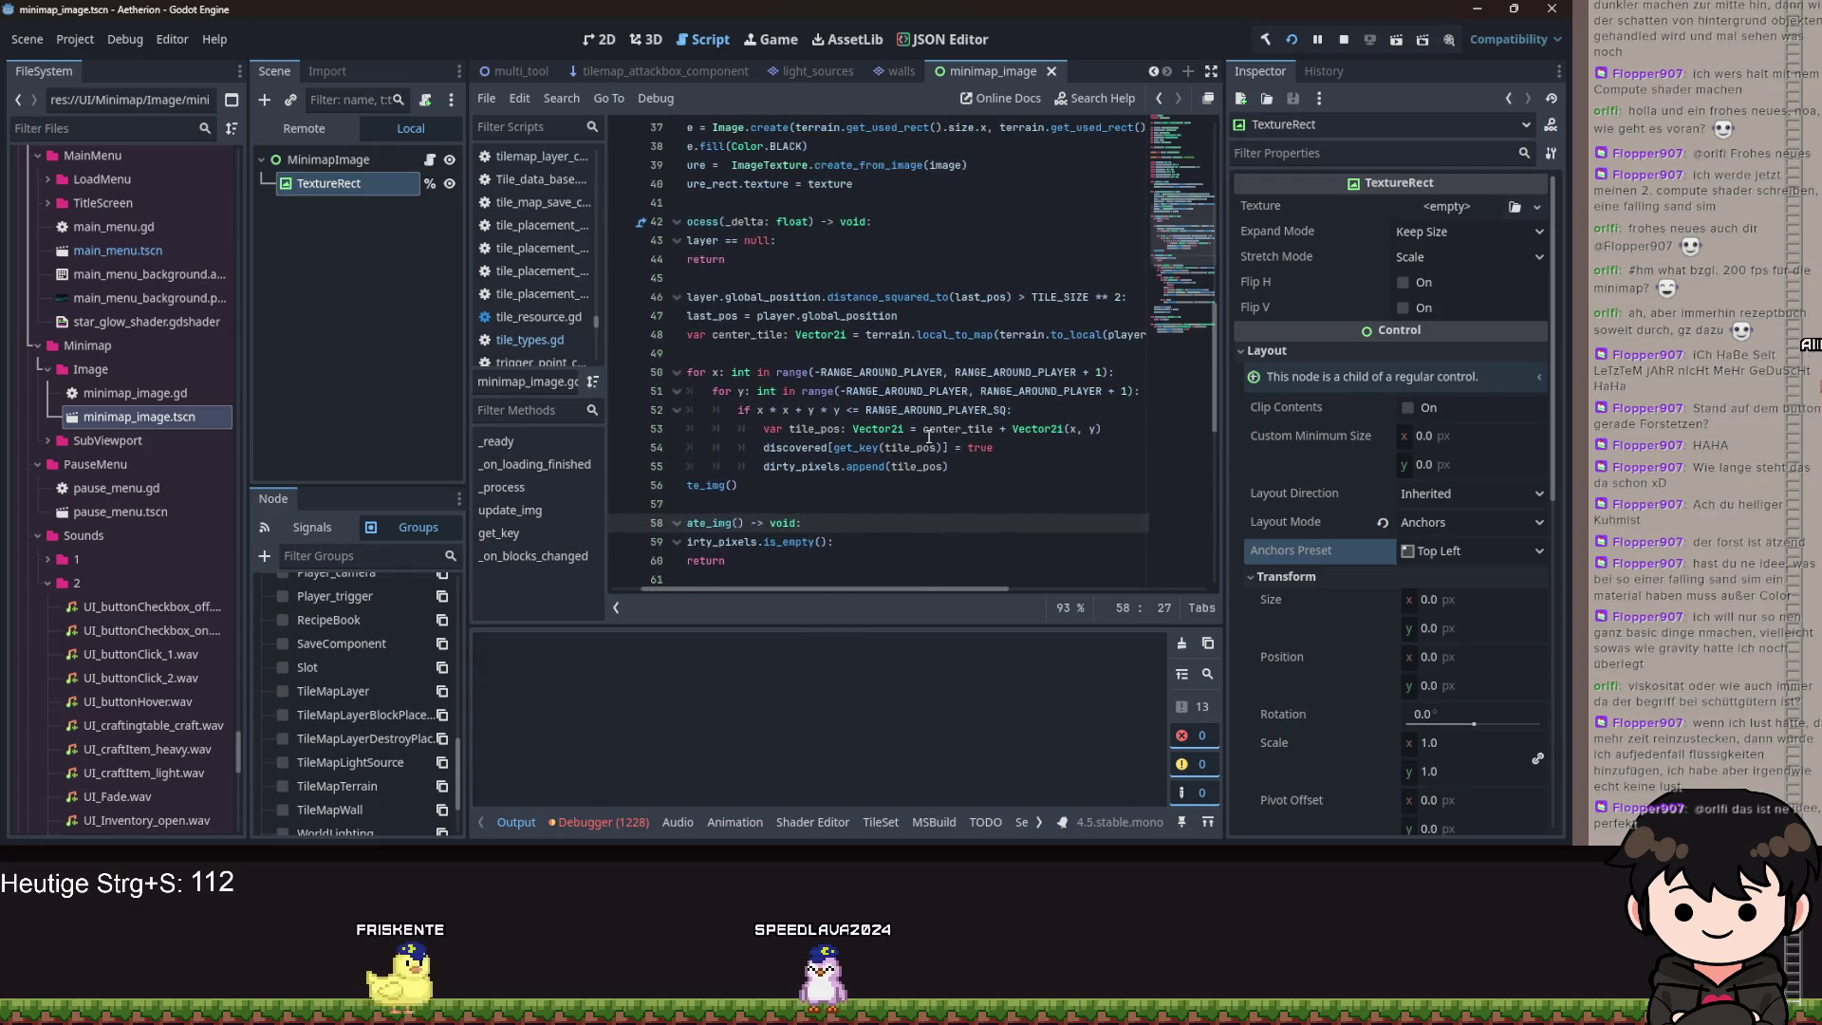
scroll(901, 560, "down", 1)
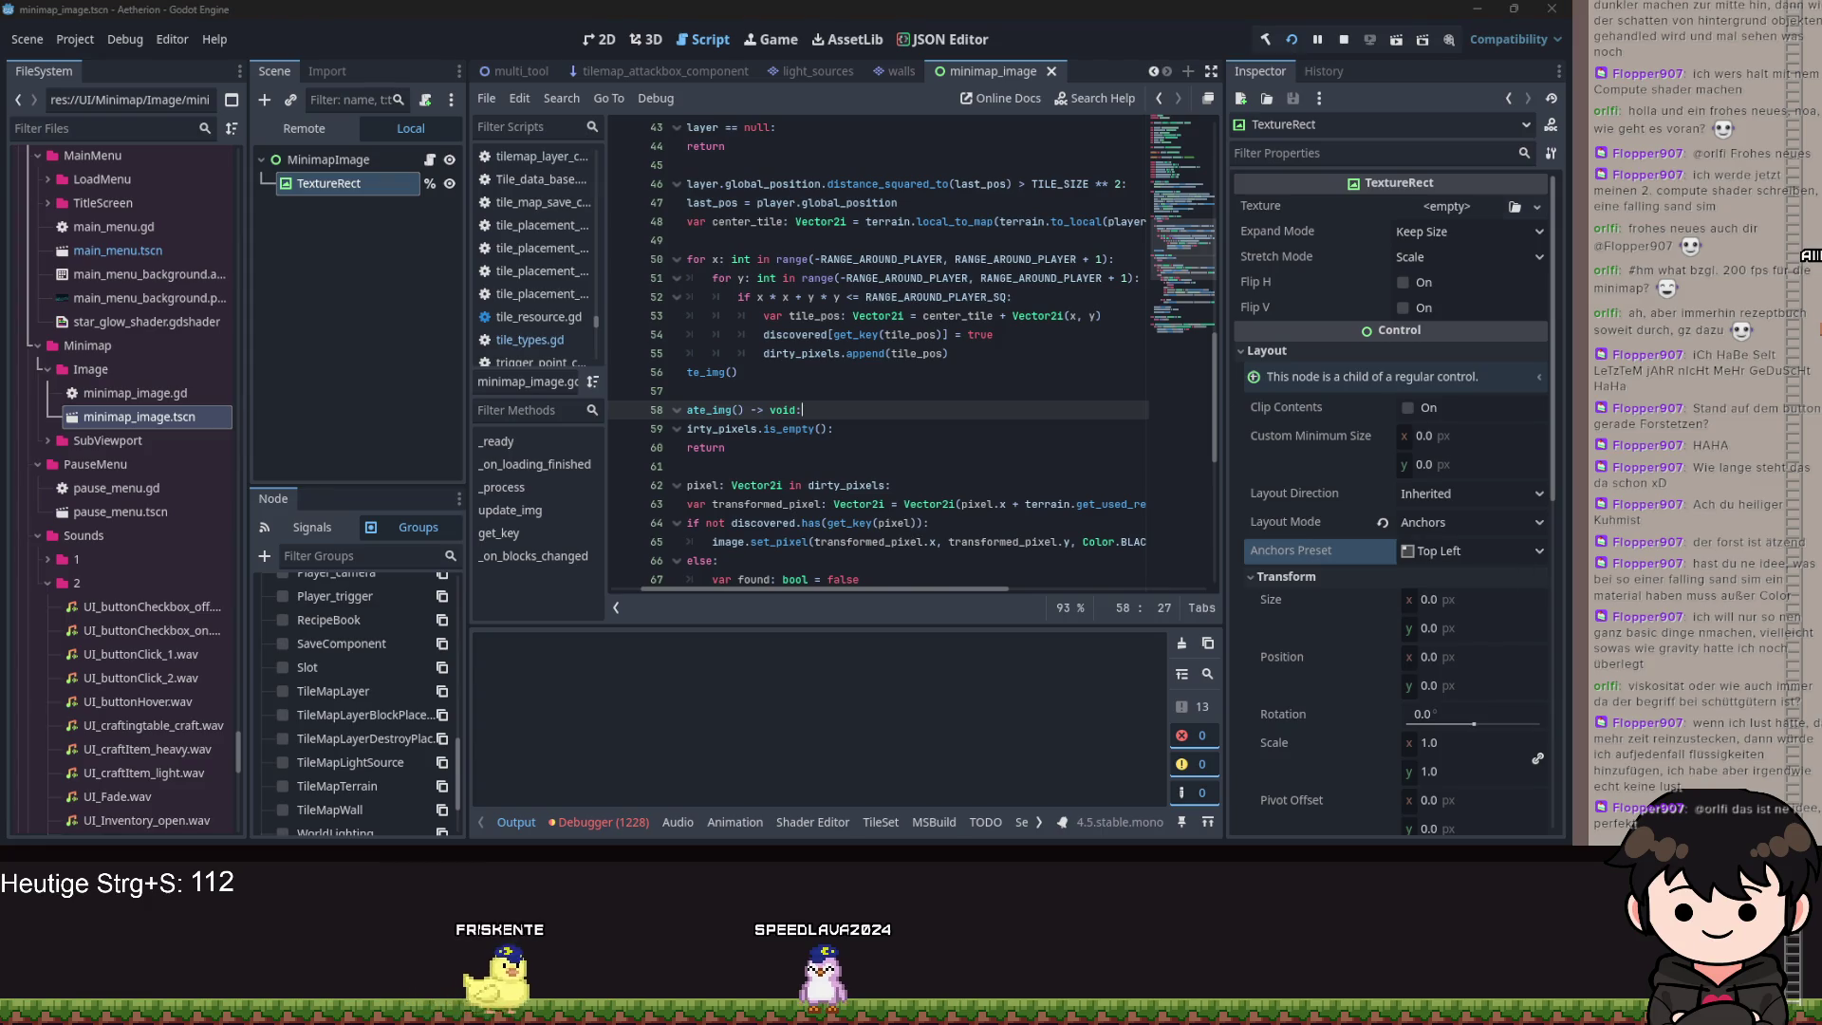
left_click(843, 398)
scroll(859, 436, "up", 9)
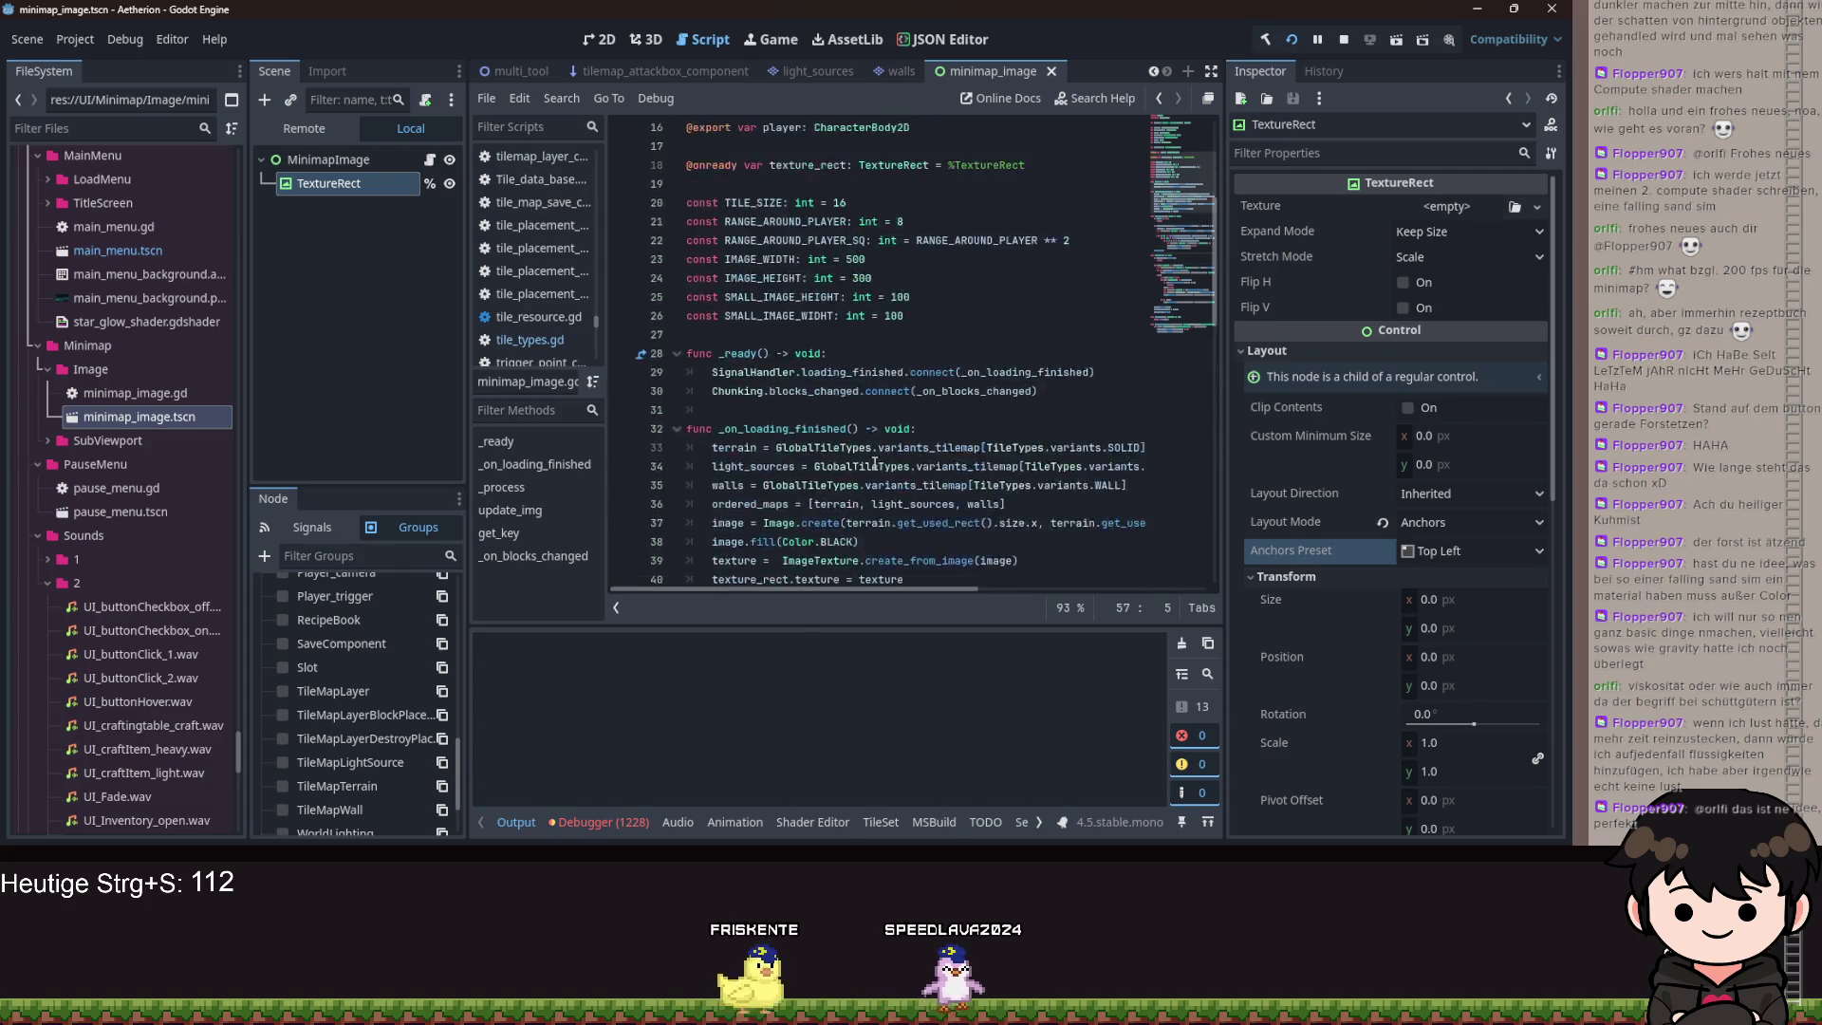
scroll(874, 464, "up", 5)
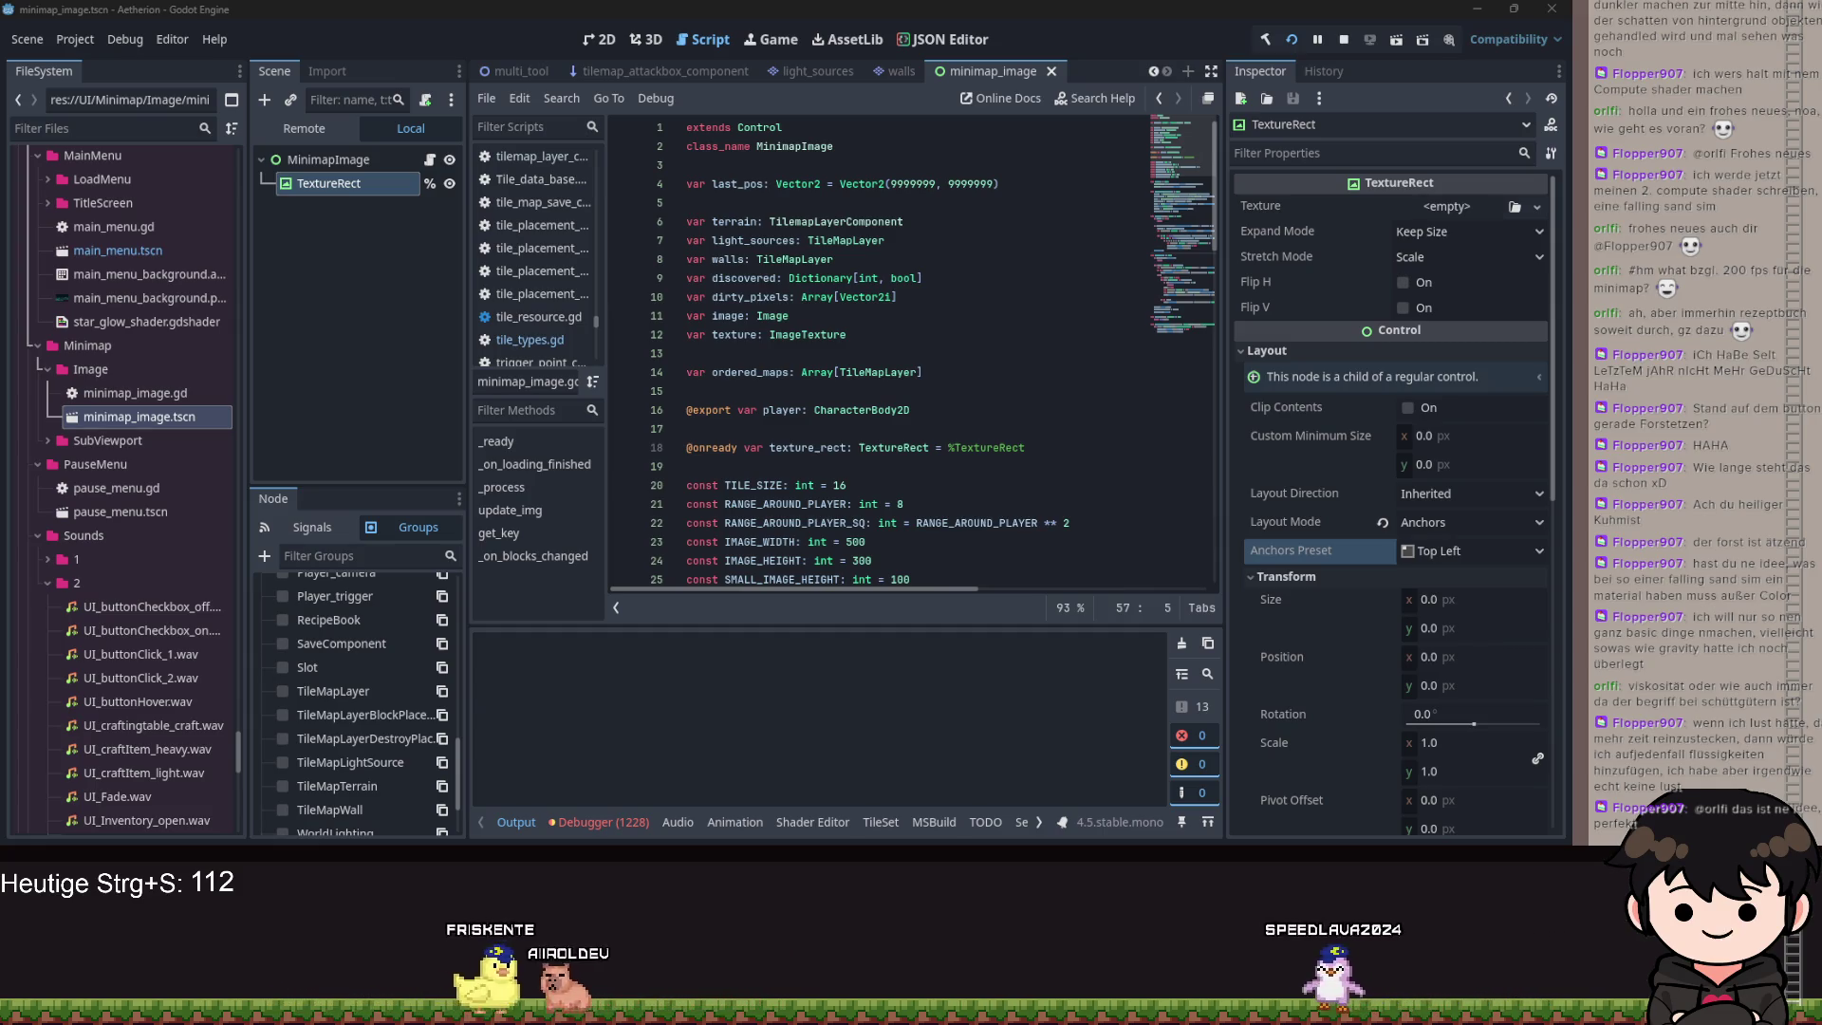
left_click(863, 429)
scroll(863, 464, "down", 8)
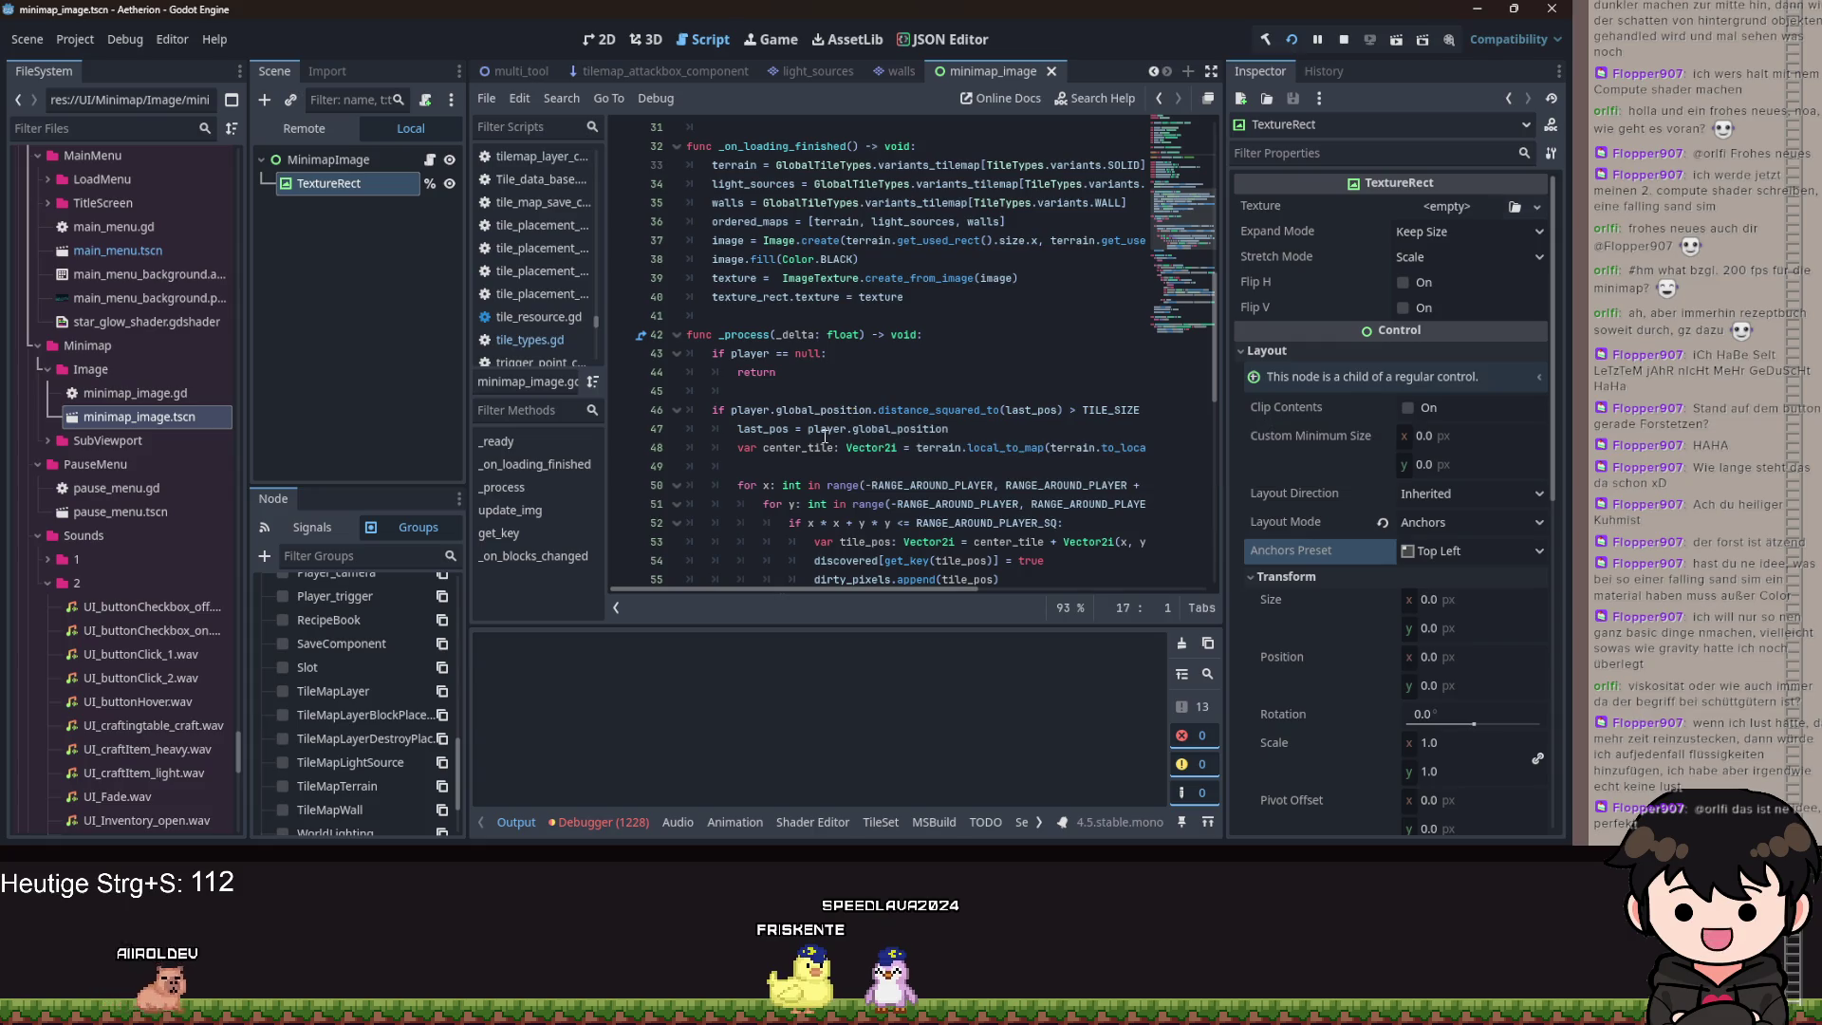
left_click(908, 447)
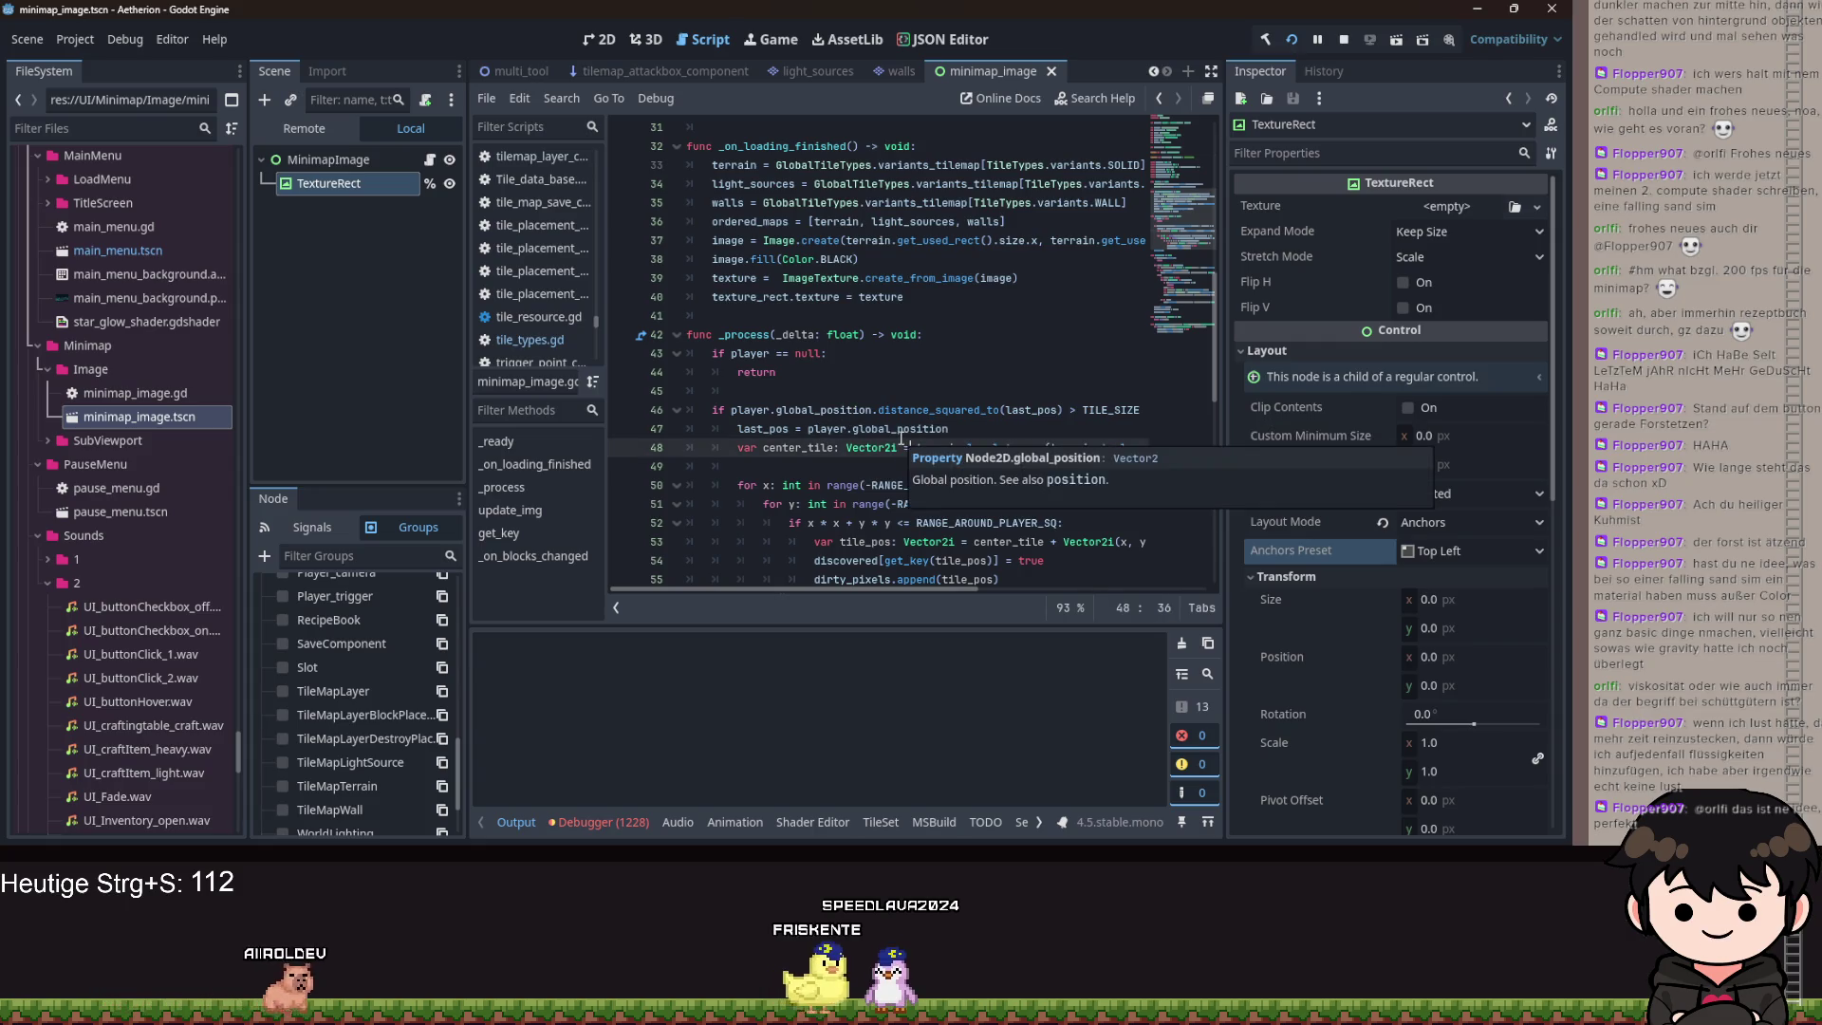
left_click(778, 277)
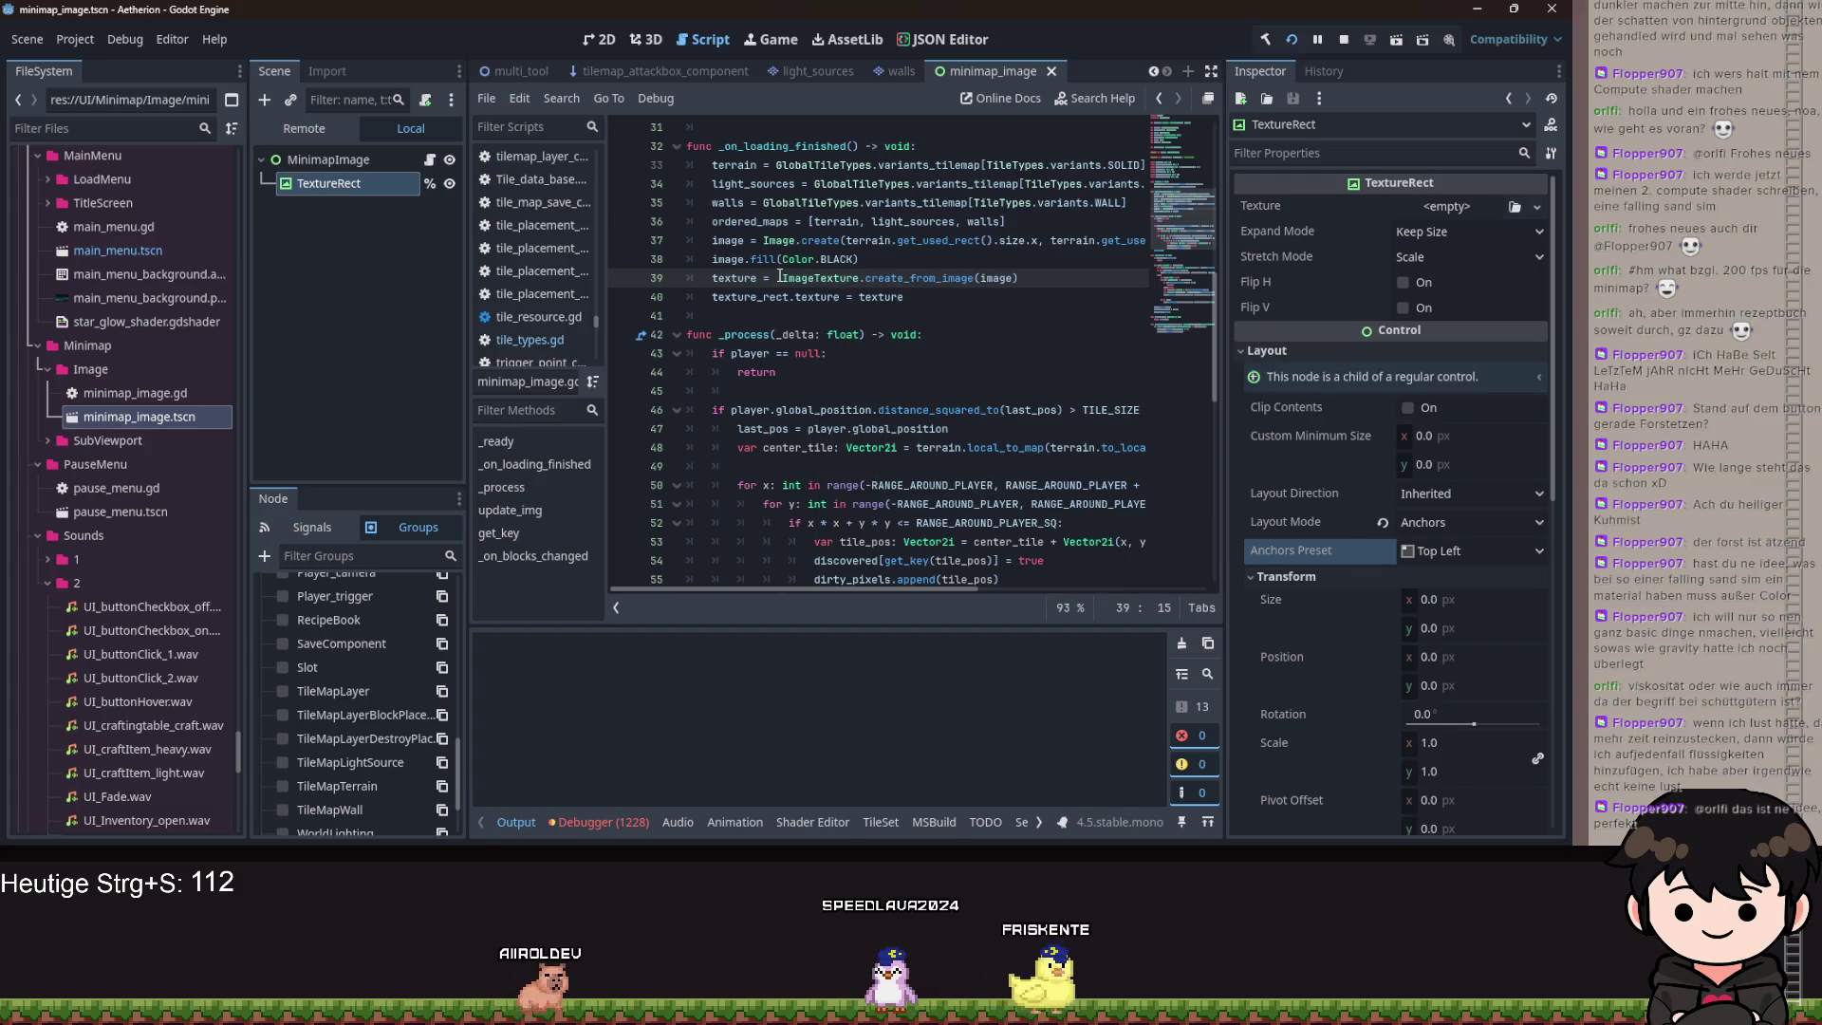
left_click(786, 280)
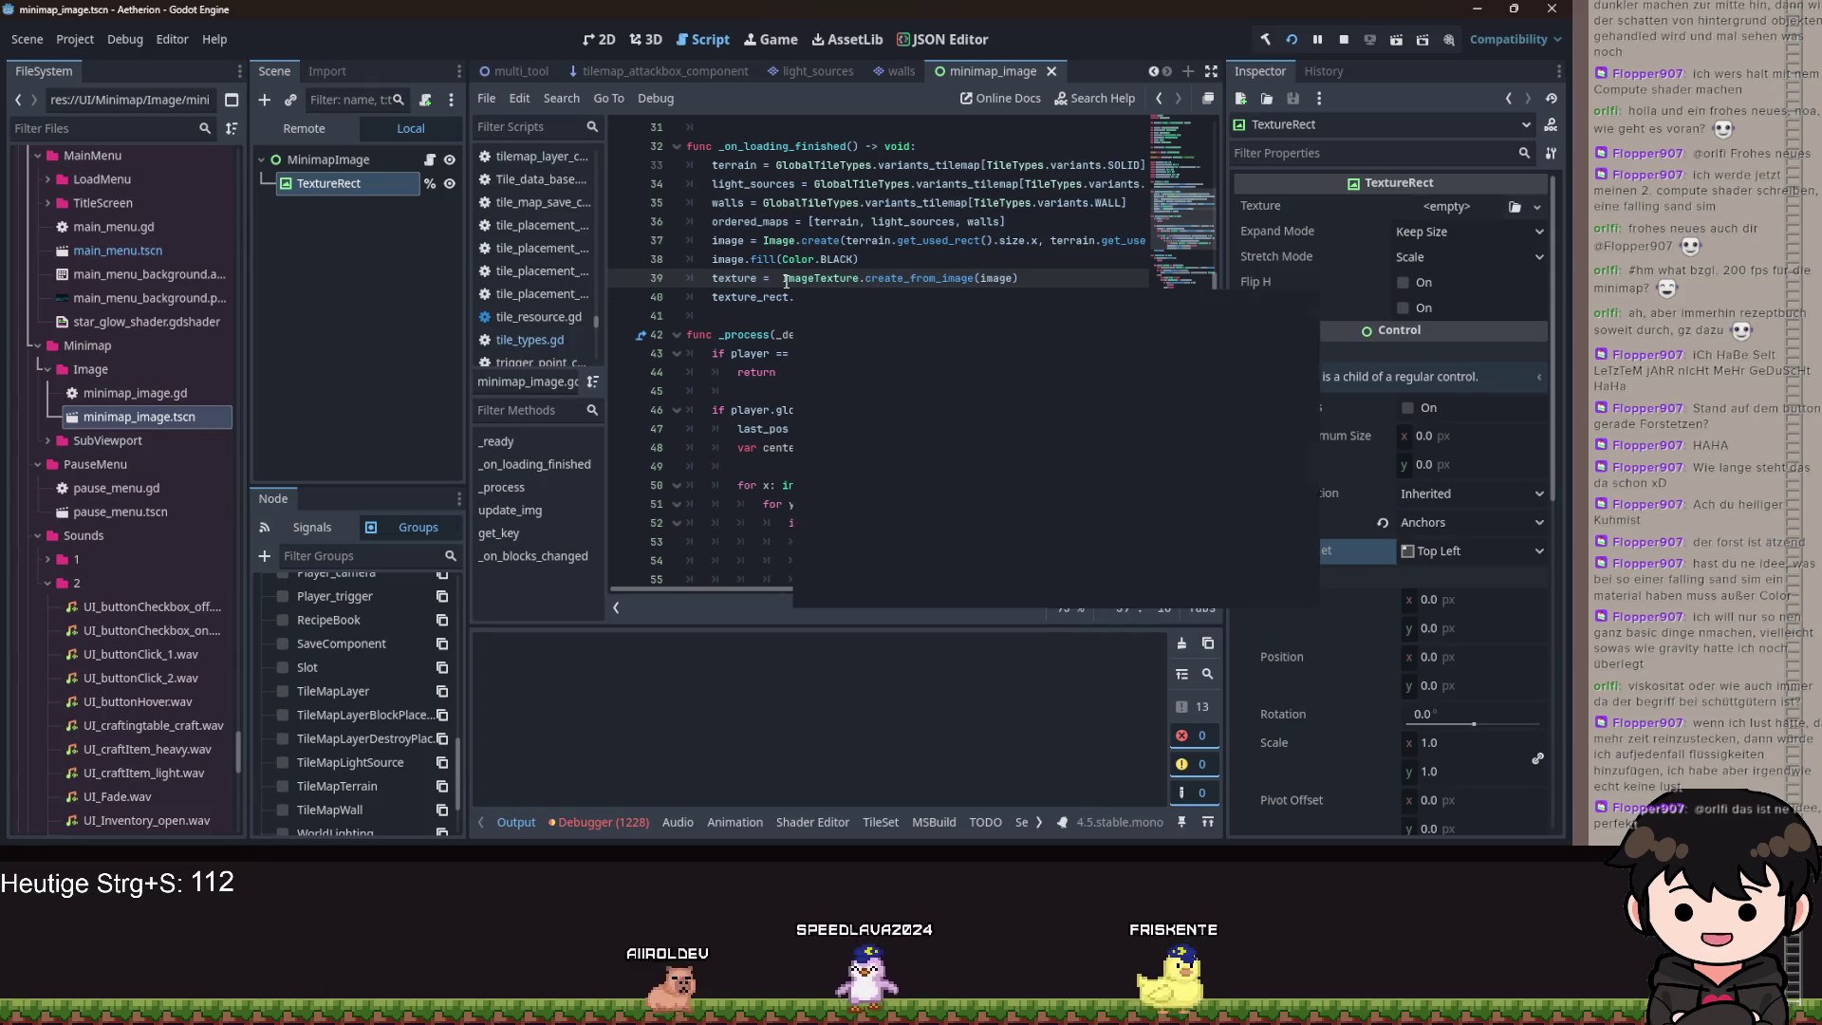
mouse_move(786, 281)
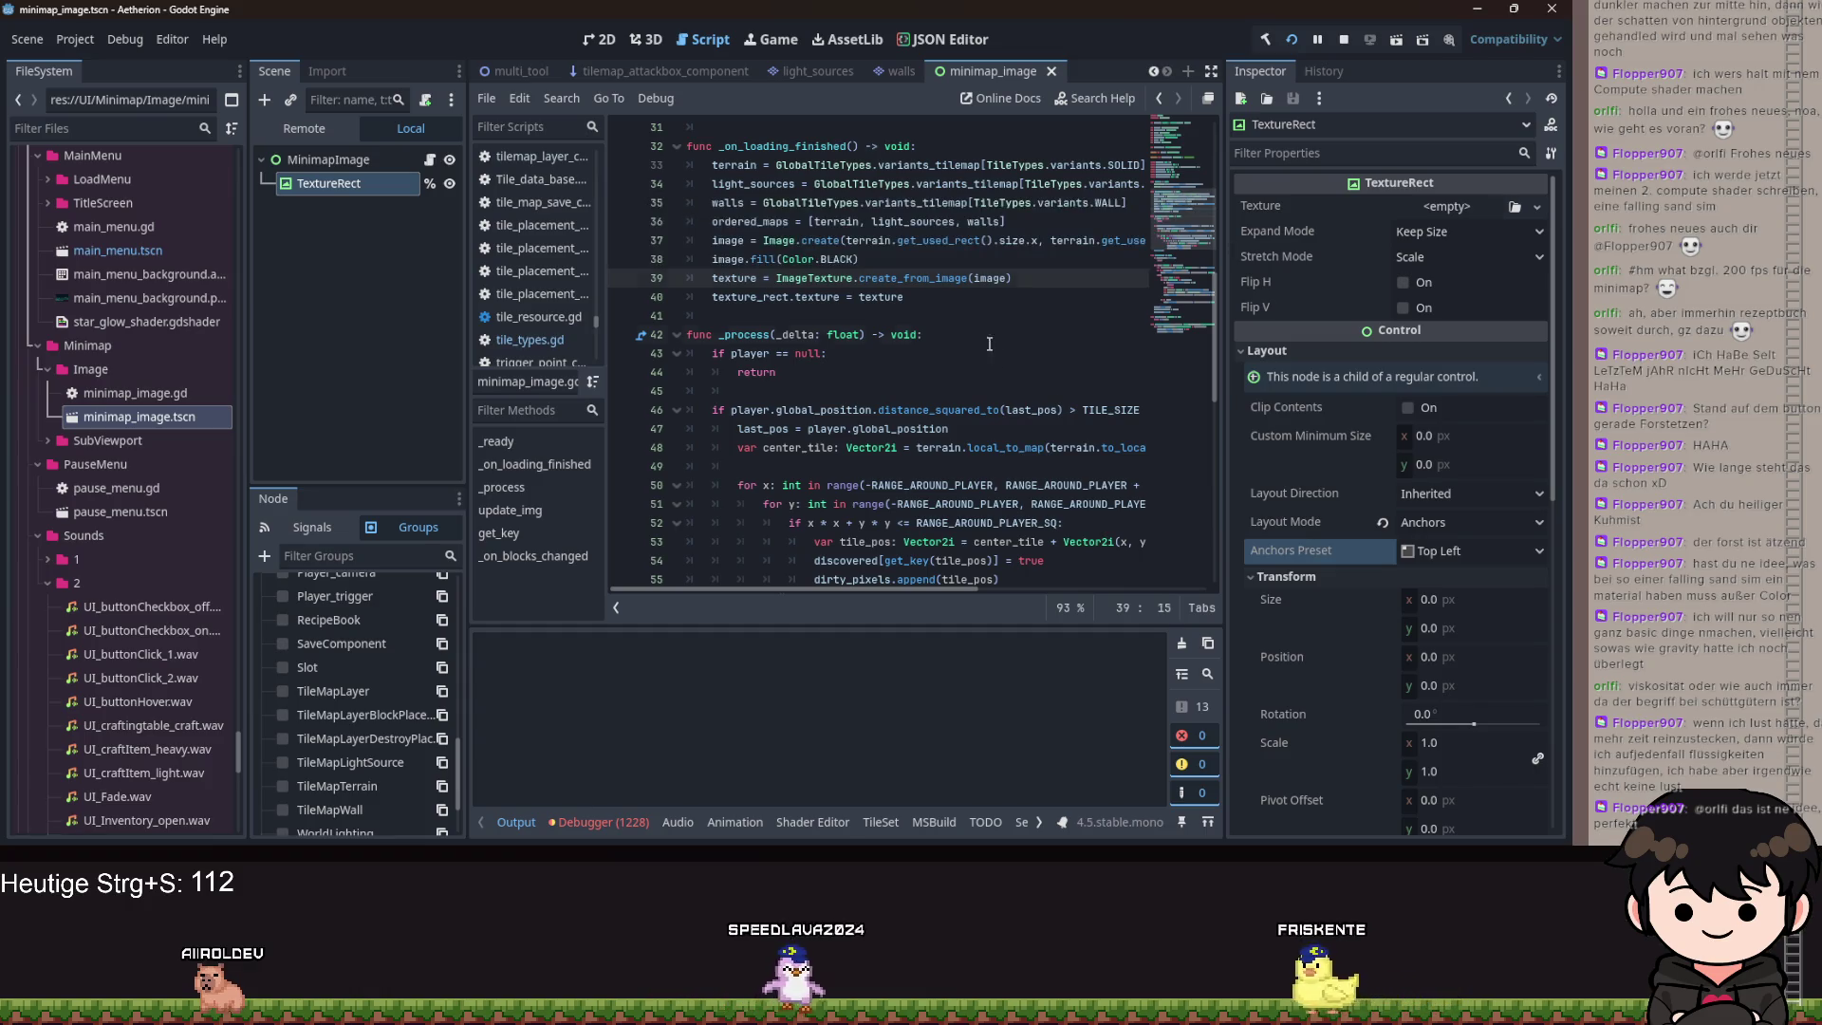
left_click_drag(989, 342, 987, 355)
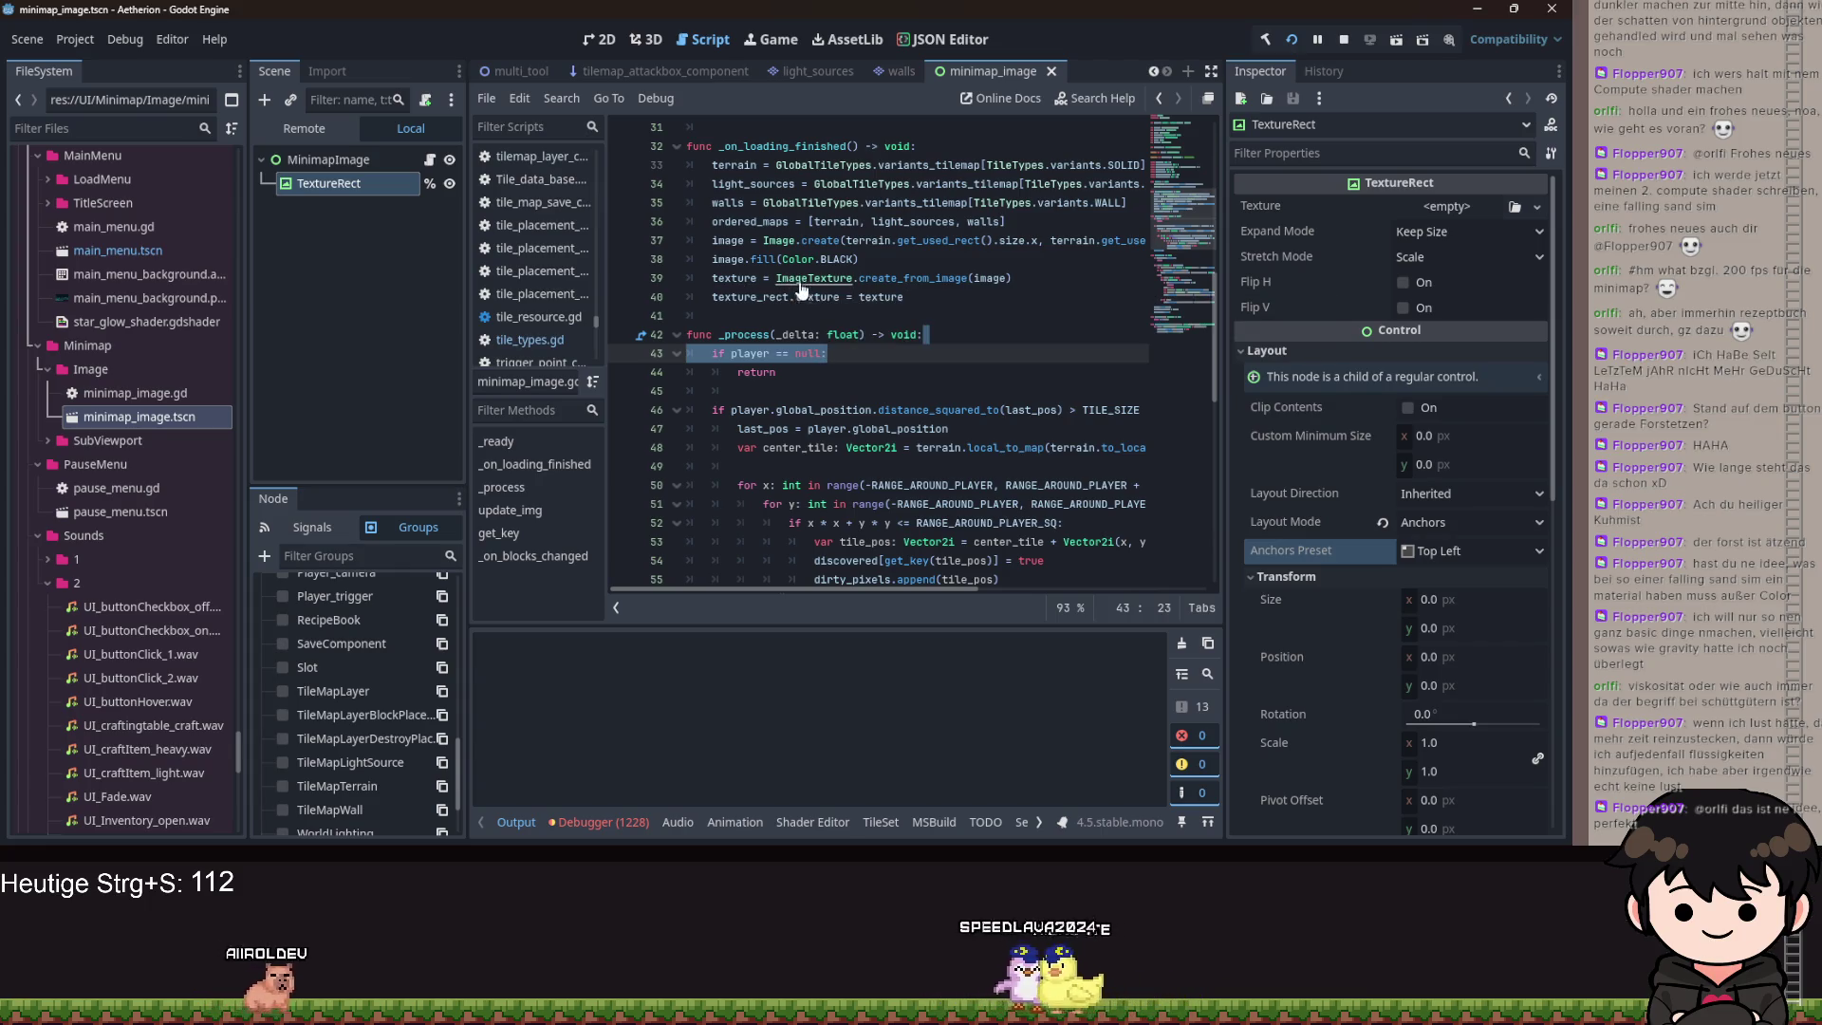
left_click(800, 281, "ctrl")
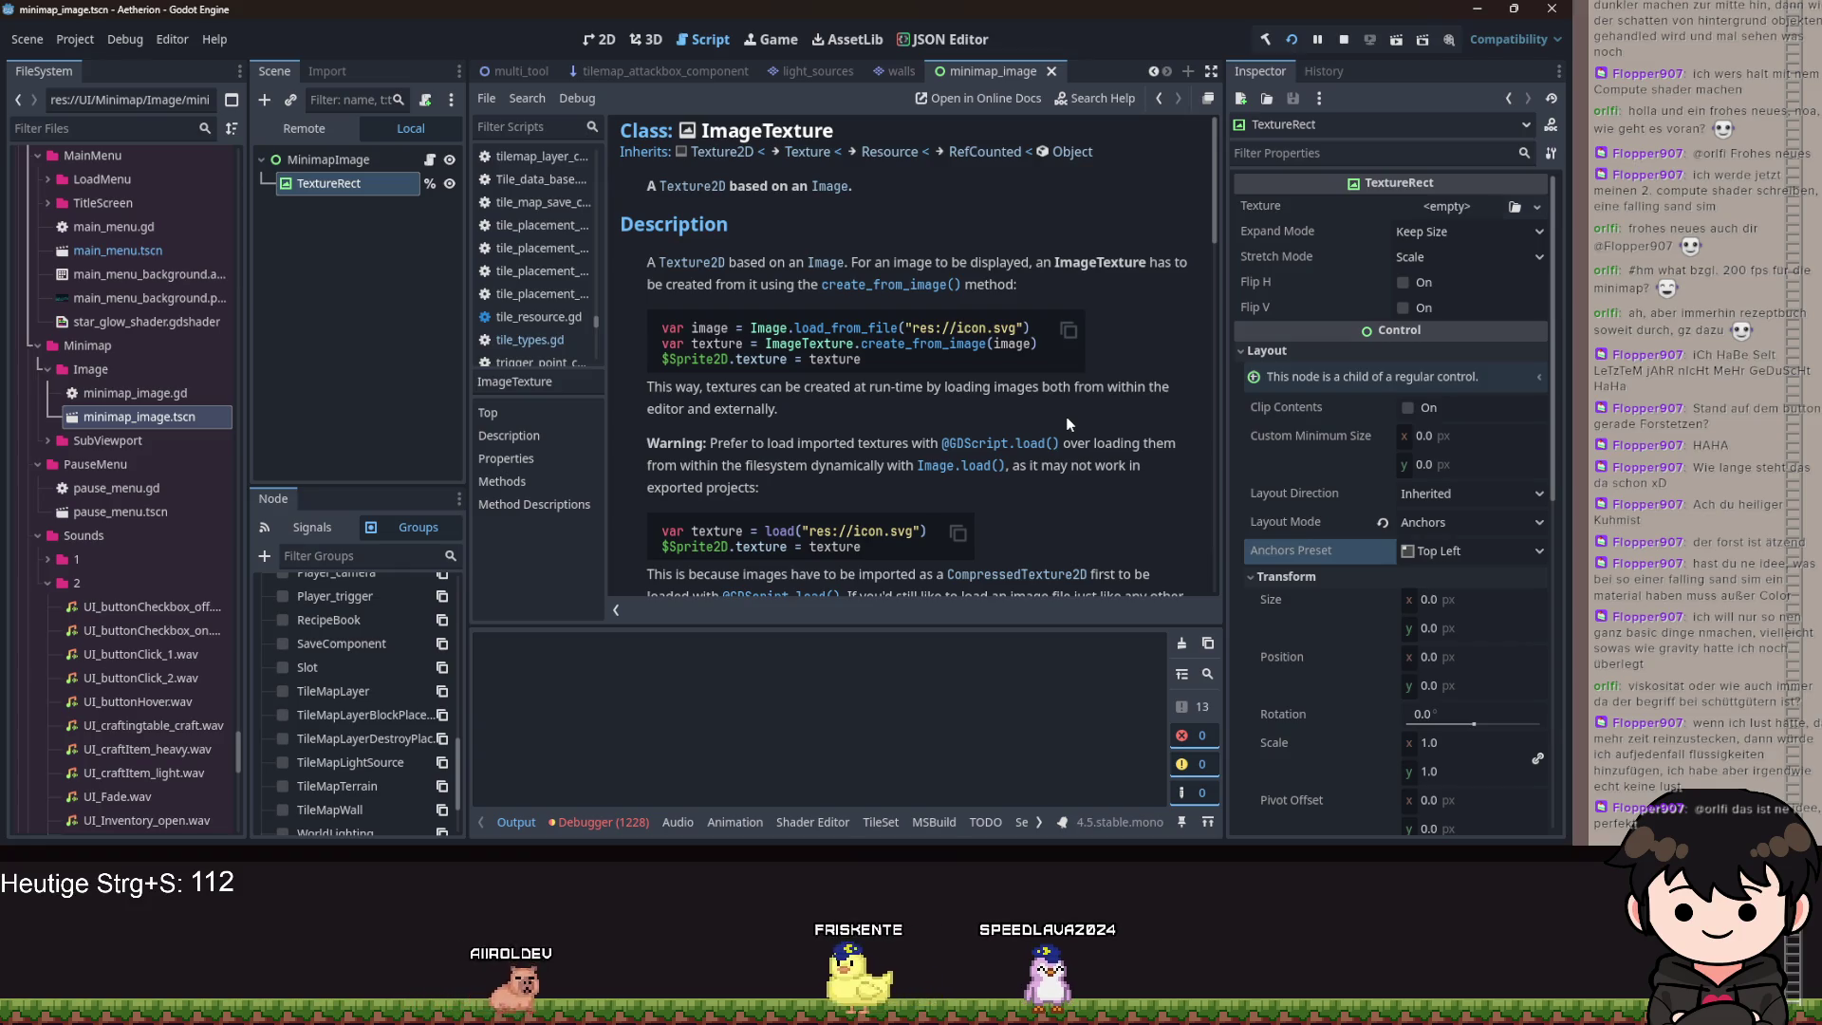
key("alt+Left")
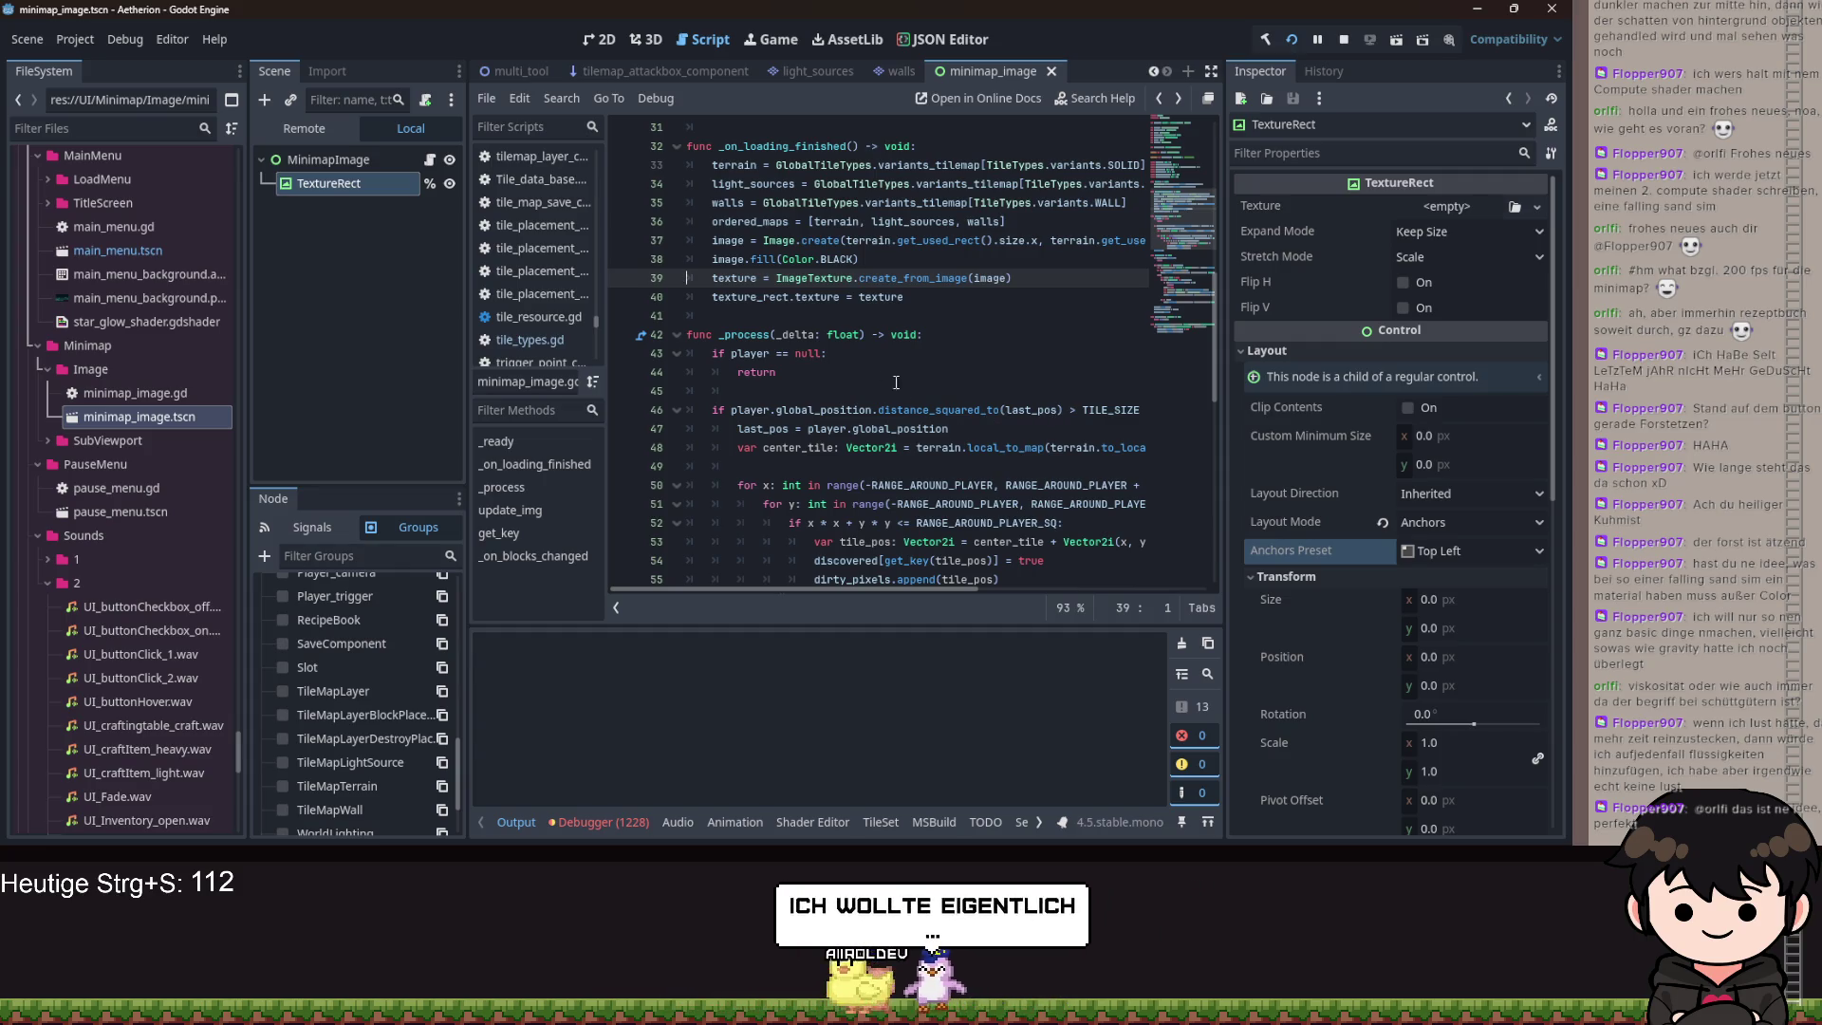
left_click(861, 335)
mouse_move(861, 335)
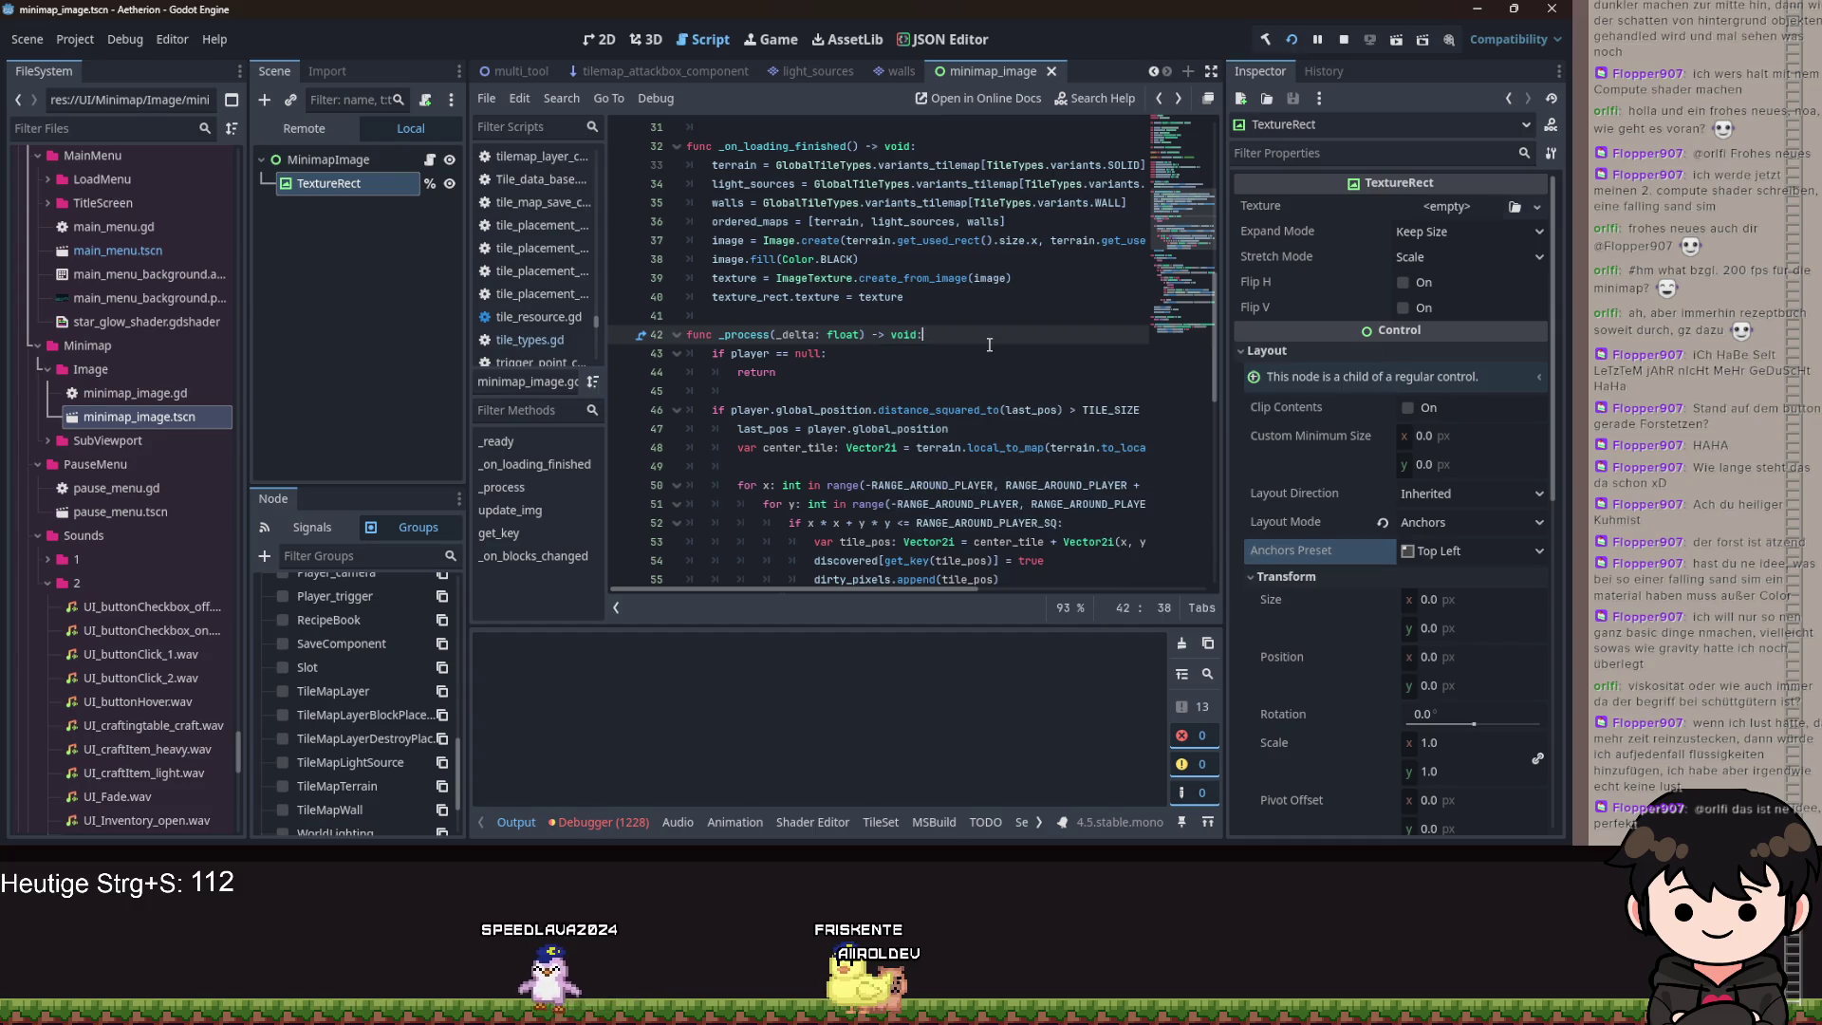
scroll(989, 344, "down", 5)
scroll(958, 387, "down", 4)
scroll(952, 398, "up", 1)
left_click(1095, 277)
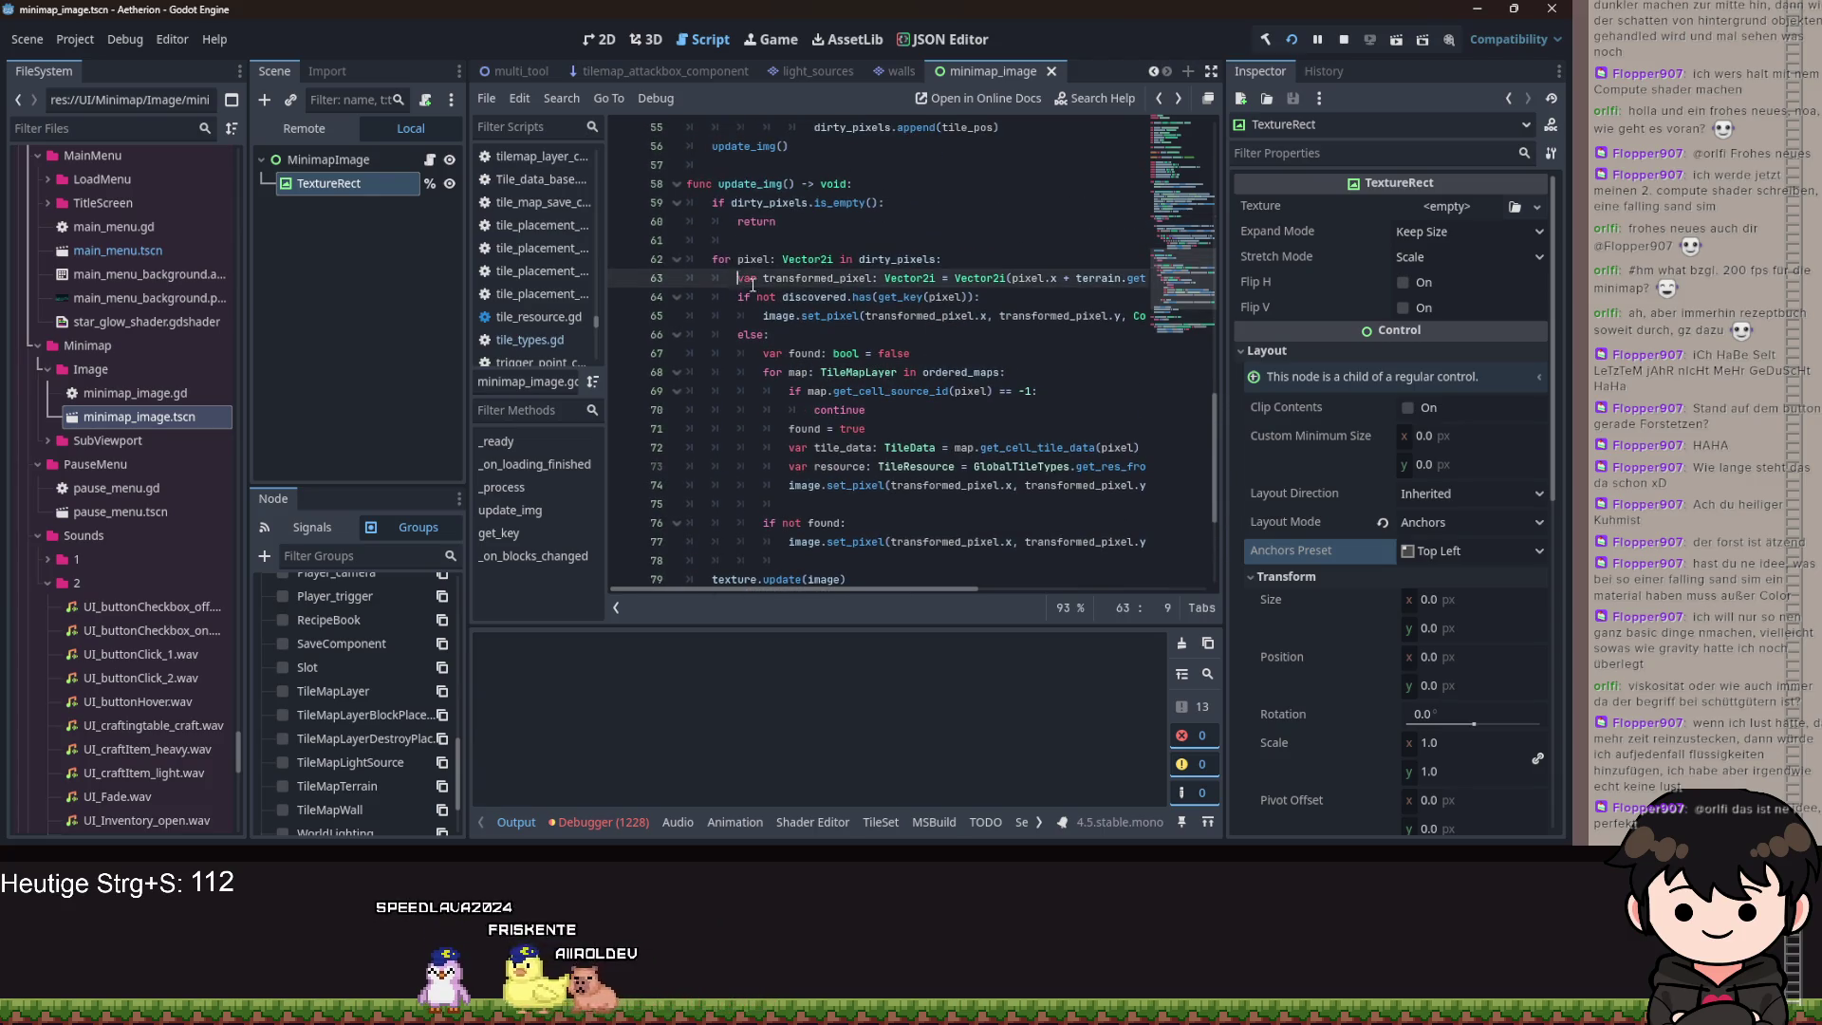
scroll(1090, 306, "up", 10)
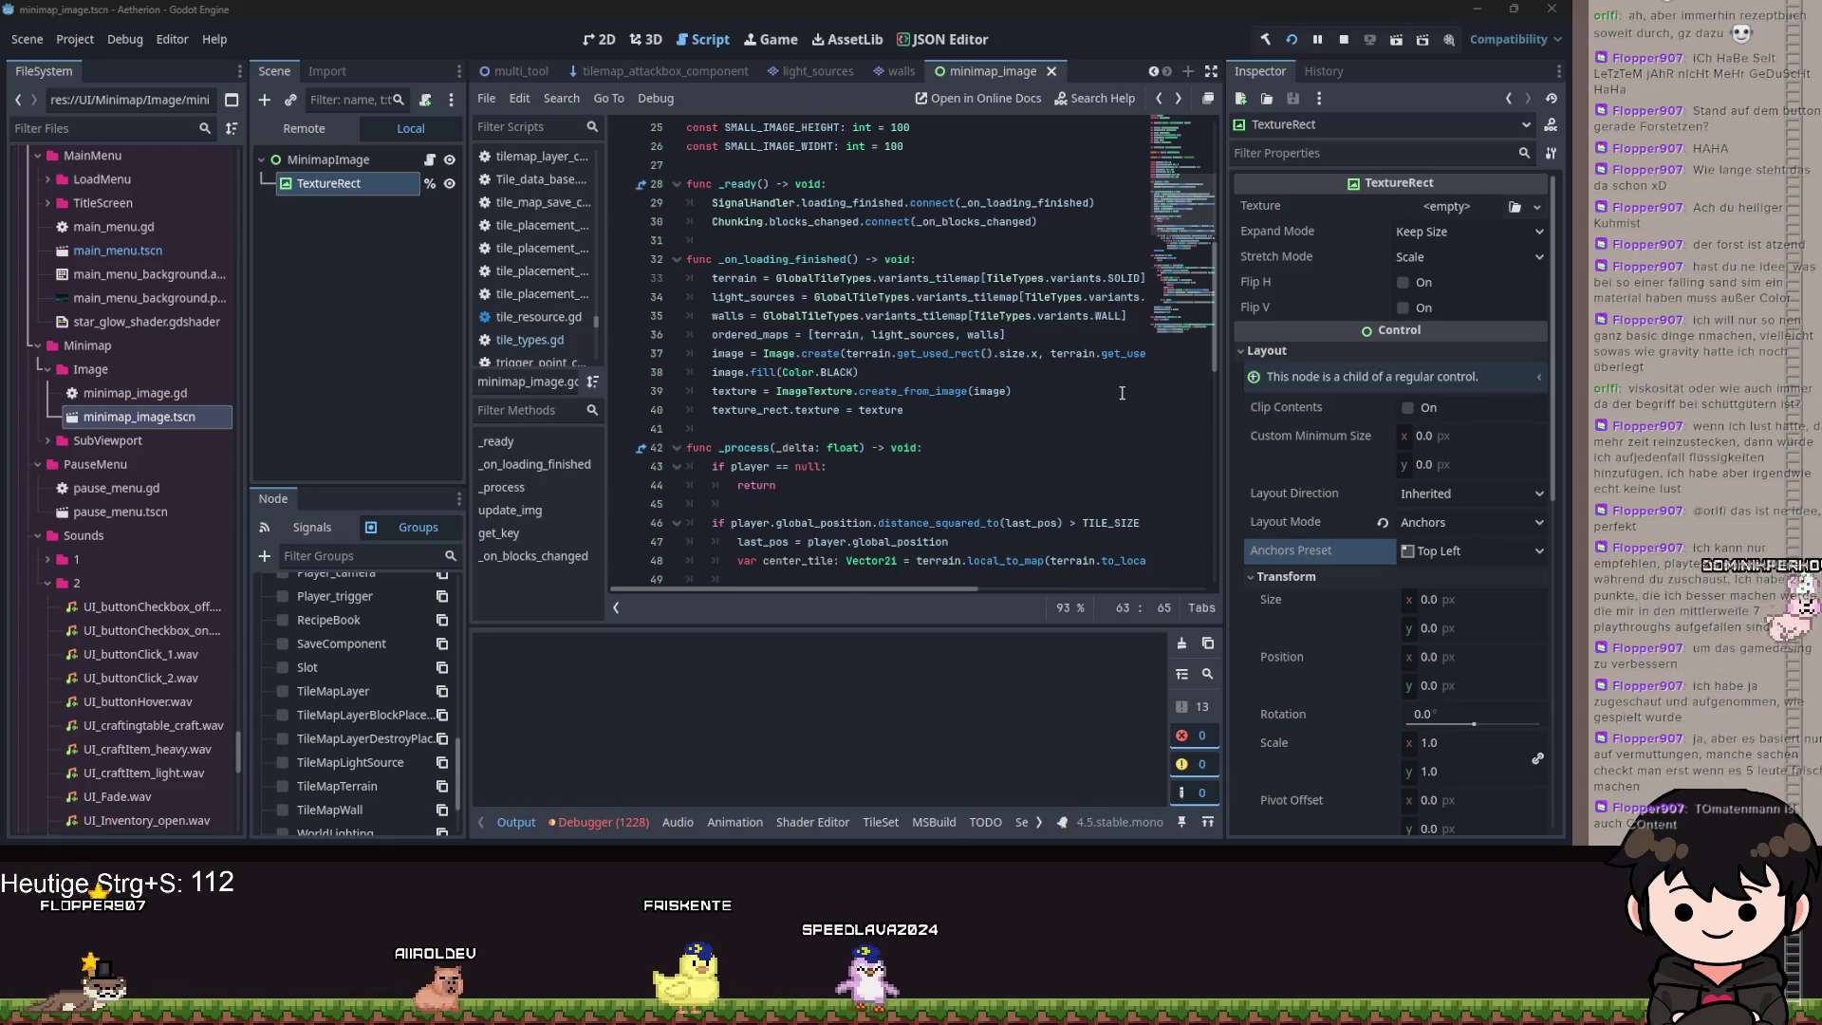
Select the SMALL_IMAGE_WIDTH and SMALL_IMAGE_HEIGHT constant lines at the end of the constants list.
left_click(968, 466)
scroll(968, 427, "up", 4)
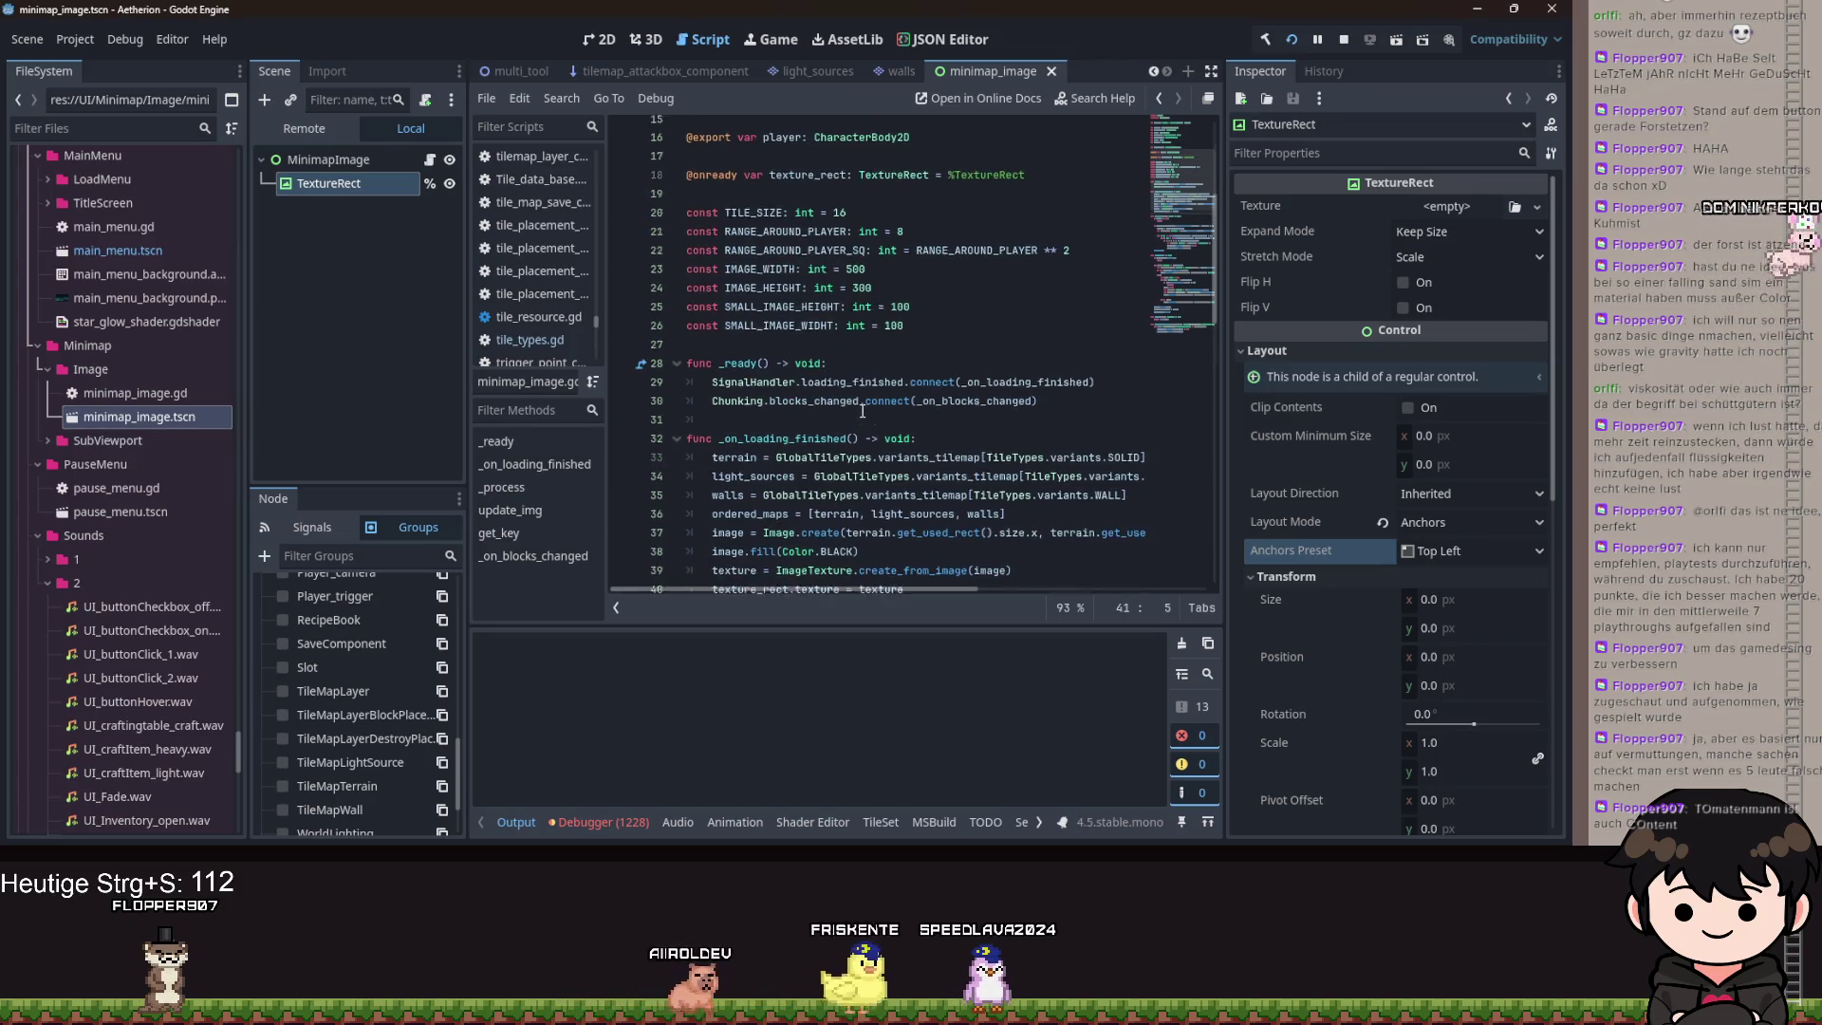
left_click(916, 365)
key("Return")
key("Return")
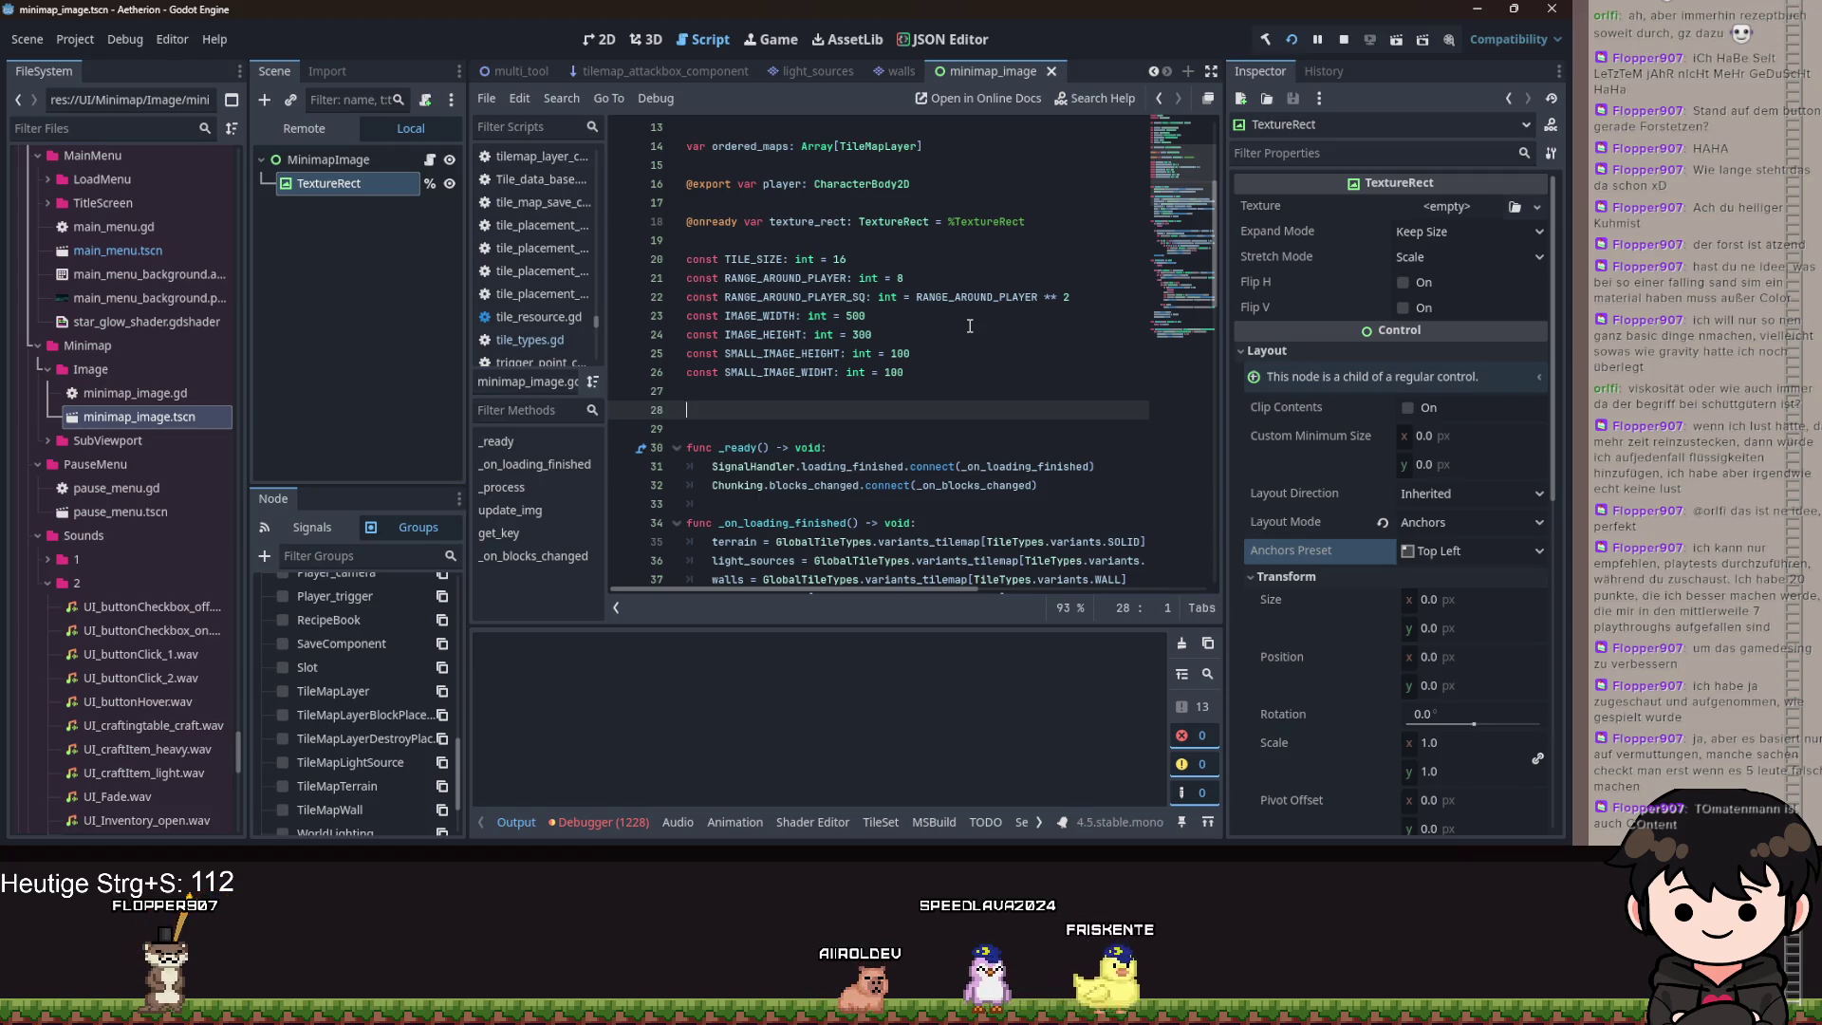
key("BackSpace")
type("cons")
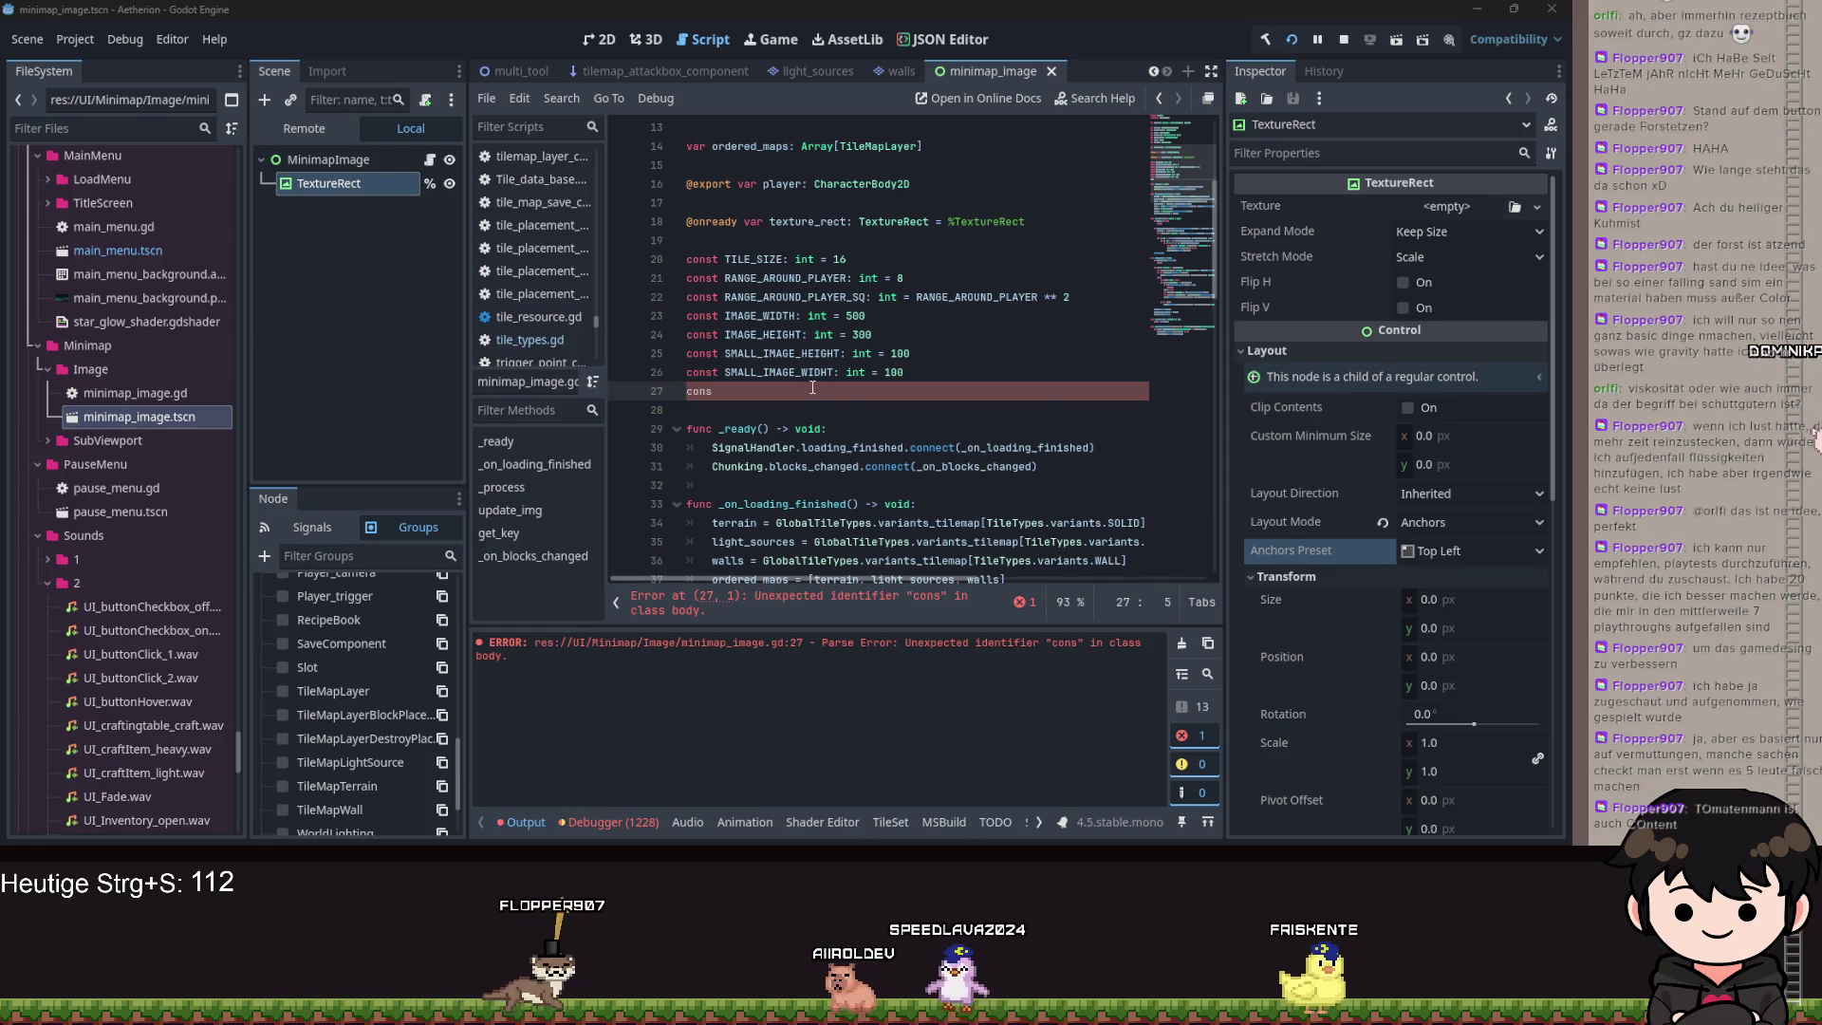
left_click(681, 379, "shift")
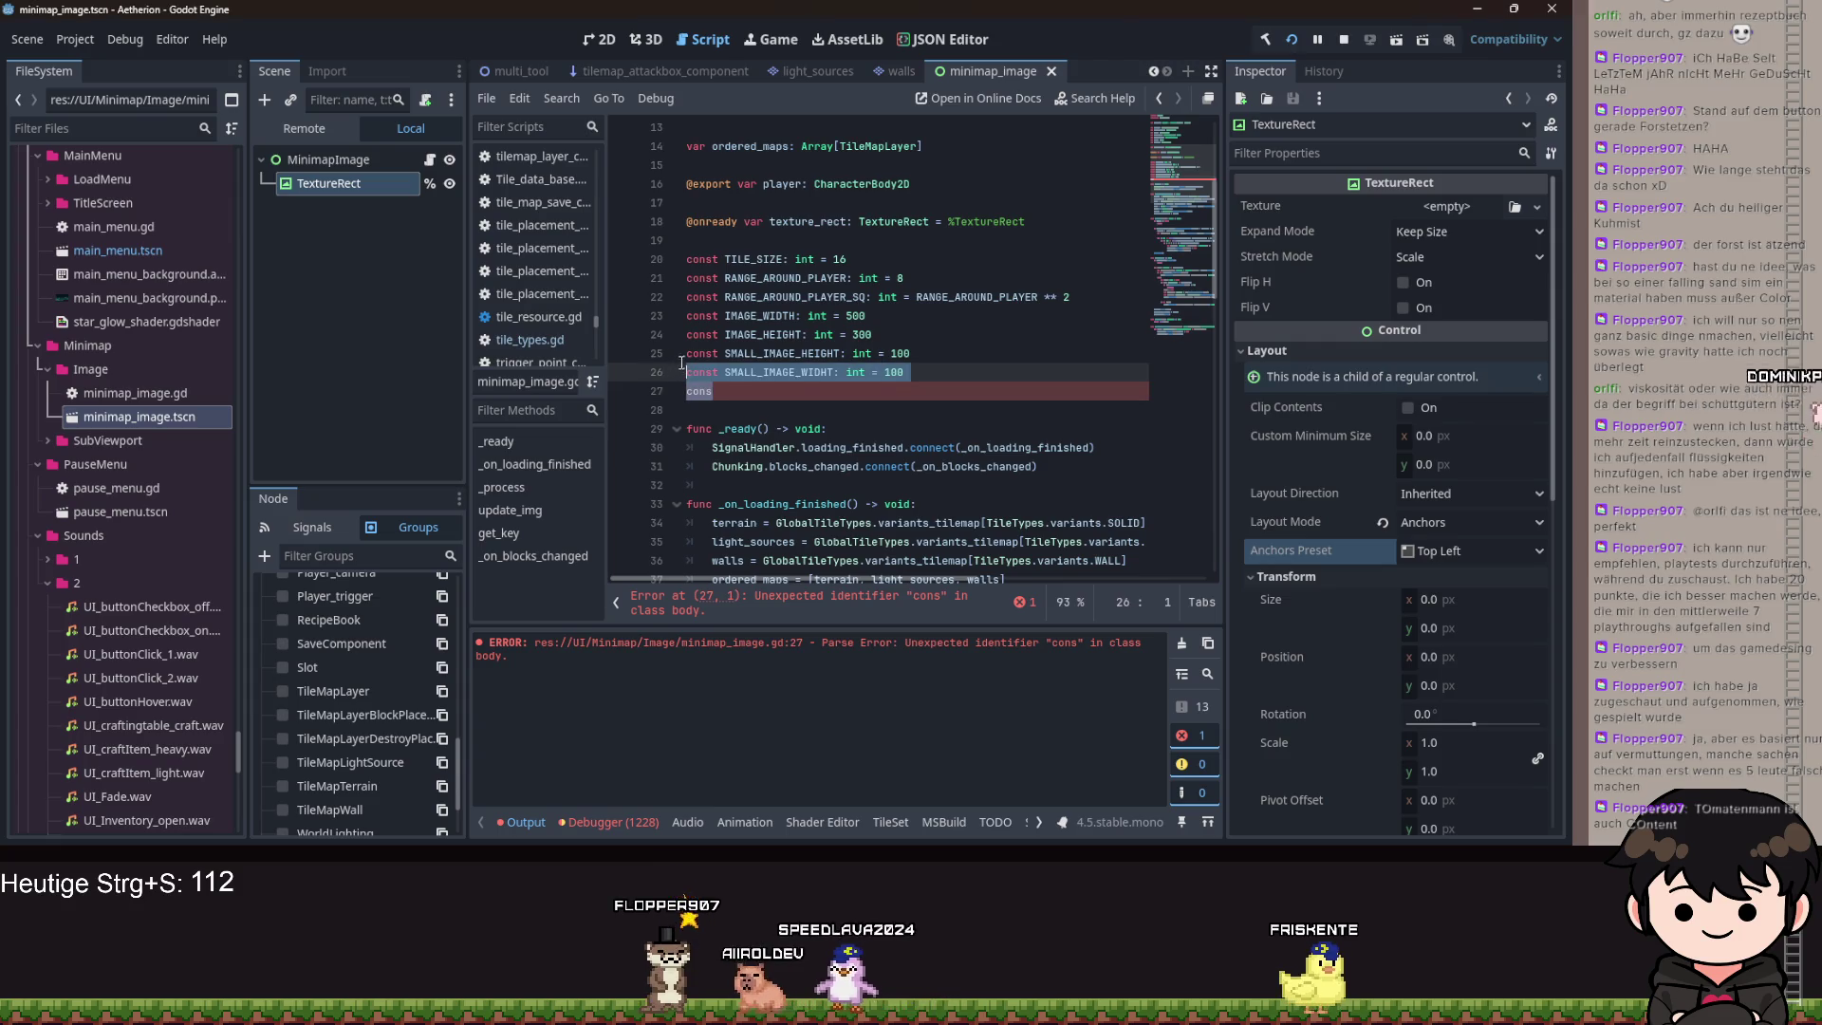
left_click(680, 355, "shift")
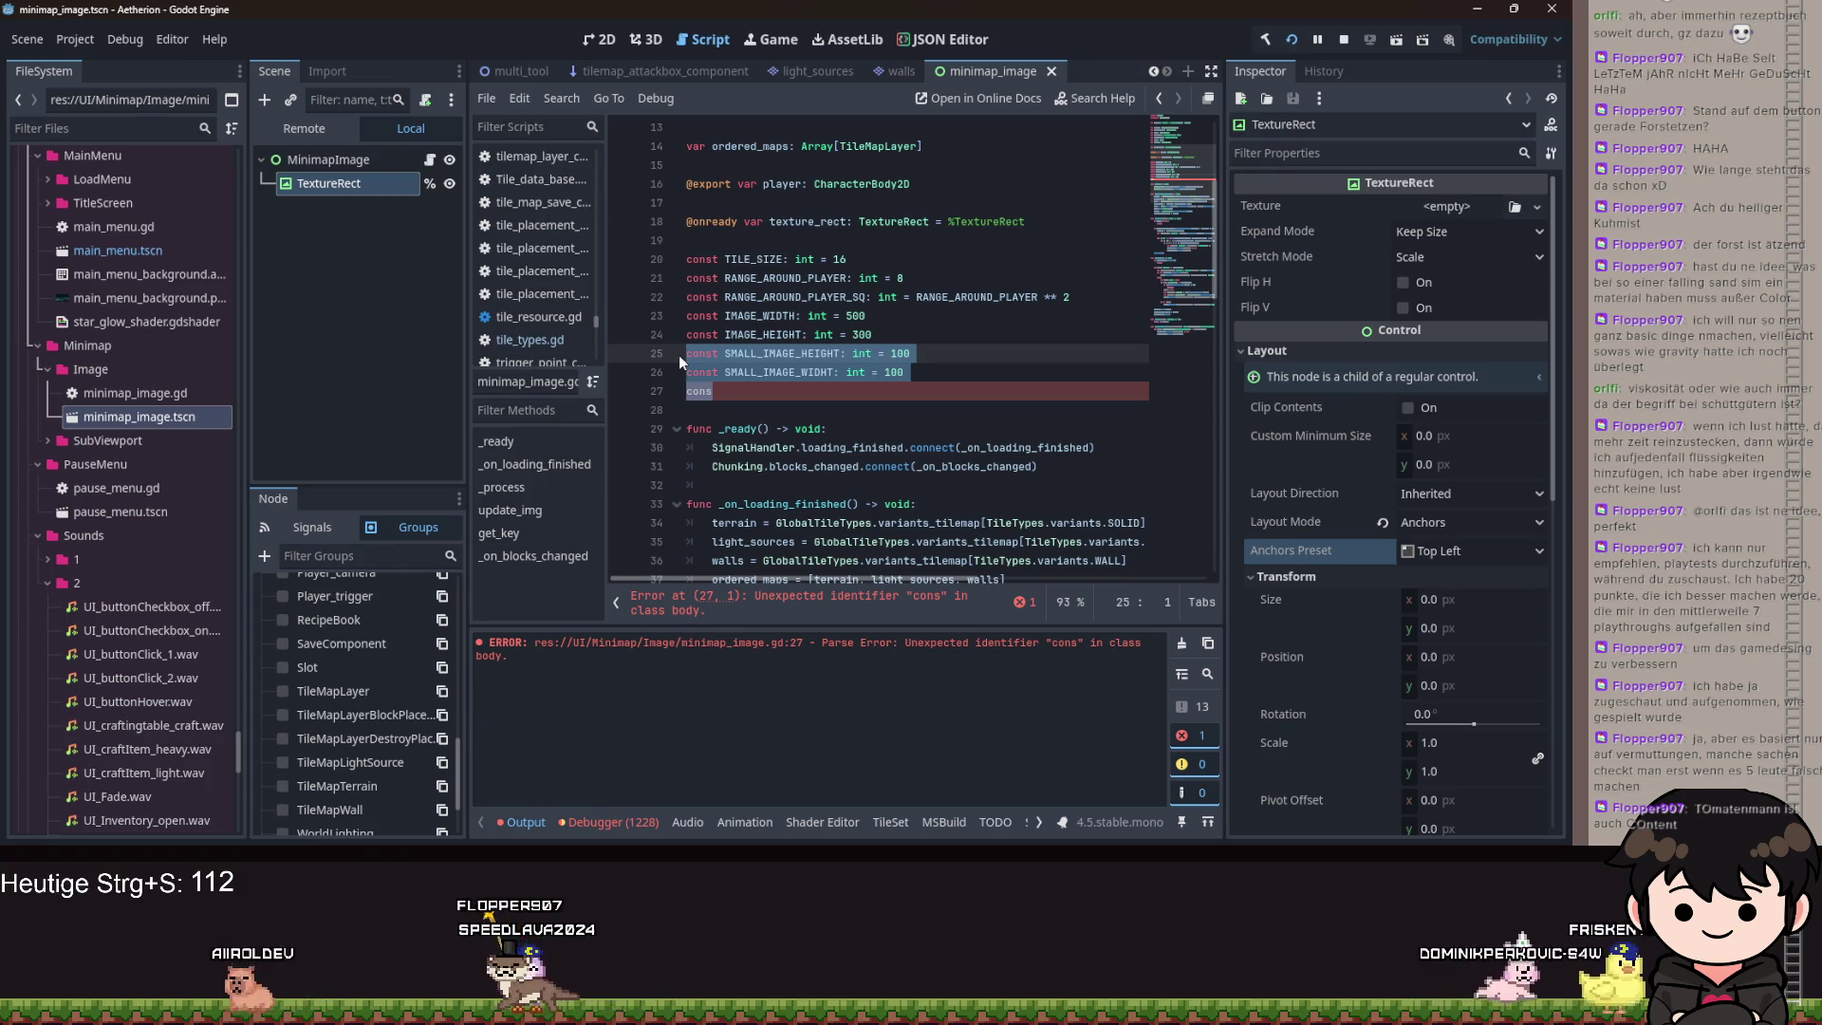
Replace them with const PIXEL_PER_TILE_SMALL: int = 2 and const PIXEL_PER_TILE_BIG: int = 4.
type("const ")
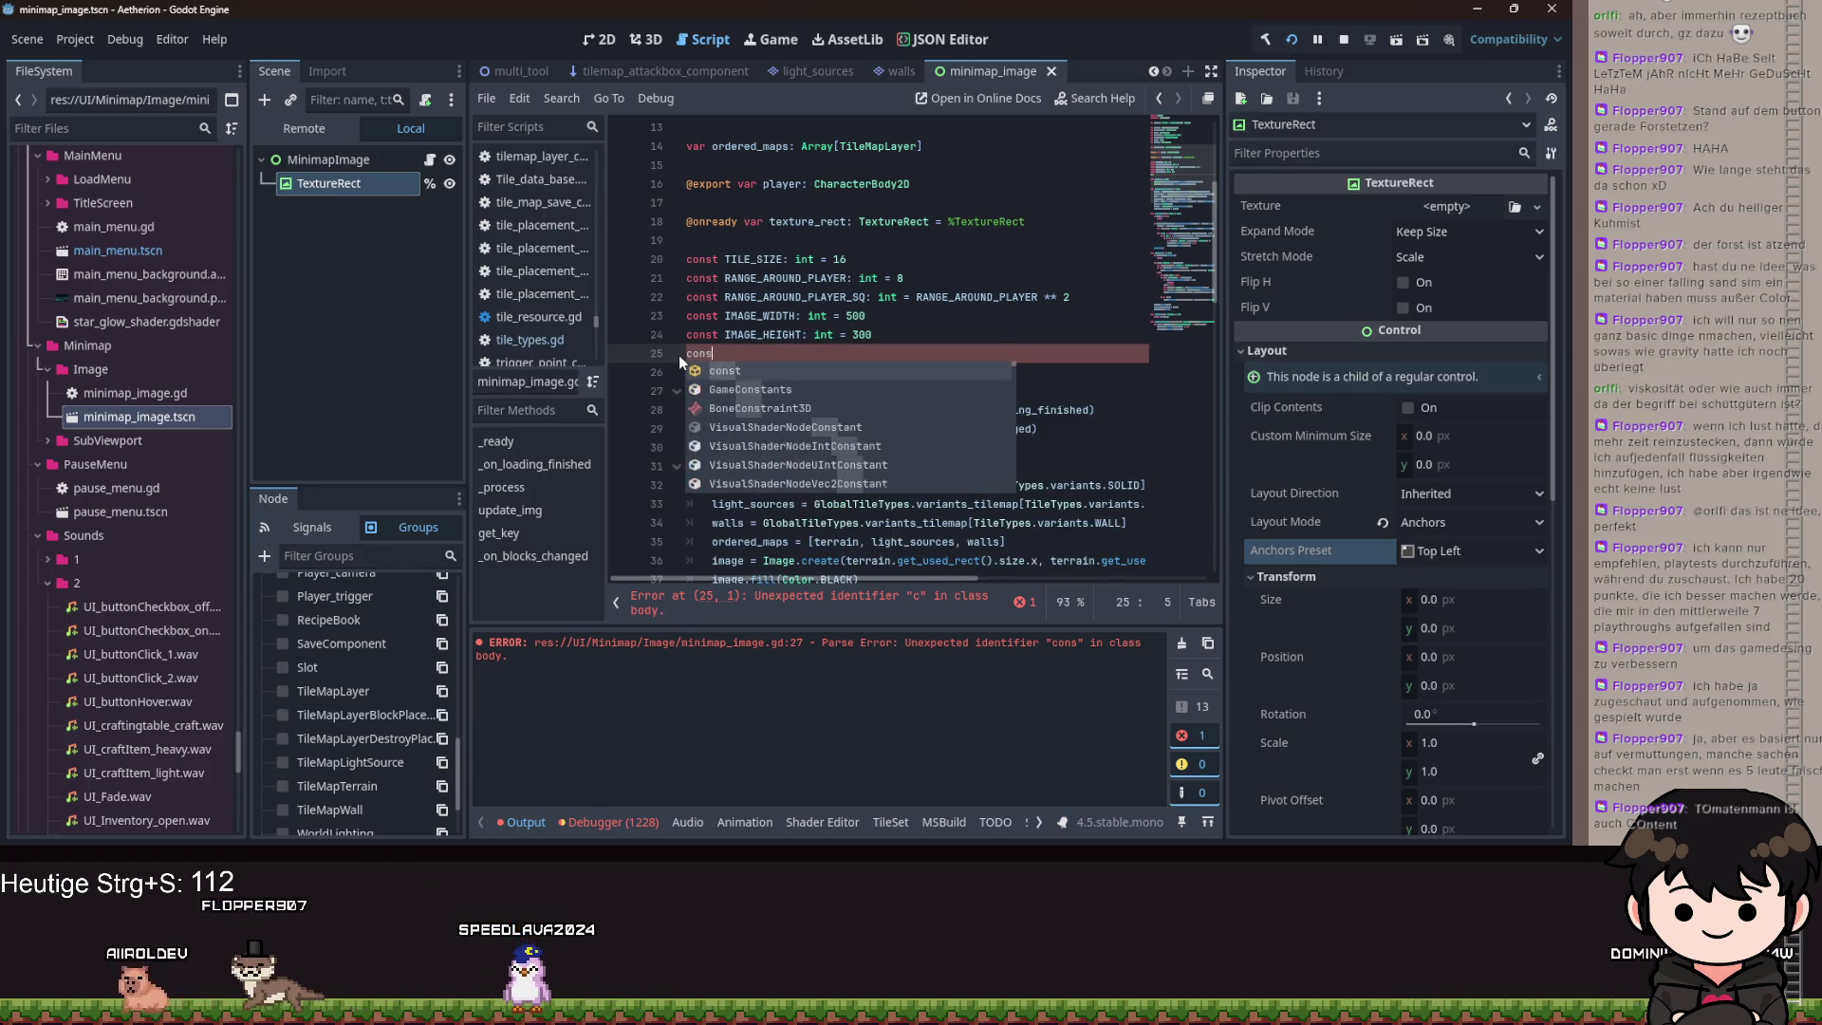
type("PIXEL_")
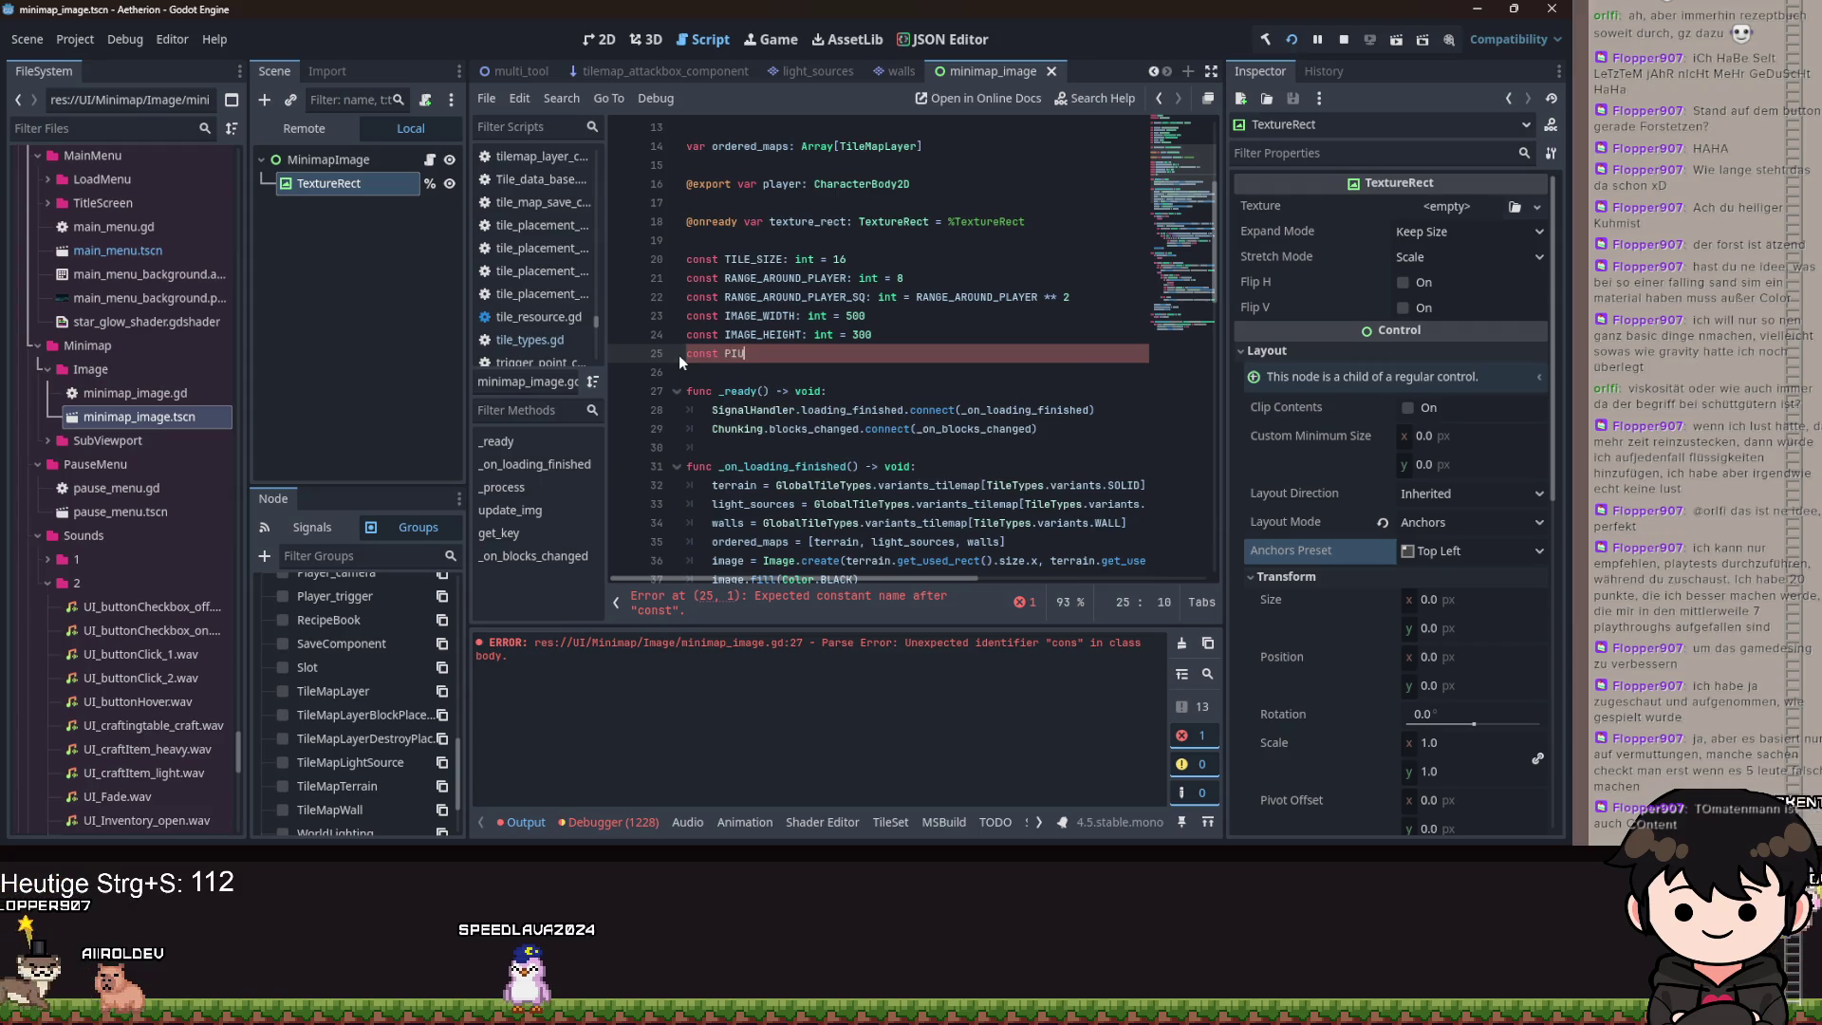
type("PER_TILE")
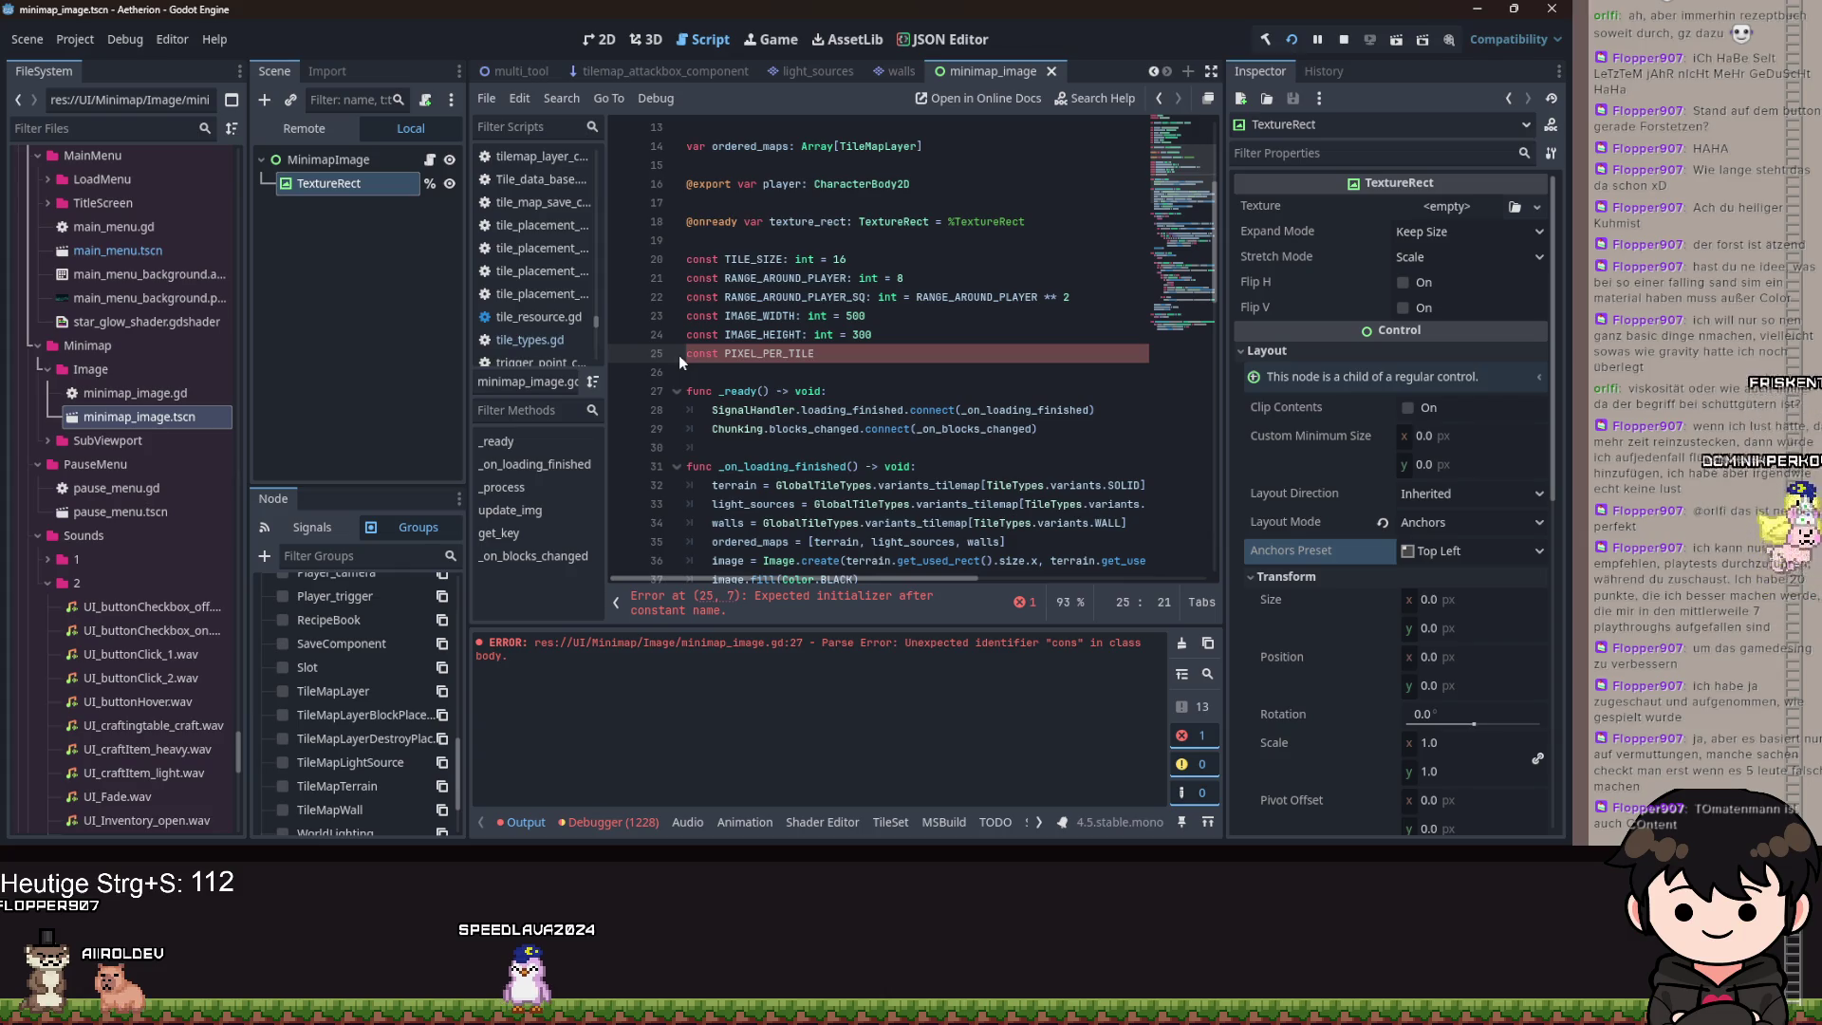
type("_S;")
key("BackSpace")
type("MALL: int = ")
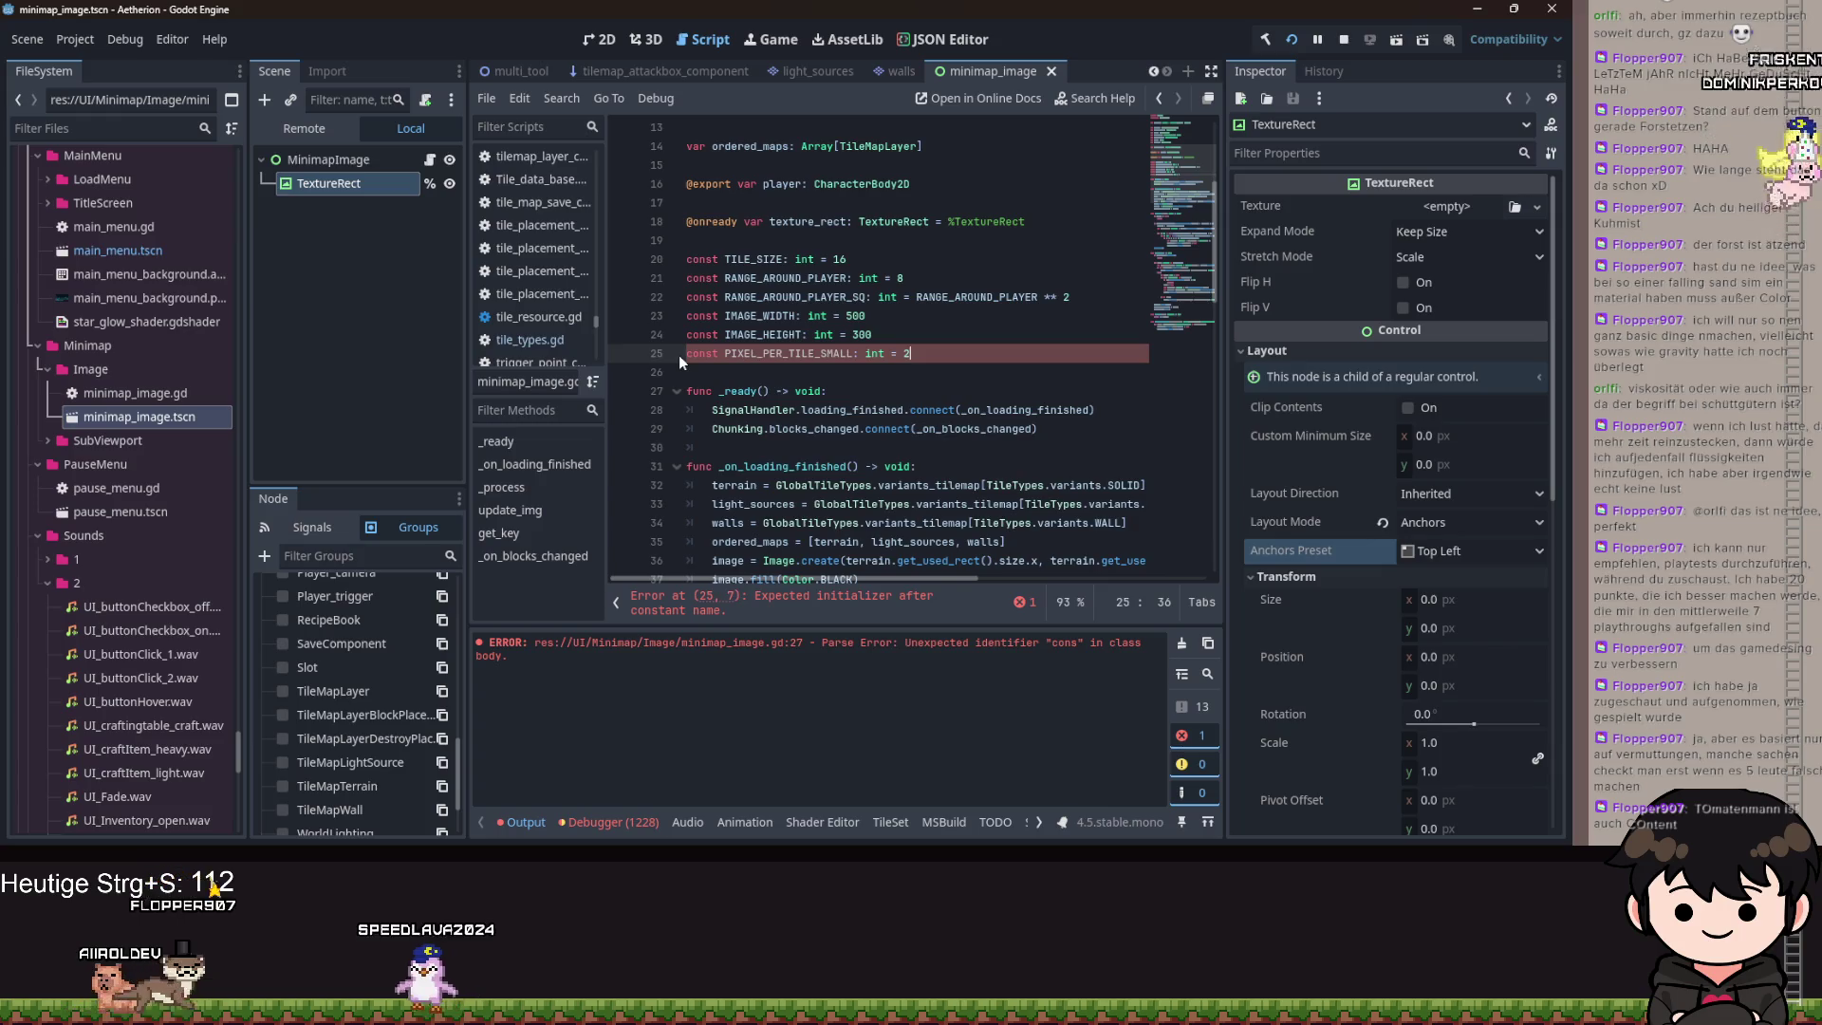
type("2")
key("Return")
type("const PIXEL_")
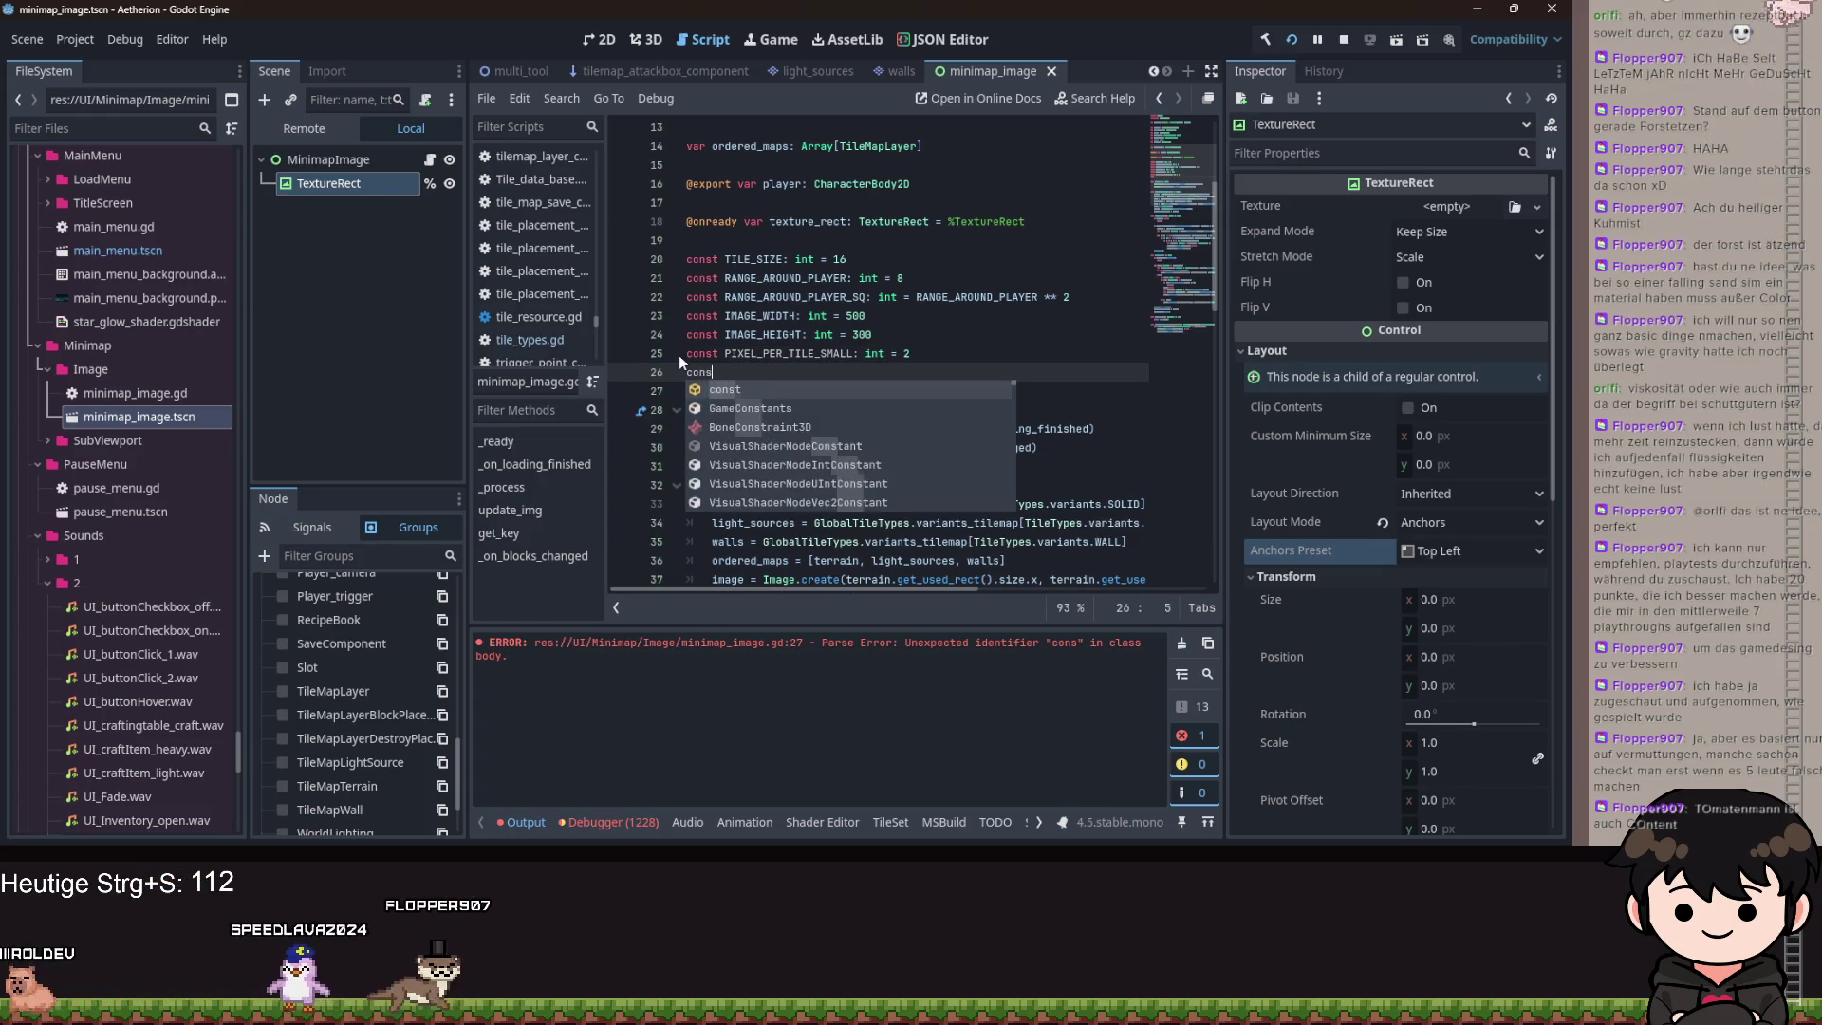
type("PER")
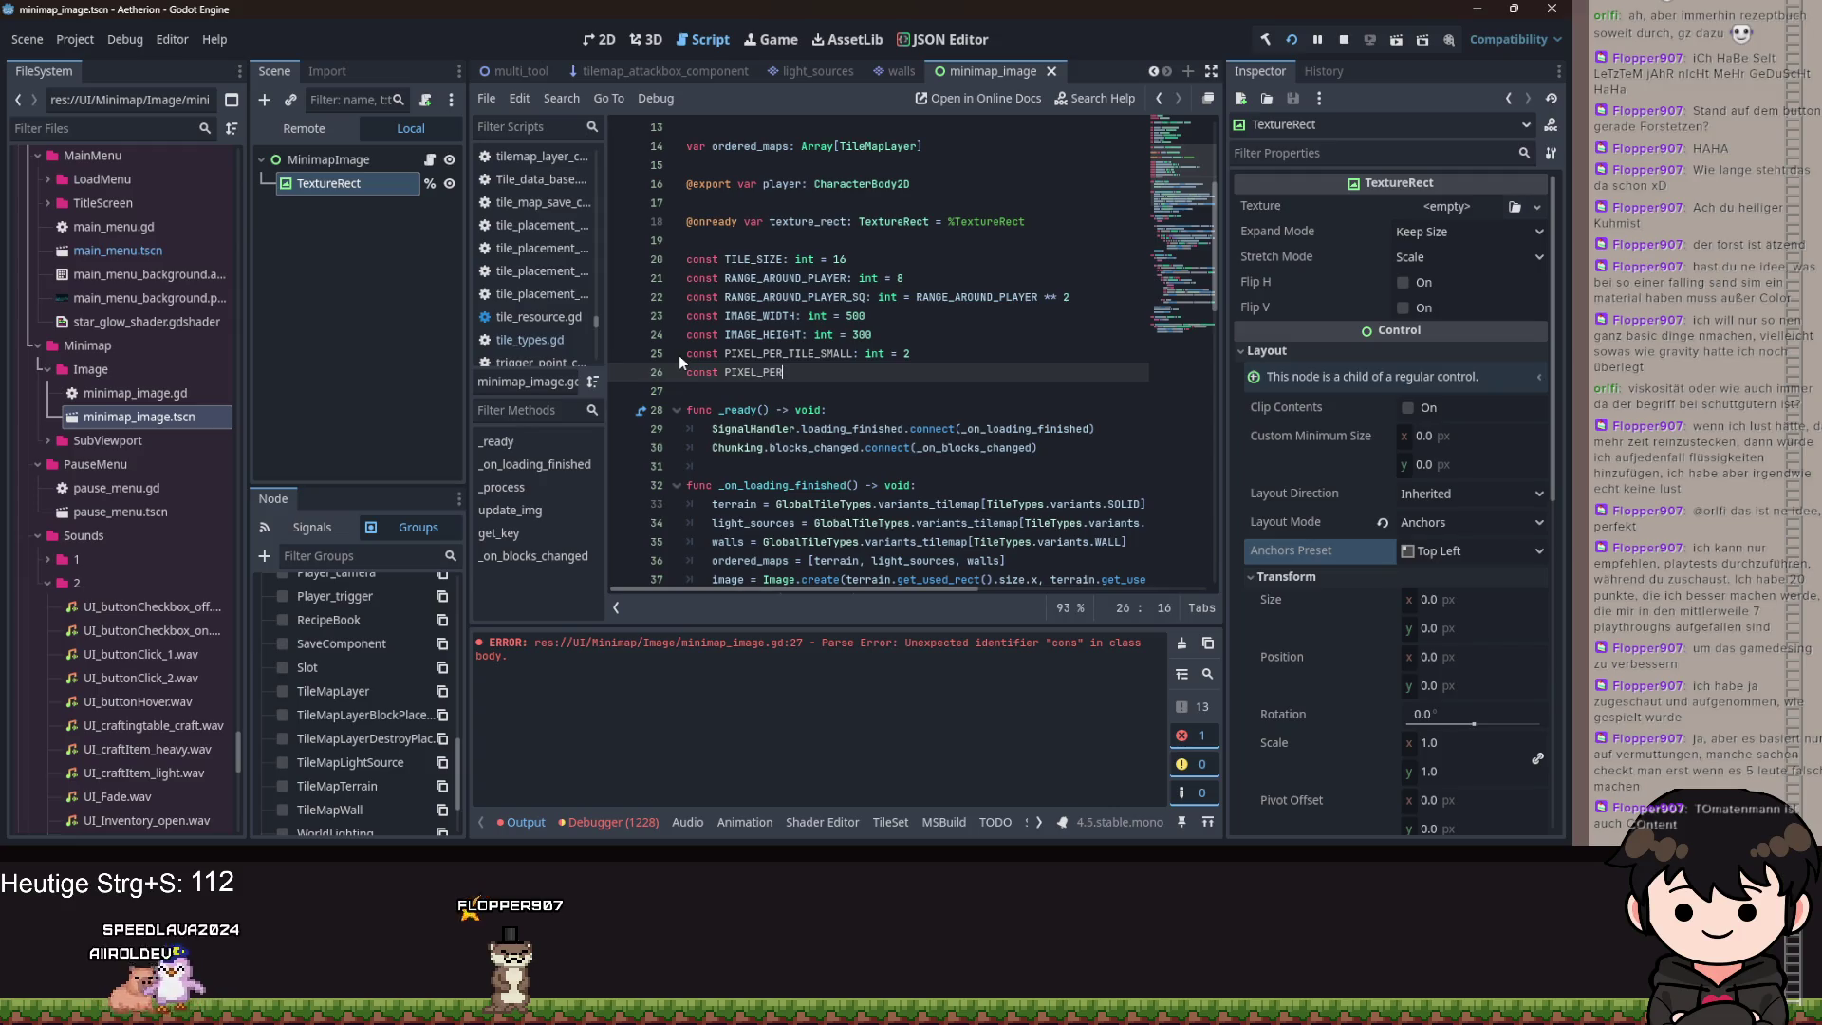
type("_TILE_BIG: in")
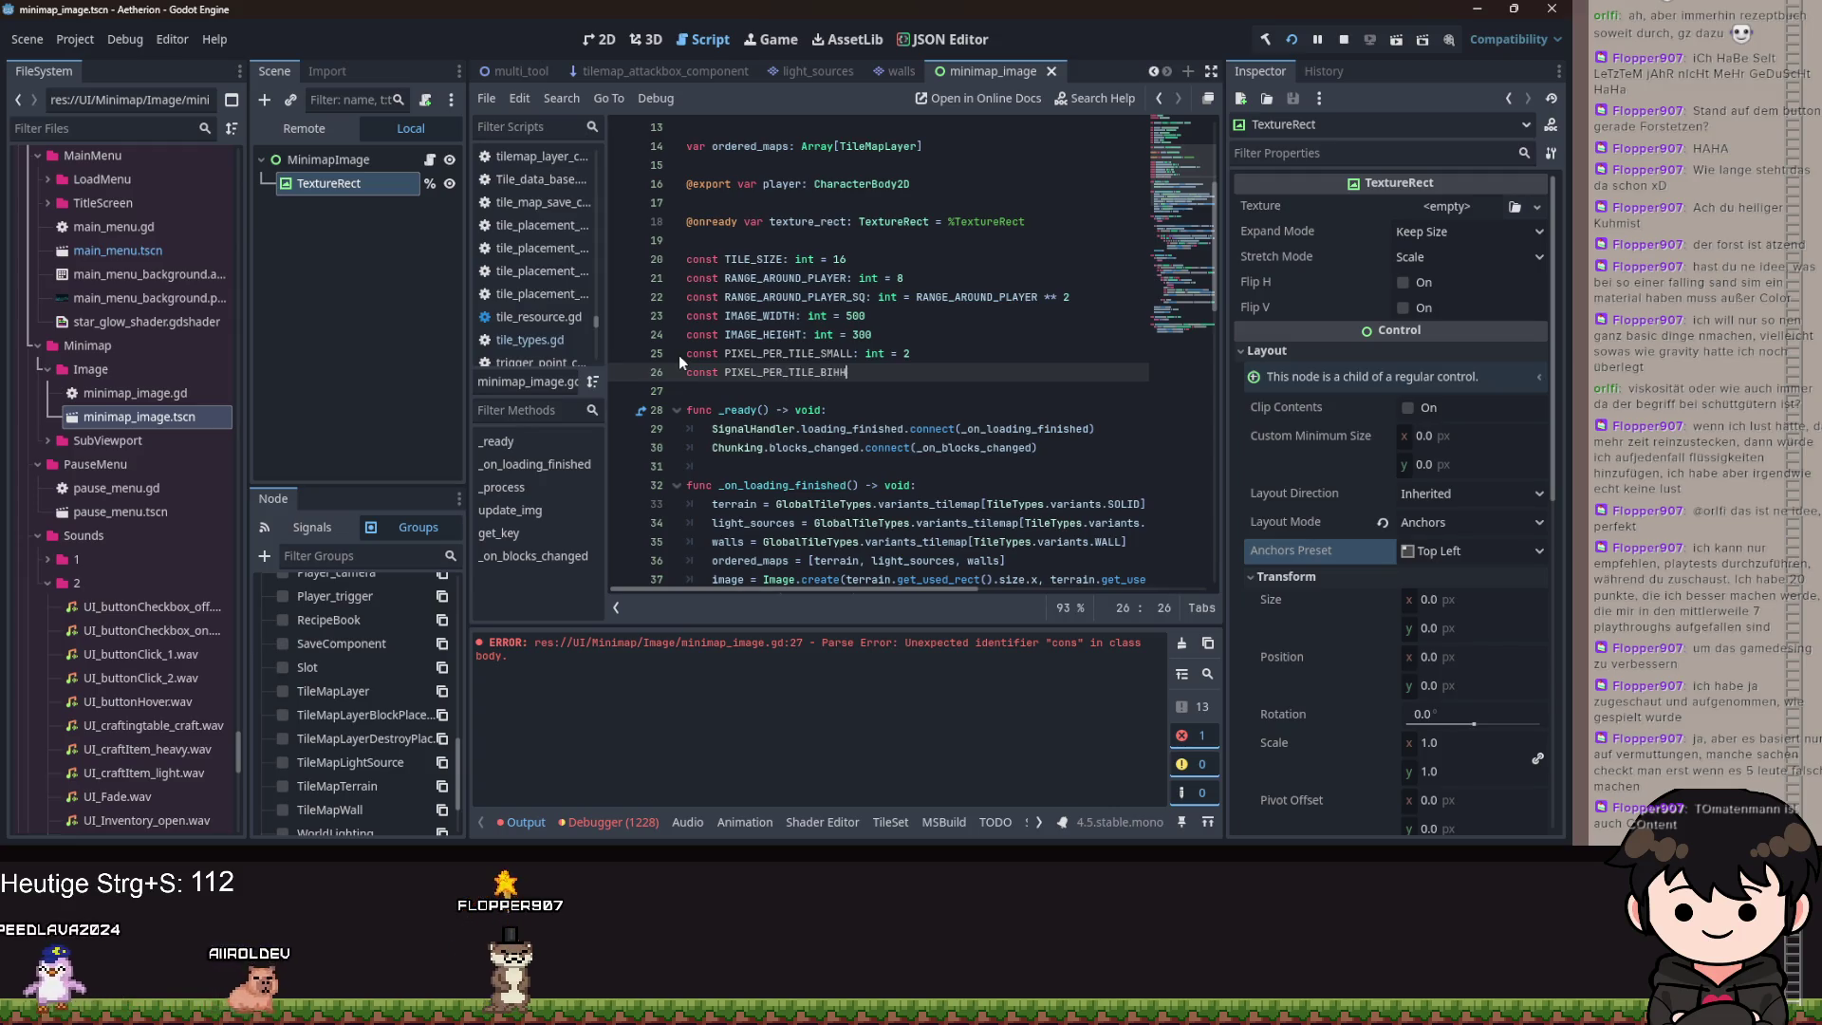
type("t = 4")
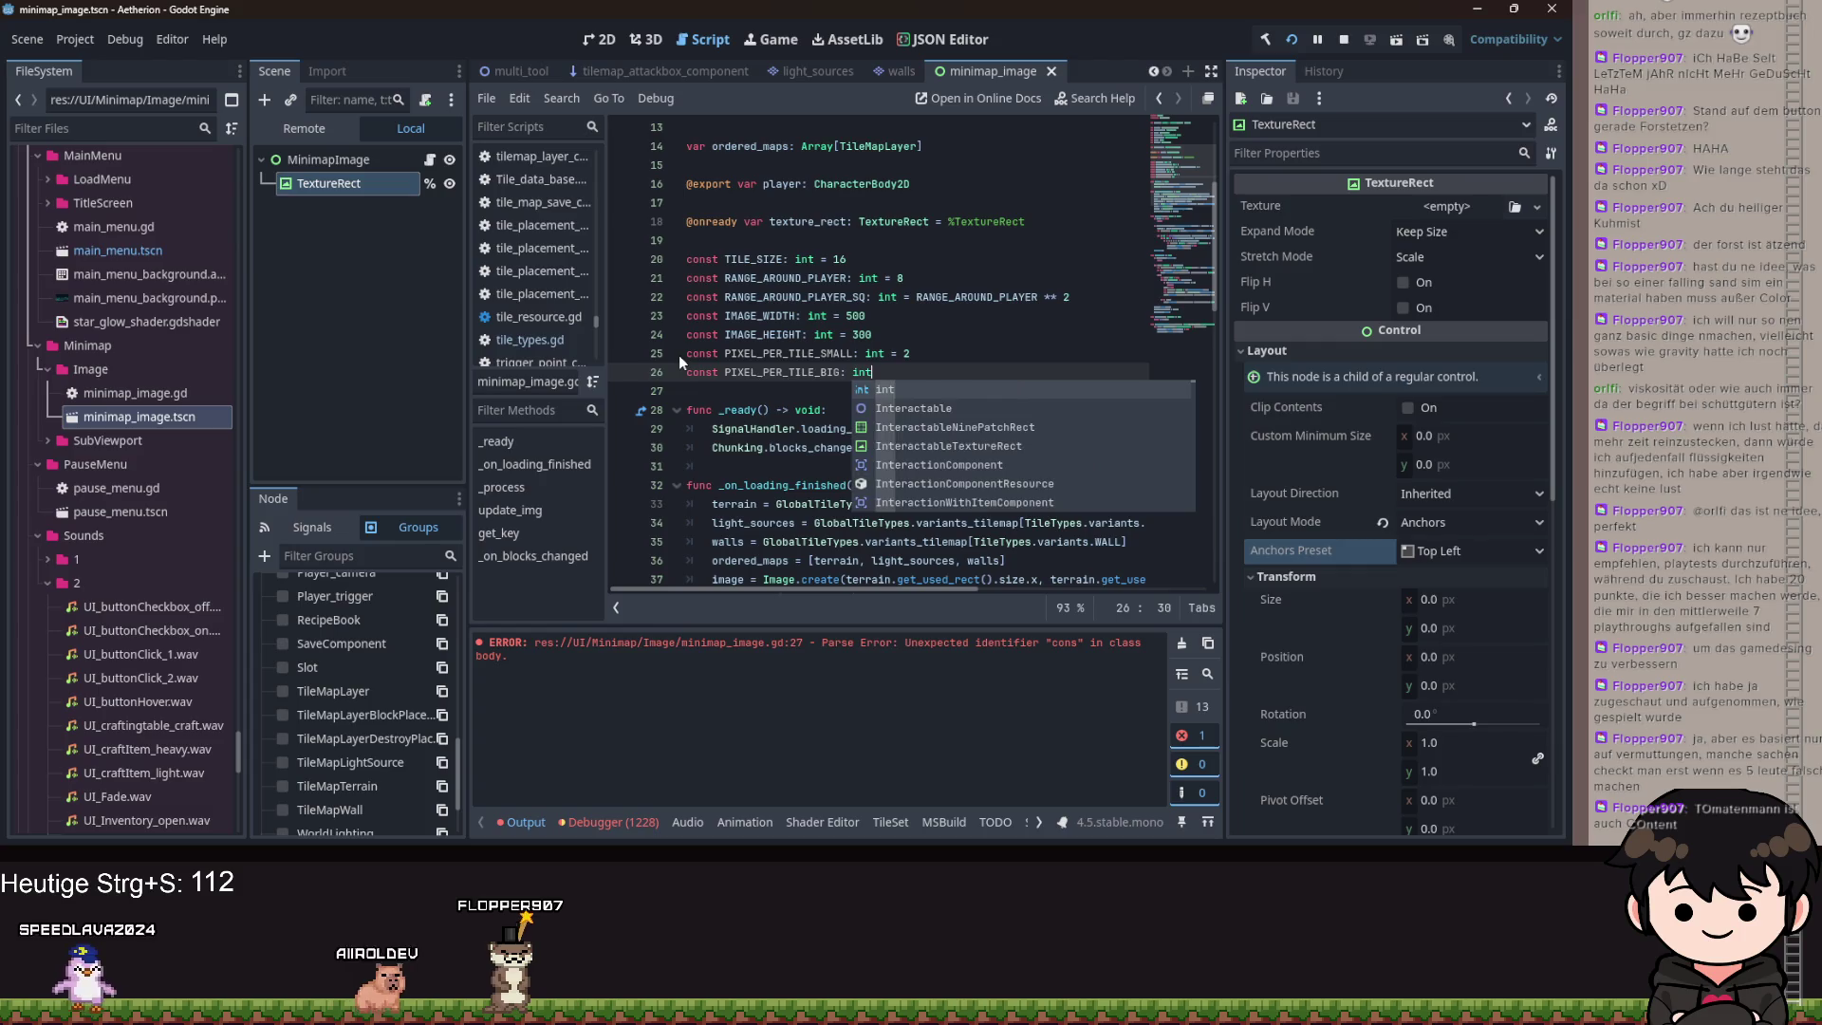
Delete the IMAGE_WIDTH and IMAGE_HEIGHT constants.
left_click_drag(927, 338, 675, 304)
key("shift+End")
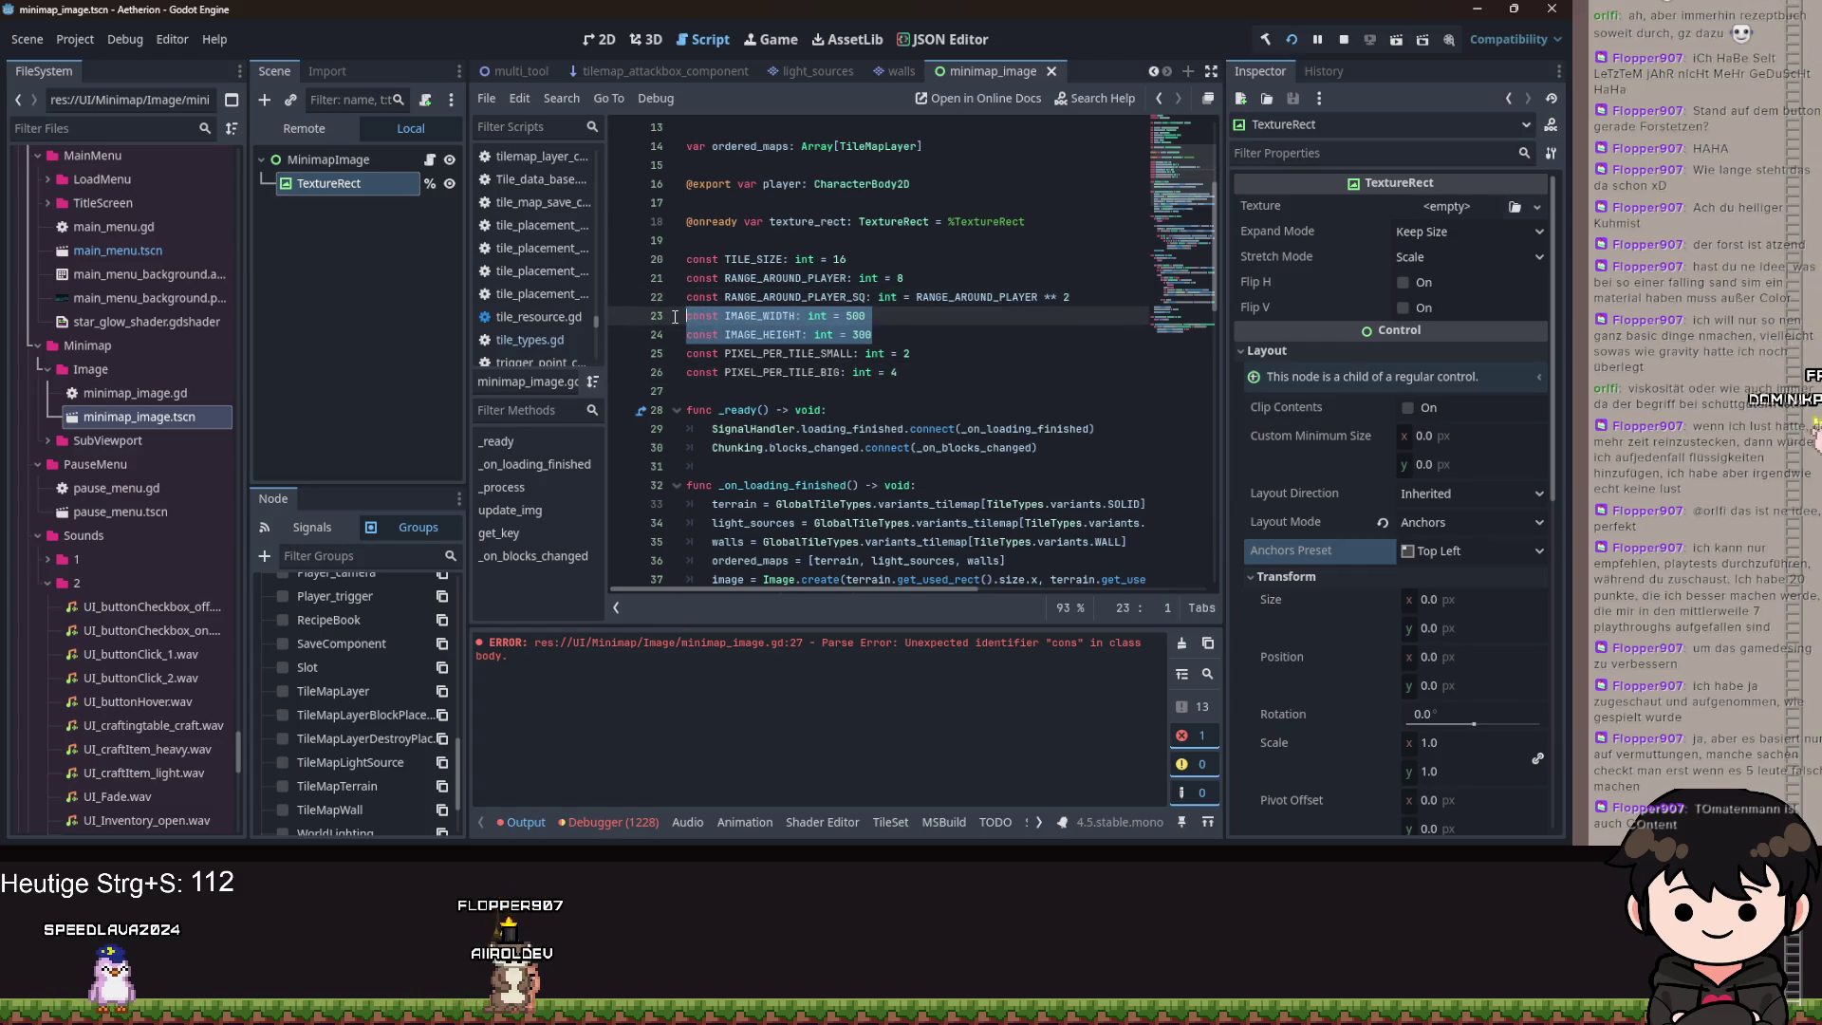
key("BackSpace")
scroll(933, 341, "down", 1)
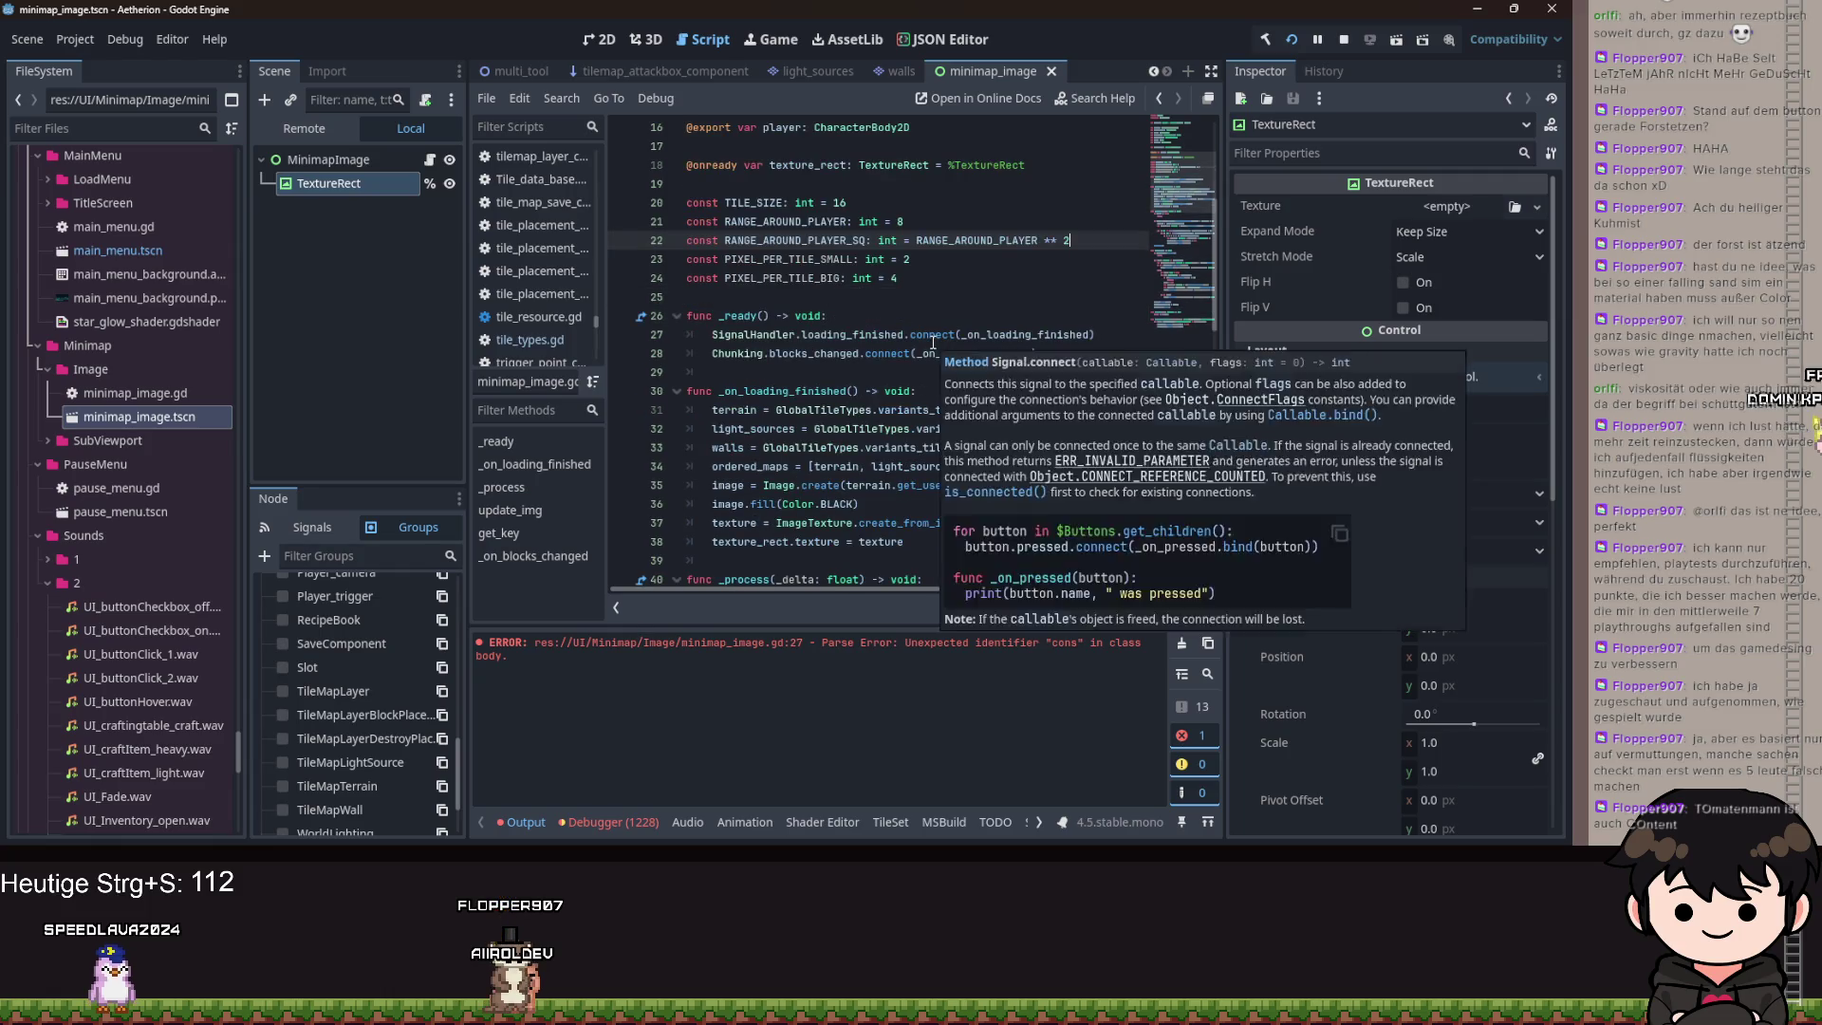
Declare var pixel_per_tile: int = PIXEL_PER_TILE_SMALL below the texture variable.
key("ctrl+s")
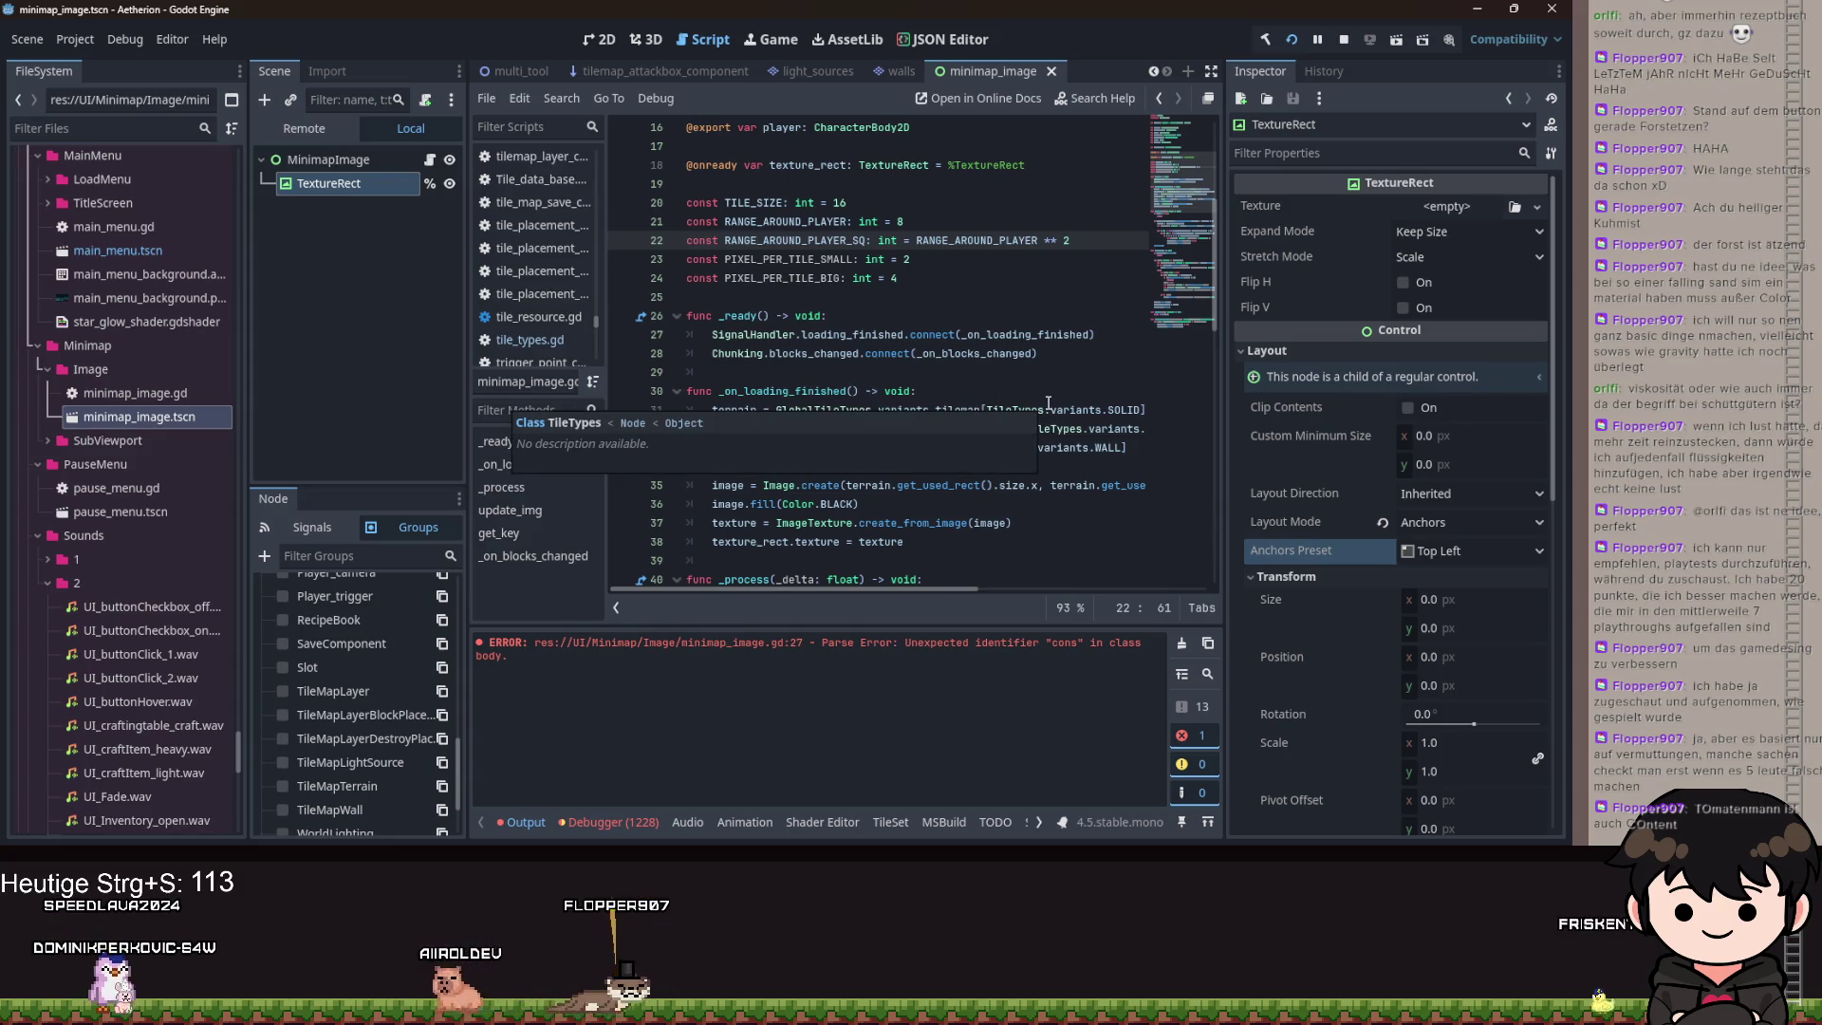
scroll(835, 313, "up", 4)
left_click(736, 296)
key("Return")
key("Up")
type("va")
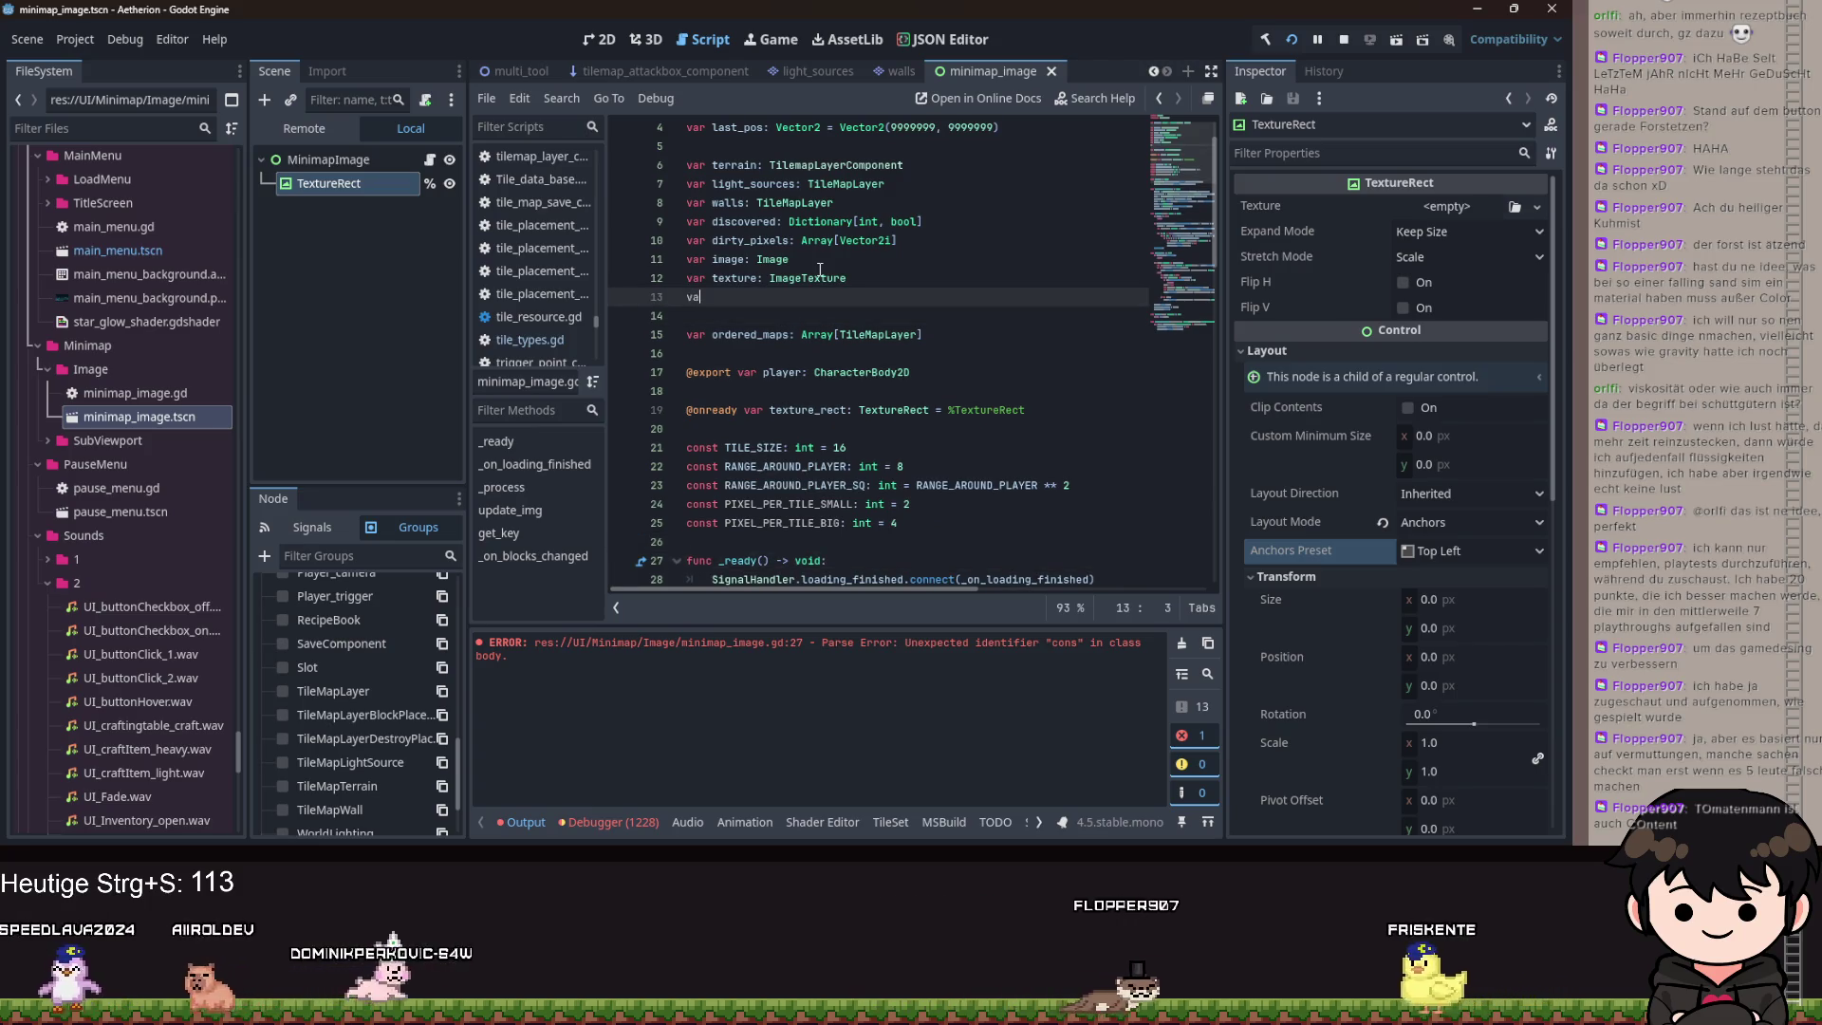
type("r pixel")
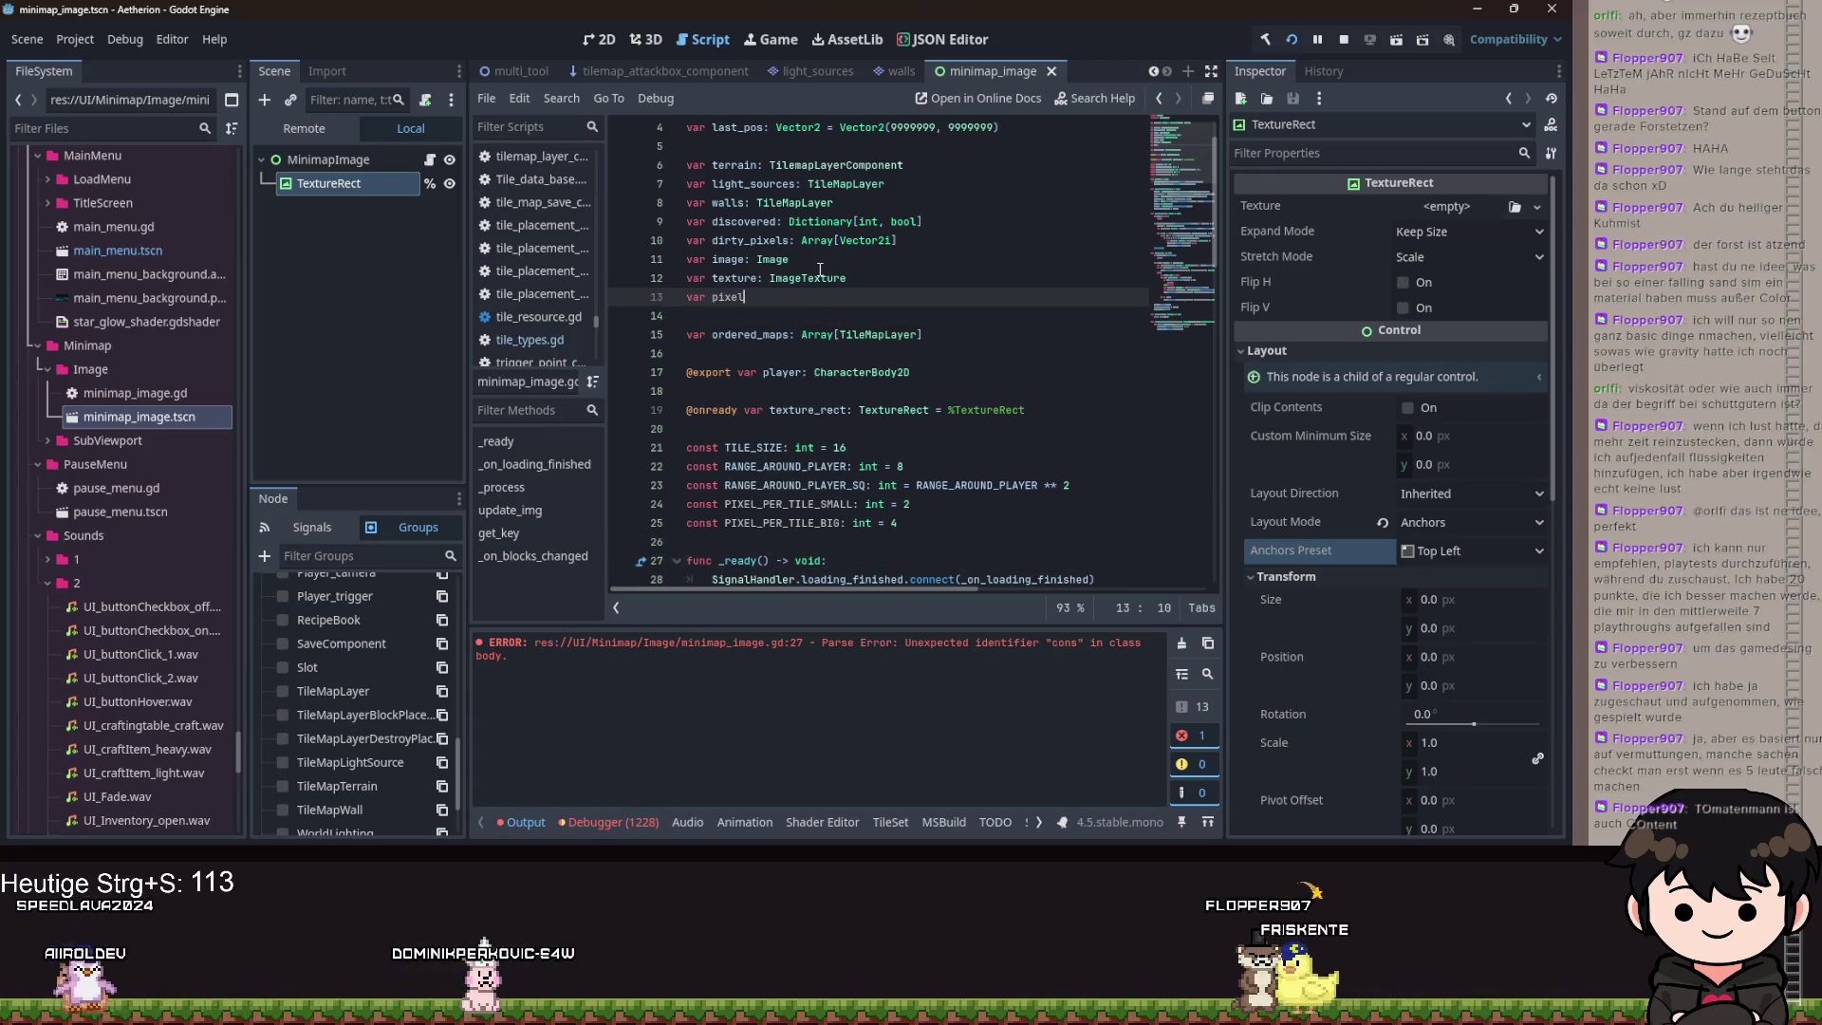
type("_per_tile")
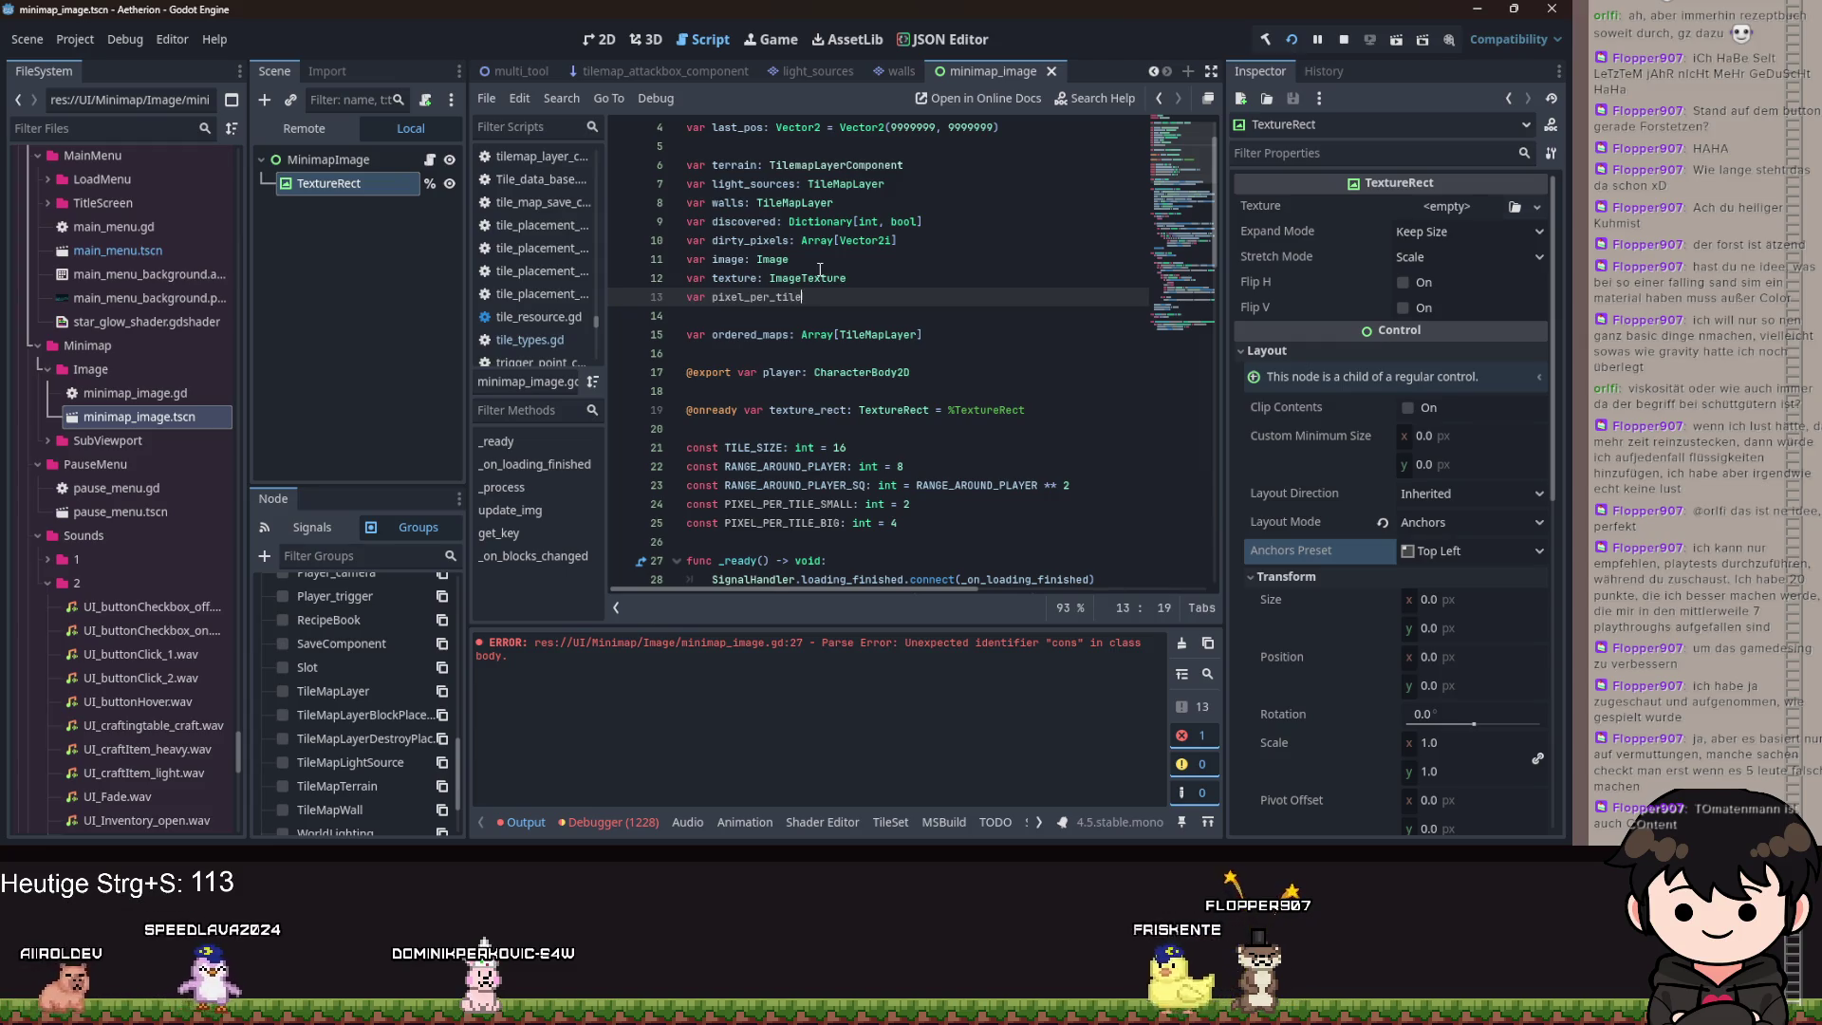
type(": int = PIXE")
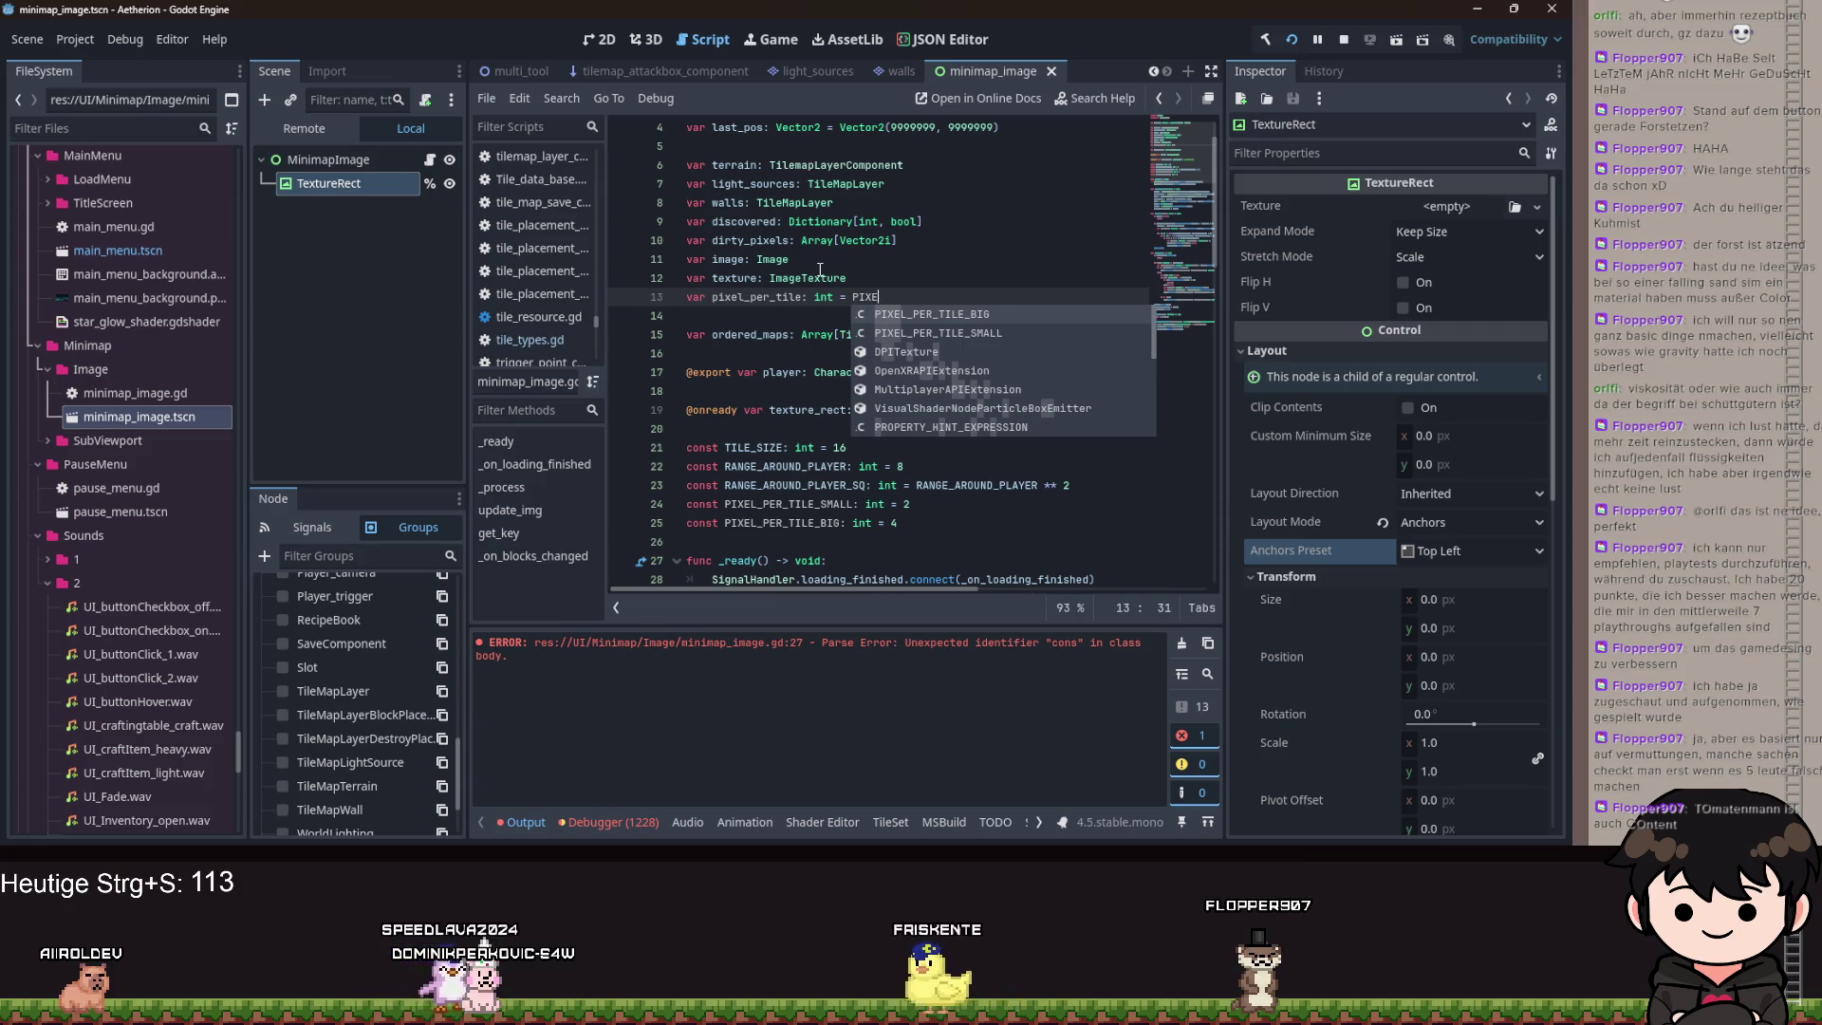
key("Down")
key("Return")
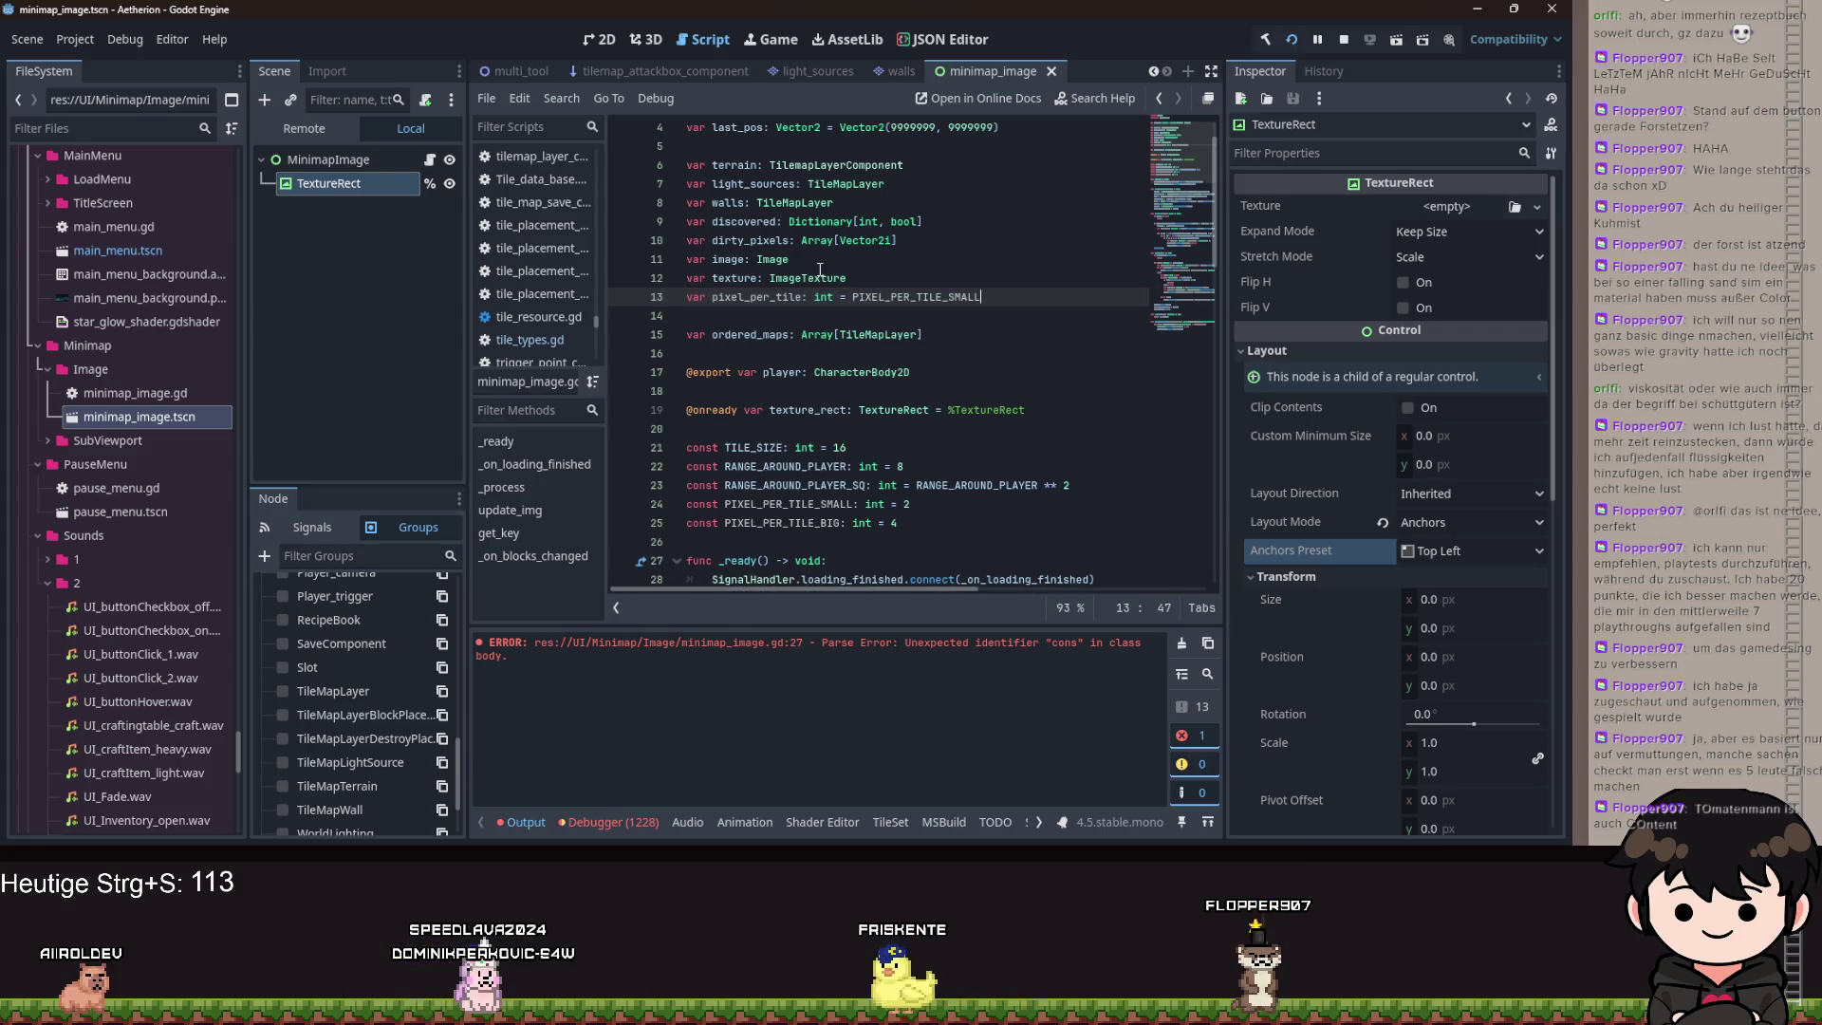
Save the scene and the minimap_image script.
key("ctrl+s")
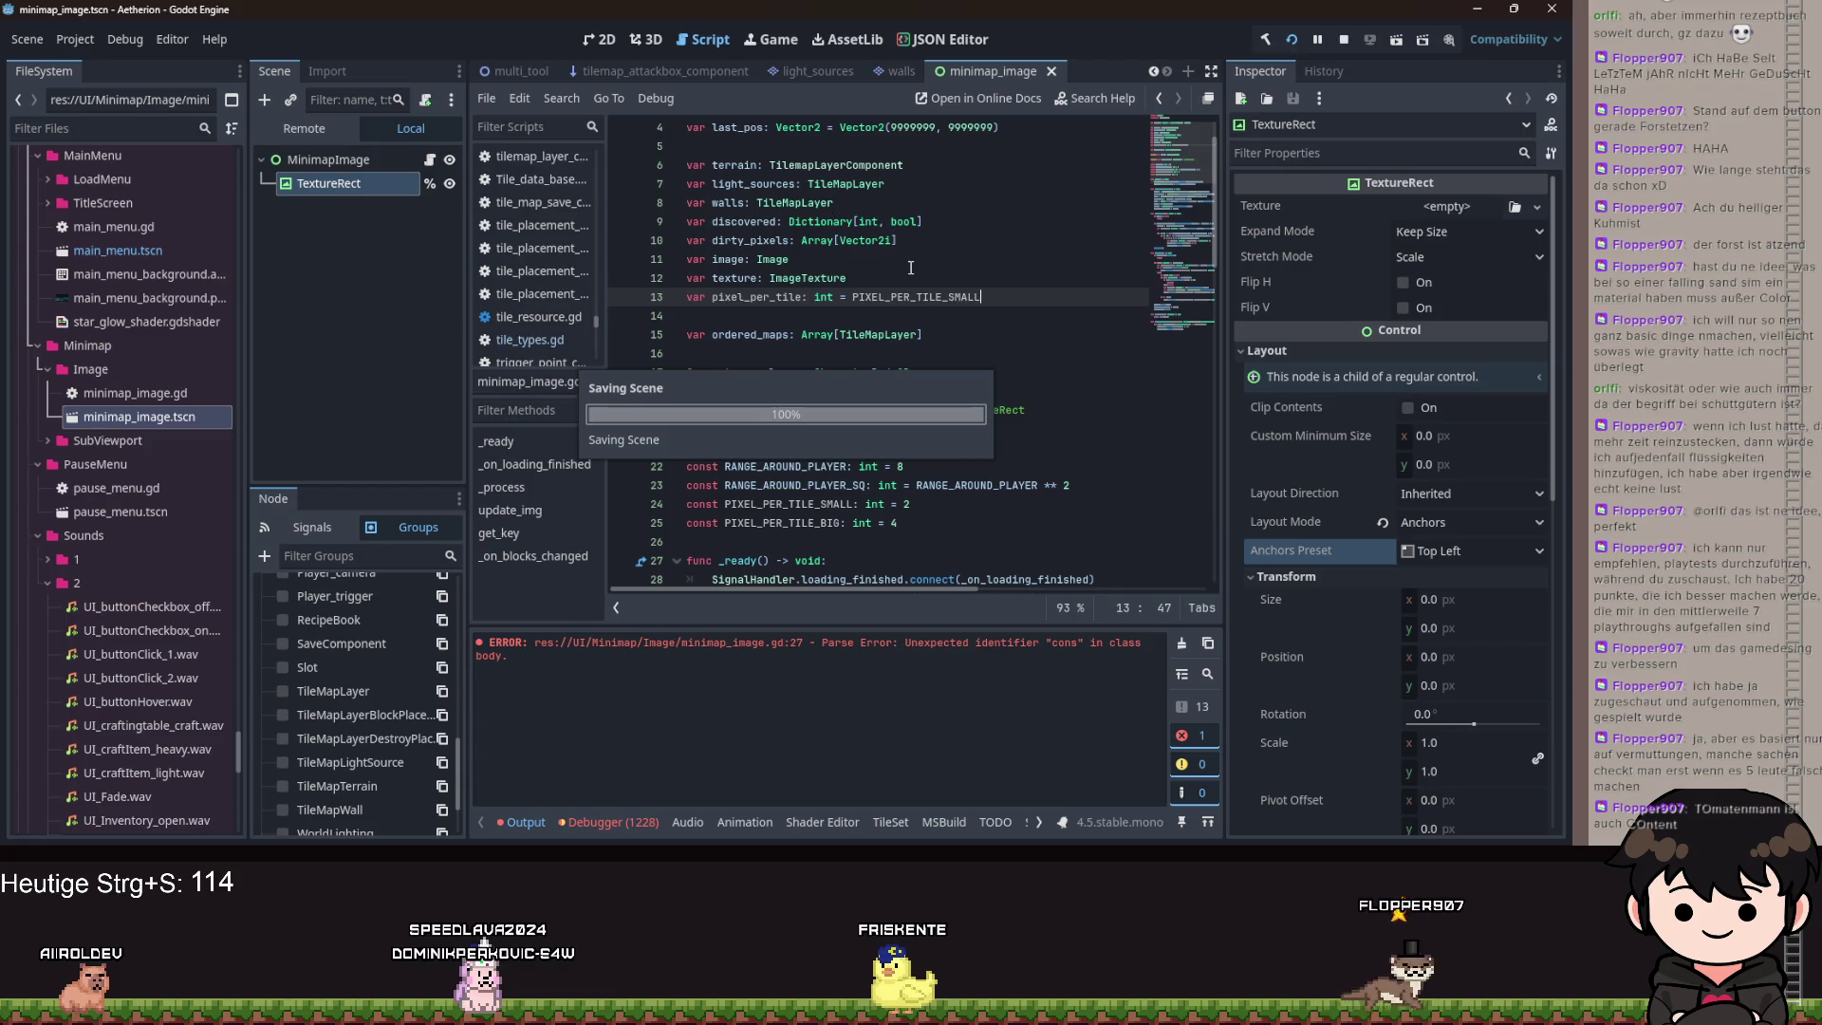
scroll(907, 265, "down", 4)
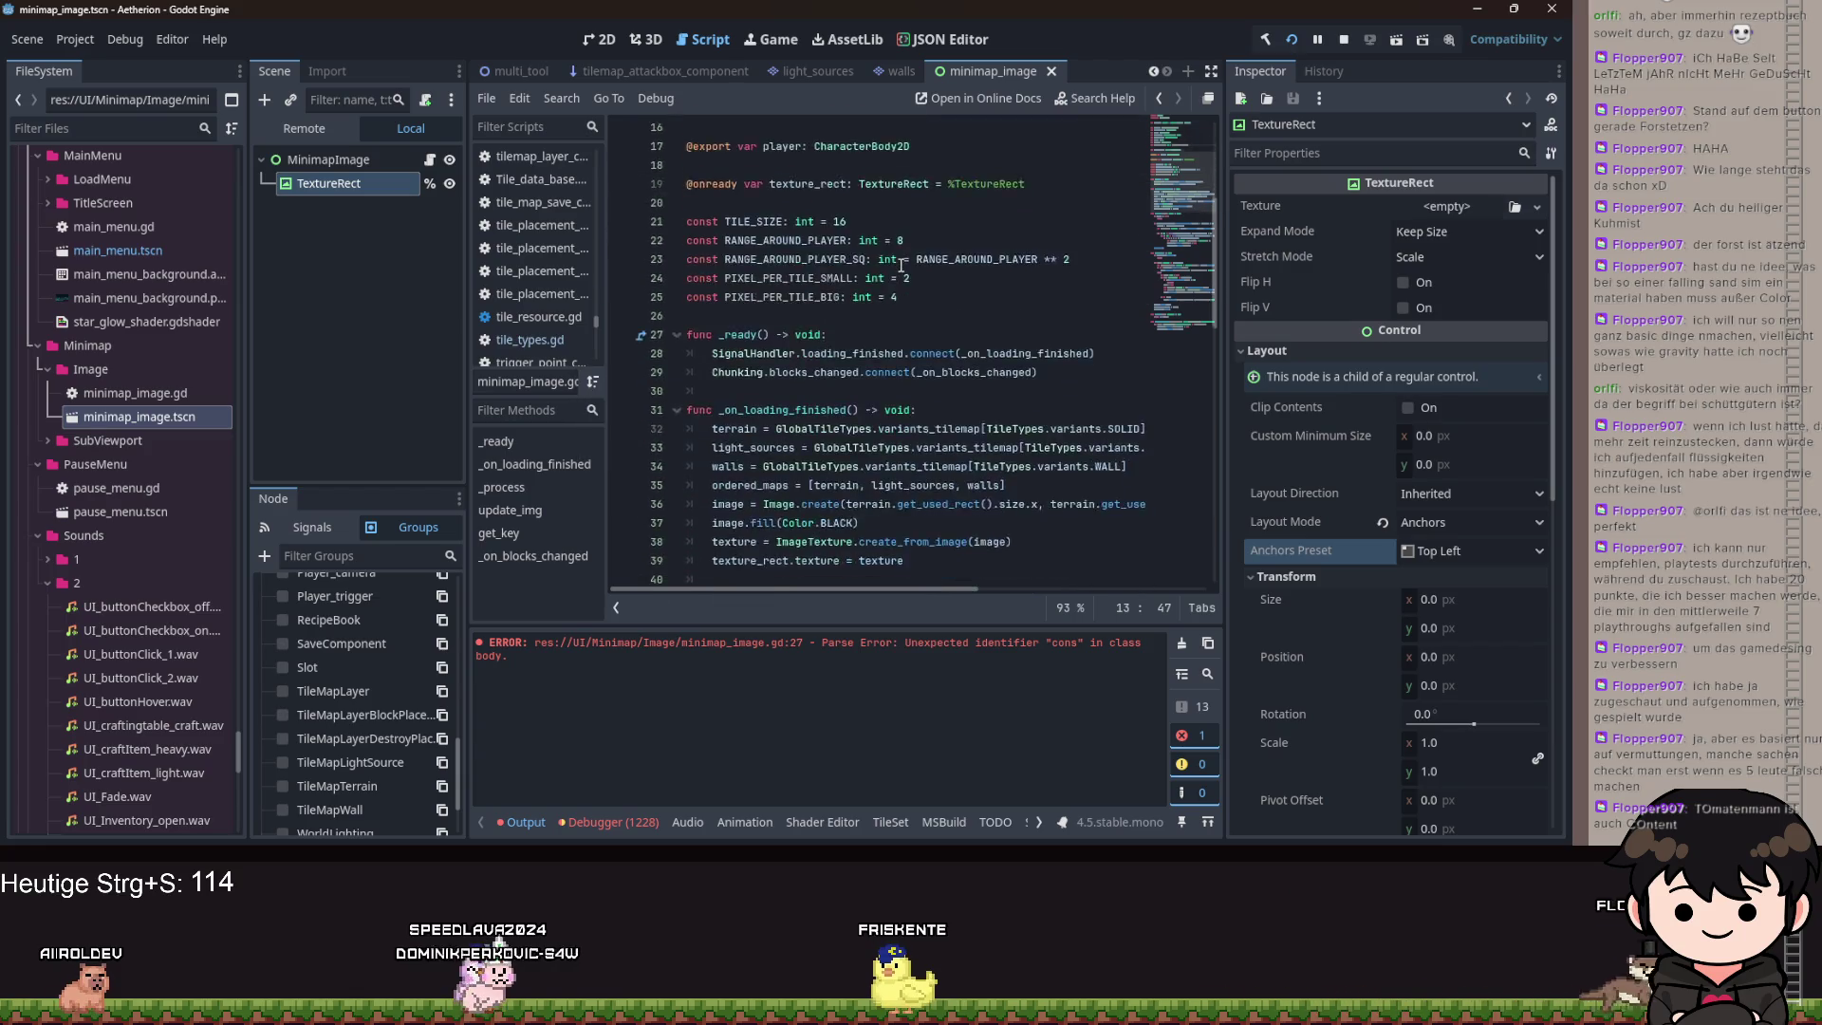
scroll(896, 257, "up", 5)
scroll(854, 323, "down", 6)
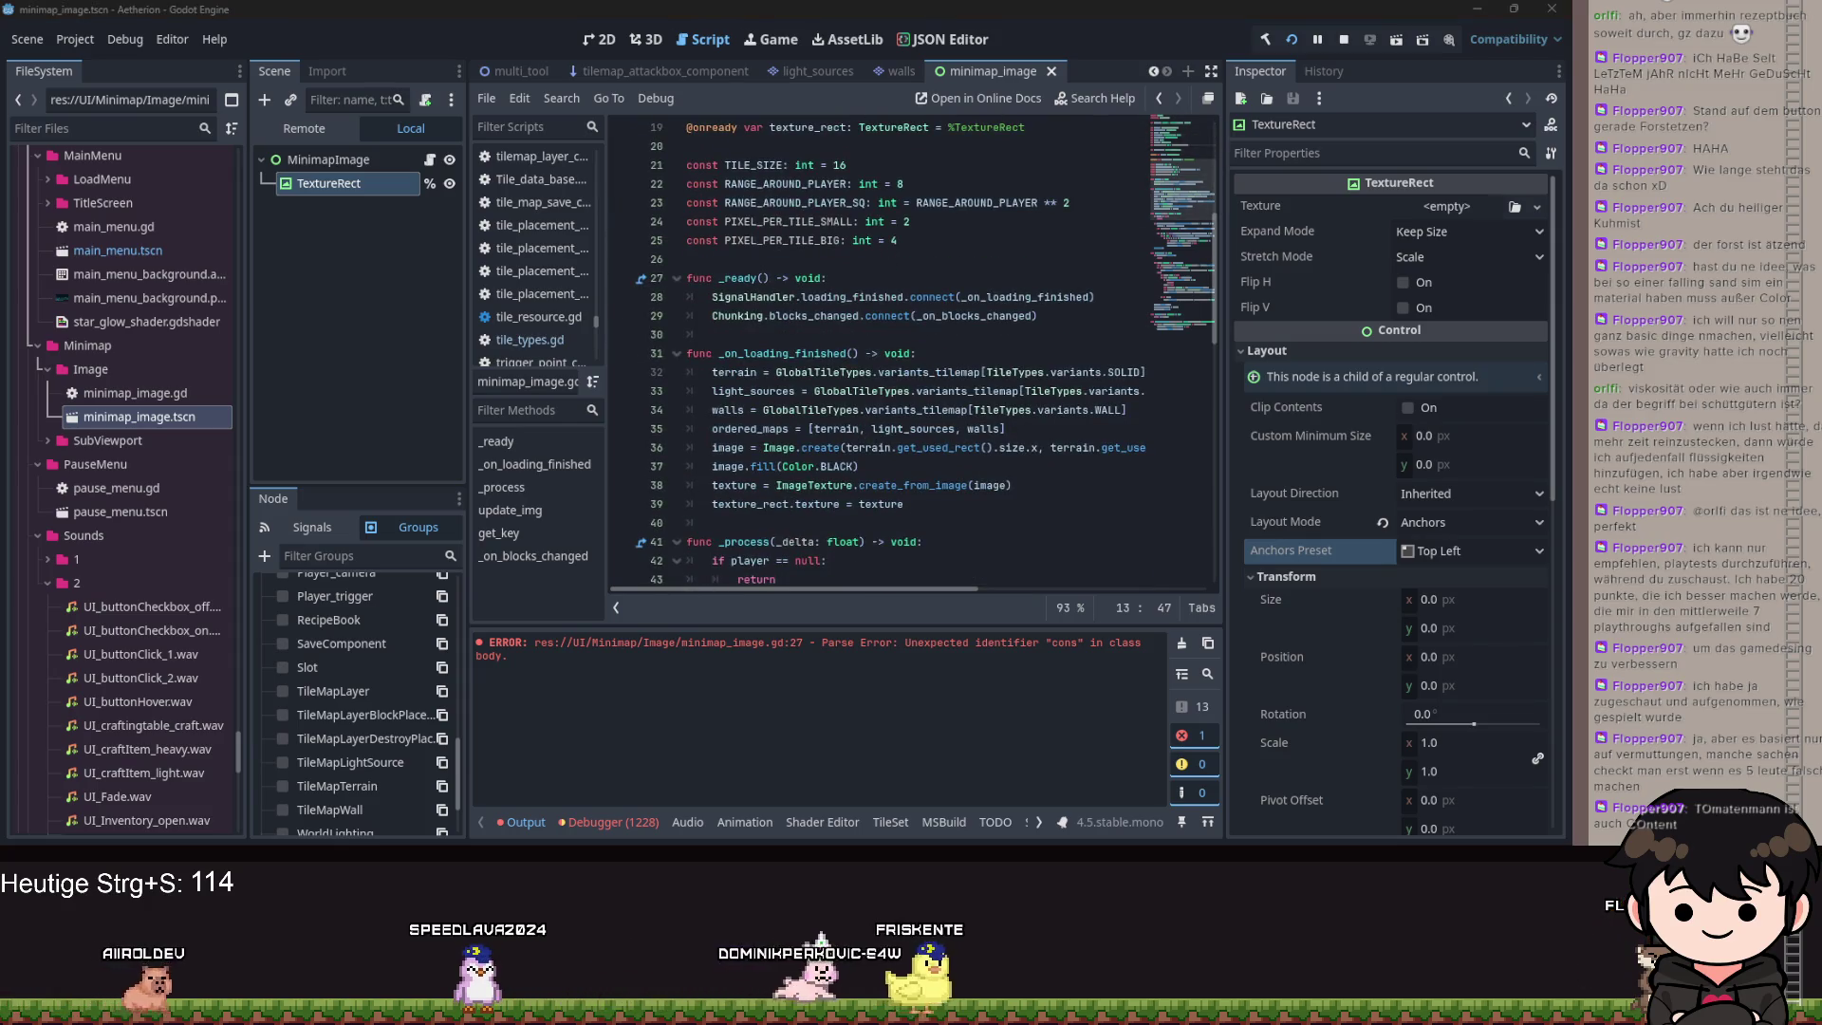
left_click(880, 371)
scroll(880, 370, "down", 1)
scroll(880, 368, "down", 1)
left_click_drag(1013, 372, 866, 355)
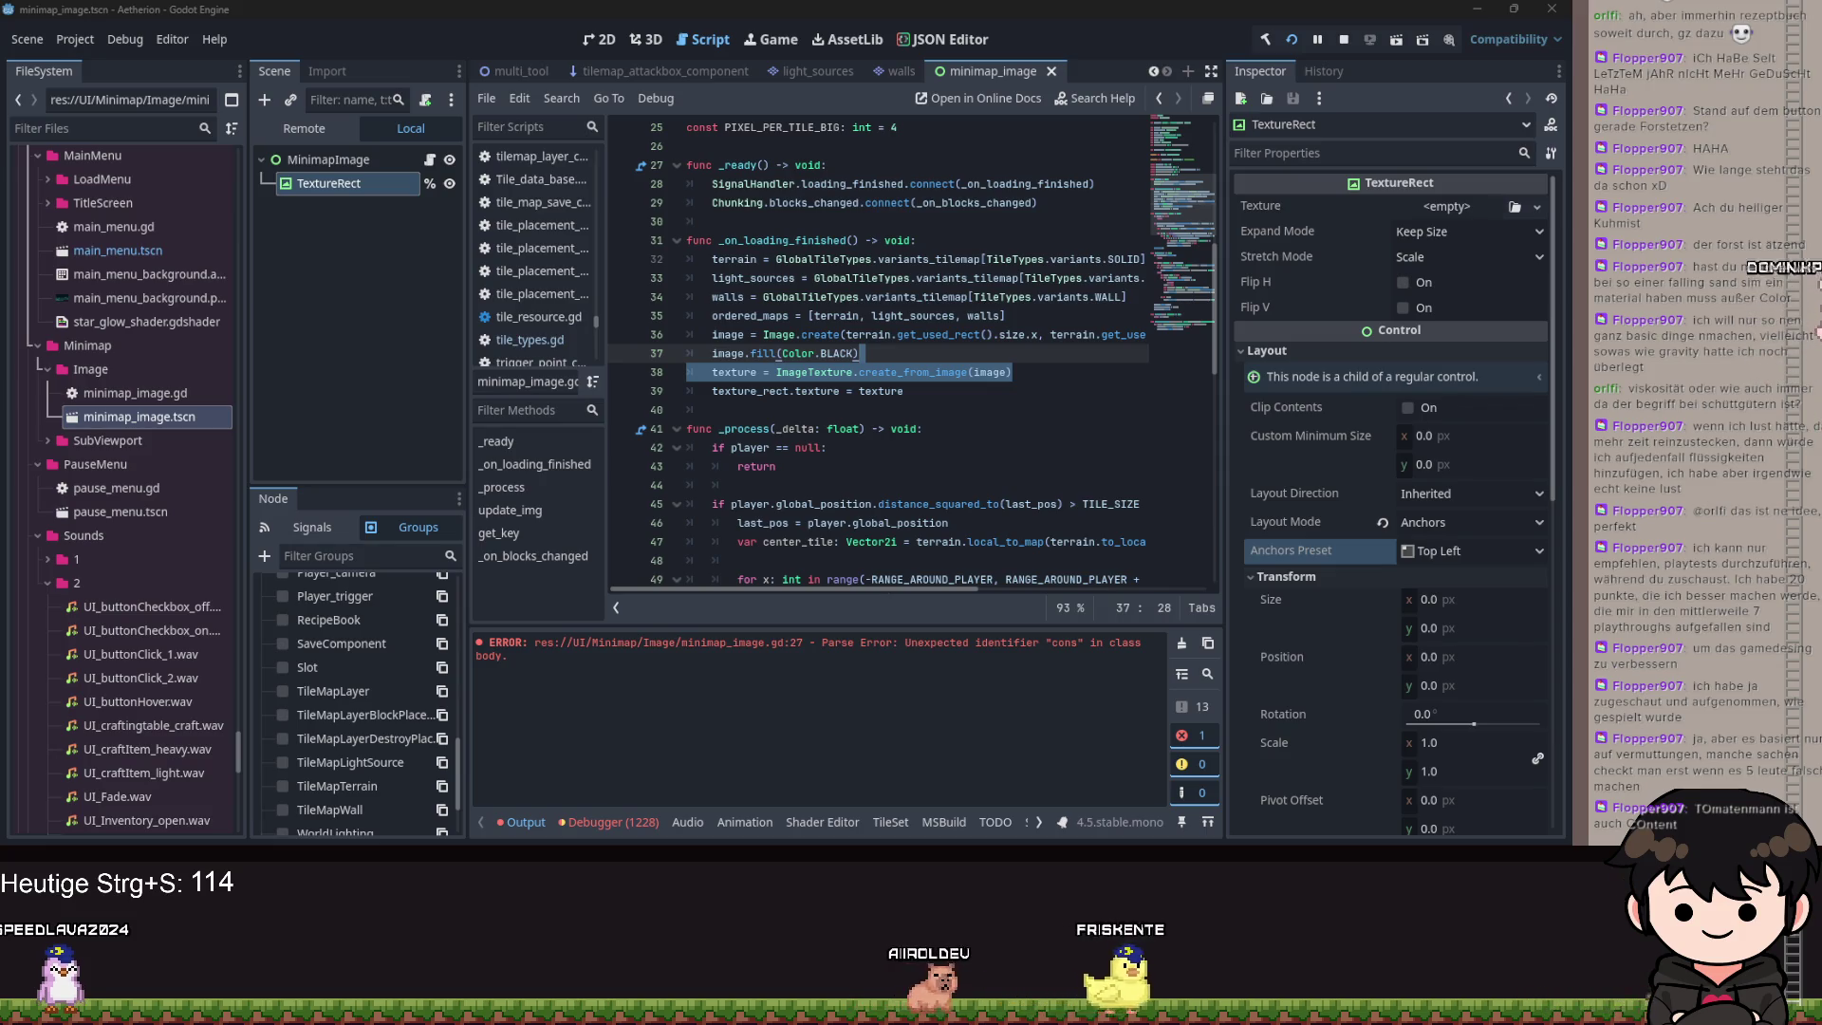
key("Down")
key("Down")
key("Down")
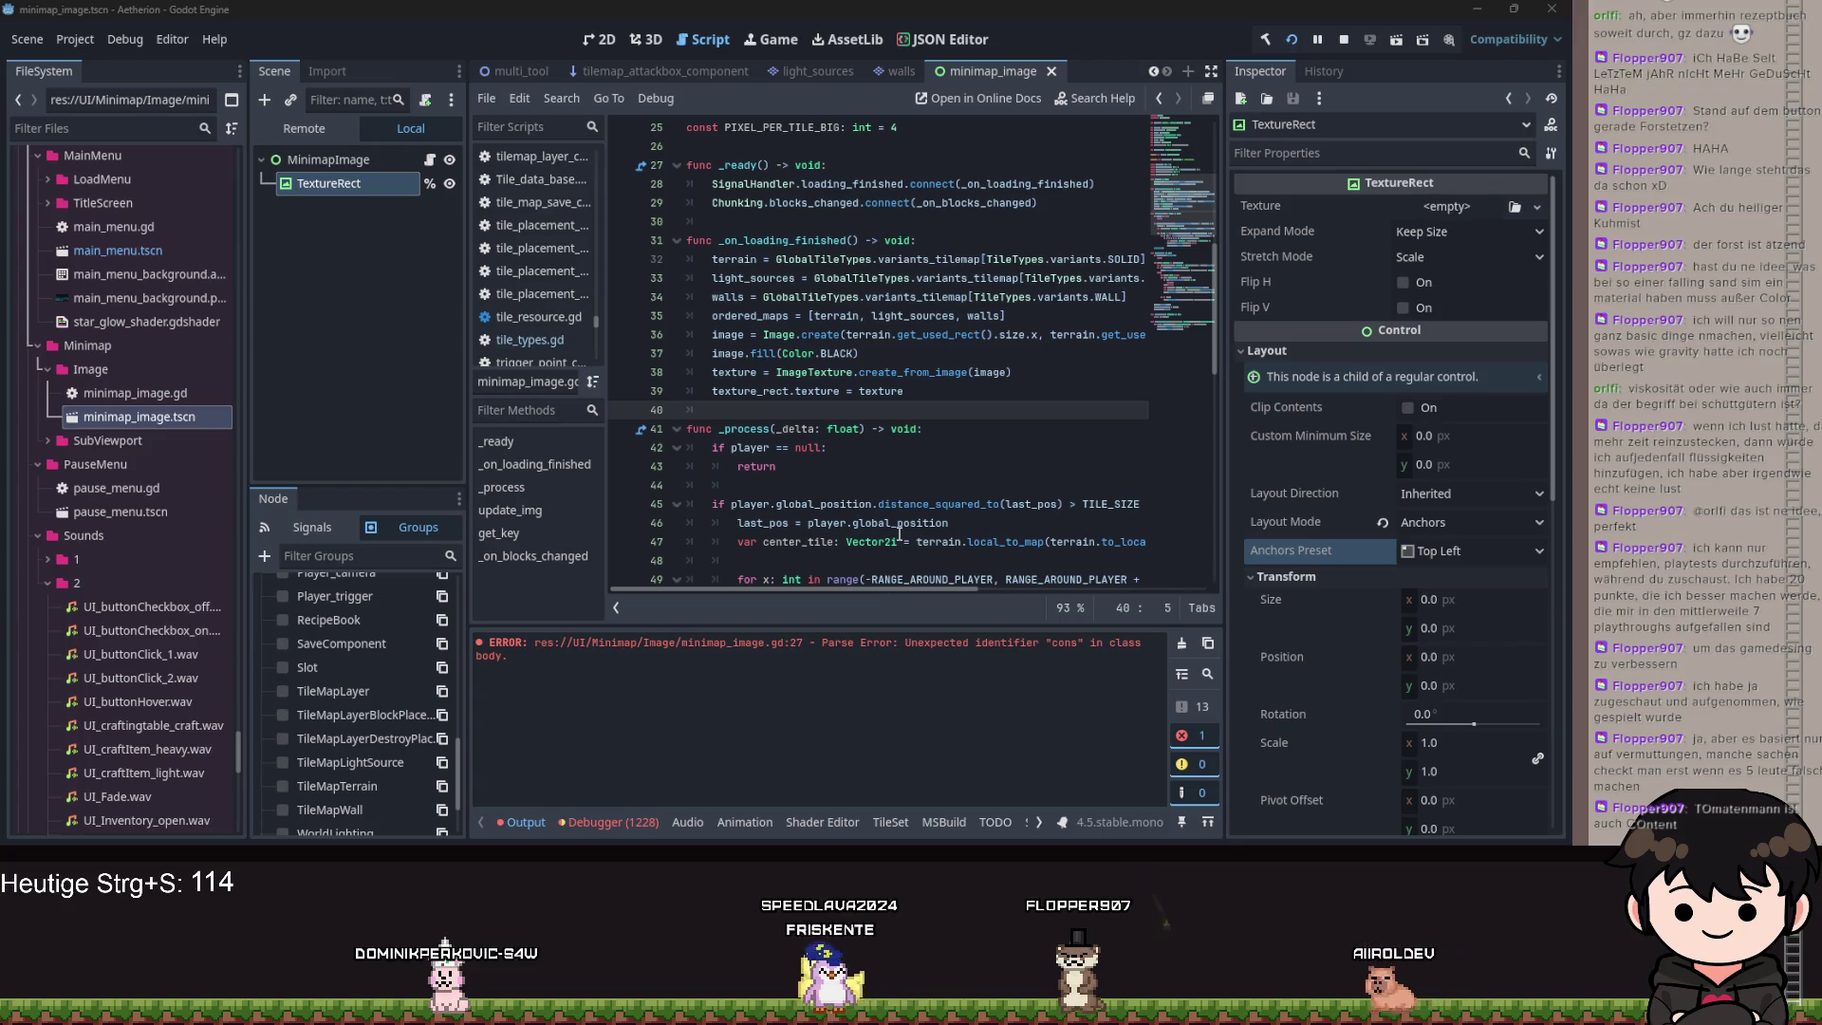
left_click(901, 391)
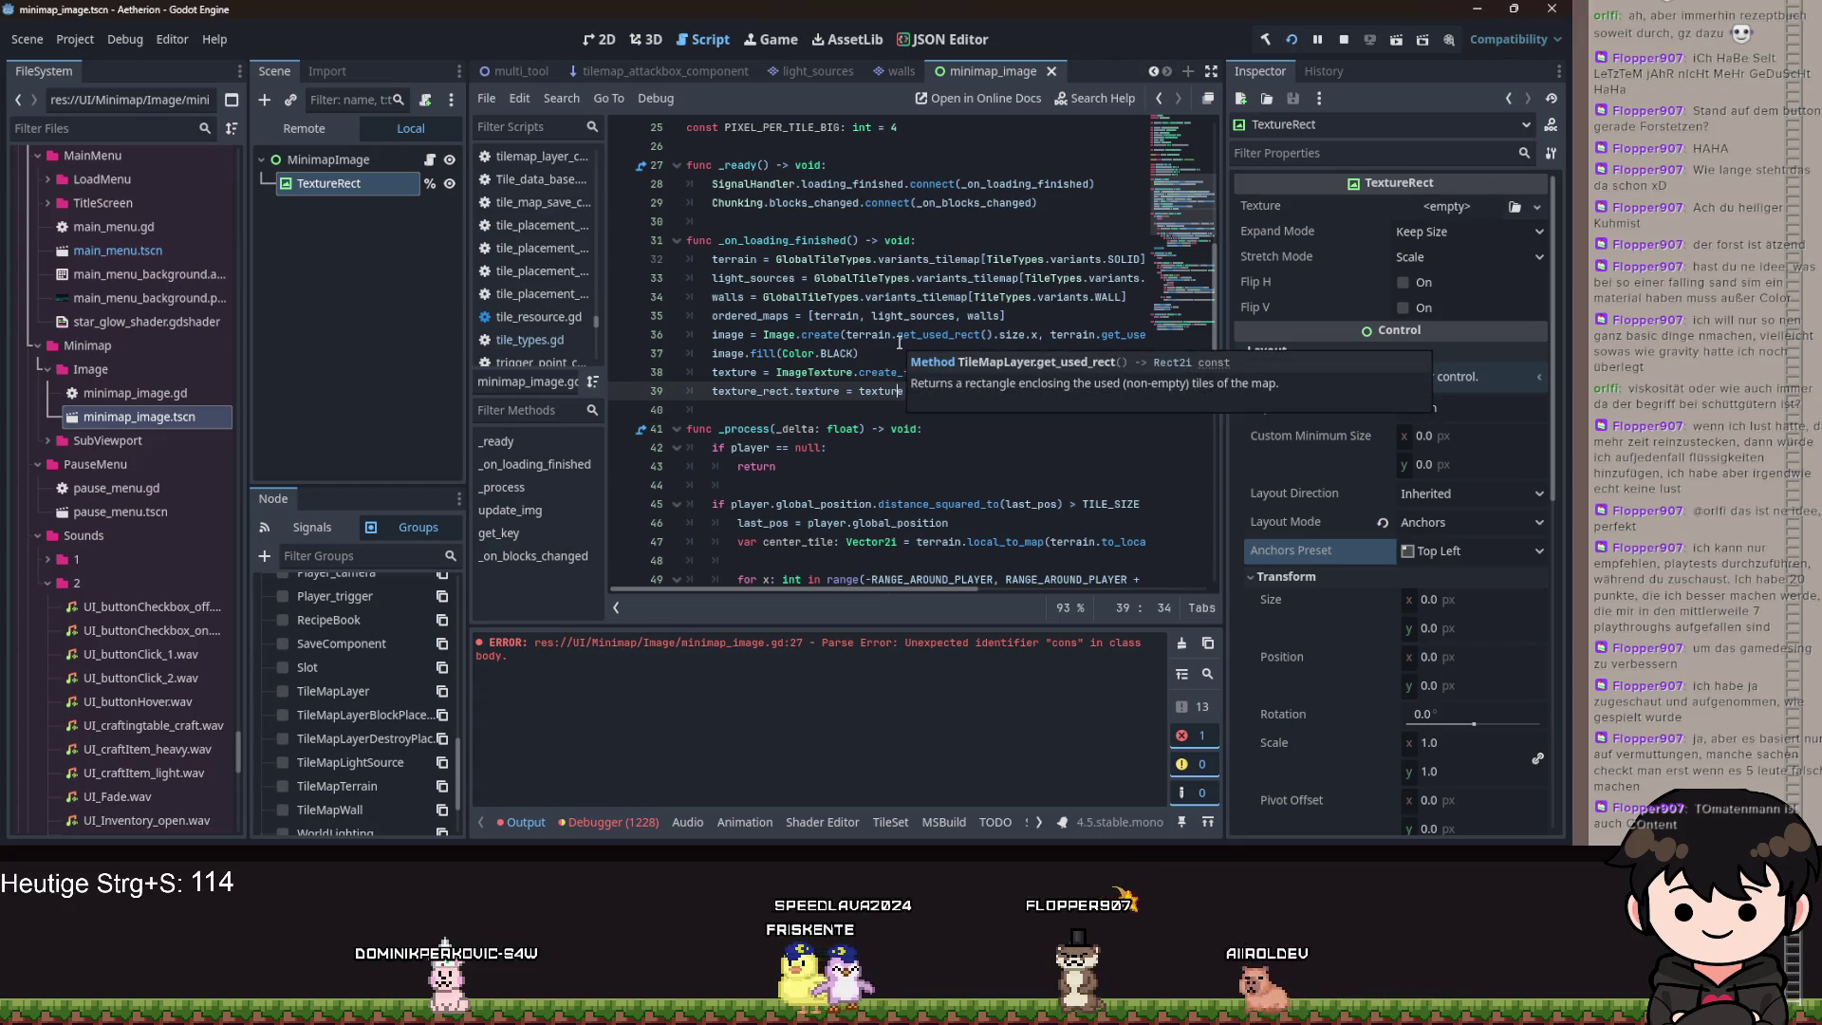
scroll(900, 342, "up", 3)
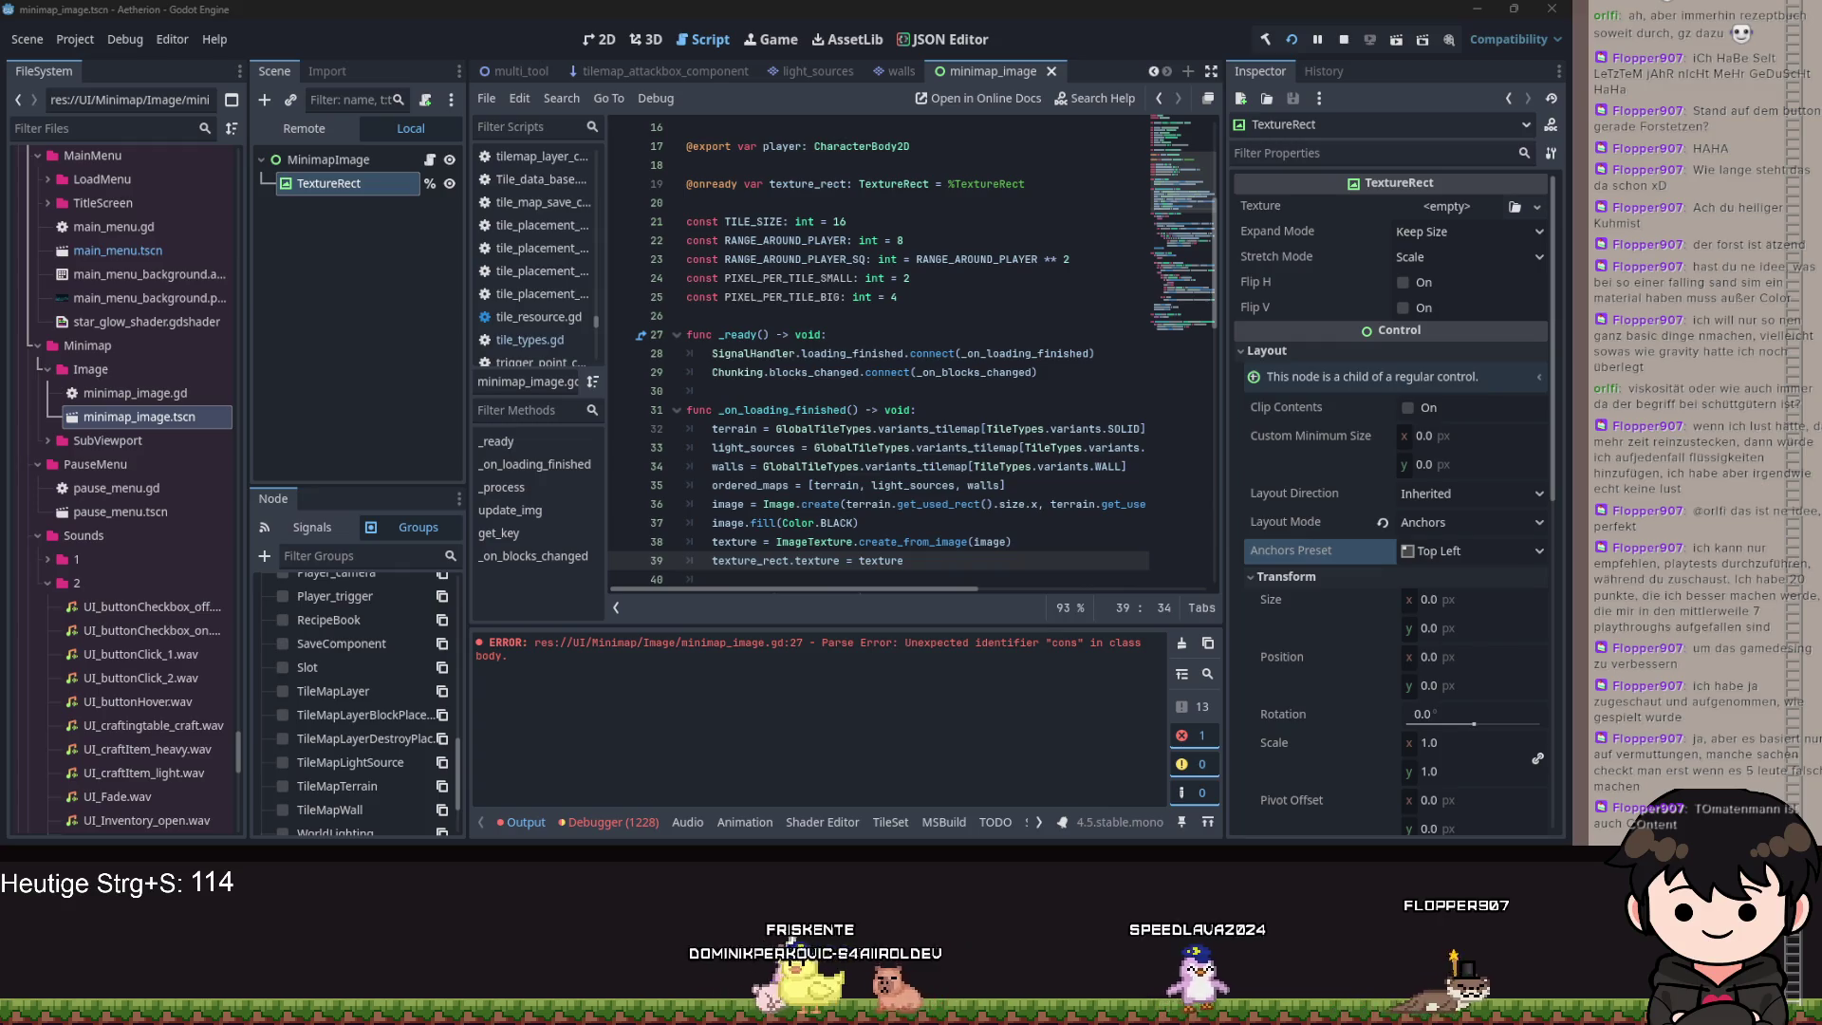
left_click(832, 466)
scroll(836, 475, "down", 15)
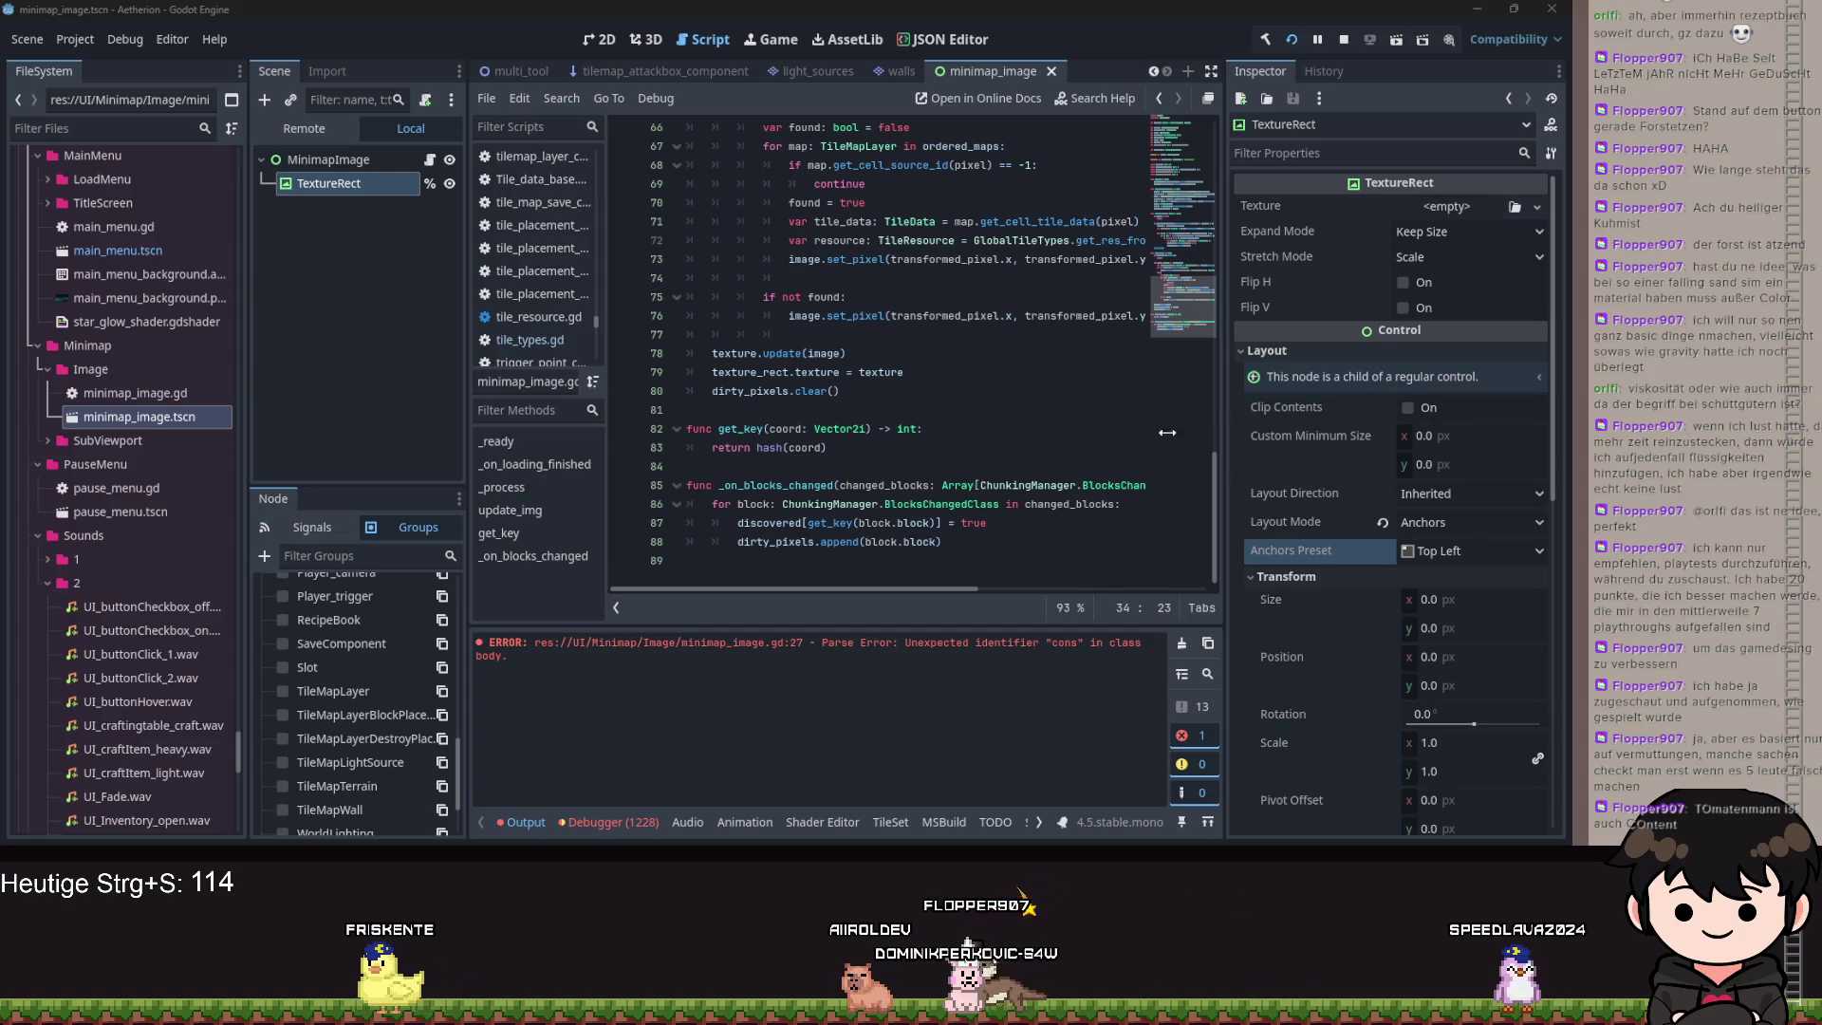
scroll(1044, 432, "up", 1)
left_click(911, 411)
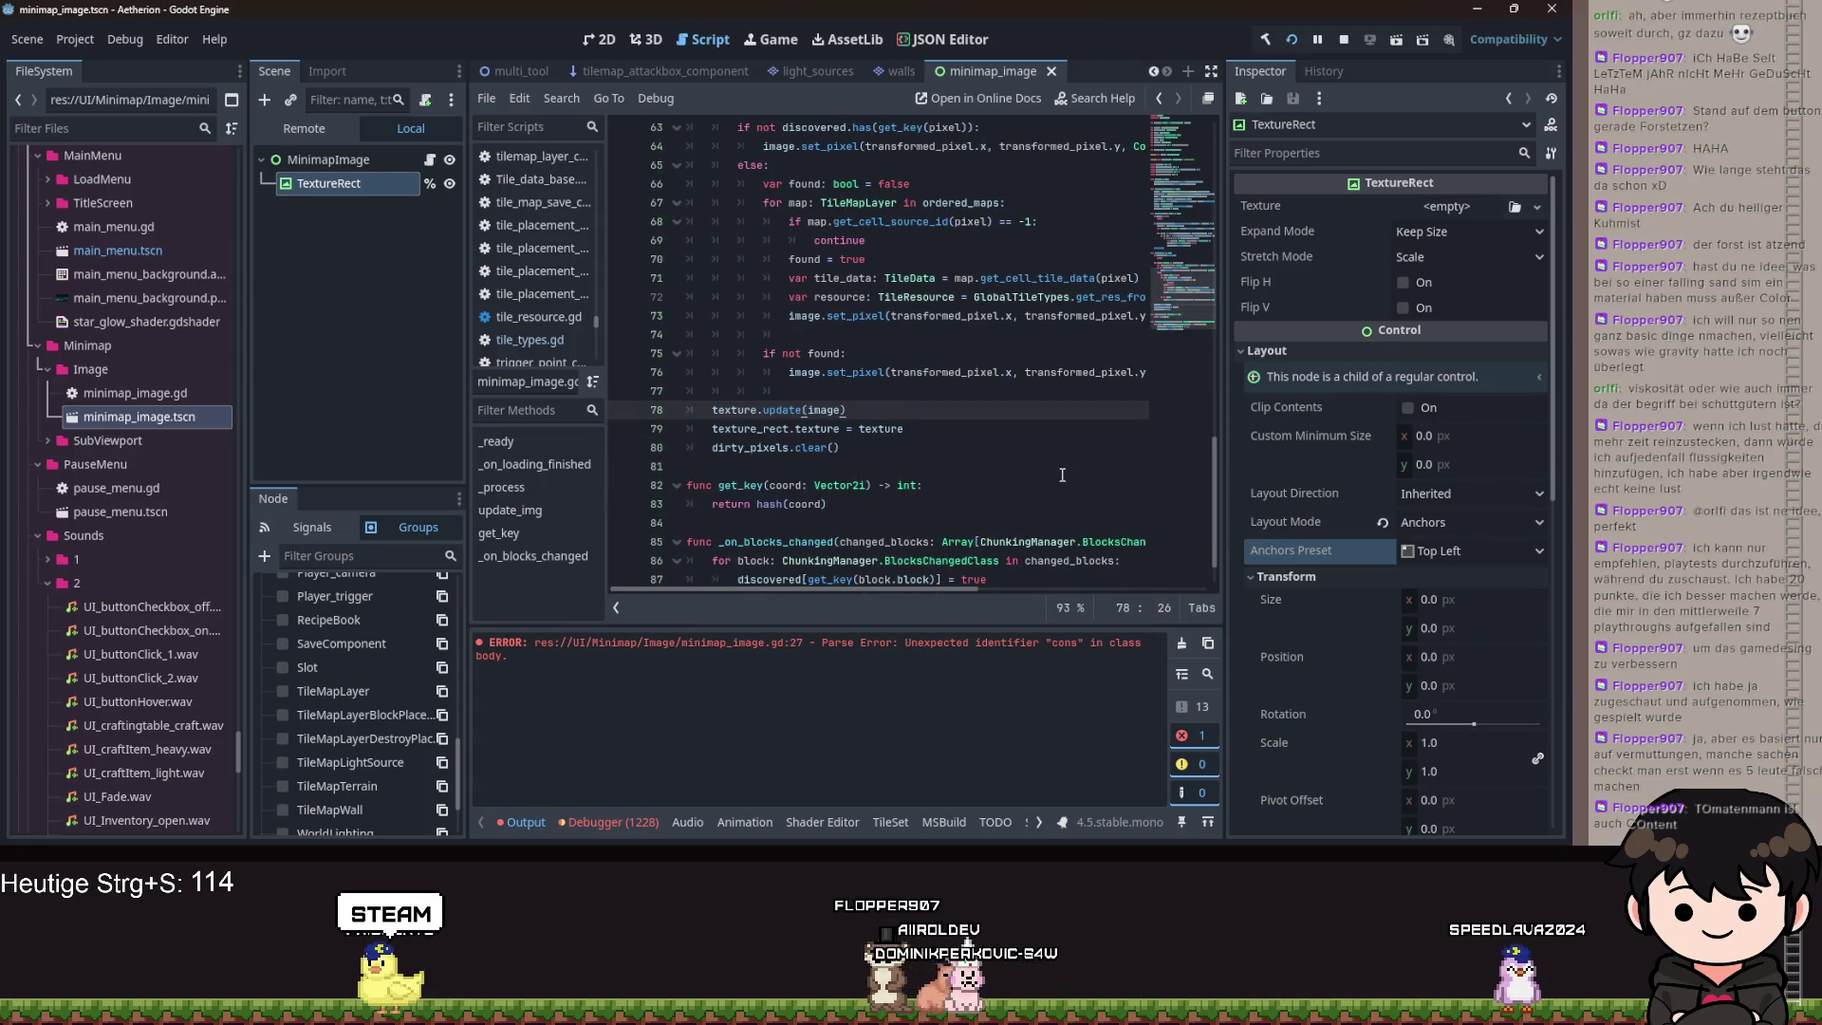
key("Up")
scroll(749, 335, "up", 3)
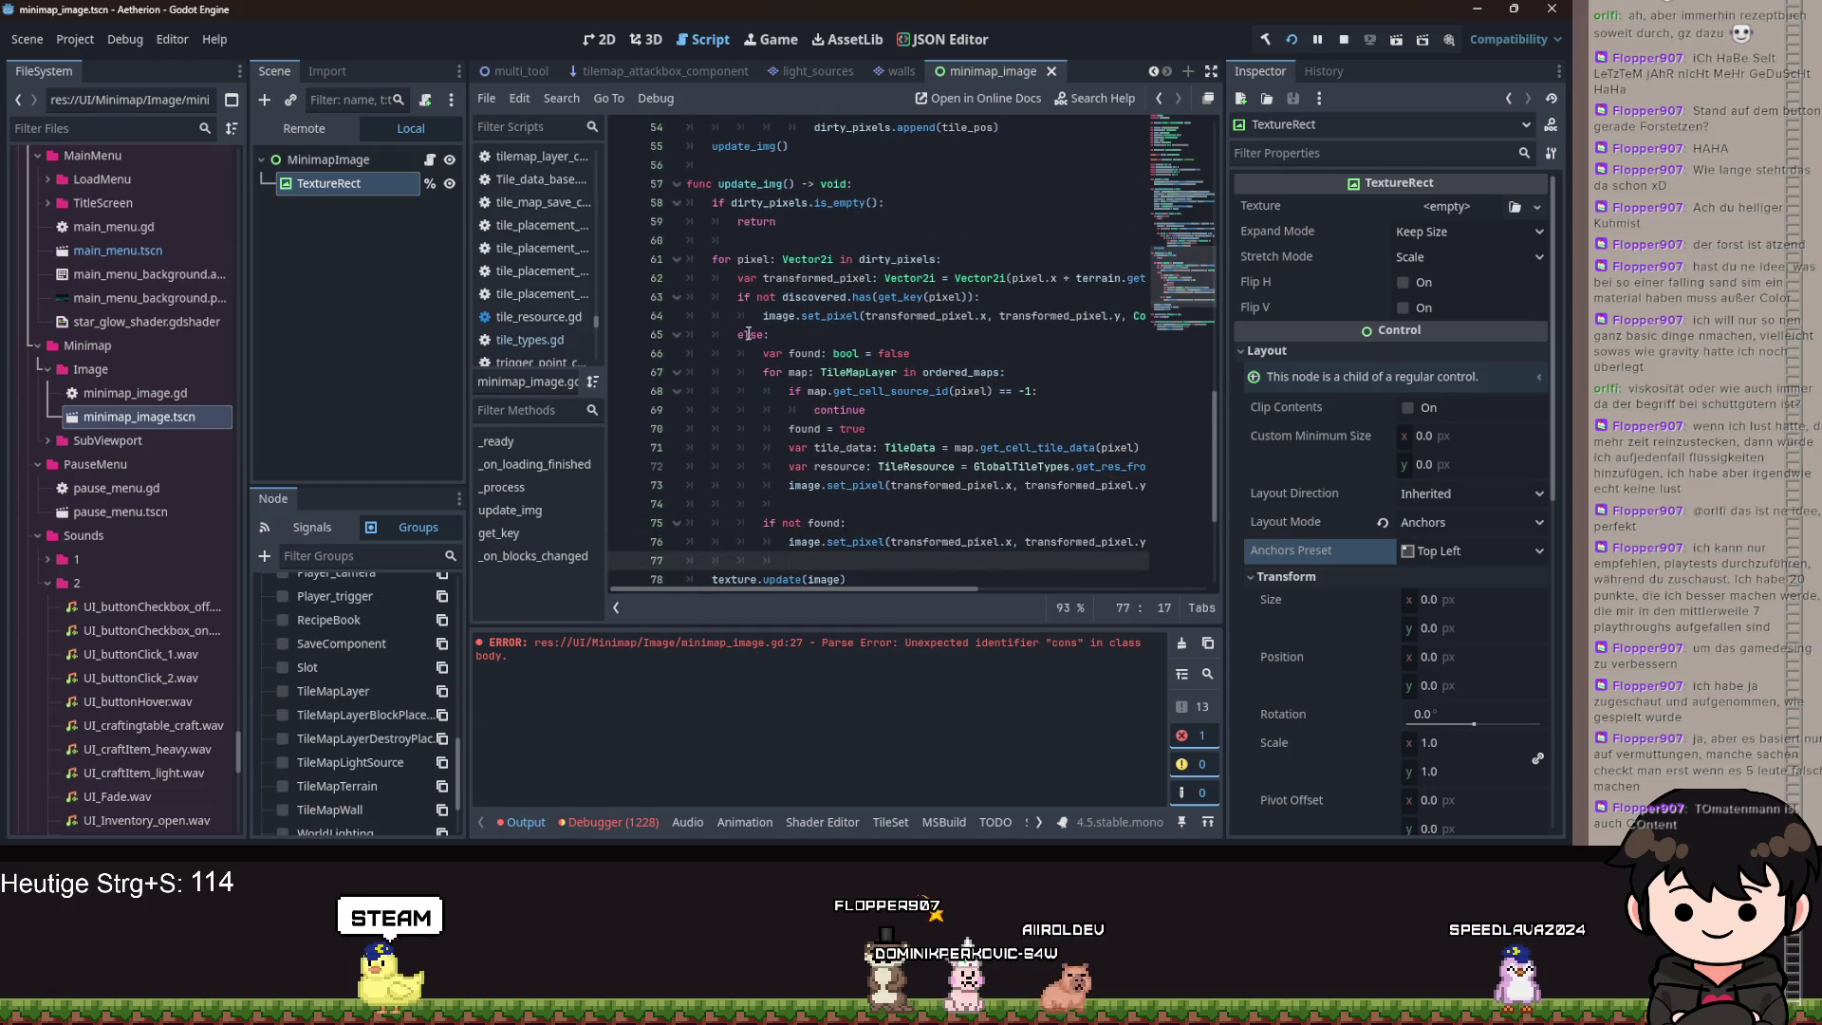
mouse_move(702, 254)
left_mouse_down()
mouse_move(759, 389)
mouse_move(741, 190)
left_mouse_up()
left_click(740, 183)
double_click(740, 183)
scroll(749, 285, "up", 3)
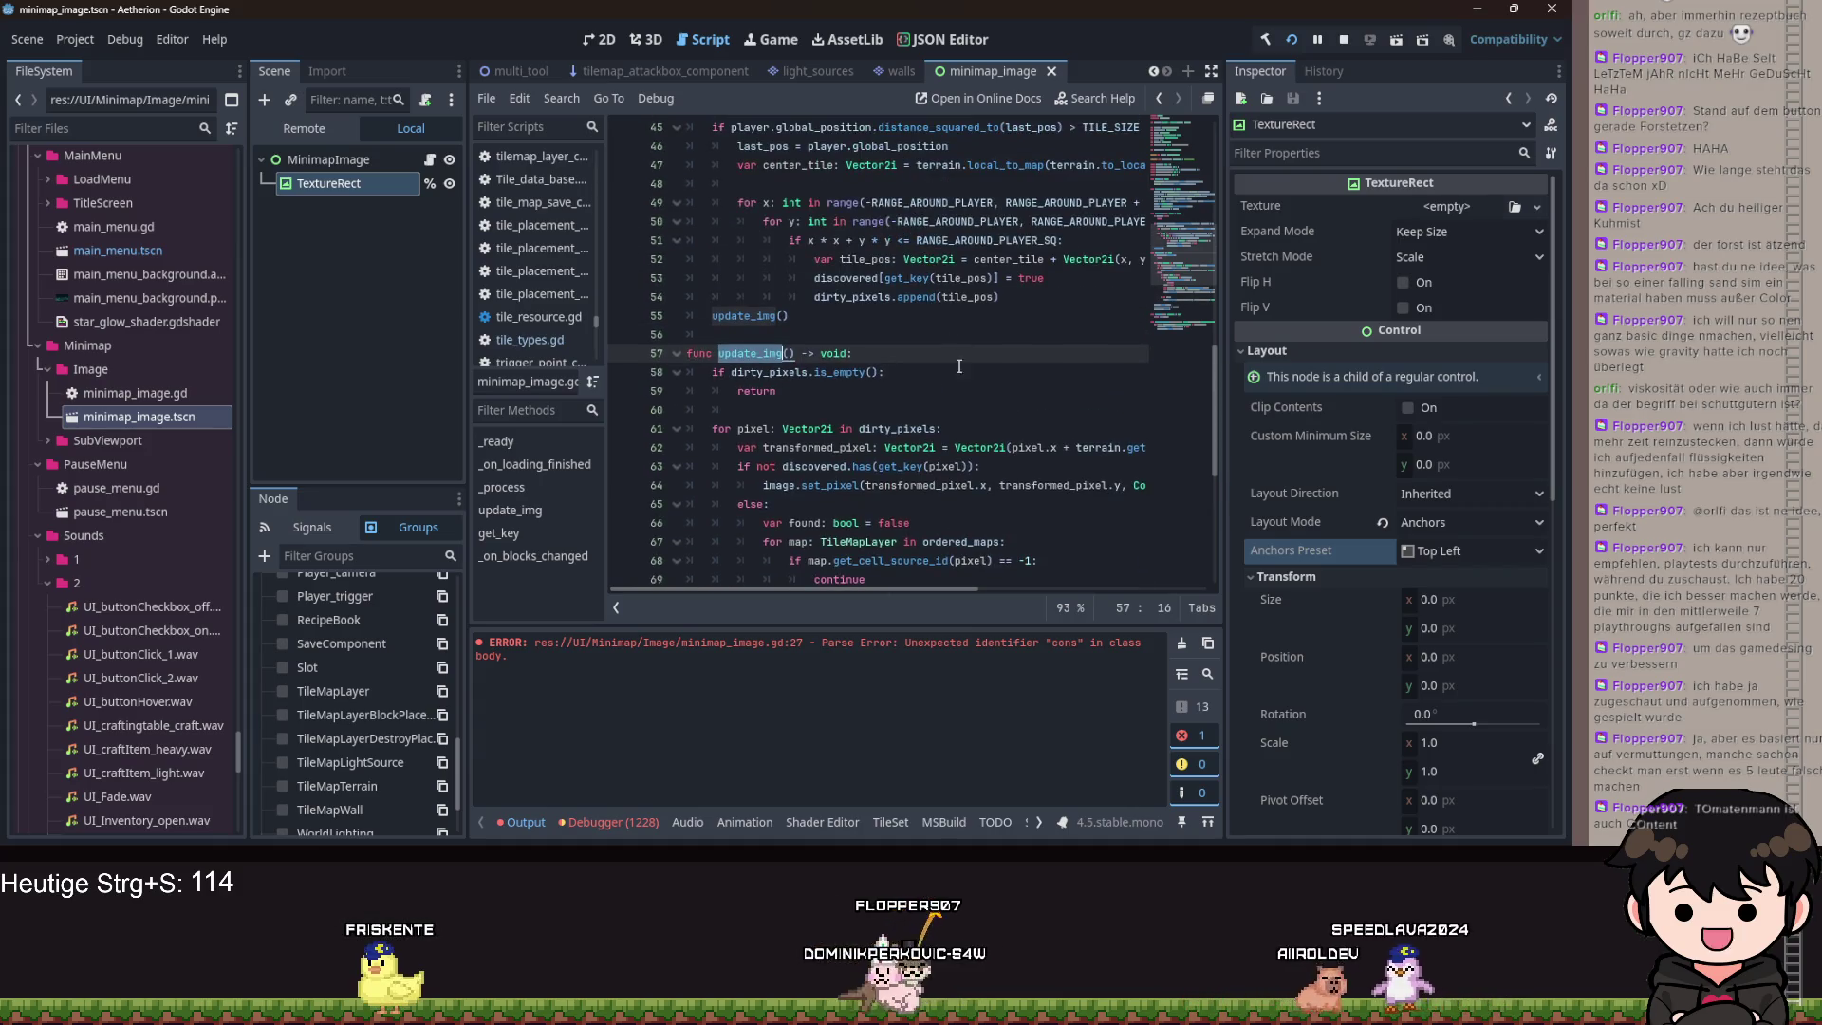
double_click(745, 315)
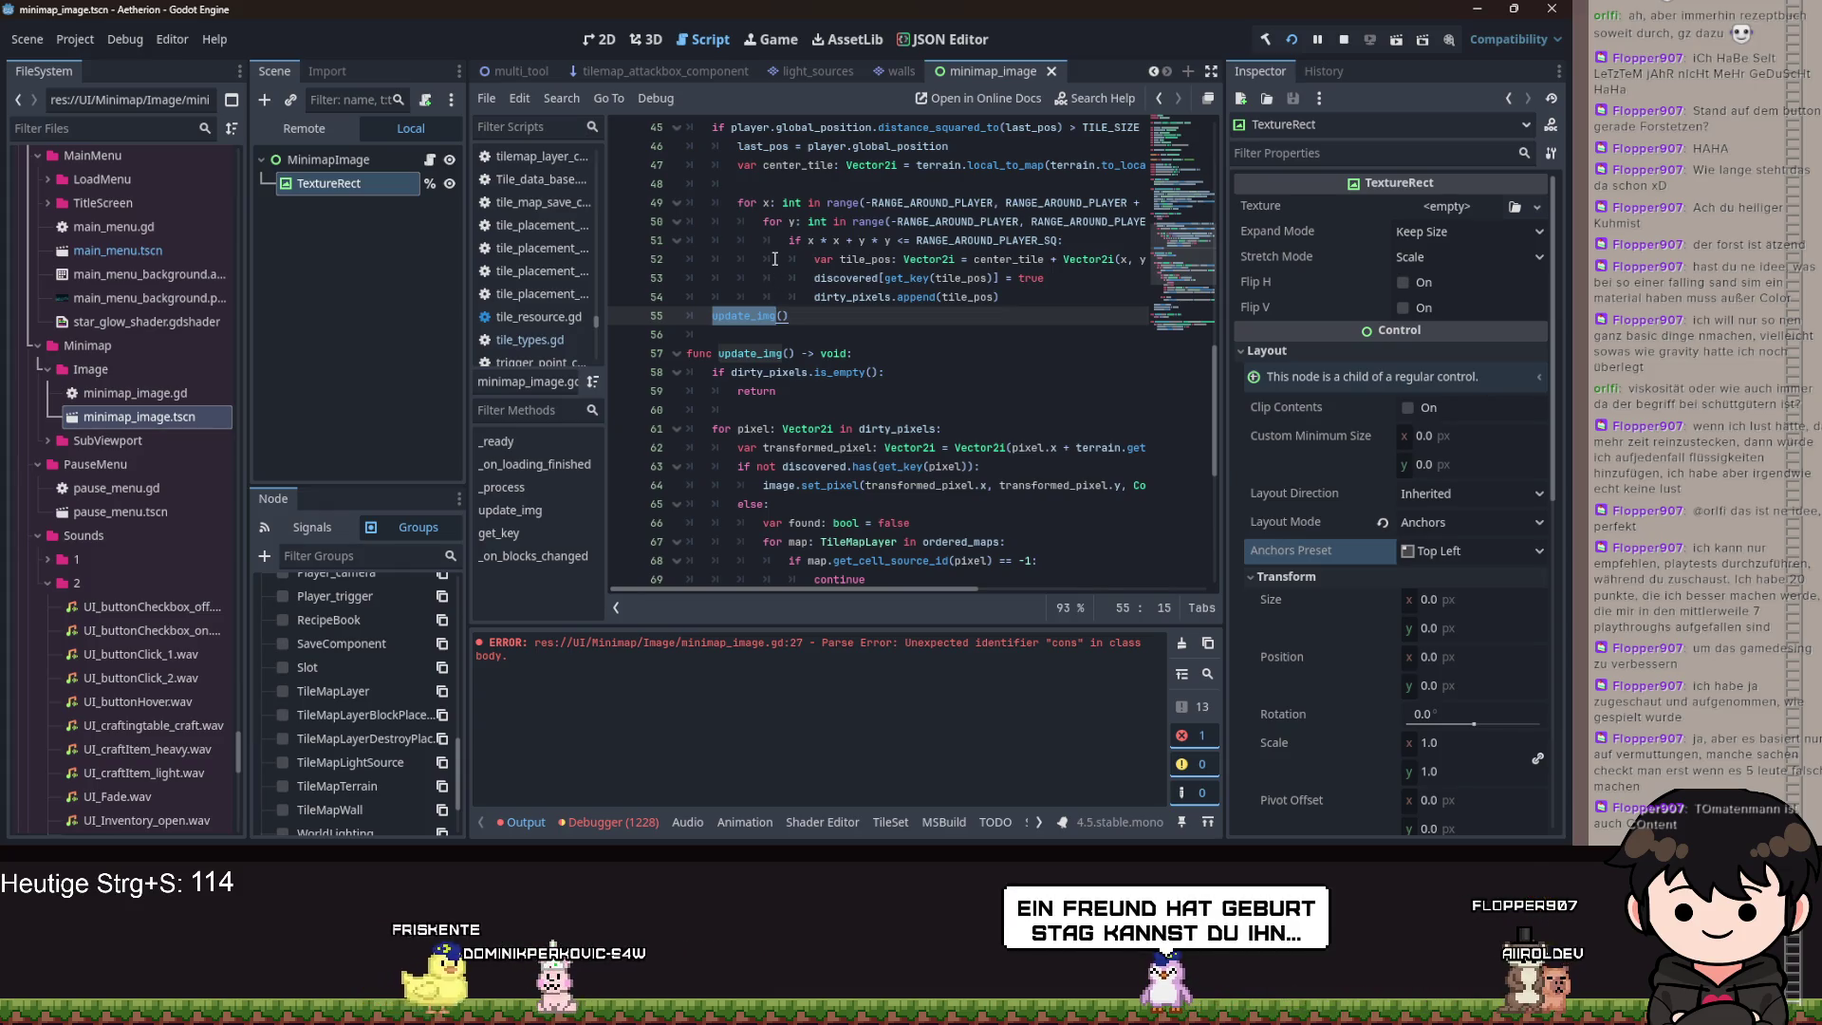
double_click(750, 352)
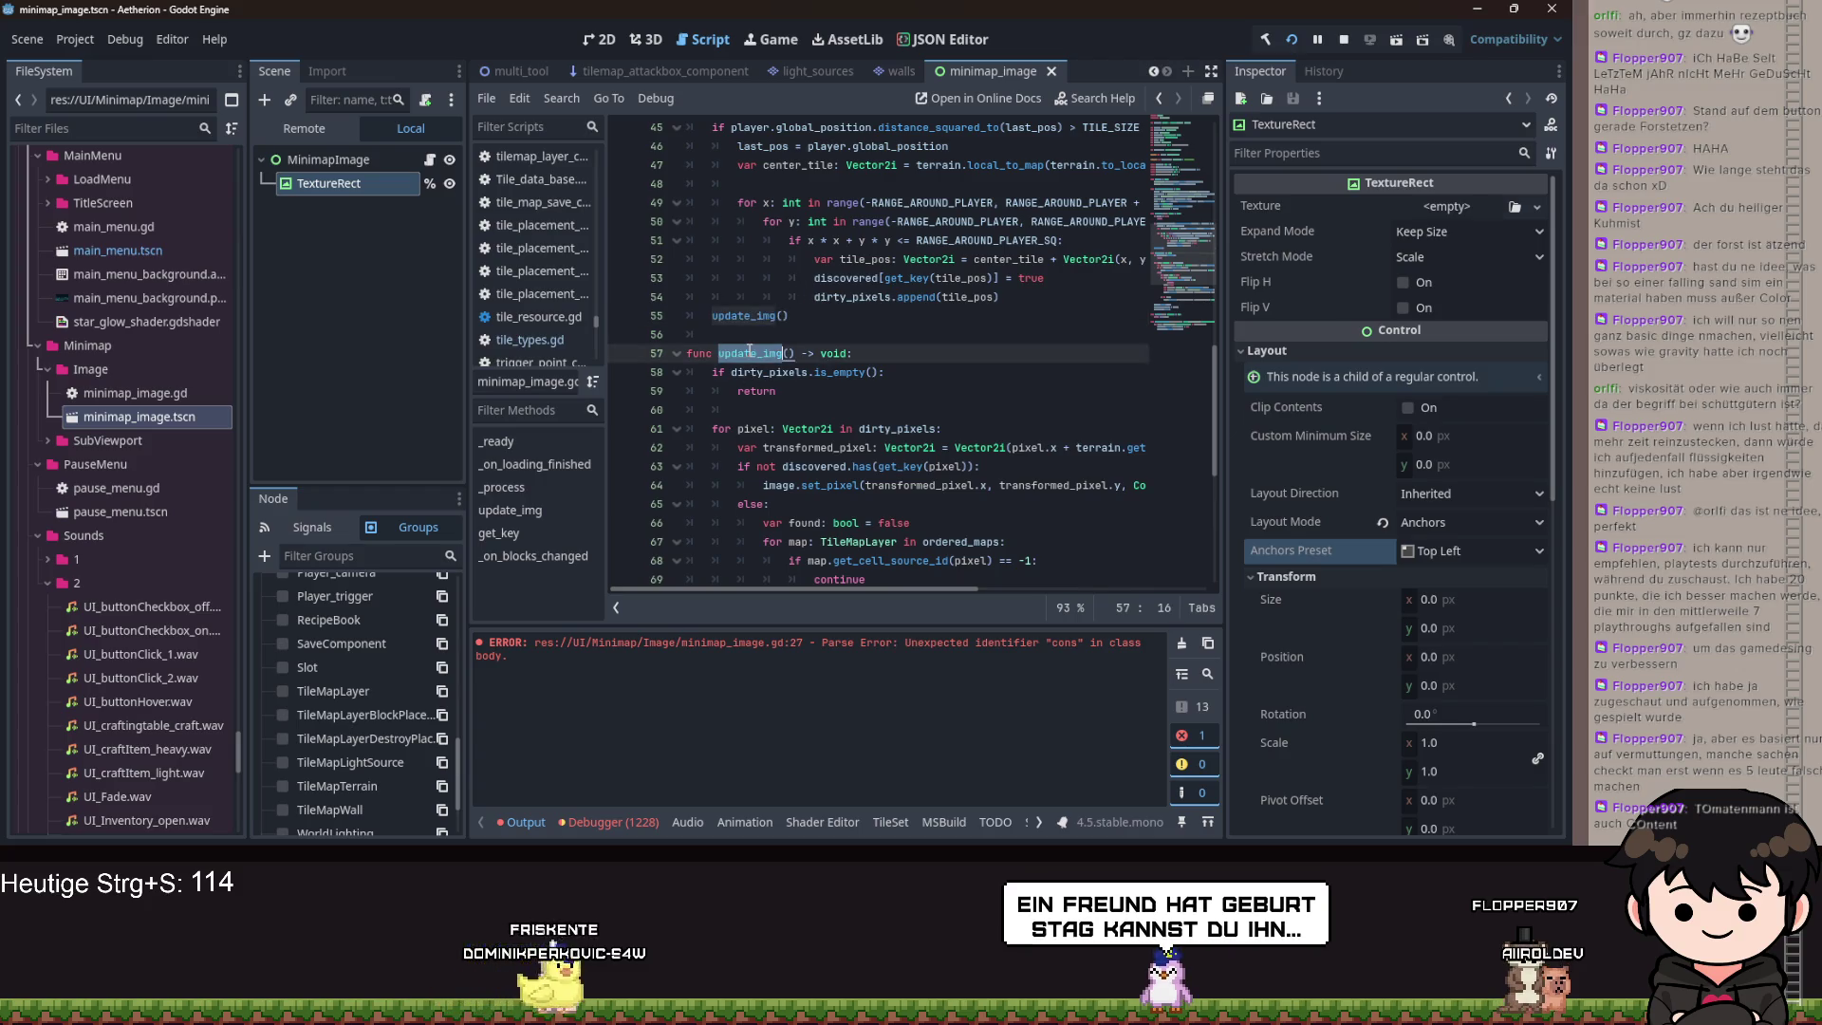
double_click(747, 315)
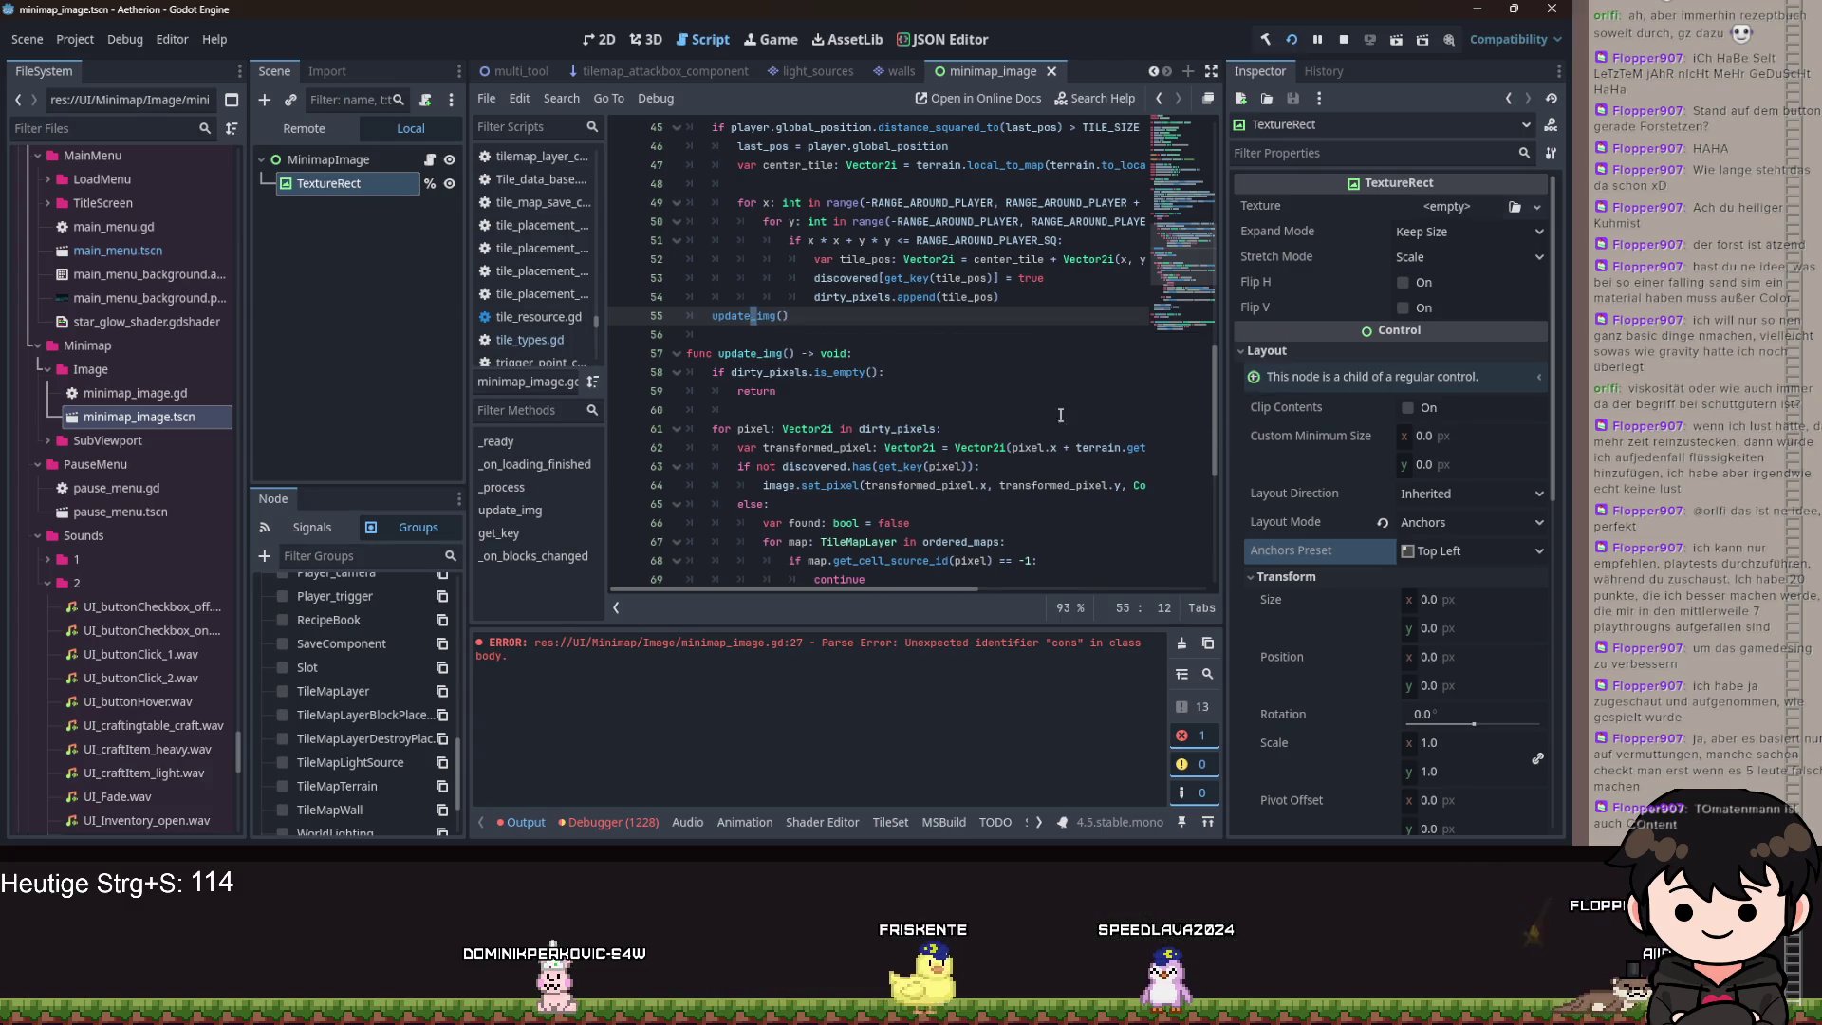
left_click(920, 429)
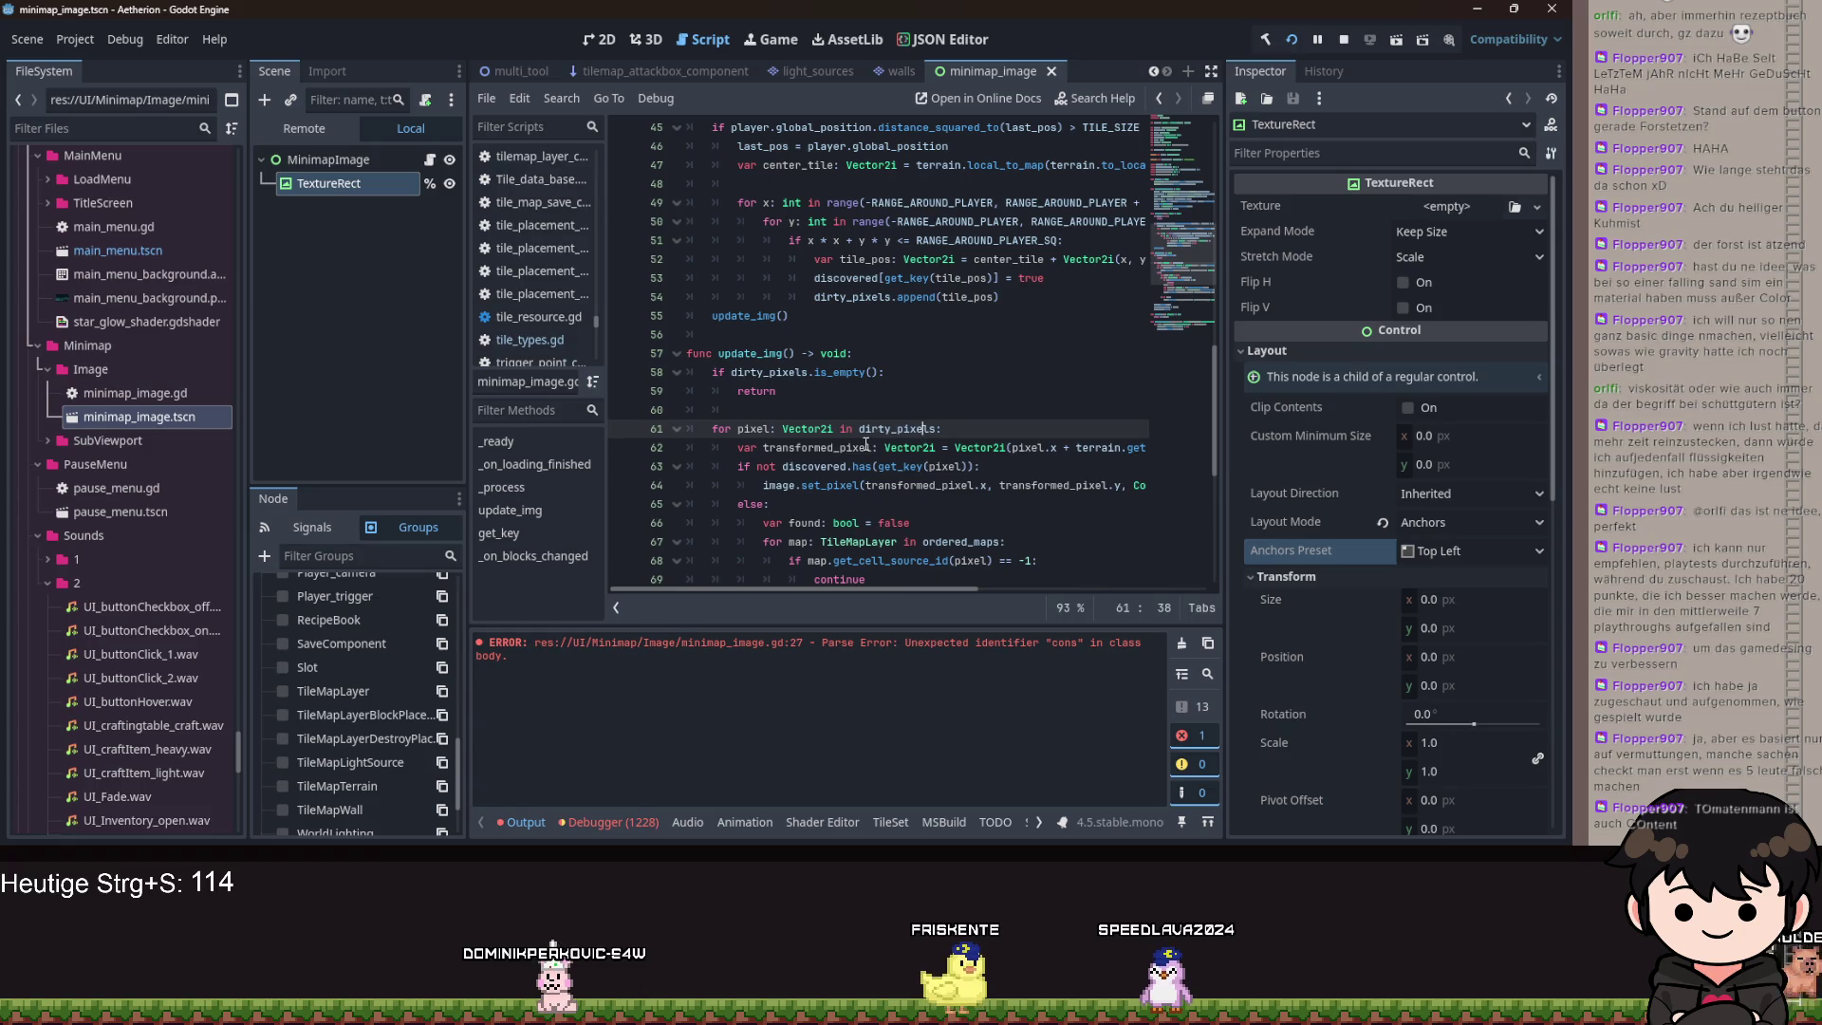
Replace the transformed_pixel expression on line 62 with 'x: int = (pixel.x -'.
left_click_drag(753, 448, 1201, 458)
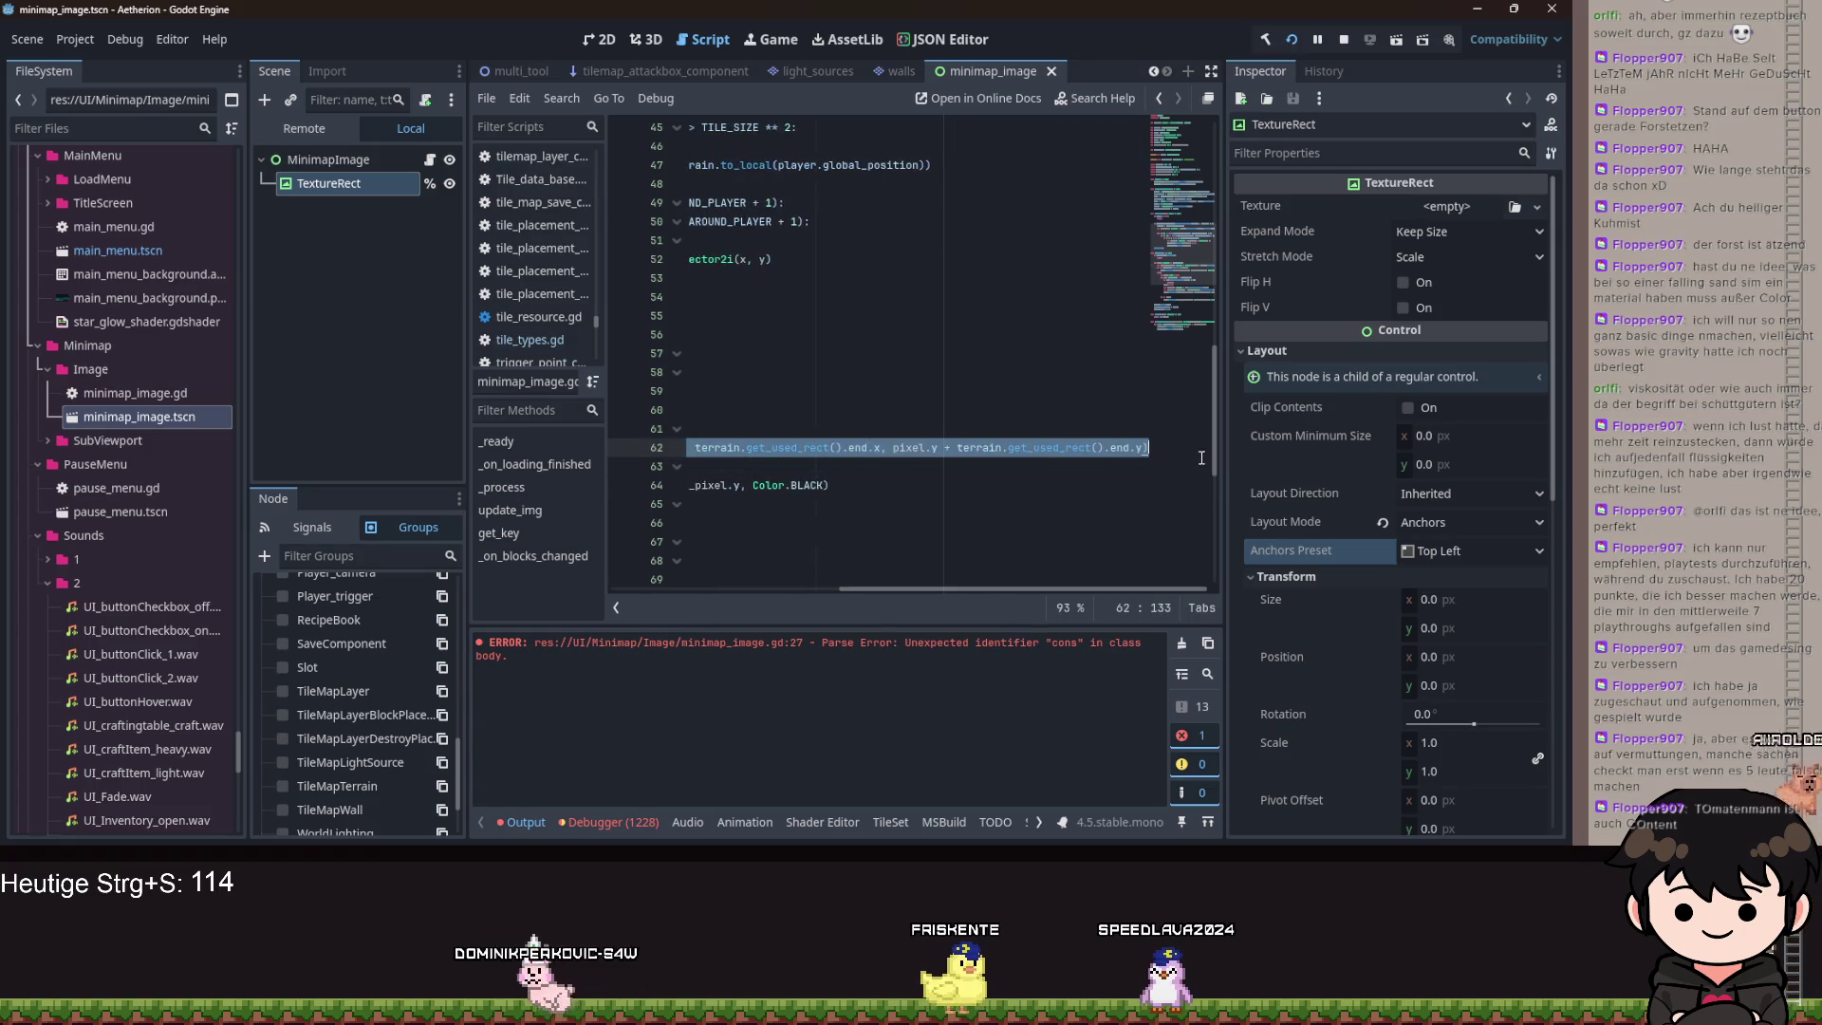
key("BackSpace")
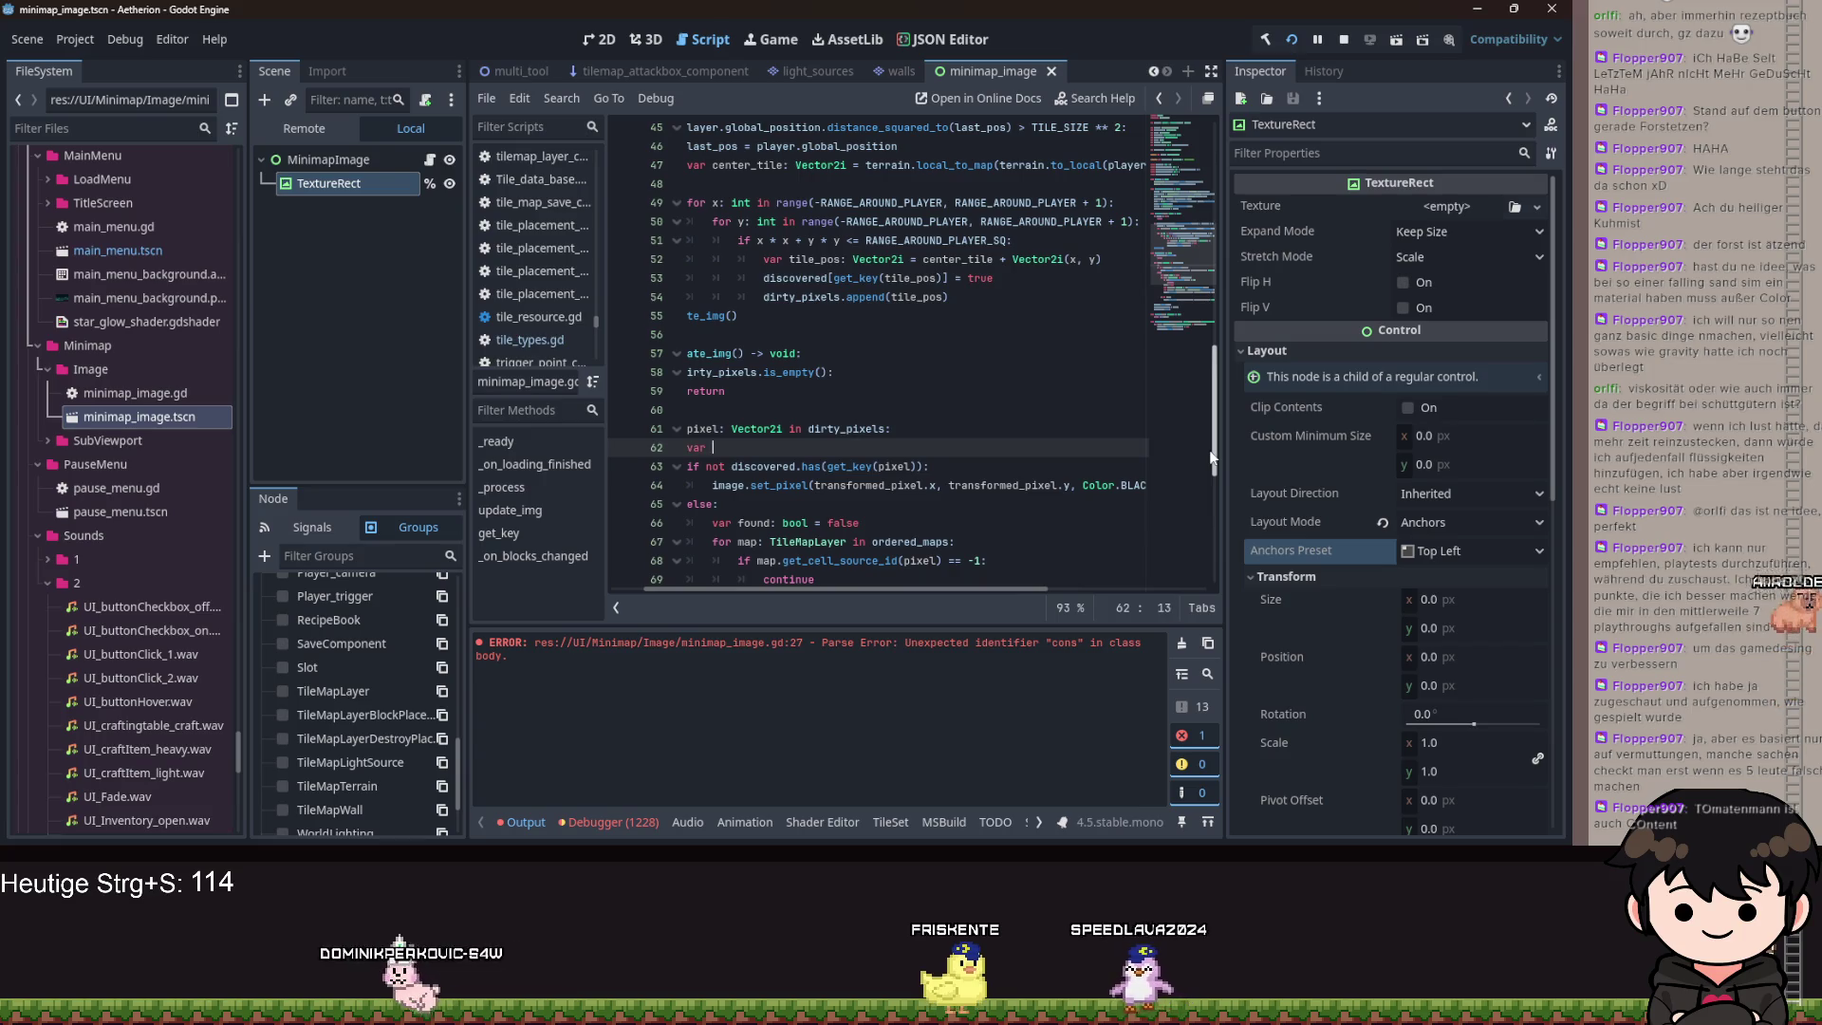
type("x: int")
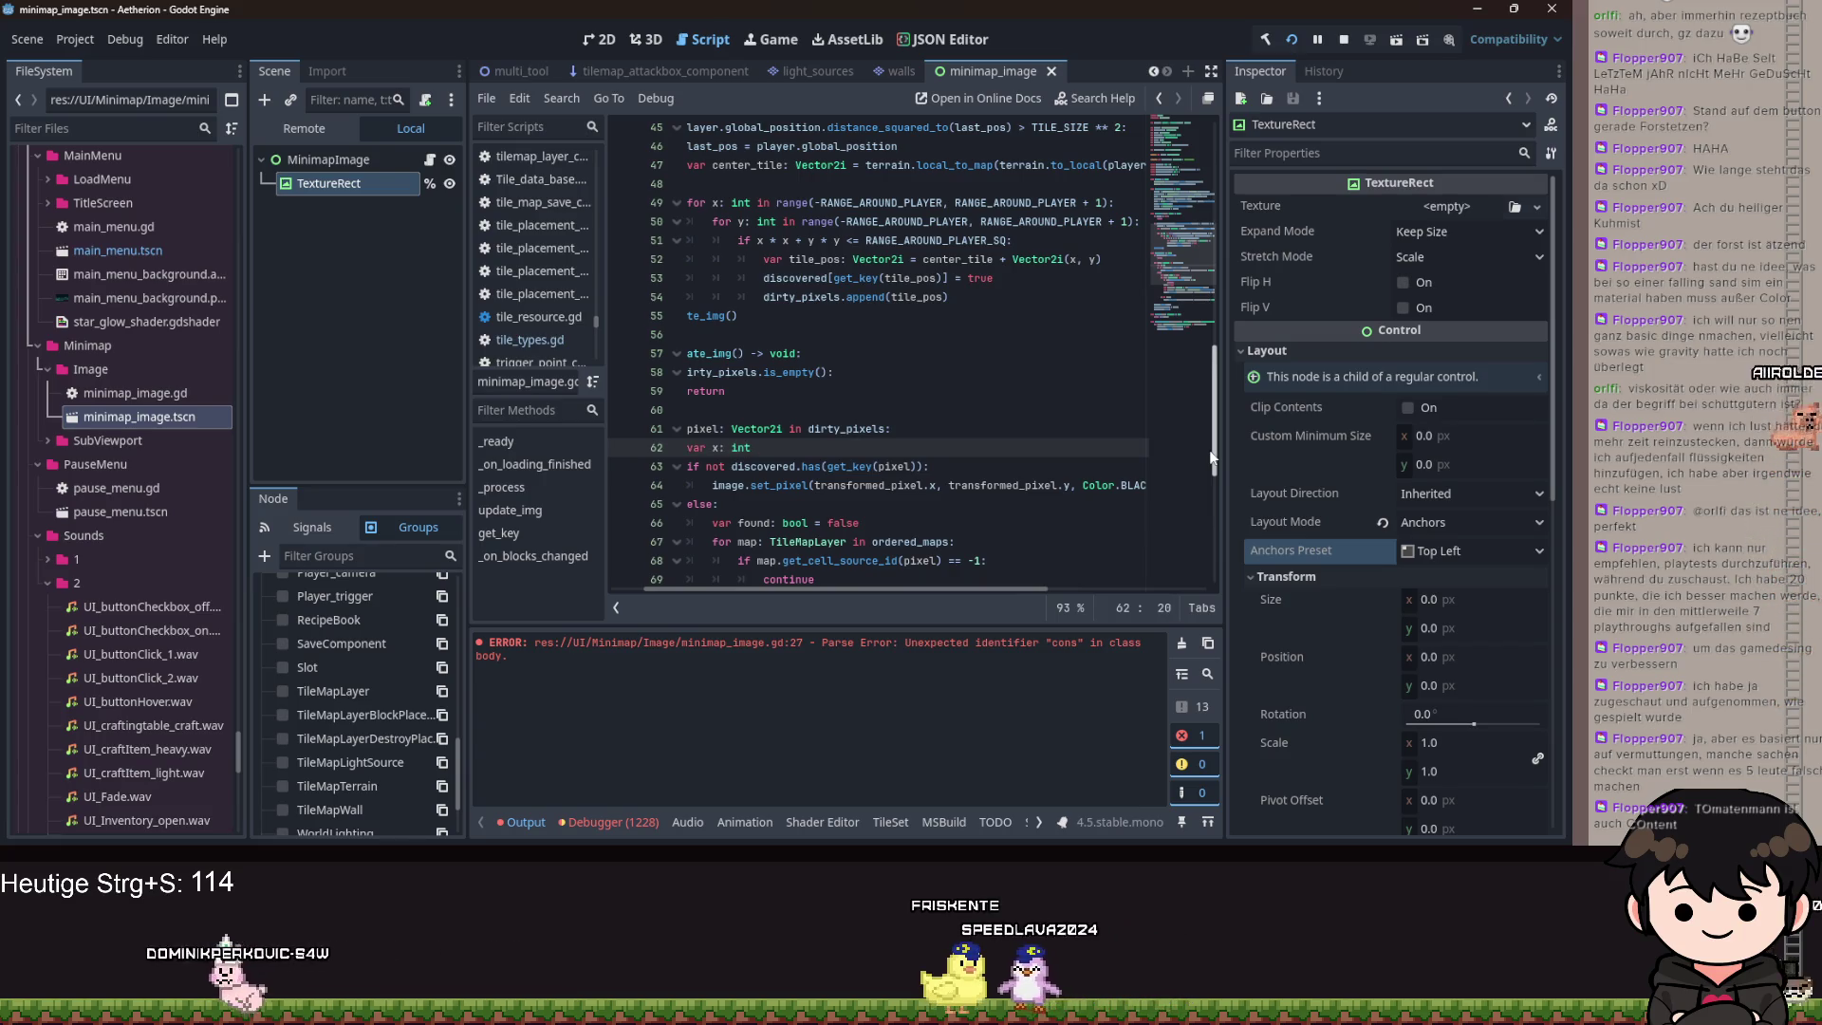
type(" = ")
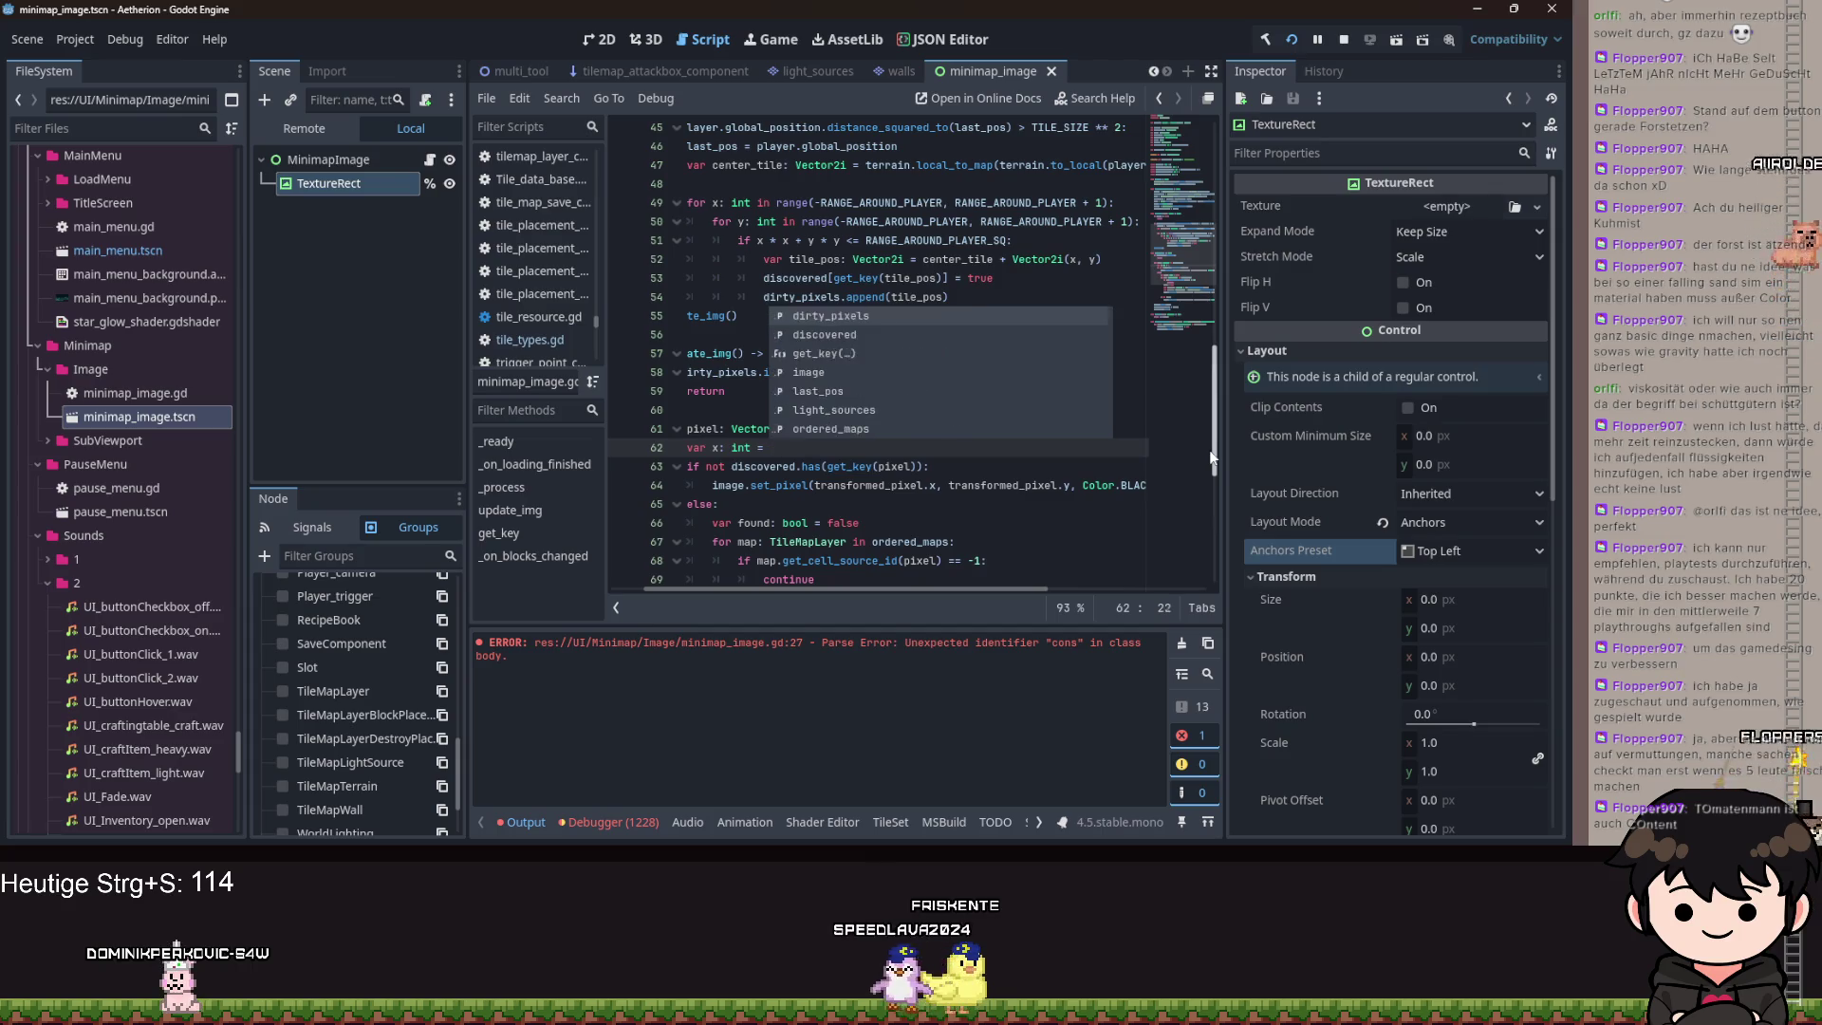
type("pixel.")
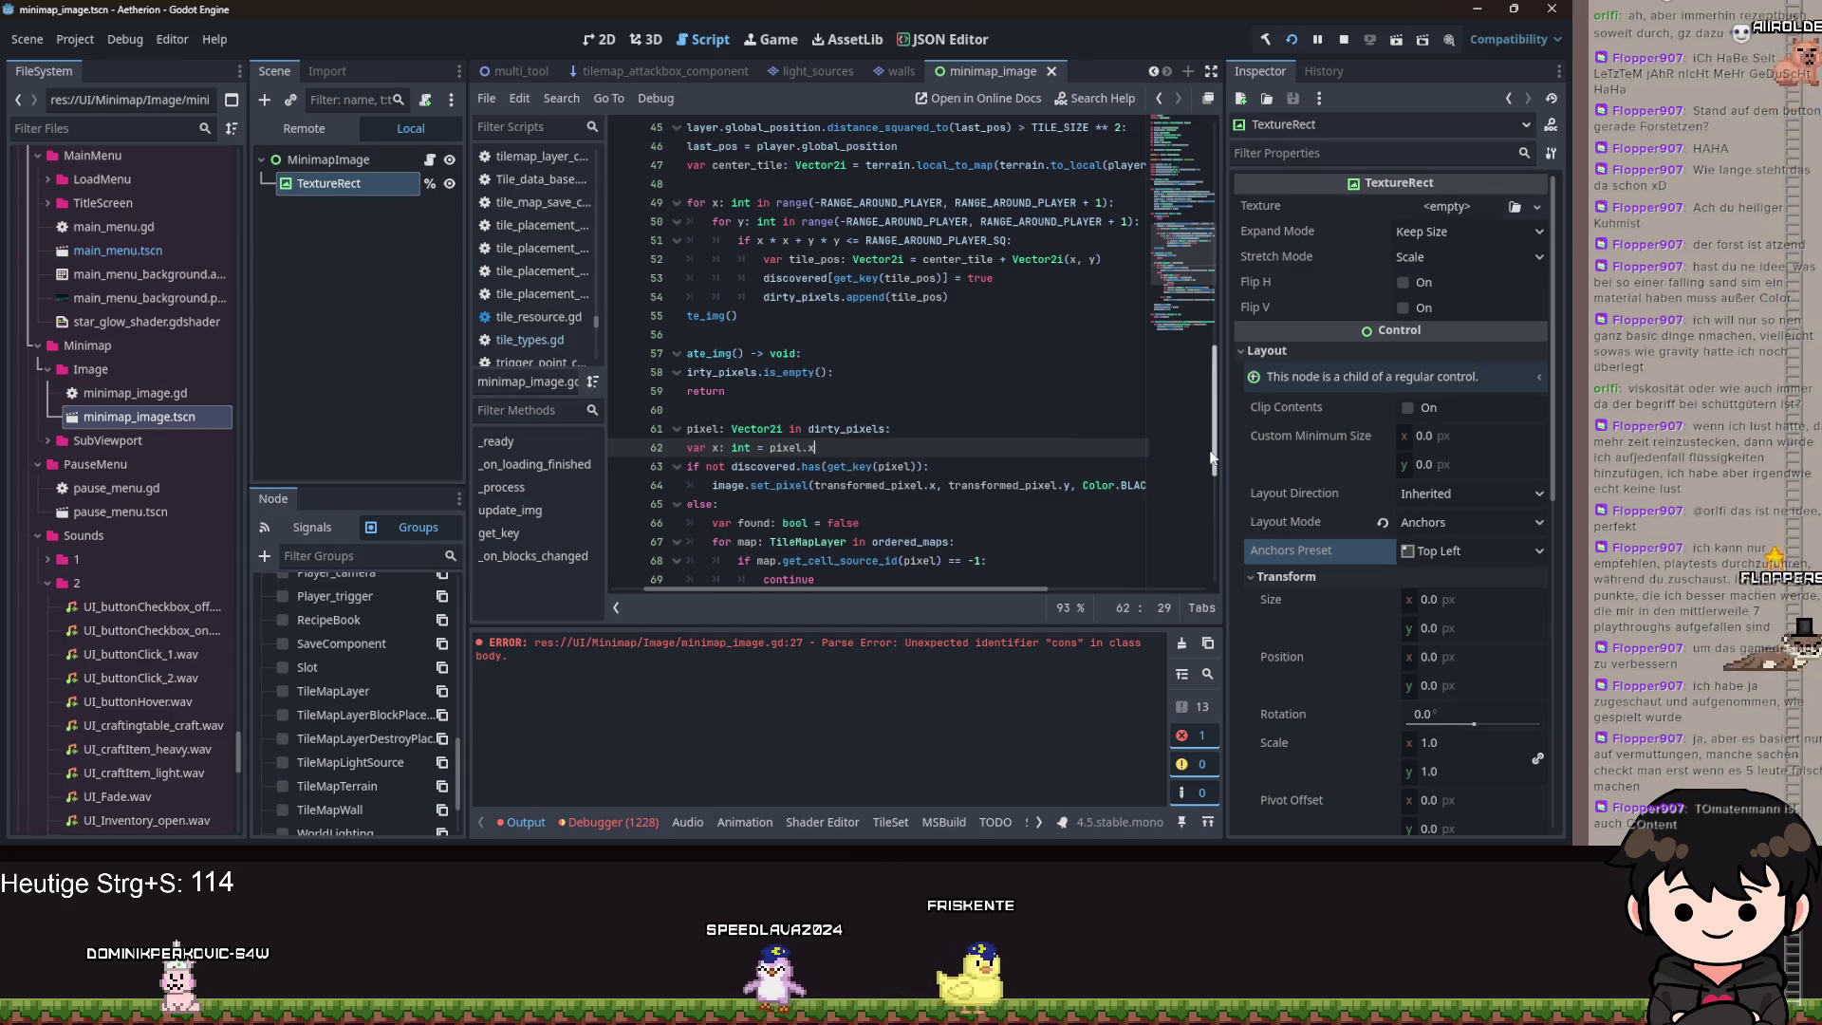
key("ctrl+Left")
type("(")
key("End")
type("x")
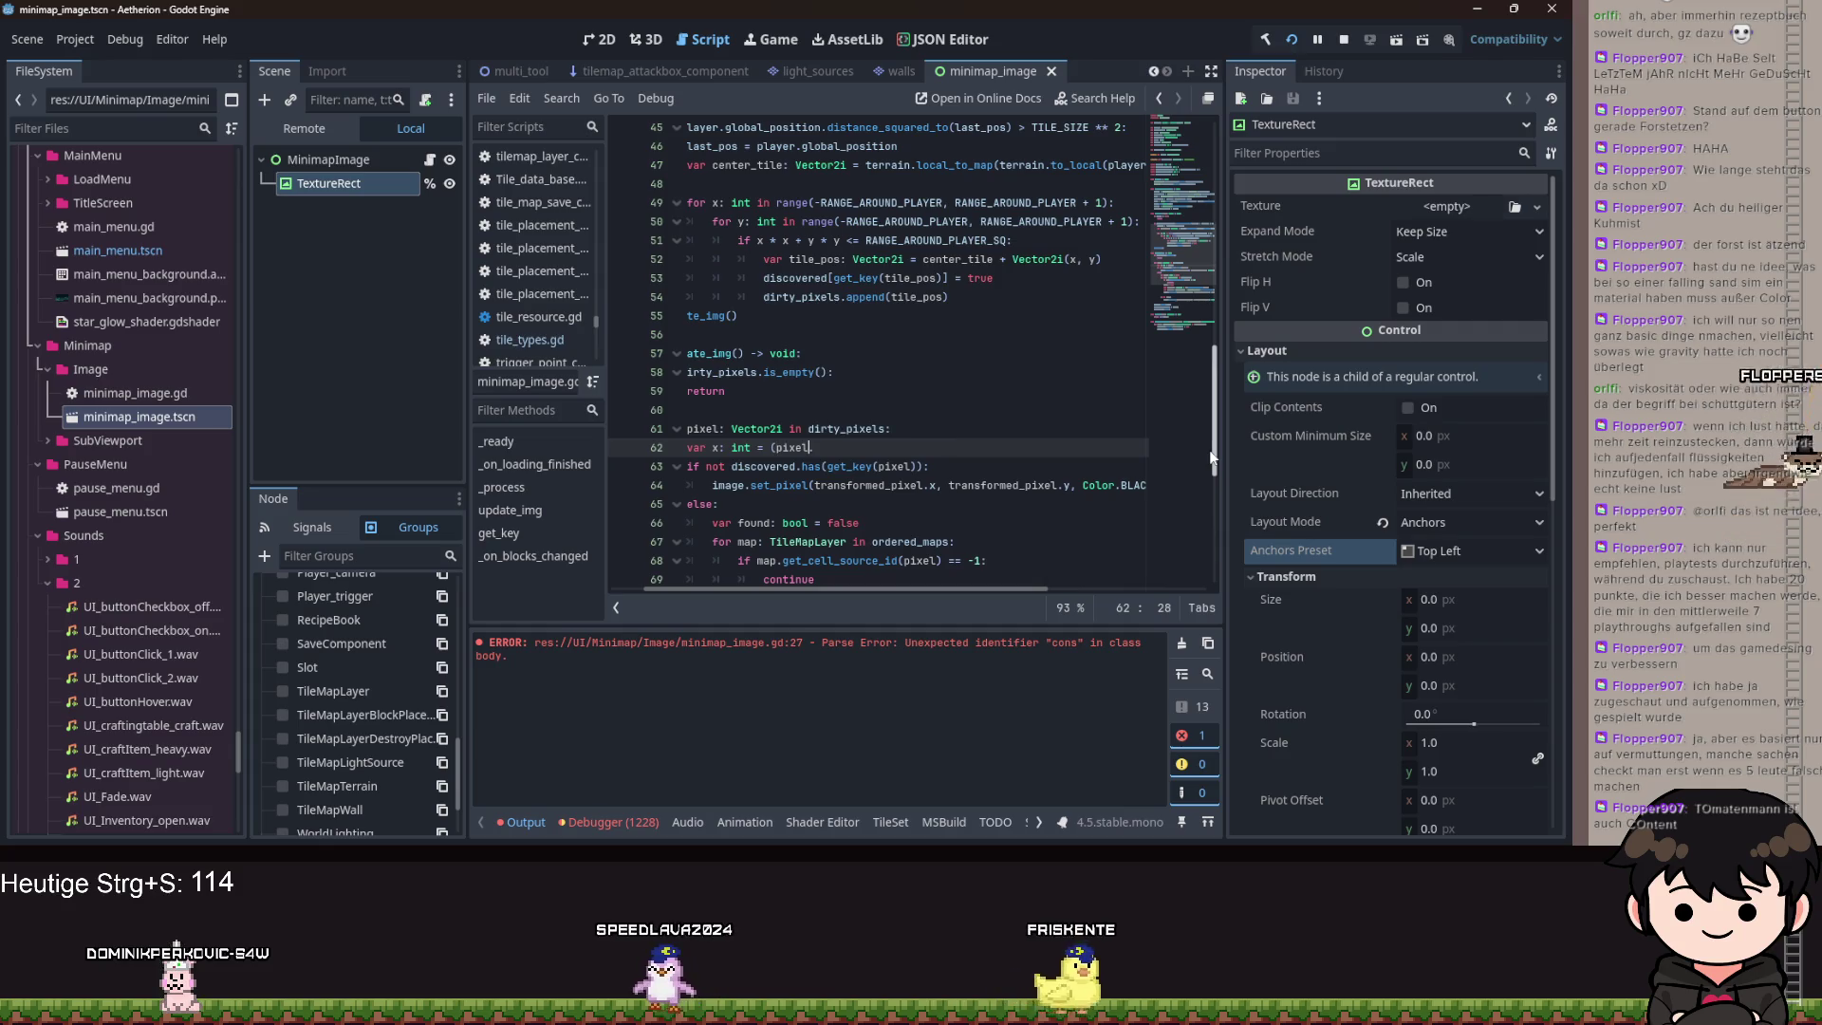
type(" -")
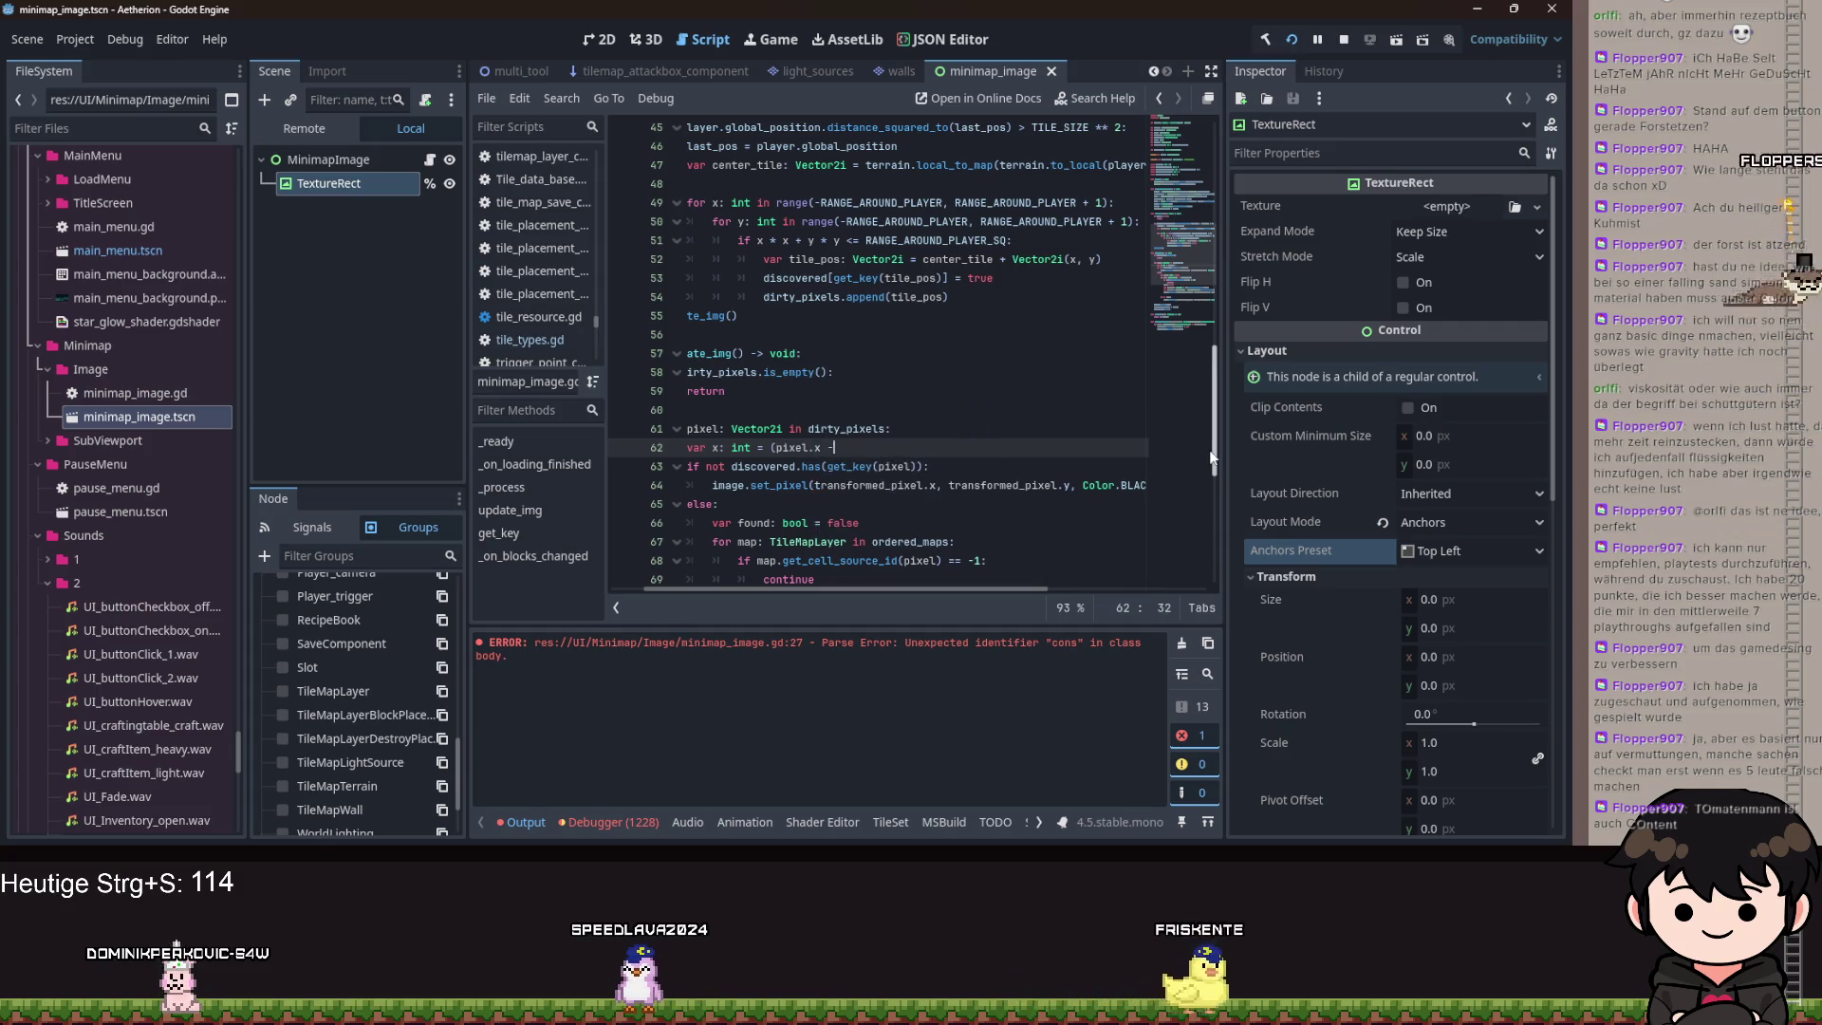